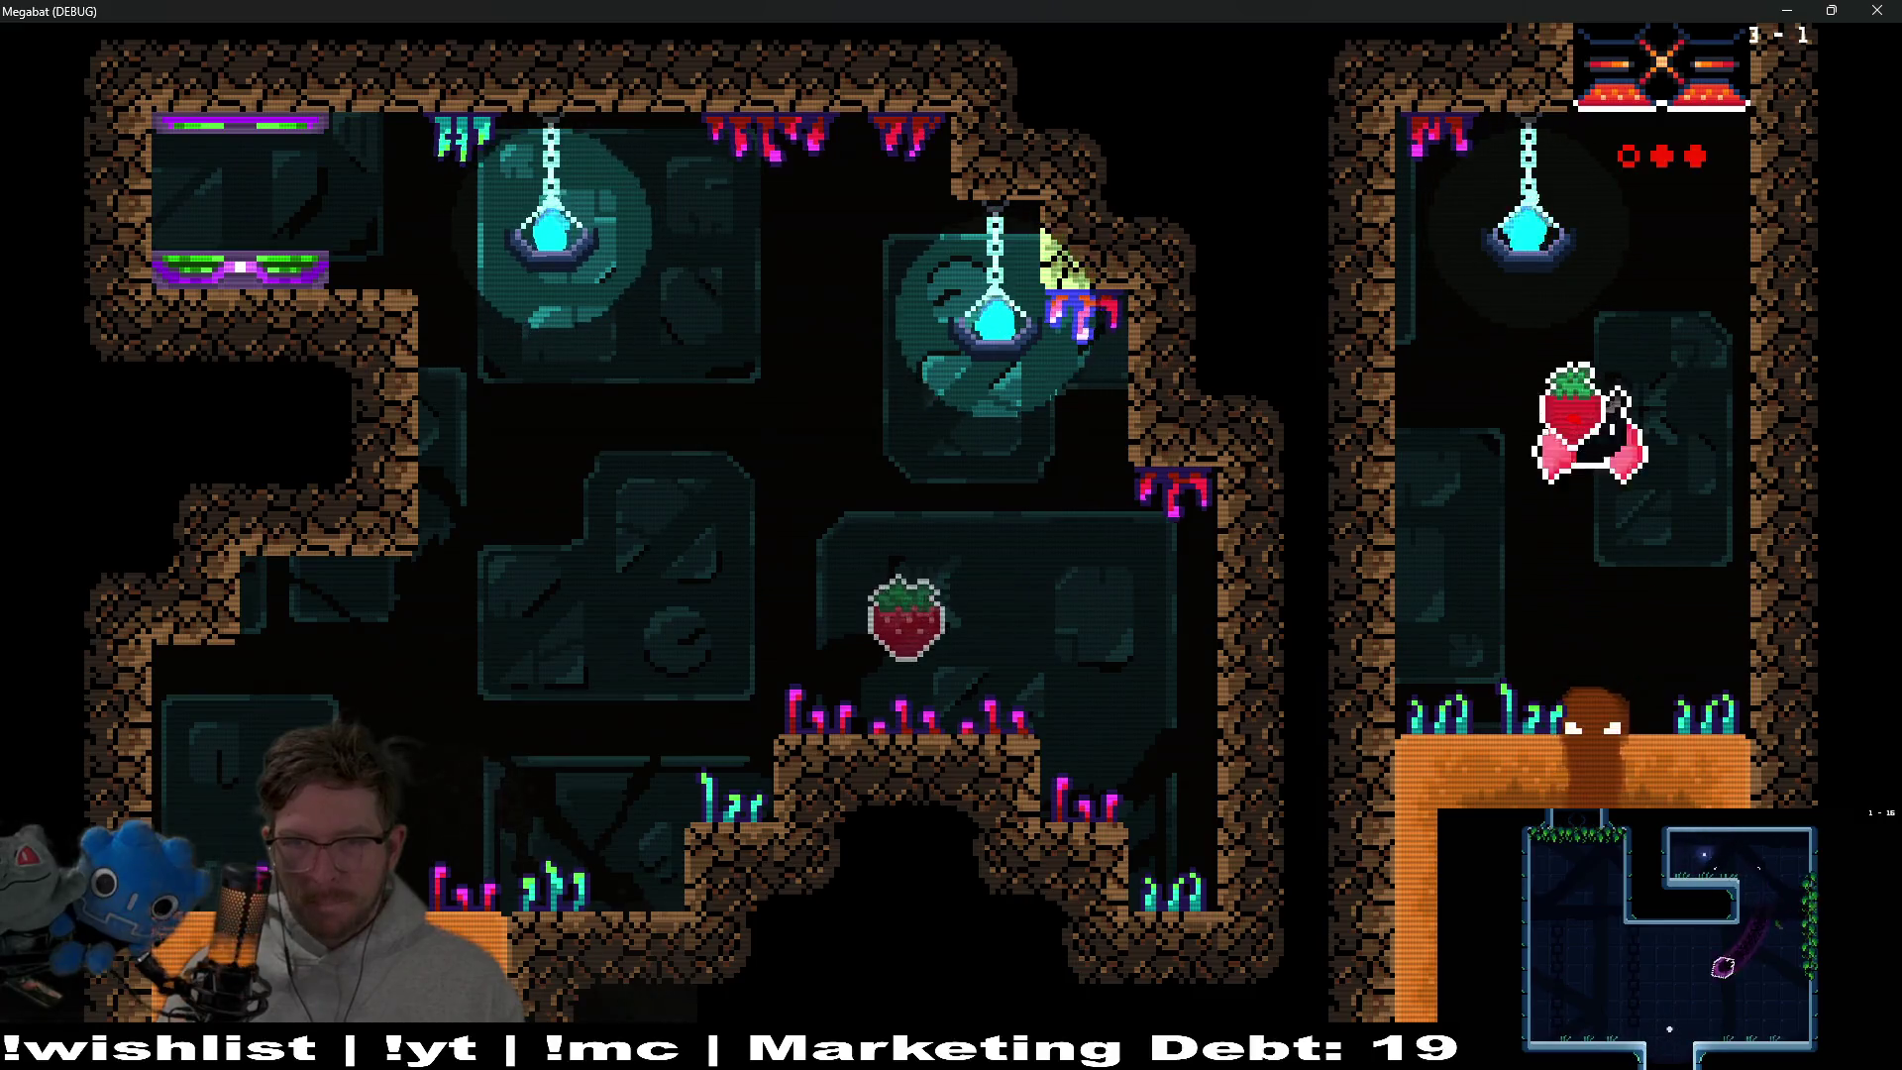
# Steer the bat across the first room and loop it through the dirt, exiting near the lamp
pyautogui.press('Down')
pyautogui.press('Left')
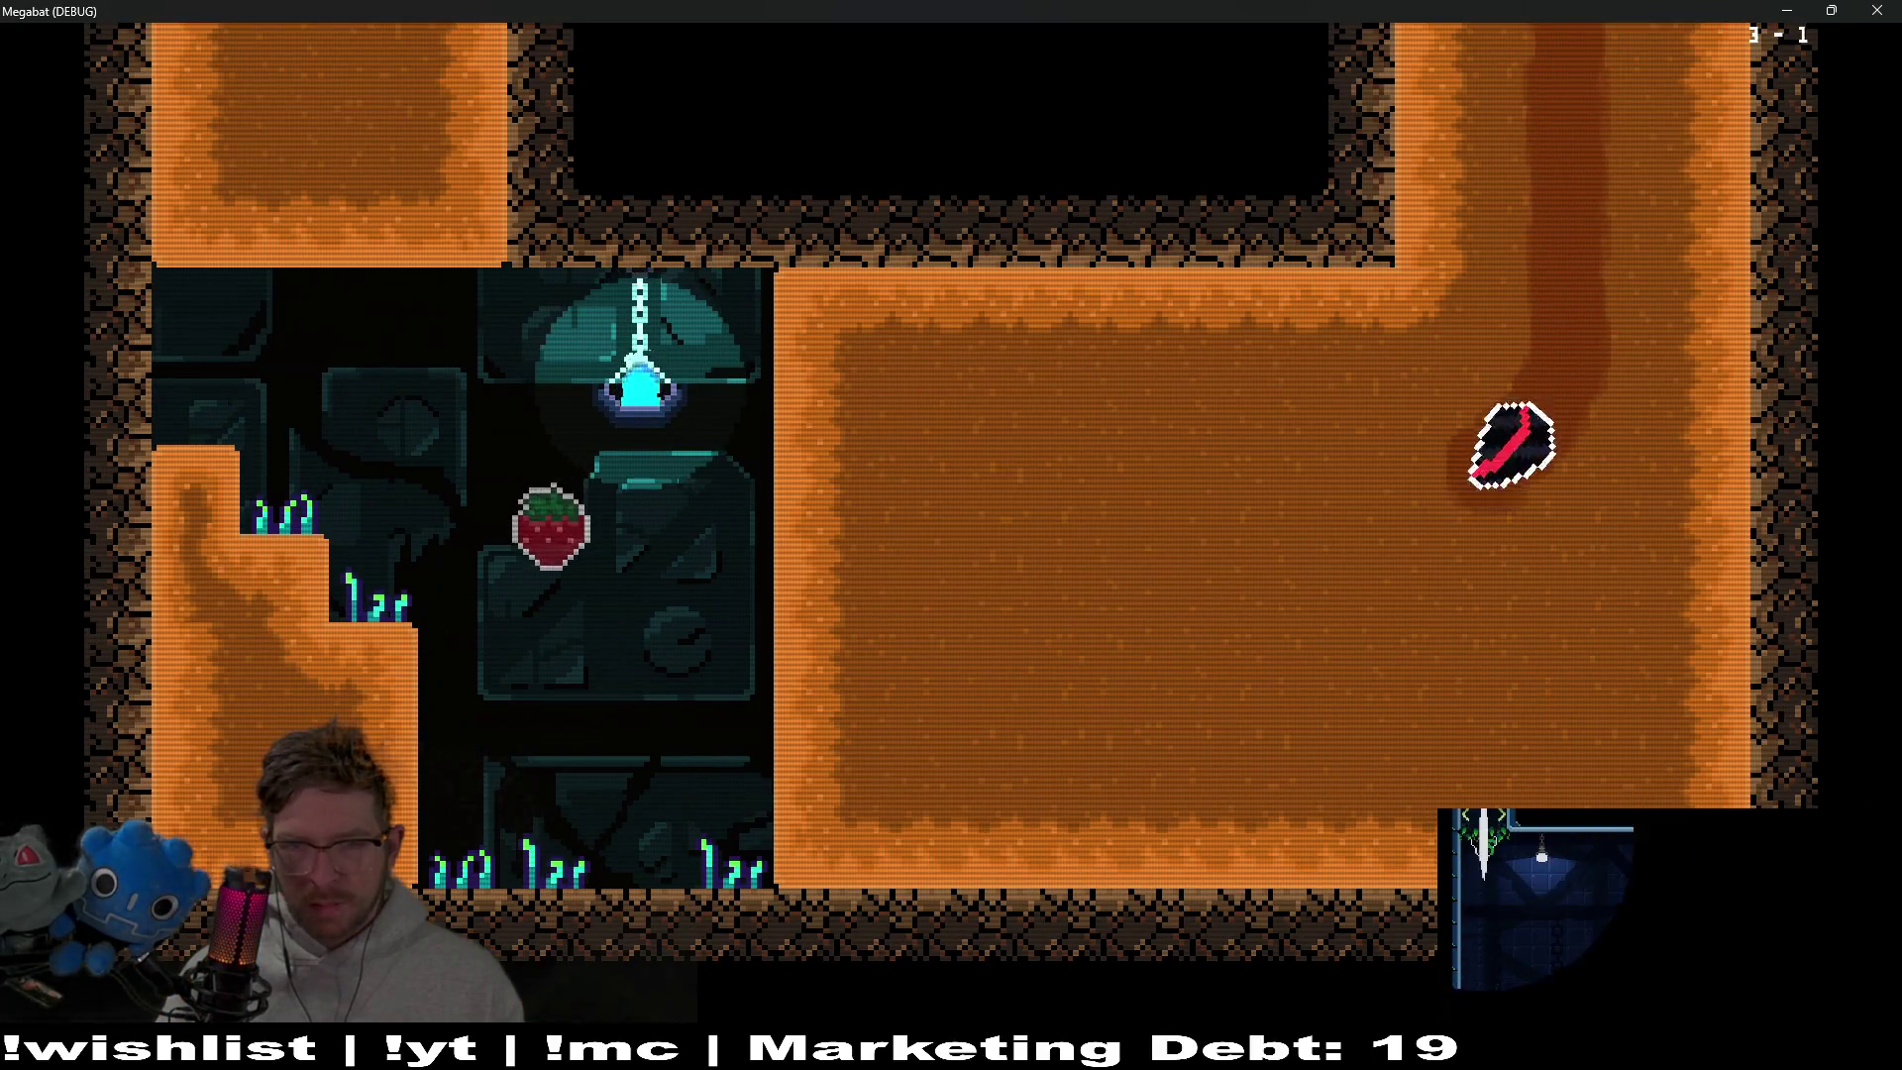
pyautogui.press('Up')
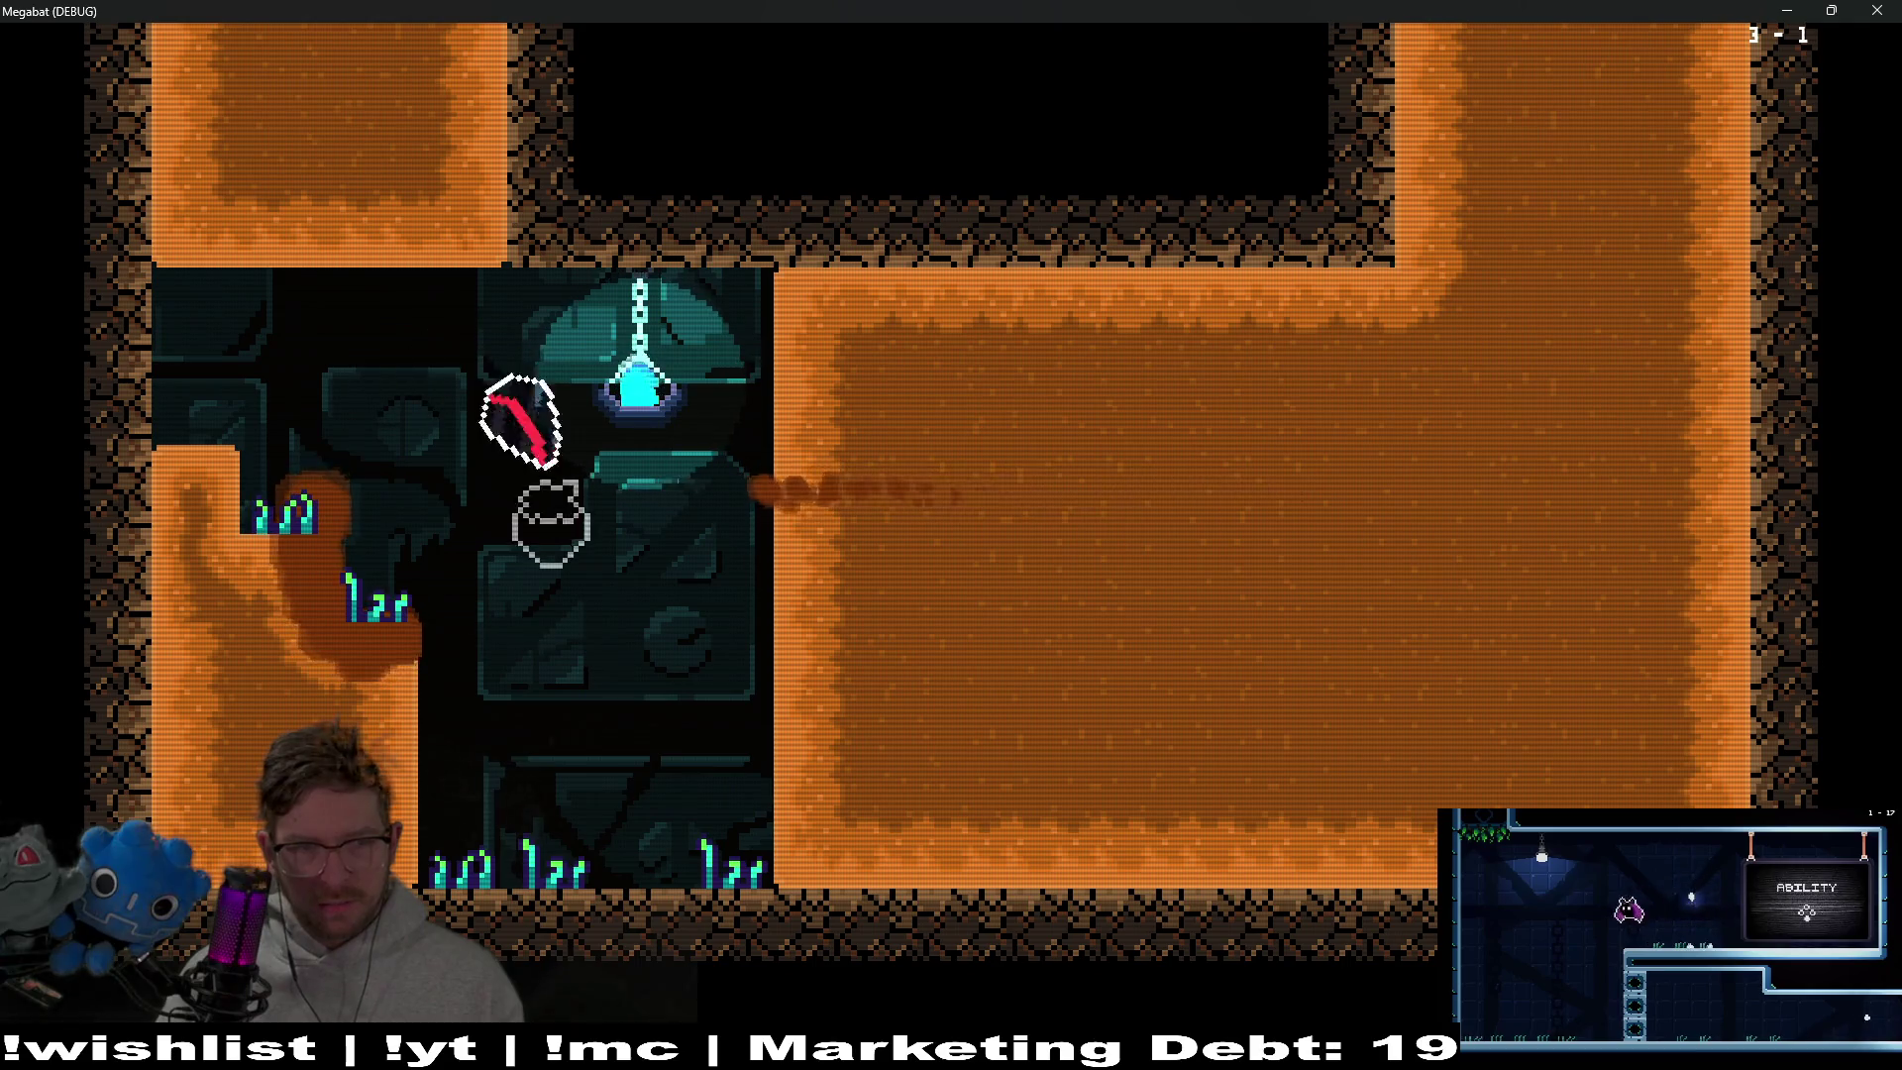
pyautogui.press('Right')
pyautogui.press('Down')
pyautogui.press('Left')
pyautogui.press('Up')
pyautogui.press('Down')
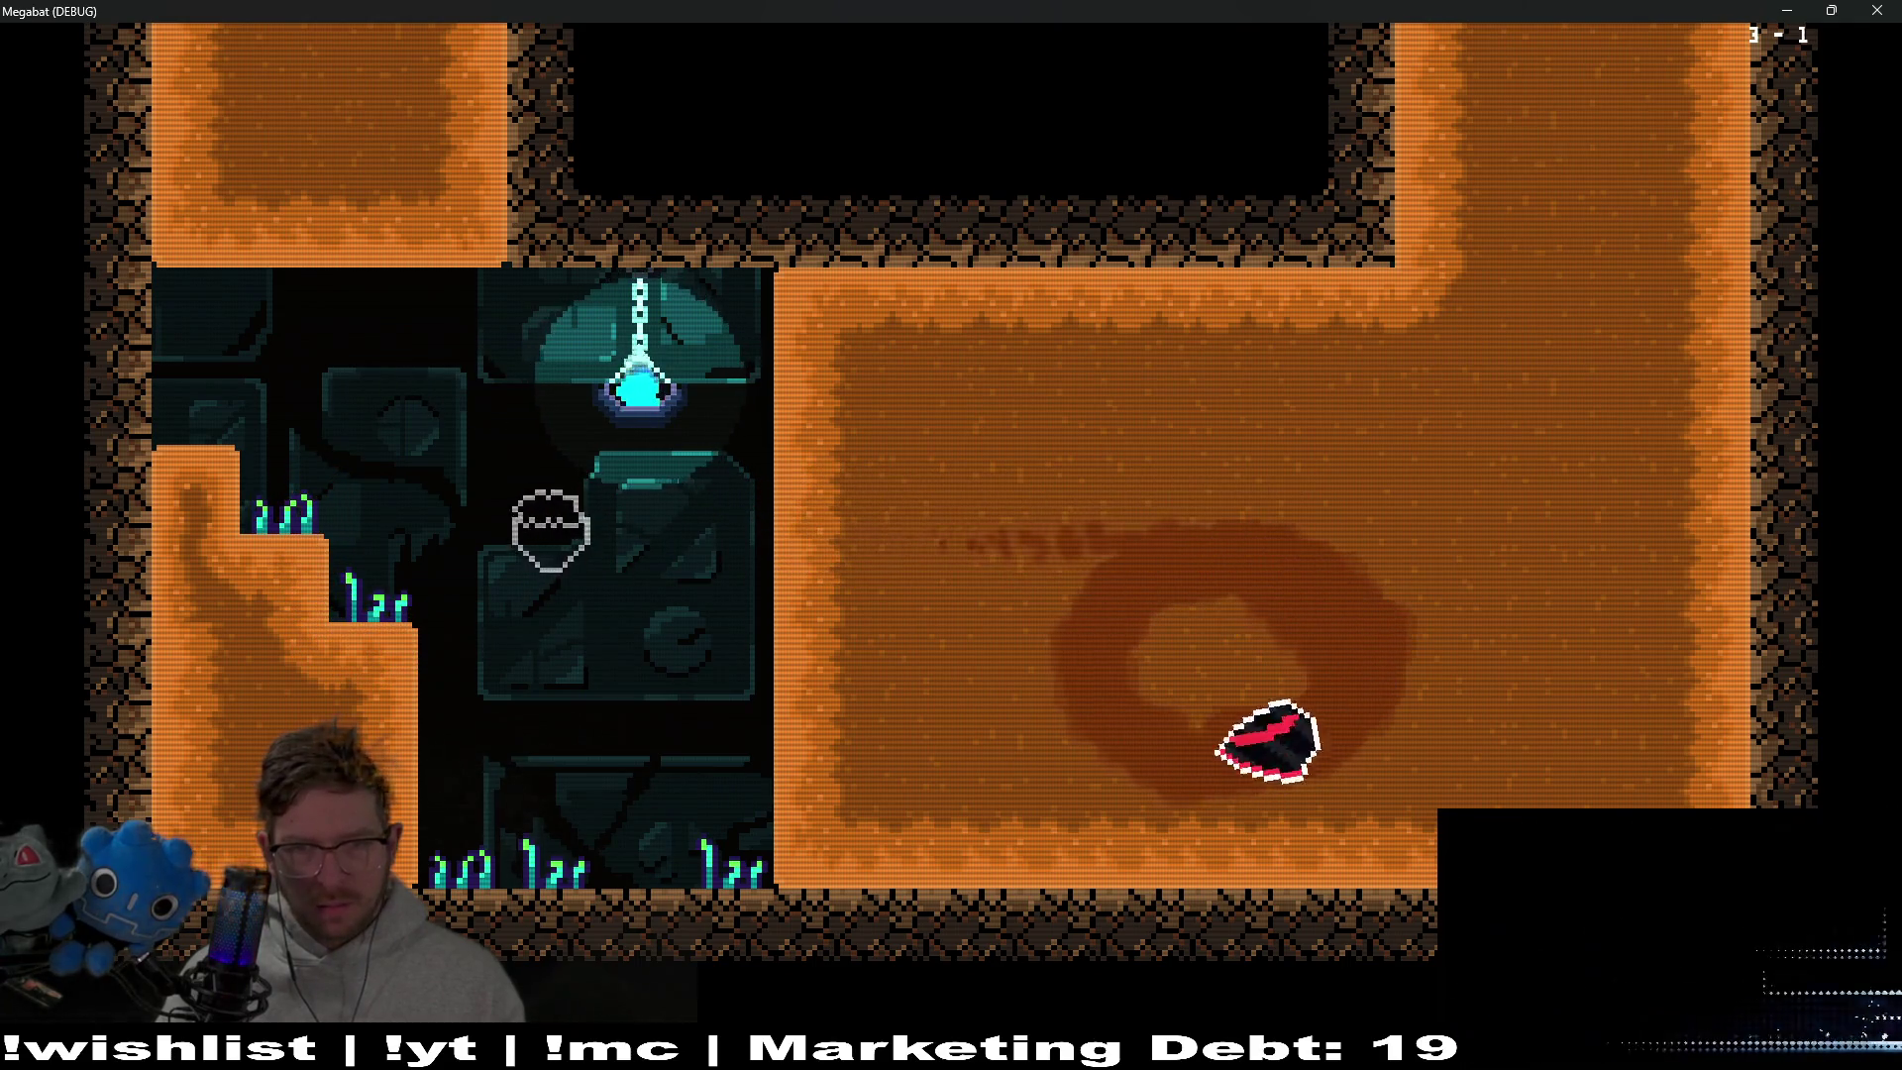
pyautogui.press('Left')
pyautogui.press('Up')
pyautogui.press('Right')
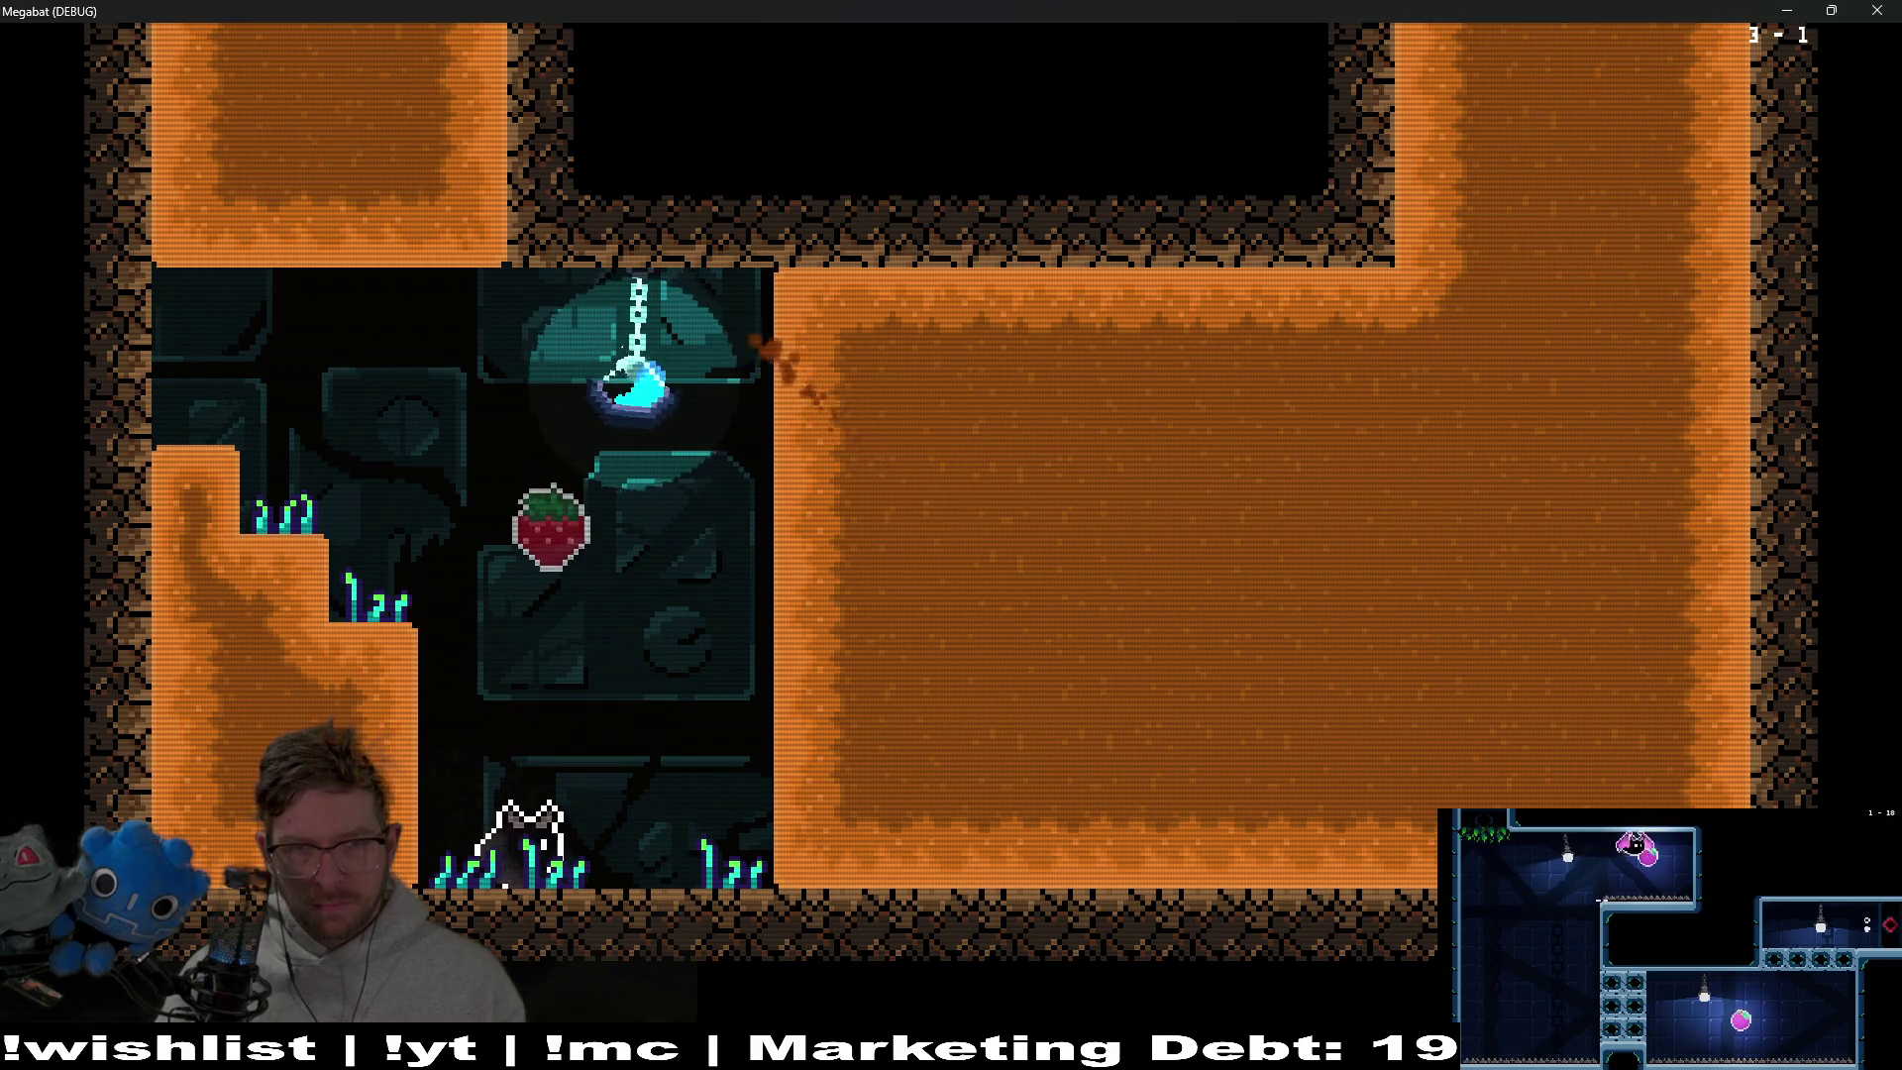
# Drop from the lamp, burrow through the dirt into the left shaft and land on the left ledge
pyautogui.press('Down')
pyautogui.press('Right')
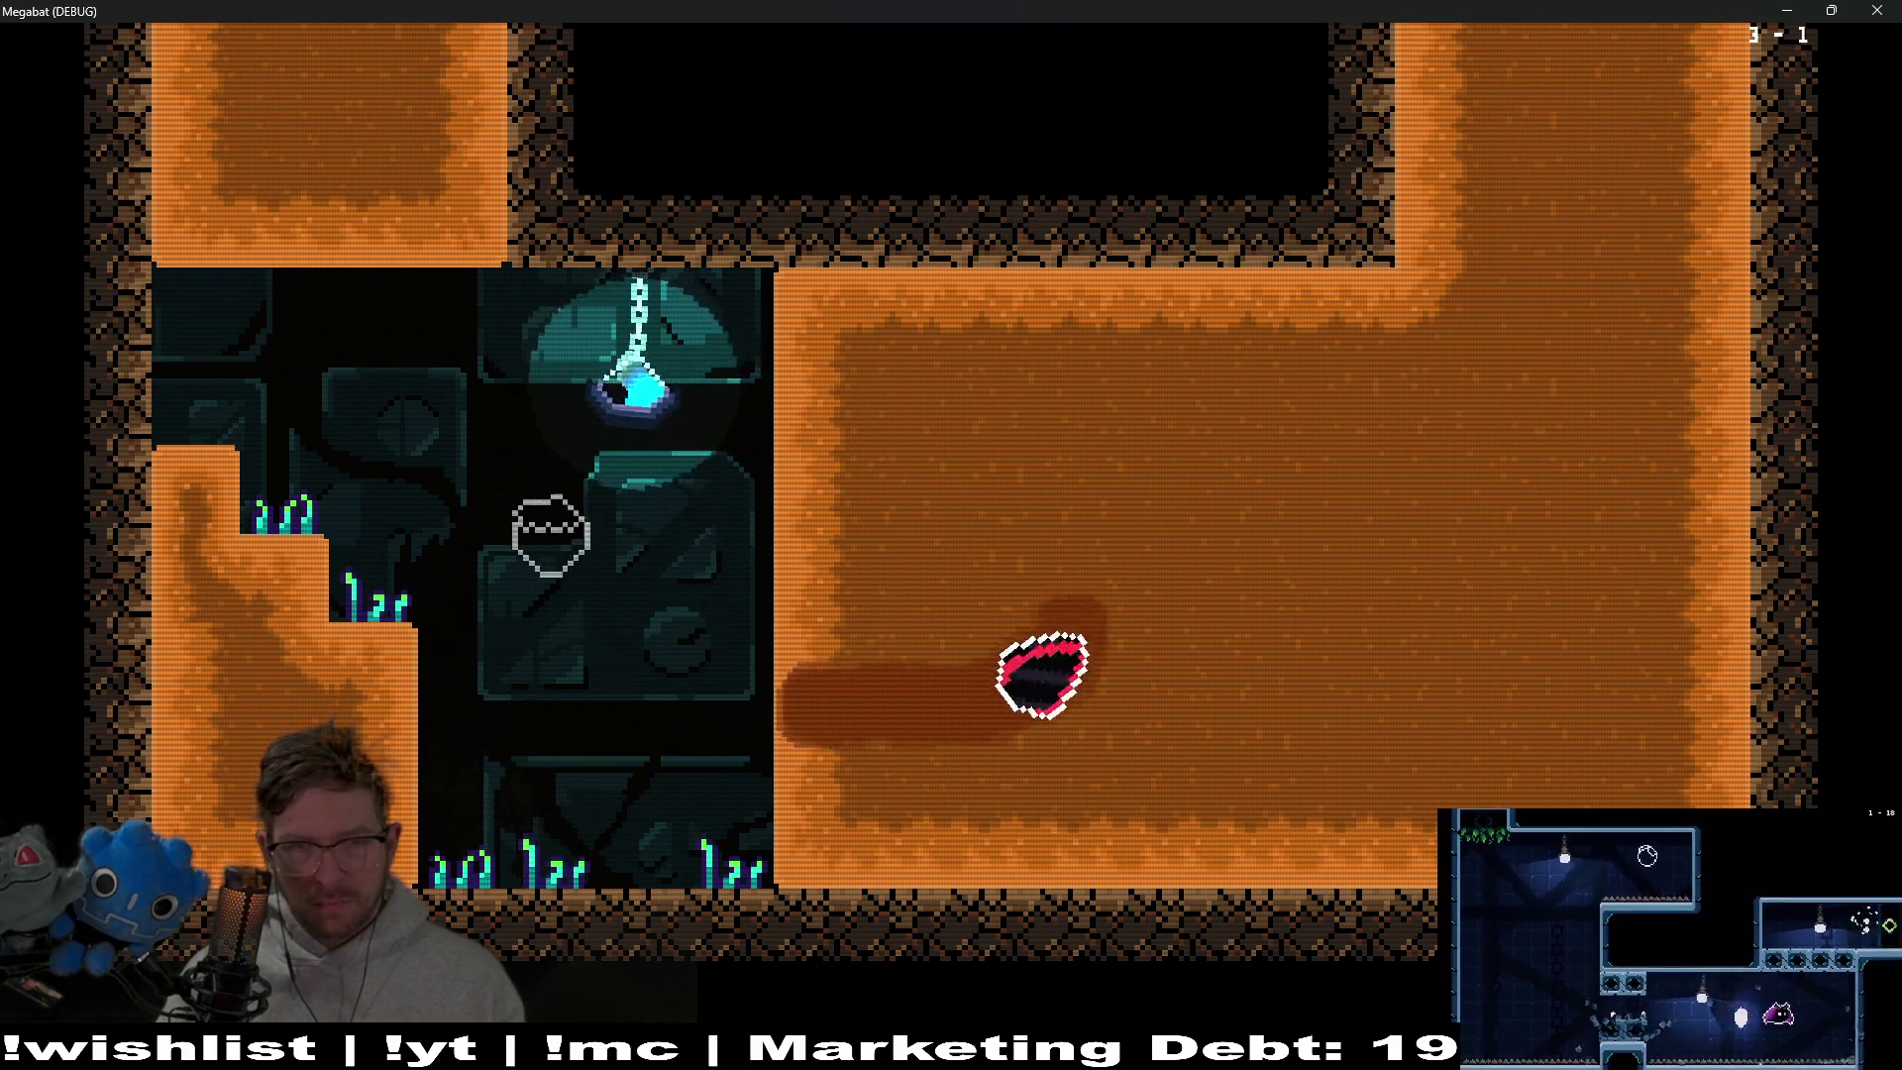
pyautogui.press('Up')
pyautogui.press('Left')
pyautogui.press('Right')
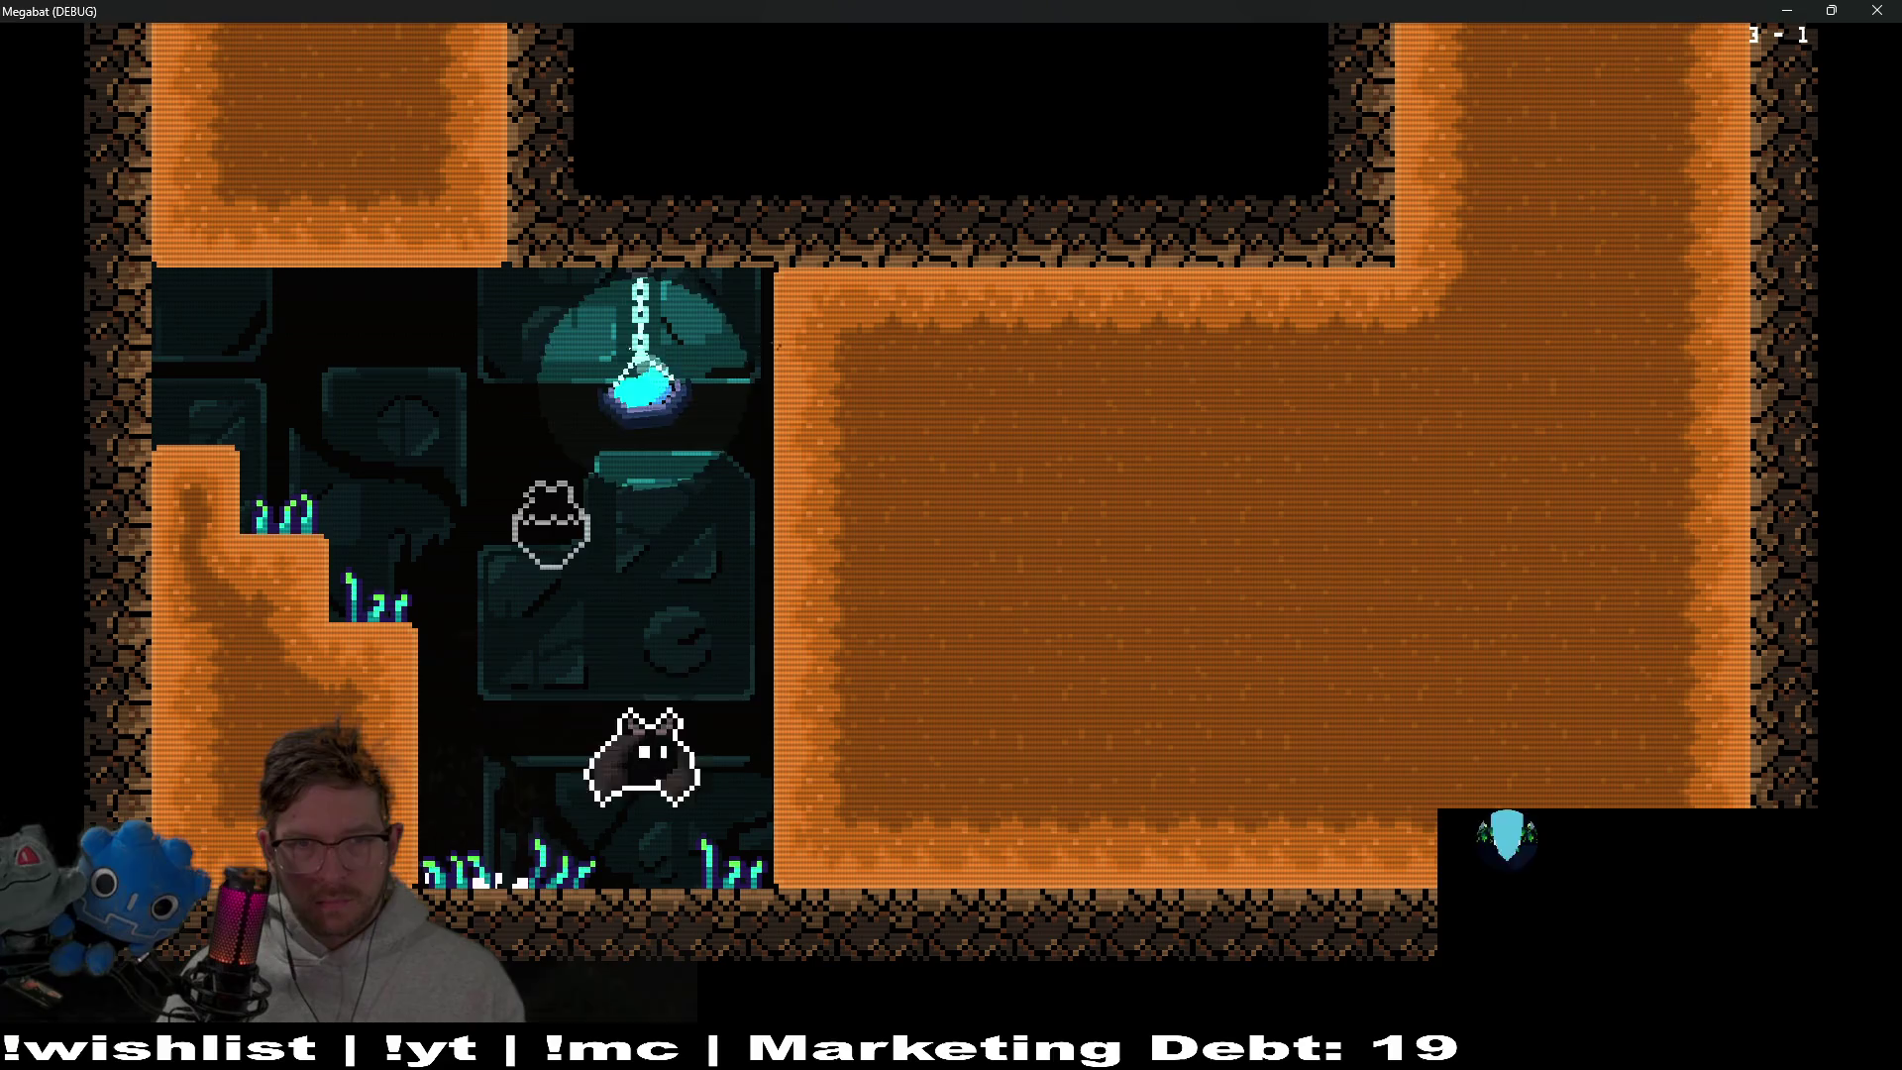
pyautogui.press('Up')
pyautogui.press('Left')
# Fly right through the next cave rooms collecting the strawberries, then stop the game with F8
pyautogui.press('Right')
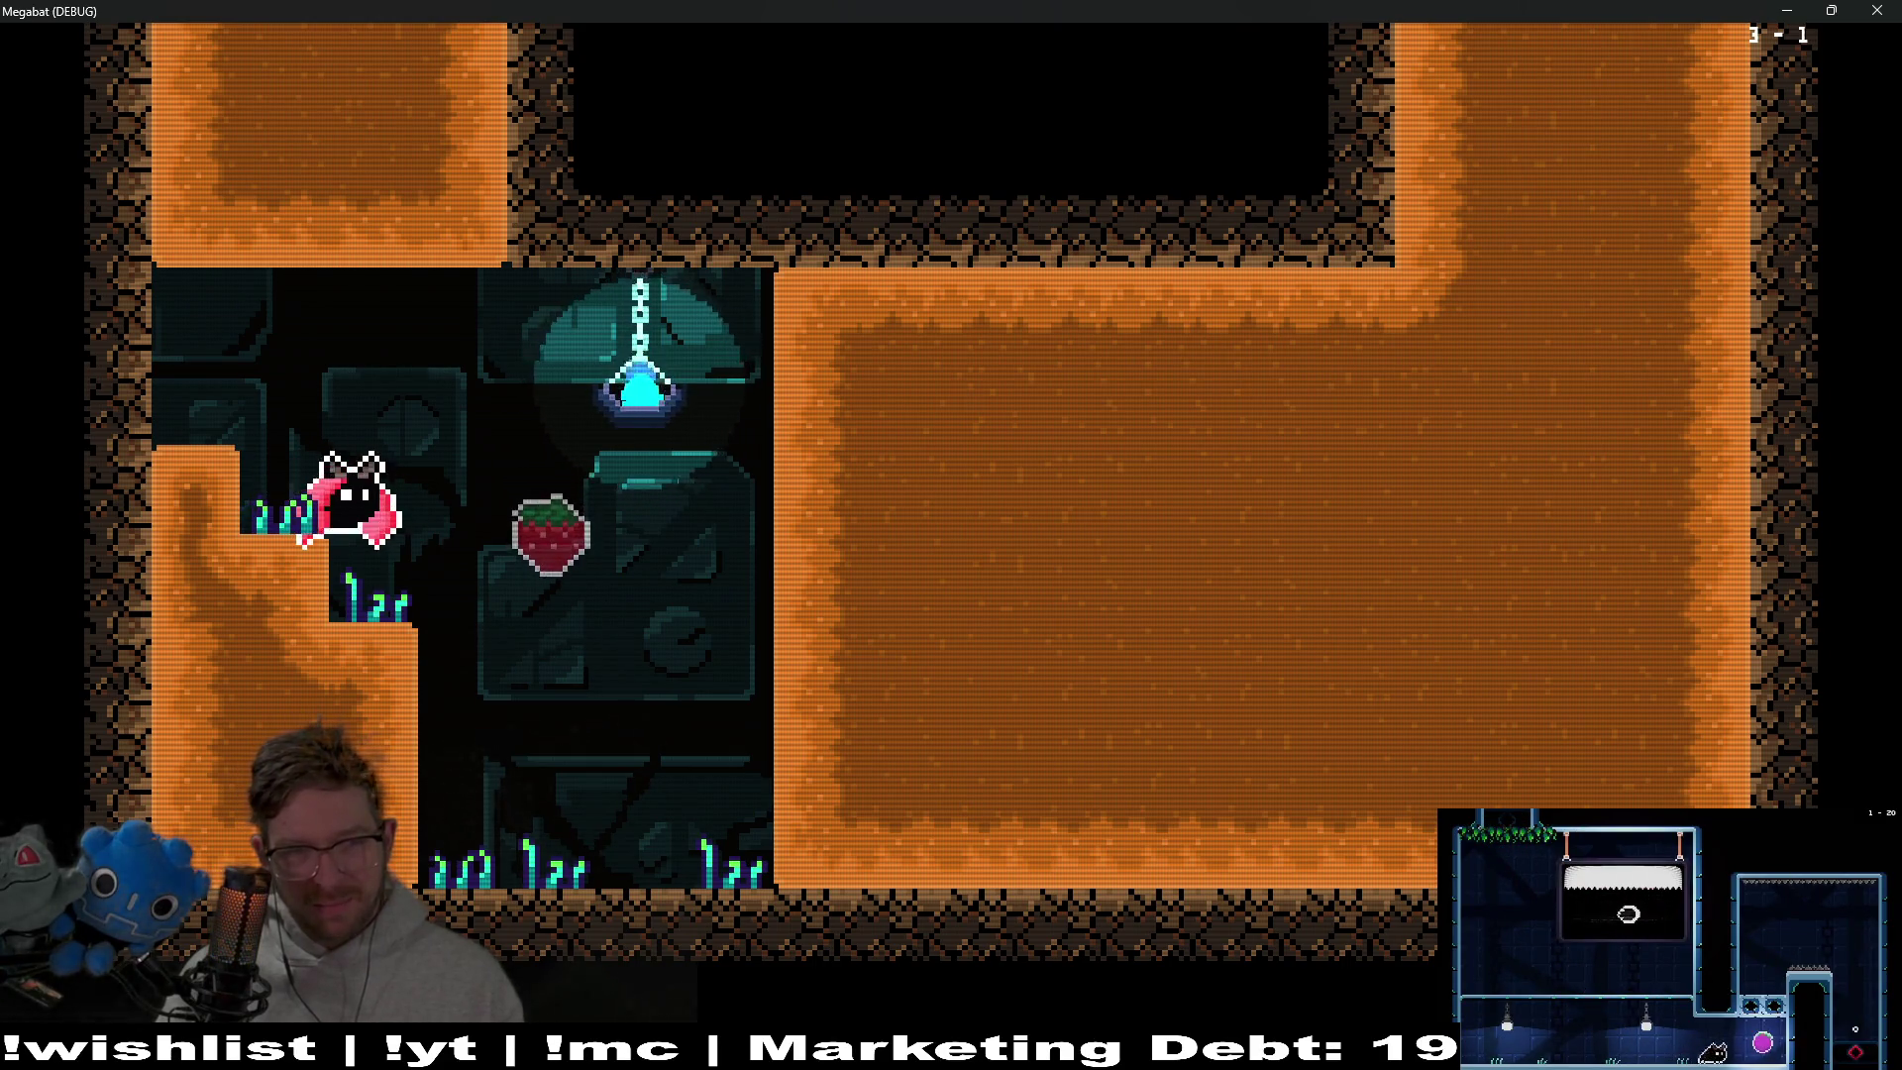
pyautogui.press('space')
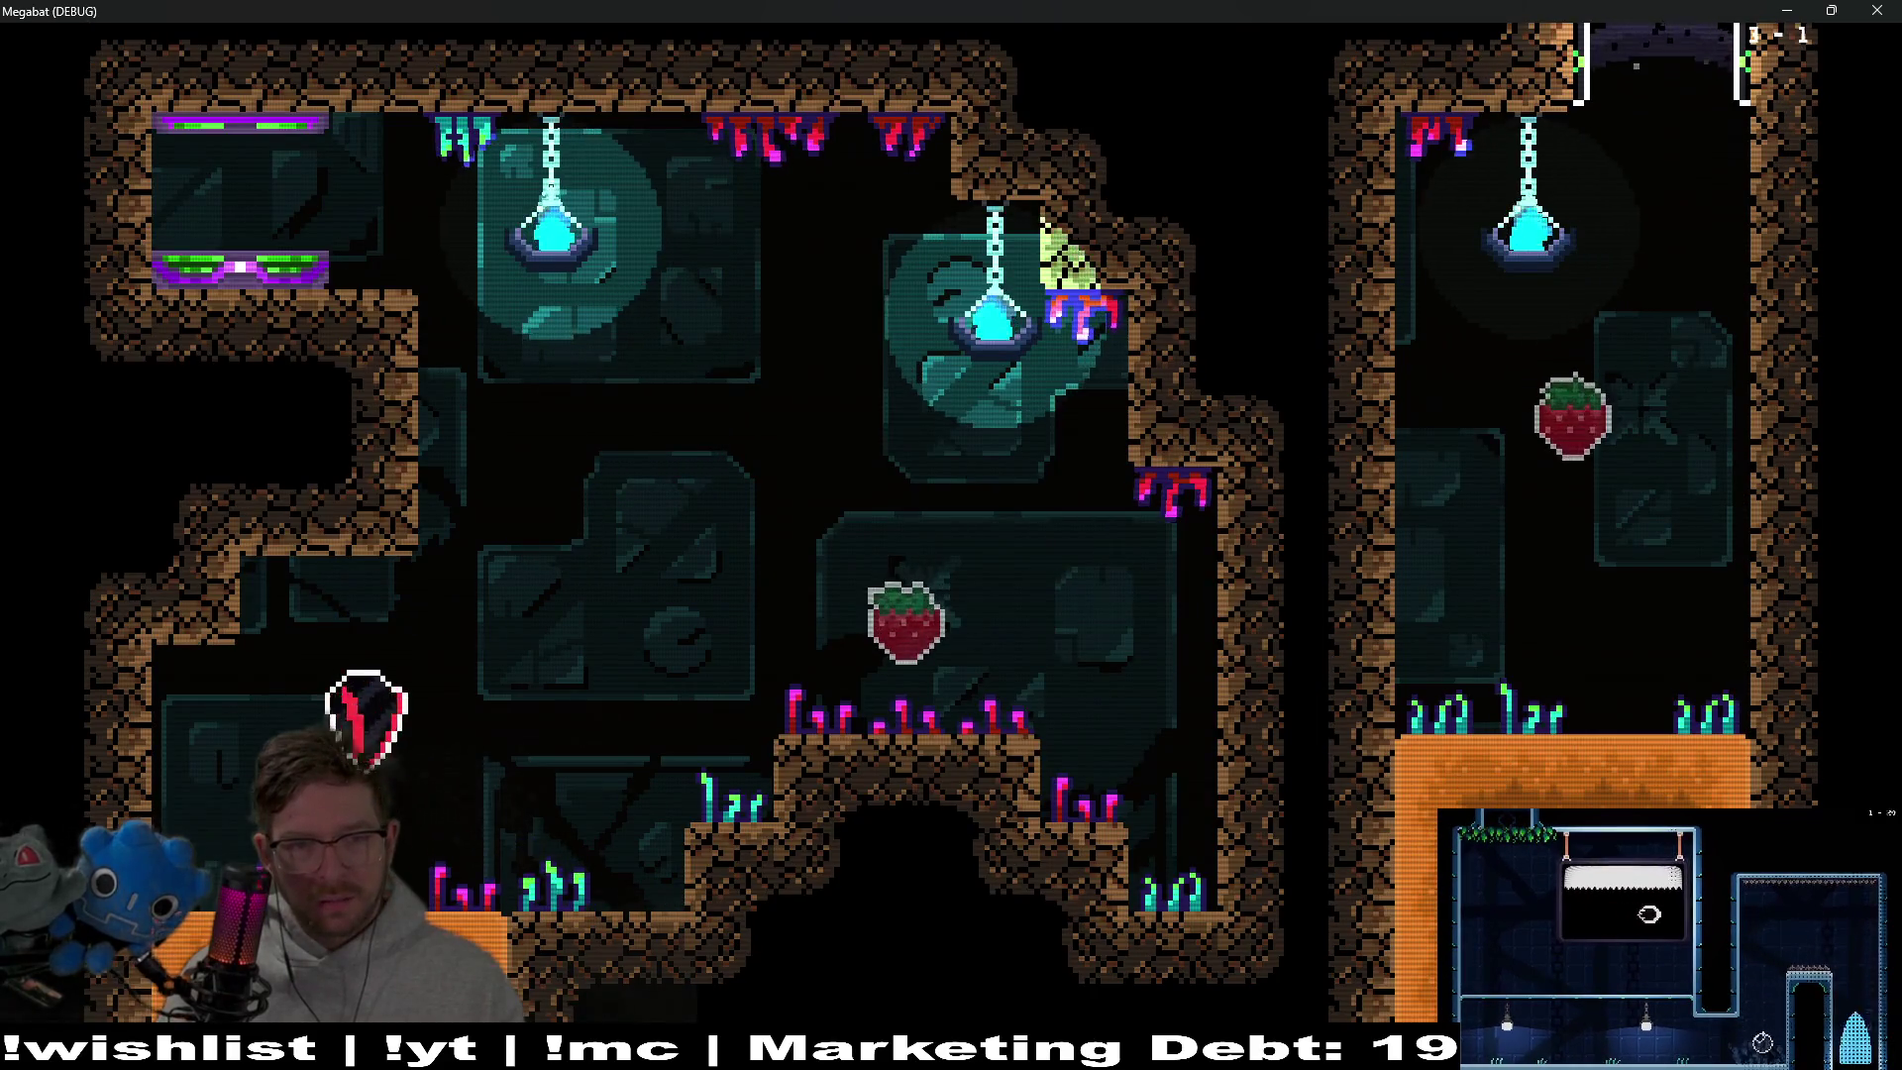
pyautogui.press('Right')
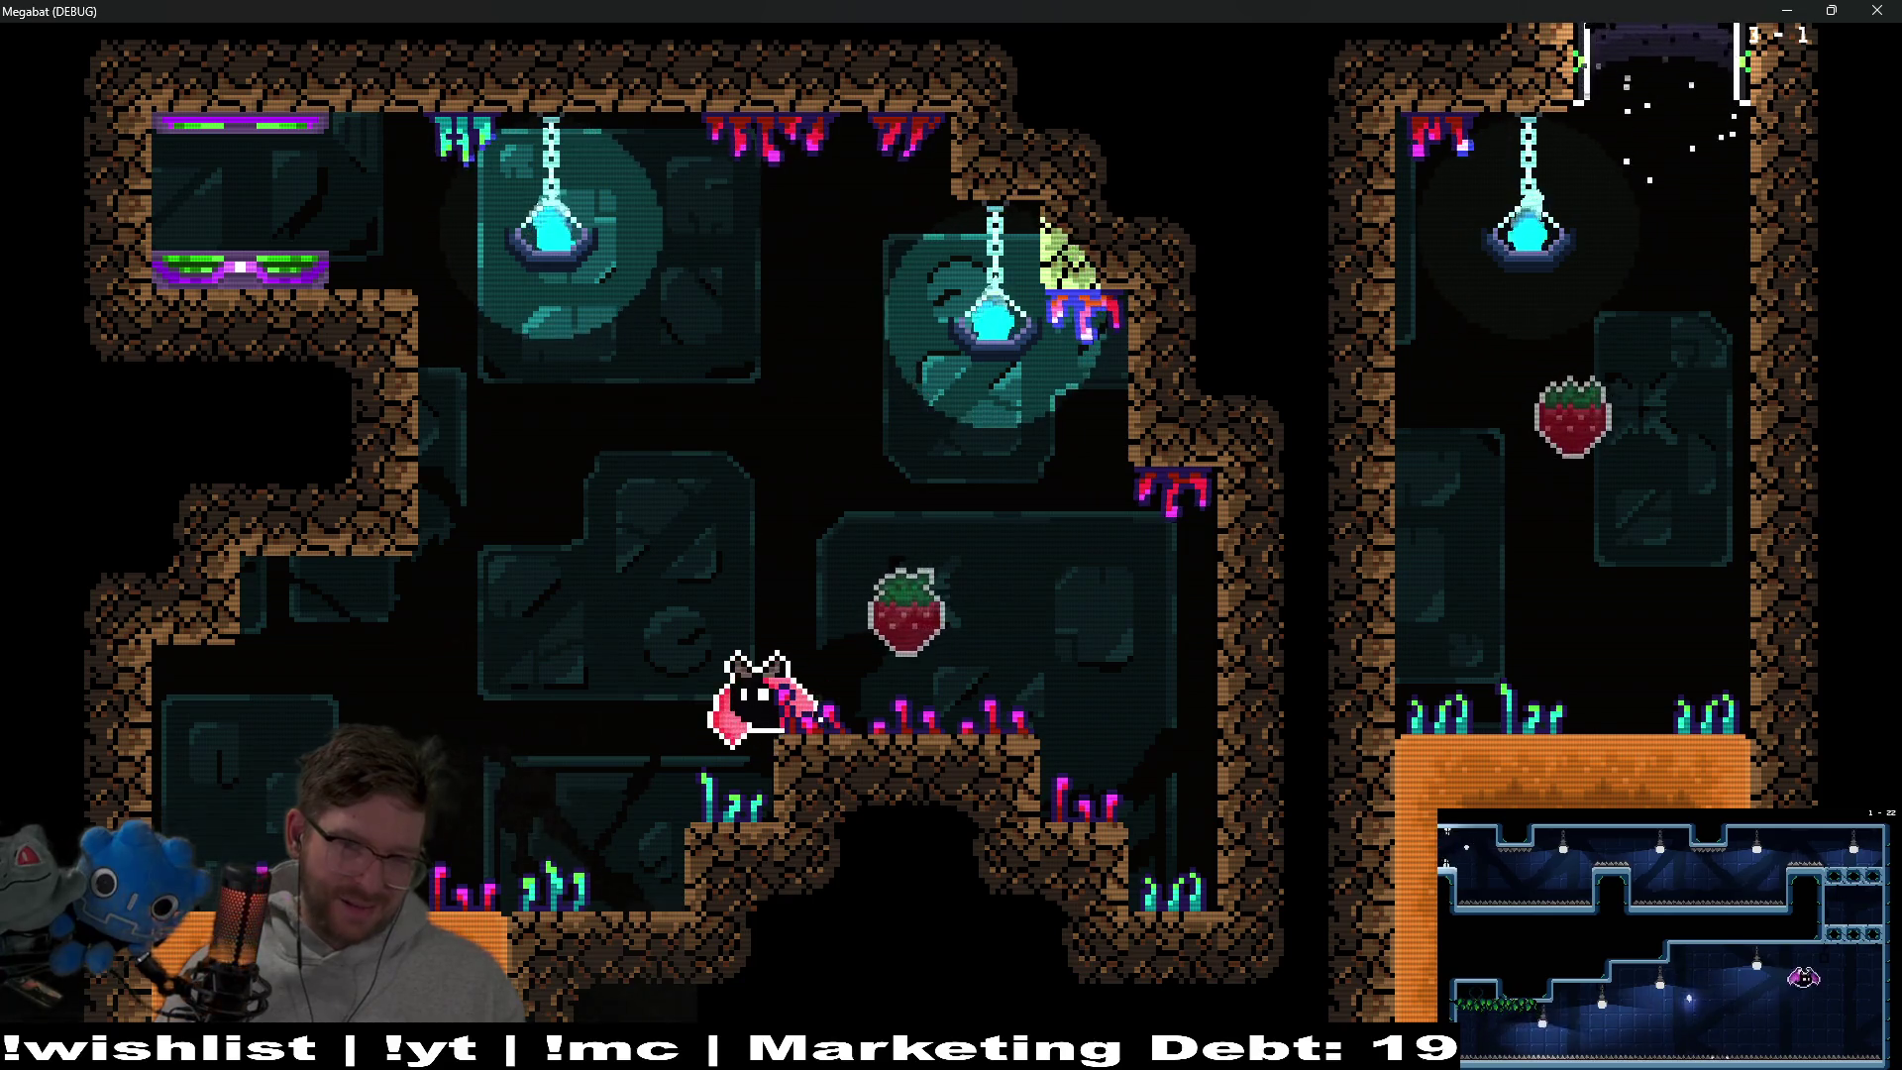
pyautogui.press('Right')
pyautogui.press('space')
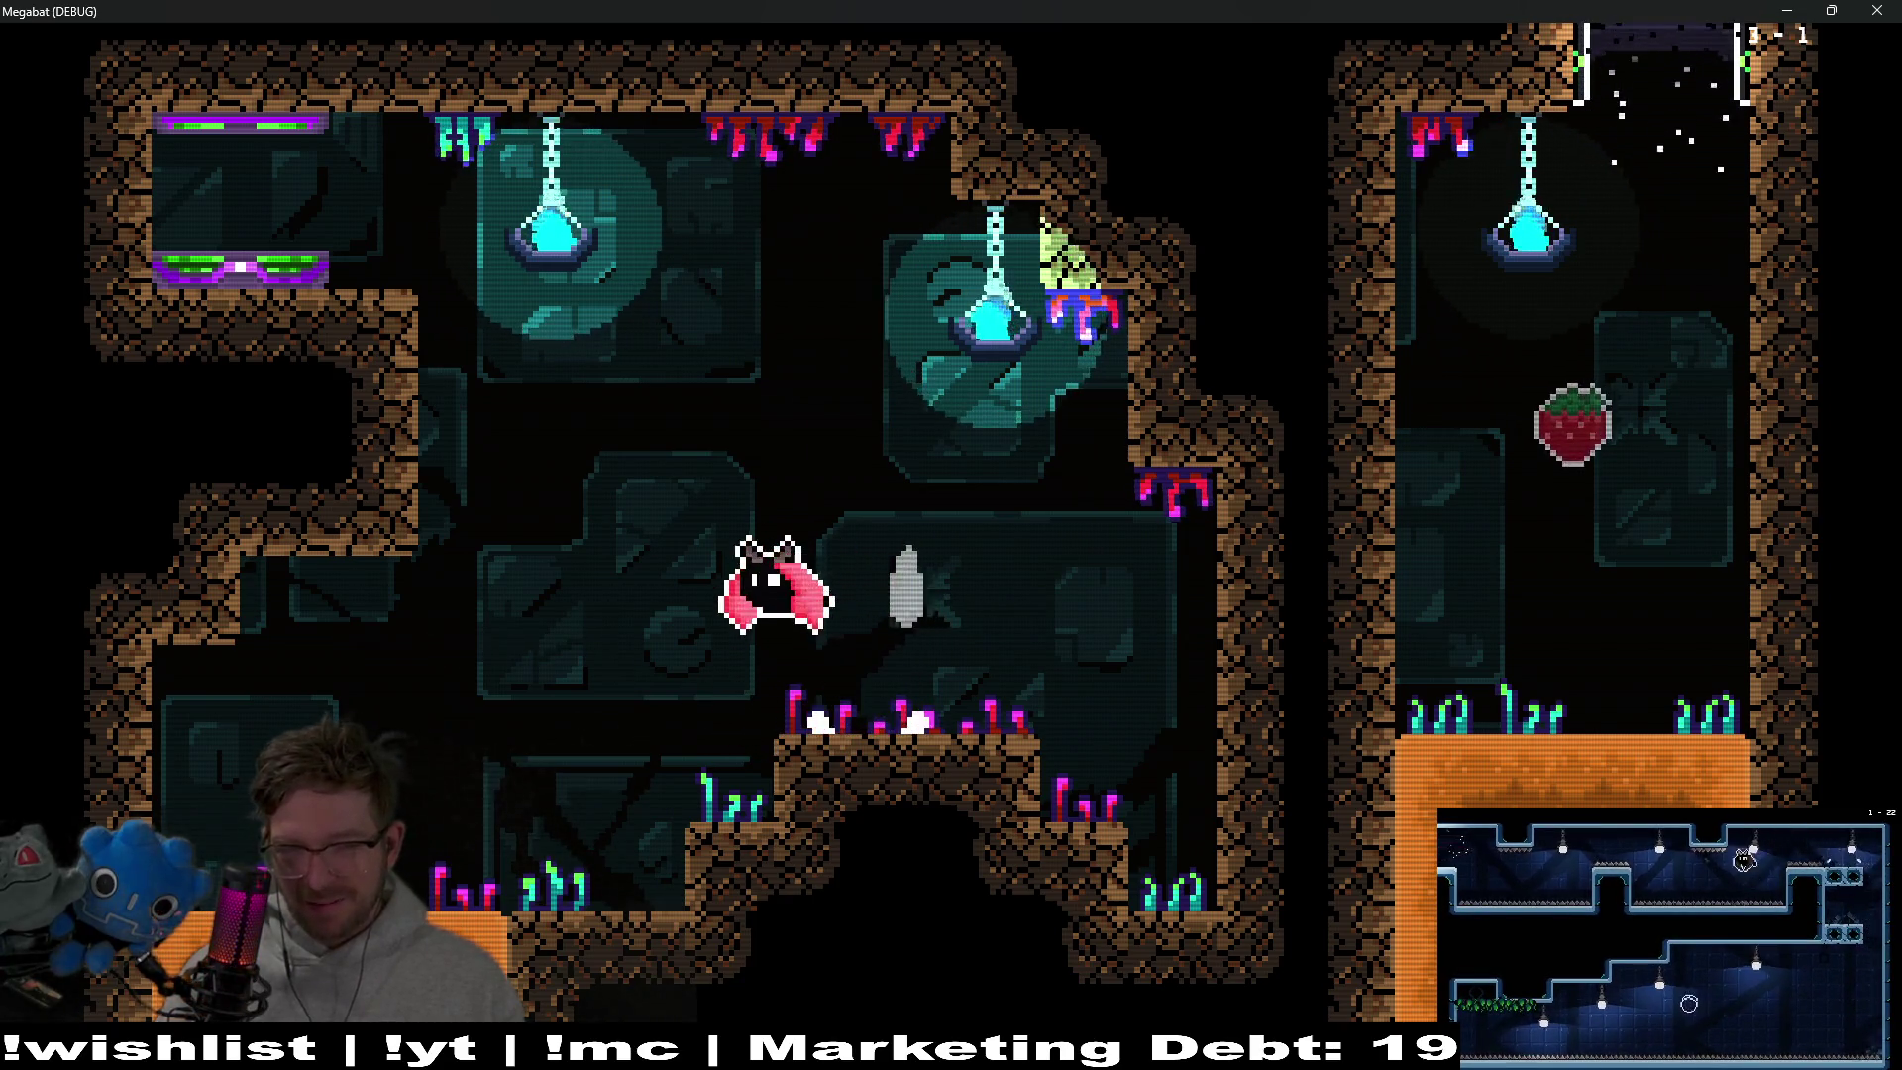
pyautogui.press('F8')
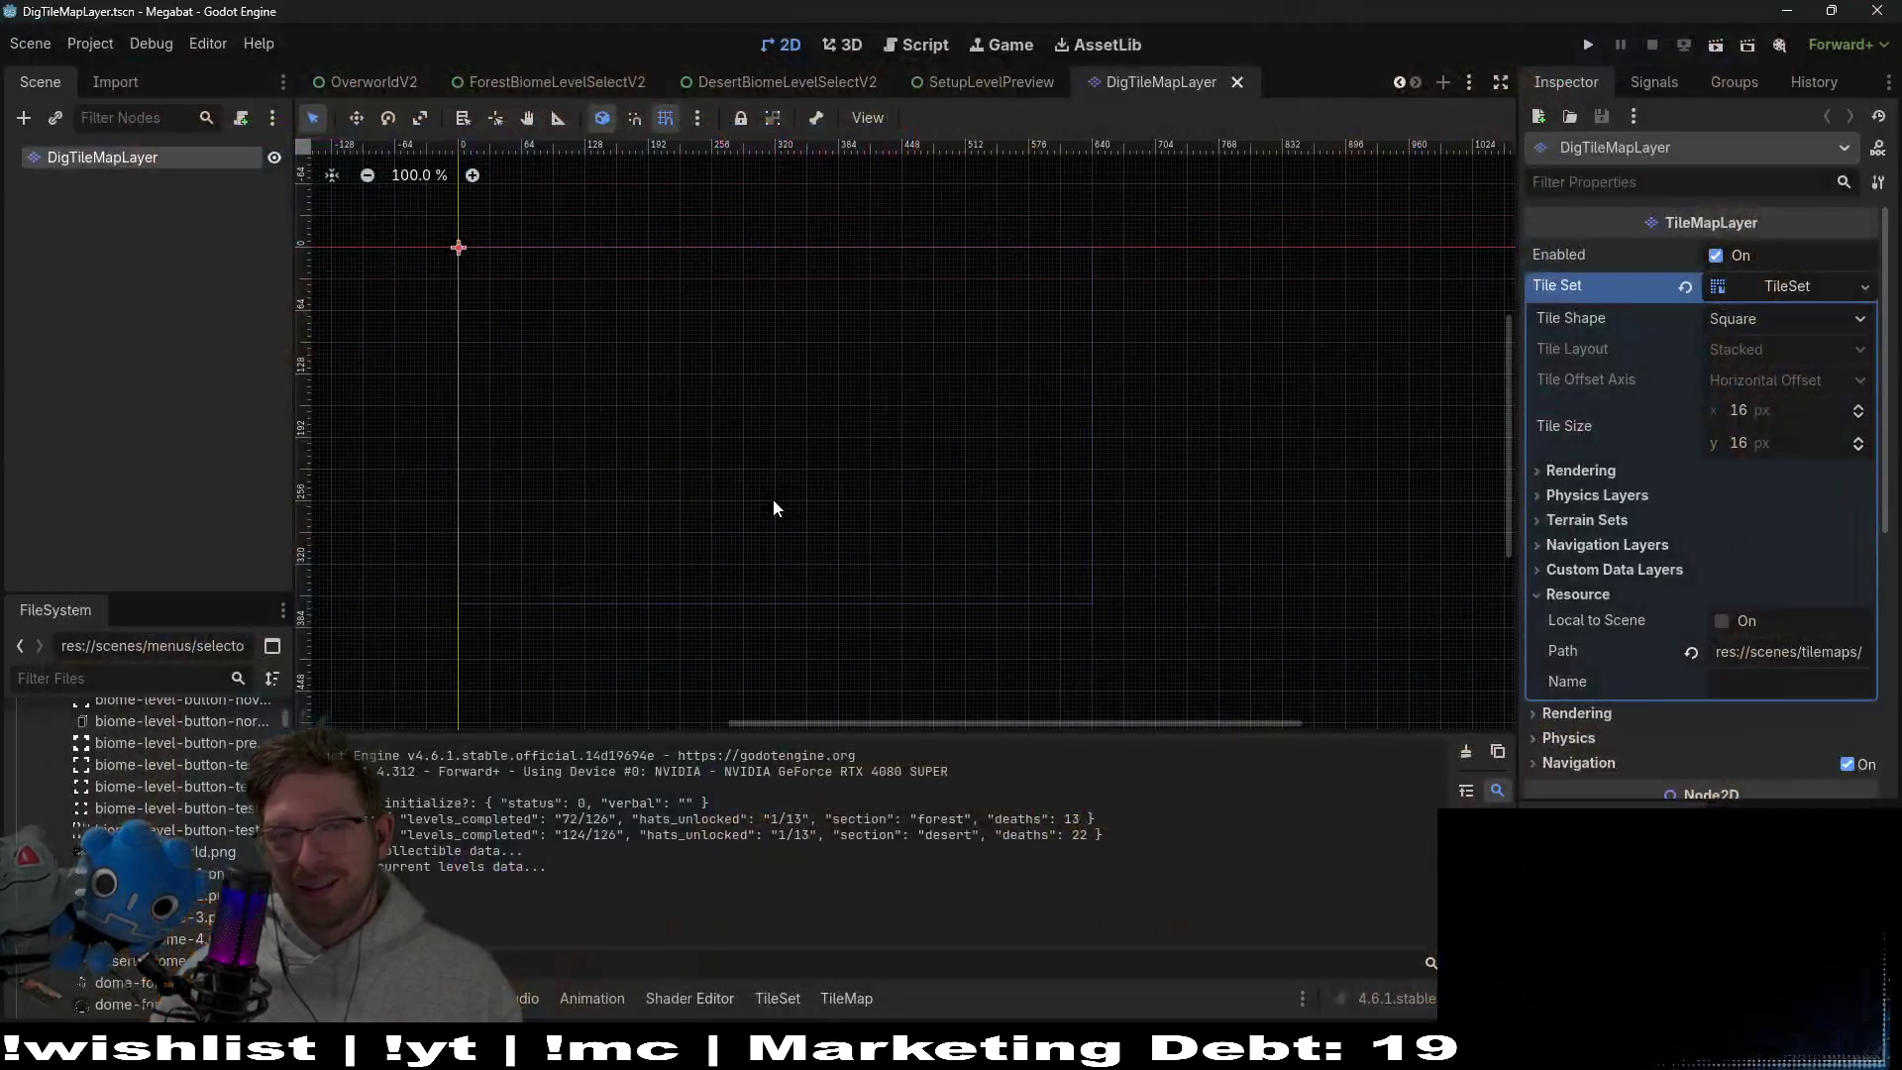
# Quick-open Player.gd and search for idle_state to jump to its function definition
pyautogui.hotkey('shift', 'alt', 'o')
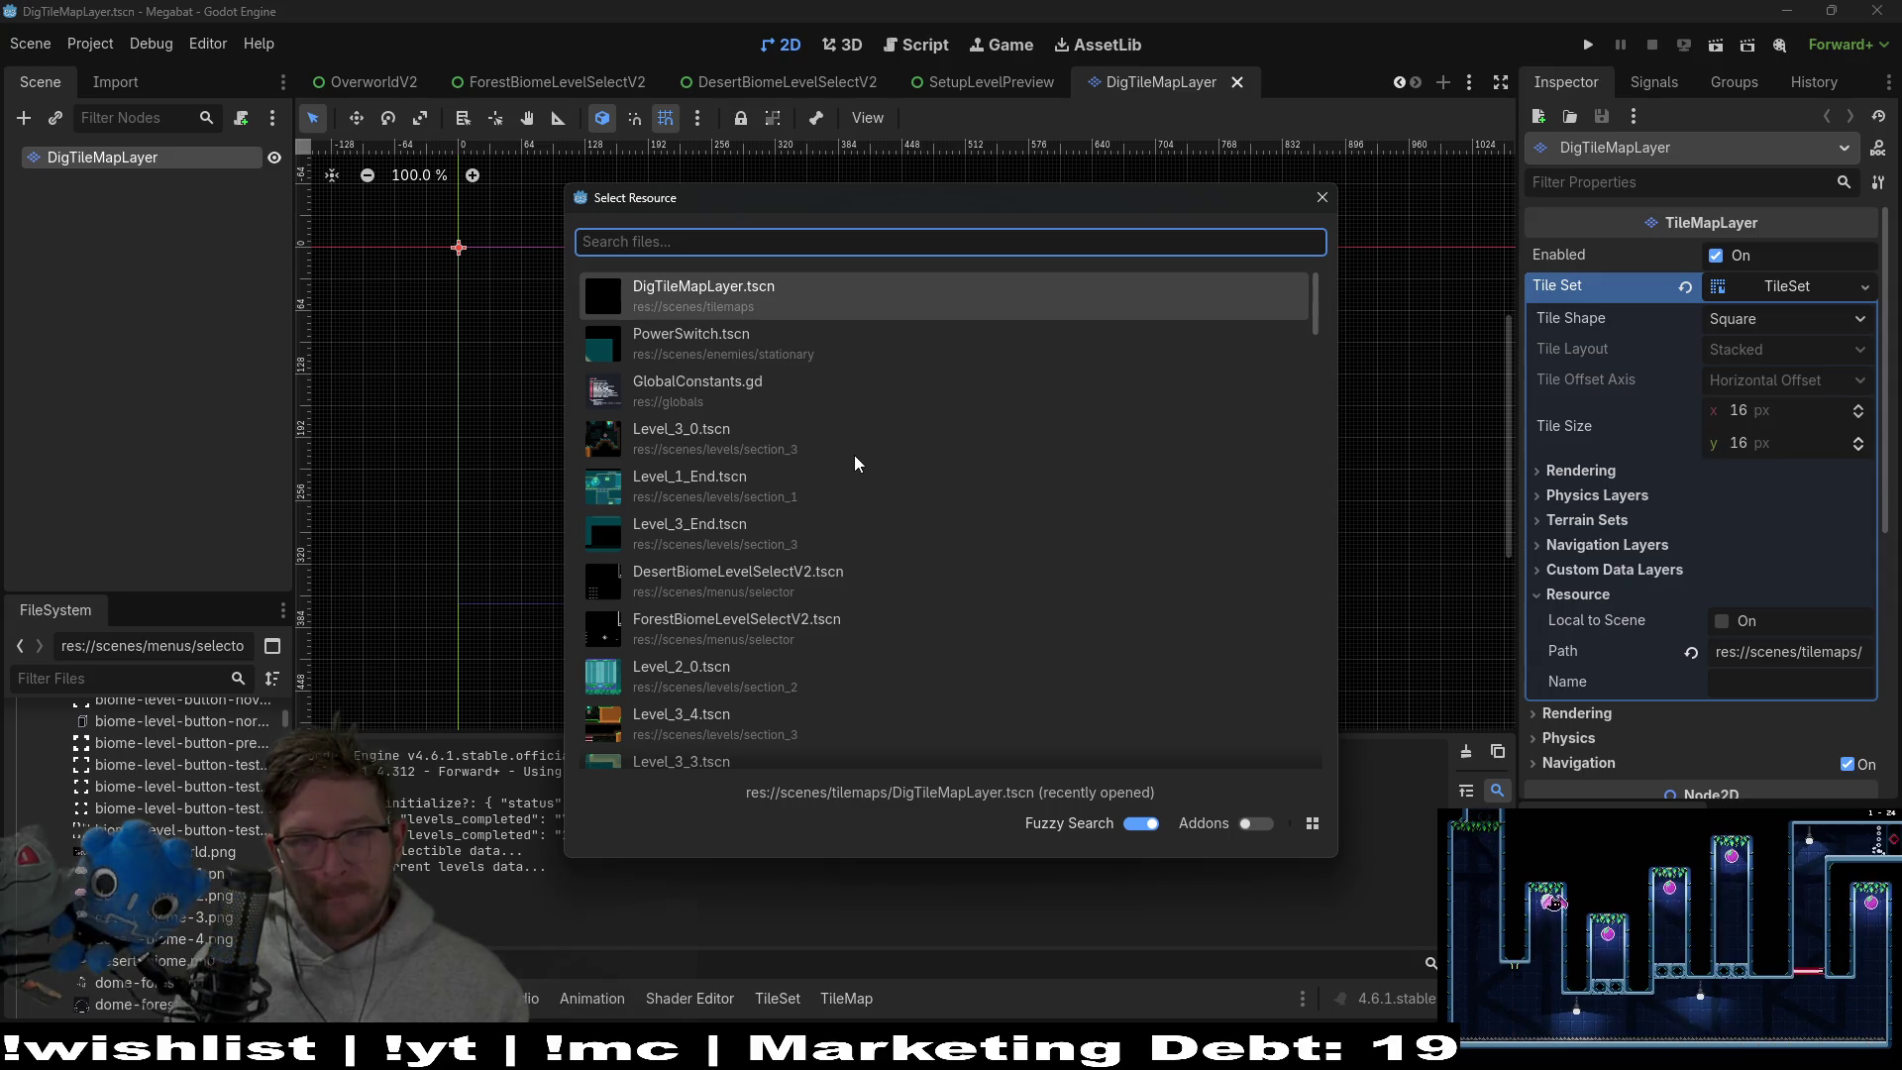
pyautogui.write('player.gd')
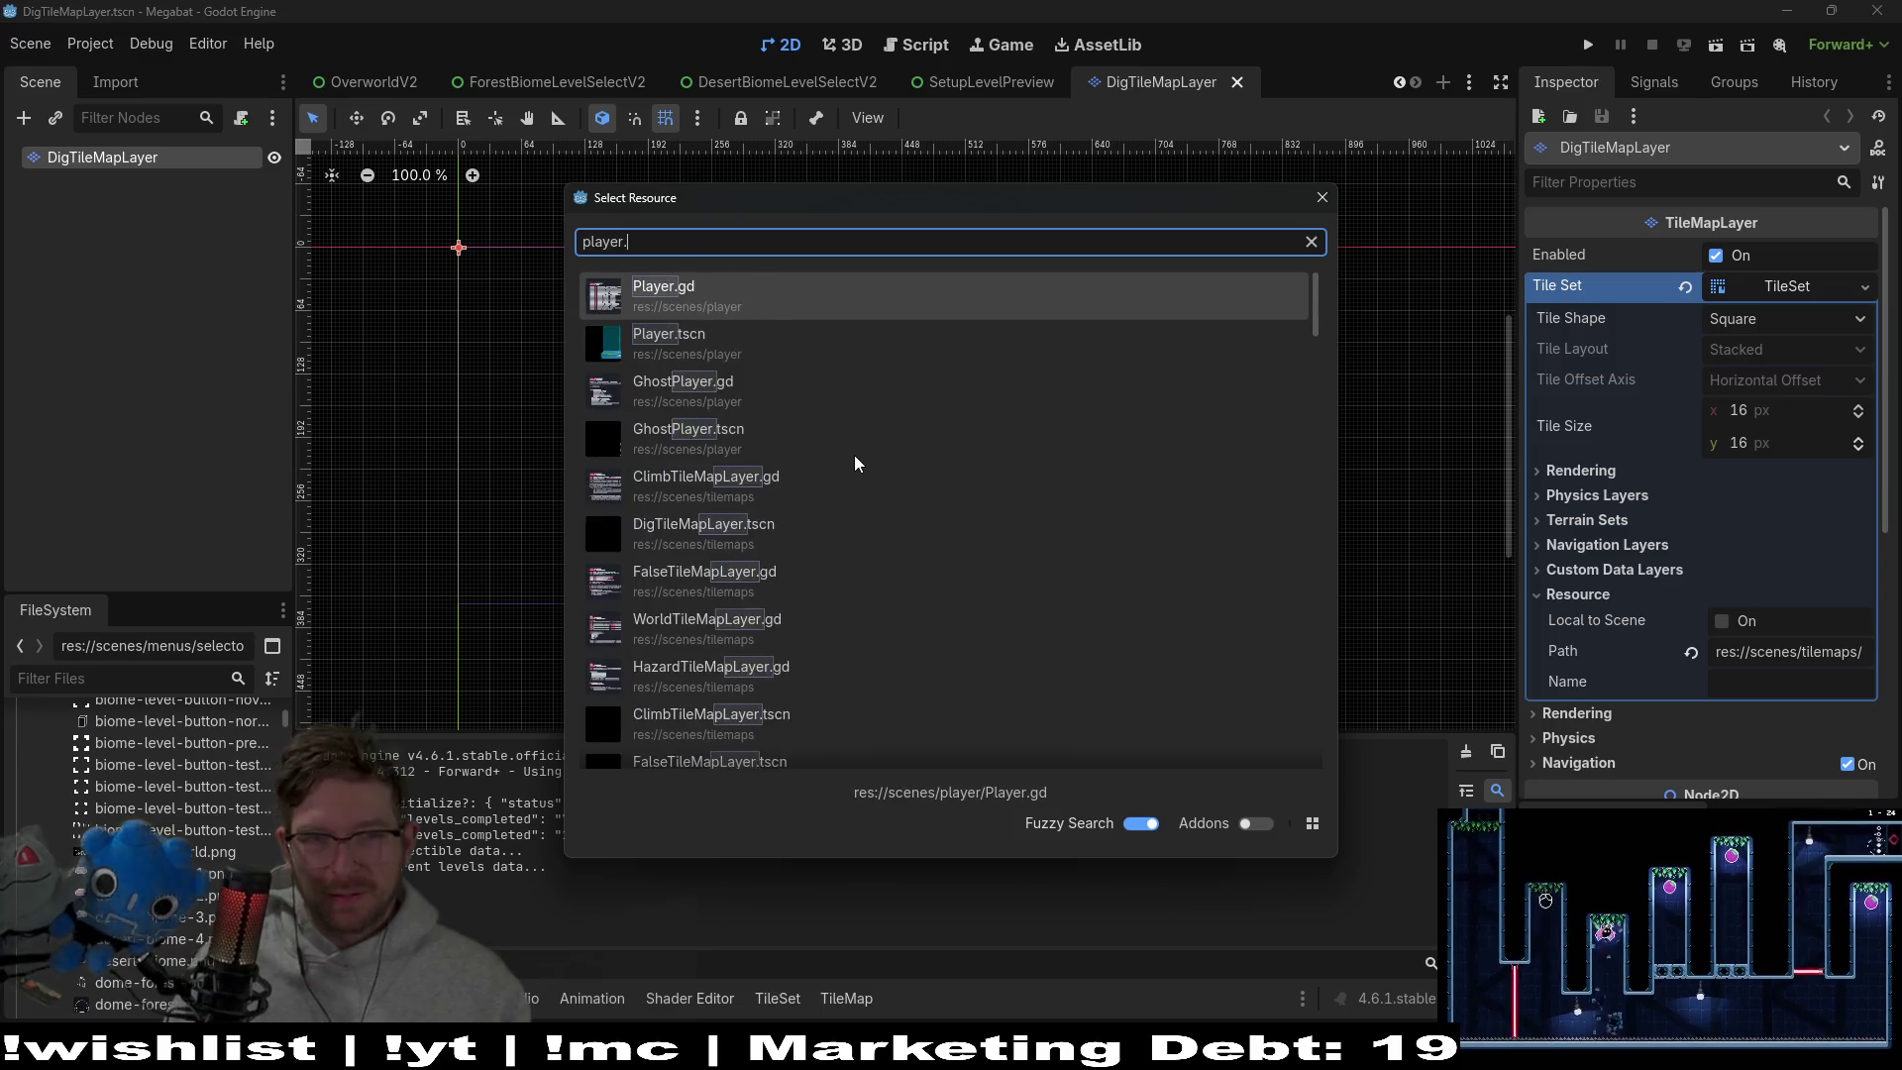
pyautogui.press('Return')
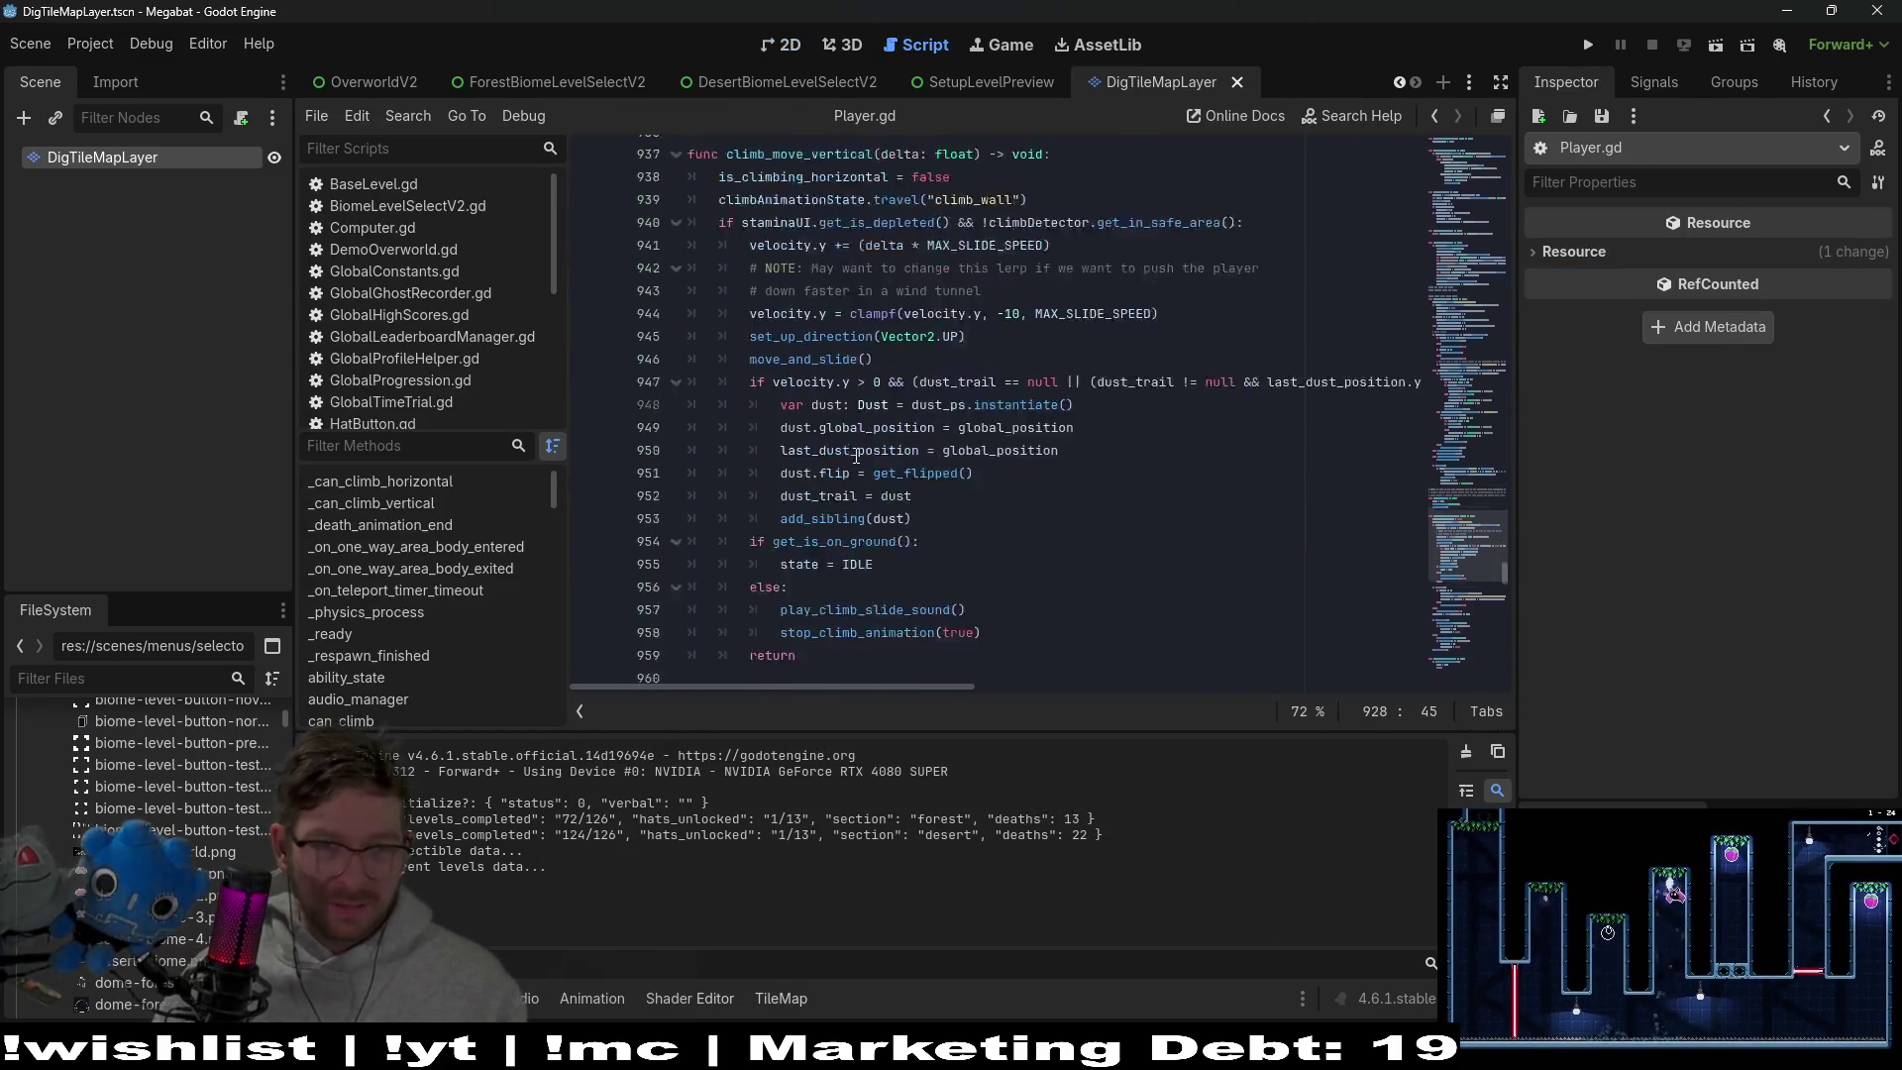
pyautogui.click(921, 465)
pyautogui.hotkey('ctrl', 'f')
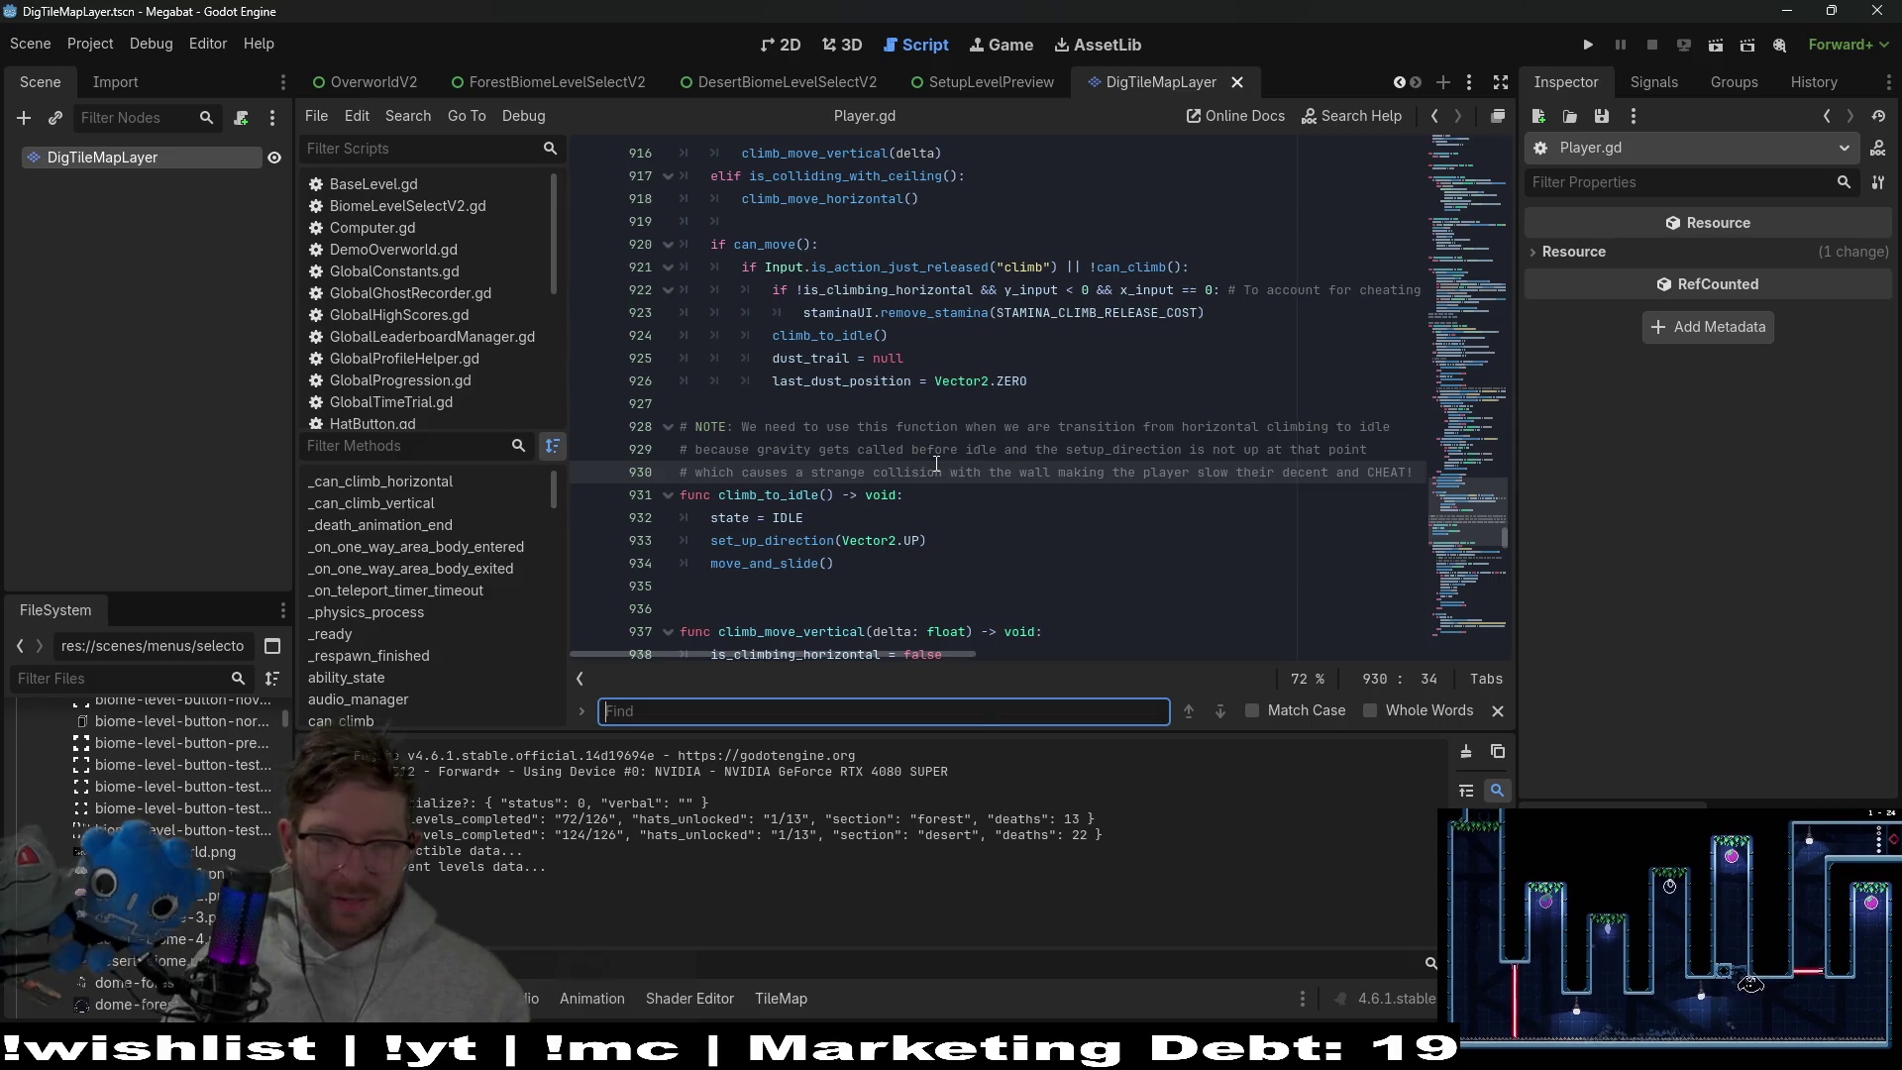
pyautogui.write('idle_state')
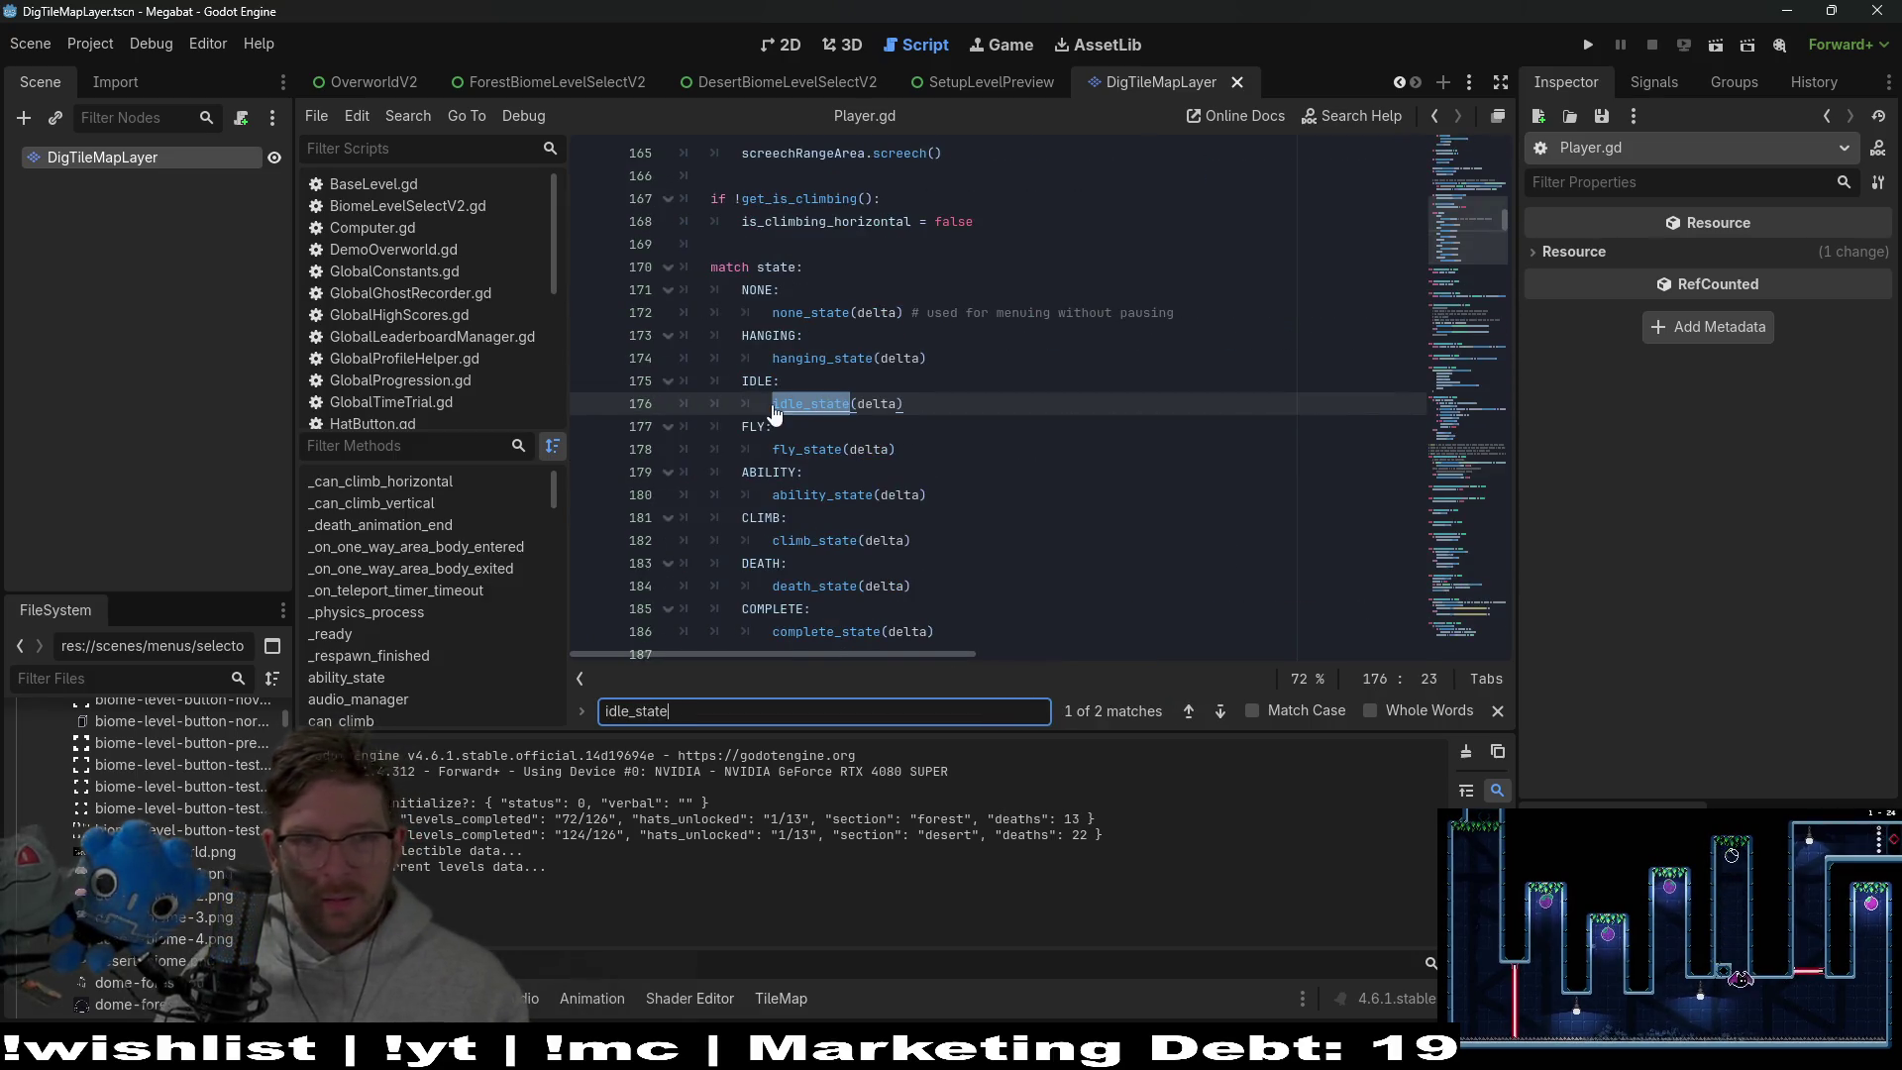
pyautogui.keyDown('ctrl'); pyautogui.click(774, 406); pyautogui.keyUp('ctrl')
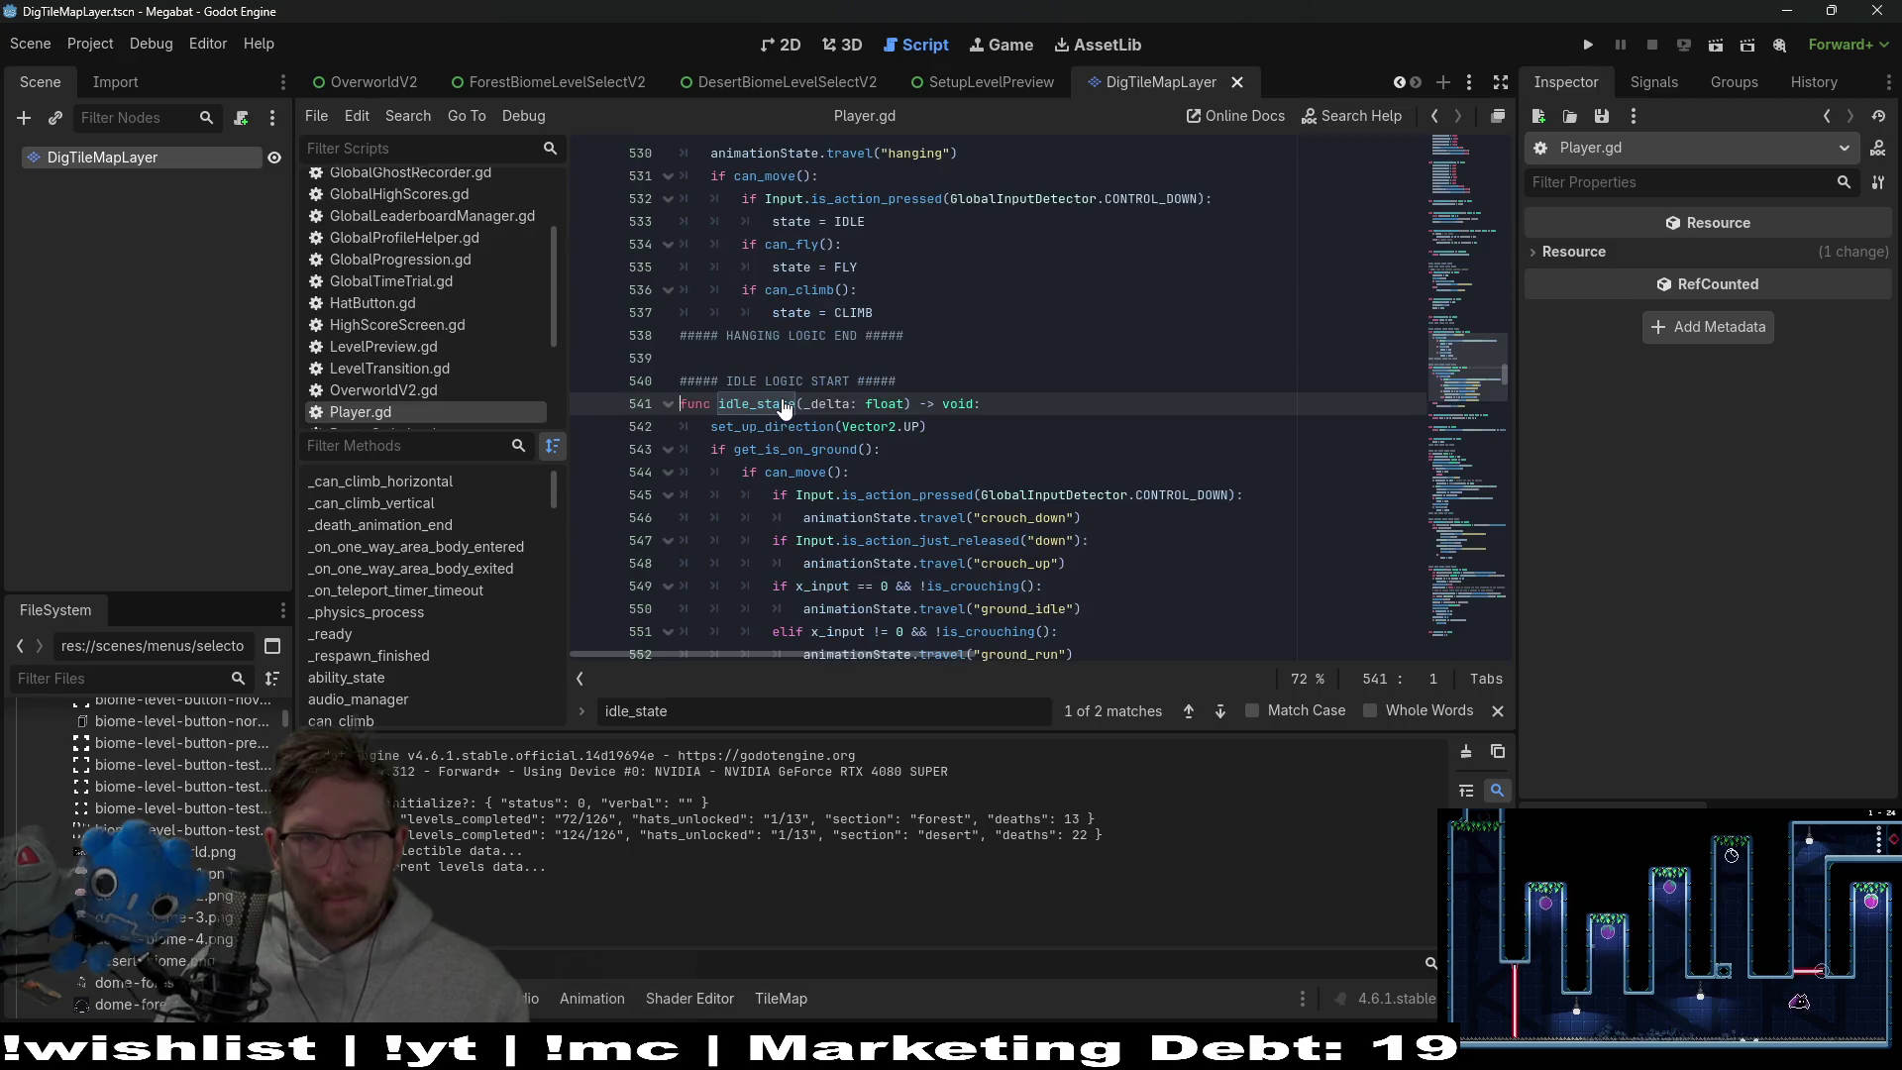
pyautogui.scroll(-2, 1095, 506)
# Replace get_is_on_ground() with is_on_floor() on line 543, save the script, and relaunch the game
pyautogui.click(795, 310)
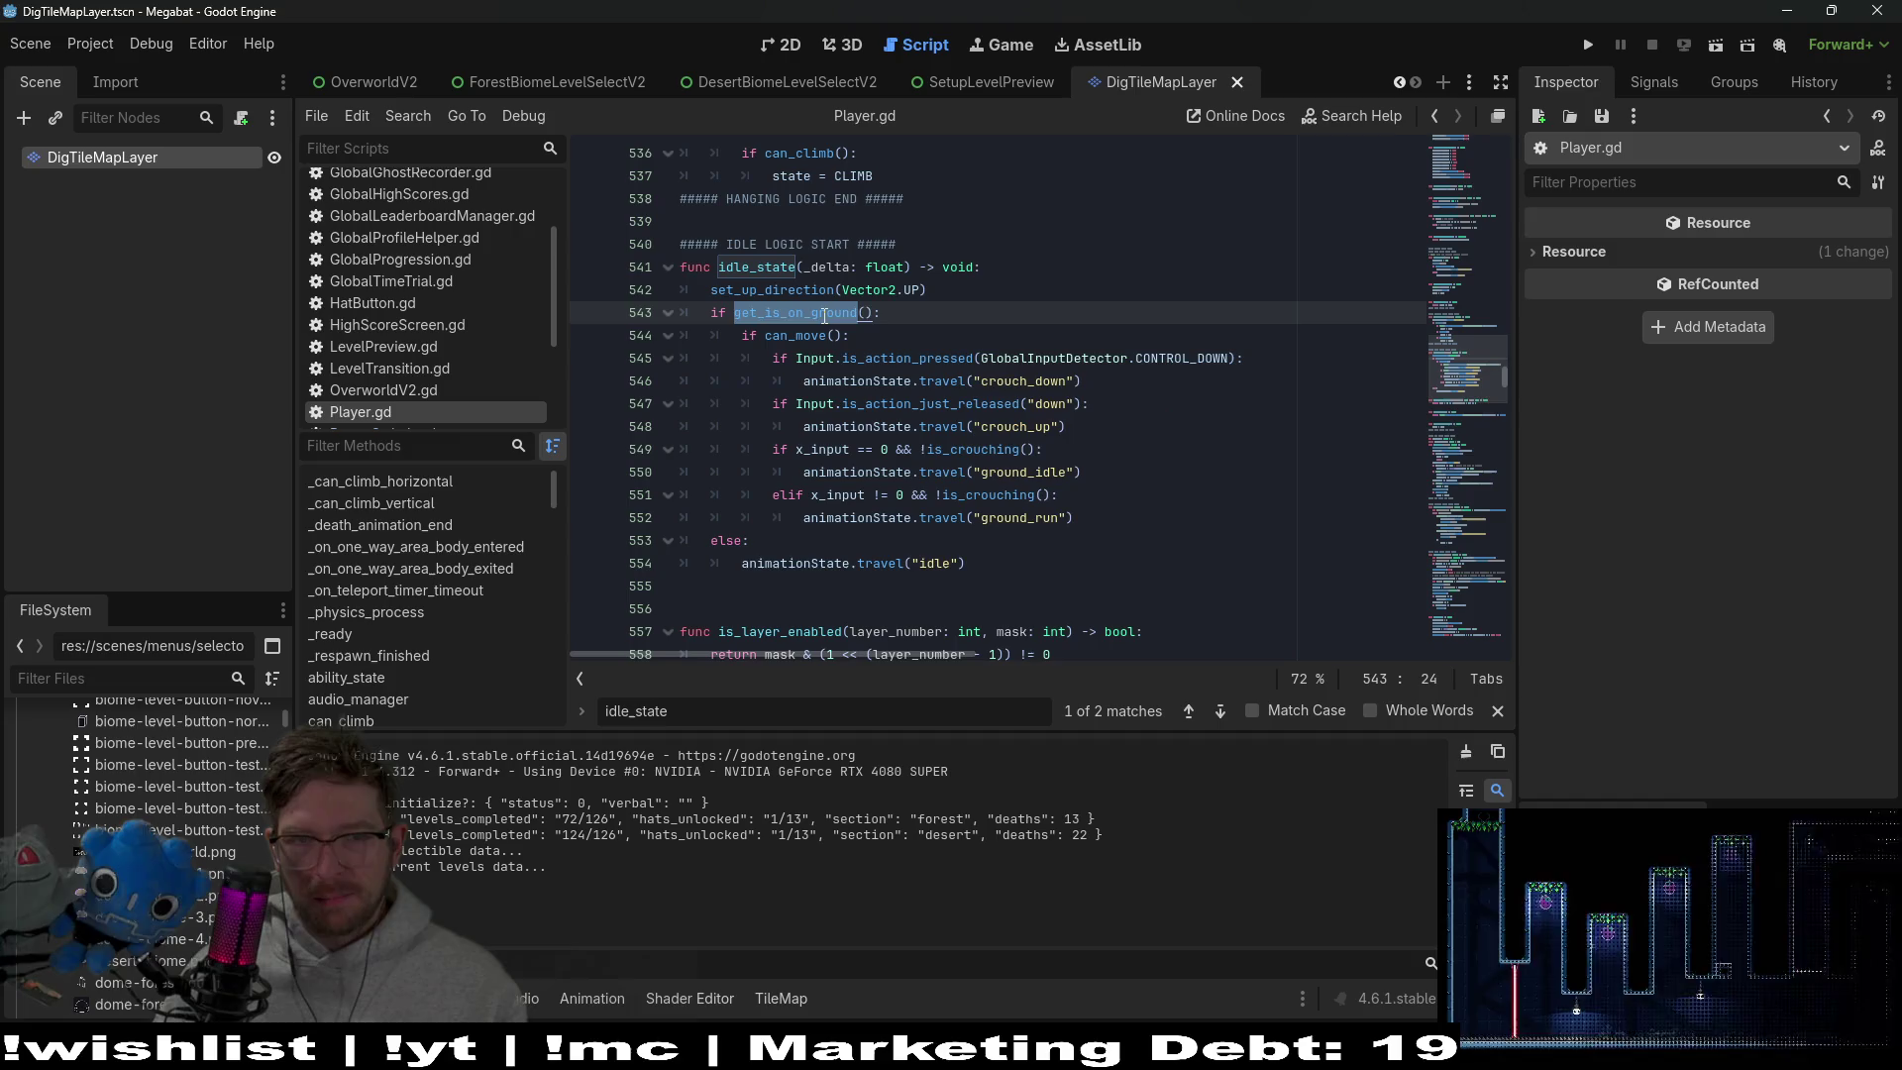
pyautogui.moveTo(823, 322)
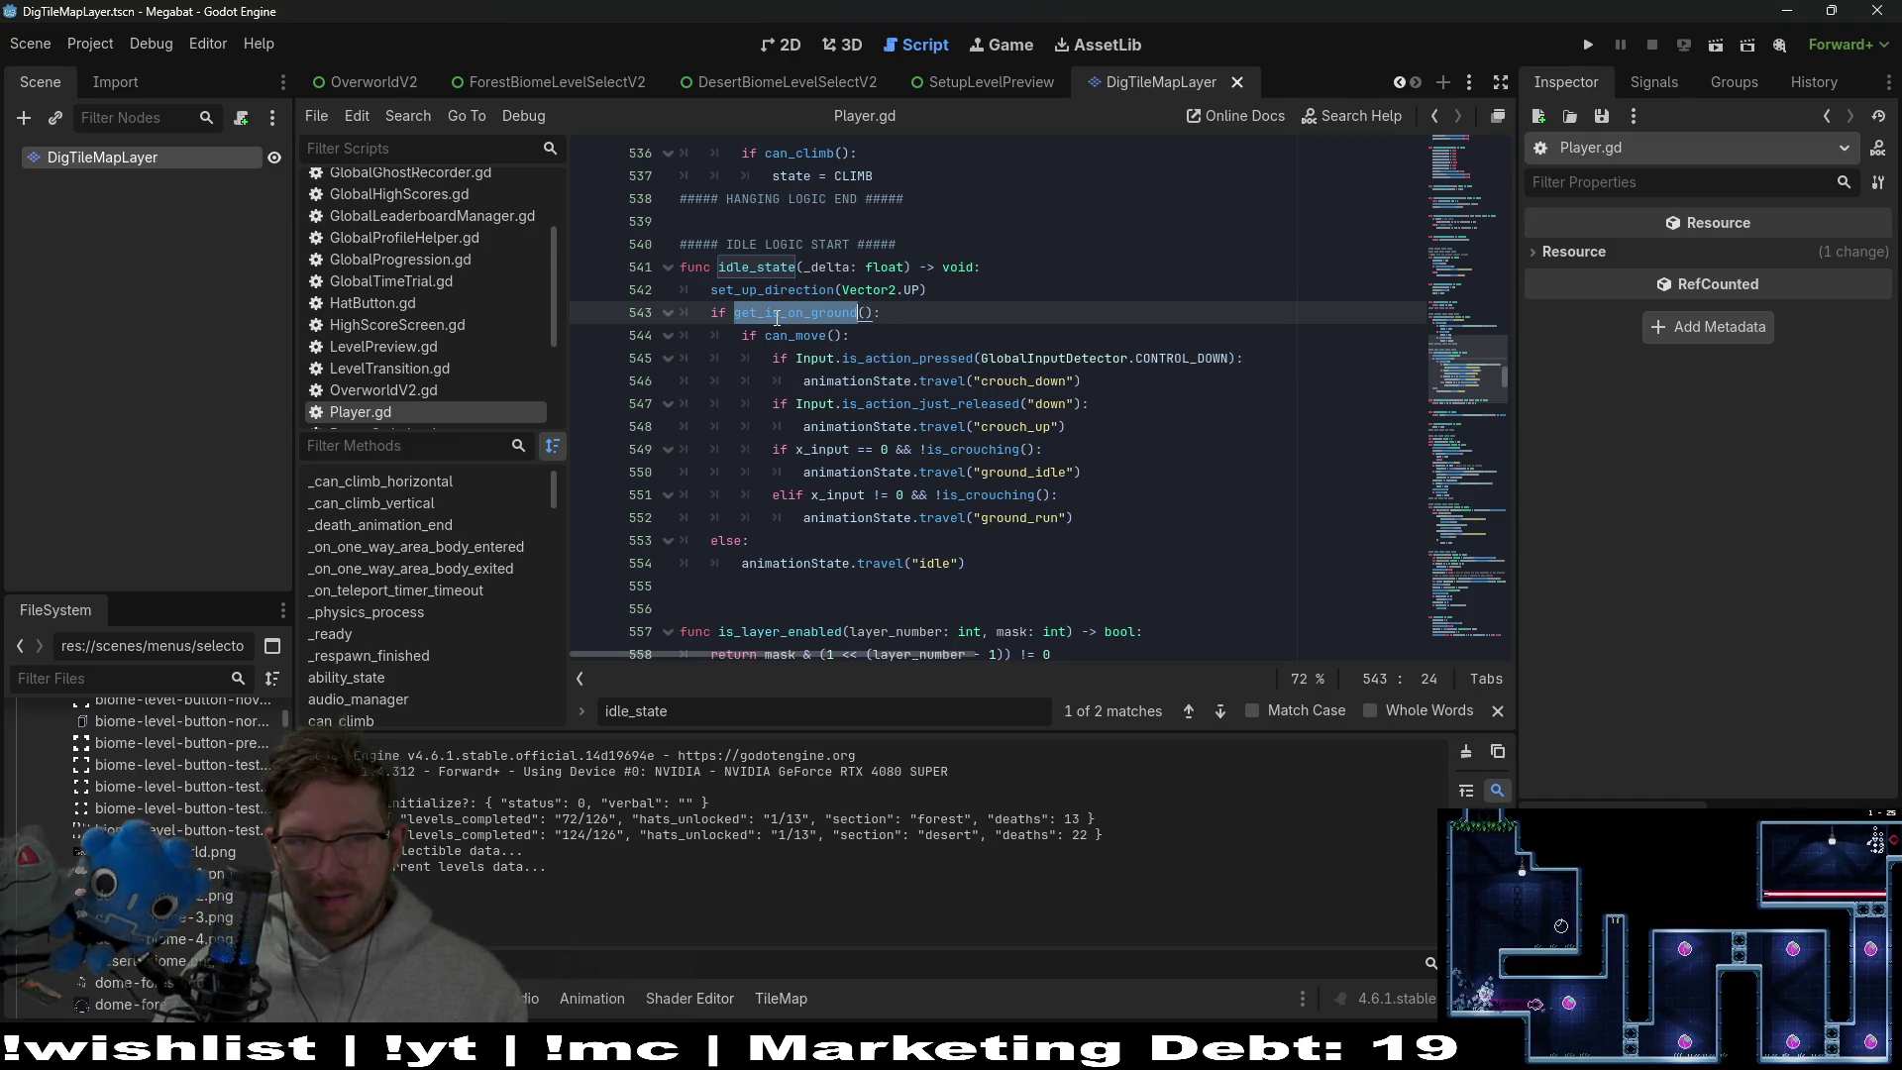
pyautogui.press('BackSpace')
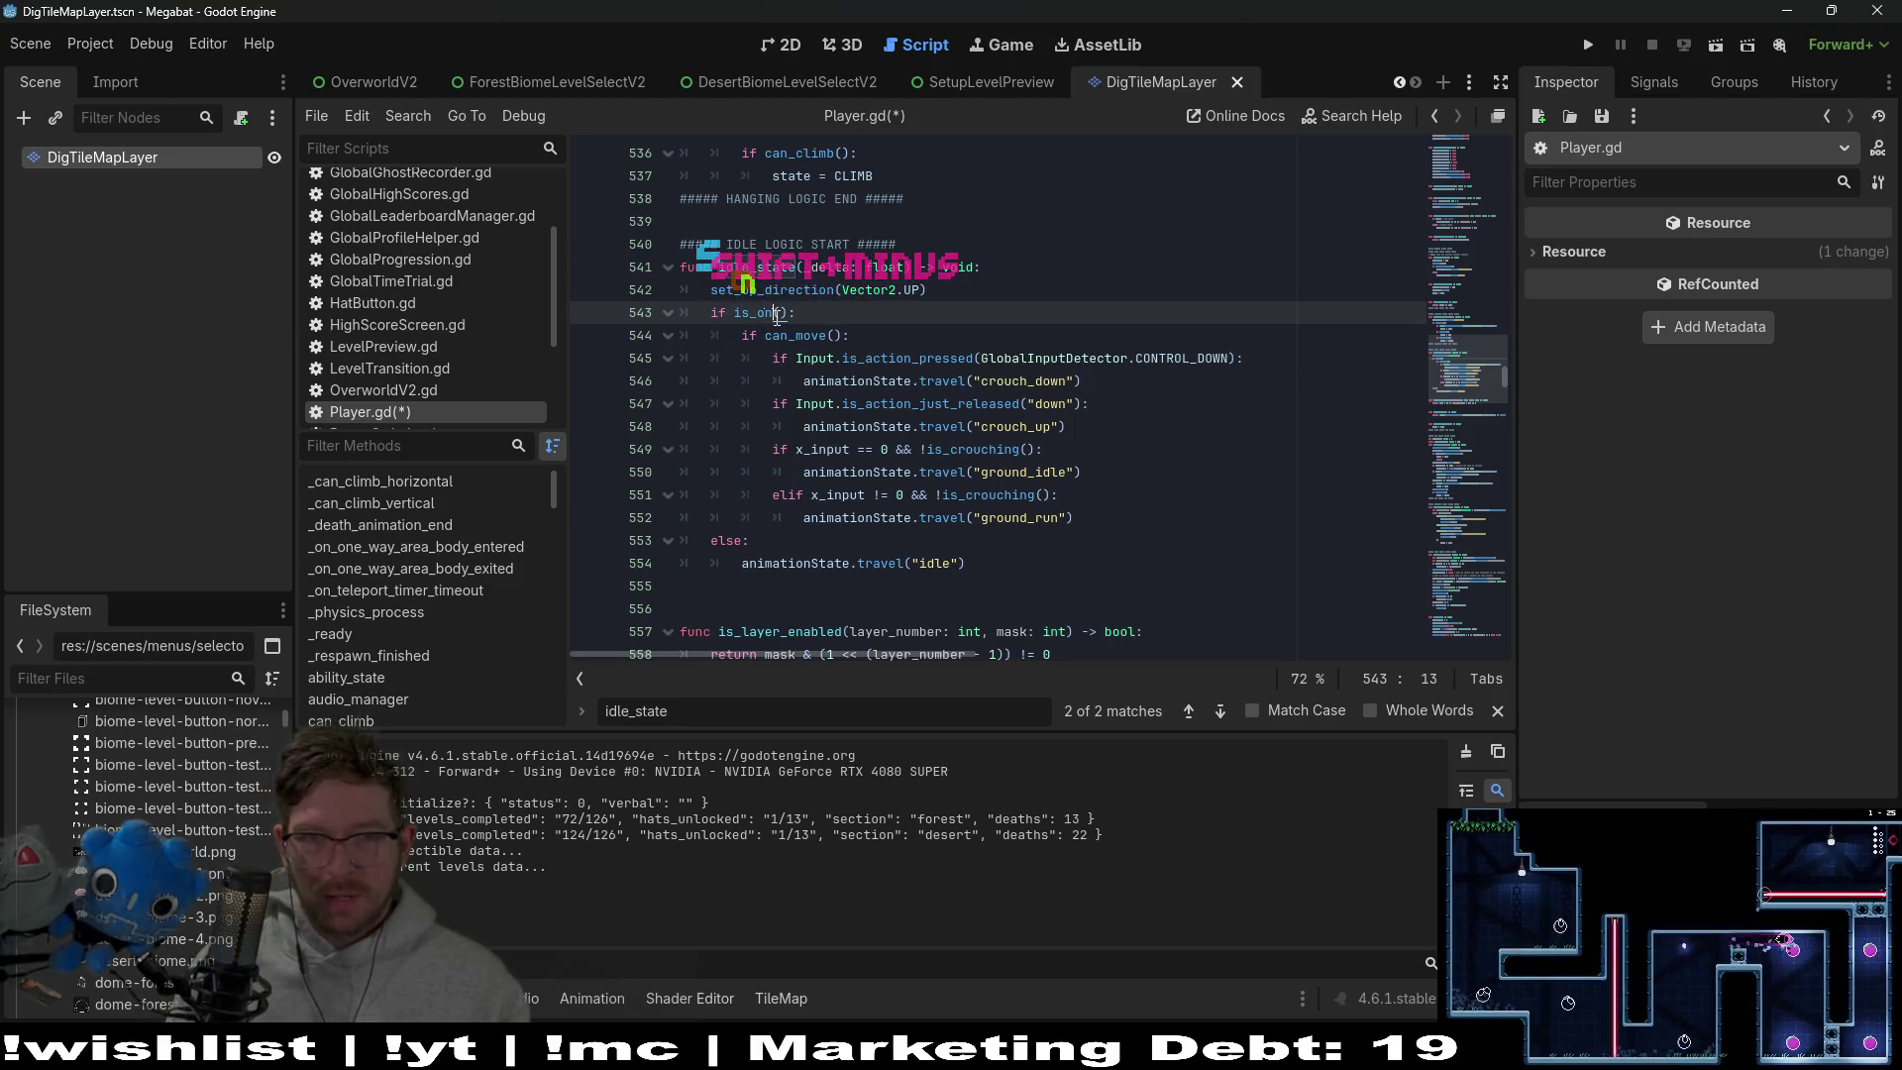
pyautogui.write('_')
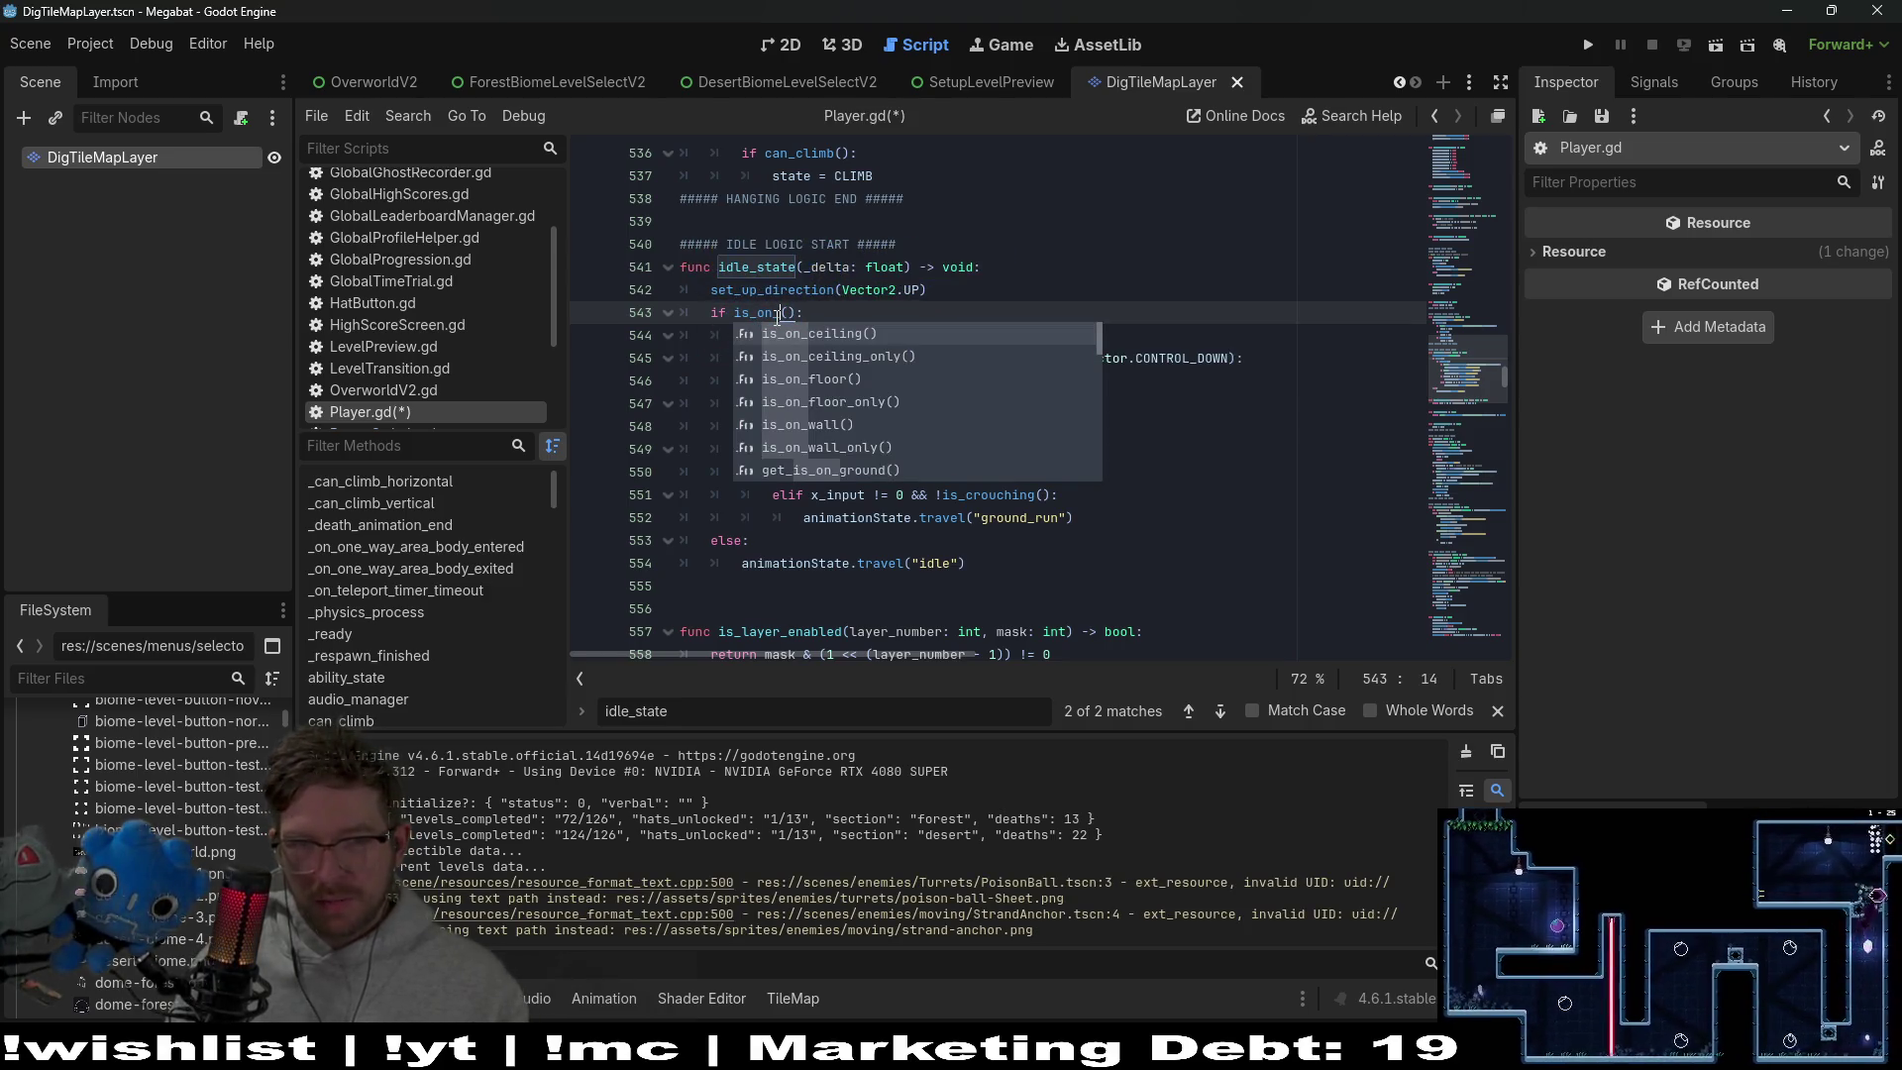
pyautogui.press('Down')
pyautogui.press('Down')
pyautogui.press('Return')
pyautogui.hotkey('ctrl', 's')
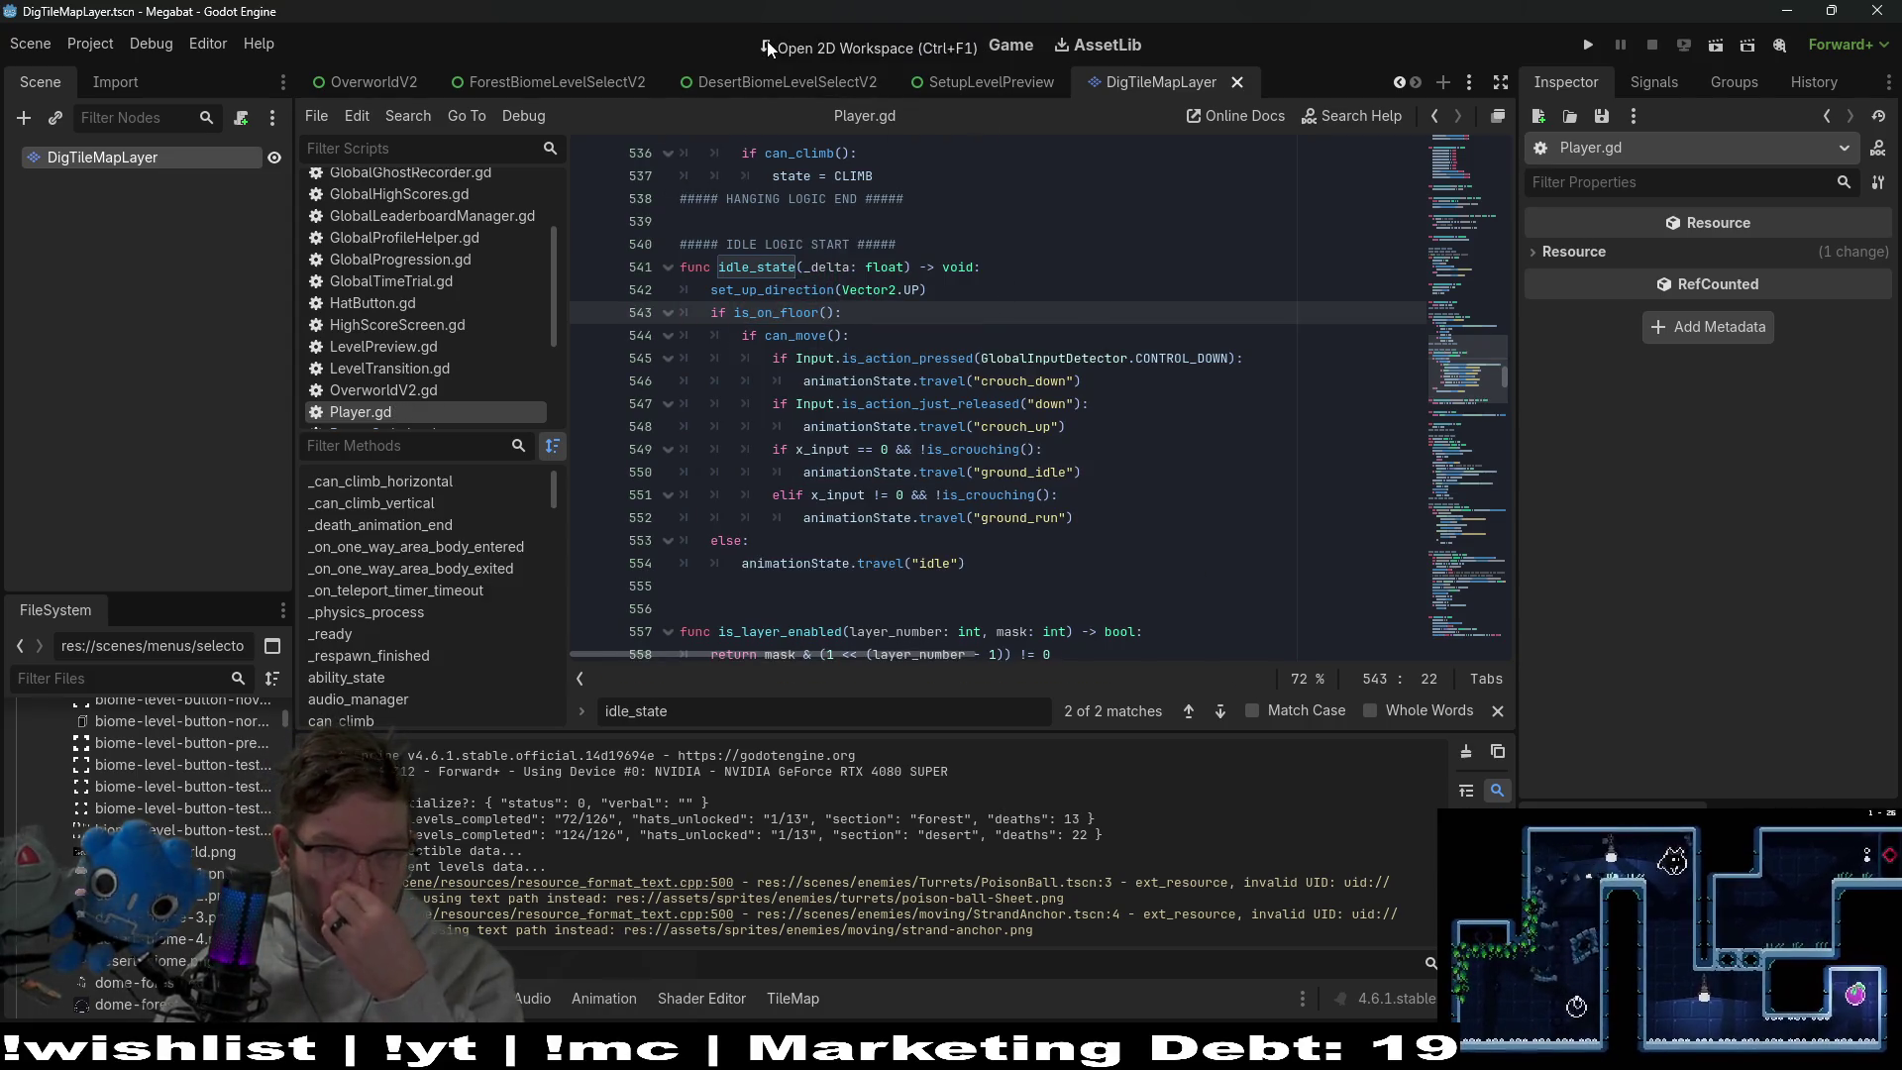
pyautogui.click(768, 48)
pyautogui.click(1585, 50)
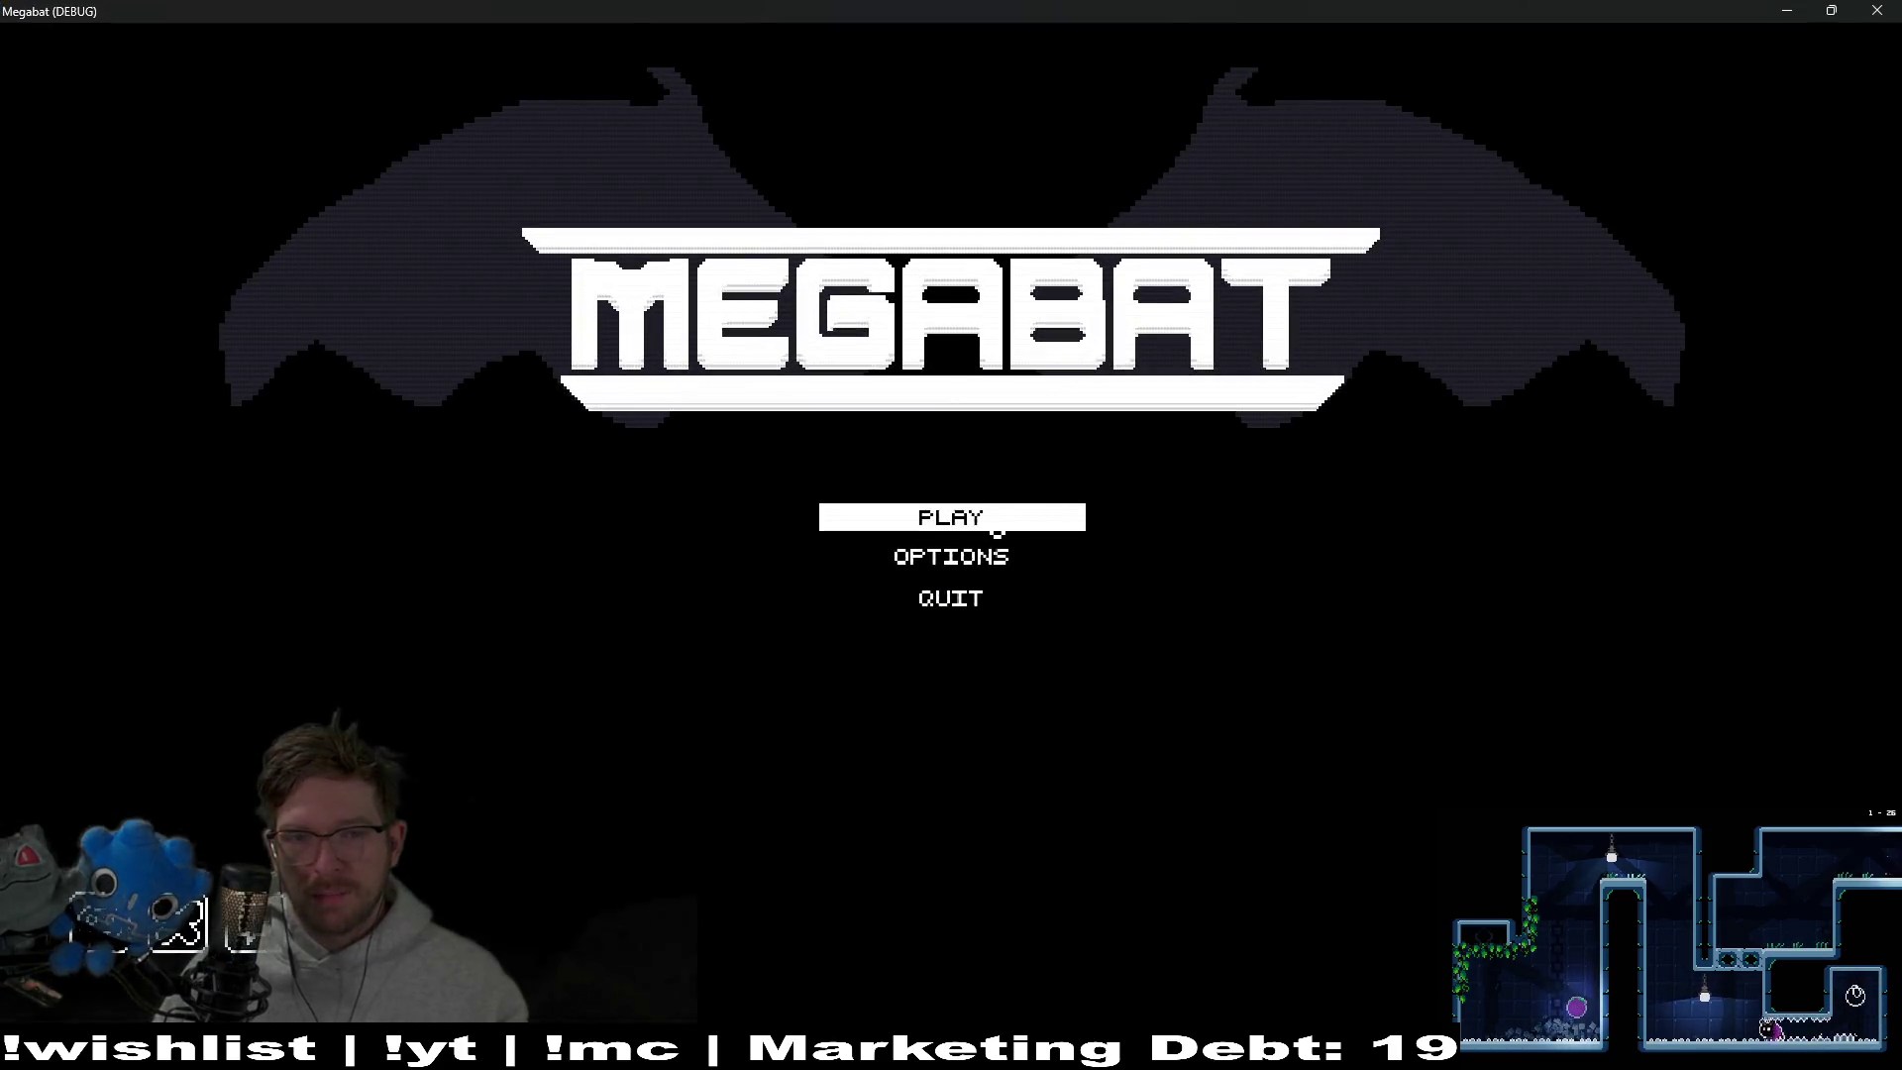
# Start the game with the second save profile and launch level 3-1 from the third world
pyautogui.click(981, 520)
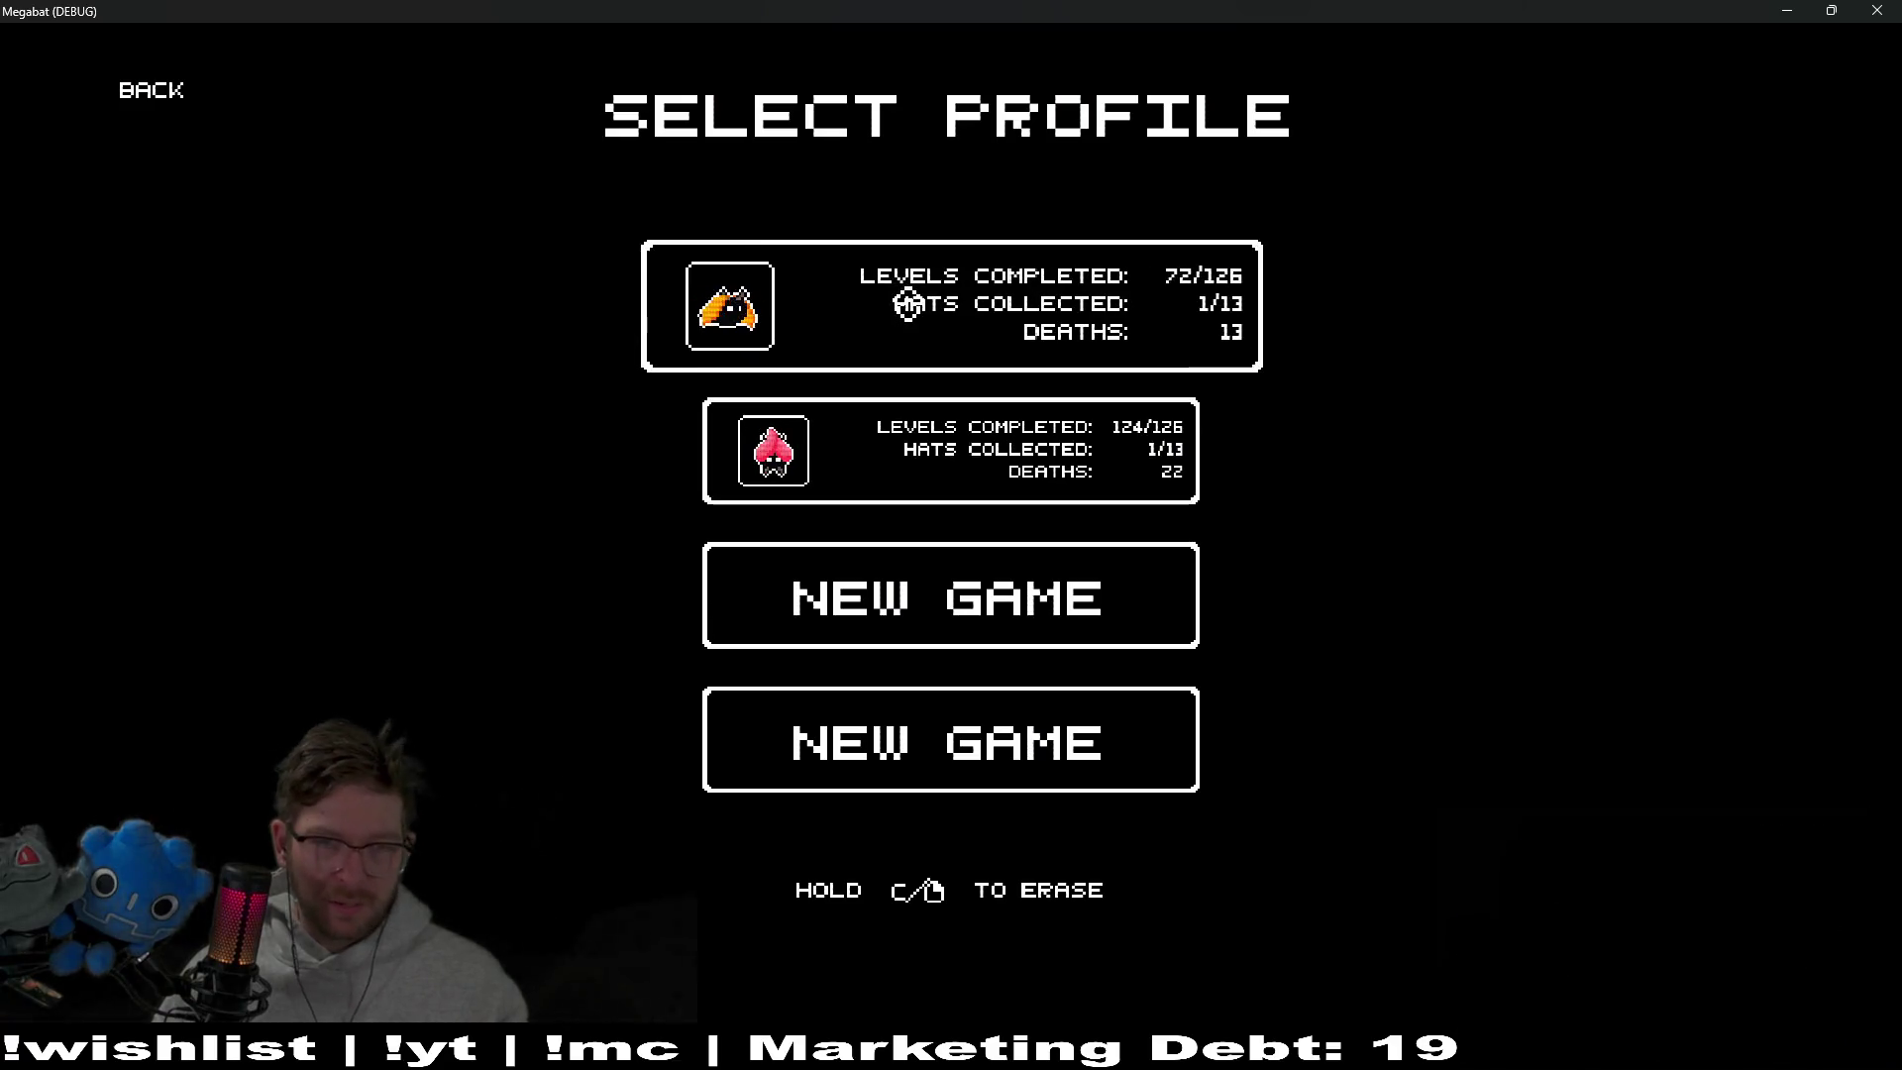
pyautogui.click(908, 305)
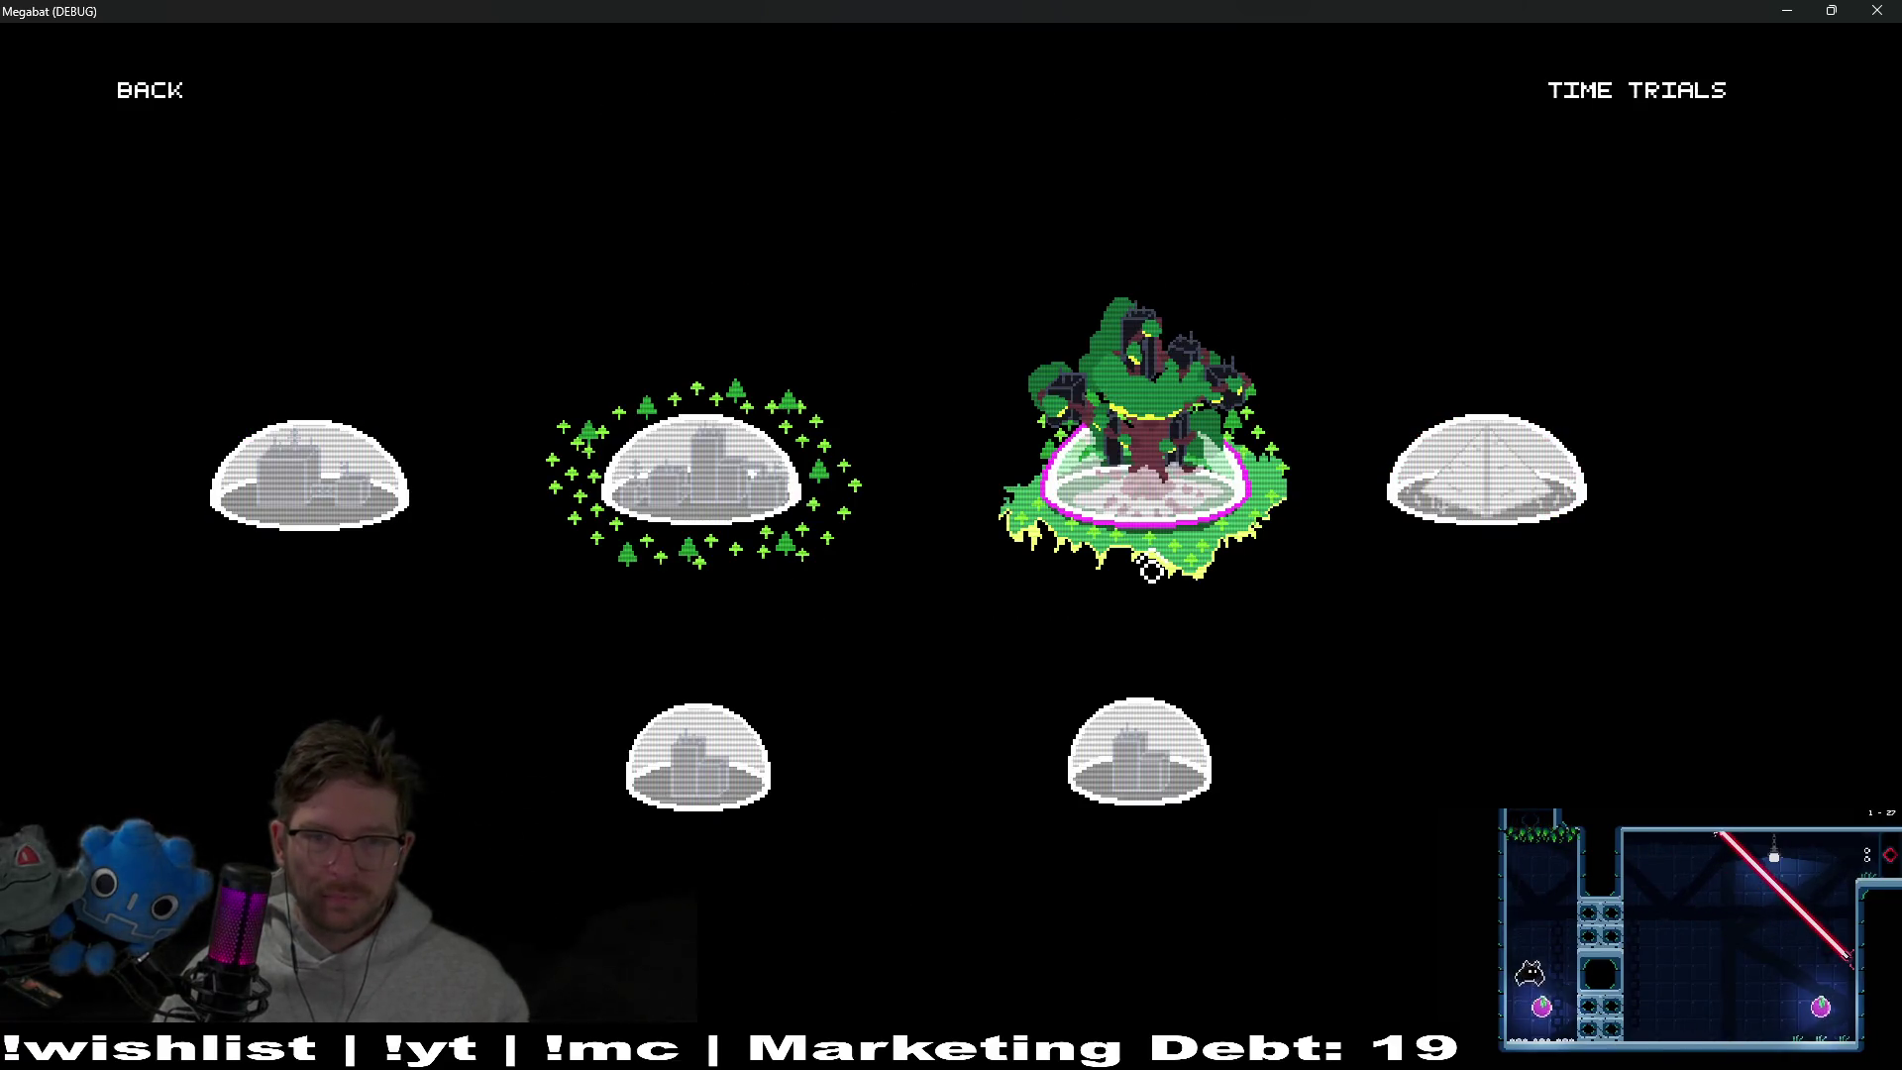
pyautogui.click(159, 99)
pyautogui.click(954, 391)
pyautogui.click(1145, 465)
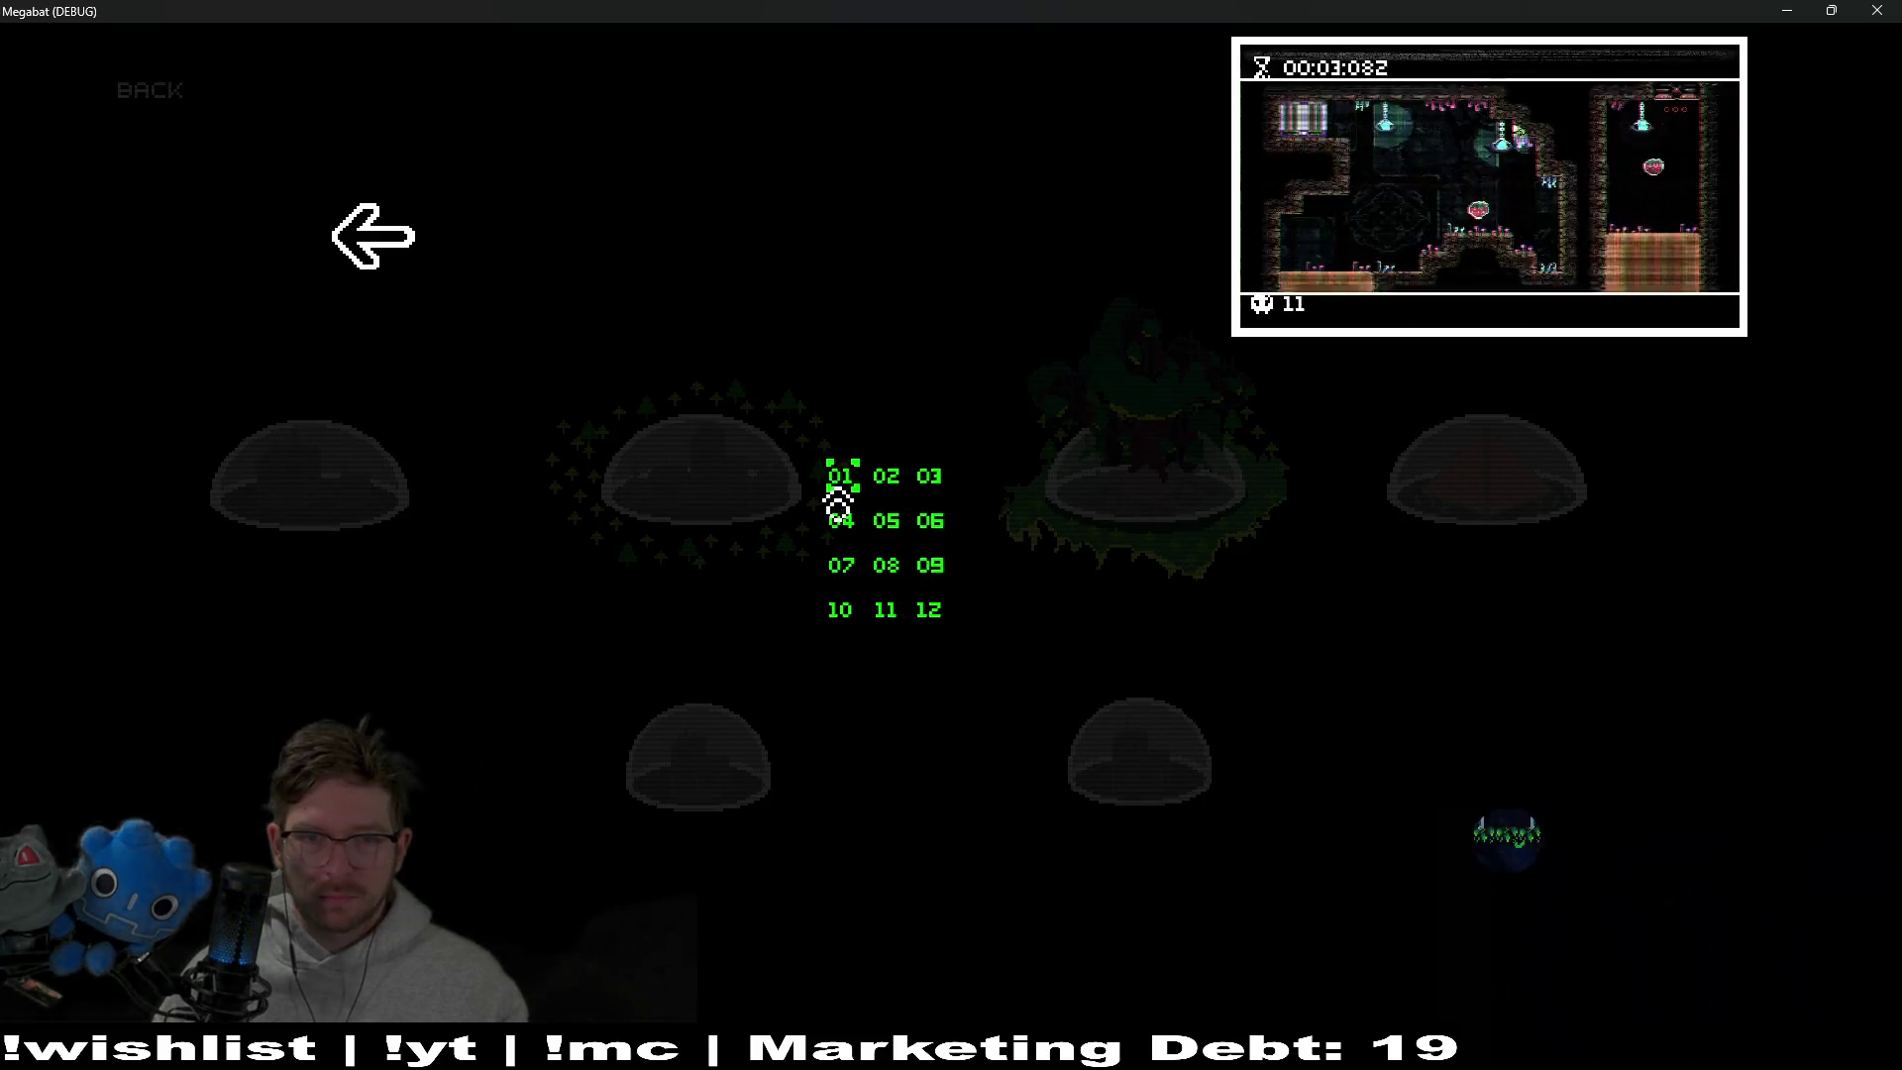
pyautogui.press('Return')
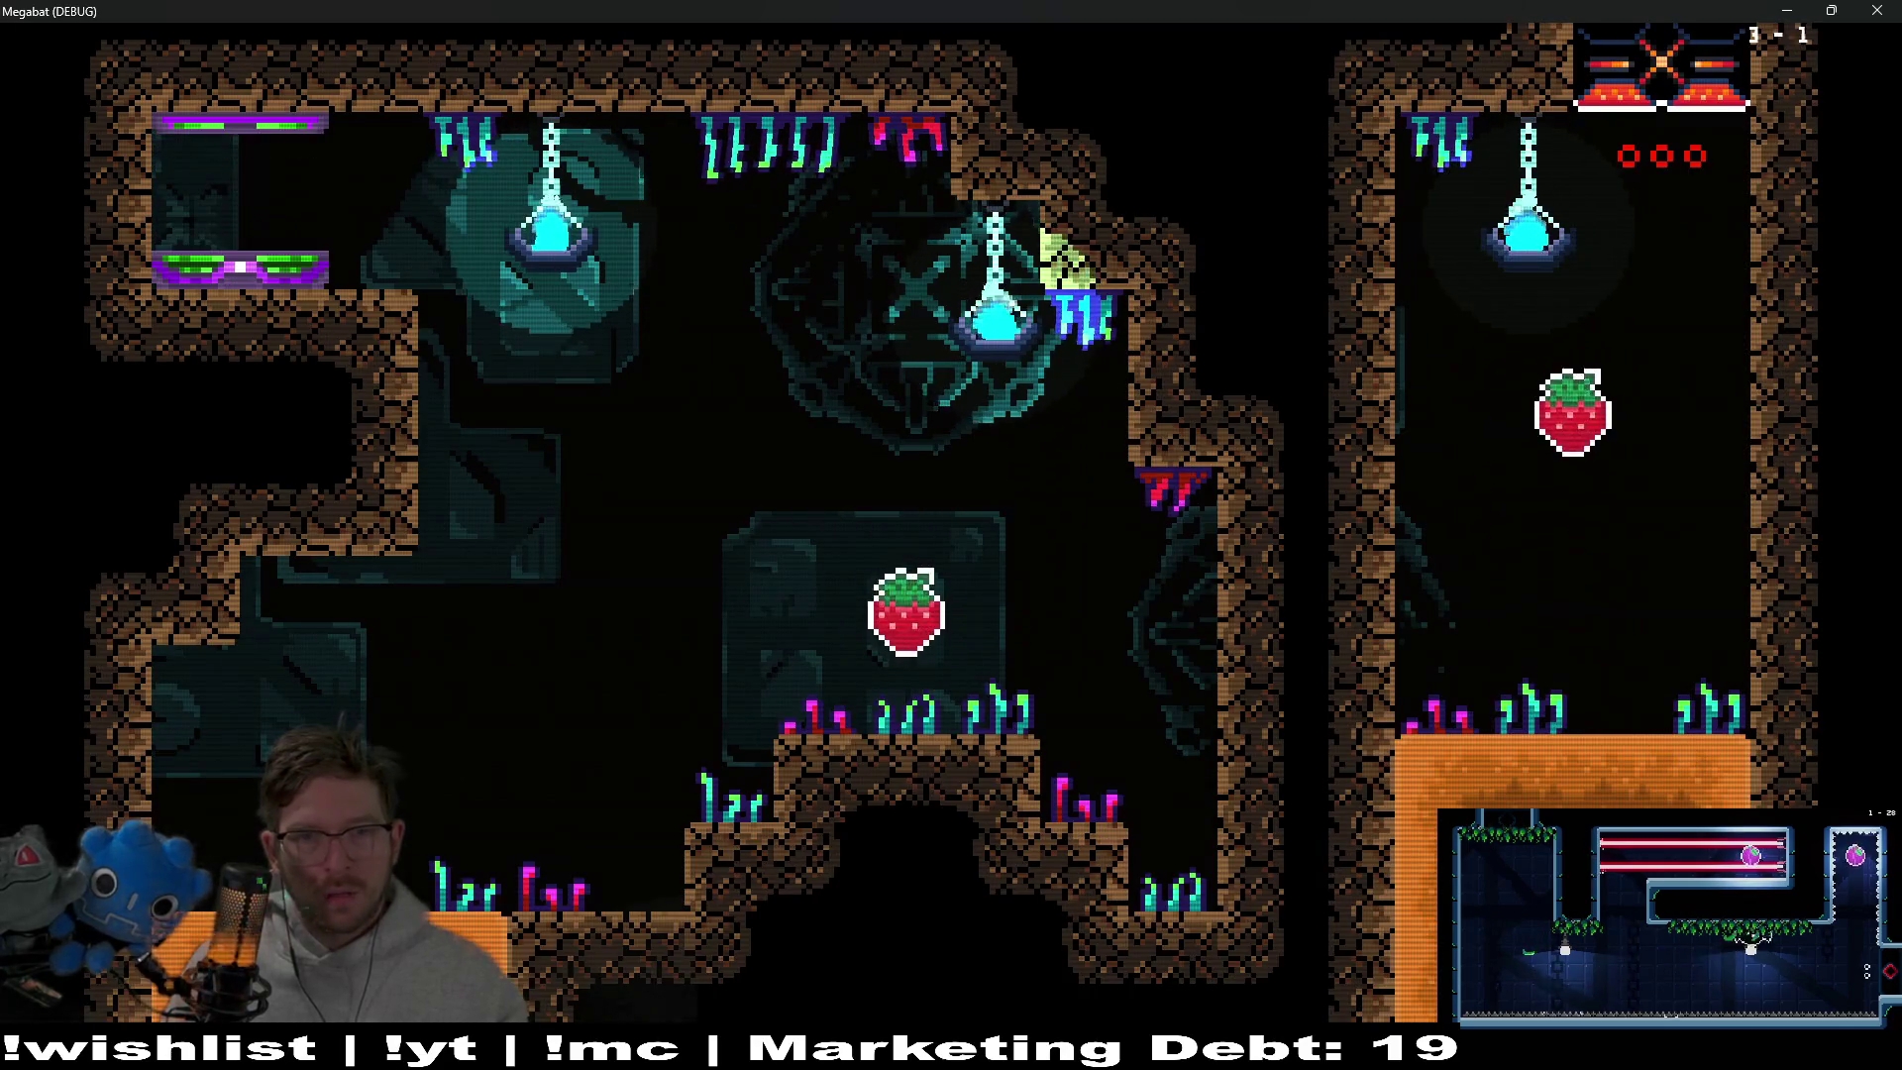
# Grab the middle strawberry, fly left into the orange room and burrow a loop through its dirt
pyautogui.press('Right')
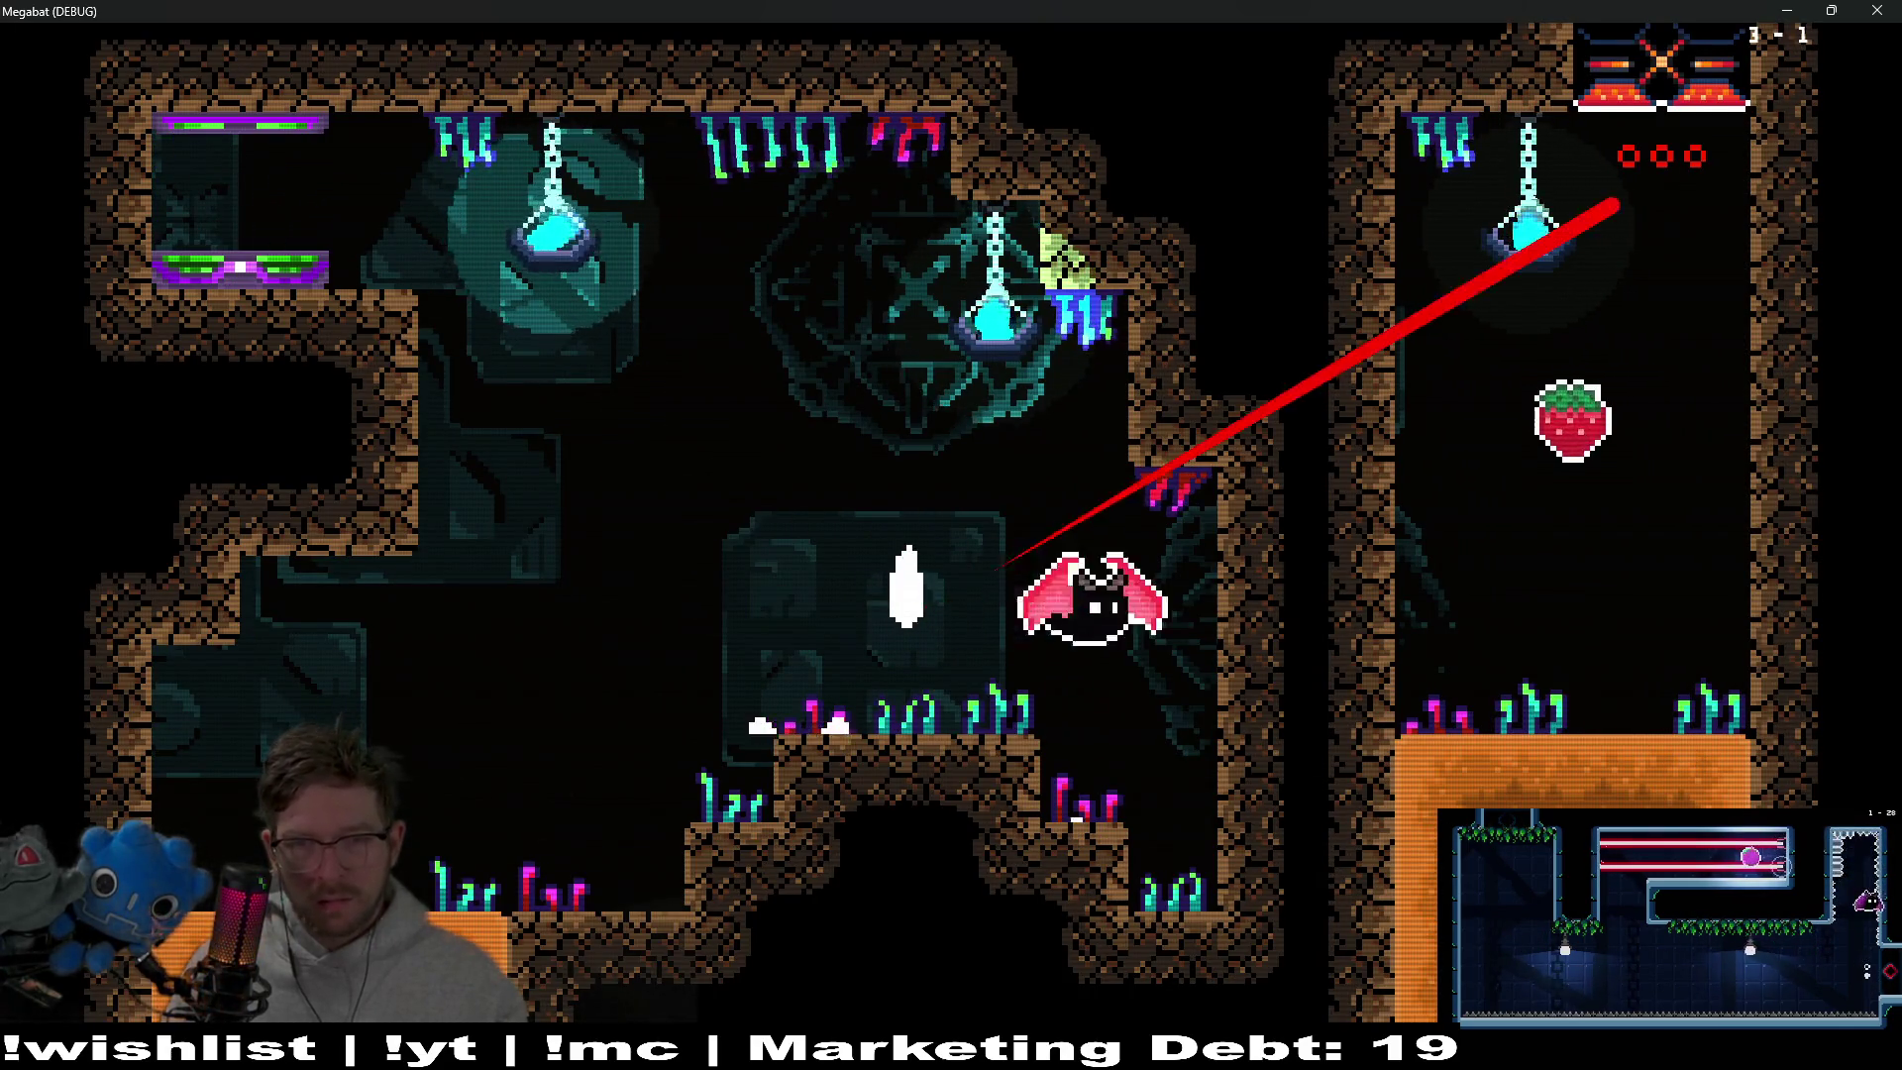
pyautogui.press('Up')
pyautogui.press('Left')
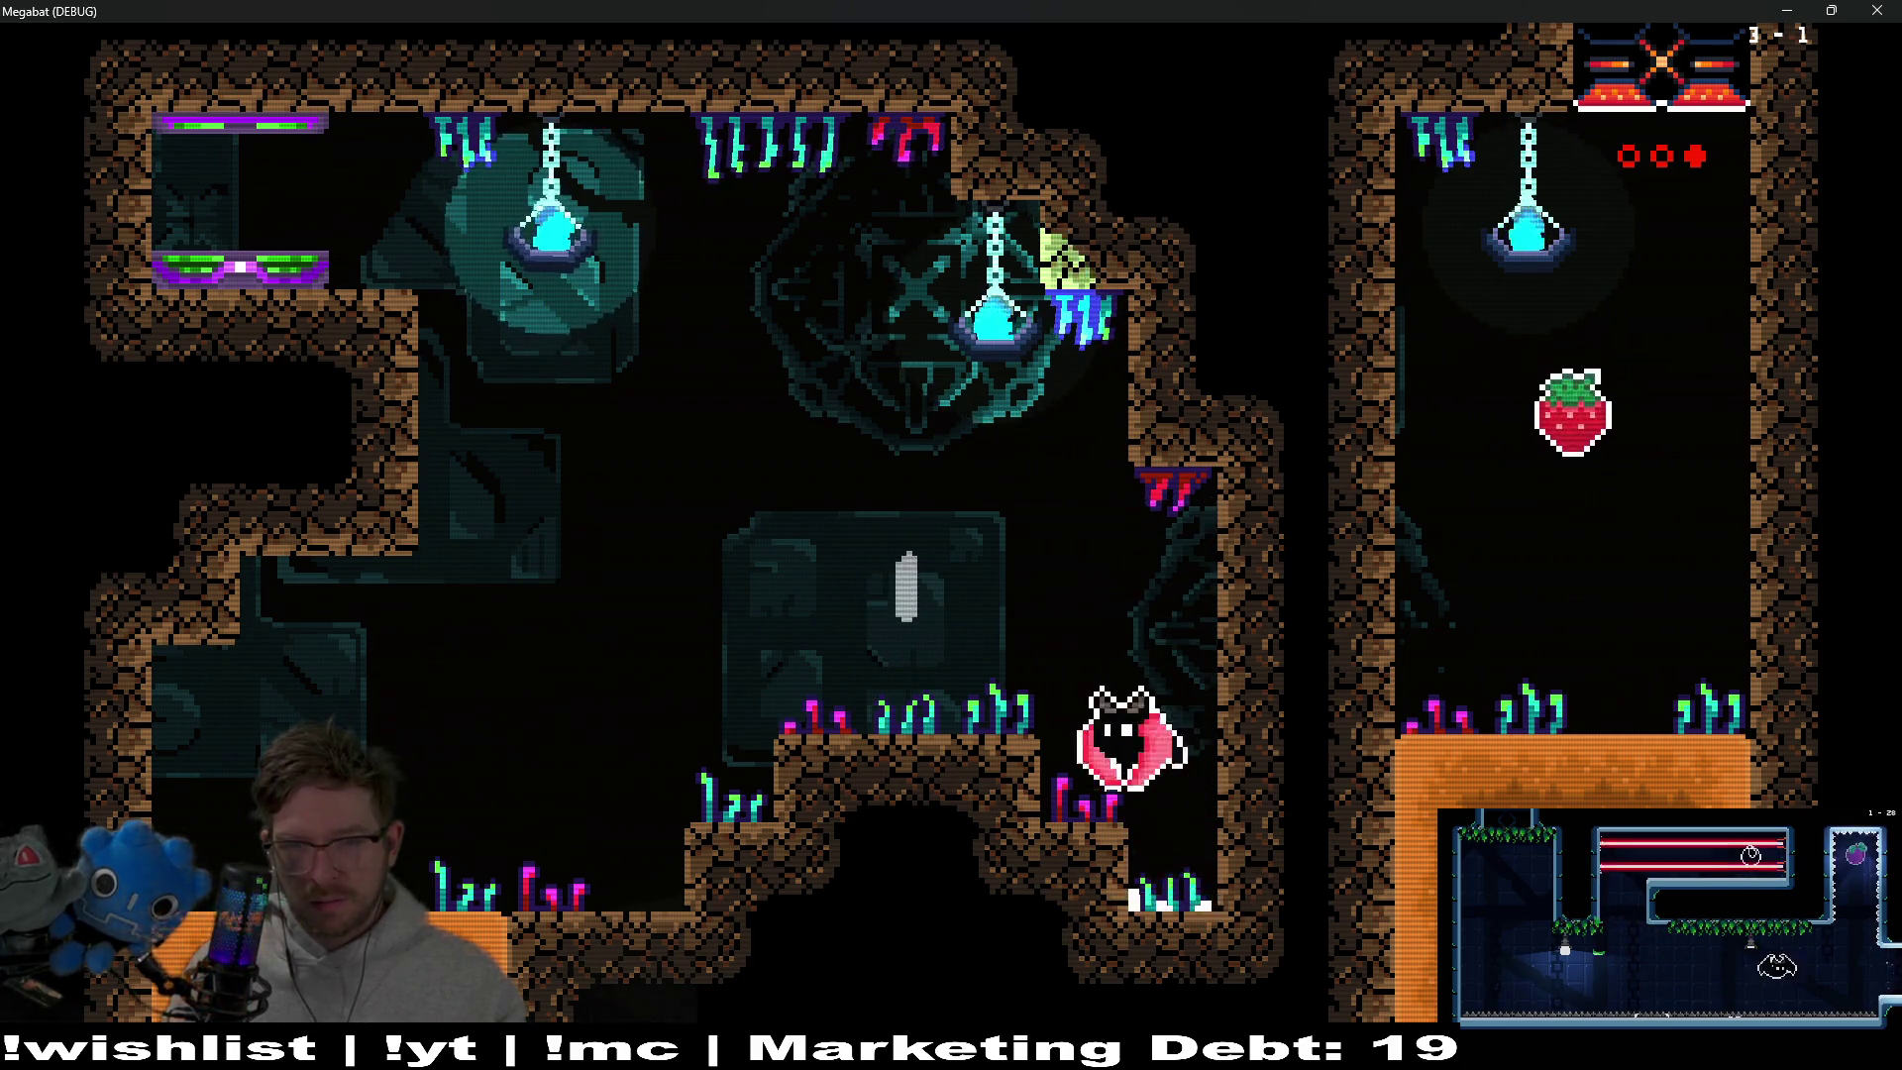
pyautogui.press('Left')
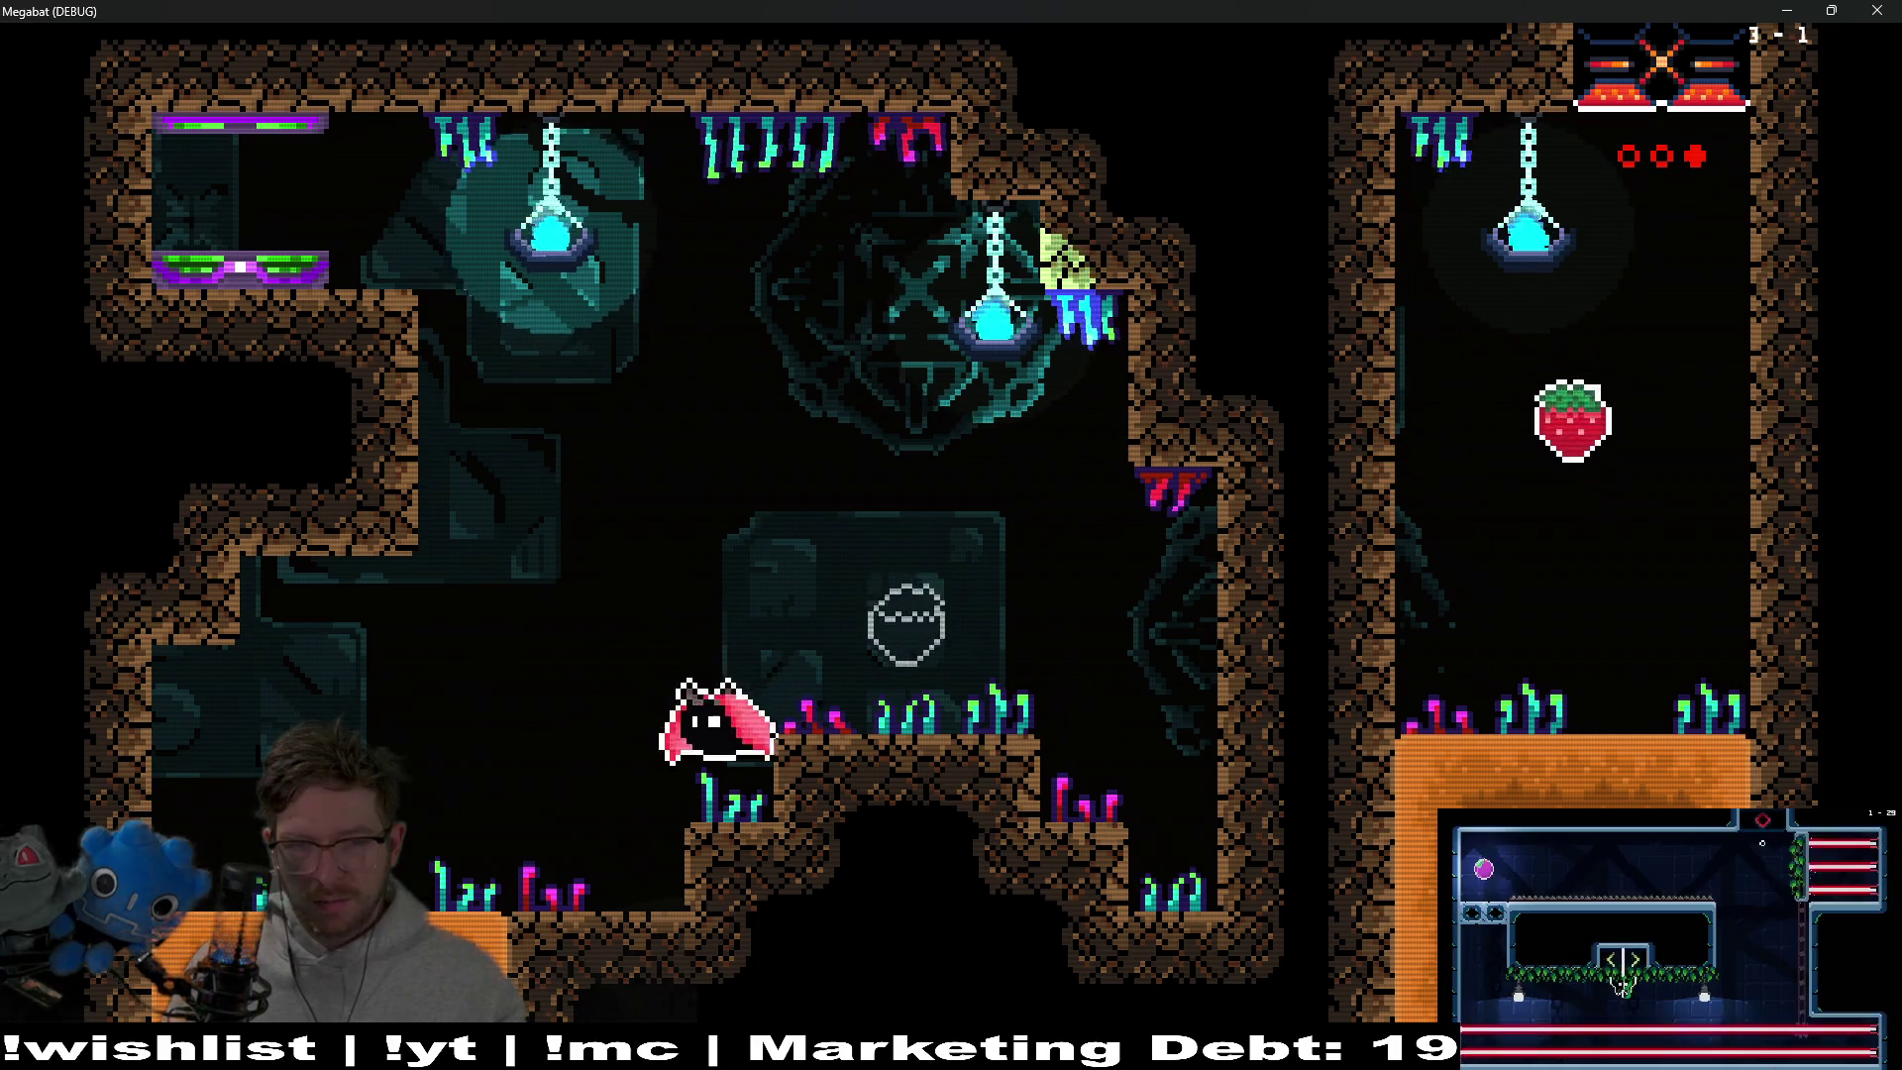
pyautogui.press('Left')
pyautogui.press('Up')
pyautogui.press('Right')
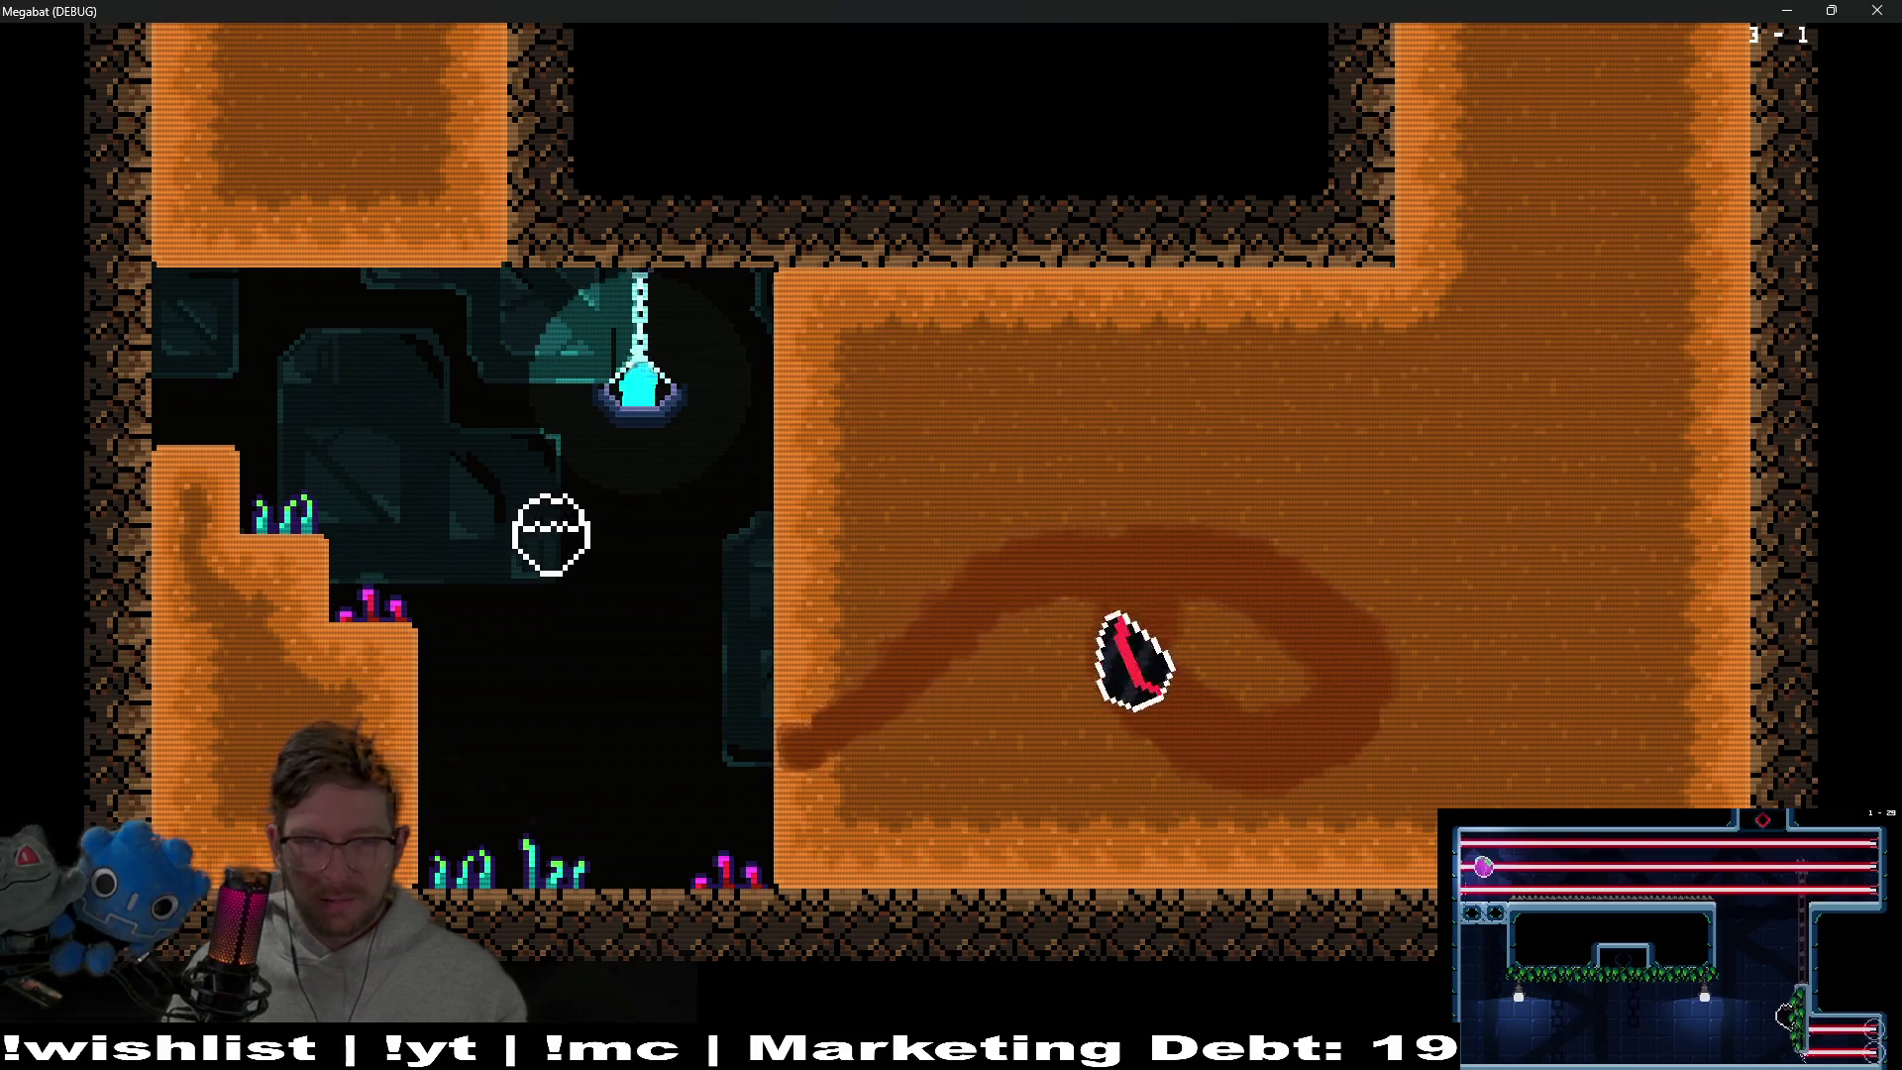
pyautogui.press('Up')
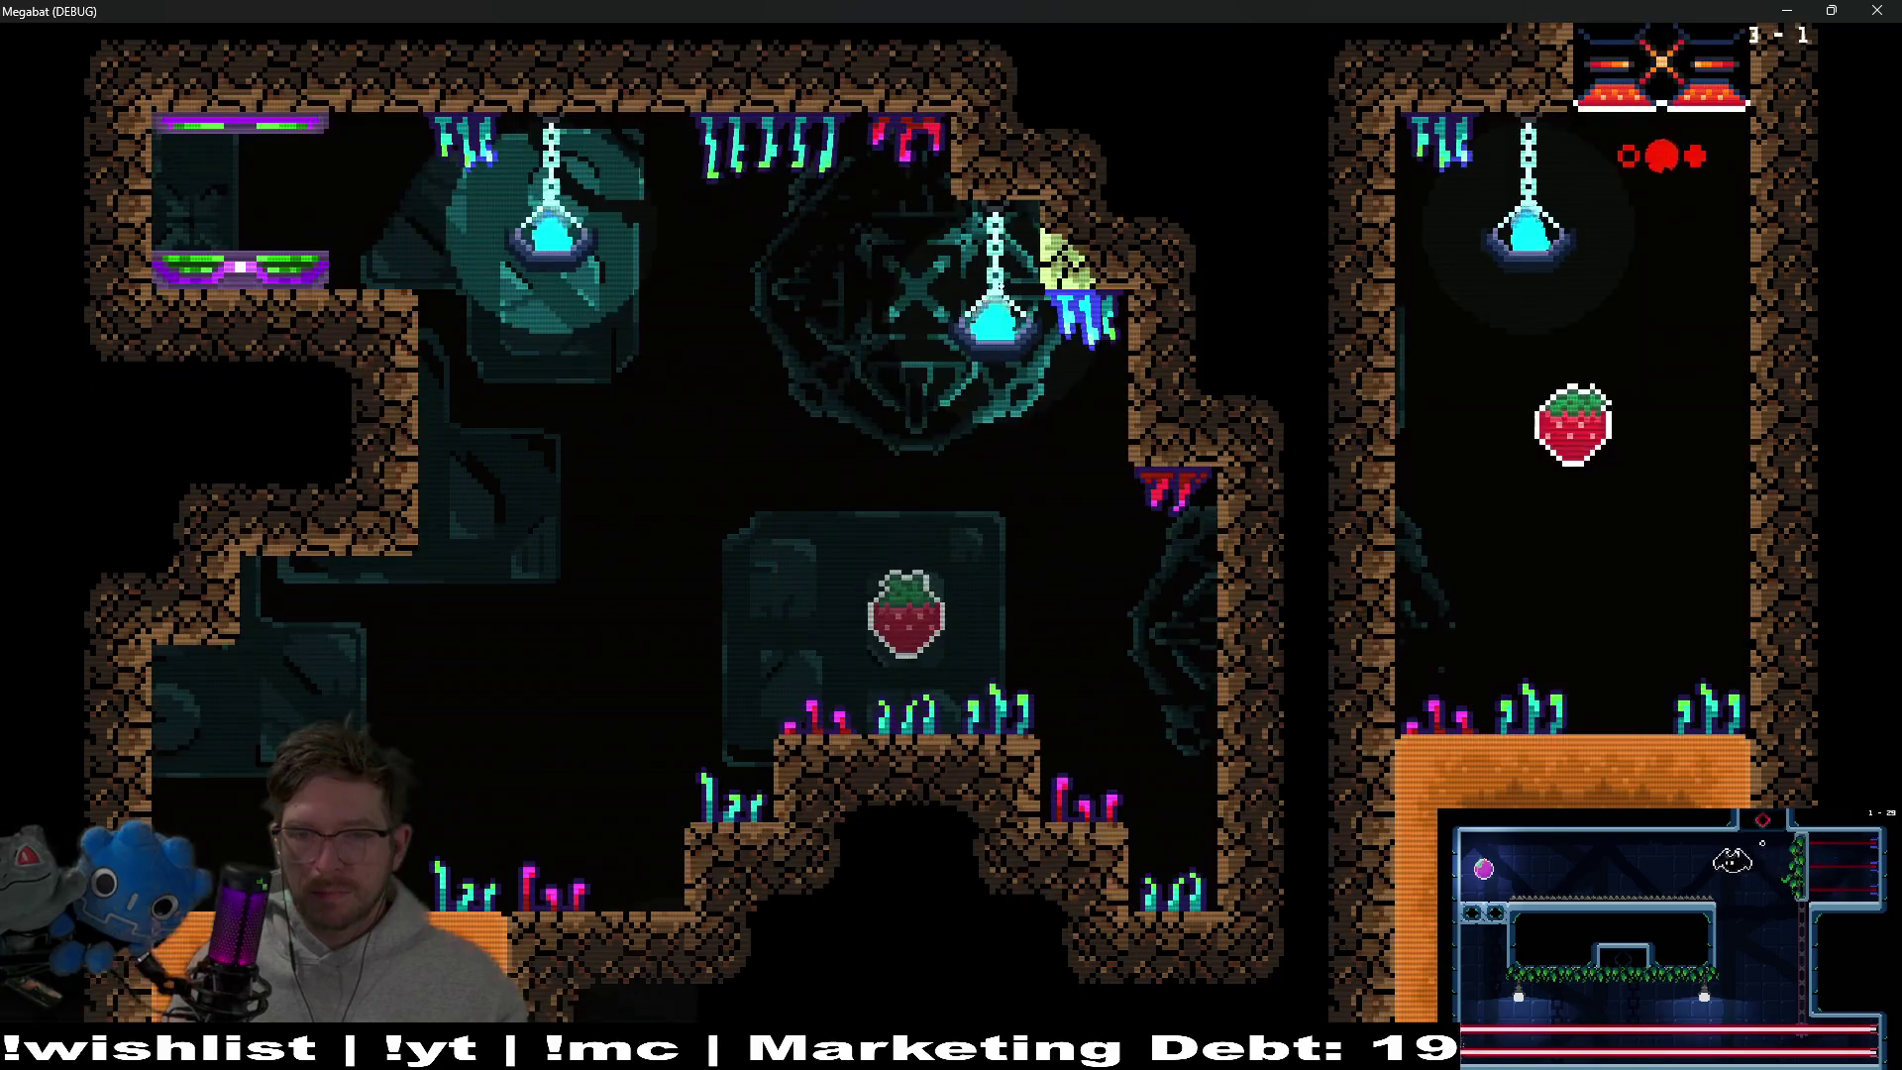
# Dive into the sand rooms, tunnelling through the sand to collect two more strawberries
pyautogui.press('Up')
pyautogui.press('Down')
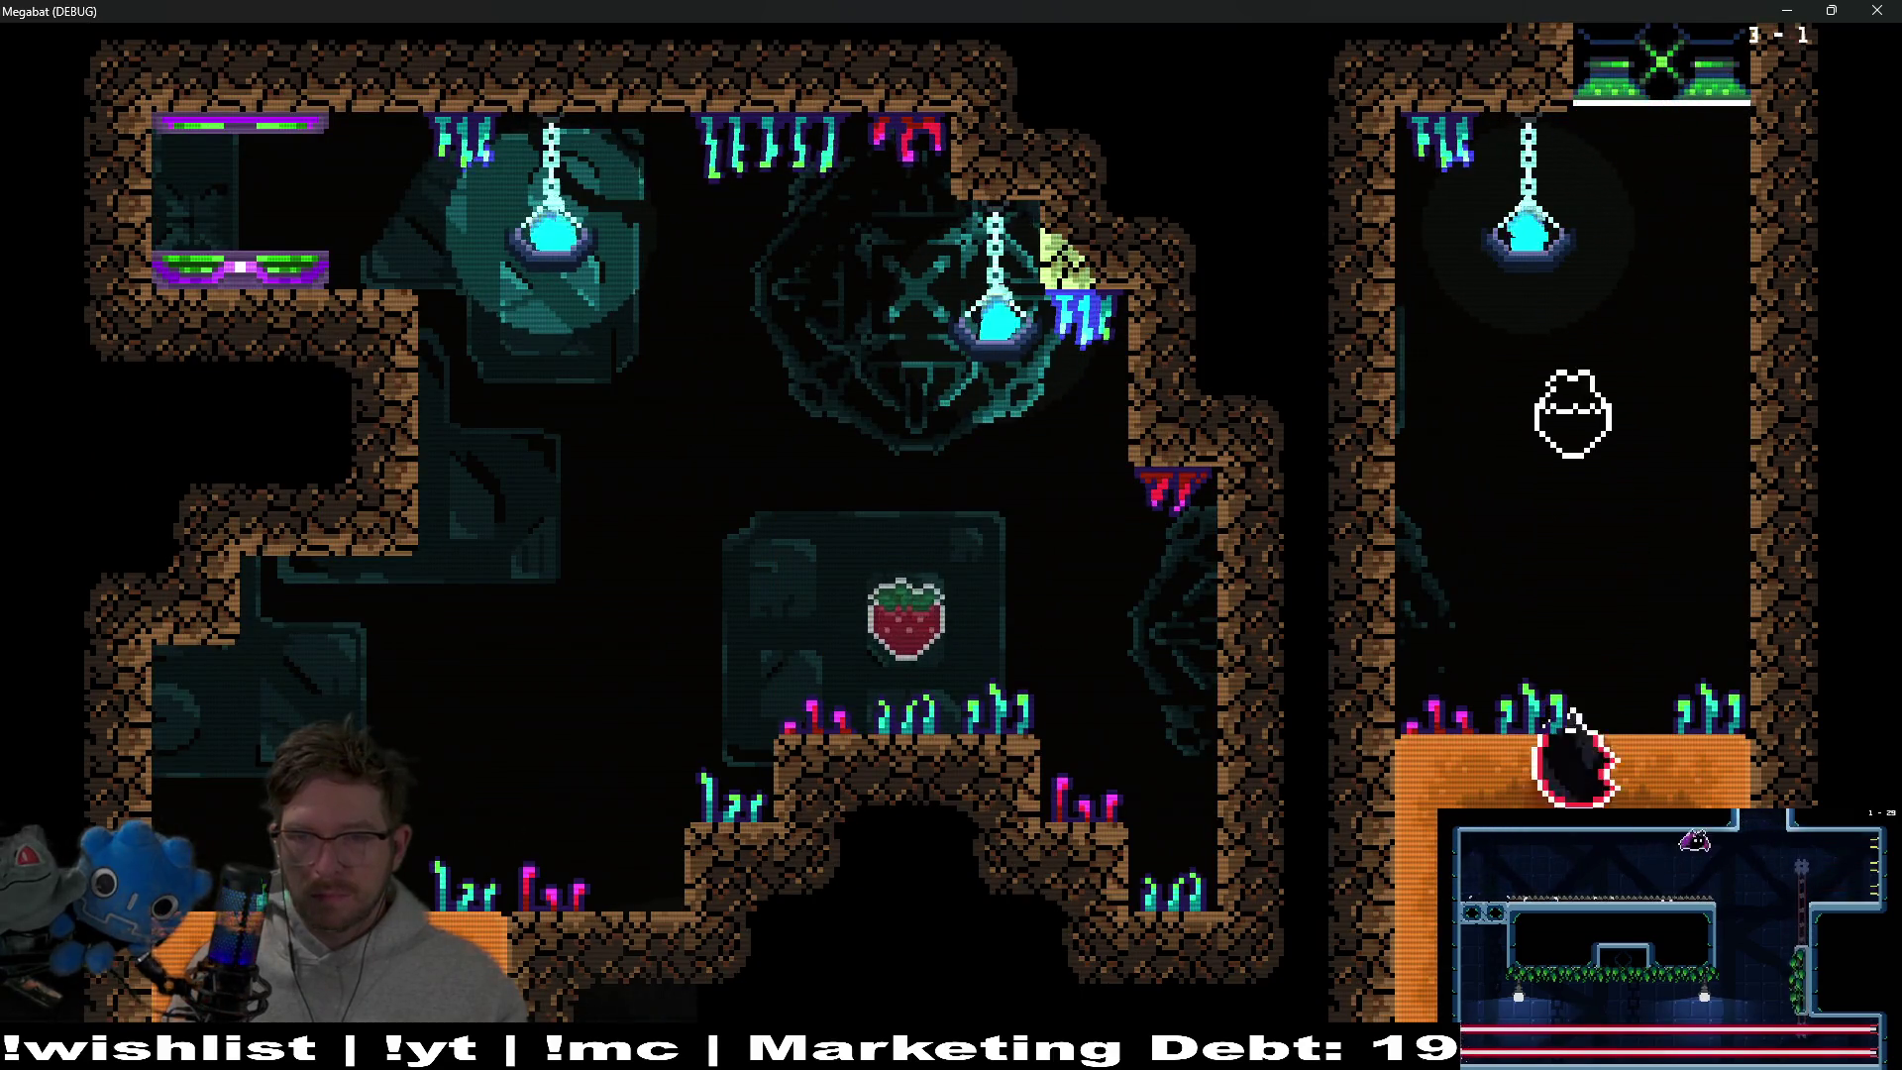
pyautogui.press('Left')
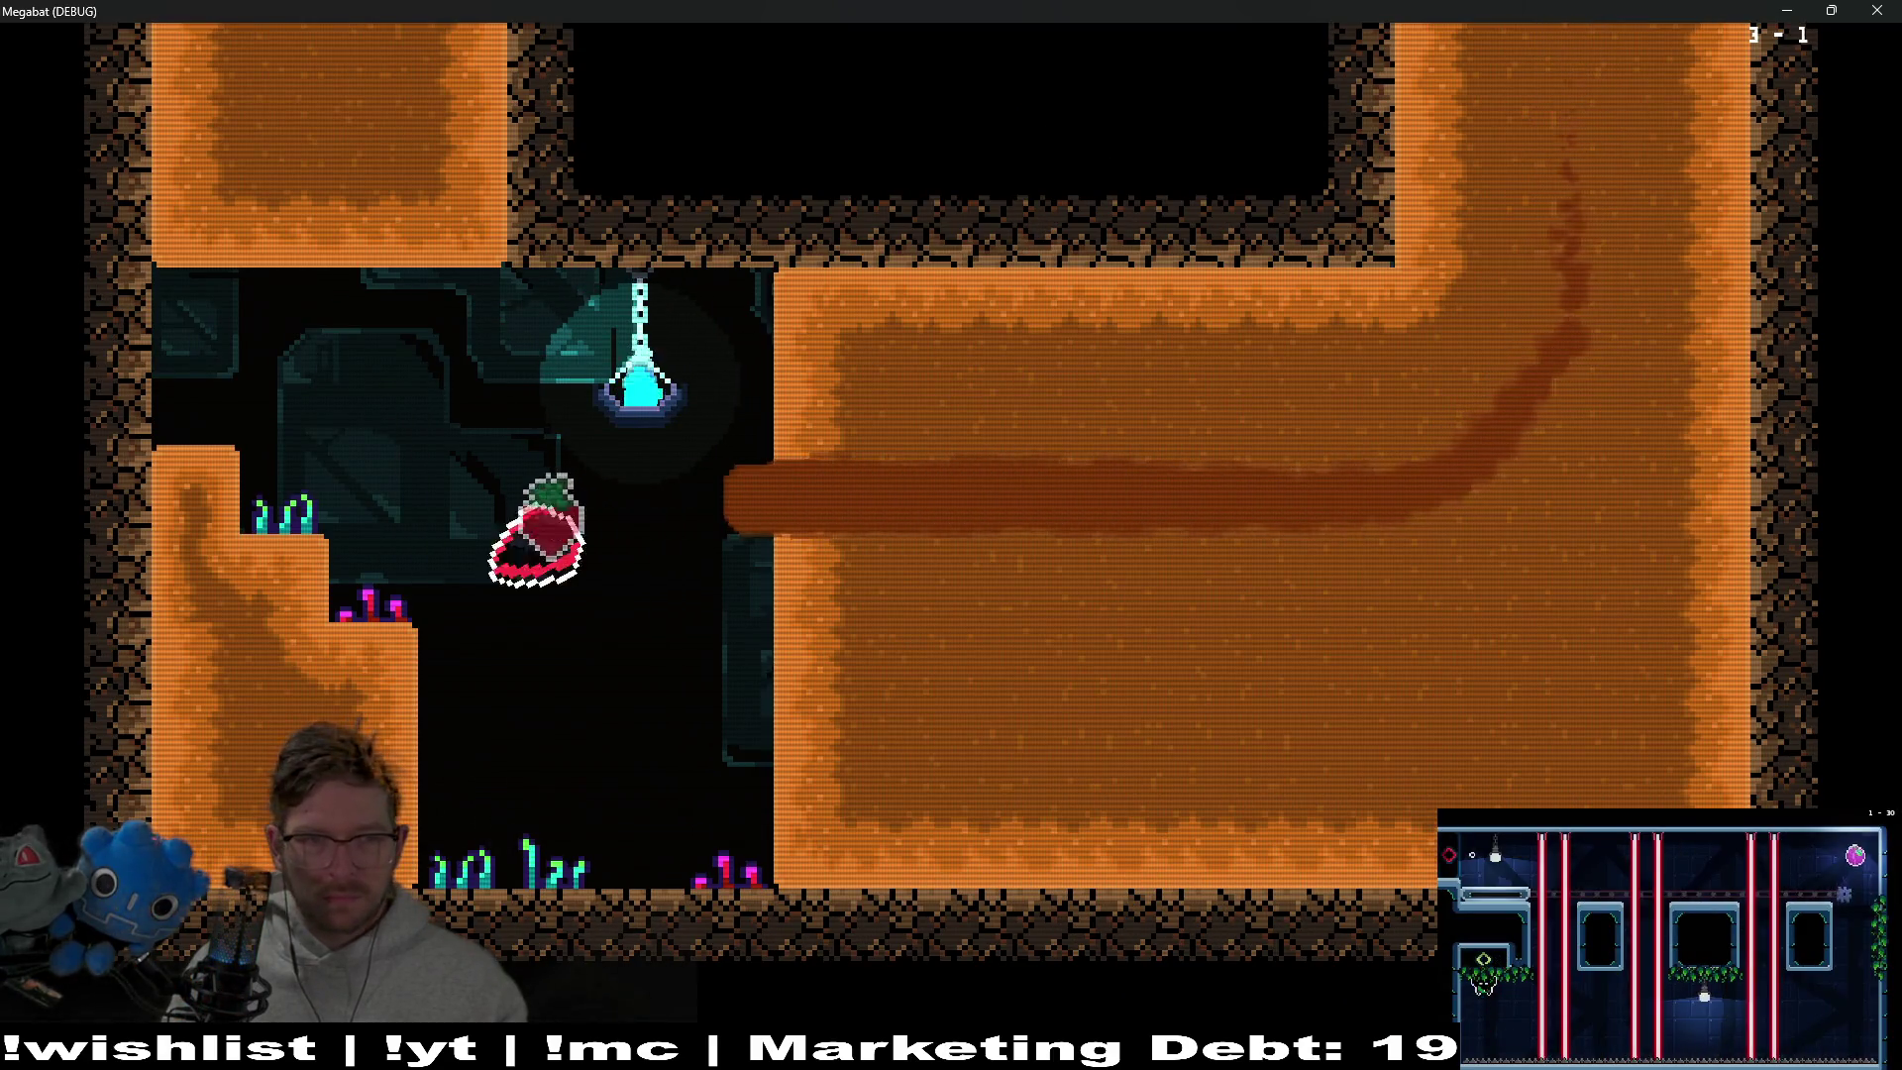
pyautogui.press('Up')
pyautogui.press('Right')
pyautogui.press('Left')
pyautogui.press('Up')
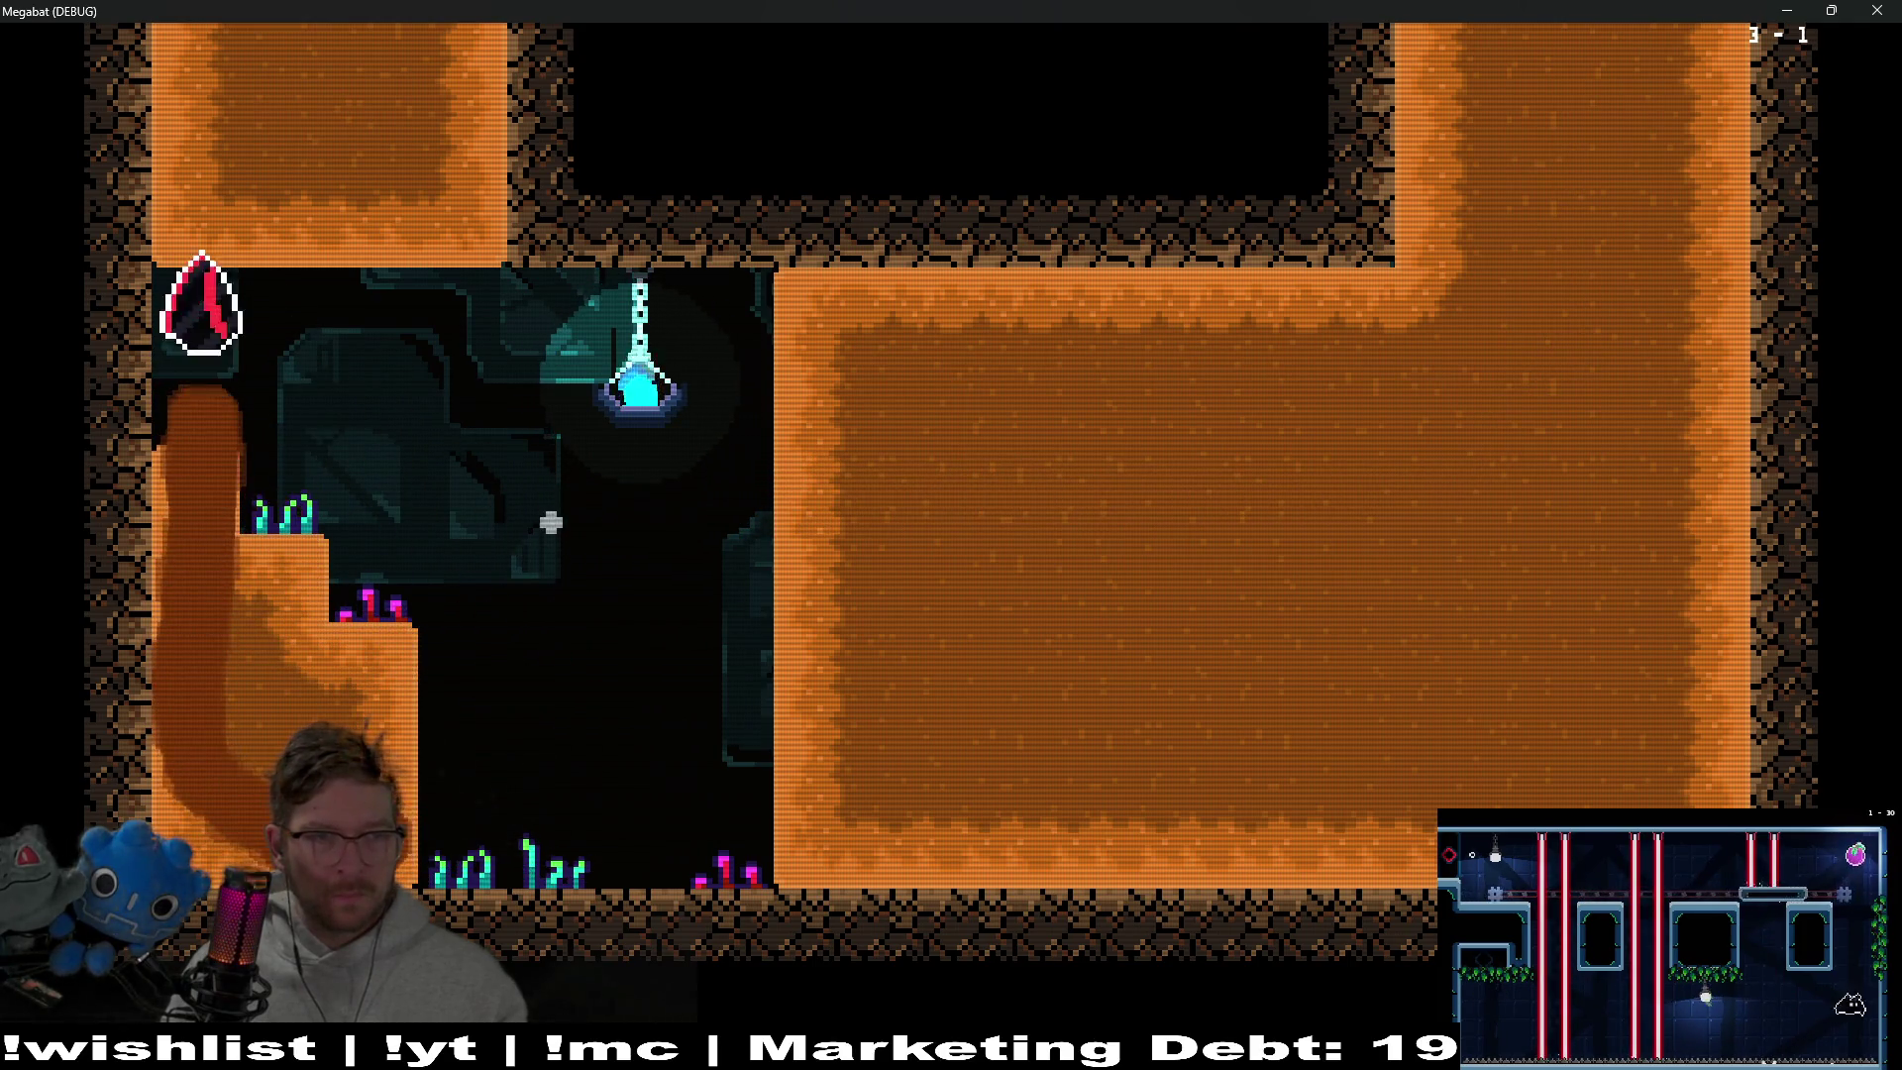
pyautogui.press('Right')
pyautogui.press('Left')
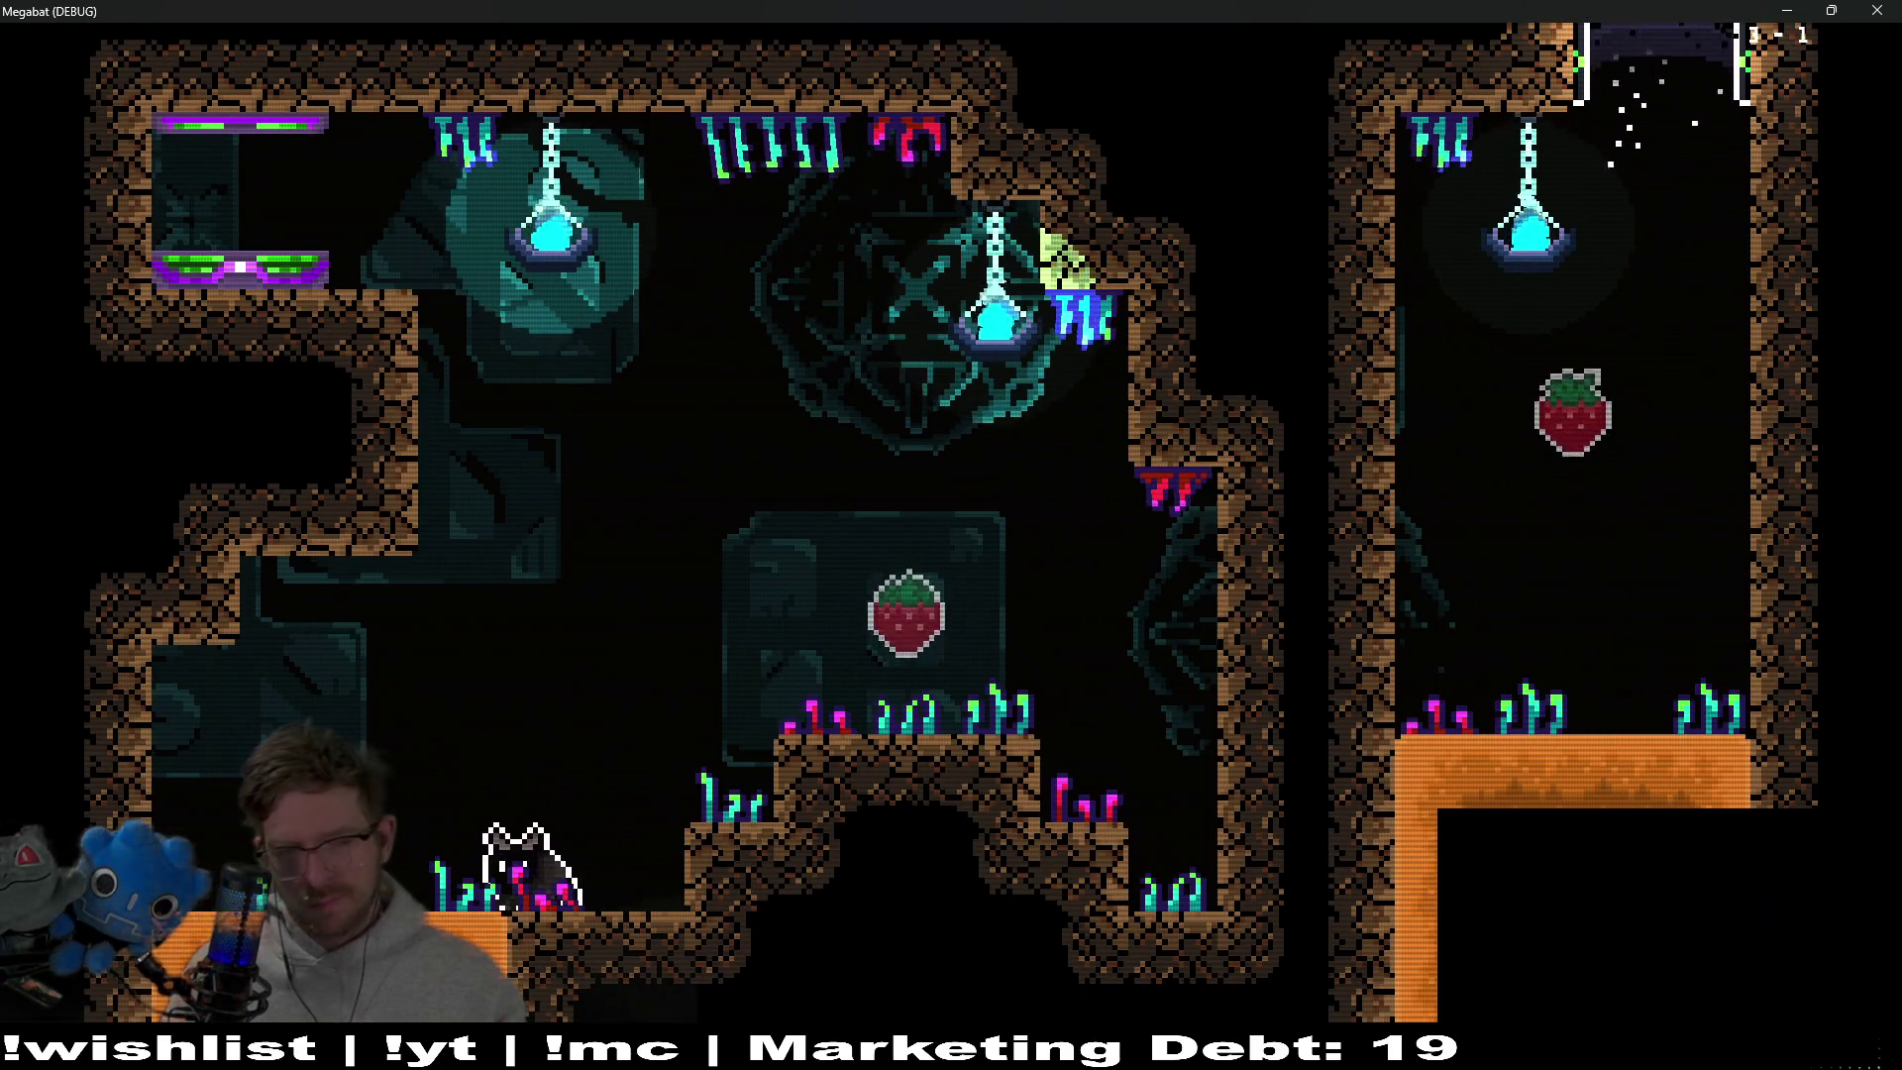
pyautogui.press('Right')
# Burrow down into the lower cave, tunnel past the lantern and fly right to grab the strawberry
pyautogui.press('Left')
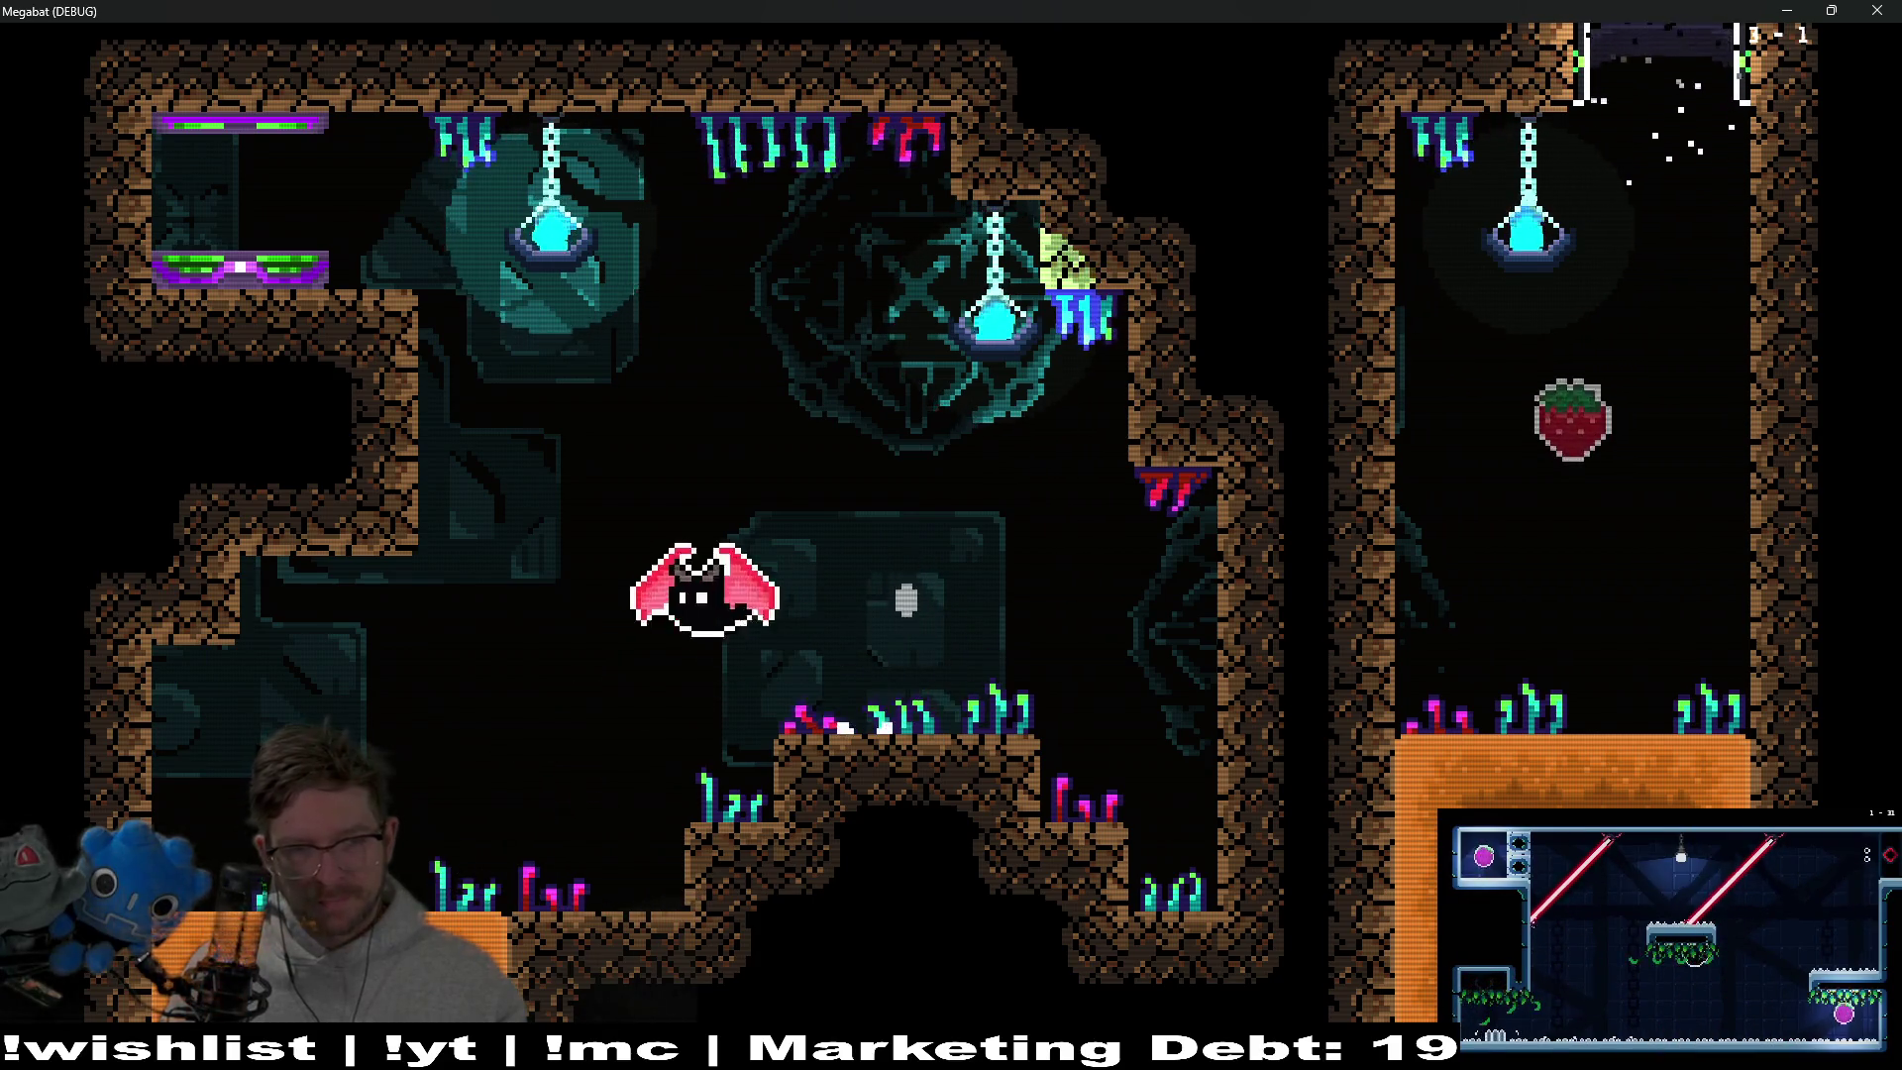
pyautogui.press('Down')
pyautogui.press('Up')
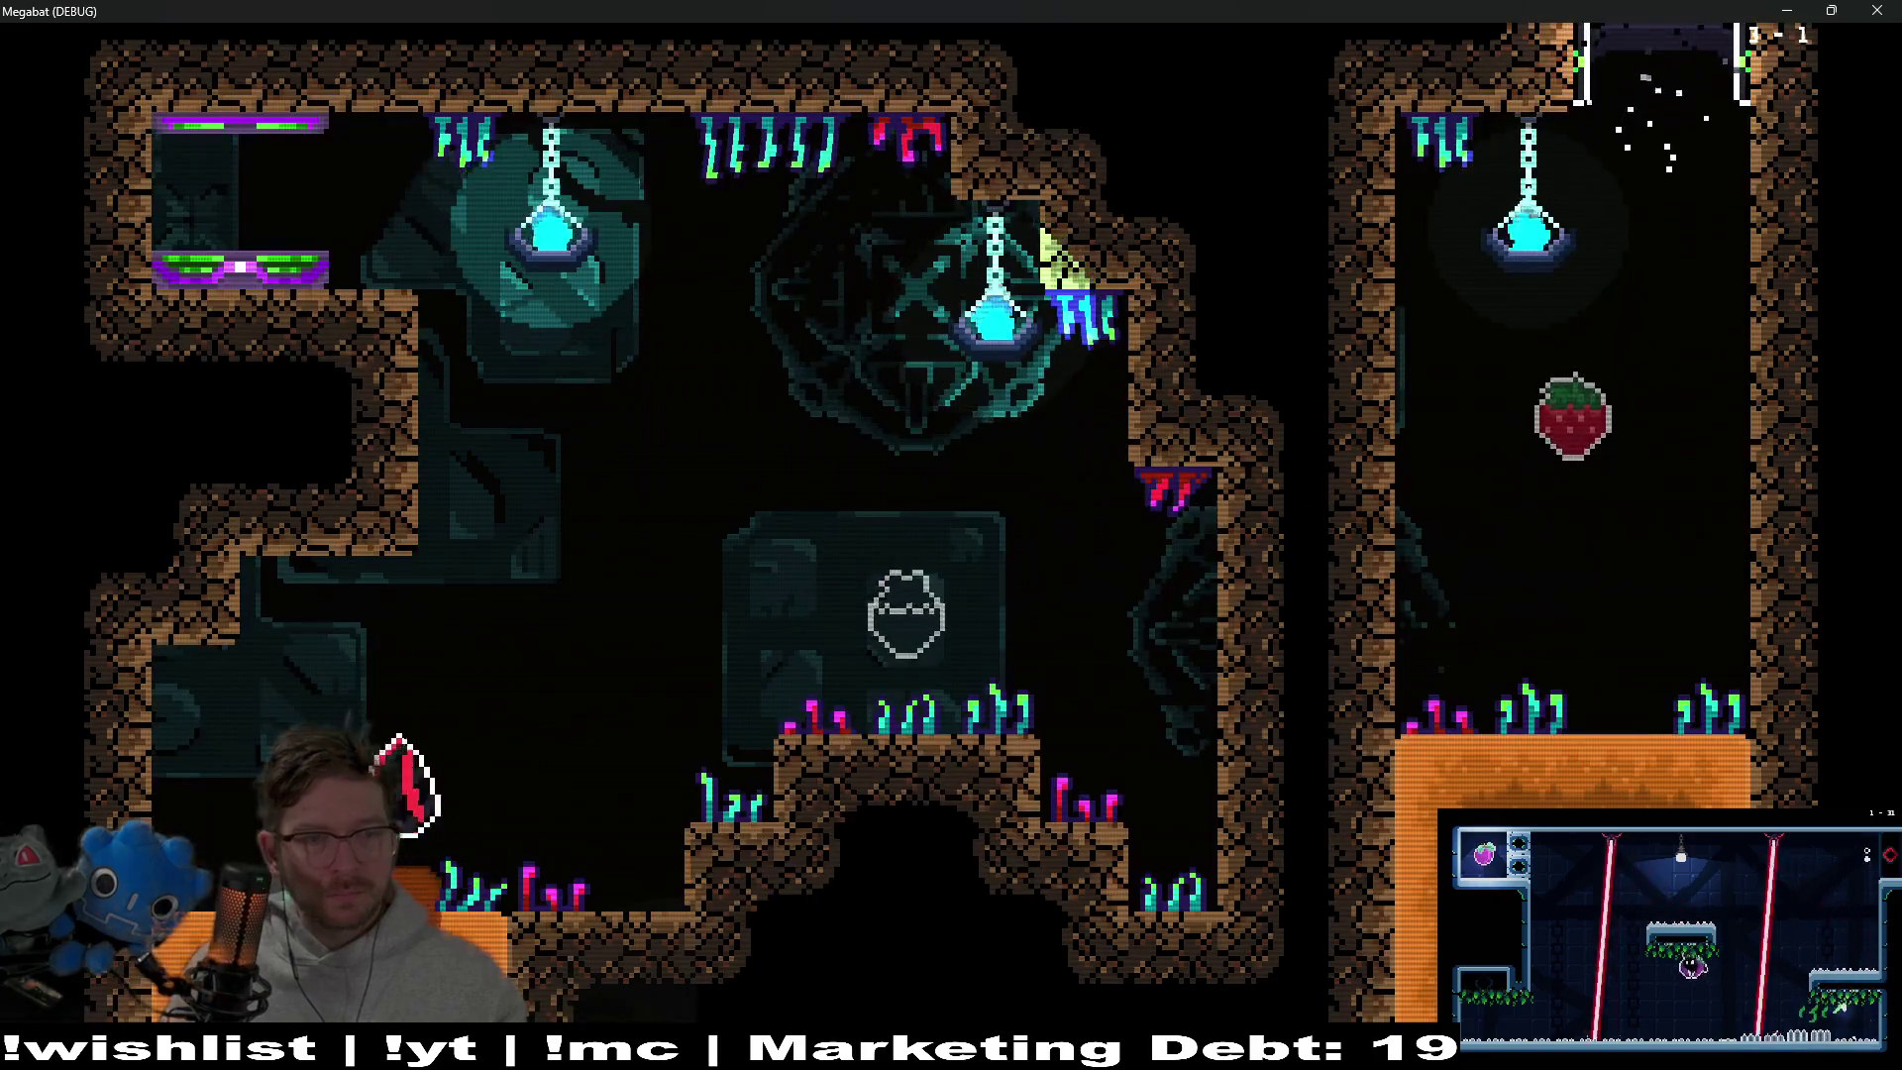
pyautogui.press('Down')
pyautogui.press('Right')
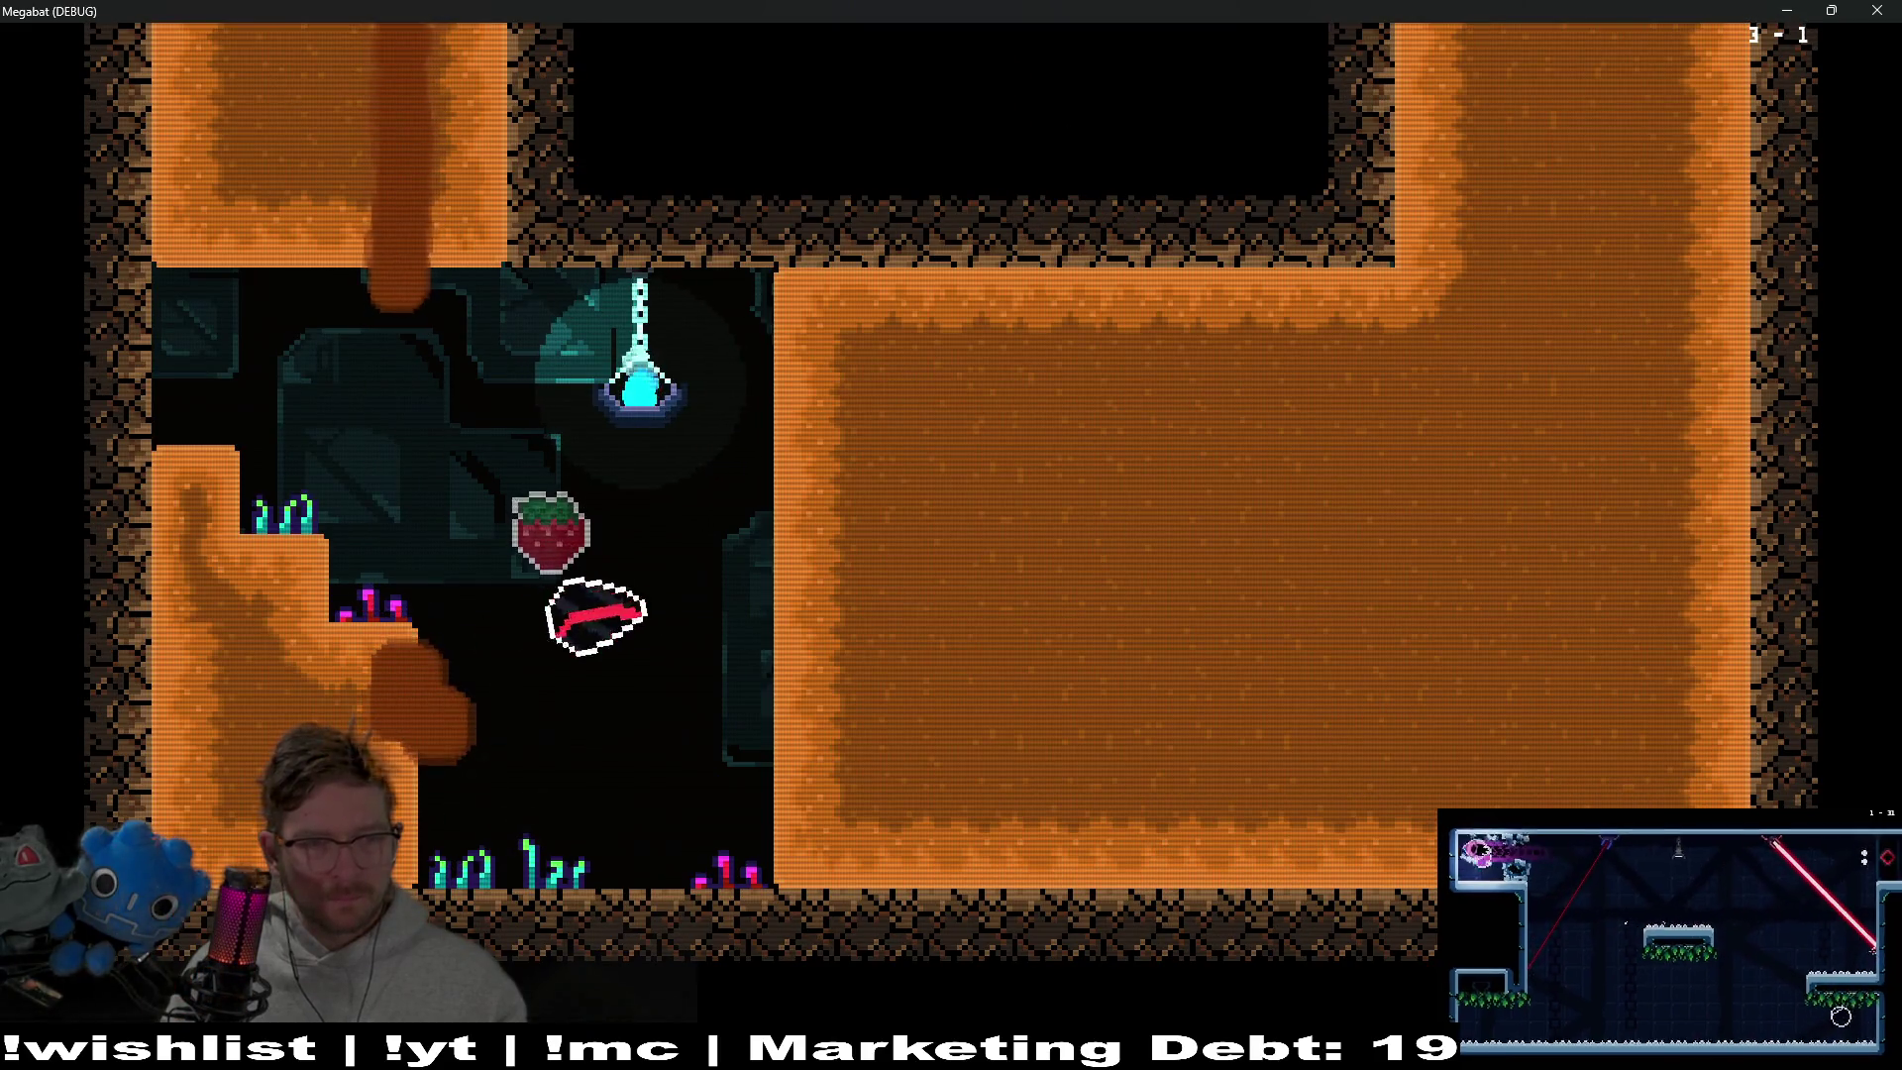
pyautogui.press('Up')
pyautogui.press('Left')
pyautogui.press('Right')
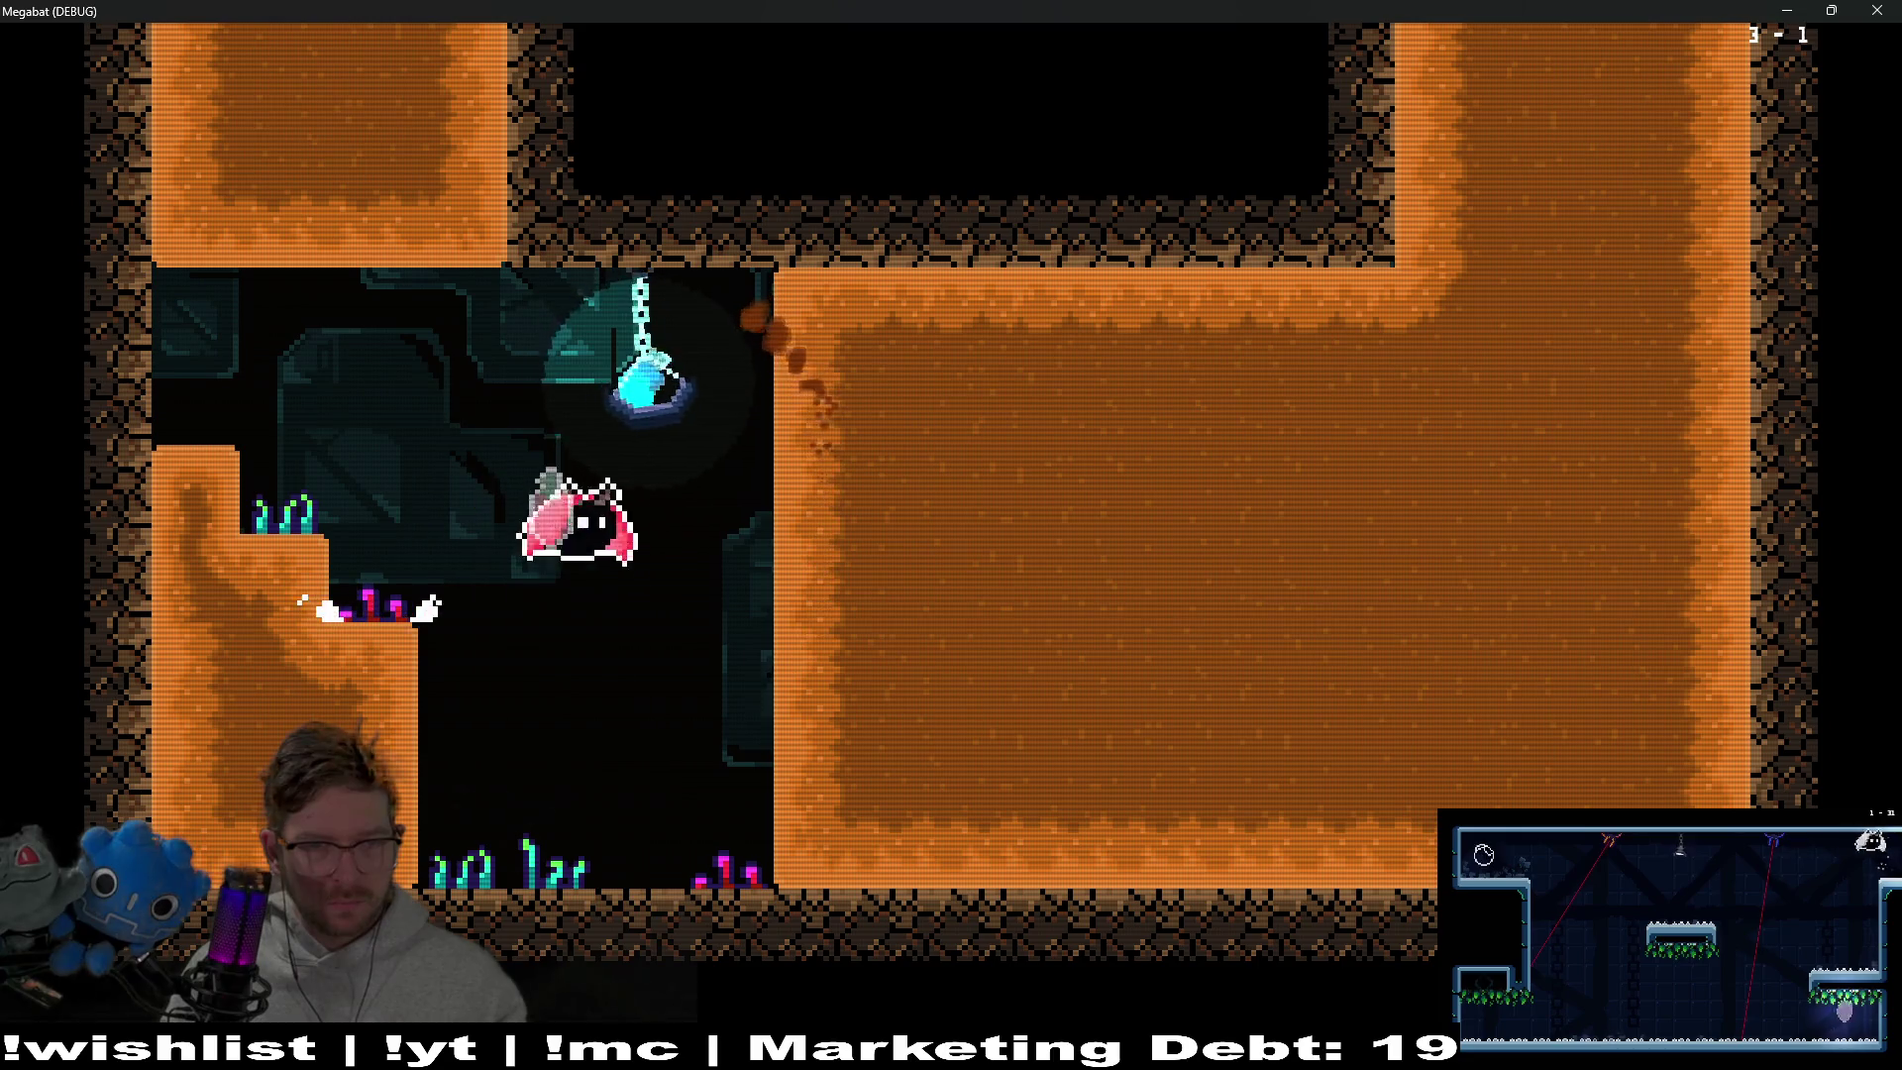
# Tunnel right through the sand, reversing up and down repeatedly inside the sand tunnel
pyautogui.press('Up')
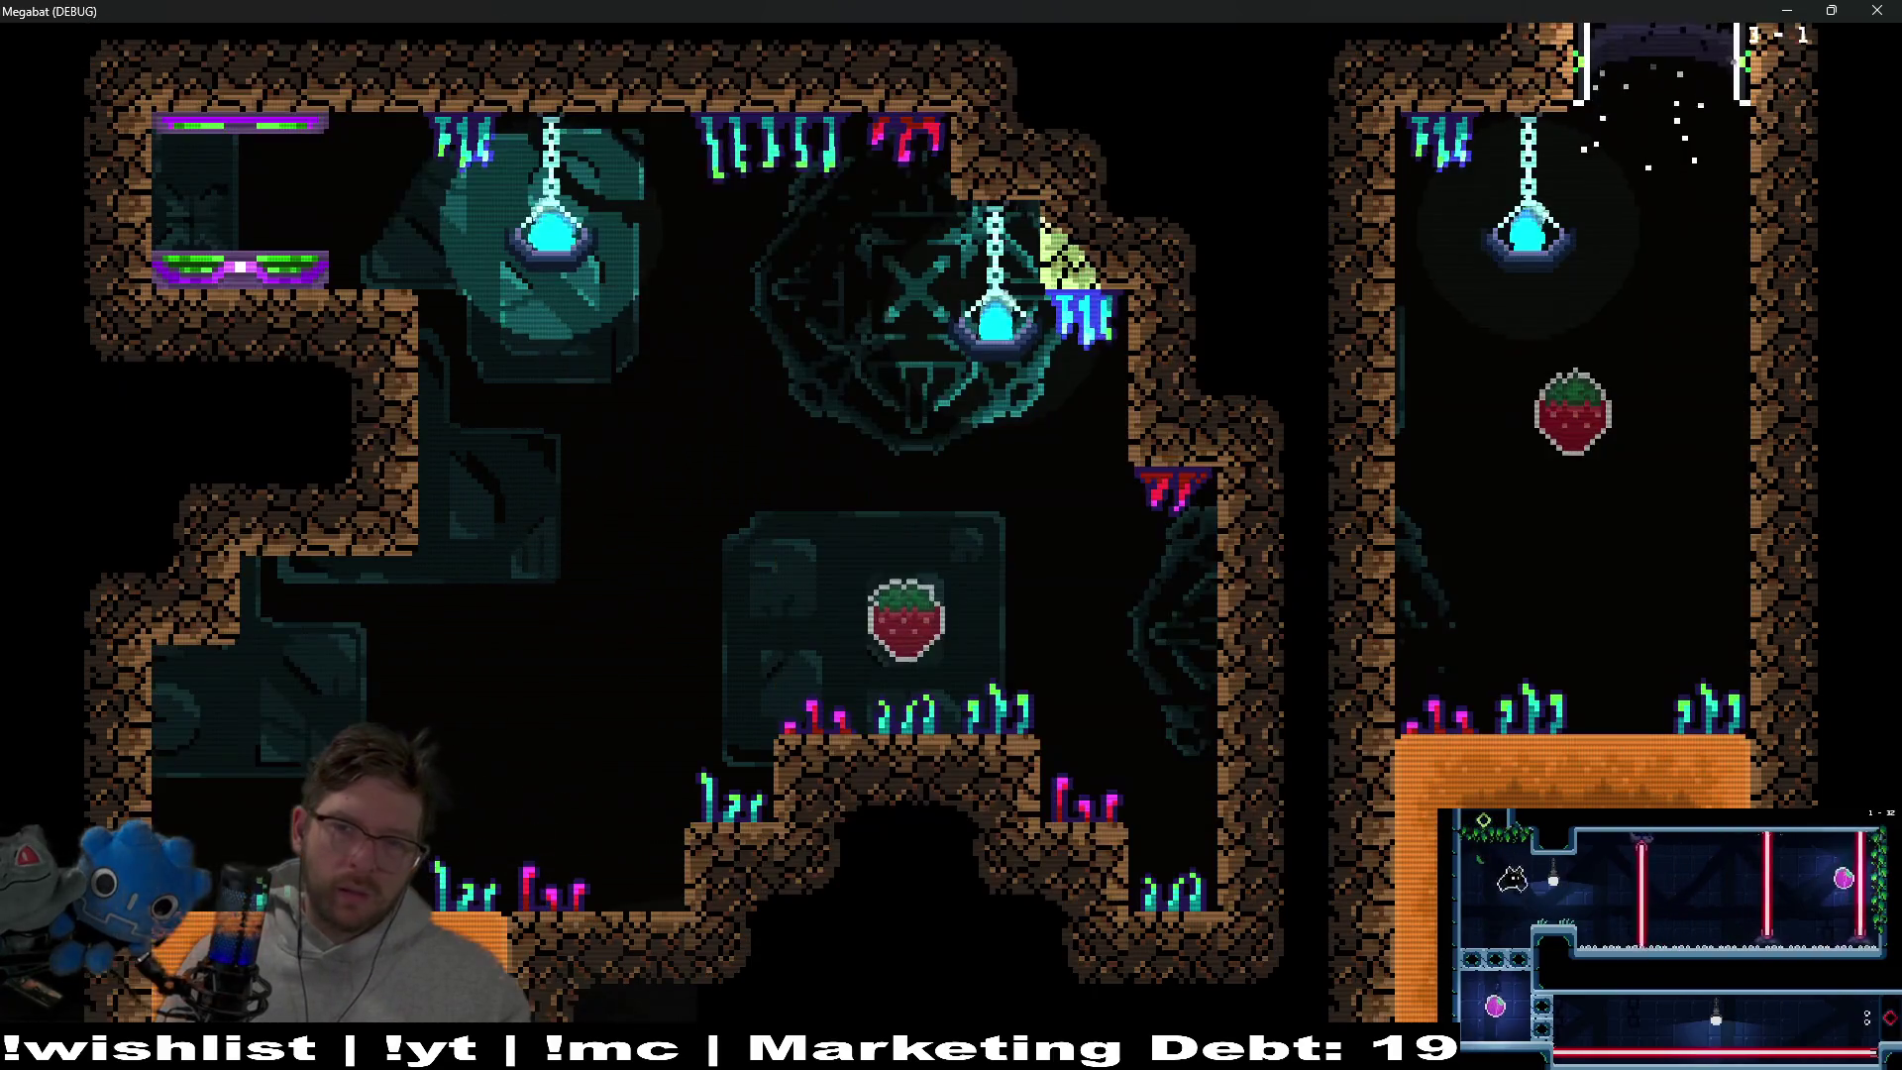
pyautogui.press('Down')
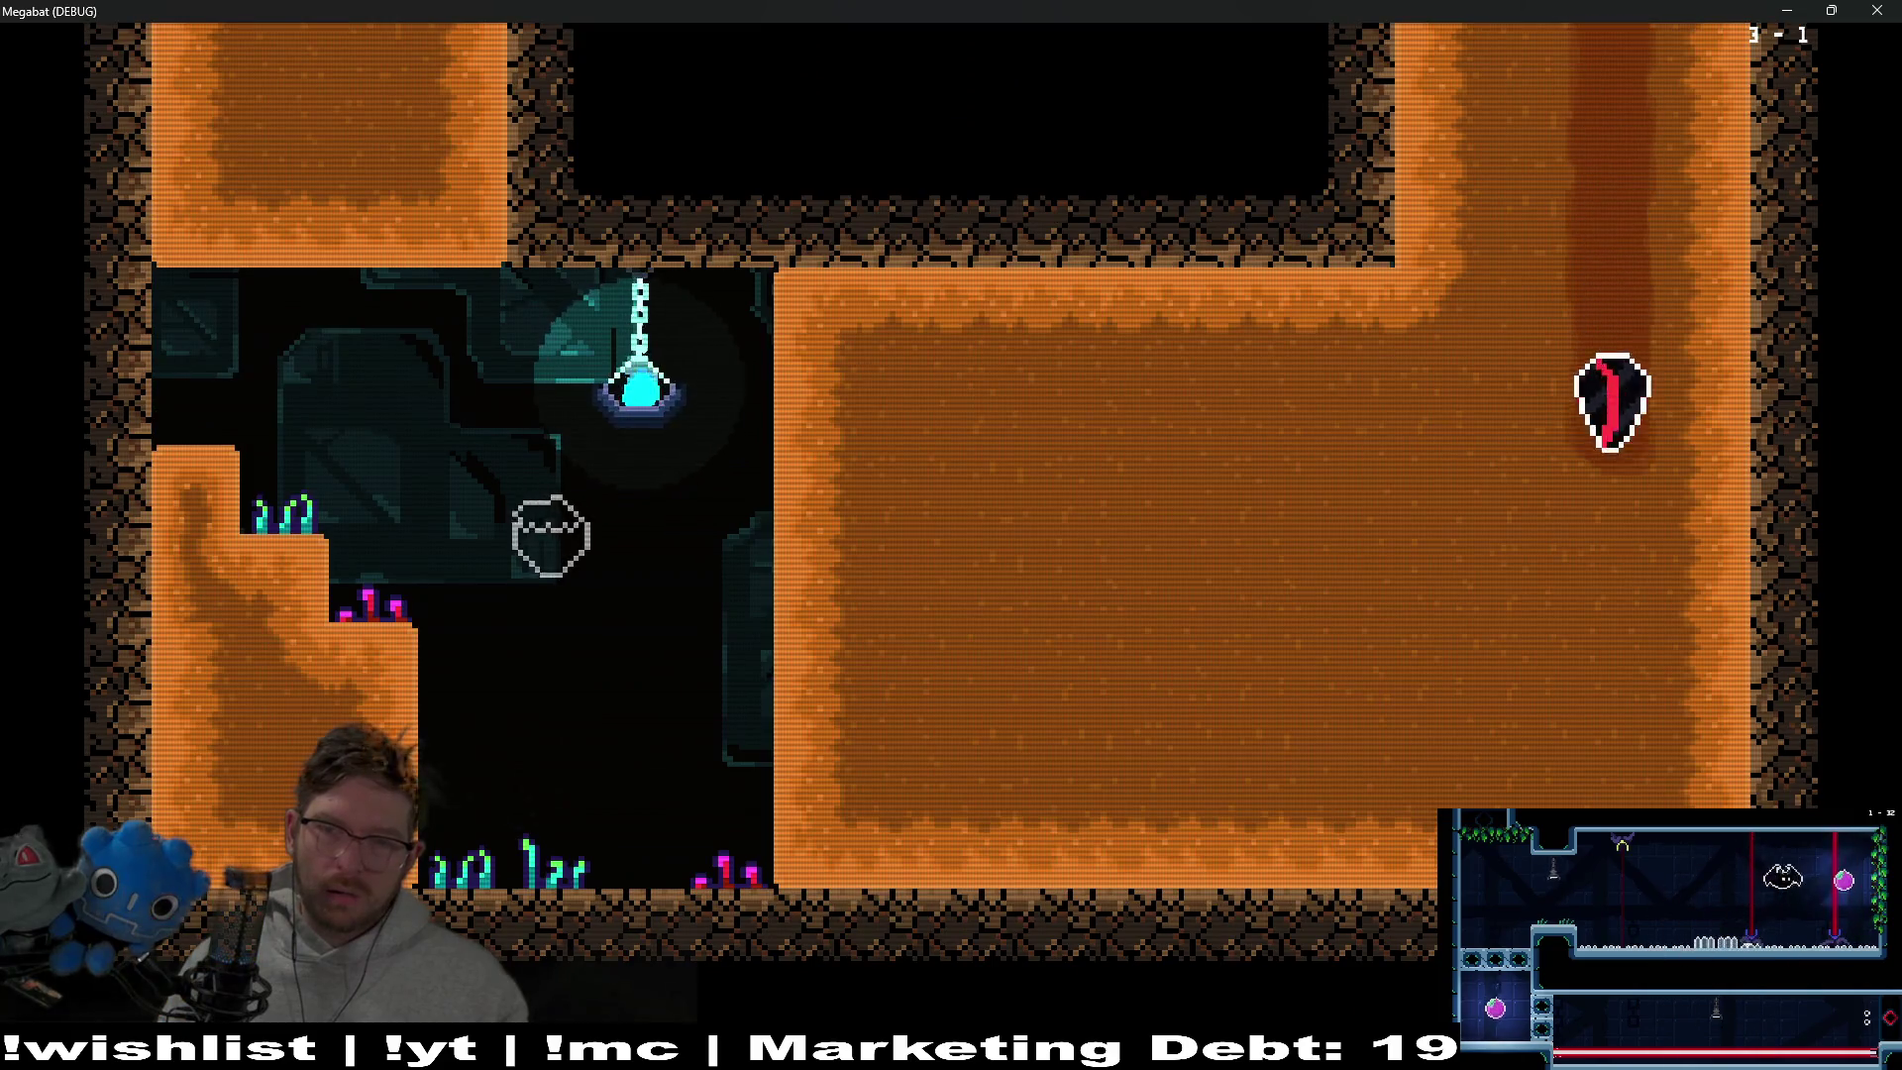
pyautogui.press('Up')
pyautogui.press('Down')
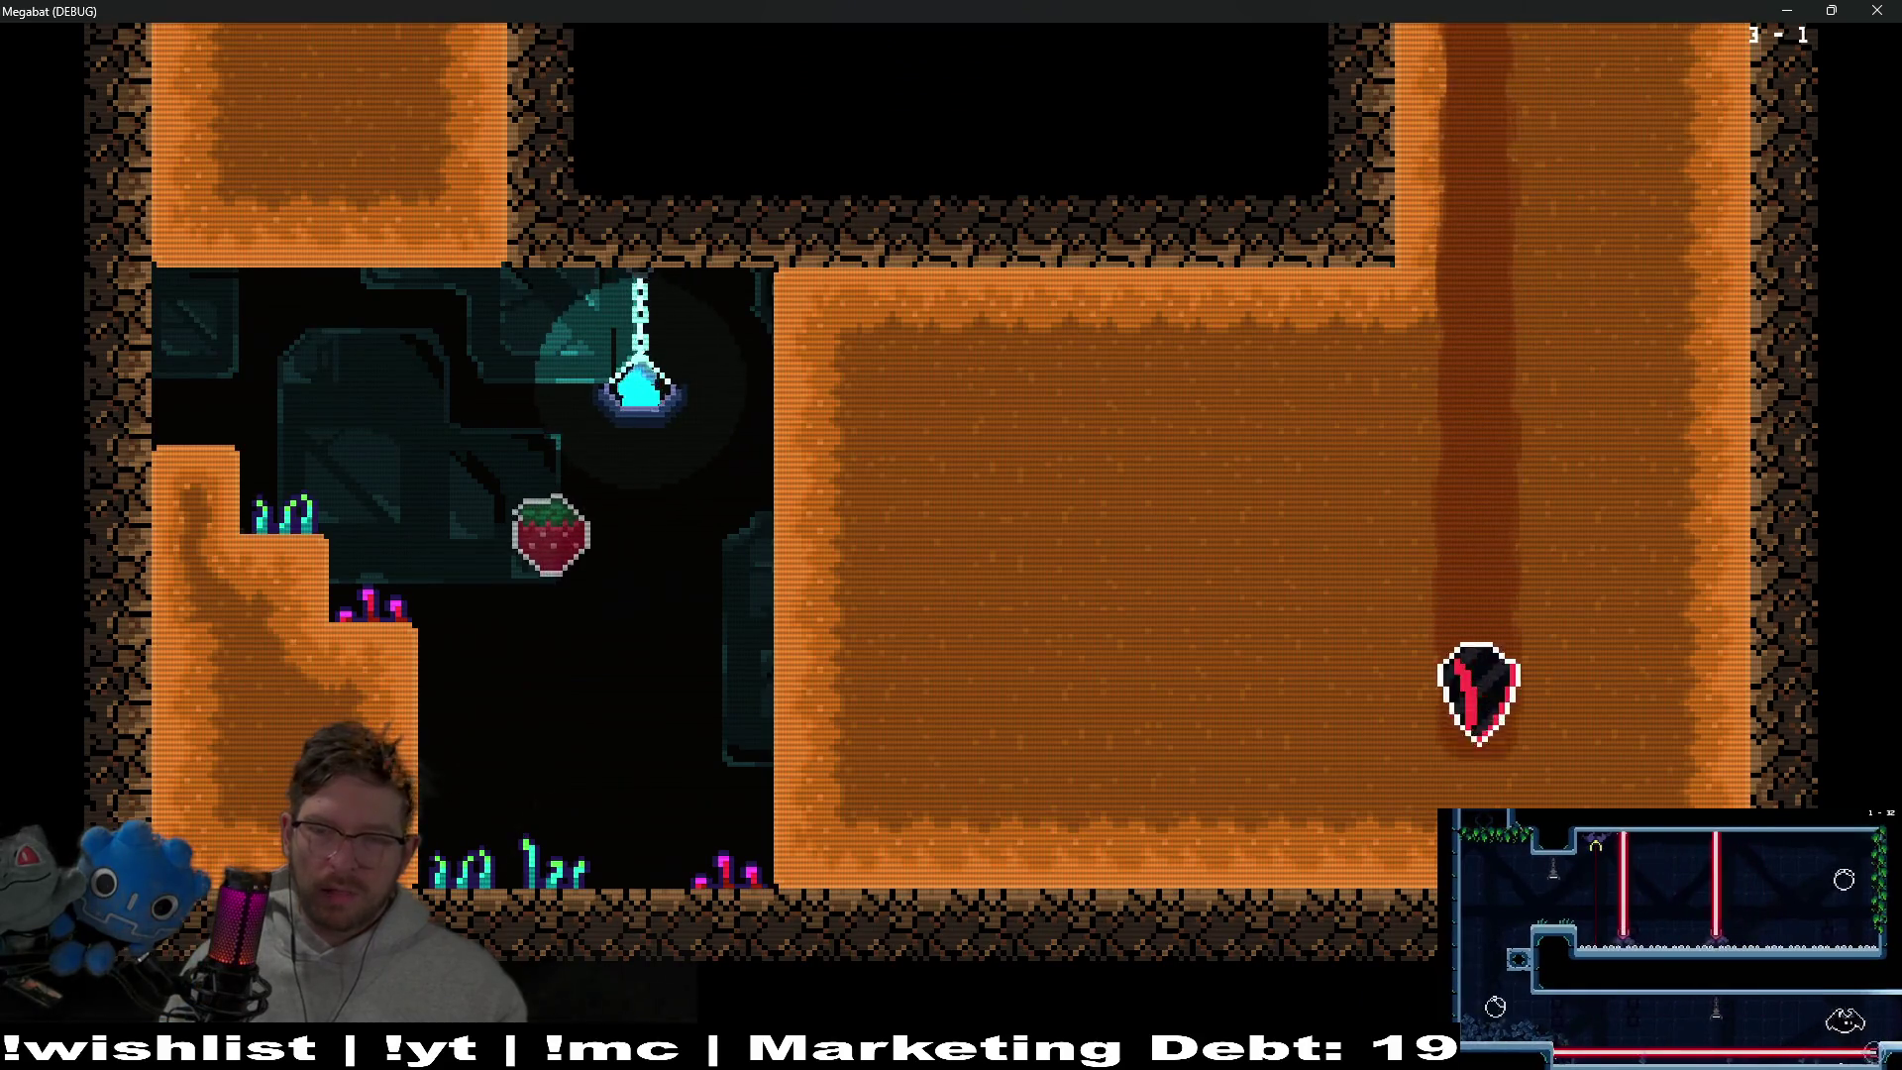
pyautogui.press('Up')
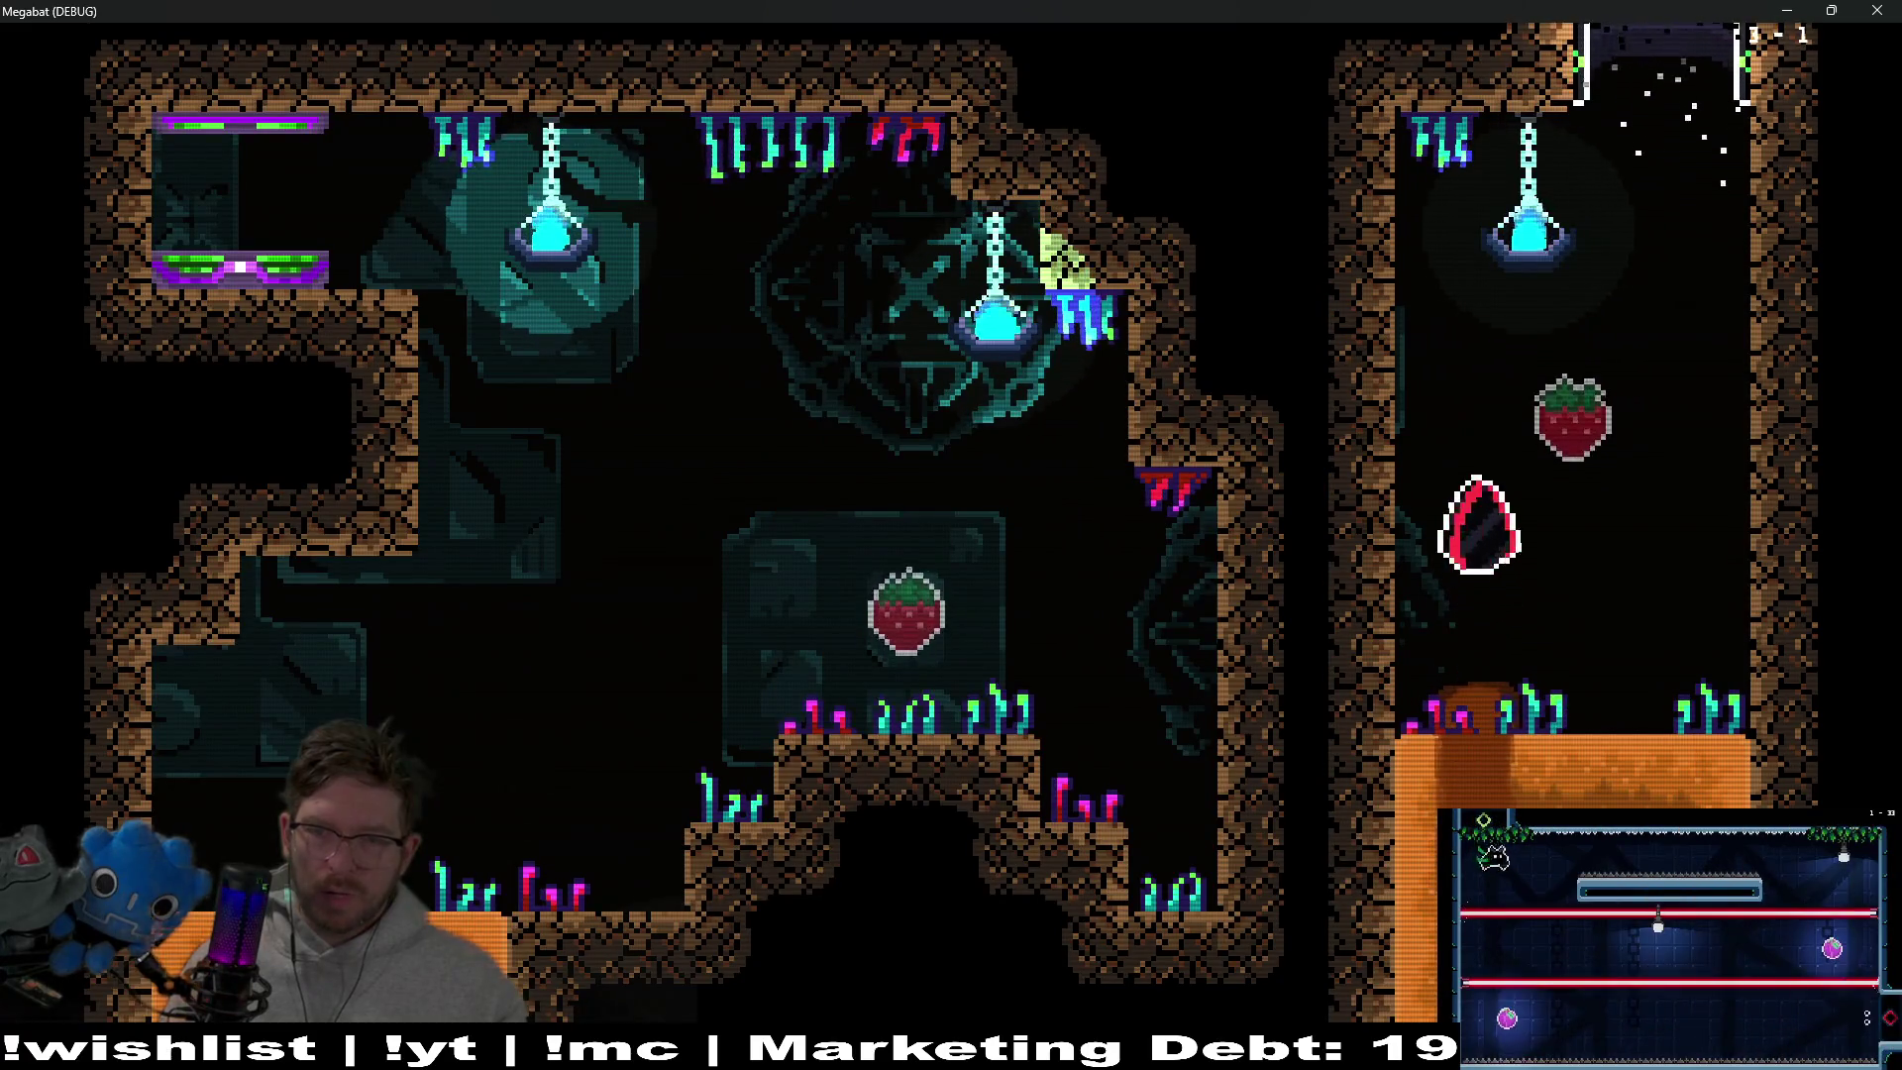
pyautogui.press('Down')
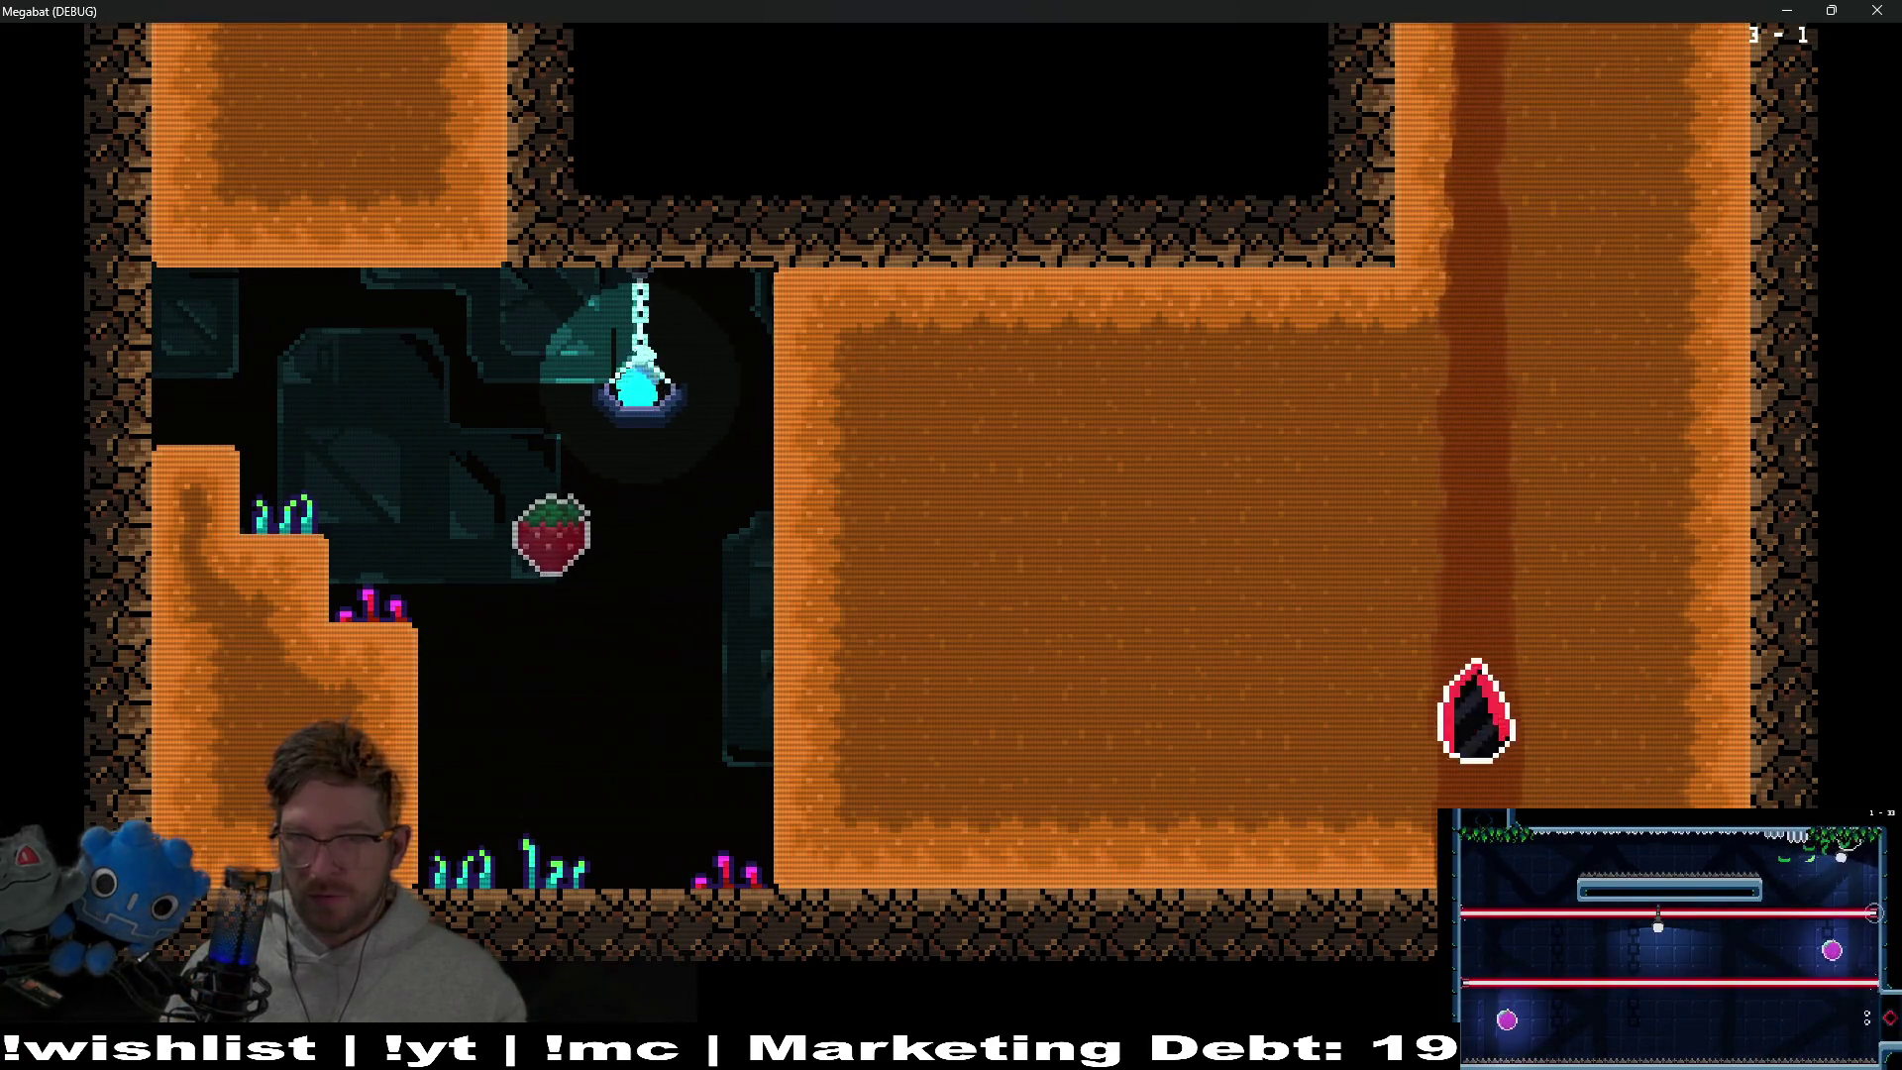
# Fly back and forth between the upper and lower rooms through the sand gaps
pyautogui.press('Down')
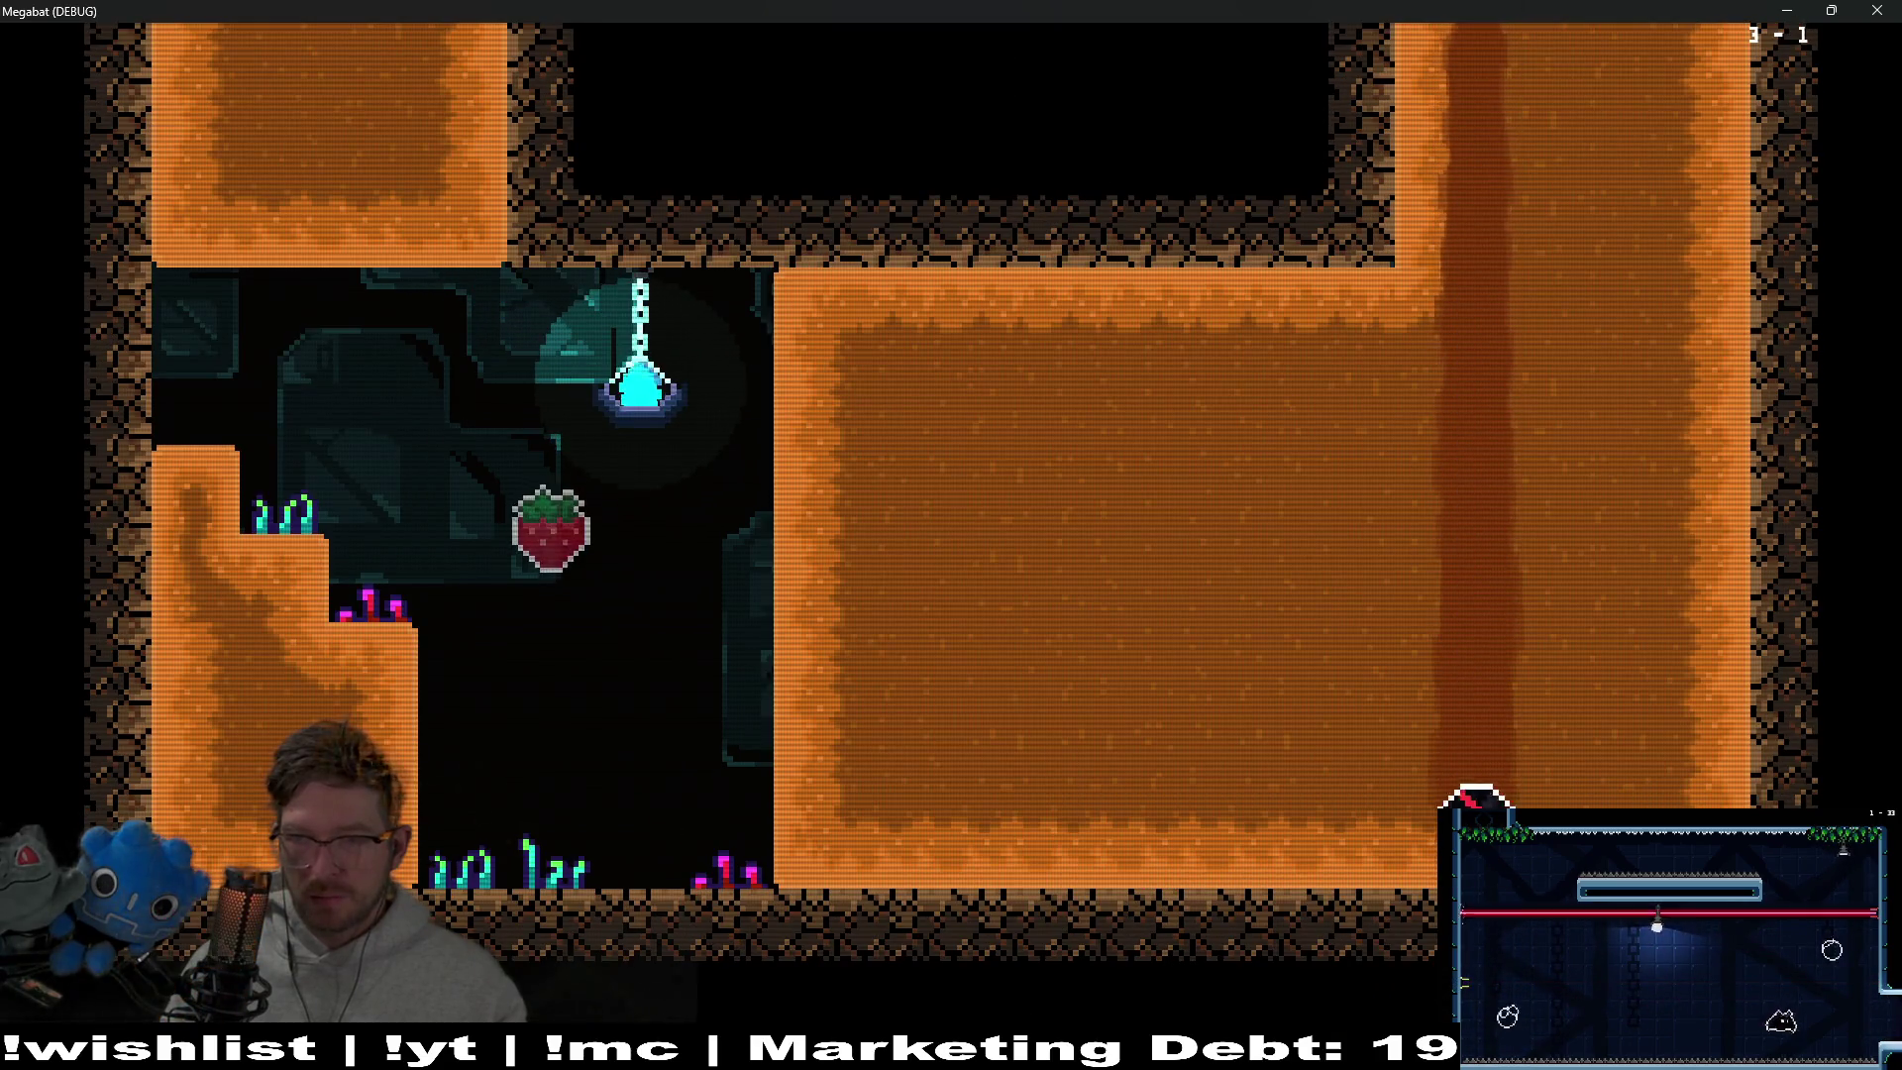
pyautogui.press('Up')
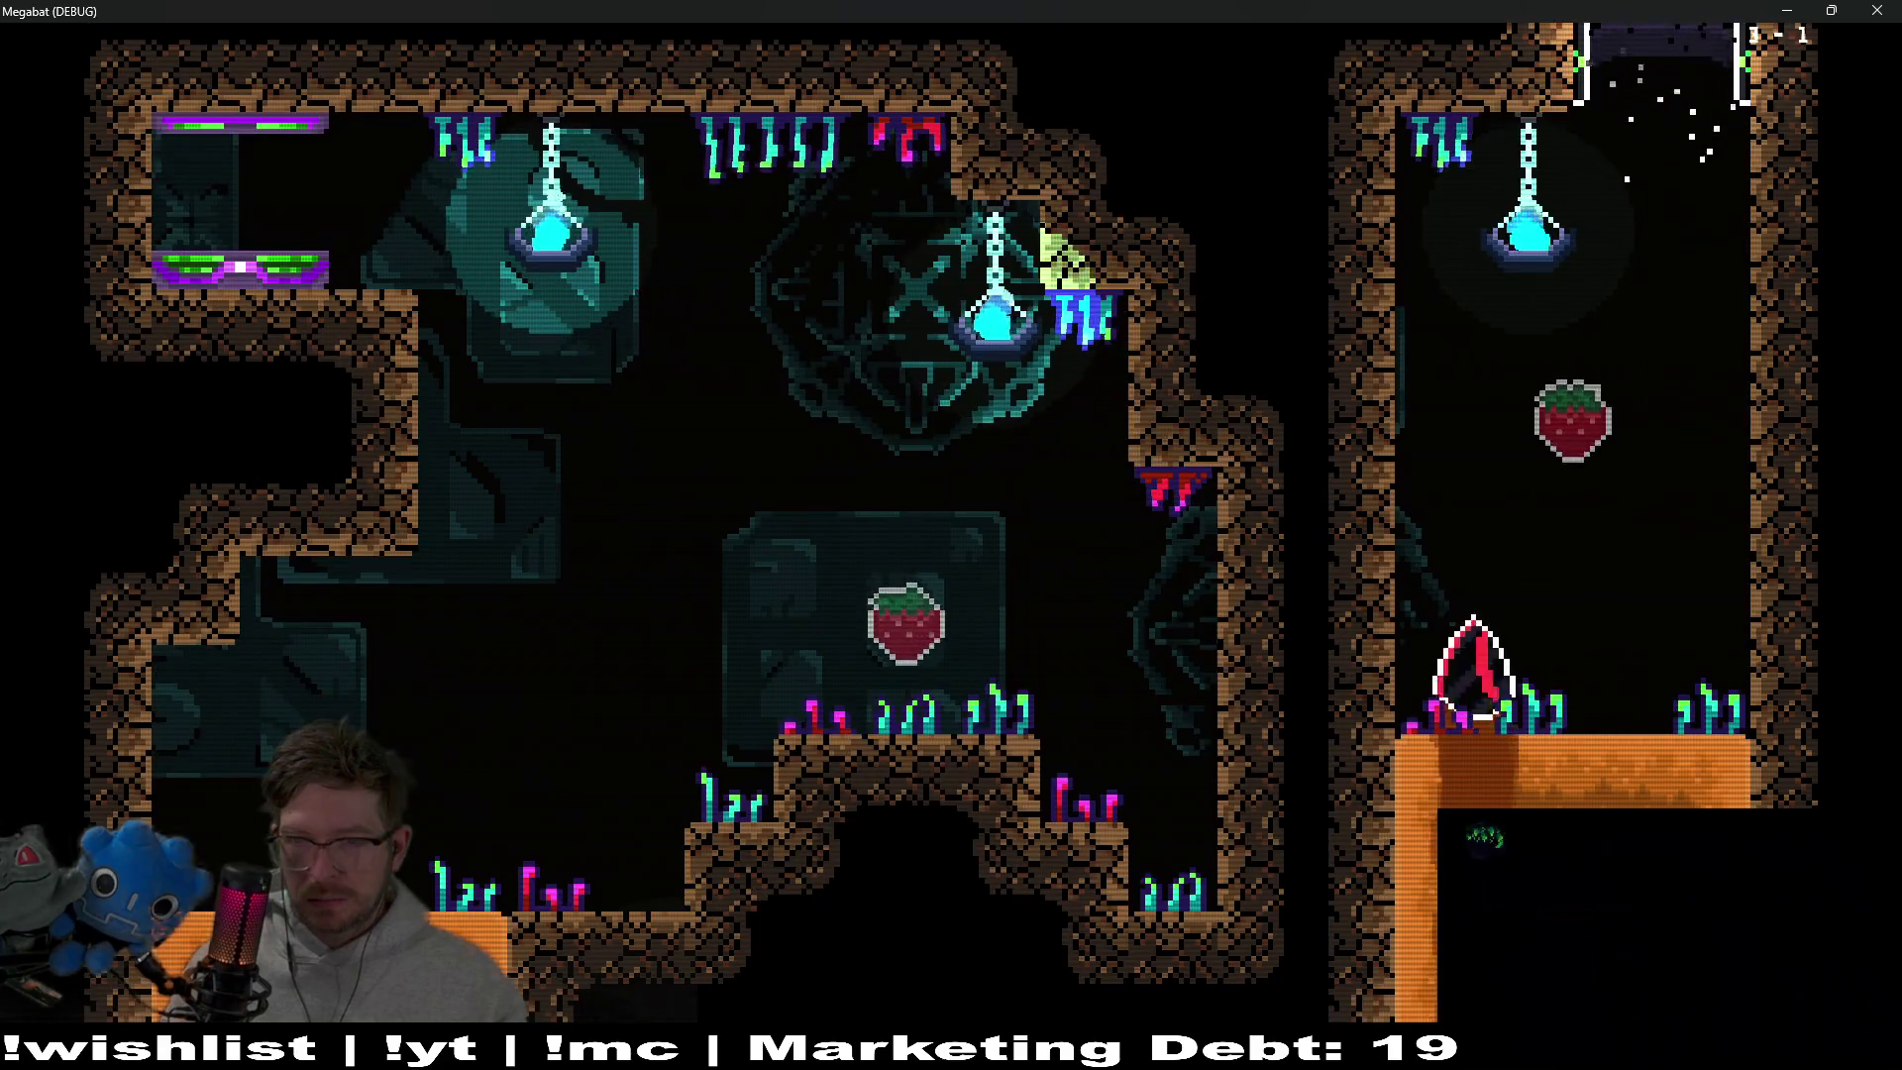
pyautogui.press('Up')
pyautogui.press('Down')
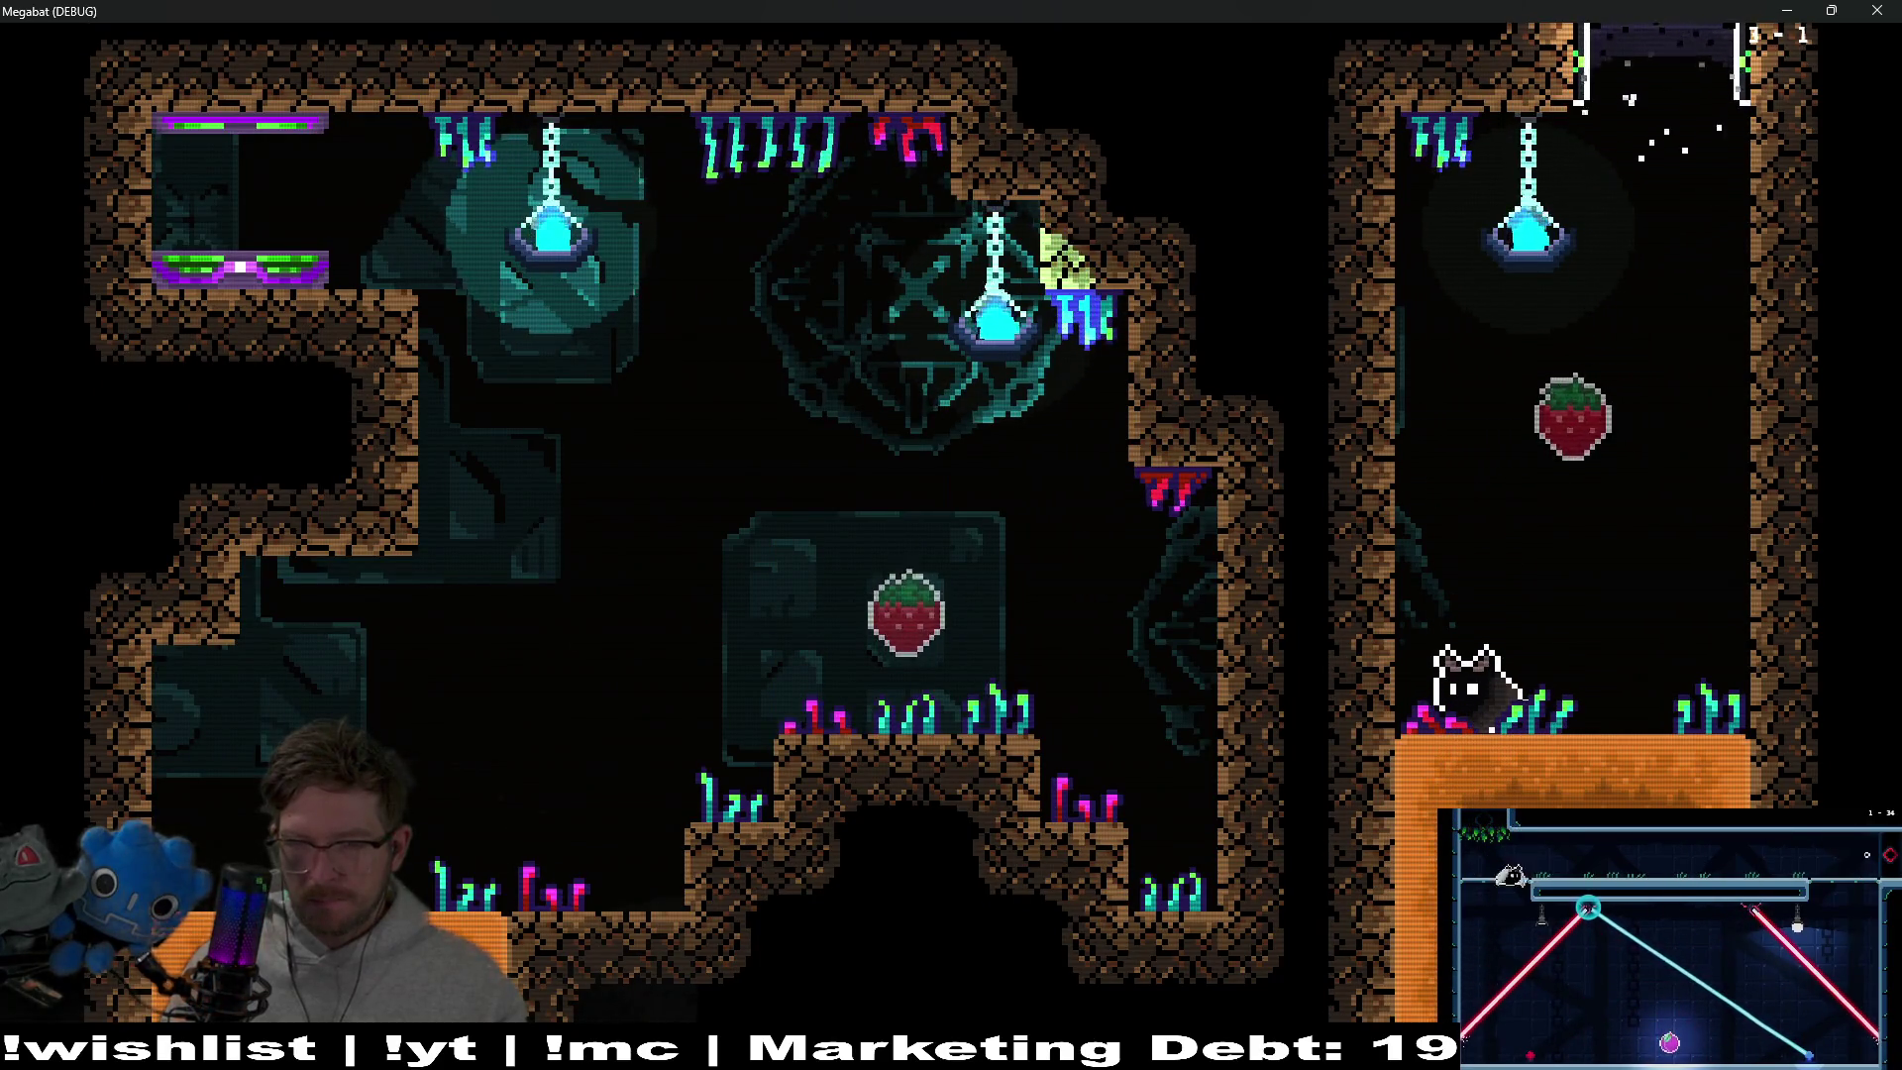
pyautogui.press('Down')
pyautogui.press('Up')
pyautogui.press('Down')
pyautogui.press('Up')
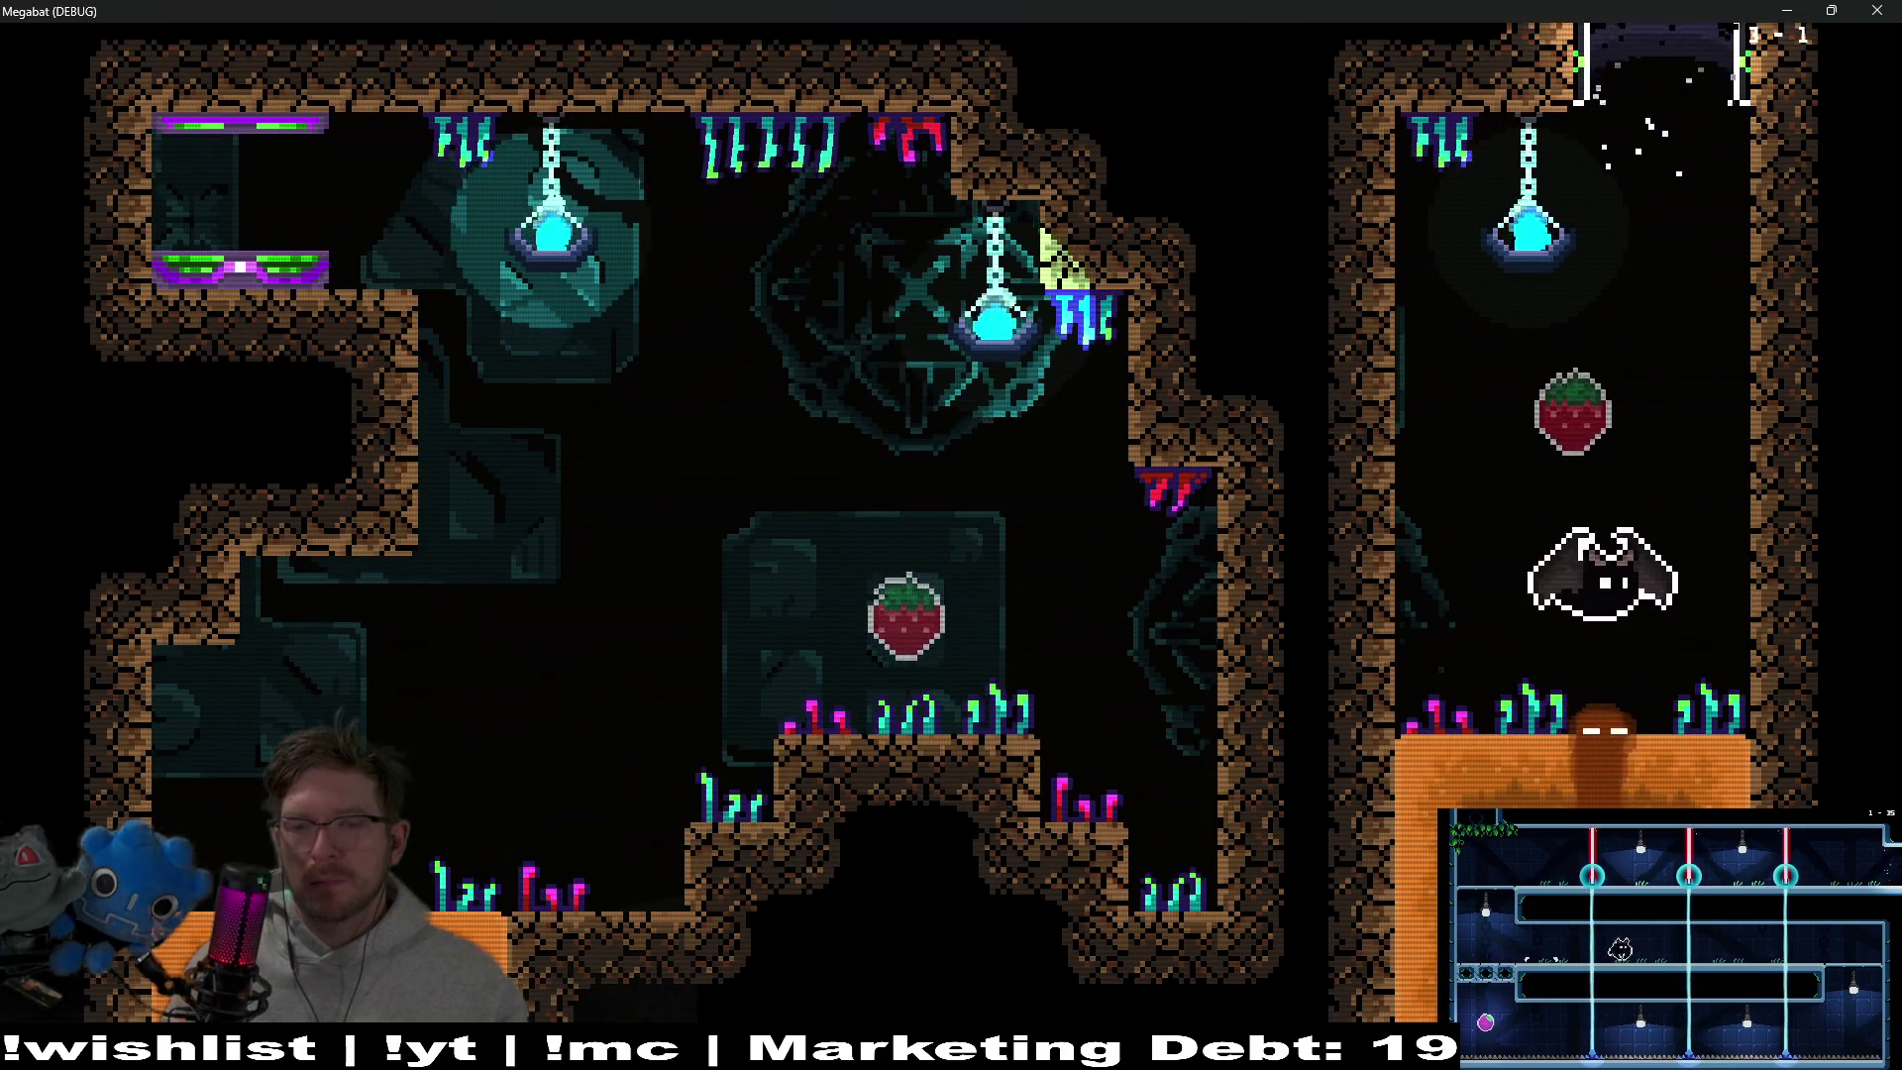
# Land on the sand ground, walk along it, then close the game and switch to the sand tileset in Aseprite
pyautogui.press('Down')
pyautogui.press('Left')
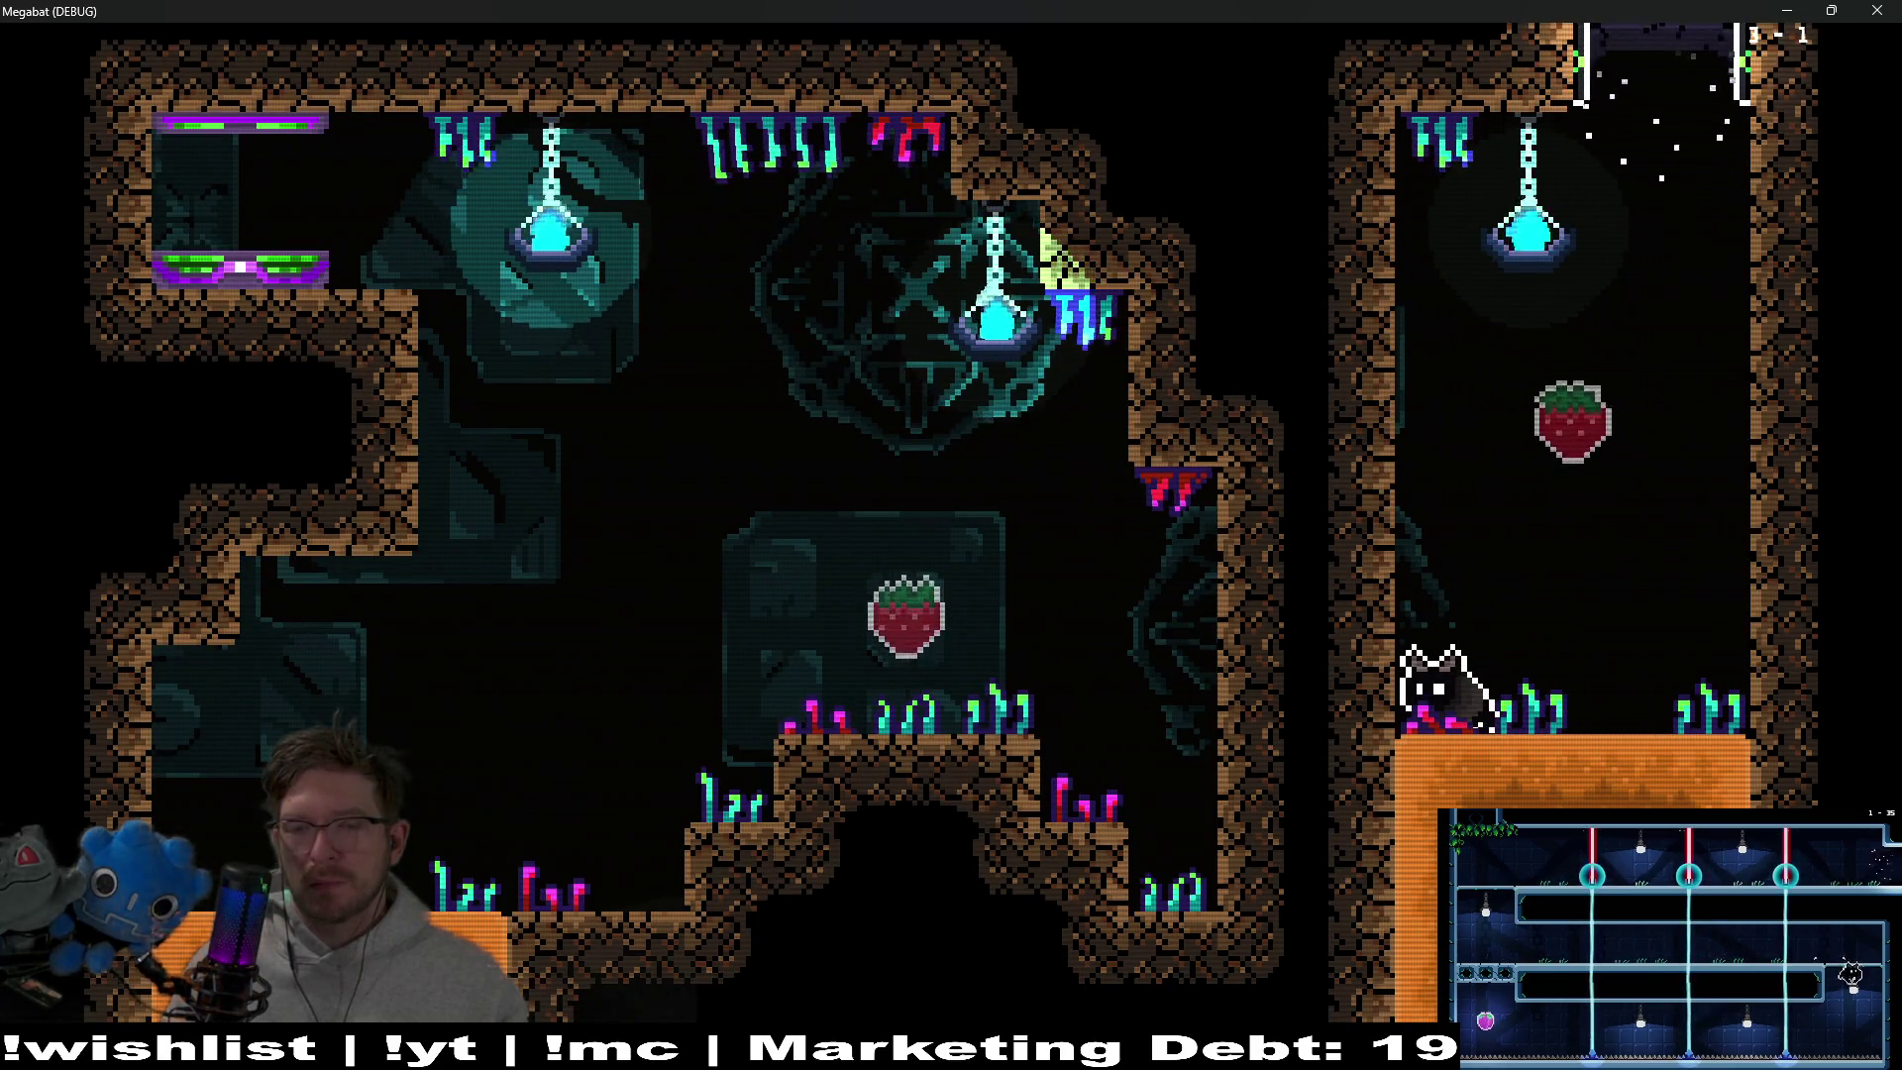
pyautogui.press('Right')
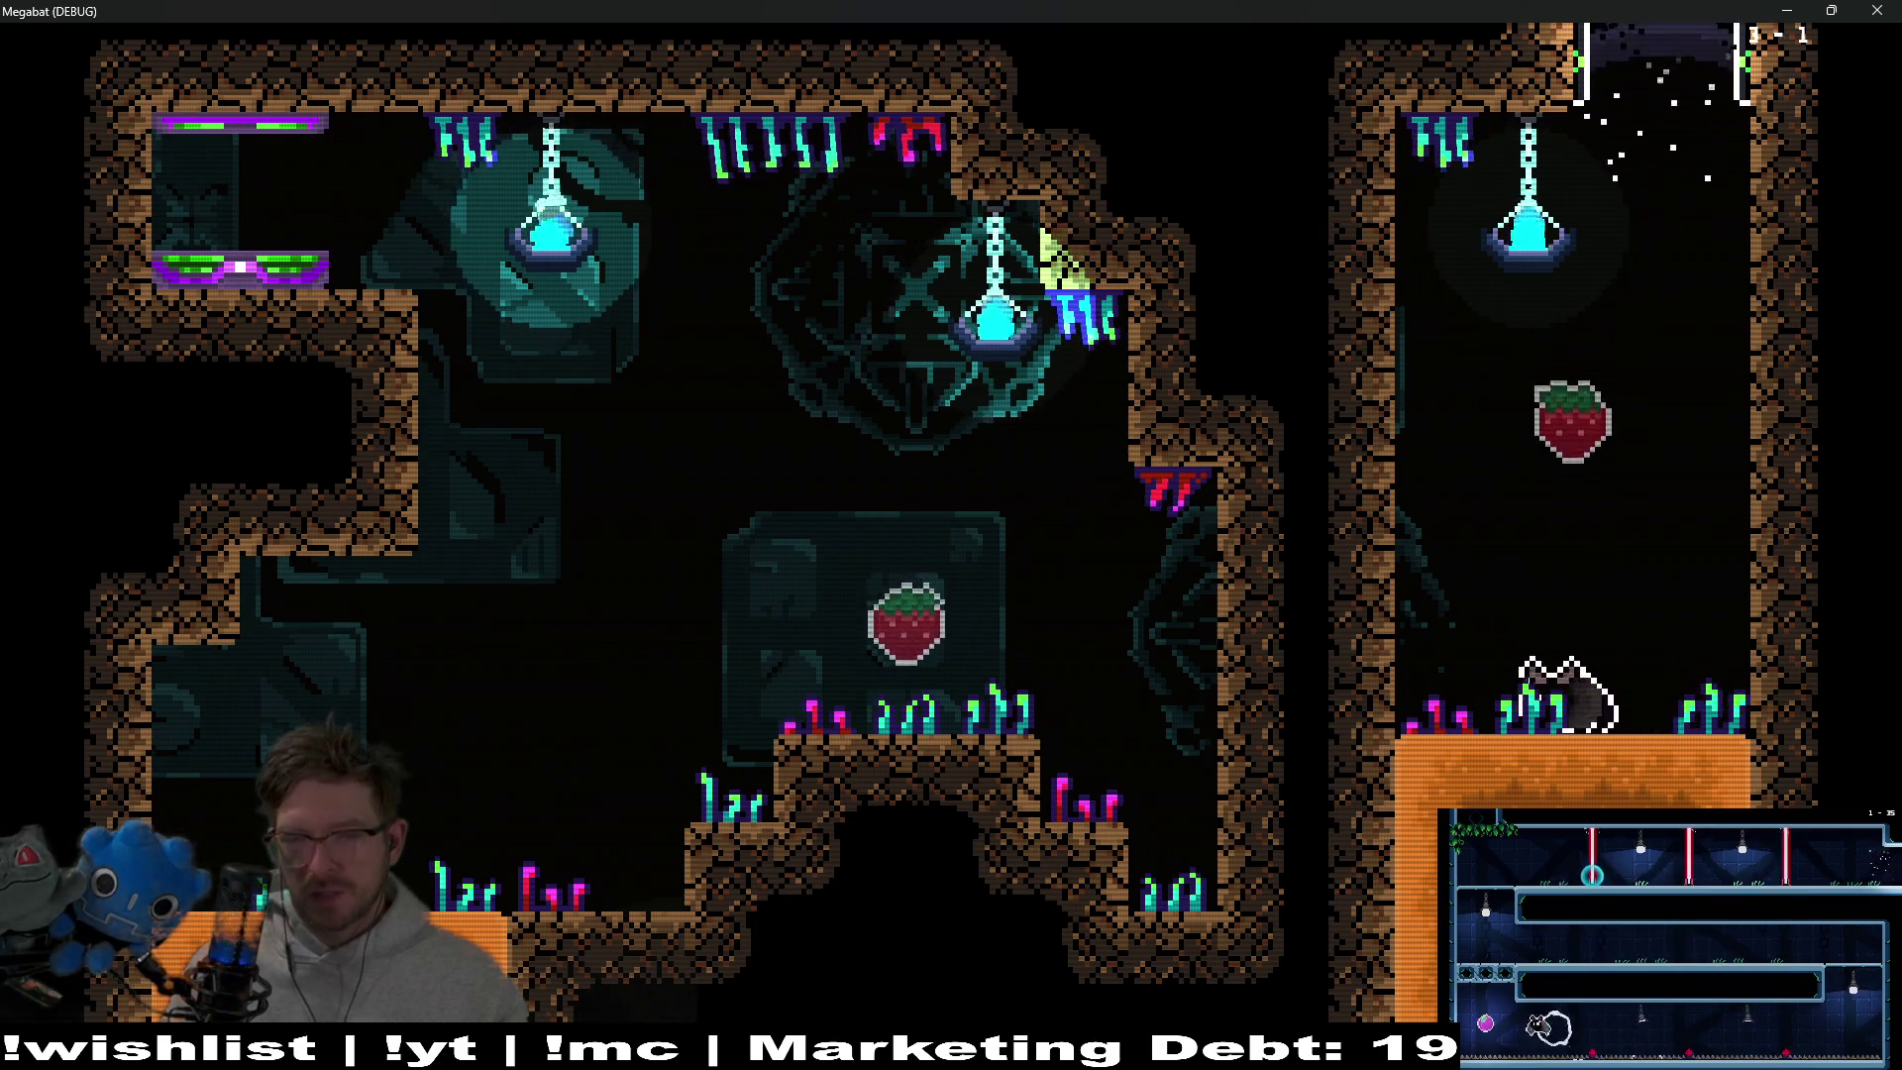
pyautogui.press('Right')
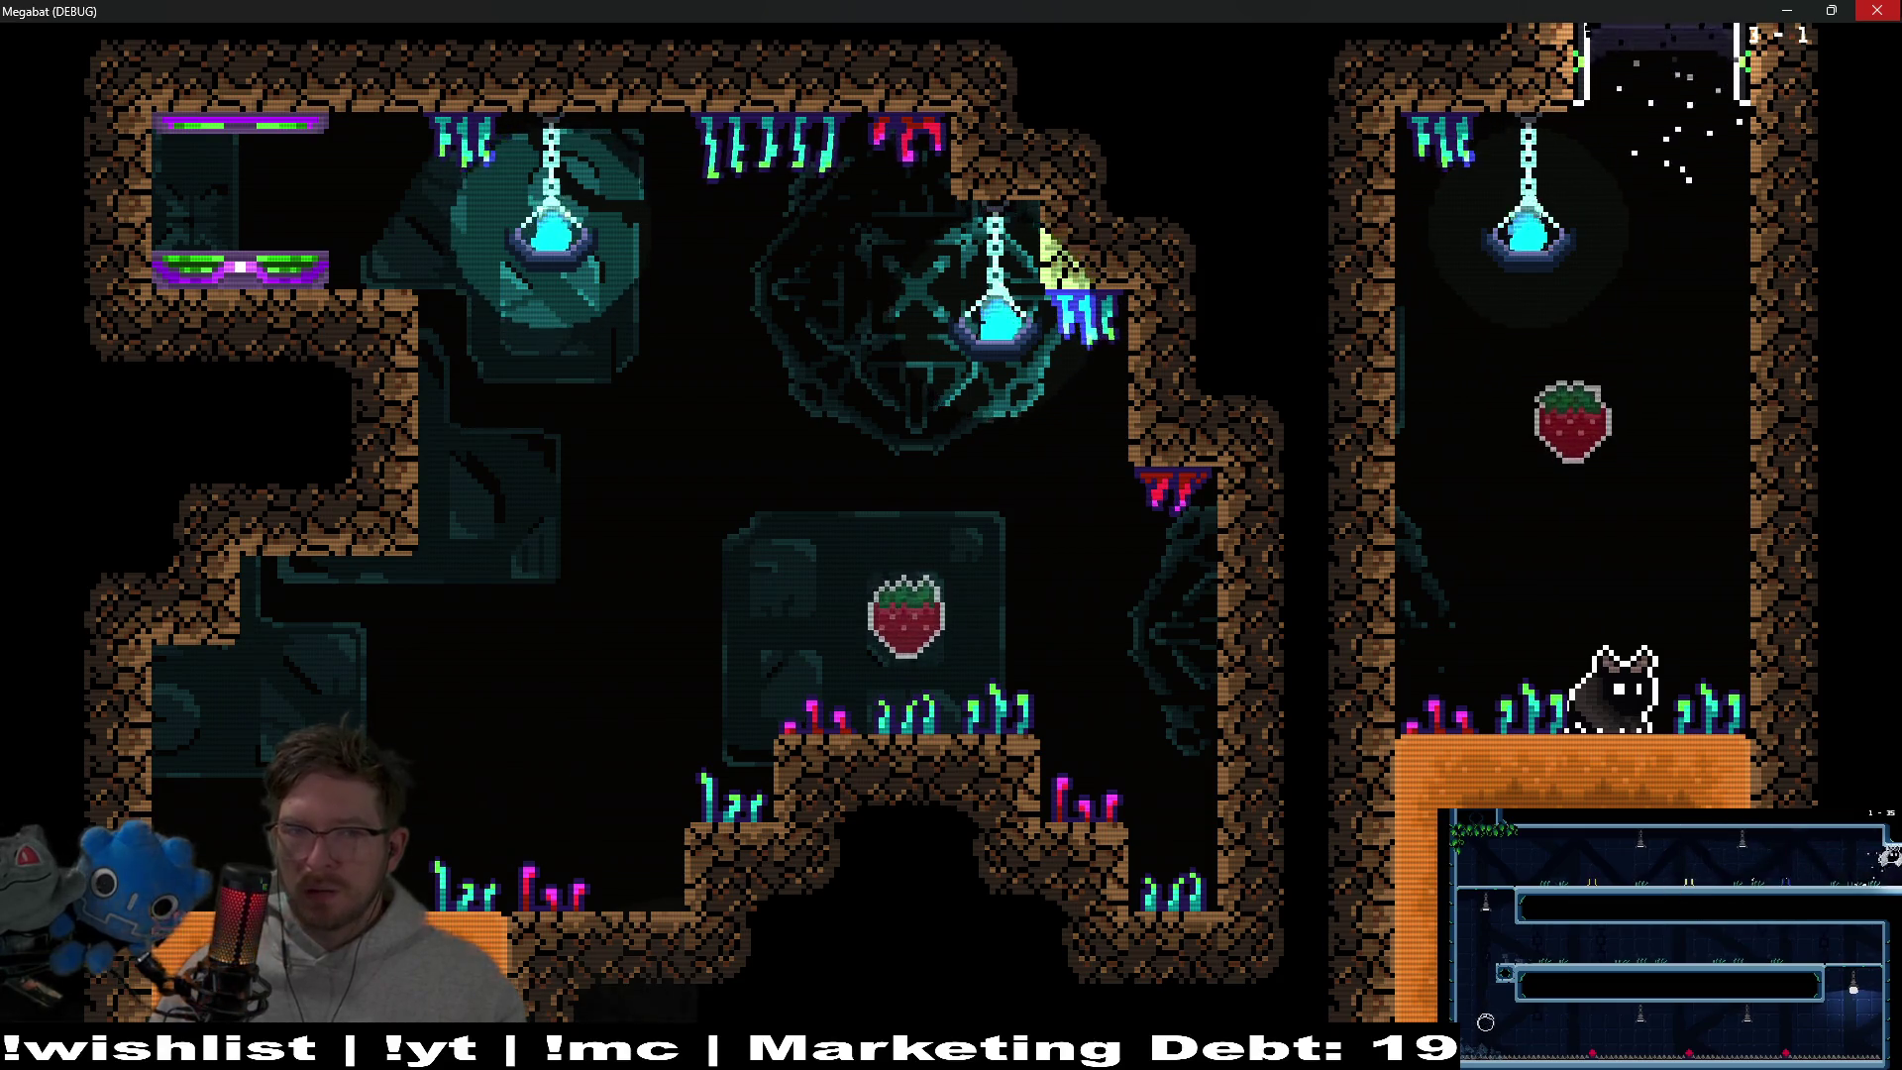
pyautogui.press('F8')
pyautogui.hotkey('alt', 'Tab')
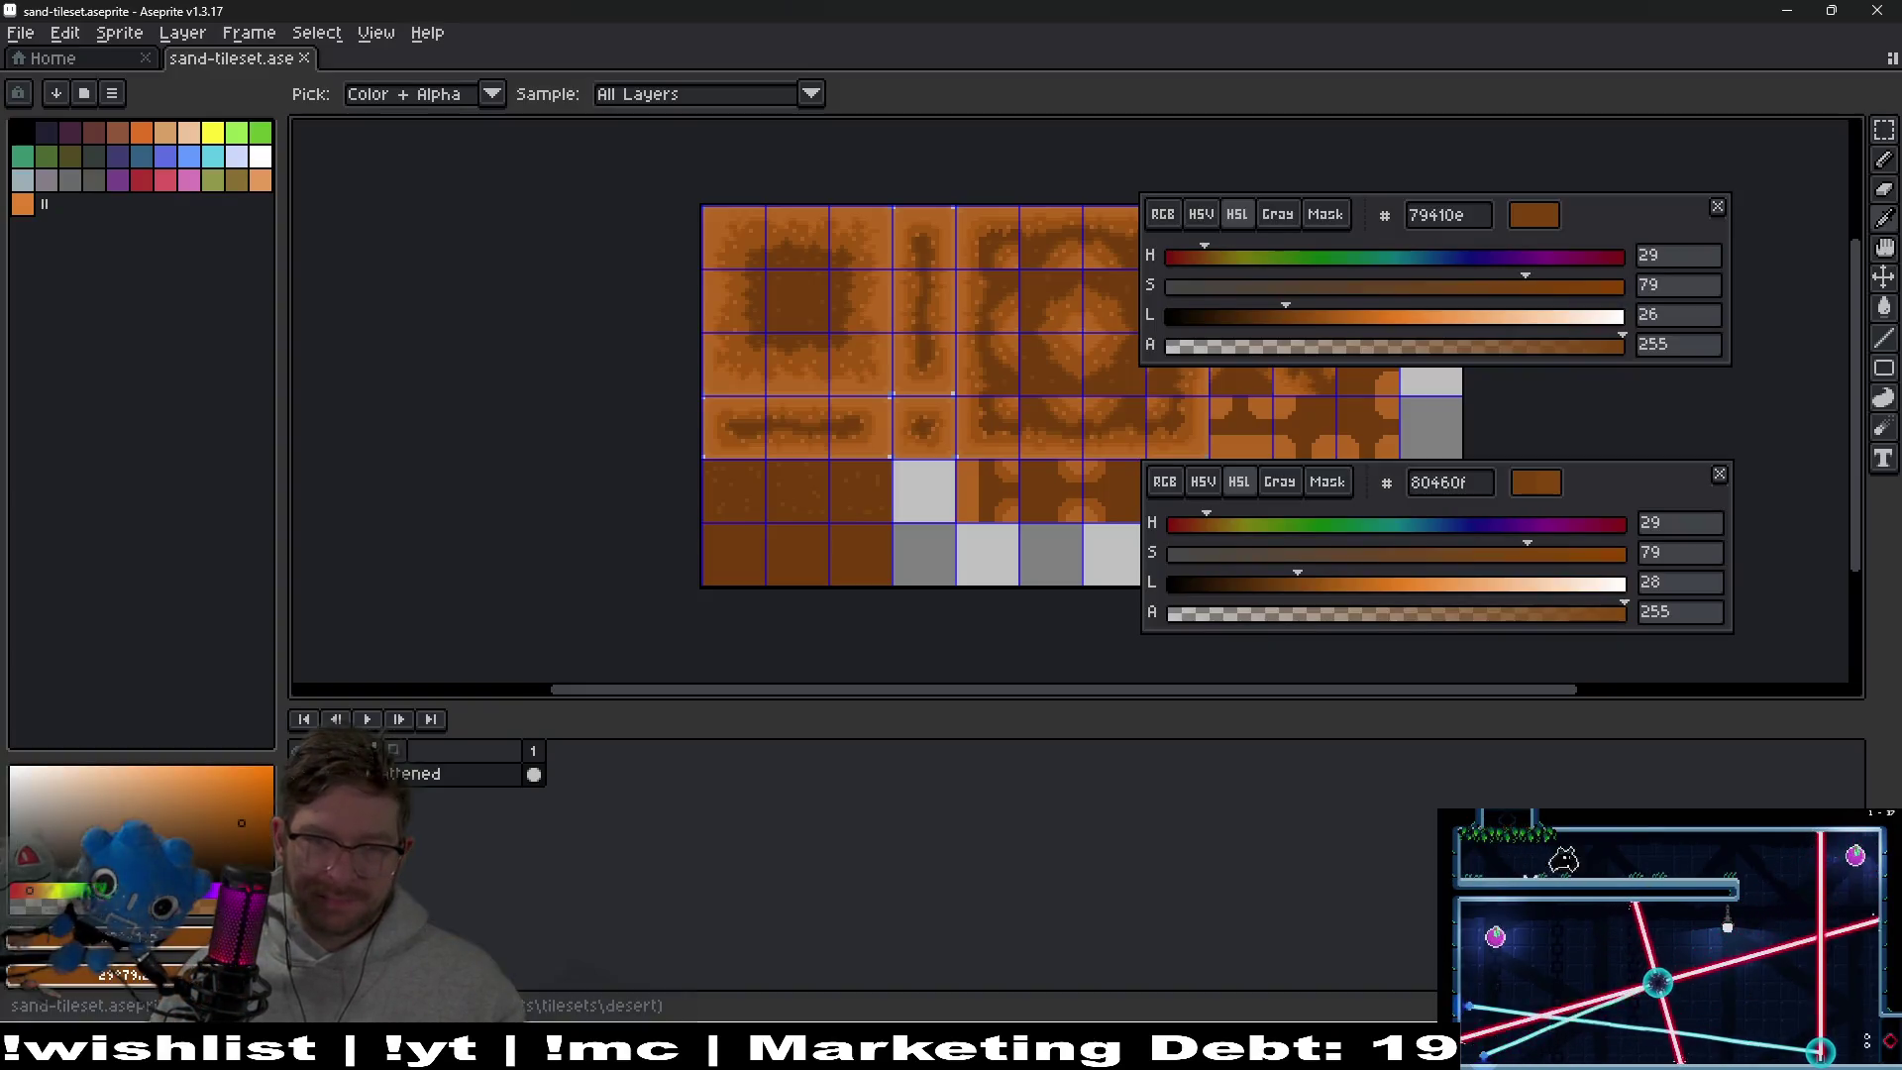
# Bring up The Board kanban from the Obsidian taskbar preview
pyautogui.moveTo(1193, 1050)
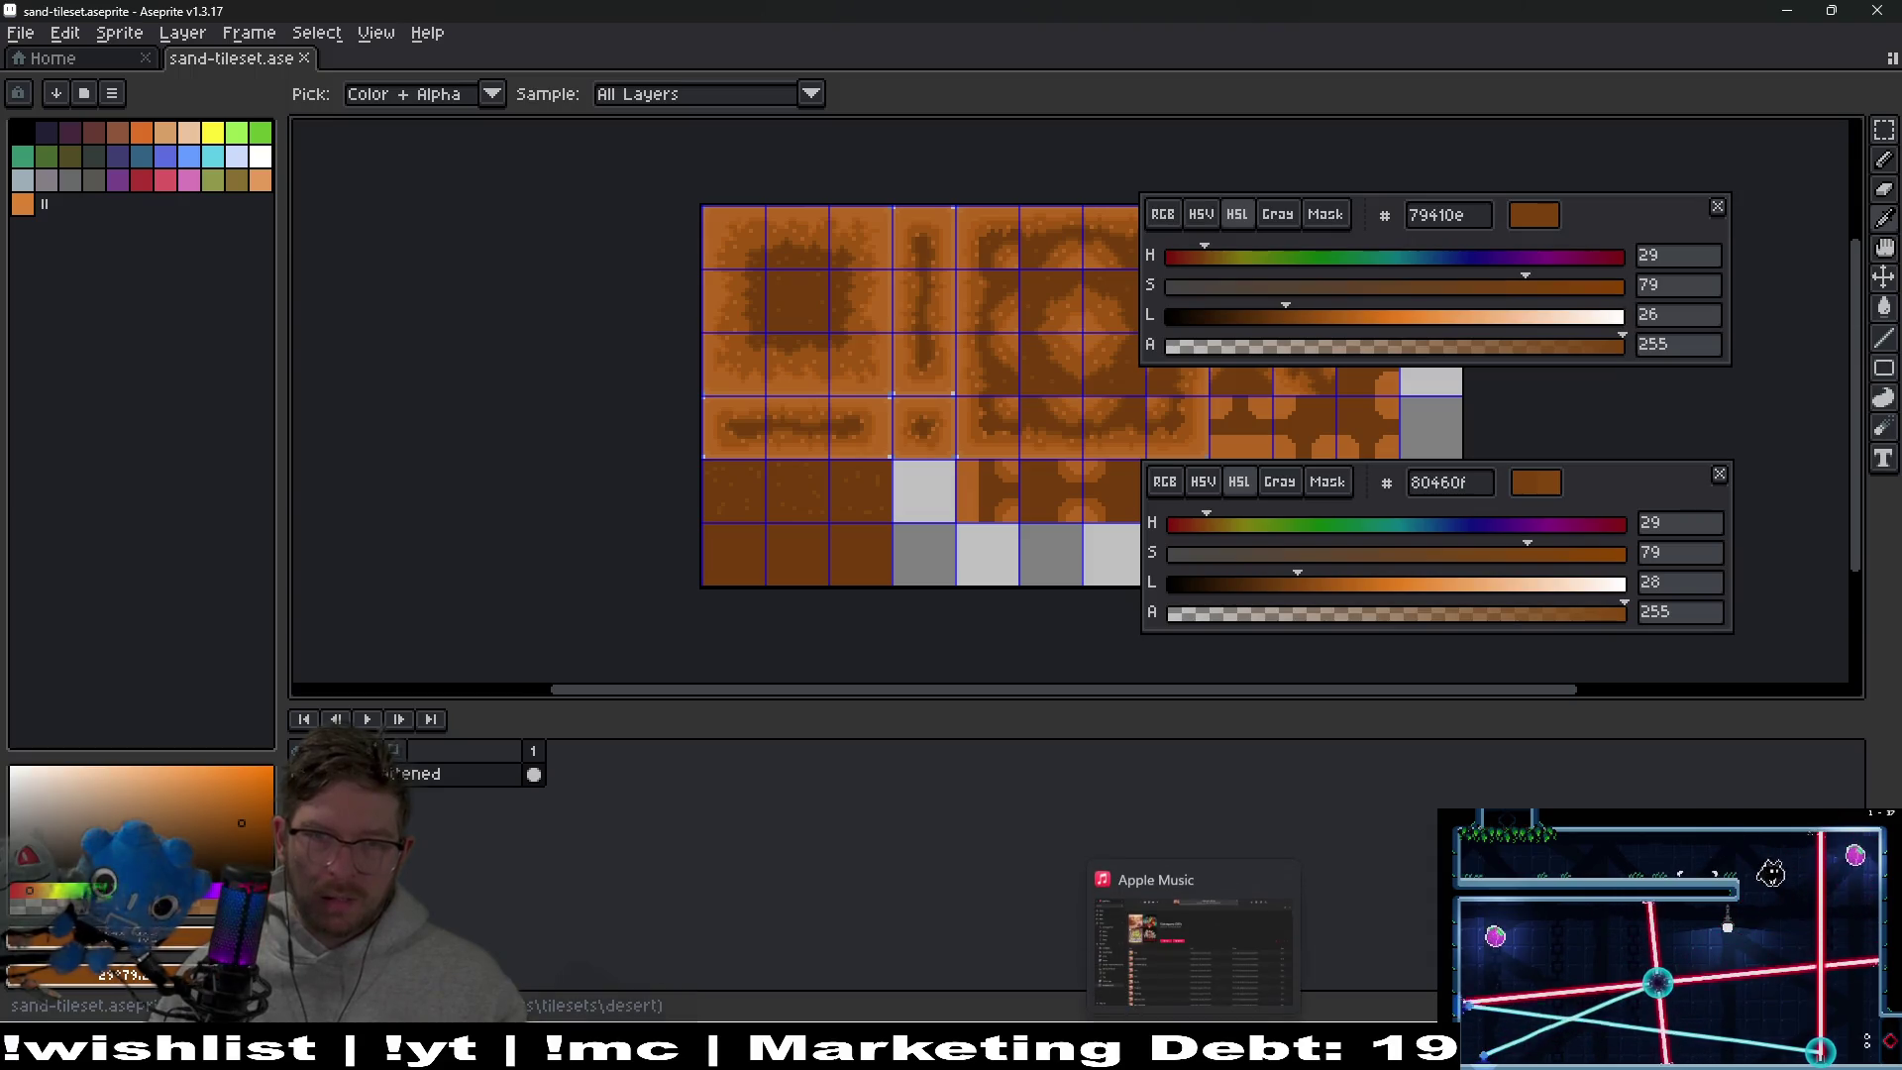
pyautogui.click(1025, 941)
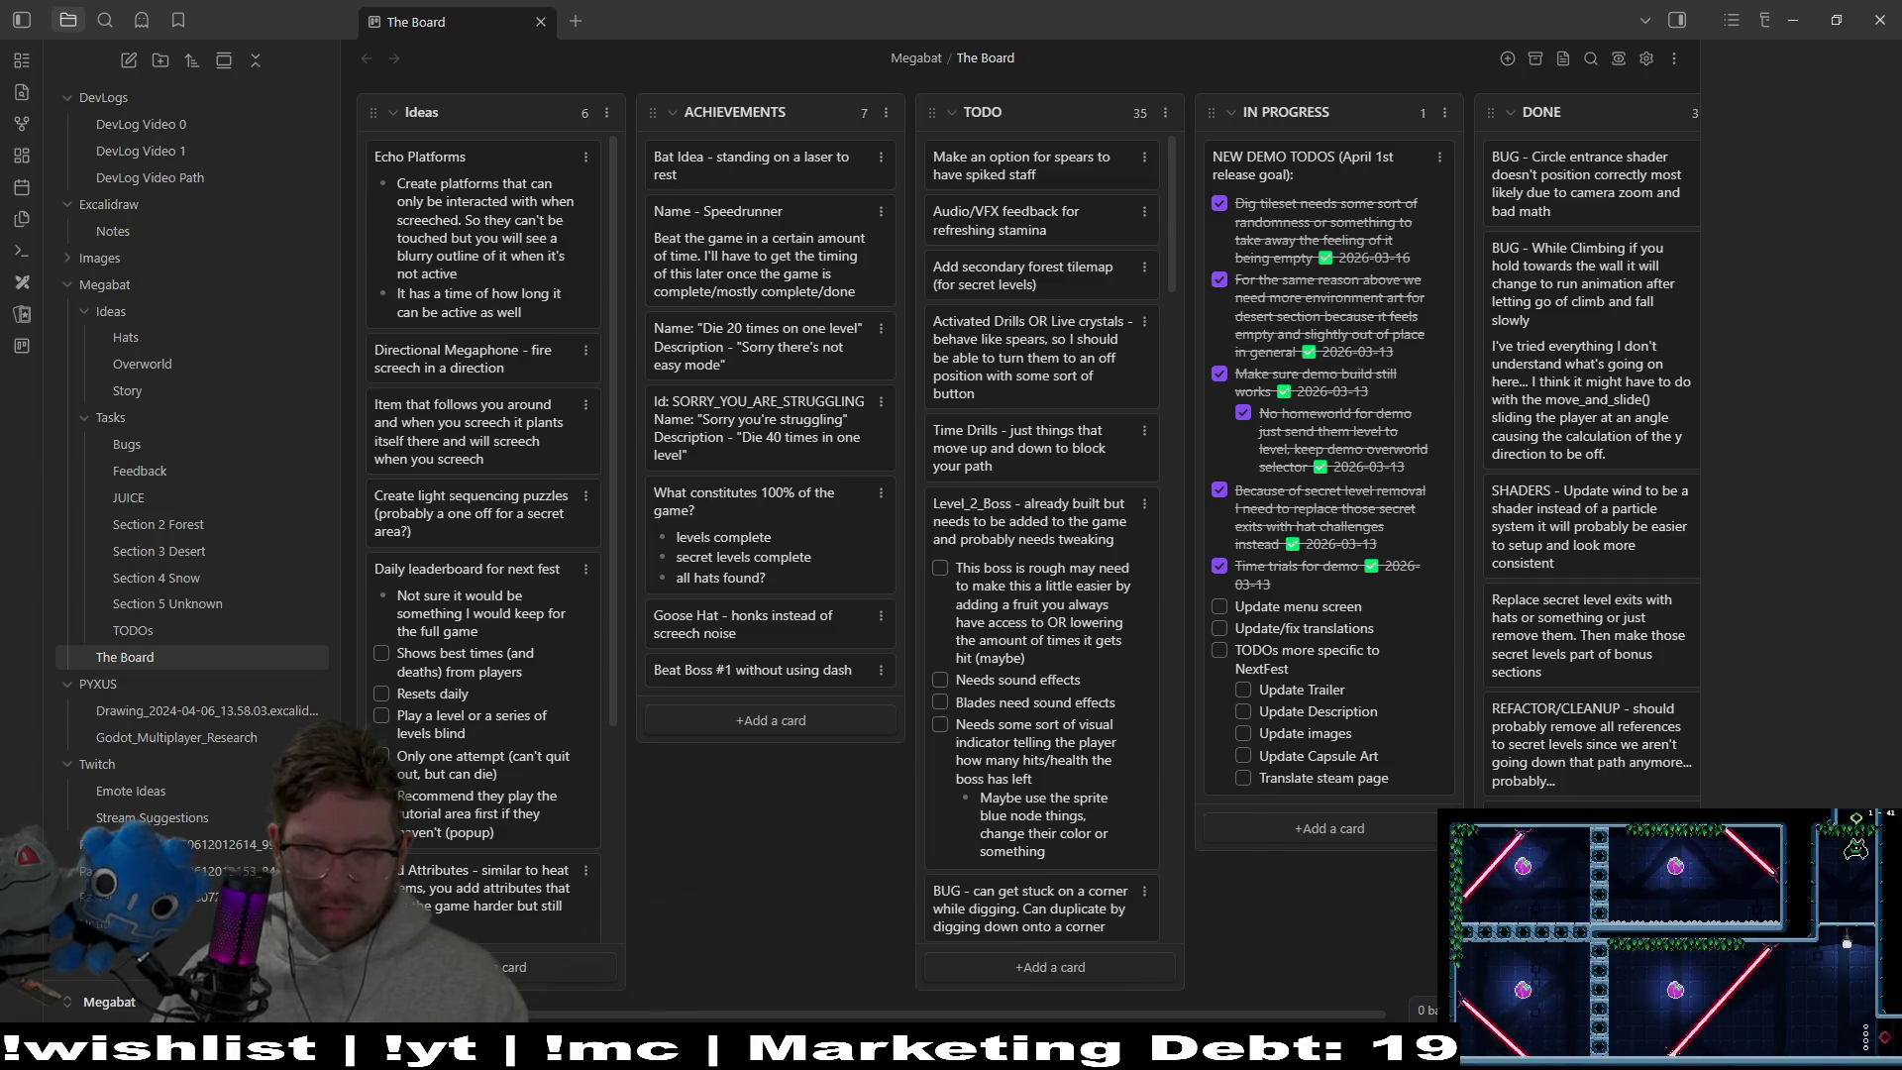
# Switch back to the Godot editor's DigTileMapLayer scene, then over to Chrome's Translation class docs
pyautogui.hotkey('alt', 'Tab')
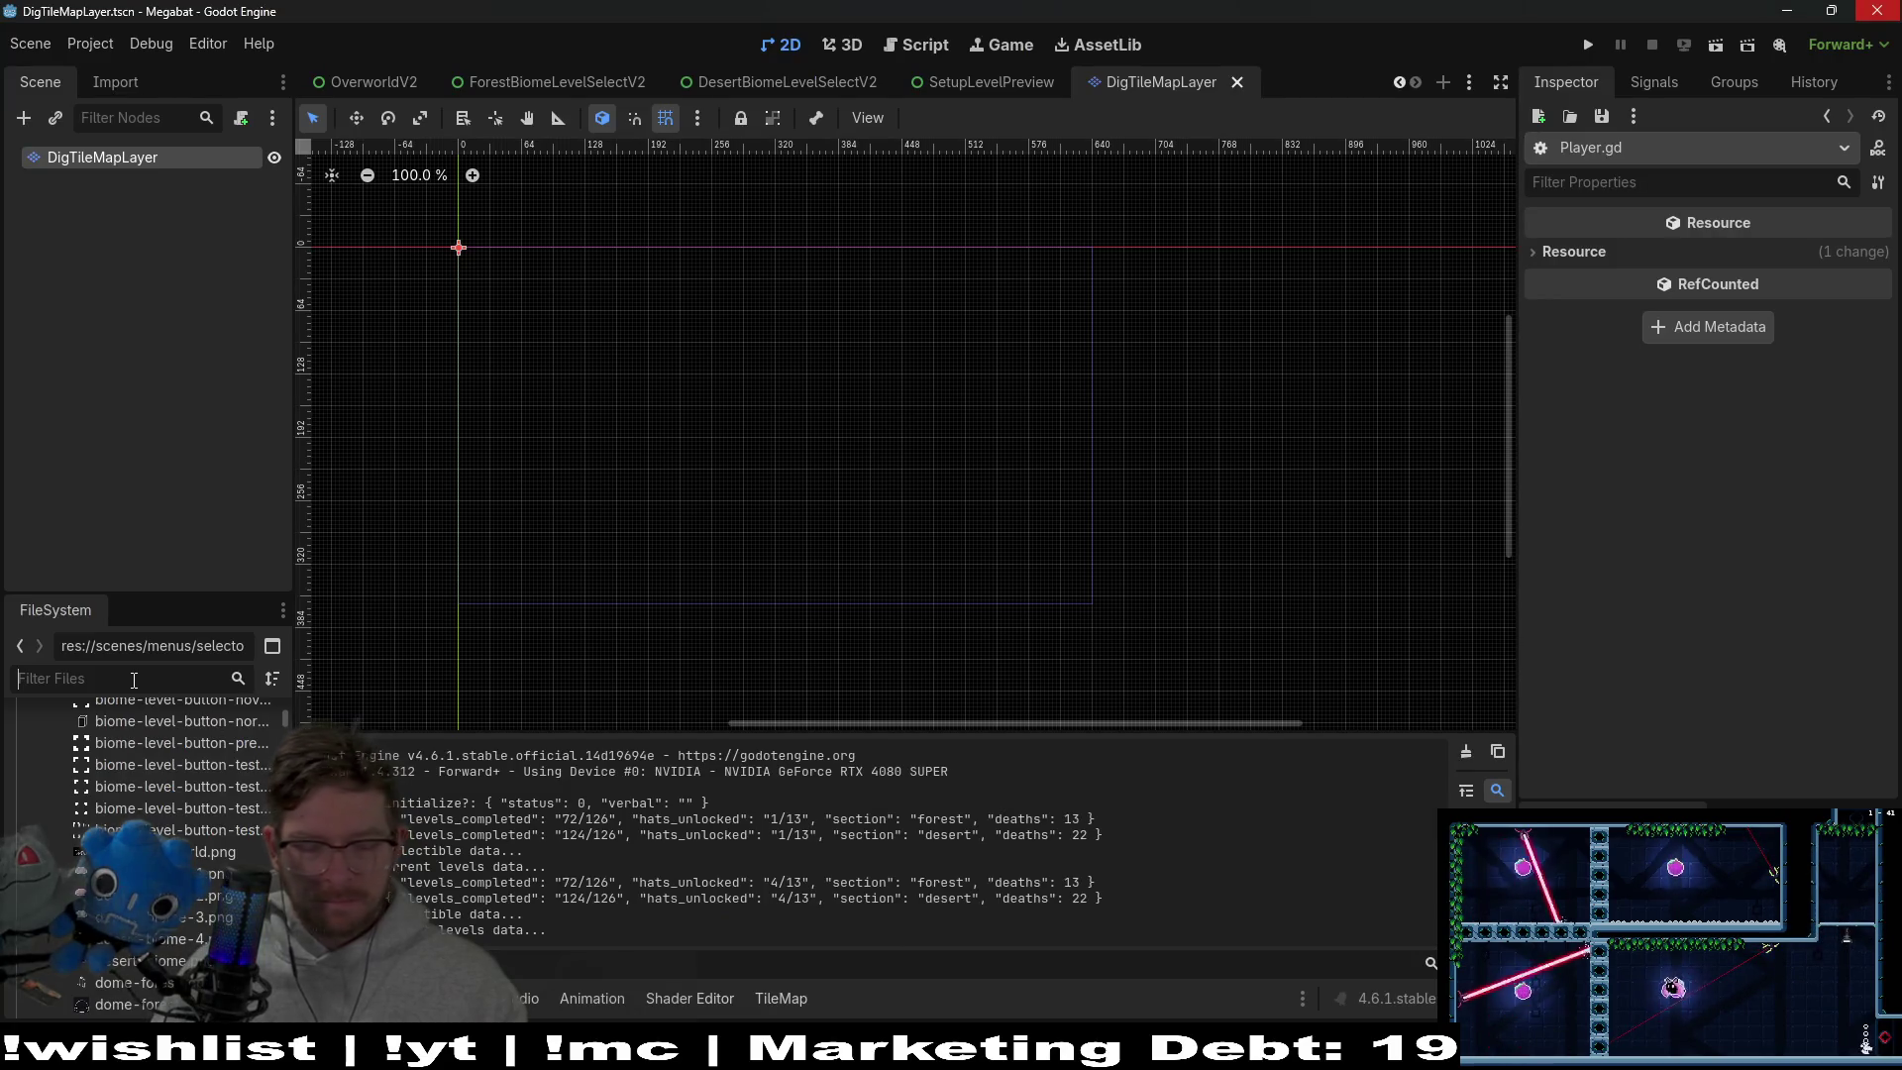
pyautogui.moveTo(931, 1050)
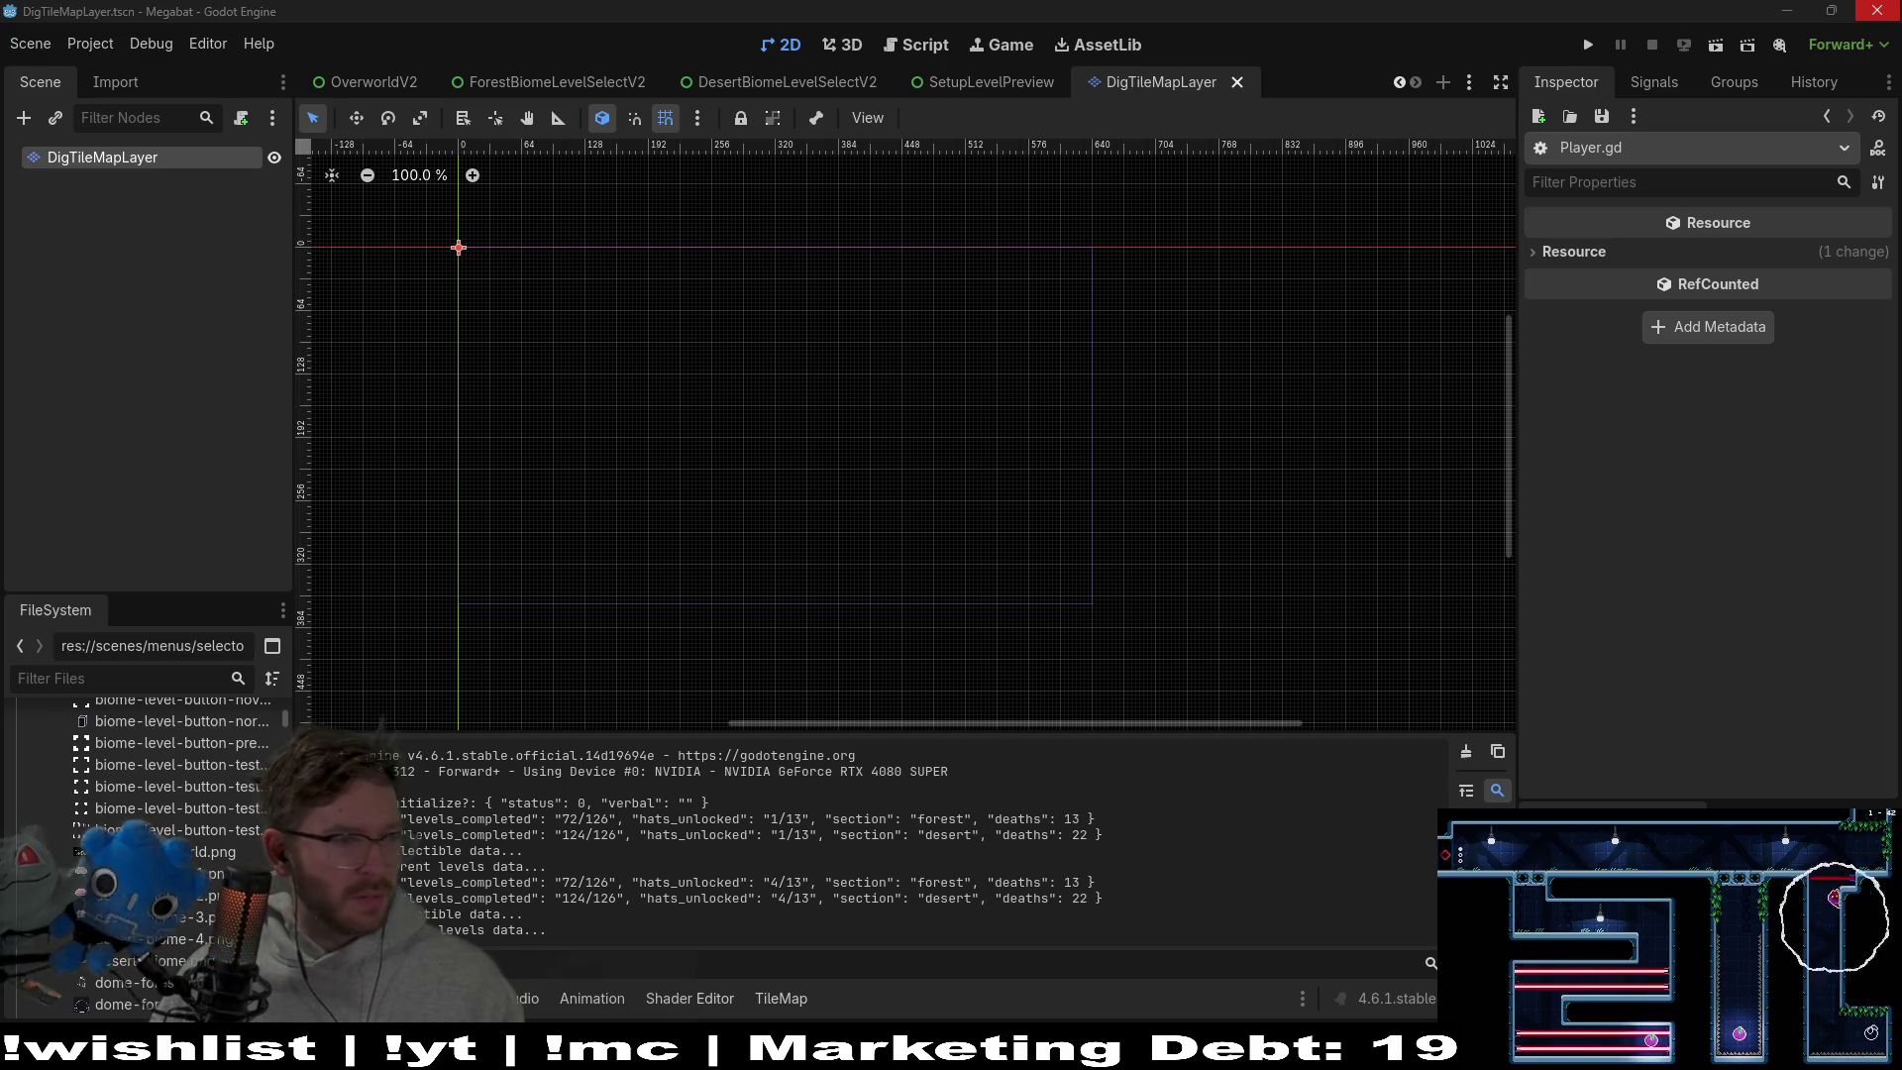
pyautogui.hotkey('alt', 'Tab')
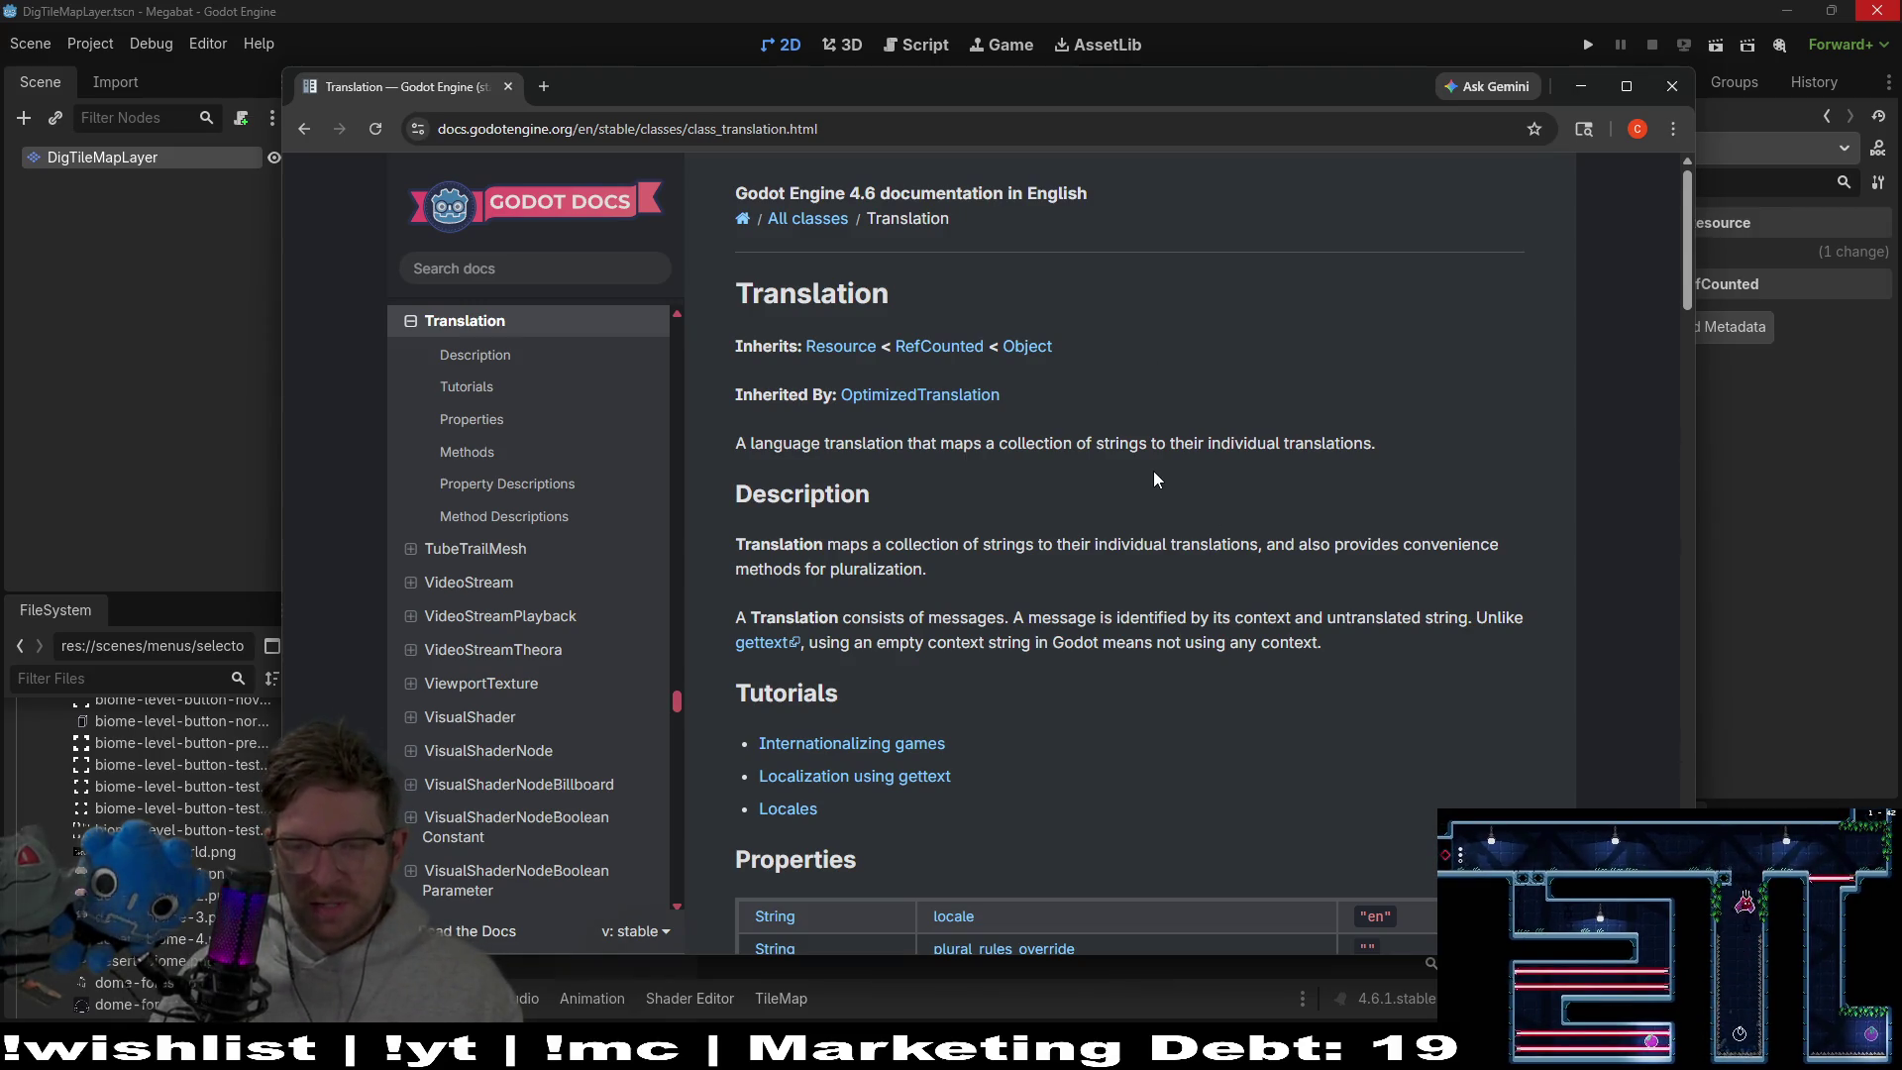
# Read the Translation docs through Property and Method Descriptions to the comments, then drag Chrome aside
pyautogui.scroll(-6, 1153, 471)
pyautogui.moveTo(1684, 412); pyautogui.dragTo(1691, 486)
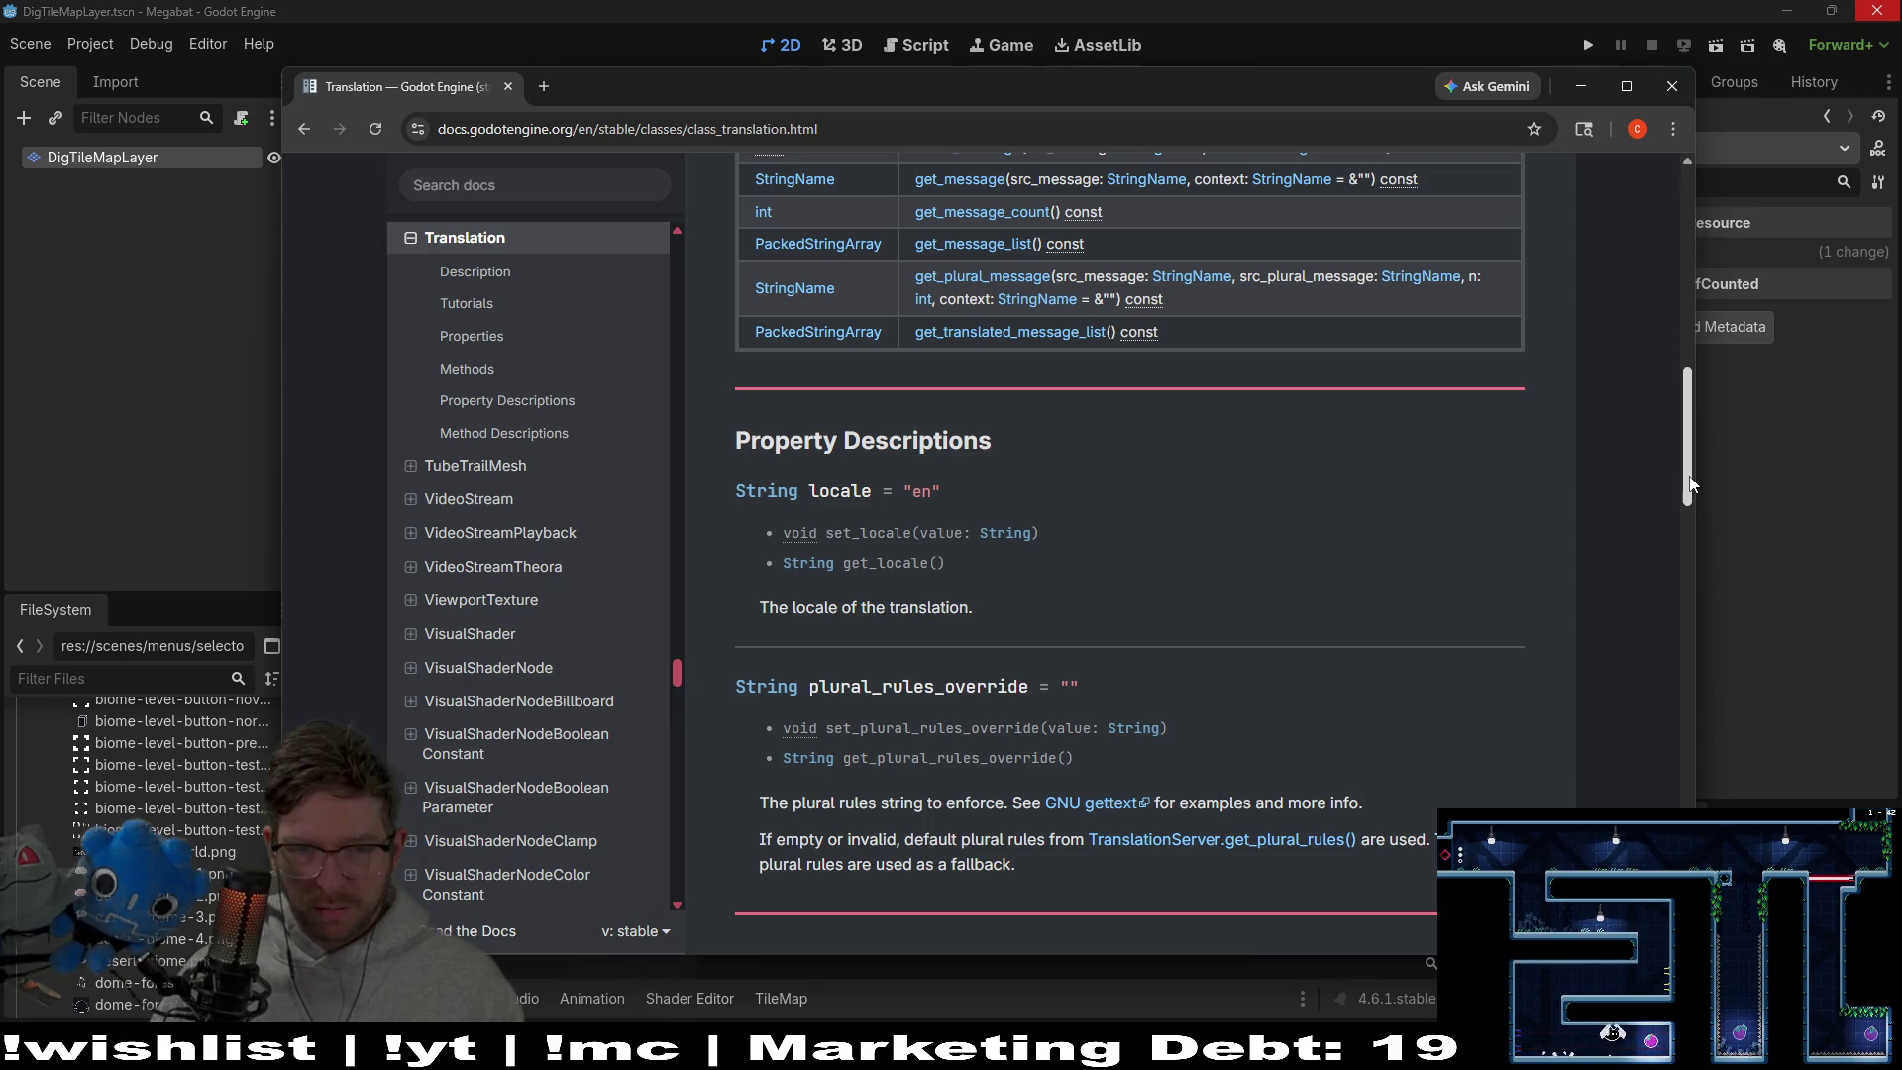
pyautogui.moveTo(1684, 502); pyautogui.dragTo(1673, 813)
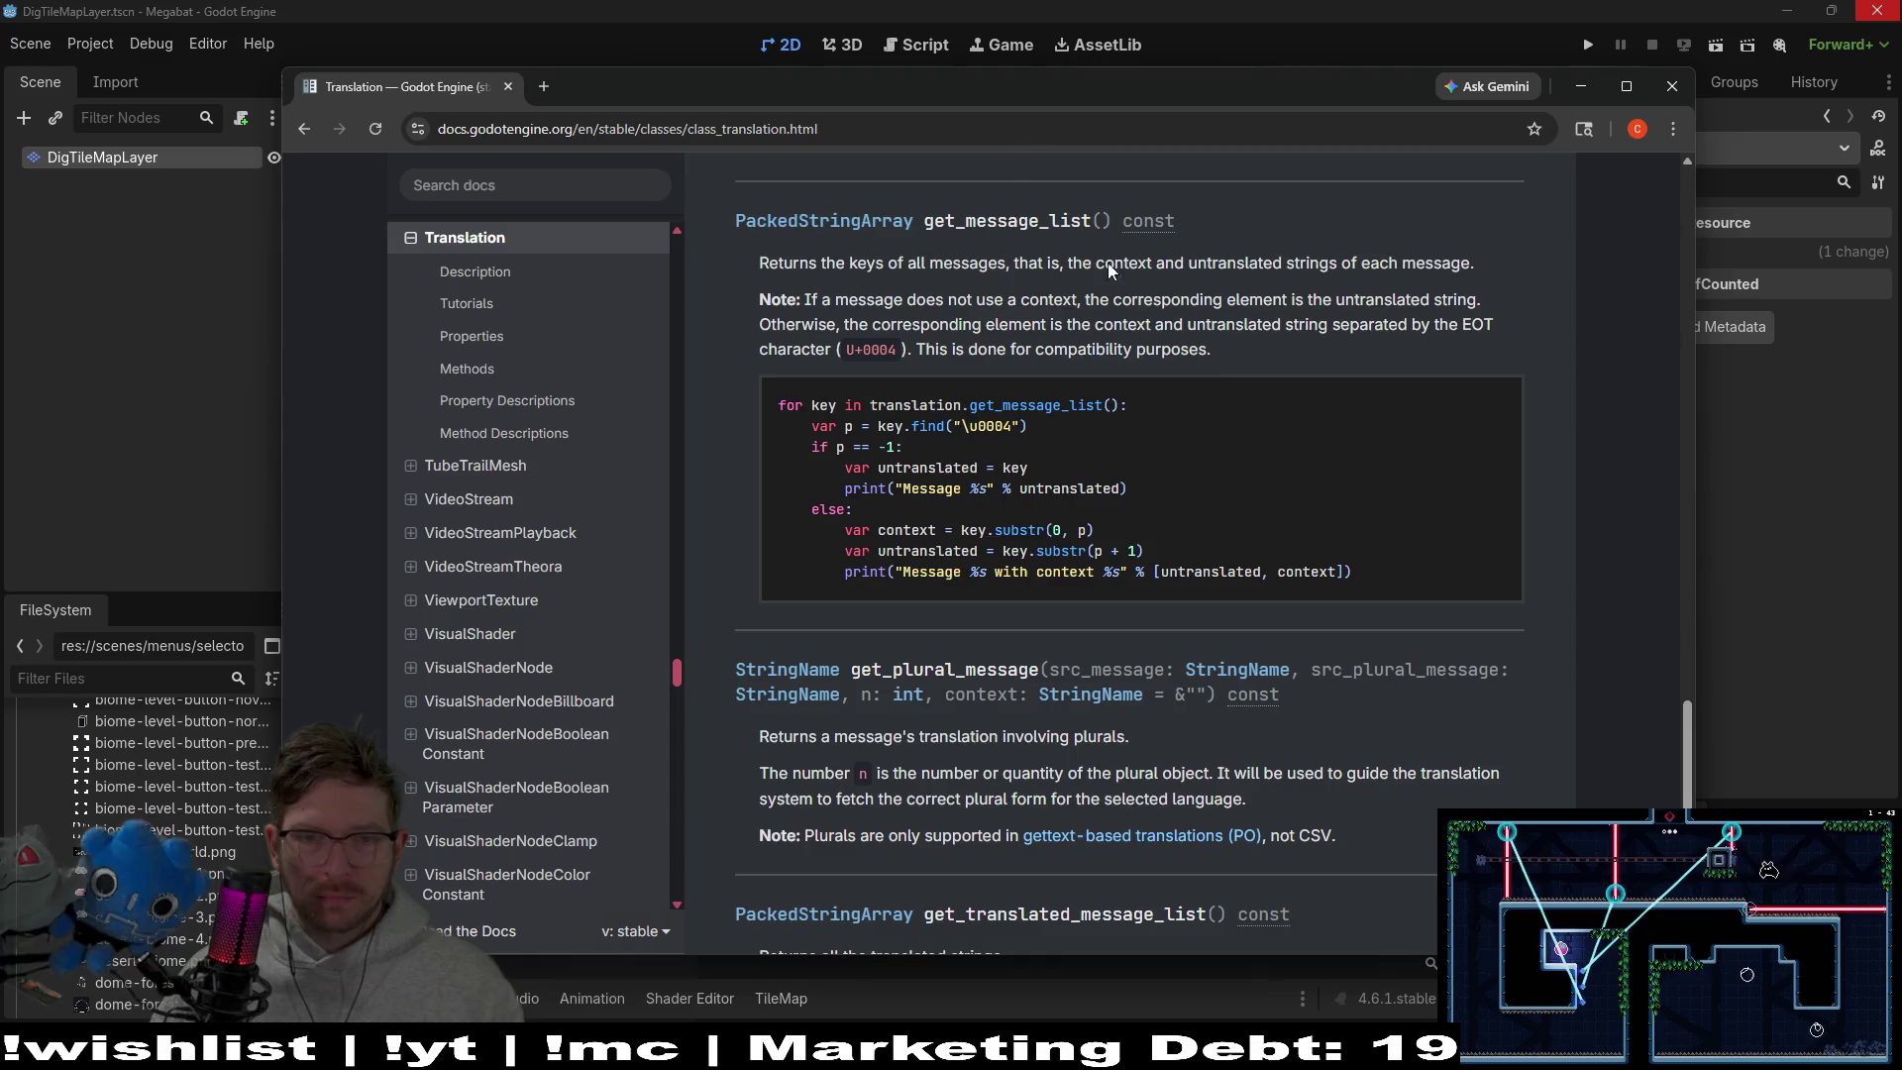
pyautogui.scroll(-10, 1282, 451)
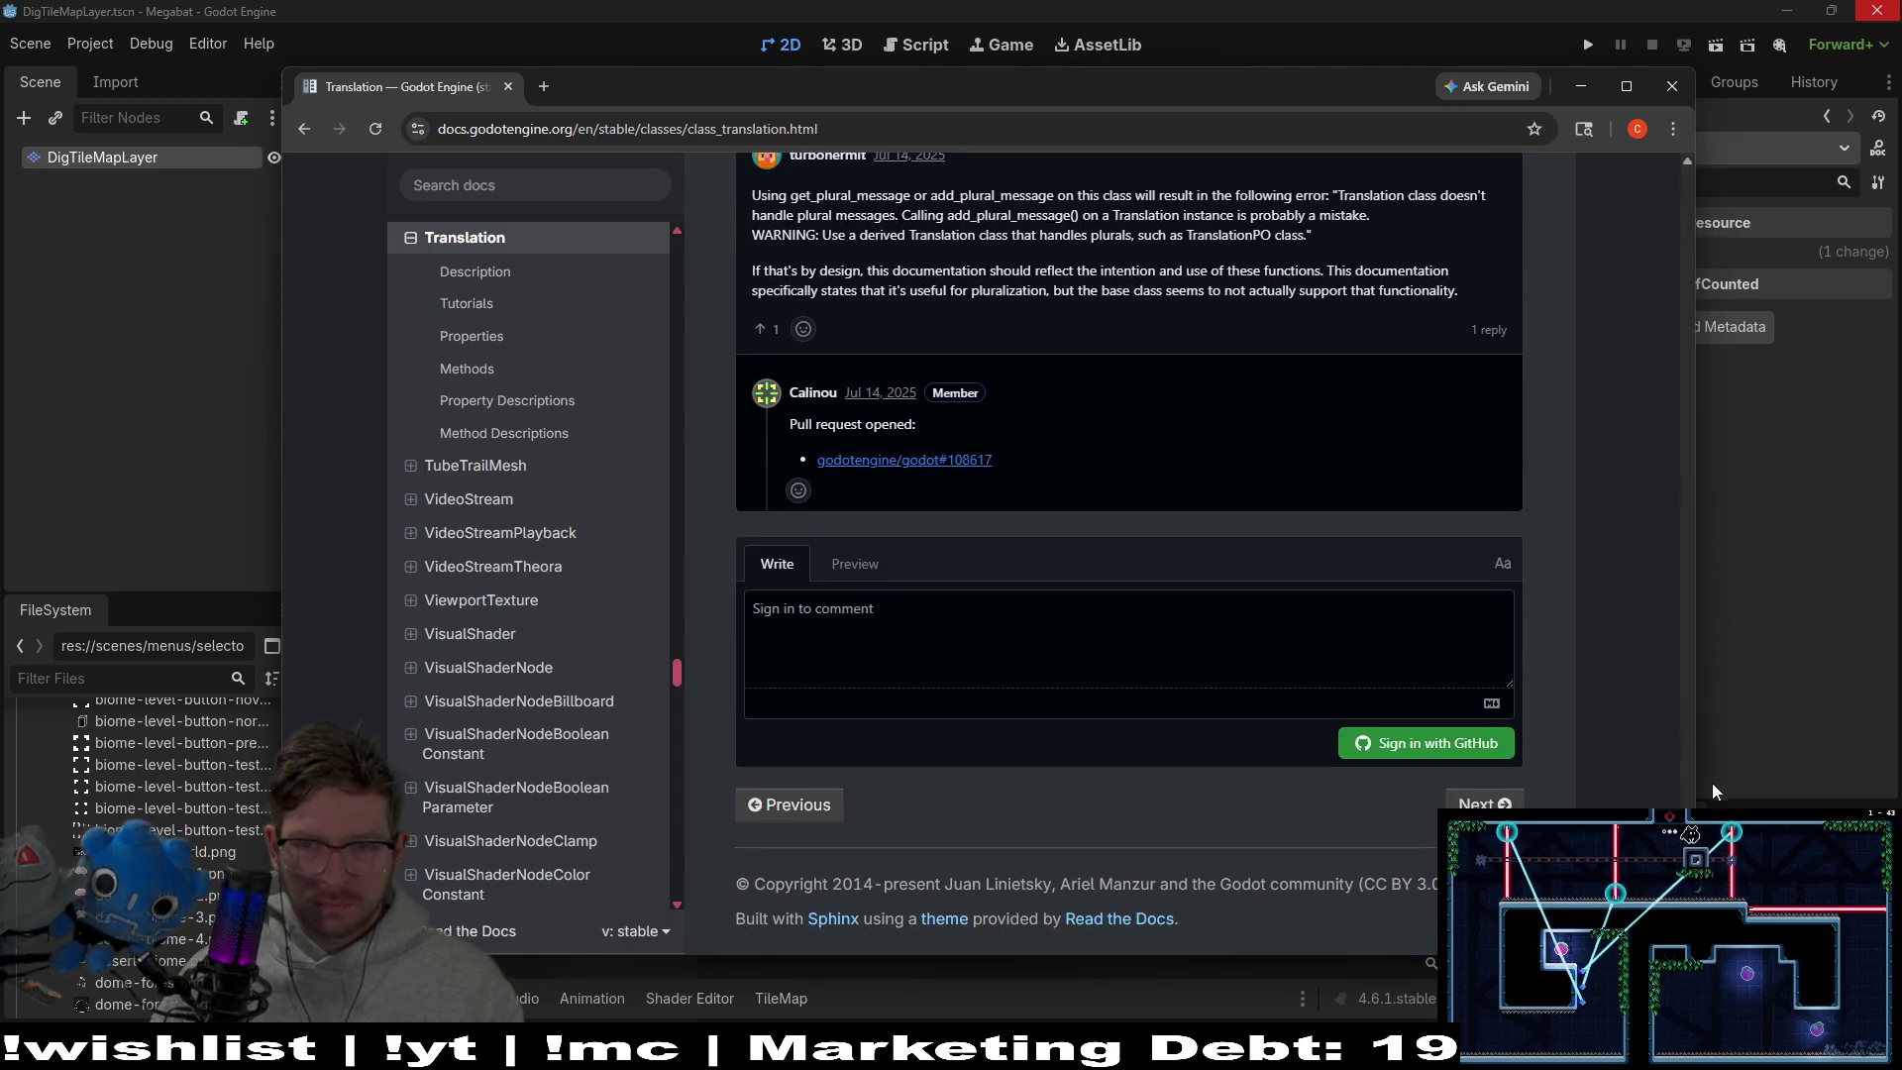
pyautogui.scroll(2, 1129, 555)
pyautogui.moveTo(1687, 800); pyautogui.dragTo(1692, 626)
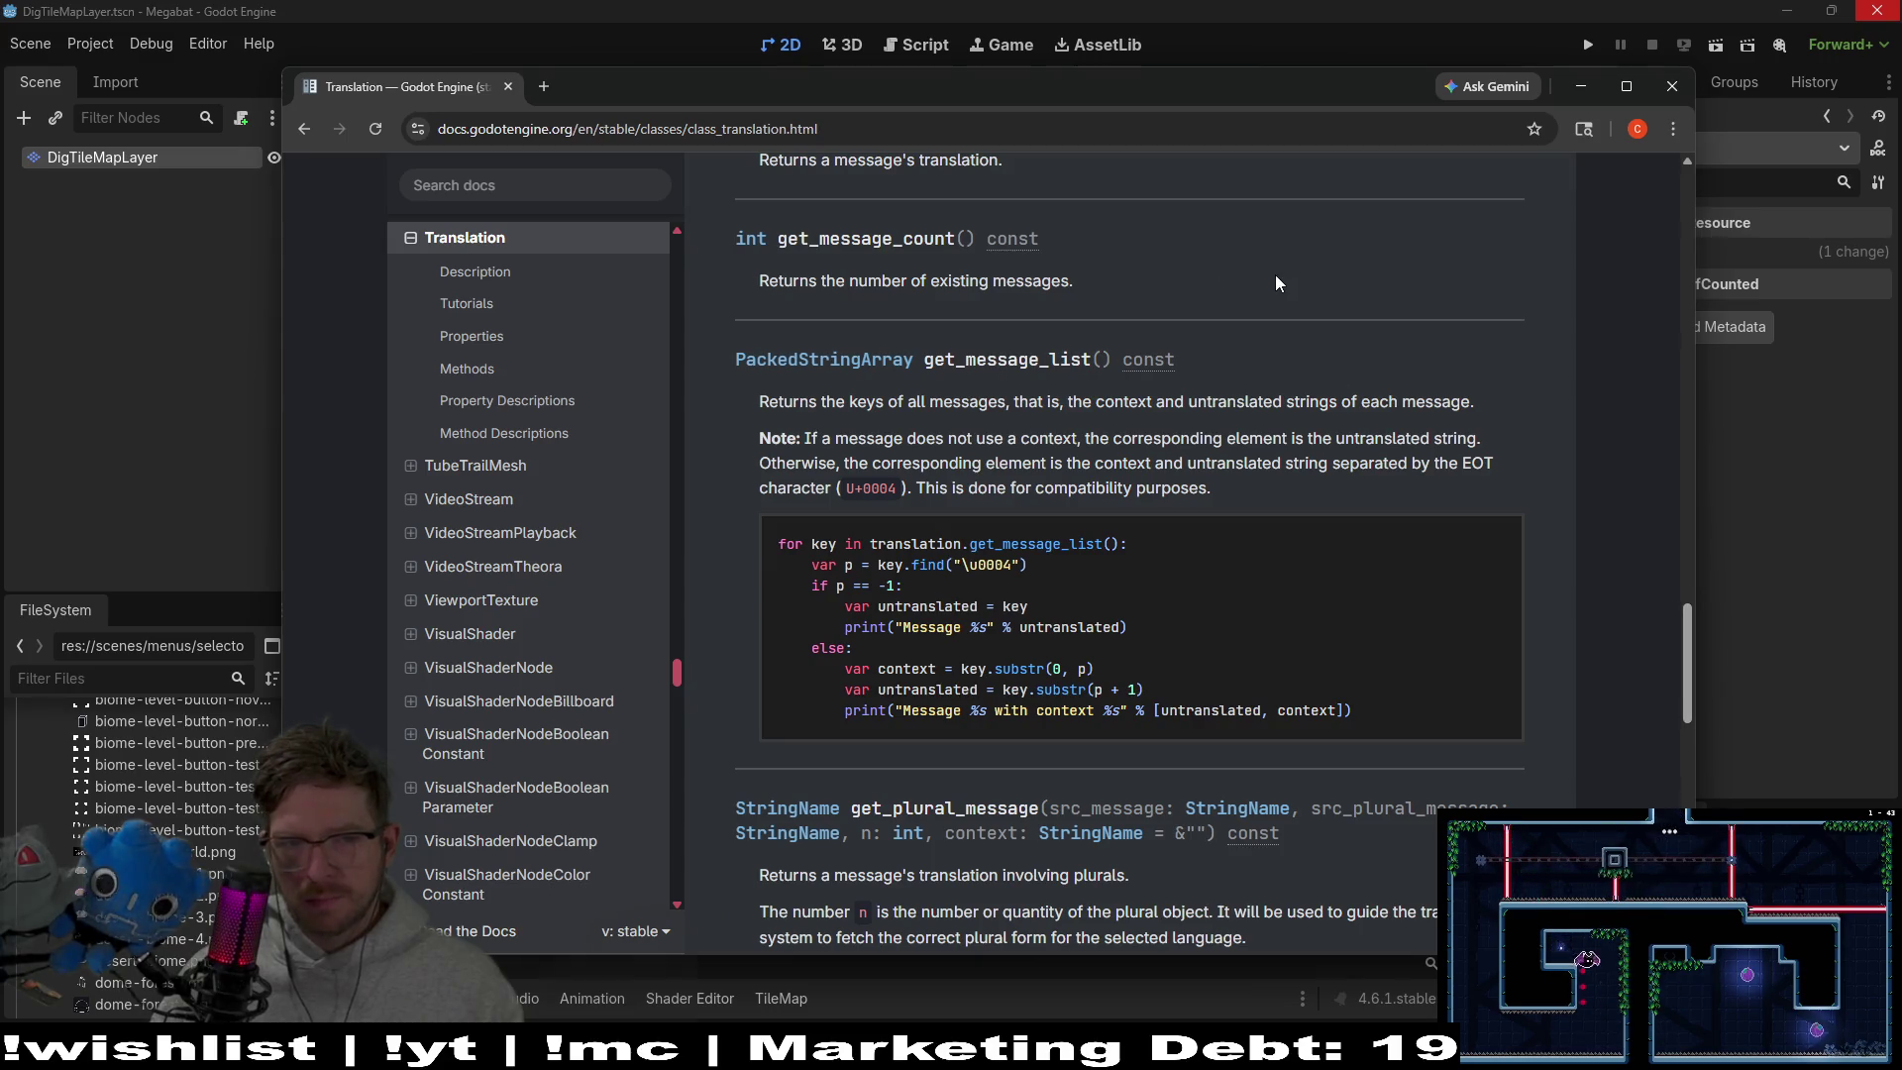
pyautogui.scroll(5, 1273, 277)
pyautogui.moveTo(1170, 88)
pyautogui.mouseDown()
pyautogui.moveTo(0, 177)
pyautogui.moveTo(0, 198)
pyautogui.mouseUp()
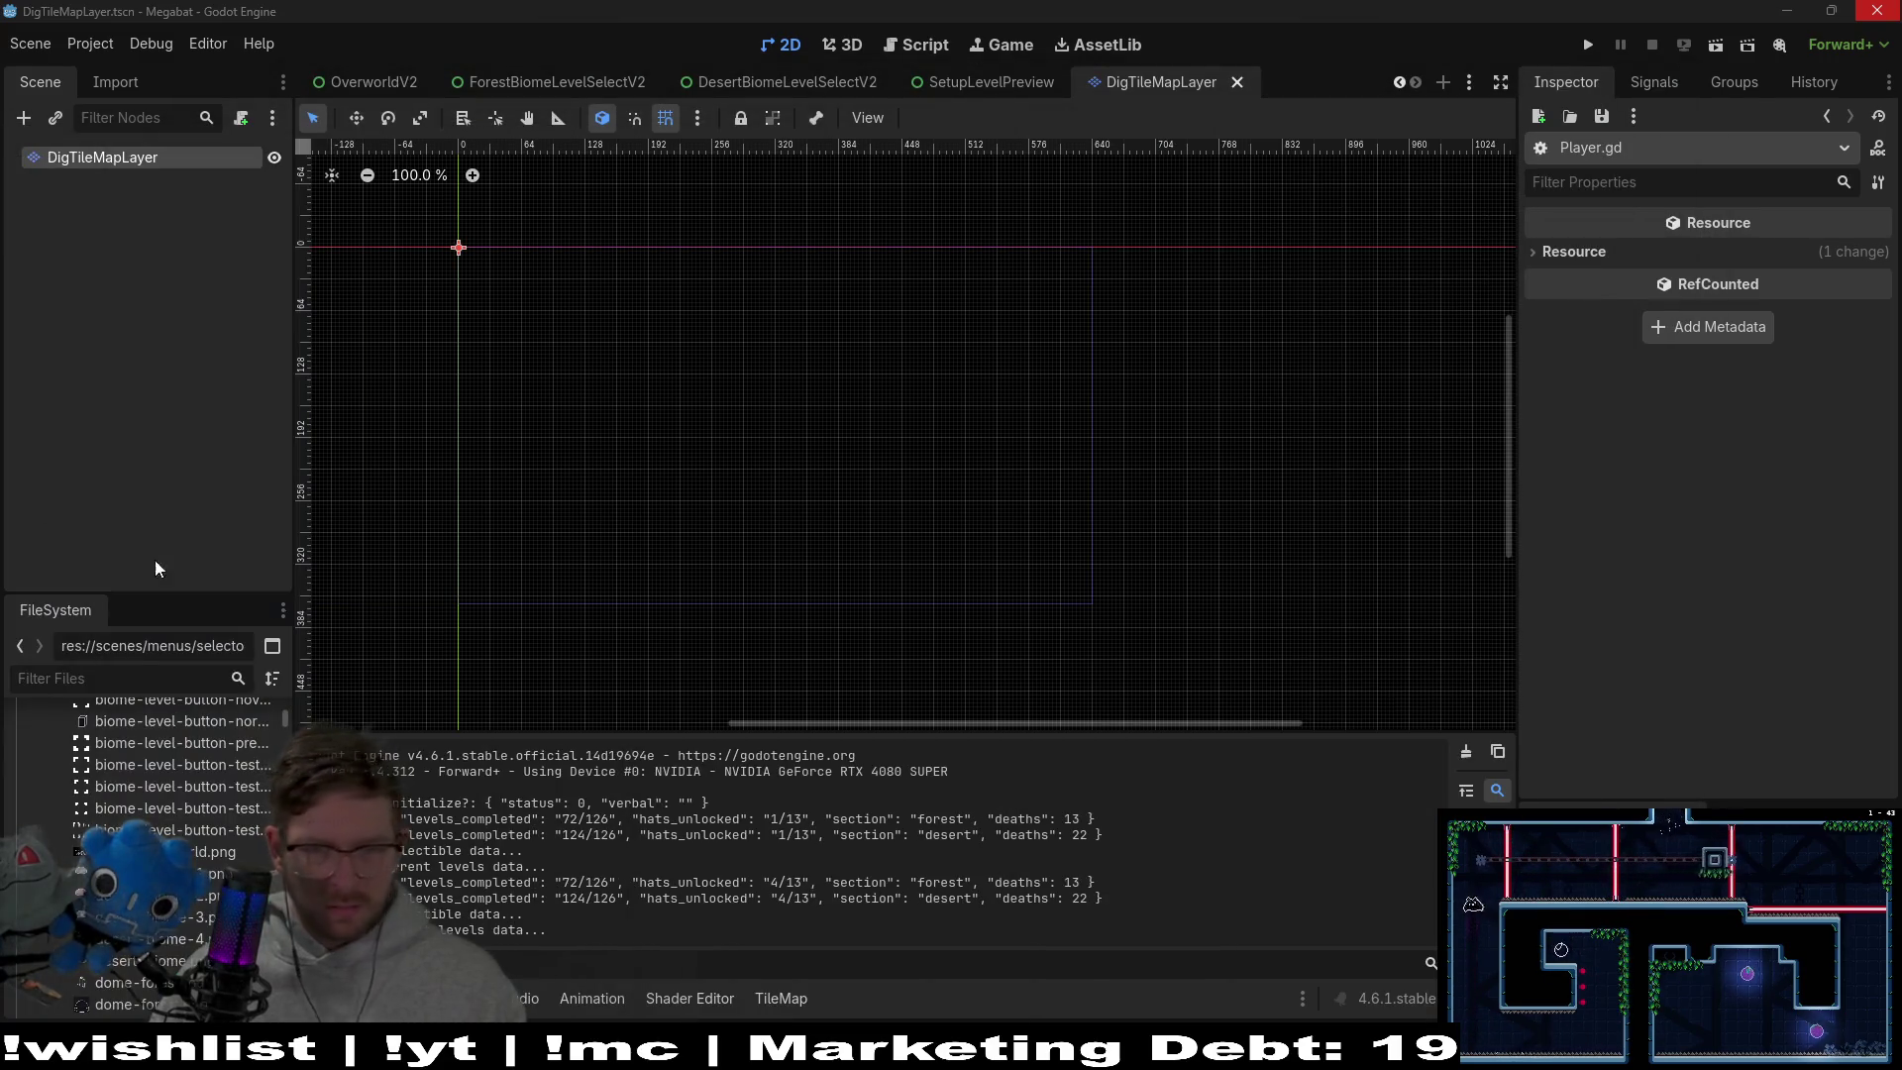
# Filter the FileSystem dock by 'translations' and open megabat_translations.csv in the script editor
pyautogui.click(151, 680)
pyautogui.write('translations')
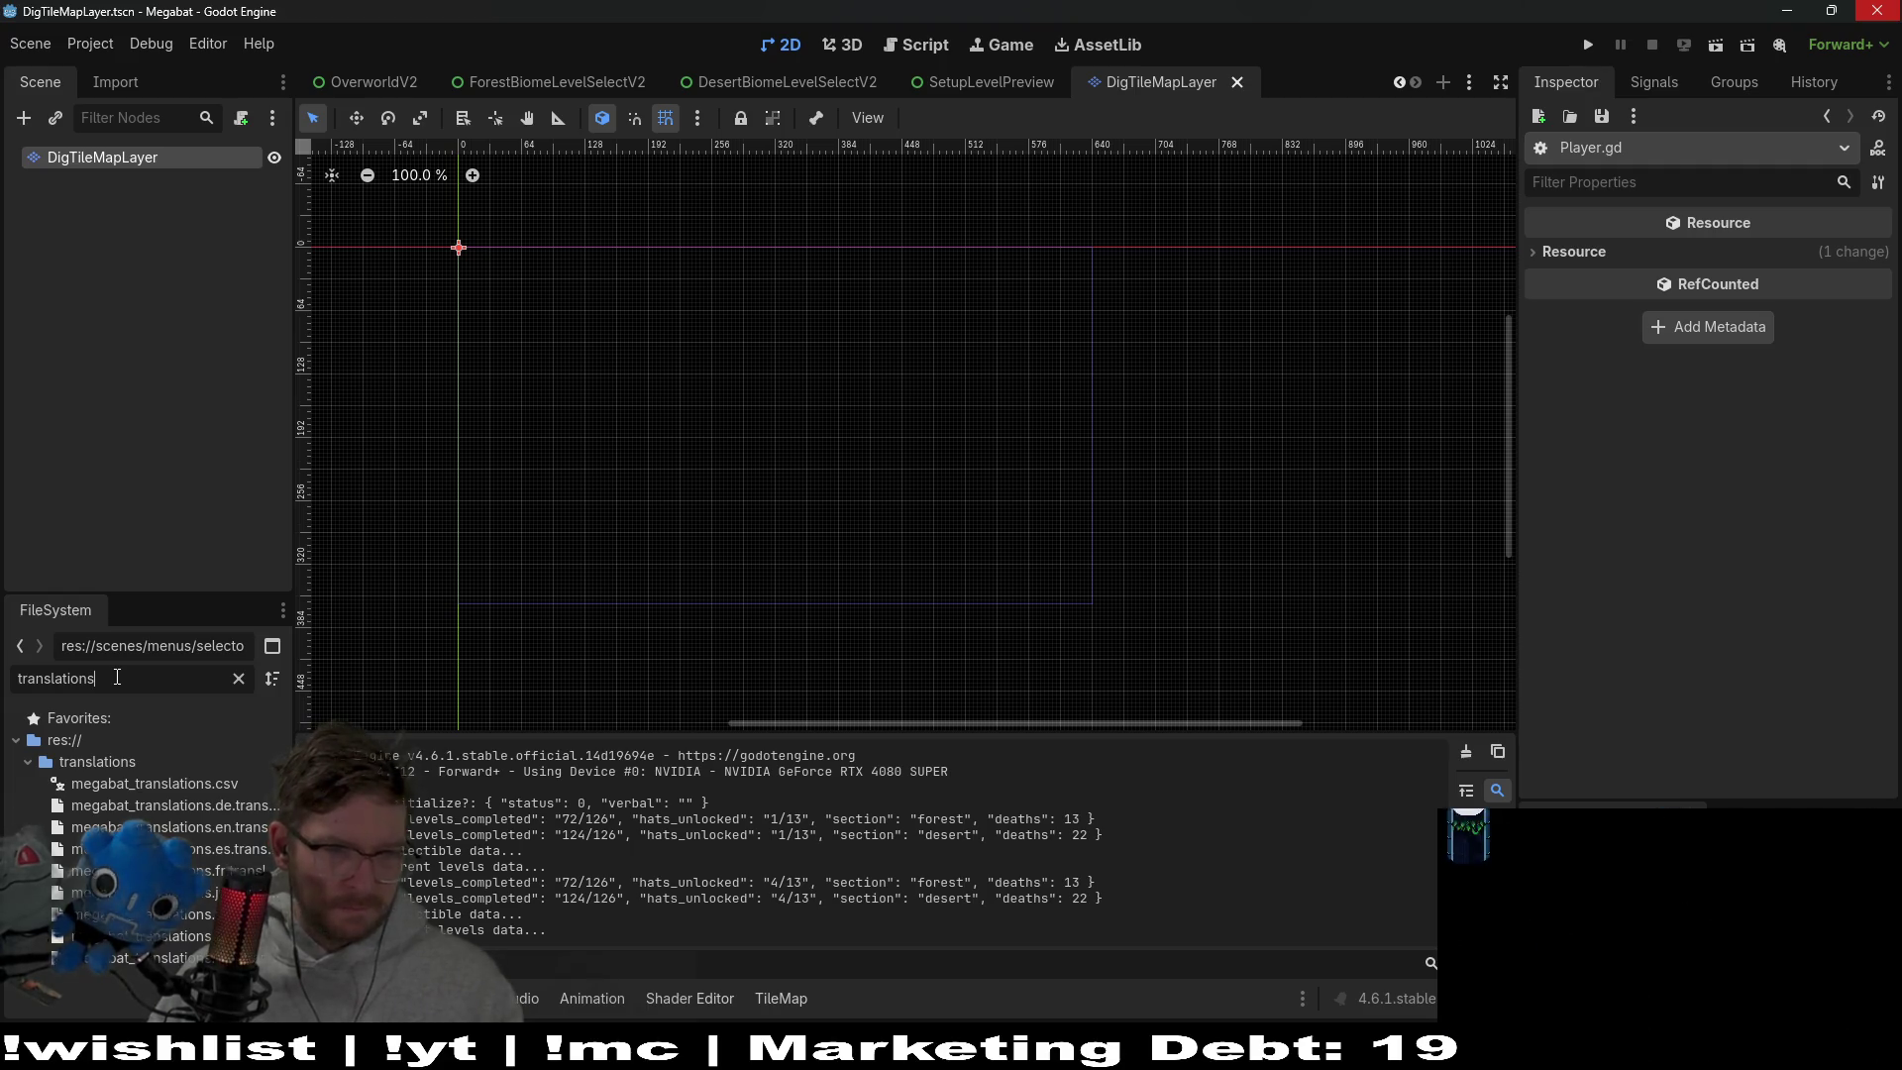
pyautogui.click(186, 789)
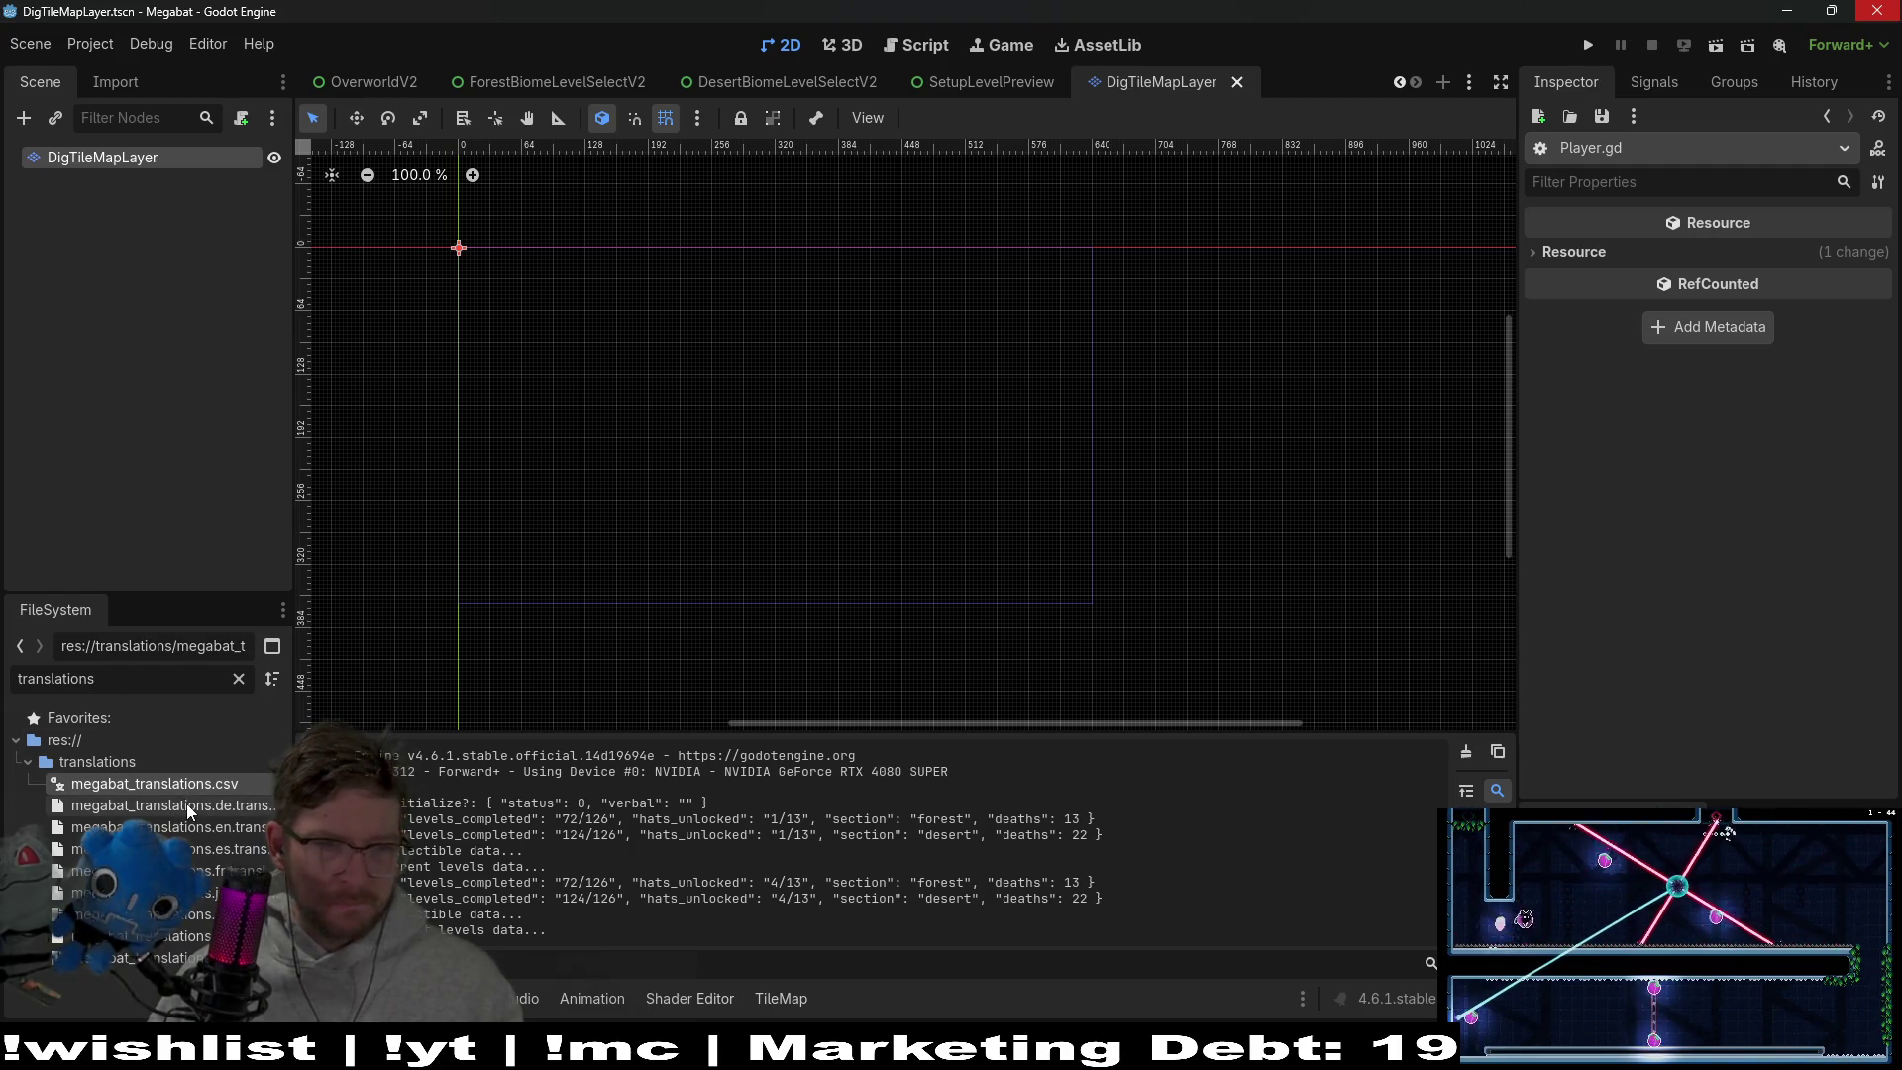
pyautogui.click(186, 804)
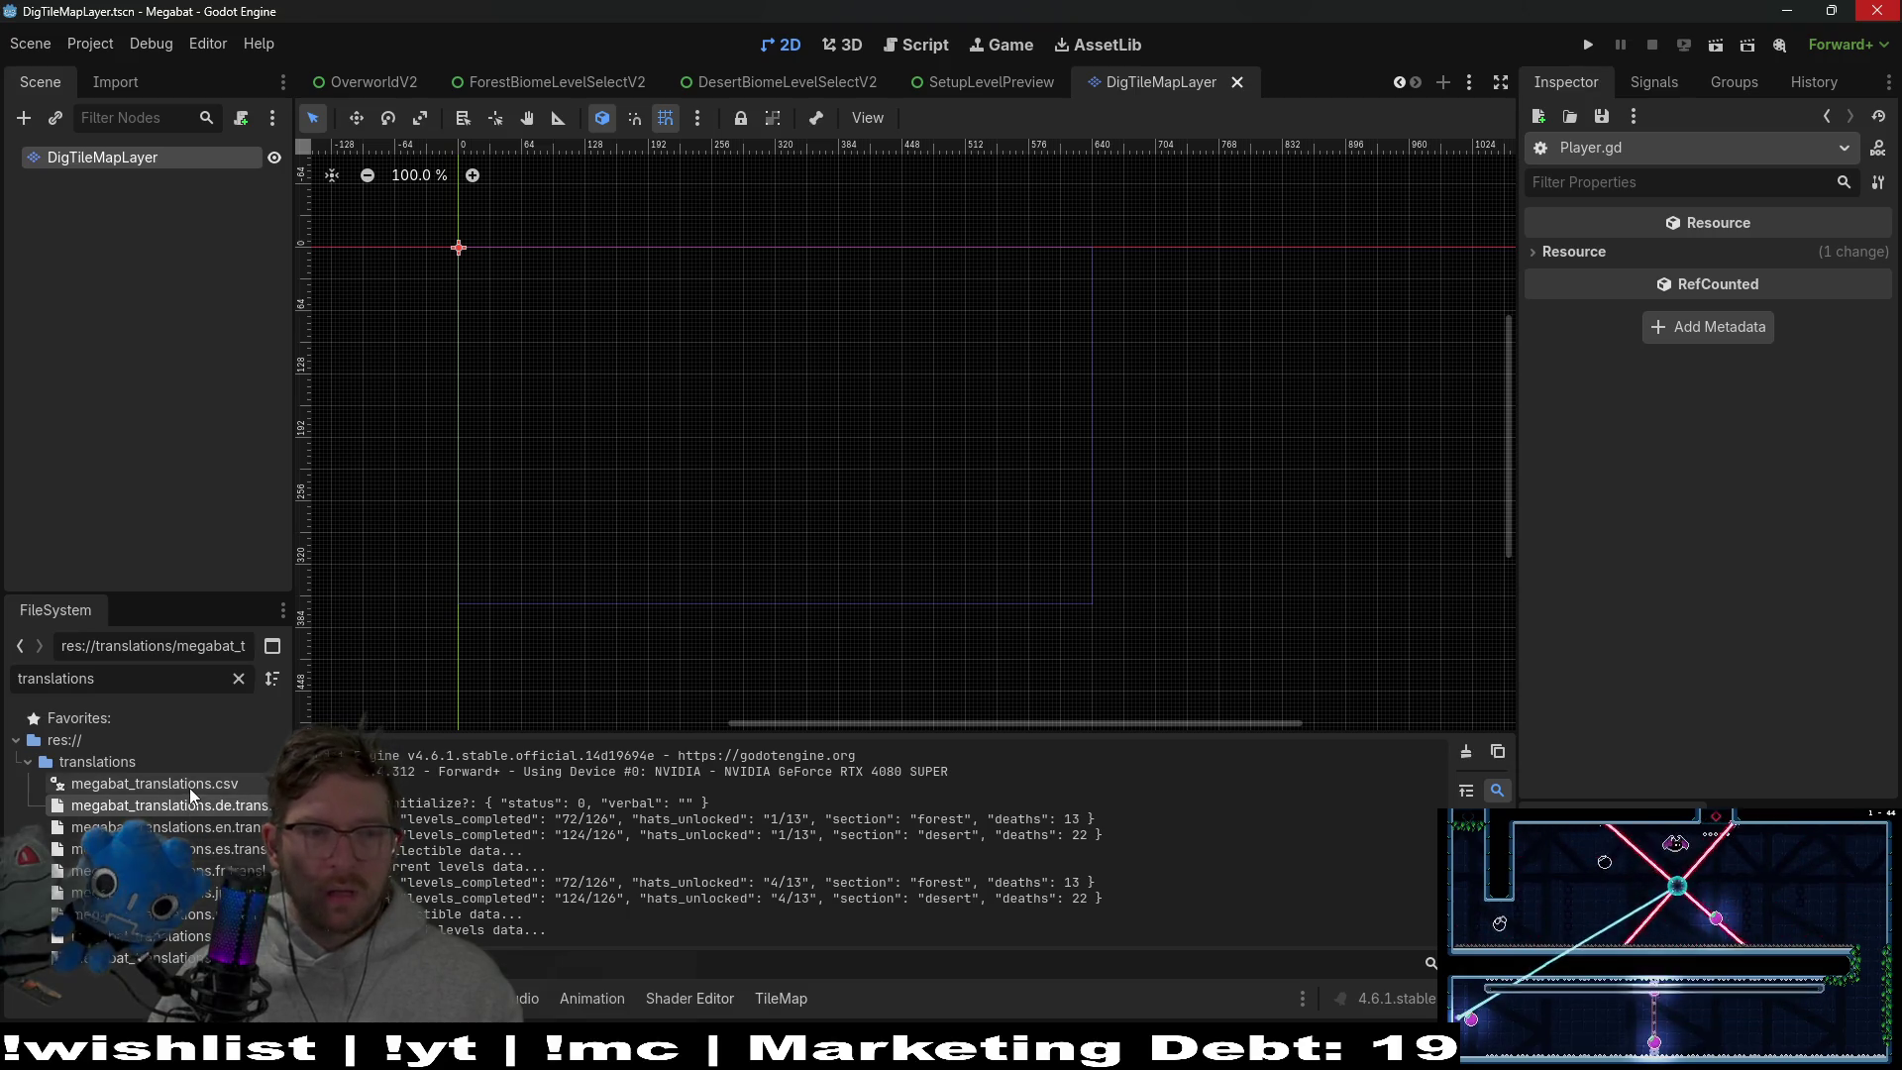
pyautogui.click(189, 787)
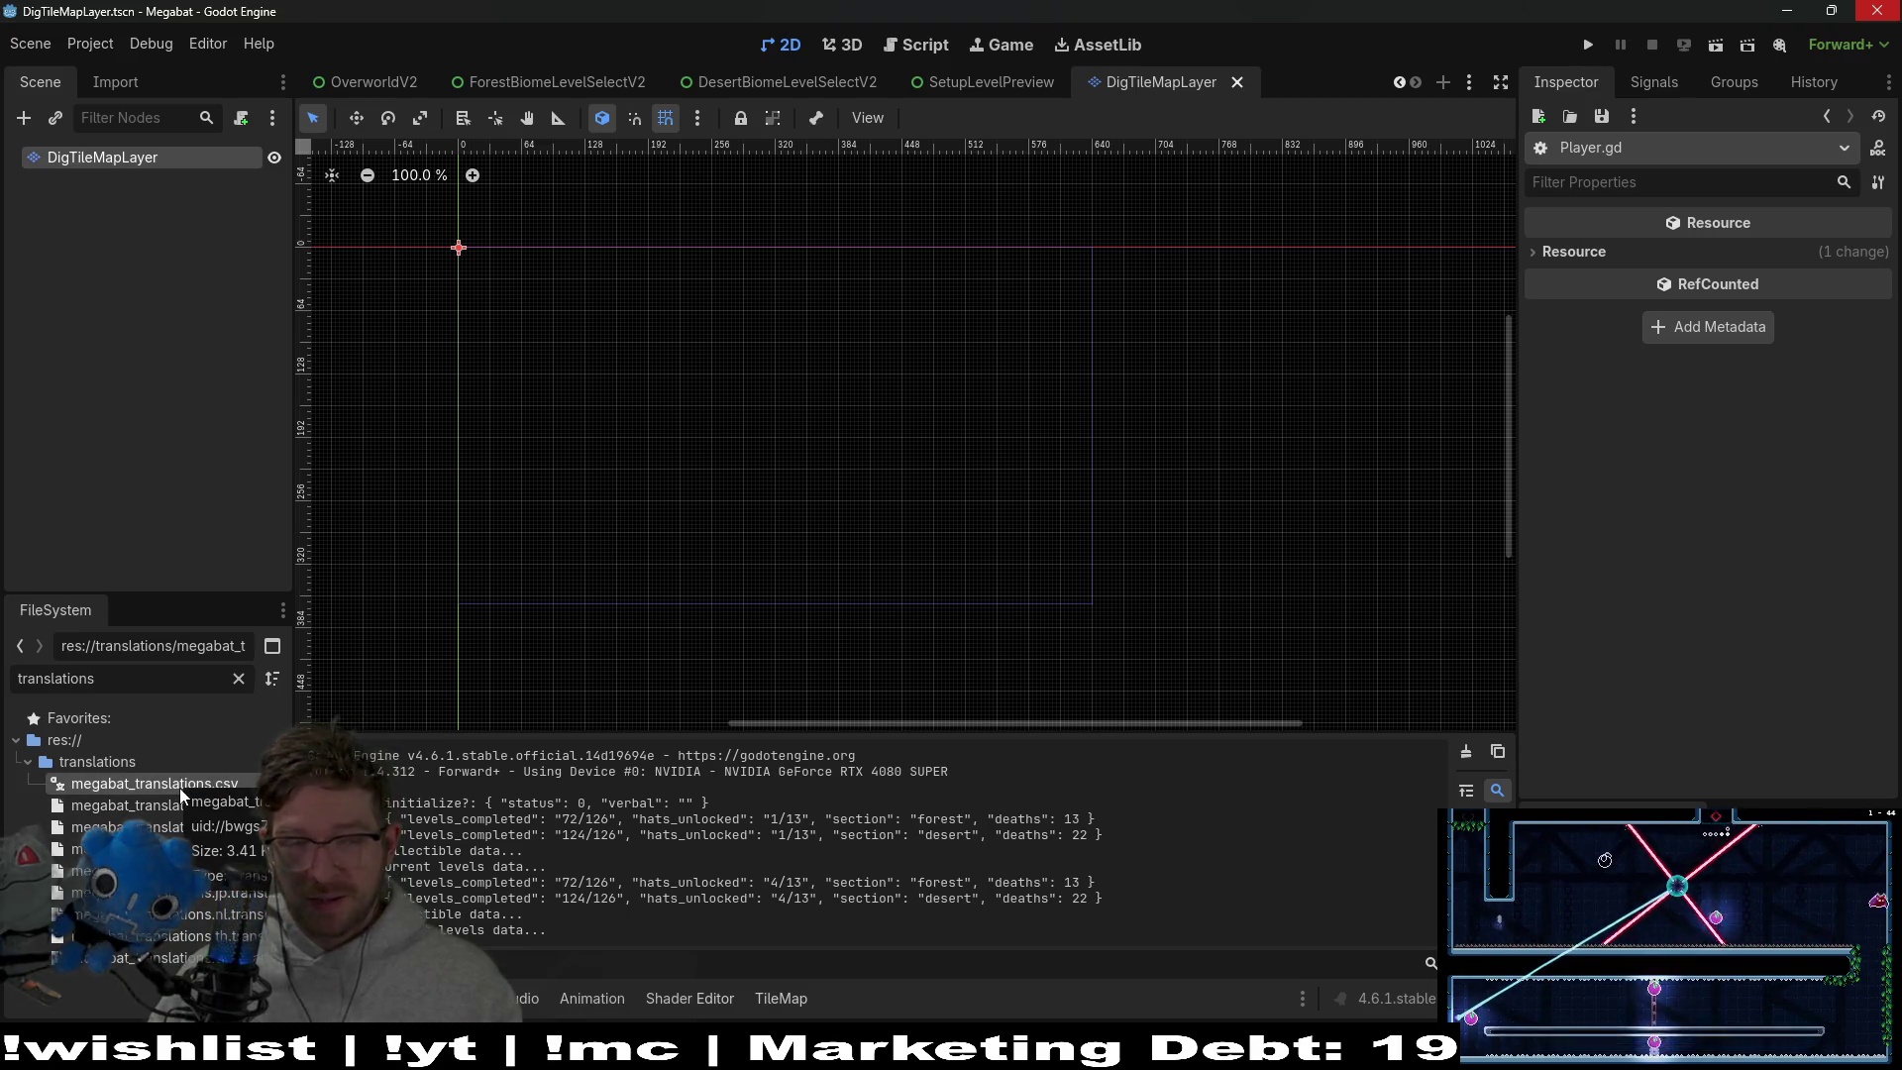
pyautogui.doubleClick(180, 788)
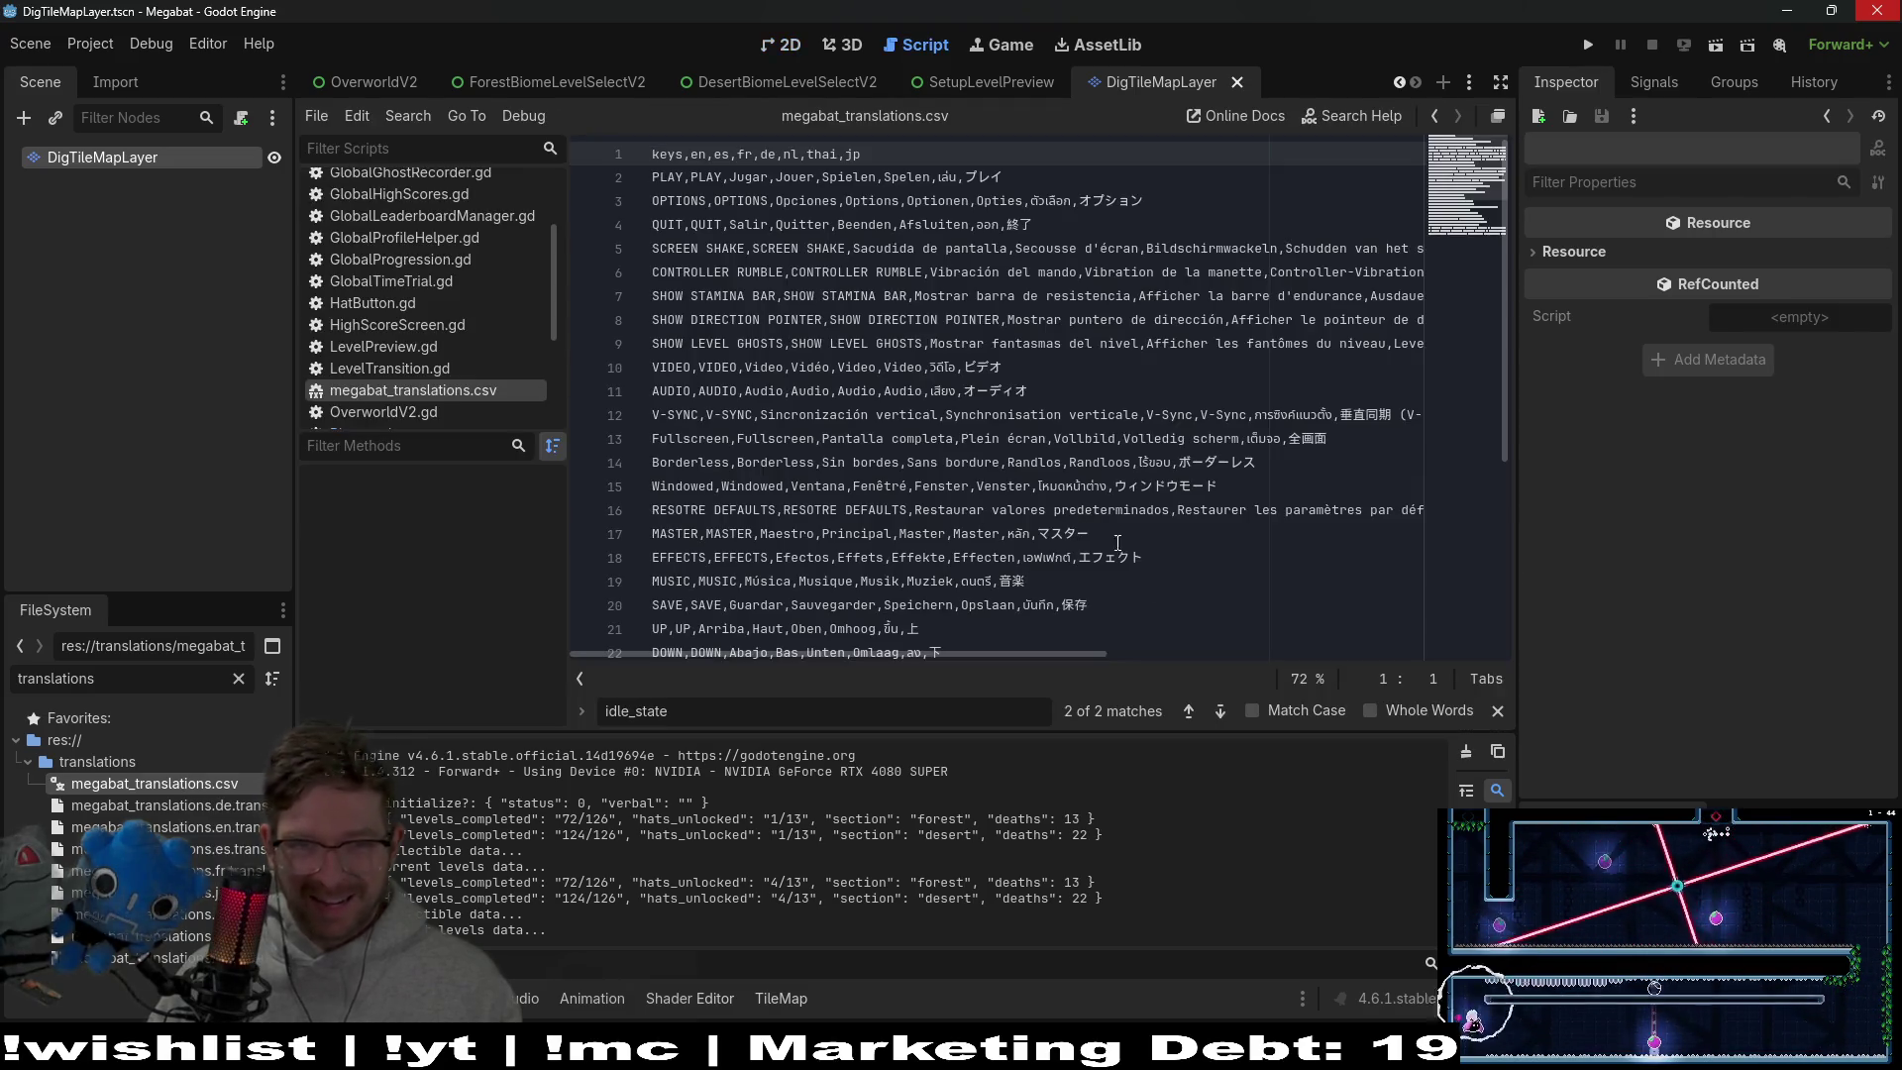
pyautogui.rightClick(187, 785)
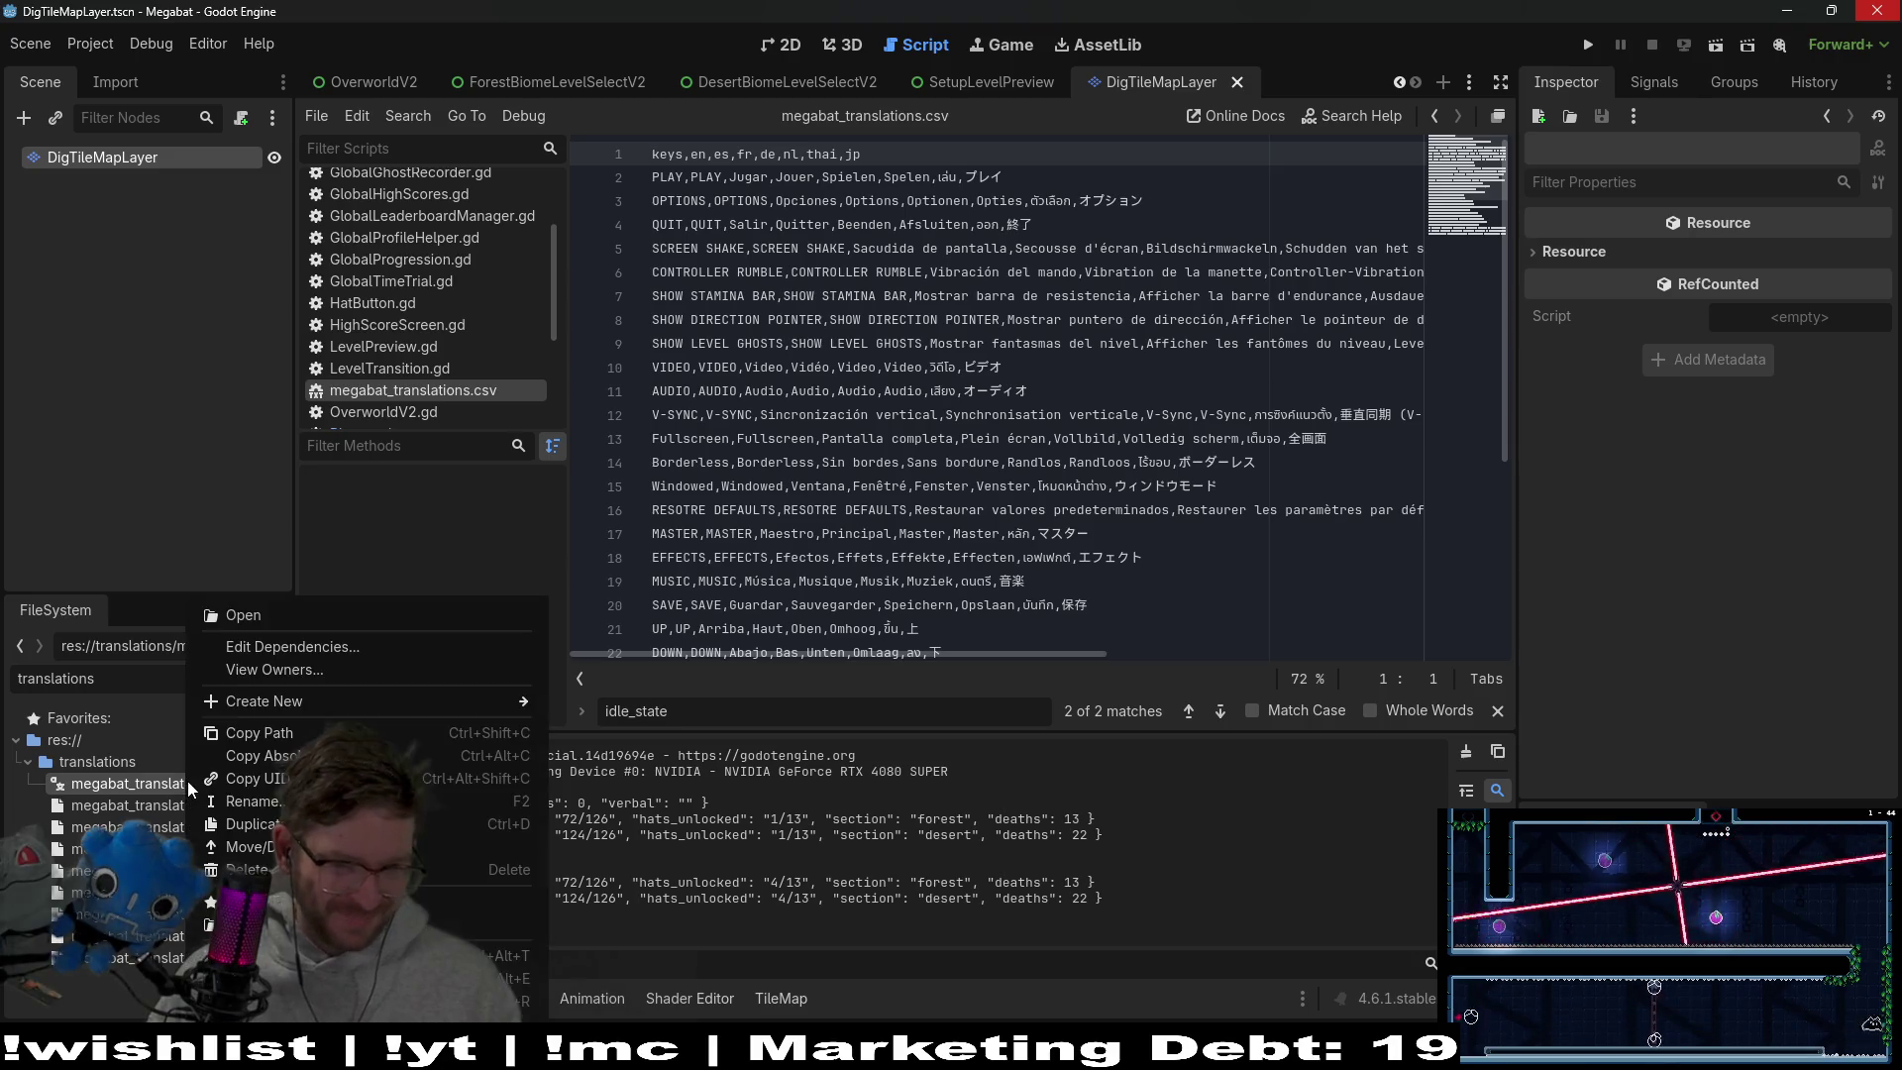
pyautogui.click(890, 967)
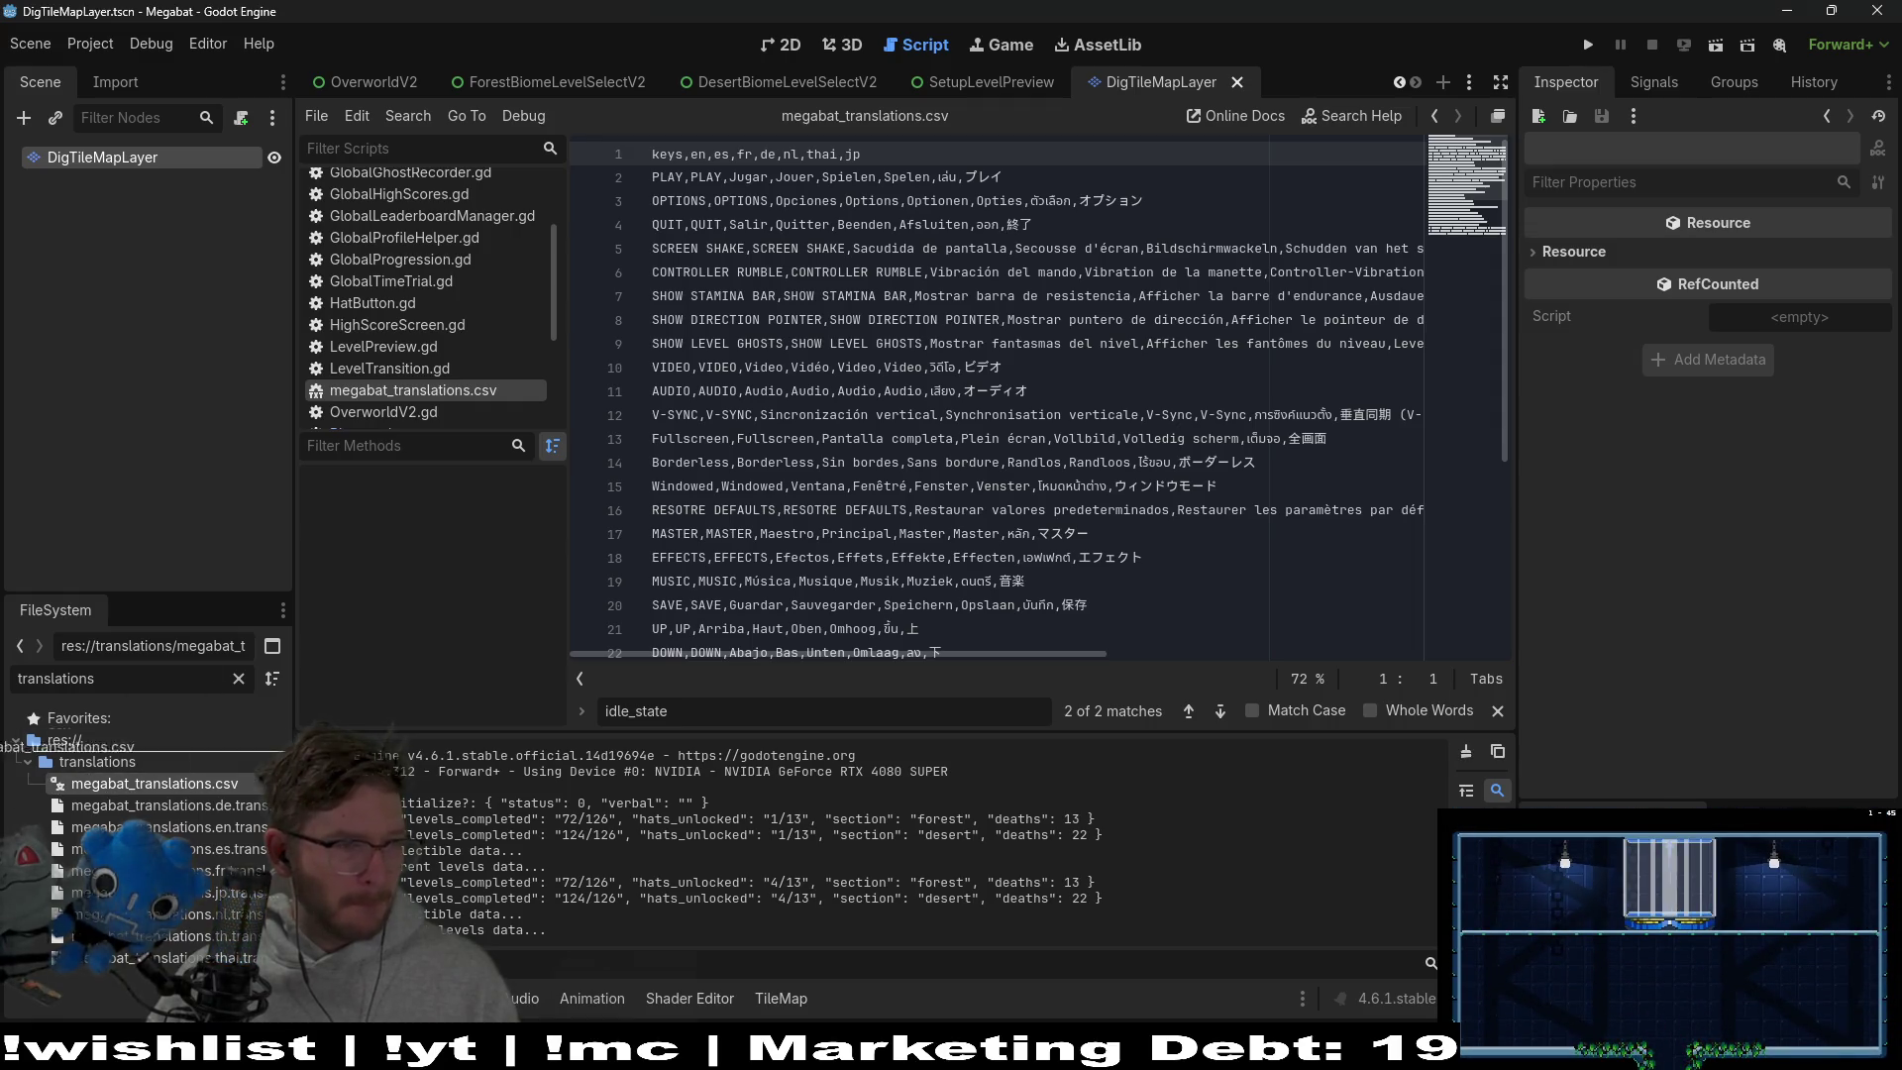
pyautogui.rightClick(155, 783)
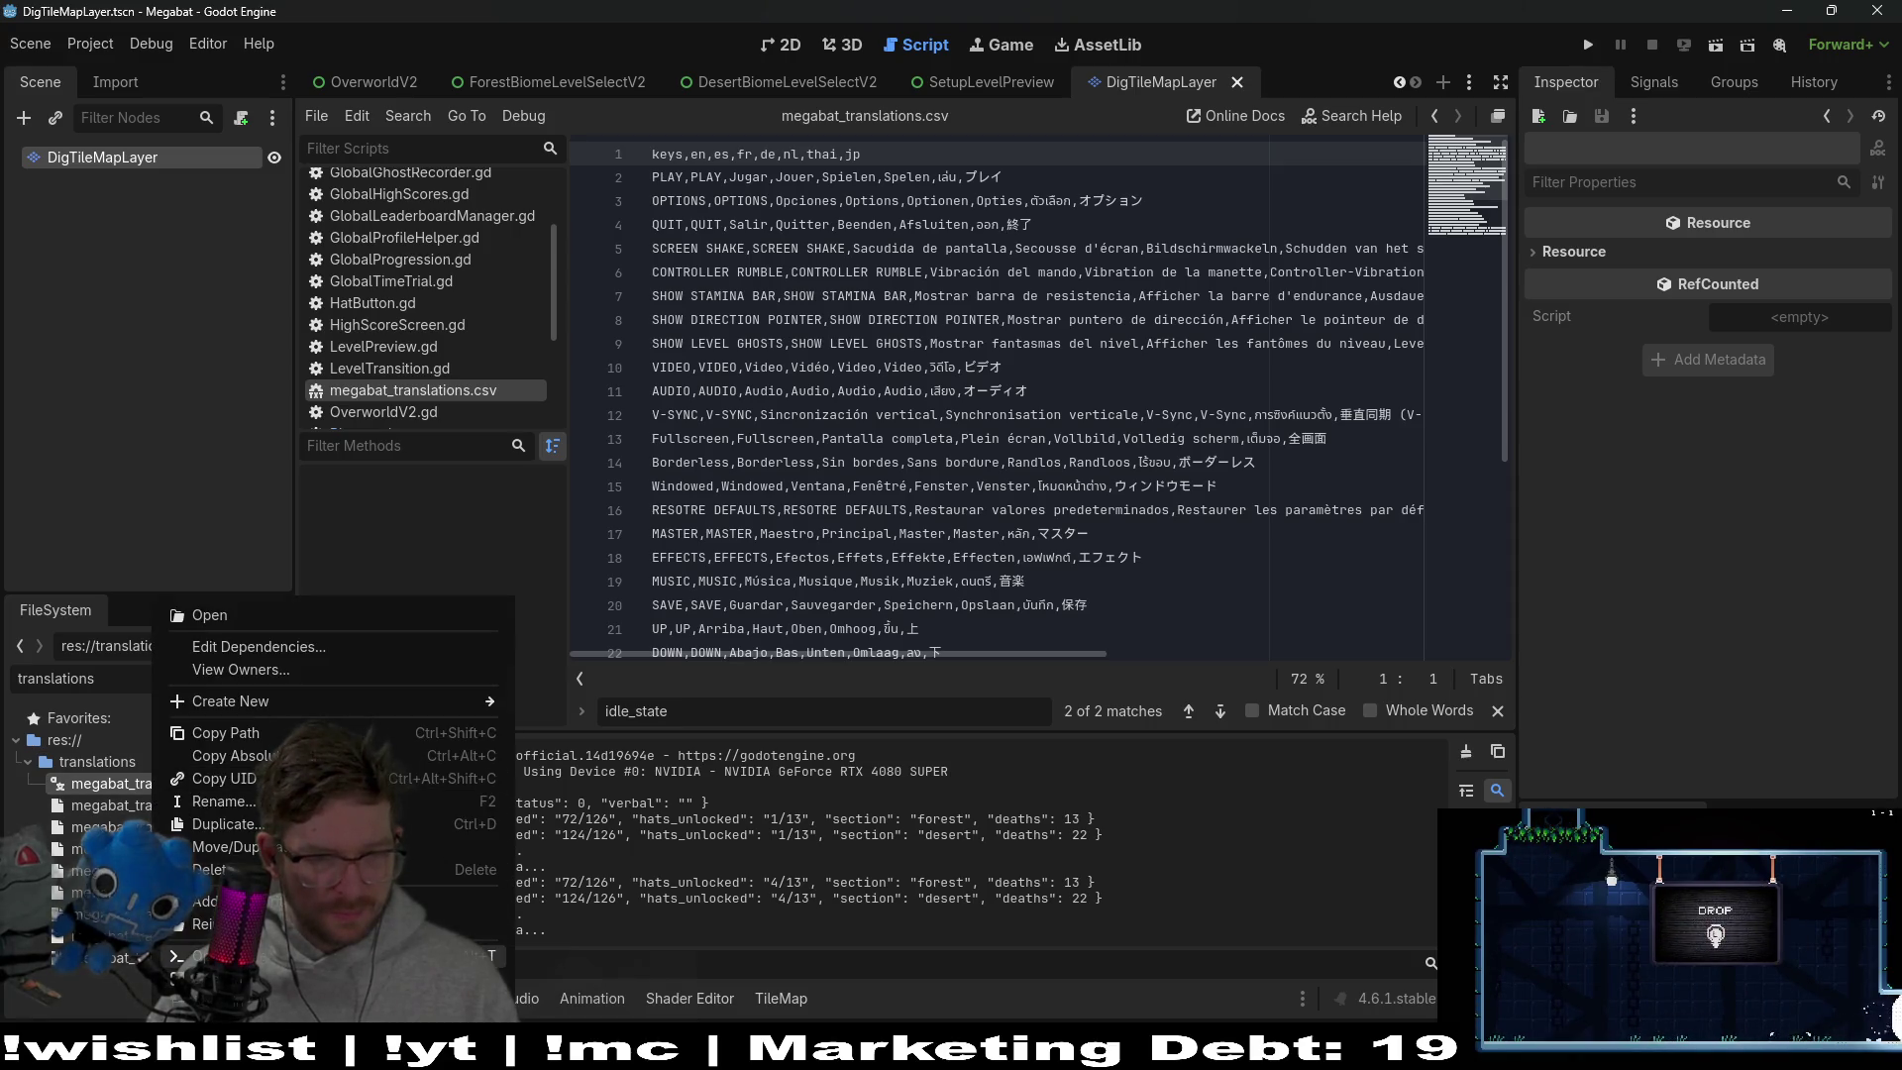
pyautogui.click(714, 562)
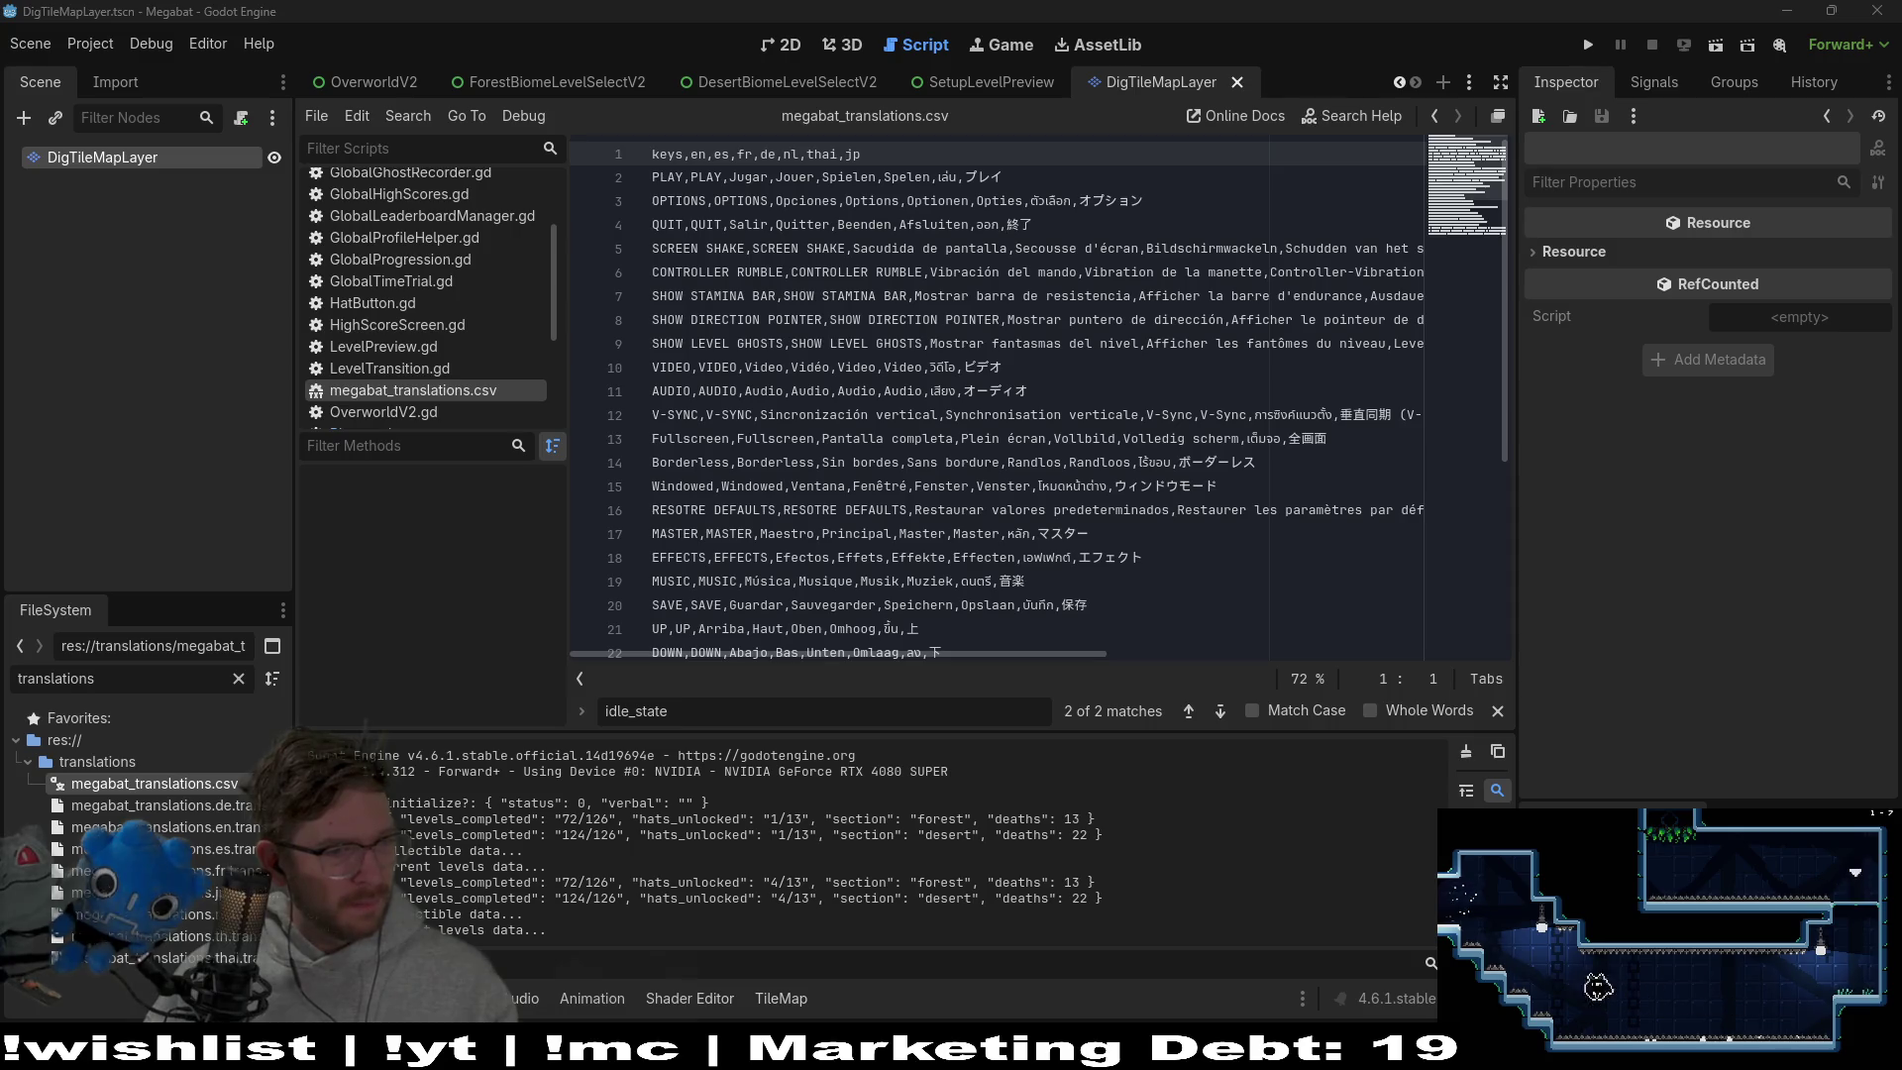
pyautogui.click(159, 807)
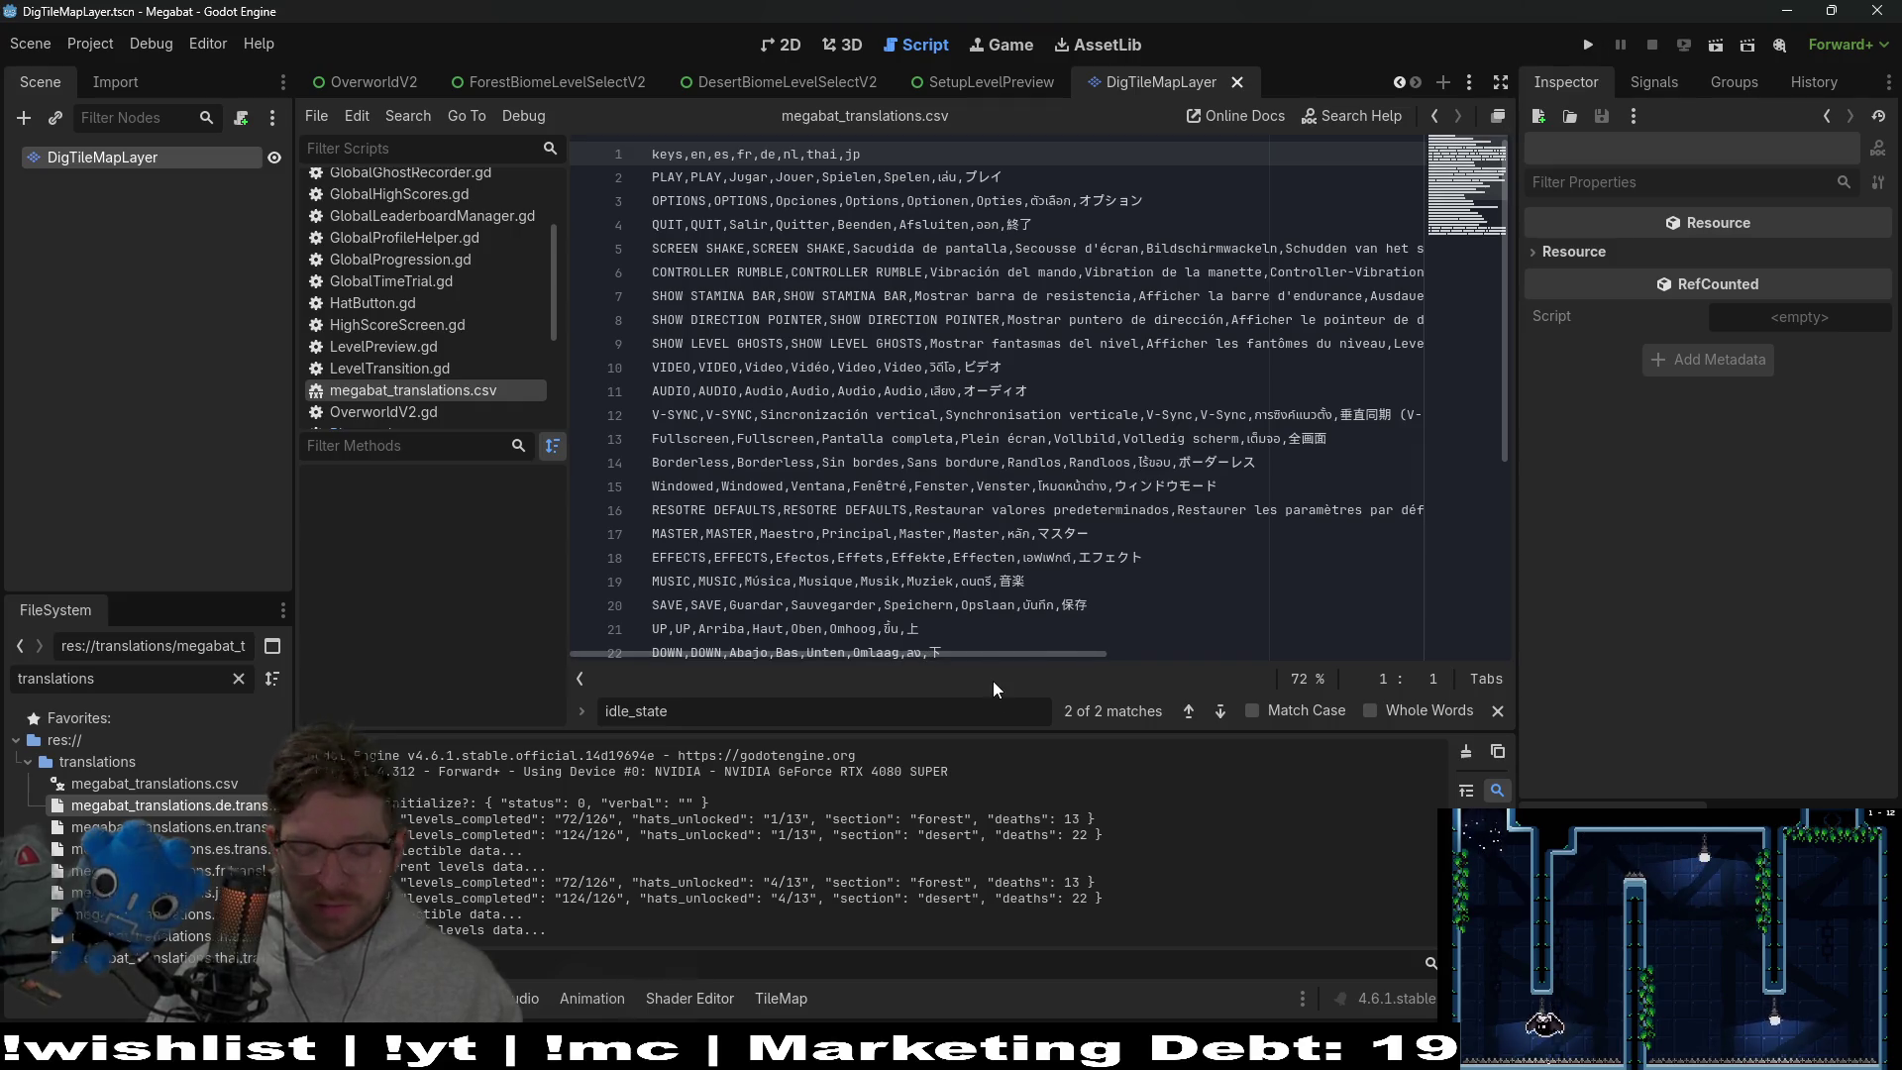
# Quick-open OptionsMenu.tscn and show it in the 2D view
pyautogui.hotkey('shift', 'alt', 'o')
pyautogui.write('options')
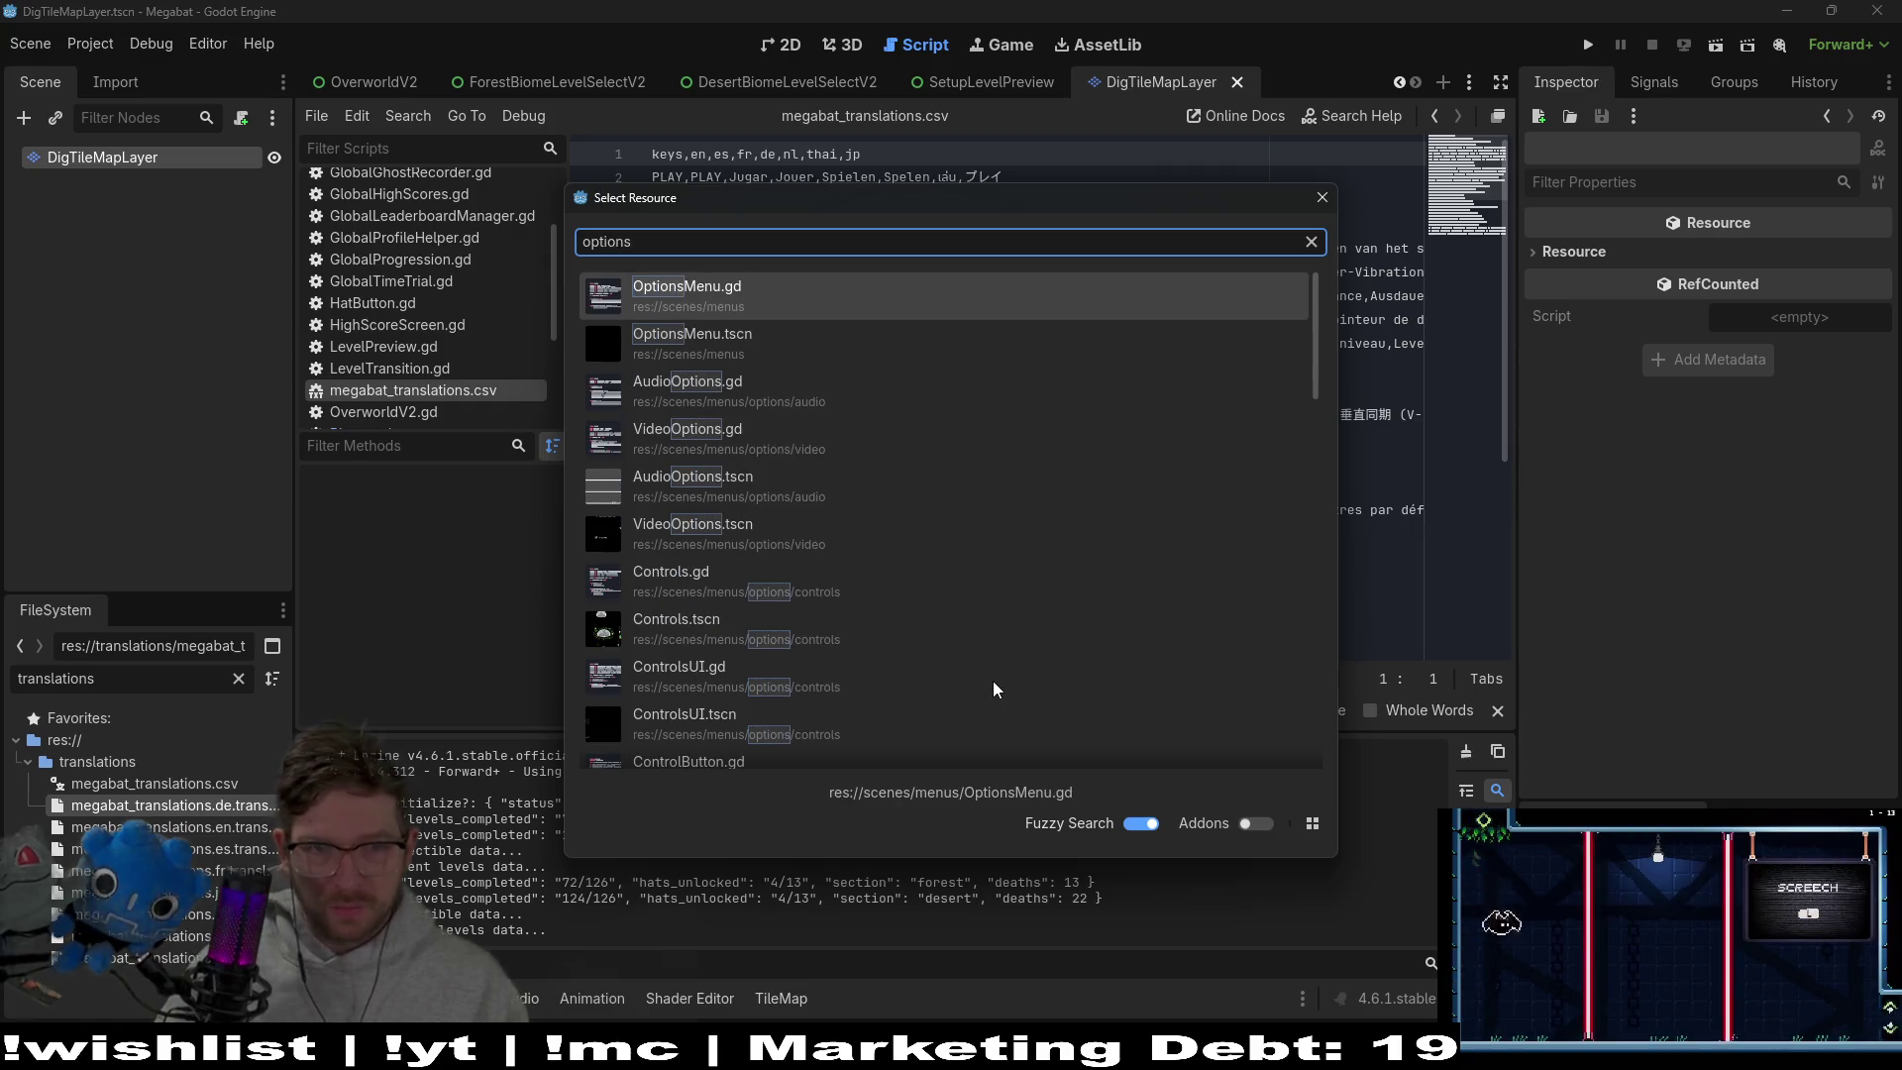
pyautogui.press('Down')
pyautogui.press('Return')
pyautogui.click(781, 48)
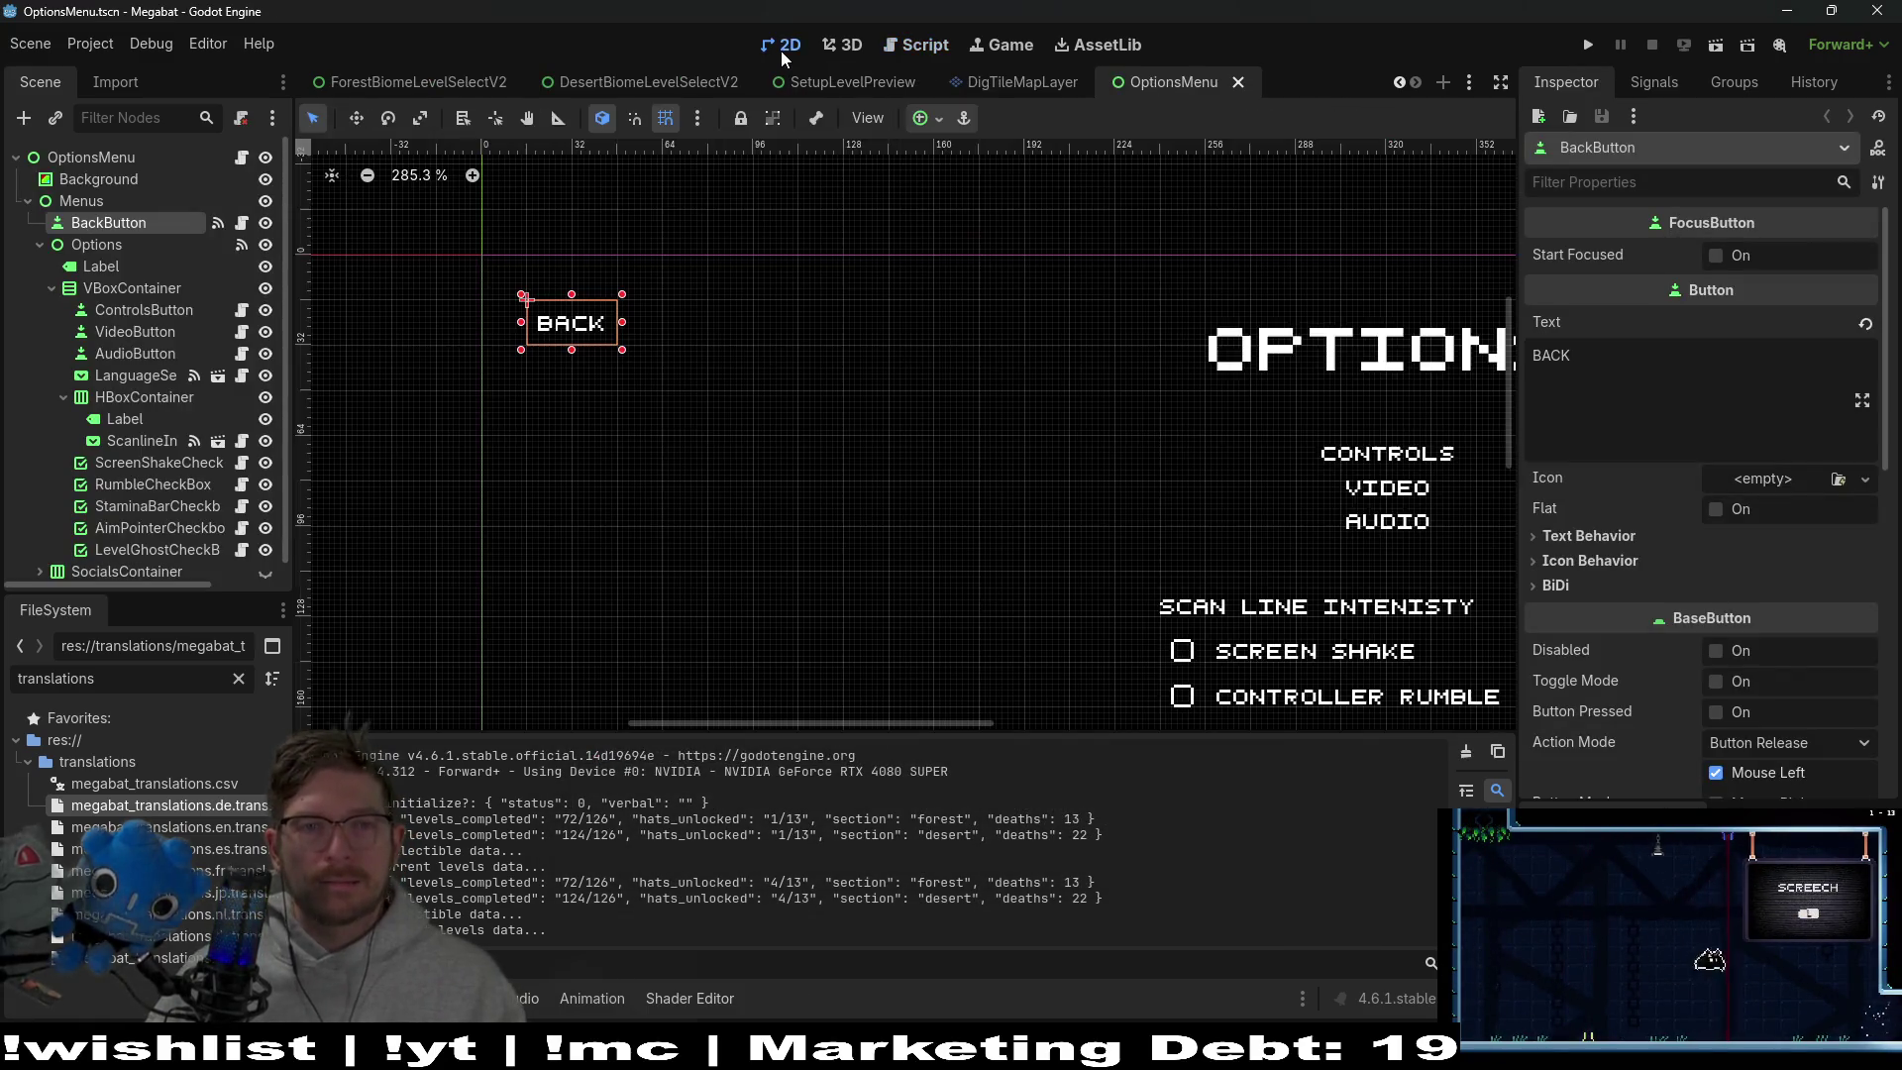
# Select the five CheckBox nodes starting from LevelGhostCheckBox, then open OptionsMenu.gd
pyautogui.scroll(-2, 1080, 506)
pyautogui.hscroll(4, 1197, 473)
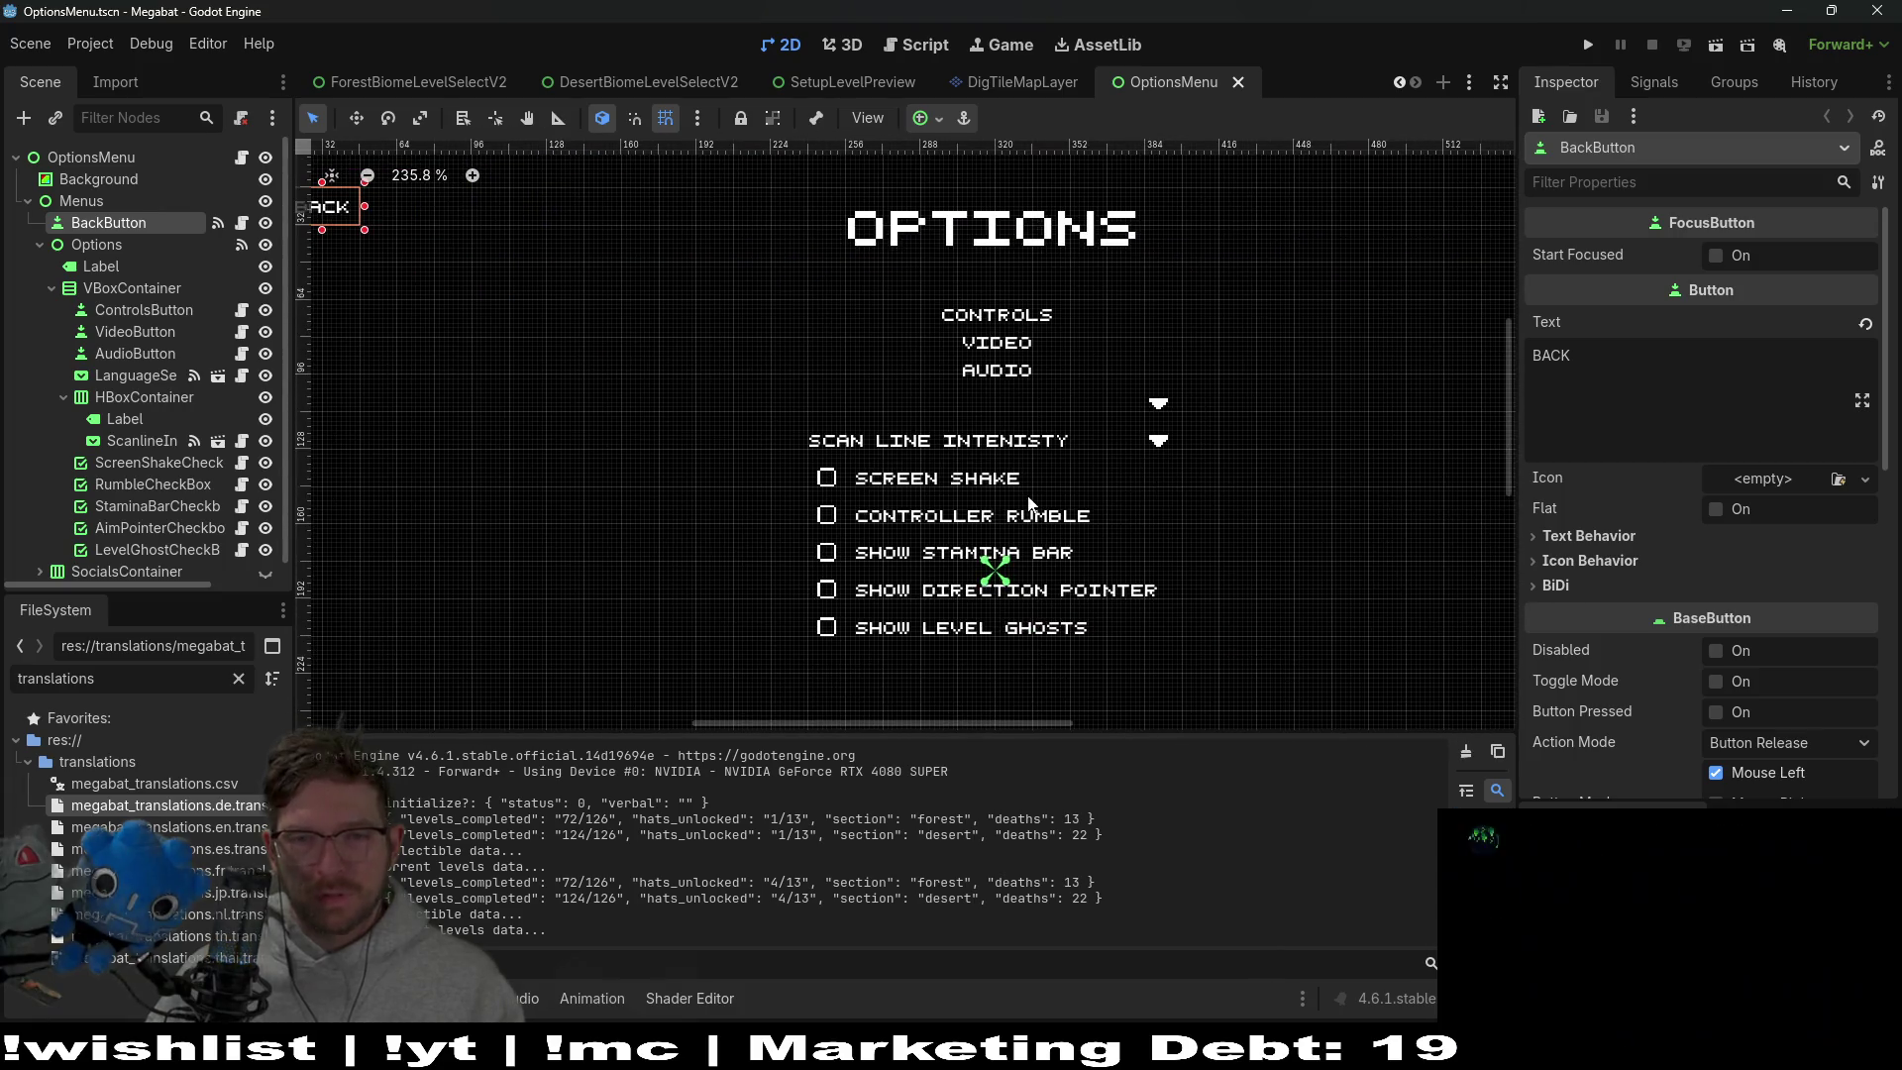
pyautogui.scroll(-1, 178, 495)
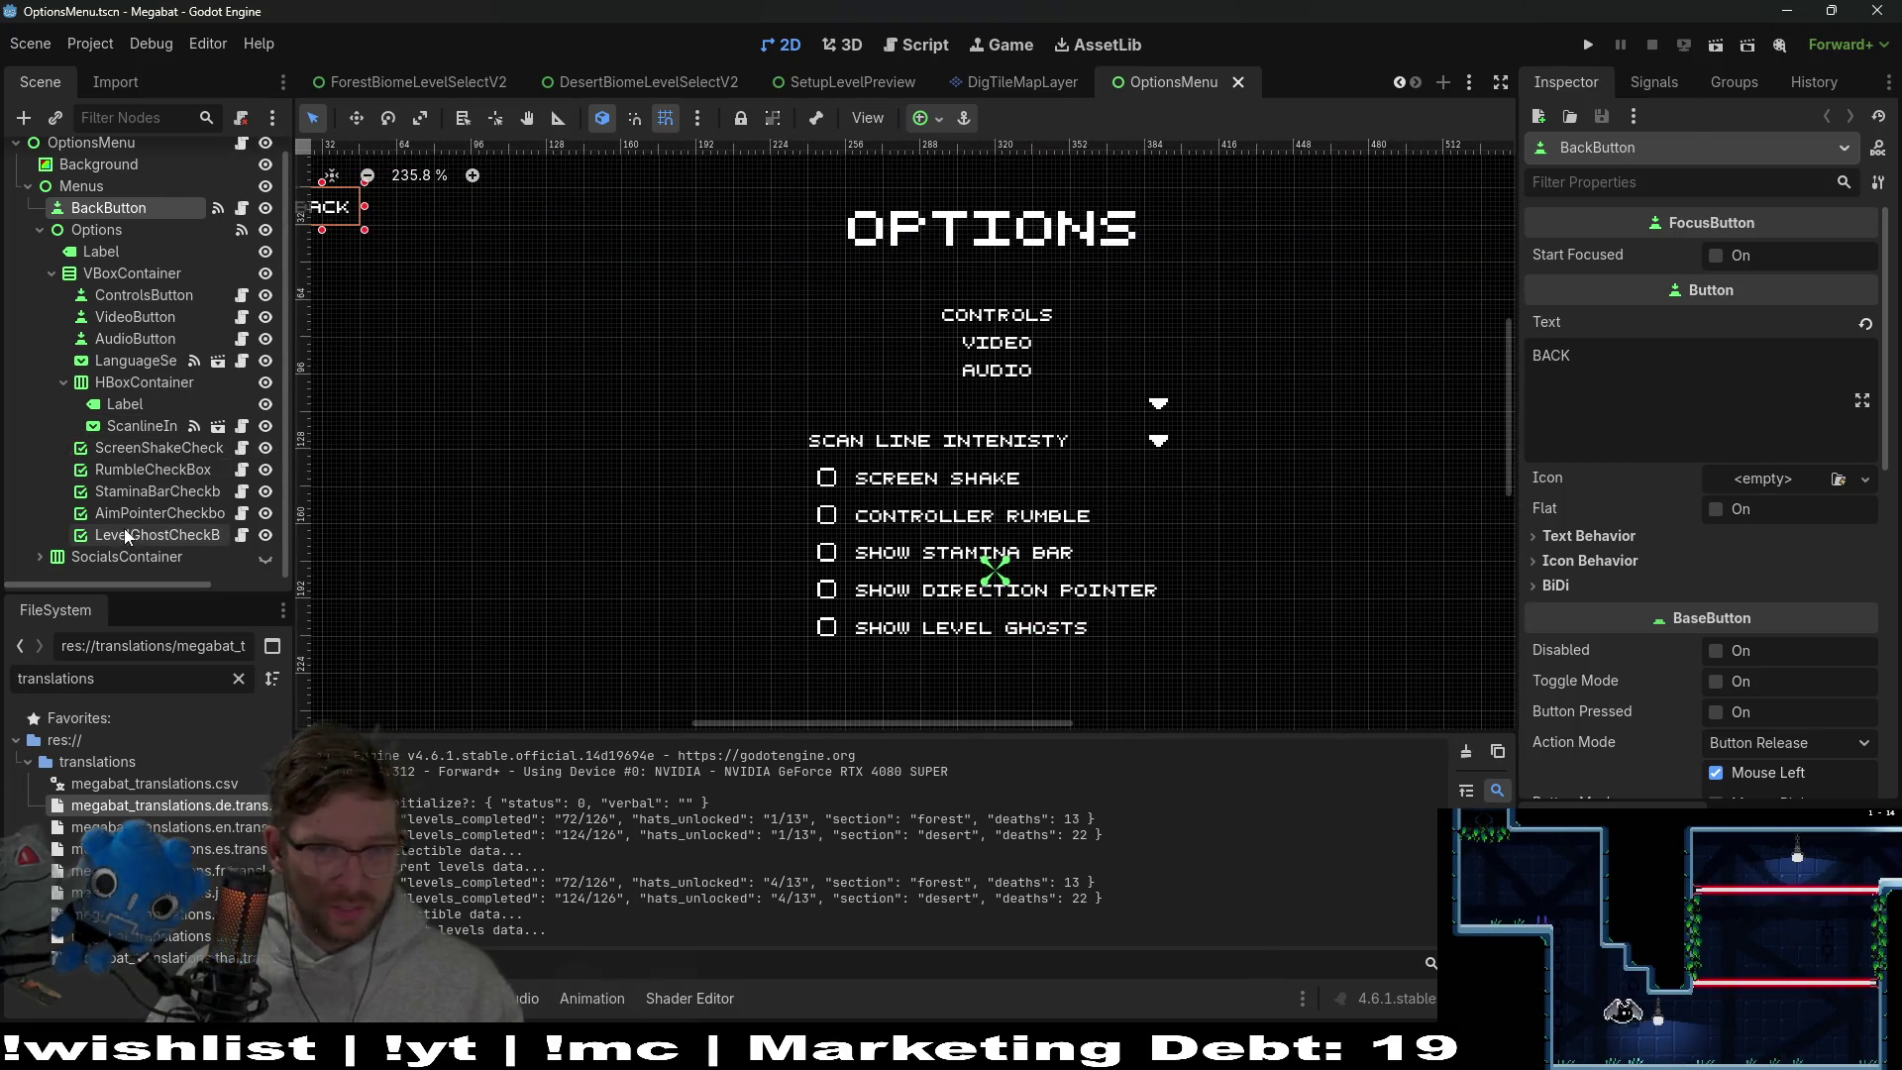
pyautogui.click(125, 536)
pyautogui.keyDown('shift'); pyautogui.click(125, 447); pyautogui.keyUp('shift')
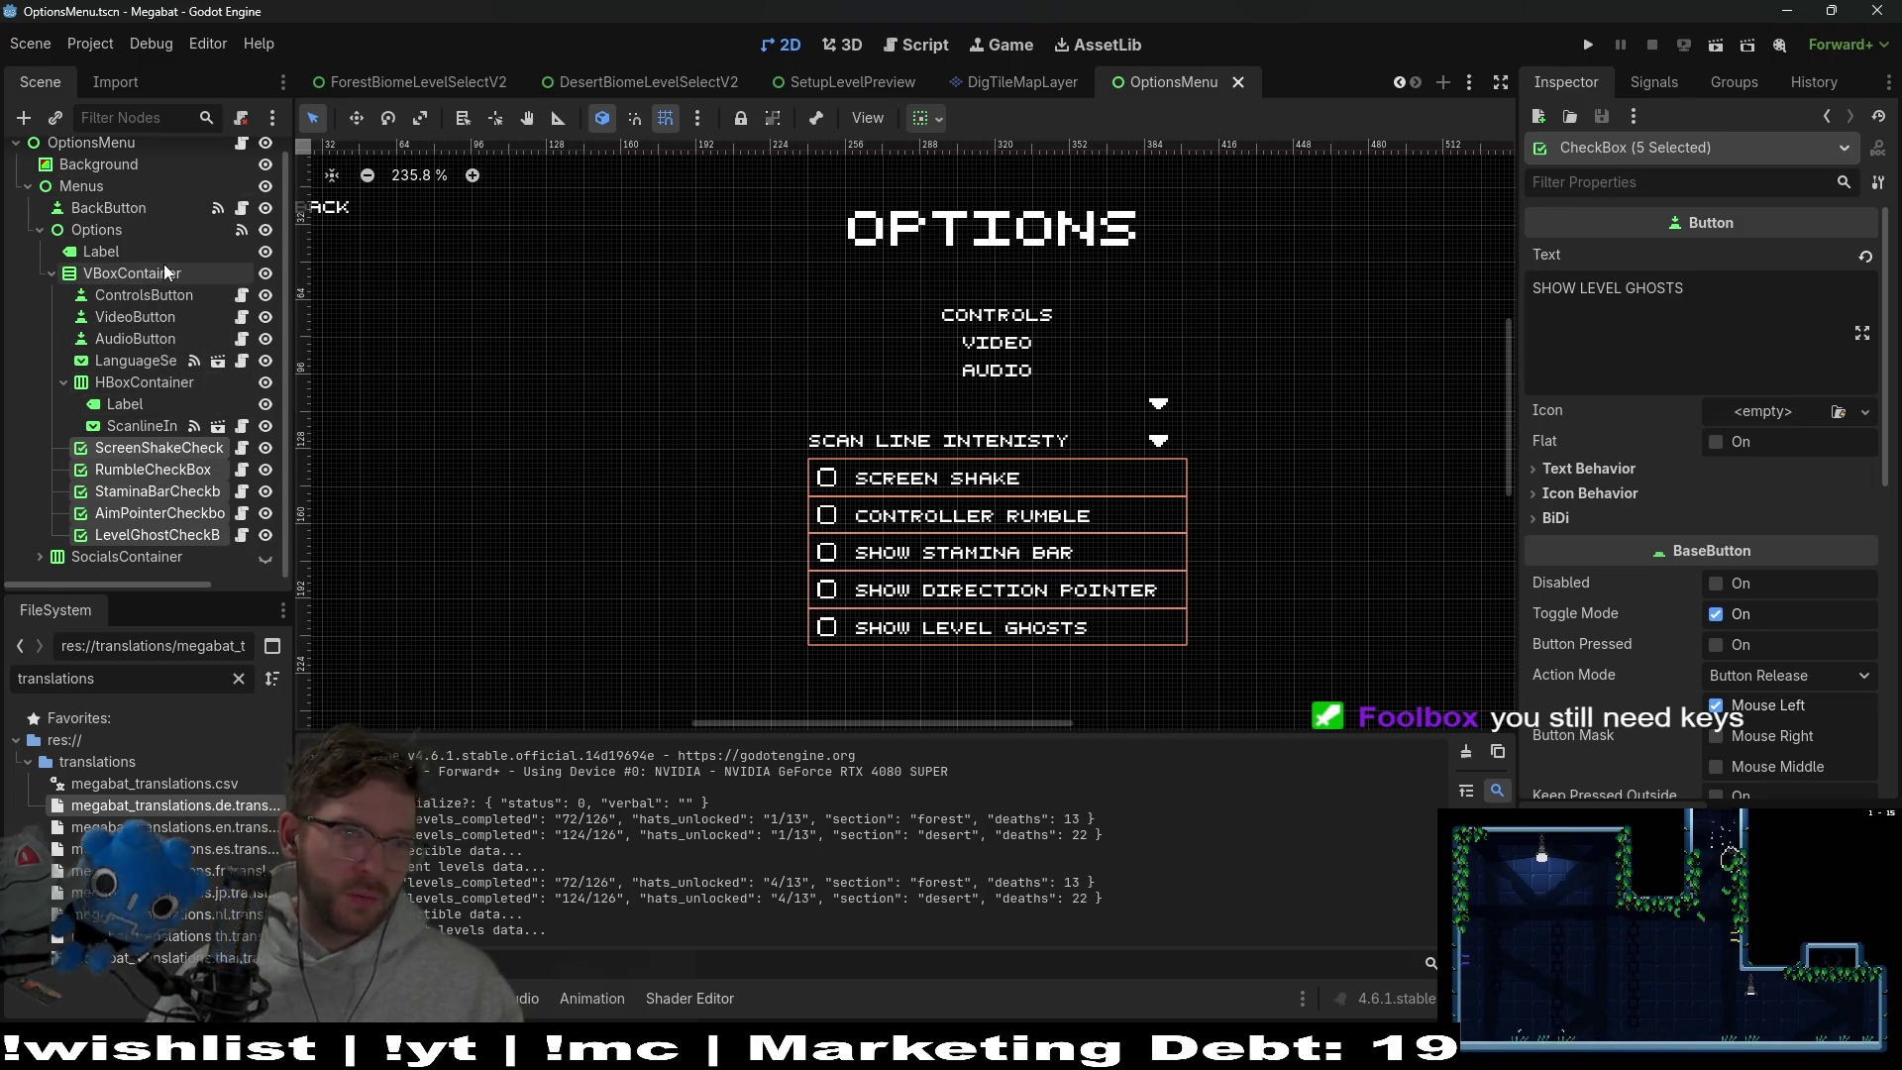
pyautogui.scroll(1, 164, 264)
pyautogui.click(240, 156)
# Scroll through OptionsMenu.gd's load_new_menu_scene and load_default code, then select the Menus and Options nodes
pyautogui.scroll(1, 921, 347)
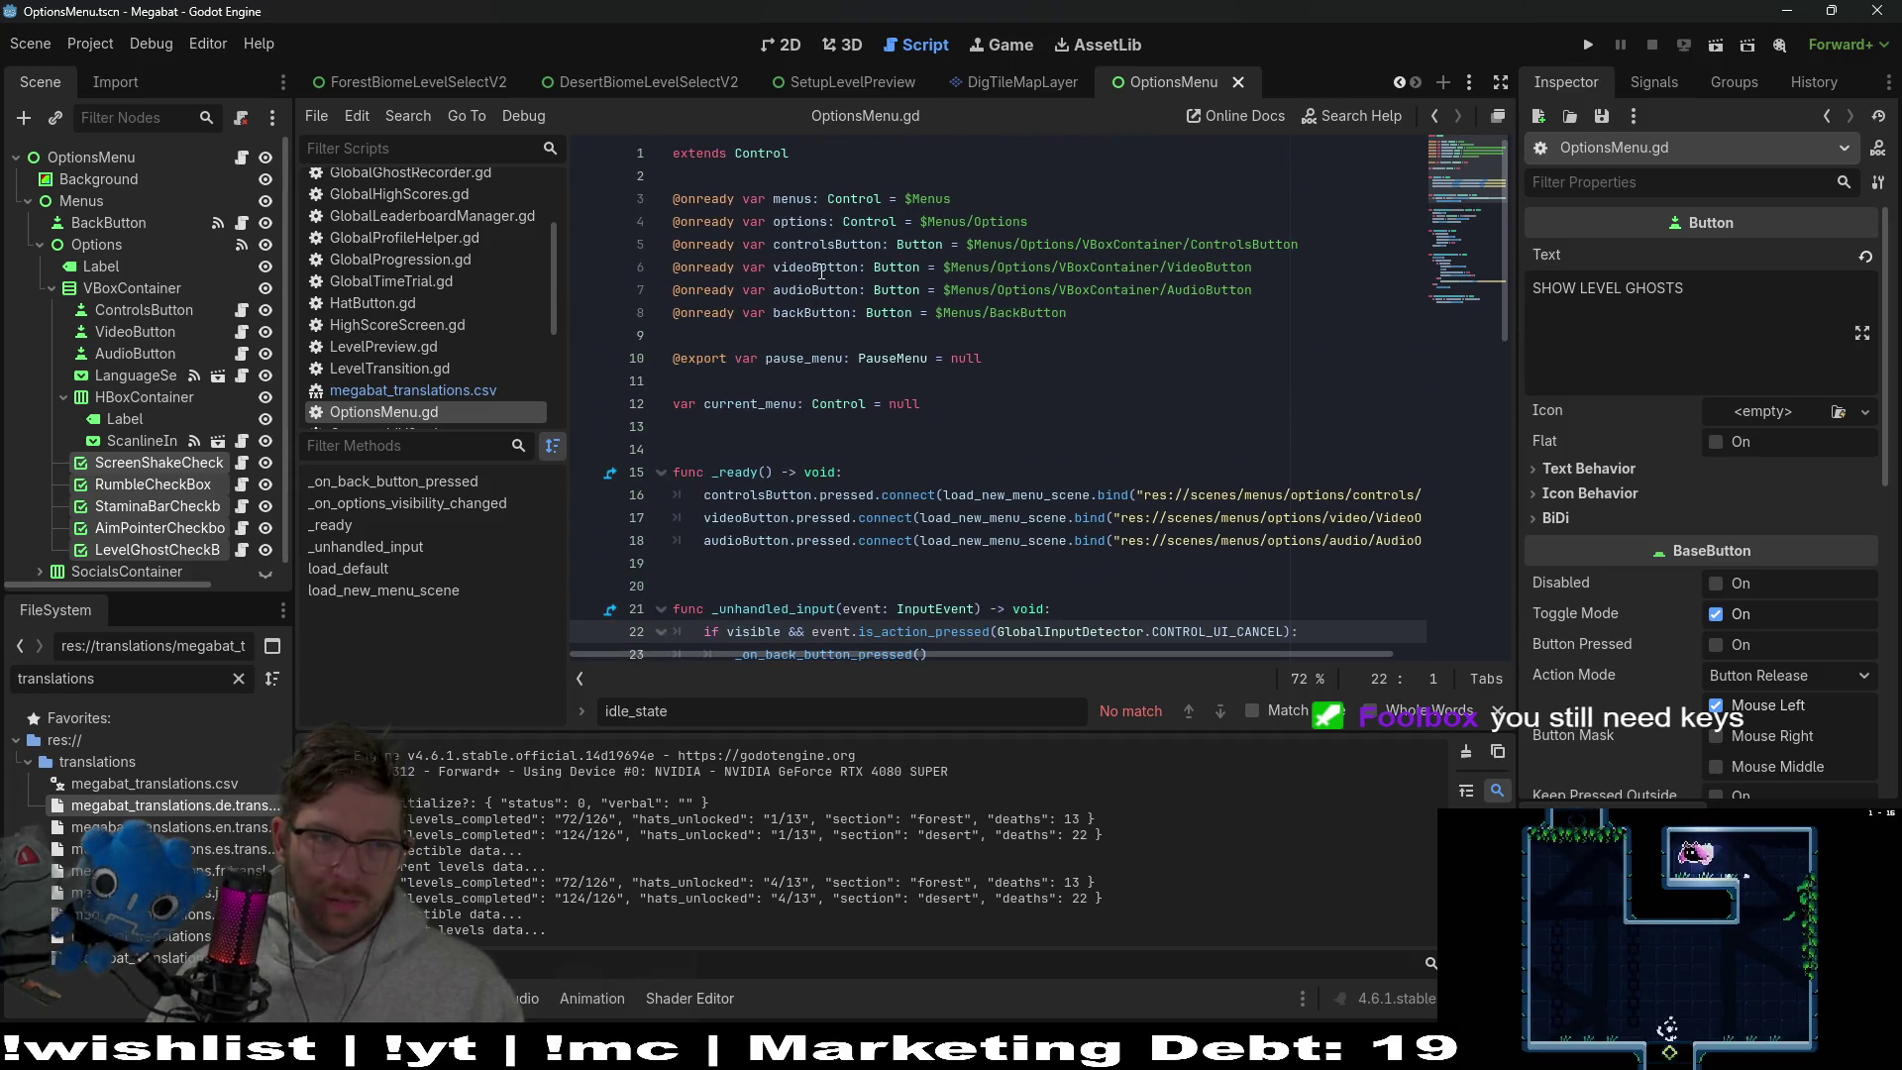
pyautogui.scroll(-3, 944, 335)
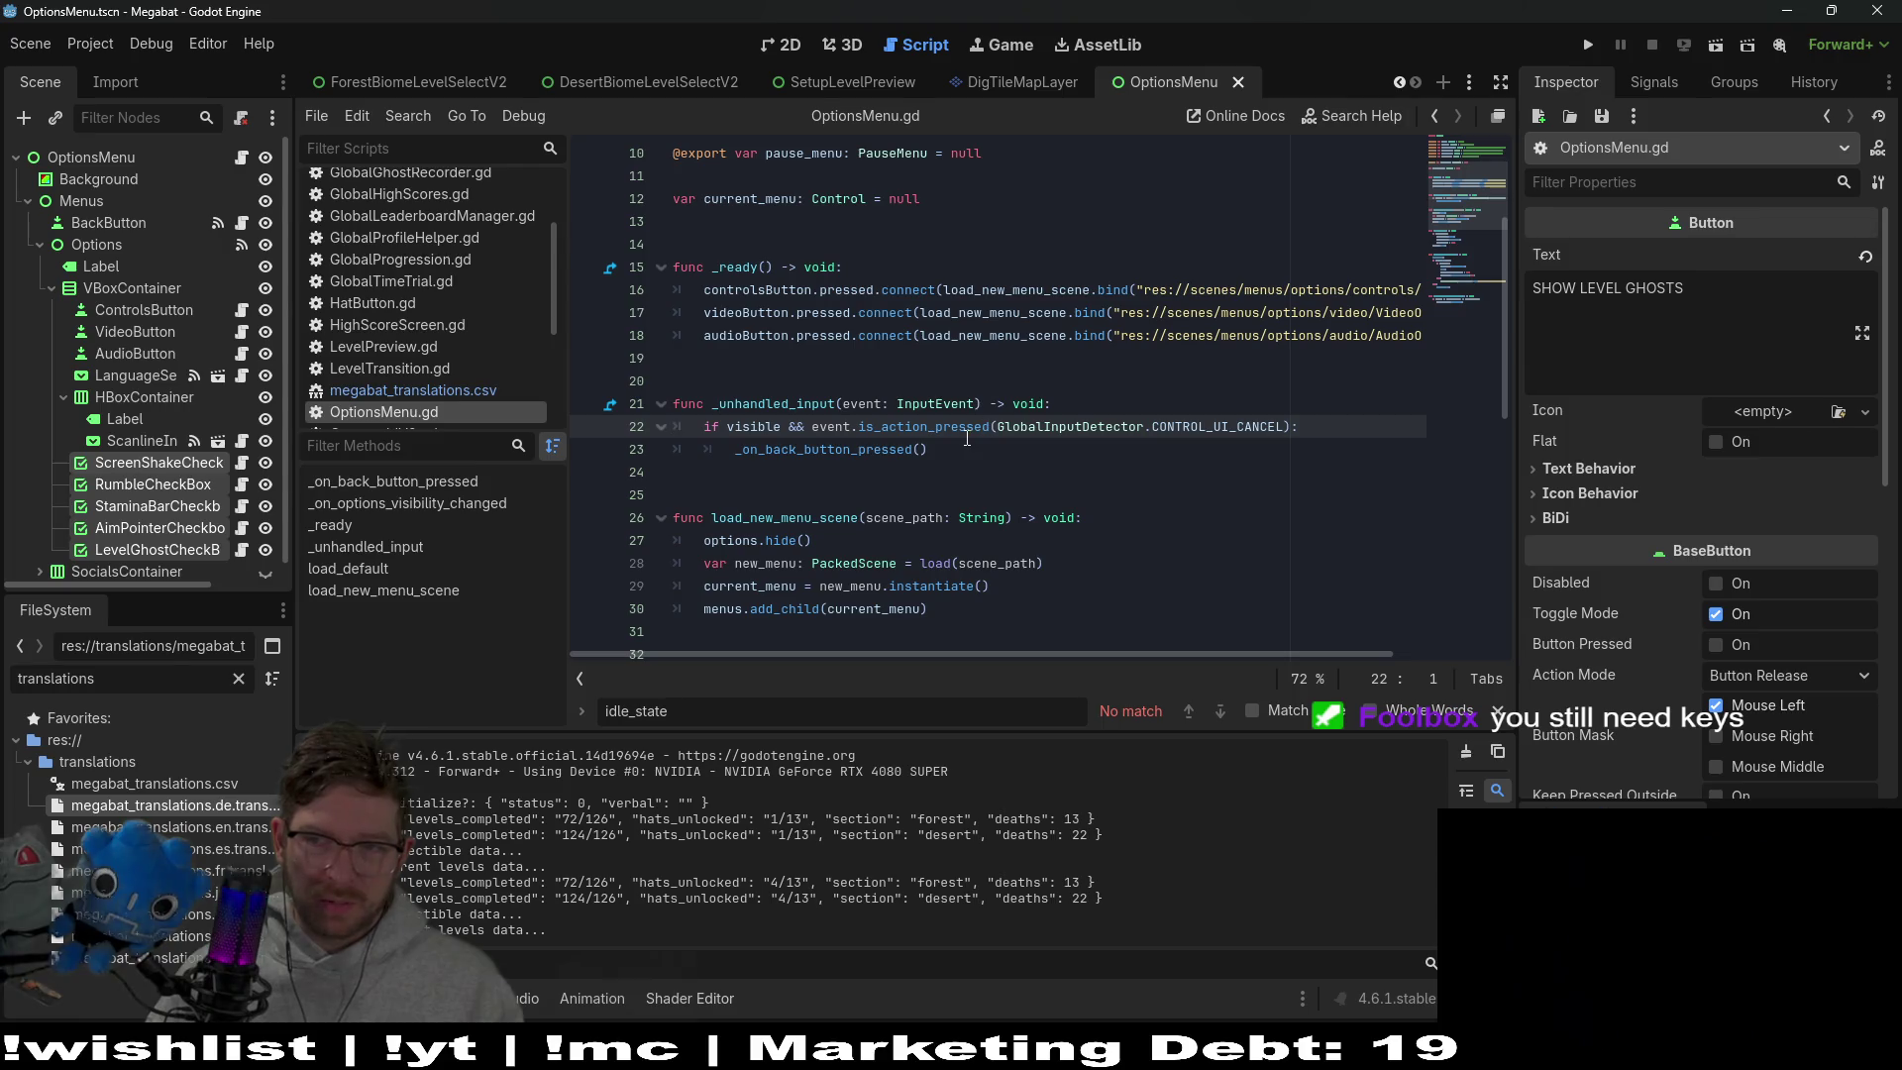
pyautogui.moveTo(964, 430)
pyautogui.scroll(-9, 1001, 508)
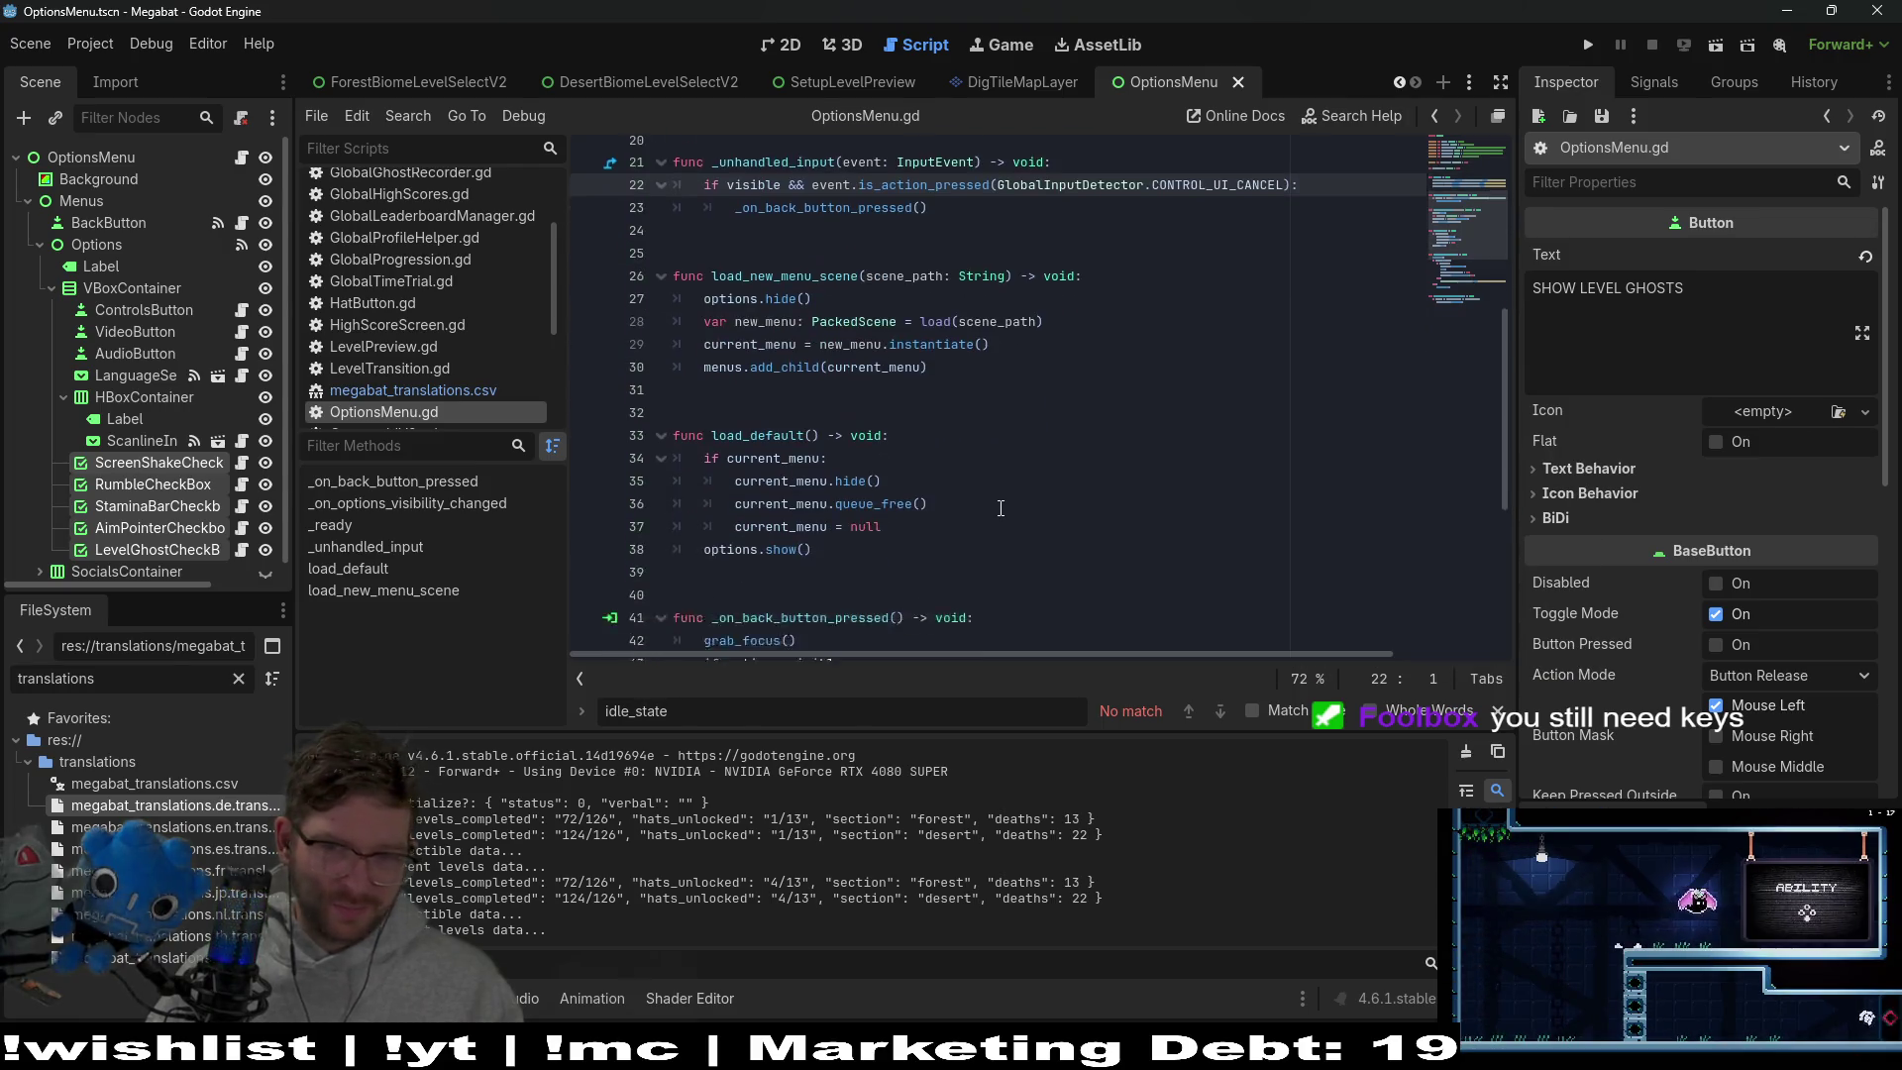
pyautogui.scroll(6, 1000, 509)
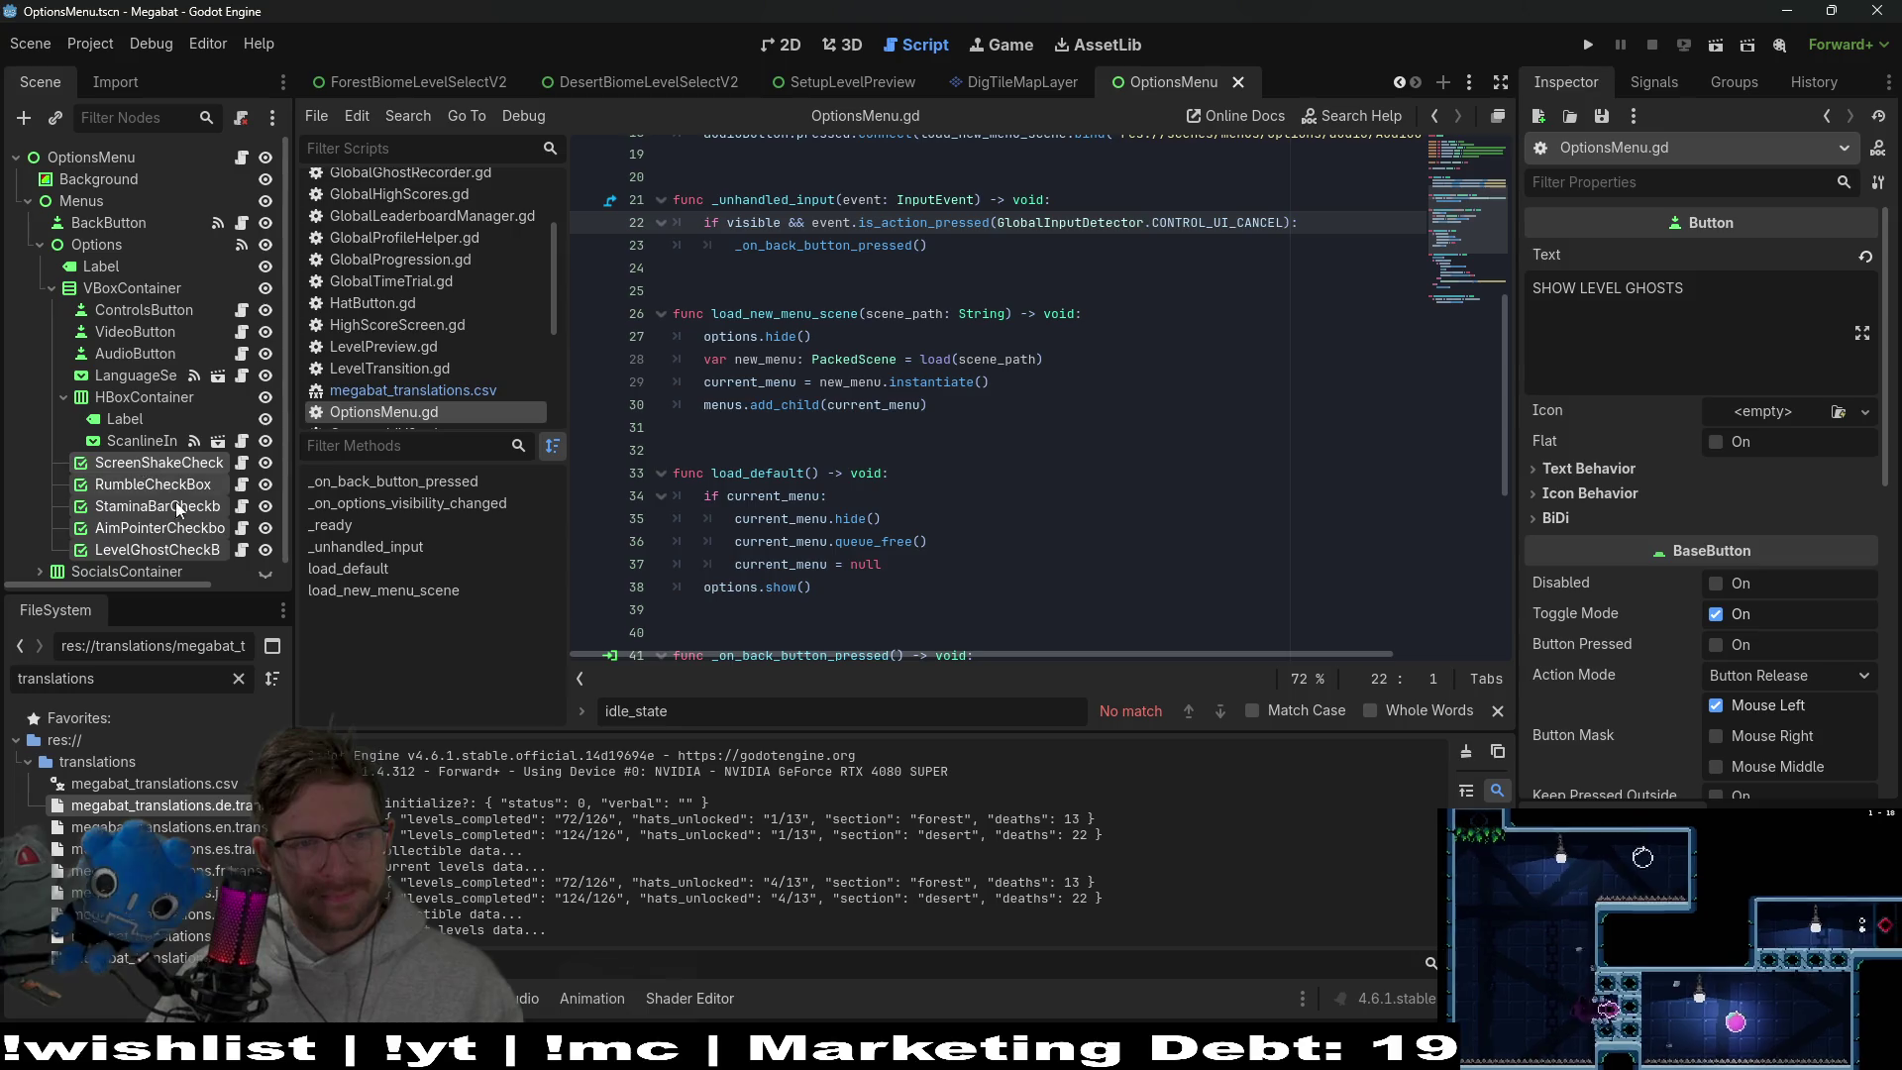
pyautogui.scroll(-1, 177, 519)
pyautogui.scroll(1, 128, 573)
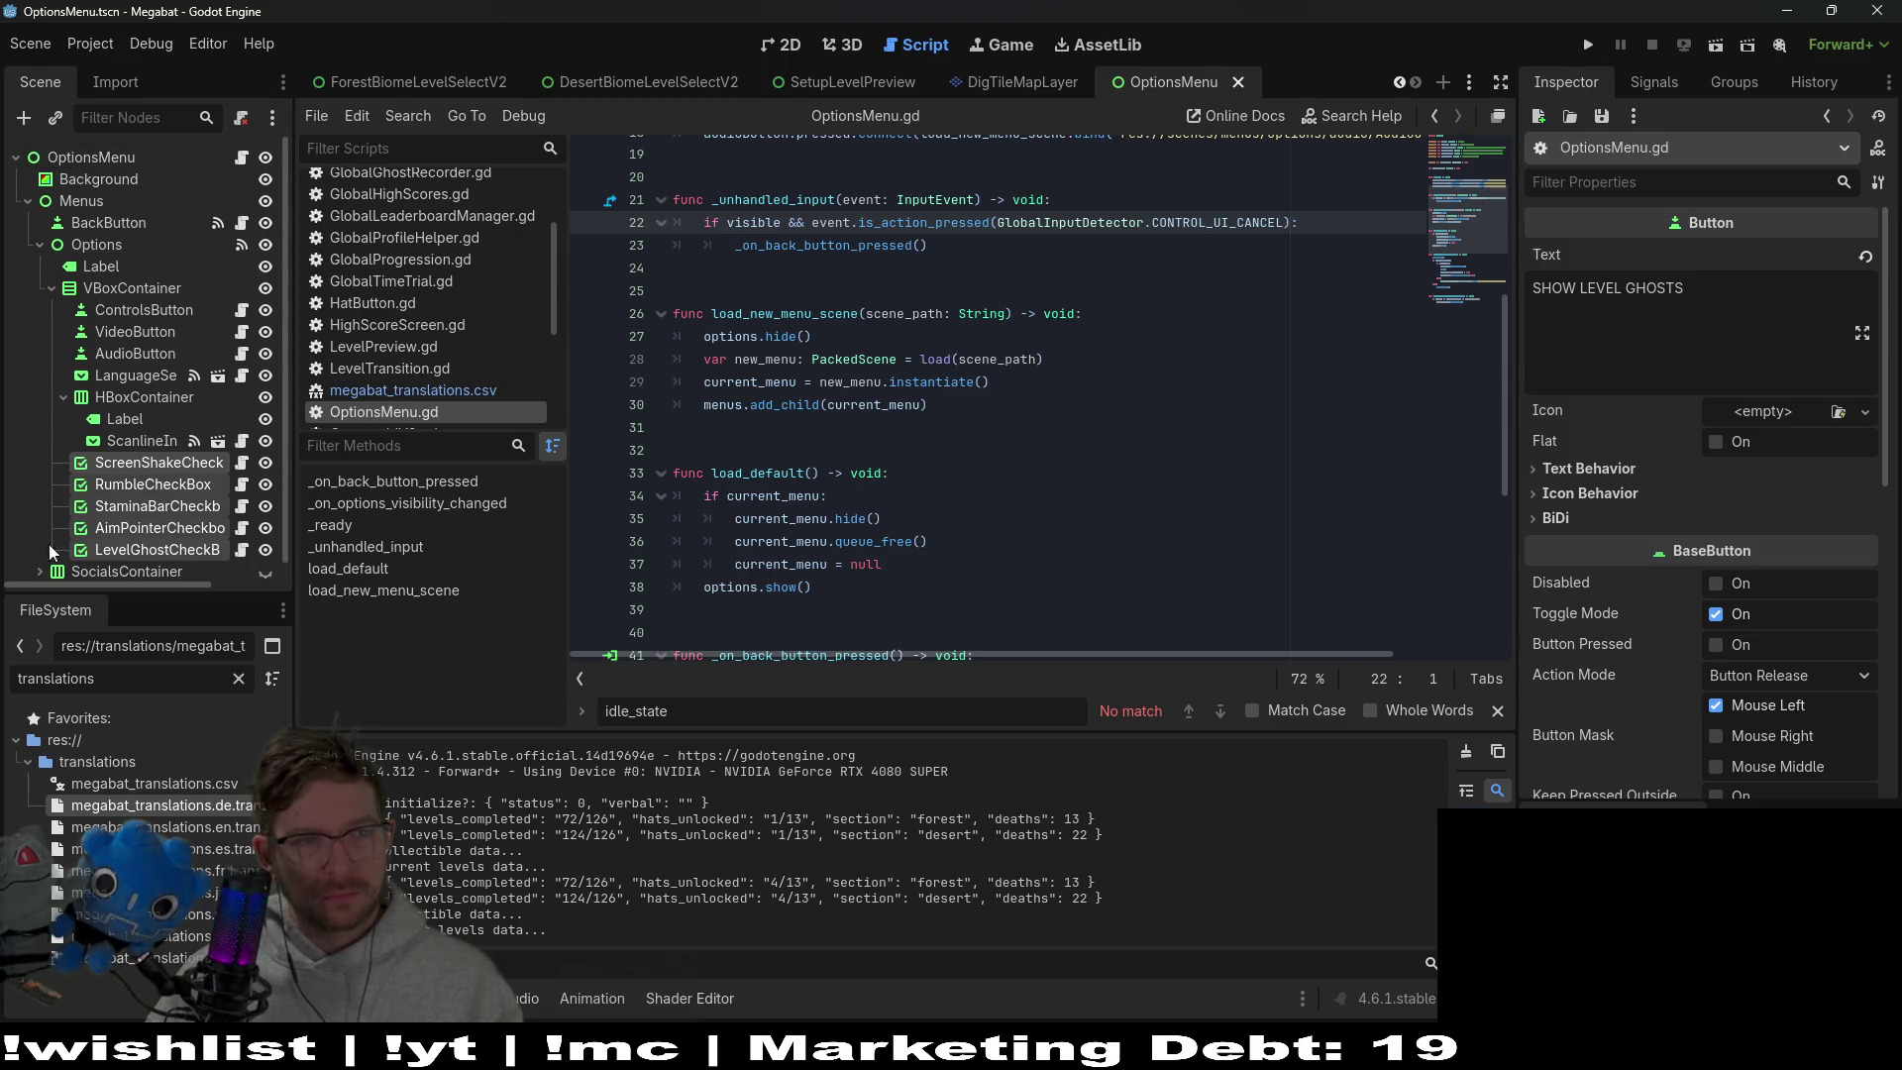
pyautogui.click(97, 200)
pyautogui.click(122, 247)
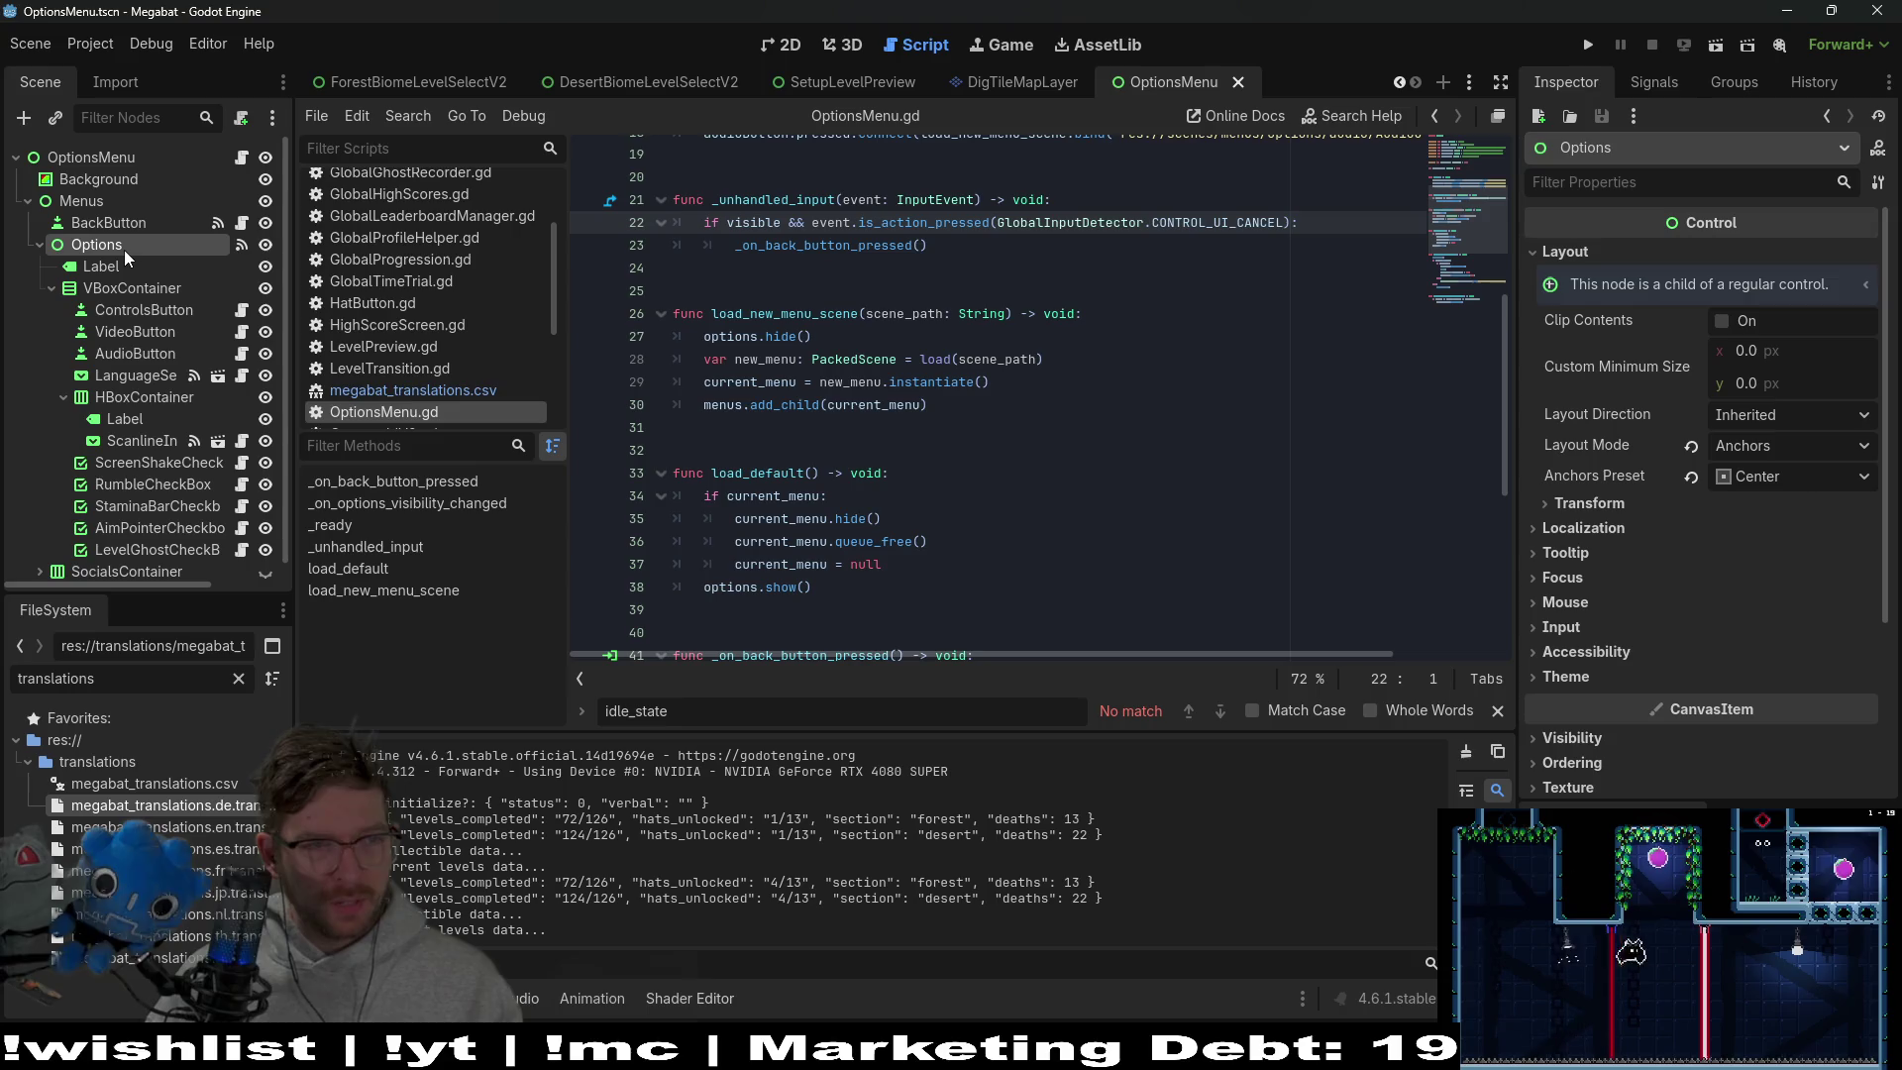
# Add a VBoxContainer child under Options, keeping the name VBoxContainer2
pyautogui.rightClick(115, 256)
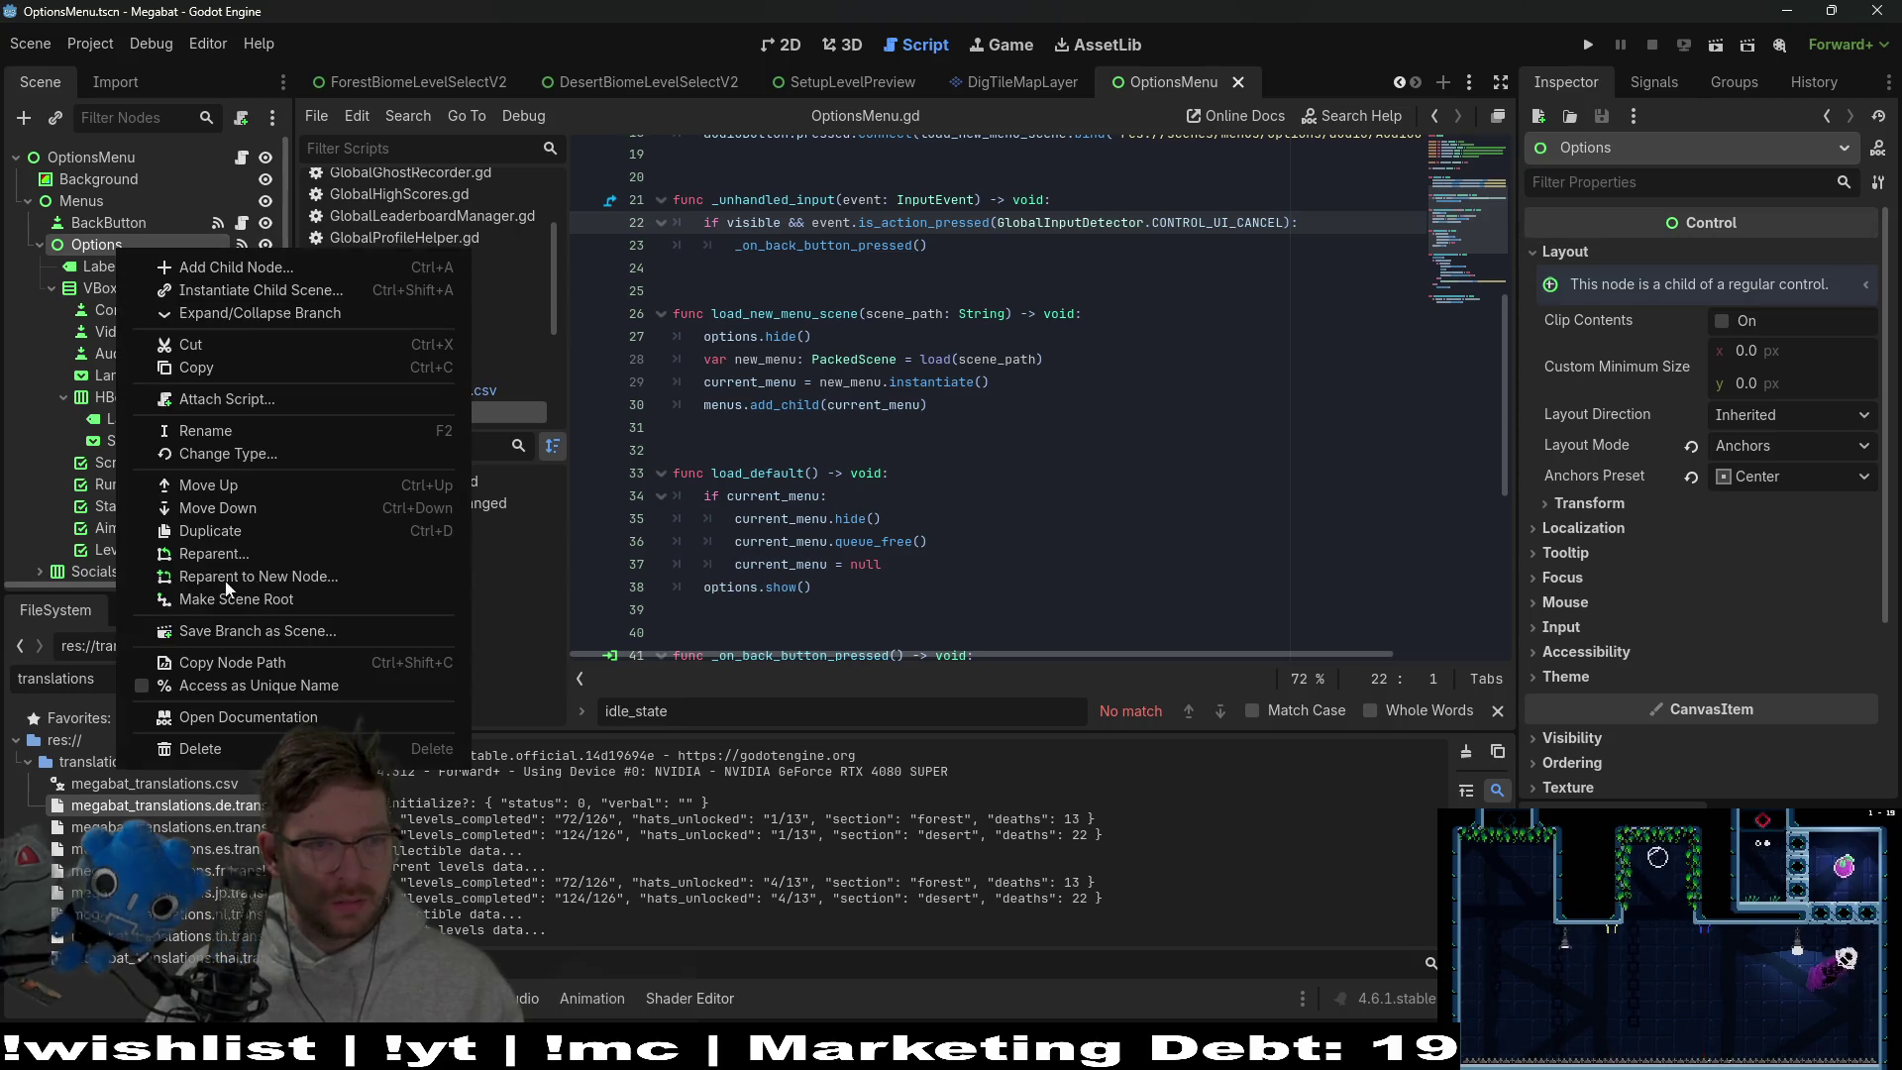
pyautogui.click(221, 265)
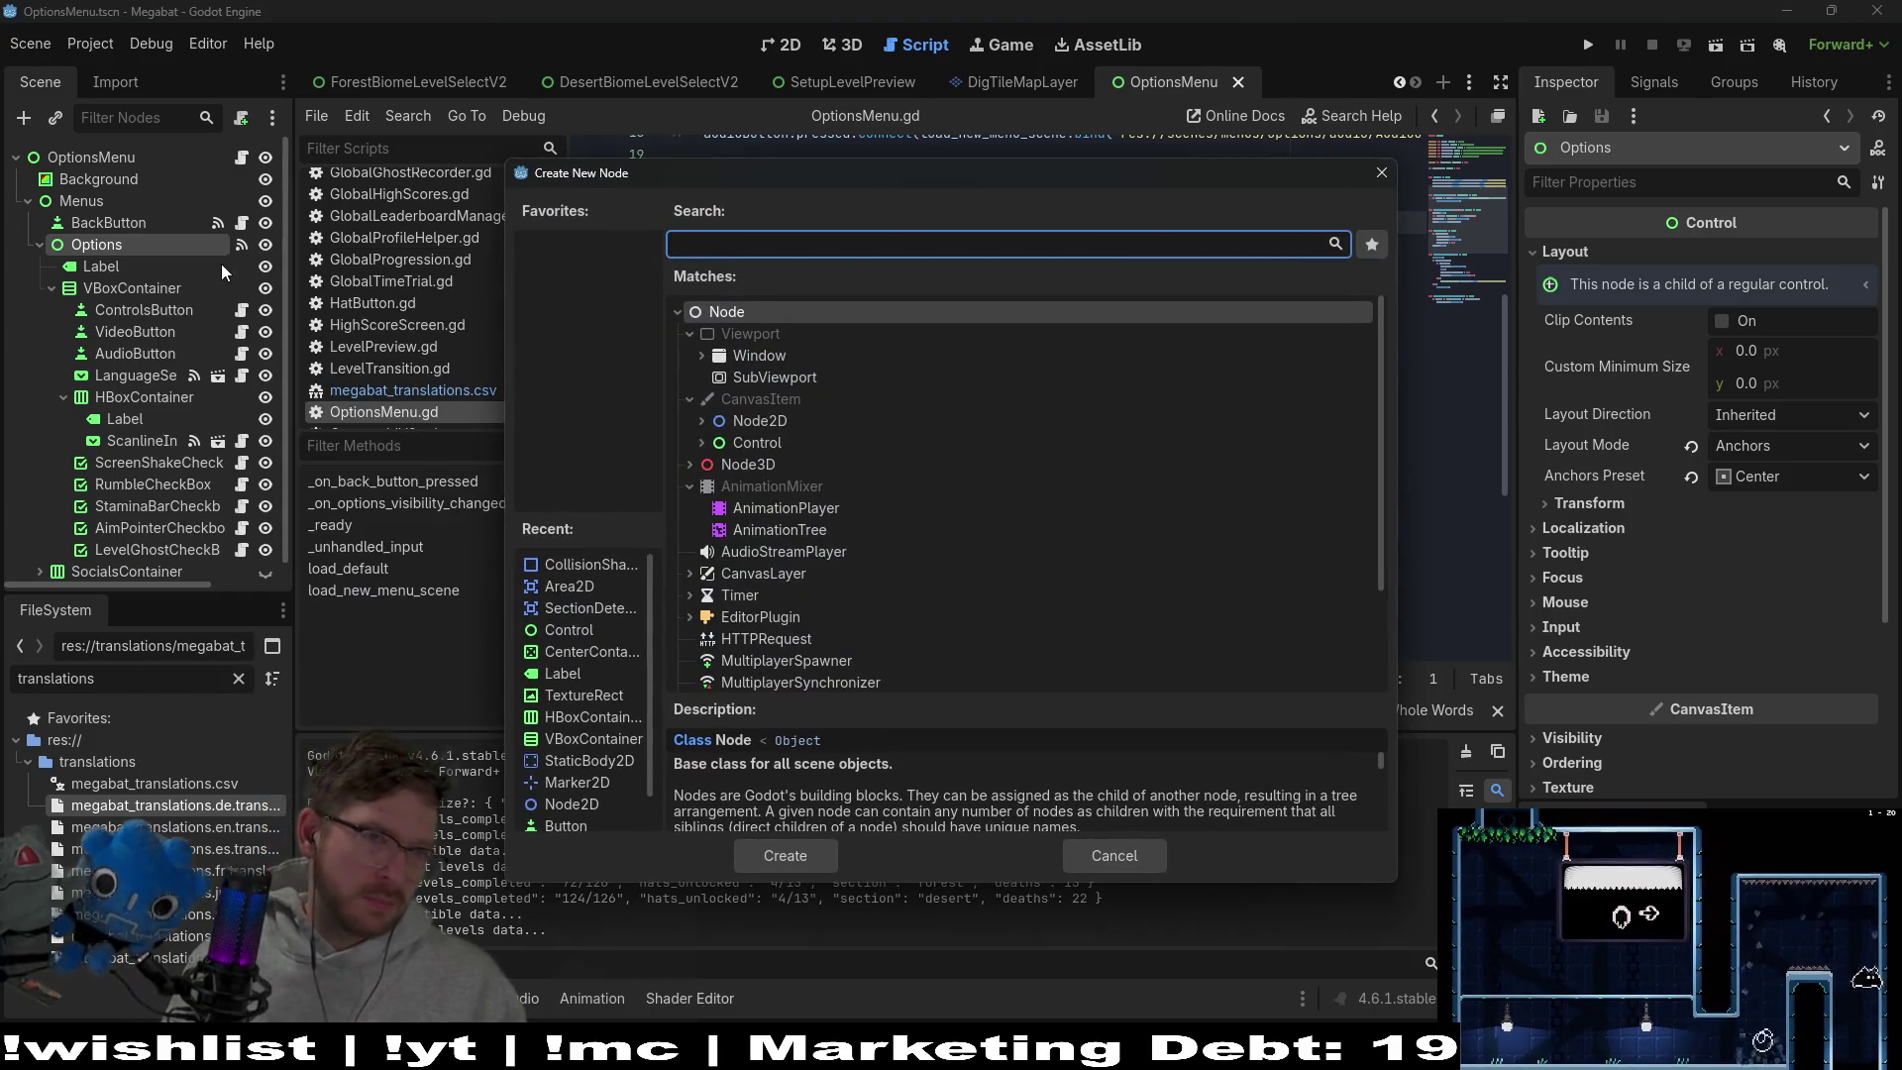
pyautogui.write('vbox')
pyautogui.press('Return')
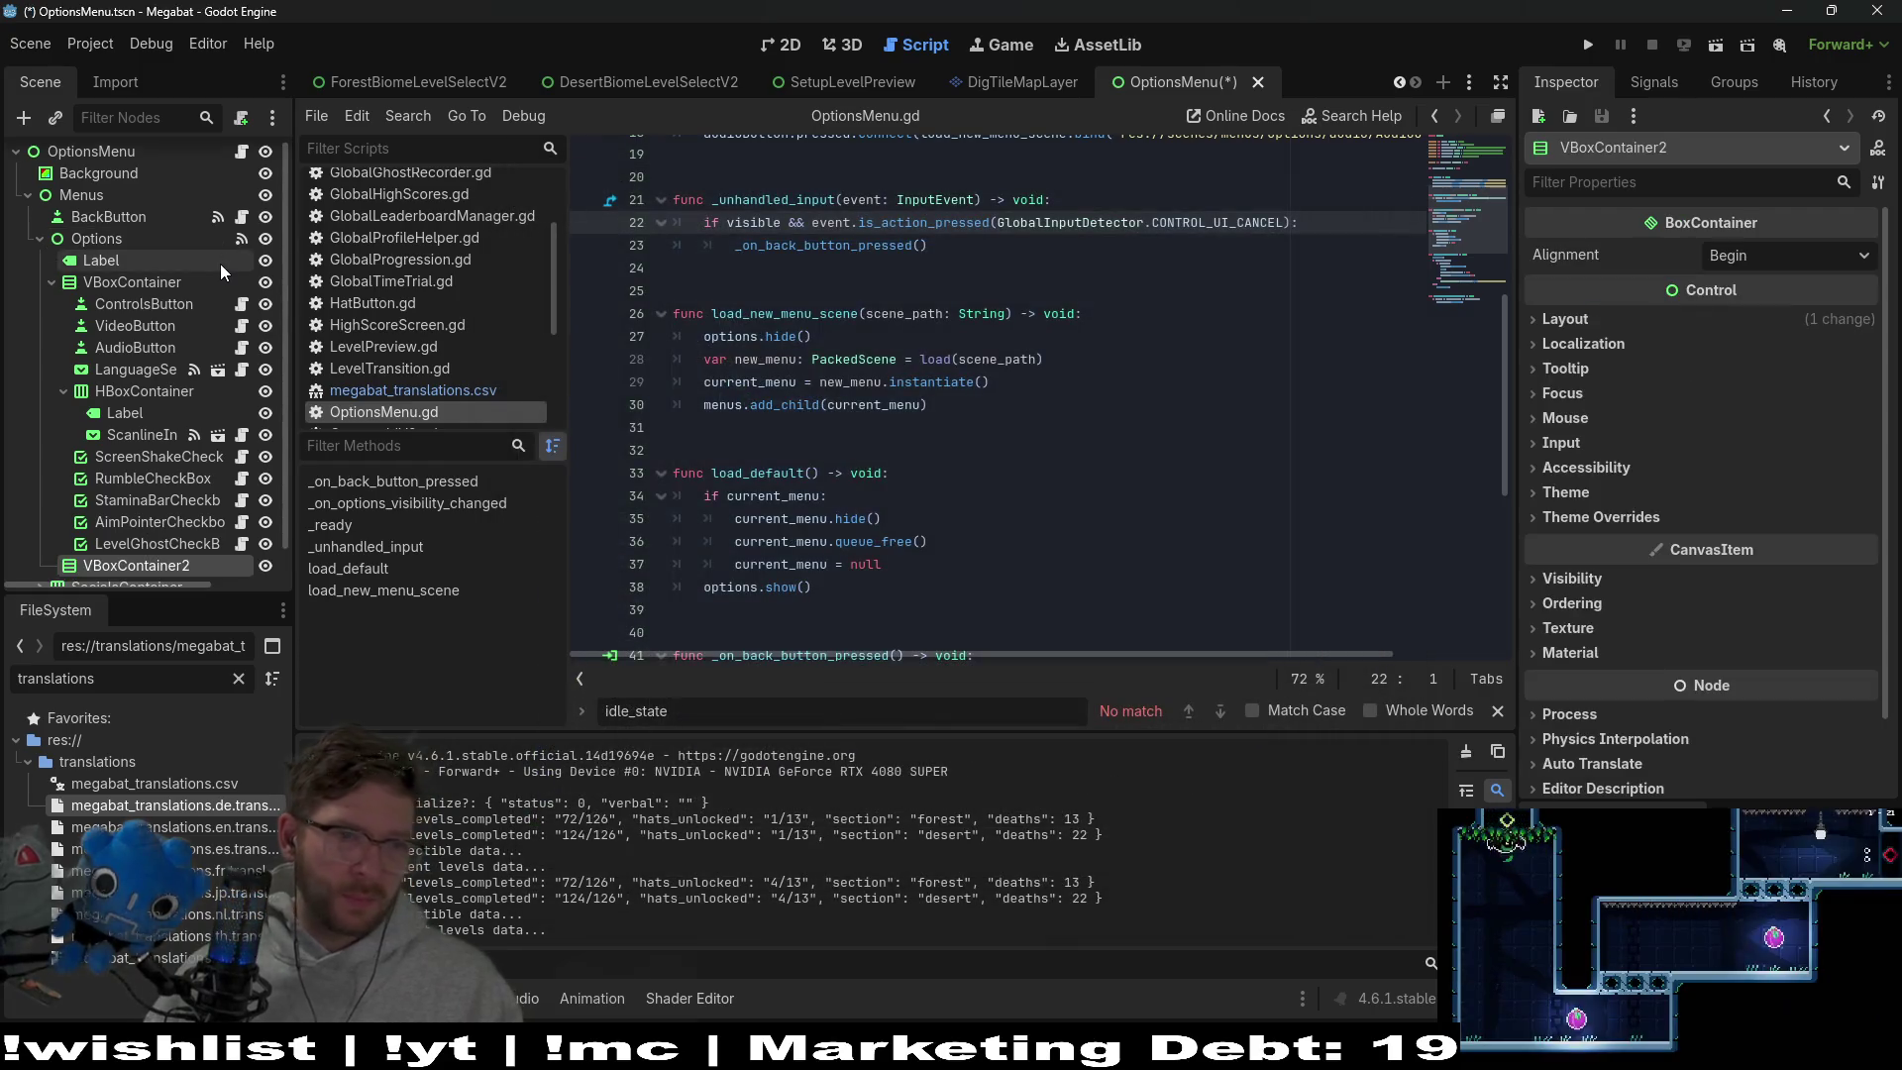
pyautogui.click(140, 532)
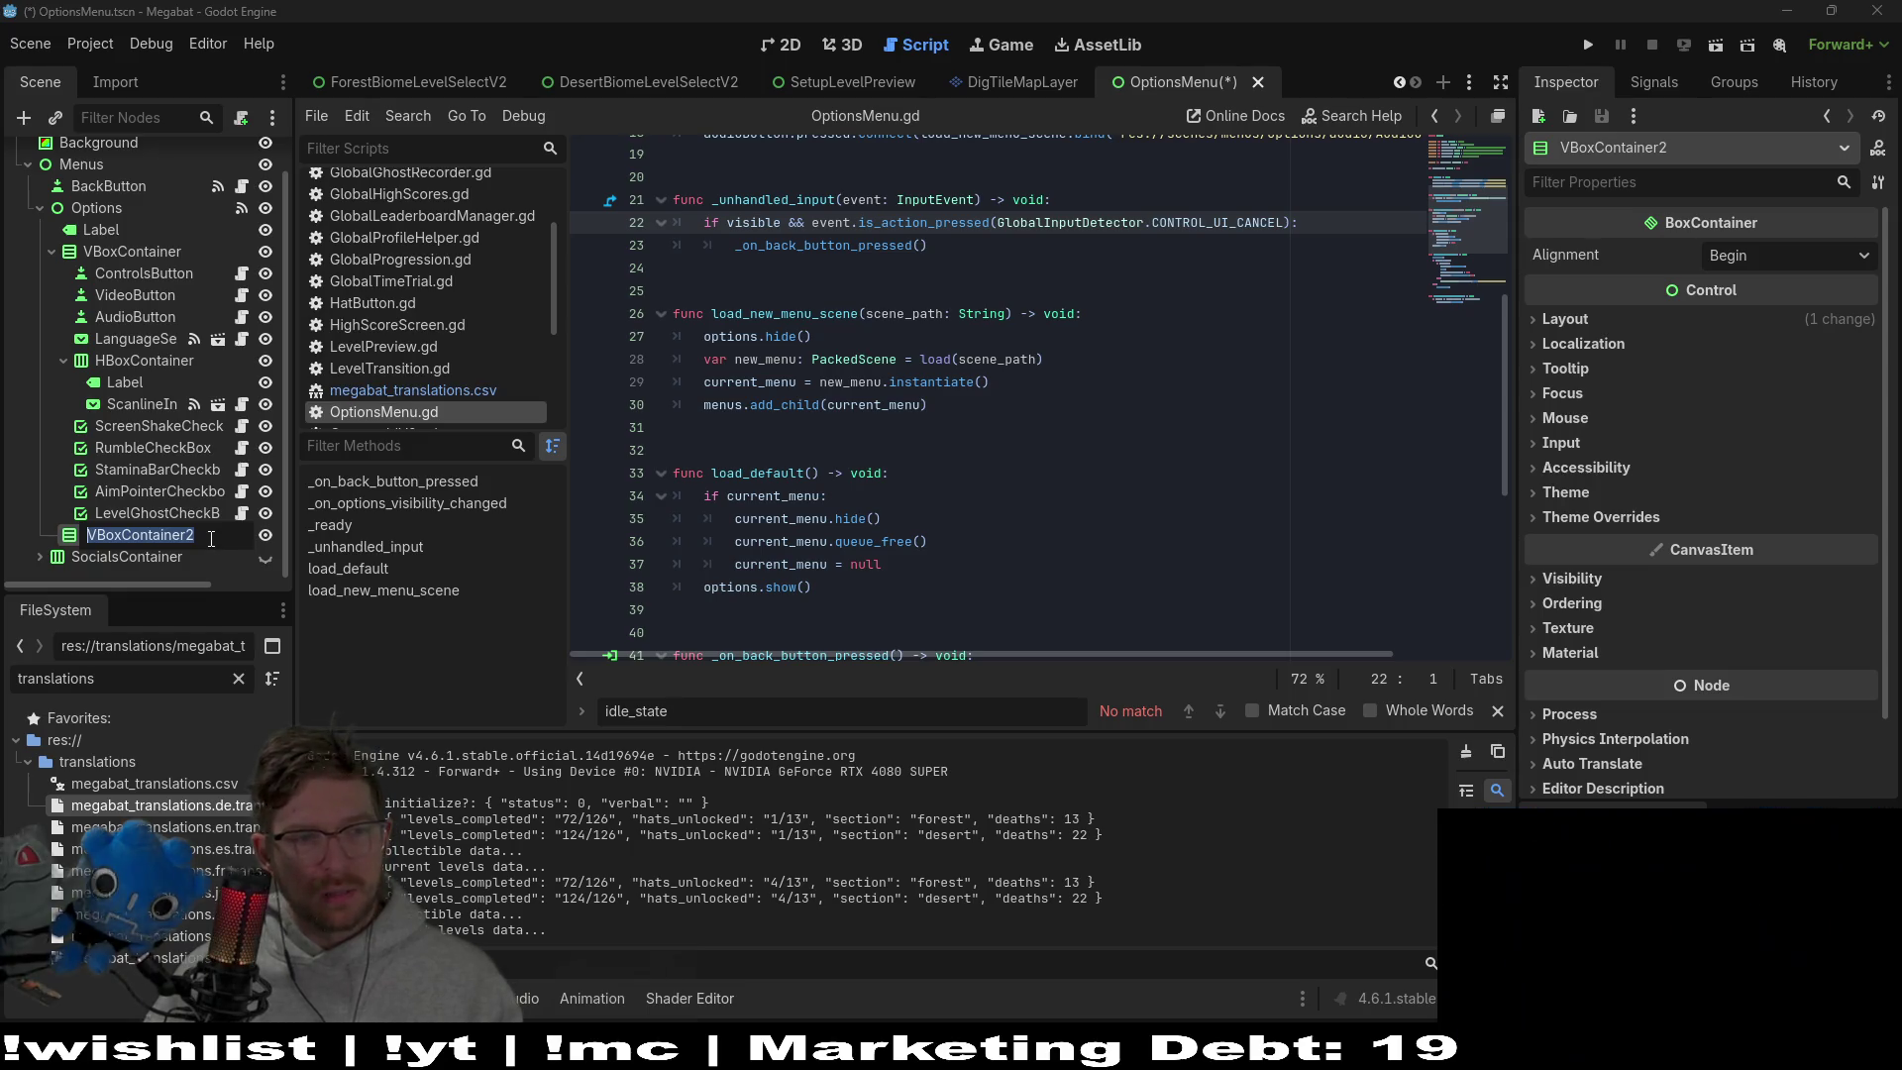
pyautogui.press('Return')
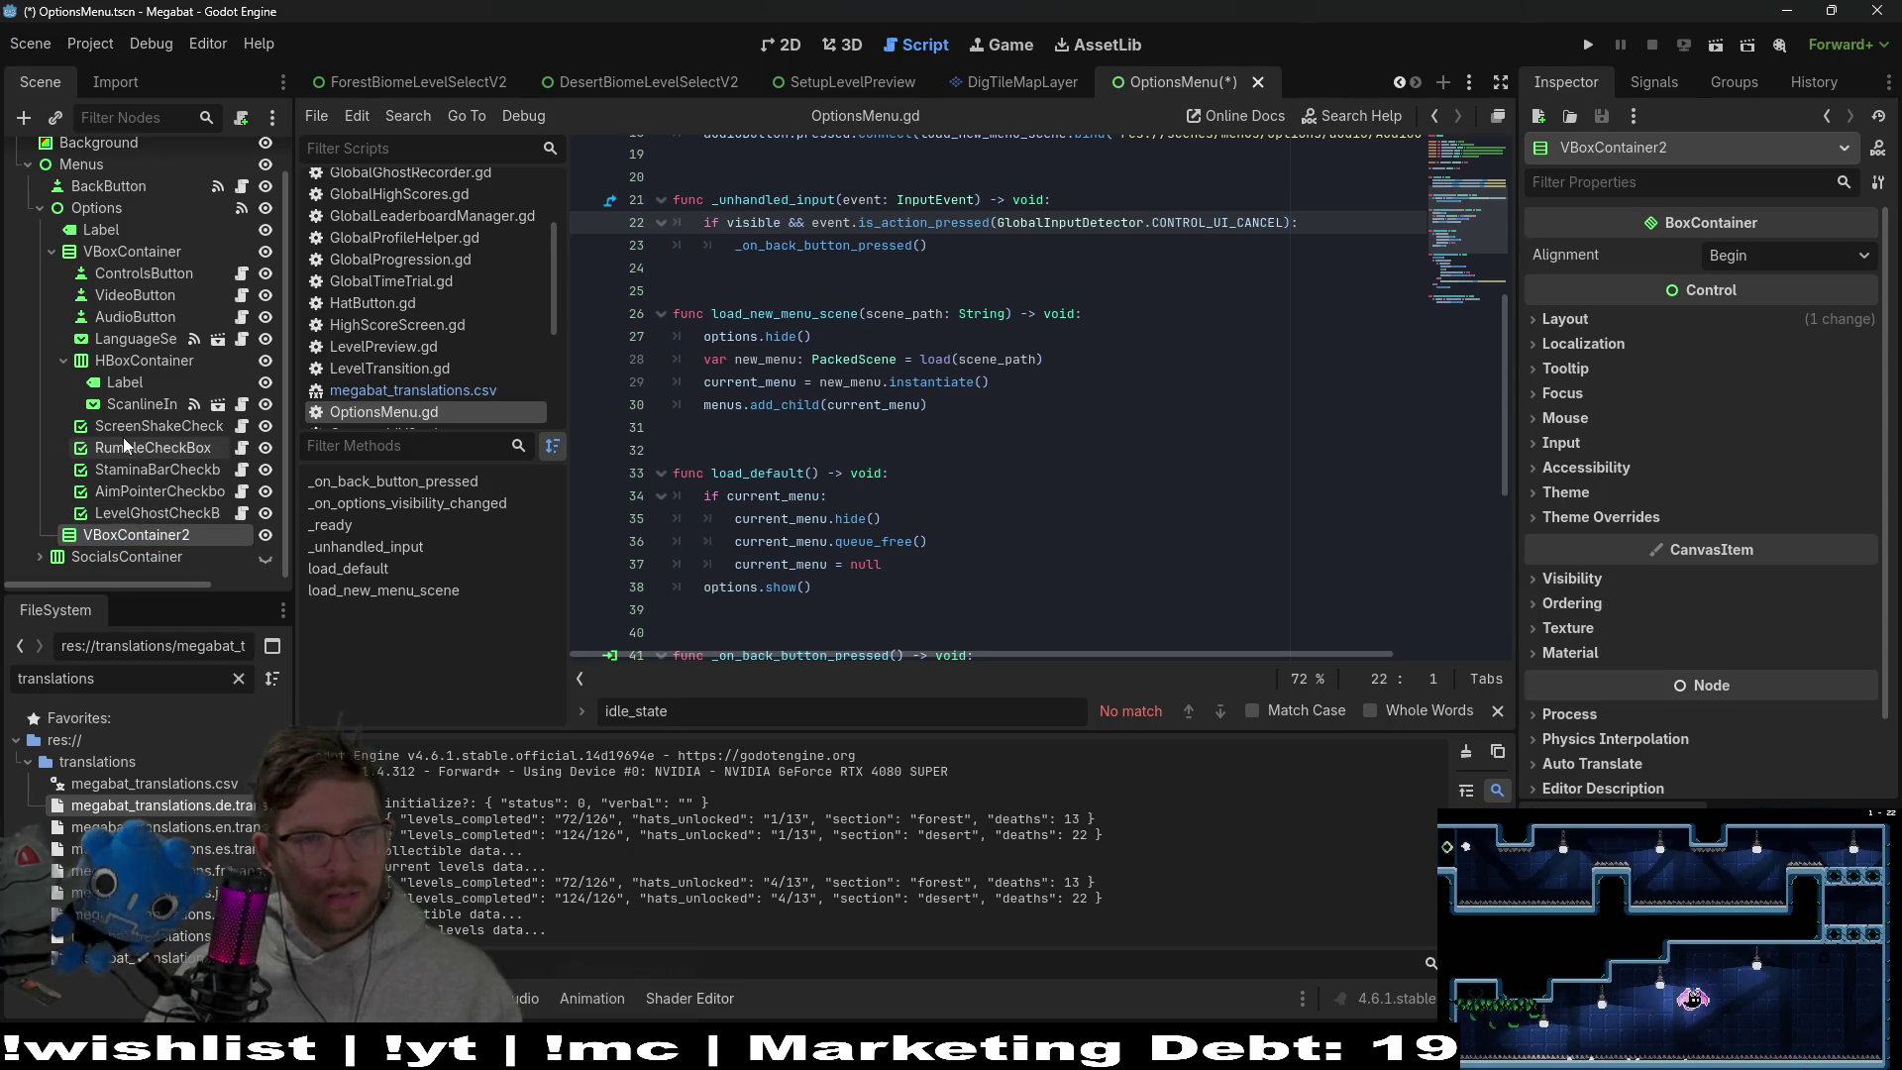
# Select the five checkbox nodes, including ScreenShakeCheck, and drag them into VBoxContainer2
pyautogui.keyDown('shift'); pyautogui.click(123, 437); pyautogui.keyUp('shift')
pyautogui.keyDown('ctrl'); pyautogui.click(136, 431); pyautogui.keyUp('ctrl')
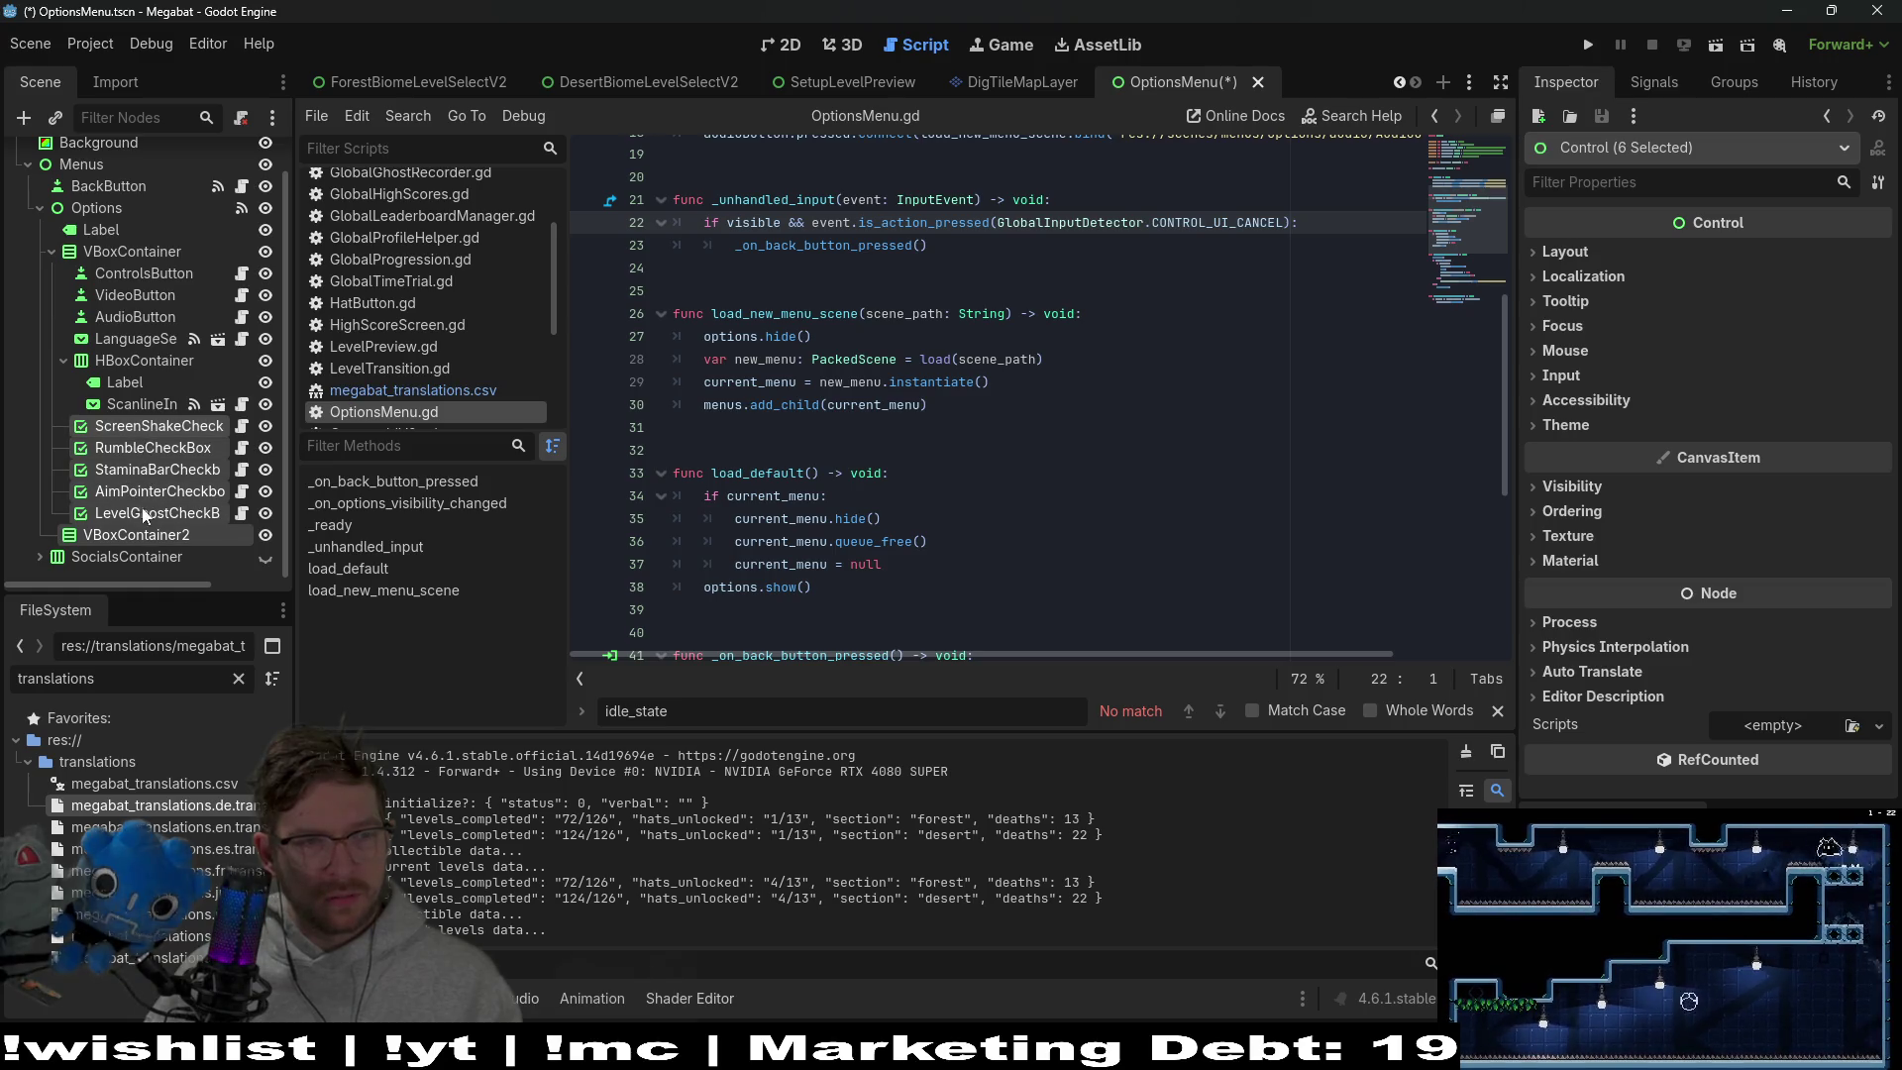
pyautogui.click(127, 554)
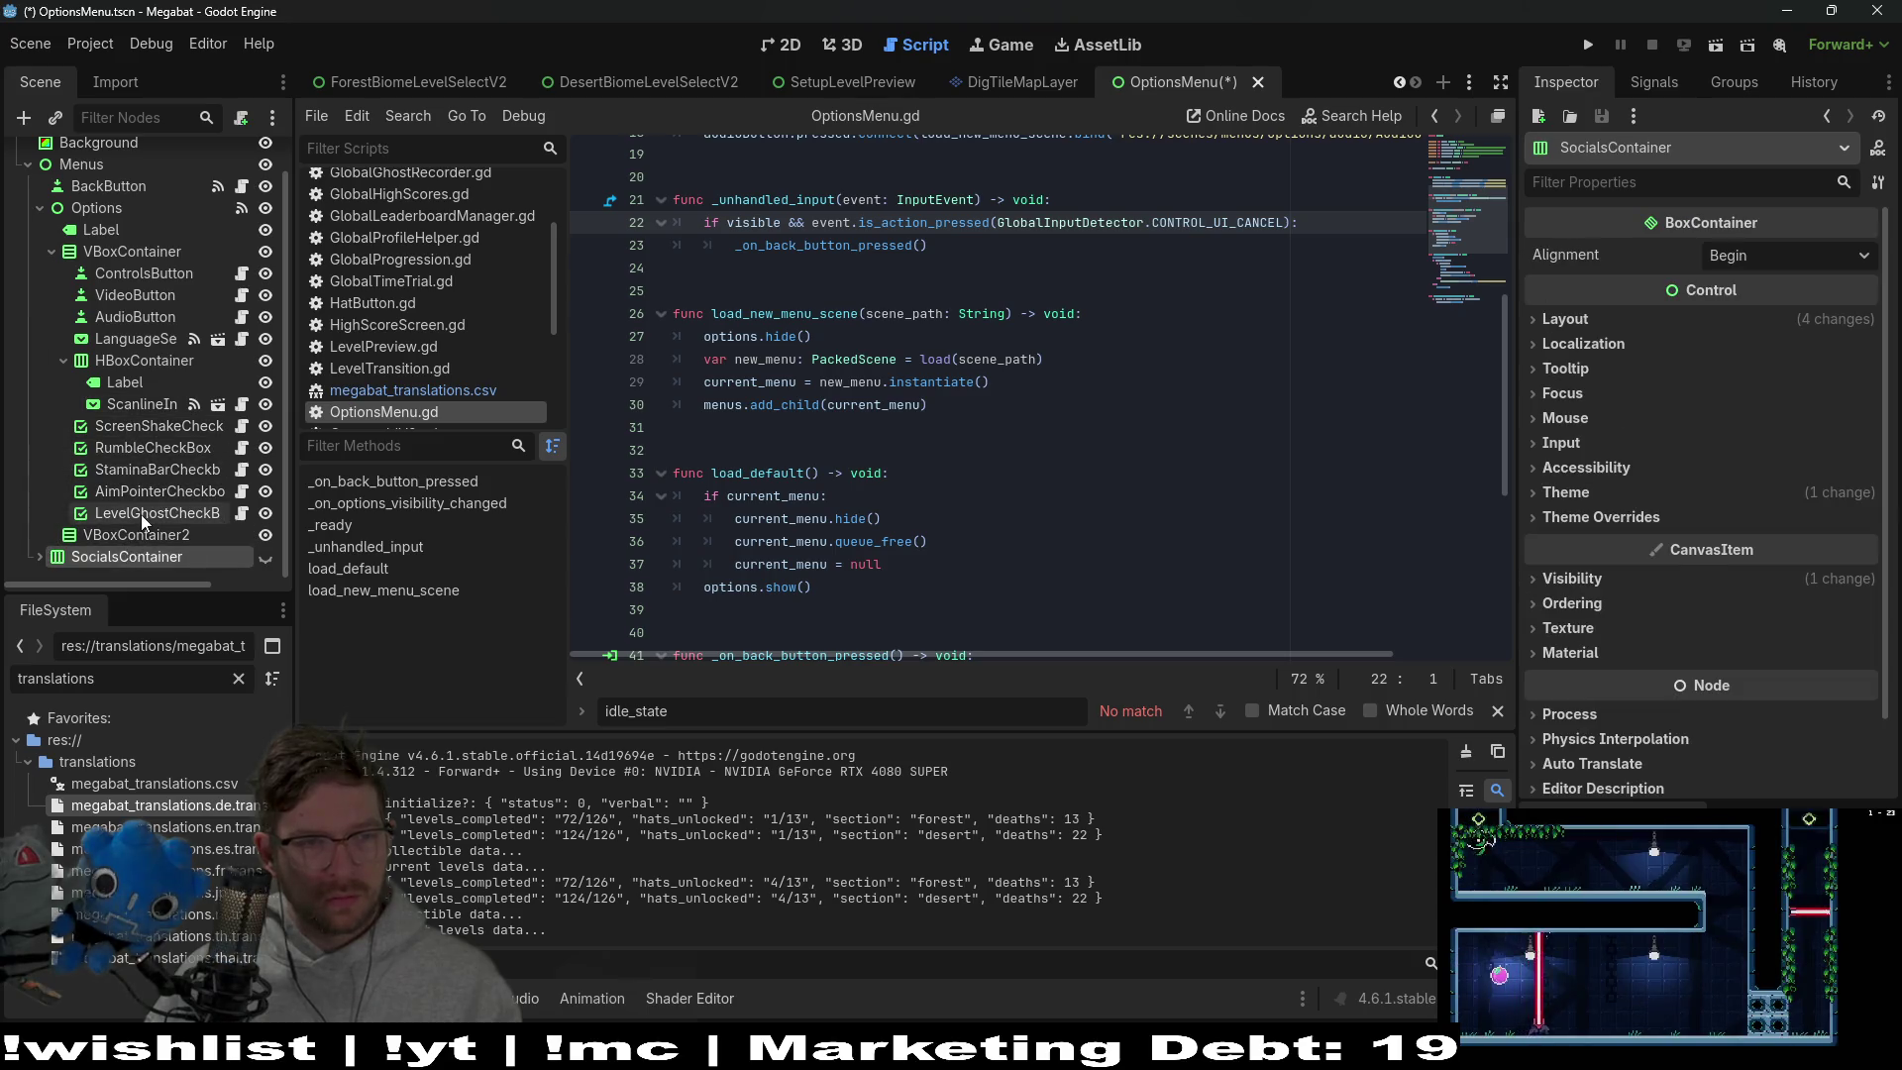
pyautogui.click(101, 430)
pyautogui.keyDown('shift'); pyautogui.click(140, 513); pyautogui.keyUp('shift')
pyautogui.moveTo(141, 509); pyautogui.dragTo(147, 535)
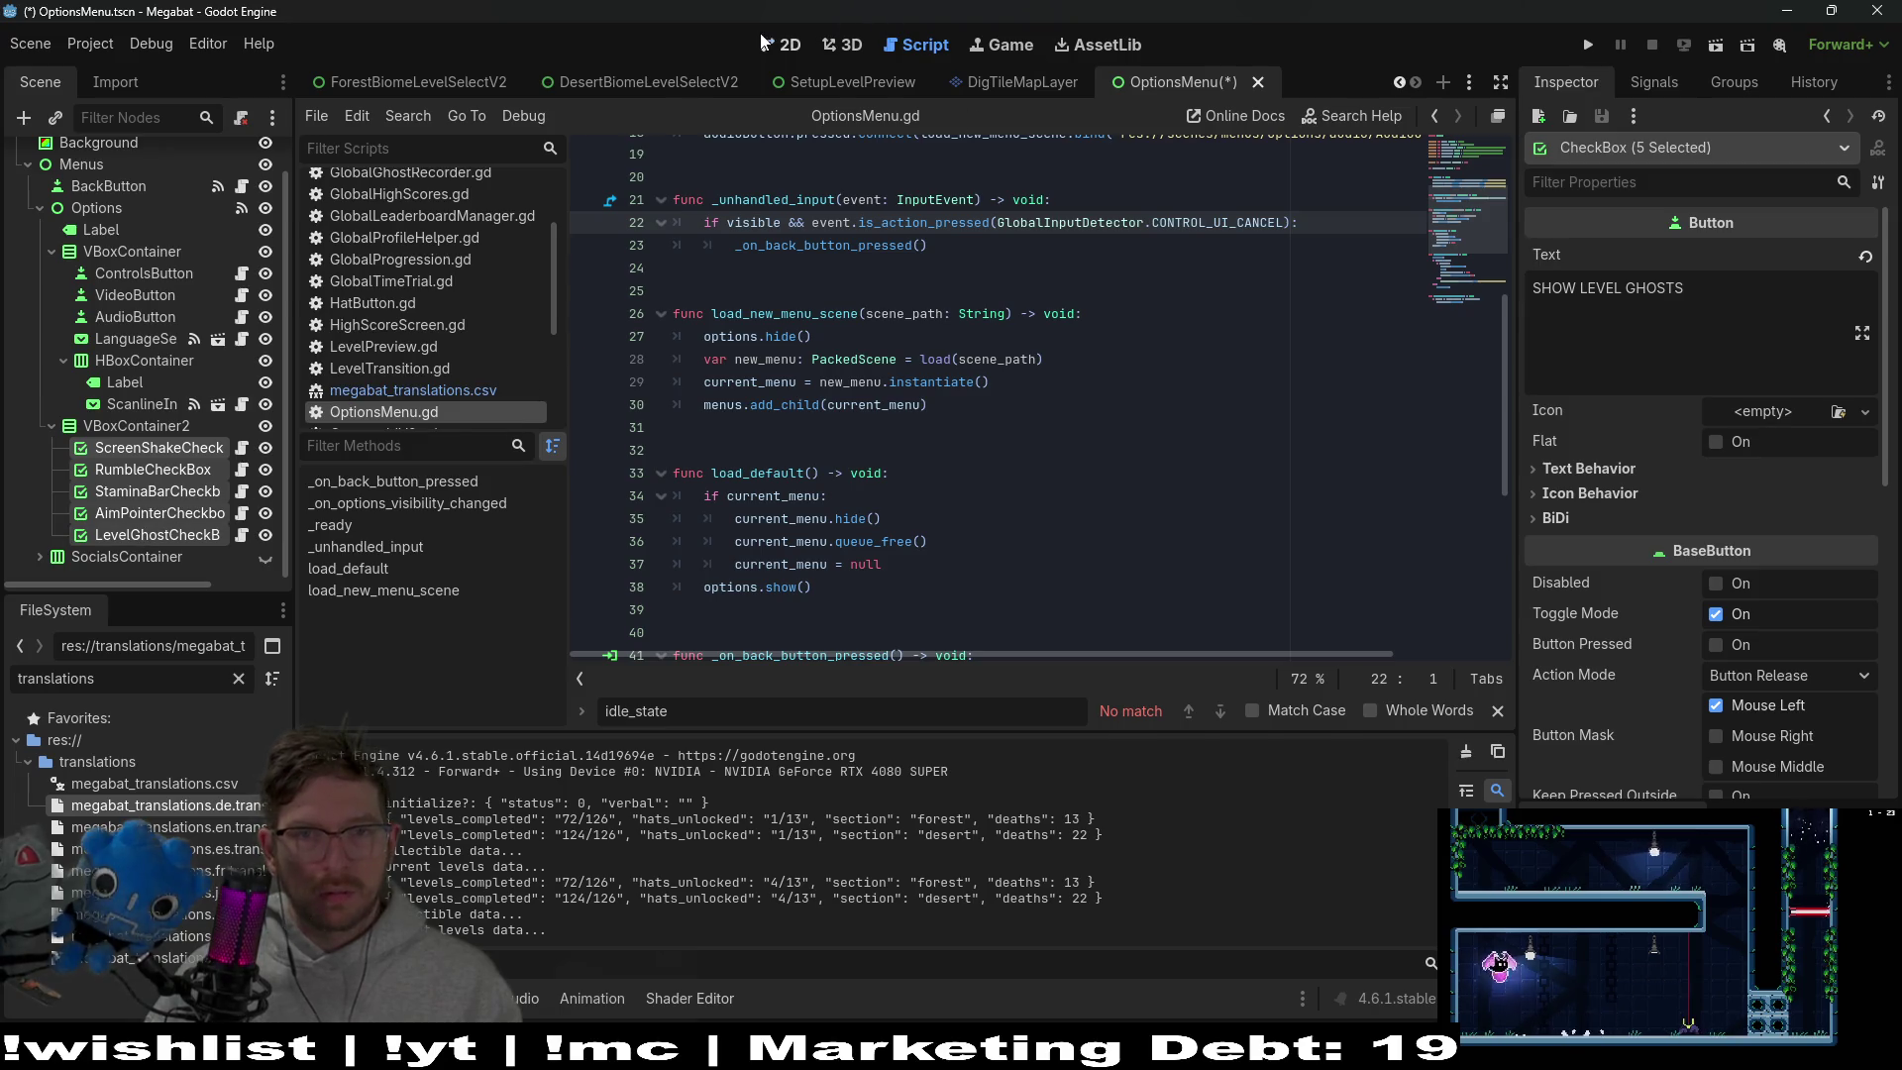
pyautogui.click(782, 45)
pyautogui.scroll(-2, 1074, 502)
# Shrink the CONTROLS/VIDEO/AUDIO container and move the VBoxContainer2 checkbox group up and left beneath it
pyautogui.scroll(2, 1130, 407)
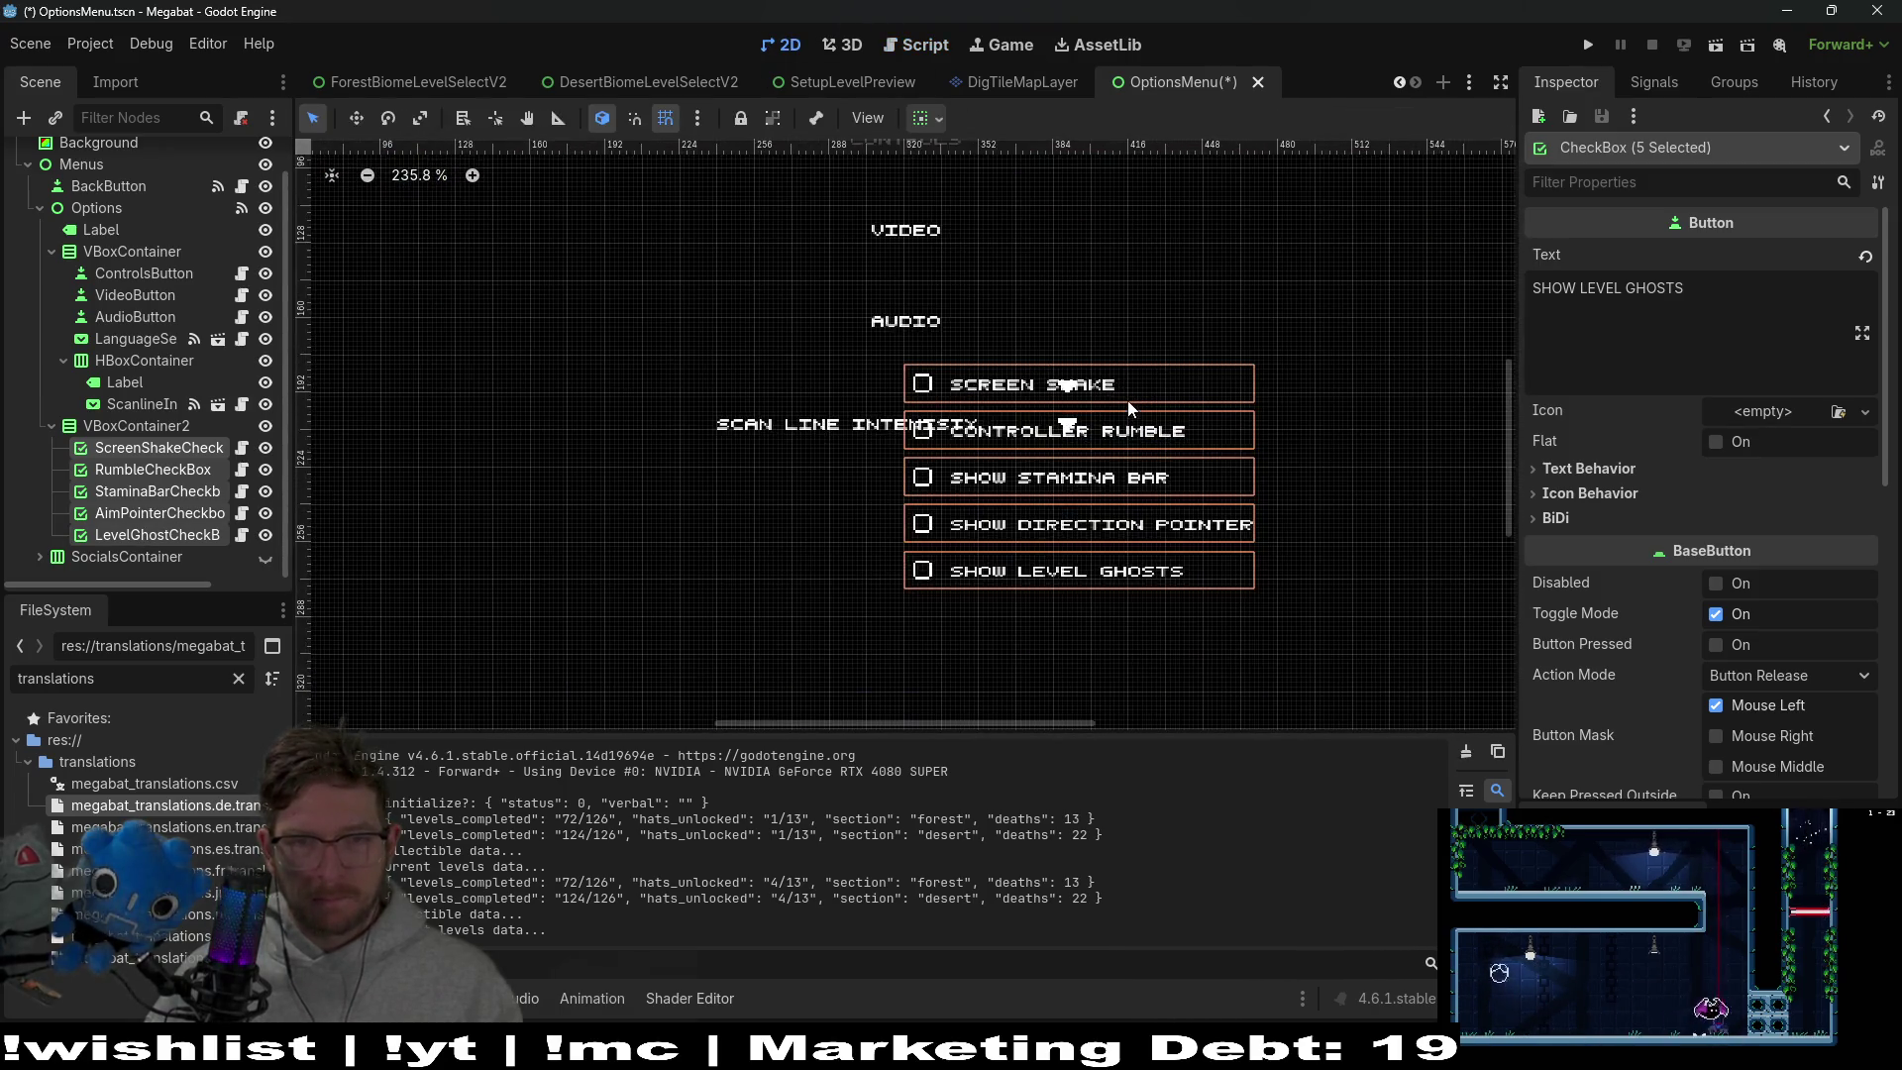
pyautogui.scroll(1, 1130, 407)
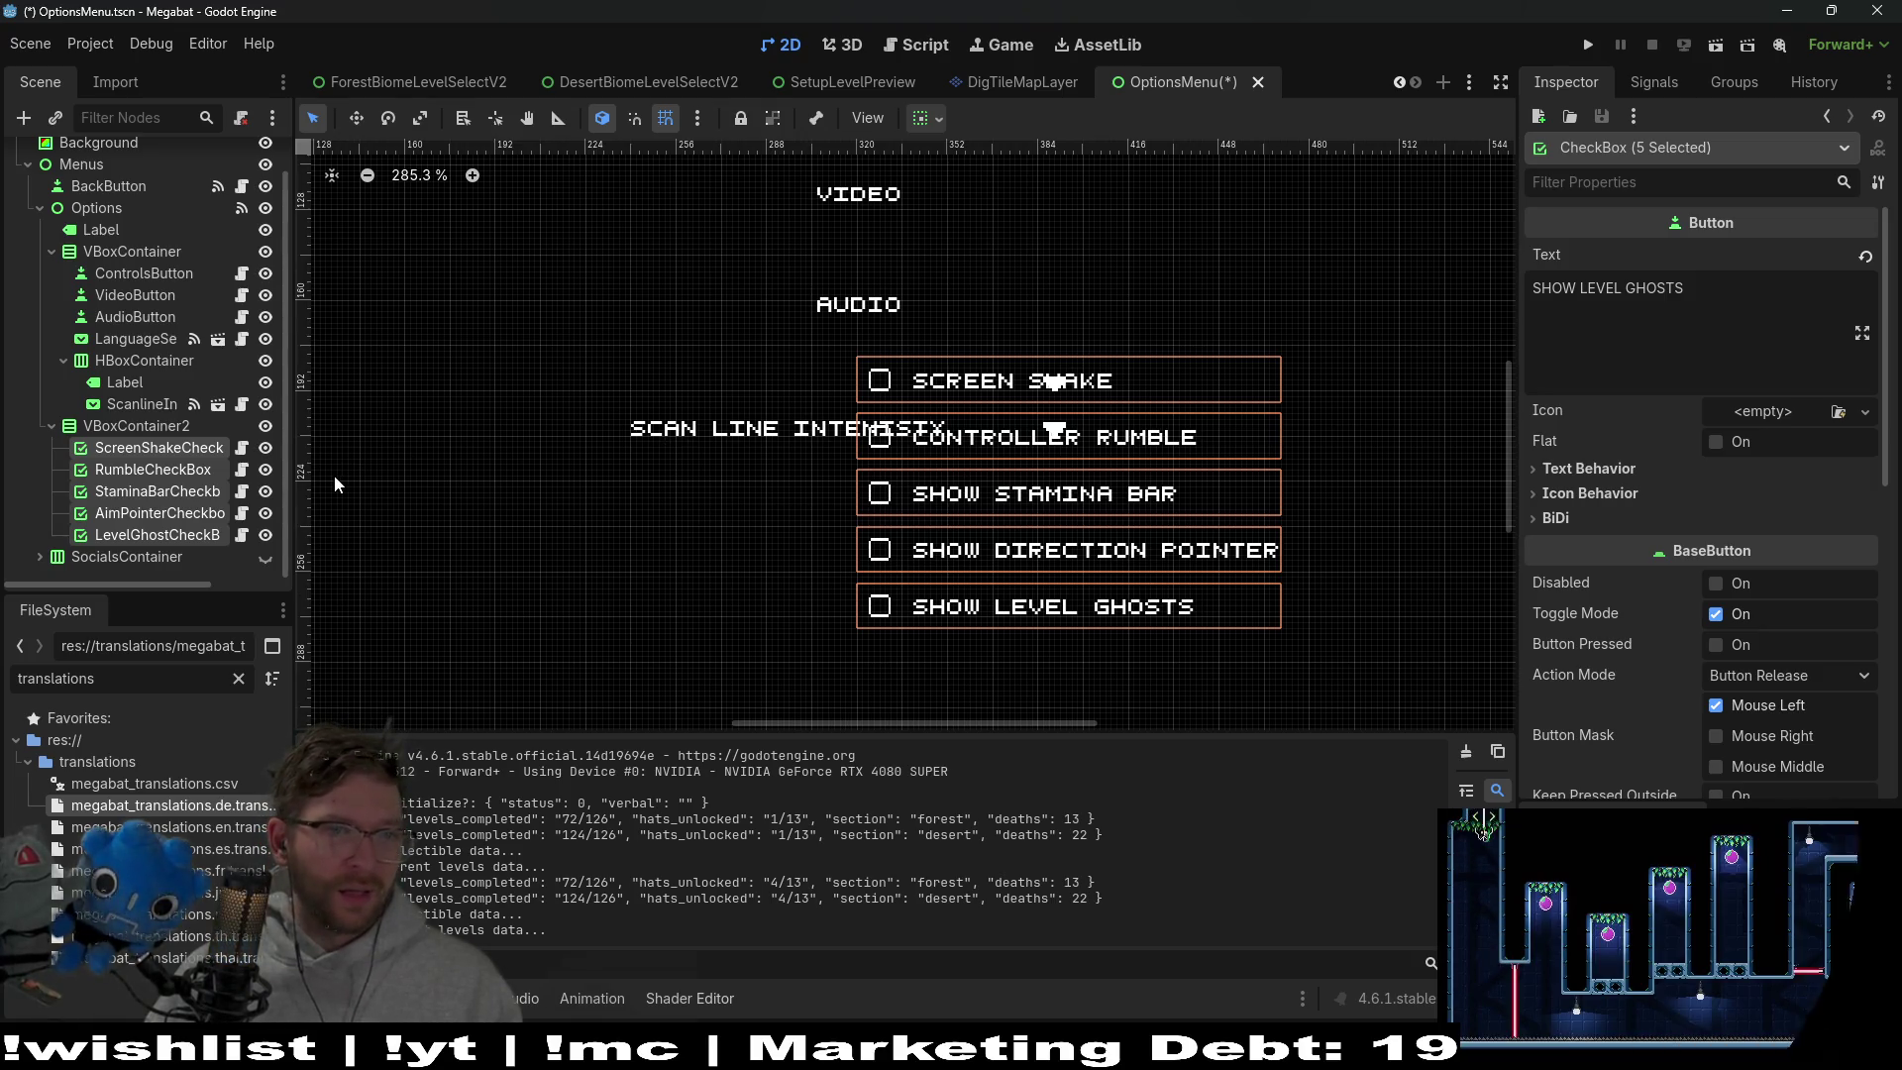
pyautogui.click(141, 426)
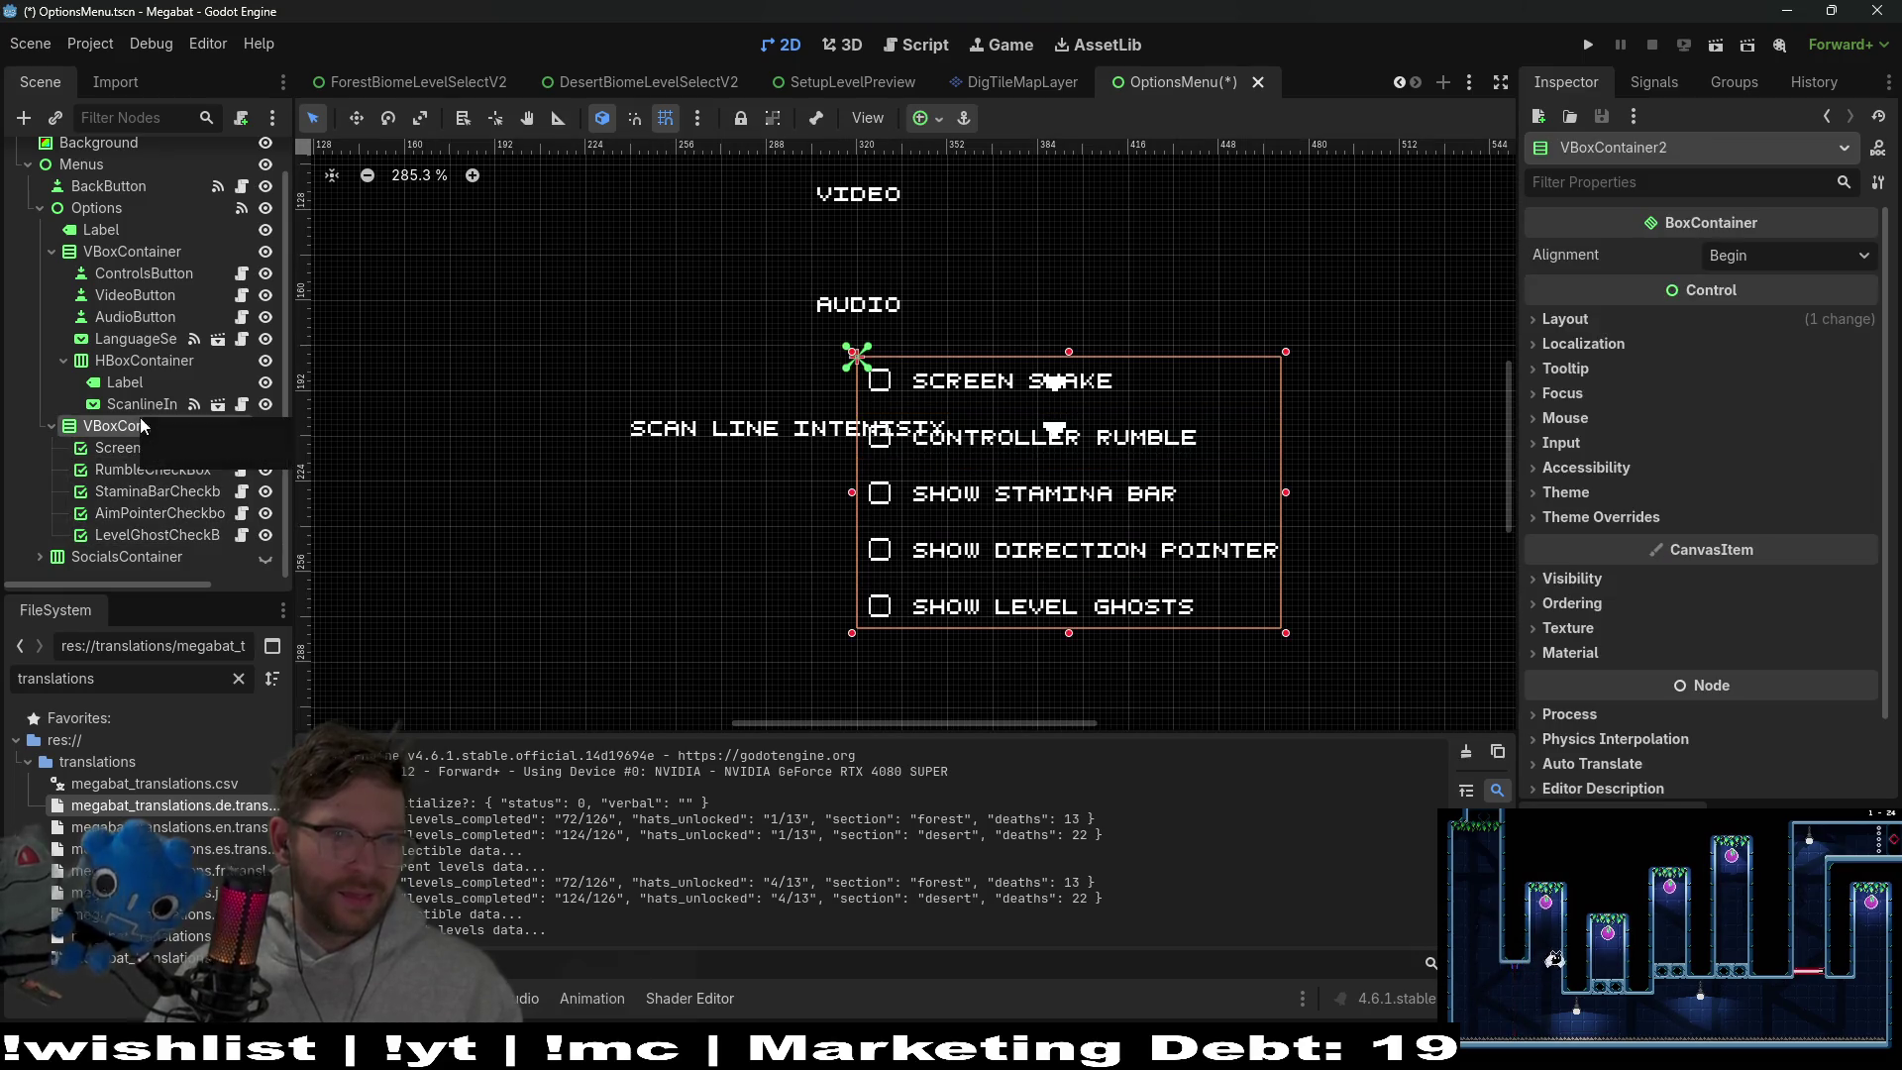
pyautogui.click(131, 360)
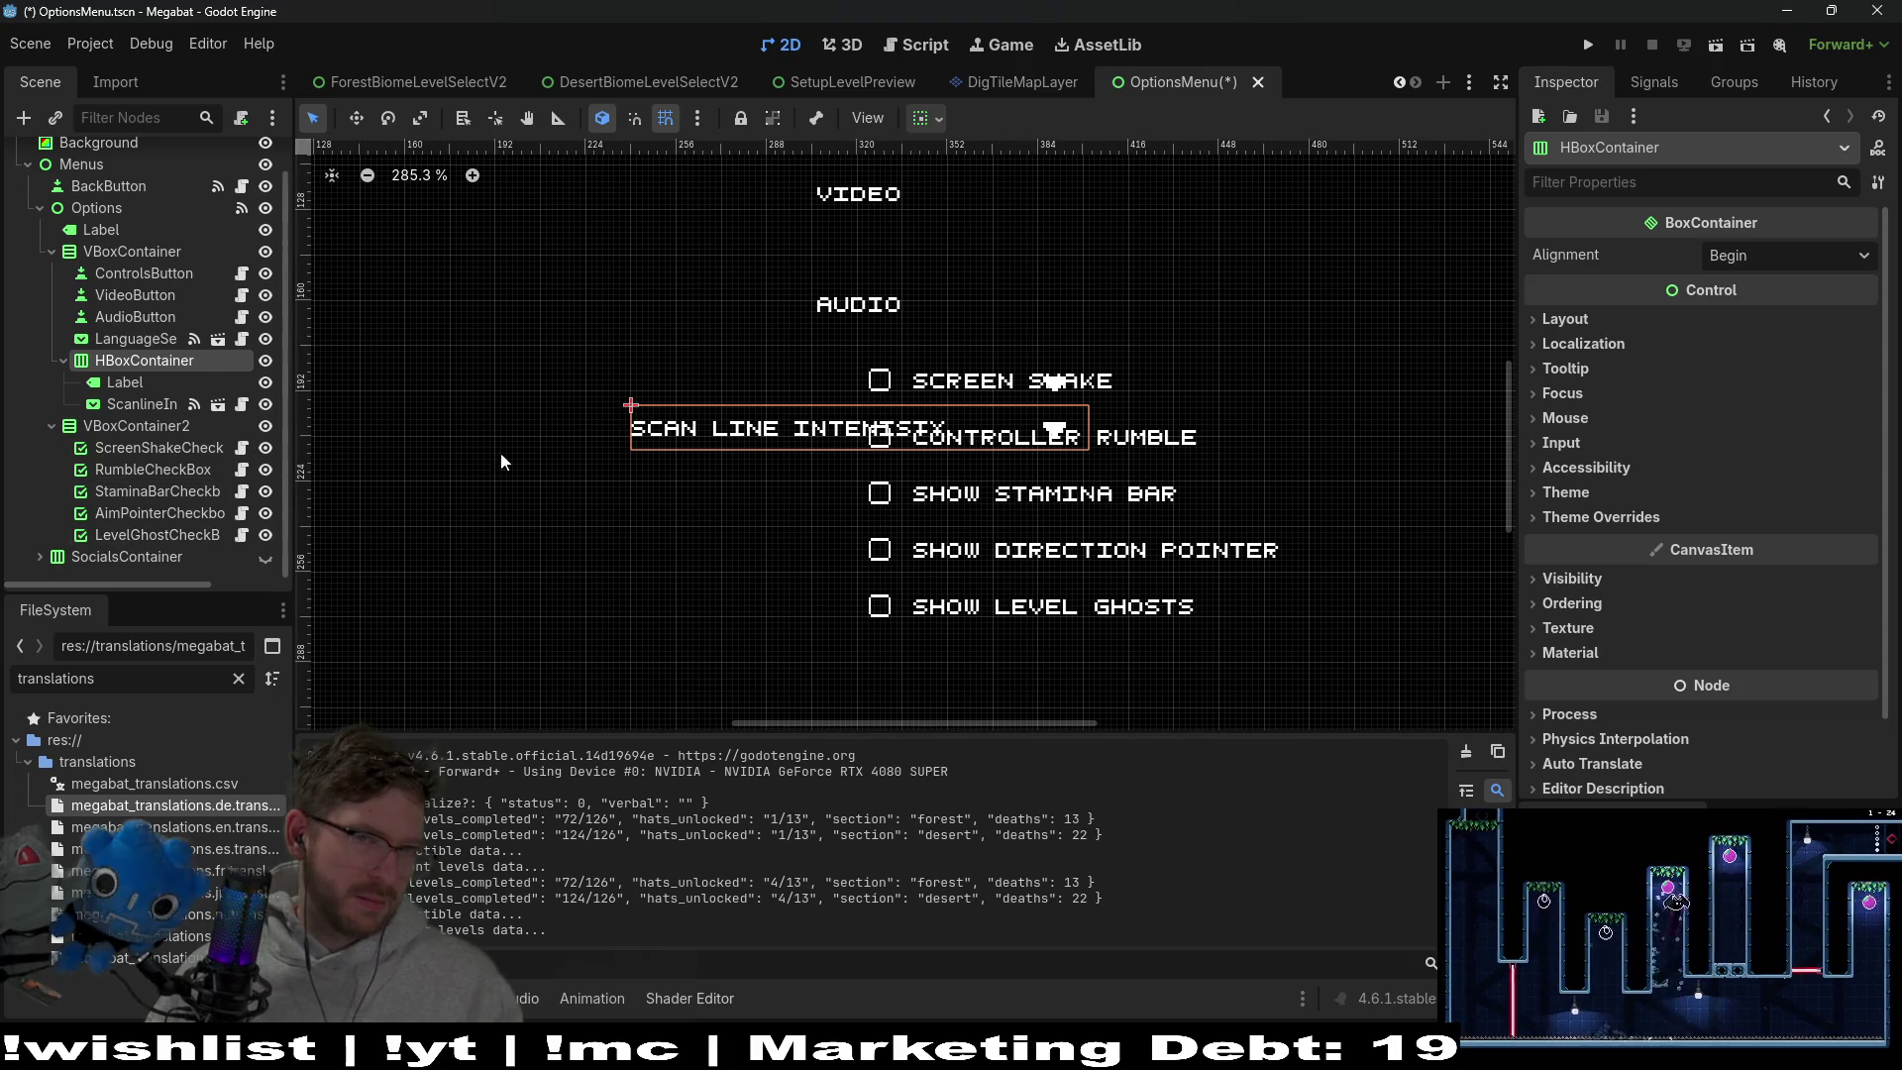
pyautogui.click(84, 256)
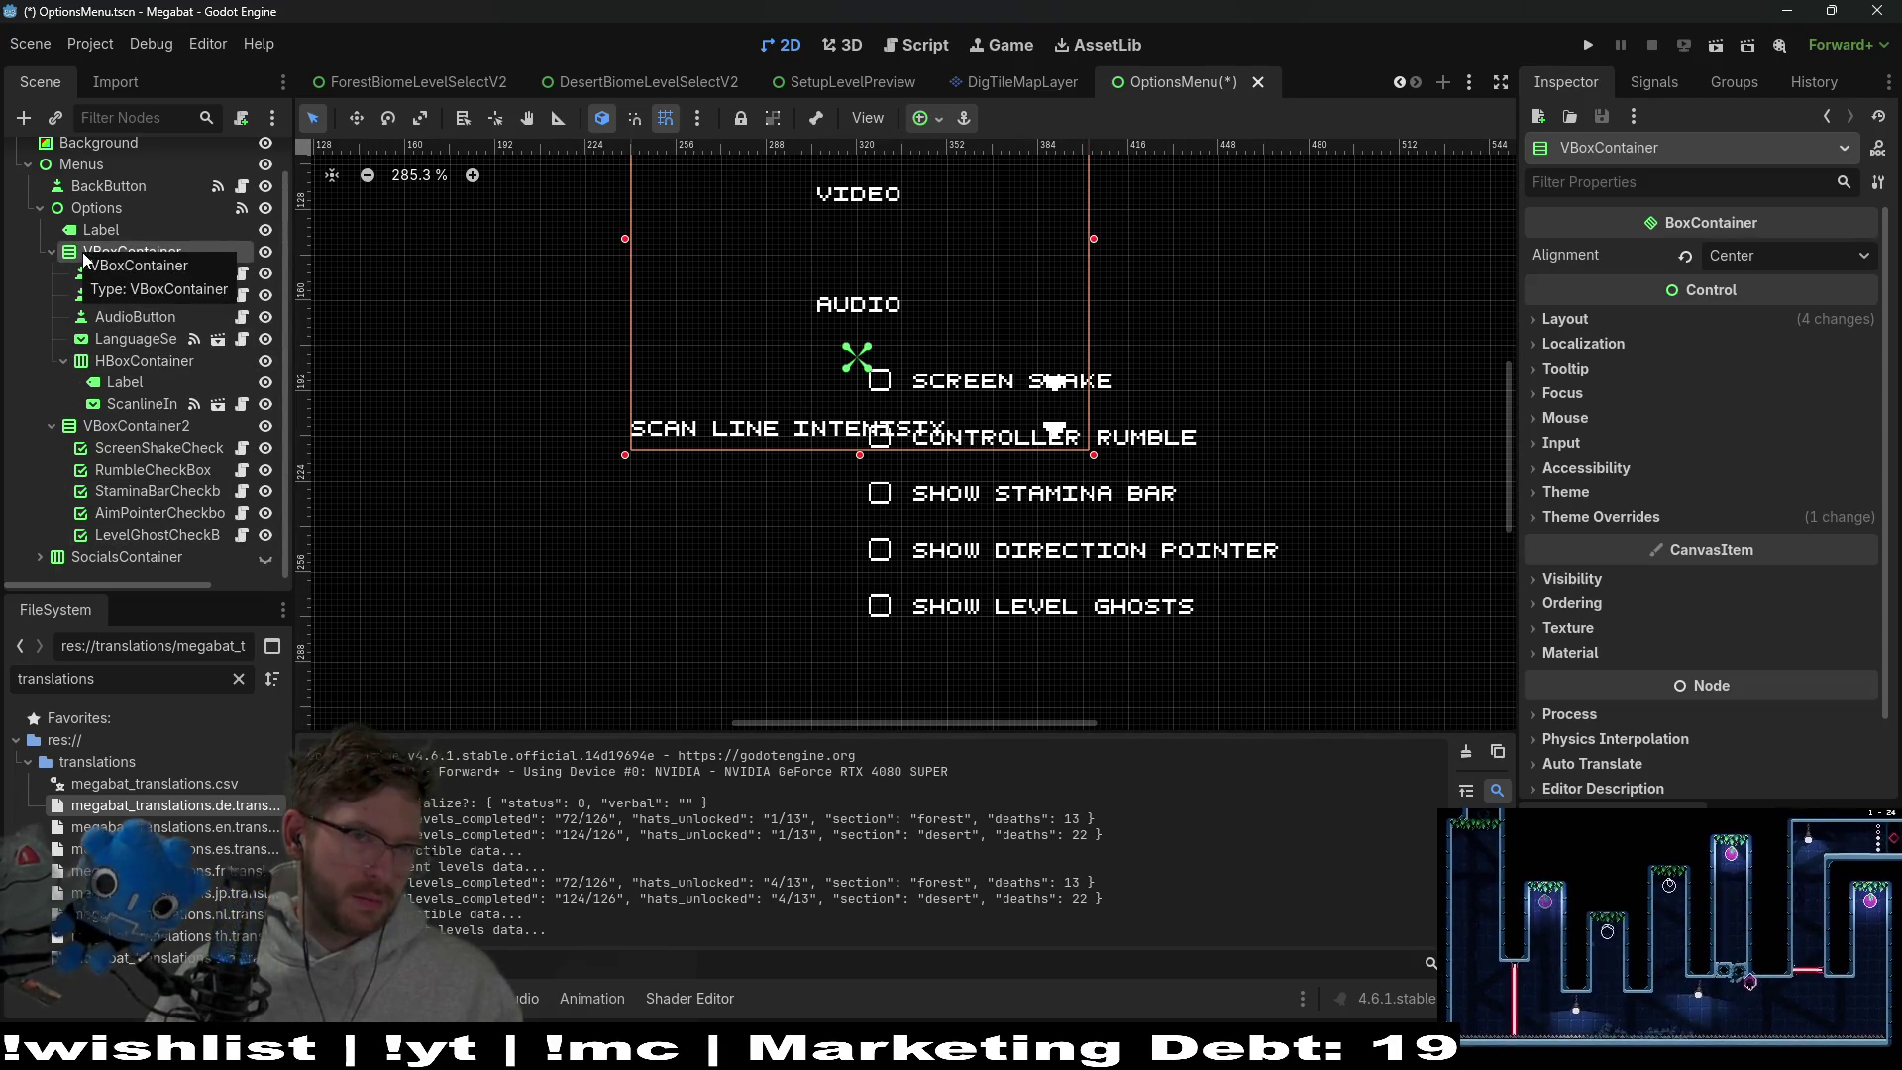
pyautogui.scroll(-2, 816, 400)
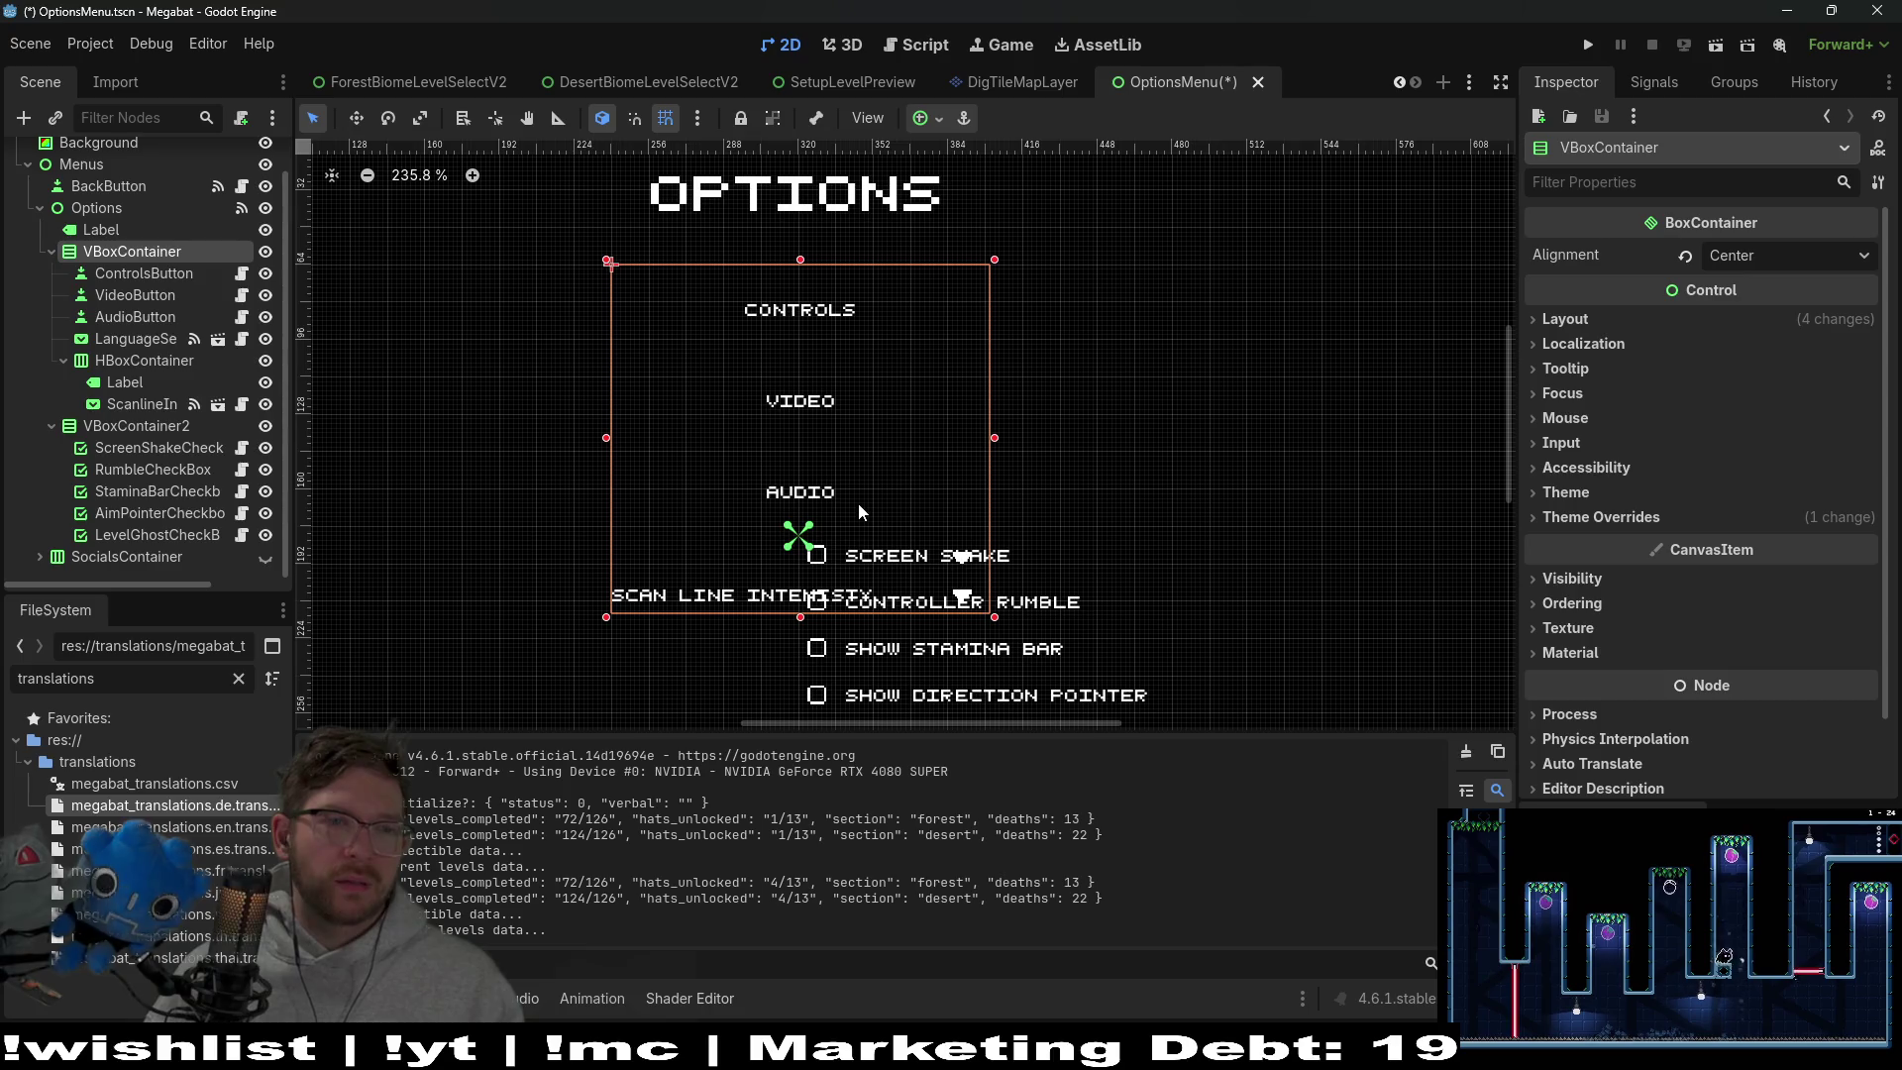
pyautogui.moveTo(801, 616); pyautogui.dragTo(793, 425)
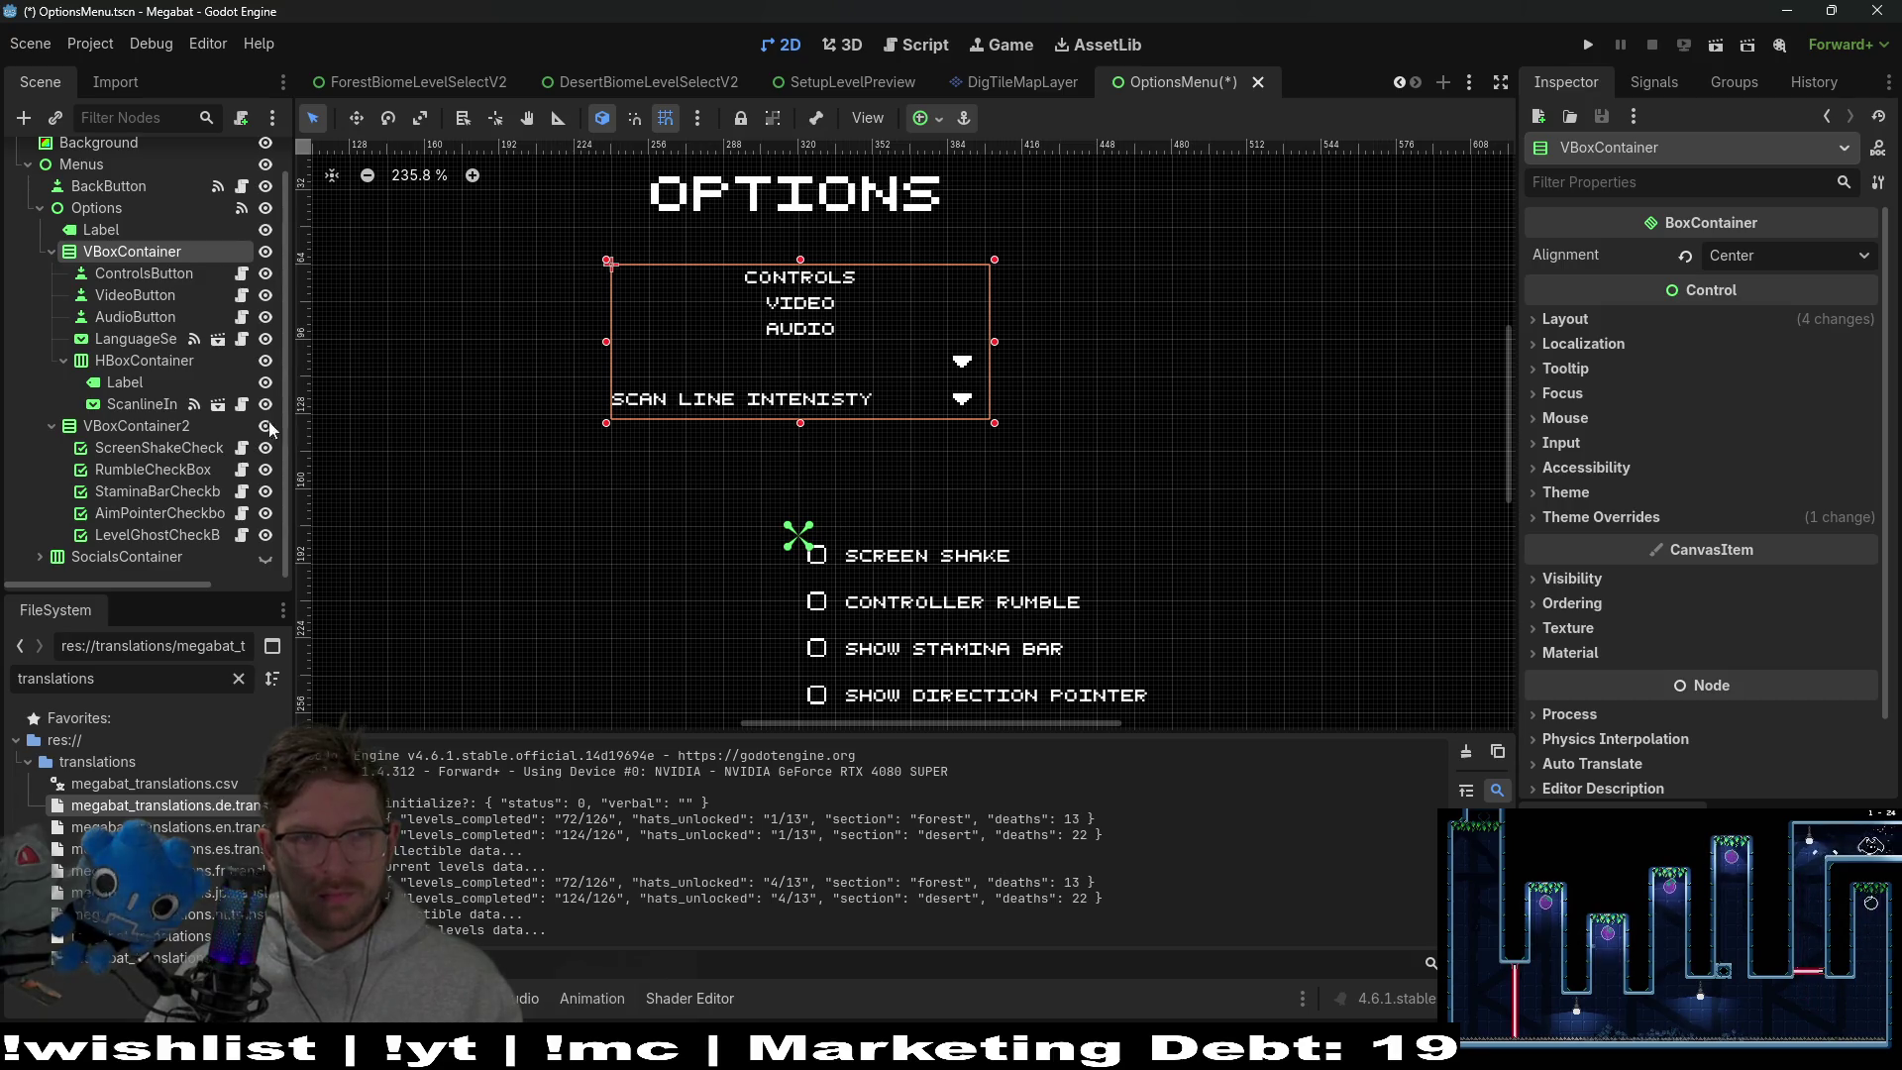
pyautogui.click(125, 428)
pyautogui.moveTo(968, 575)
pyautogui.mouseDown()
pyautogui.moveTo(966, 592)
pyautogui.moveTo(847, 518)
pyautogui.mouseUp()
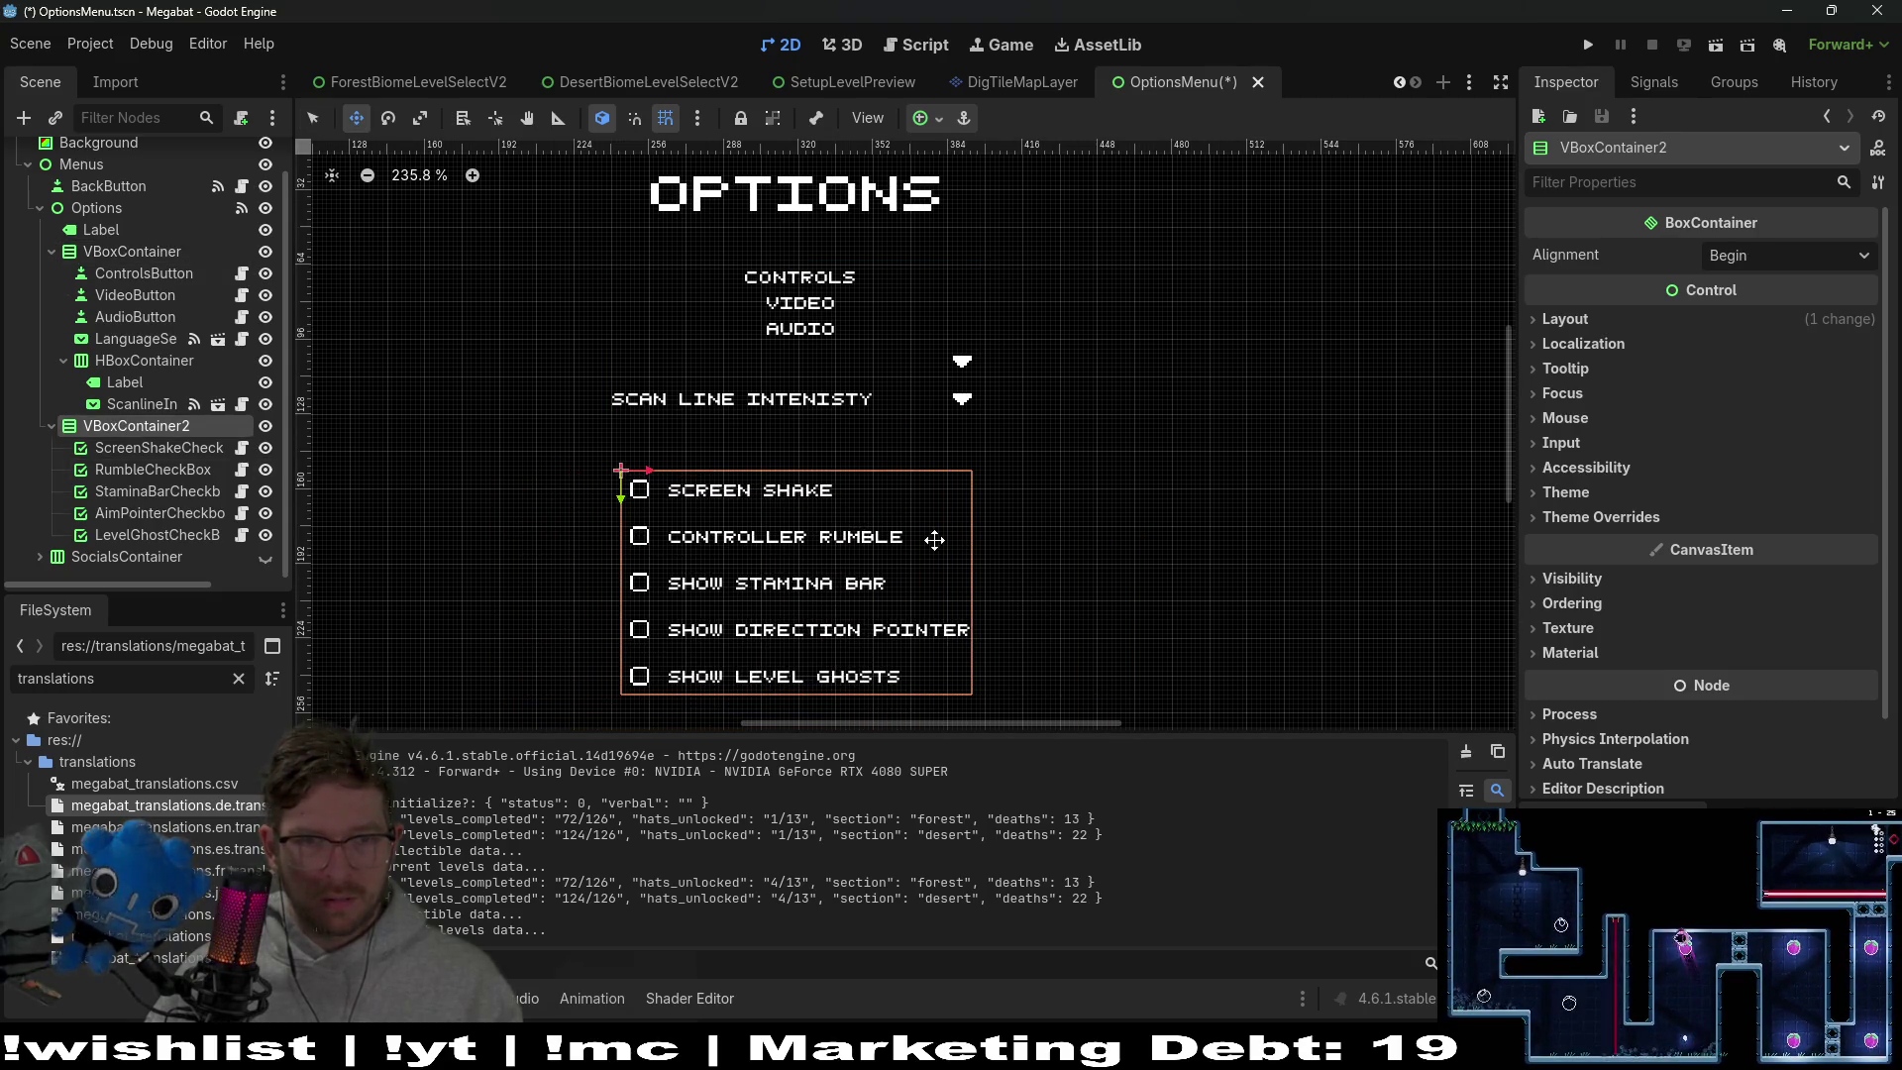
# Inspect the menu container's Layout and Transform properties, then select ScanlineIntensitySelect
pyautogui.click(130, 258)
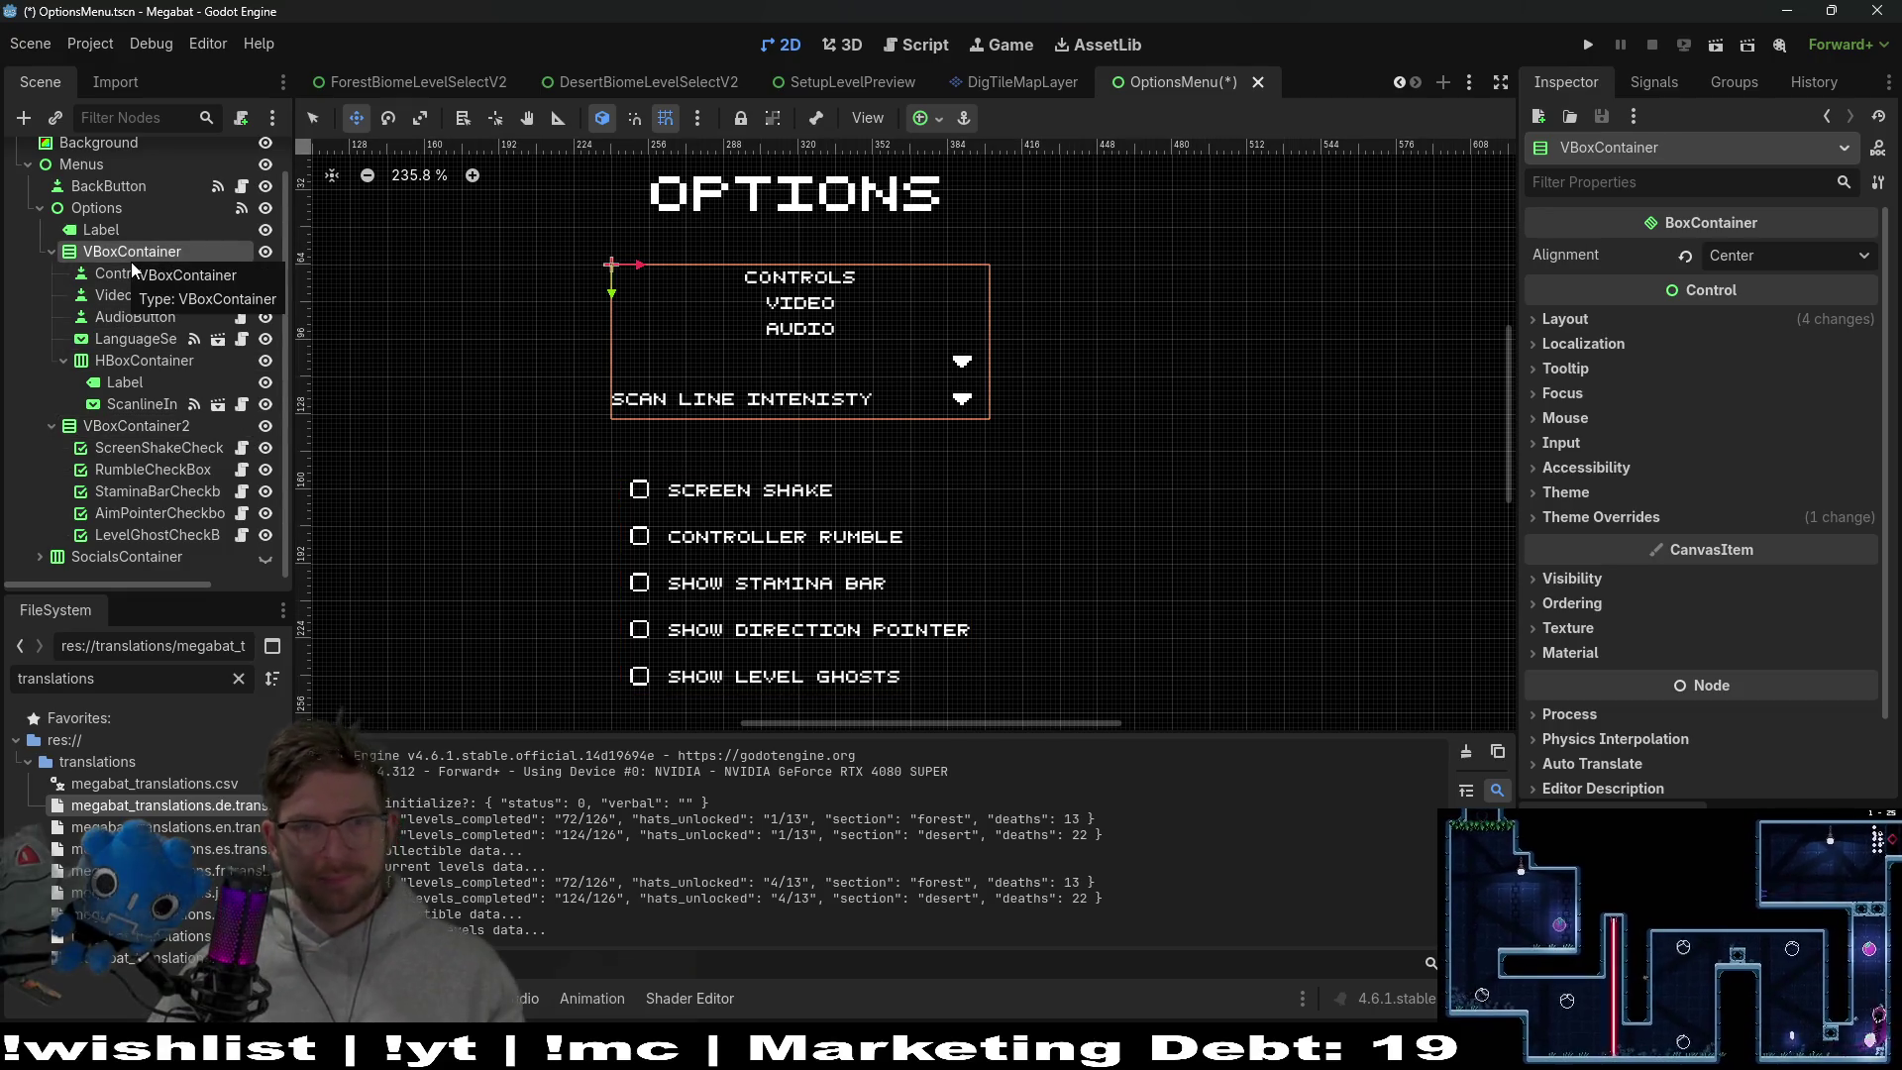
pyautogui.click(1565, 319)
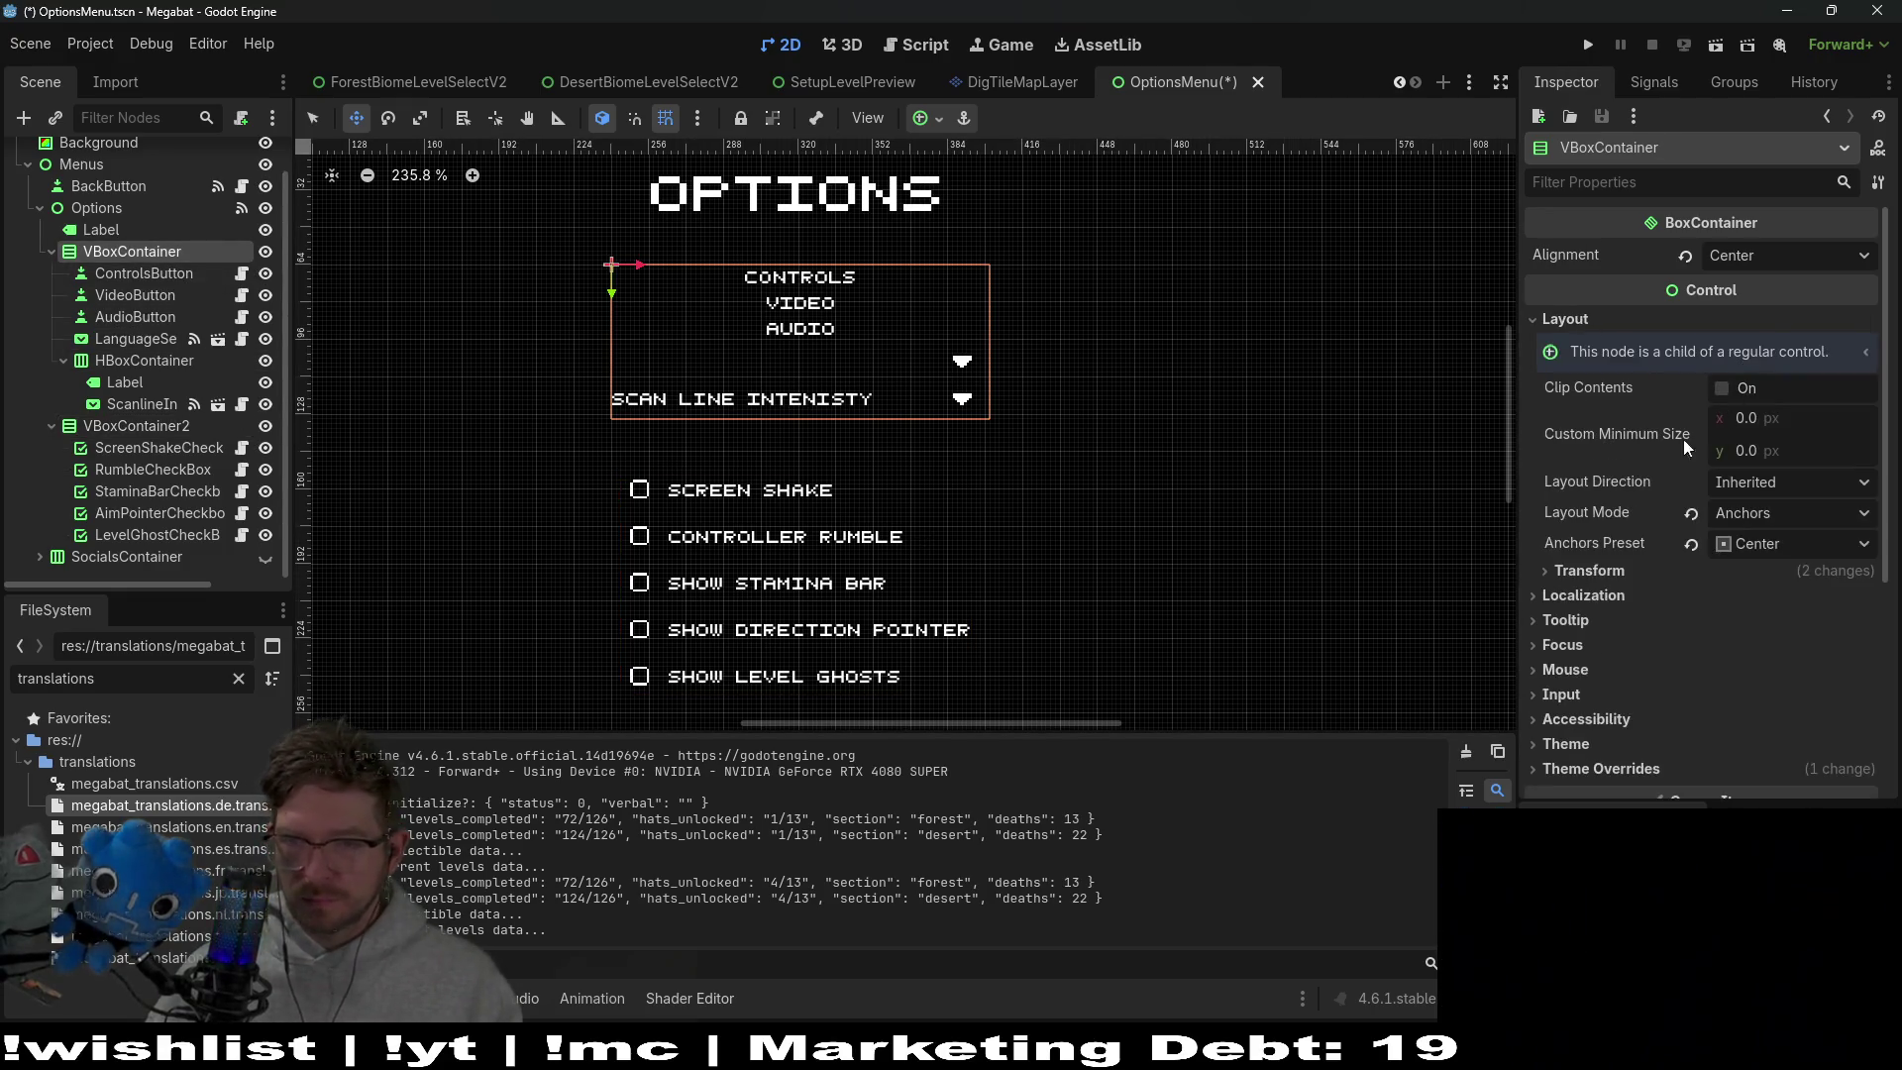
pyautogui.click(1620, 582)
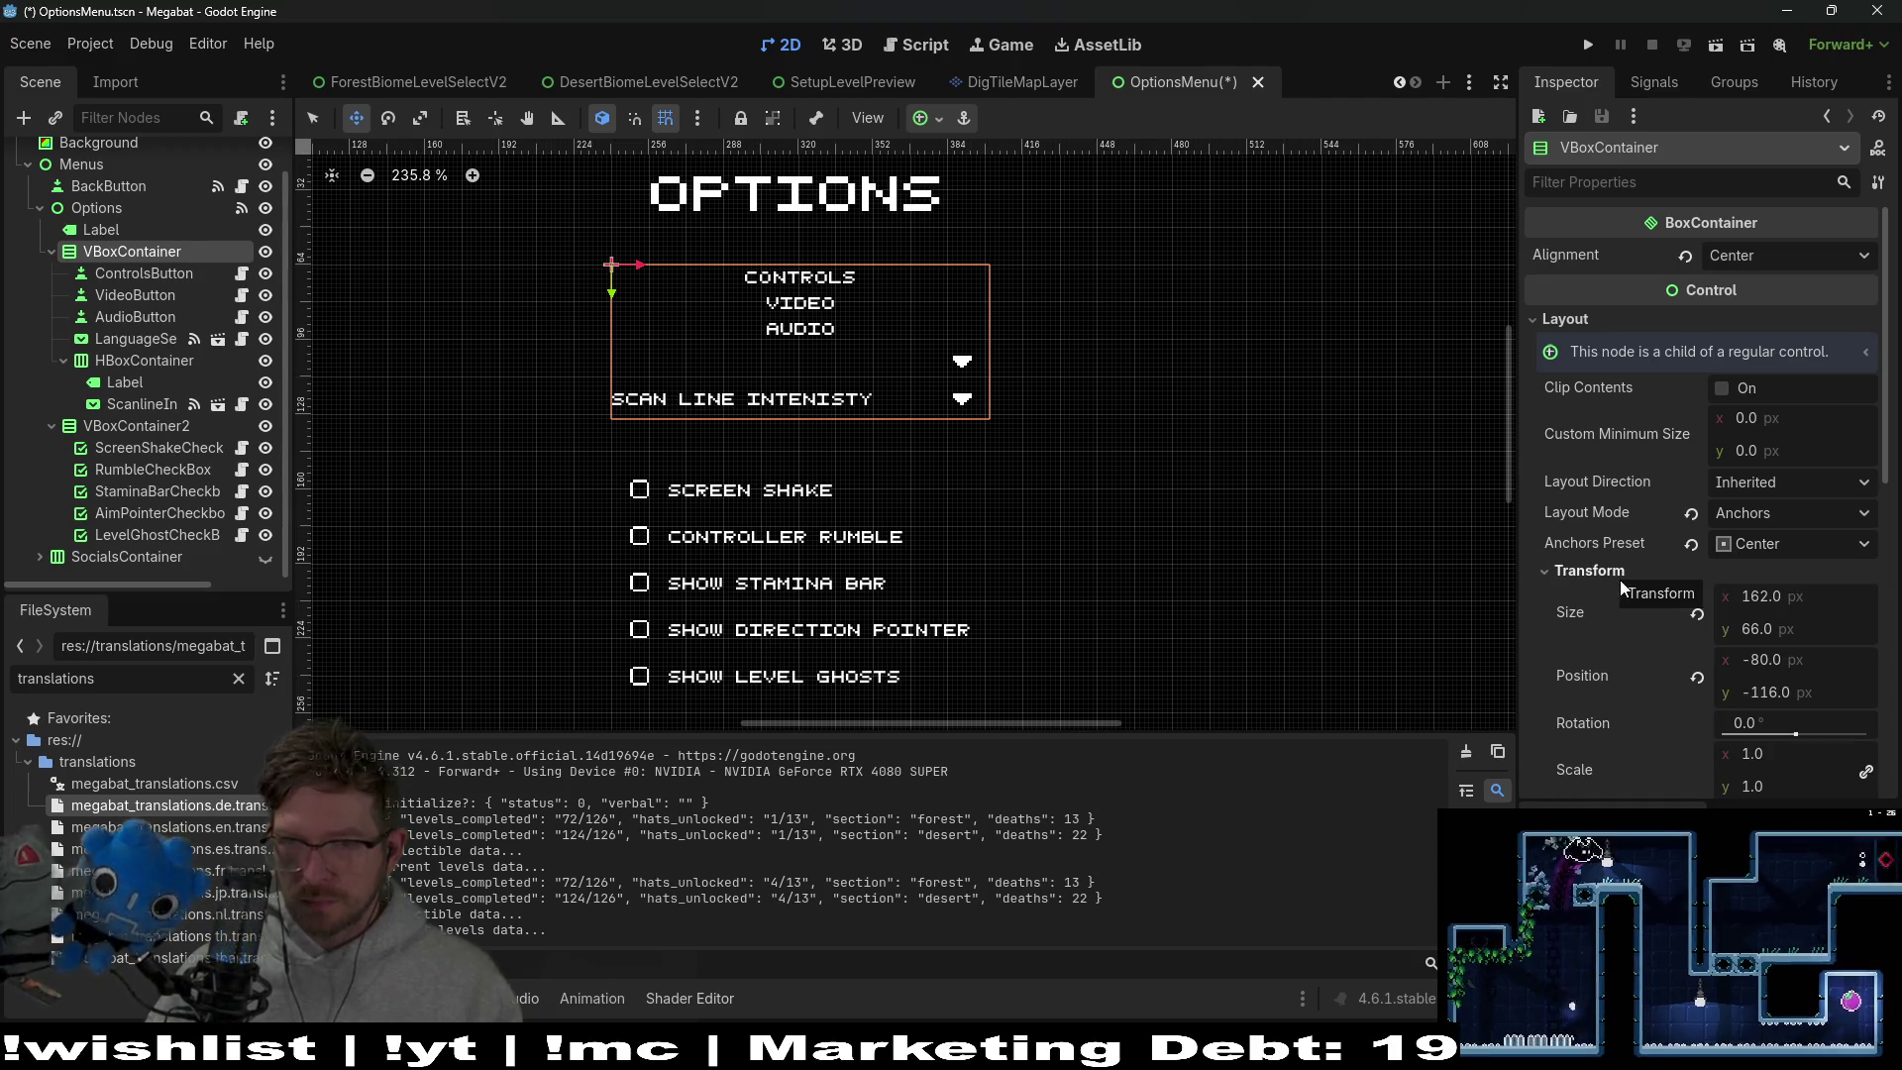
pyautogui.click(1626, 187)
pyautogui.write('min')
pyautogui.press('BackSpace')
pyautogui.press('BackSpace')
pyautogui.press('BackSpace')
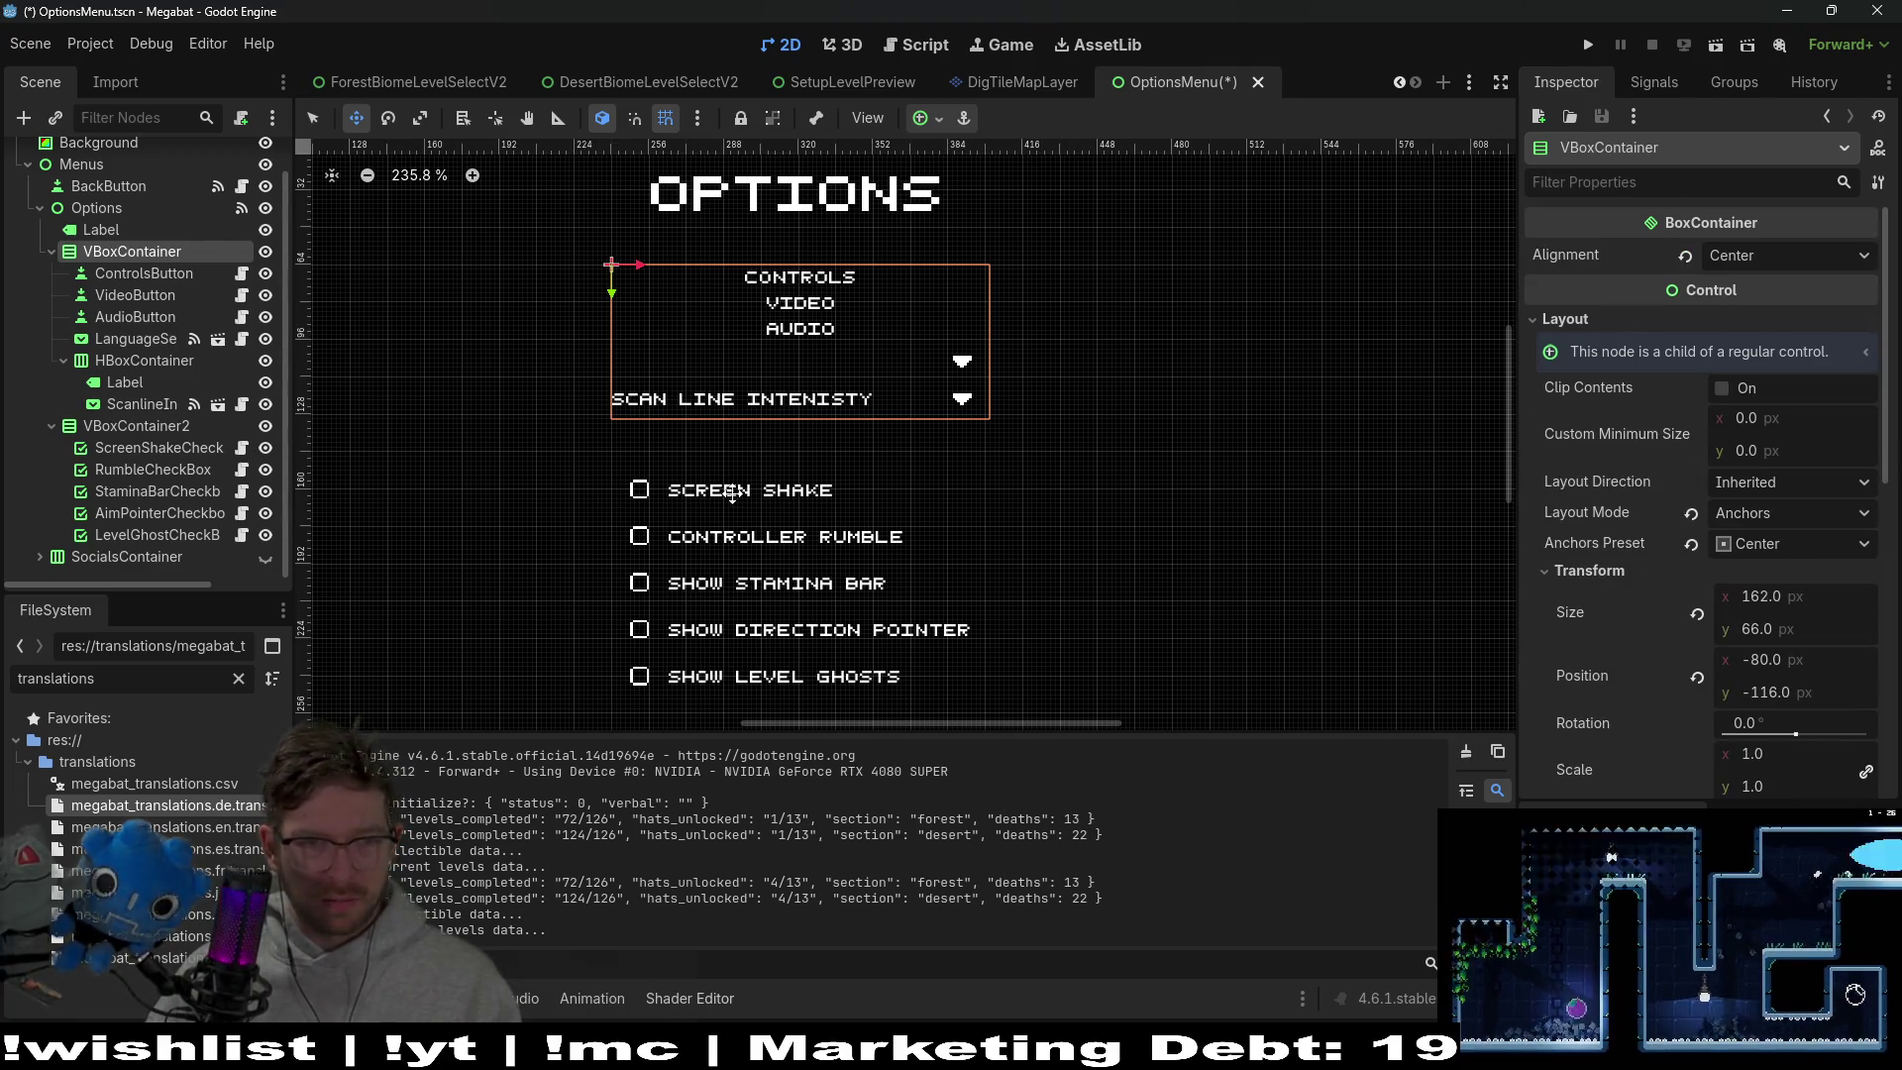
pyautogui.scroll(-2, 448, 539)
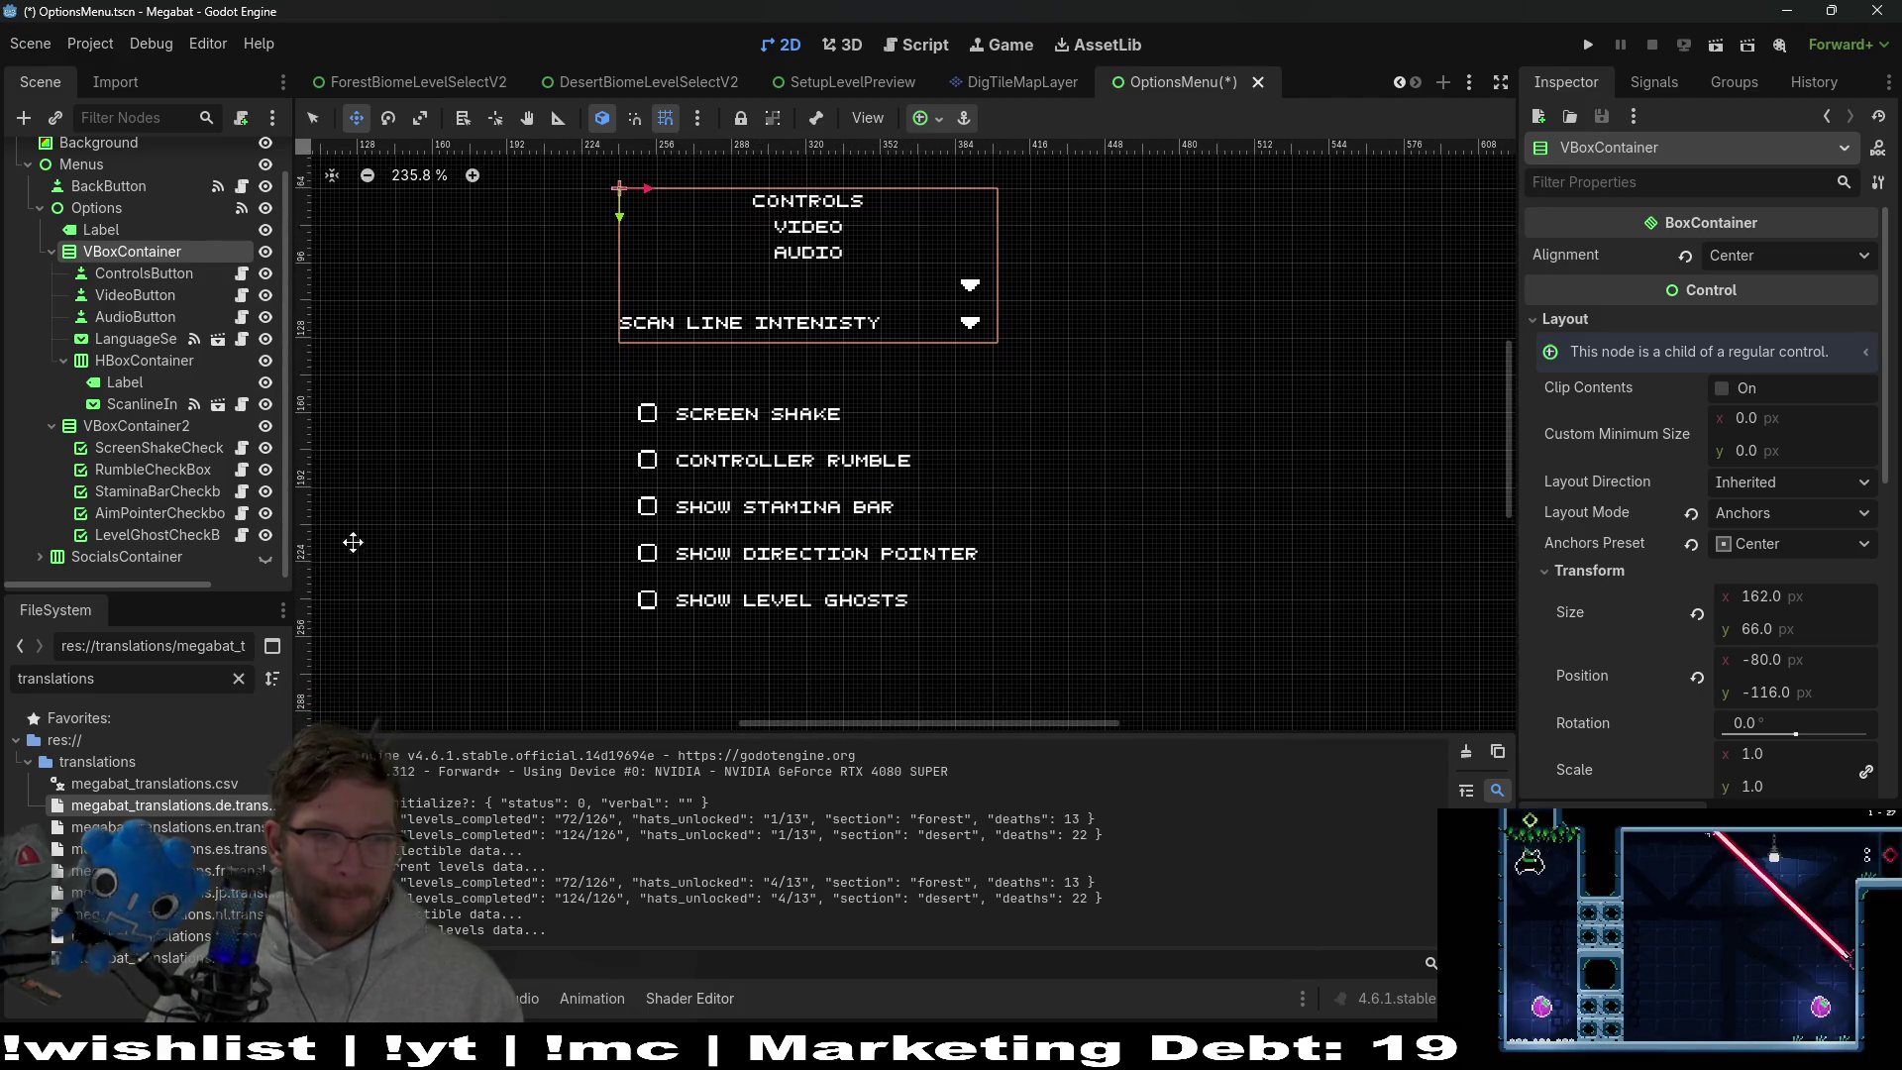
pyautogui.rightClick(151, 424)
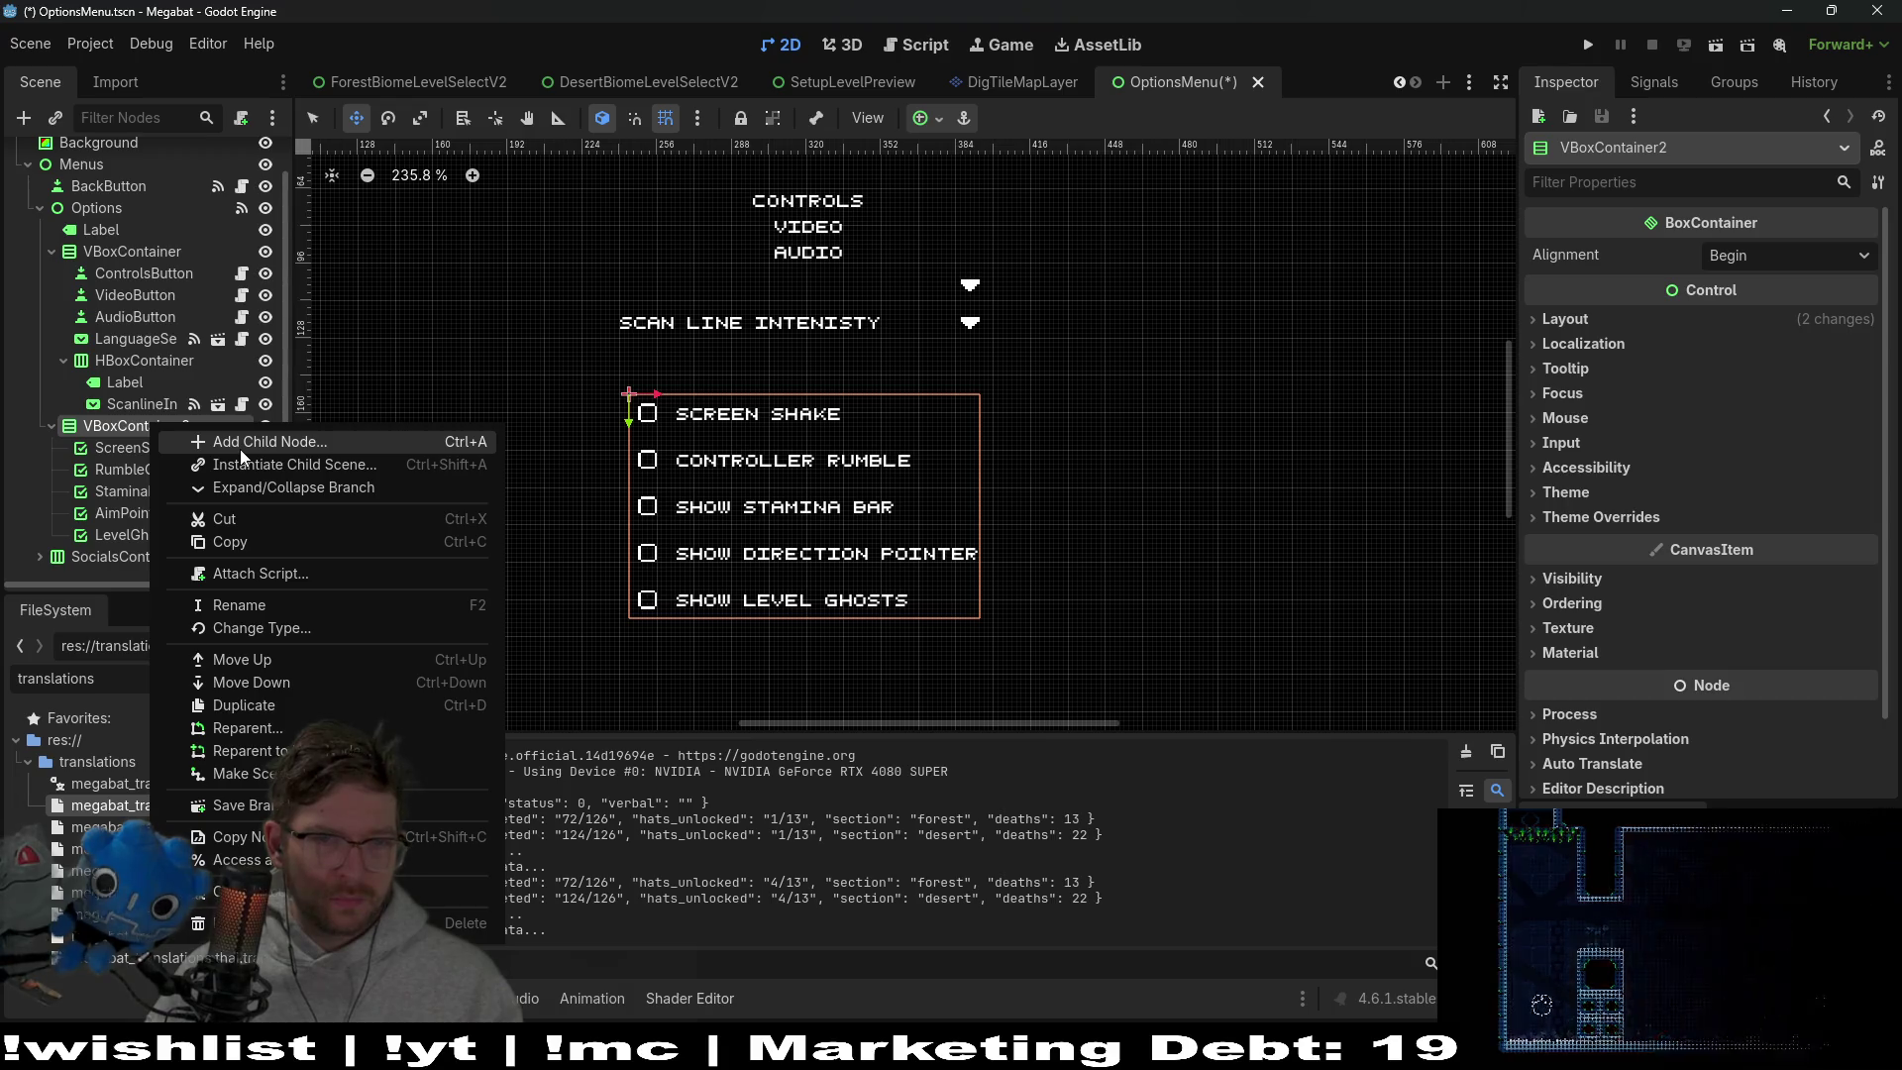
pyautogui.click(1020, 784)
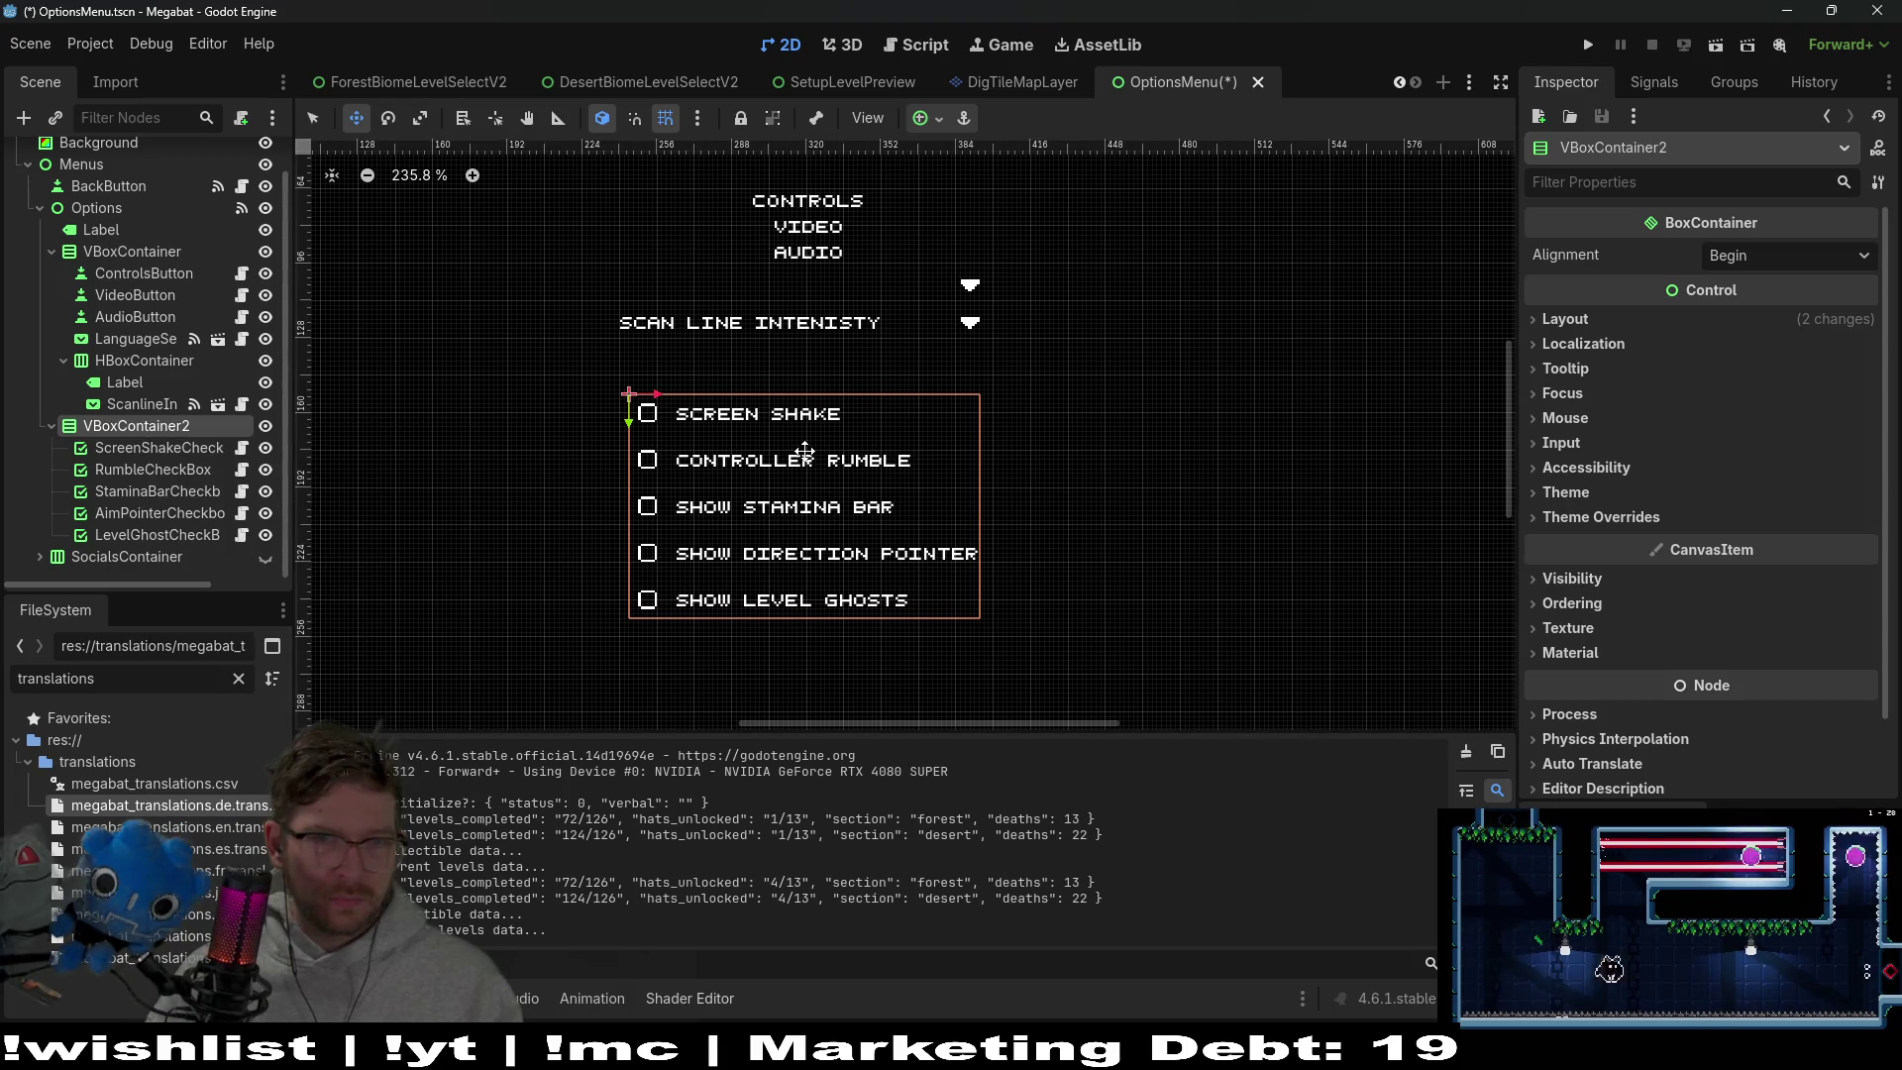
pyautogui.scroll(3, 877, 499)
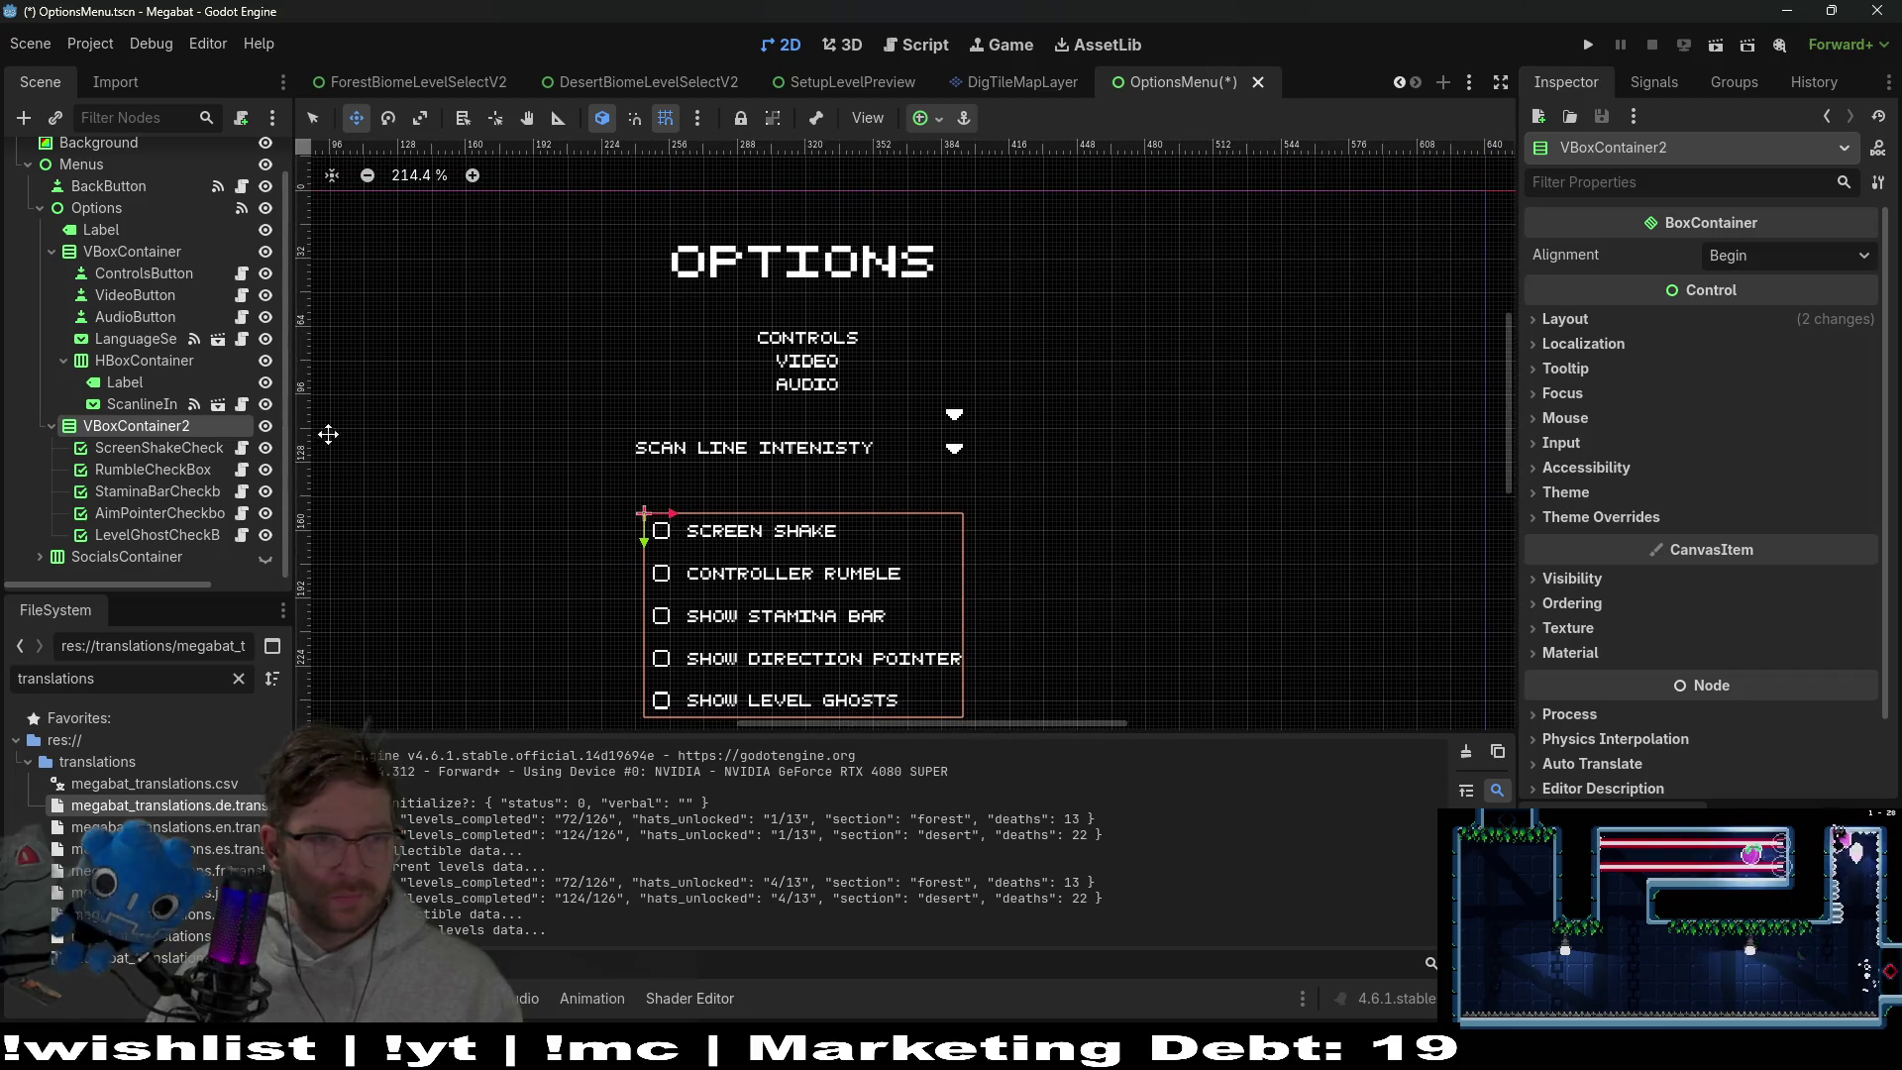
pyautogui.click(140, 406)
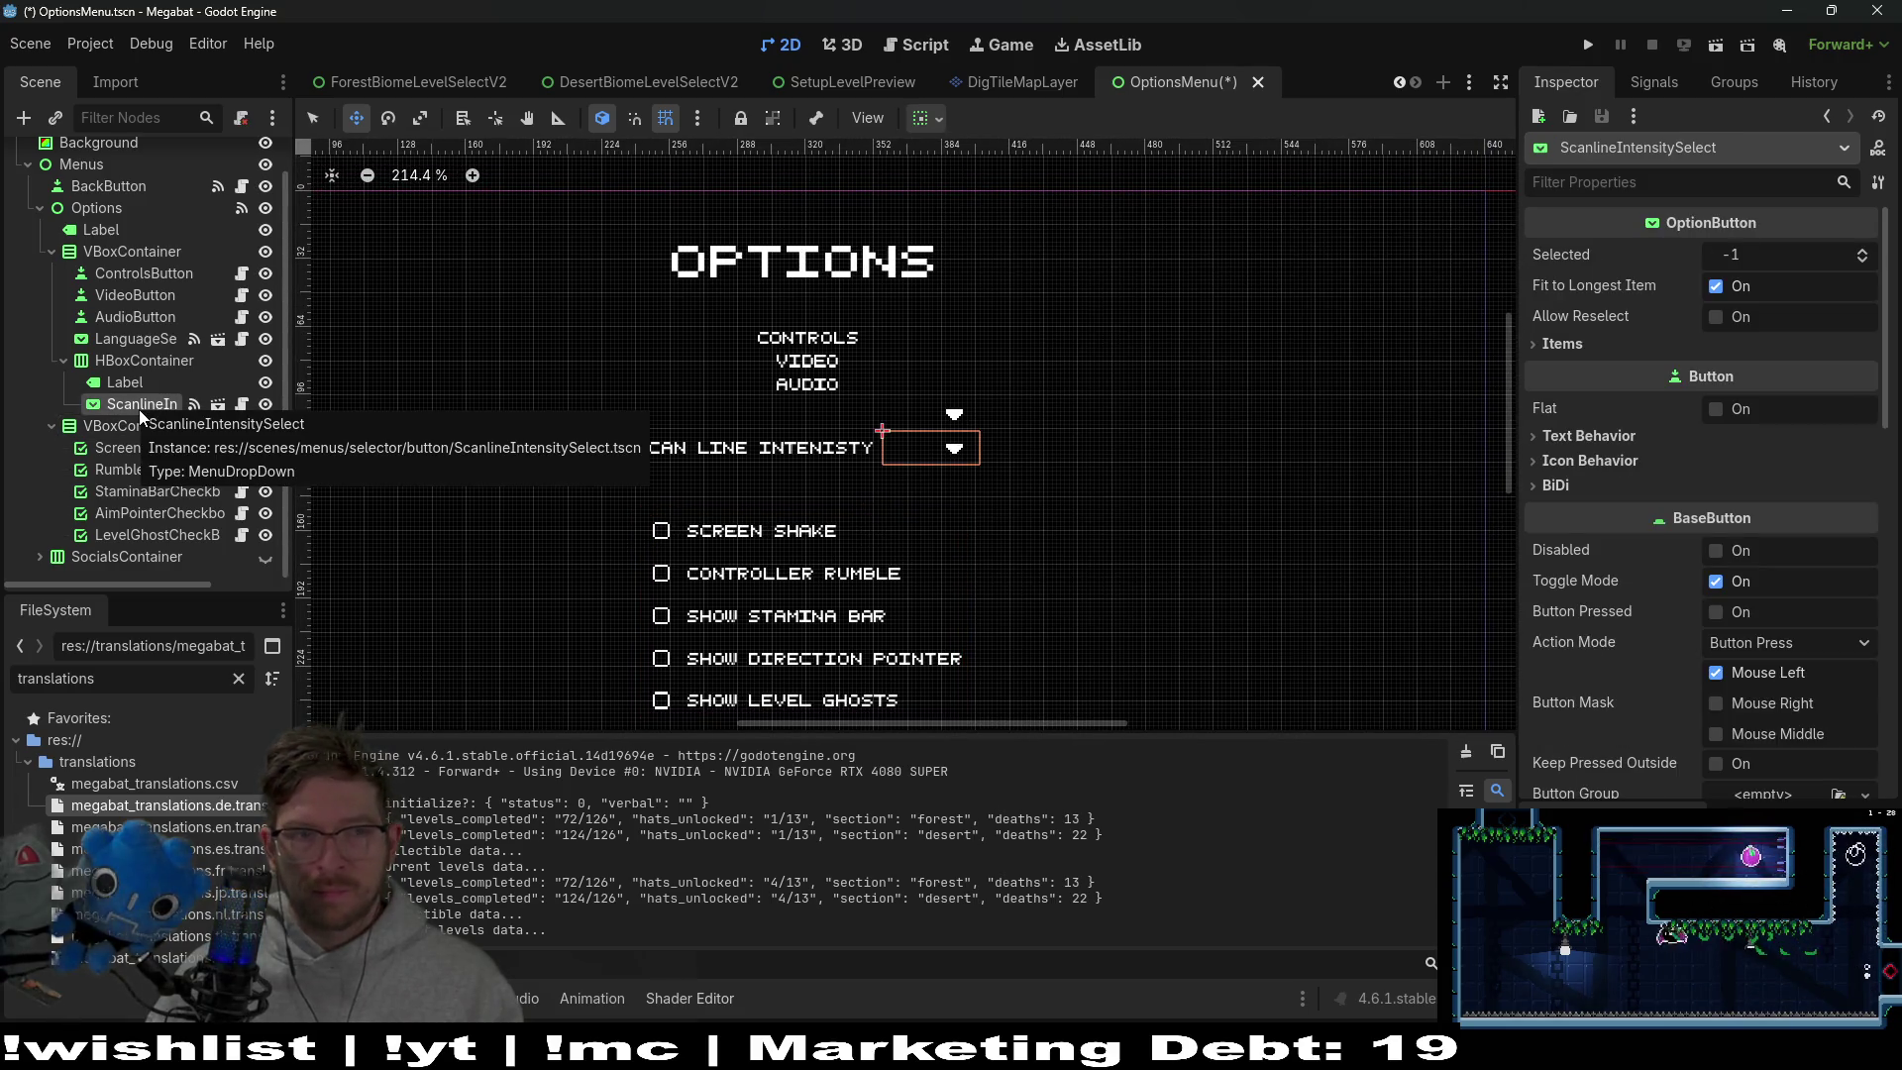
# Open ScanlineIntensitySelect.gd and insert a blank line after the extends line
pyautogui.click(242, 406)
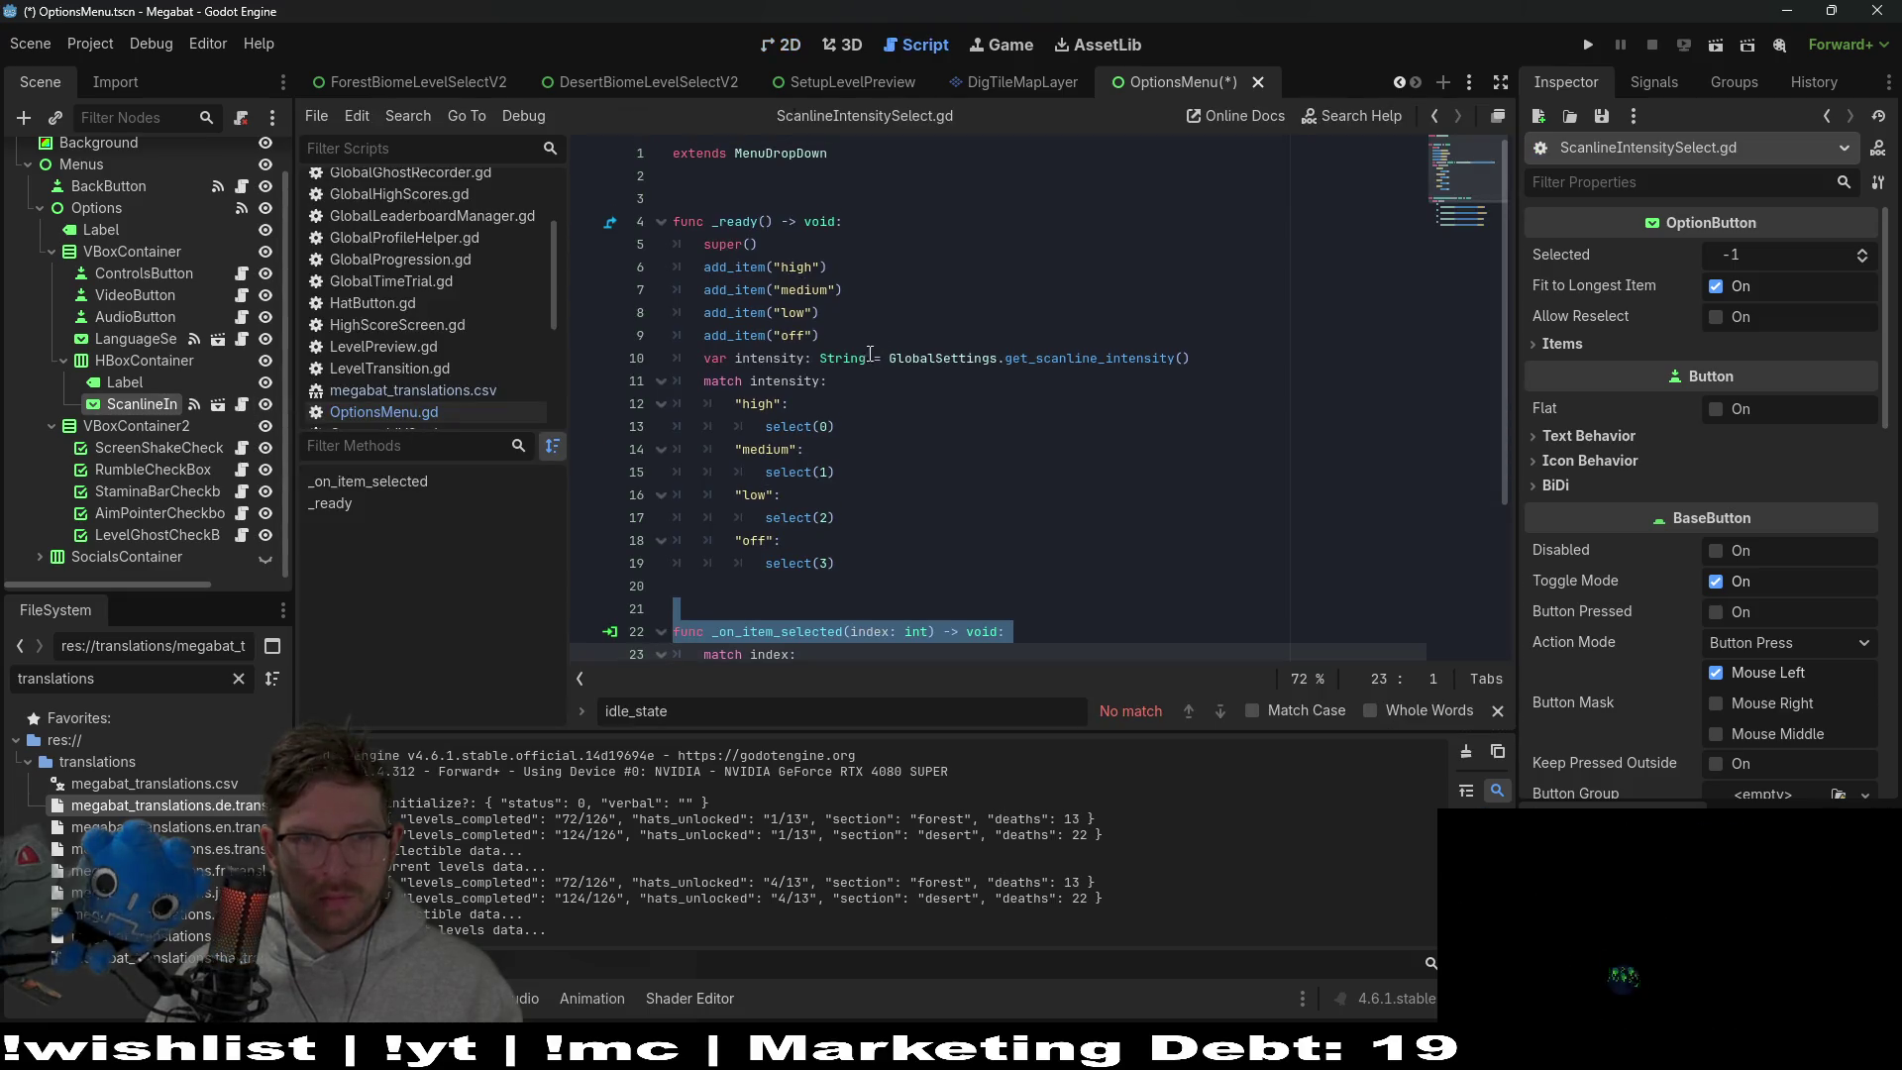
pyautogui.scroll(-3, 803, 414)
pyautogui.scroll(3, 773, 396)
pyautogui.click(712, 181)
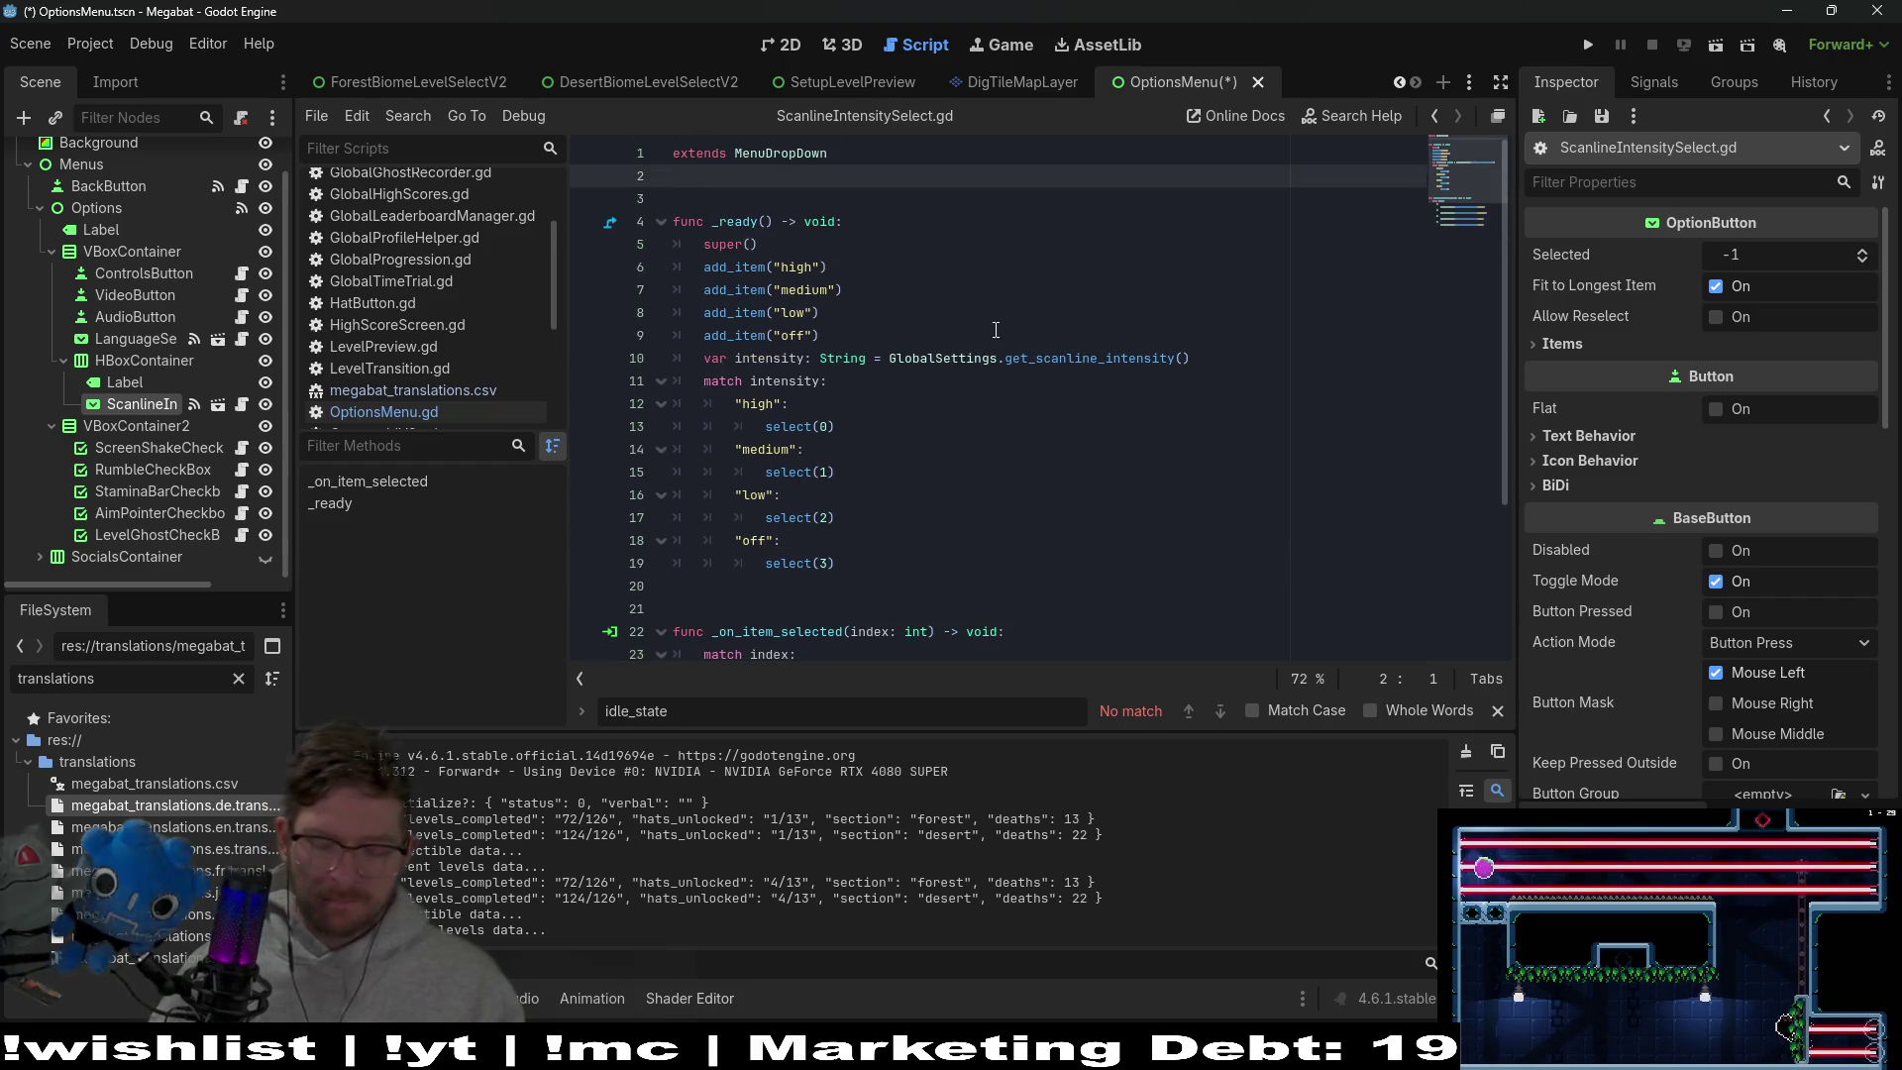
pyautogui.press('Return')
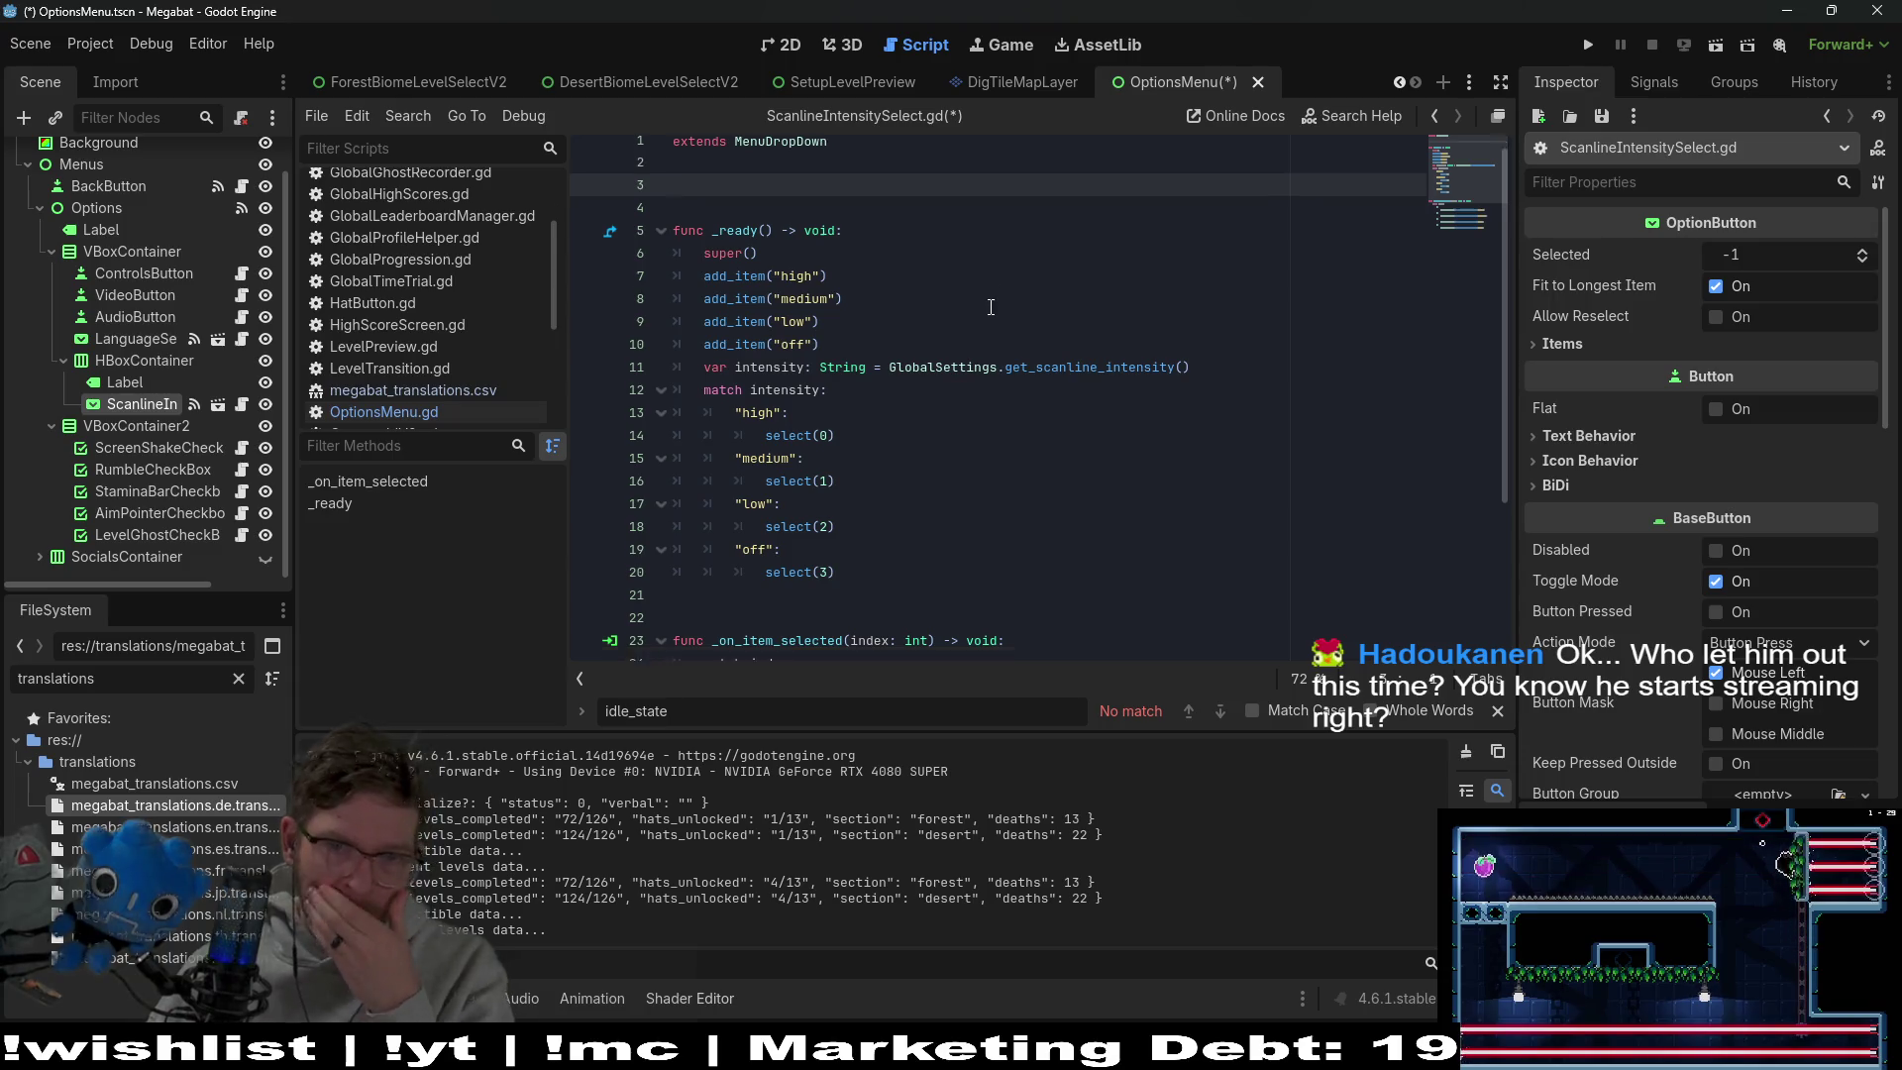
# Check set_scanline_intensity and the SCANLINE_INTENSITY constant in GlobalSettings.gd, then return to ScanlineIntensitySelect.gd
pyautogui.scroll(-3, 990, 317)
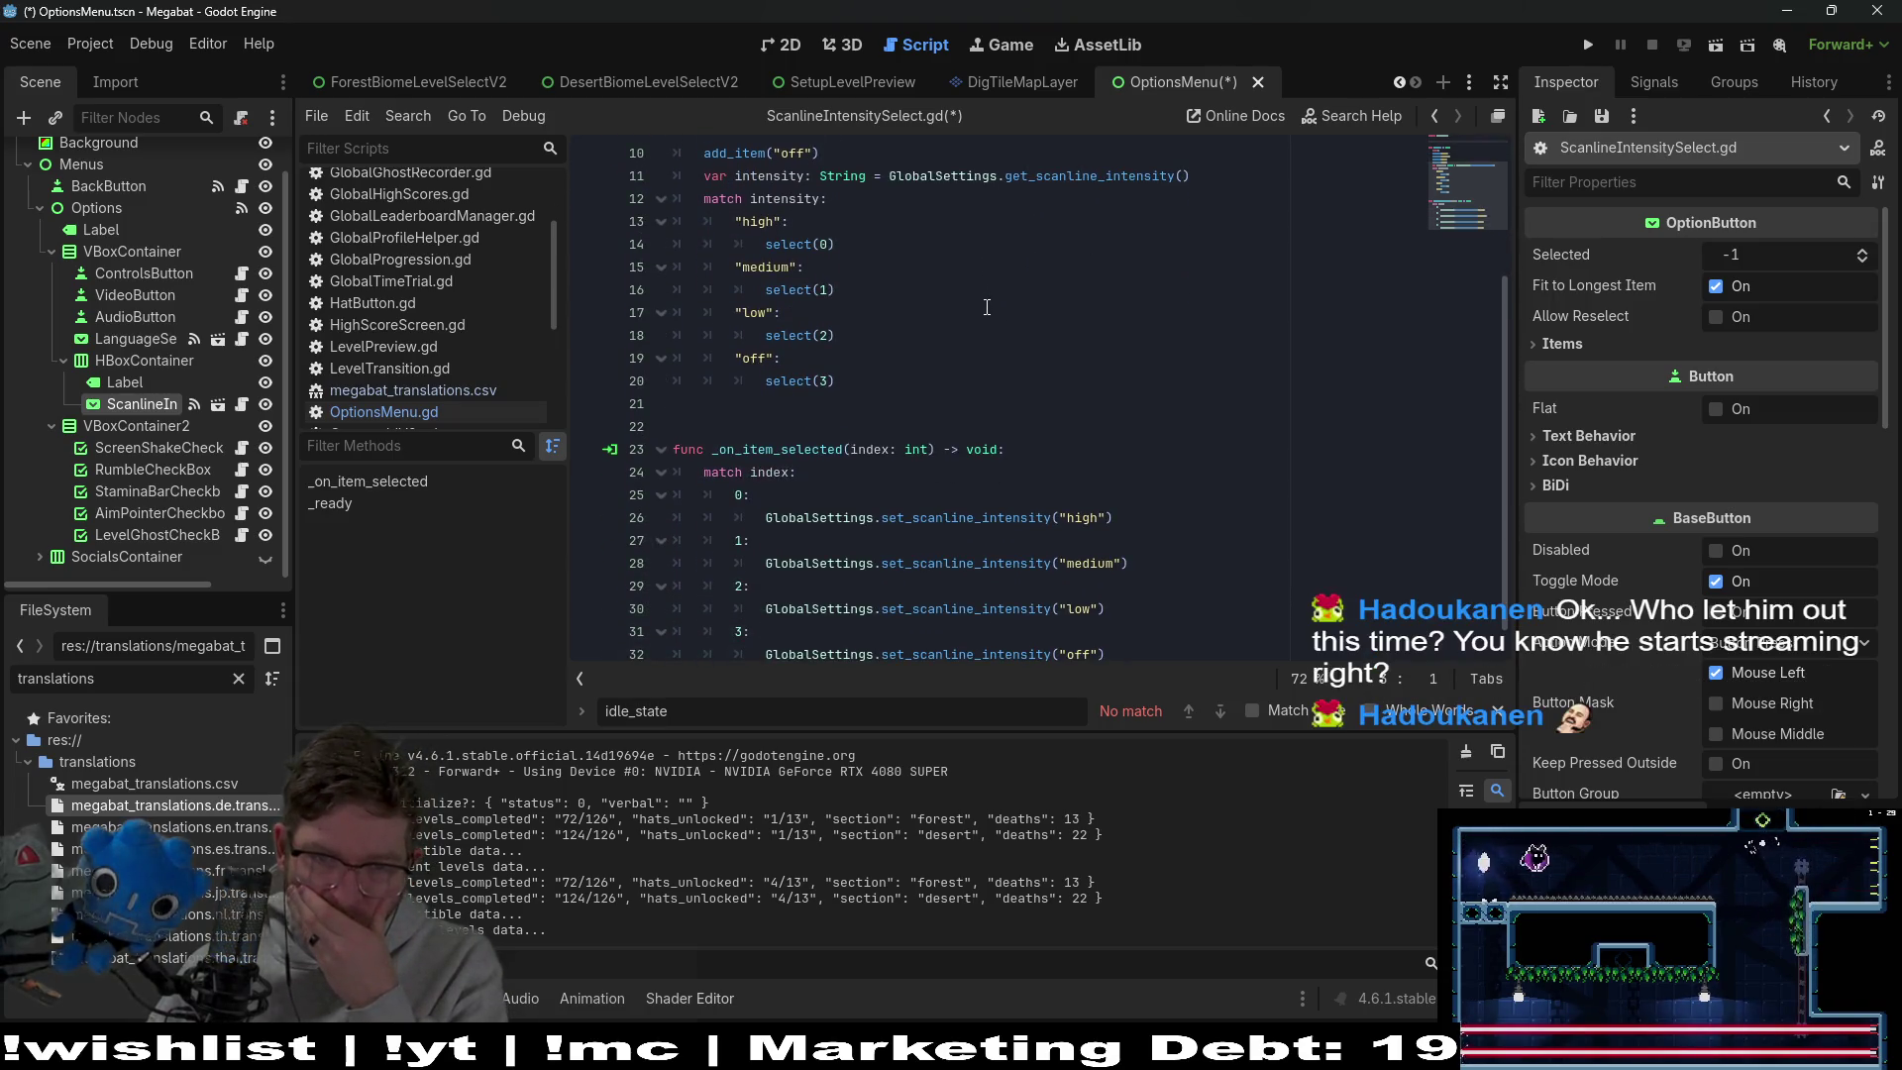
pyautogui.keyDown('ctrl'); pyautogui.click(991, 517); pyautogui.keyUp('ctrl')
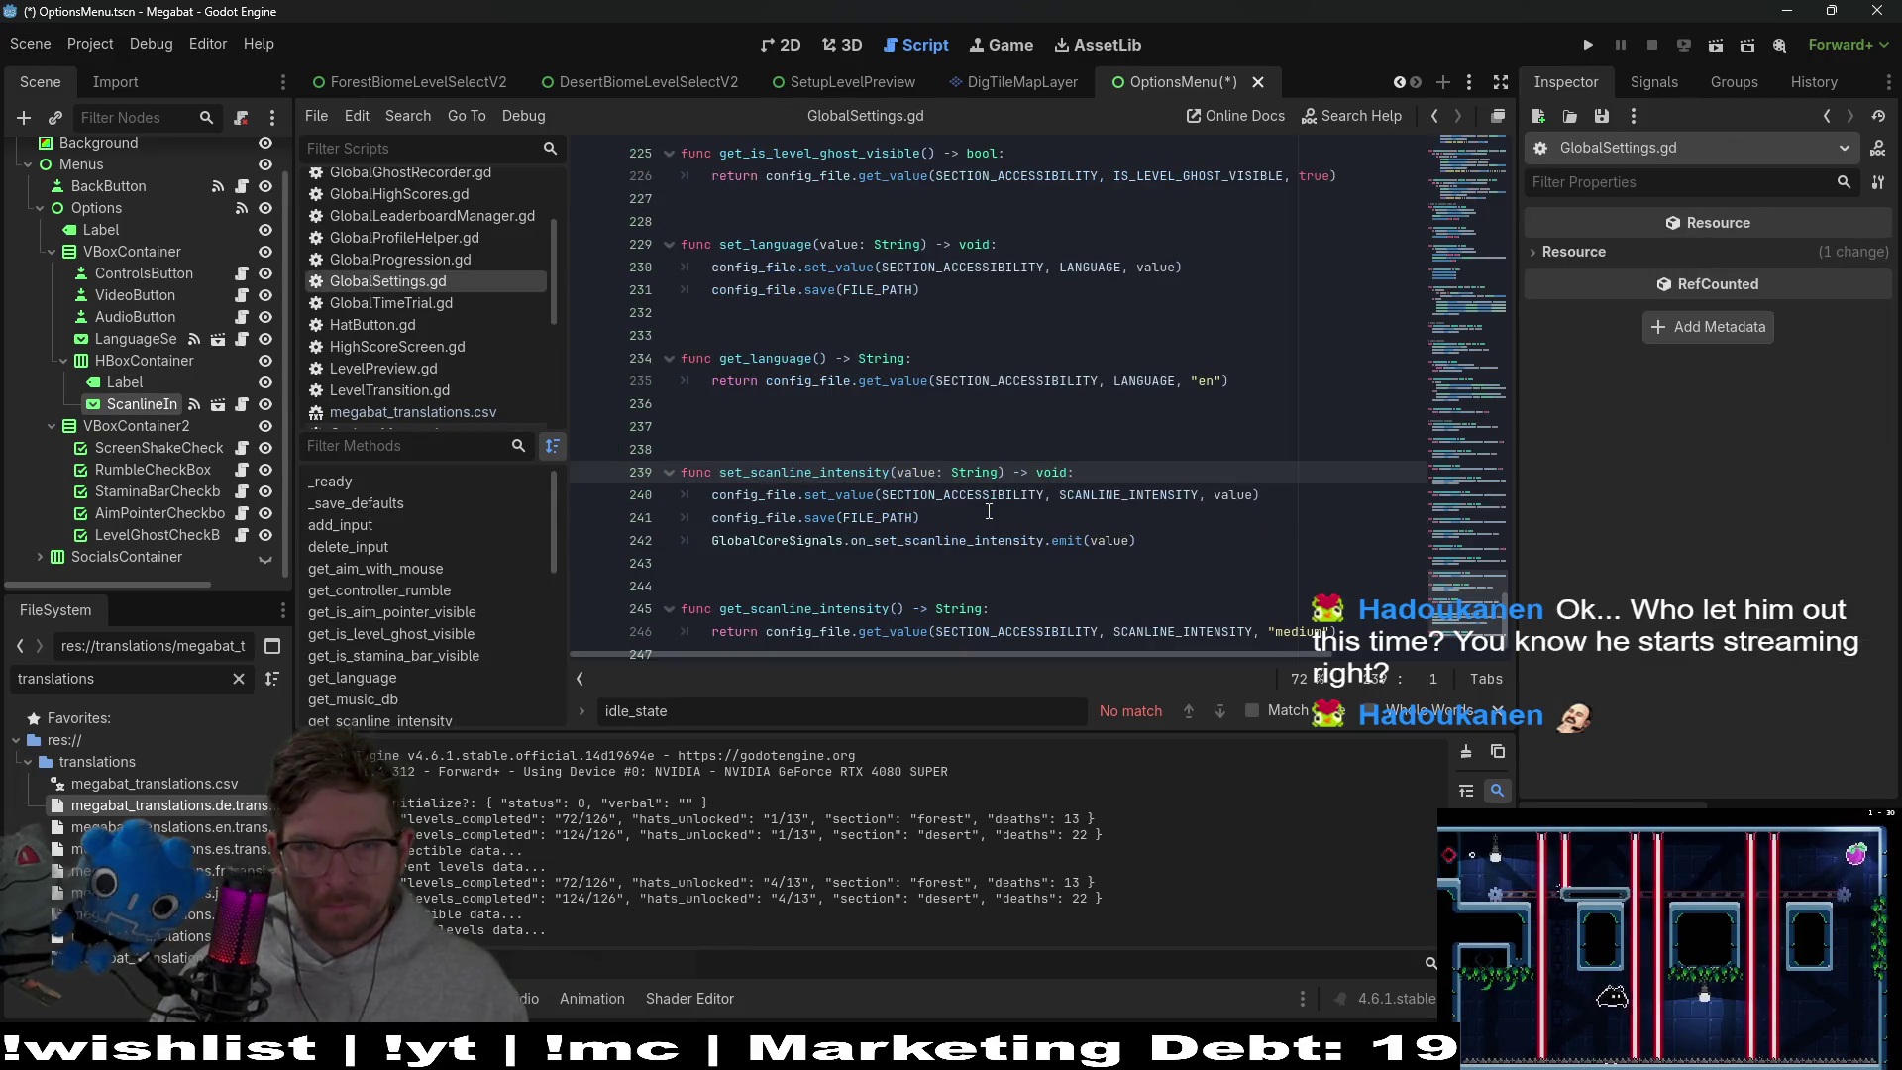
pyautogui.keyDown('ctrl'); pyautogui.click(1142, 504); pyautogui.keyUp('ctrl')
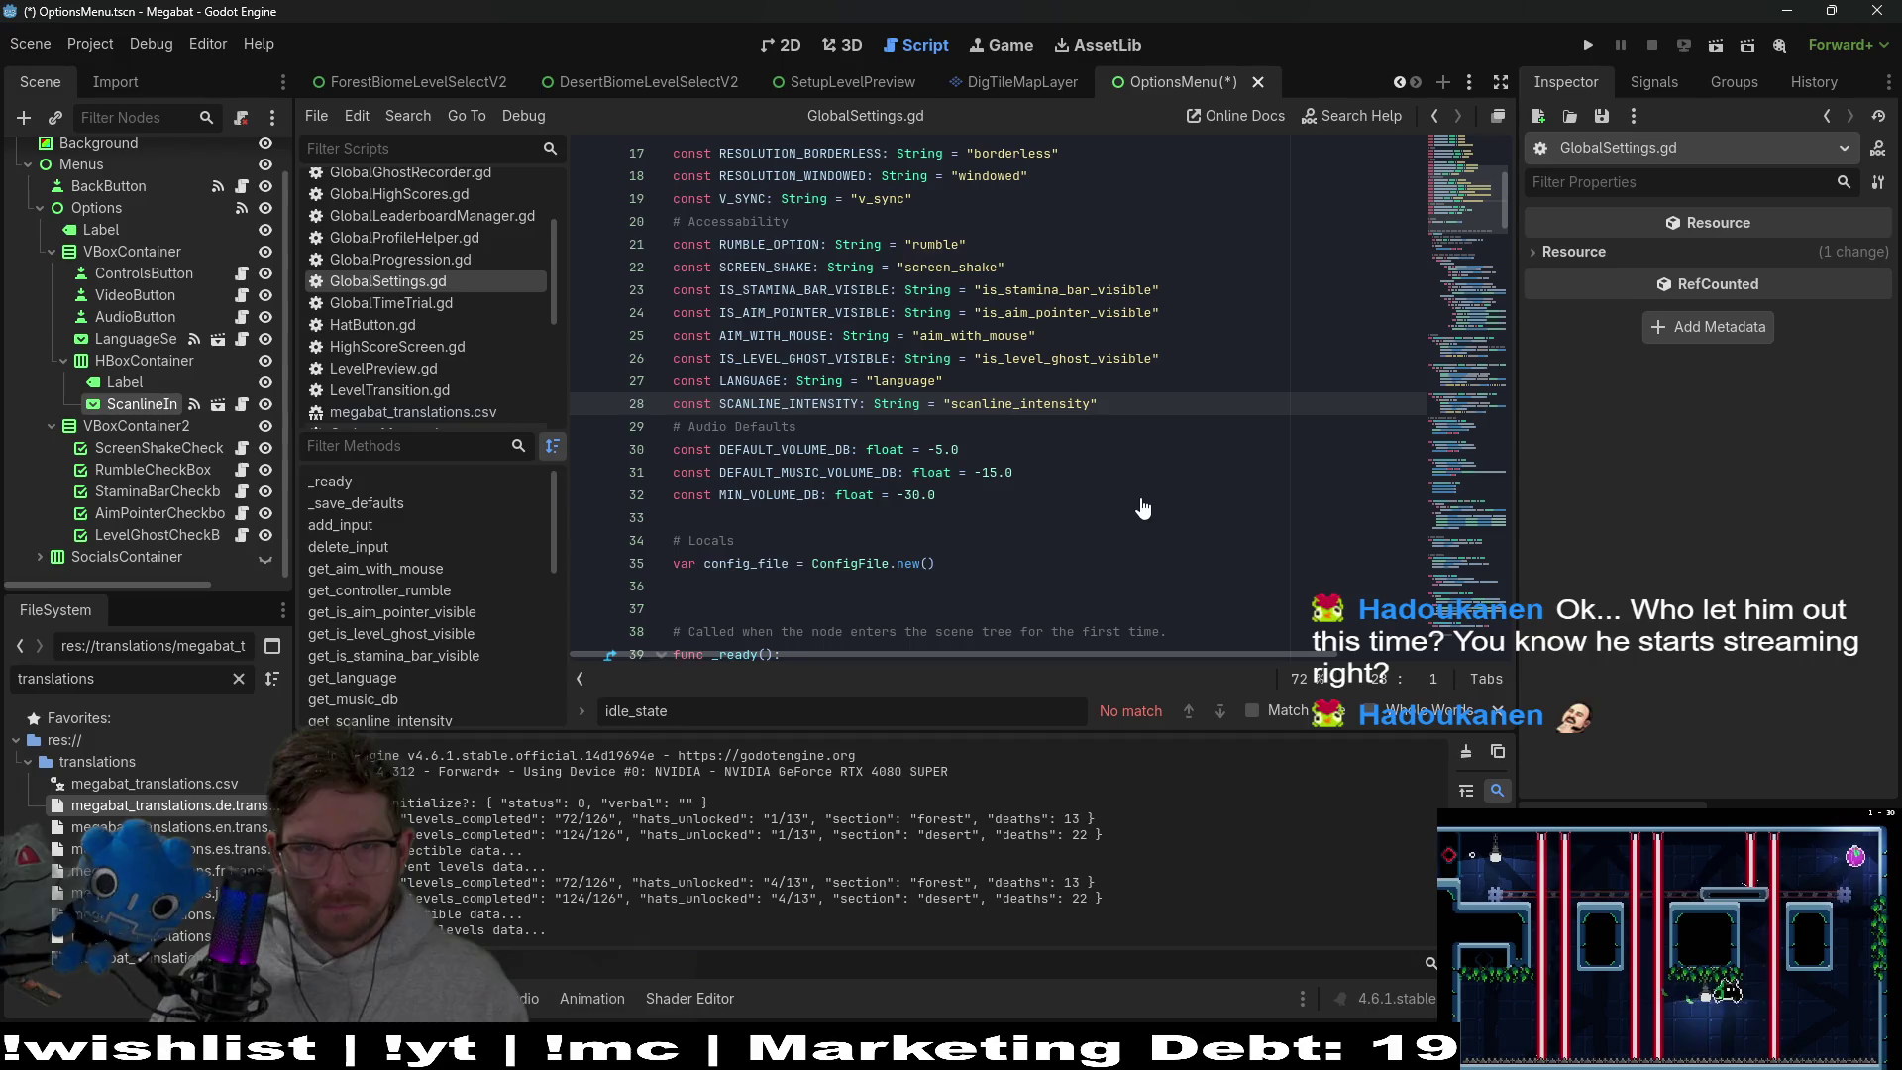
pyautogui.scroll(-20, 1142, 508)
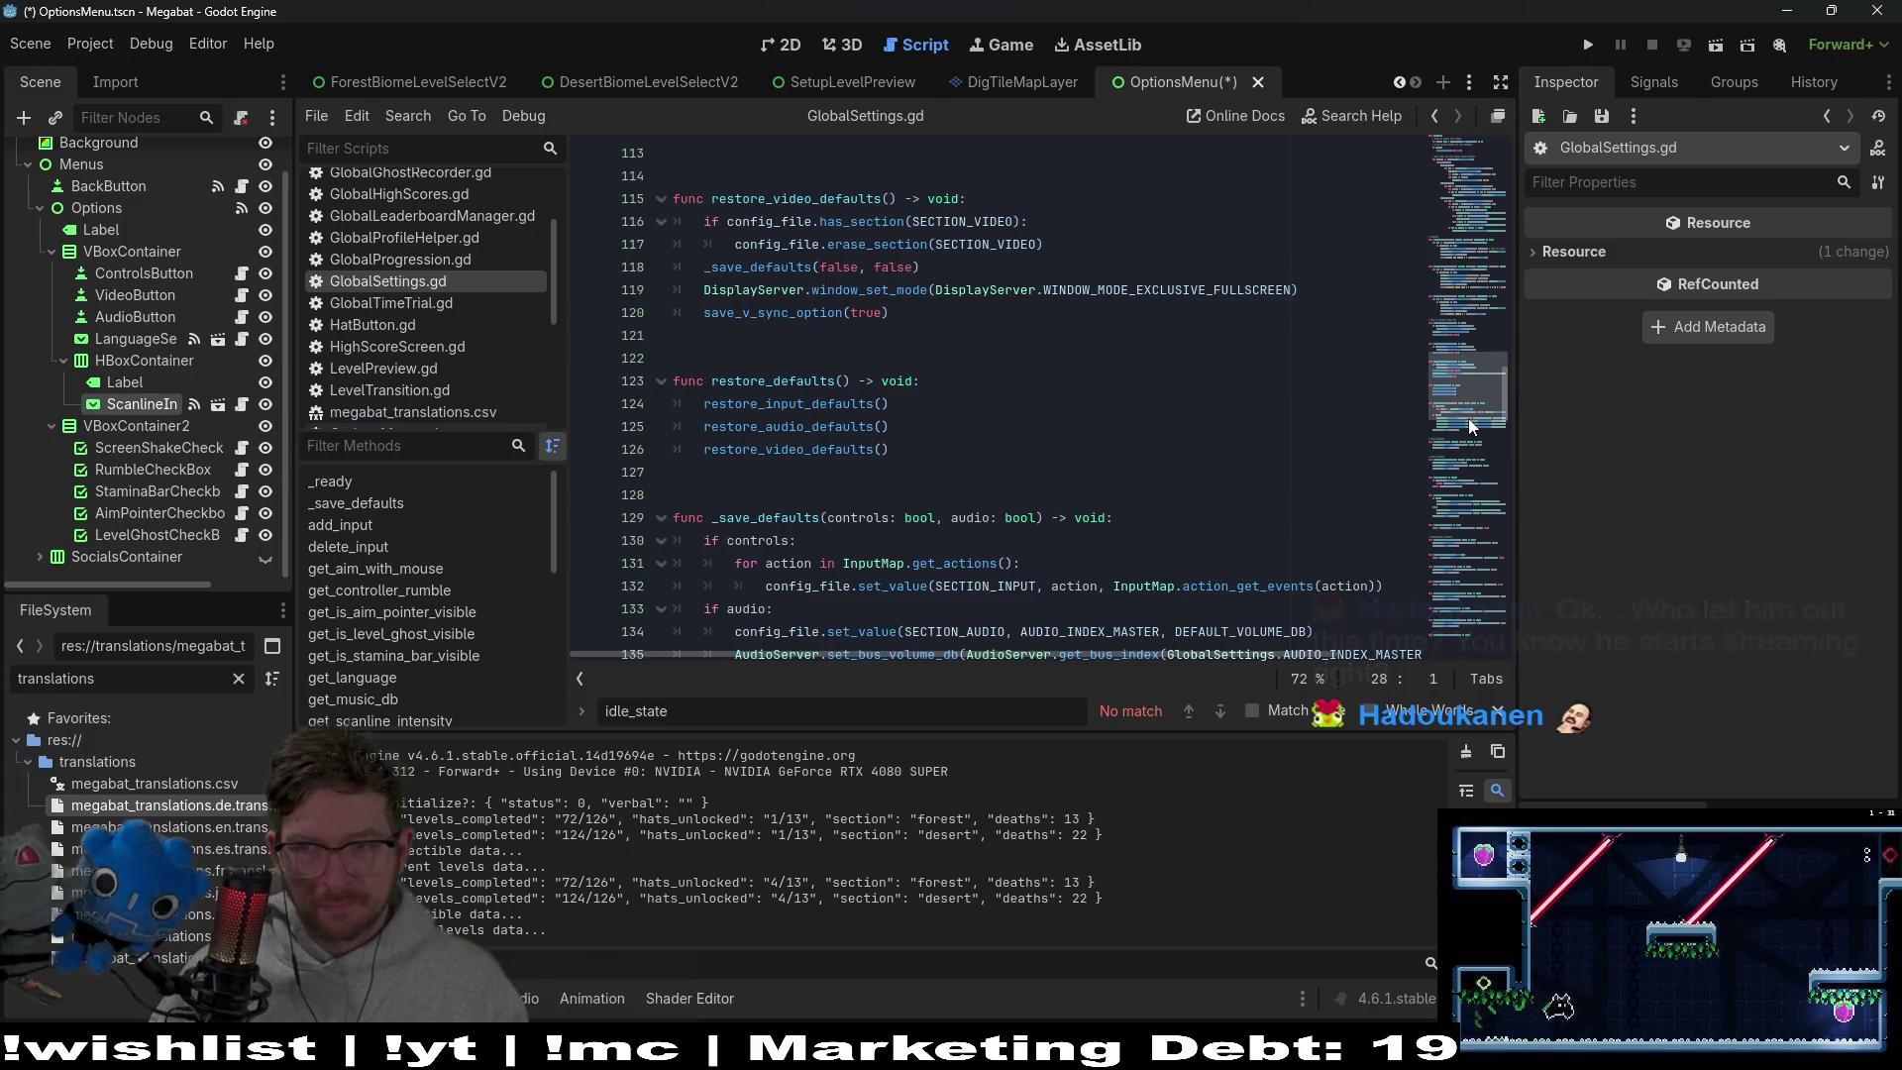
pyautogui.moveTo(1456, 382)
pyautogui.mouseDown()
pyautogui.moveTo(1474, 458)
pyautogui.moveTo(1474, 323)
pyautogui.mouseUp()
pyautogui.scroll(7, 1480, 395)
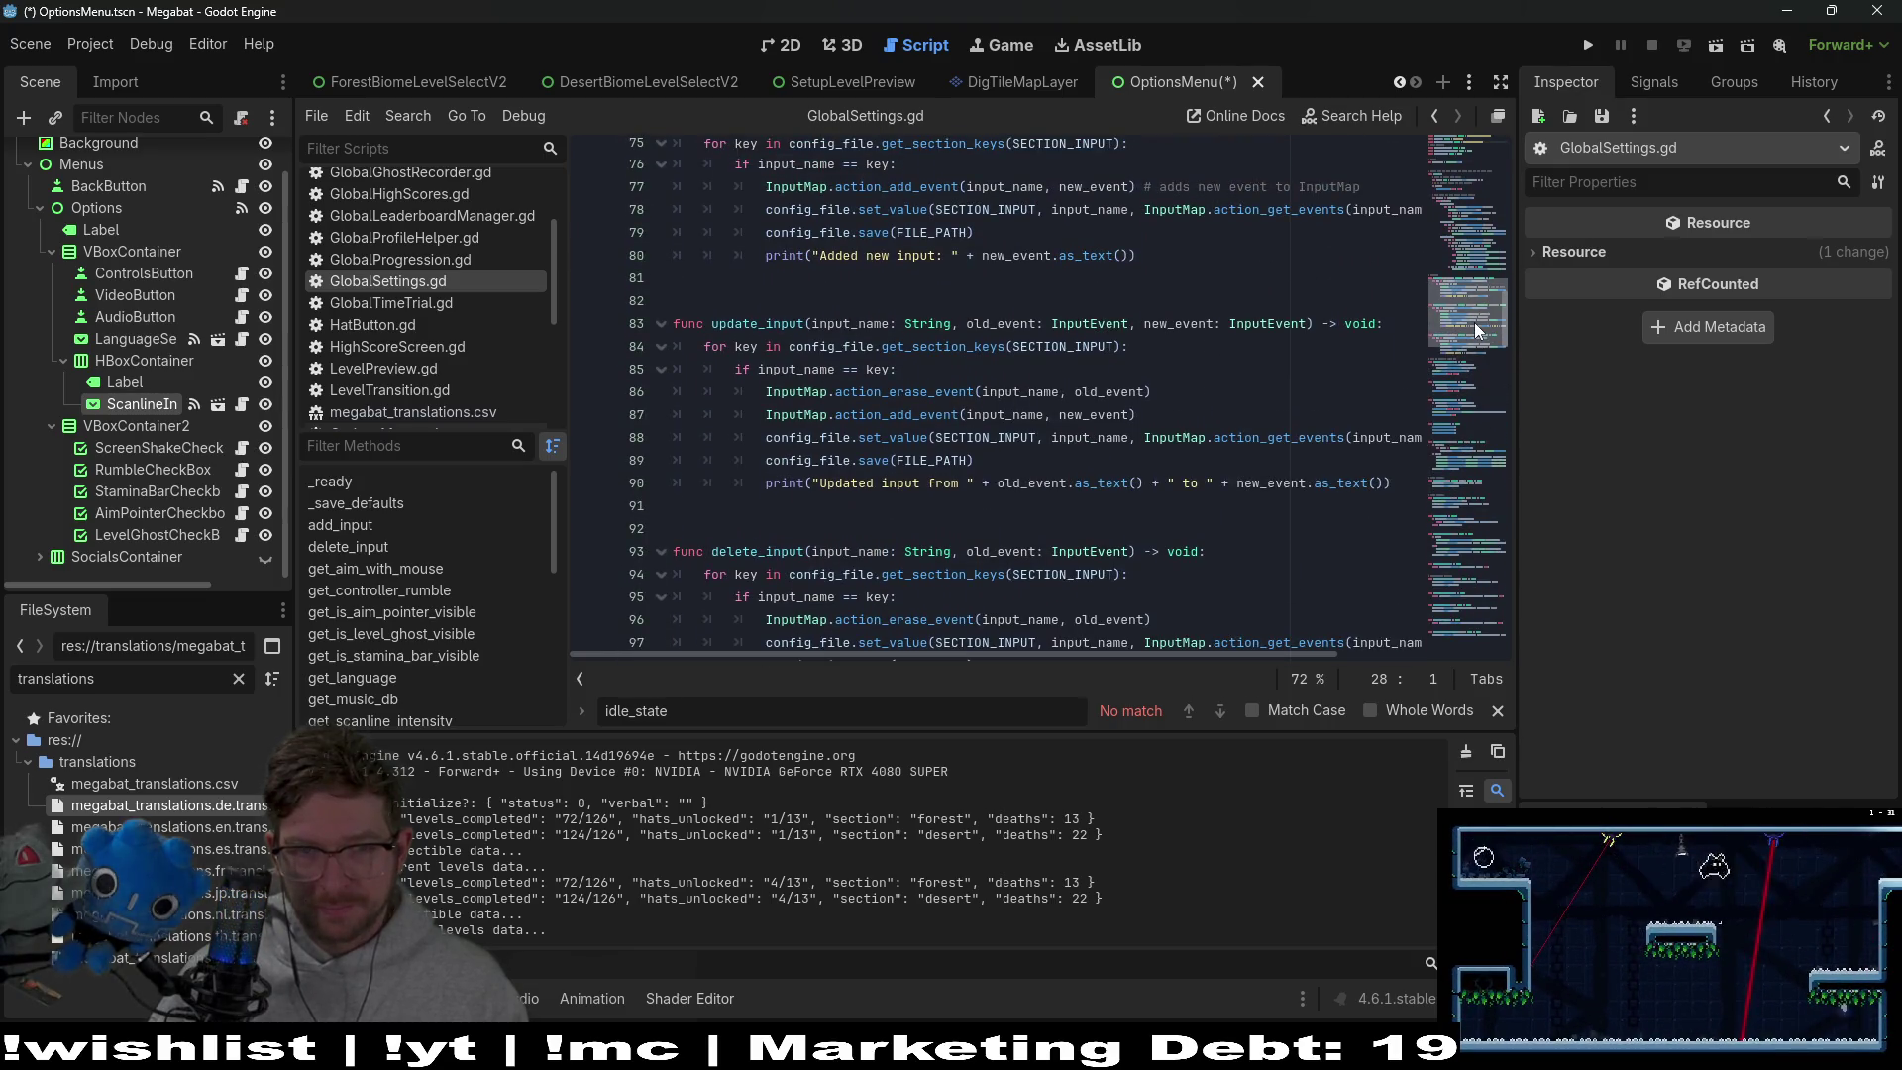
pyautogui.click(242, 404)
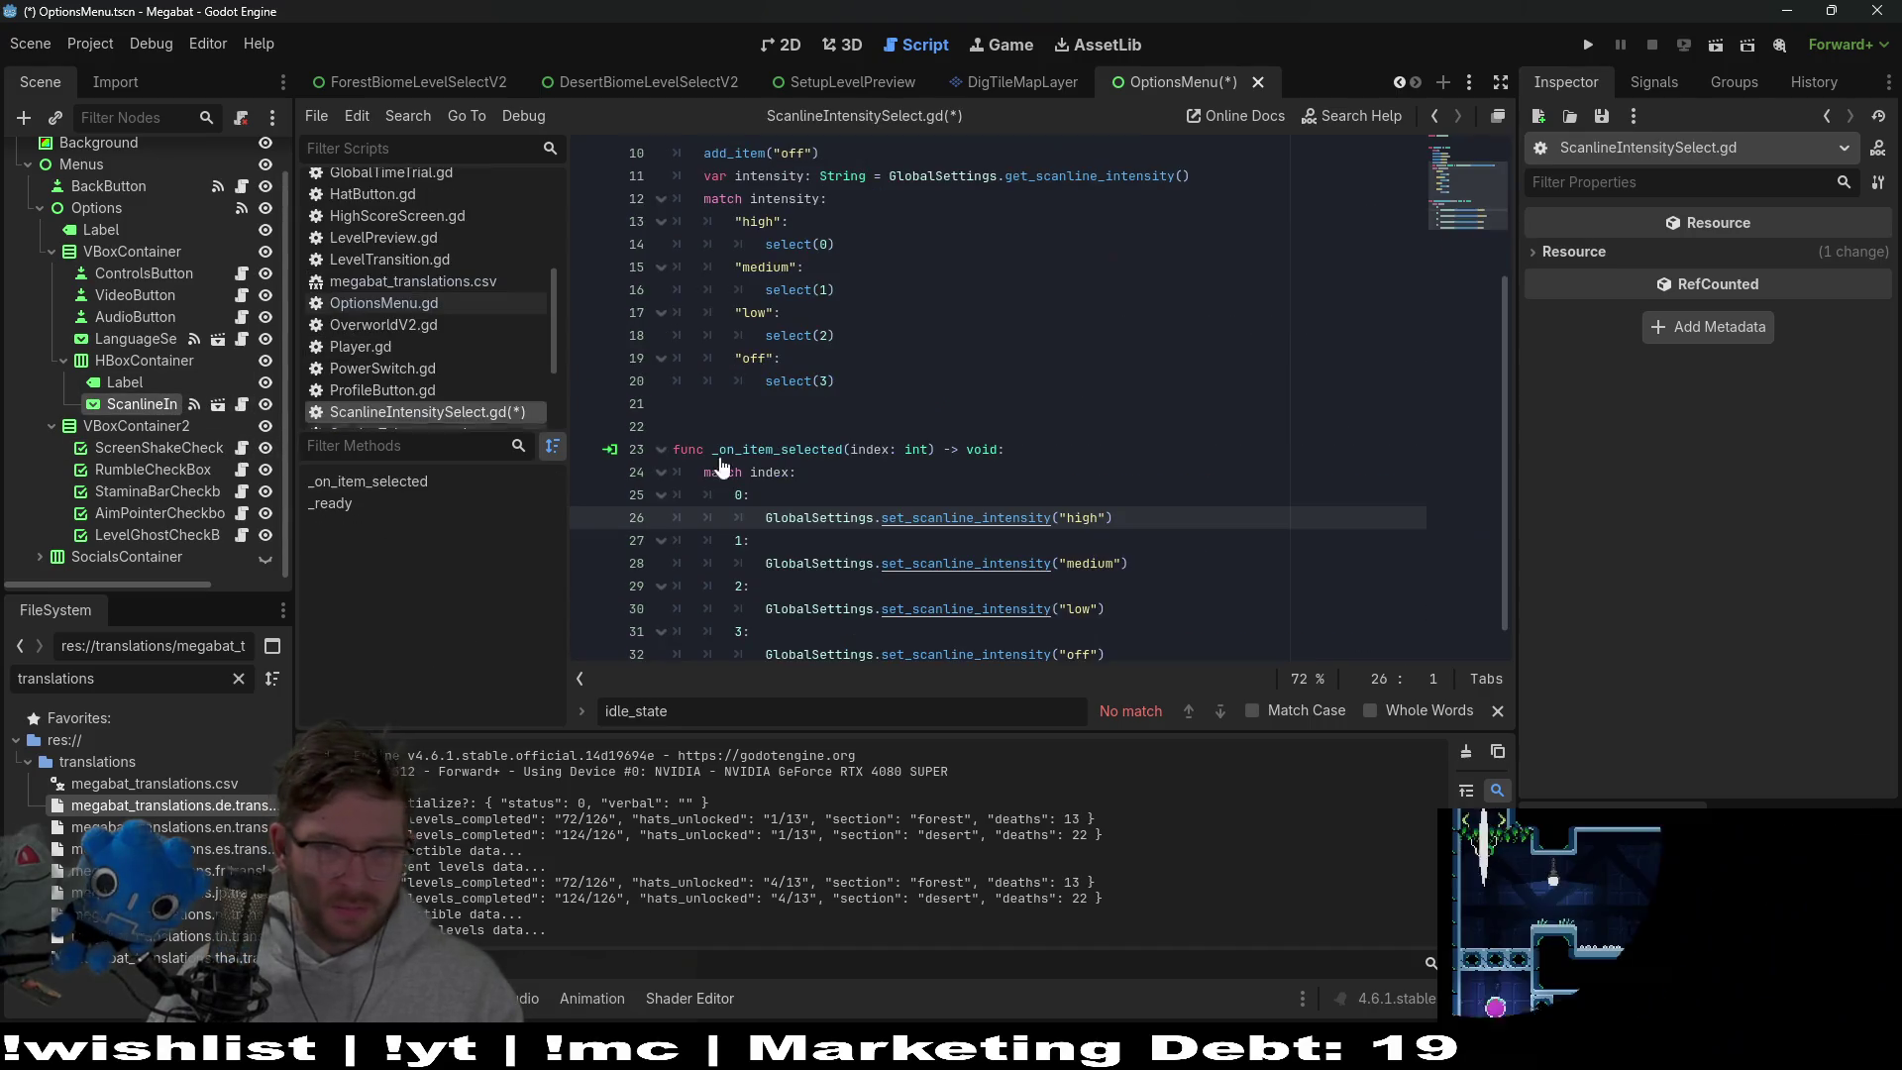
# Declare a HIGH String constant with value "HIGH" on line 3 and paste copies below
pyautogui.scroll(3, 913, 406)
pyautogui.click(757, 198)
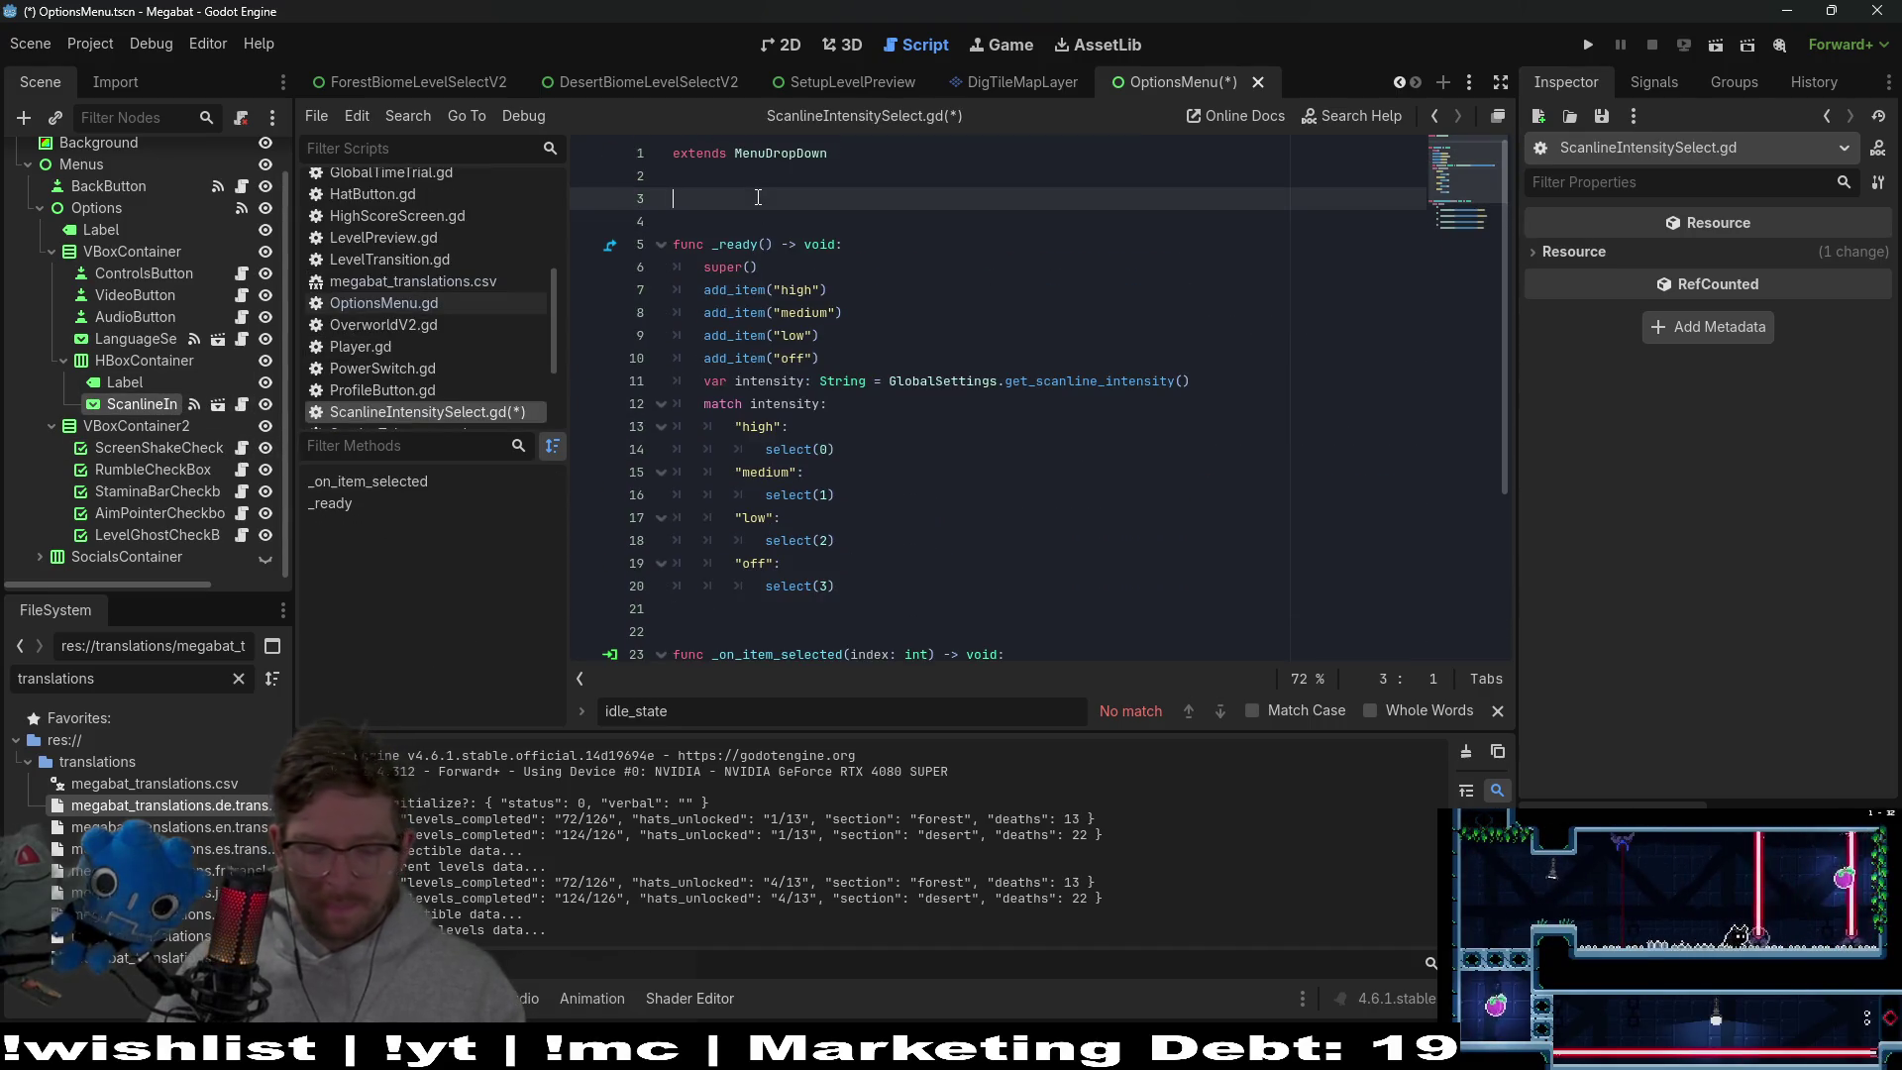
pyautogui.write('const ')
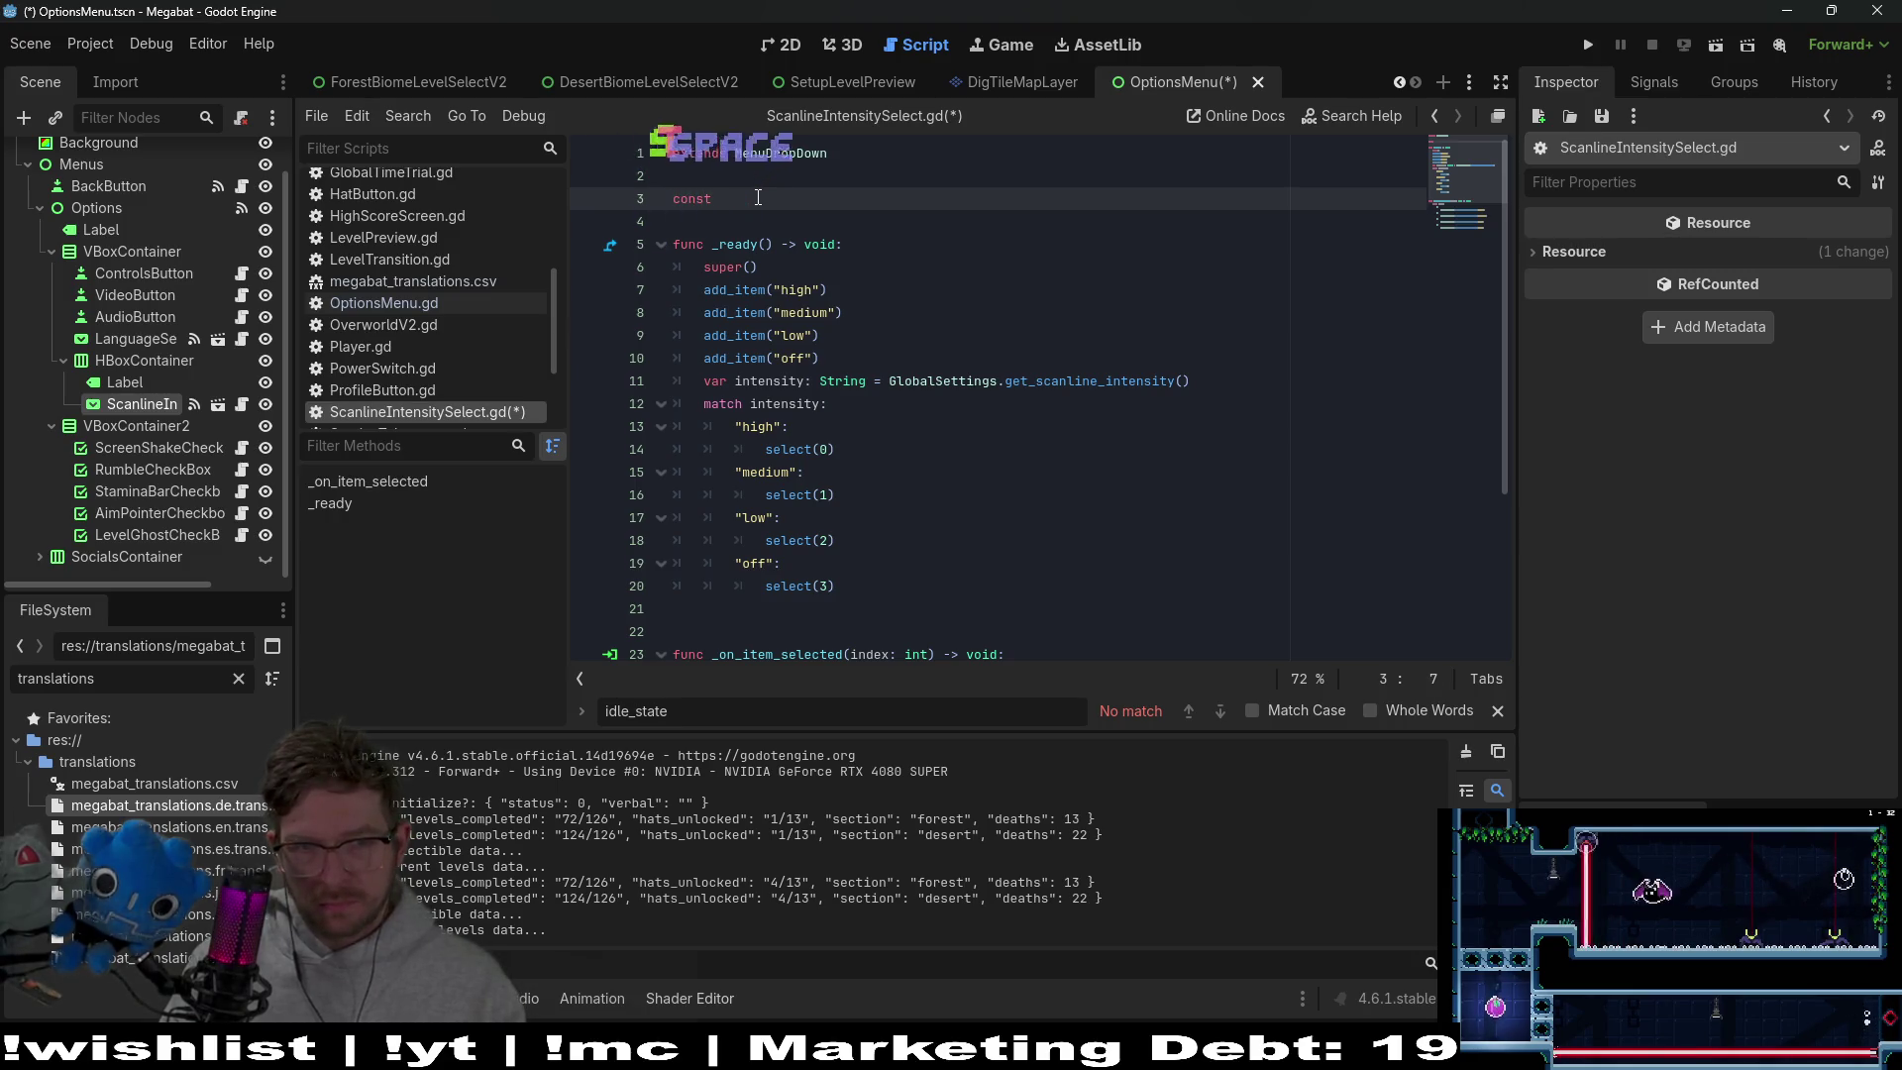
pyautogui.write('HIGH')
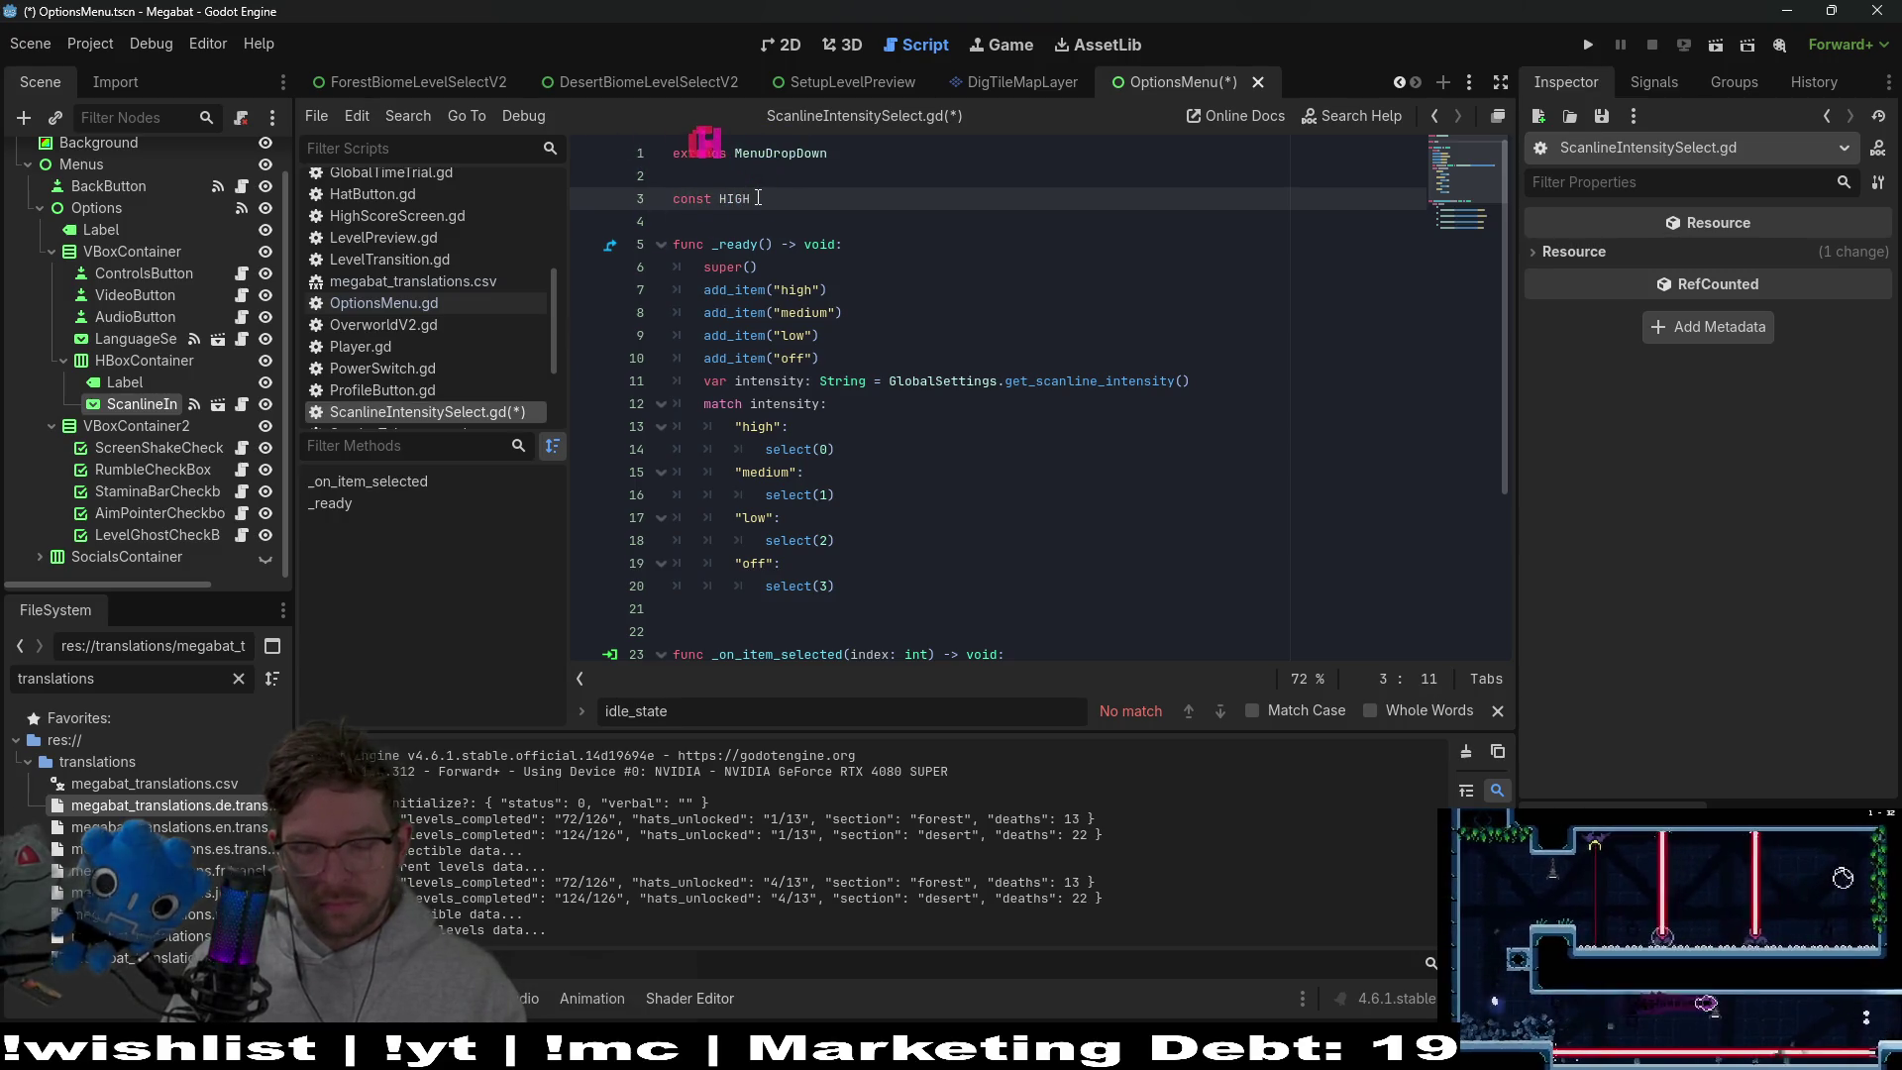
pyautogui.write(': S')
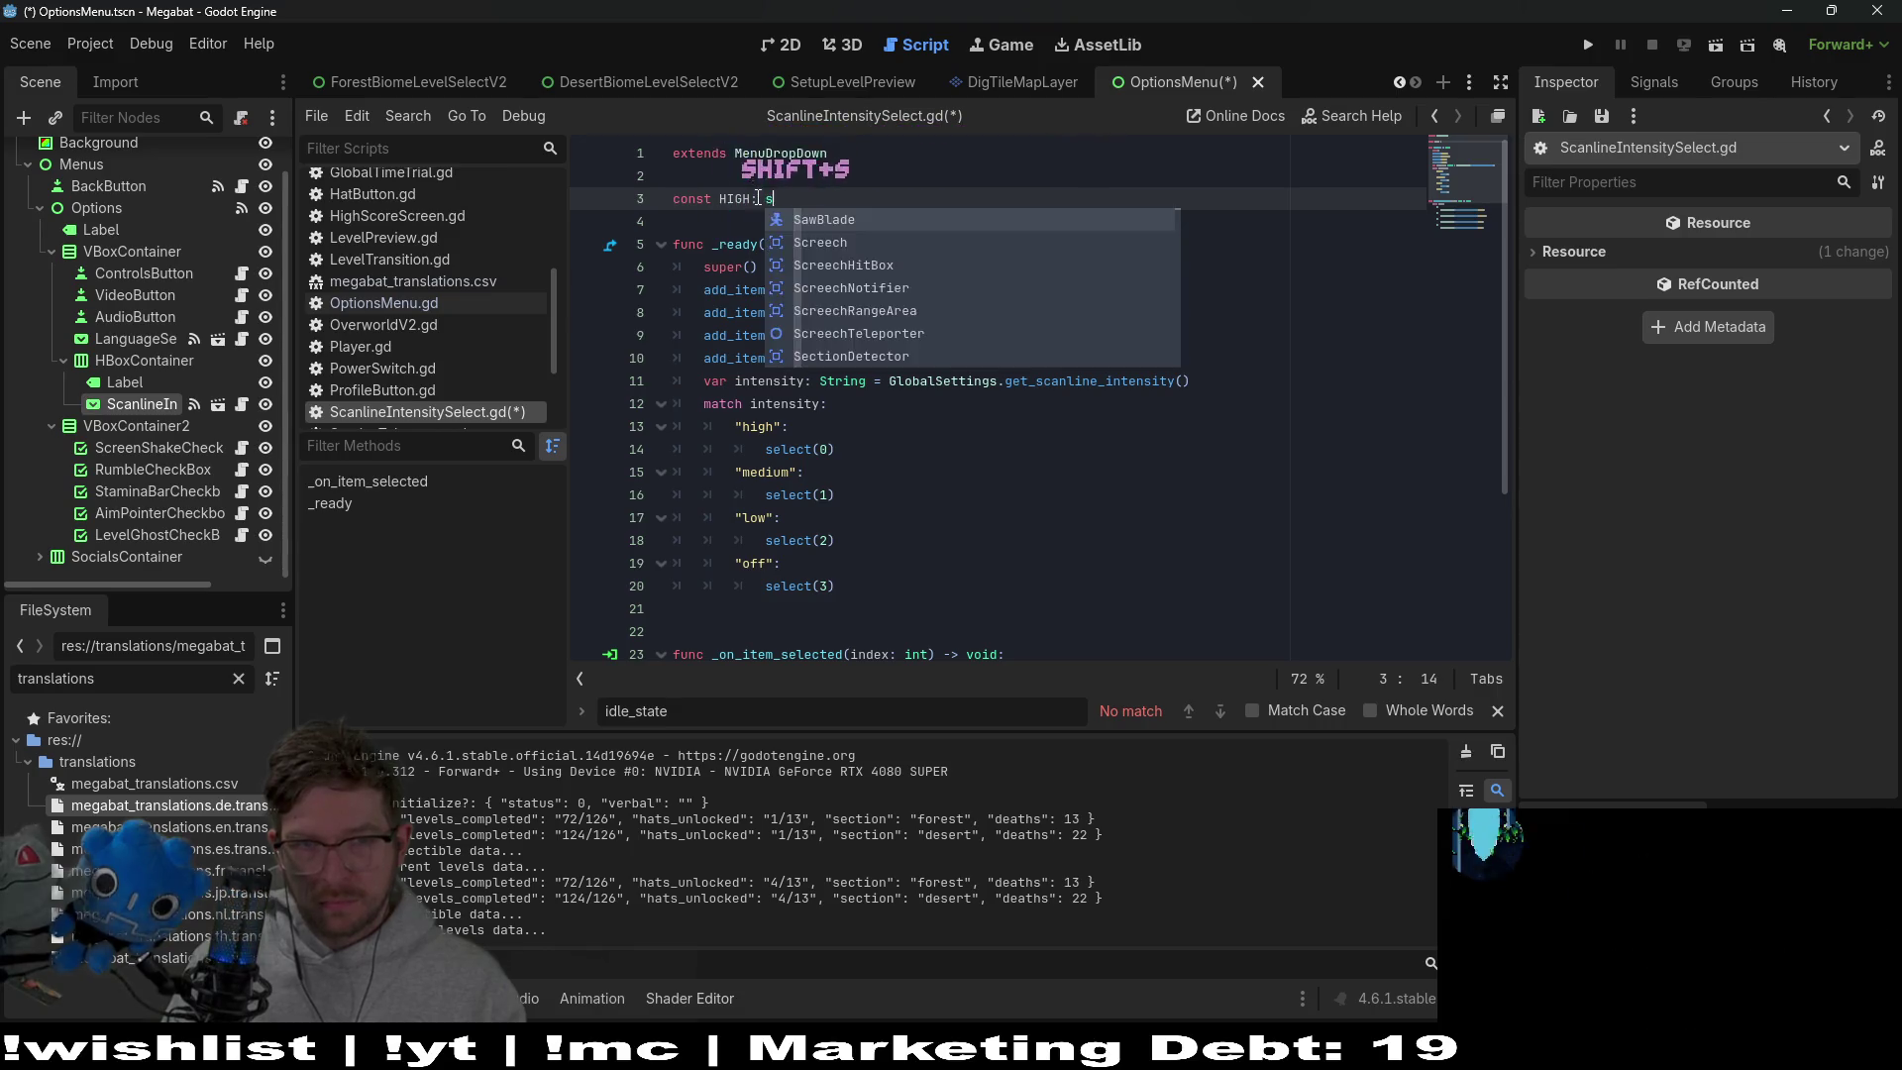
pyautogui.press('BackSpace')
pyautogui.write('String = "')
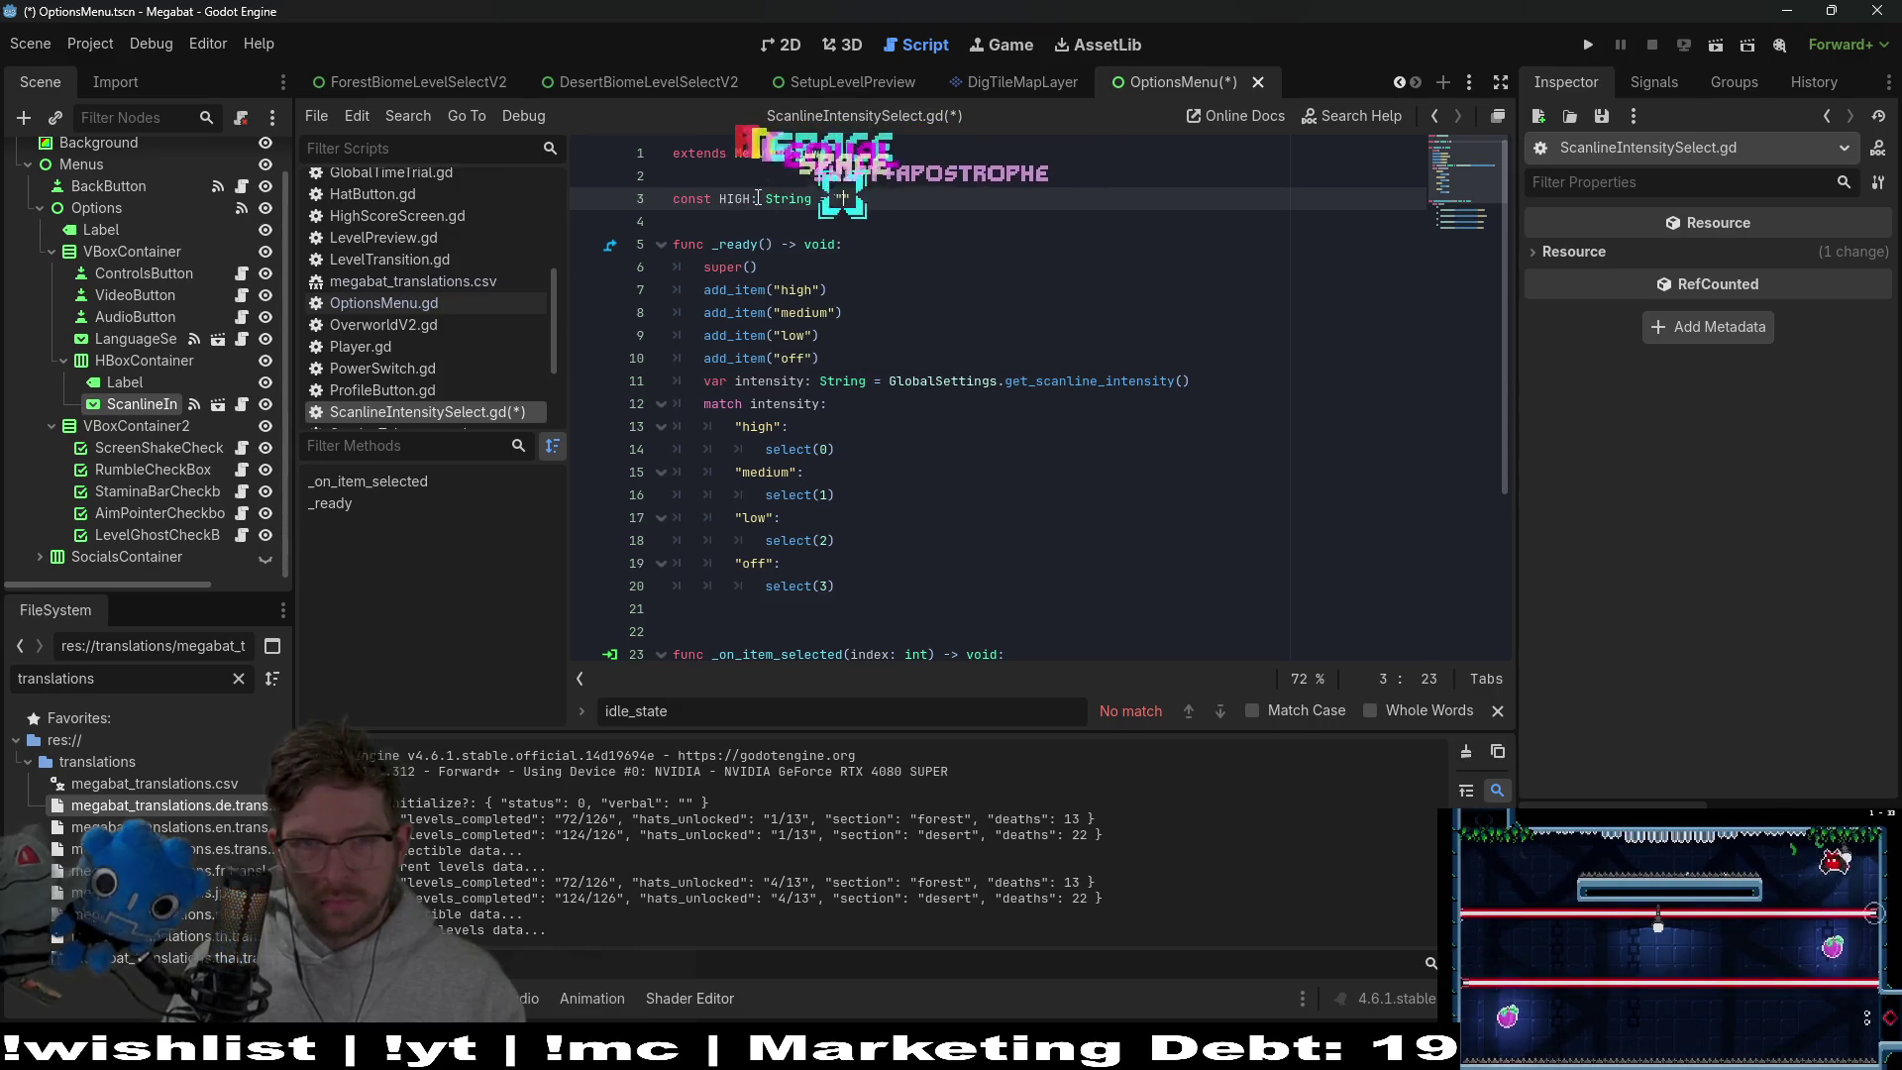
pyautogui.write('HIGH')
pyautogui.press('End')
pyautogui.hotkey('shift', 'Up')
pyautogui.hotkey('ctrl', 'c')
pyautogui.hotkey('ctrl', 'v')
pyautogui.hotkey('ctrl', 'v')
pyautogui.hotkey('ctrl', 'v')
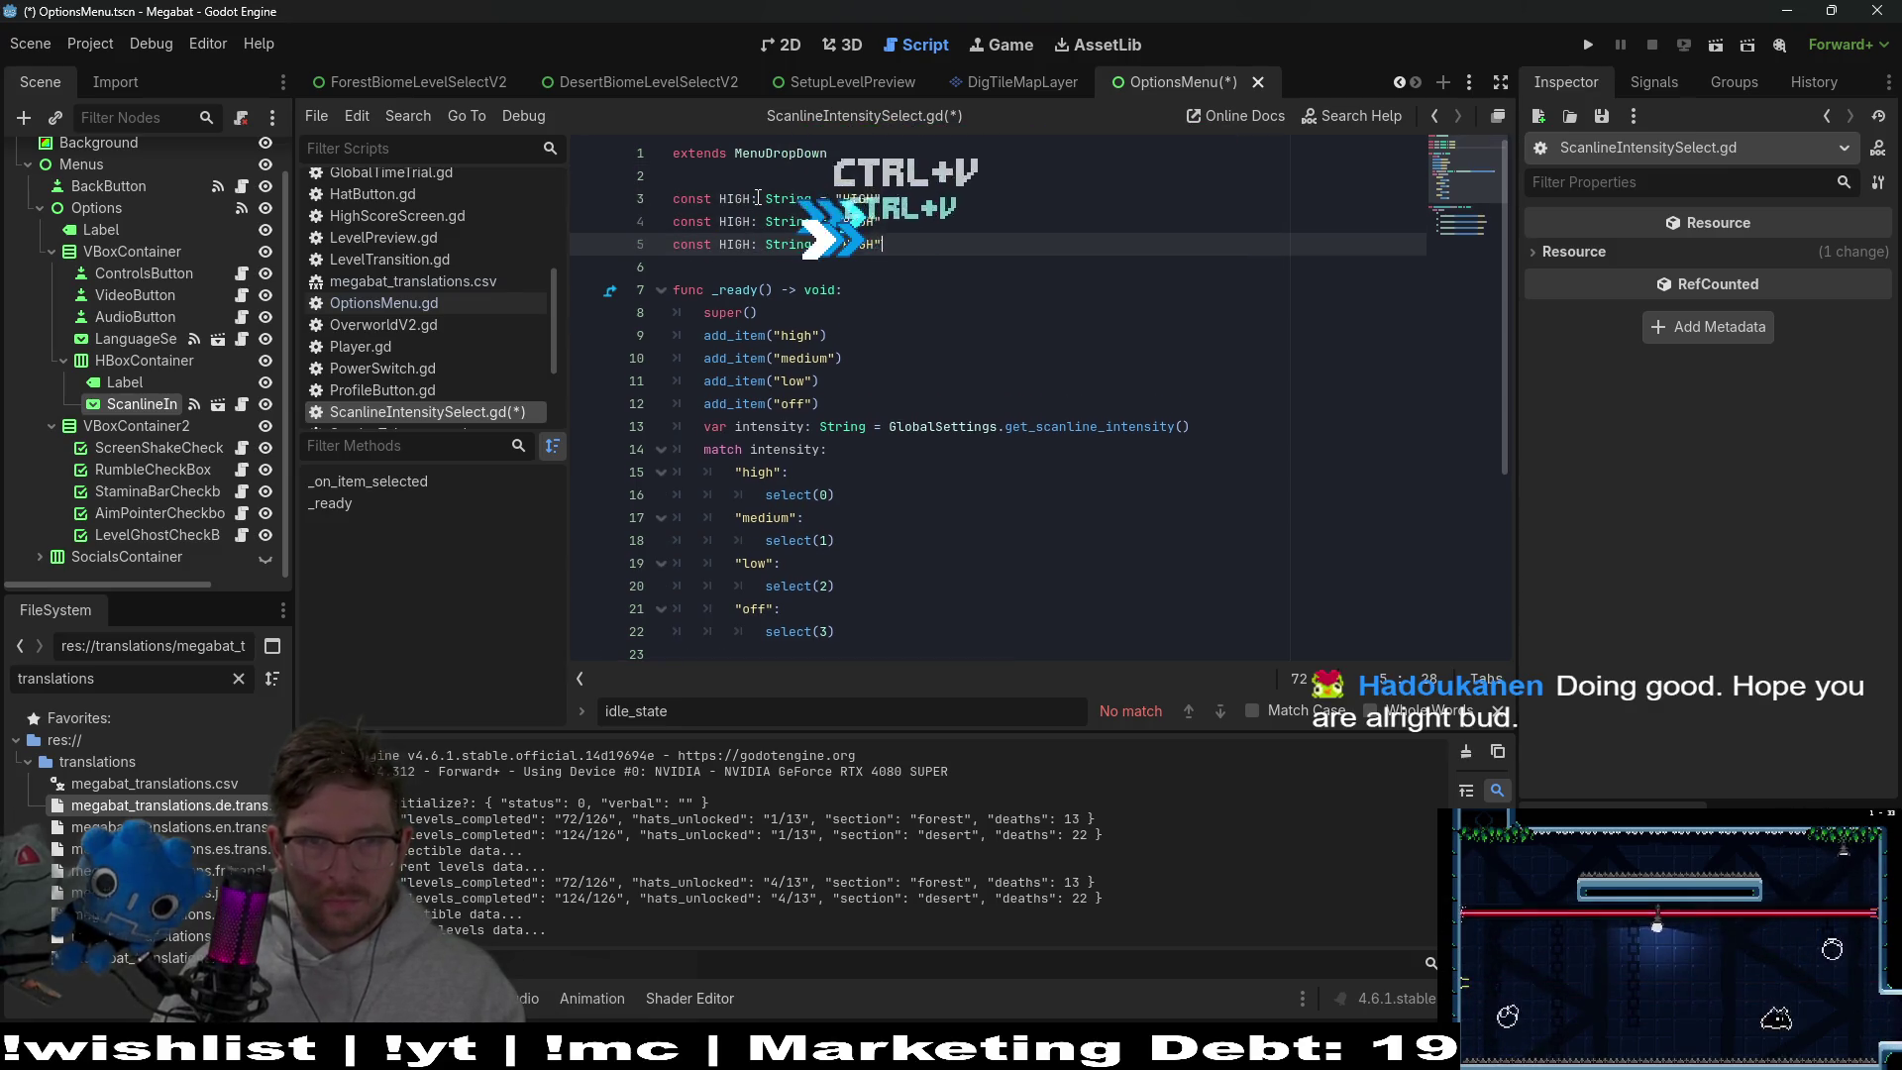
pyautogui.hotkey('ctrl', 'v')
# Change the copied constants' values to MEDIUM, clearing the old HIGH values on lines 5 and 6
pyautogui.press('Up')
pyautogui.press('Up')
pyautogui.press('Left')
pyautogui.press('BackSpace')
pyautogui.press('BackSpace')
pyautogui.press('BackSpace')
pyautogui.press('BackSpace')
pyautogui.write('MEDI')
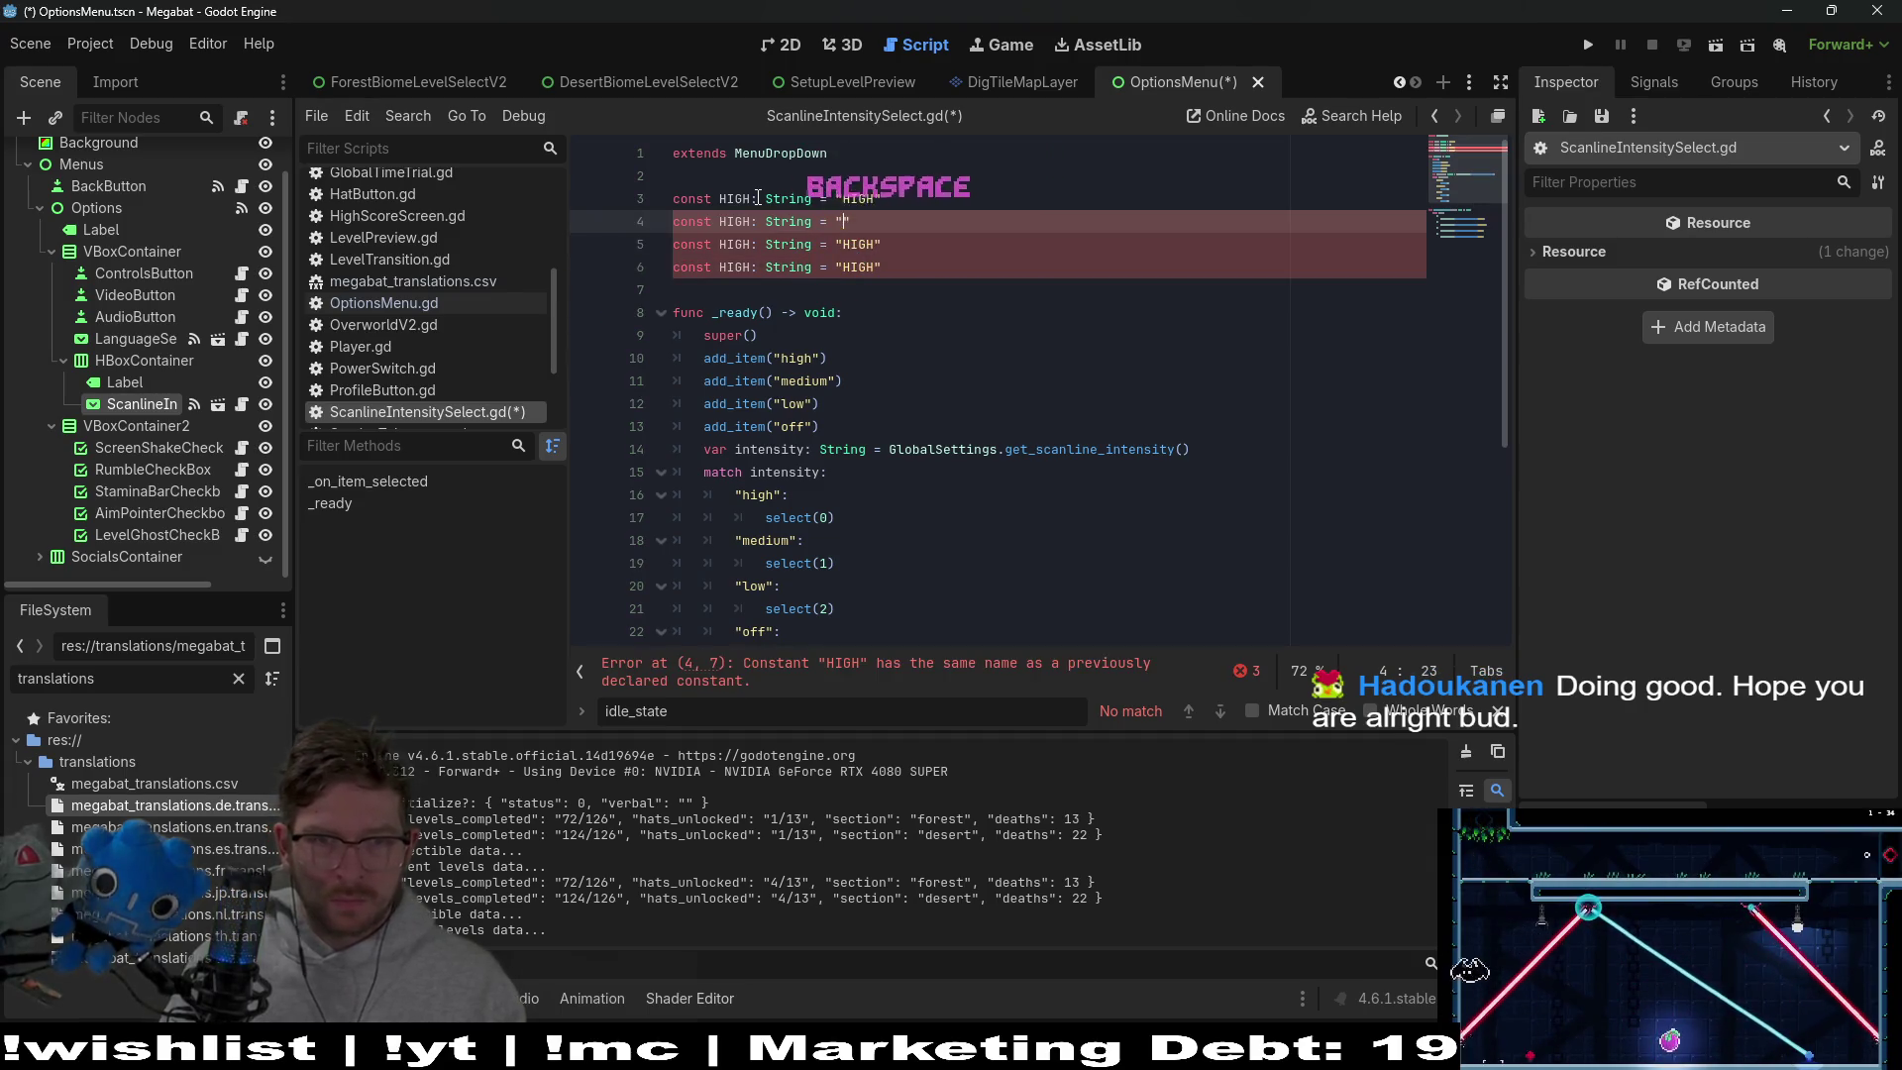
pyautogui.write('UM')
pyautogui.press('Down')
pyautogui.press('BackSpace')
pyautogui.press('BackSpace')
pyautogui.press('BackSpace')
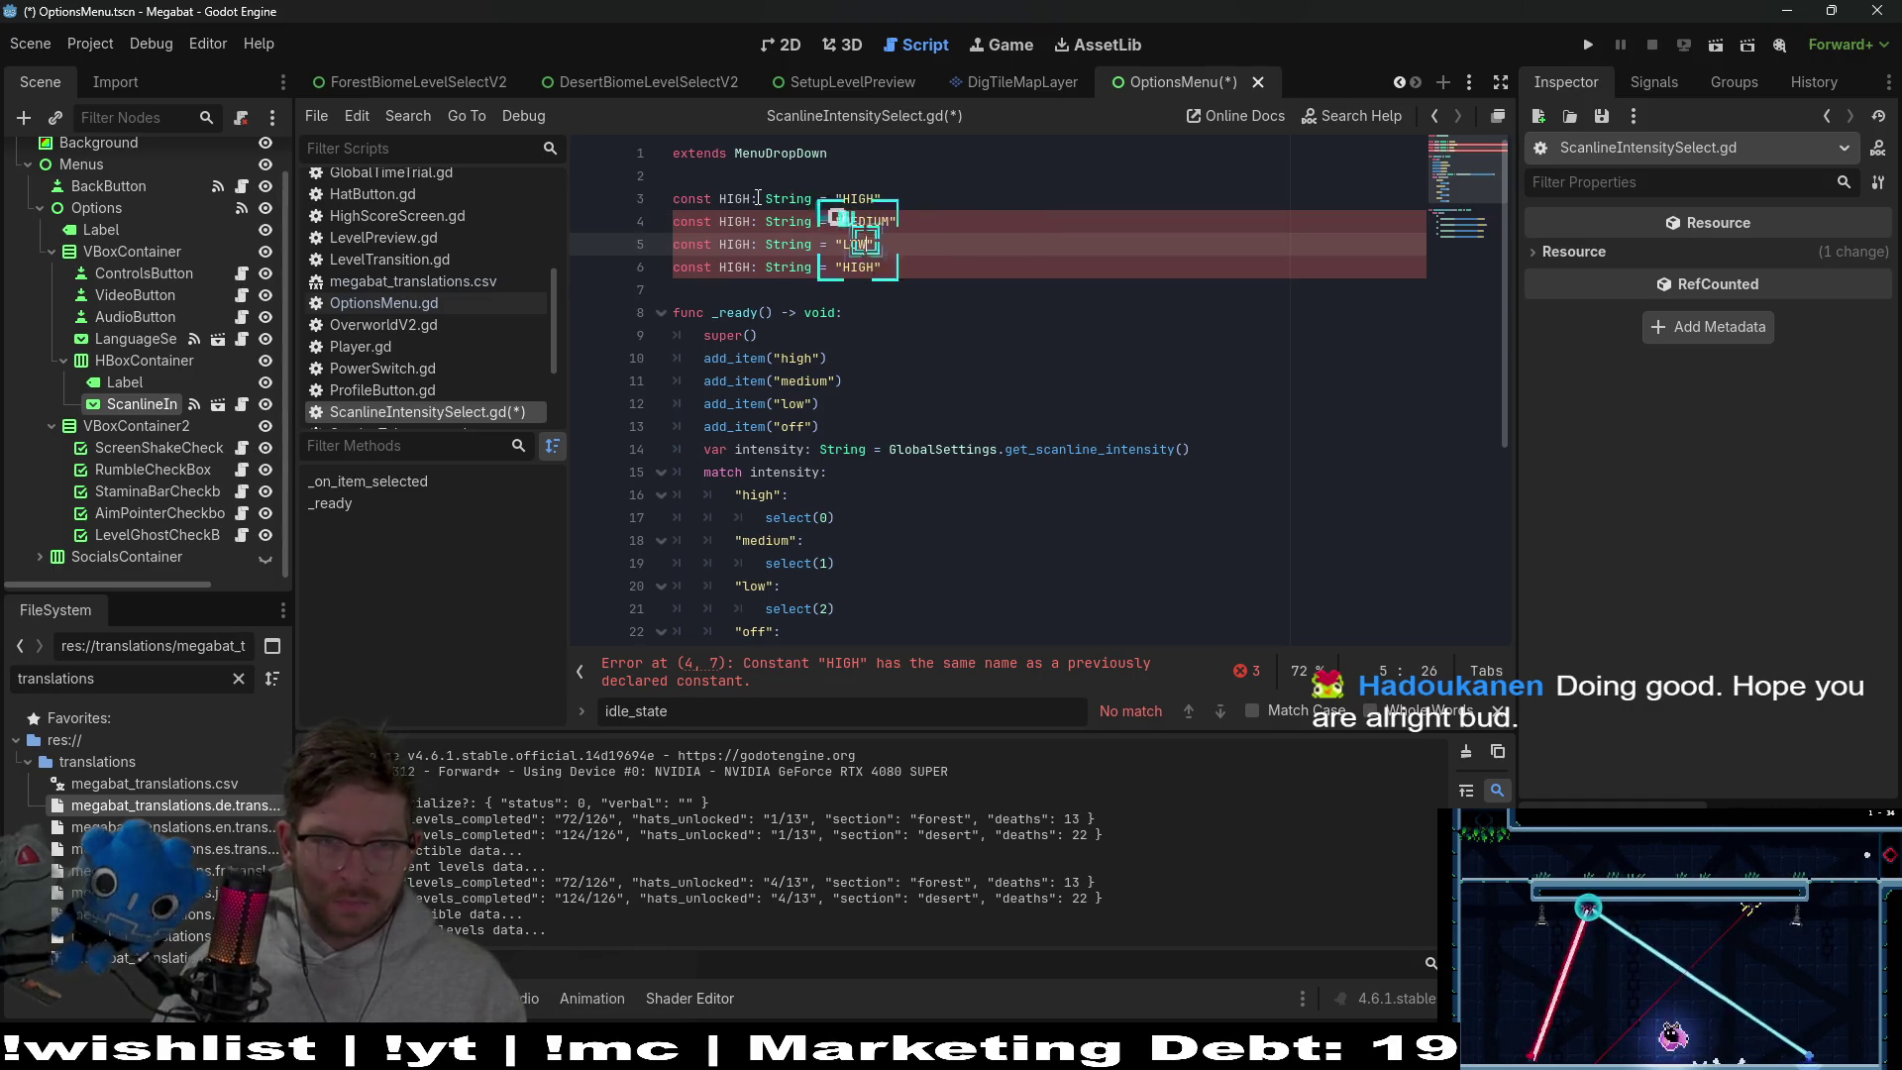
pyautogui.press('Down')
pyautogui.press('BackSpace')
pyautogui.press('BackSpace')
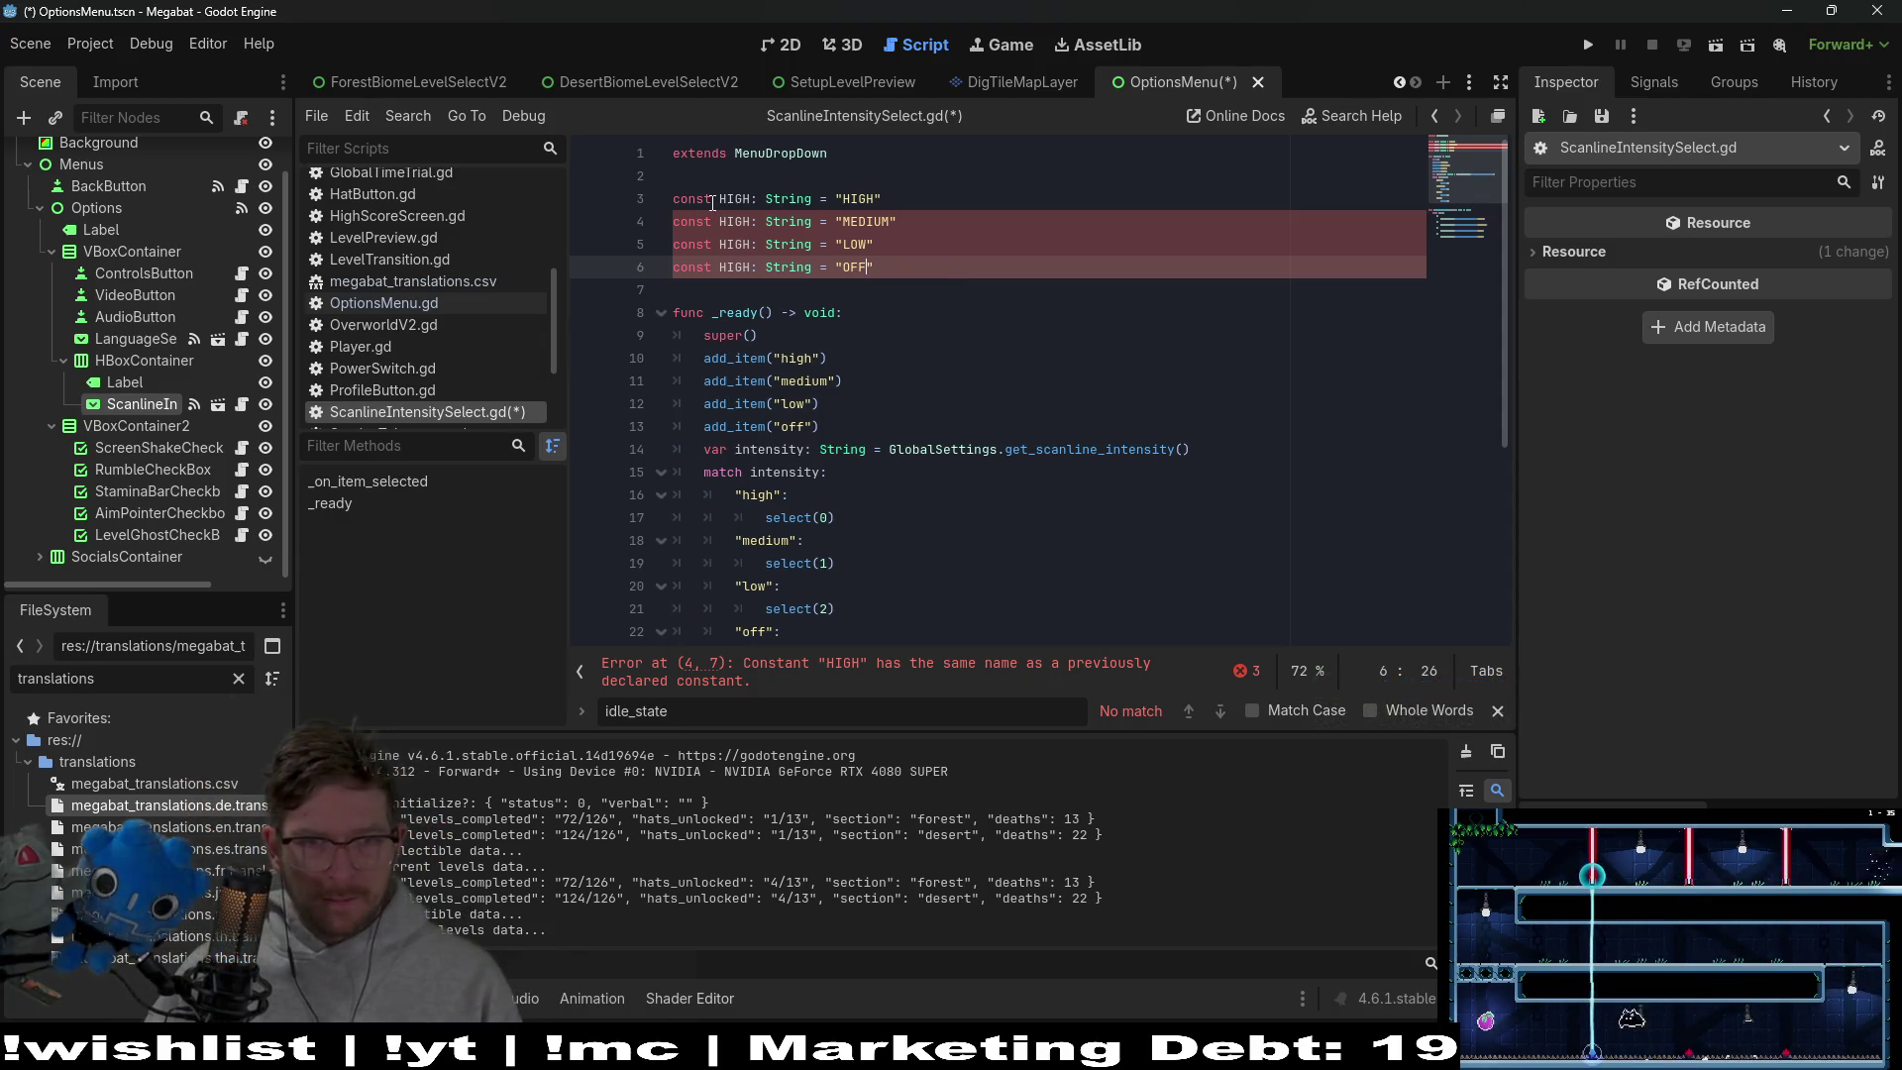
# Rename the duplicated constants on lines 4–6 to MEDIUM, LOW and OFF
pyautogui.click(737, 222)
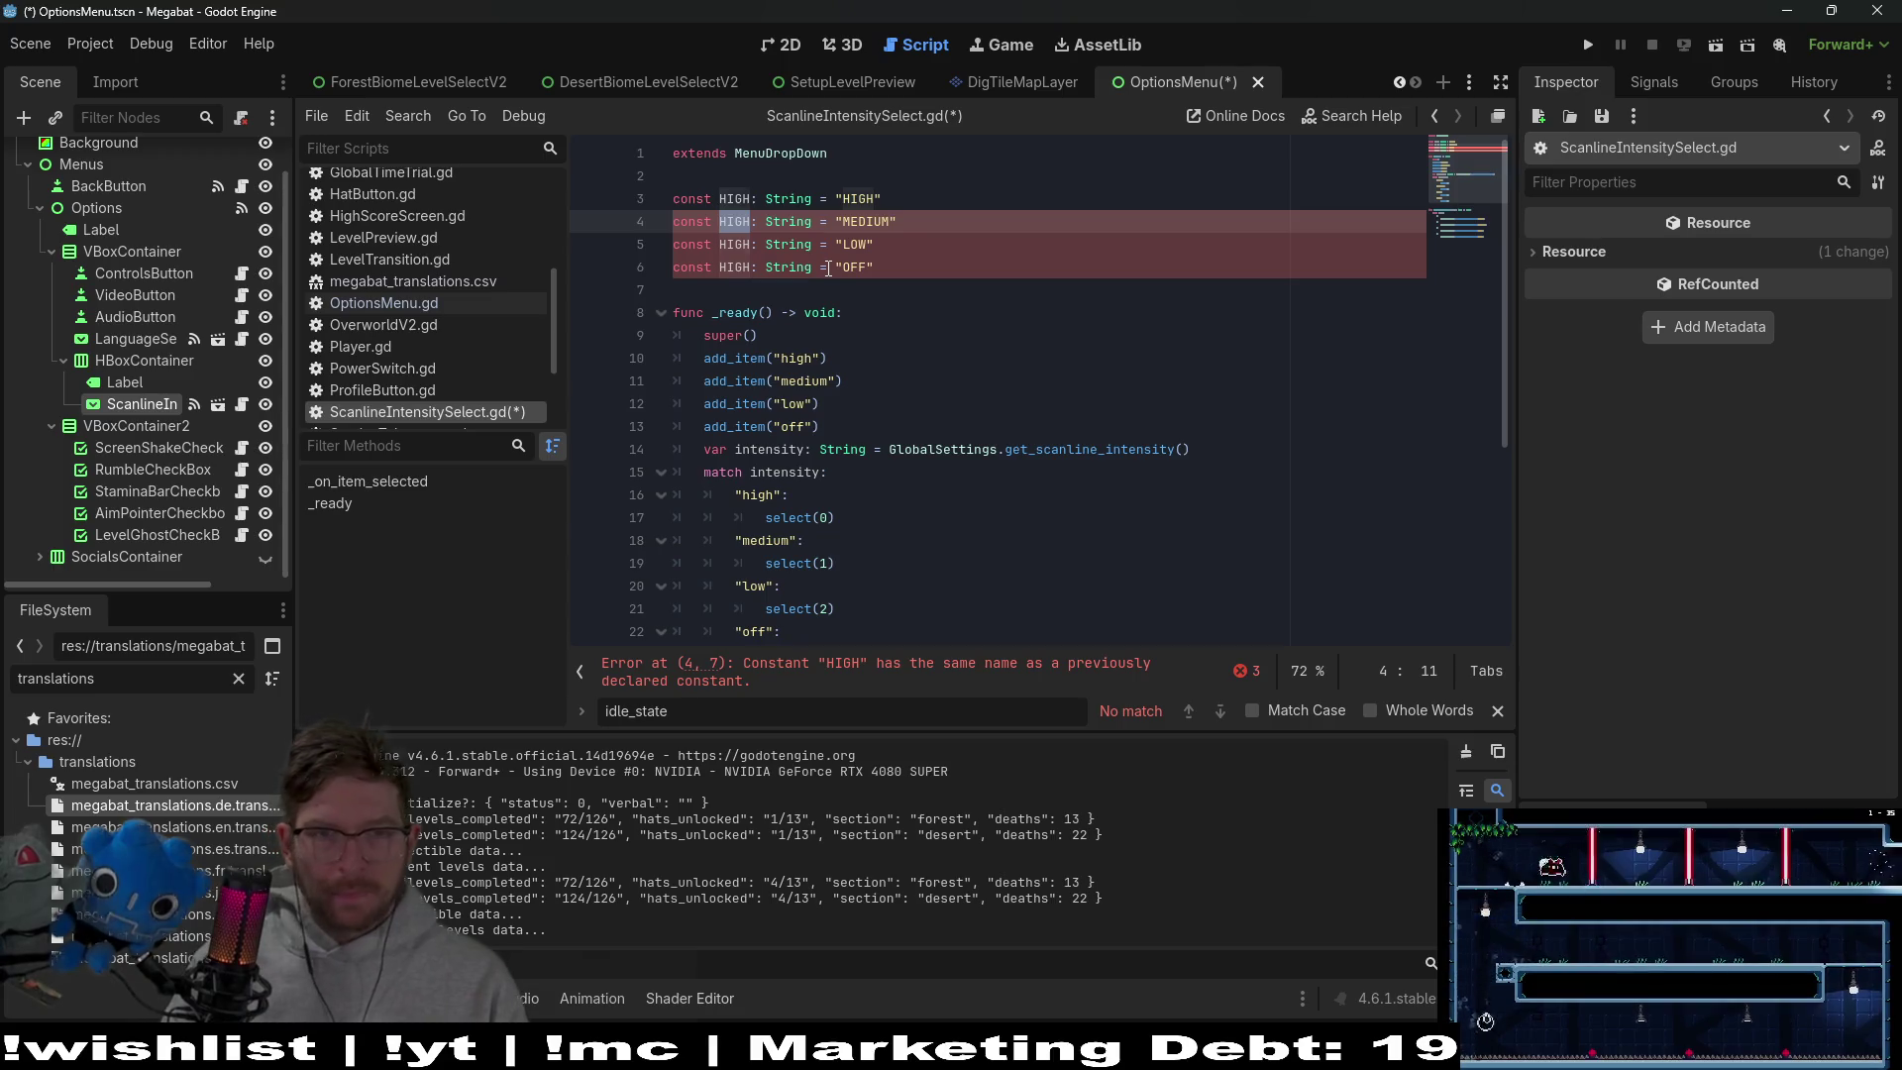
pyautogui.write('UM')
pyautogui.press('Down')
pyautogui.press('BackSpace')
pyautogui.press('BackSpace')
pyautogui.press('BackSpace')
pyautogui.write('LOW')
pyautogui.press('Down')
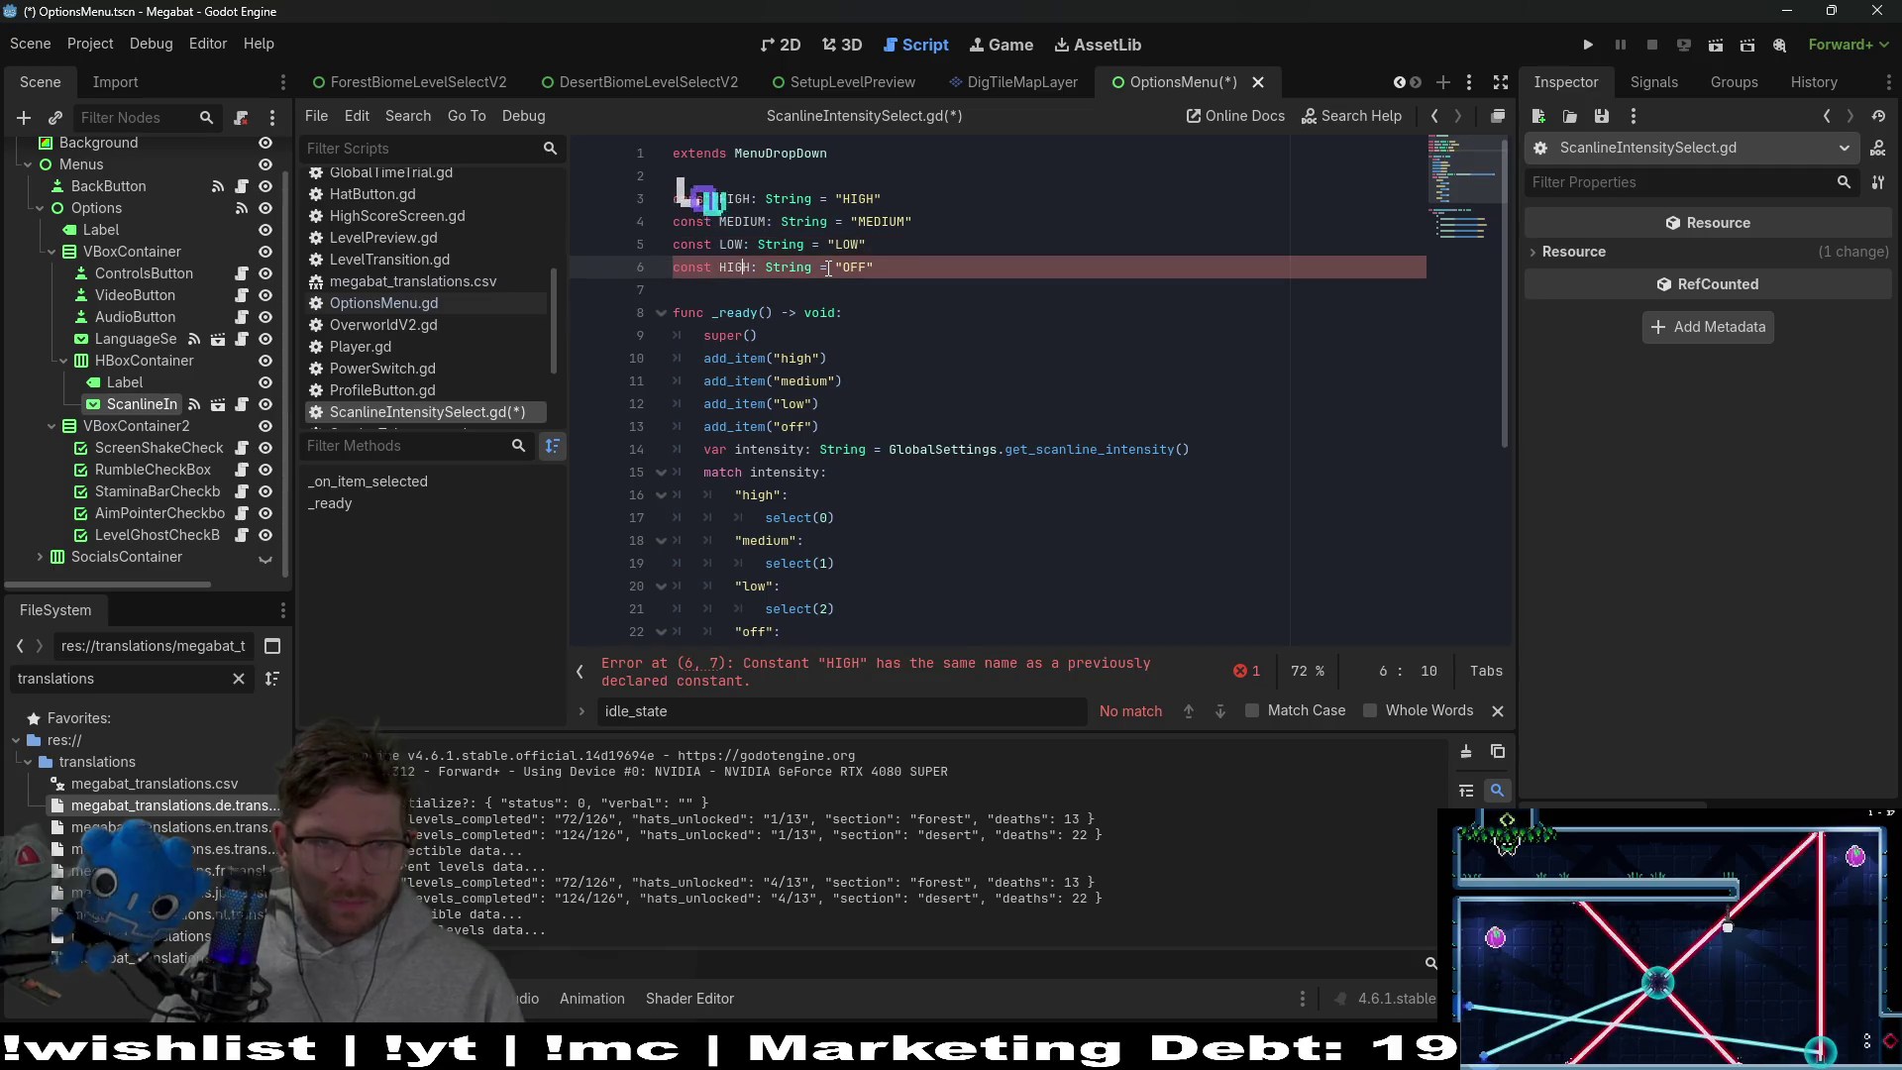
pyautogui.press('BackSpace')
pyautogui.press('BackSpace')
pyautogui.press('BackSpace')
pyautogui.write('OFF')
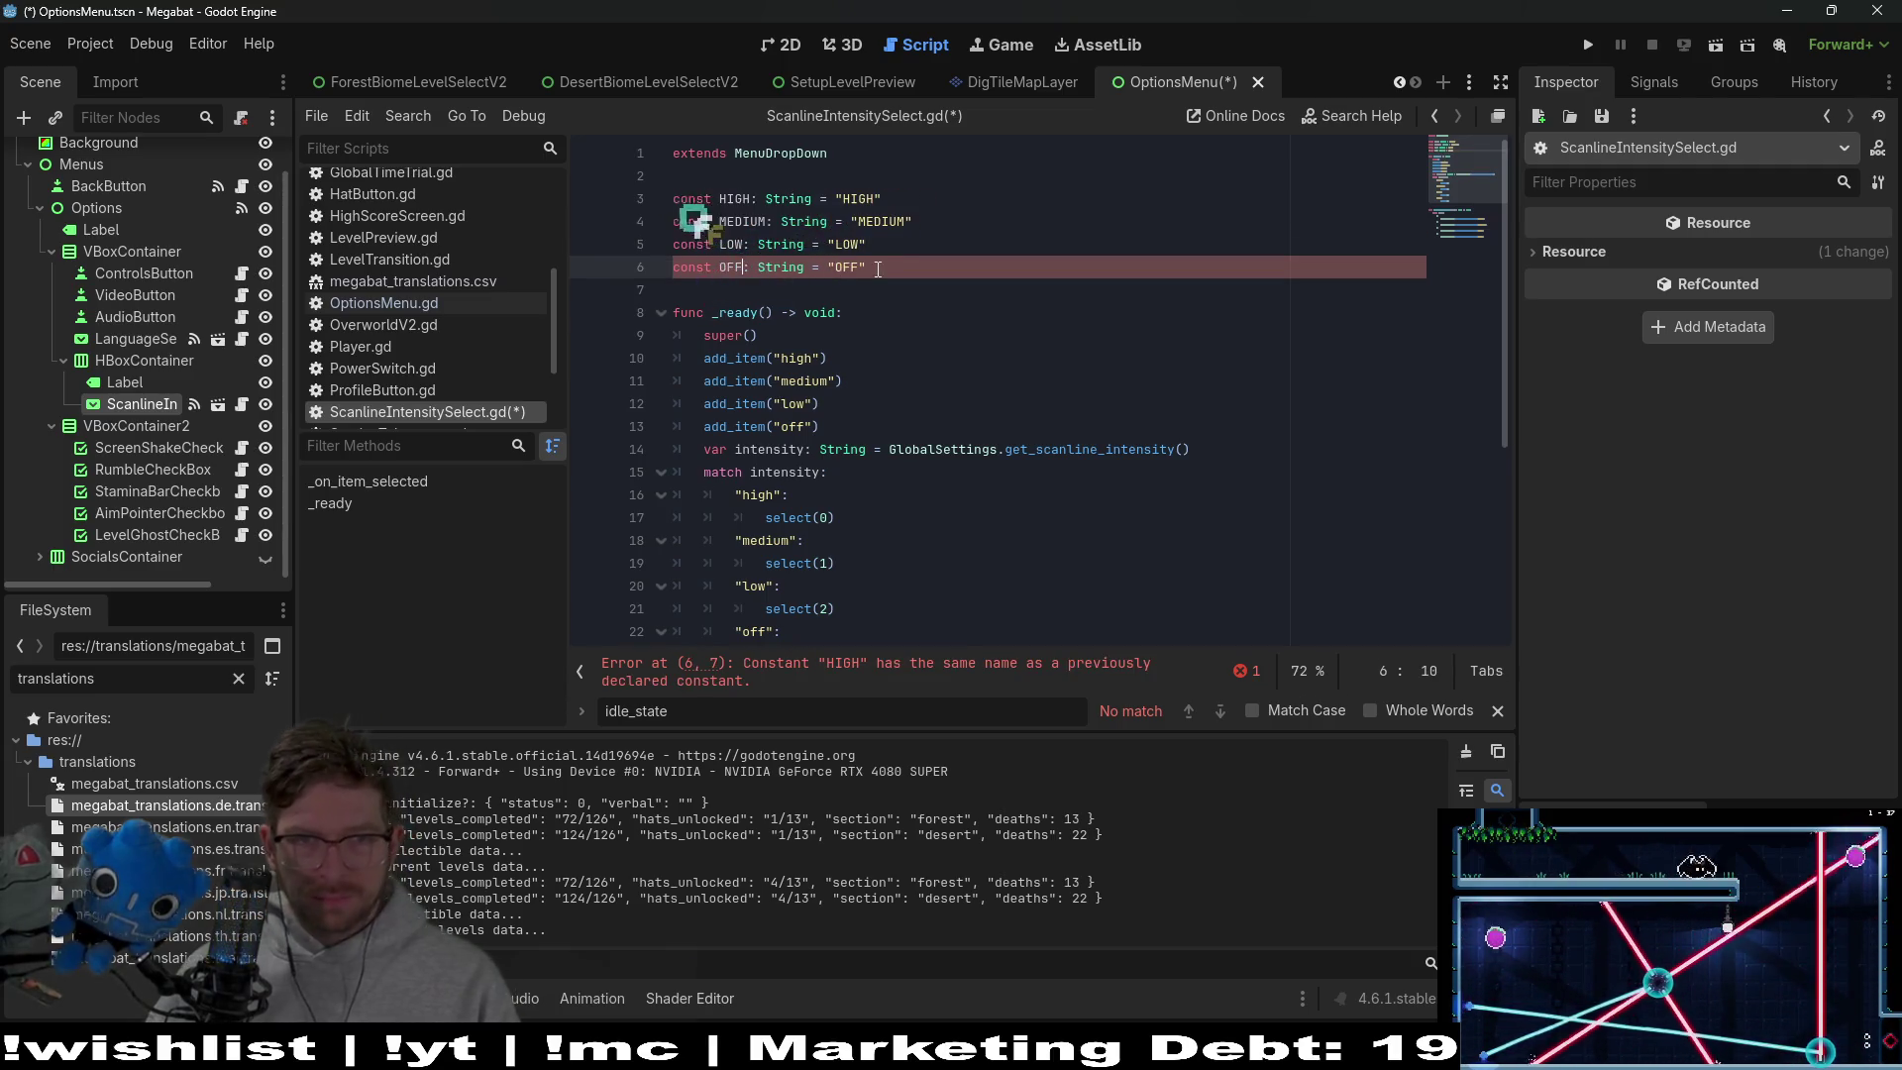
pyautogui.click(877, 269)
pyautogui.doubleClick(734, 198)
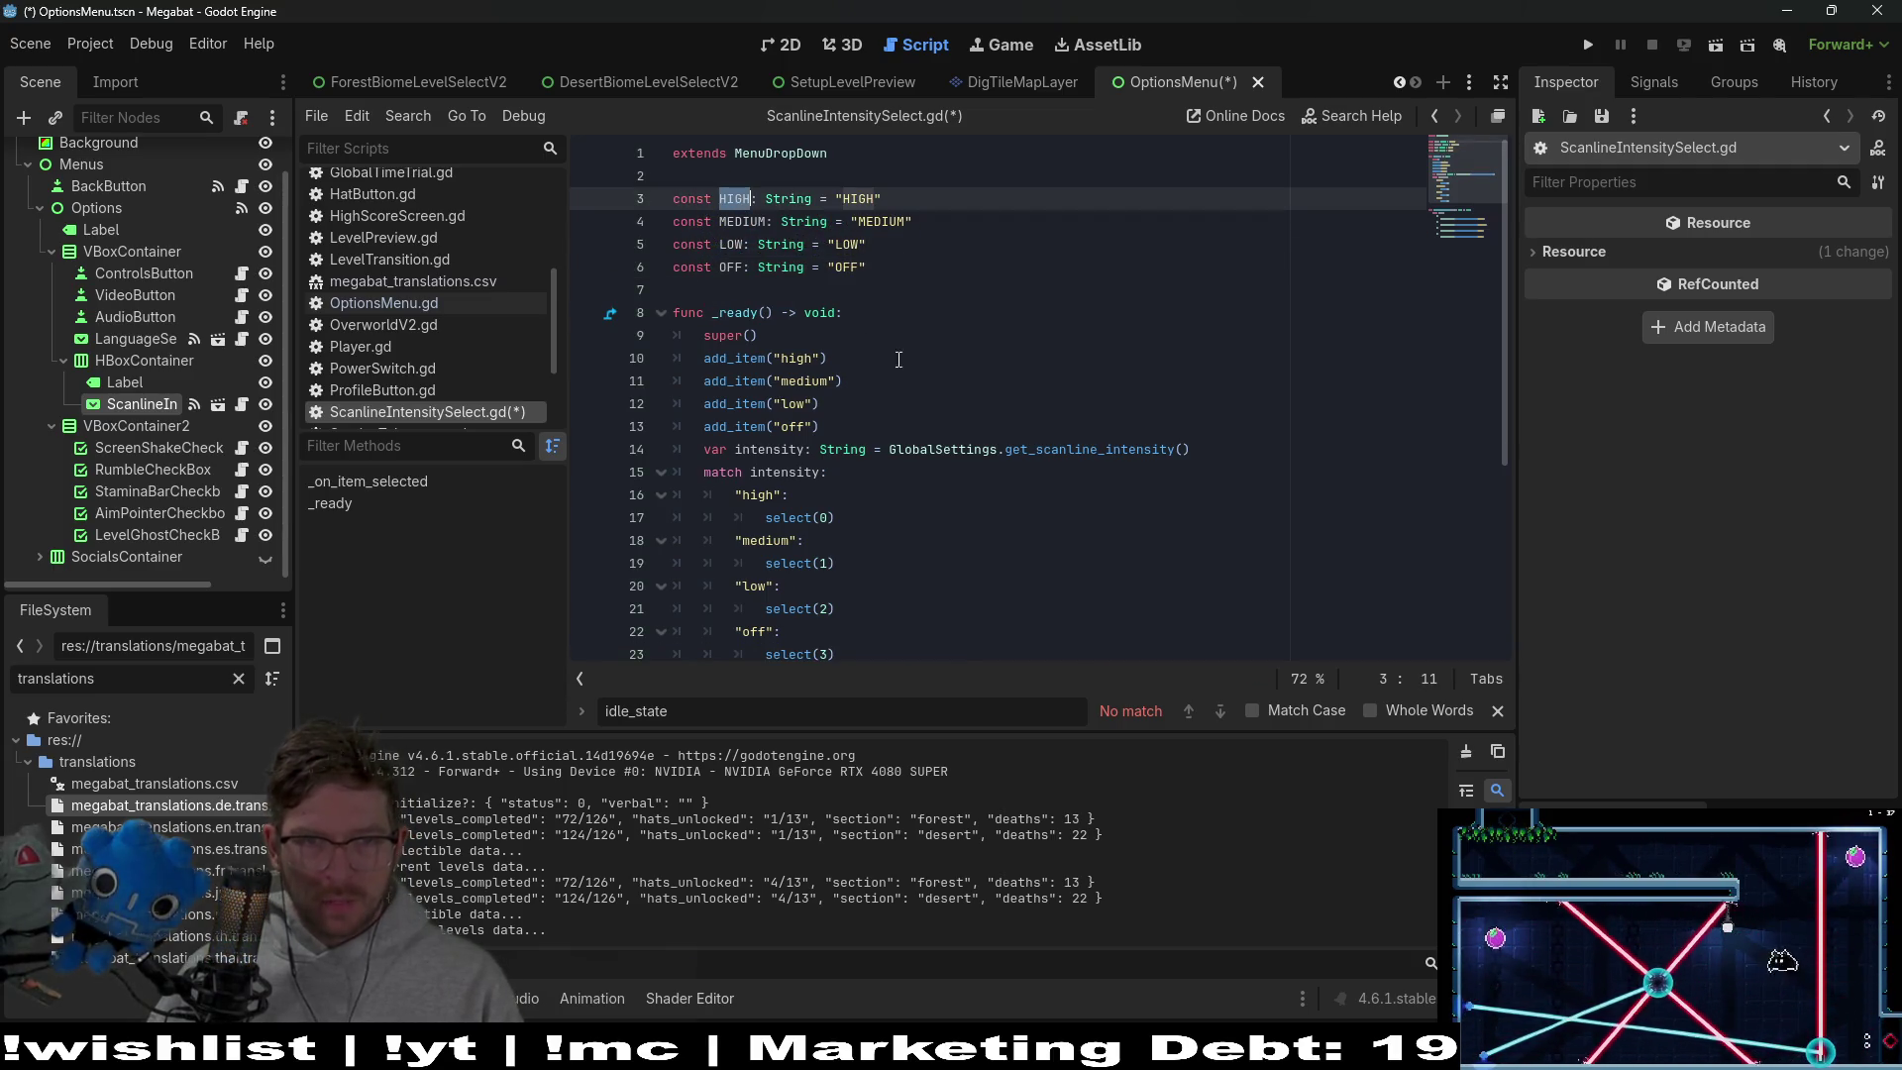
# Locate the "high" strings in add_item, the match block and the line 29 setting call
pyautogui.click(825, 358)
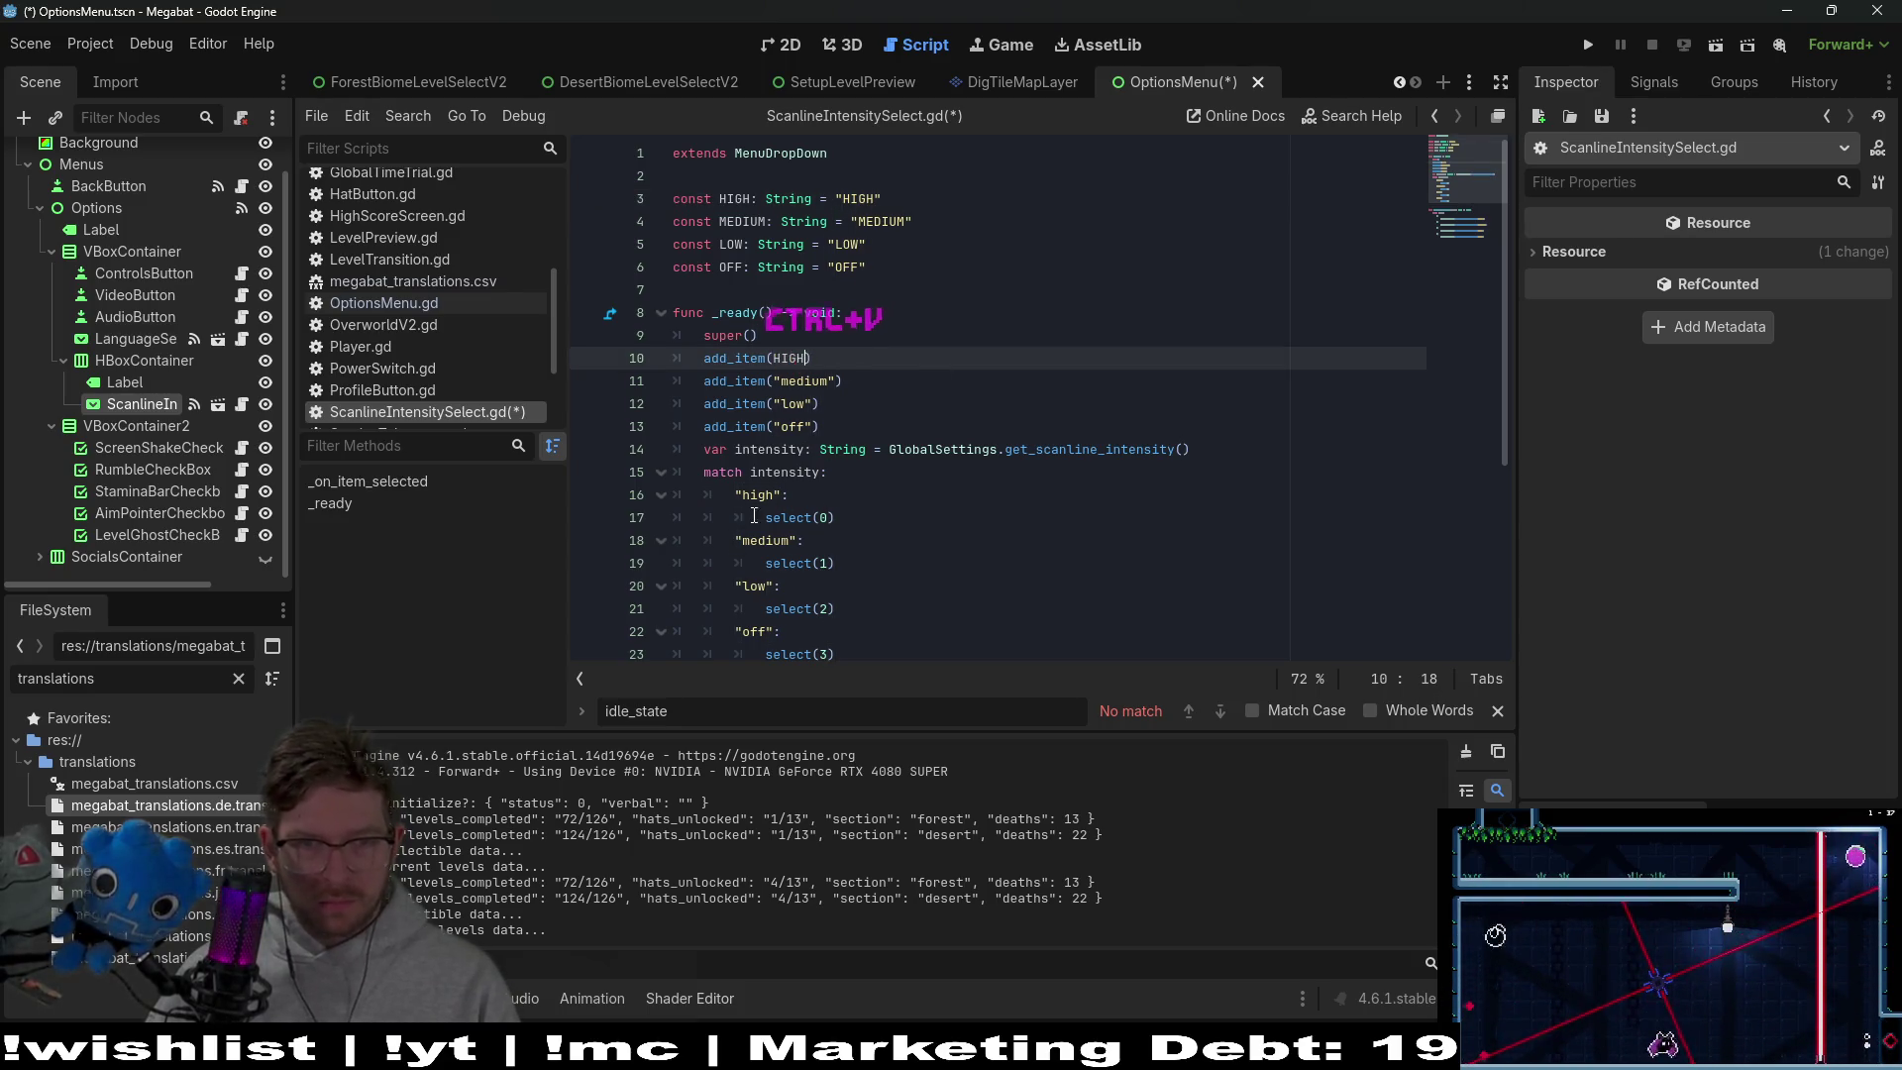
pyautogui.click(783, 494)
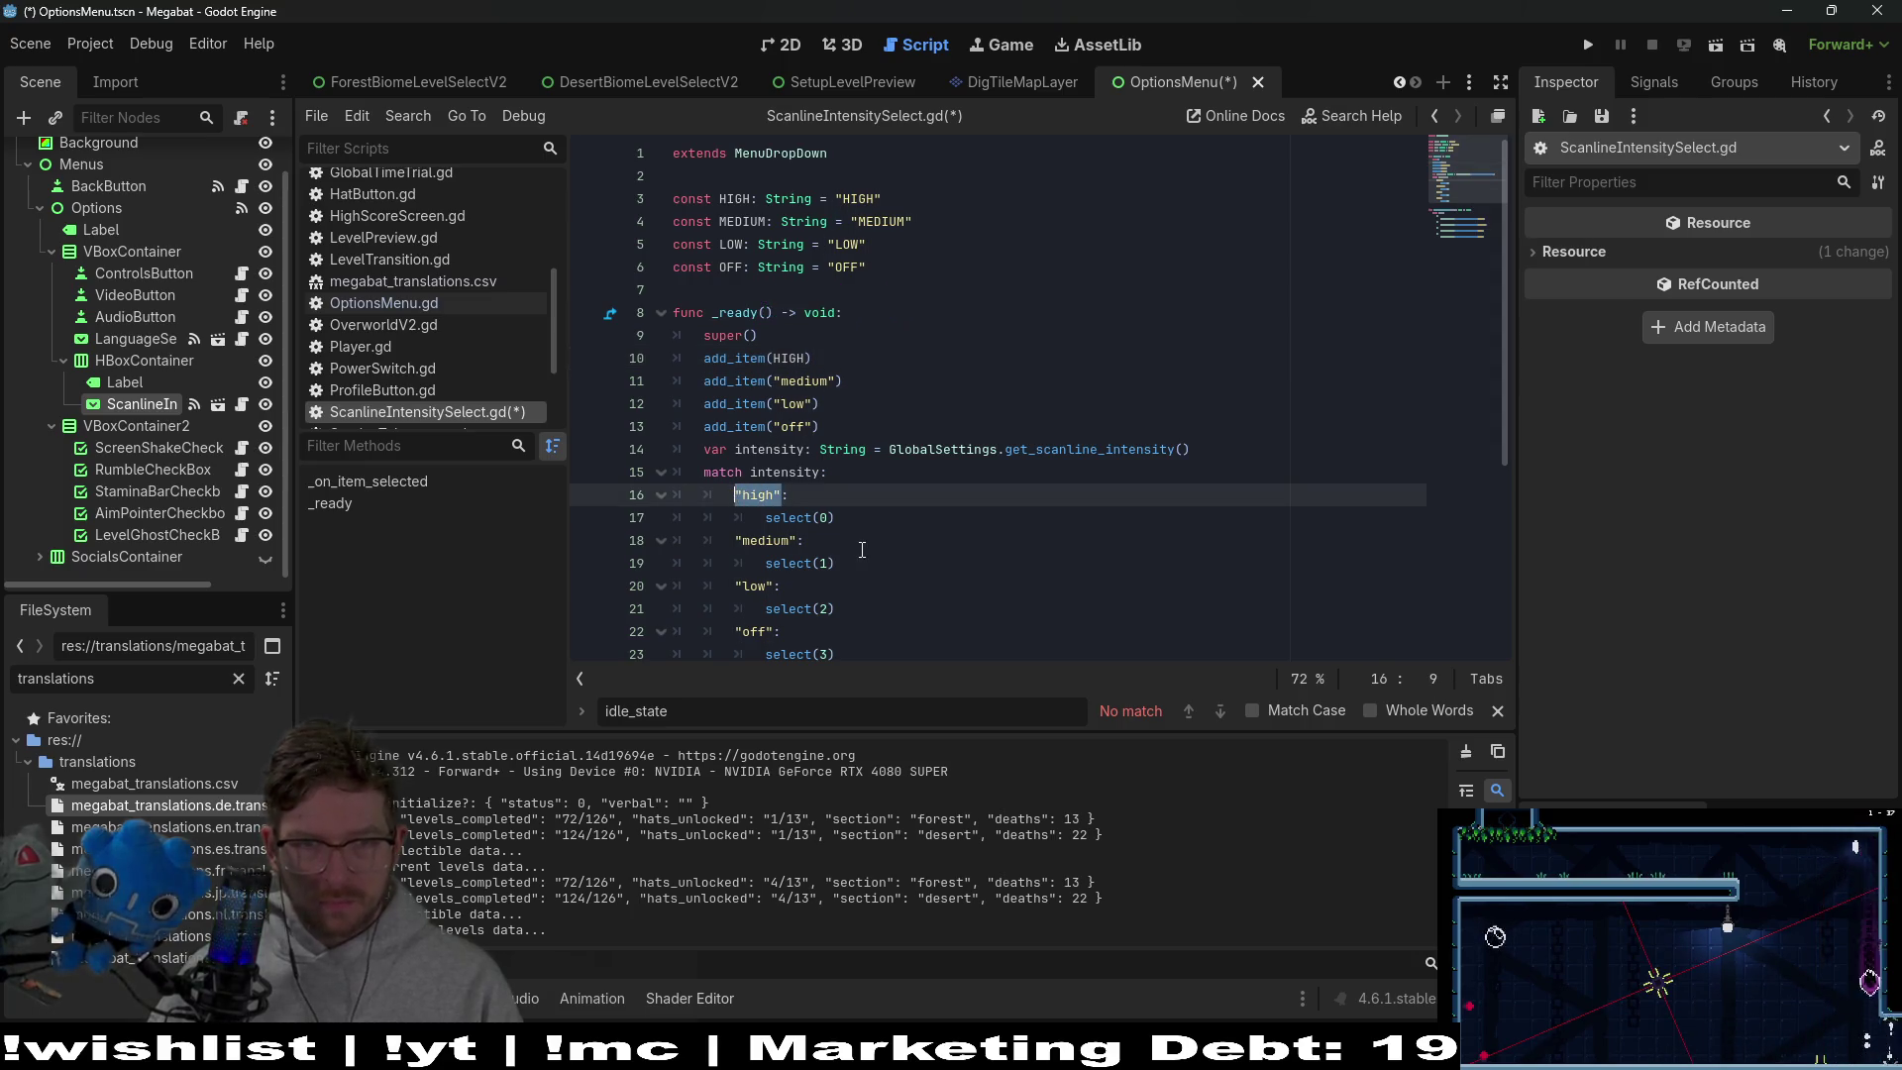
pyautogui.write('HIGH:')
pyautogui.scroll(-4, 990, 445)
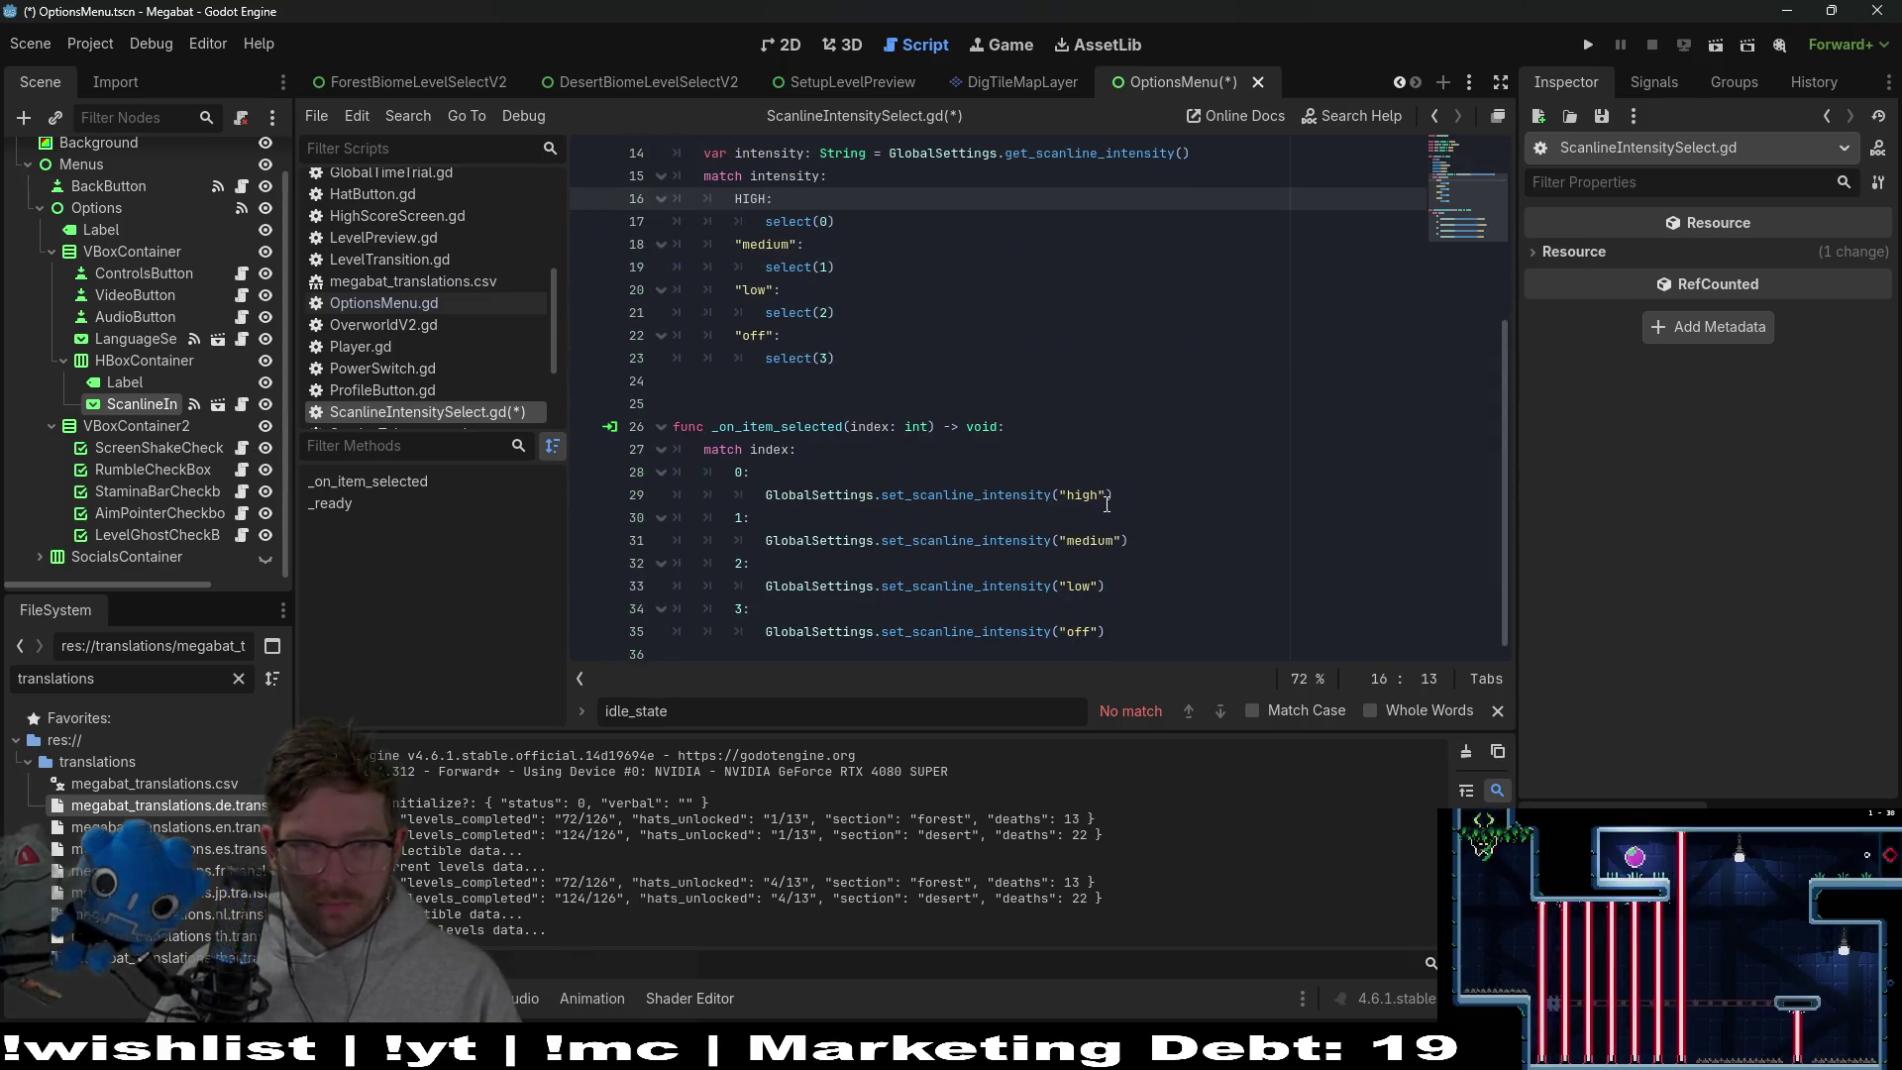
pyautogui.click(1179, 494)
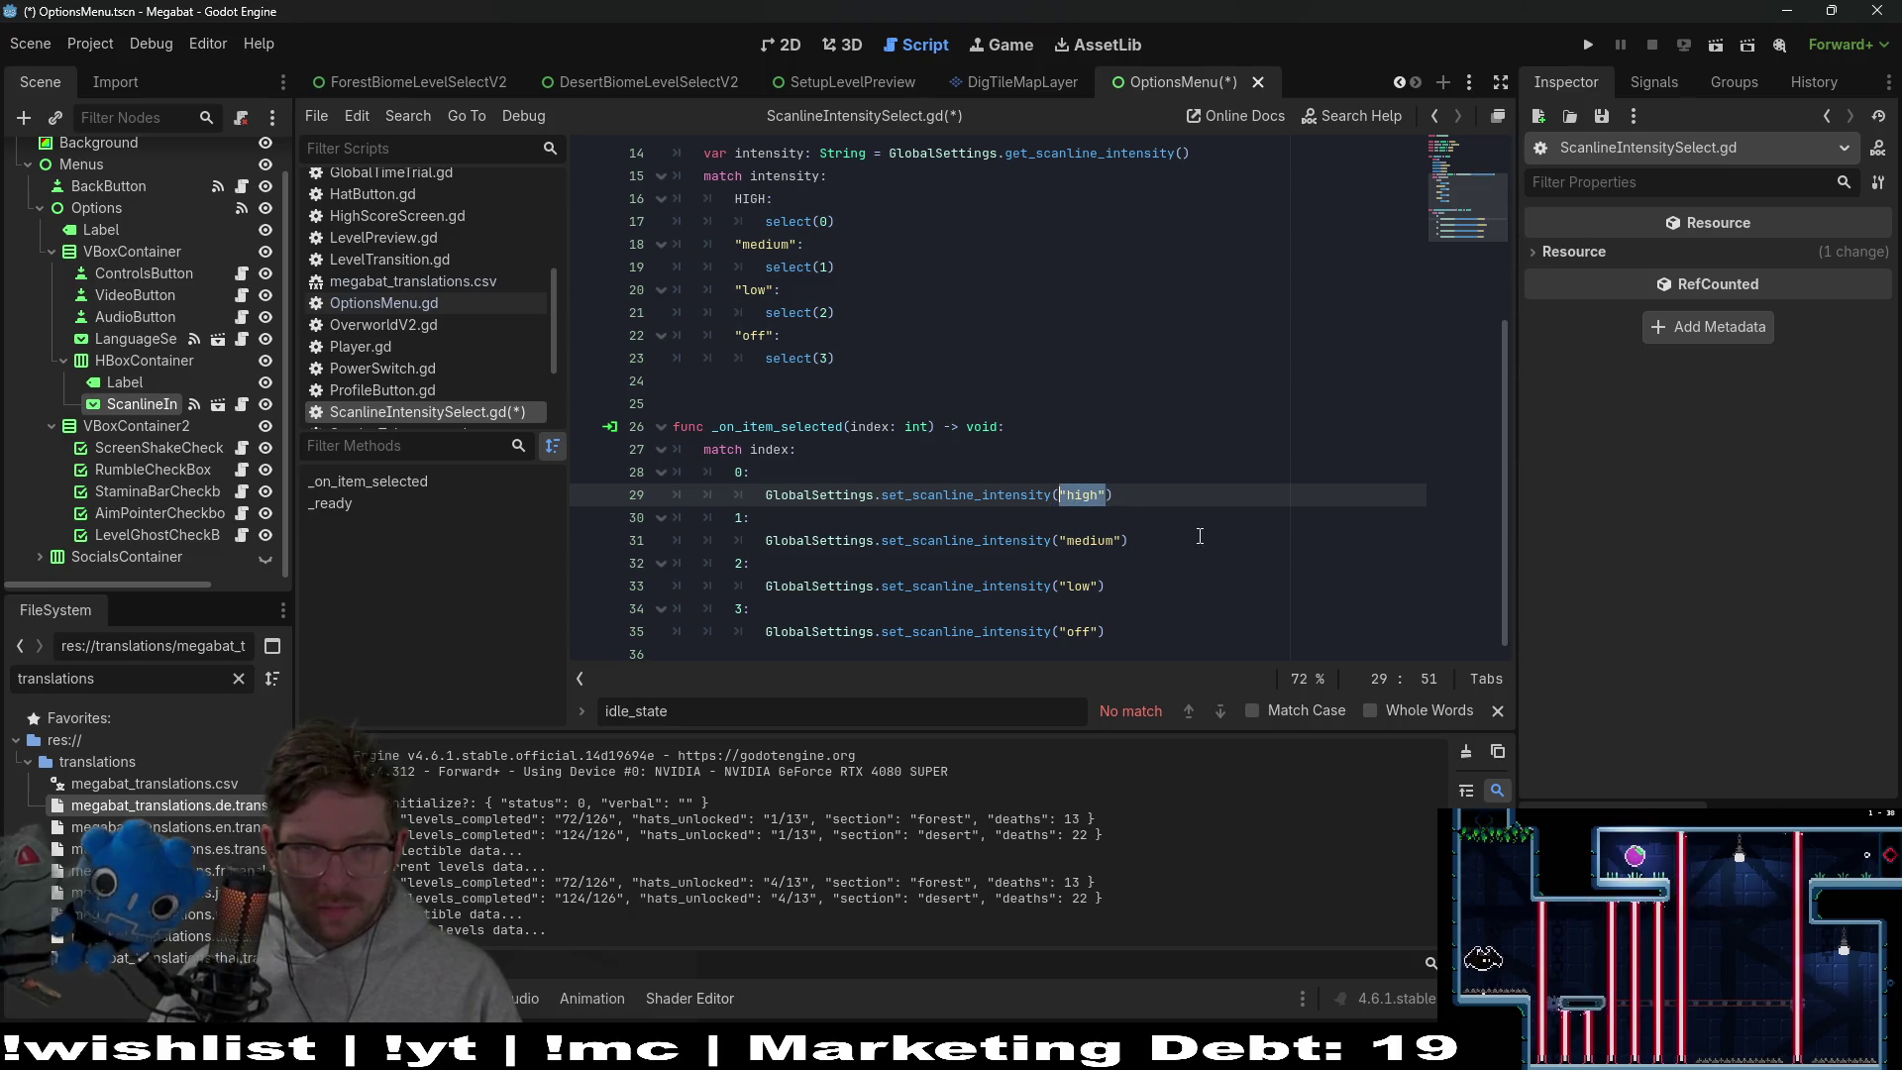
pyautogui.moveTo(798, 381); pyautogui.dragTo(737, 383)
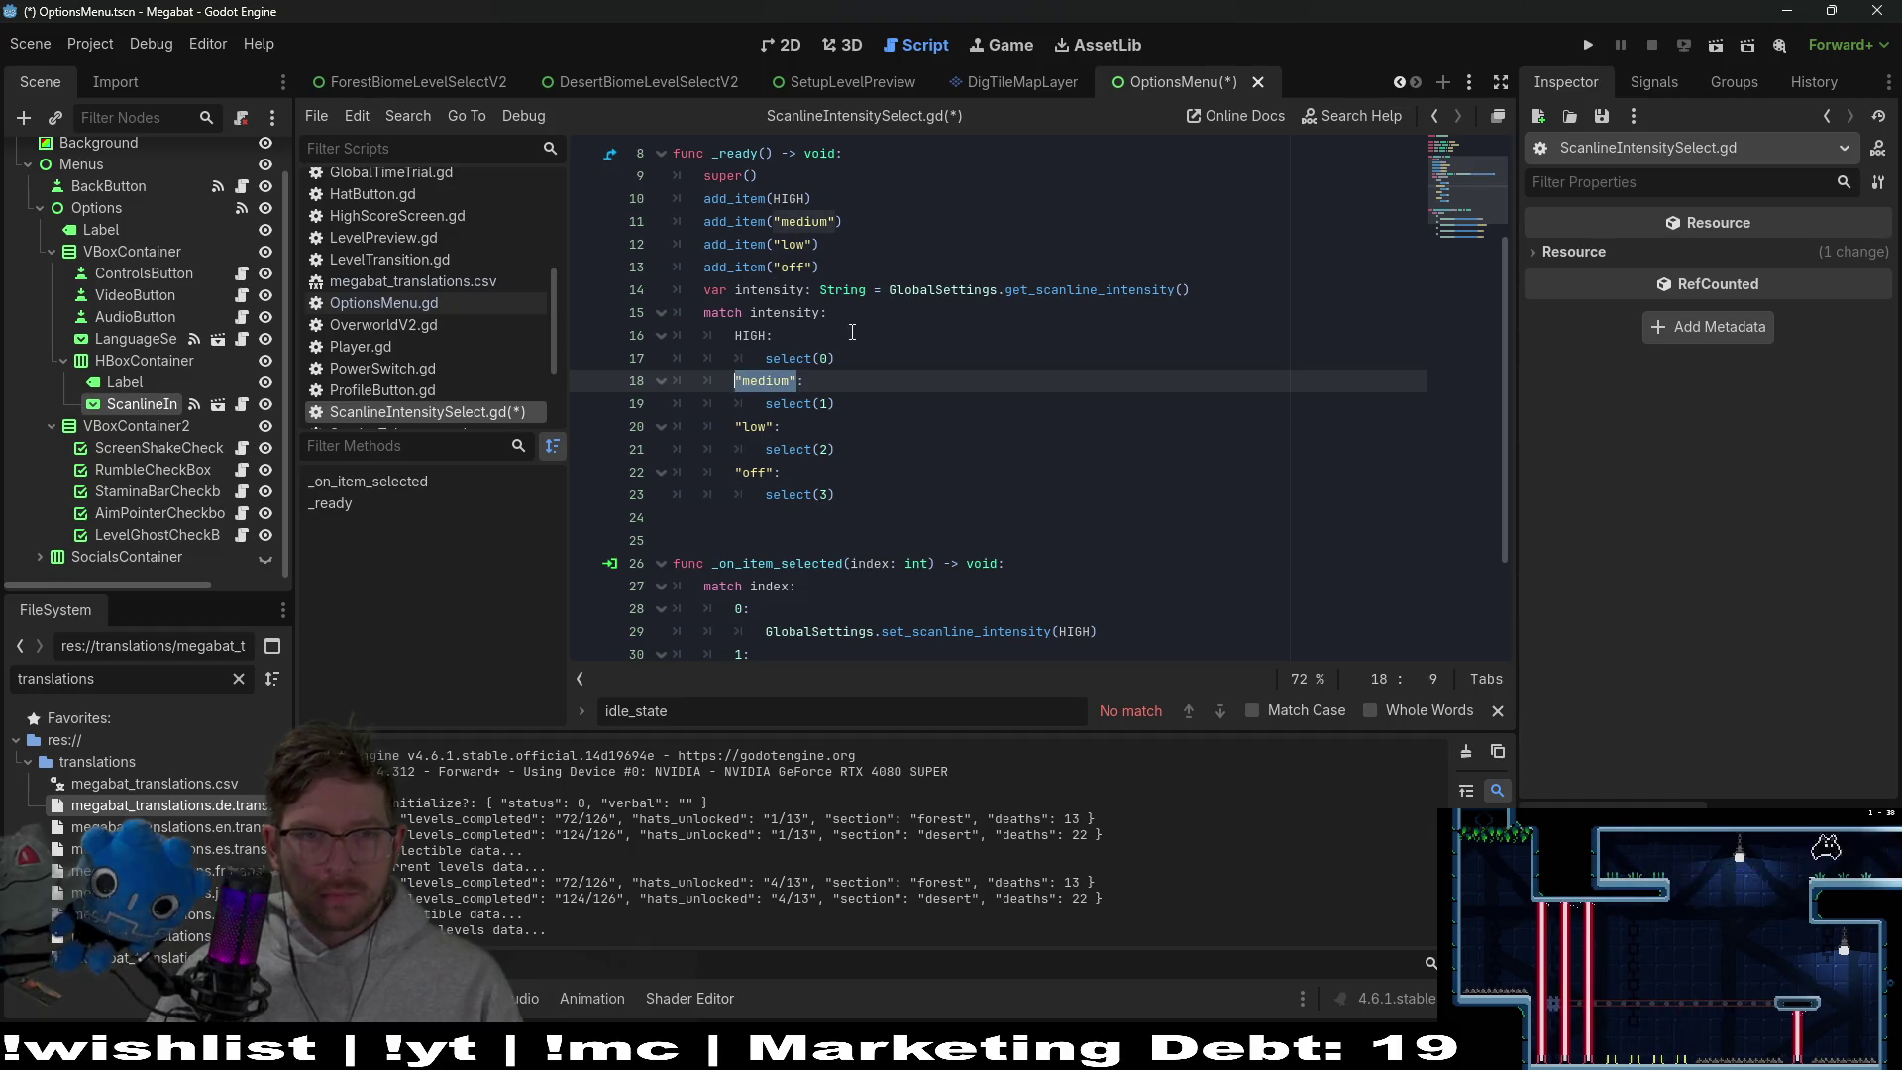
pyautogui.scroll(2, 852, 333)
# Replace the "medium" strings in add_item, the match case and line 31 with MEDIUM
pyautogui.doubleClick(726, 197)
pyautogui.hotkey('ctrl', 'c')
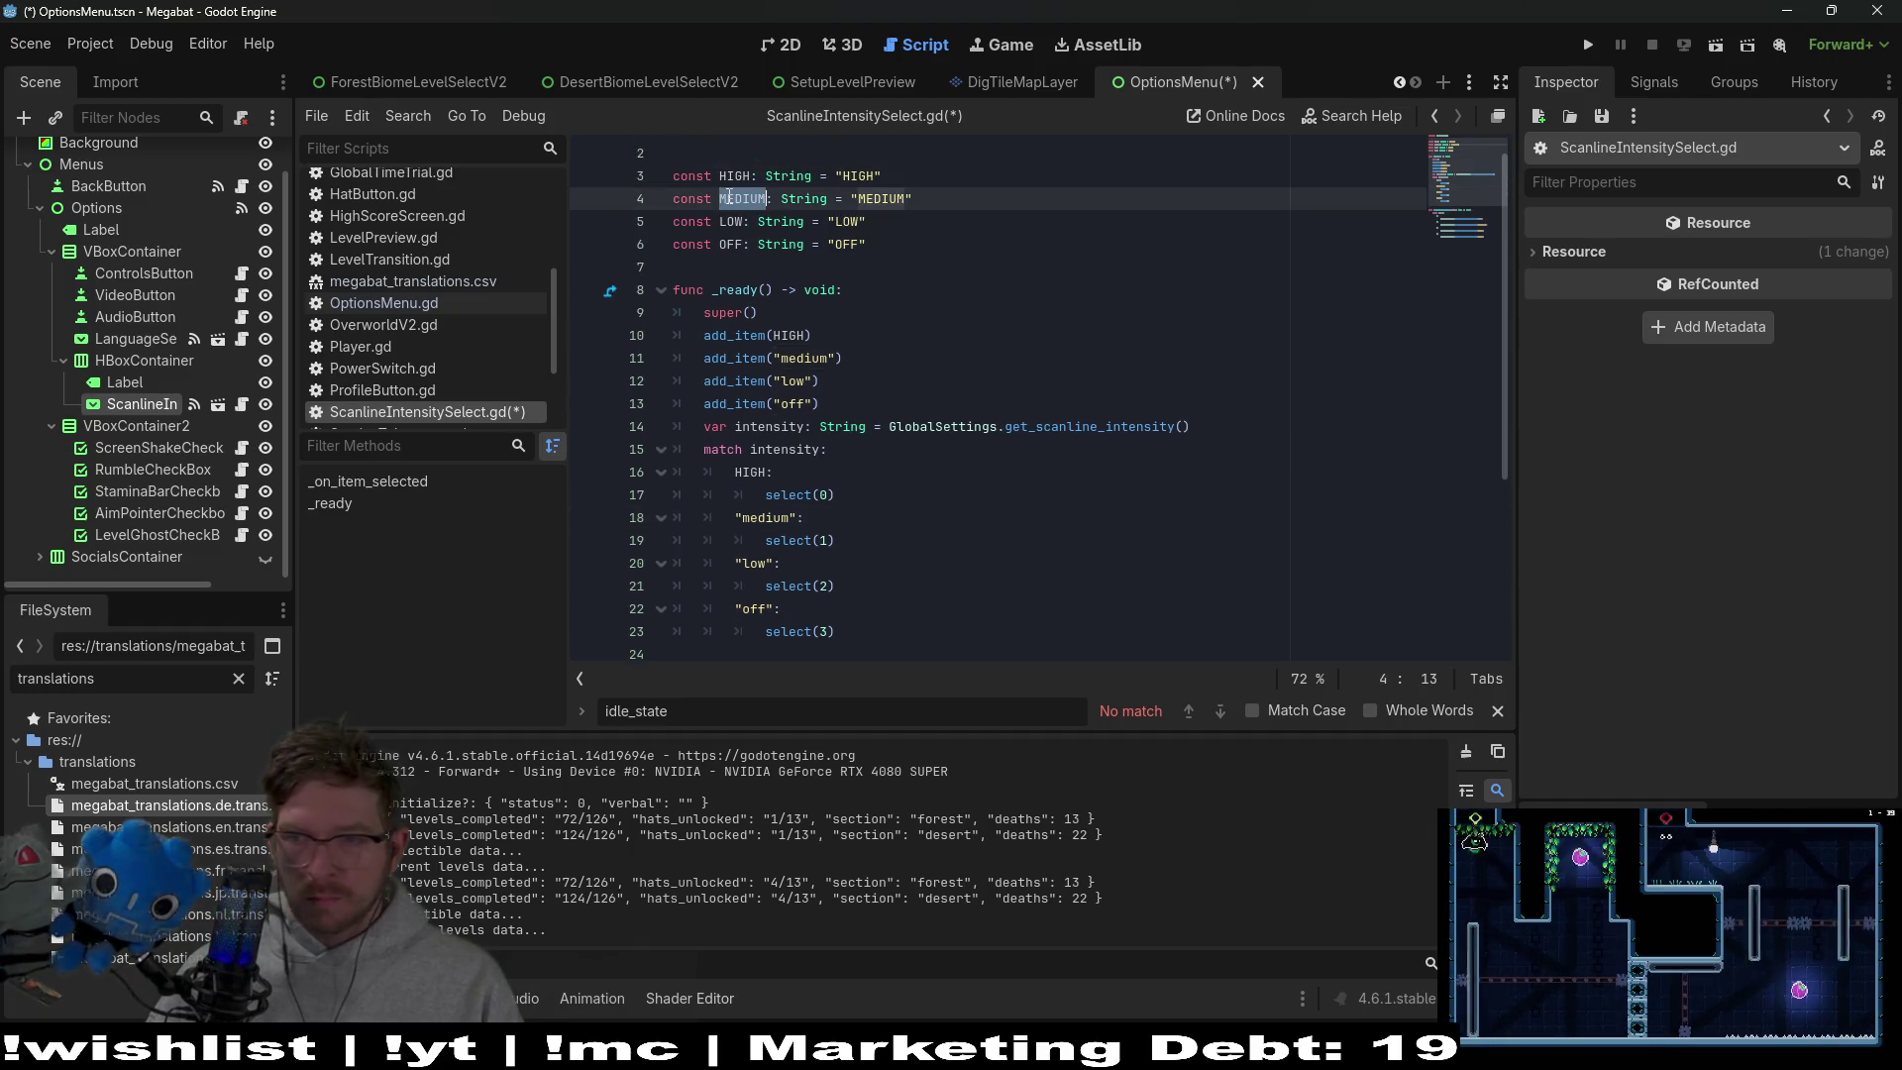
pyautogui.click(855, 358)
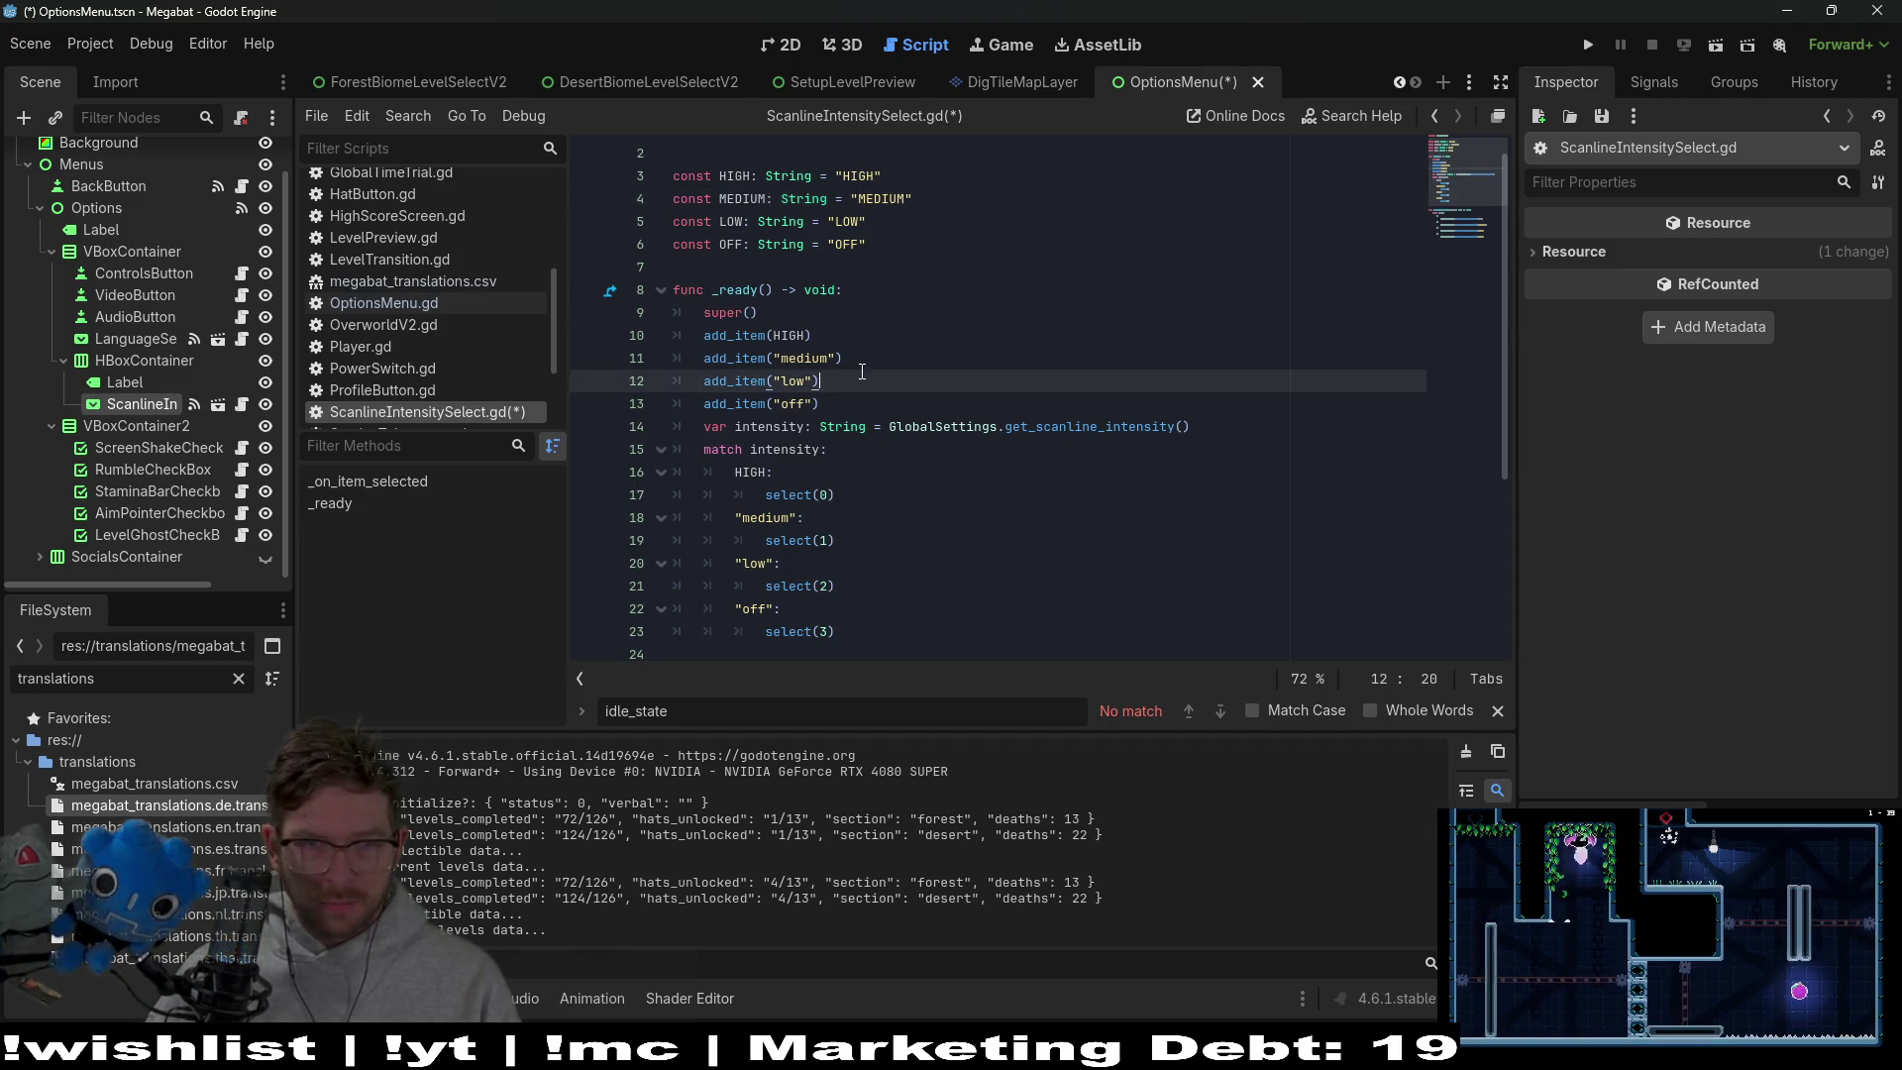
pyautogui.hotkey('shift', 'Left')
pyautogui.hotkey('shift', 'Left')
pyautogui.hotkey('shift', 'Left')
pyautogui.hotkey('ctrl', 'v')
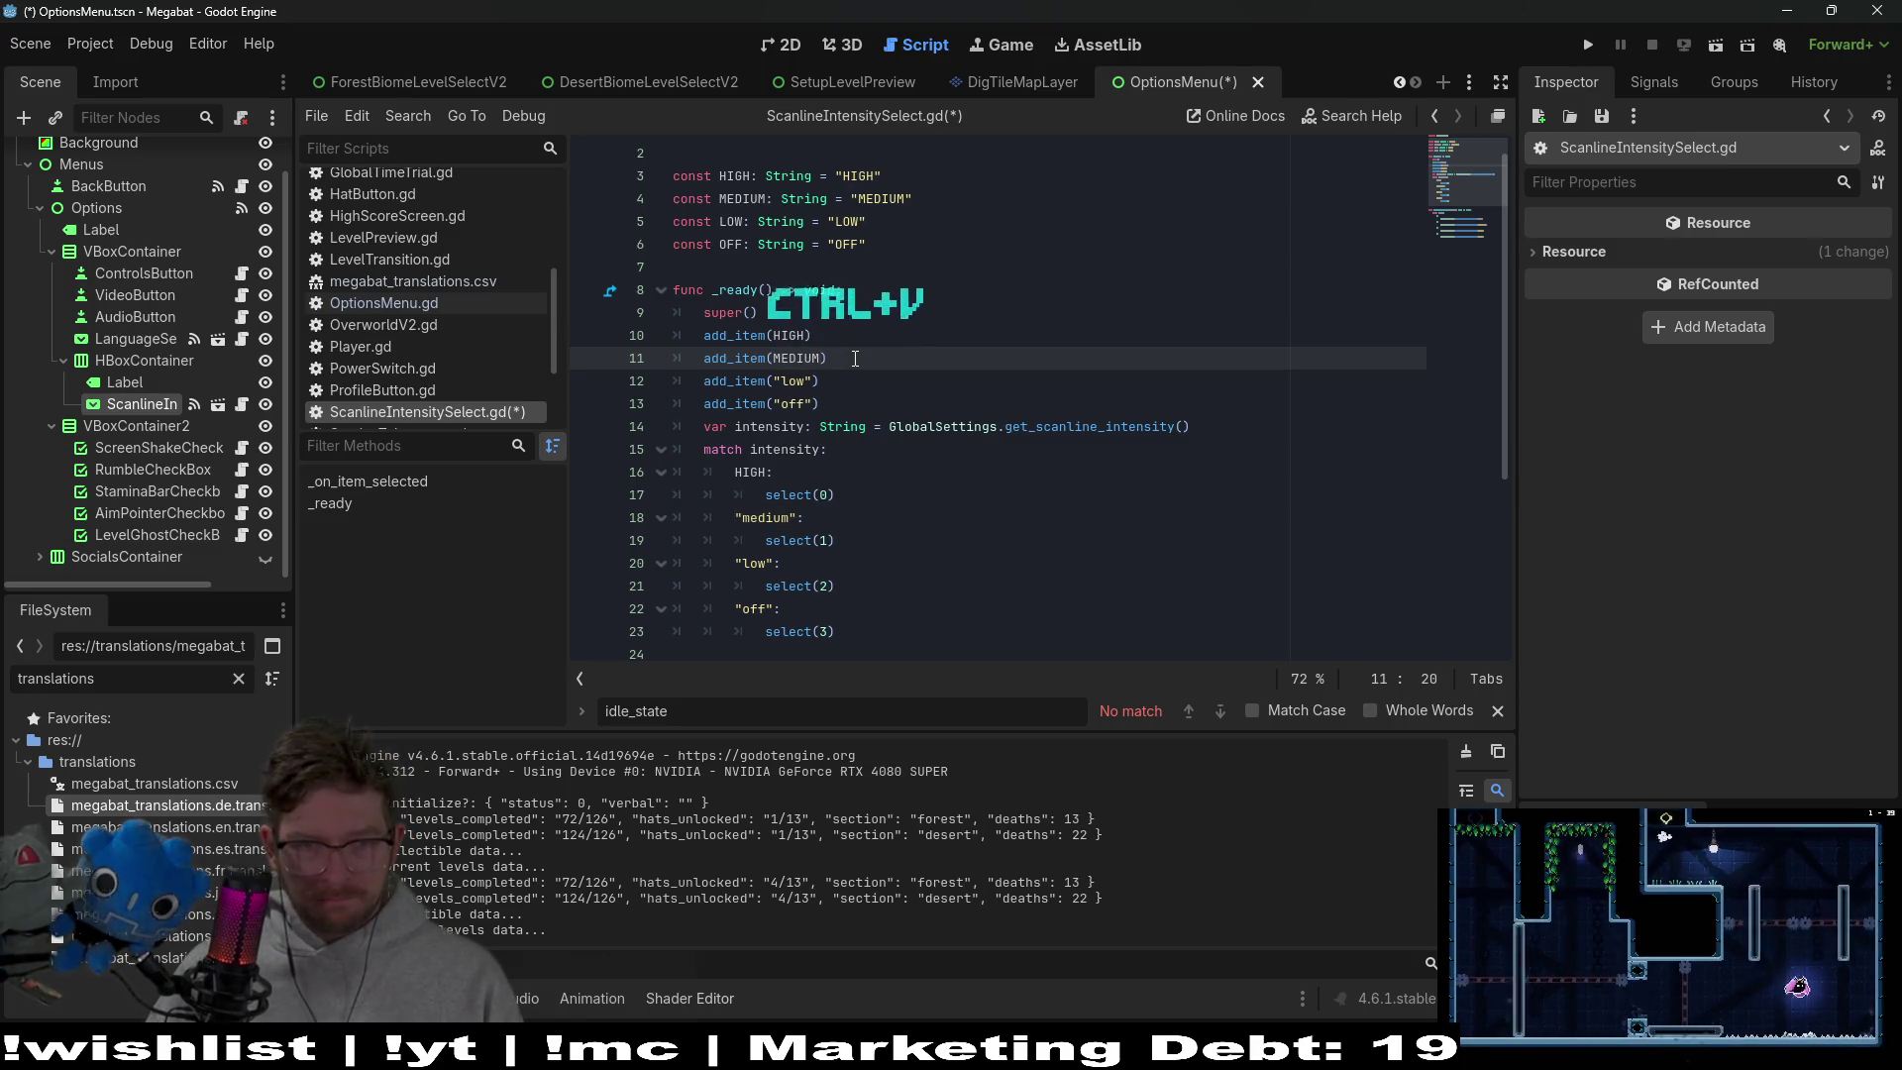
pyautogui.press('Down')
pyautogui.press('Down')
pyautogui.press('Down')
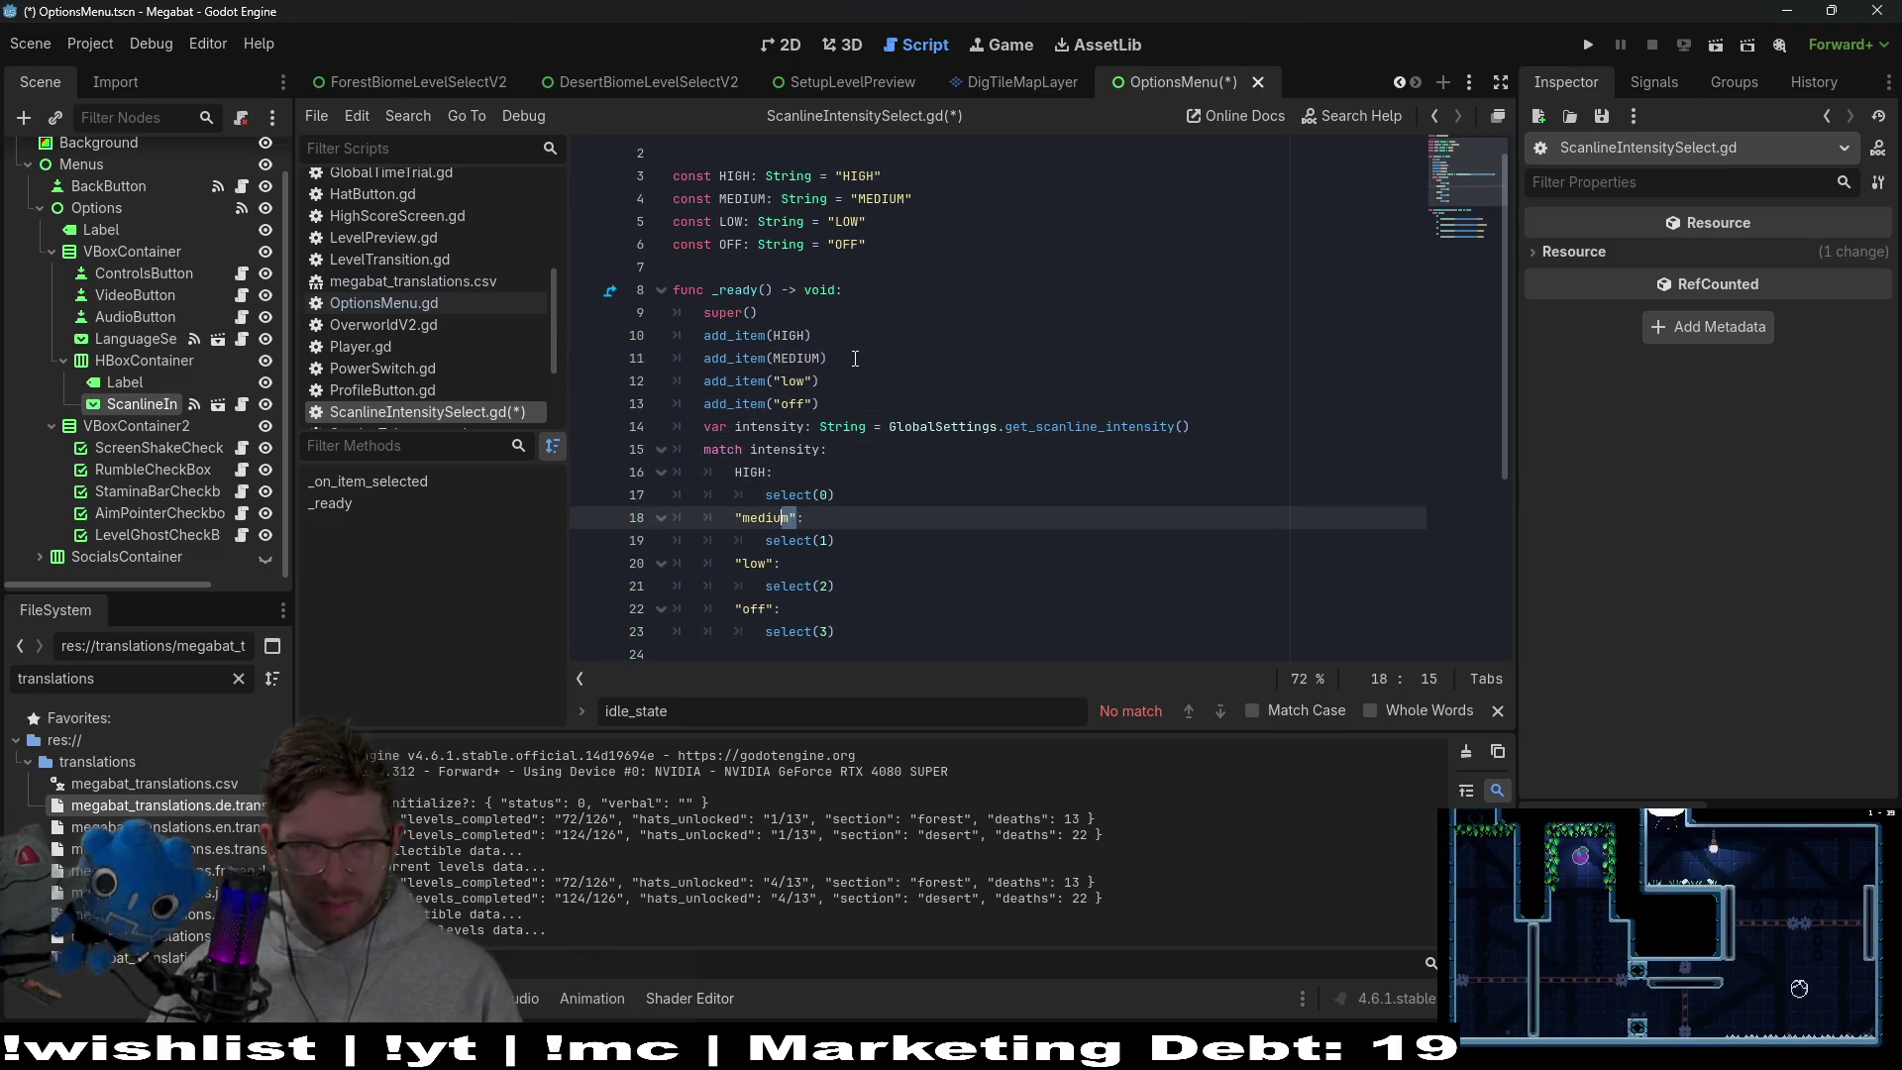
pyautogui.hotkey('shift', 'Left')
pyautogui.hotkey('shift', 'Left')
pyautogui.hotkey('shift', 'Left')
pyautogui.hotkey('ctrl', 'v')
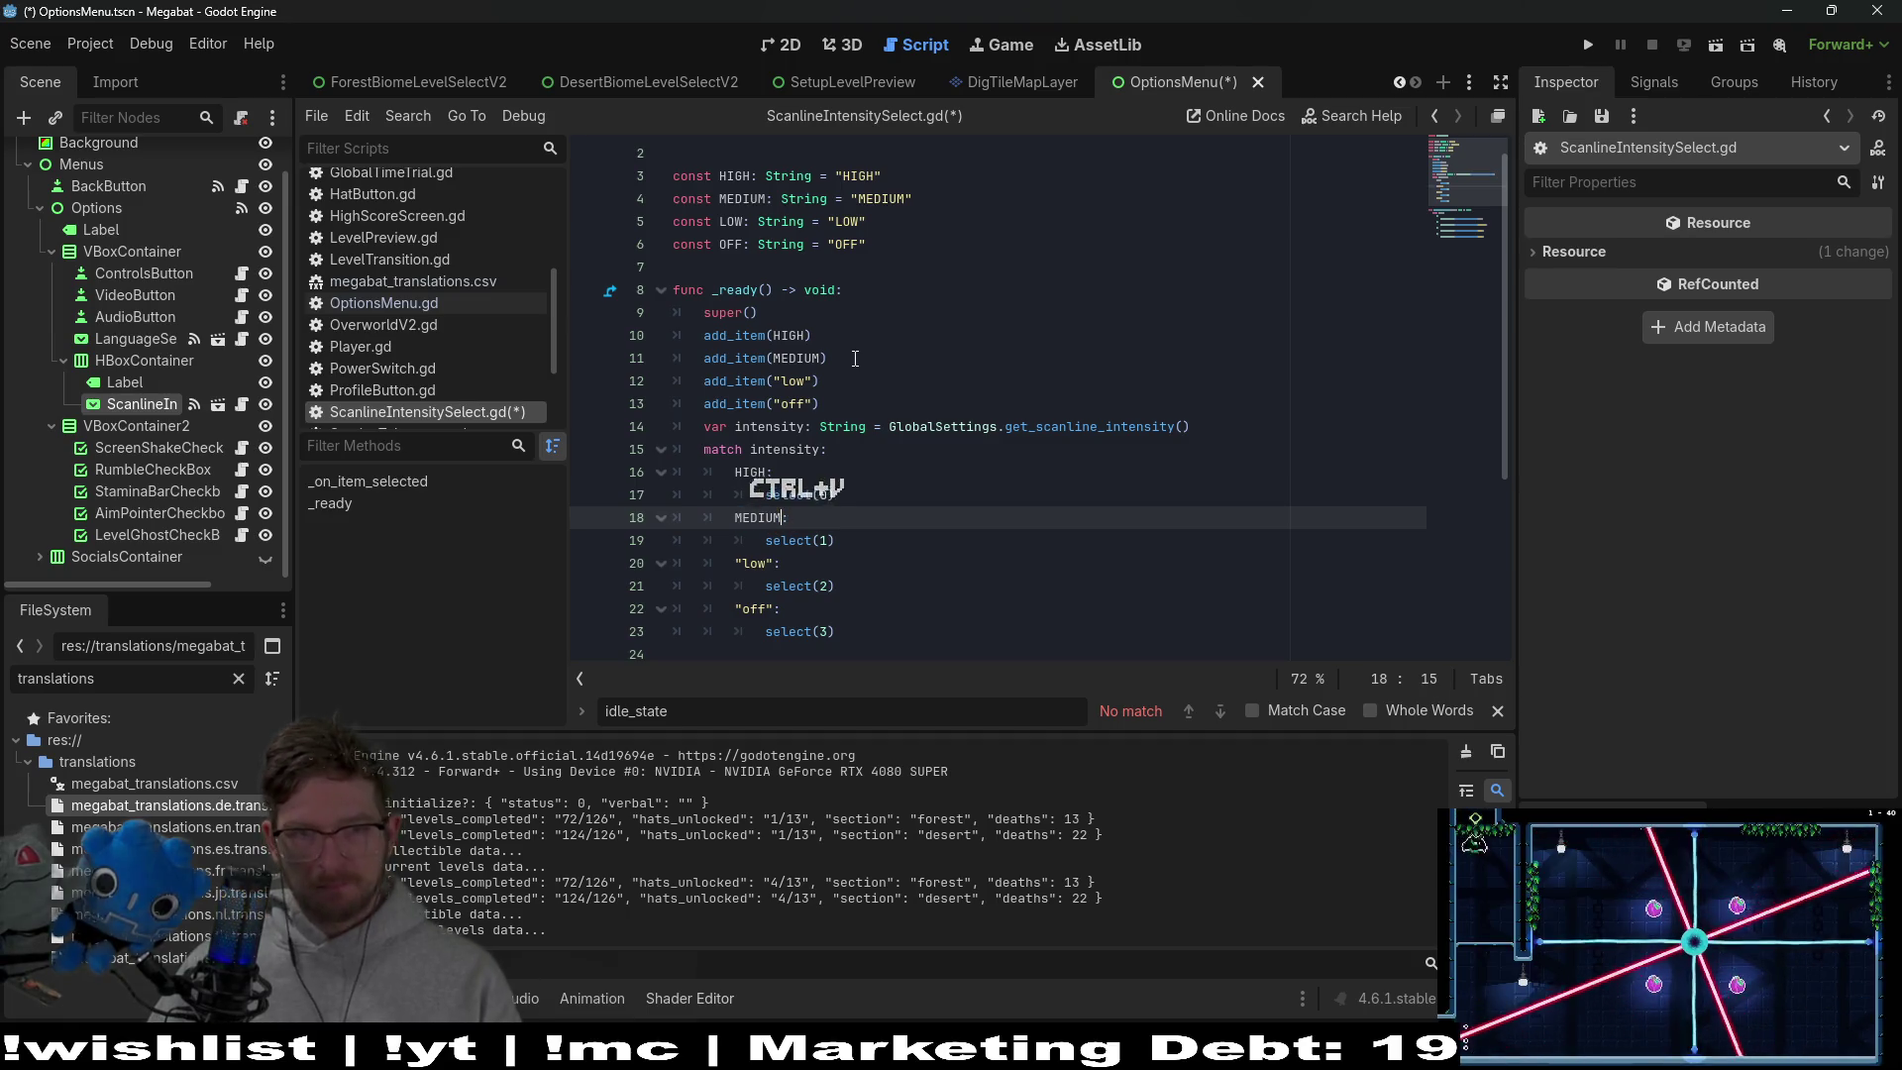
pyautogui.press('Down')
pyautogui.press('Down')
pyautogui.press('Down')
pyautogui.press('Down')
pyautogui.press('Down')
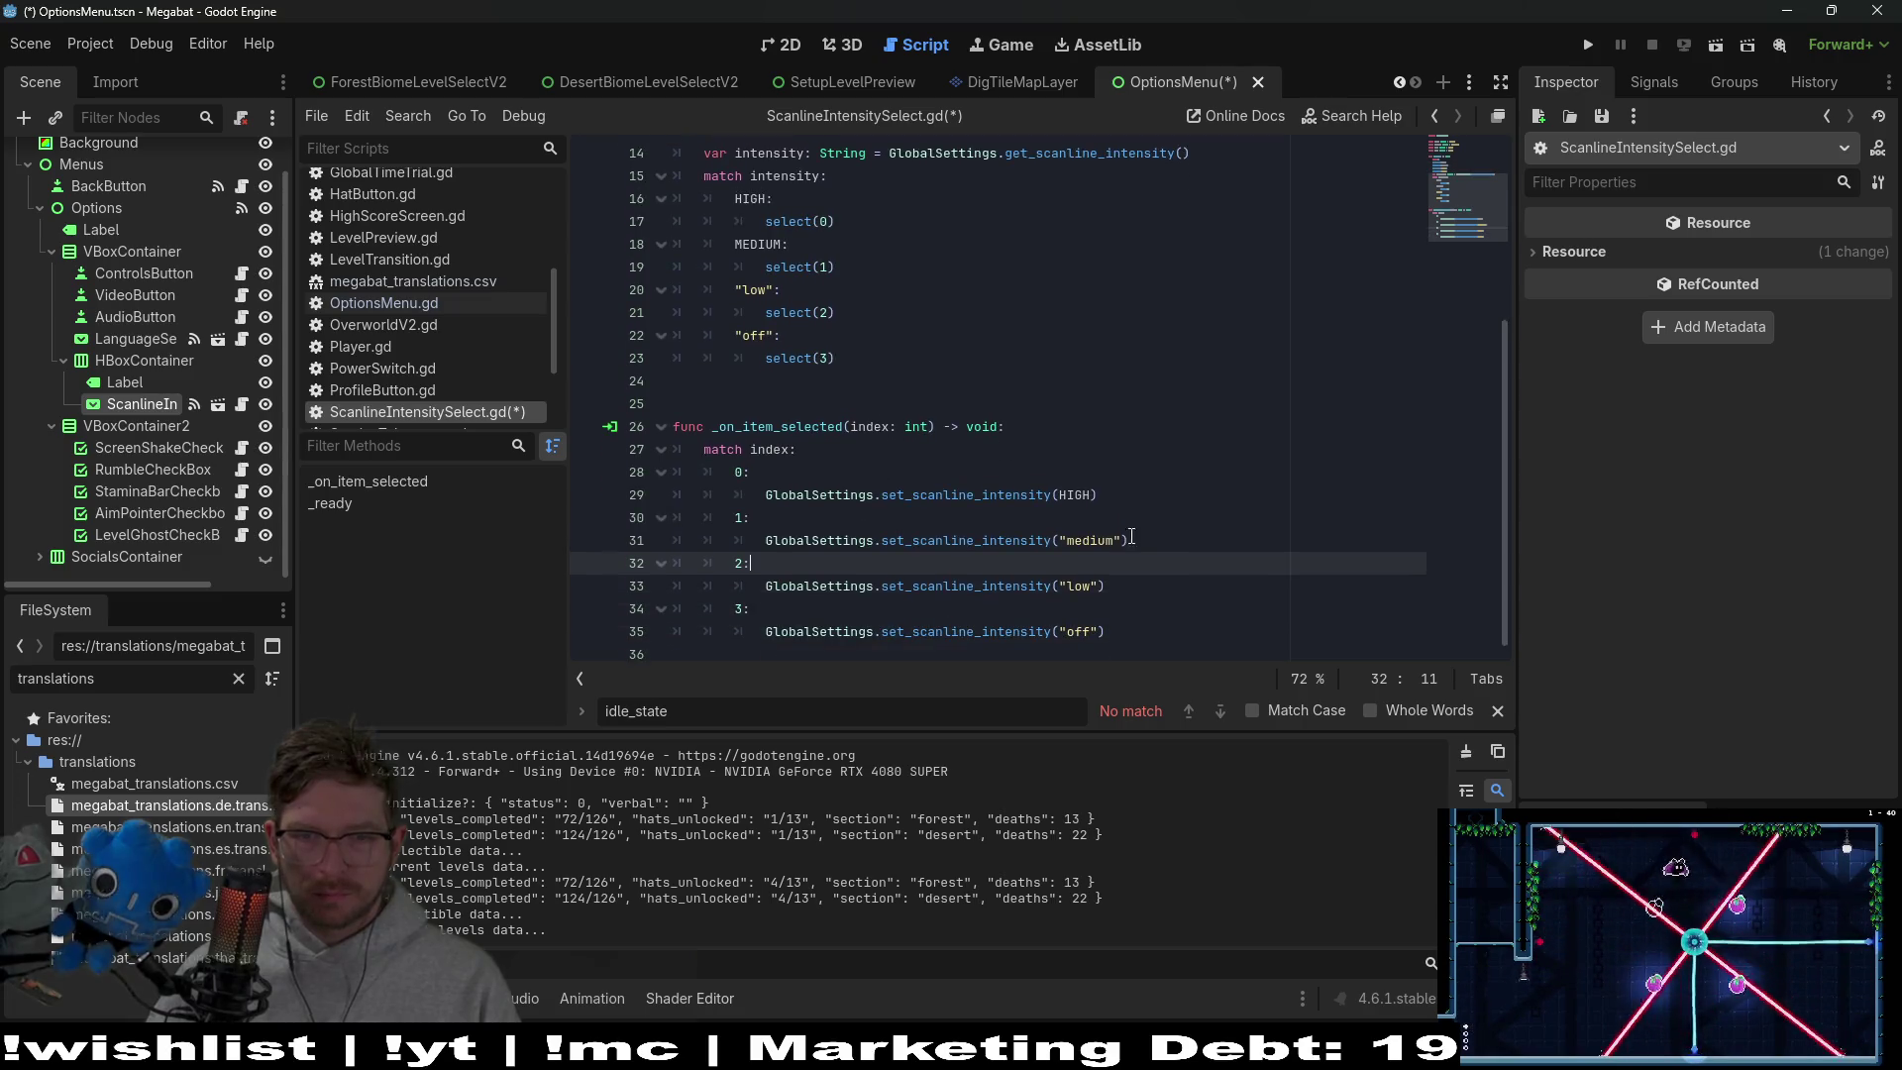
pyautogui.click(1122, 540)
pyautogui.write('MEDIUM')
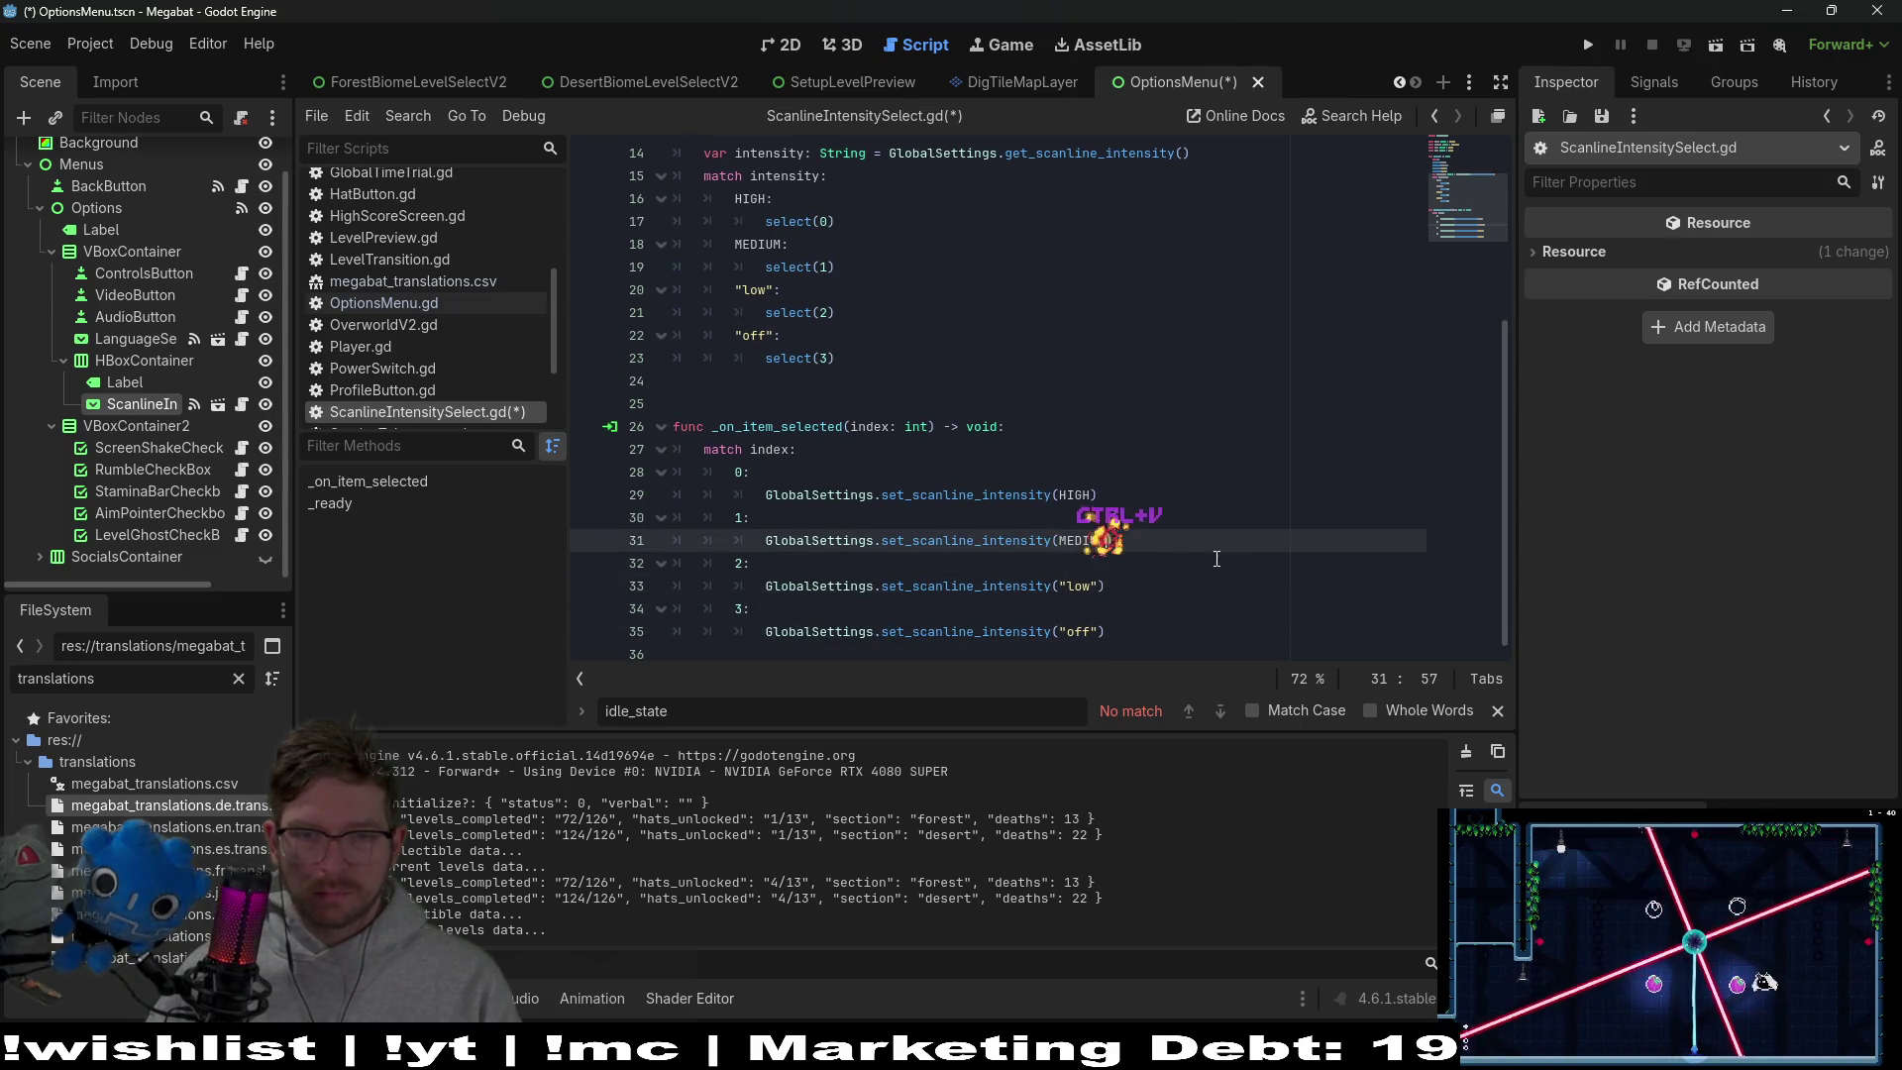
# Replace the "low" strings on lines 12, 20 and 33 with LOW
pyautogui.scroll(5, 831, 312)
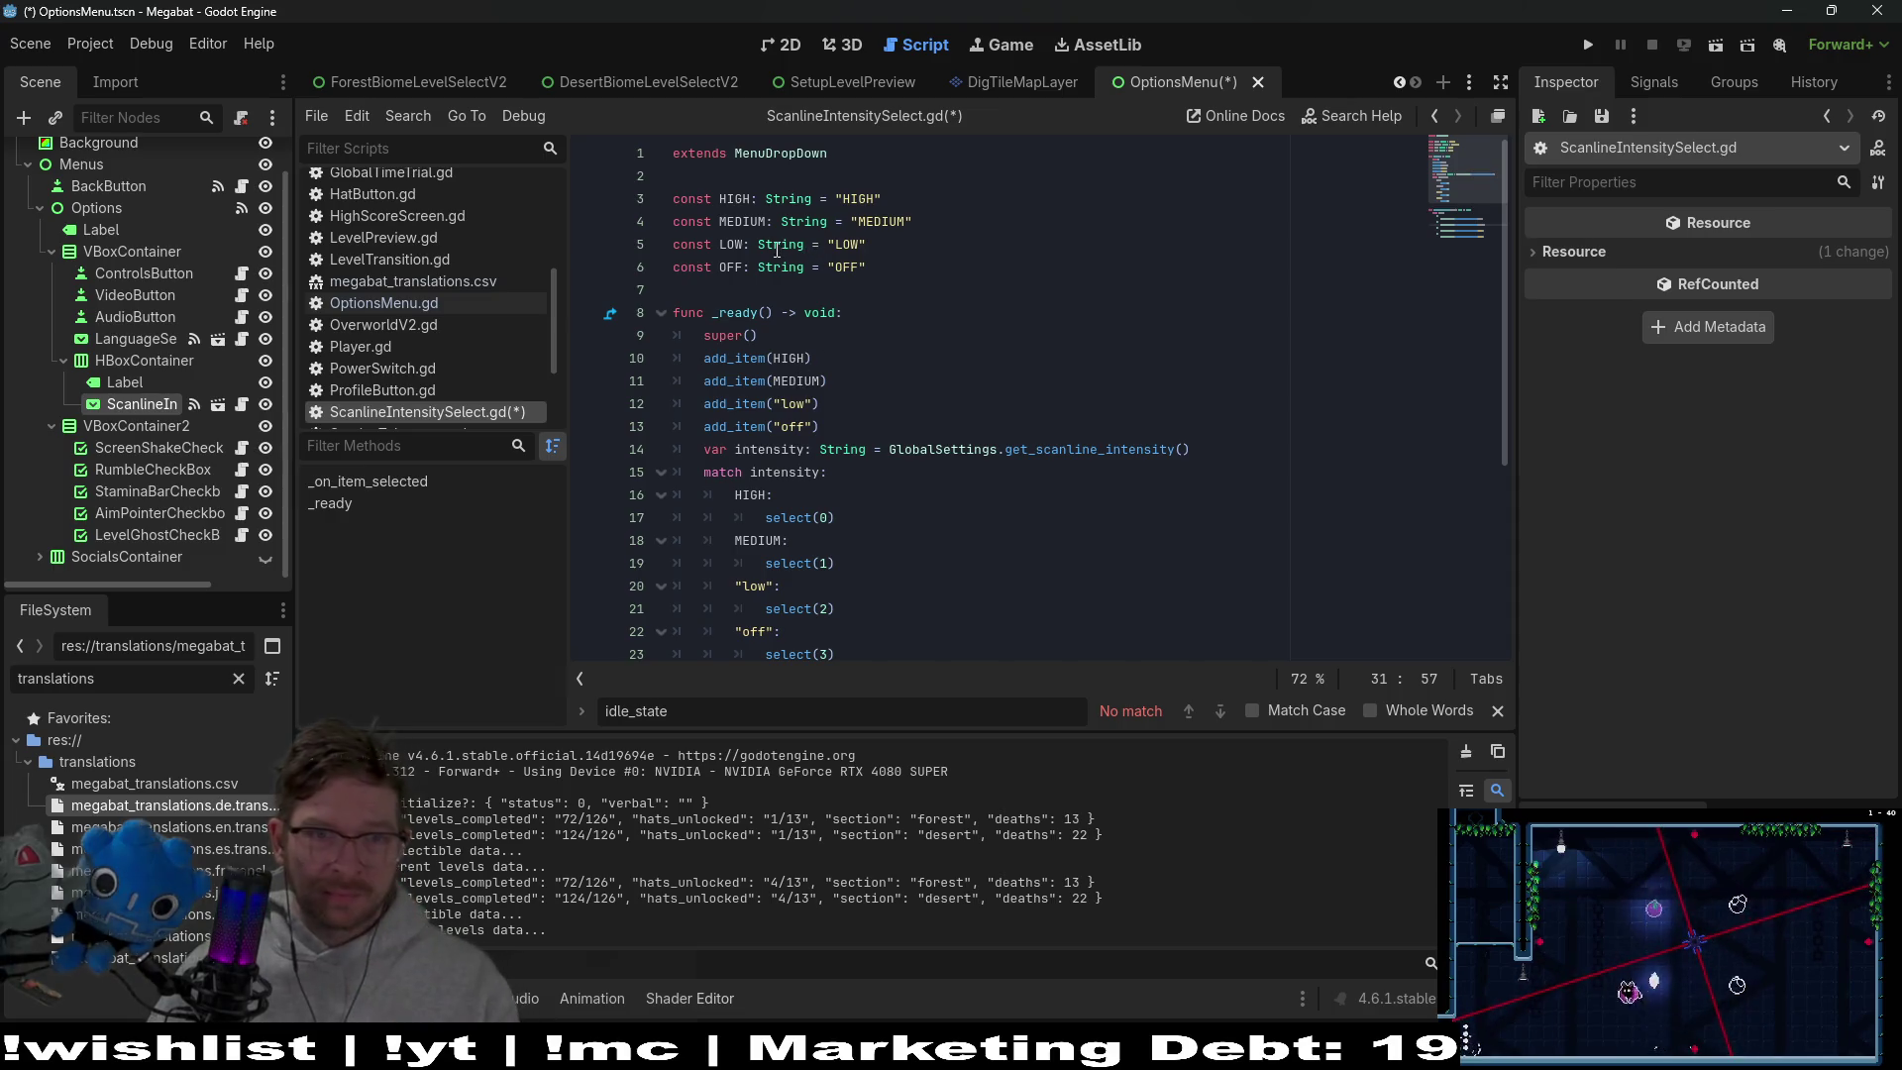
pyautogui.doubleClick(731, 244)
pyautogui.hotkey('ctrl', 'c')
pyautogui.moveTo(811, 403); pyautogui.dragTo(797, 403)
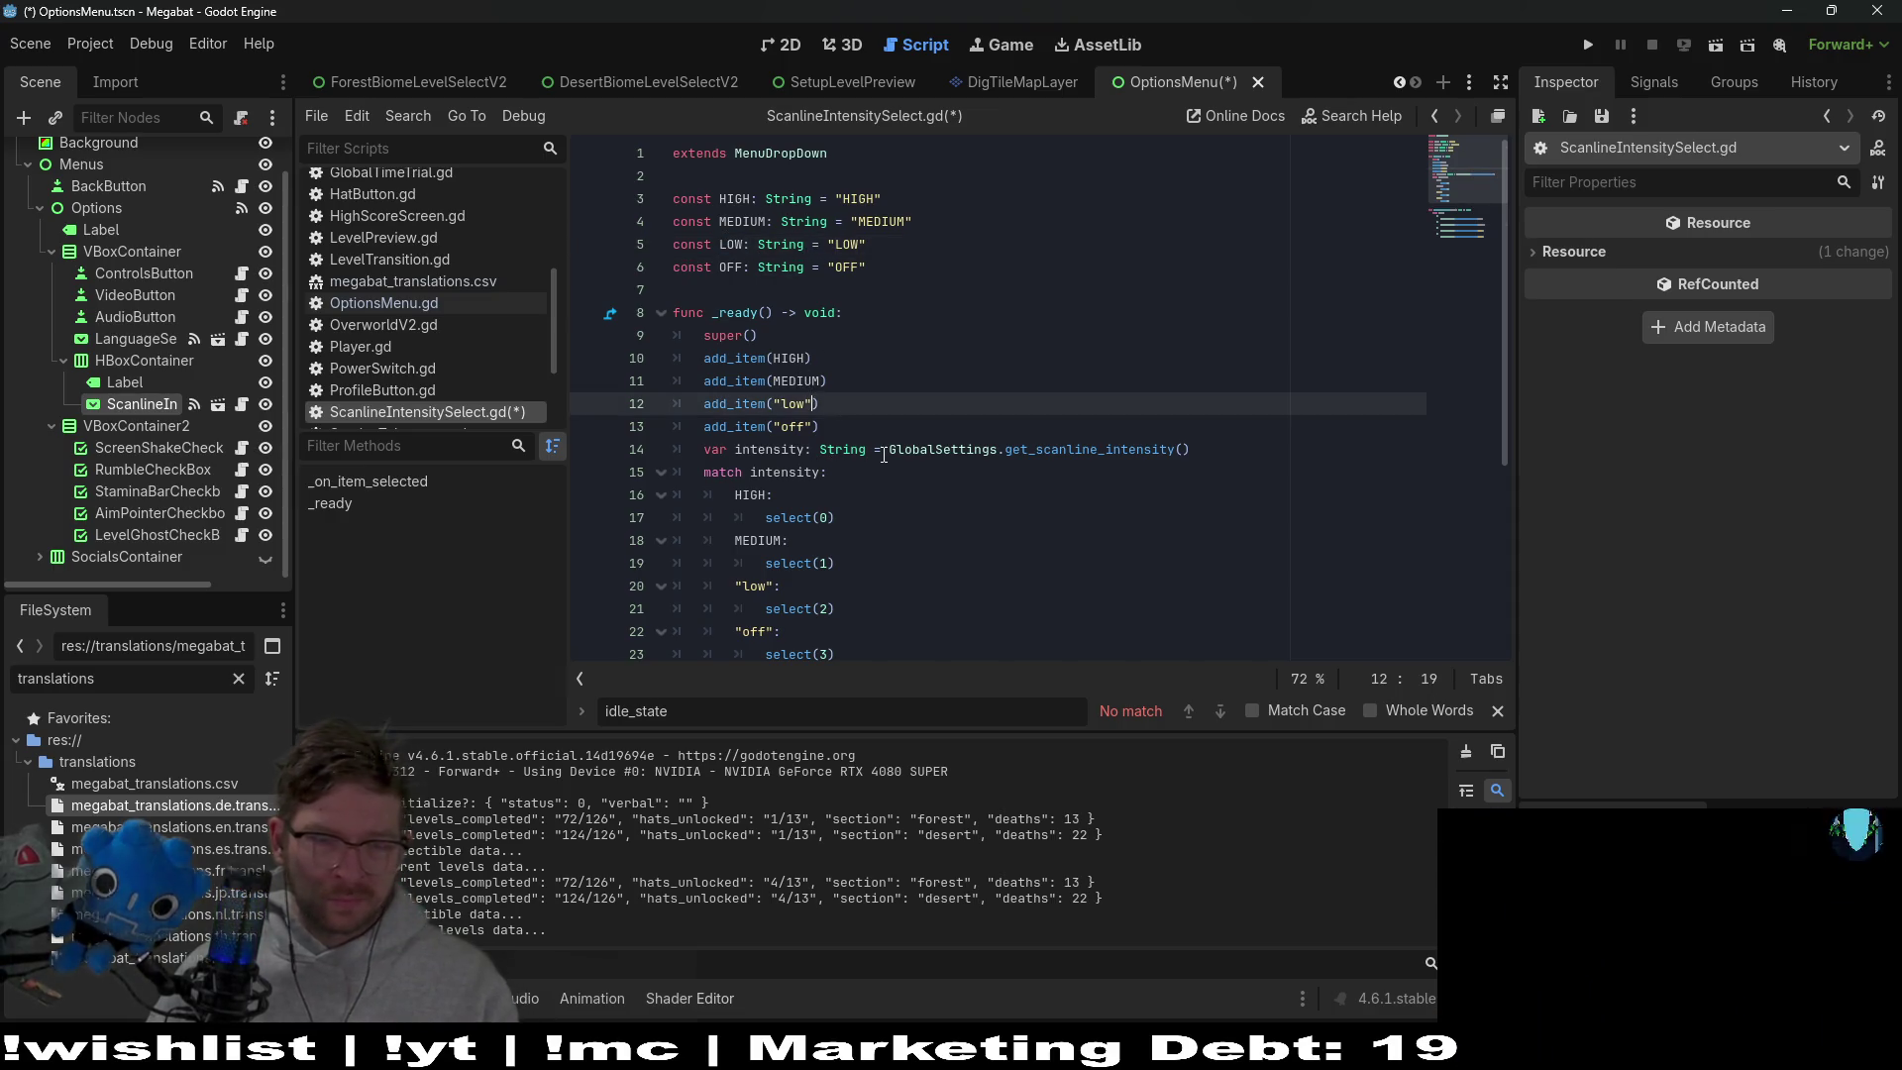
pyautogui.hotkey('ctrl', 'v')
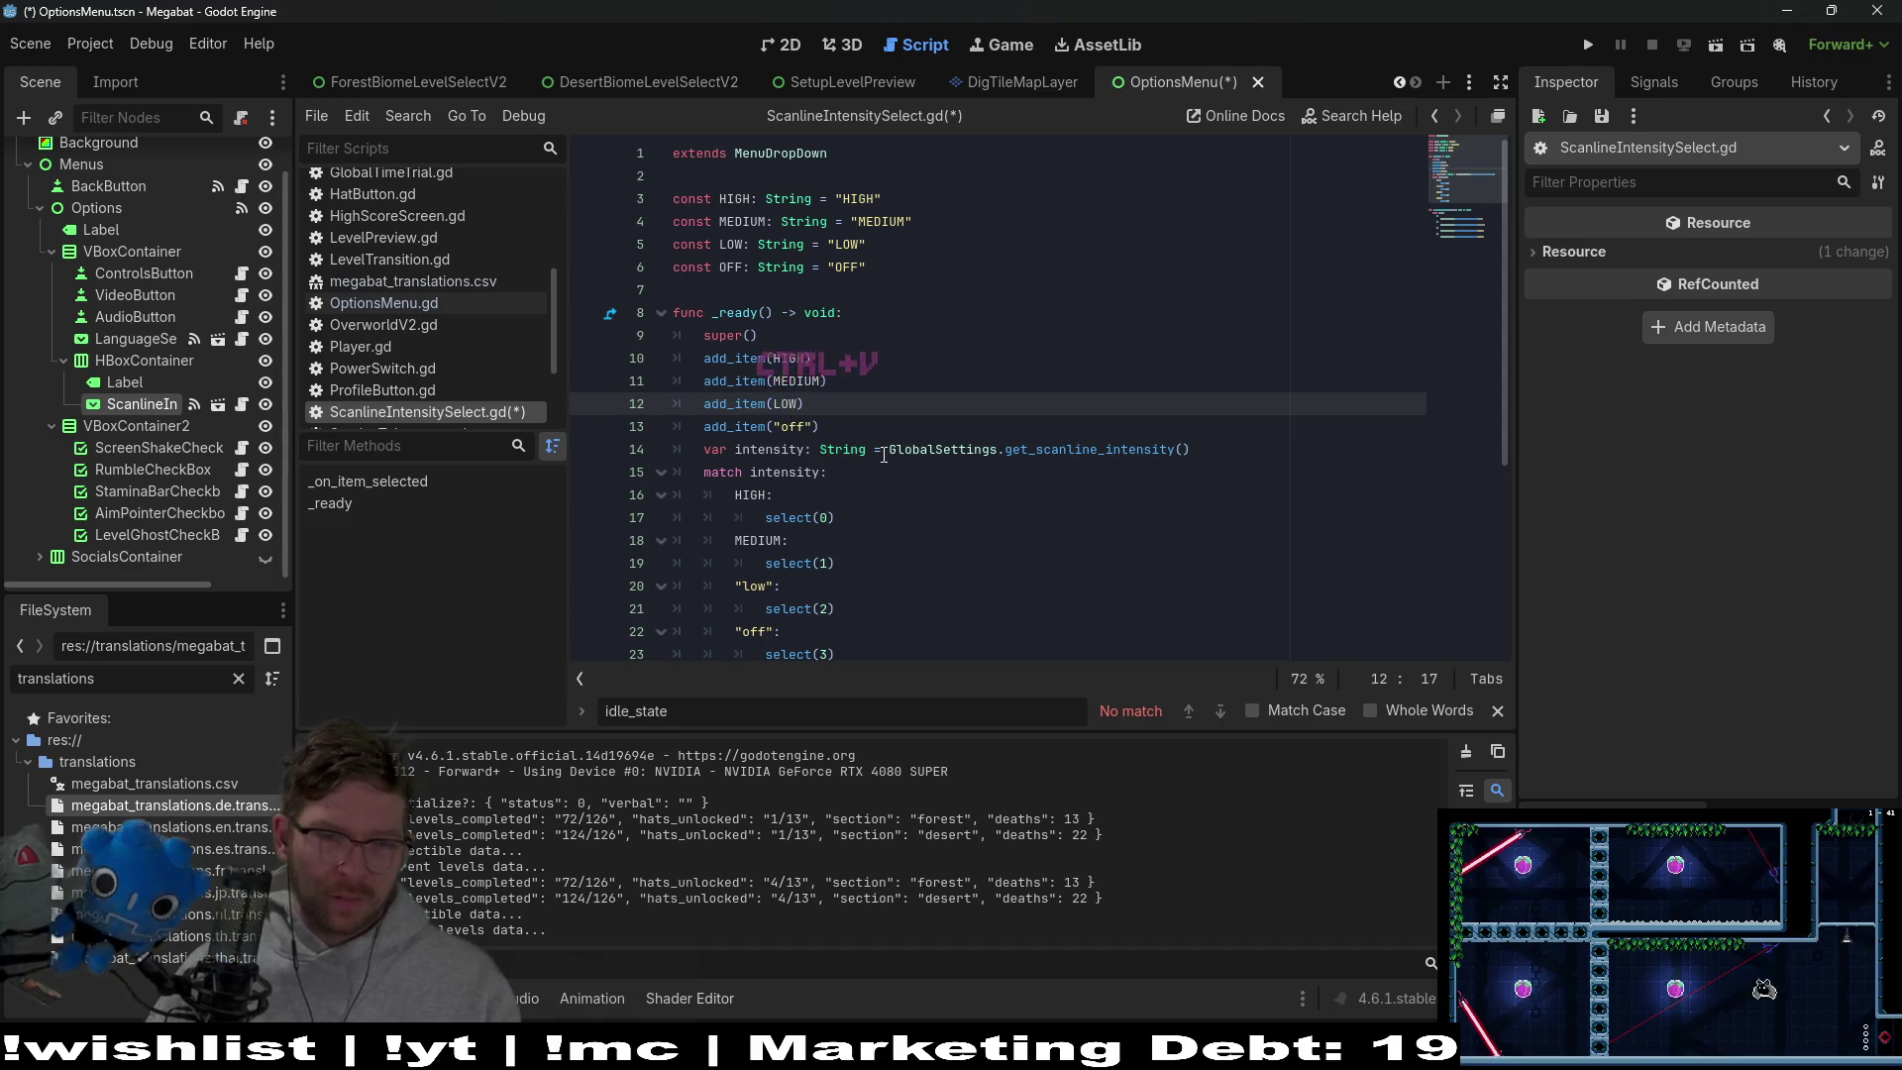
pyautogui.click(842, 593)
pyautogui.hotkey('shift', 'Left')
pyautogui.hotkey('shift', 'Left')
pyautogui.hotkey('shift', 'Left')
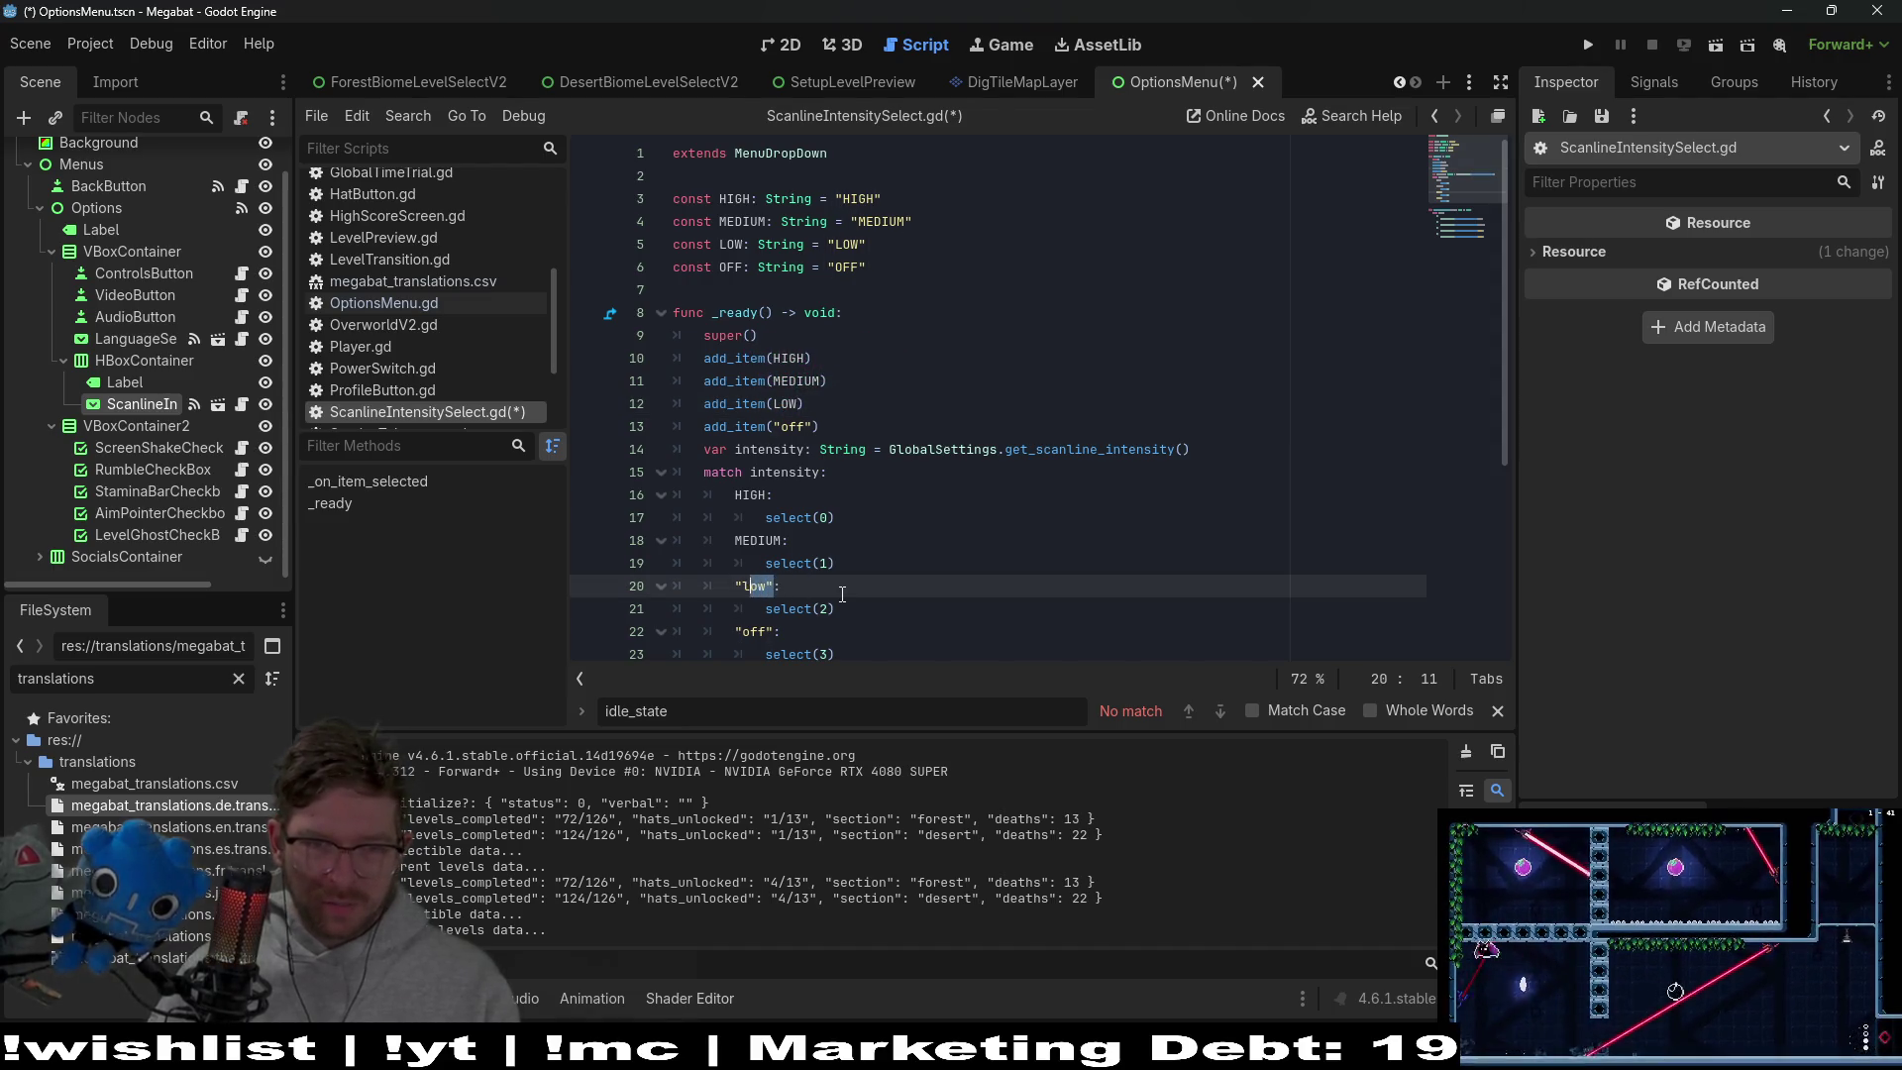
pyautogui.hotkey('ctrl', 'v')
pyautogui.scroll(-4, 842, 593)
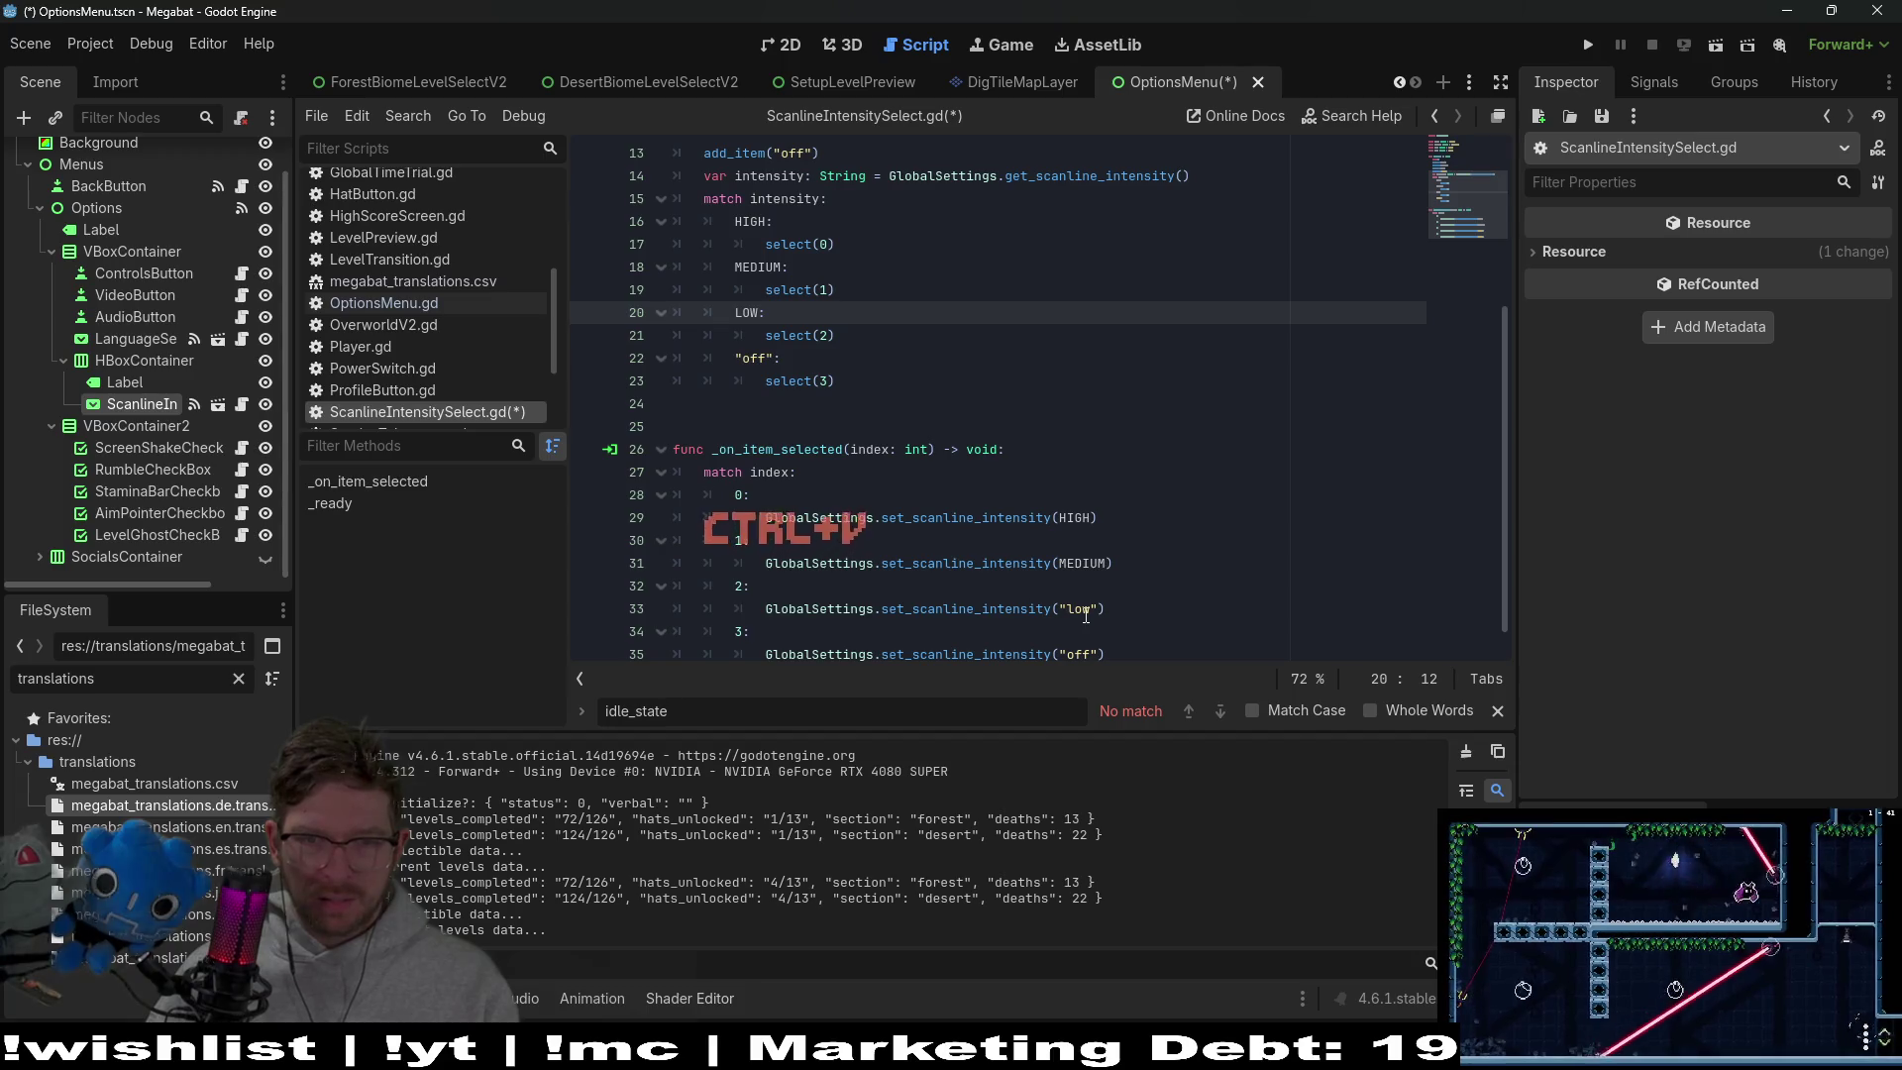
pyautogui.click(1099, 608)
pyautogui.hotkey('shift', 'Left')
pyautogui.hotkey('shift', 'Left')
pyautogui.hotkey('shift', 'Left')
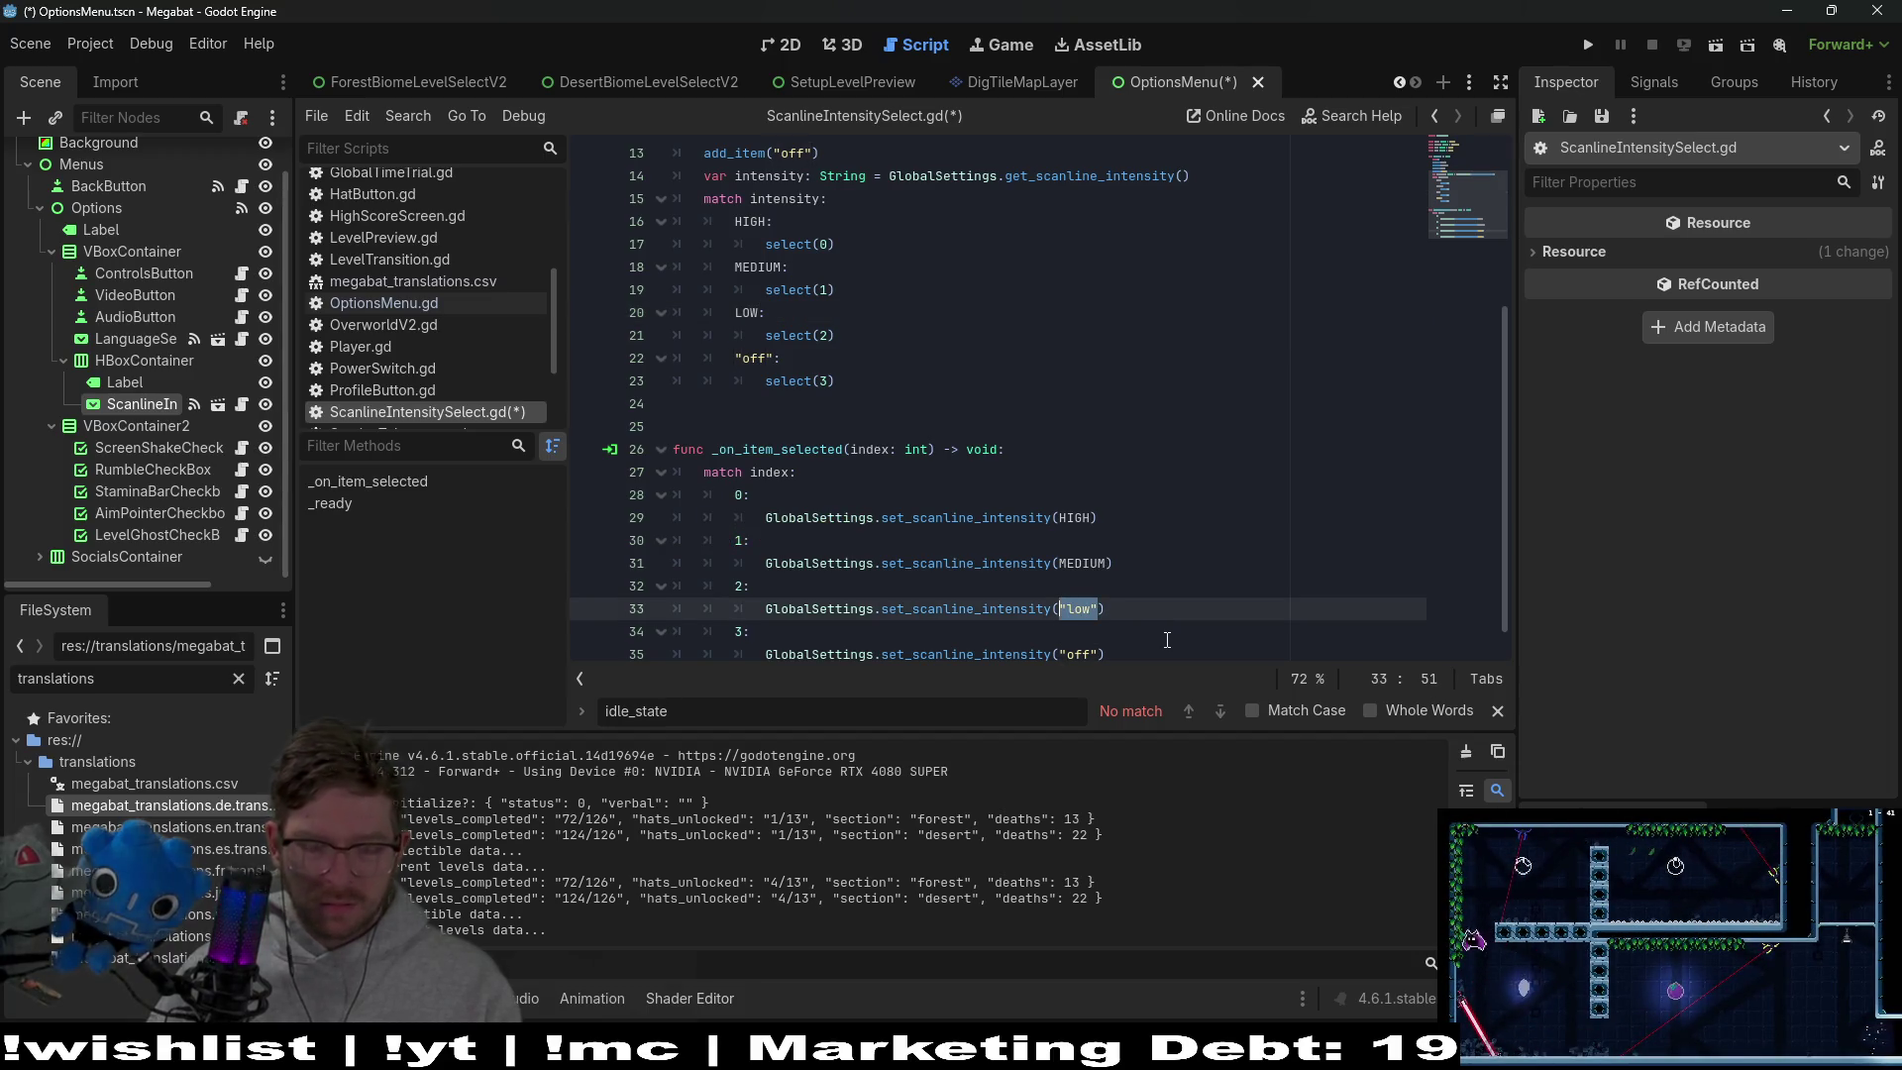
pyautogui.hotkey('ctrl', 'v')
# Replace the "off" strings on lines 13, 22 and 35 with OFF, then save
pyautogui.scroll(4, 773, 346)
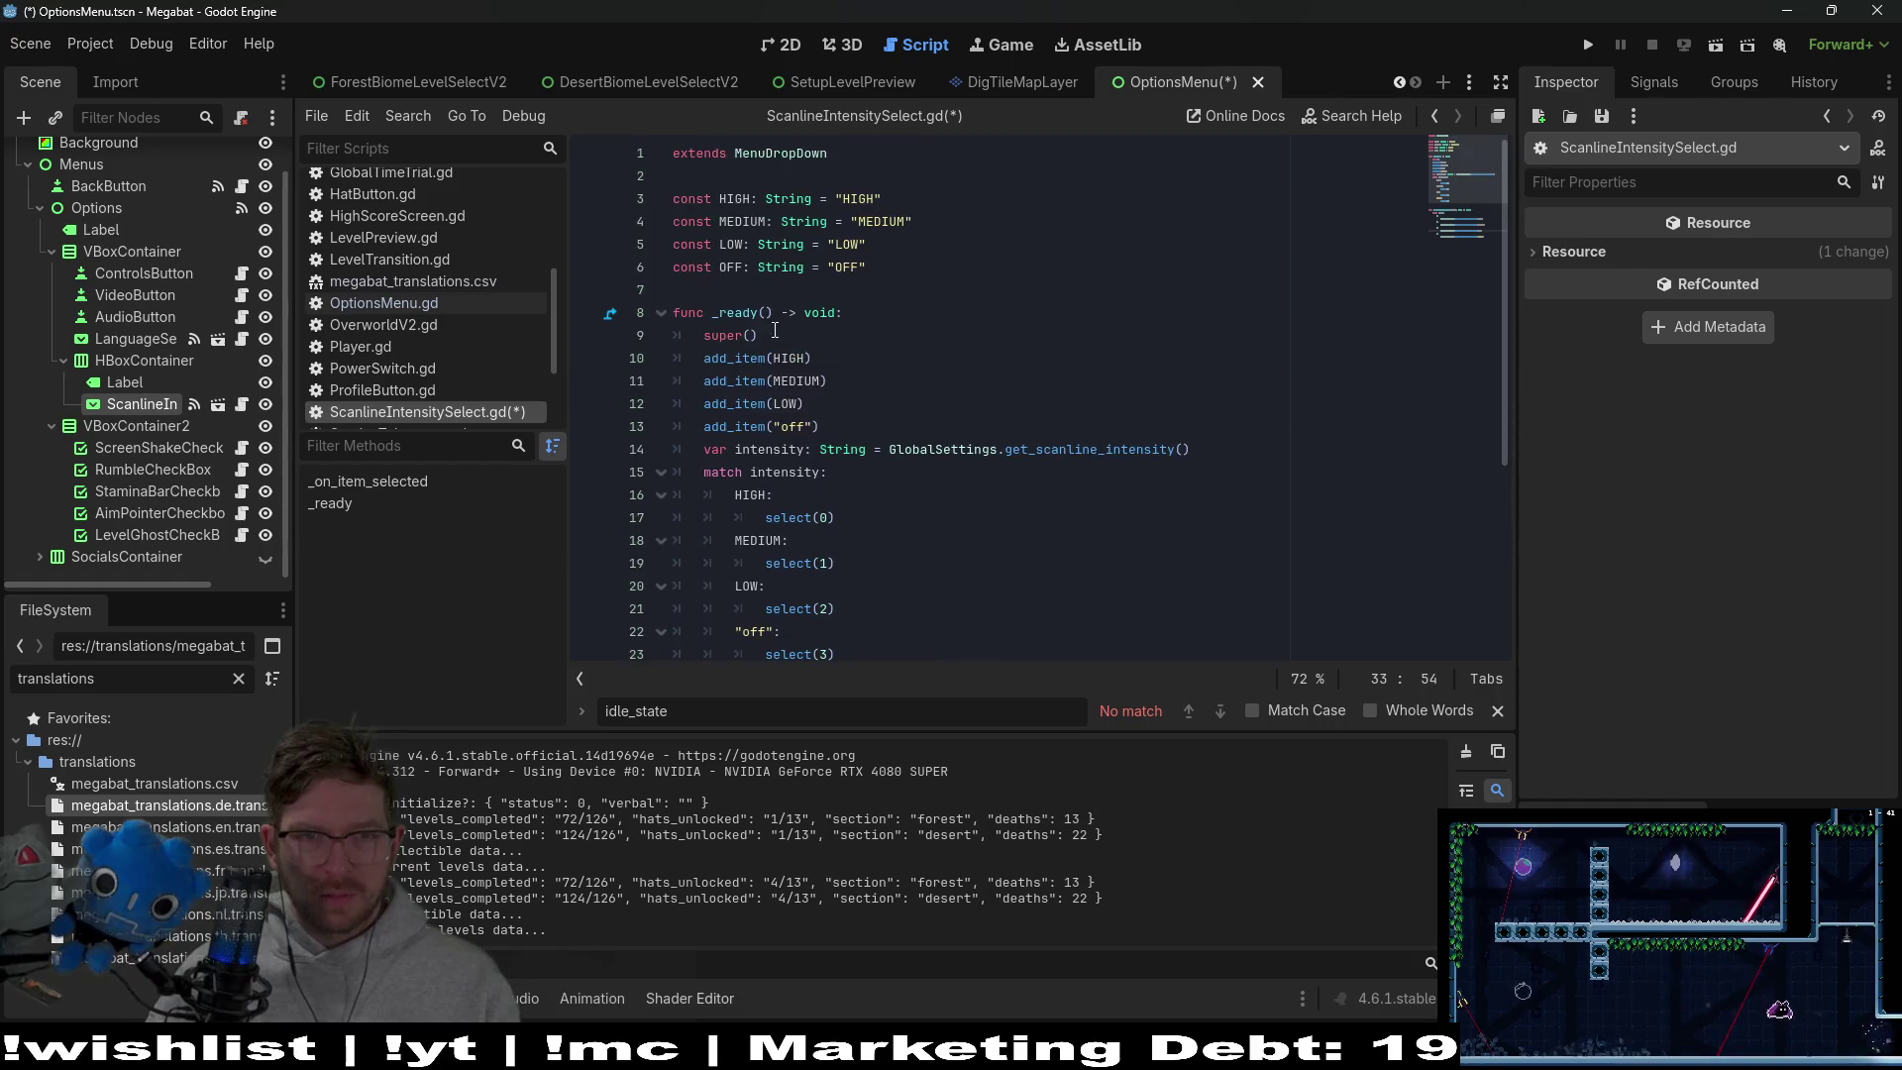
pyautogui.doubleClick(731, 267)
pyautogui.hotkey('ctrl', 'c')
pyautogui.click(814, 426)
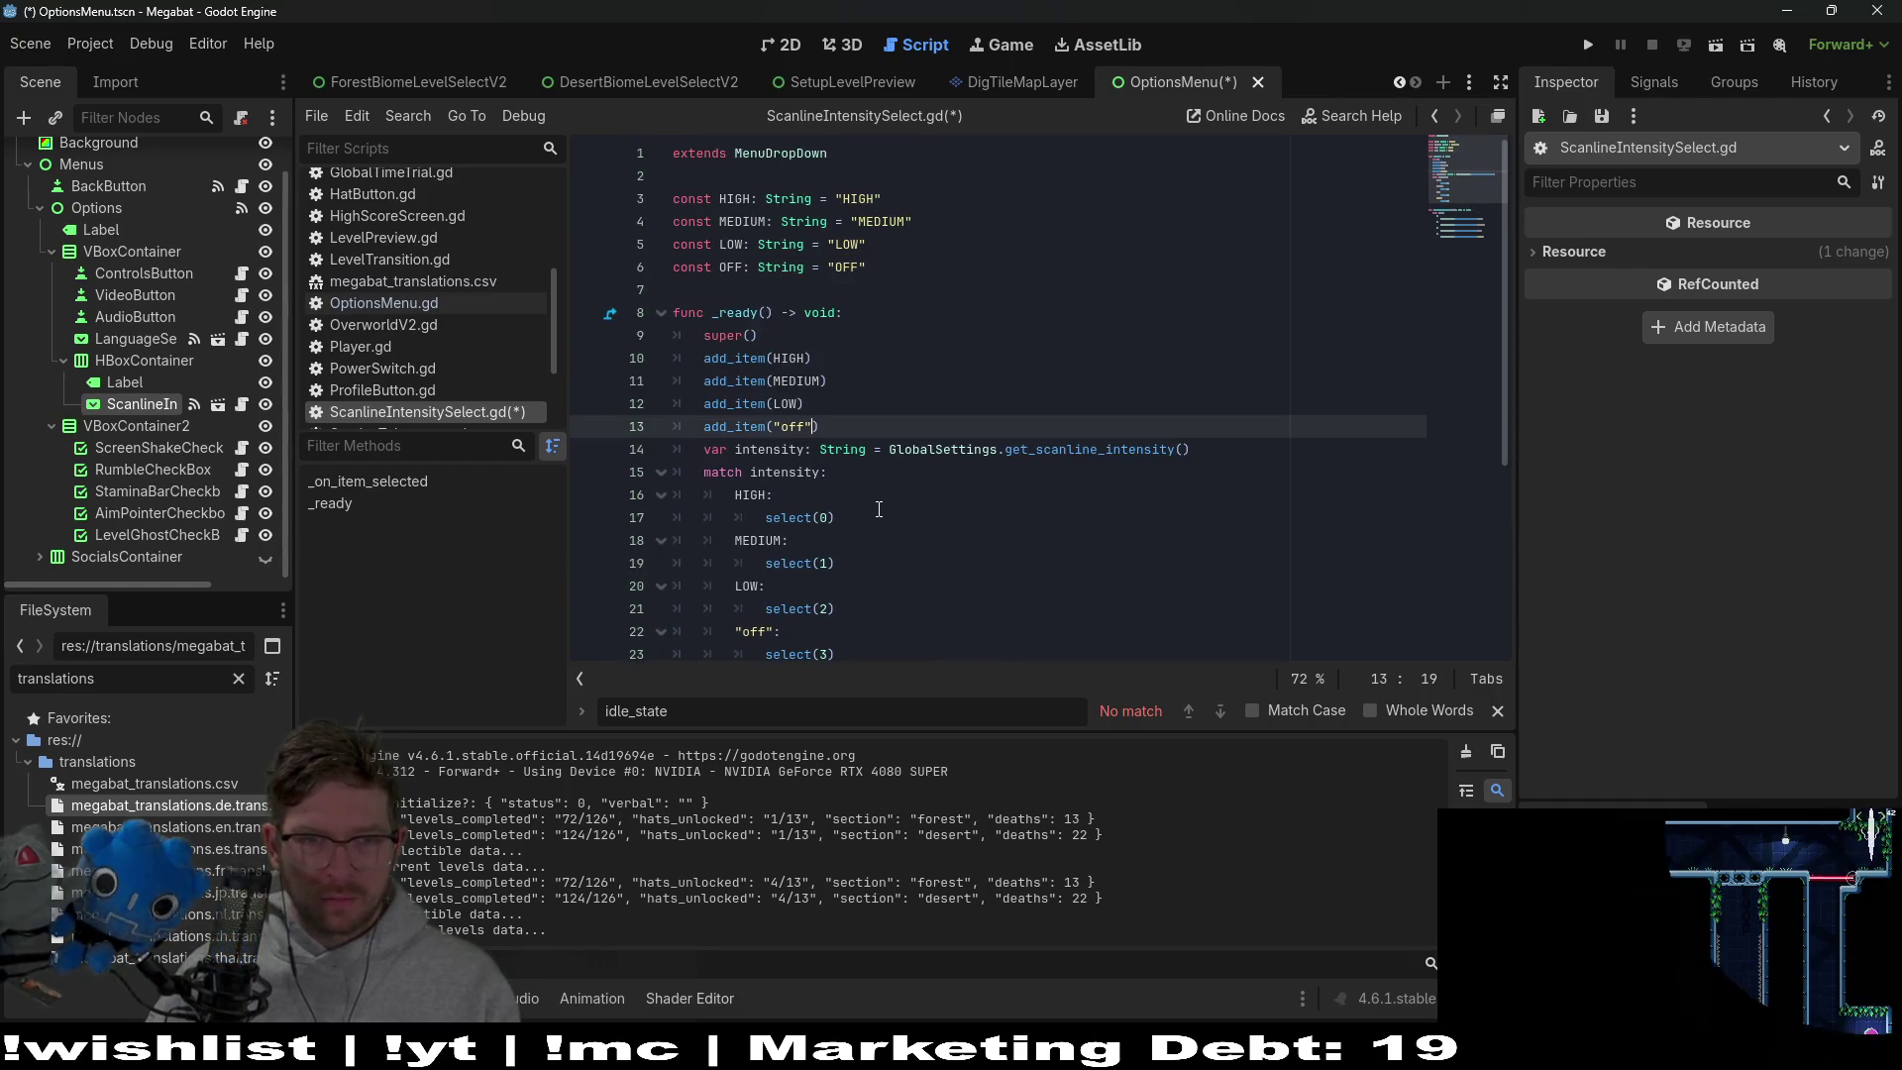
pyautogui.hotkey('shift', 'Left')
pyautogui.hotkey('shift', 'Left')
pyautogui.hotkey('shift', 'Left')
pyautogui.hotkey('ctrl', 'v')
pyautogui.press('Down')
pyautogui.press('Down')
pyautogui.press('Down')
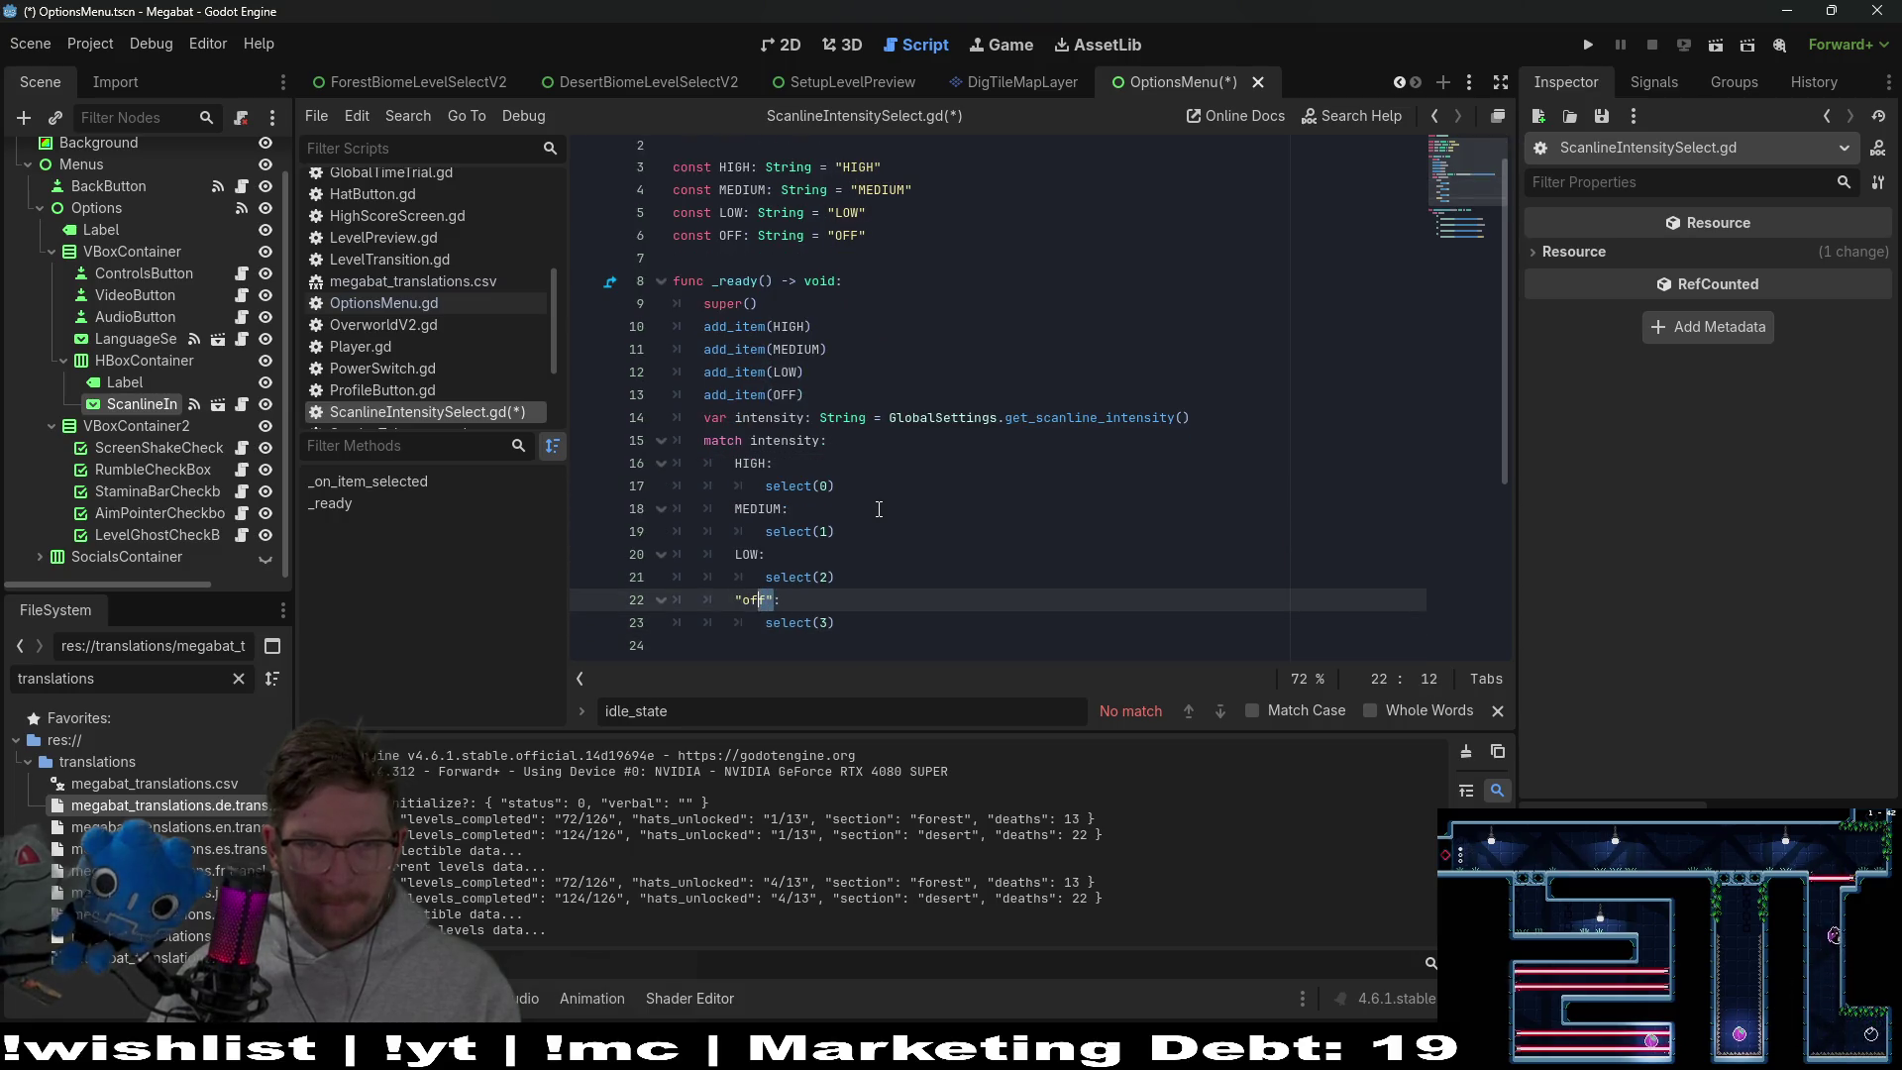
pyautogui.hotkey('ctrl', 'v')
pyautogui.scroll(-4, 991, 575)
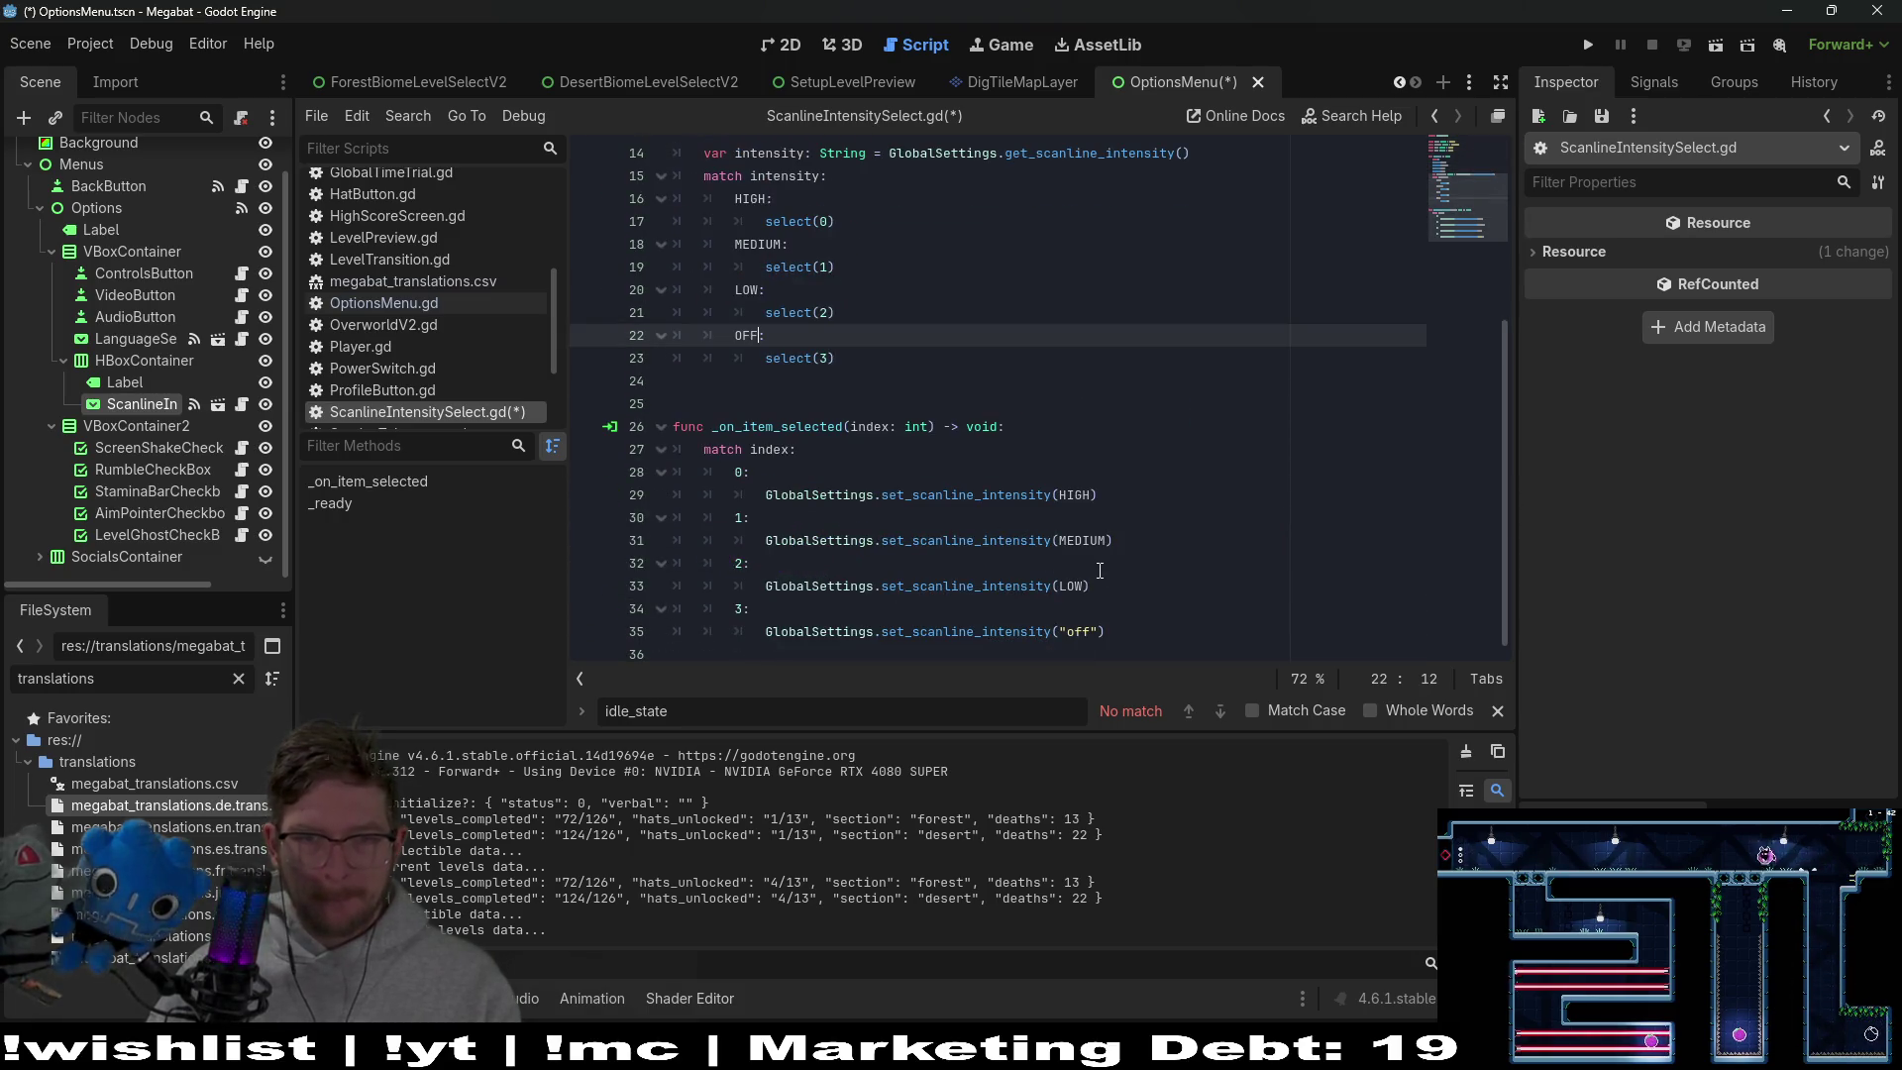
pyautogui.click(1107, 631)
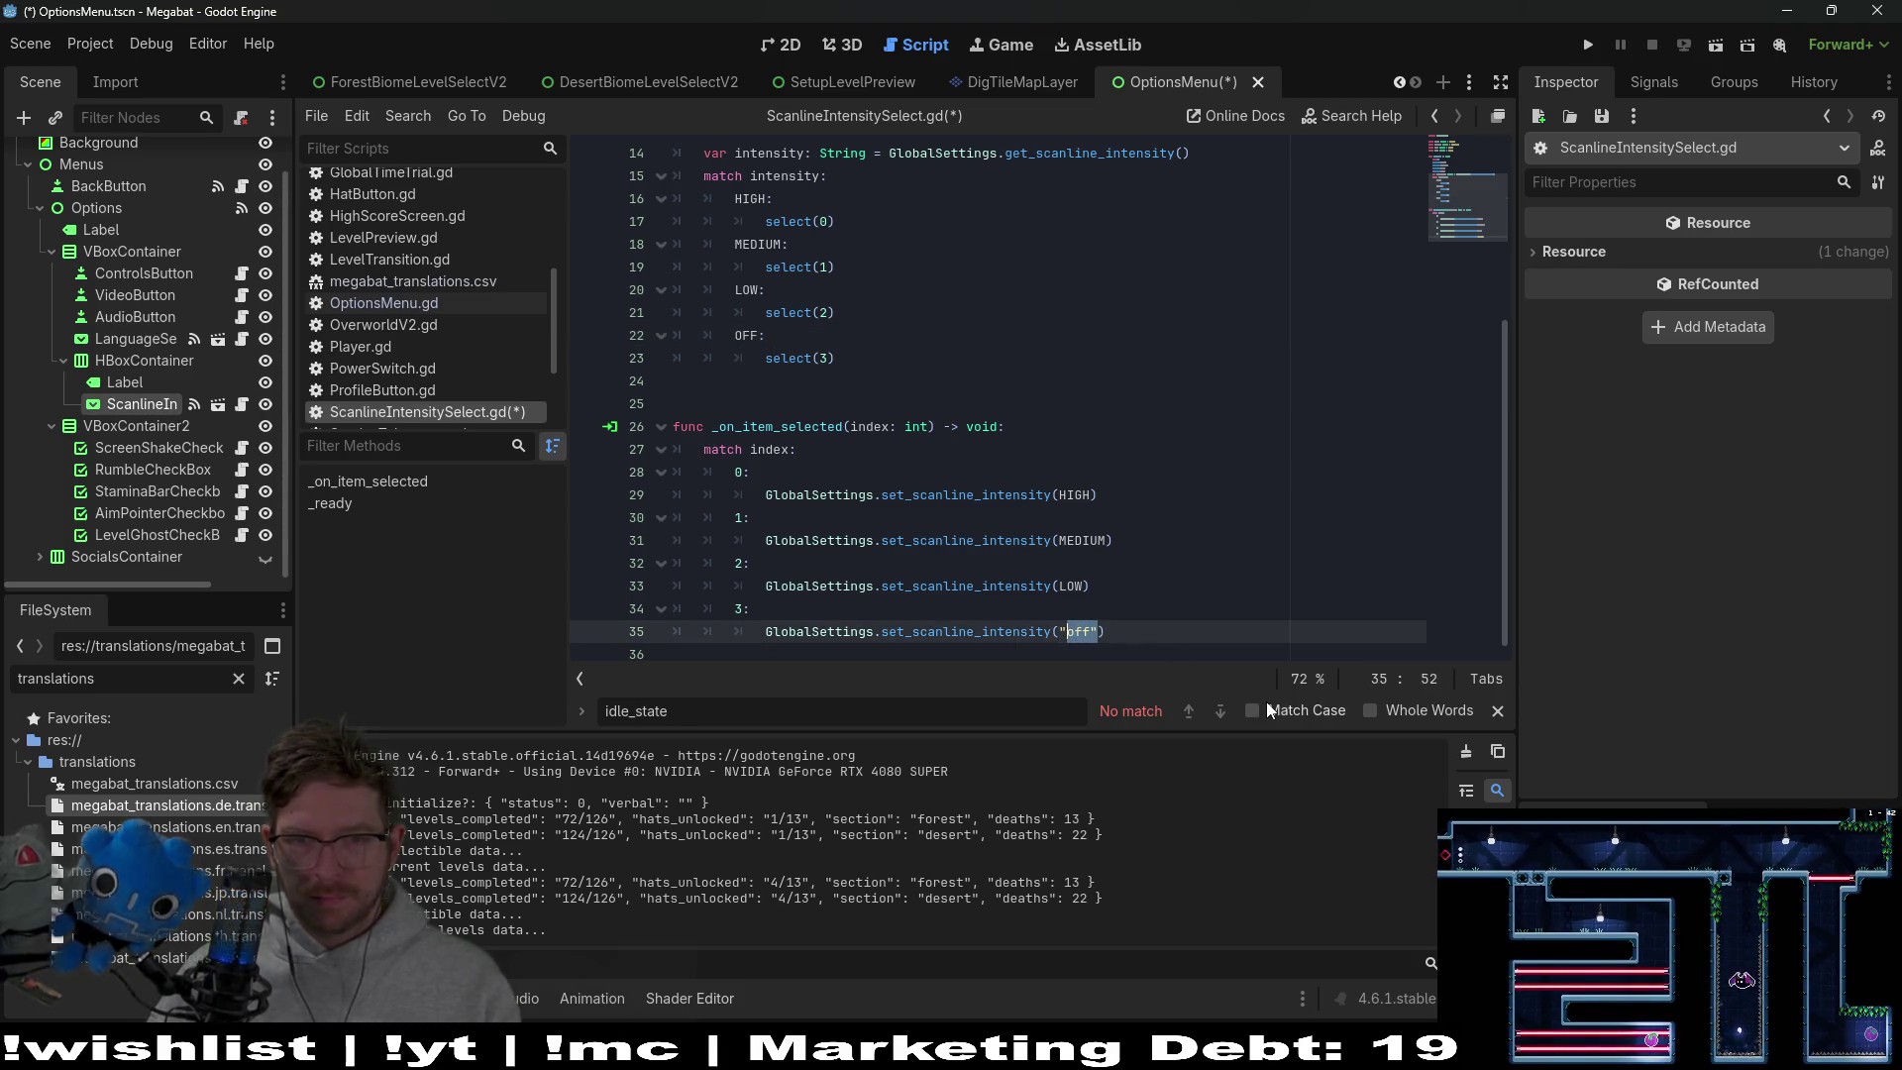
pyautogui.hotkey('ctrl', 'v')
pyautogui.scroll(5, 1139, 495)
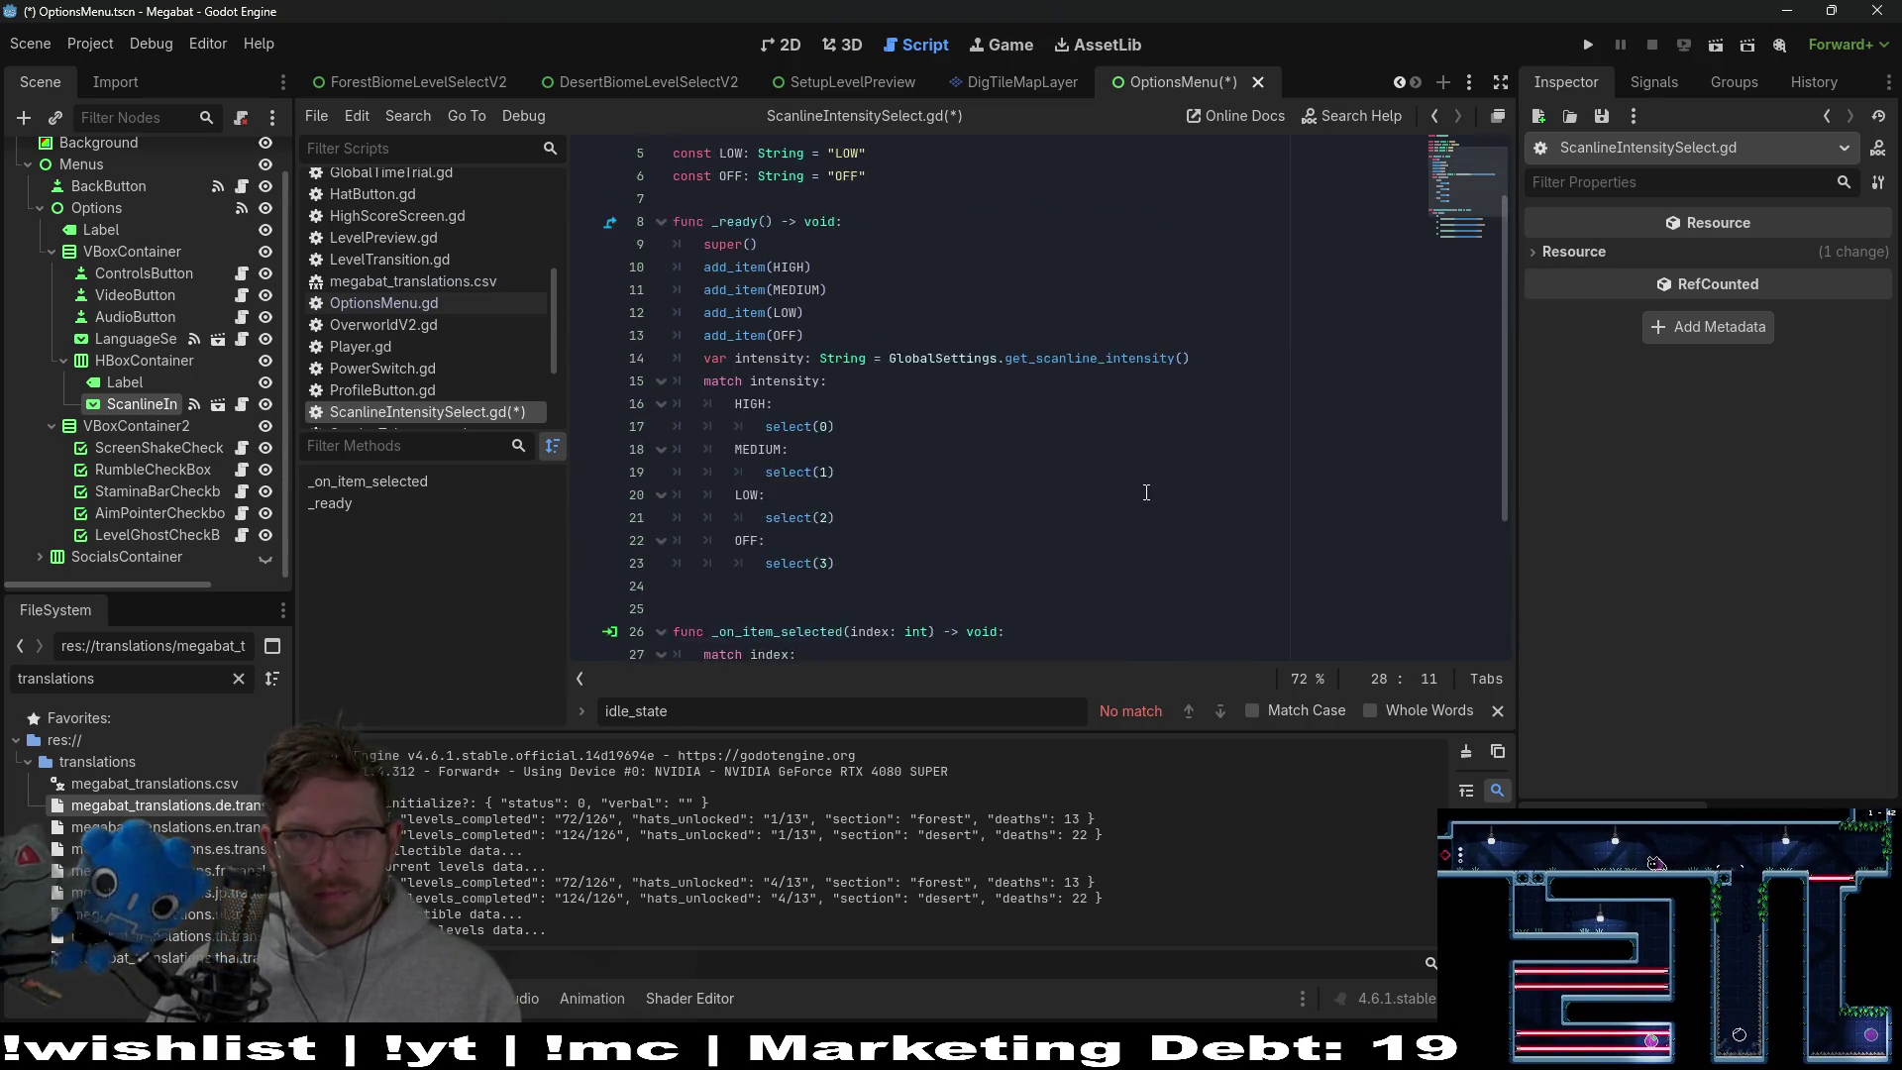
pyautogui.click(1017, 520)
pyautogui.hotkey('ctrl', 's')
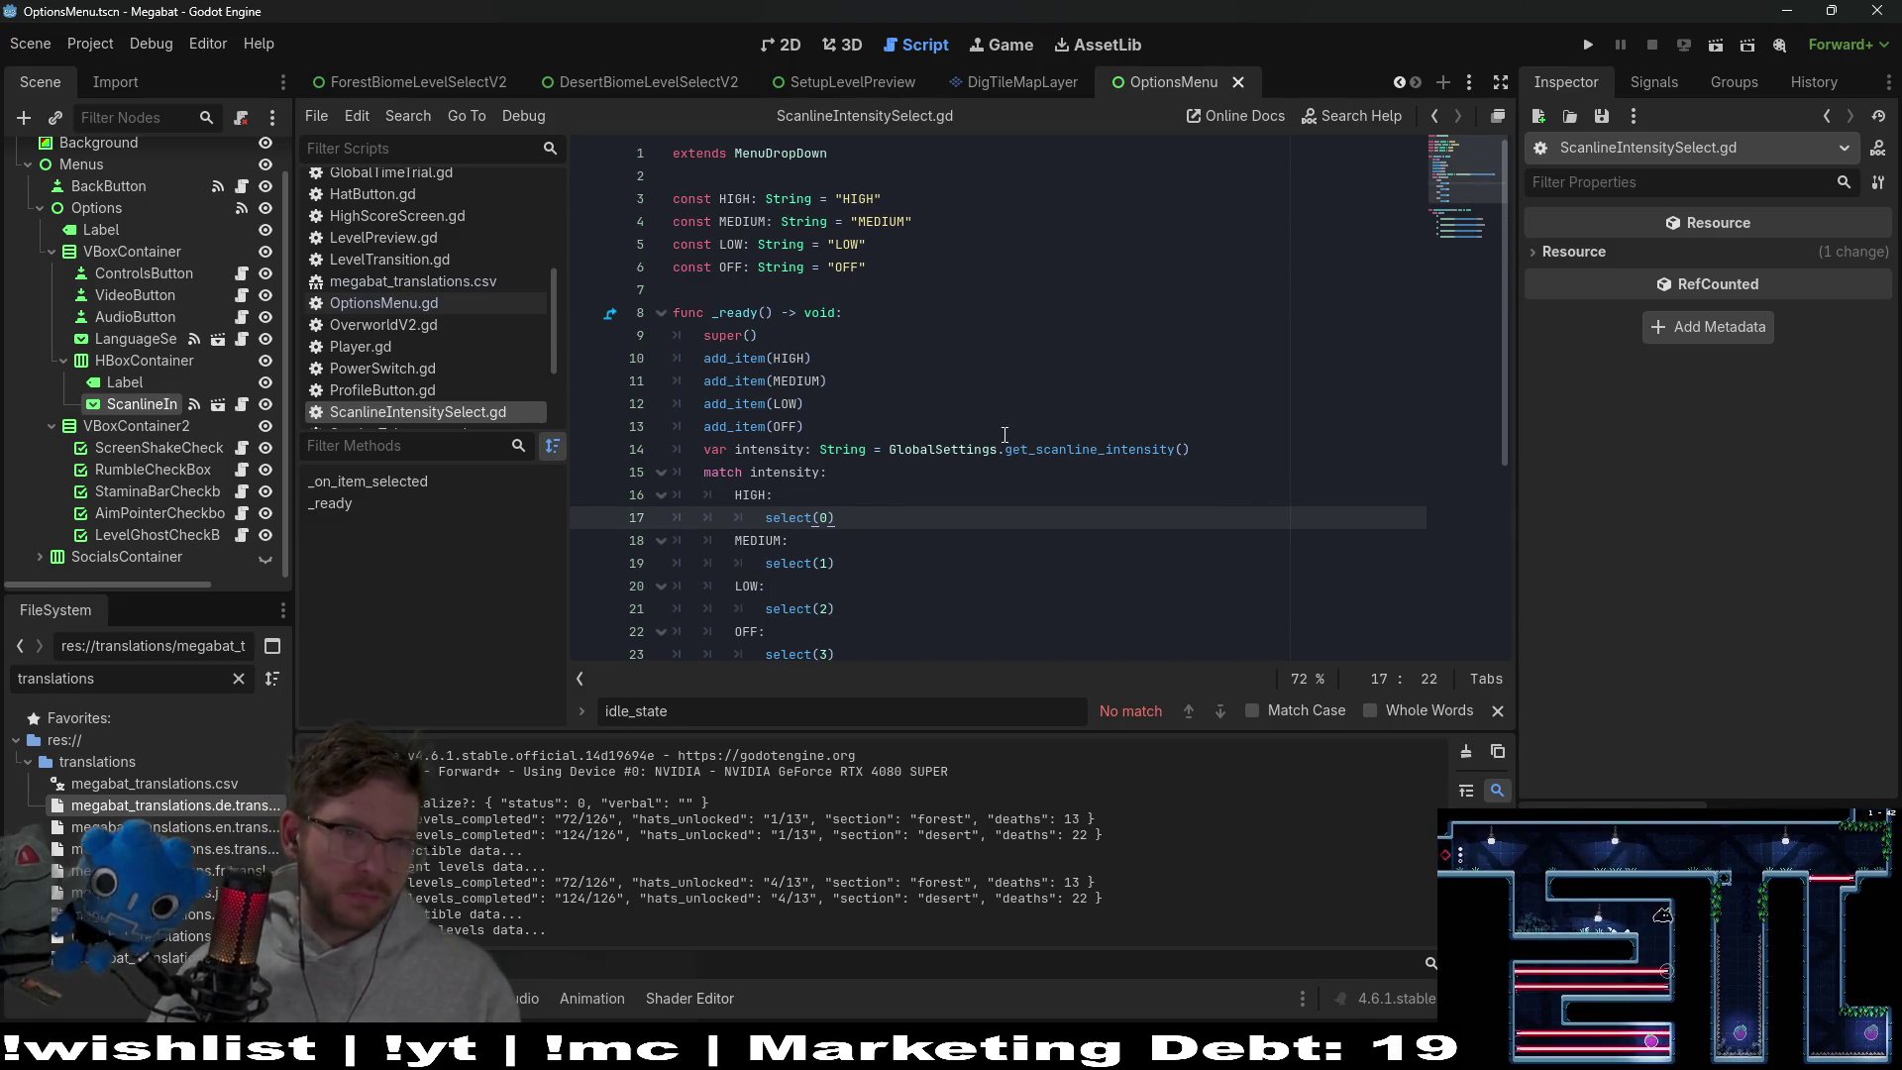
# Return from the script to the OptionsMenu scene's 2D layout
pyautogui.click(1011, 320)
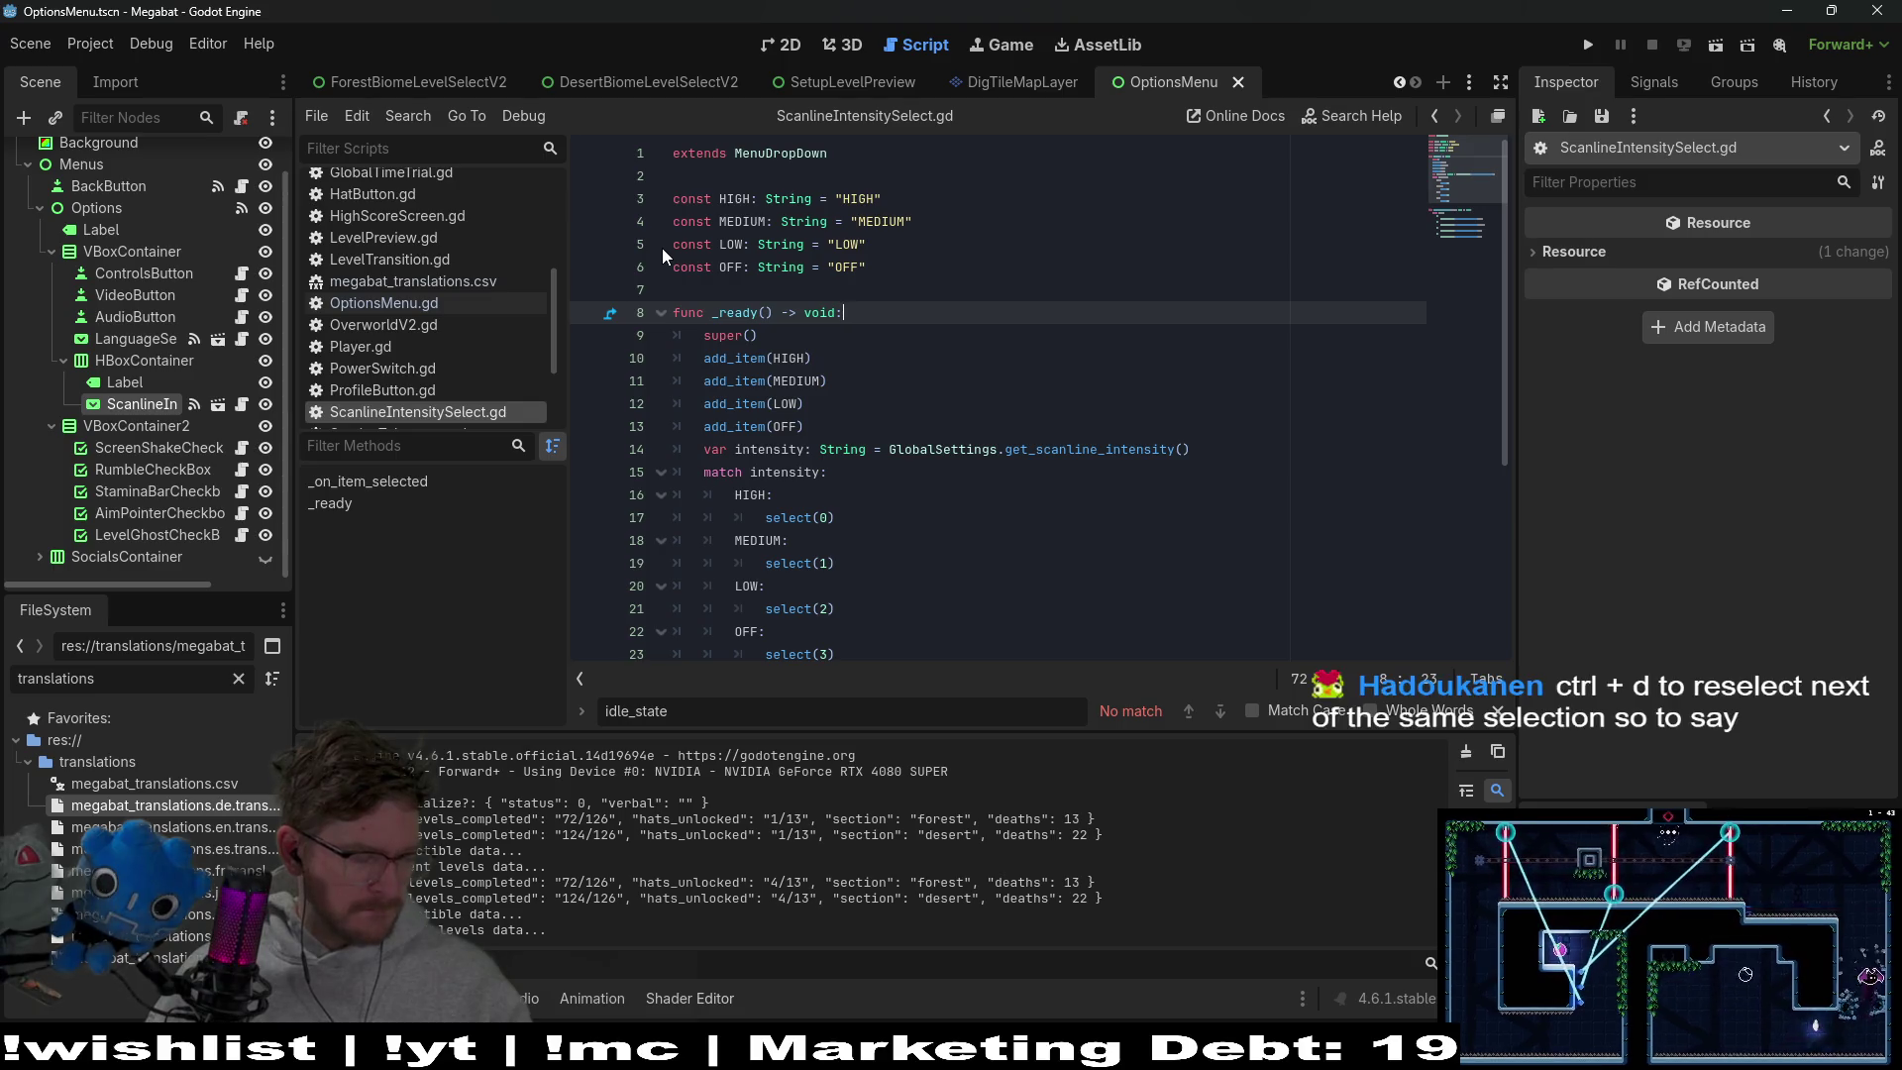
pyautogui.click(783, 45)
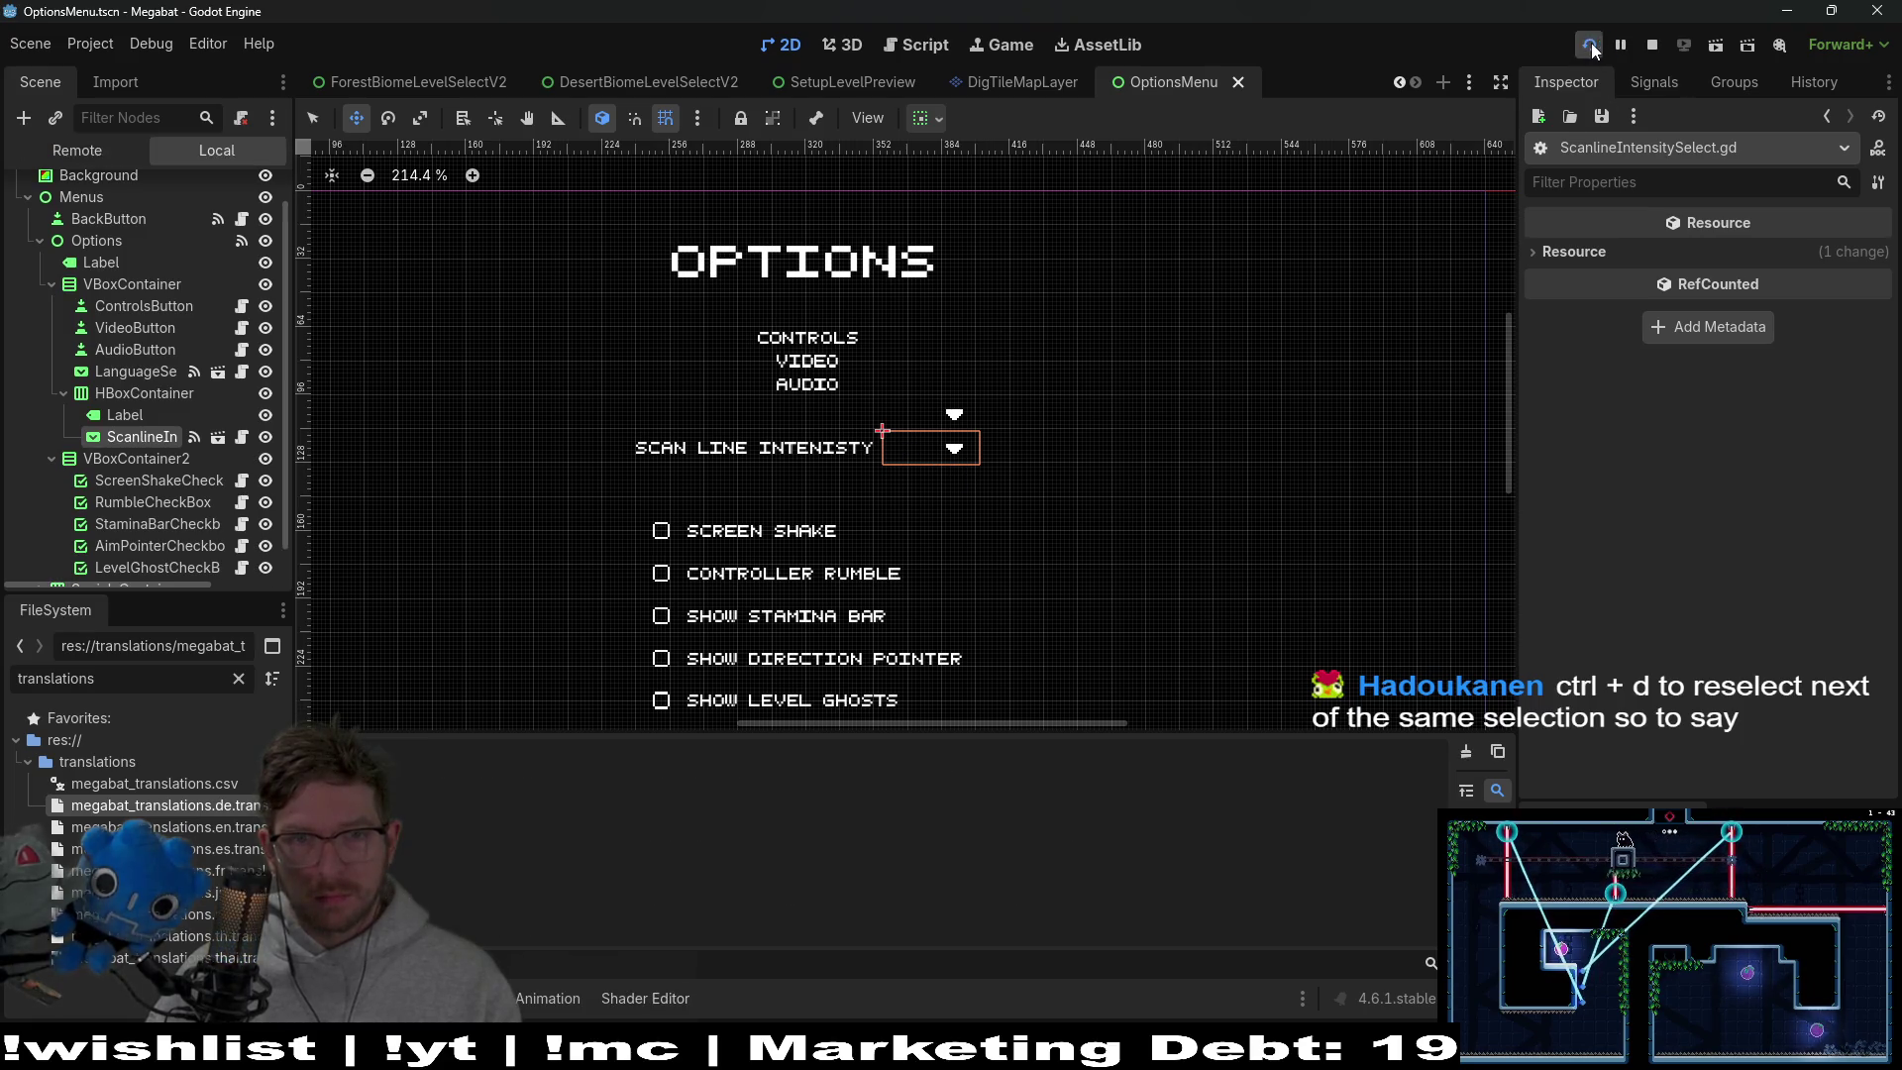
# Run the game, check the Options language and scan line dropdowns (English, HIGH), then close it
pyautogui.click(1590, 47)
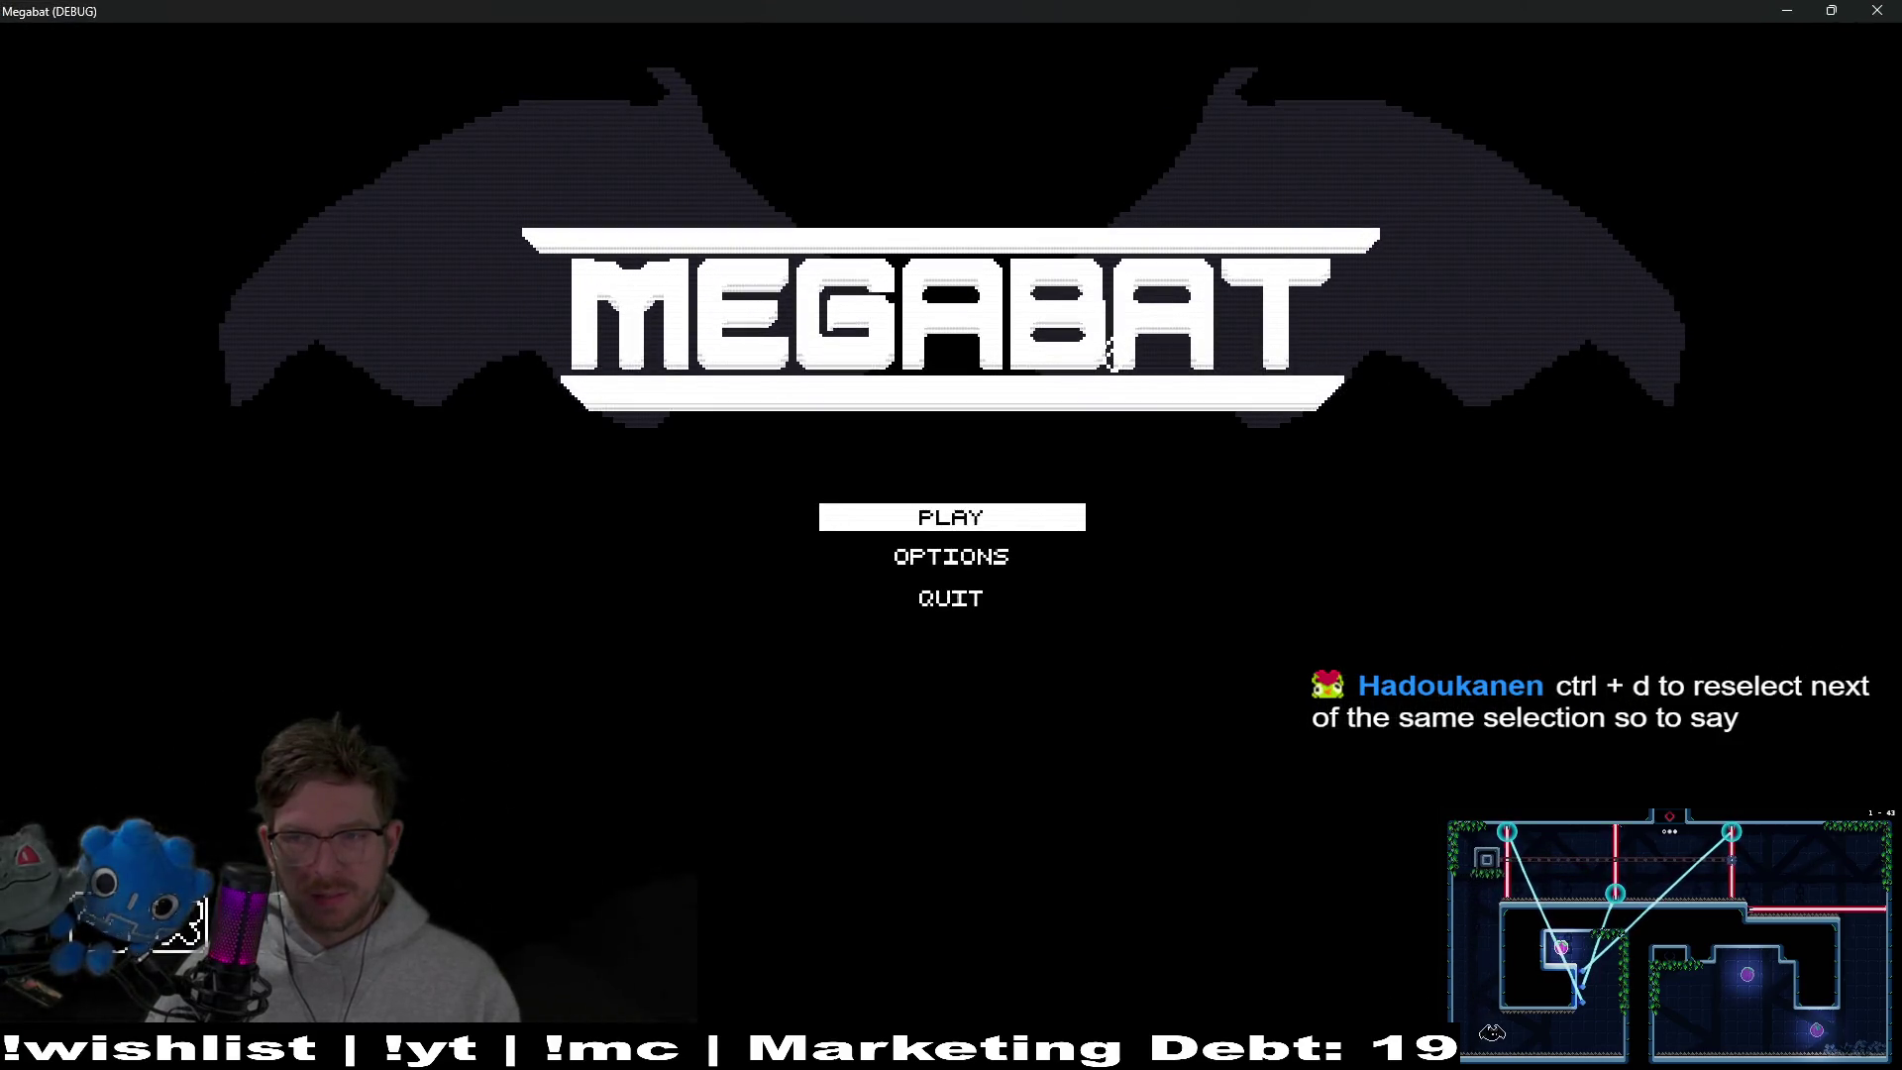
pyautogui.click(894, 531)
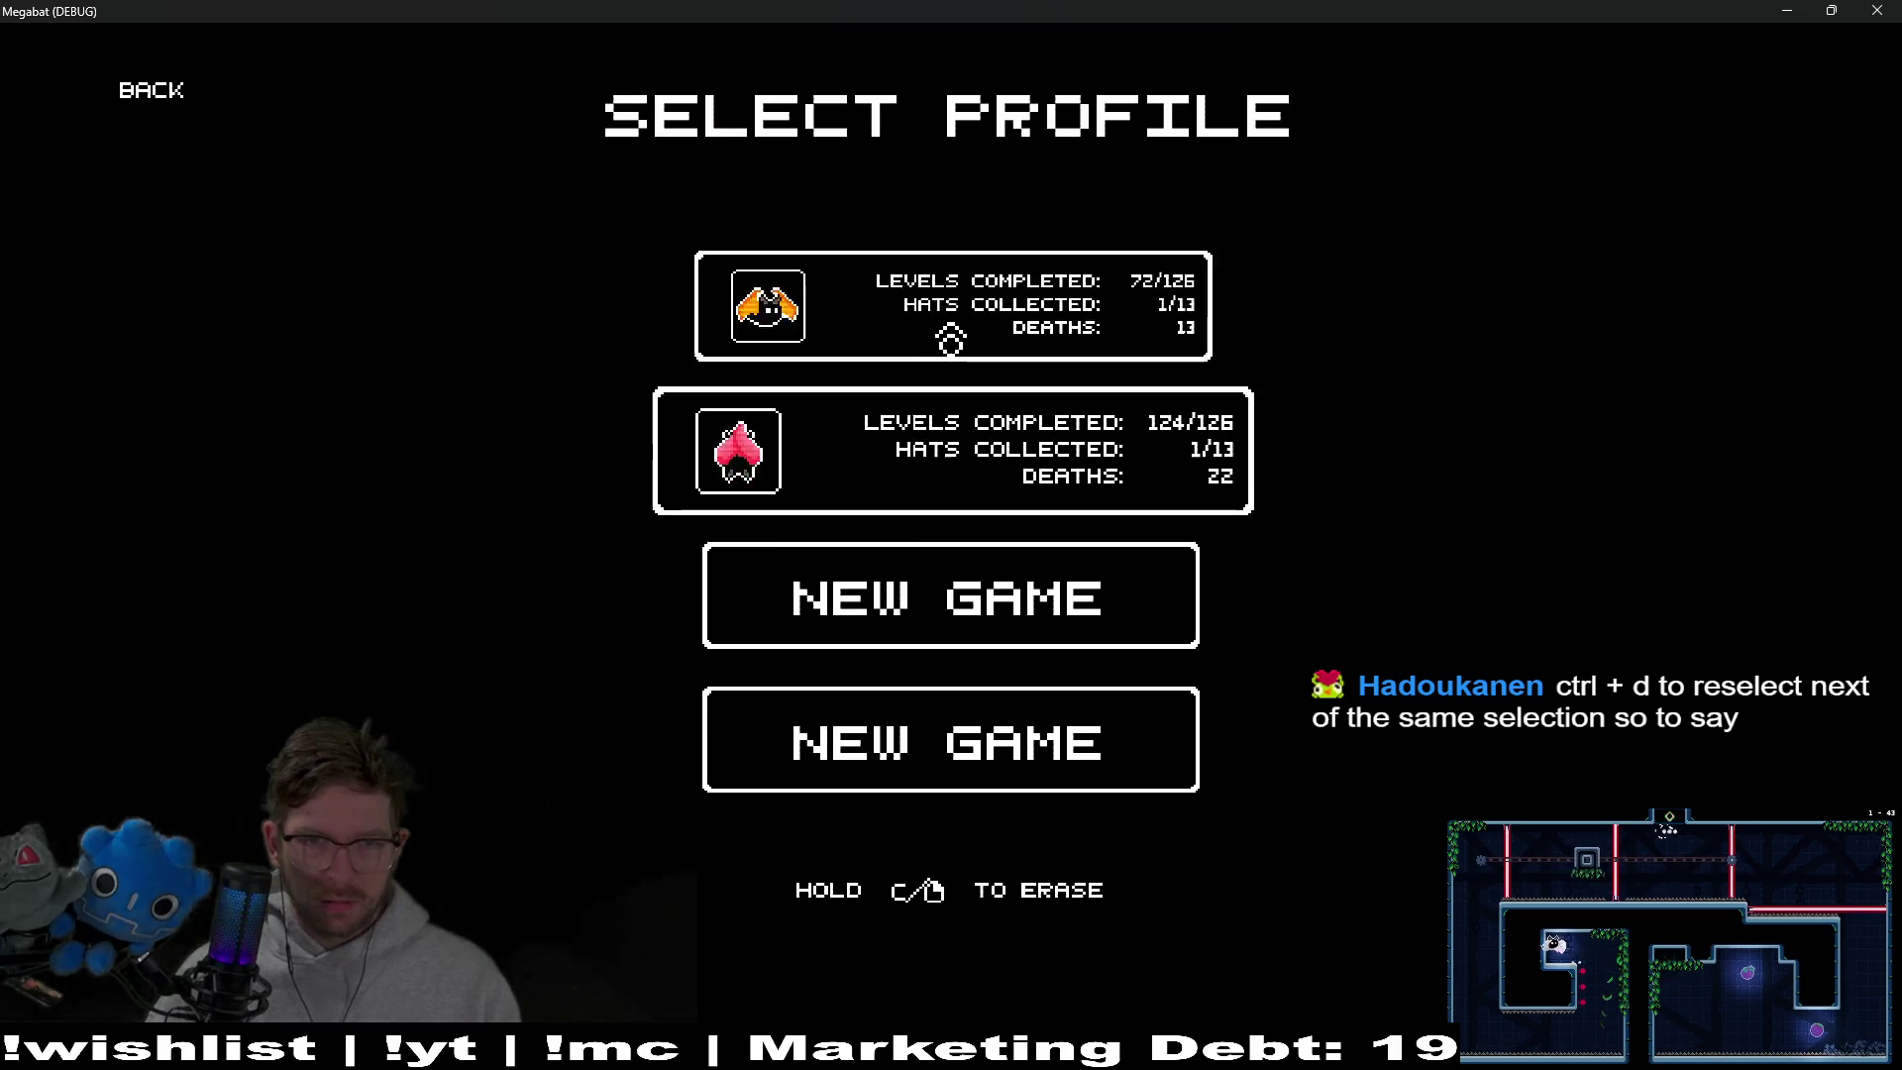
pyautogui.click(966, 461)
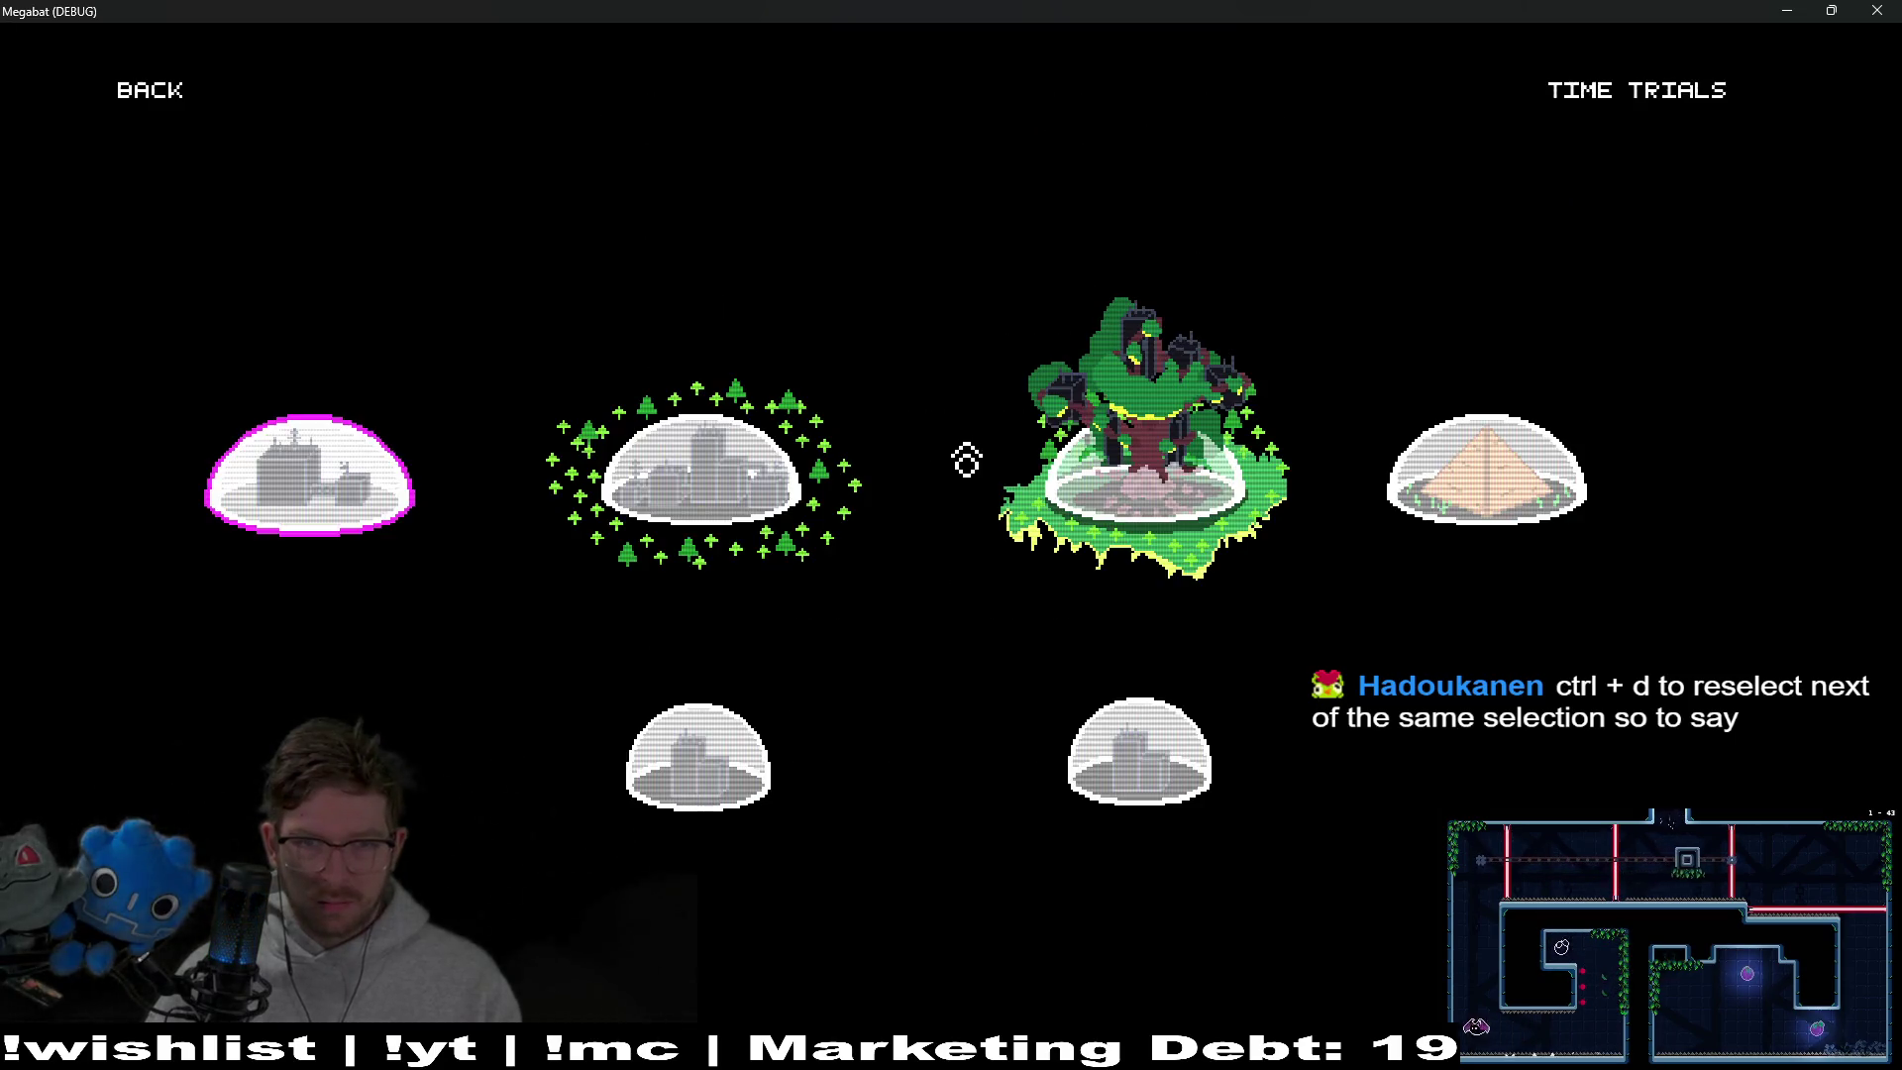
pyautogui.click(177, 107)
pyautogui.click(174, 112)
pyautogui.click(921, 555)
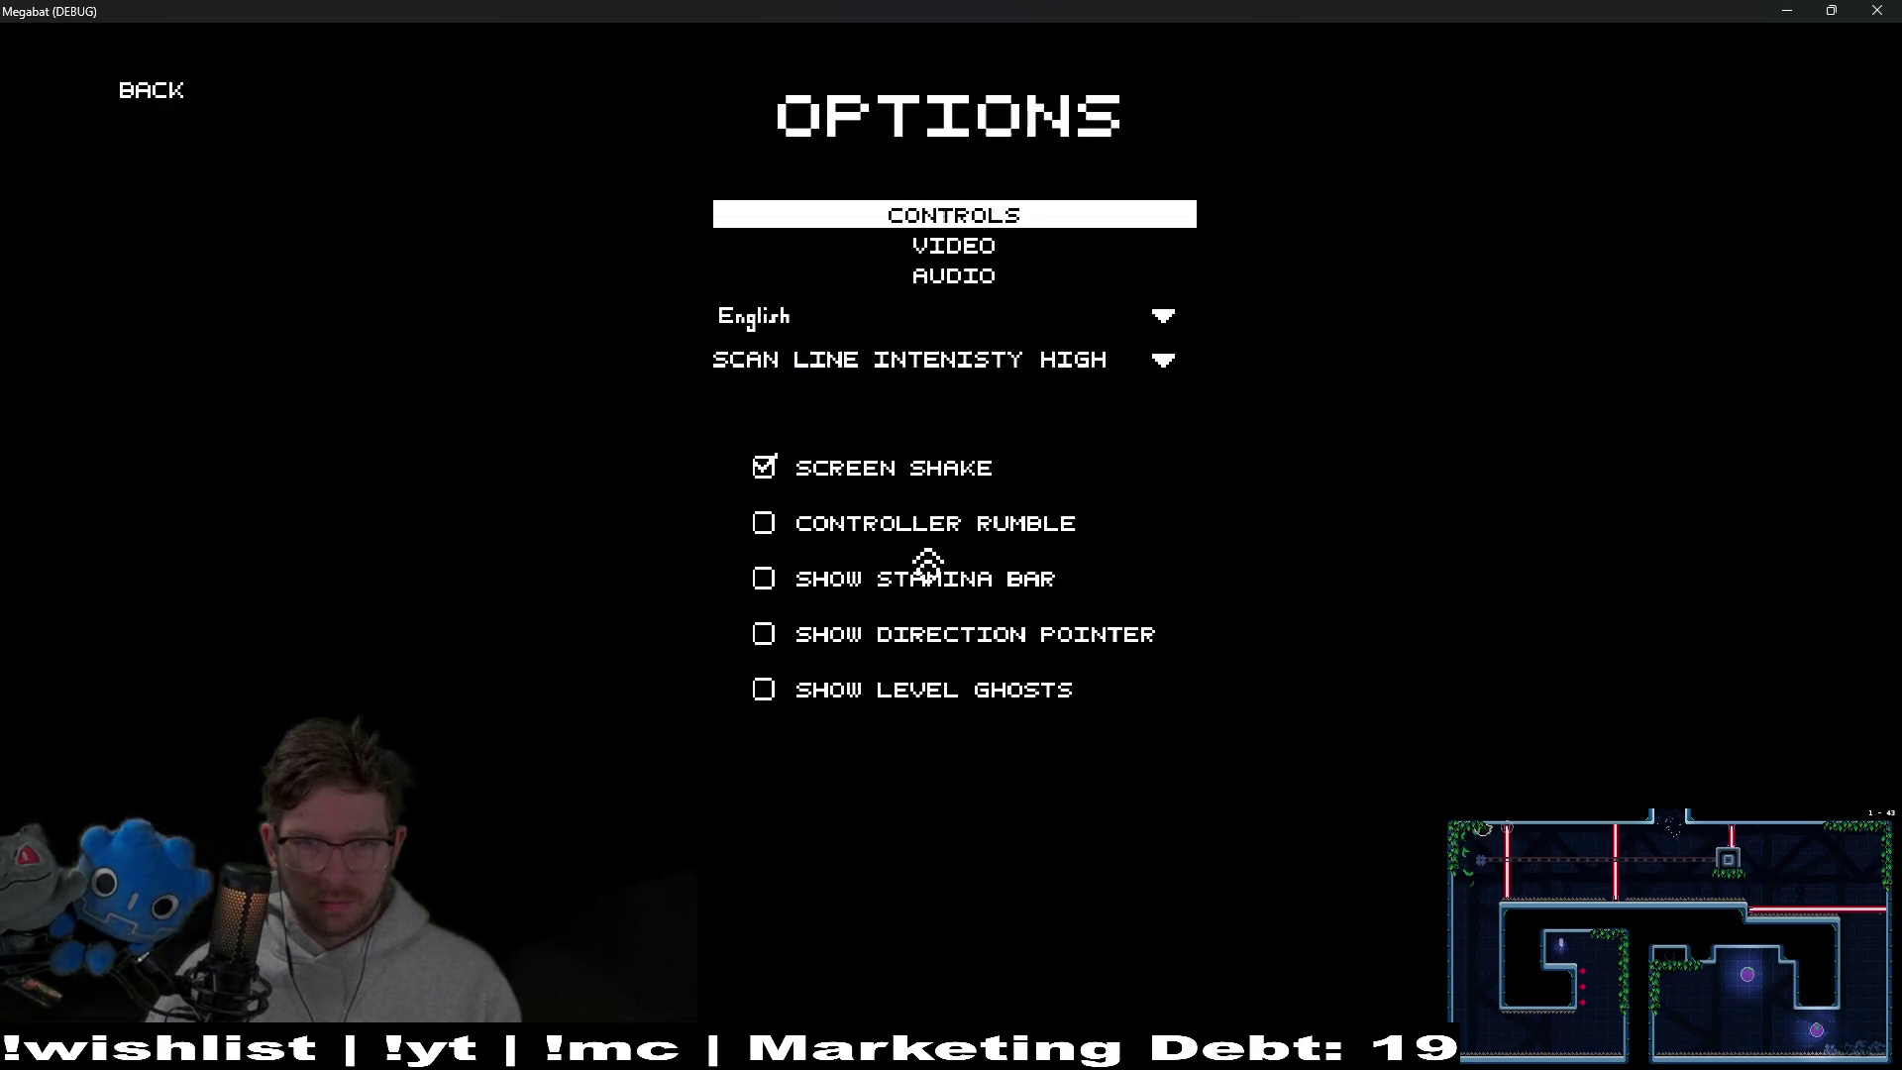
pyautogui.click(944, 341)
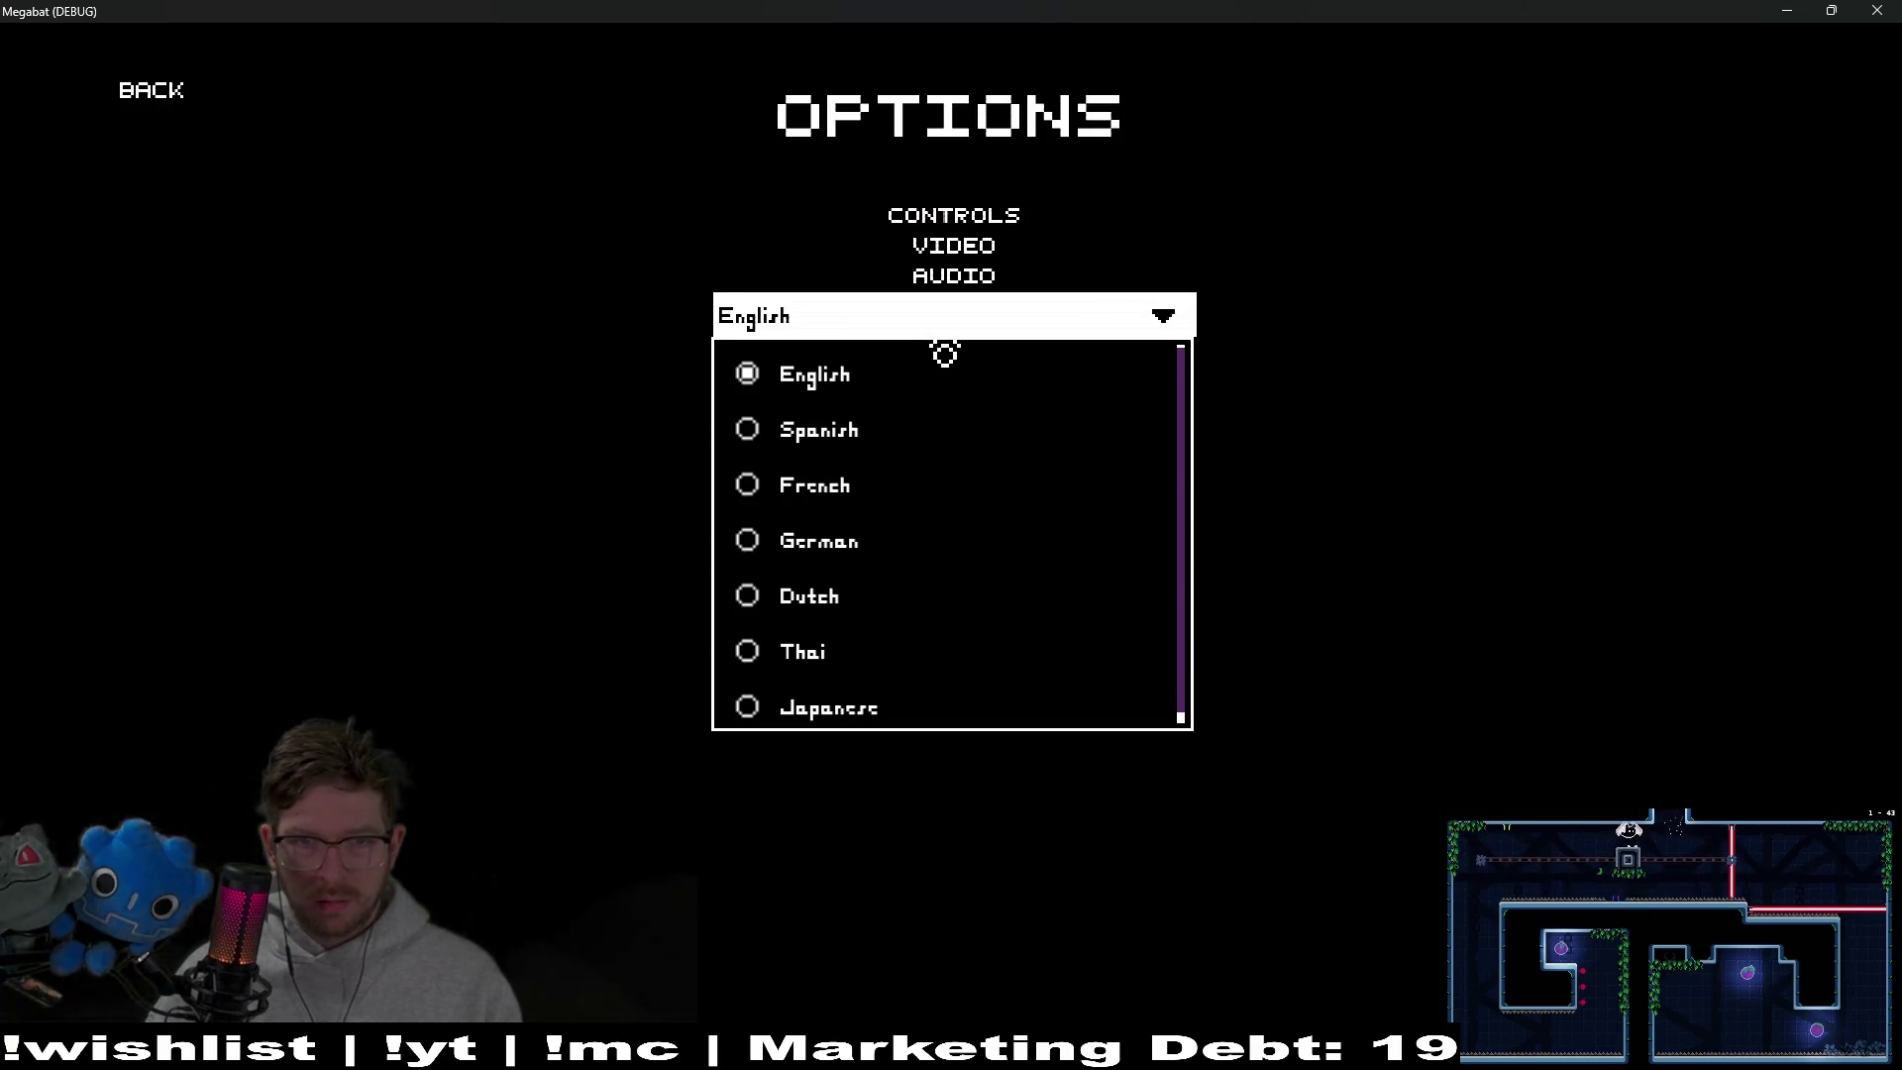
pyautogui.click(980, 376)
pyautogui.click(1165, 379)
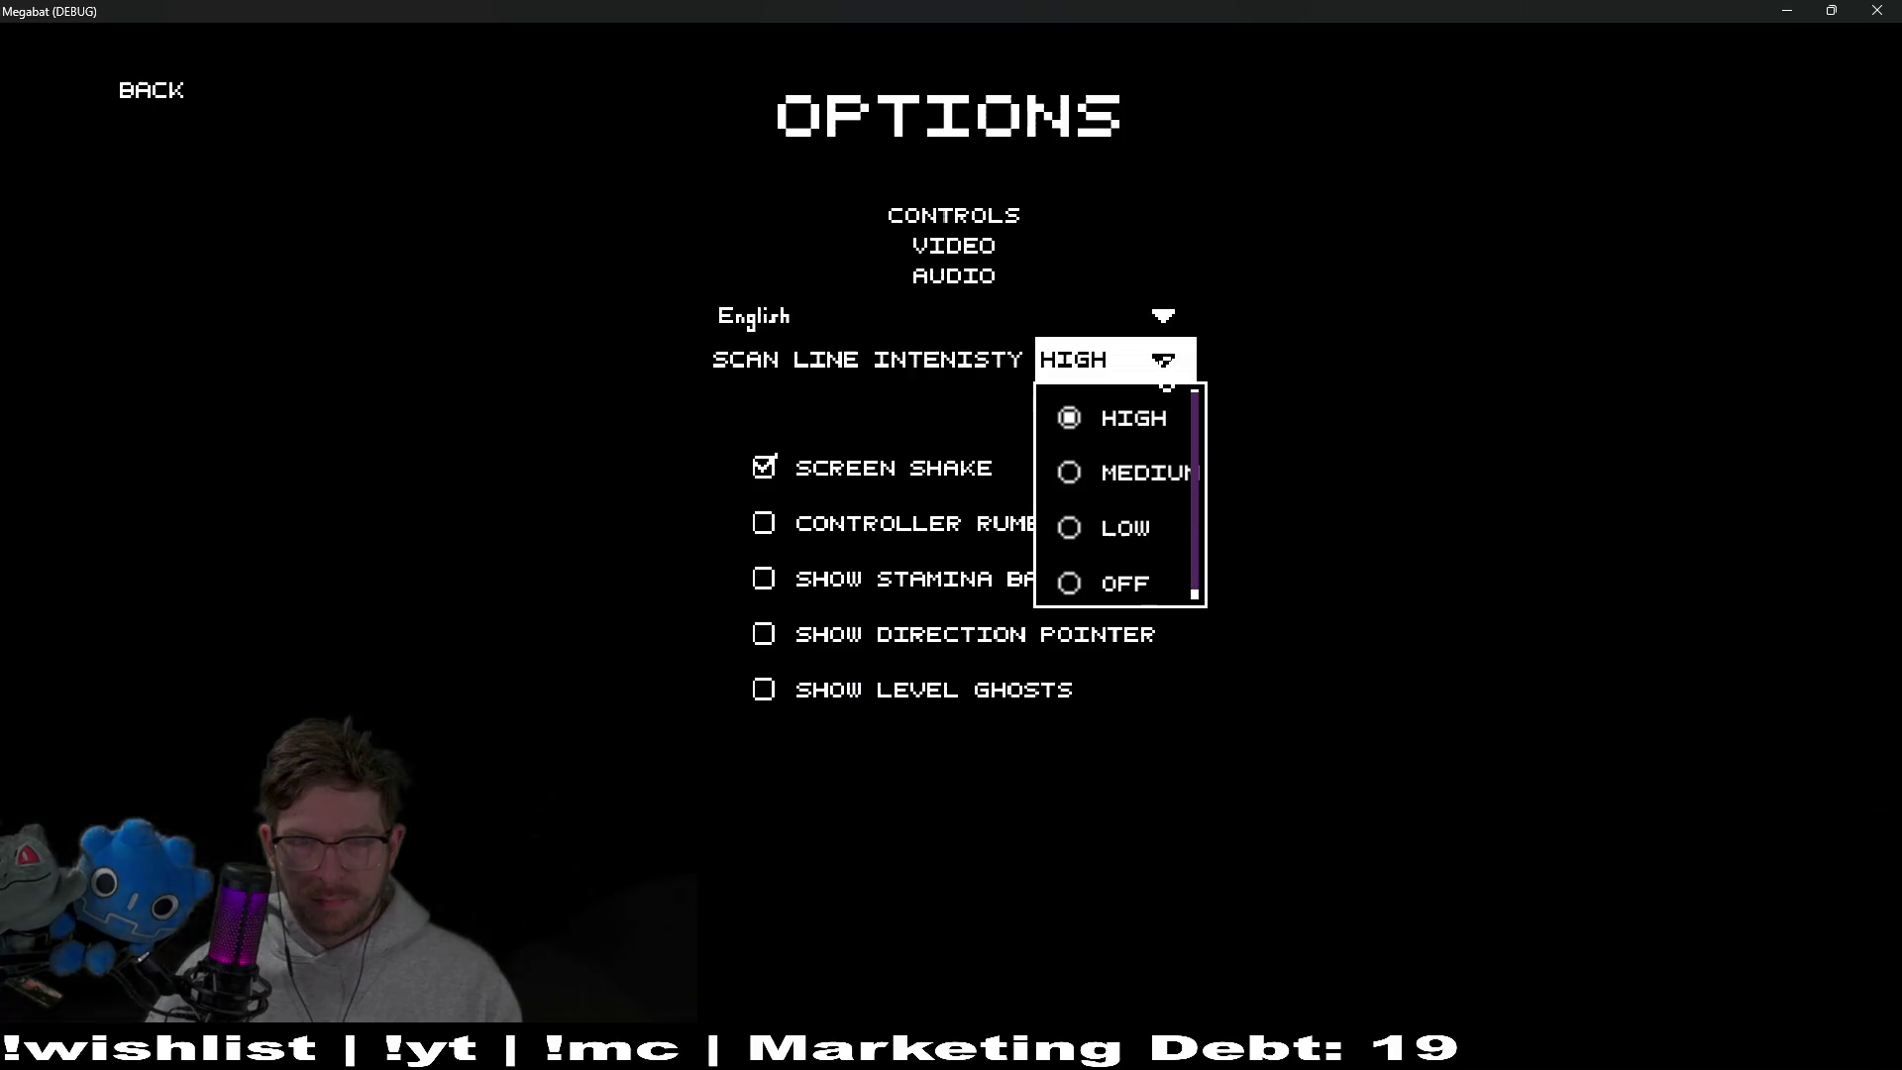
pyautogui.click(1166, 386)
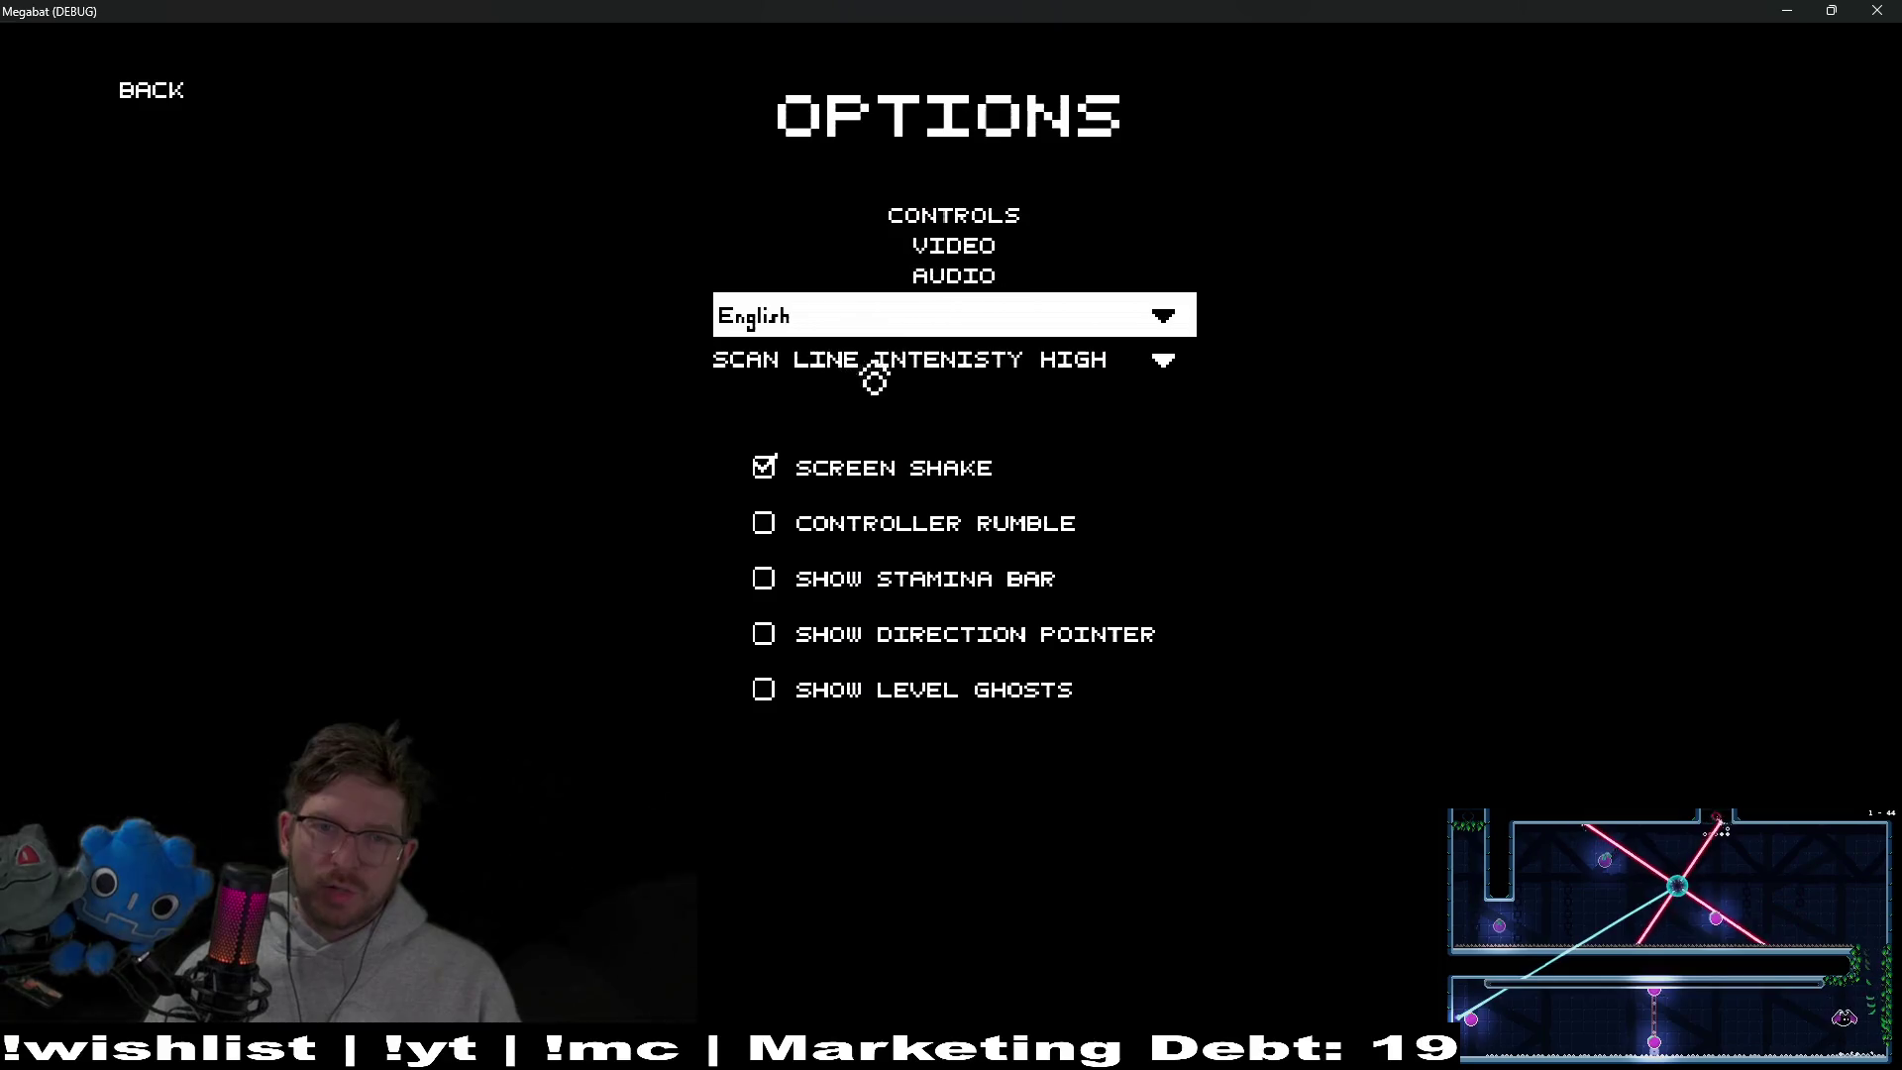
pyautogui.hotkey('alt', 'F4')
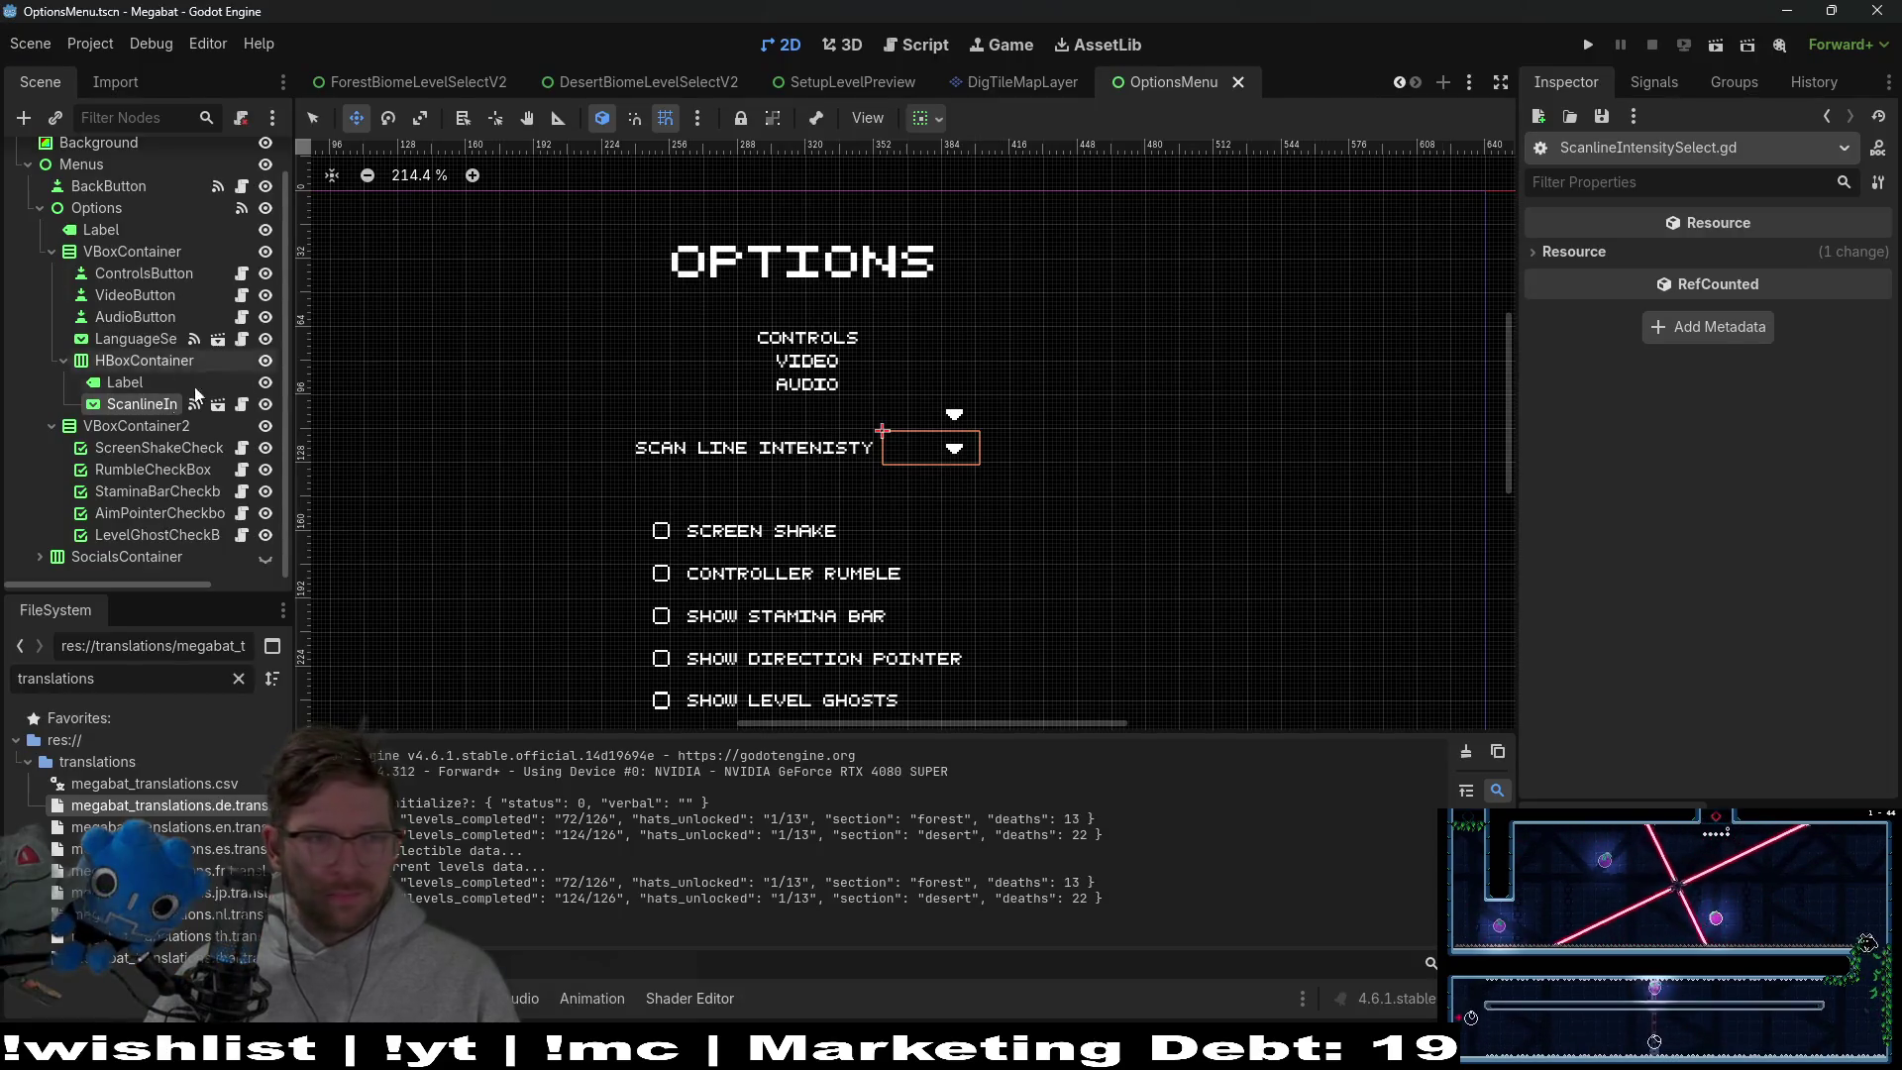
# Start adding a new child node under the options VBoxContainer
pyautogui.click(123, 343)
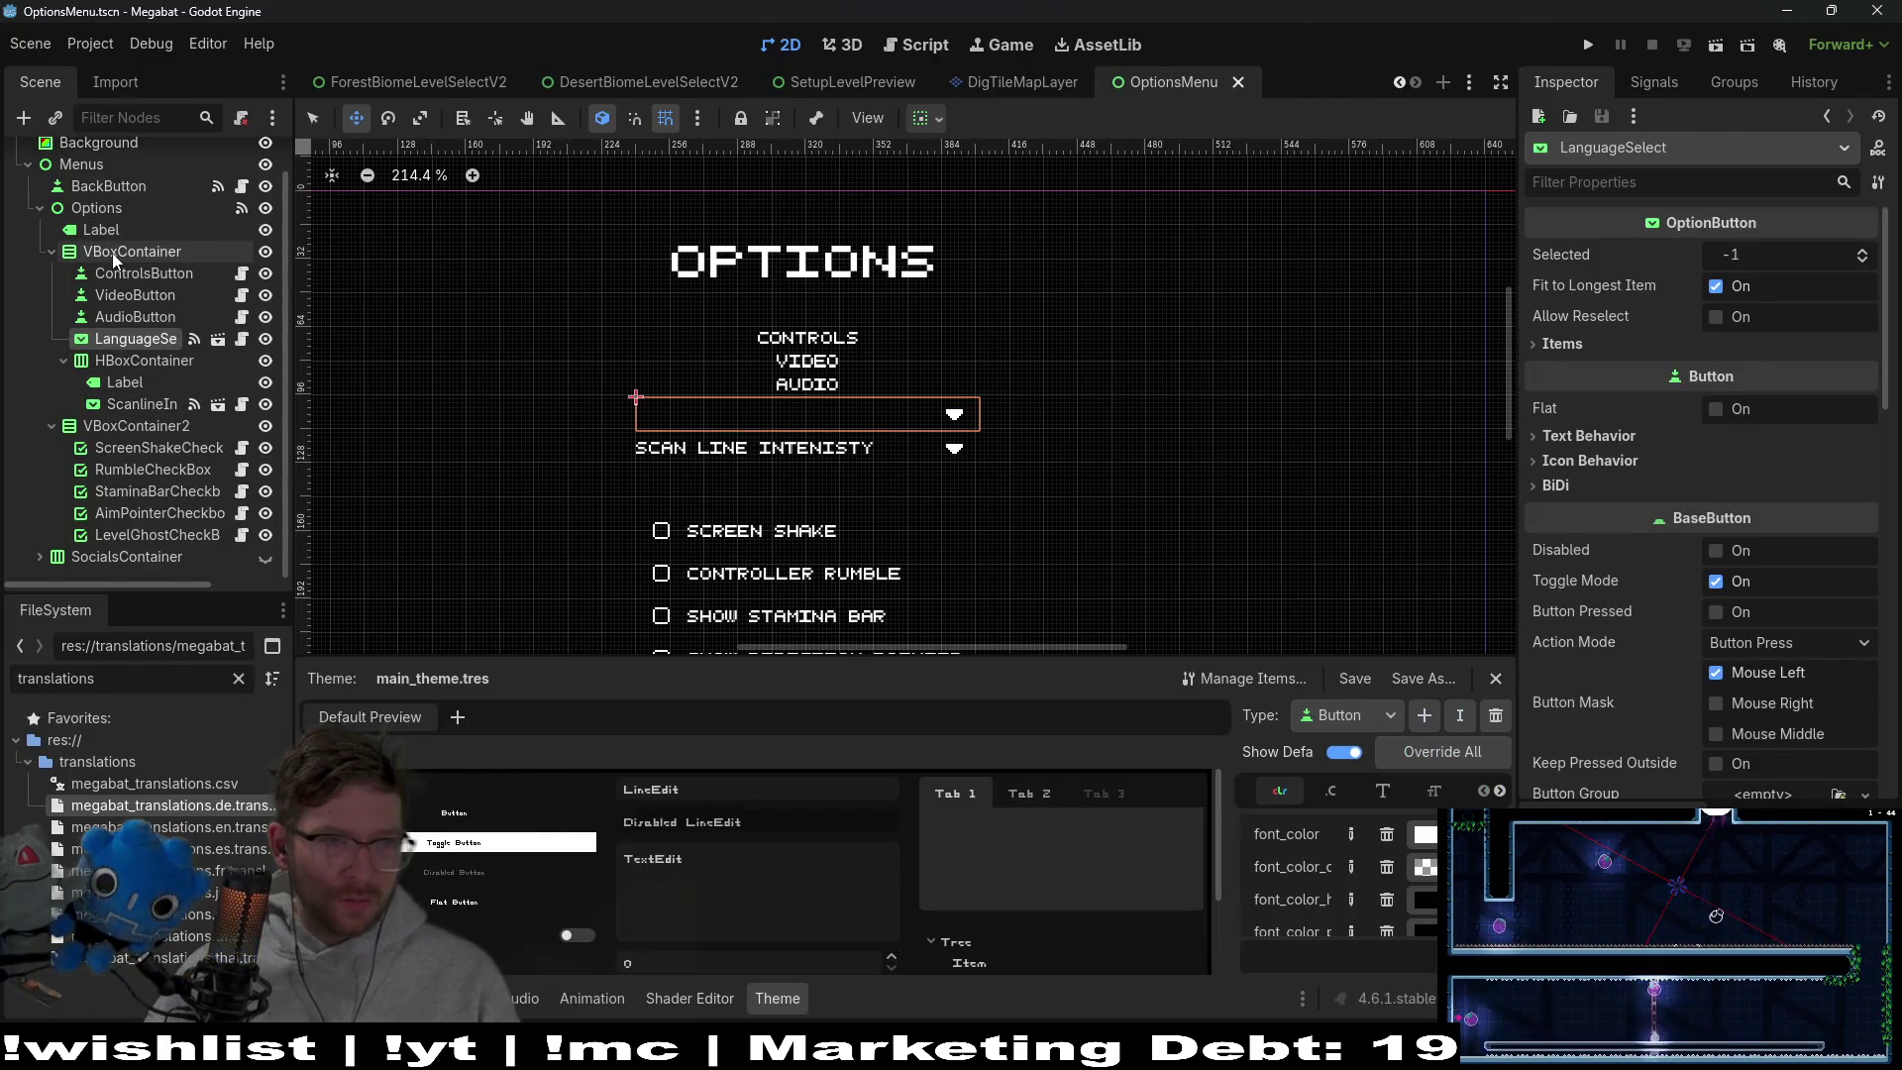
pyautogui.rightClick(112, 251)
pyautogui.click(217, 278)
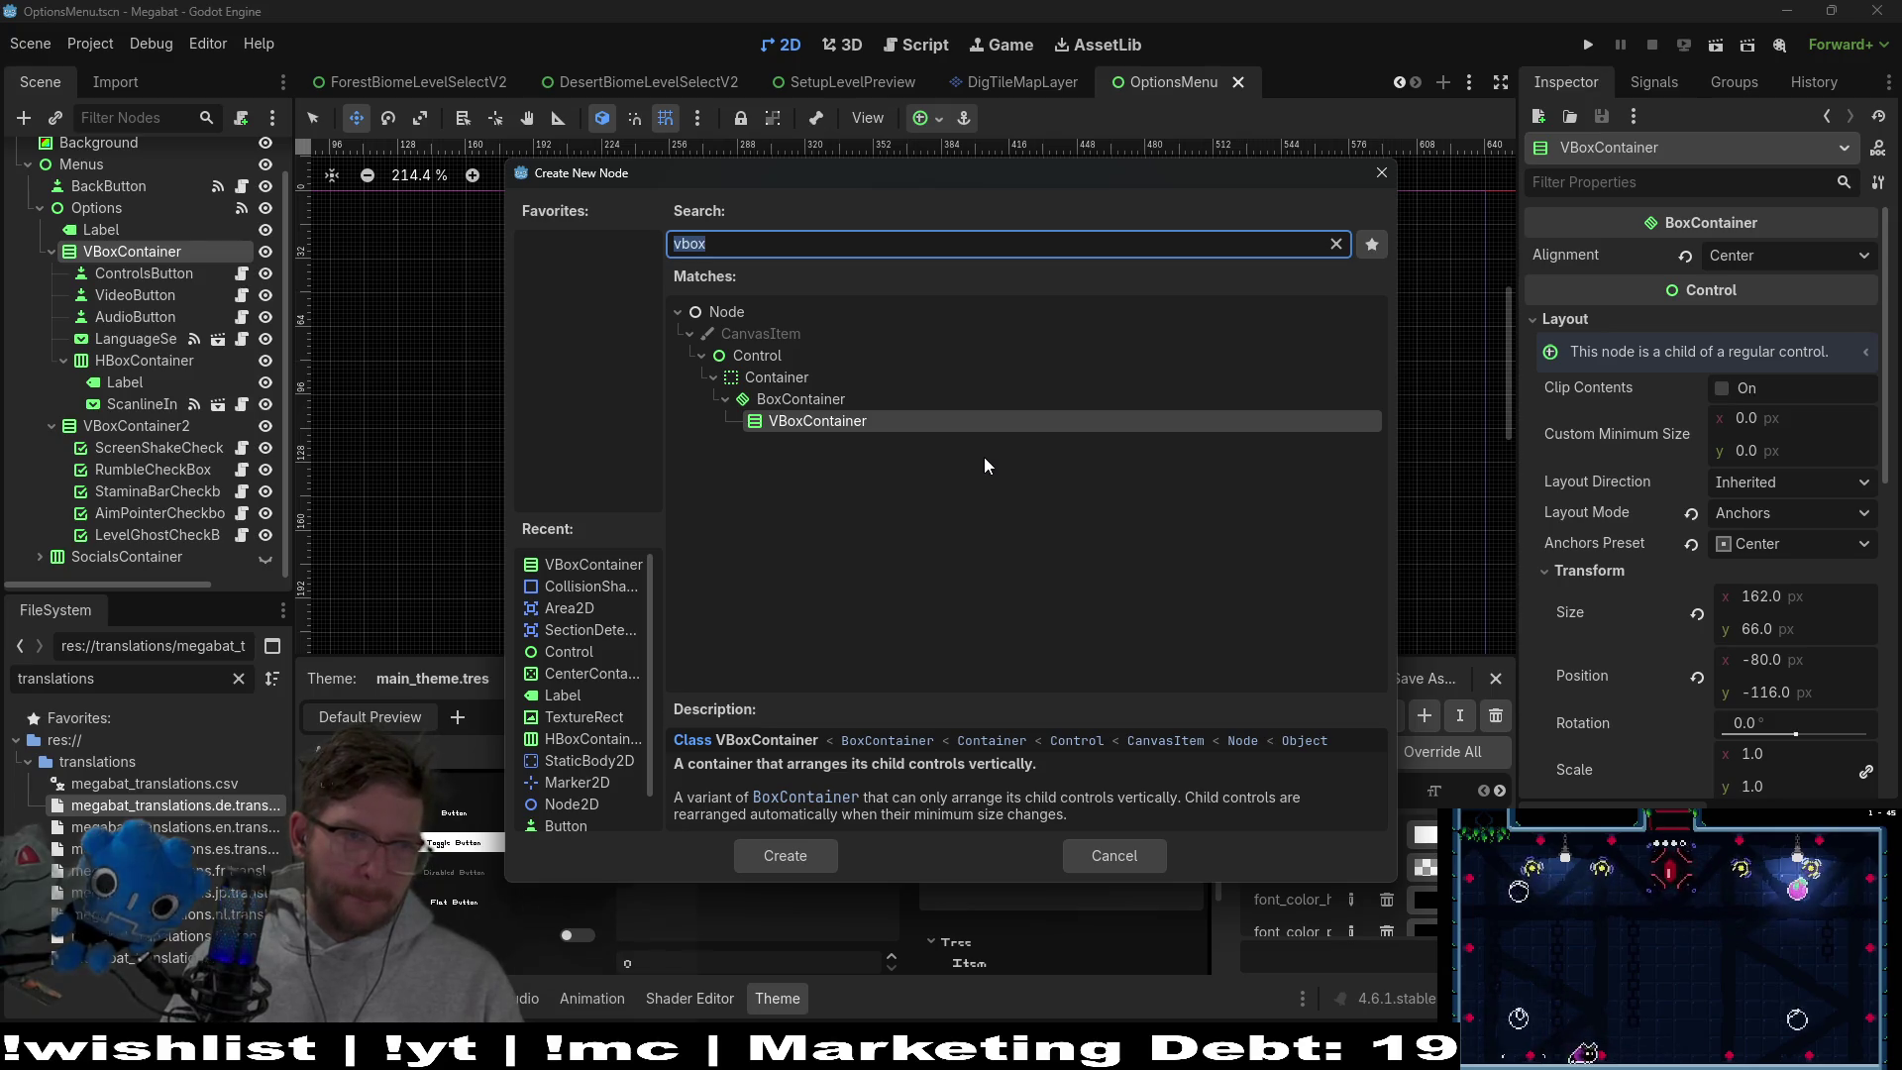
# Create an HBoxContainer and move LanguageSelect into the new HBoxContainer2
pyautogui.write('HBOX')
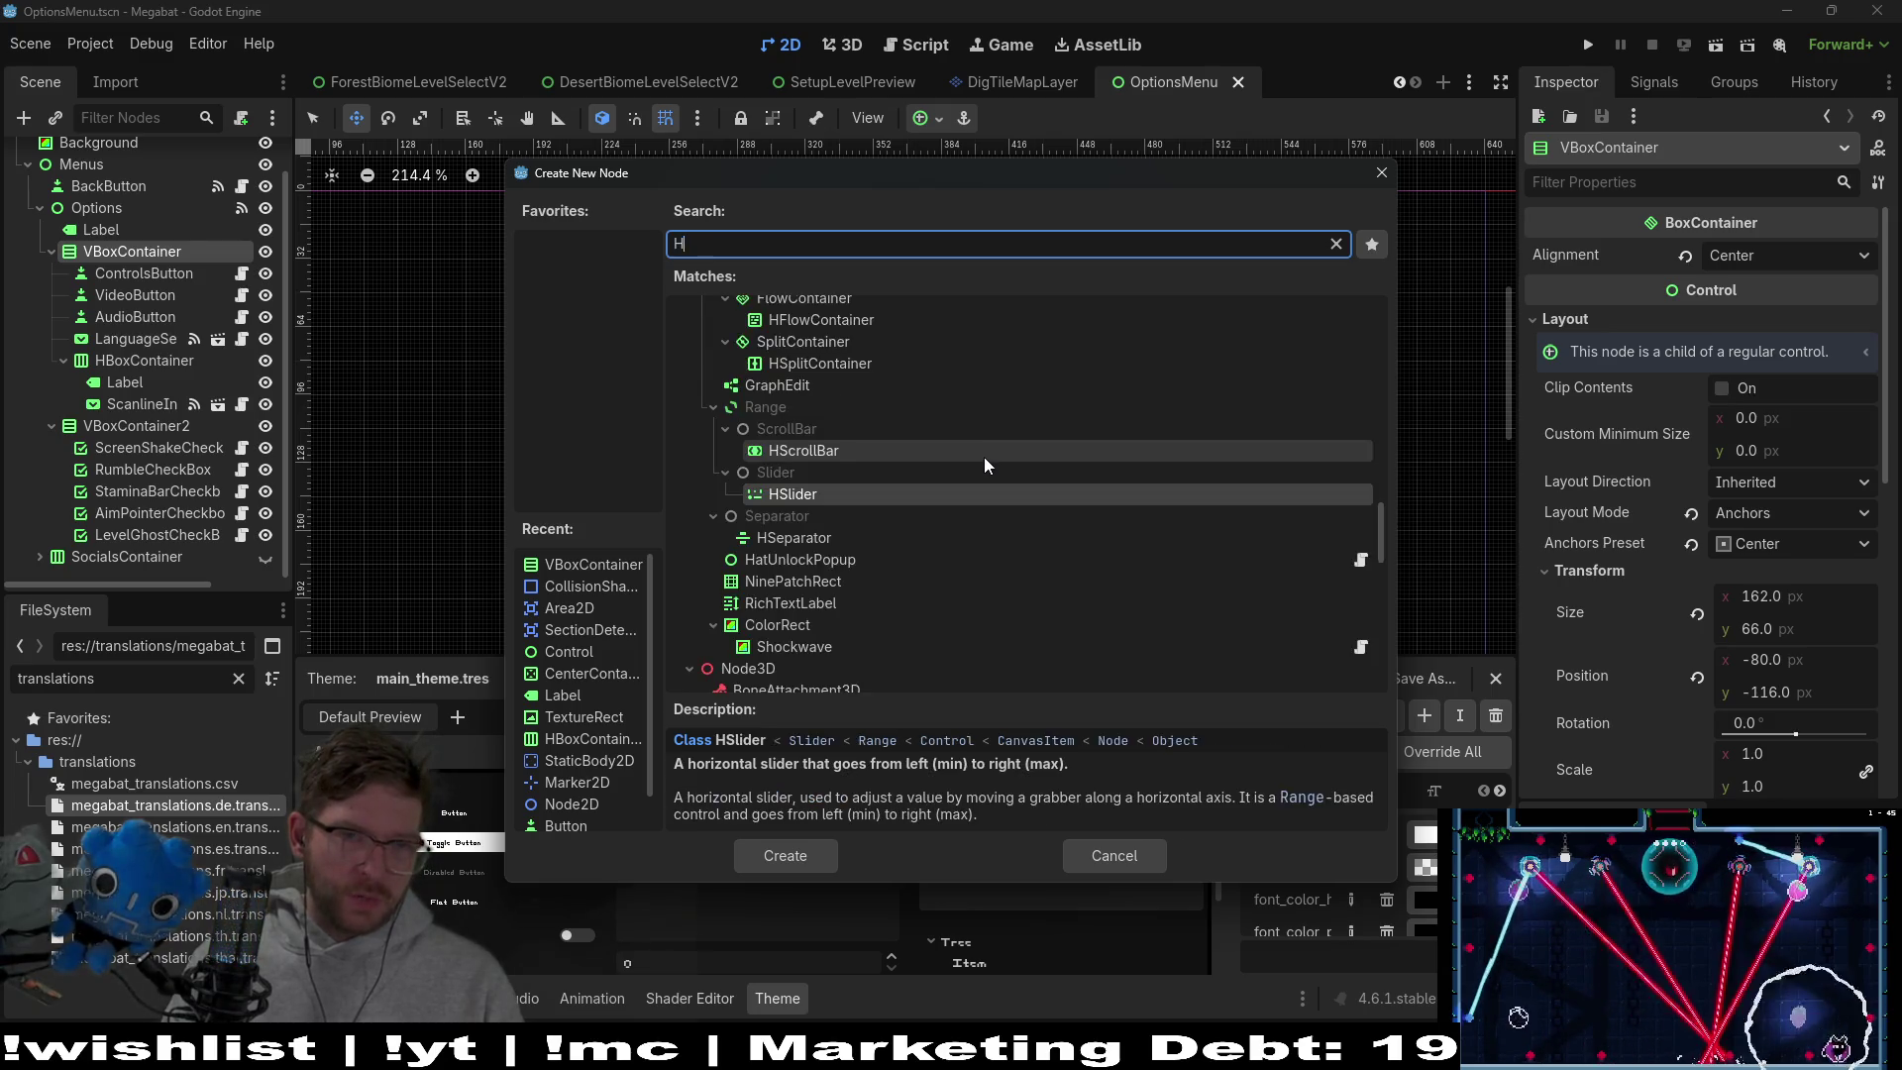
pyautogui.press('Return')
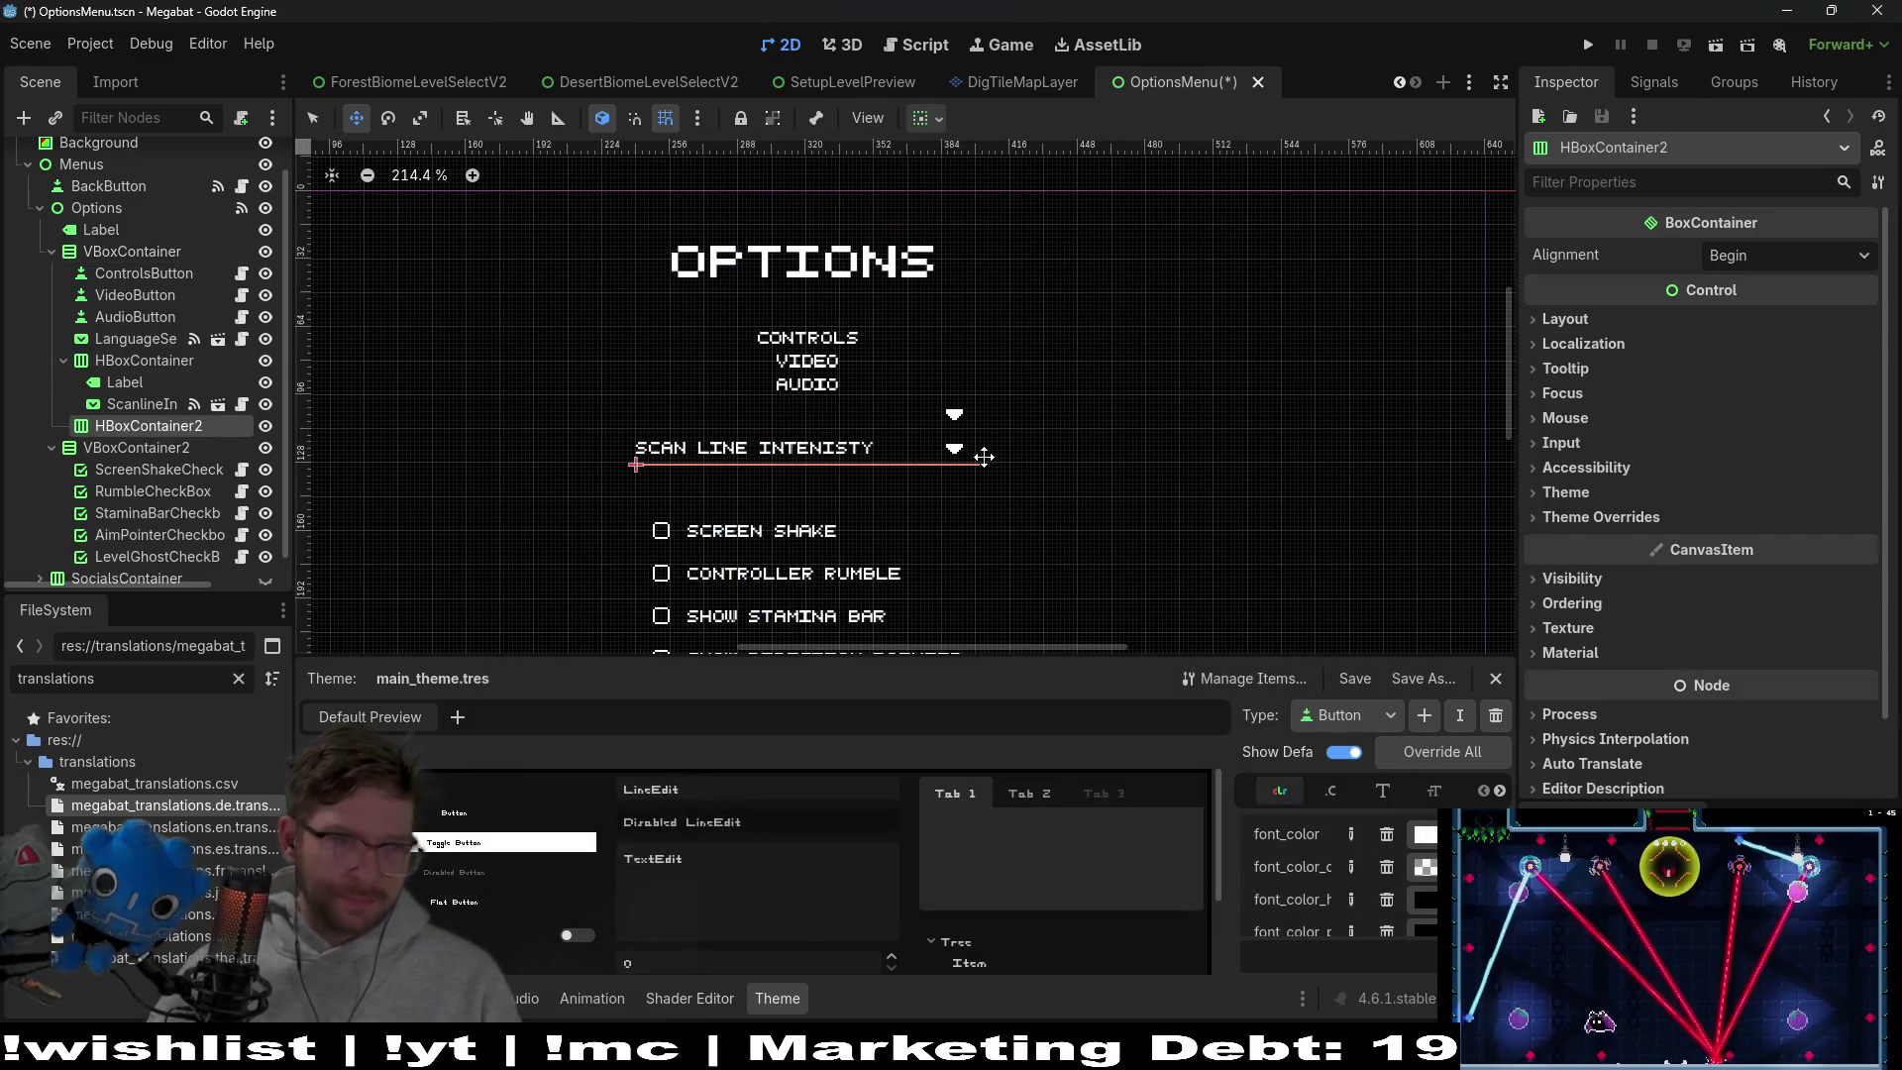
pyautogui.moveTo(140, 428); pyautogui.dragTo(119, 331)
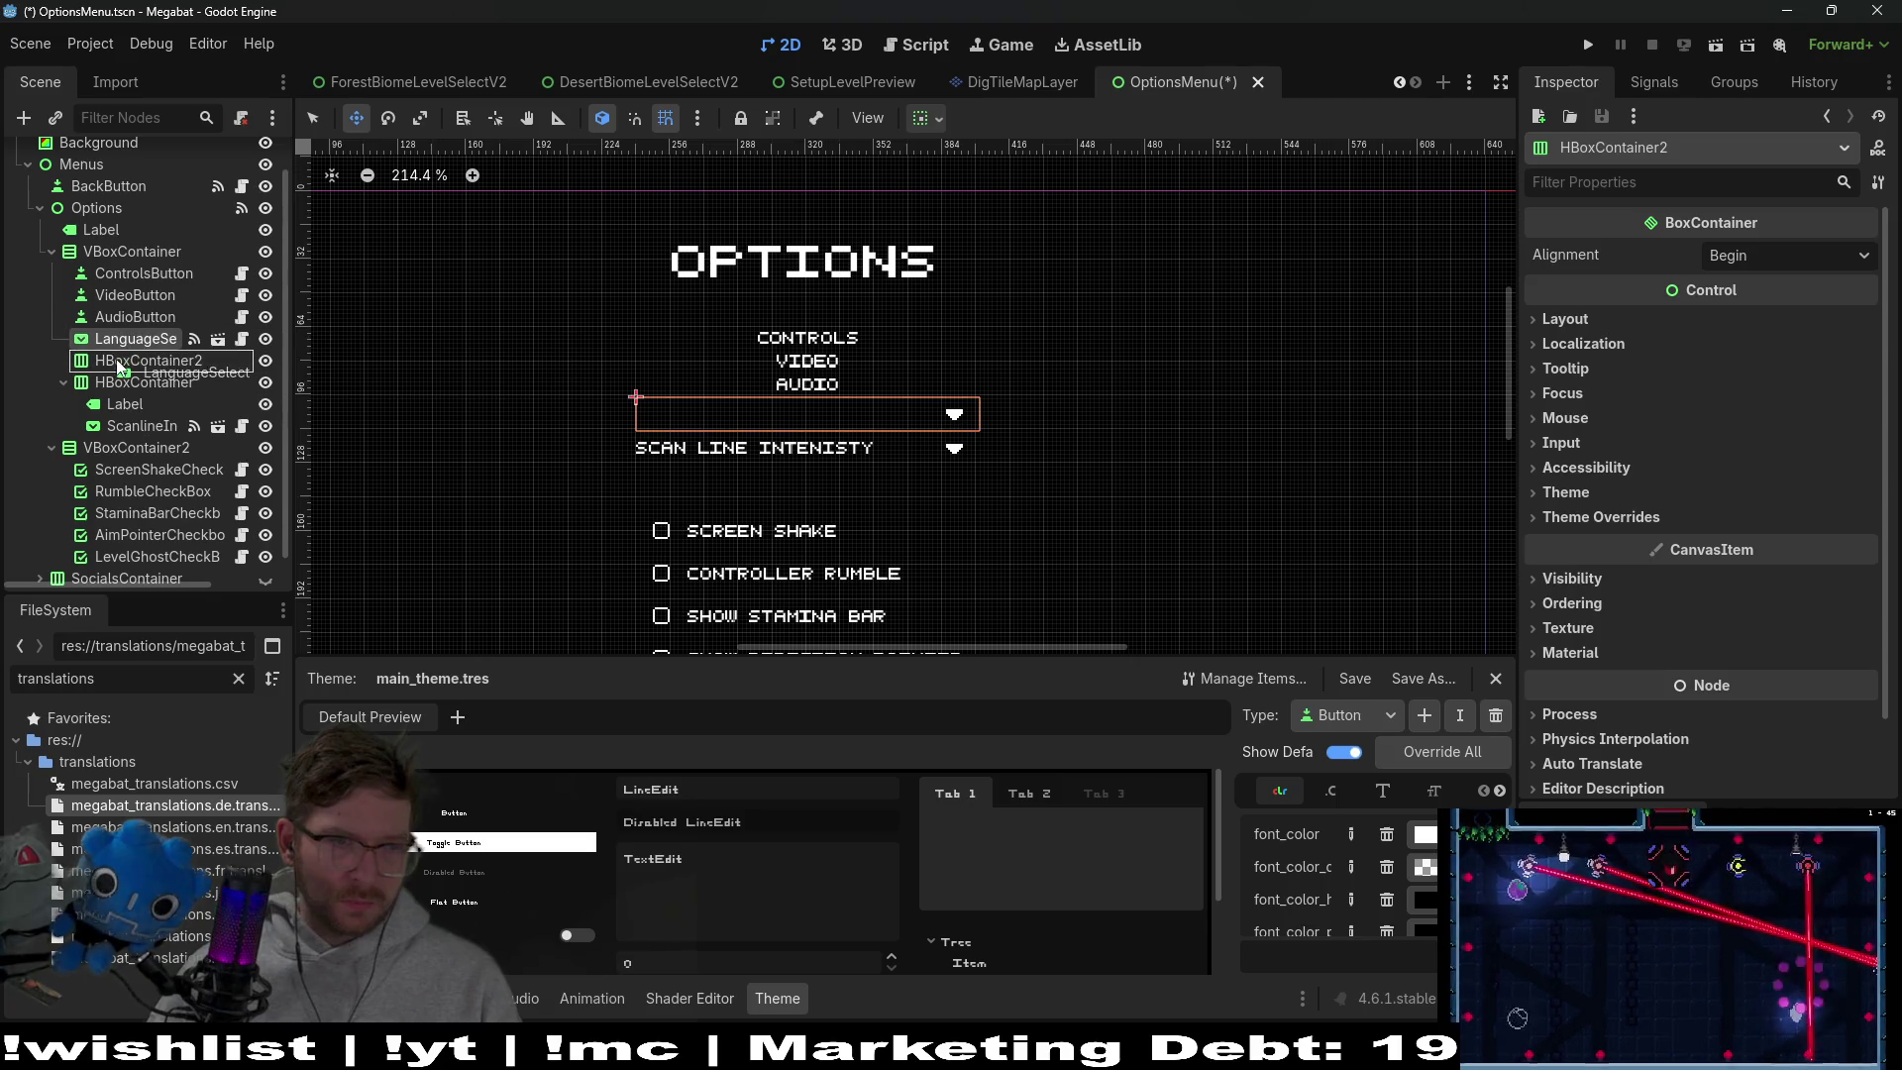
pyautogui.click(119, 362)
# Add a Label above LanguageSelect in HBoxContainer2 and set its text to LANGUAGE
pyautogui.rightClick(135, 341)
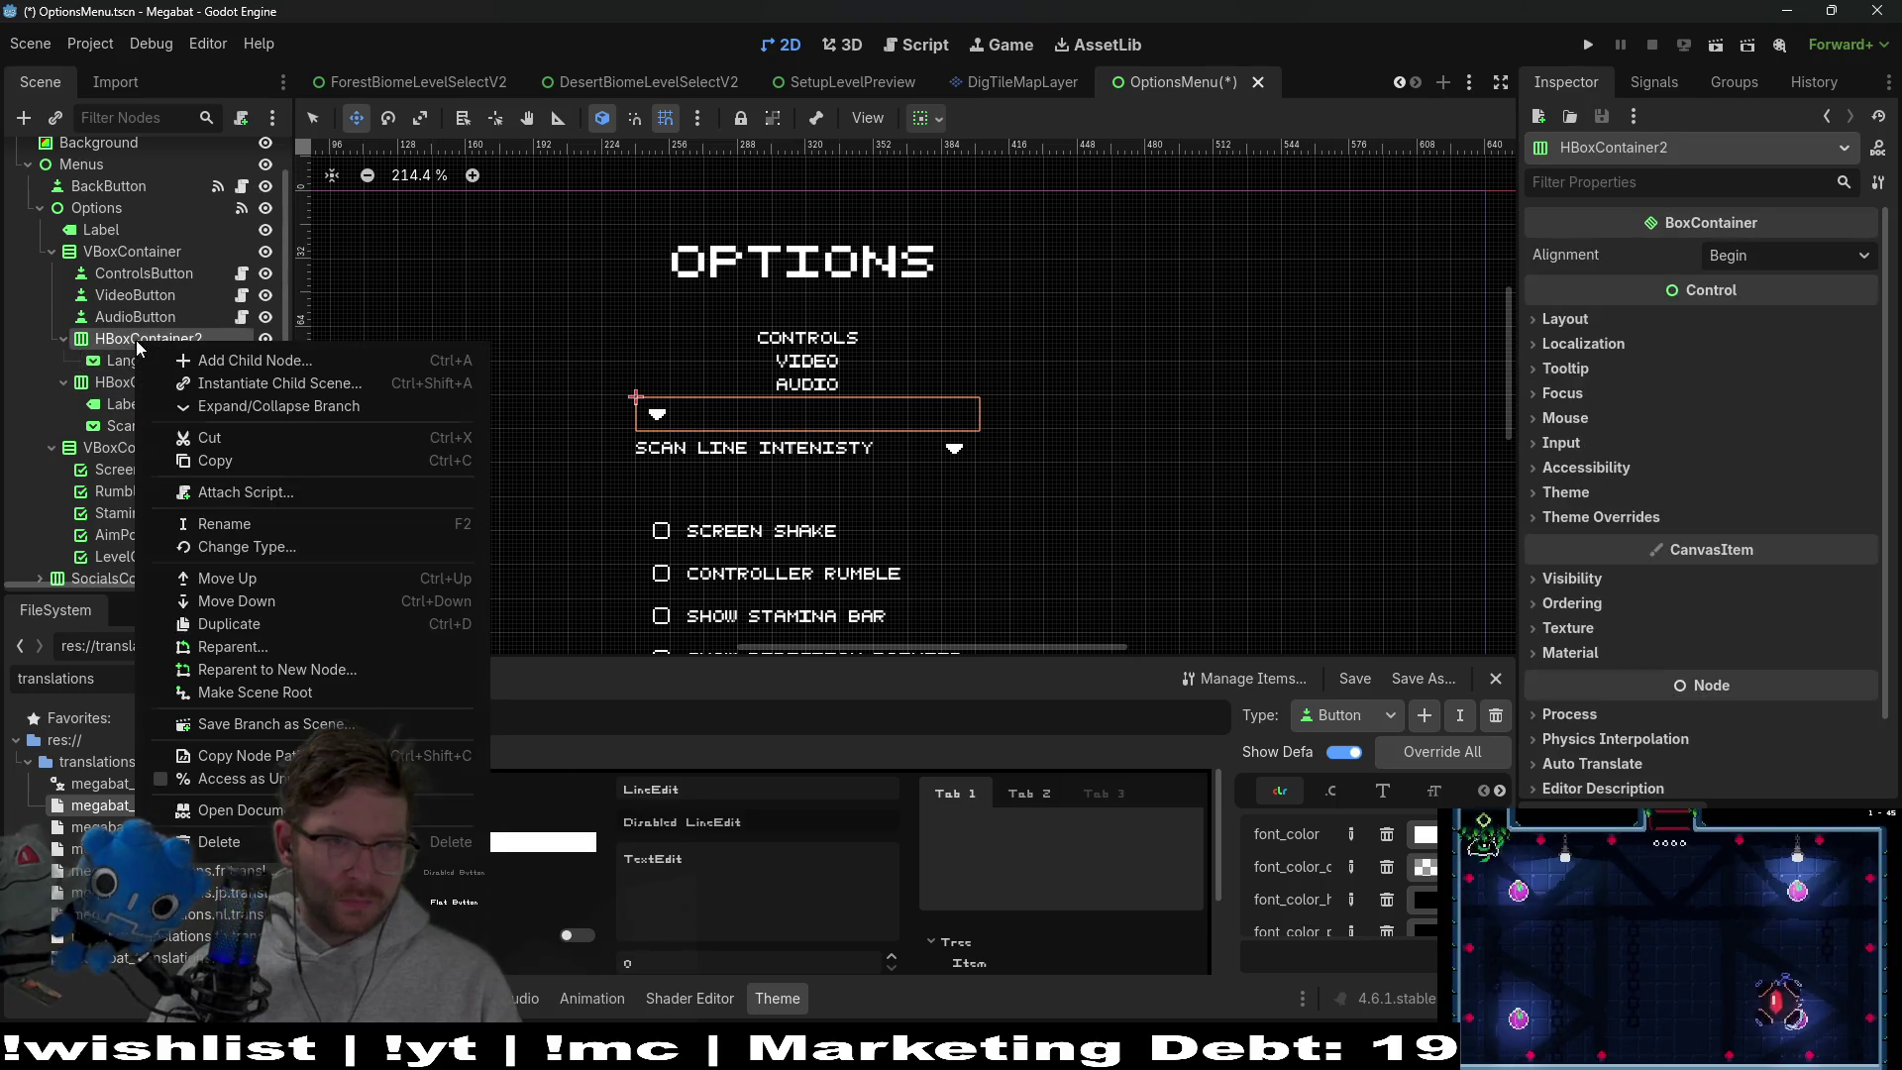
pyautogui.click(212, 363)
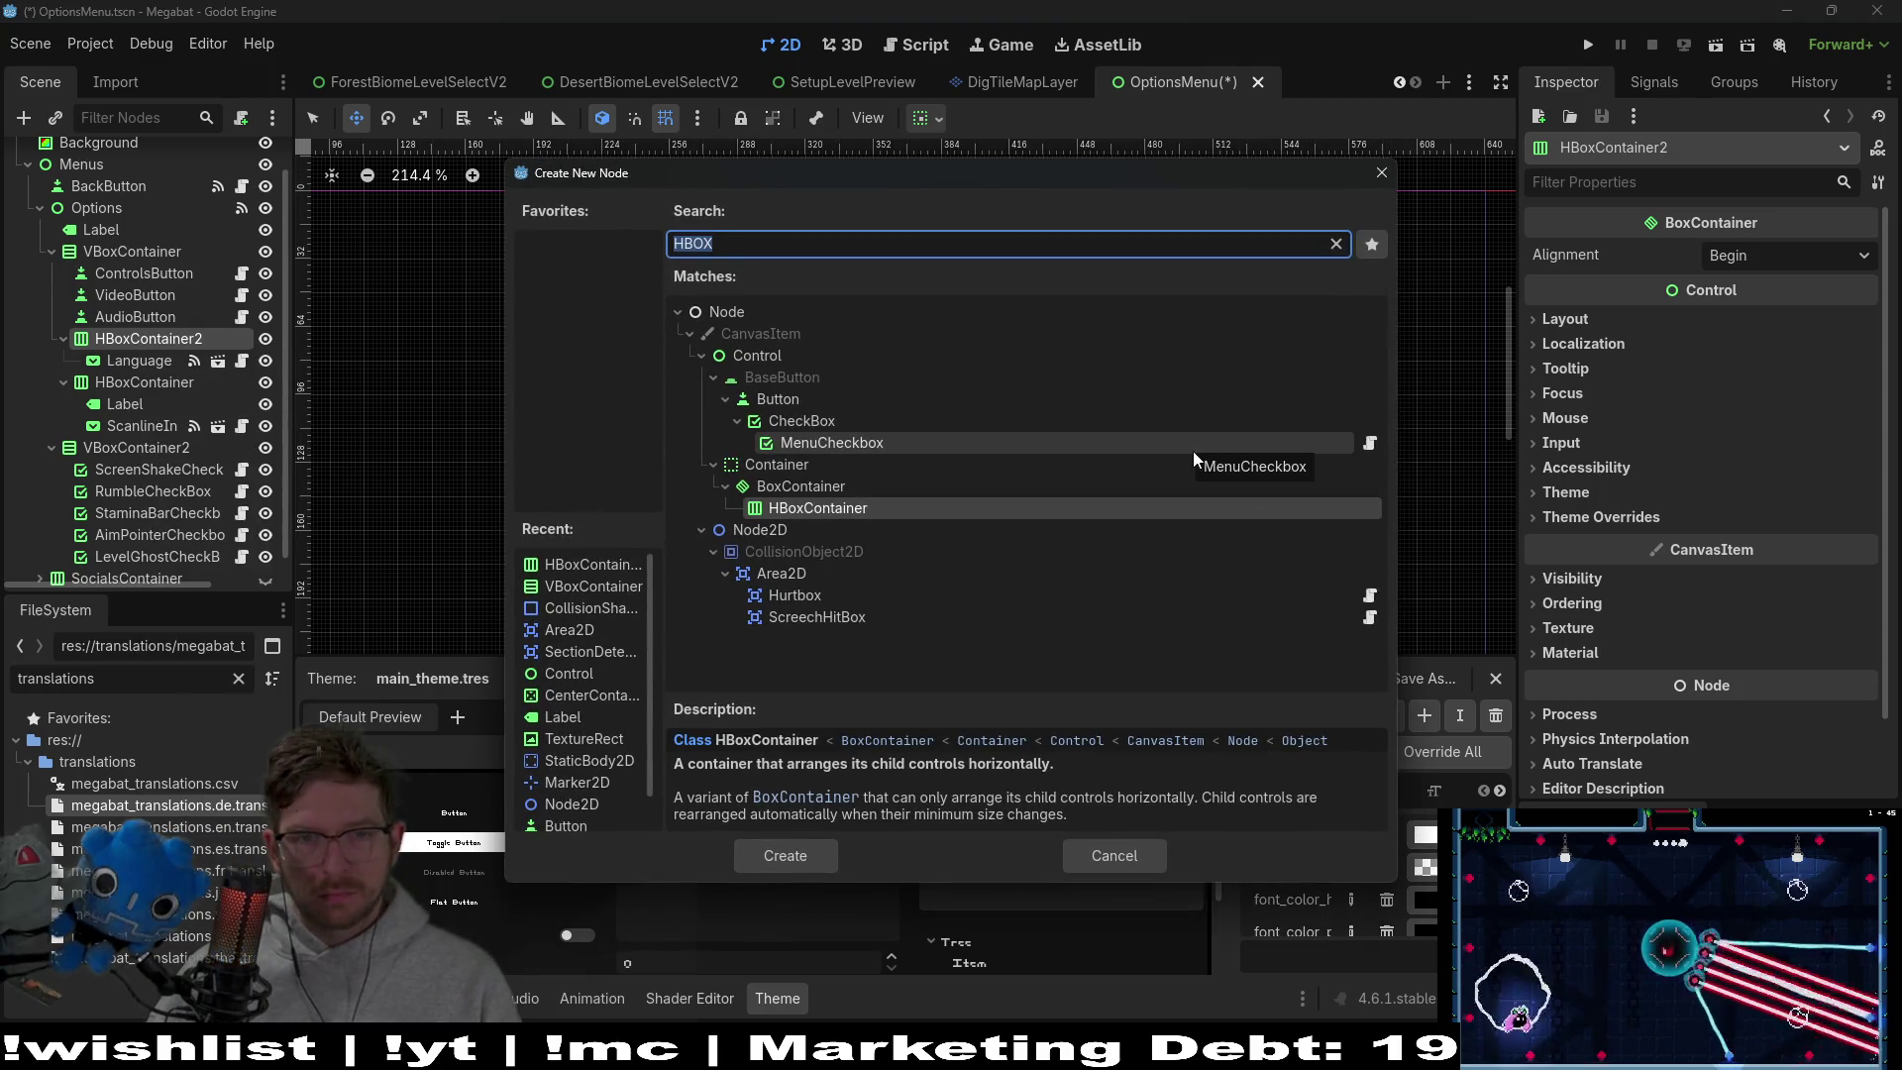
pyautogui.write('LABEL')
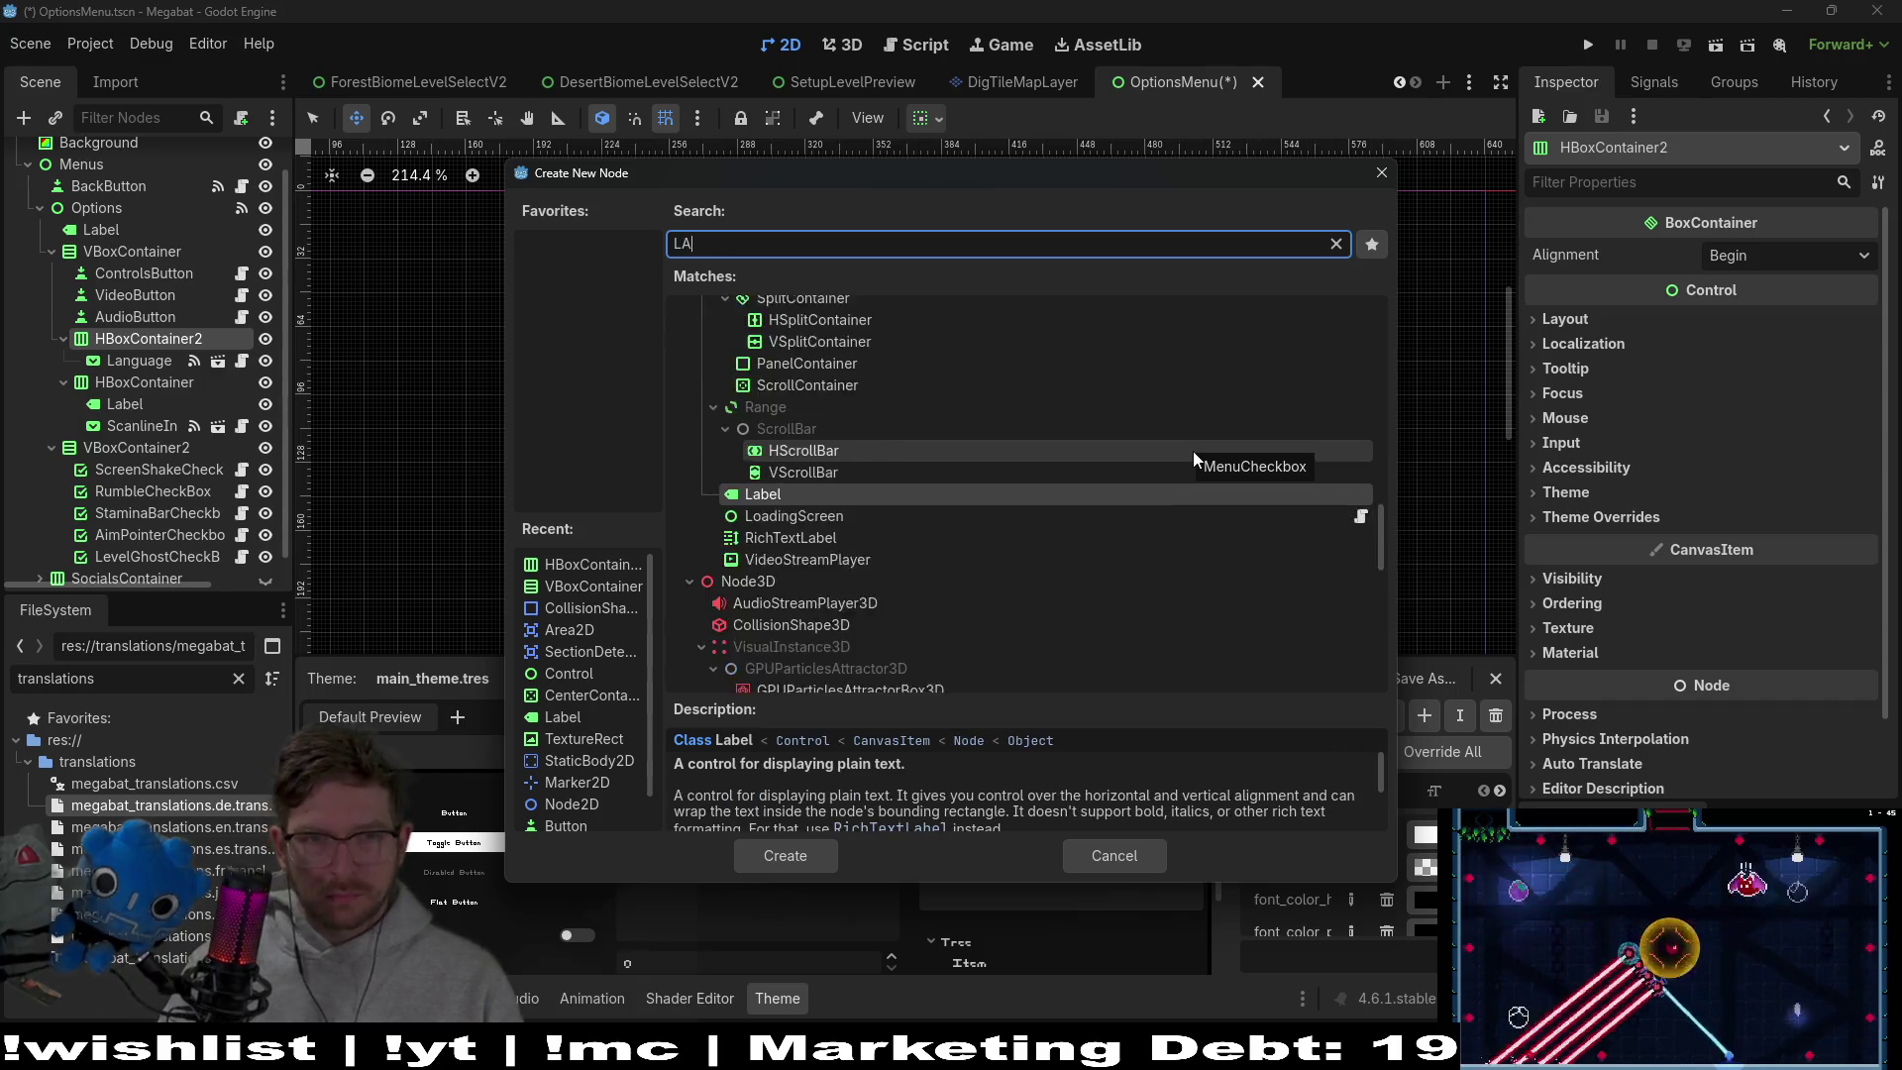
pyautogui.press('Return')
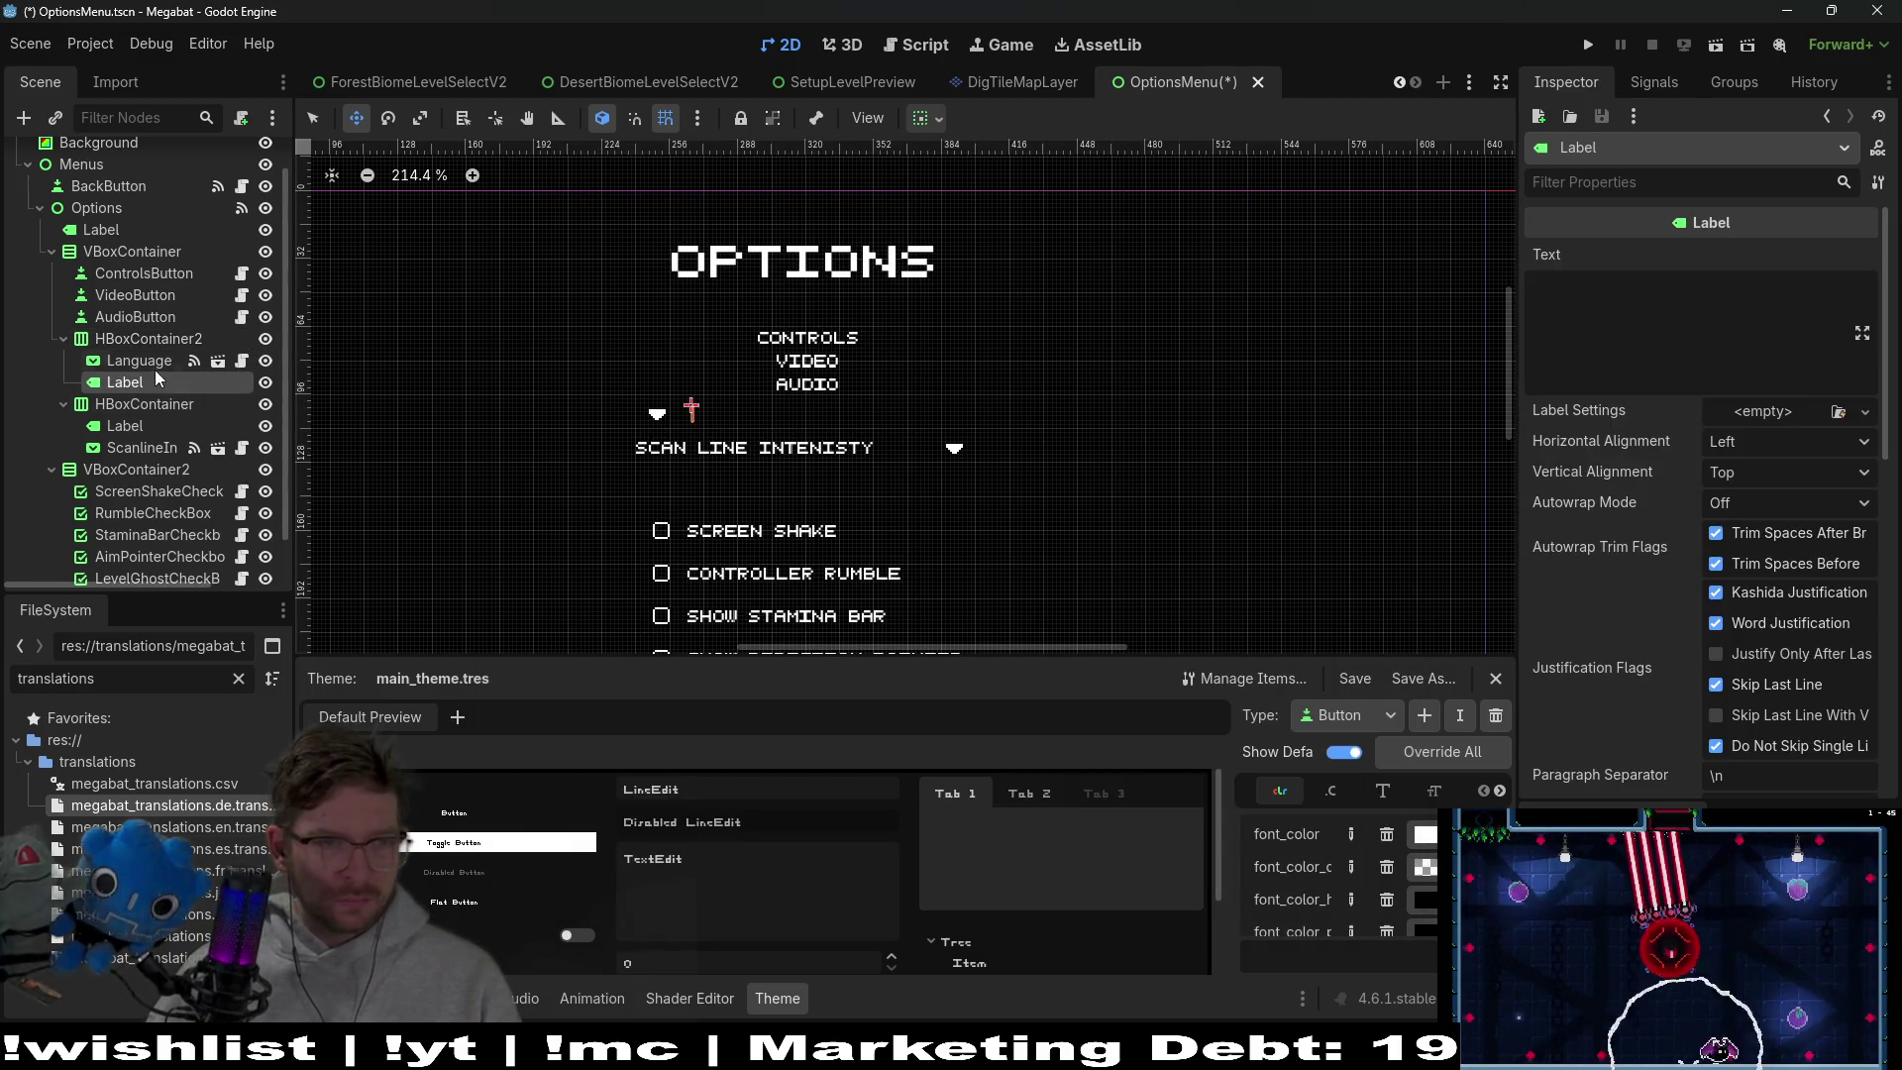
pyautogui.moveTo(146, 389); pyautogui.dragTo(137, 354)
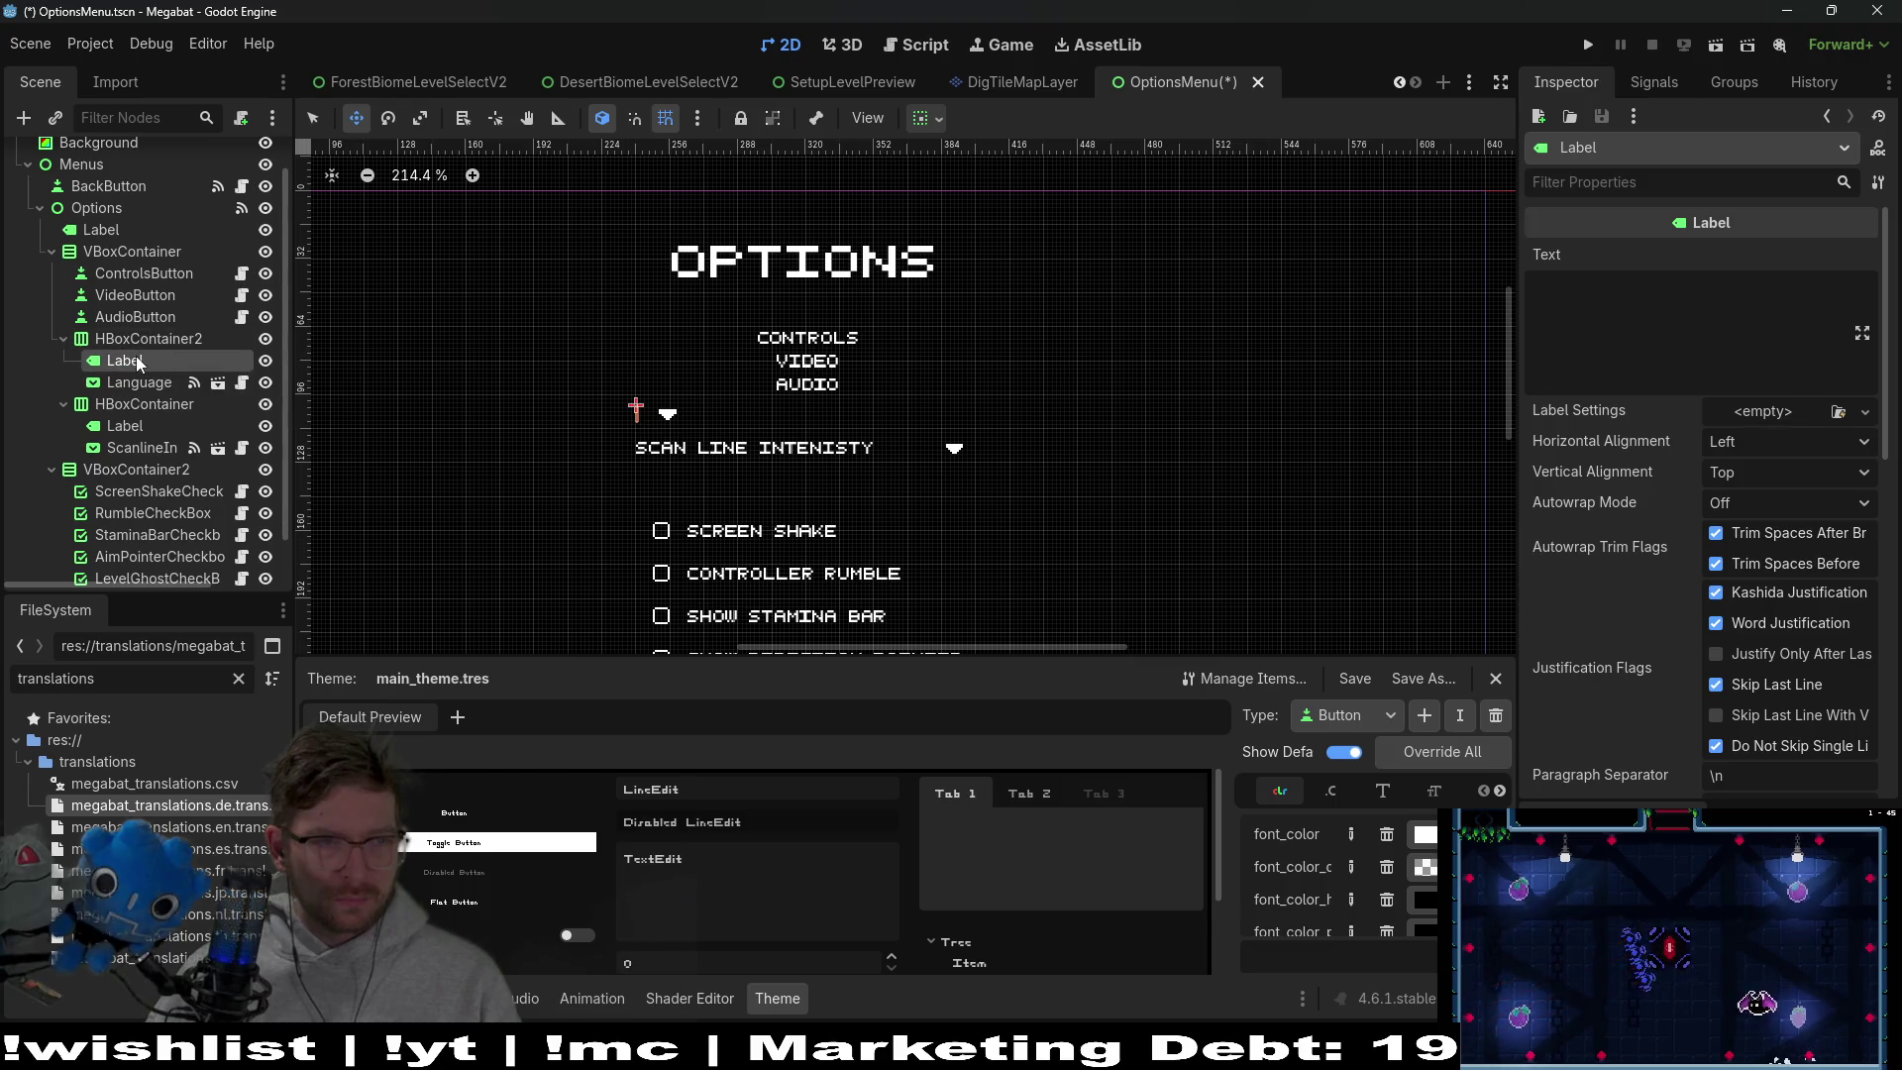
pyautogui.click(137, 358)
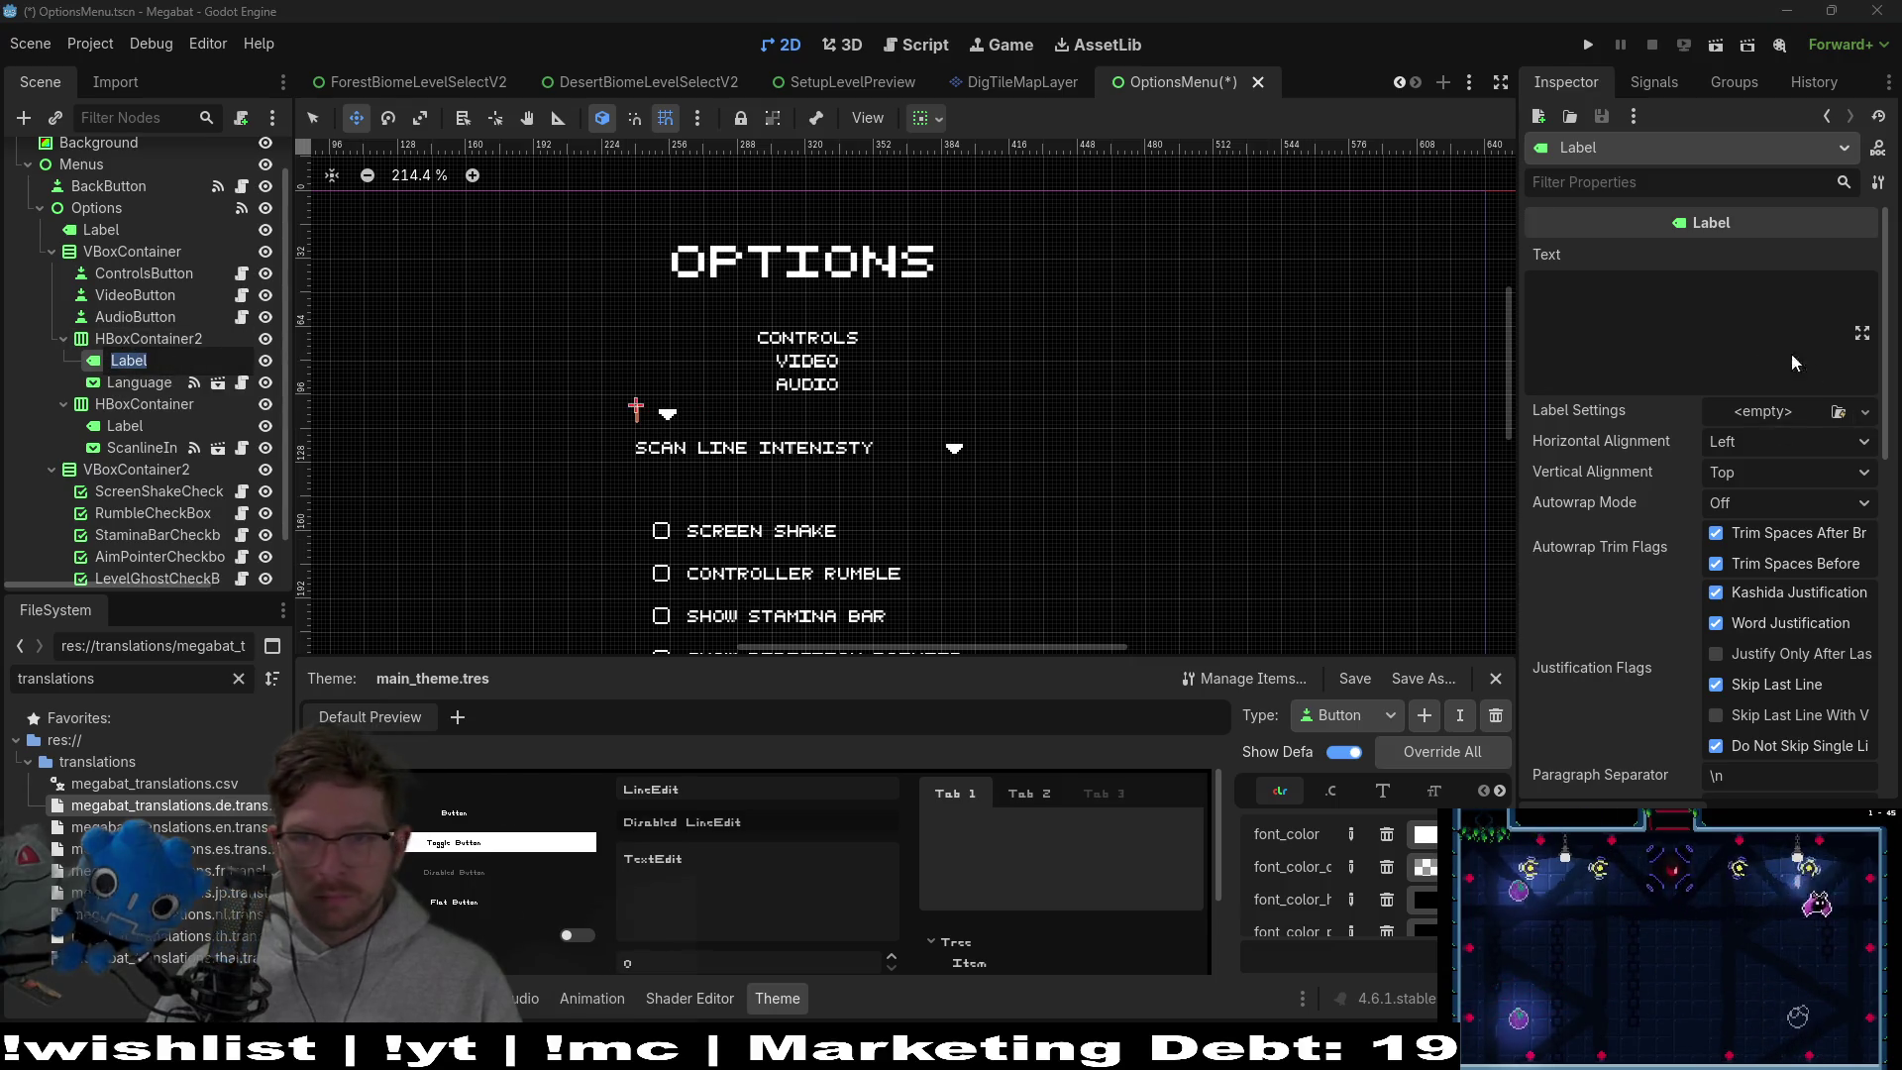
pyautogui.click(1646, 308)
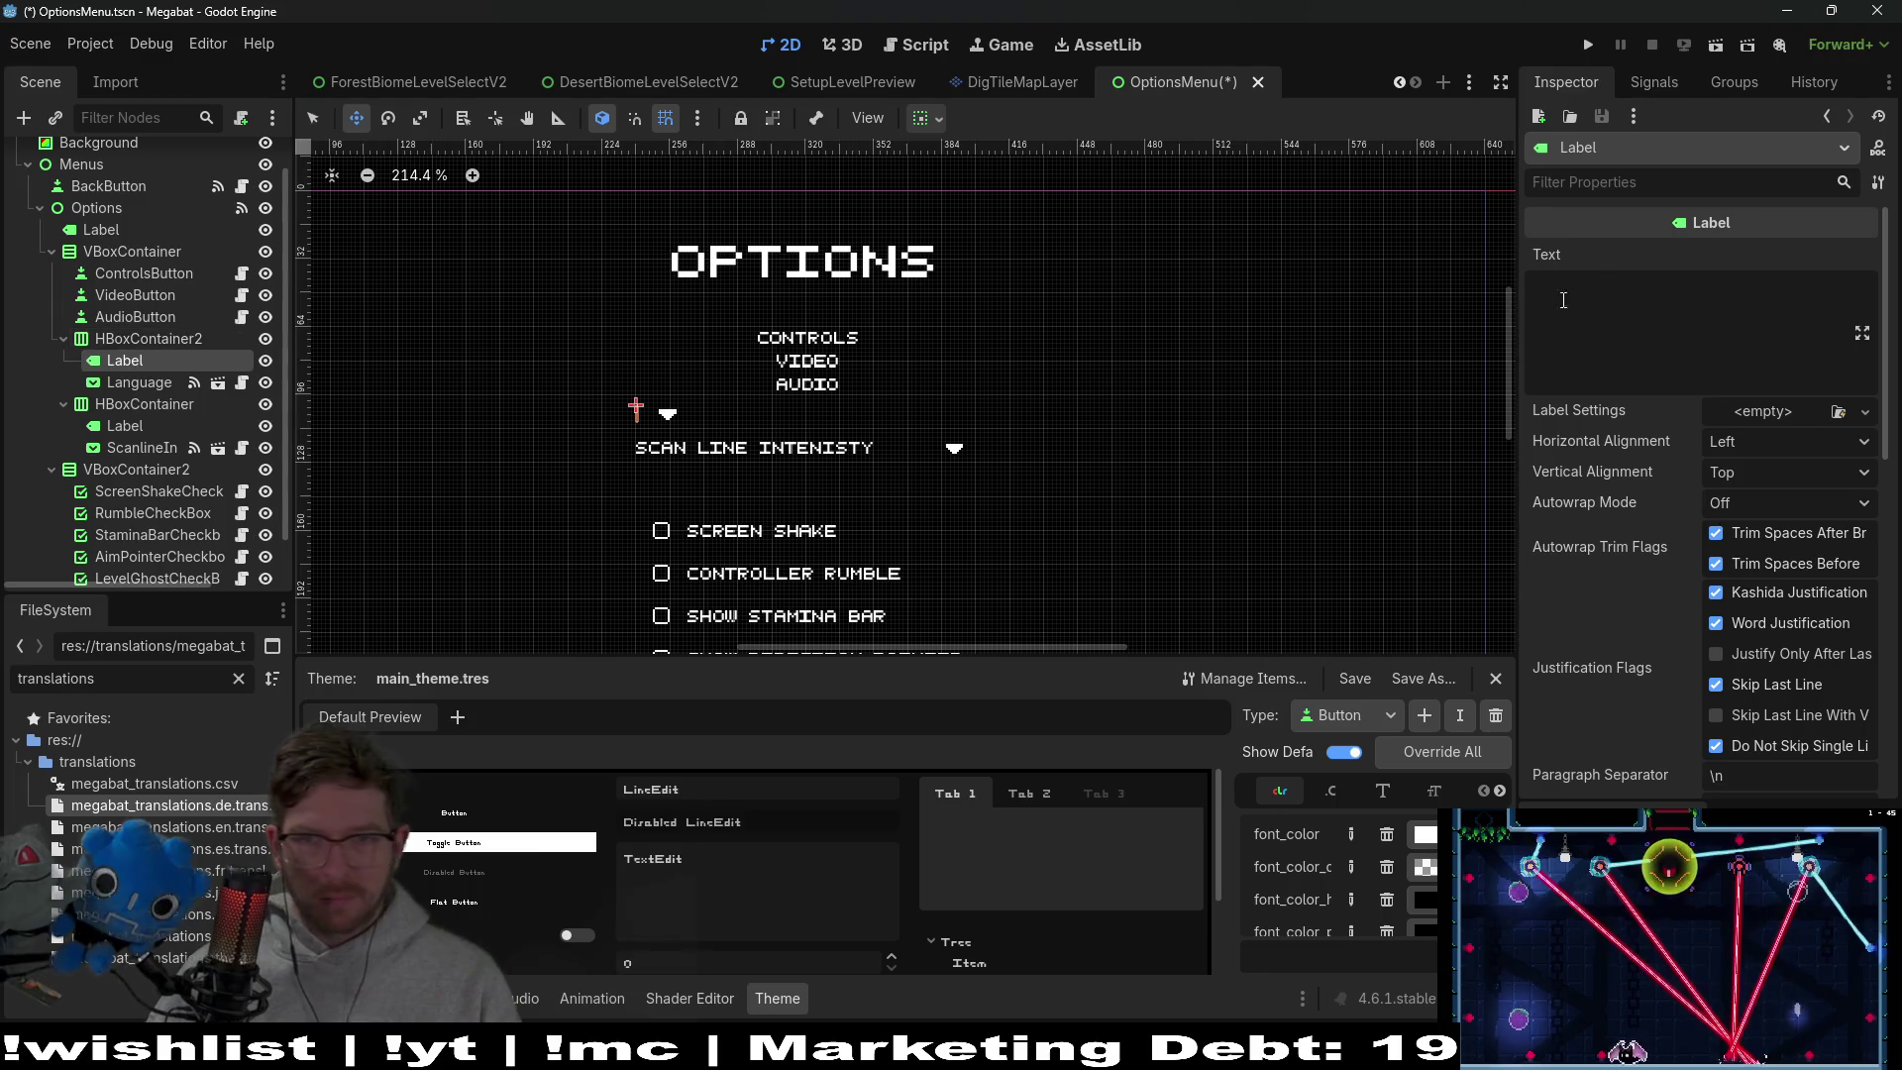
pyautogui.click(1590, 286)
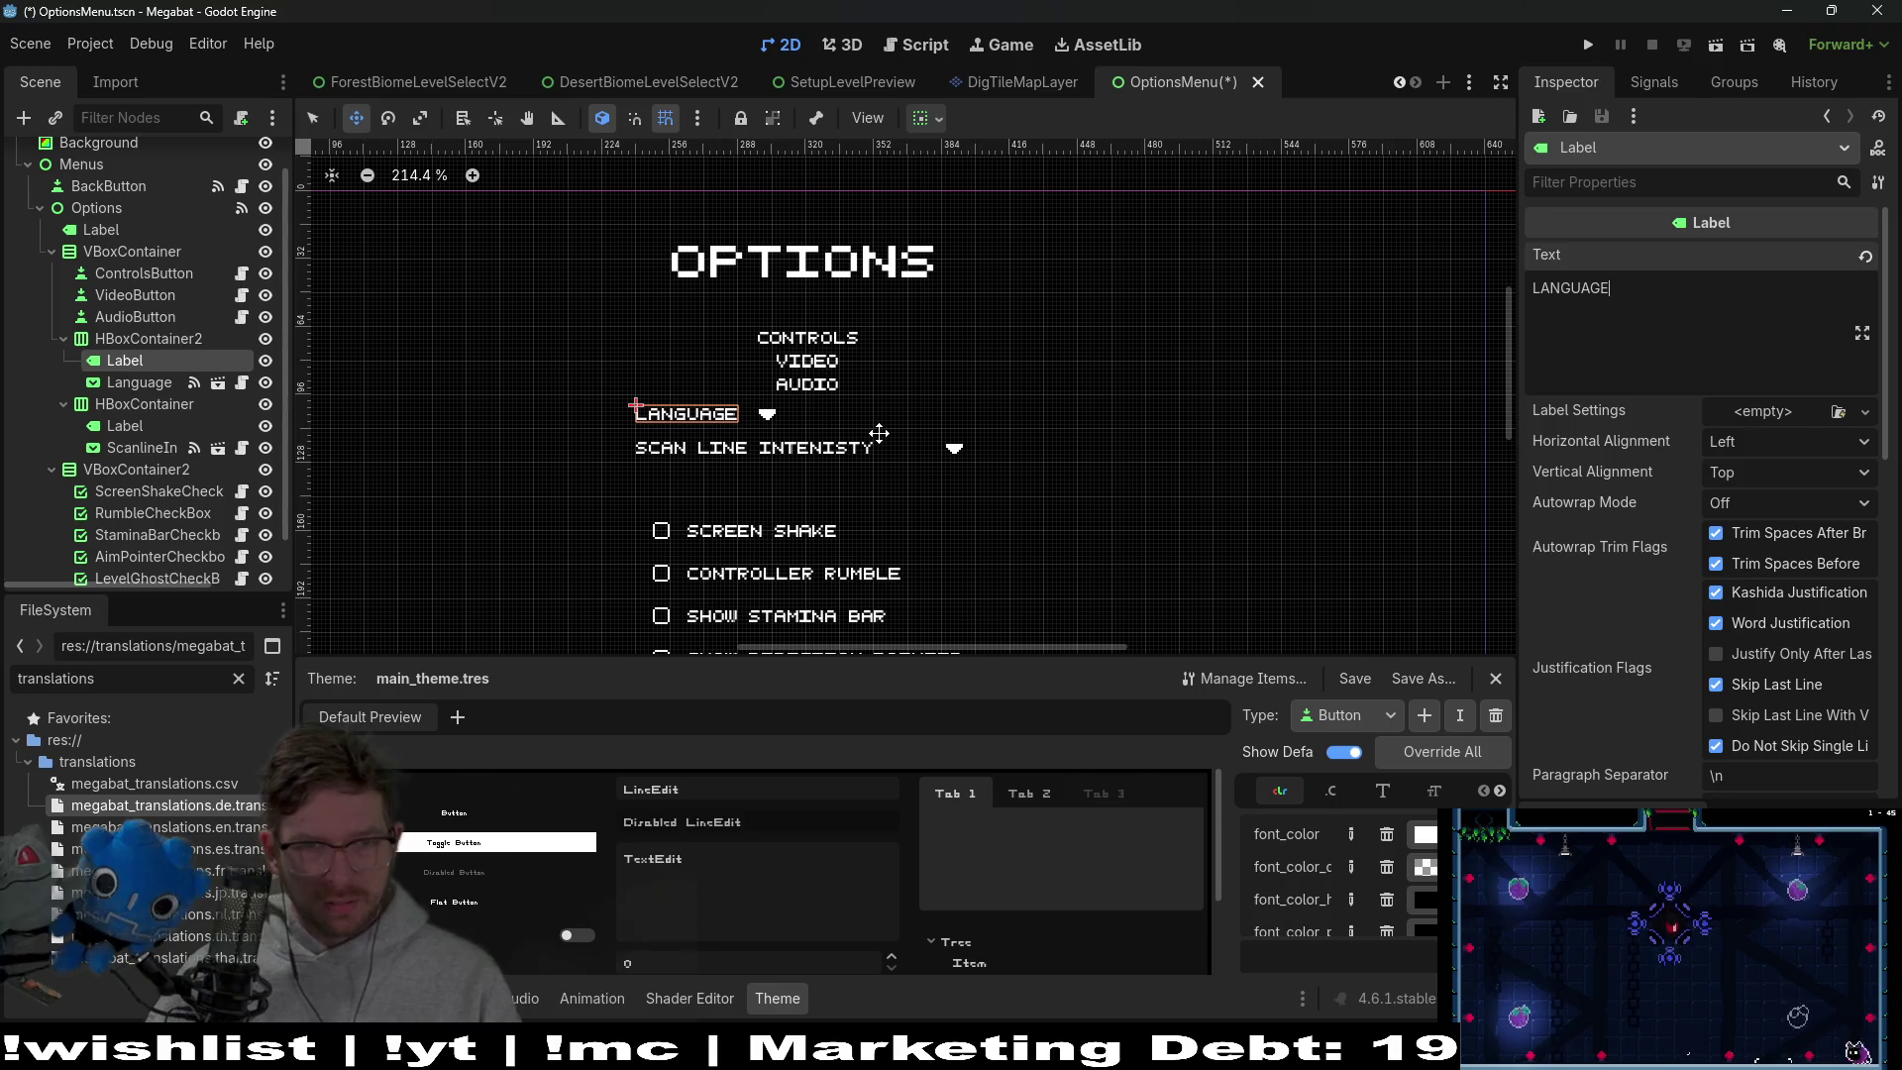
pyautogui.write('LANGUAGE')
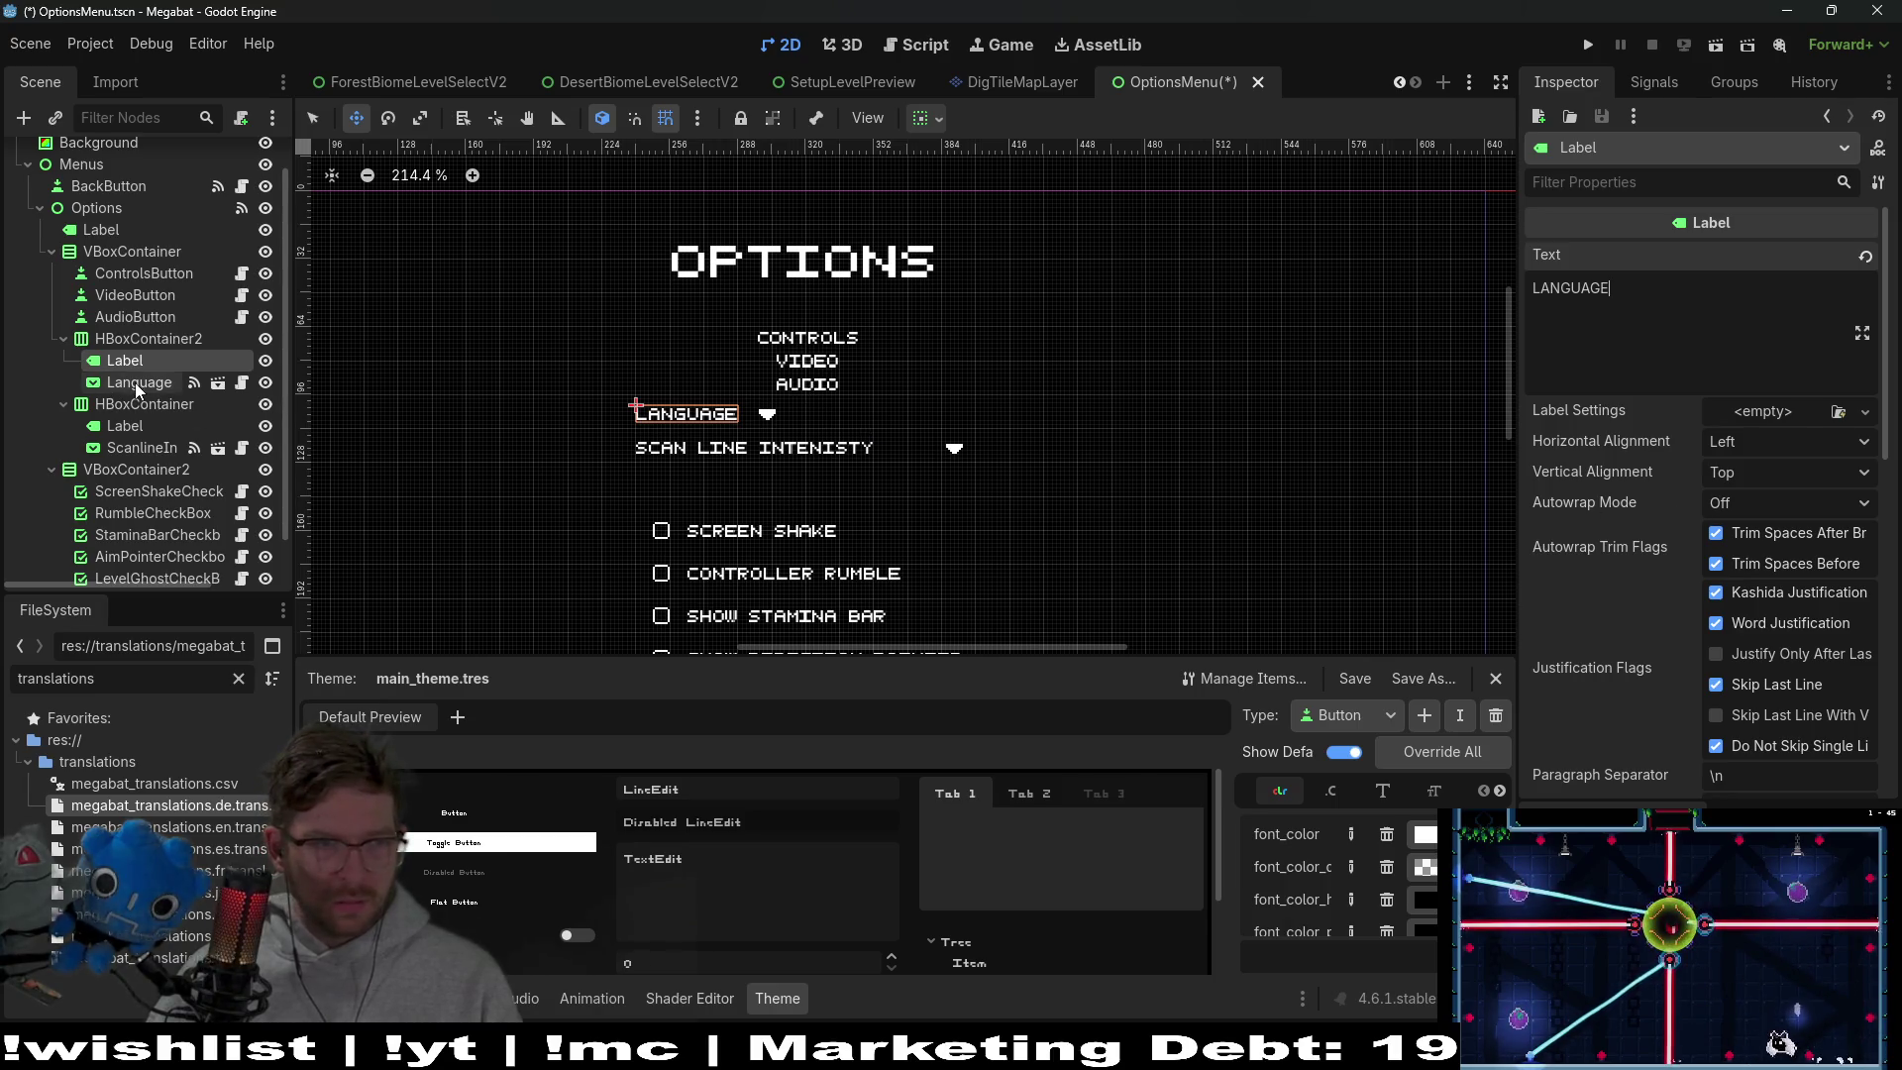
pyautogui.click(123, 427)
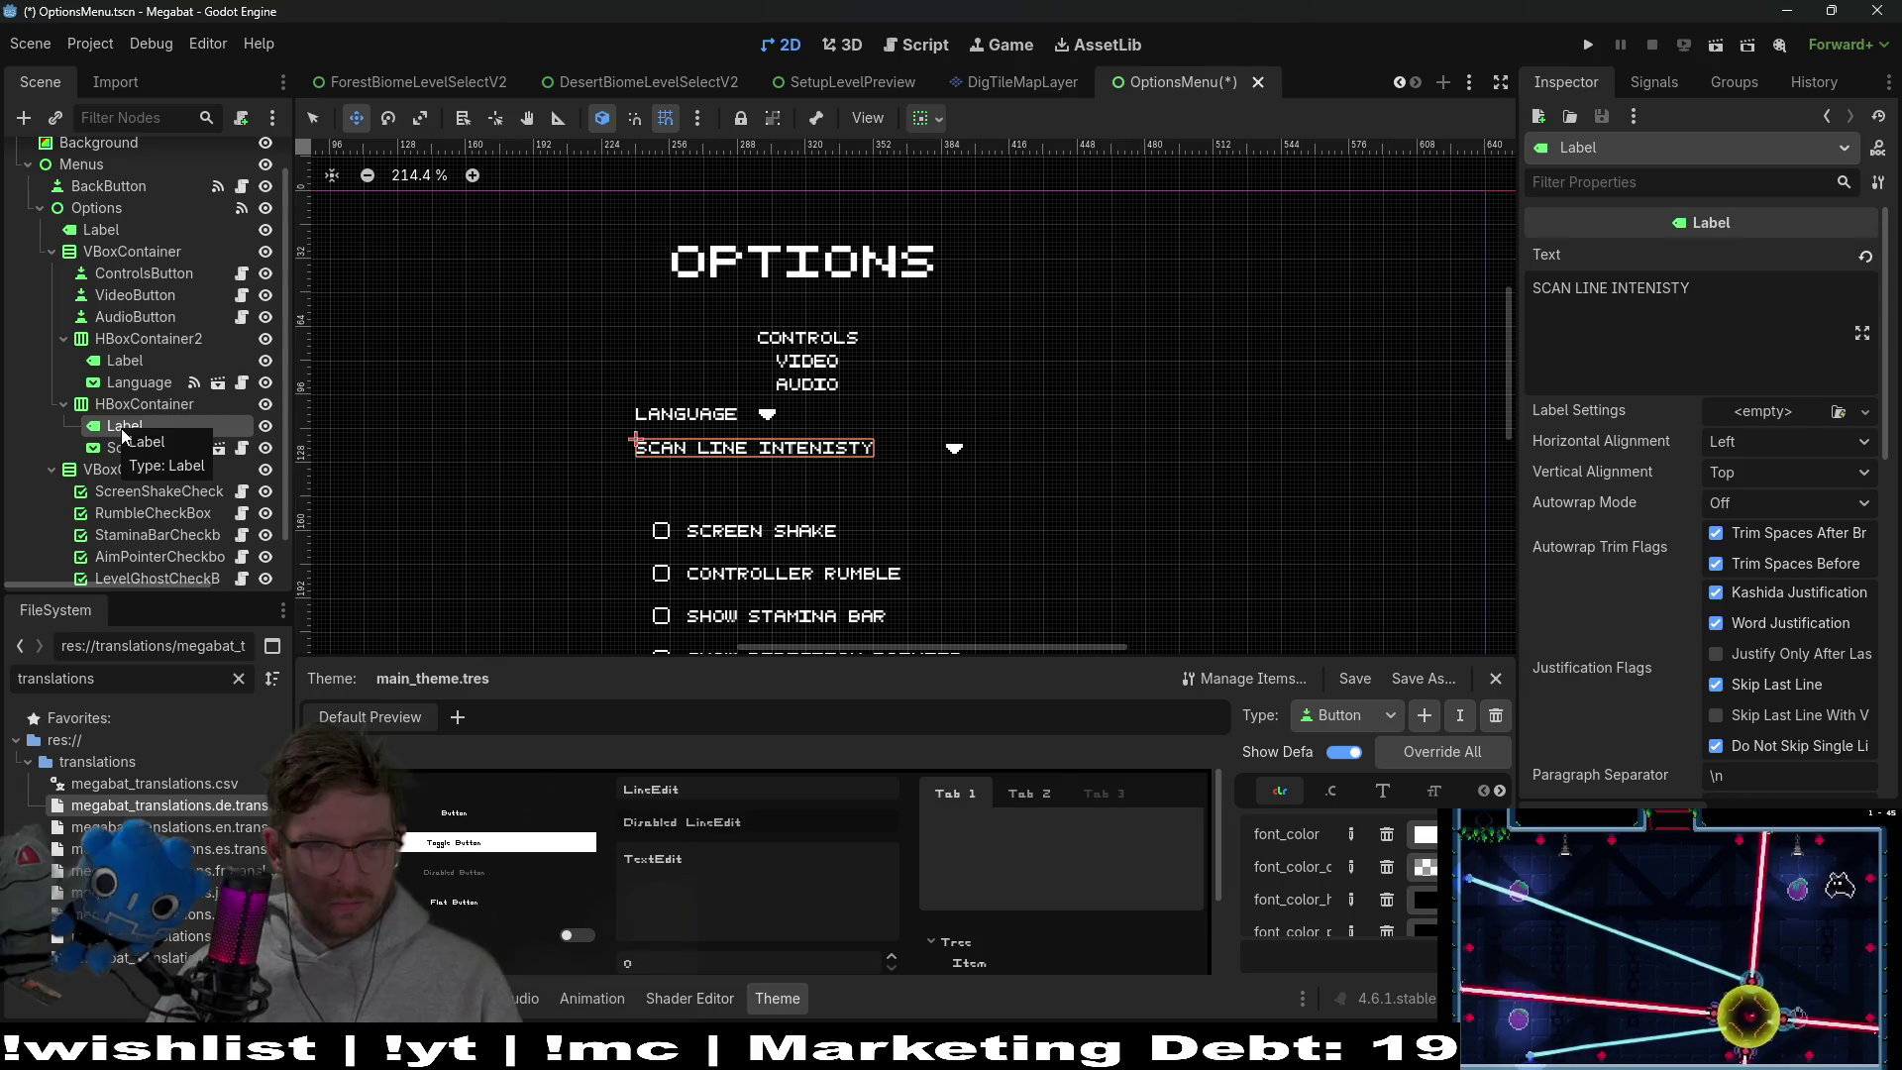
# Filter the scan line label's Inspector by 'min' to look for minimum size settings
pyautogui.scroll(-3, 1719, 513)
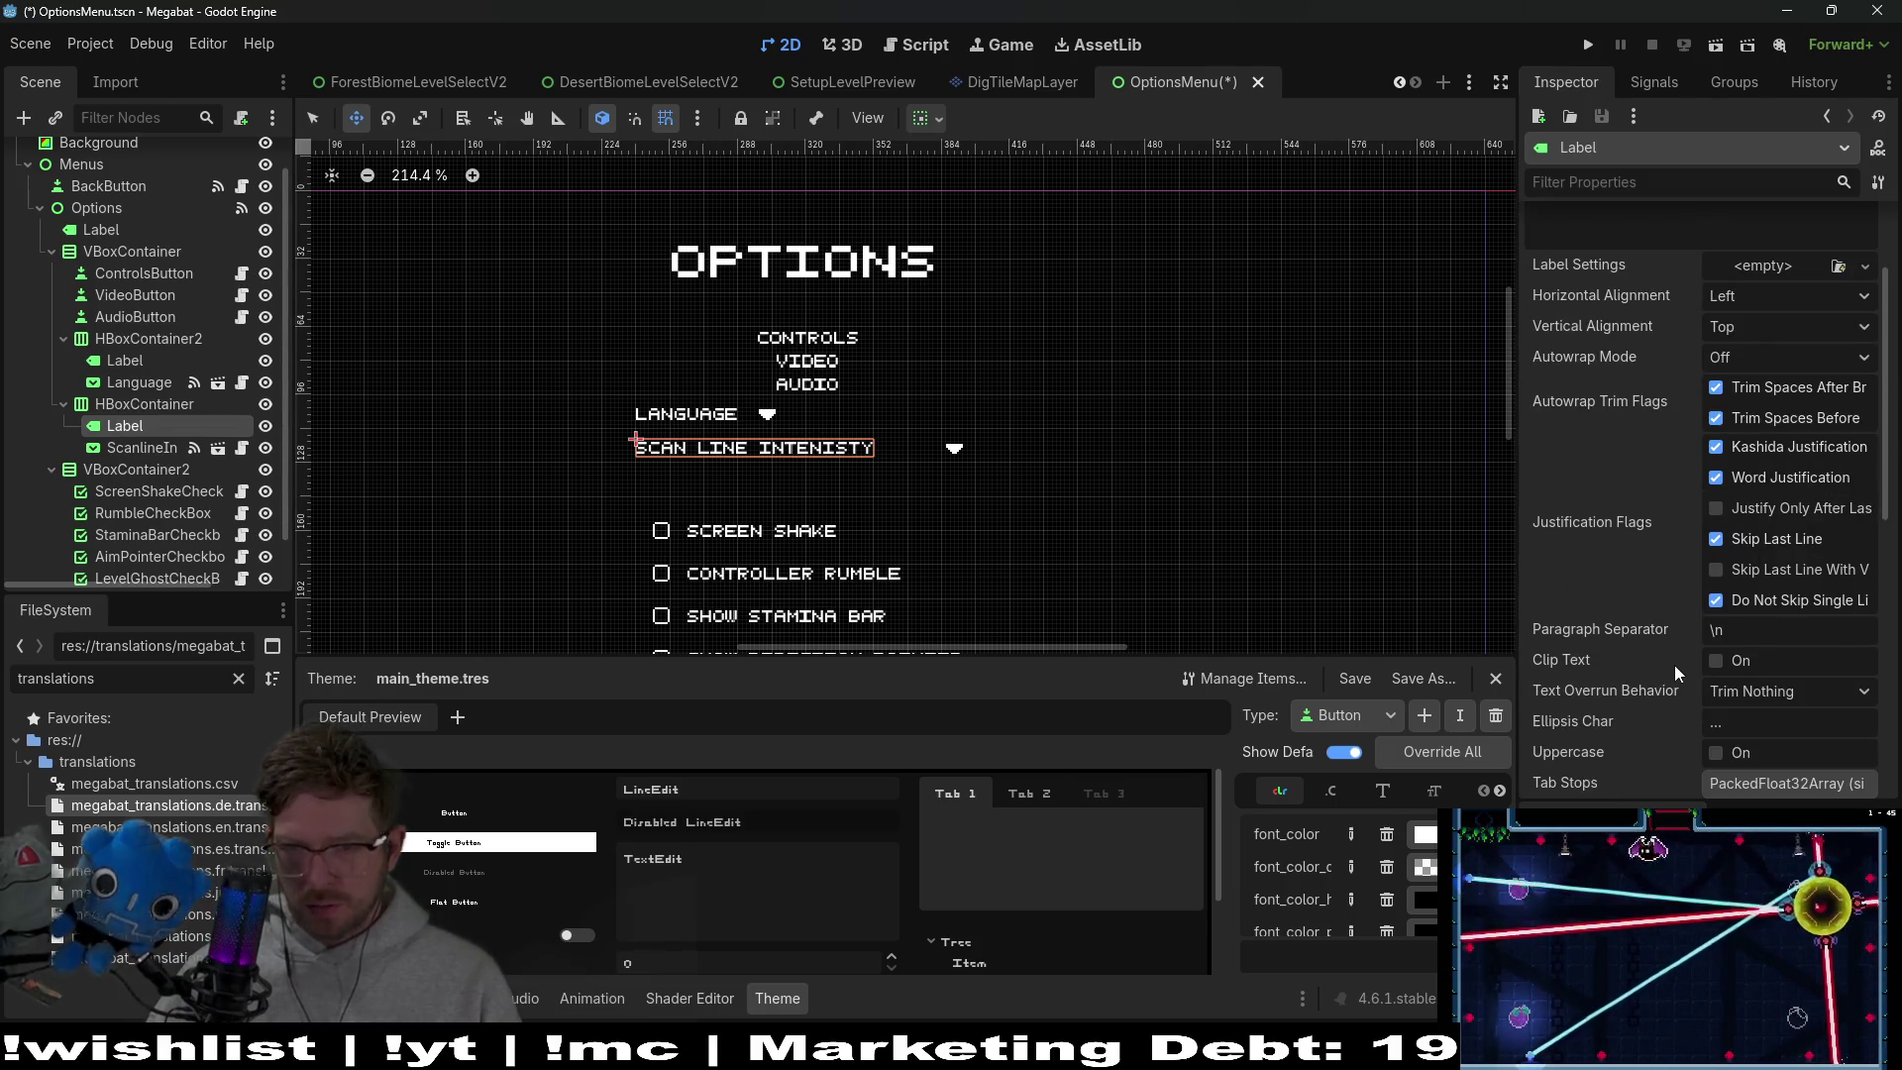
pyautogui.scroll(3, 1680, 650)
pyautogui.click(1584, 183)
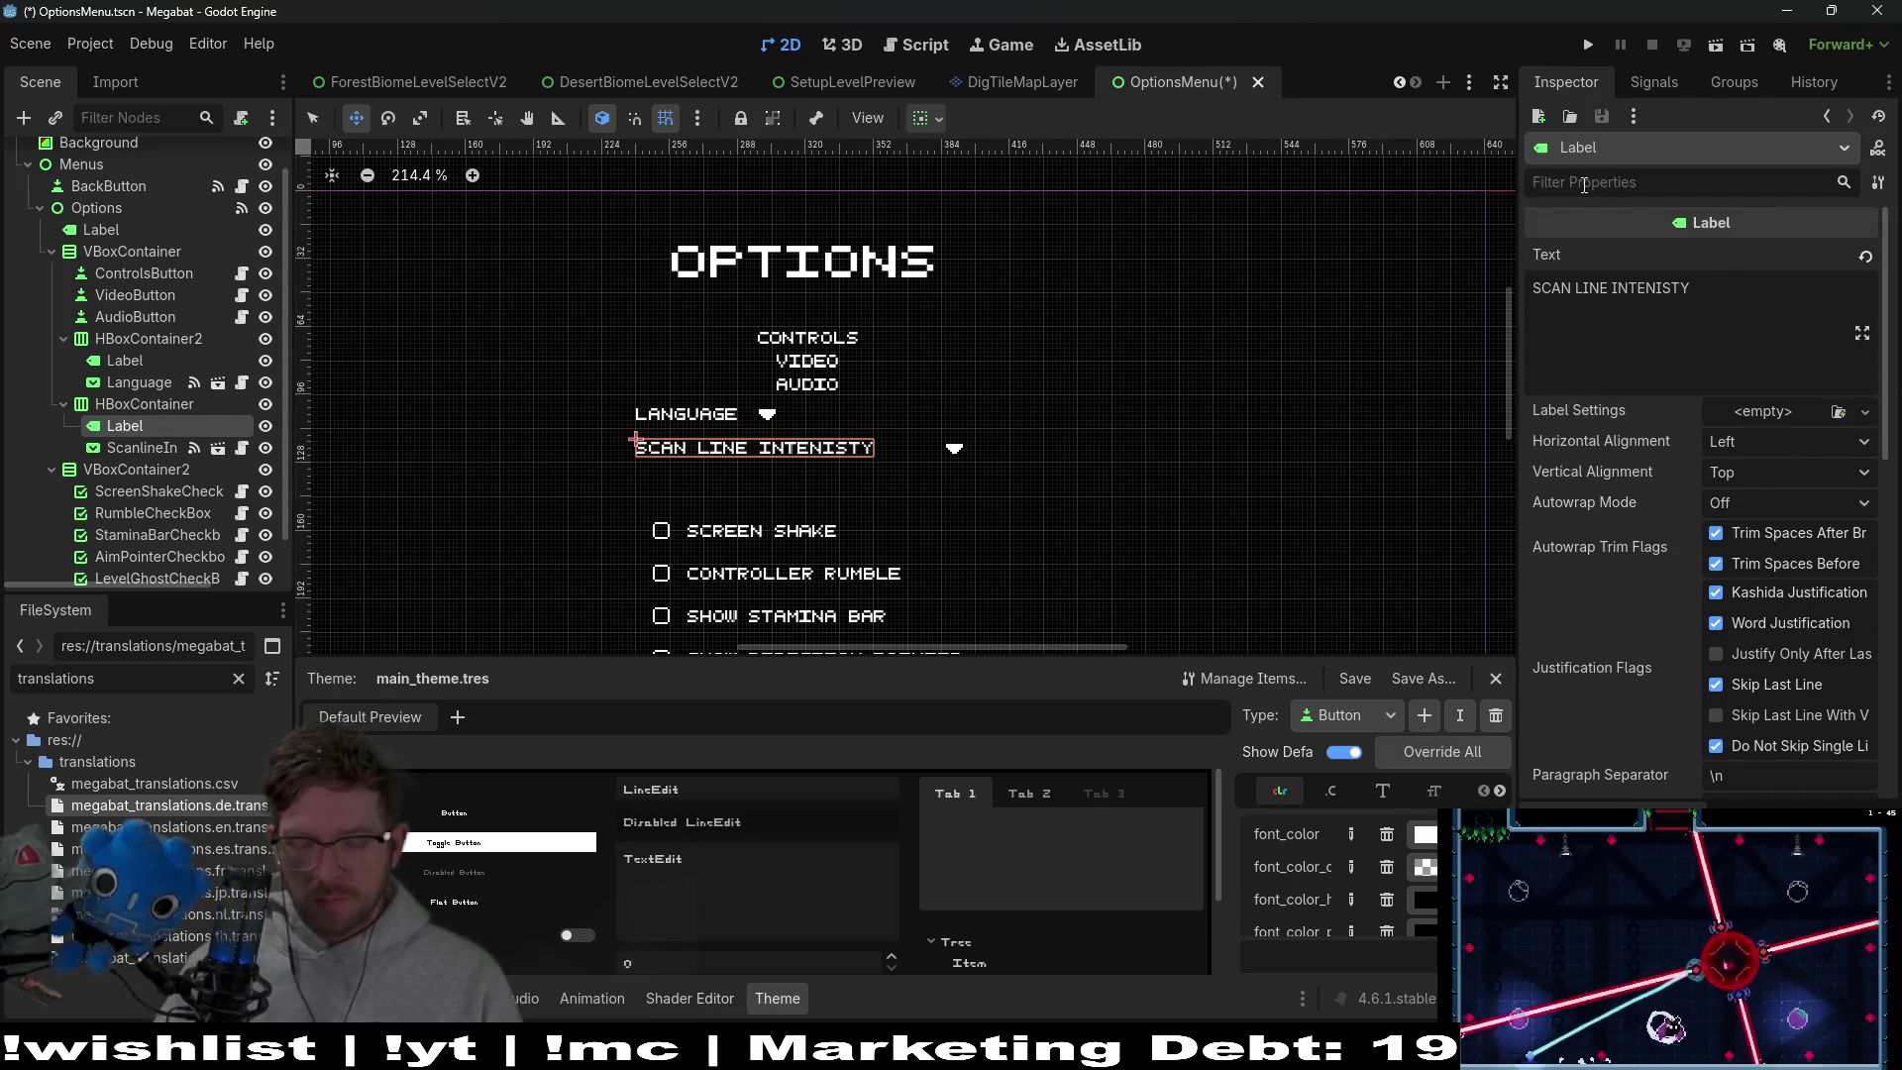
pyautogui.write('MIN')
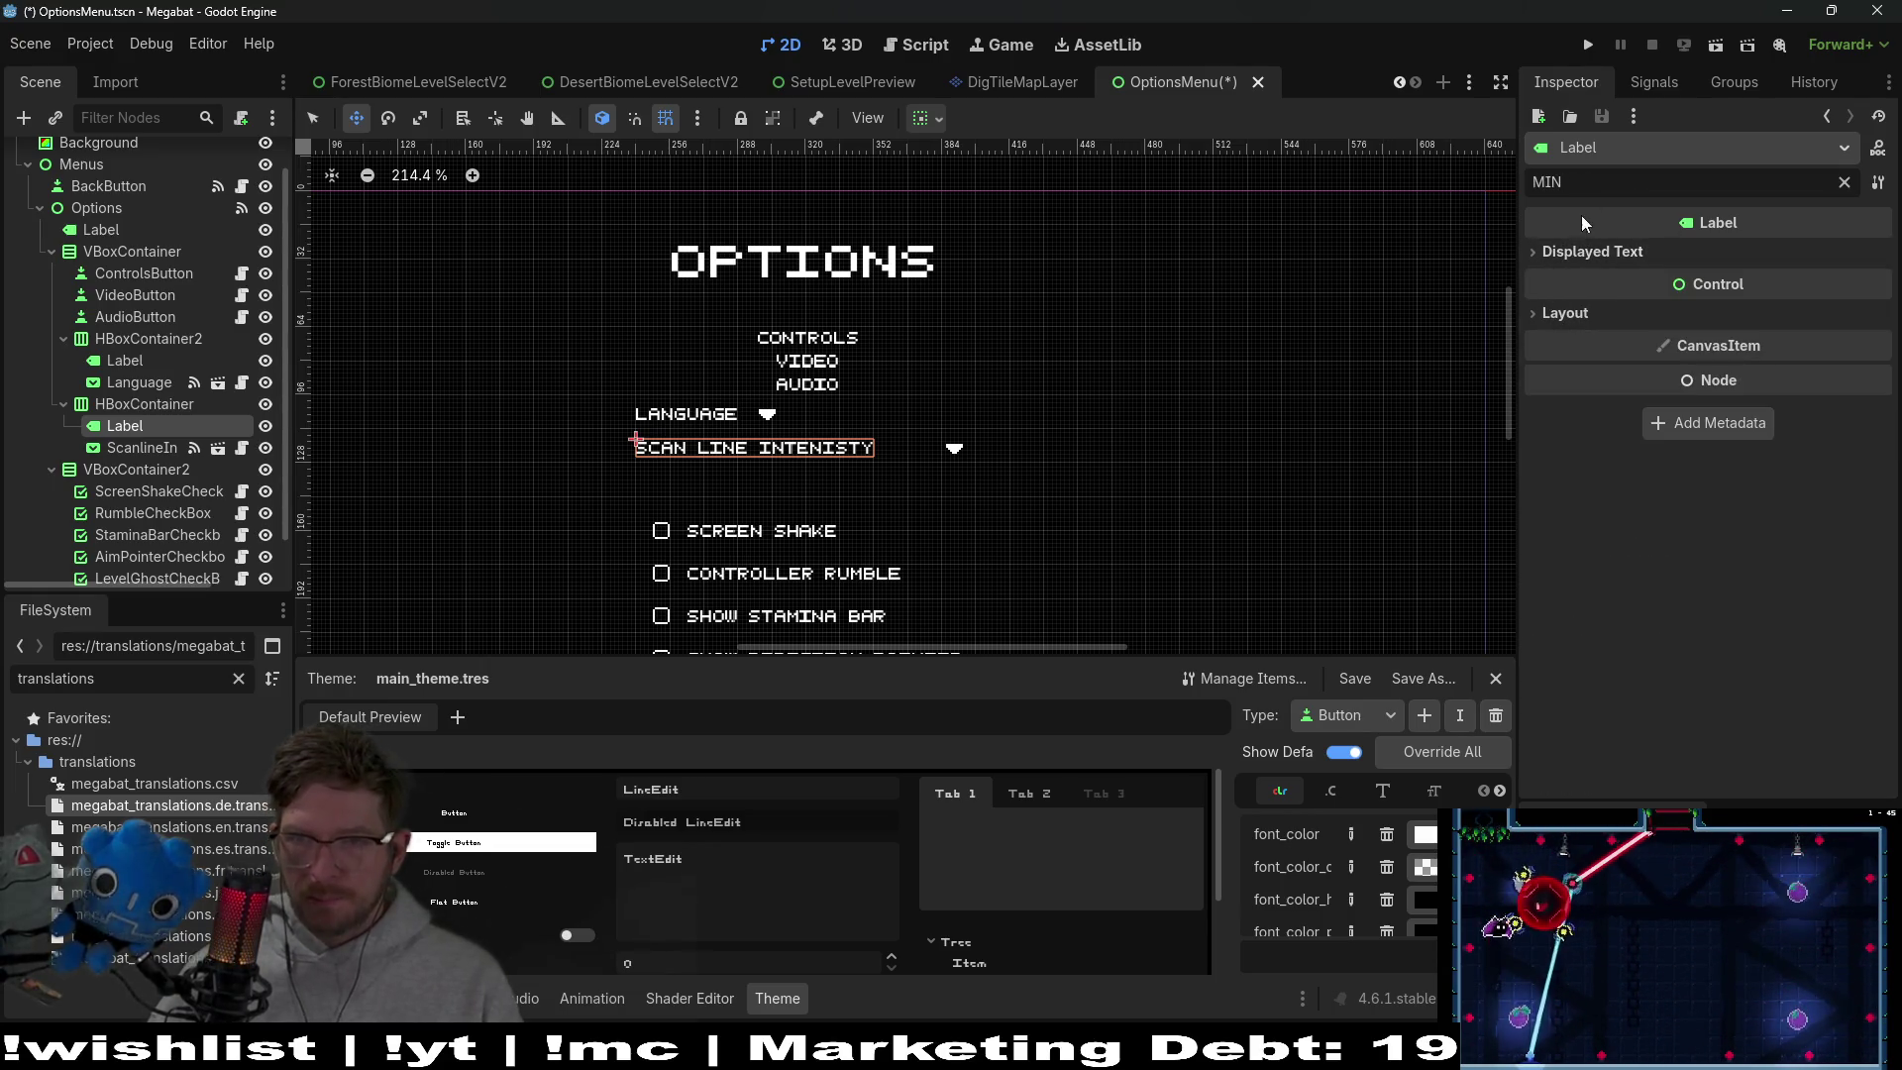
pyautogui.doubleClick(1546, 182)
pyautogui.press('BackSpace')
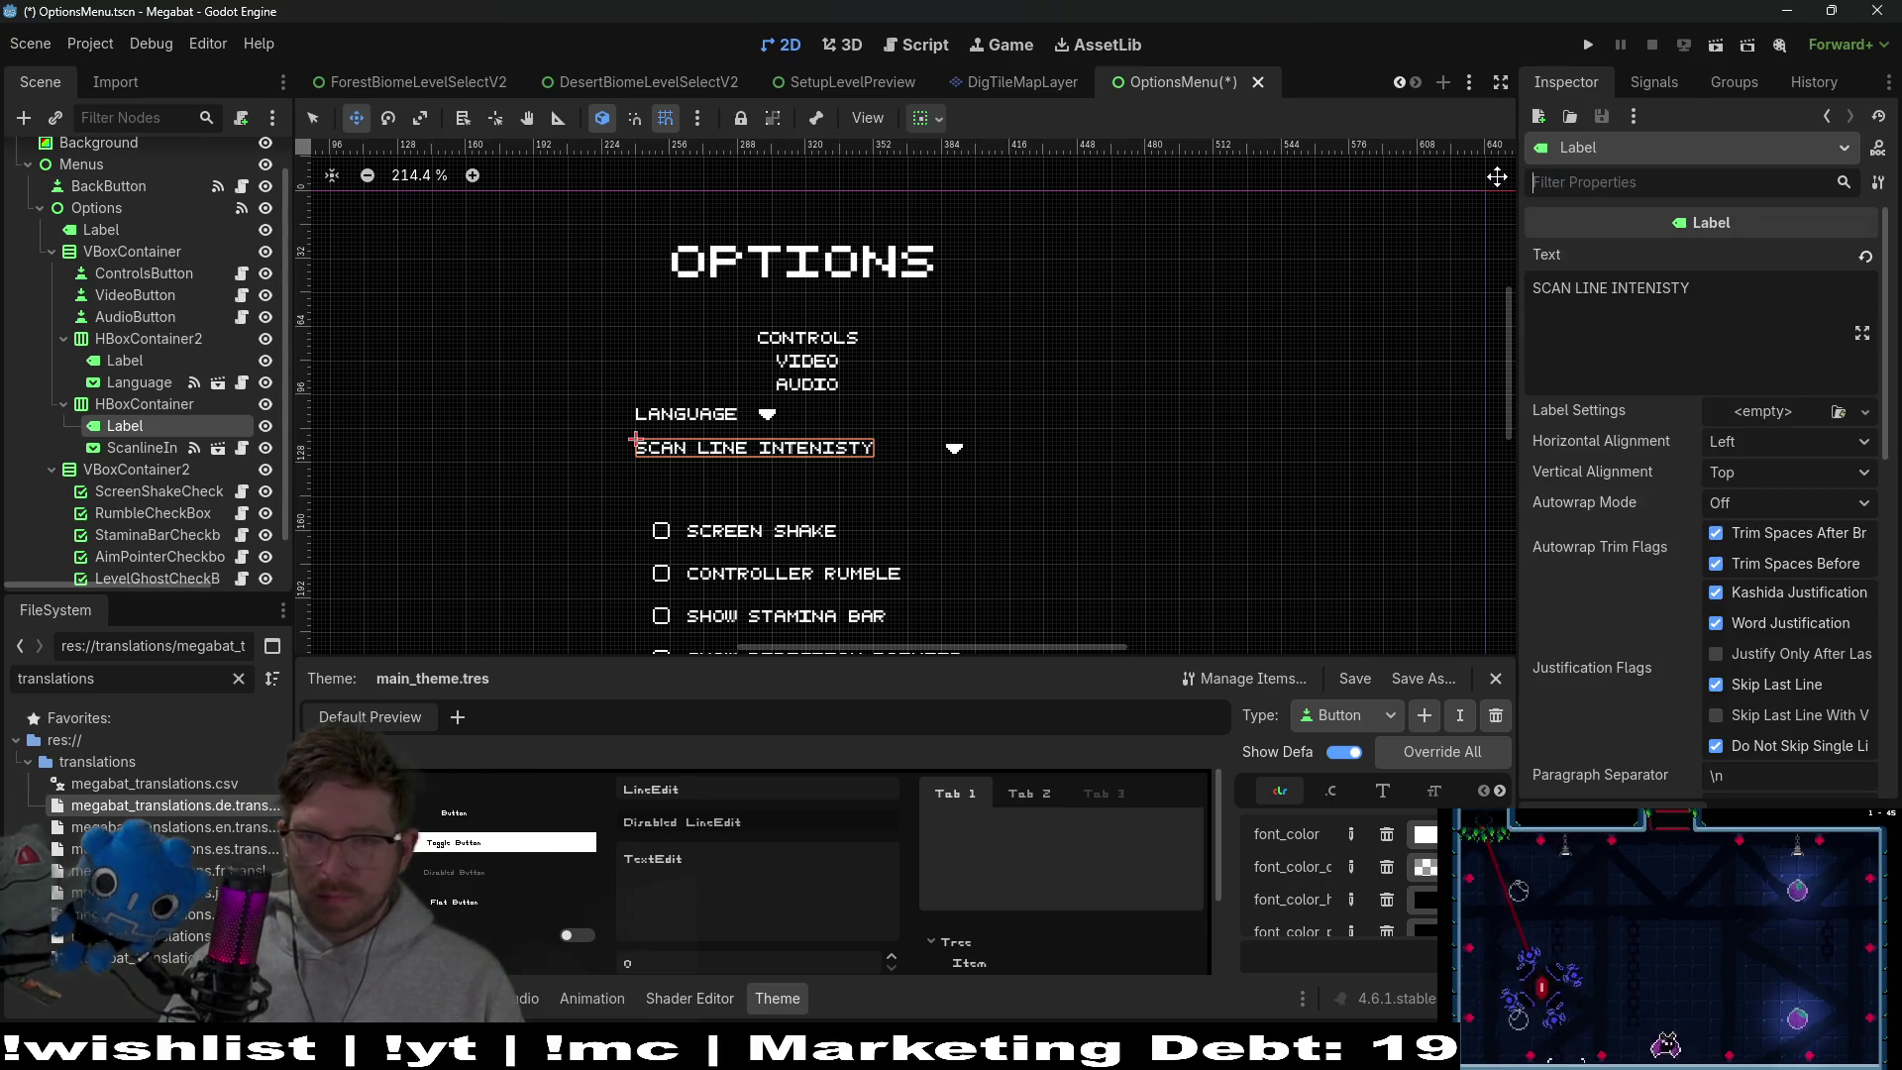
pyautogui.write('min')
pyautogui.press('BackSpace')
pyautogui.press('BackSpace')
pyautogui.press('BackSpace')
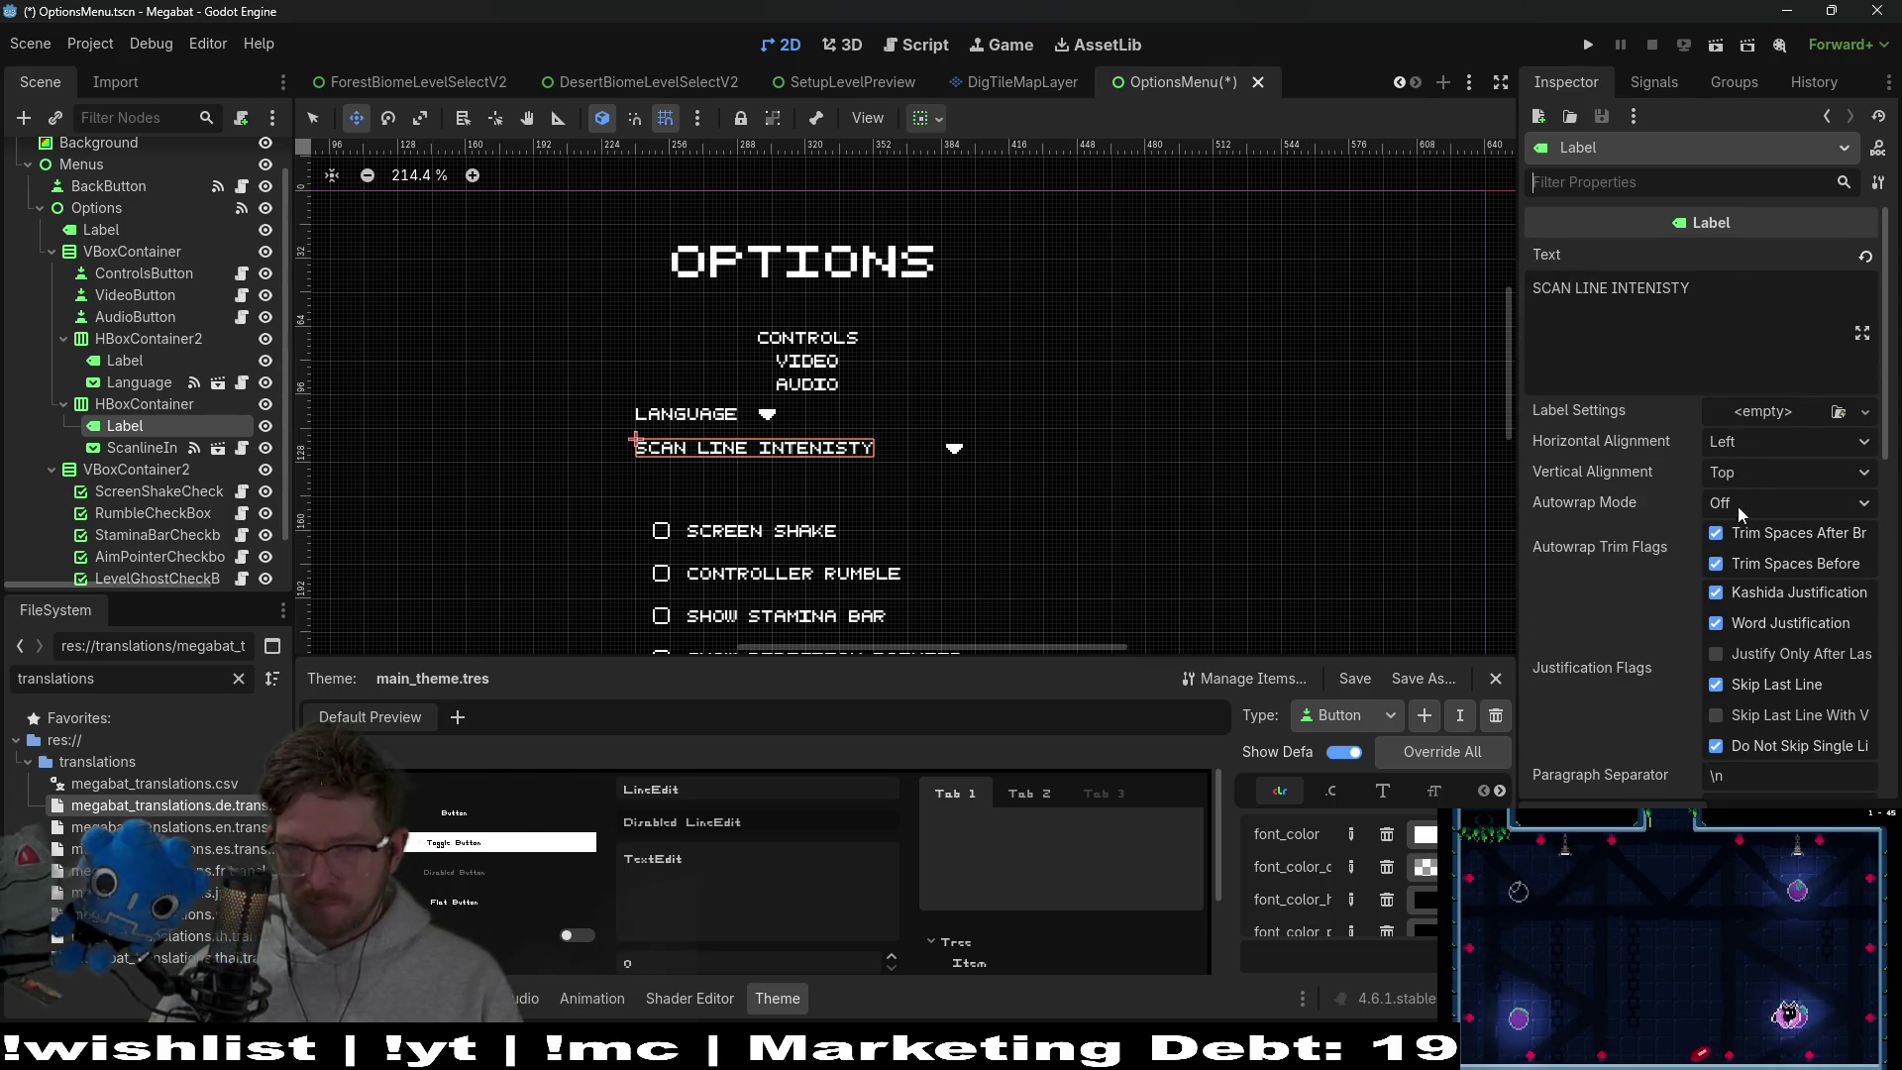
# Search the label's properties for 'hight', expand Focus, and then select the CONTROLS button
pyautogui.scroll(-5, 1633, 507)
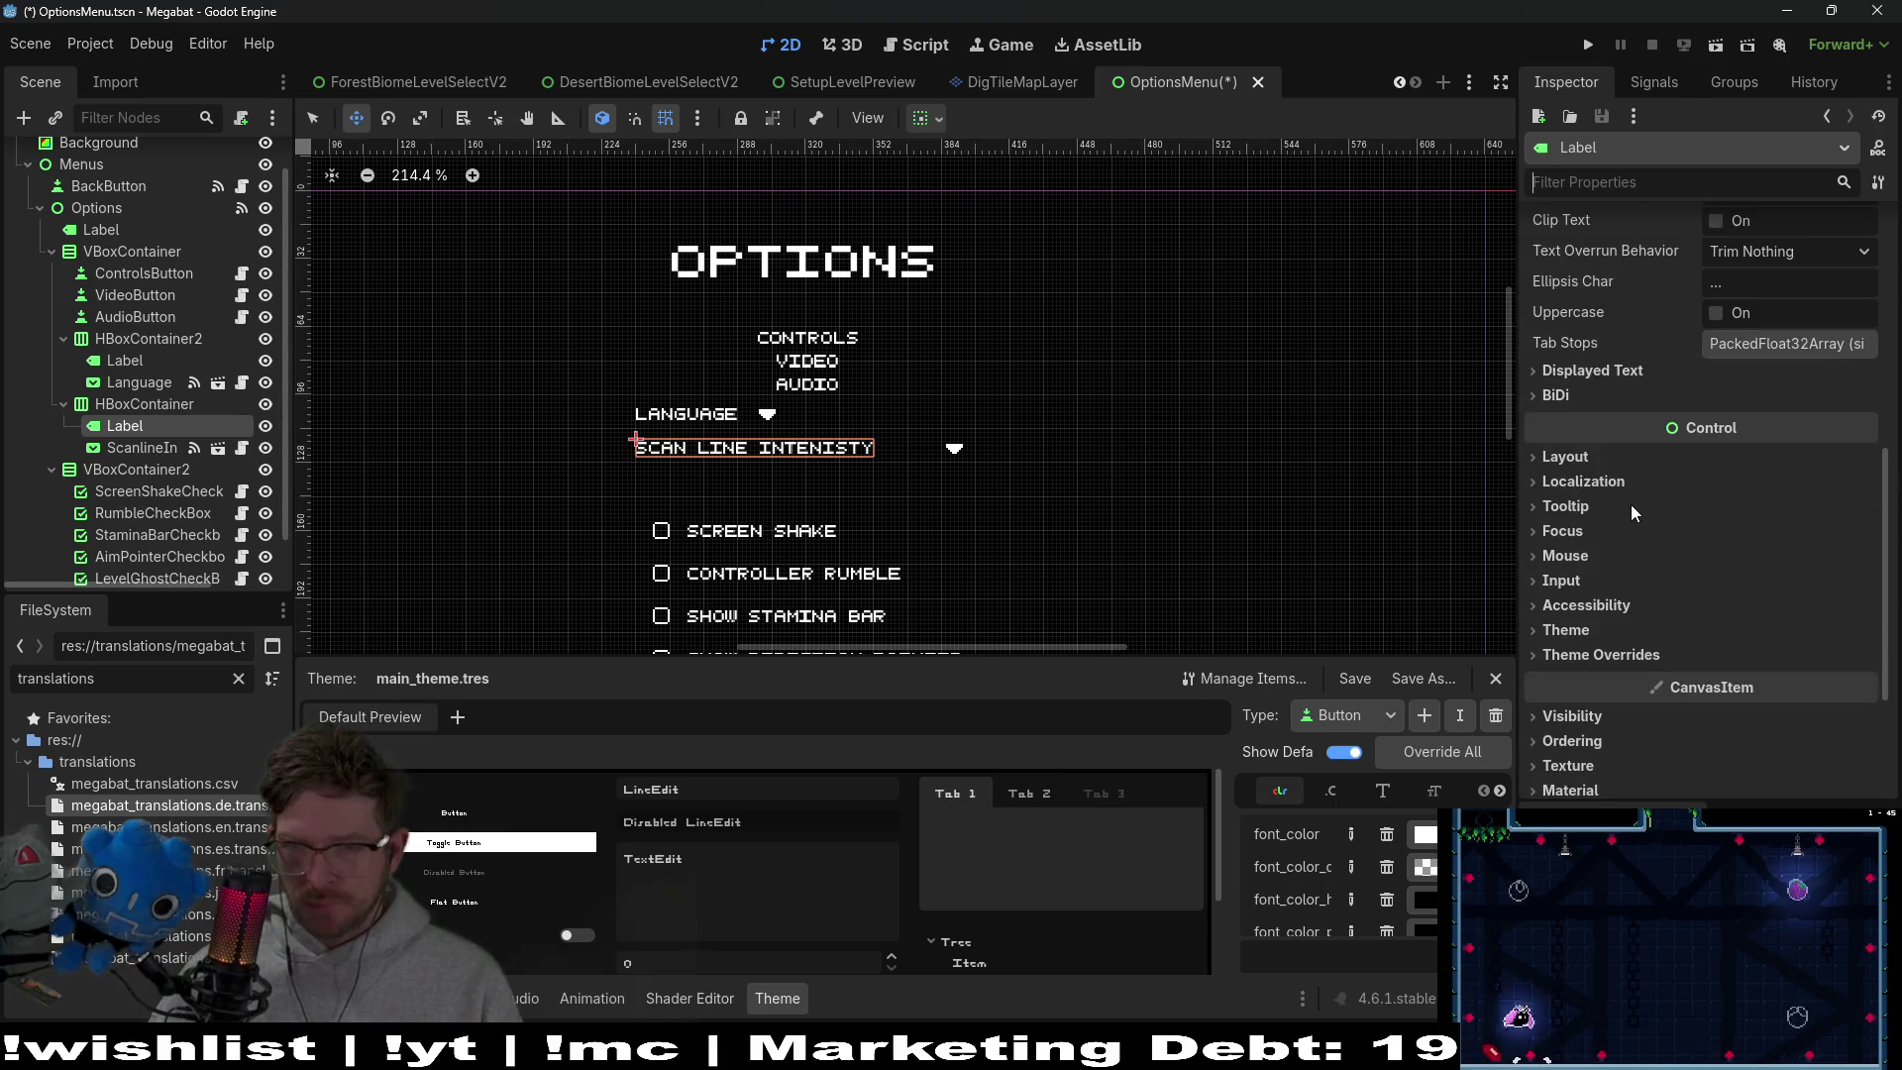
pyautogui.scroll(-2, 1616, 677)
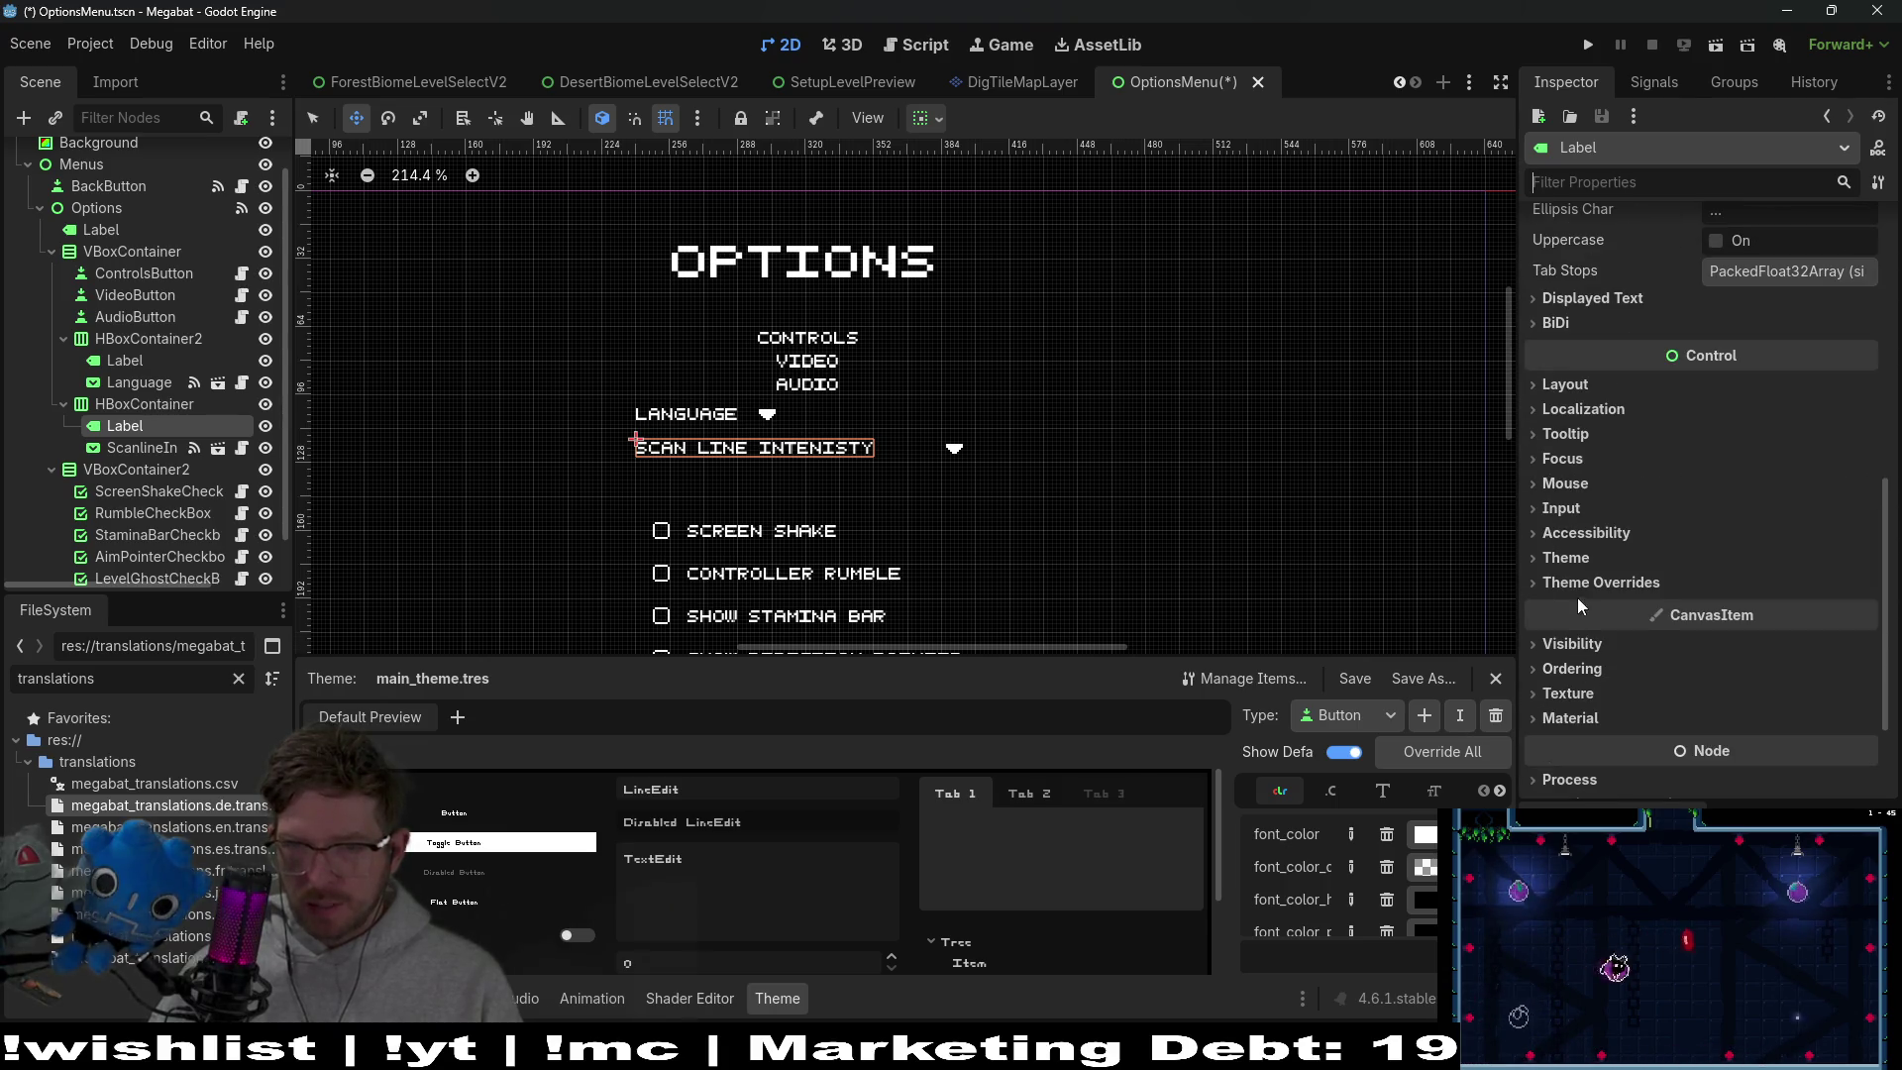
pyautogui.click(1581, 181)
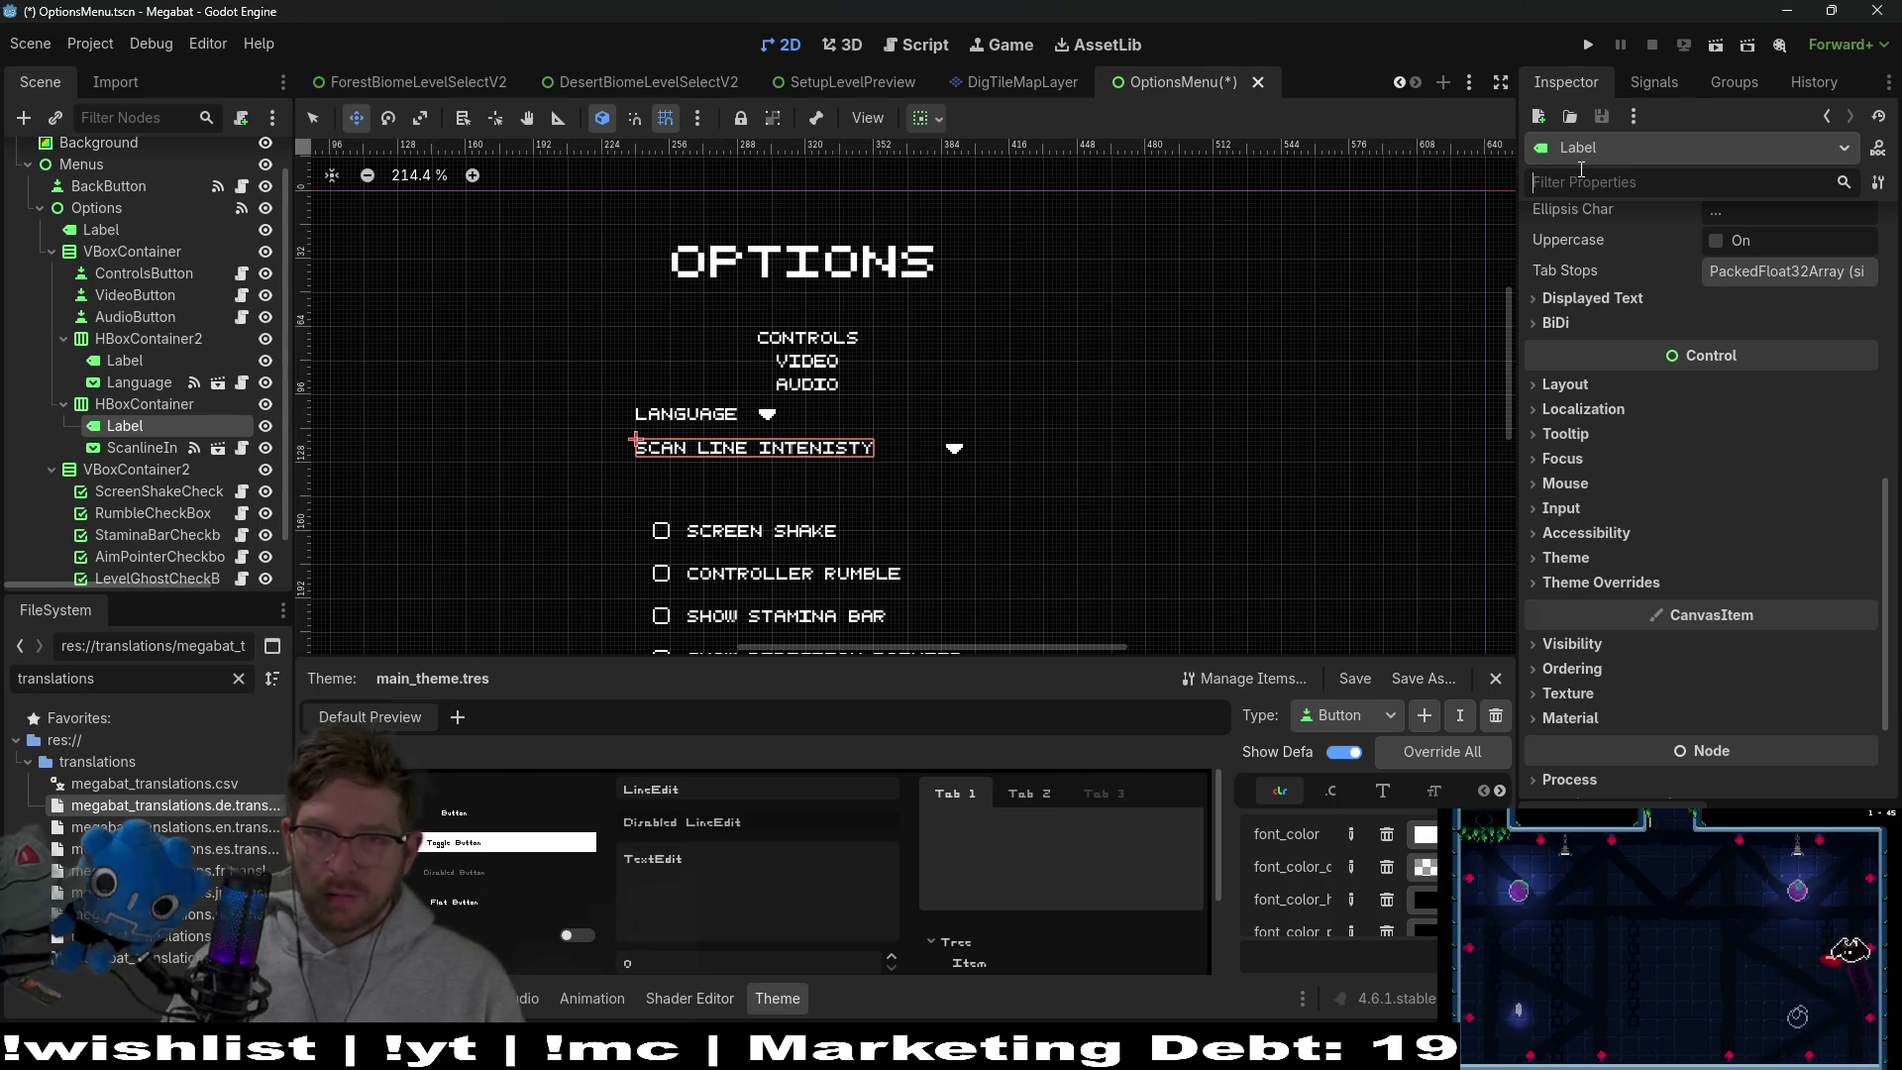
pyautogui.write('hight')
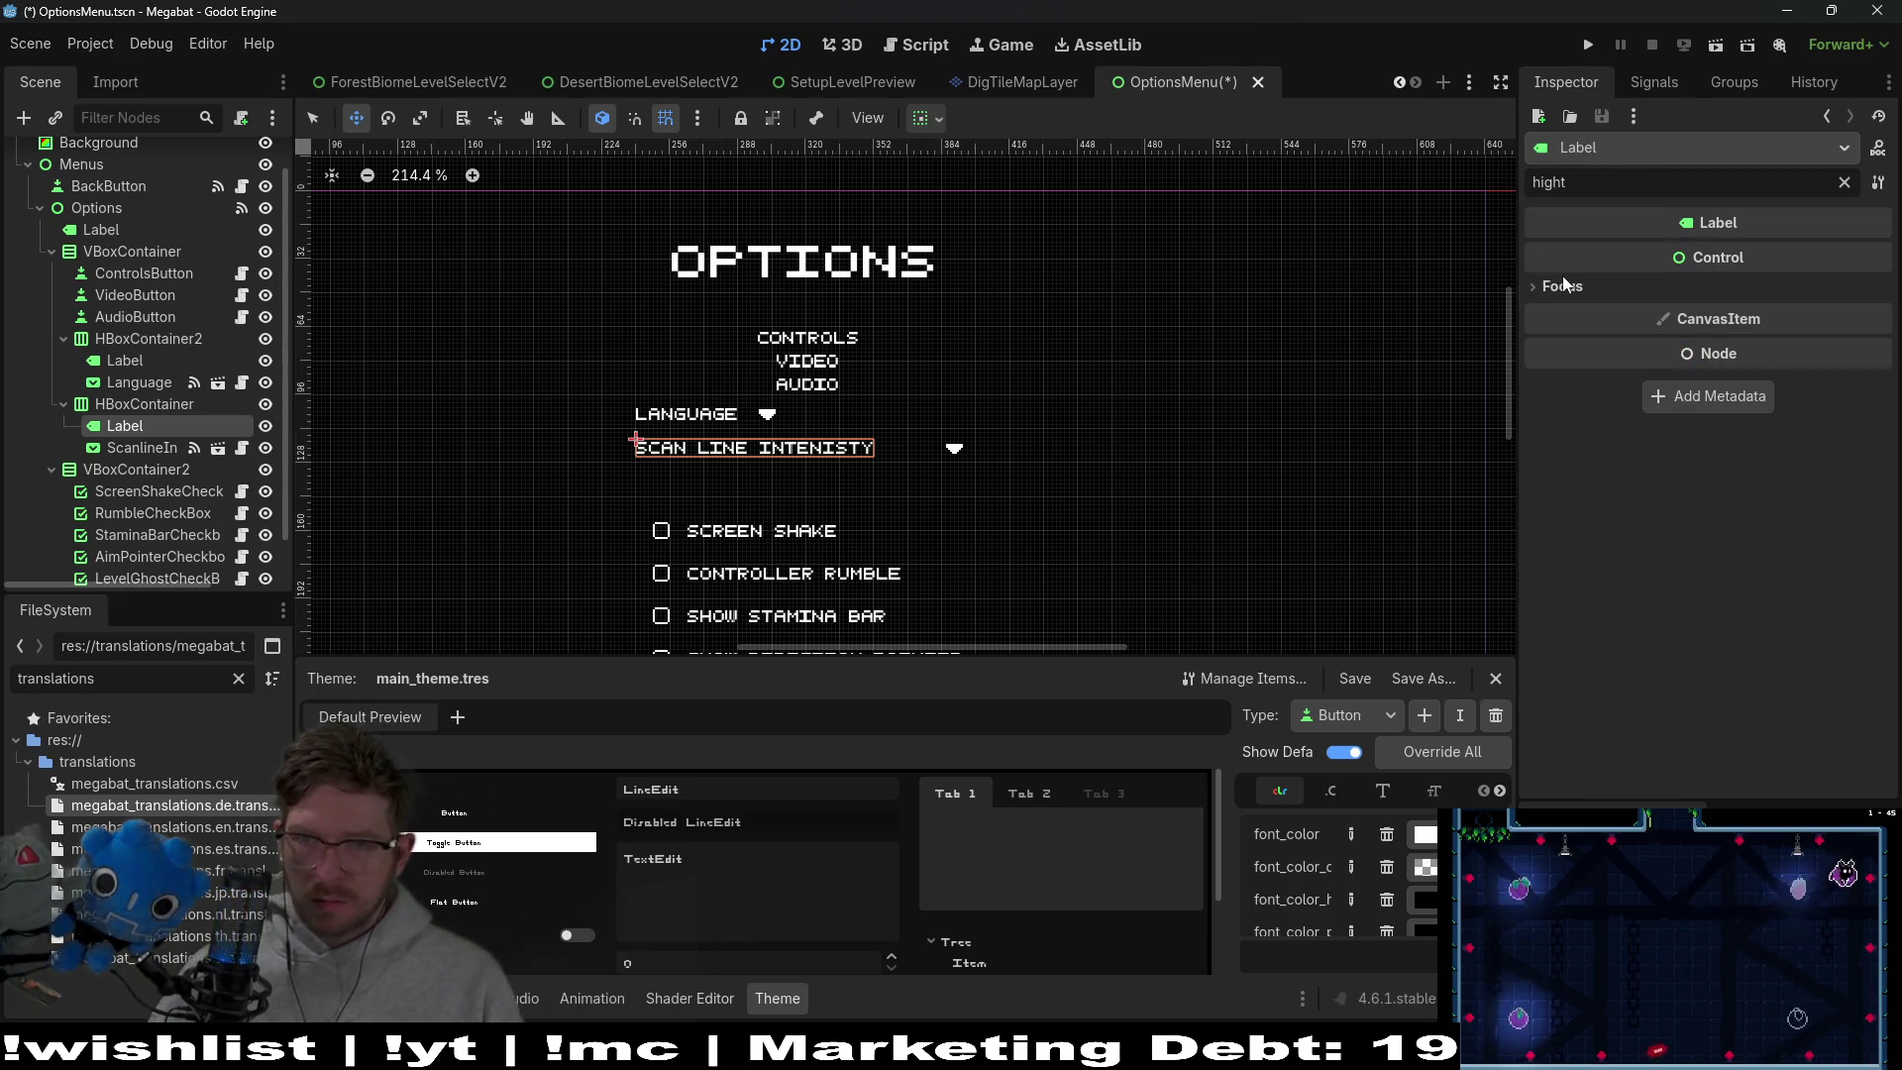
pyautogui.click(1563, 285)
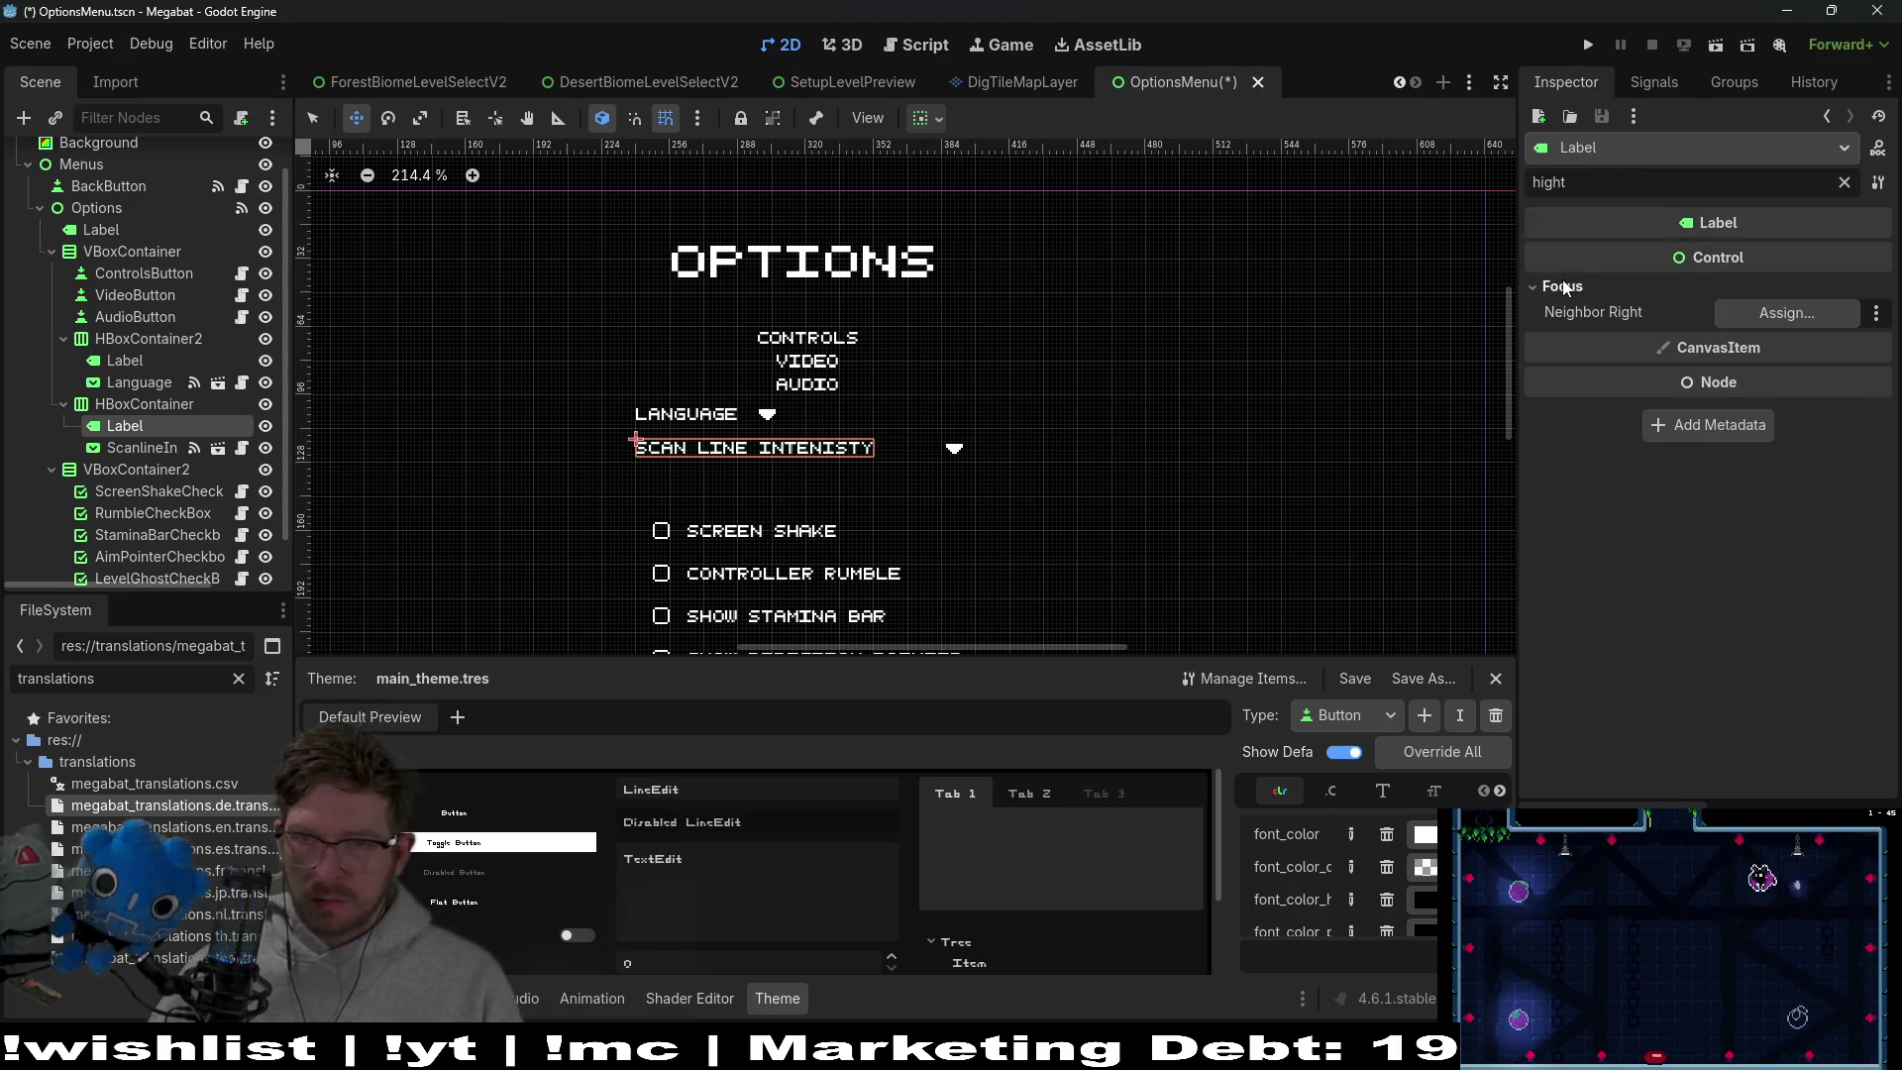
pyautogui.click(1844, 182)
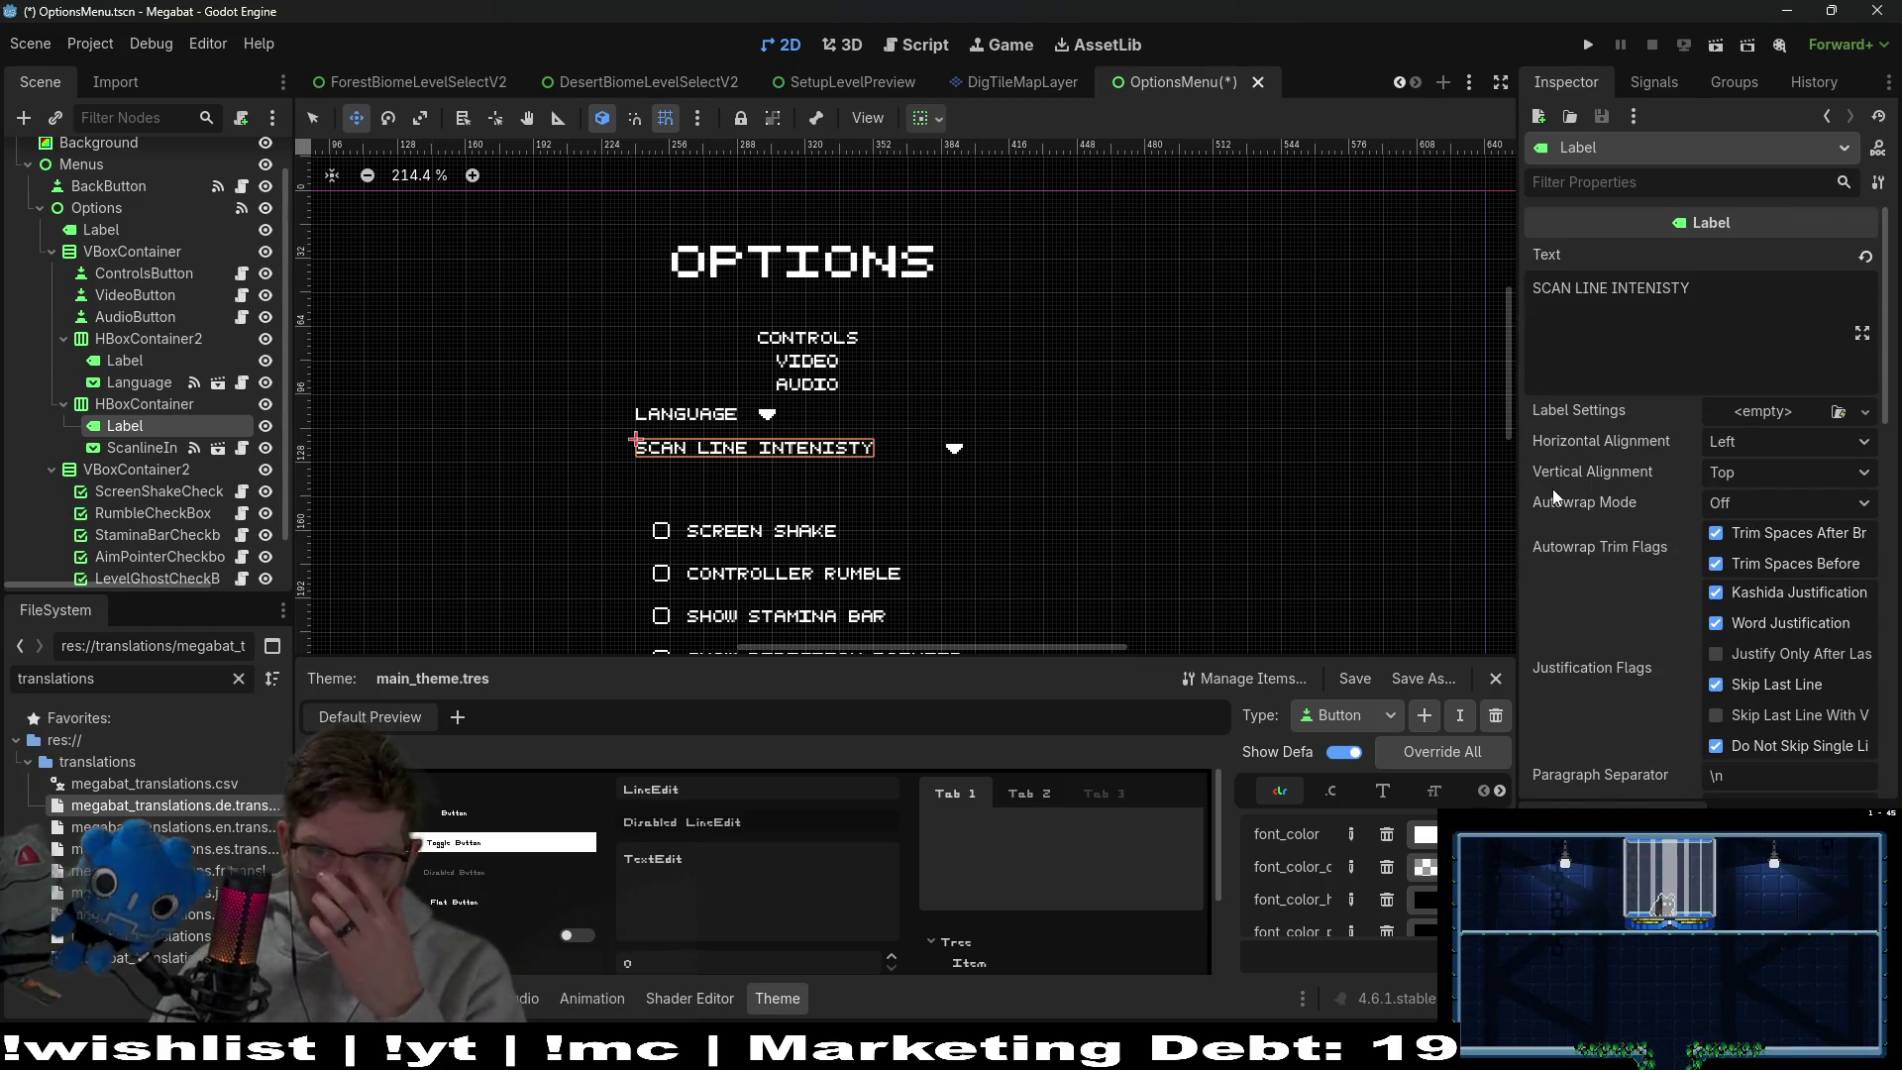
pyautogui.scroll(-10, 1553, 490)
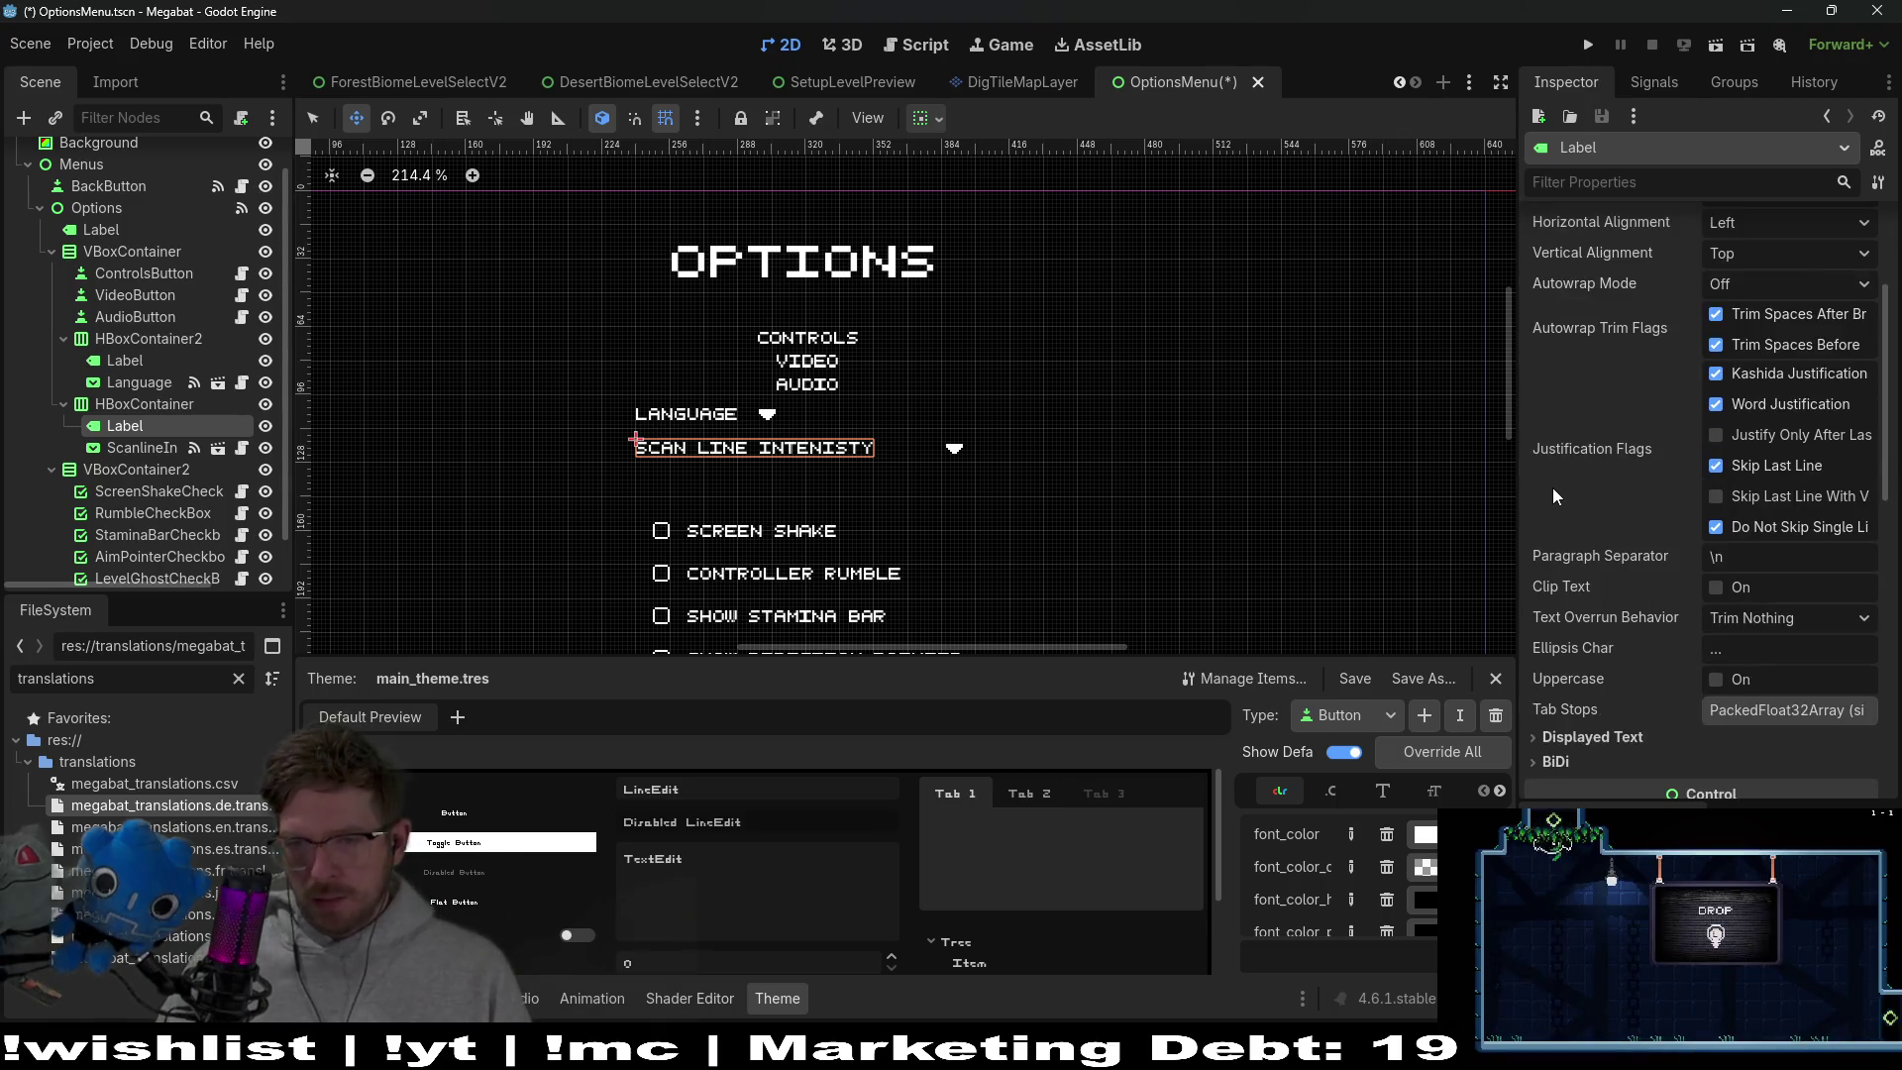
pyautogui.scroll(-5, 1589, 448)
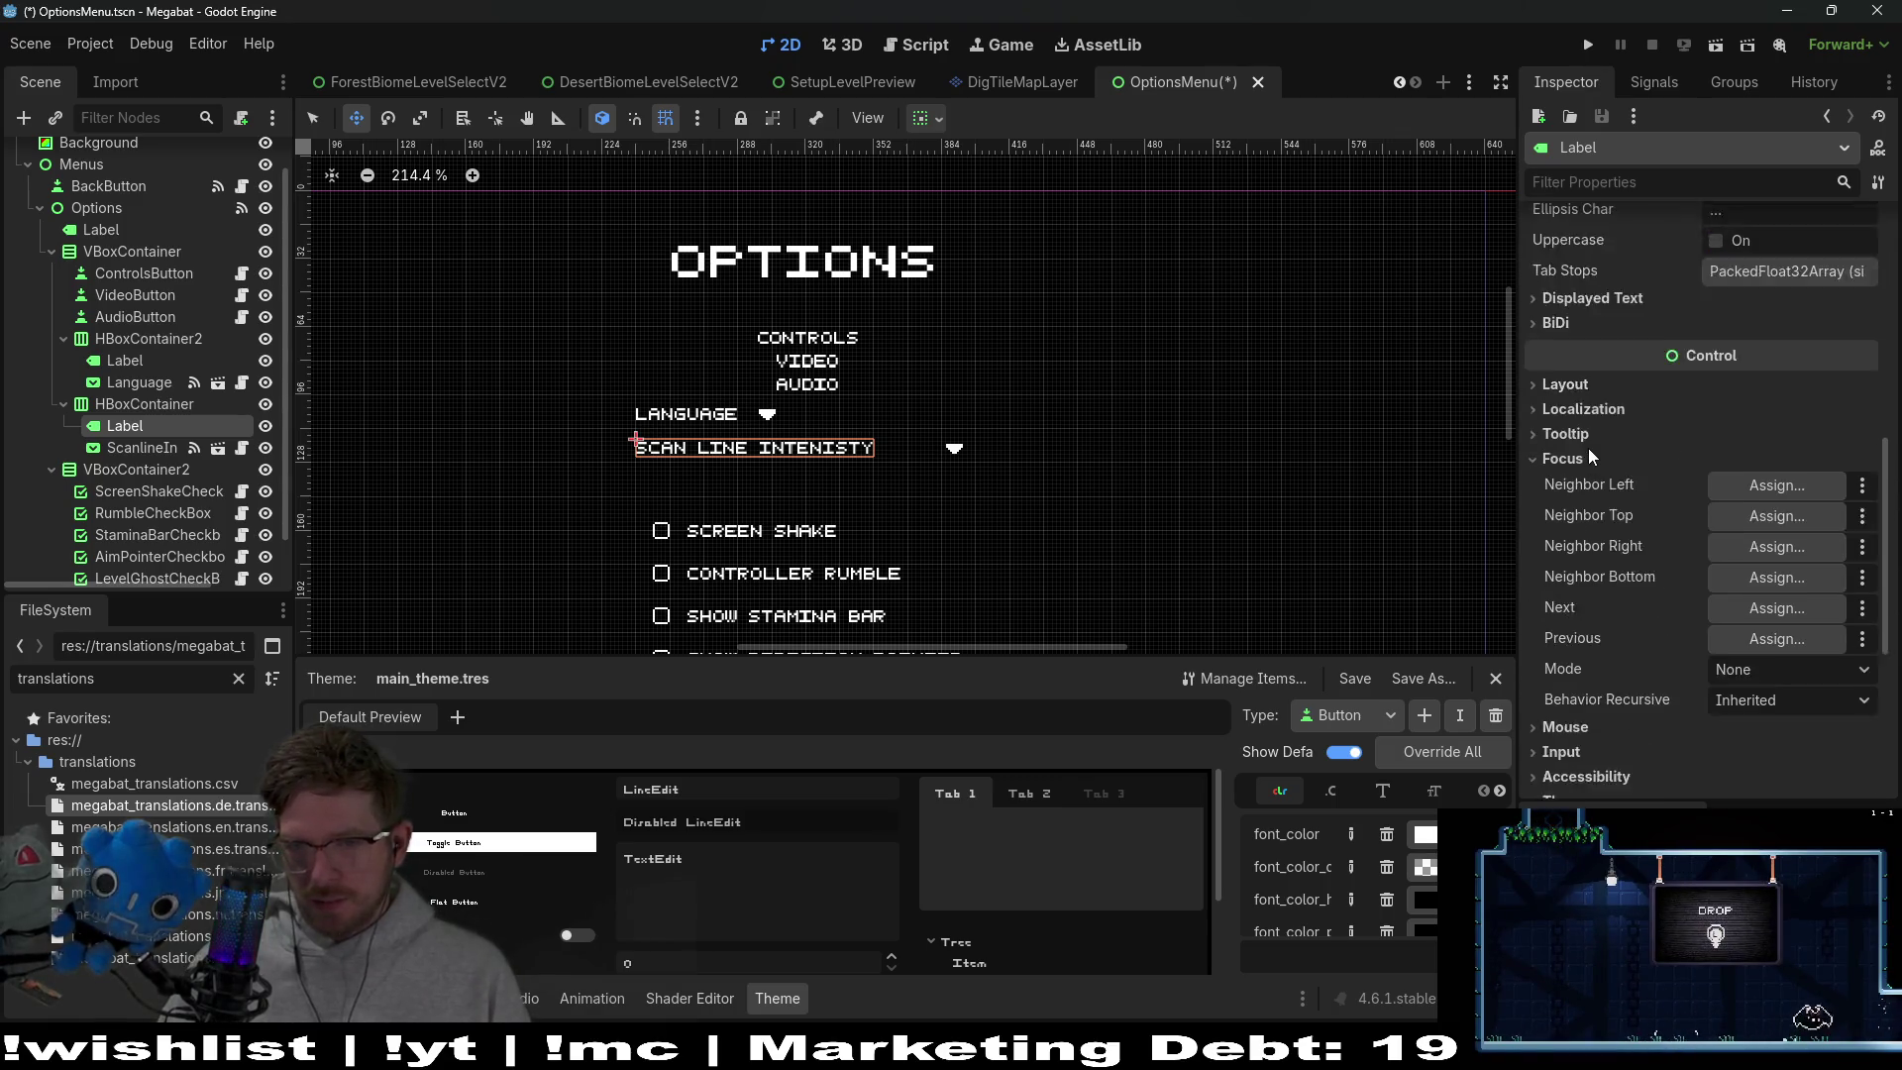
pyautogui.scroll(-3, 1588, 447)
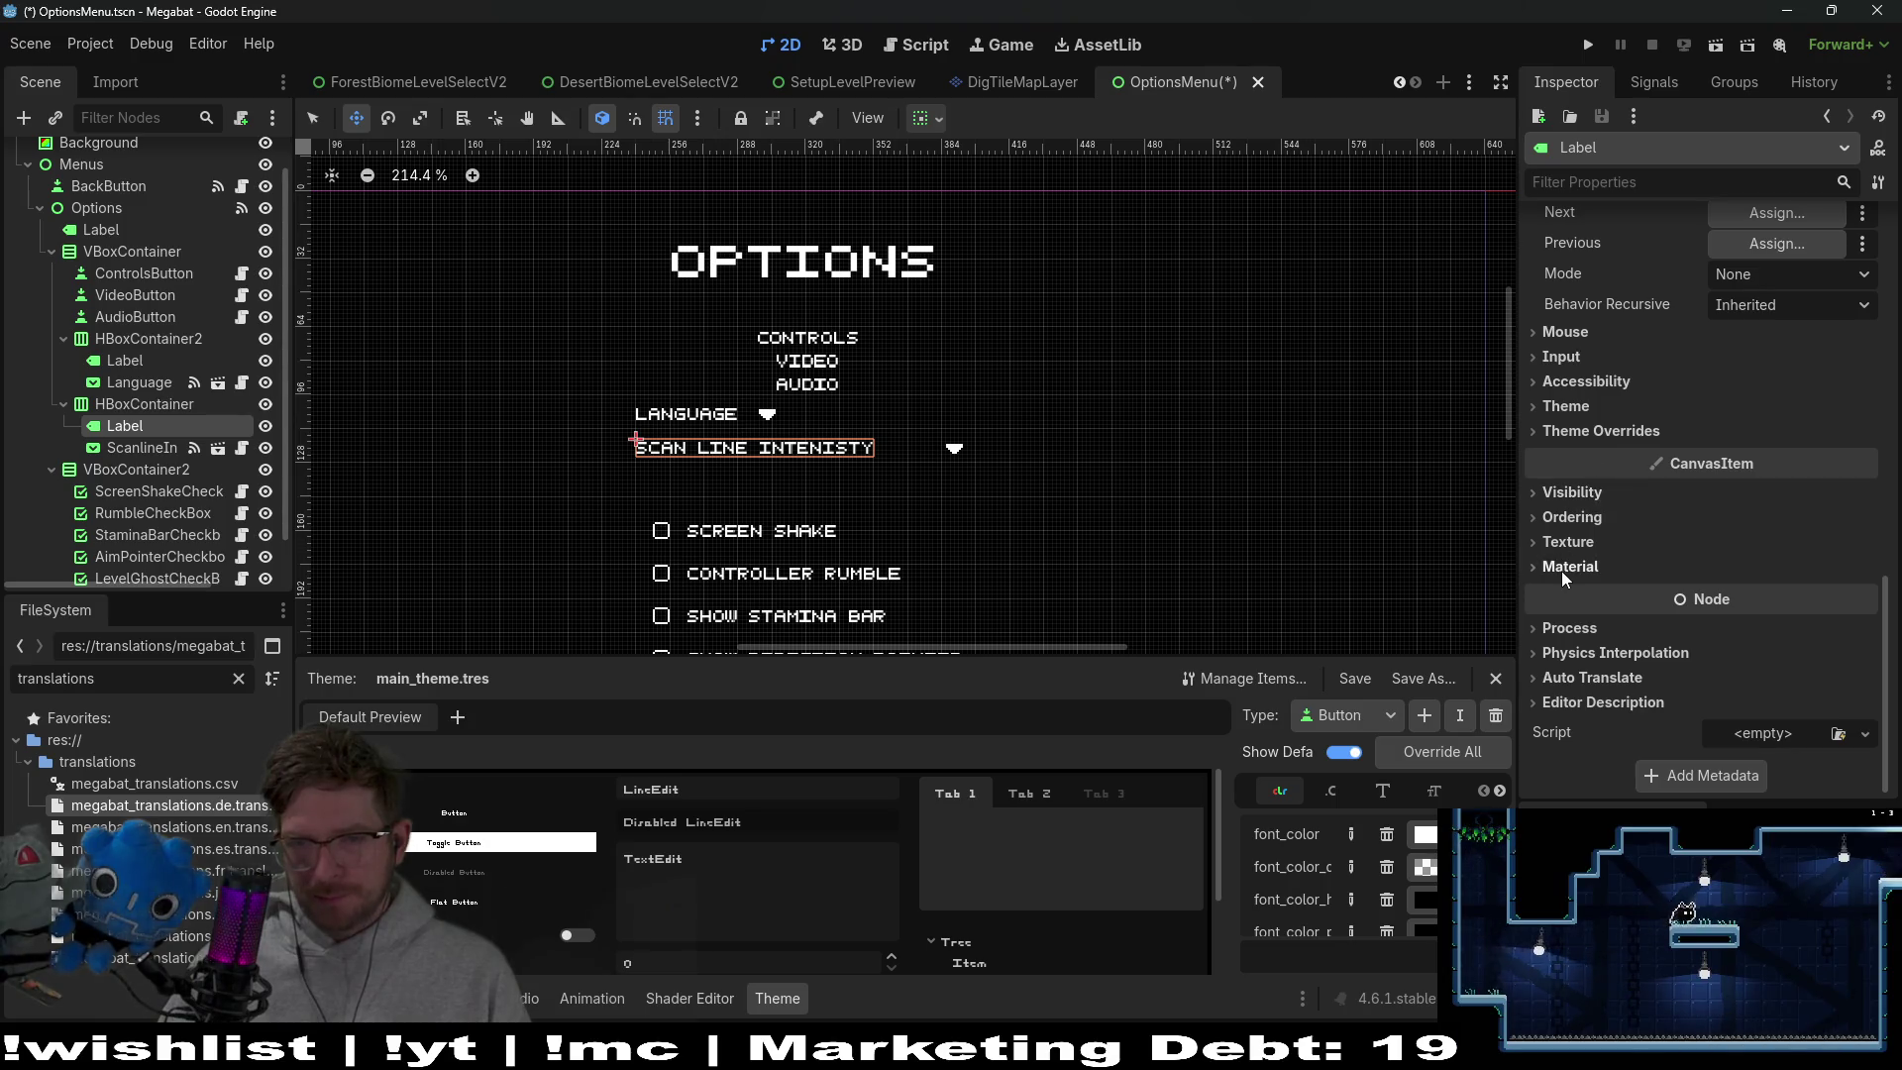
pyautogui.scroll(4, 1577, 497)
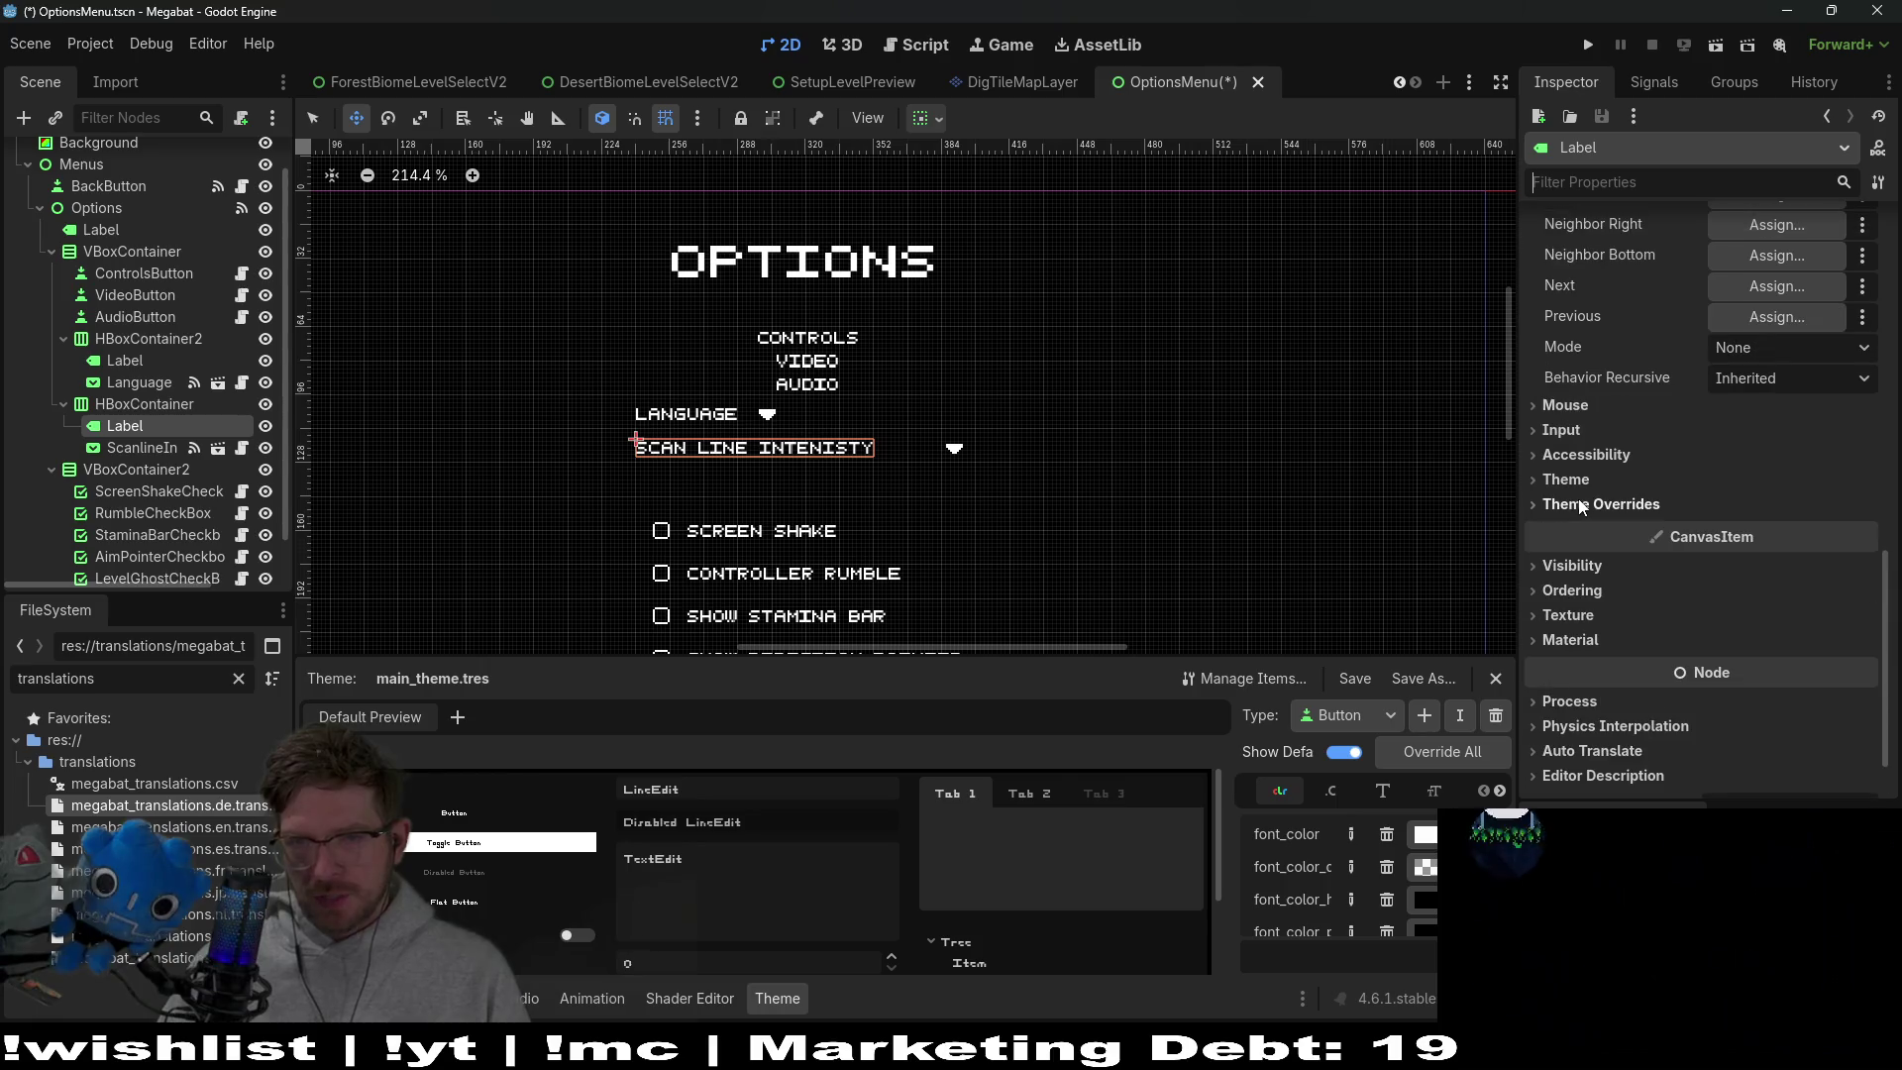
pyautogui.scroll(3, 1578, 497)
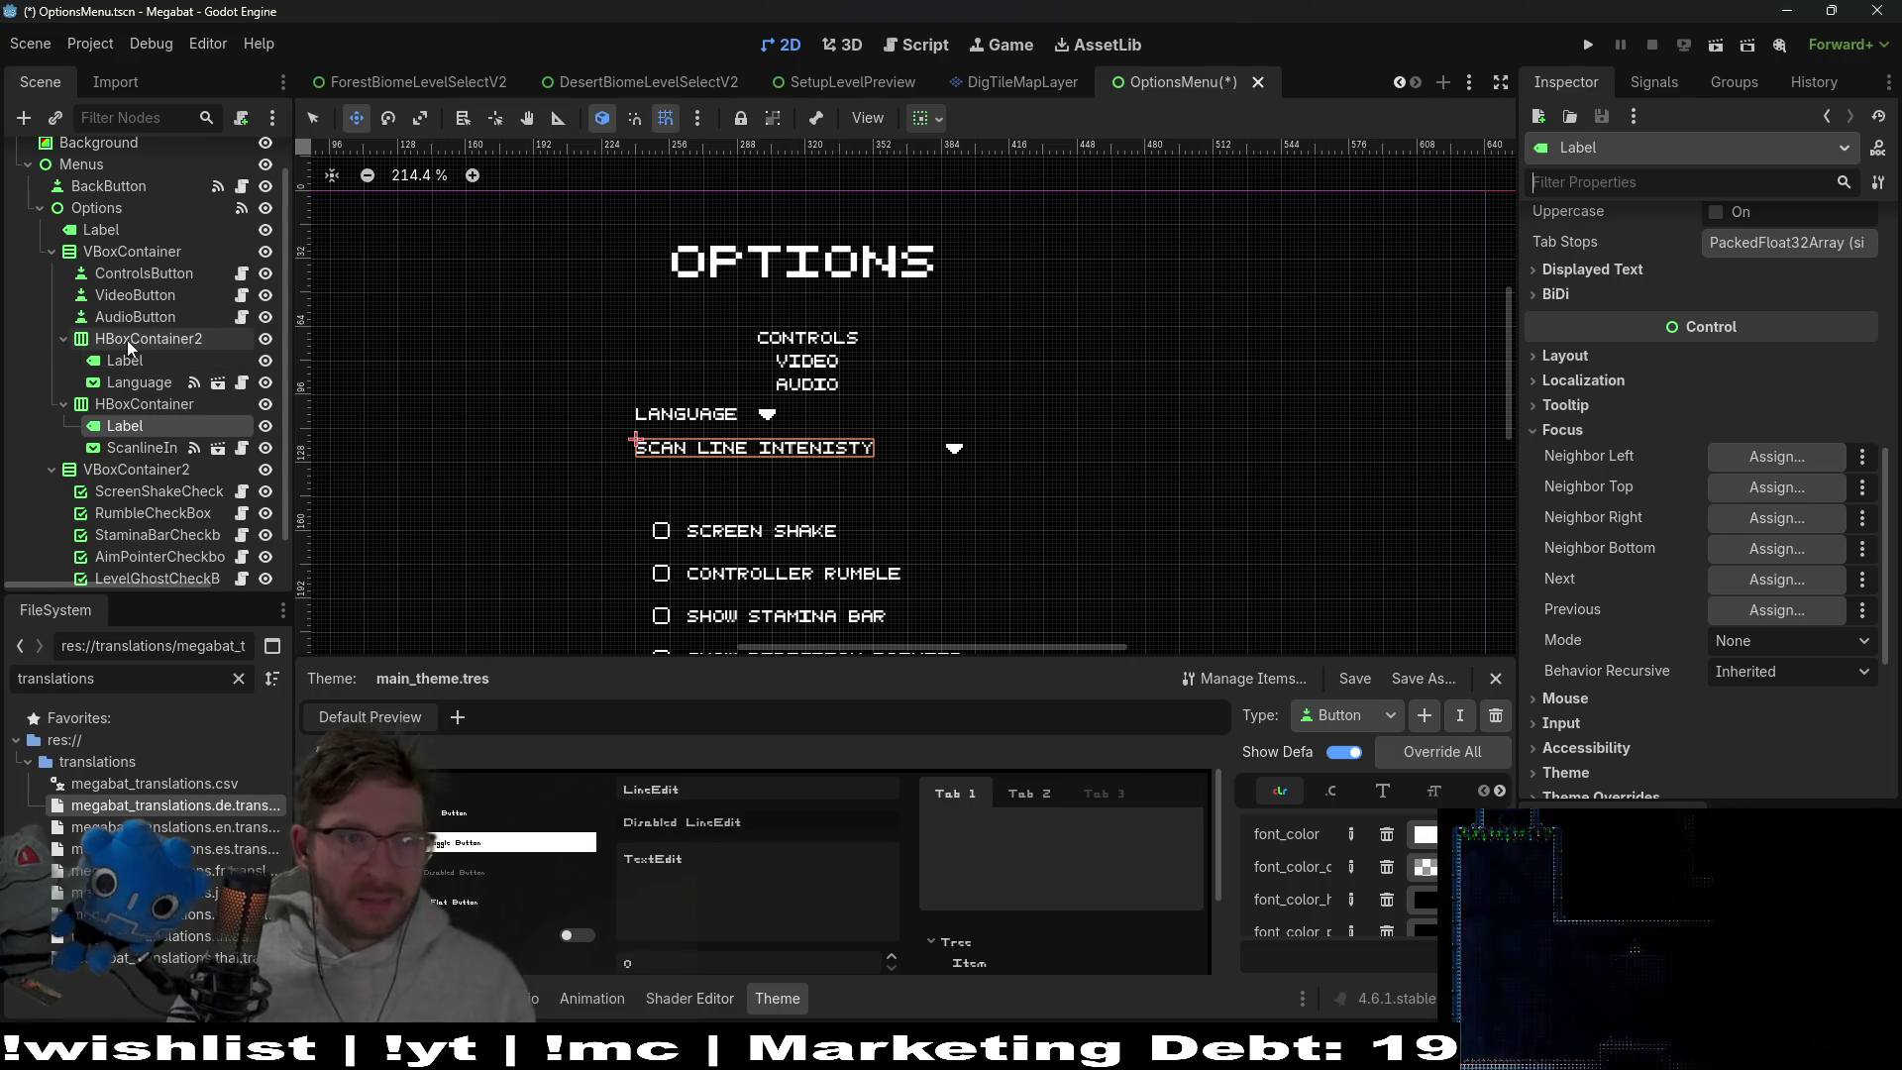
pyautogui.scroll(1, 128, 341)
pyautogui.click(149, 310)
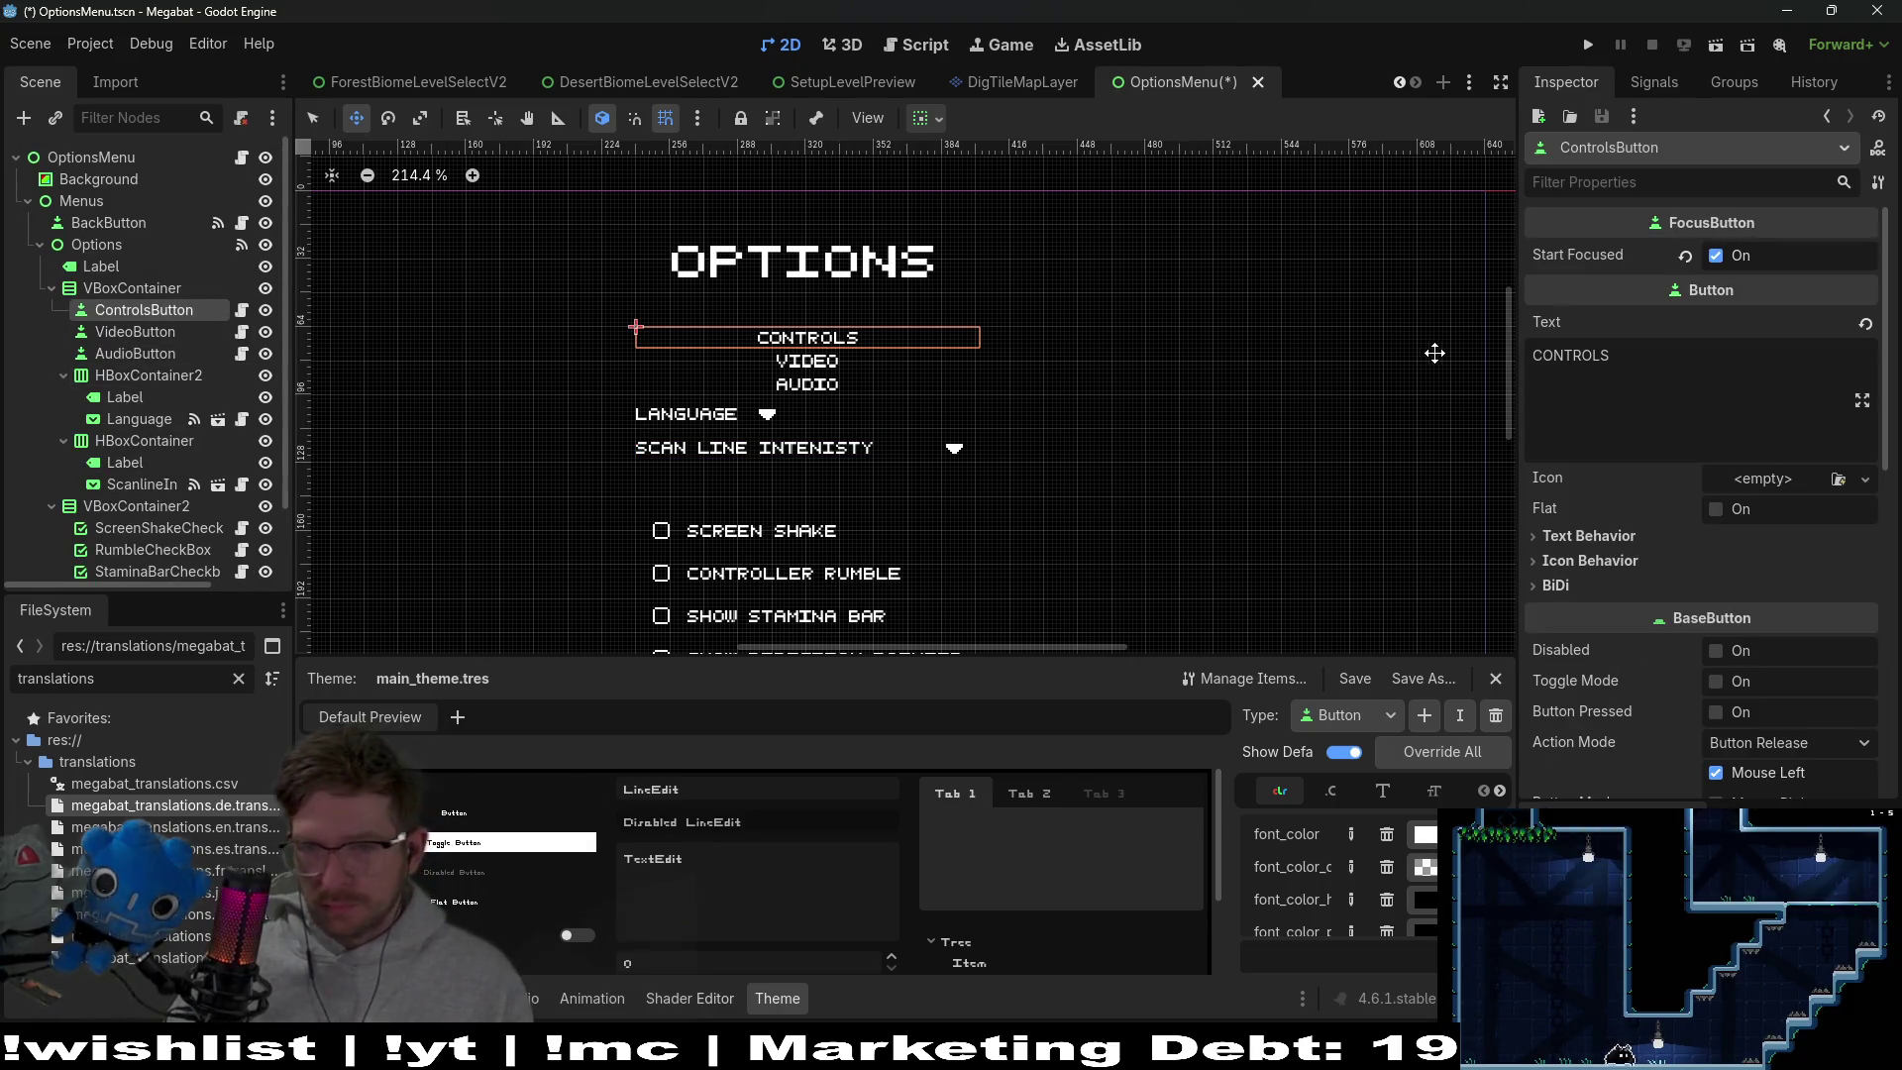
# Filter the Inspector by 'min' and set ControlsButton's Custom Minimum Size y to 16
pyautogui.scroll(-3, 1743, 533)
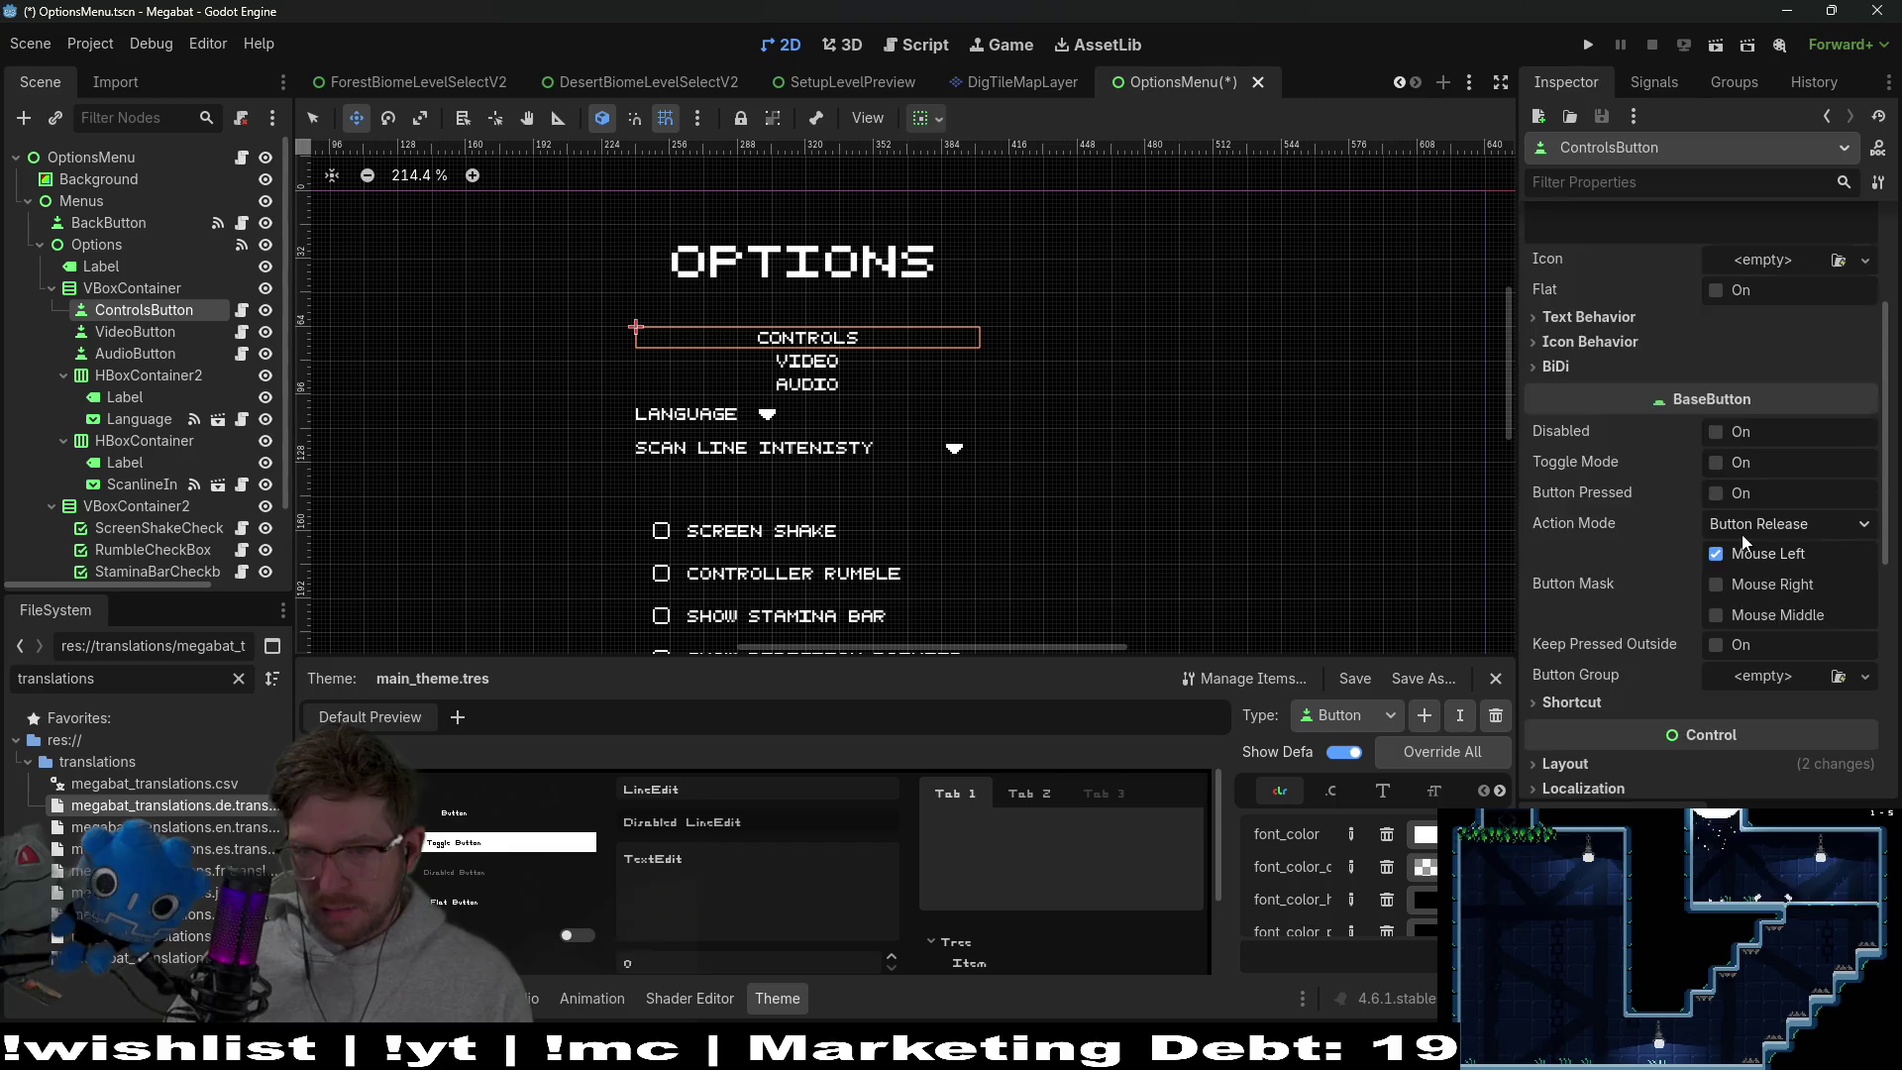
pyautogui.scroll(3, 1618, 213)
pyautogui.click(1610, 184)
pyautogui.write('high')
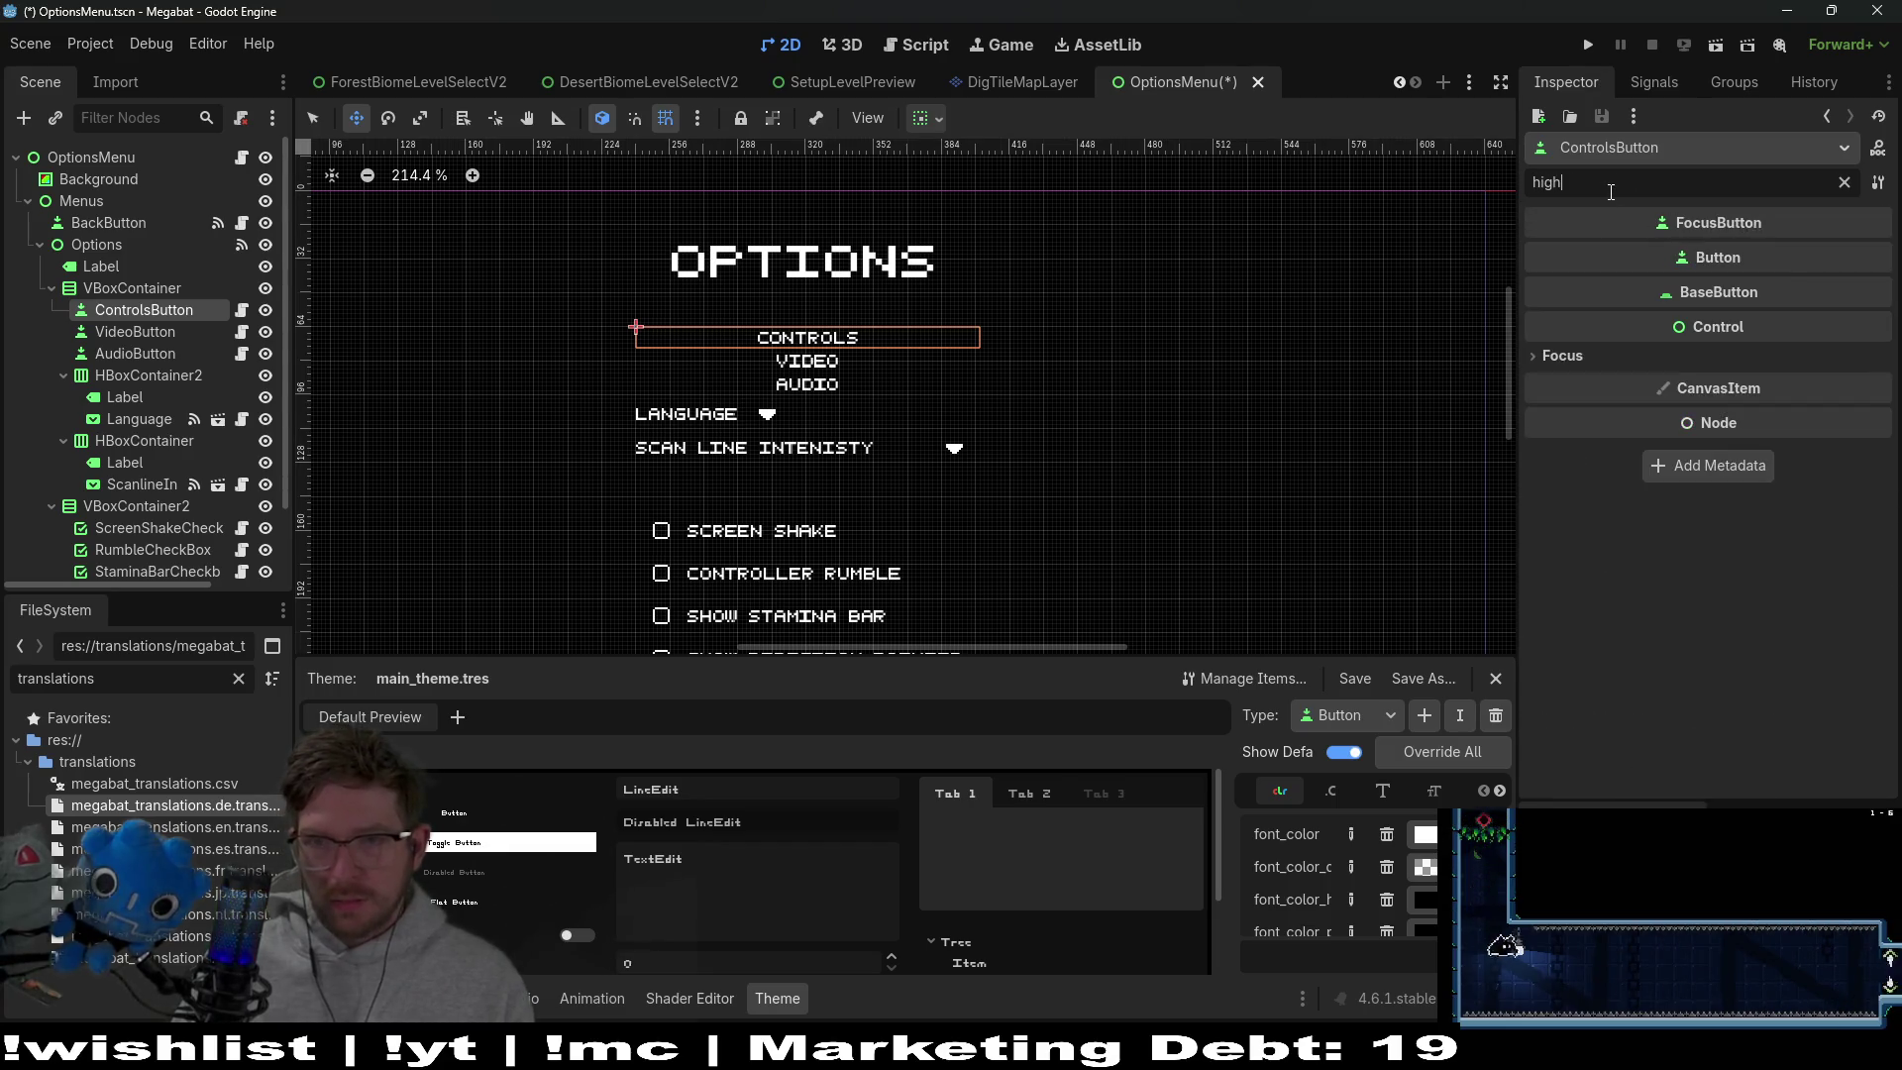
pyautogui.press('BackSpace')
pyautogui.press('BackSpace')
pyautogui.press('BackSpace')
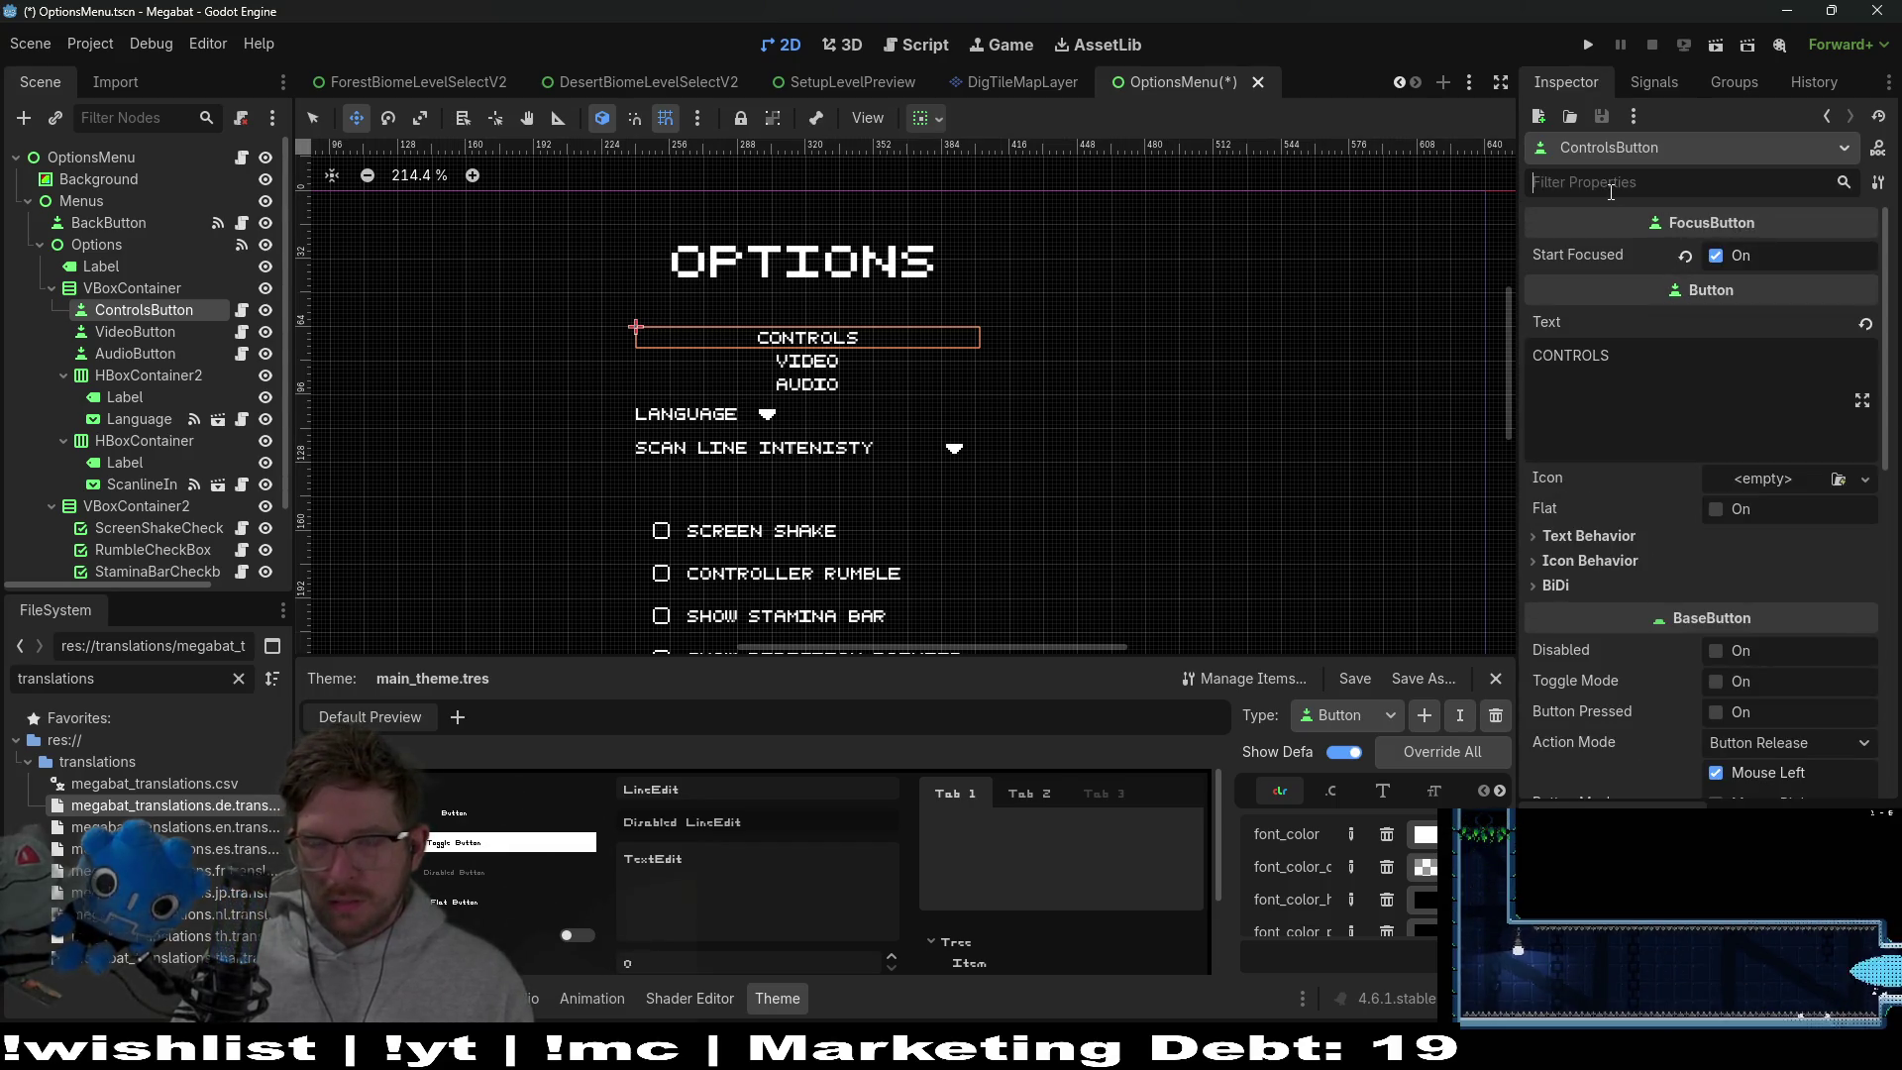
pyautogui.write('min')
pyautogui.click(1589, 358)
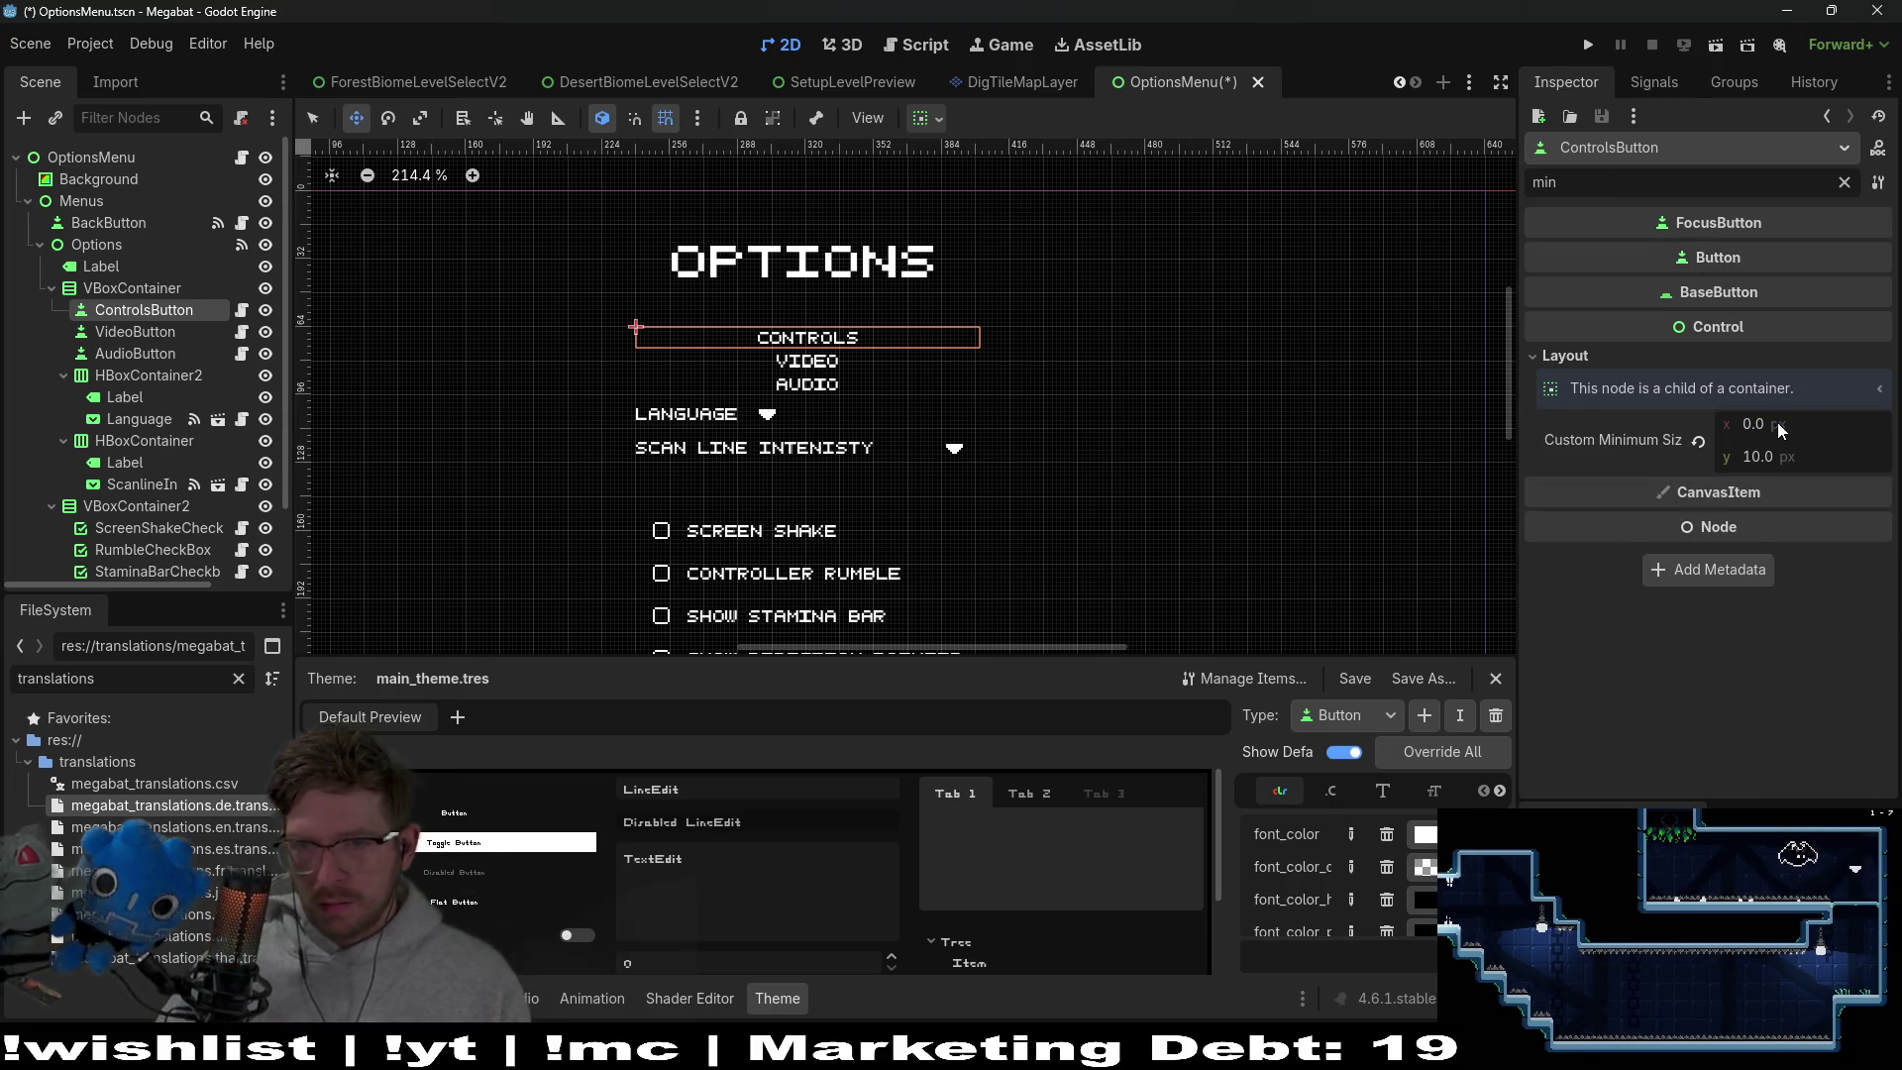
pyautogui.click(1807, 455)
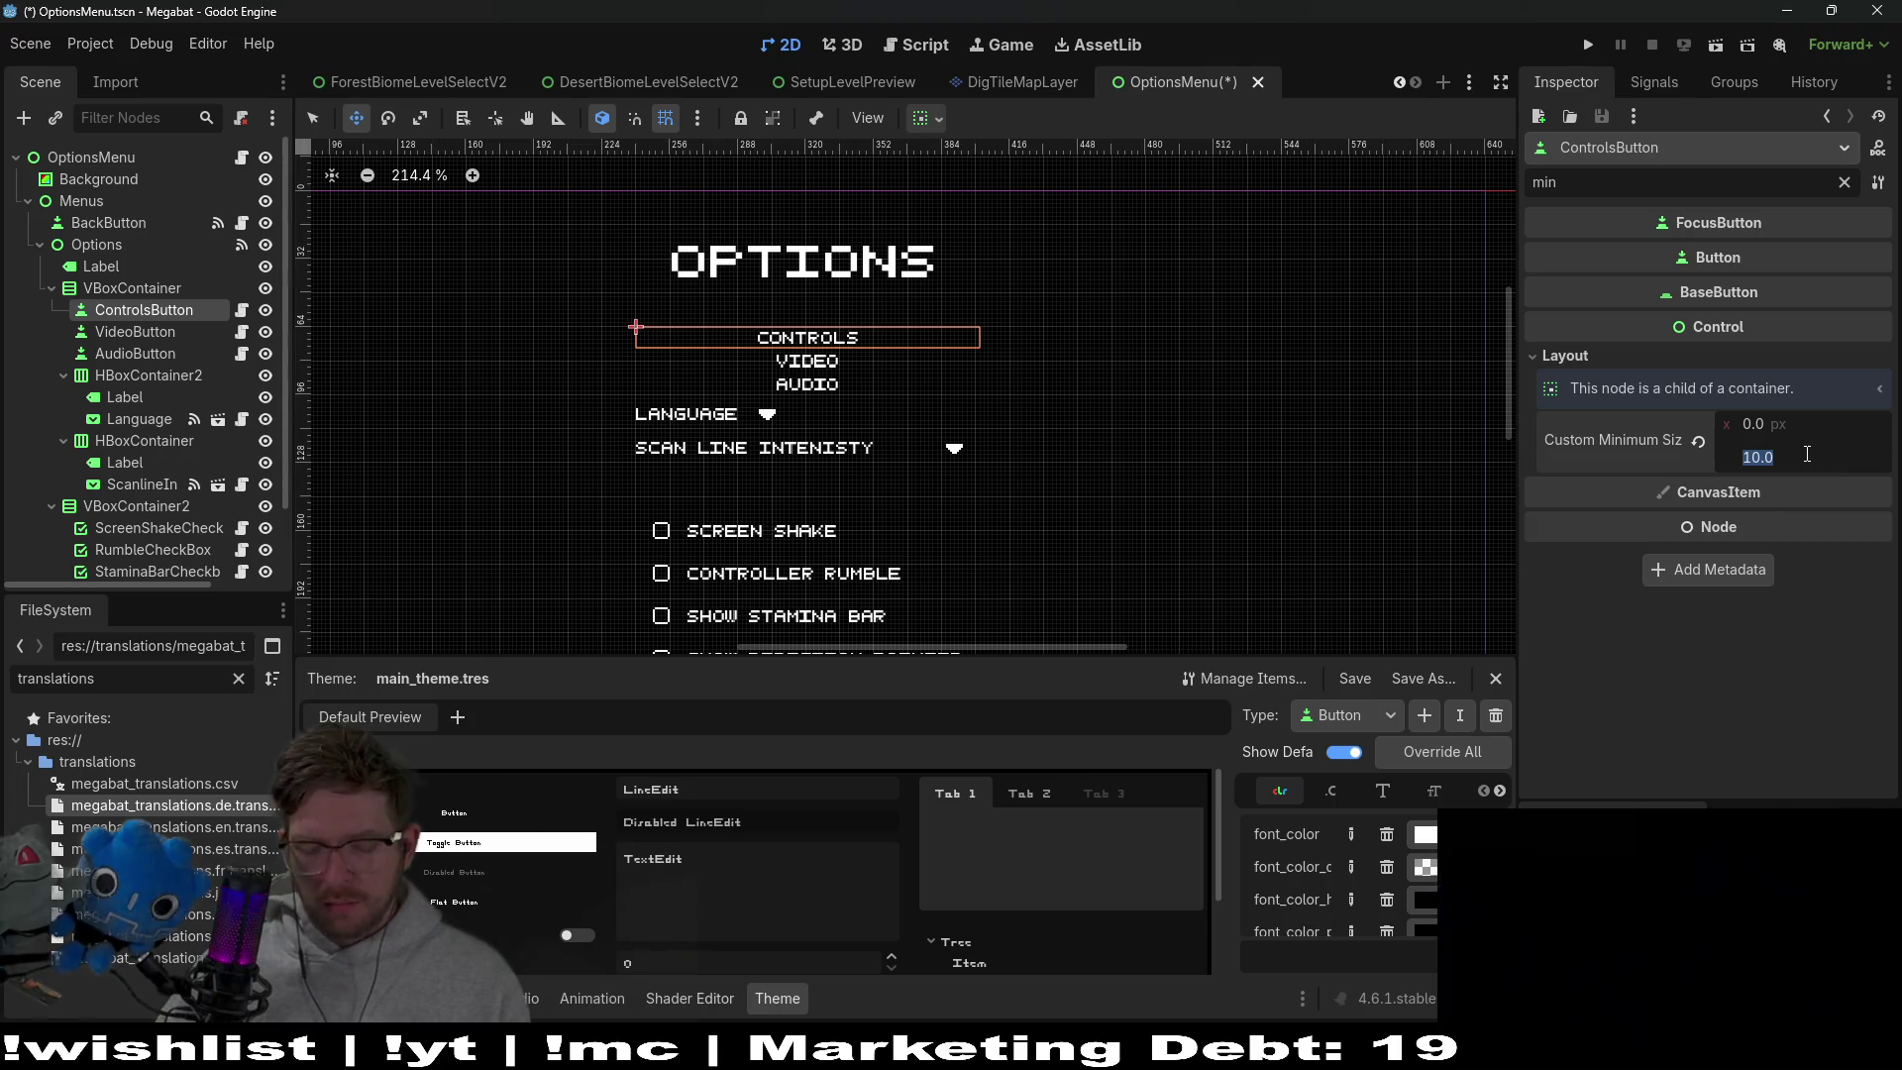
pyautogui.write('16')
pyautogui.press('Return')
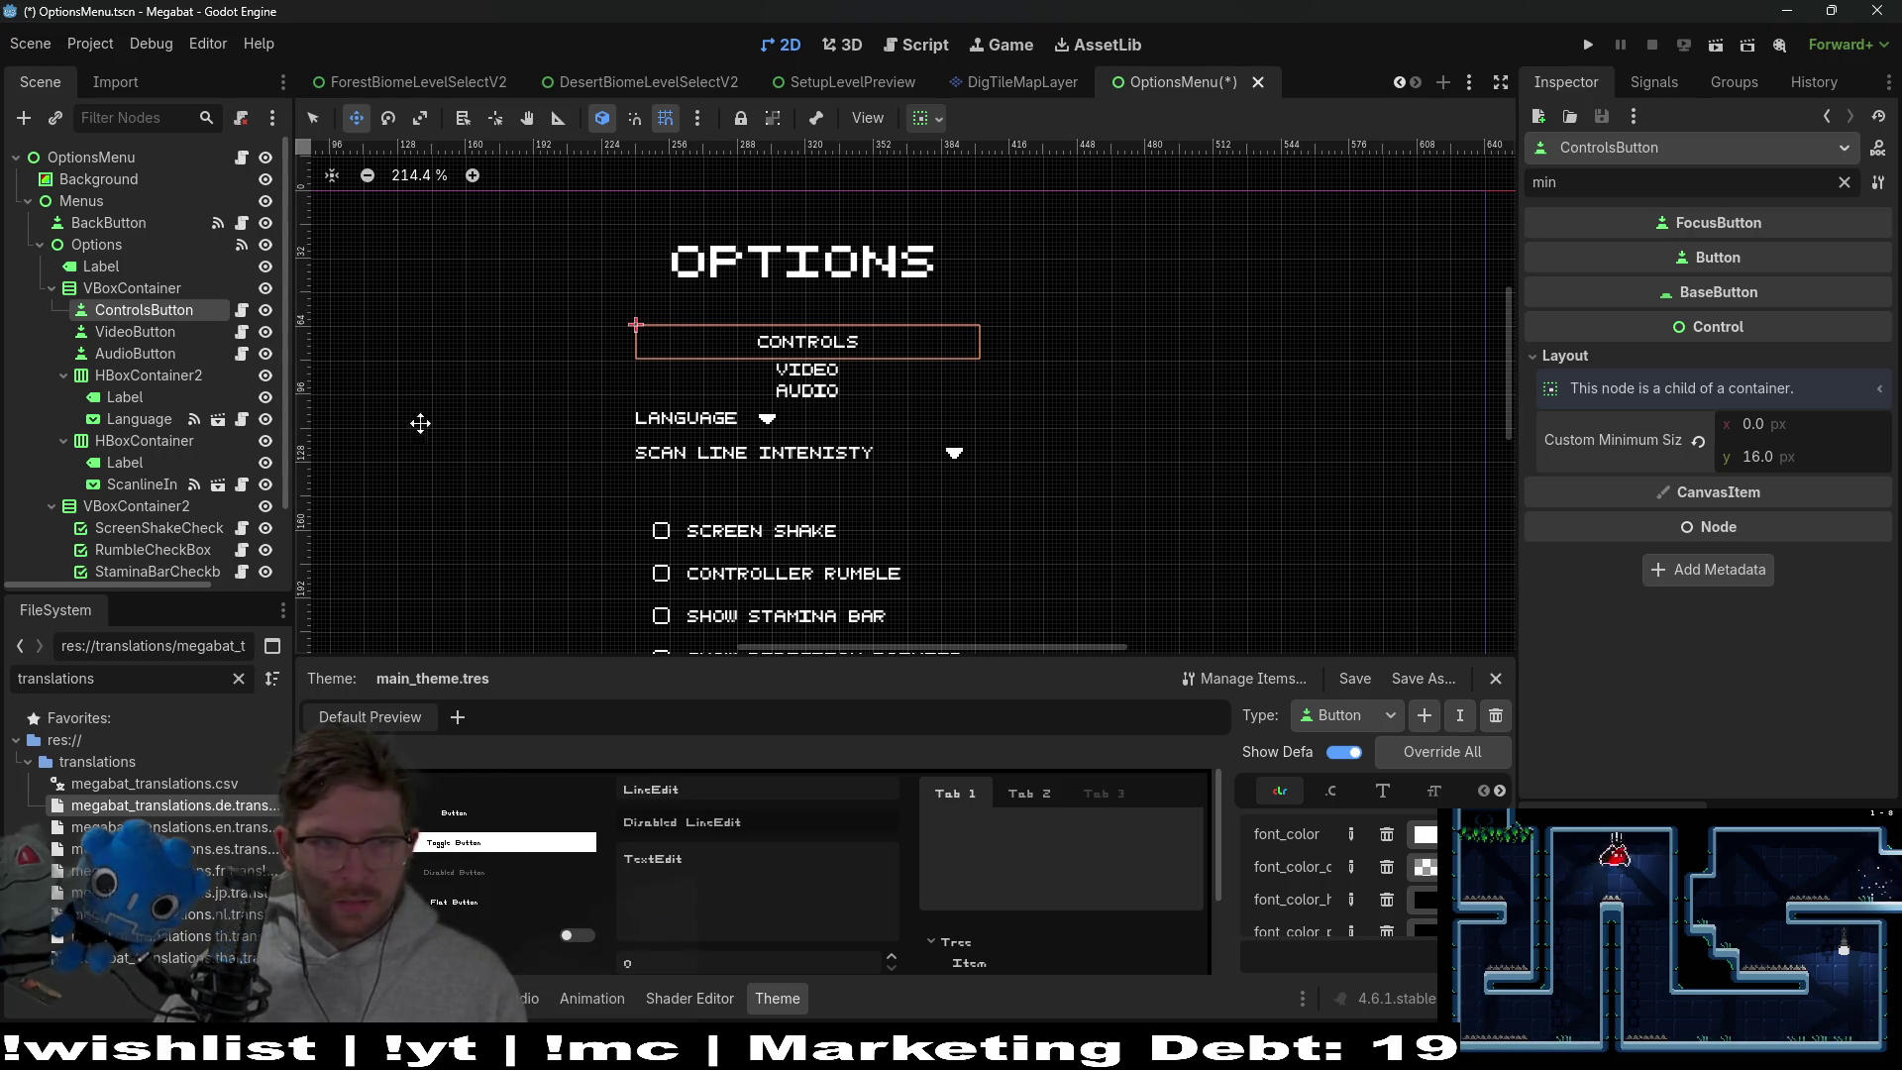
# Set the VIDEO and AUDIO buttons' custom minimum height to 16 as well
pyautogui.click(132, 336)
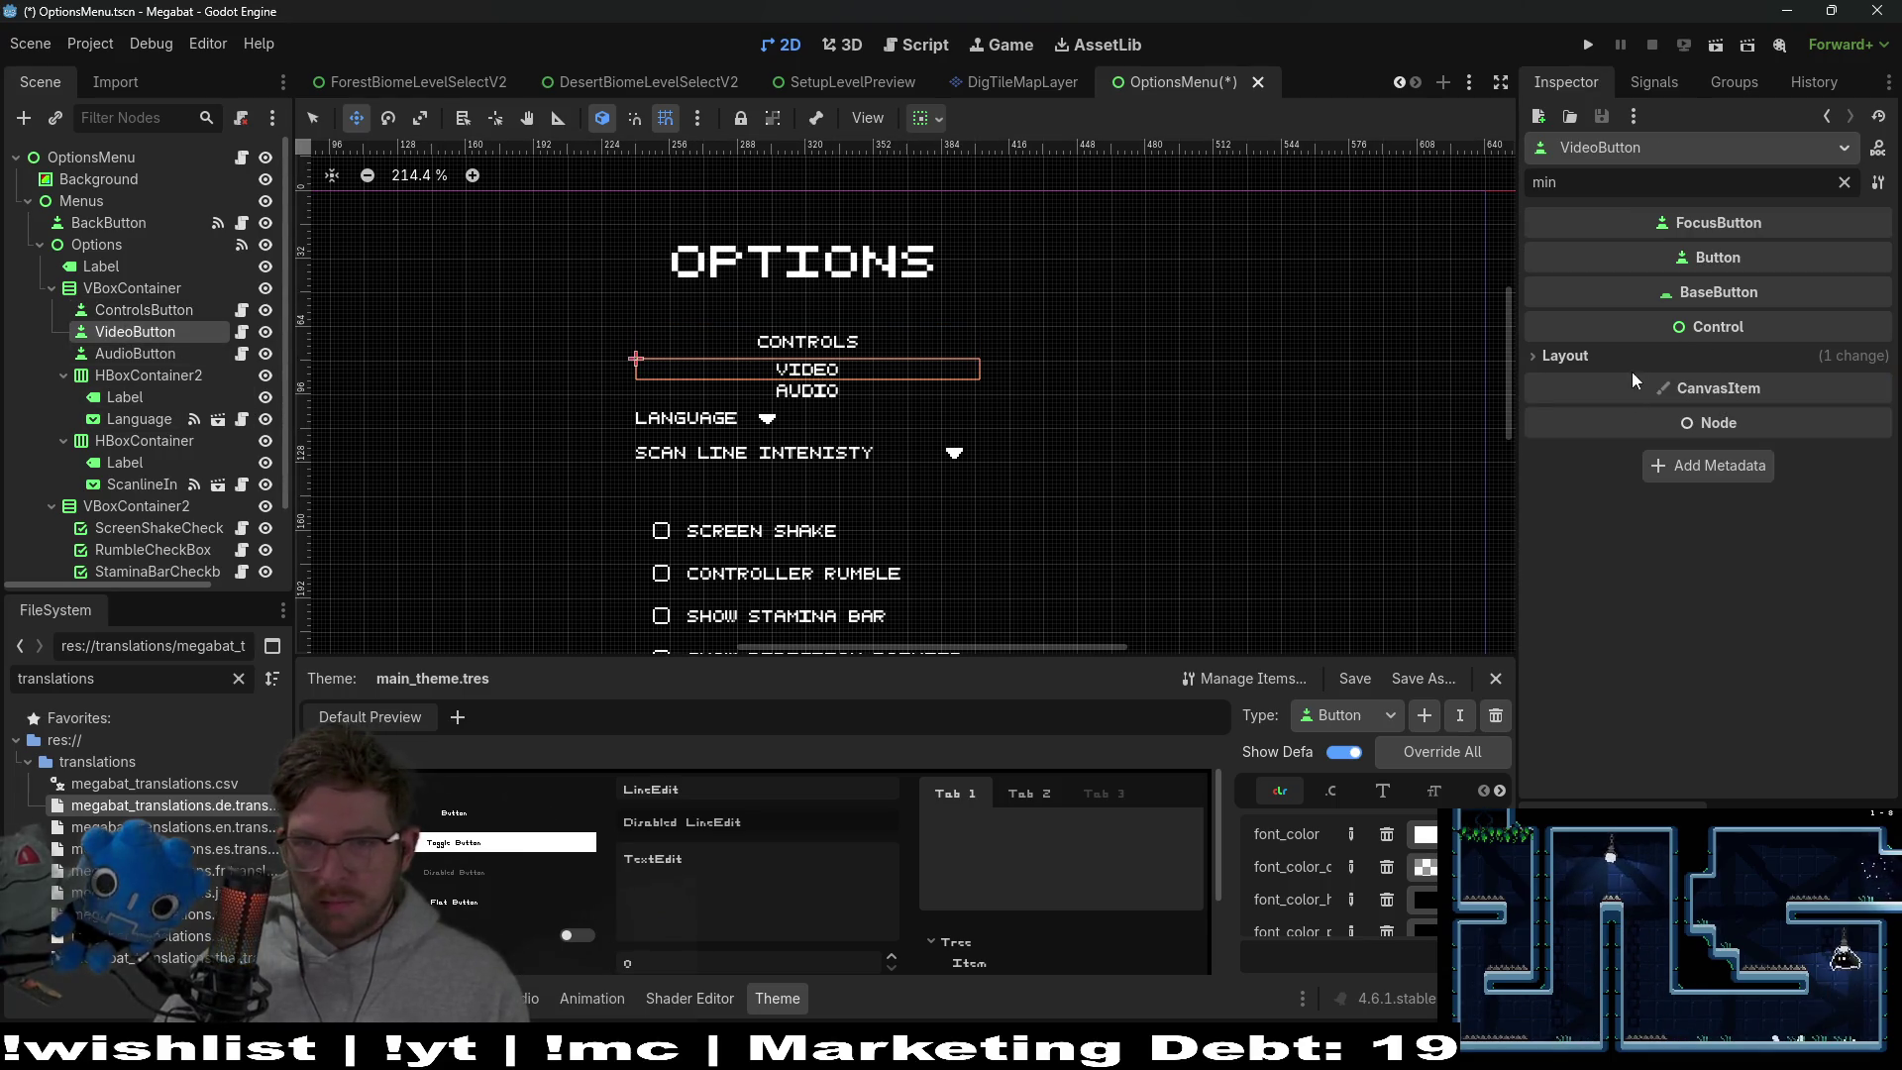
pyautogui.click(1565, 355)
pyautogui.click(1785, 455)
pyautogui.write('16')
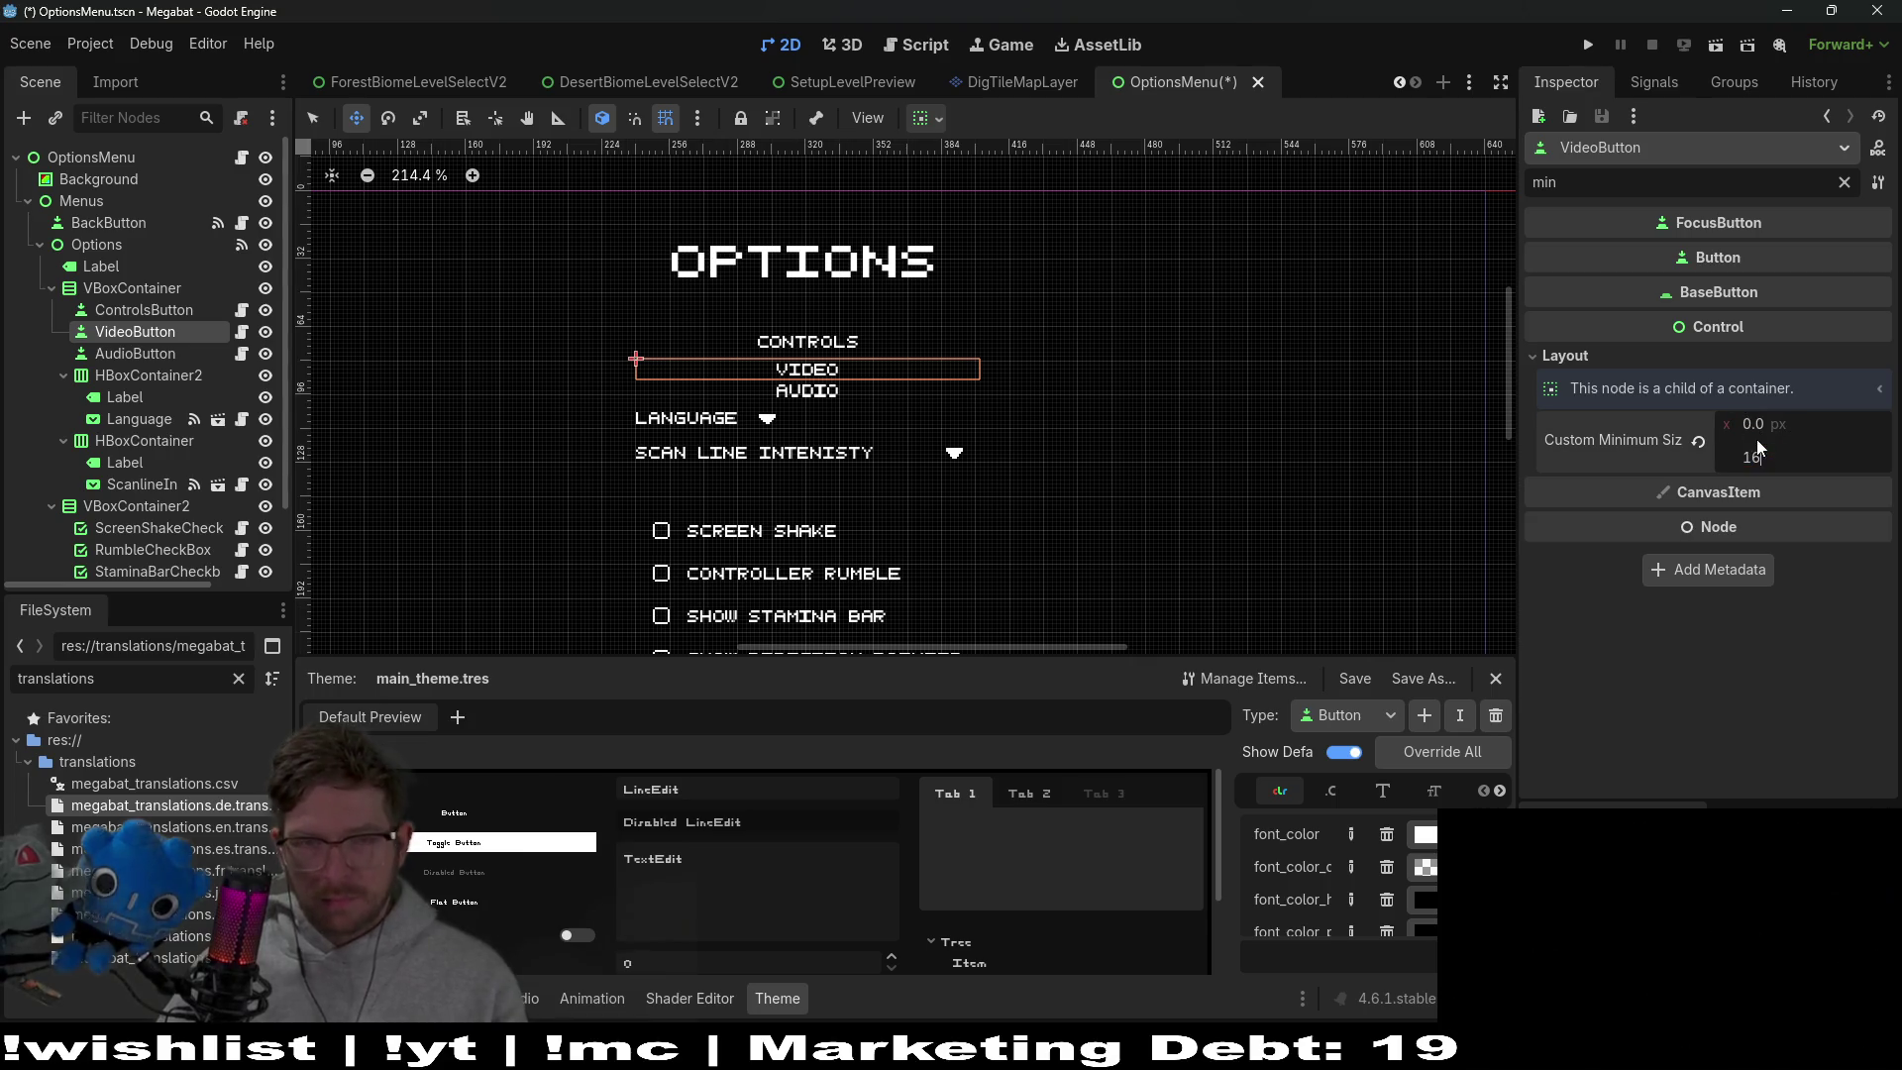
pyautogui.press('Return')
pyautogui.click(135, 354)
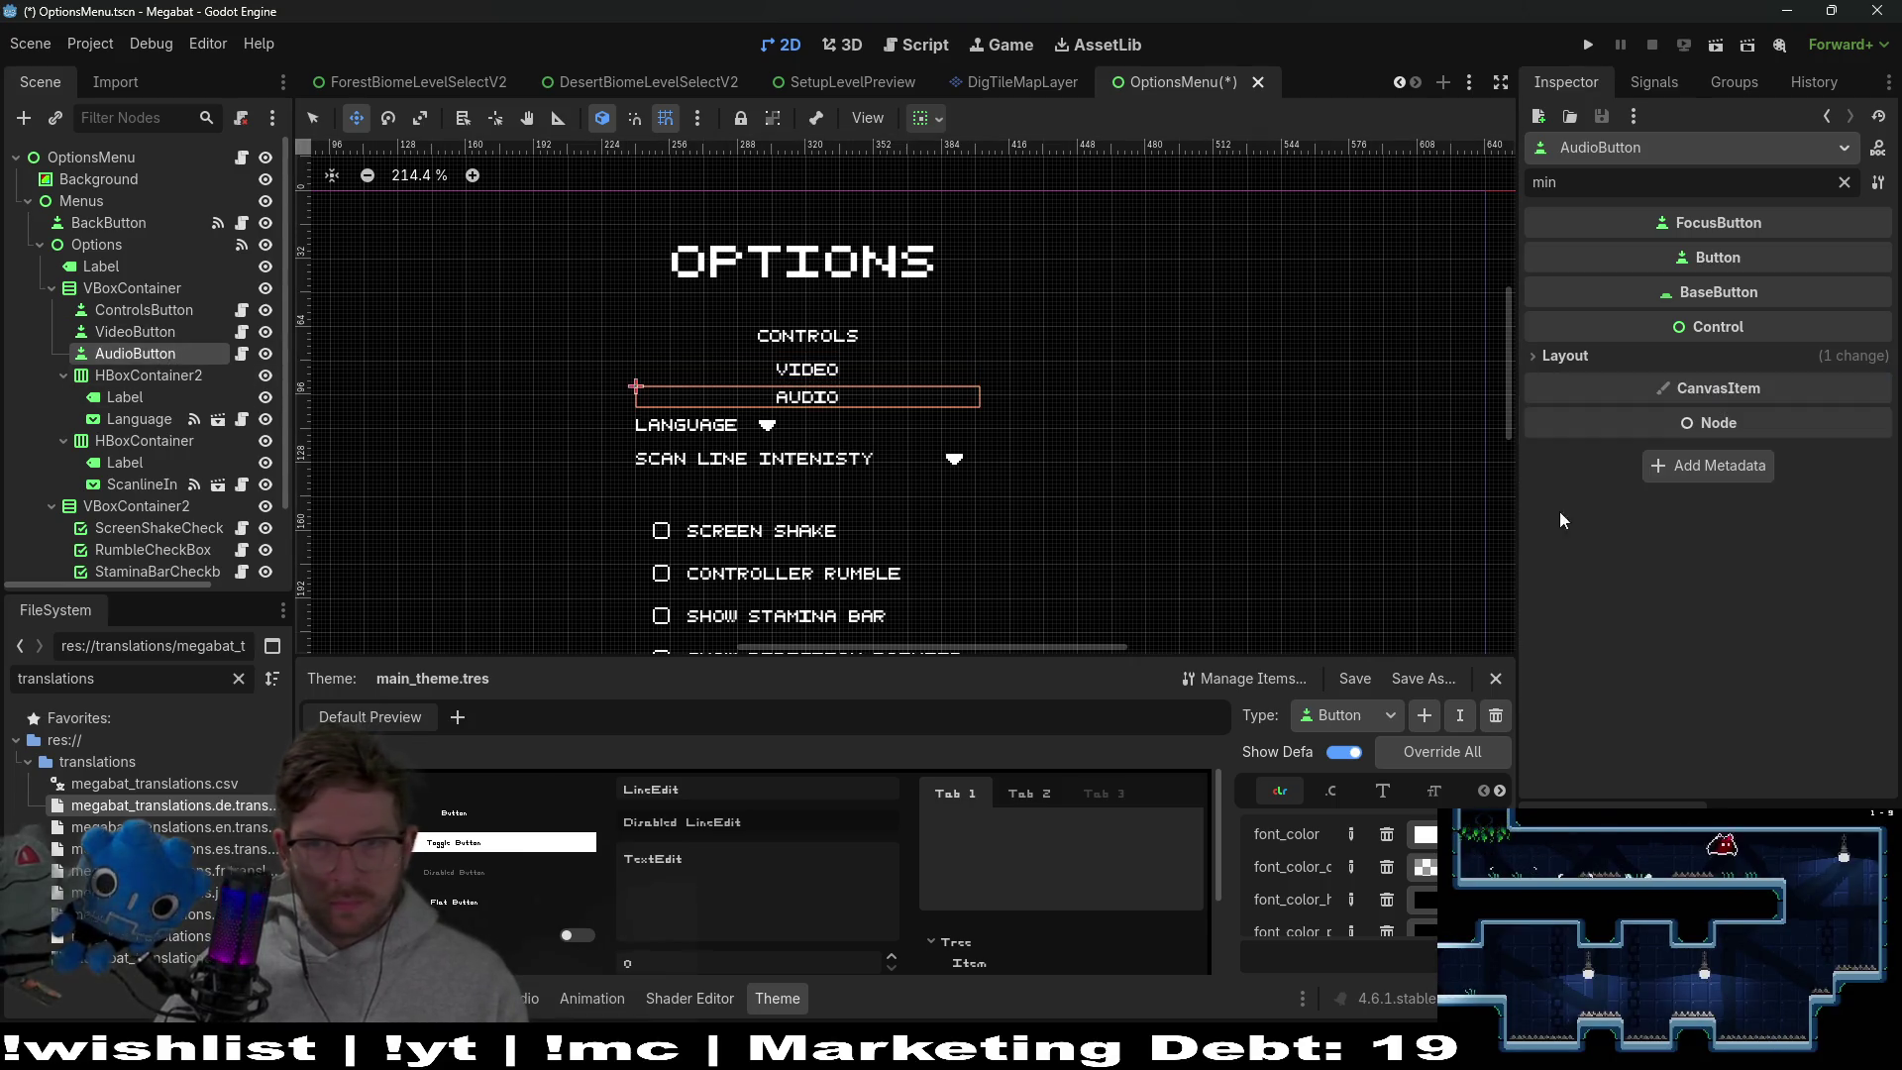
pyautogui.click(1667, 359)
pyautogui.click(1769, 459)
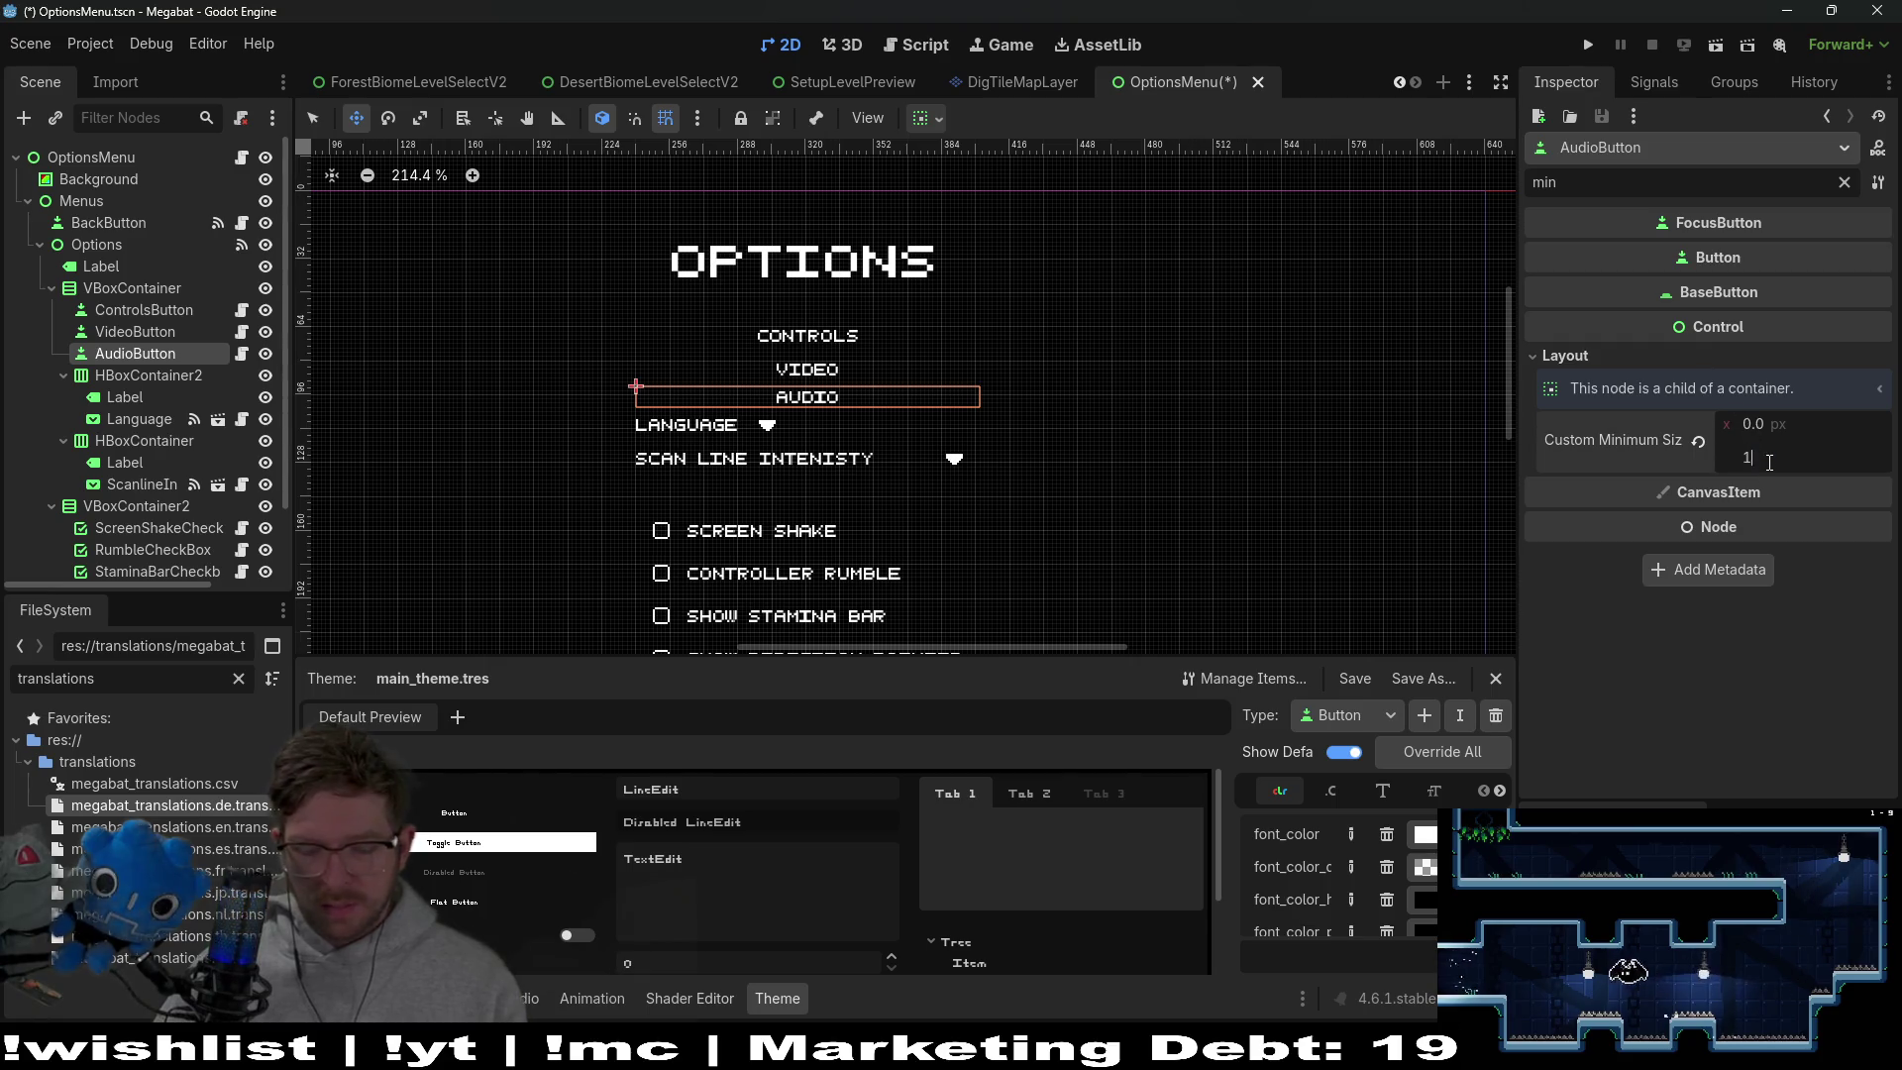
pyautogui.write('6')
pyautogui.press('Return')
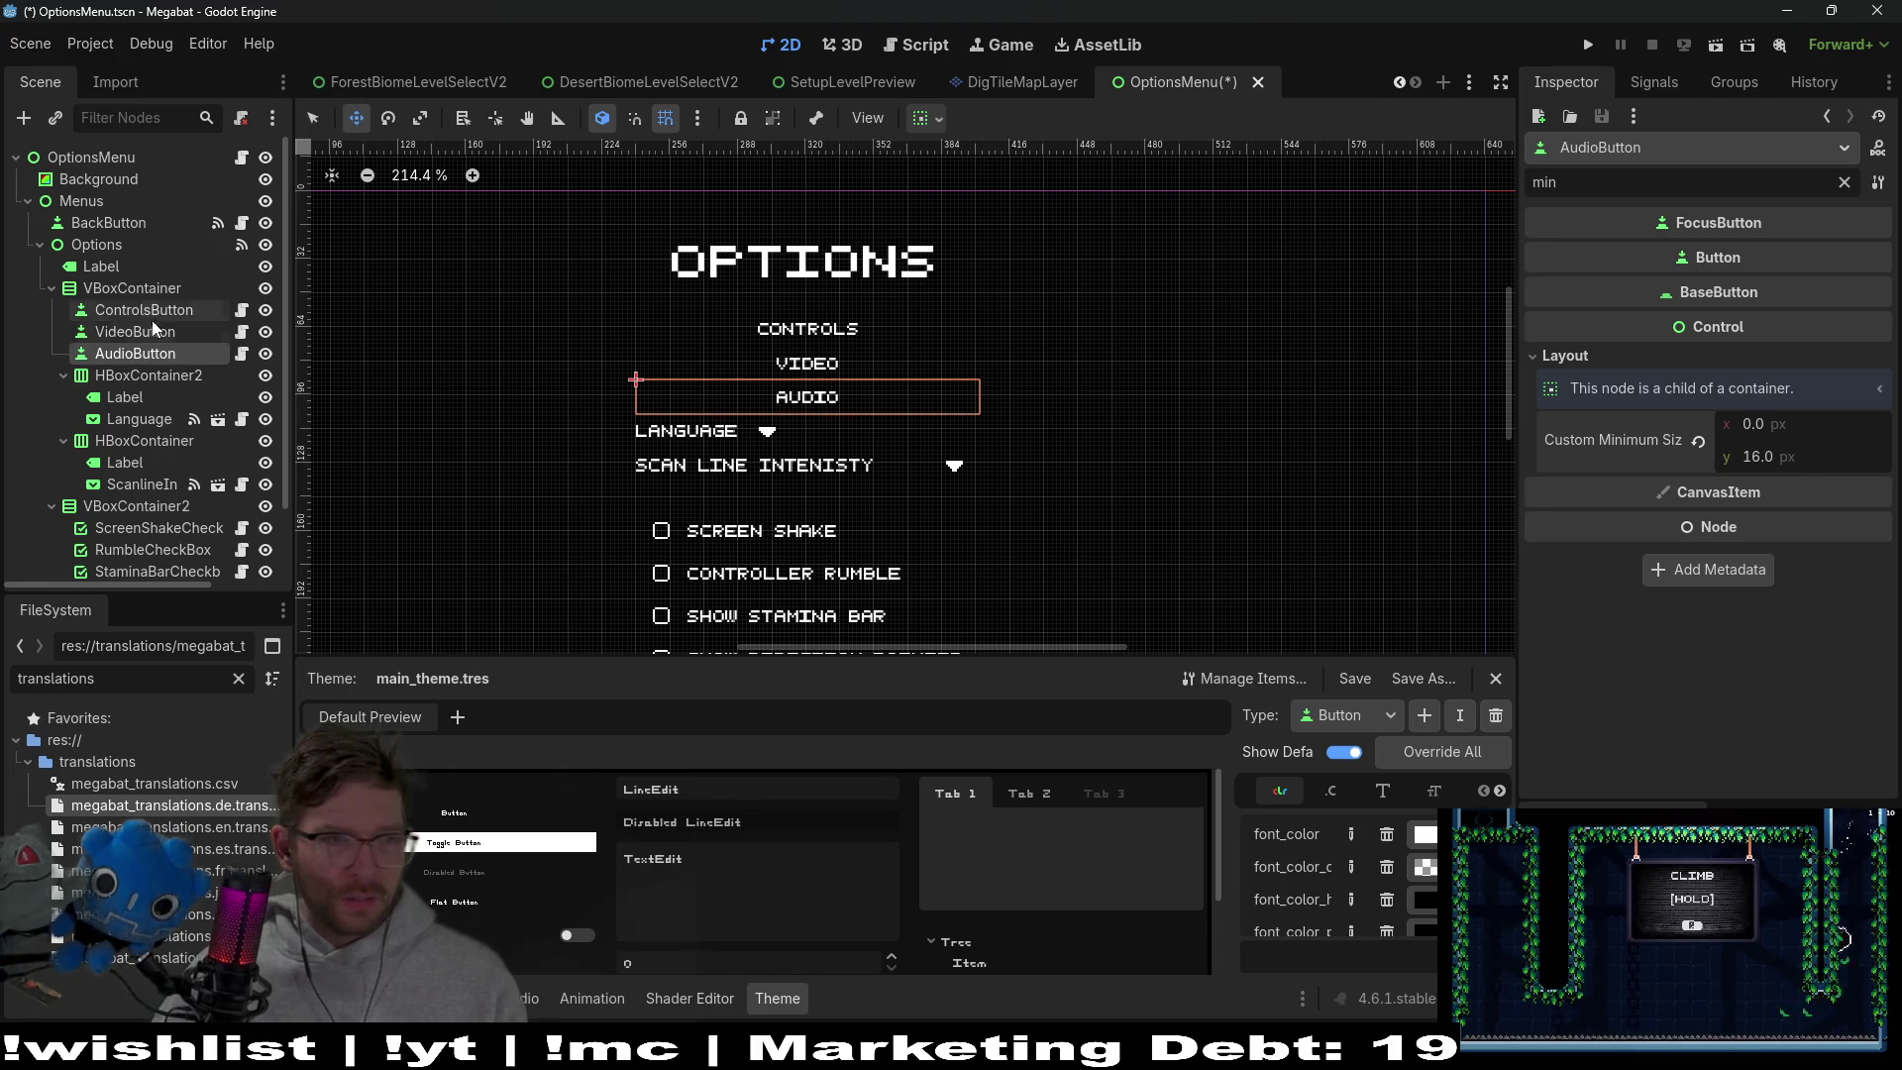
# Inspect HBoxContainer2, the AUDIO button and the menu's VBoxContainer, then bring up the Options node's actions
pyautogui.click(151, 377)
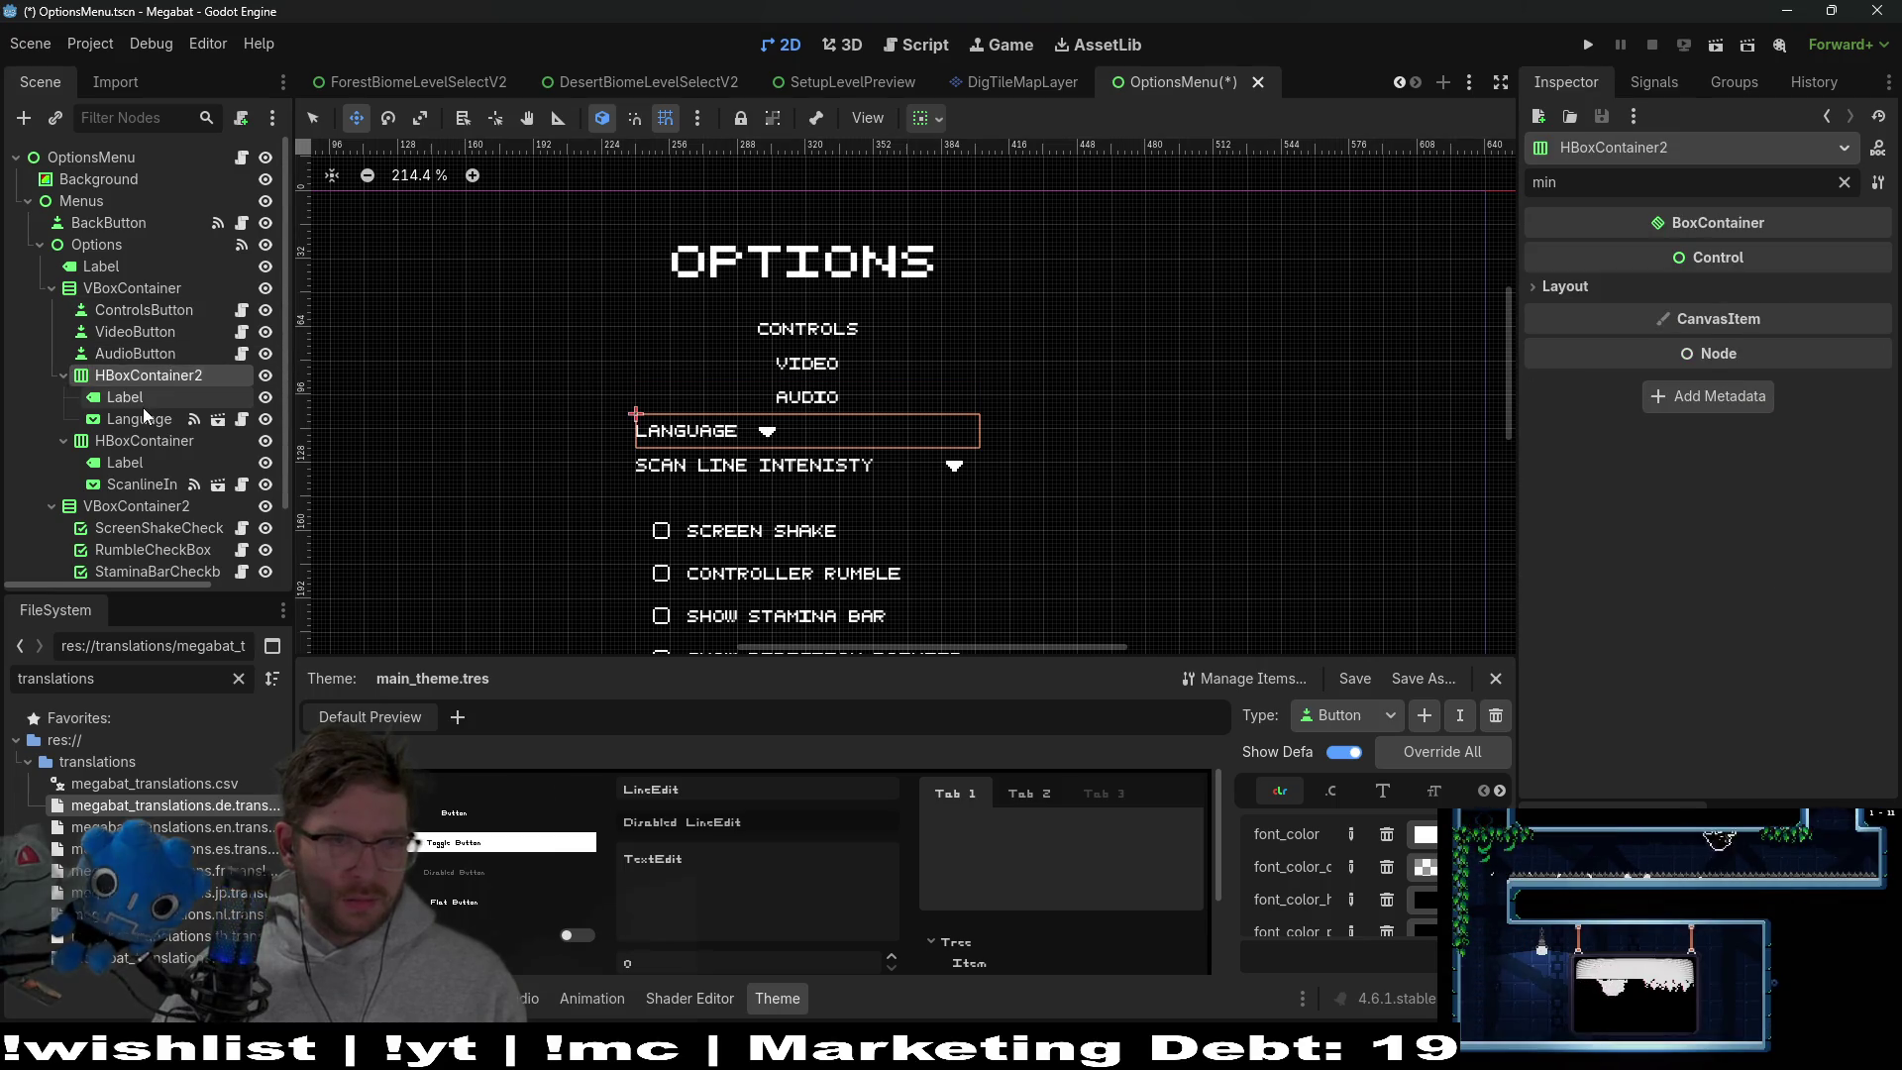
pyautogui.click(129, 355)
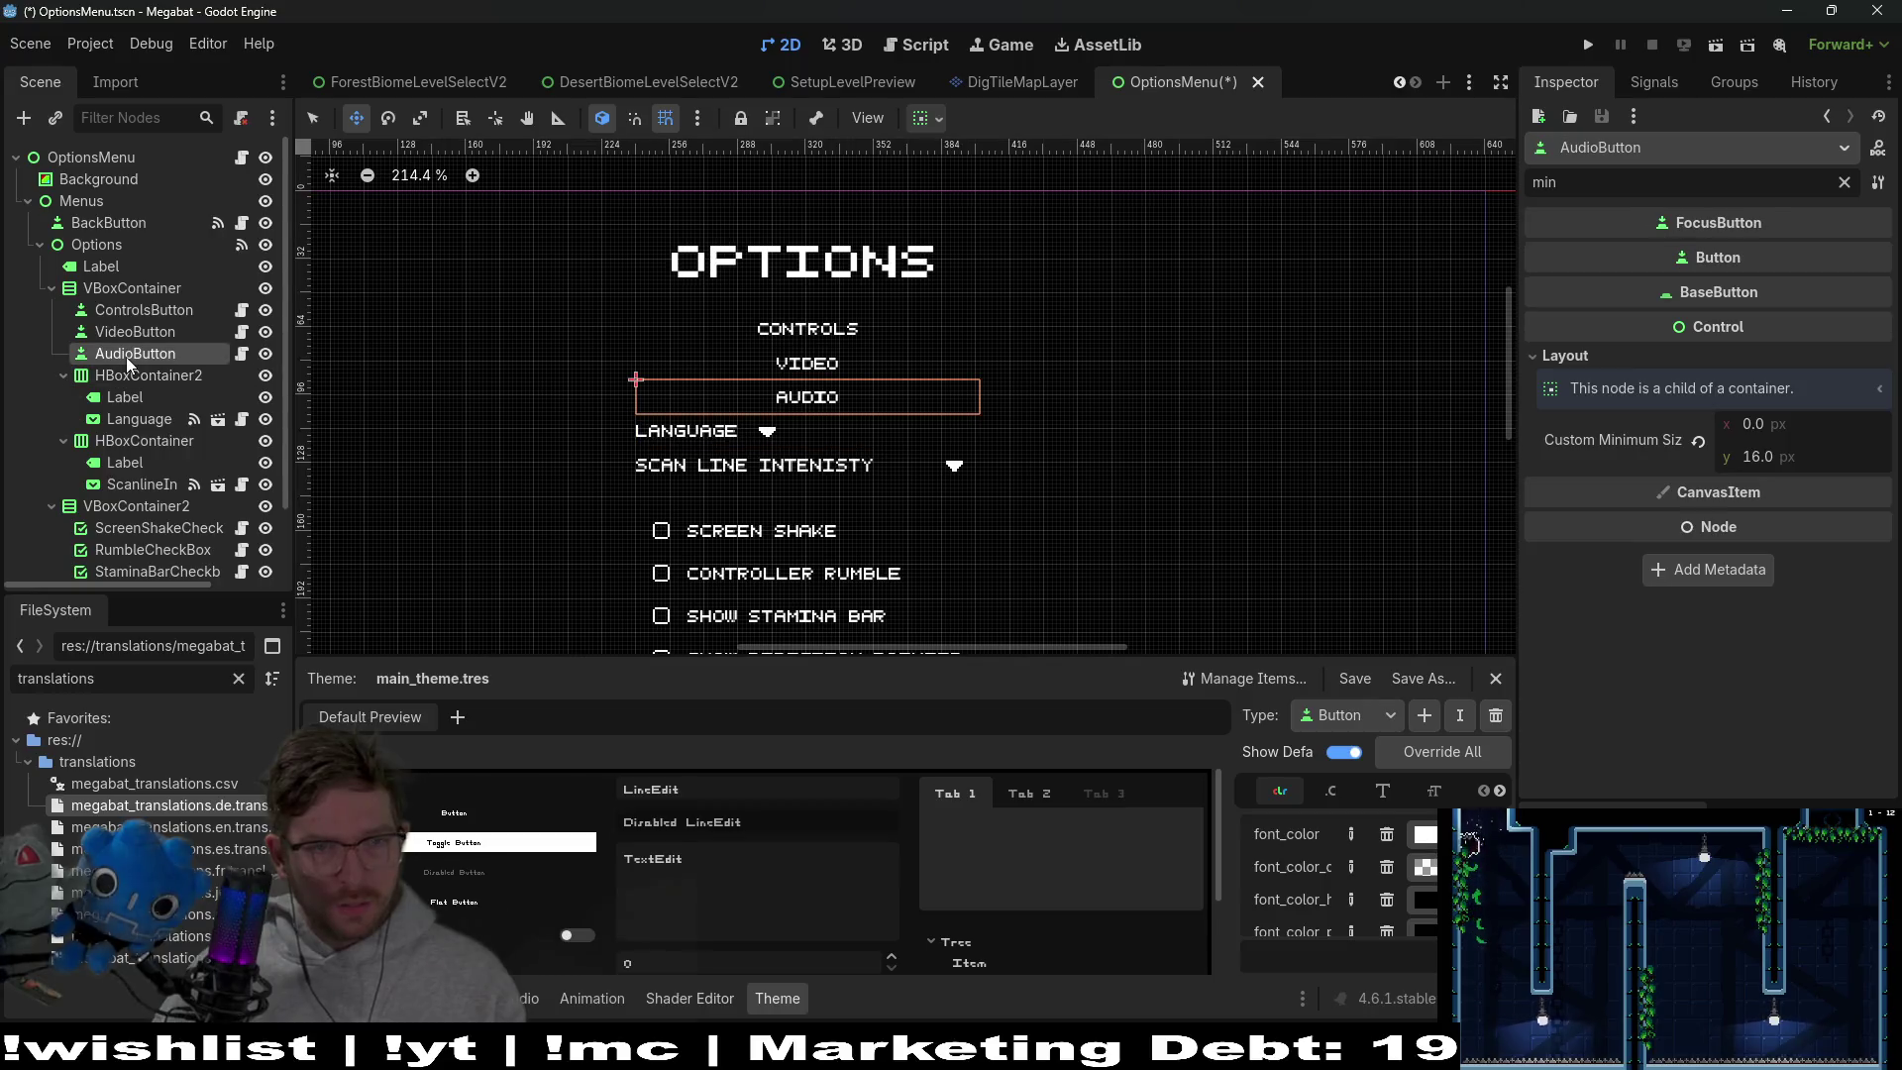
pyautogui.click(109, 288)
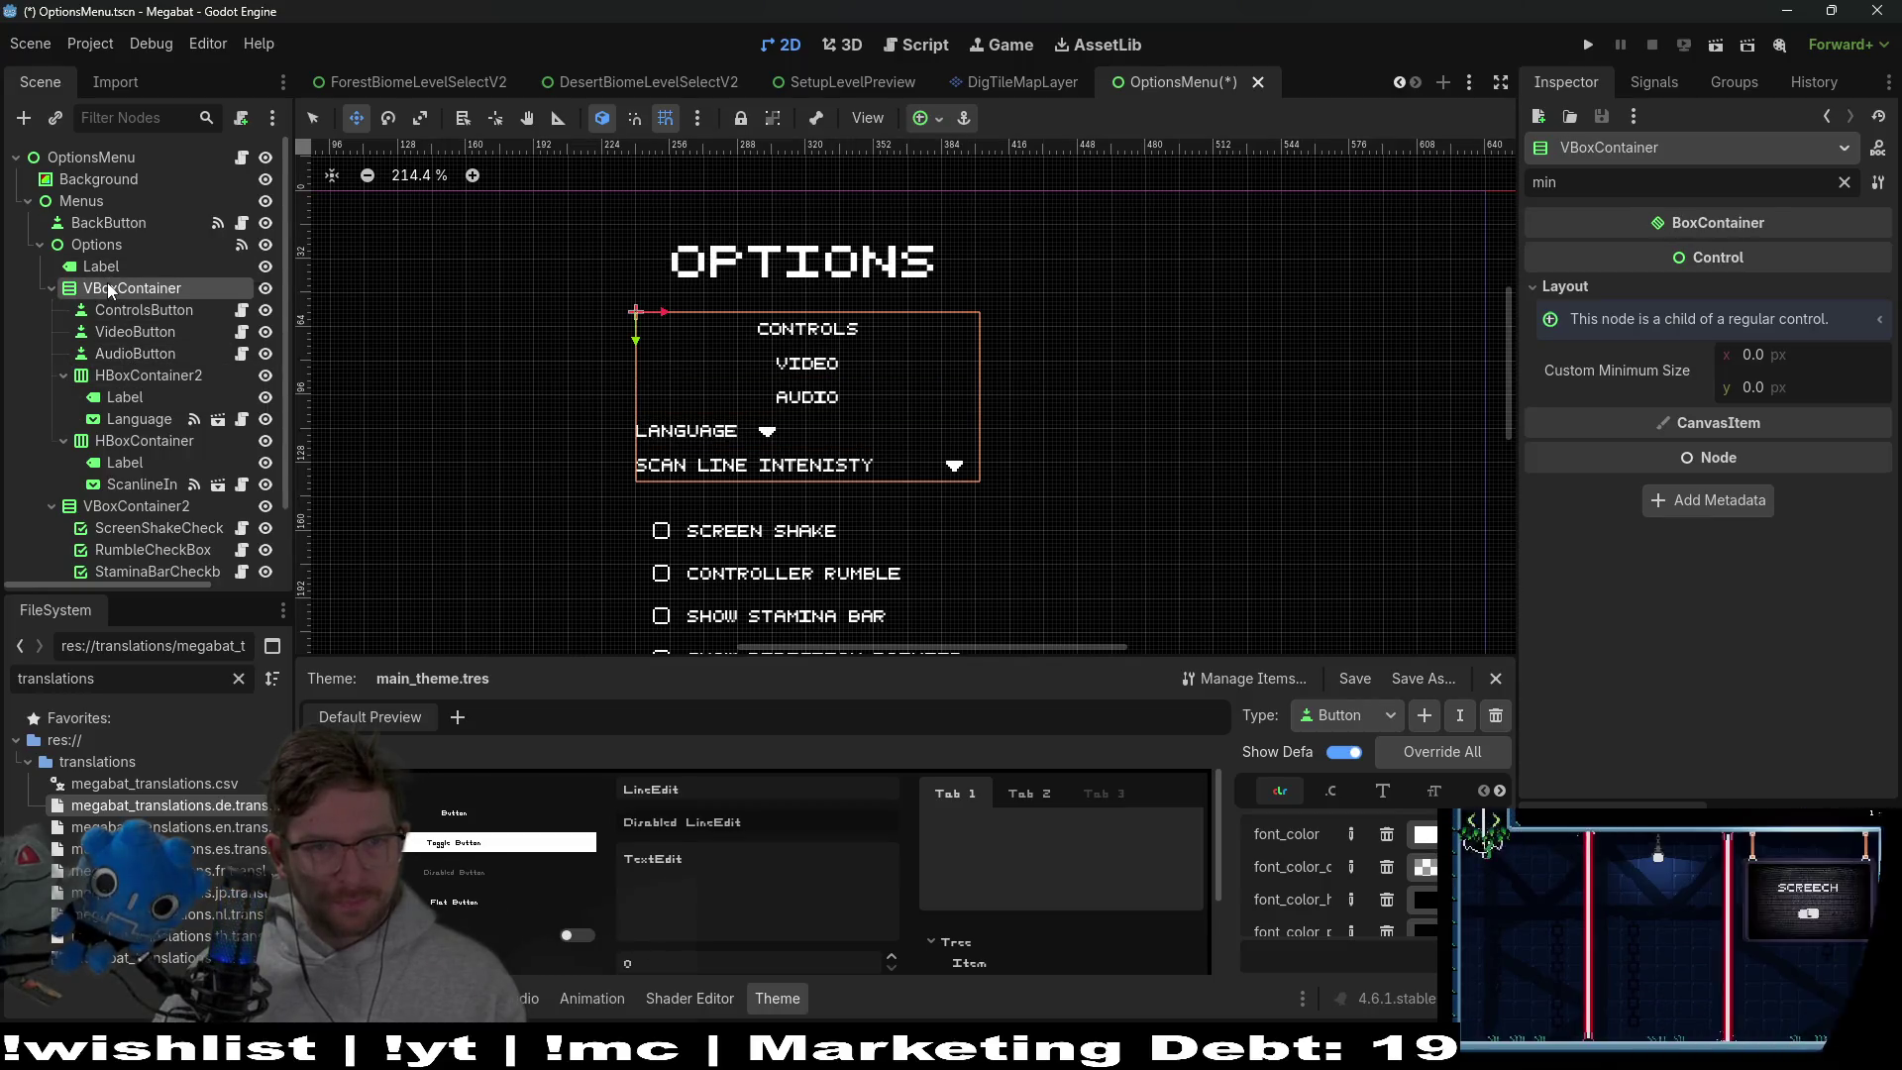
pyautogui.rightClick(104, 244)
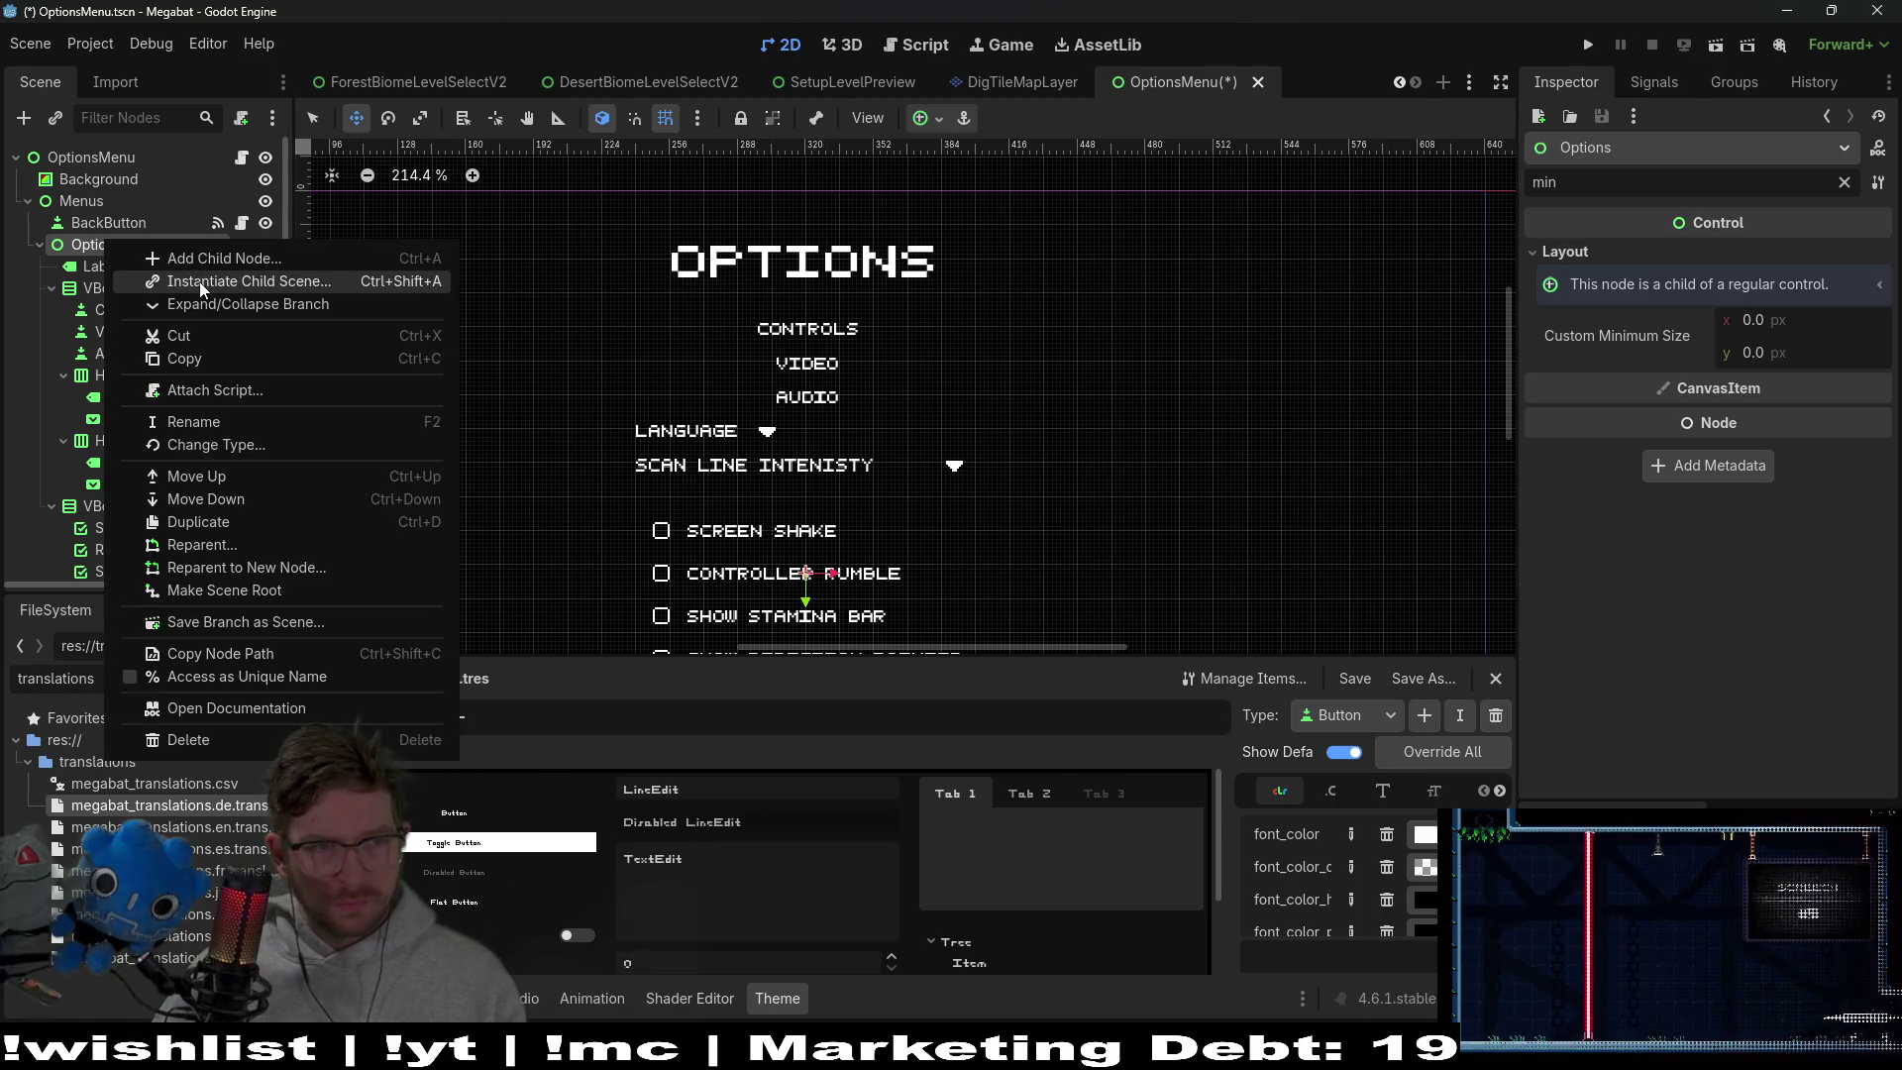
# Add a VBoxContainer child under Options and drag VBoxContainer3 into VBoxContainer
pyautogui.click(223, 259)
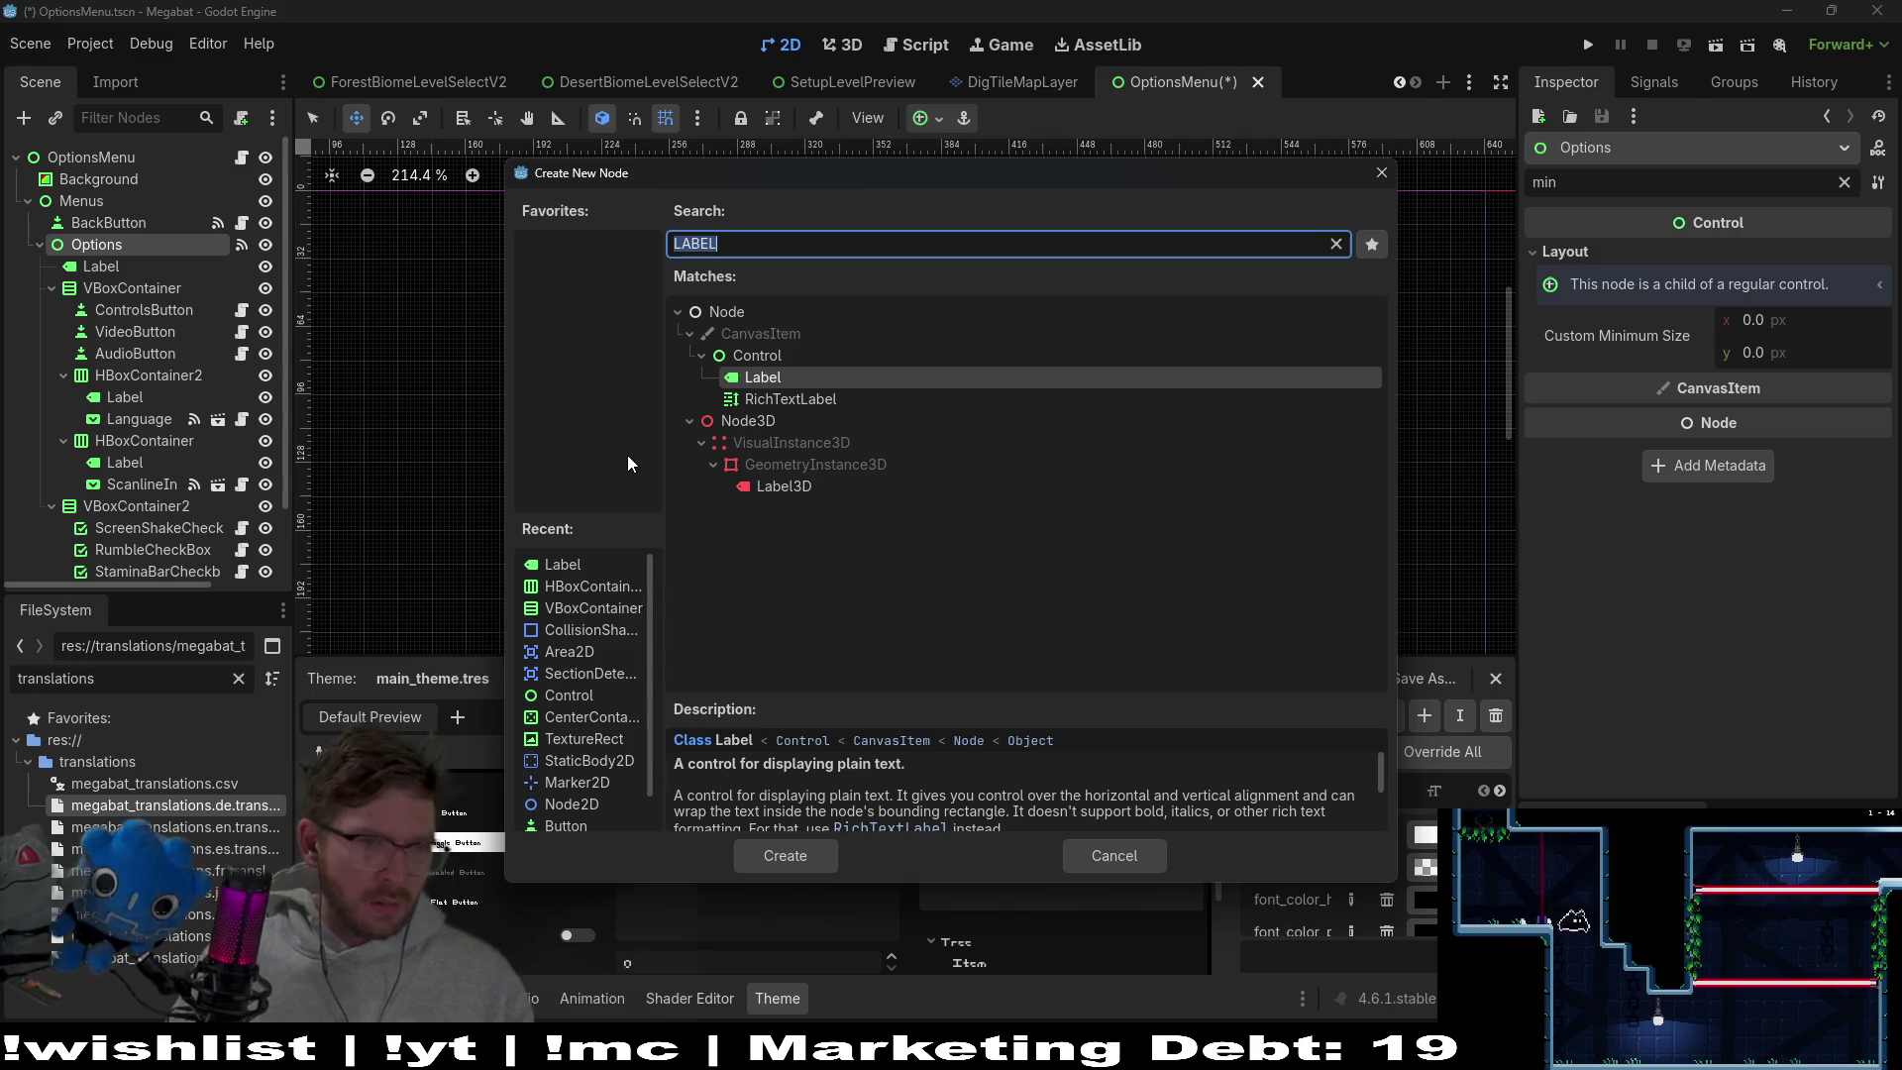
pyautogui.write('vbox')
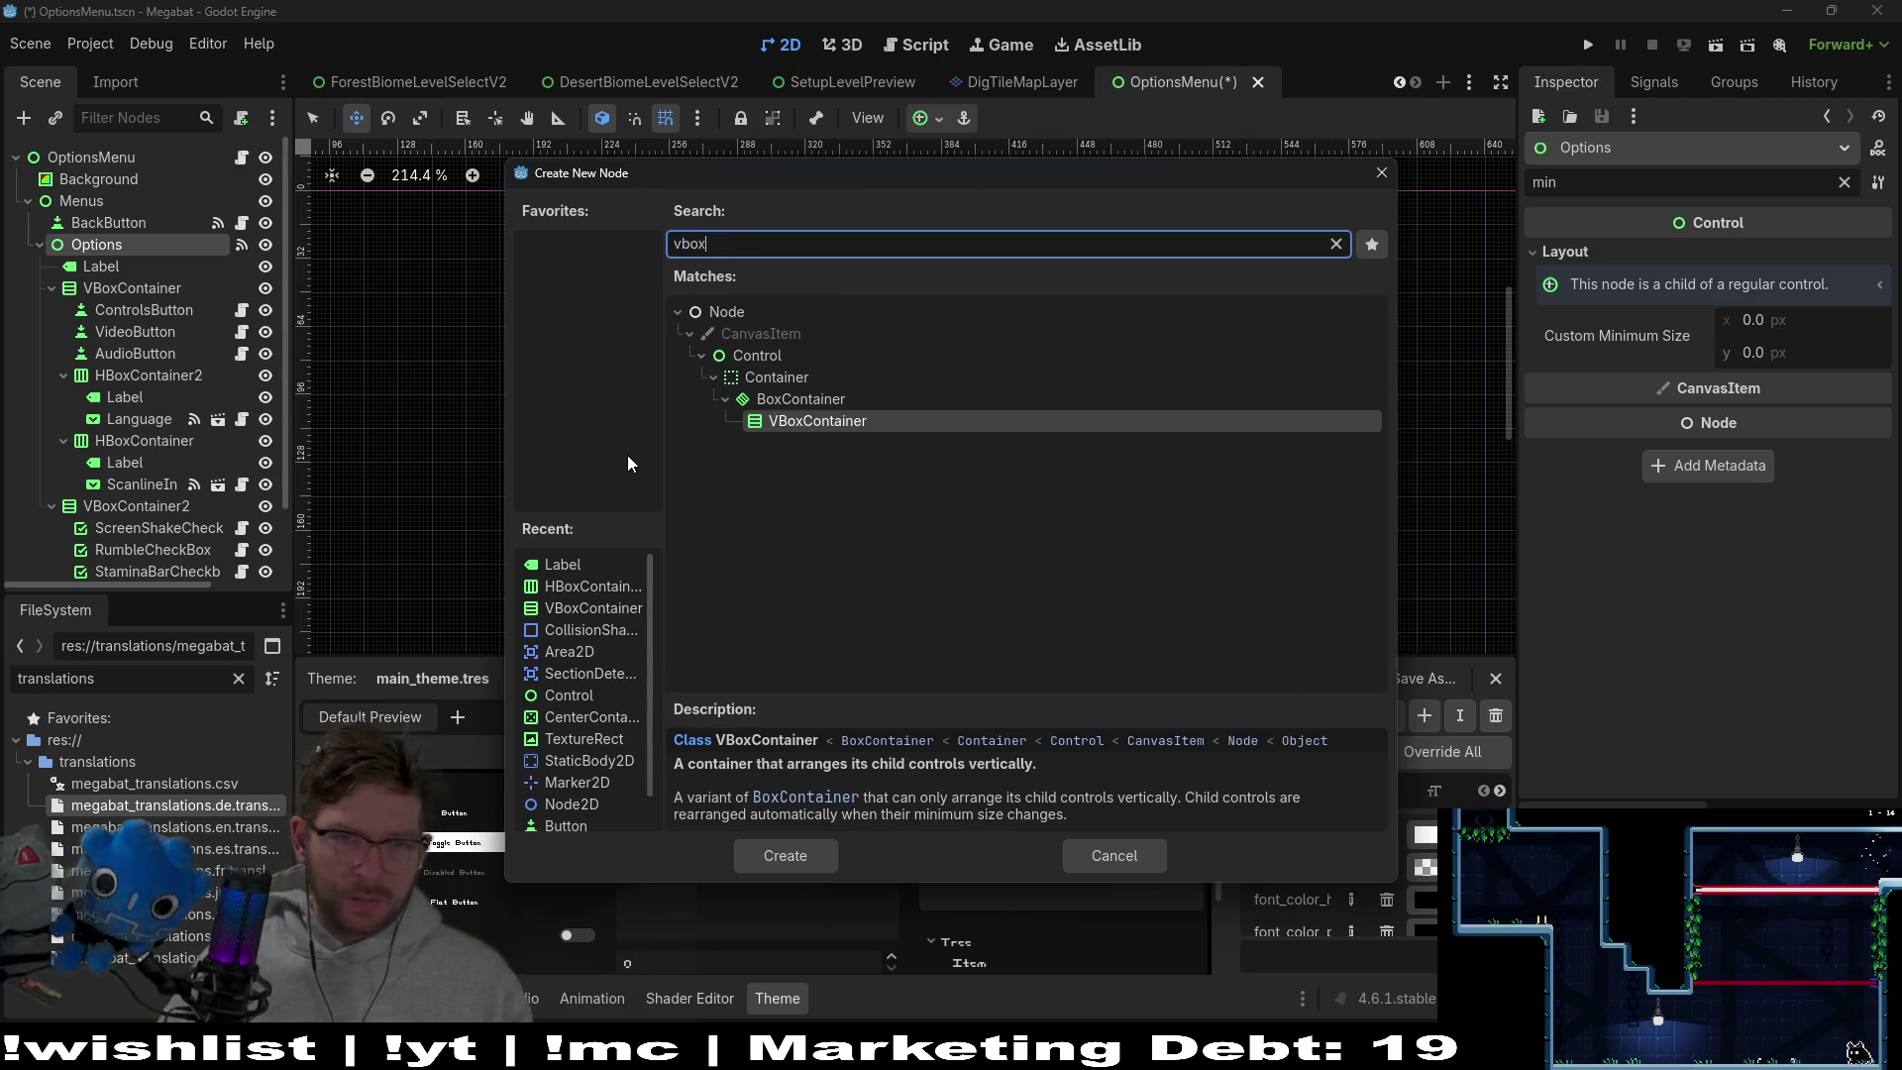
pyautogui.press('Return')
pyautogui.moveTo(133, 567); pyautogui.dragTo(149, 231)
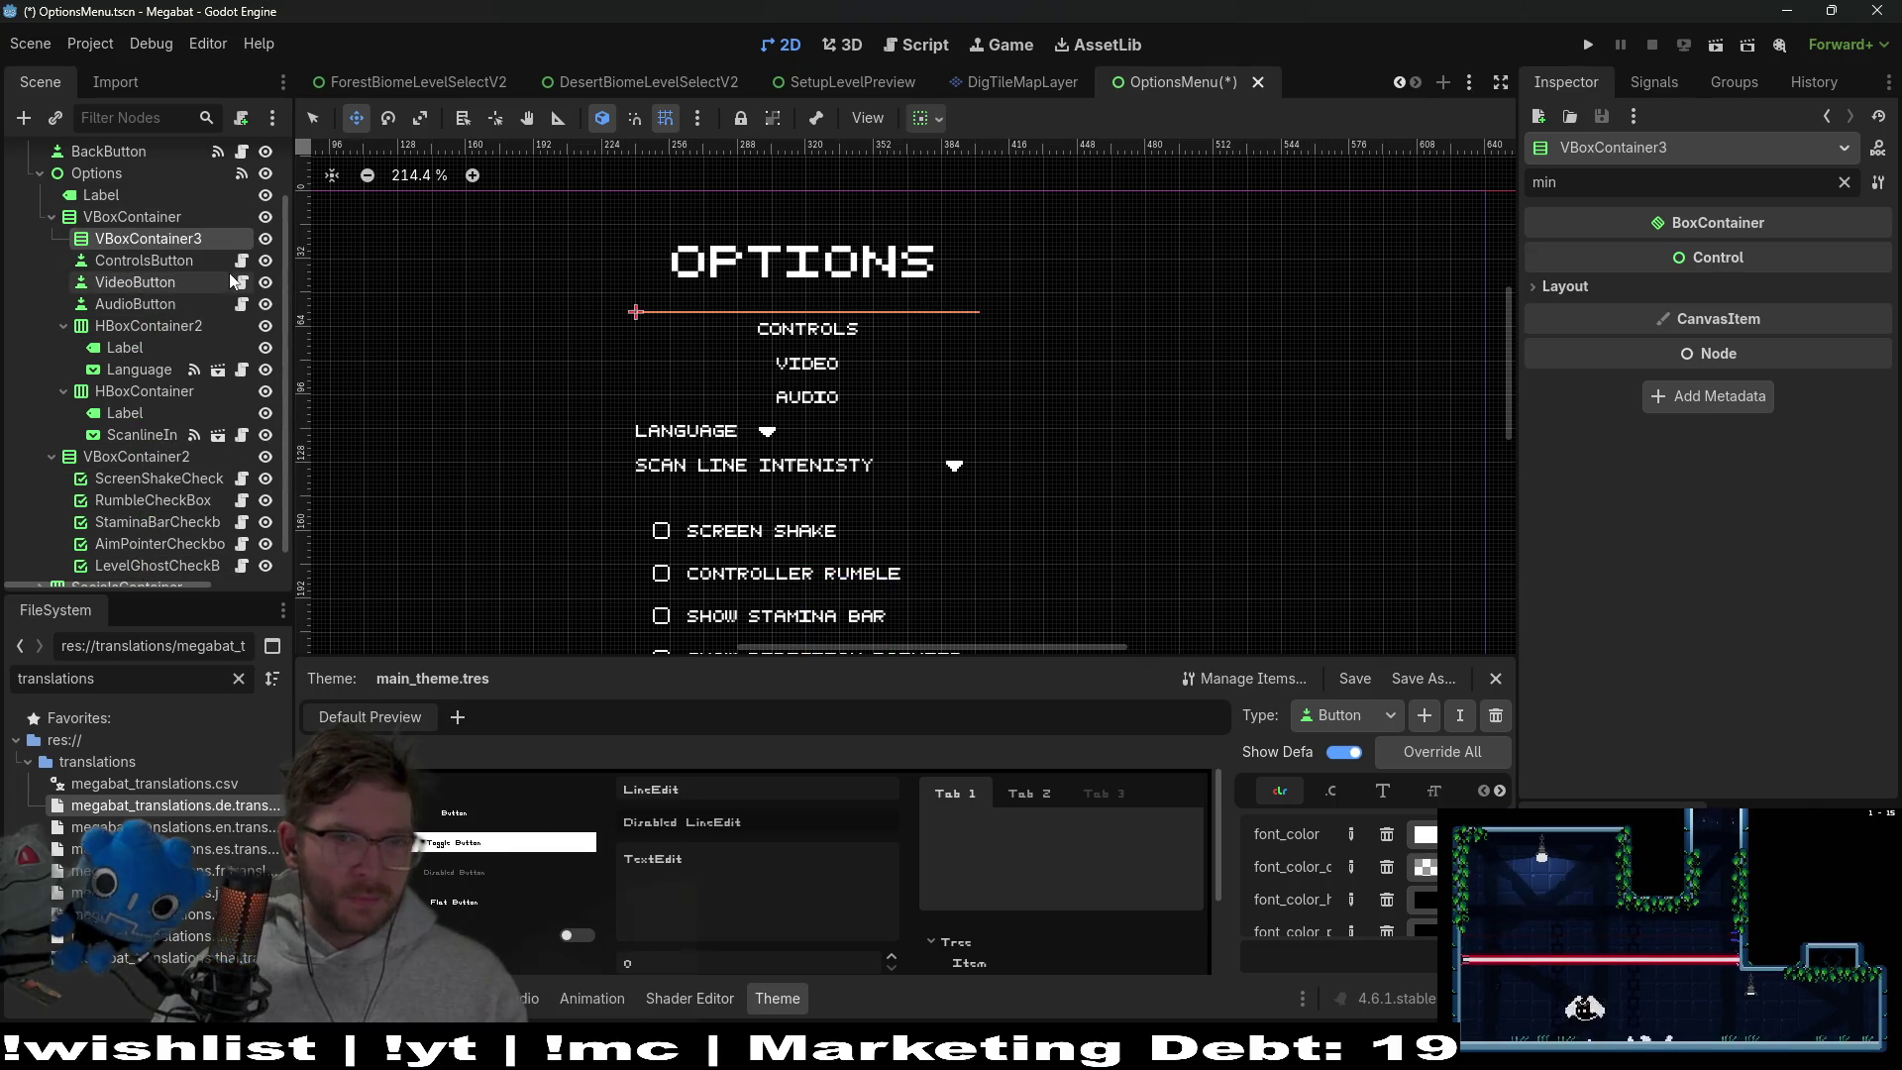
# Move the CONTROLS, VIDEO and AUDIO buttons together into VBoxContainer3
pyautogui.click(151, 301)
pyautogui.keyDown('shift'); pyautogui.click(147, 260); pyautogui.keyUp('shift')
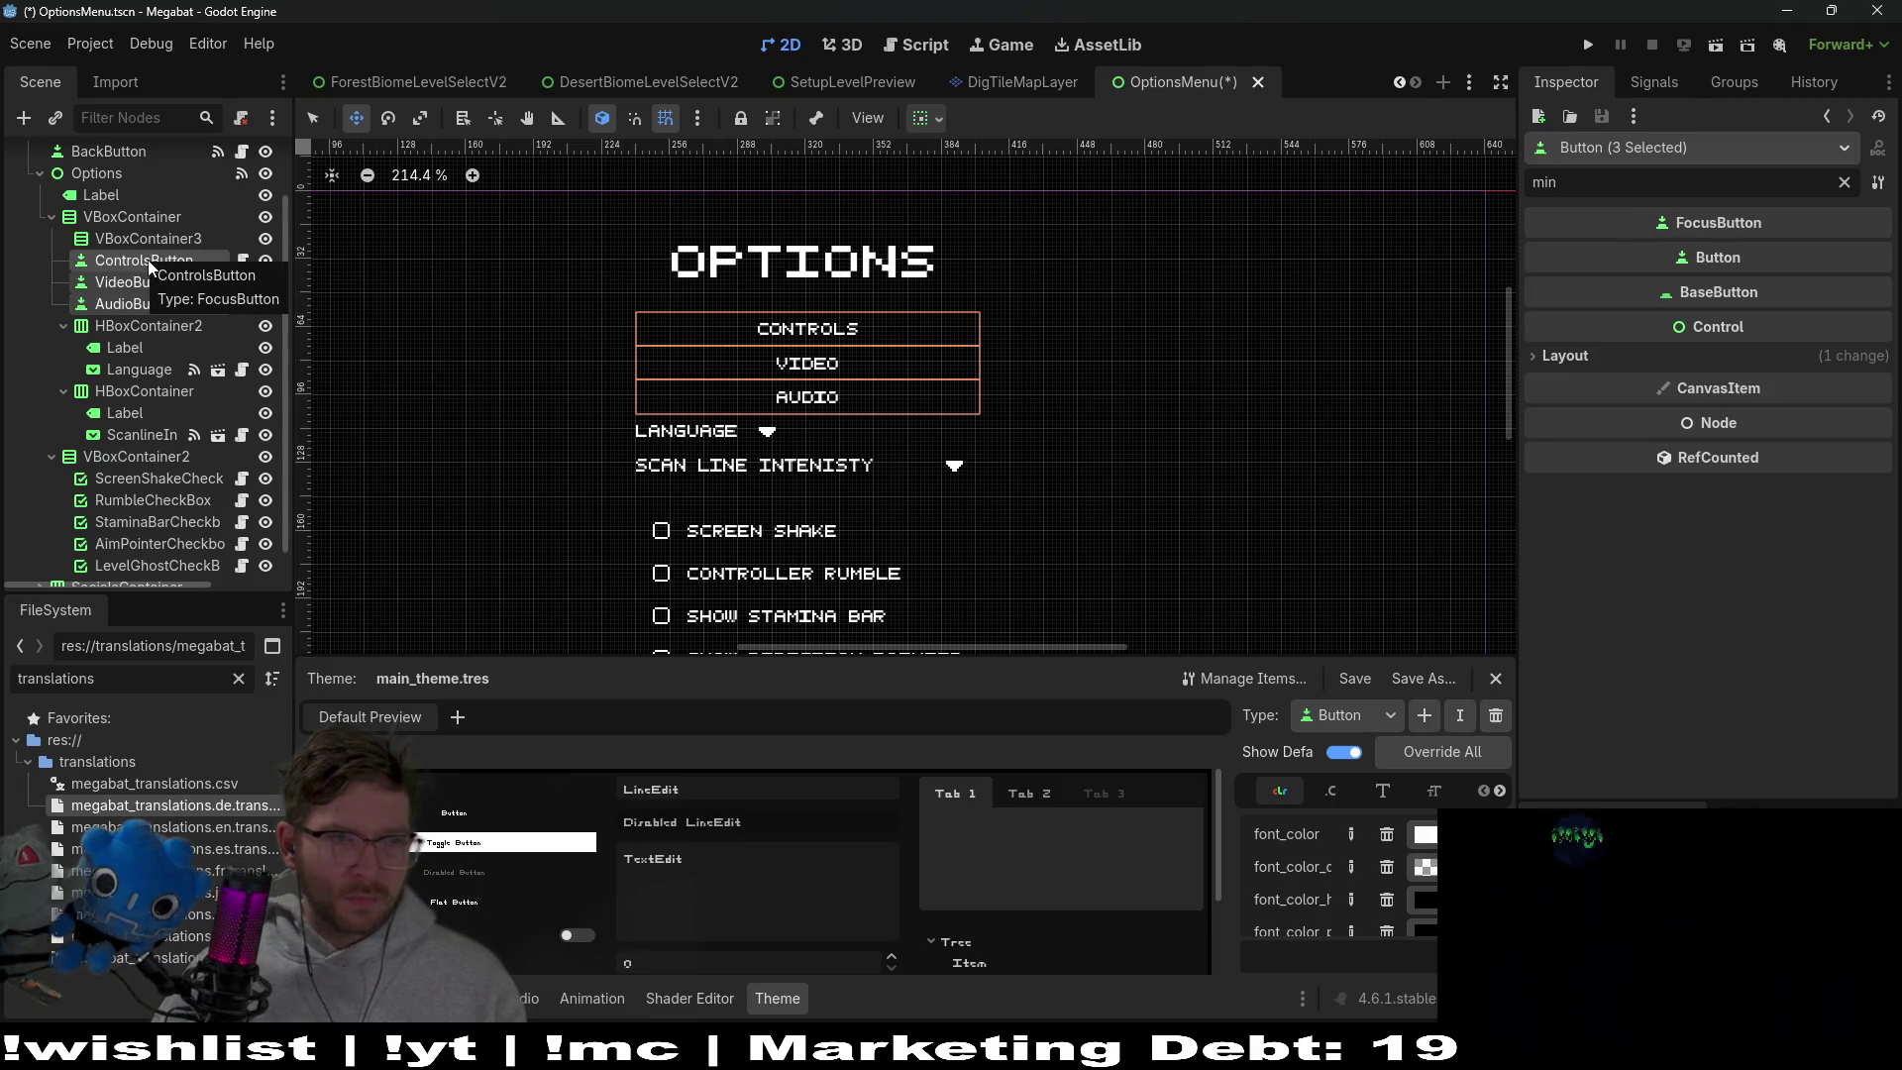
pyautogui.moveTo(133, 265); pyautogui.dragTo(138, 206)
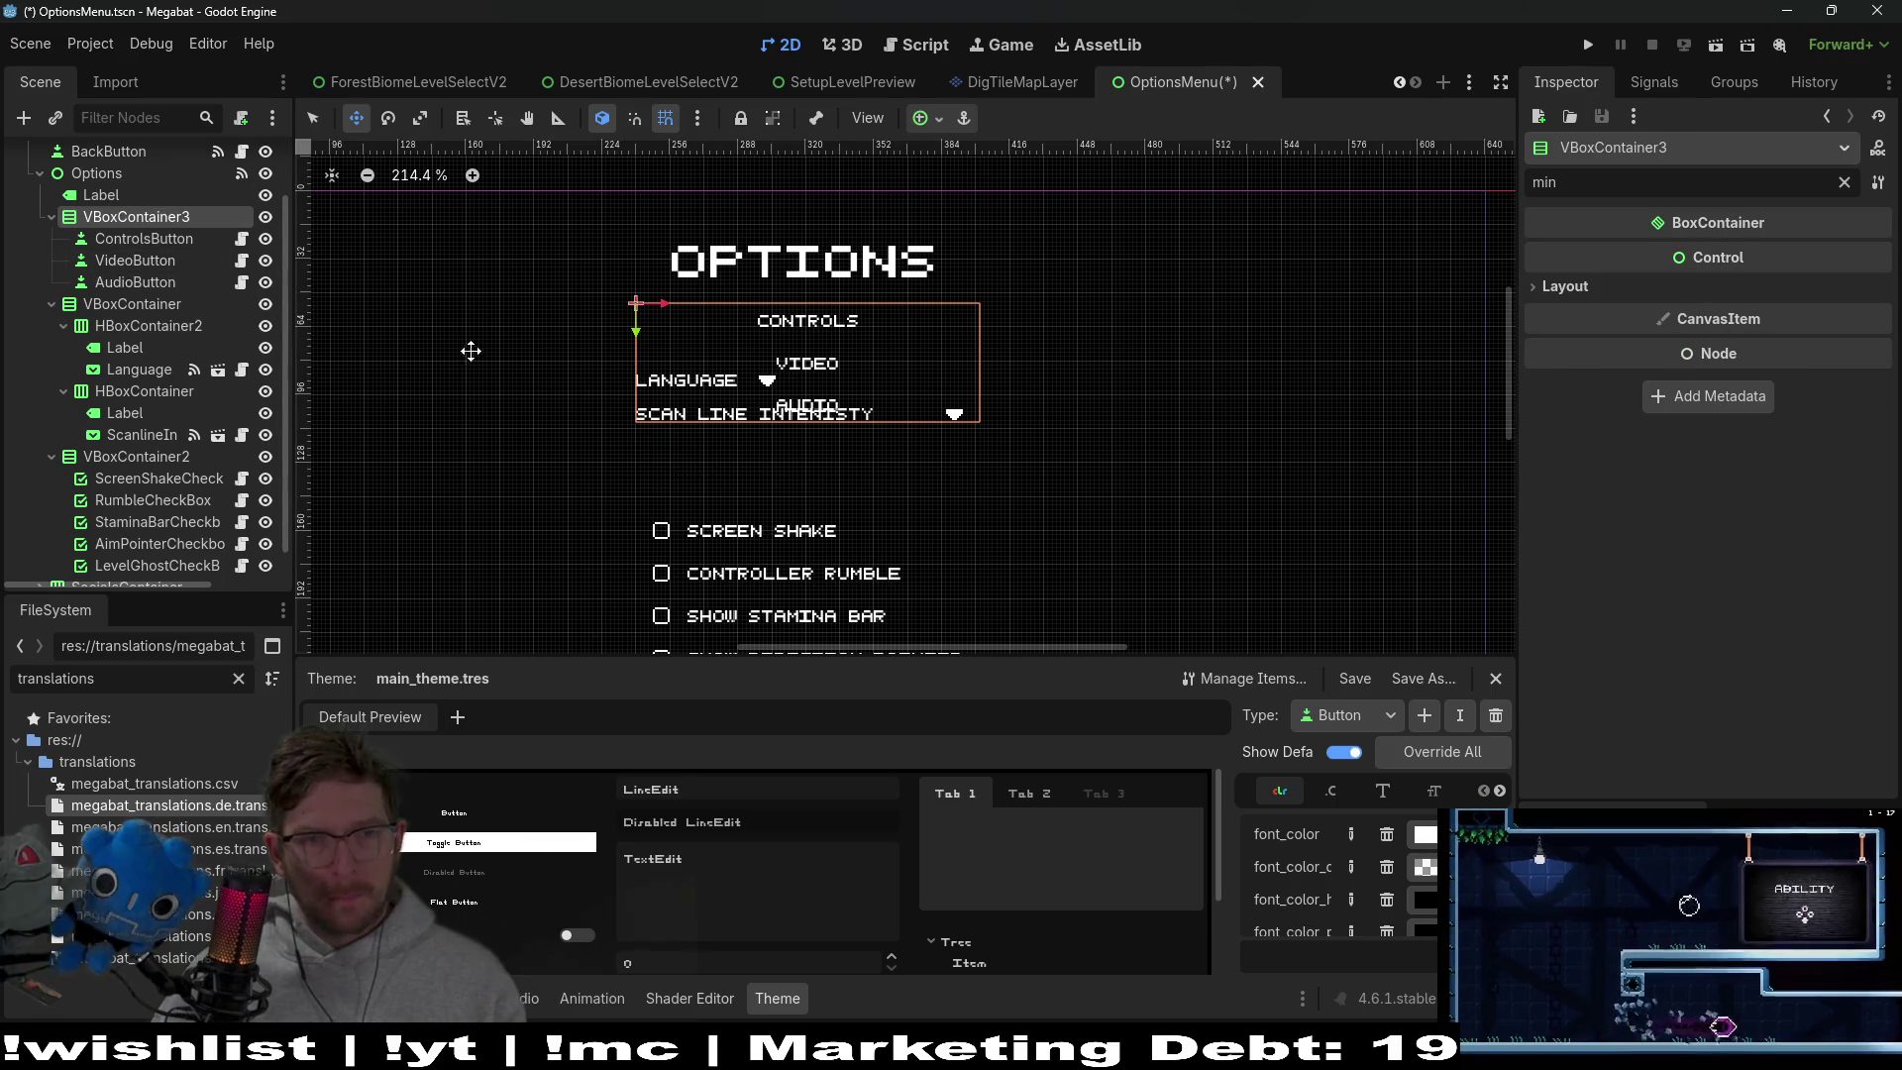
# Shift the dropdown VBoxContainer right beside the buttons on the canvas and recheck each button
pyautogui.click(140, 305)
pyautogui.moveTo(854, 407)
pyautogui.mouseDown()
pyautogui.moveTo(871, 467)
pyautogui.moveTo(1125, 480)
pyautogui.moveTo(1328, 461)
pyautogui.mouseUp()
pyautogui.click(119, 241)
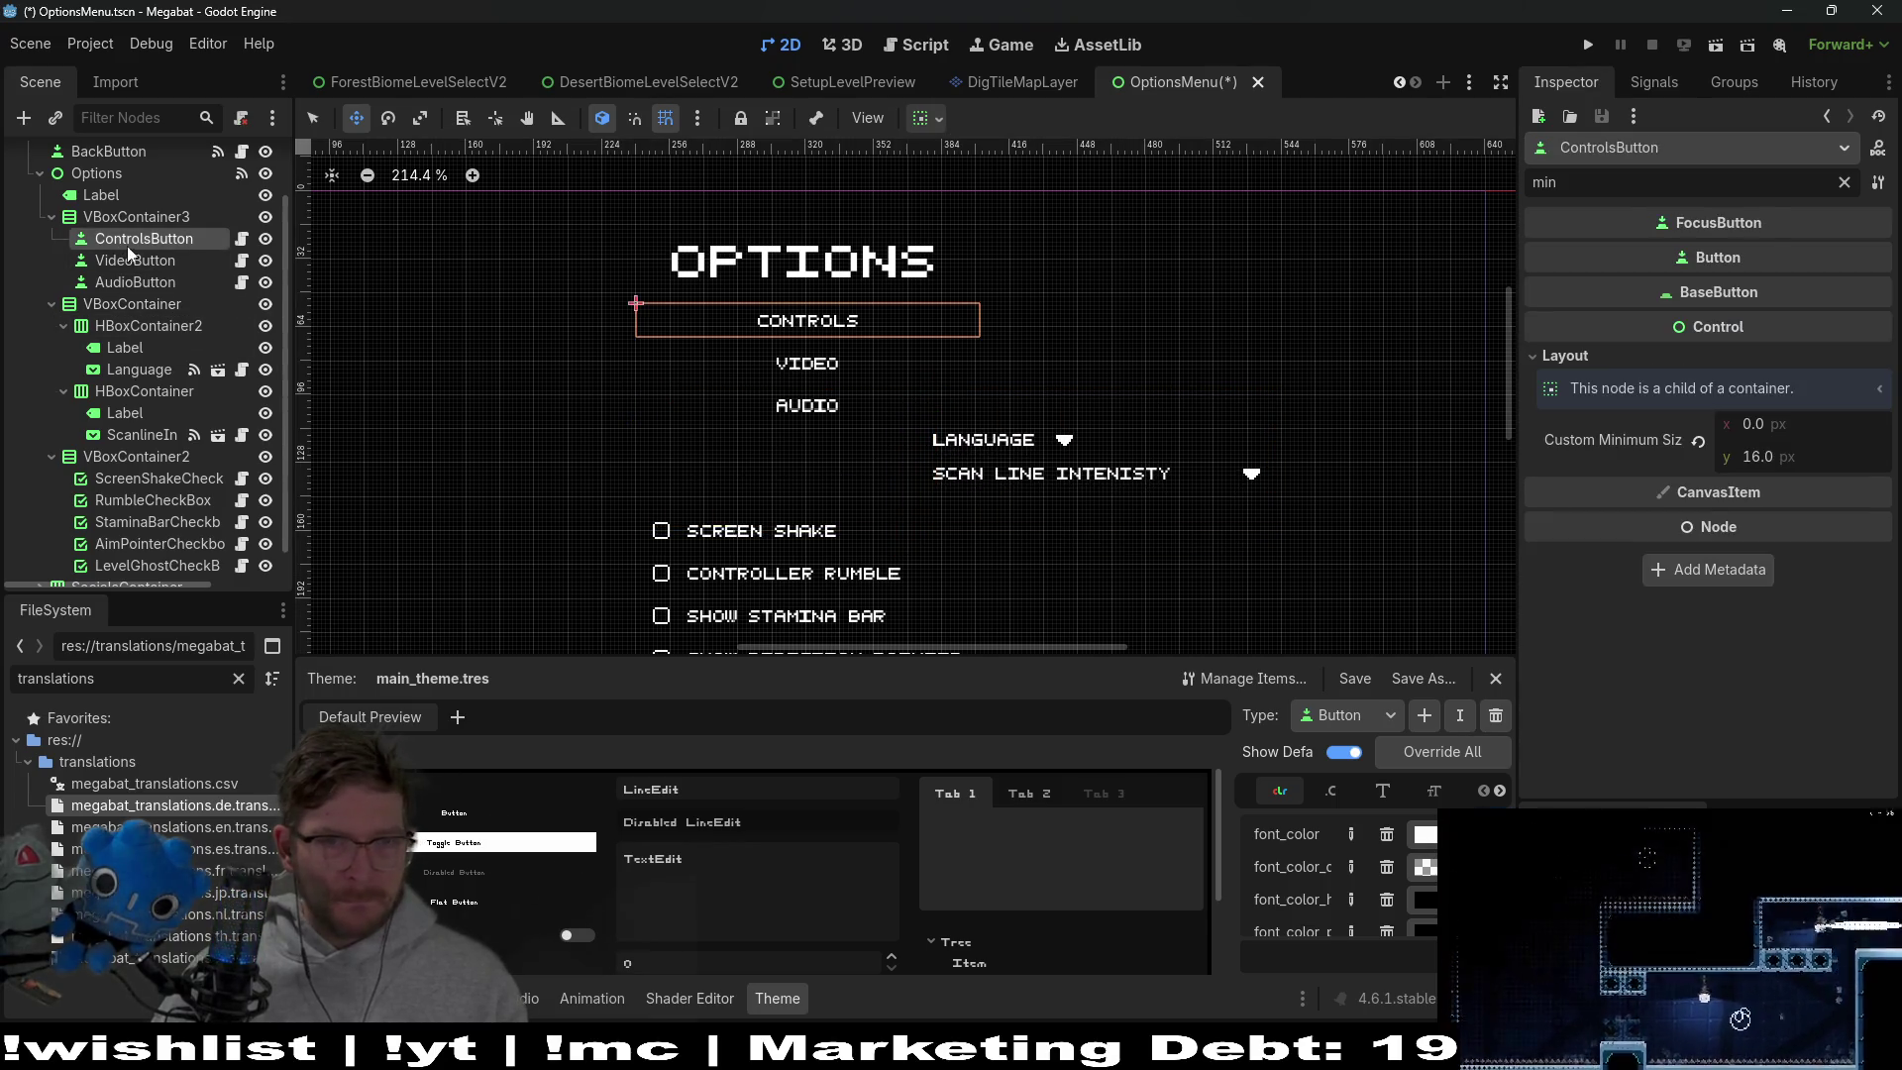
pyautogui.click(132, 262)
pyautogui.click(127, 281)
pyautogui.click(141, 239)
# Test-run the game, open its options screen, and stop the game
pyautogui.click(1589, 46)
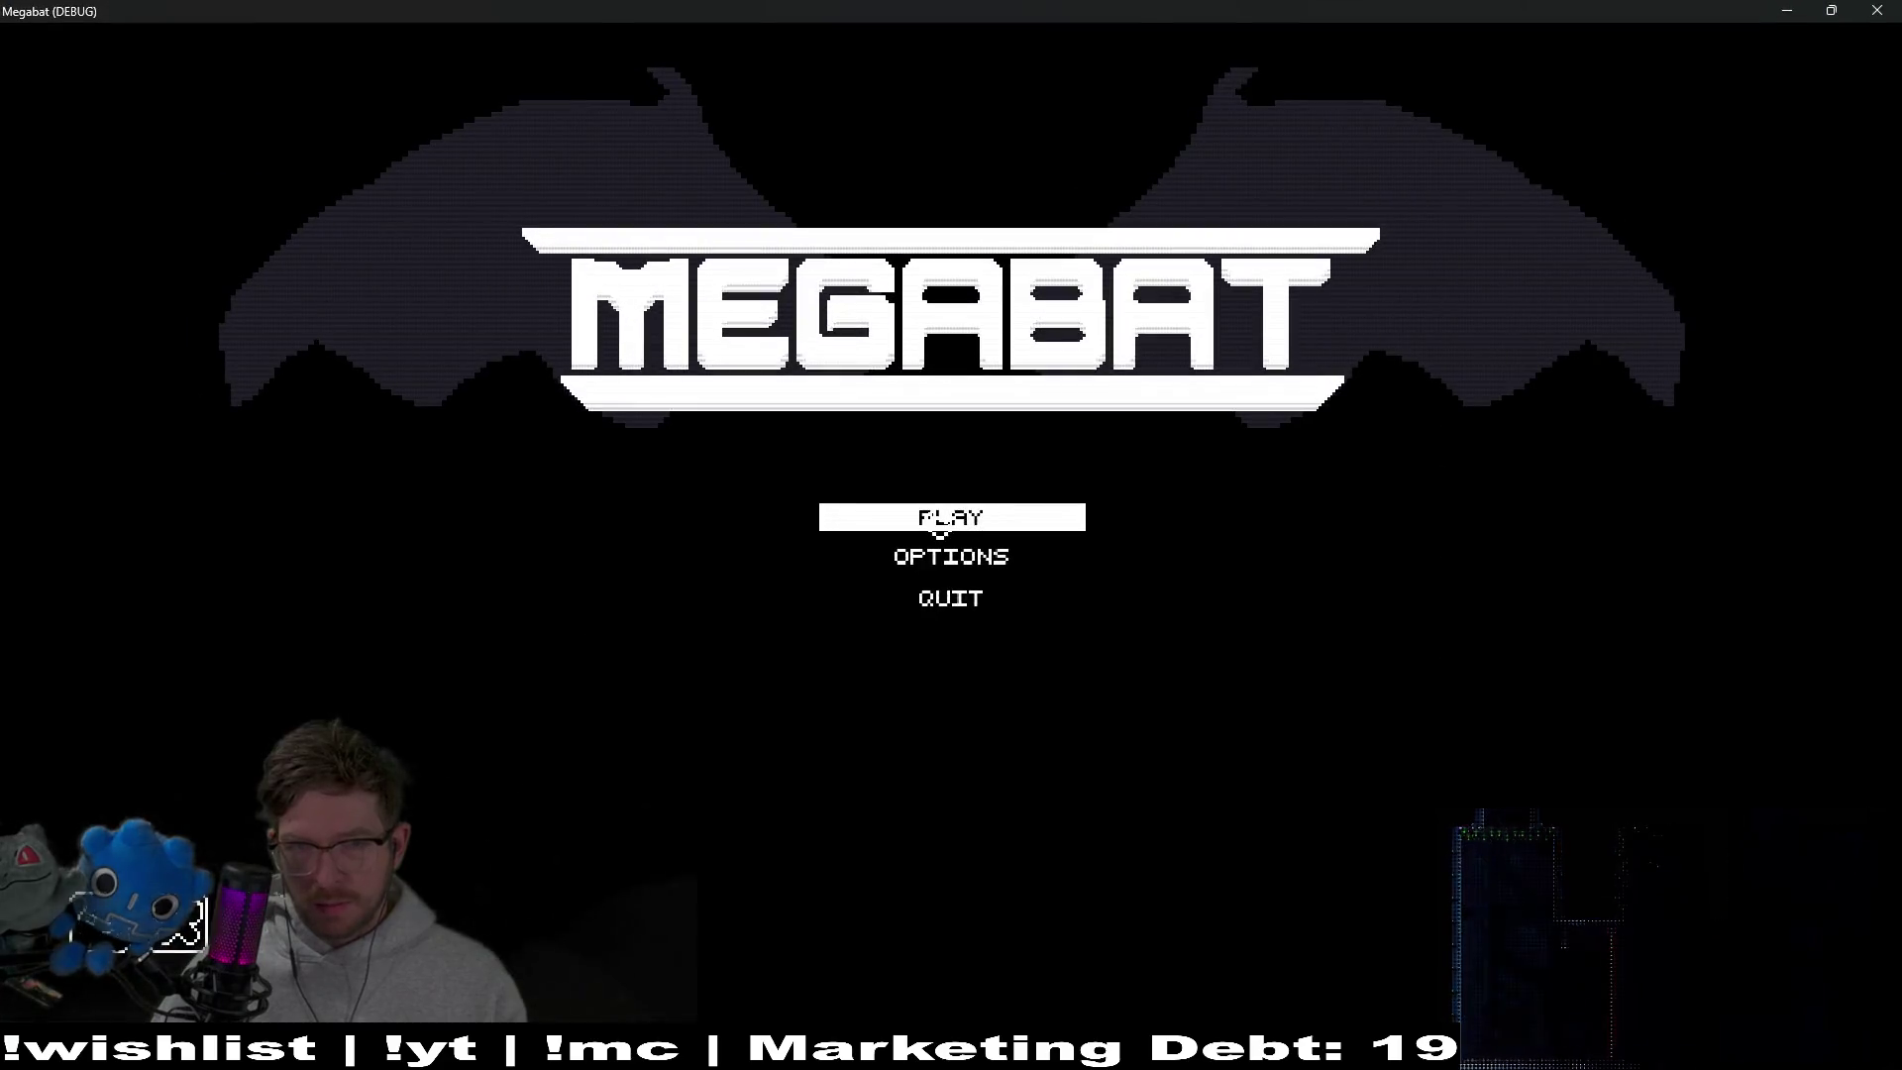
pyautogui.click(974, 516)
pyautogui.click(148, 85)
pyautogui.click(897, 558)
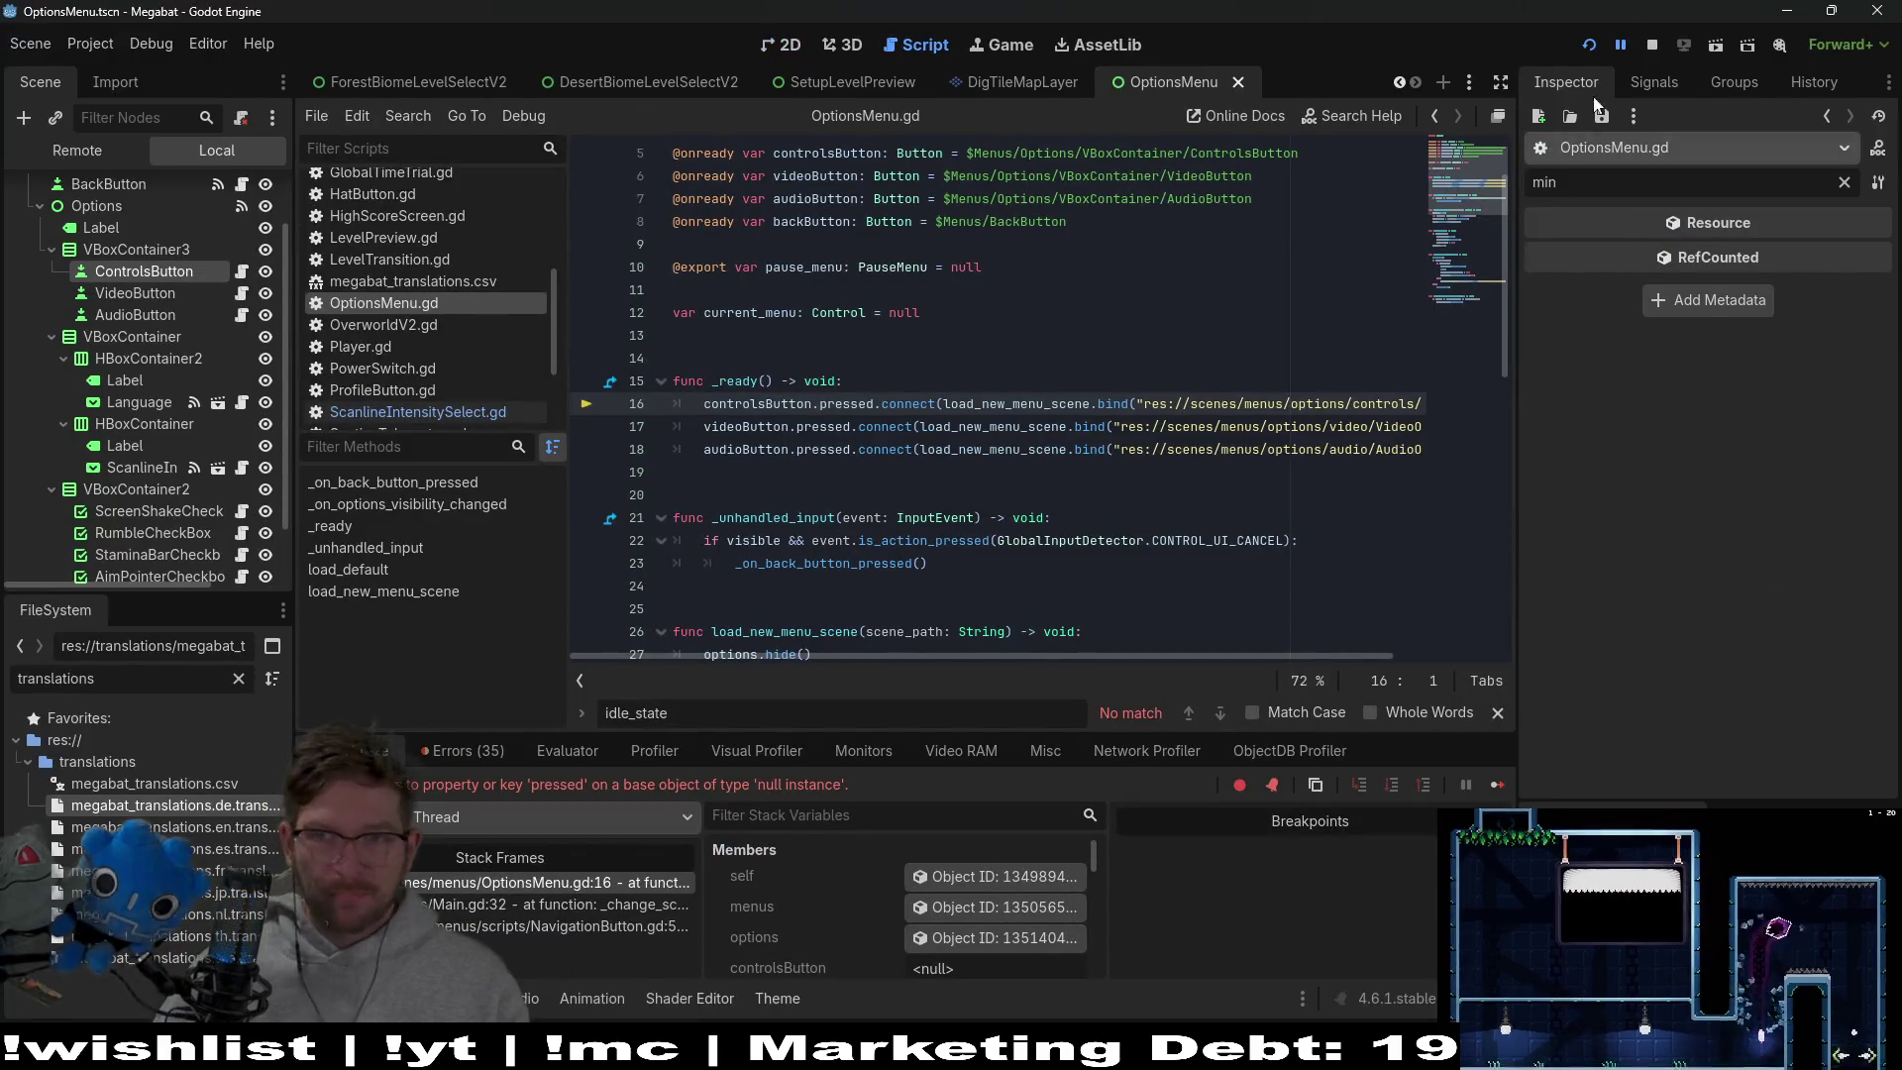
pyautogui.click(1655, 45)
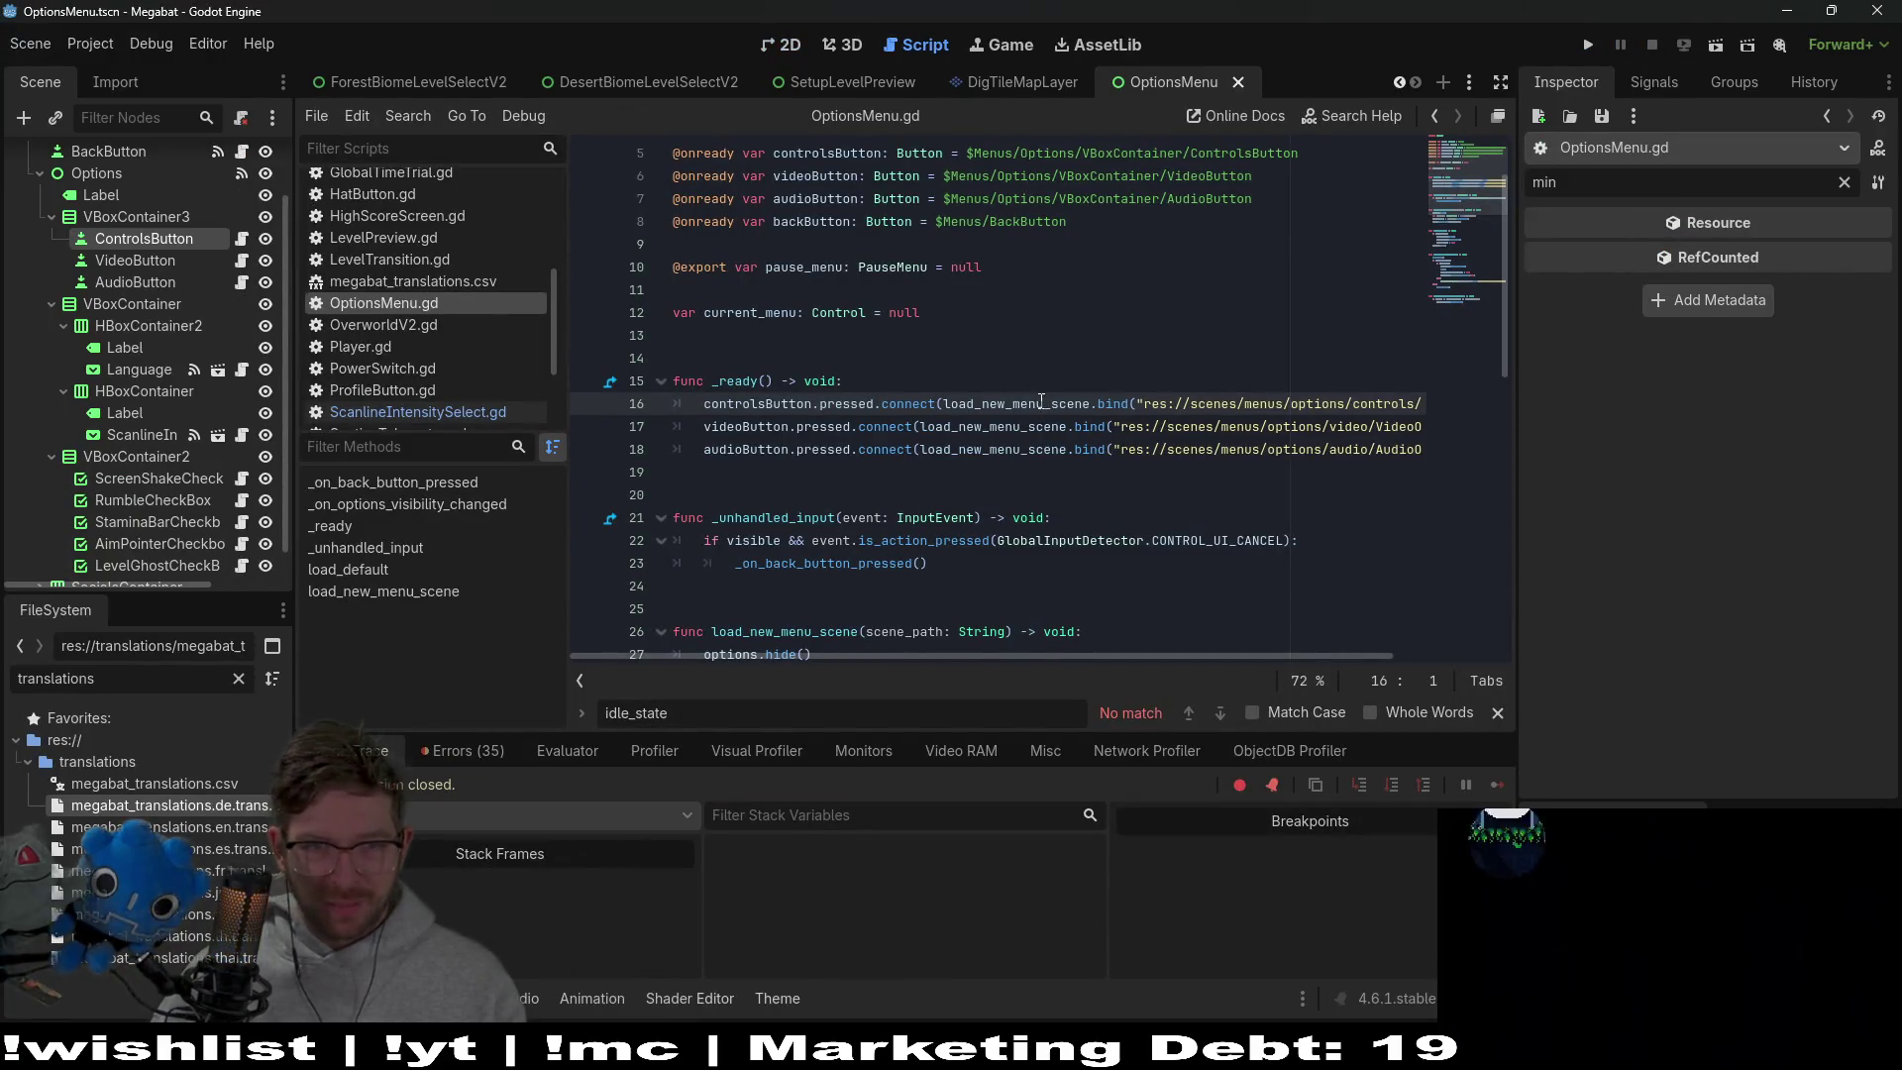
# Replace the controls button path on line 5 with the new ControlsButton node path
pyautogui.scroll(2, 786, 493)
pyautogui.doubleClick(731, 496)
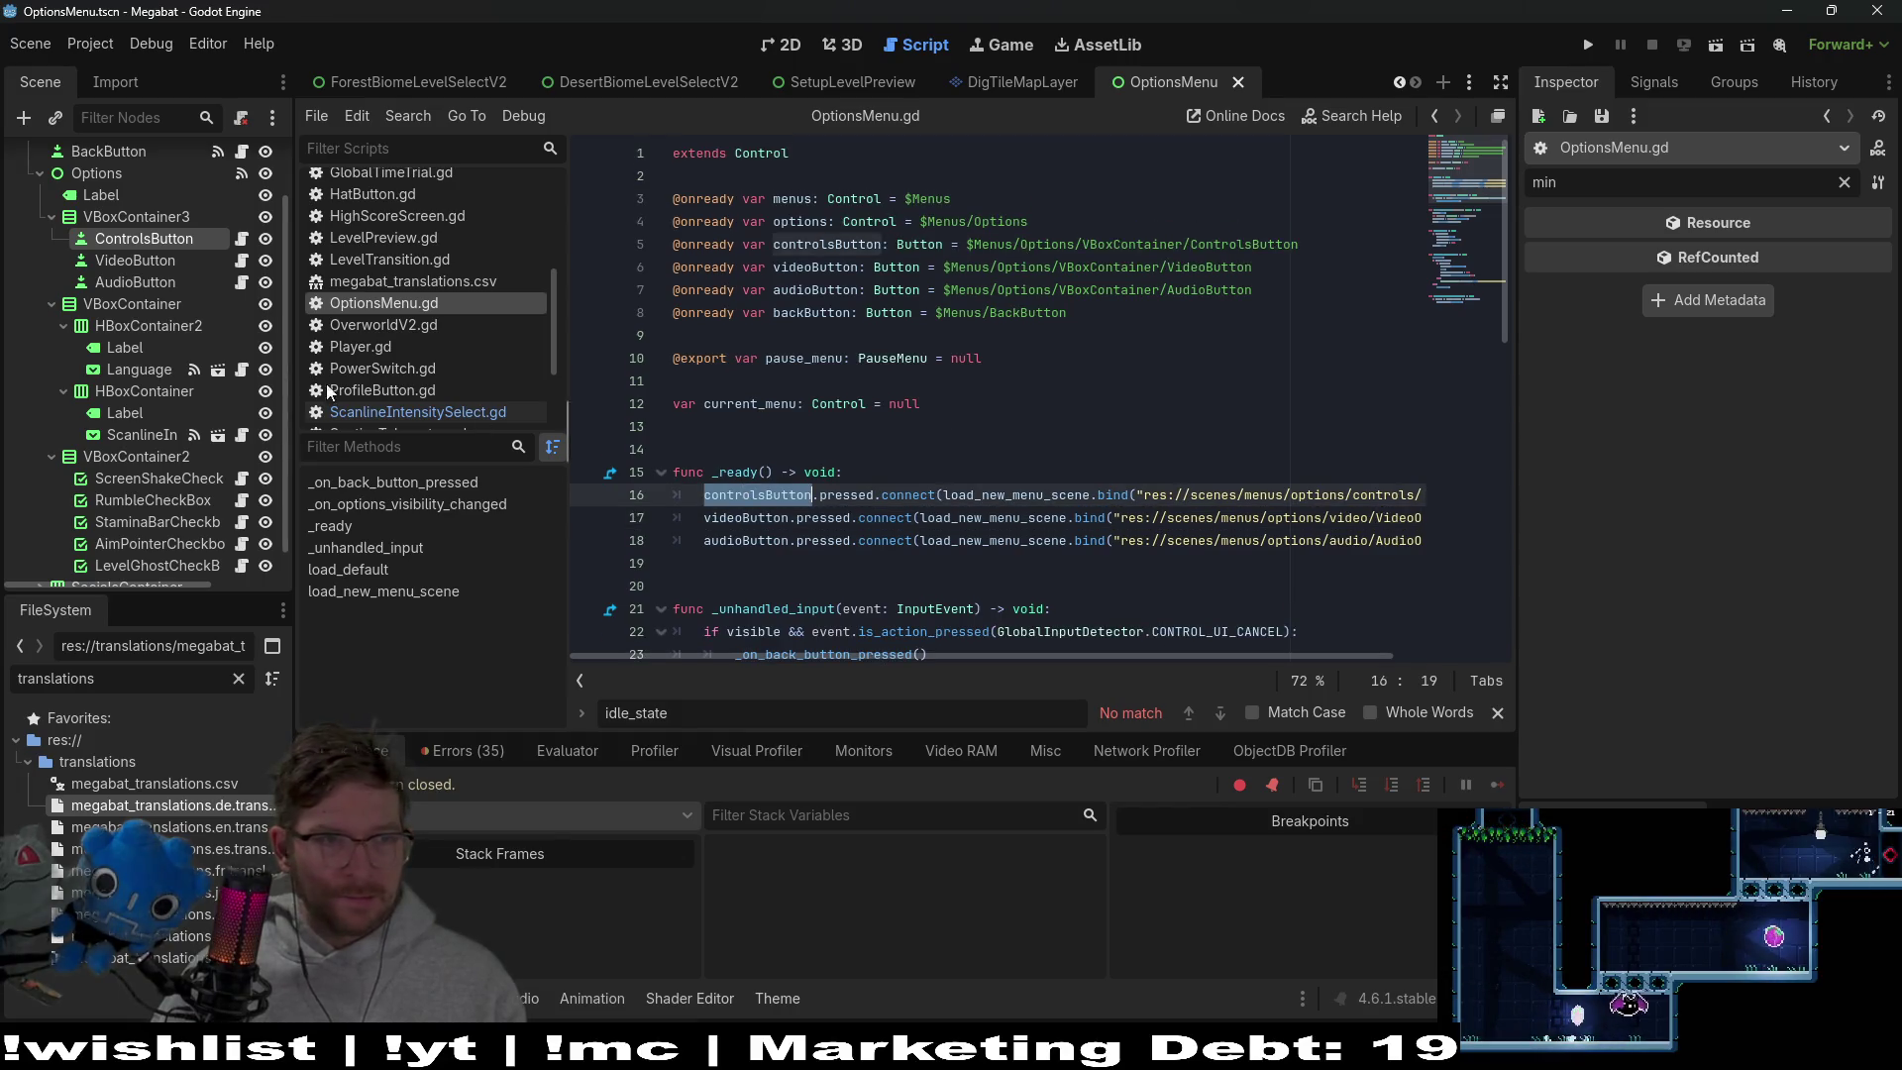
pyautogui.click(1300, 245)
pyautogui.moveTo(1299, 245); pyautogui.dragTo(964, 249)
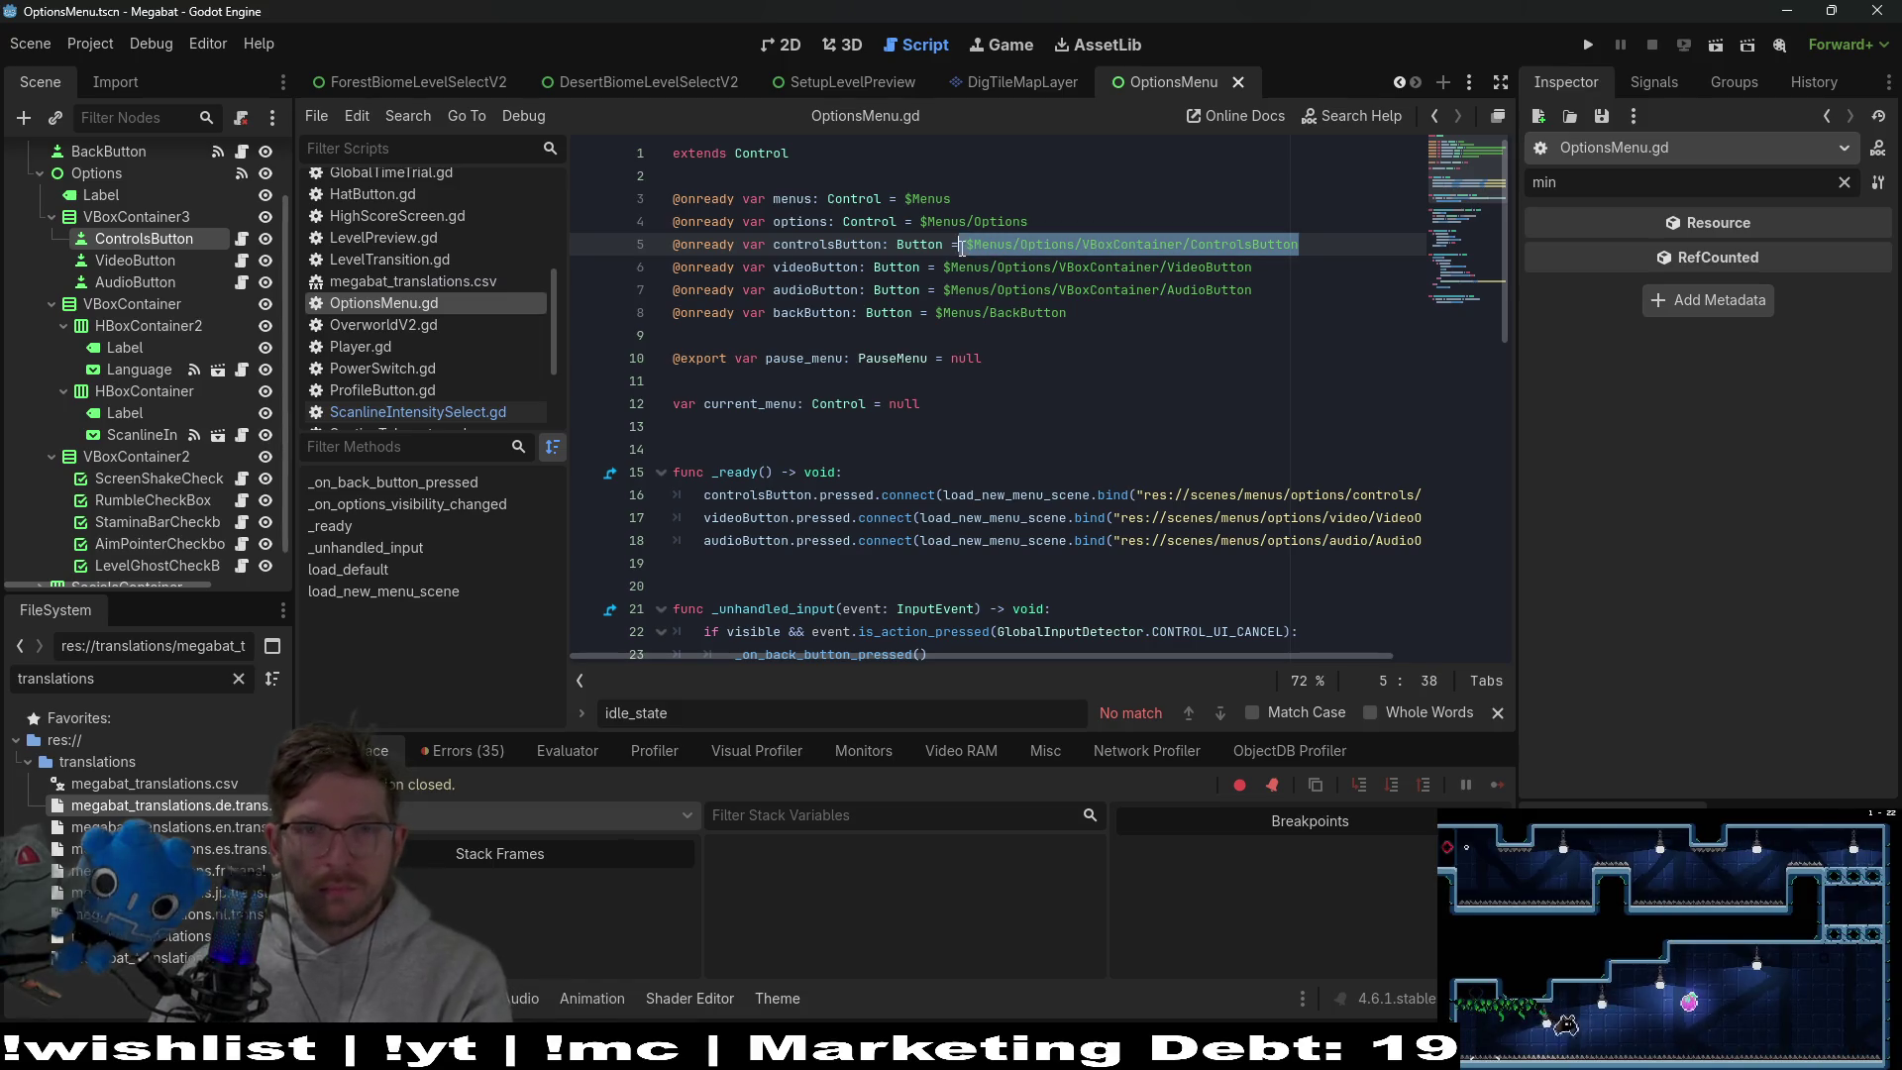
pyautogui.press('BackSpace')
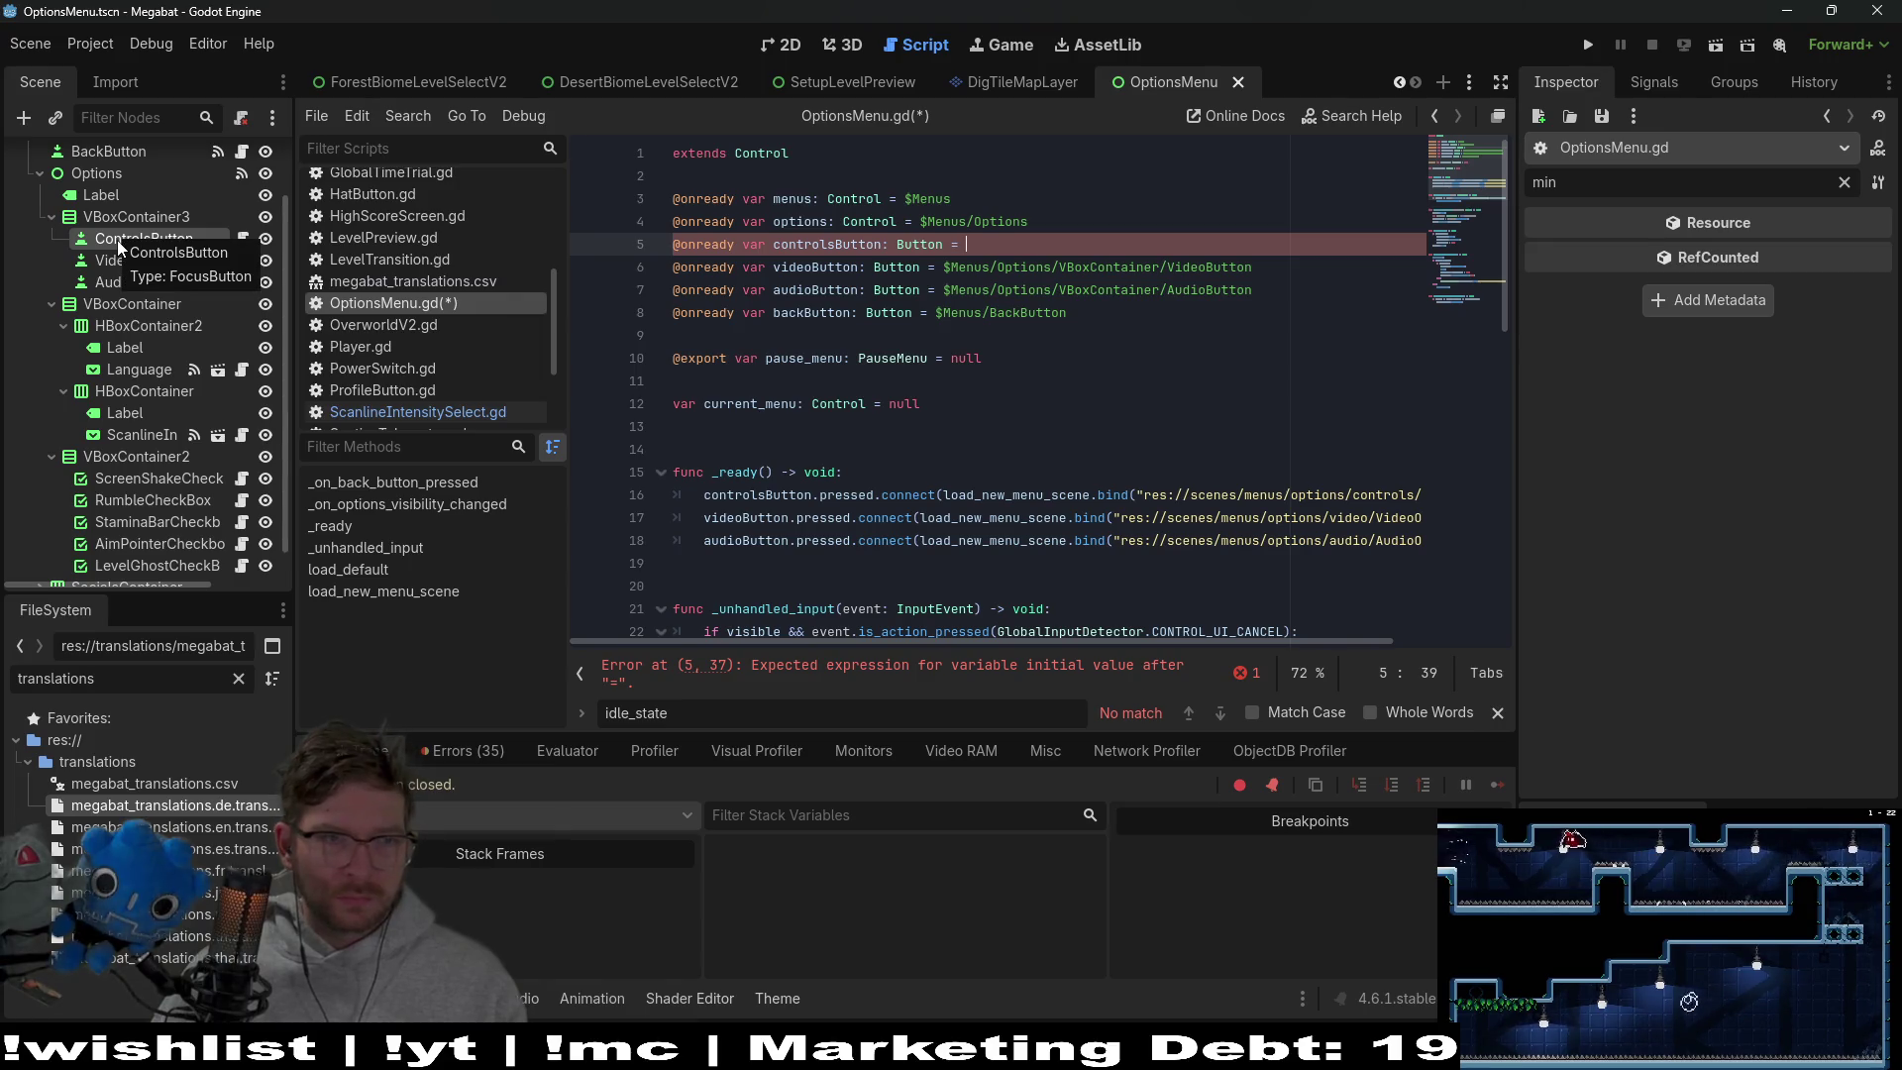
pyautogui.moveTo(117, 240)
pyautogui.mouseDown()
pyautogui.moveTo(977, 248)
pyautogui.moveTo(932, 269)
pyautogui.moveTo(991, 246)
pyautogui.mouseUp()
pyautogui.press('BackSpace')
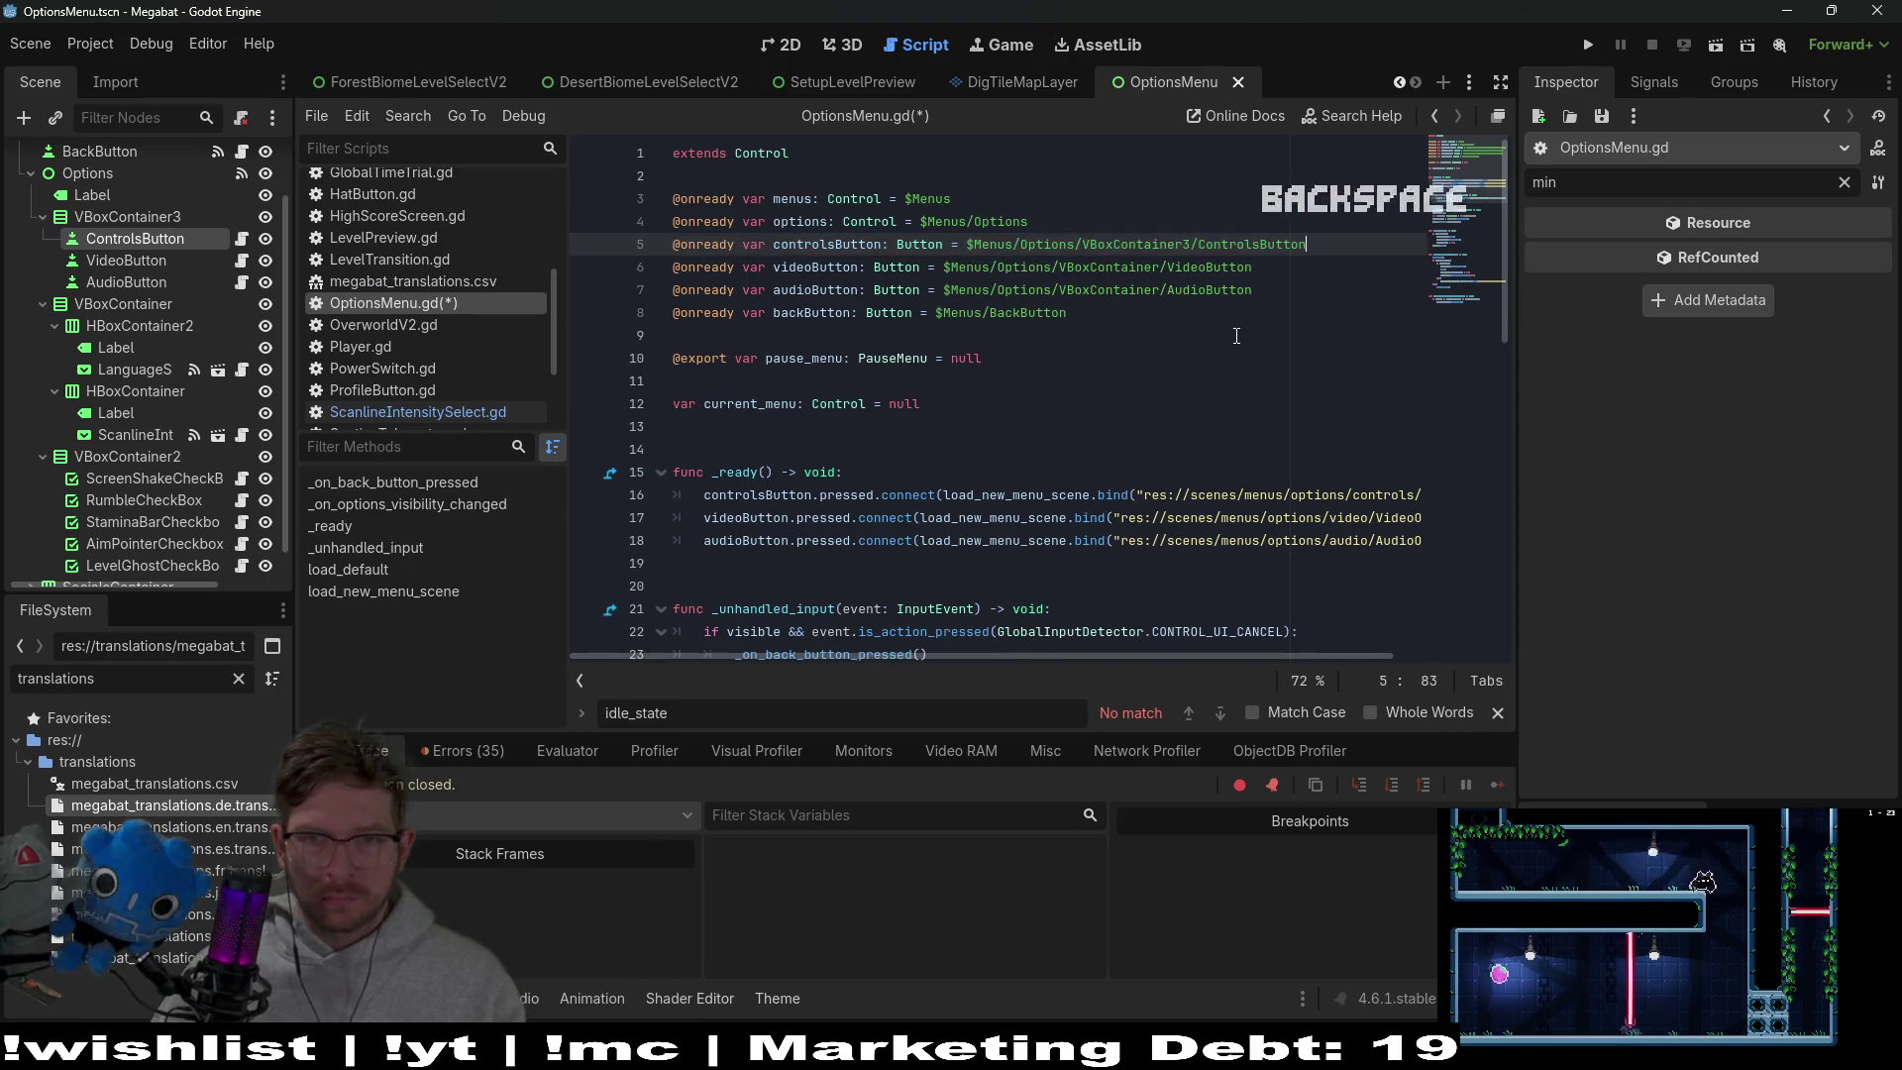
# Change the video and audio button paths to VBoxContainer3, save the script, and run the game
pyautogui.doubleClick(1140, 244)
pyautogui.hotkey('ctrl', 'c')
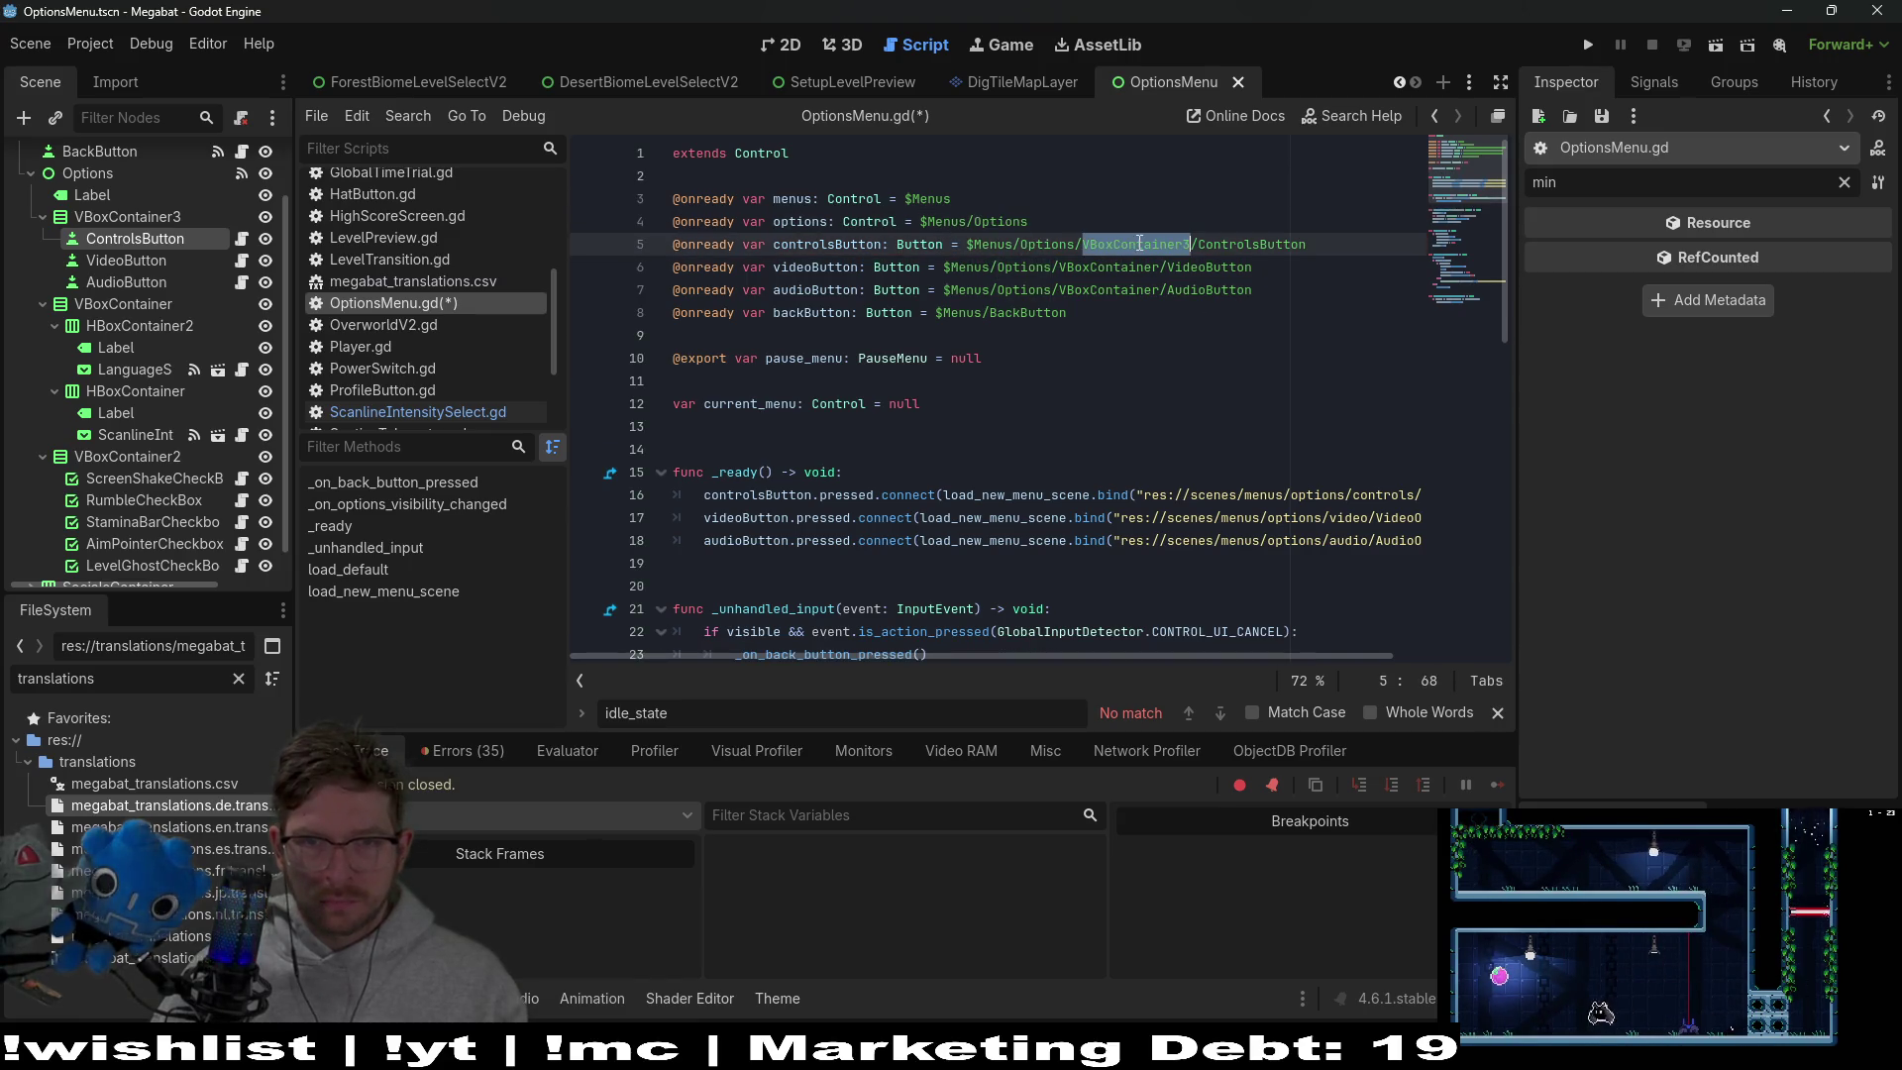
pyautogui.doubleClick(1124, 271)
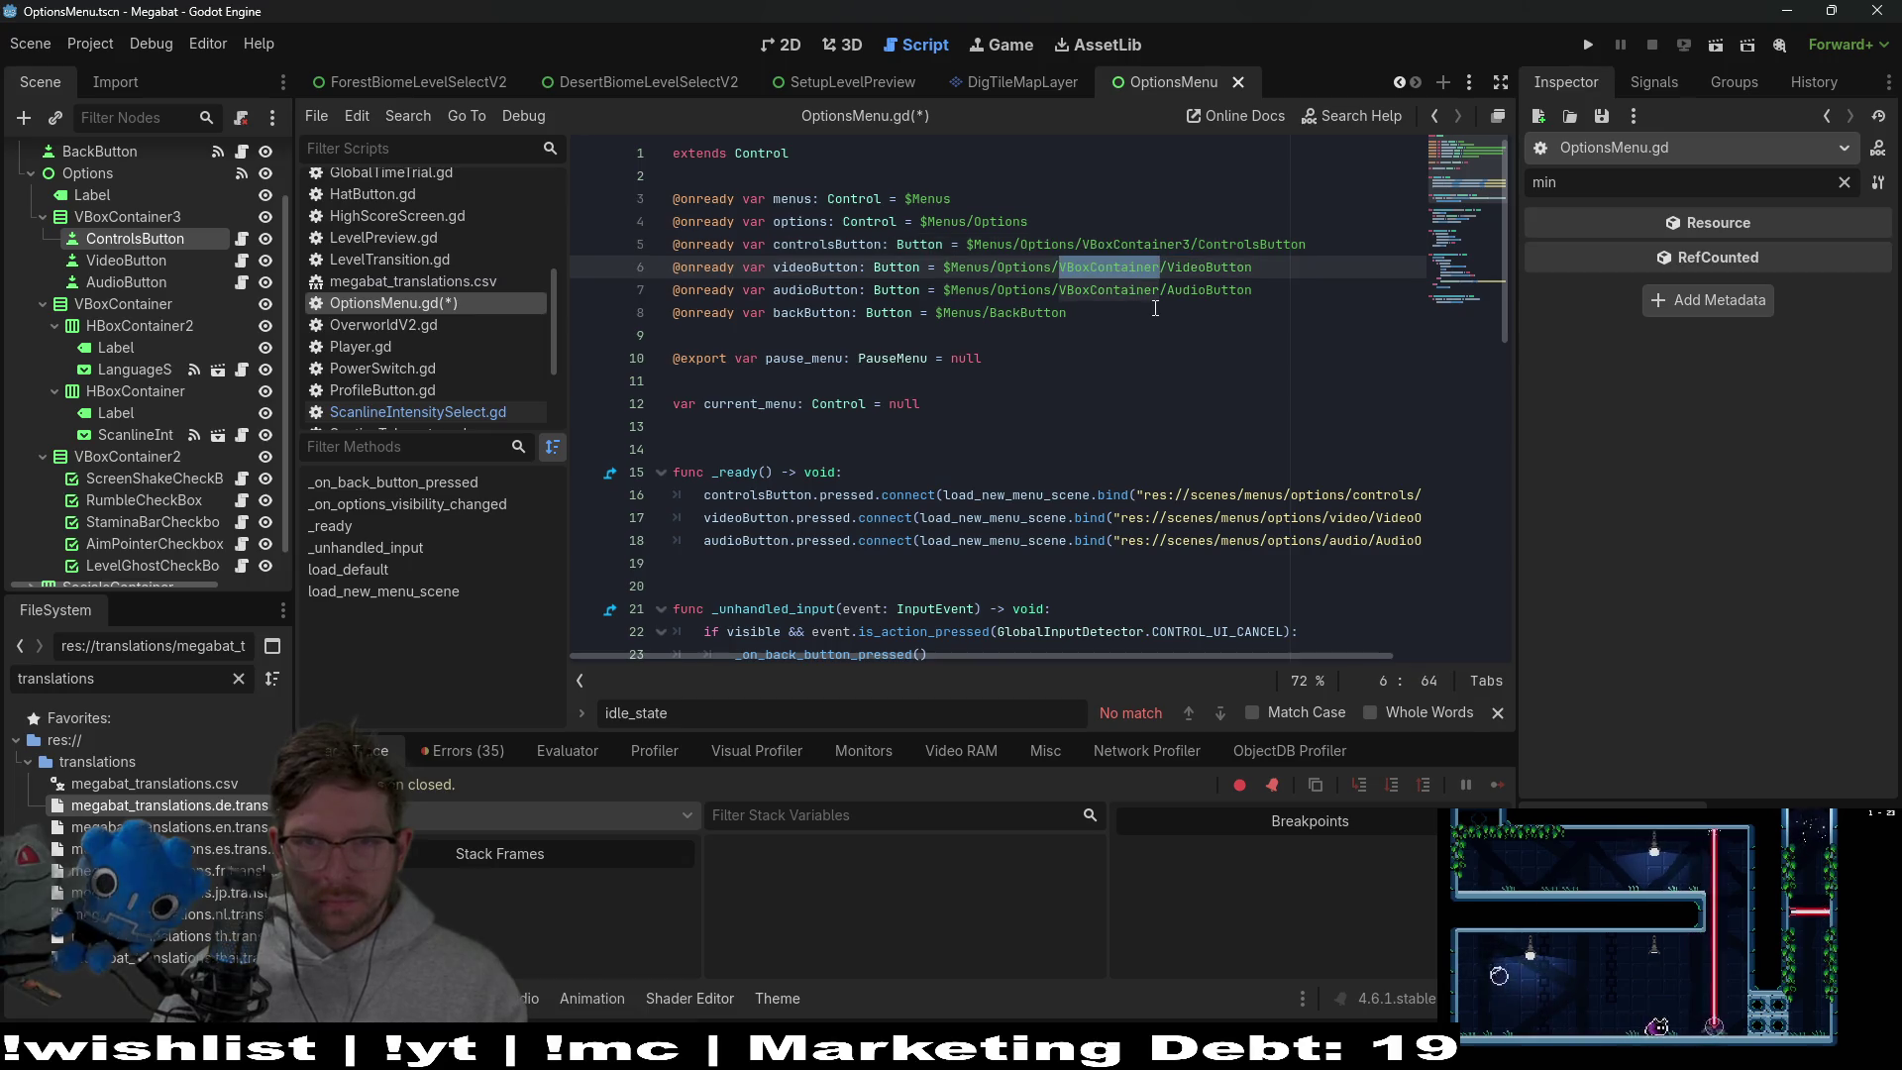
pyautogui.hotkey('ctrl', 'v')
pyautogui.doubleClick(1109, 289)
pyautogui.hotkey('ctrl', 'v')
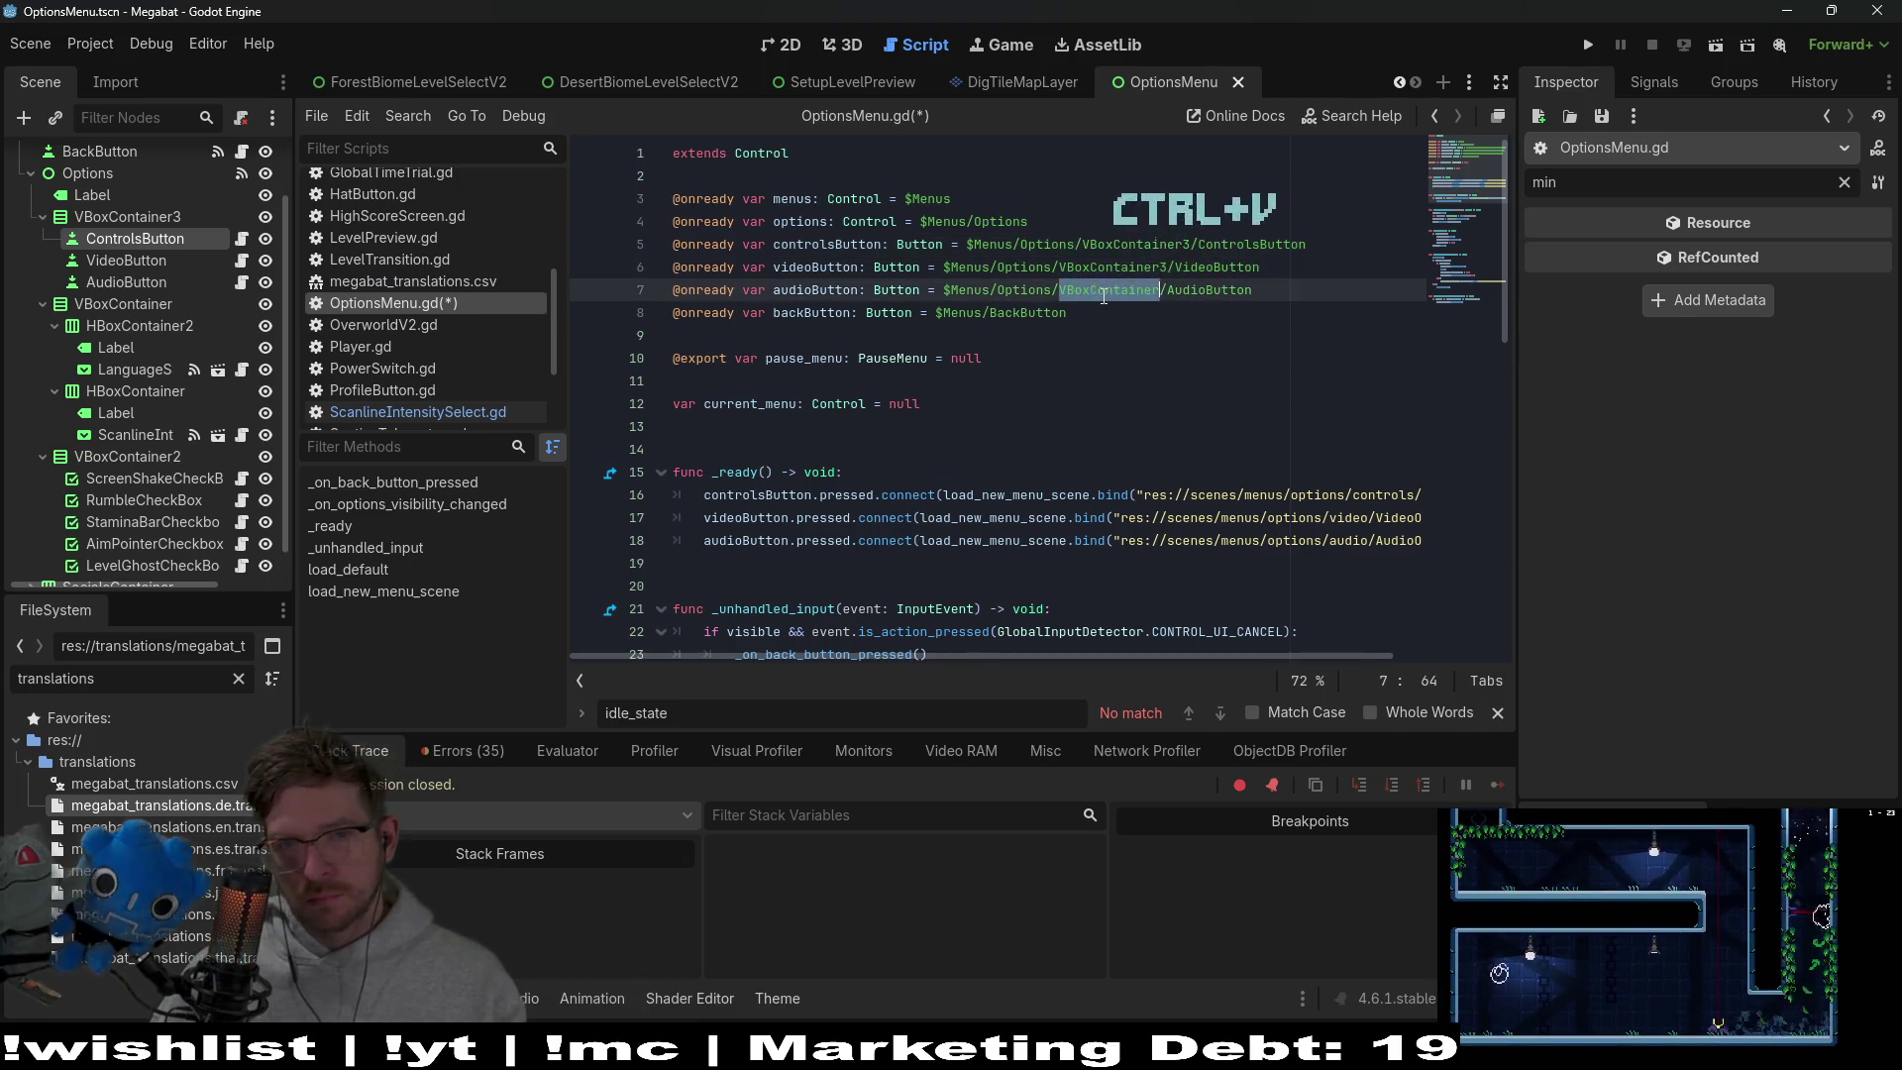
pyautogui.click(1316, 294)
pyautogui.hotkey('ctrl', 's')
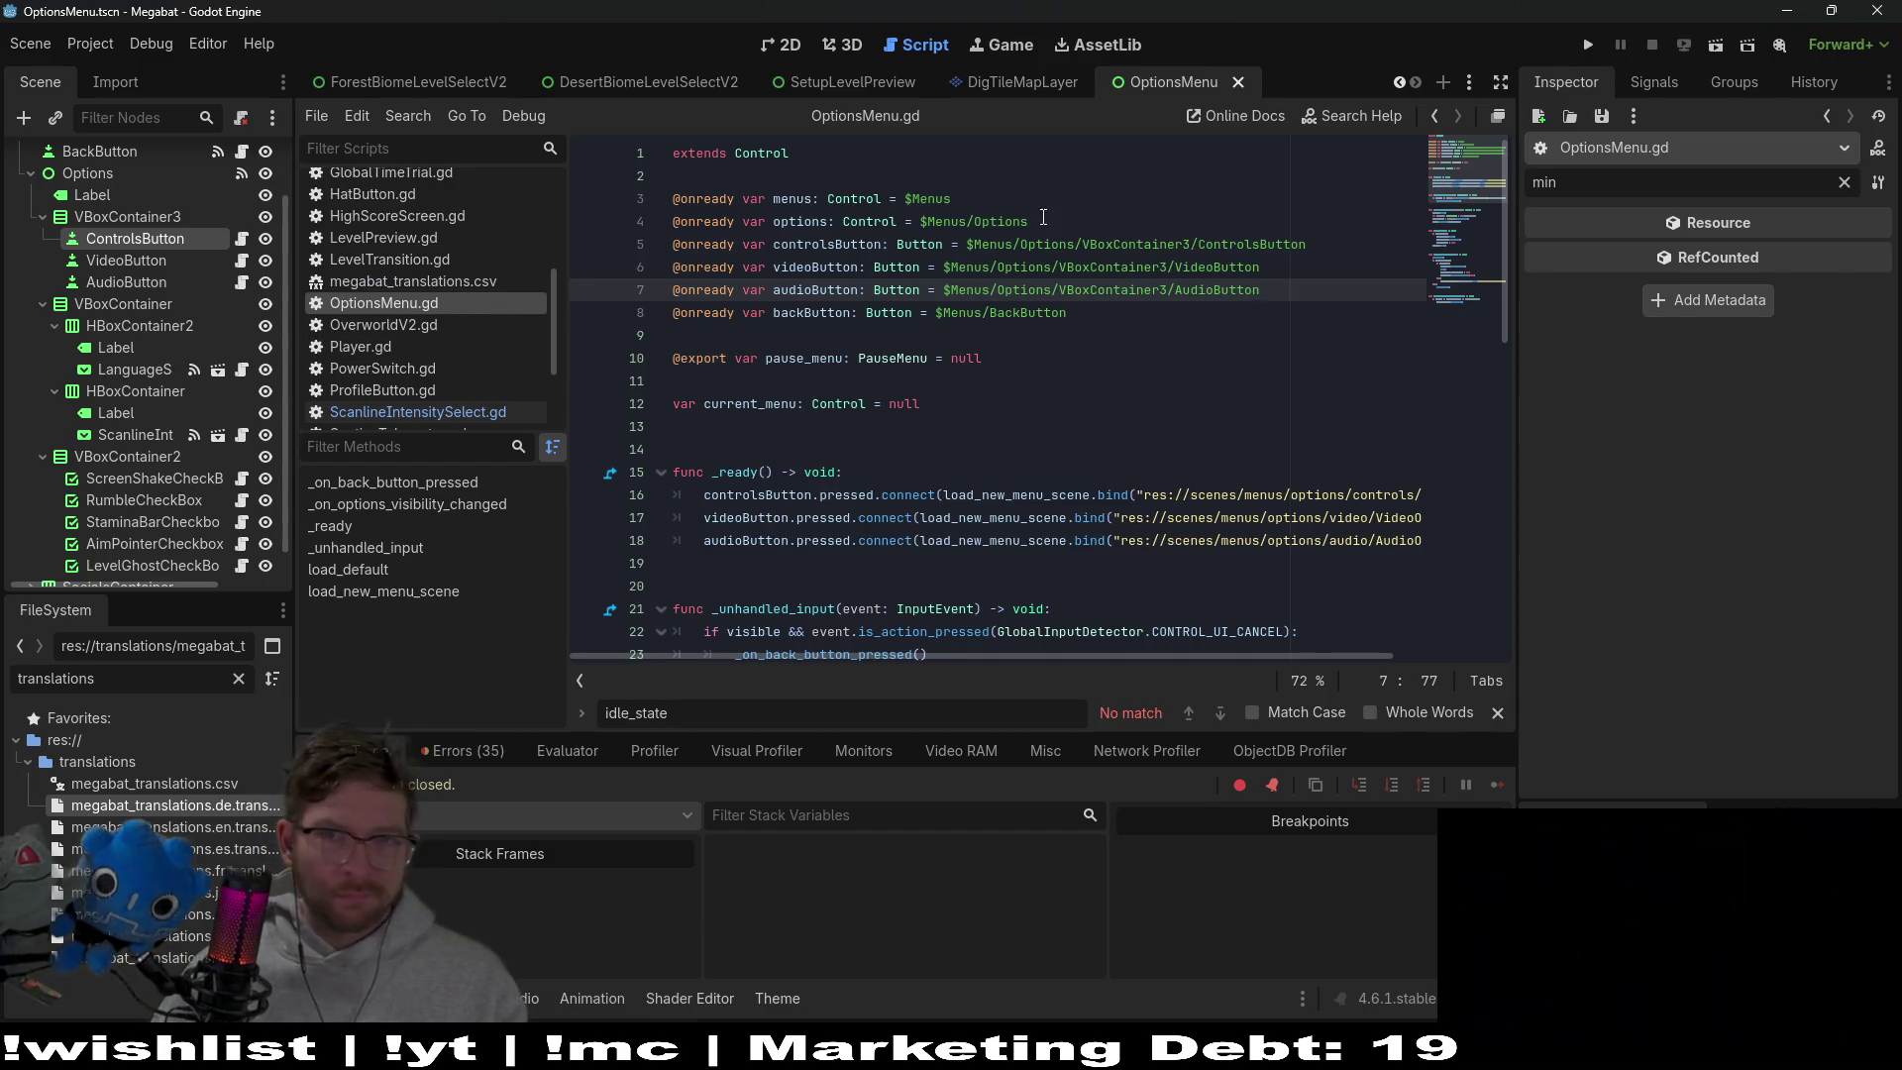
pyautogui.click(1586, 48)
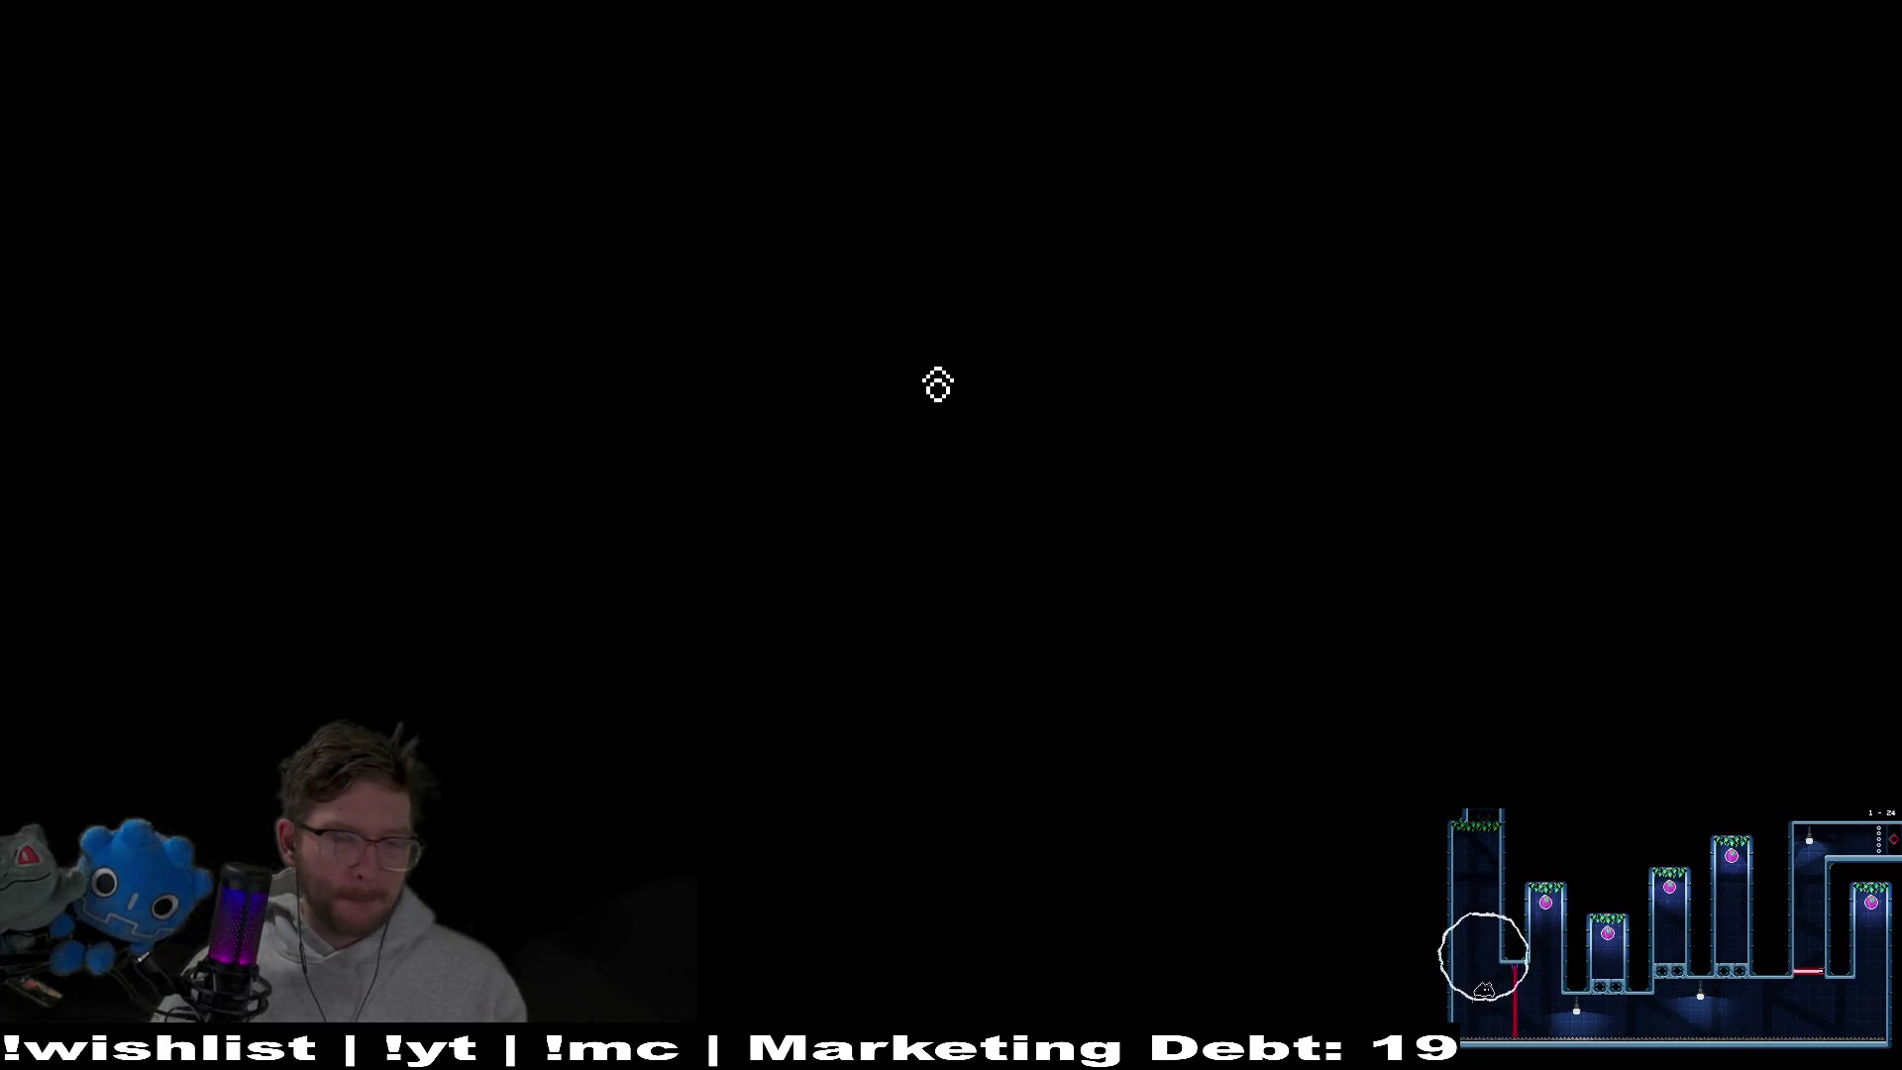
# Open Megabat's Options screen, arrow between Controls, Video and Audio, then close the game window
pyautogui.click(949, 560)
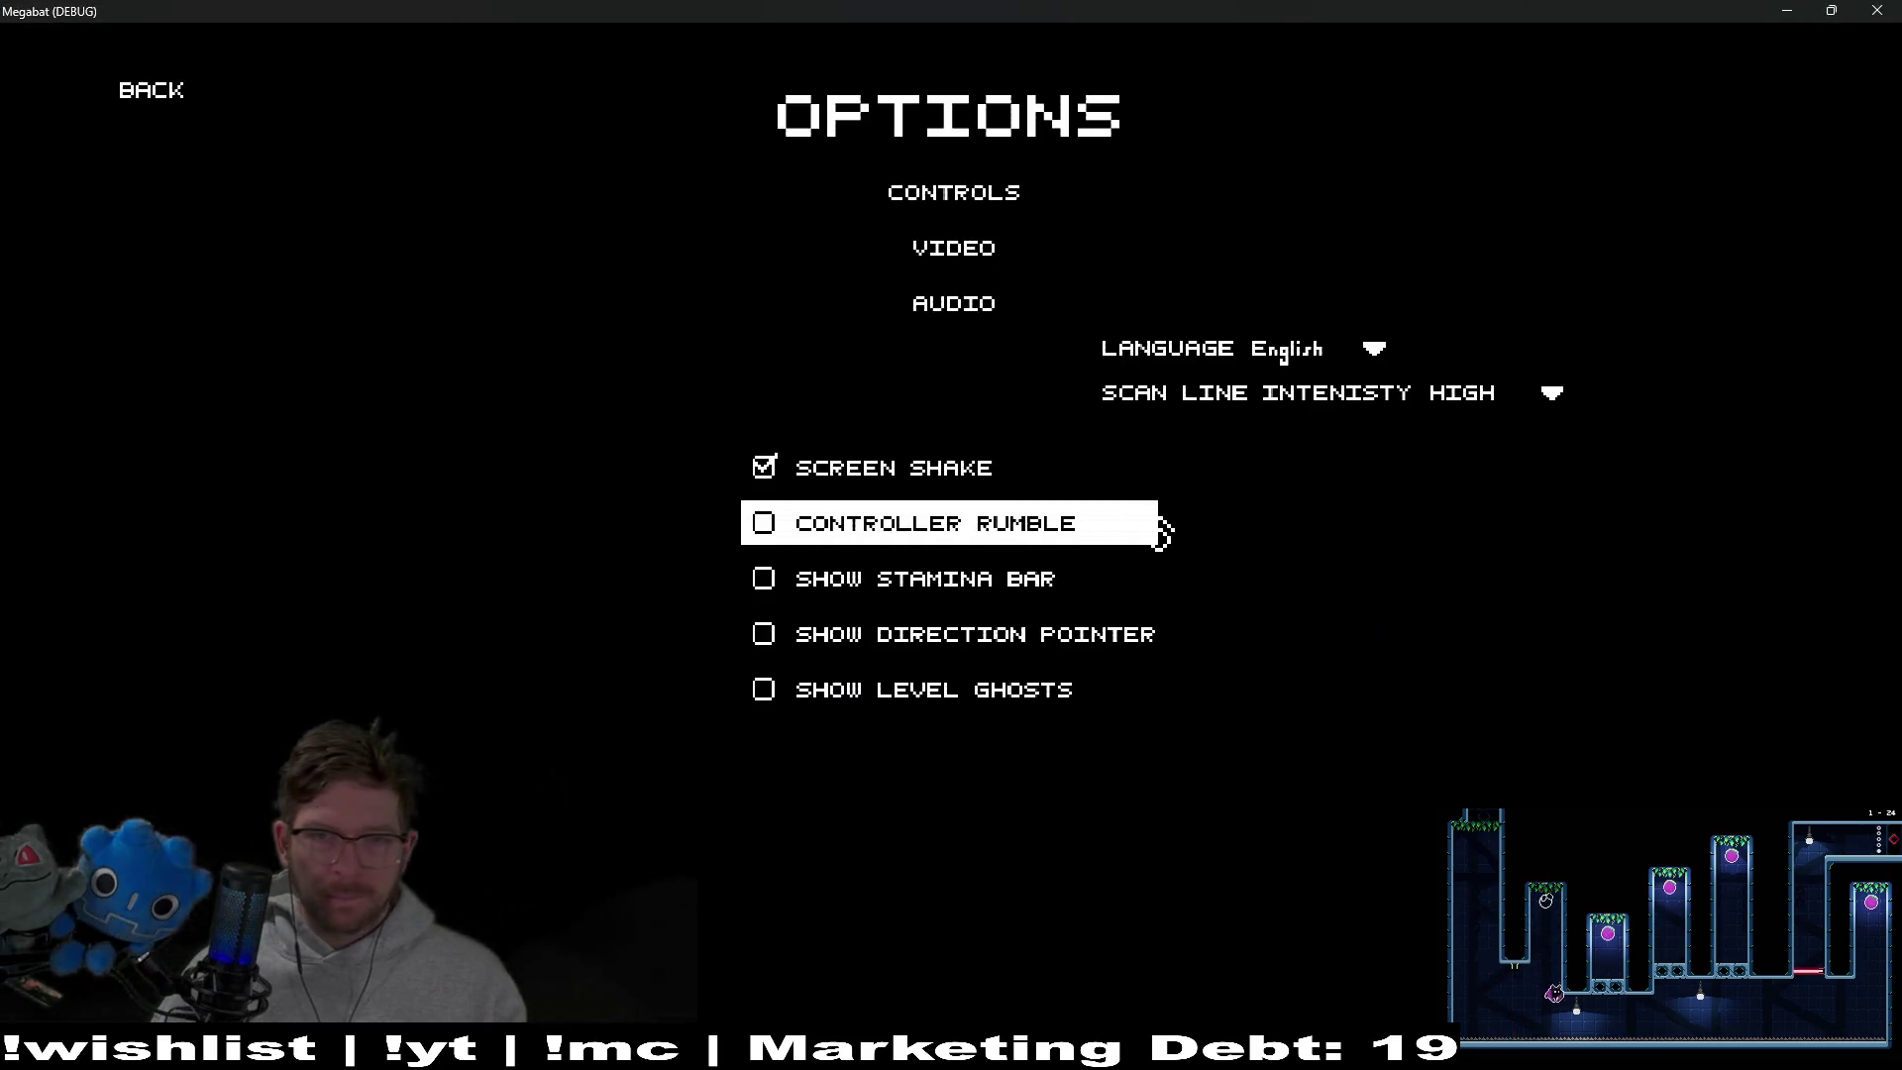
pyautogui.press('Down')
pyautogui.press('Up')
pyautogui.press('Up')
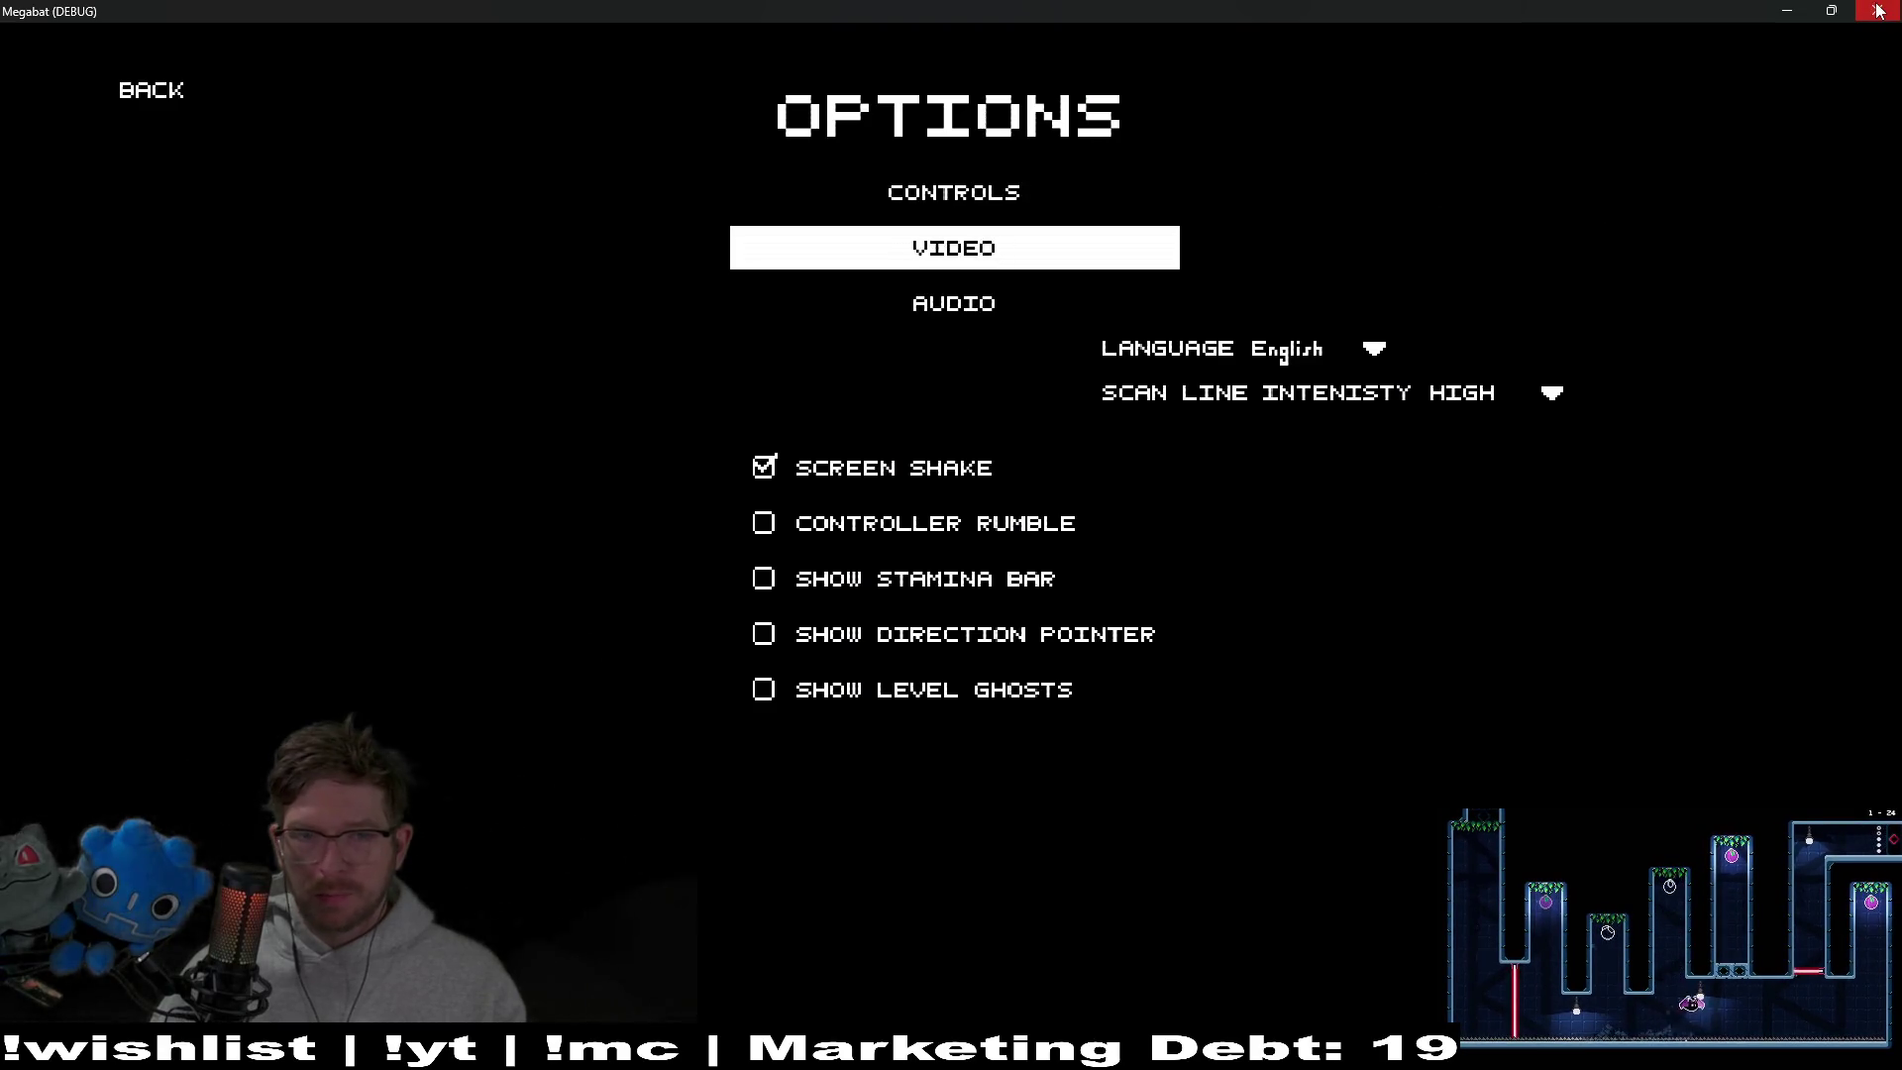
pyautogui.click(1879, 11)
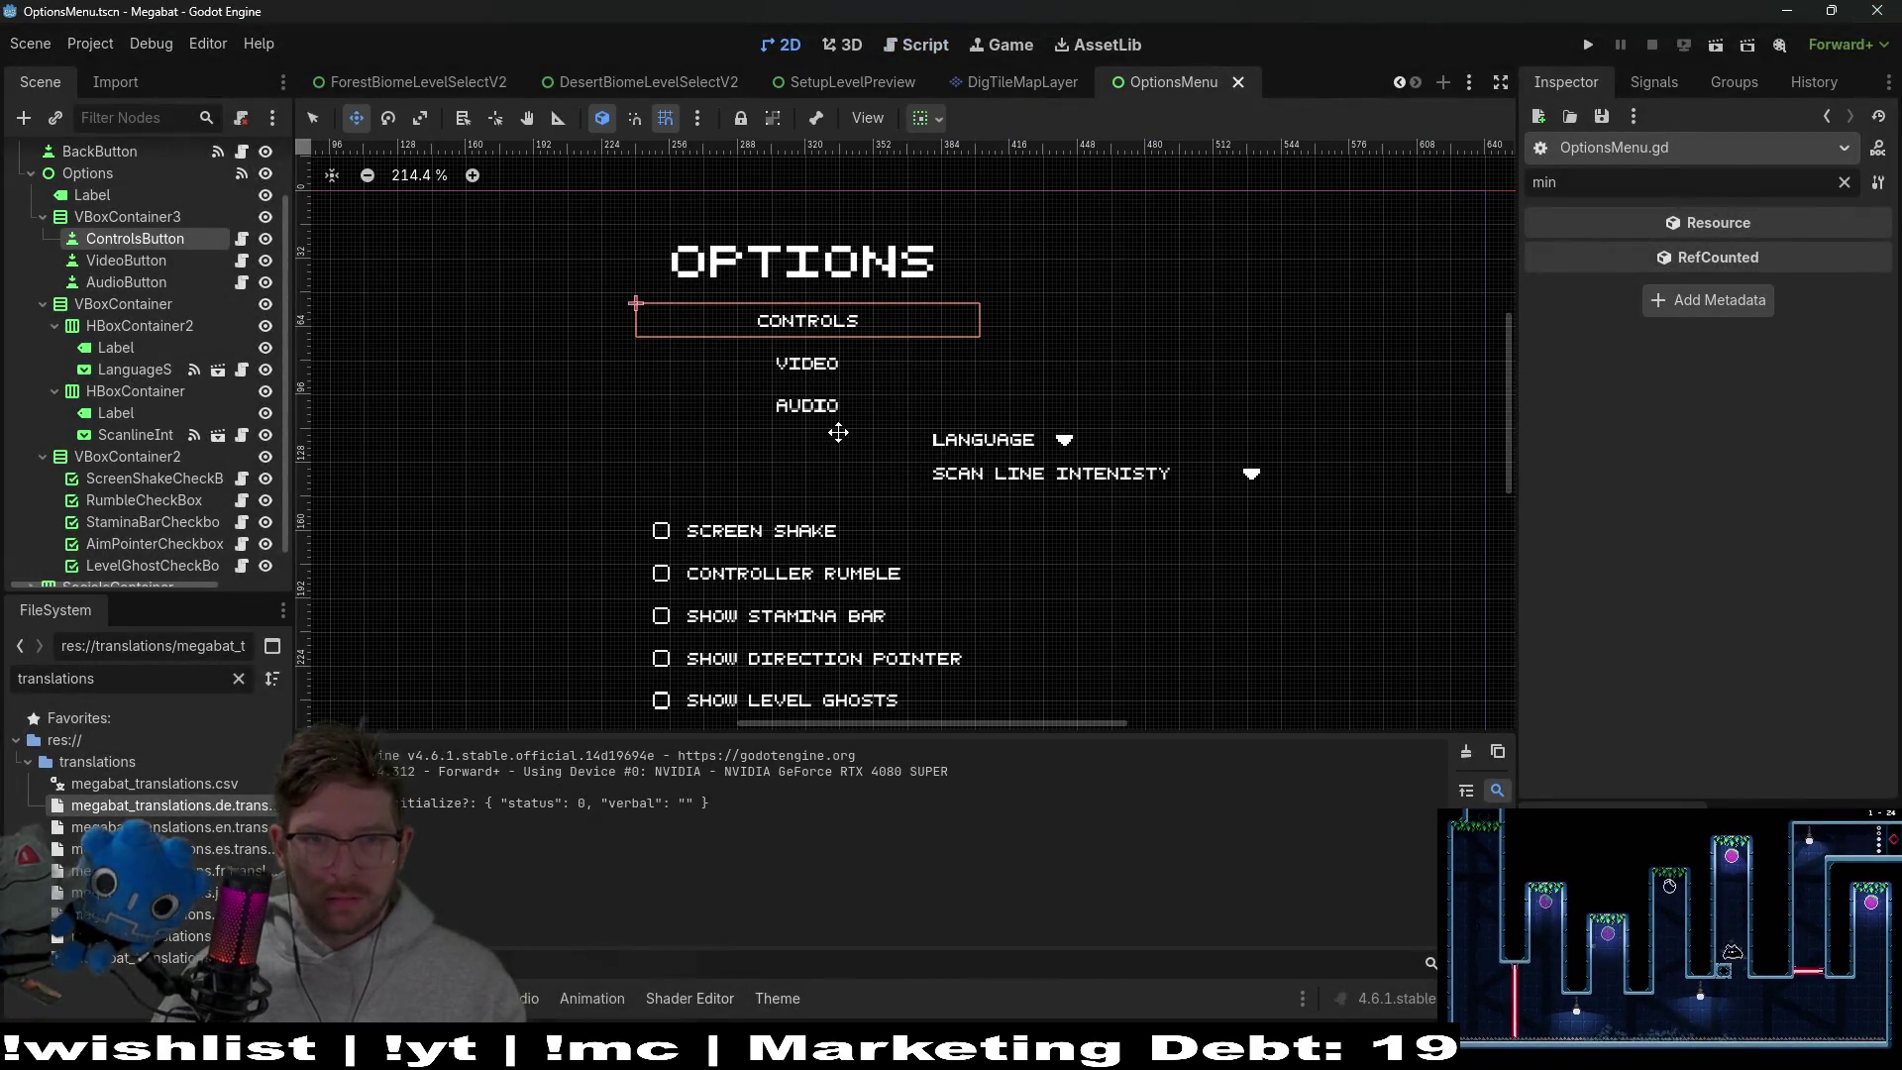
# Drag the VBoxContainer2 checkbox column about 133 px lower, then open BackButton's FocusButton.gd script
pyautogui.click(111, 307)
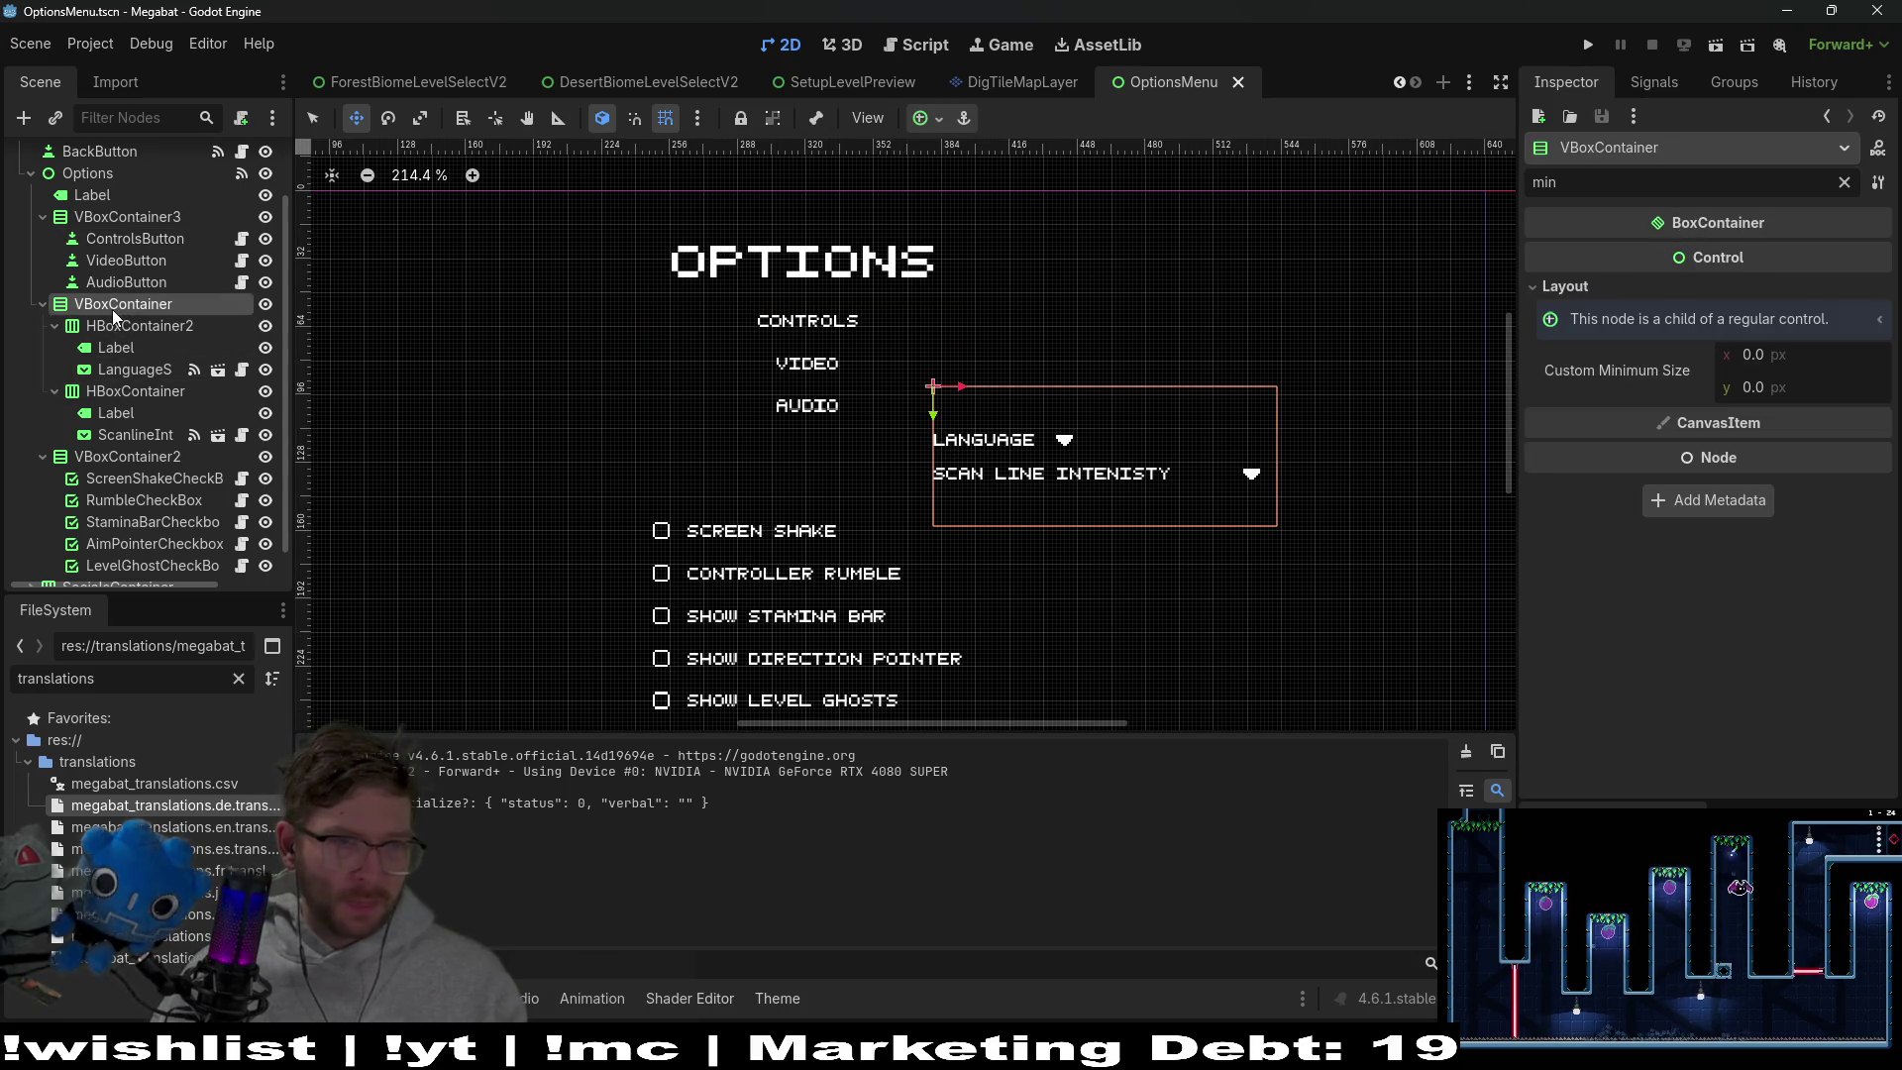
pyautogui.scroll(-3, 664, 566)
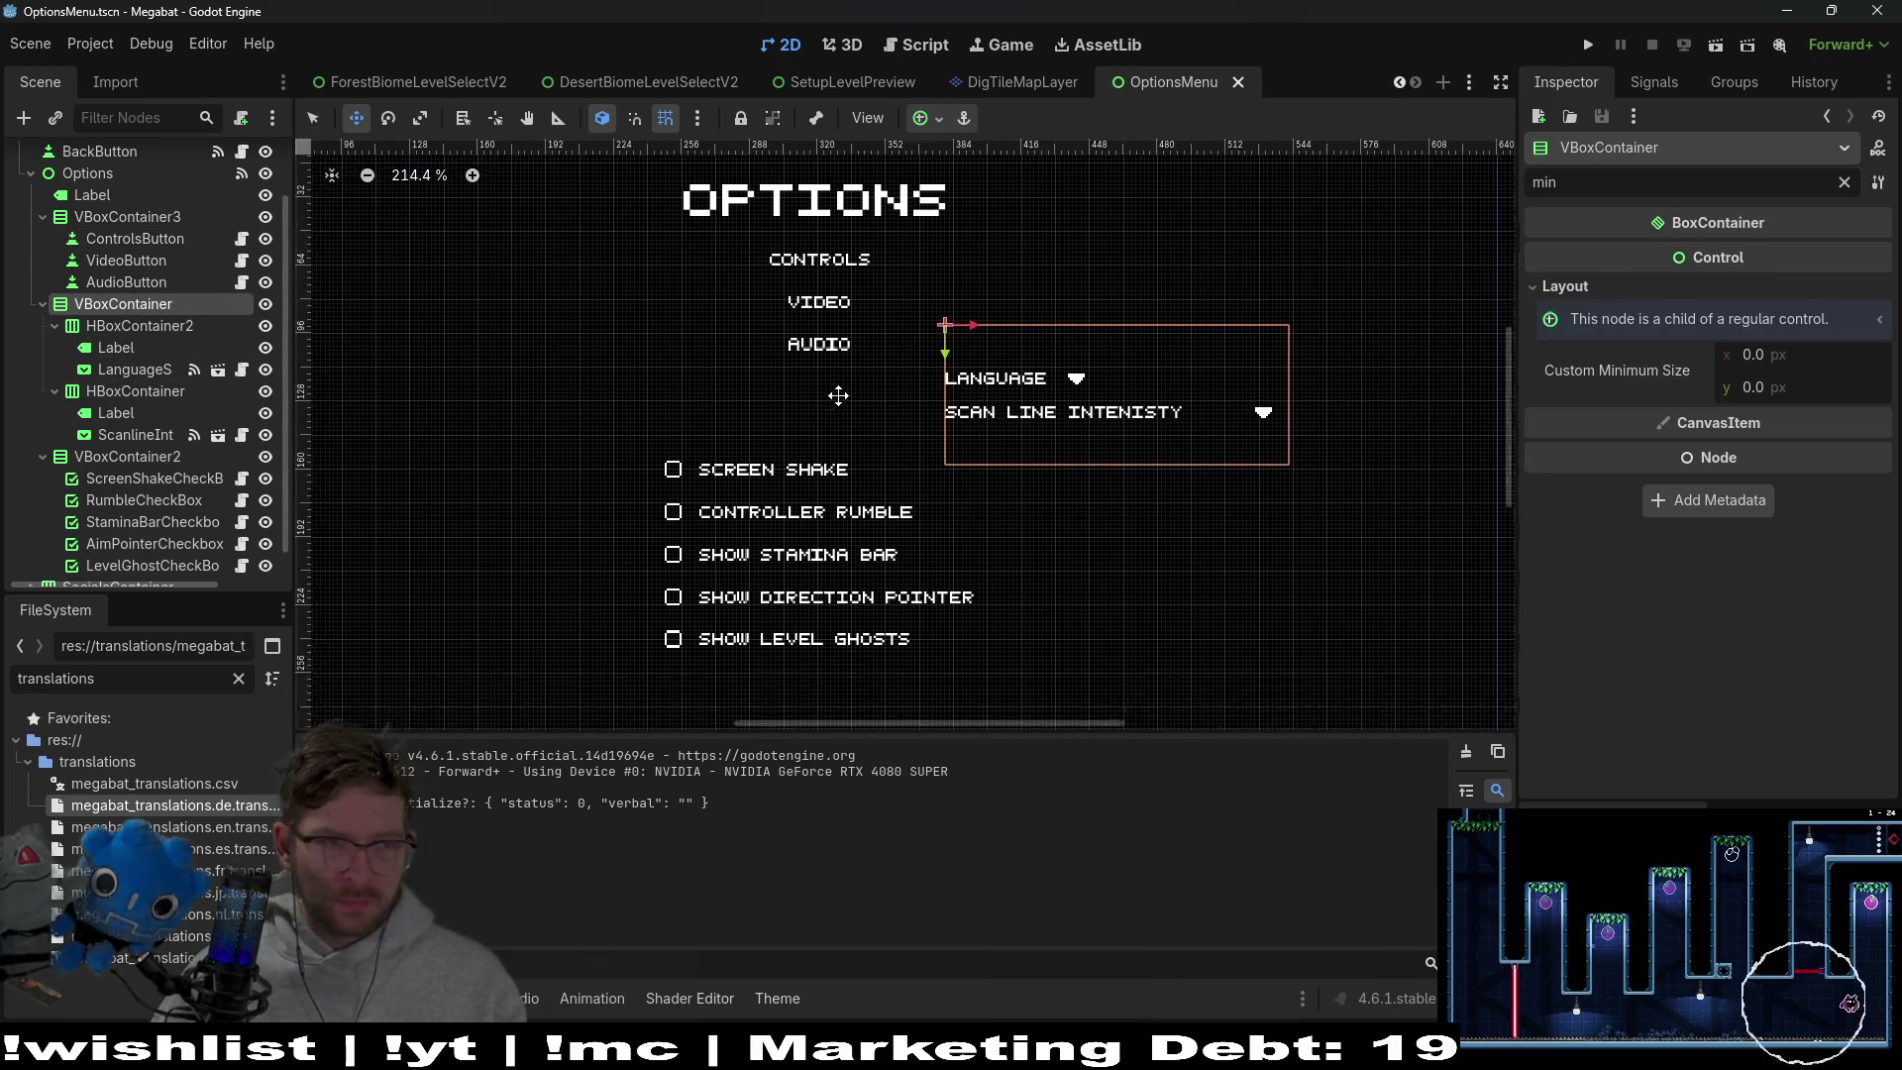
pyautogui.click(139, 401)
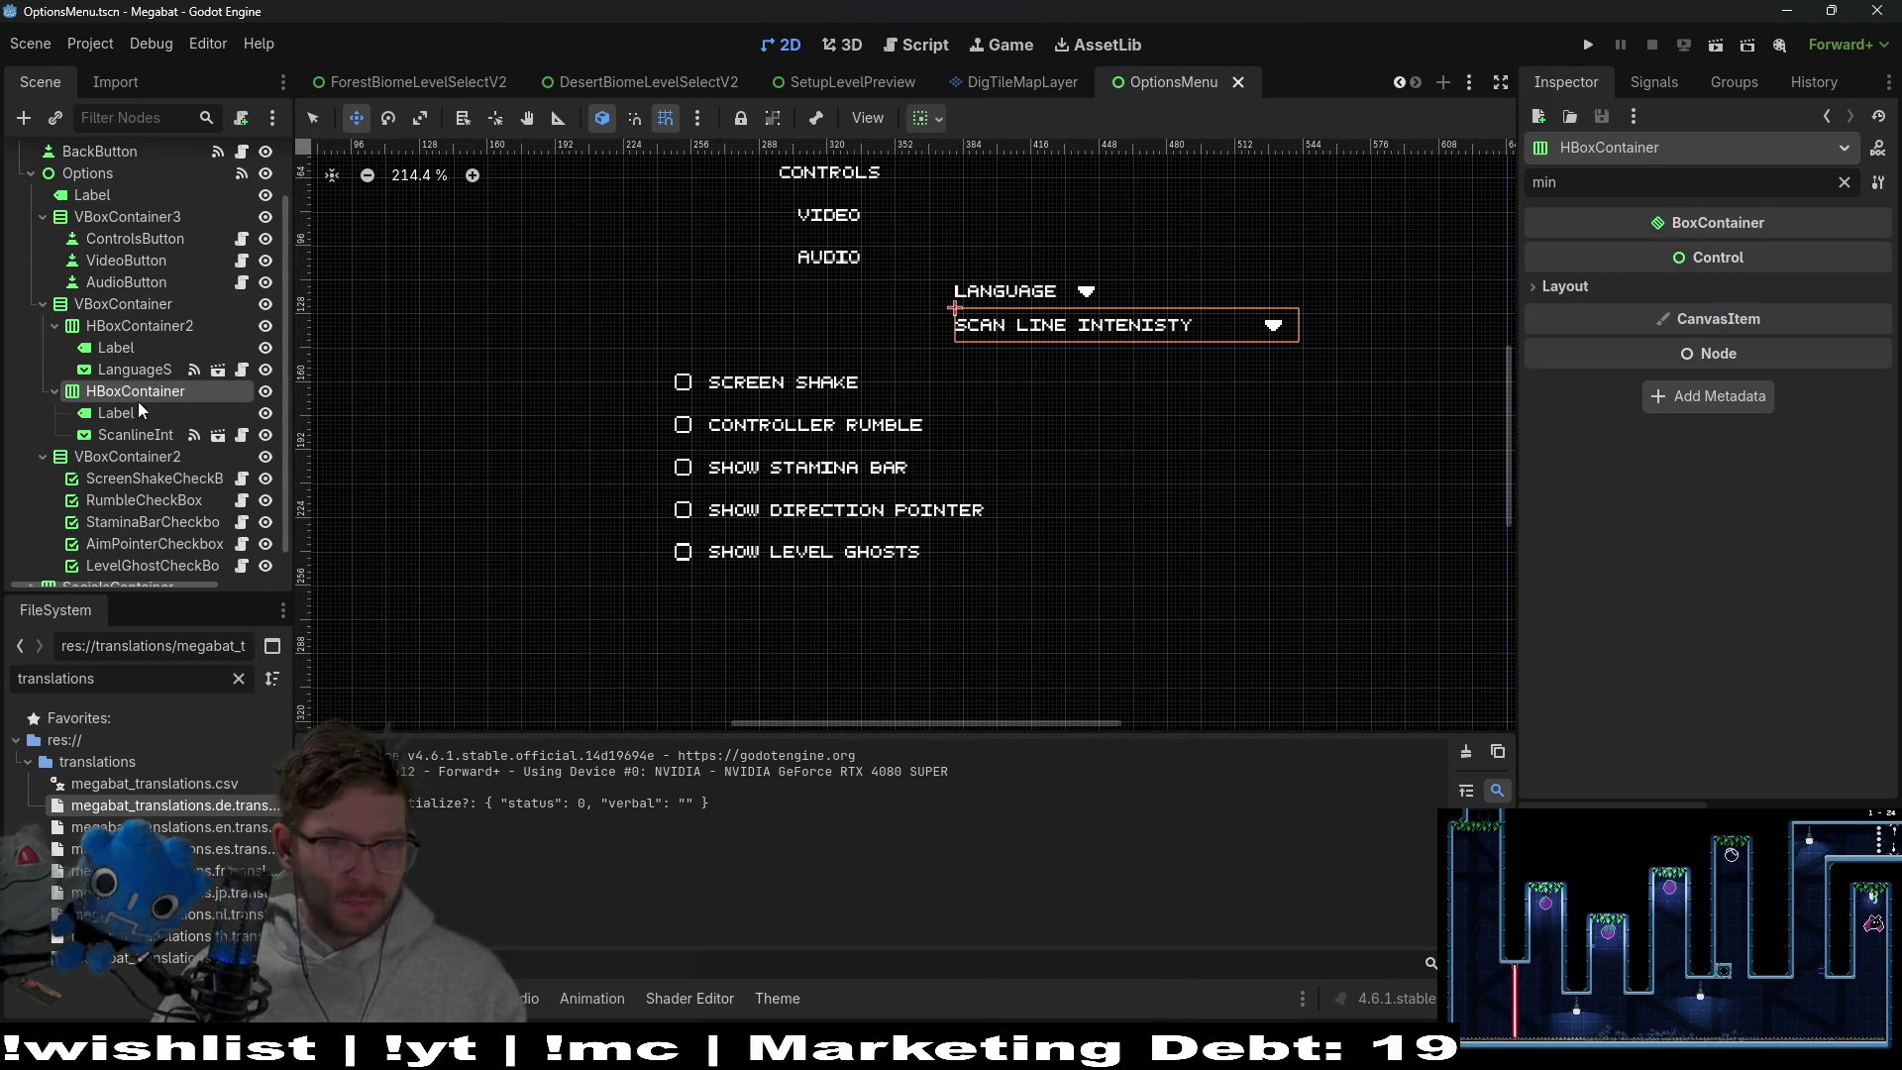
pyautogui.click(109, 306)
pyautogui.click(121, 460)
pyautogui.moveTo(825, 417); pyautogui.dragTo(834, 550)
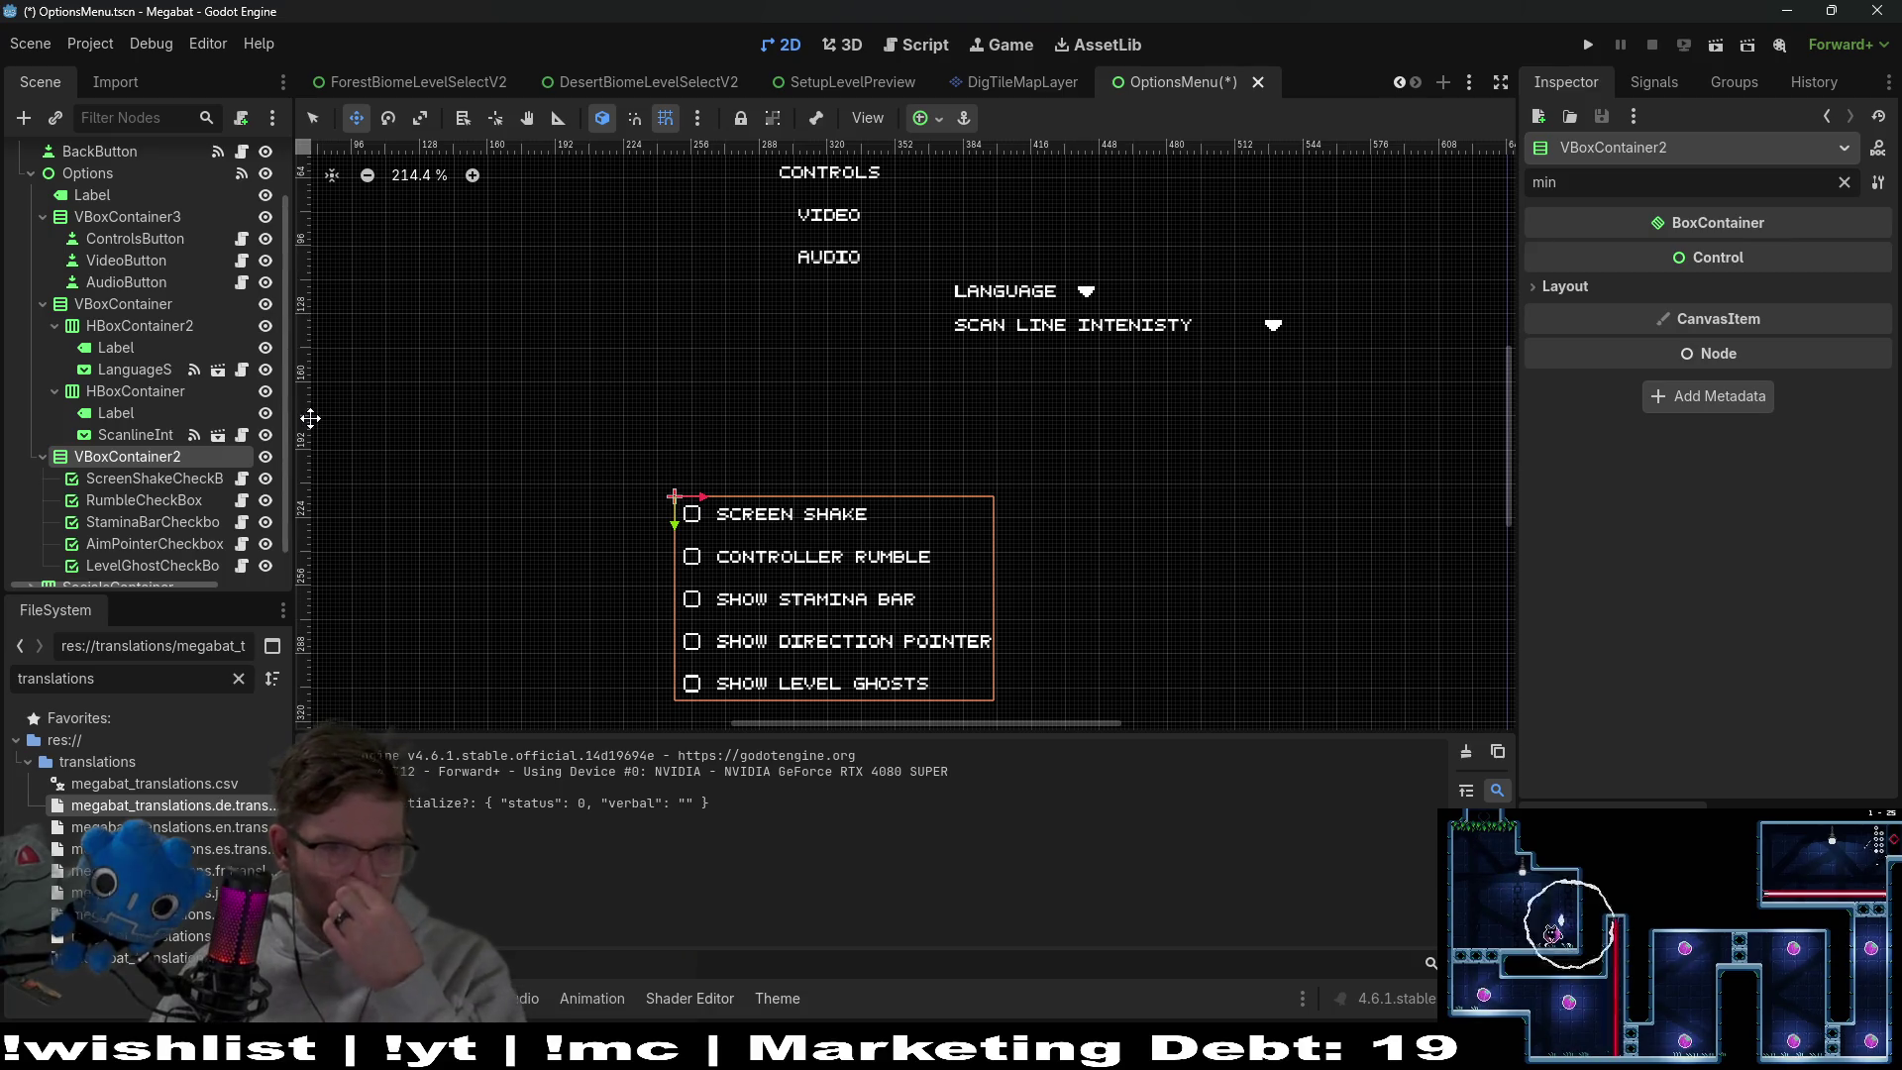
pyautogui.click(241, 151)
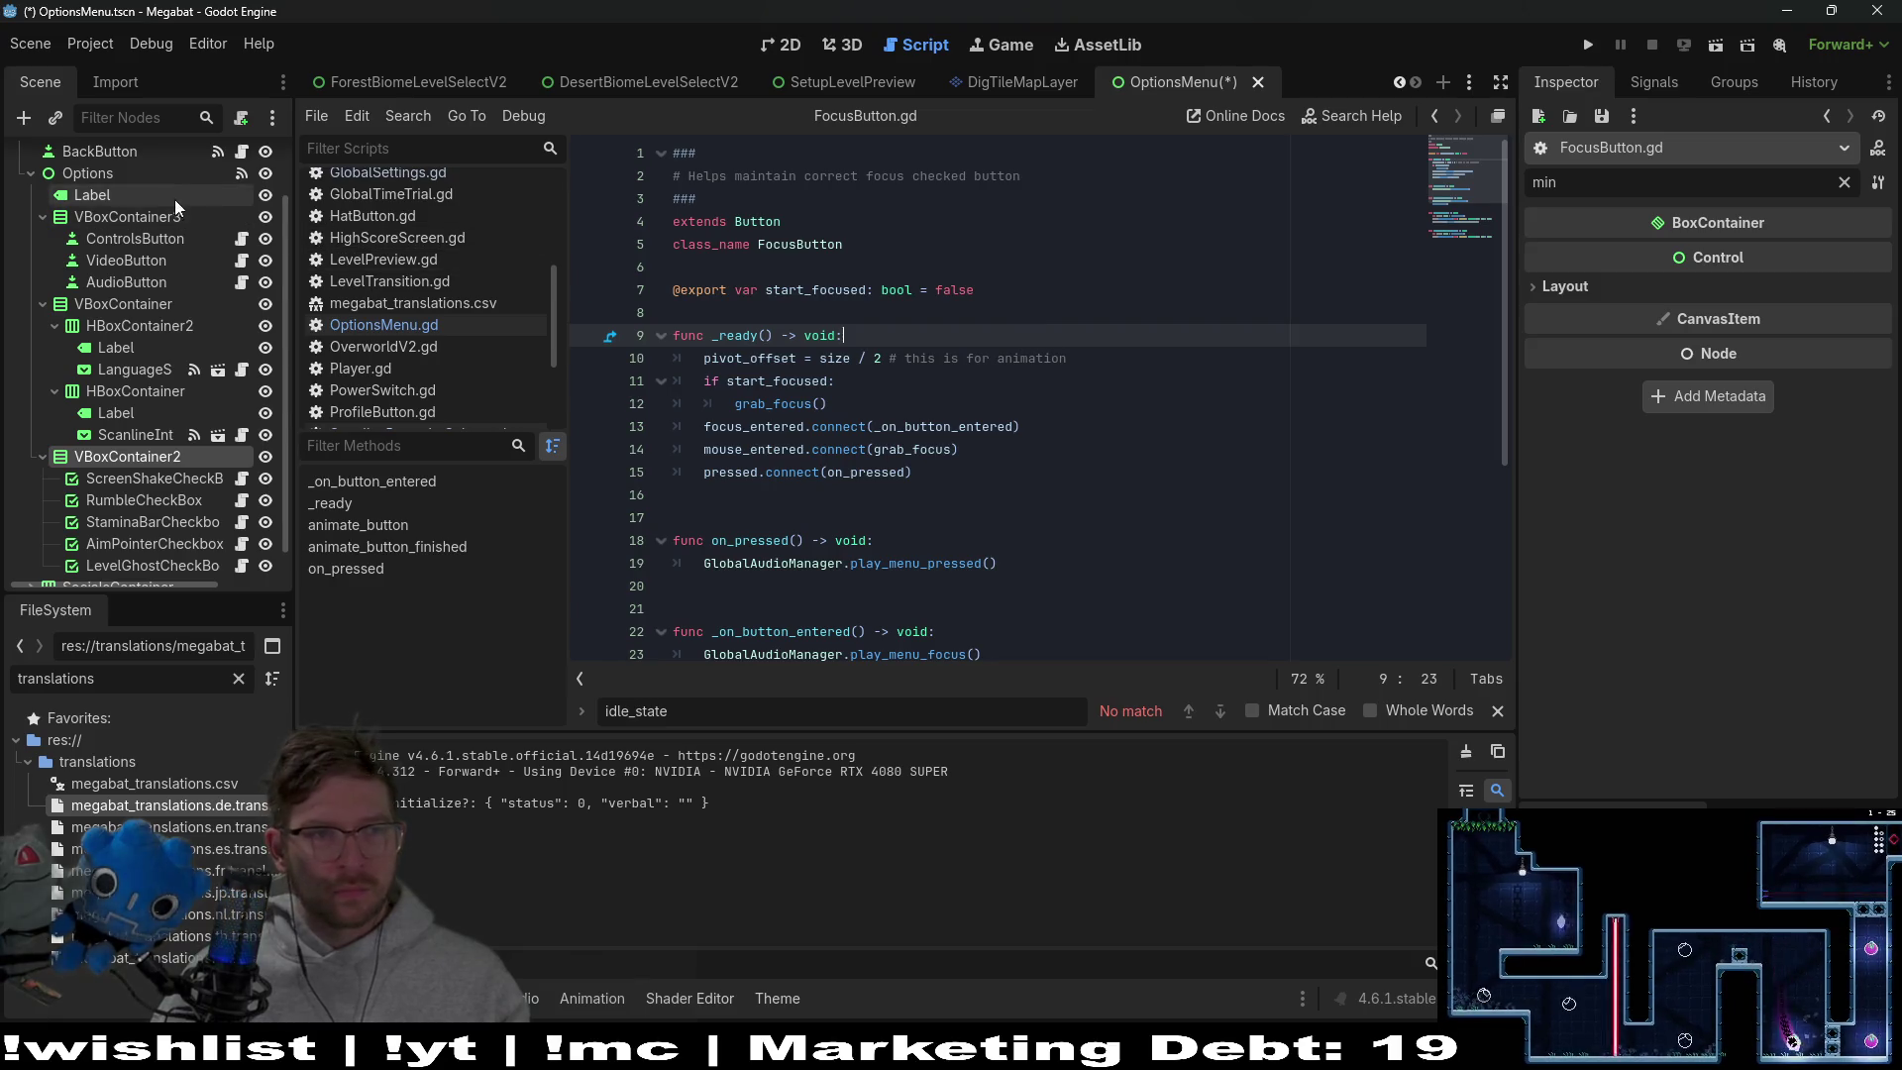
# Review the Options node's signals, return to OptionsMenu.gd, and undo the VBoxContainer3 path edits
pyautogui.scroll(3, 198, 218)
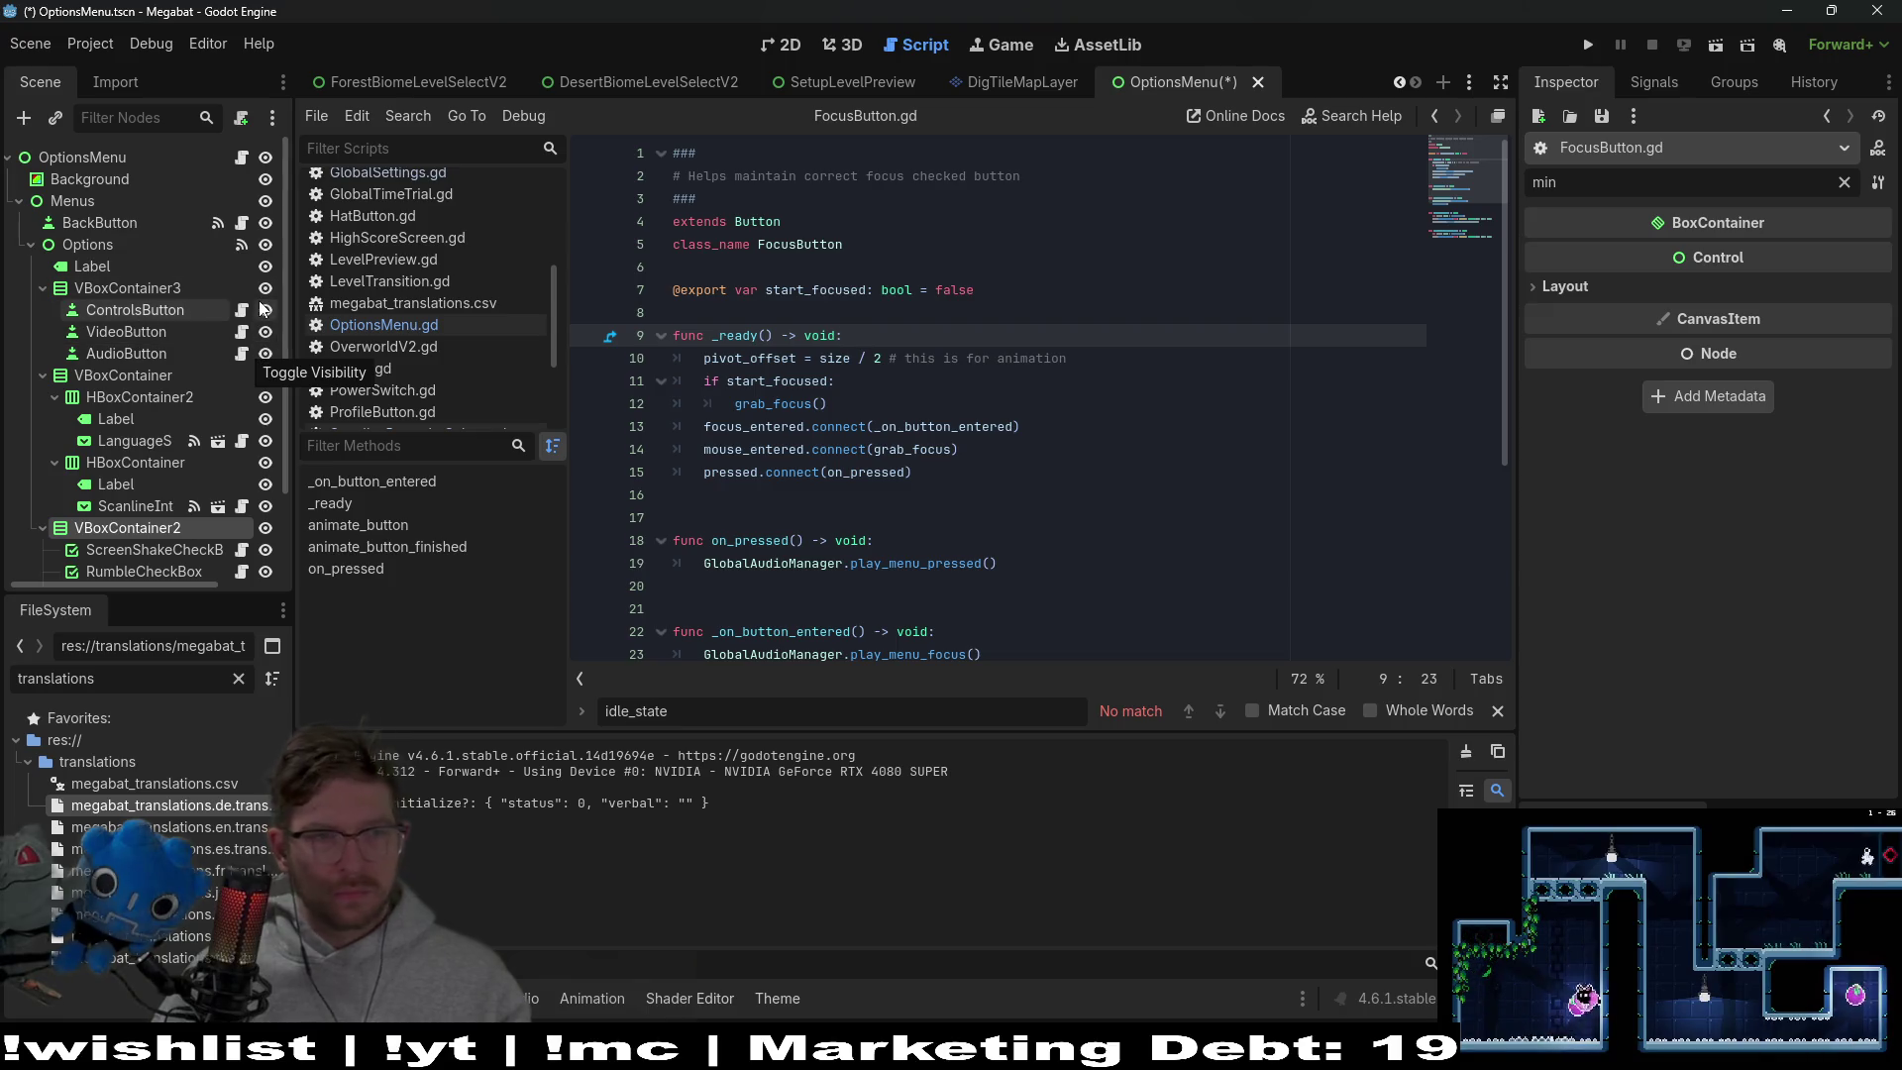
pyautogui.click(241, 240)
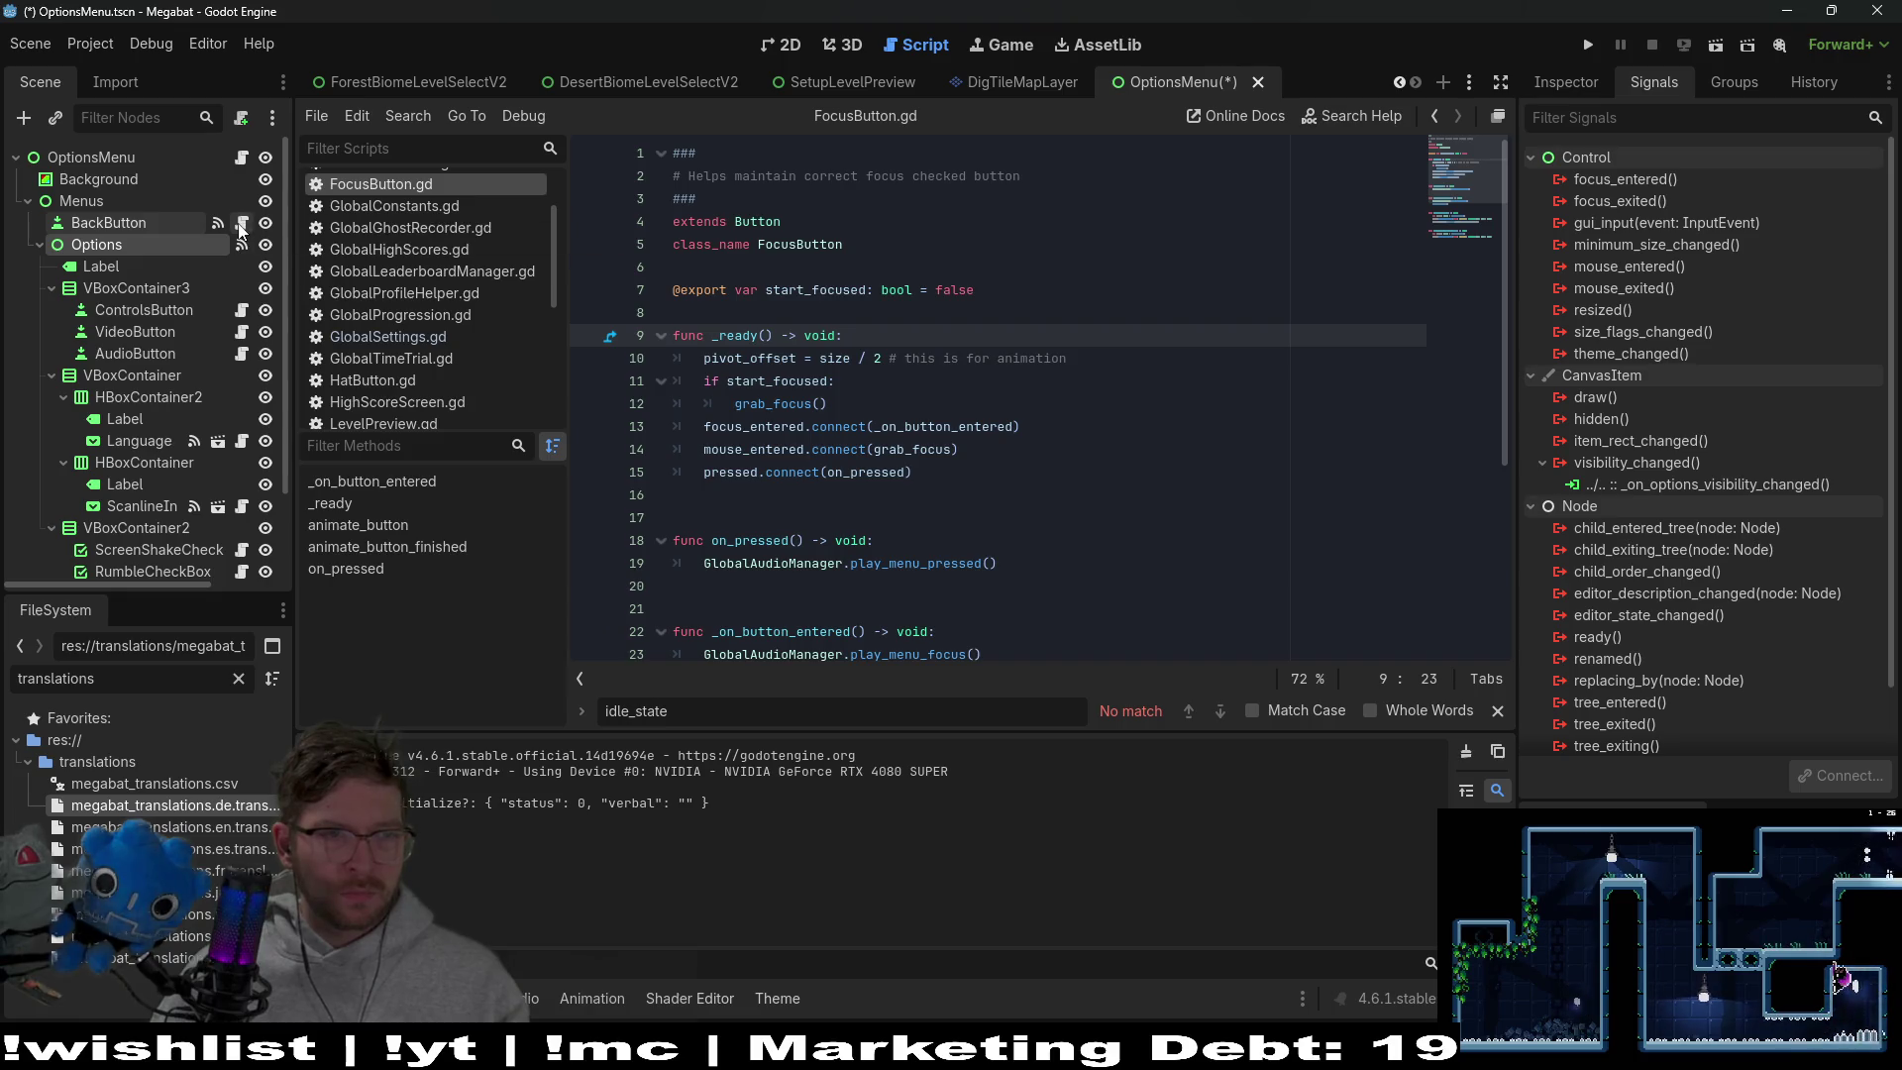
pyautogui.press('Escape')
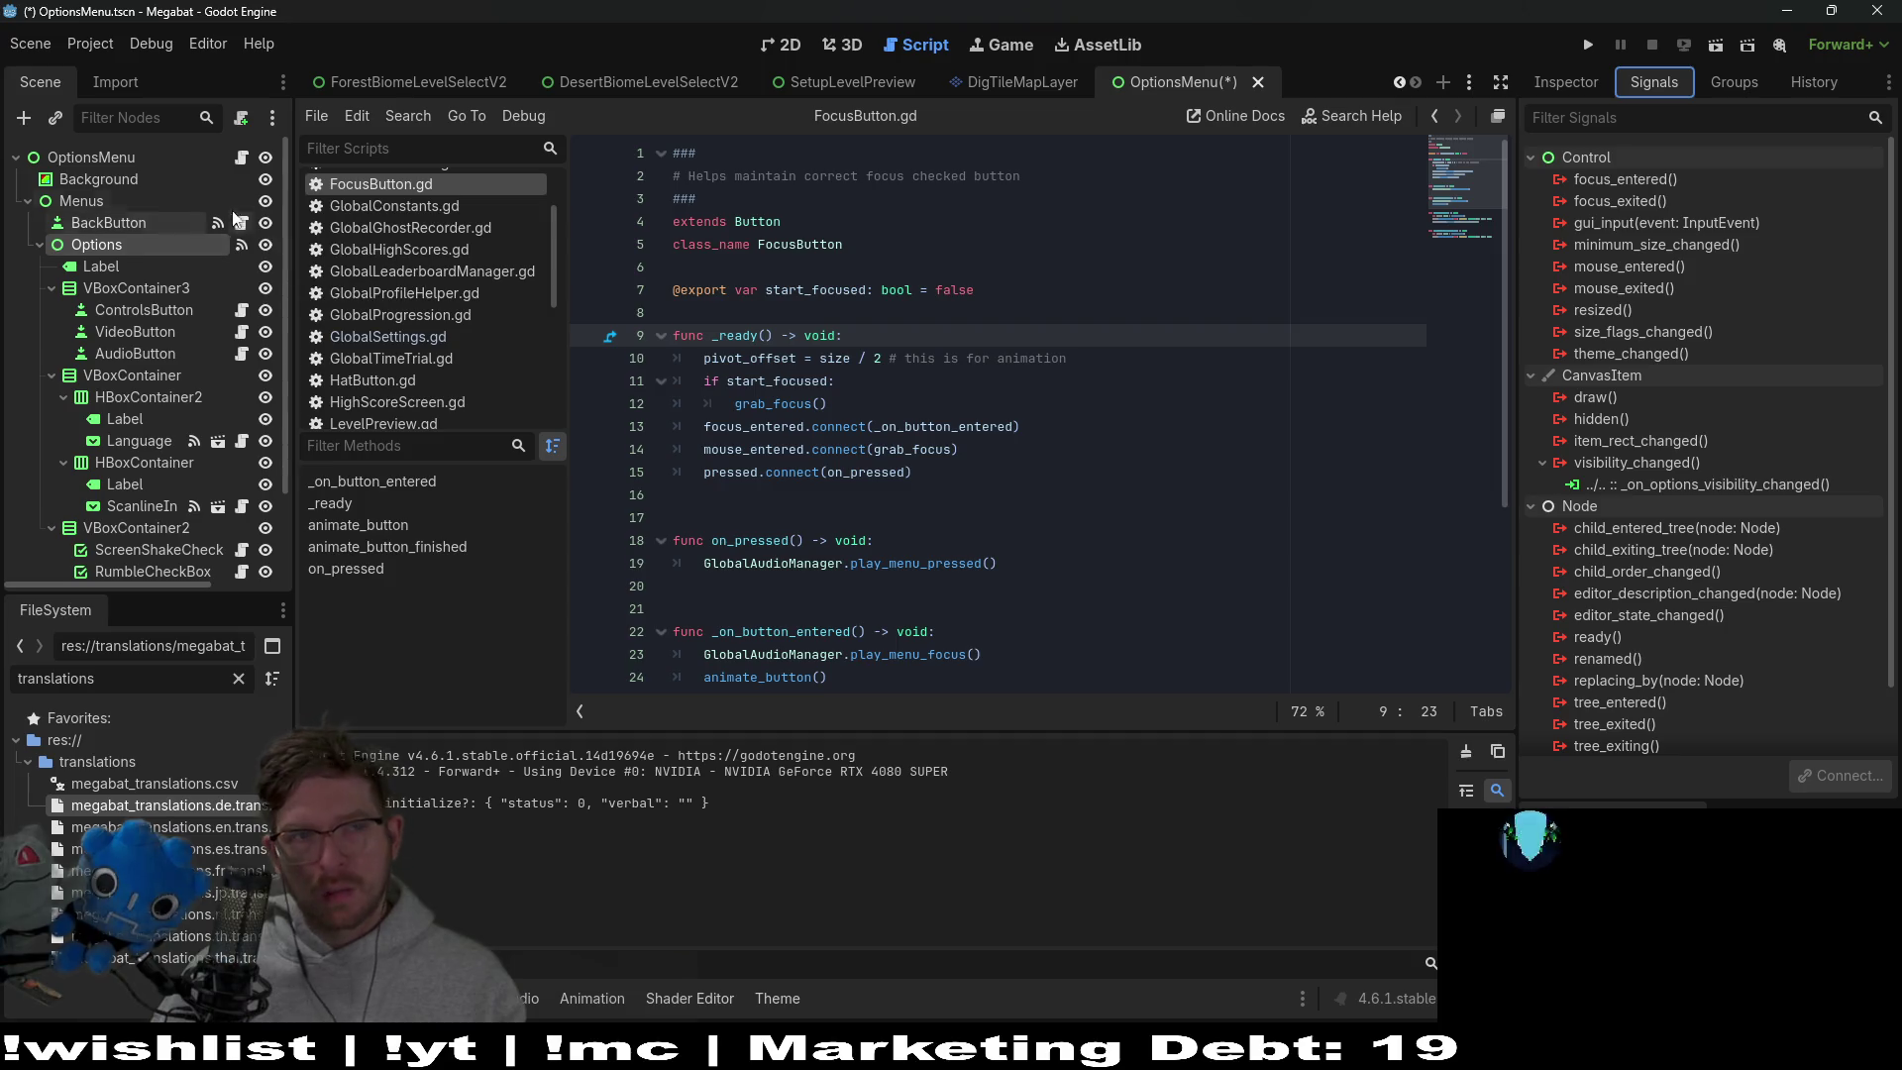
pyautogui.click(241, 156)
pyautogui.hotkey('ctrl', 'z')
pyautogui.hotkey('ctrl', 'z')
pyautogui.hotkey('ctrl', 'z')
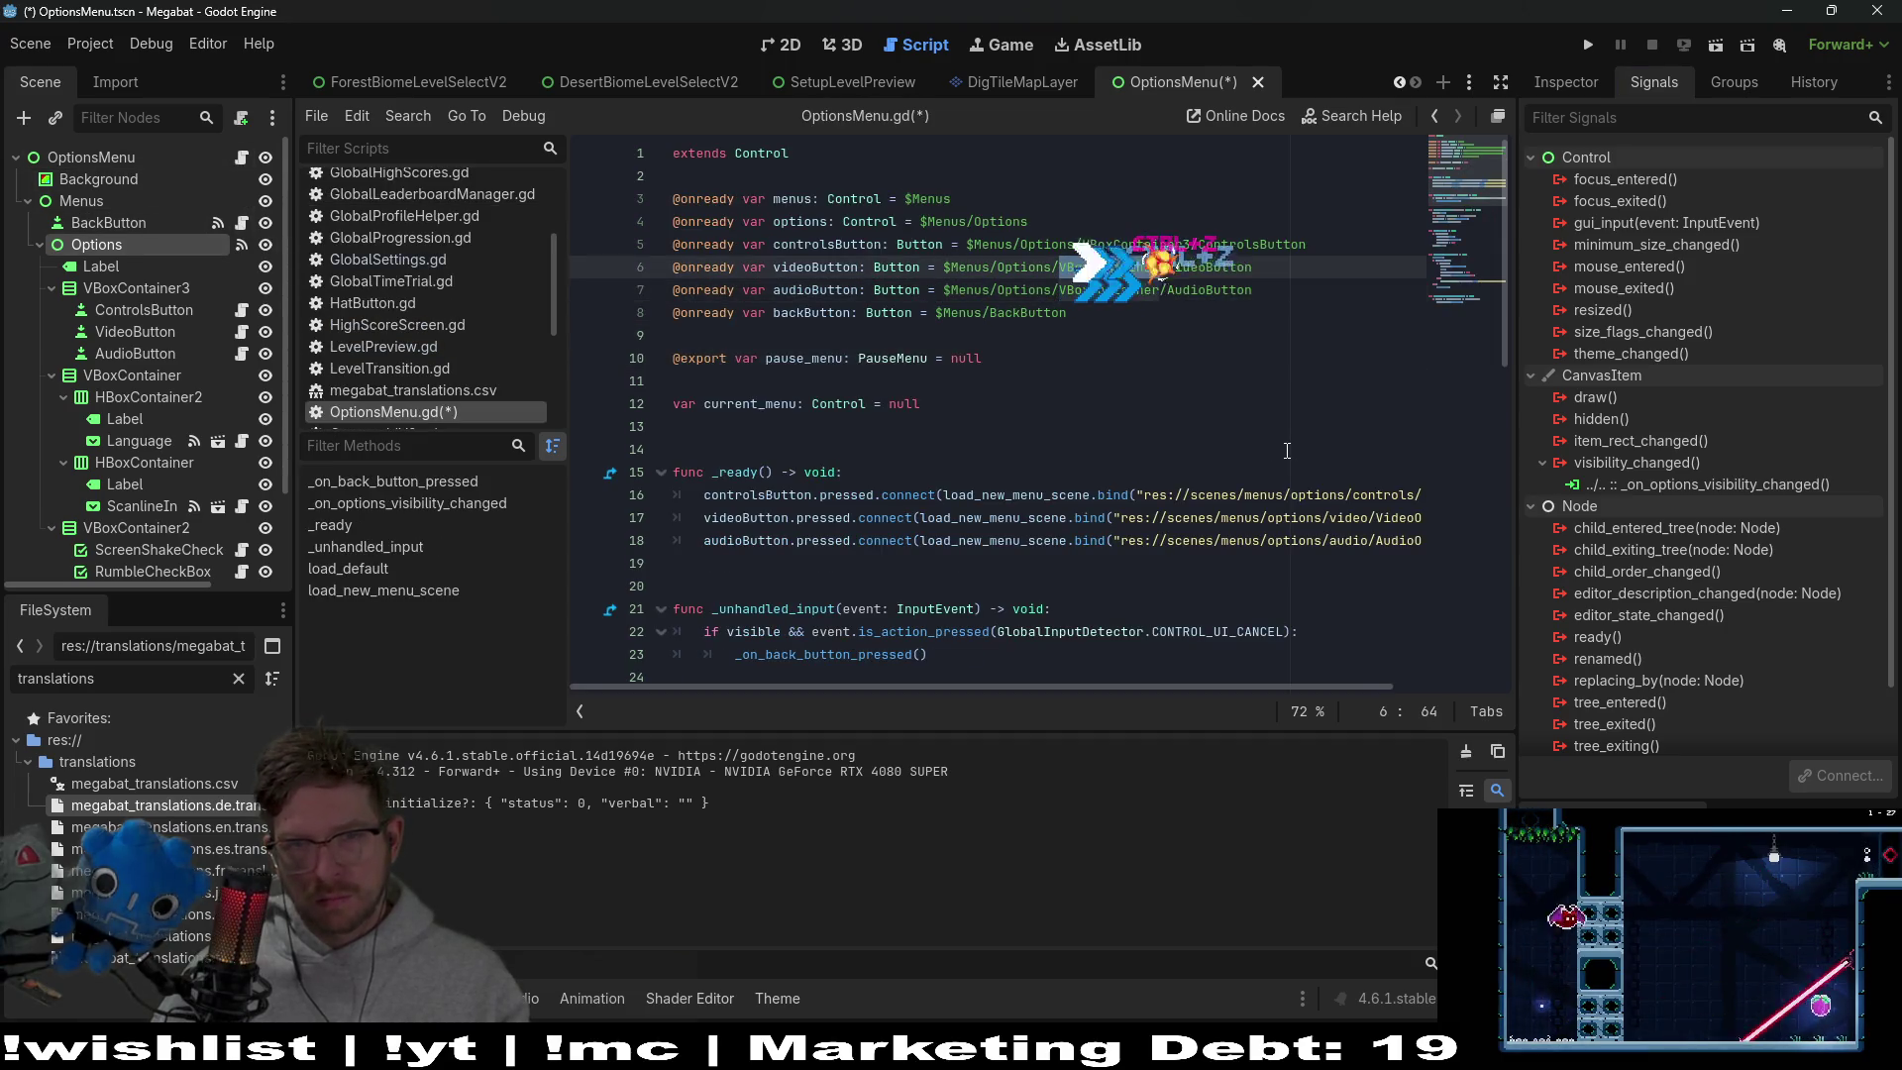
# Save the reverted script and rename VBoxContainer to VBoxContainer4
pyautogui.click(1157, 432)
pyautogui.hotkey('ctrl', 's')
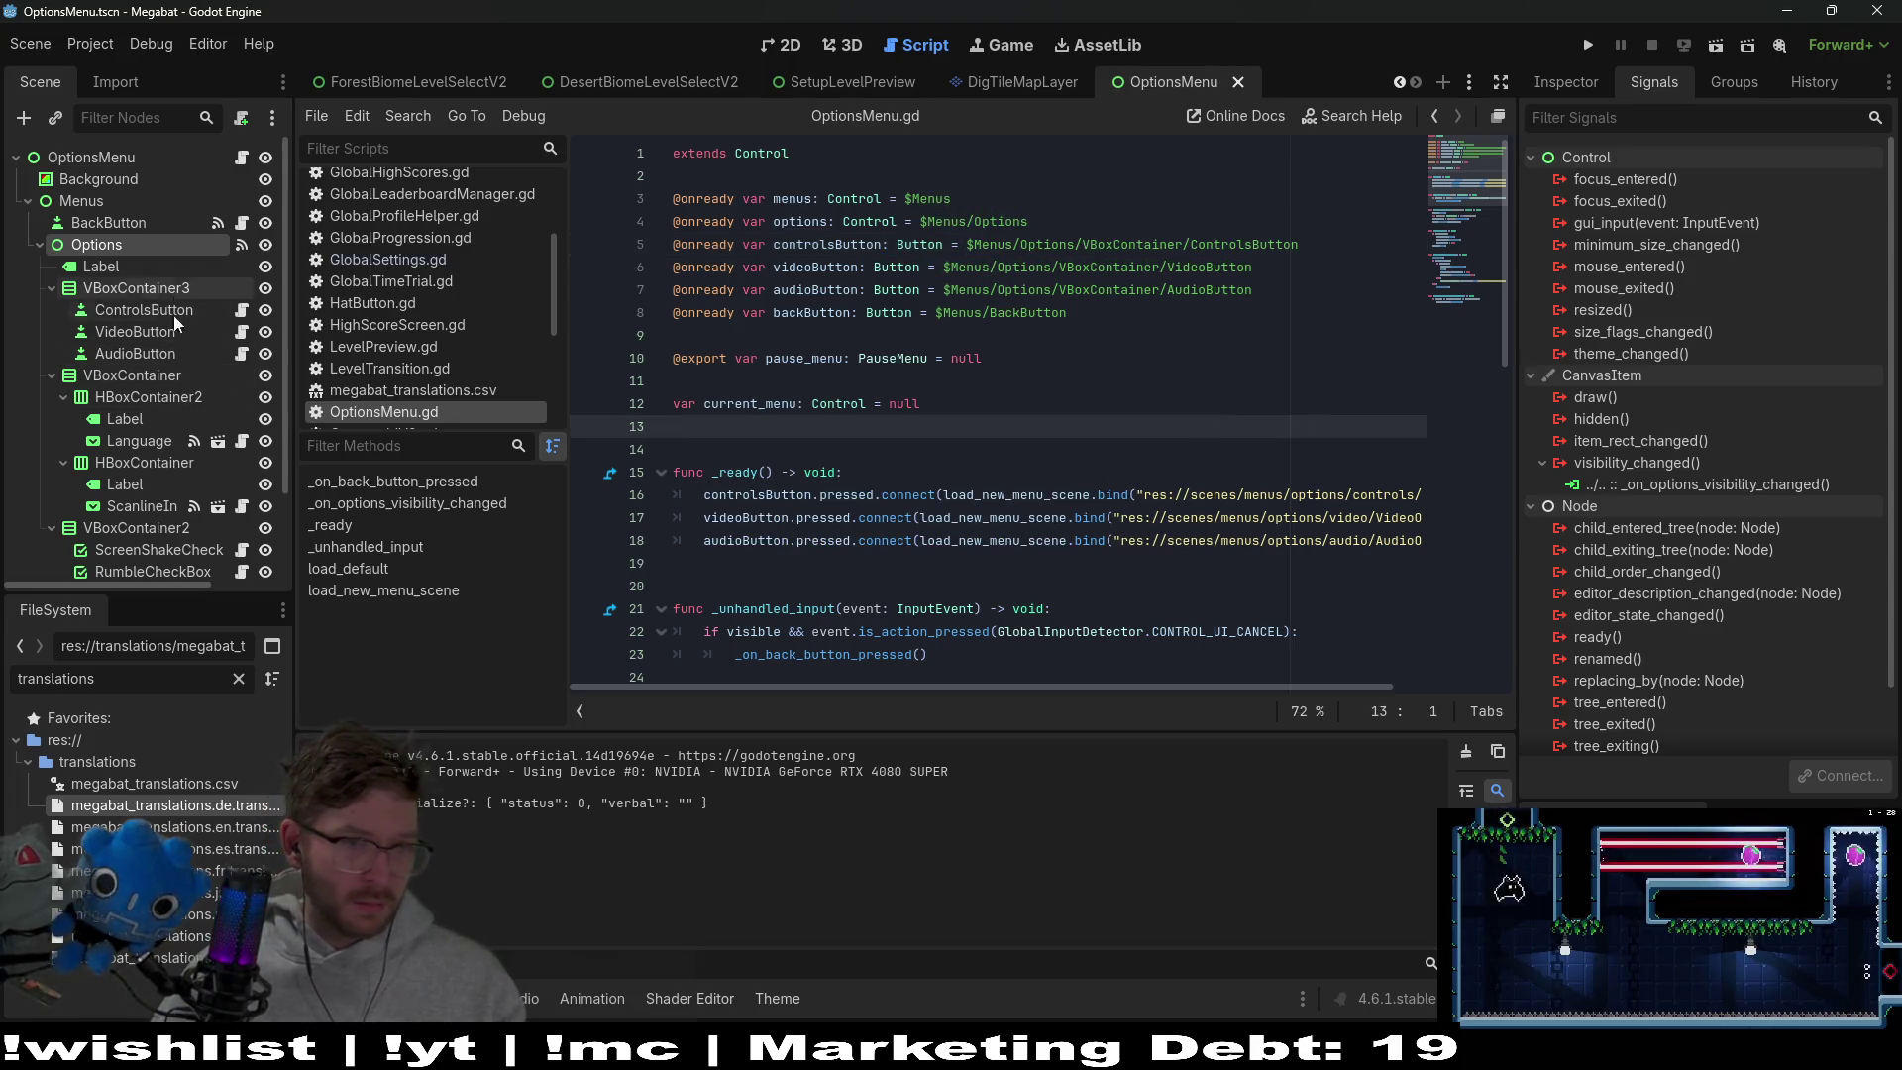
pyautogui.click(171, 375)
pyautogui.click(197, 375)
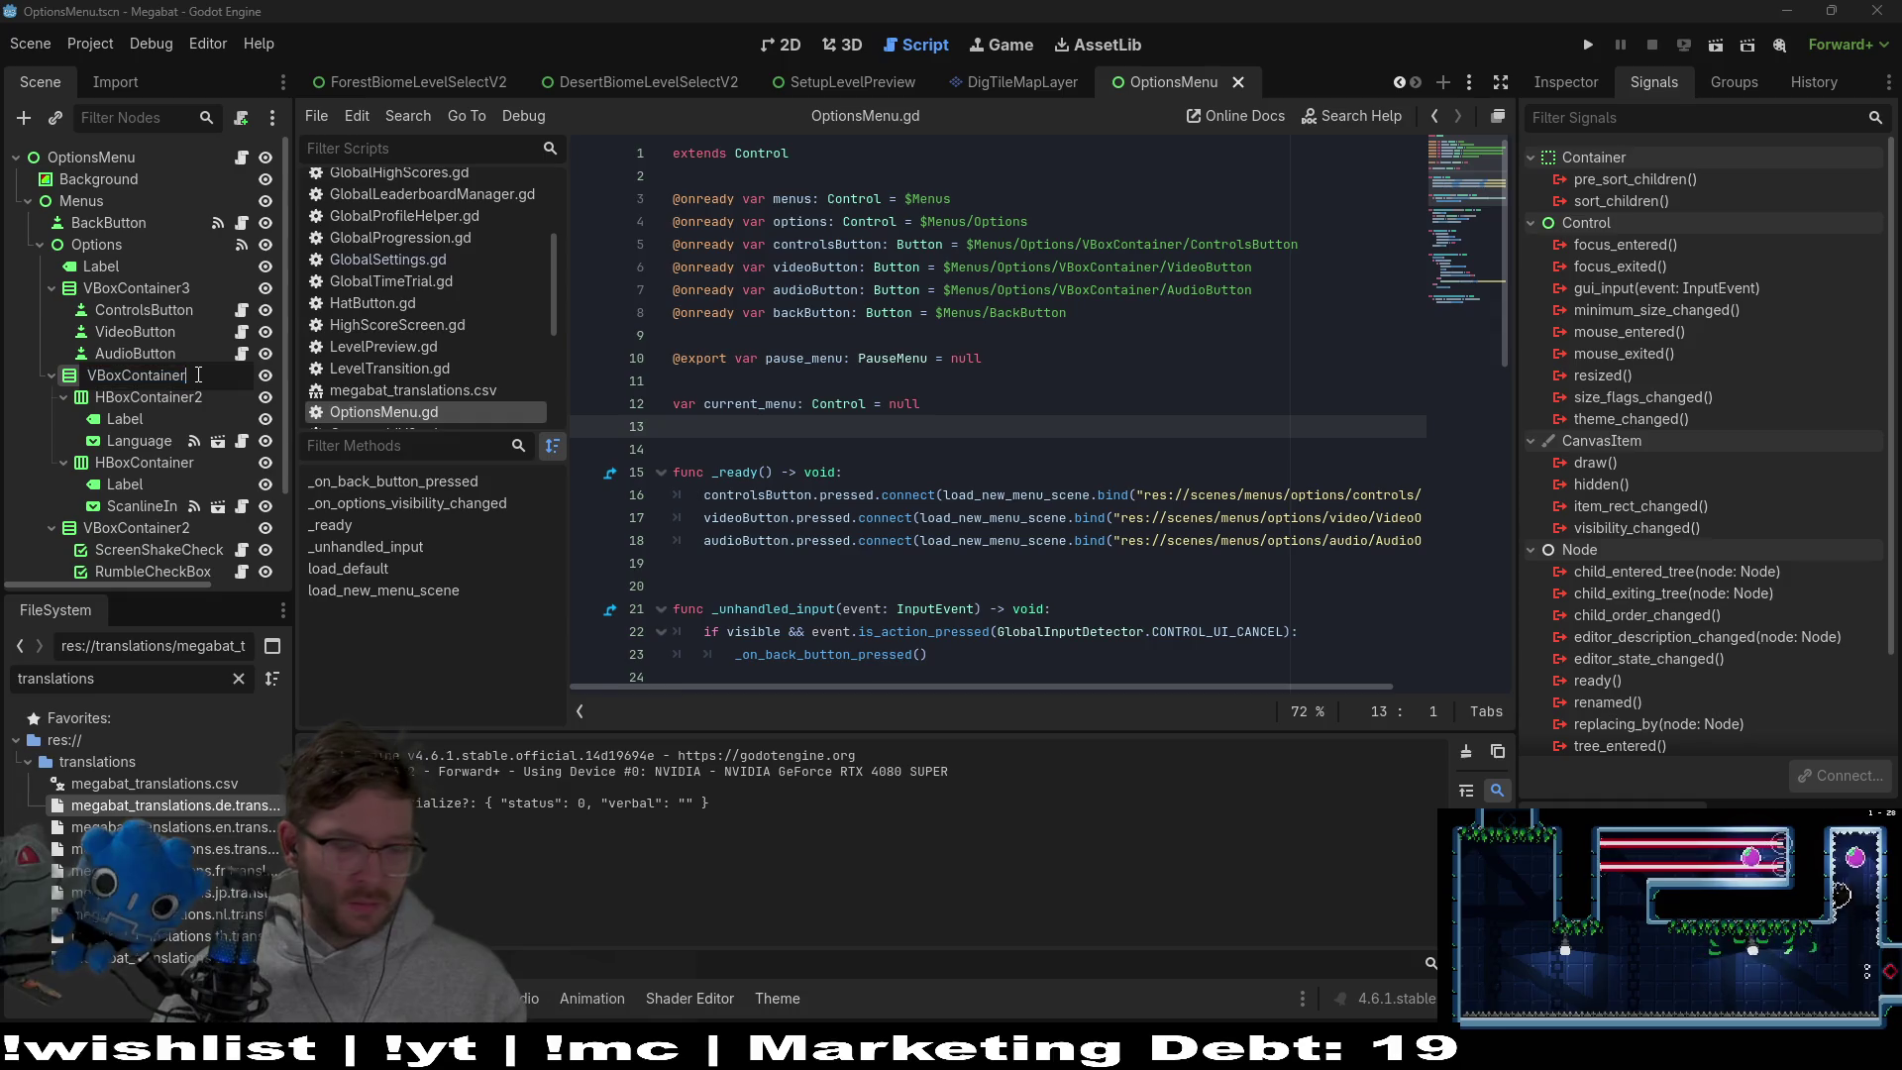
pyautogui.write('4')
pyautogui.press('Return')
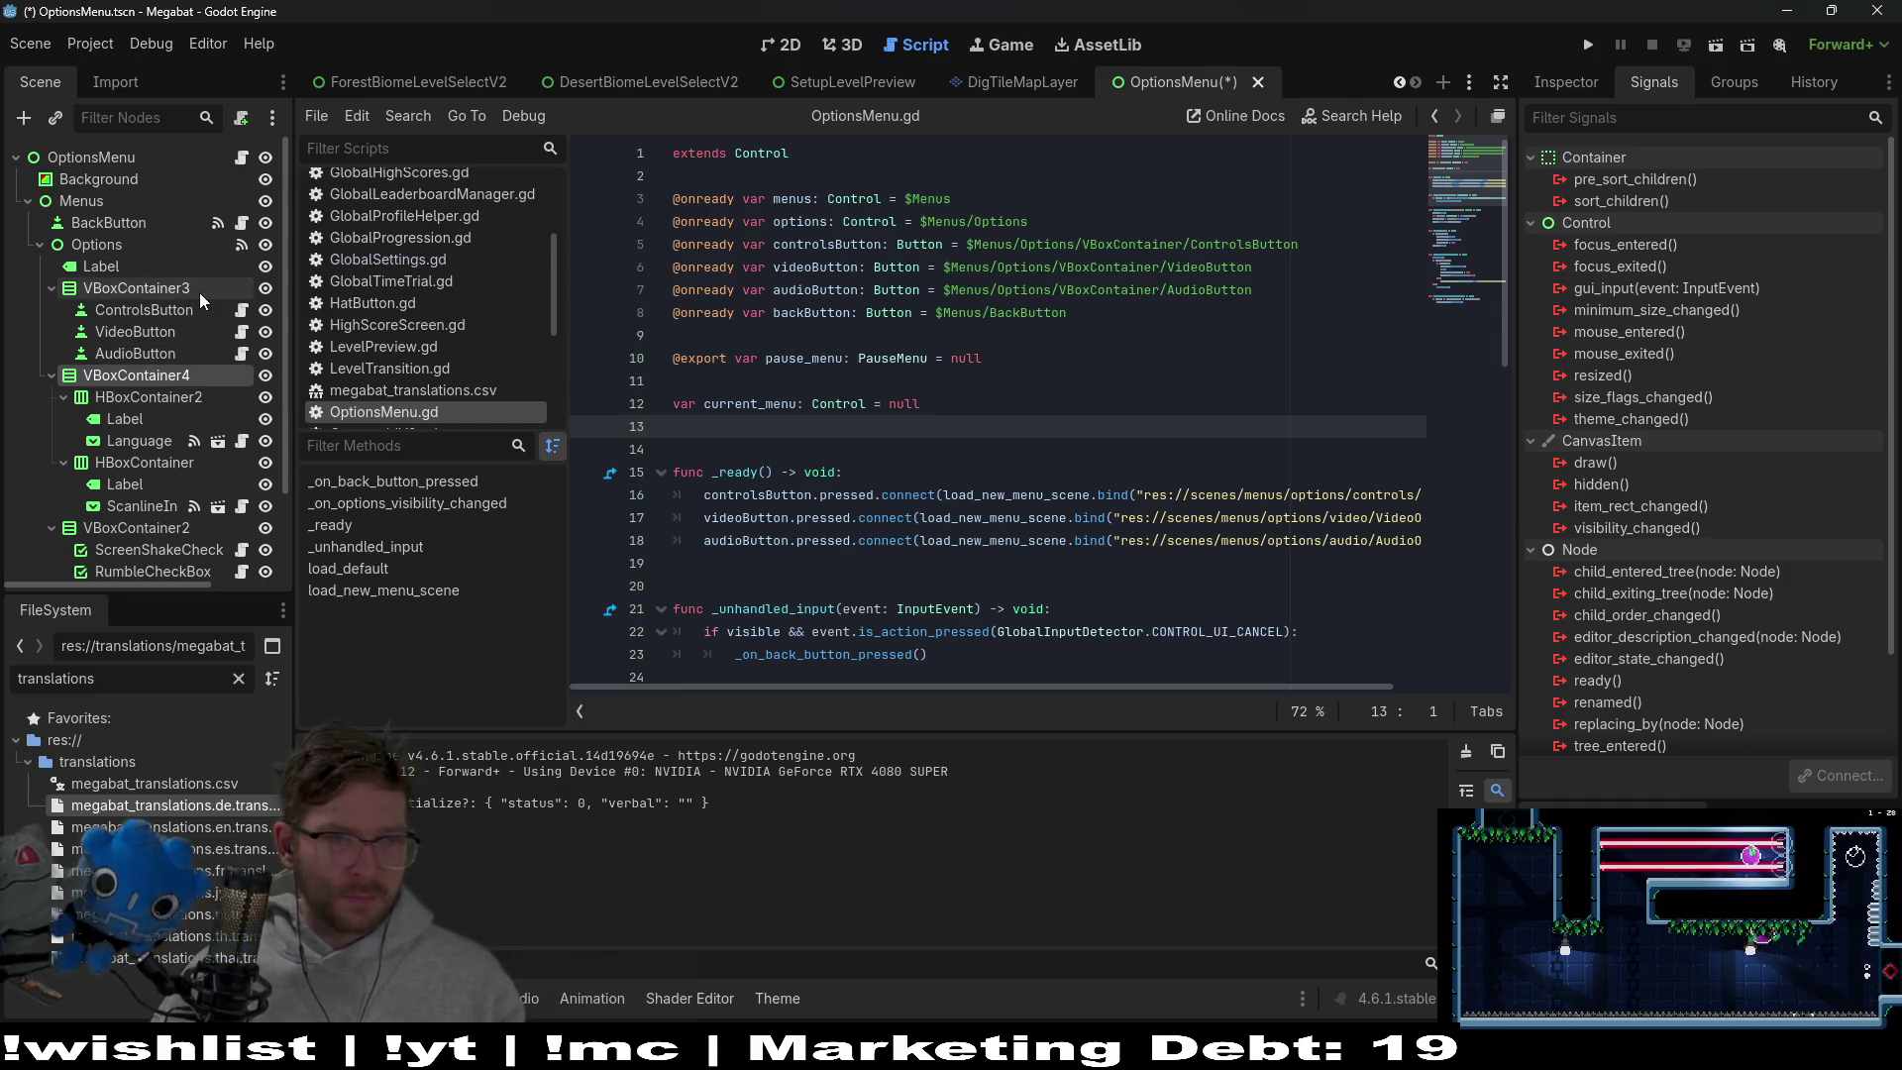
# Rename VBoxContainer3, the buttons' container, to VBoxContainer
pyautogui.click(199, 293)
pyautogui.click(199, 293)
pyautogui.press('BackSpace')
pyautogui.press('Return')
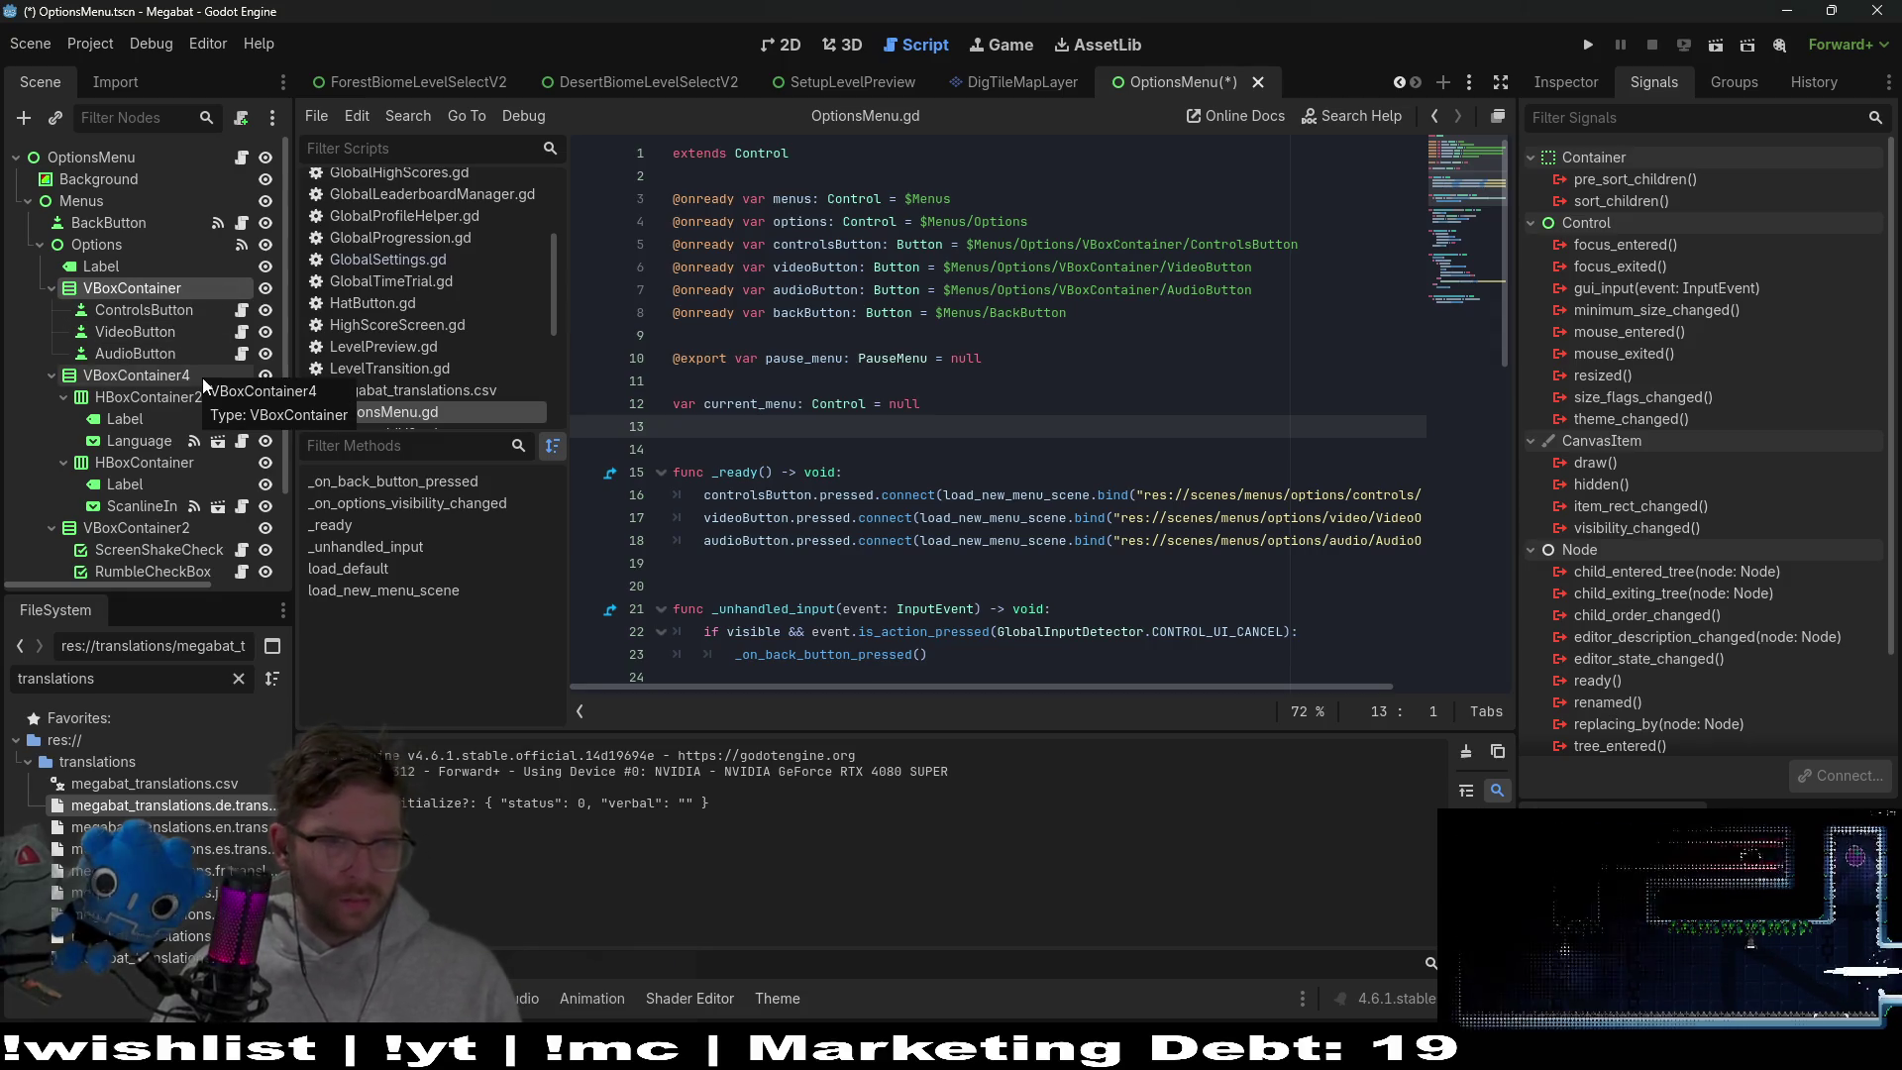
# Rename VBoxContainer2 to VBoxContainer3 and VBoxContainer4 to VBoxContainer2
pyautogui.scroll(-2, 168, 489)
pyautogui.click(200, 424)
pyautogui.click(200, 424)
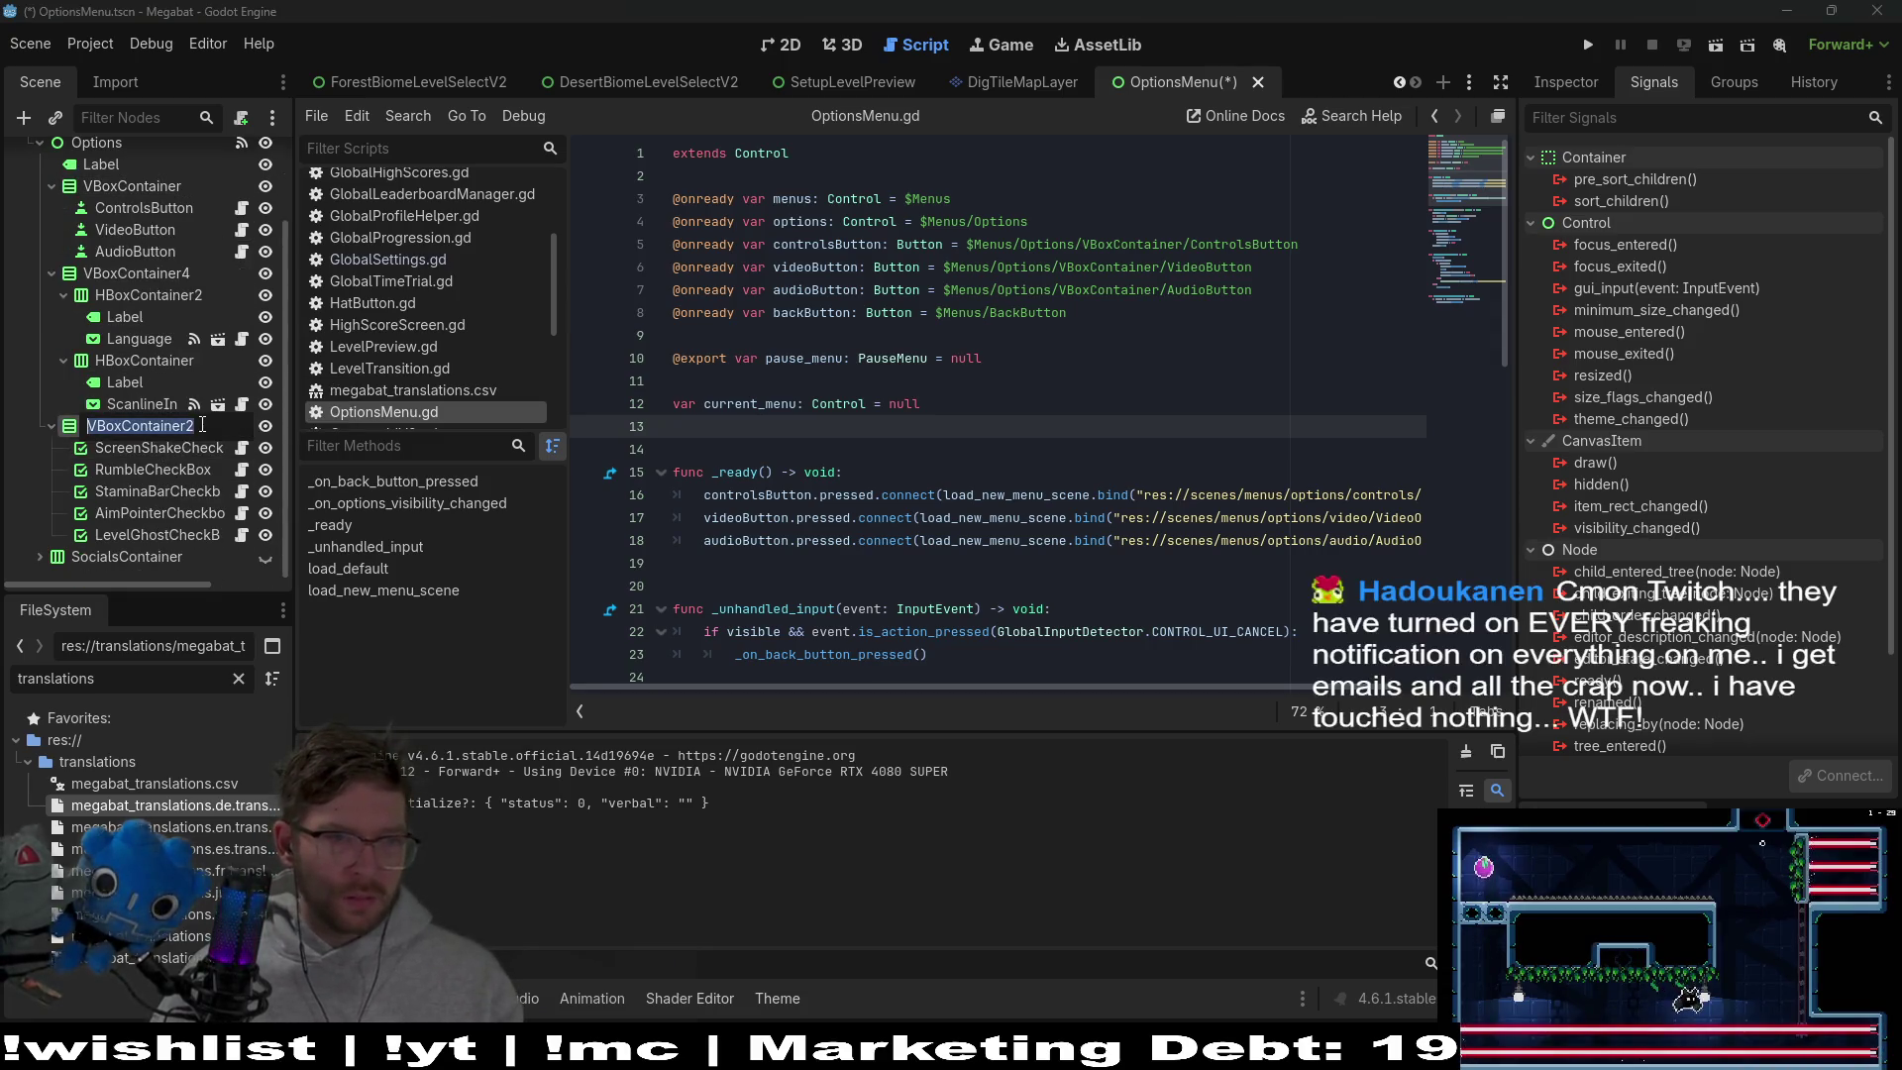
pyautogui.press('BackSpace')
pyautogui.write('3')
pyautogui.press('Return')
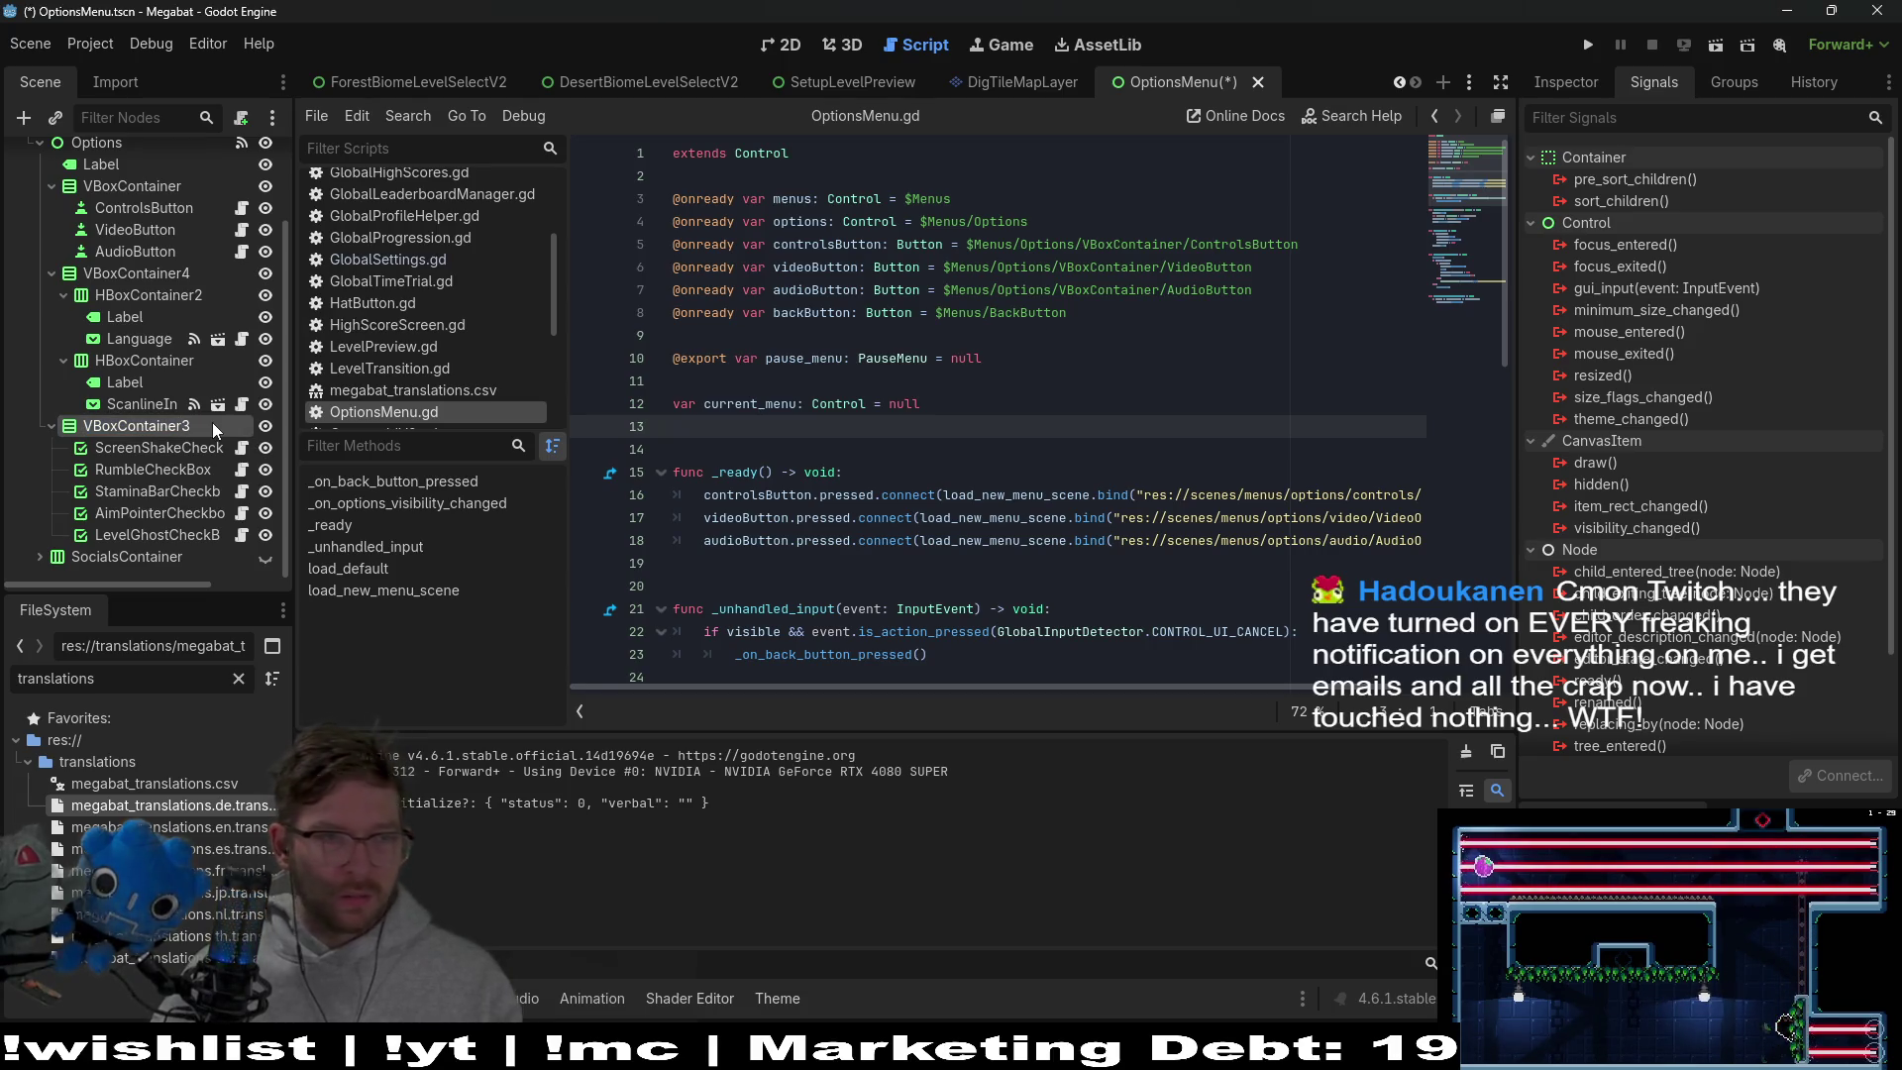
pyautogui.click(204, 271)
pyautogui.click(204, 270)
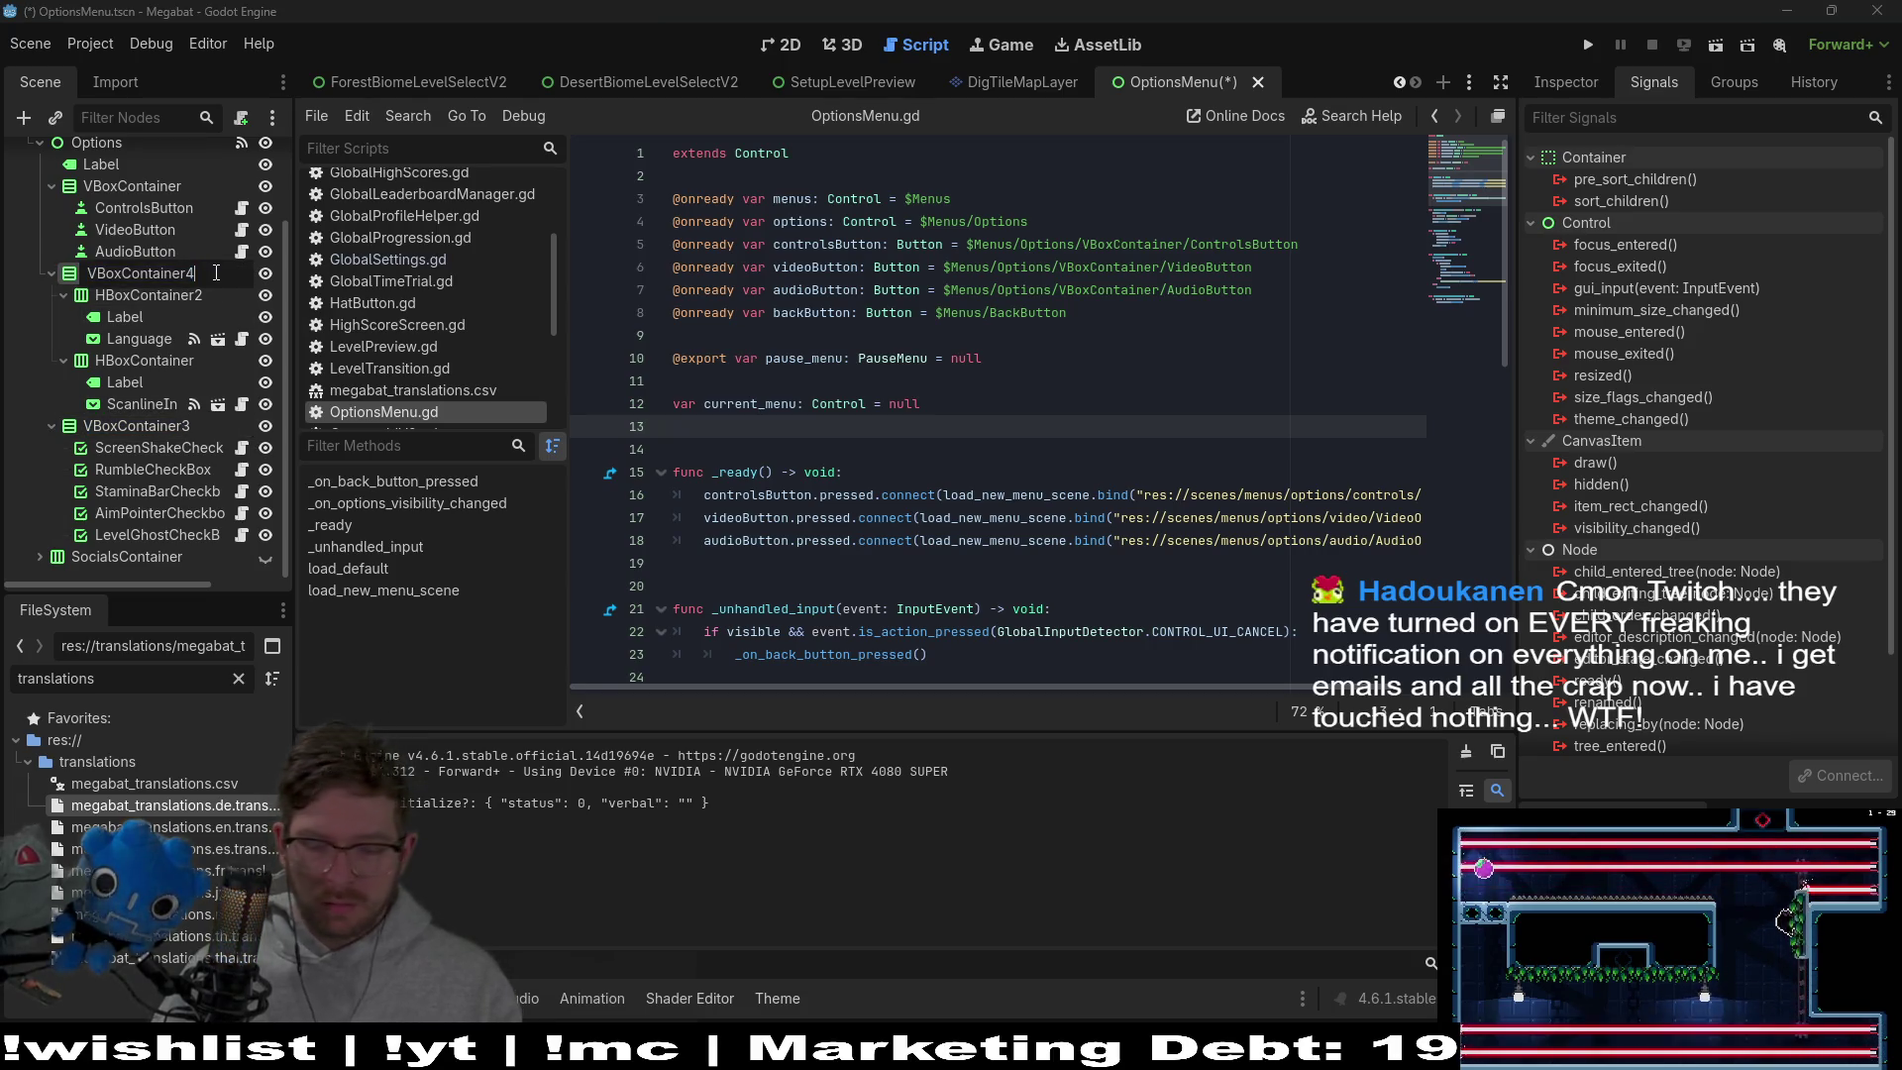
pyautogui.write('2')
pyautogui.press('Return')
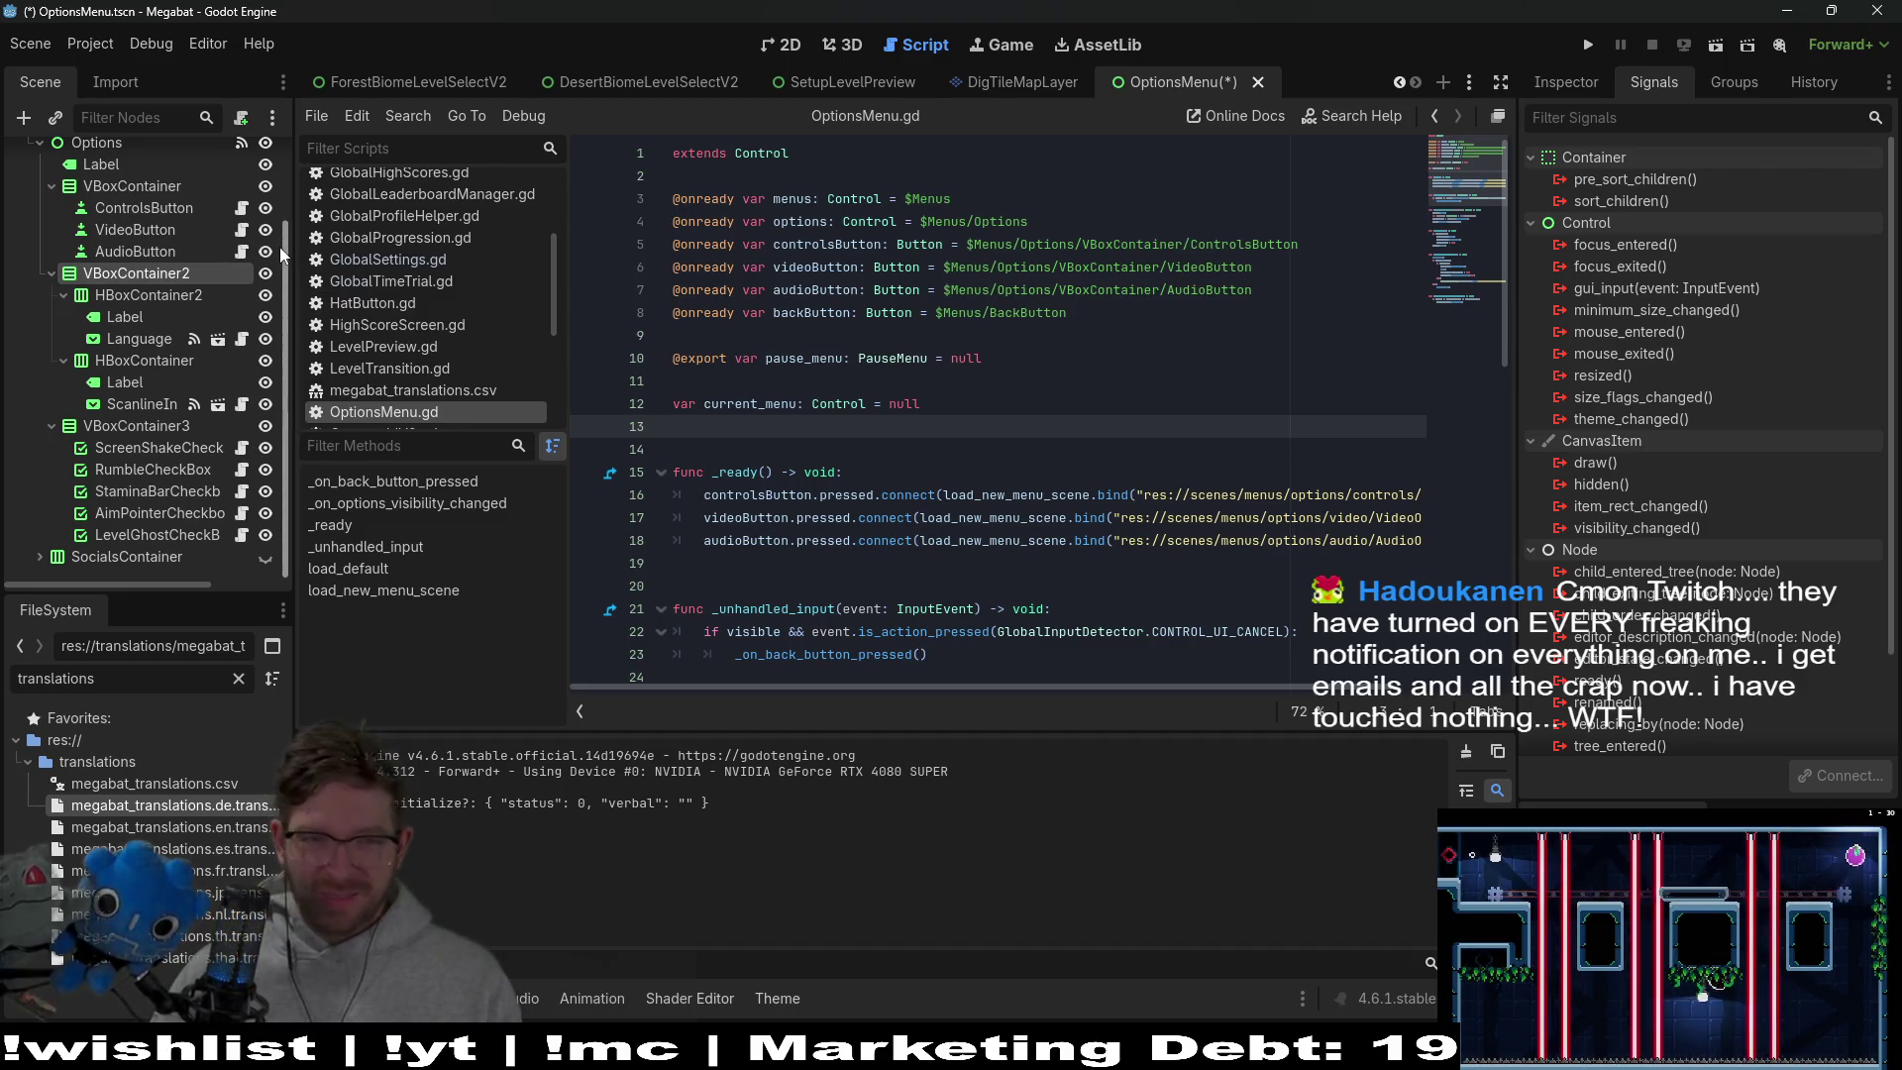
pyautogui.click(965, 443)
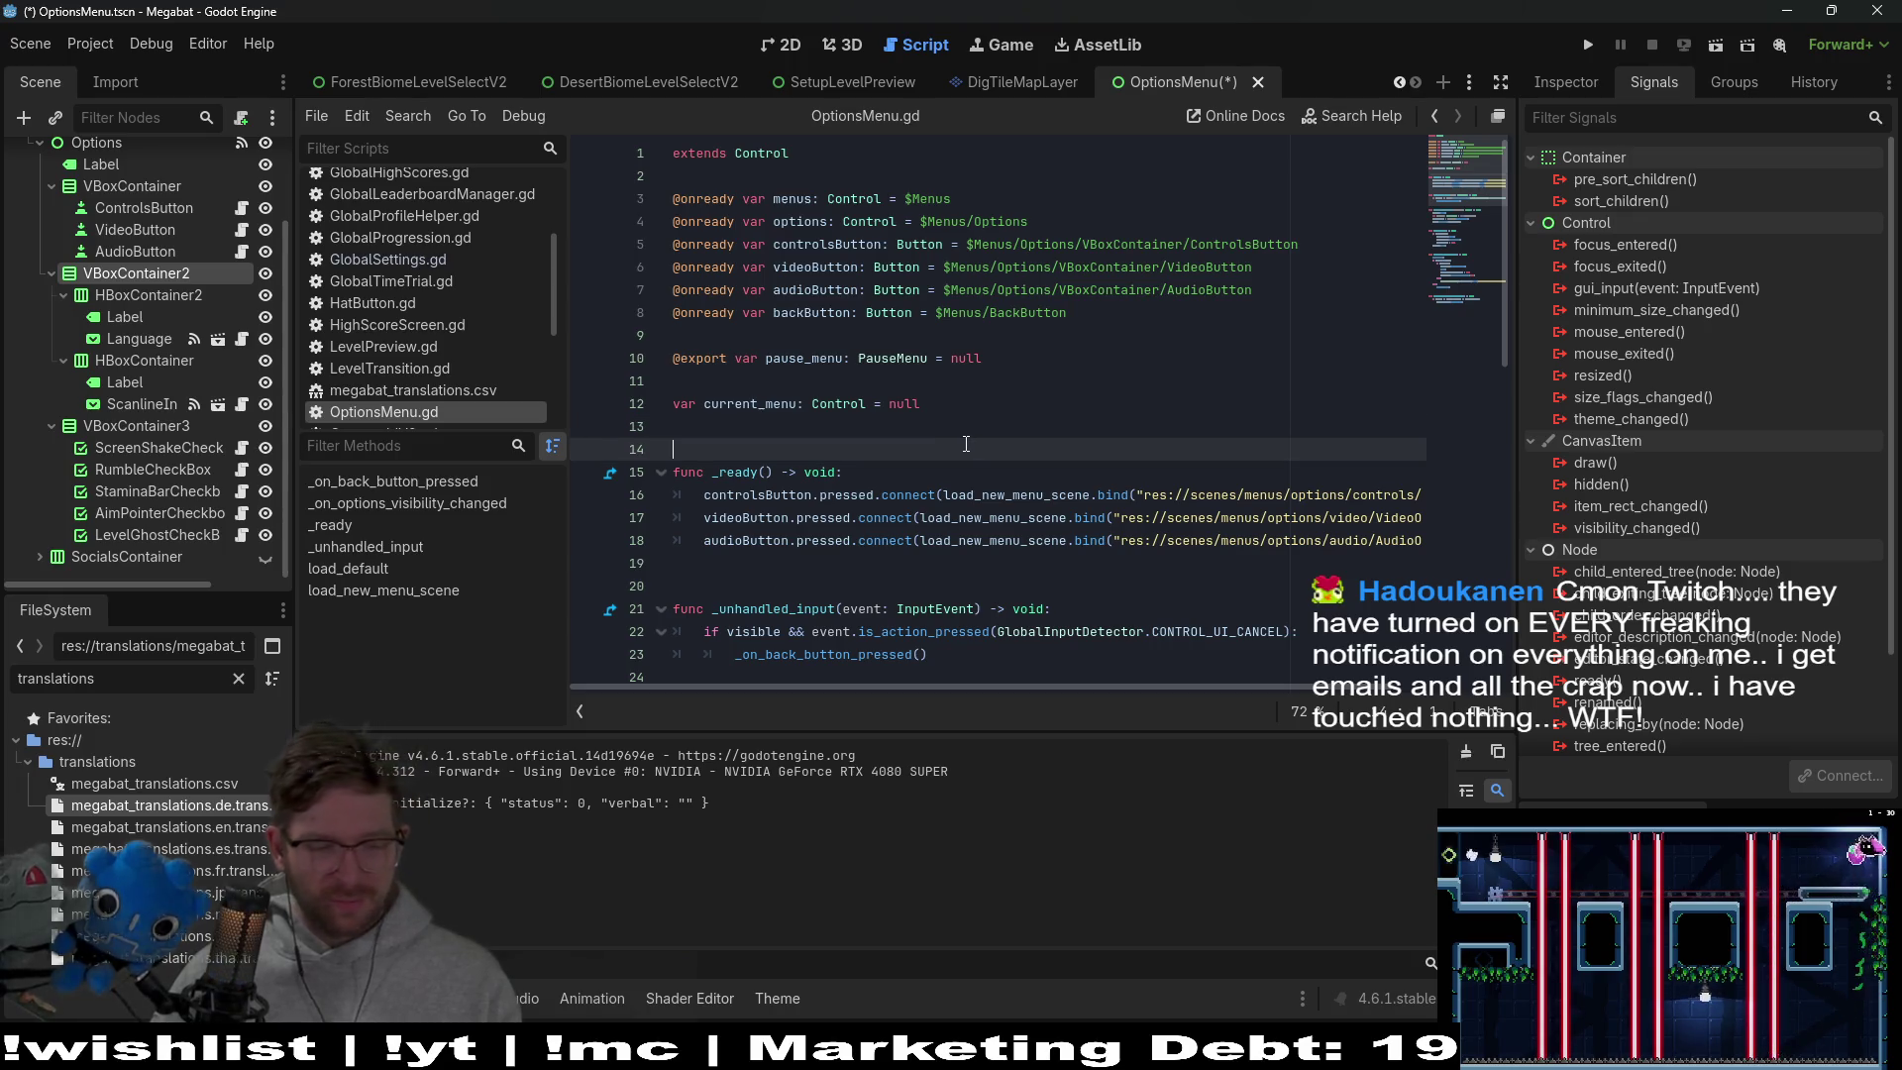
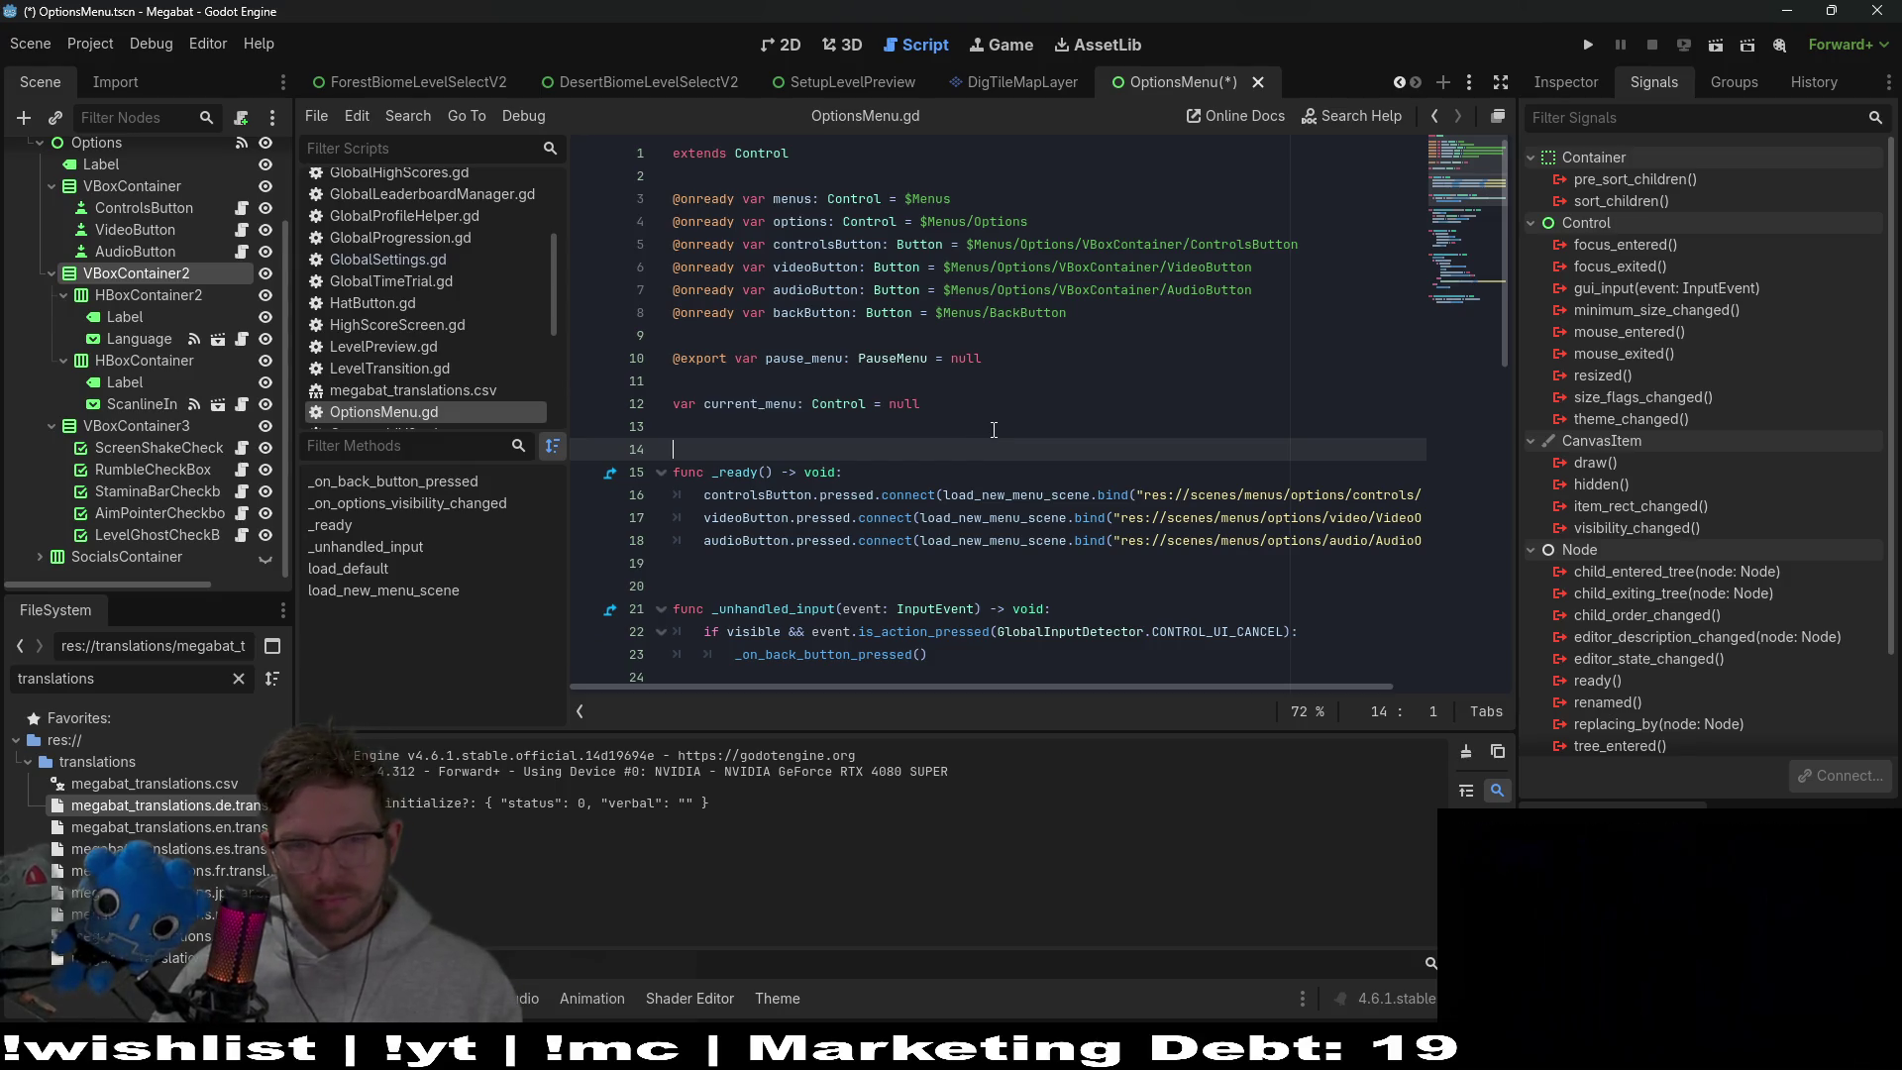
# In the 2D OptionsMenu view, drag the Language/Scan Line box about 154 px left and 38 px down
pyautogui.scroll(-3, 995, 432)
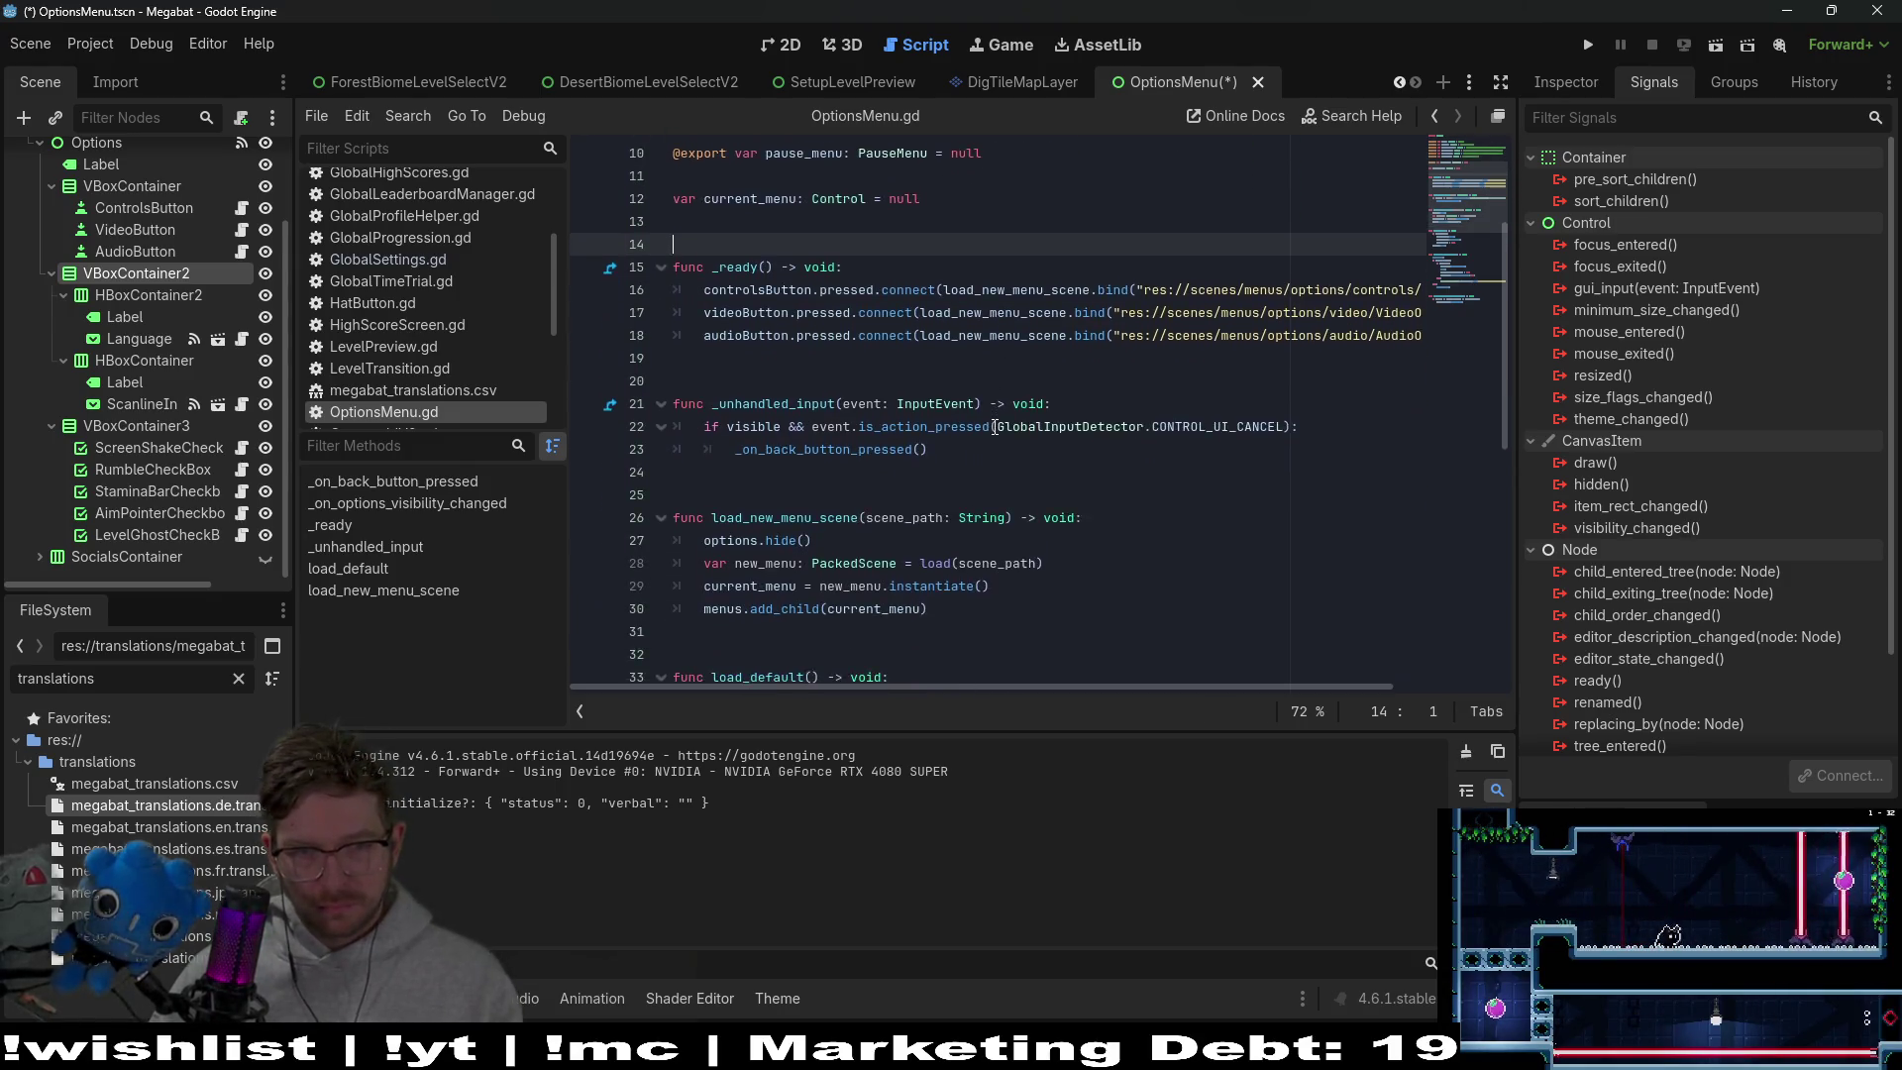
pyautogui.scroll(3, 995, 428)
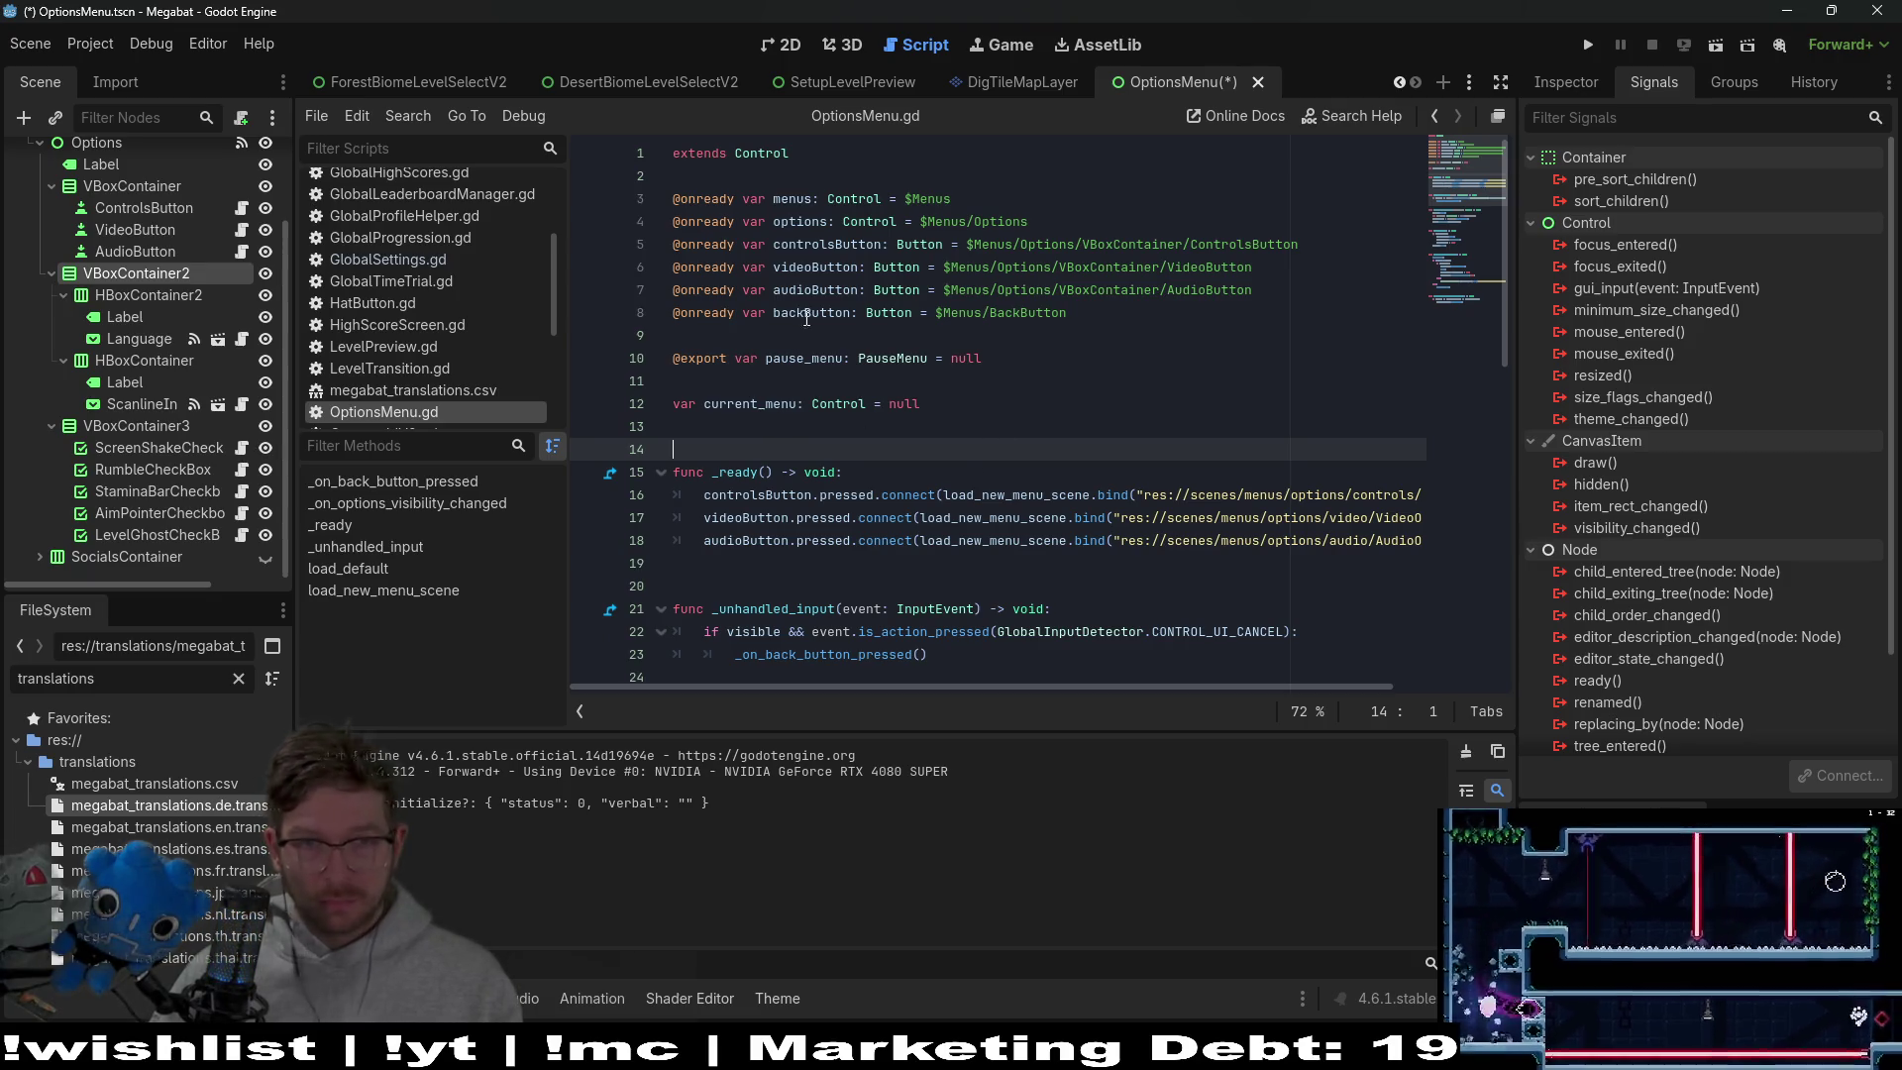
pyautogui.click(783, 44)
pyautogui.moveTo(1225, 315)
pyautogui.mouseDown()
pyautogui.moveTo(849, 389)
pyautogui.moveTo(900, 395)
pyautogui.mouseUp()
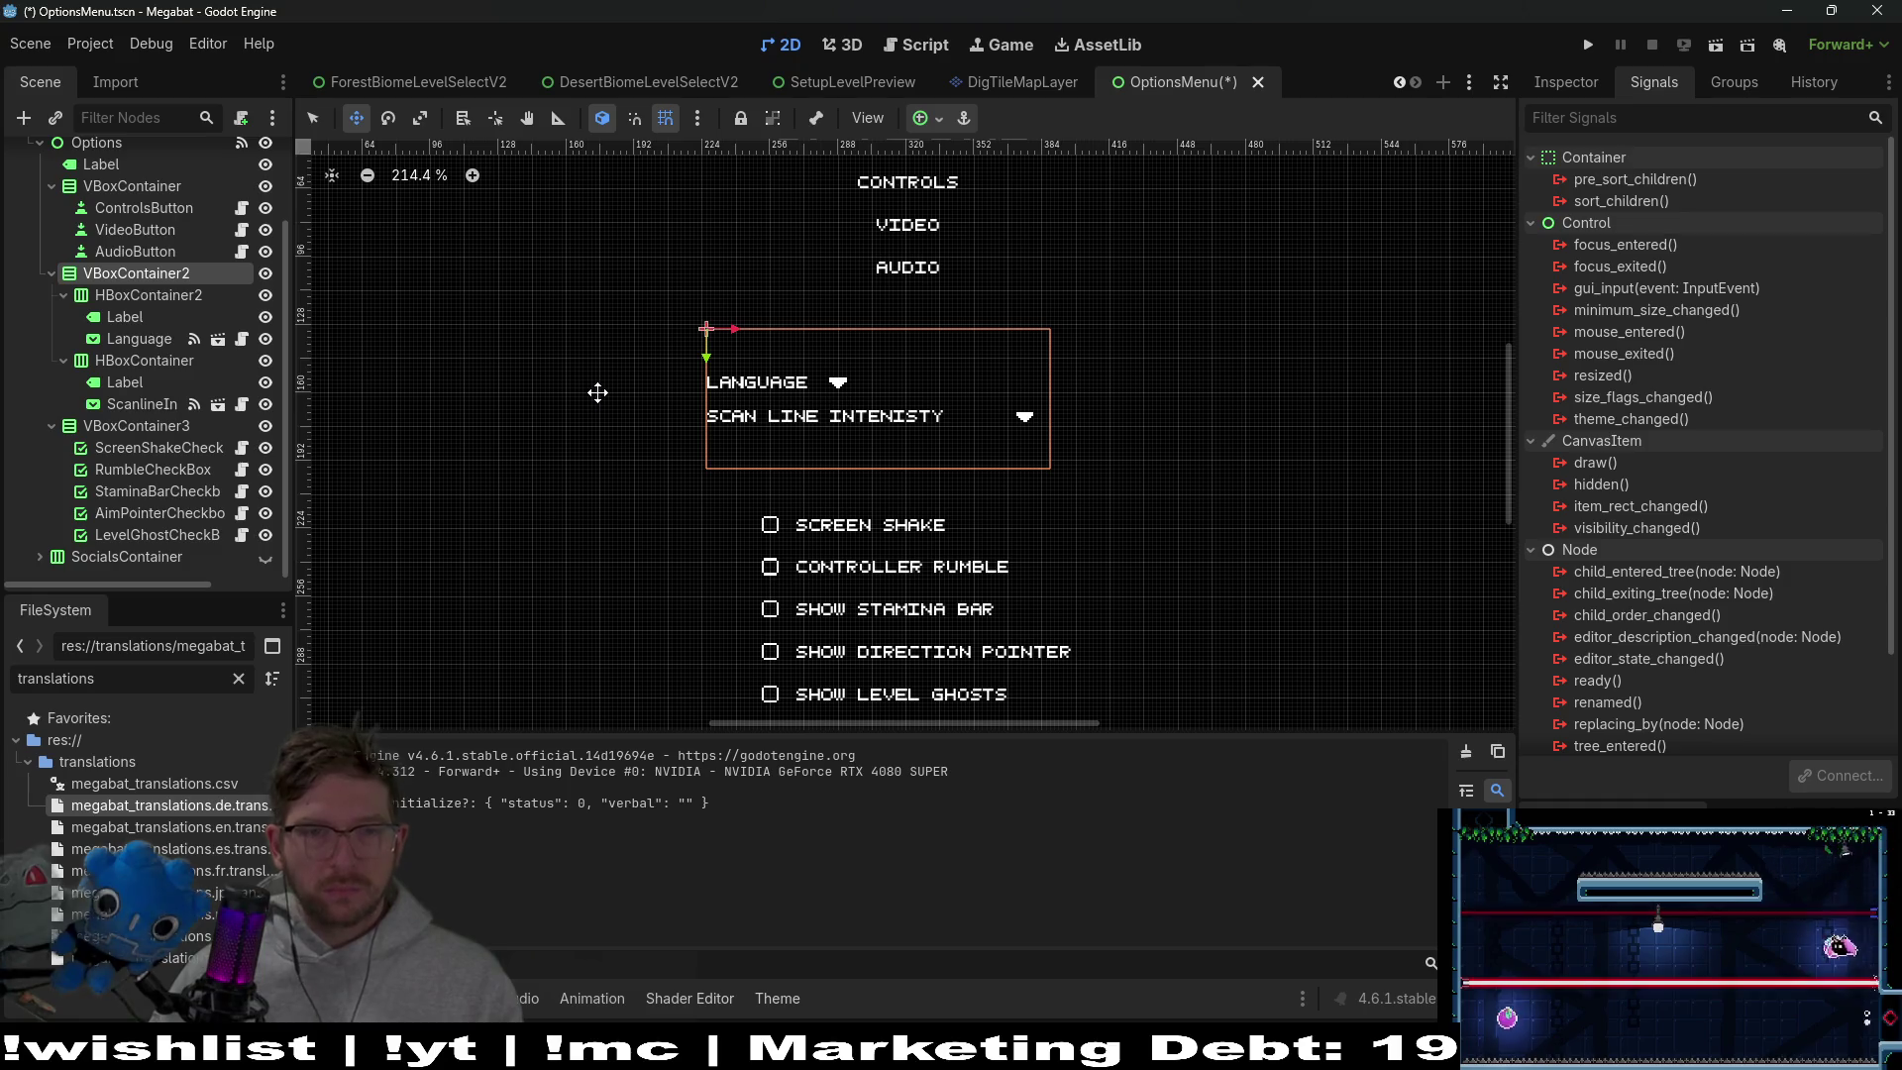
# Set HBoxContainer2's Custom Minimum Size y from 16 to 0
pyautogui.click(146, 297)
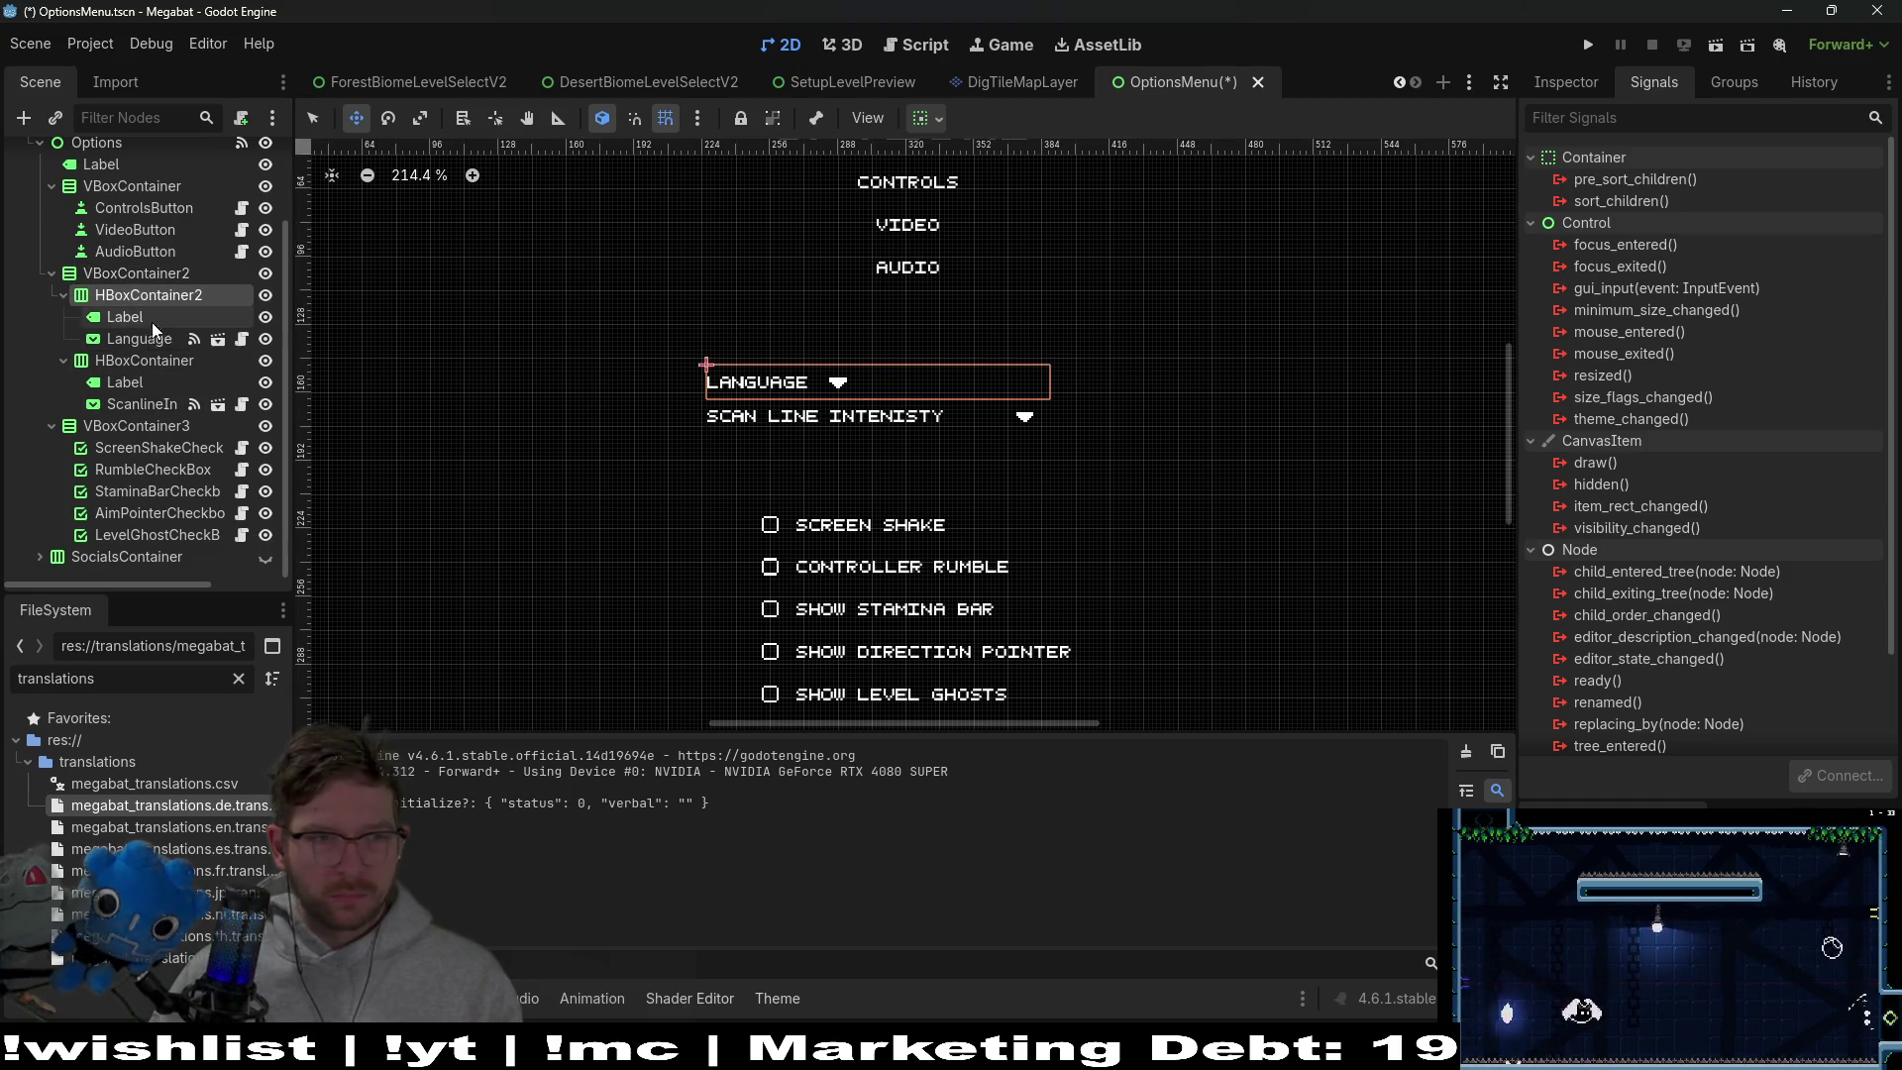
pyautogui.click(127, 363)
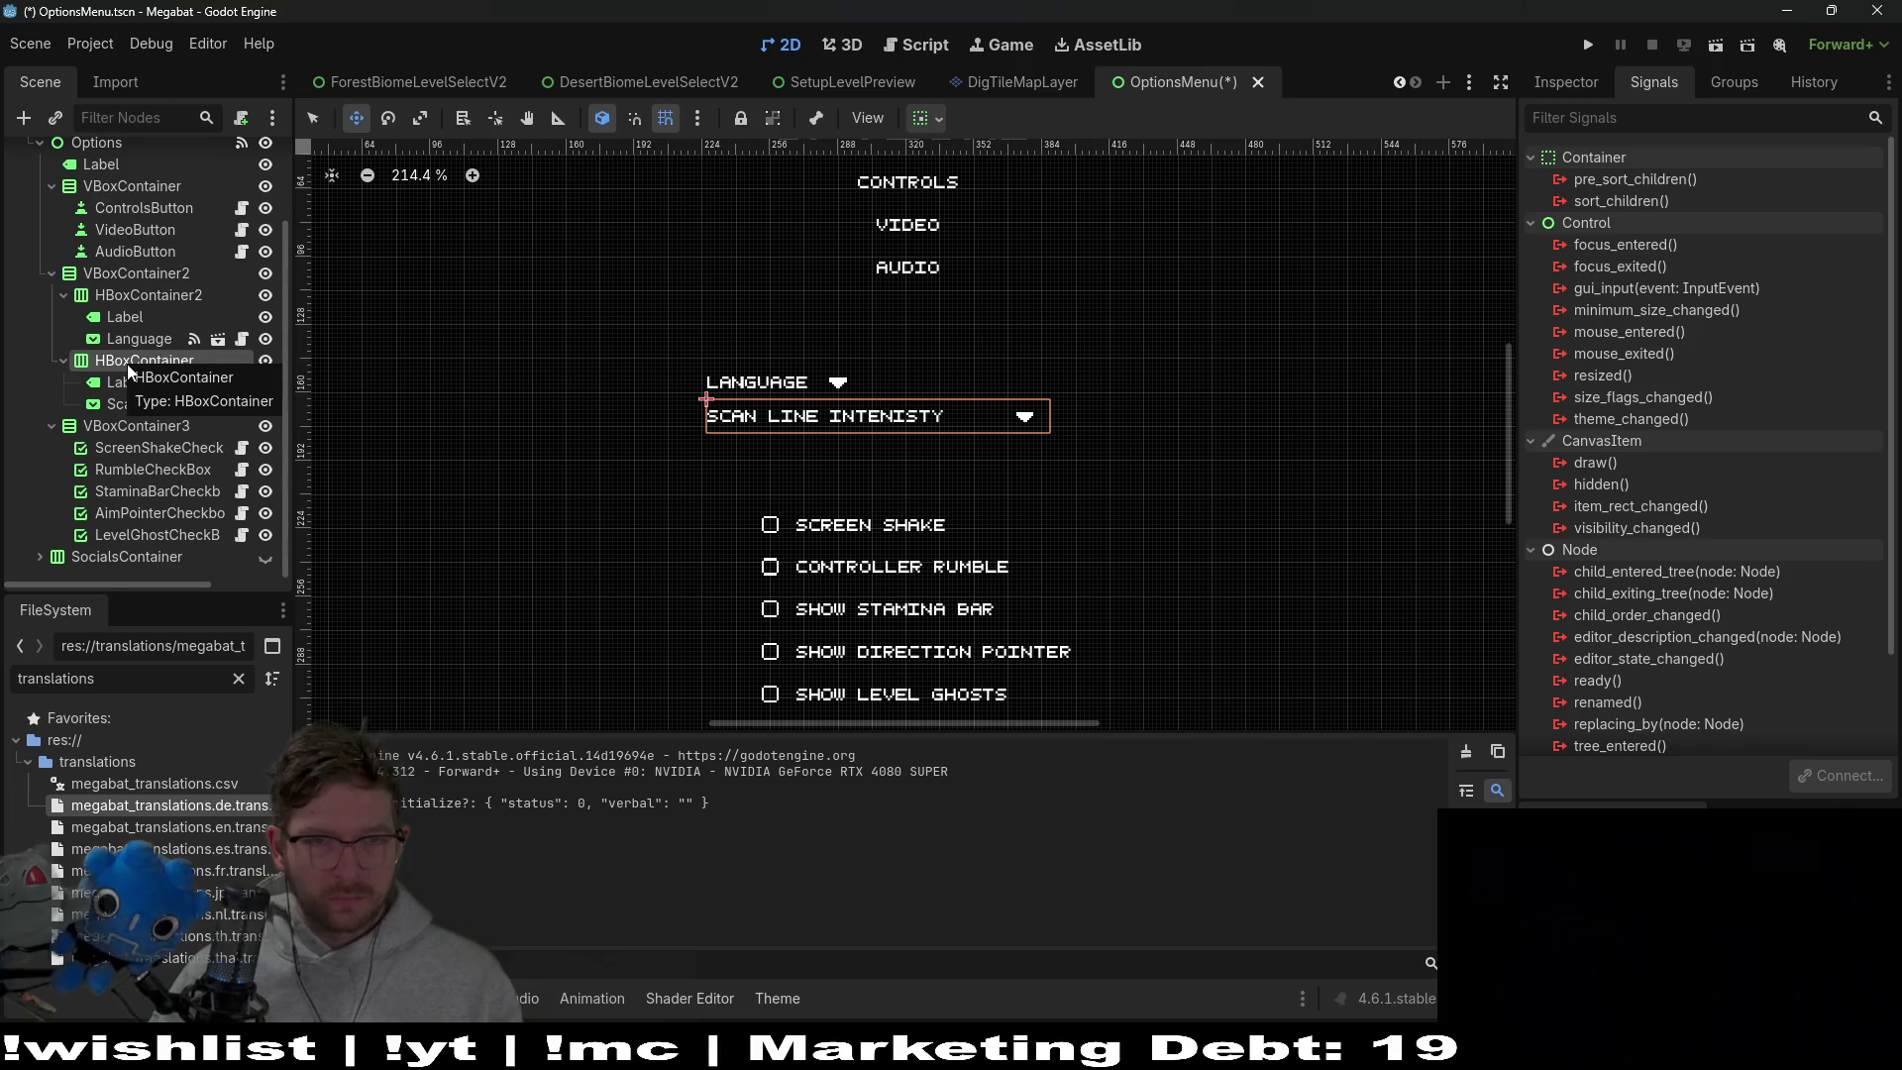
pyautogui.click(149, 294)
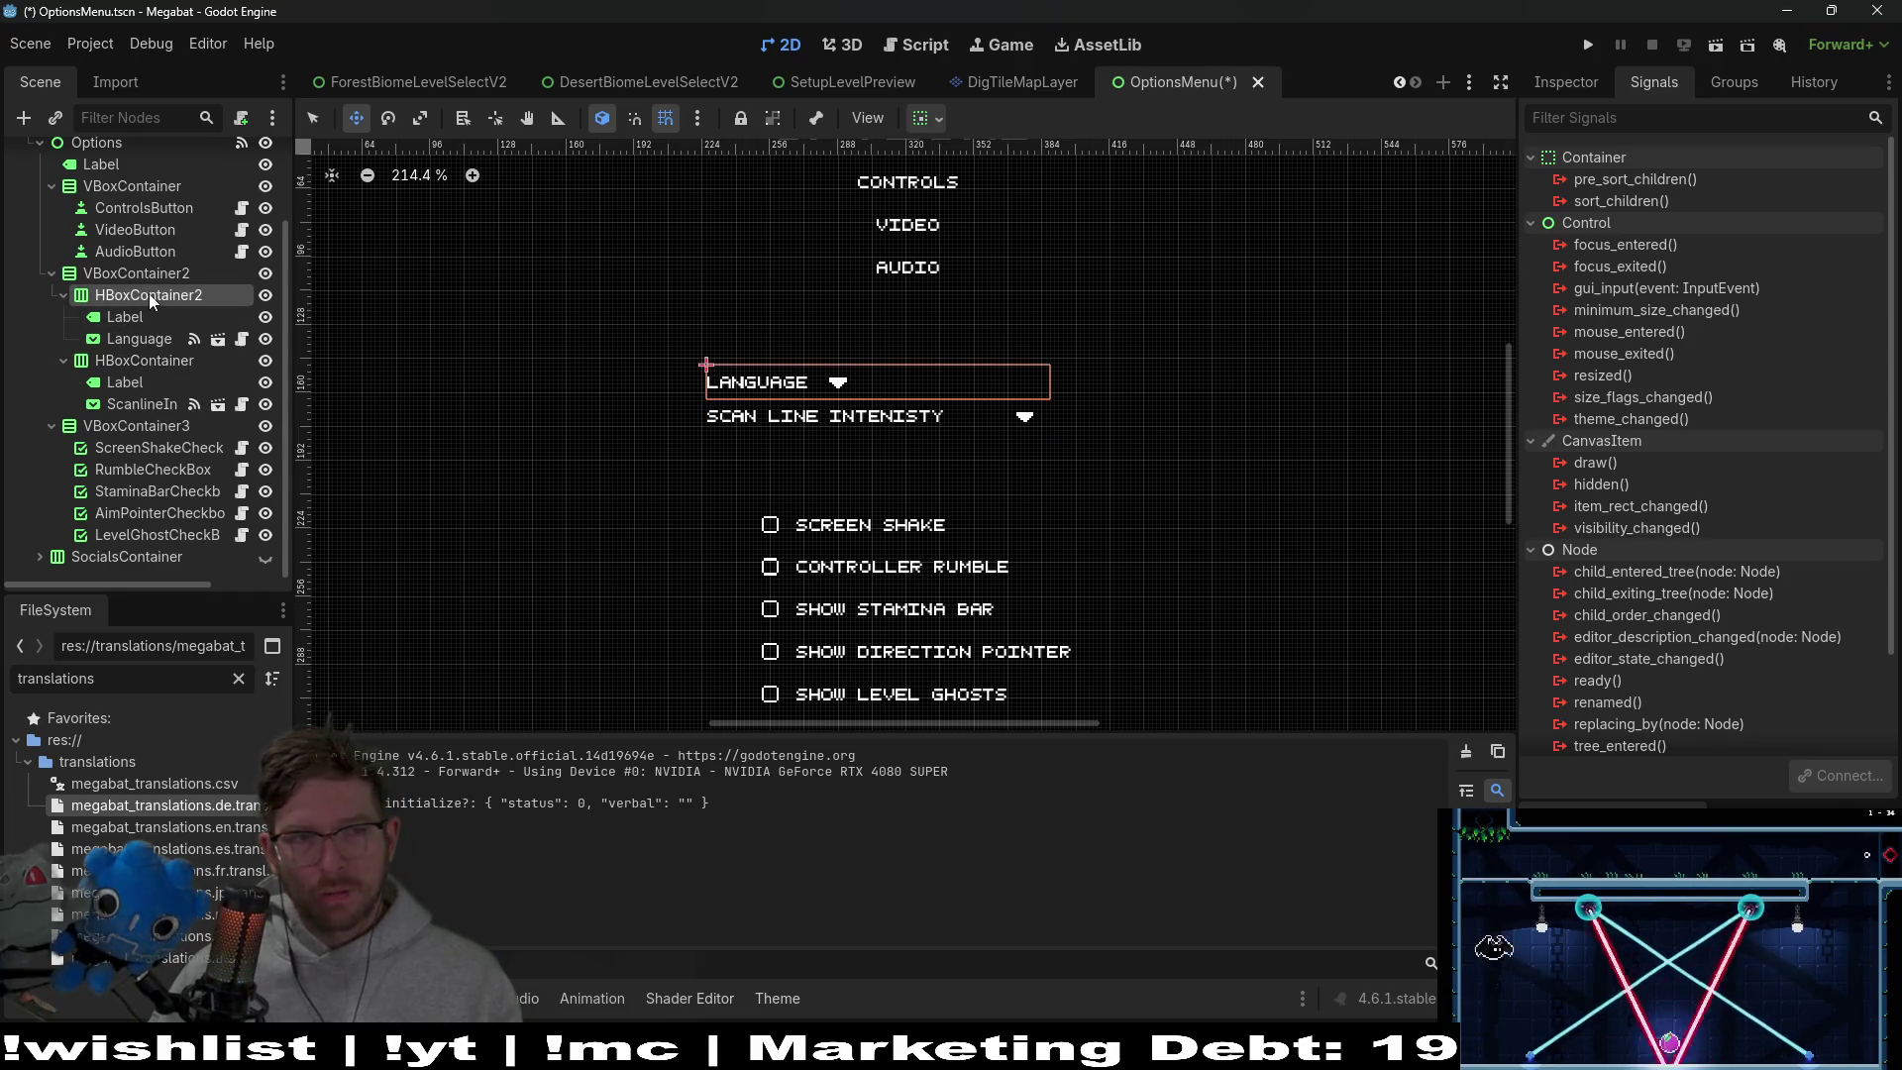
pyautogui.click(1570, 87)
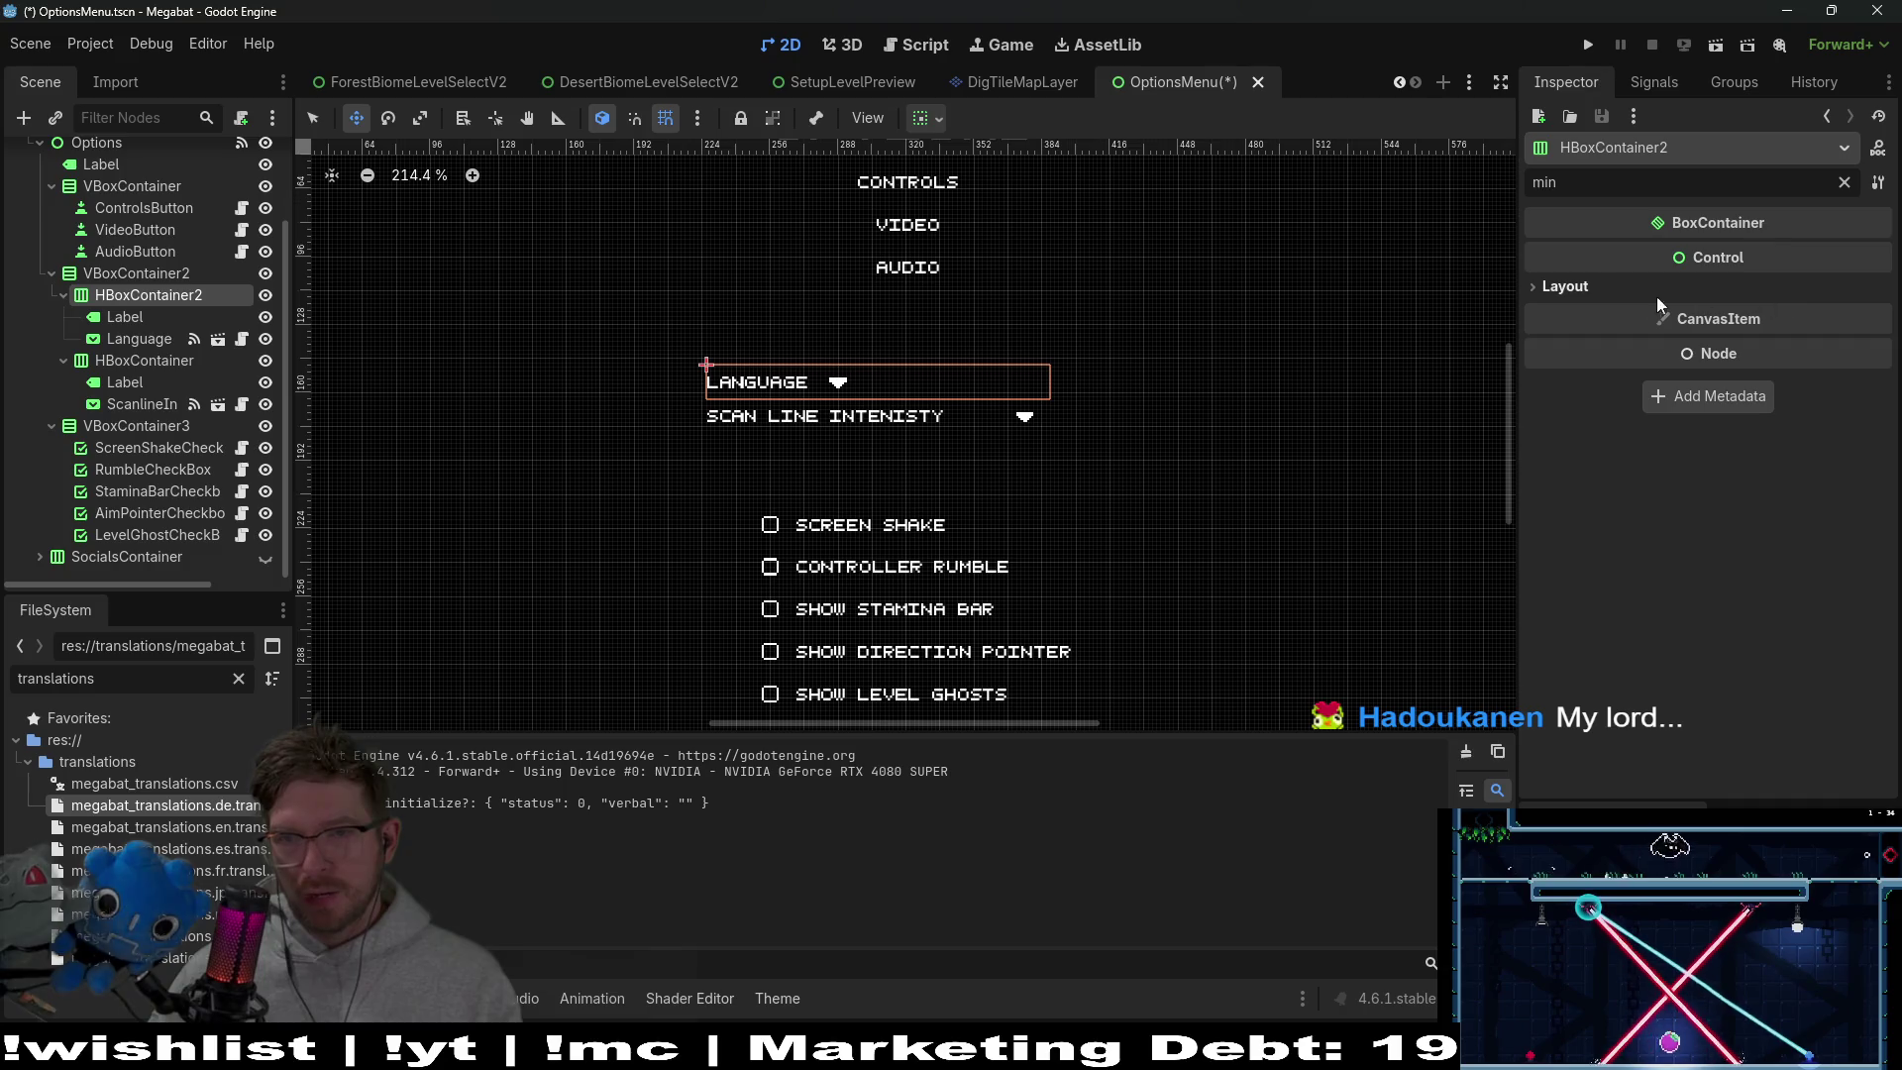
pyautogui.click(1597, 286)
pyautogui.click(1844, 182)
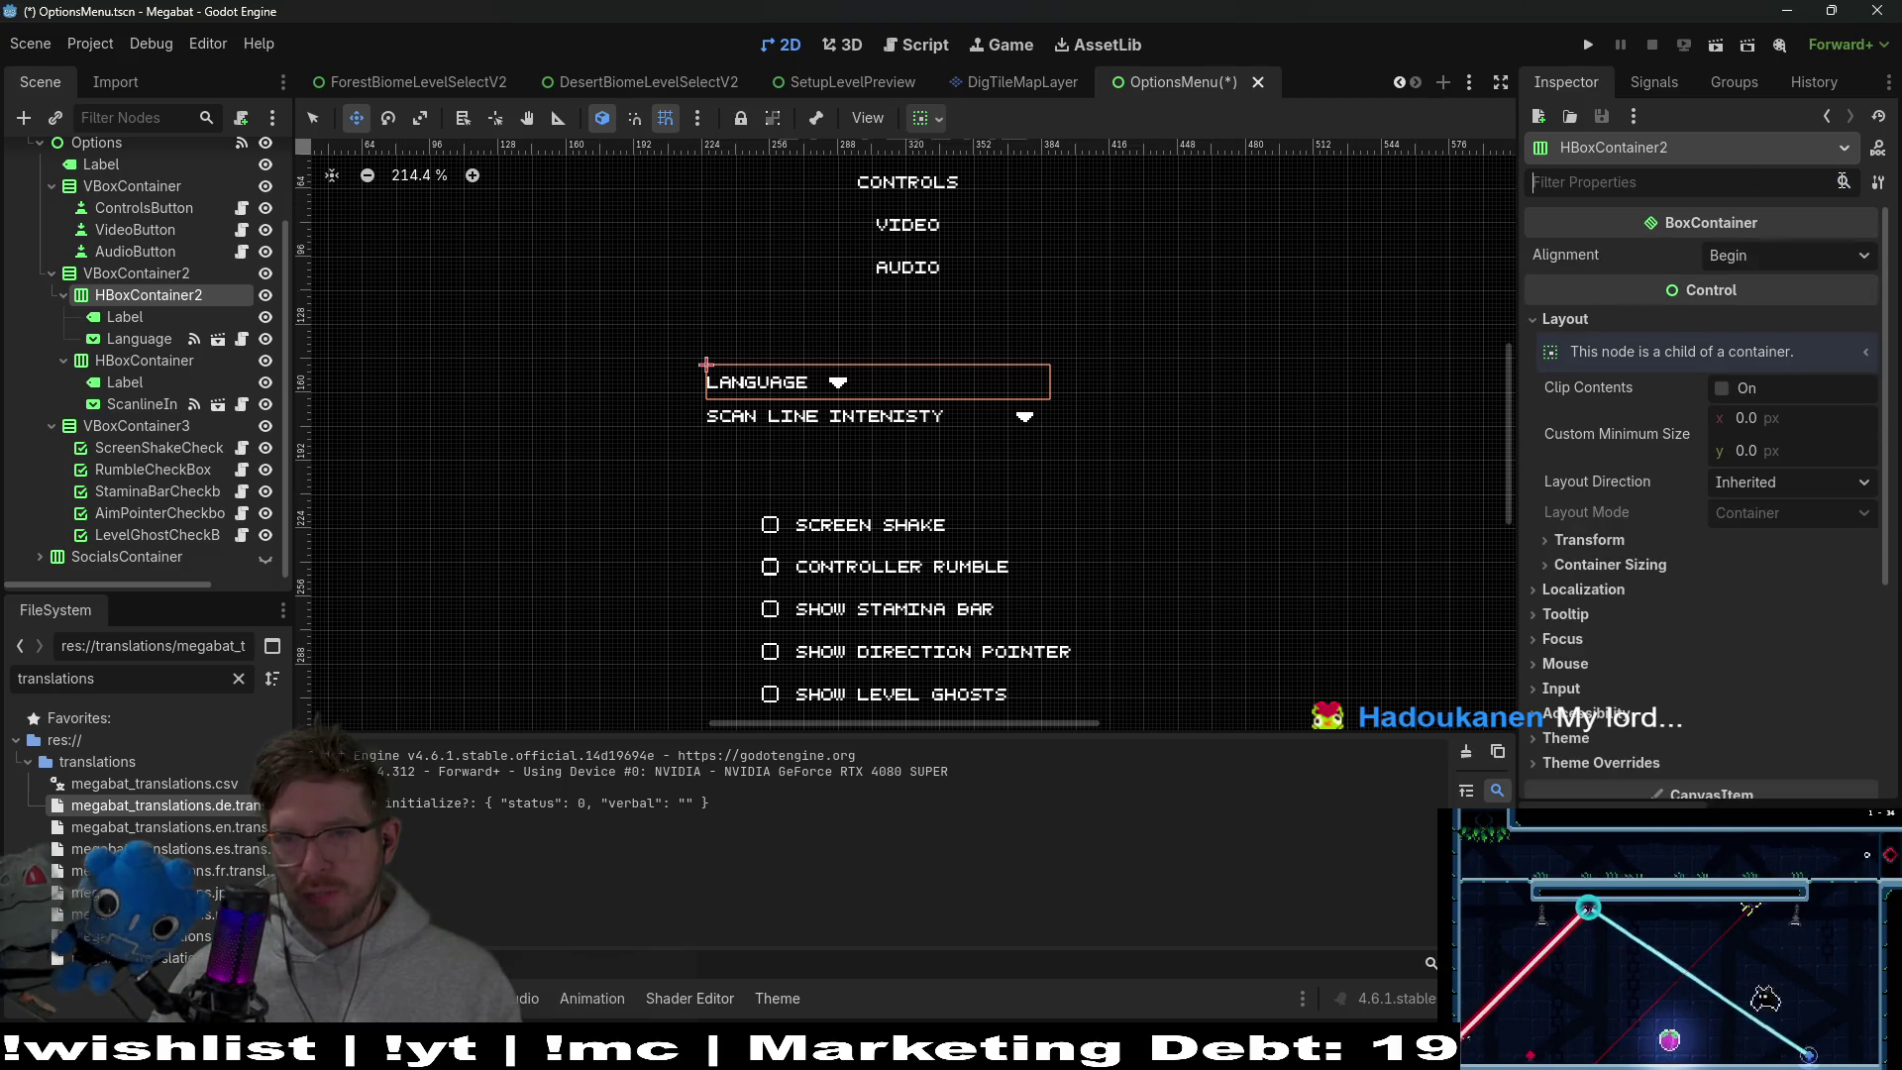
pyautogui.click(138, 338)
pyautogui.click(152, 299)
pyautogui.click(1769, 454)
pyautogui.write('16')
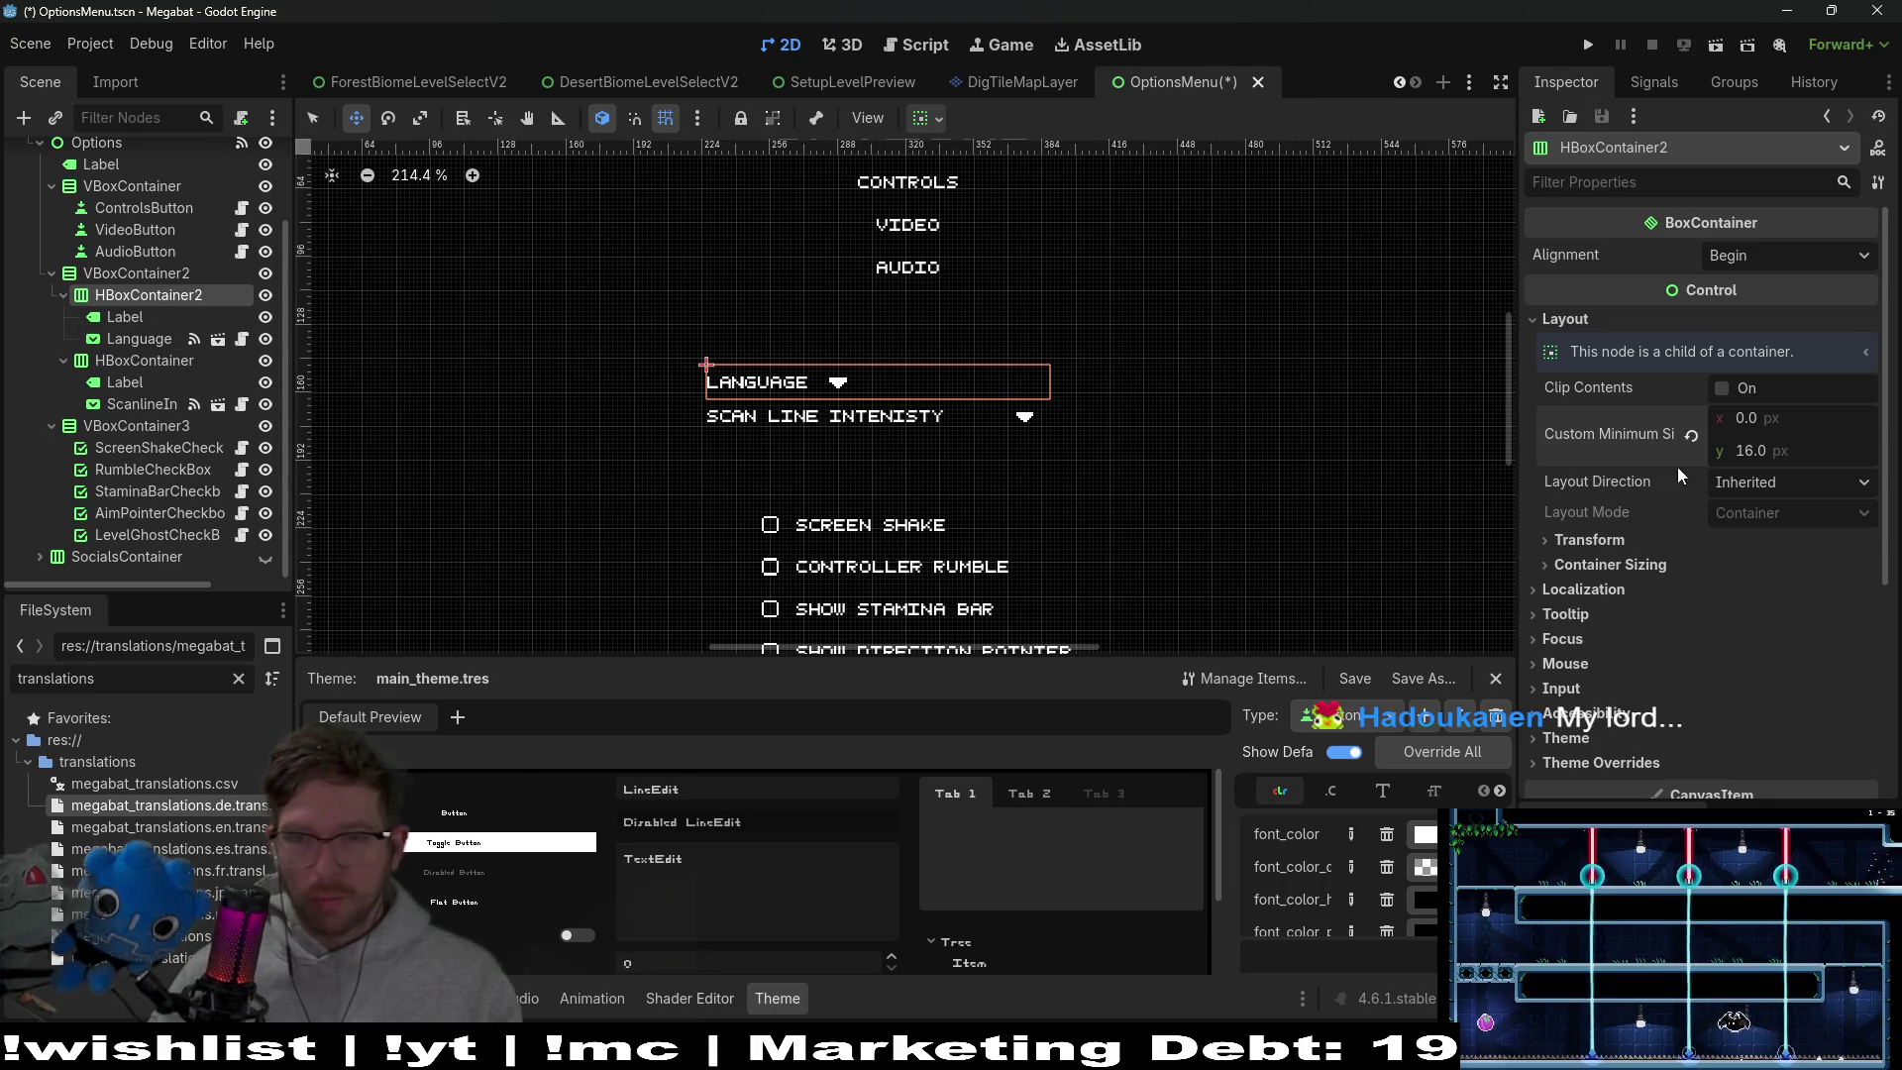
pyautogui.click(1699, 438)
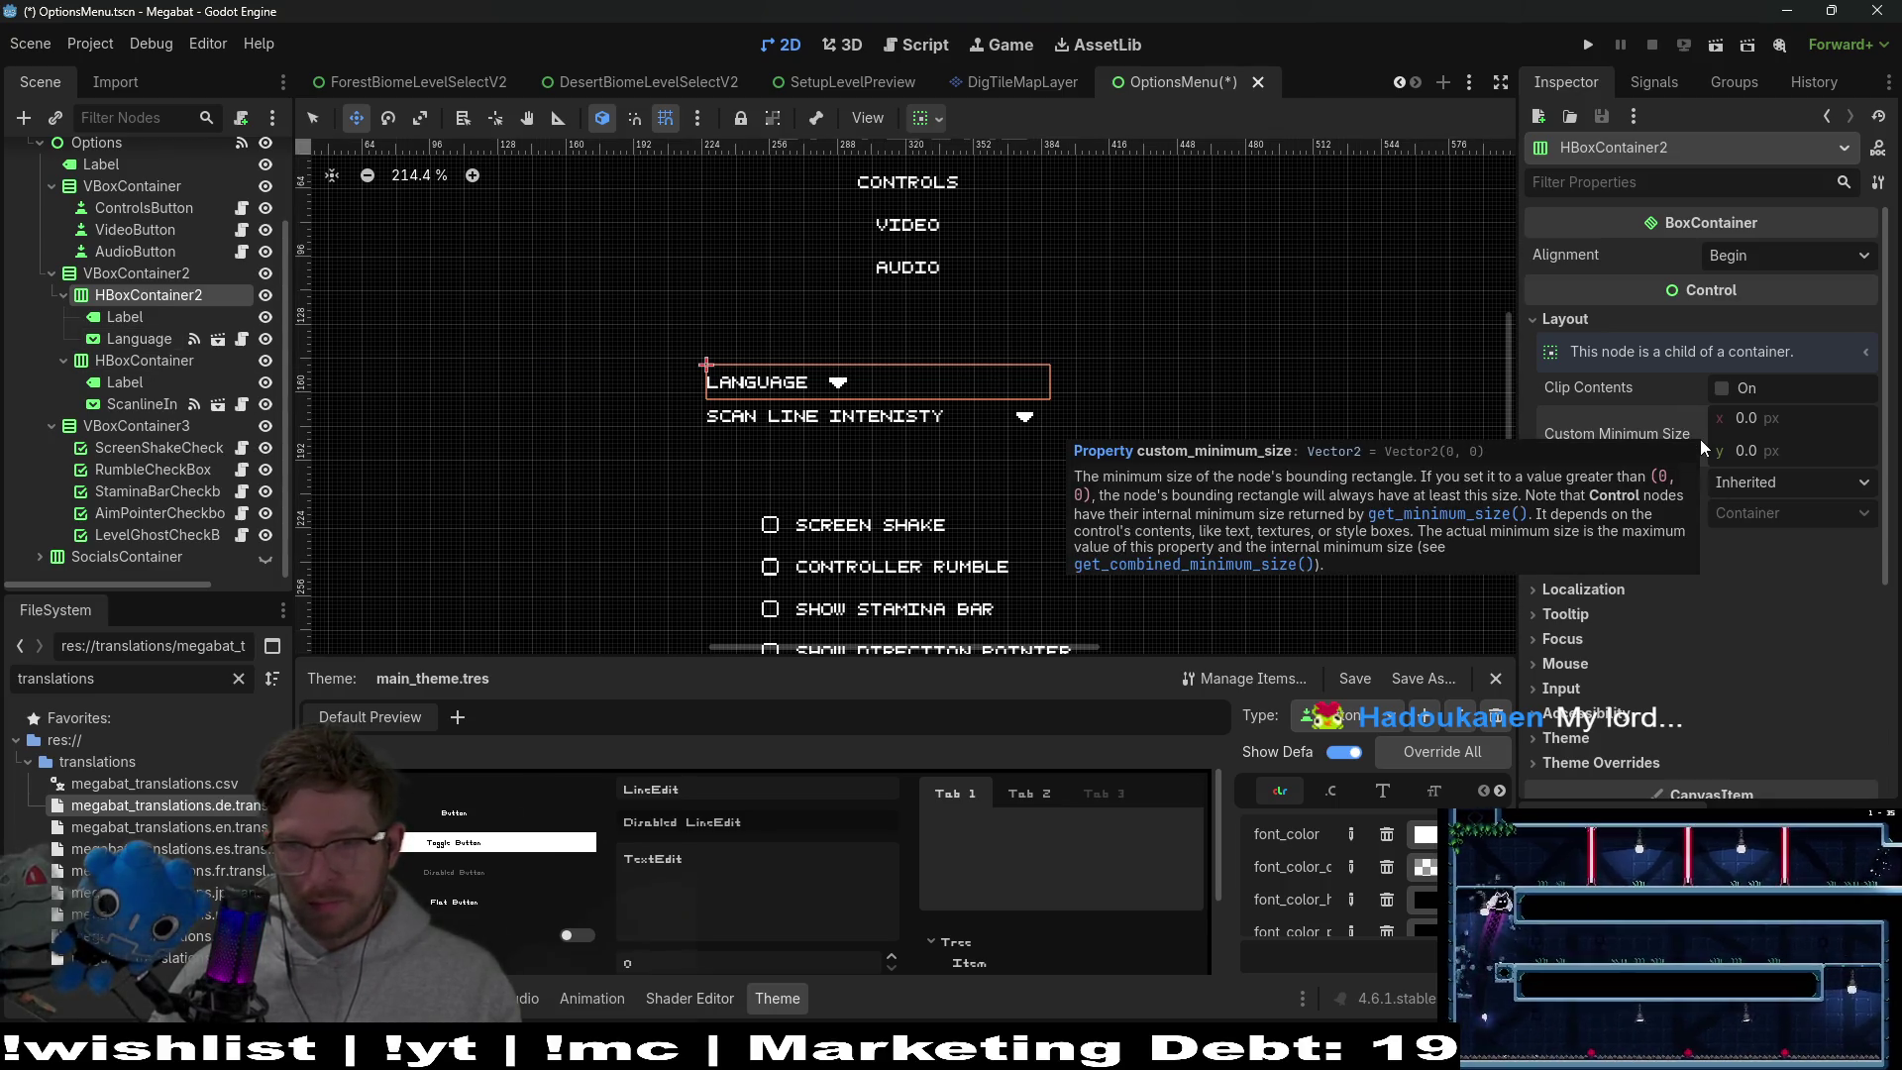
# Select VBoxContainer2 and check its minimum-size properties with a 'min' filter
pyautogui.click(149, 273)
pyautogui.click(155, 293)
pyautogui.click(111, 276)
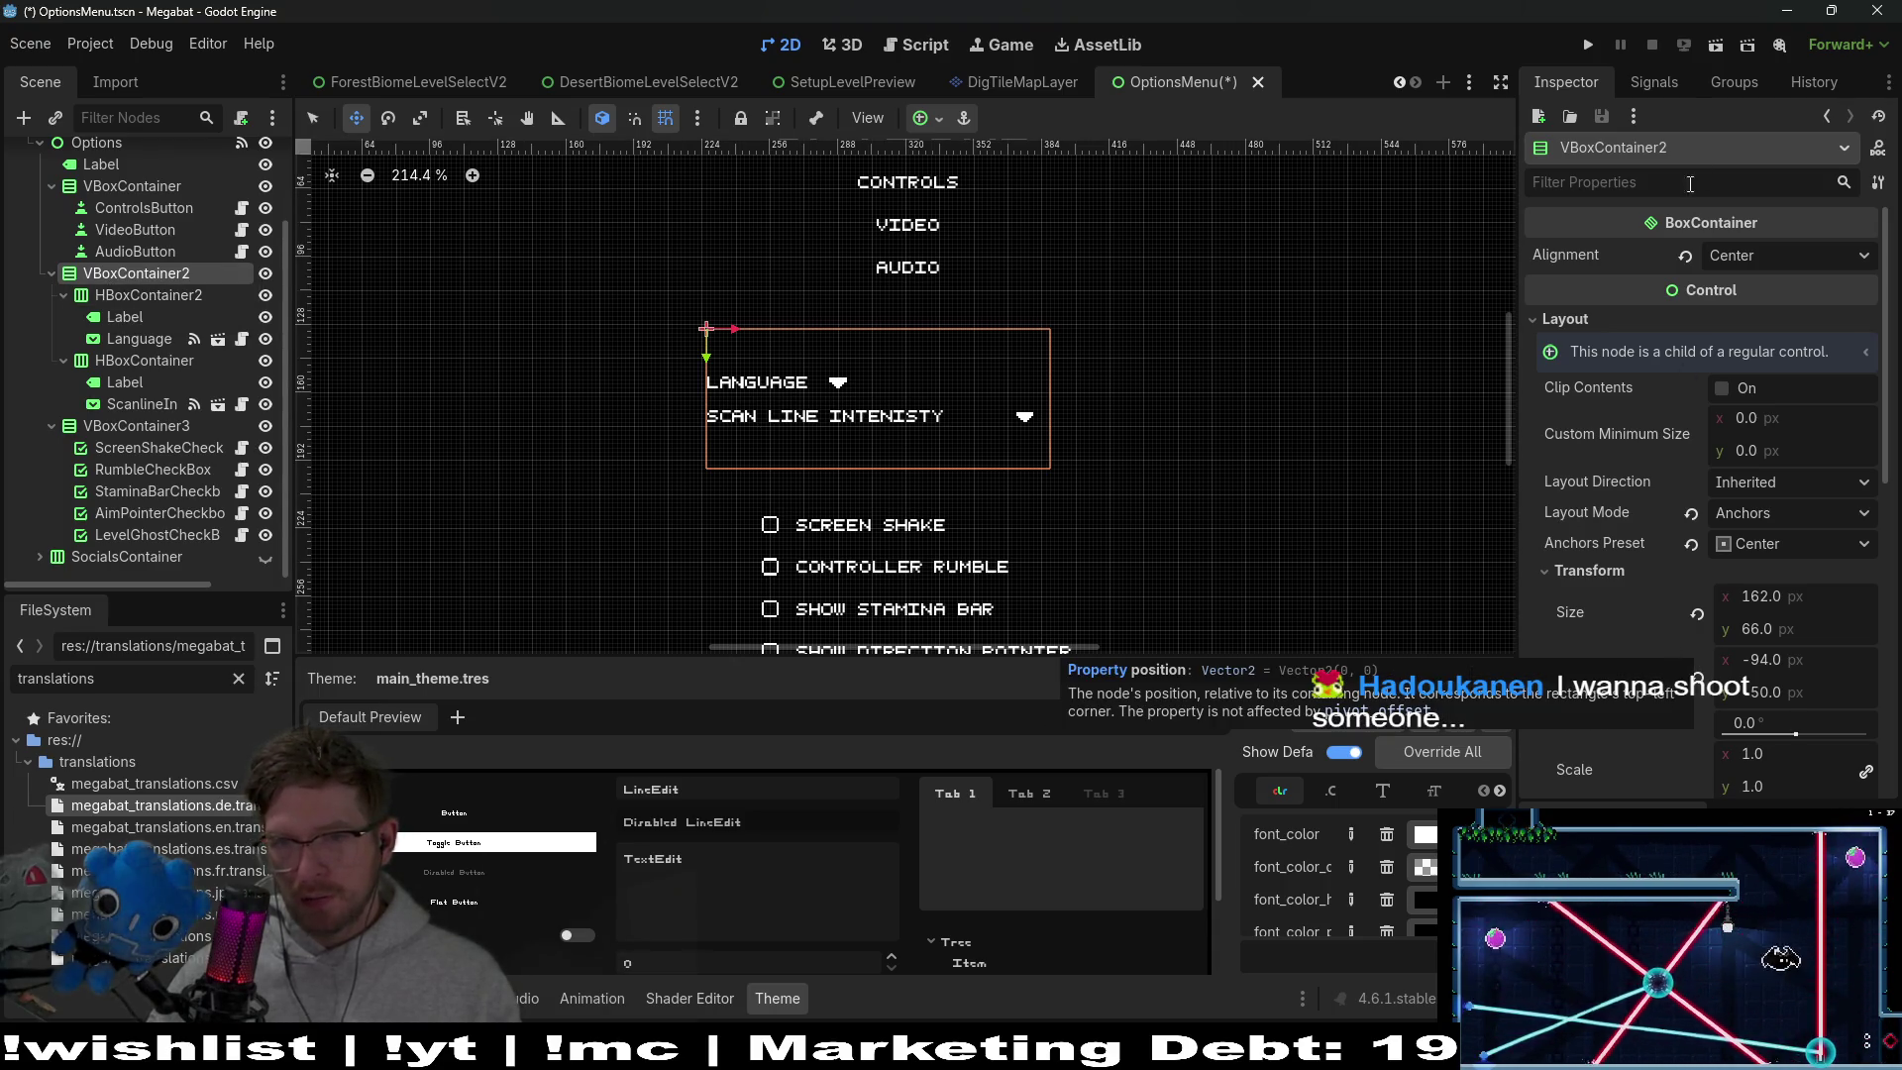
pyautogui.write('min')
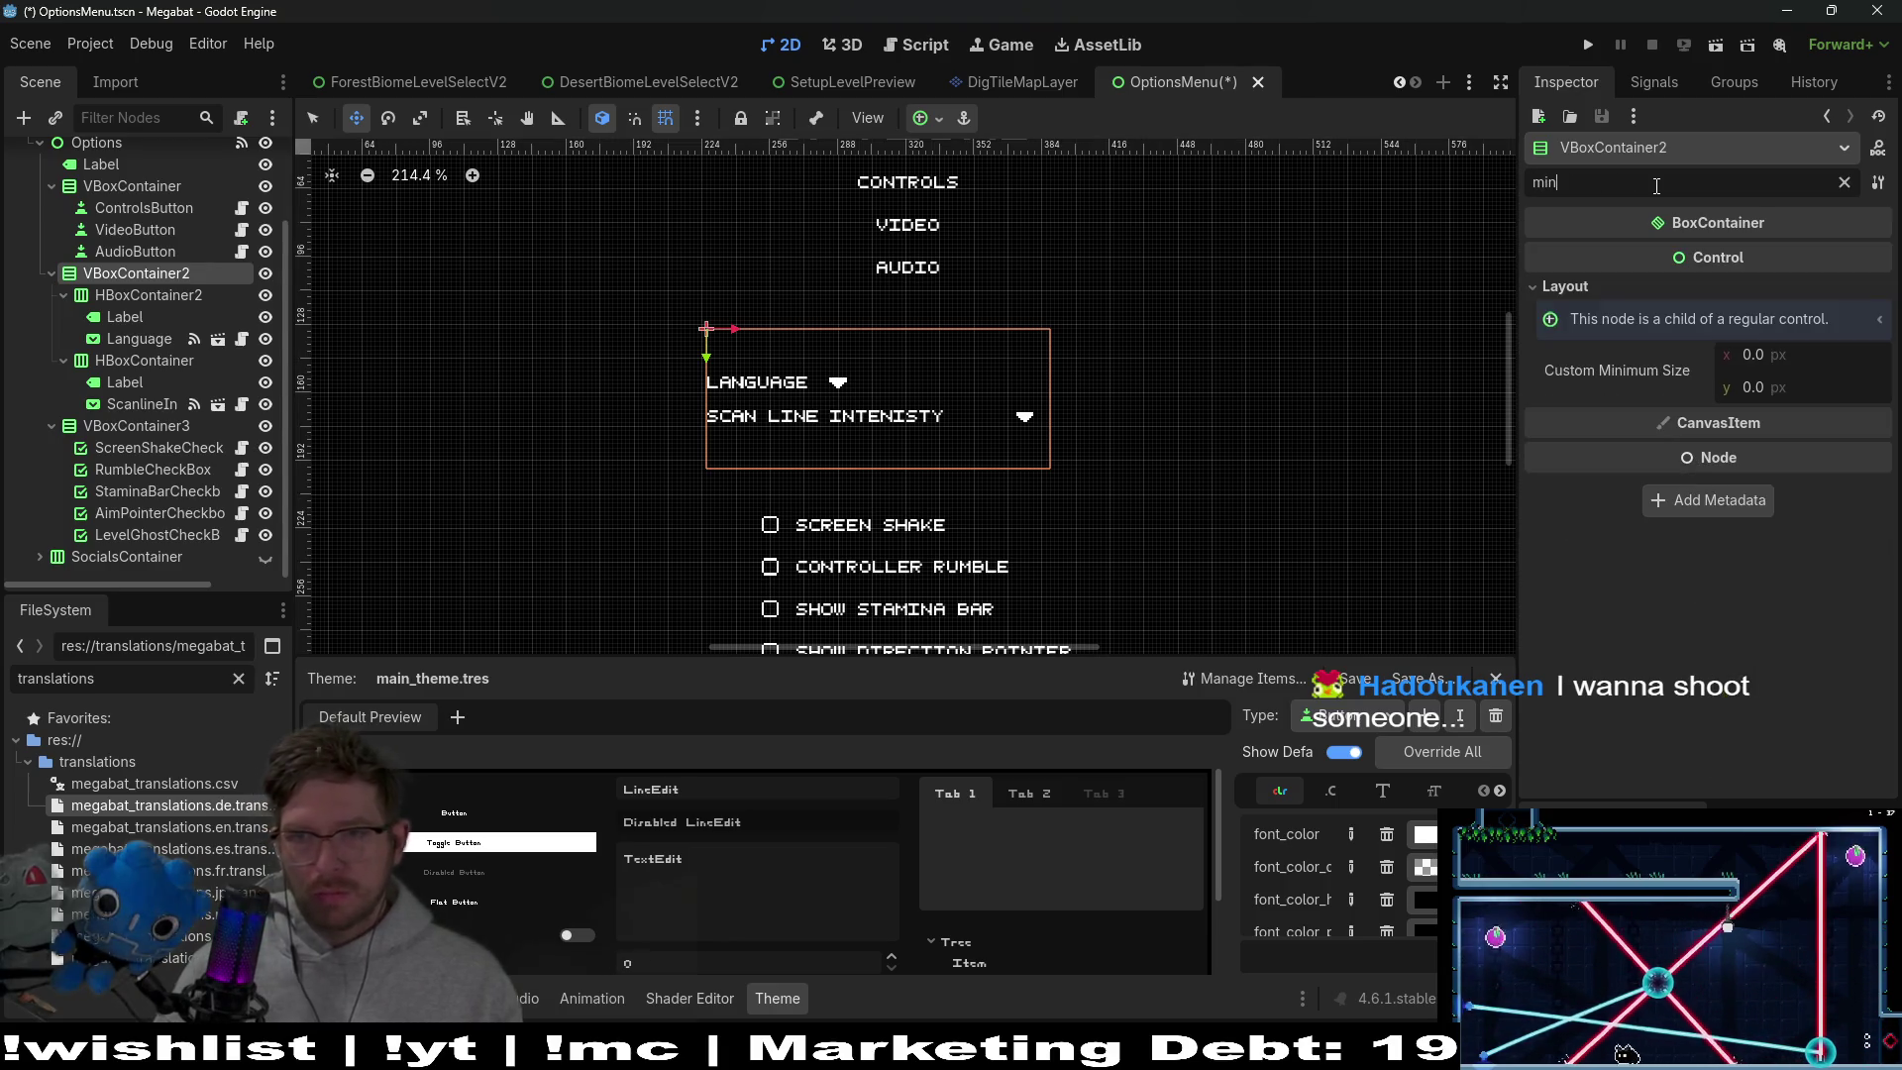
pyautogui.click(1843, 182)
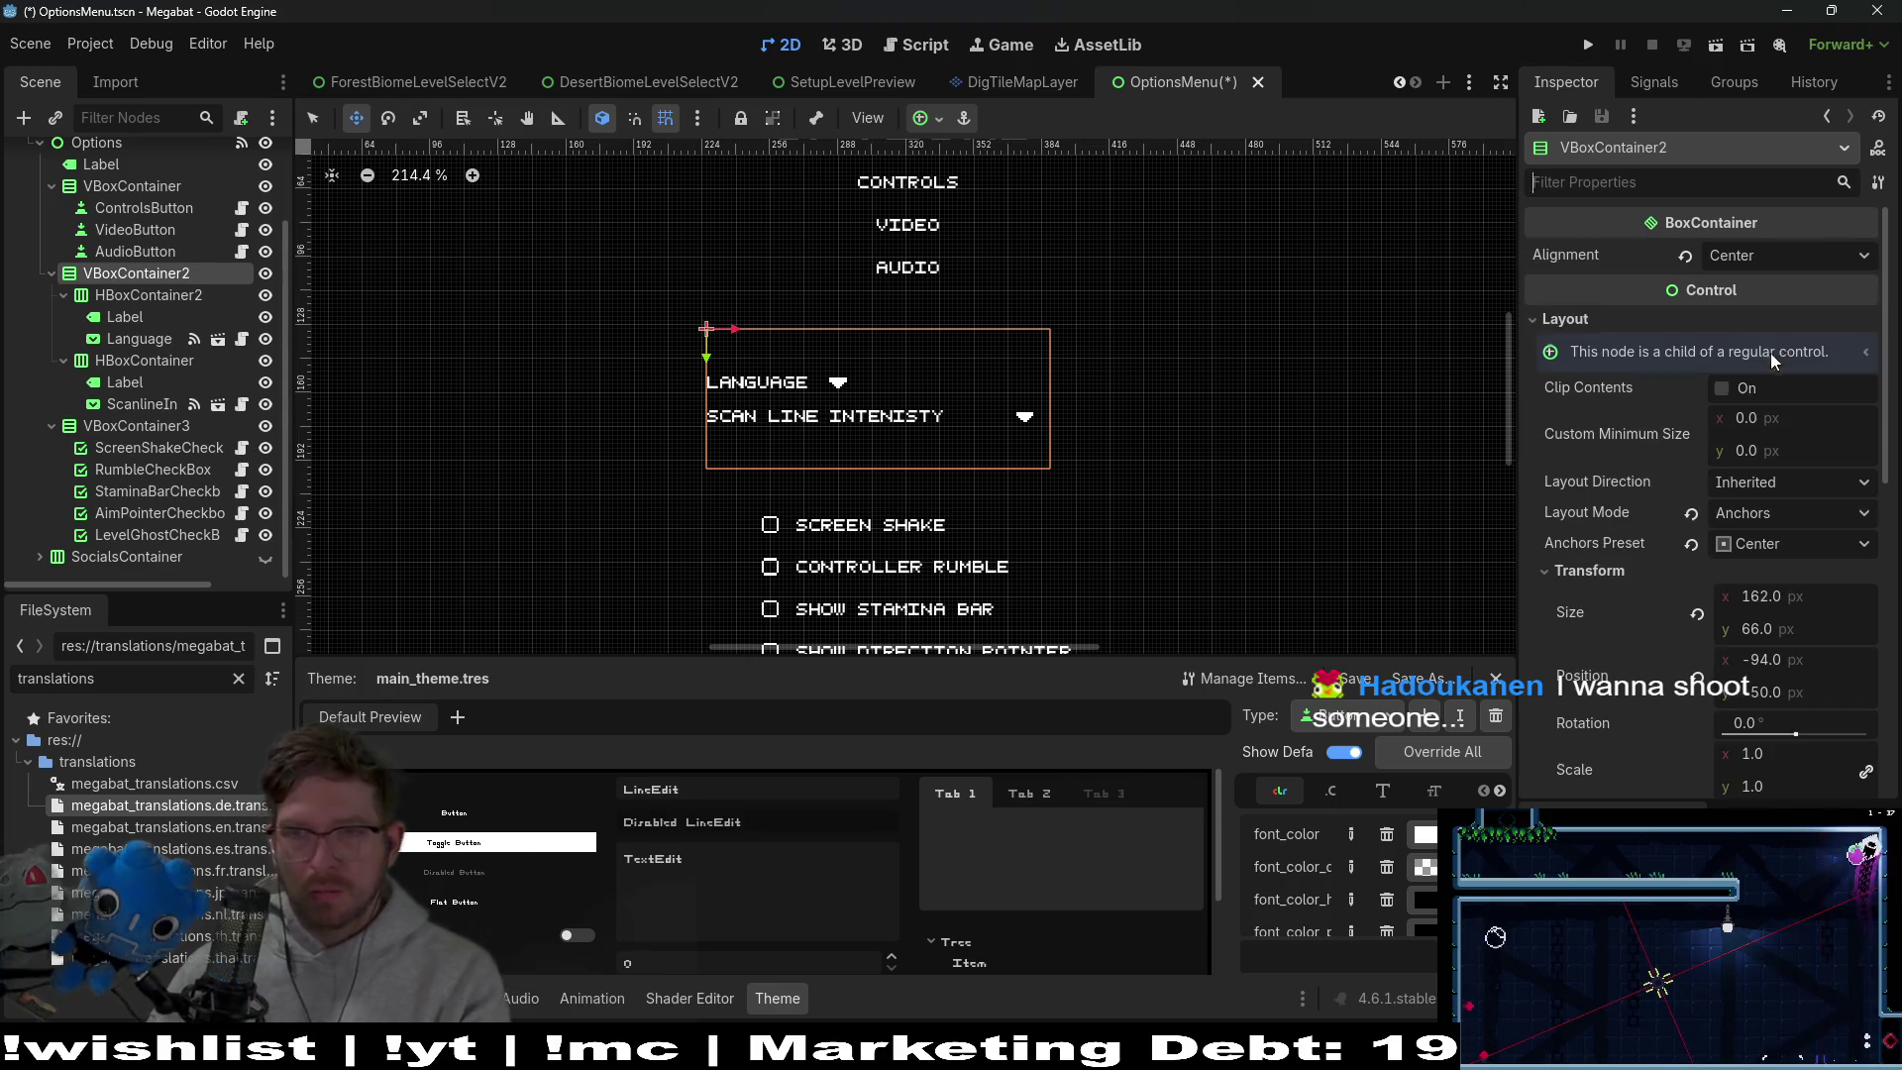
# Resize the VBoxContainer2 settings box to 176 × 32 px
pyautogui.press('q')
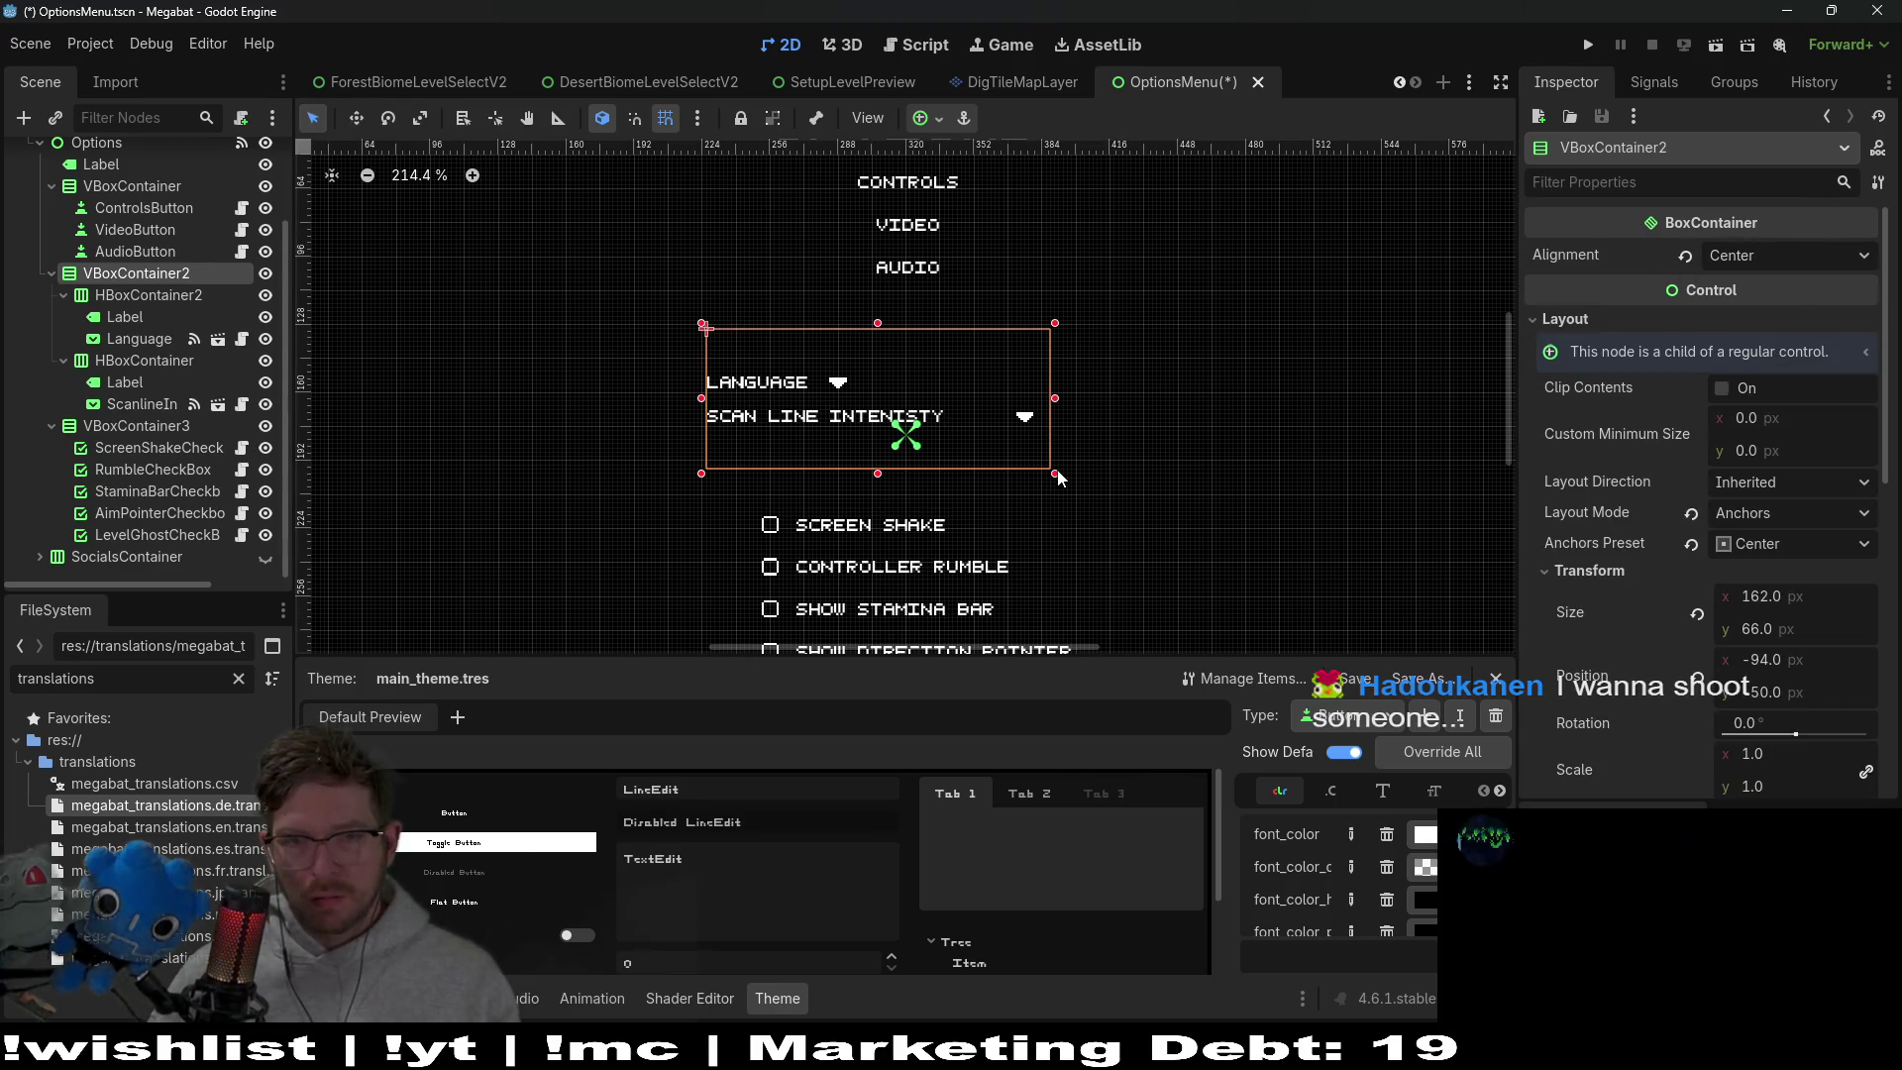
pyautogui.moveTo(1000, 469)
pyautogui.mouseDown()
pyautogui.moveTo(1188, 454)
pyautogui.moveTo(1216, 361)
pyautogui.moveTo(993, 332)
pyautogui.moveTo(1189, 327)
pyautogui.moveTo(1084, 325)
pyautogui.mouseUp()
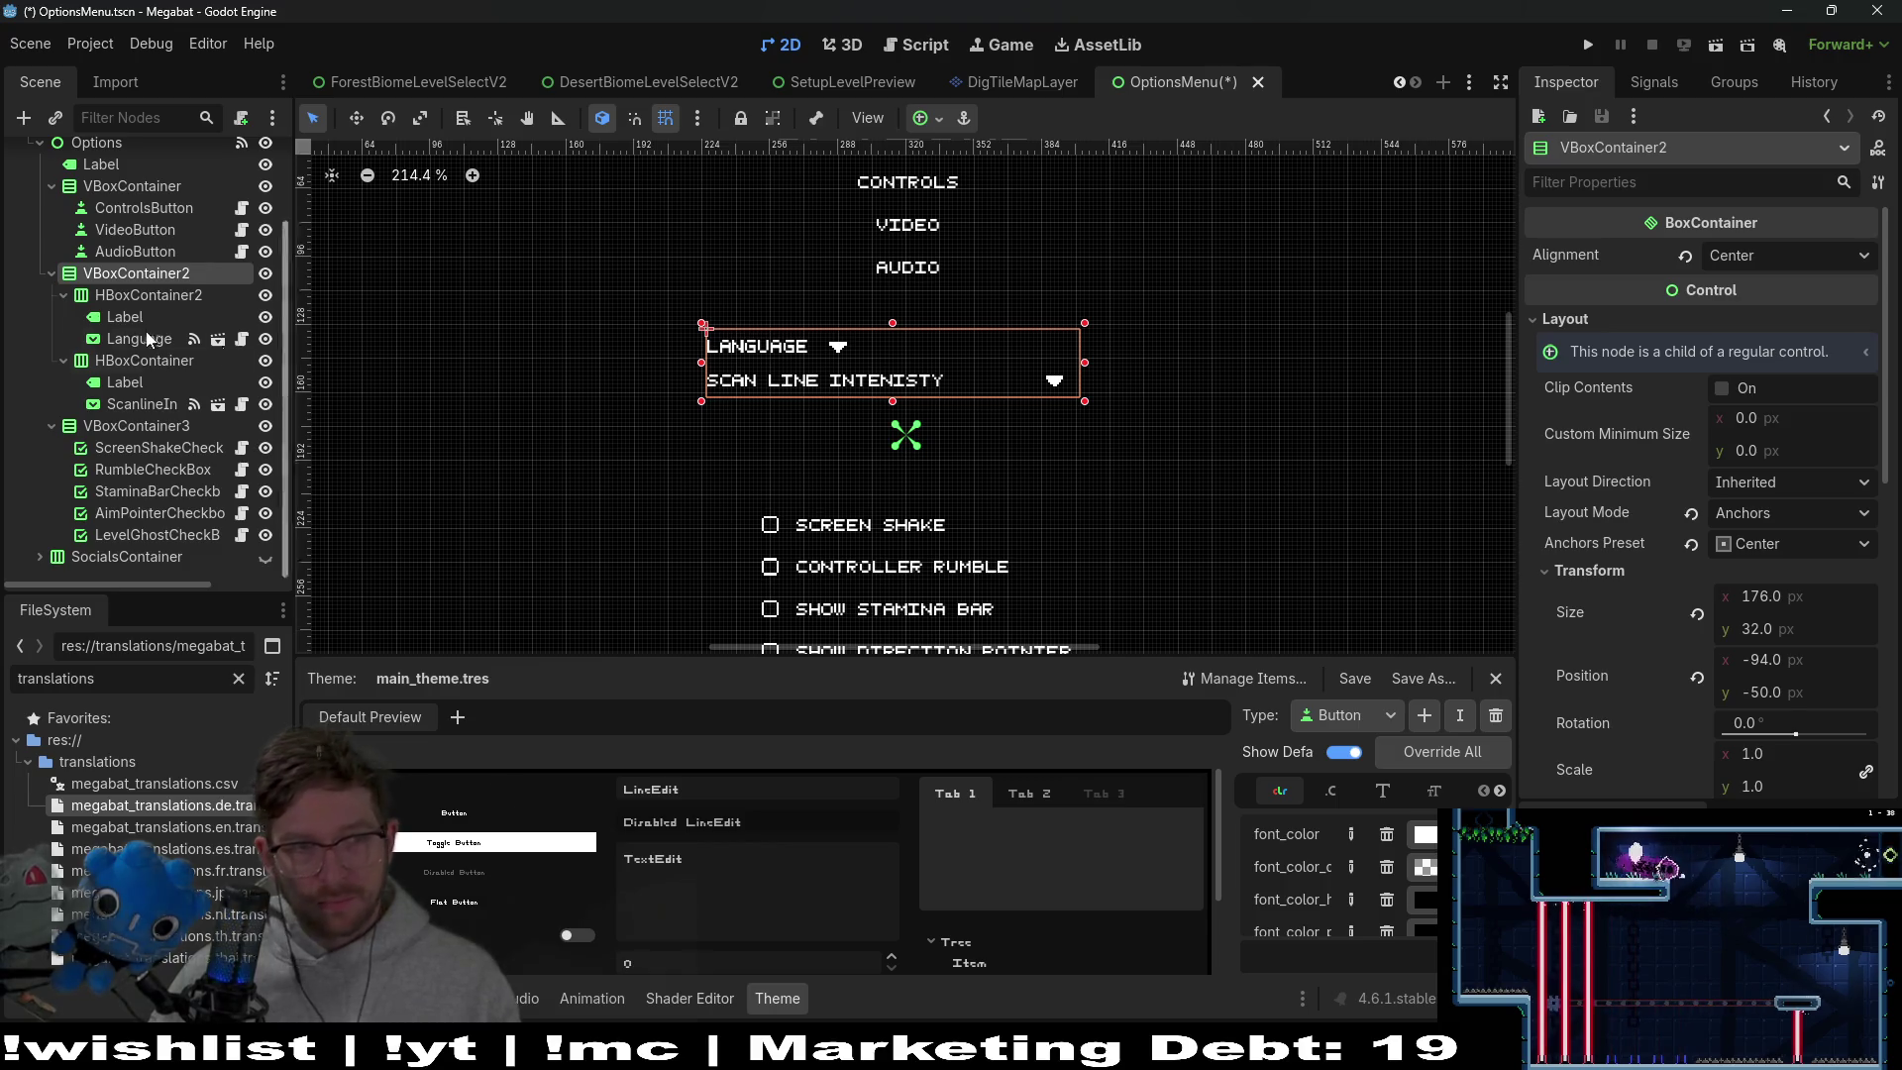
pyautogui.click(151, 291)
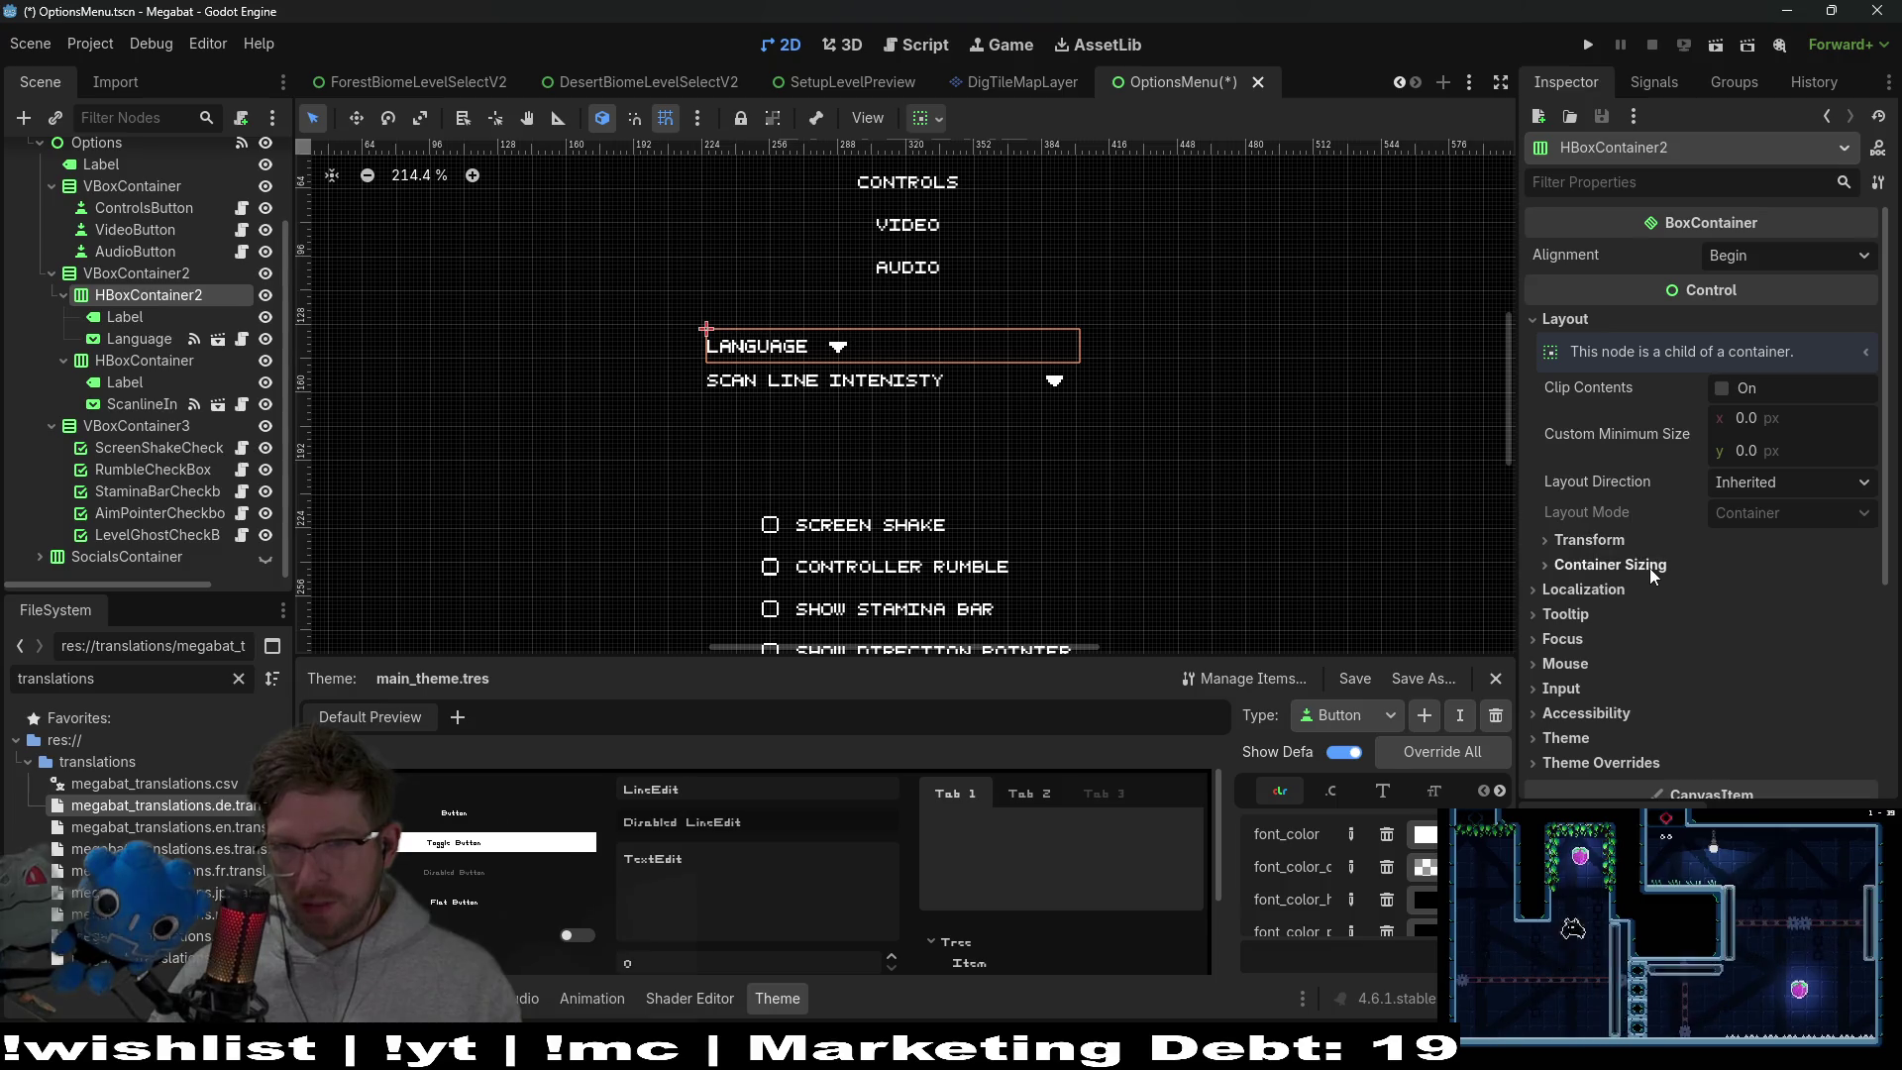
# Try Center and End alignment on the Language row, then leave it at Begin
pyautogui.click(1759, 257)
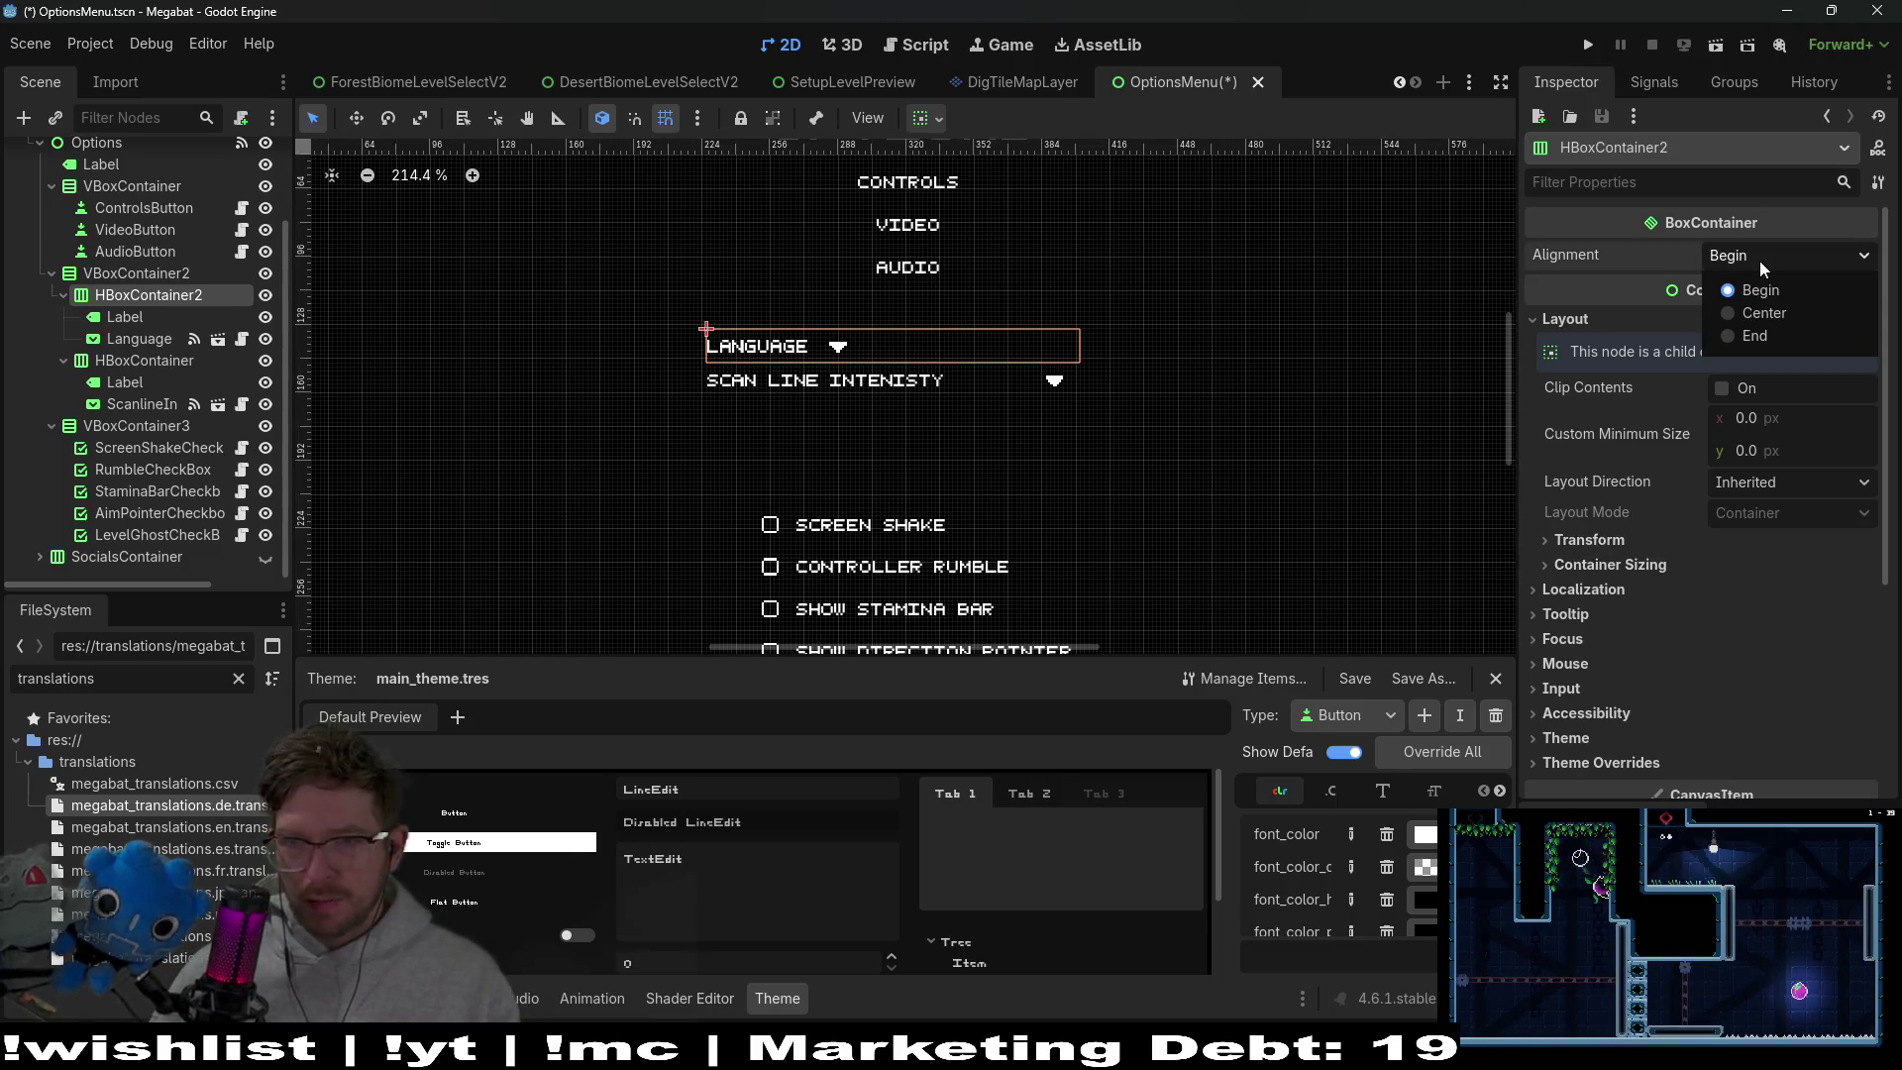
pyautogui.click(1764, 313)
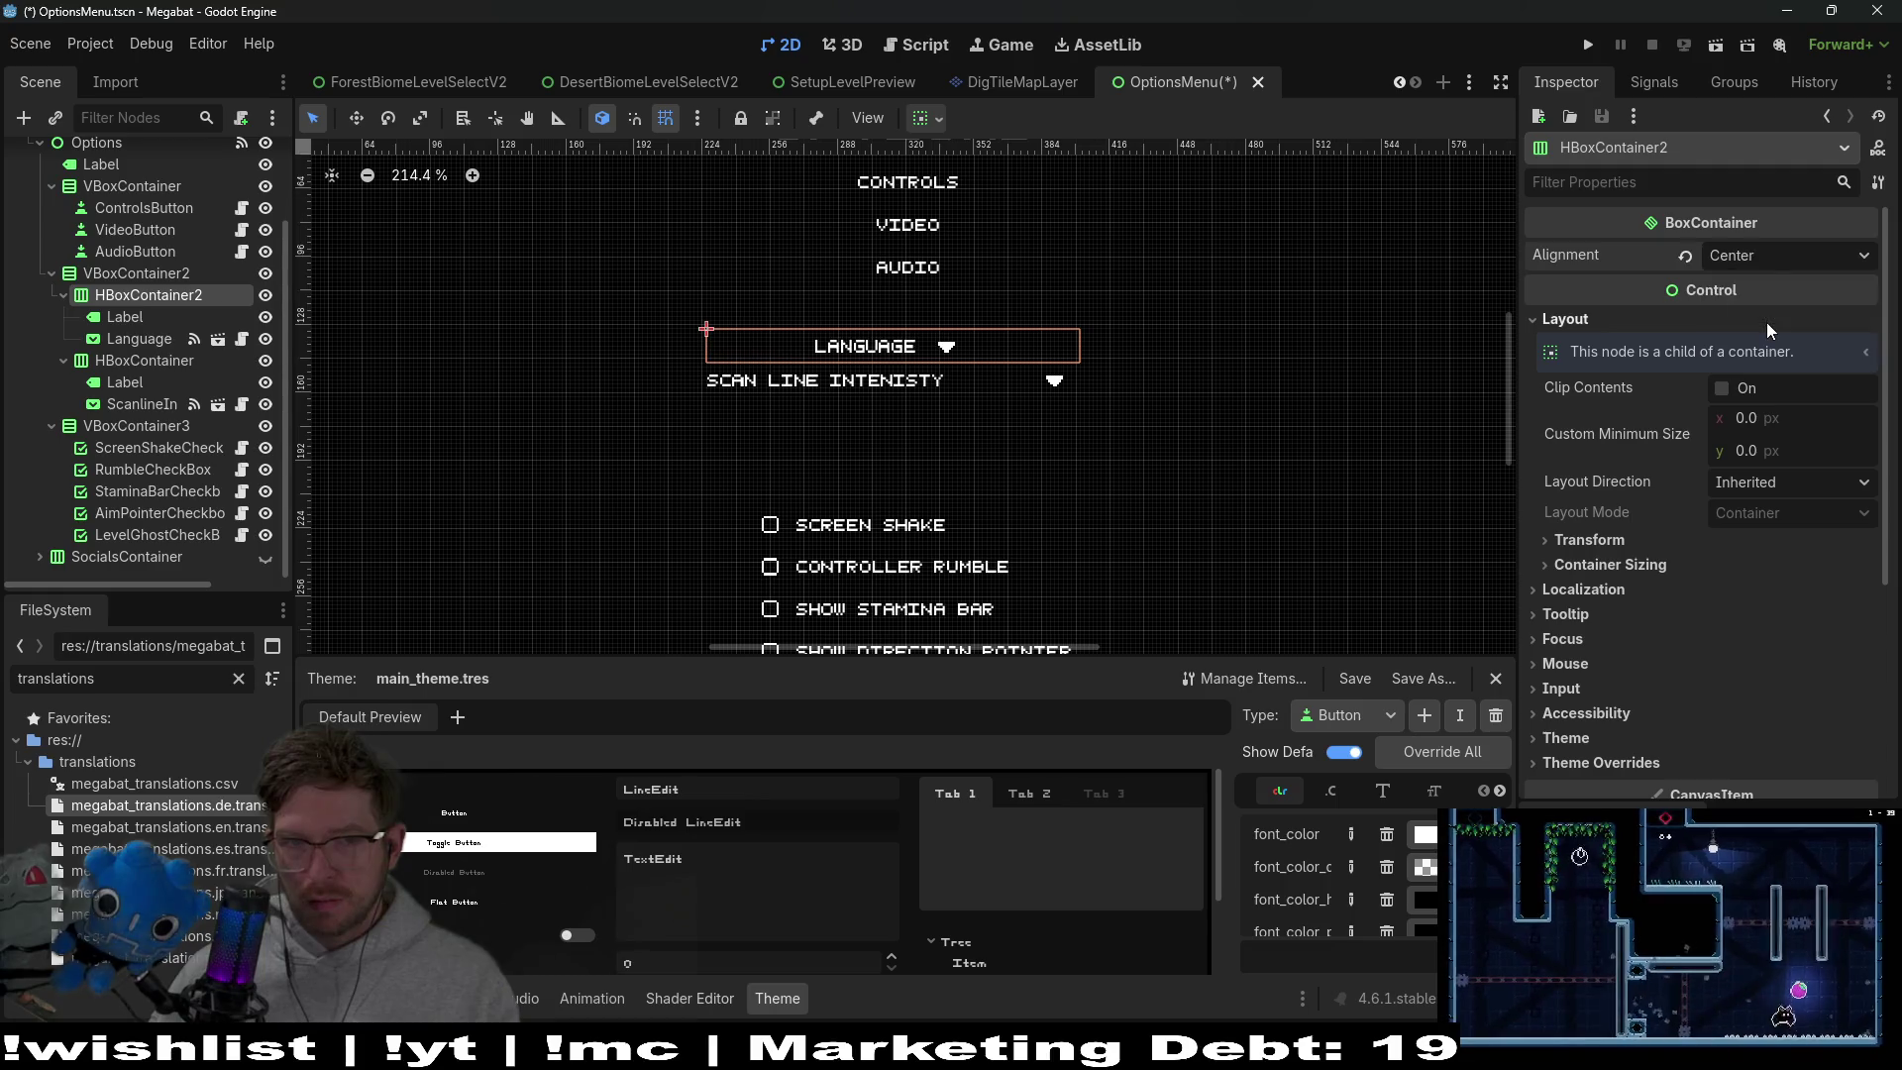
pyautogui.click(1763, 254)
pyautogui.click(1767, 335)
pyautogui.click(1751, 257)
pyautogui.click(1759, 292)
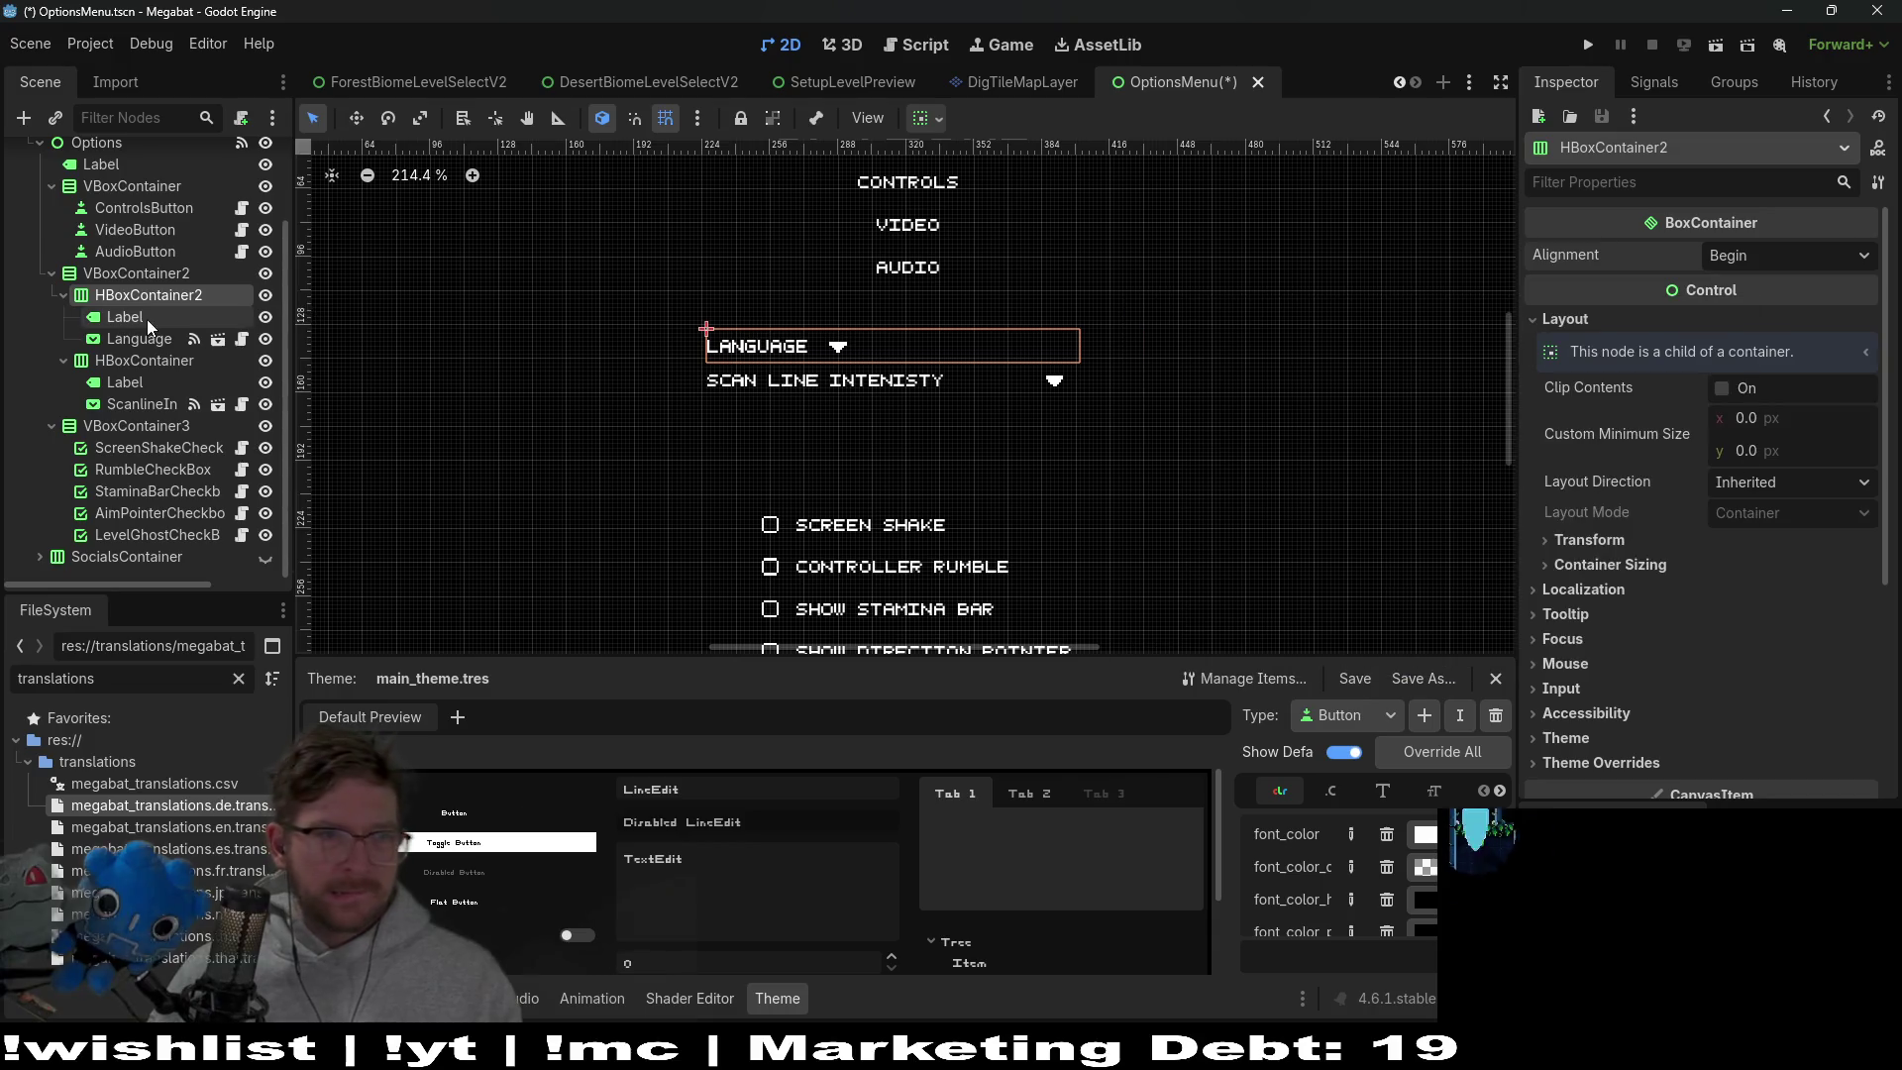
# Inspect the size properties of the LANGUAGE label and its dropdown
pyautogui.click(147, 317)
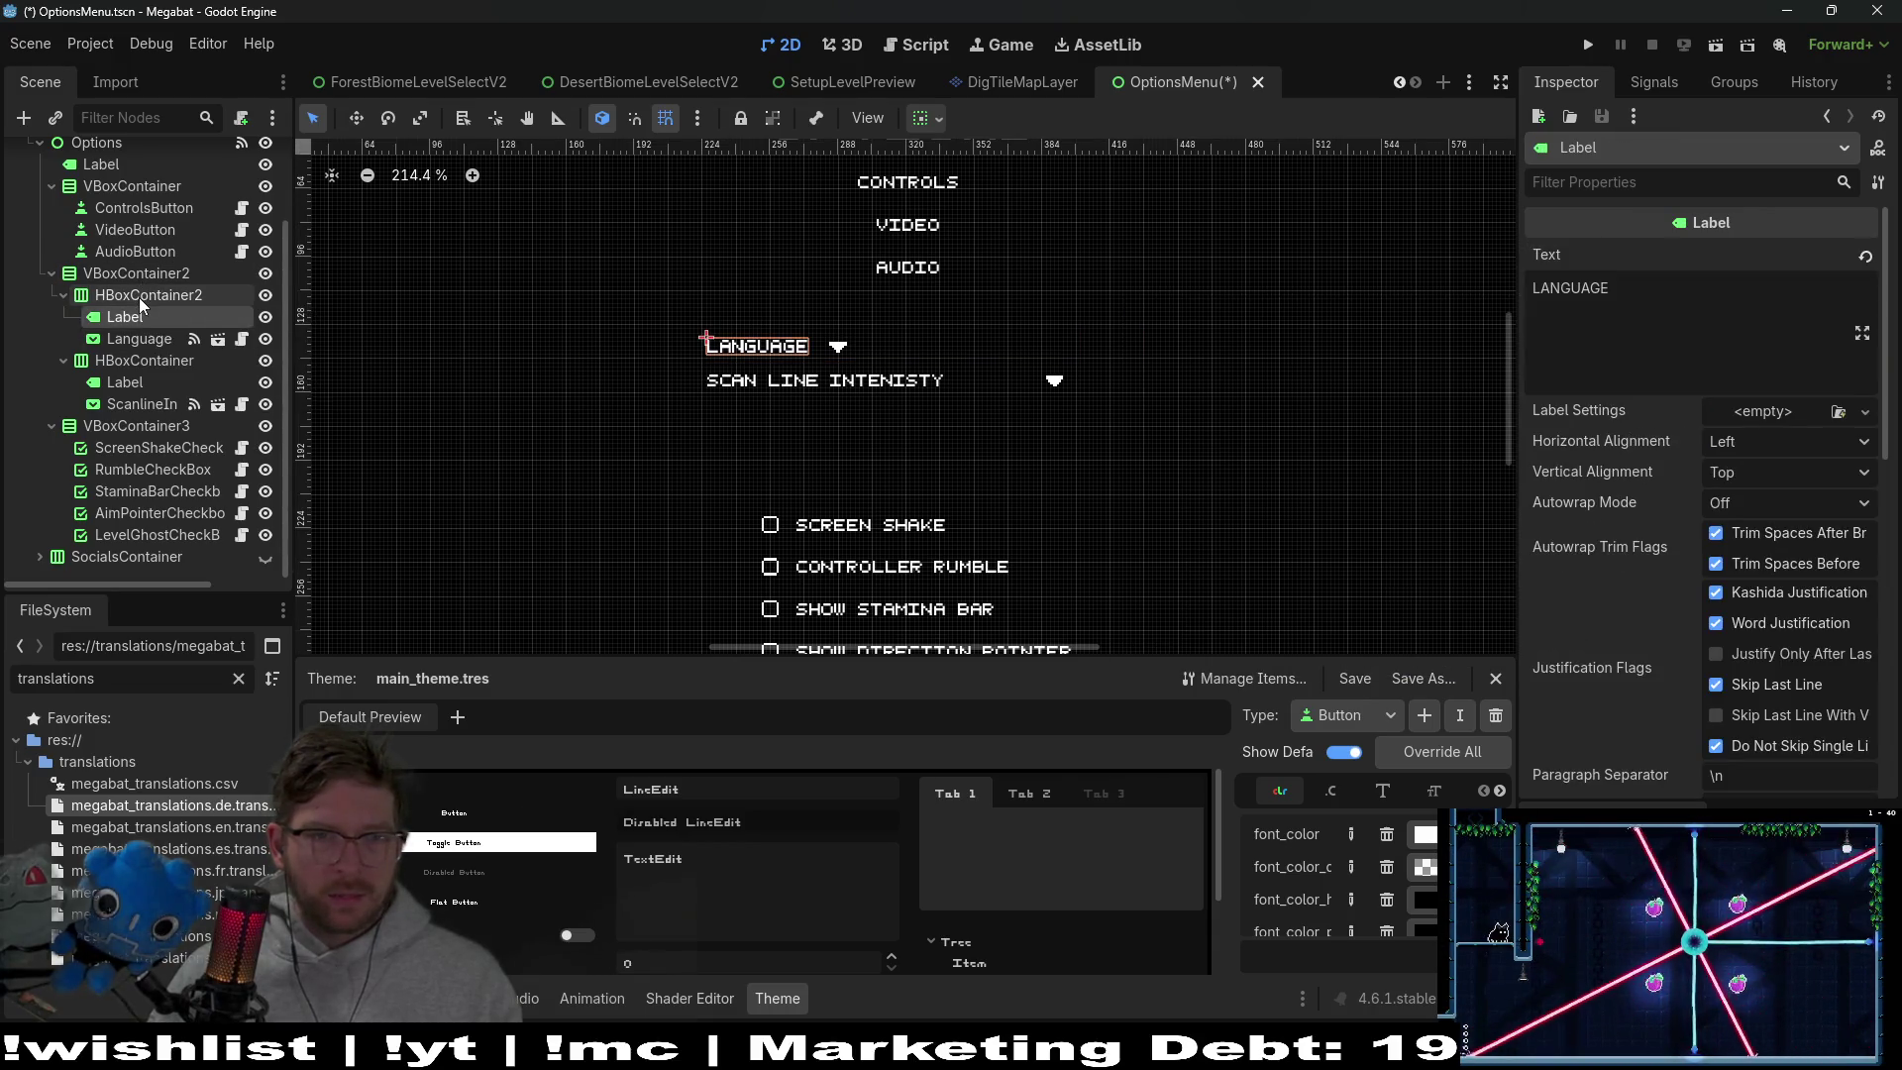
pyautogui.click(1636, 191)
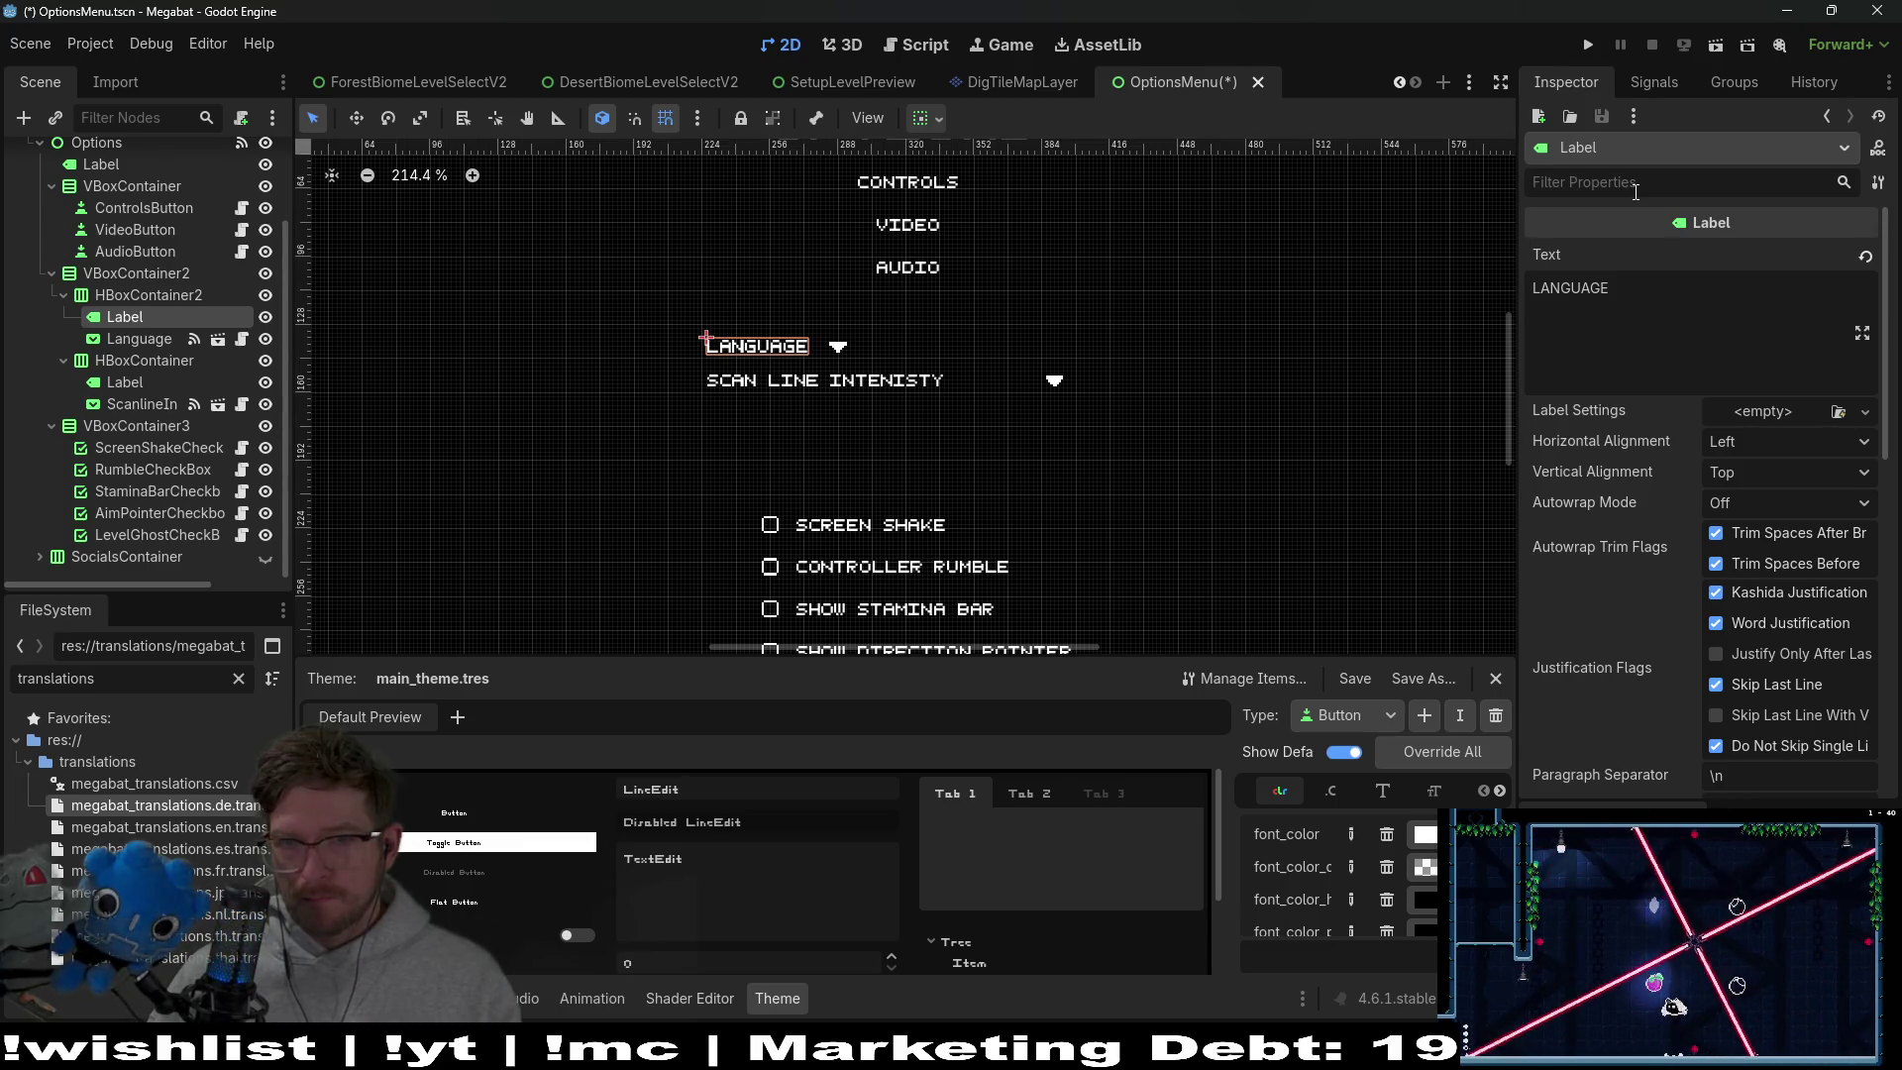
pyautogui.write('size')
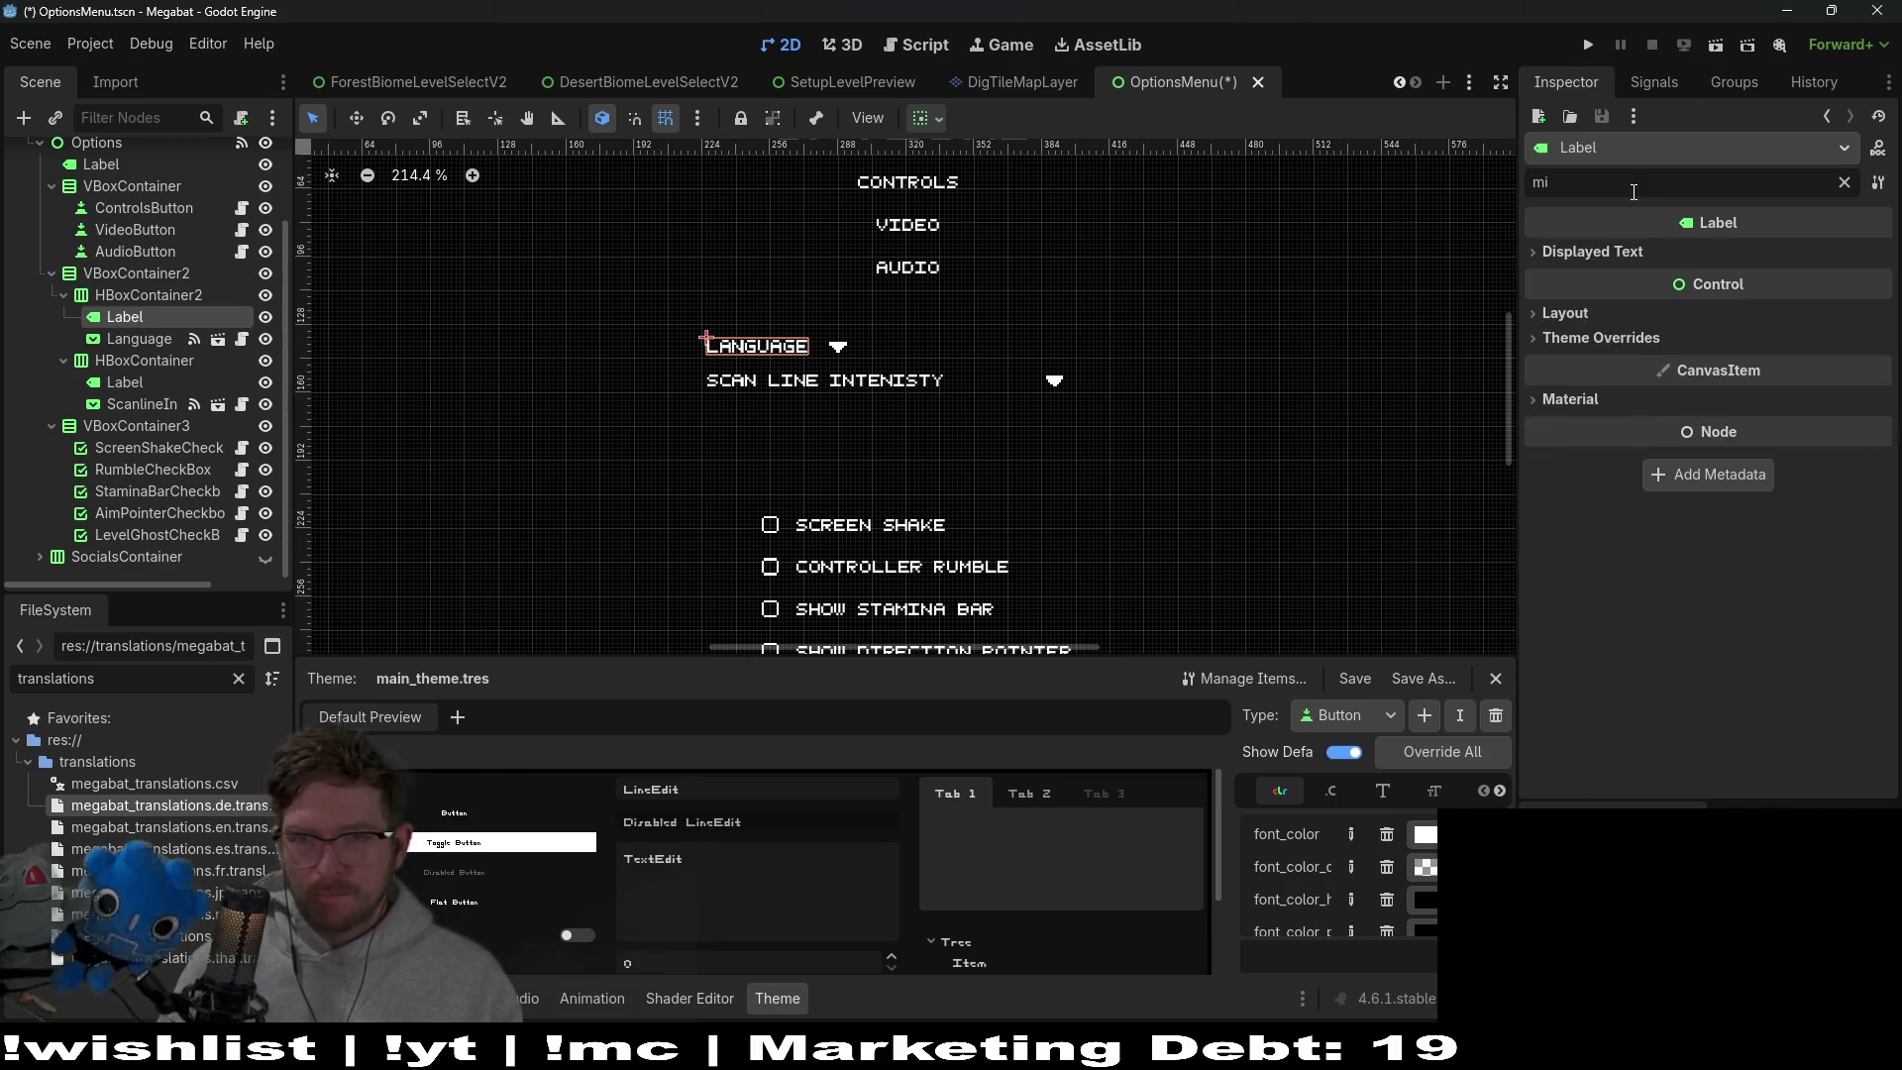
pyautogui.press('BackSpace')
pyautogui.press('BackSpace')
pyautogui.press('BackSpace')
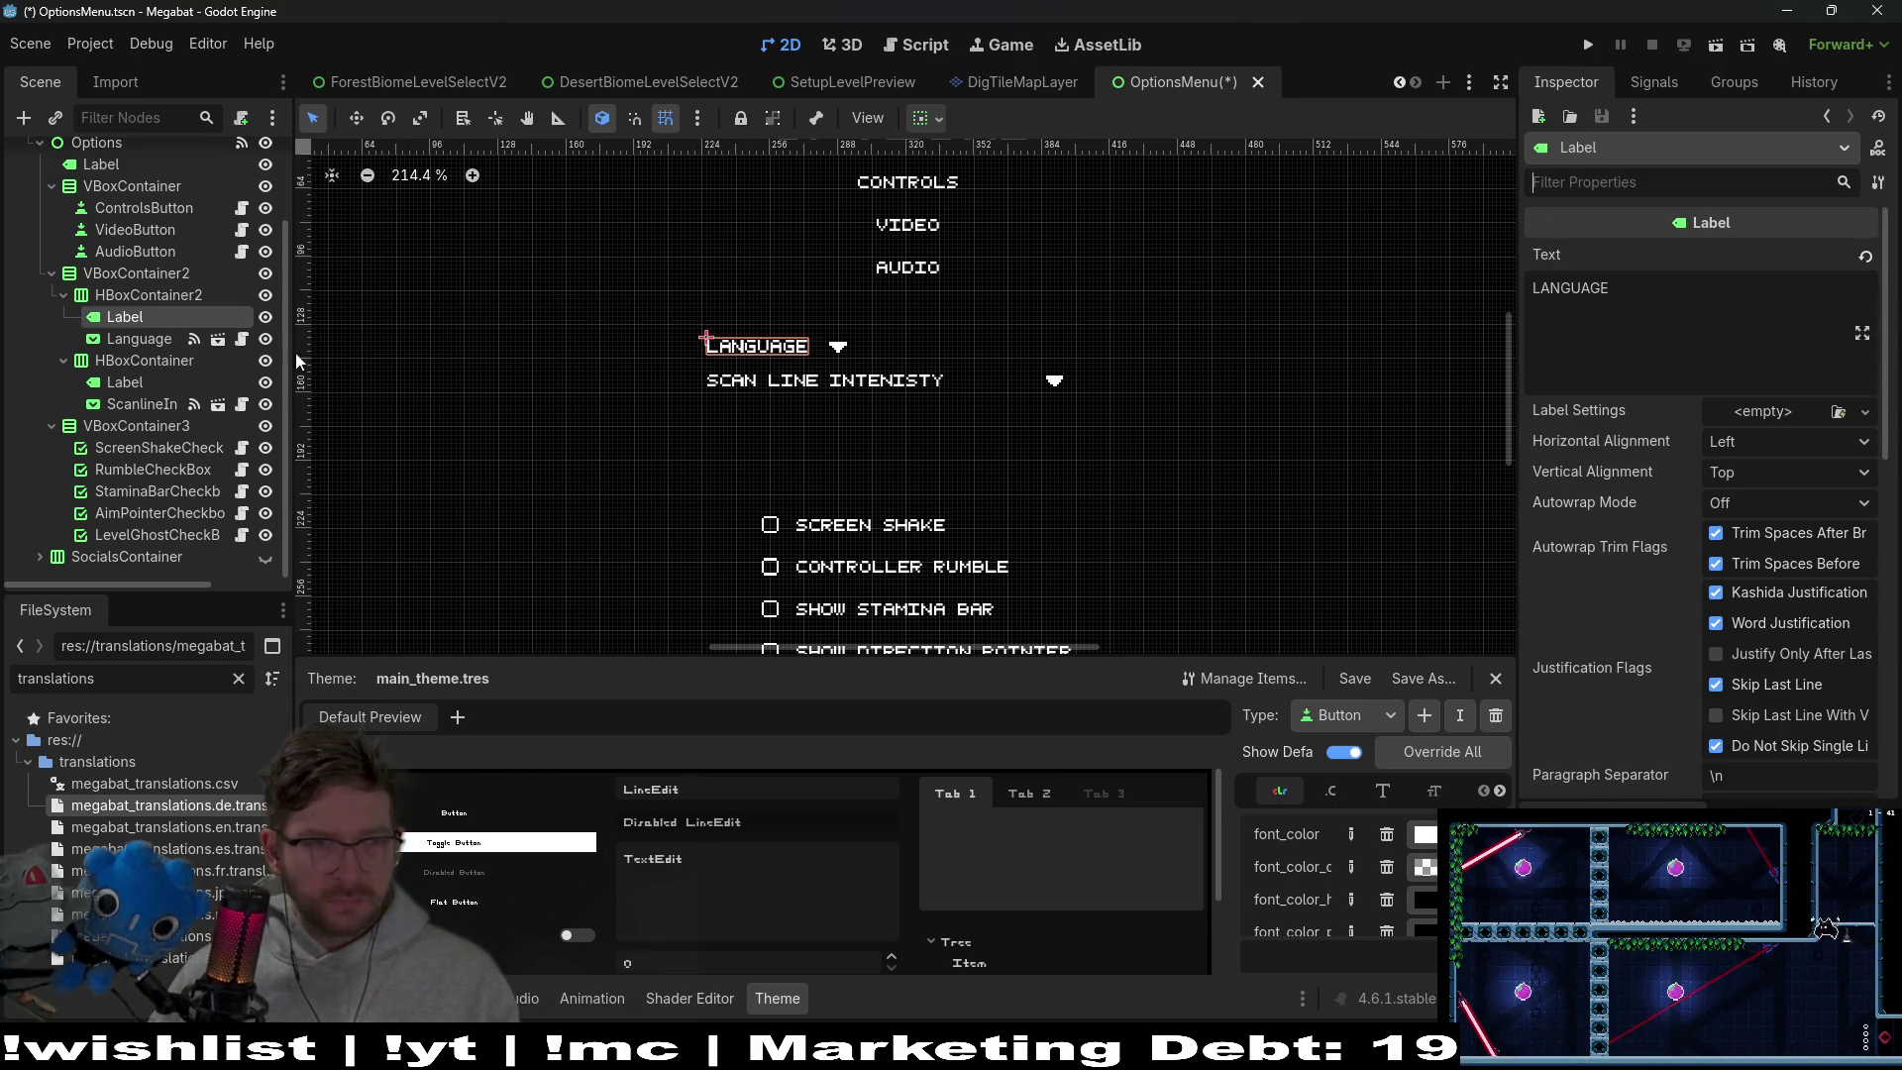
pyautogui.click(131, 338)
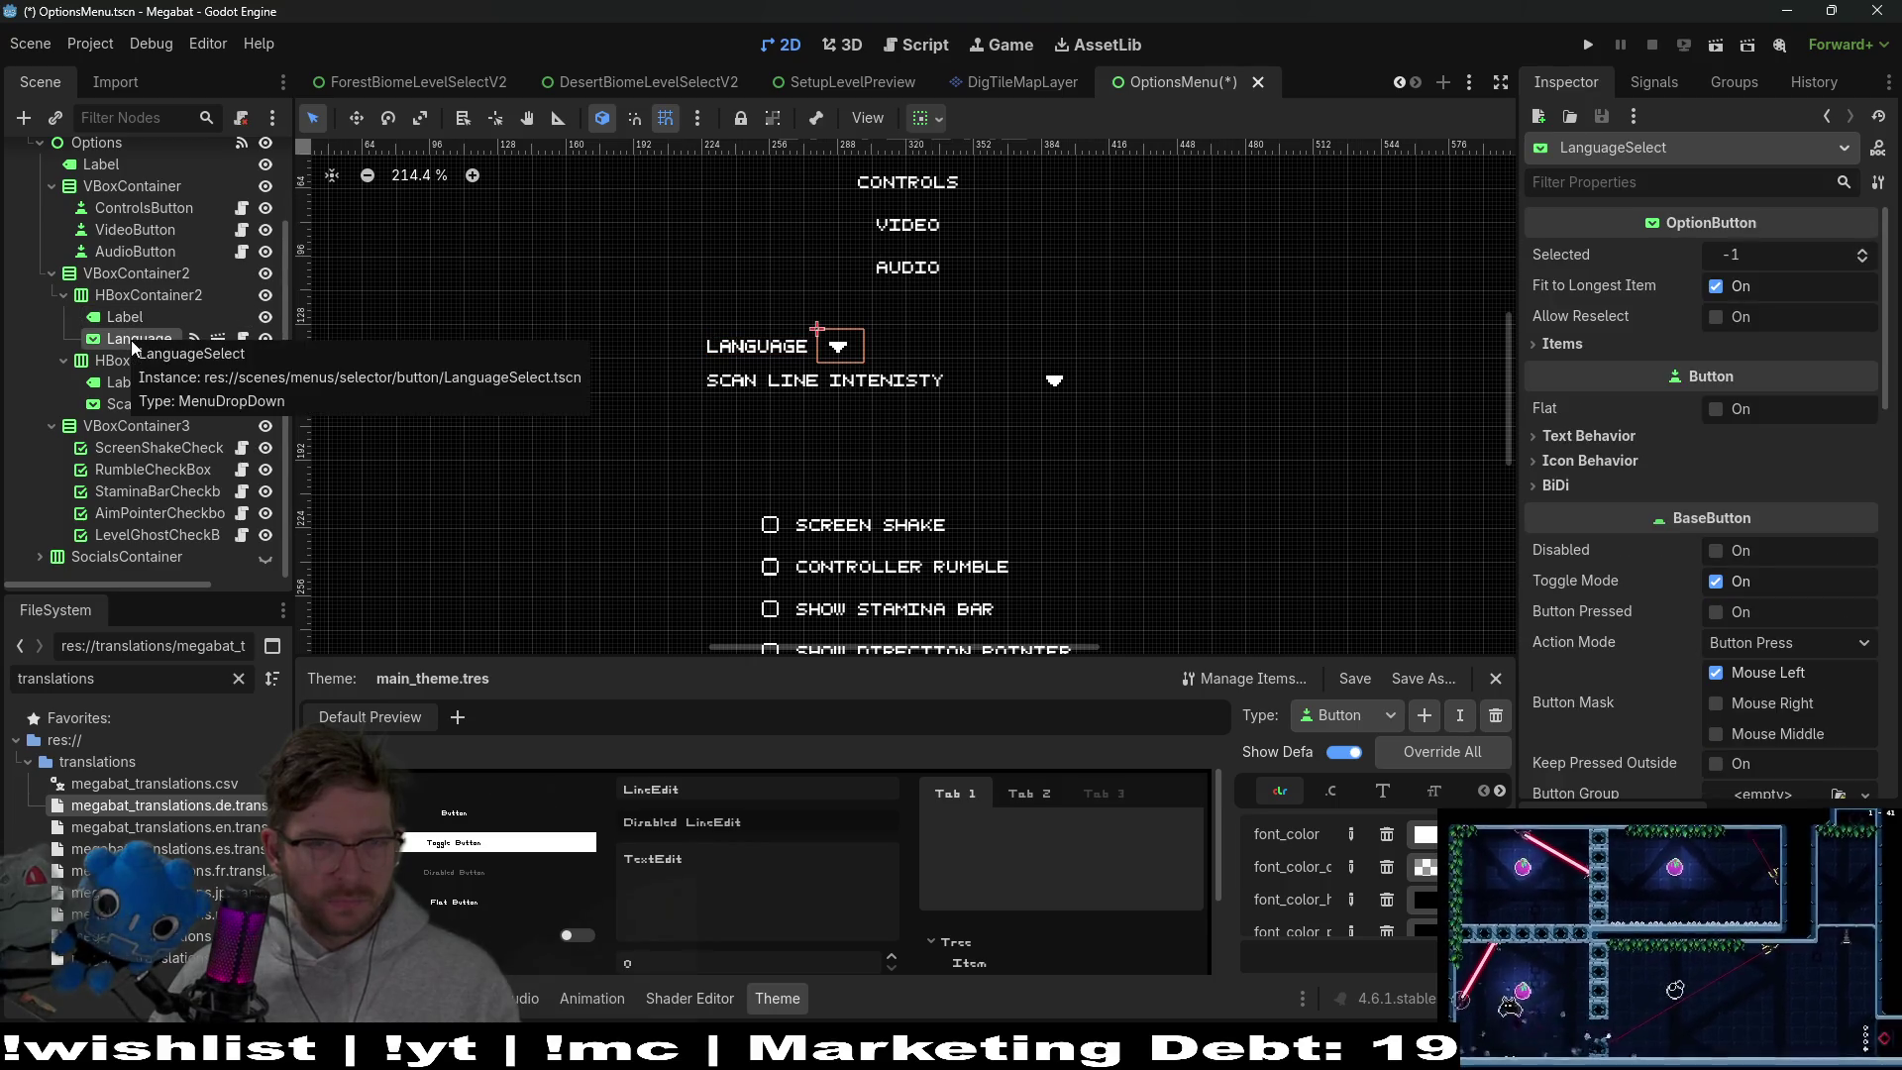
pyautogui.click(149, 295)
pyautogui.scroll(3, 840, 323)
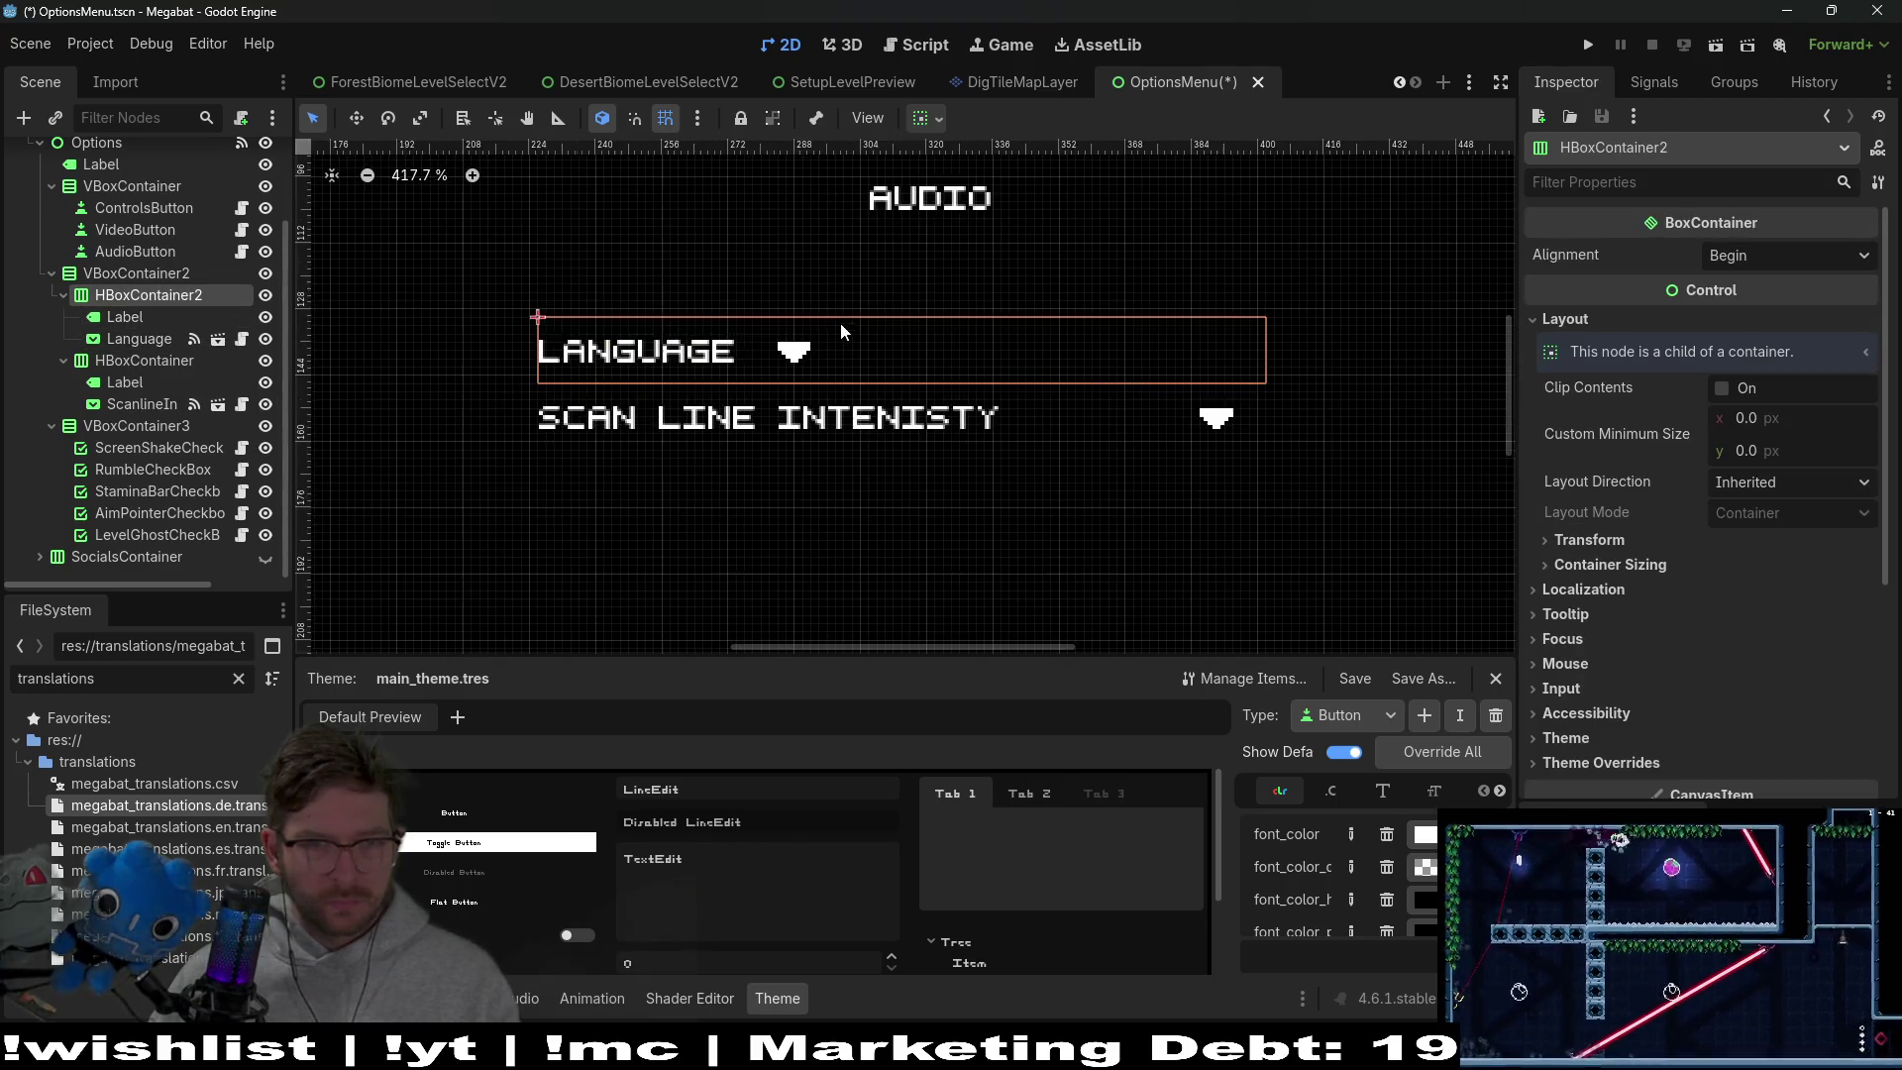
# Nudge the settings box slightly up and left in Move mode
pyautogui.click(139, 275)
pyautogui.press('w')
pyautogui.moveTo(685, 369); pyautogui.dragTo(685, 364)
pyautogui.press('Left')
pyautogui.press('Left')
pyautogui.press('Up')
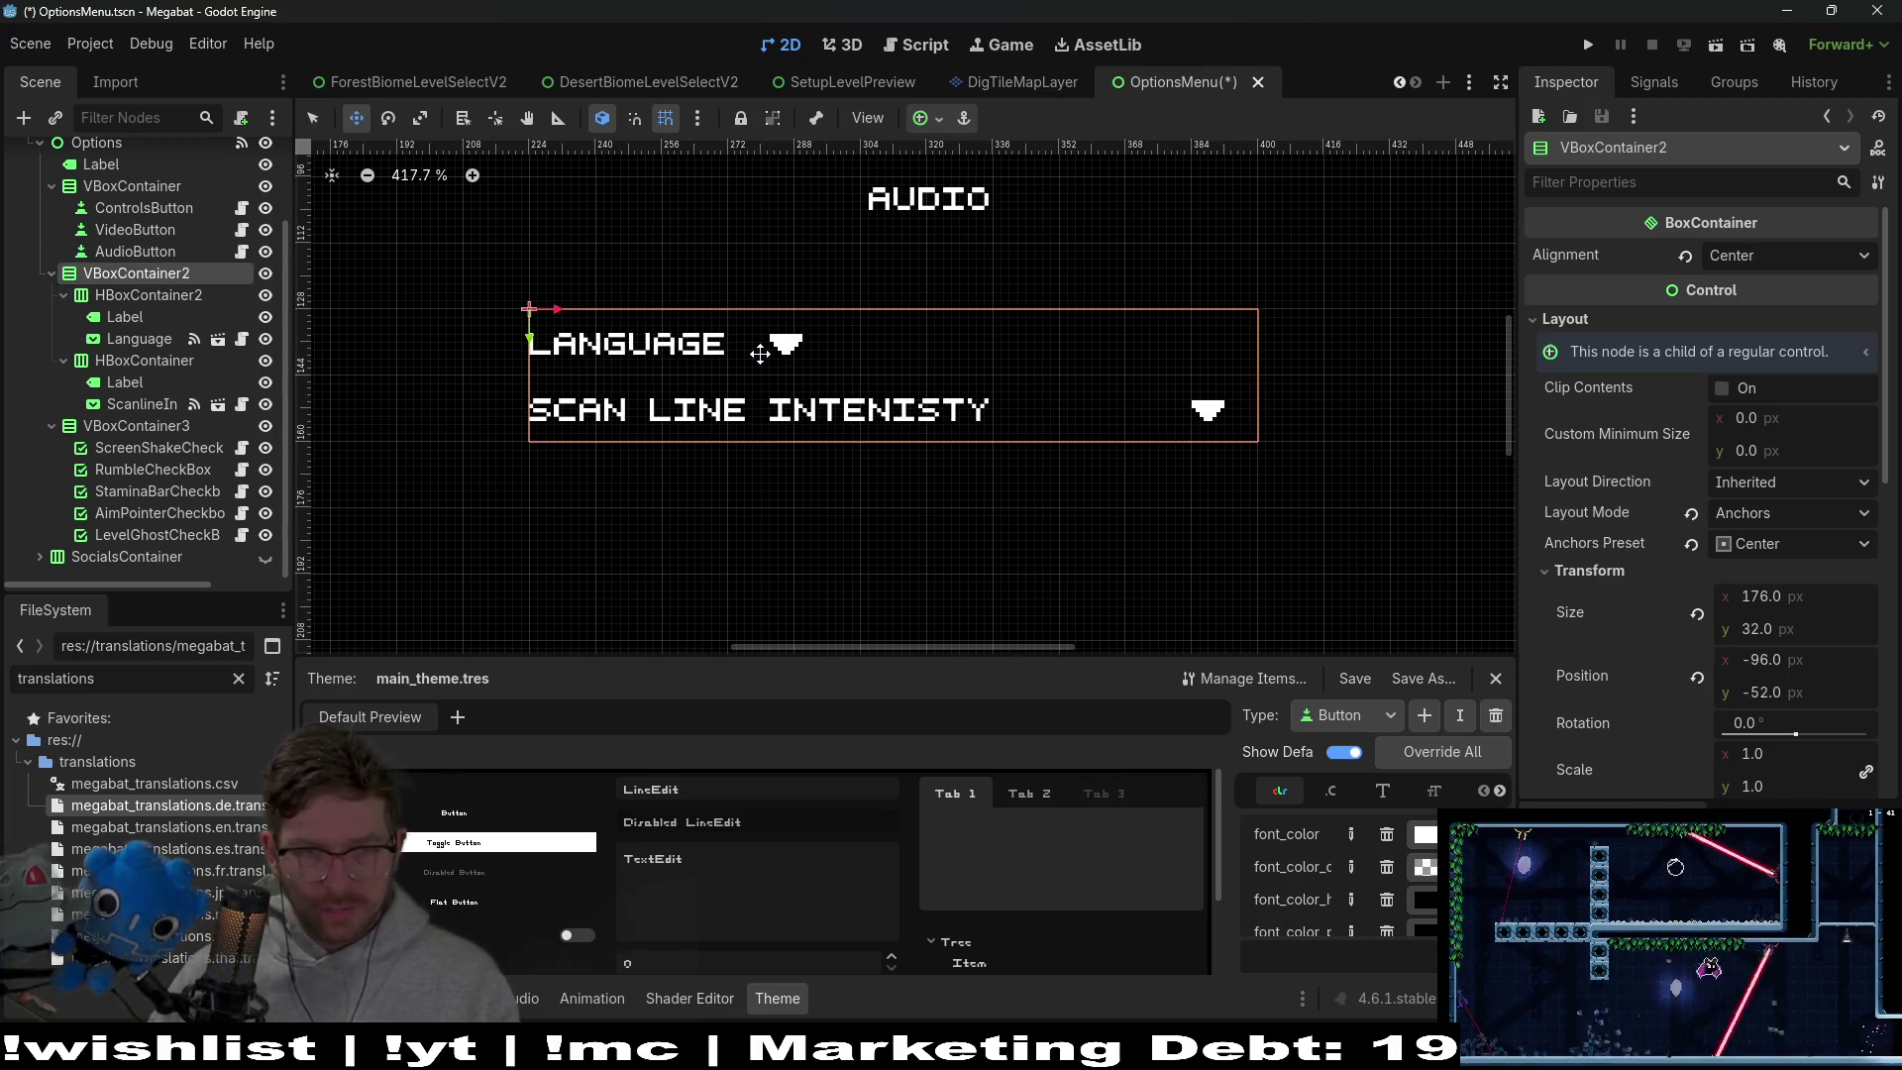
# Select the Language row container and browse its Theme and transform properties
pyautogui.click(126, 318)
pyautogui.click(132, 337)
pyautogui.click(138, 317)
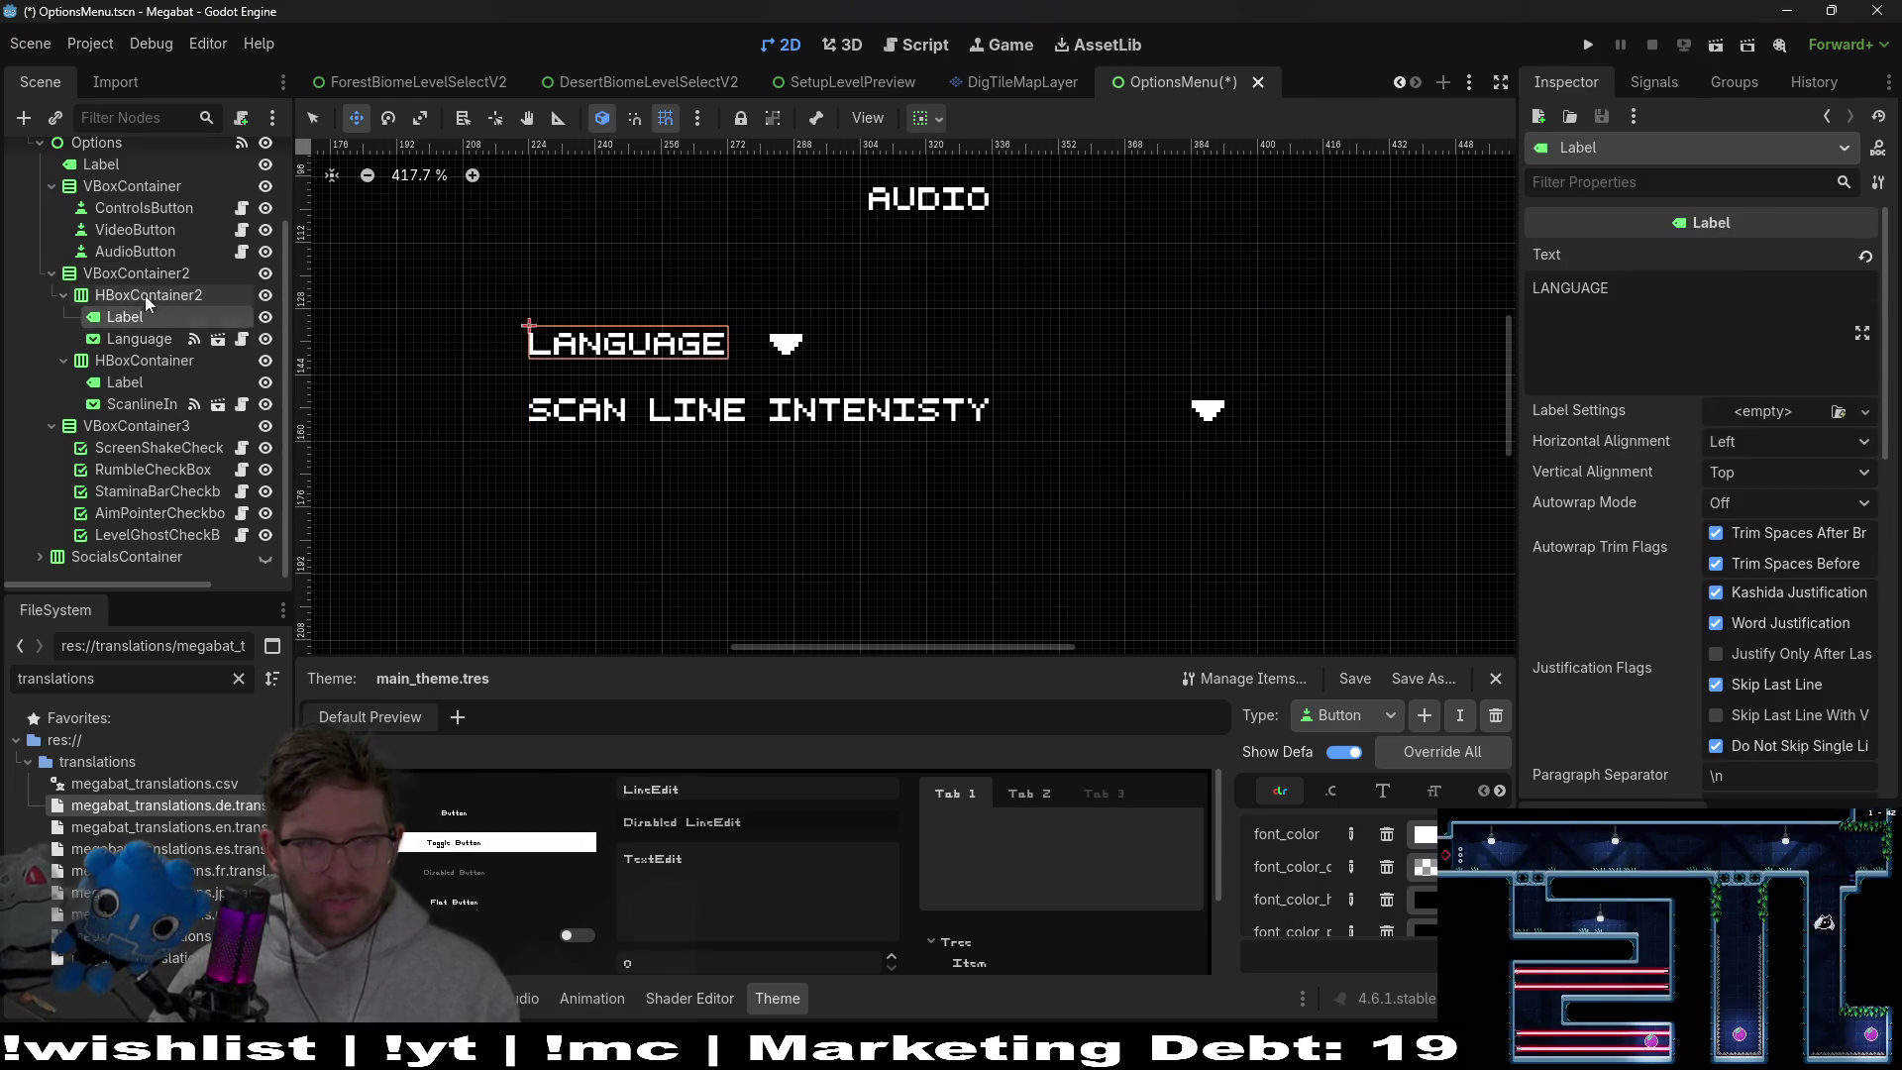
pyautogui.click(146, 294)
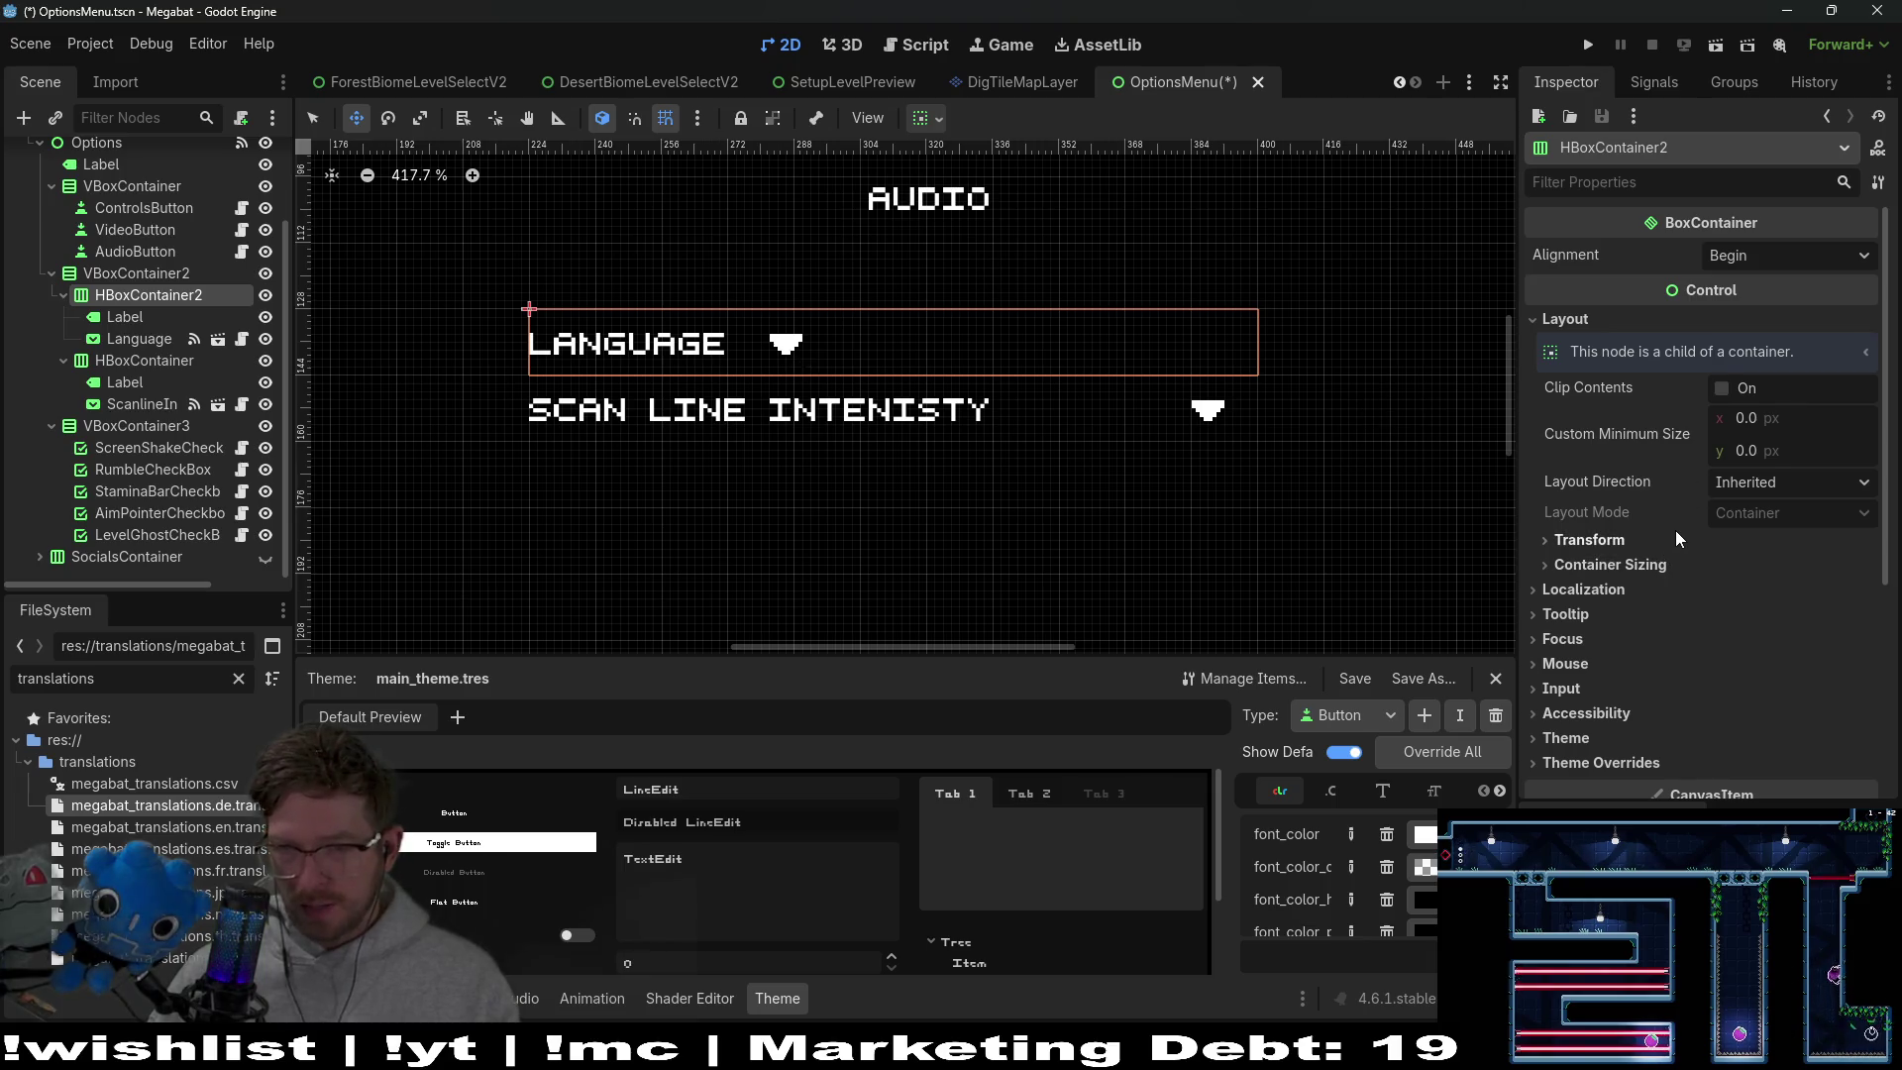
pyautogui.scroll(-5, 1674, 531)
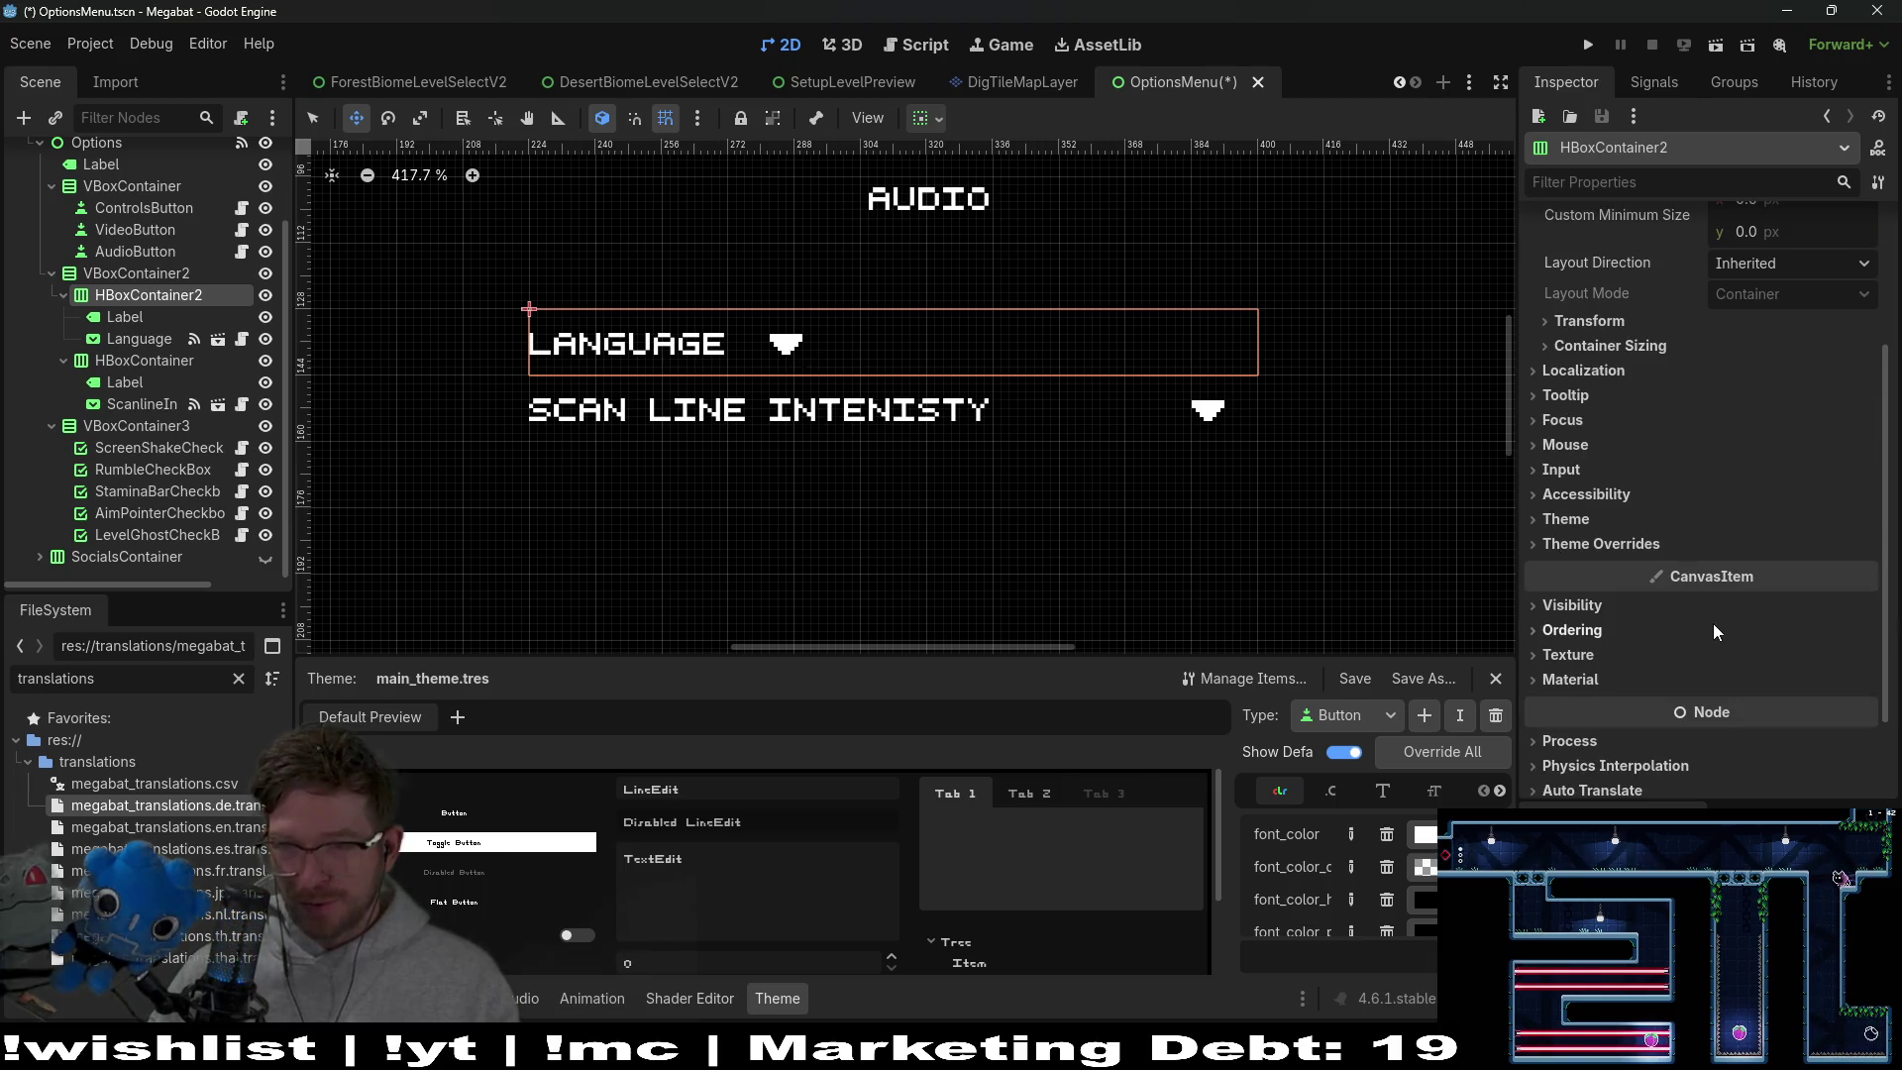
pyautogui.click(1566, 521)
pyautogui.click(1566, 521)
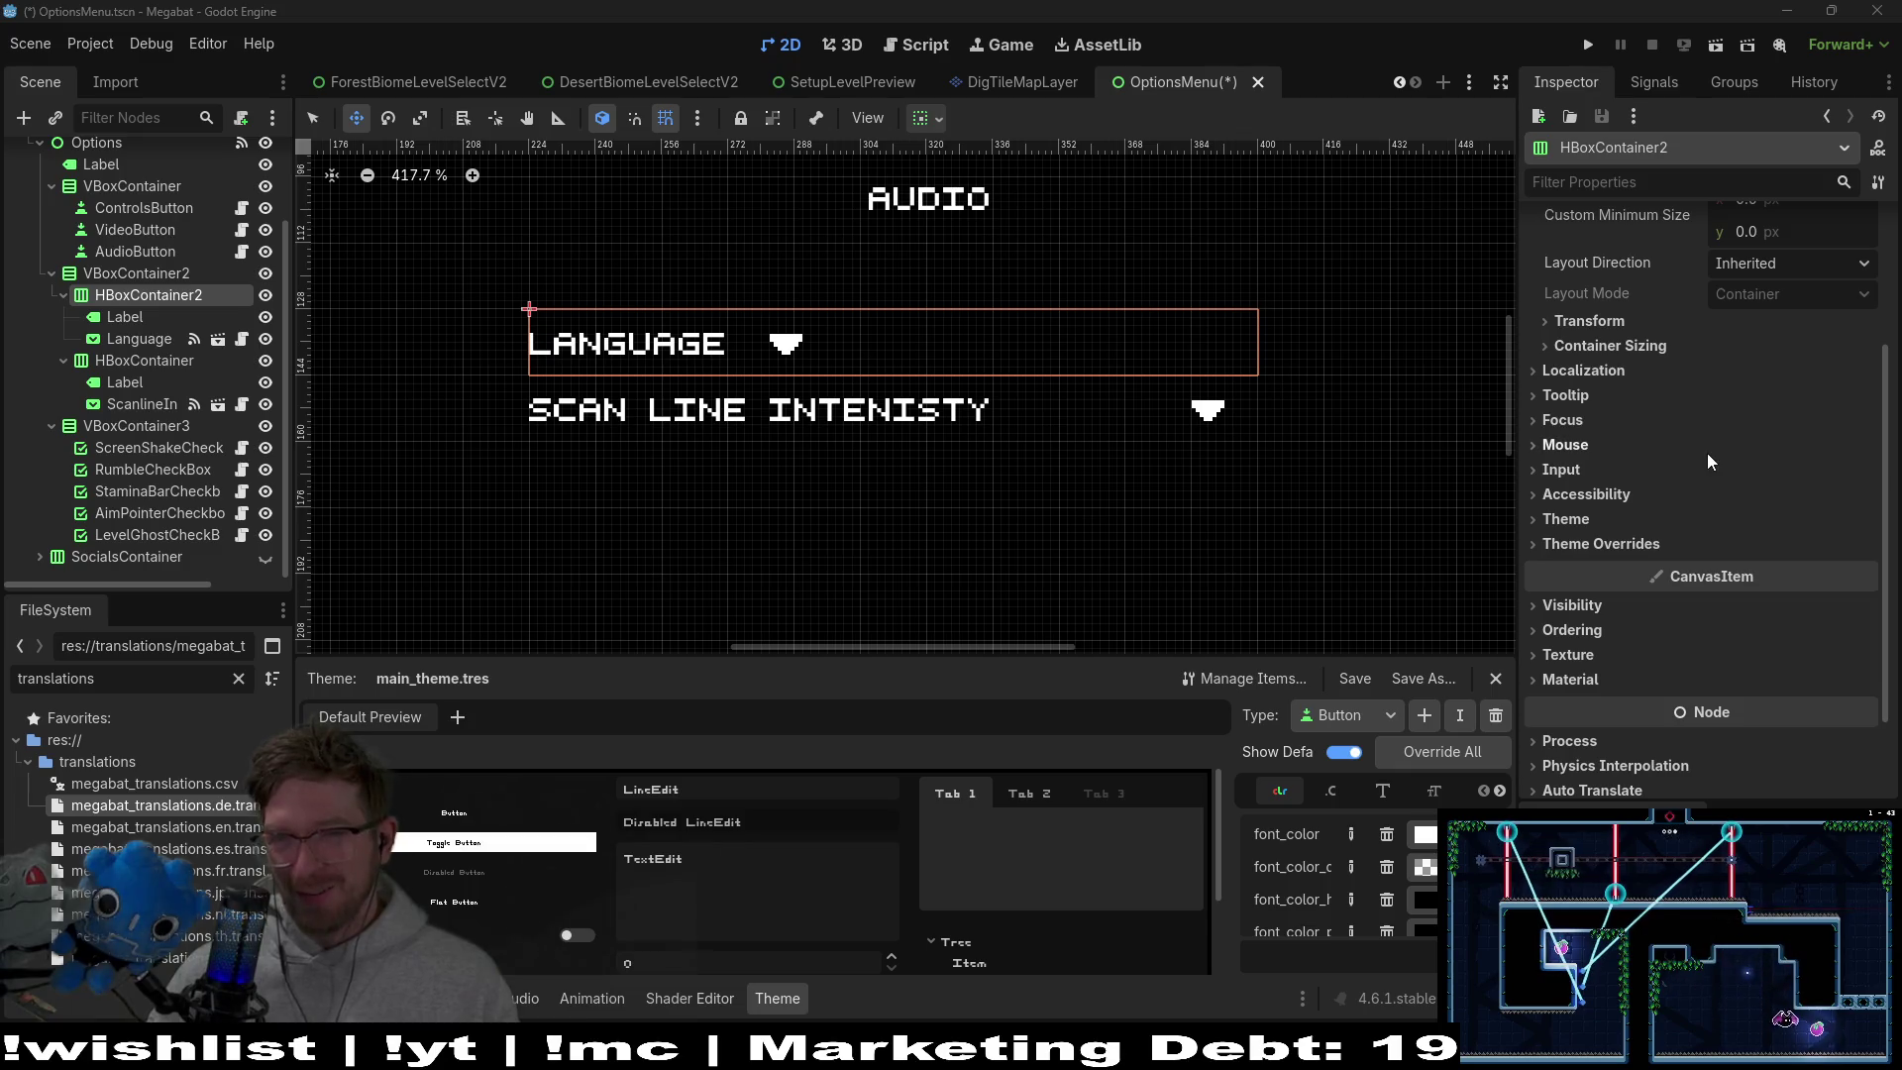
pyautogui.click(1597, 322)
pyautogui.click(1595, 323)
# Expand HBoxContainer2's Theme Overrides > Constants to show Separation 4
pyautogui.scroll(-2, 1666, 498)
pyautogui.scroll(1, 1664, 495)
pyautogui.click(1605, 505)
pyautogui.click(1599, 525)
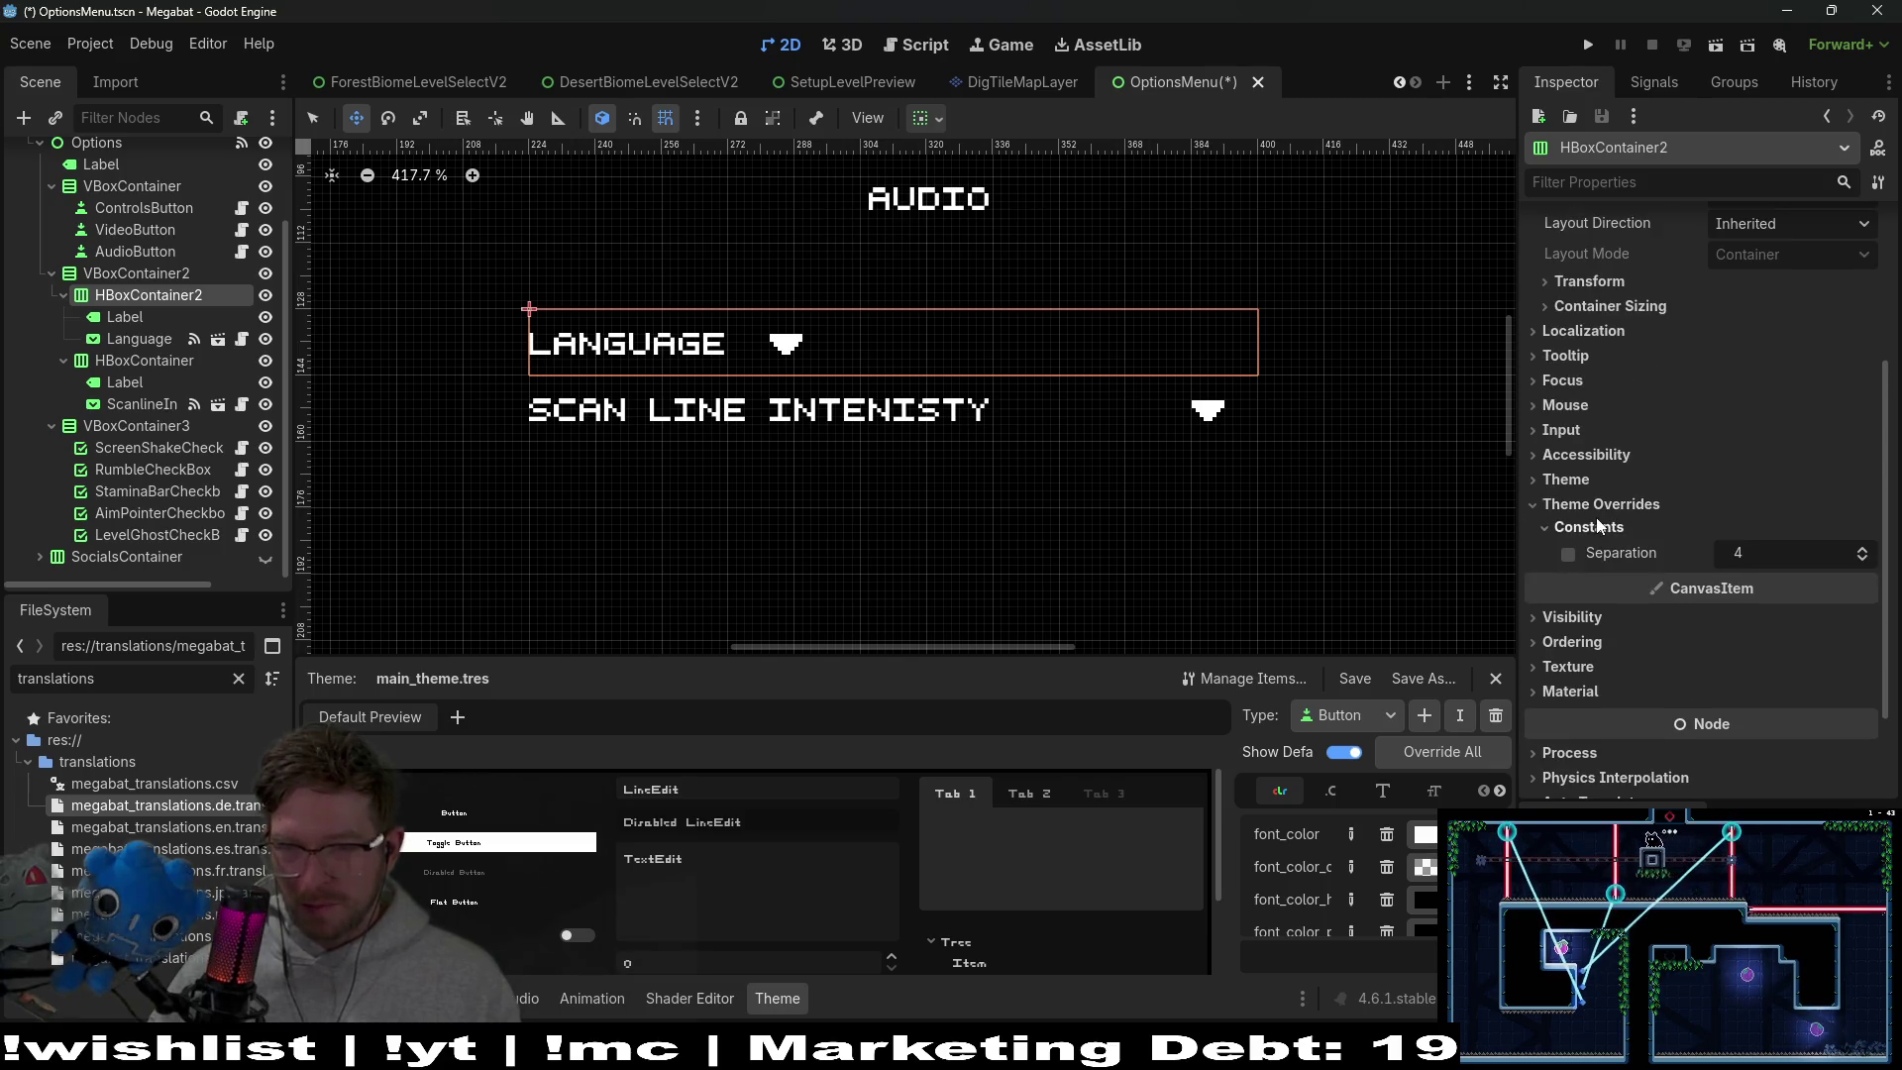
pyautogui.moveTo(1611, 551)
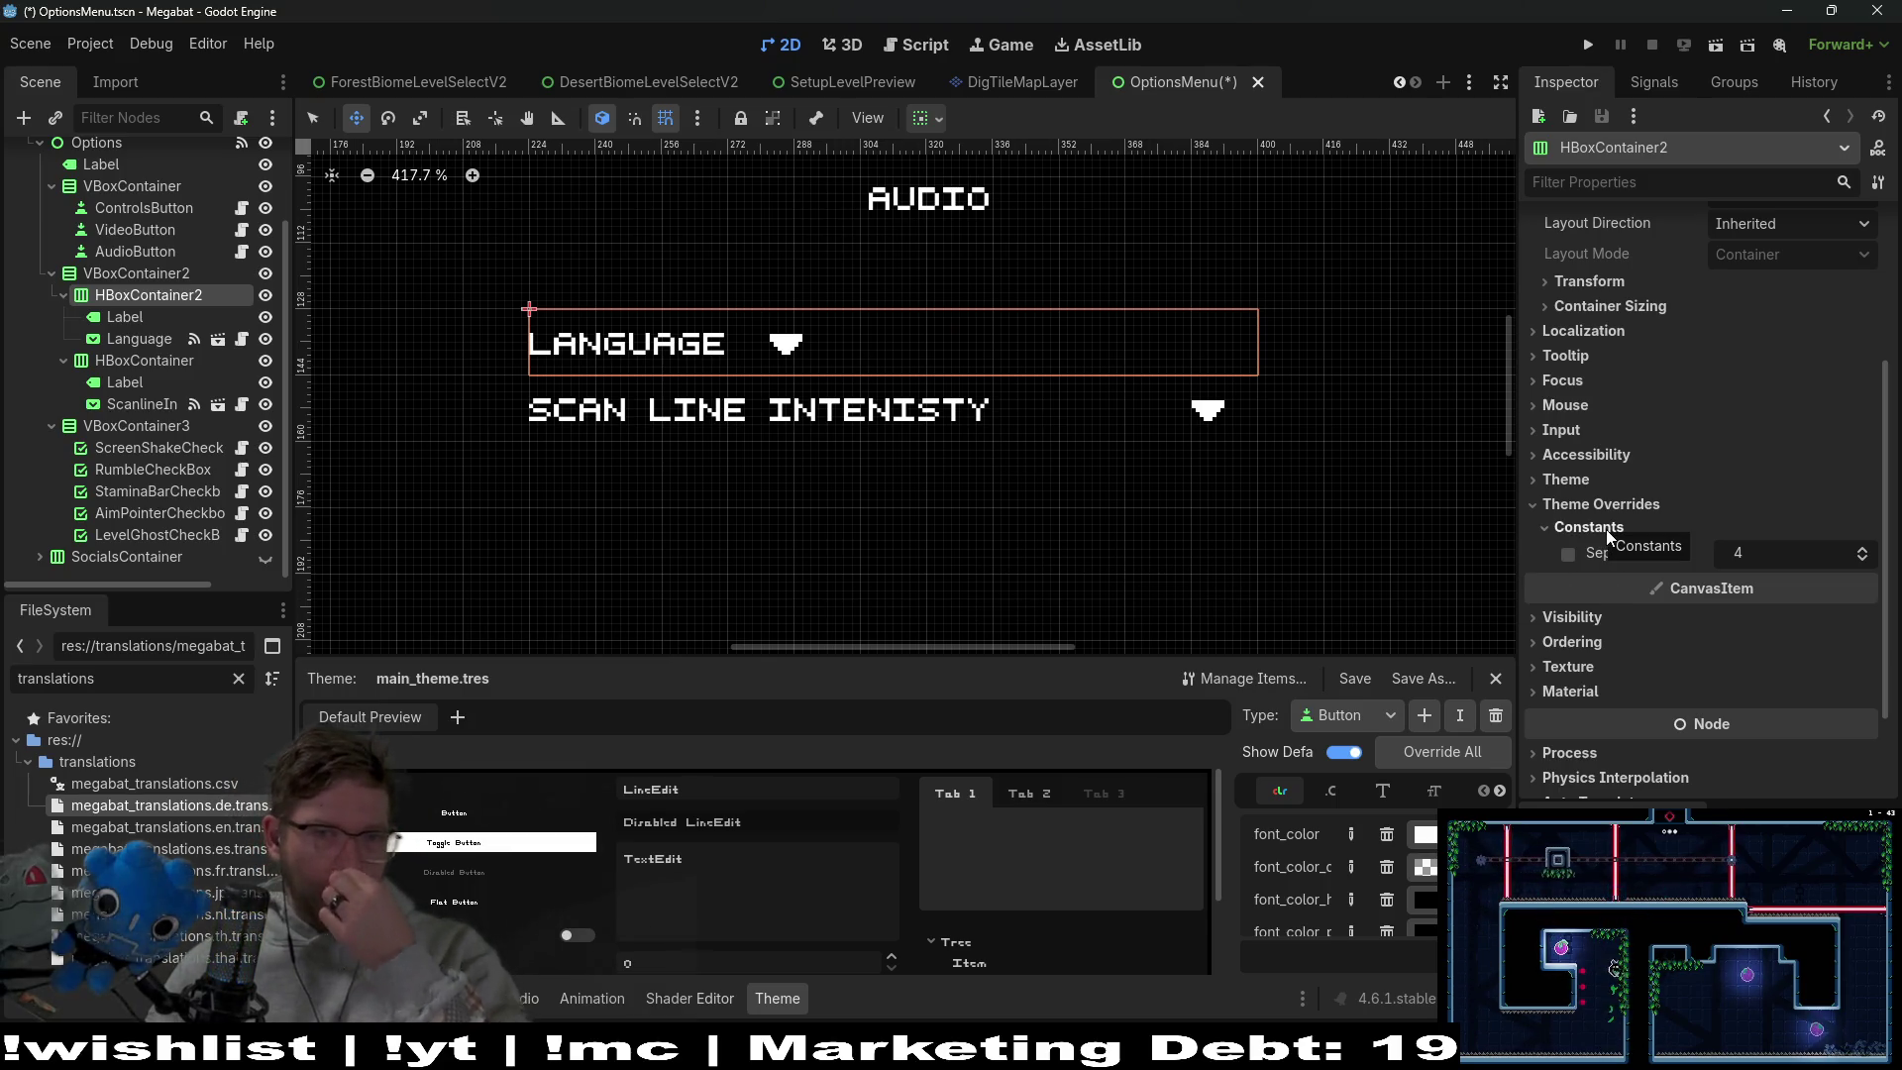
# Change HBoxContainer2's type to GridContainer by searching 'grid'
pyautogui.rightClick(134, 295)
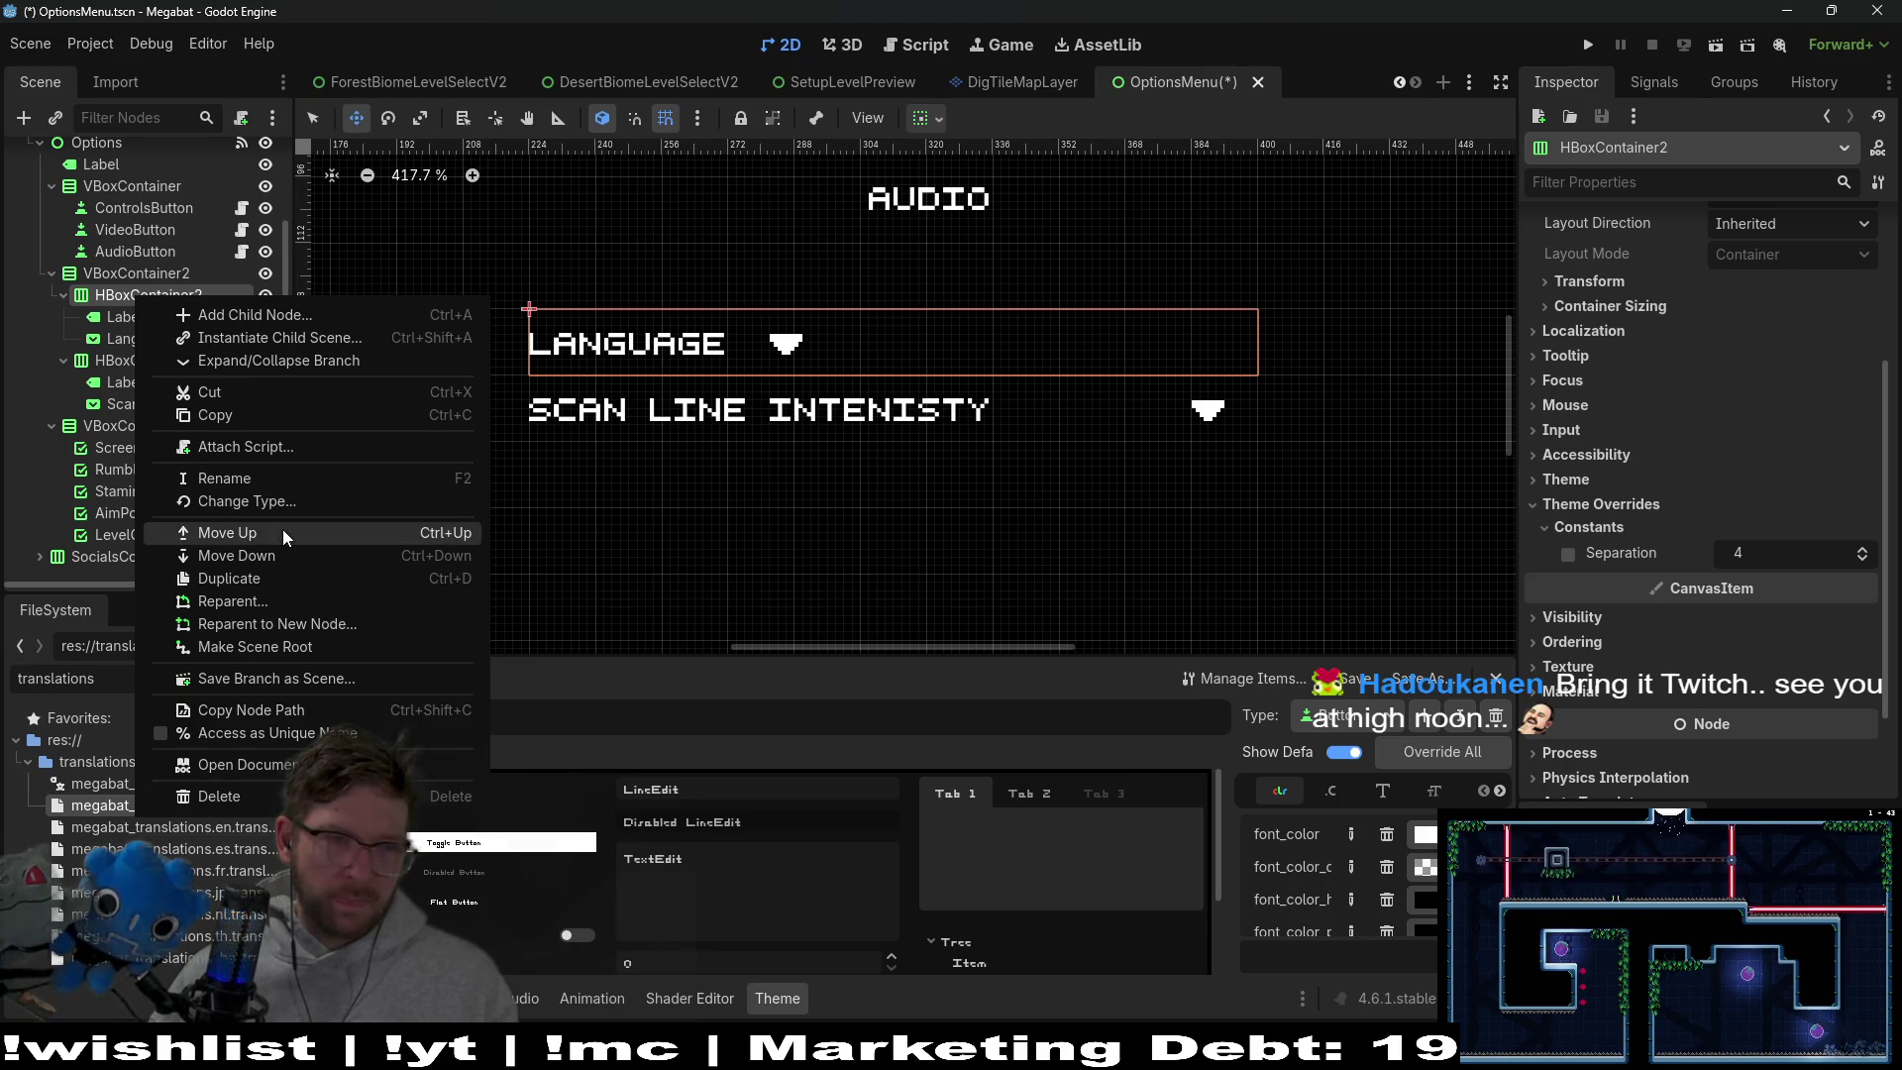
pyautogui.click(283, 502)
pyautogui.write('rid')
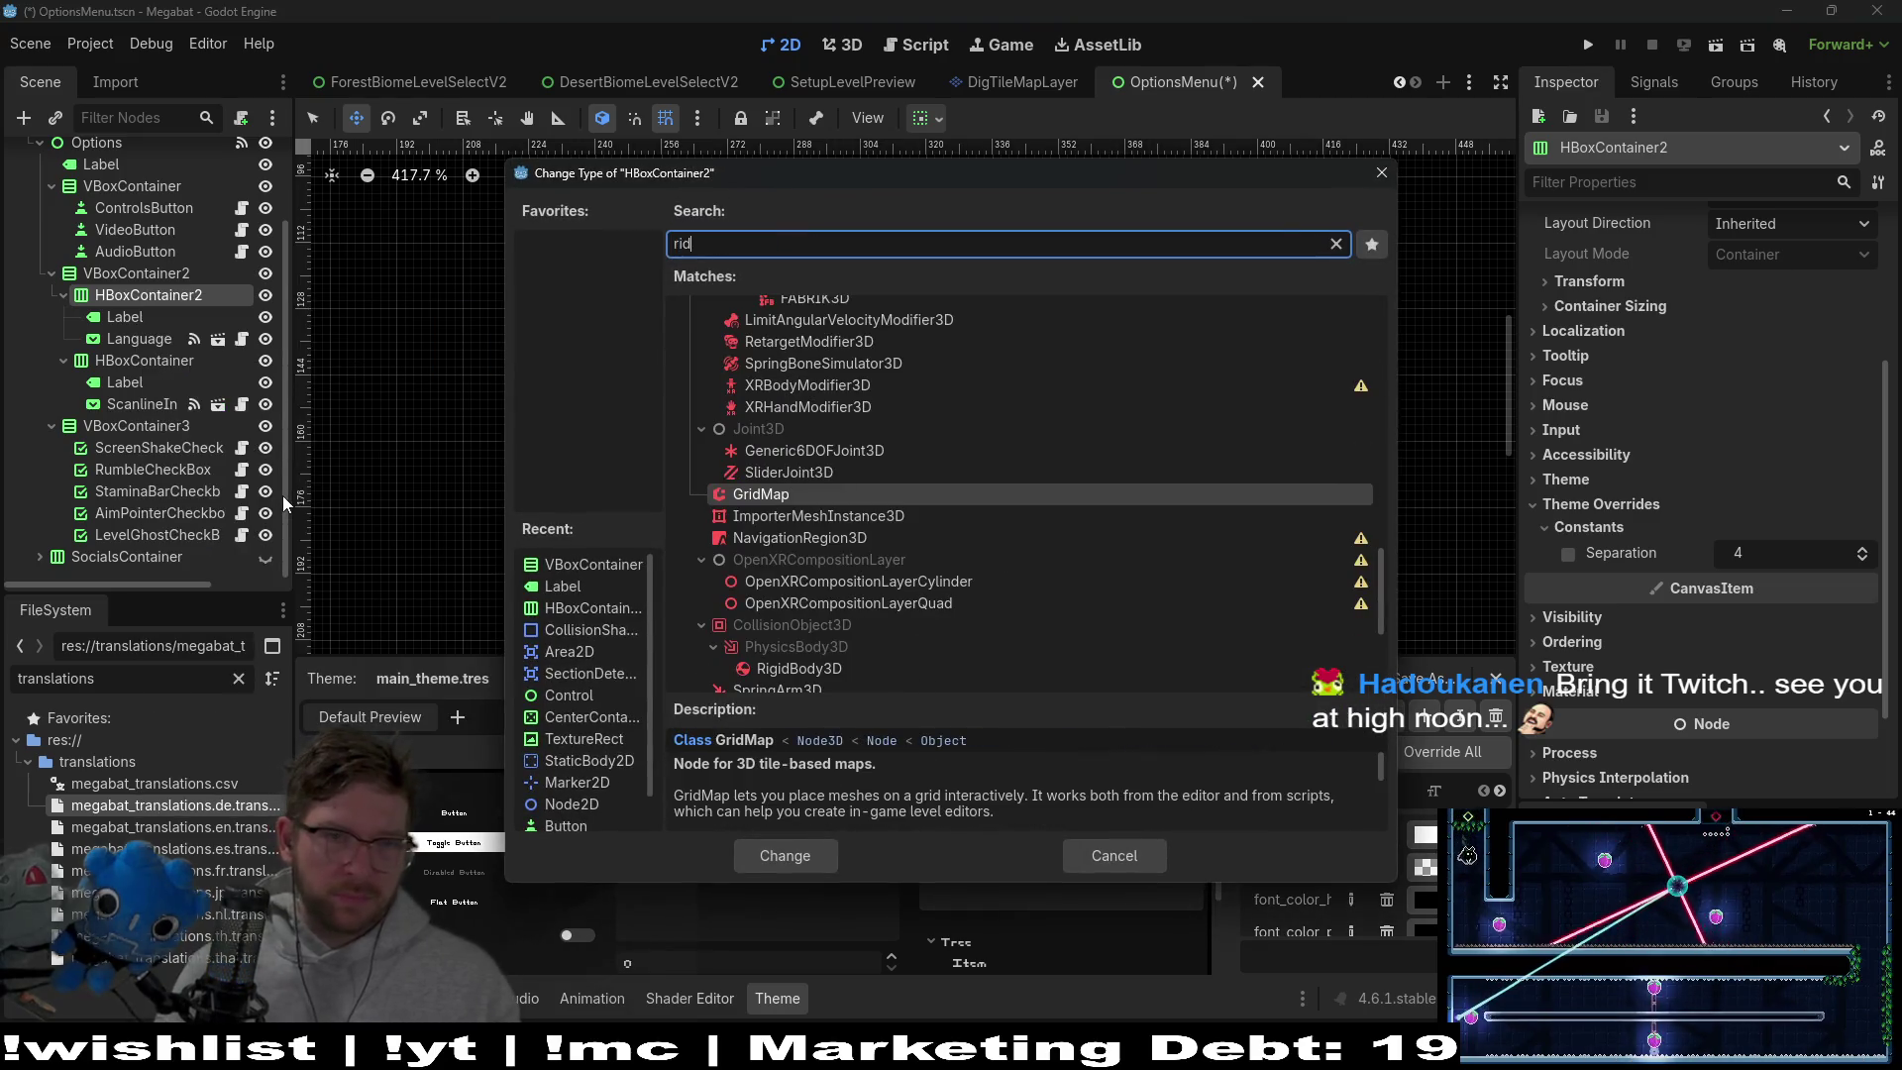
pyautogui.press('BackSpace')
pyautogui.press('BackSpace')
pyautogui.press('BackSpace')
pyautogui.write('gri')
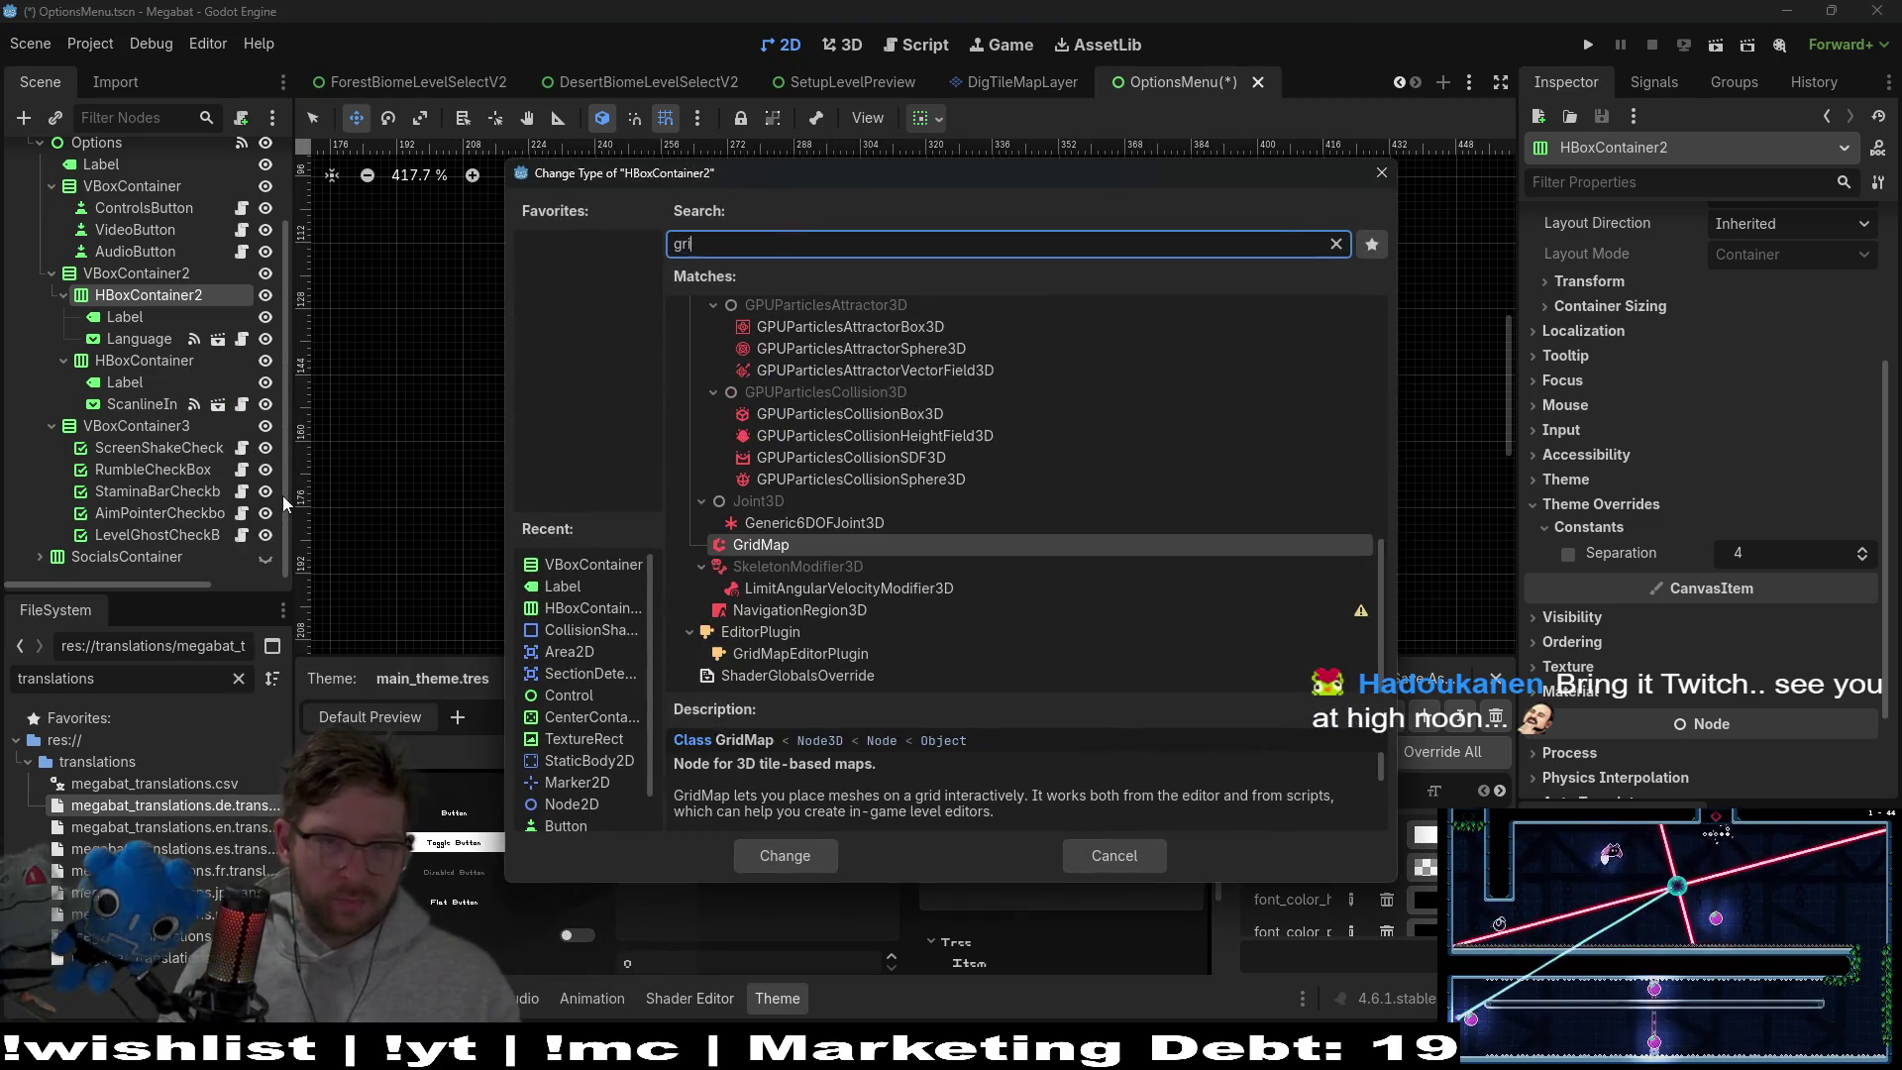
pyautogui.write('d')
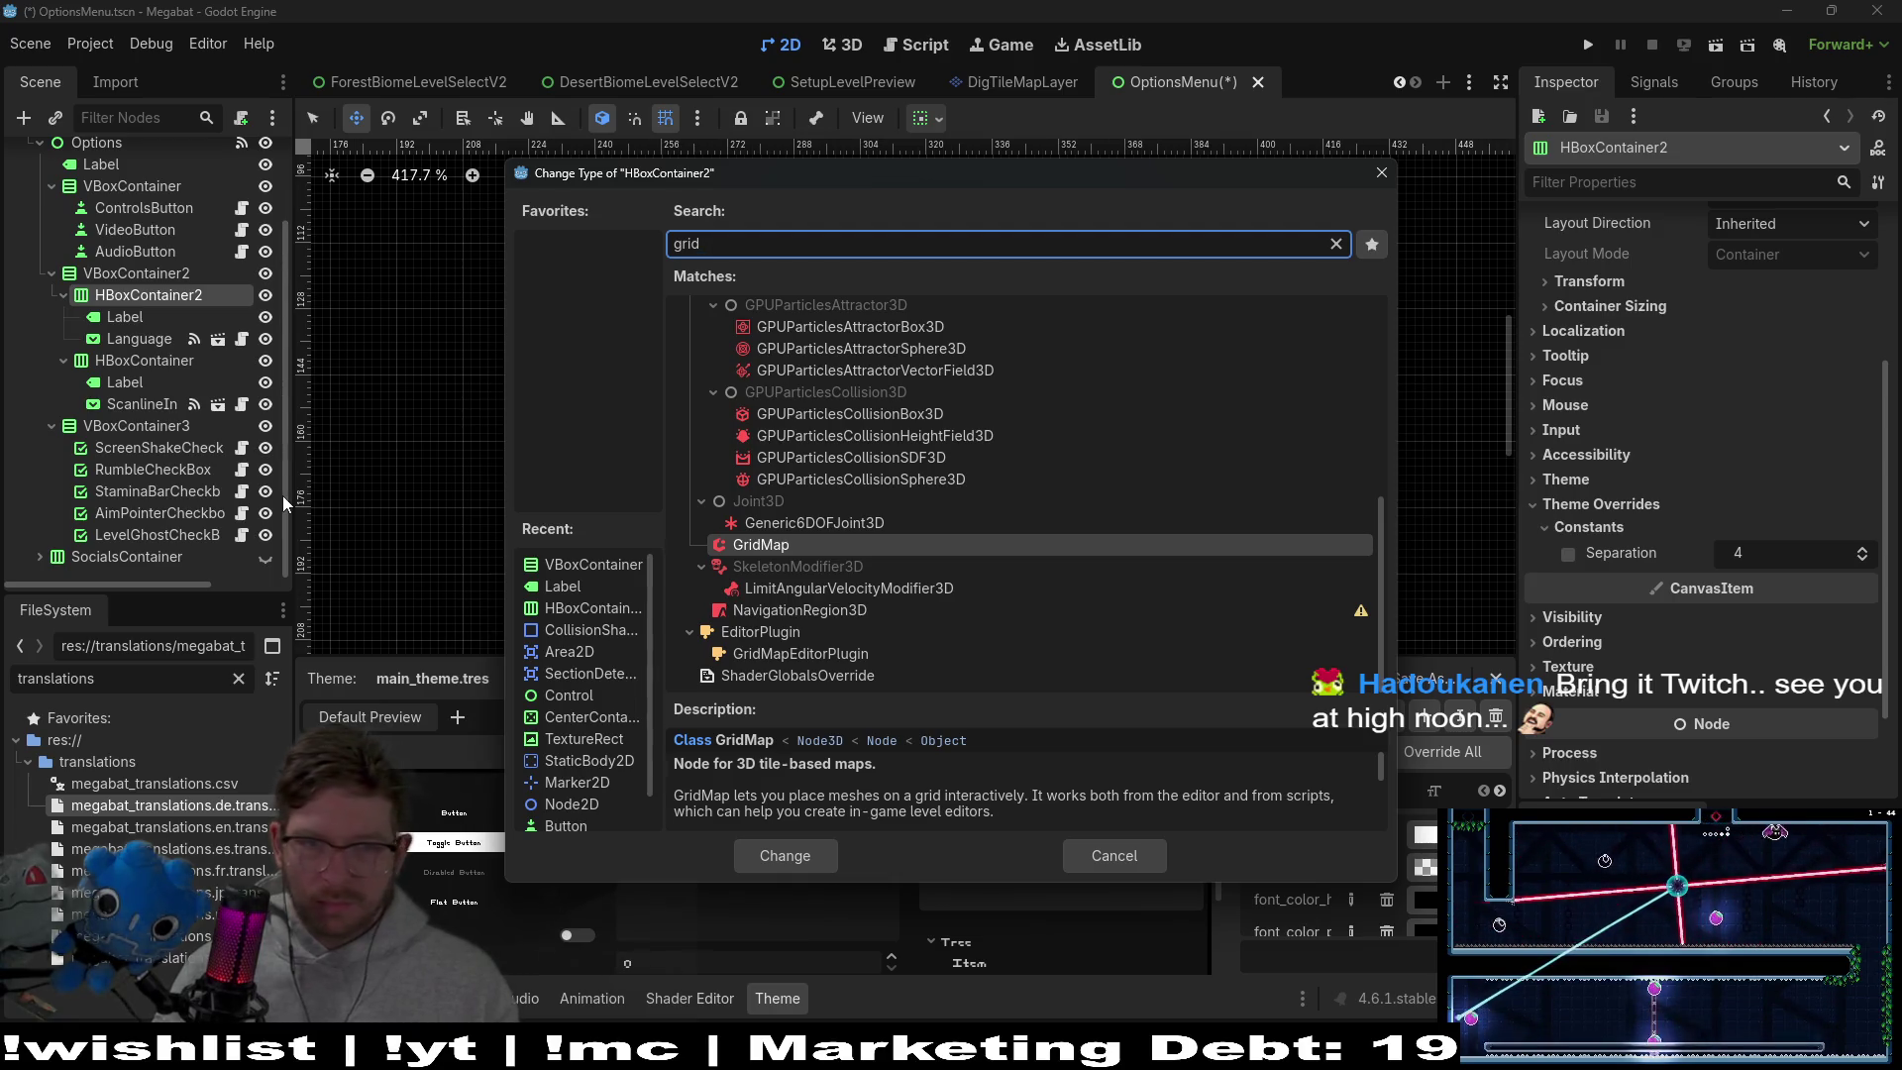
pyautogui.scroll(5, 859, 588)
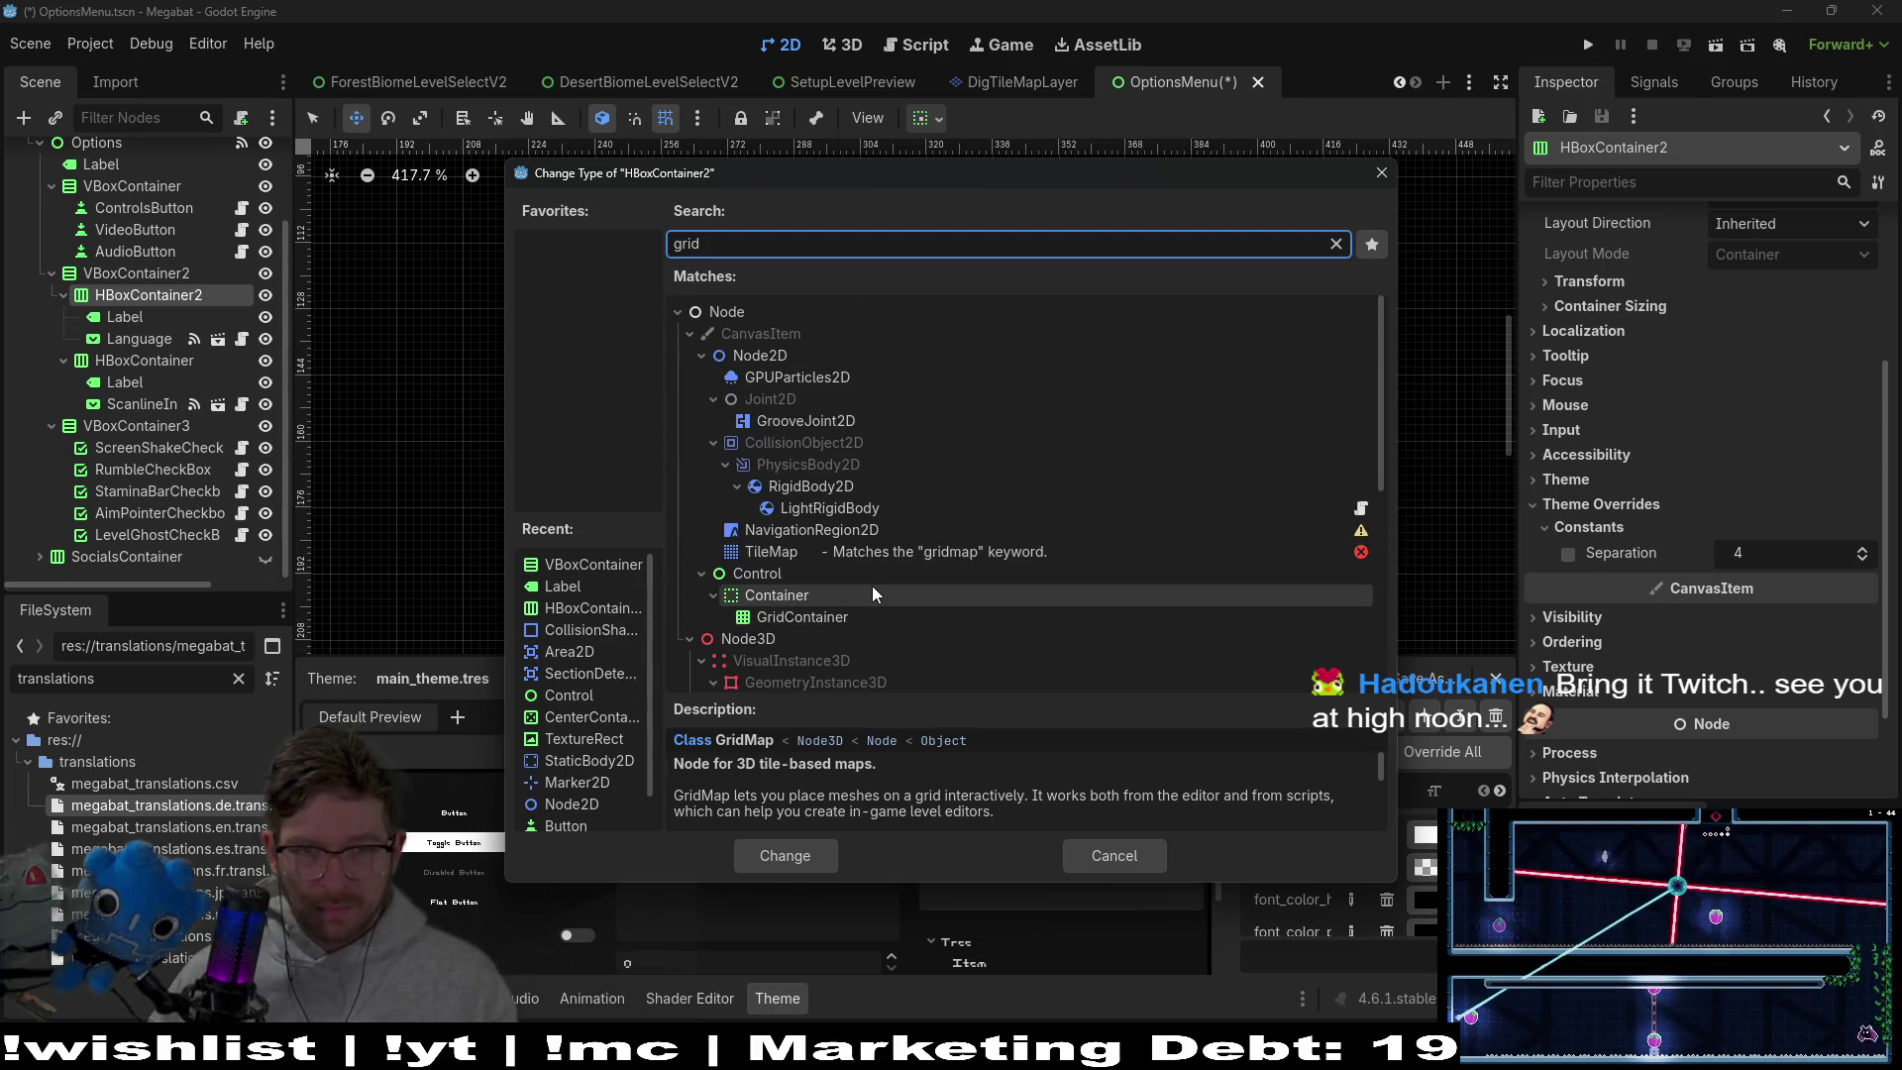
pyautogui.click(802, 617)
pyautogui.click(822, 857)
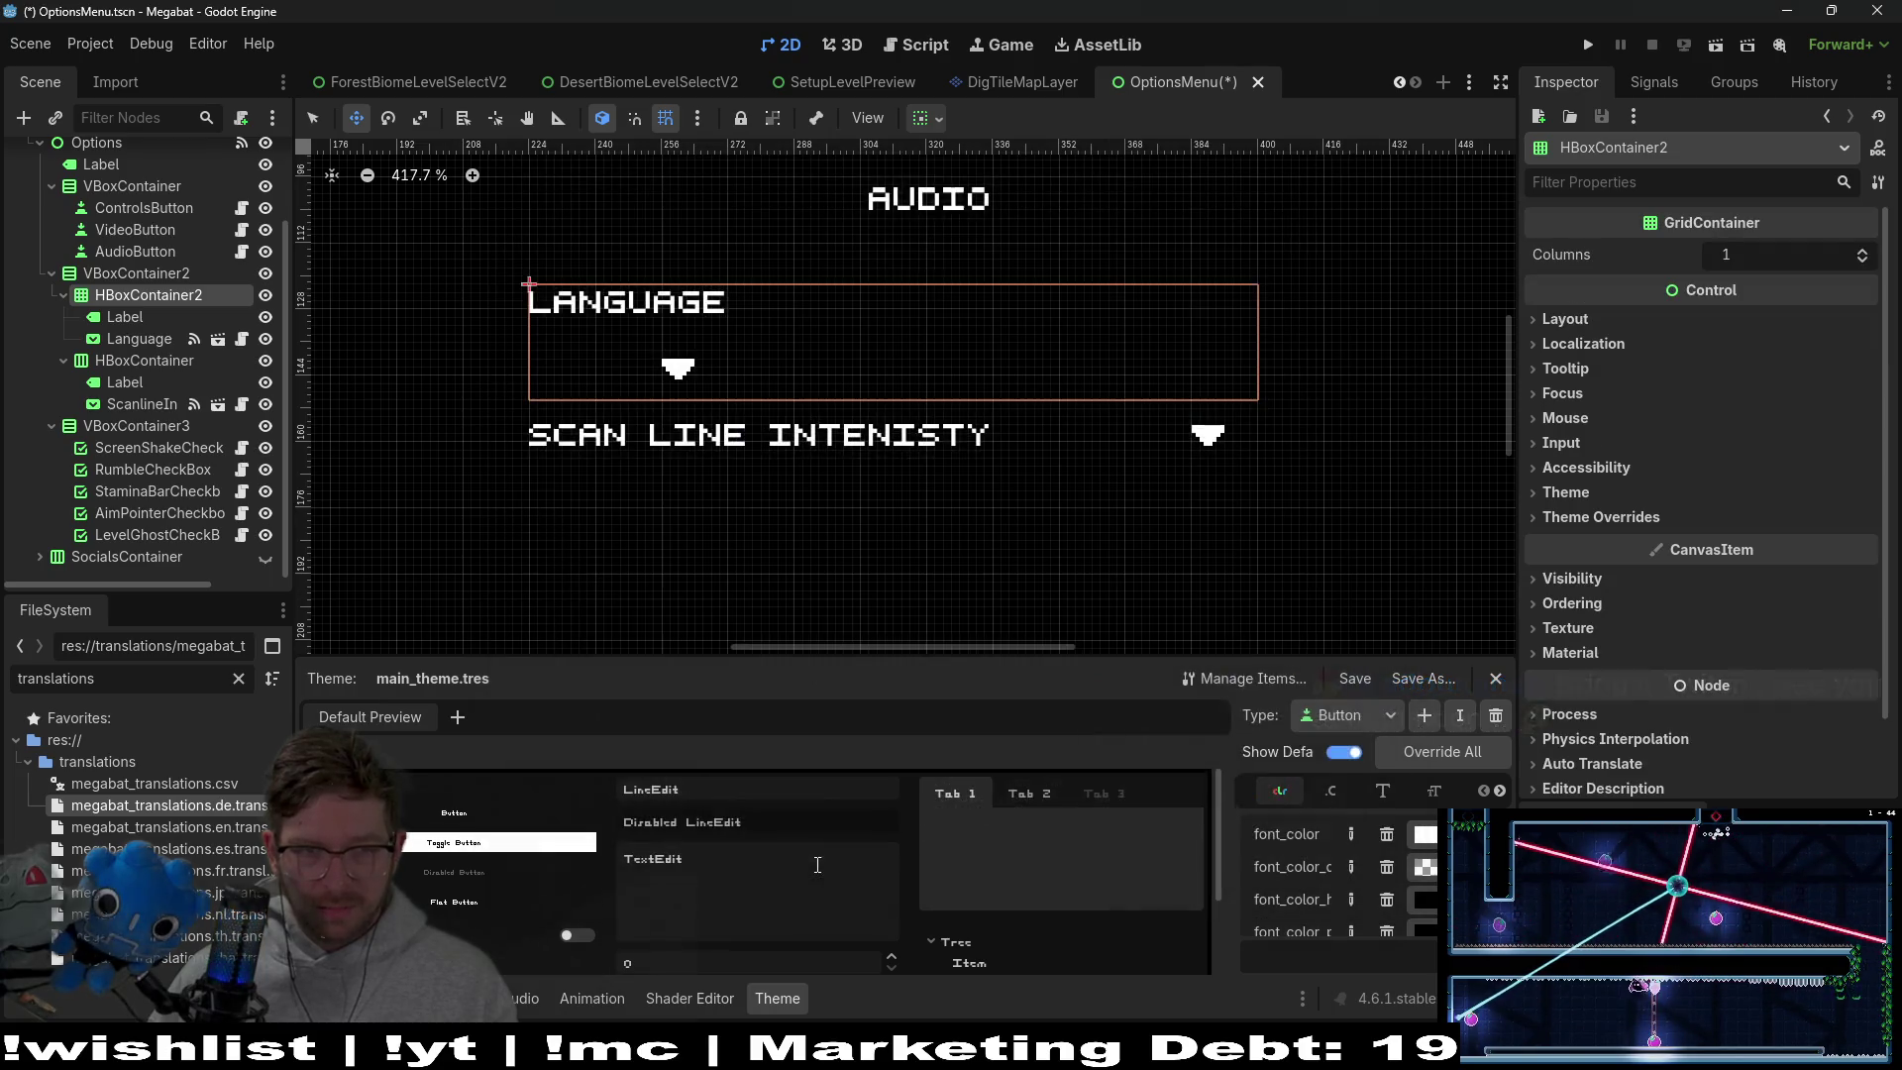
# Set the grid to 2 columns and try its vertical expand, keeping horizontal sizing at Fill
pyautogui.click(1863, 253)
pyautogui.click(1589, 318)
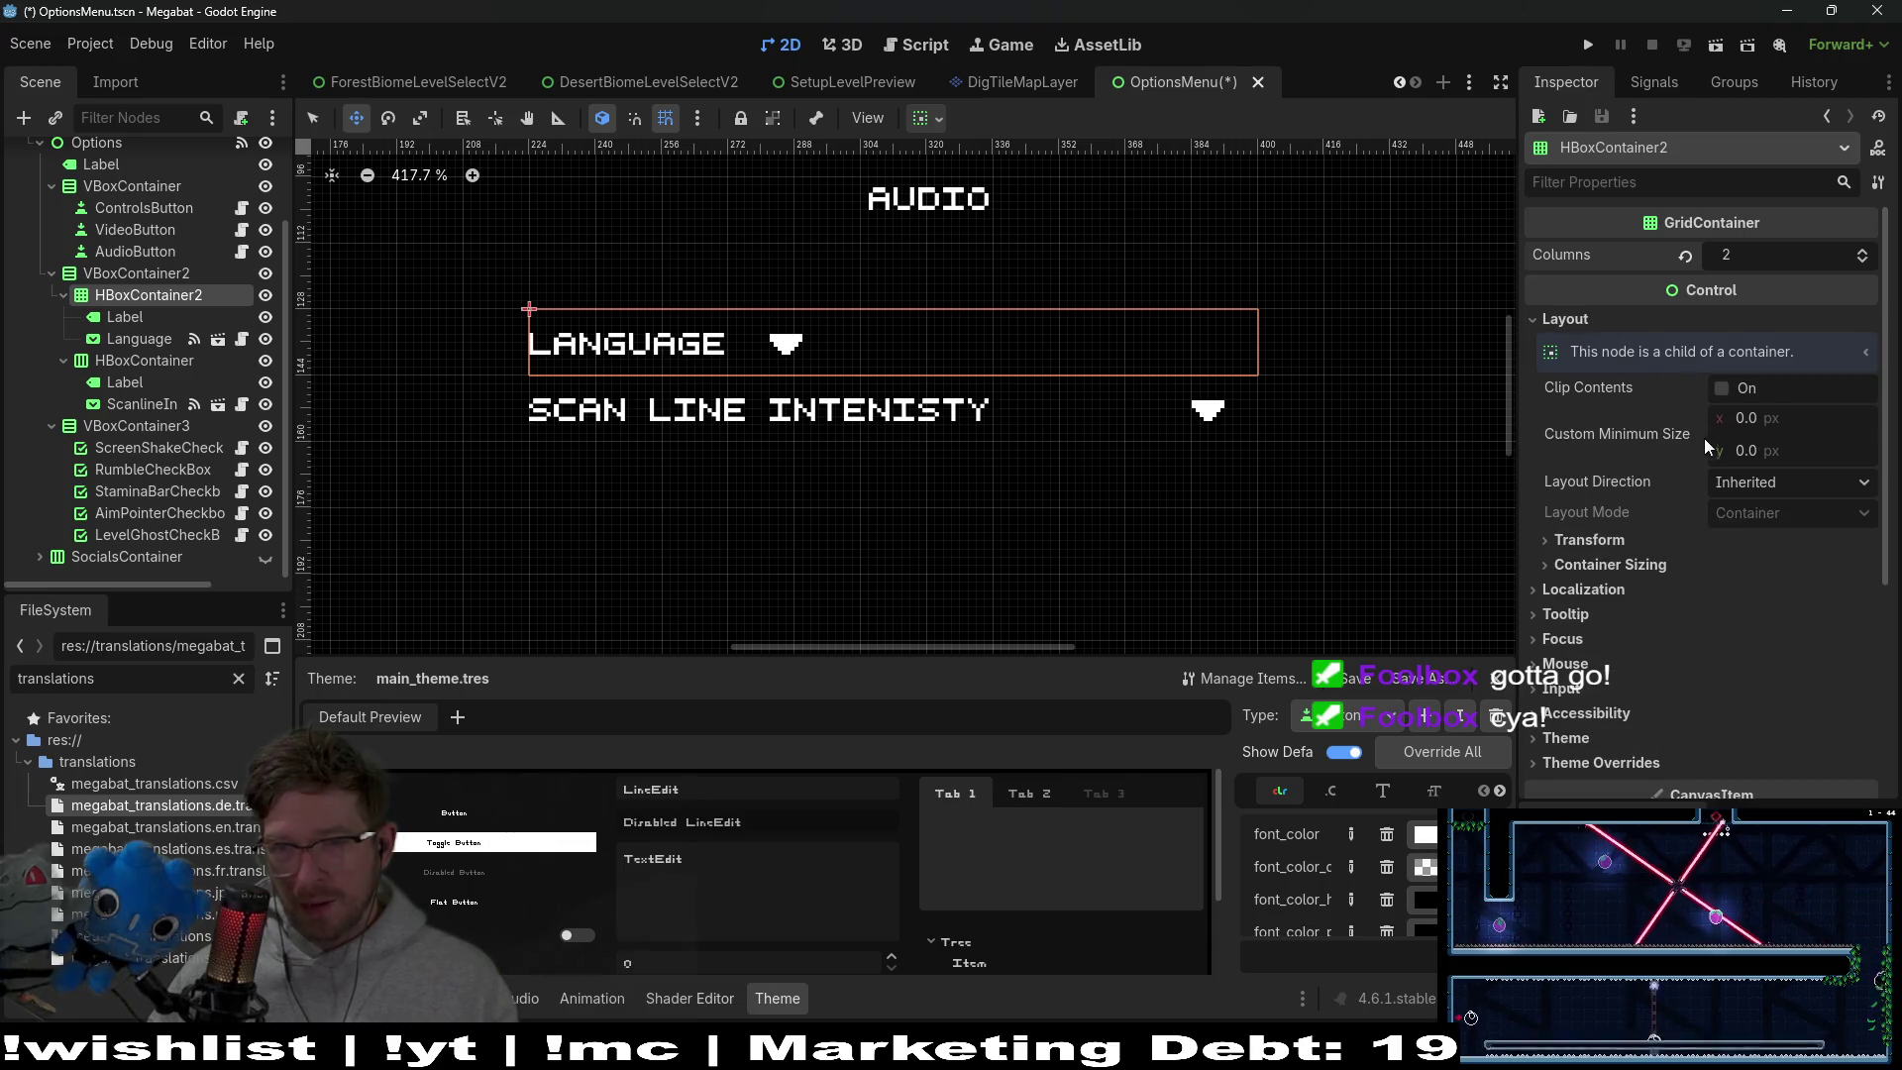
pyautogui.click(1589, 540)
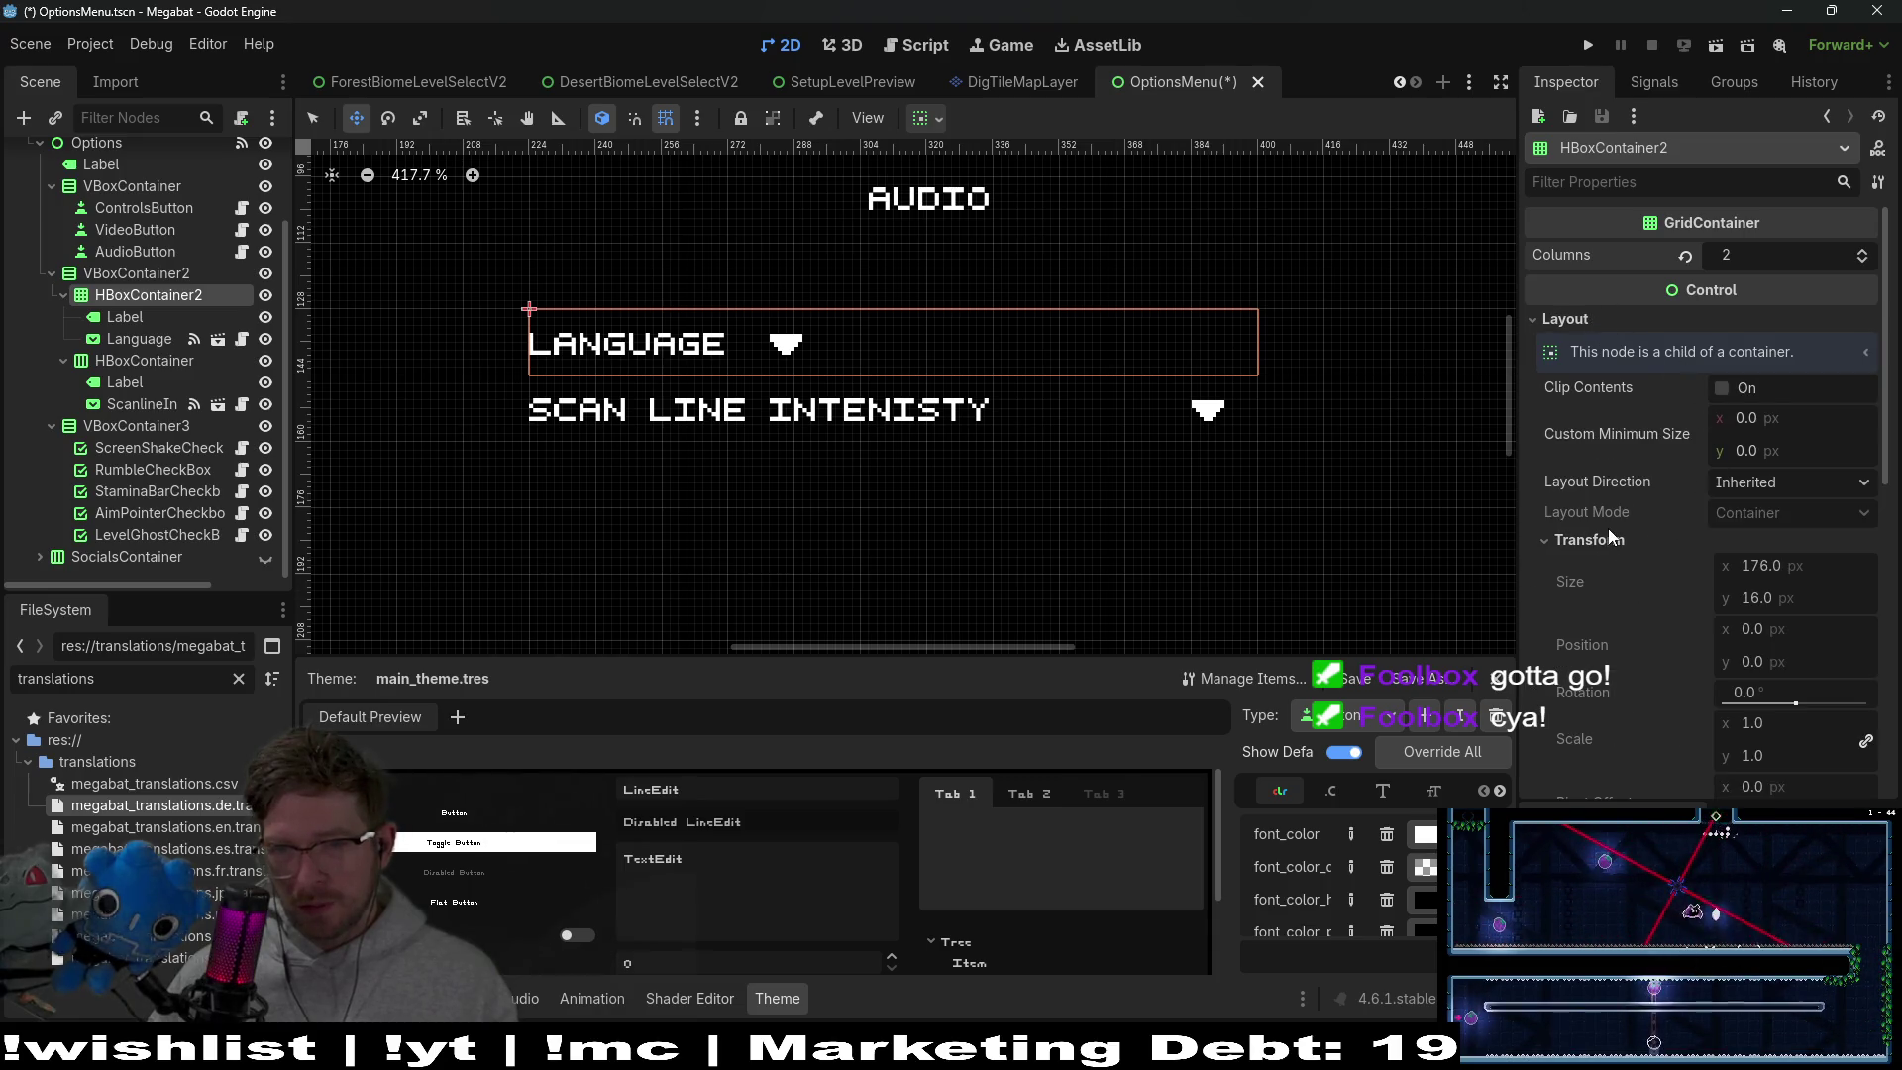
pyautogui.click(1607, 540)
pyautogui.click(1610, 566)
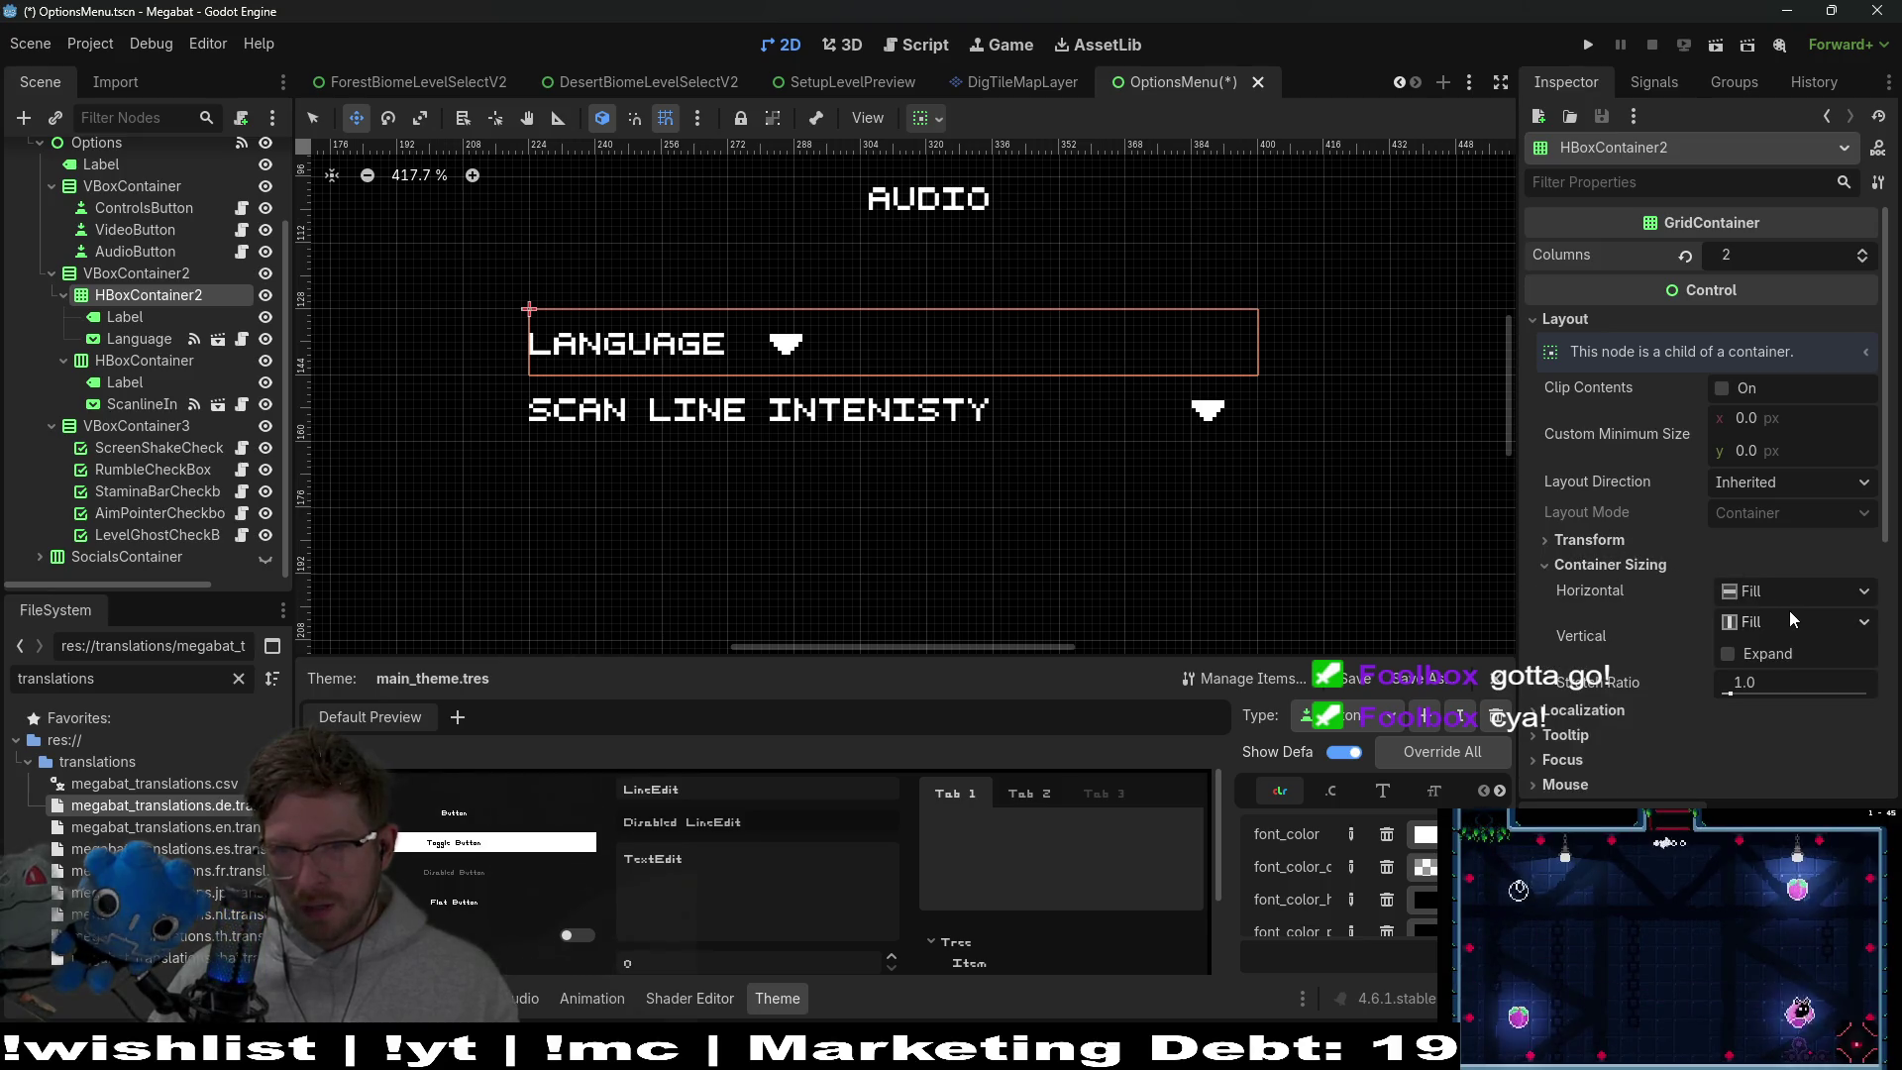
pyautogui.click(1727, 656)
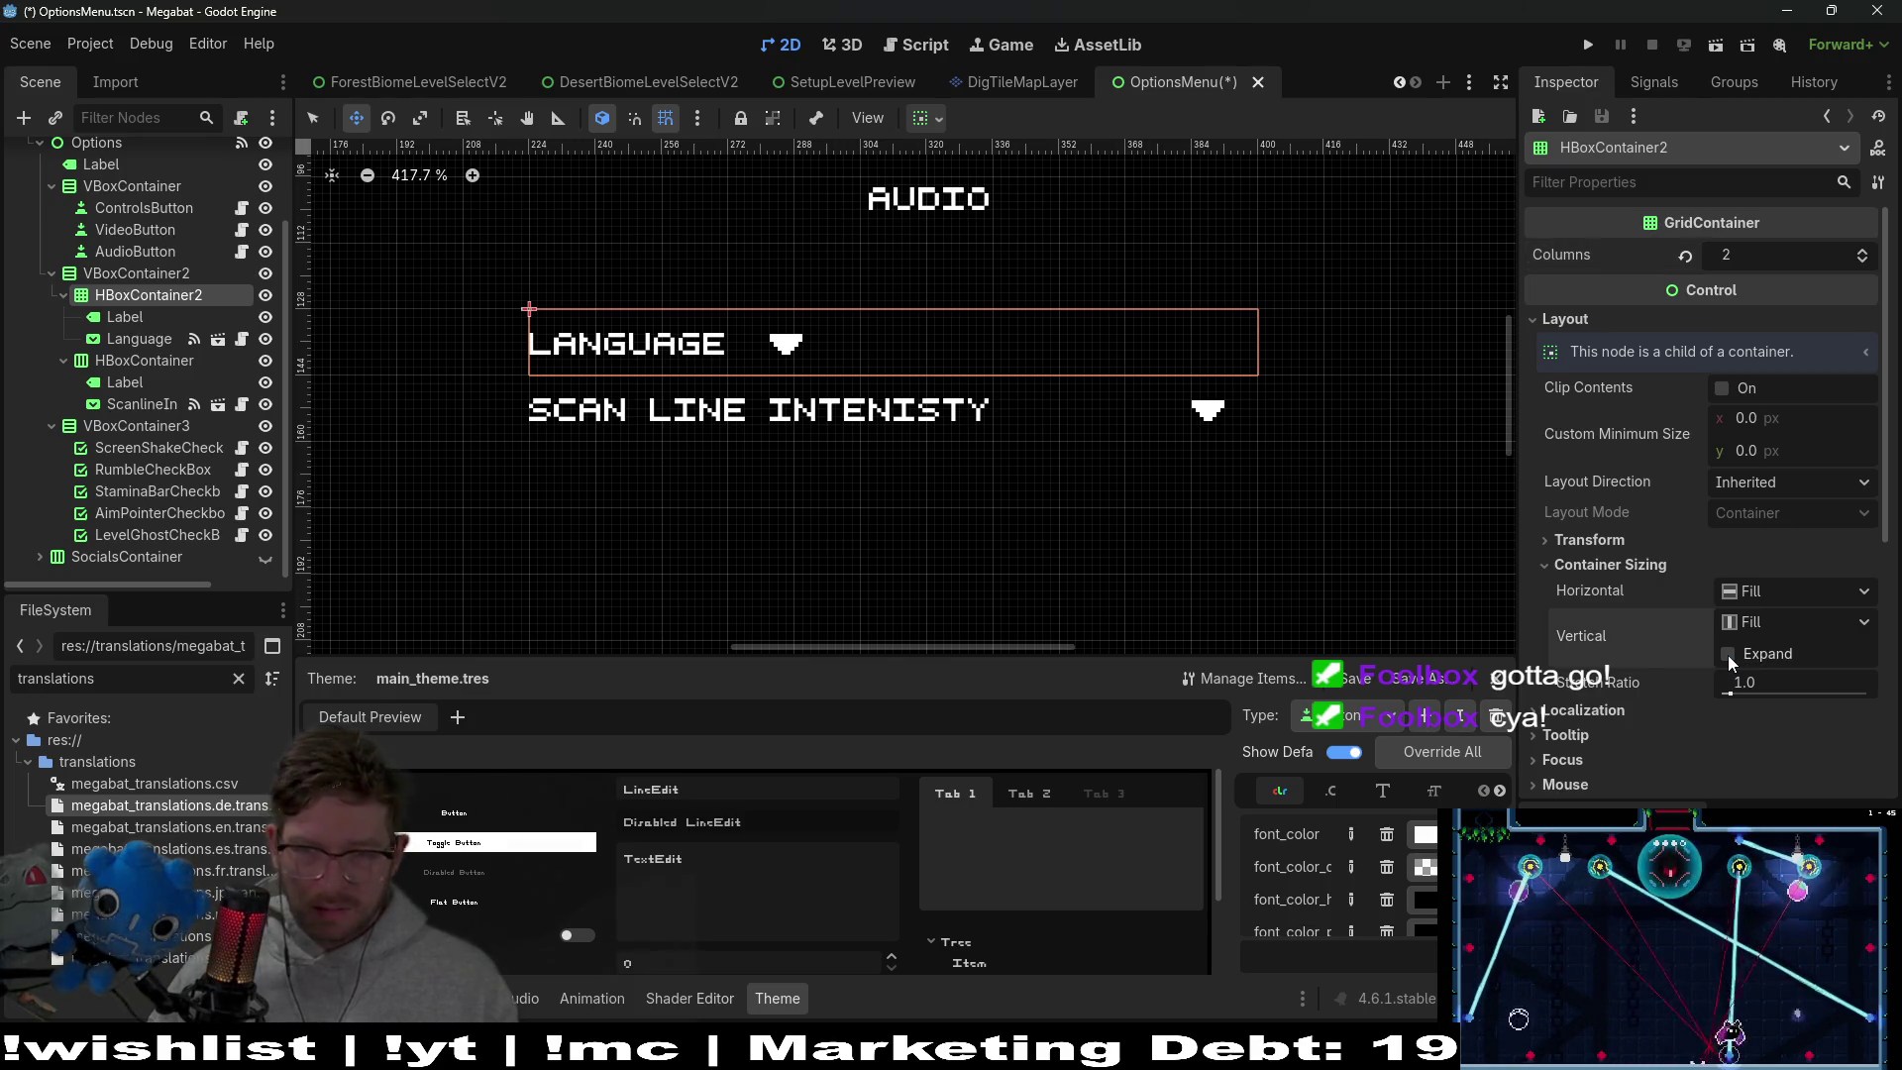
pyautogui.click(1774, 590)
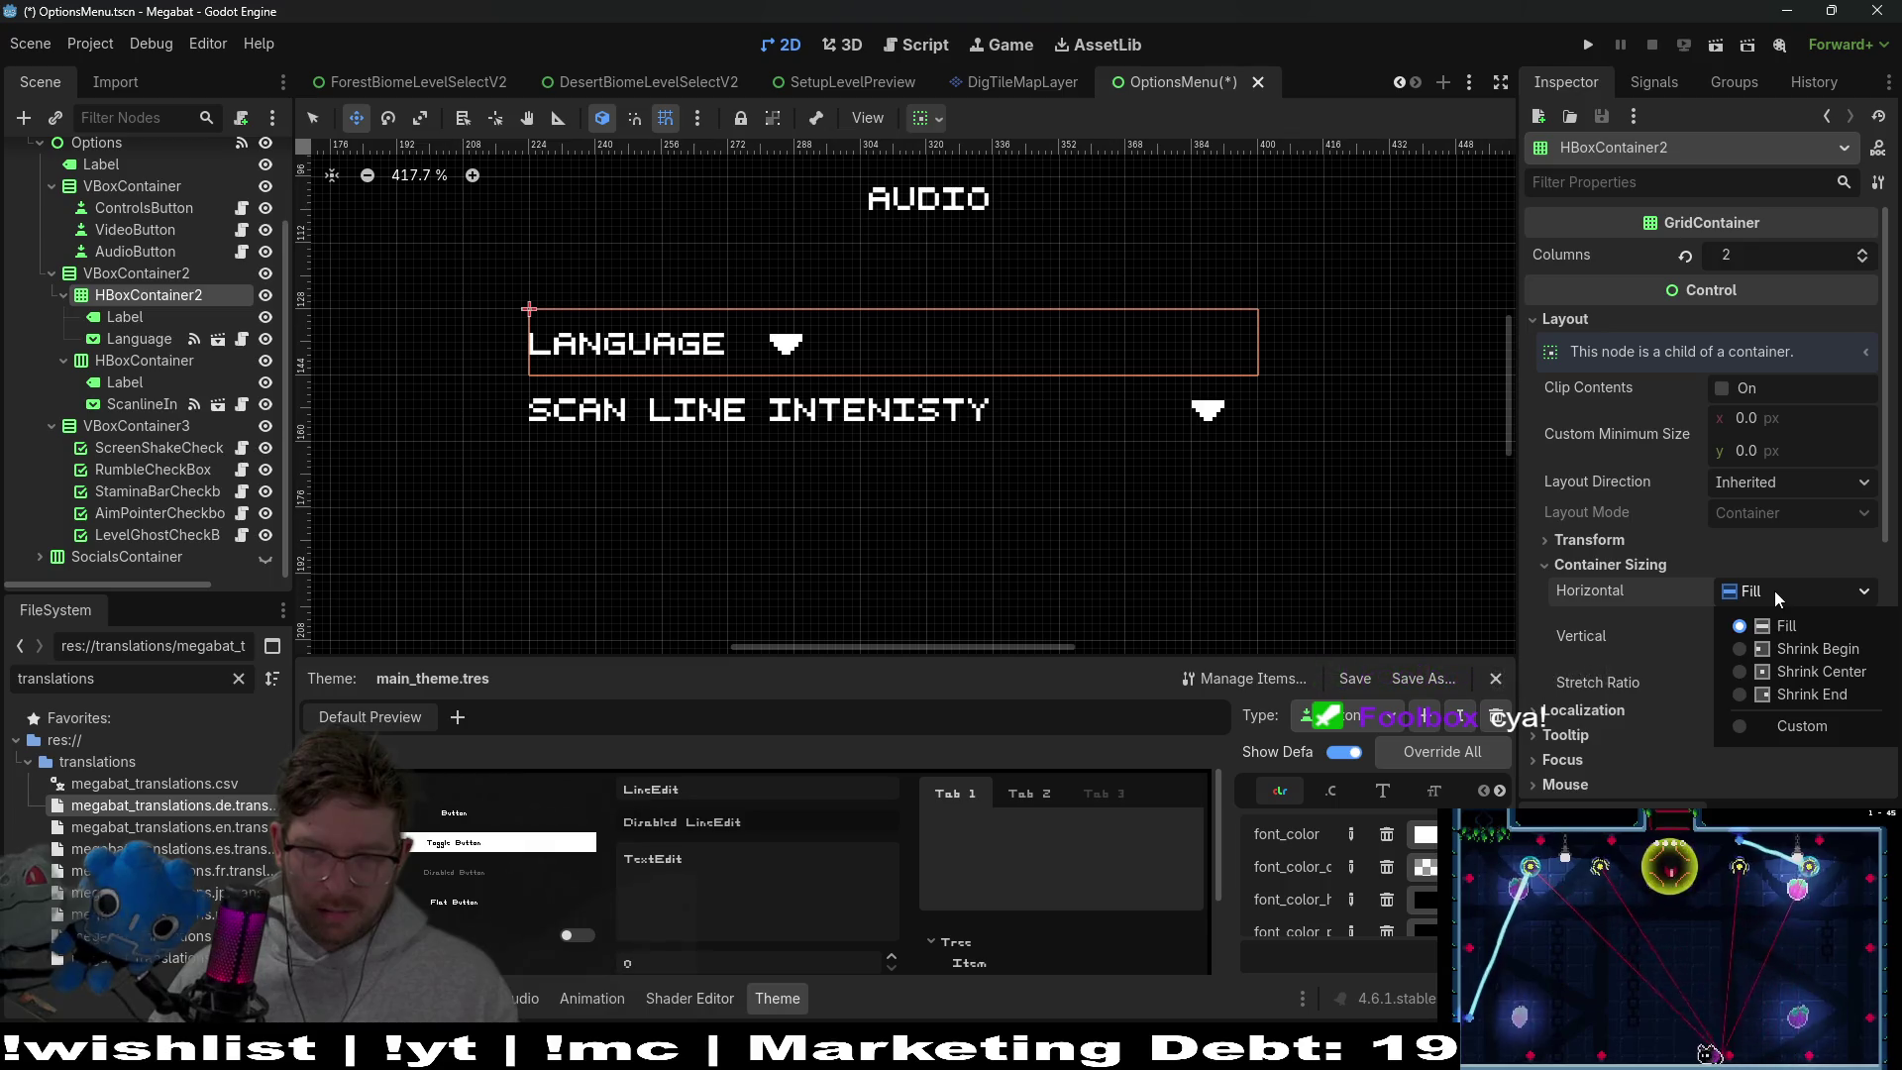
pyautogui.click(1774, 590)
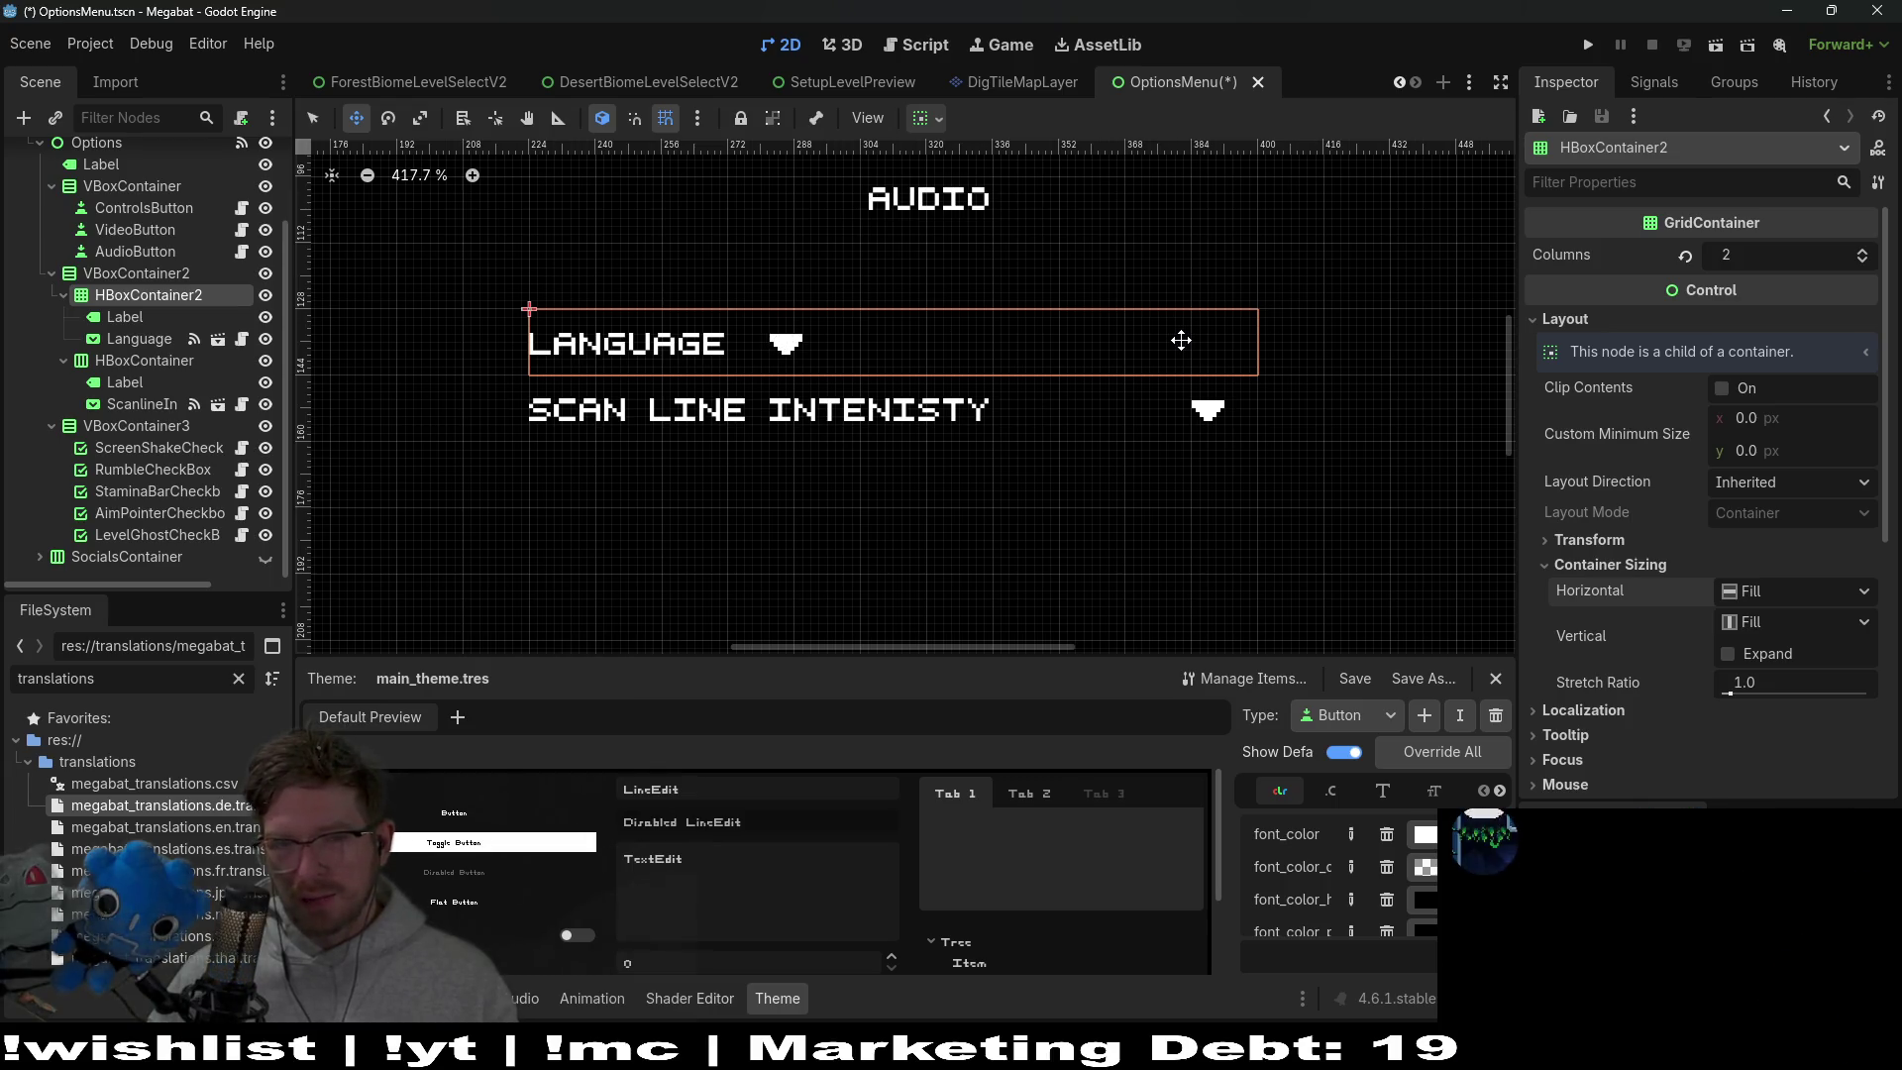
# Look at the grid's separation theme override constants
pyautogui.scroll(-2, 1641, 616)
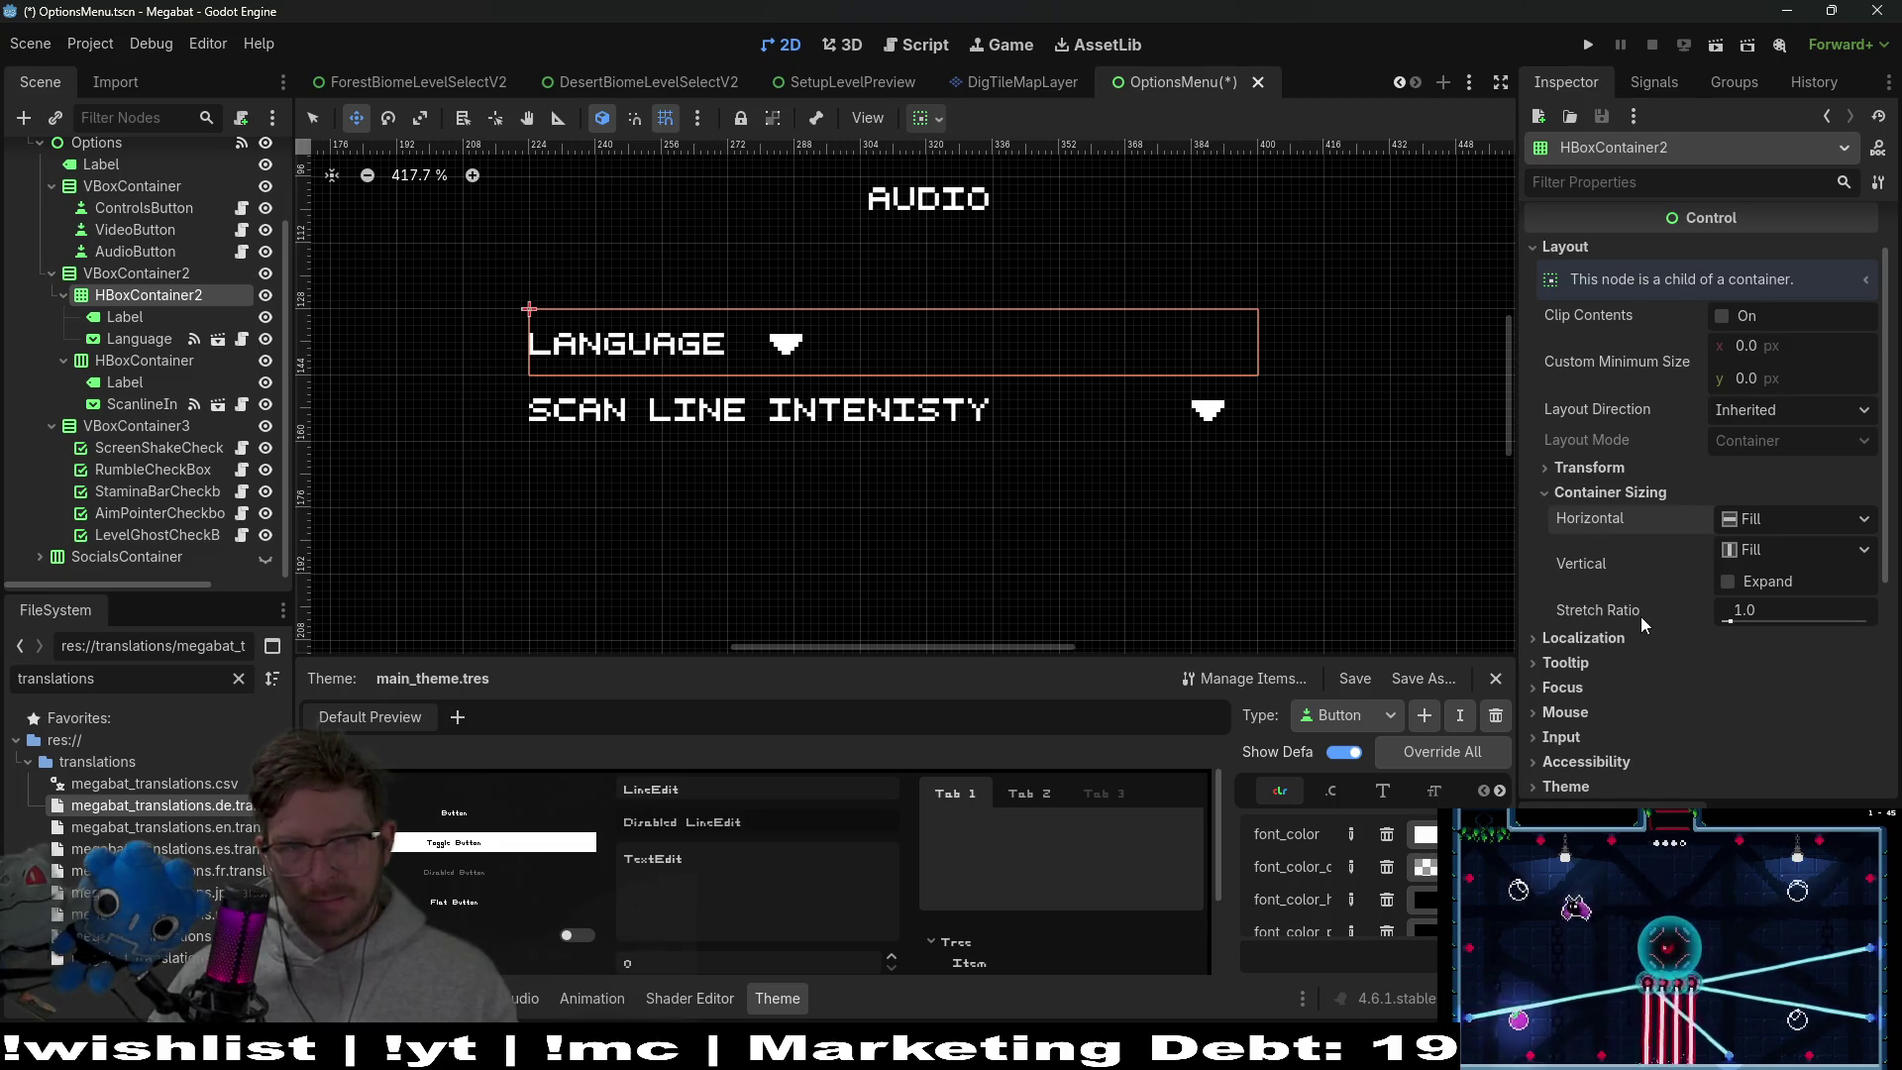
pyautogui.scroll(-6, 1640, 616)
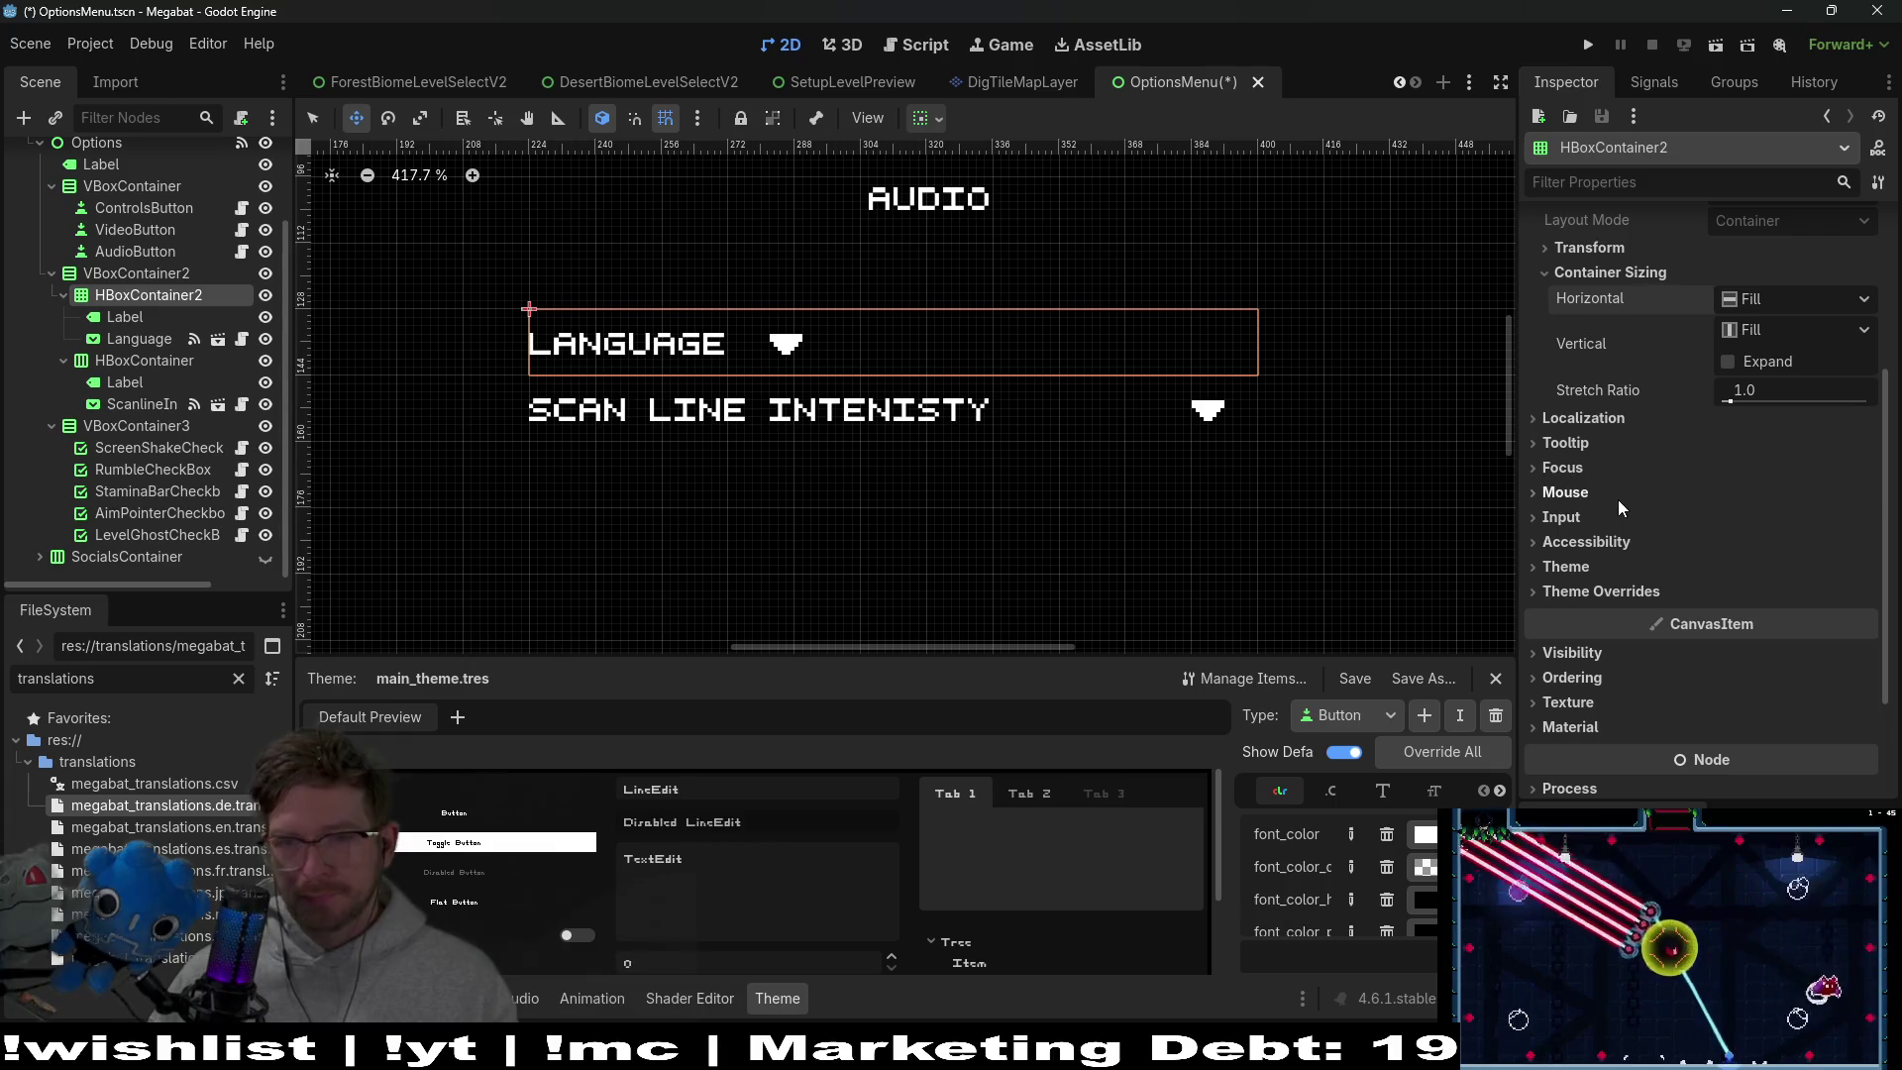
pyautogui.click(1641, 592)
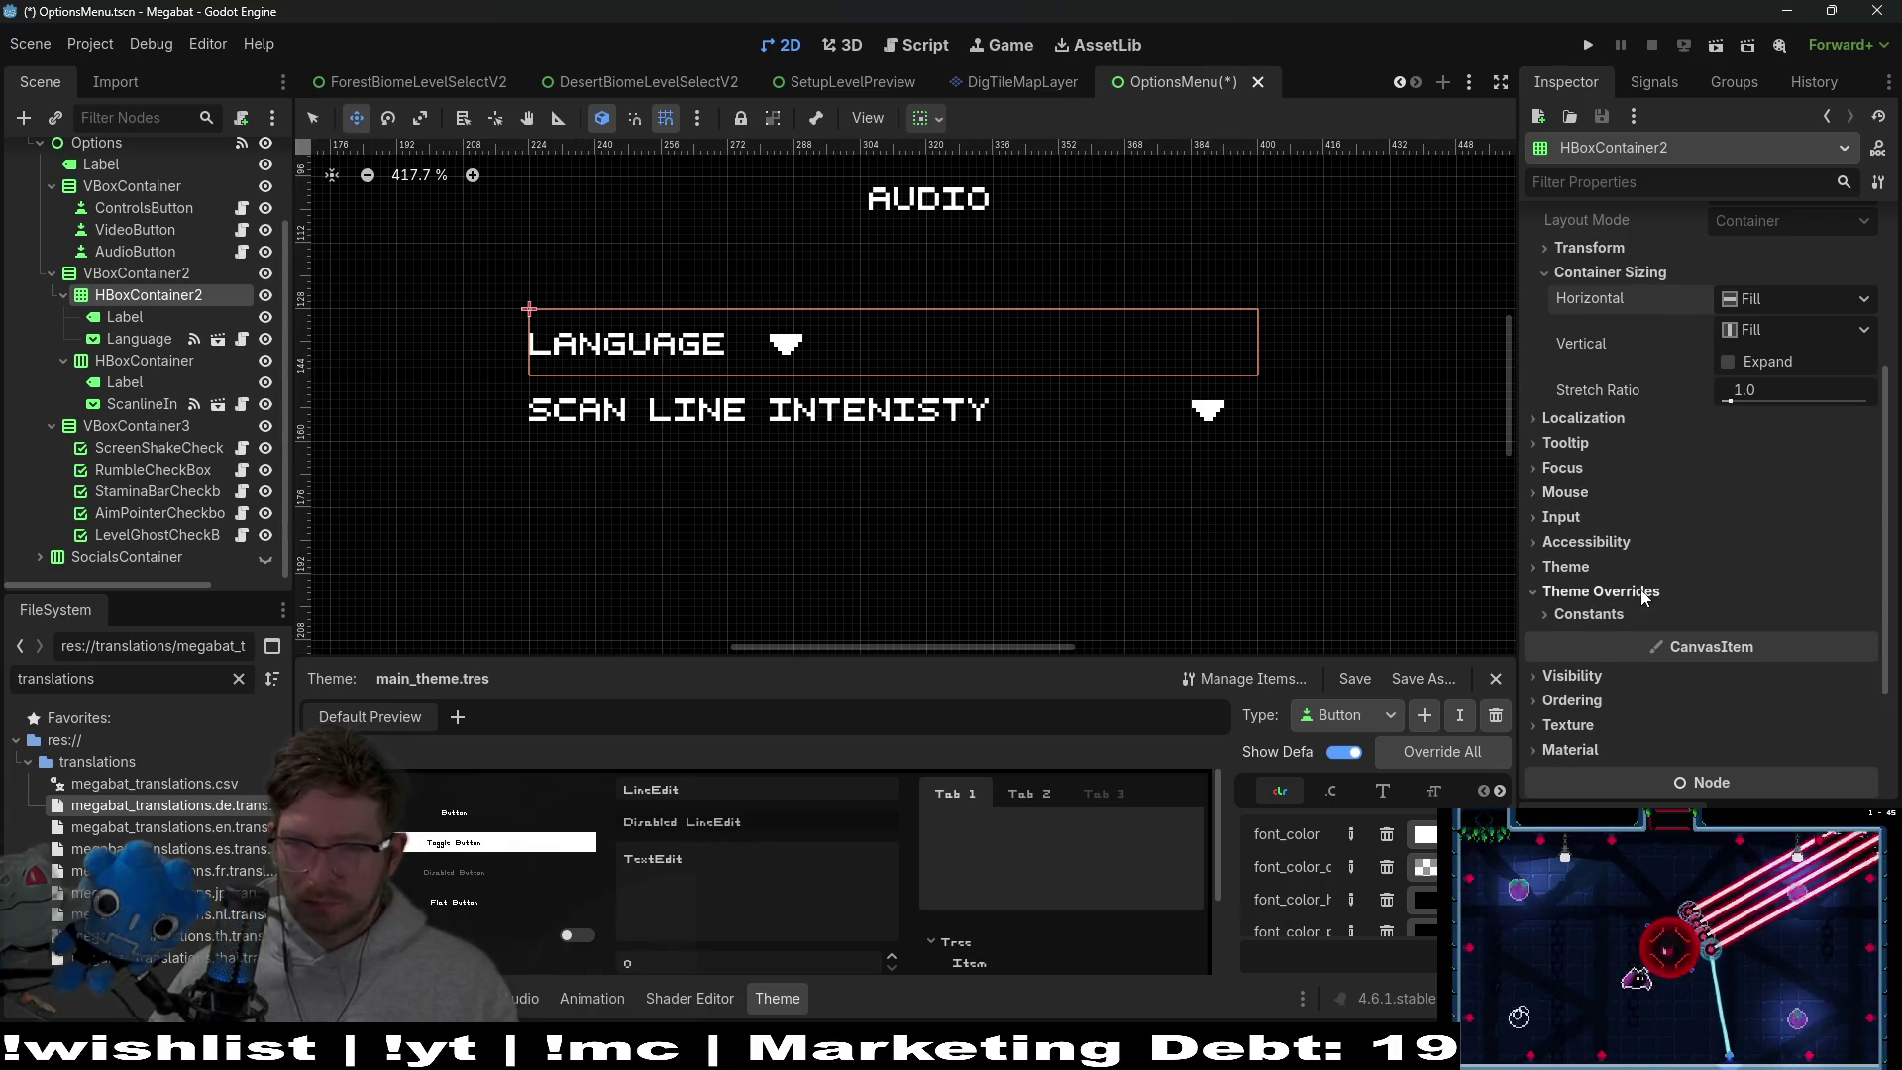
pyautogui.click(1598, 616)
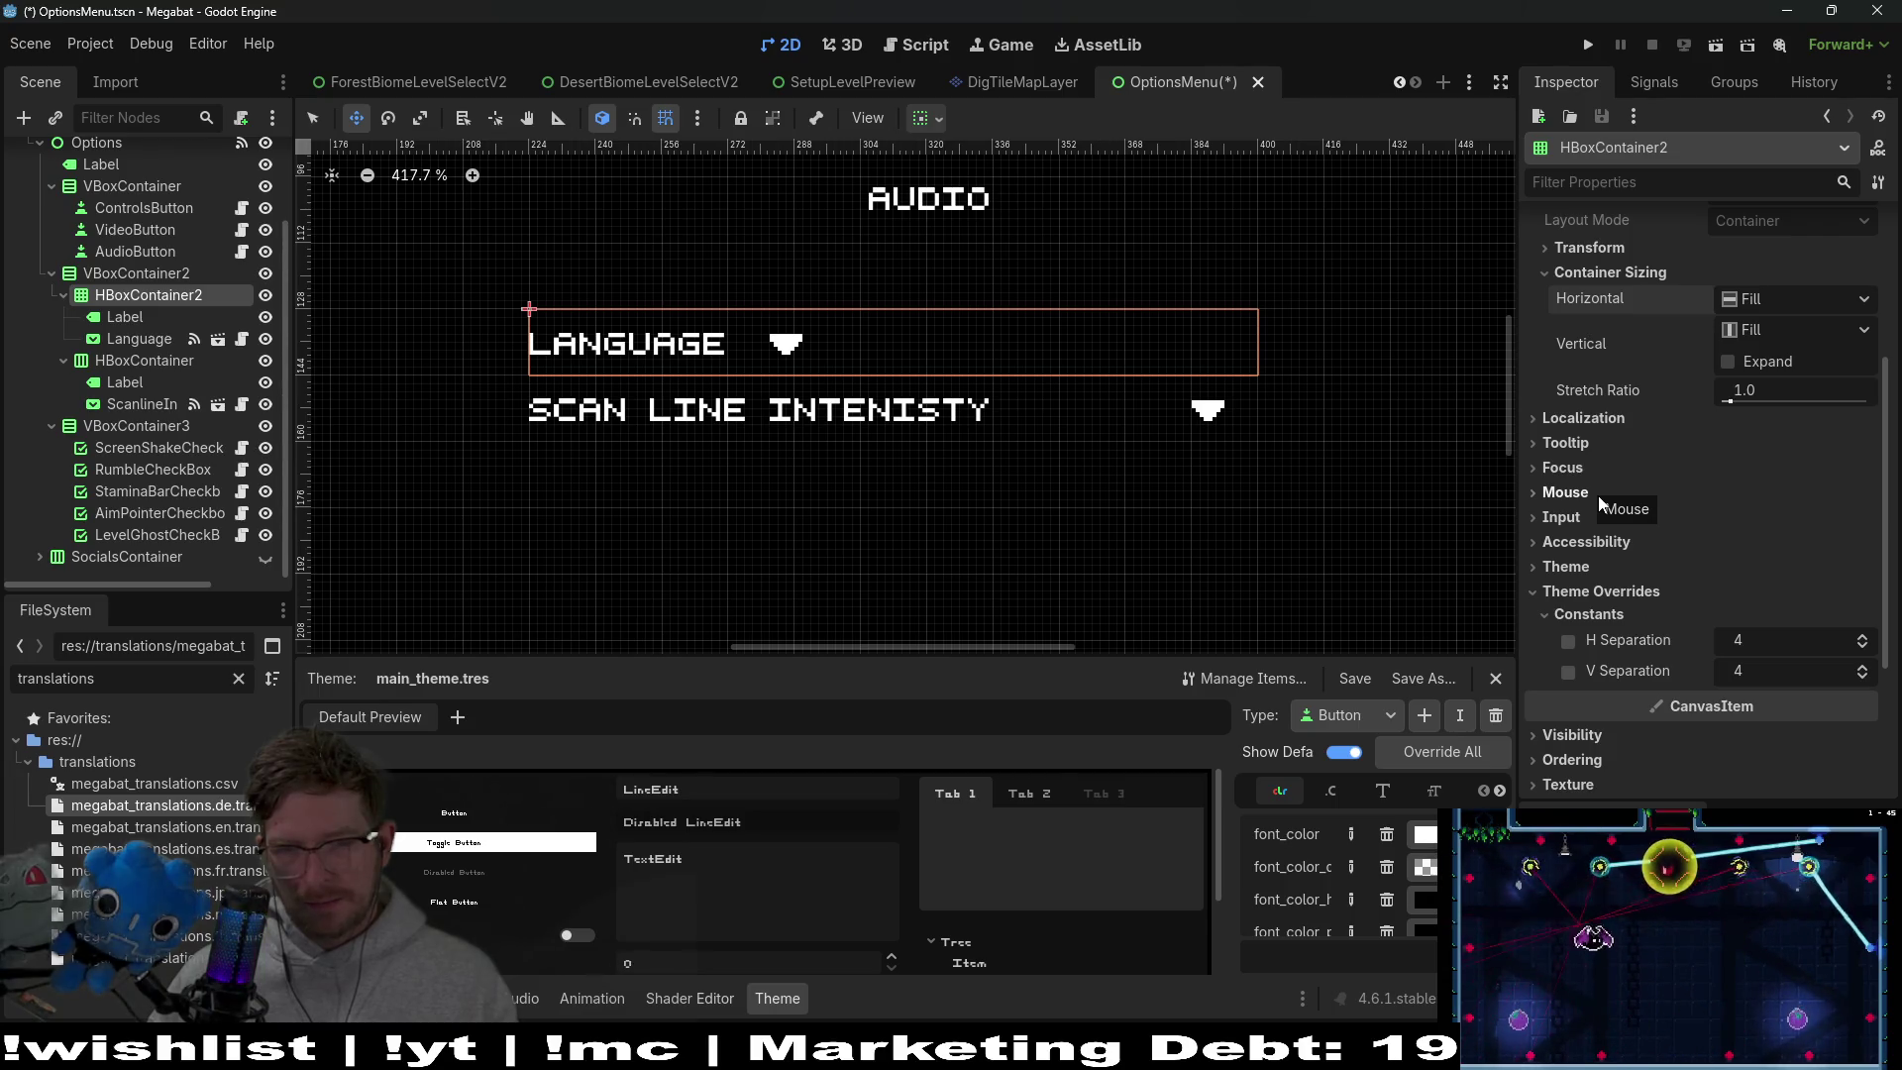
pyautogui.scroll(-3, 1597, 495)
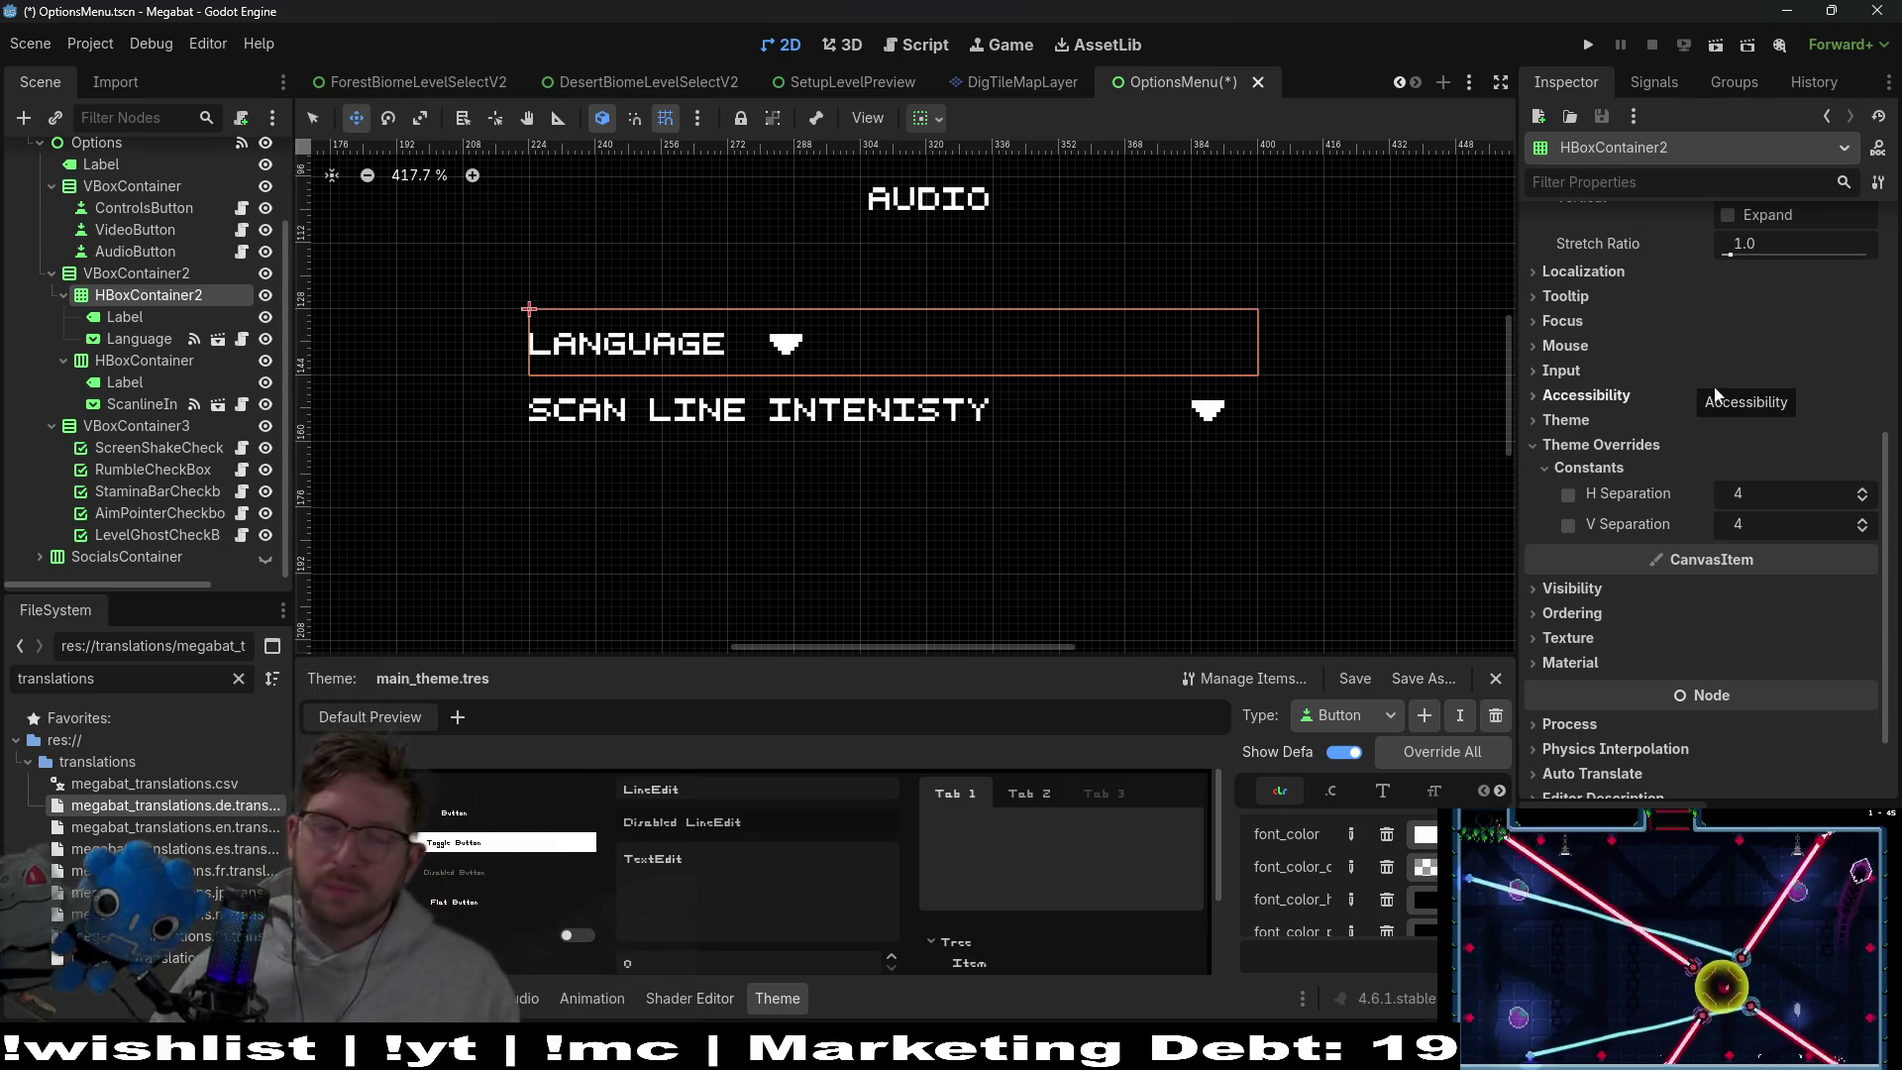
pyautogui.scroll(2, 1708, 386)
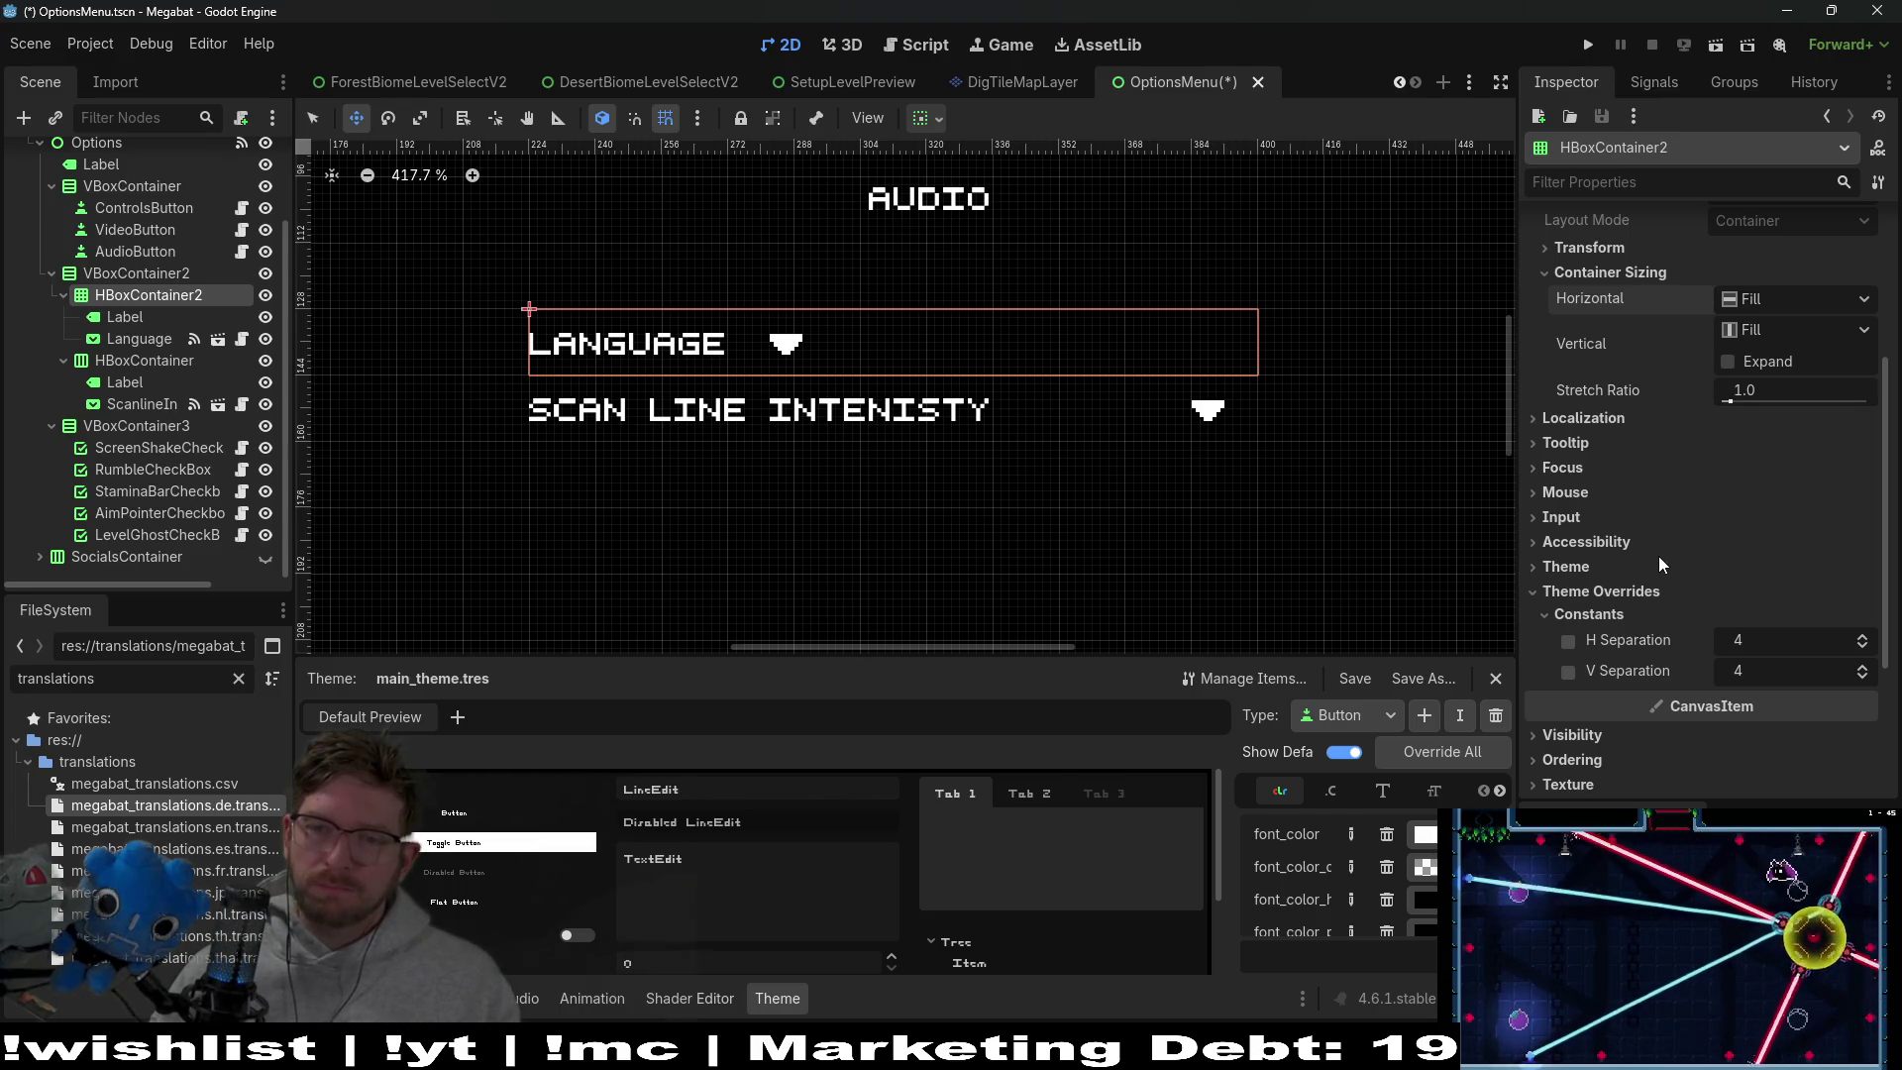
# Toggle vertical expand again, then undo back to an HBoxContainer
pyautogui.click(1769, 301)
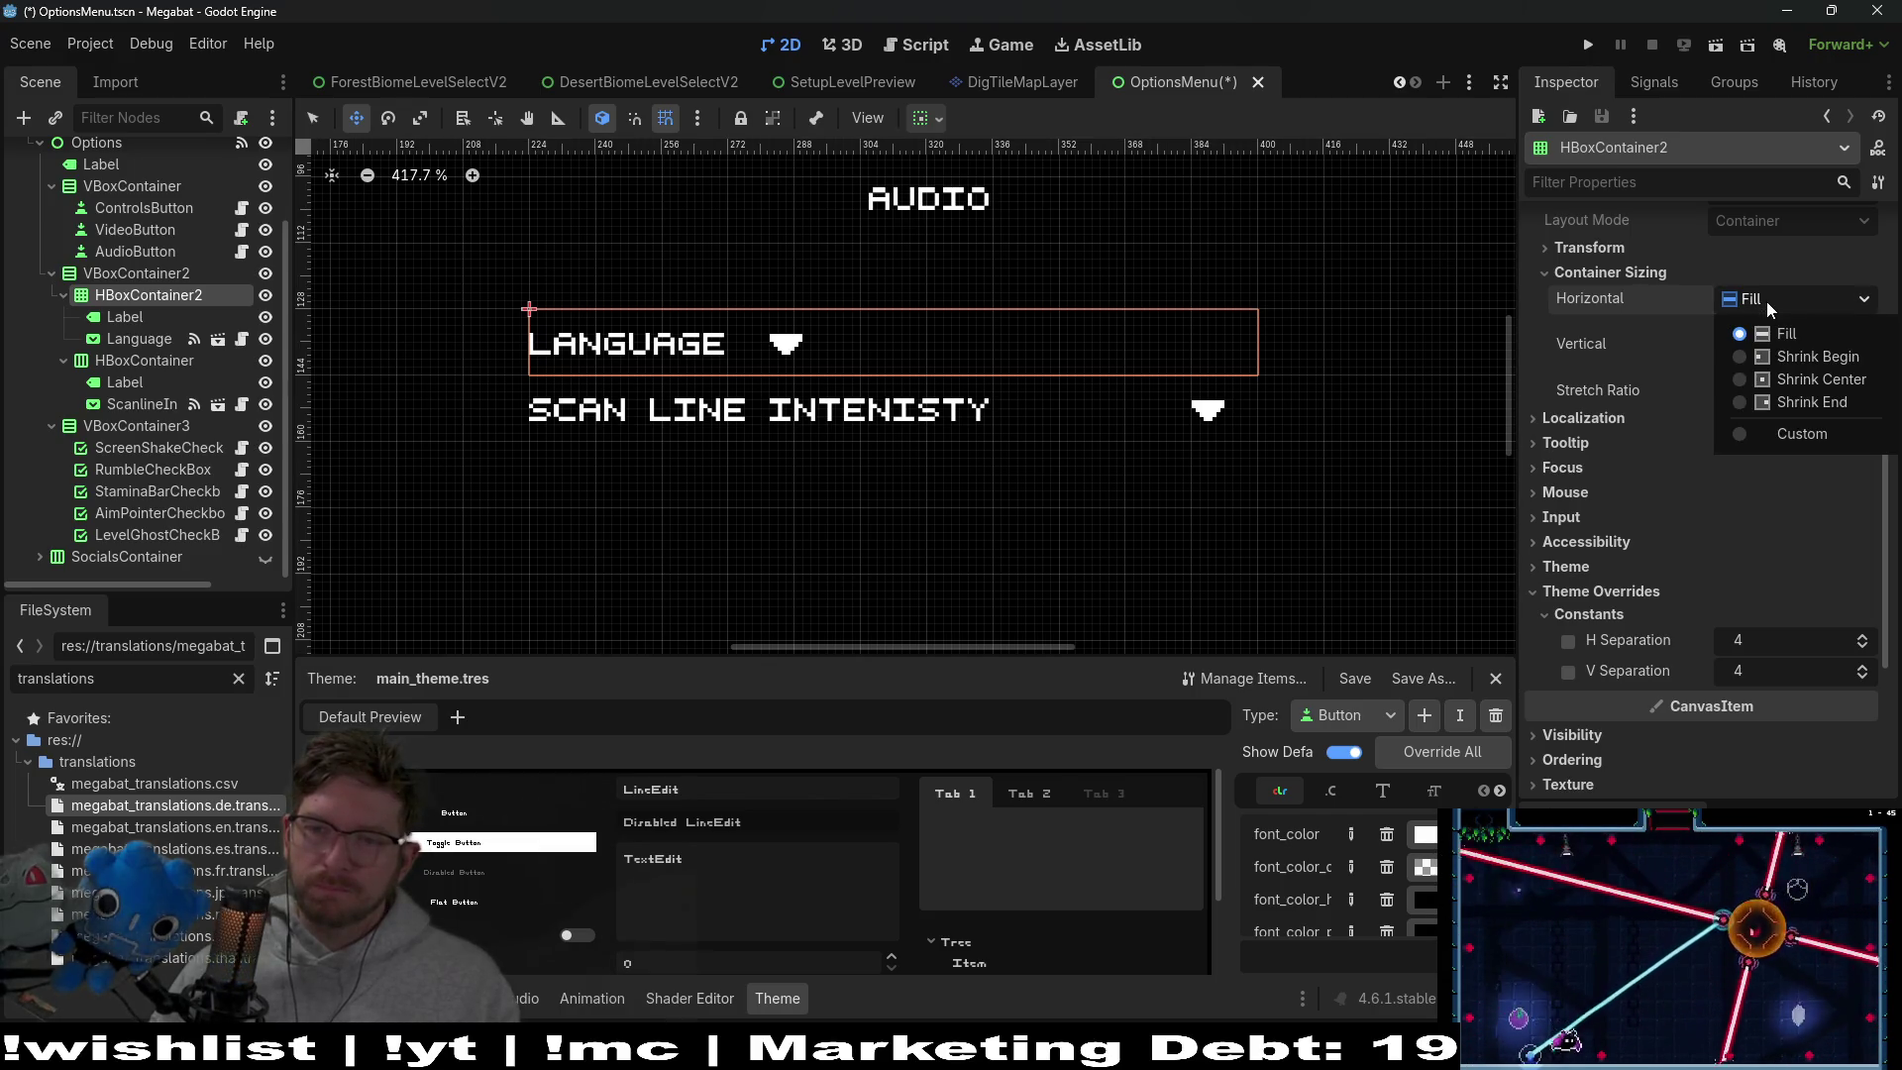
pyautogui.click(1767, 301)
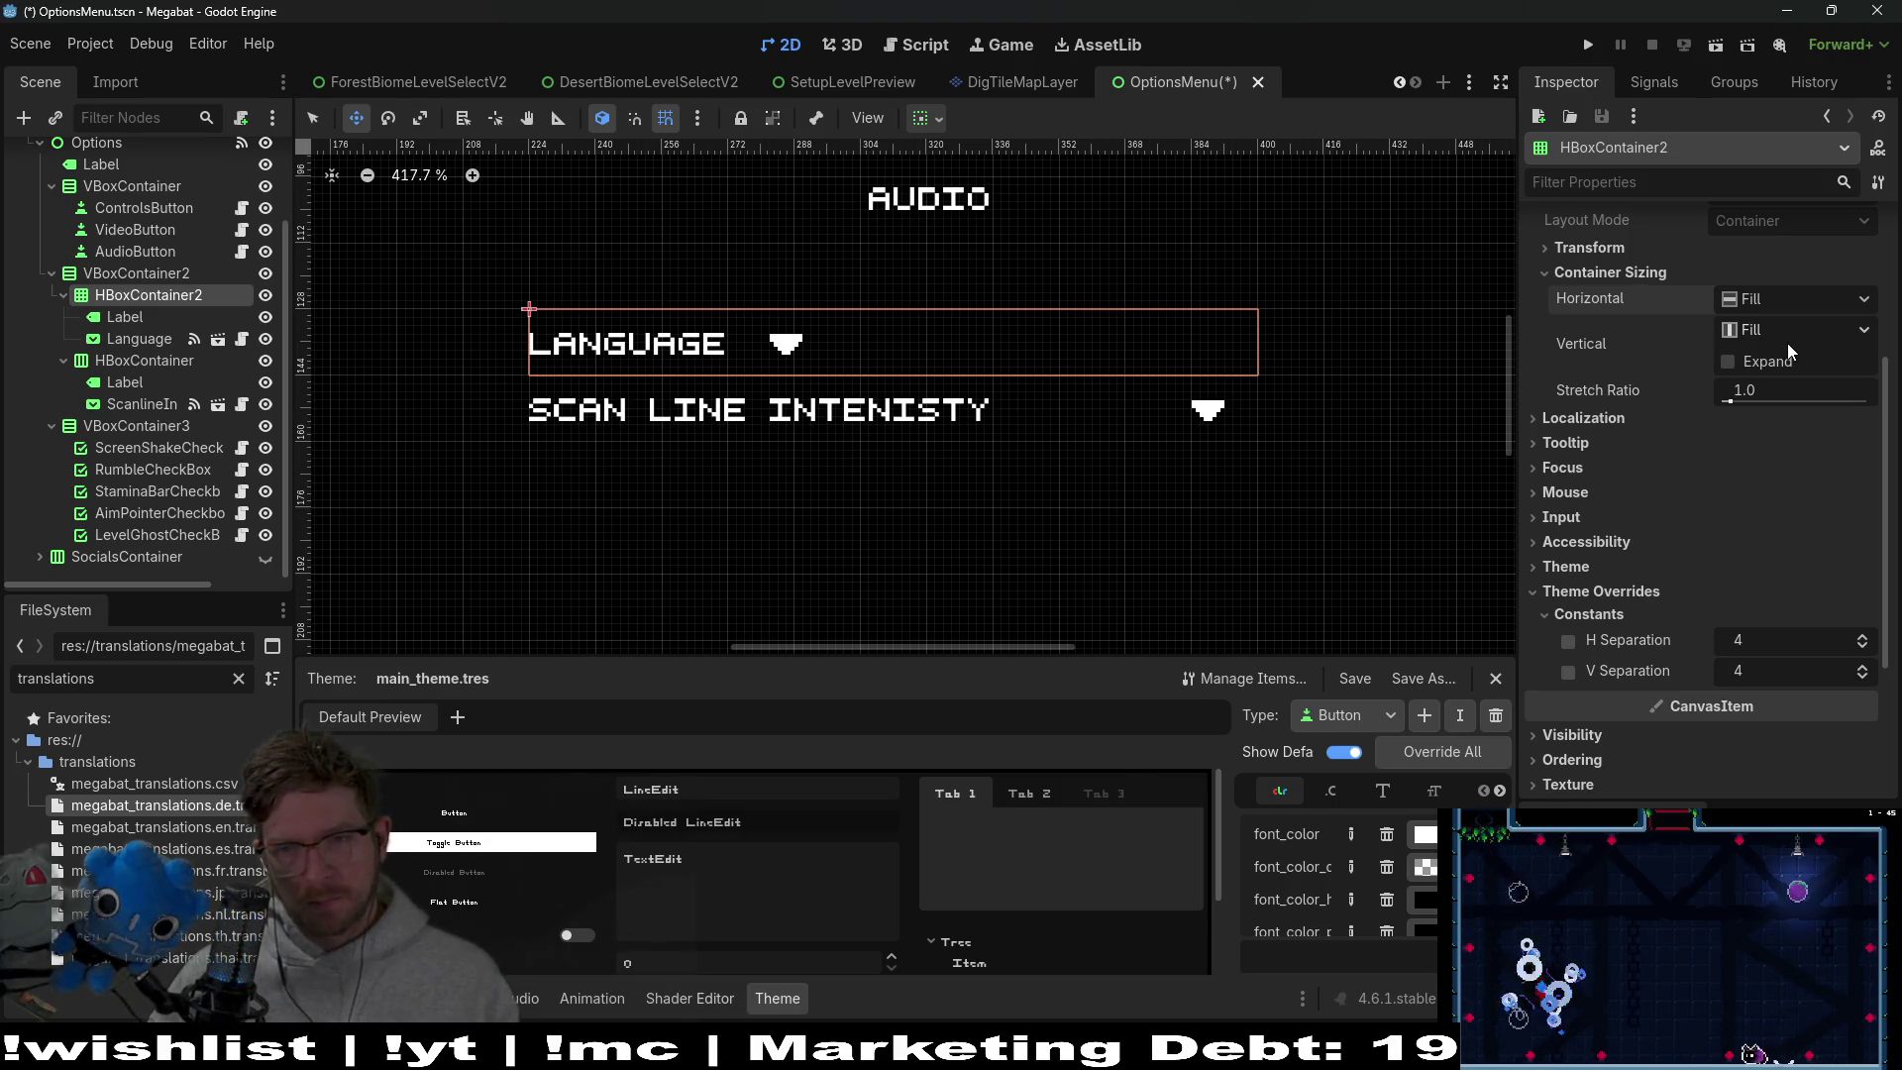
pyautogui.click(1727, 360)
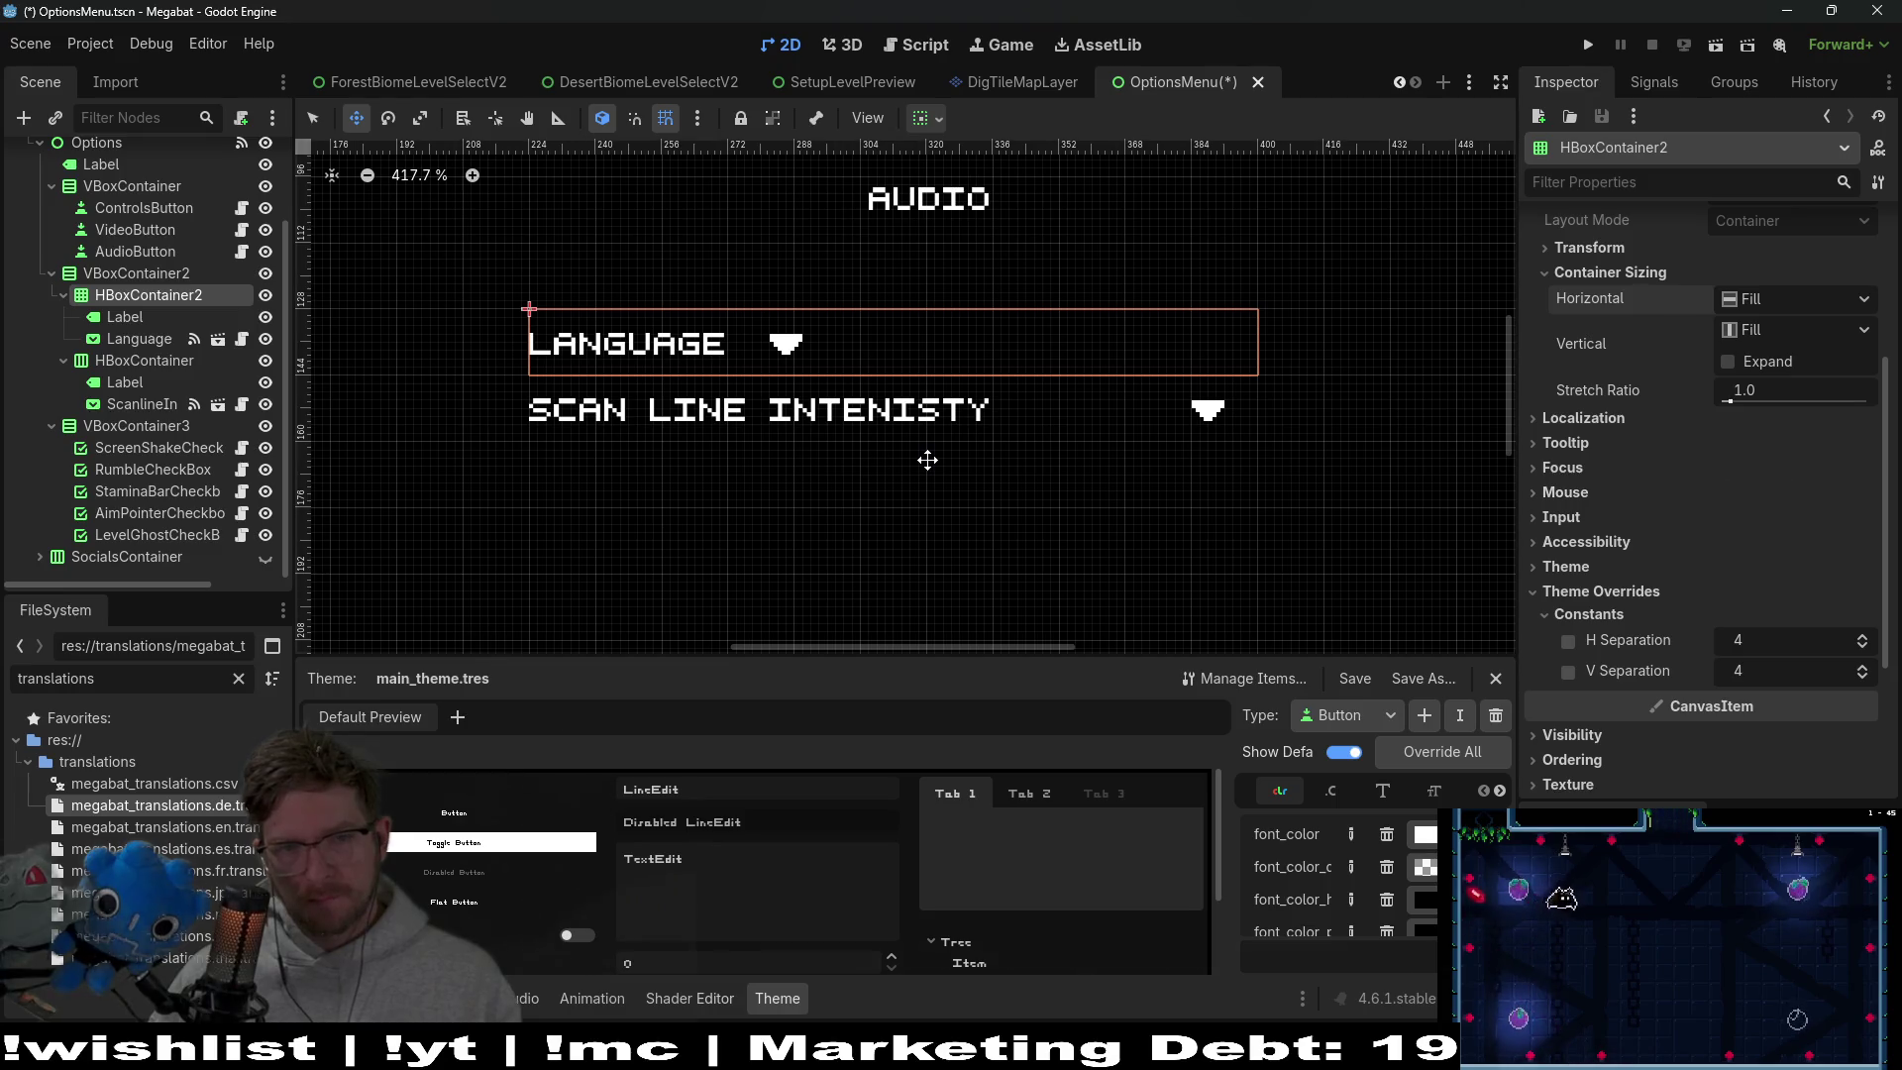
pyautogui.click(926, 455)
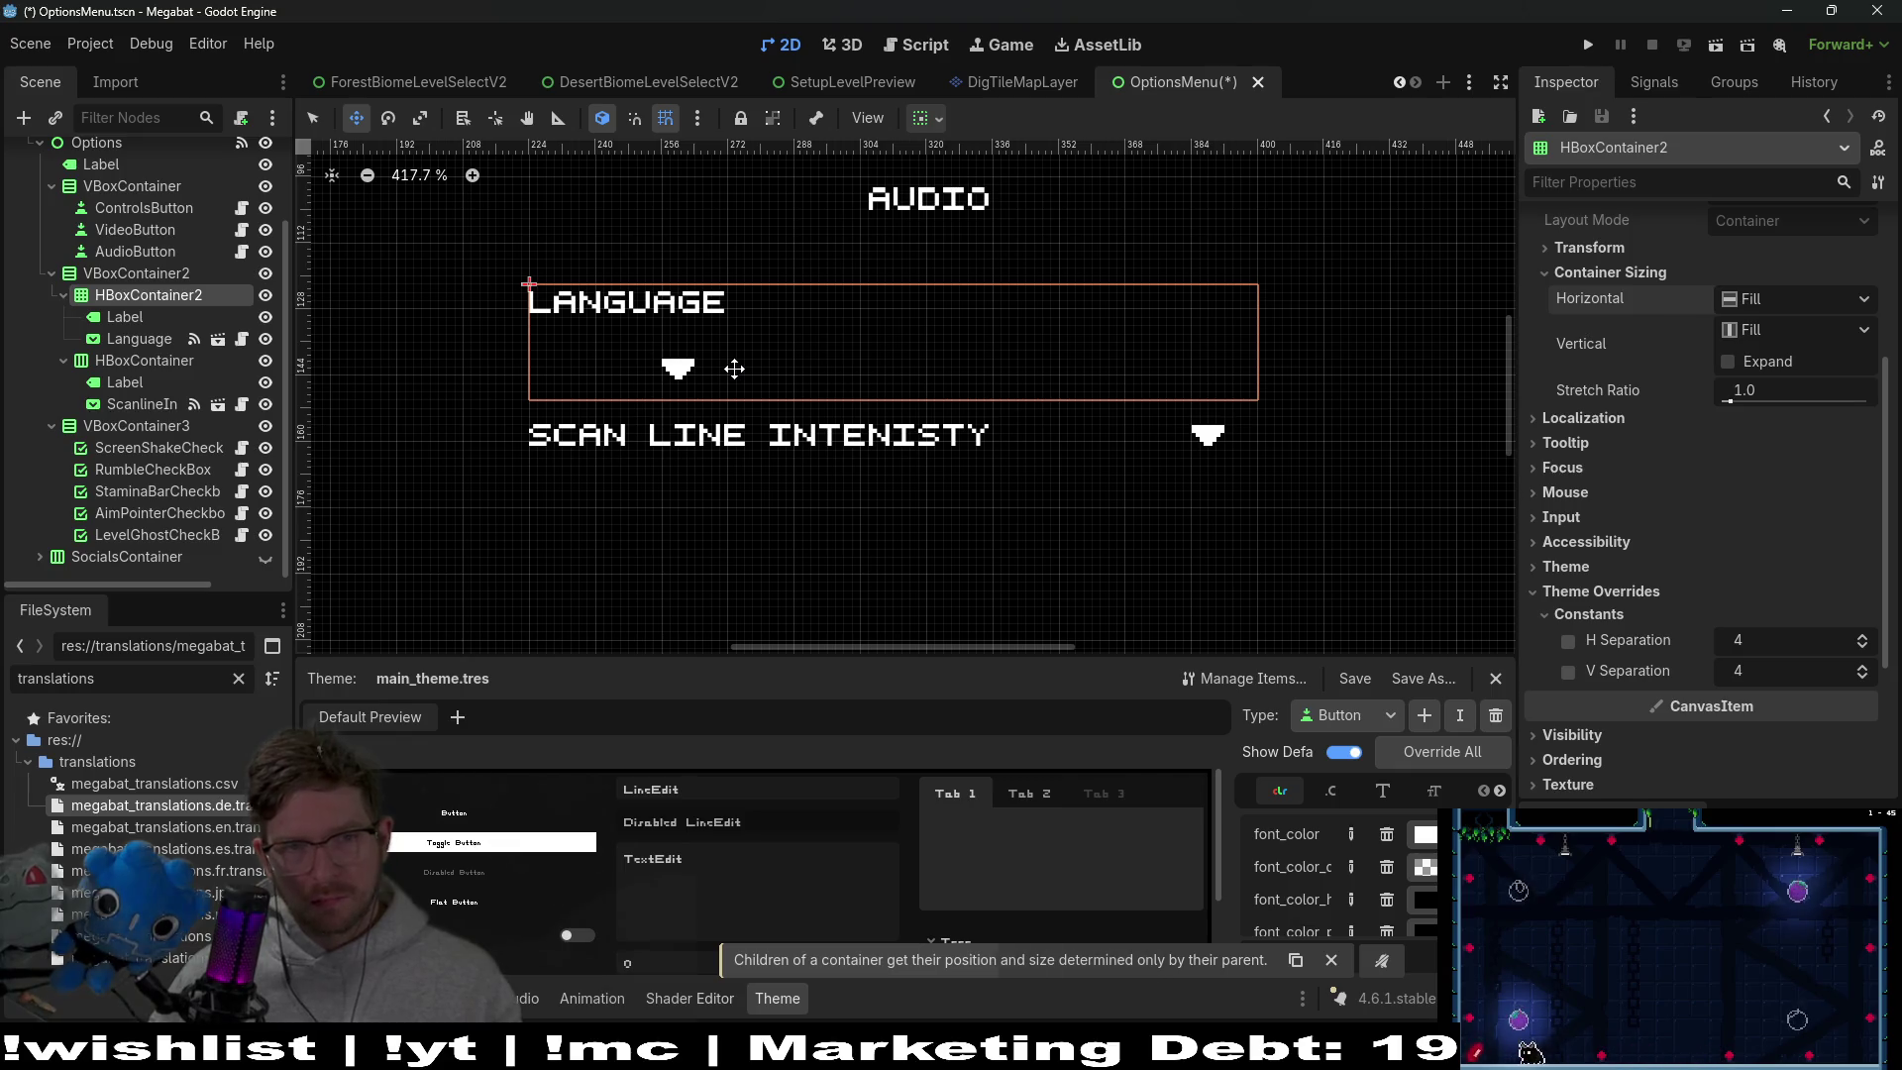
pyautogui.hotkey('ctrl', 'z')
pyautogui.click(125, 317)
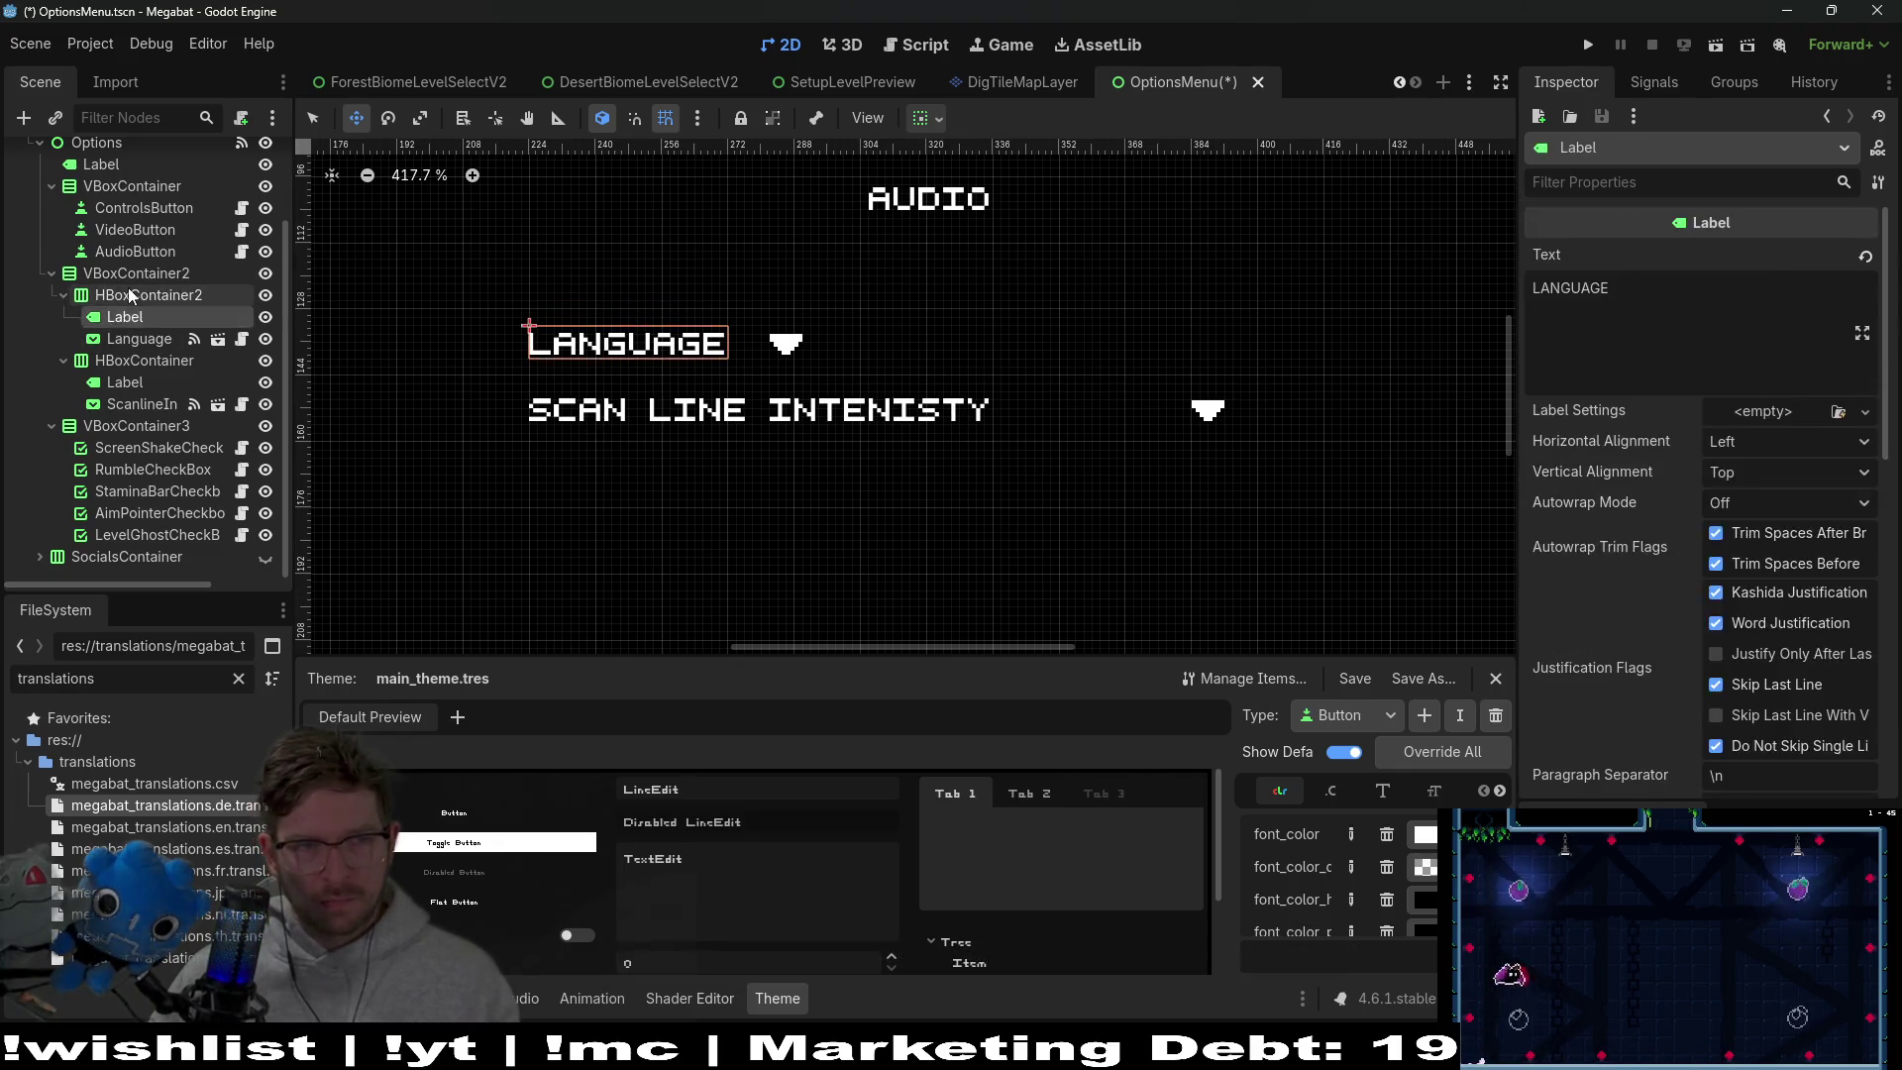
pyautogui.click(148, 295)
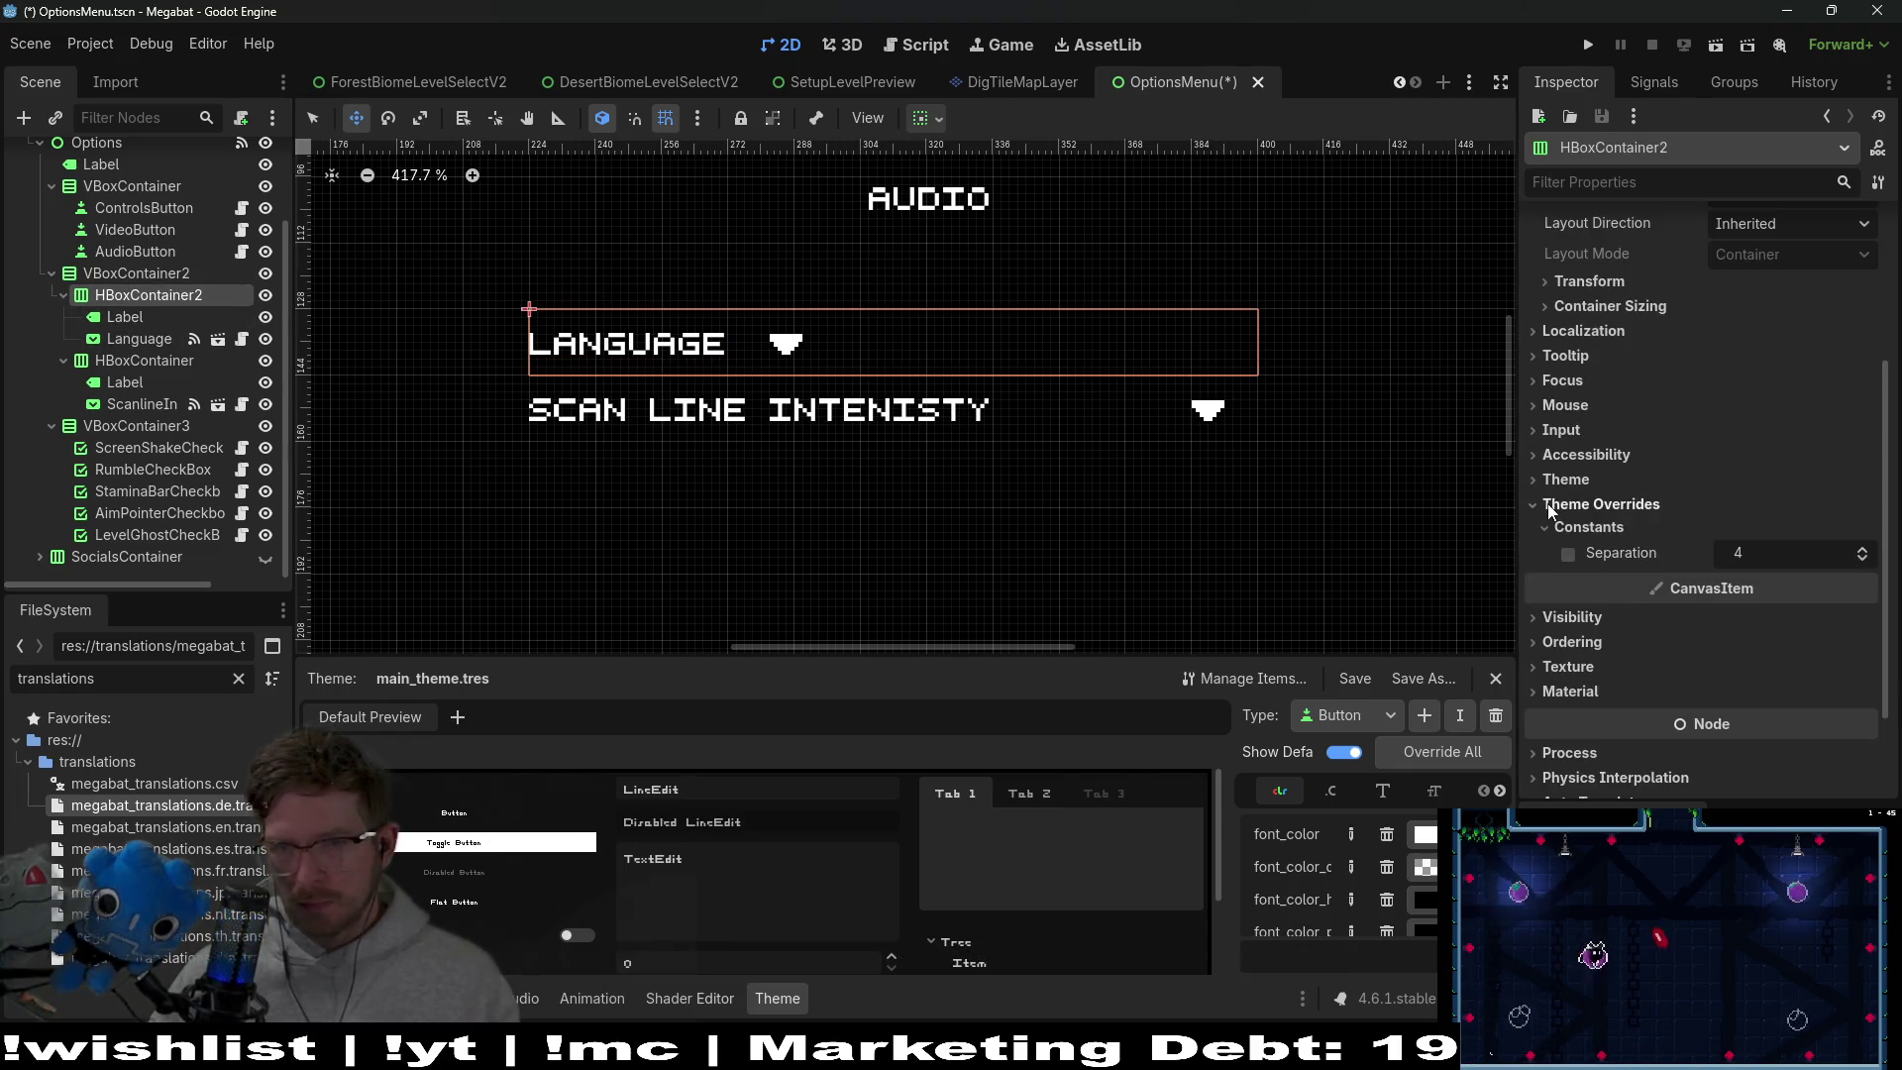
pyautogui.click(1596, 480)
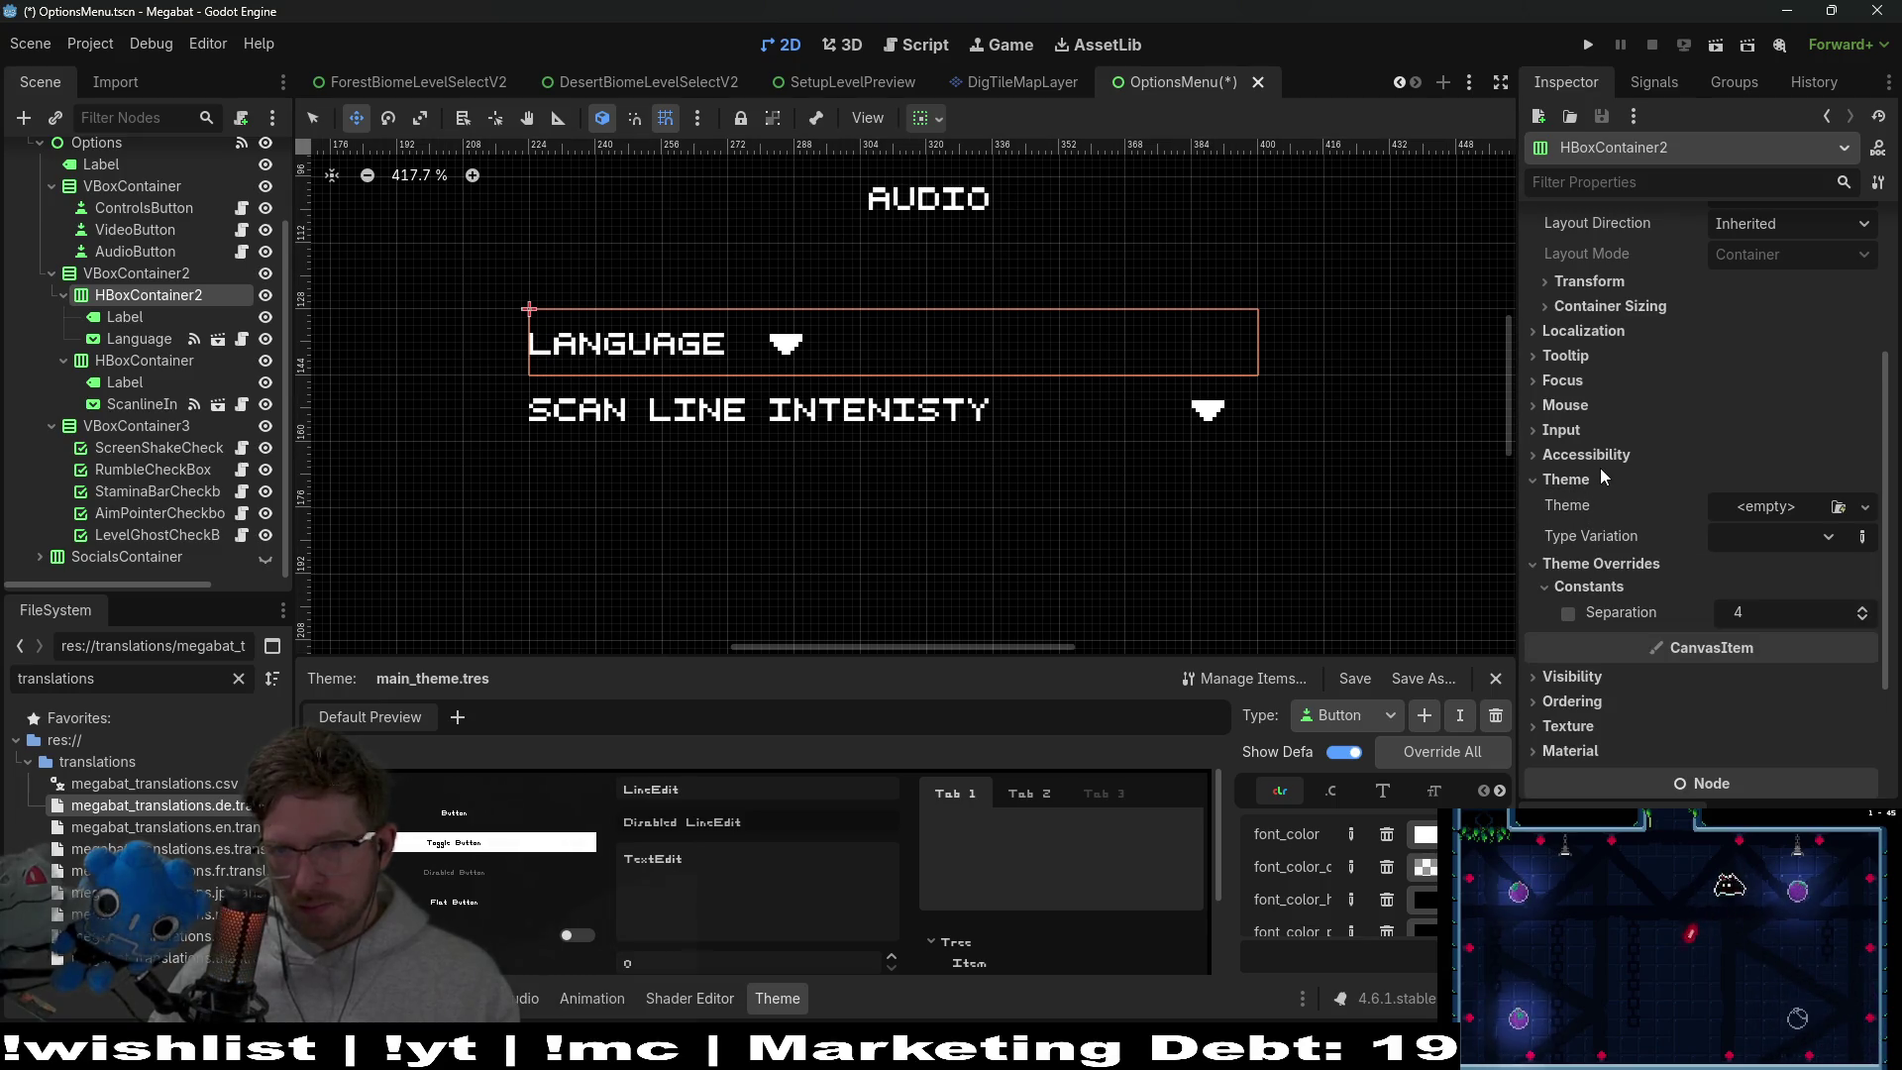
pyautogui.scroll(5, 1601, 467)
pyautogui.click(1626, 539)
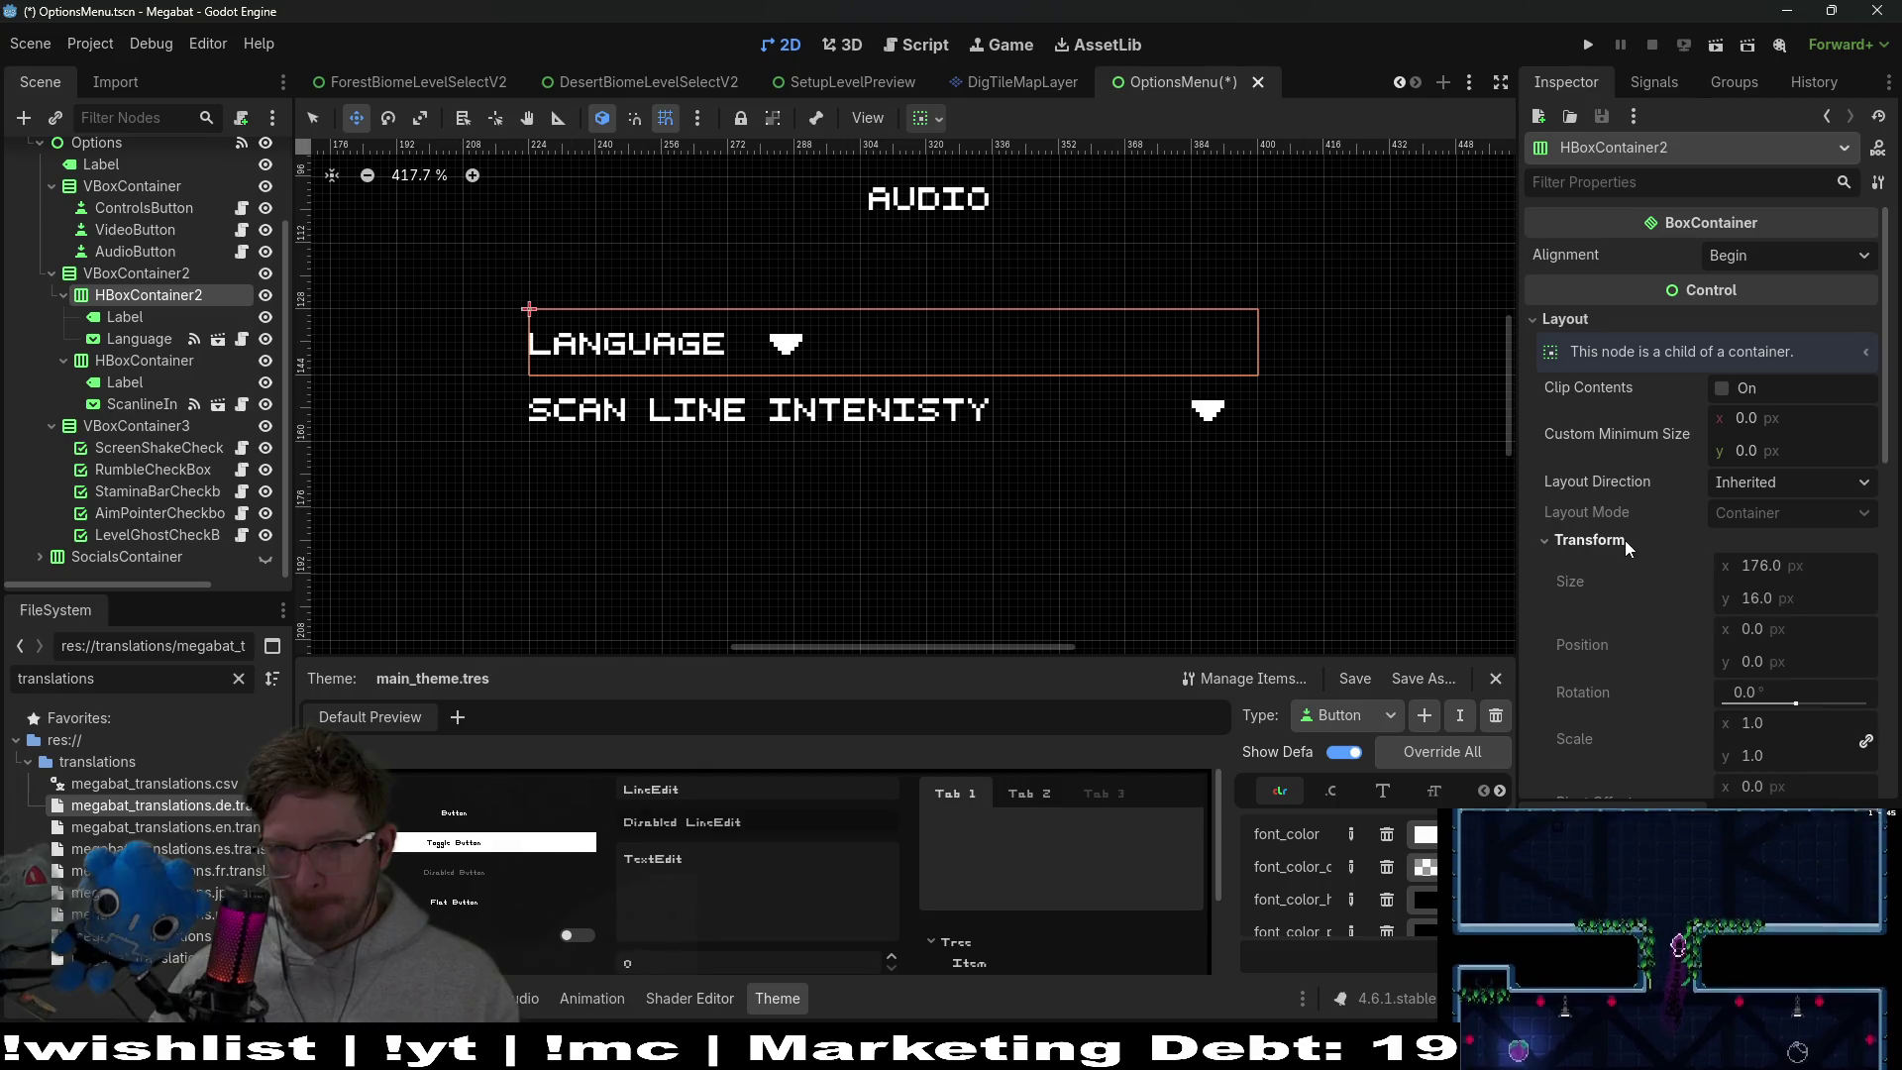
pyautogui.click(1624, 539)
pyautogui.click(1630, 563)
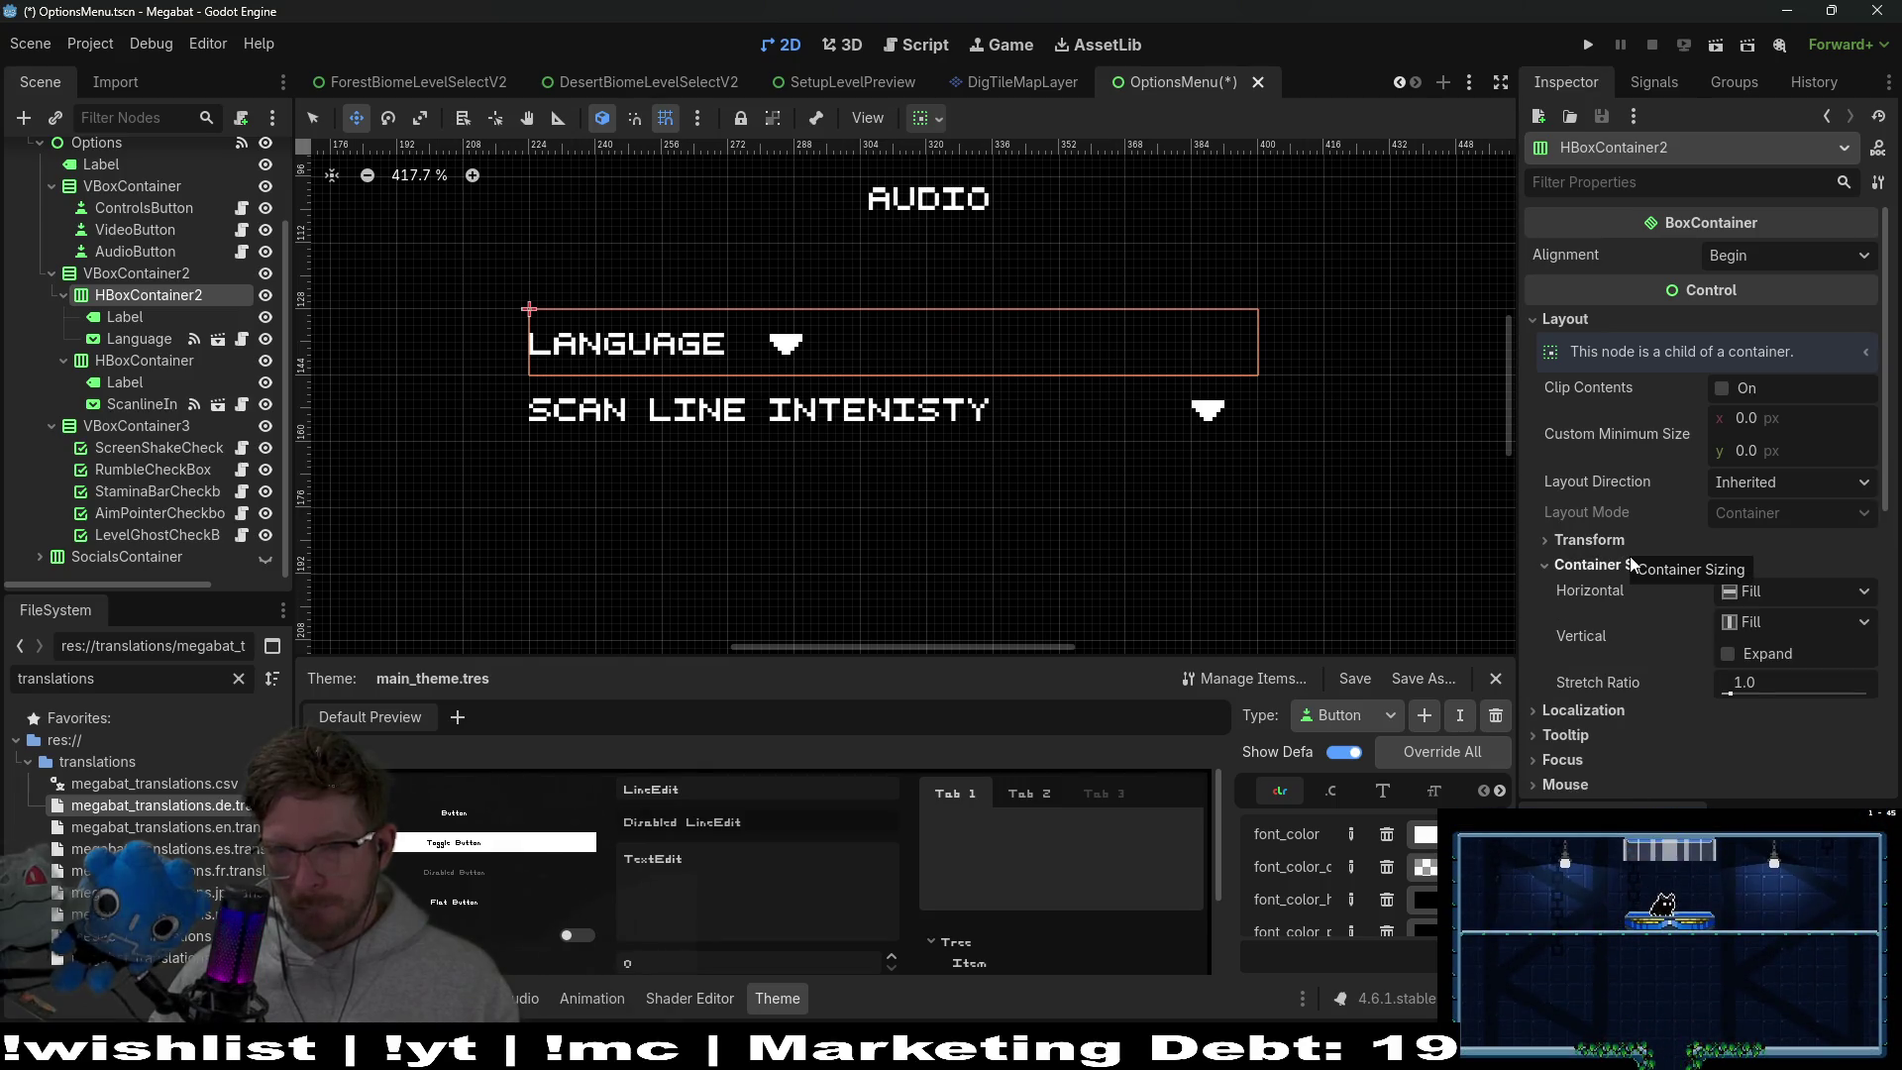
pyautogui.click(1727, 654)
pyautogui.click(1727, 654)
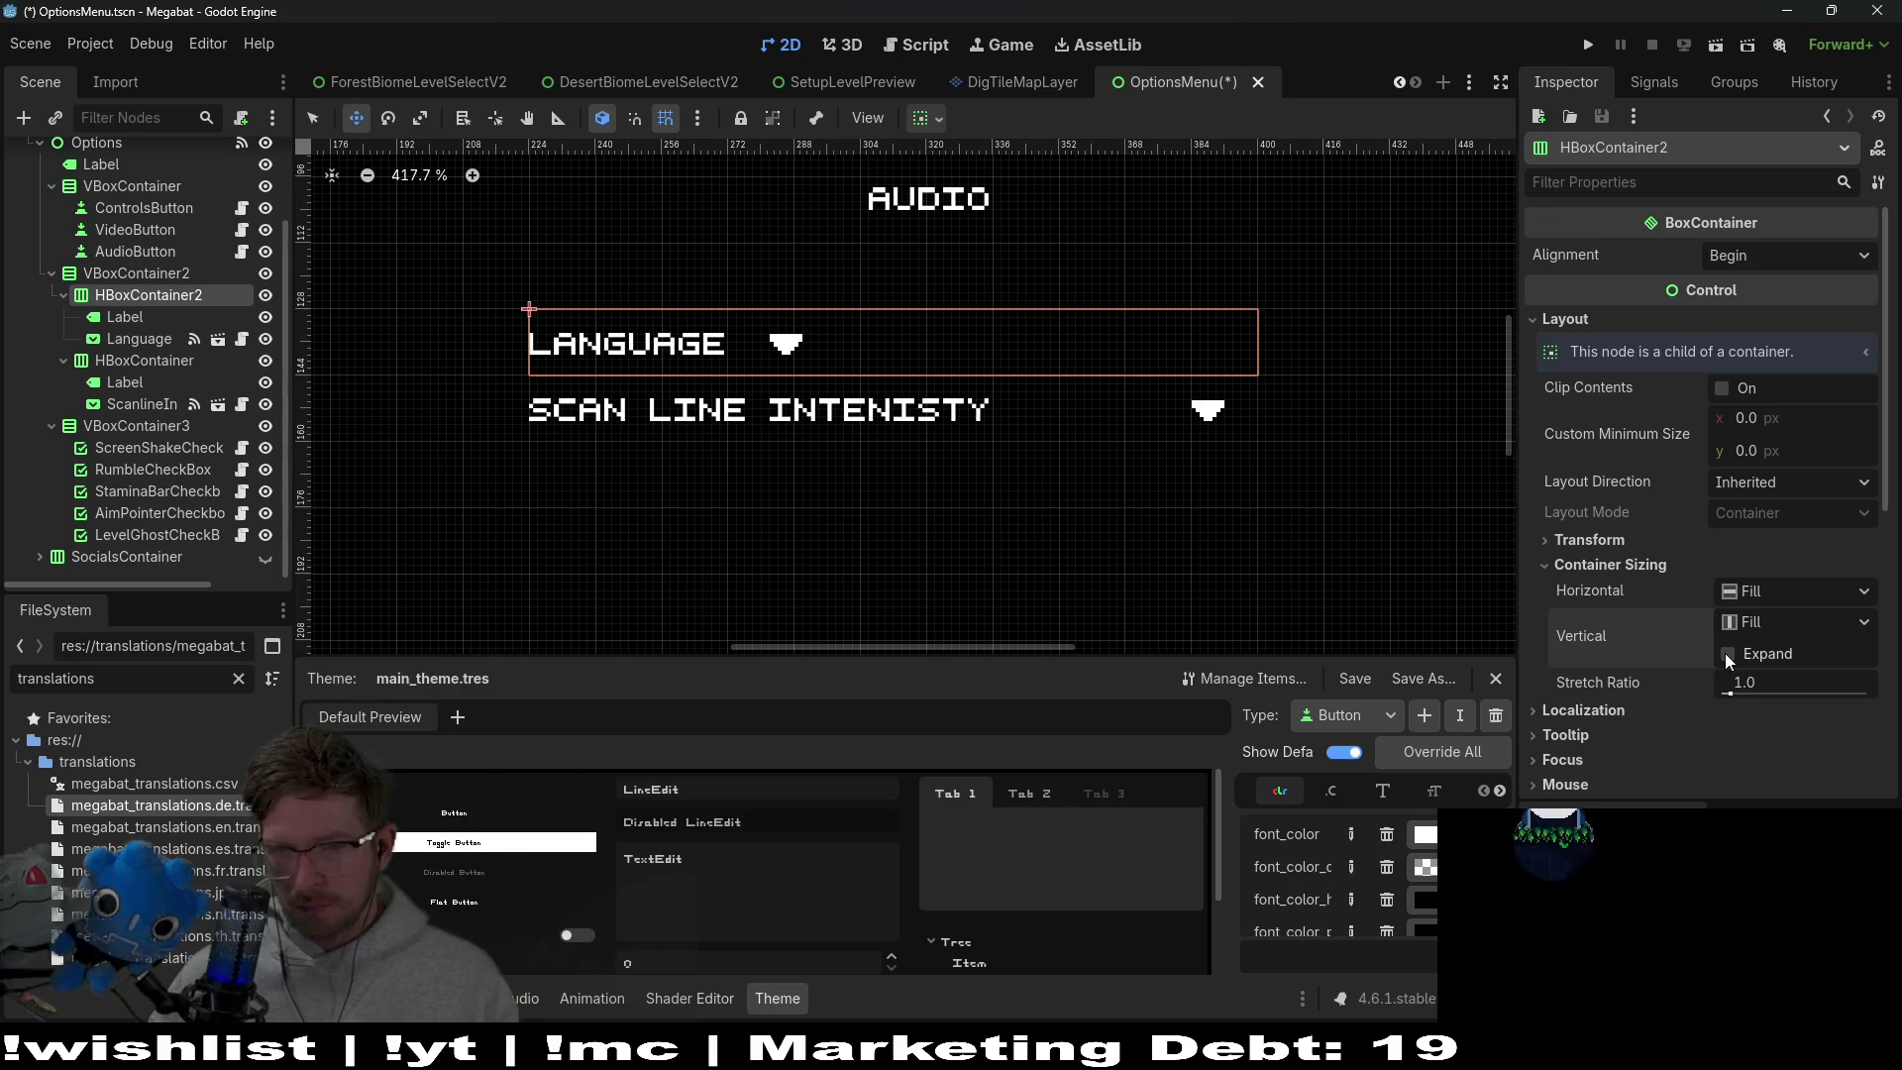
pyautogui.click(149, 338)
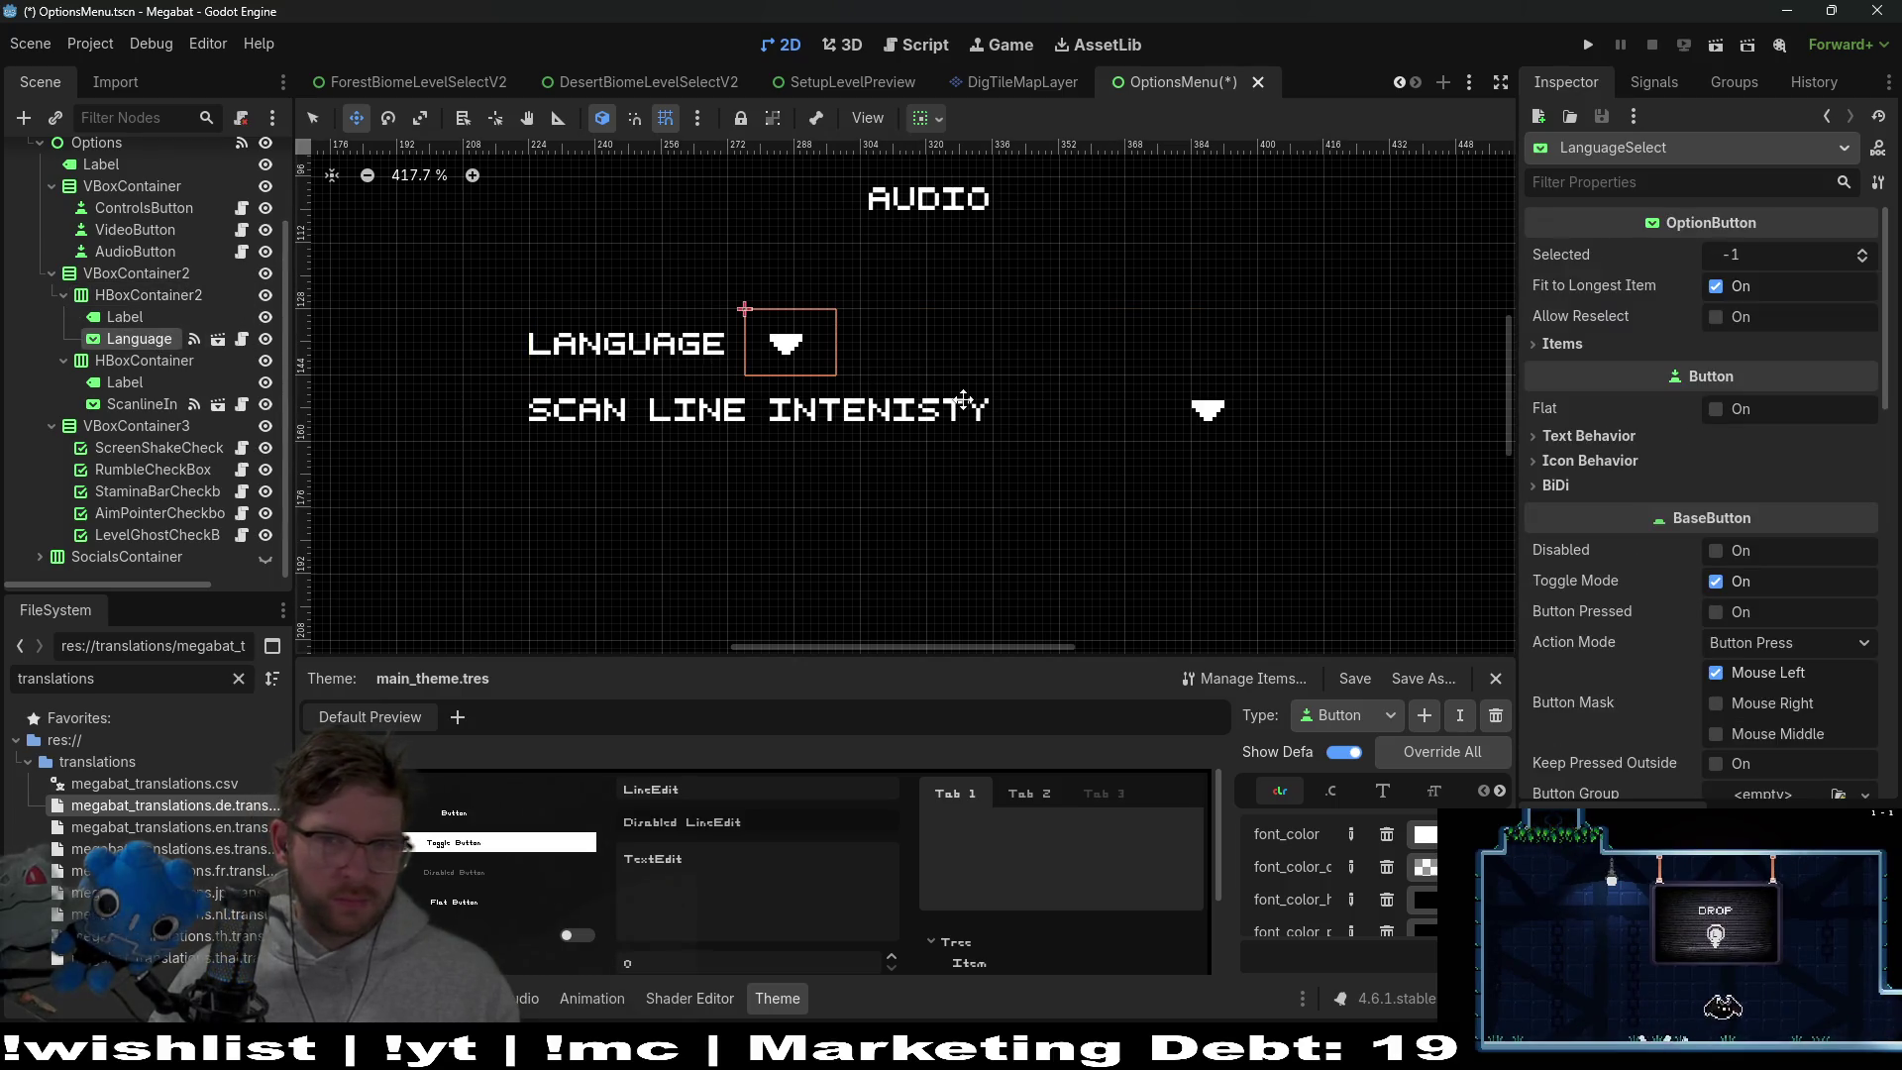
pyautogui.click(144, 296)
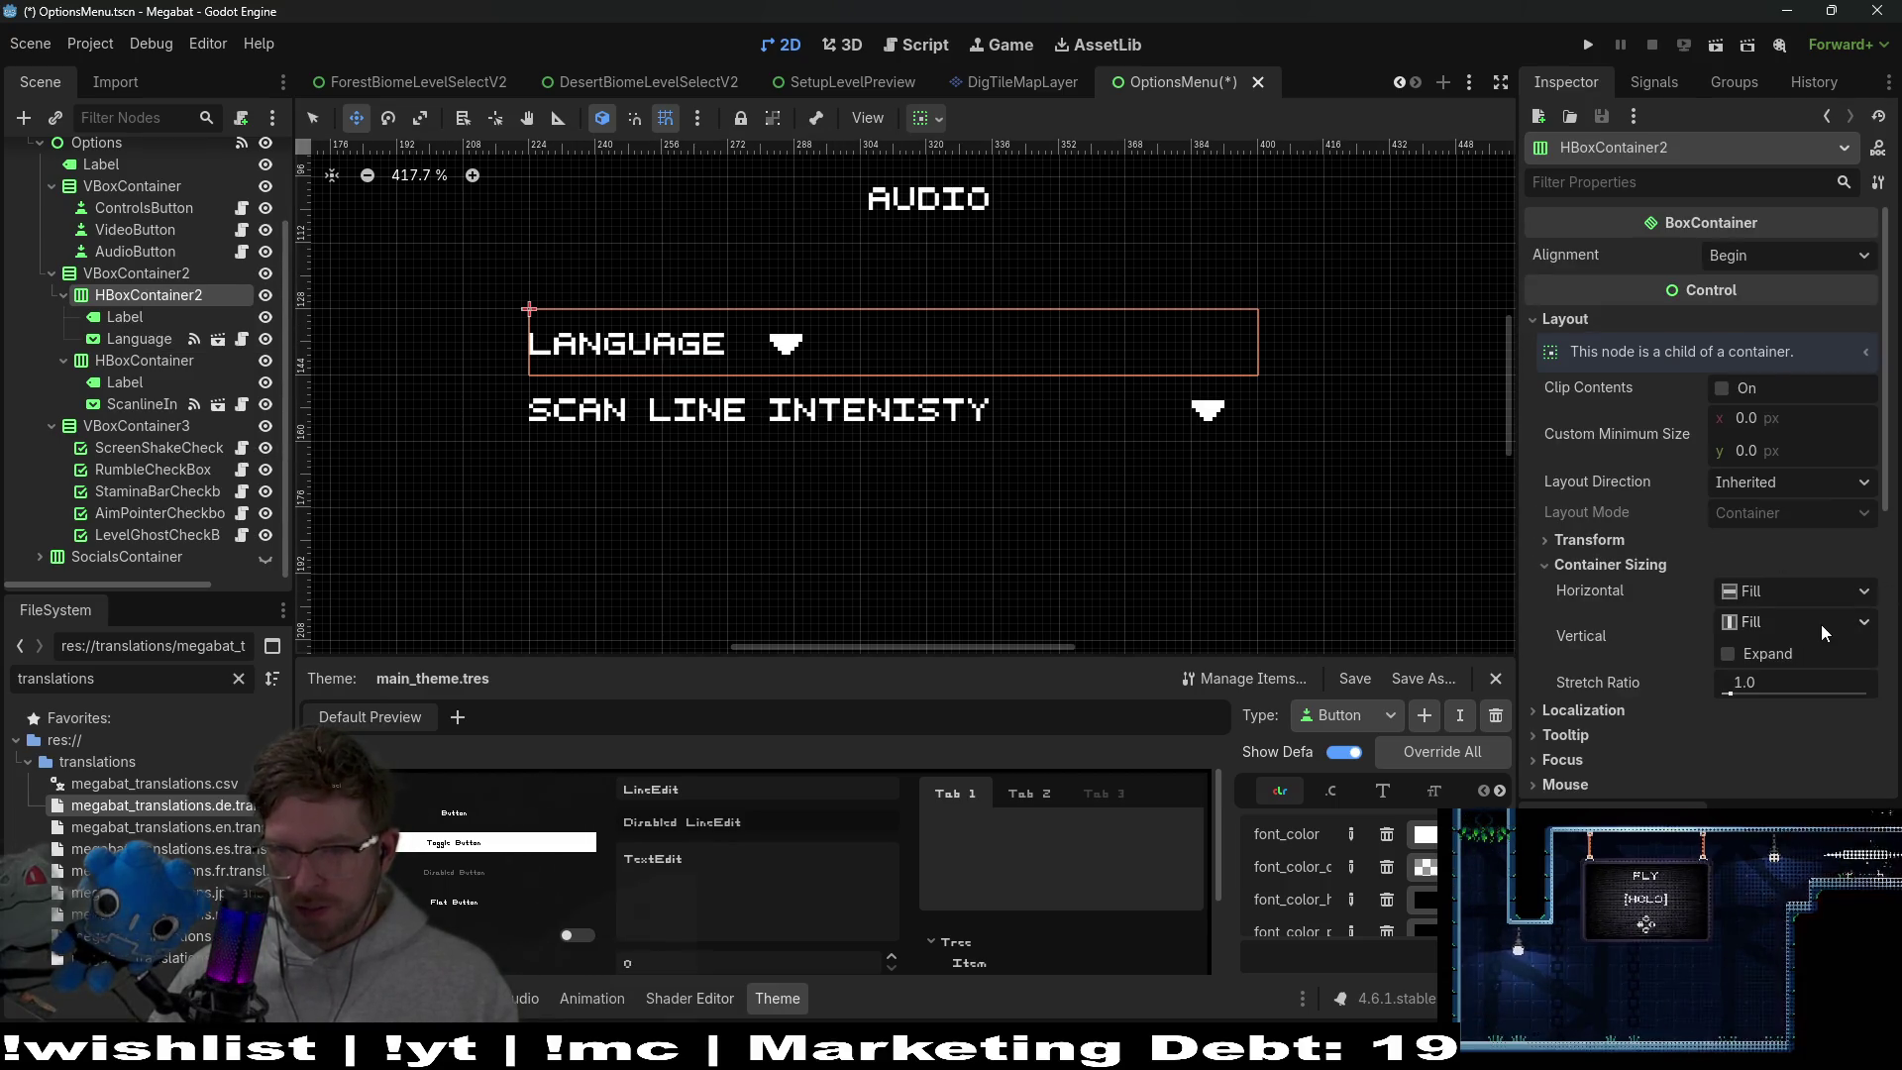
pyautogui.scroll(-3, 1821, 624)
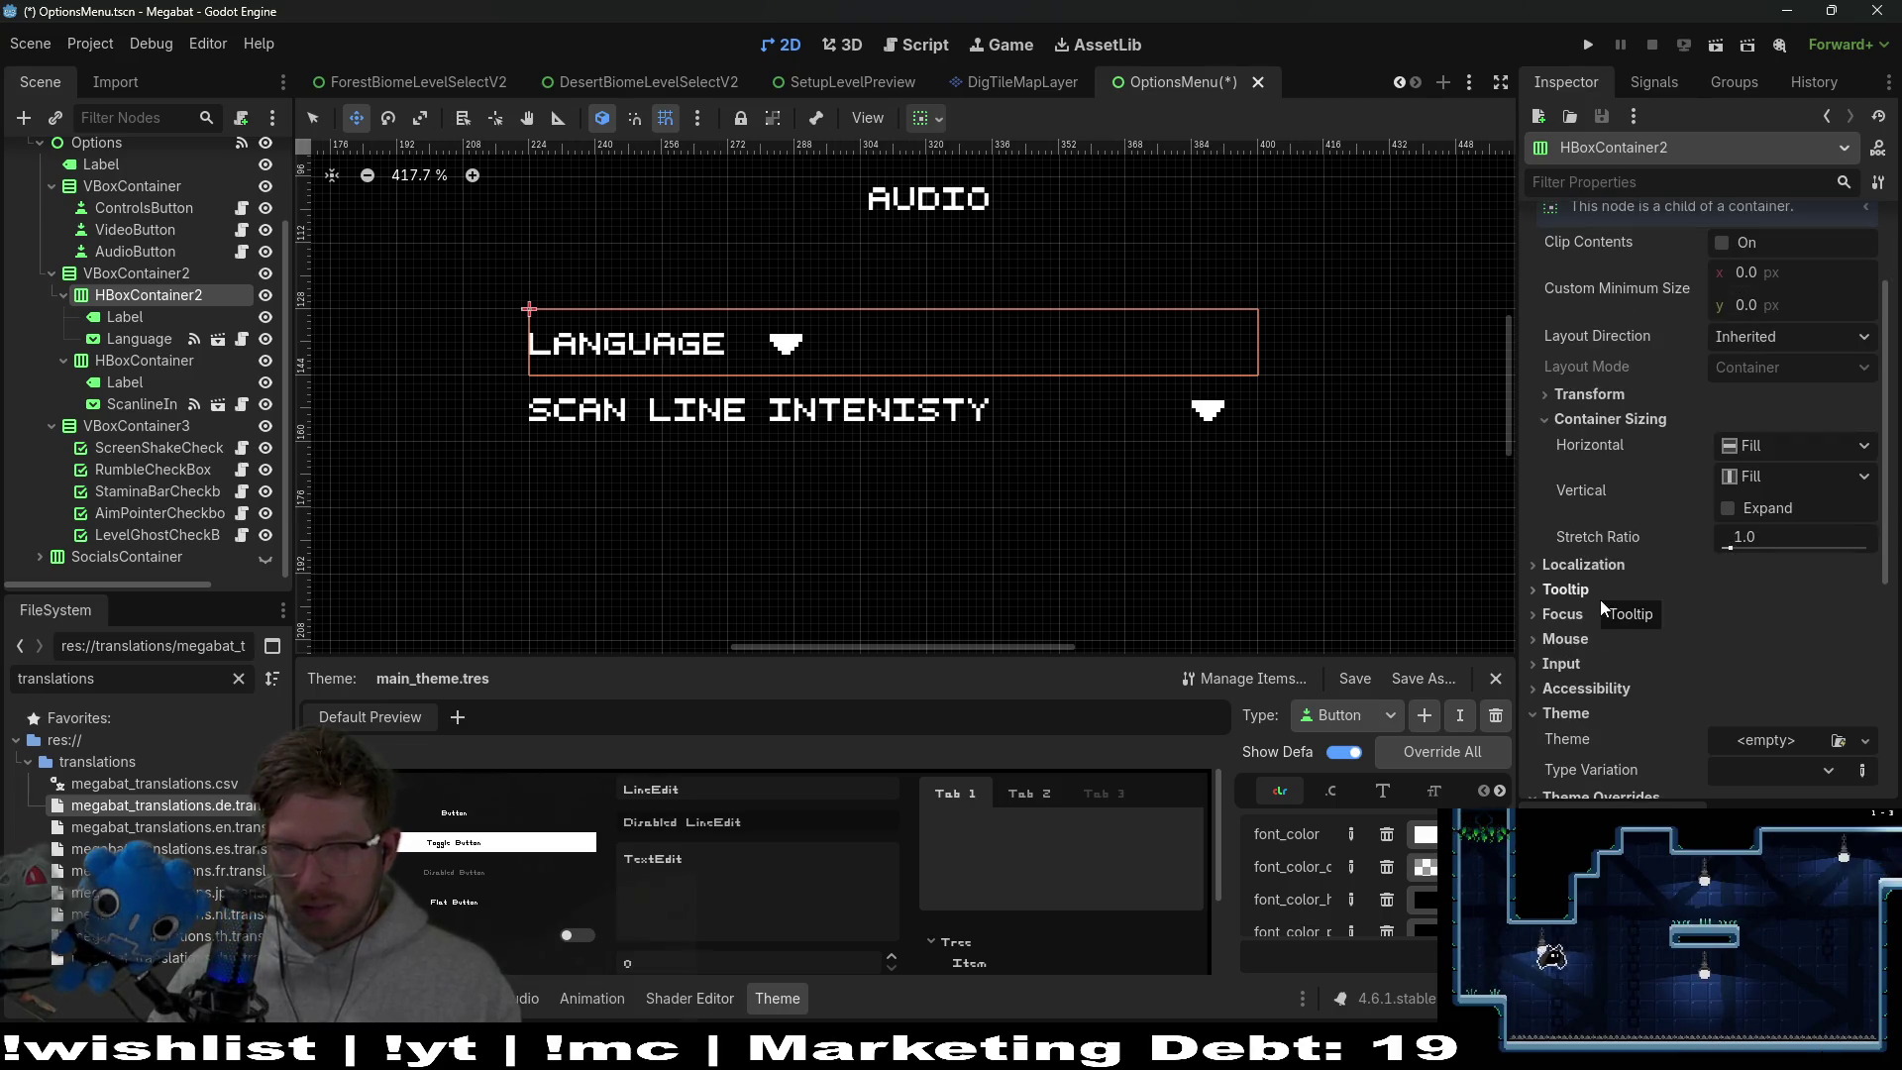
pyautogui.scroll(-3, 1605, 594)
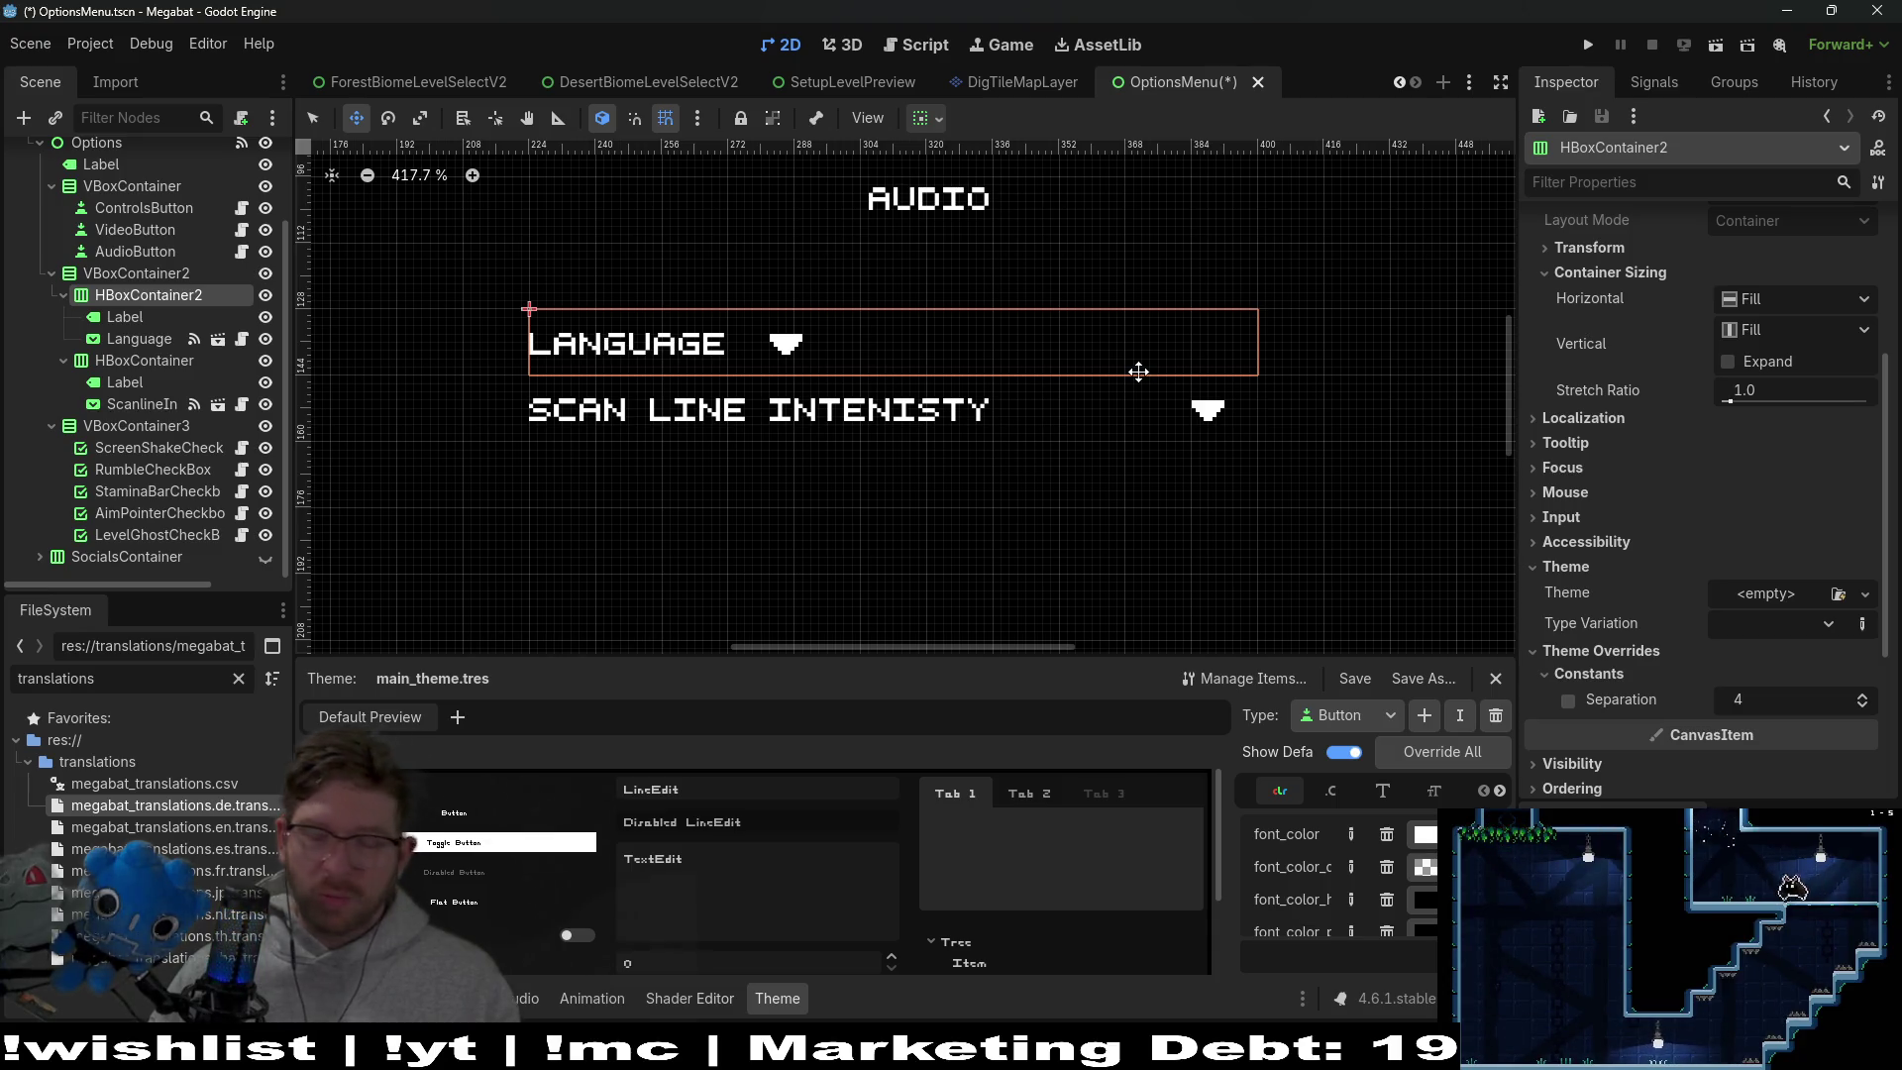
pyautogui.moveTo(1581, 389)
pyautogui.scroll(-2, 1658, 495)
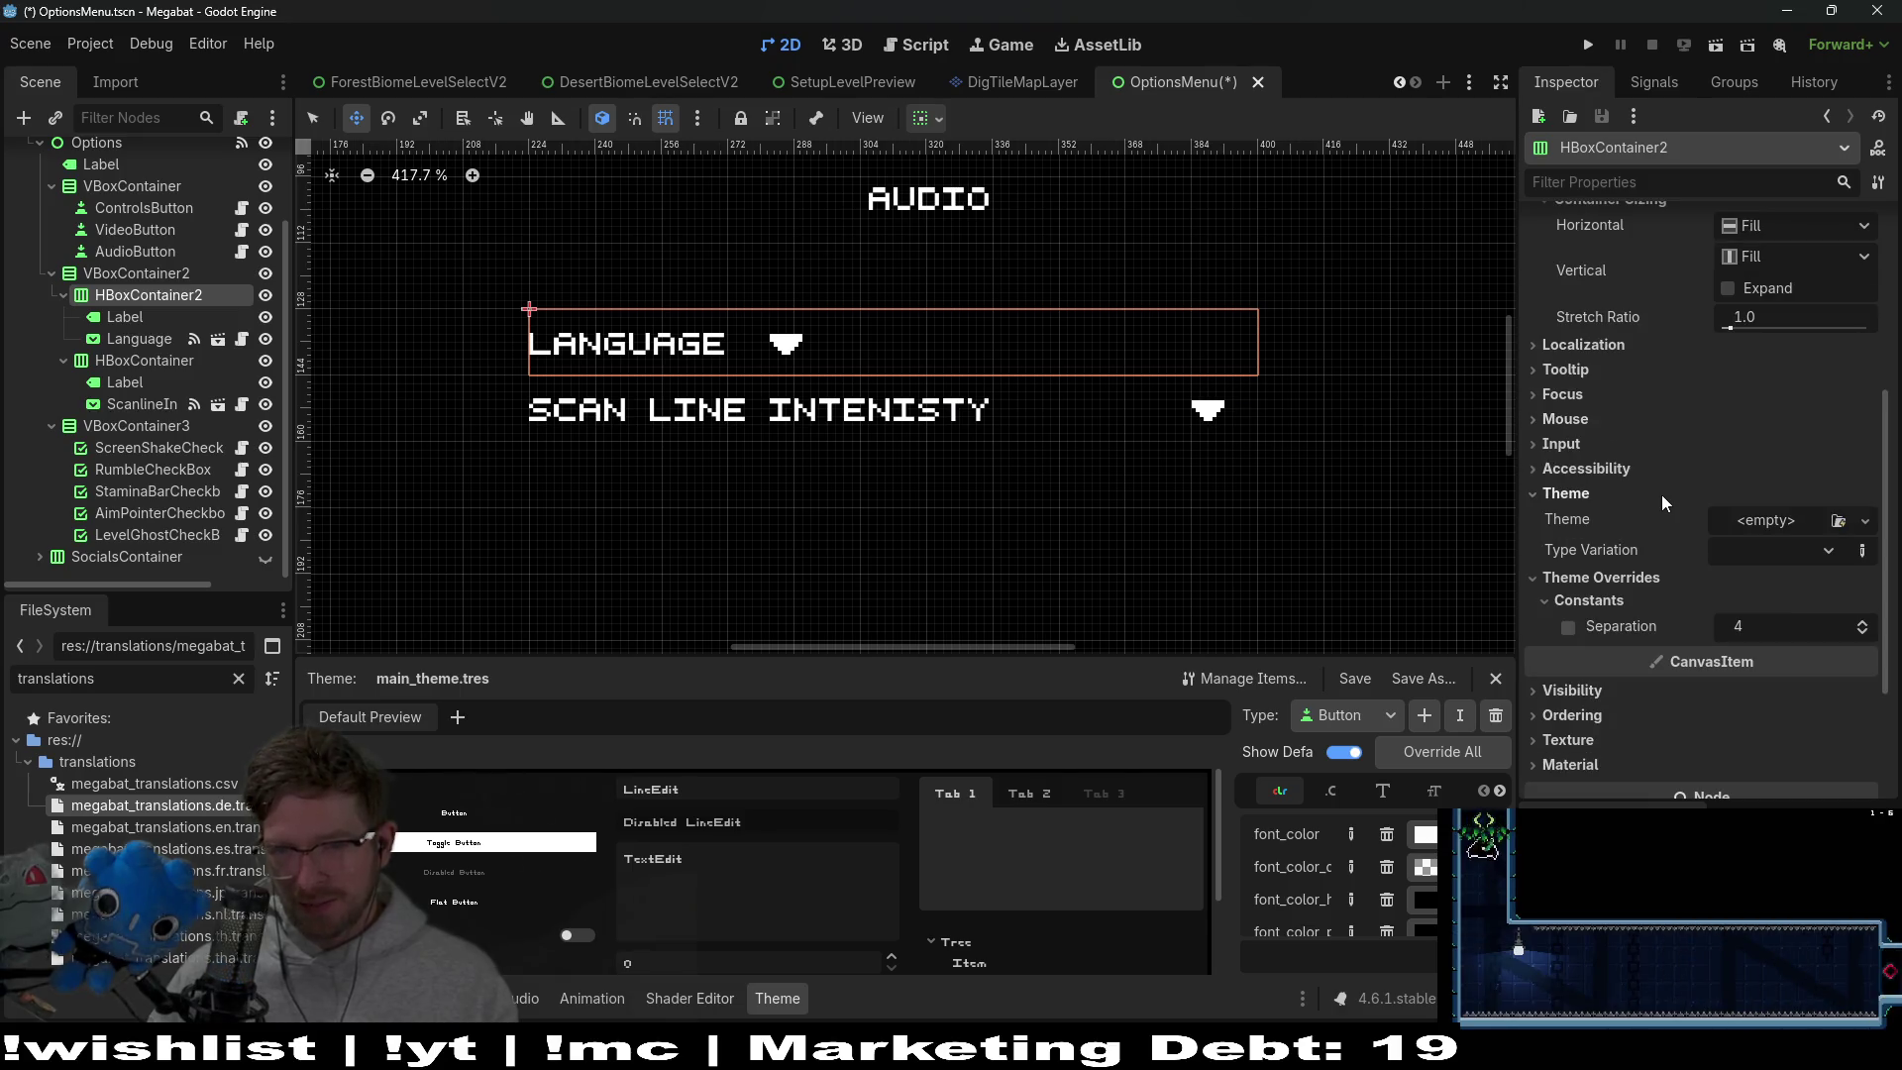
pyautogui.scroll(4, 1771, 447)
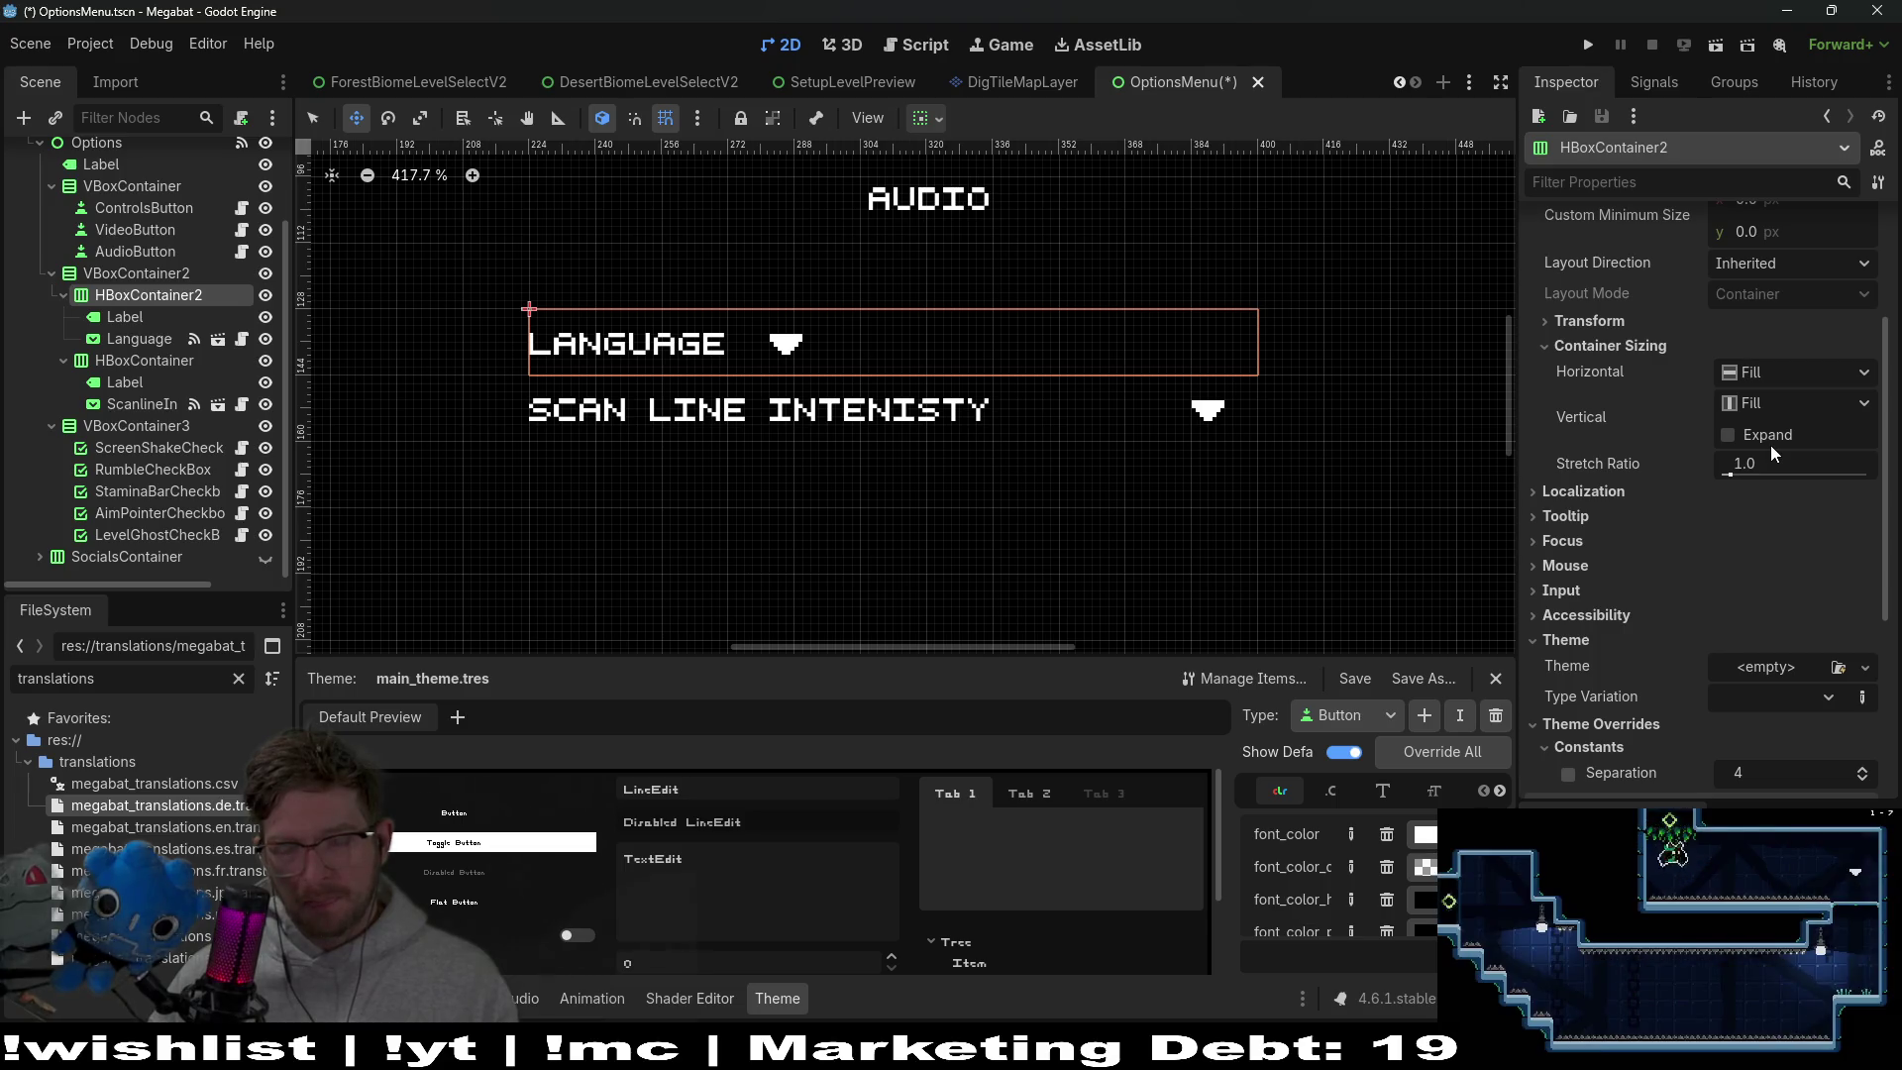
pyautogui.scroll(4, 1797, 598)
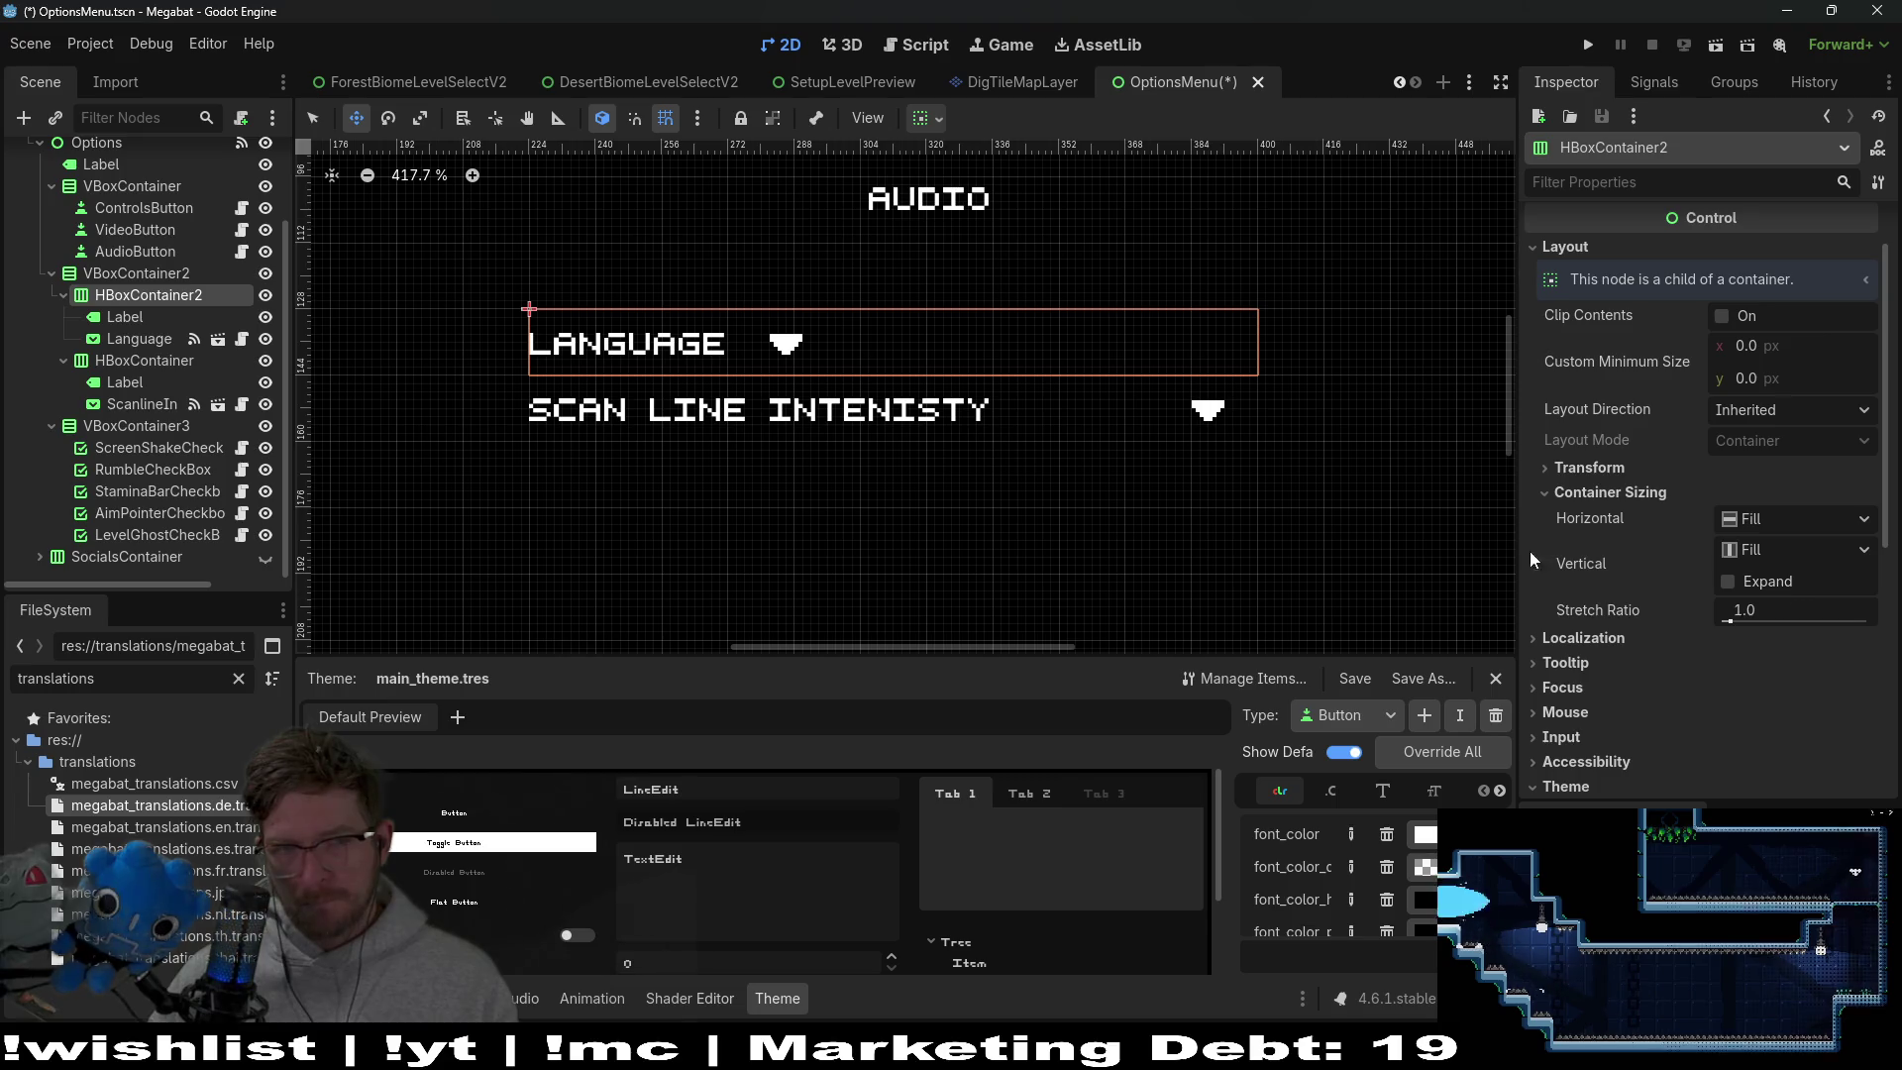
pyautogui.scroll(-10, 1721, 555)
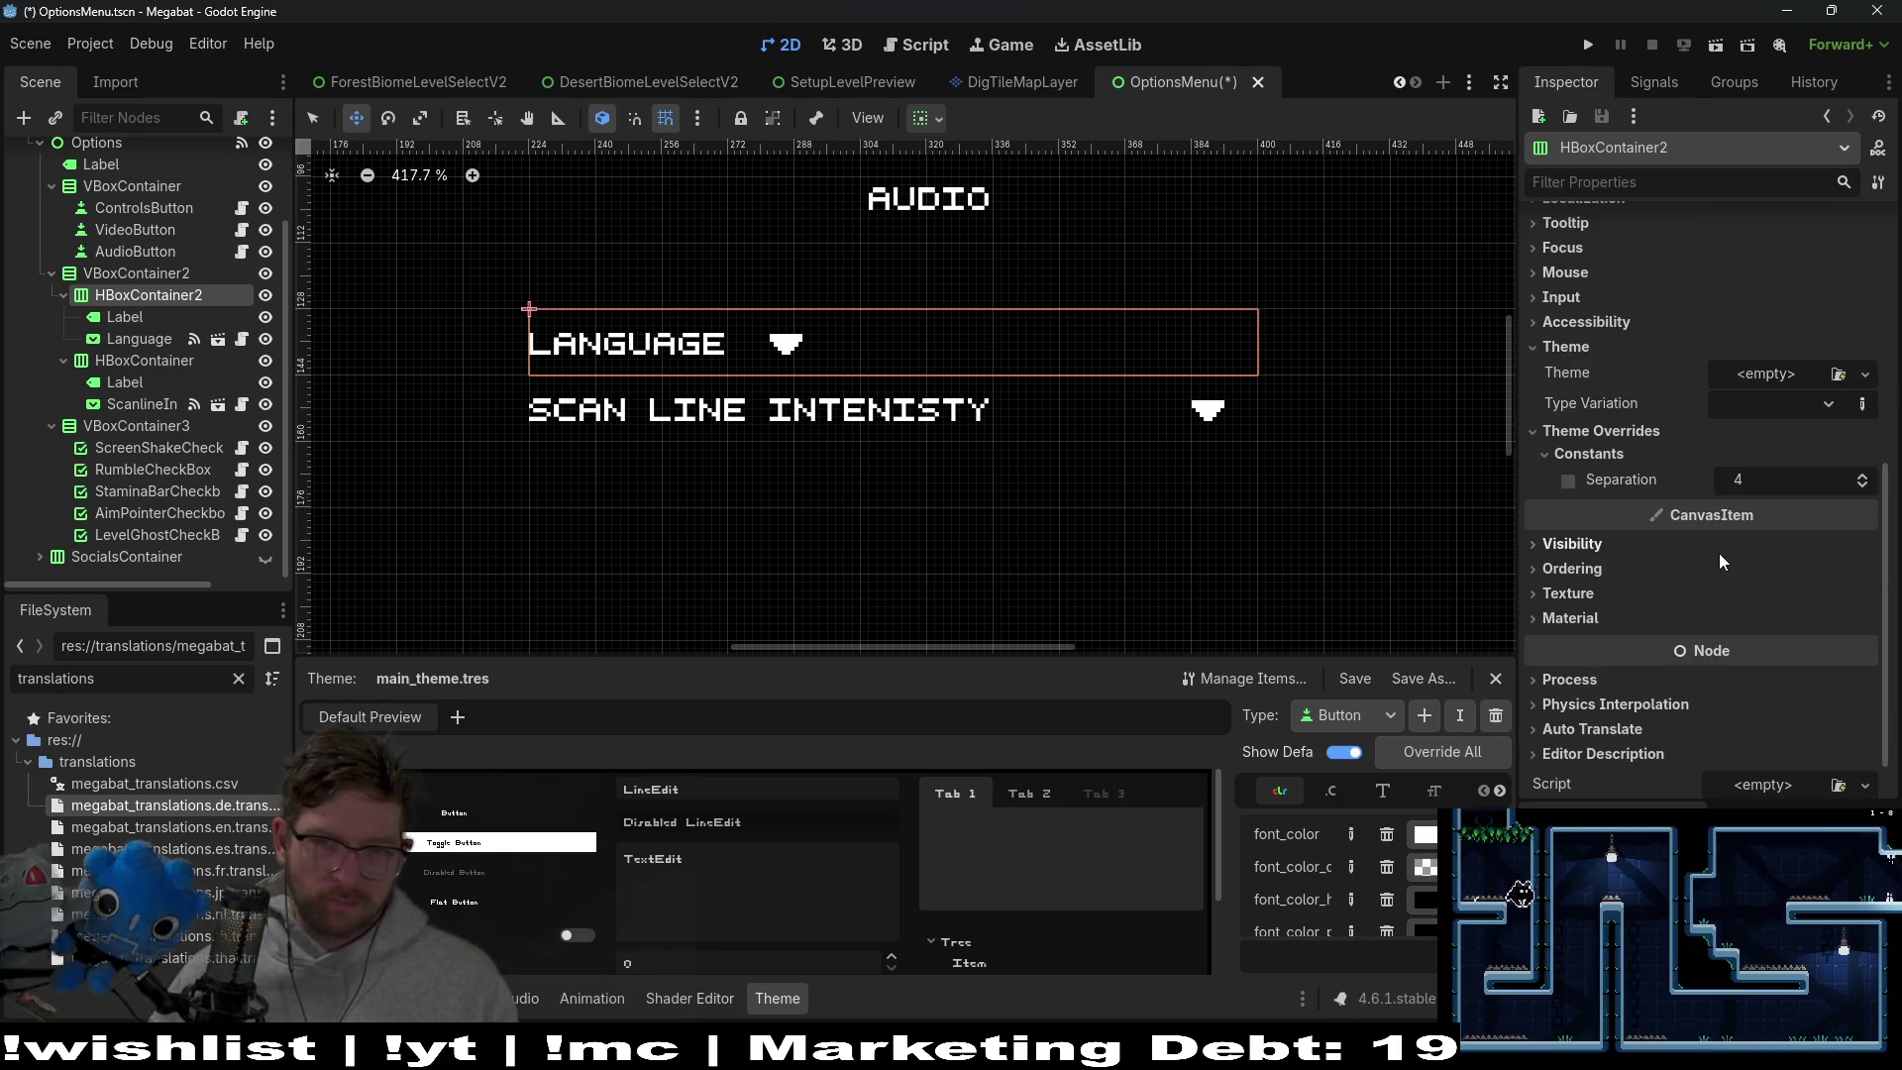
pyautogui.scroll(-1, 1705, 546)
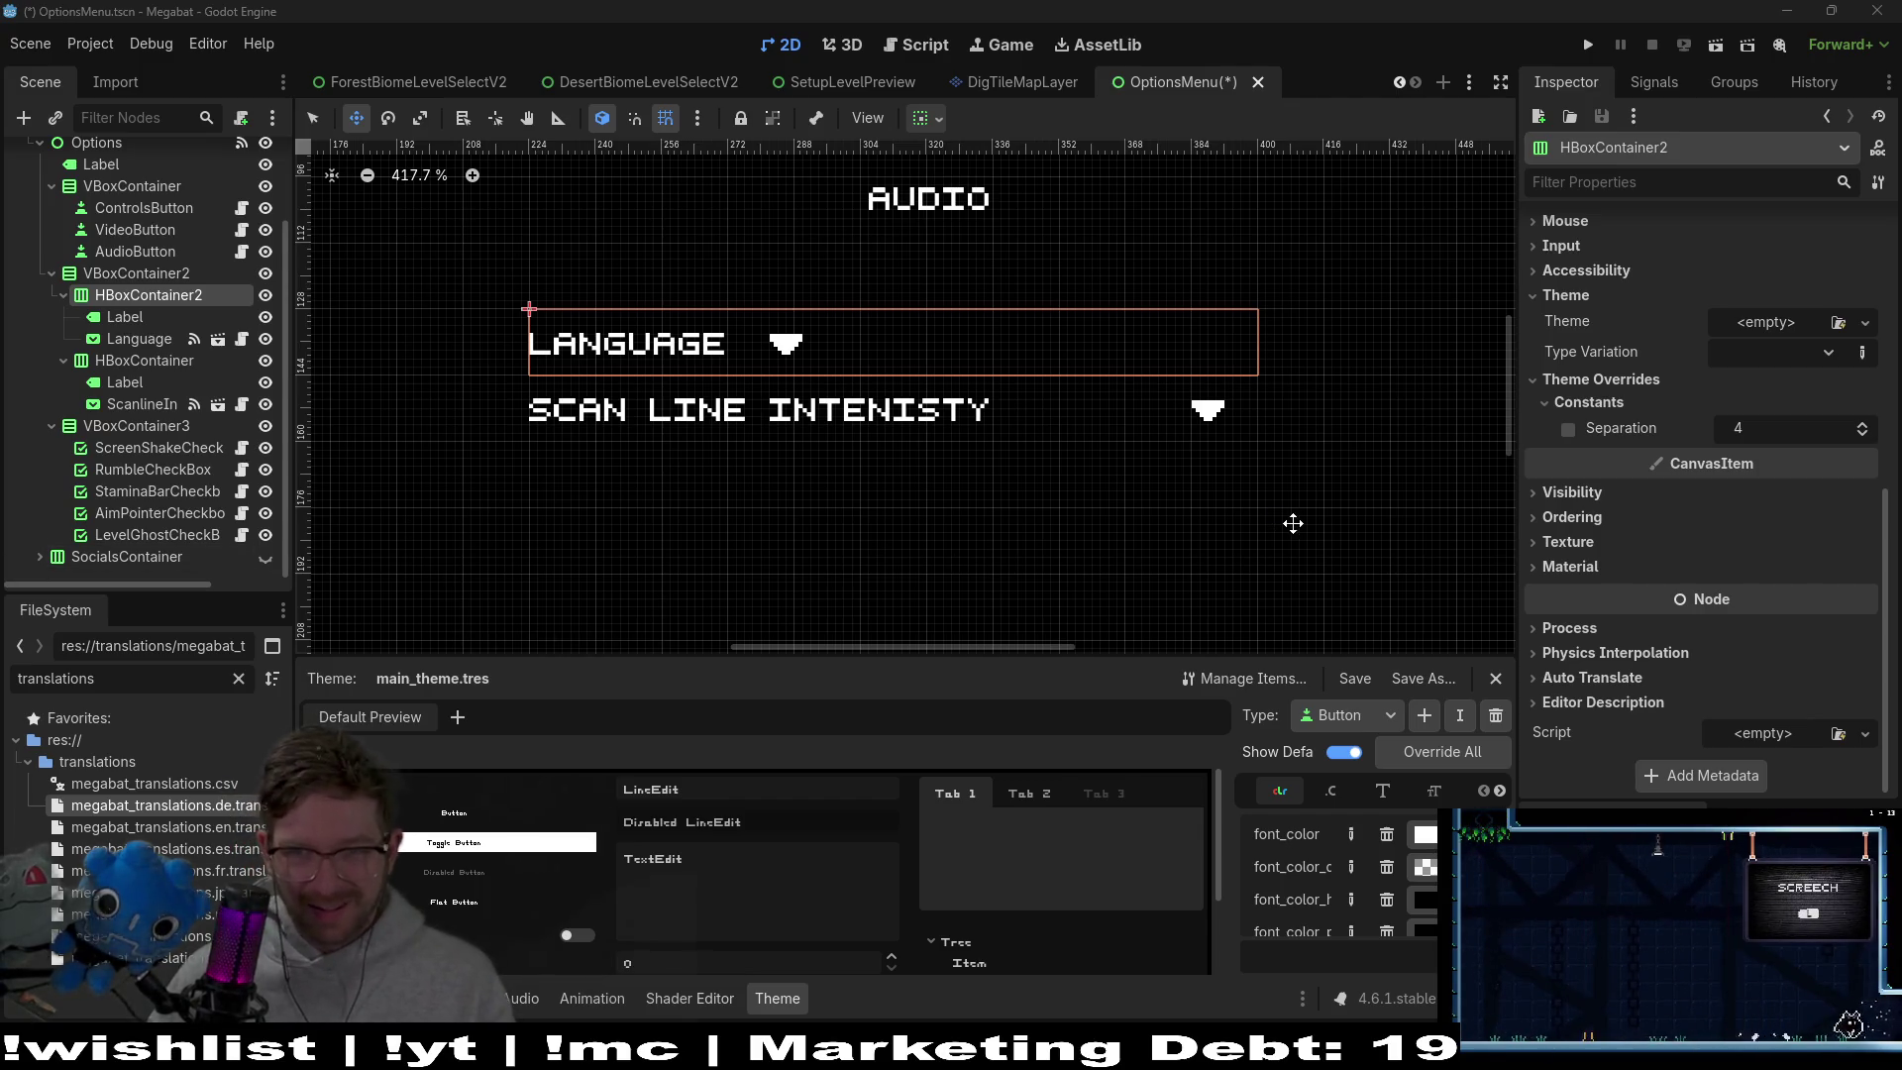
# Add a Control child to HBoxContainer2 between the LANGUAGE label and the dropdown
pyautogui.rightClick(159, 297)
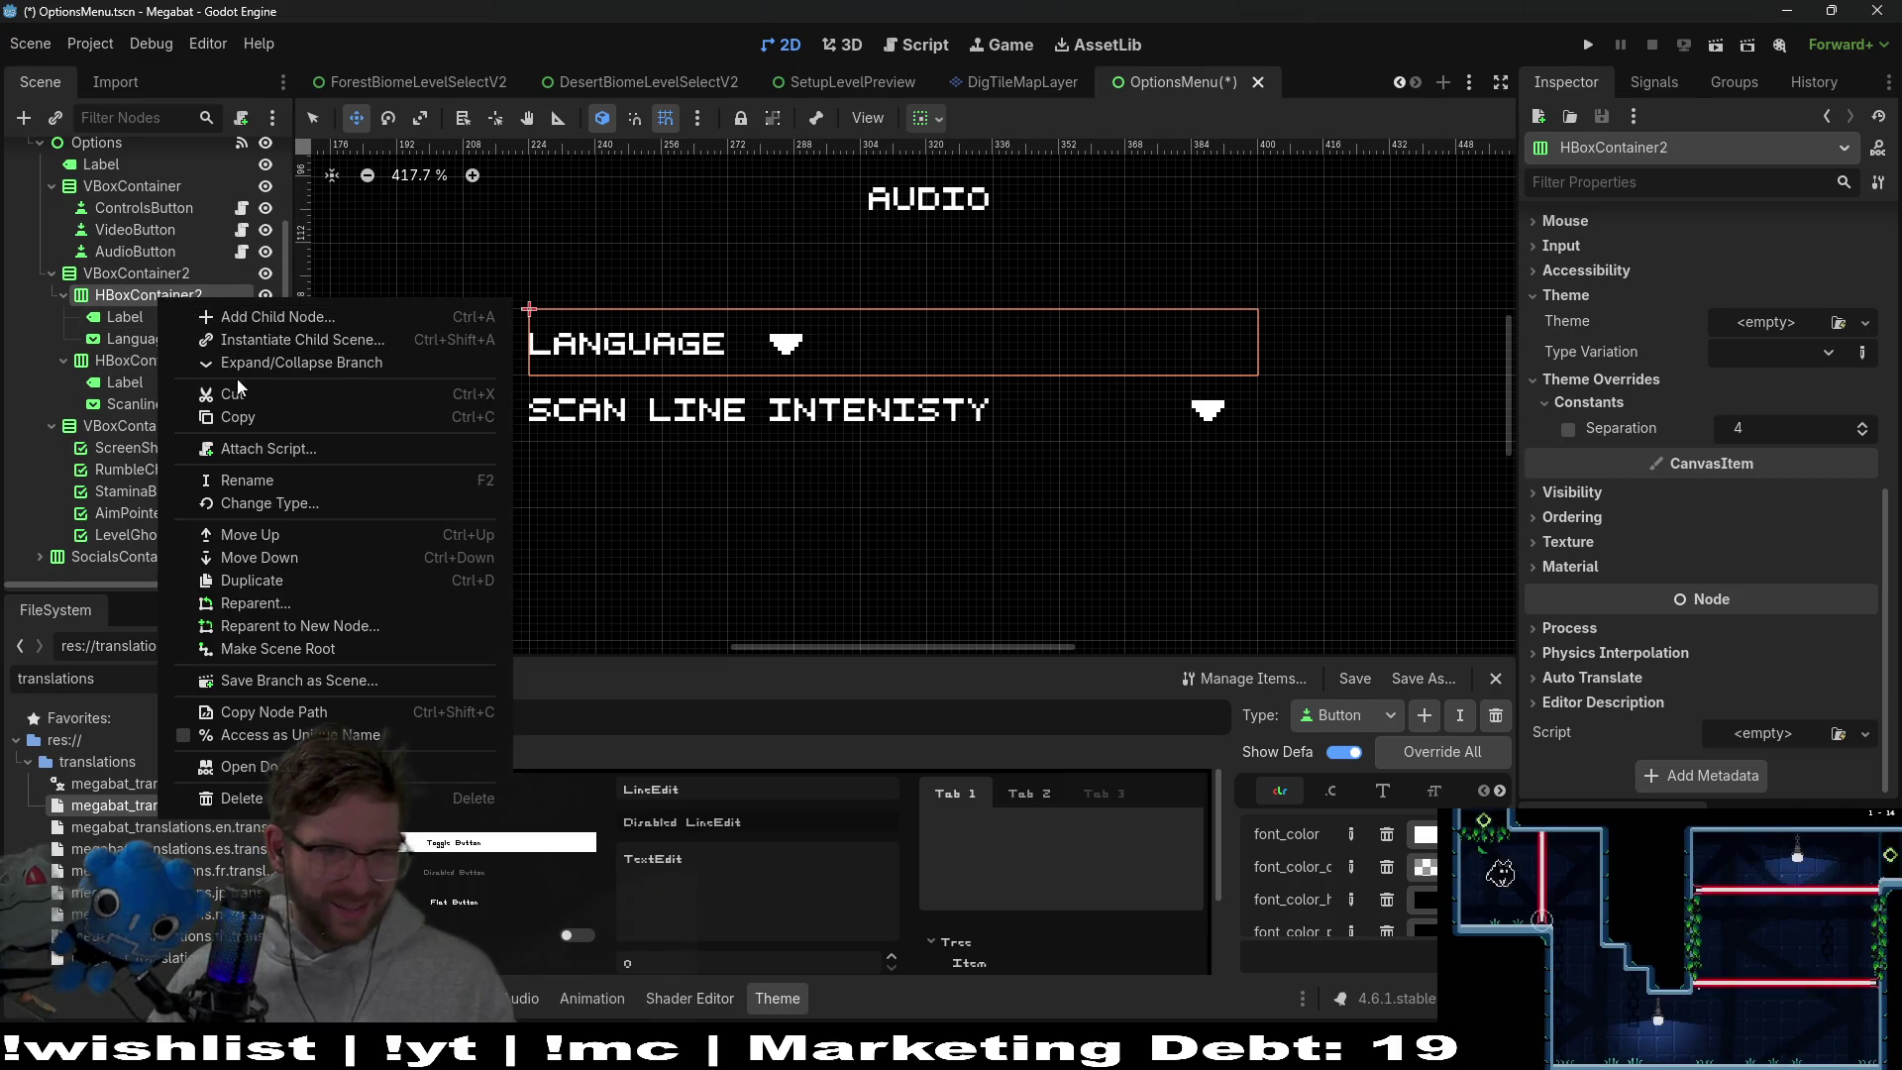
pyautogui.click(269, 321)
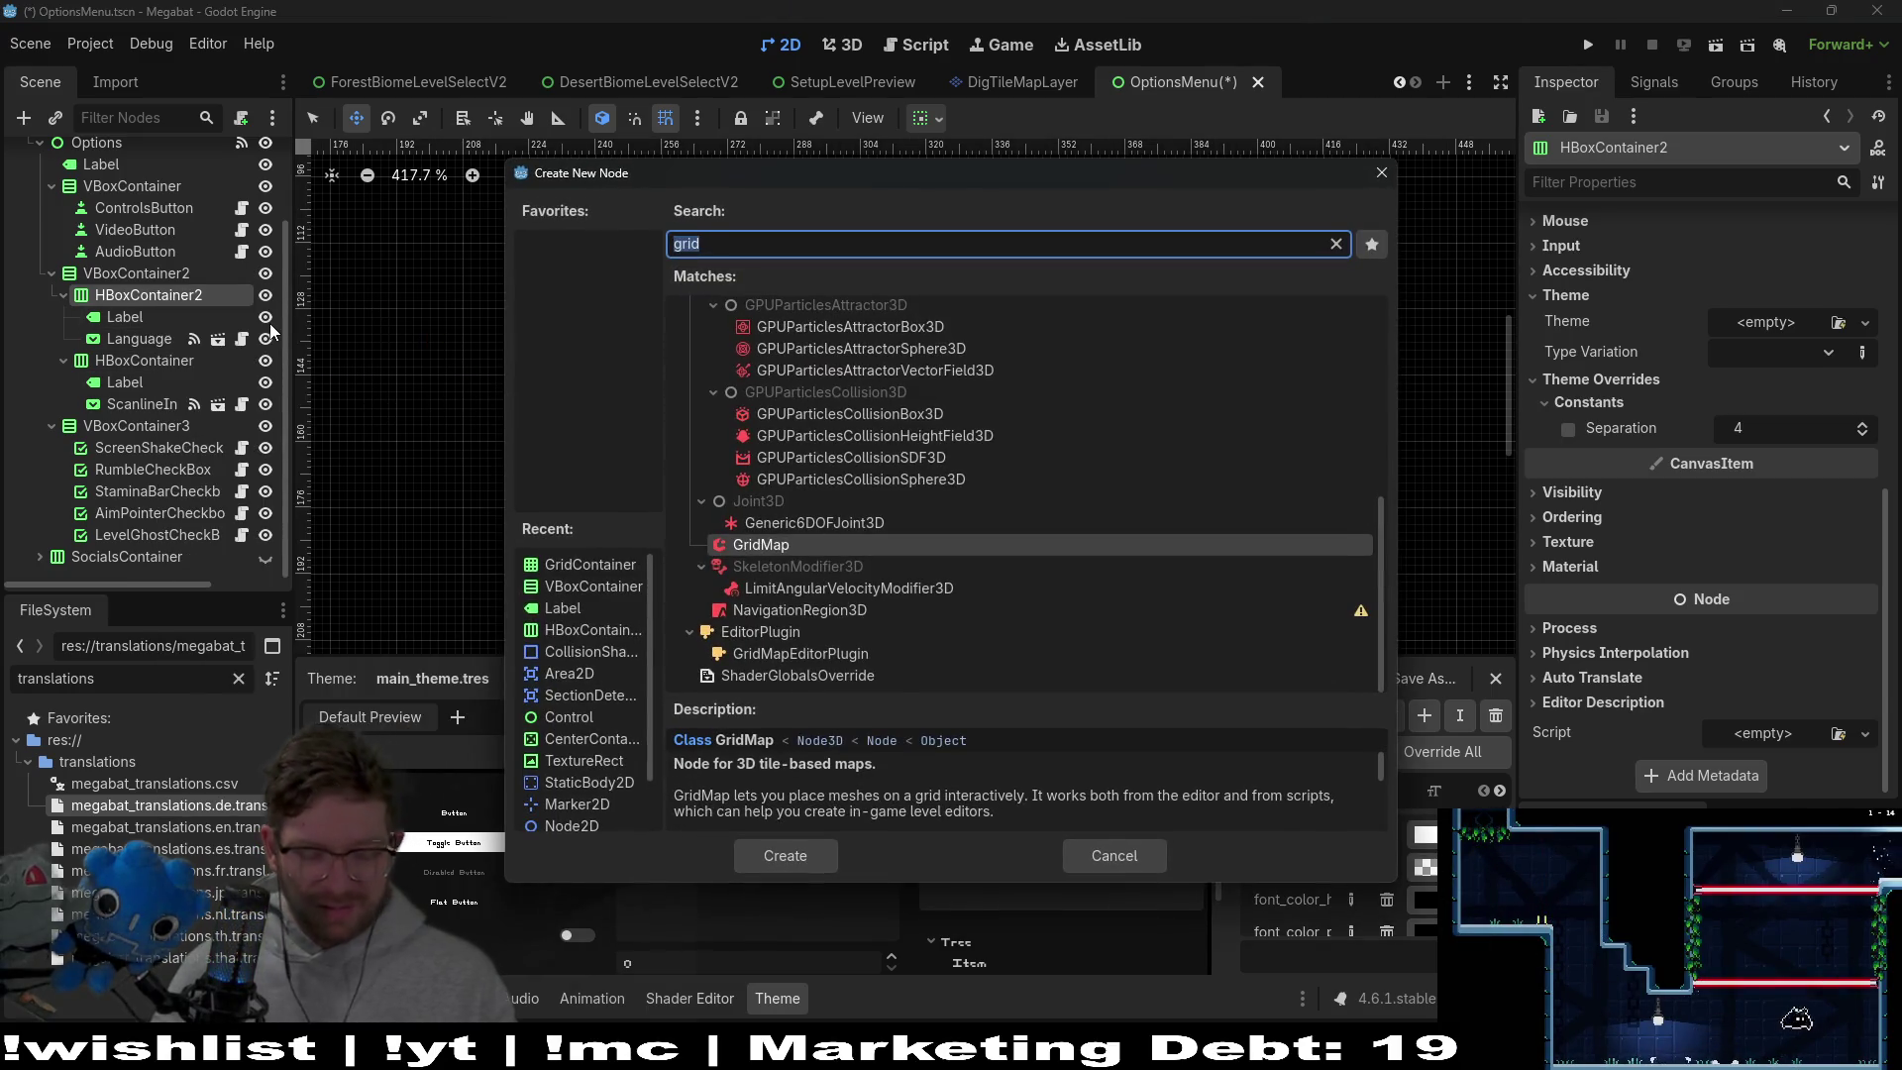
pyautogui.write('control')
pyautogui.press('Return')
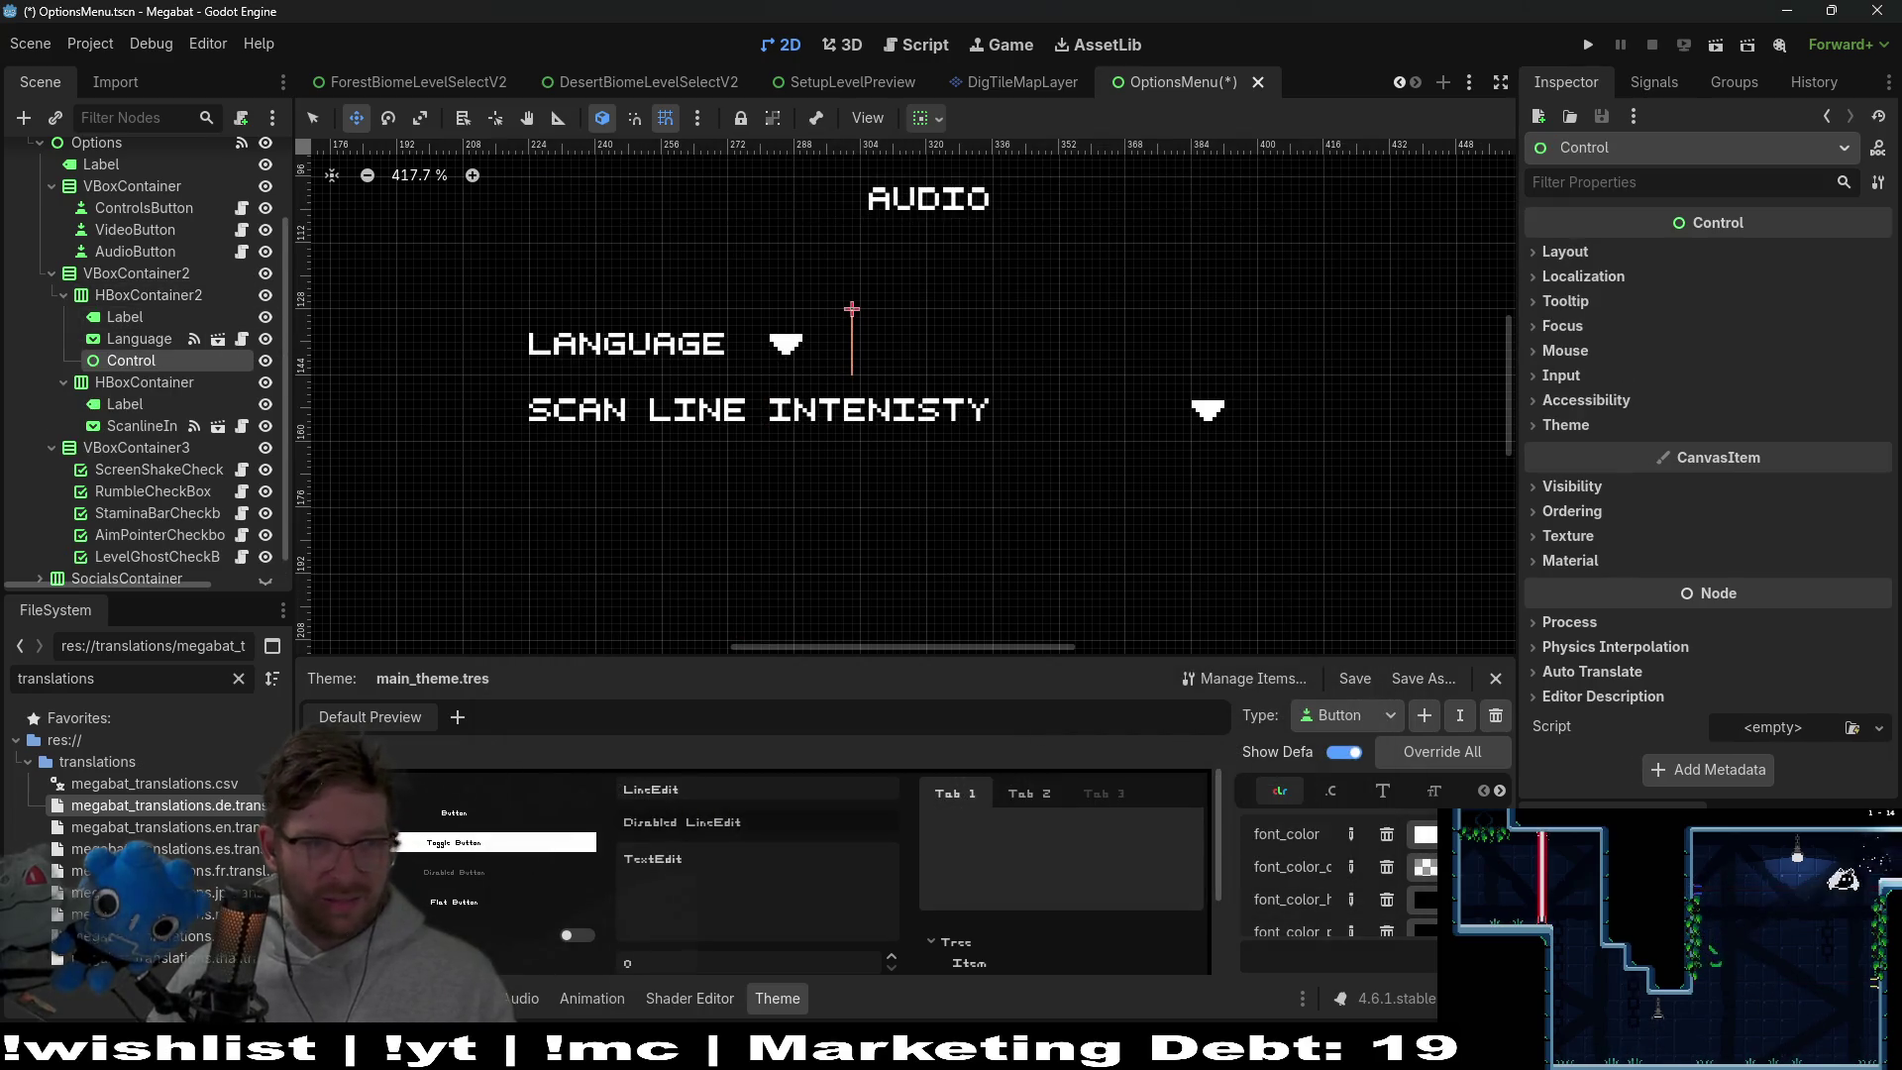
pyautogui.moveTo(131, 361); pyautogui.dragTo(126, 337)
pyautogui.click(128, 329)
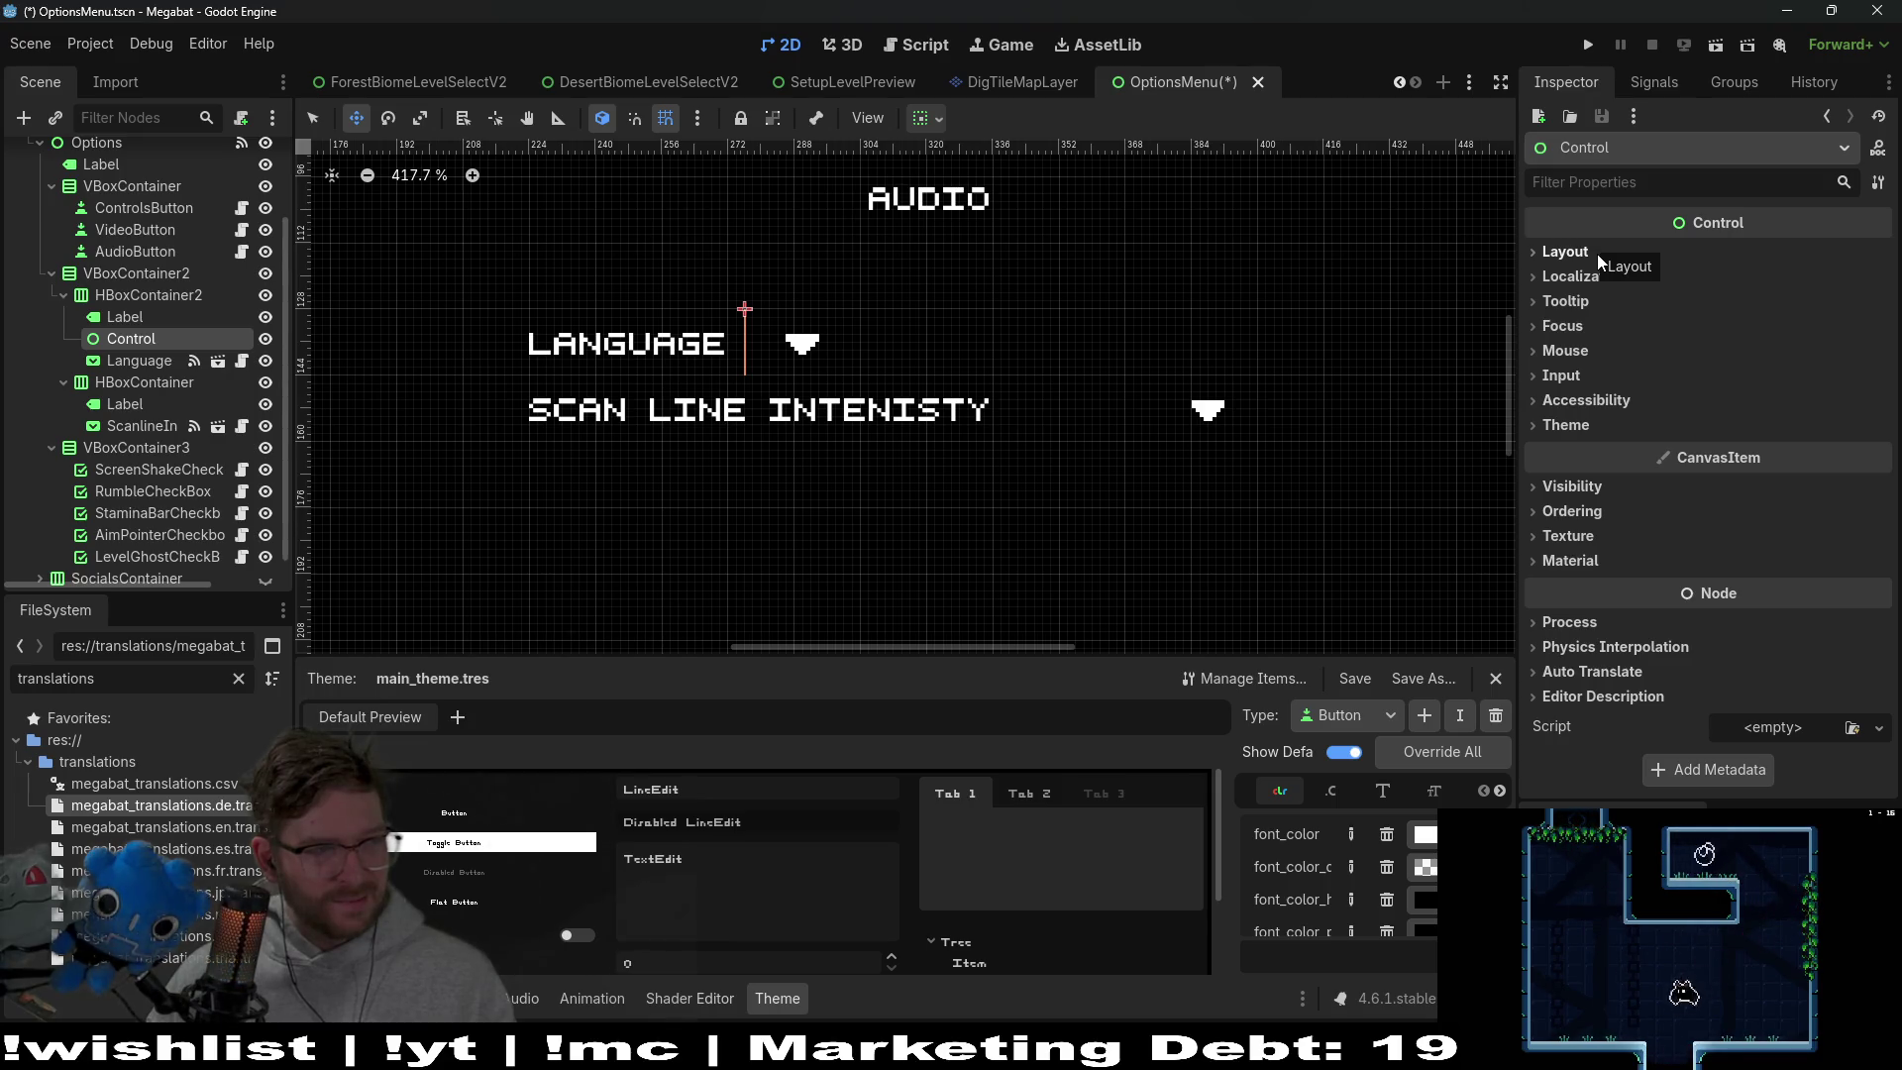
# Turn on the Control's horizontal Expand in Container Sizing, keeping vertical at Fill
pyautogui.click(1643, 185)
pyautogui.write('hori')
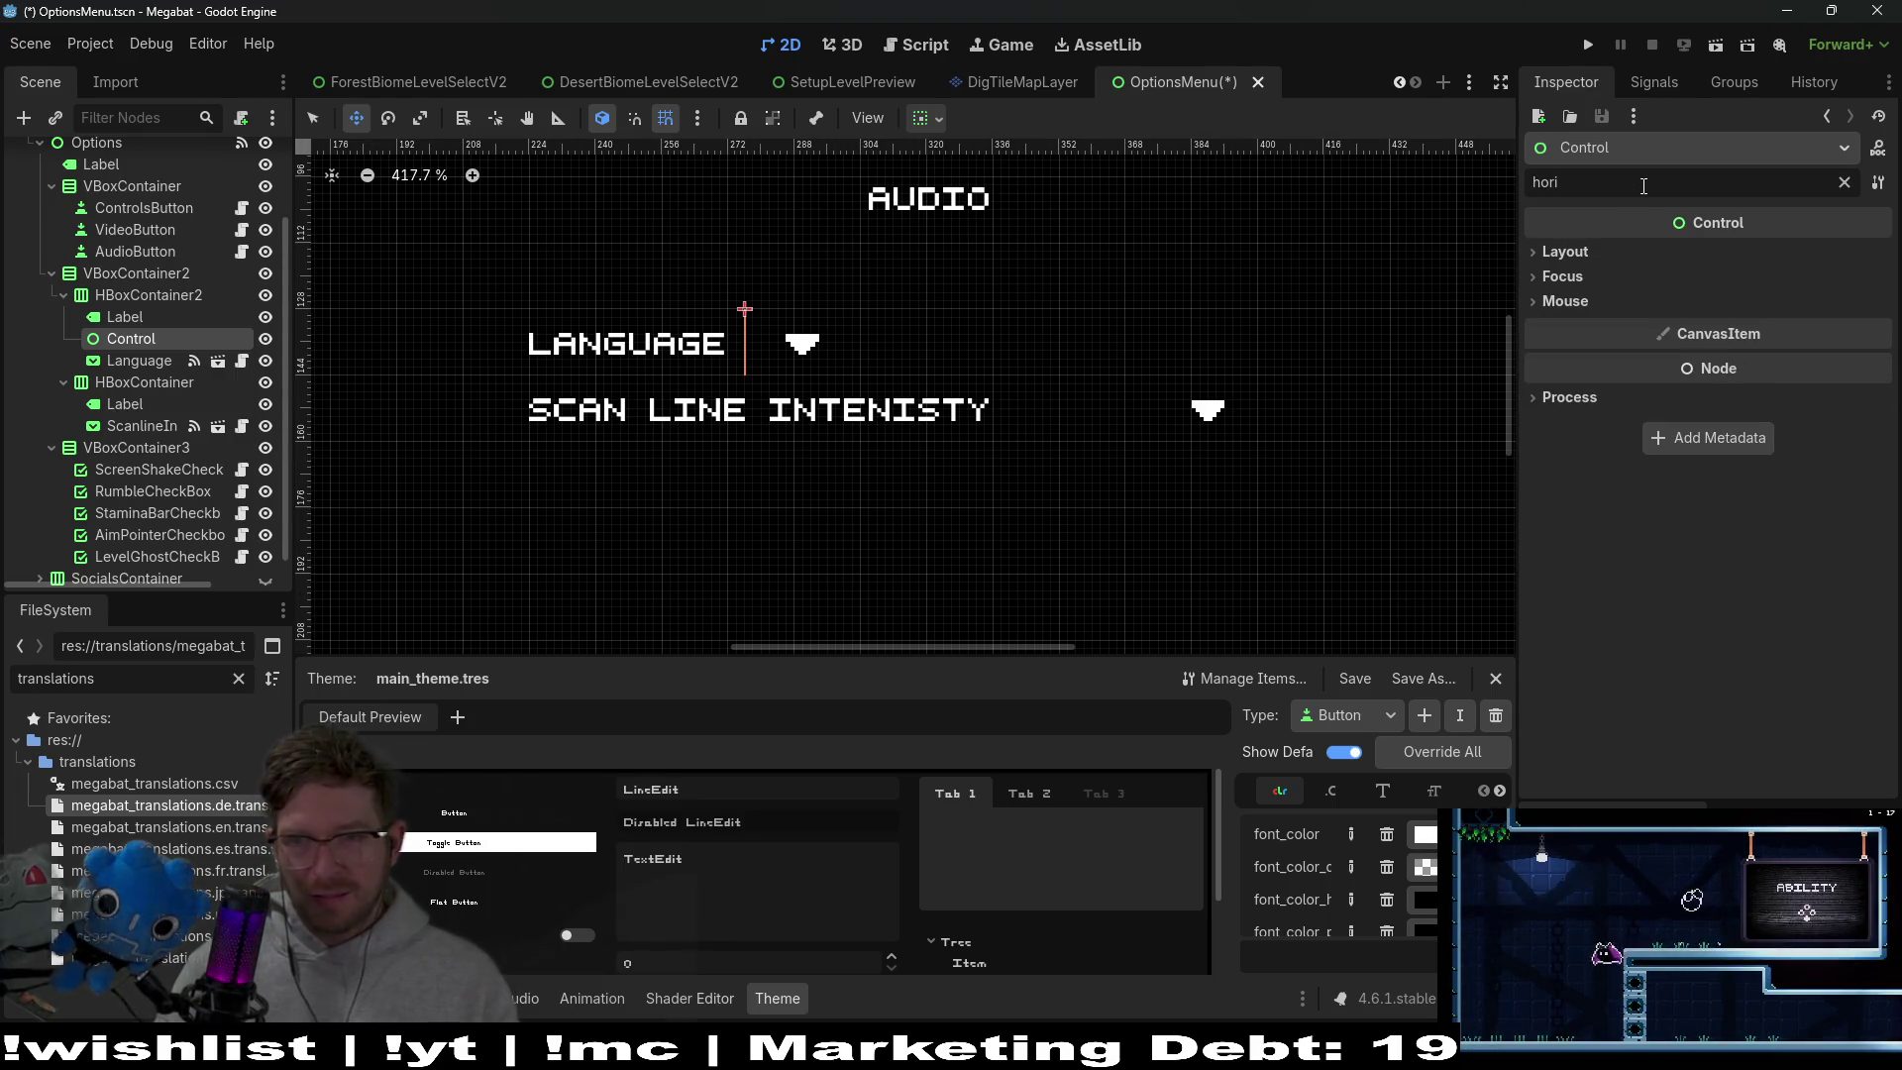
pyautogui.click(1584, 252)
pyautogui.click(1646, 275)
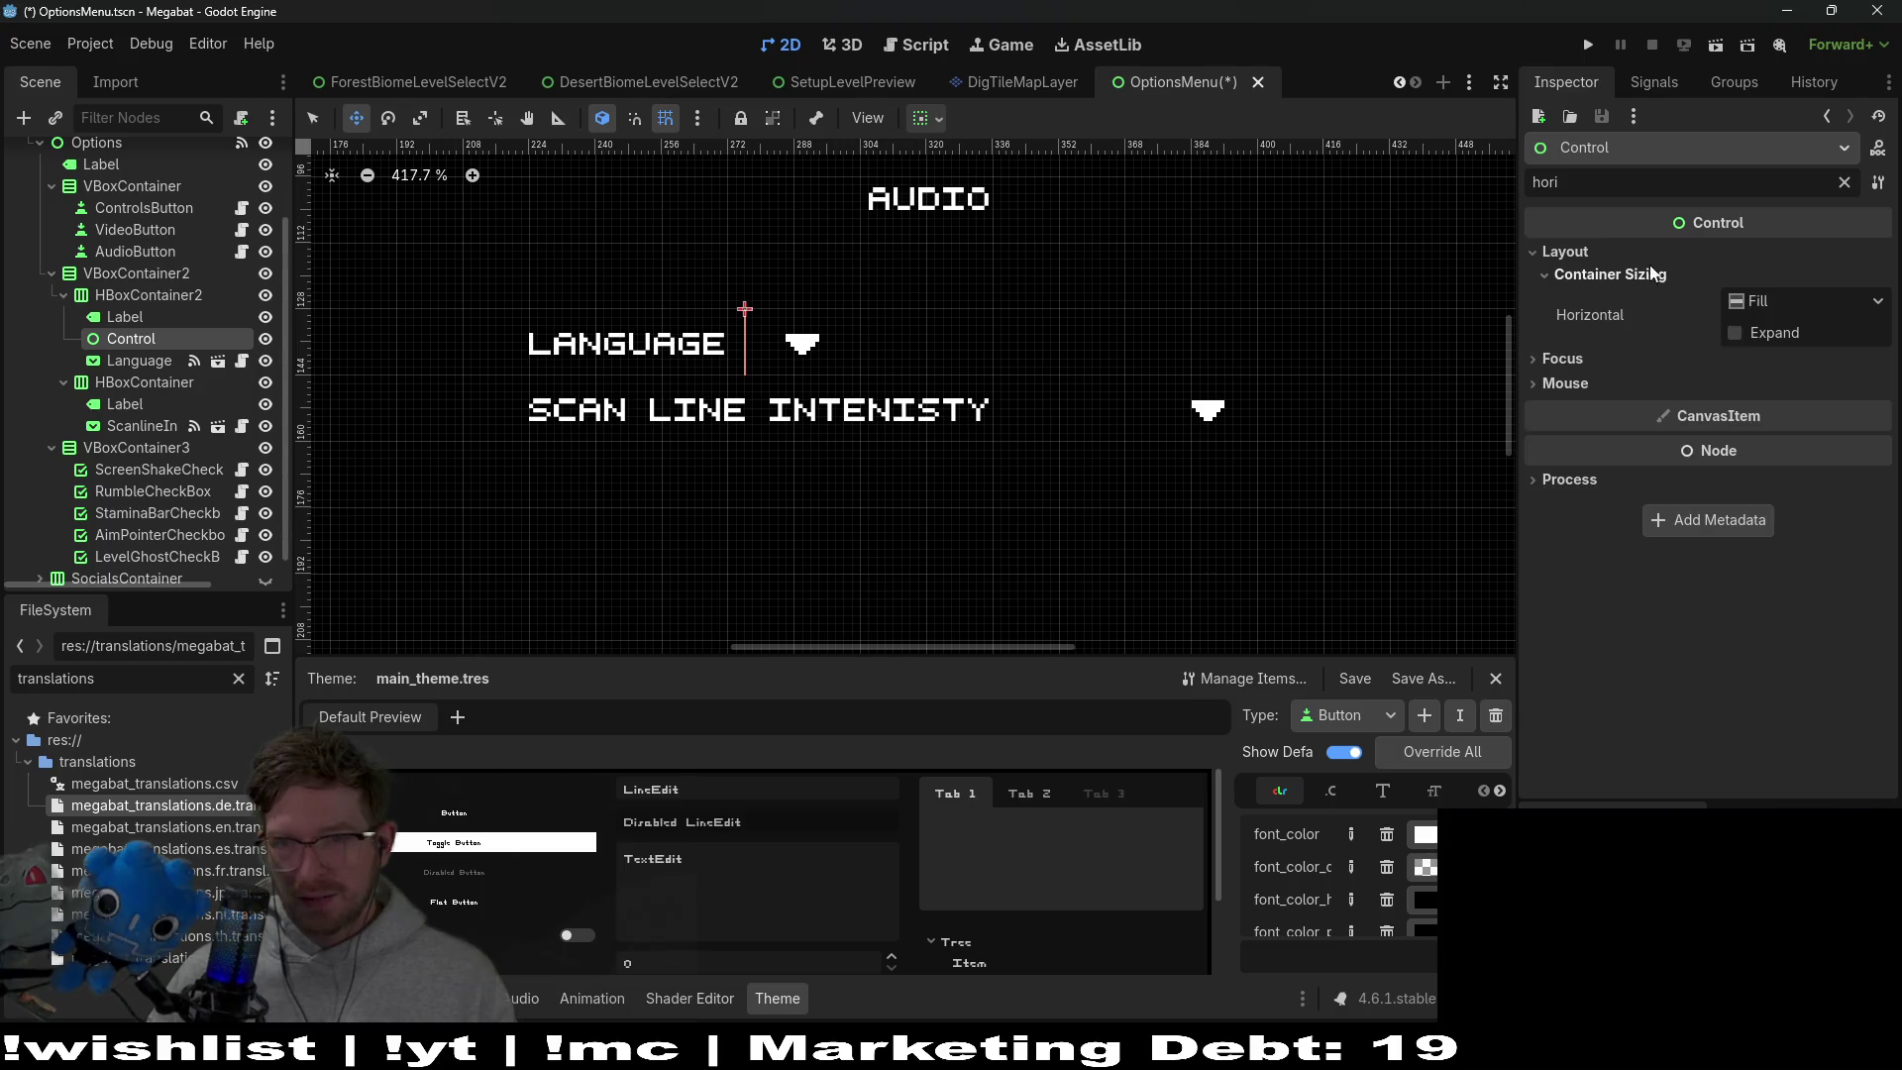
pyautogui.click(1845, 183)
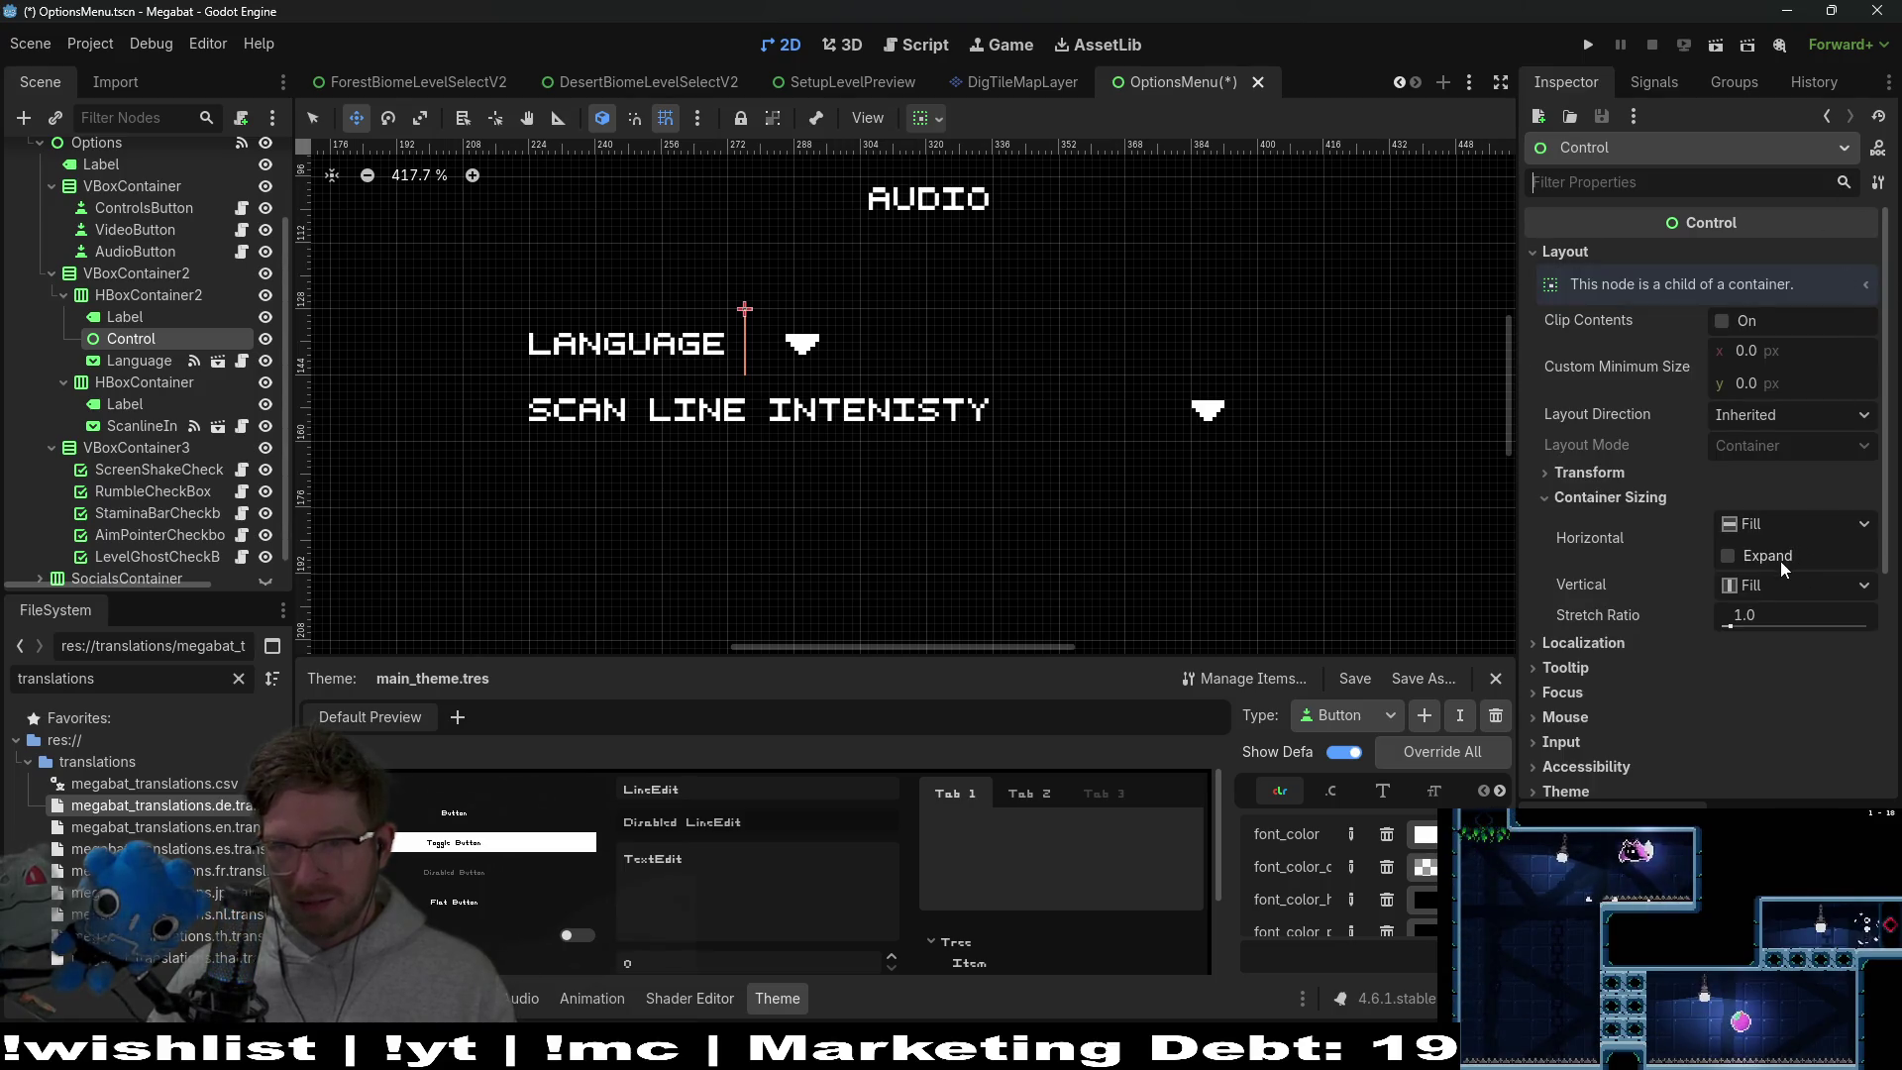
pyautogui.click(1724, 556)
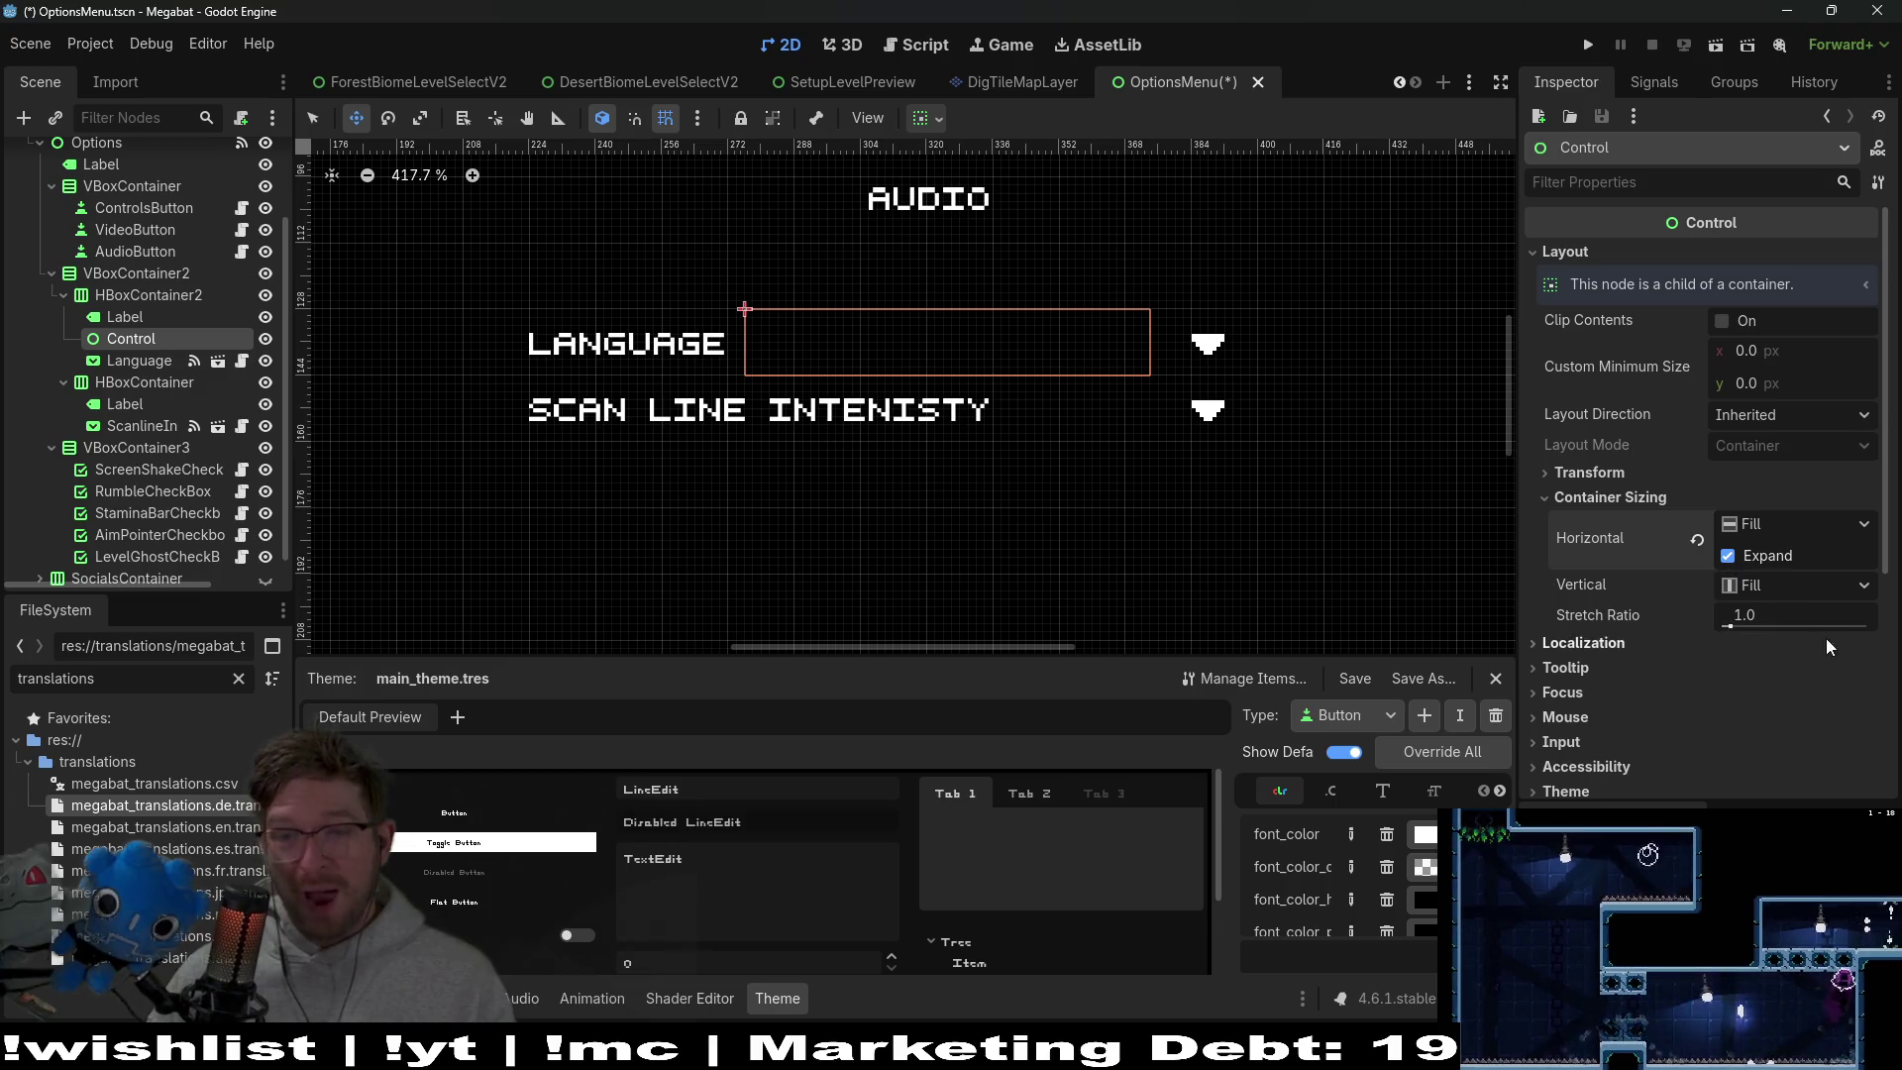
pyautogui.click(1762, 587)
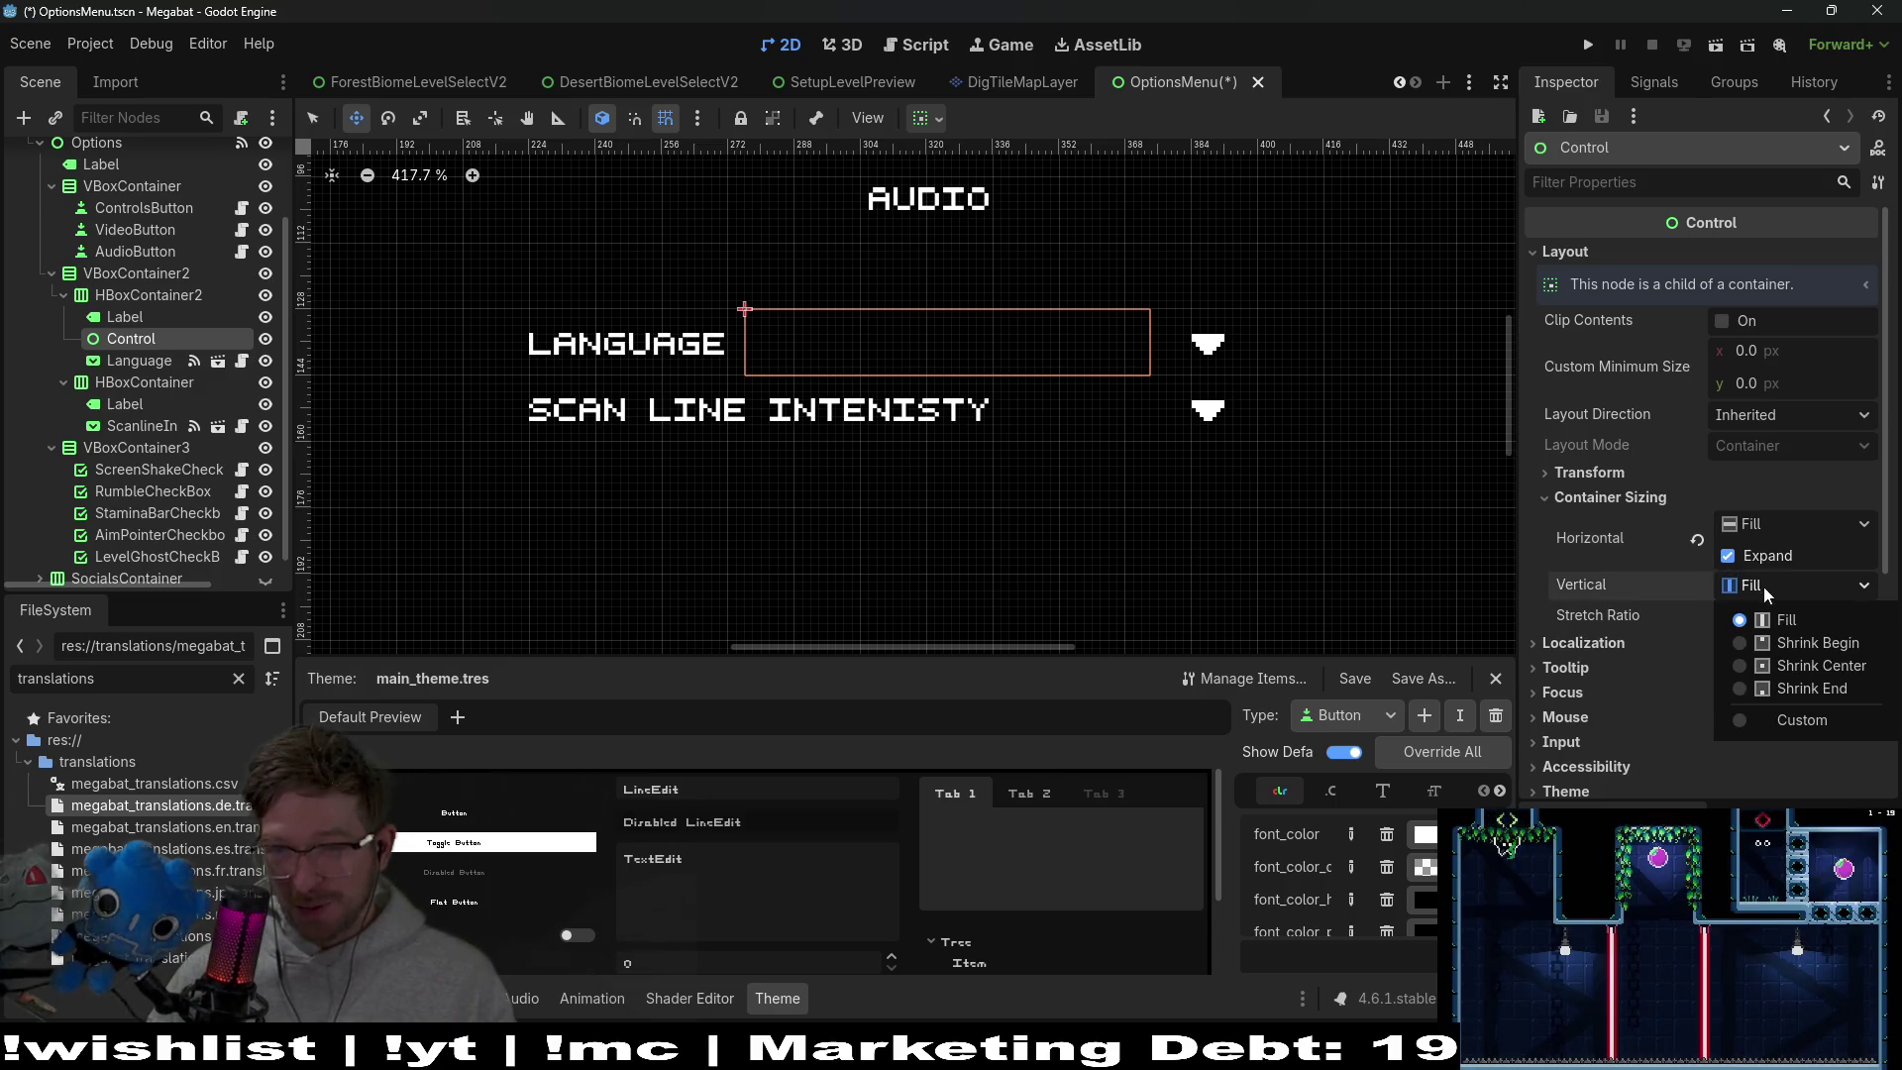
pyautogui.click(1763, 587)
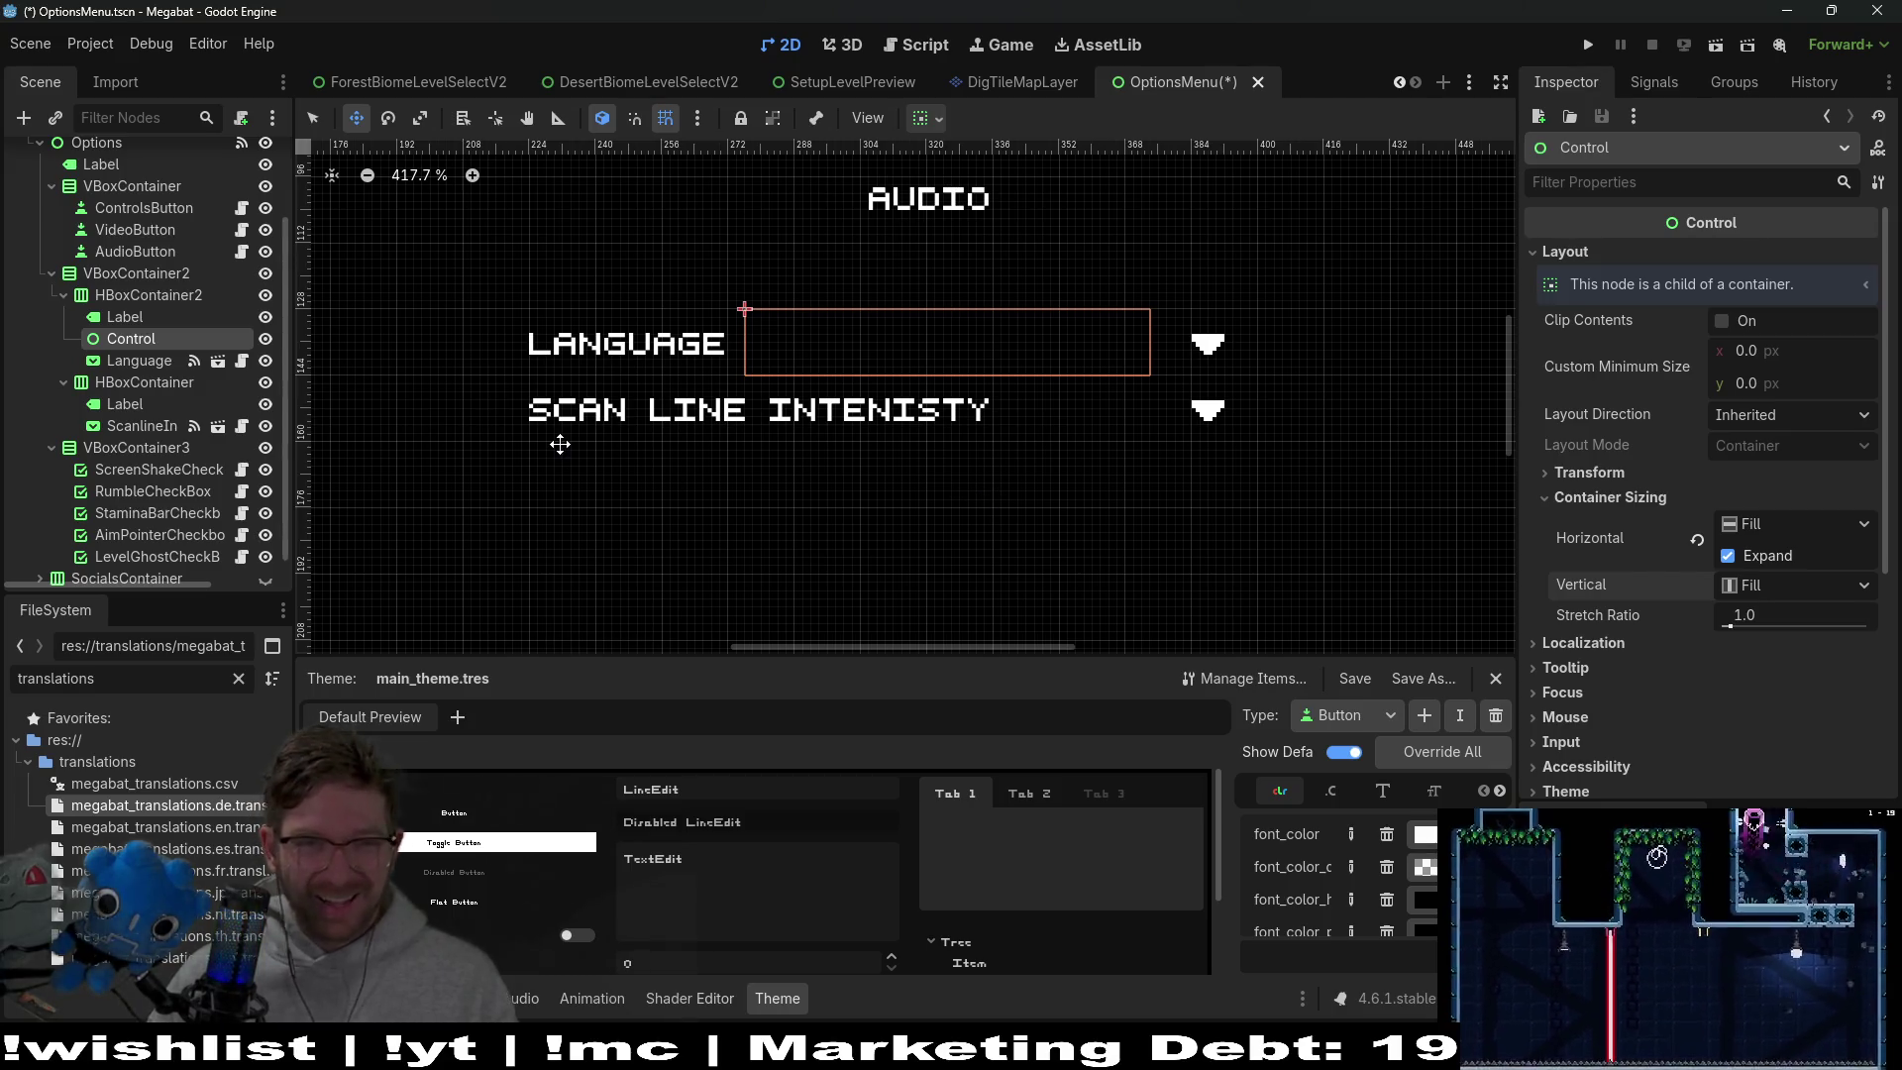
pyautogui.rightClick(138, 342)
# Rename the new Control node to Spacer
pyautogui.doubleClick(138, 340)
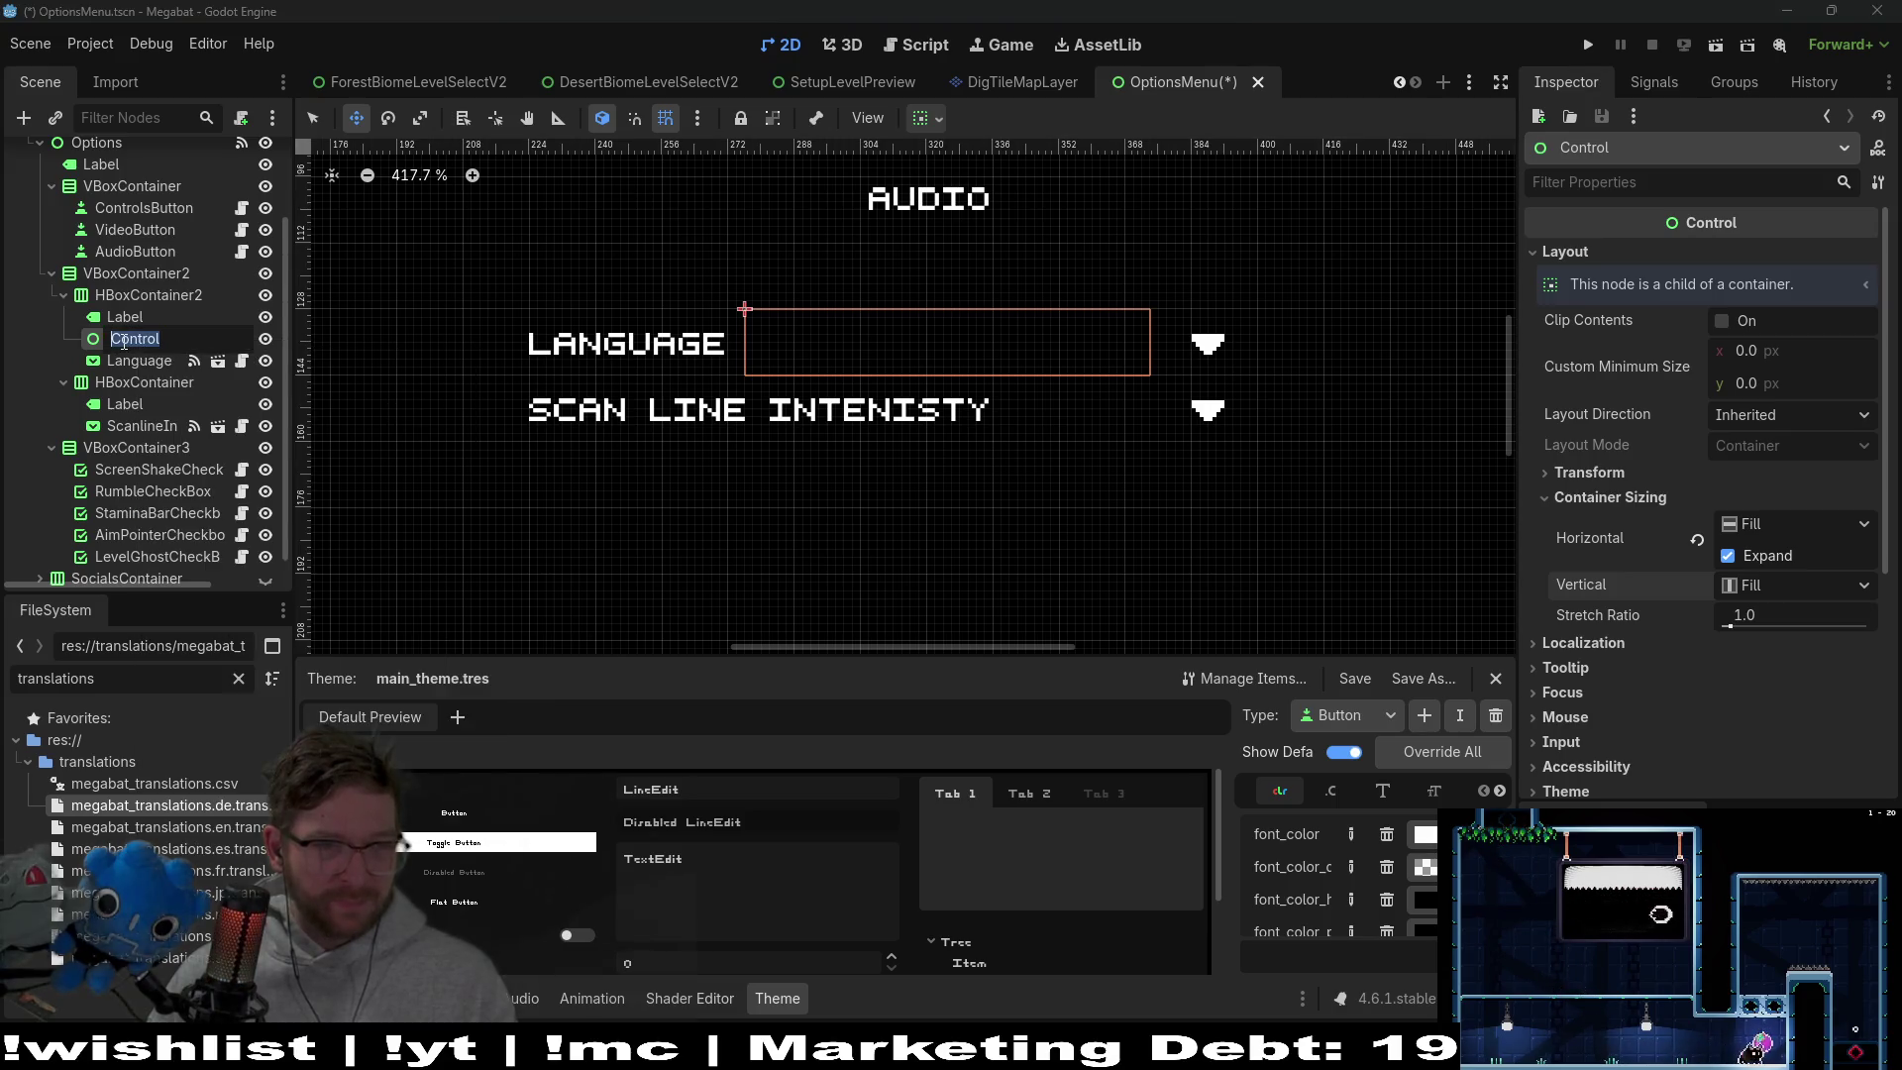
pyautogui.write('Space4')
pyautogui.press('Return')
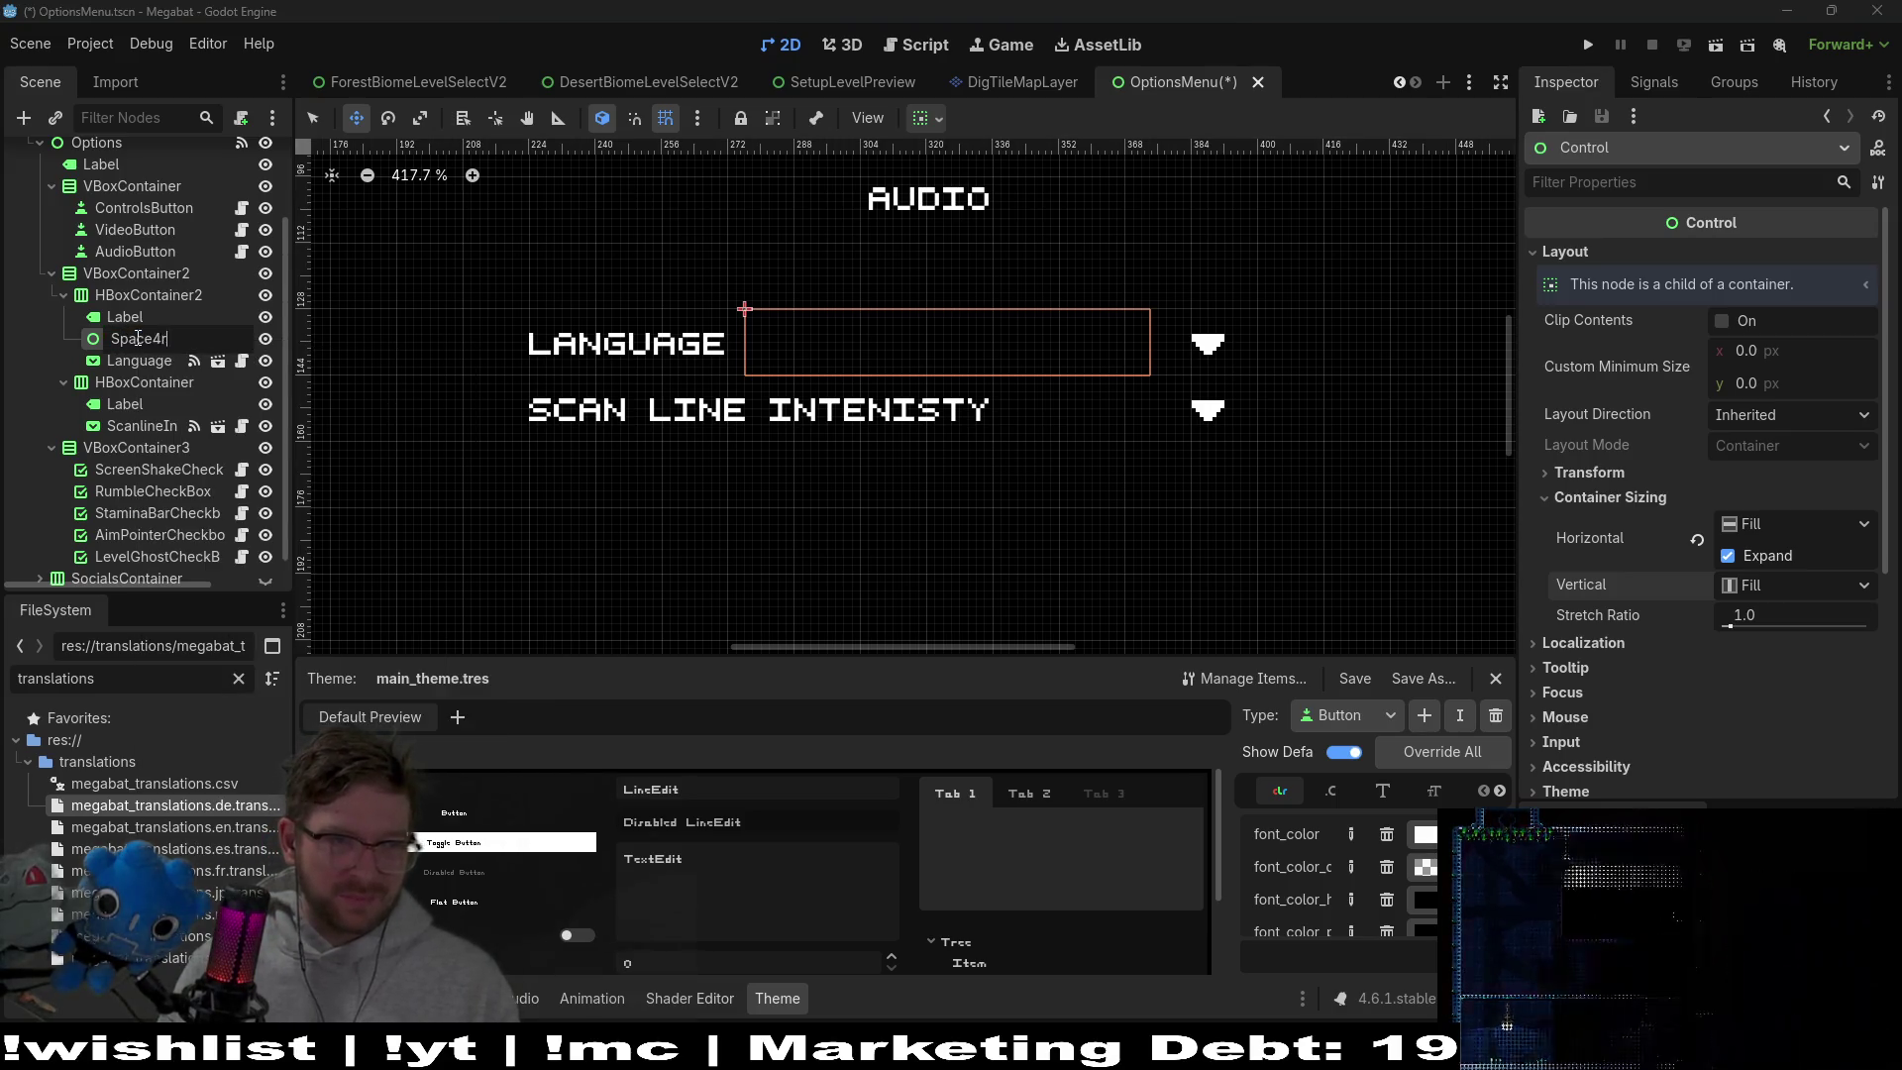
# Duplicate Spacer into the Scan Line row below its Label and name the copy Spacer
pyautogui.hotkey('ctrl', 'd')
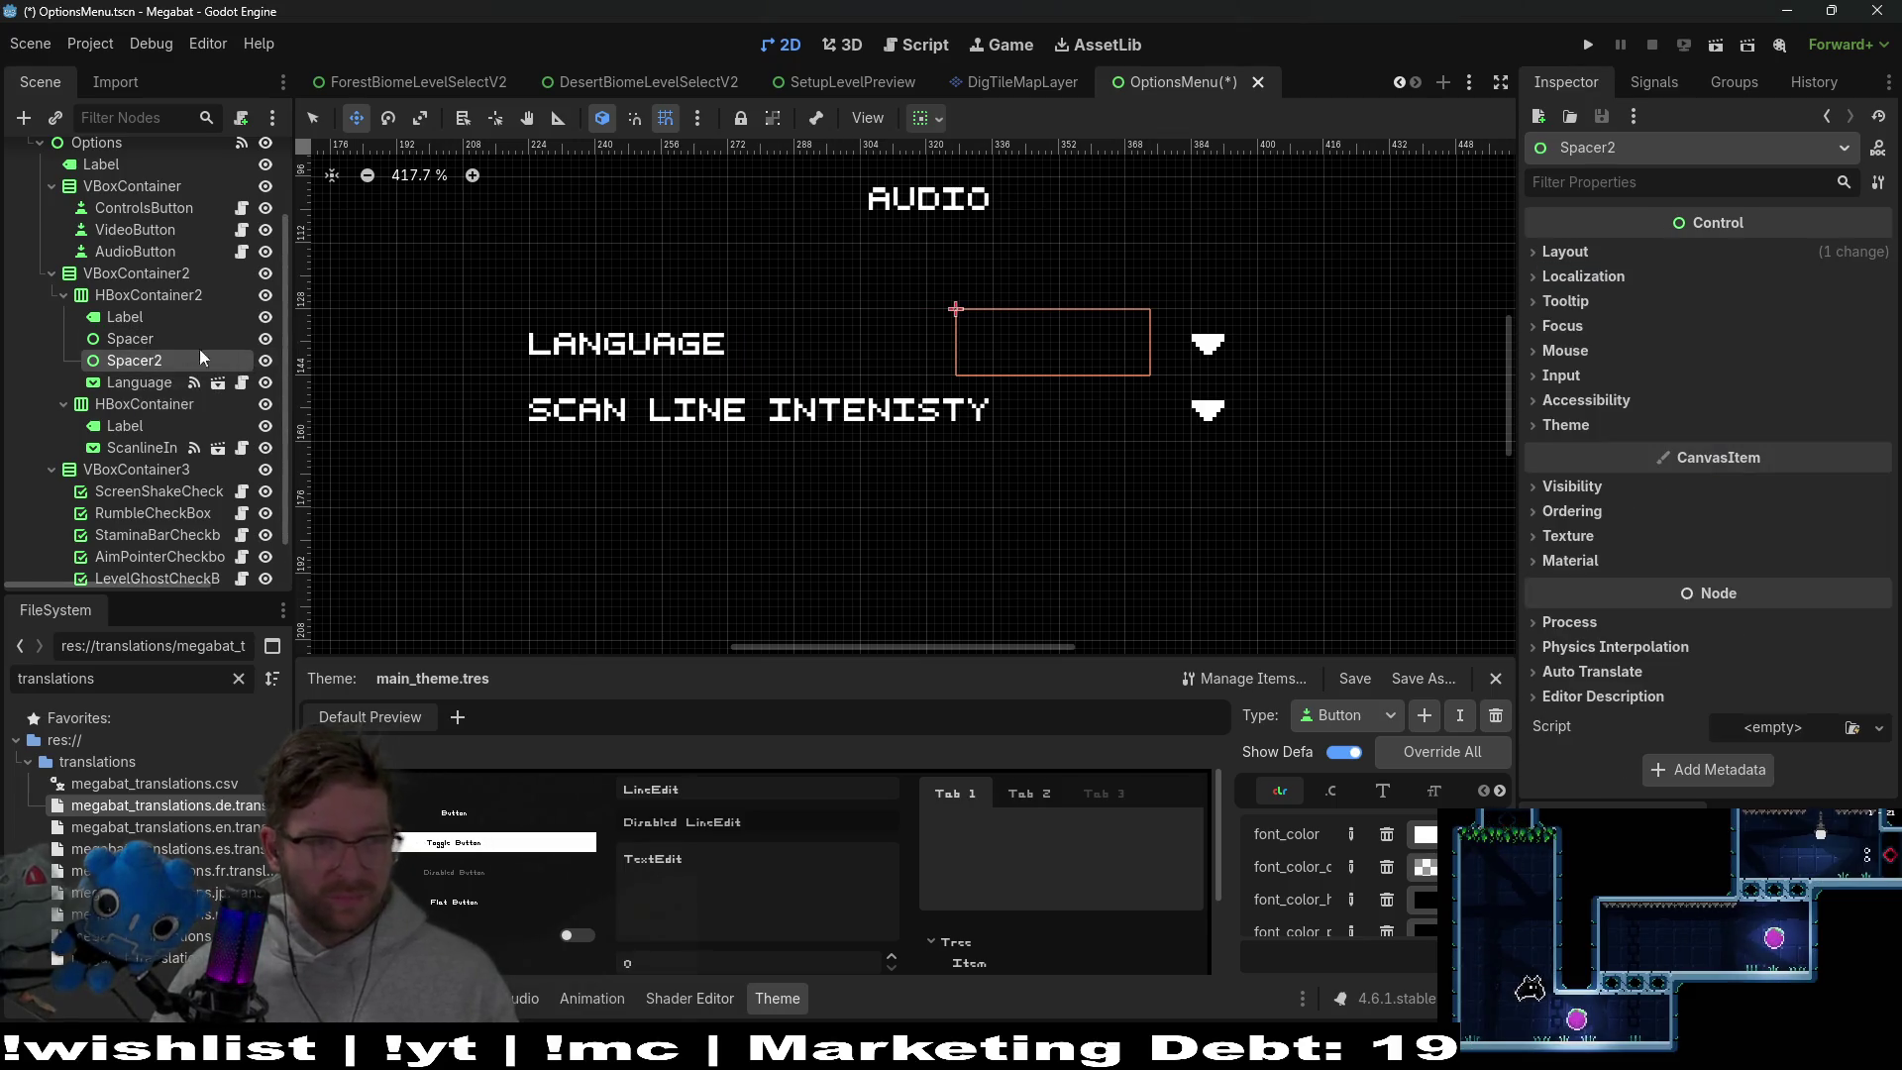
pyautogui.moveTo(162, 365); pyautogui.dragTo(175, 424)
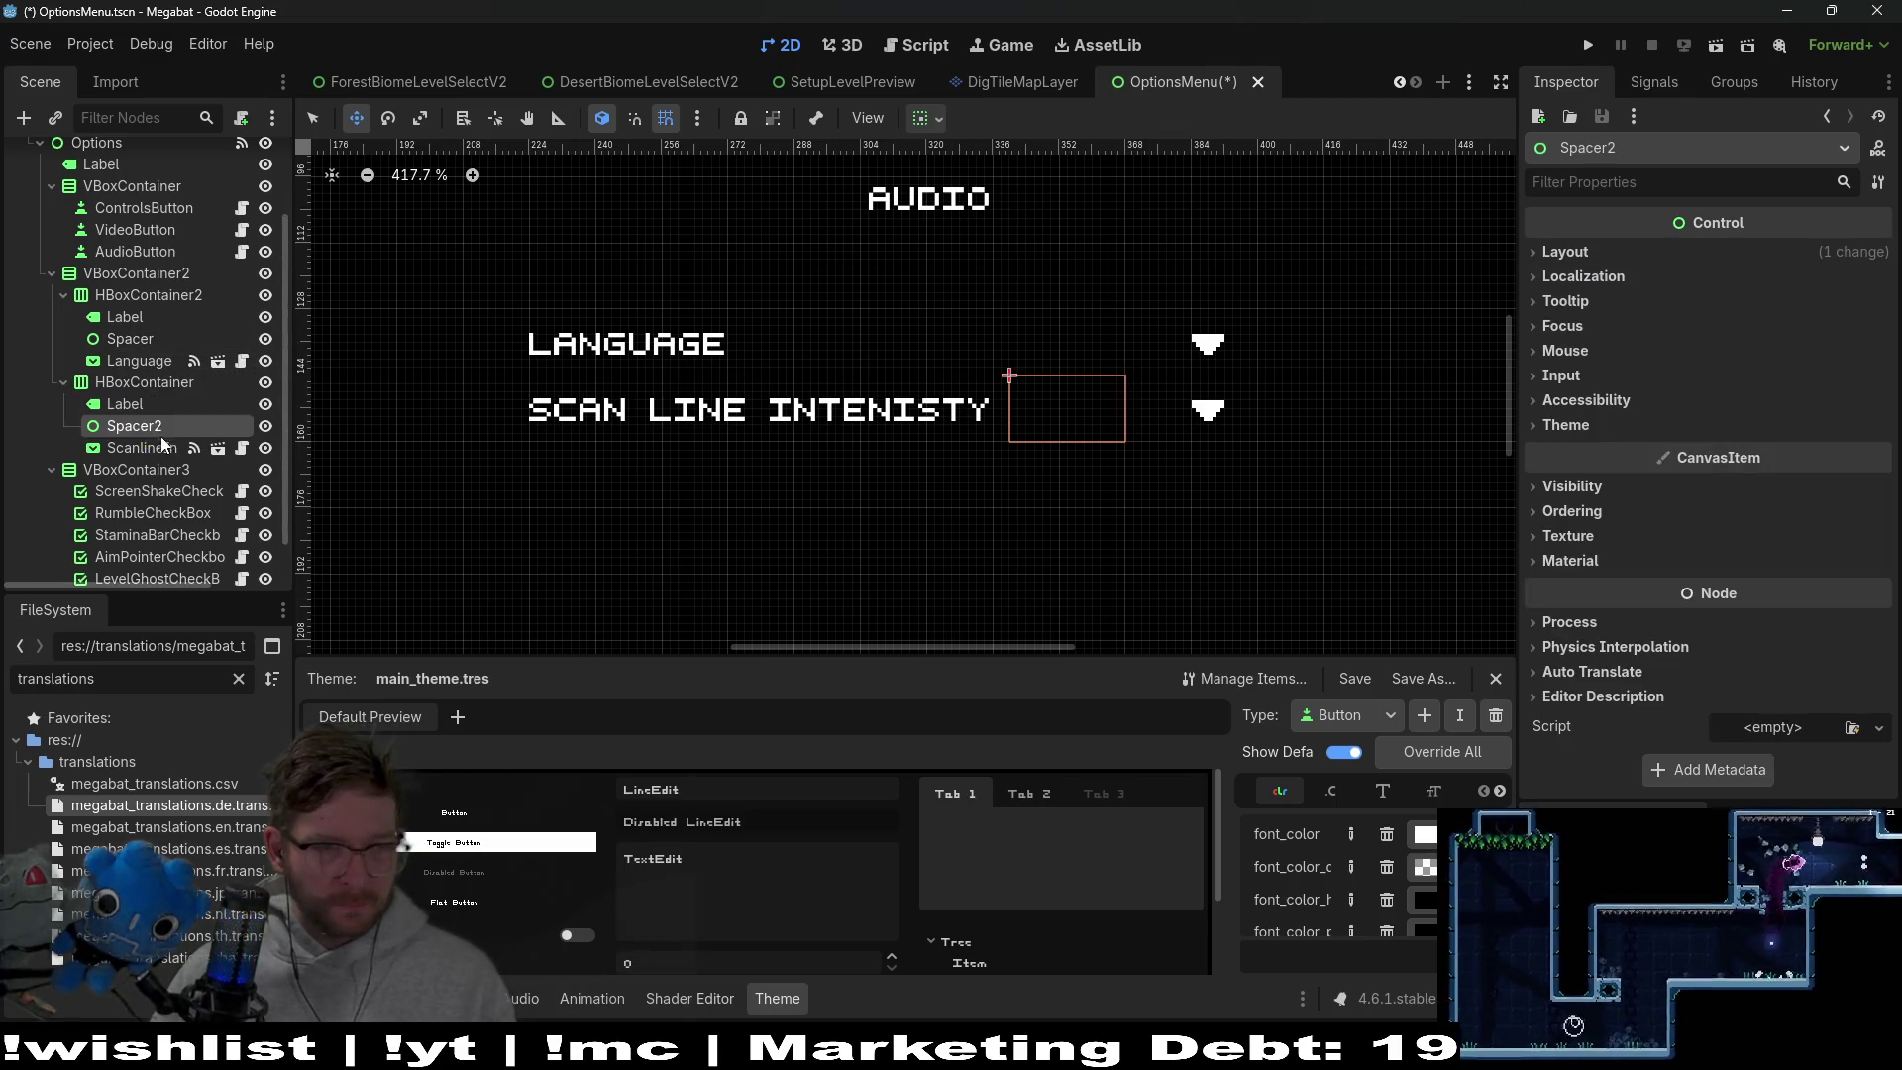
pyautogui.doubleClick(174, 424)
pyautogui.press('BackSpace')
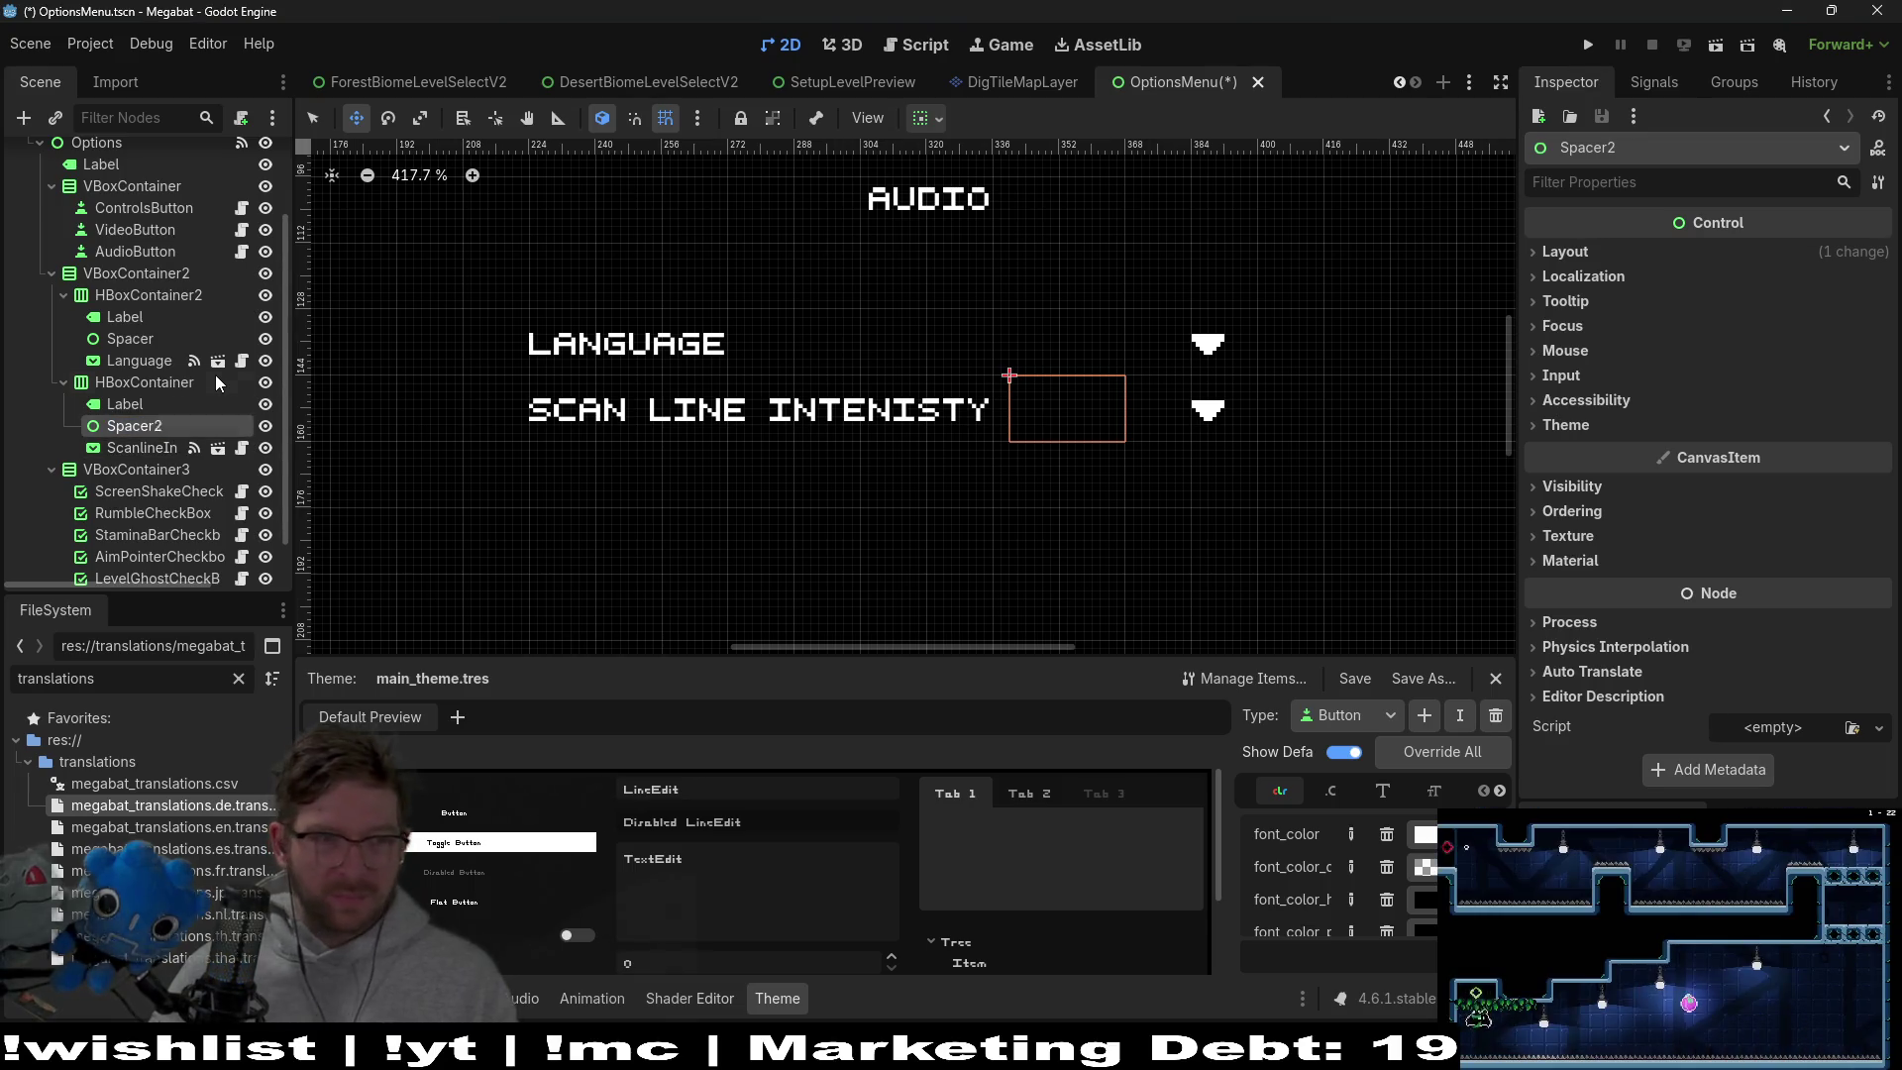
pyautogui.press('Return')
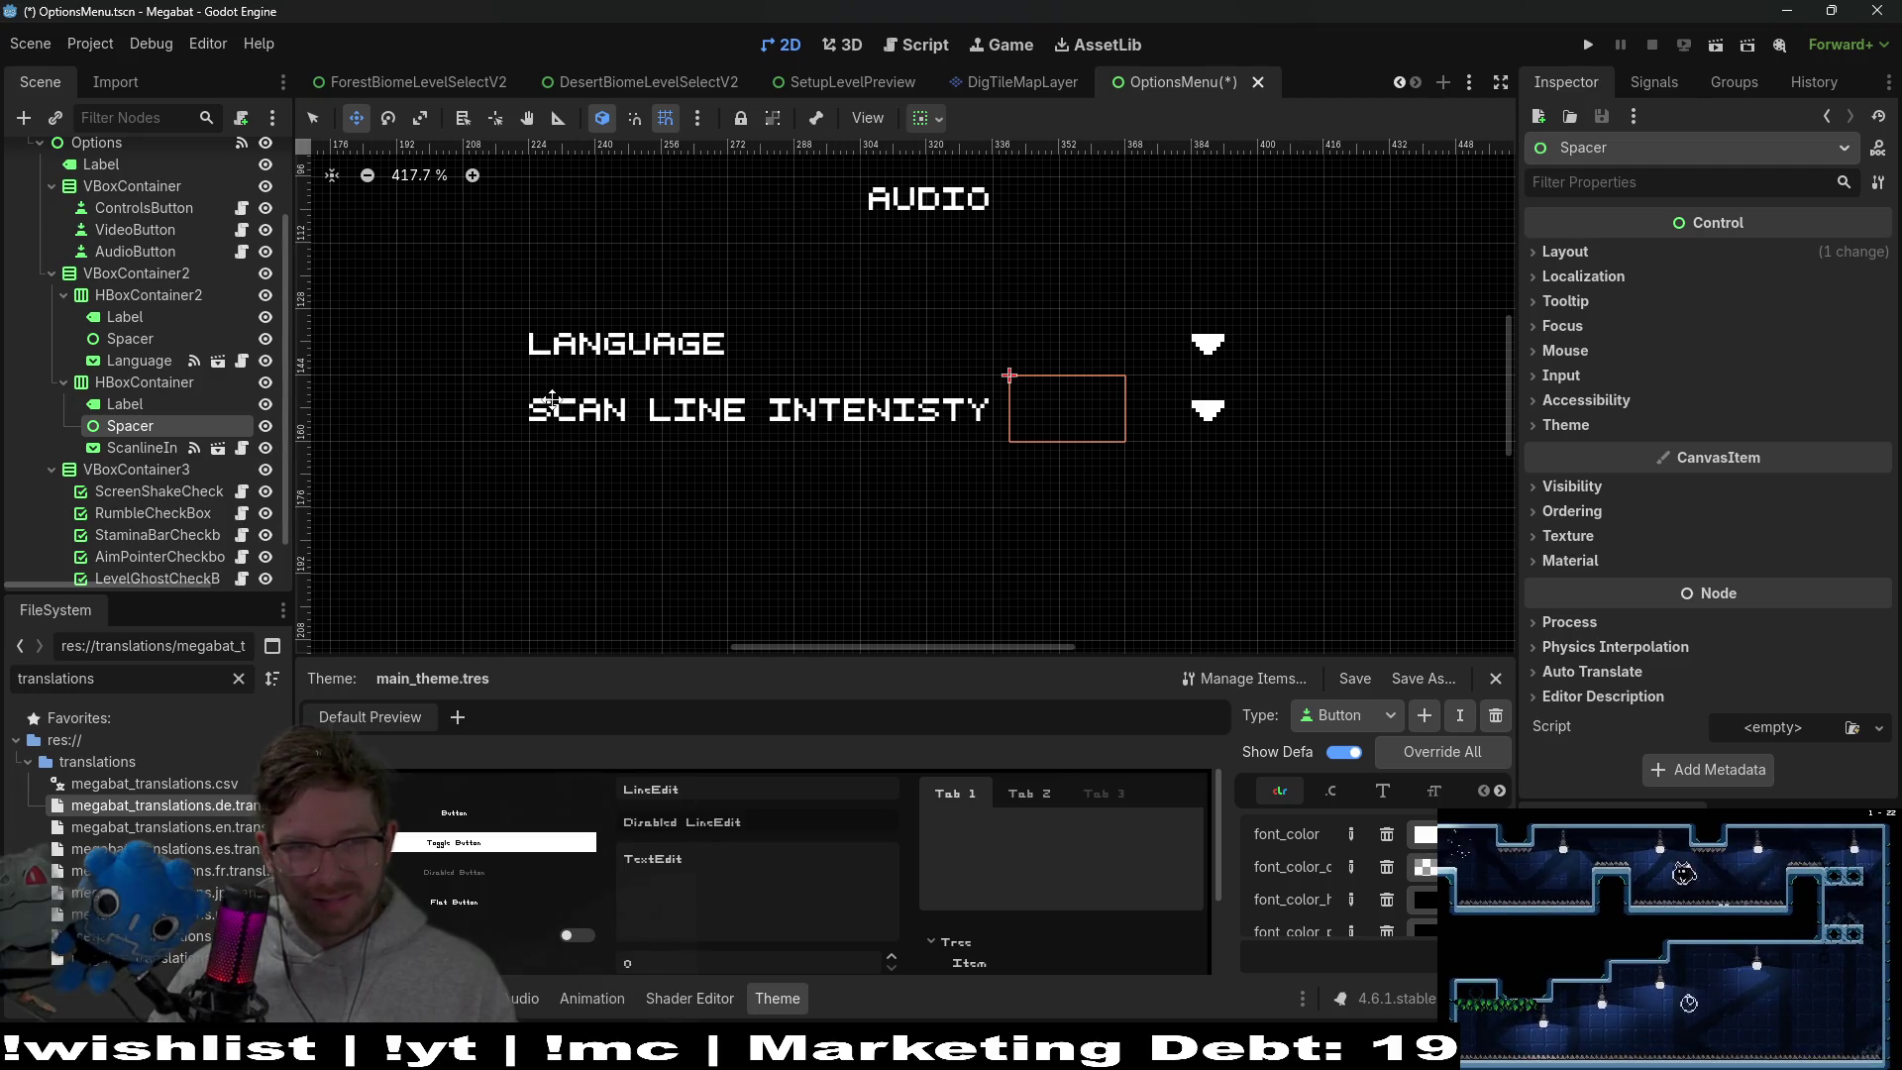
pyautogui.scroll(-5, 552, 398)
pyautogui.scroll(-6, 868, 426)
pyautogui.scroll(5, 868, 426)
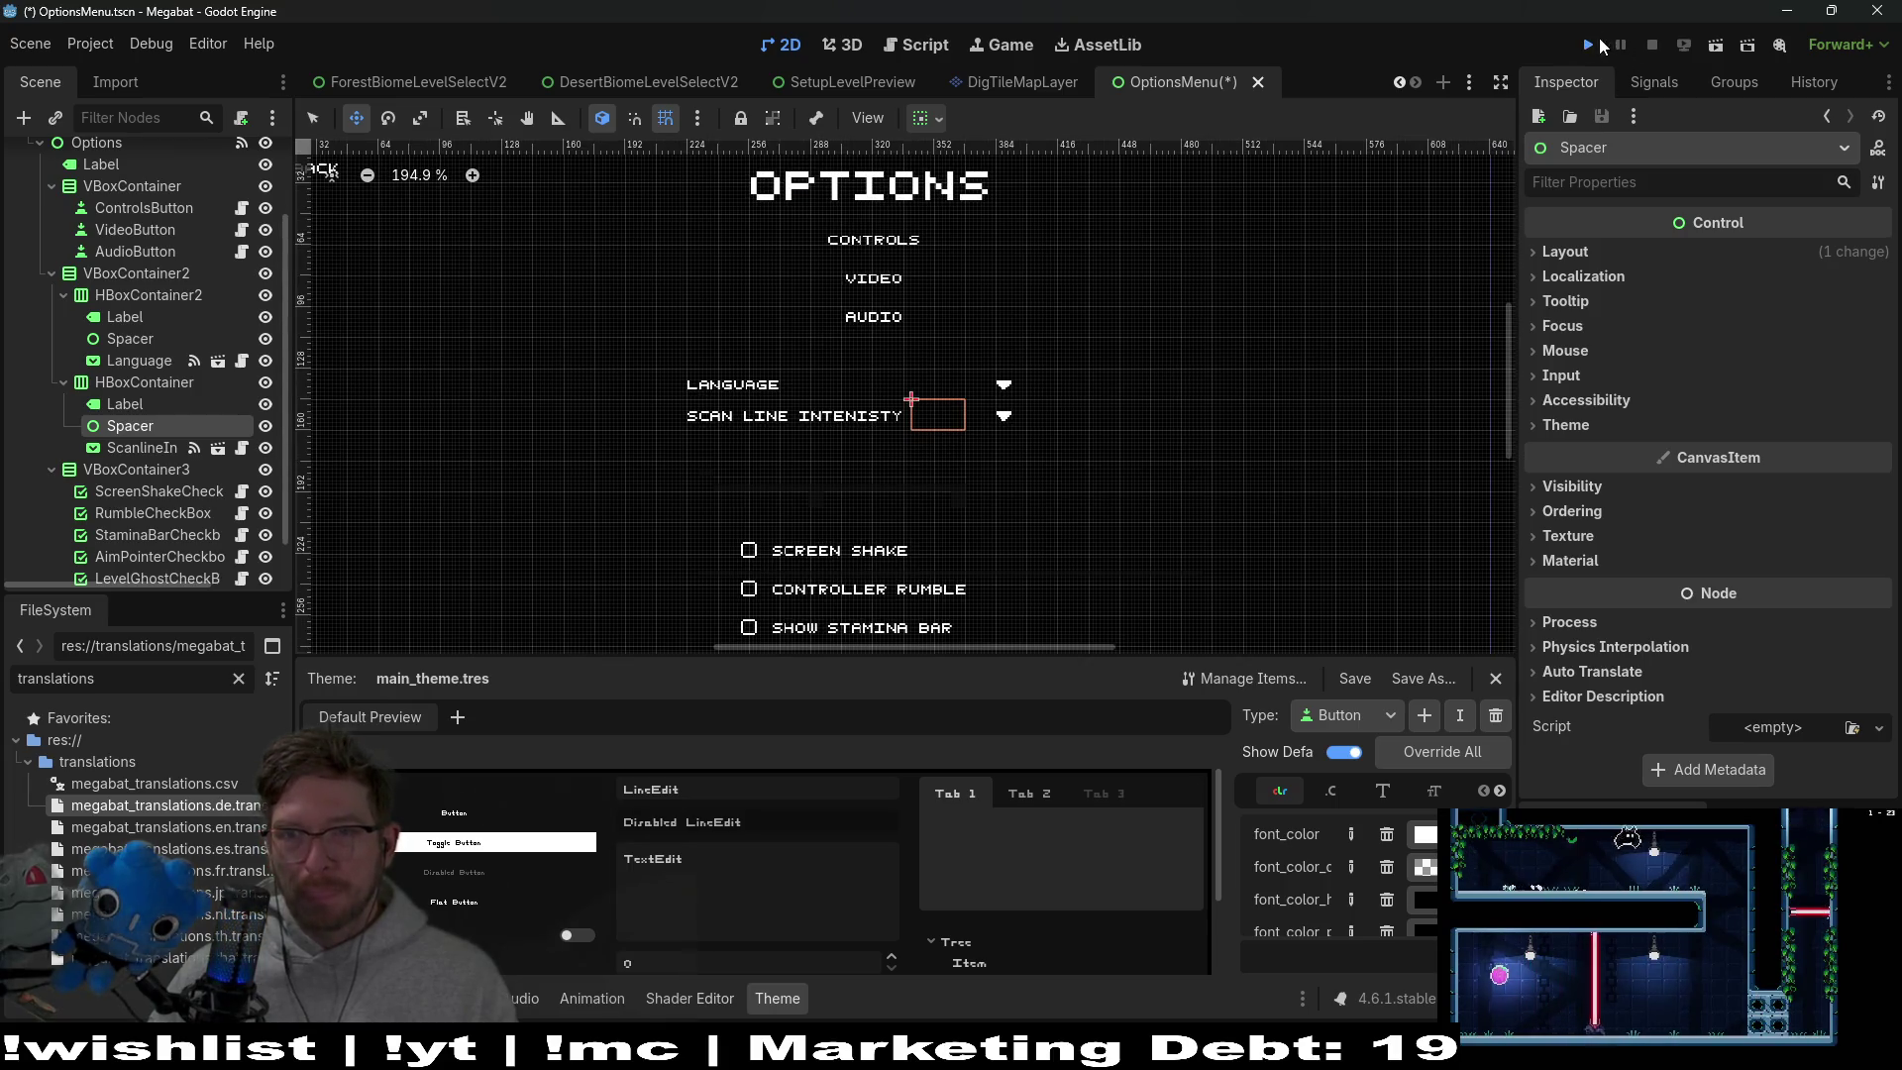
# Run Megabat, open OPTIONS from the title menu and expand the Language dropdown
pyautogui.click(1590, 44)
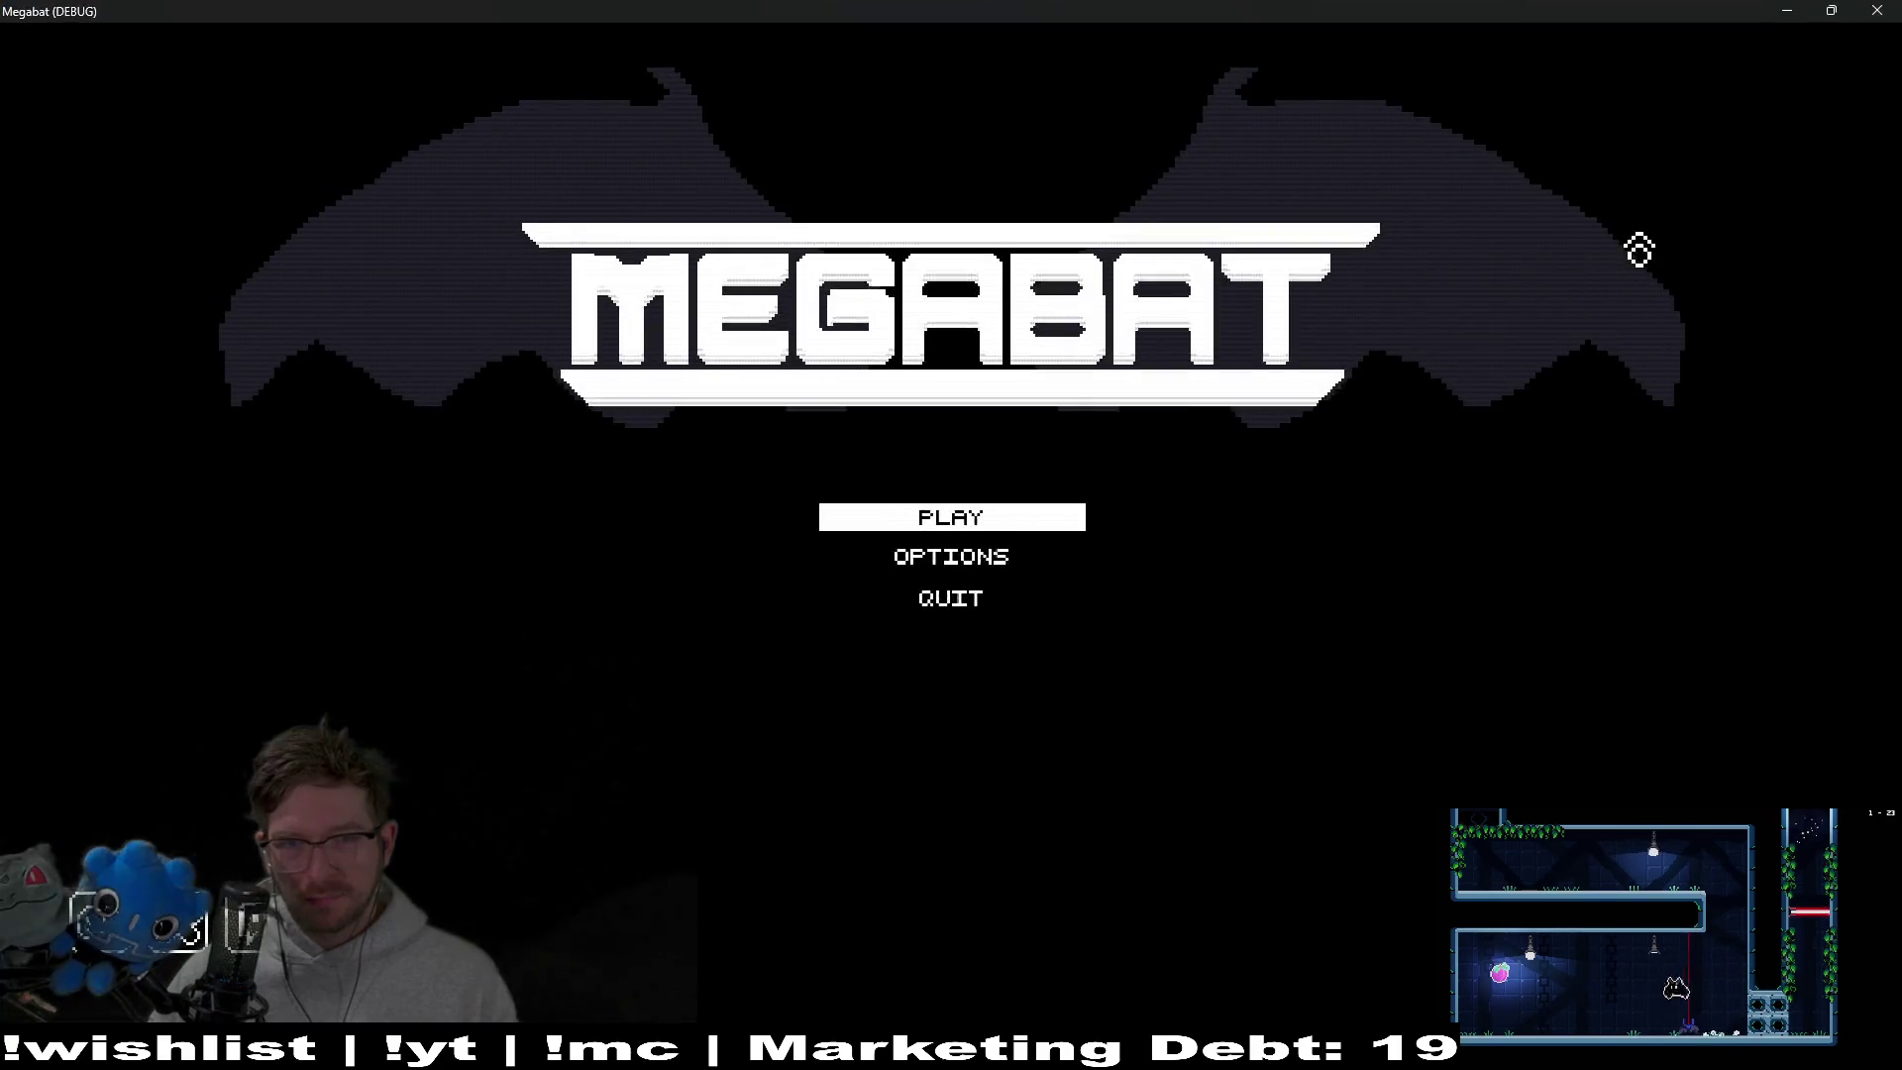
pyautogui.click(952, 561)
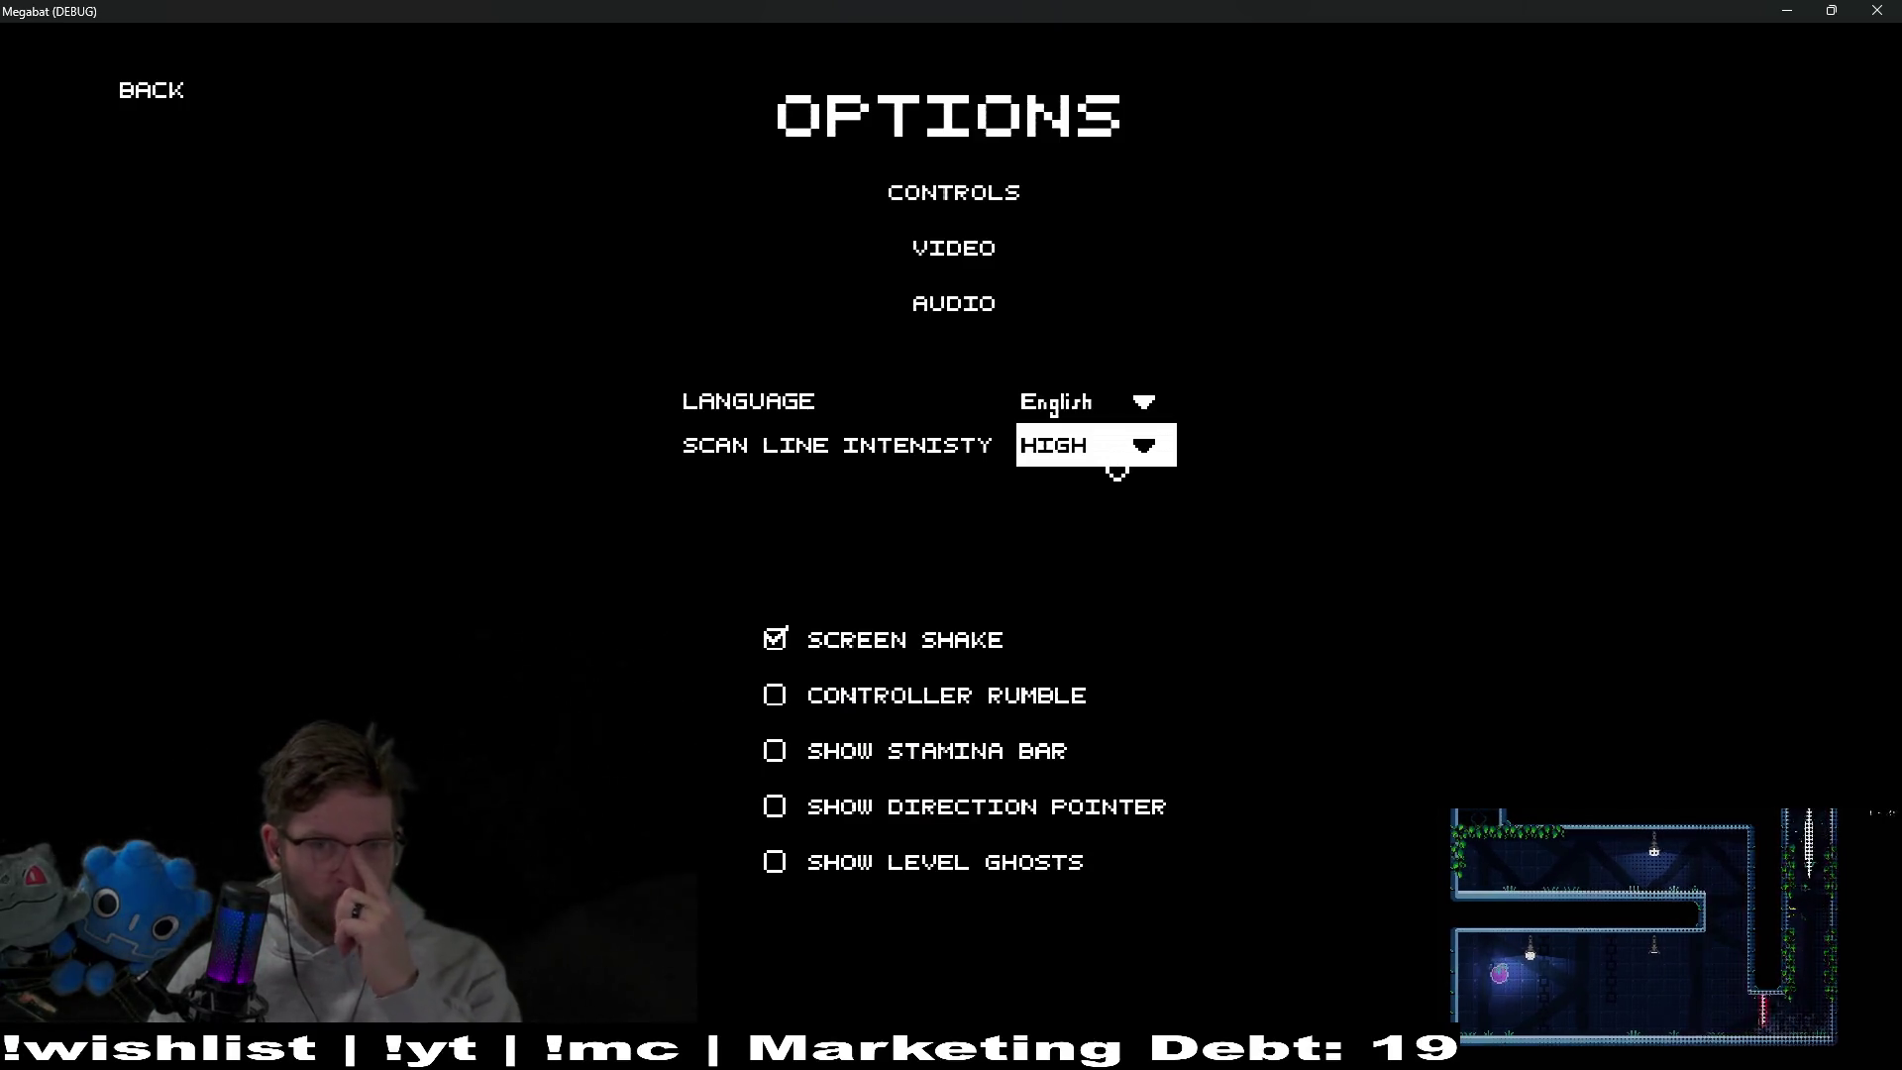
pyautogui.click(1130, 418)
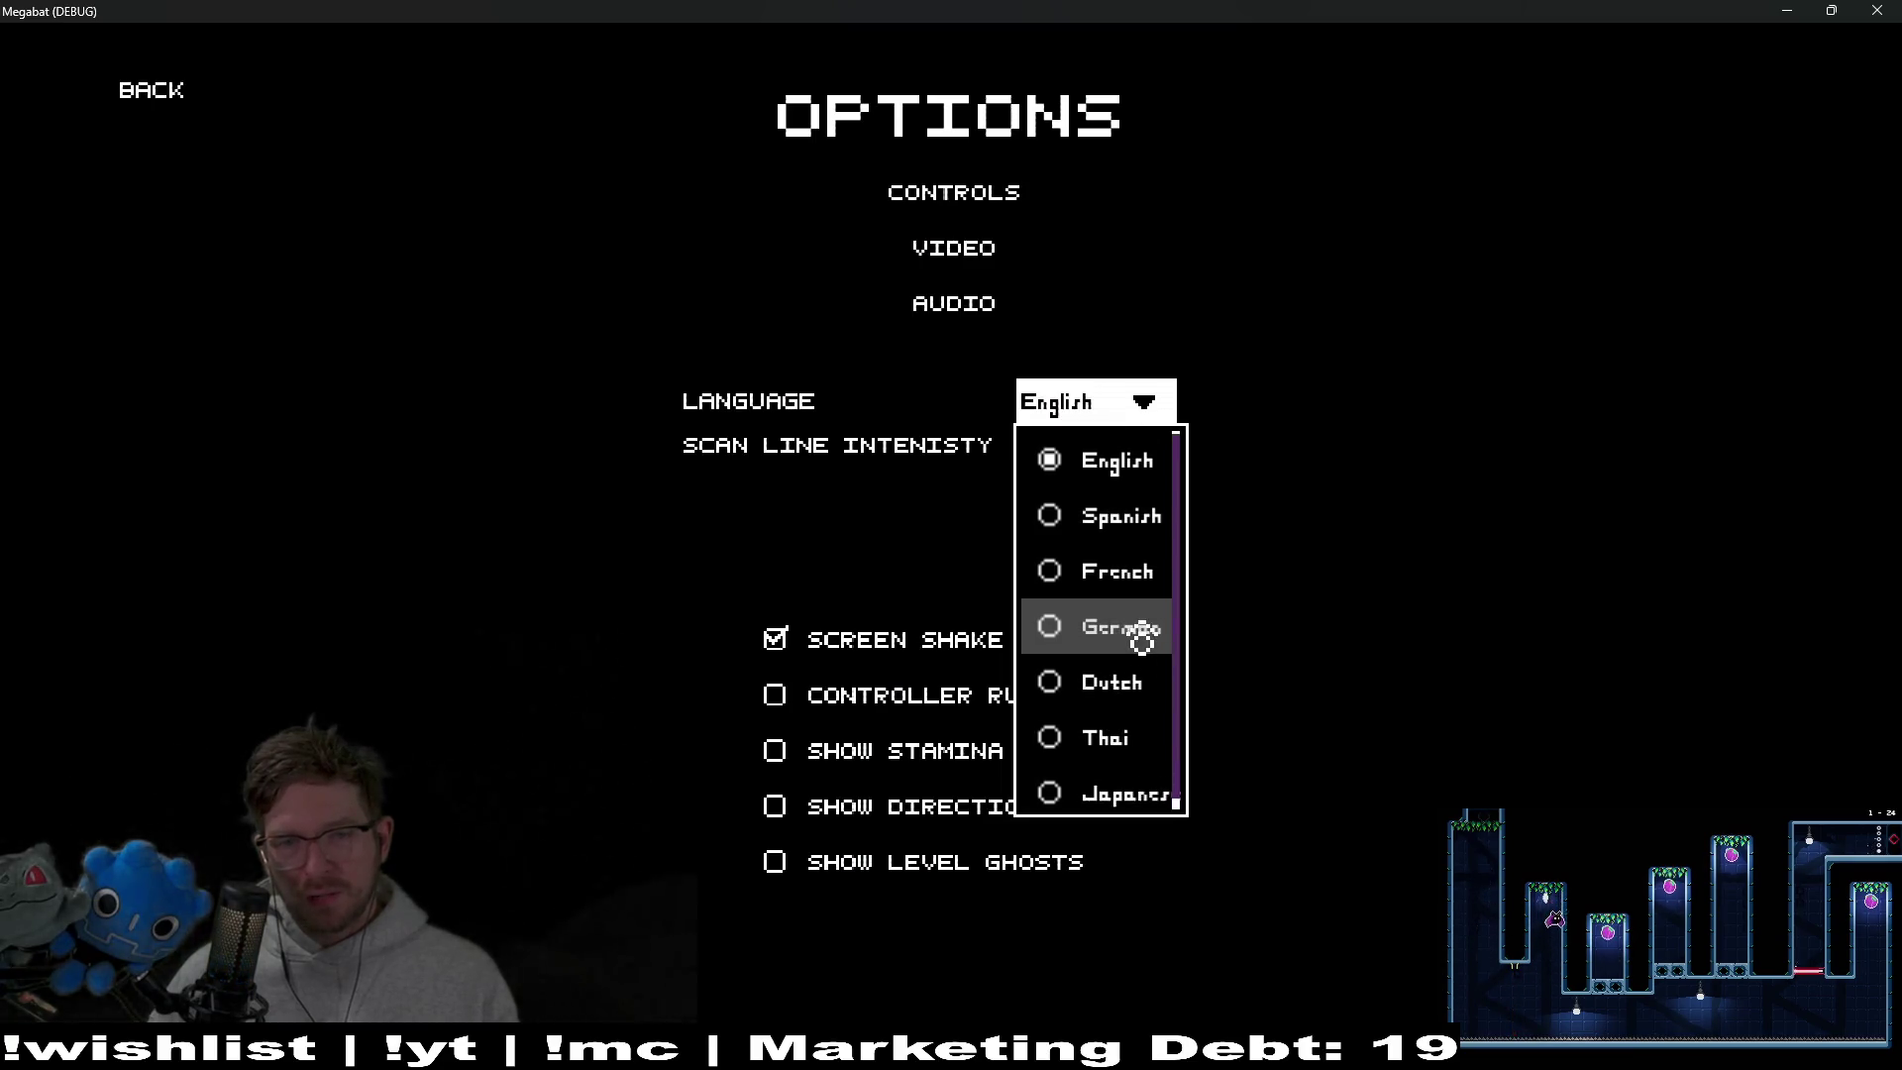
pyautogui.hotkey('alt', 'Tab')
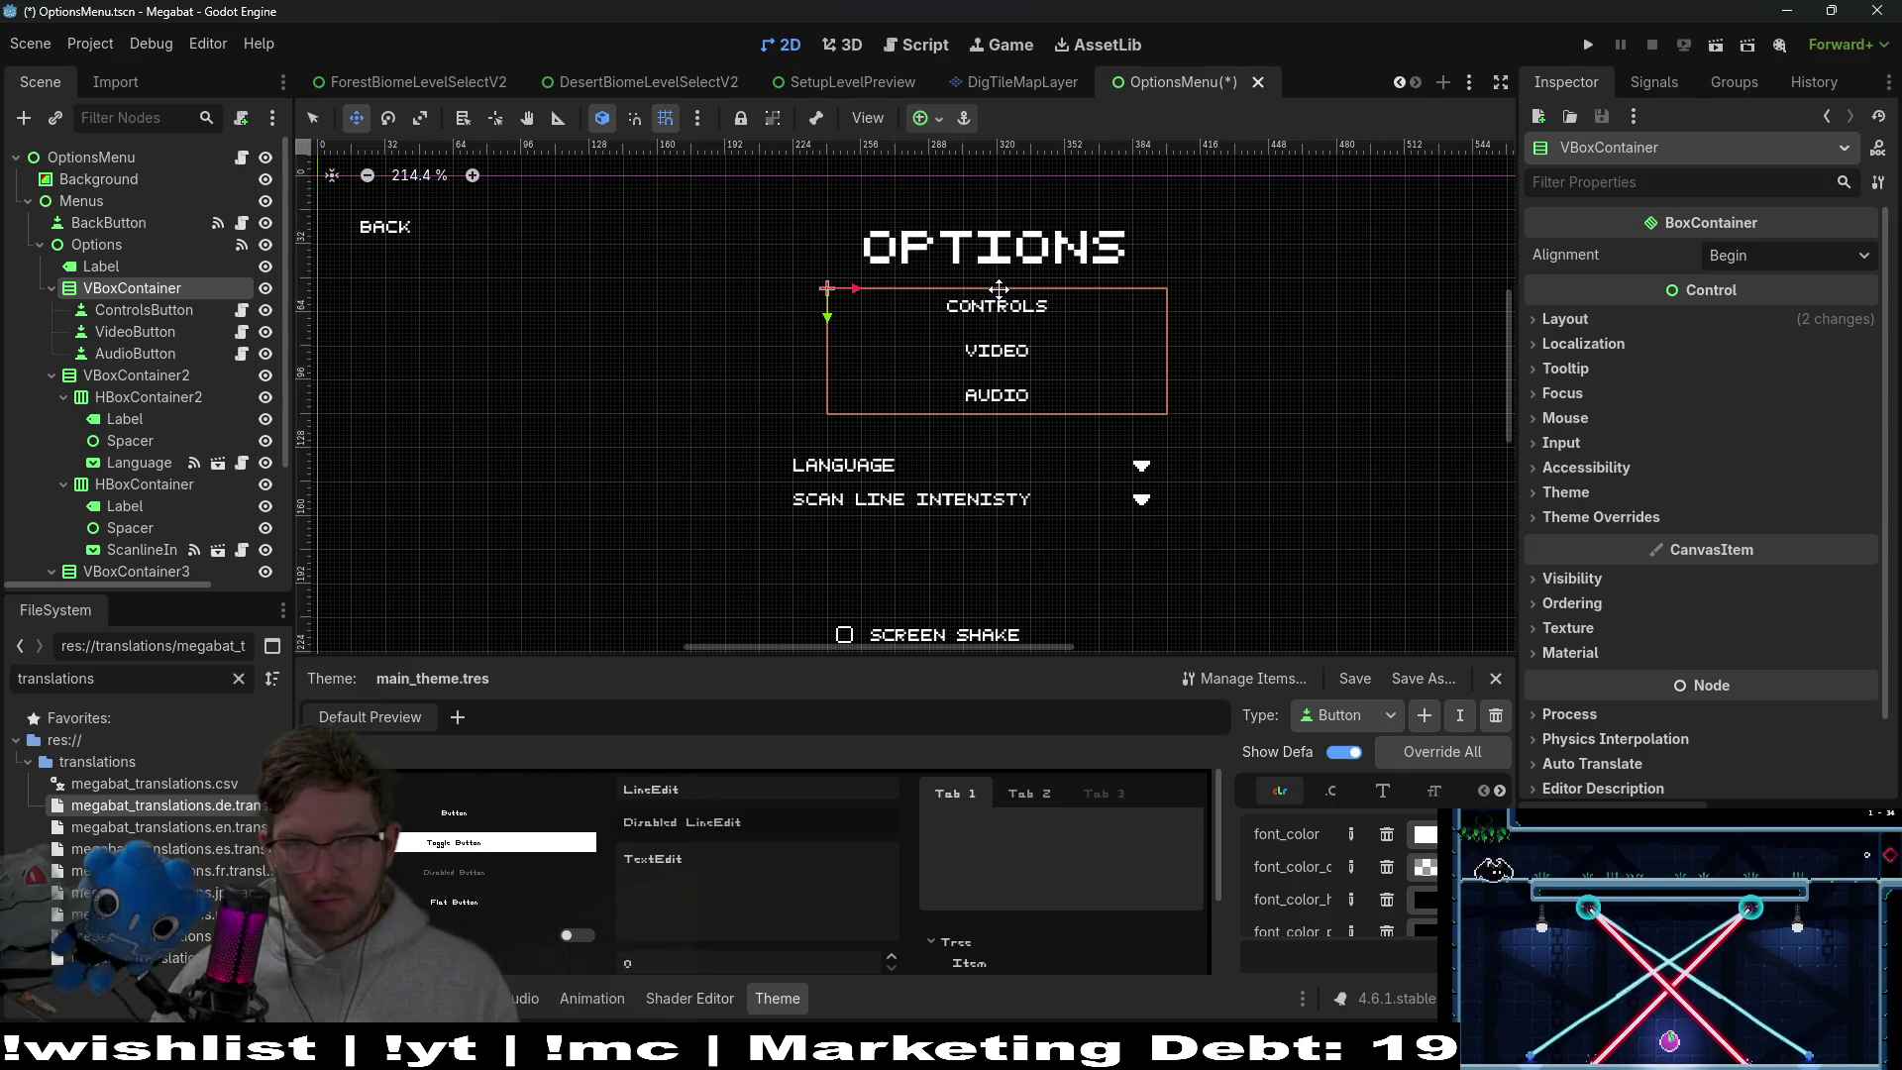
# Select VBoxContainer2 and widen it to 192 px in Select mode
pyautogui.scroll(-3, 812, 441)
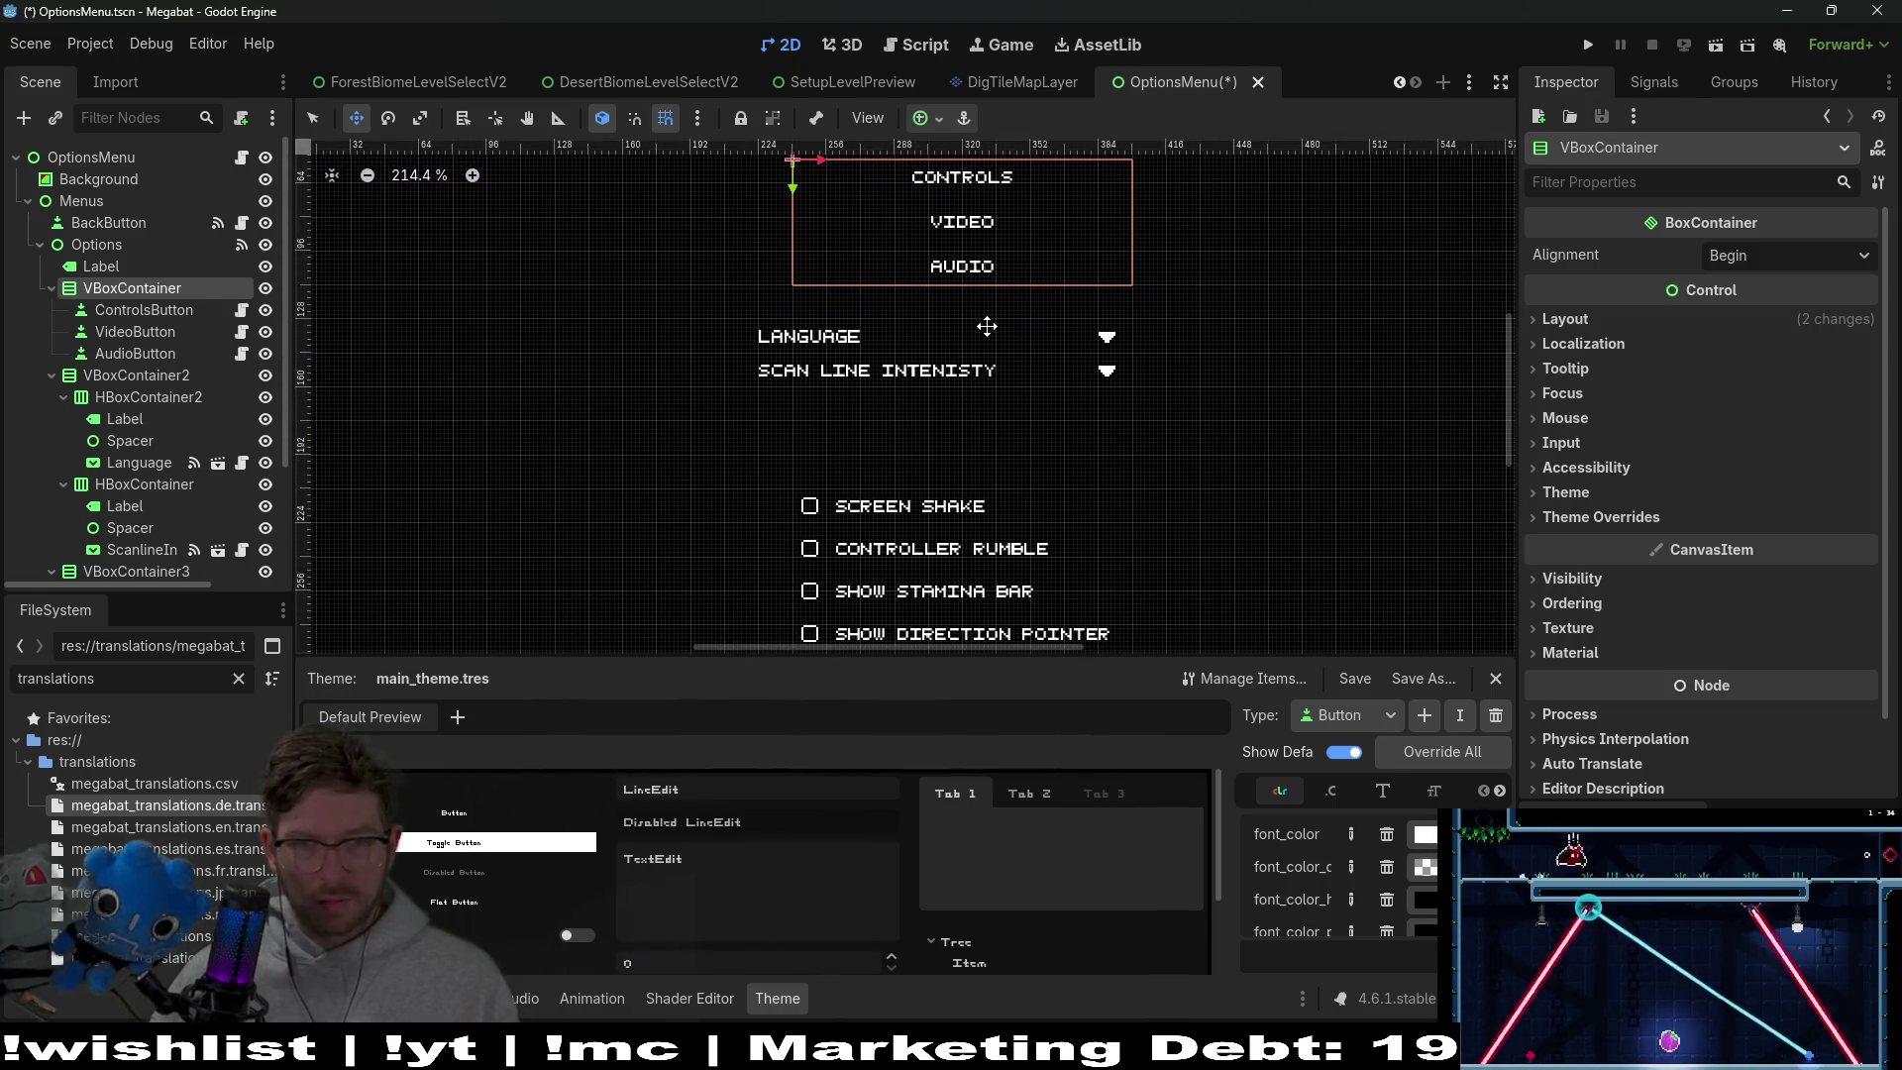
pyautogui.scroll(2, 564, 443)
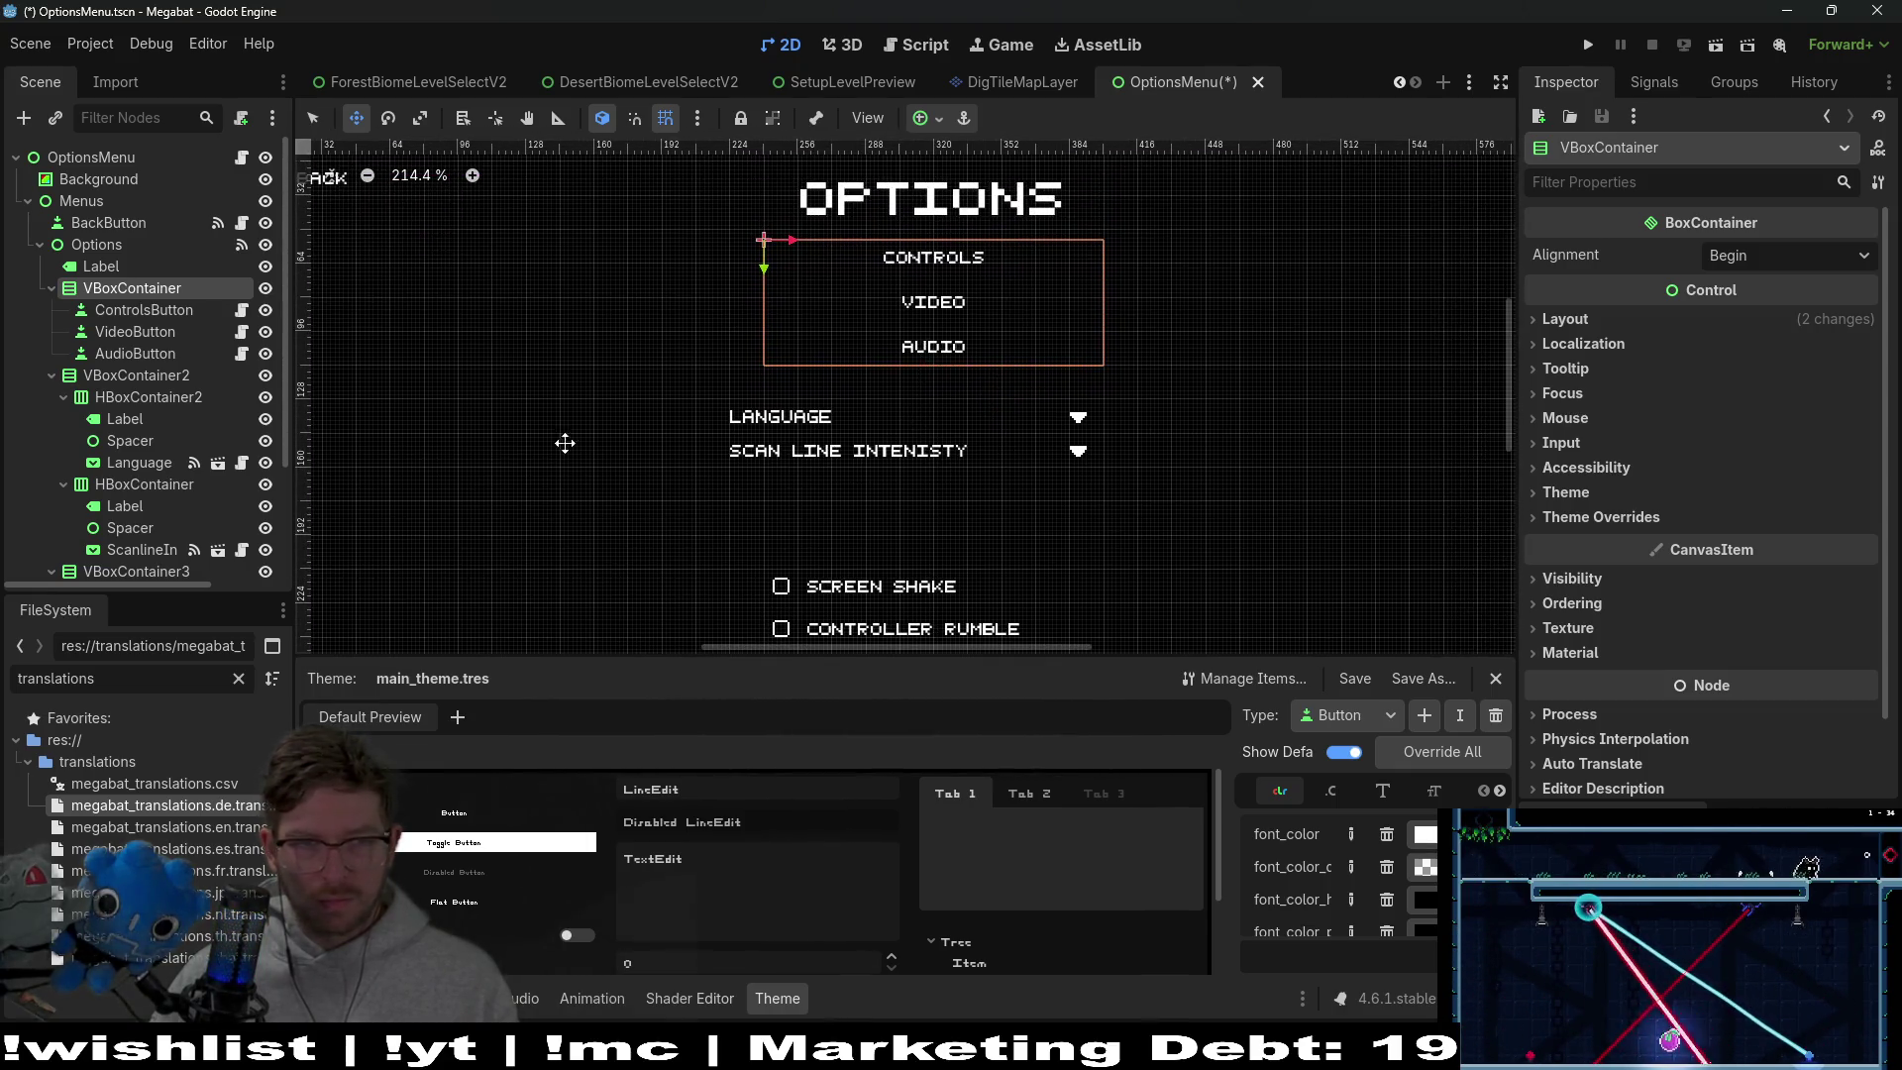
pyautogui.click(137, 374)
pyautogui.scroll(2, 1066, 451)
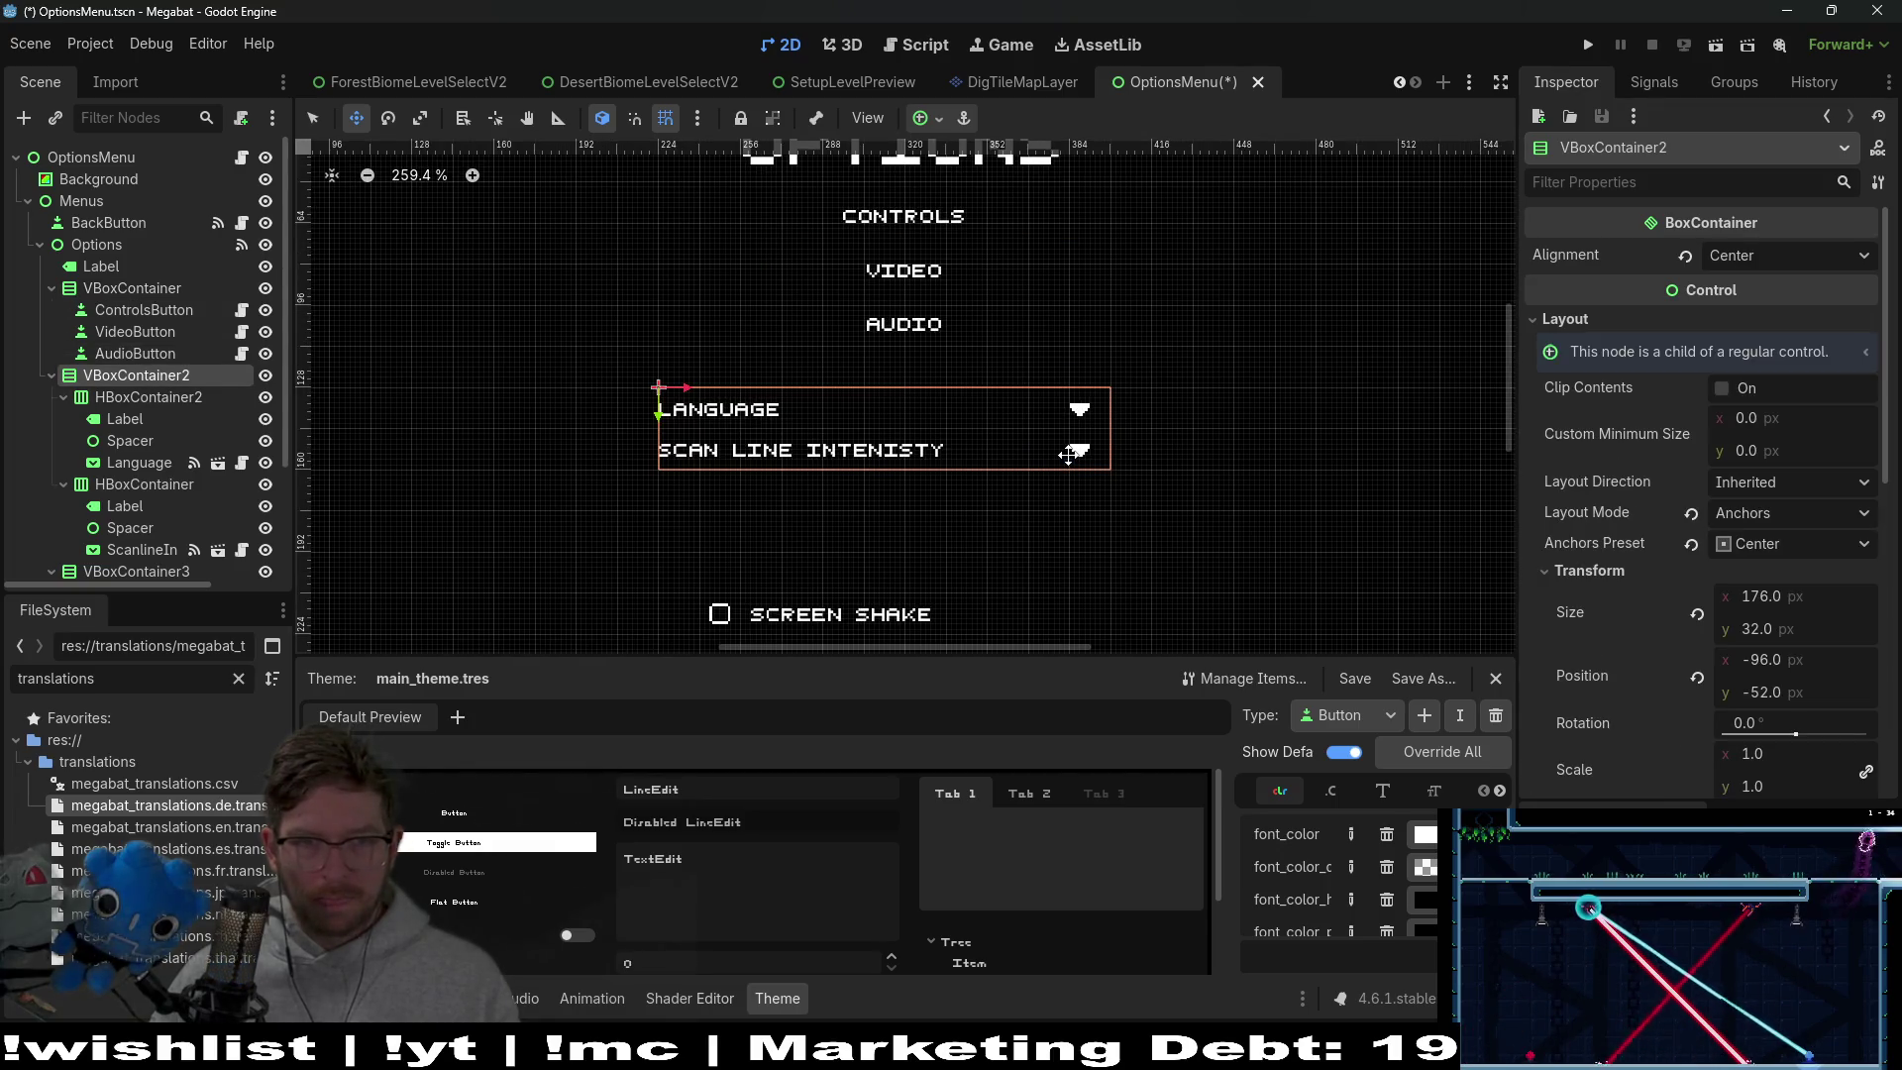
pyautogui.scroll(2, 1040, 482)
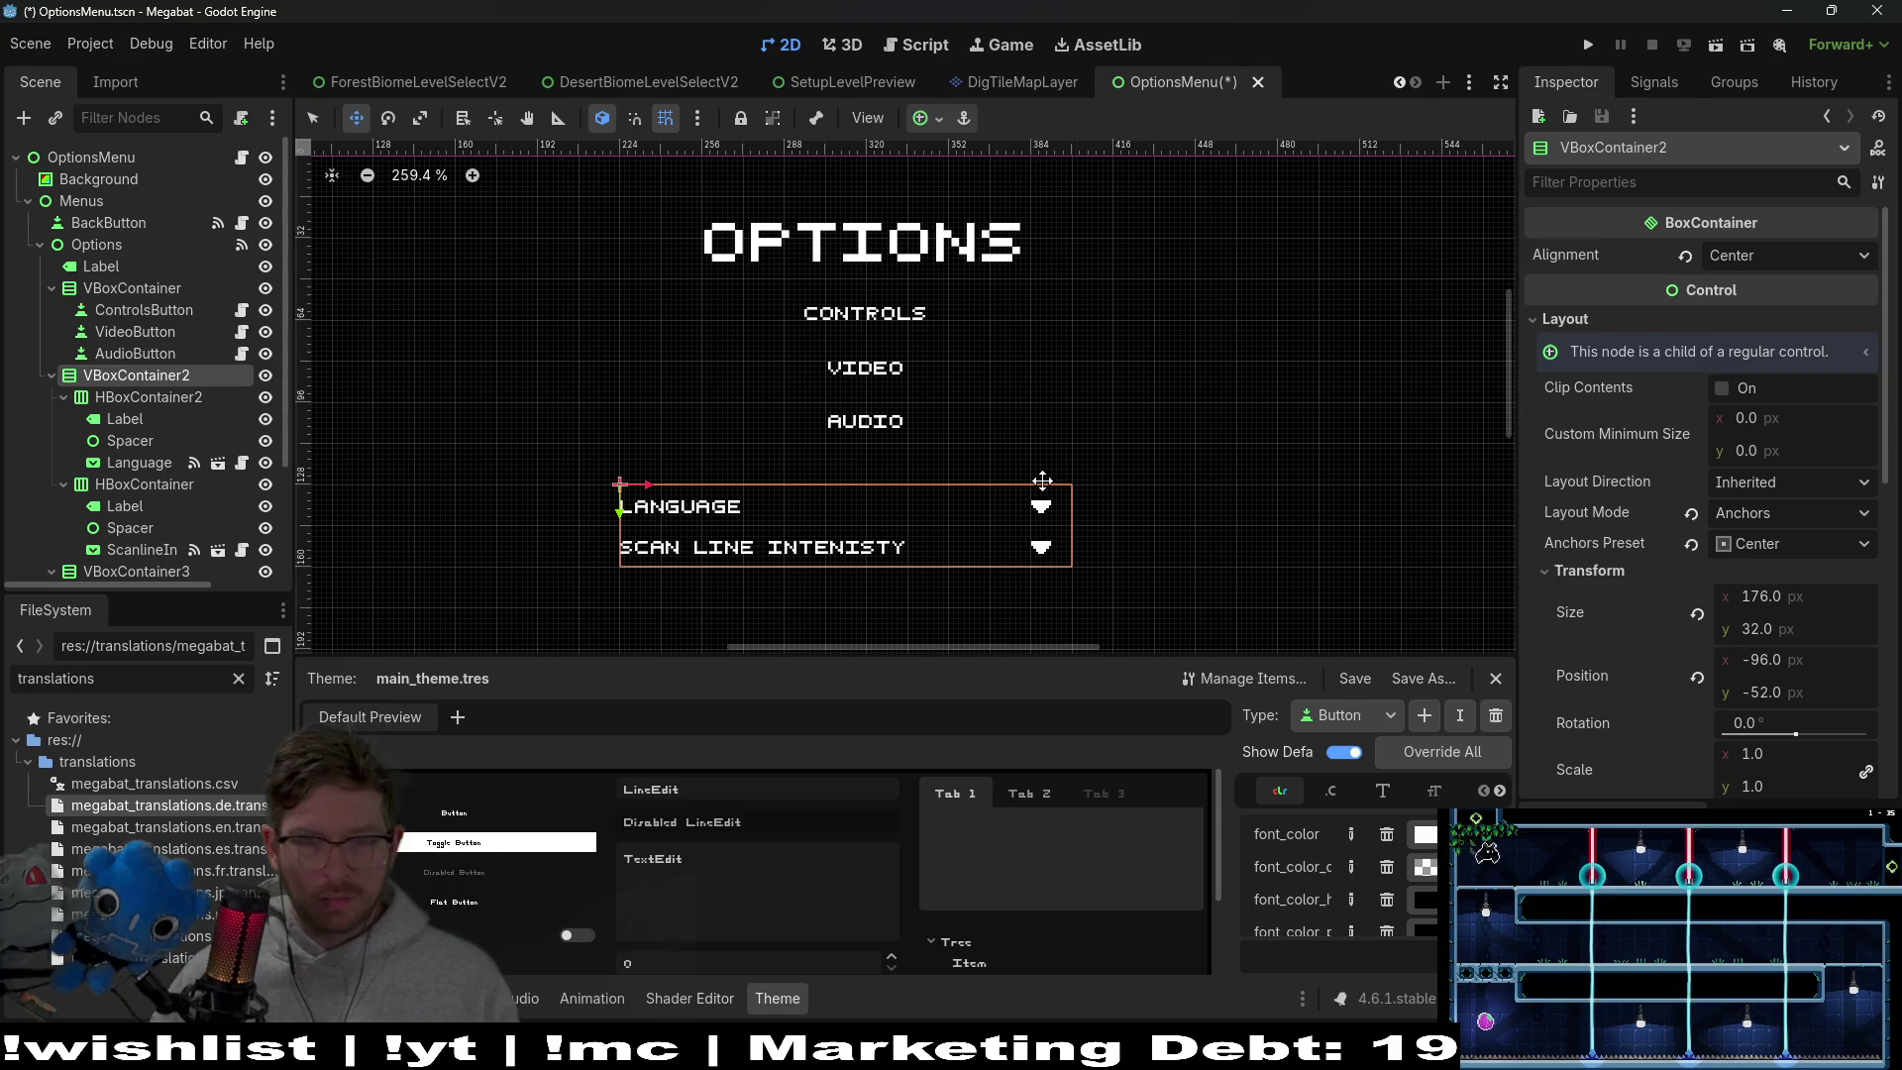
pyautogui.scroll(-2, 858, 529)
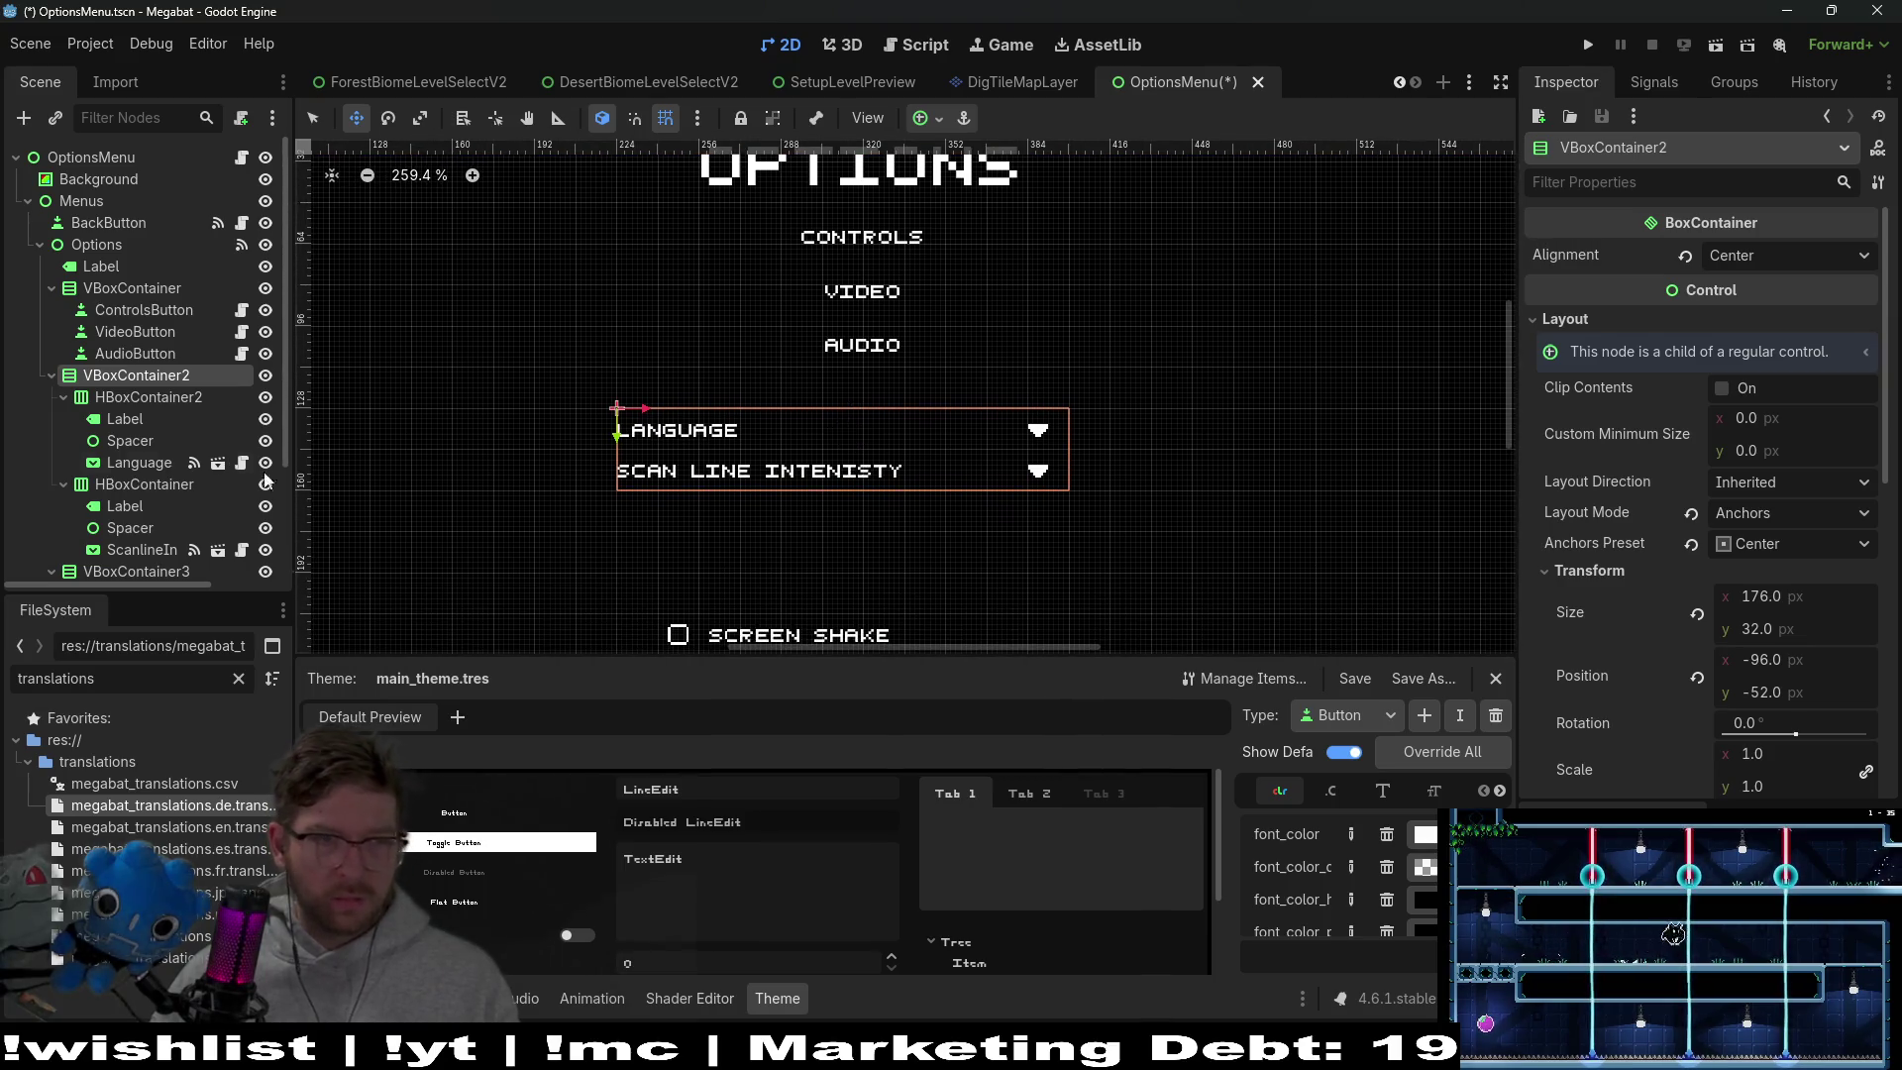
pyautogui.click(88, 246)
pyautogui.click(111, 376)
pyautogui.press('q')
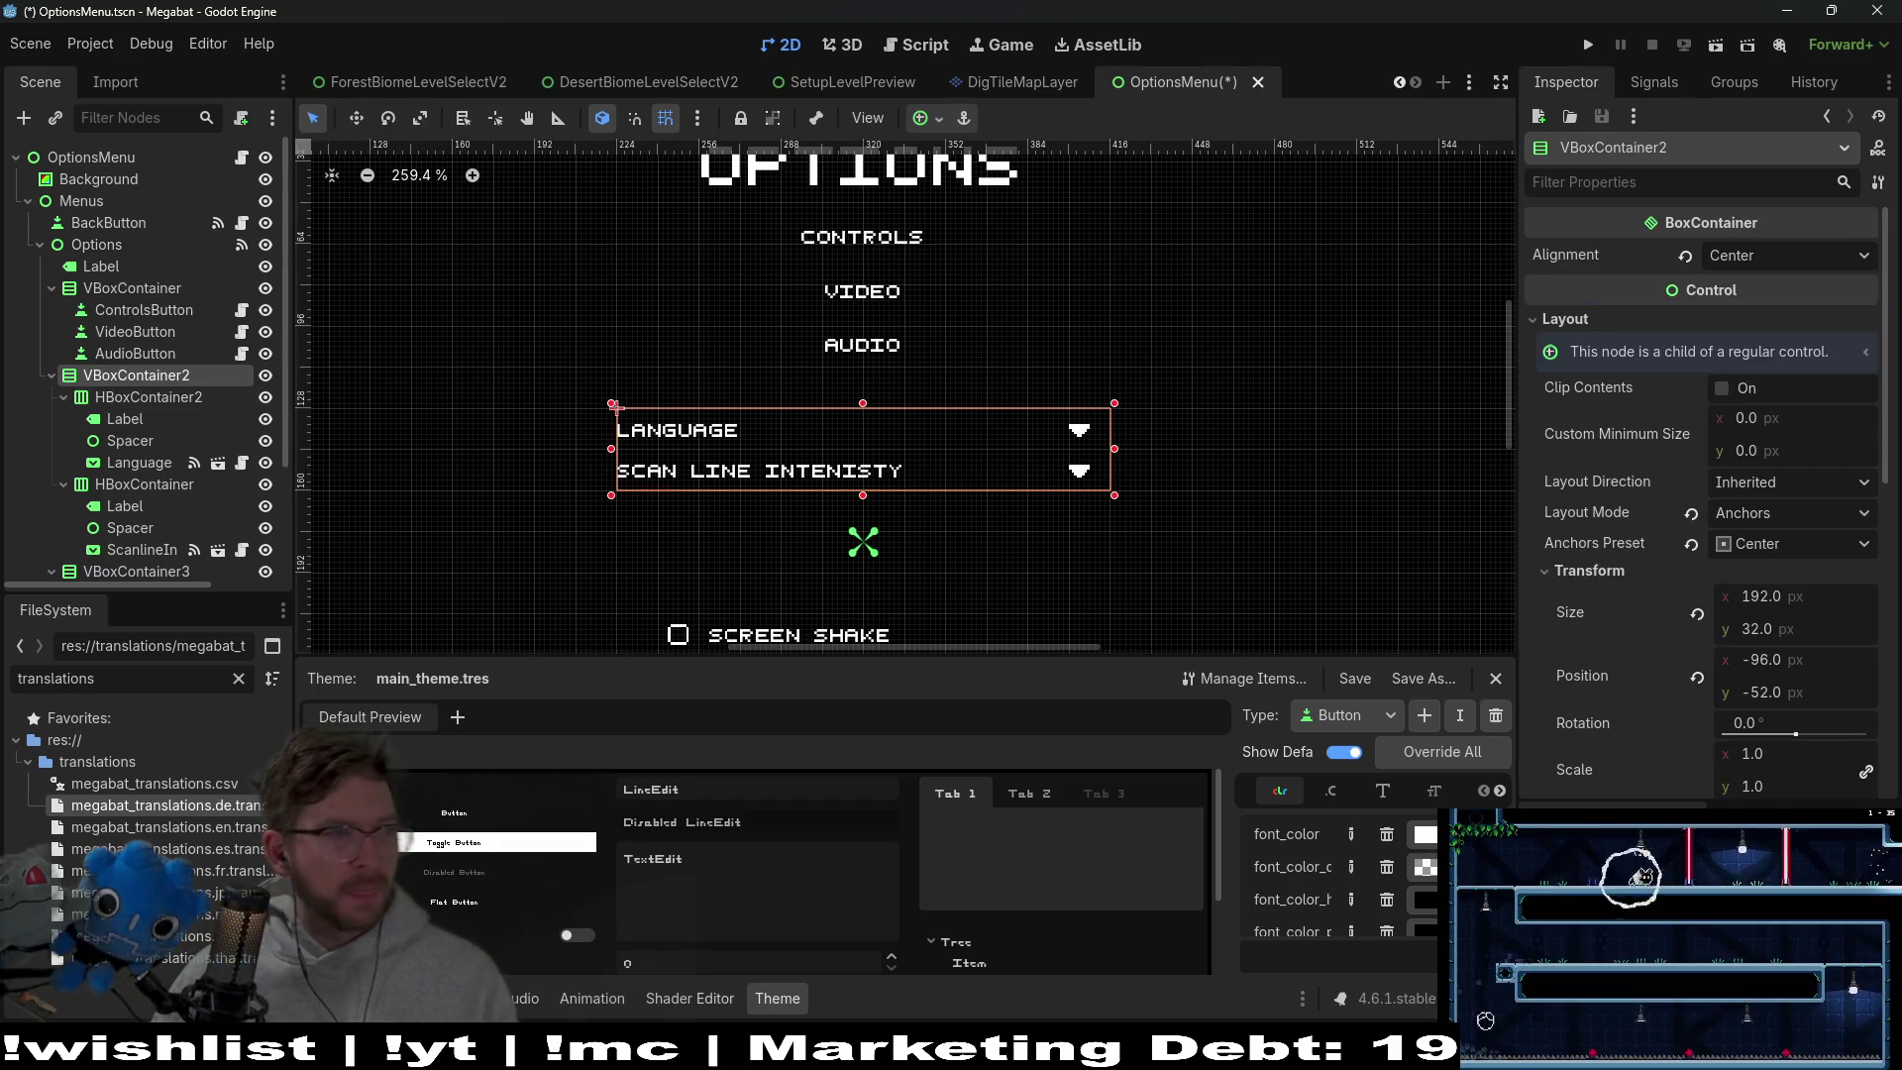
pyautogui.scroll(-3, 1072, 360)
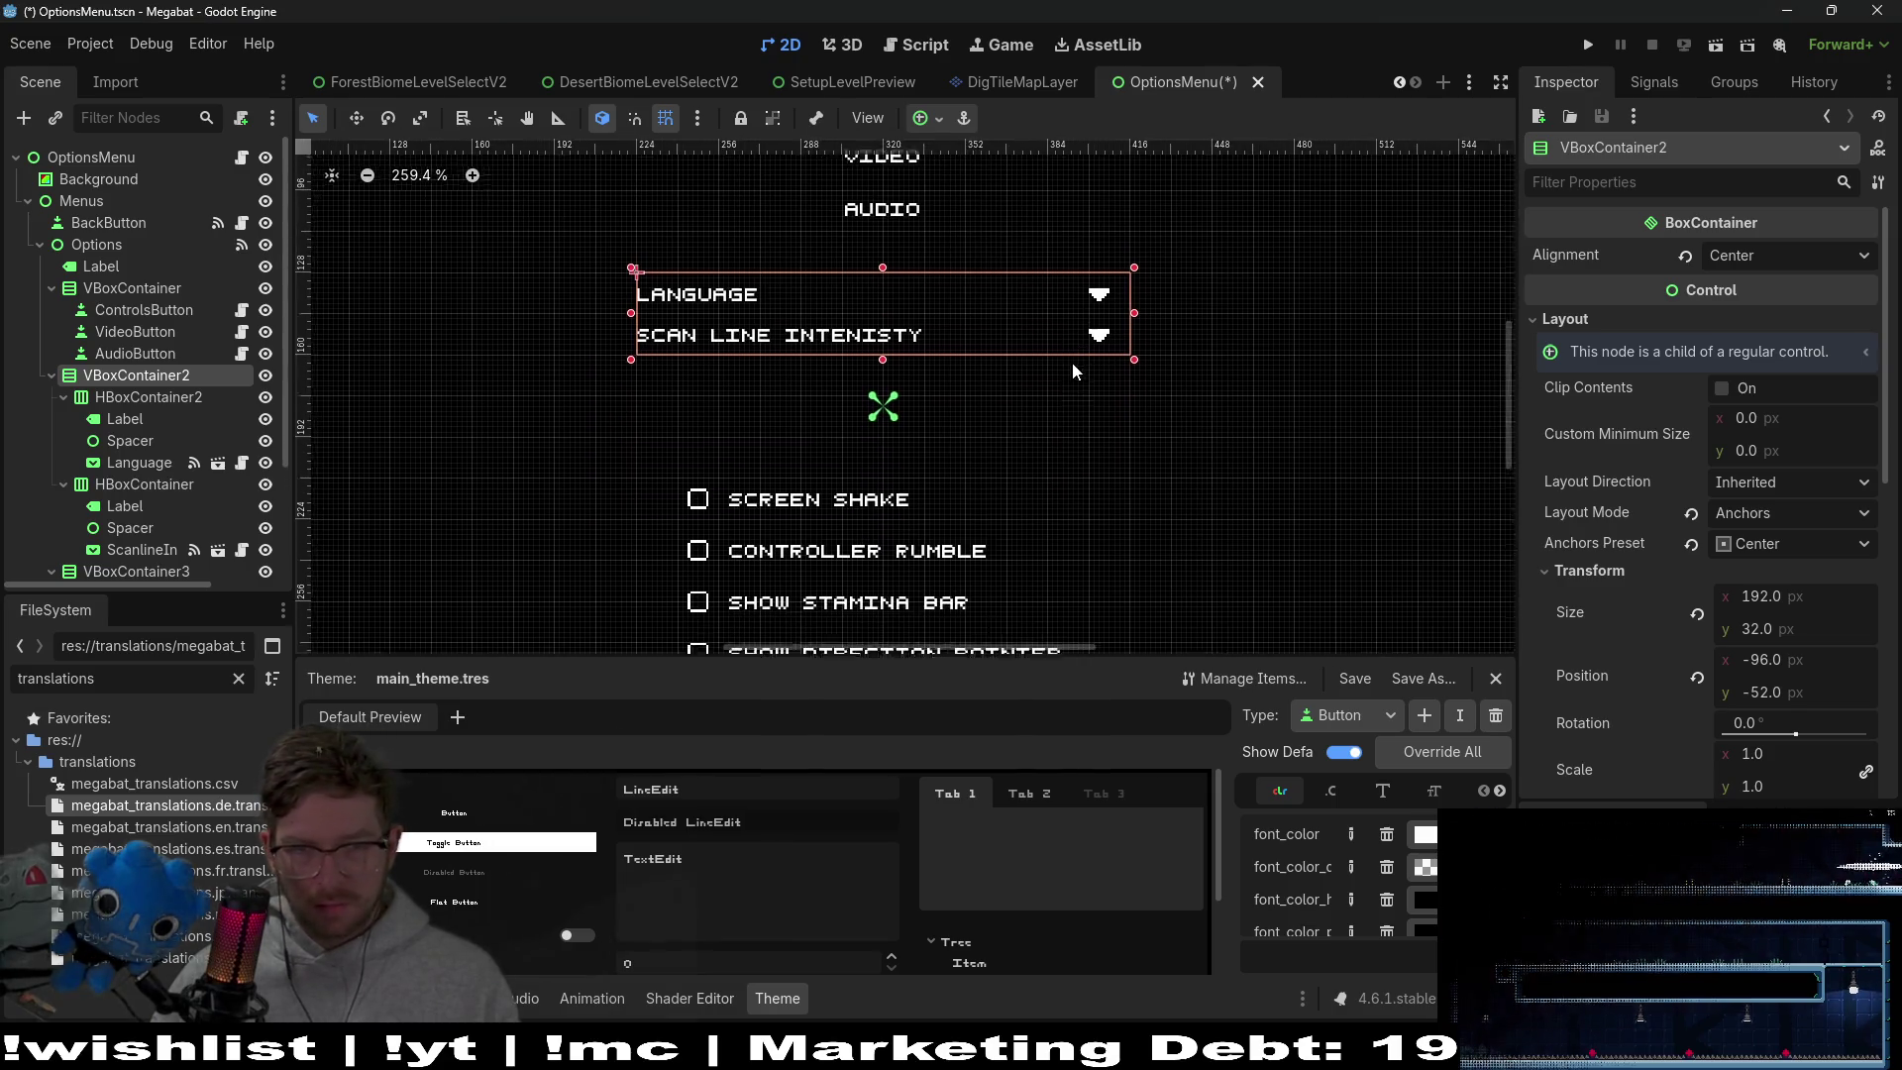
pyautogui.scroll(-5, 1024, 395)
pyautogui.scroll(2, 1009, 326)
pyautogui.hscroll(1, 1009, 326)
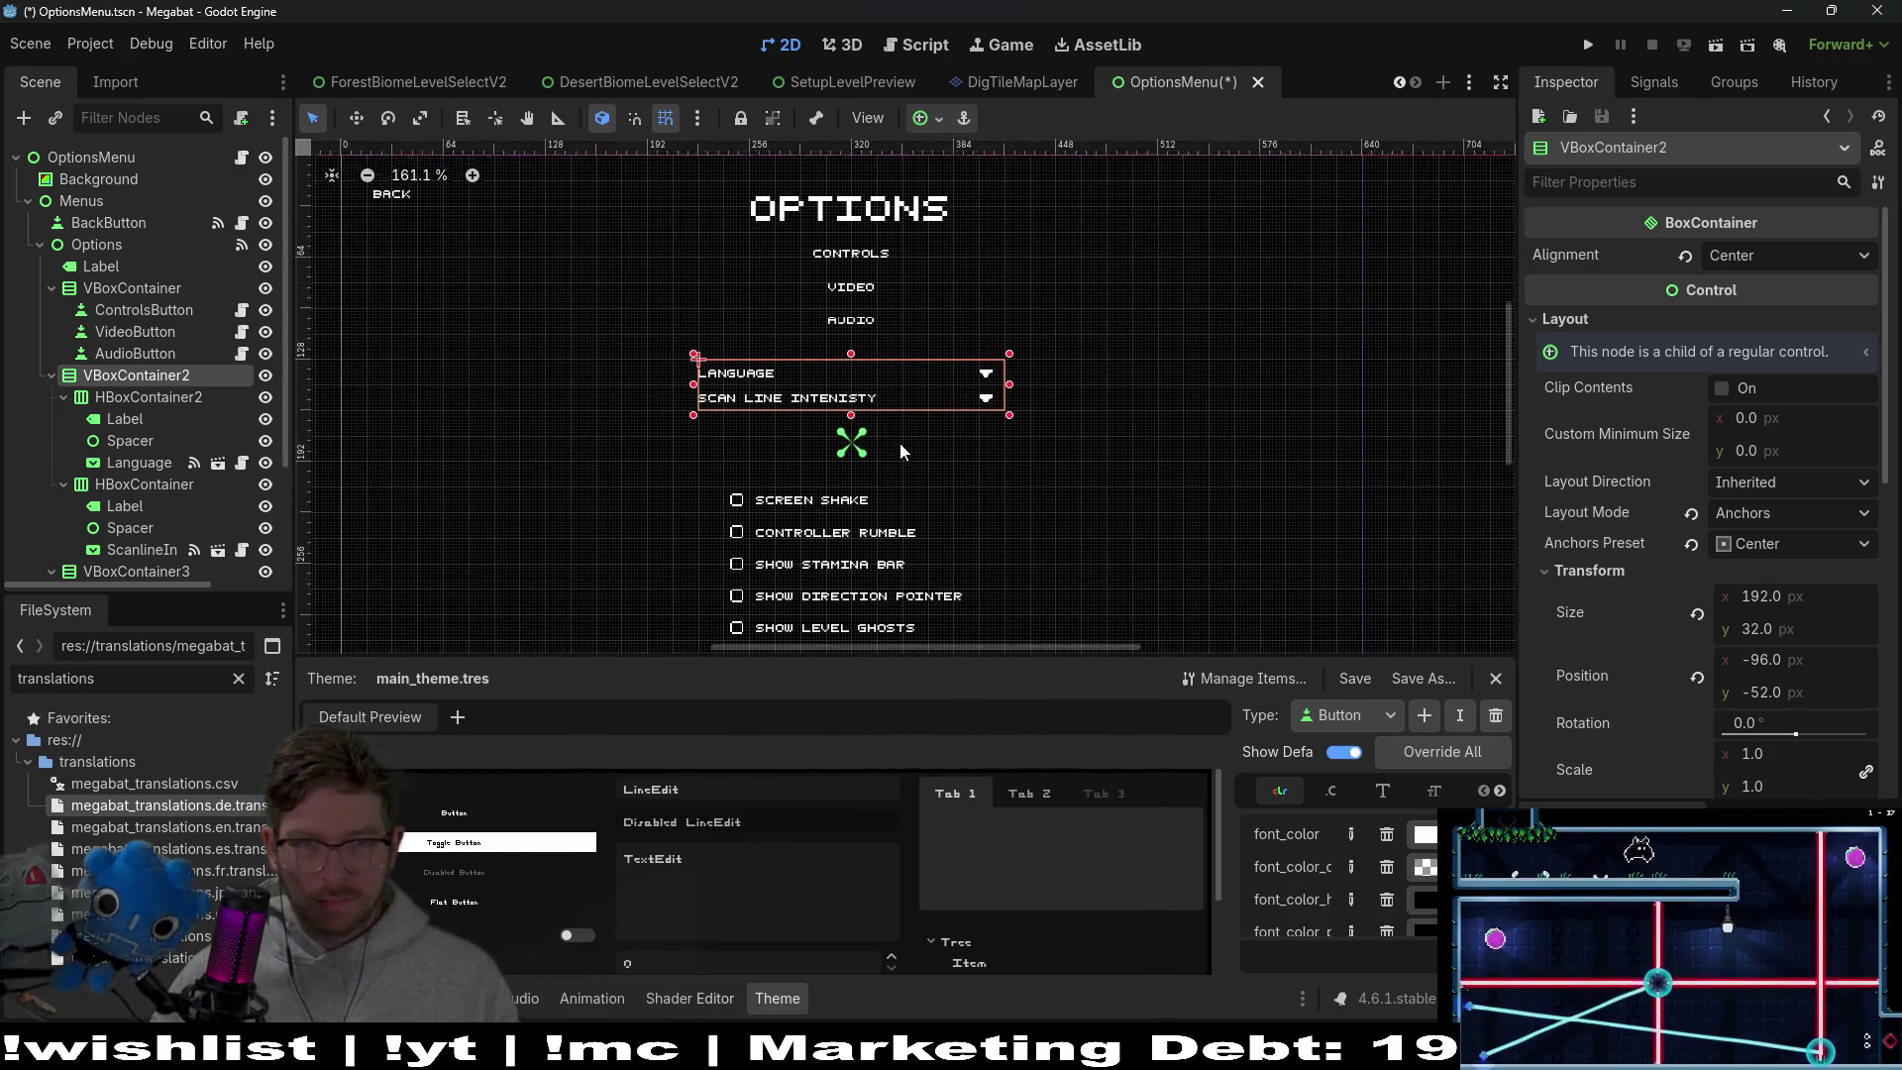
pyautogui.scroll(-2, 959, 383)
# Nudge the box to y −51 with the arrow keys and collapse it in the Scene tree
pyautogui.press('w')
pyautogui.press('Down')
pyautogui.press('Down')
pyautogui.press('Down')
pyautogui.press('Down')
pyautogui.press('Down')
pyautogui.press('Down')
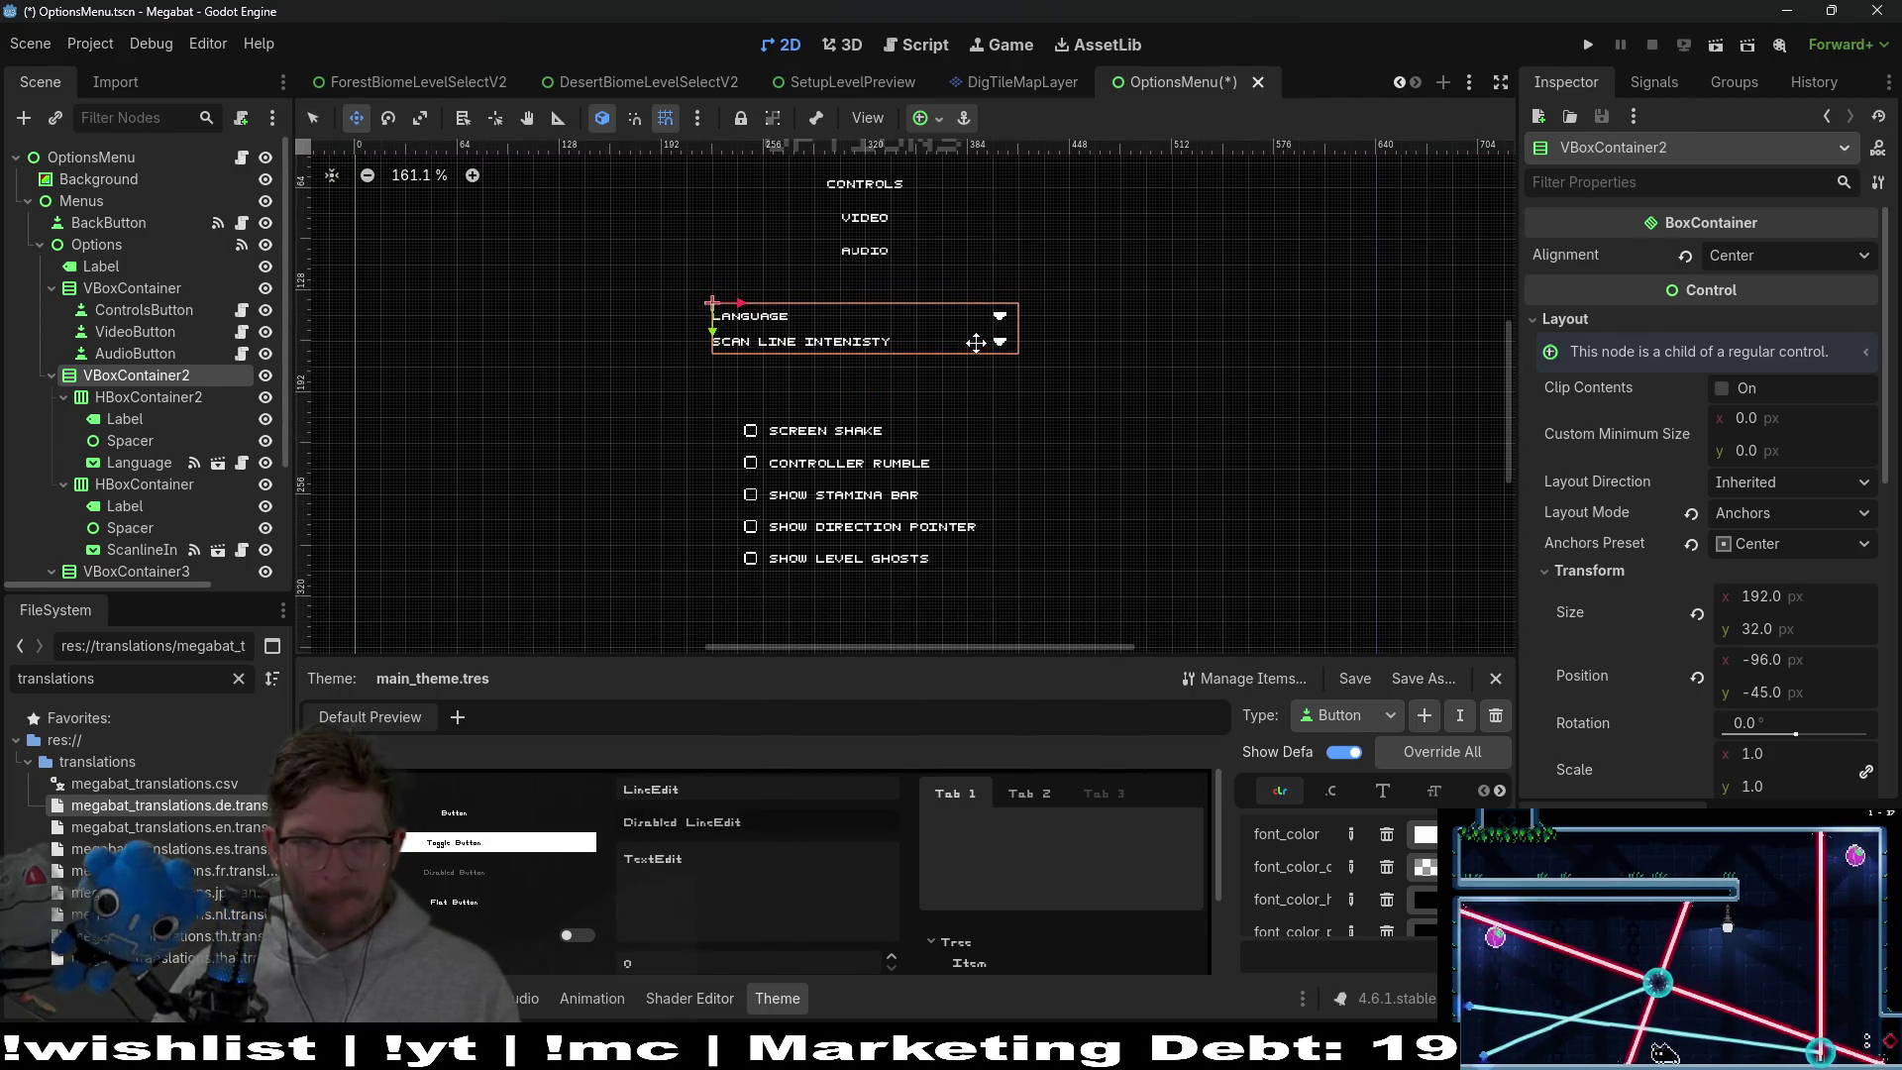
pyautogui.press('Up')
pyautogui.press('Up')
pyautogui.press('Up')
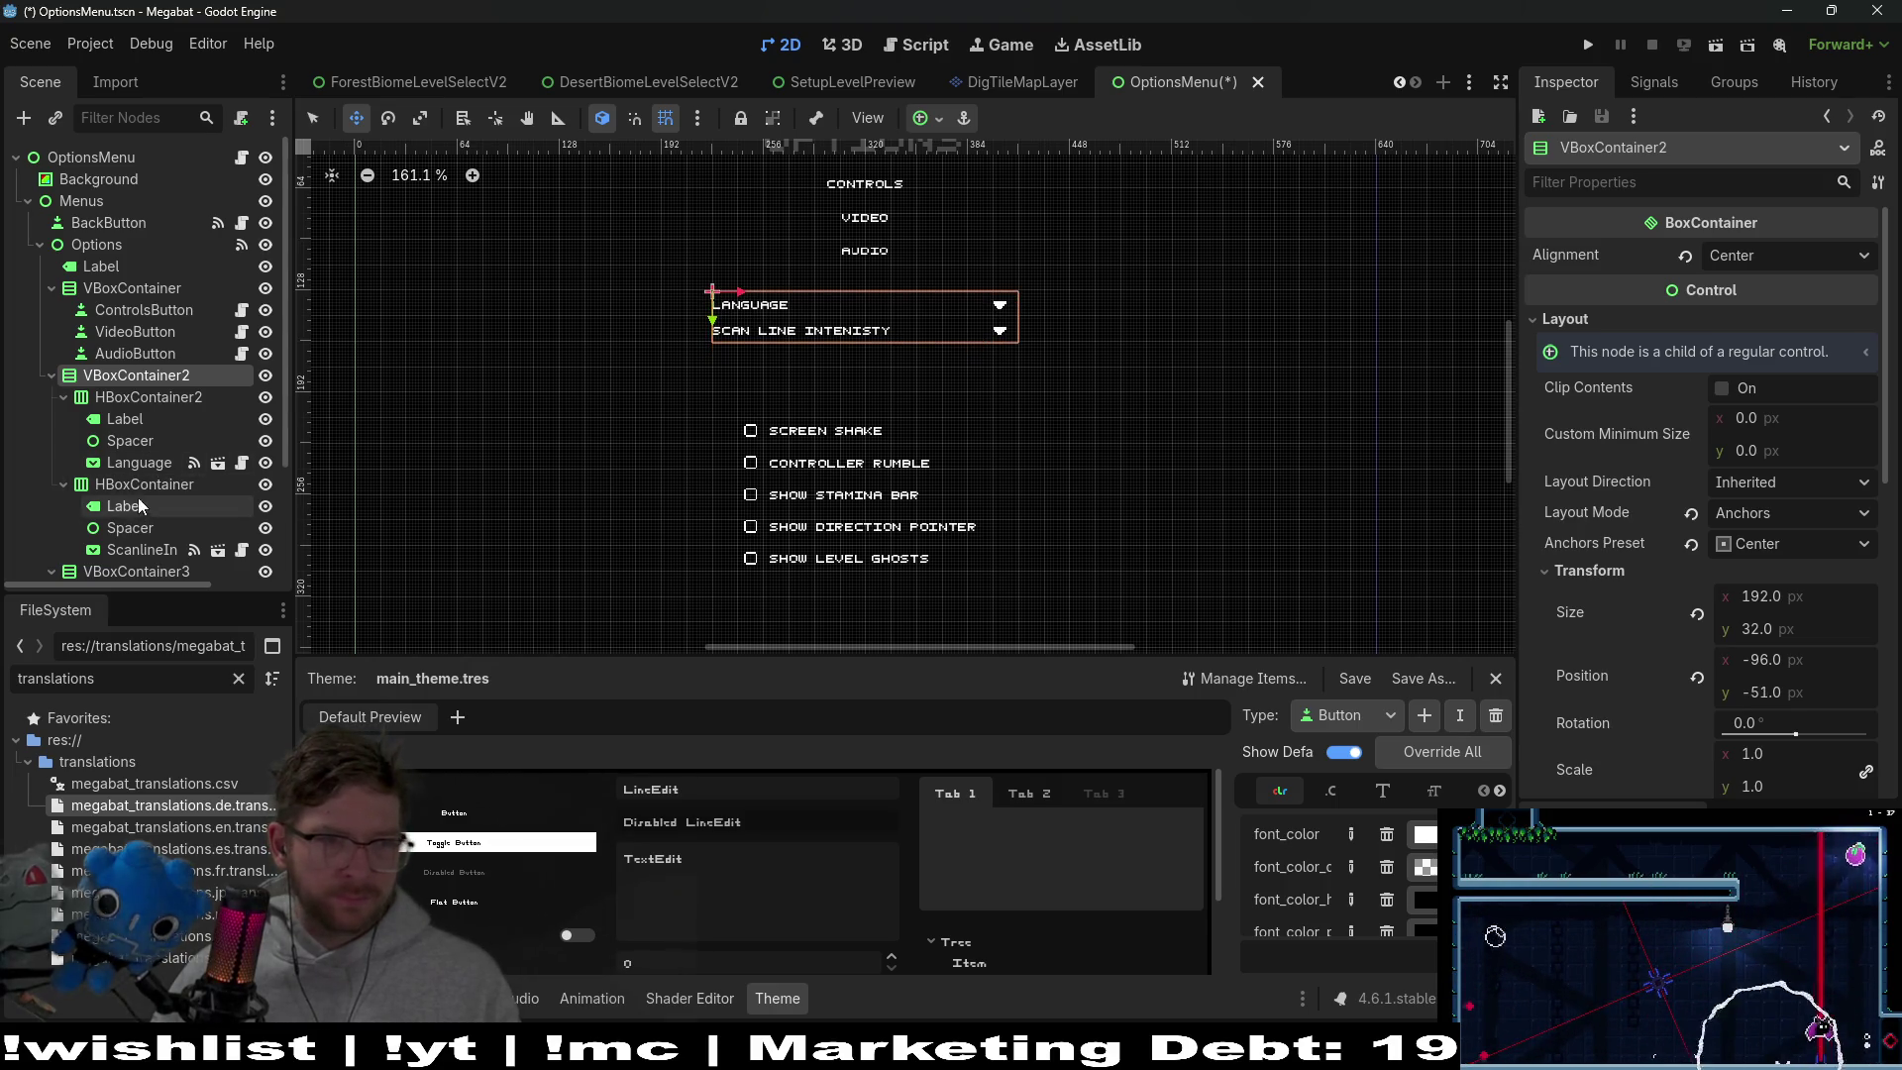
pyautogui.scroll(-3, 112, 362)
pyautogui.click(53, 272)
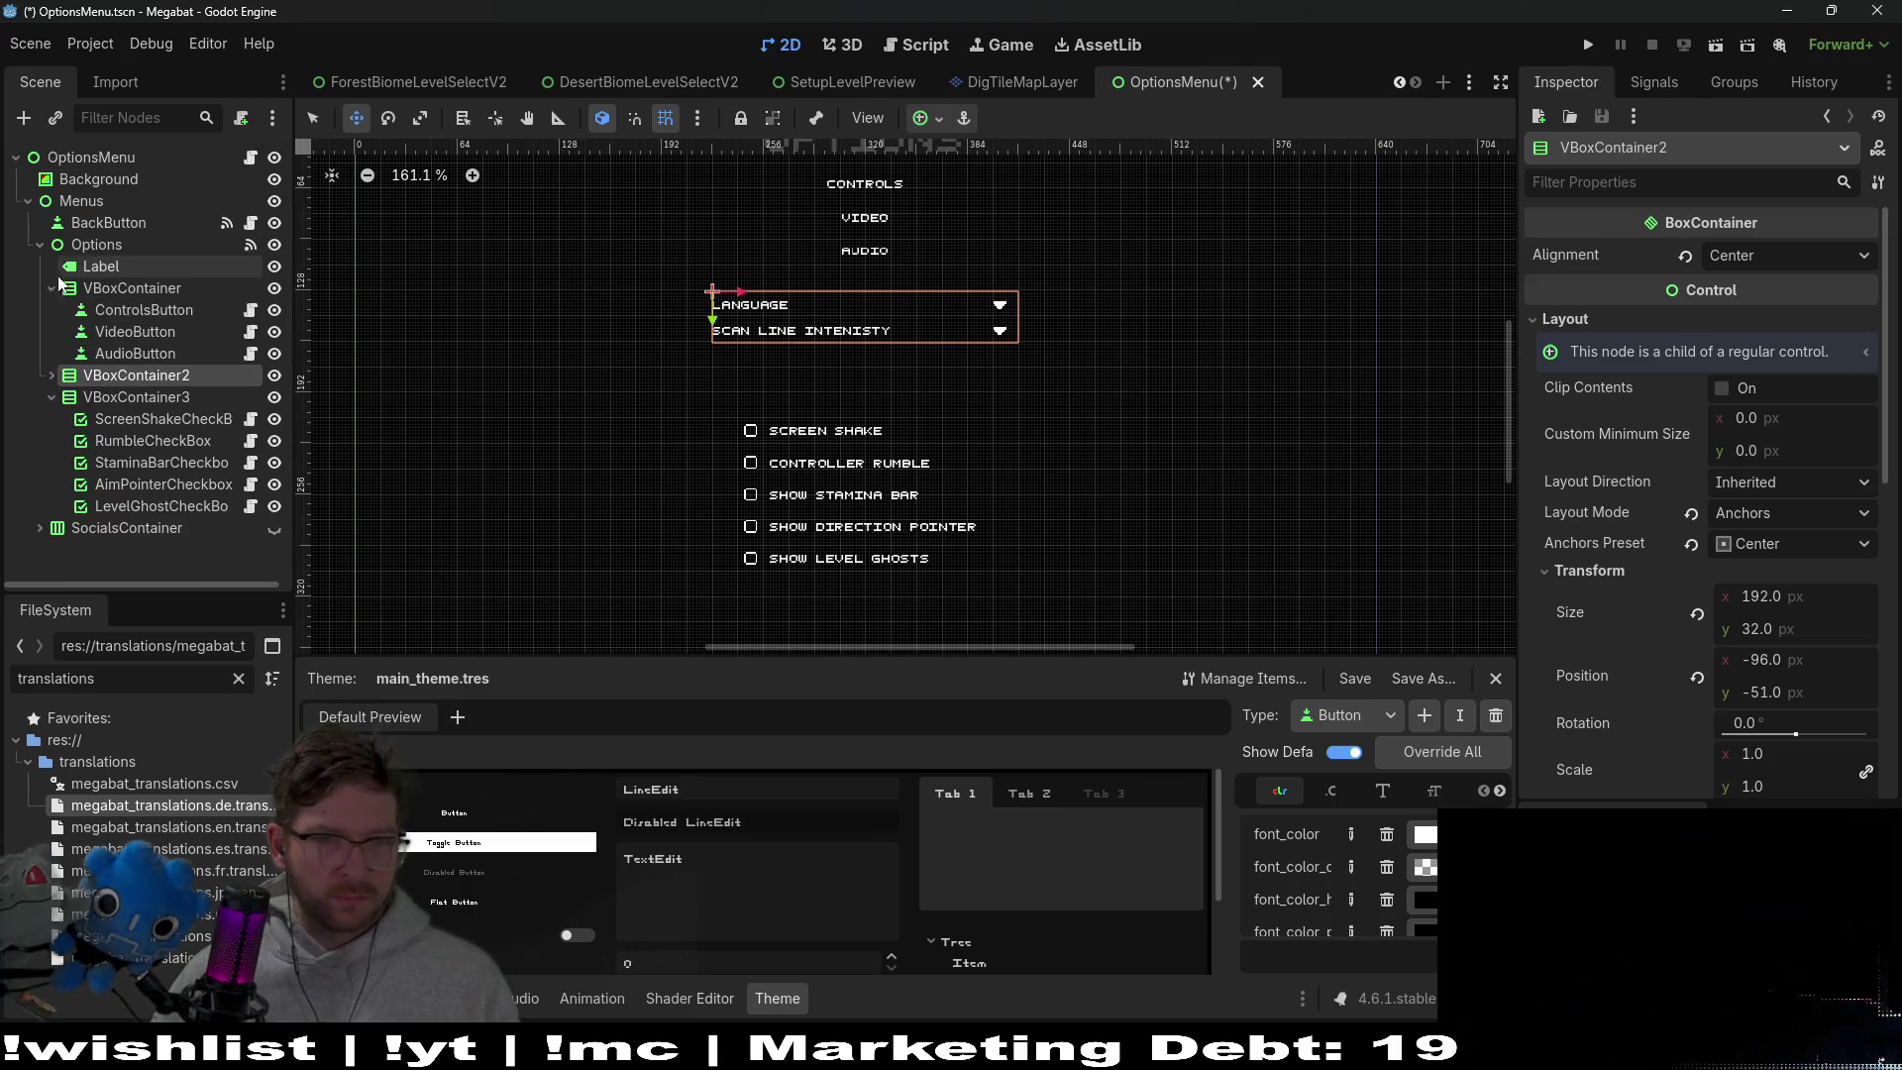
# Select VBoxContainer3 and nudge the checkbox group upward with the arrow keys
pyautogui.click(119, 396)
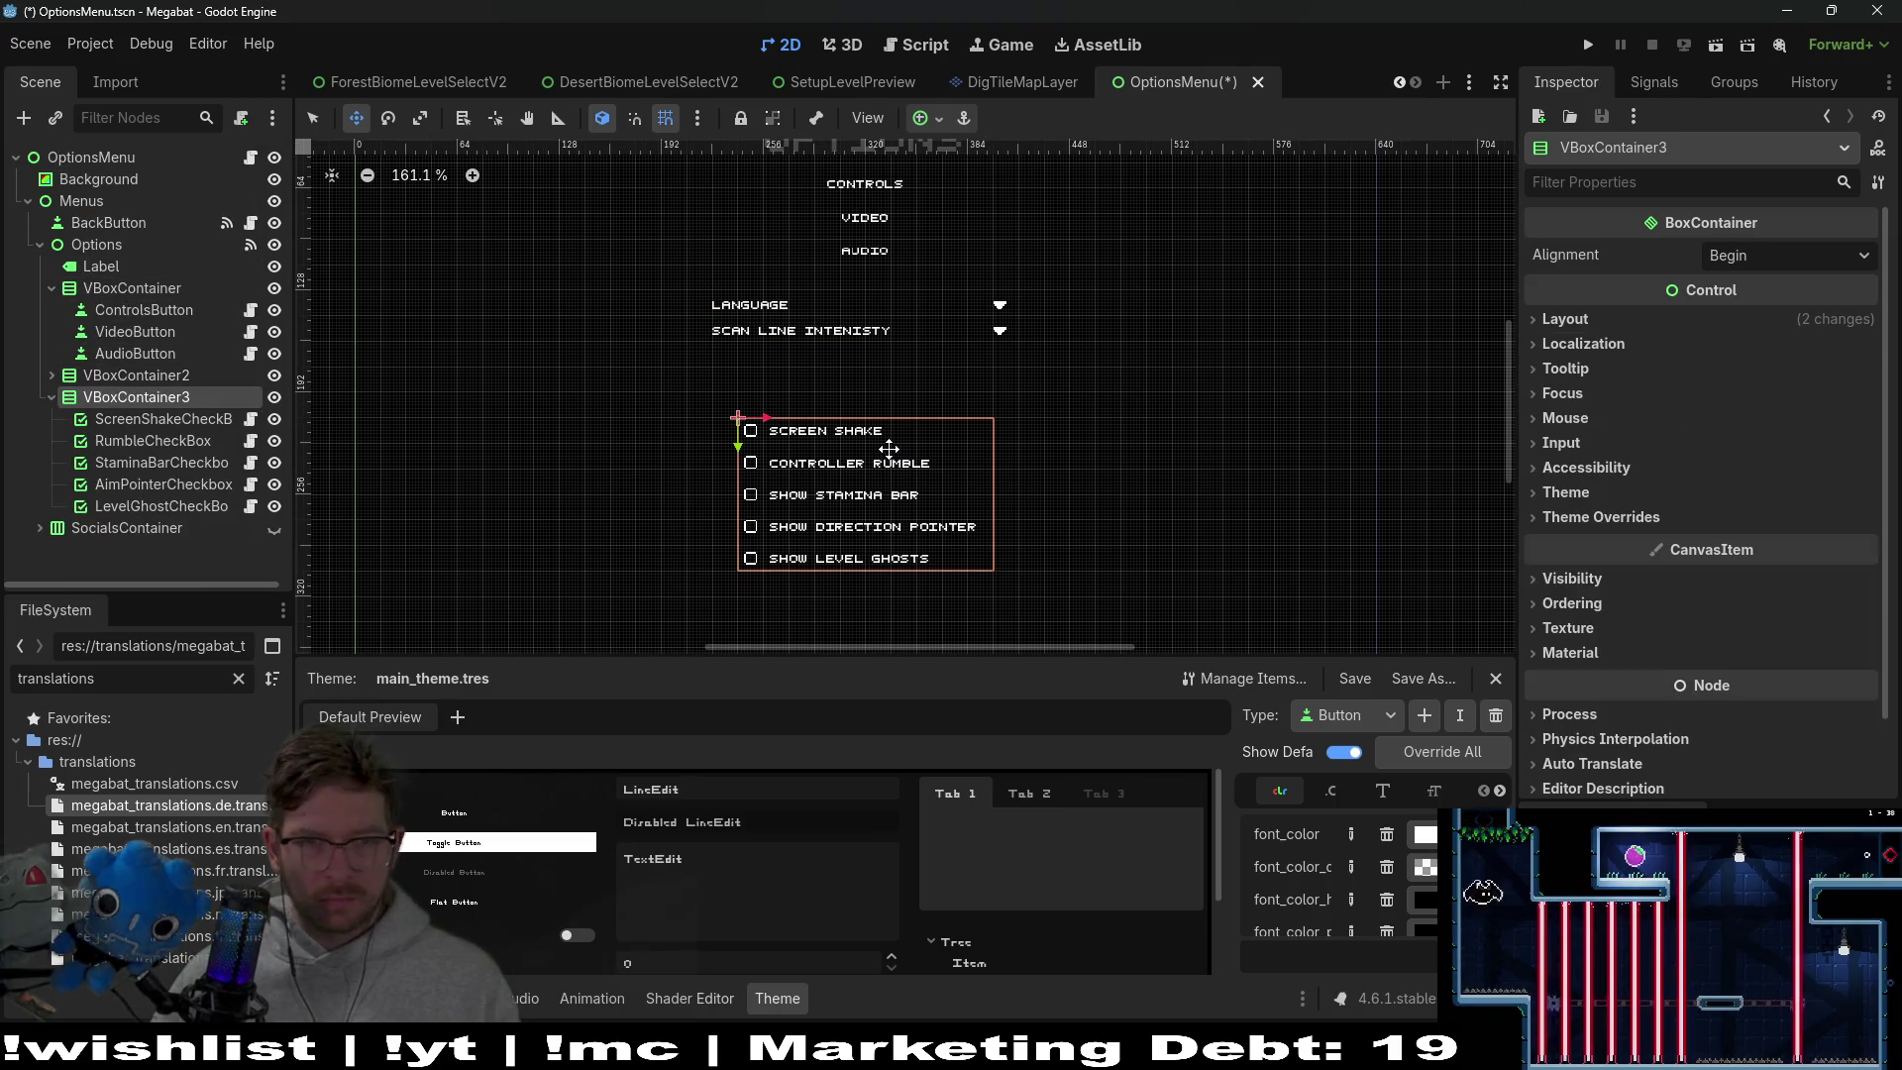
pyautogui.scroll(2, 889, 449)
pyautogui.press('Up')
pyautogui.press('Up')
pyautogui.press('Up')
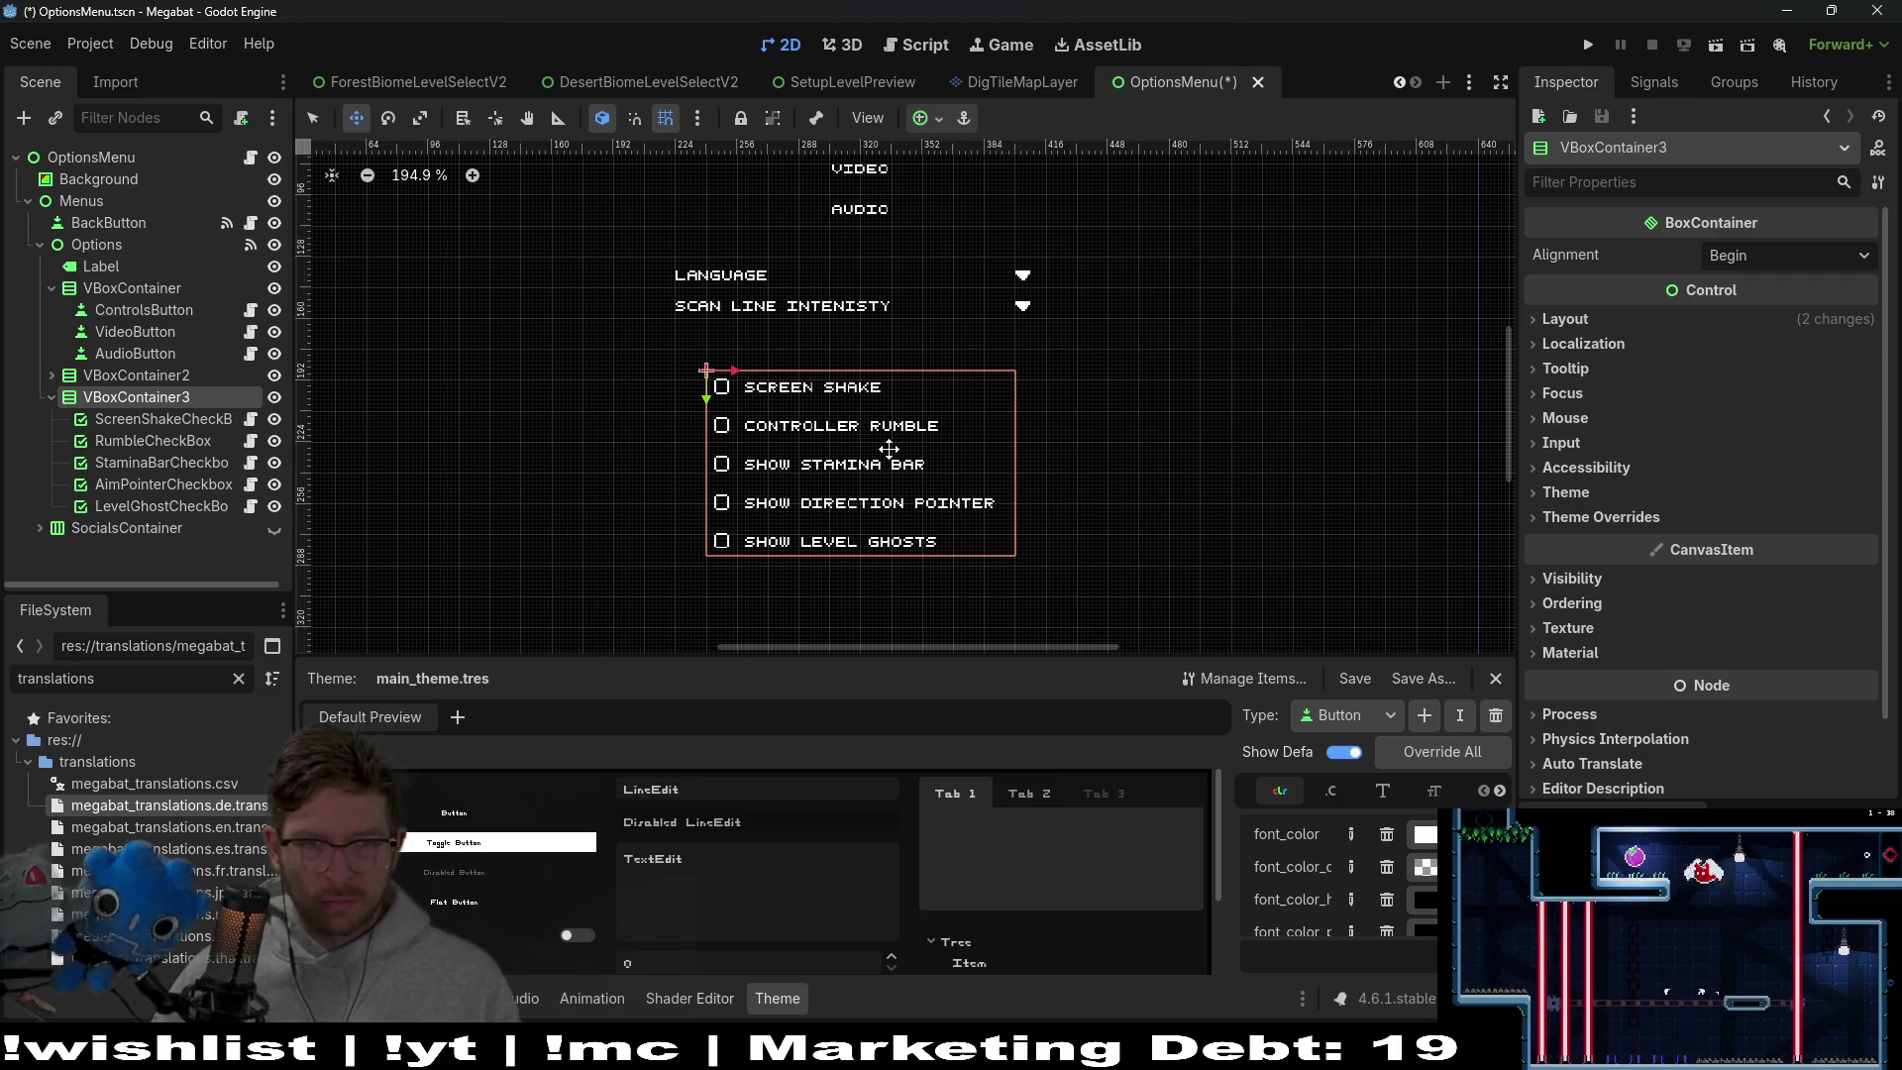
pyautogui.press('Down')
pyautogui.press('Down')
pyautogui.press('Down')
pyautogui.press('Up')
pyautogui.press('Up')
pyautogui.press('Up')
pyautogui.press('Up')
pyautogui.press('Up')
pyautogui.press('Up')
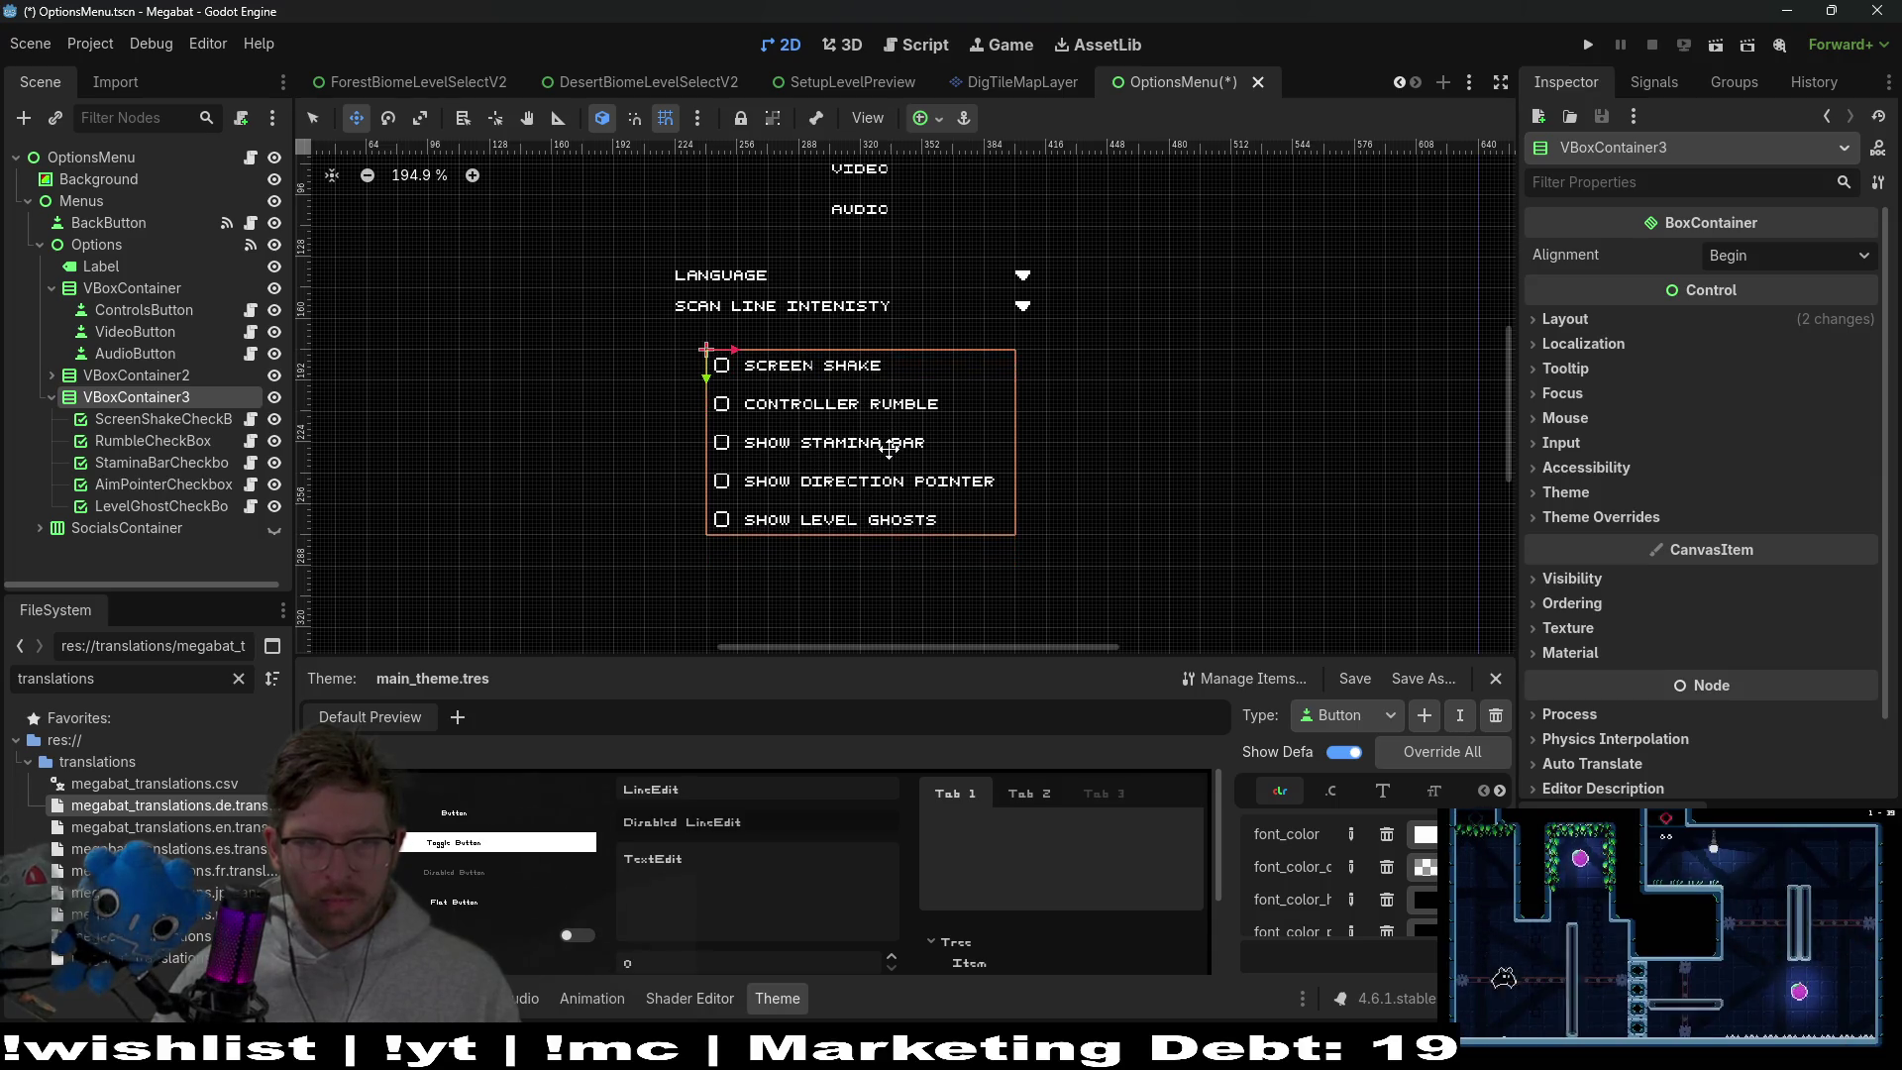
# Expand VBoxContainer2 in the Scene tree and select the Language dropdown node
pyautogui.scroll(-2, 889, 449)
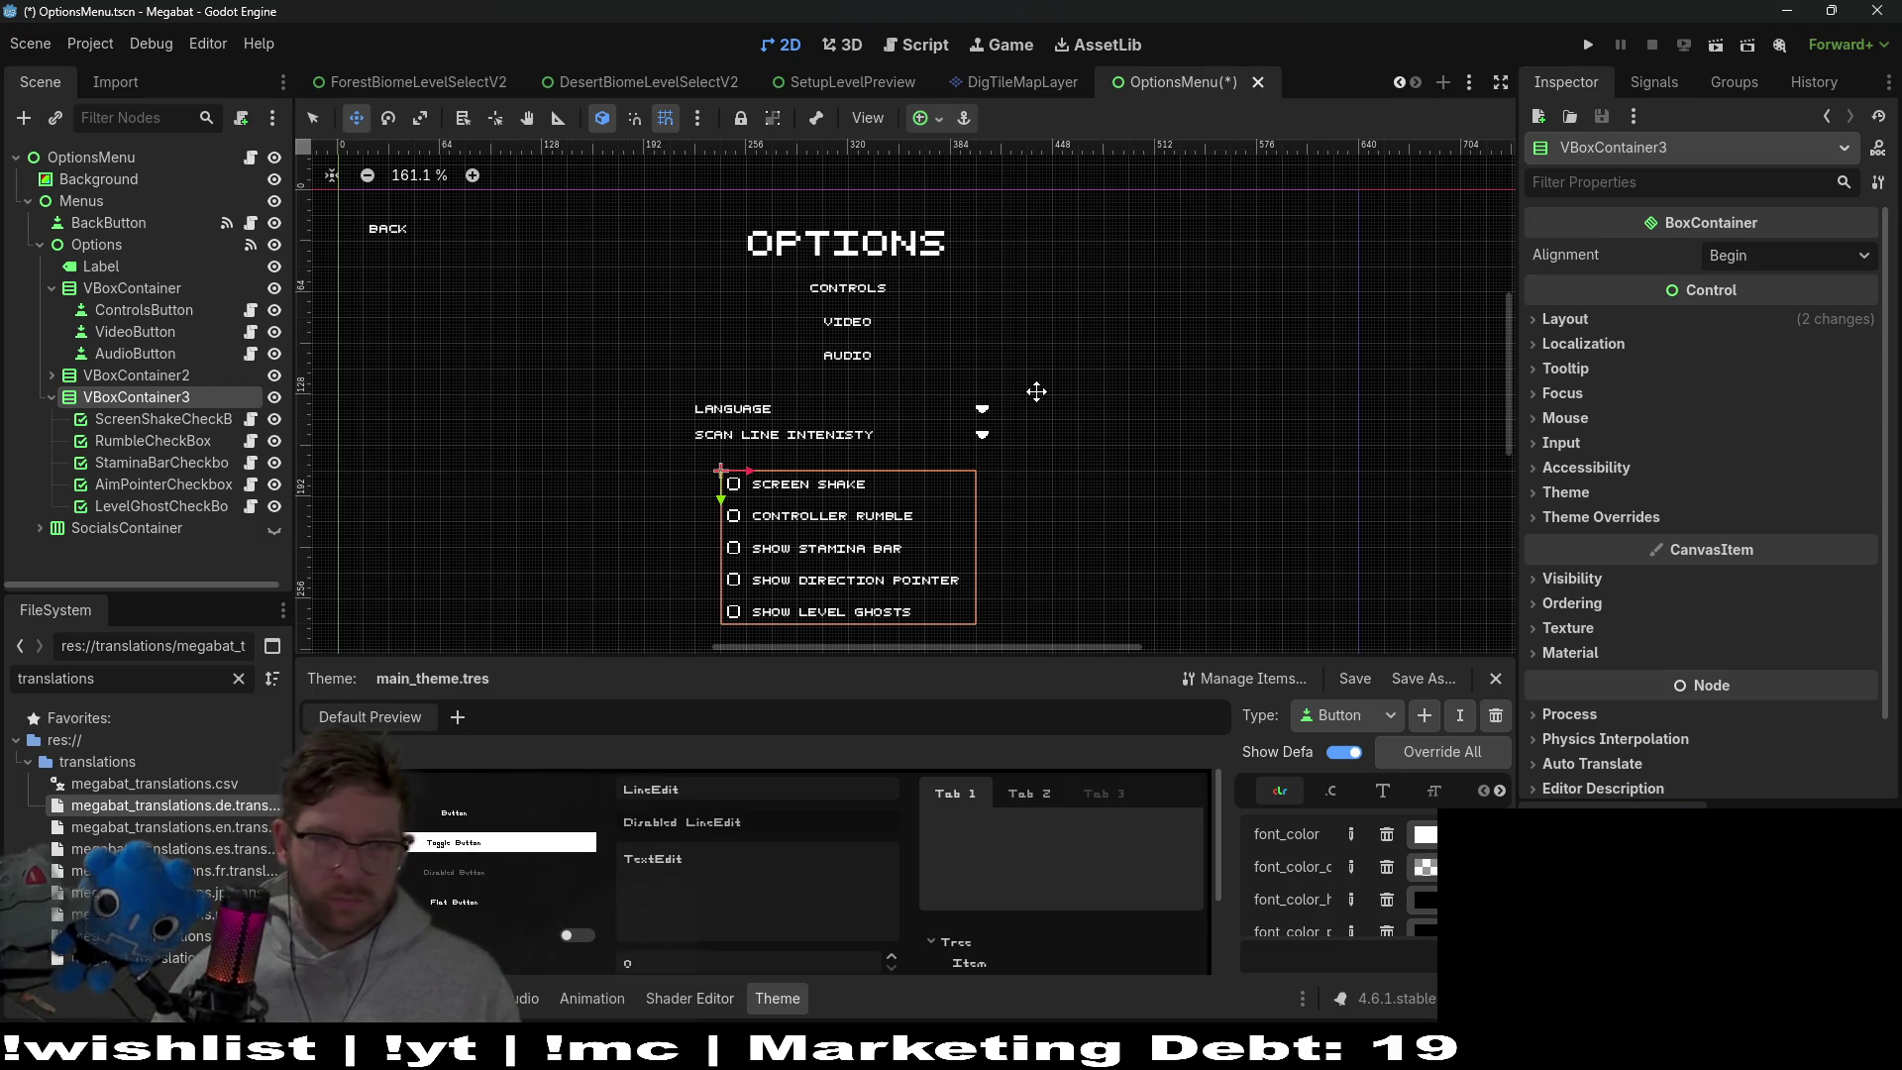
pyautogui.click(51, 374)
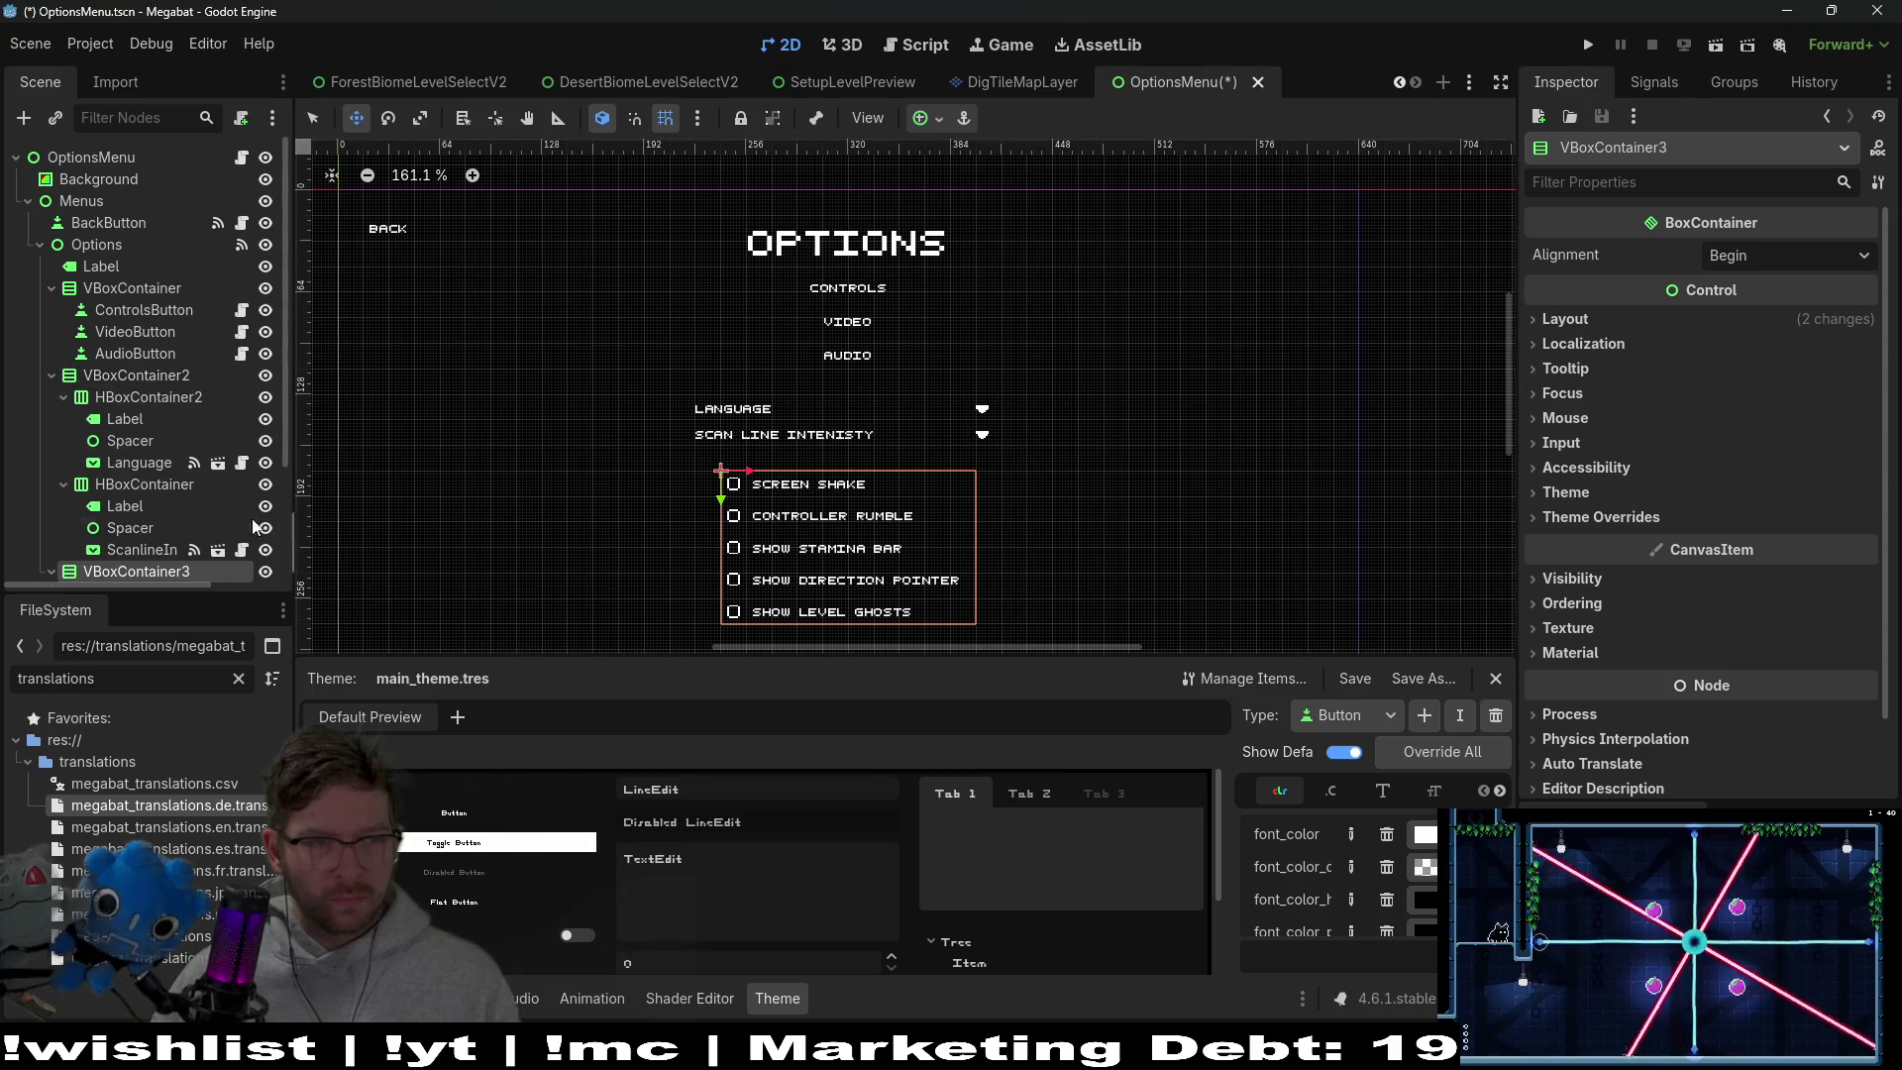
pyautogui.click(195, 470)
# Open the Language node's LanguageSelect.gd script and look over its add_item list
pyautogui.click(241, 464)
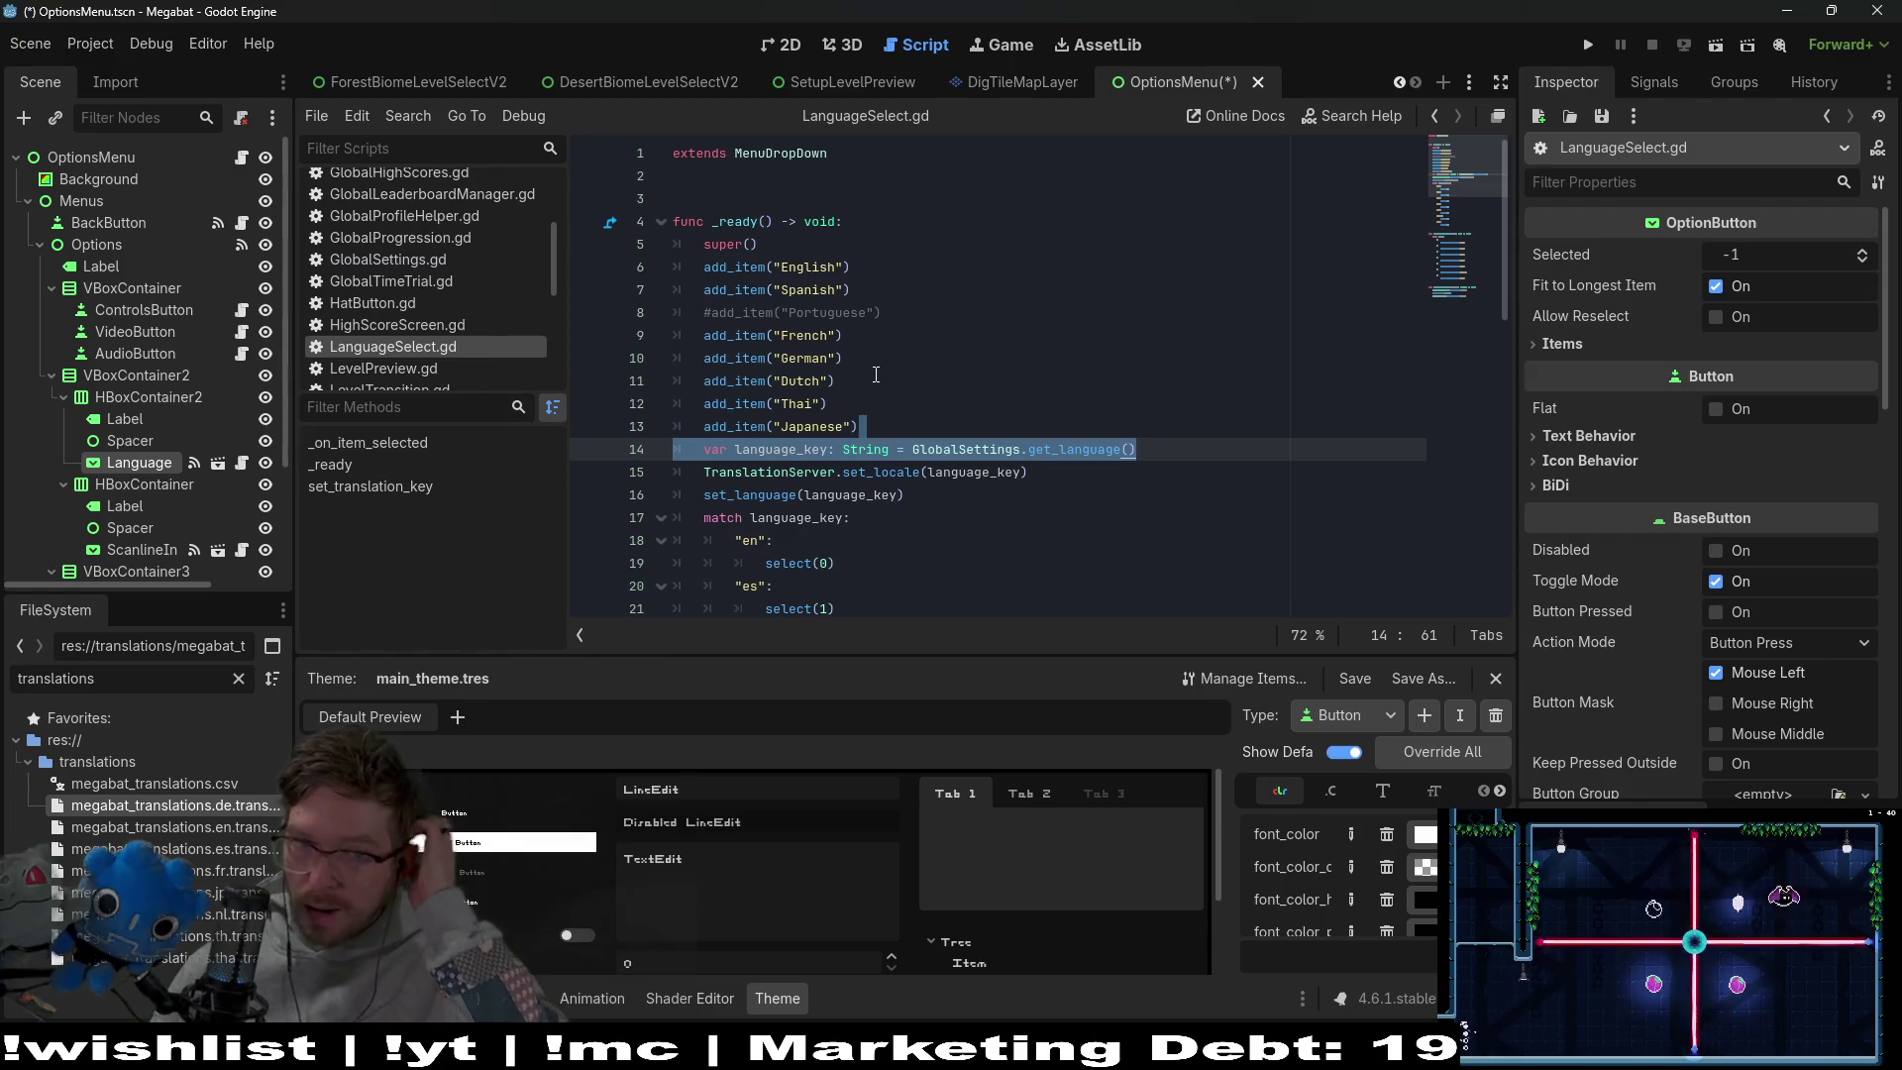
pyautogui.scroll(-7, 875, 374)
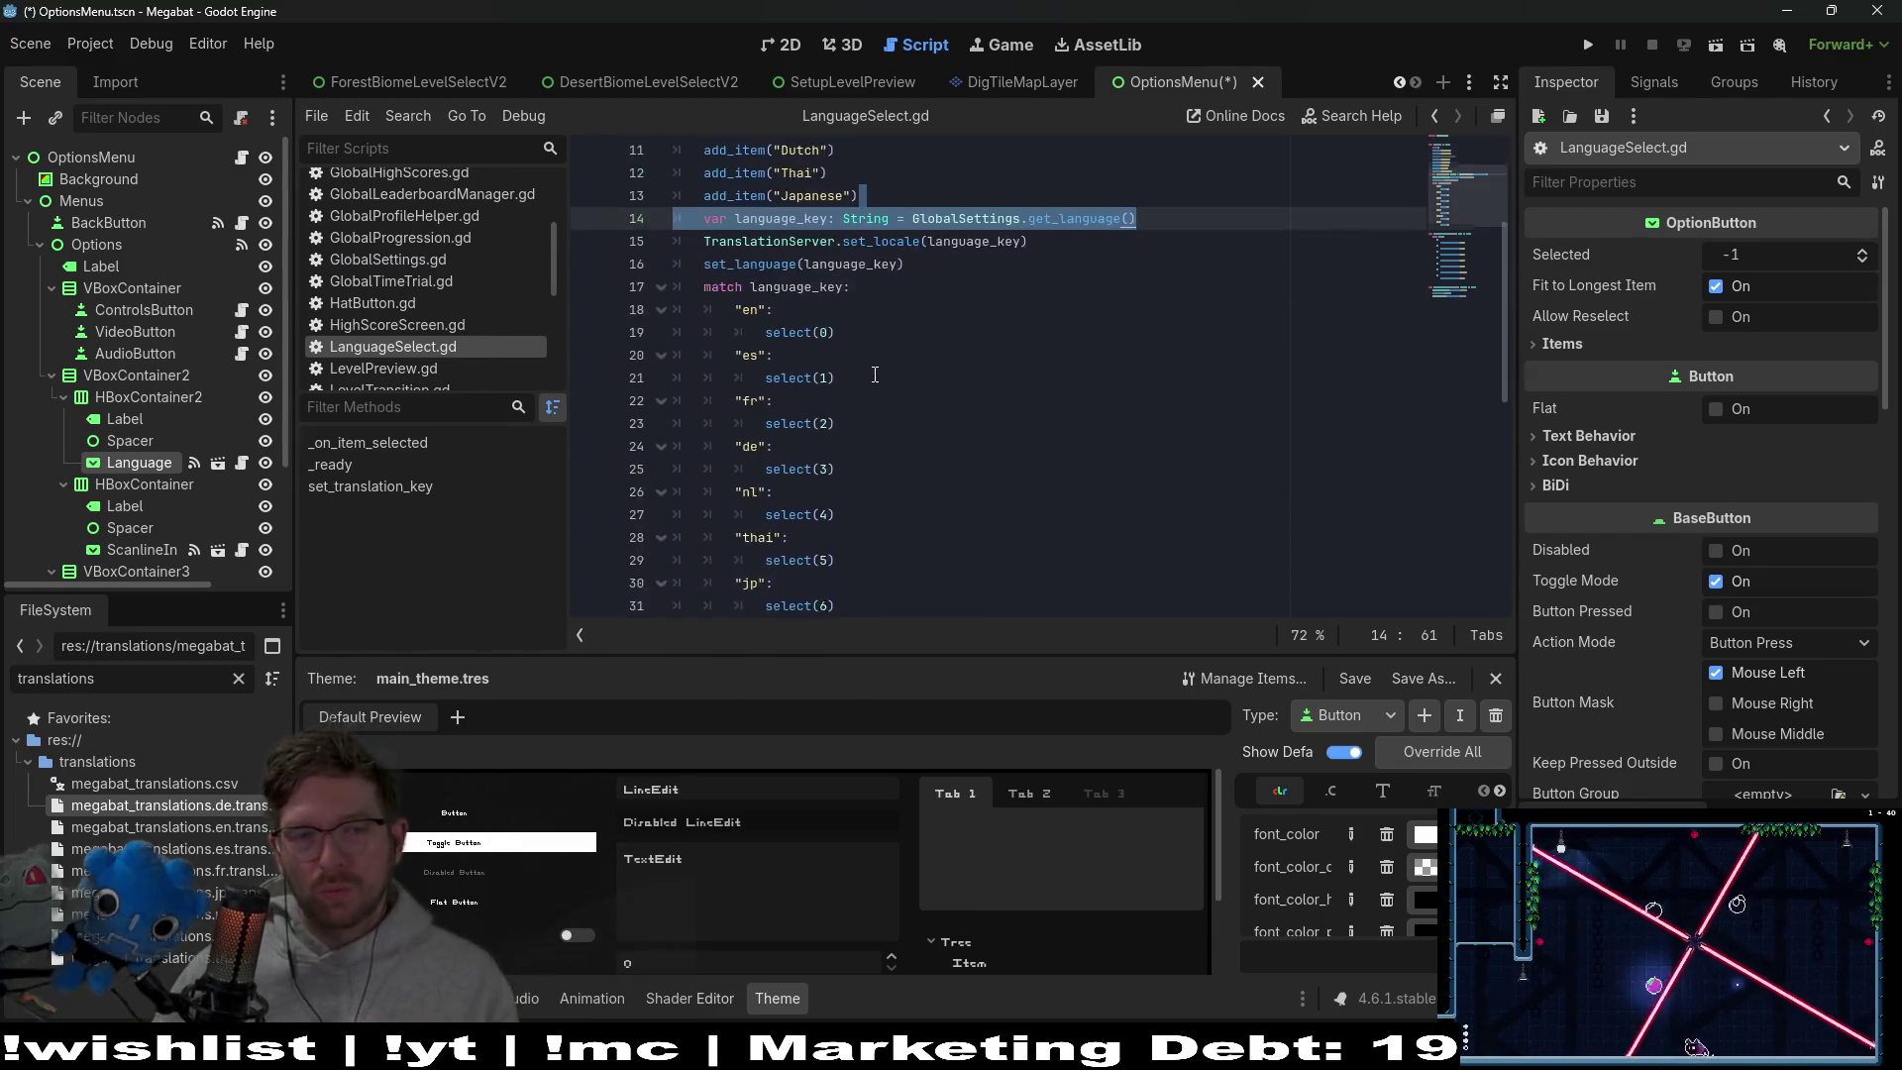
pyautogui.scroll(-4, 873, 374)
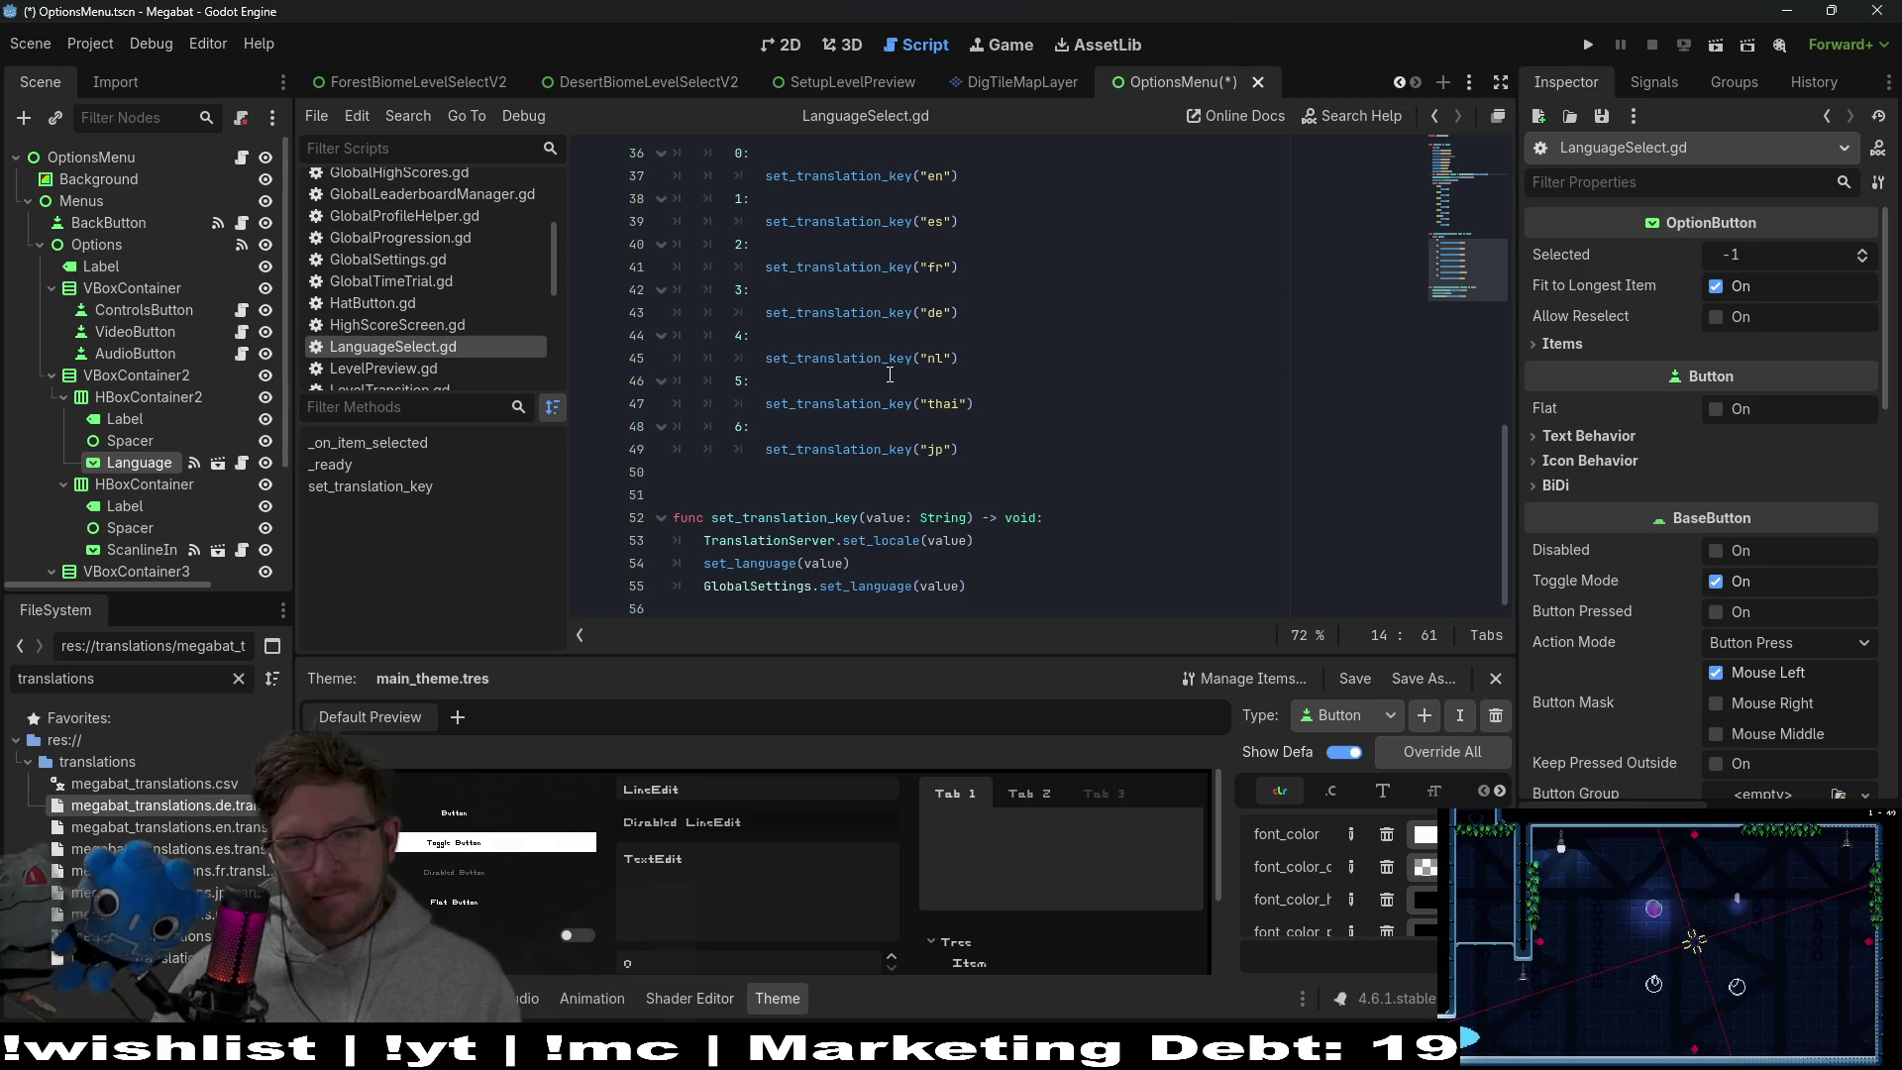
pyautogui.click(888, 541)
pyautogui.scroll(12, 785, 277)
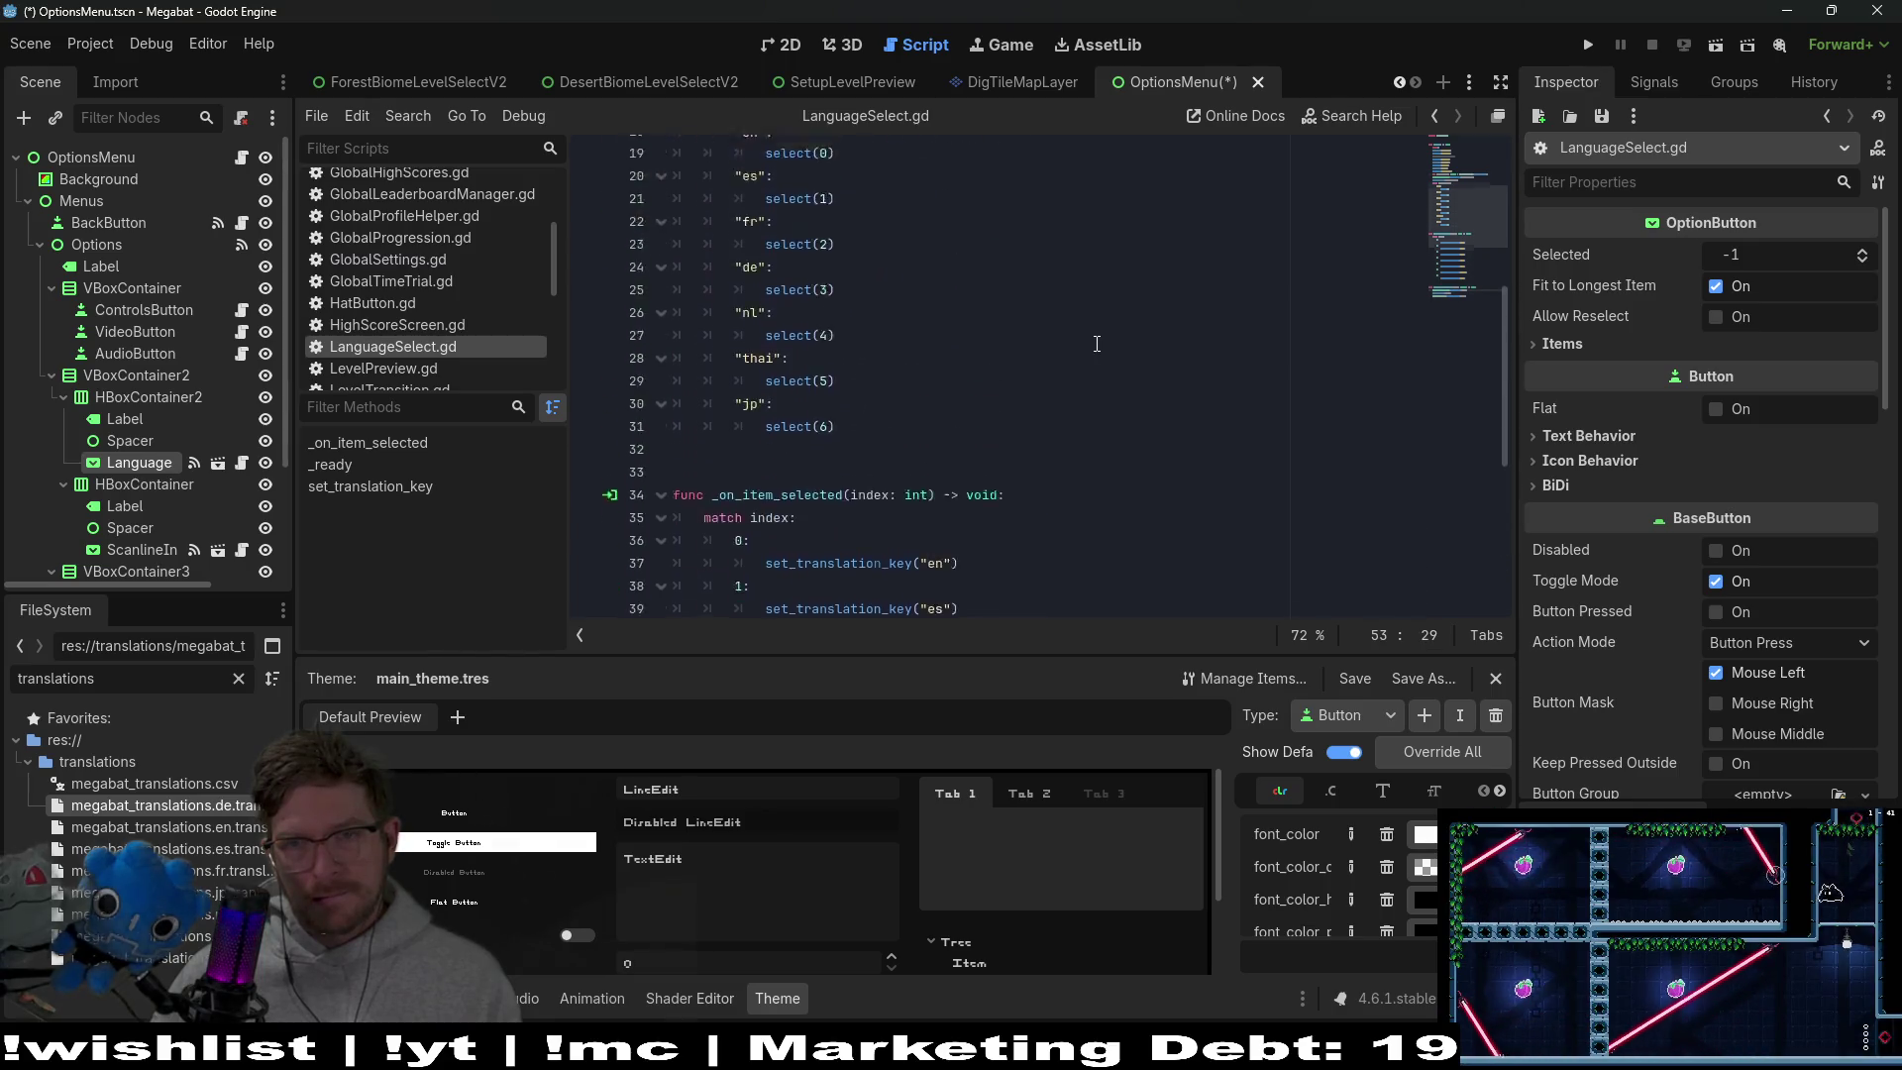
pyautogui.doubleClick(809, 267)
# Start a commented '#add_item("' line after the Japanese item, then delete it again
pyautogui.click(936, 317)
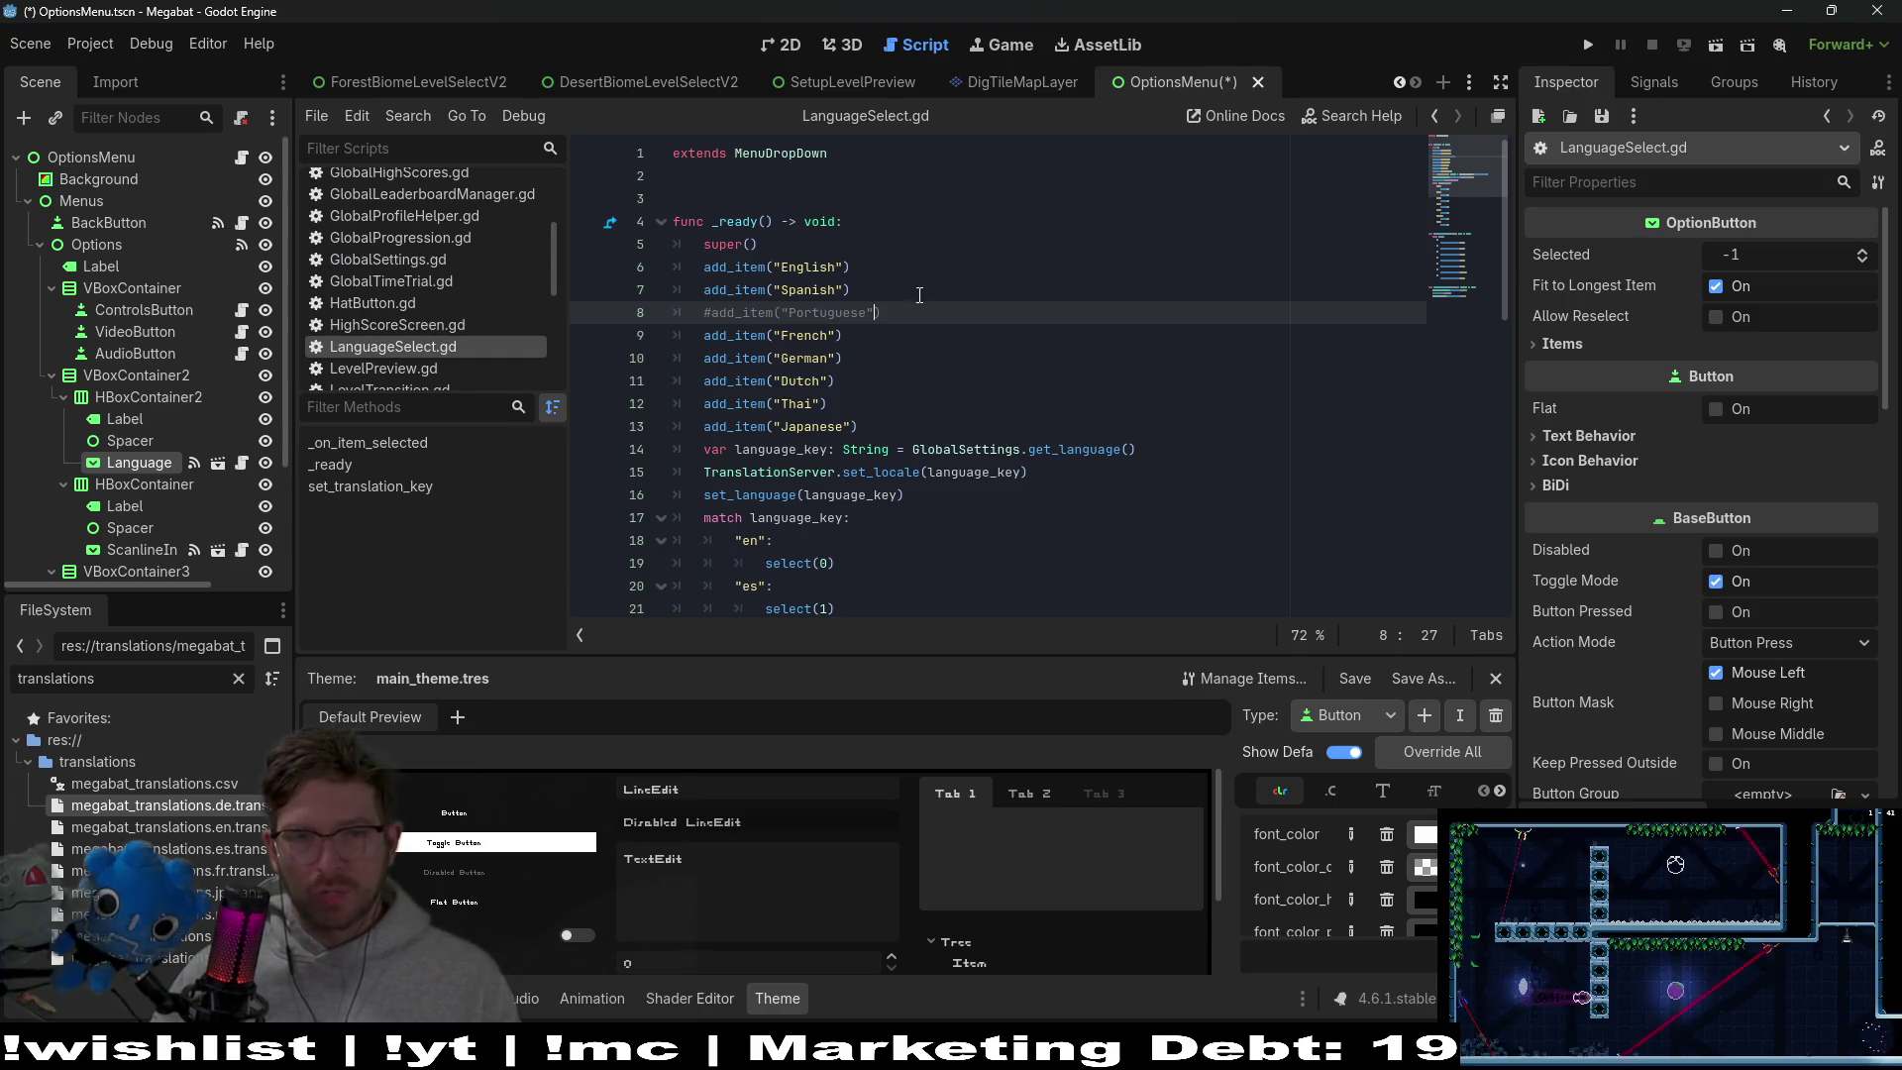
pyautogui.click(901, 411)
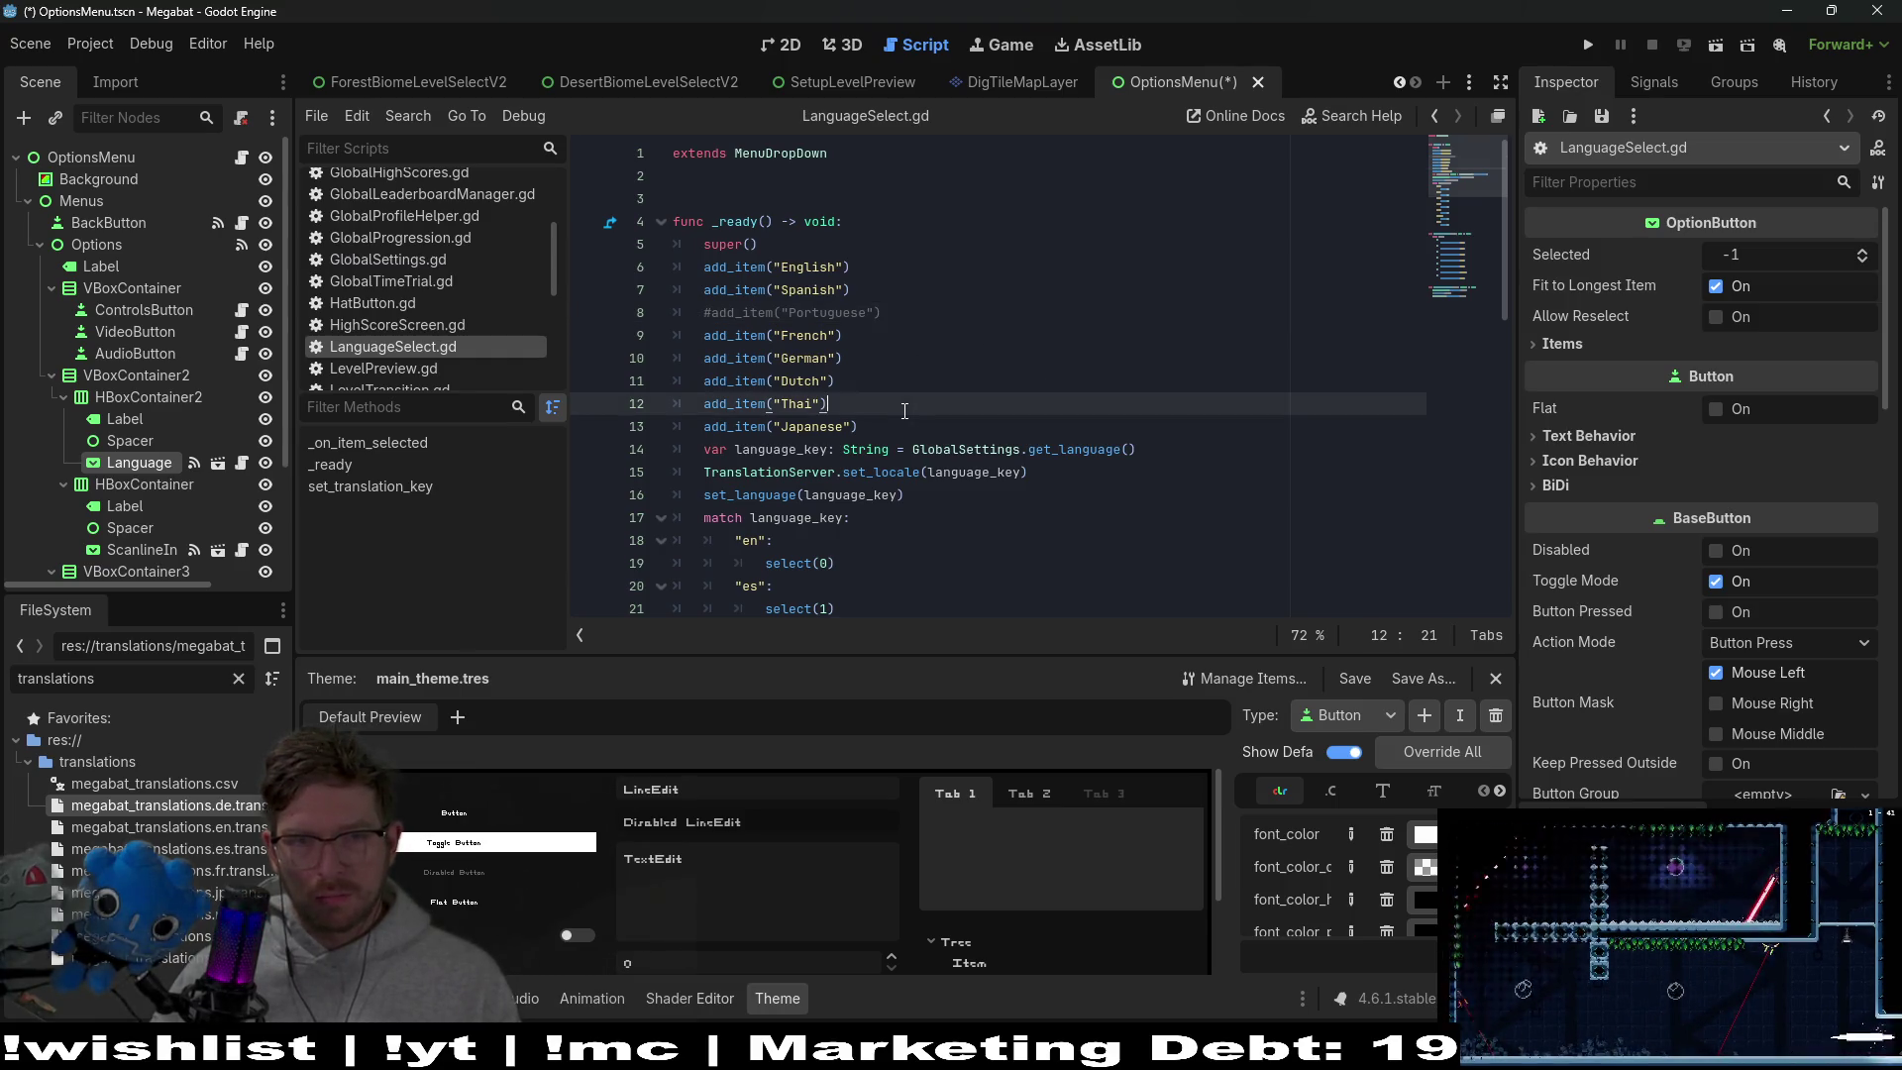
pyautogui.click(896, 428)
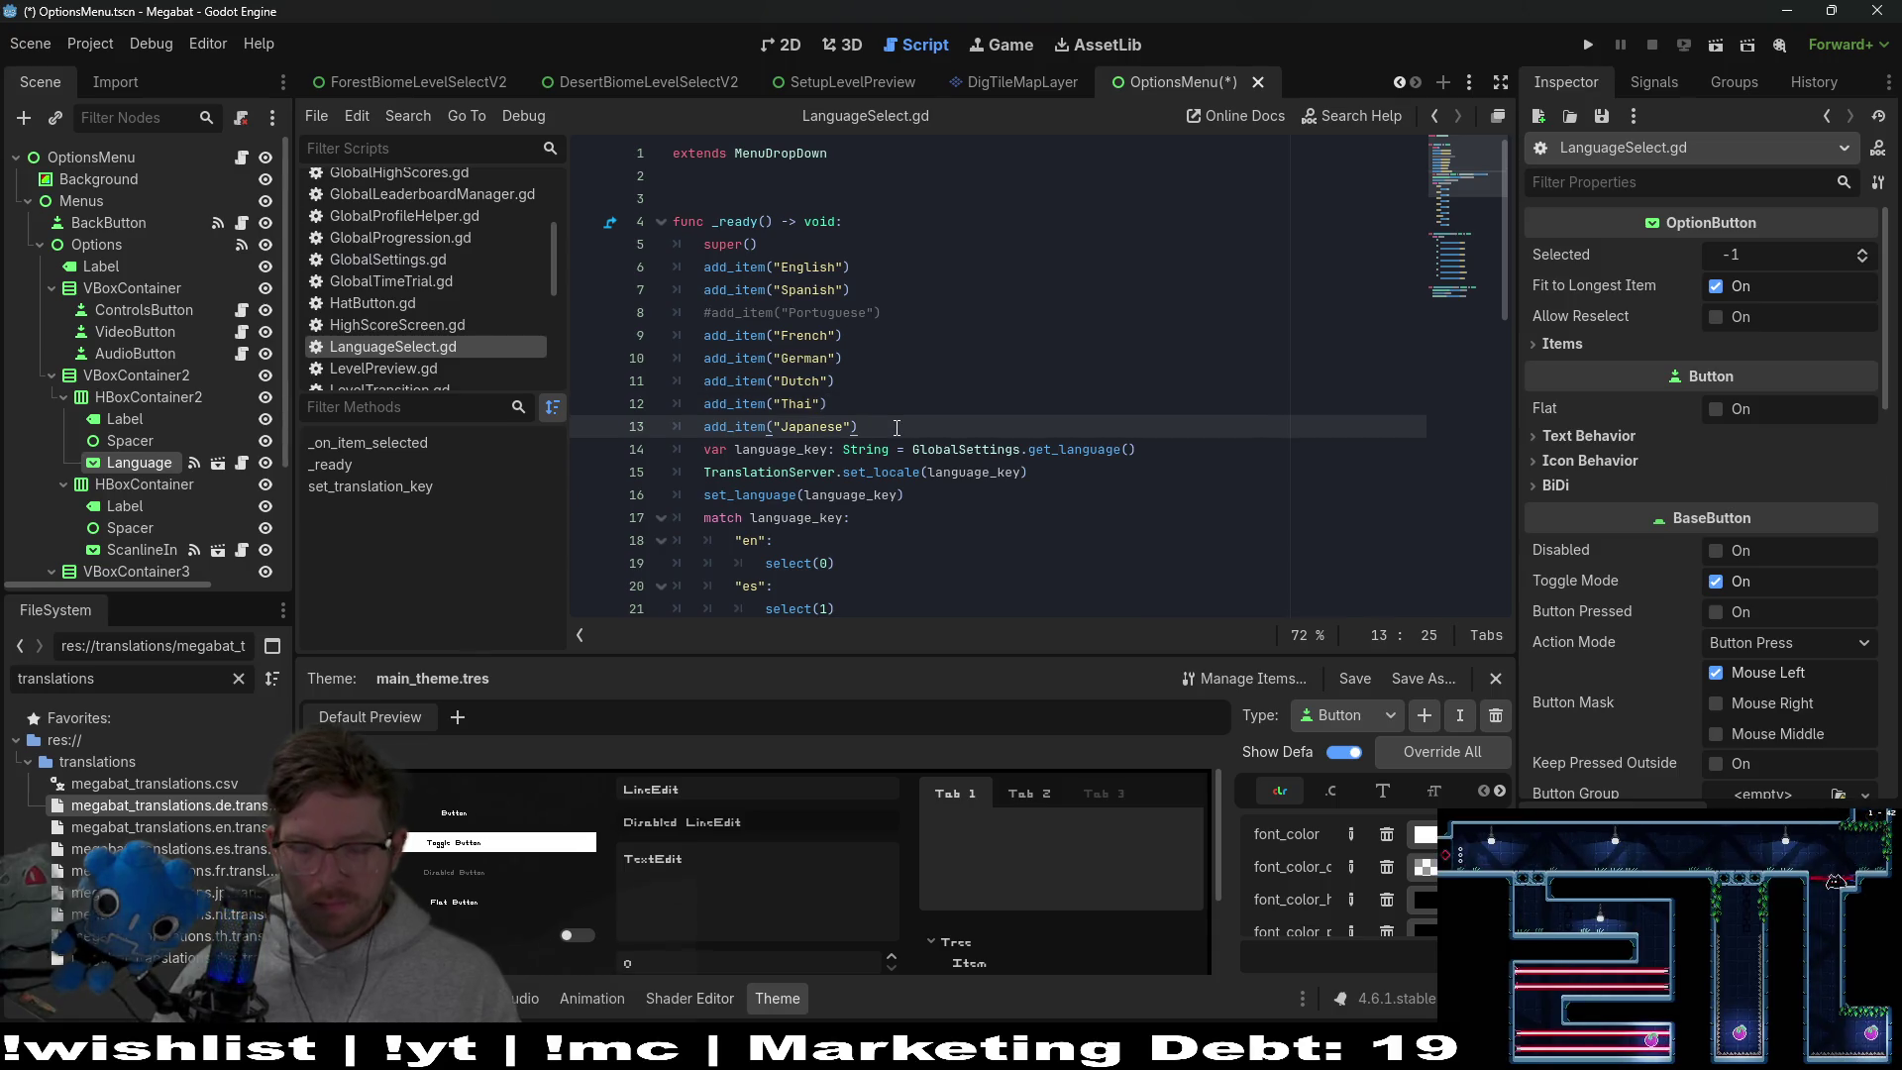
pyautogui.press('Return')
pyautogui.write('#ad')
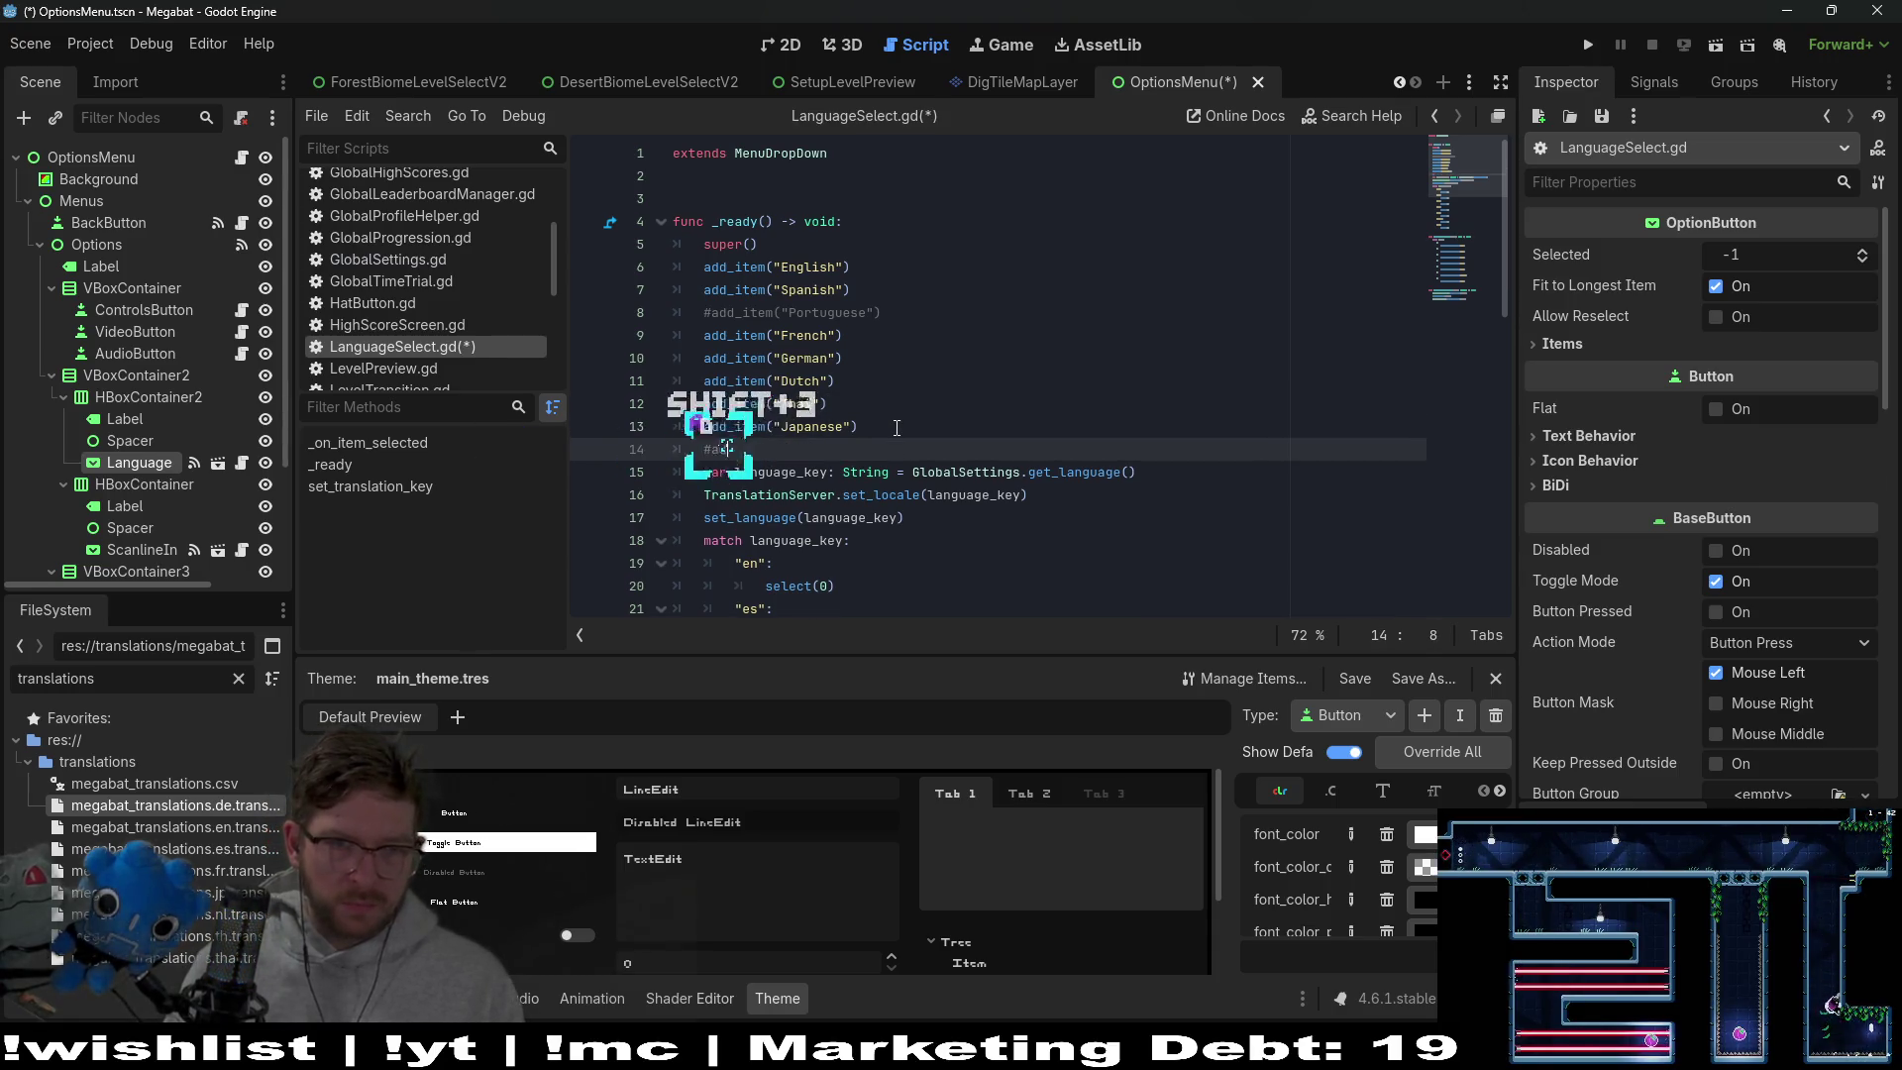
pyautogui.write('d_item("CHI')
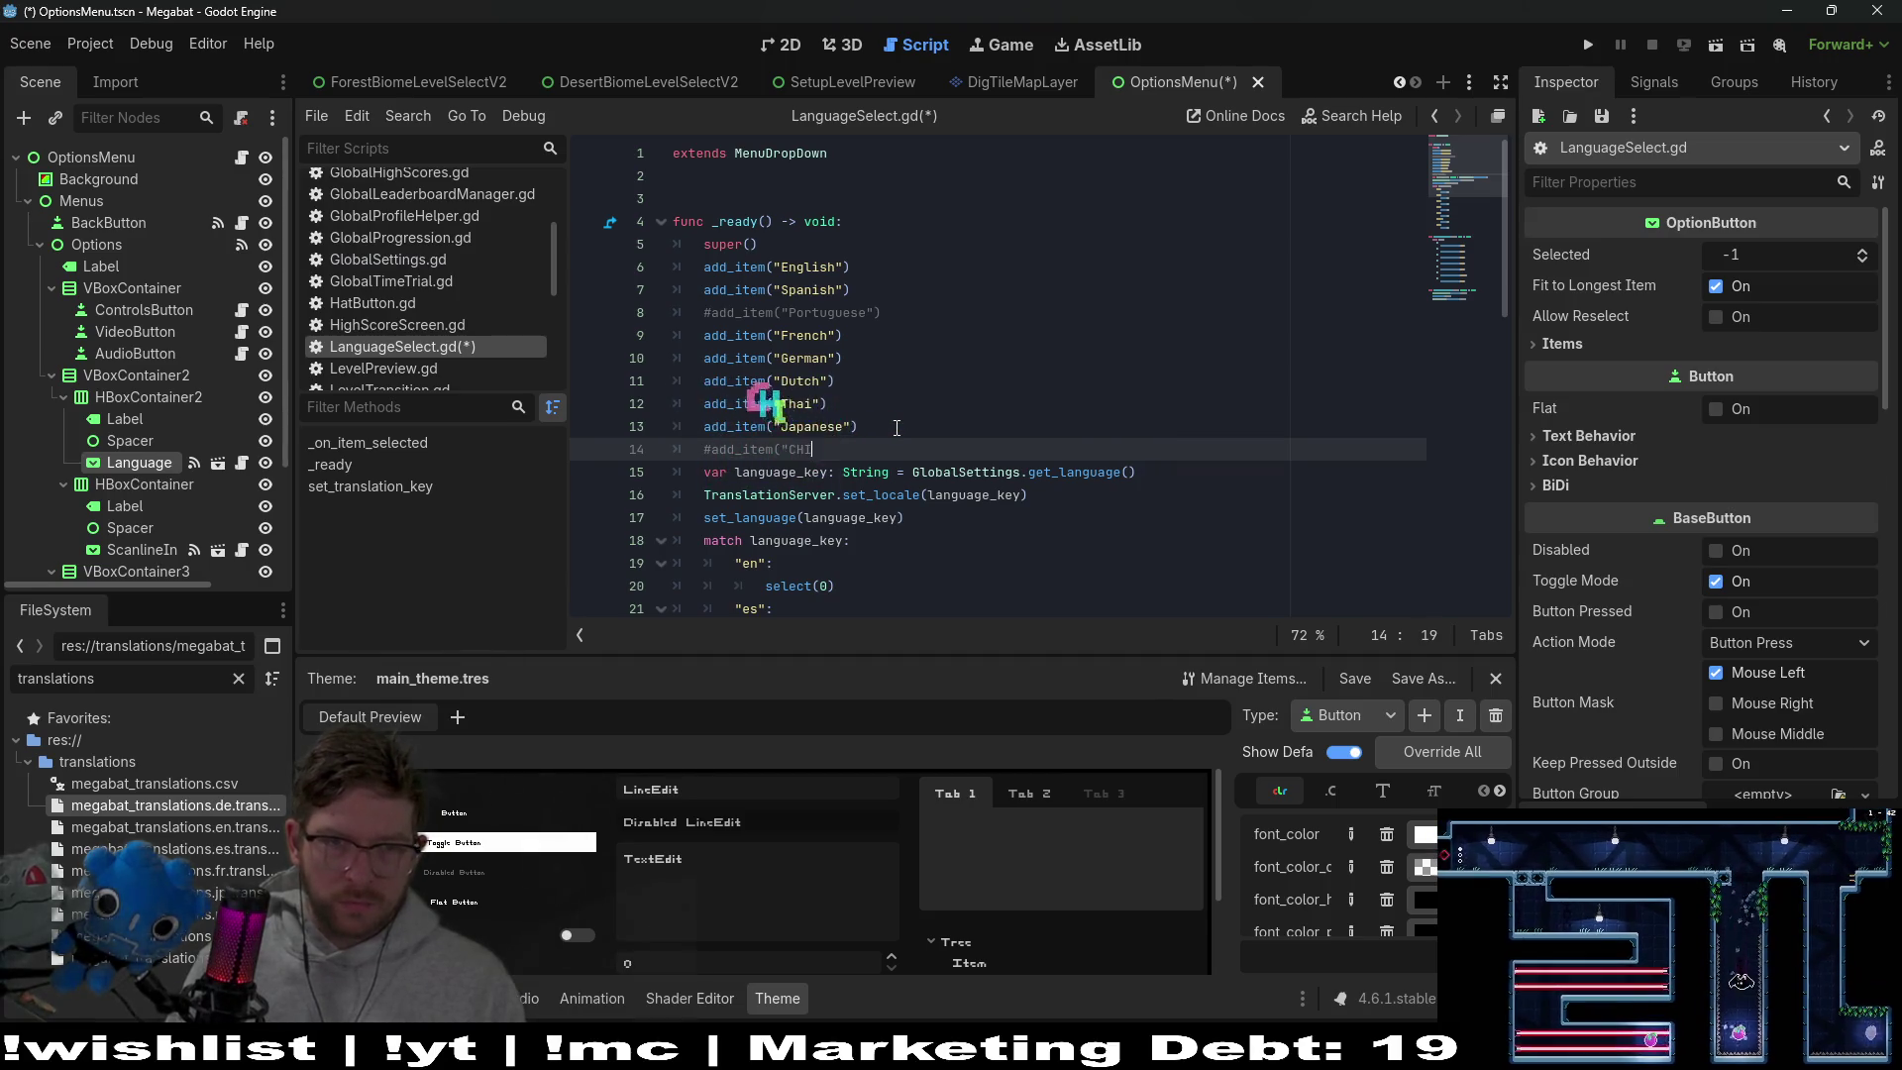
pyautogui.press('BackSpace')
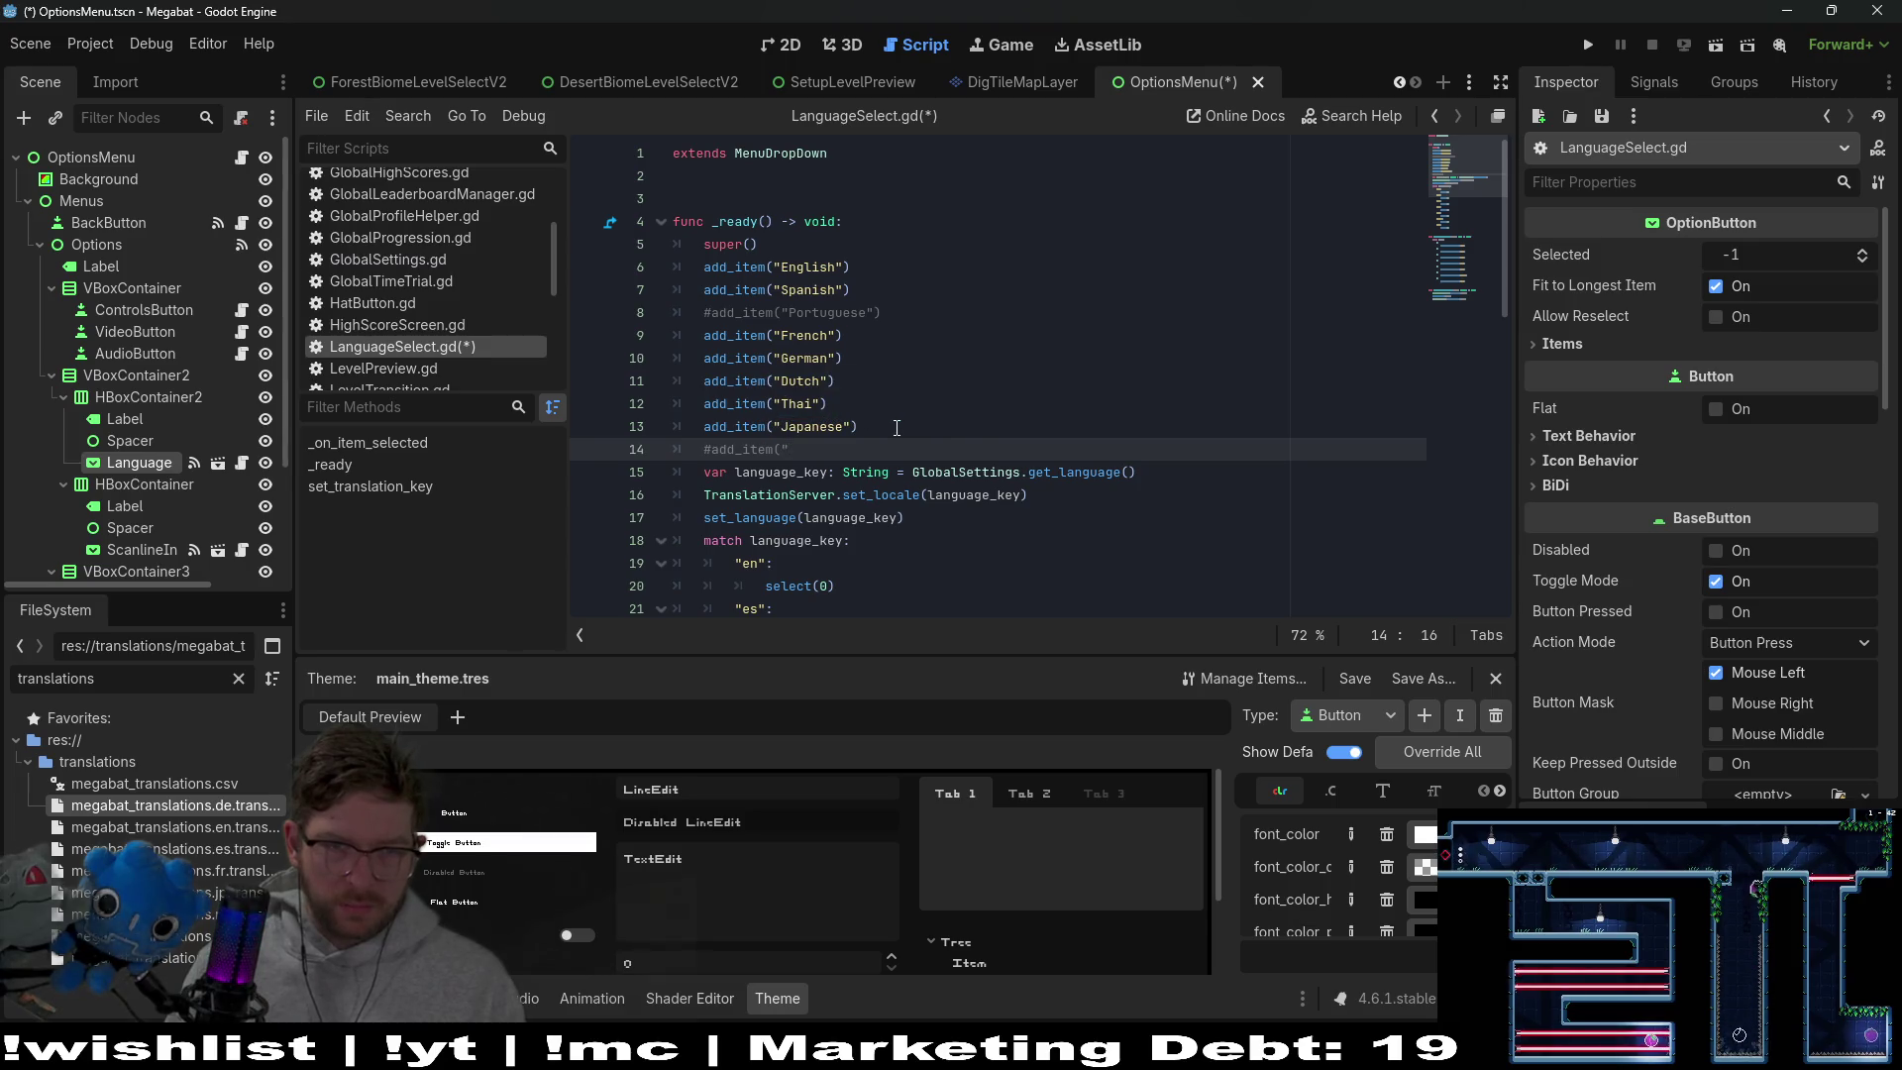
pyautogui.press('BackSpace')
pyautogui.press('BackSpace')
pyautogui.press('BackSpace')
pyautogui.press('BackSpace')
pyautogui.press('BackSpace')
pyautogui.press('BackSpace')
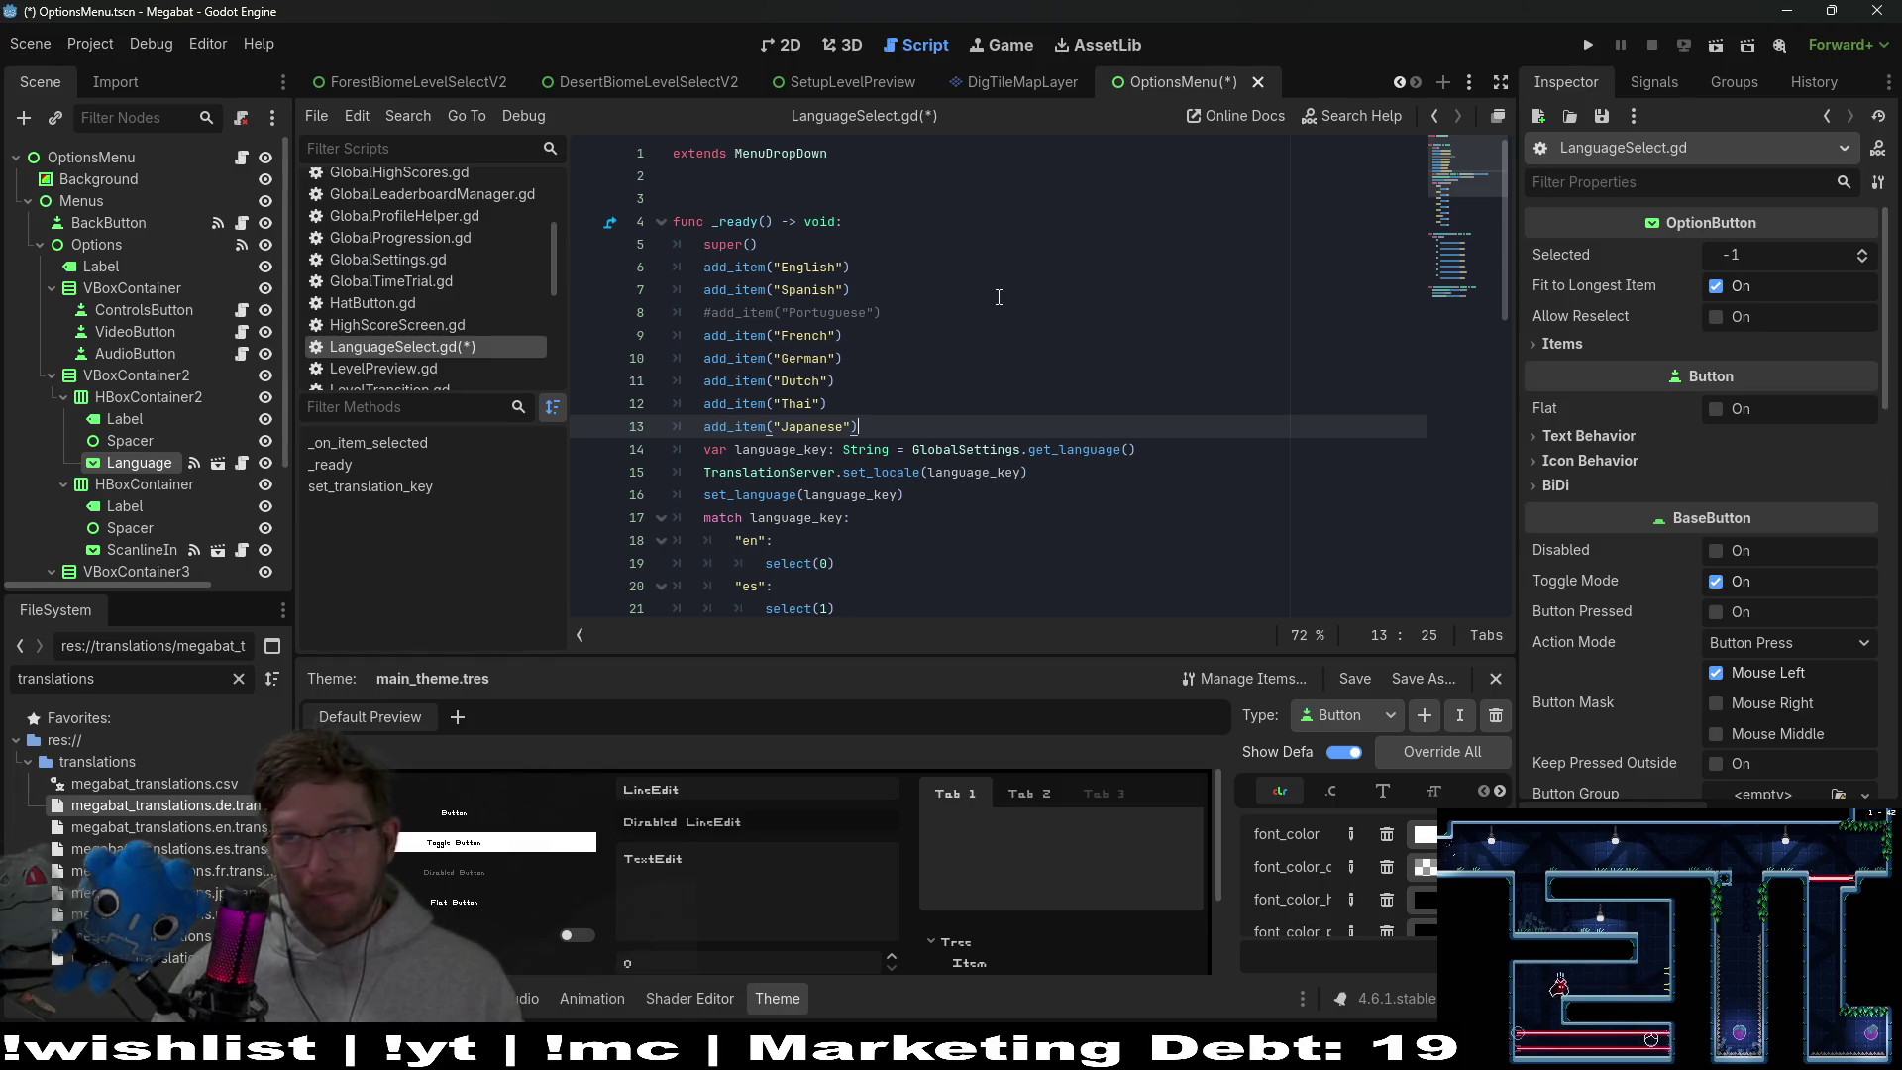
# Return to the top of the script, just below 'extends MenuDropDown'
pyautogui.doubleClick(830, 275)
pyautogui.scroll(-5, 1182, 340)
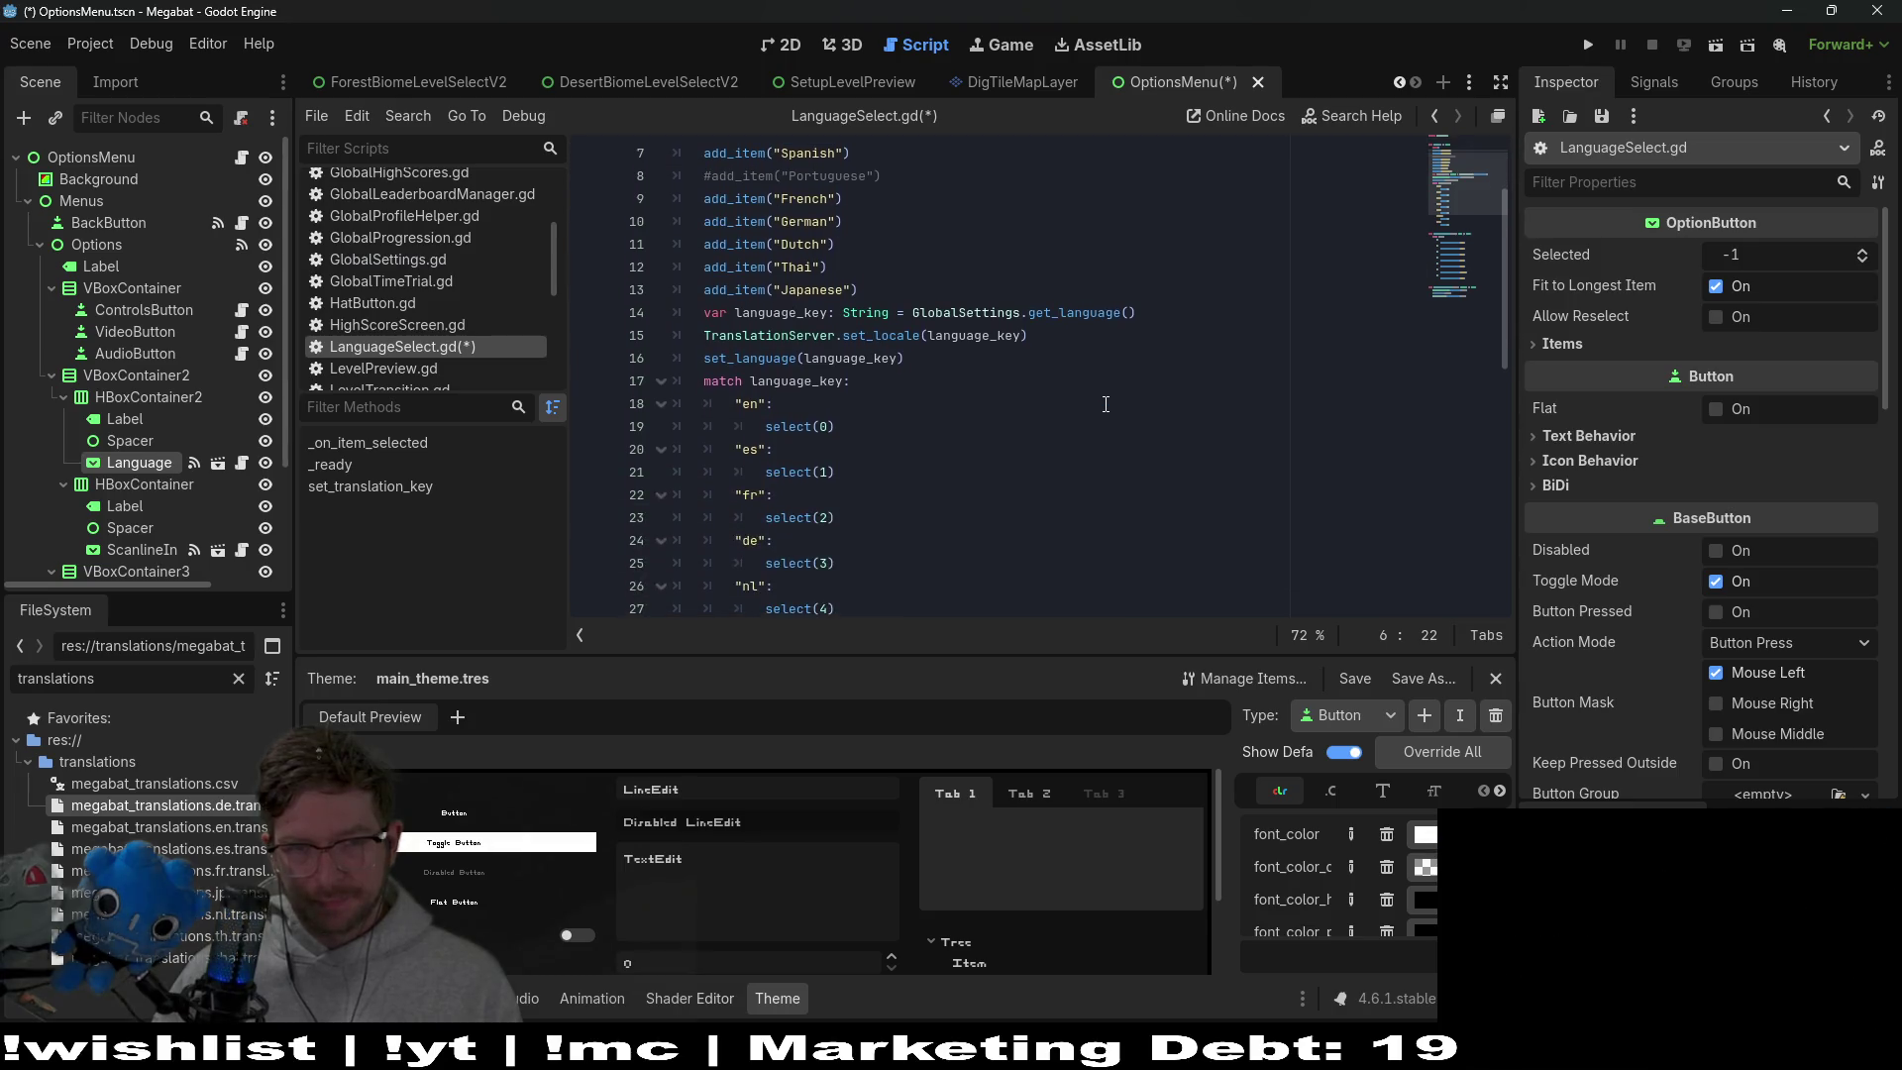
pyautogui.scroll(-6, 1106, 405)
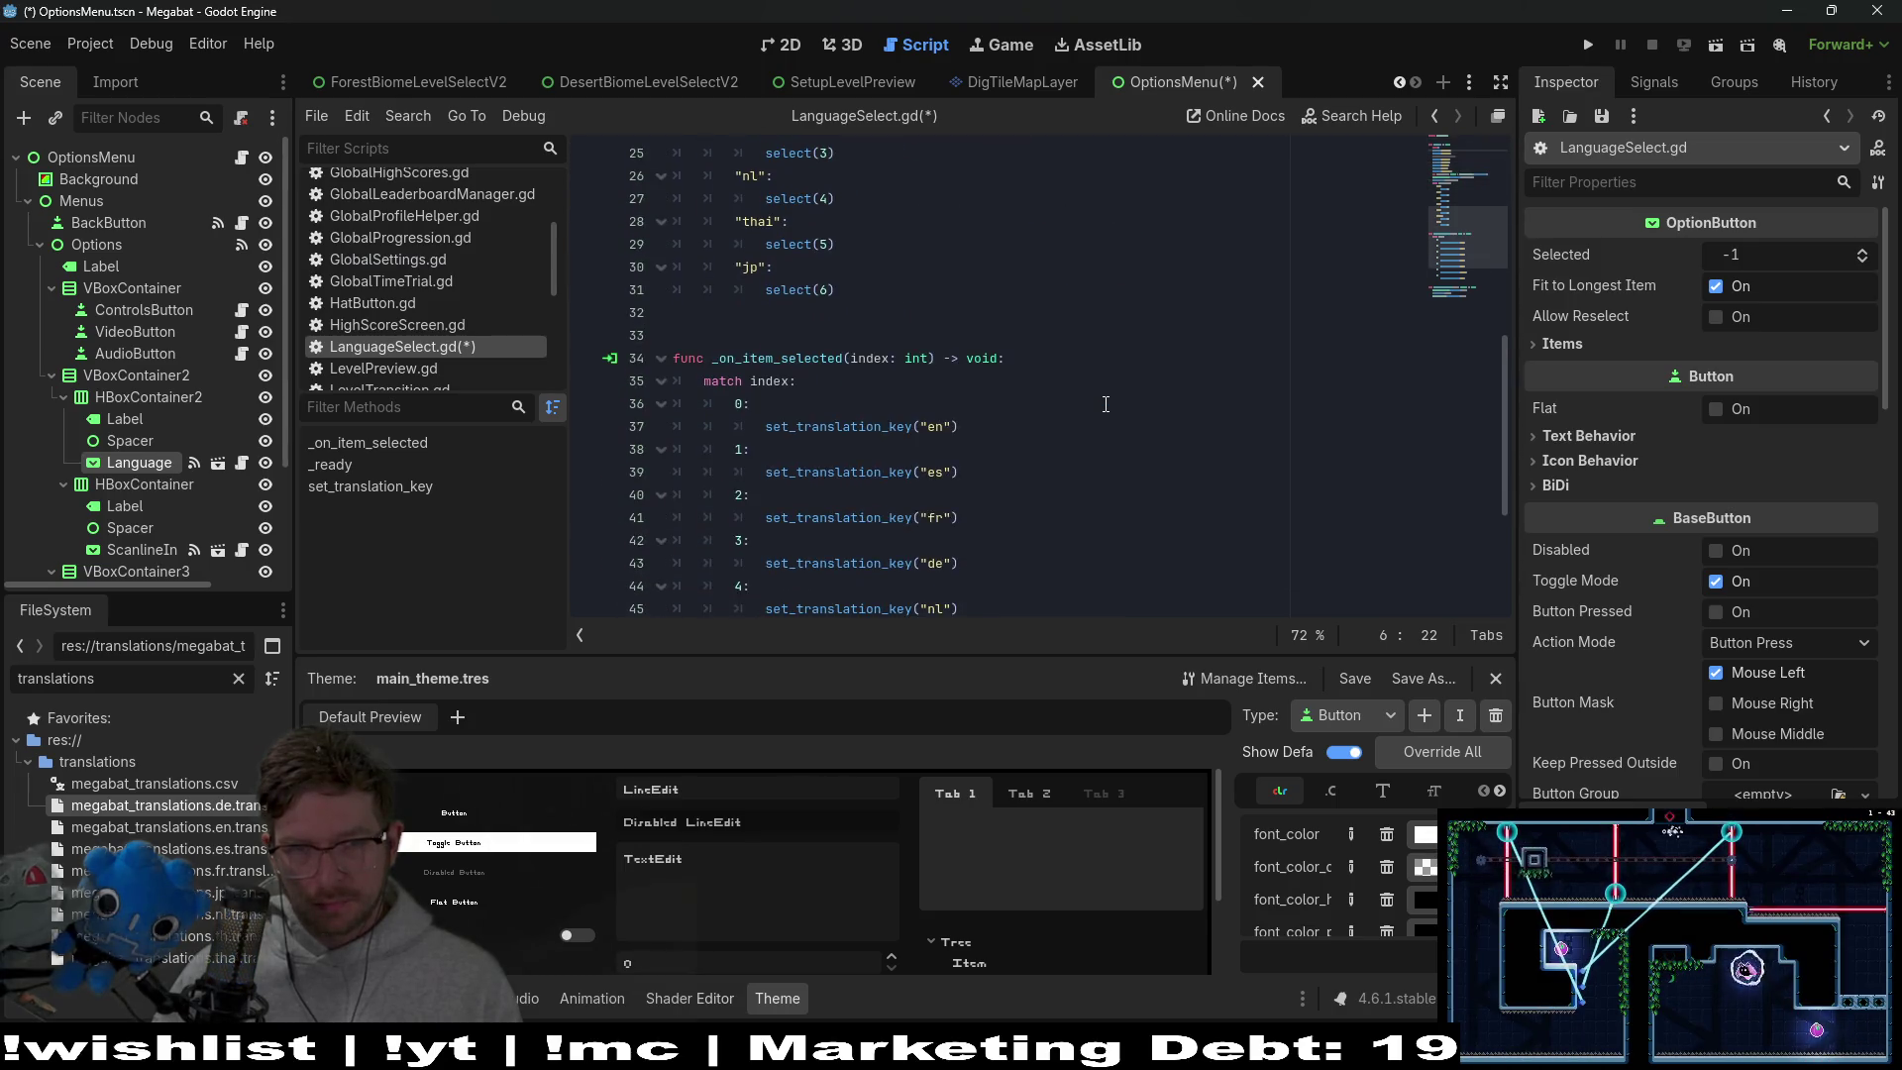
pyautogui.scroll(10, 1105, 404)
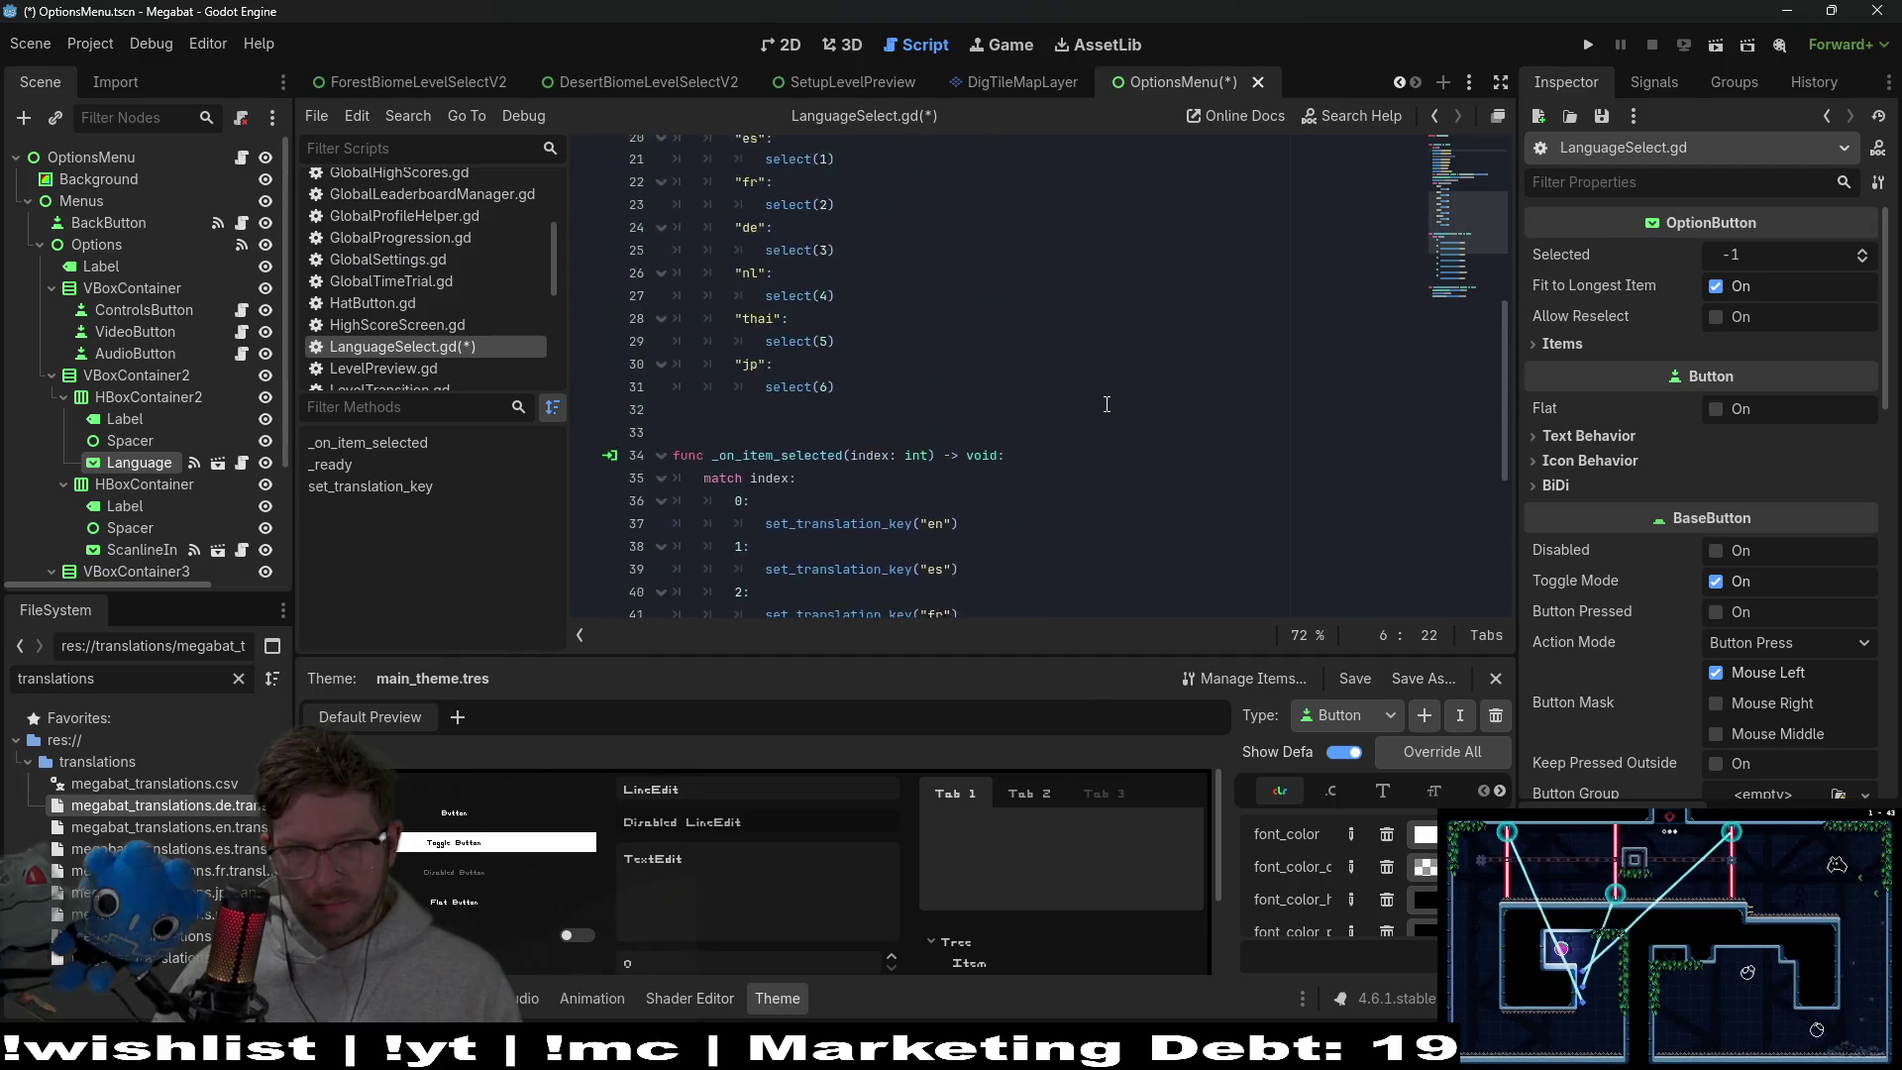
pyautogui.scroll(1, 1107, 404)
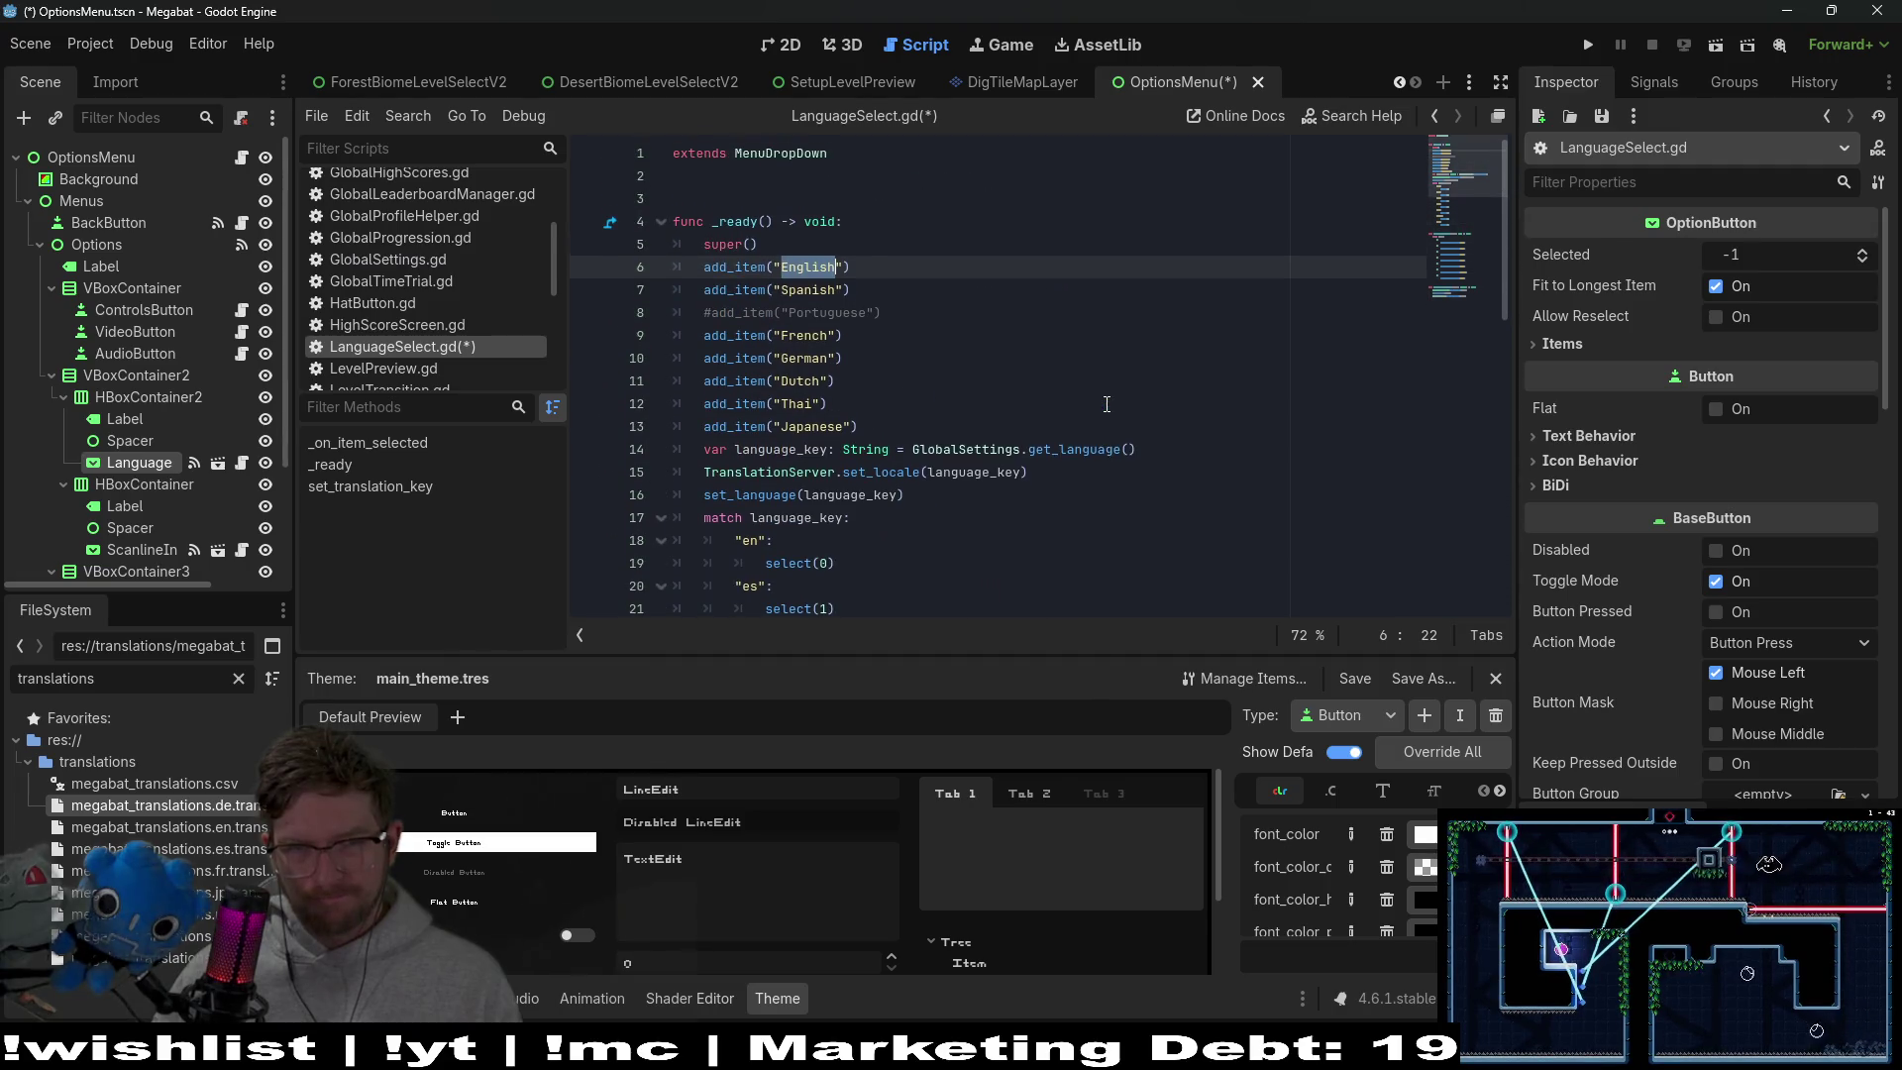
pyautogui.click(805, 199)
# Add blank lines under extends and write the ENGLISH_KEY String constant
pyautogui.press('Return')
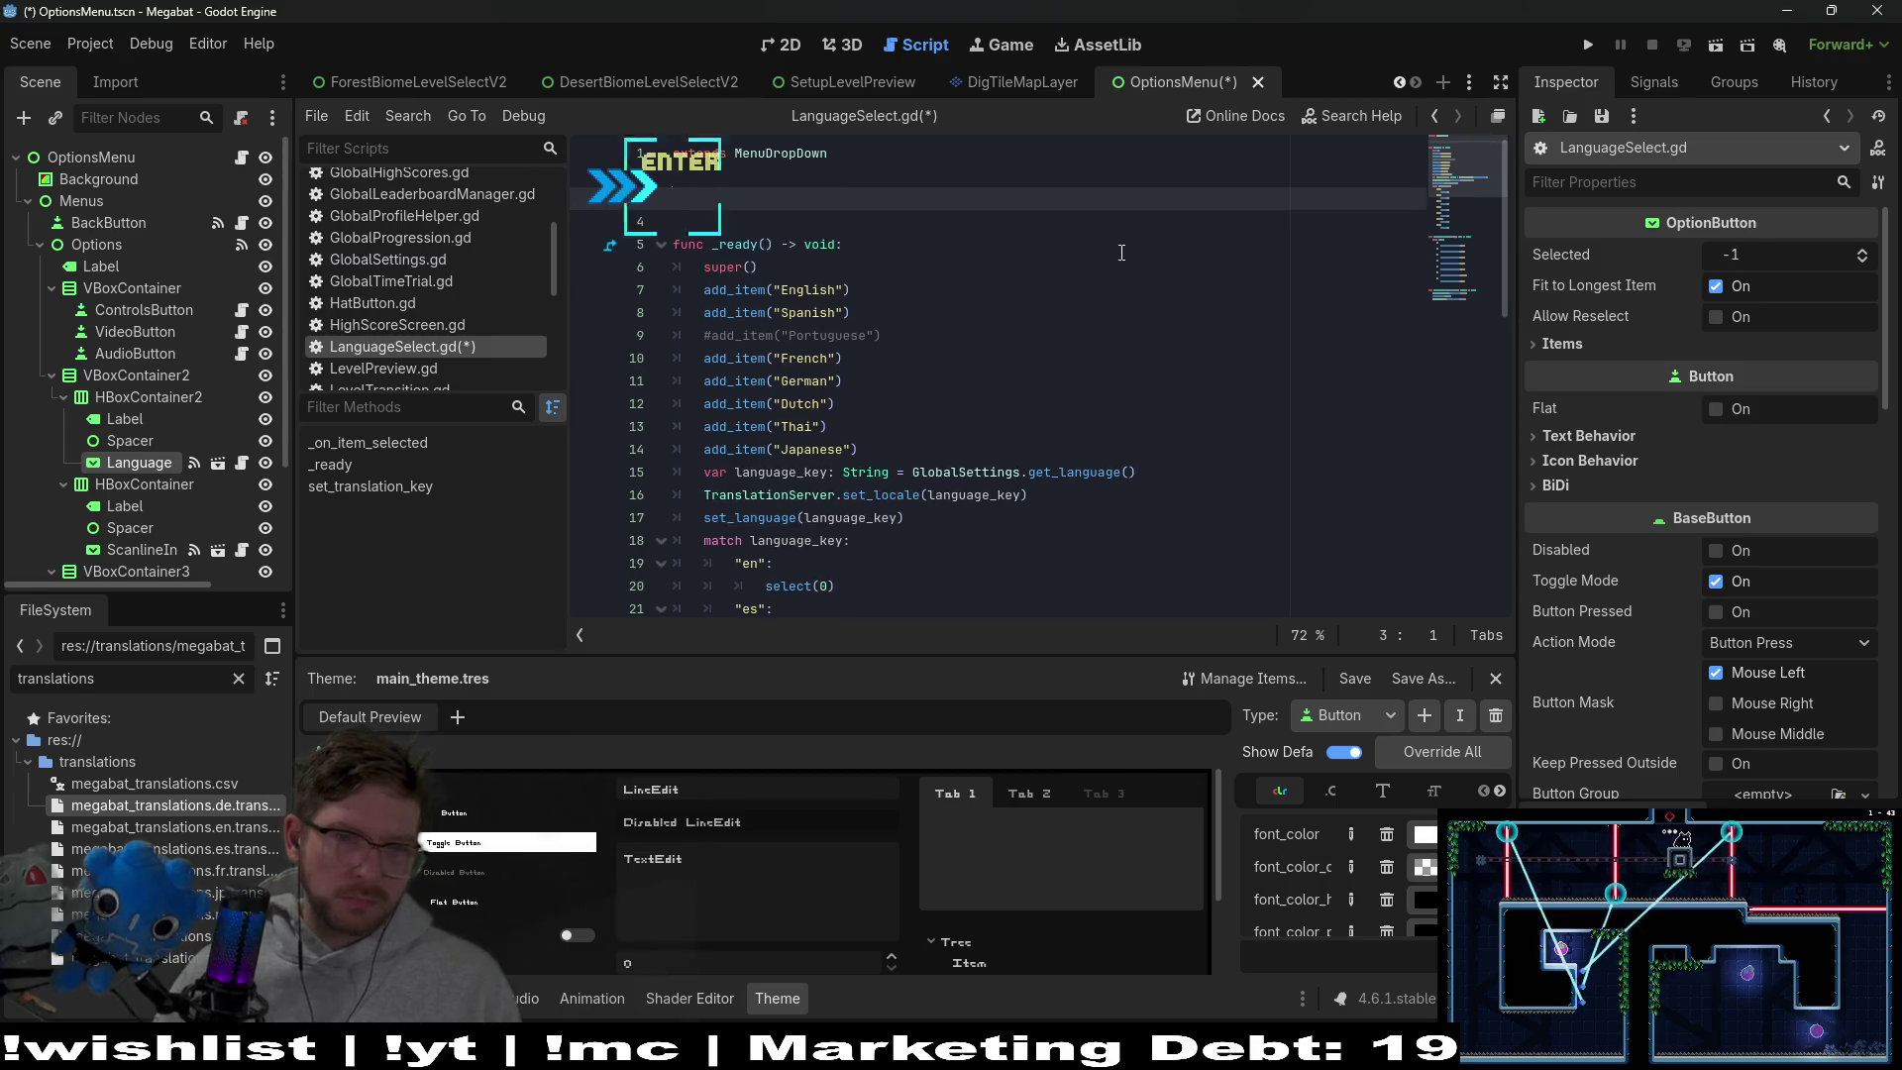
pyautogui.press('Return')
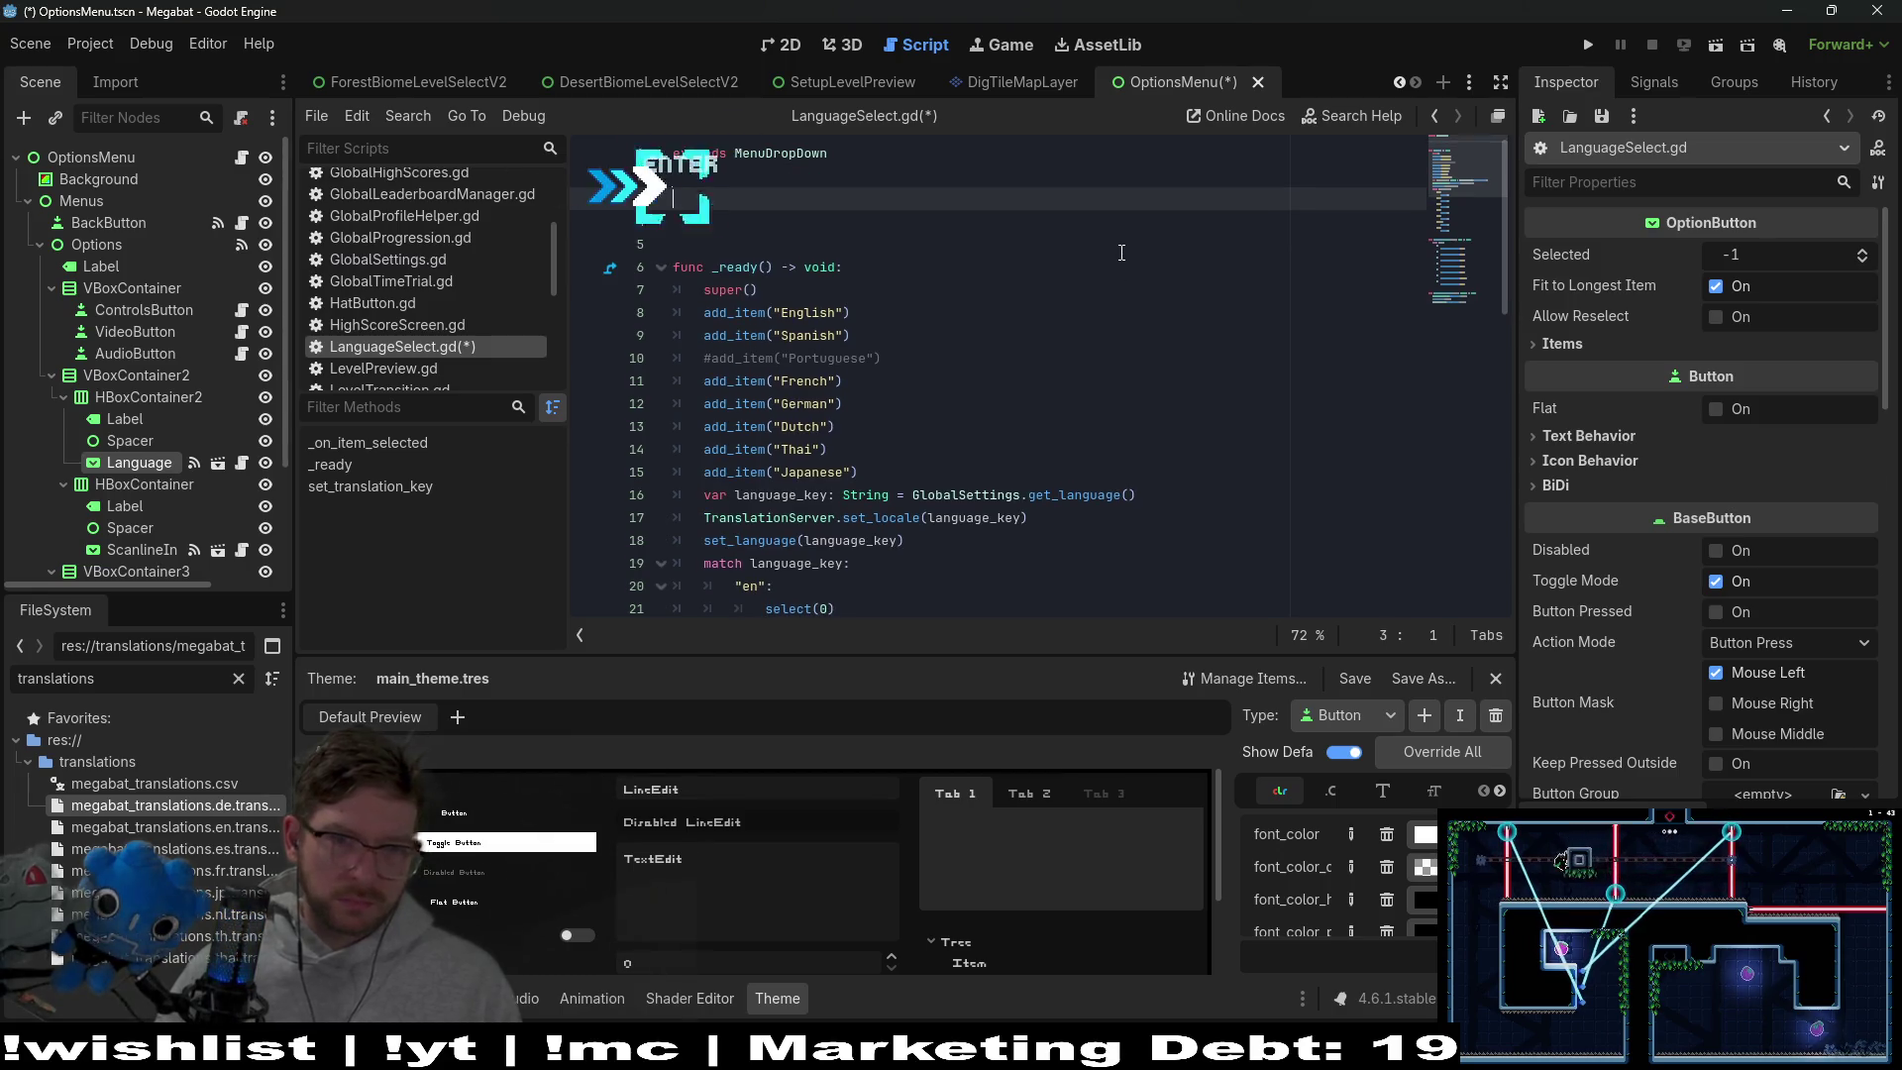
pyautogui.write('@')
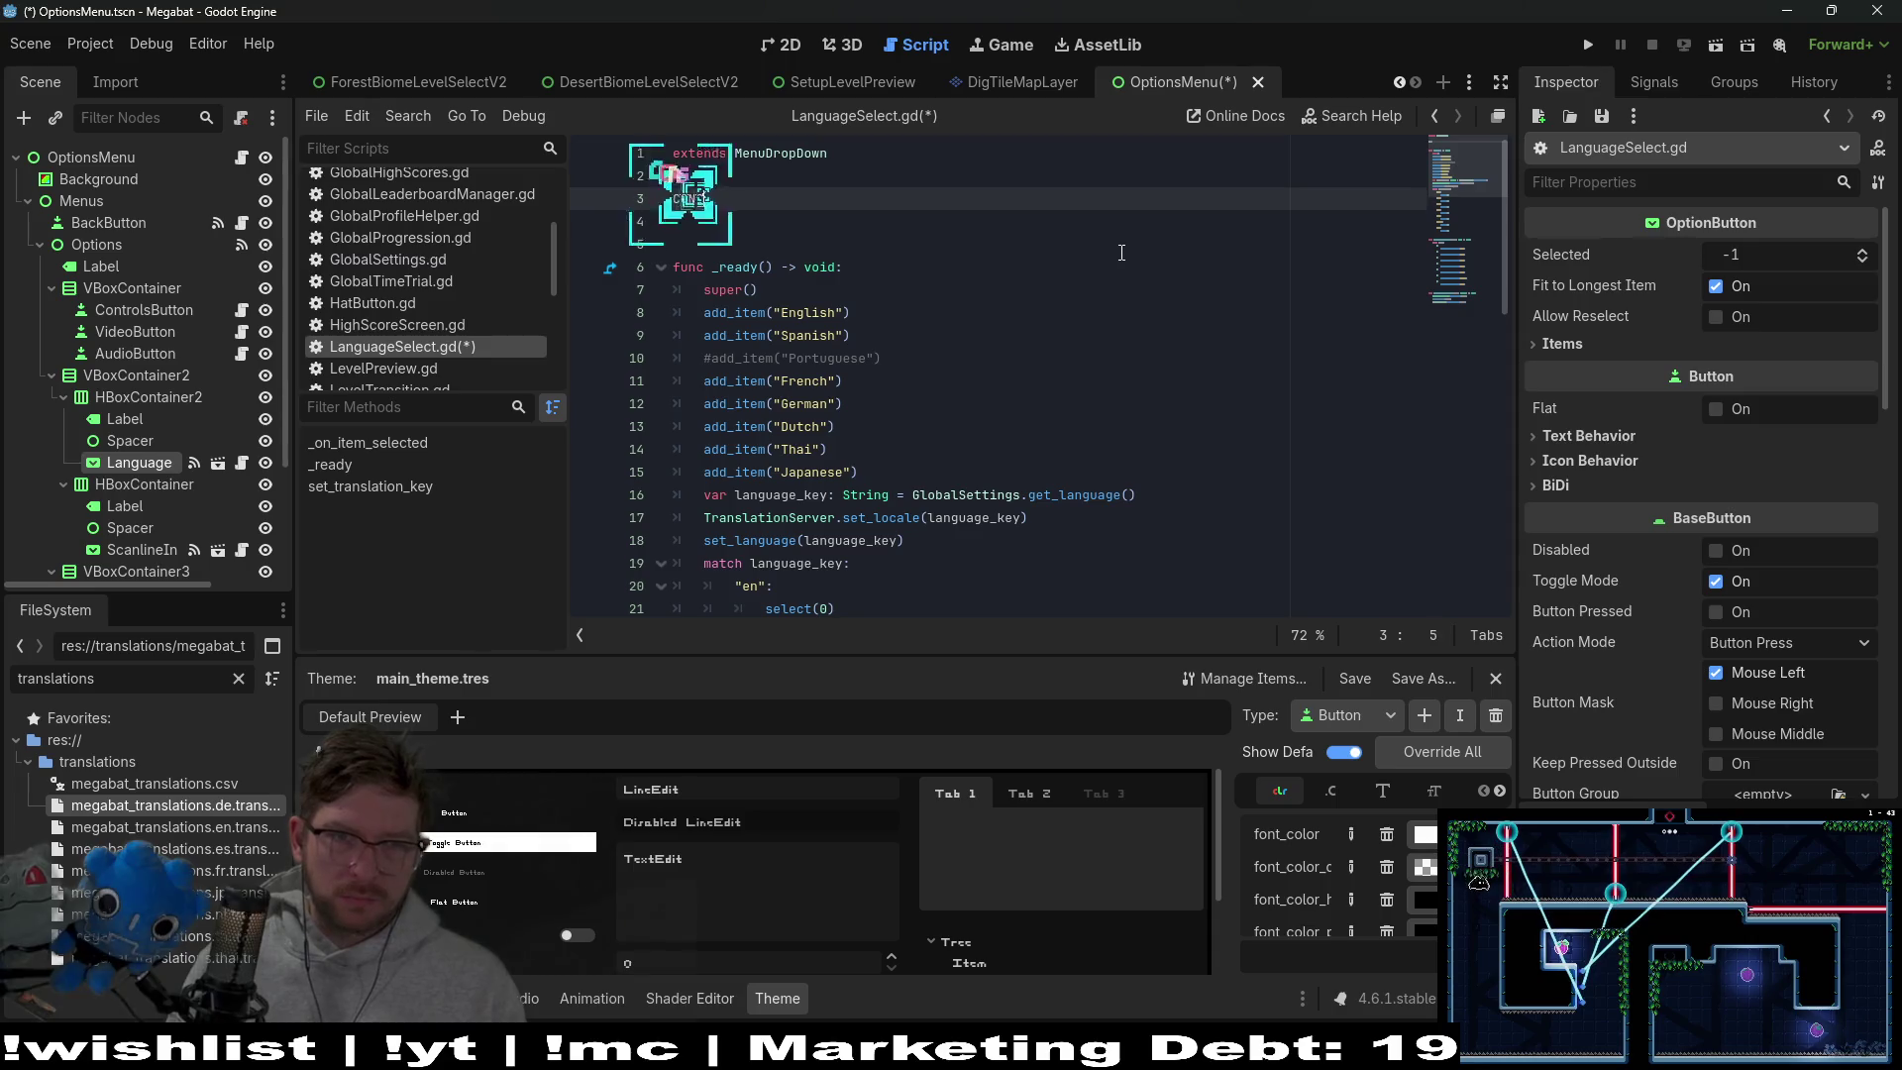
pyautogui.write('onst engli')
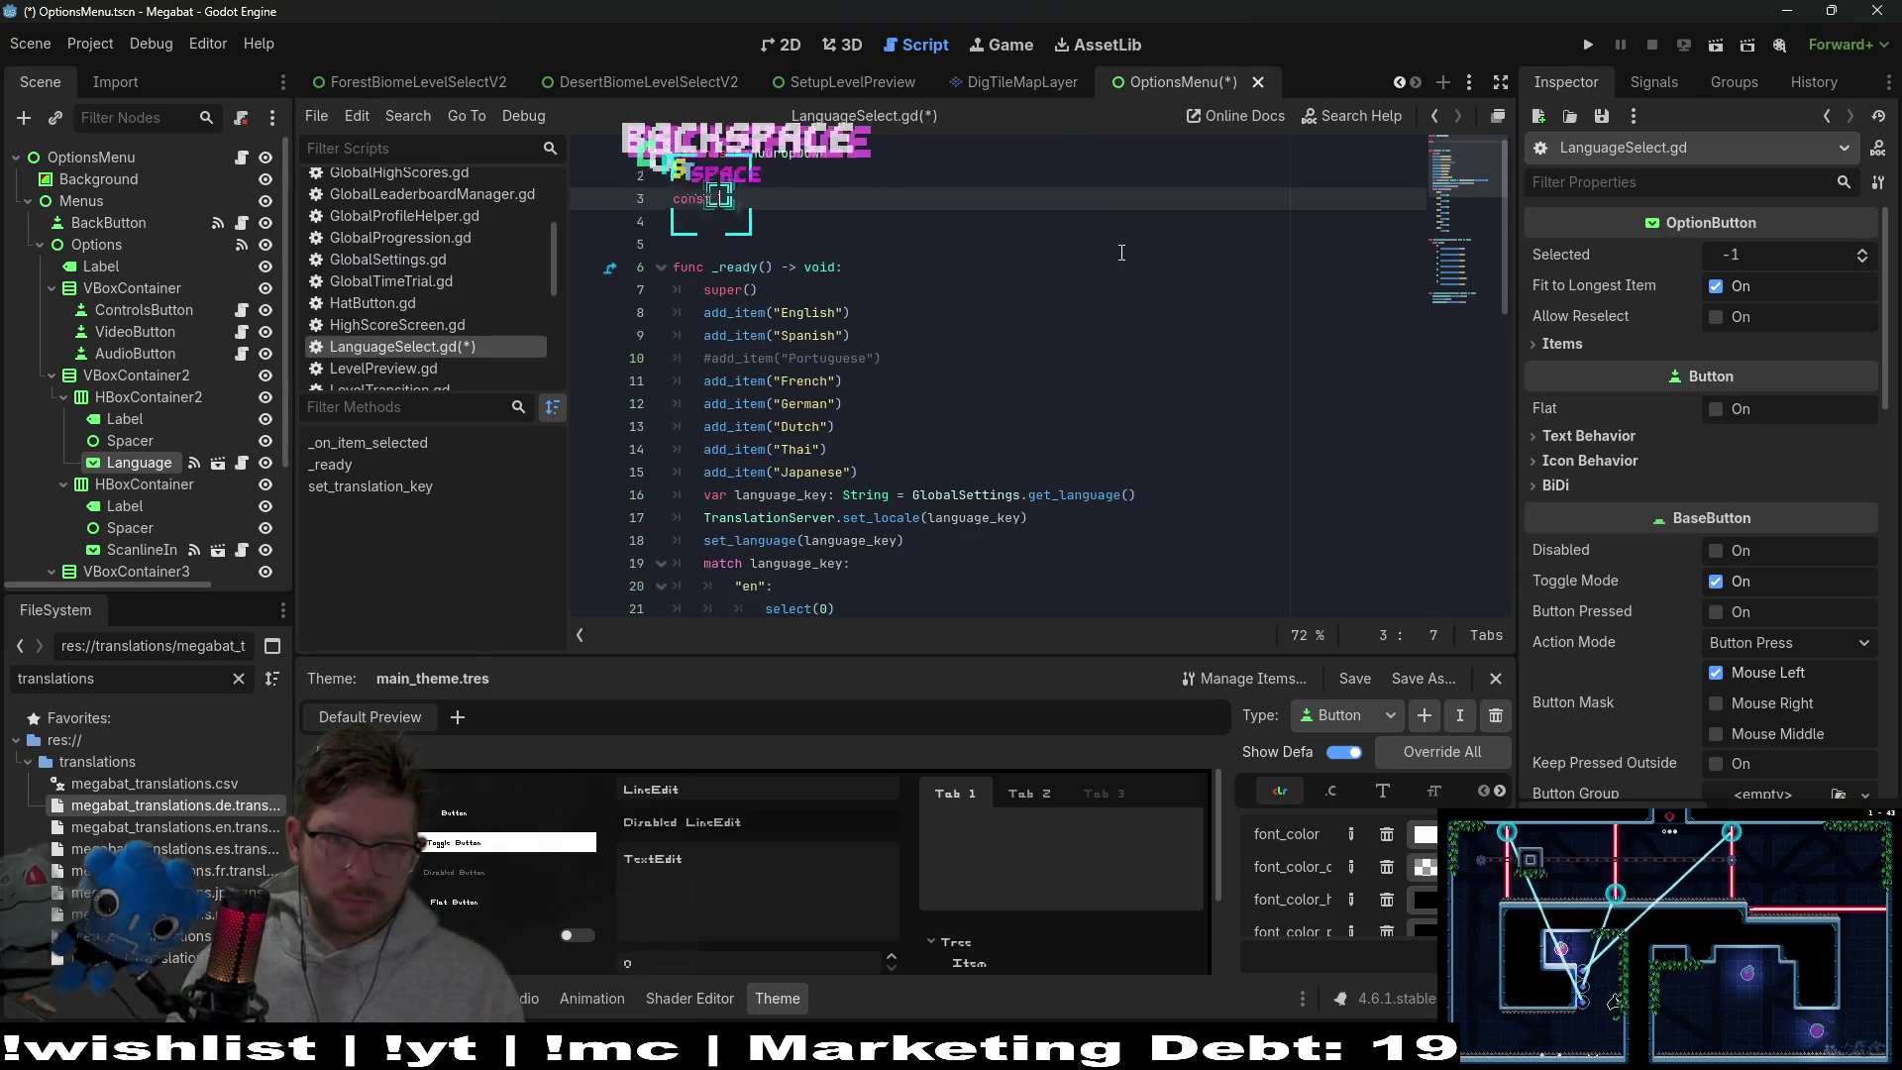
pyautogui.press('BackSpace')
pyautogui.press('BackSpace')
pyautogui.press('BackSpace')
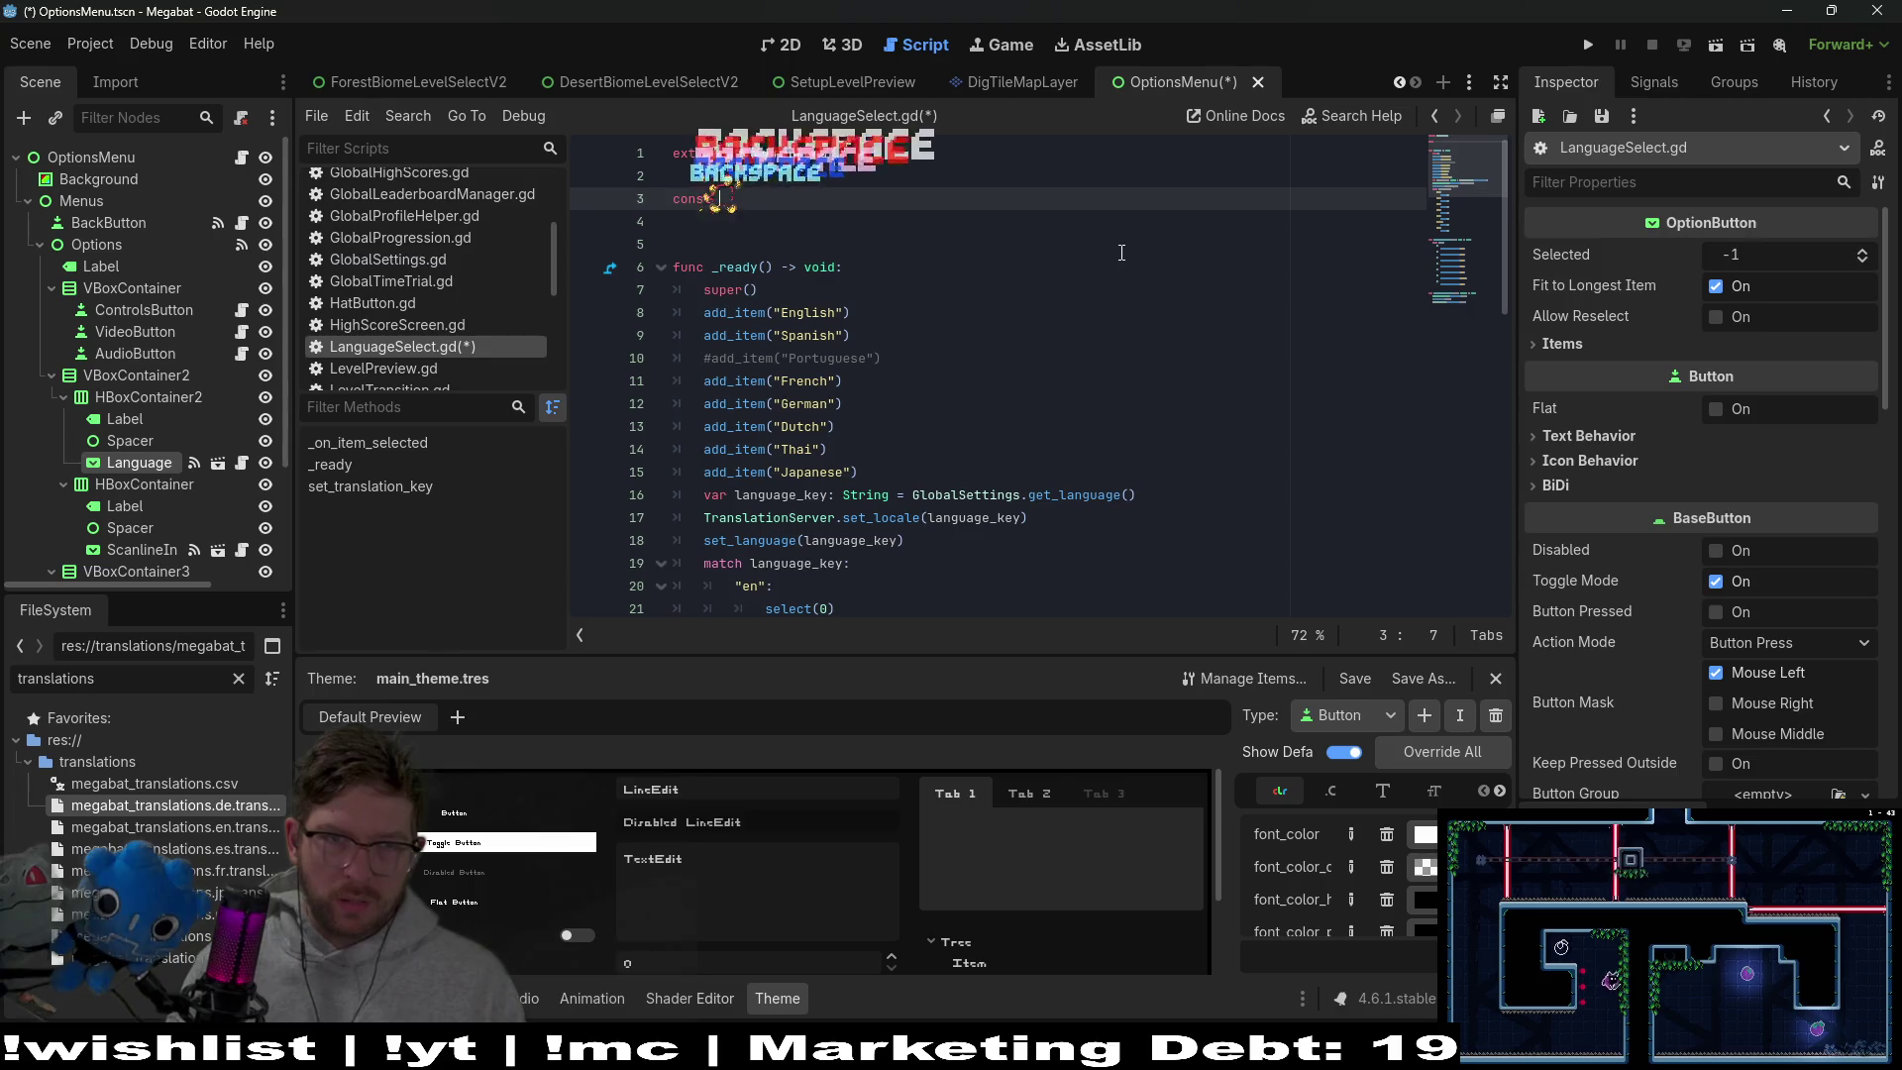
pyautogui.write('ENGLISH_KEY')
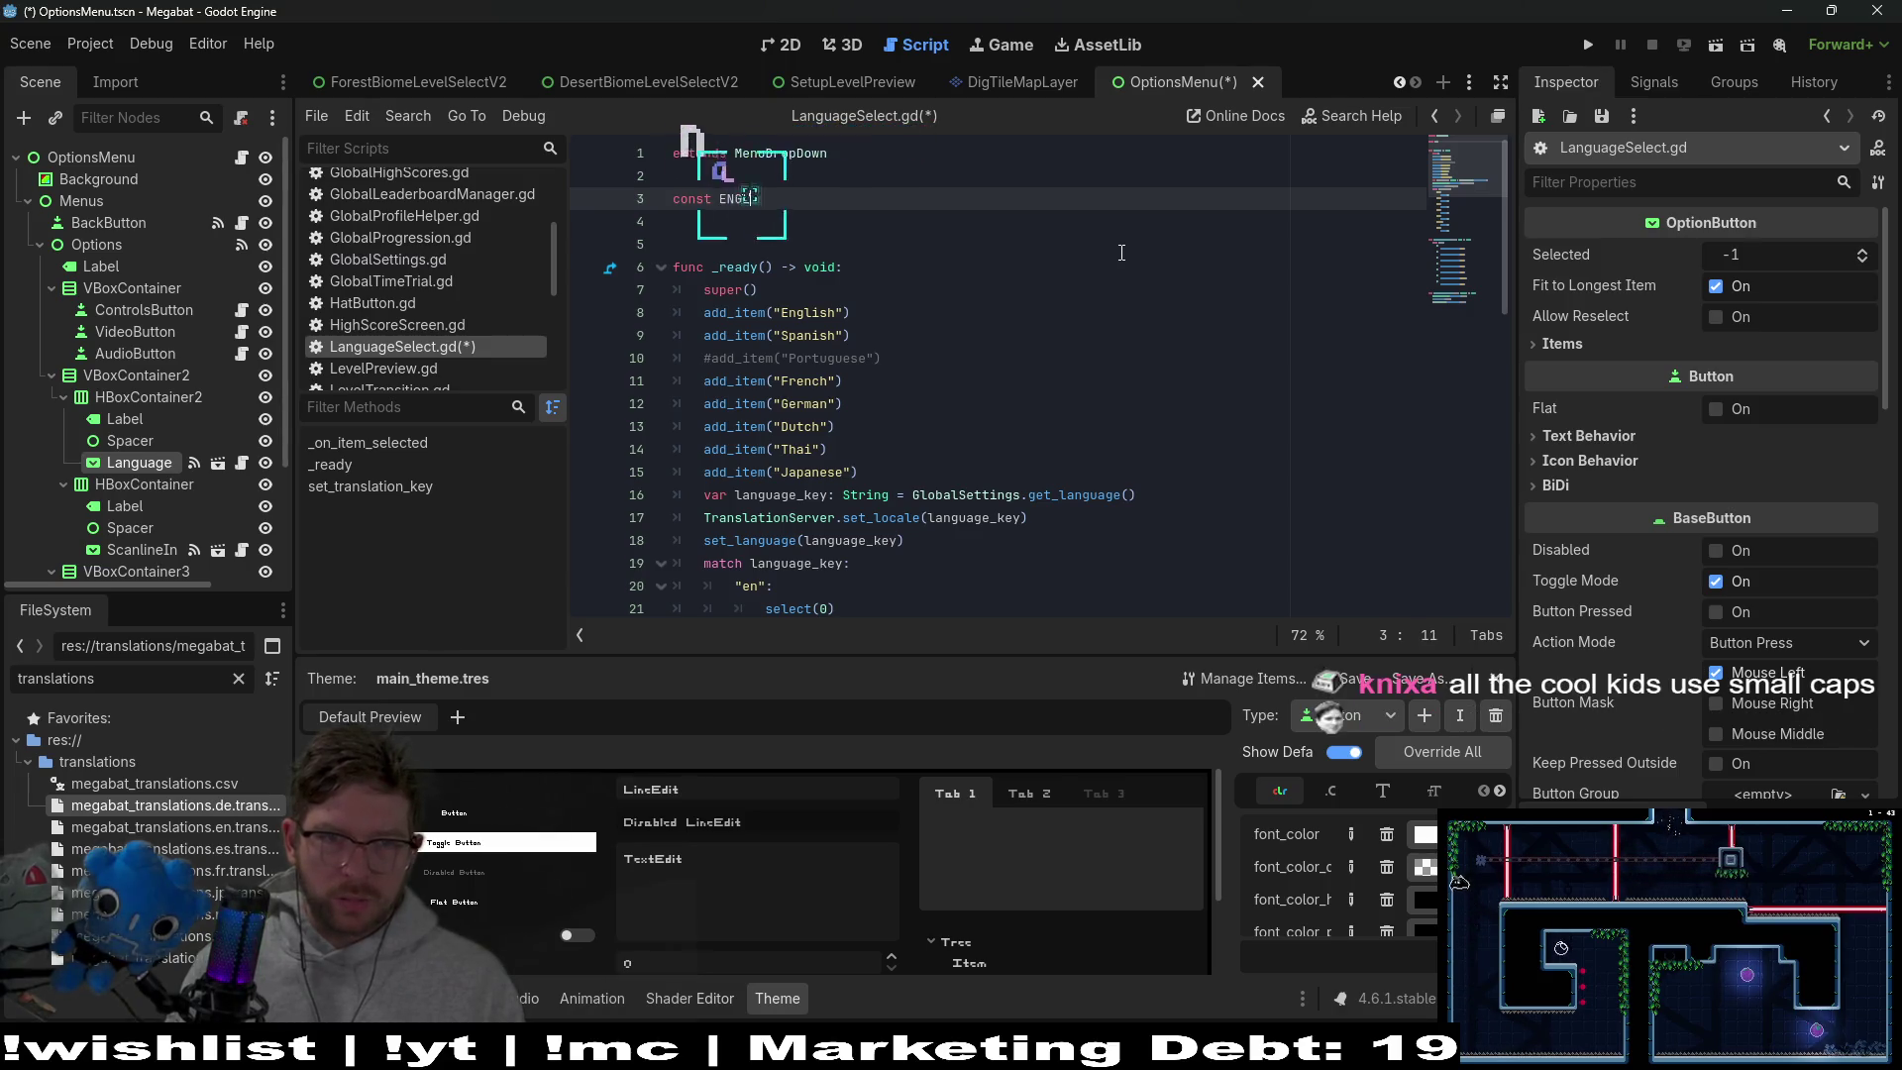
pyautogui.write(': S')
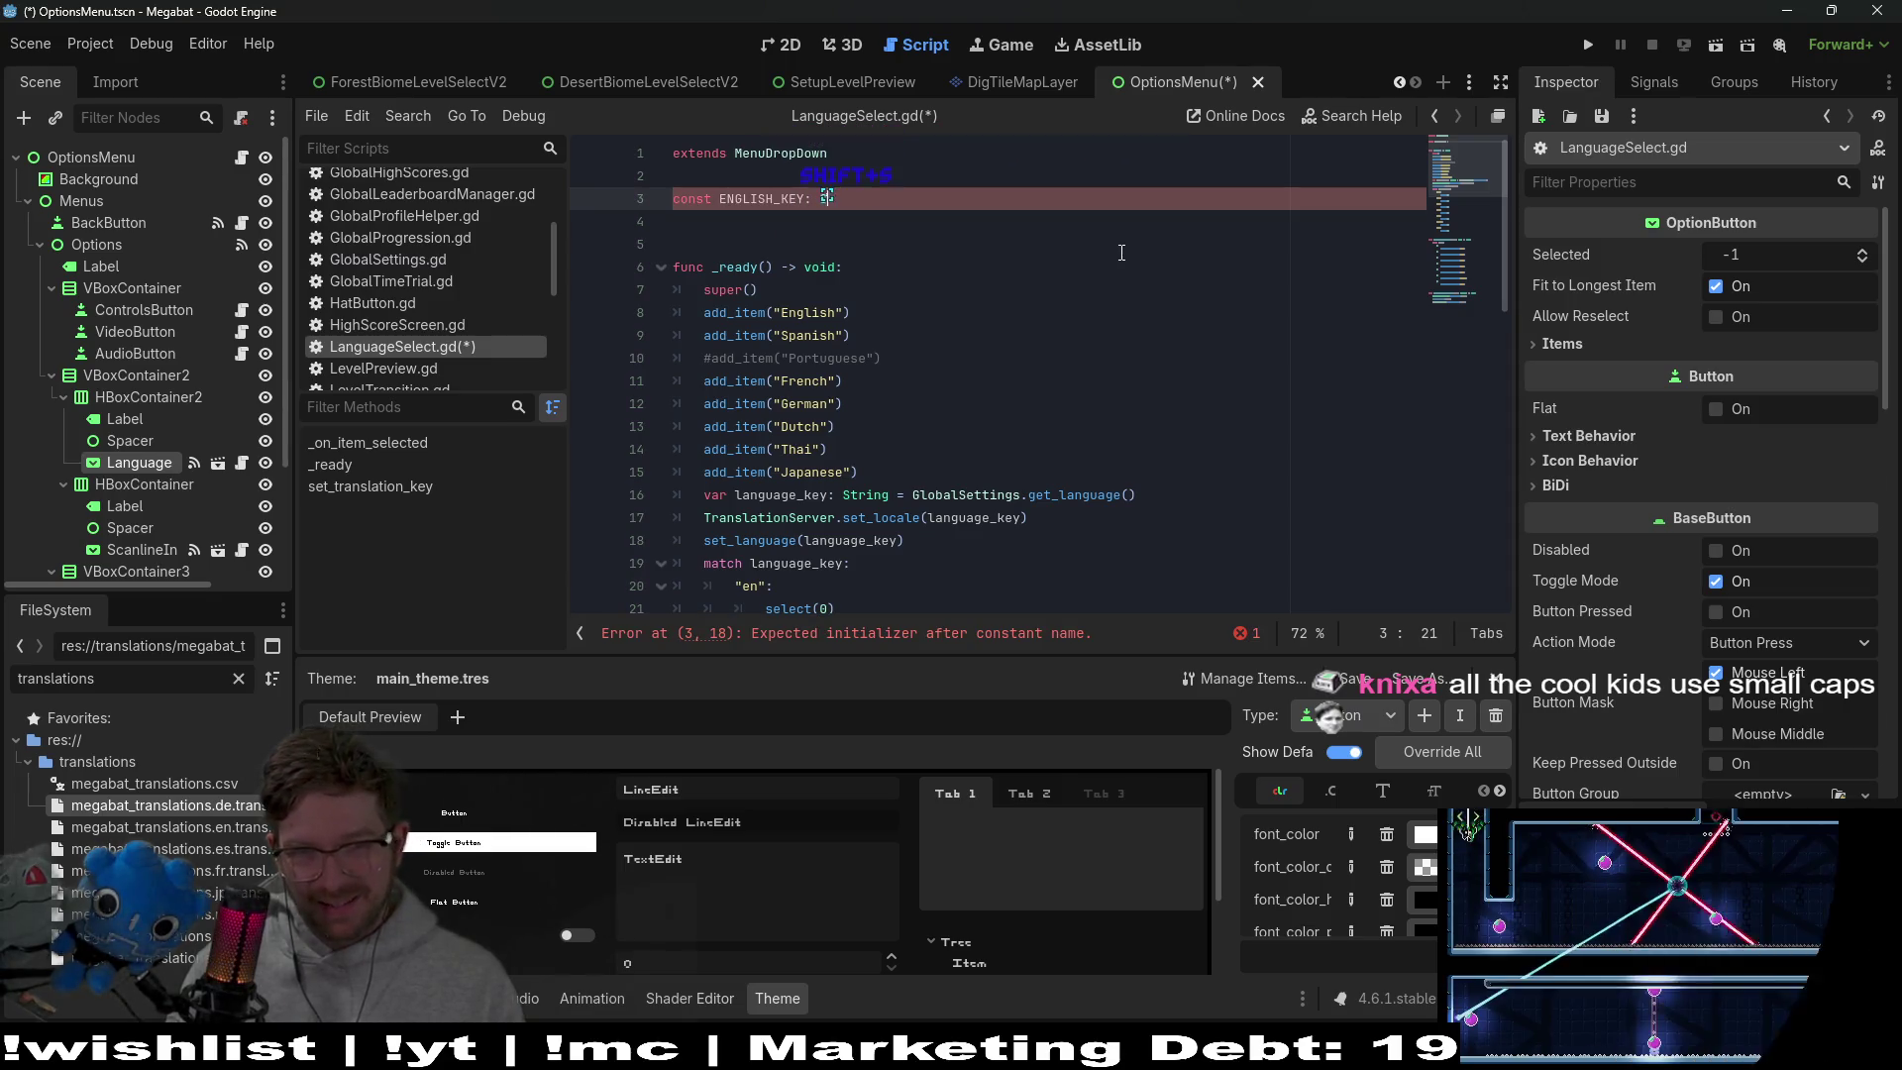
pyautogui.press('BackSpace')
pyautogui.write('S')
pyautogui.press('BackSpace')
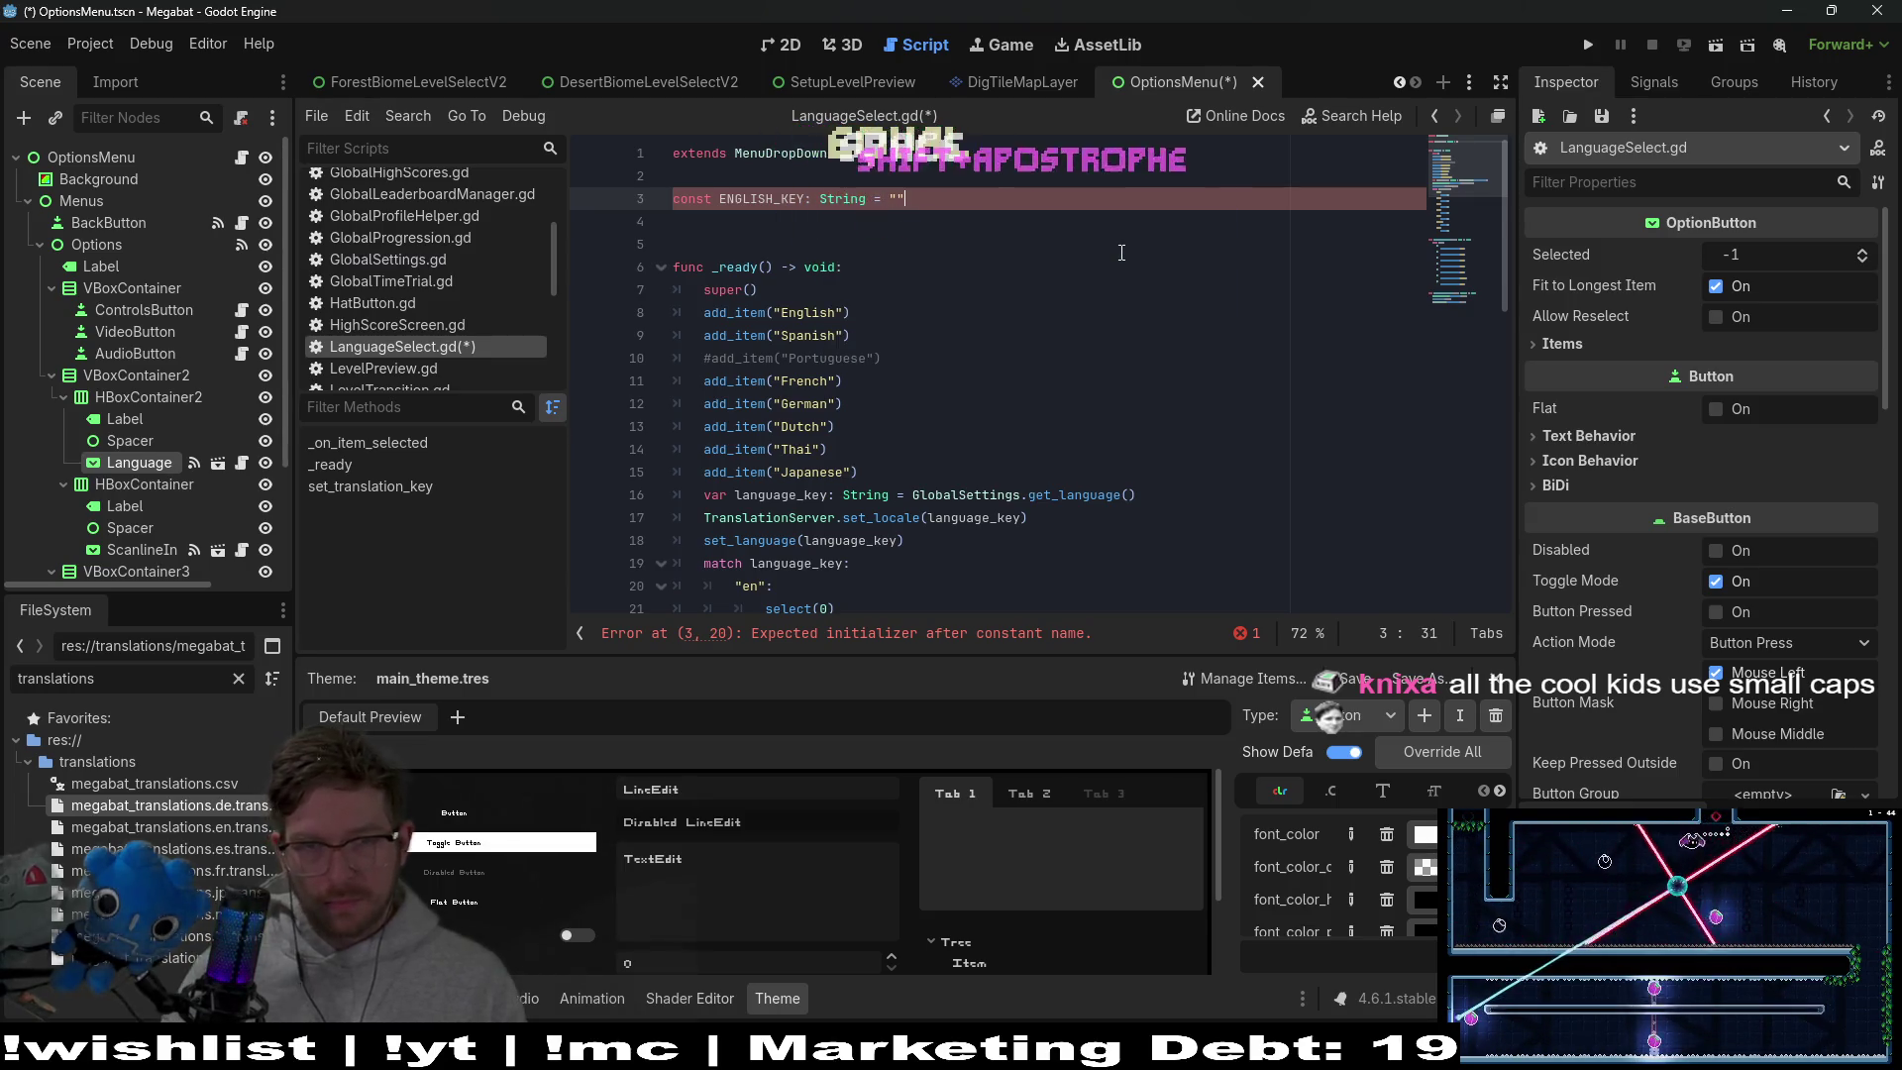
# Duplicate the ENGLISH_KEY line for the SPANISH, FRENCH and GERMAN constants
pyautogui.hotkey('shift', 'Up')
pyautogui.hotkey('ctrl', 'c')
pyautogui.hotkey('ctrl', 'v')
pyautogui.hotkey('ctrl', 'v')
pyautogui.hotkey('ctrl', 'v')
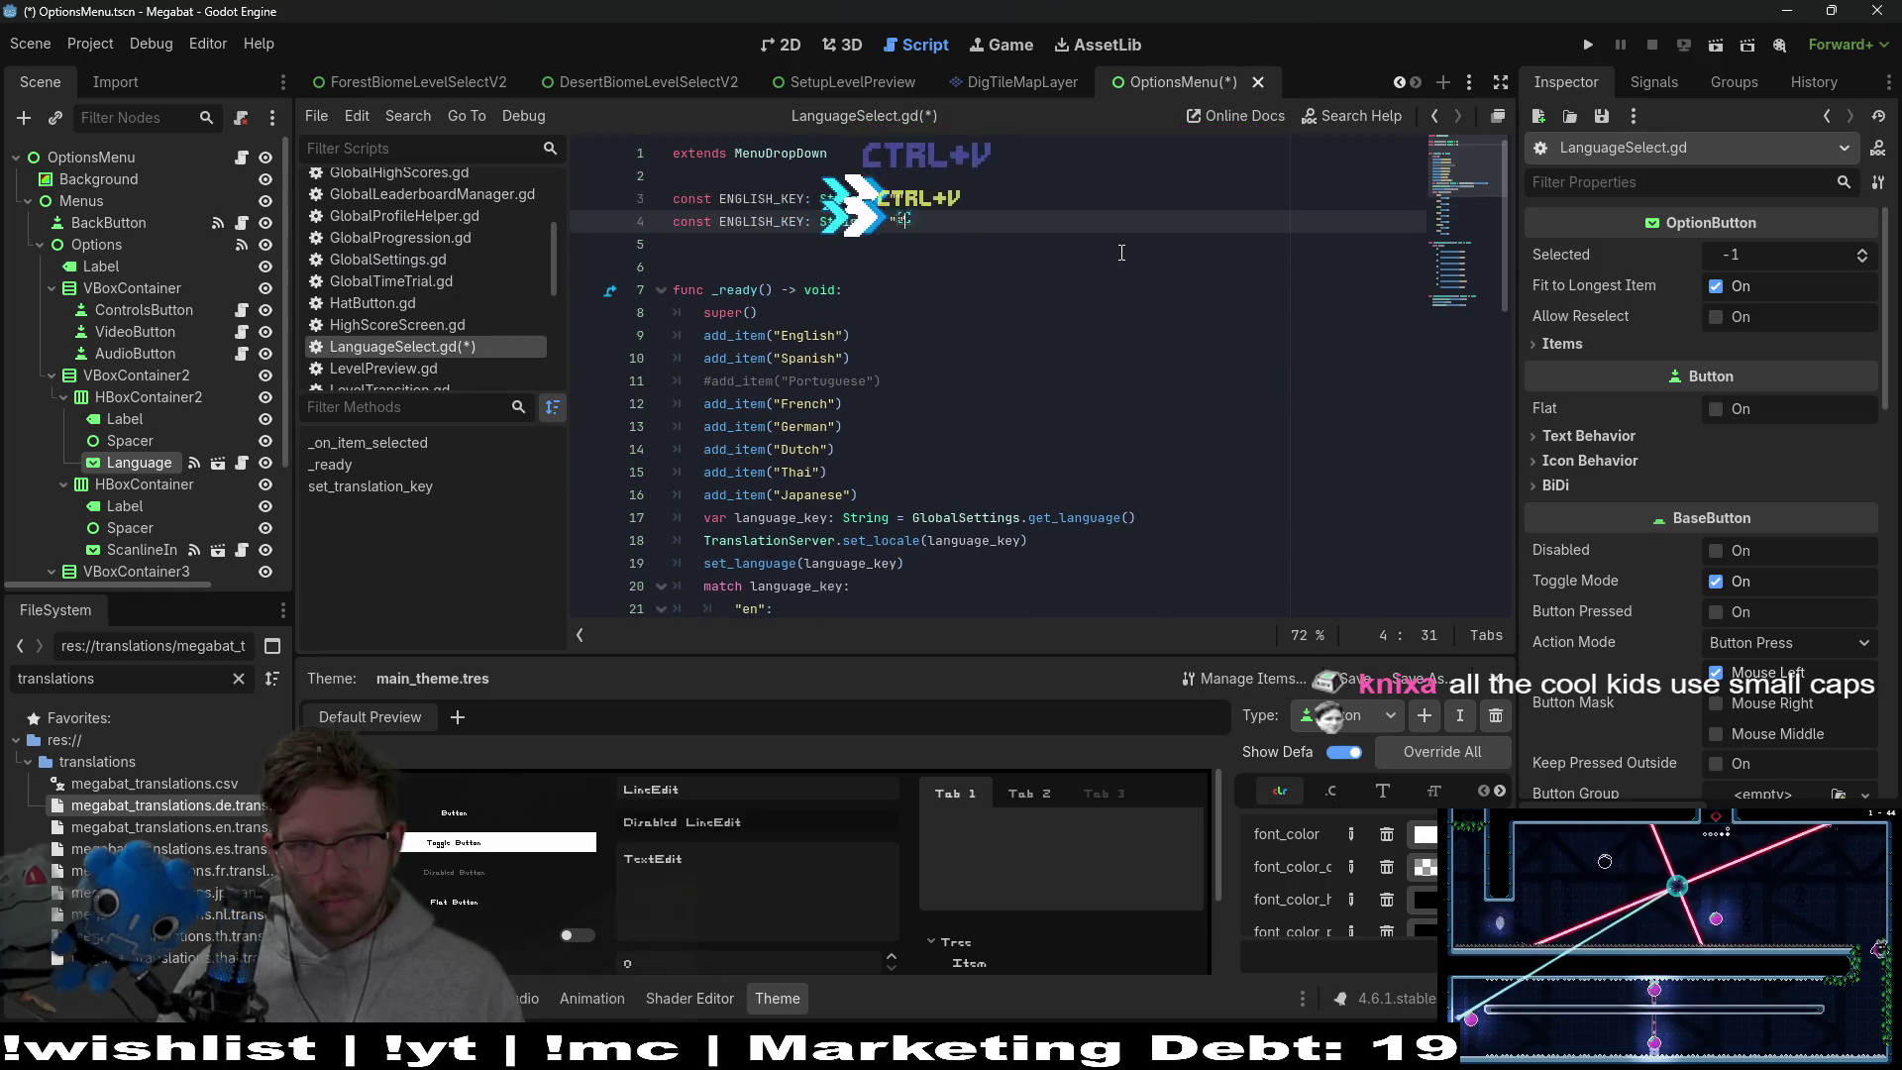
pyautogui.hotkey('ctrl', 'v')
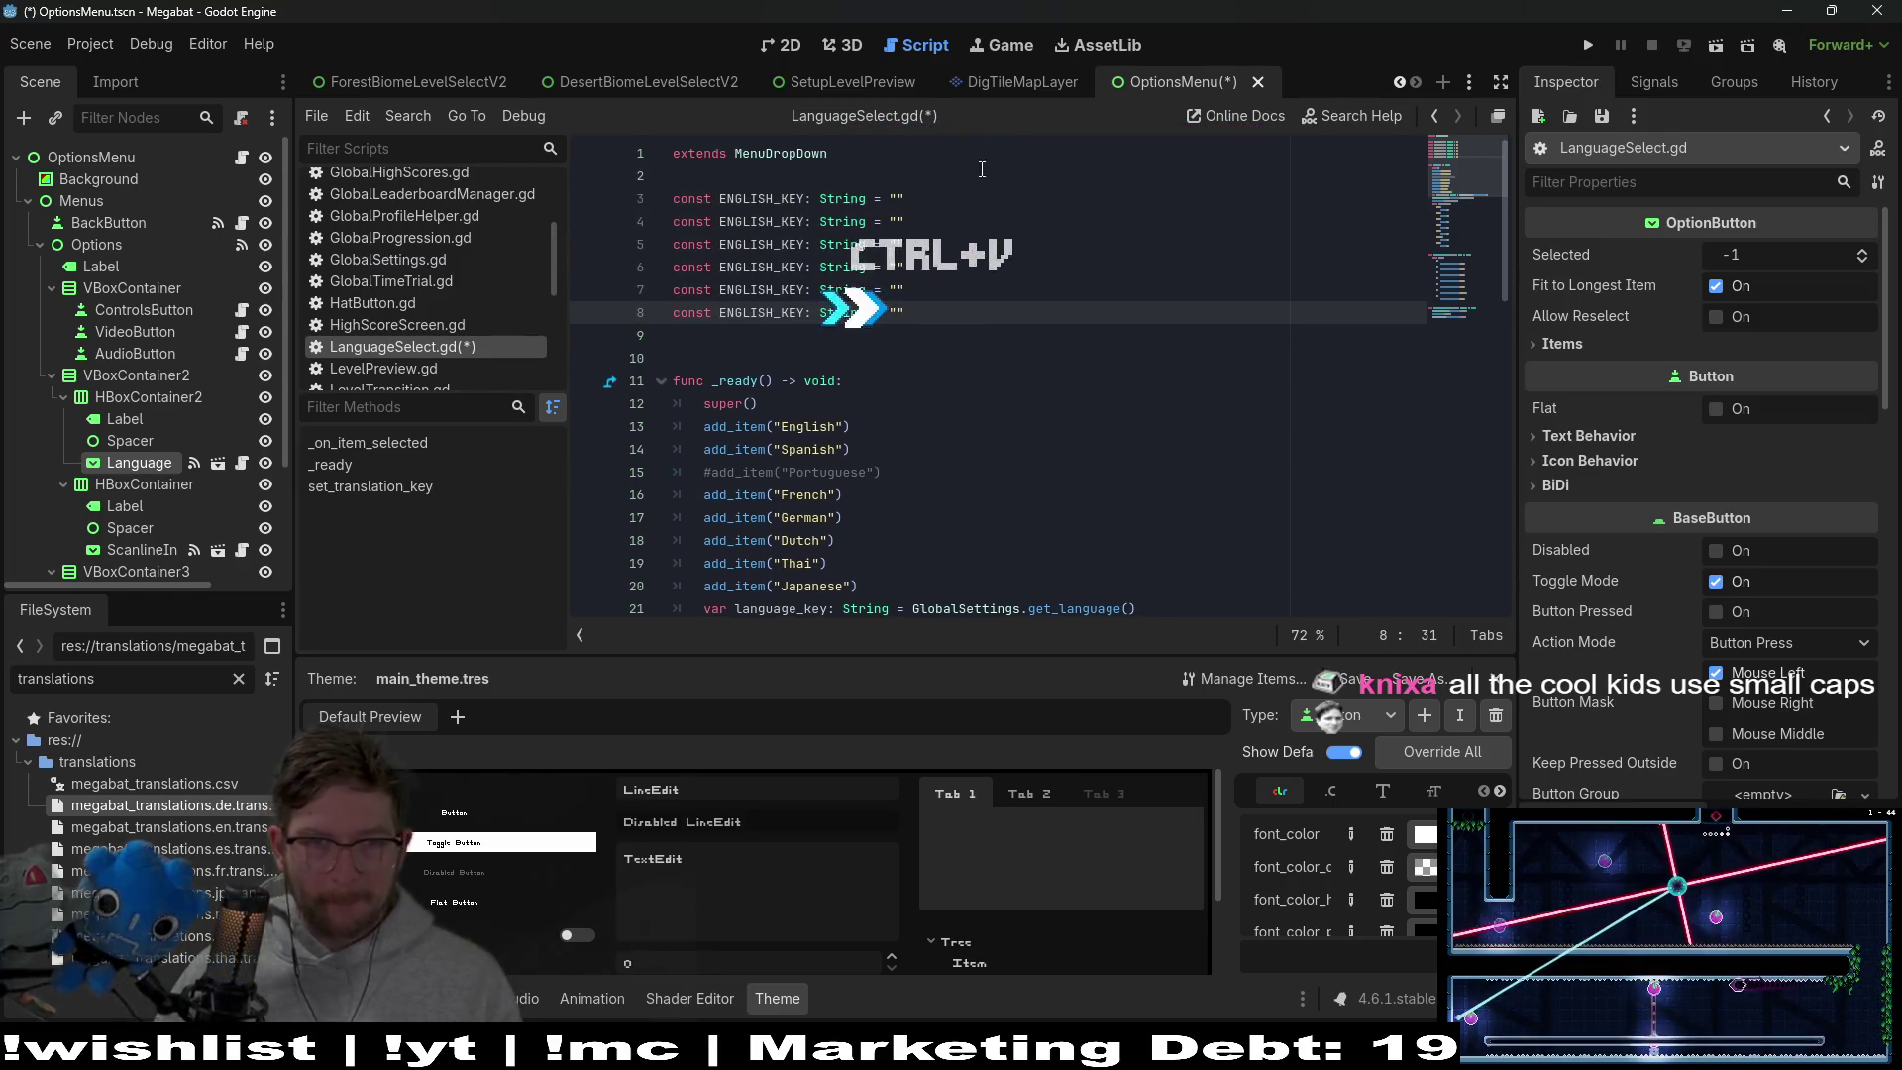
pyautogui.press('BackSpace')
pyautogui.press('BackSpace')
pyautogui.press('BackSpace')
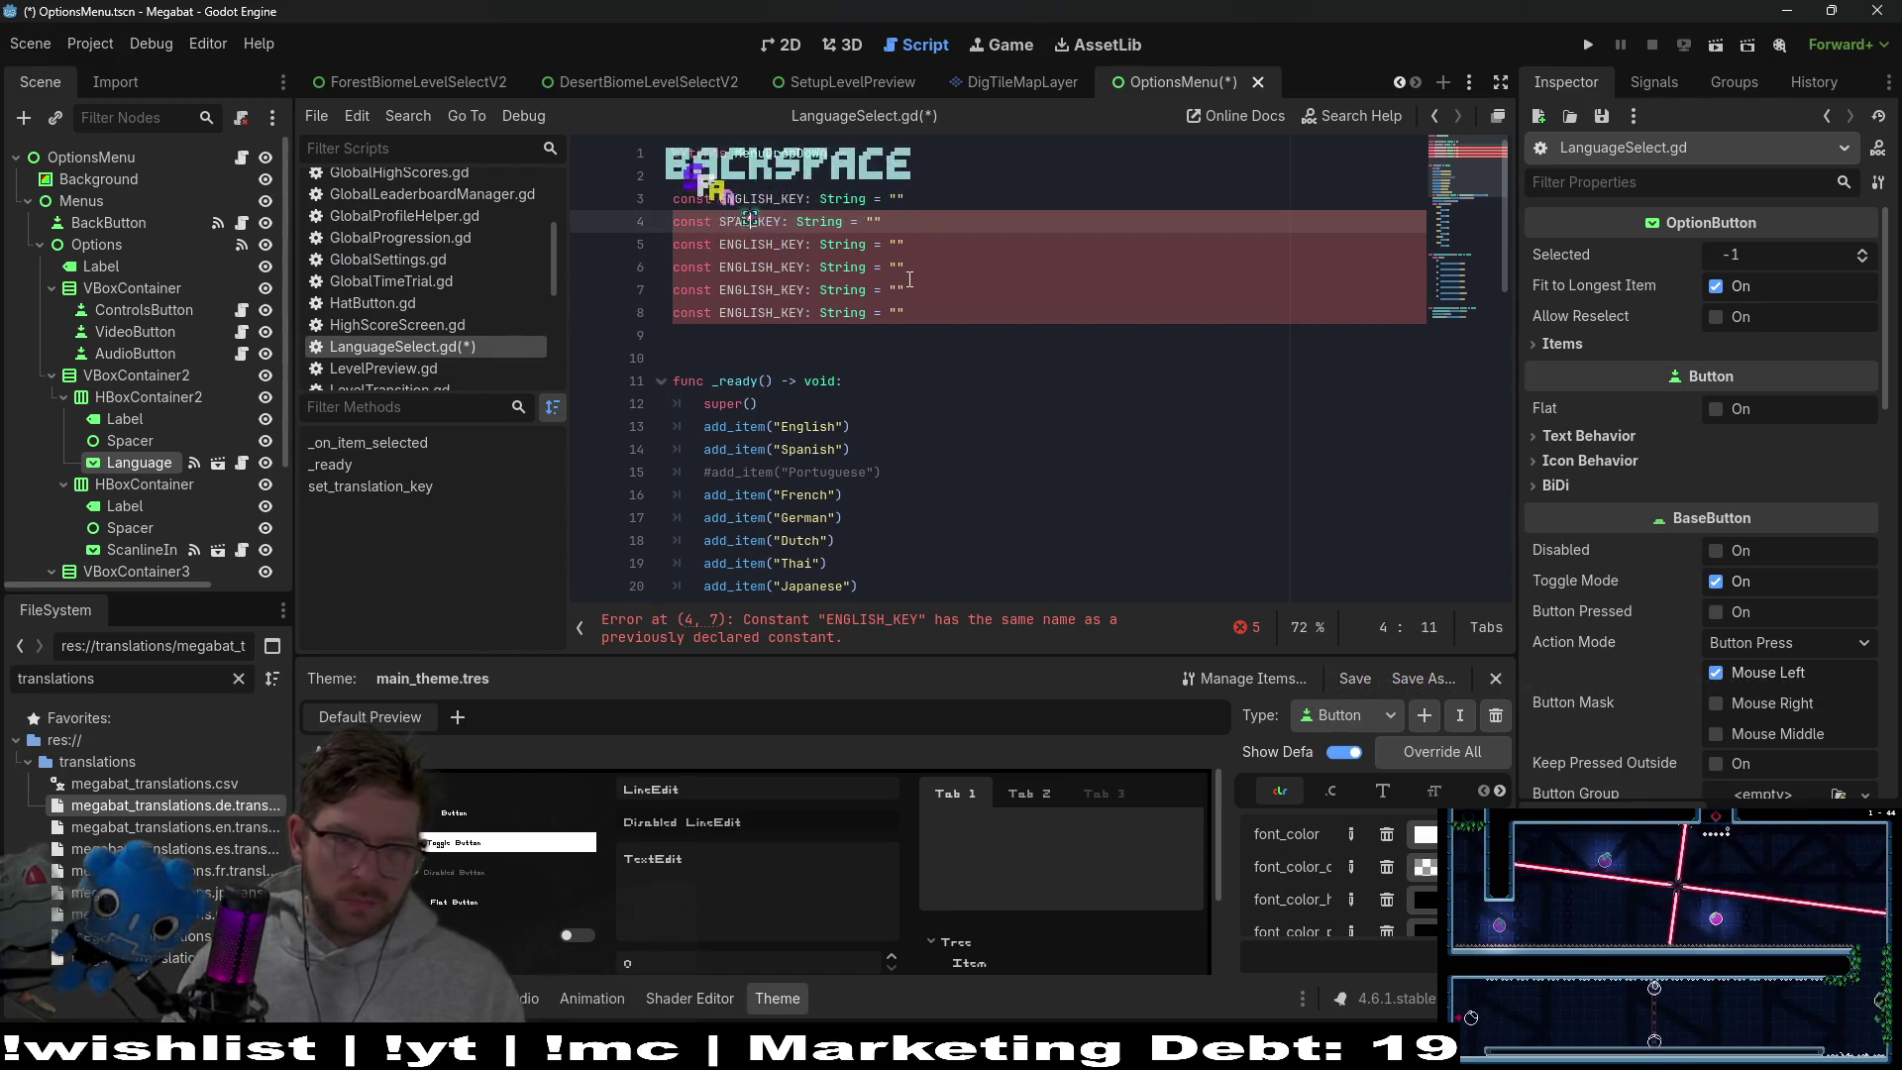
pyautogui.press('Down')
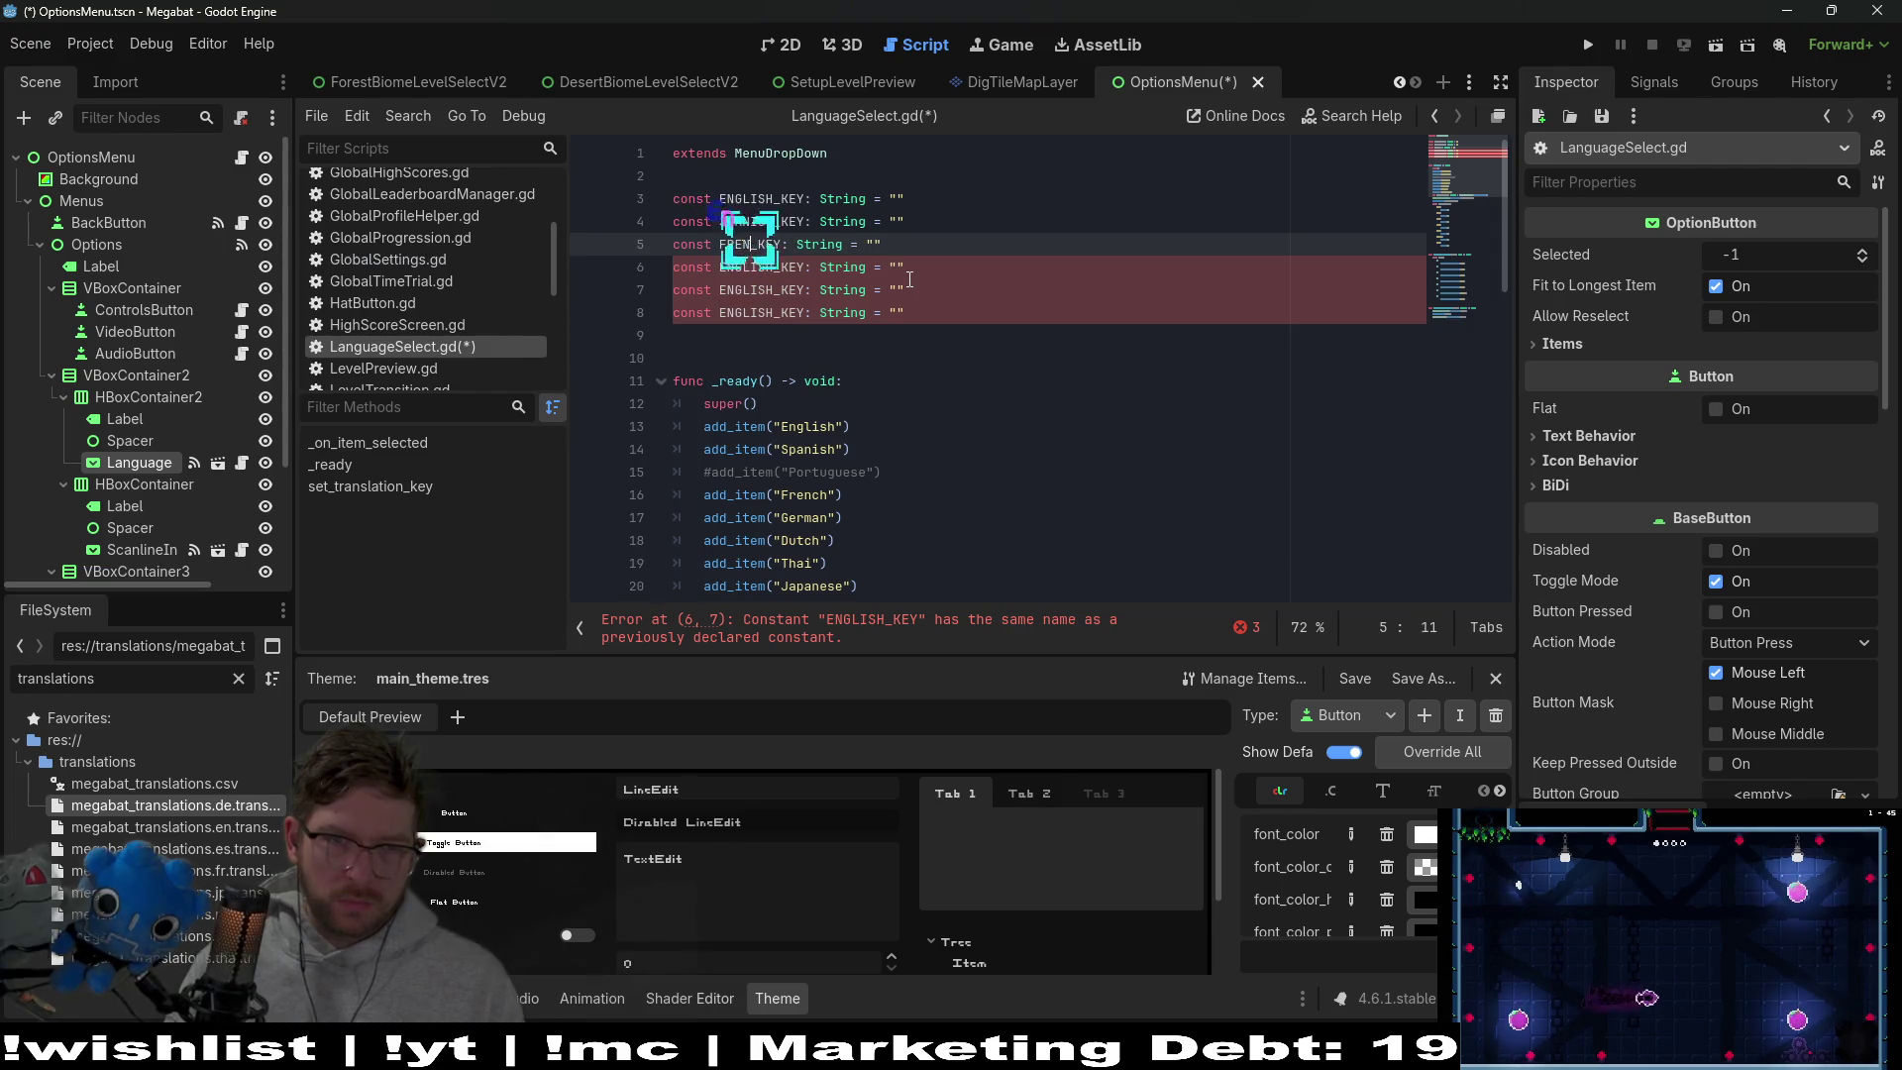
pyautogui.press('Down')
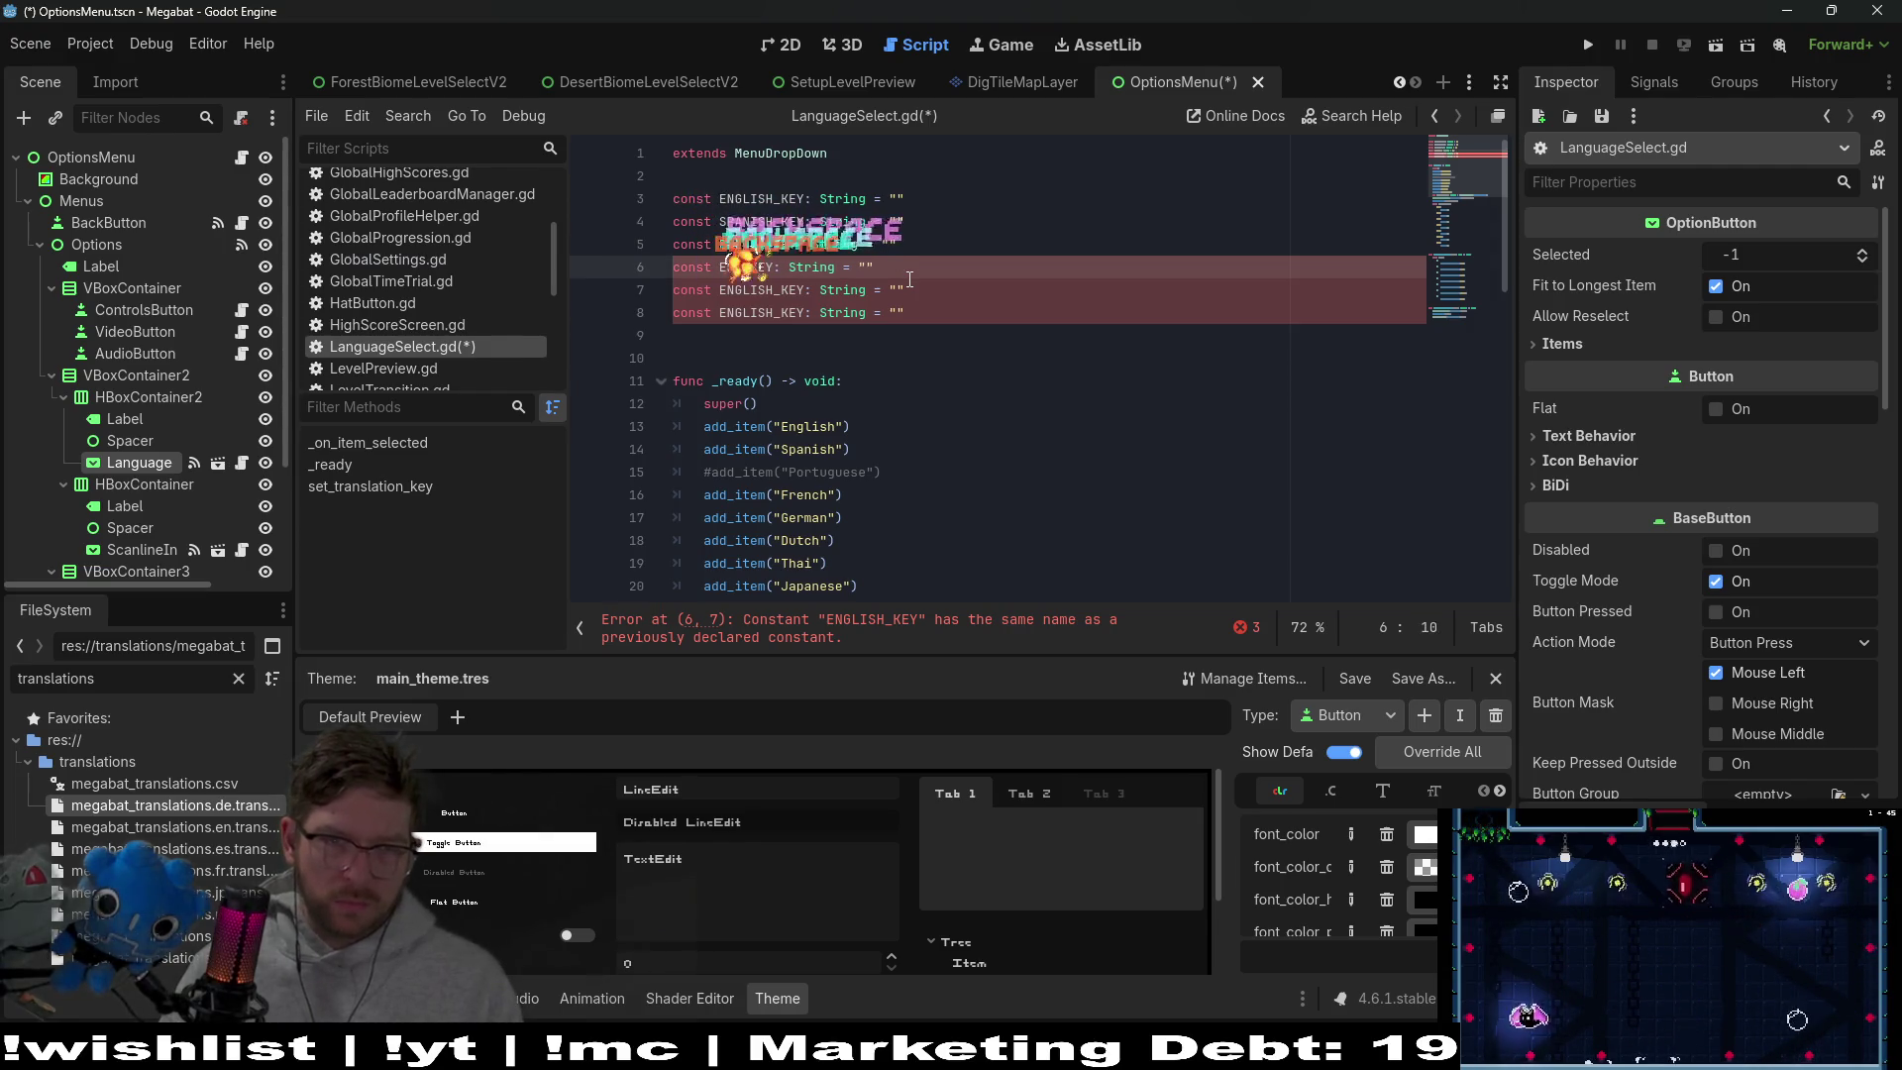
pyautogui.press('BackSpace')
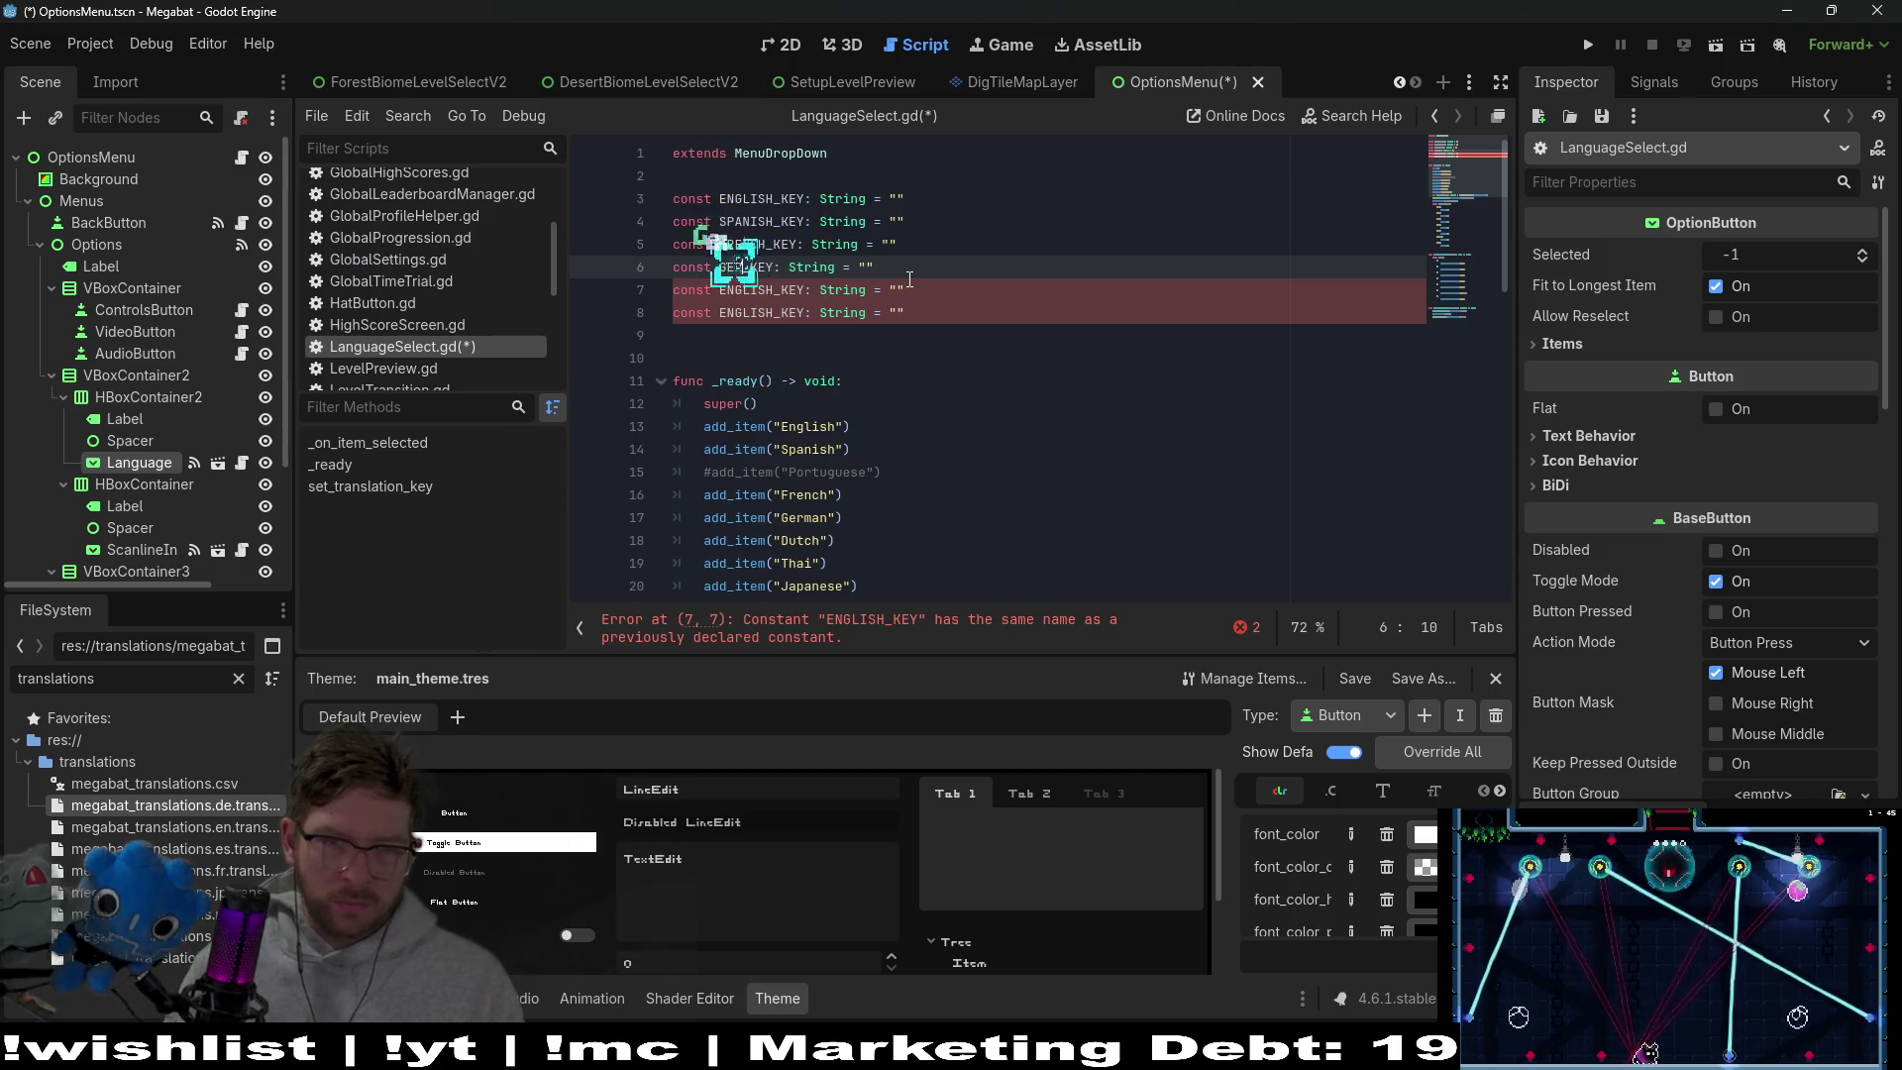
pyautogui.write('MAN')
pyautogui.press('Down')
pyautogui.press('BackSpace')
pyautogui.press('BackSpace')
pyautogui.press('BackSpace')
# Rename the remaining copies to DUTCH_KEY and THAI_KEY and add a JAPANESE_KEY constant
pyautogui.write('DUTCH')
pyautogui.press('Down')
pyautogui.press('BackSpace')
pyautogui.press('BackSpace')
pyautogui.press('BackSpace')
pyautogui.write('THAI')
pyautogui.press('Down')
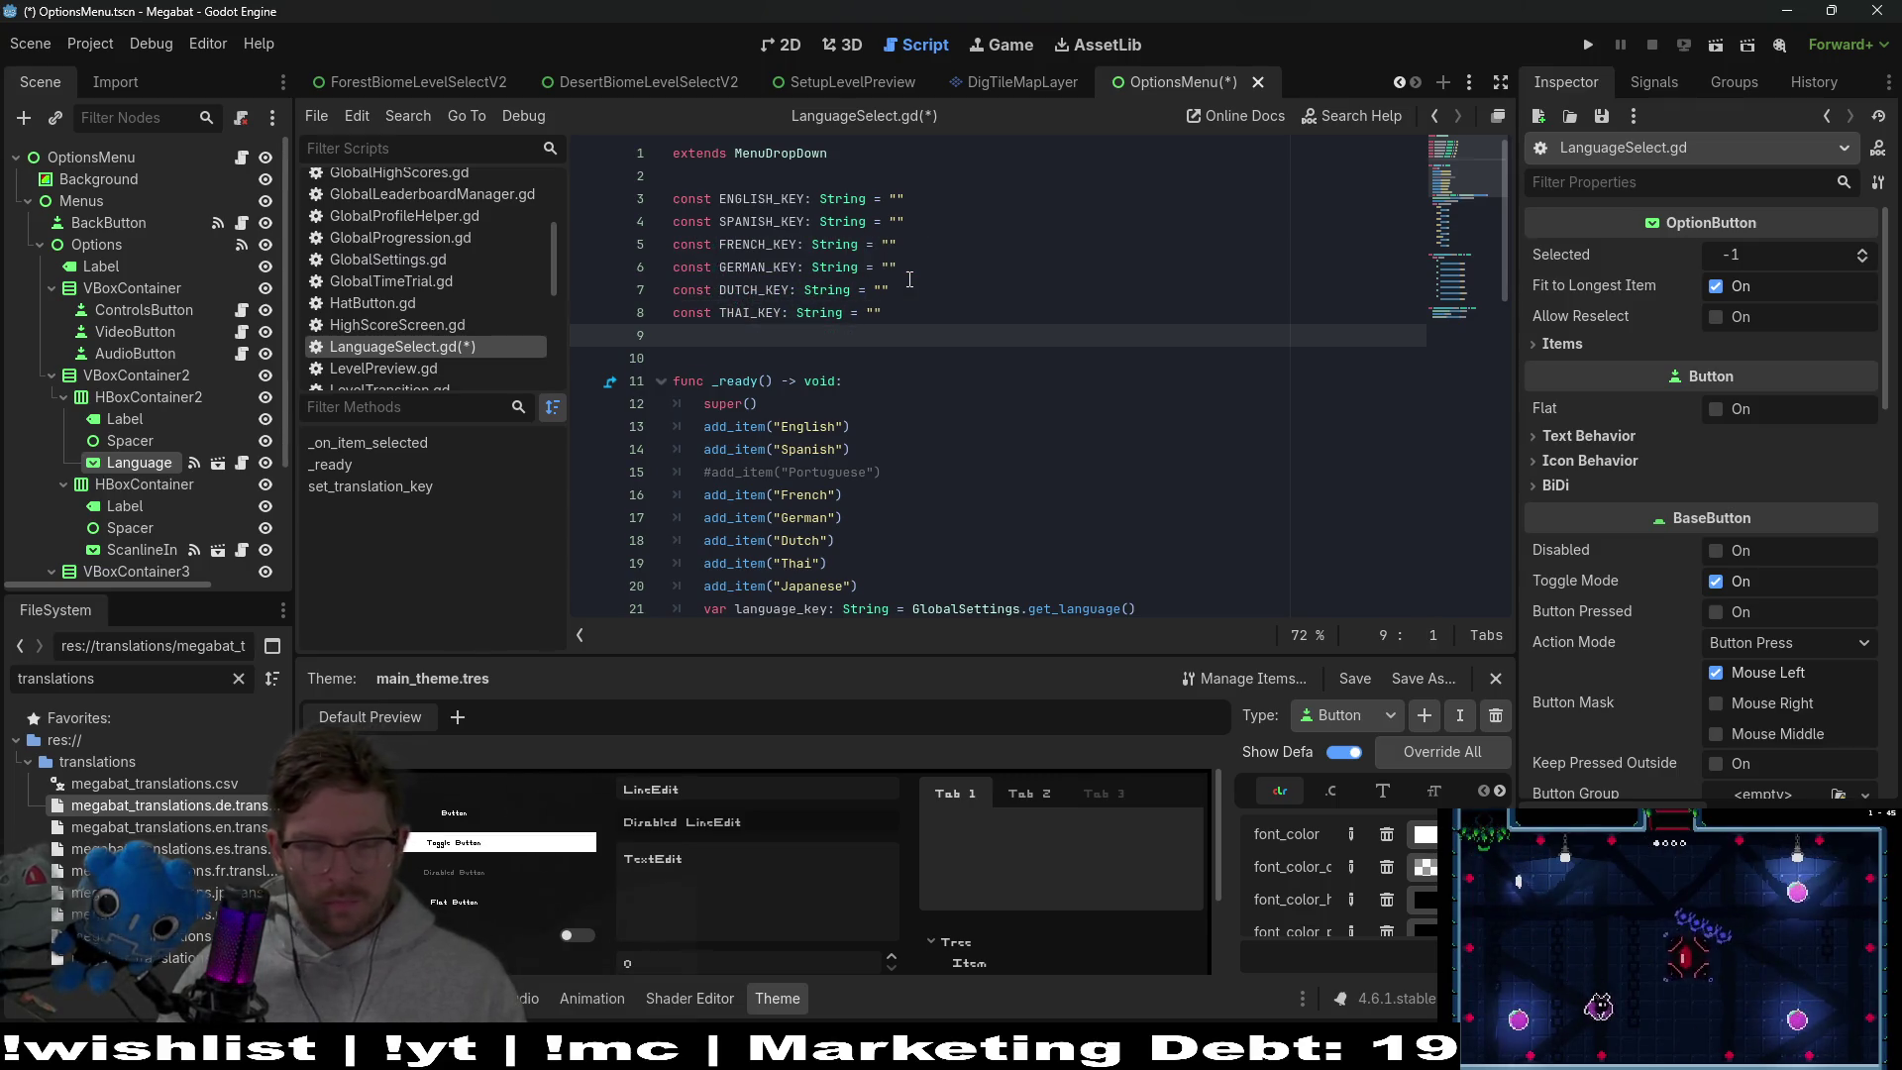
pyautogui.write('const ENGLISH_KEY: String = ""')
pyautogui.press('BackSpace')
pyautogui.hotkey('ctrl', 'Left')
pyautogui.hotkey('ctrl', 'Left')
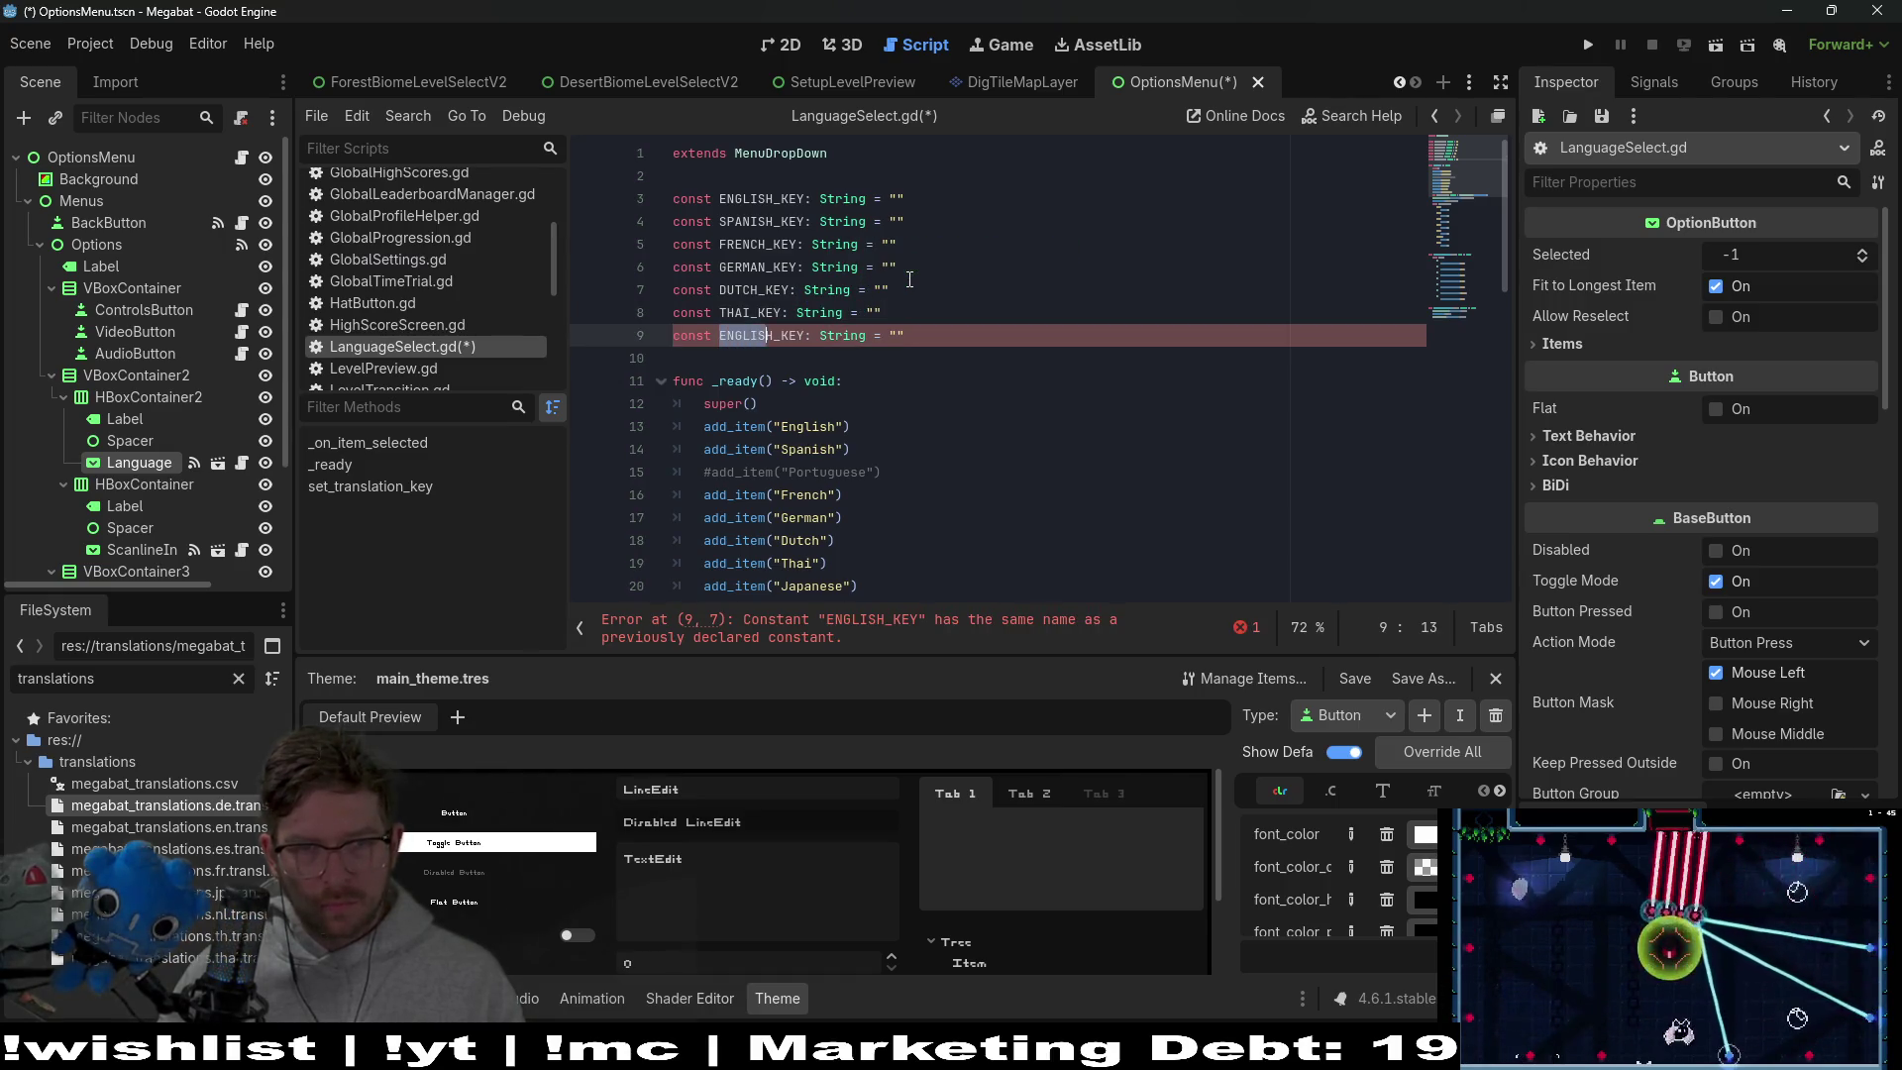
pyautogui.write('PANESE')
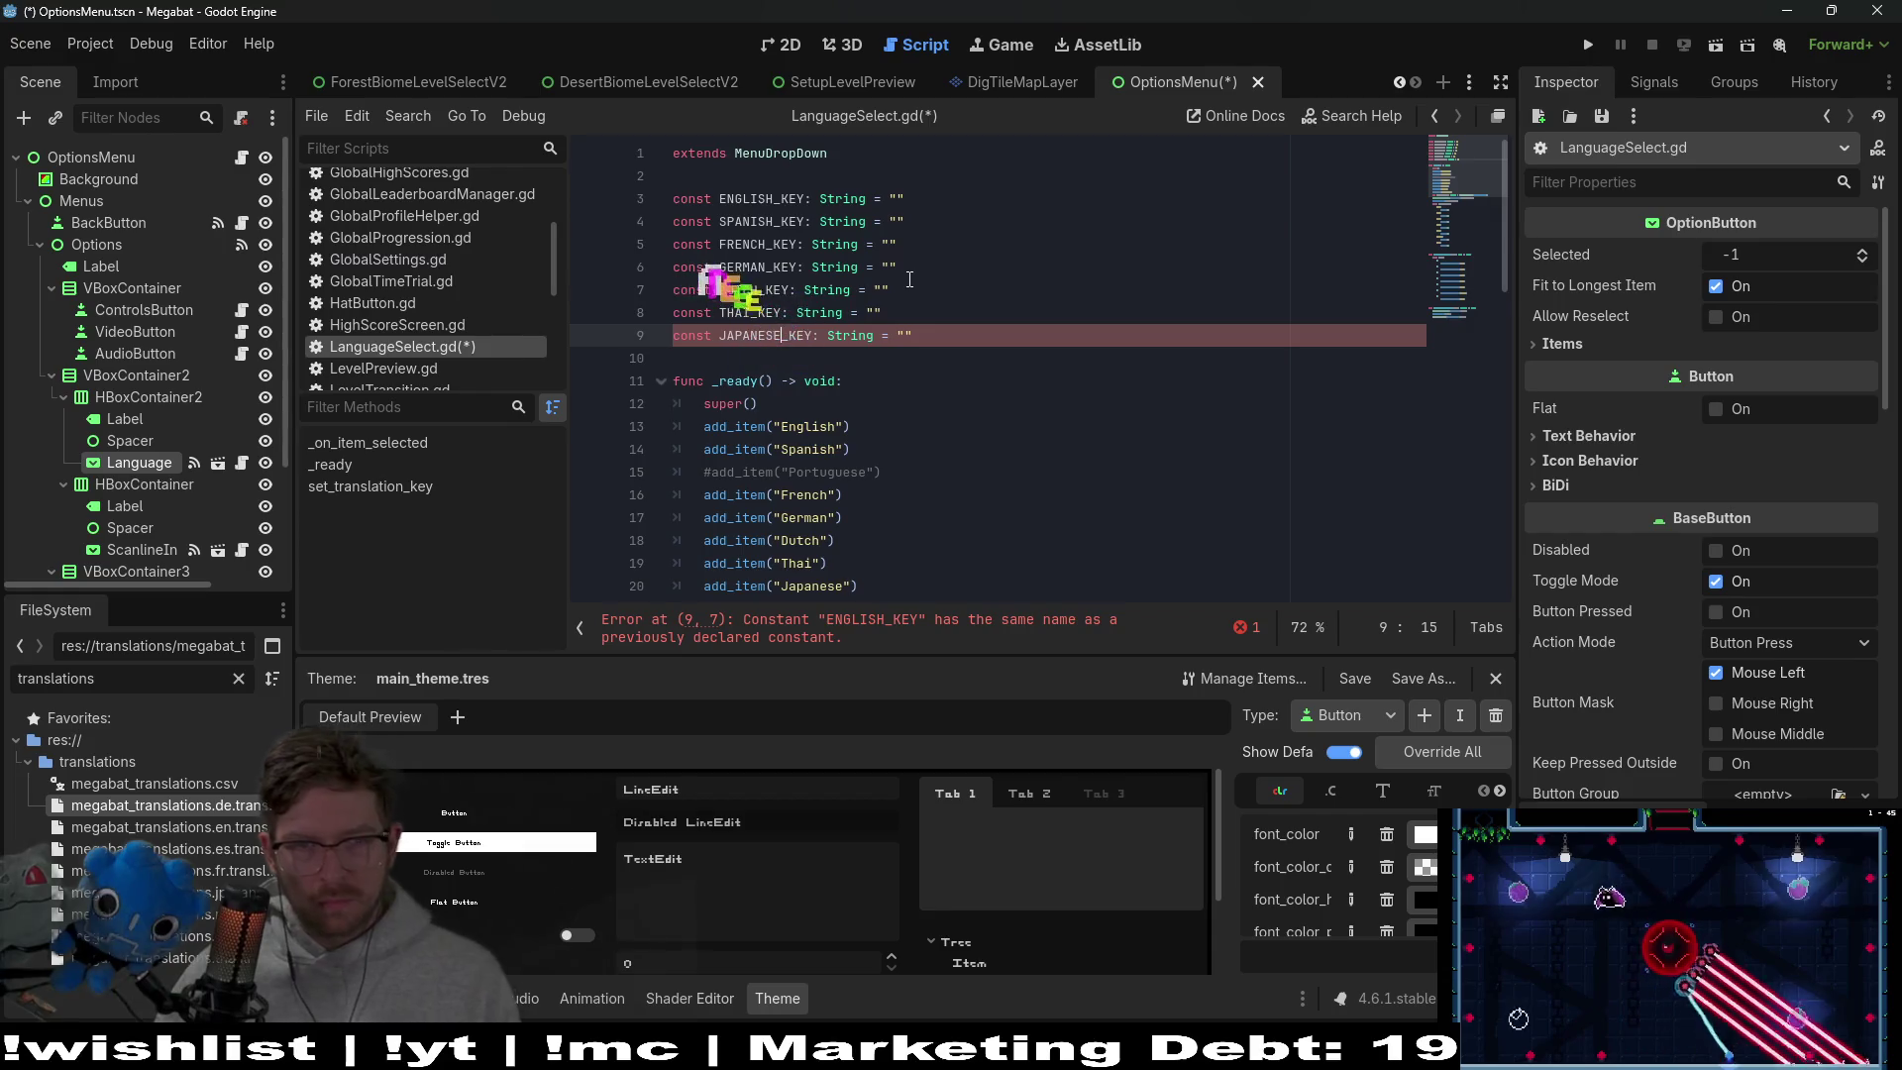
pyautogui.press('End')
pyautogui.press('Up')
pyautogui.press('Up')
pyautogui.press('Up')
pyautogui.press('Up')
pyautogui.press('Up')
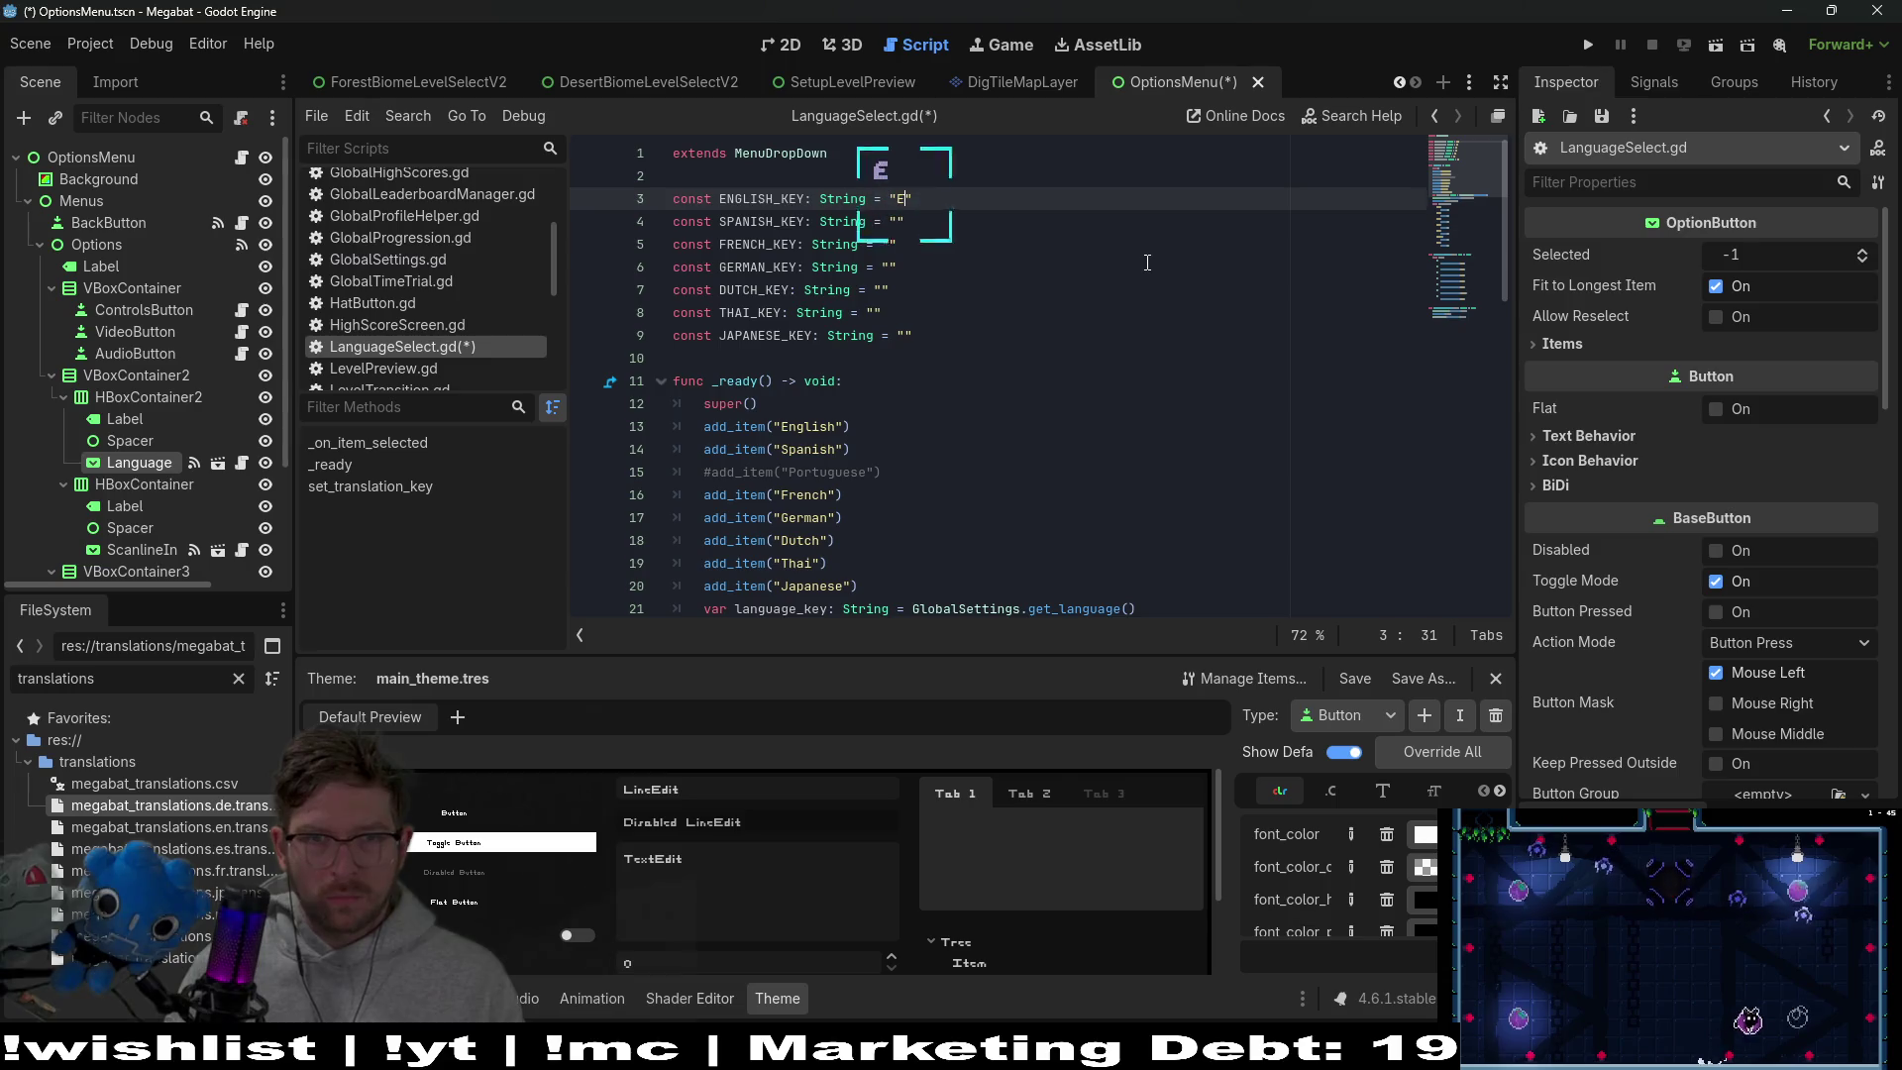
# Fill ENGLISH_KEY, SPANISH_KEY and FRENCH_KEY with "en", "sp" and "fr"
pyautogui.press('BackSpace')
pyautogui.press('Down')
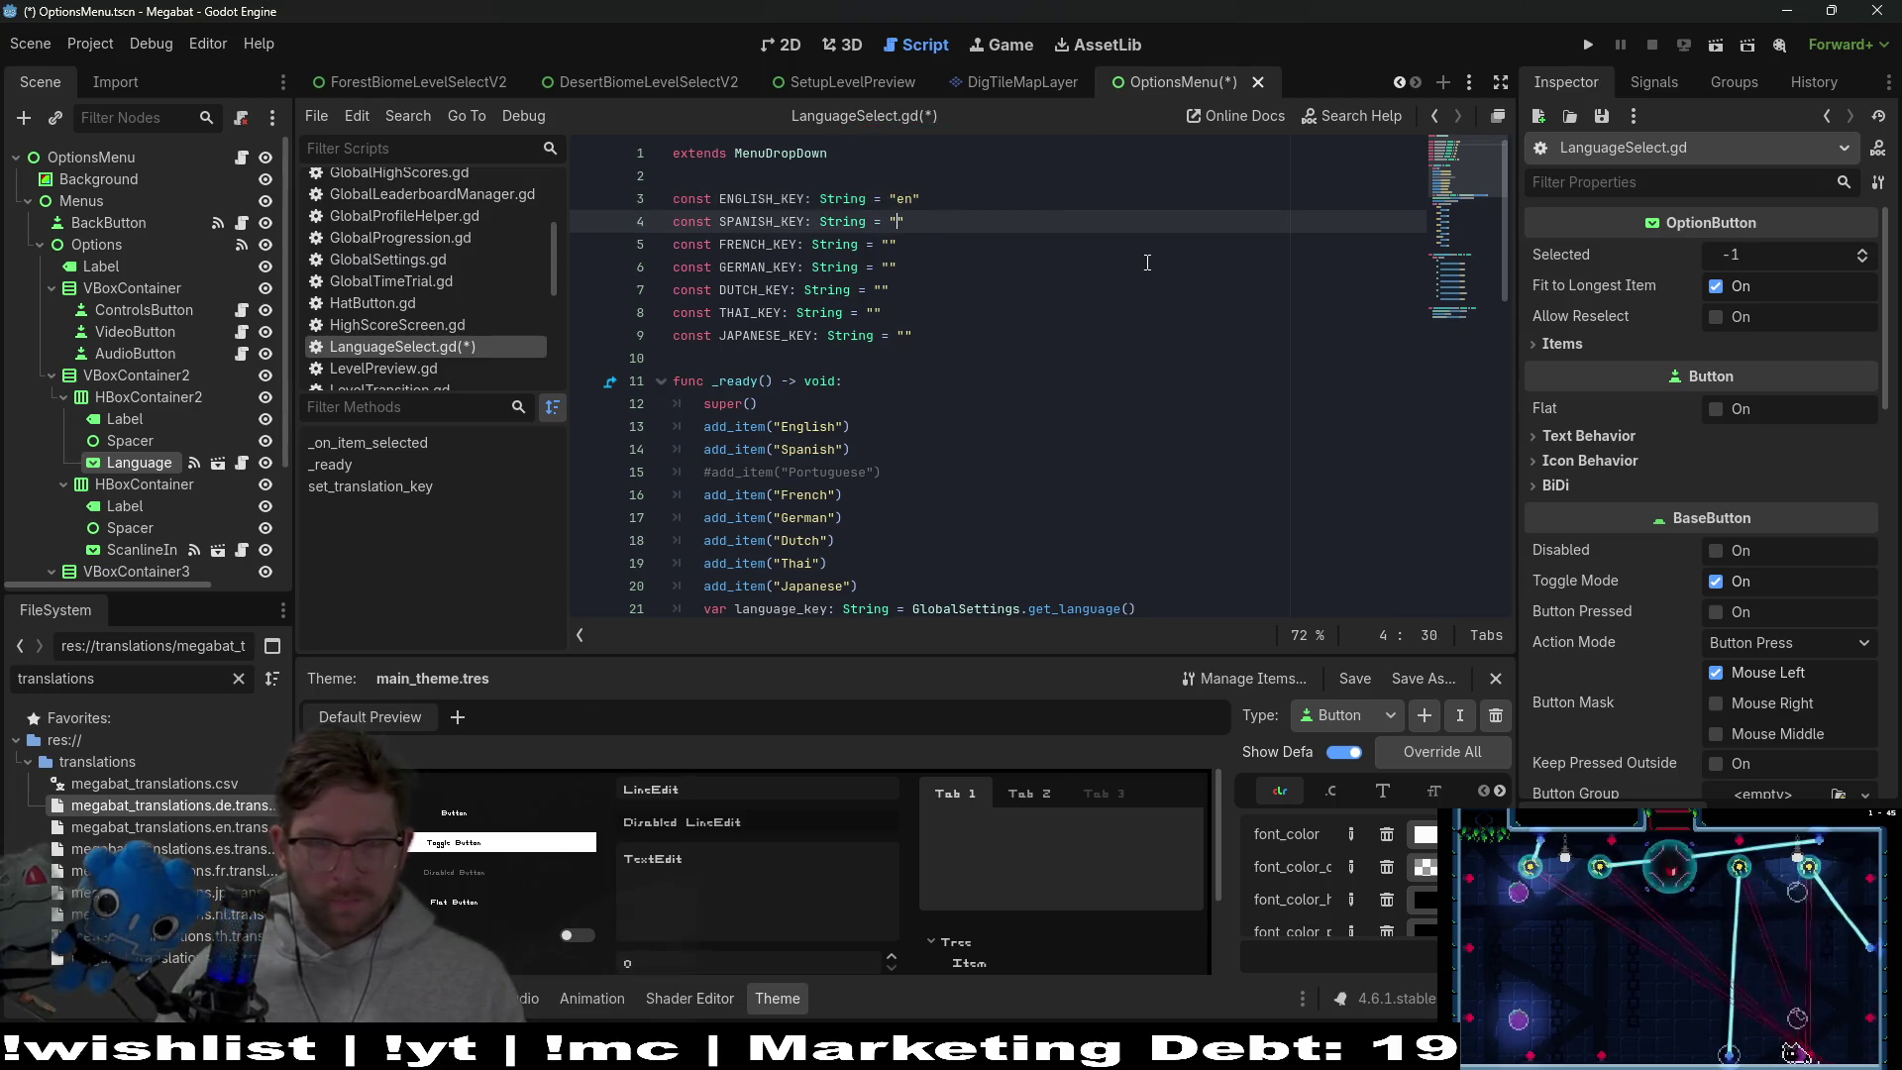
pyautogui.scroll(-1, 1148, 264)
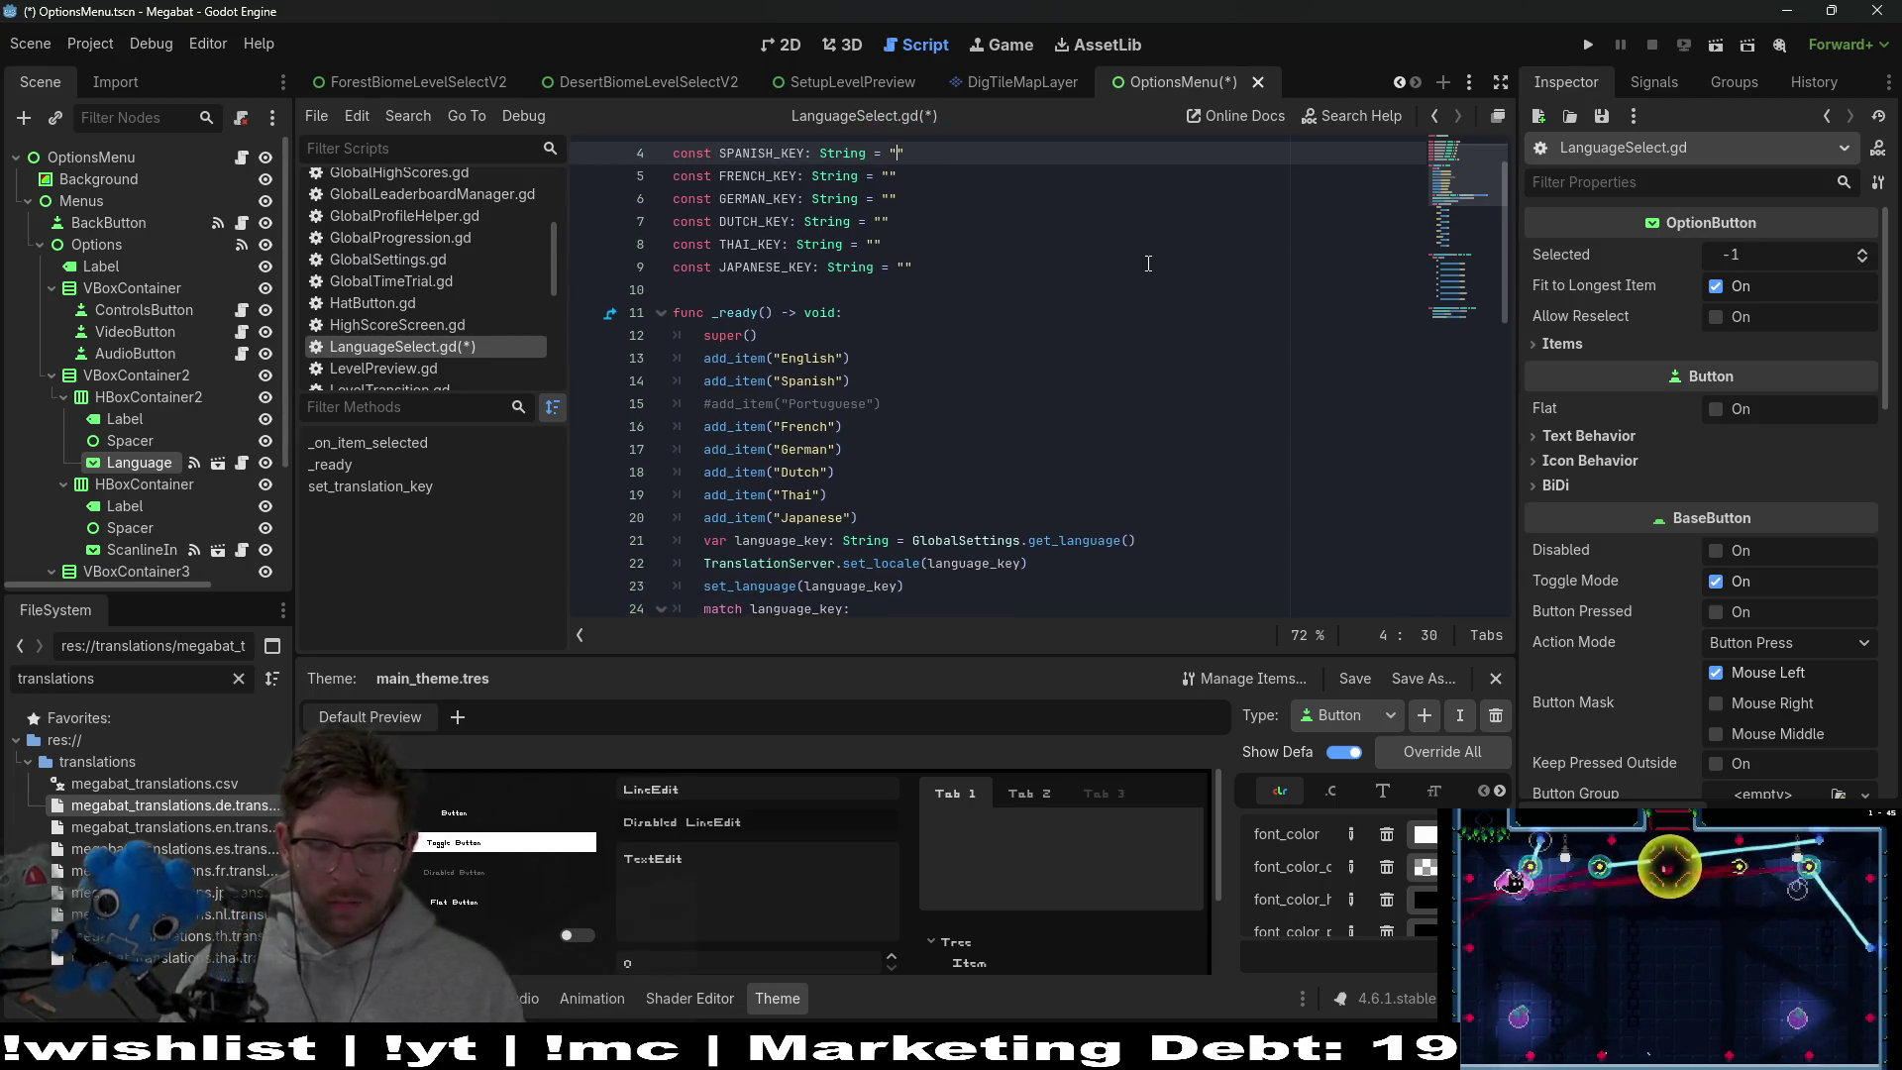
pyautogui.scroll(-2, 1141, 297)
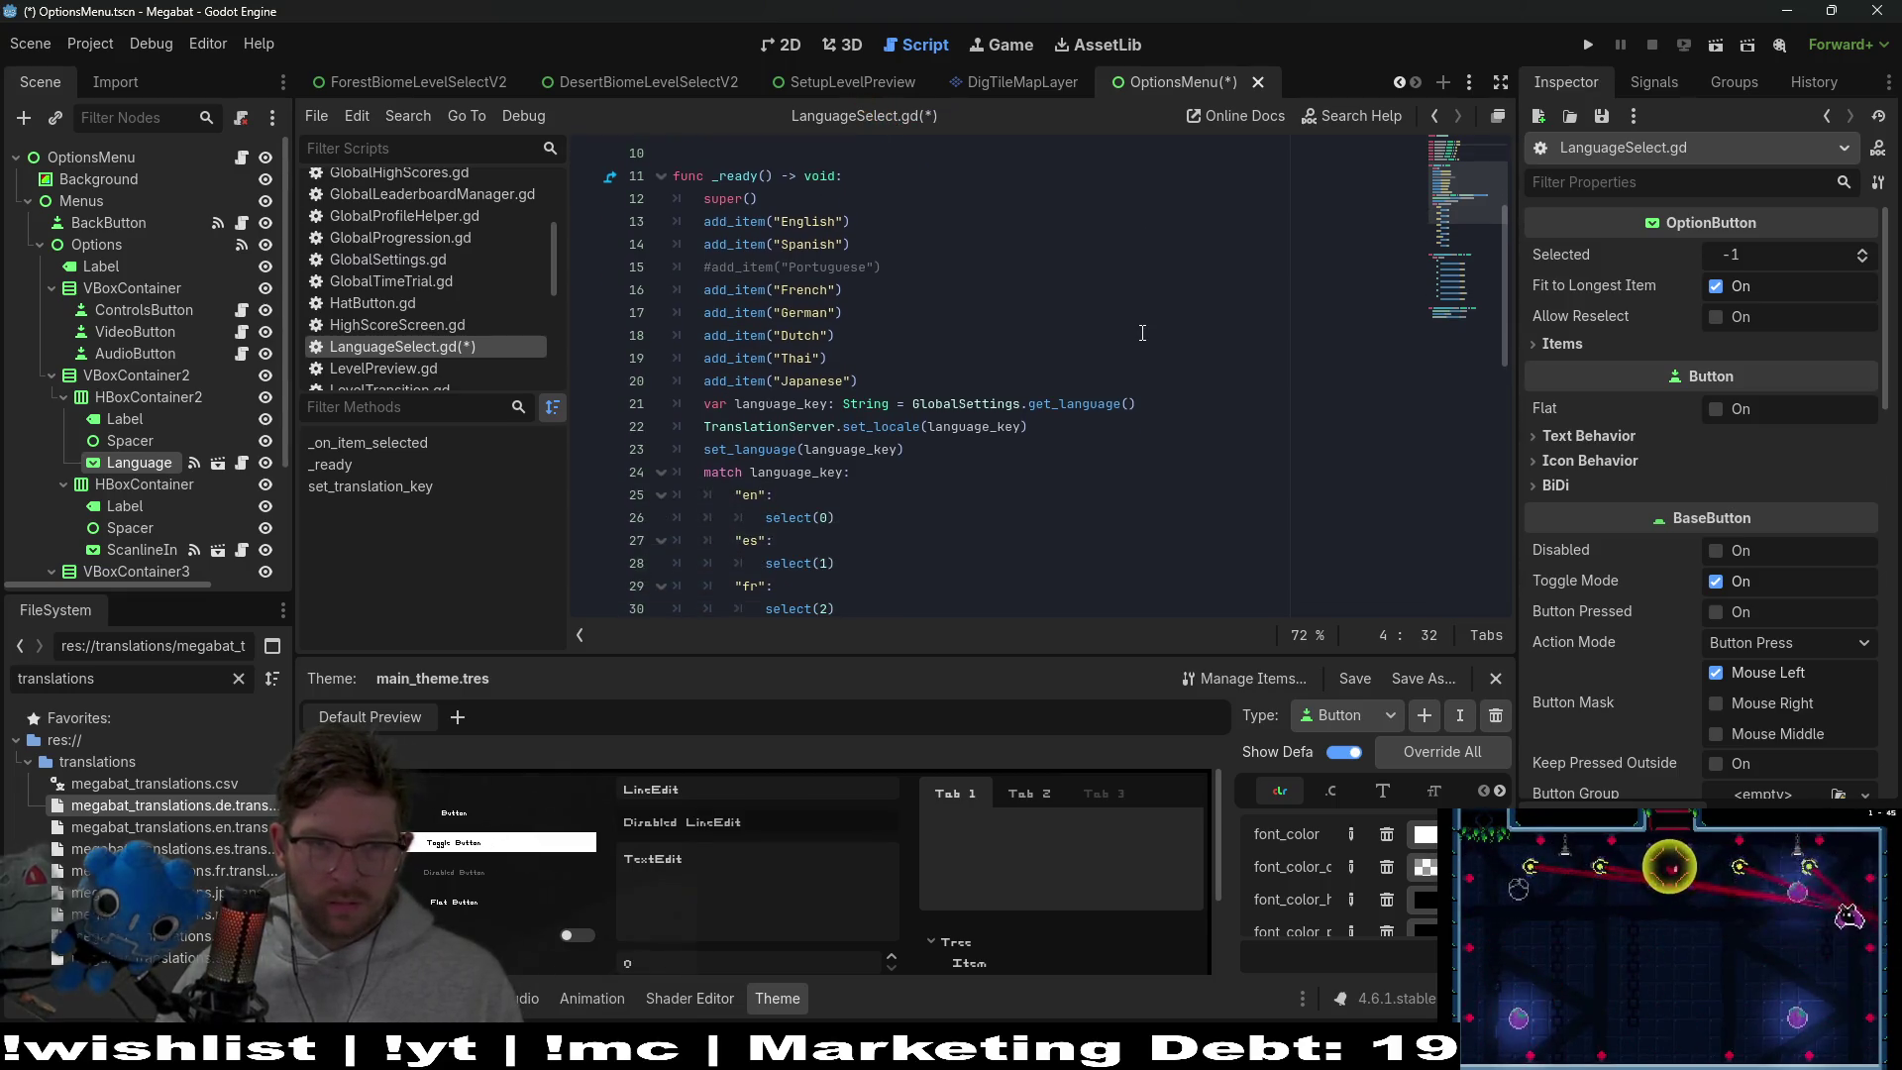
pyautogui.write('e')
pyautogui.scroll(-1, 1015, 306)
pyautogui.press('BackSpace')
pyautogui.press('BackSpace')
pyautogui.press('Down')
pyautogui.press('Left')
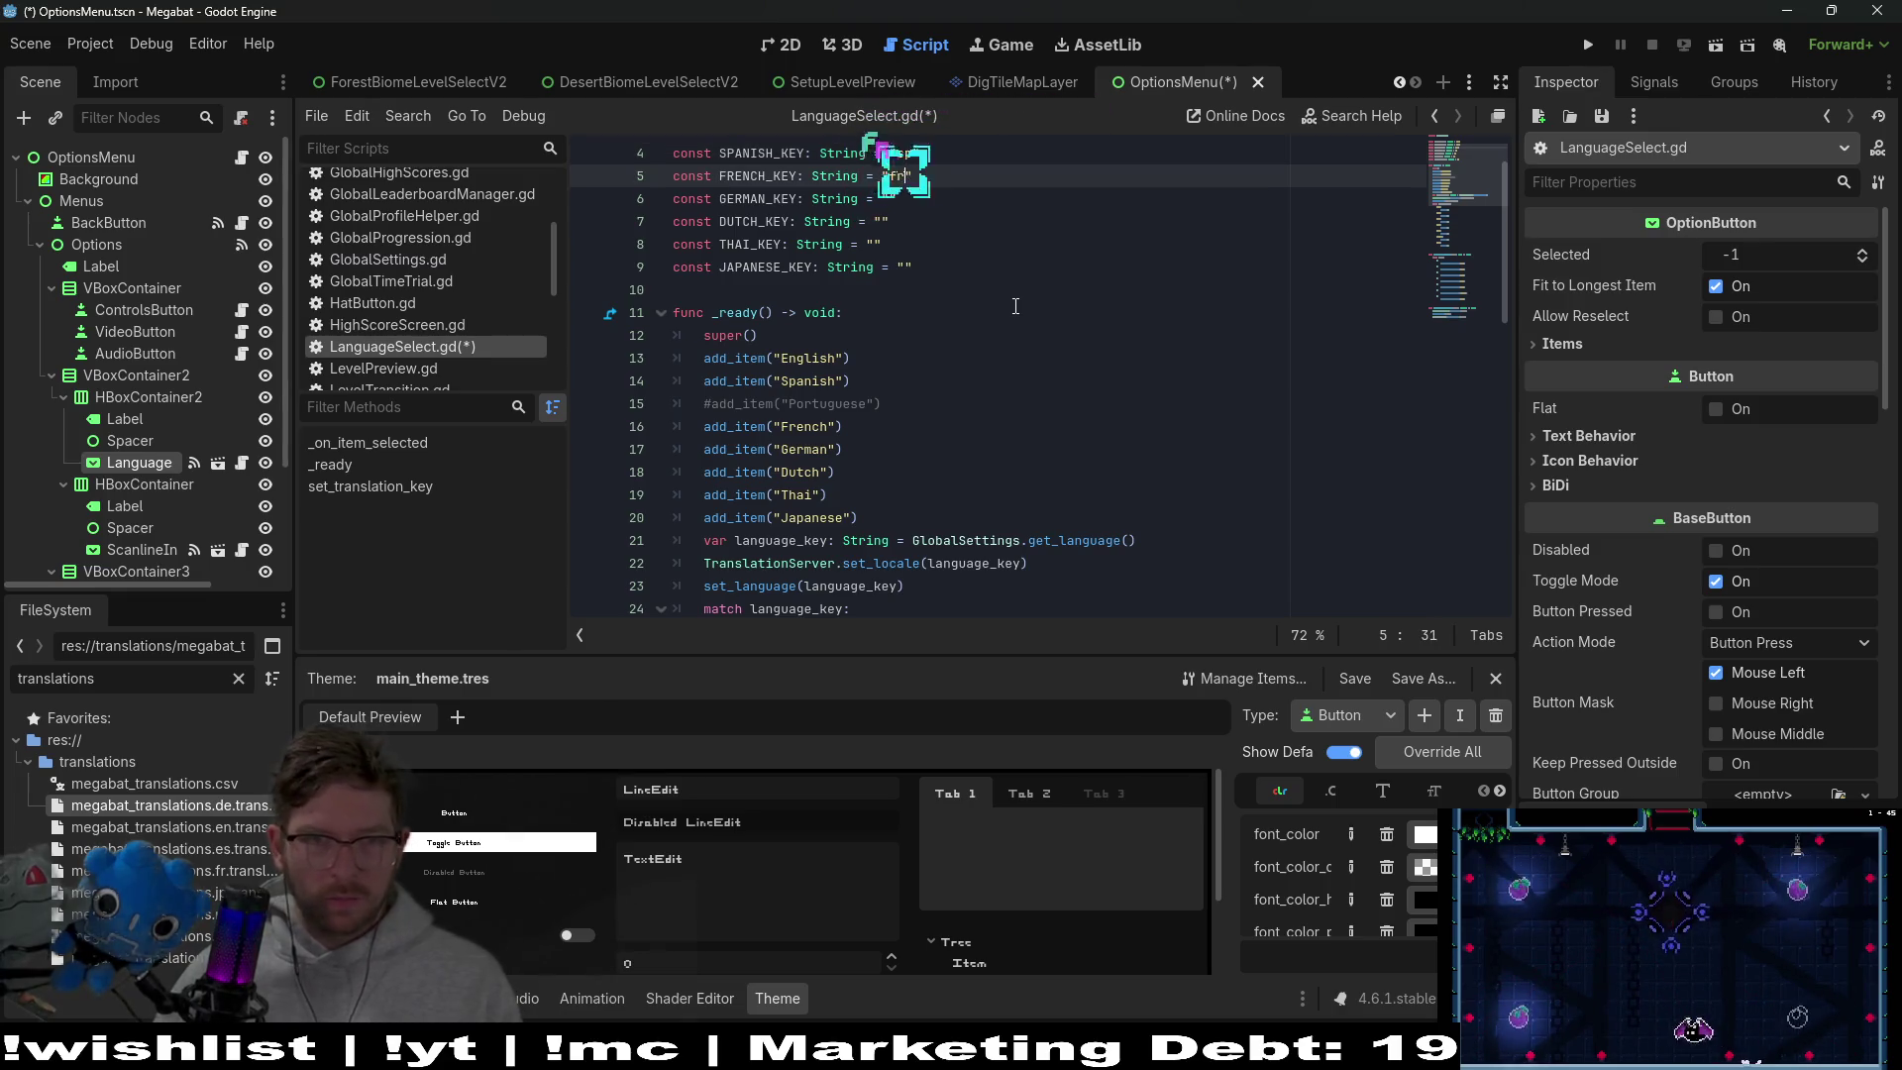
# Set GERMAN_KEY to "de" and DUTCH_KEY to "nl"
pyautogui.press('Down')
pyautogui.press('Down')
pyautogui.press('Down')
pyautogui.press('Up')
pyautogui.press('Up')
pyautogui.press('Up')
pyautogui.press('Left')
pyautogui.write('de')
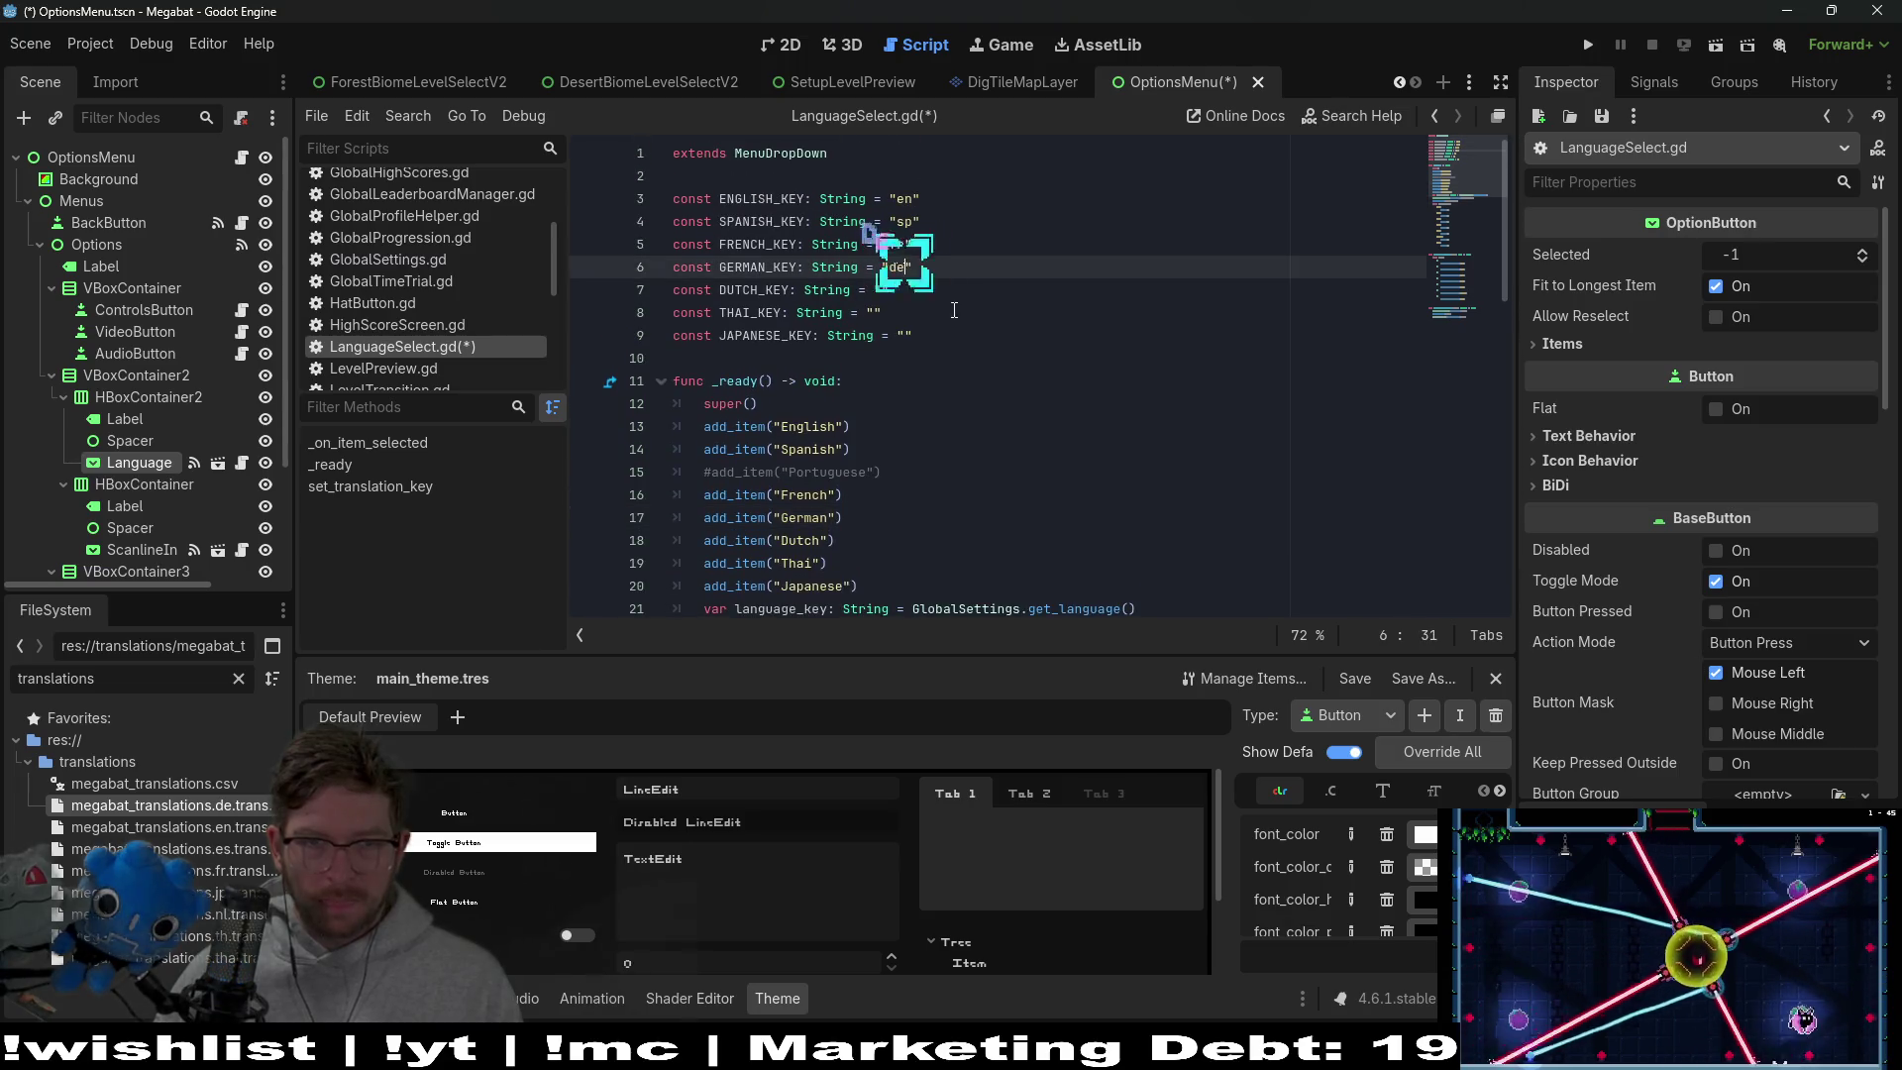
pyautogui.press('Down')
pyautogui.press('Down')
pyautogui.press('Down')
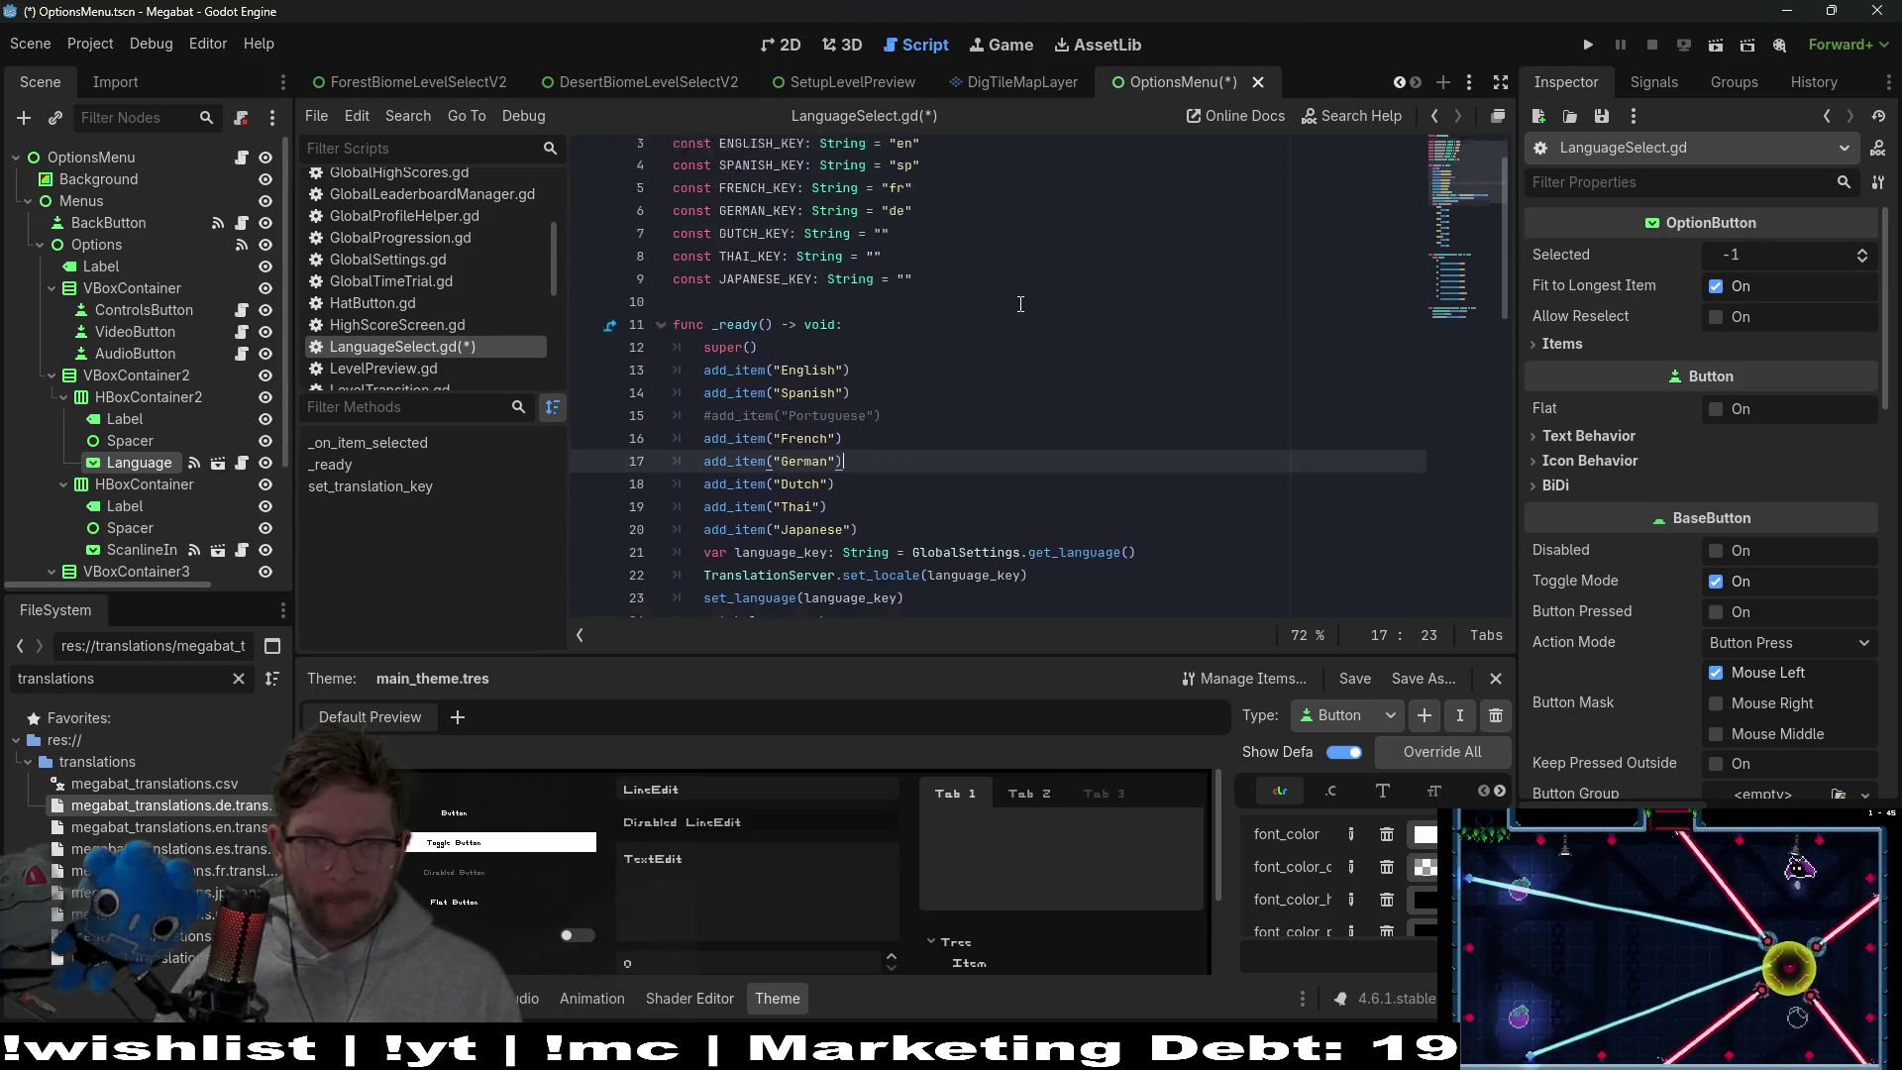
pyautogui.press('Up')
pyautogui.press('Up')
pyautogui.press('Up')
pyautogui.press('Left')
pyautogui.write('nl')
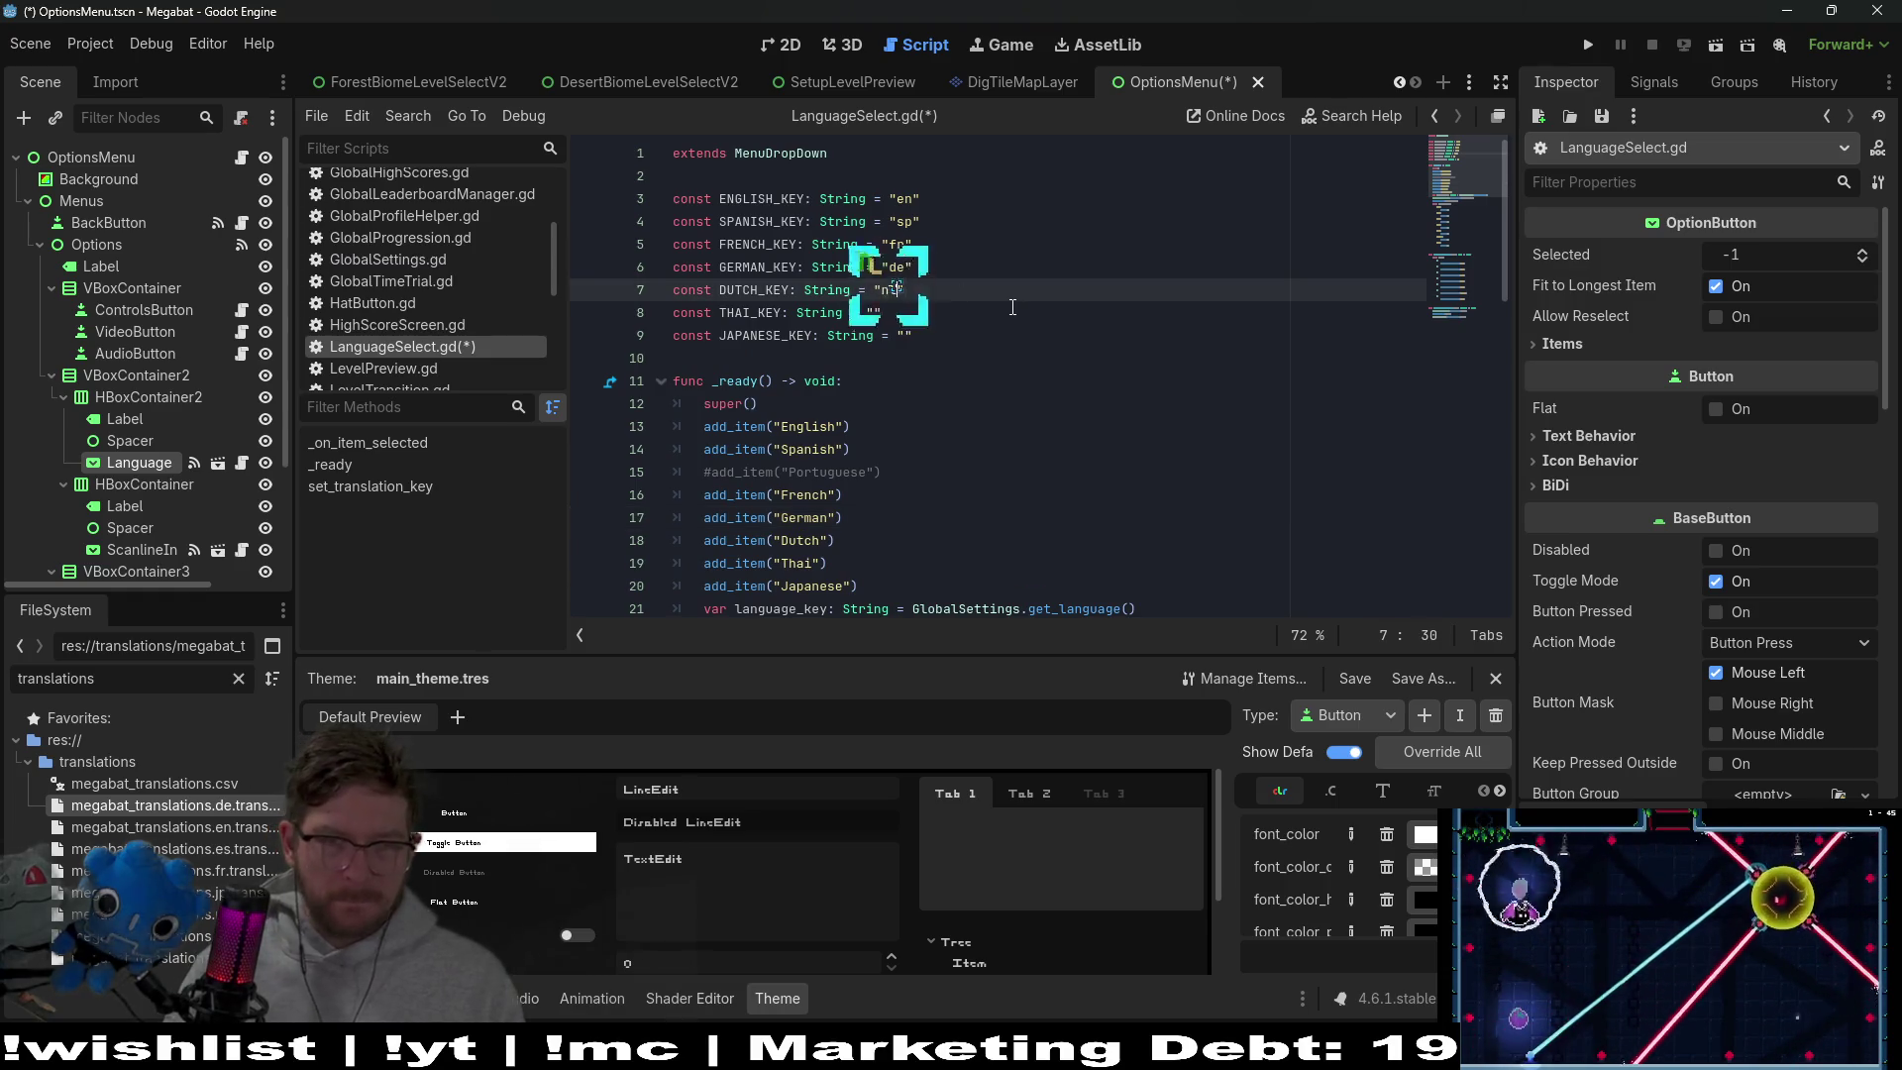
# Set THAI_KEY to "thai" and JAPANESE_KEY to "jp"
pyautogui.press('Down')
pyautogui.scroll(-5, 1020, 307)
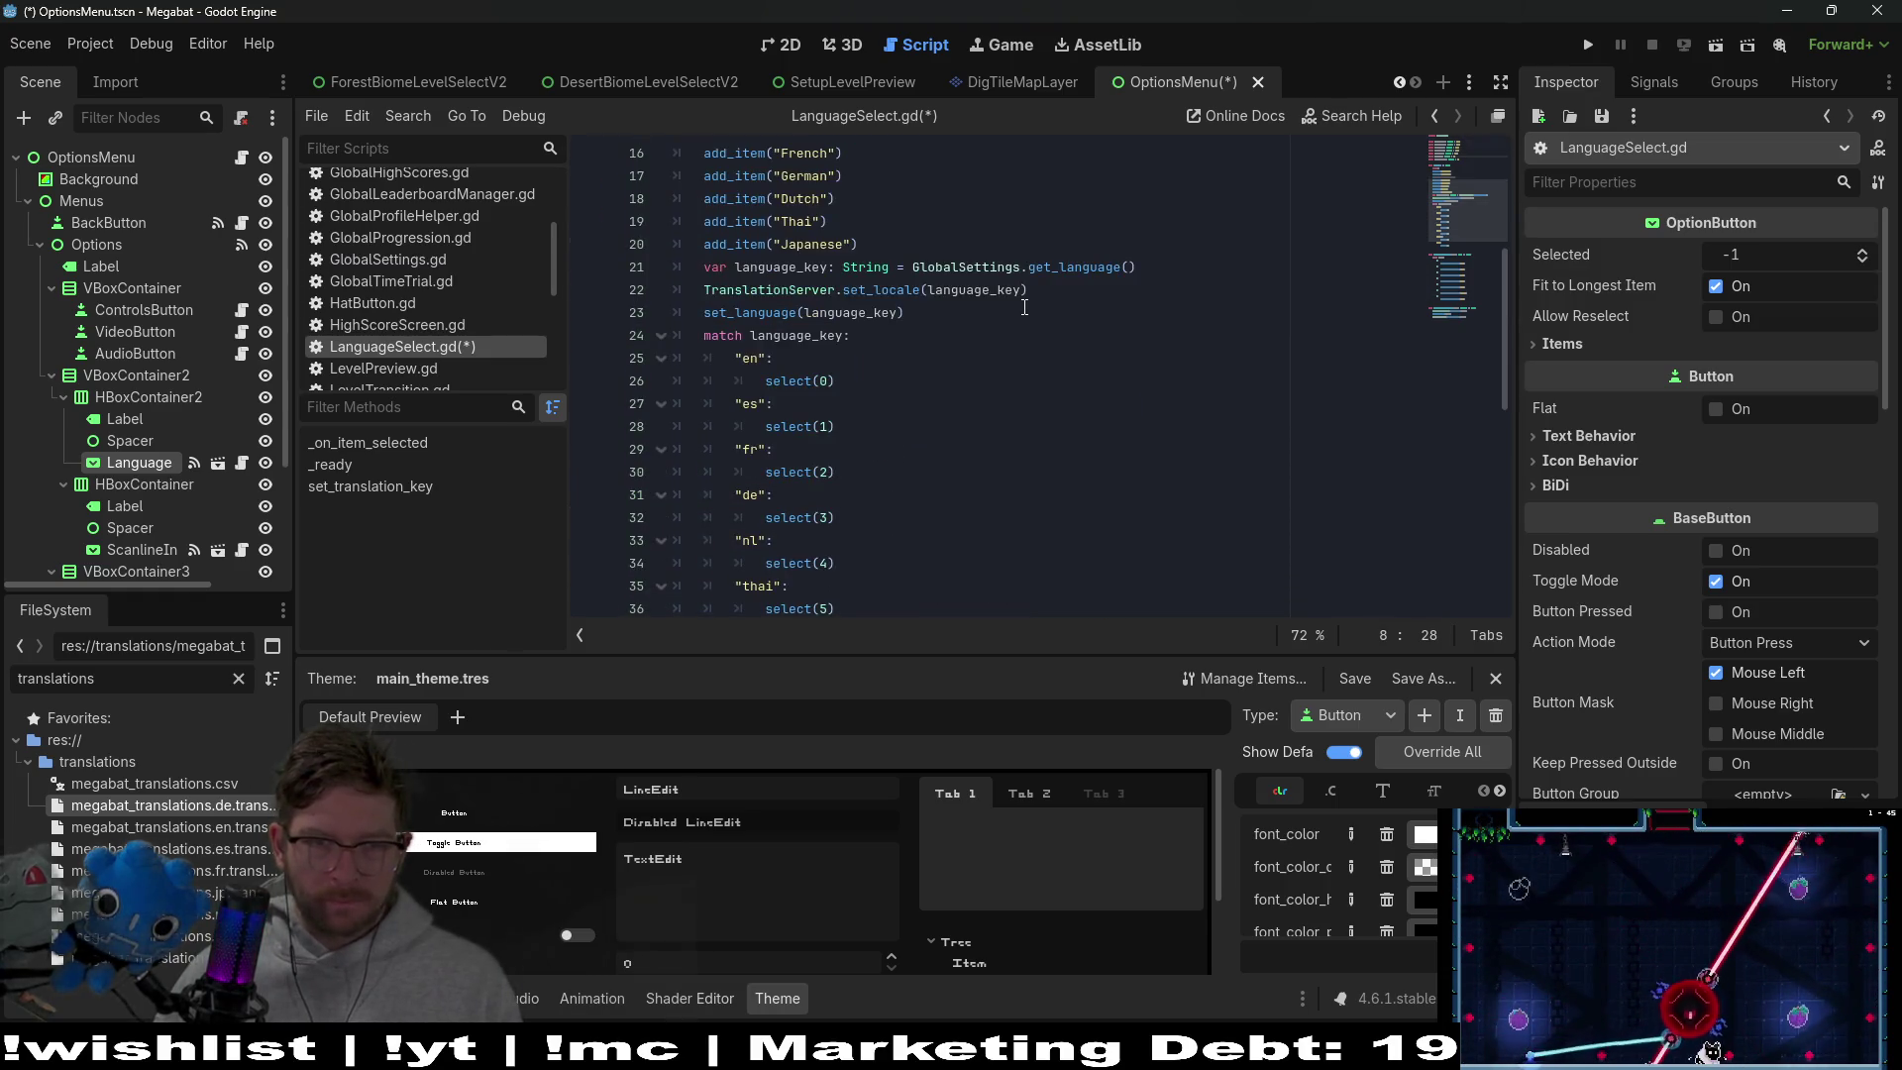
pyautogui.scroll(5, 991, 287)
pyautogui.press('Left')
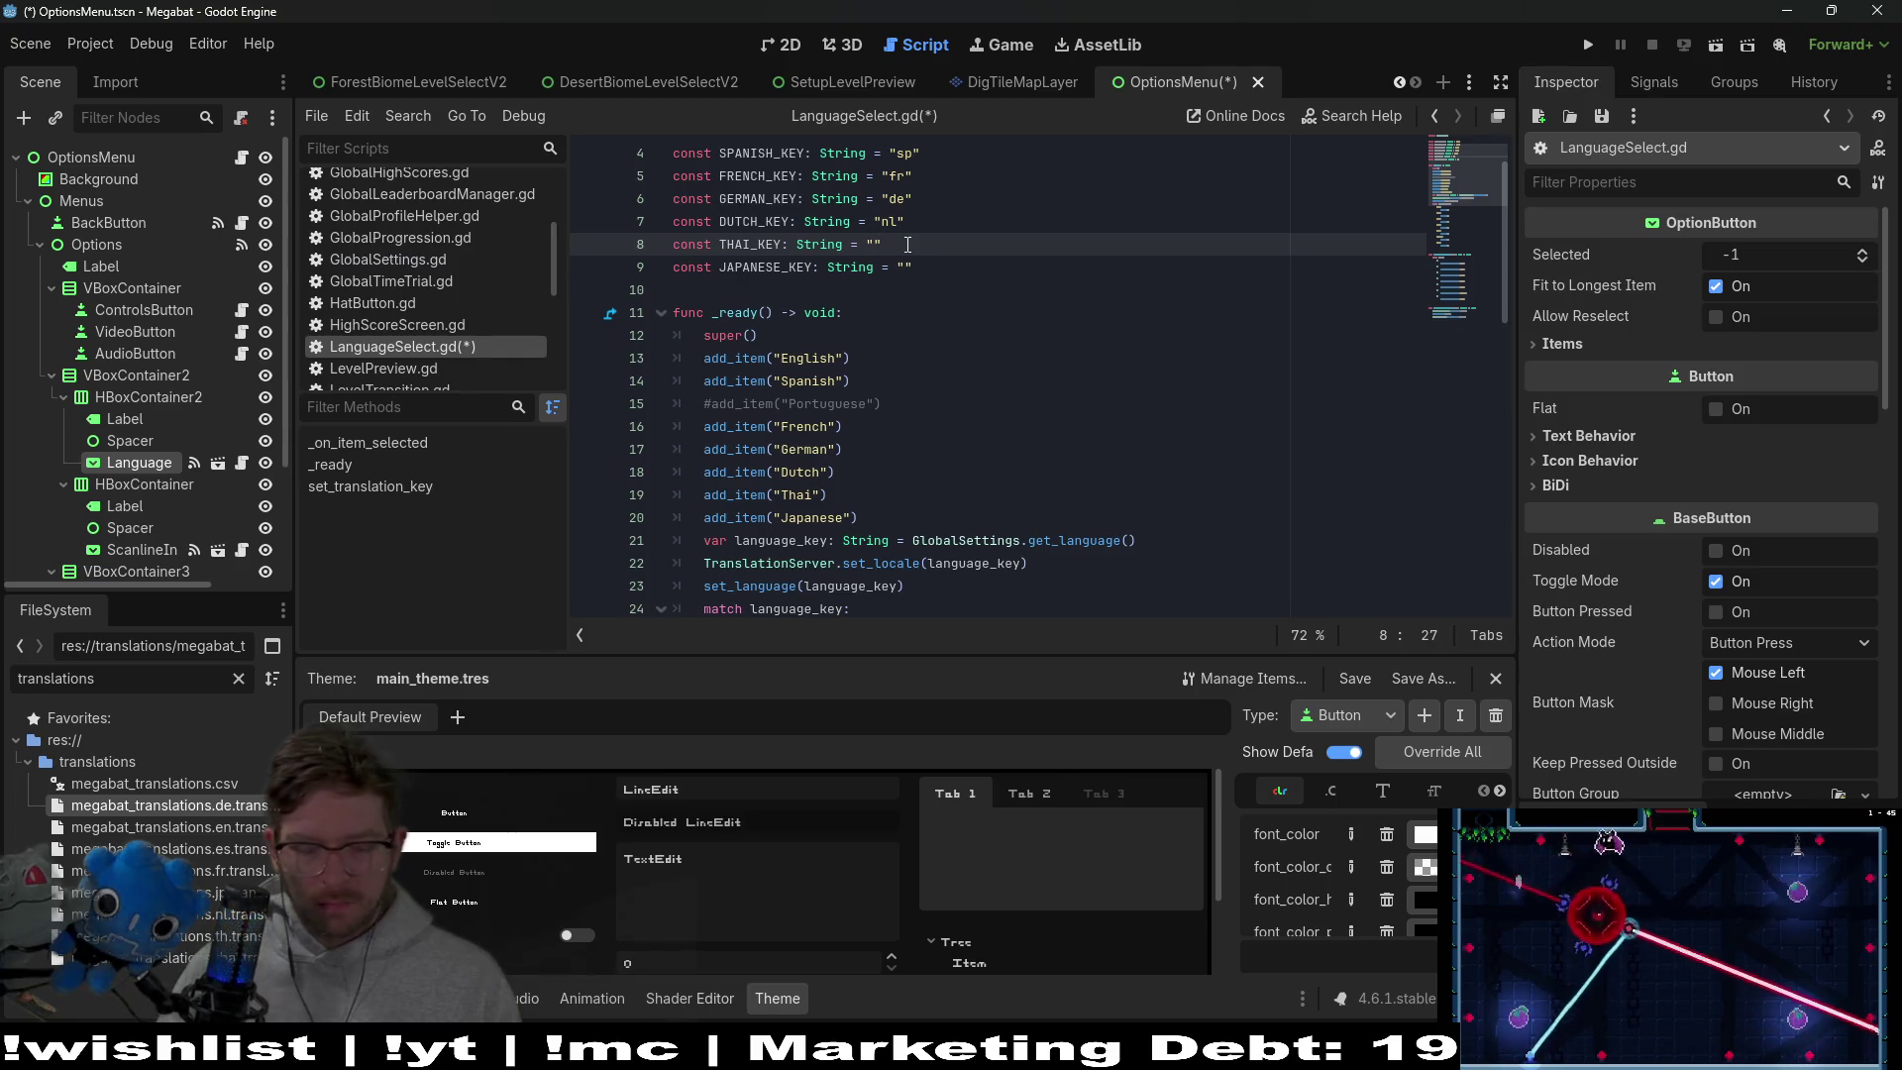
pyautogui.write('thai')
pyautogui.press('Down')
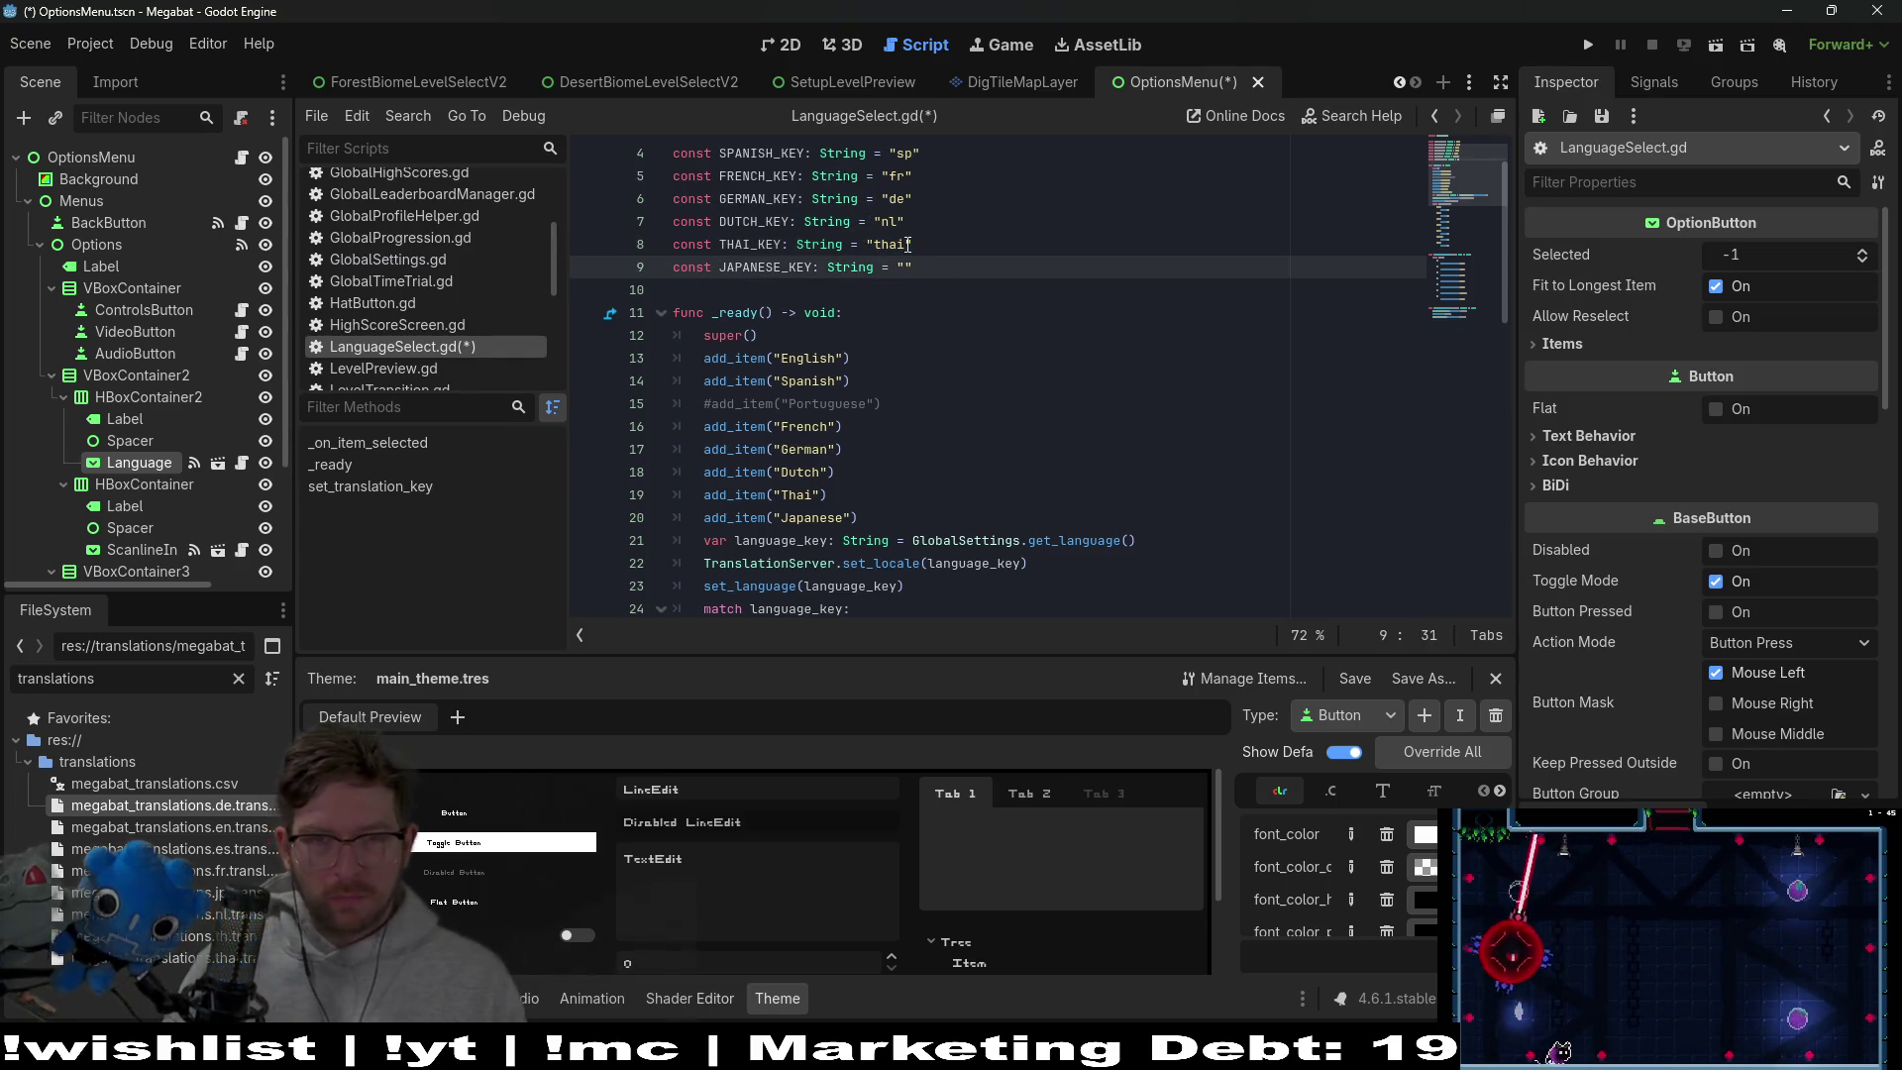
pyautogui.write('jp')
pyautogui.press('End')
pyautogui.scroll(-2, 1100, 366)
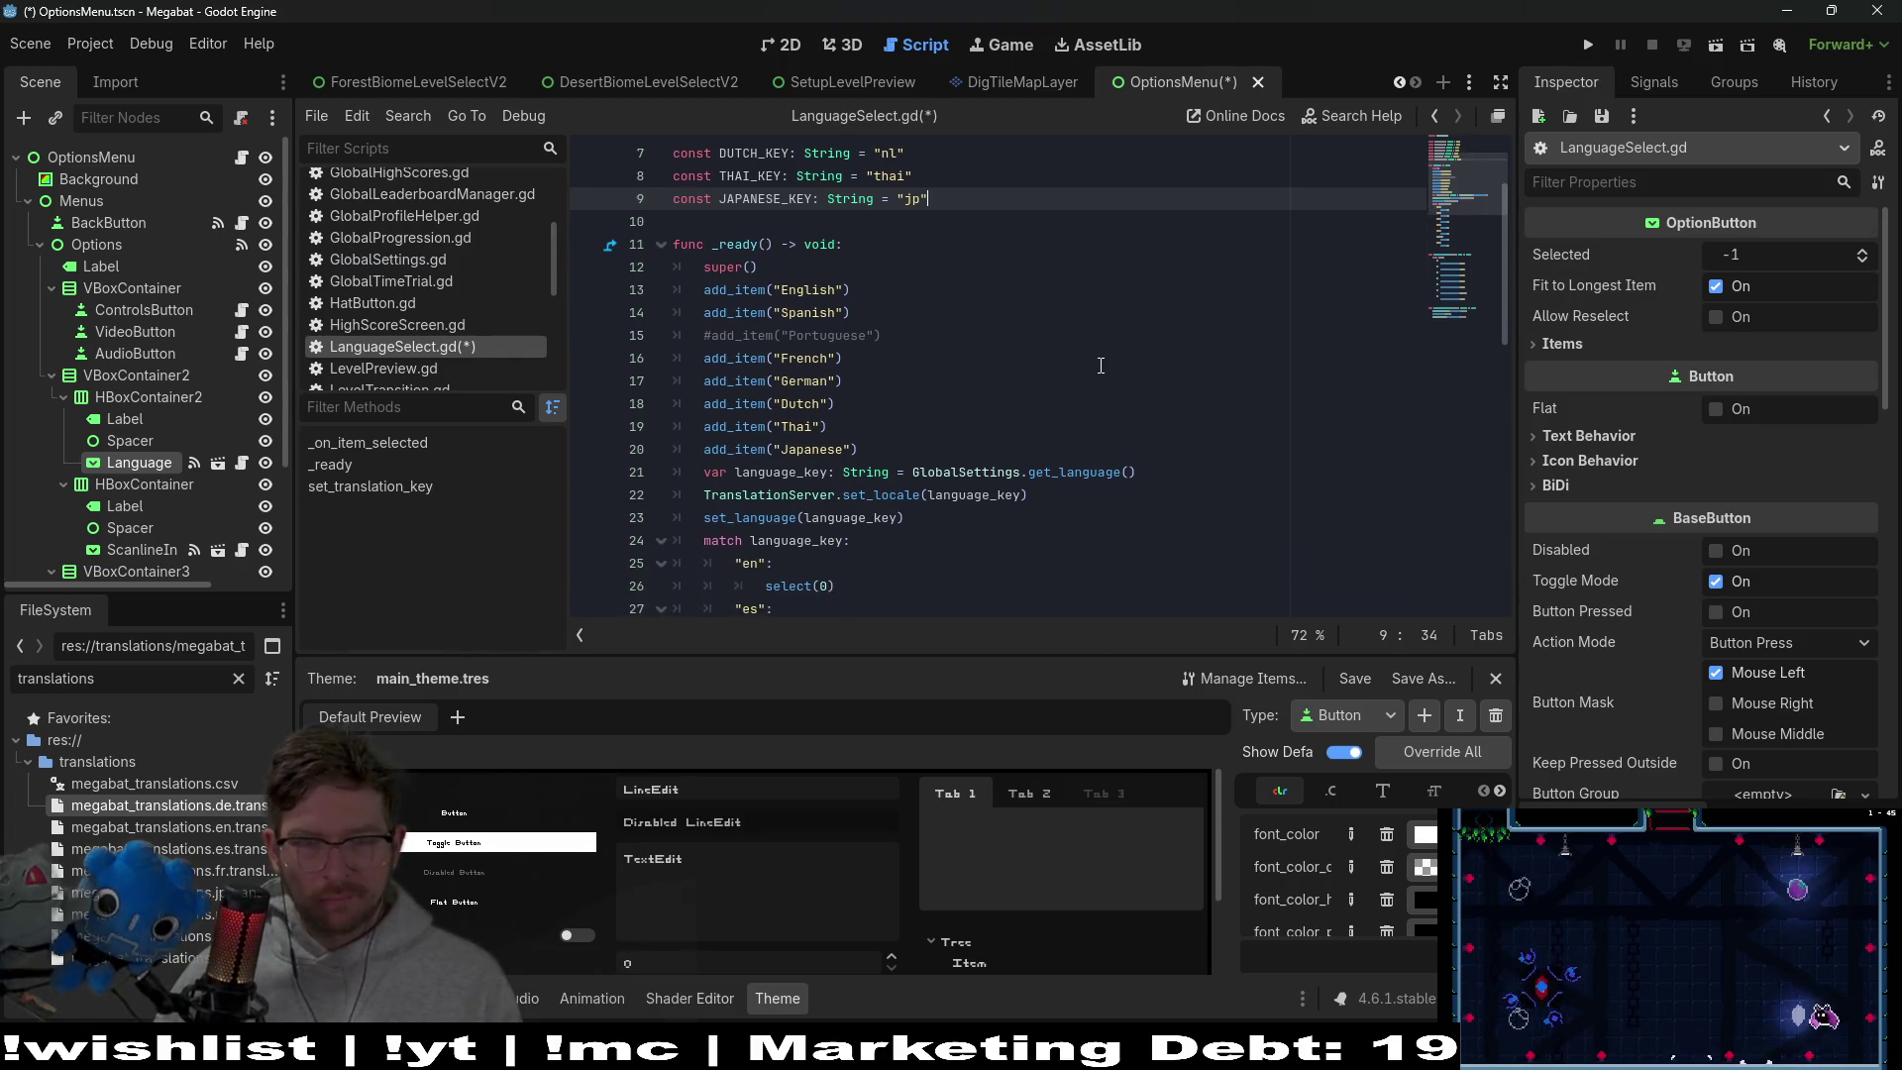
pyautogui.scroll(2, 1101, 366)
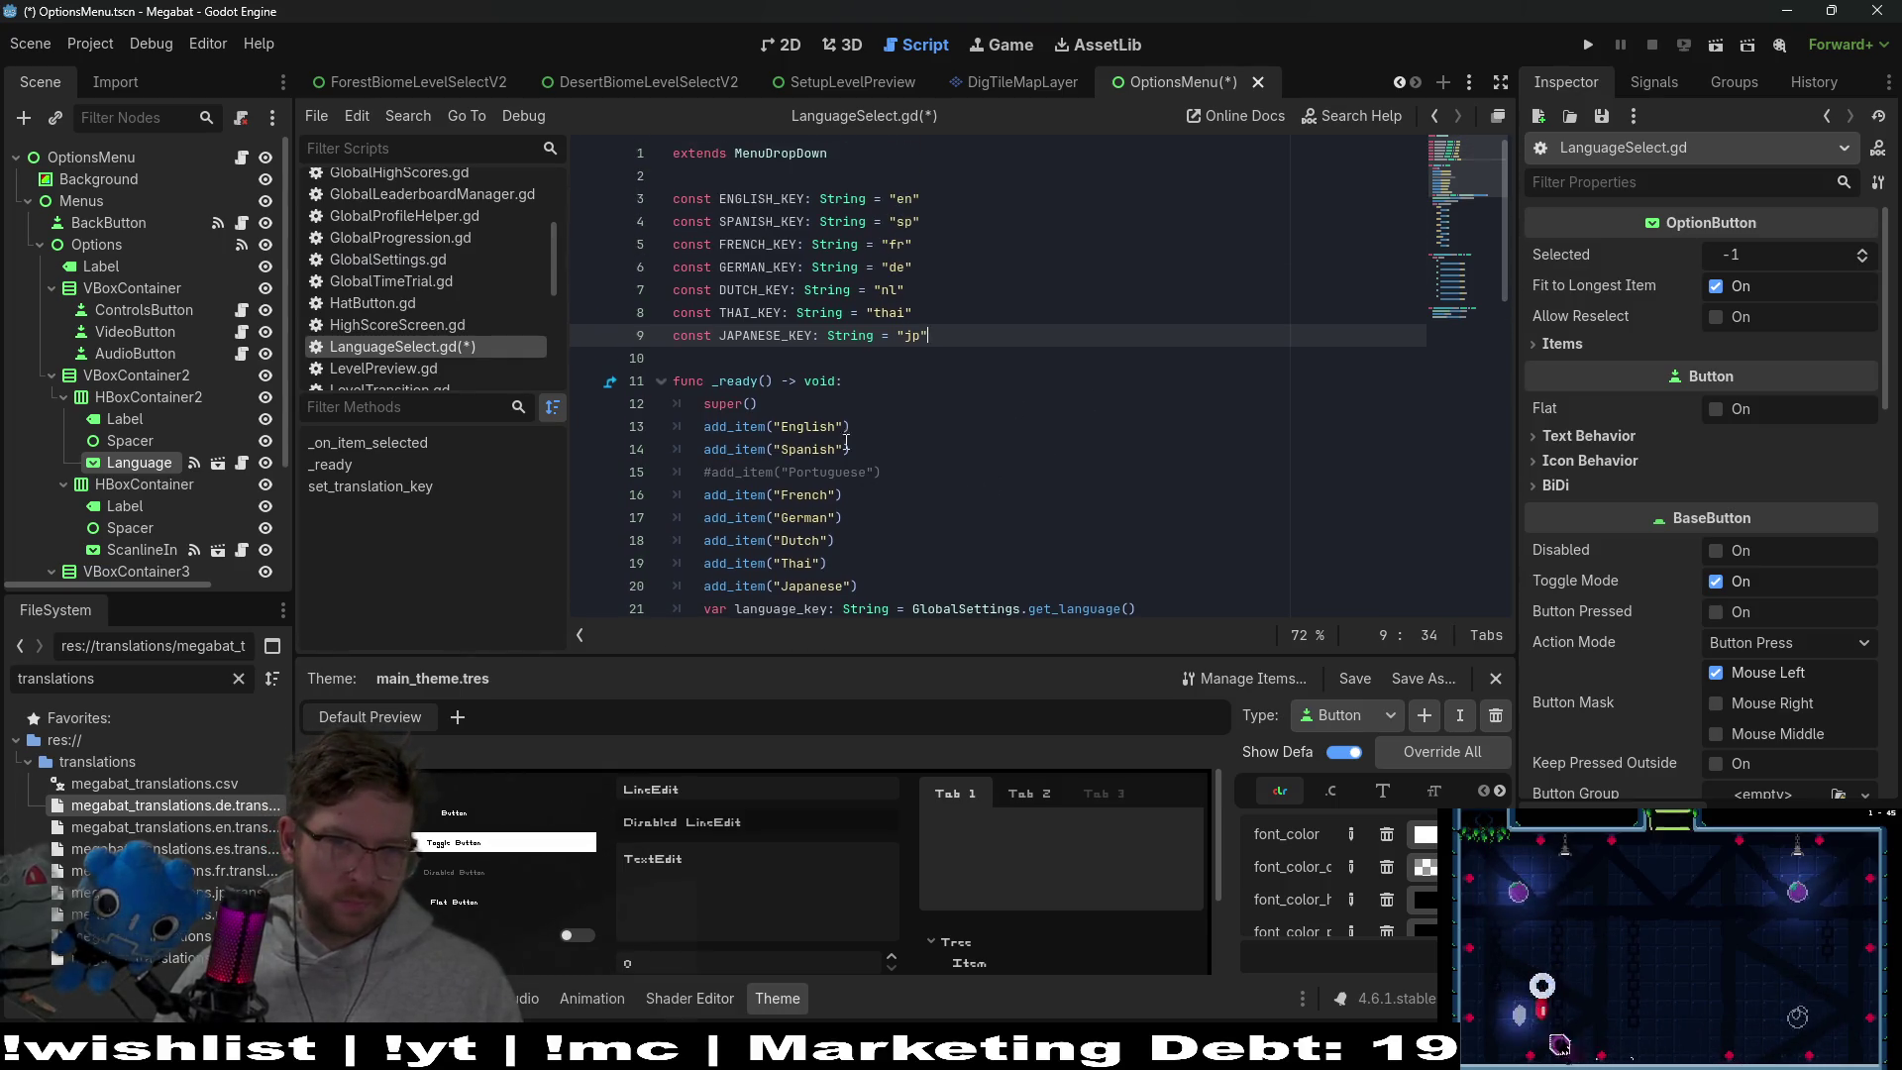
pyautogui.doubleClick(820, 426)
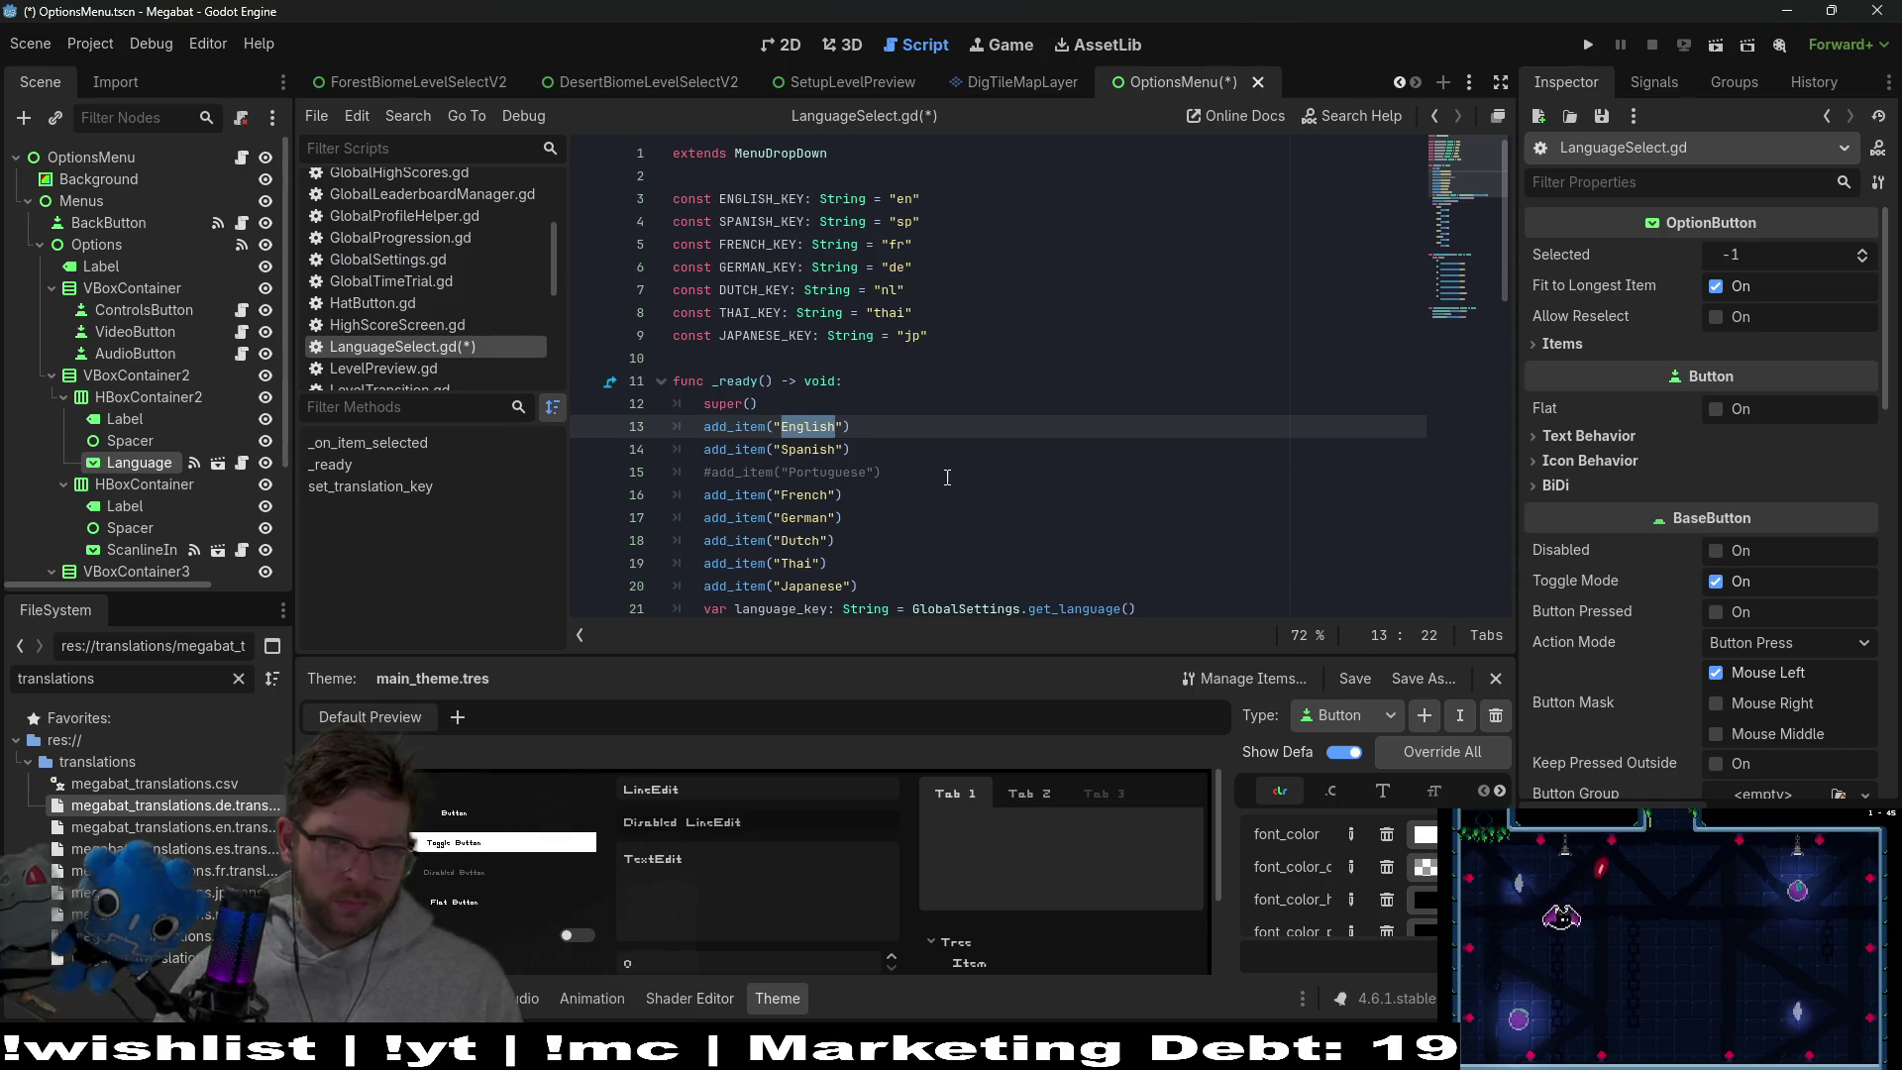
pyautogui.moveTo(946, 477); pyautogui.dragTo(941, 457)
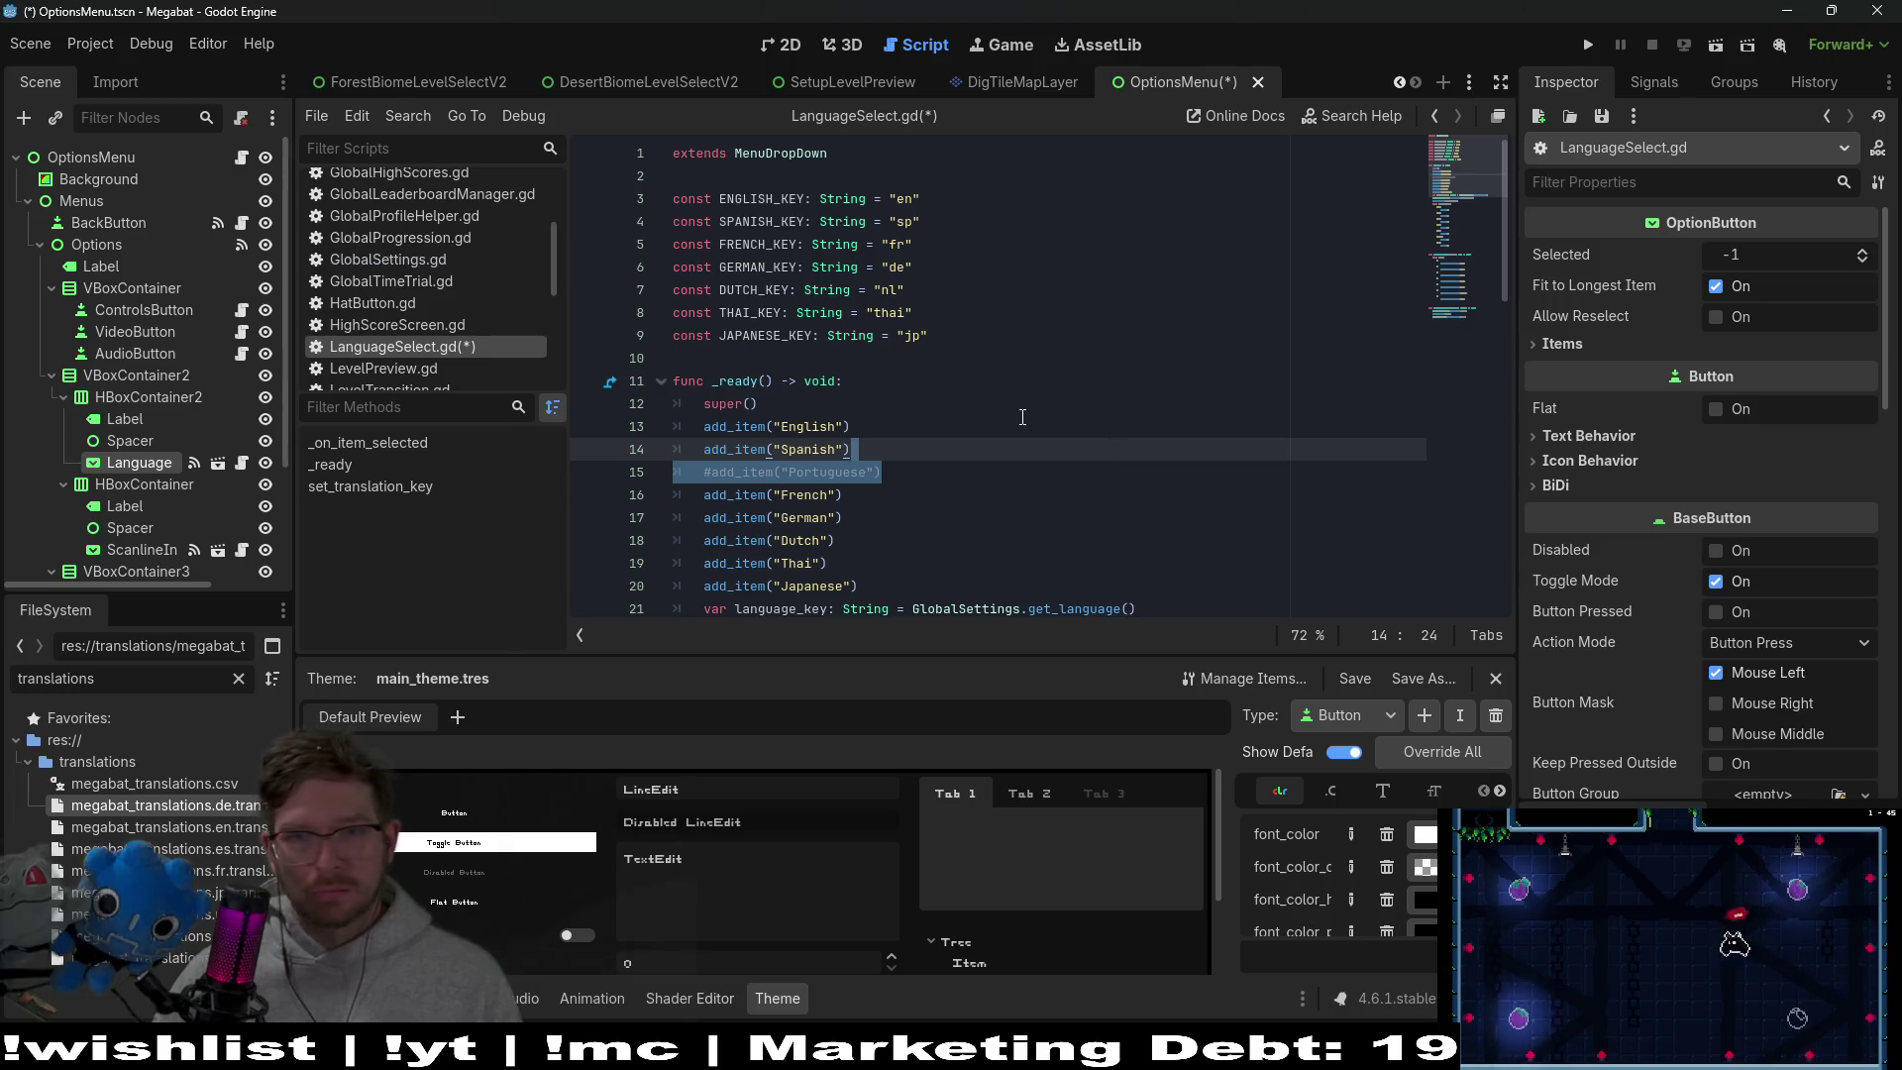
pyautogui.scroll(-9, 1022, 417)
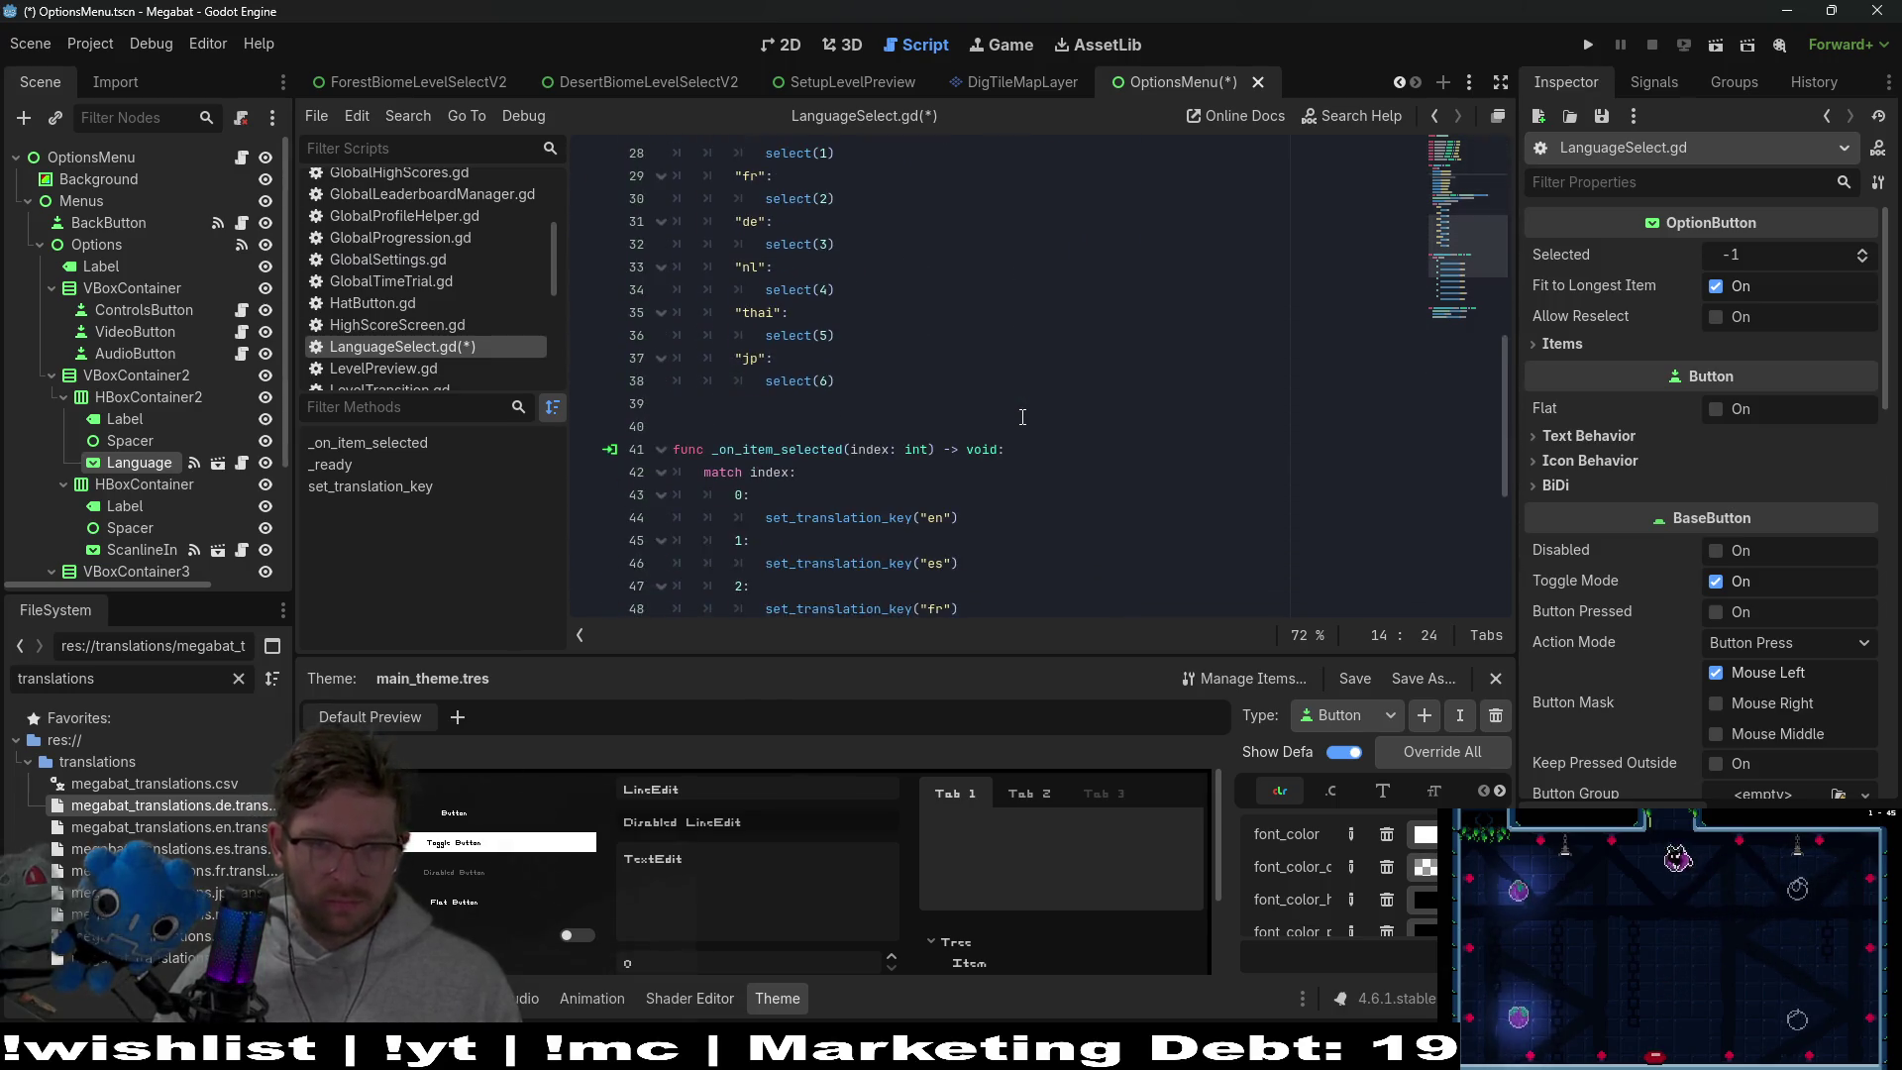
pyautogui.scroll(-4, 1023, 417)
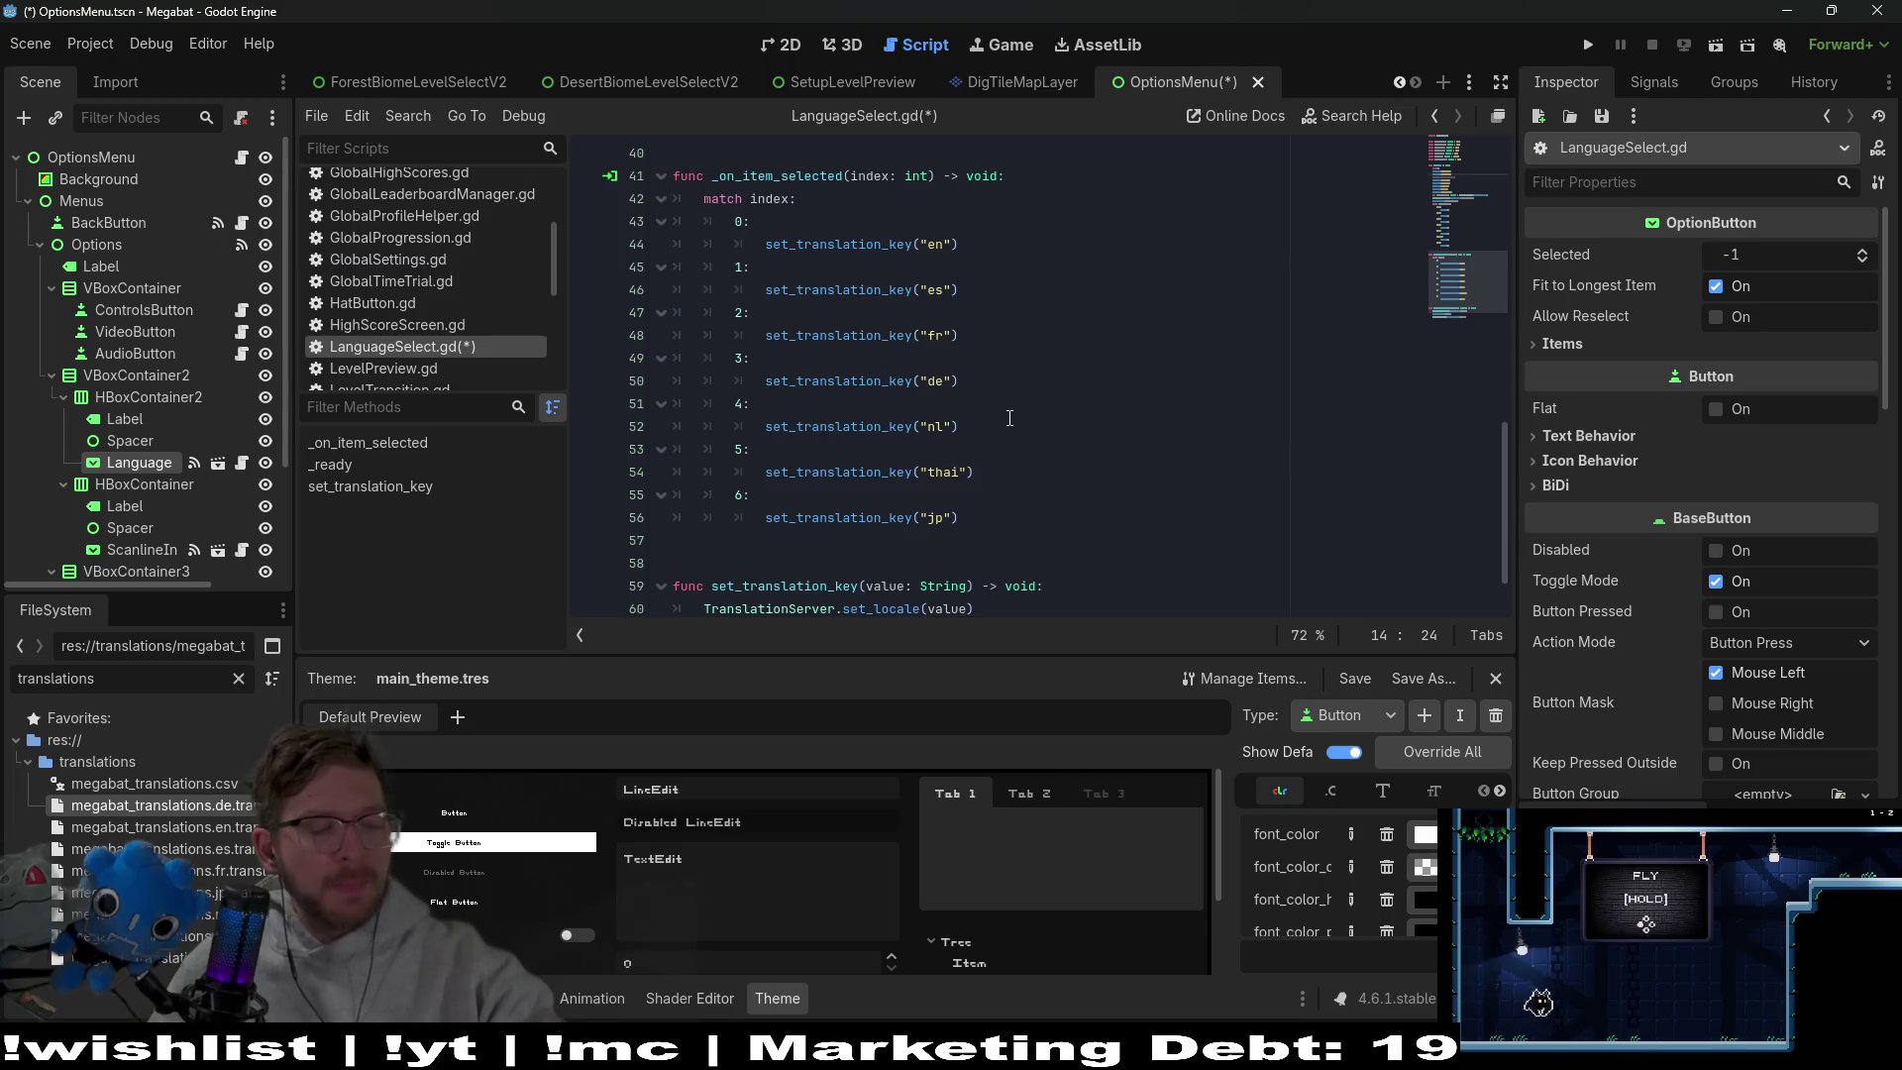
pyautogui.scroll(1, 1009, 418)
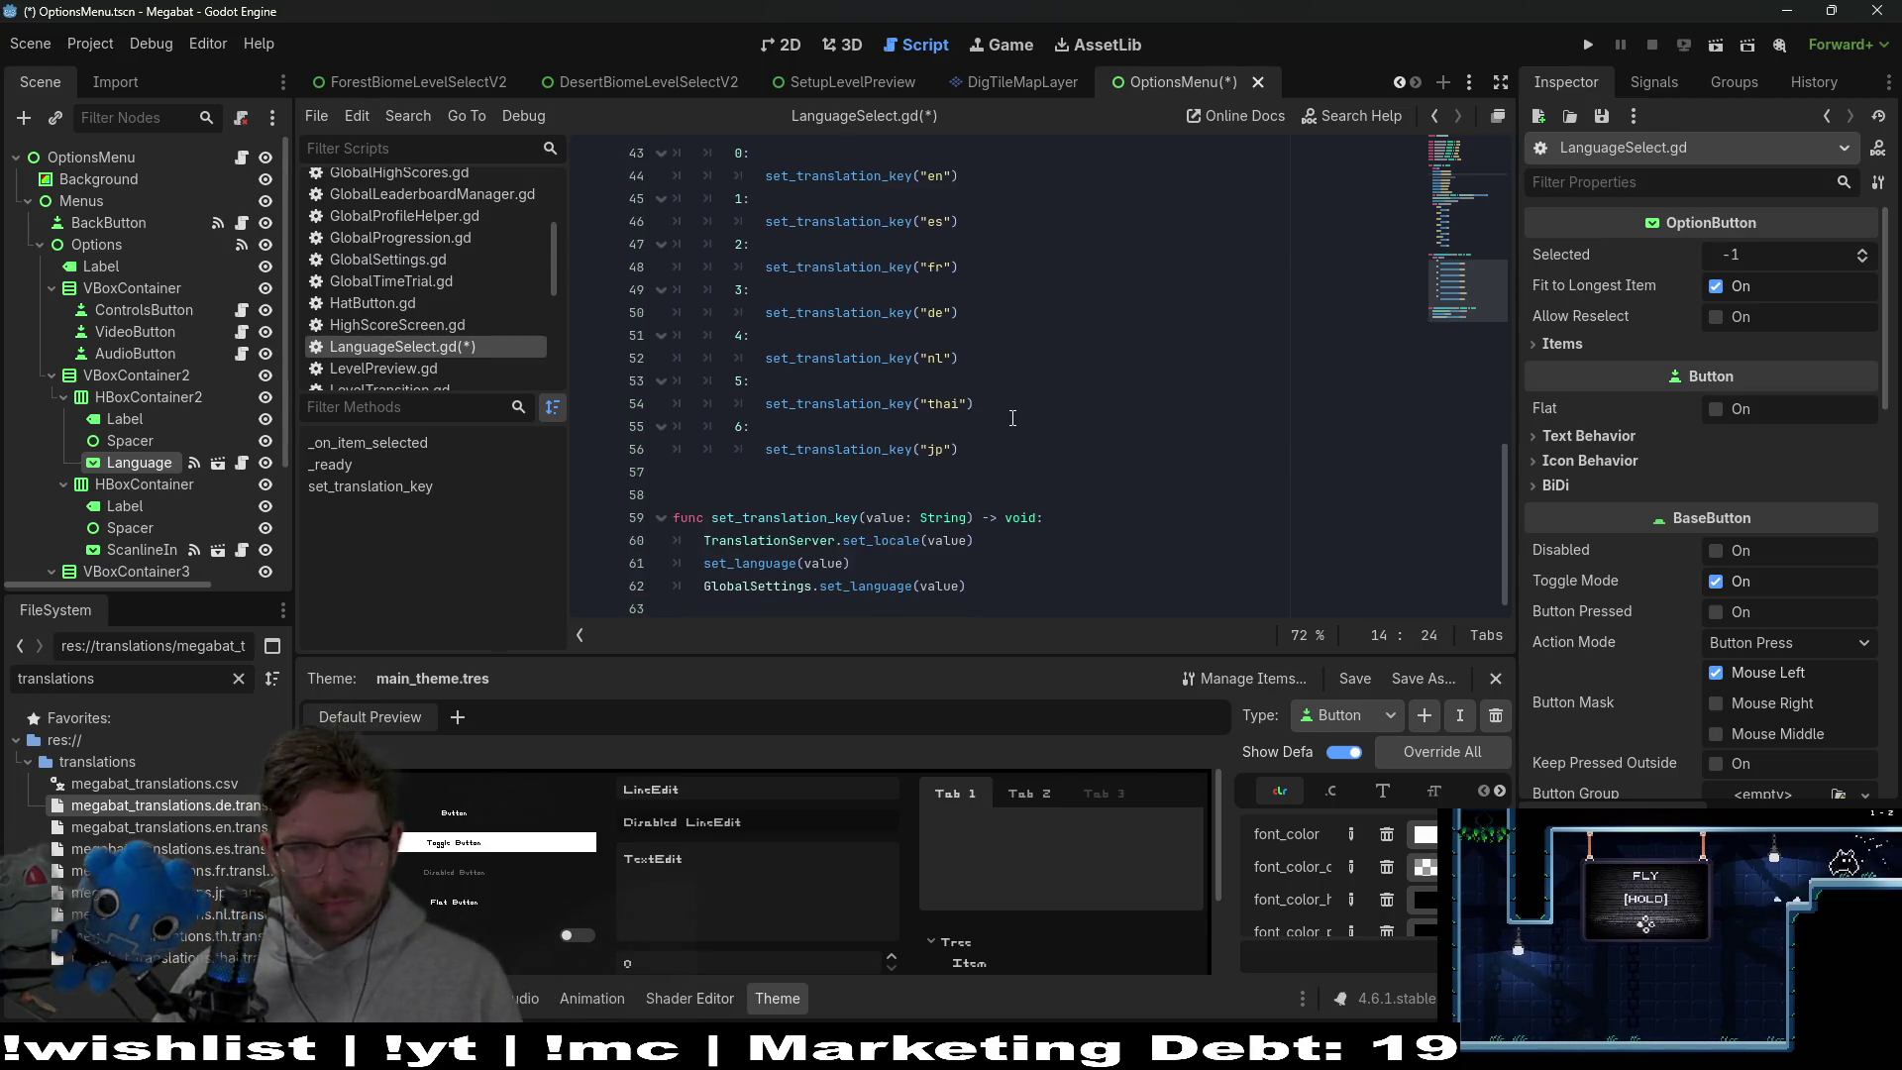
pyautogui.scroll(12, 1014, 418)
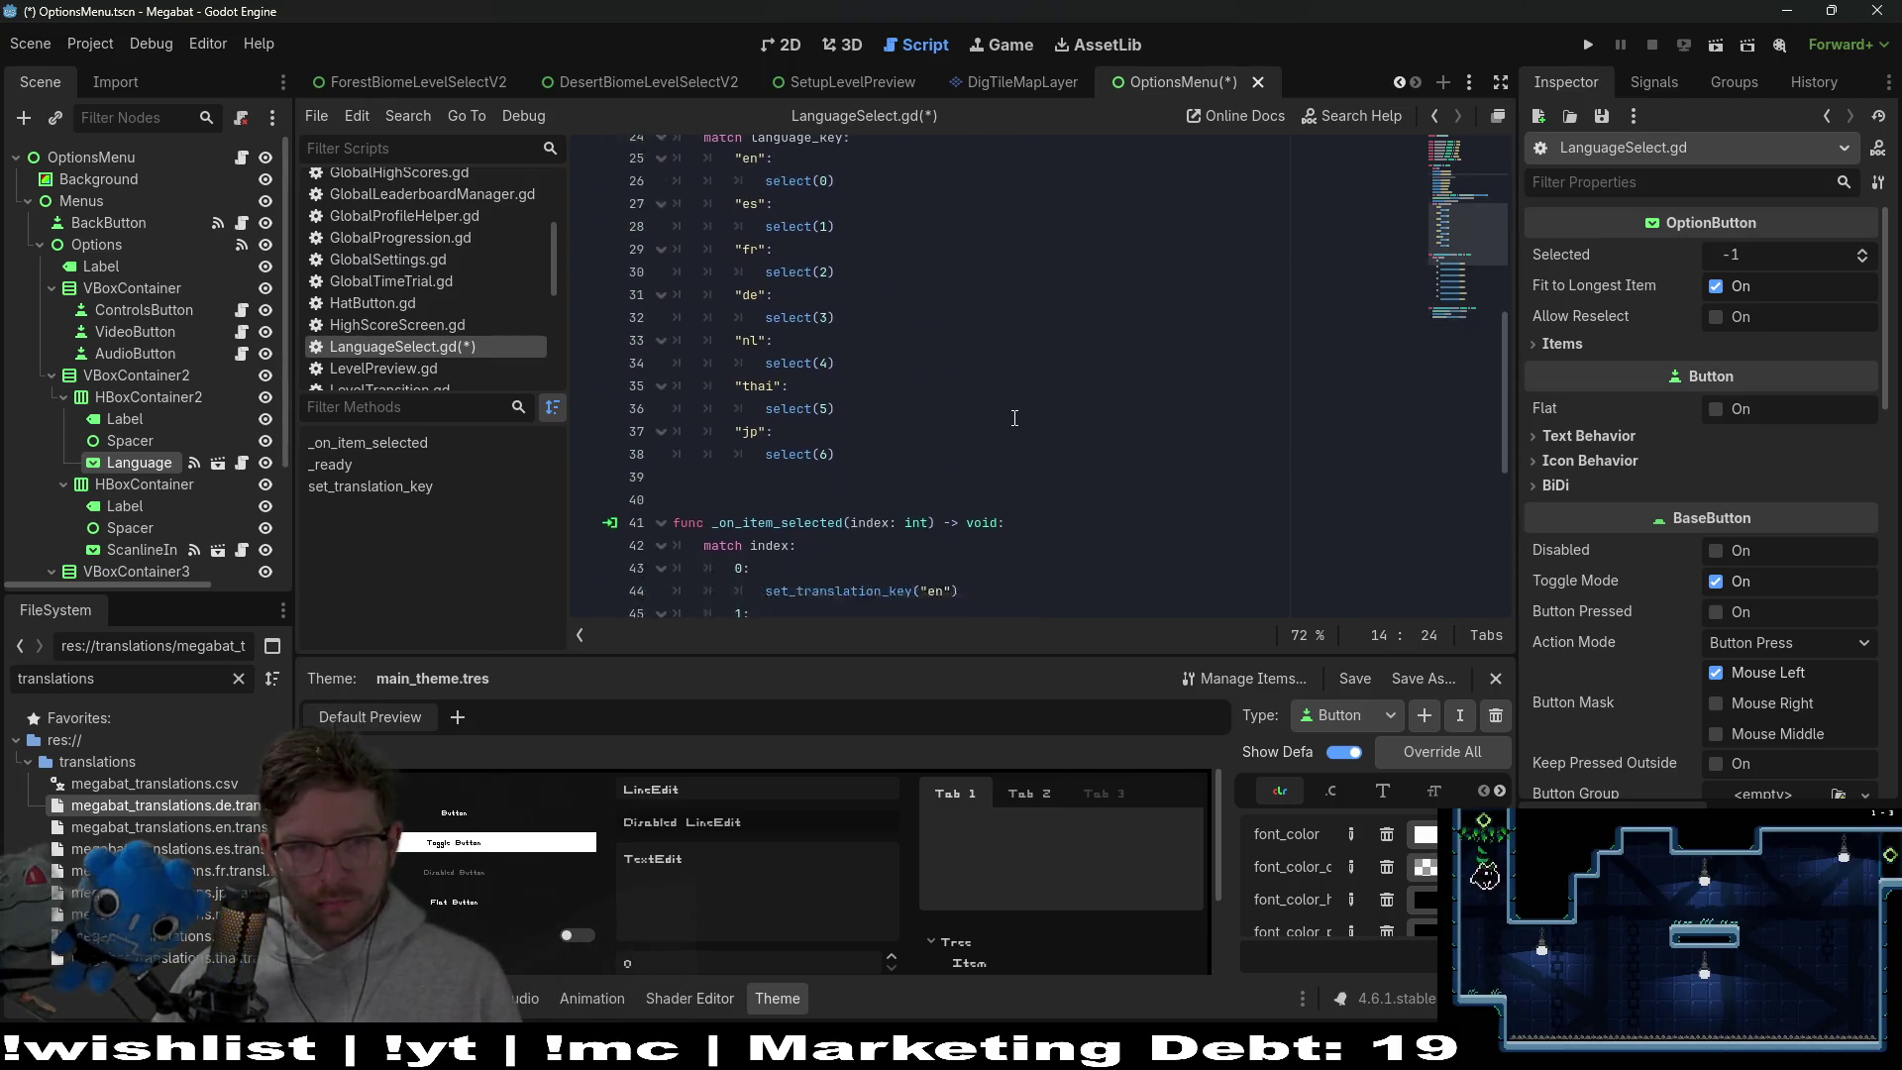
pyautogui.doubleClick(762, 198)
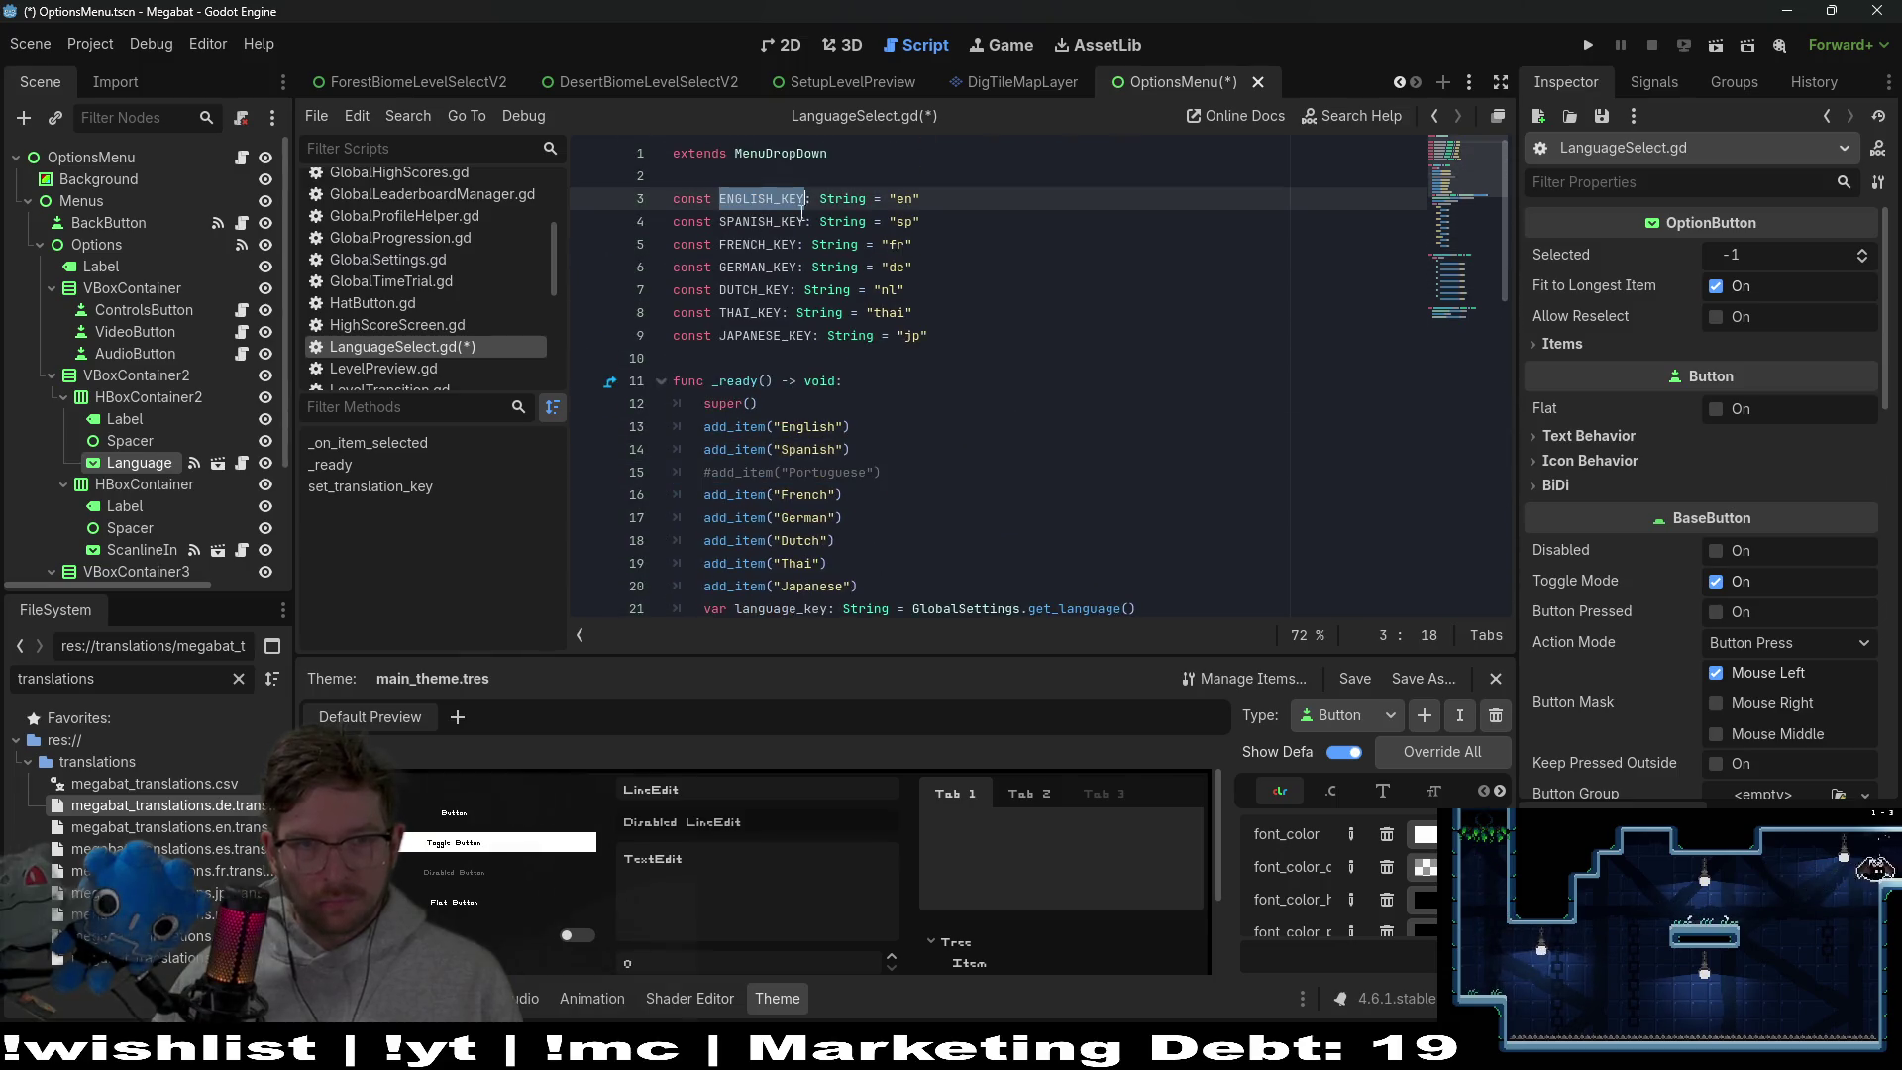
pyautogui.scroll(-7, 771, 237)
pyautogui.click(768, 222)
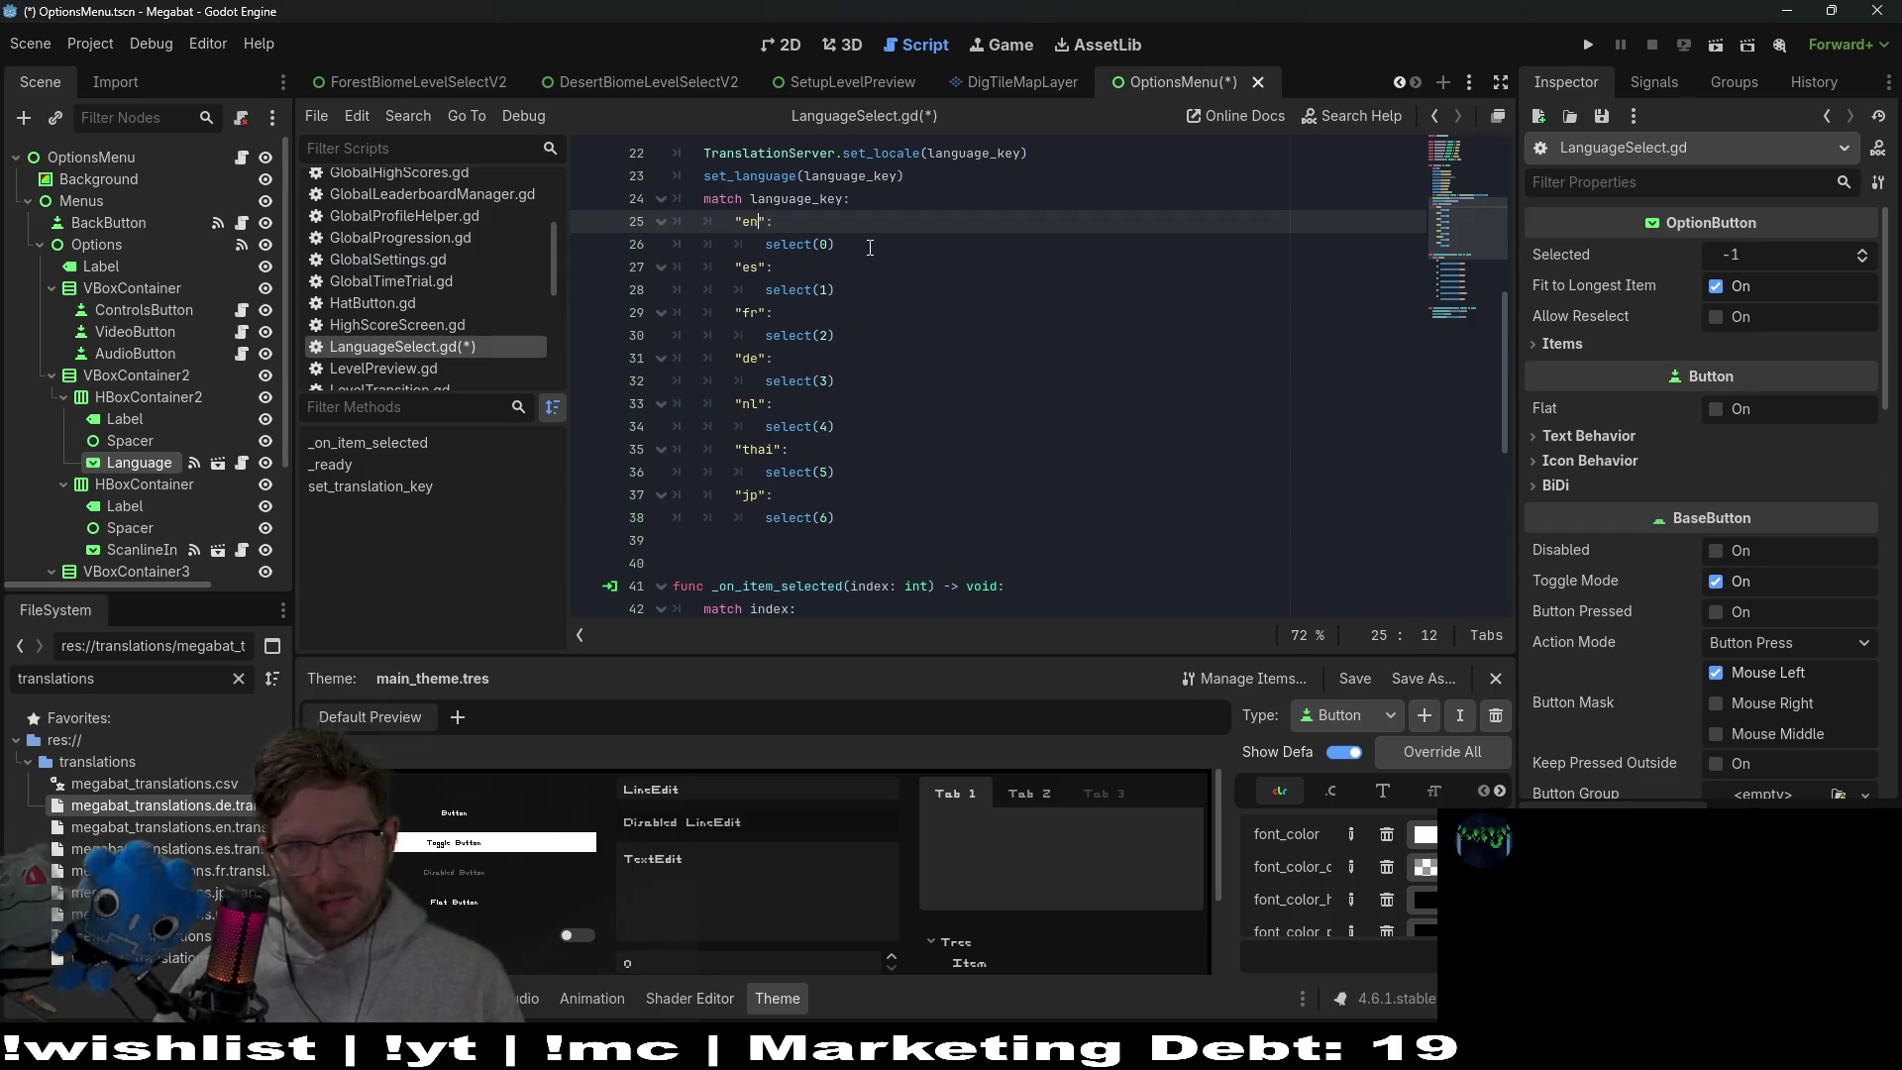
pyautogui.press('Home')
pyautogui.press('Home')
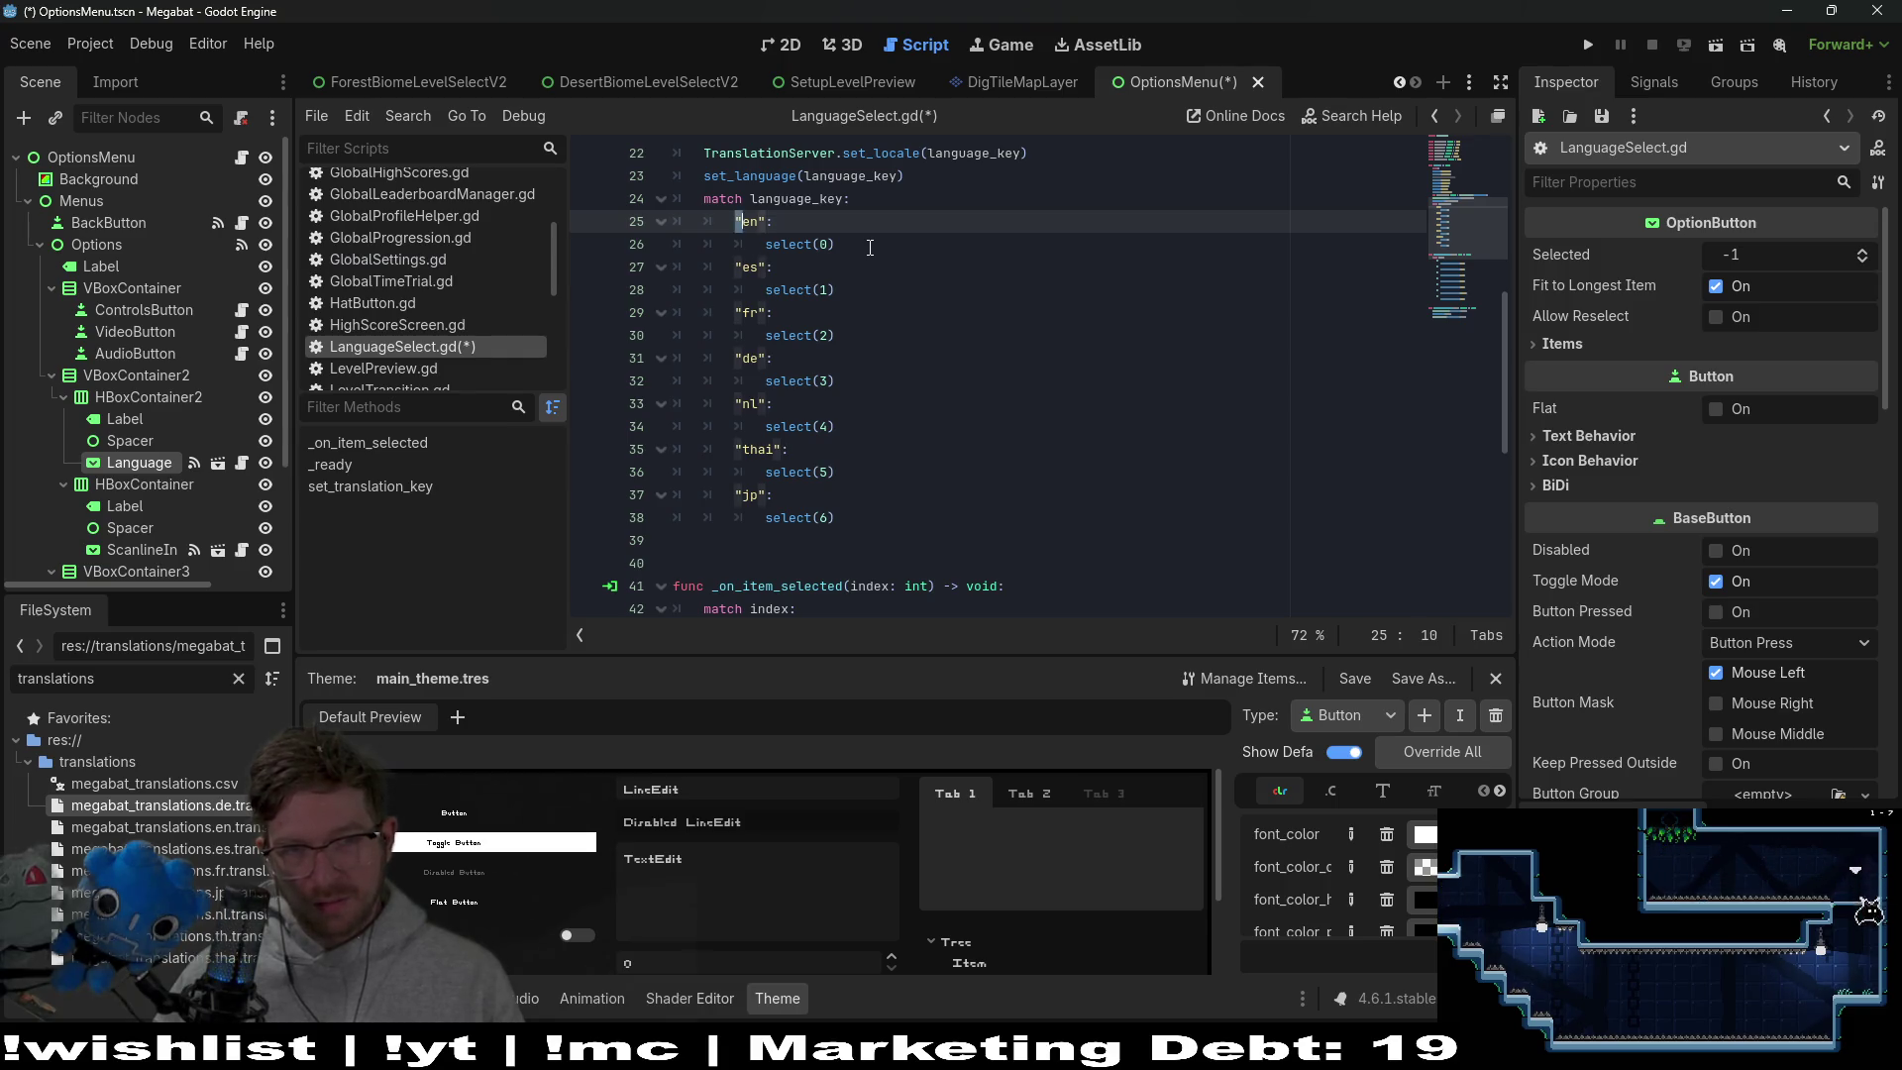
pyautogui.scroll(-3, 891, 278)
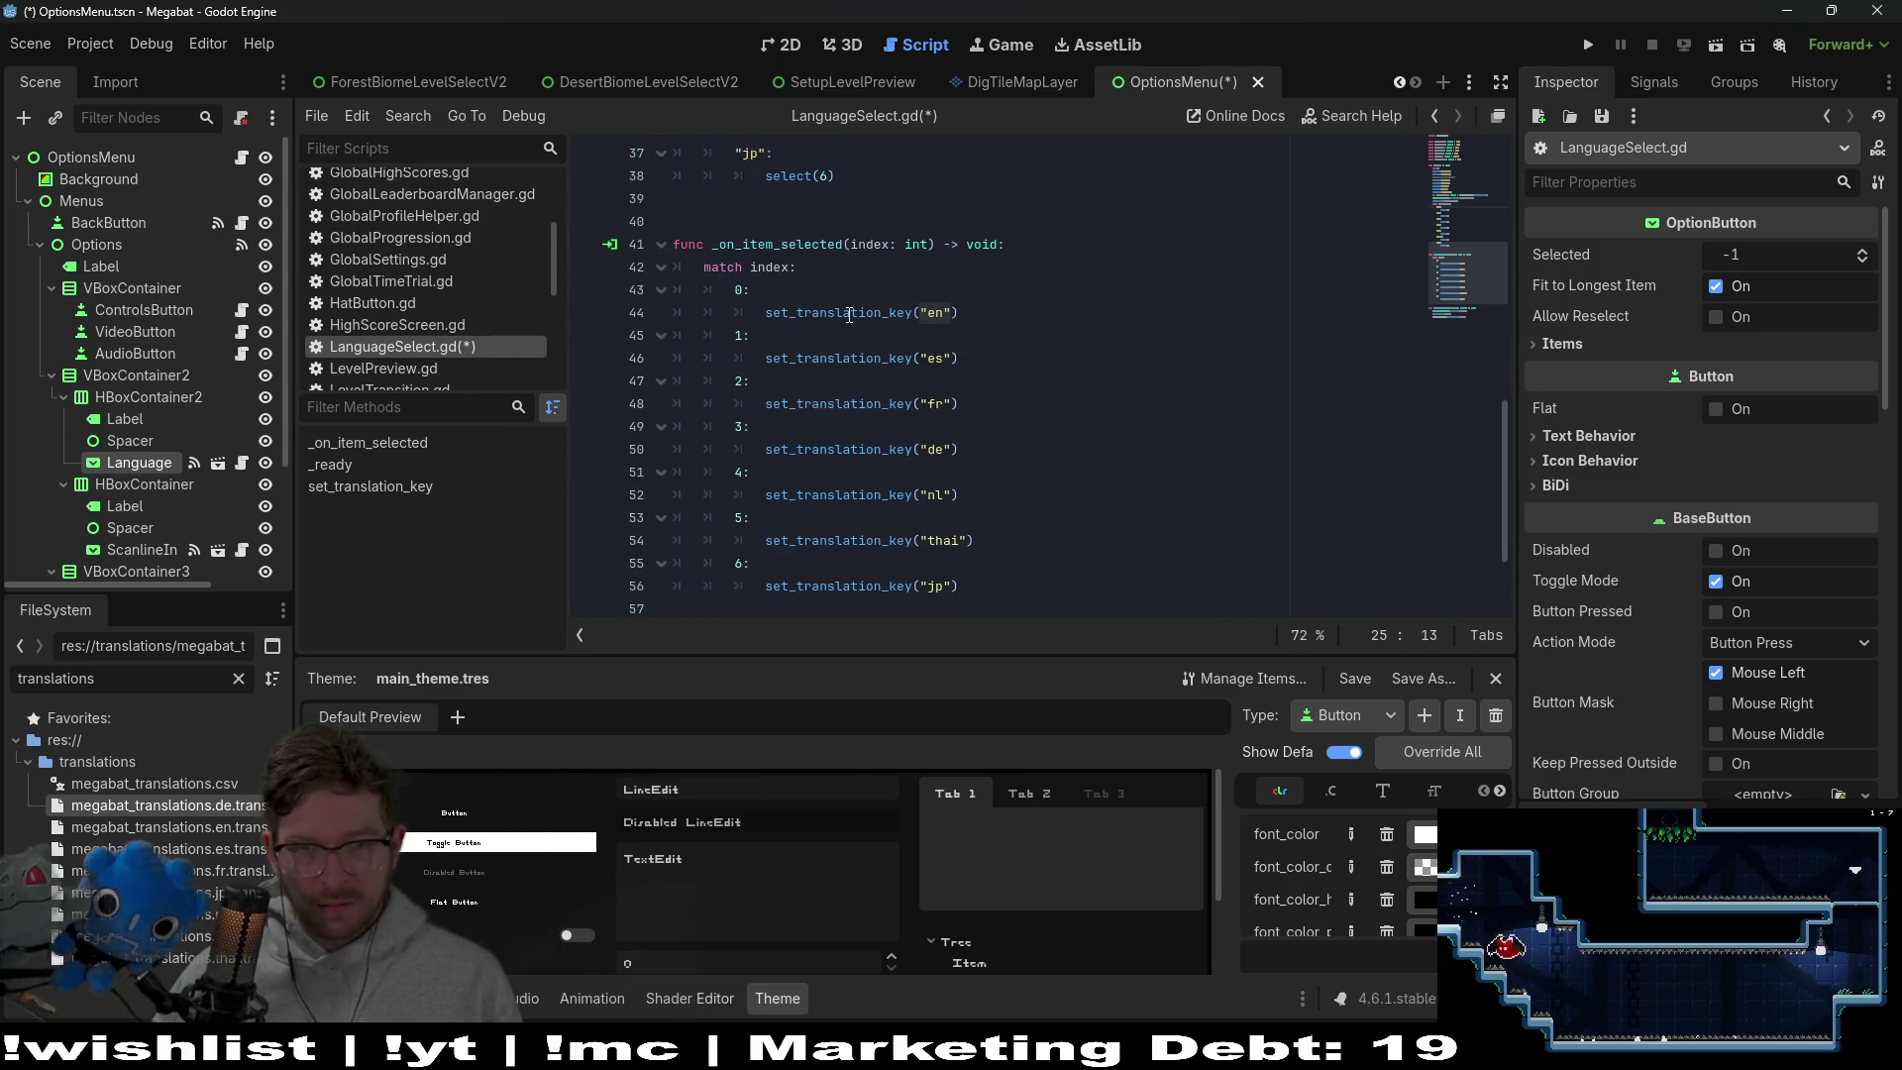
pyautogui.scroll(2, 1022, 355)
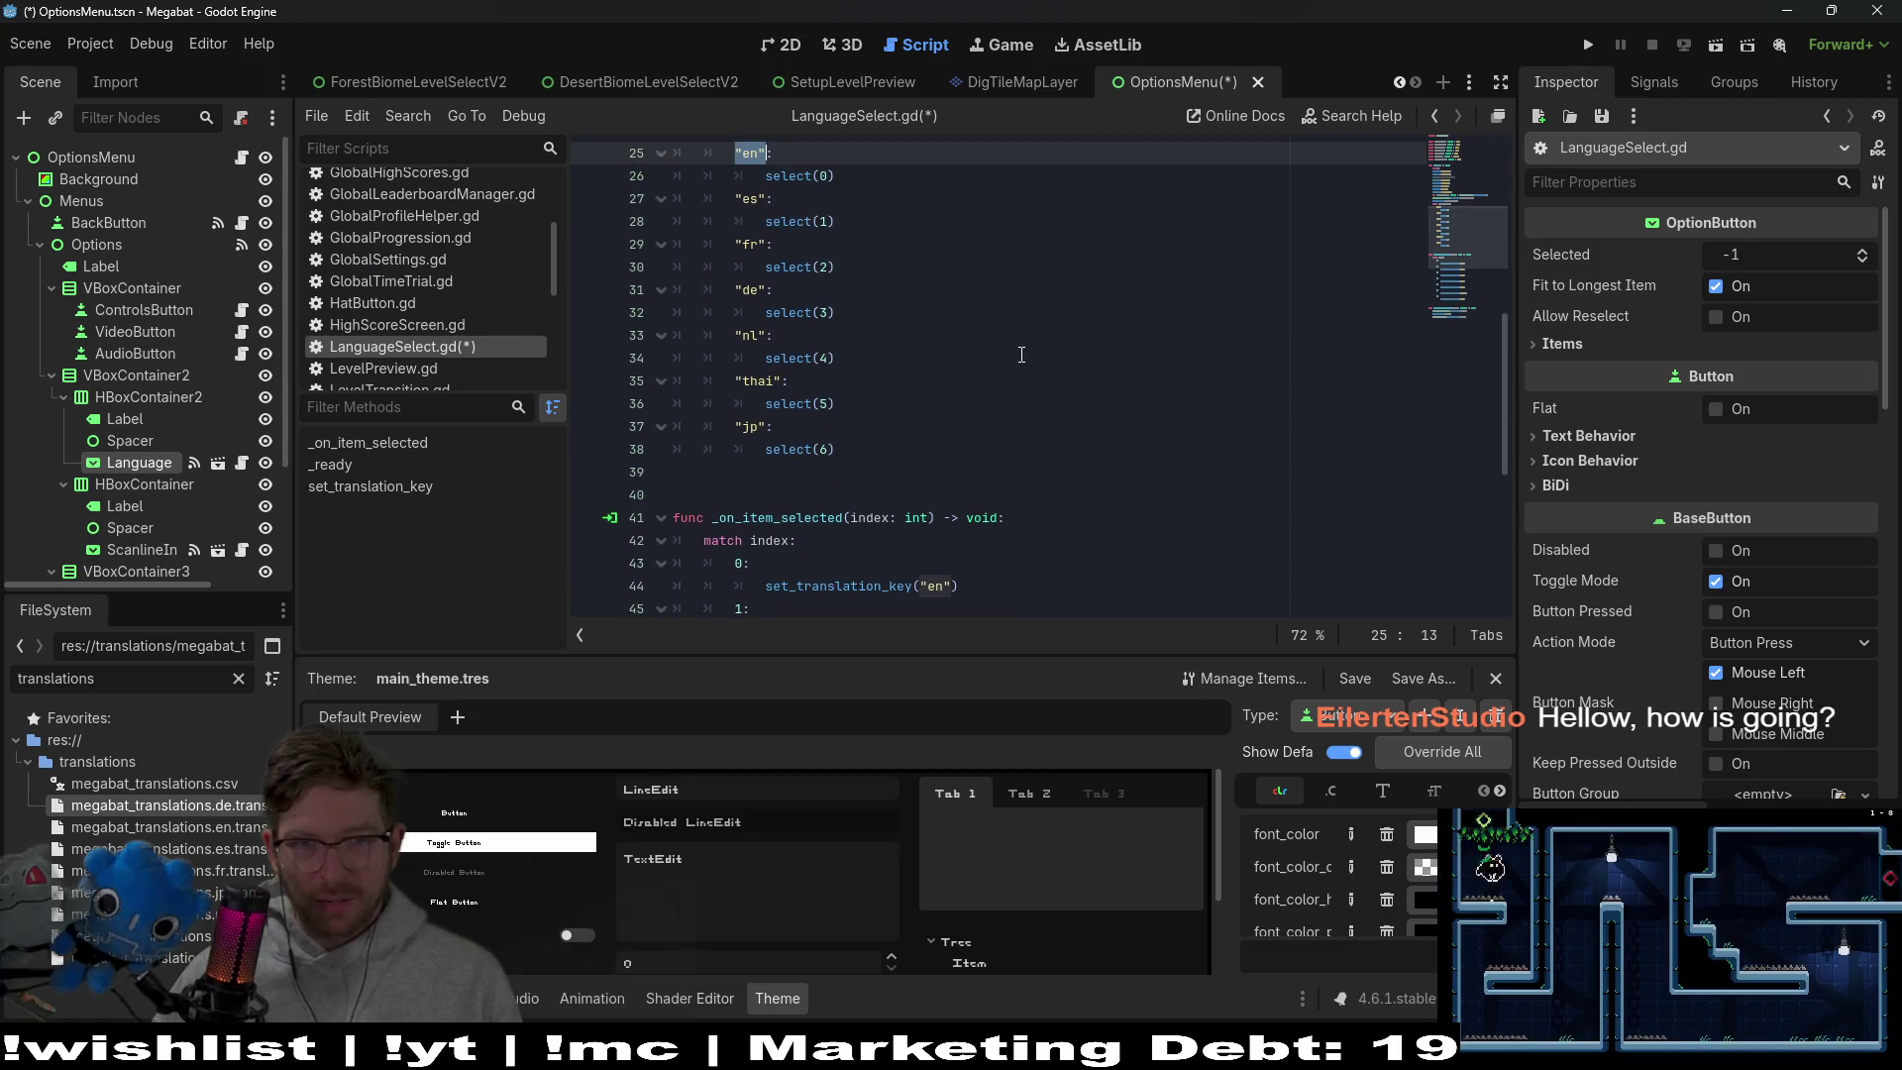
# Use ENGLISH_KEY in place of the "en" literal in the English match case and translation call
pyautogui.write('"en_US"')
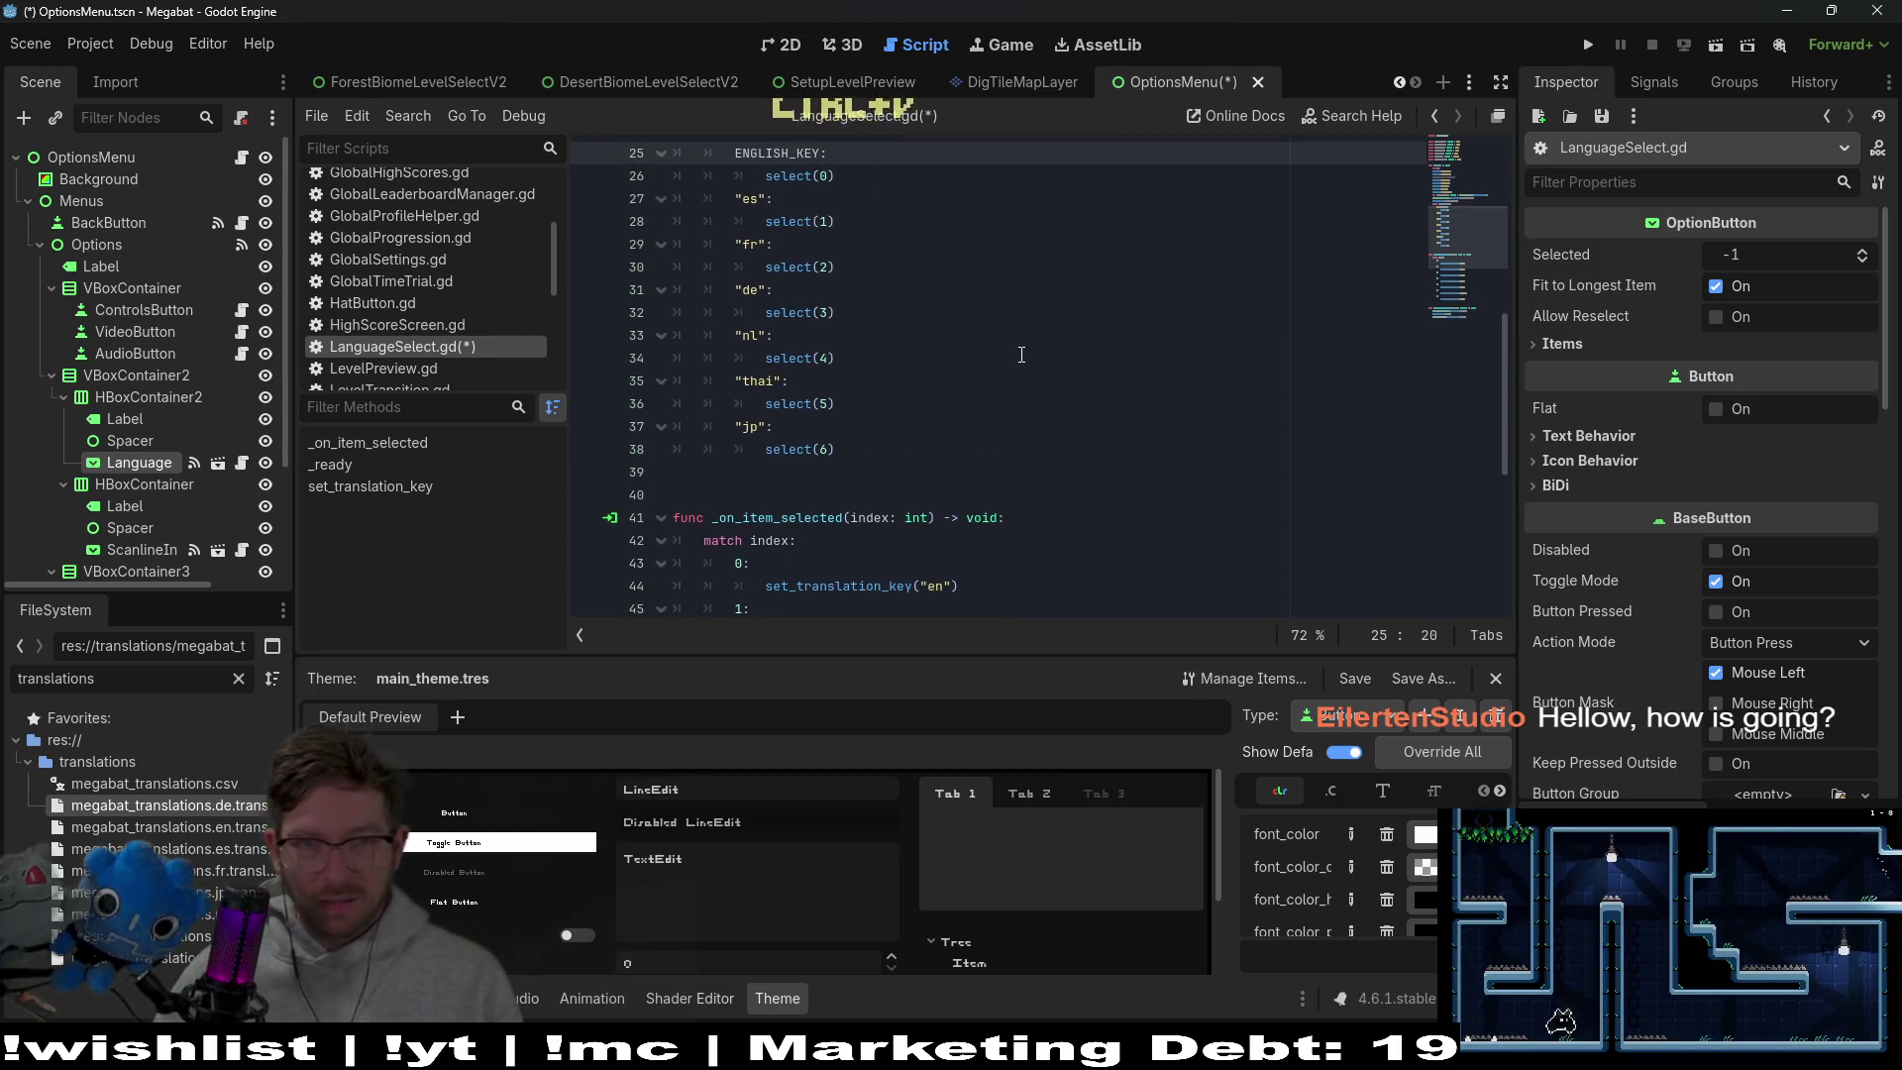
pyautogui.scroll(-3, 1021, 355)
pyautogui.click(957, 382)
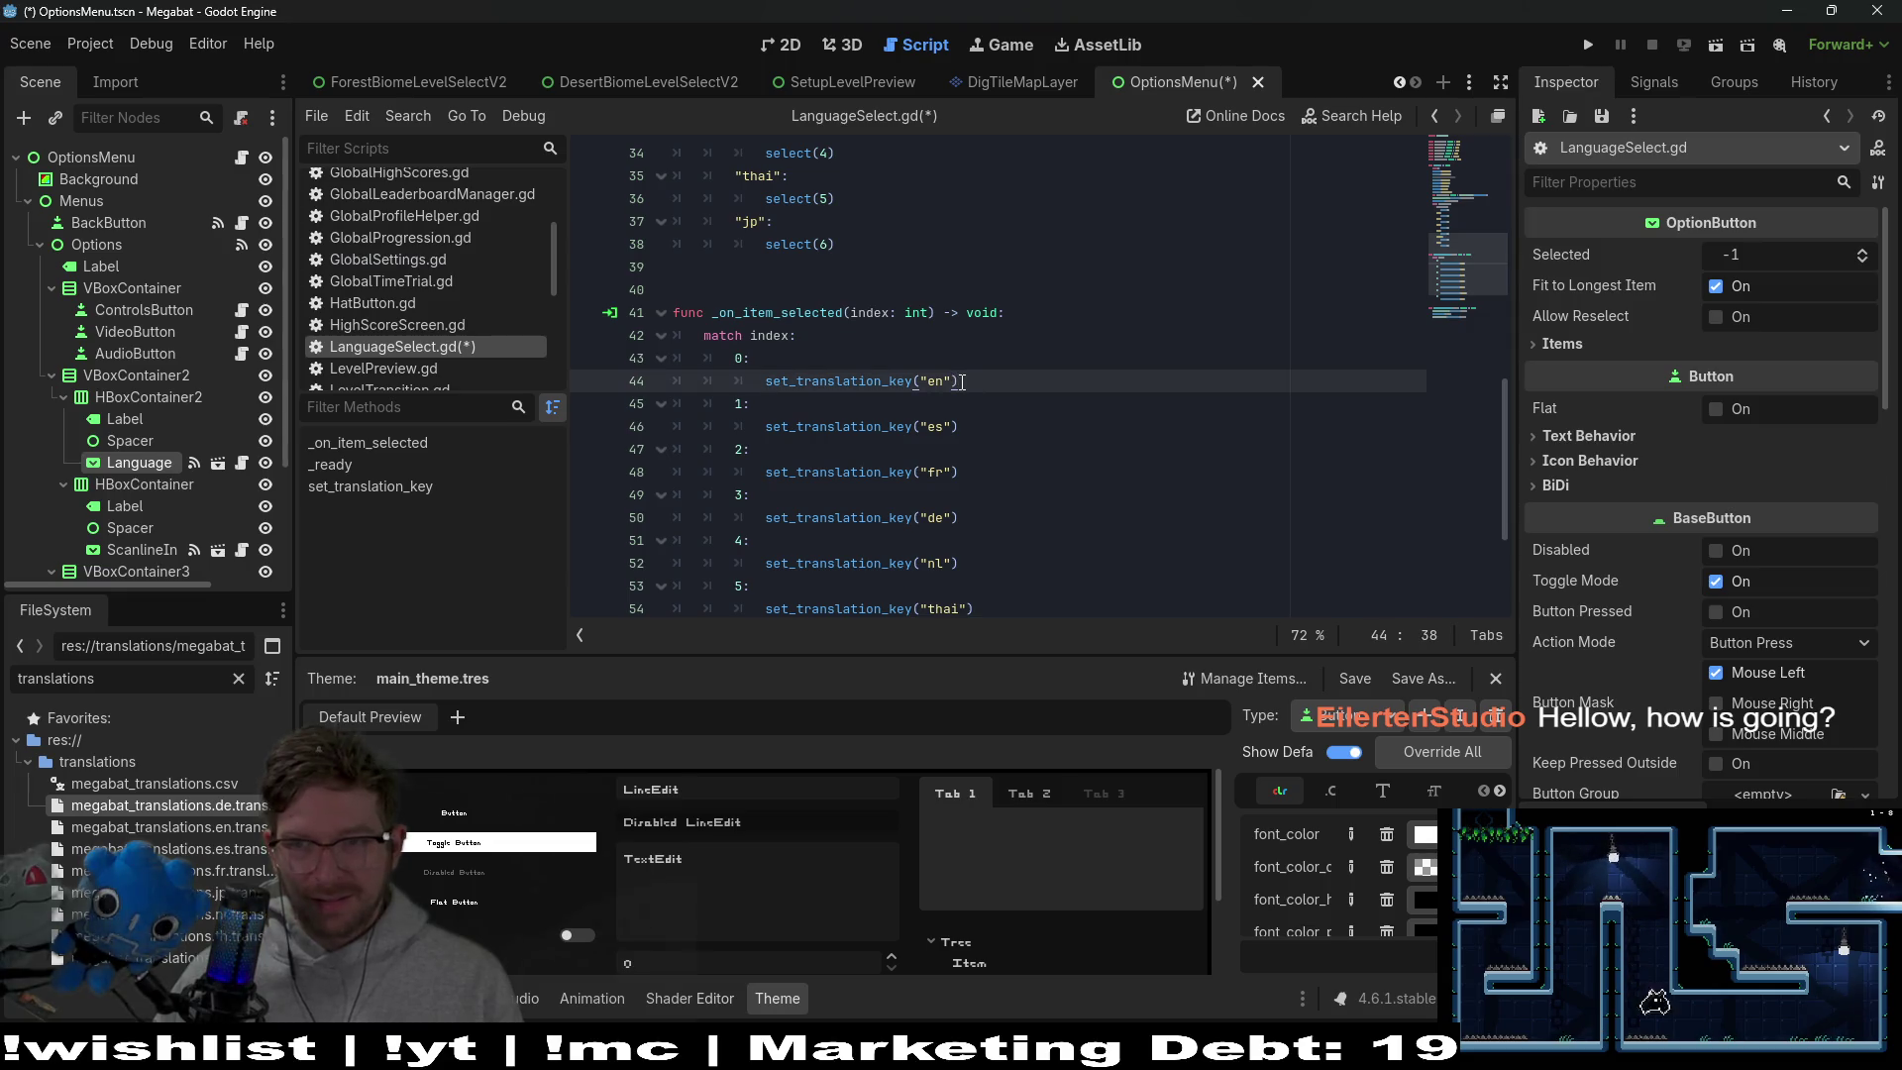
pyautogui.scroll(6, 961, 381)
pyautogui.doubleClick(808, 358)
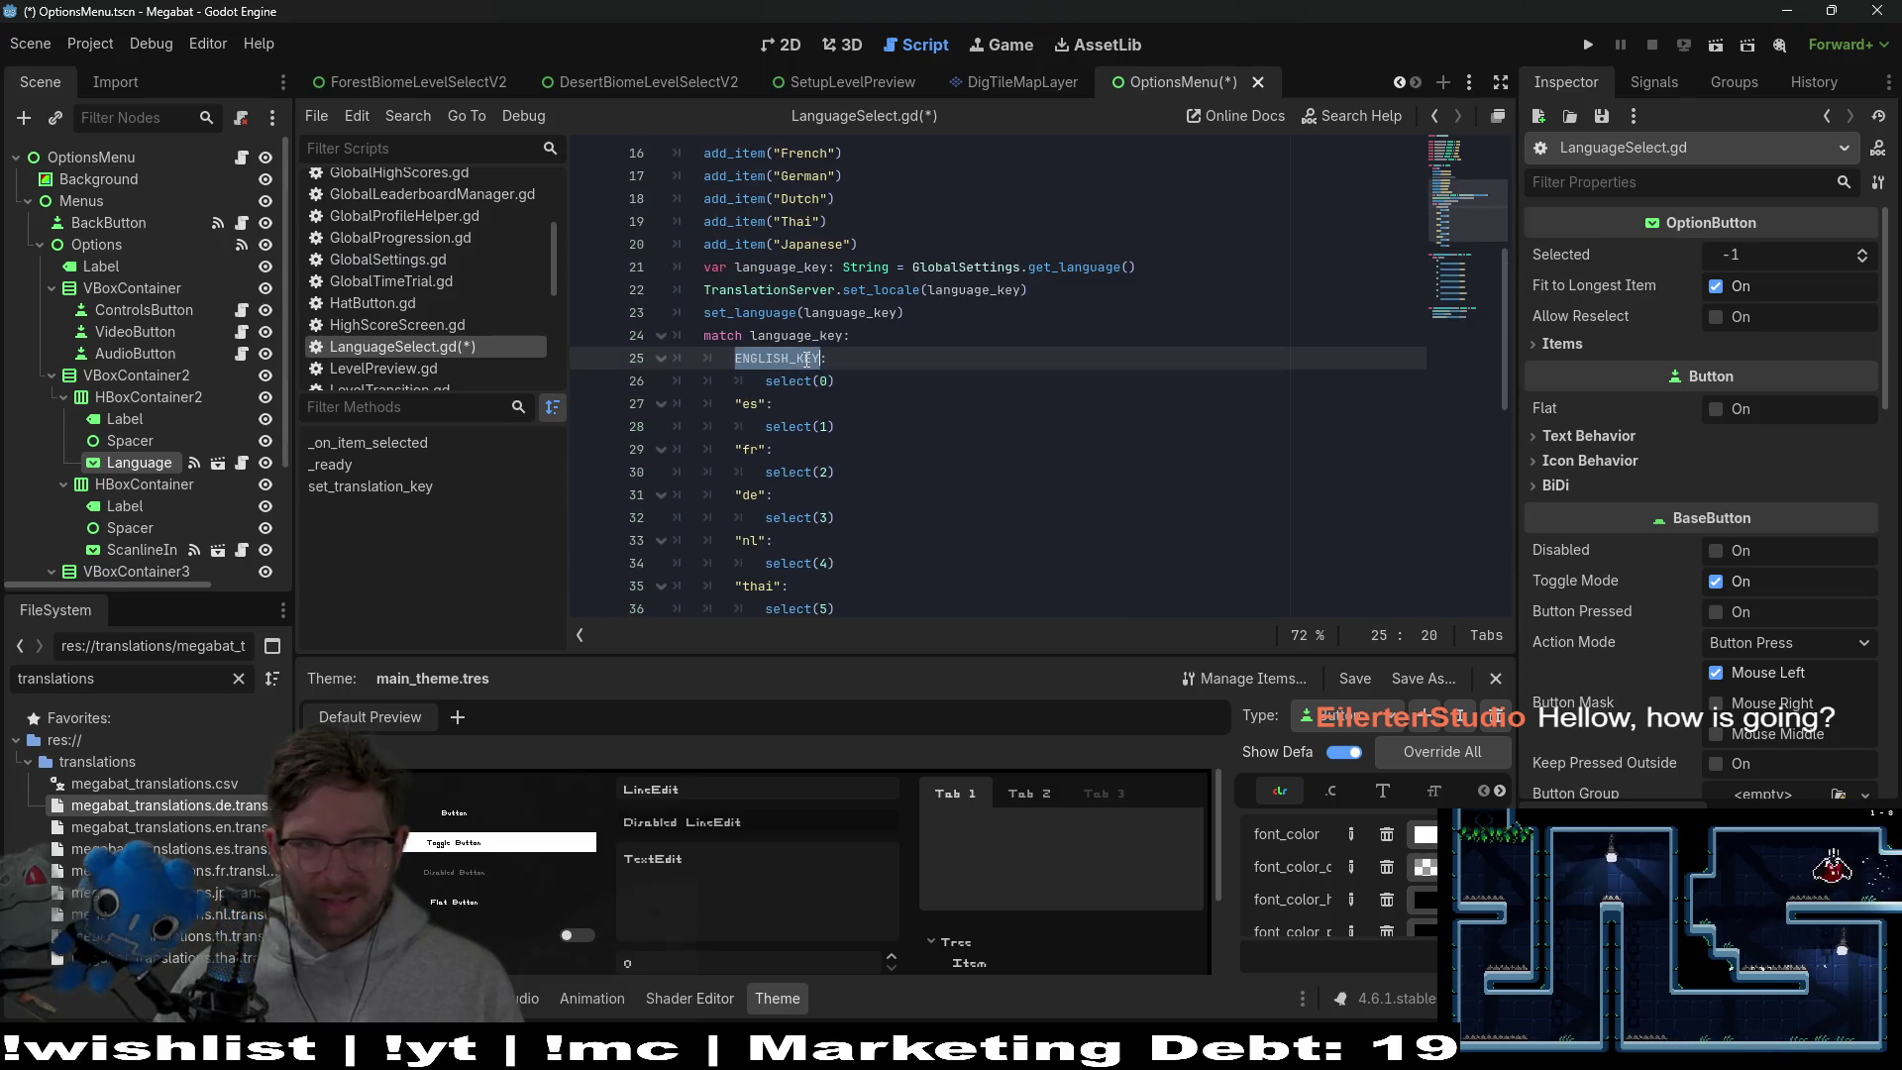
# Replace "es" with SPANISH_KEY in the Spanish match case and set_translation_key call
pyautogui.scroll(-5, 989, 485)
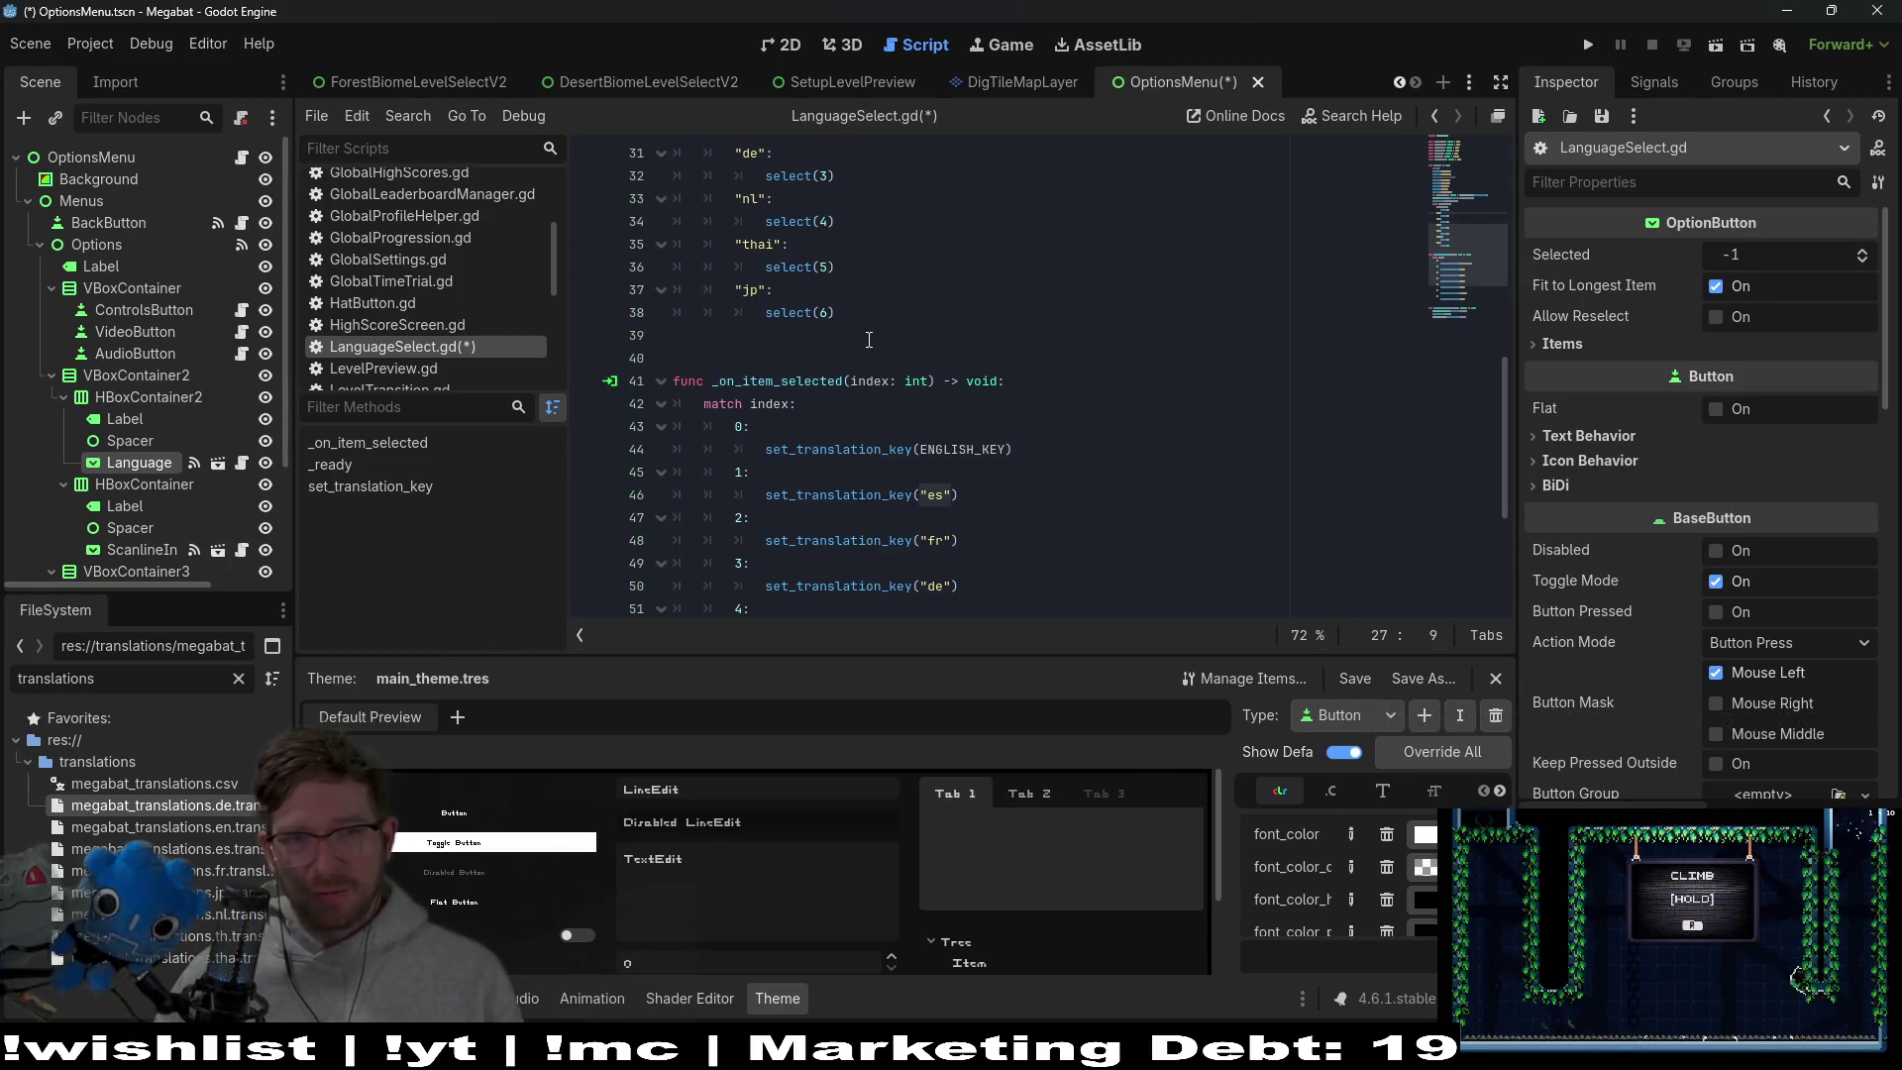
pyautogui.scroll(7, 869, 340)
pyautogui.scroll(-2, 892, 396)
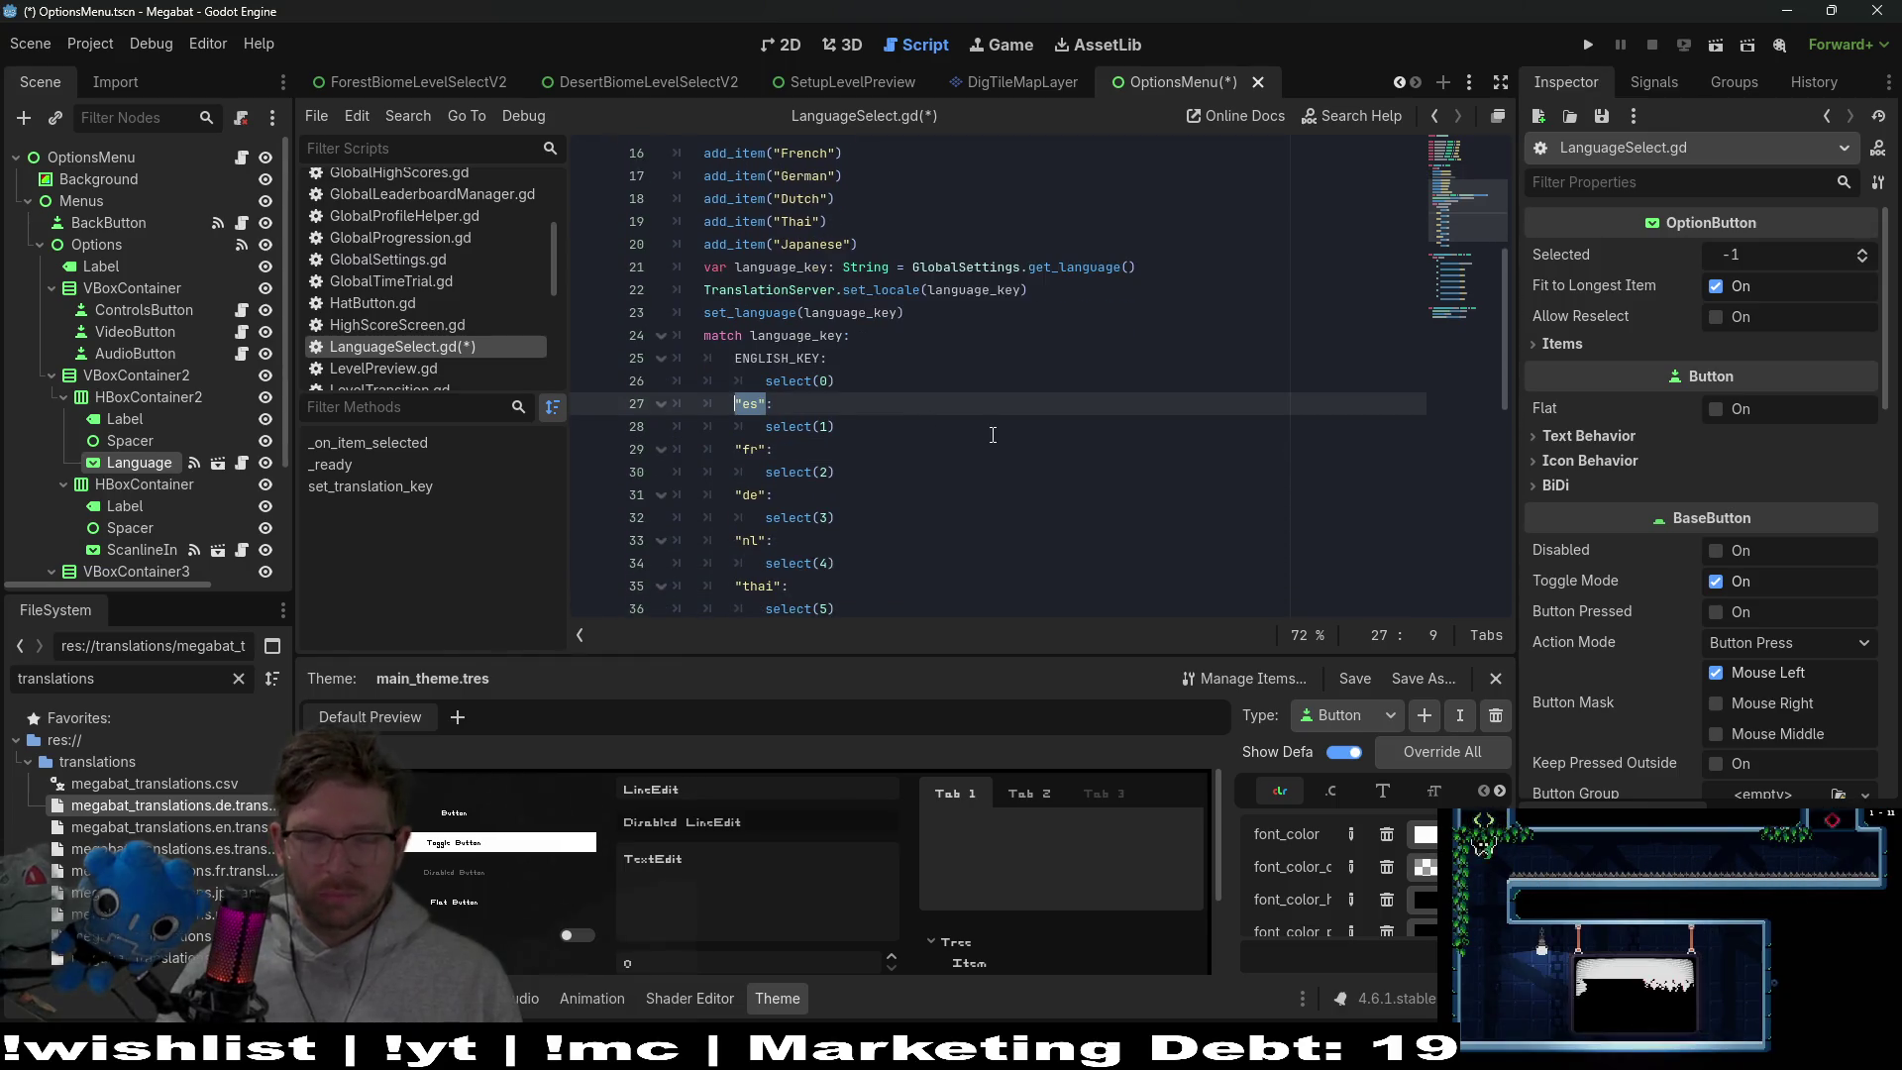
pyautogui.press('BackSpace')
pyautogui.write('SPANISH_KEY:')
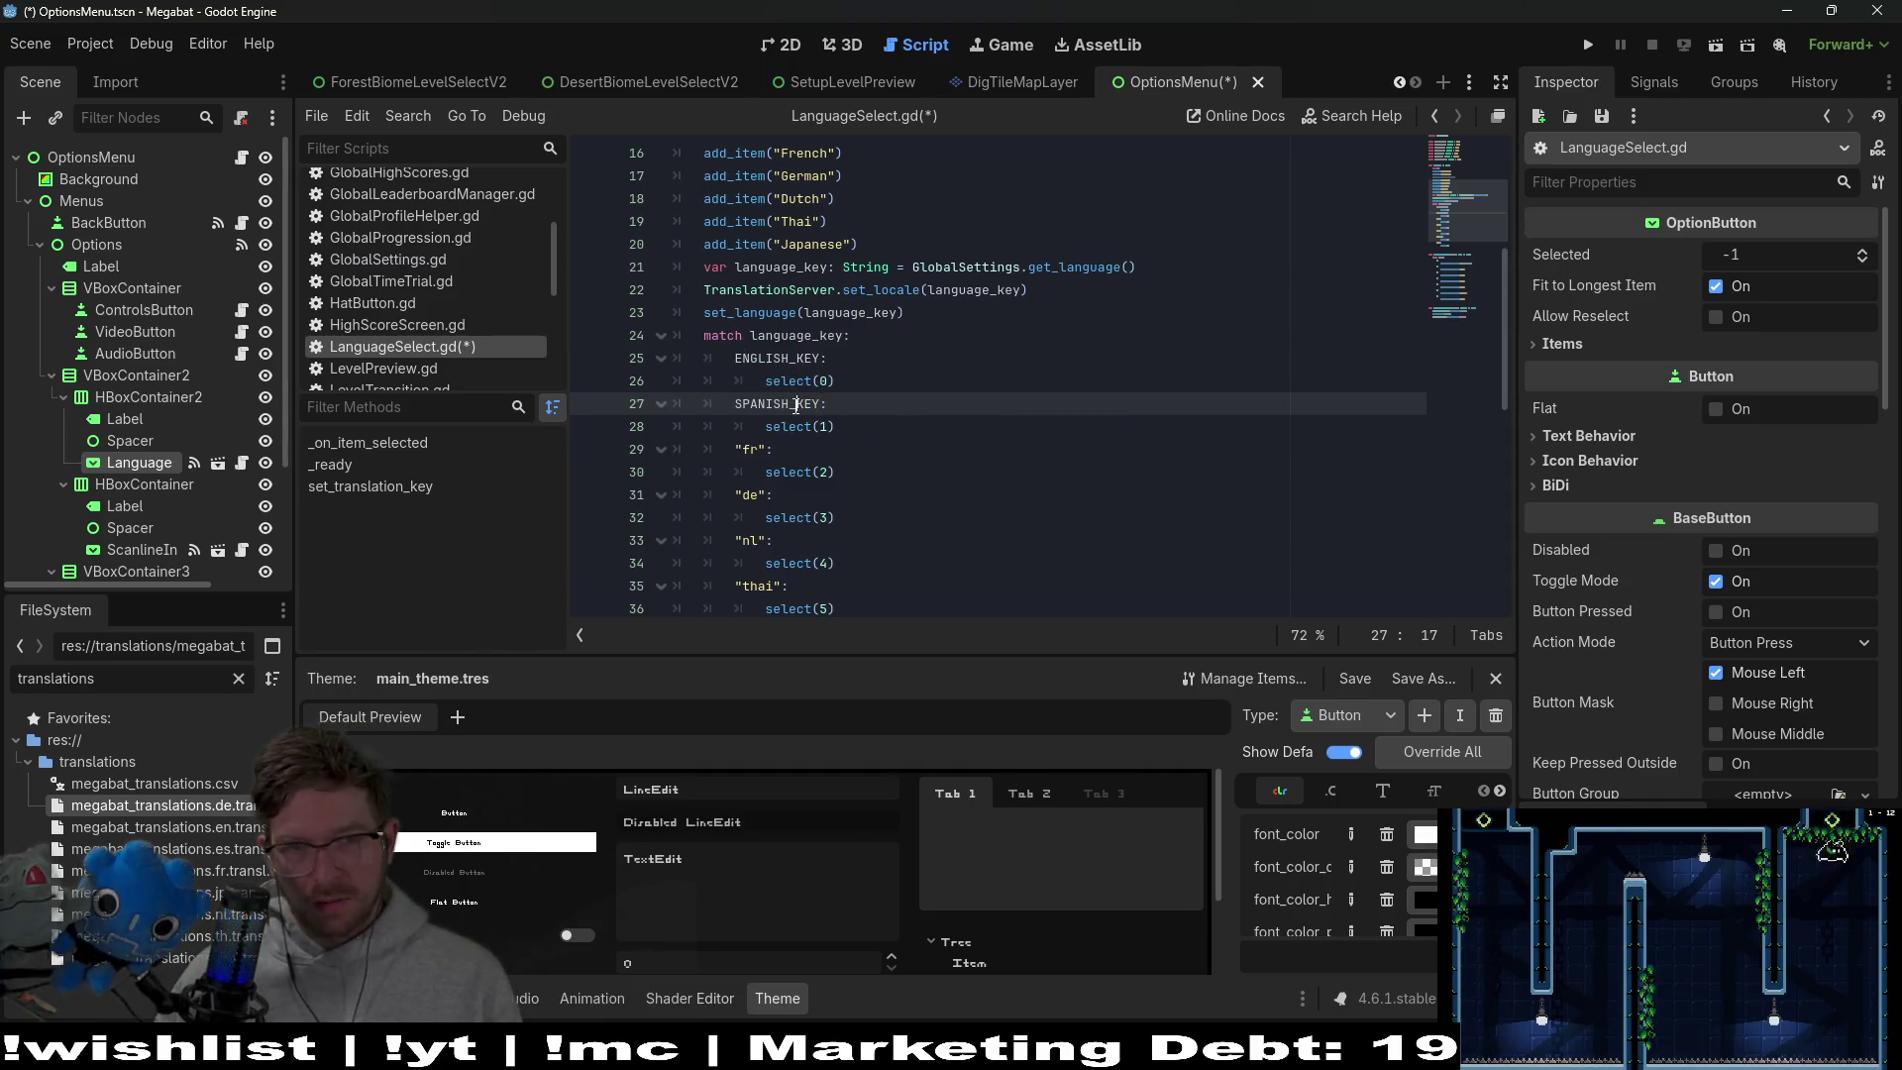
pyautogui.scroll(-5, 1079, 440)
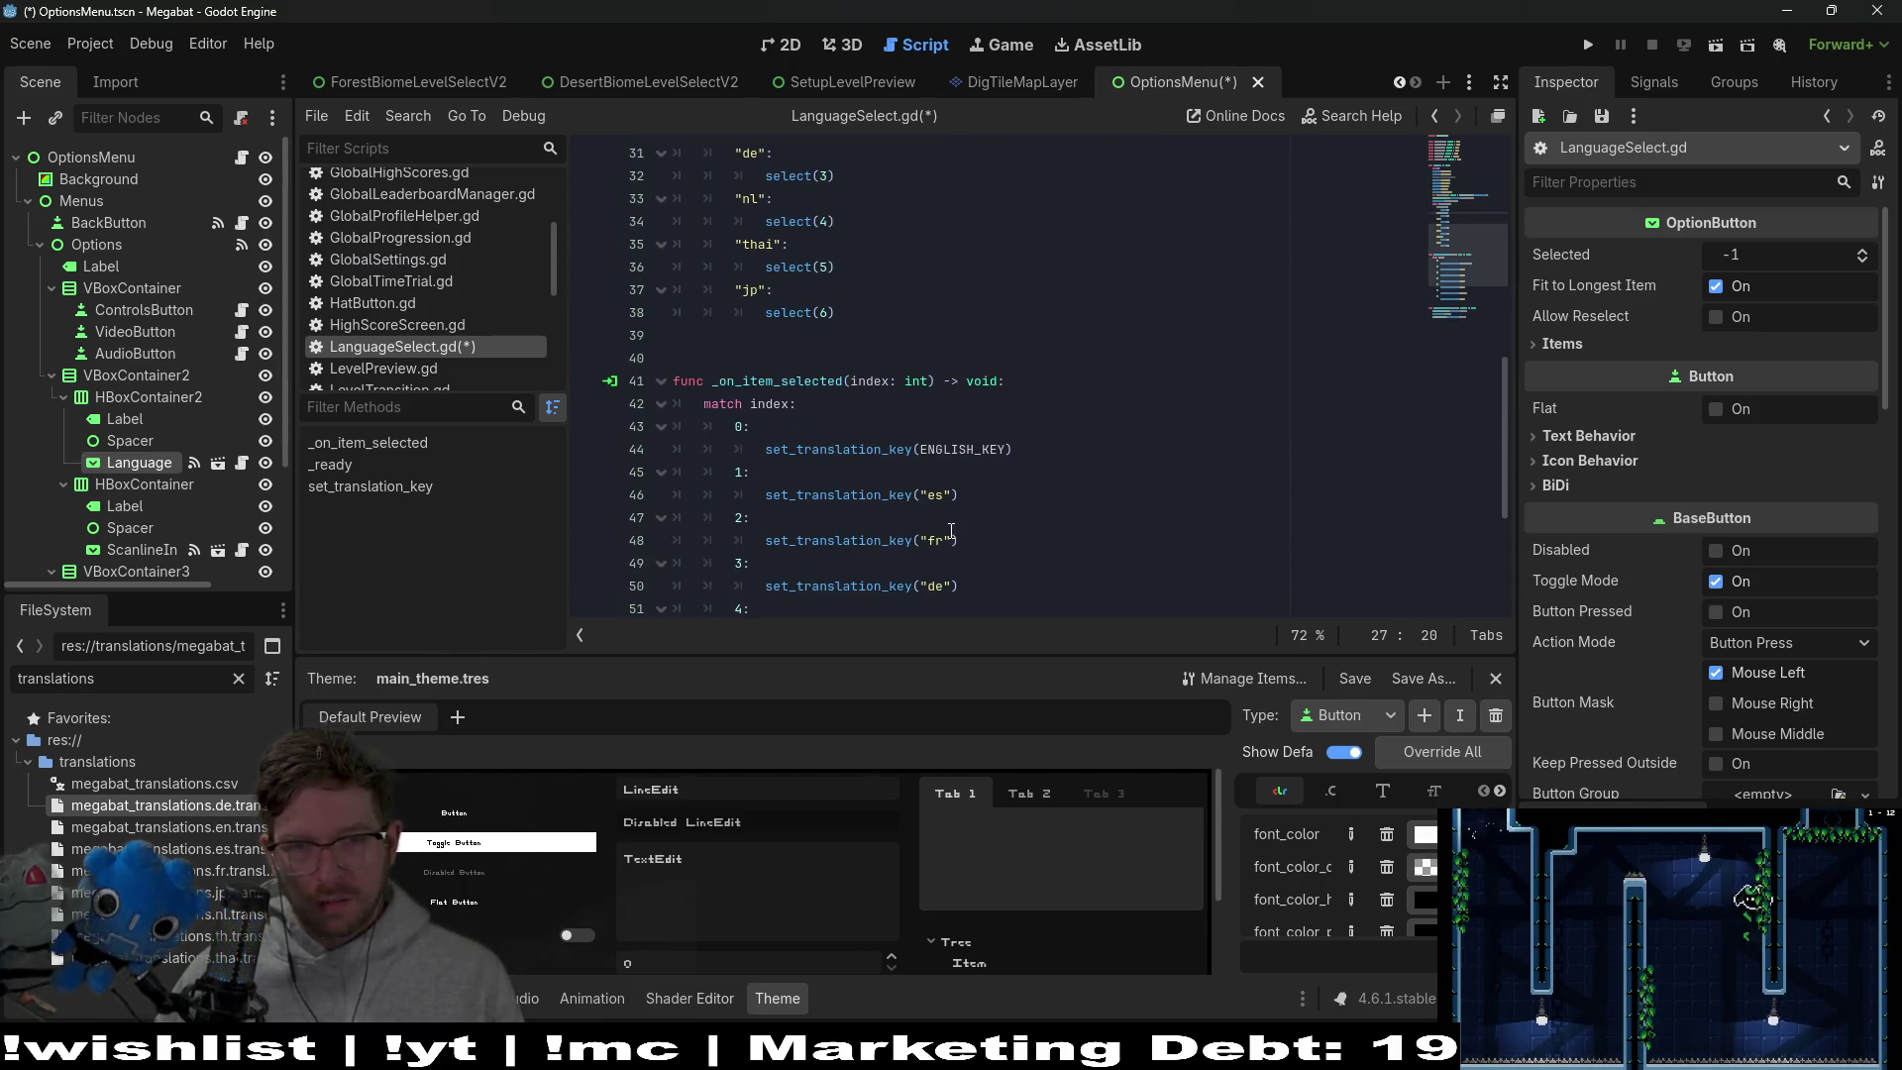
pyautogui.moveTo(956, 500); pyautogui.dragTo(937, 495)
pyautogui.write('SPANISH_KEY')
# Review the add_item lines and the GlobalSettings.get_language call in the script
pyautogui.scroll(4, 891, 426)
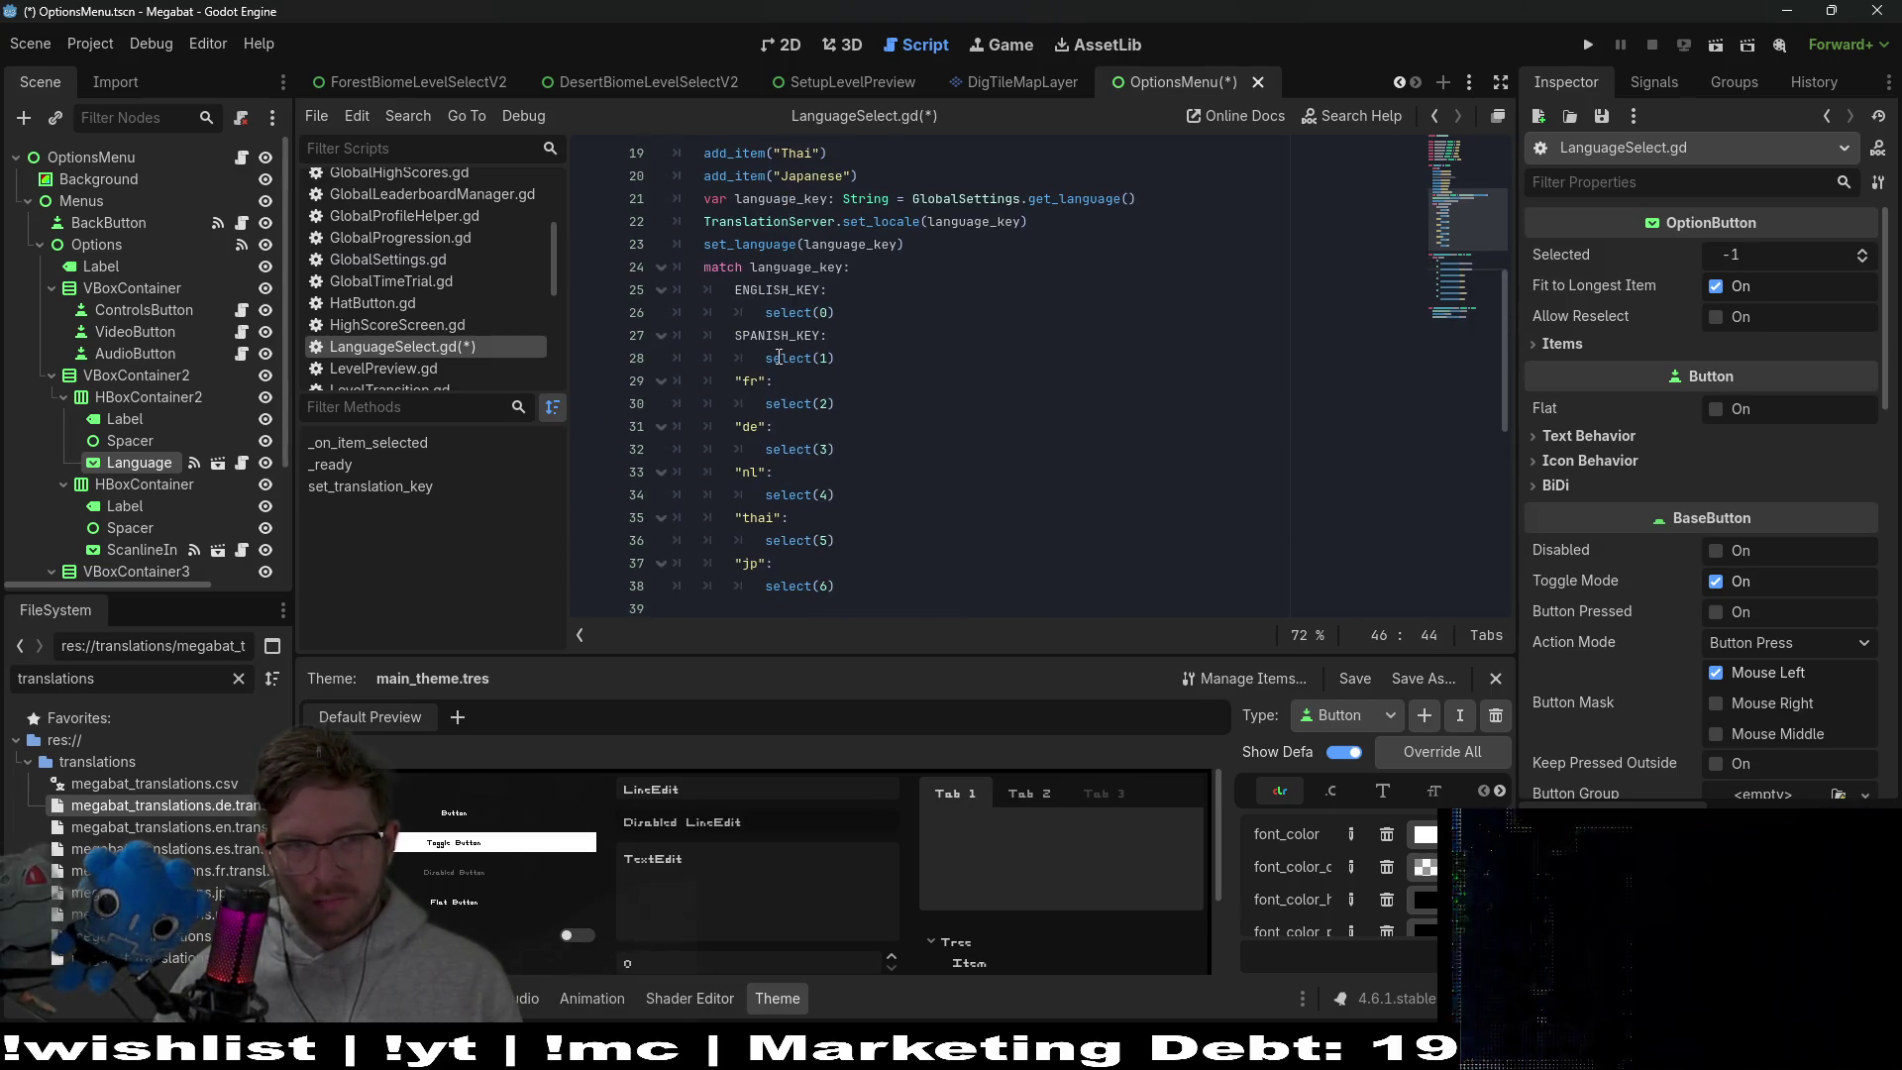
pyautogui.scroll(4, 783, 360)
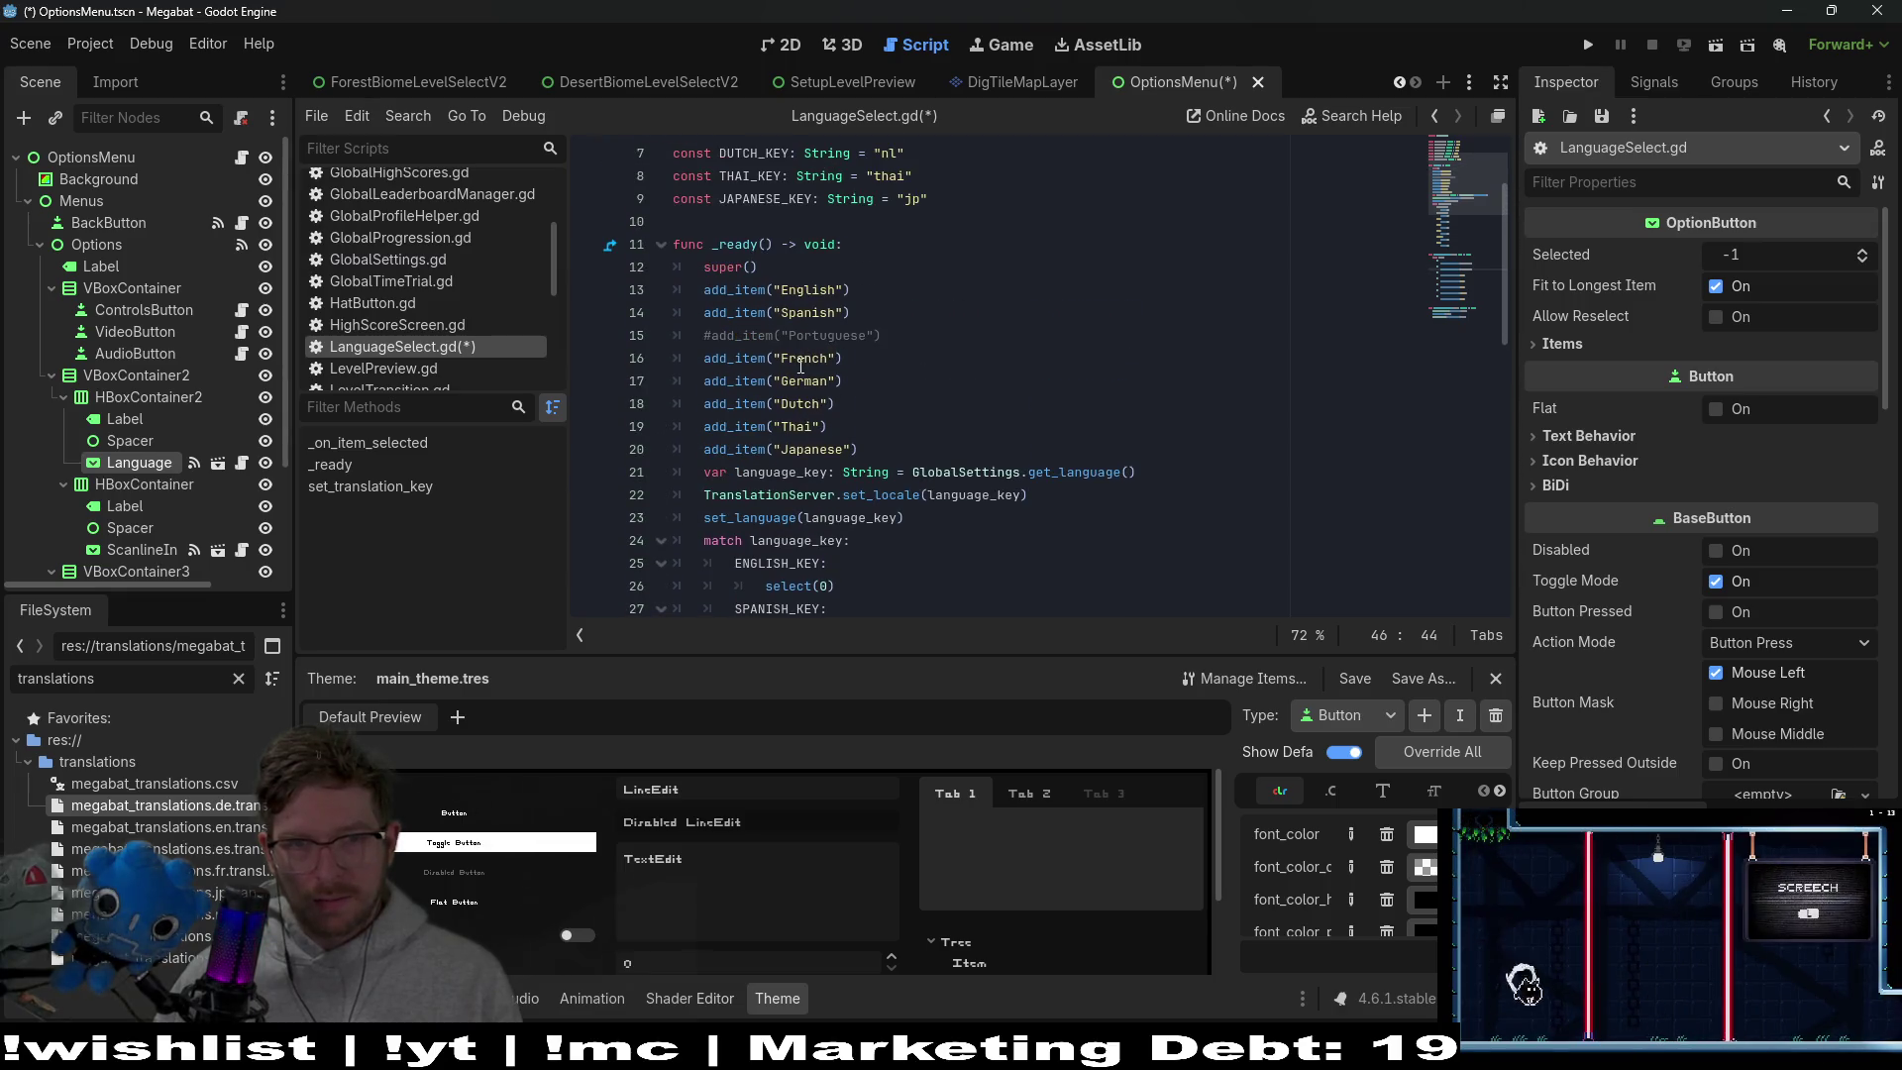
pyautogui.scroll(2, 942, 318)
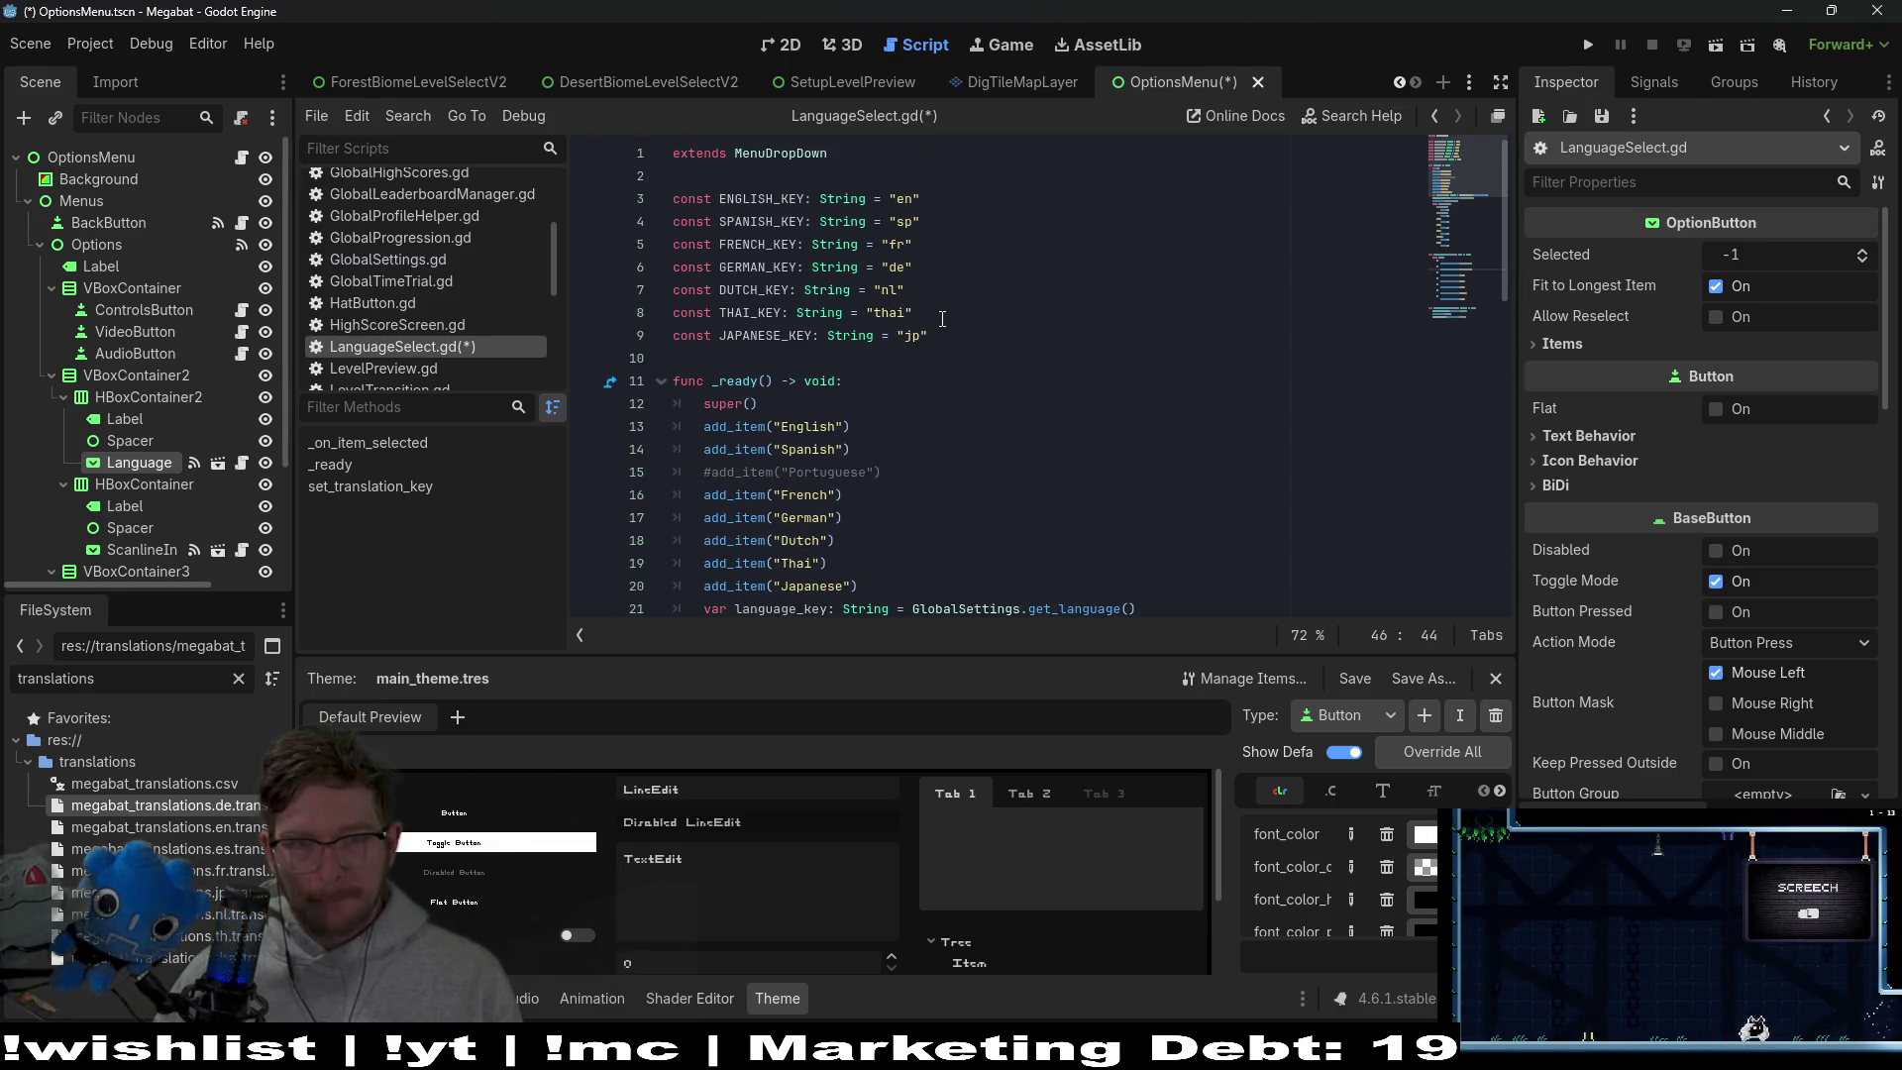
pyautogui.click(741, 427)
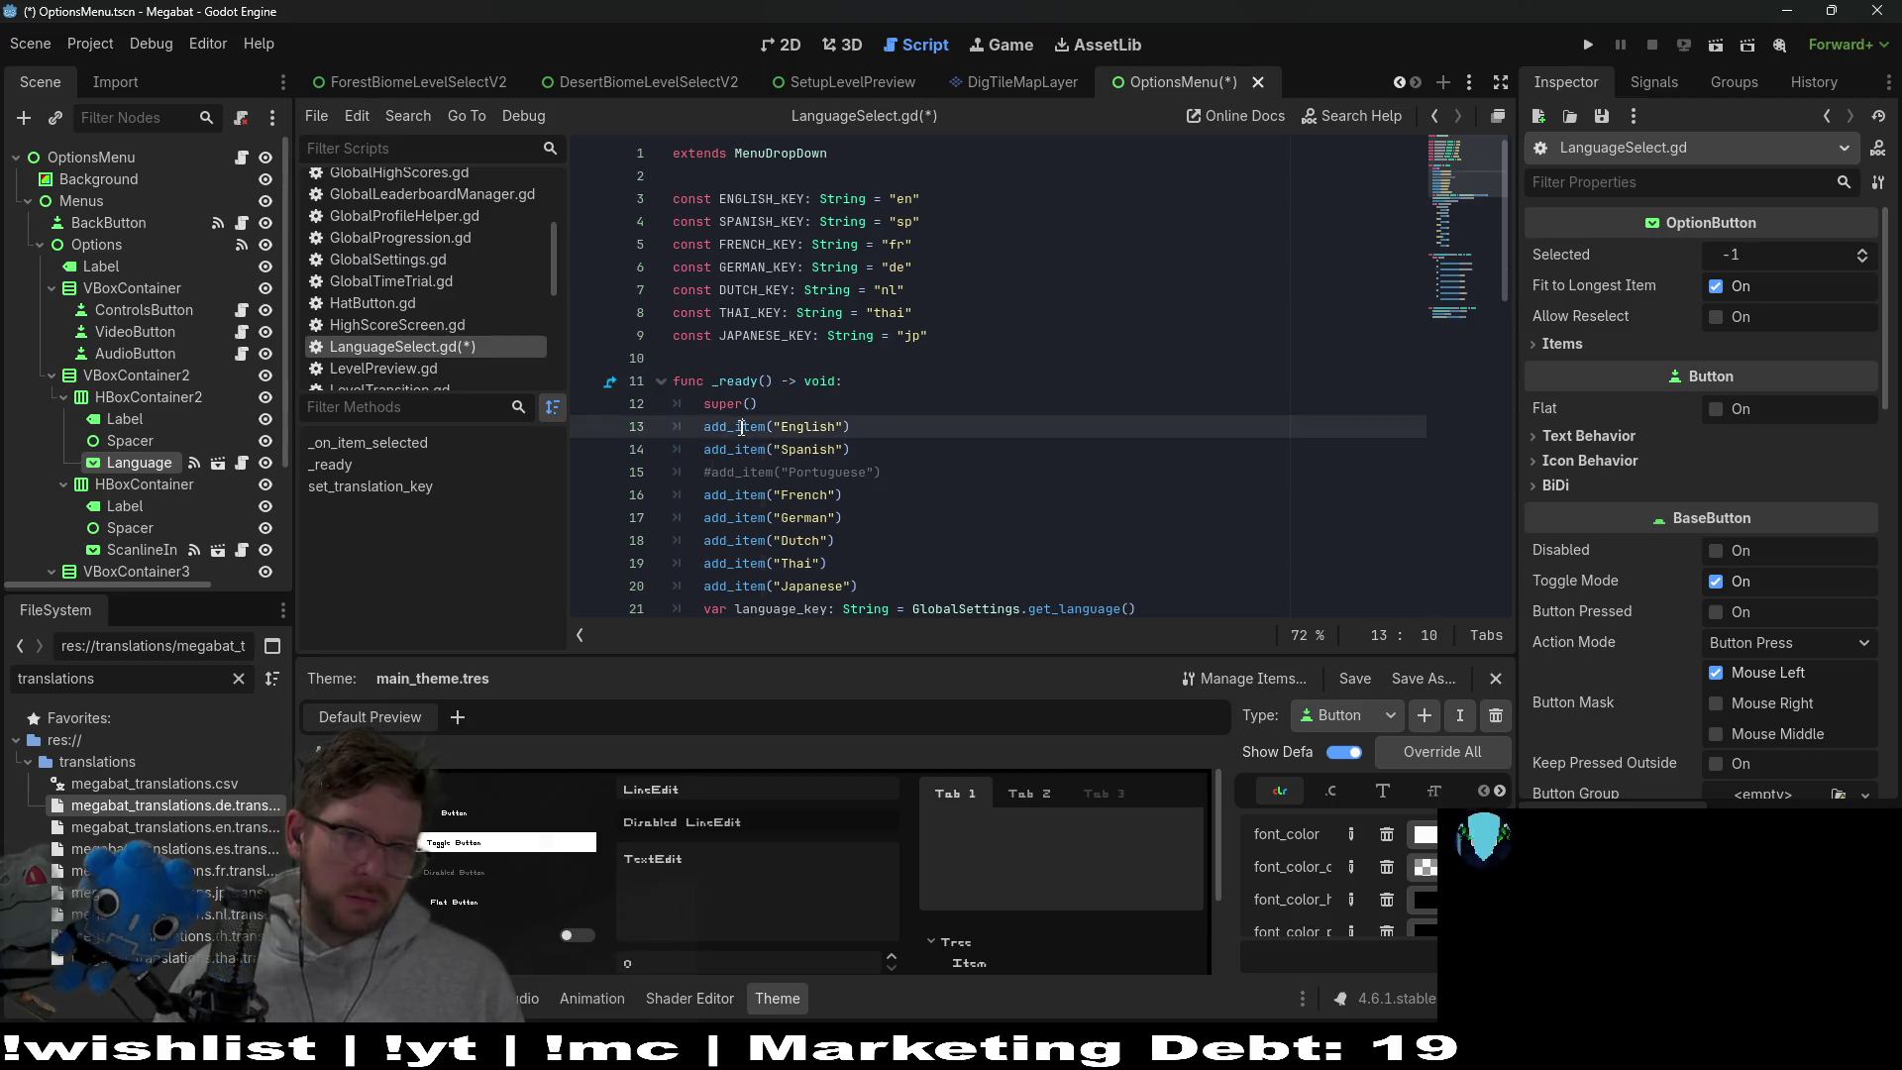
pyautogui.doubleClick(742, 427)
pyautogui.doubleClick(804, 427)
pyautogui.scroll(-14, 803, 430)
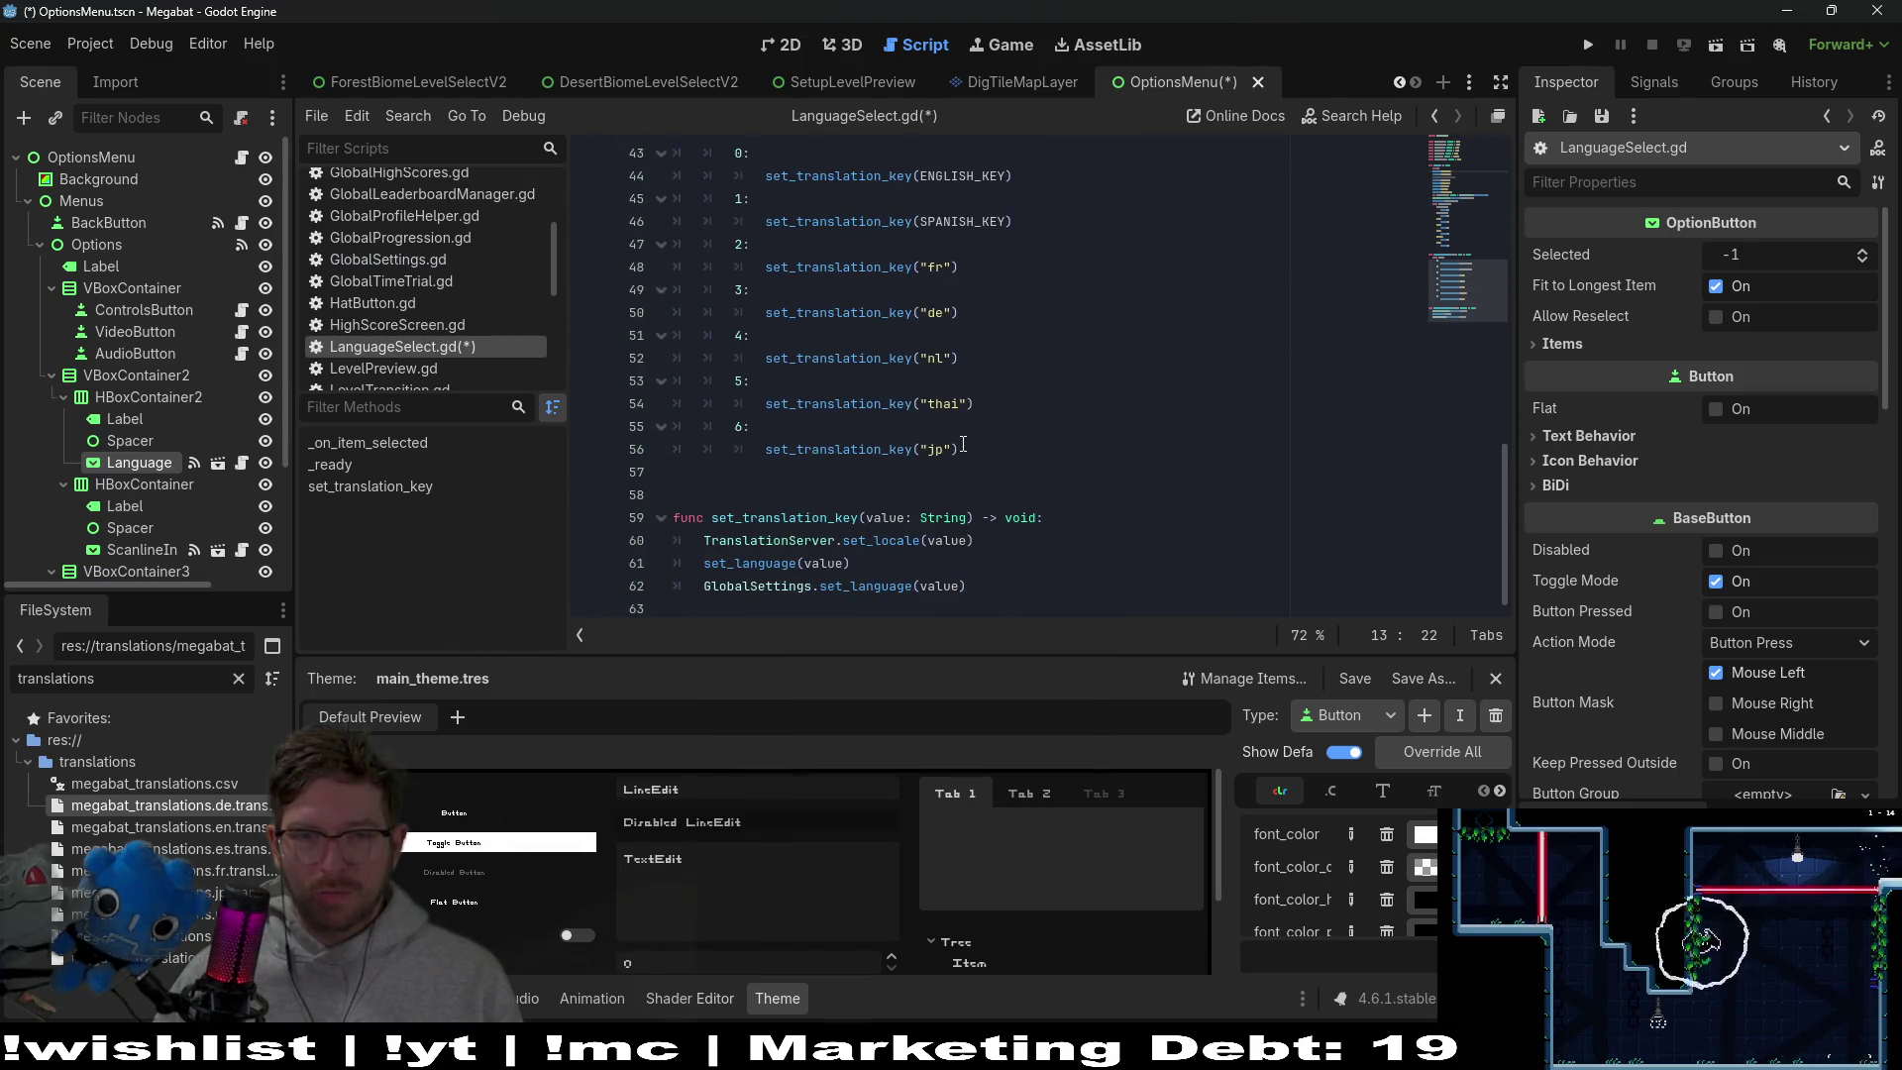
pyautogui.scroll(11, 961, 445)
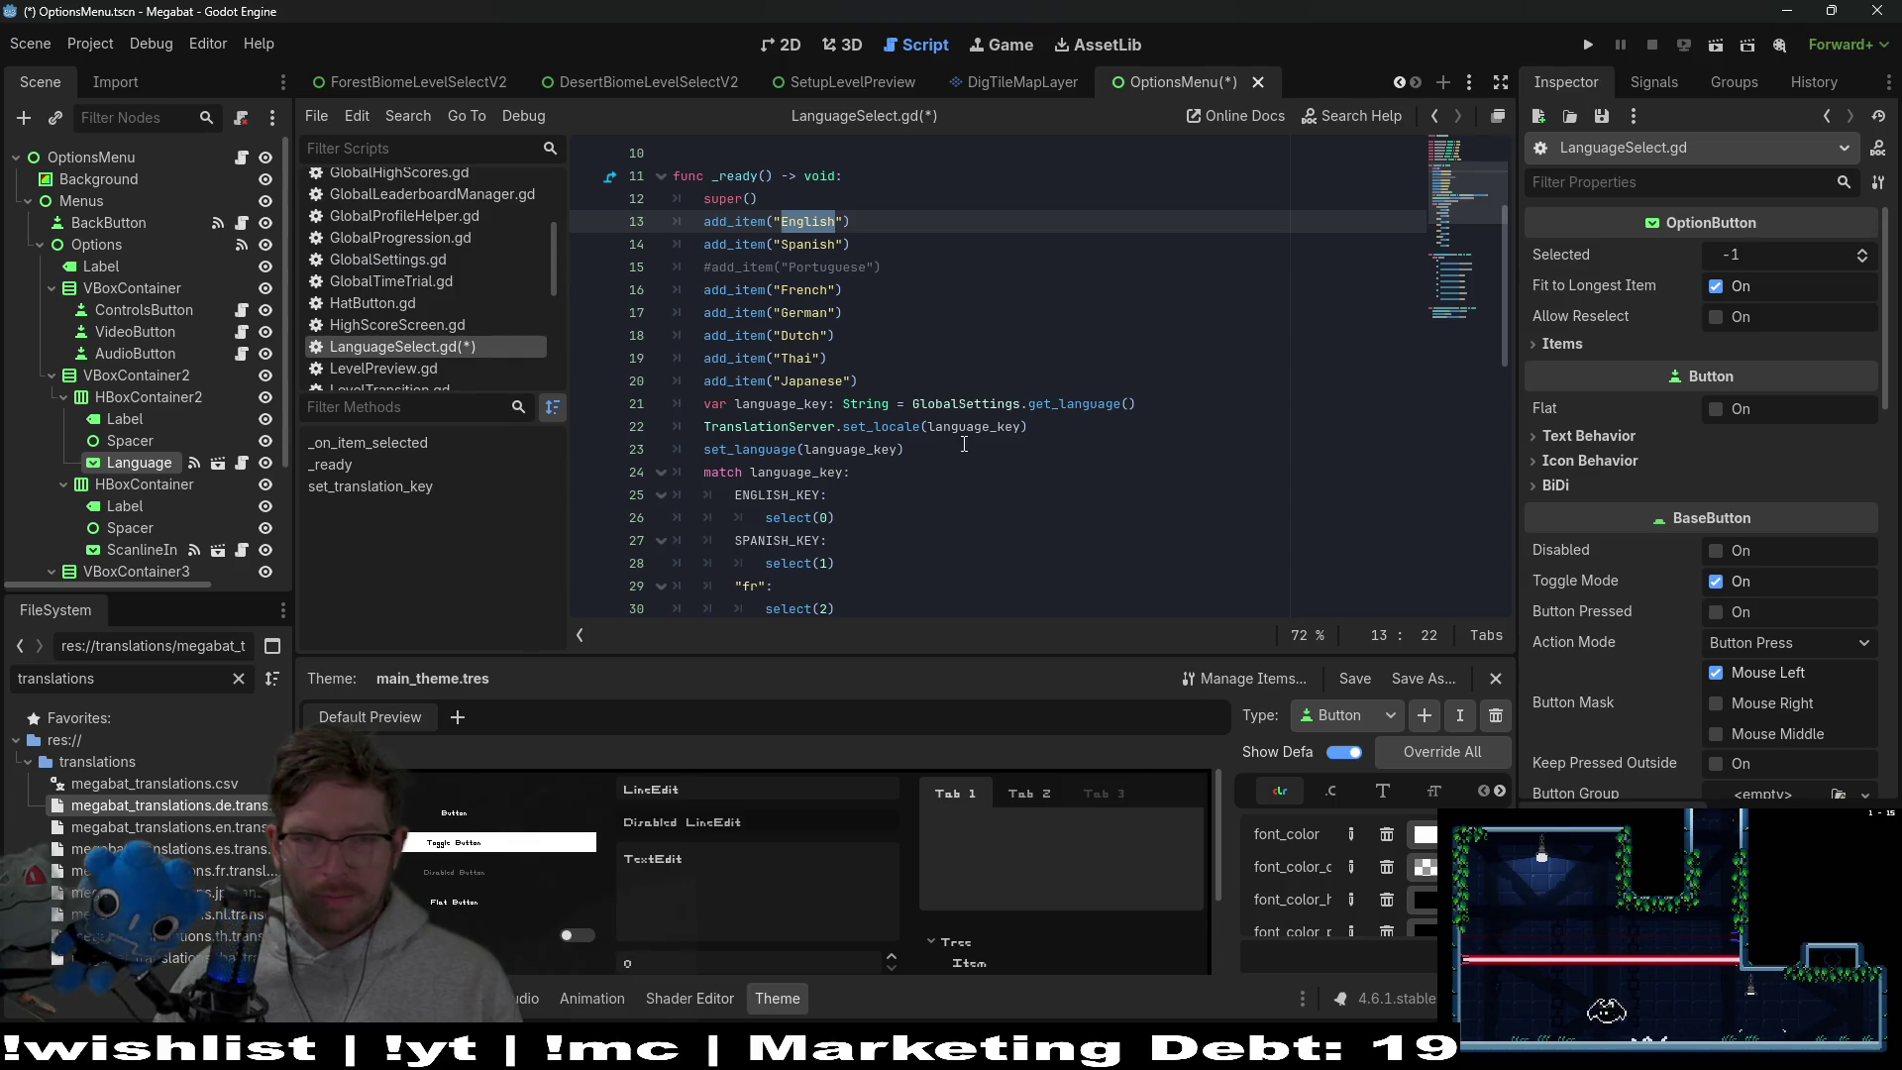
pyautogui.doubleClick(966, 404)
pyautogui.doubleClick(1072, 403)
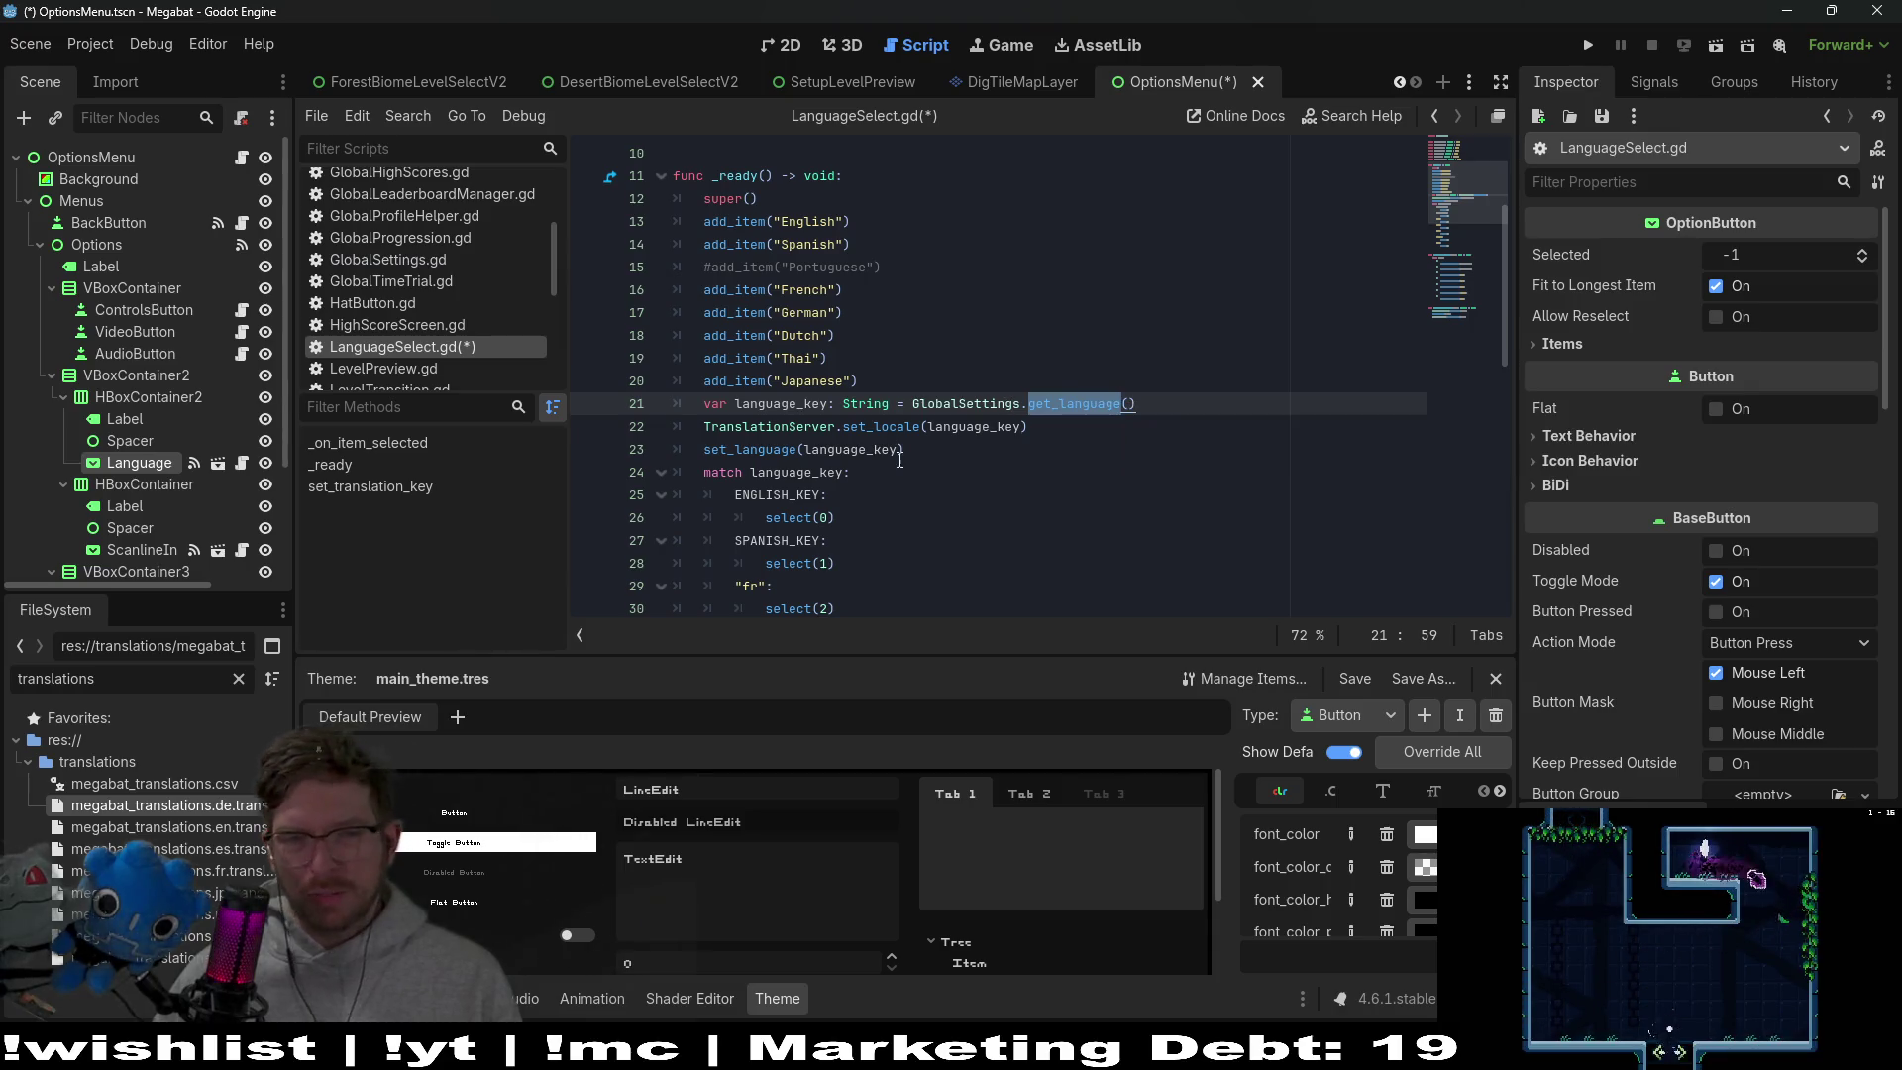
pyautogui.scroll(-3, 851, 535)
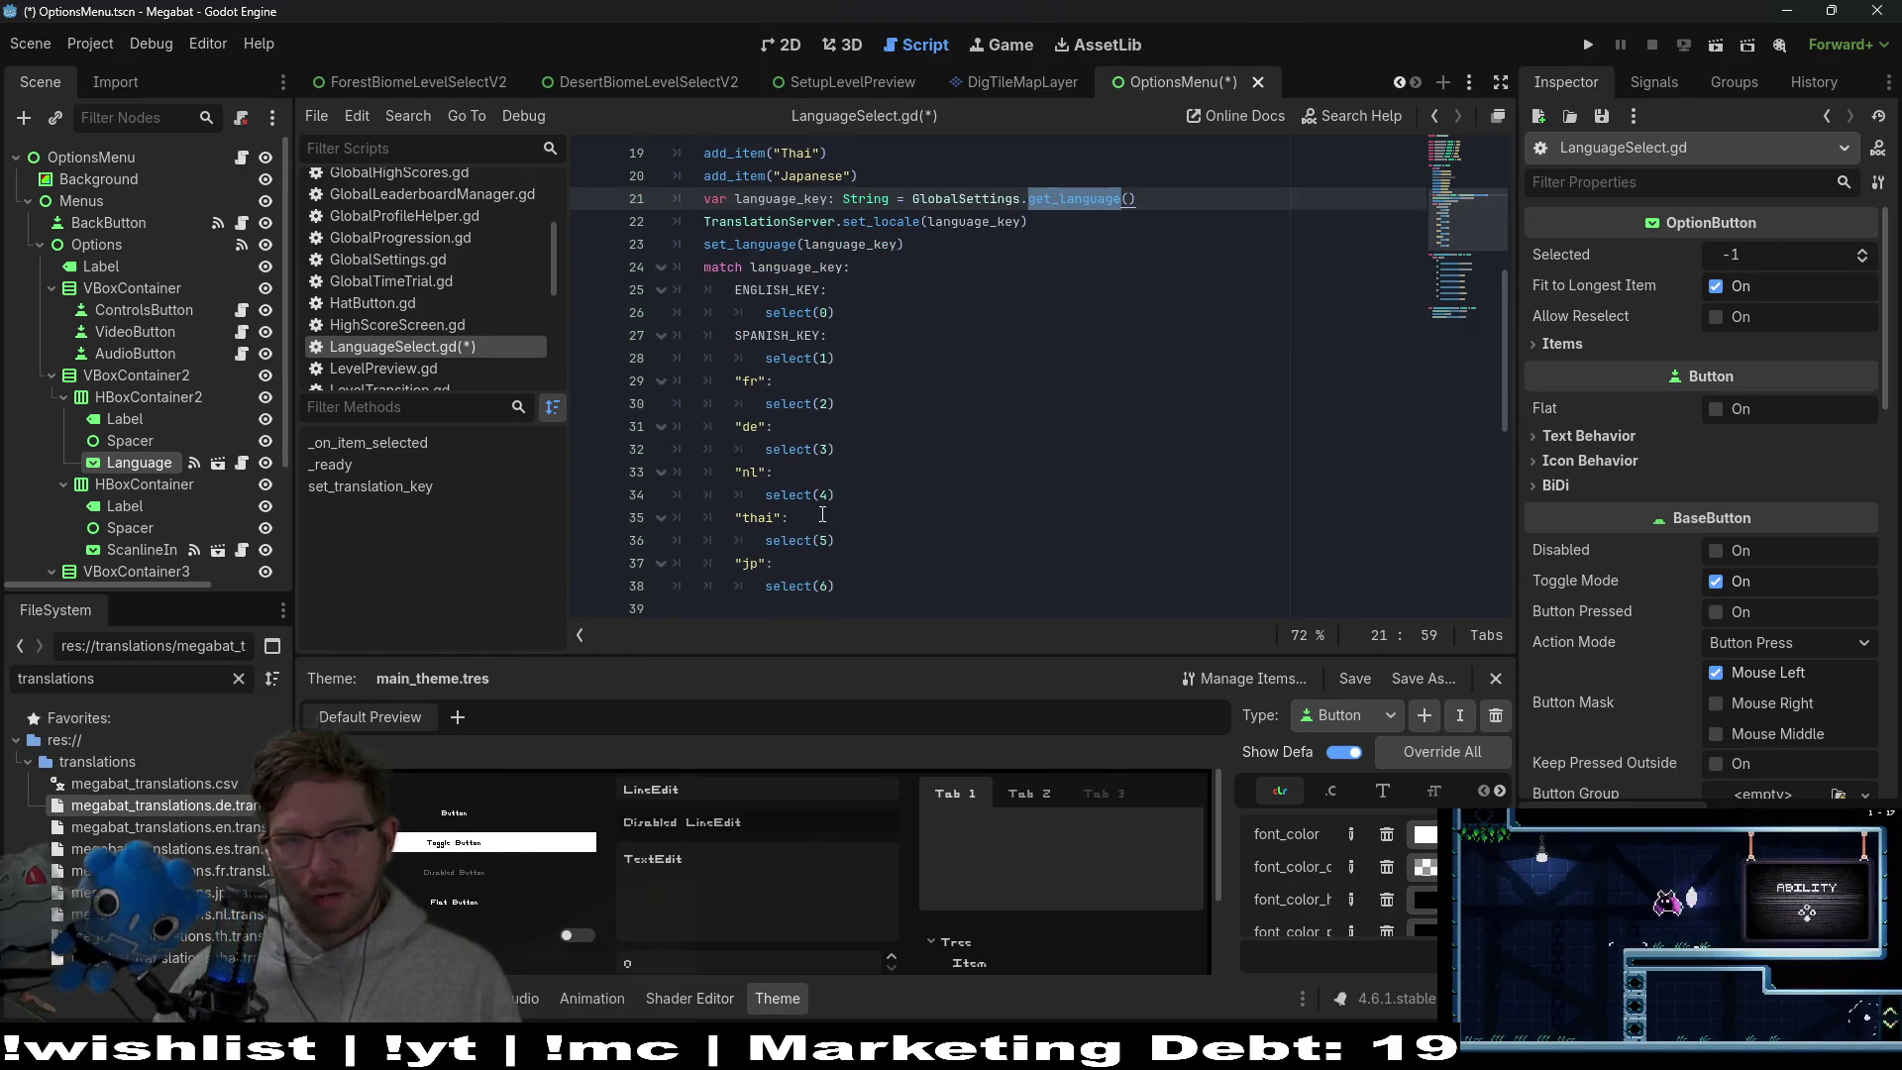
pyautogui.scroll(4, 822, 514)
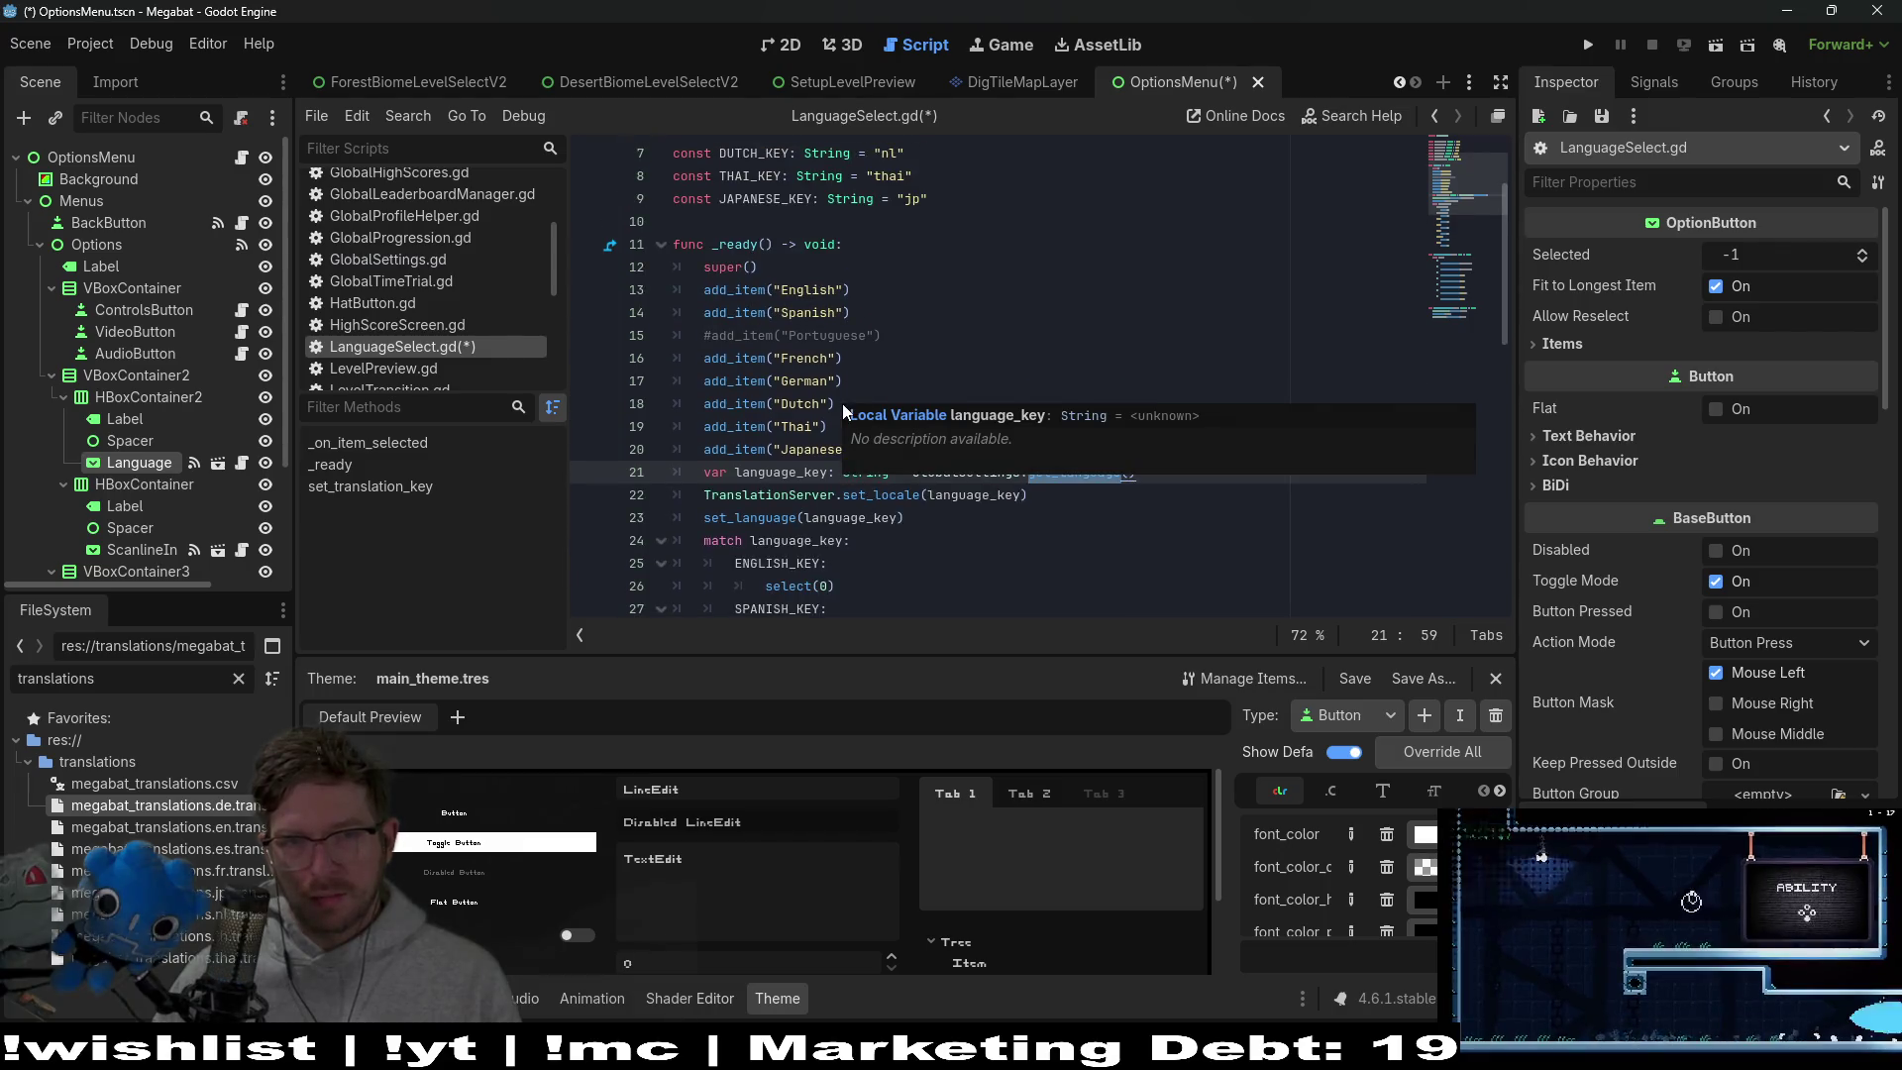
pyautogui.click(822, 313)
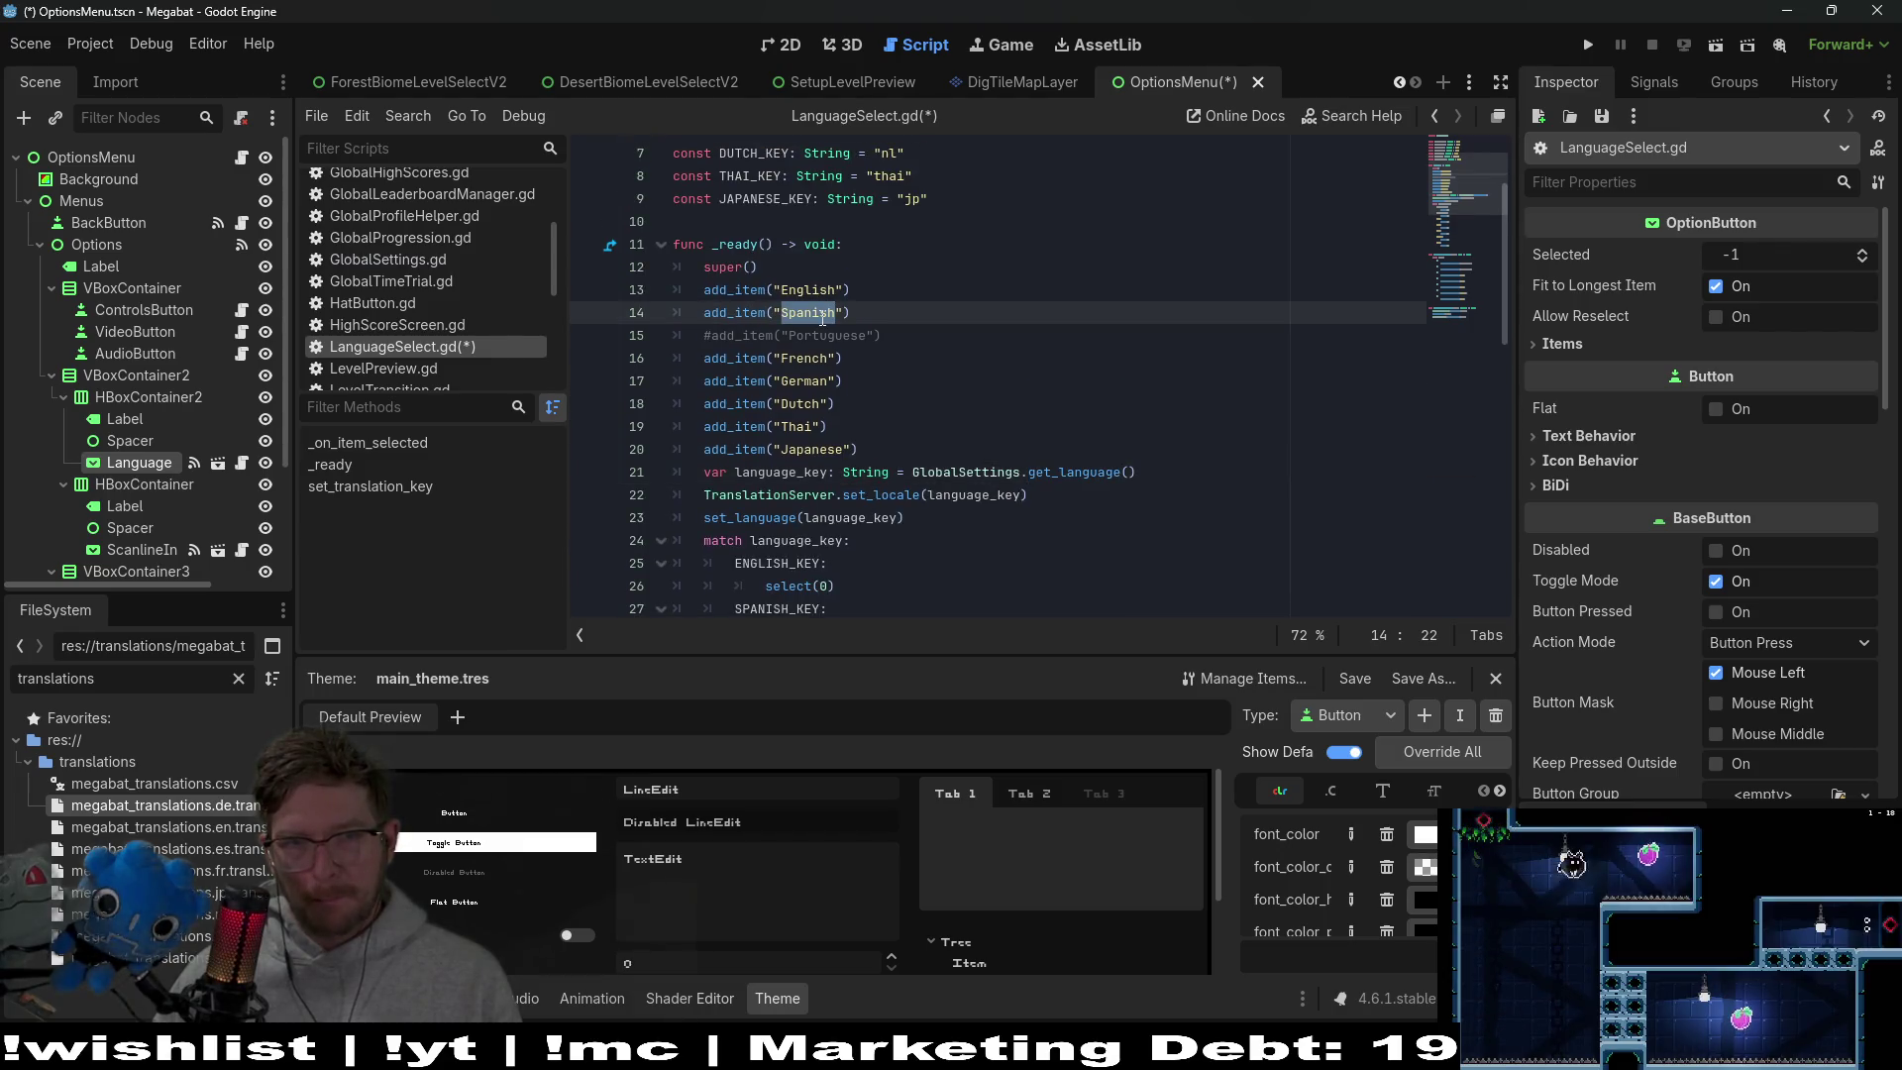
pyautogui.scroll(2, 861, 333)
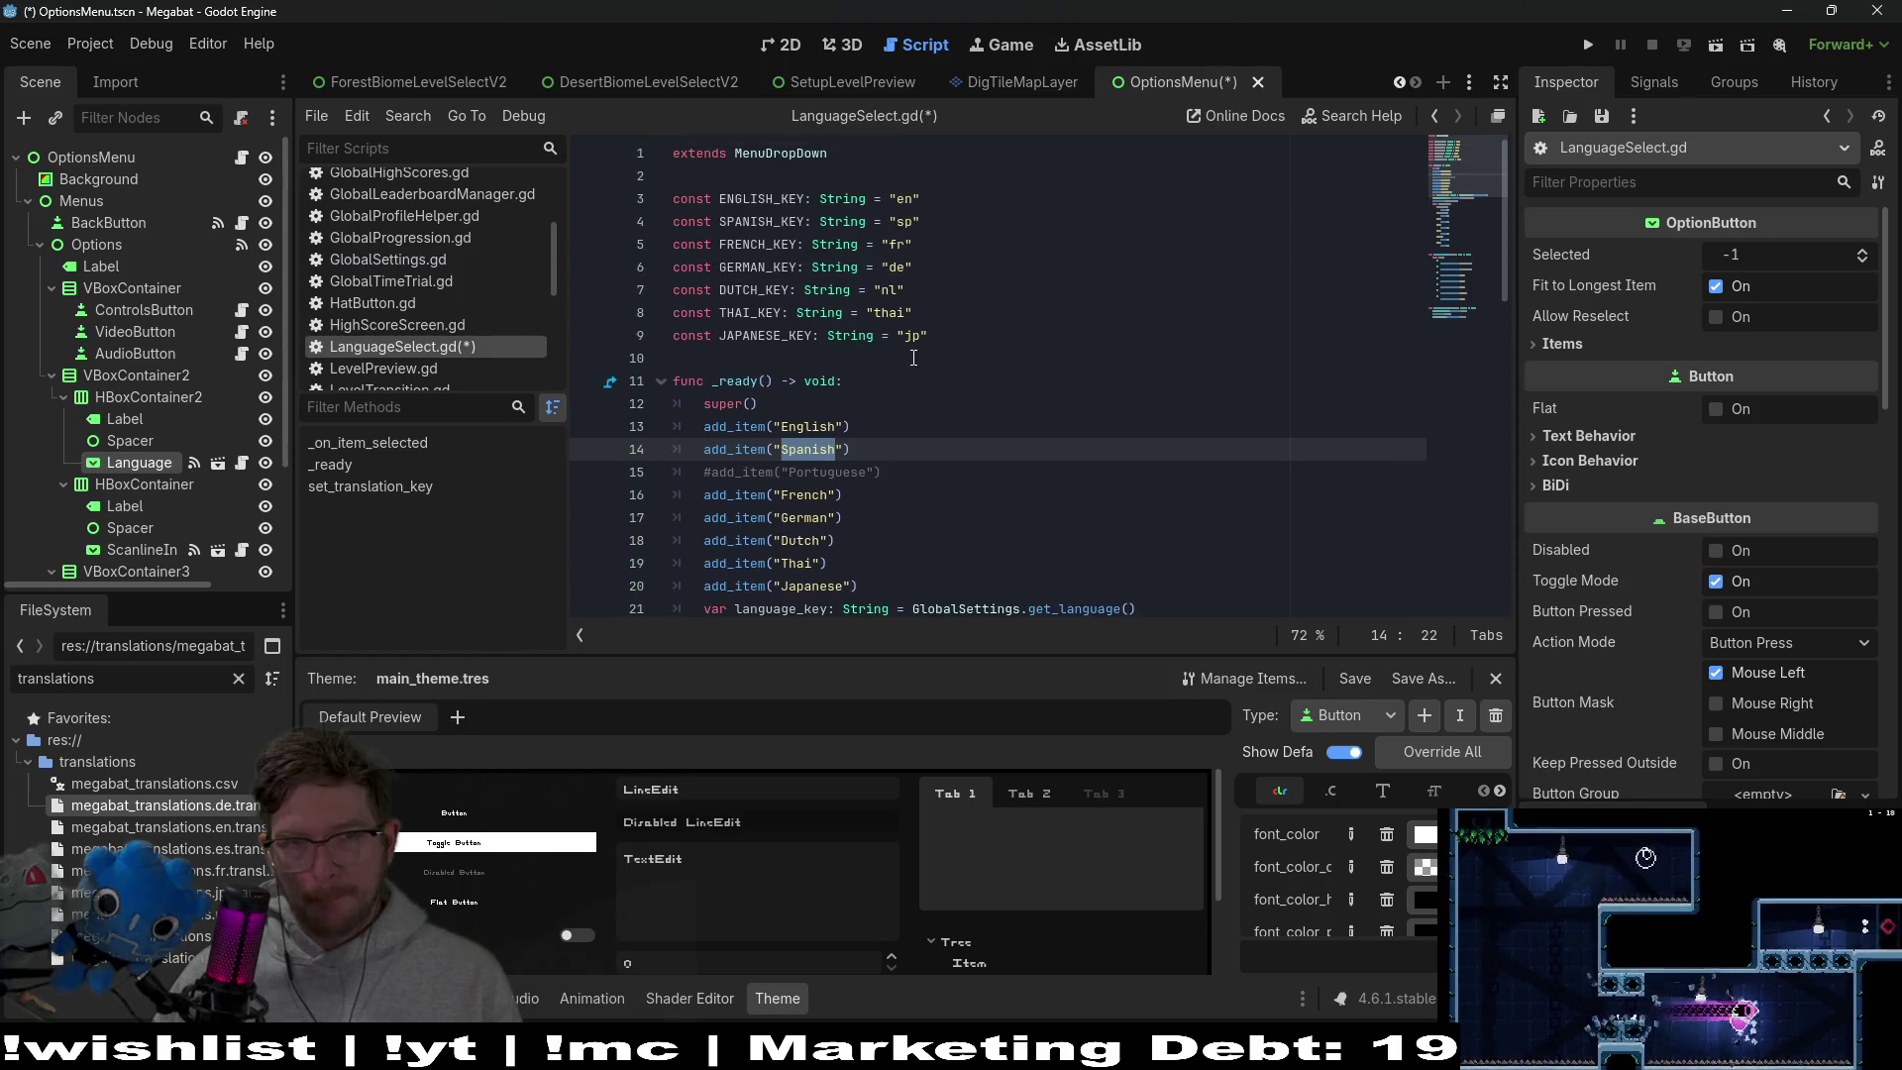
# Delete the commented-out '#add_item("Portuguese")' line
pyautogui.scroll(-1, 860, 334)
pyautogui.moveTo(883, 404); pyautogui.dragTo(913, 377)
pyautogui.press('BackSpace')
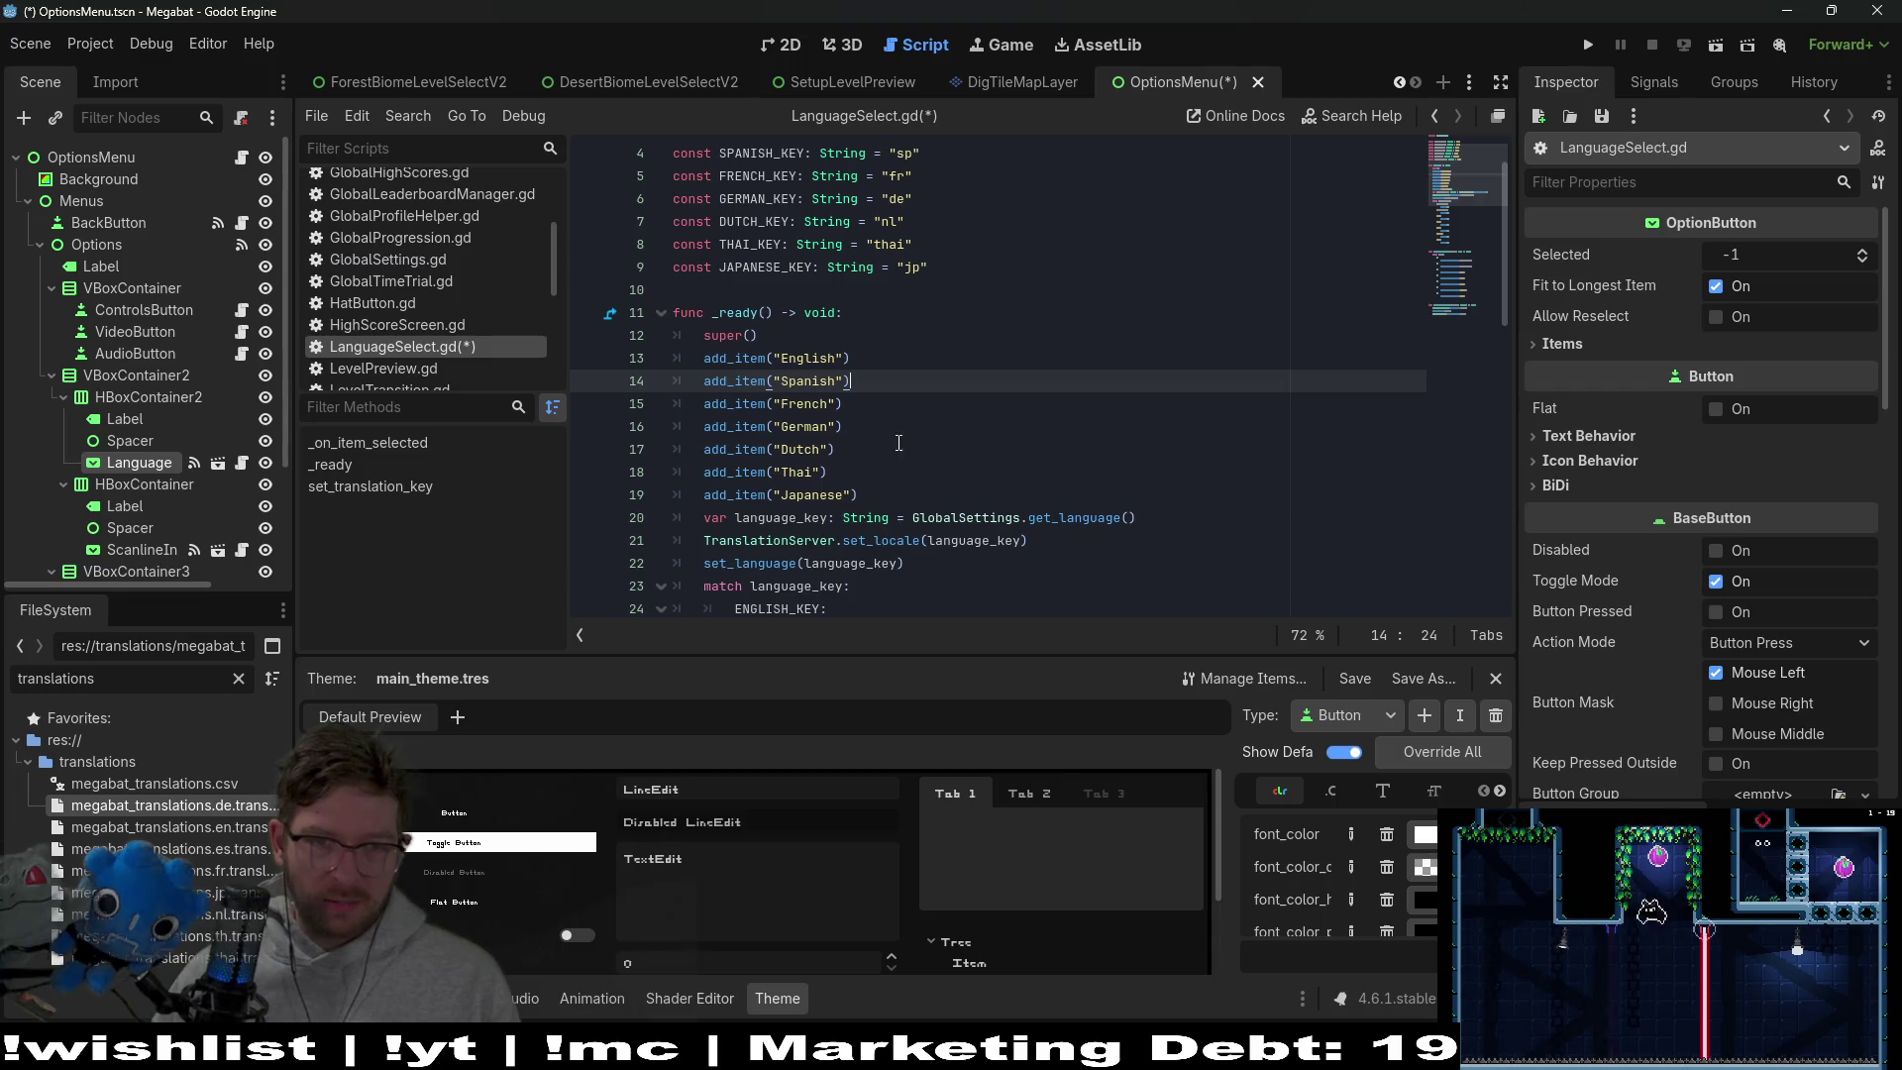
# Check the English add_item line and save LanguageSelect.gd with Ctrl+S
pyautogui.scroll(-2, 894, 368)
pyautogui.scroll(3, 963, 368)
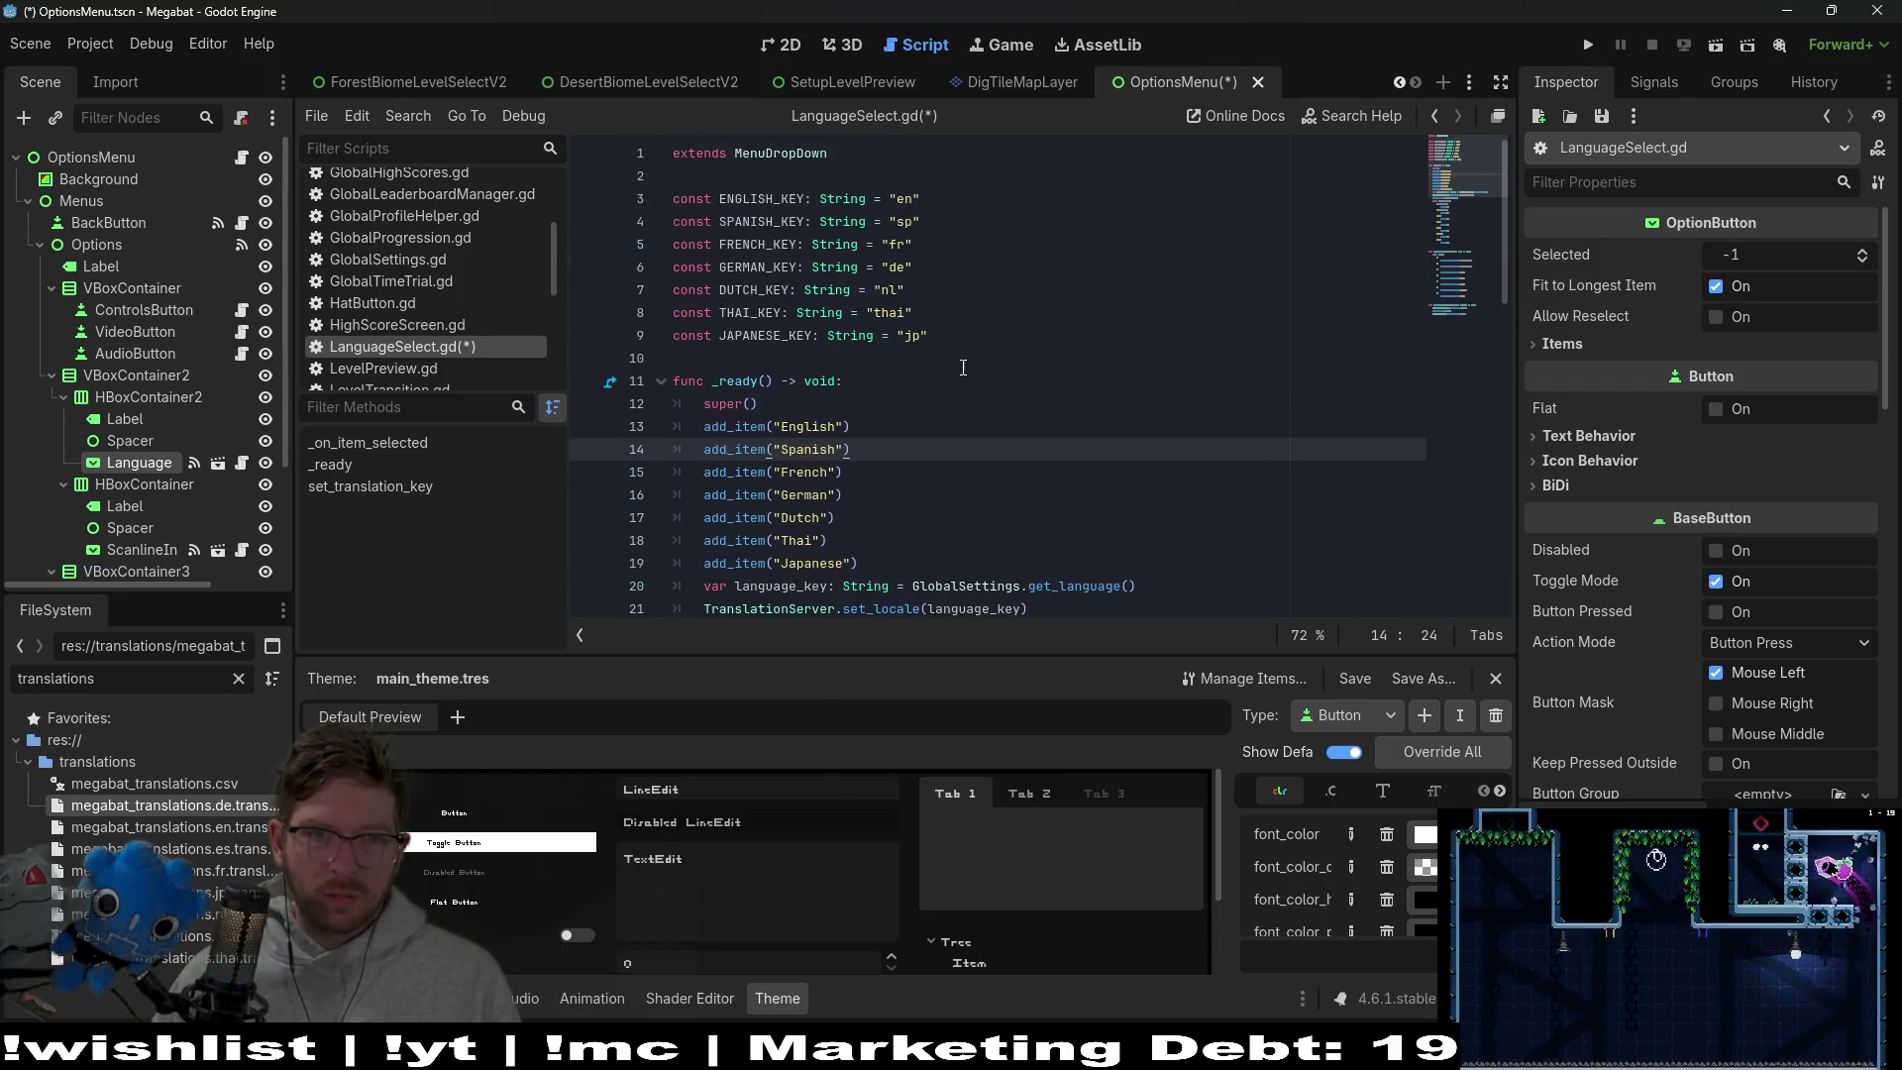
pyautogui.doubleClick(804, 426)
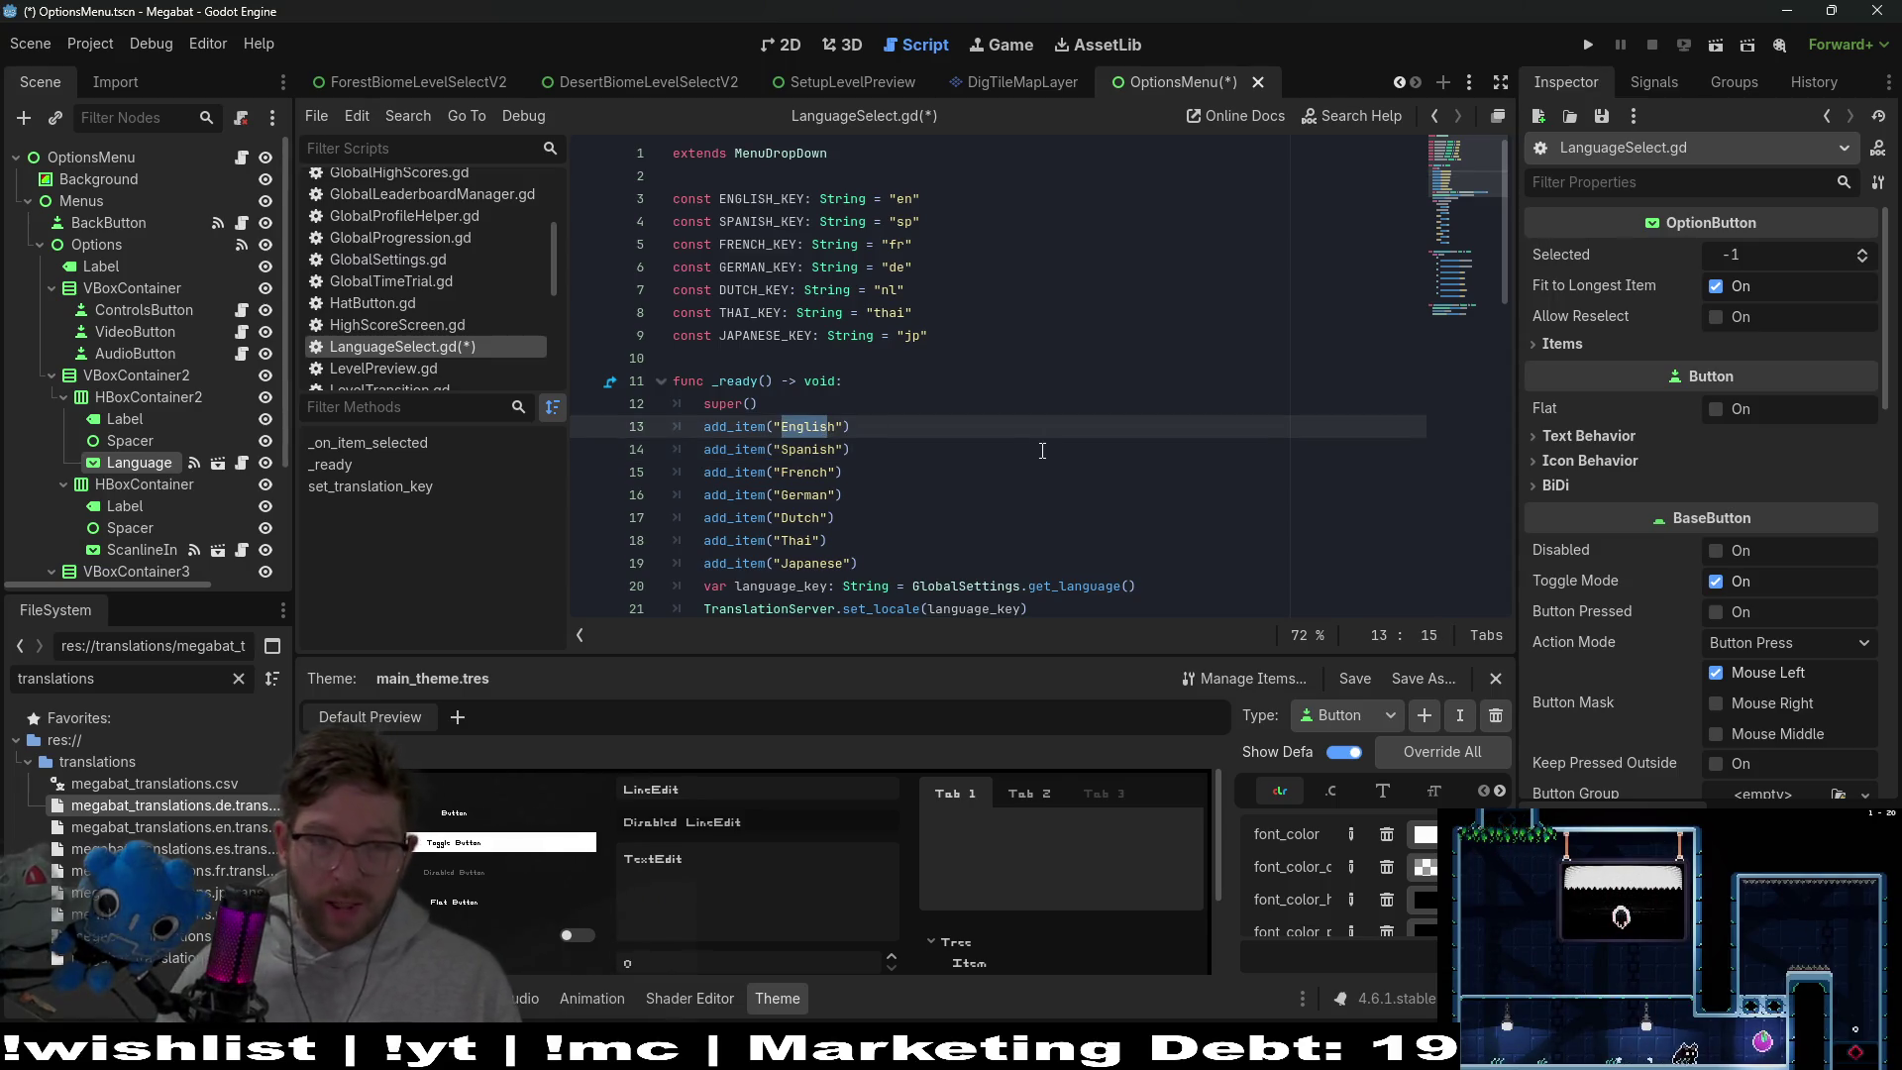
pyautogui.doubleClick(807, 426)
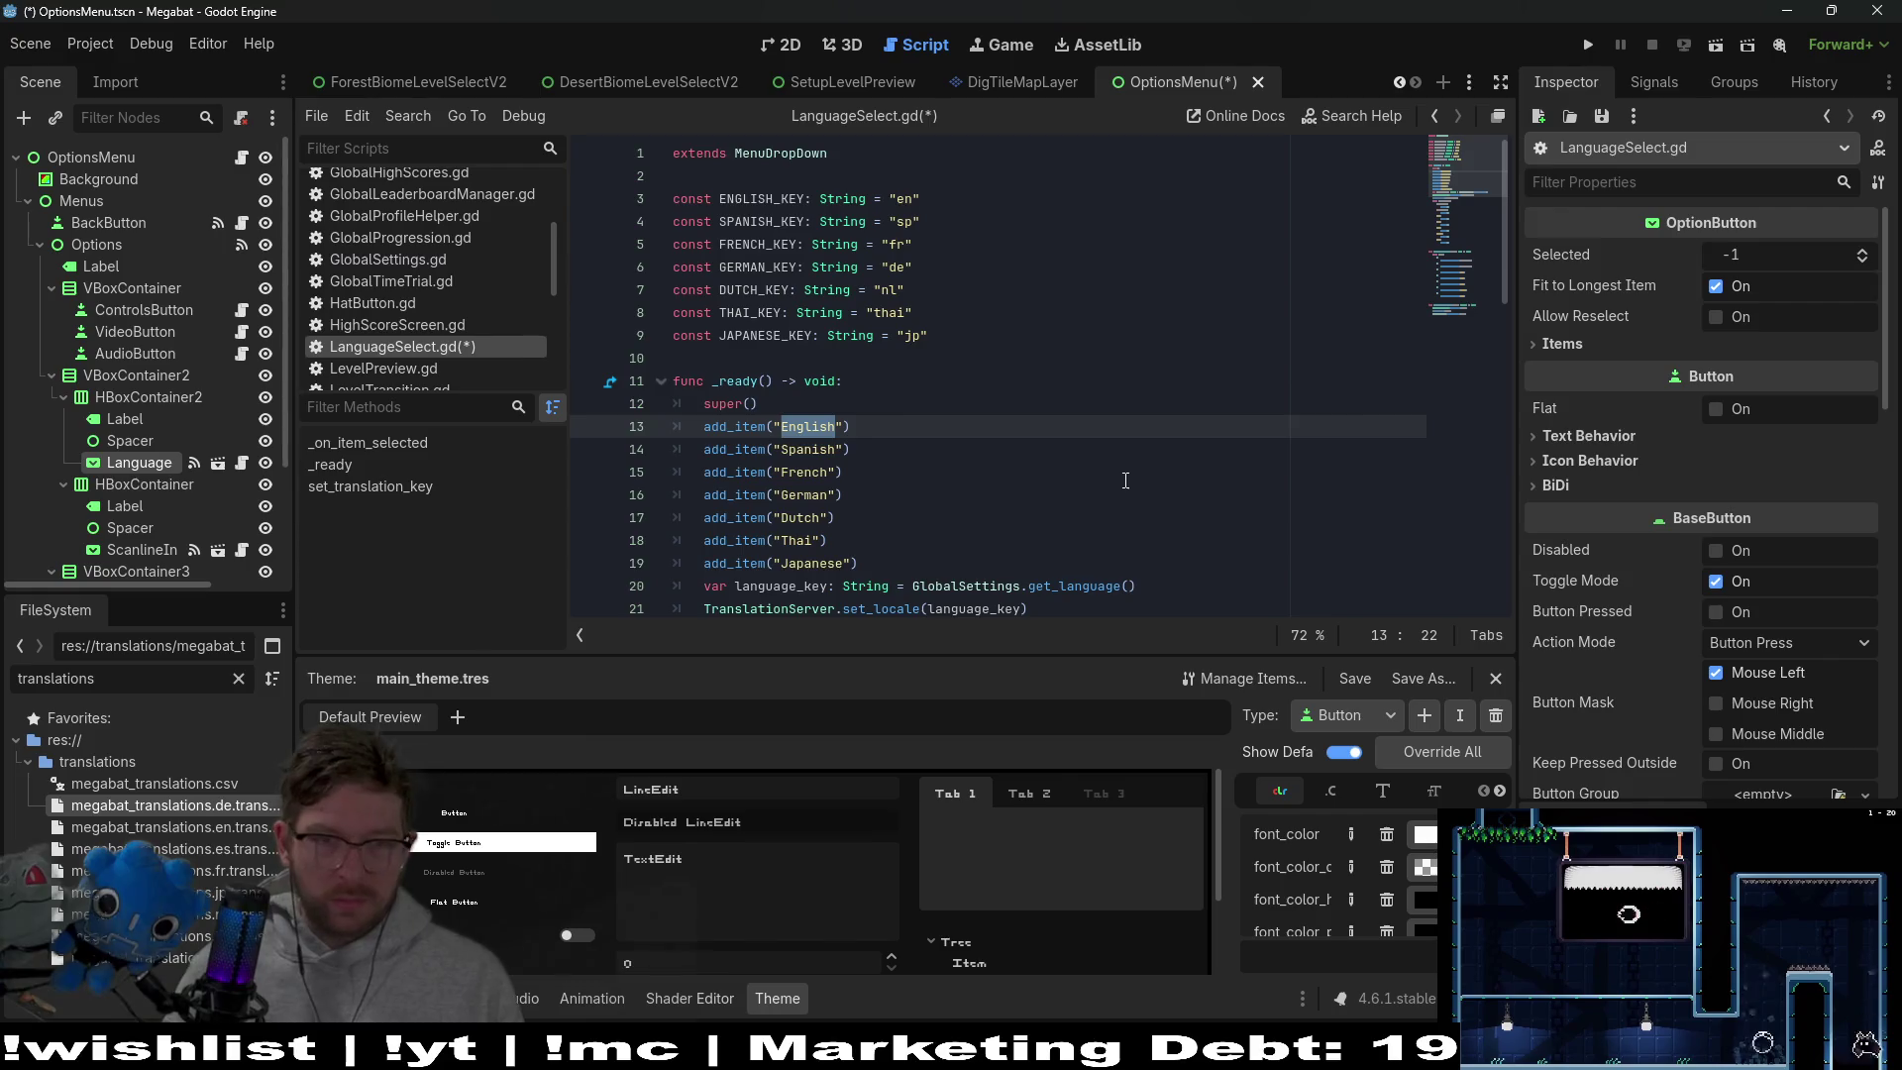
pyautogui.click(1126, 481)
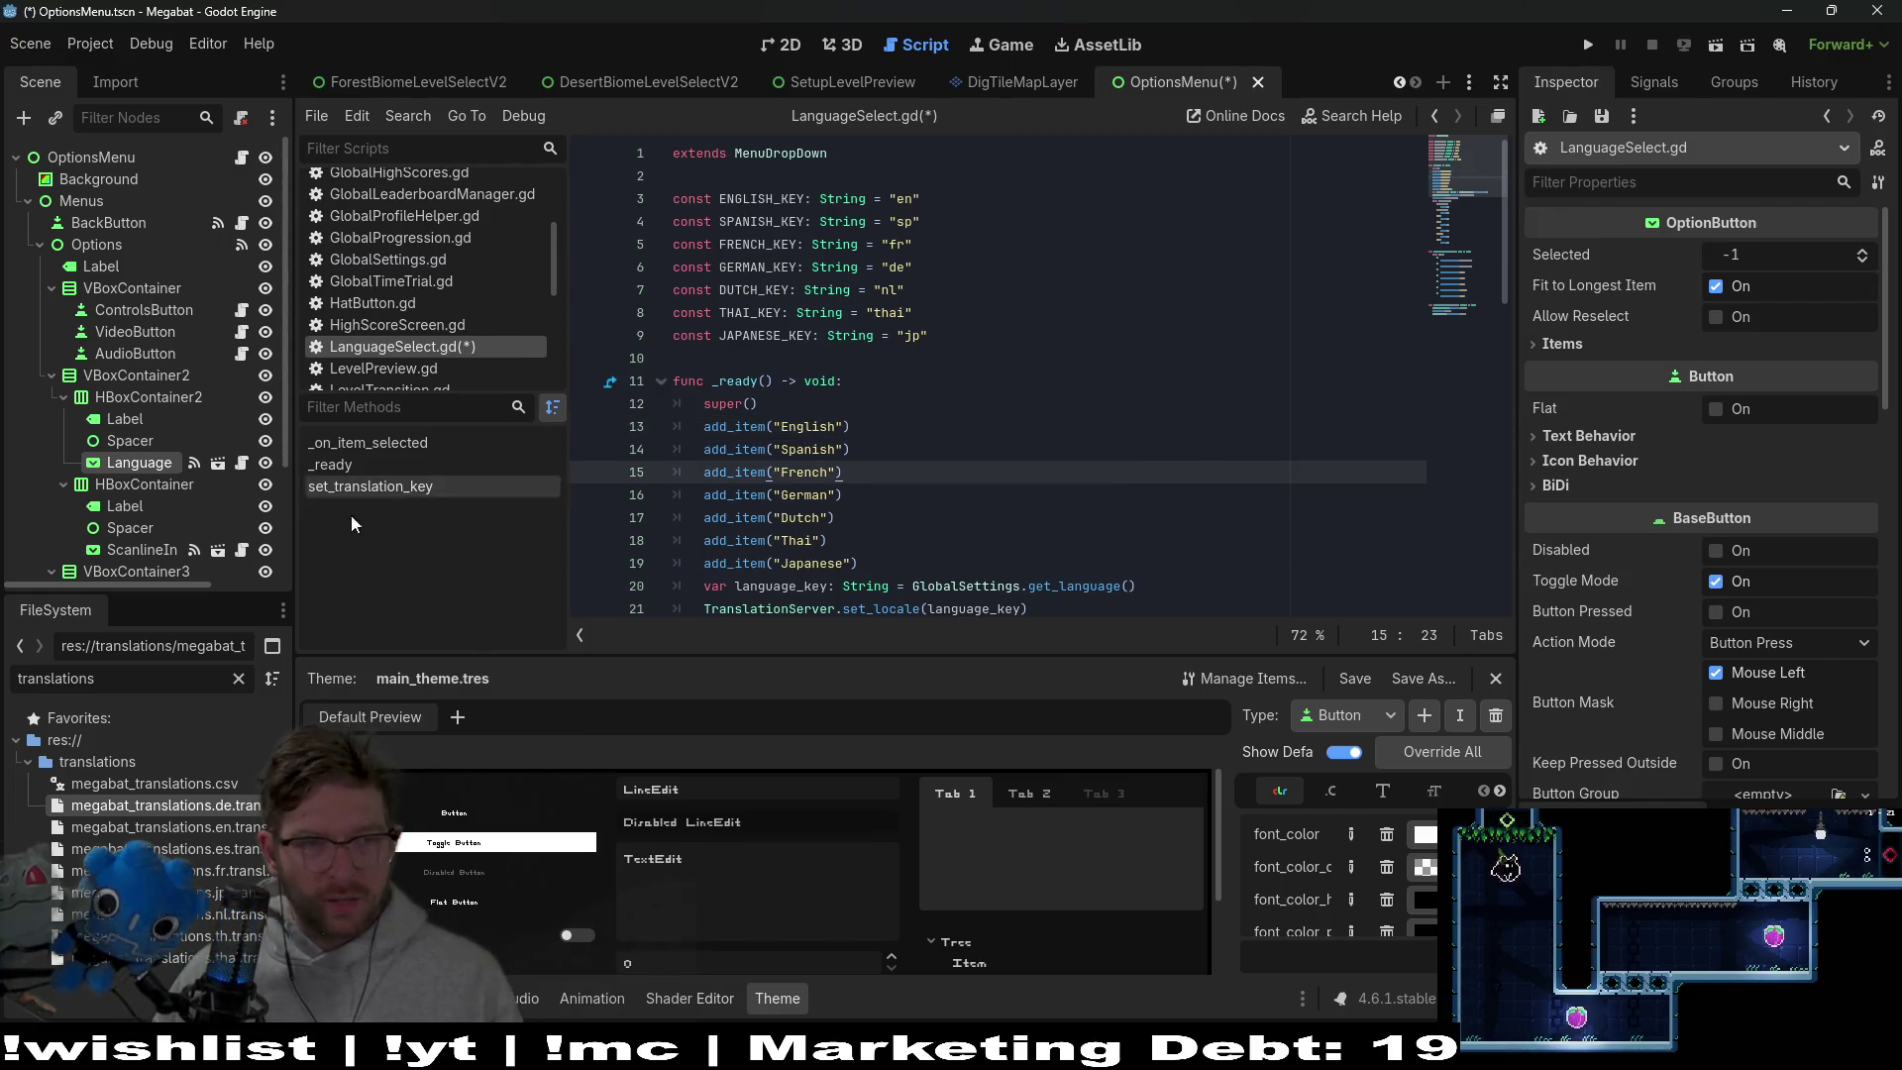
pyautogui.hotkey('ctrl', 's')
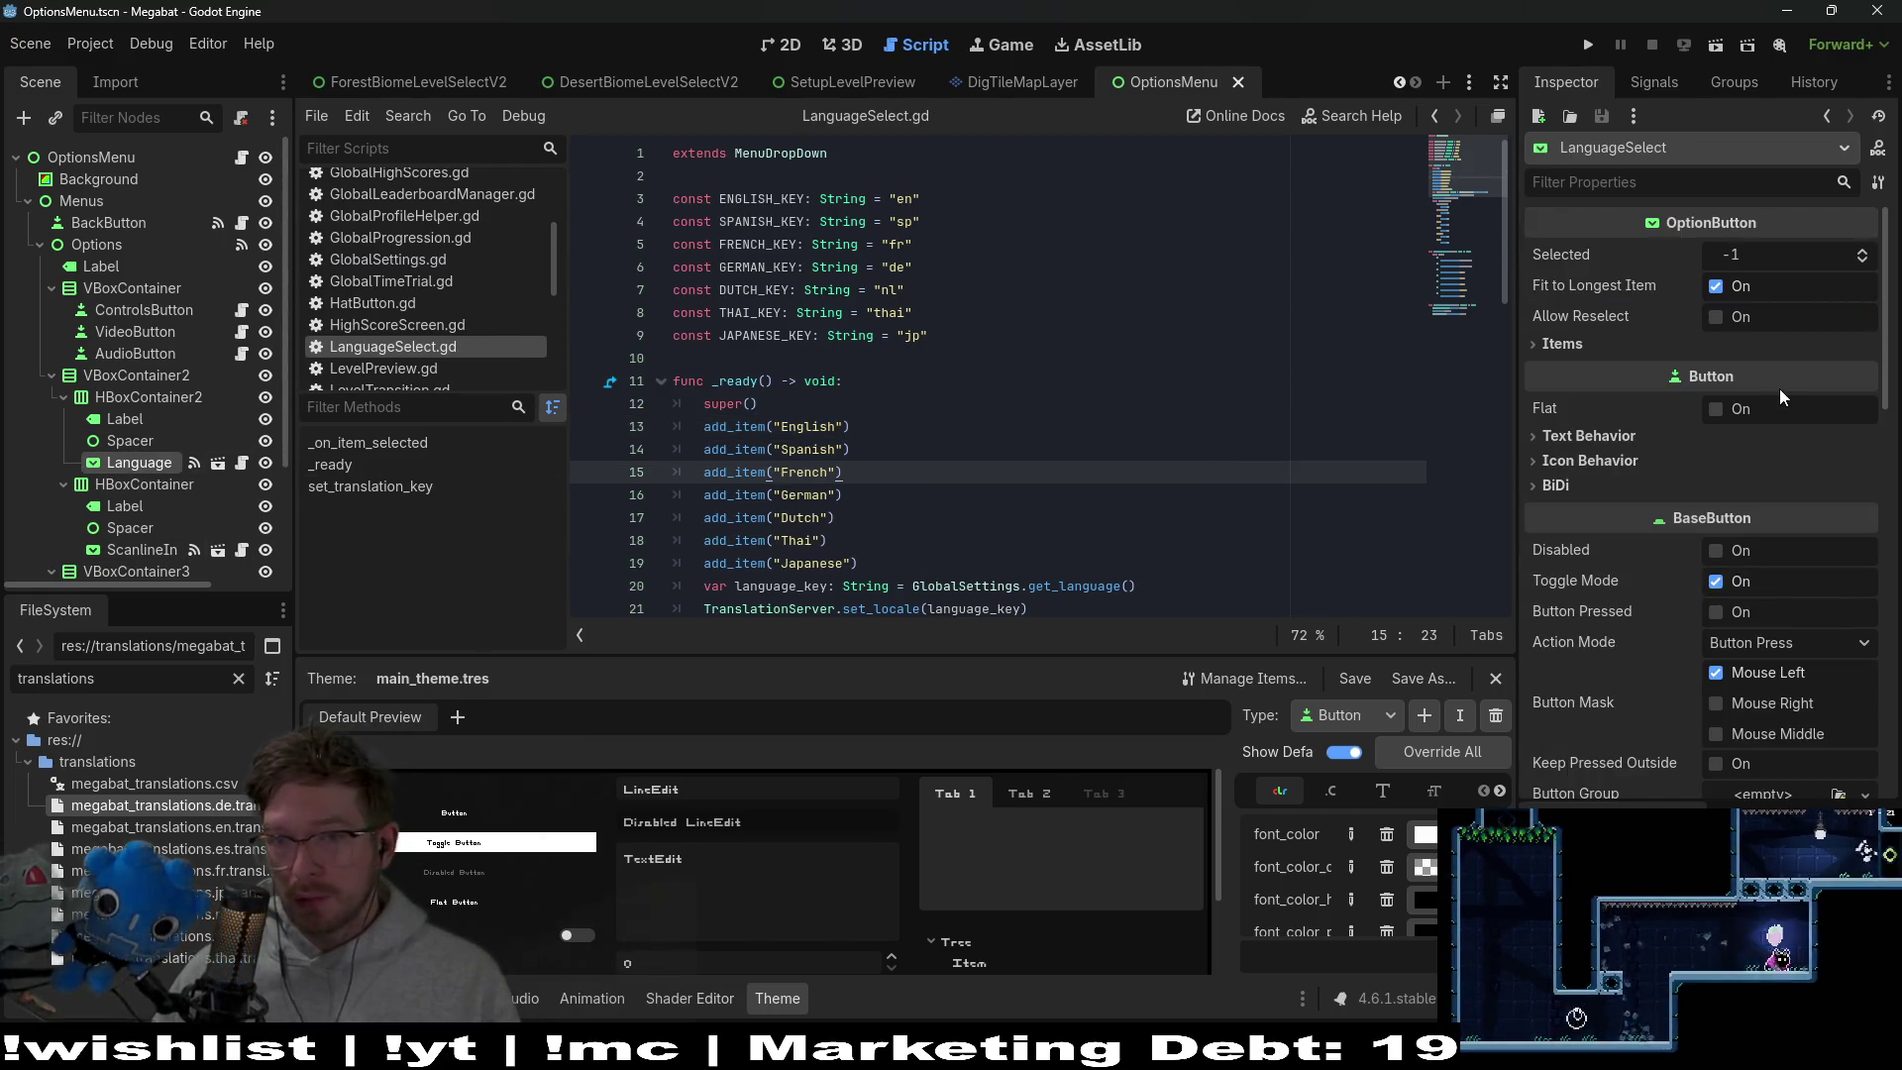
# Expand the Items and Text Behavior sections in the Inspector, briefly toggling Icon Behavior
pyautogui.click(1563, 343)
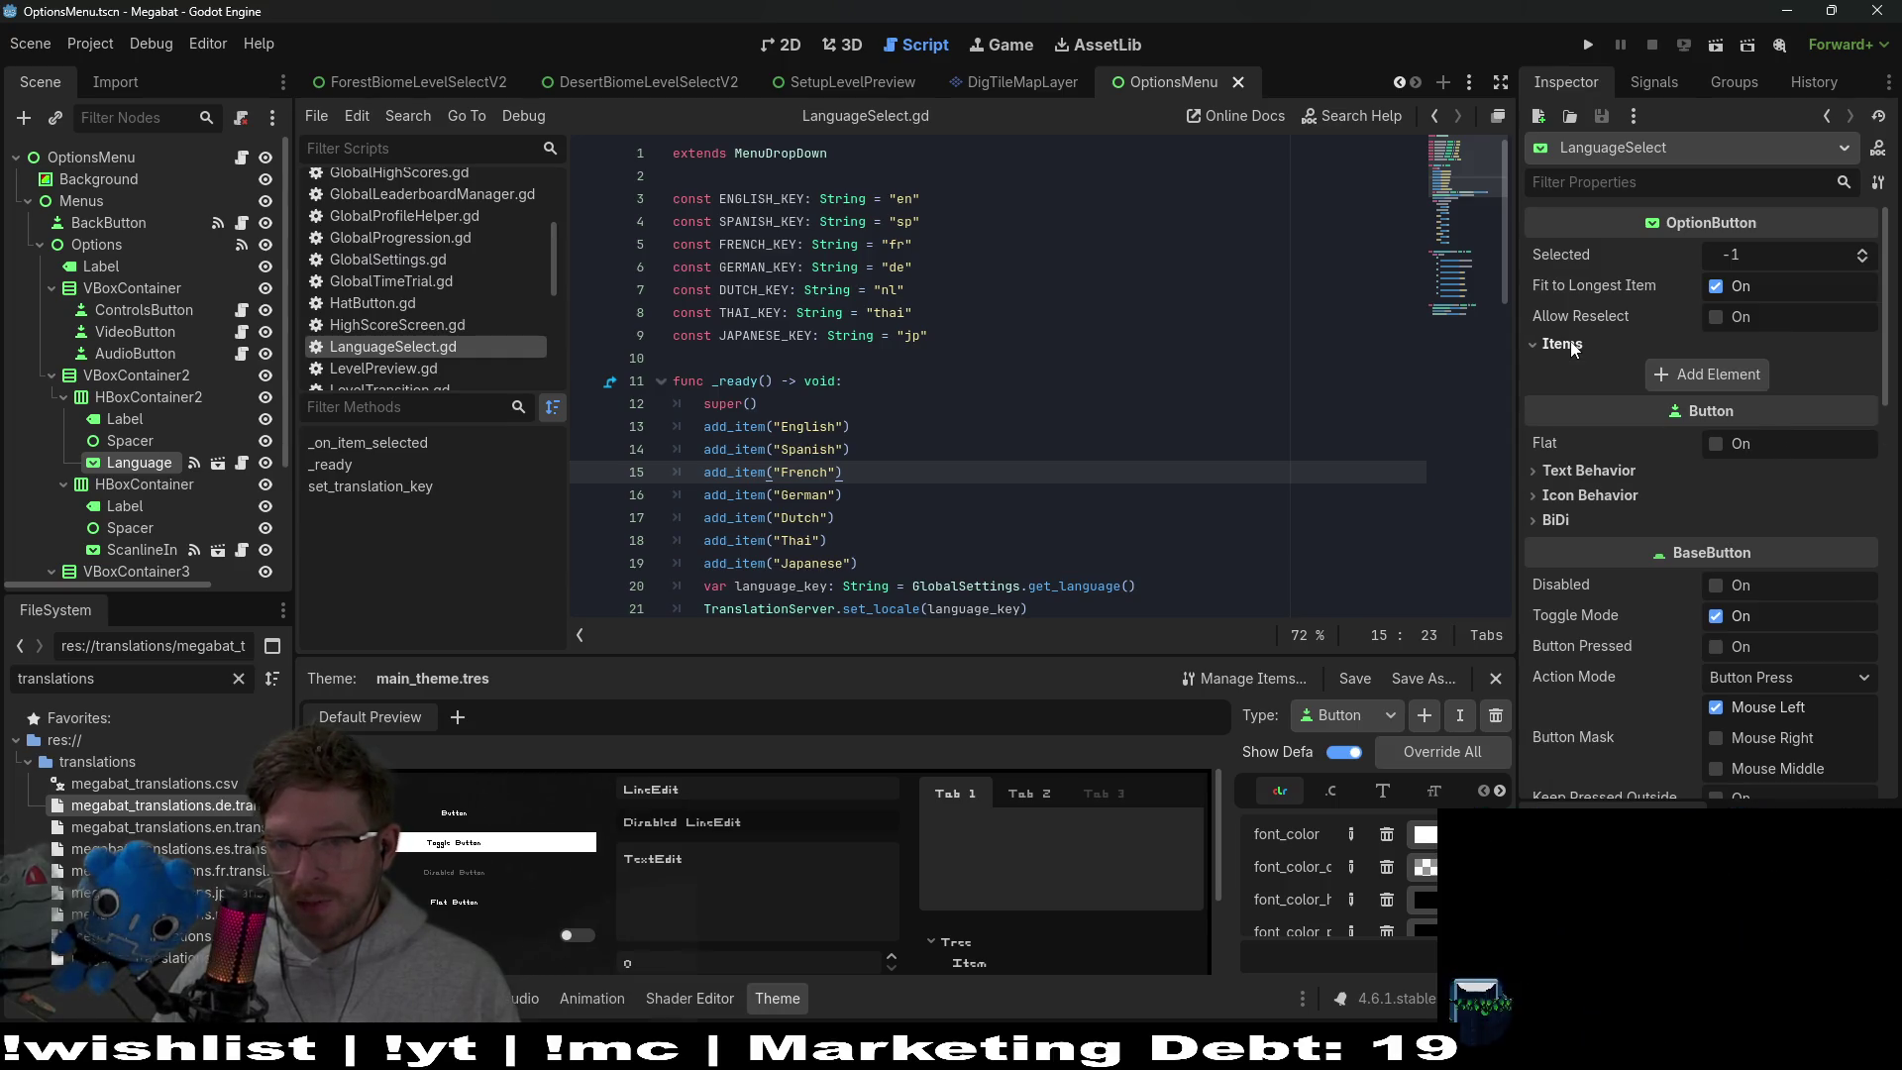
pyautogui.click(1581, 471)
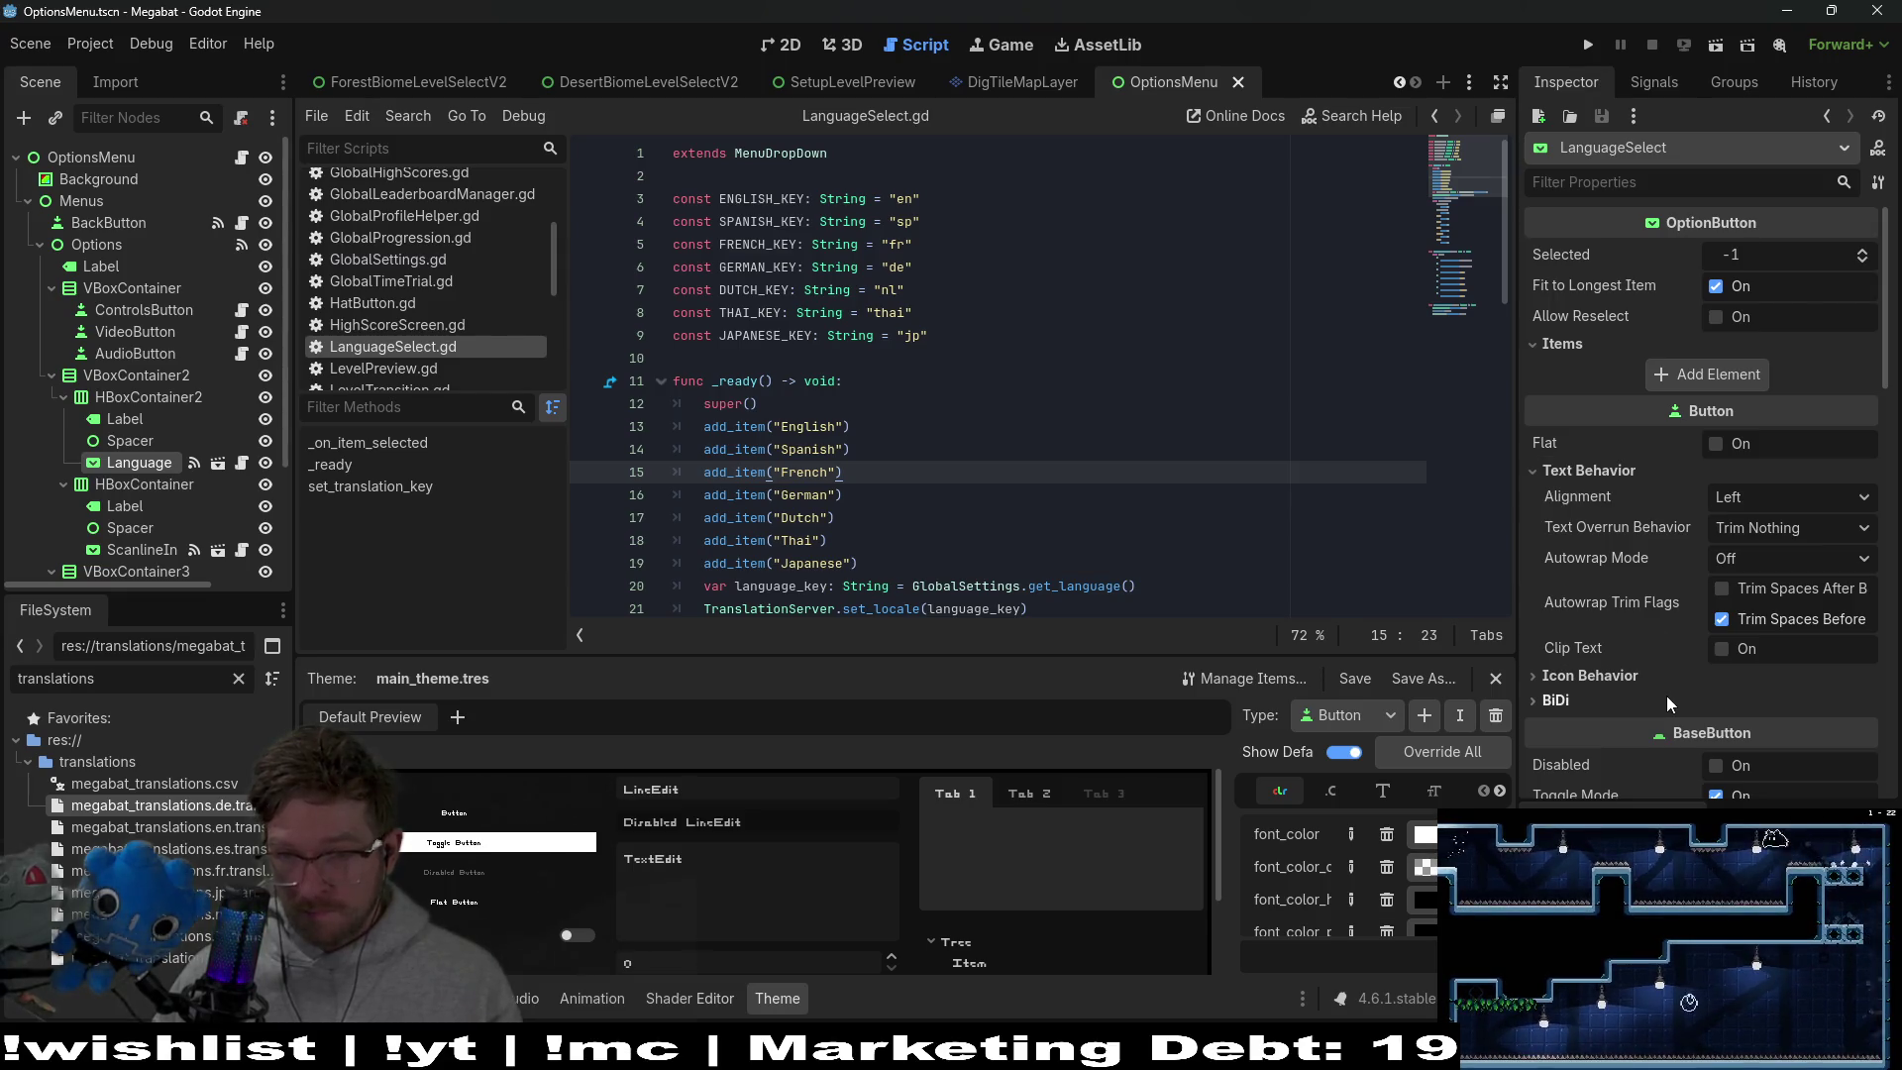
pyautogui.scroll(-1, 1666, 696)
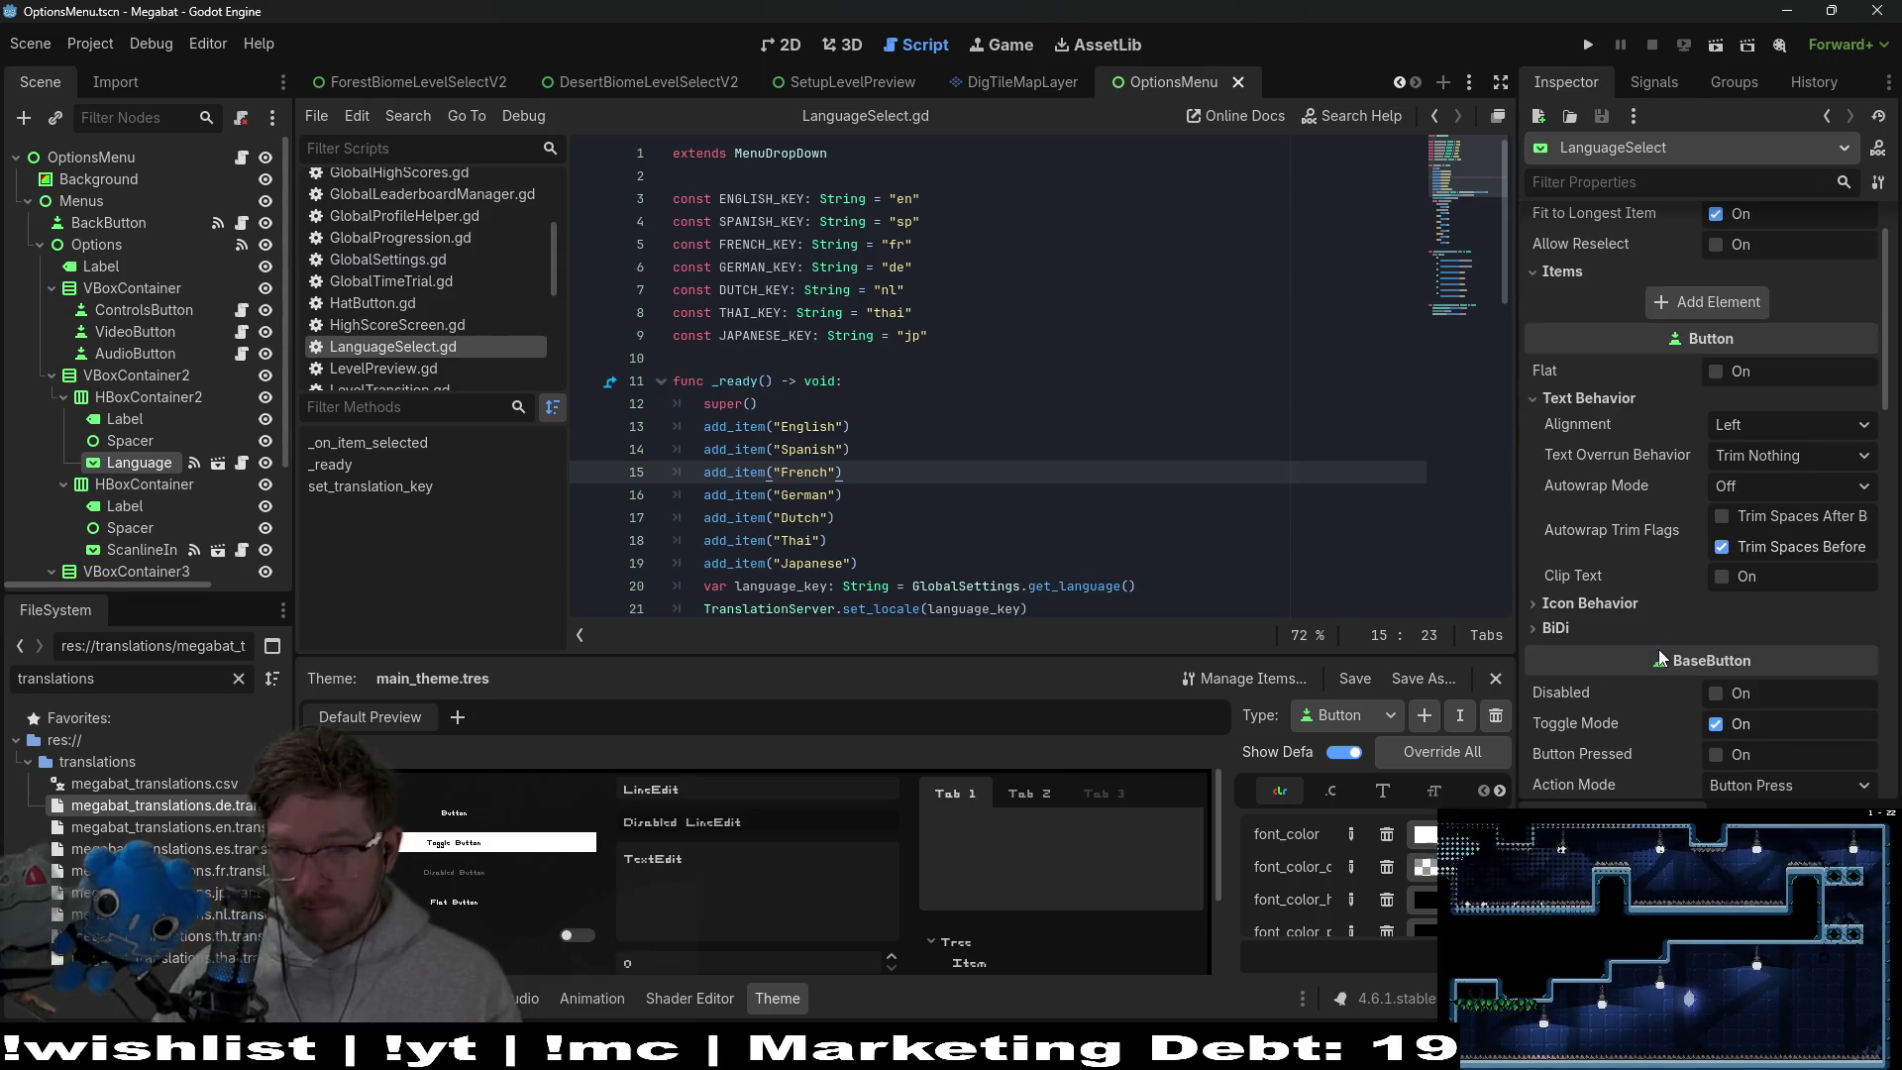
pyautogui.click(1607, 603)
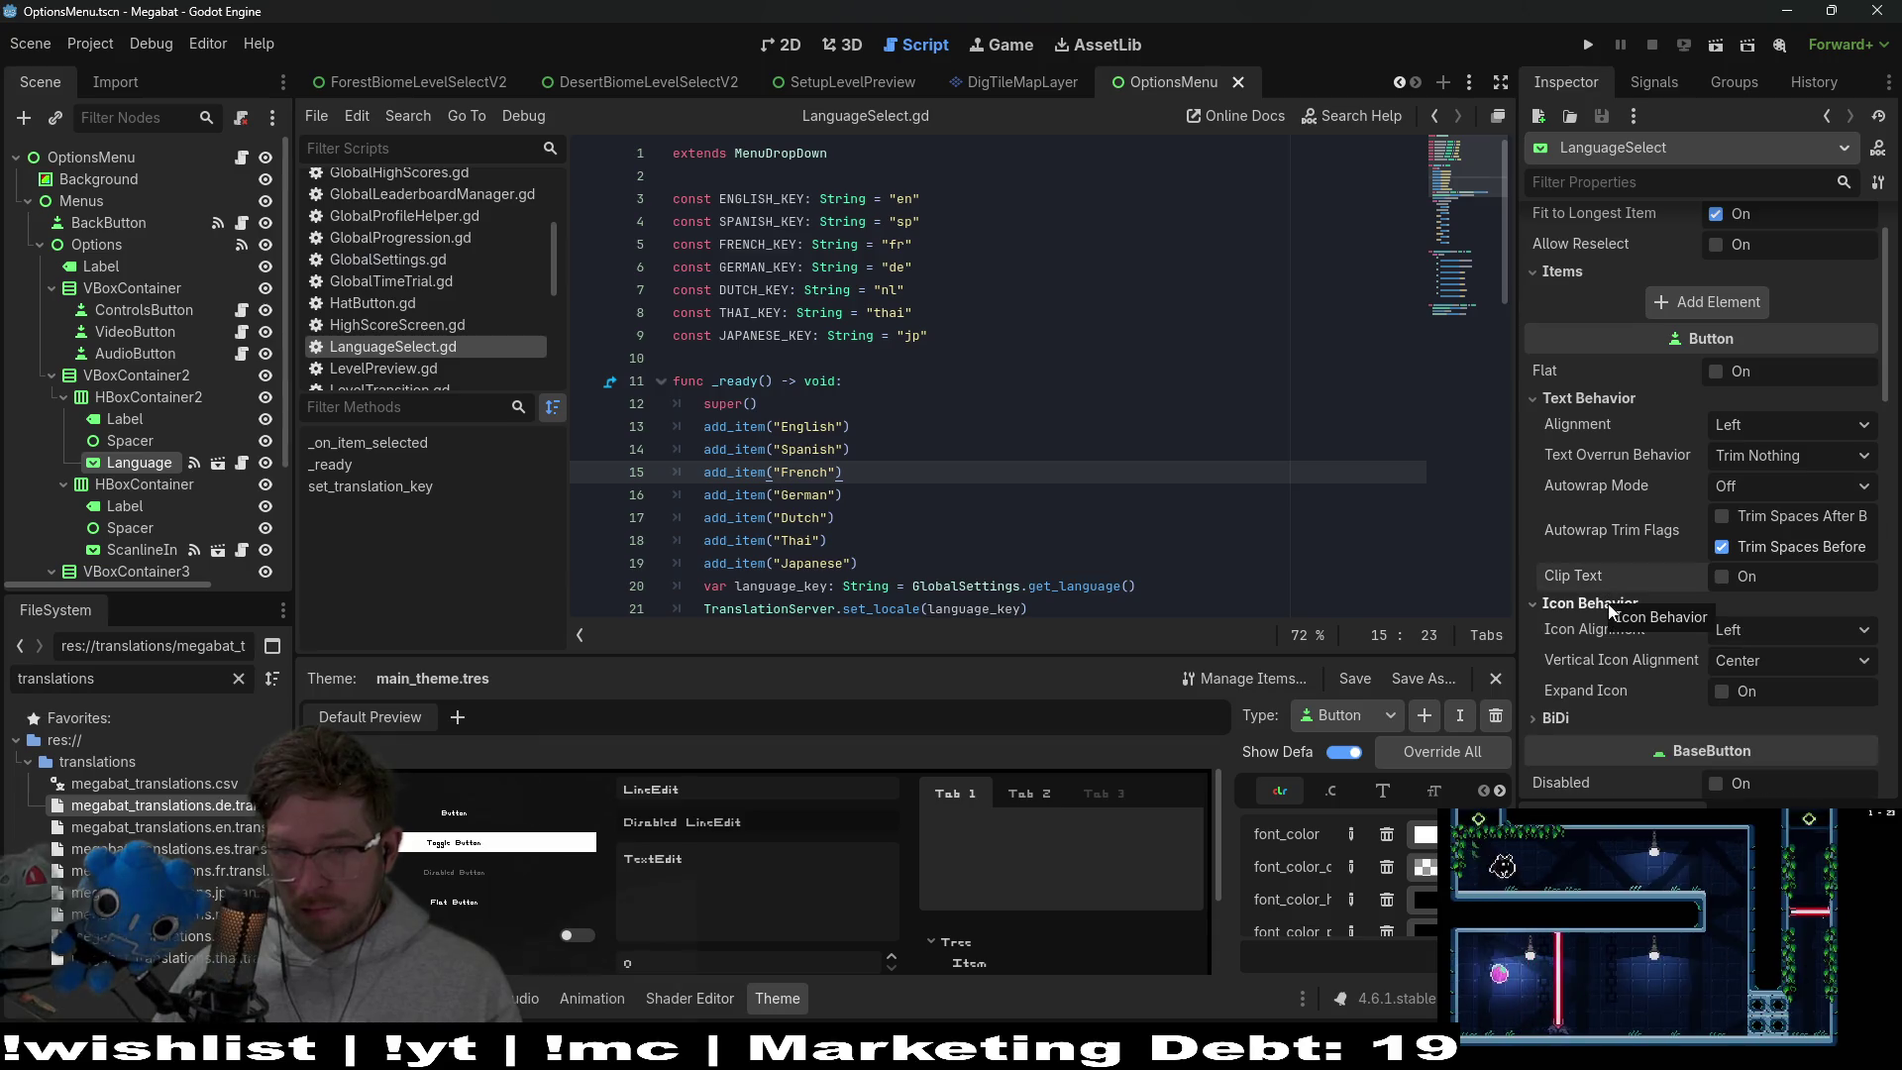
pyautogui.click(1609, 606)
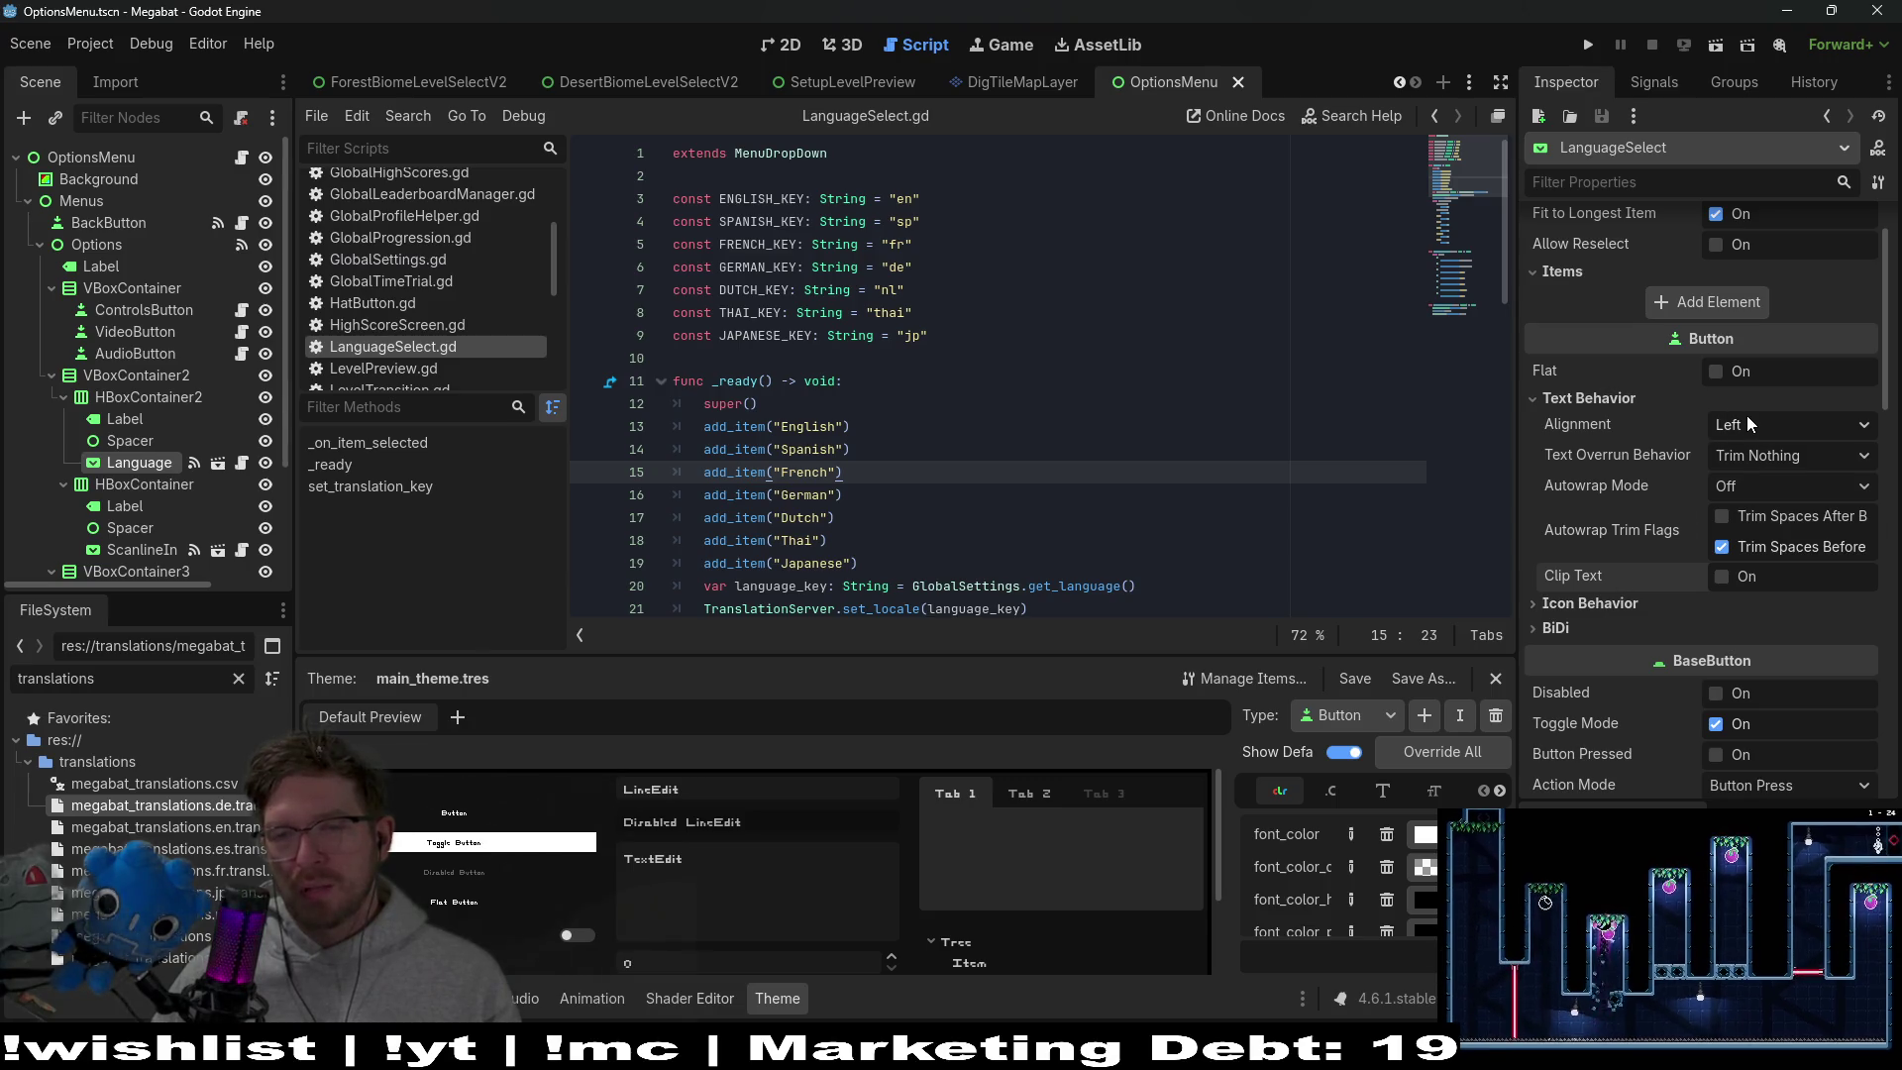
# Re-expand the Items section and return the caret to the English line in the script
pyautogui.scroll(1, 1704, 521)
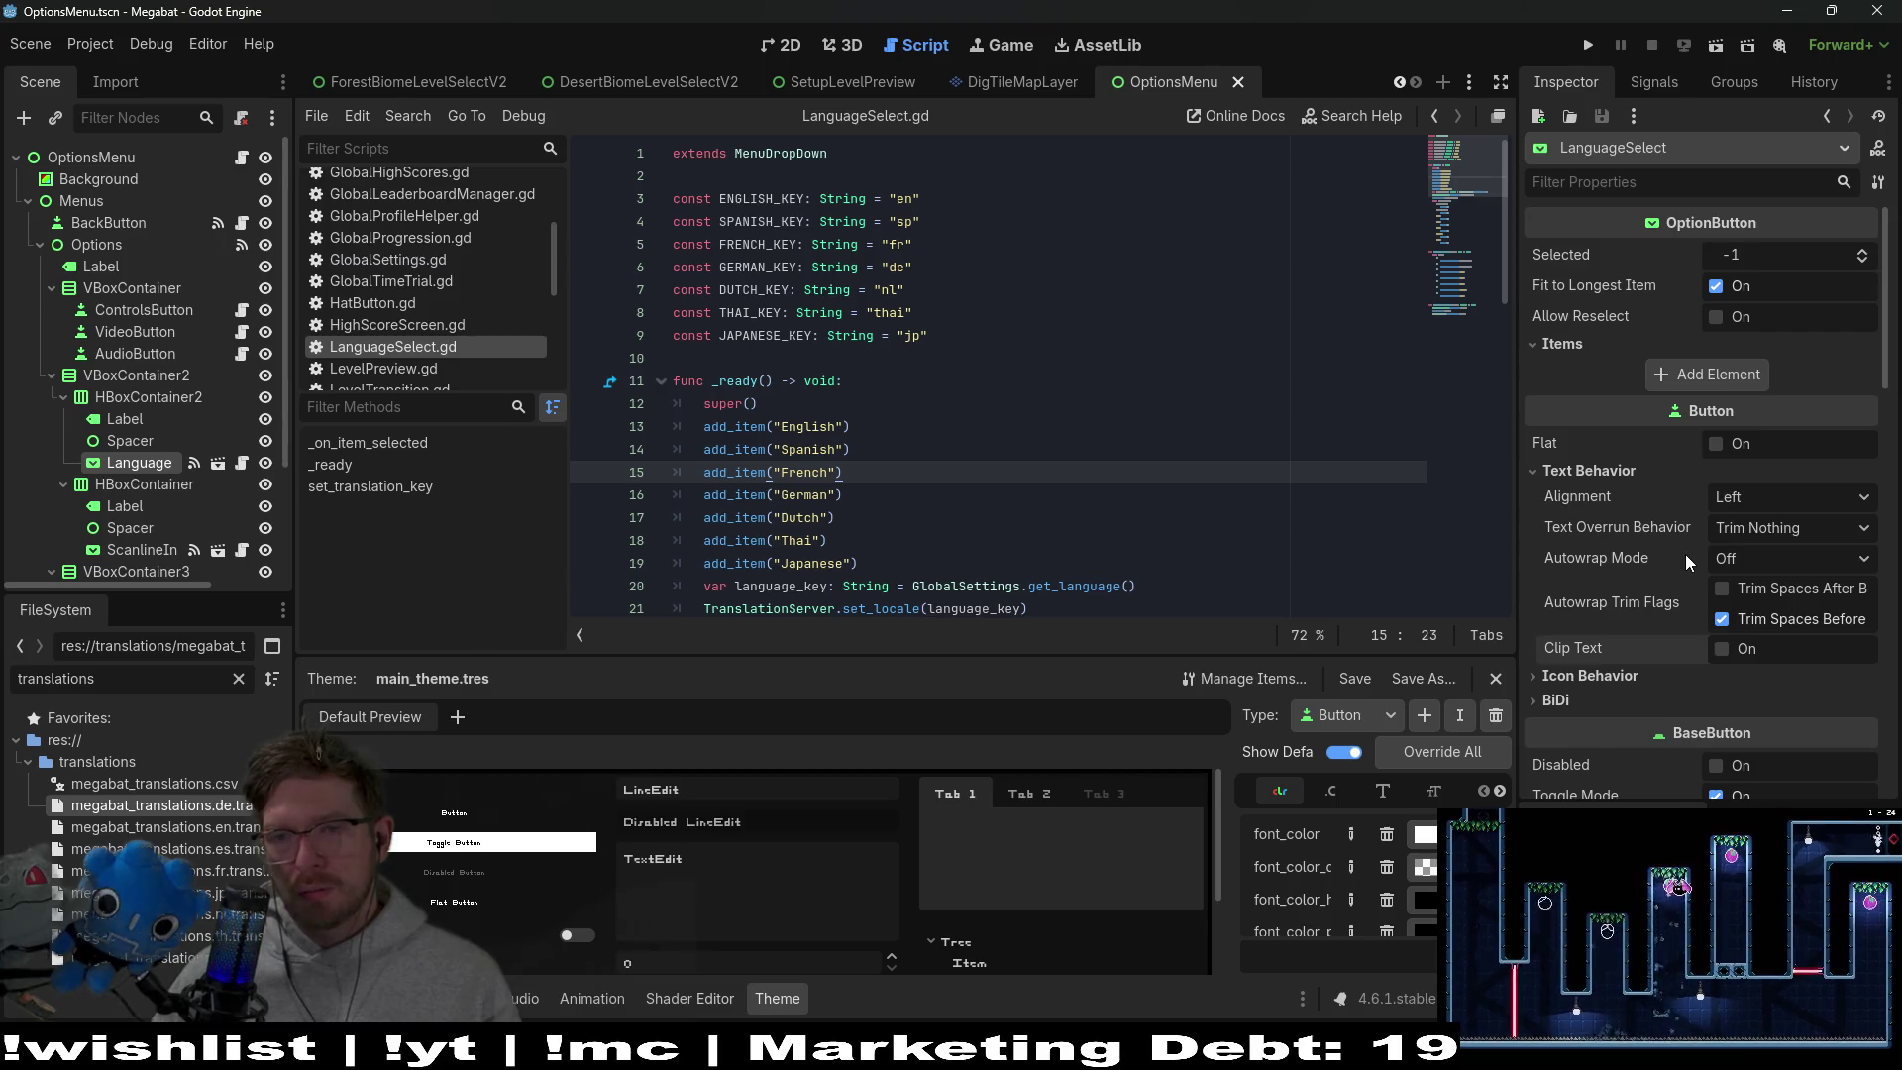
pyautogui.click(1570, 347)
pyautogui.click(1567, 338)
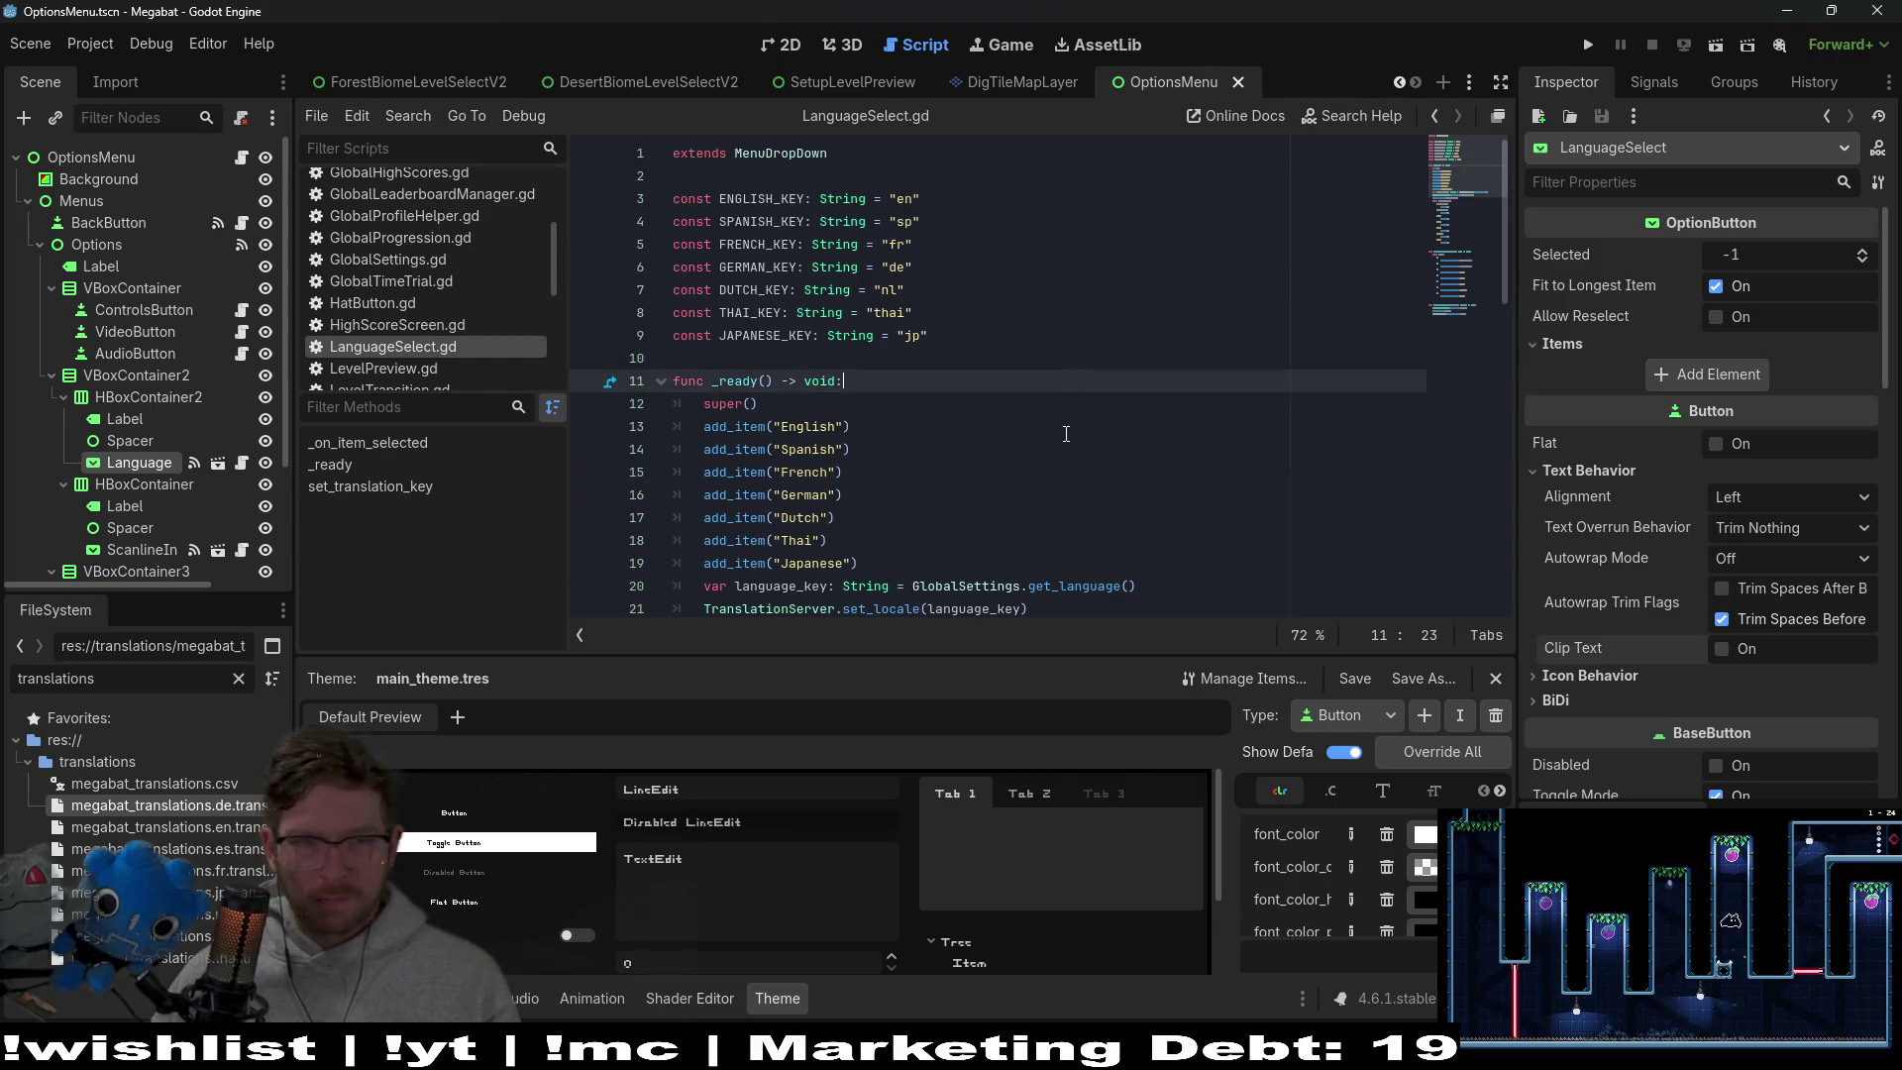
pyautogui.click(795, 418)
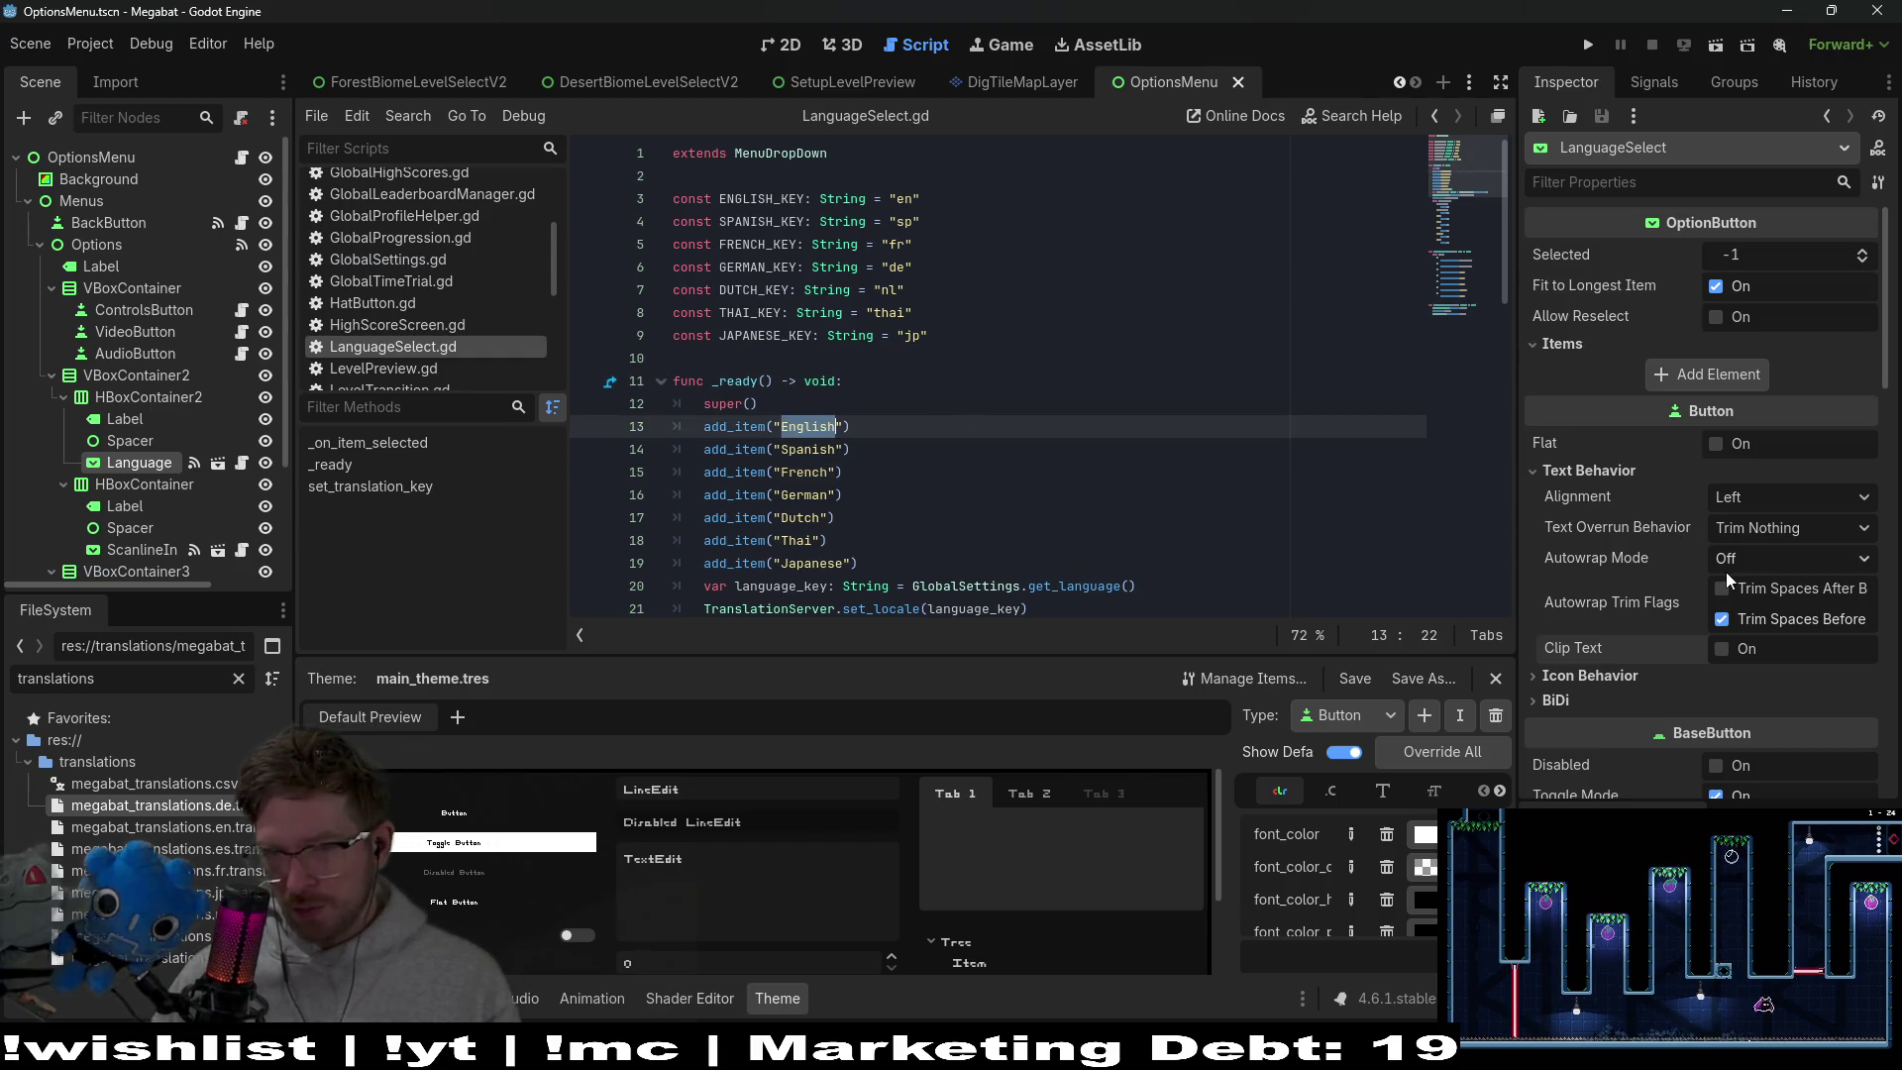
pyautogui.scroll(-5, 1597, 543)
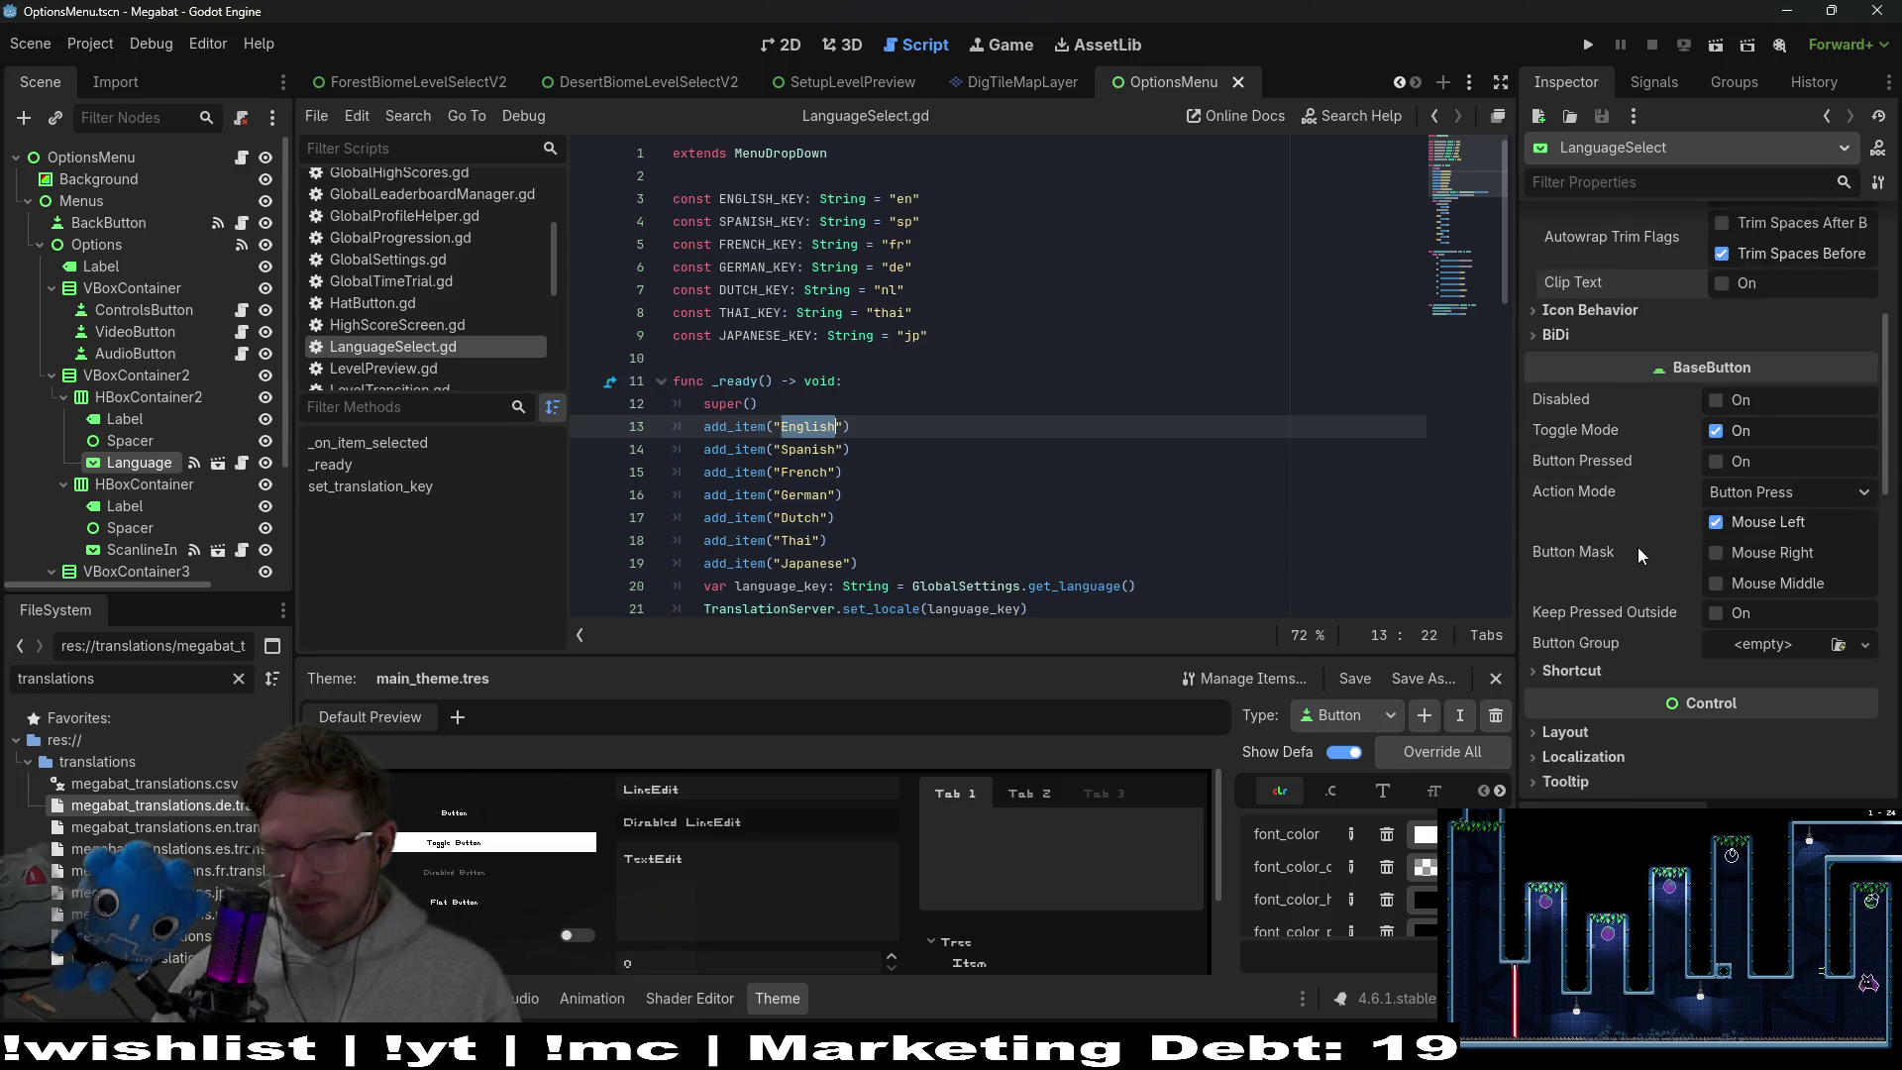
pyautogui.scroll(5, 1637, 546)
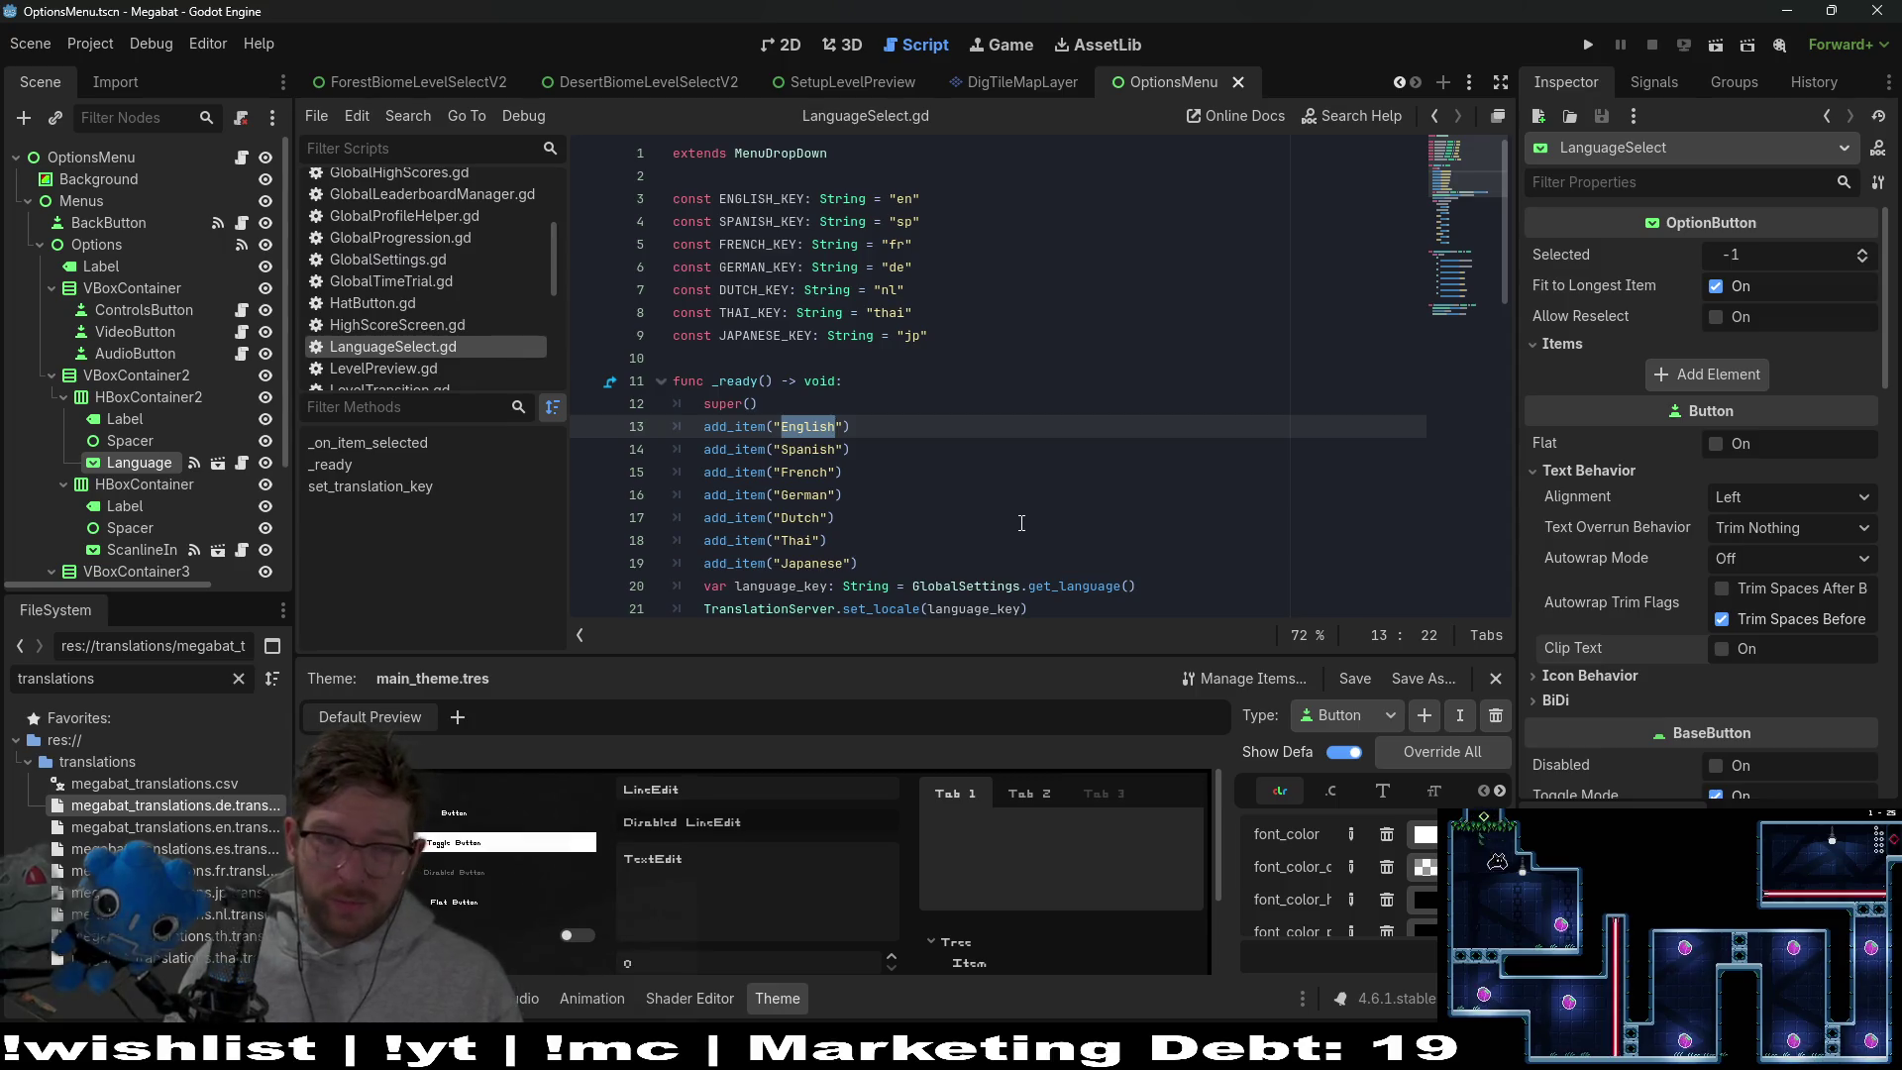
# Change the English, Spanish and French item labels to ENGLISH, SPANISH and FRENCH
pyautogui.write('e')
pyautogui.press('BackSpace')
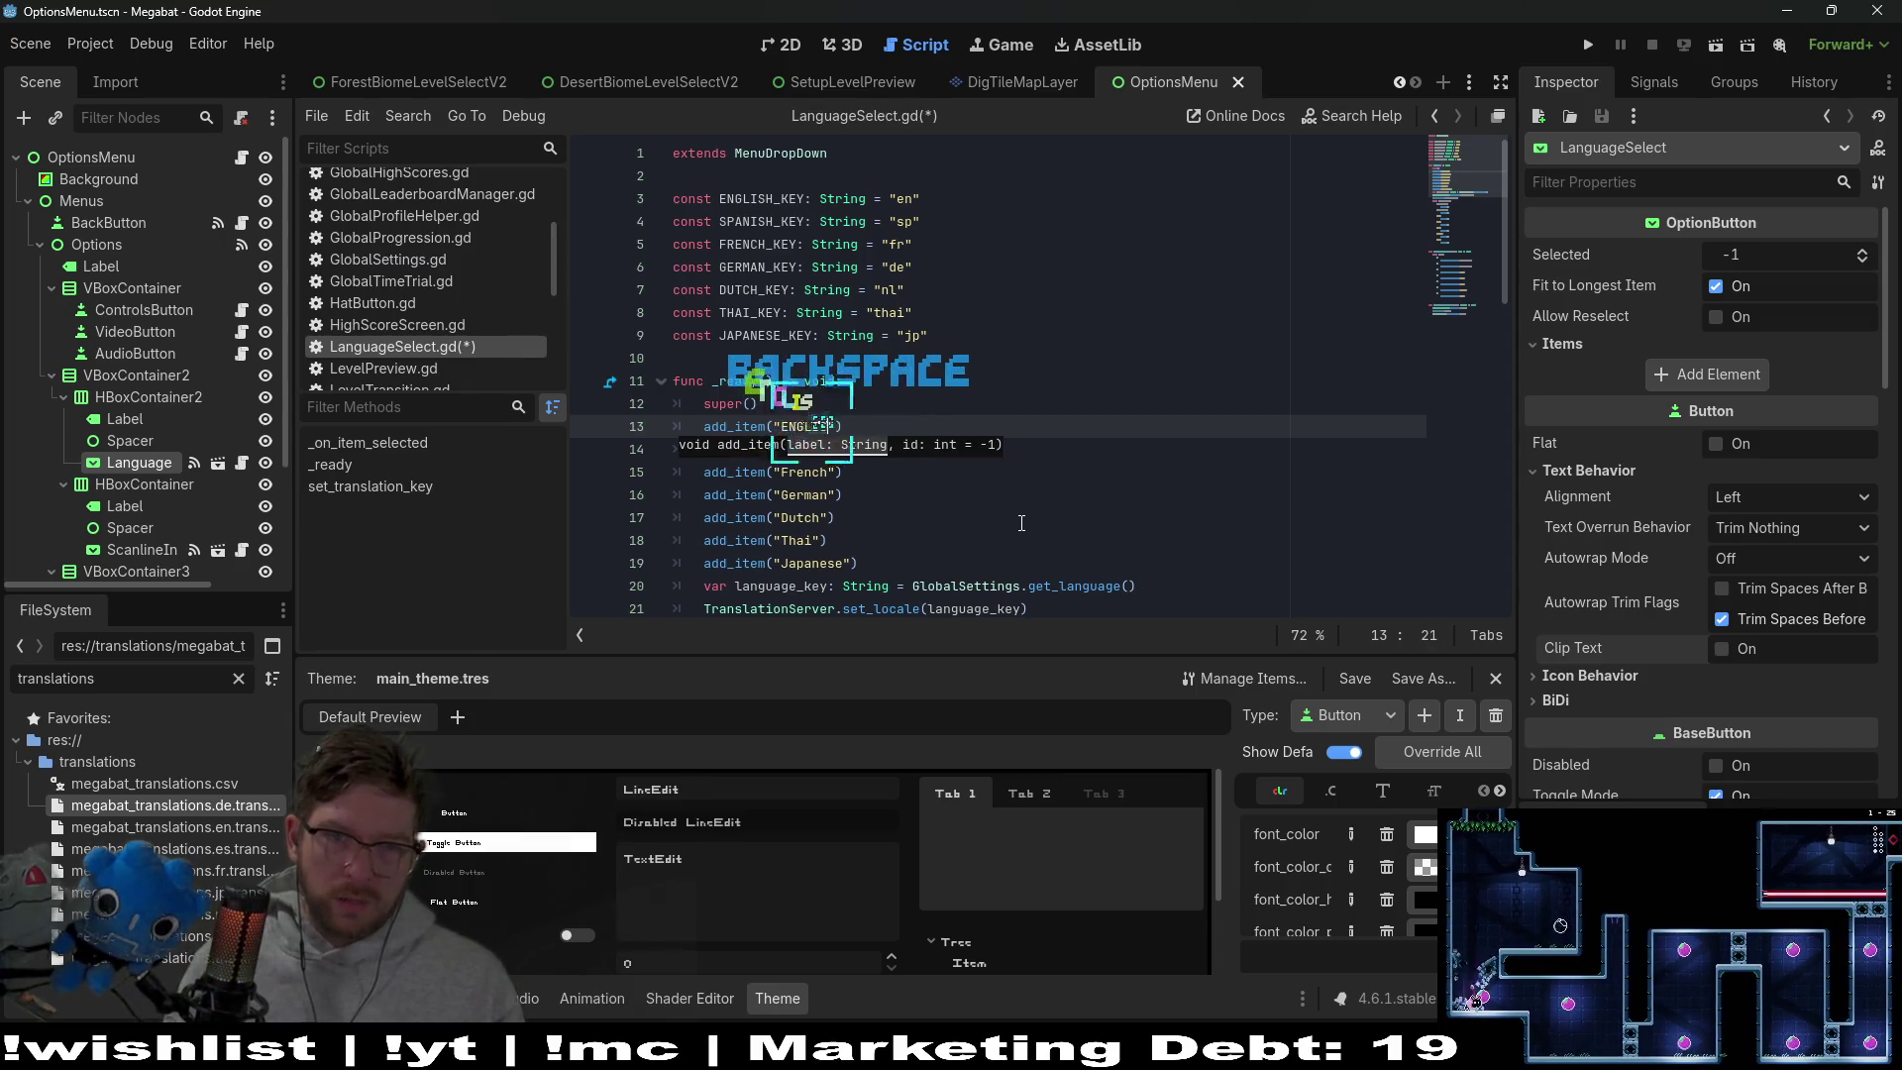
pyautogui.write('ENGLISH')
pyautogui.click(1033, 535)
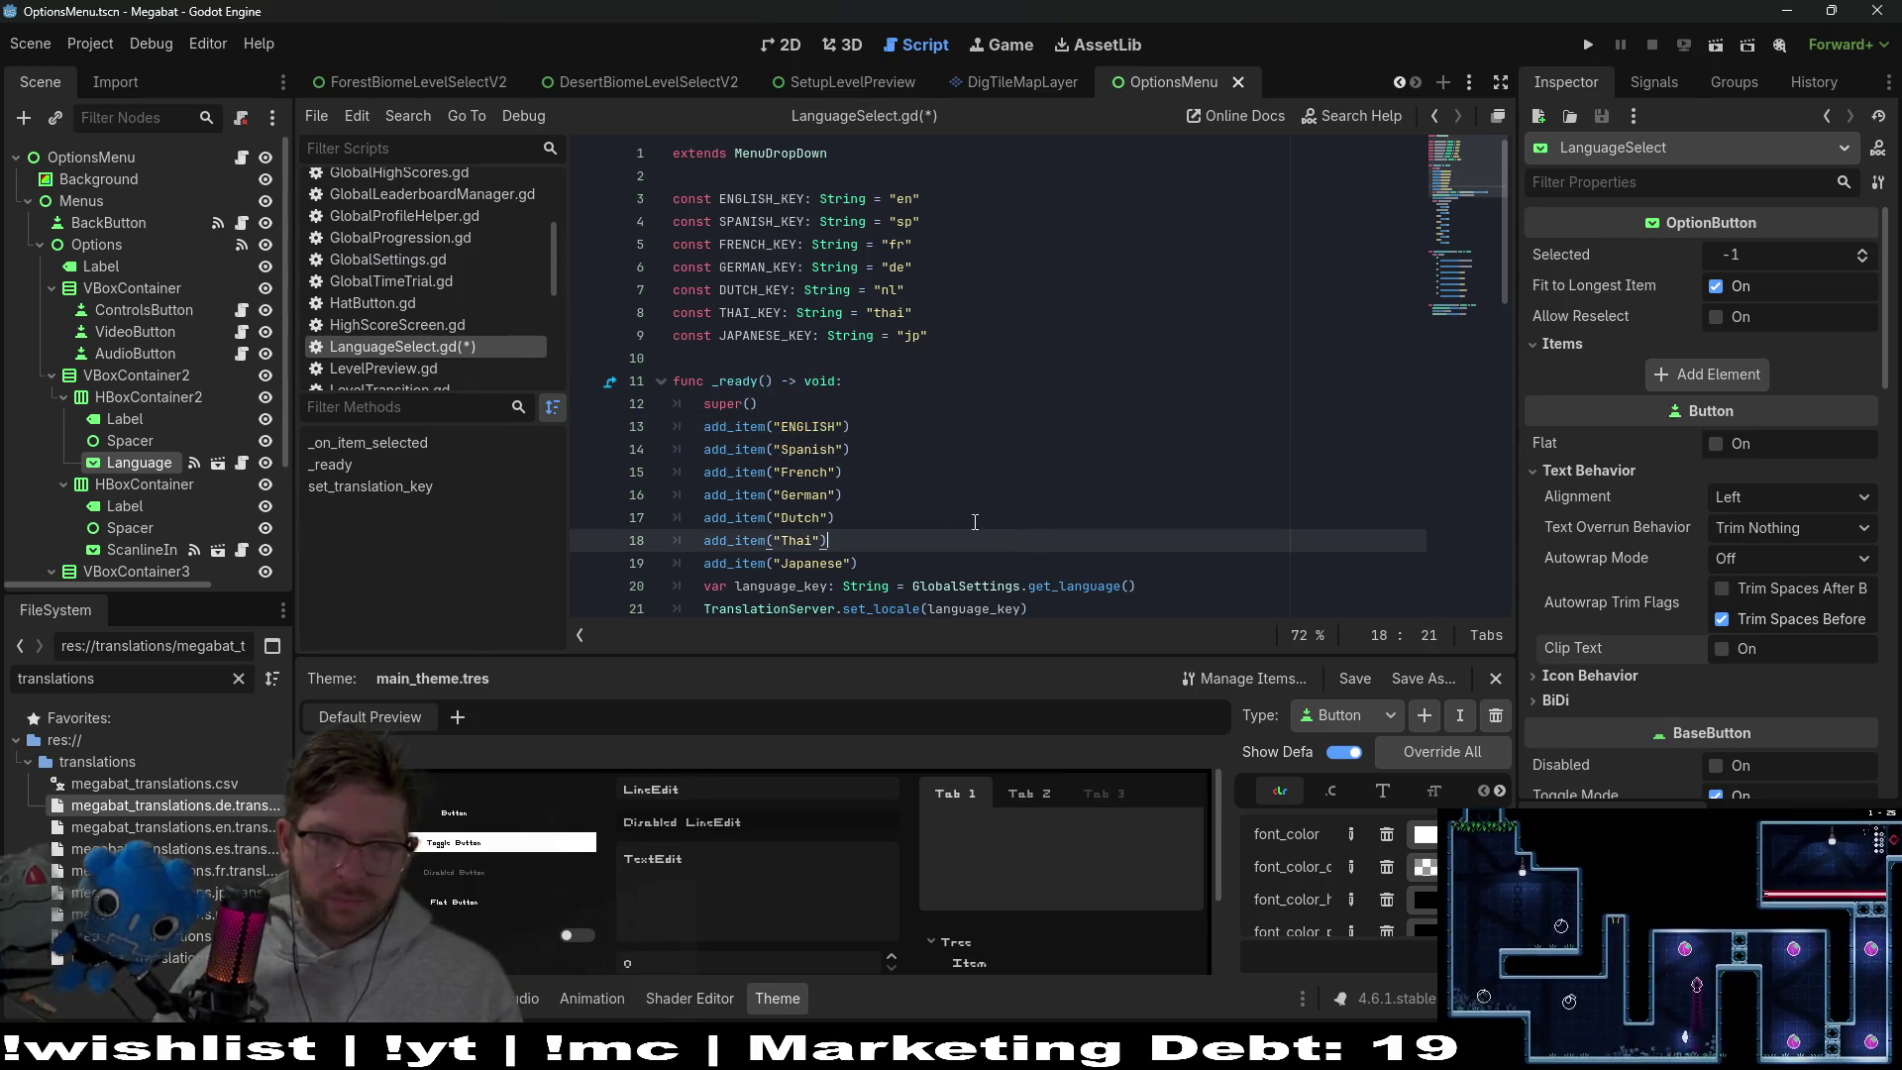
pyautogui.doubleClick(814, 454)
pyautogui.write('PANISH')
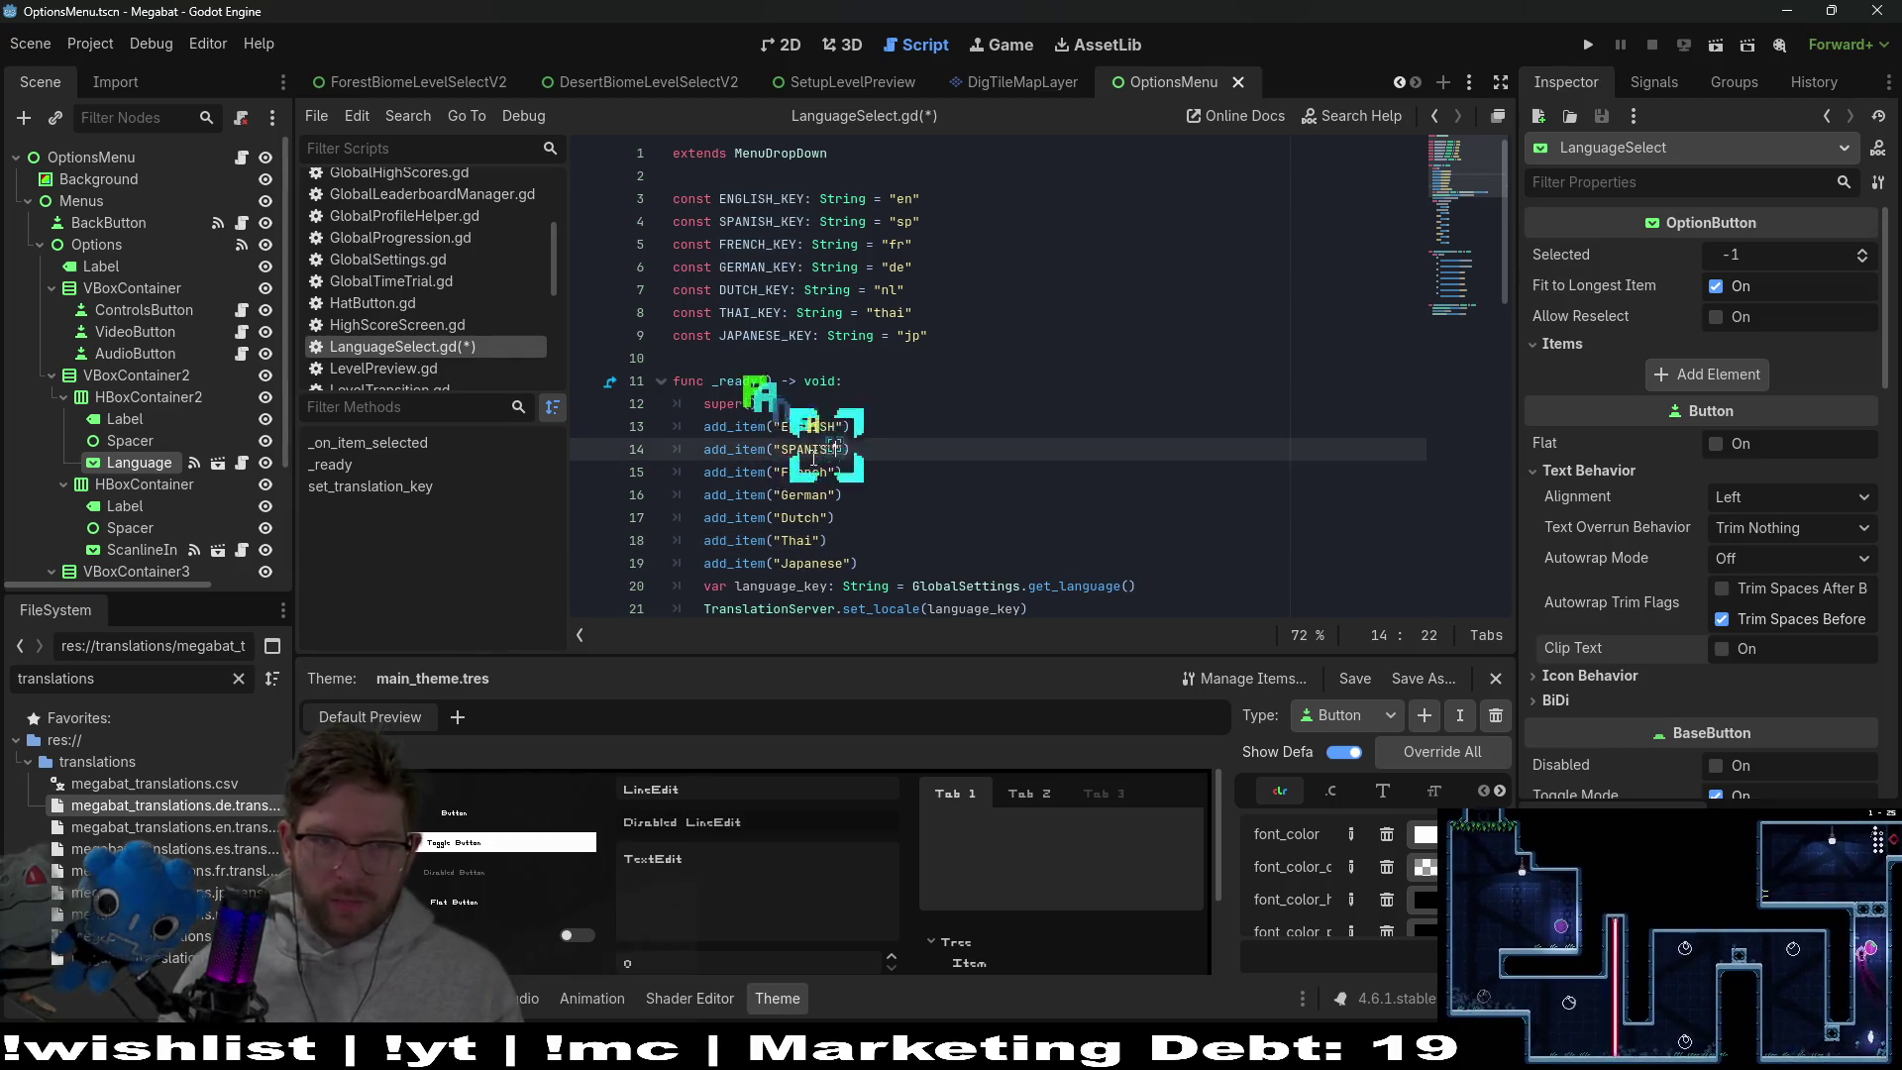
pyautogui.press('Down')
pyautogui.press('BackSpace')
pyautogui.press('BackSpace')
pyautogui.press('BackSpace')
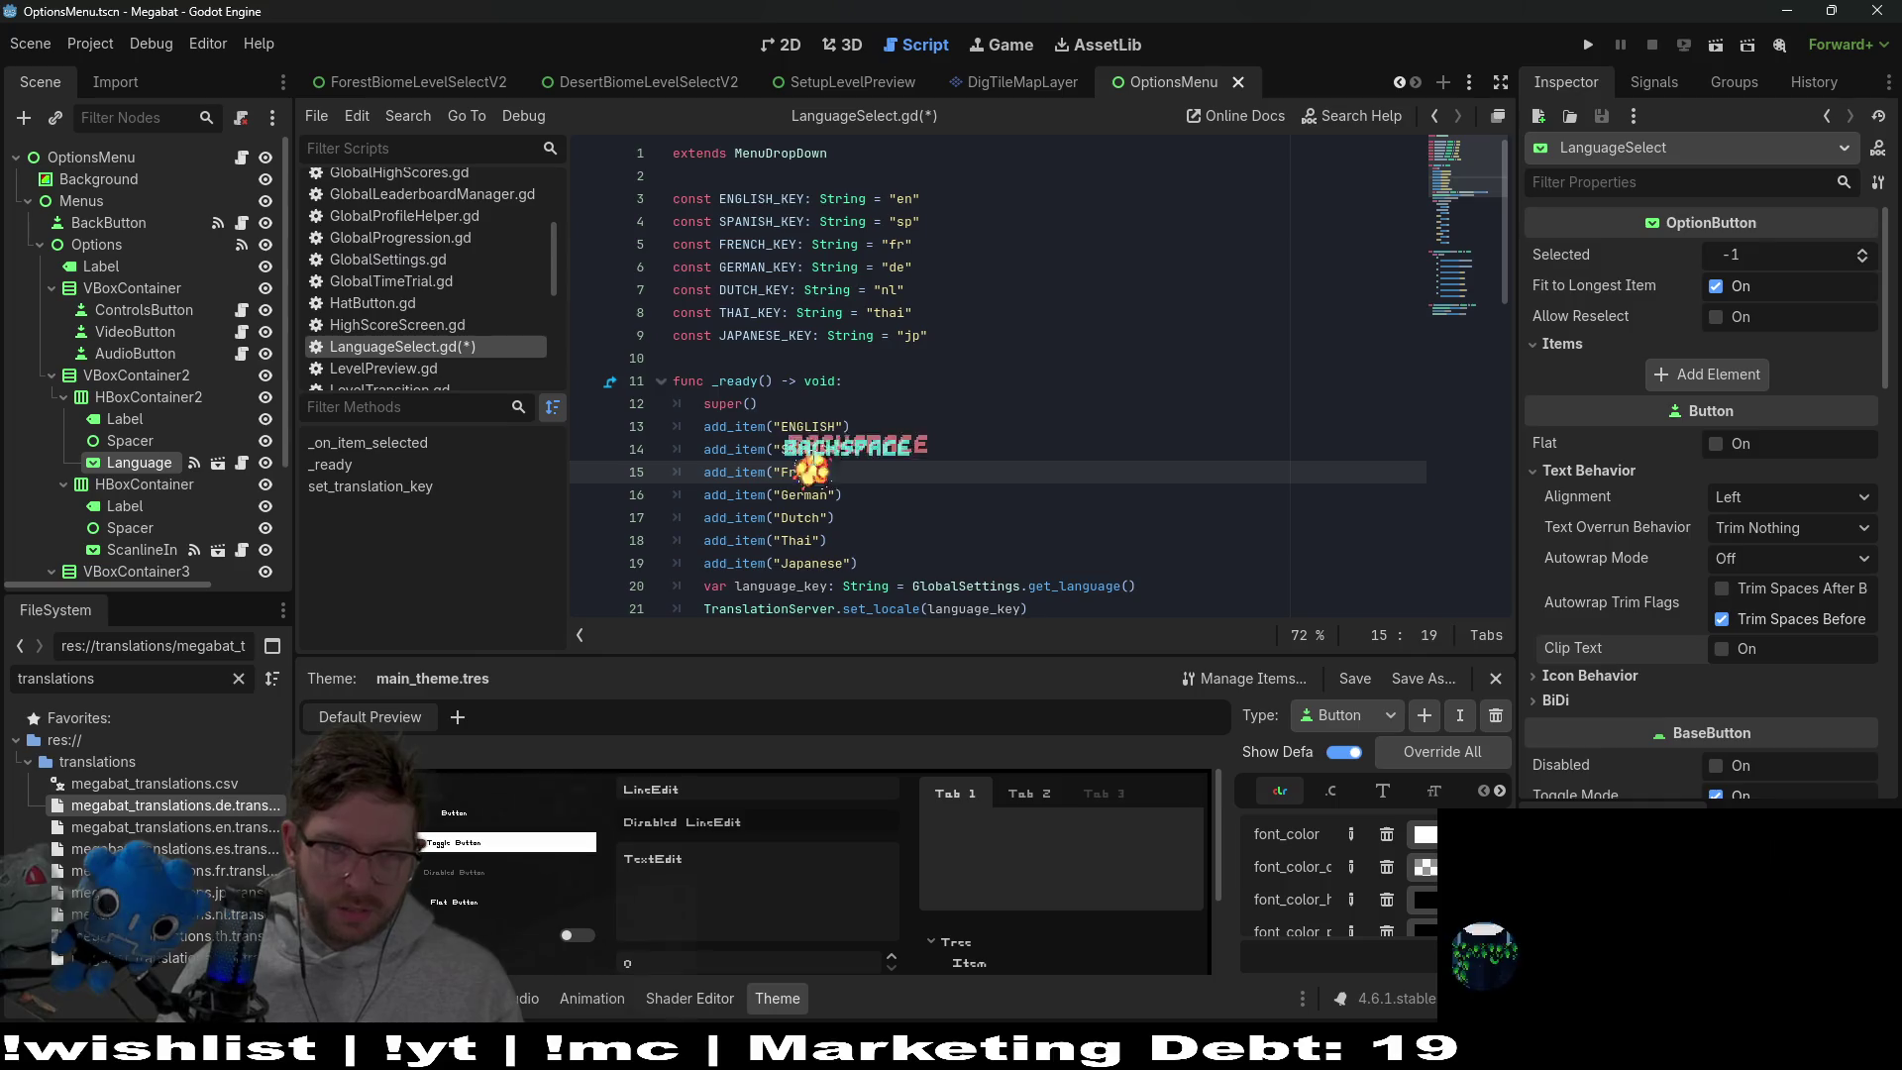
pyautogui.write('RENCH')
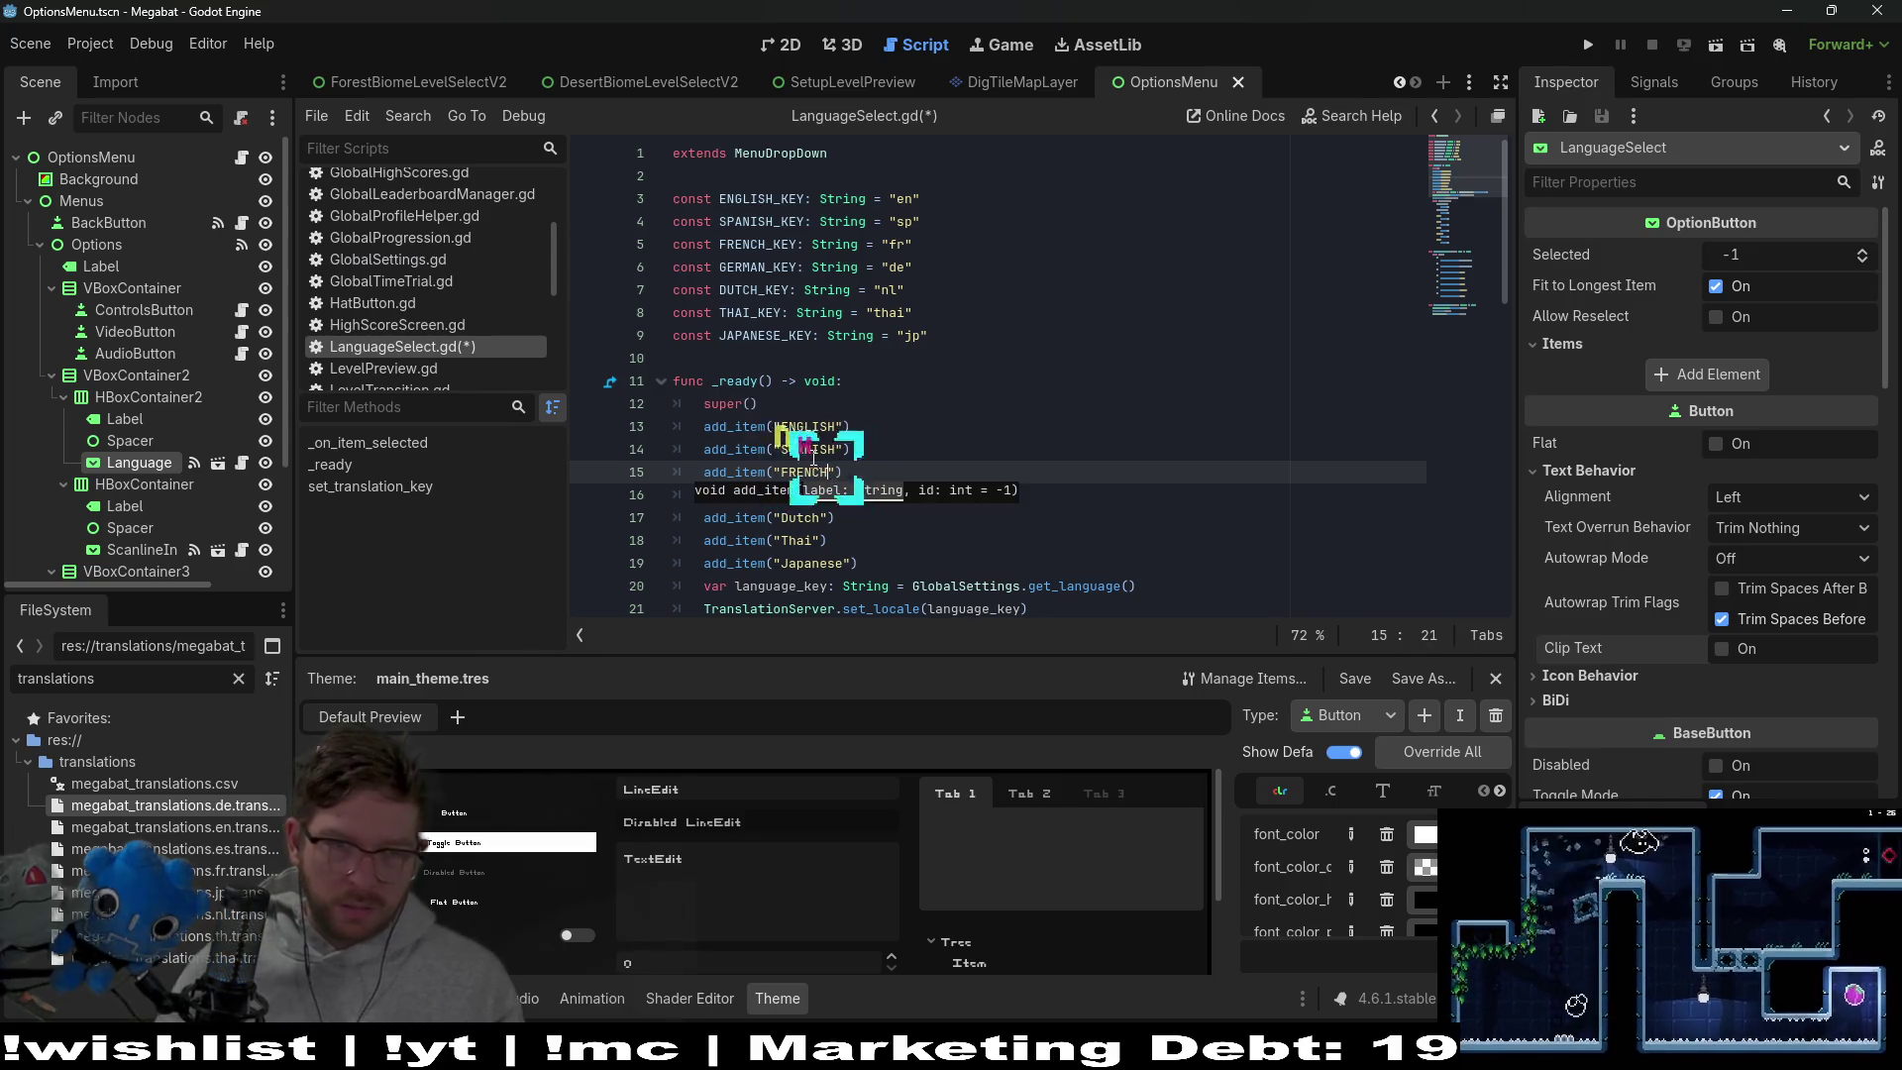
# Uppercase the German, Dutch and Thai item labels to GERMAN, DUTCH and THAI
pyautogui.press('Down')
pyautogui.press('BackSpace')
pyautogui.press('BackSpace')
pyautogui.press('BackSpace')
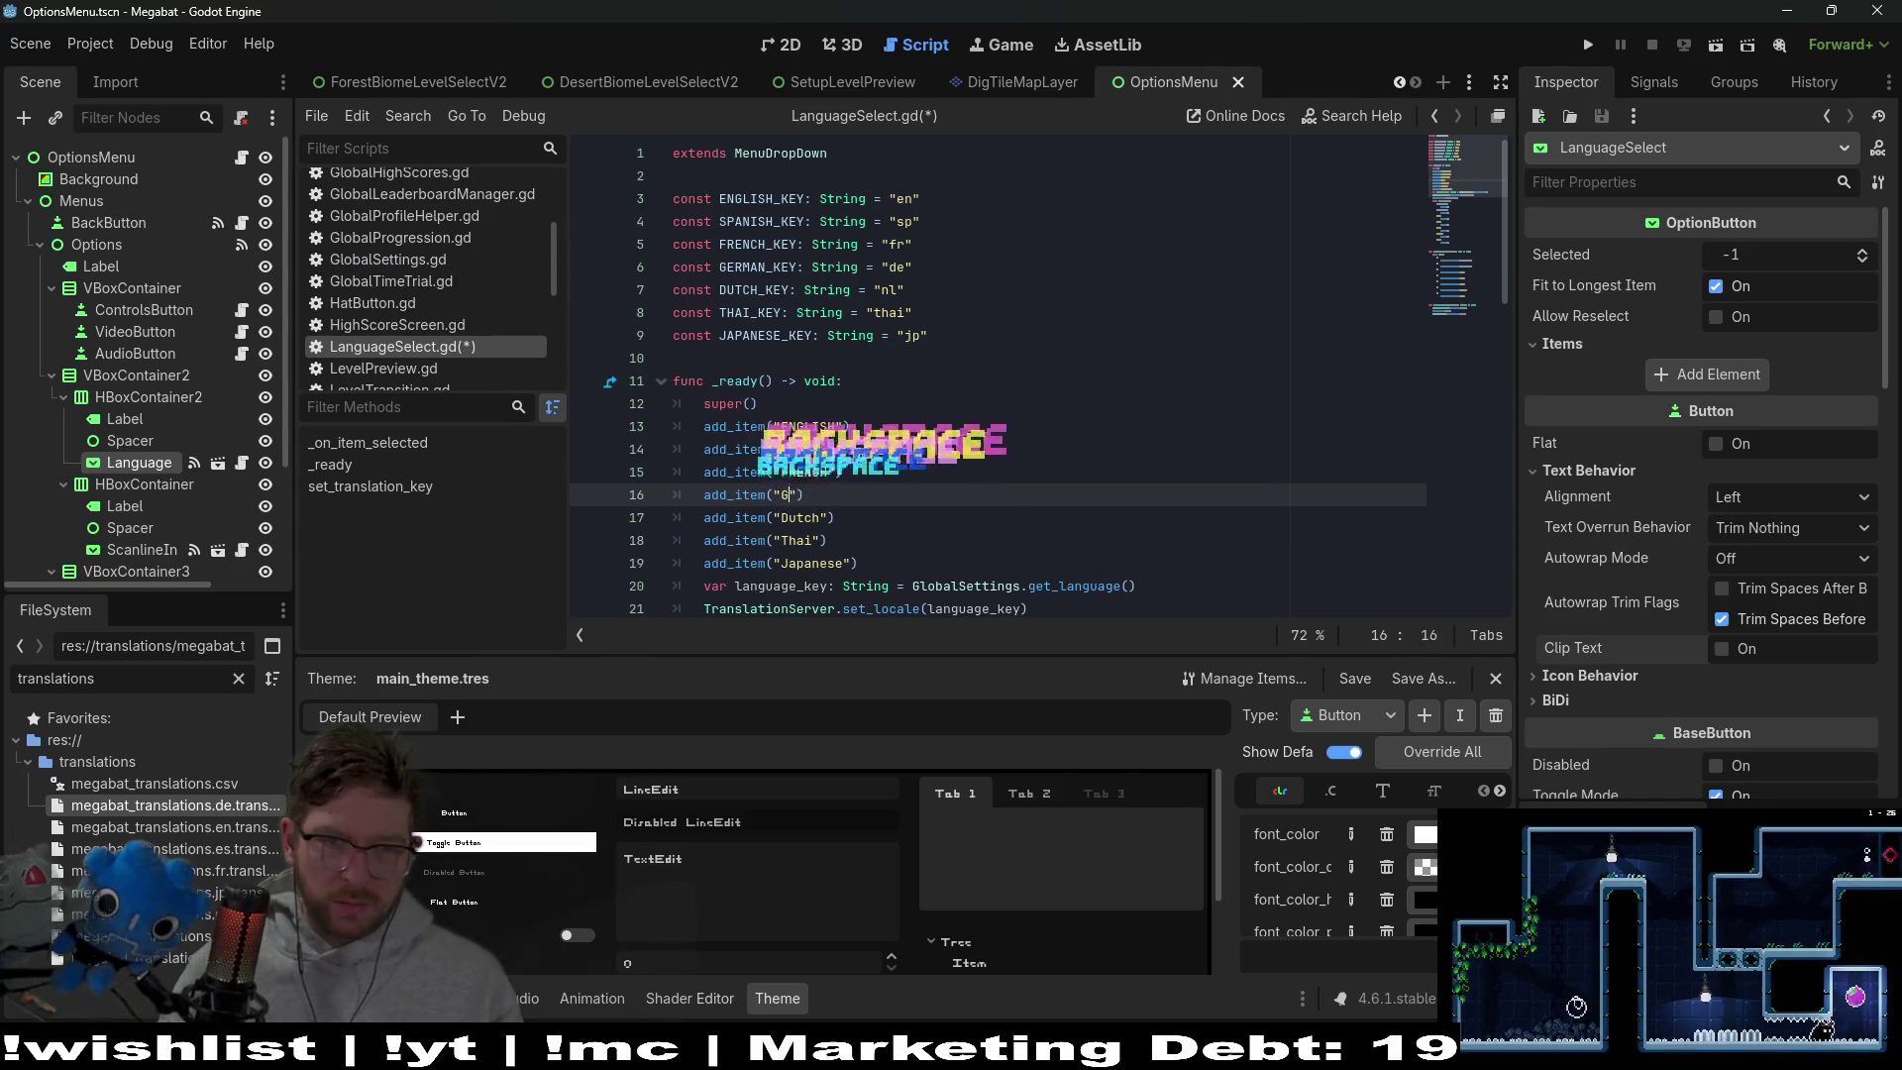
pyautogui.write('MAN')
pyautogui.press('Down')
pyautogui.press('BackSpace')
pyautogui.press('BackSpace')
pyautogui.press('BackSpace')
pyautogui.write('UTCH')
pyautogui.press('Down')
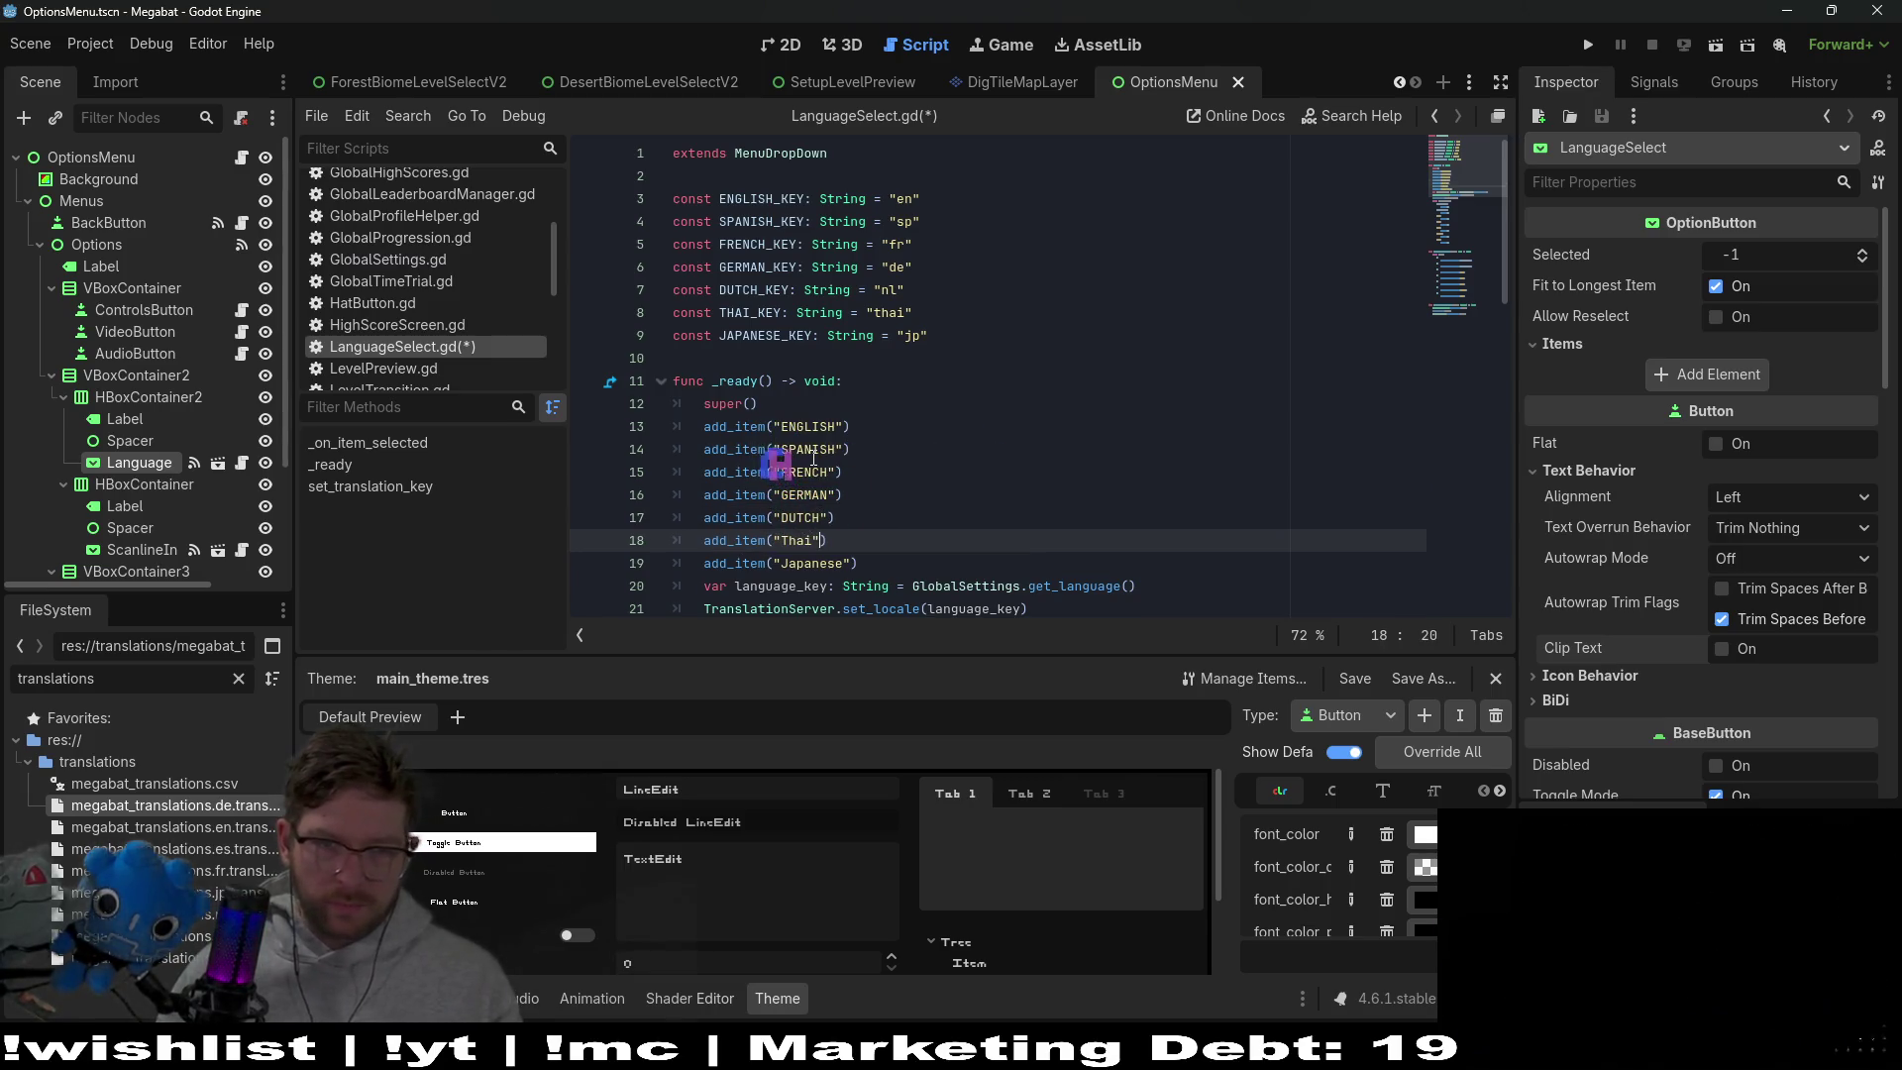
pyautogui.press('BackSpace')
pyautogui.press('BackSpace')
pyautogui.press('BackSpace')
pyautogui.write('HAI')
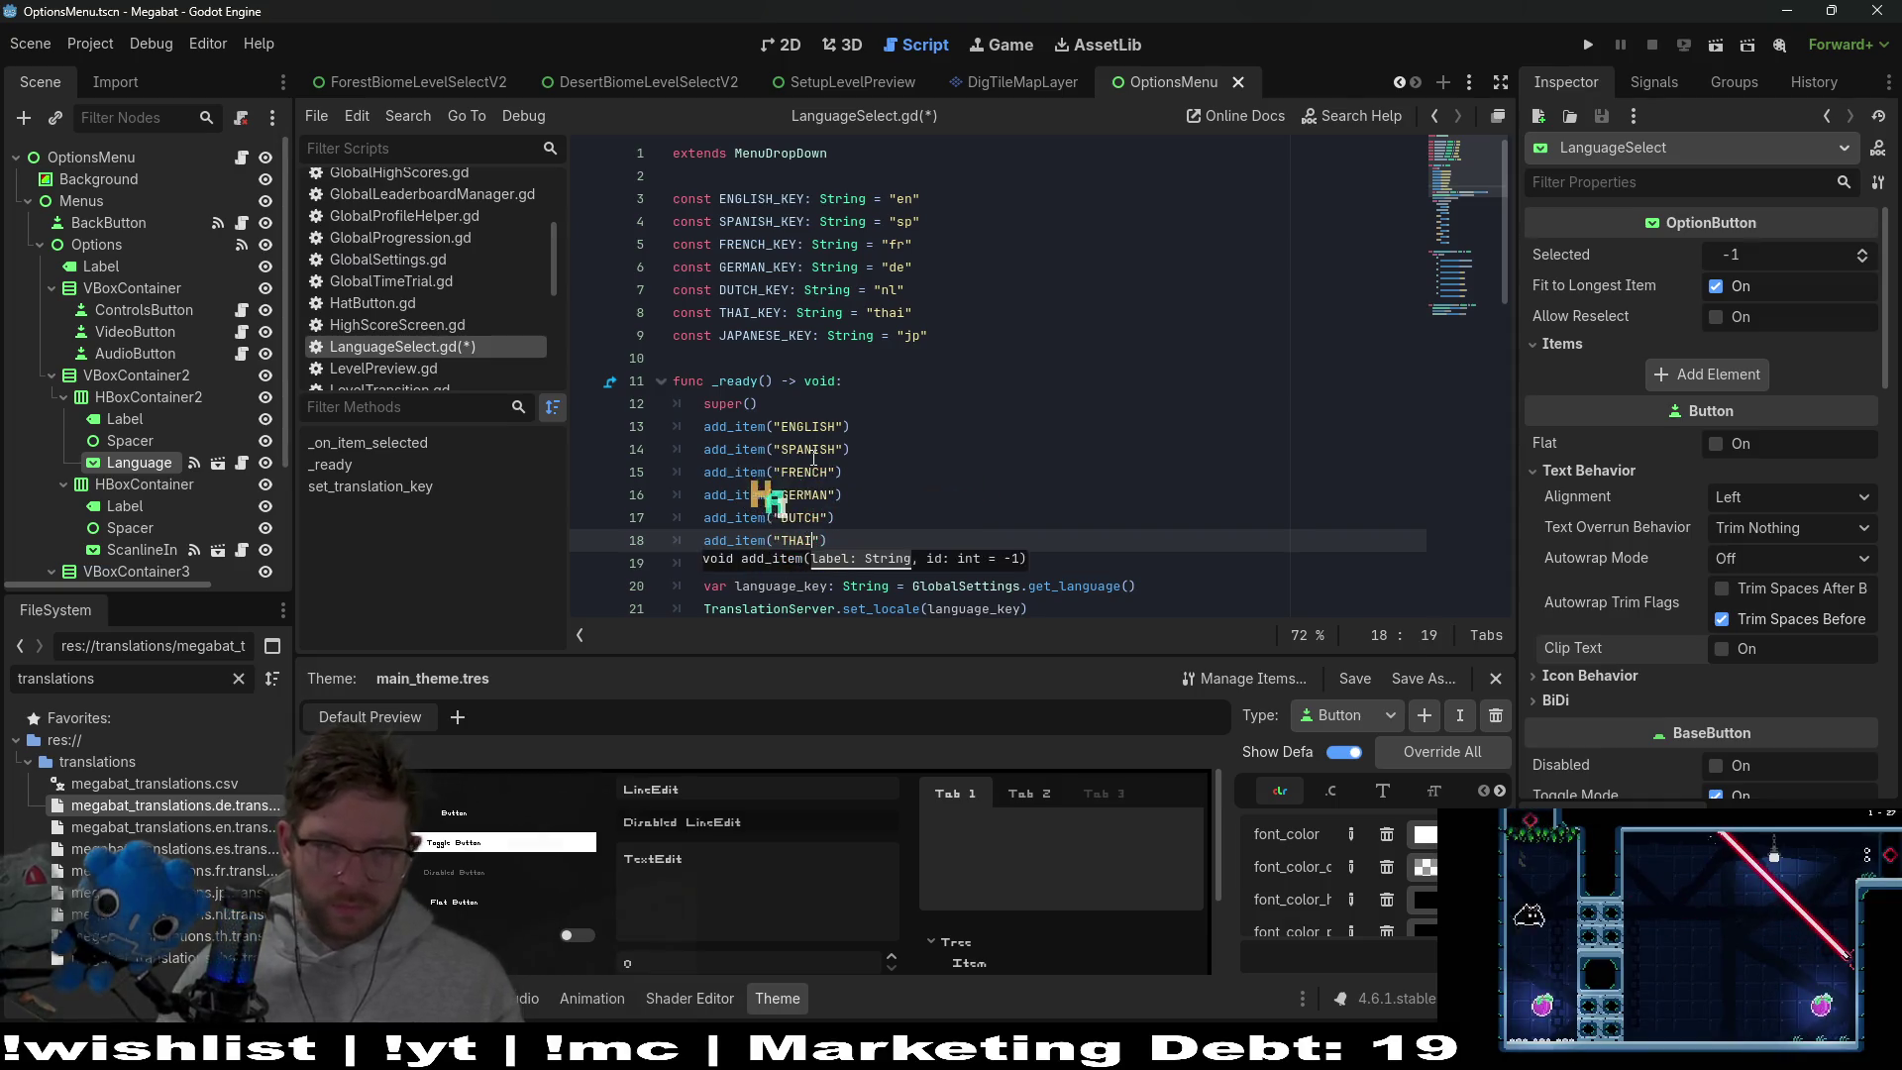
# Delete the Japanese label text on line 19, leaving an empty label
pyautogui.press('Down')
pyautogui.press('Right')
pyautogui.press('Right')
pyautogui.press('BackSpace')
pyautogui.press('BackSpace')
pyautogui.press('BackSpace')
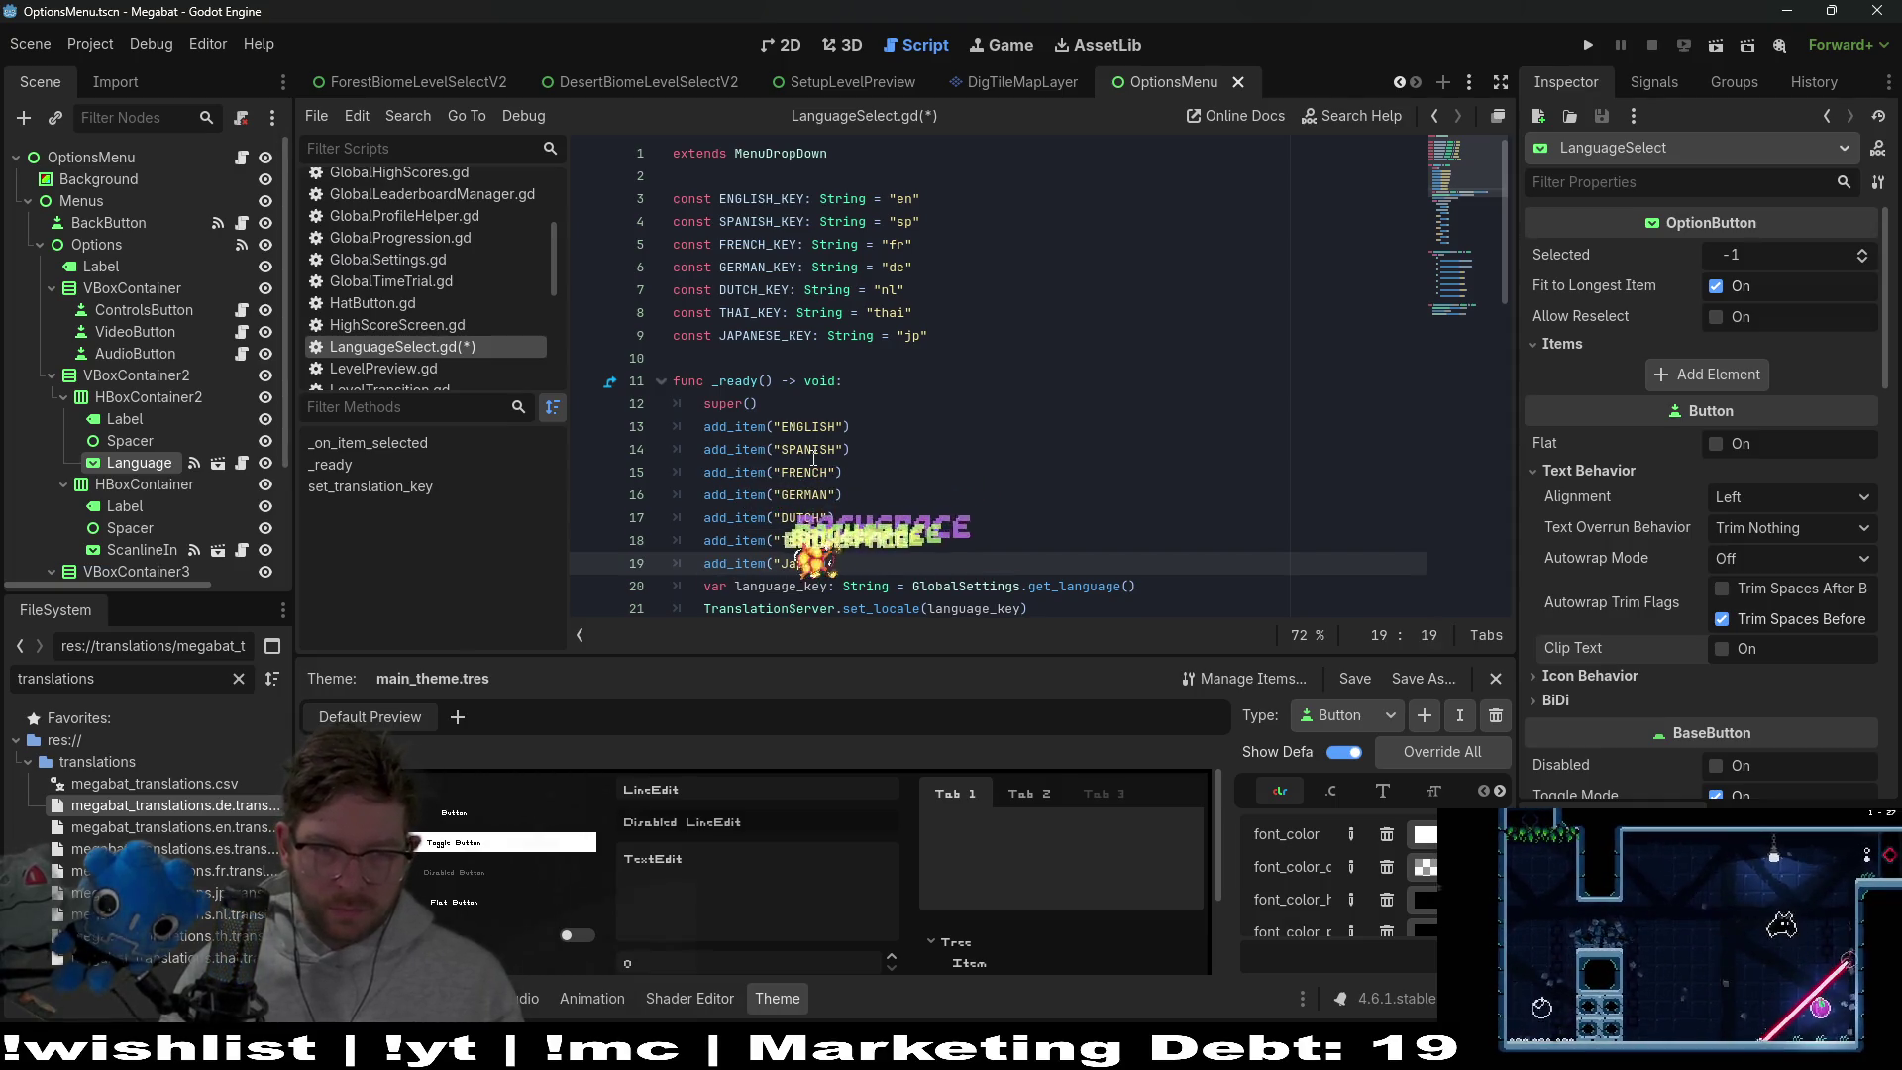
pyautogui.press('BackSpace')
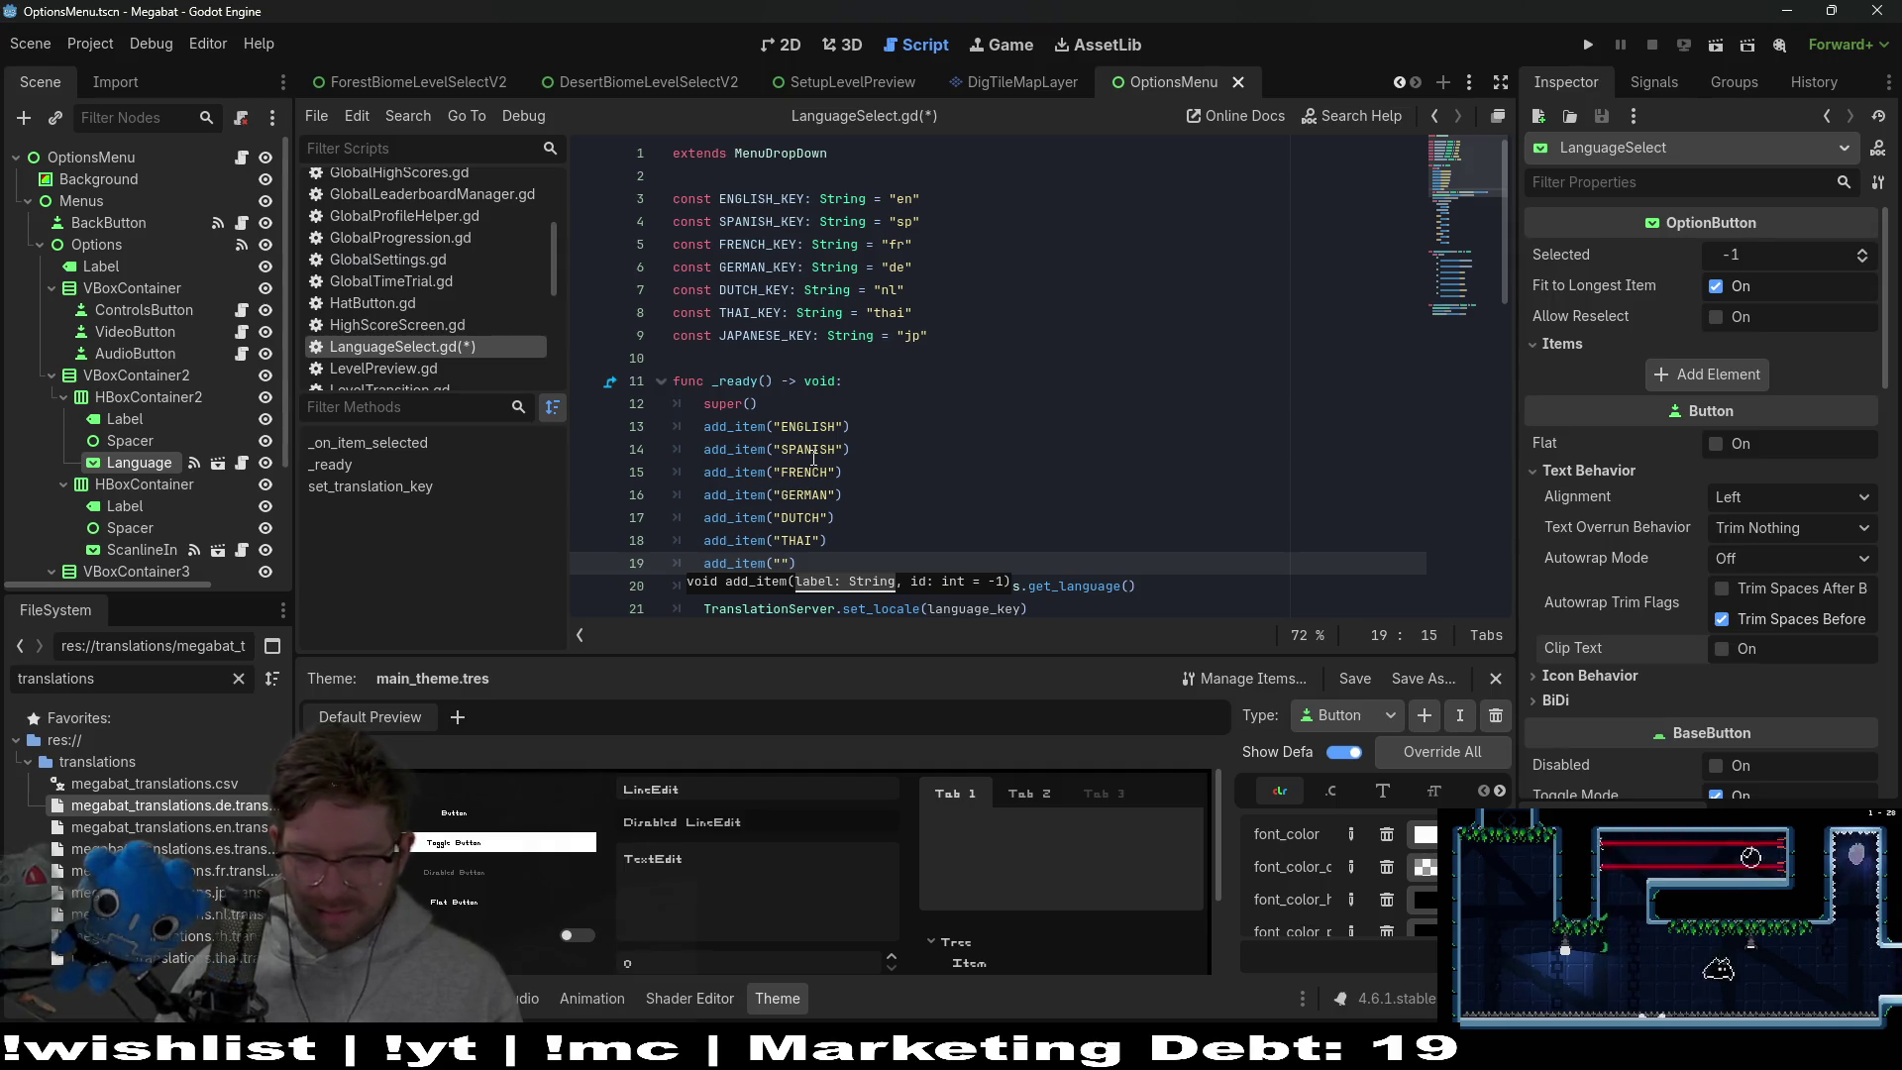
# Enter 日本語 as the Japanese item label using the Japanese IME
pyautogui.write('`')
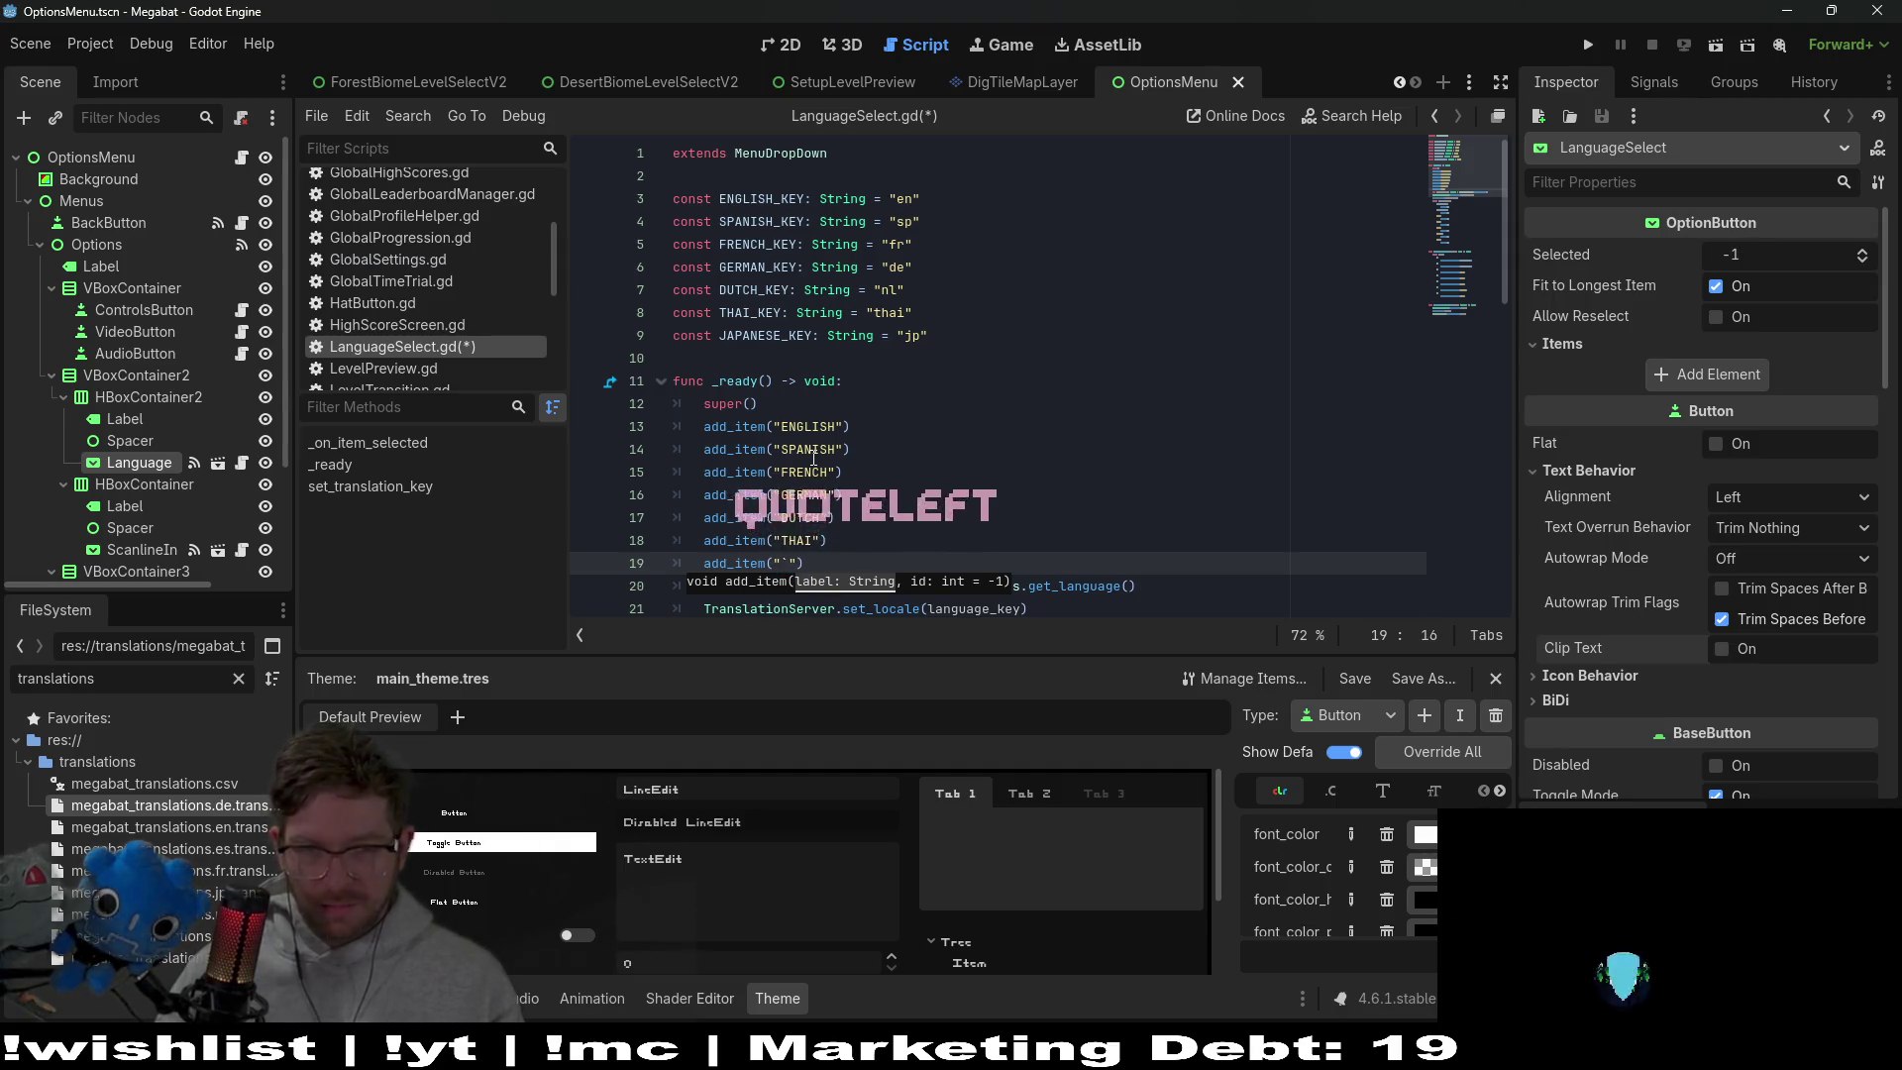
pyautogui.press('BackSpace')
pyautogui.press('super+space')
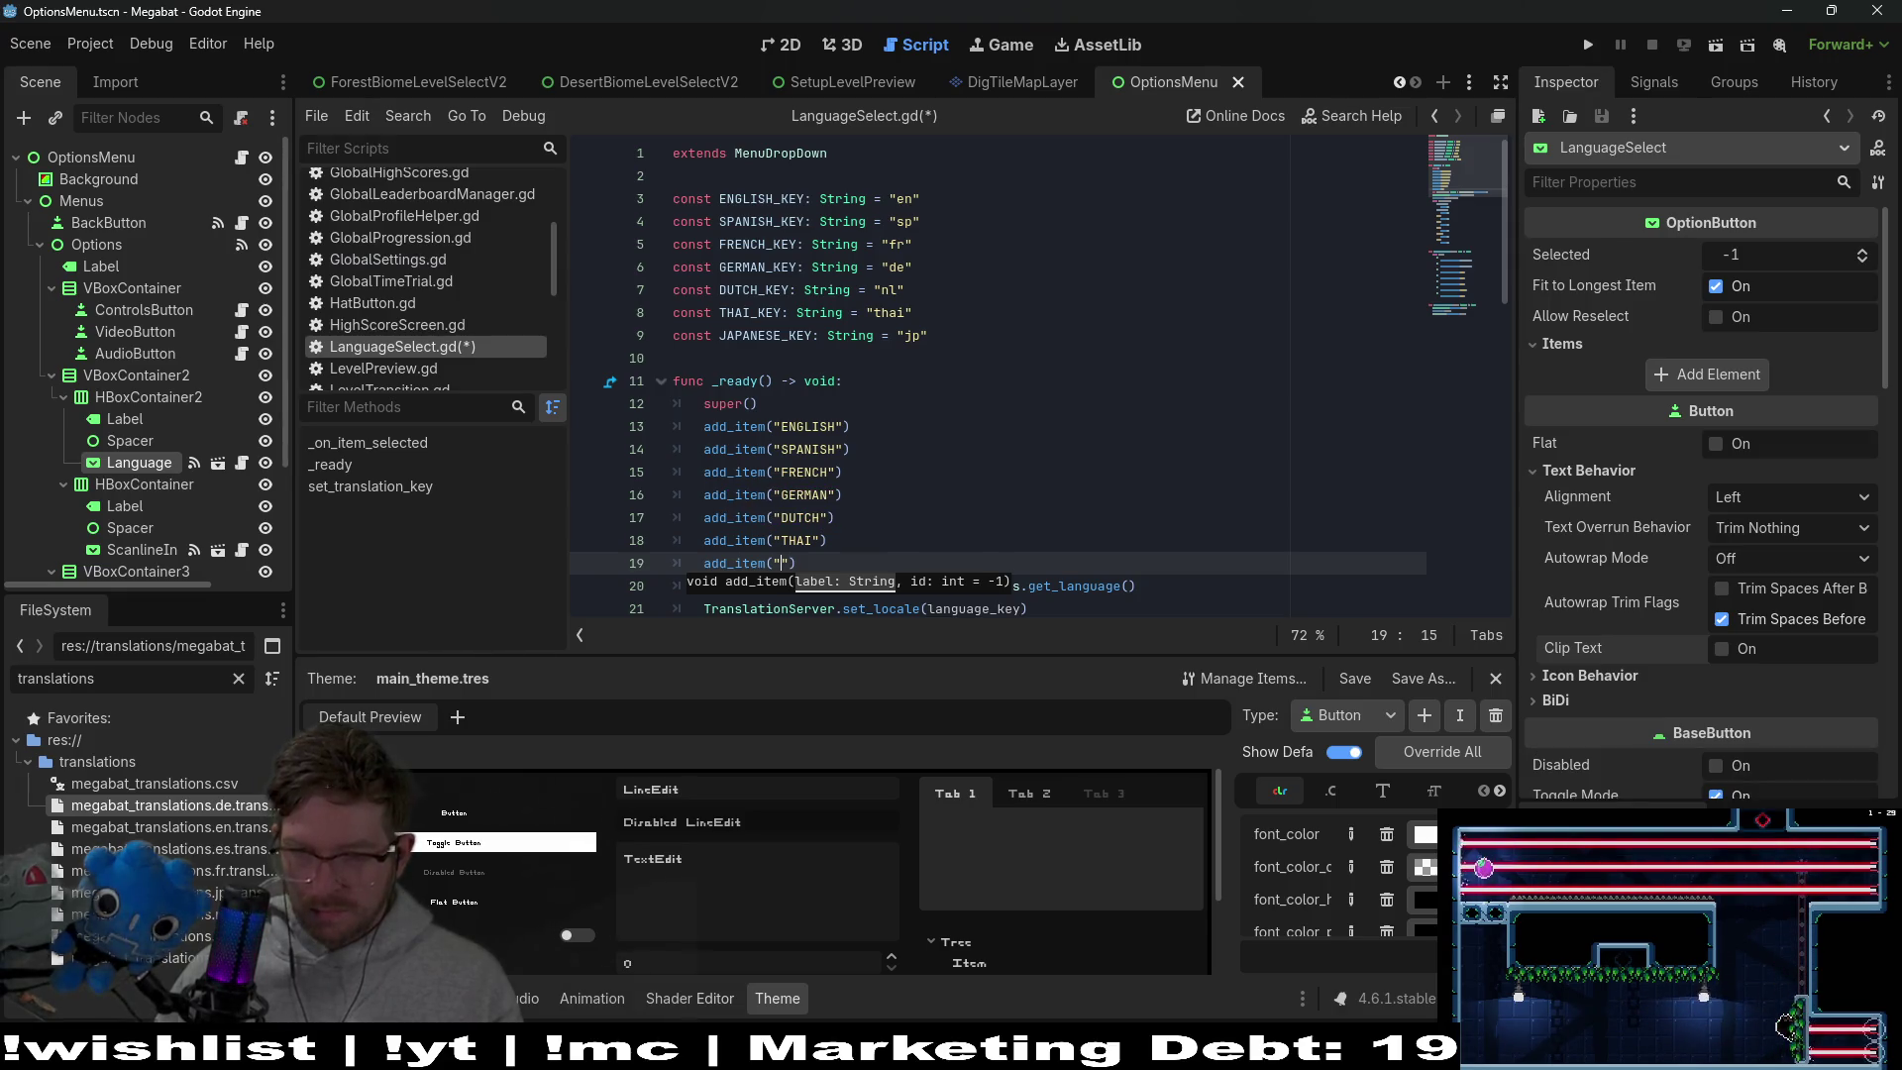
pyautogui.write('ni')
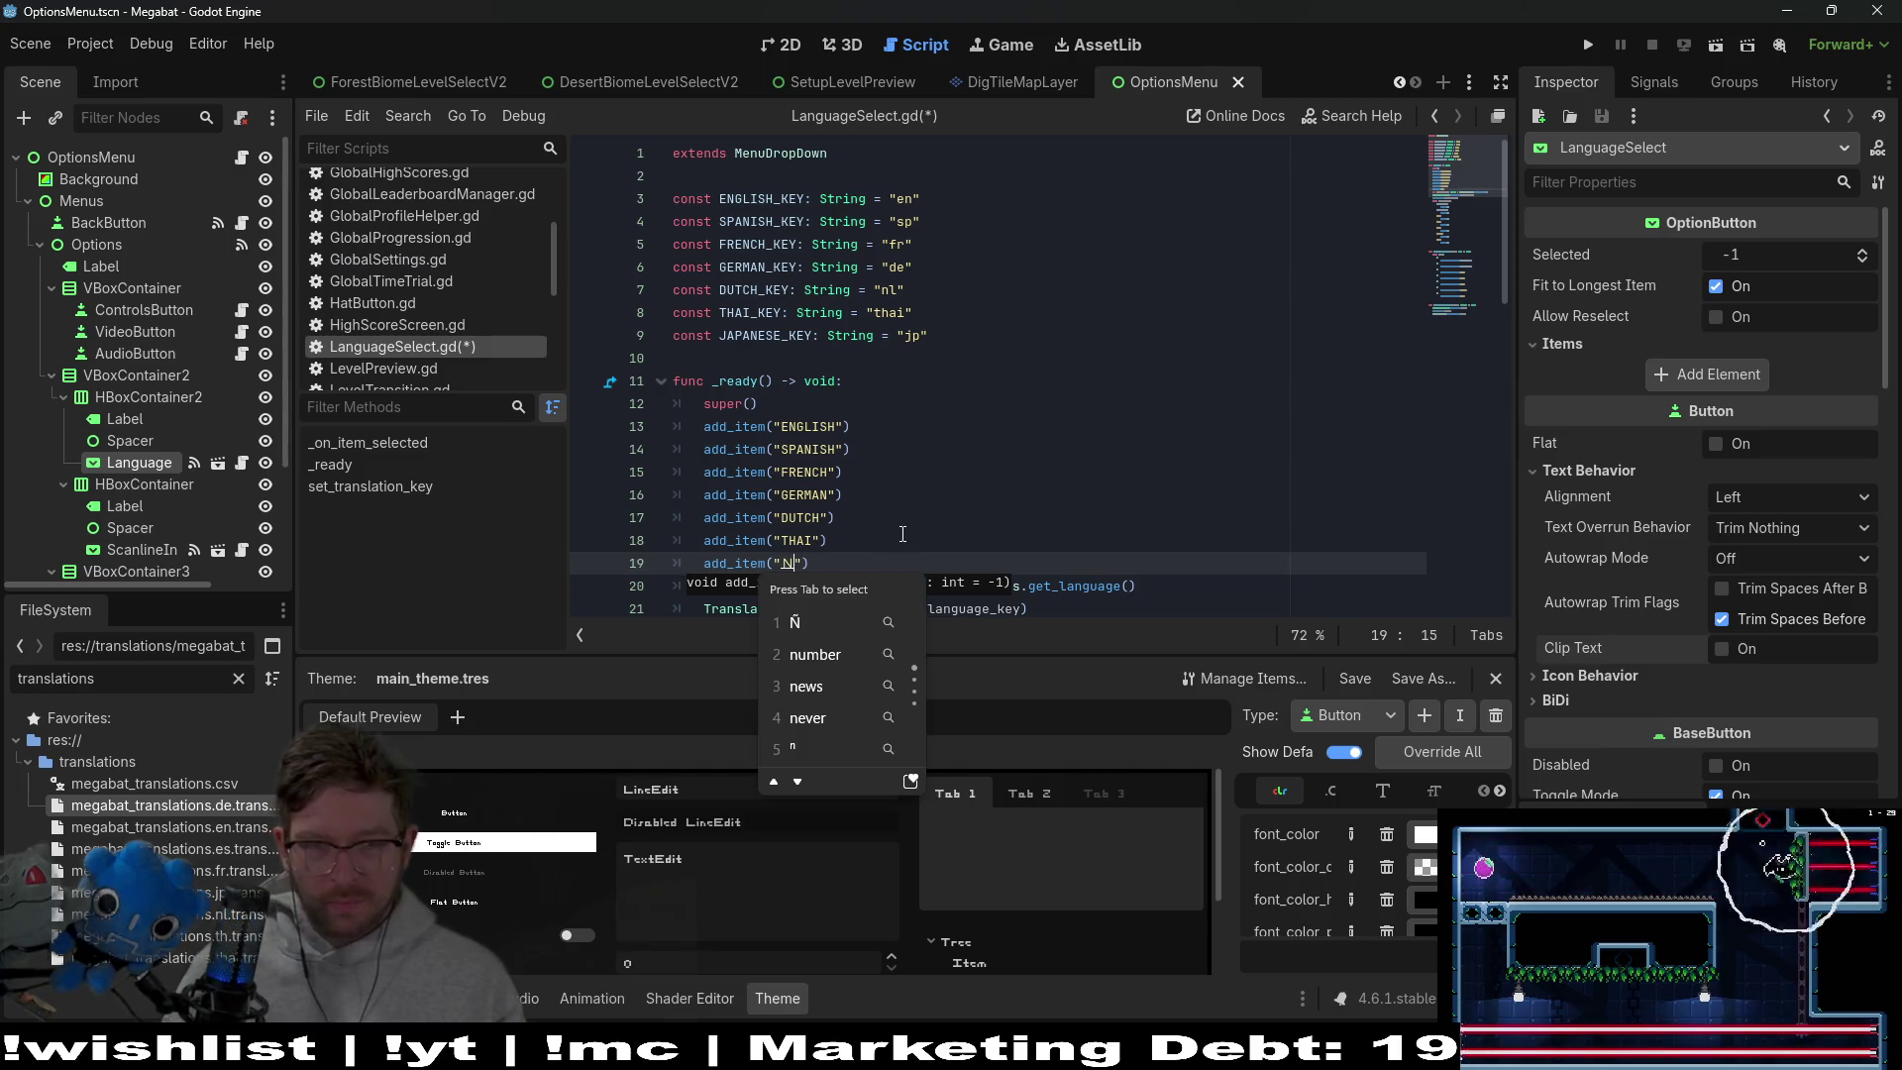
pyautogui.write('onn')
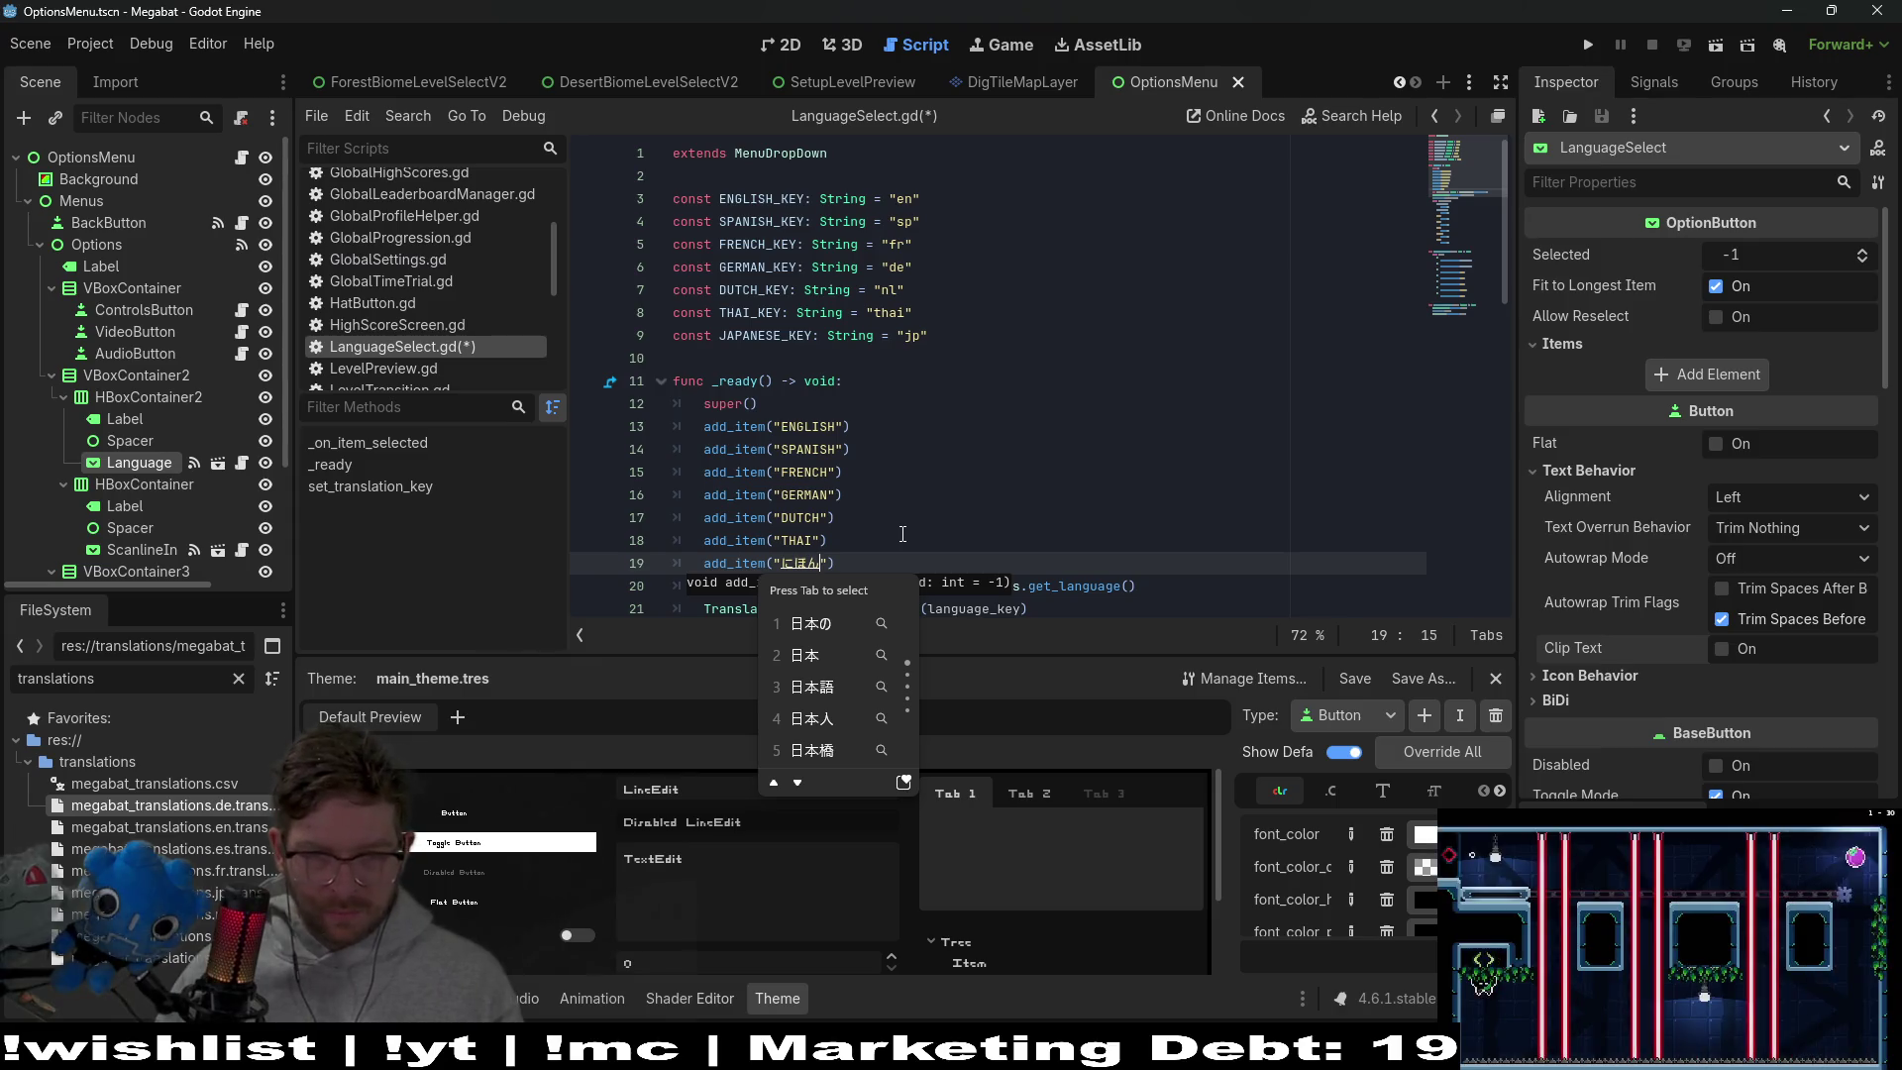
pyautogui.write('go')
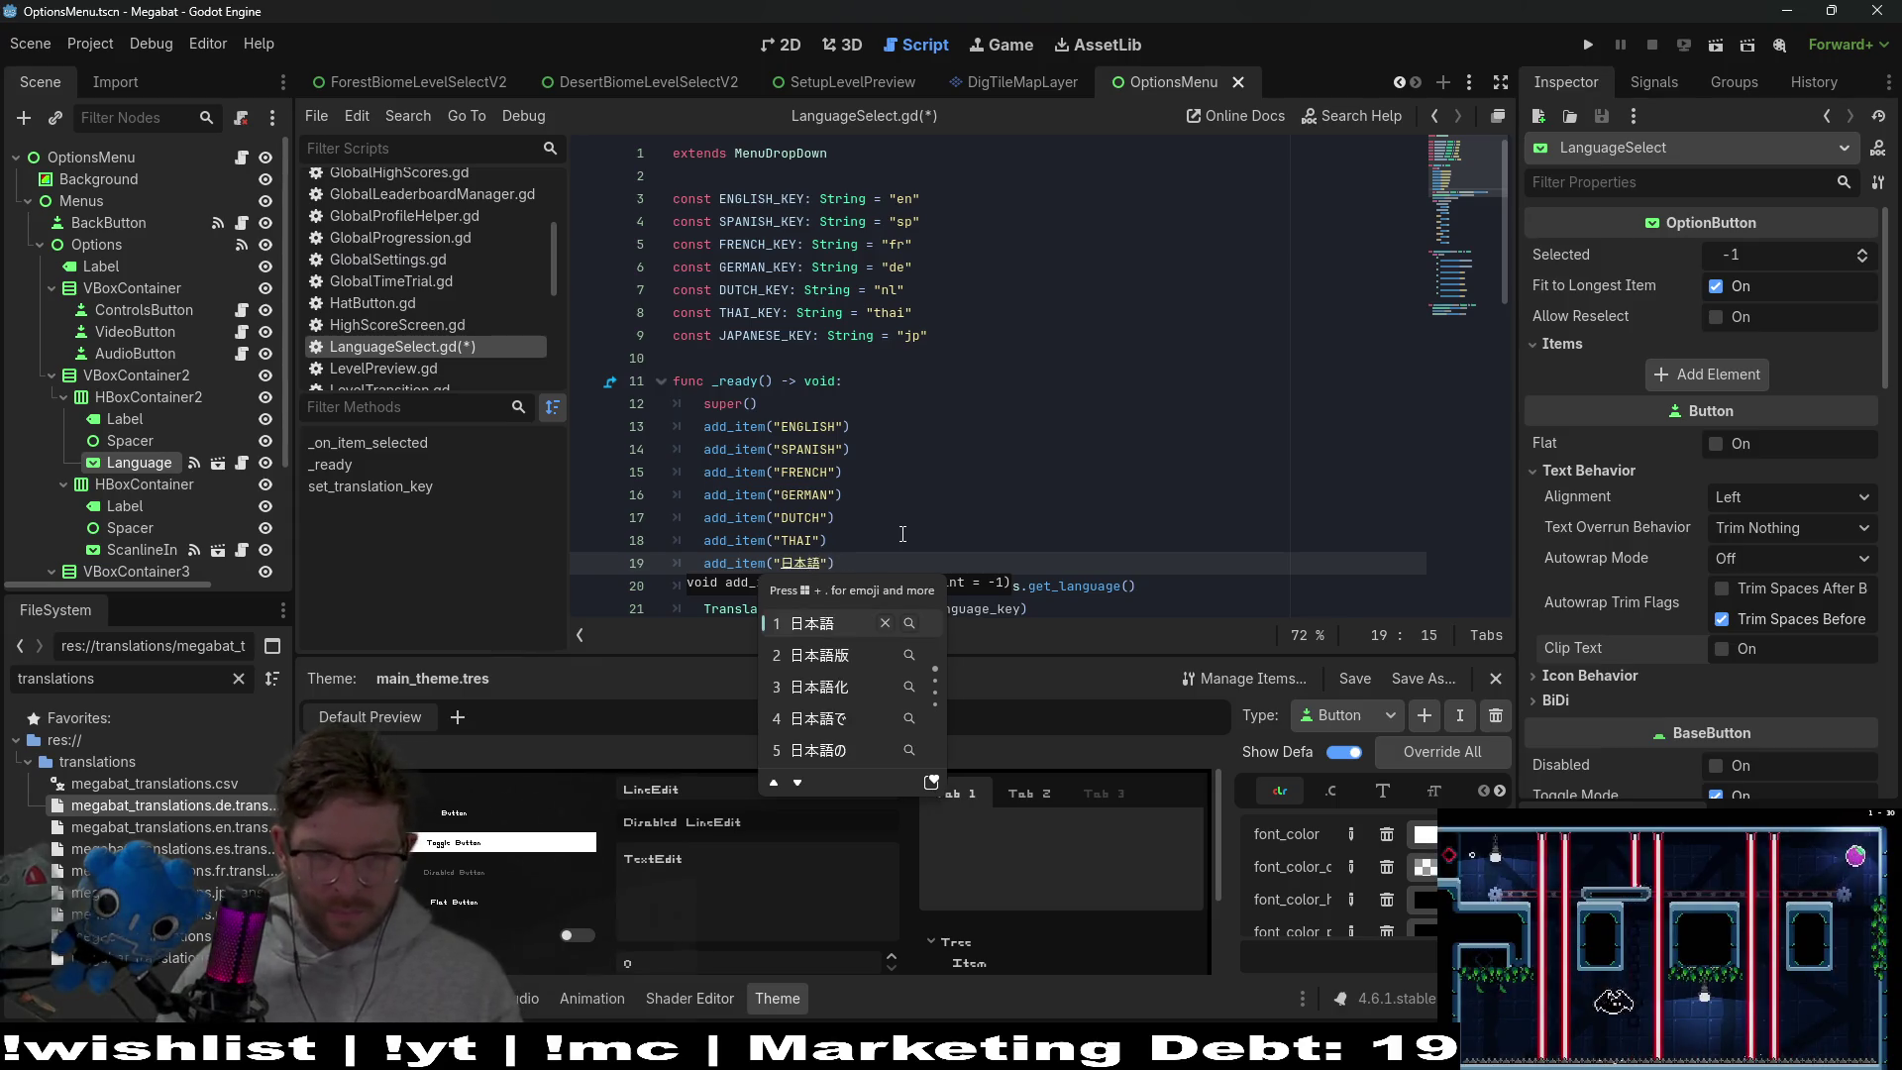
pyautogui.press('space')
pyautogui.press('Return')
# Start a new line below the JAPANESE_KEY constant
pyautogui.click(903, 535)
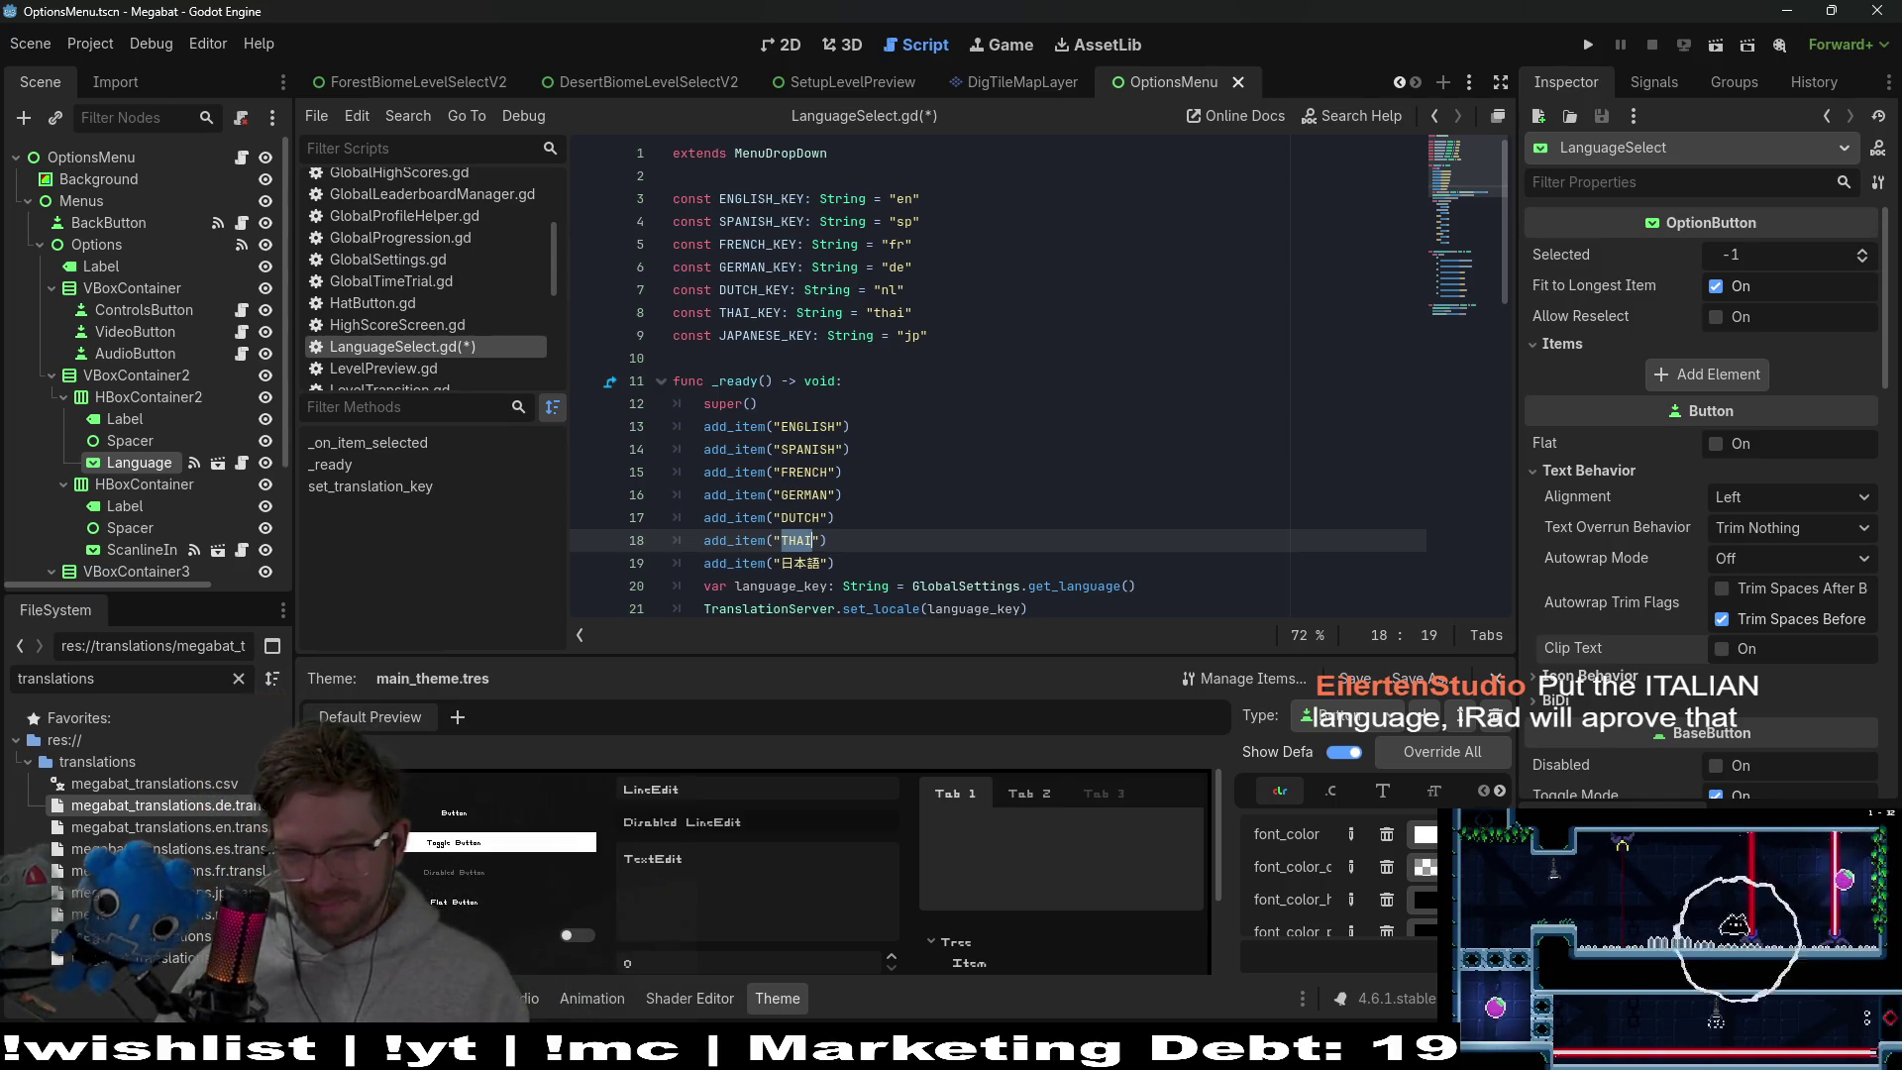
pyautogui.click(1075, 381)
pyautogui.click(1033, 343)
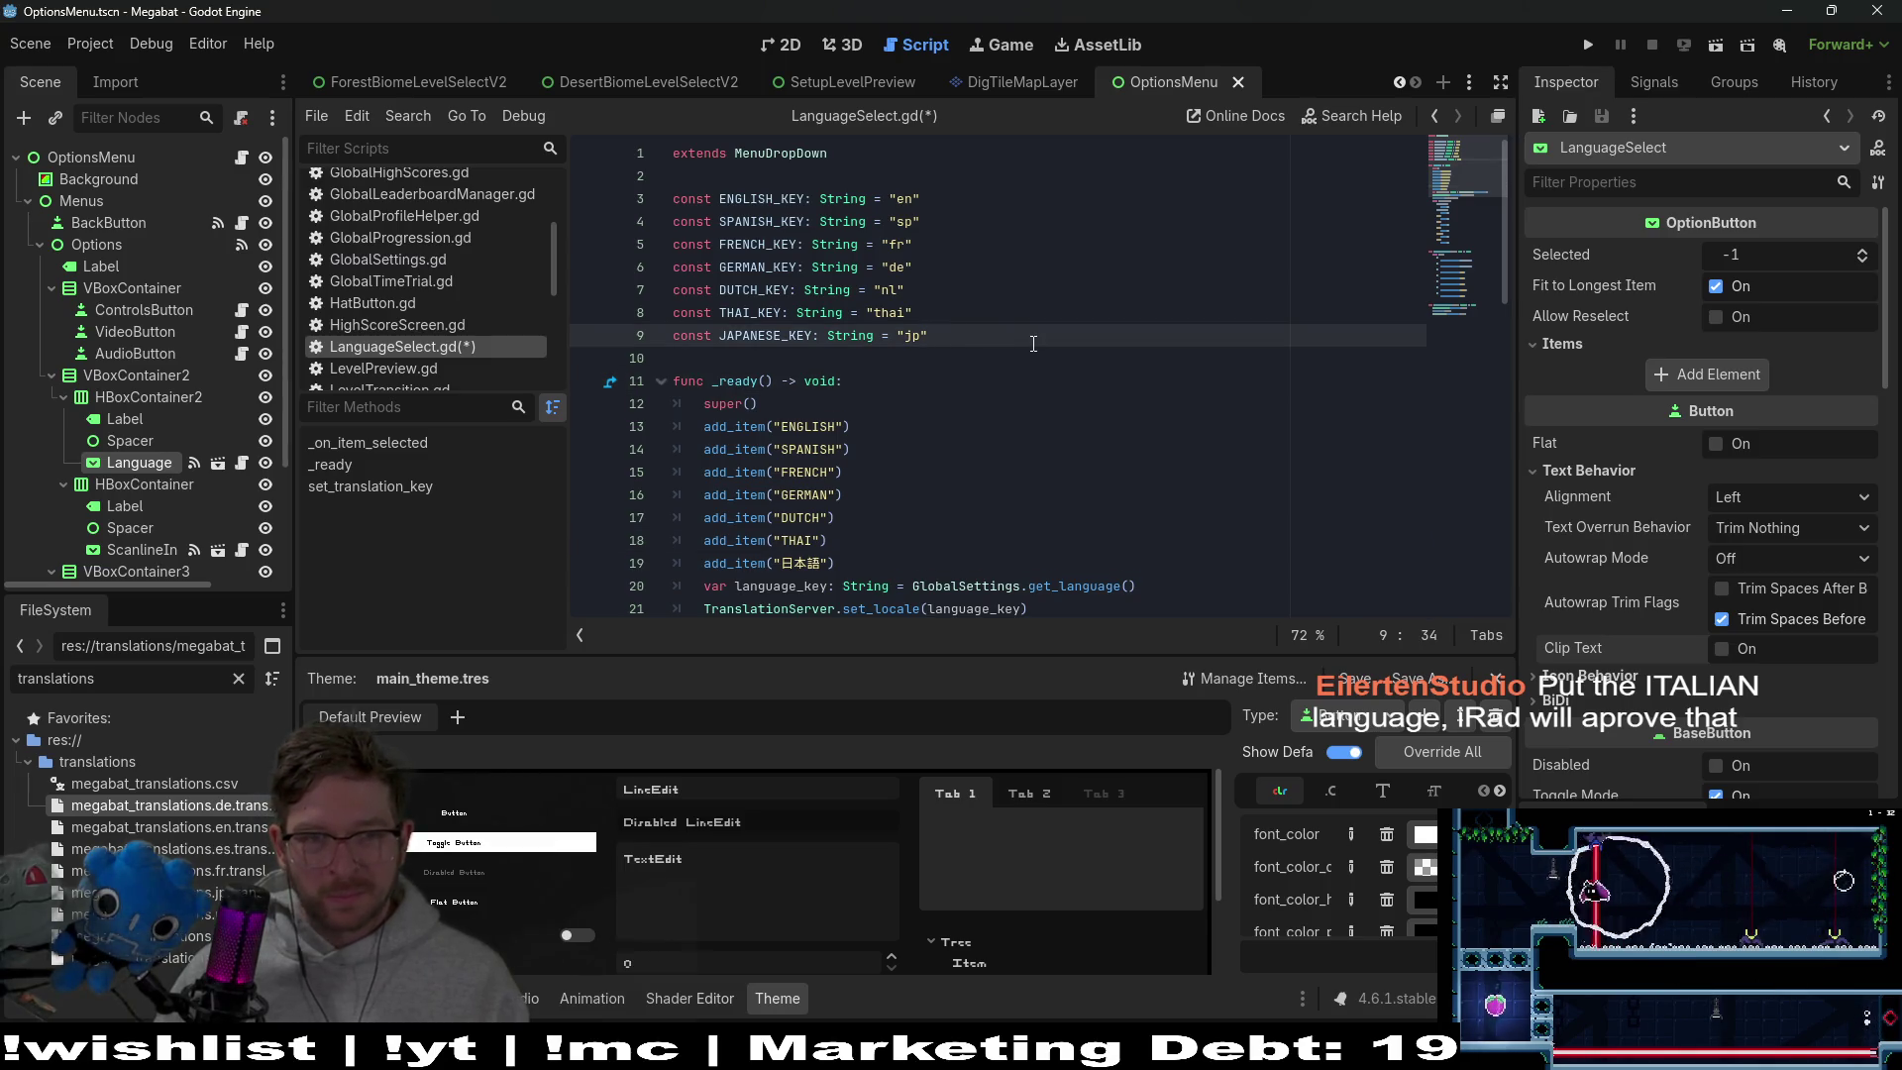
pyautogui.press('Return')
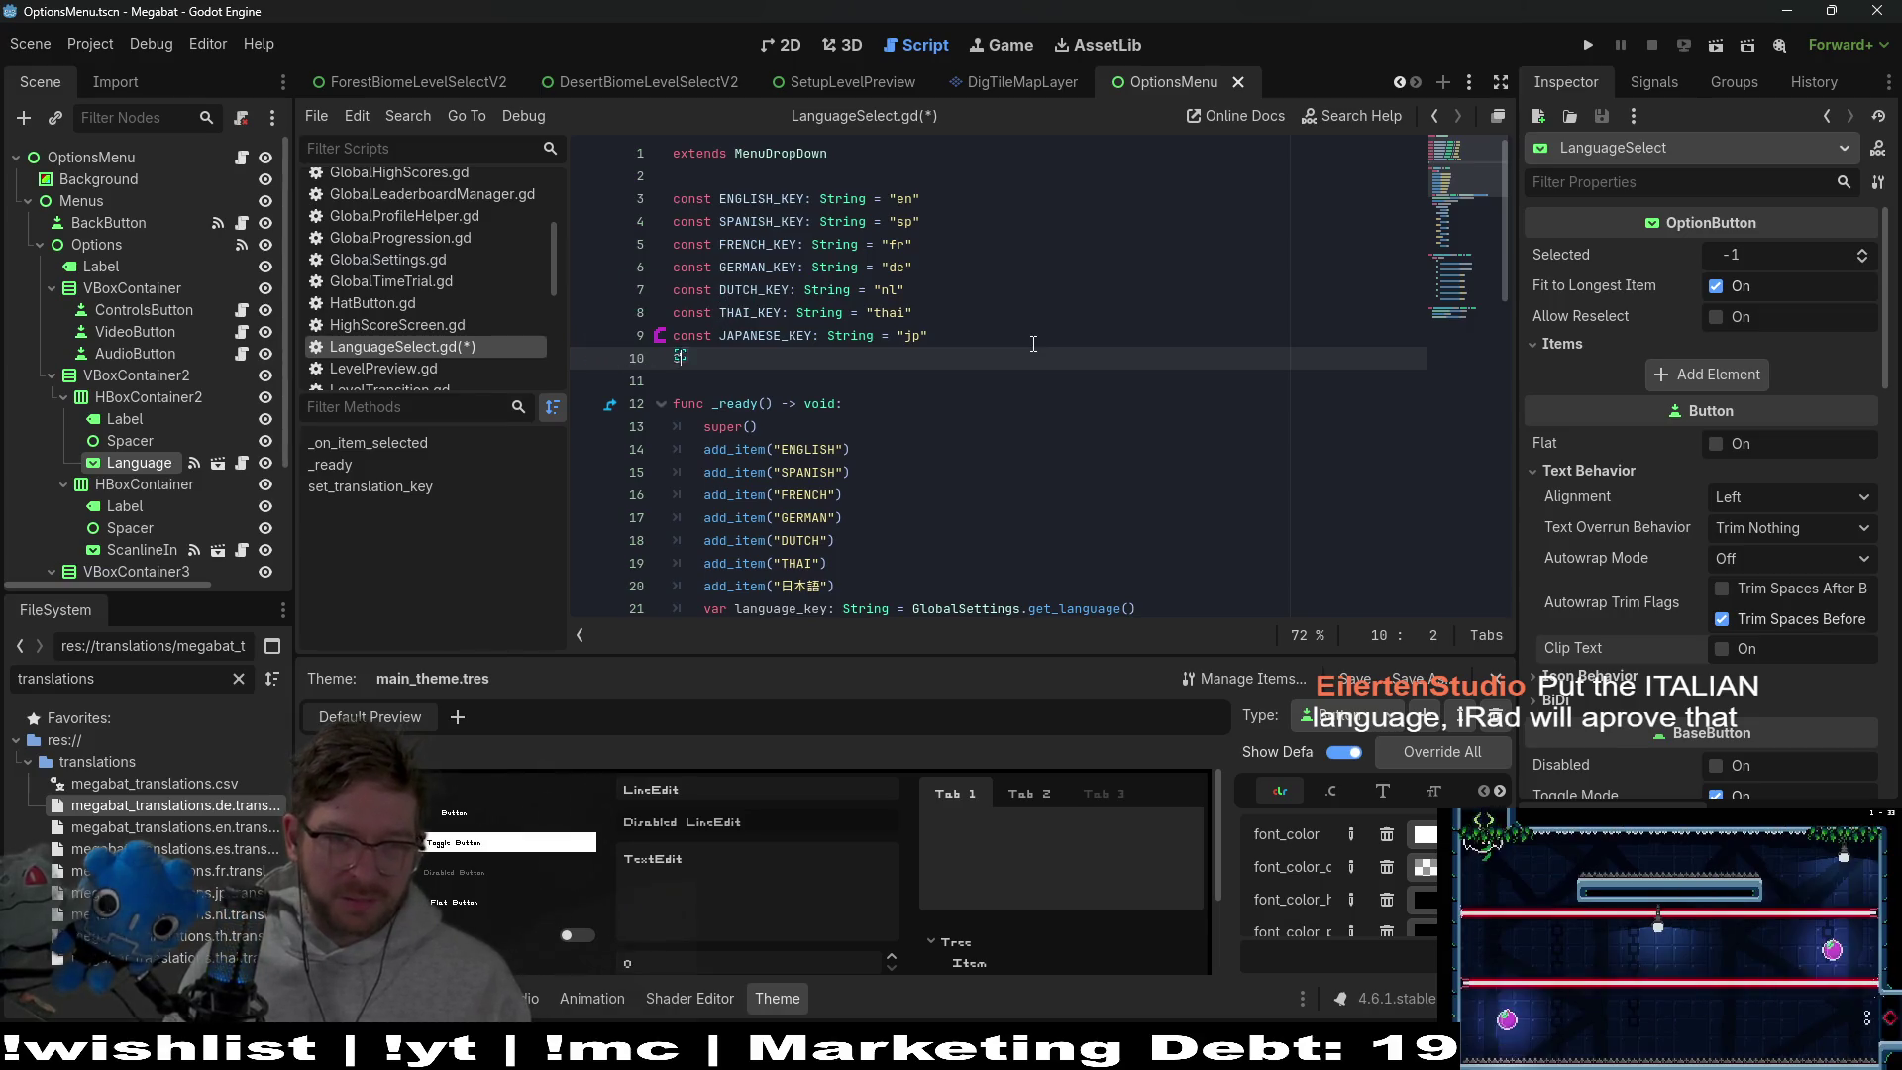
# Type the declaration const ITALIAN_KEY: String = "it" below JAPANESE_KEY
pyautogui.write('c')
pyautogui.press('BackSpace')
pyautogui.write('const')
pyautogui.press('BackSpace')
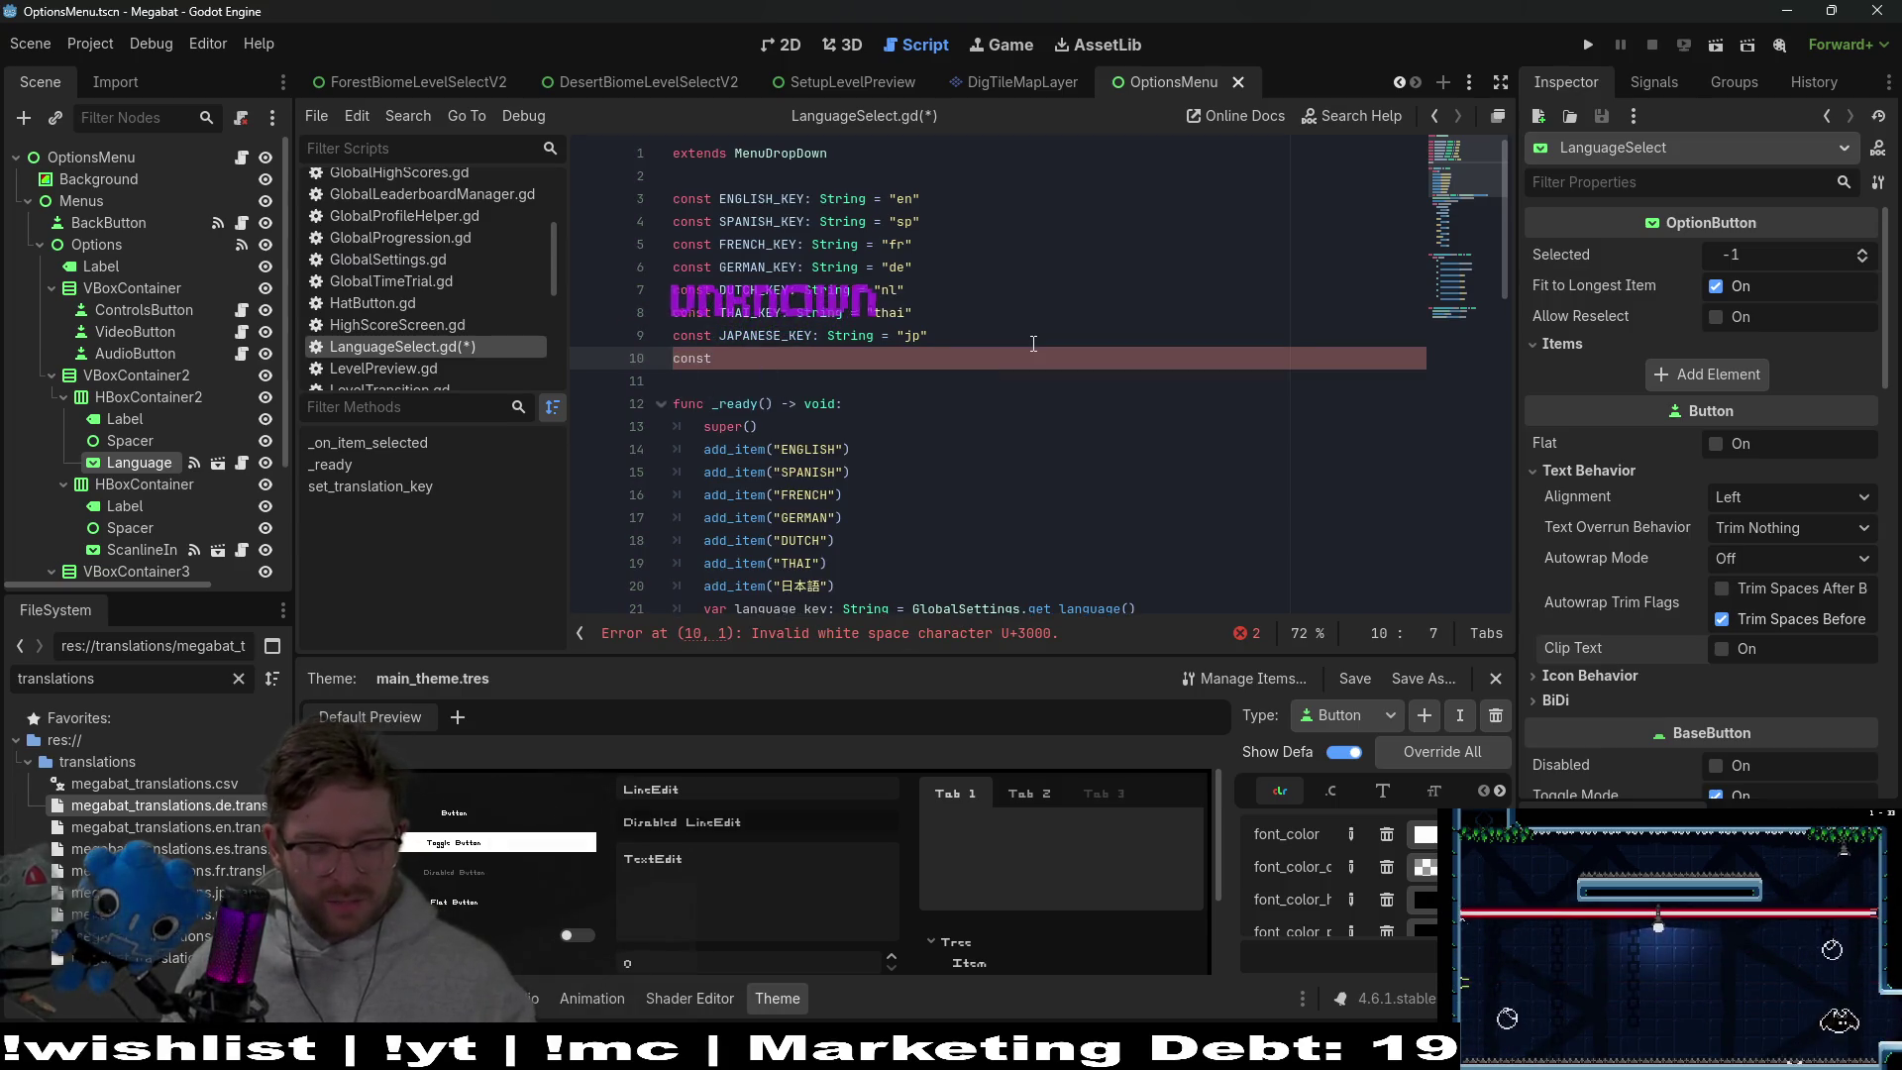
pyautogui.press('BackSpace')
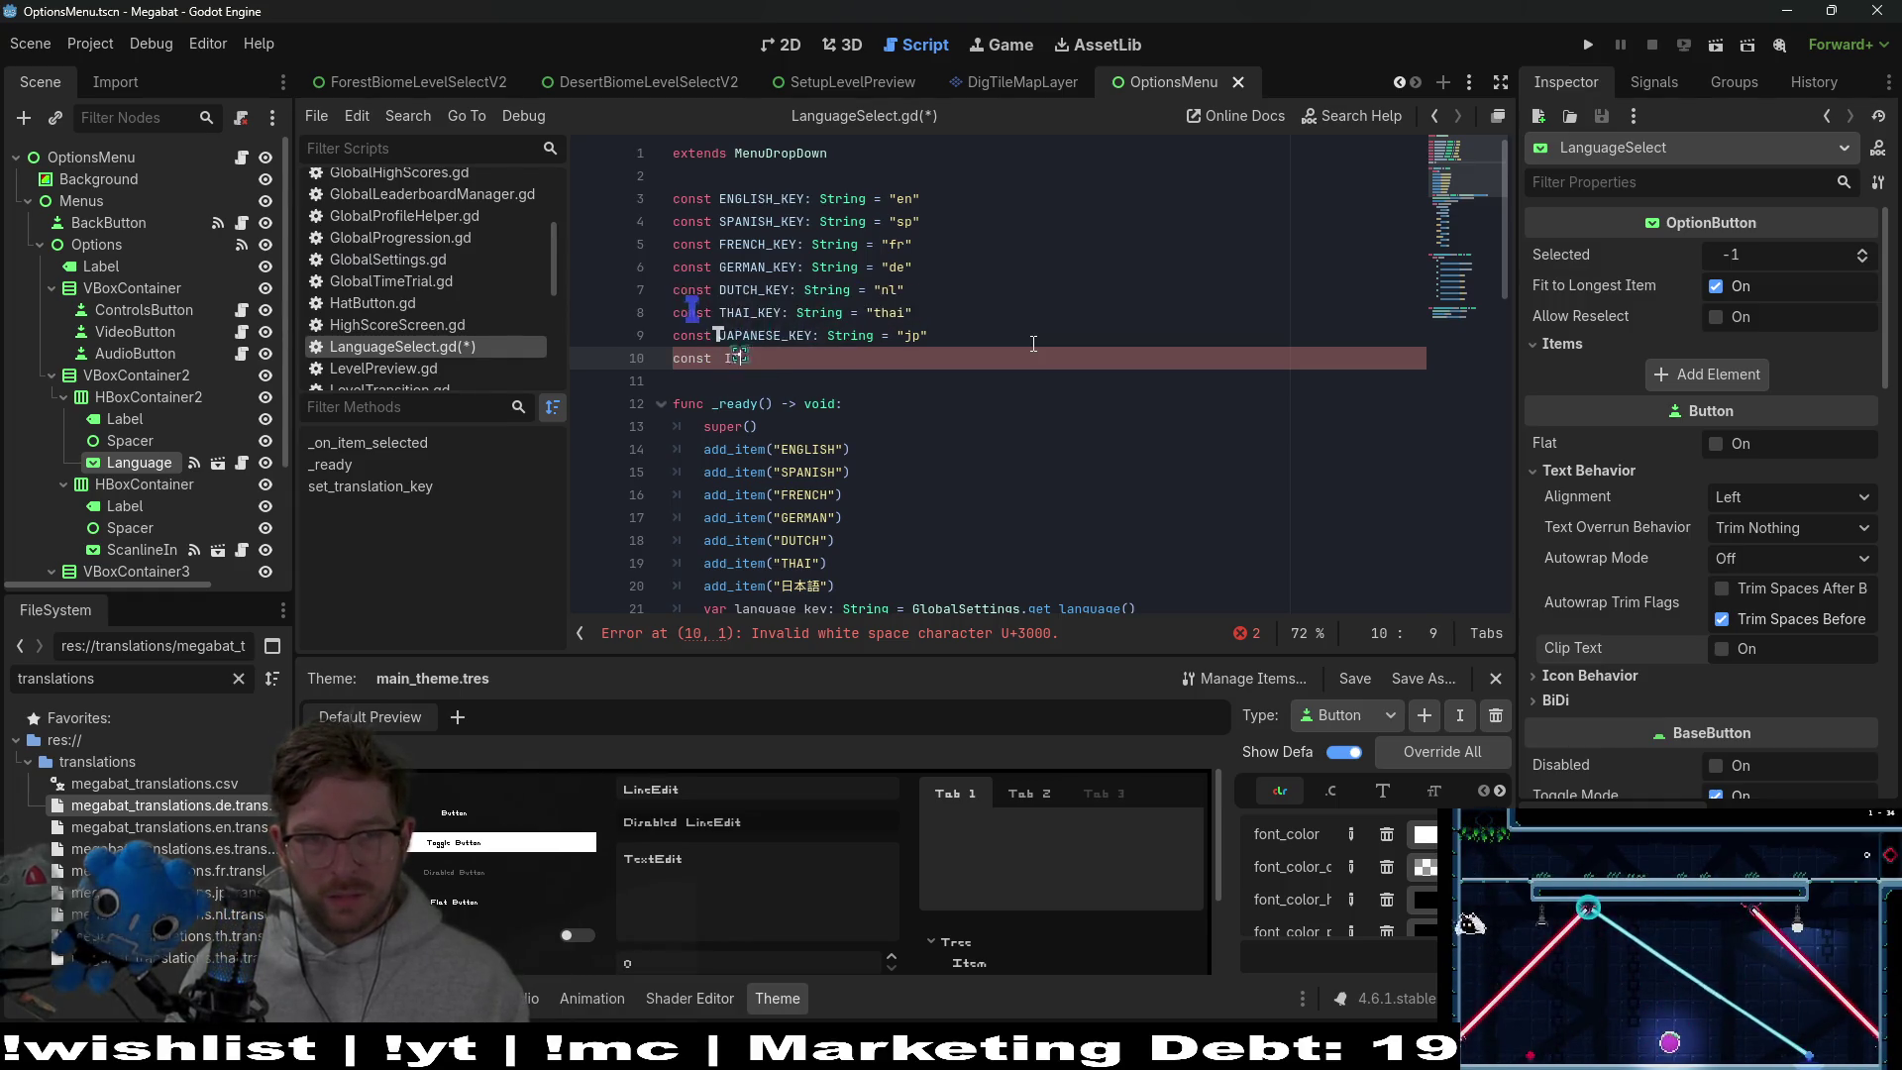
pyautogui.write('ALIAN')
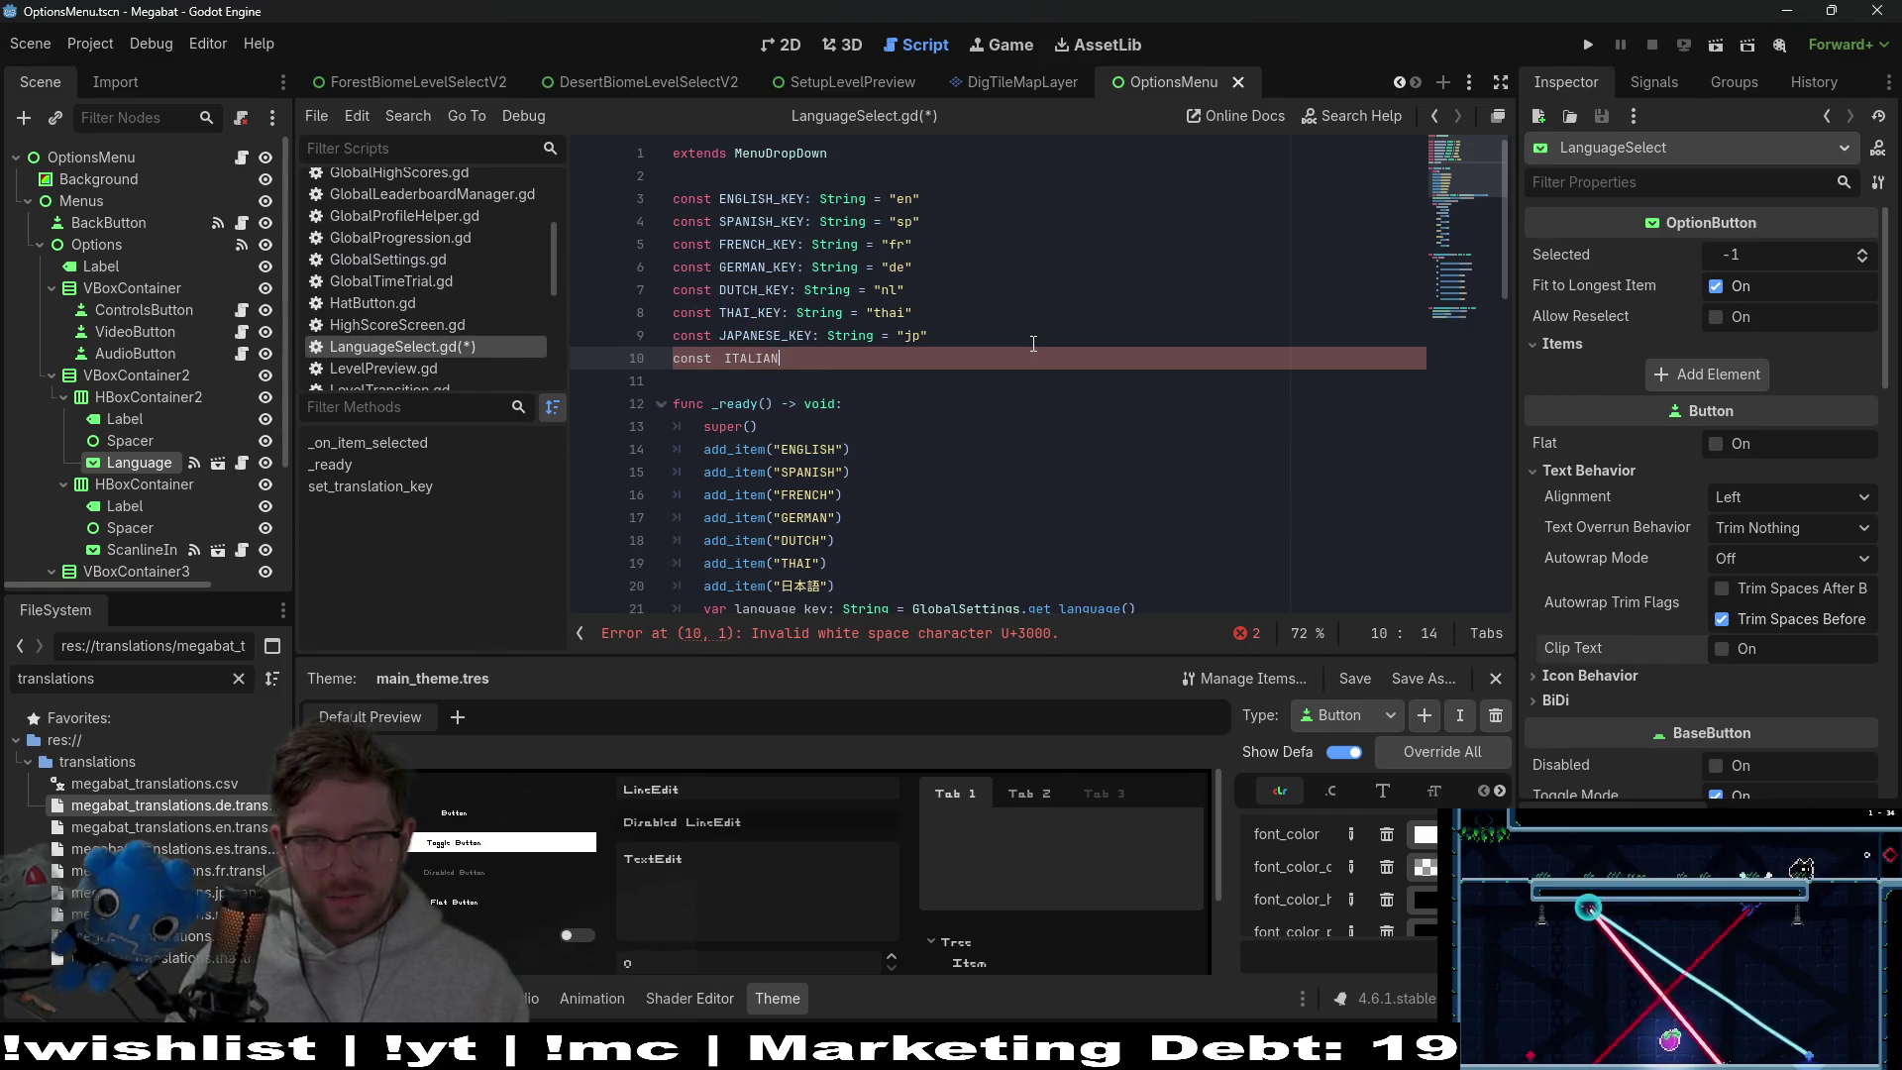
pyautogui.write('_KEY')
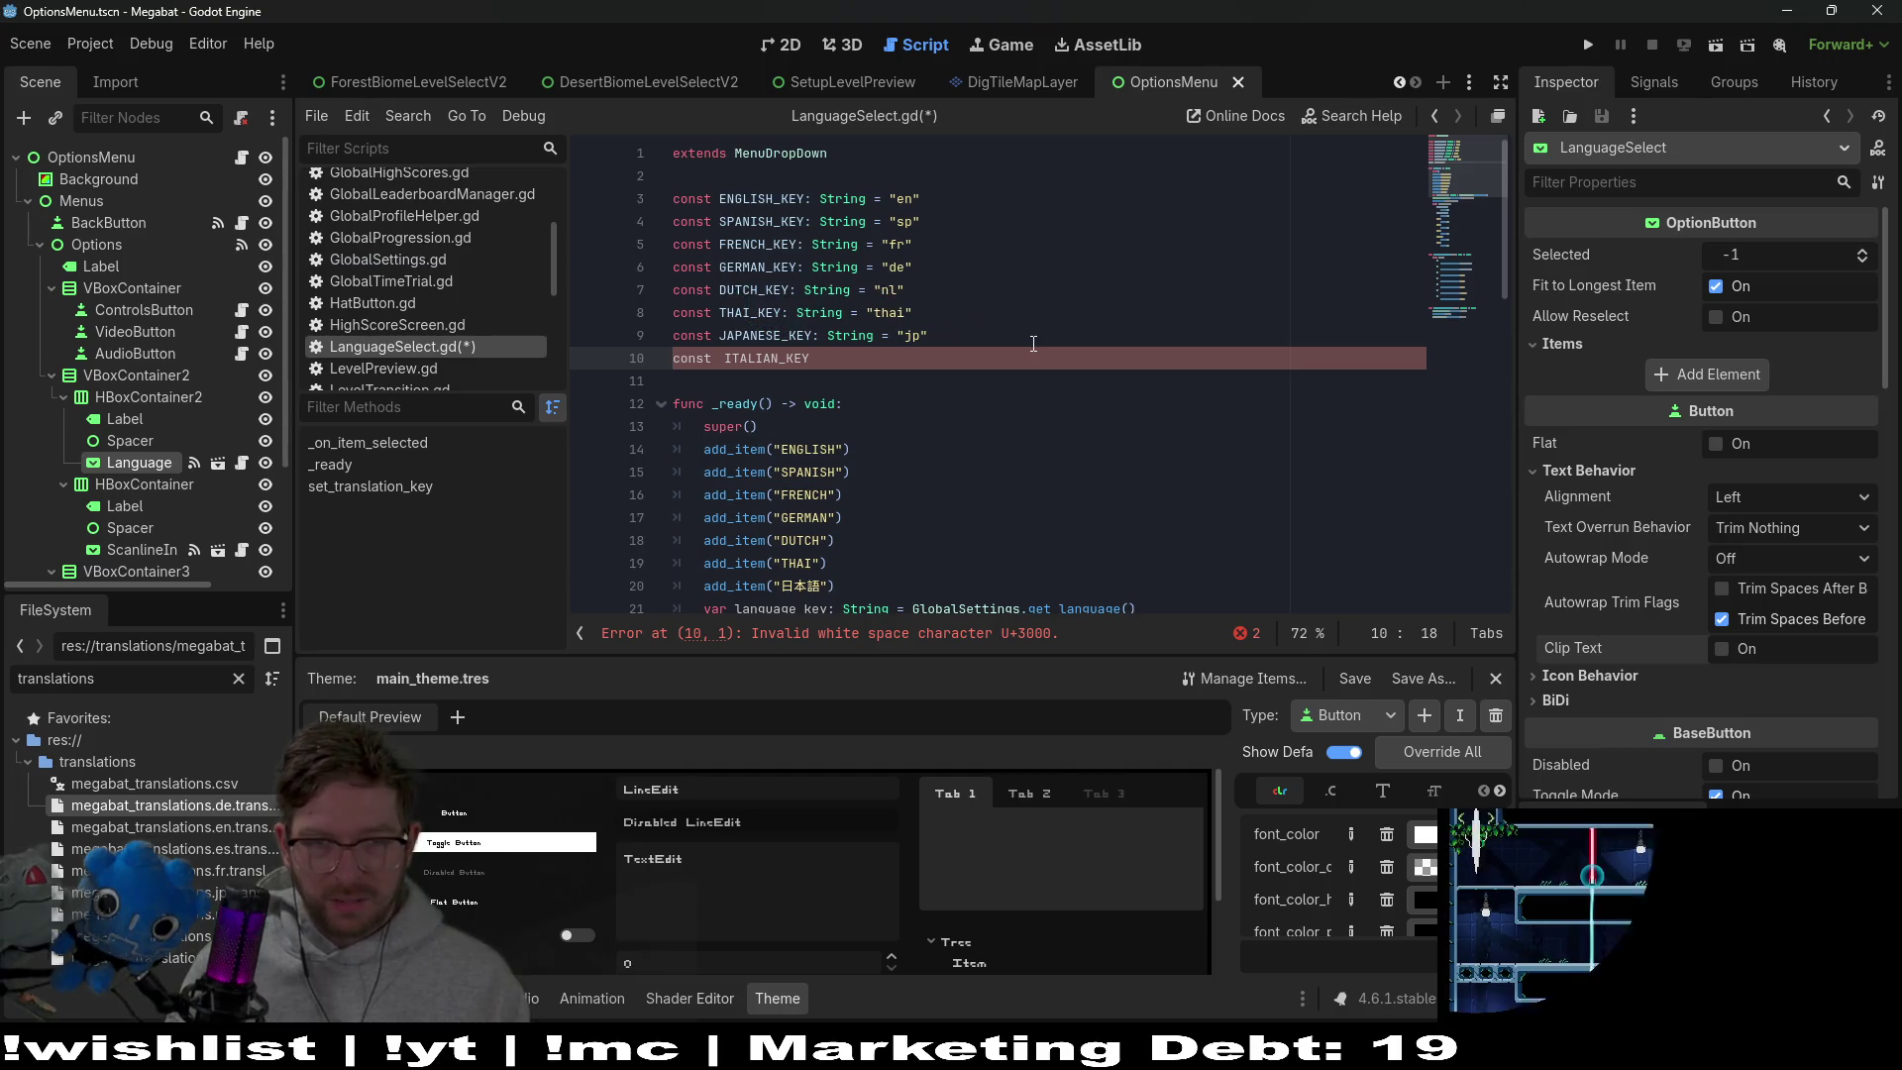
pyautogui.write(': String')
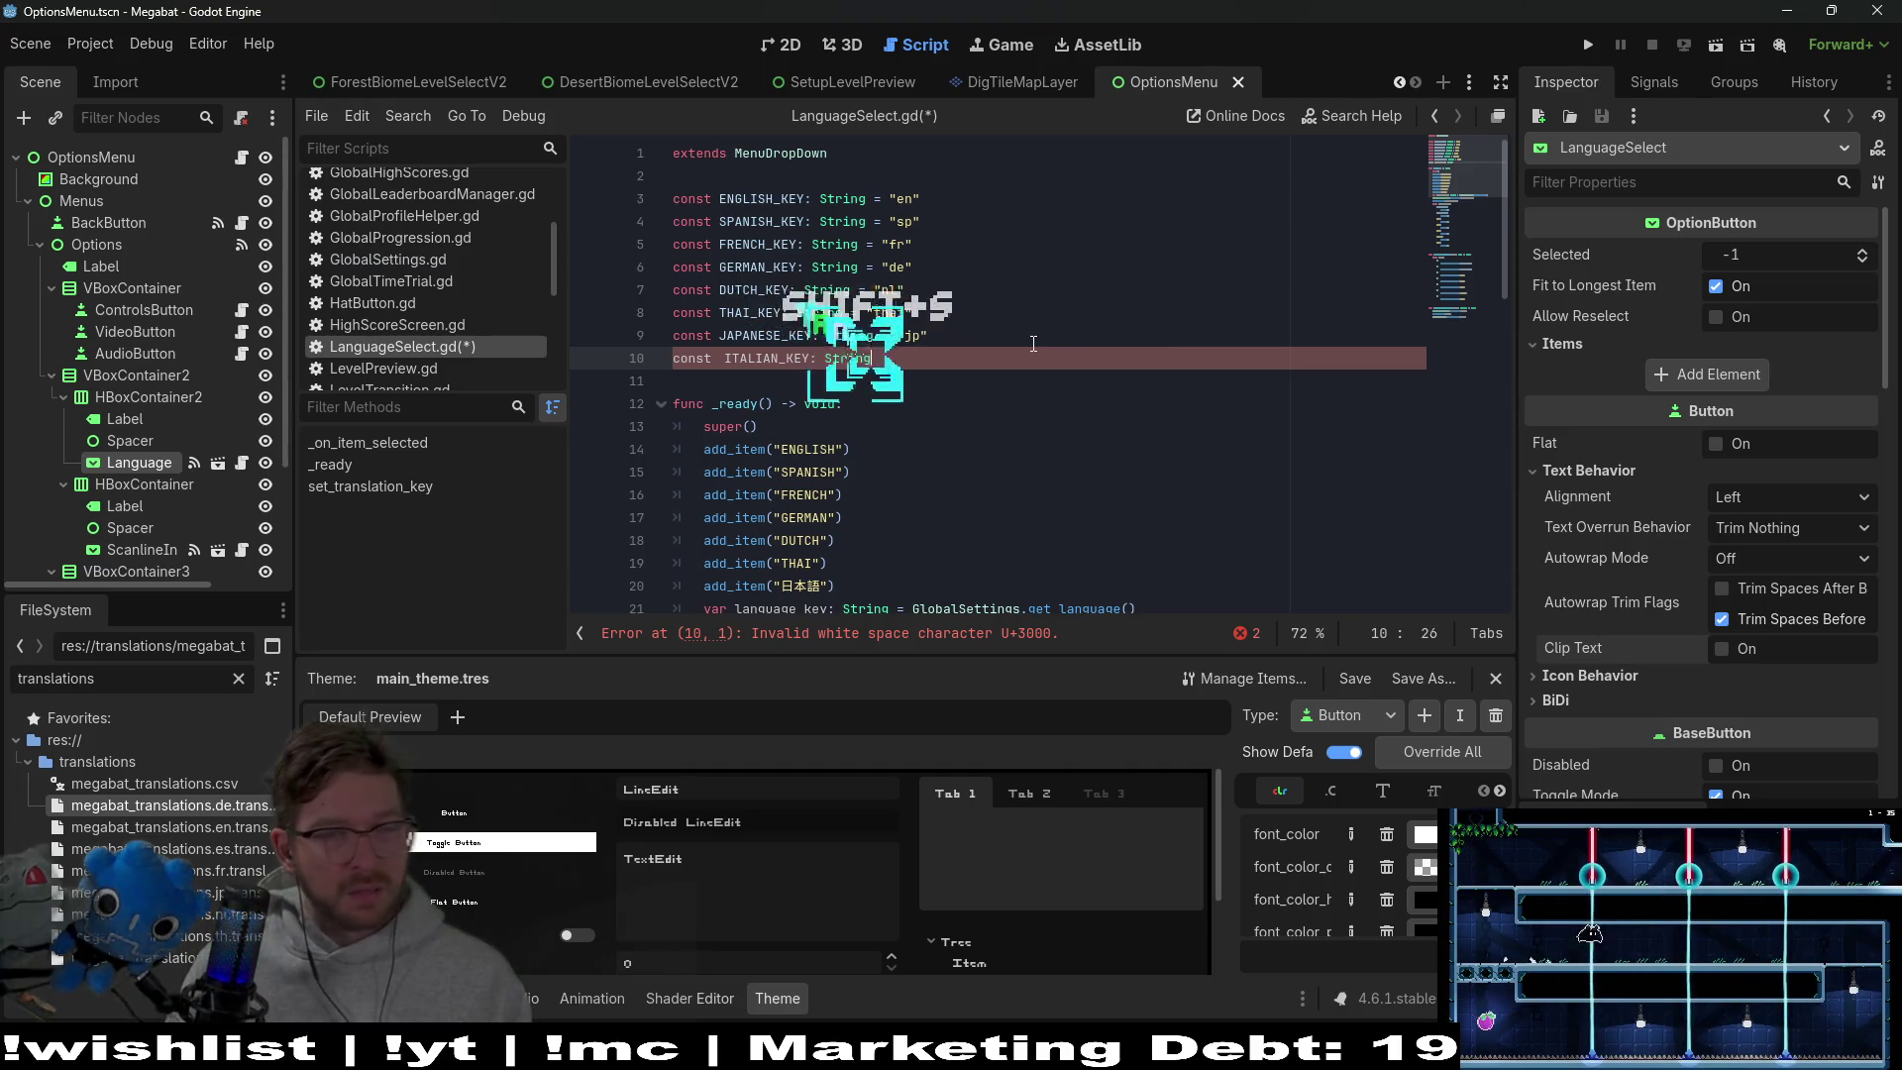
pyautogui.write(' = "IT')
pyautogui.press('BackSpace')
pyautogui.press('BackSpace')
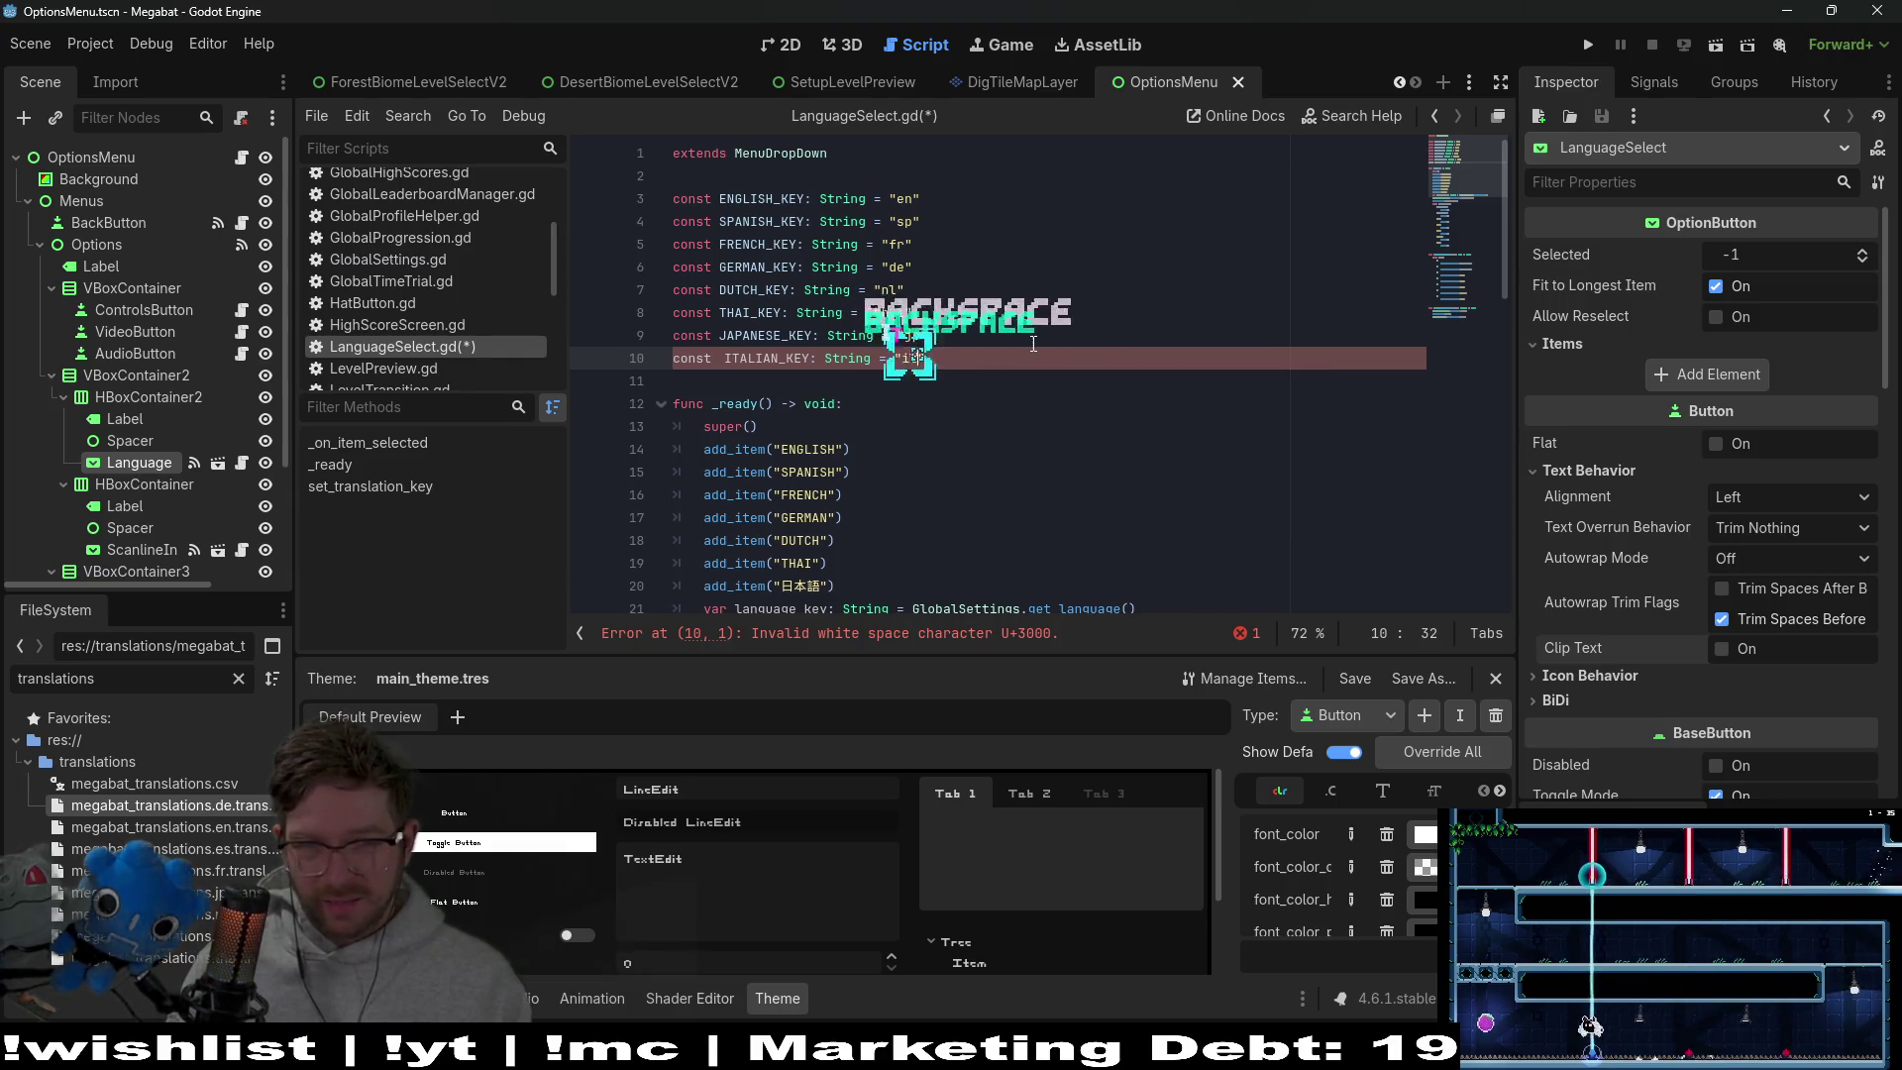
pyautogui.write('it"')
# Replace the full-width space before ITALIAN_KEY and comment the line out with Ctrl+K
pyautogui.press('Return')
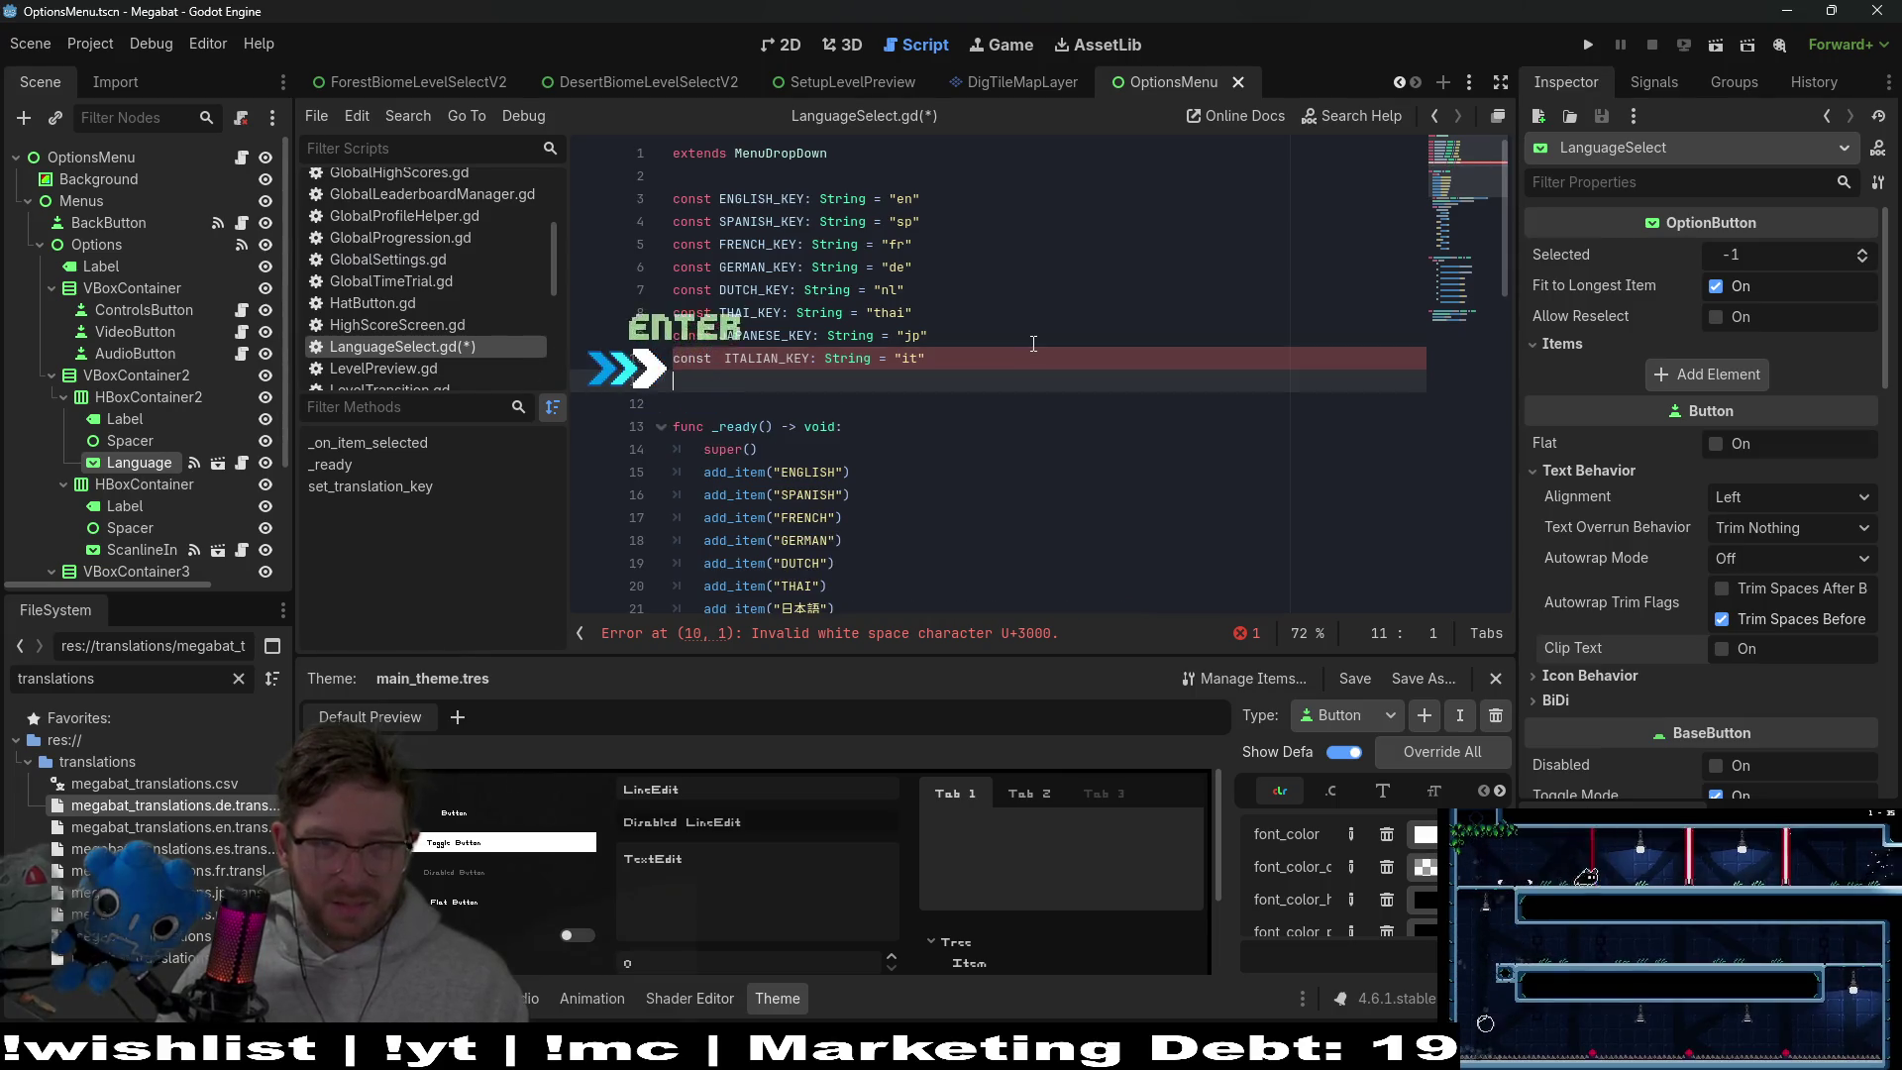
pyautogui.press('Up')
pyautogui.press('Home')
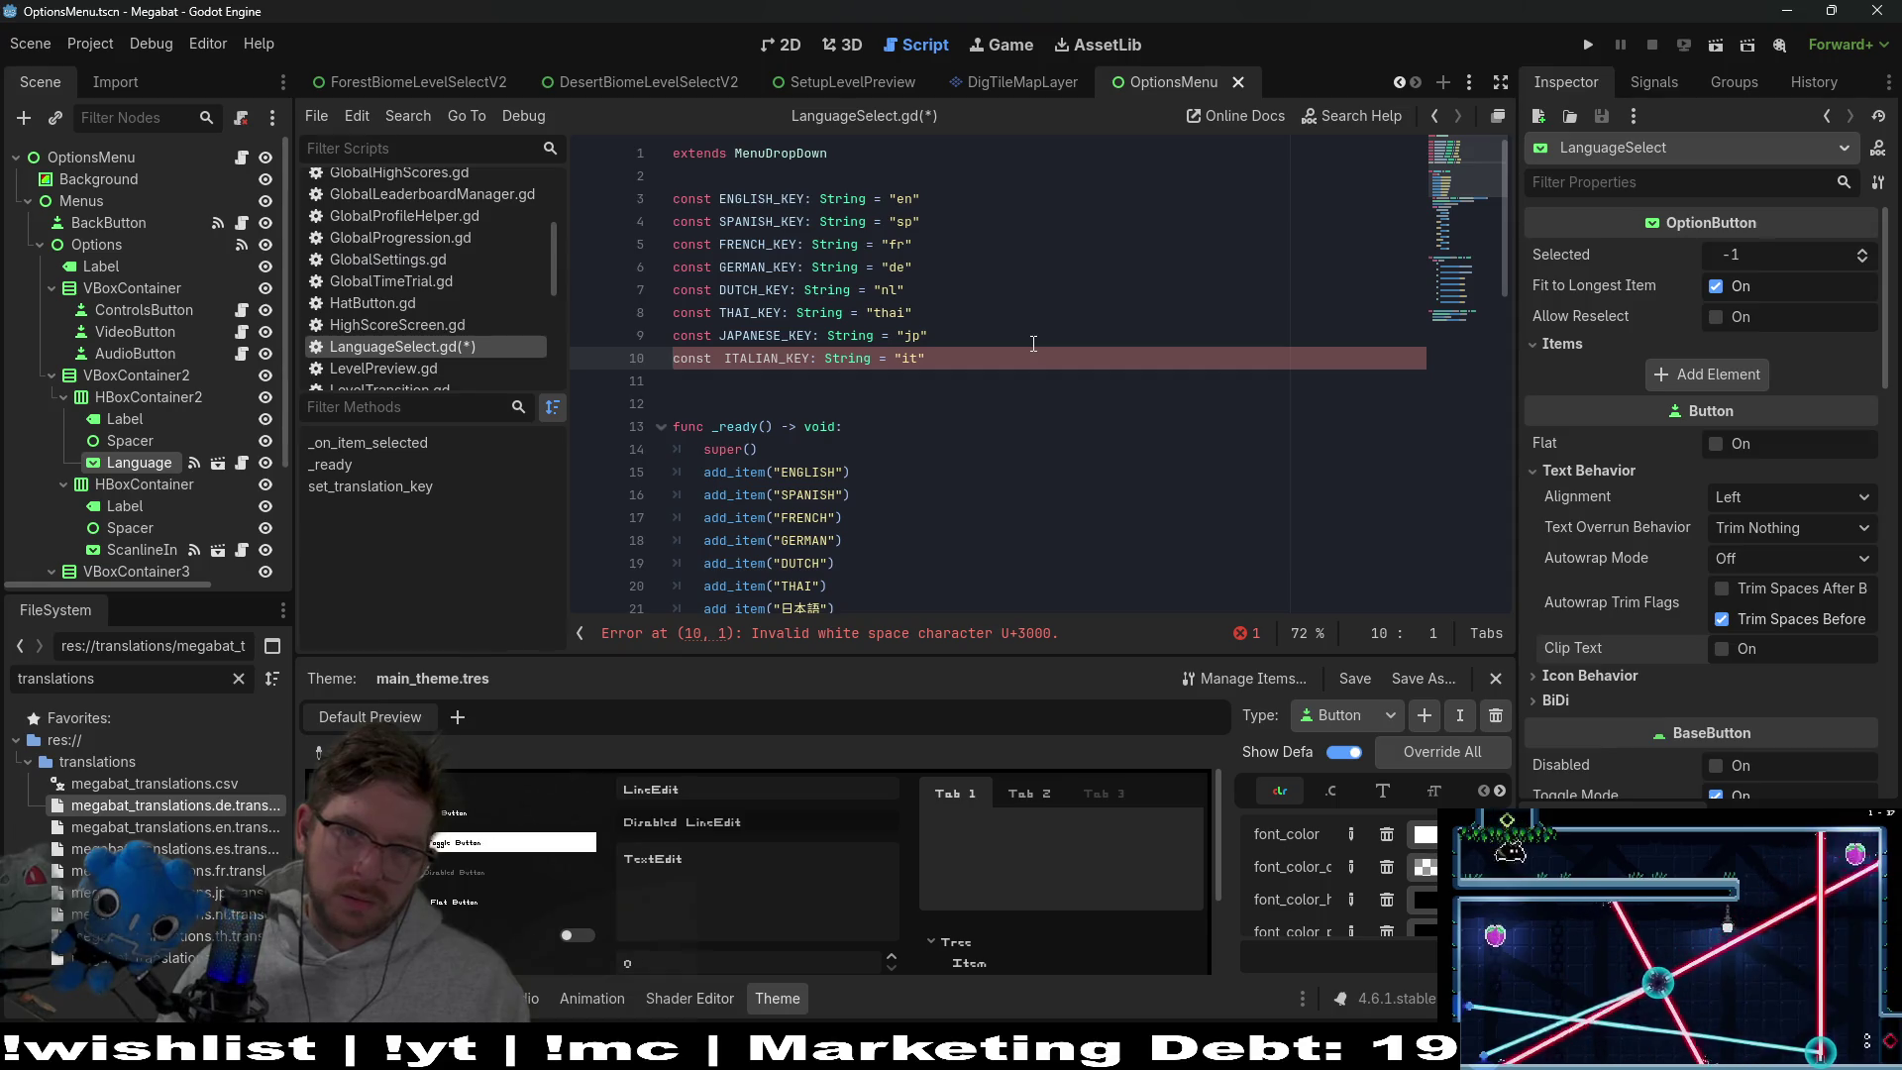
pyautogui.press('Left')
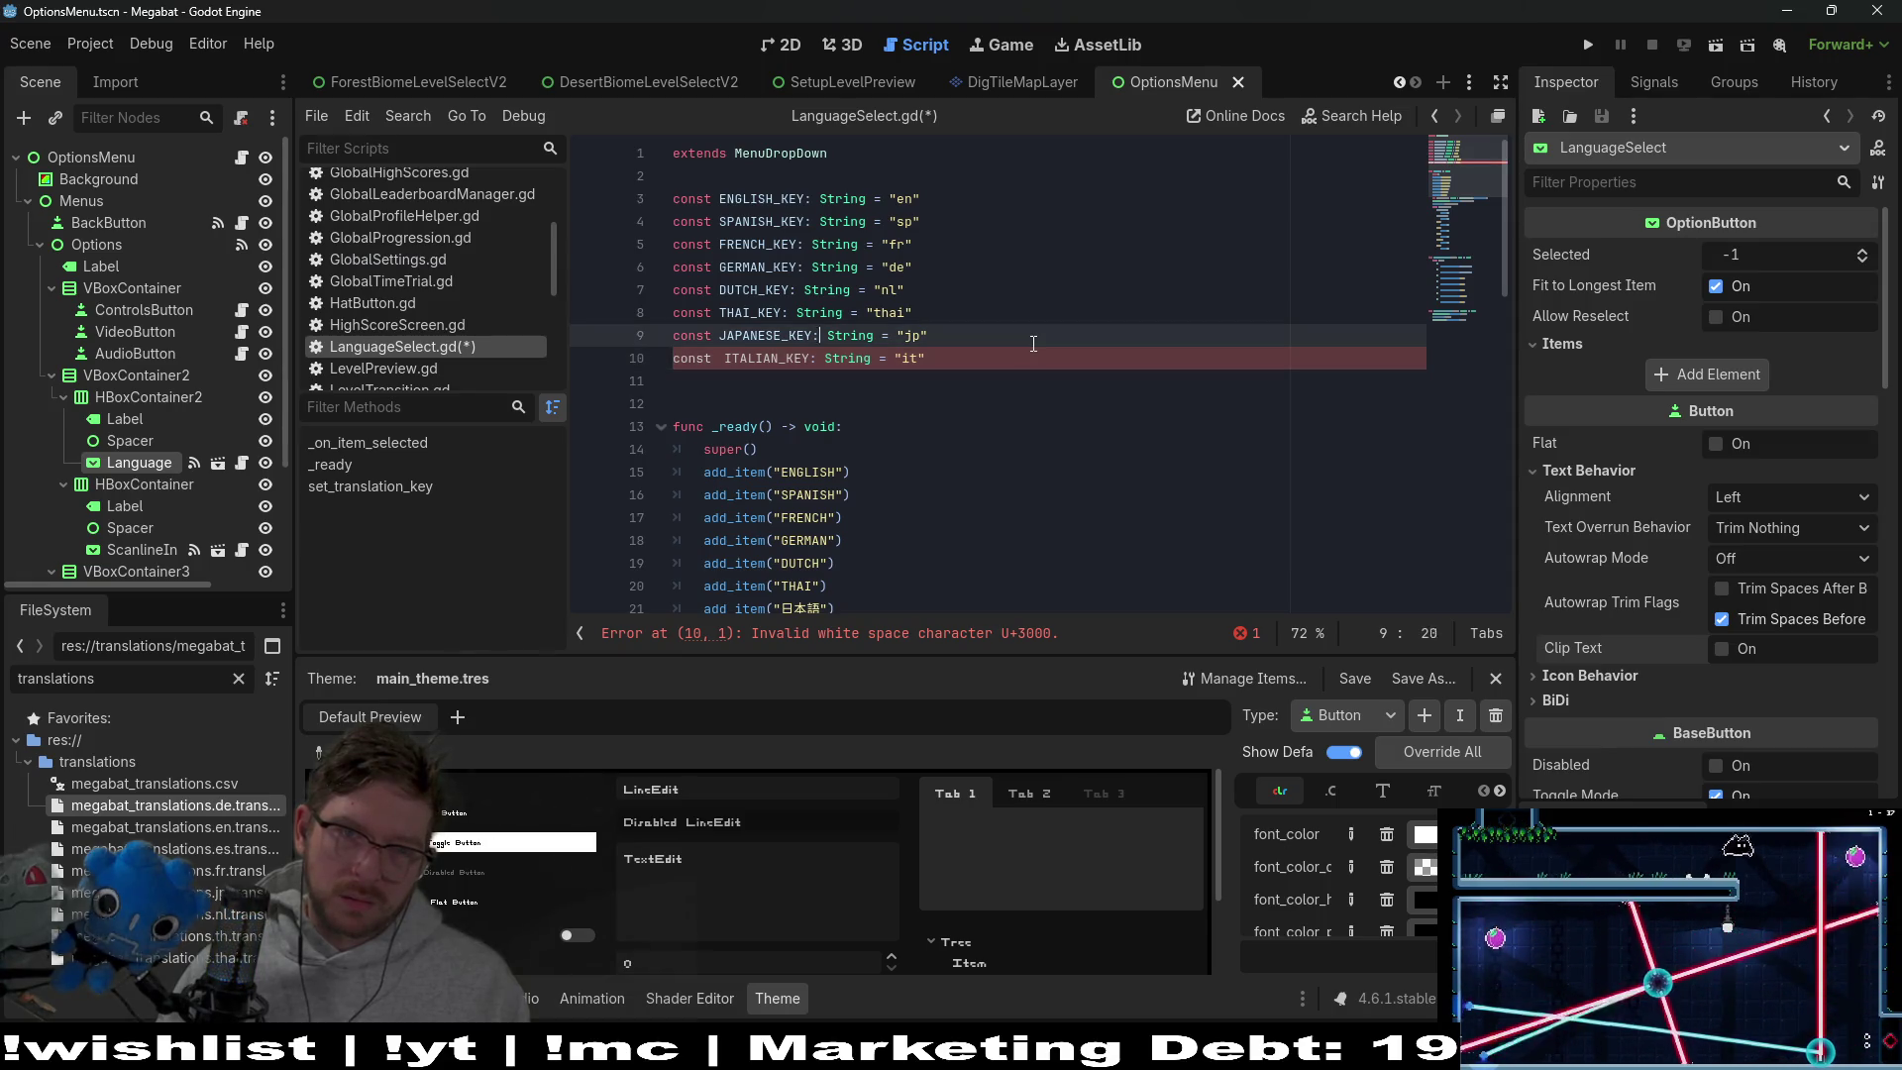
pyautogui.press('Down')
pyautogui.press('Left')
pyautogui.press('BackSpace')
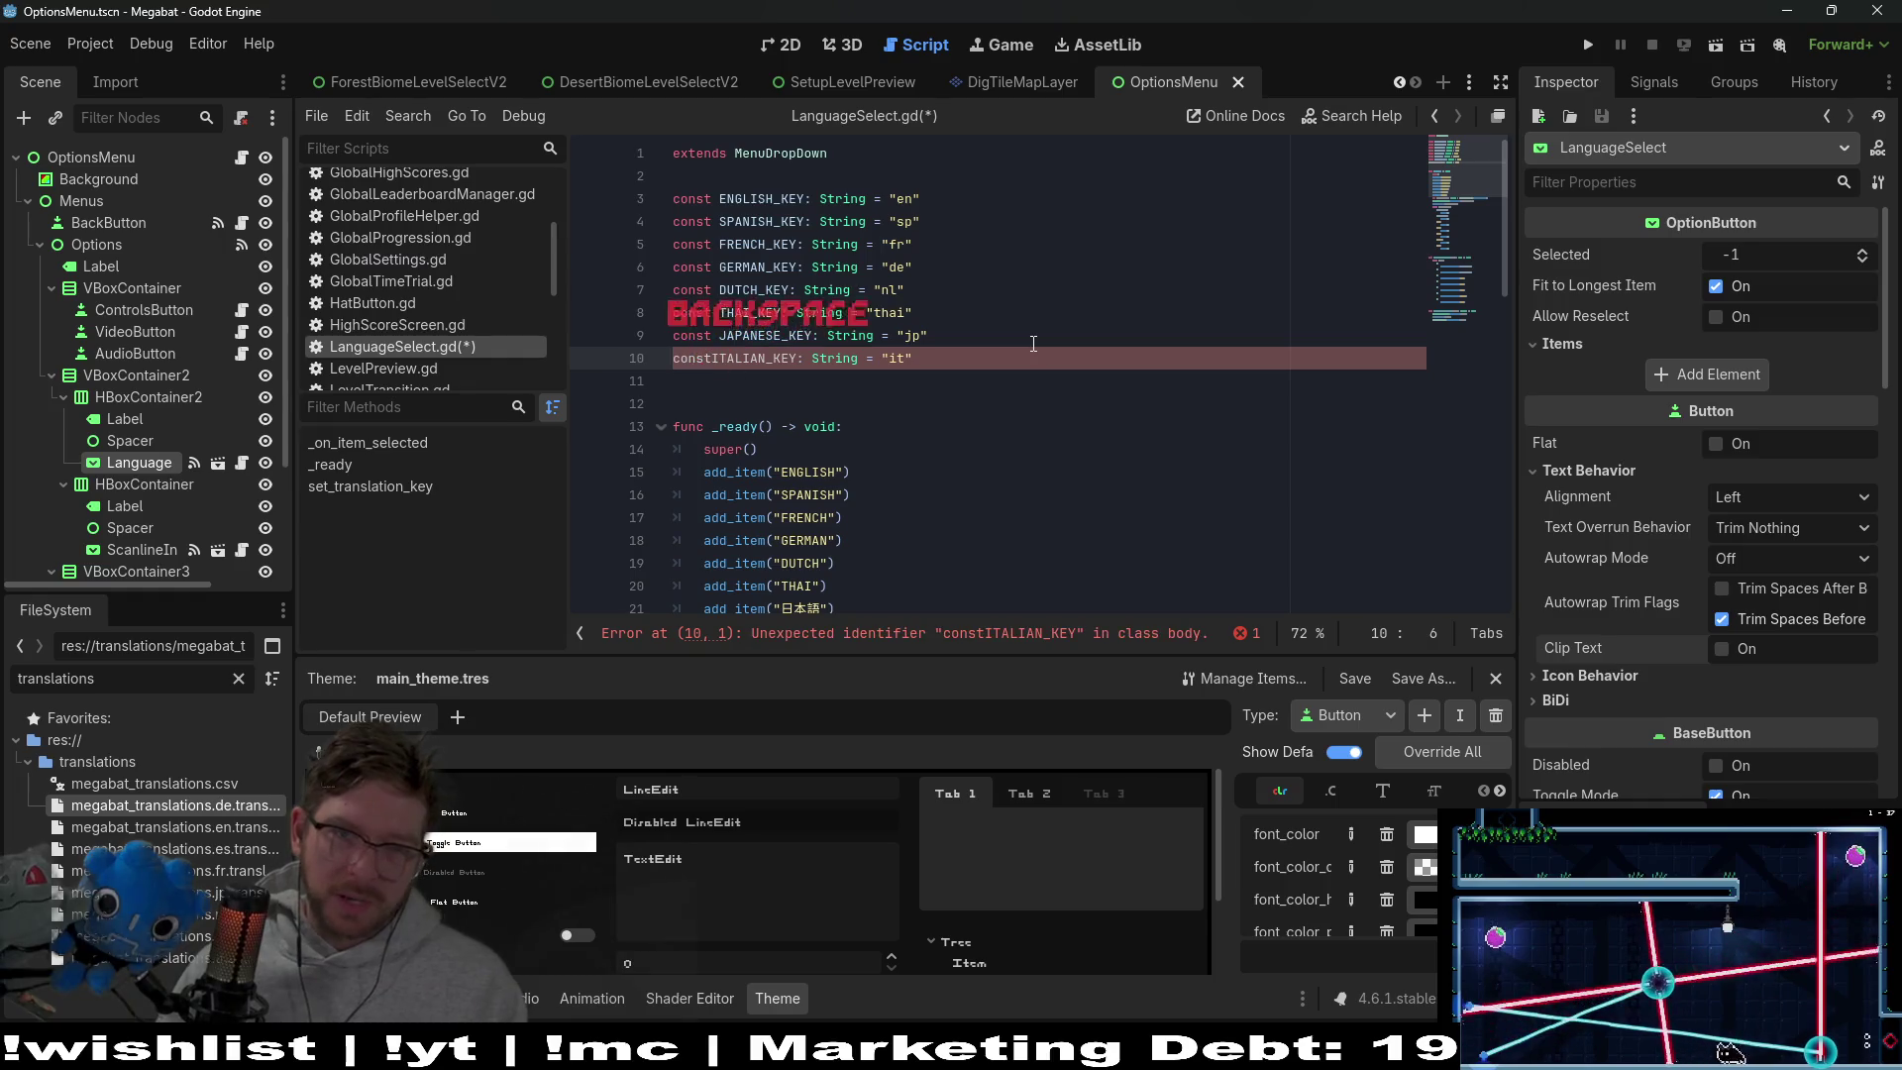
pyautogui.press('Down')
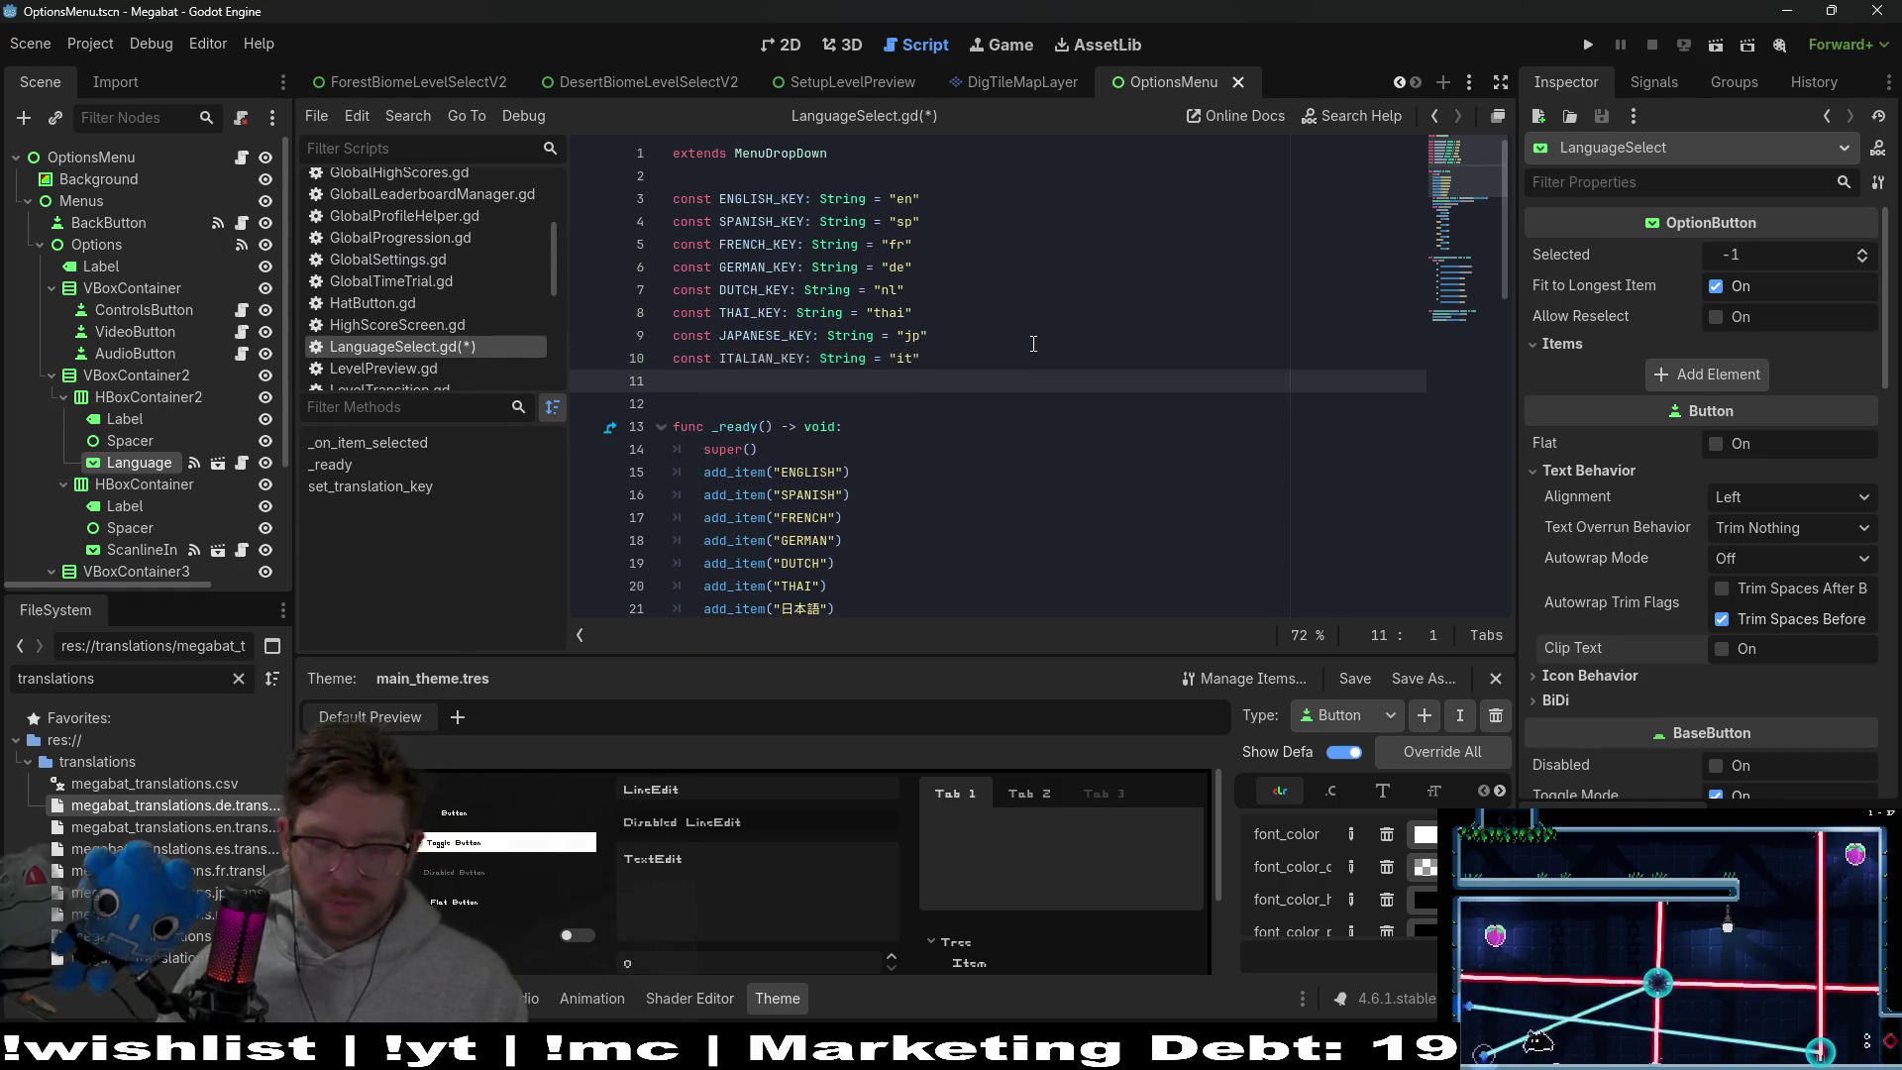
pyautogui.press('Up')
pyautogui.hotkey('ctrl', 'k')
pyautogui.press('Down')
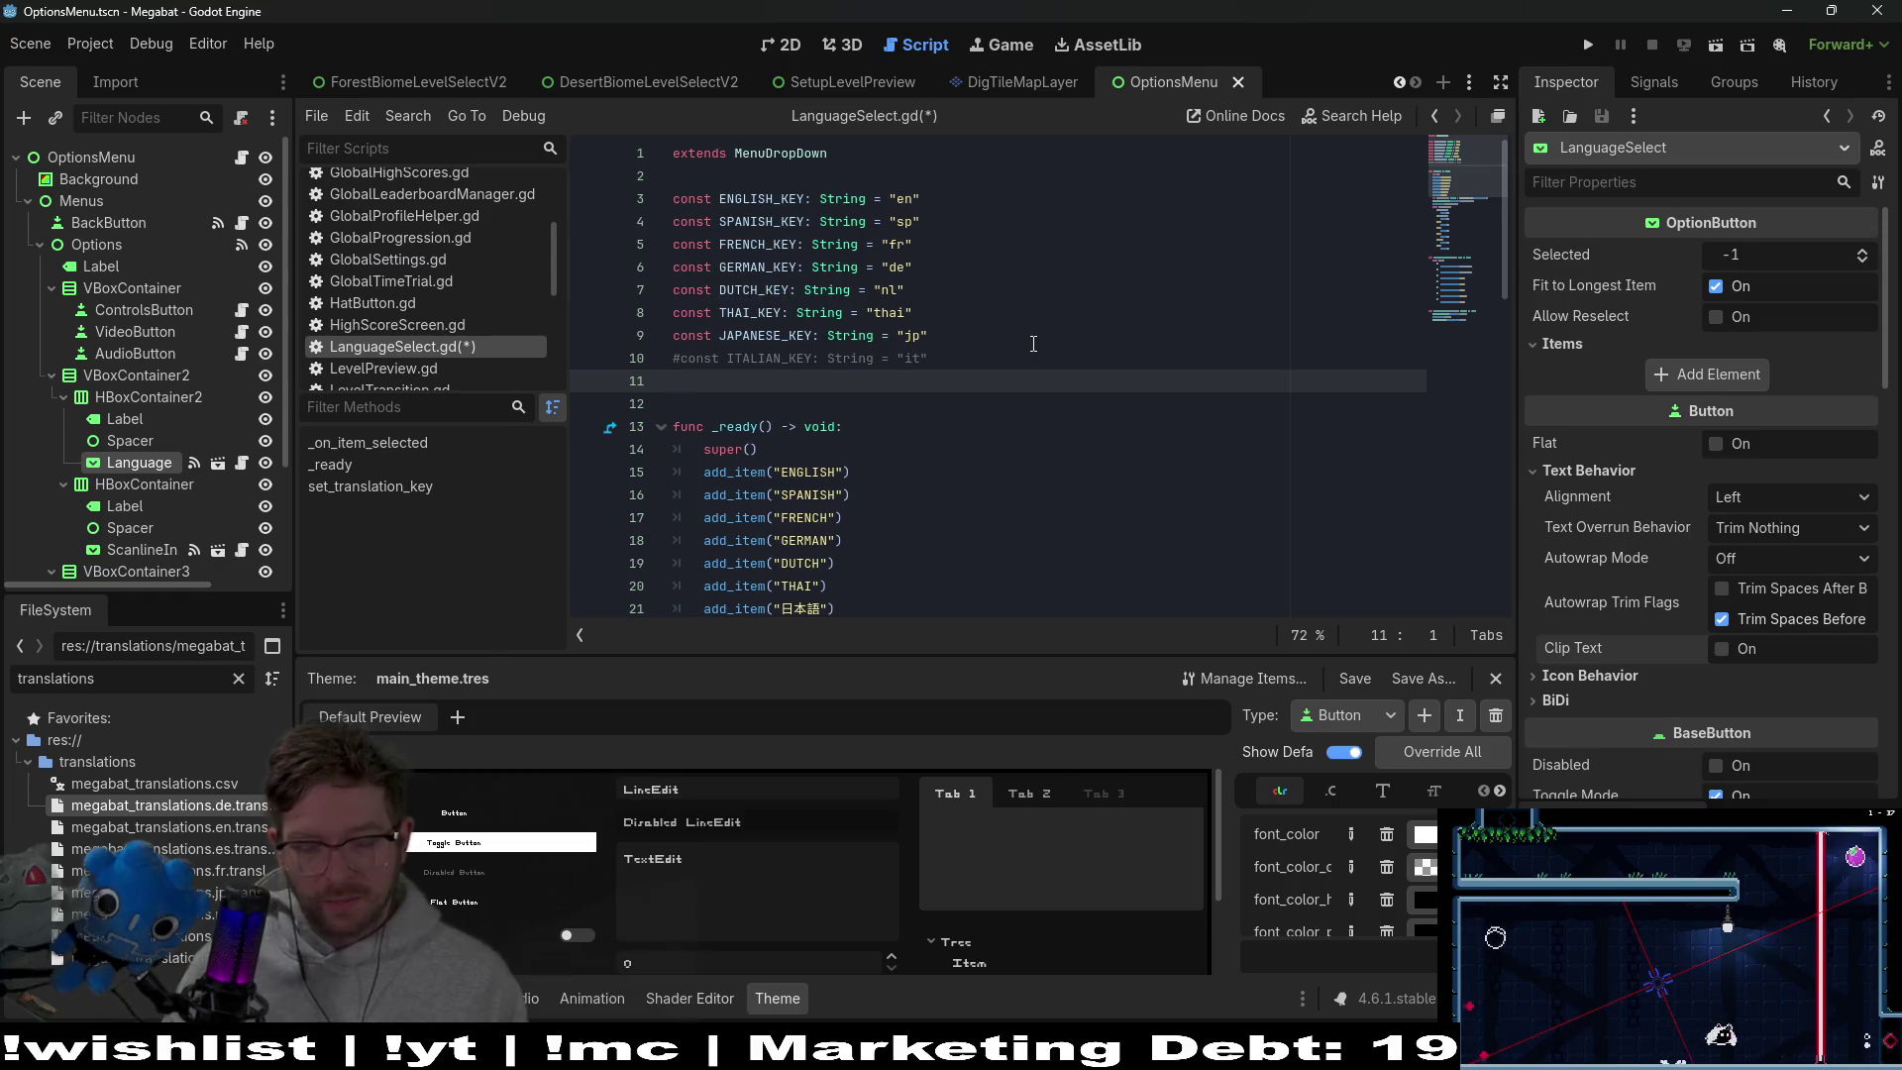
# Copy the FRENCH_KEY constant name for reuse in the match cases
pyautogui.scroll(-3, 1033, 344)
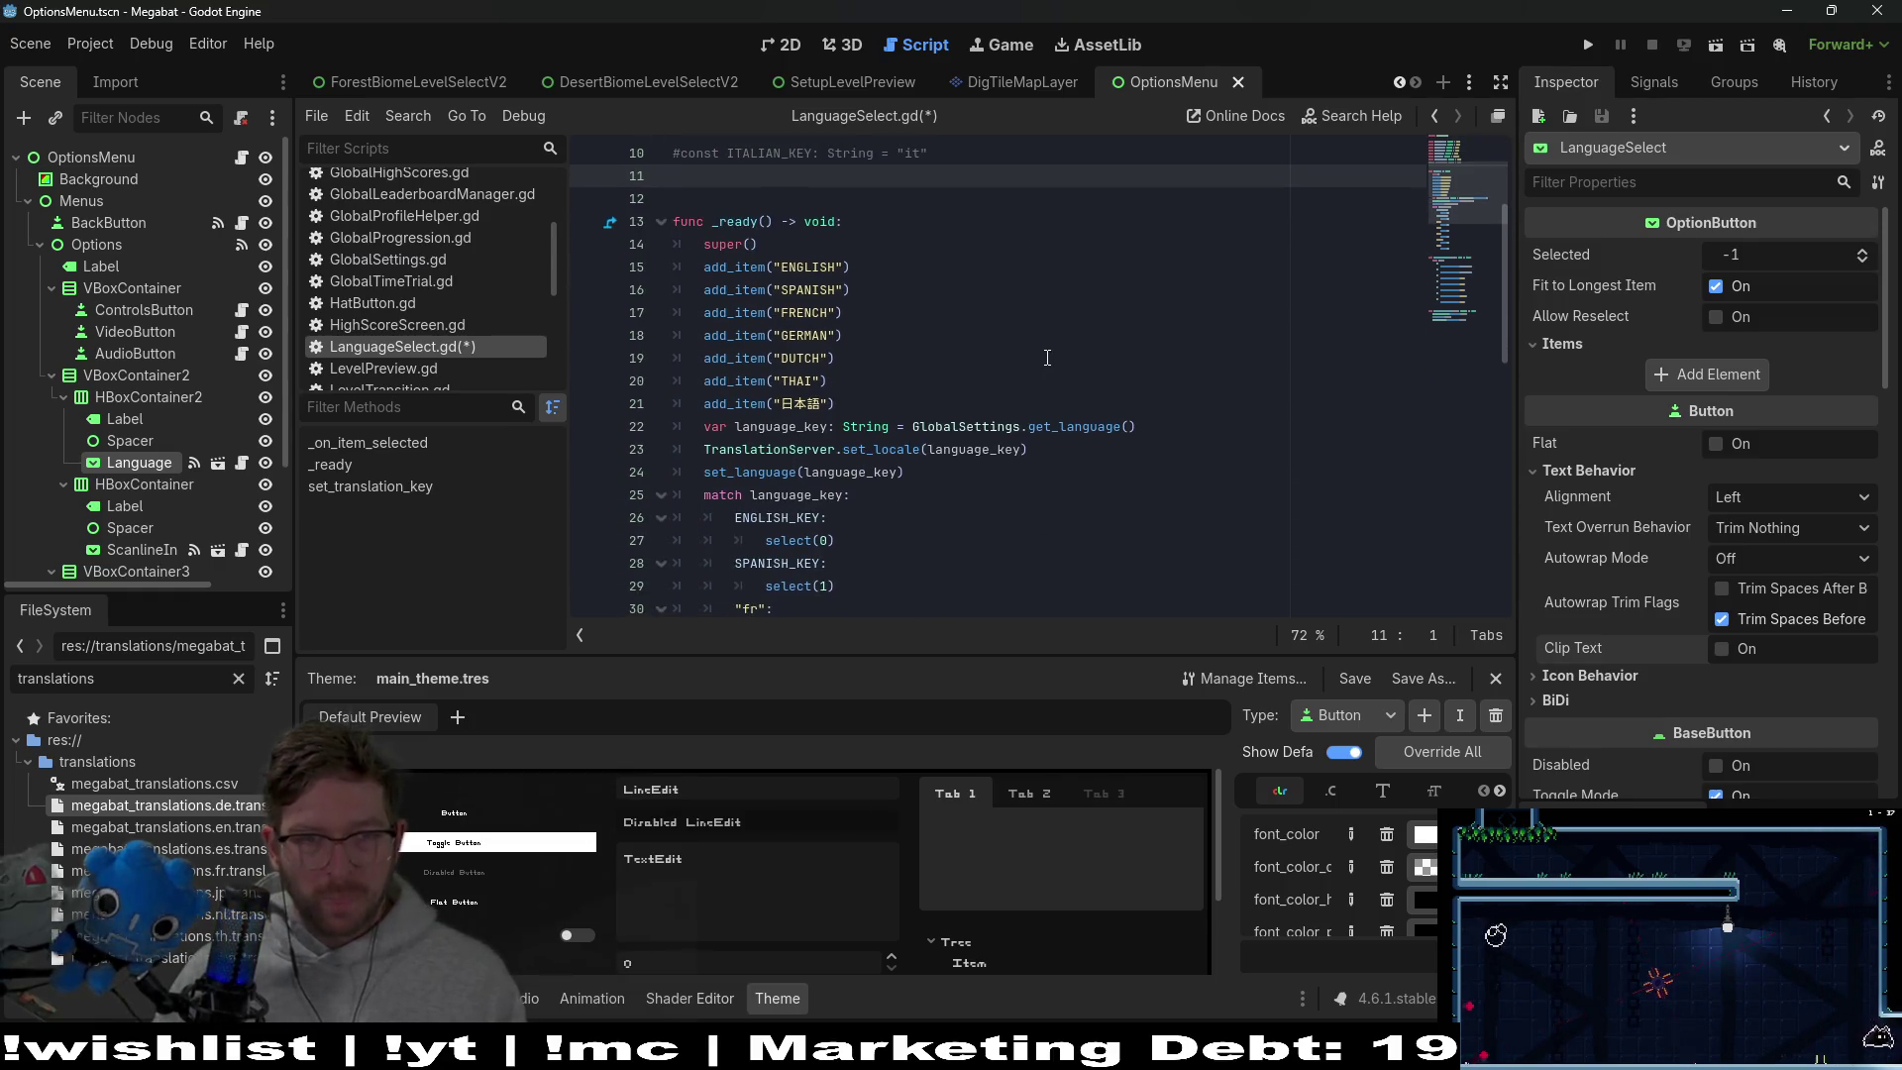
pyautogui.click(1047, 358)
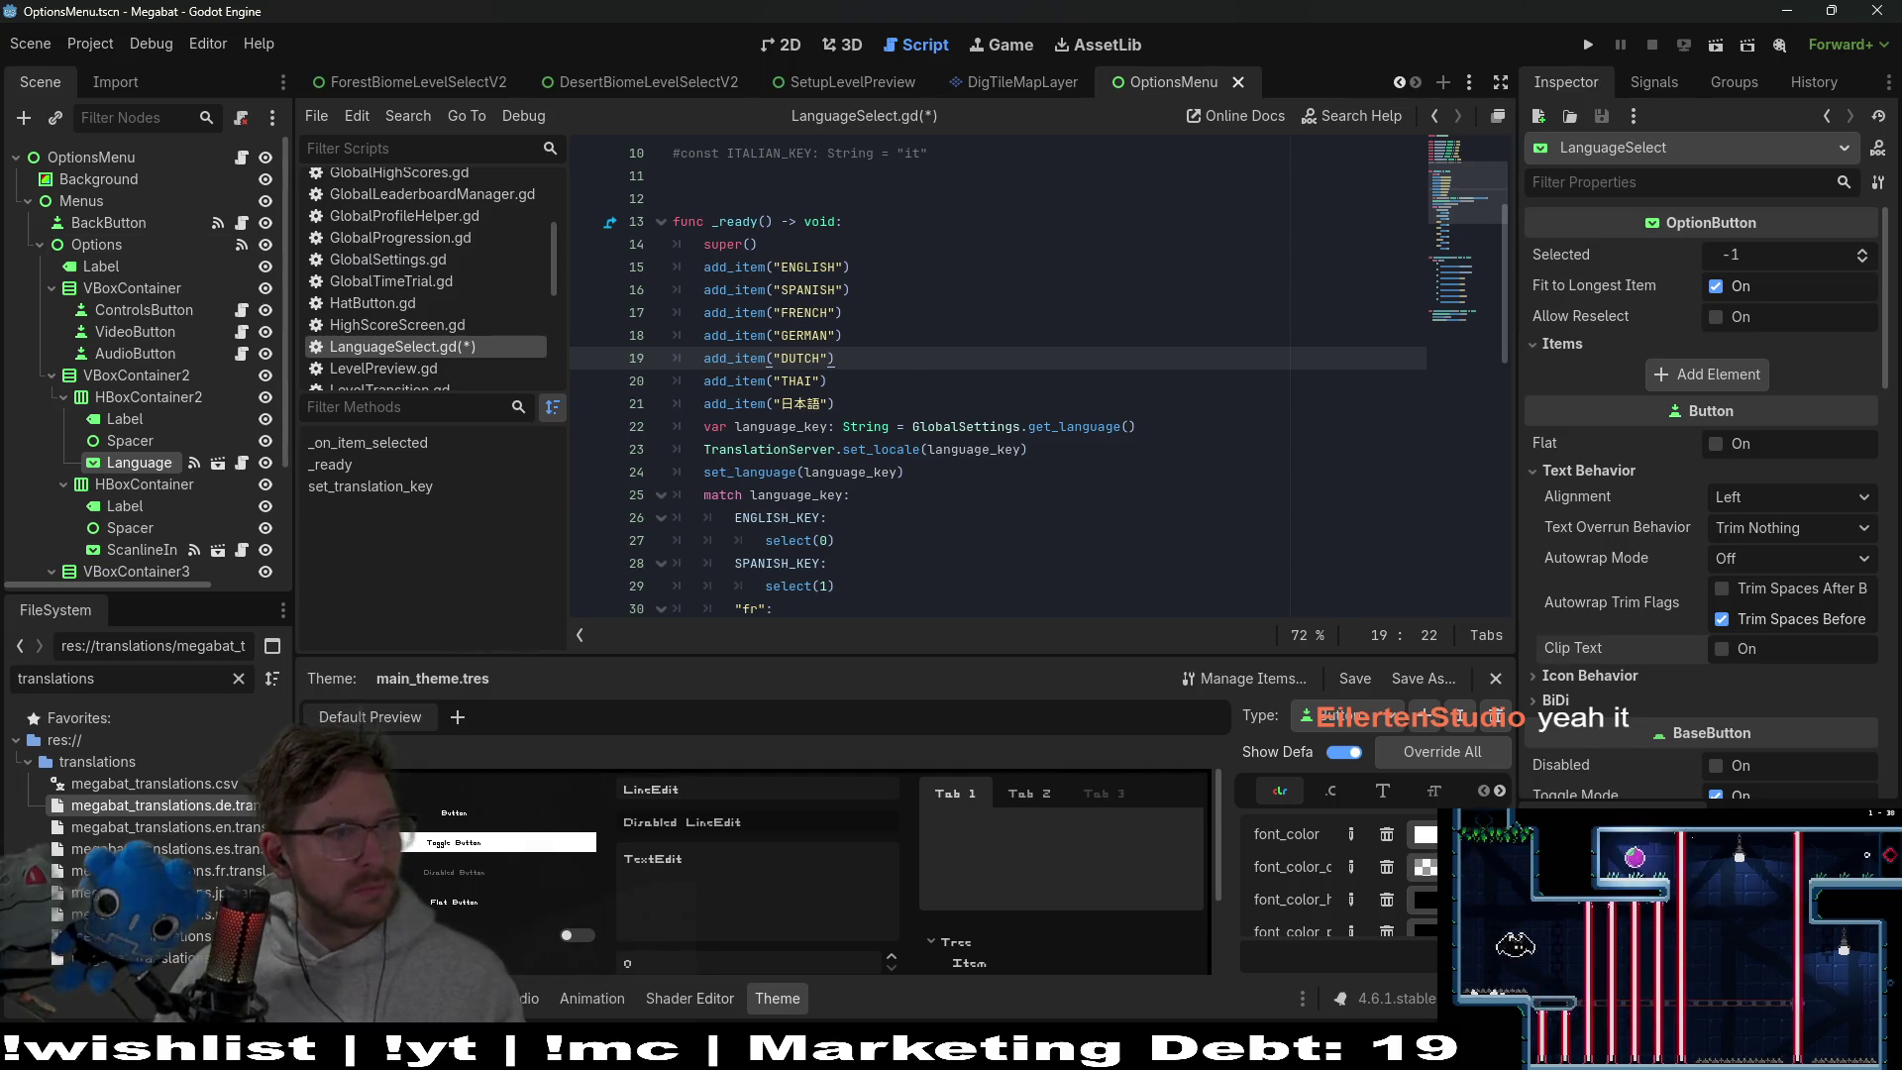
pyautogui.click(1030, 449)
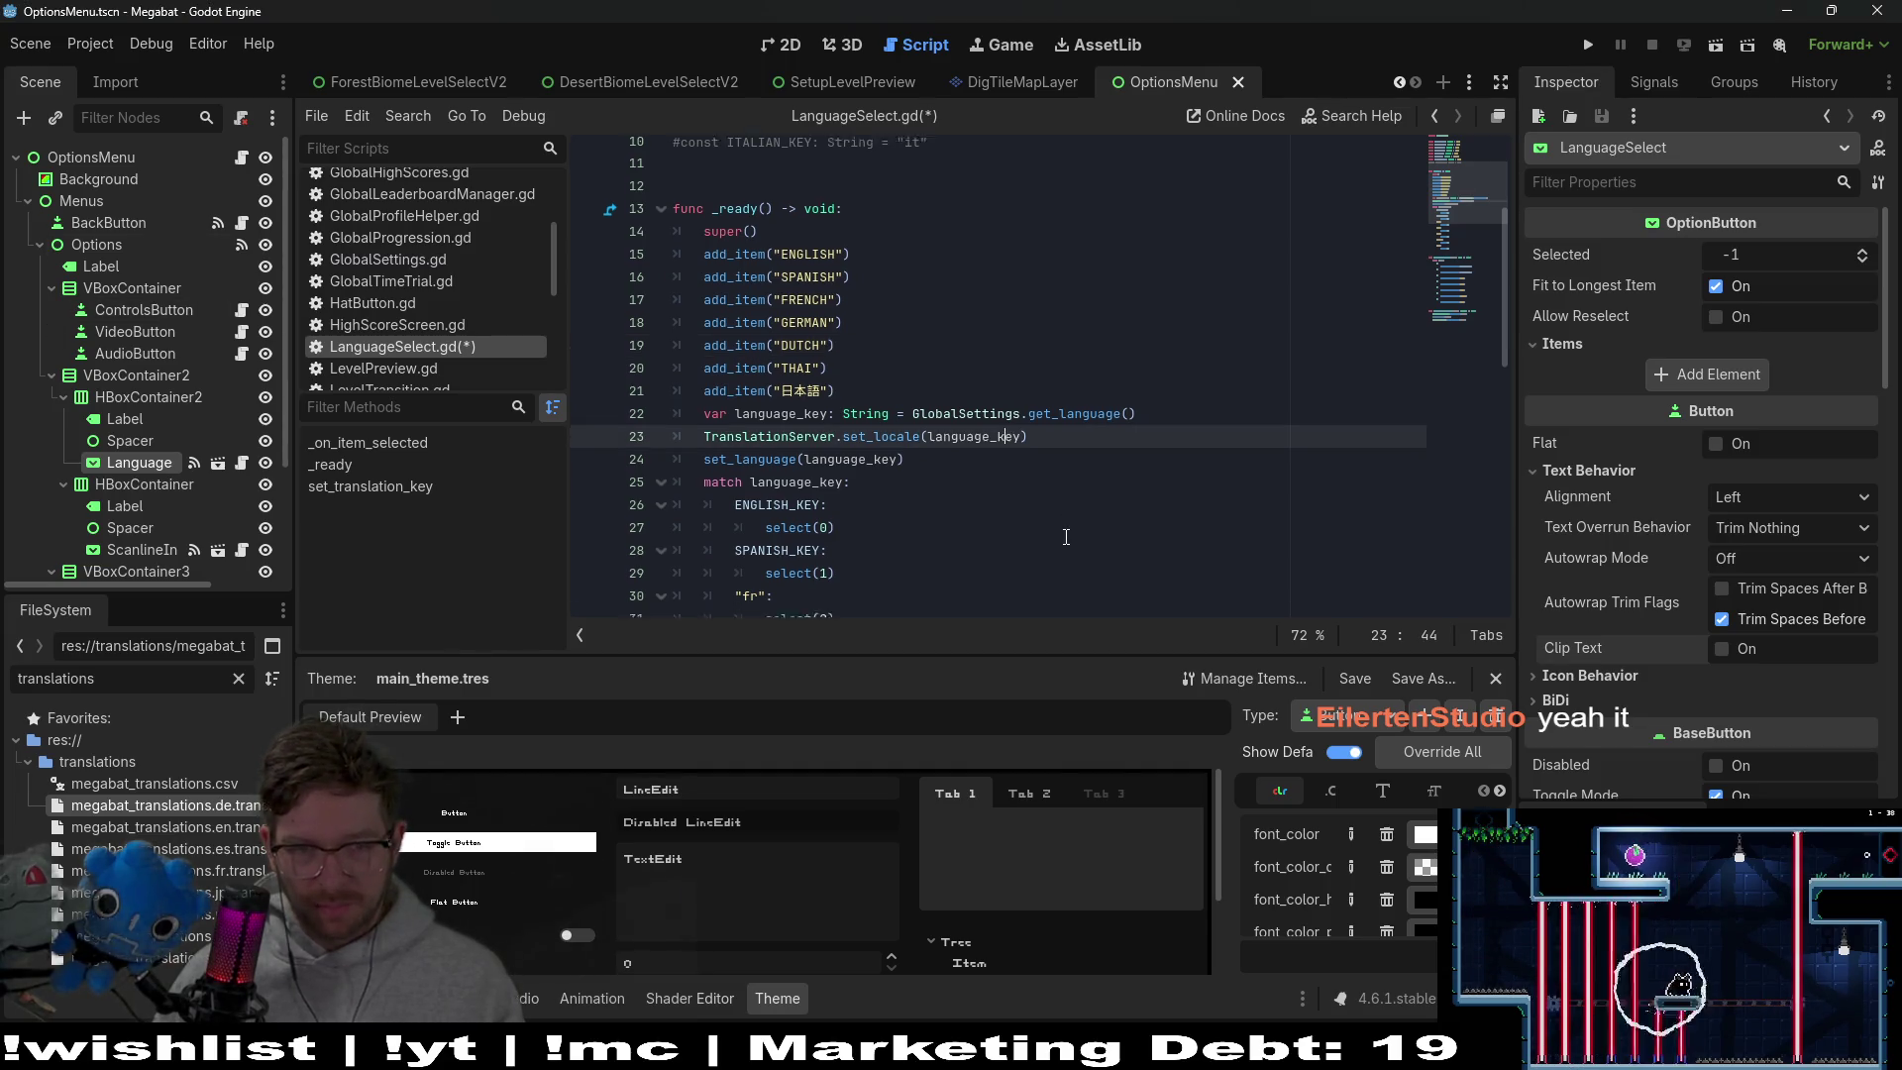
pyautogui.scroll(-2, 1065, 536)
pyautogui.click(802, 433)
pyautogui.scroll(4, 788, 390)
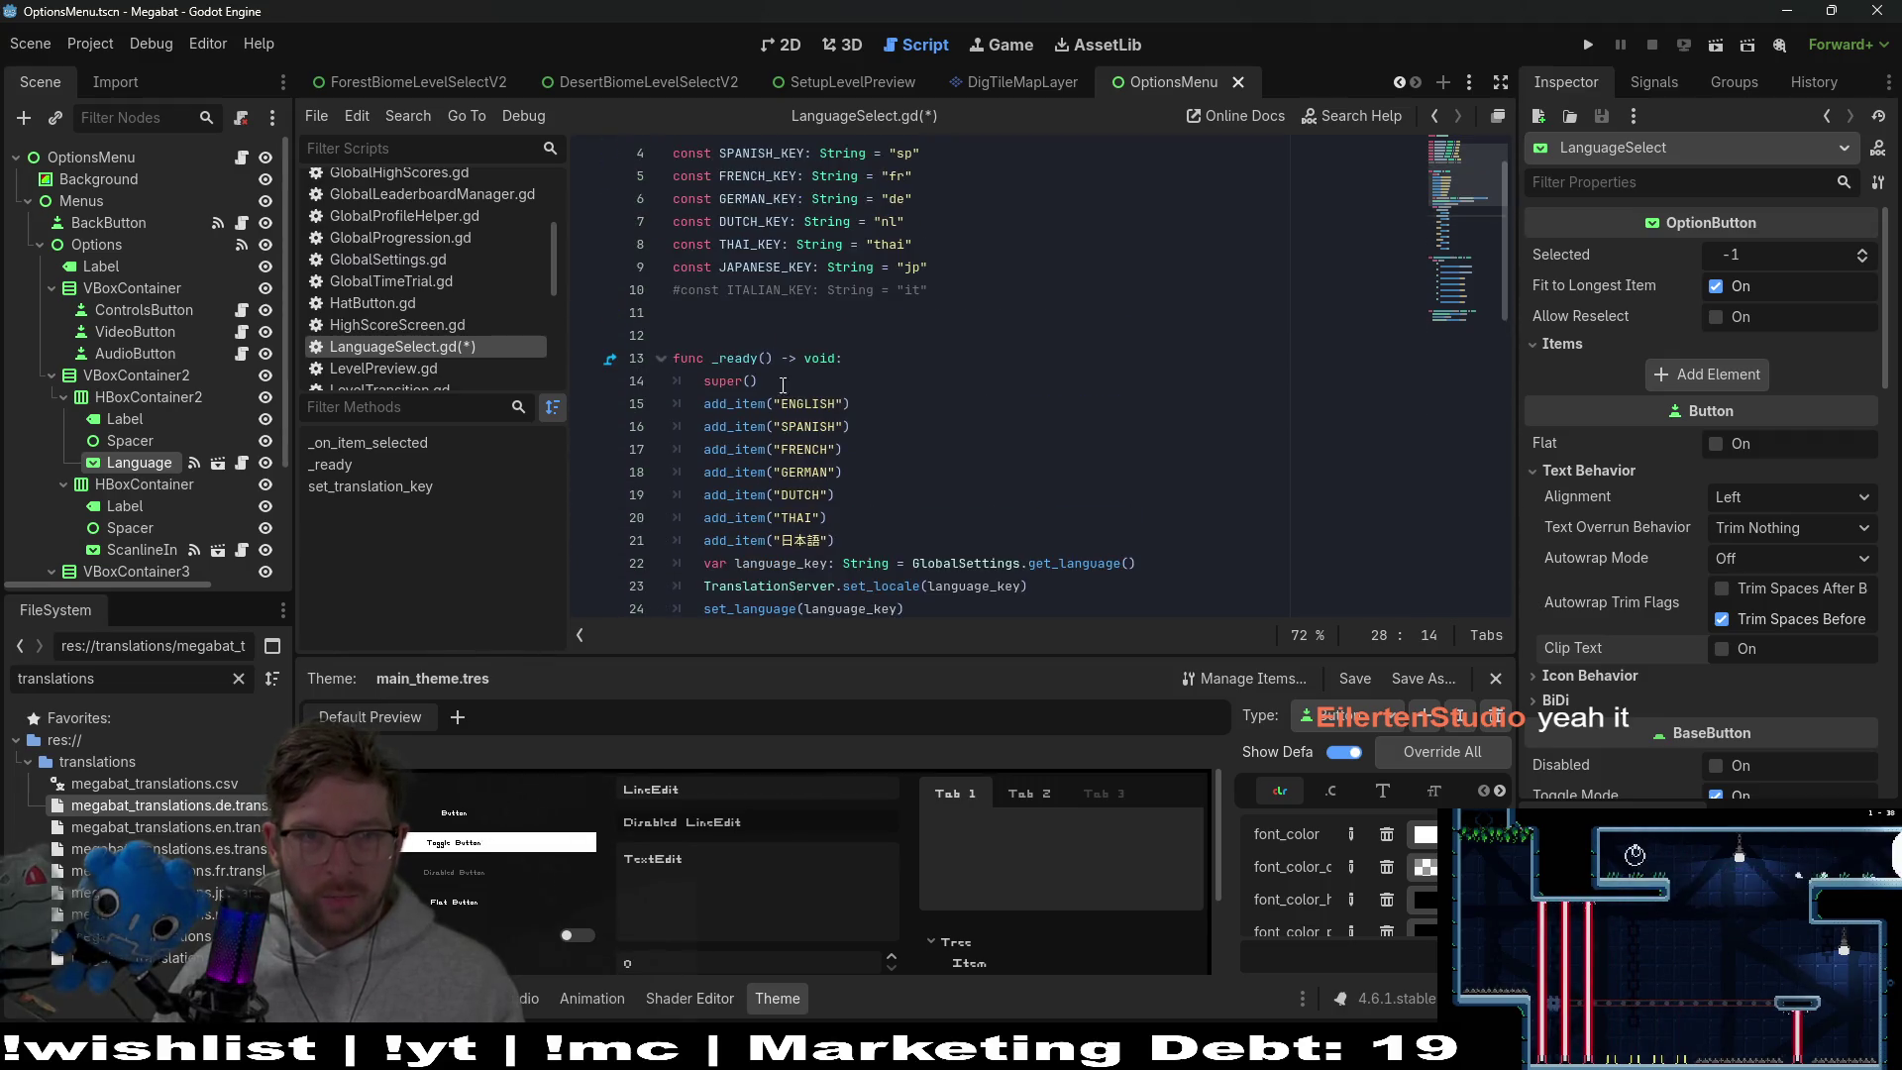
pyautogui.doubleClick(753, 176)
pyautogui.hotkey('ctrl', 'c')
pyautogui.scroll(-4, 958, 454)
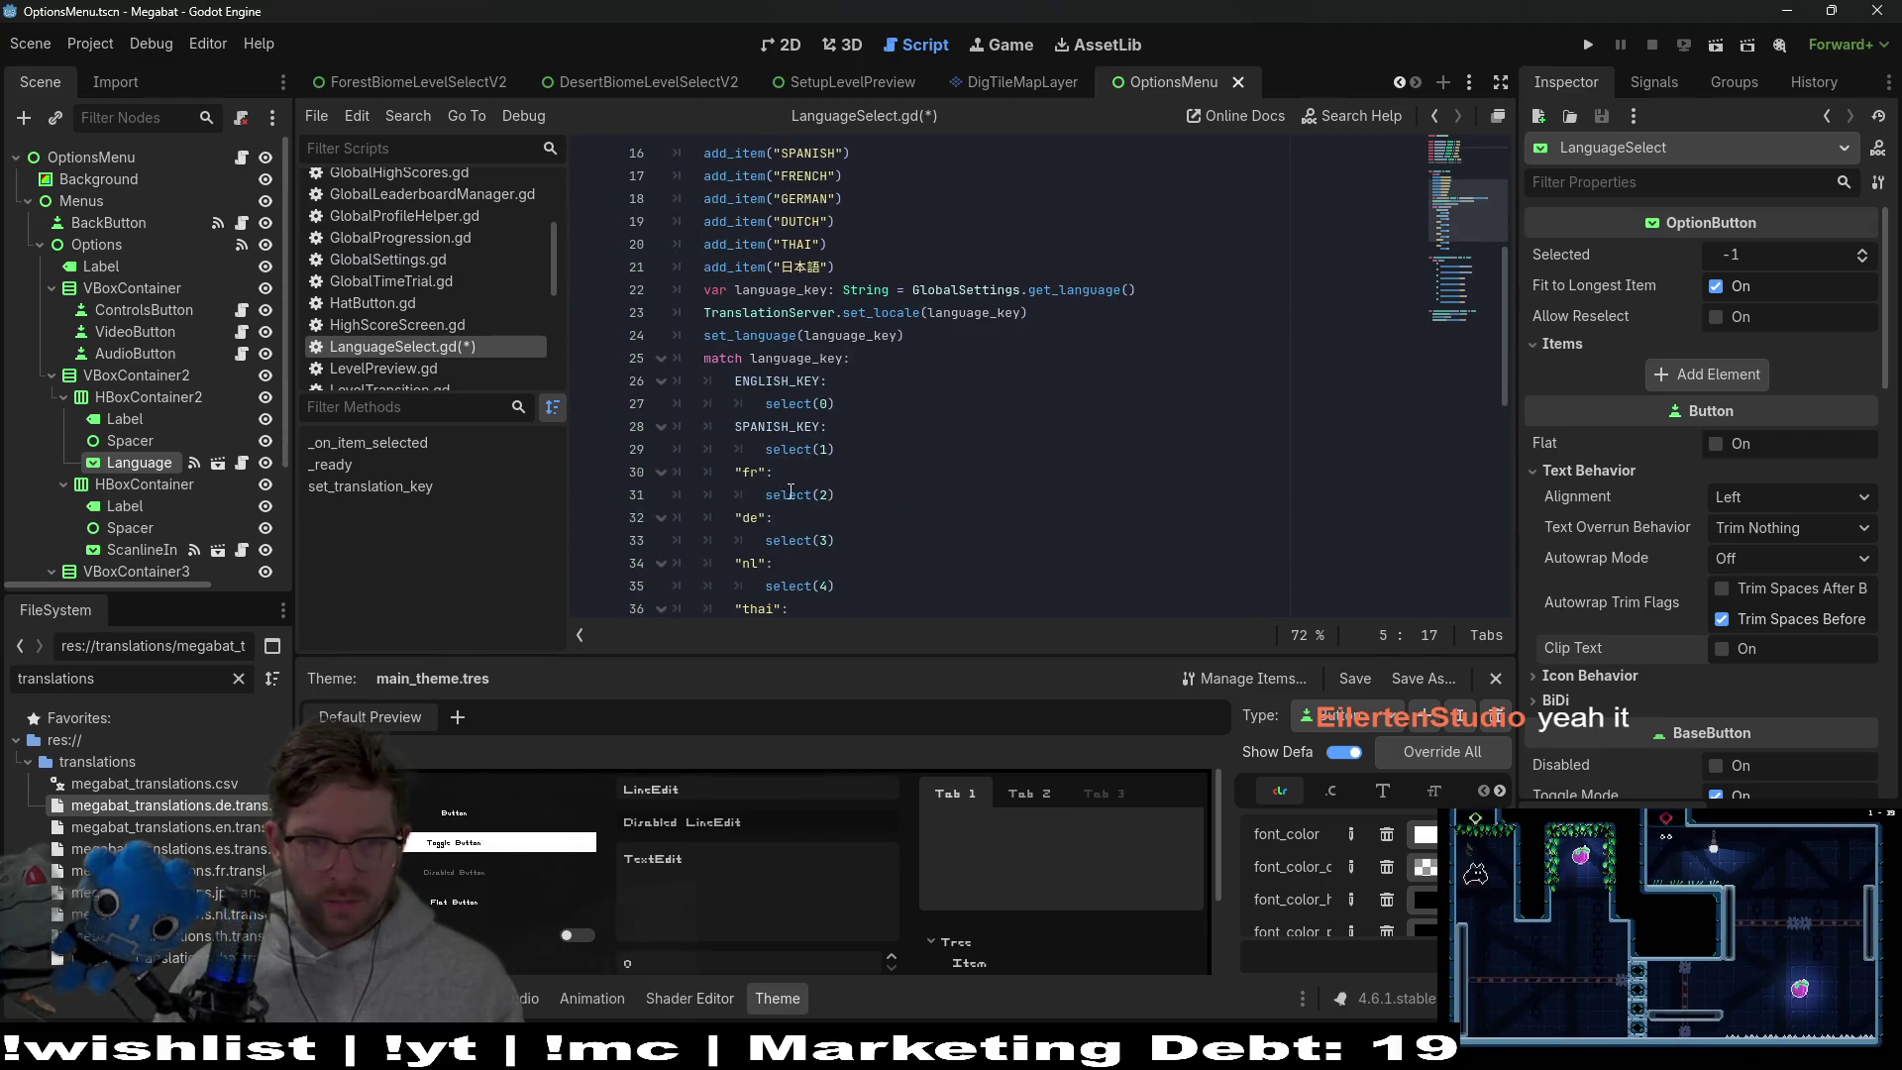
# Replace the "fr" and "de" match cases with FRENCH_KEY and GERMAN_KEY
pyautogui.click(768, 472)
pyautogui.press('BackSpace')
pyautogui.press('BackSpace')
pyautogui.press('BackSpace')
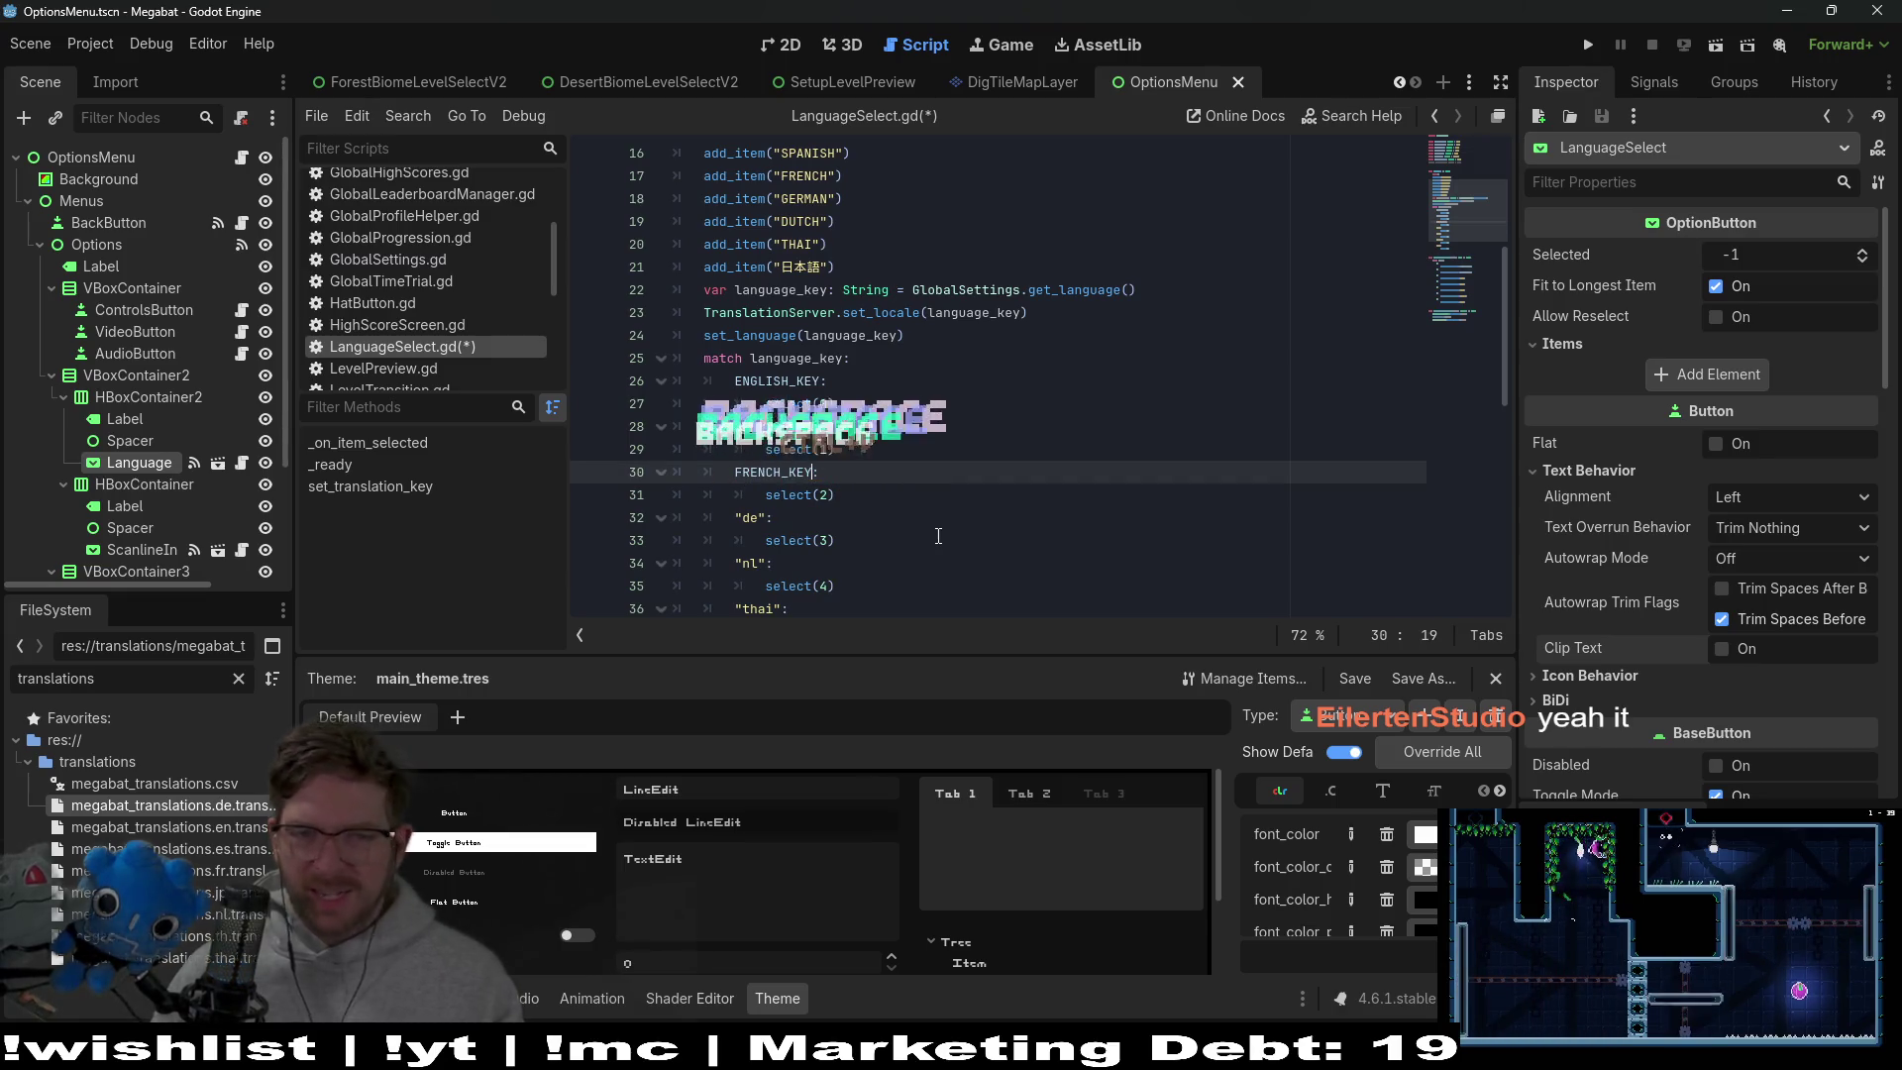
pyautogui.hotkey('ctrl', 'v')
pyautogui.scroll(3, 889, 523)
pyautogui.scroll(1, 889, 523)
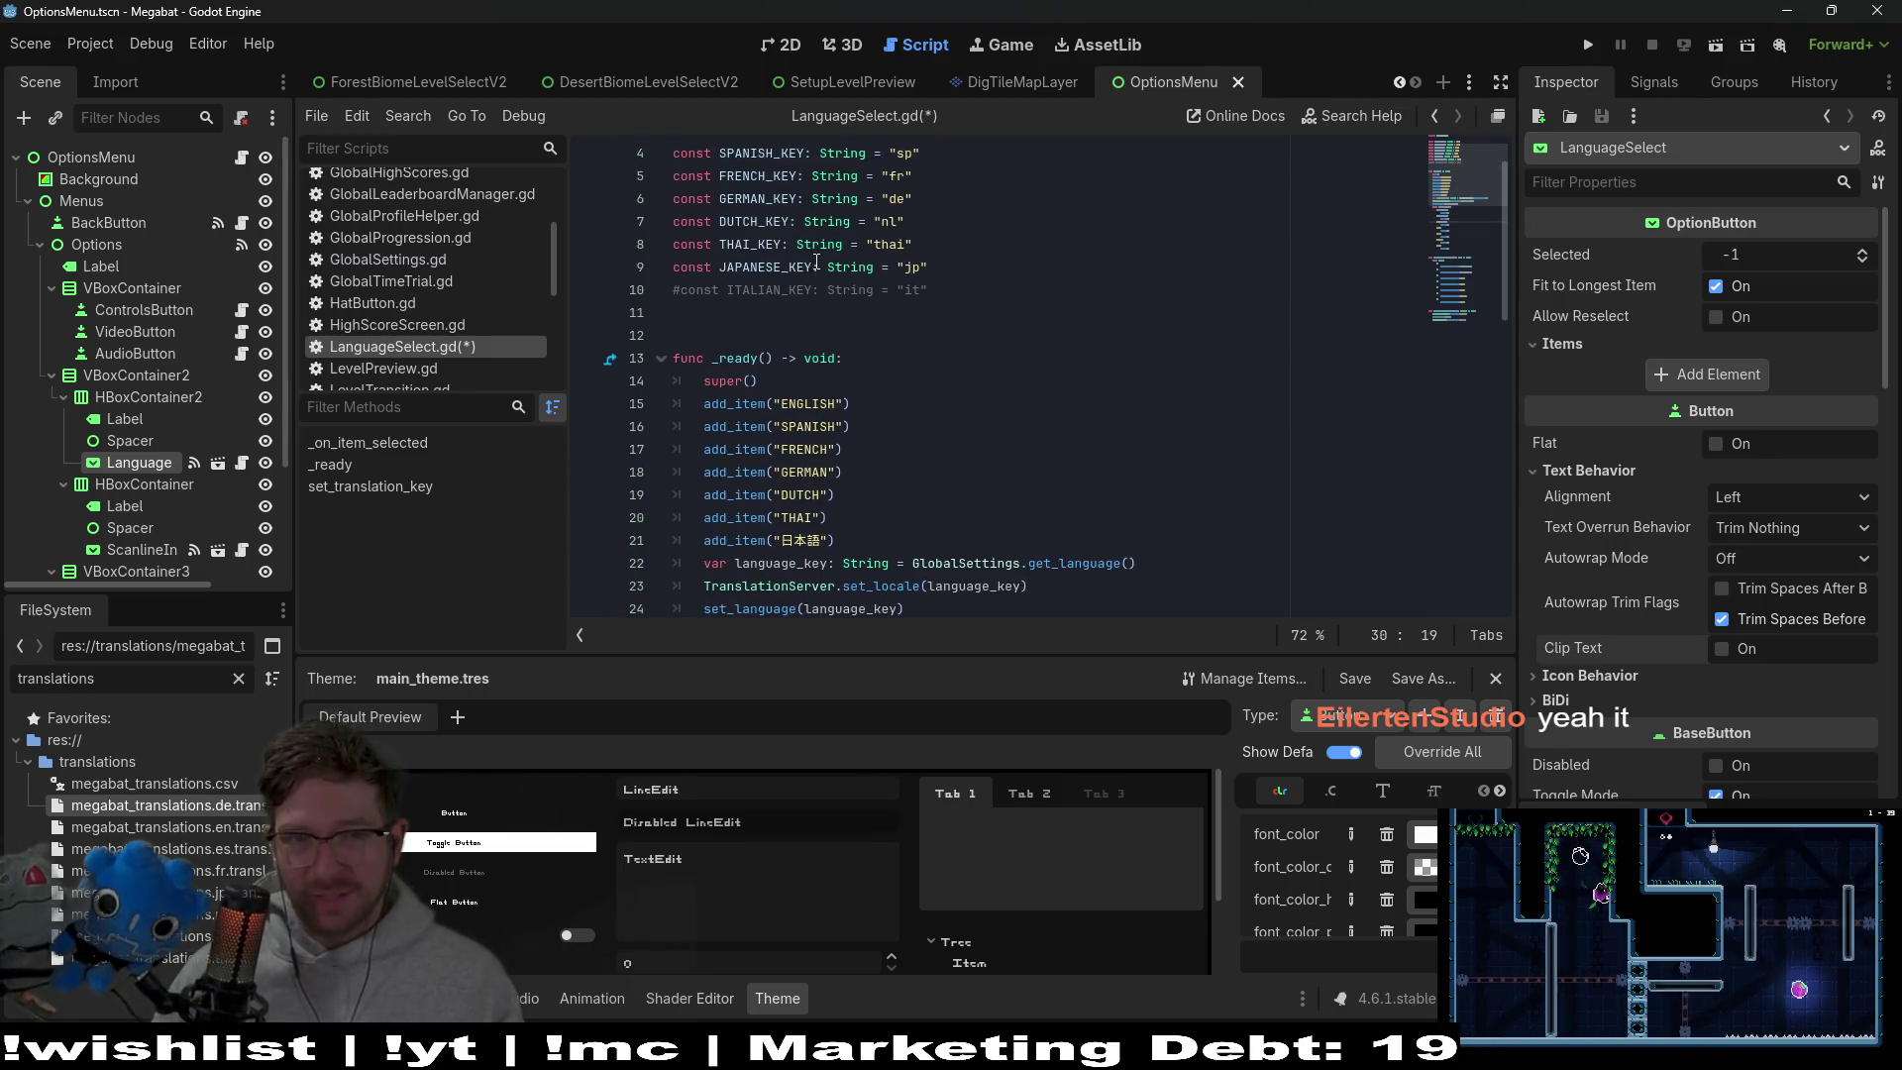
pyautogui.doubleClick(749, 195)
pyautogui.hotkey('ctrl', 'c')
pyautogui.doubleClick(761, 222)
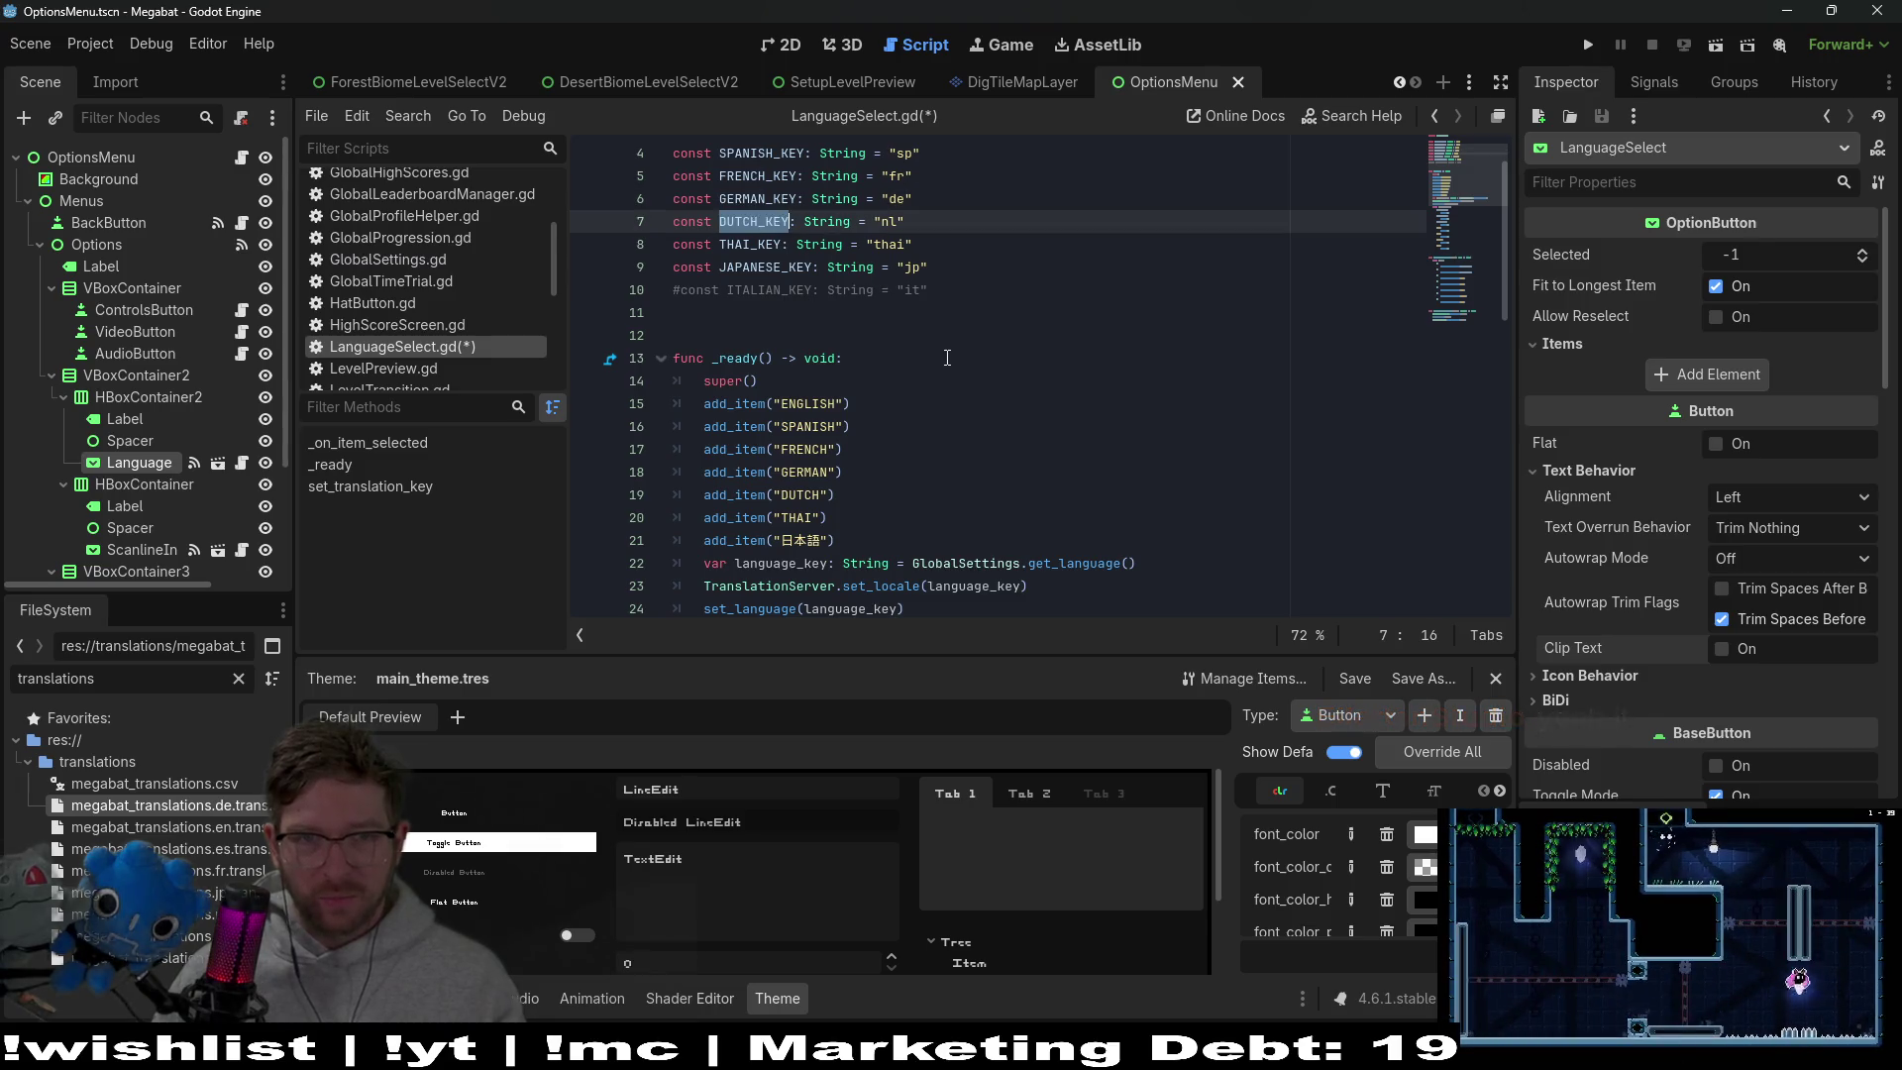
pyautogui.scroll(-6, 947, 357)
pyautogui.scroll(7, 947, 357)
pyautogui.click(758, 267)
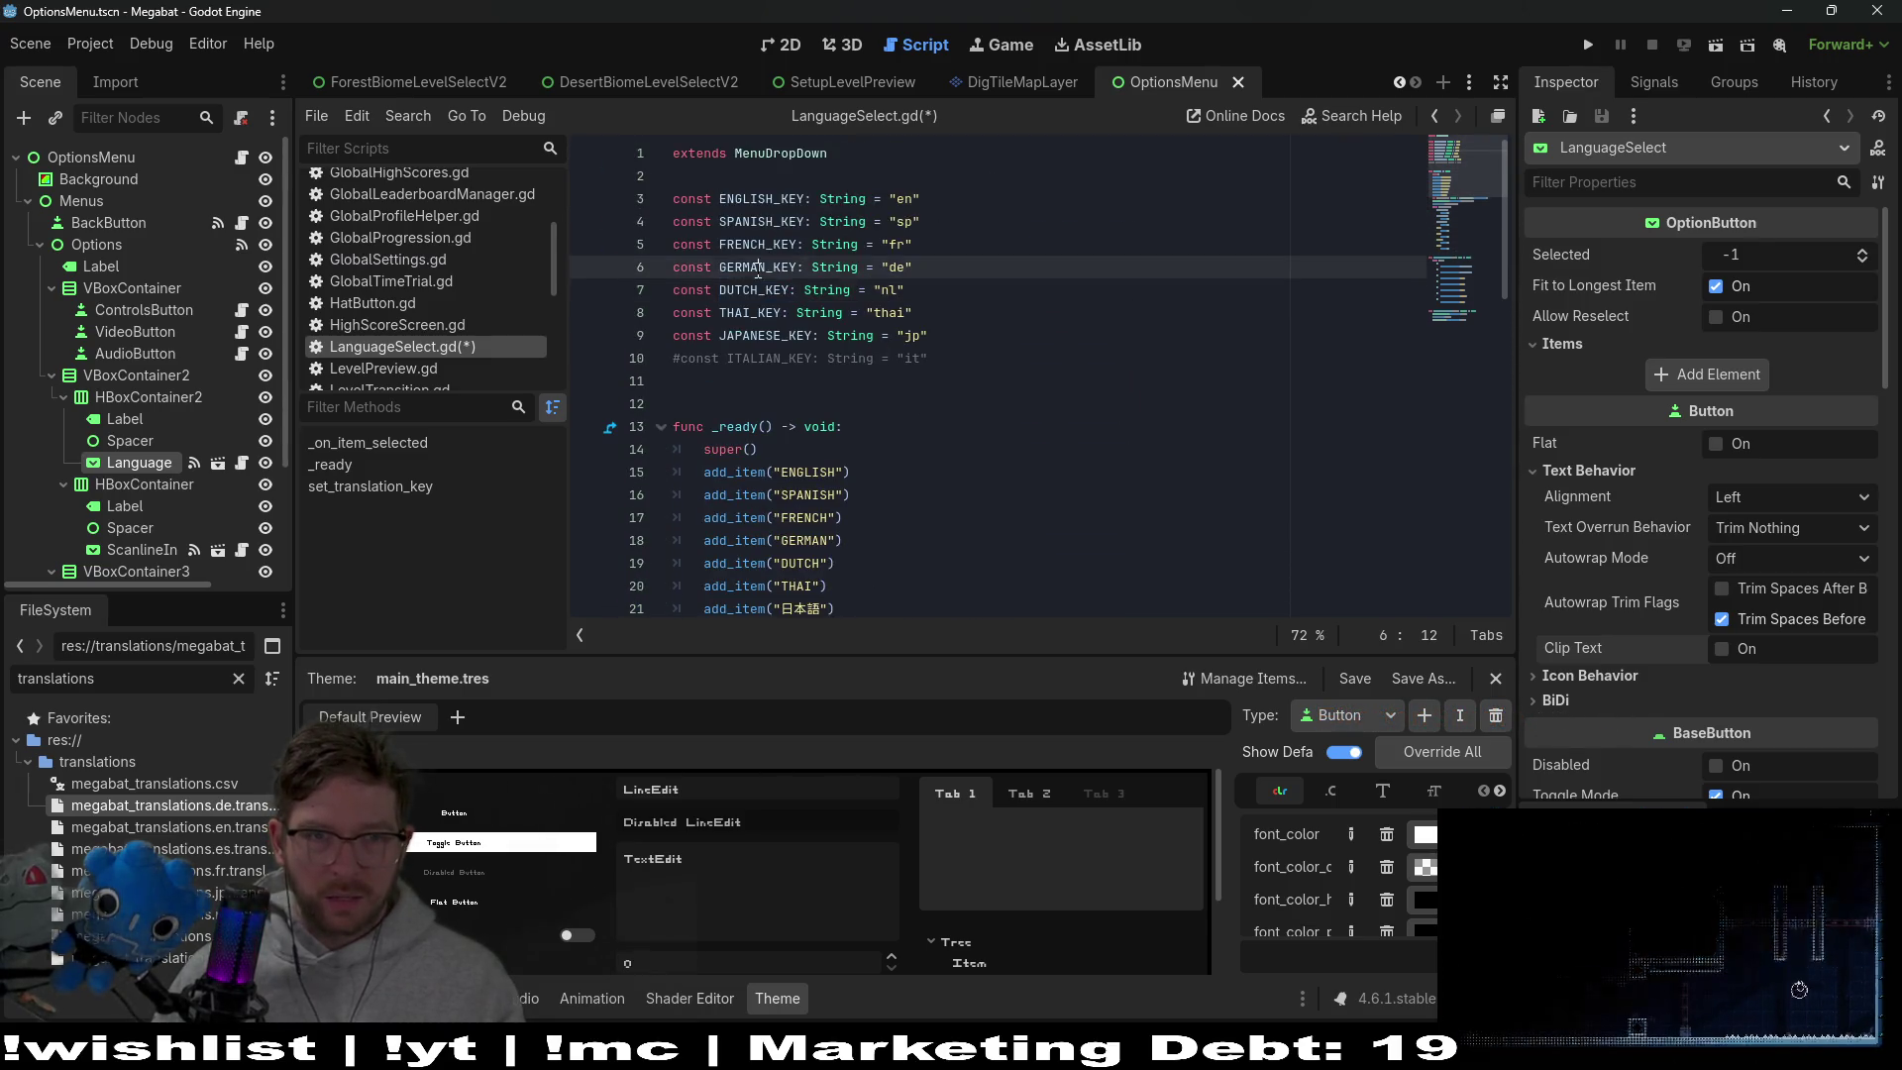
pyautogui.scroll(-7, 1042, 478)
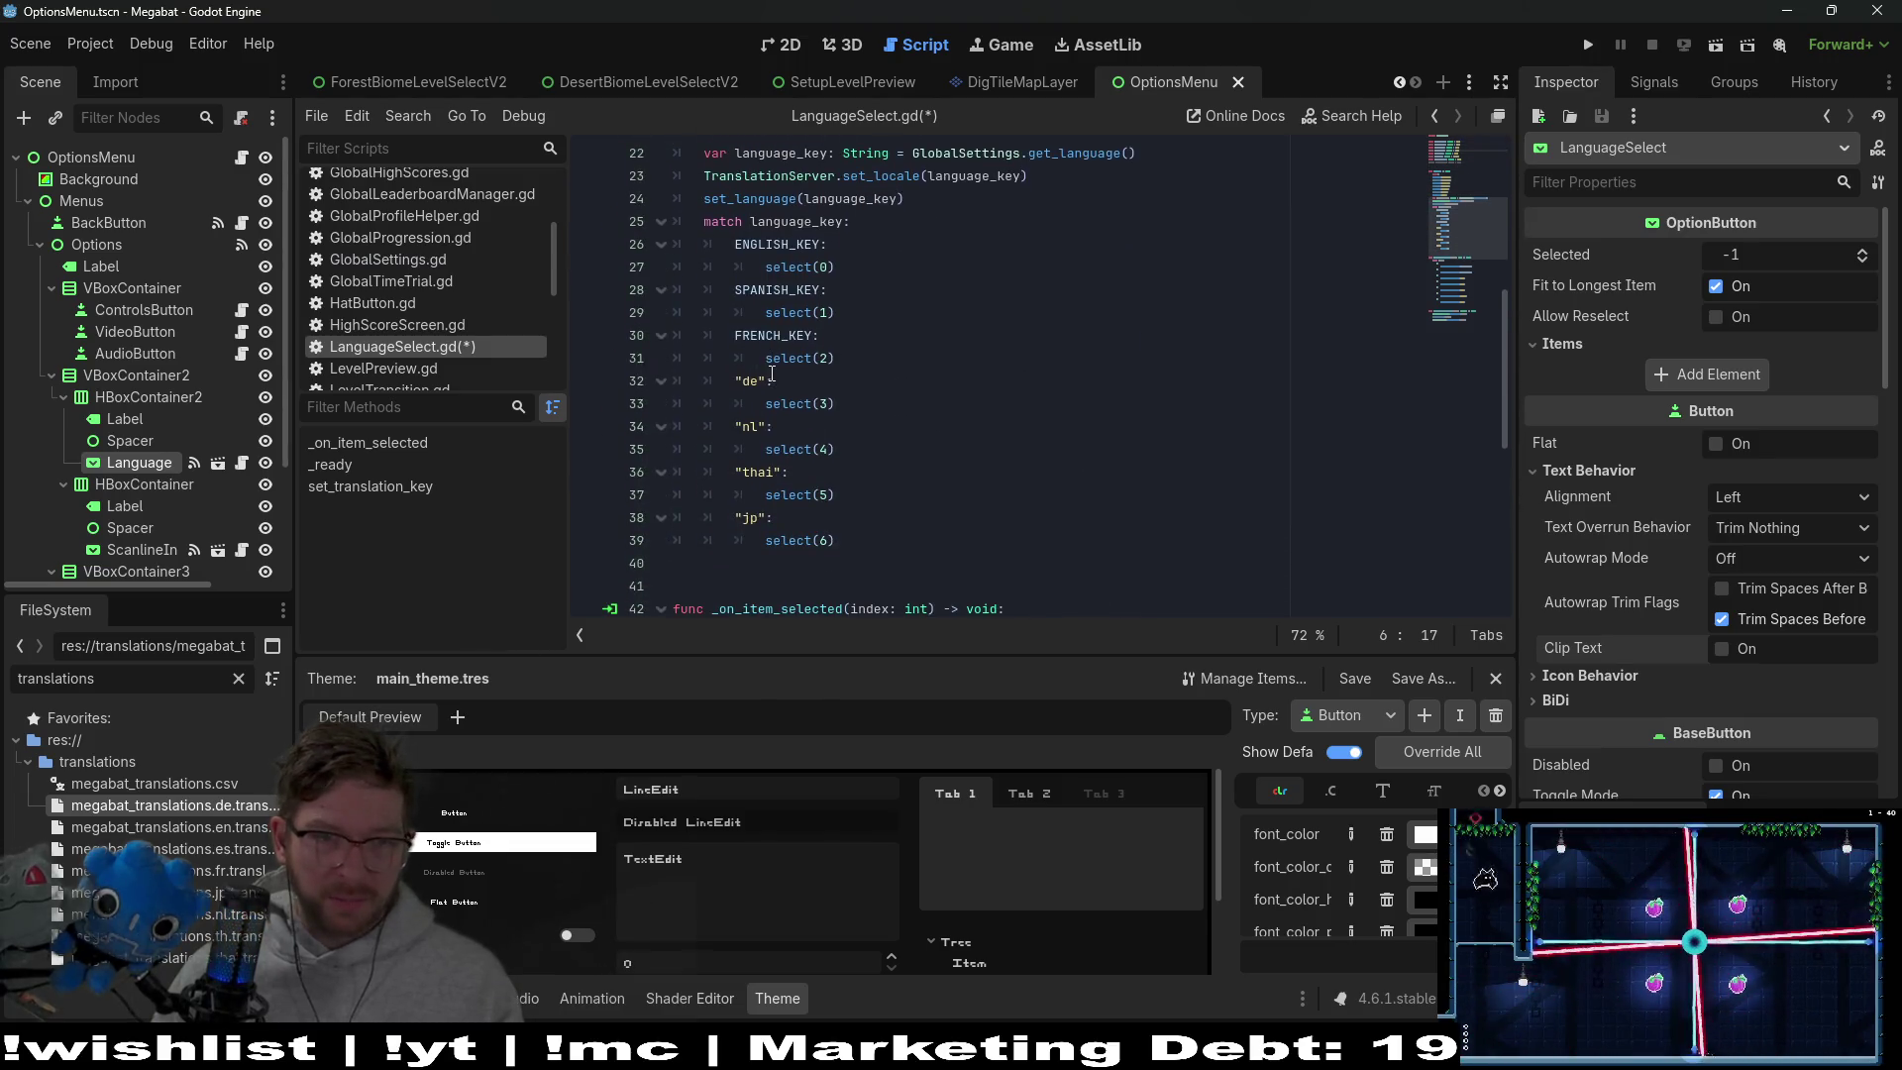
pyautogui.click(772, 376)
pyautogui.press('BackSpace')
pyautogui.press('BackSpace')
pyautogui.press('BackSpace')
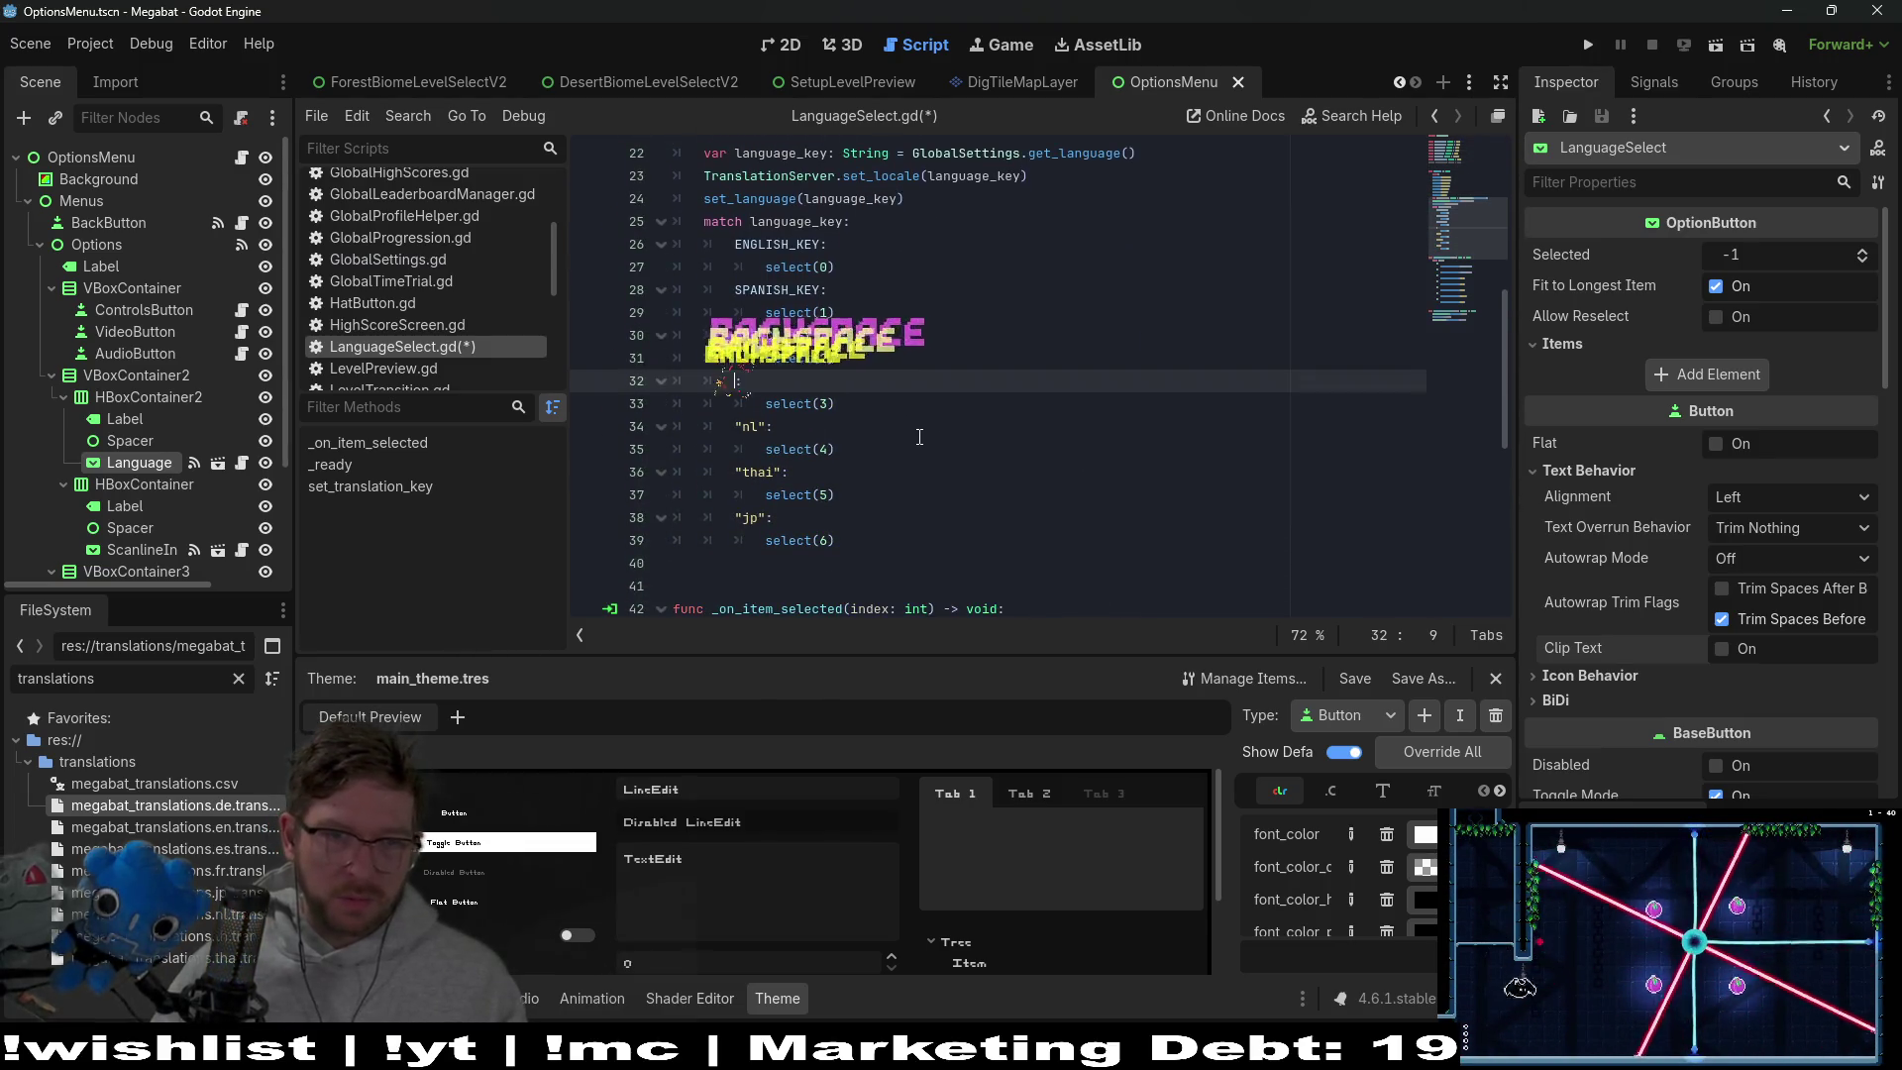
pyautogui.hotkey('ctrl', 'v')
# Replace the "nl" match case with DUTCH_KEY
pyautogui.scroll(7, 919, 437)
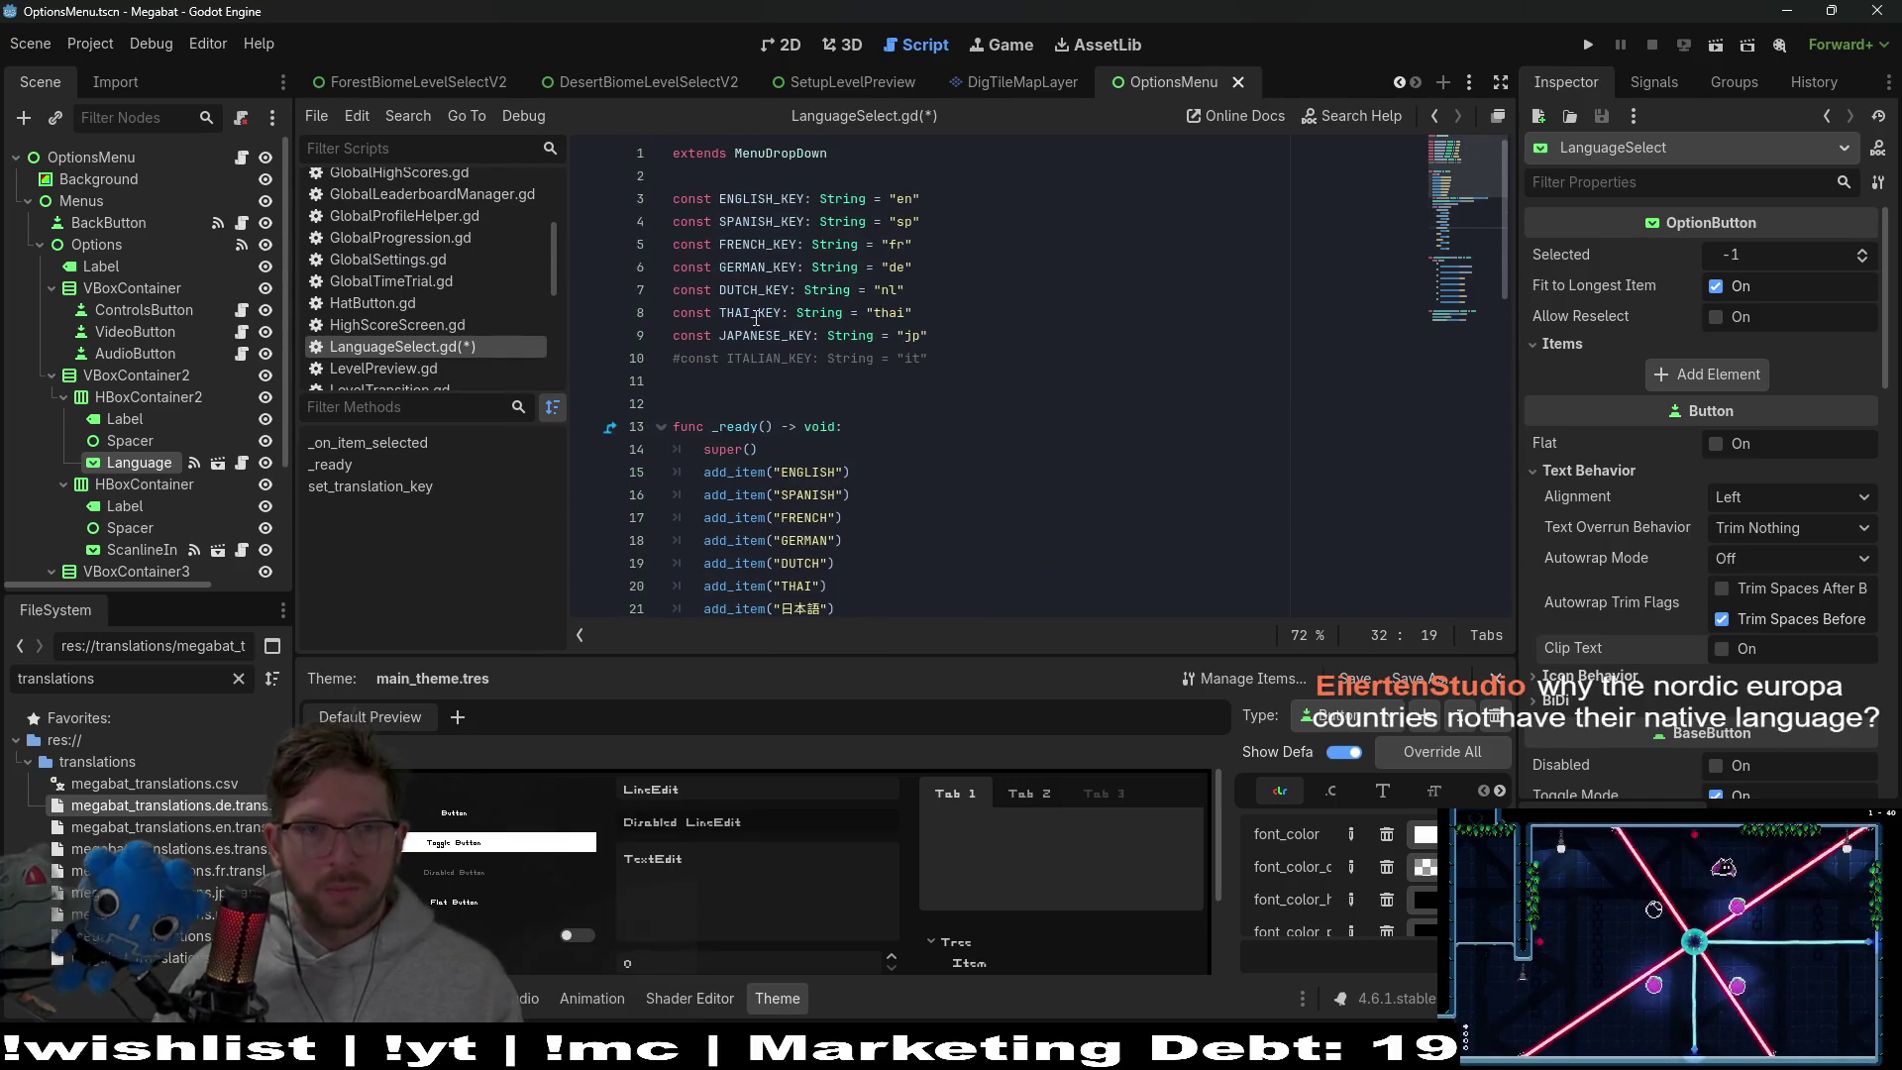
pyautogui.doubleClick(748, 289)
pyautogui.hotkey('ctrl', 'c')
pyautogui.scroll(-5, 1053, 438)
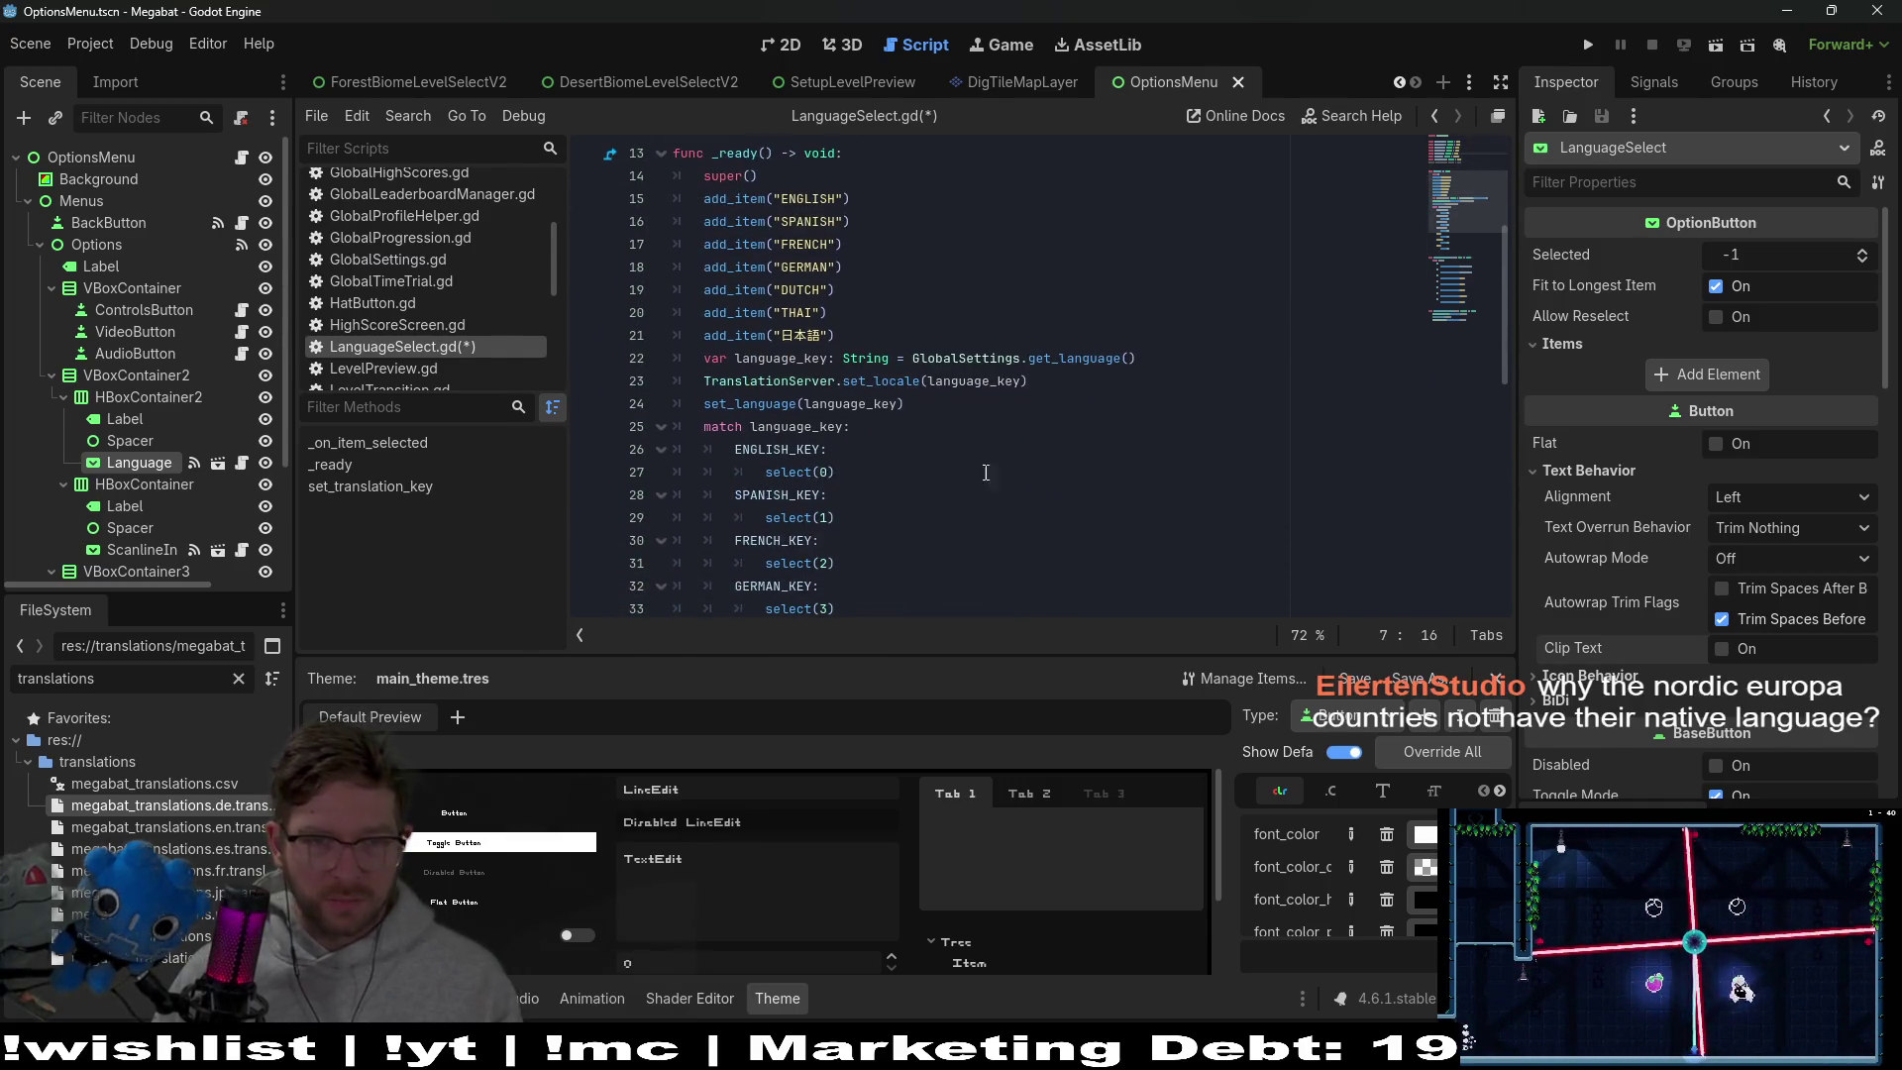
pyautogui.click(772, 562)
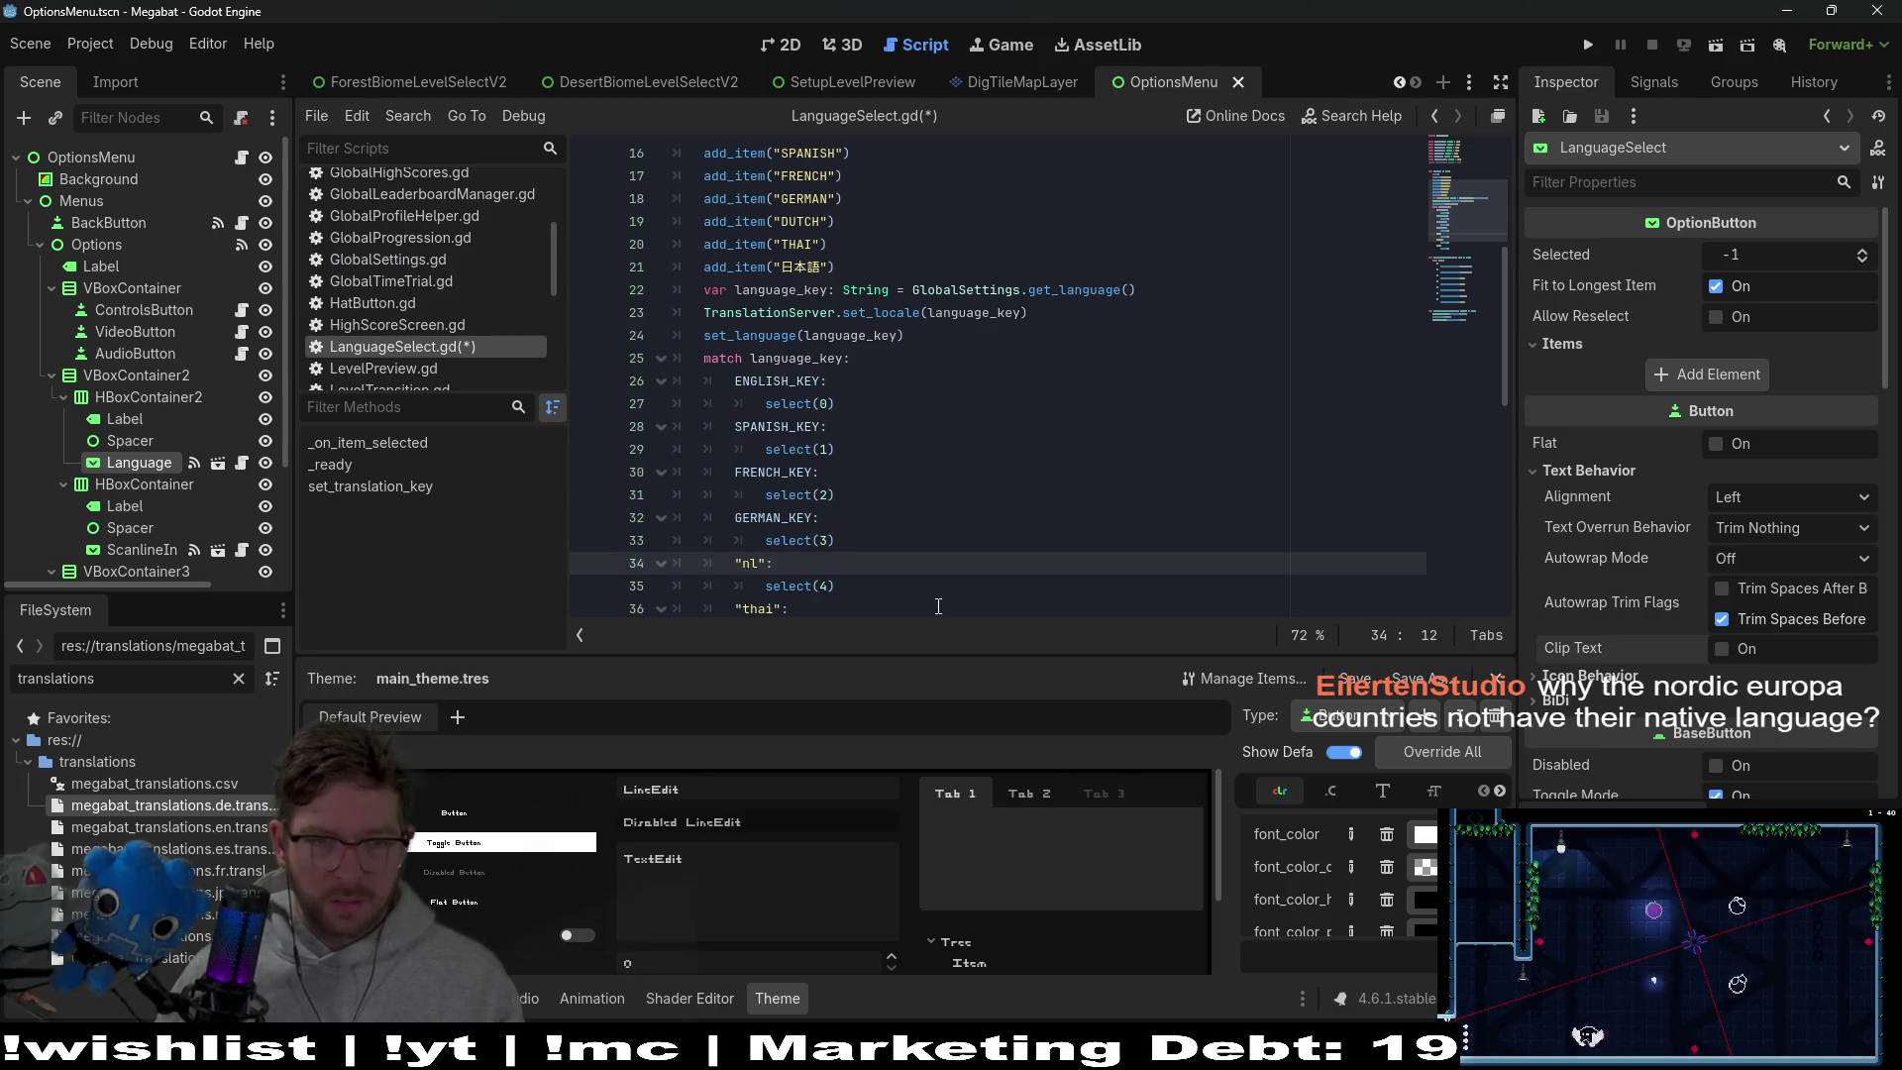
pyautogui.press('BackSpace')
pyautogui.press('BackSpace')
pyautogui.press('BackSpace')
pyautogui.hotkey('ctrl', 'v')
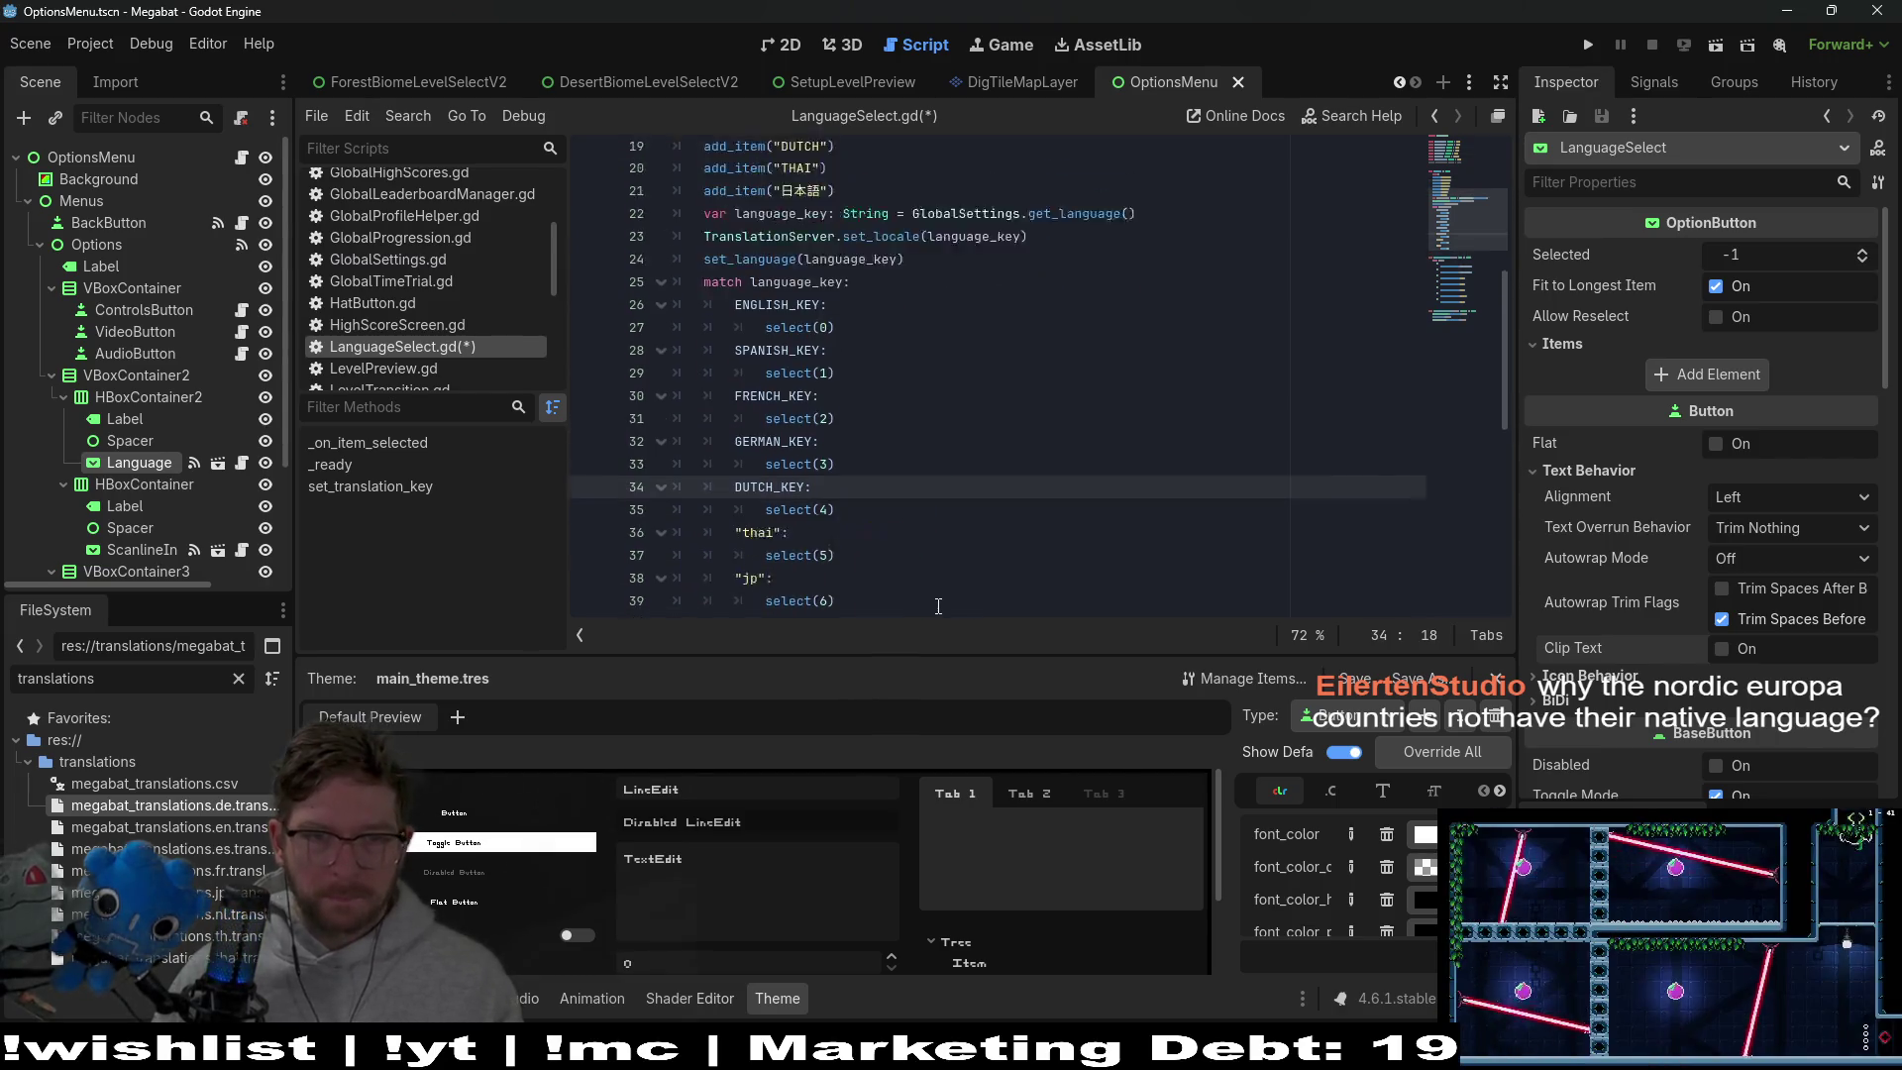
# Replace the "thai" match case with THAI_KEY, removing the leftover quote
pyautogui.scroll(4, 883, 552)
pyautogui.click(734, 245)
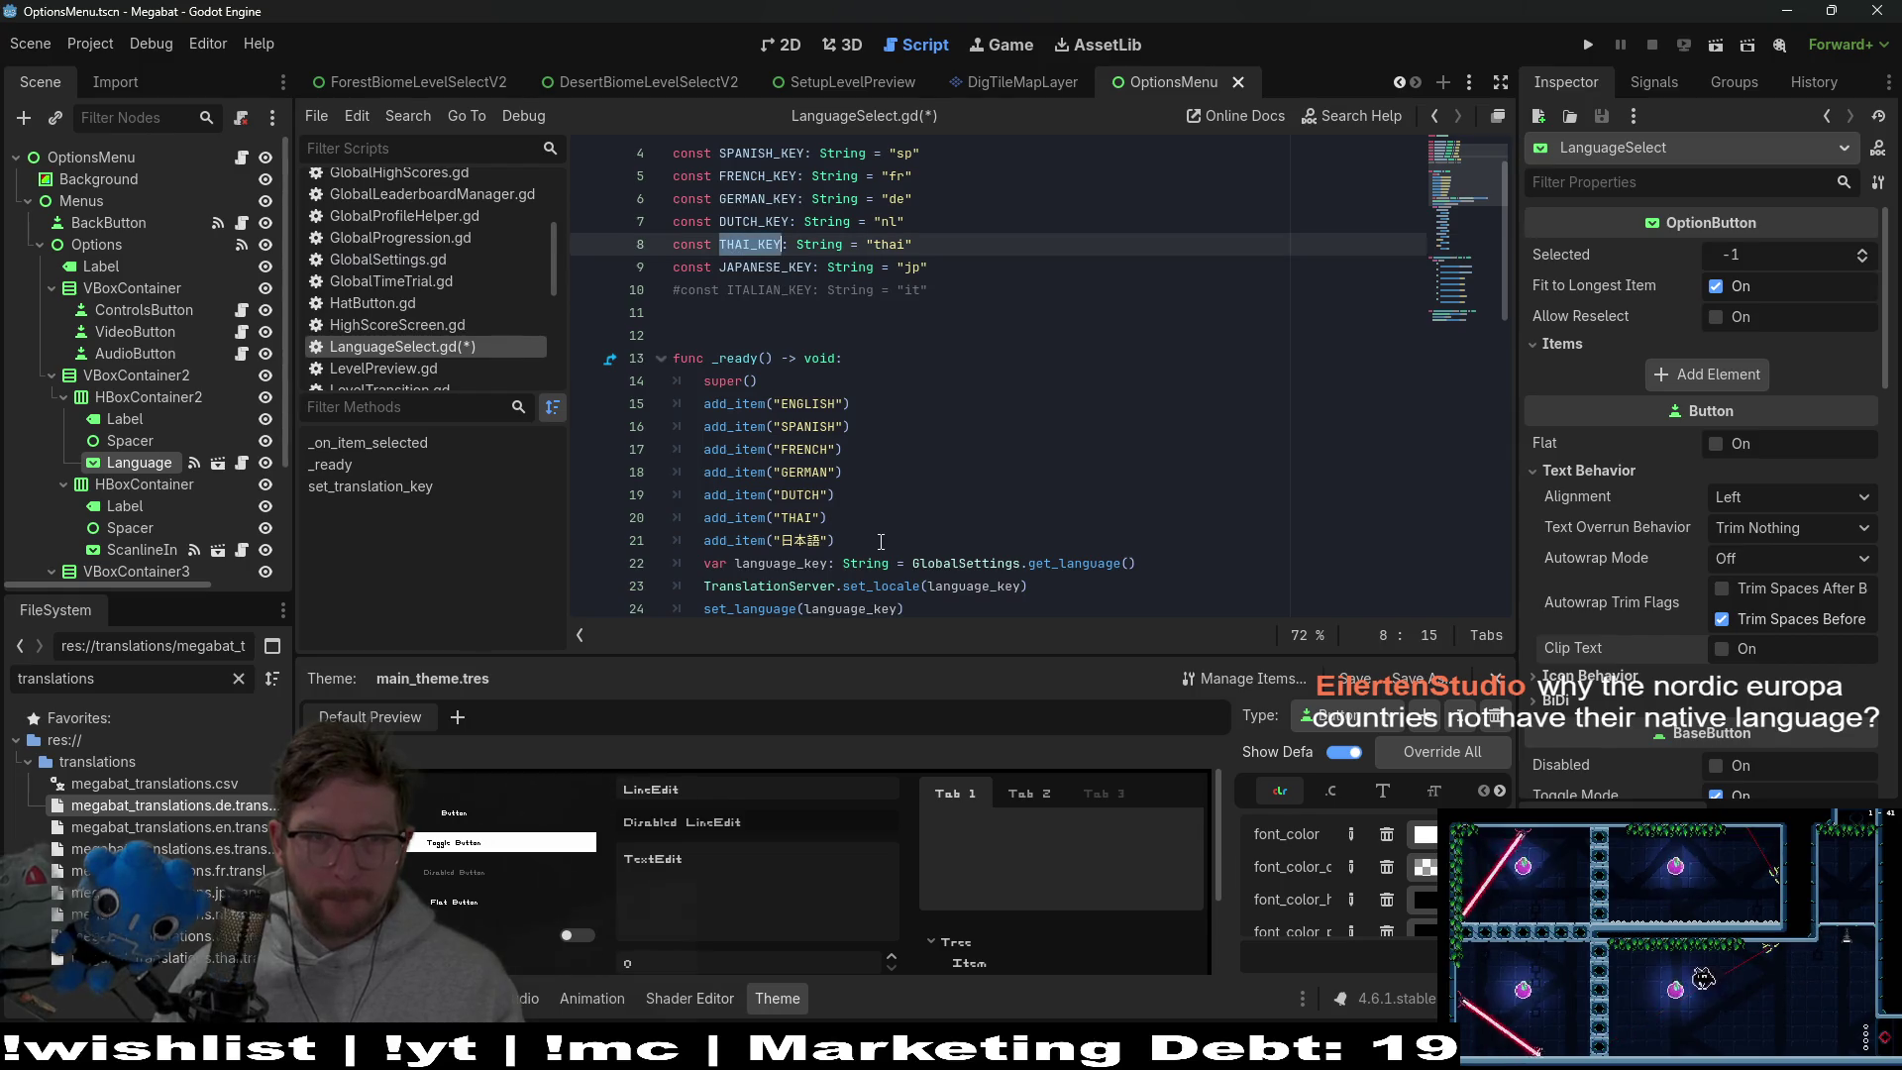
pyautogui.scroll(-7, 880, 541)
pyautogui.press('BackSpace')
pyautogui.press('BackSpace')
pyautogui.press('BackSpace')
pyautogui.write('THAI_KEY')
pyautogui.press('Delete')
pyautogui.press('Left')
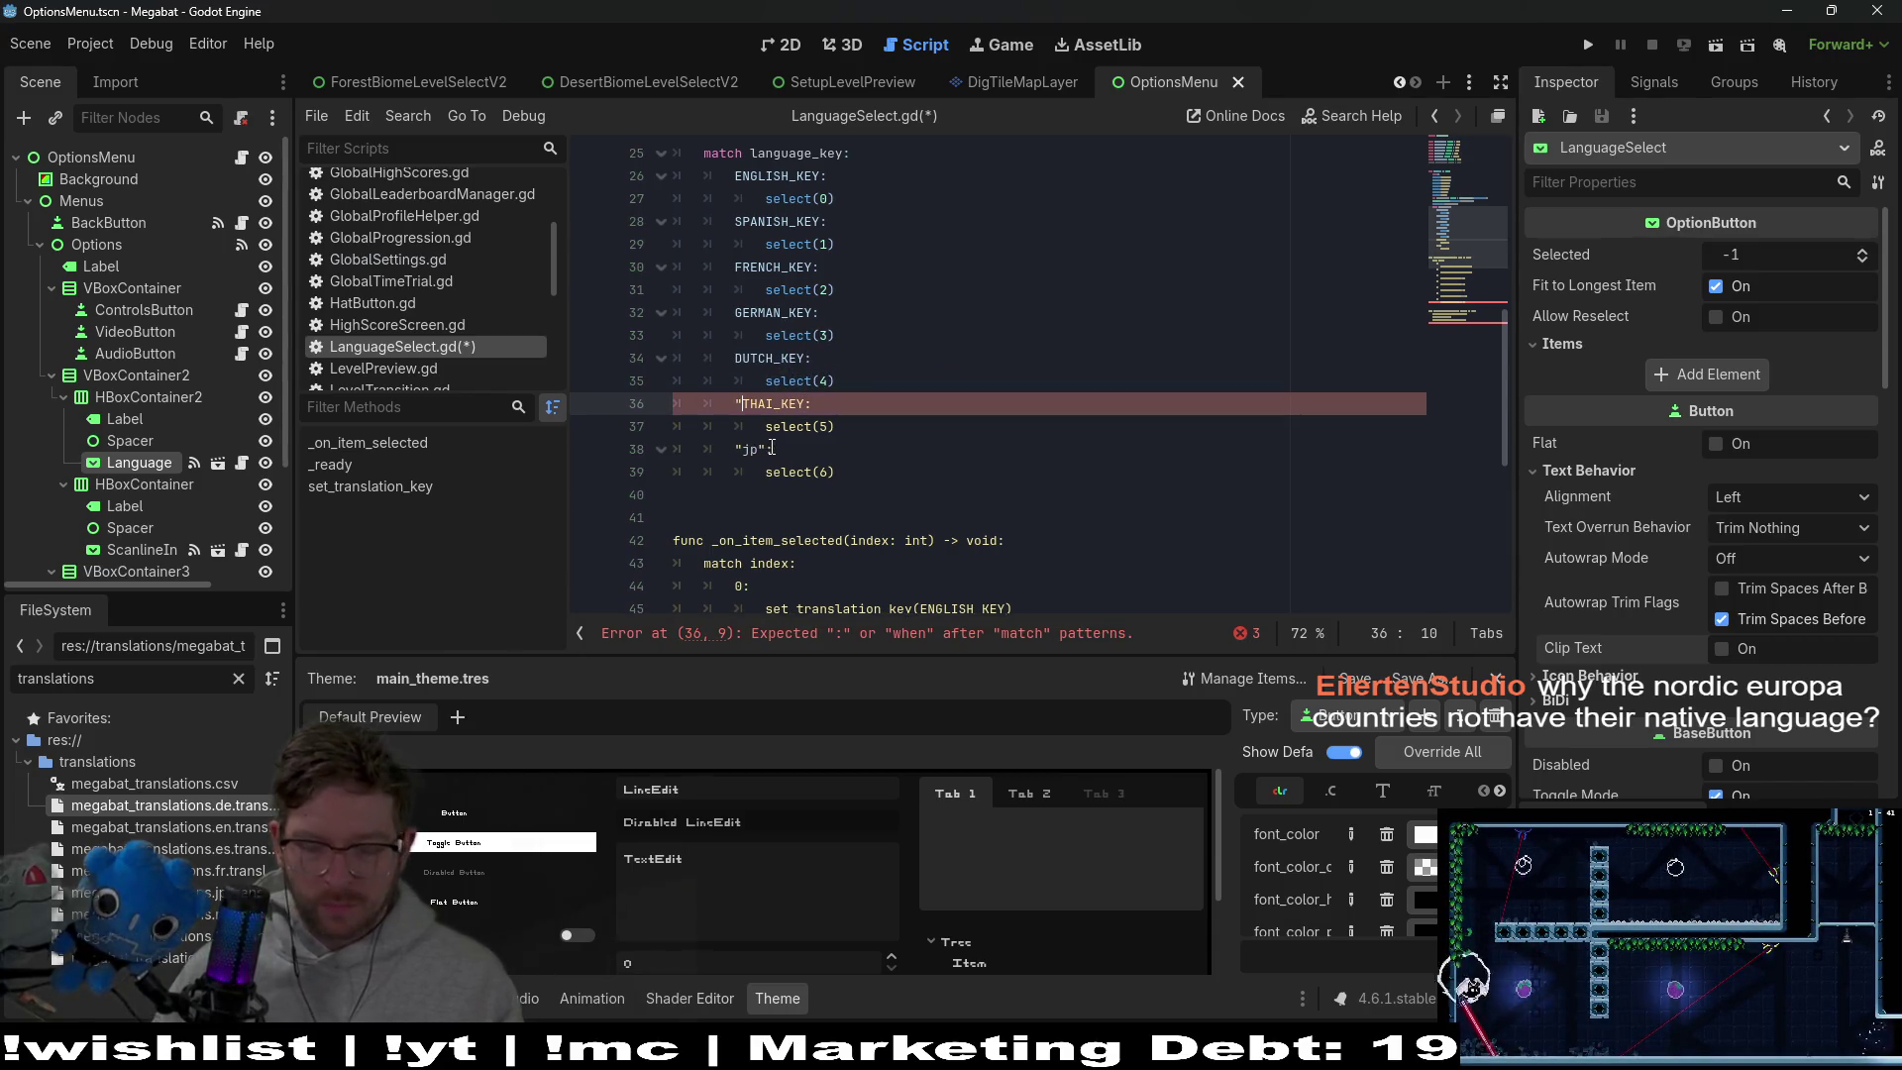
pyautogui.press('BackSpace')
pyautogui.press('BackSpace')
pyautogui.press('BackSpace')
# Replace the "jp" match case with JAPANESE_KEY
pyautogui.scroll(4, 811, 373)
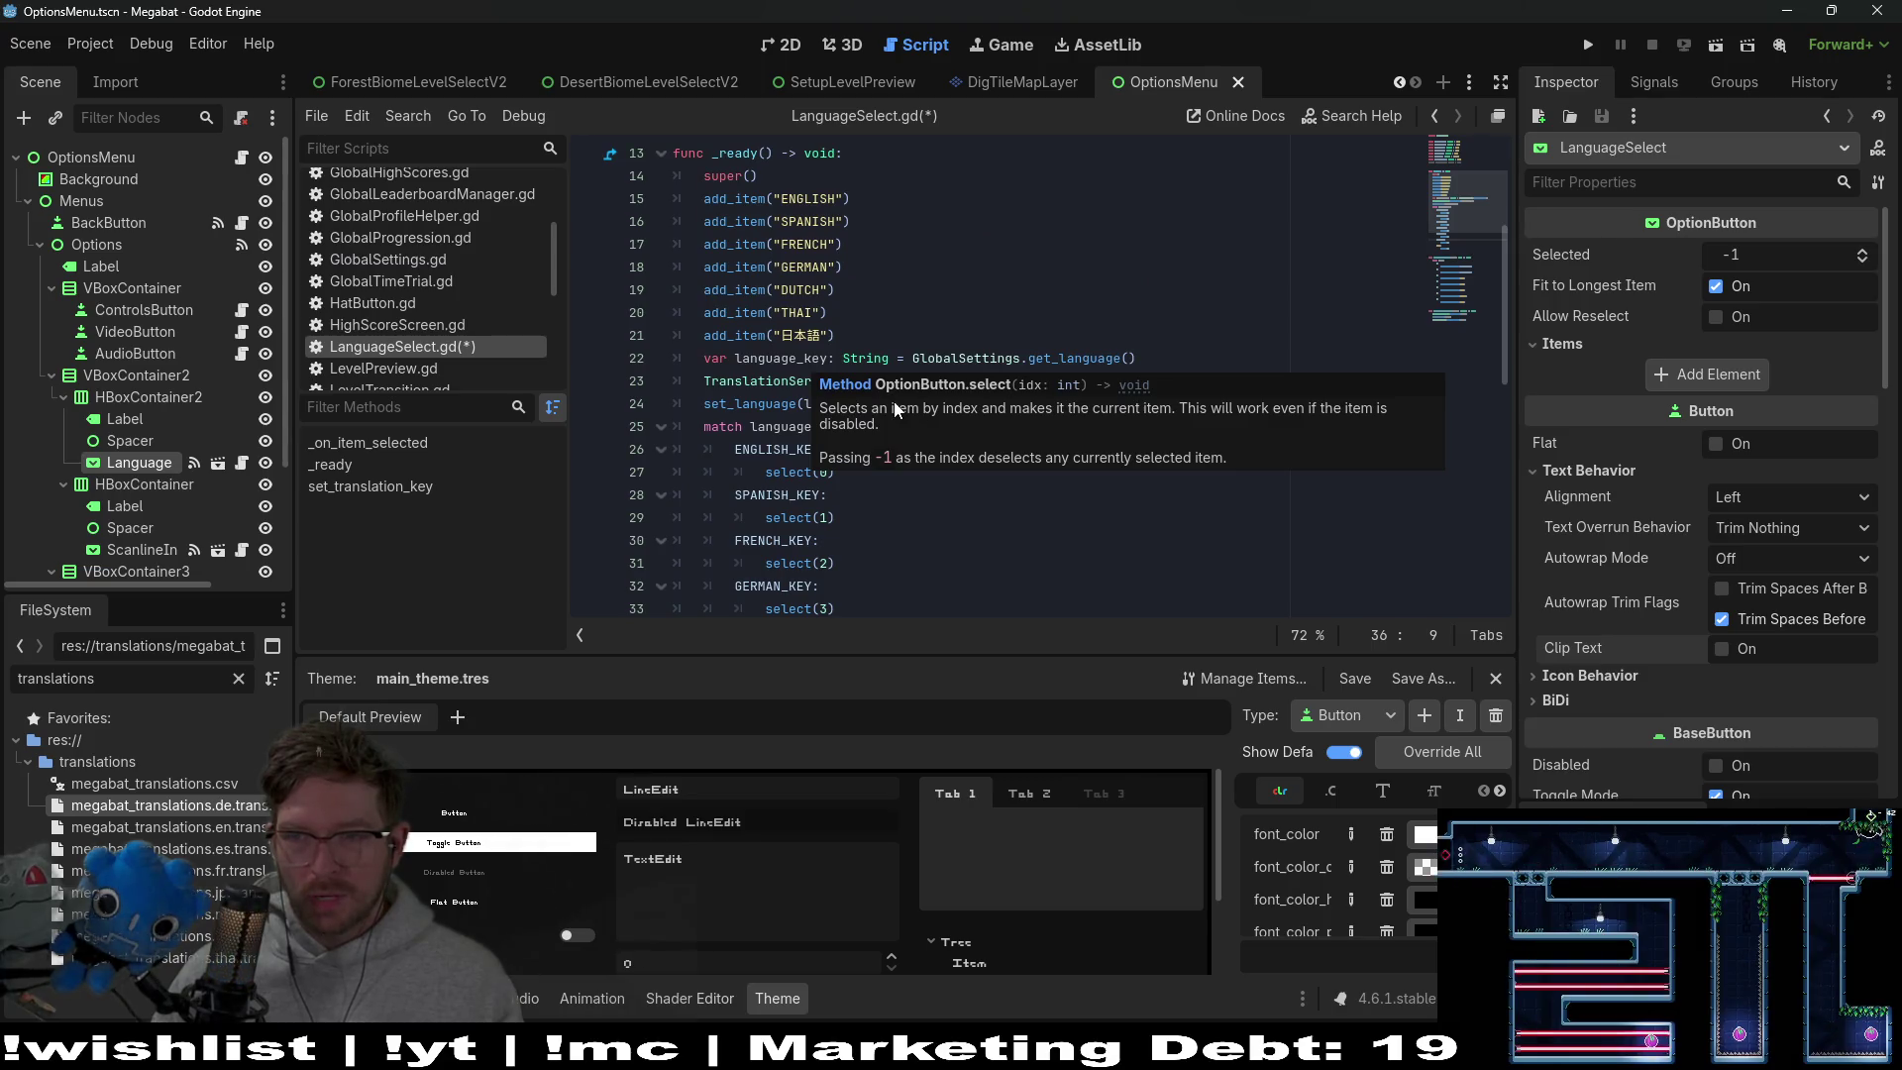
pyautogui.scroll(2, 814, 400)
pyautogui.scroll(2, 811, 477)
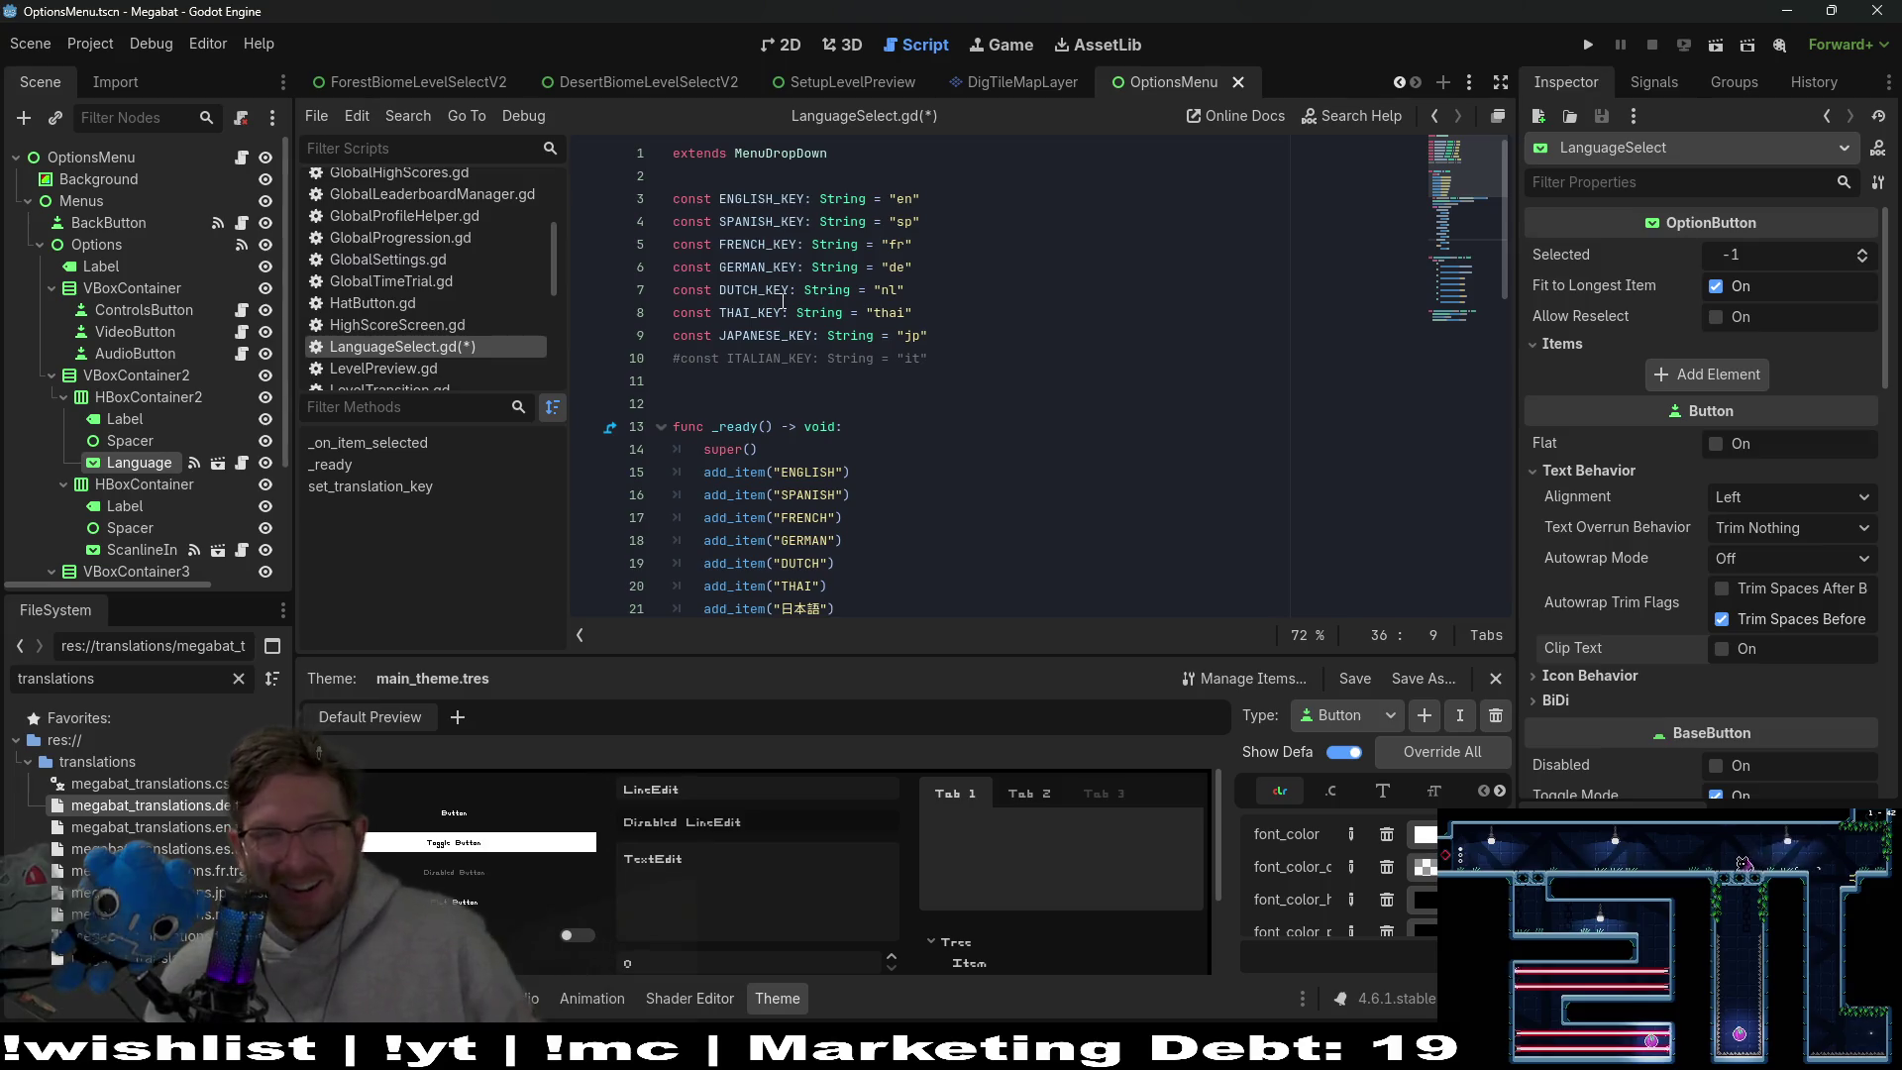
pyautogui.doubleClick(764, 331)
pyautogui.hotkey('ctrl', 'c')
pyautogui.scroll(-7, 776, 500)
pyautogui.click(764, 516)
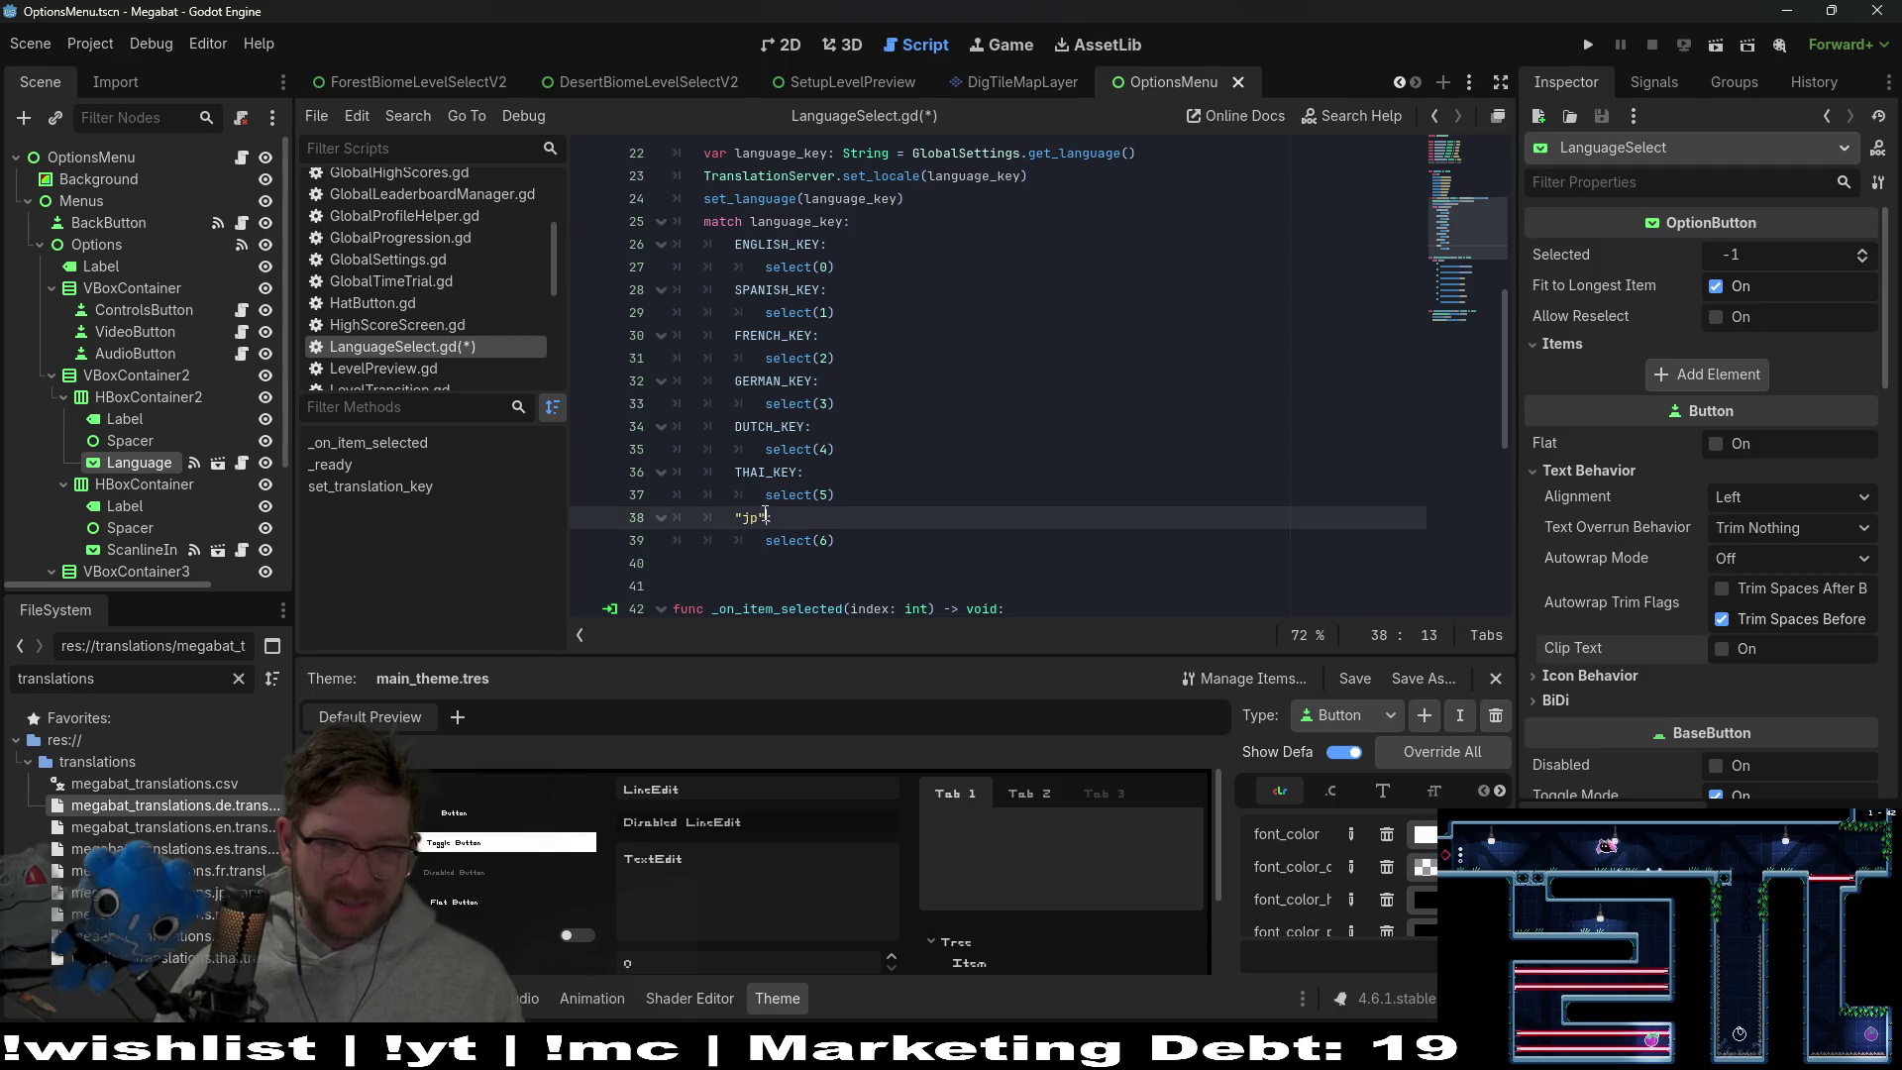
pyautogui.press('BackSpace')
pyautogui.press('BackSpace')
pyautogui.press('BackSpace')
pyautogui.hotkey('ctrl', 'v')
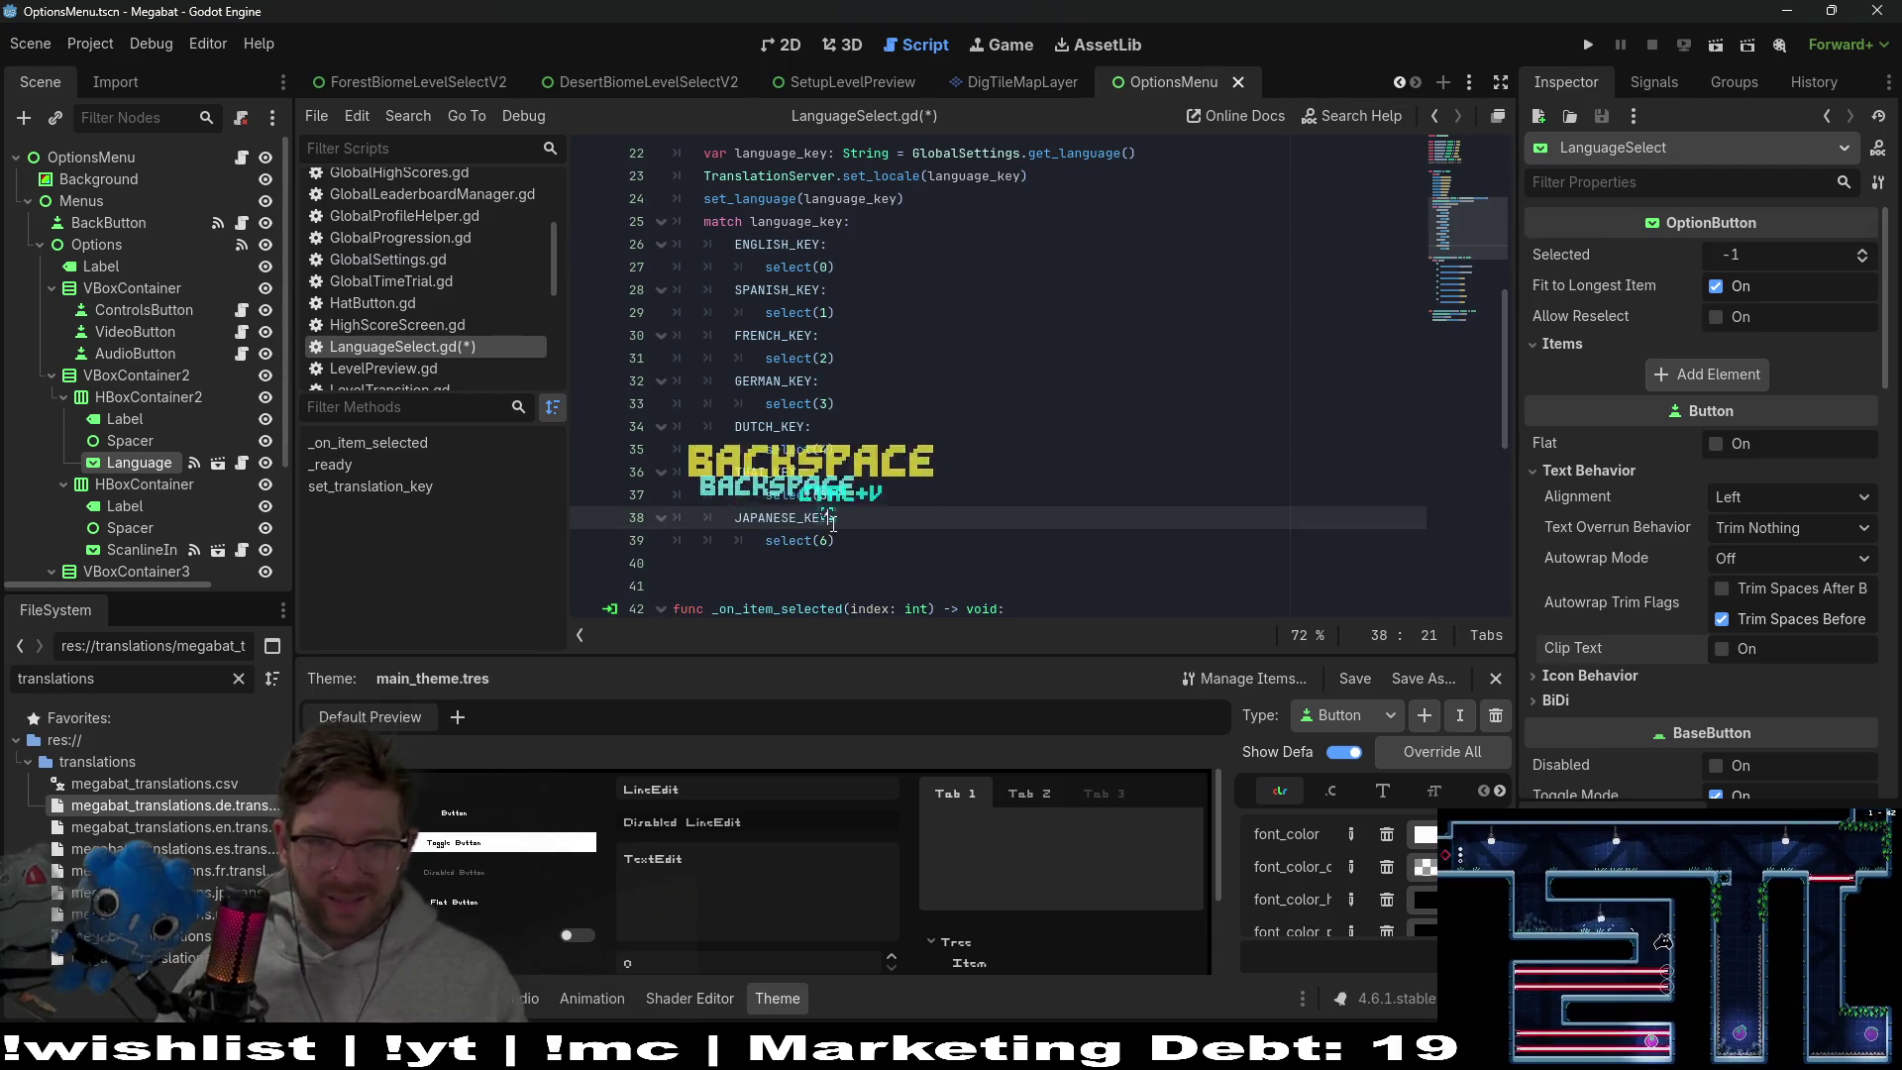
pyautogui.scroll(-6, 832, 523)
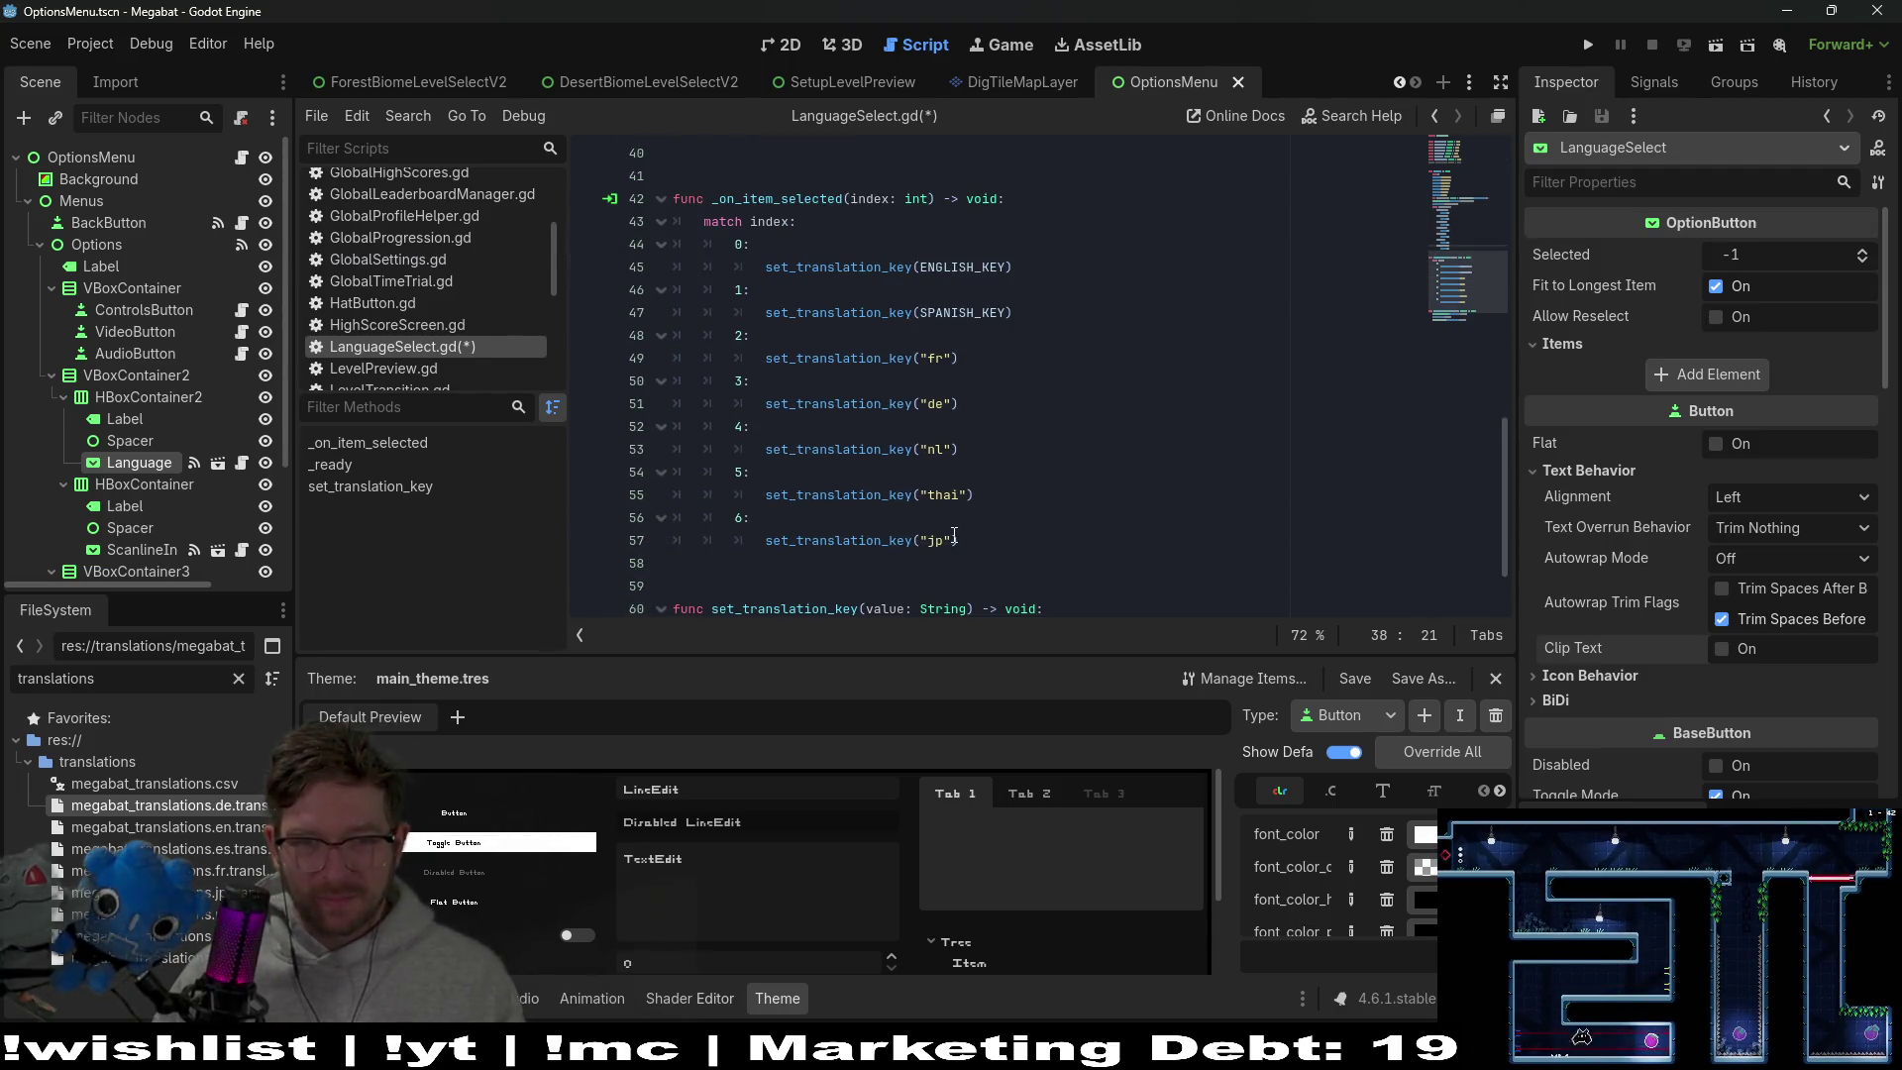
# Pass JAPANESE_KEY without quotes to the Japanese set_translation_key call
pyautogui.click(954, 540)
pyautogui.press('BackSpace')
pyautogui.press('BackSpace')
pyautogui.press('BackSpace')
pyautogui.hotkey('ctrl', 'v')
pyautogui.press('Delete')
pyautogui.hotkey('ctrl', 'shift', 'Left')
pyautogui.hotkey('ctrl', 'x')
pyautogui.press('BackSpace')
pyautogui.hotkey('ctrl', 'v')
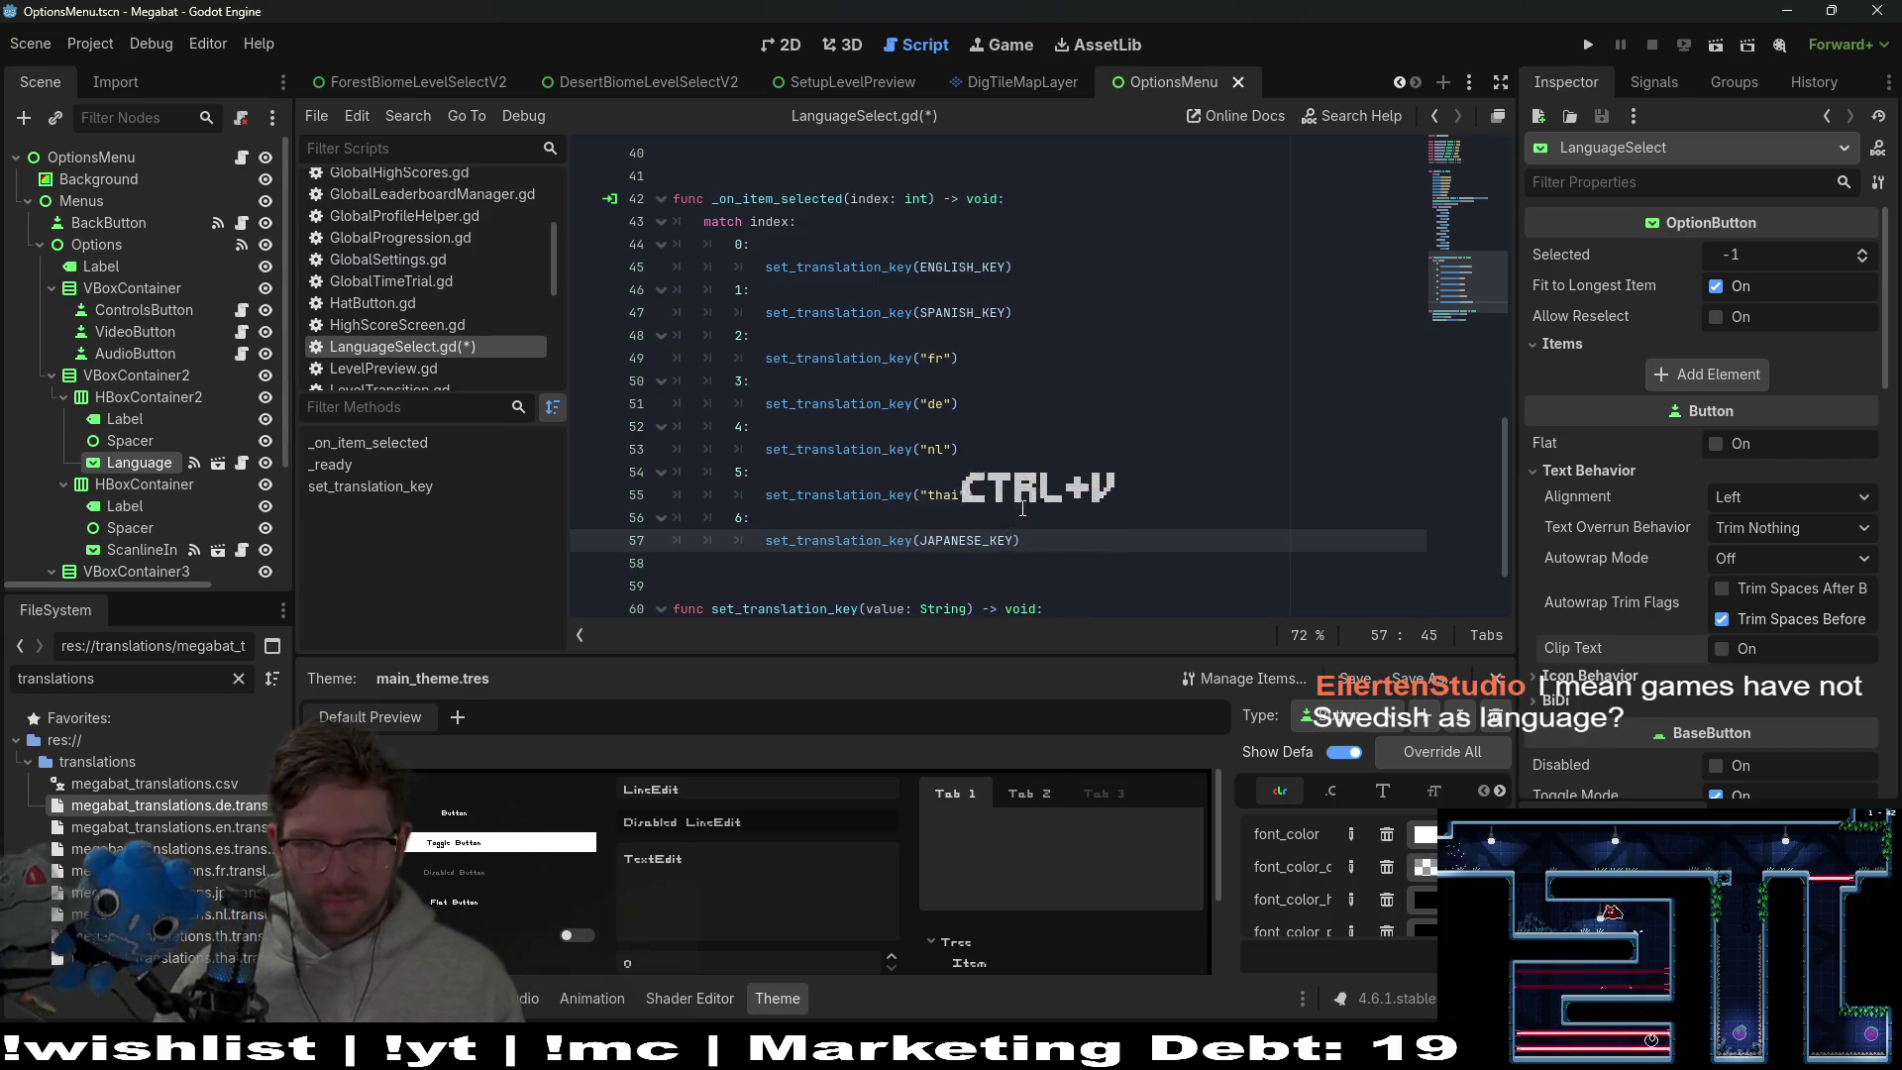
pyautogui.press('Up')
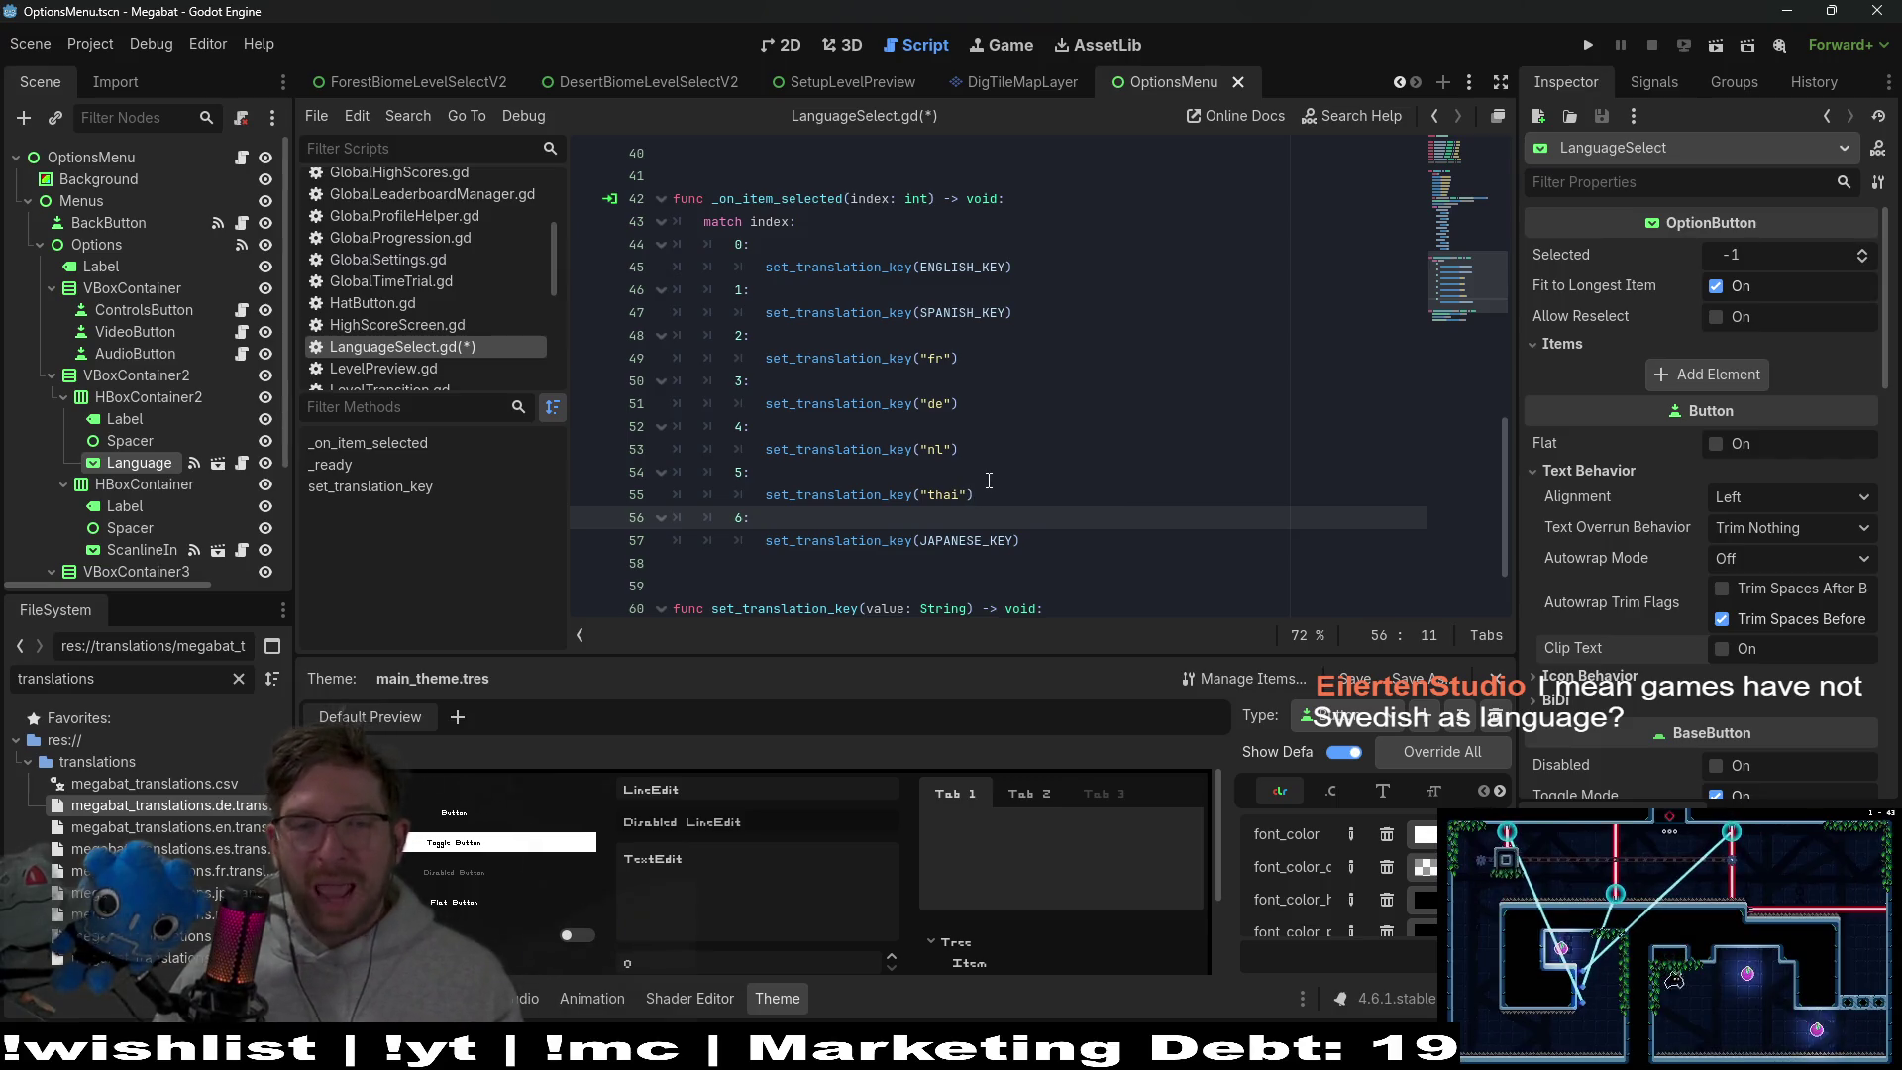
# Pass THAI_KEY instead of the "thai" string in the Thai call
pyautogui.scroll(2, 991, 476)
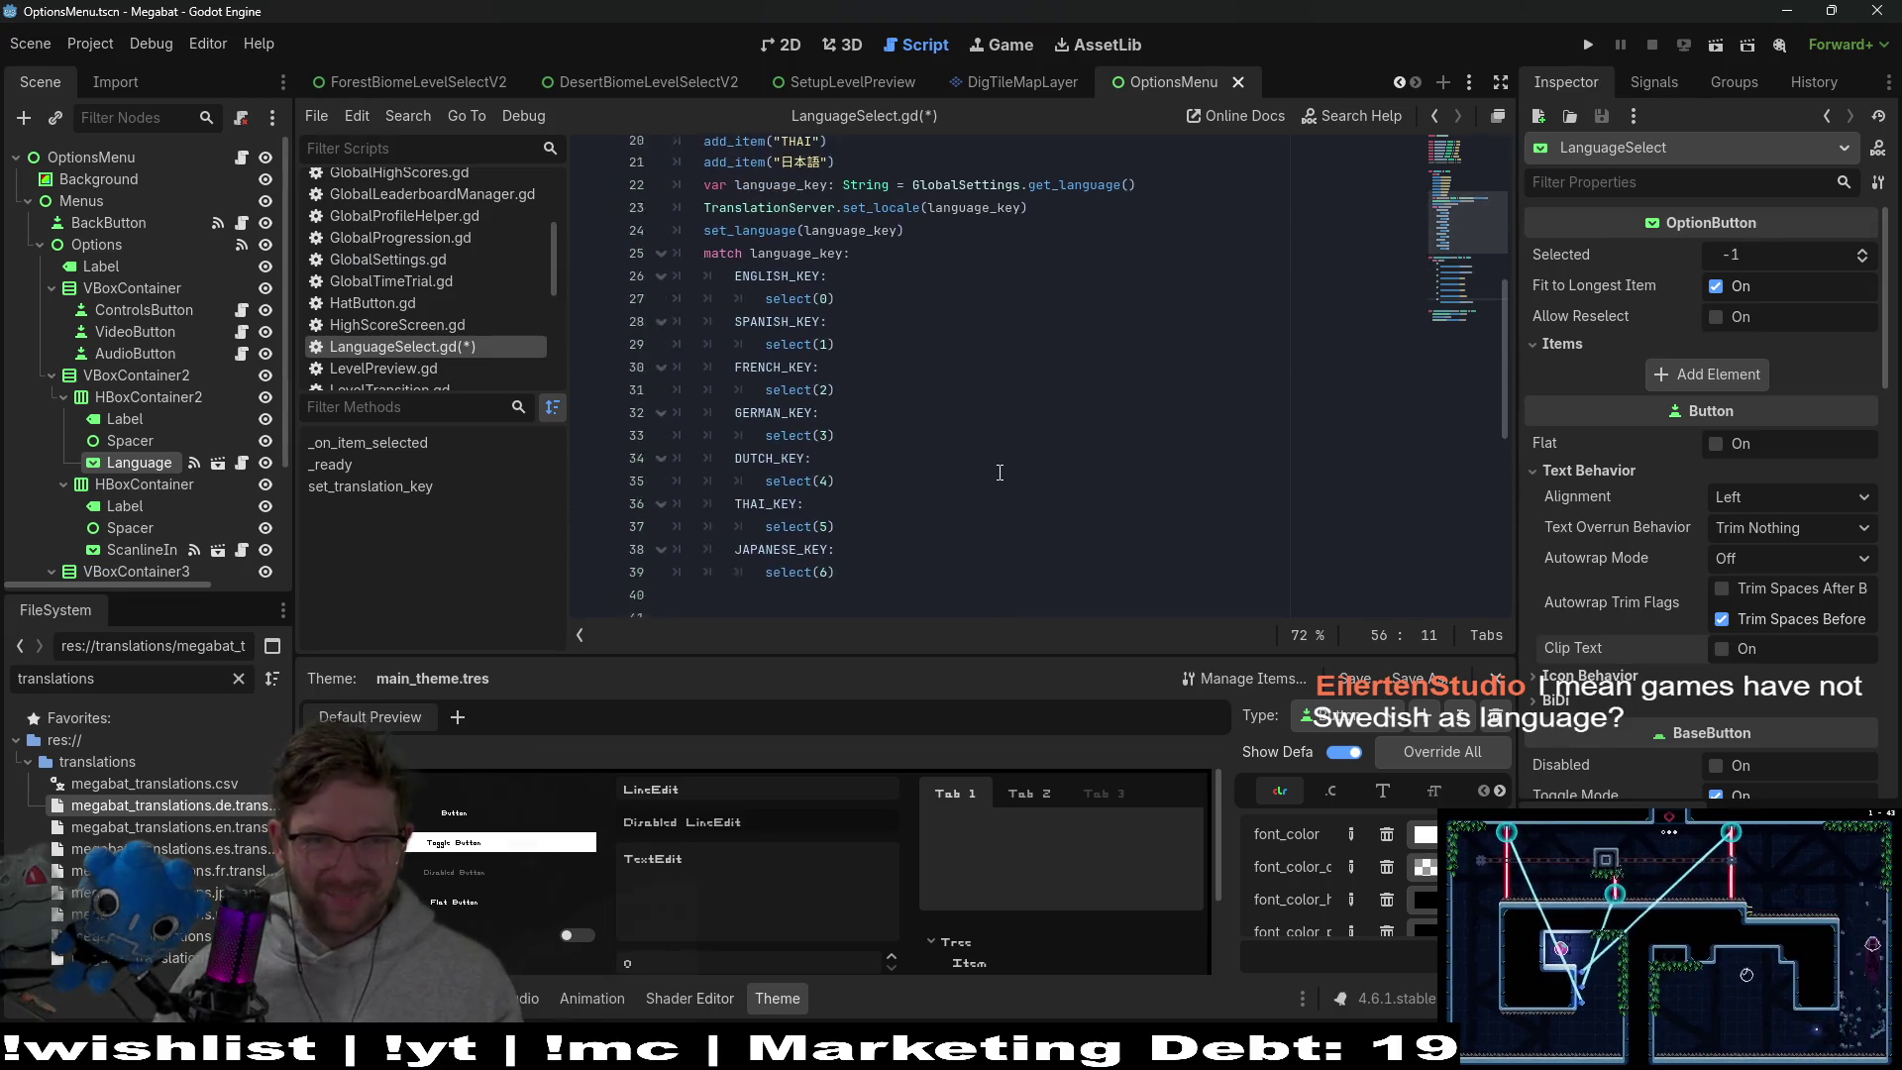
pyautogui.scroll(-2, 981, 483)
pyautogui.click(966, 494)
pyautogui.press('BackSpace')
pyautogui.press('BackSpace')
pyautogui.press('BackSpace')
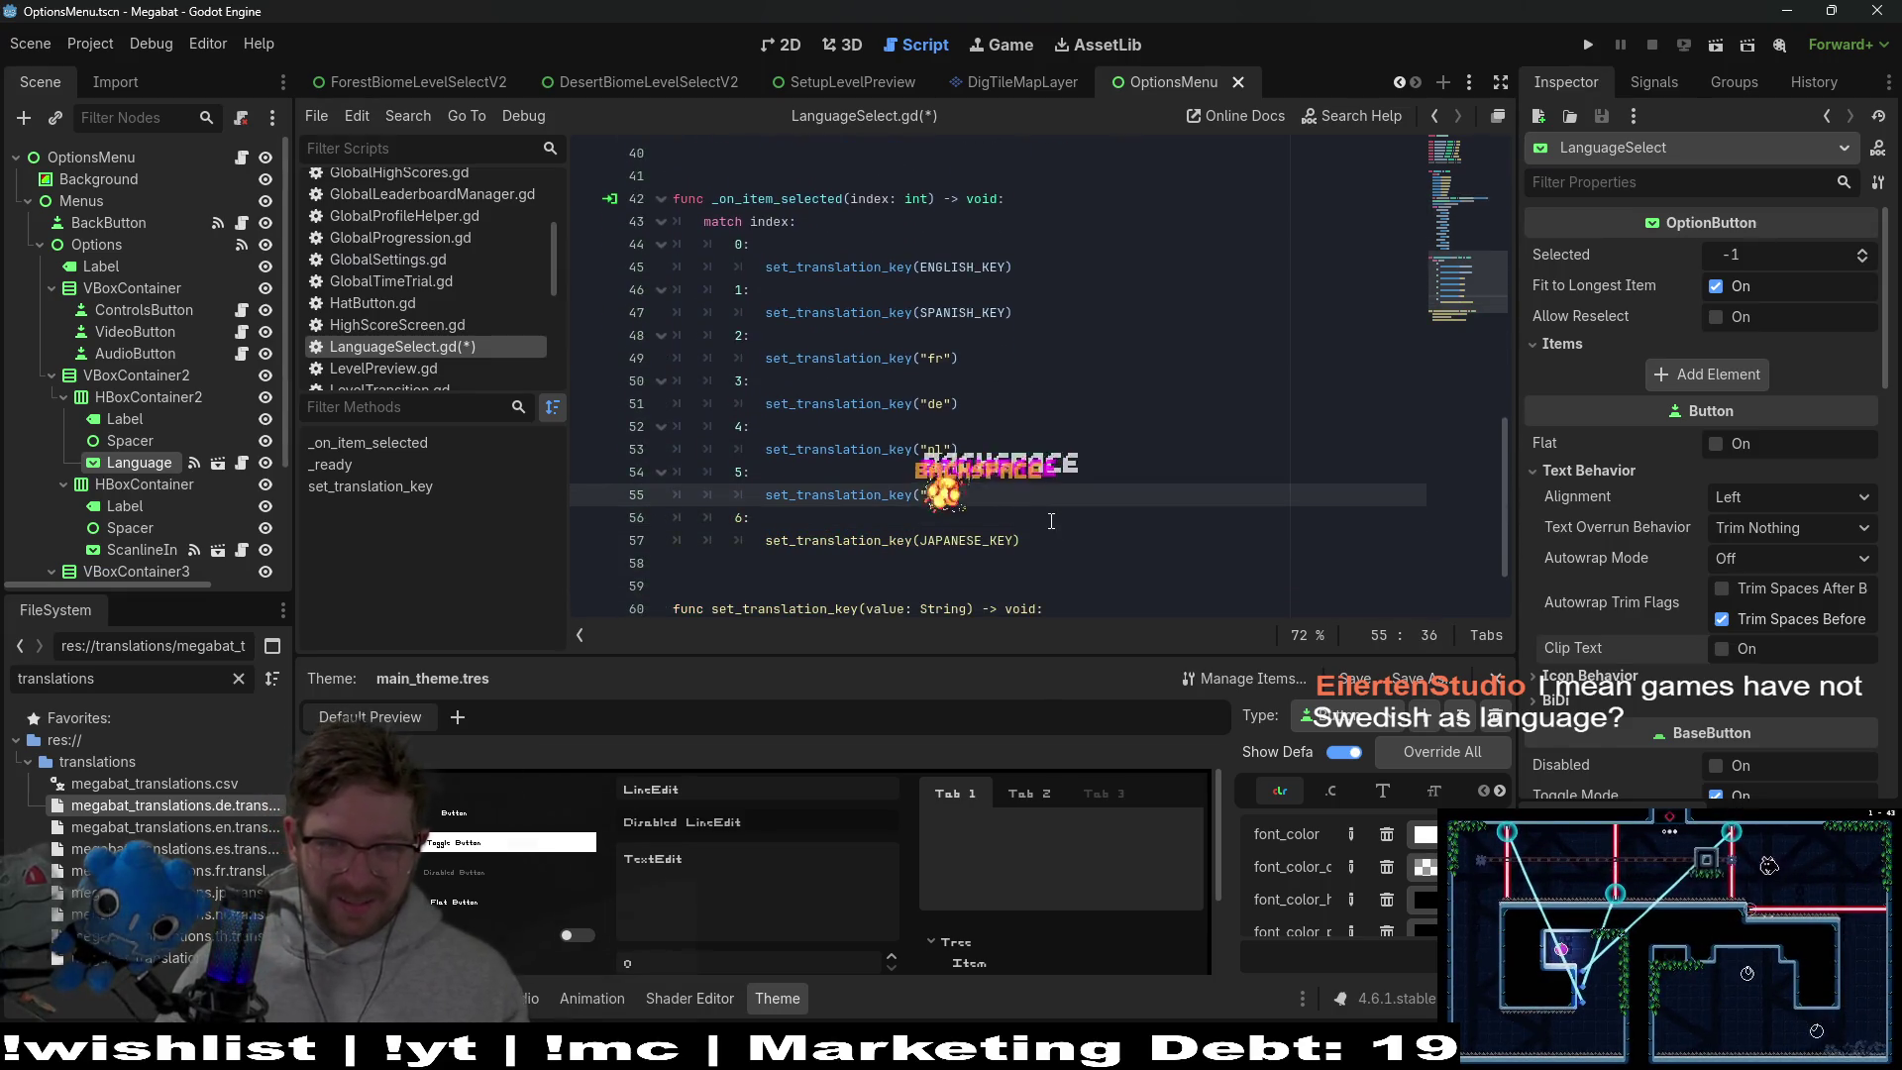
pyautogui.write('THAI')
pyautogui.press('Return')
# Pass DUTCH_KEY instead of "nl" in the Dutch call
pyautogui.press('Up')
pyautogui.press('Up')
pyautogui.press('Left')
pyautogui.press('Left')
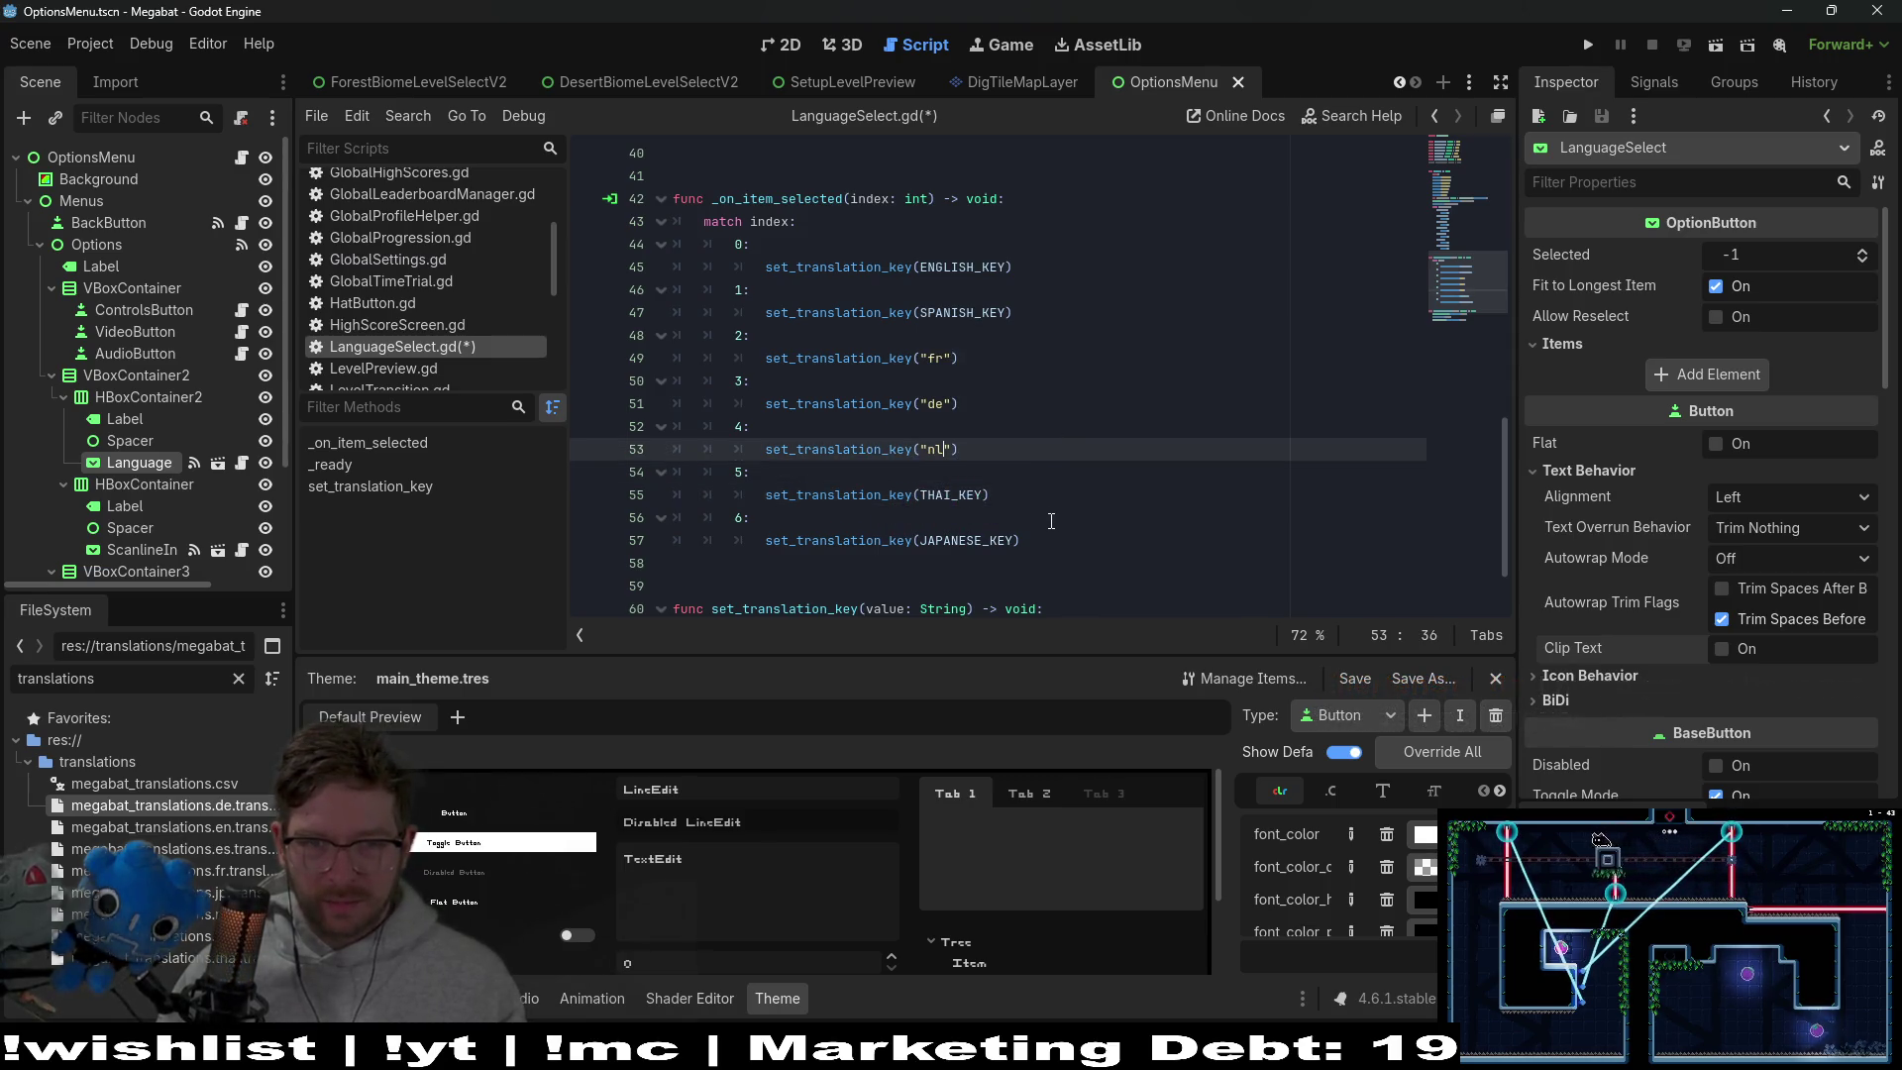
pyautogui.press('BackSpace')
pyautogui.press('BackSpace')
pyautogui.press('BackSpace')
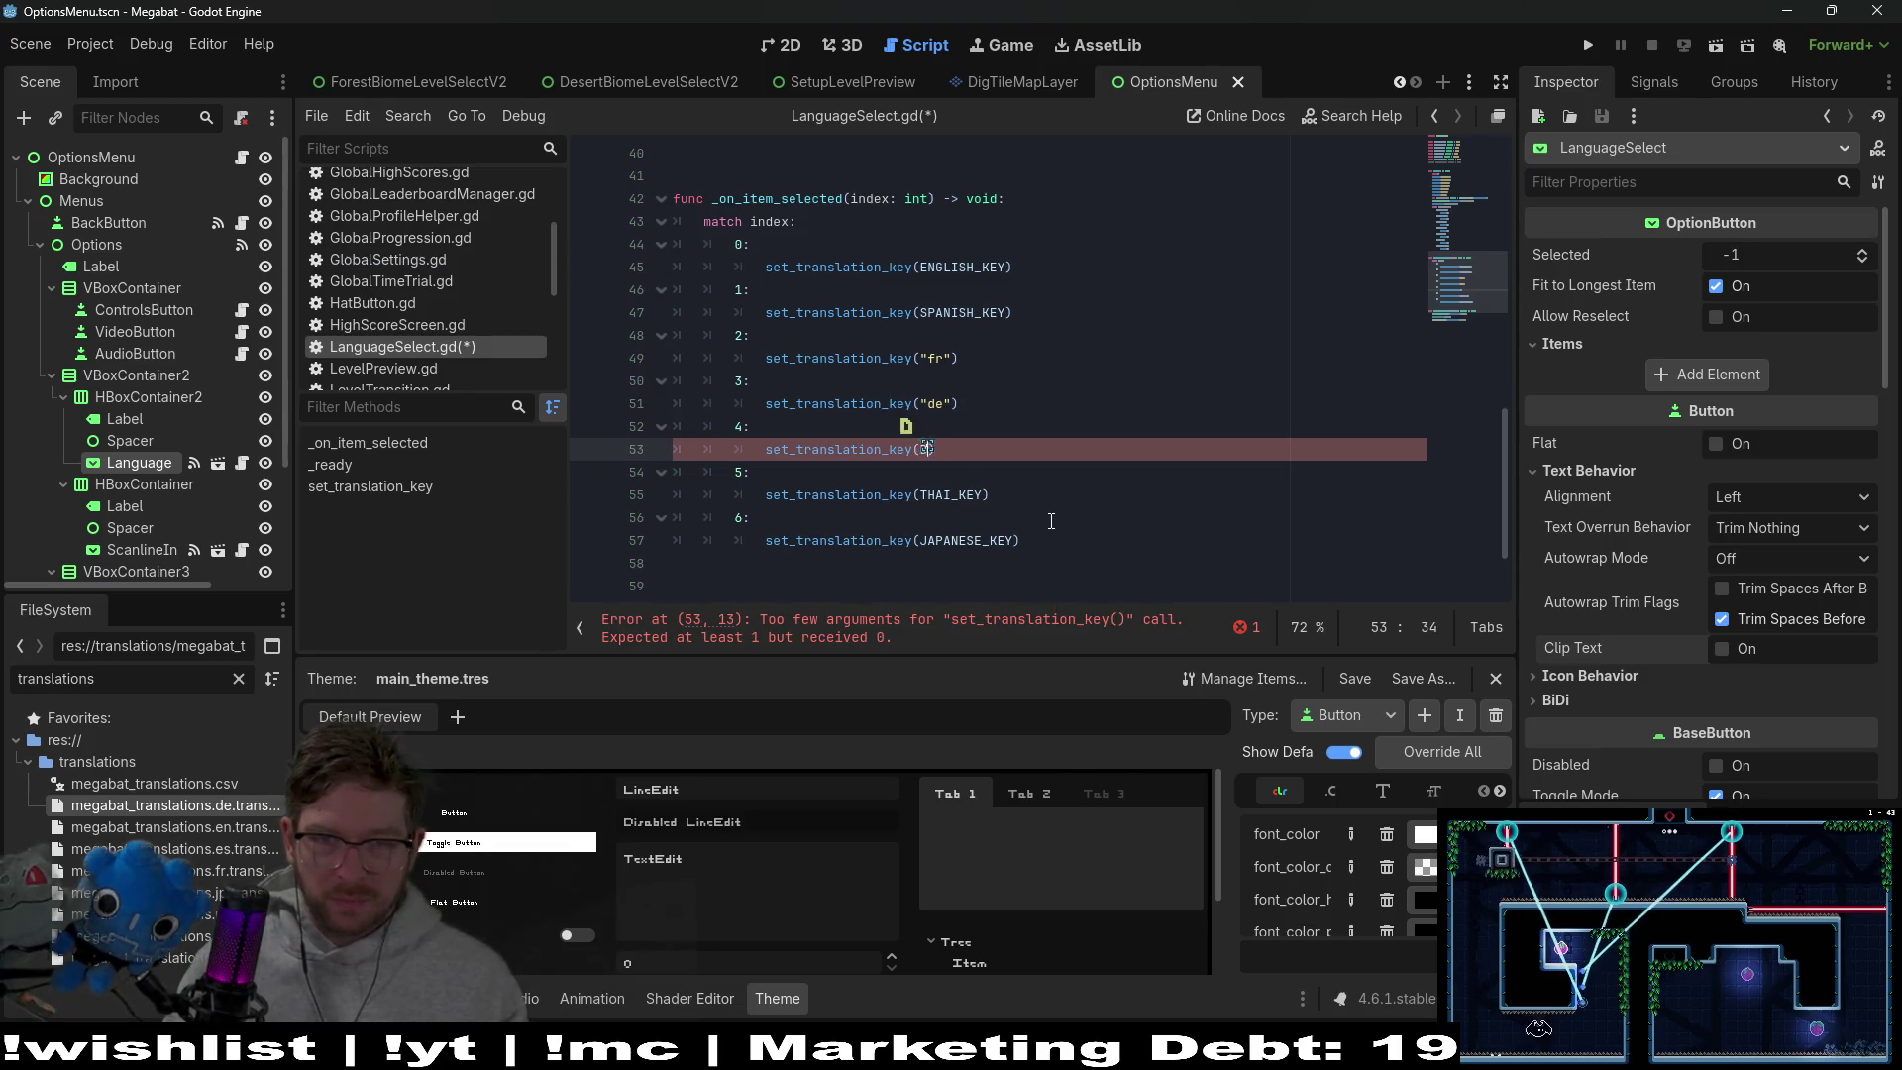
pyautogui.write('U')
pyautogui.press('Return')
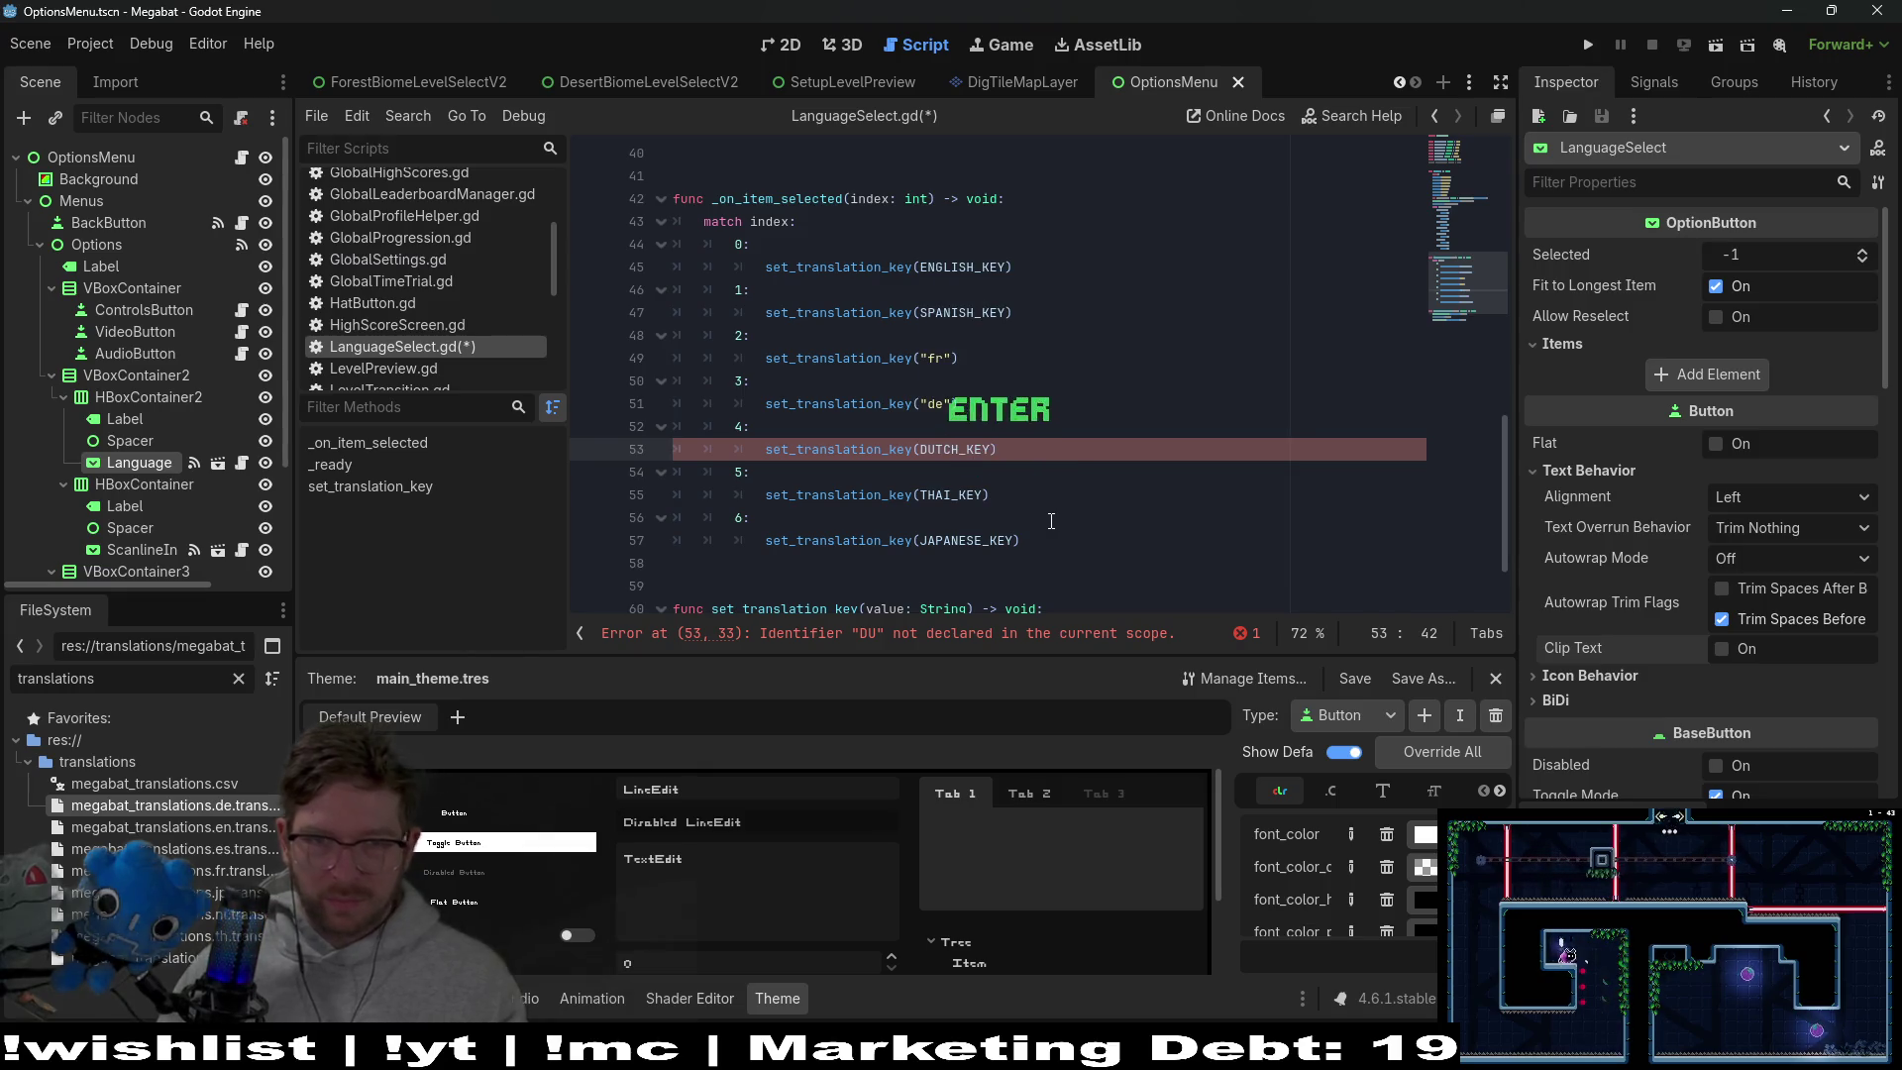
# Pass GERMAN_KEY instead of "de" in the German call
pyautogui.press('Up')
pyautogui.press('Up')
pyautogui.press('Left')
pyautogui.press('BackSpace')
pyautogui.press('BackSpace')
pyautogui.press('BackSpace')
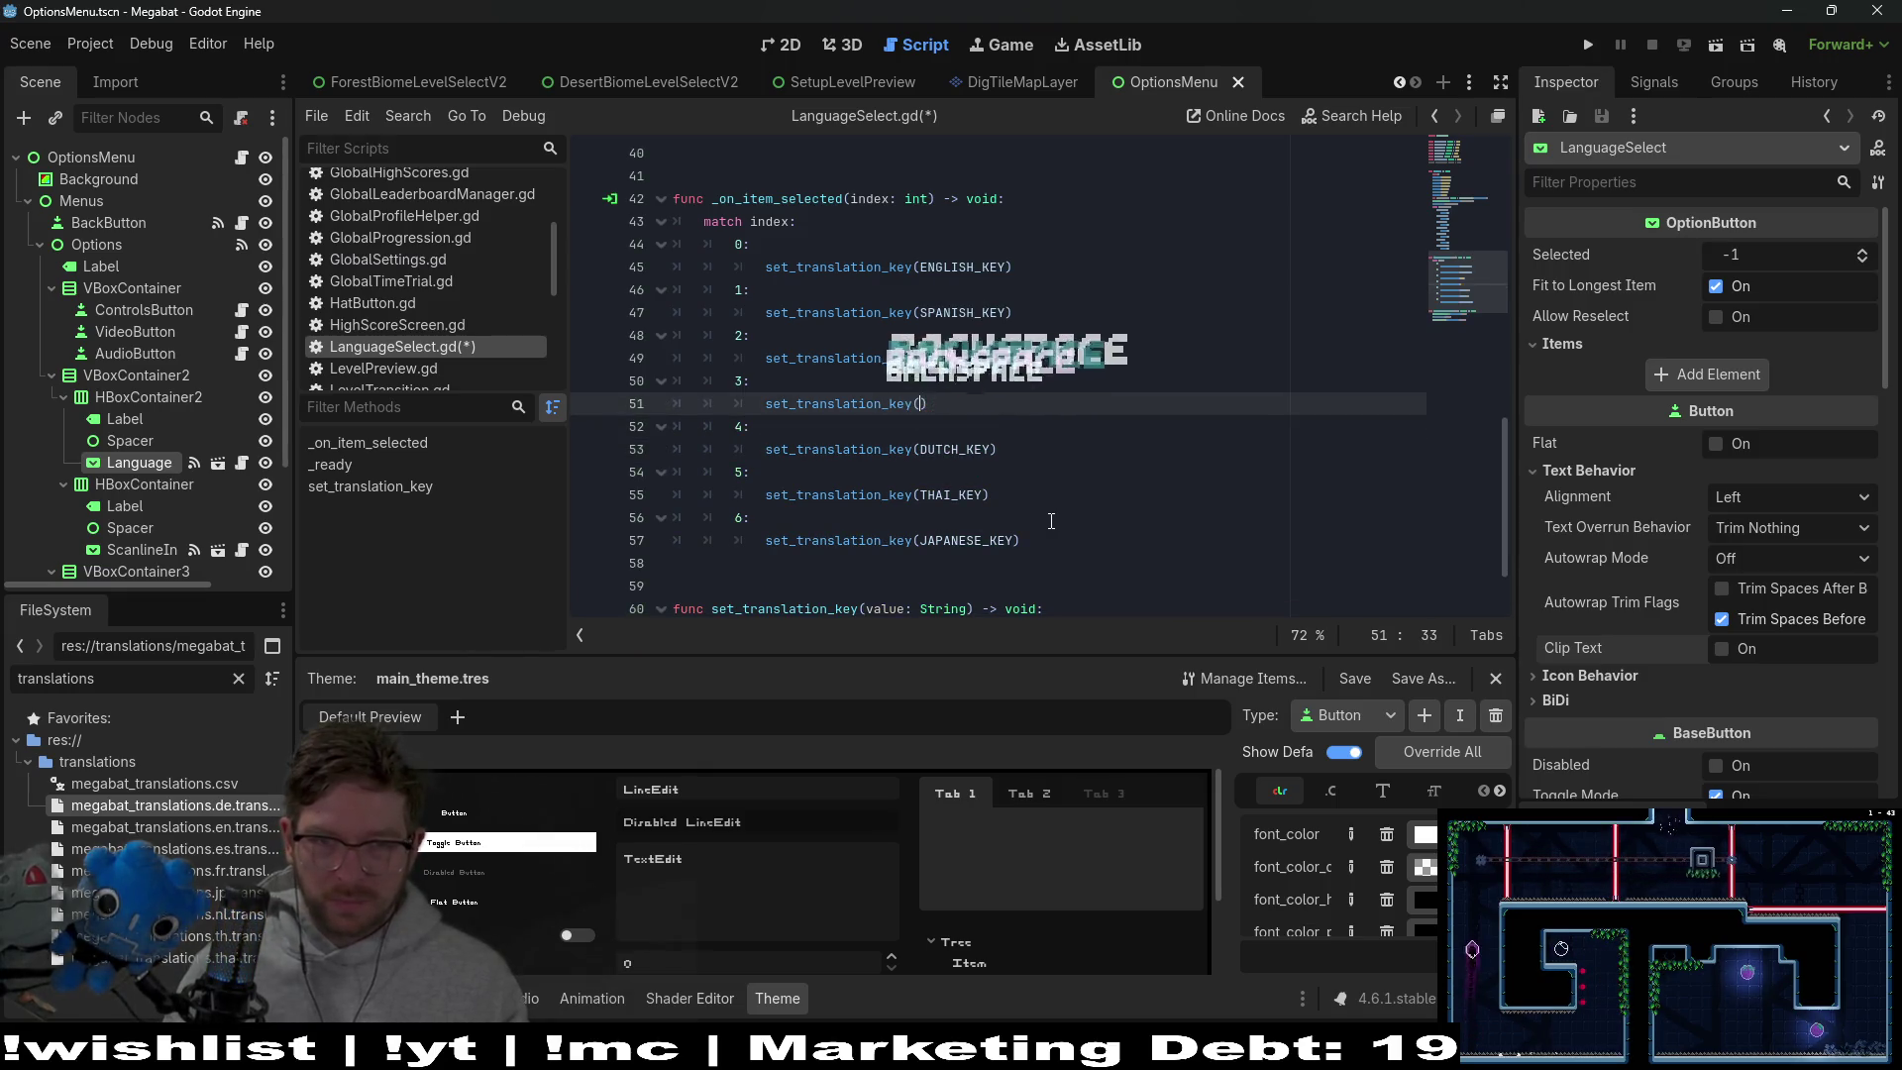
pyautogui.write('GERMAIN')
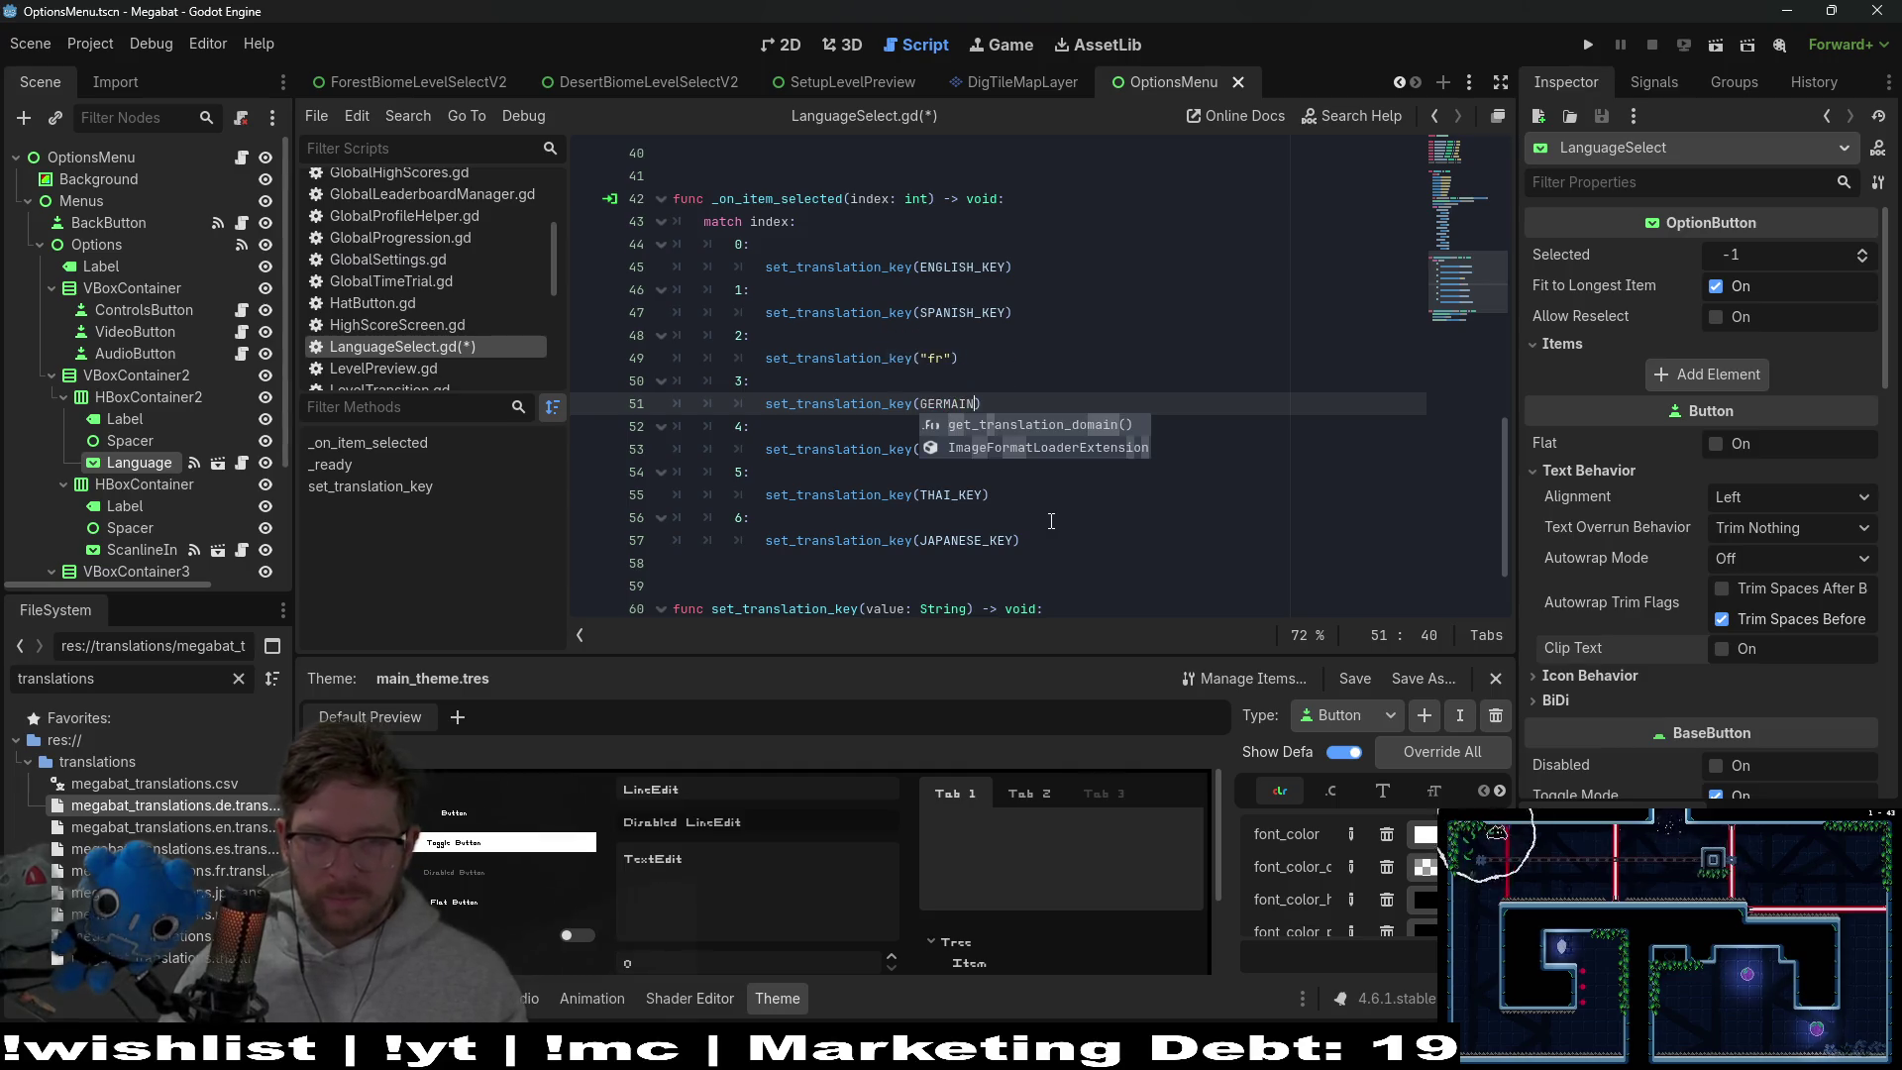
pyautogui.press('BackSpace')
pyautogui.press('BackSpace')
pyautogui.write('N')
pyautogui.press('Return')
# Pass FRENCH_KEY instead of "fr" in the French call
pyautogui.press('Up')
pyautogui.press('Up')
pyautogui.press('End')
pyautogui.press('Left')
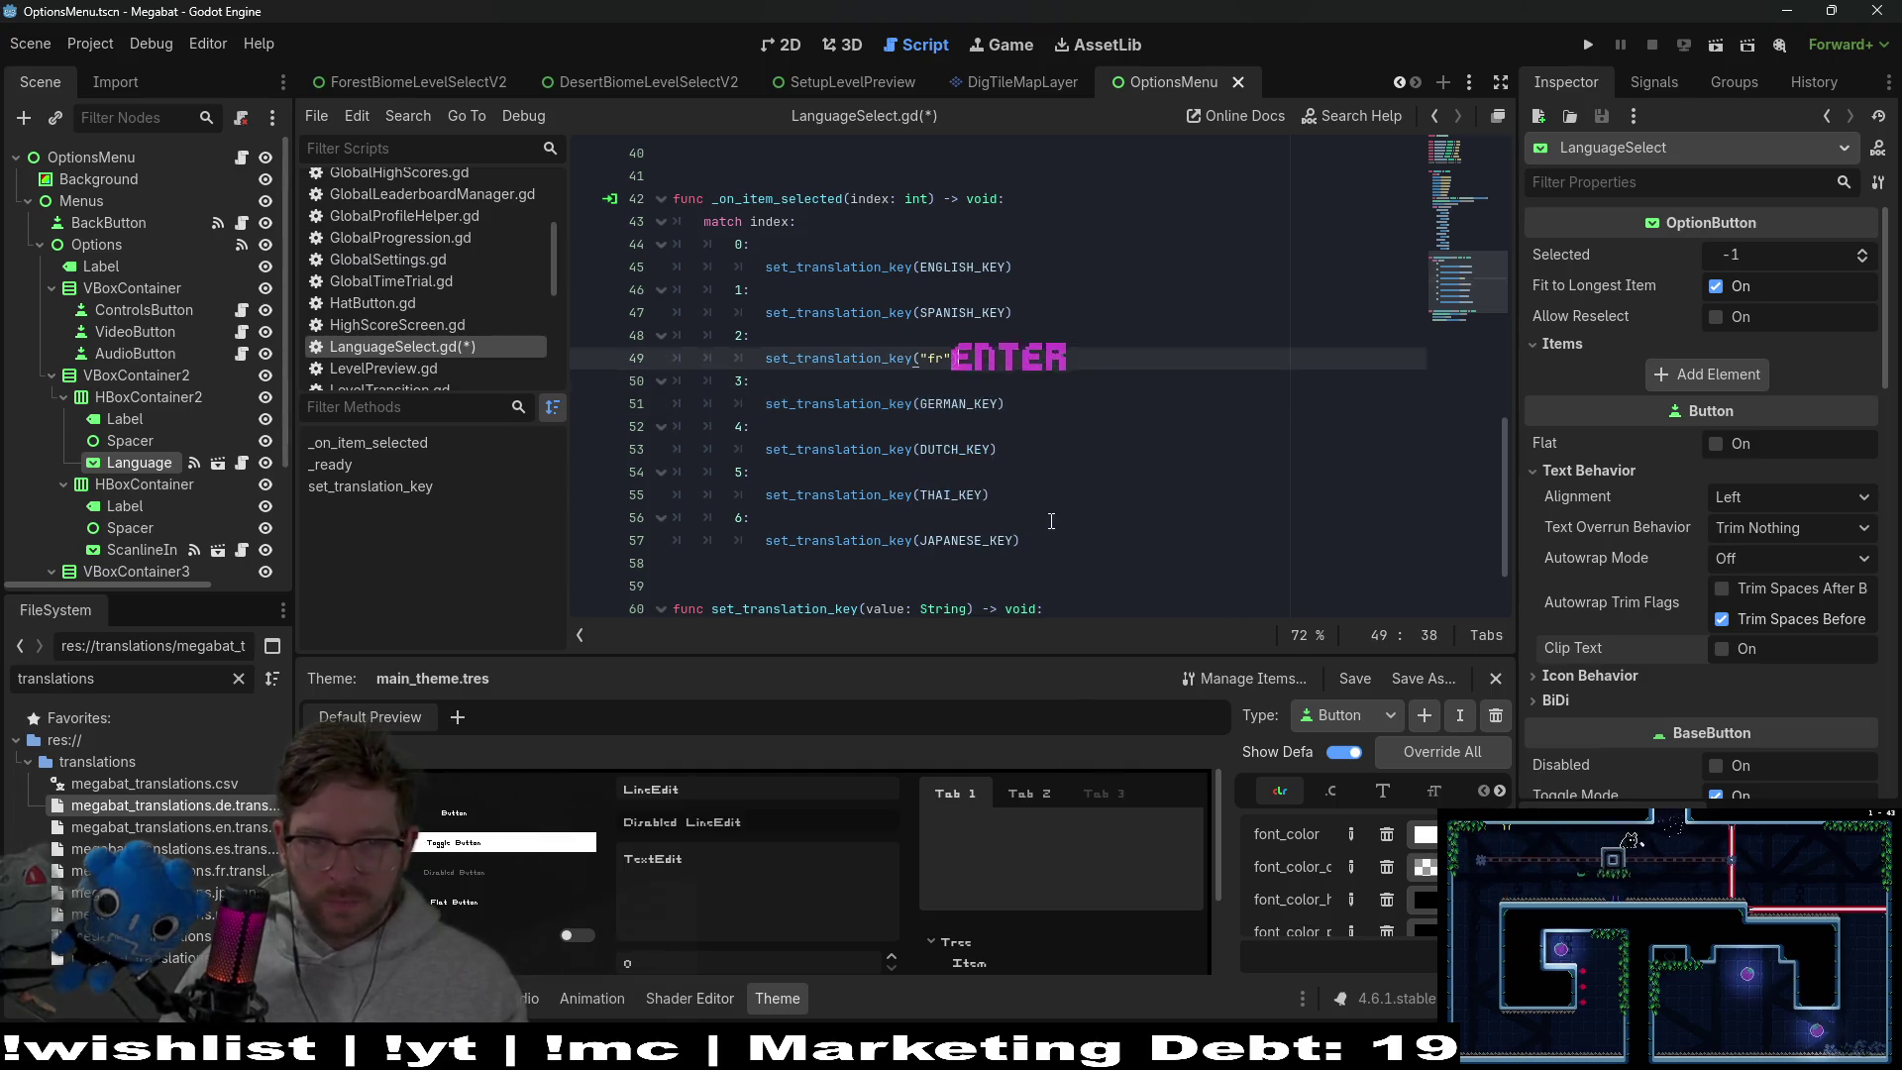
pyautogui.press('BackSpace')
pyautogui.press('BackSpace')
pyautogui.press('BackSpace')
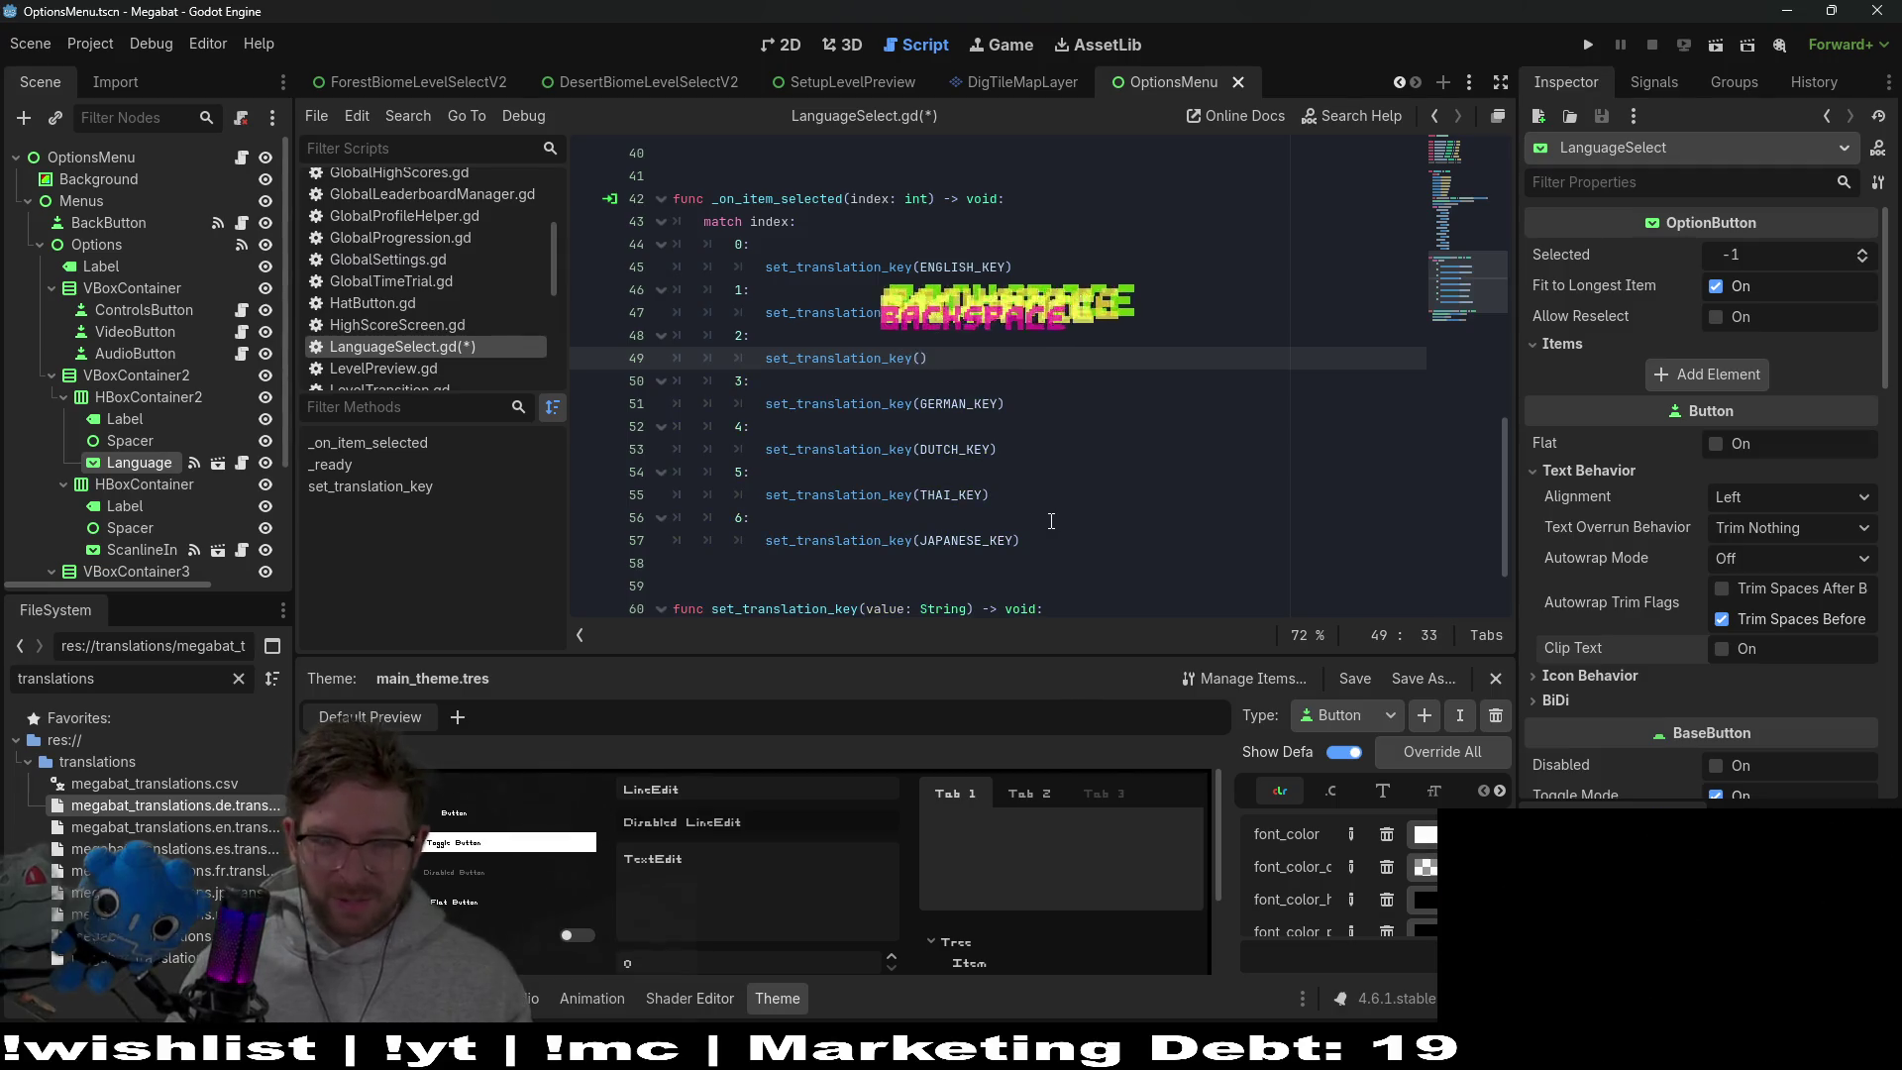
pyautogui.write('FRENCH')
pyautogui.press('Return')
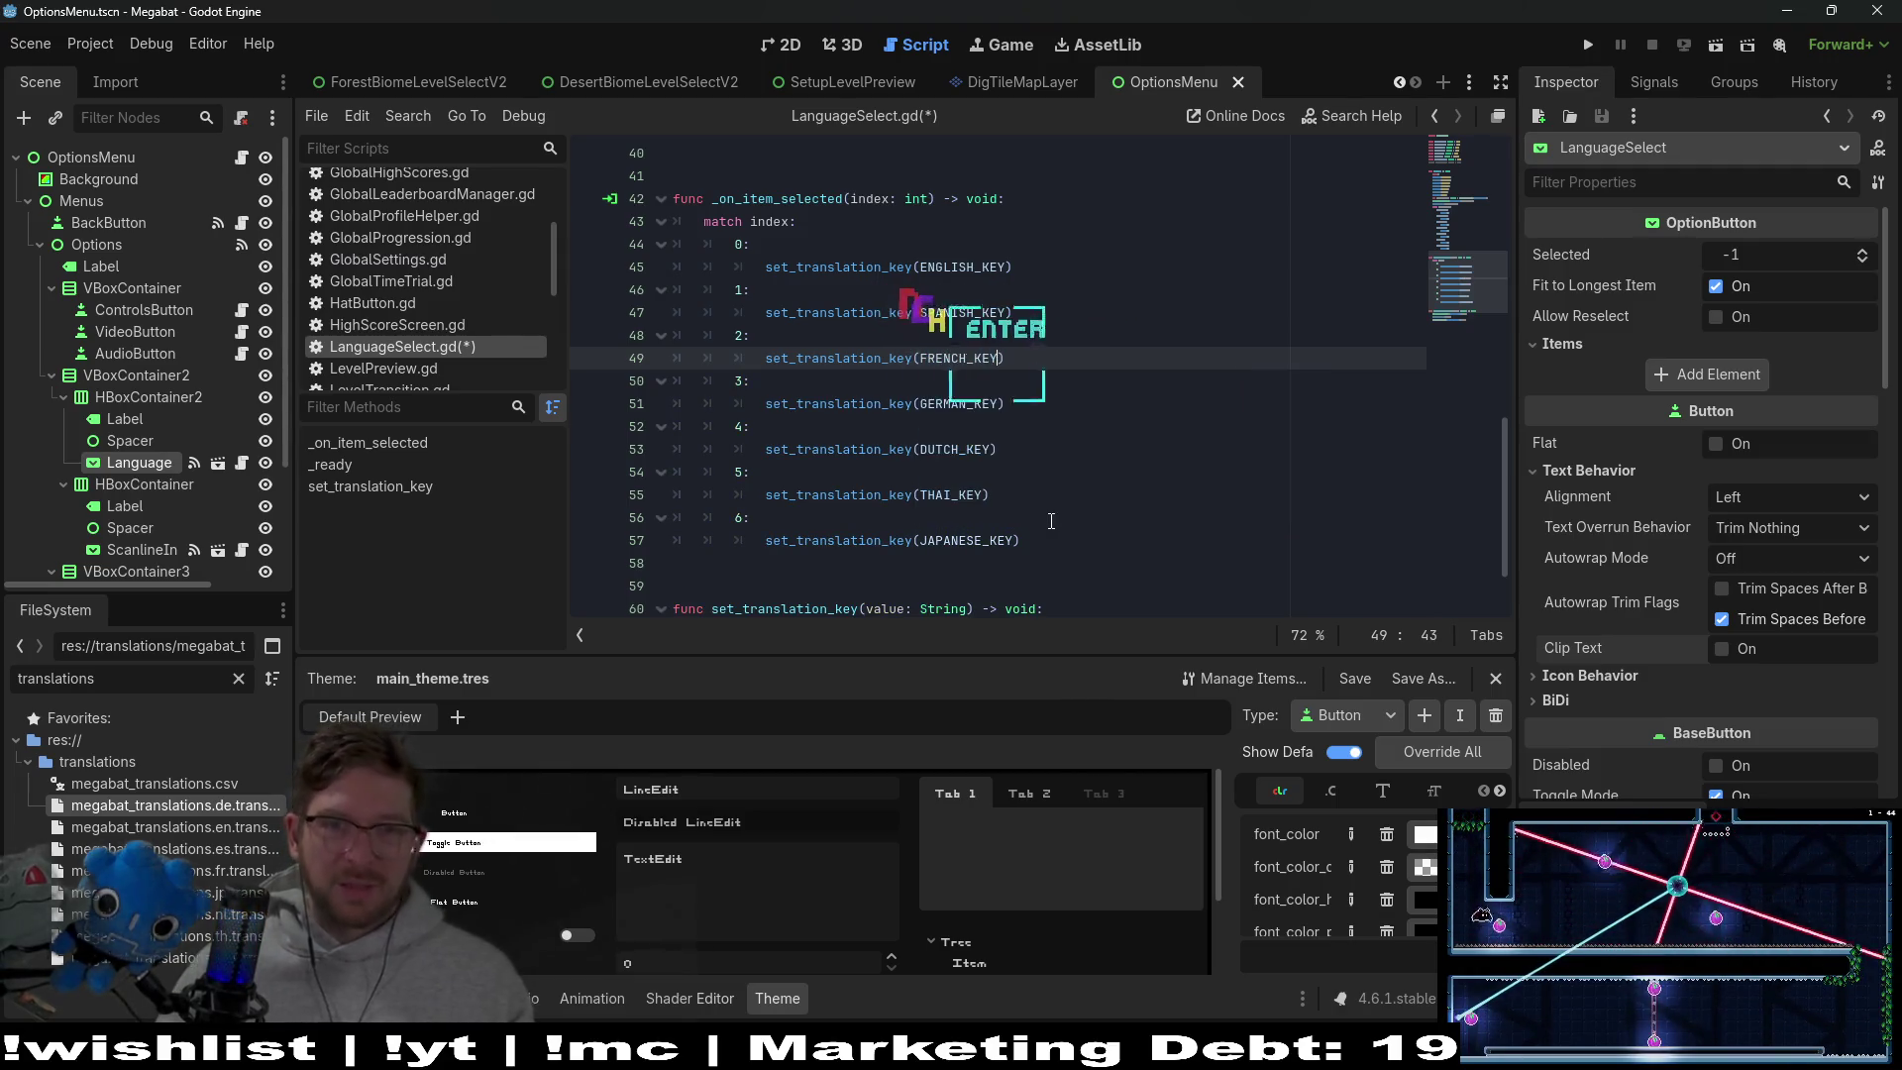
pyautogui.press('Down')
pyautogui.press('Down')
pyautogui.press('Down')
pyautogui.scroll(9, 1040, 476)
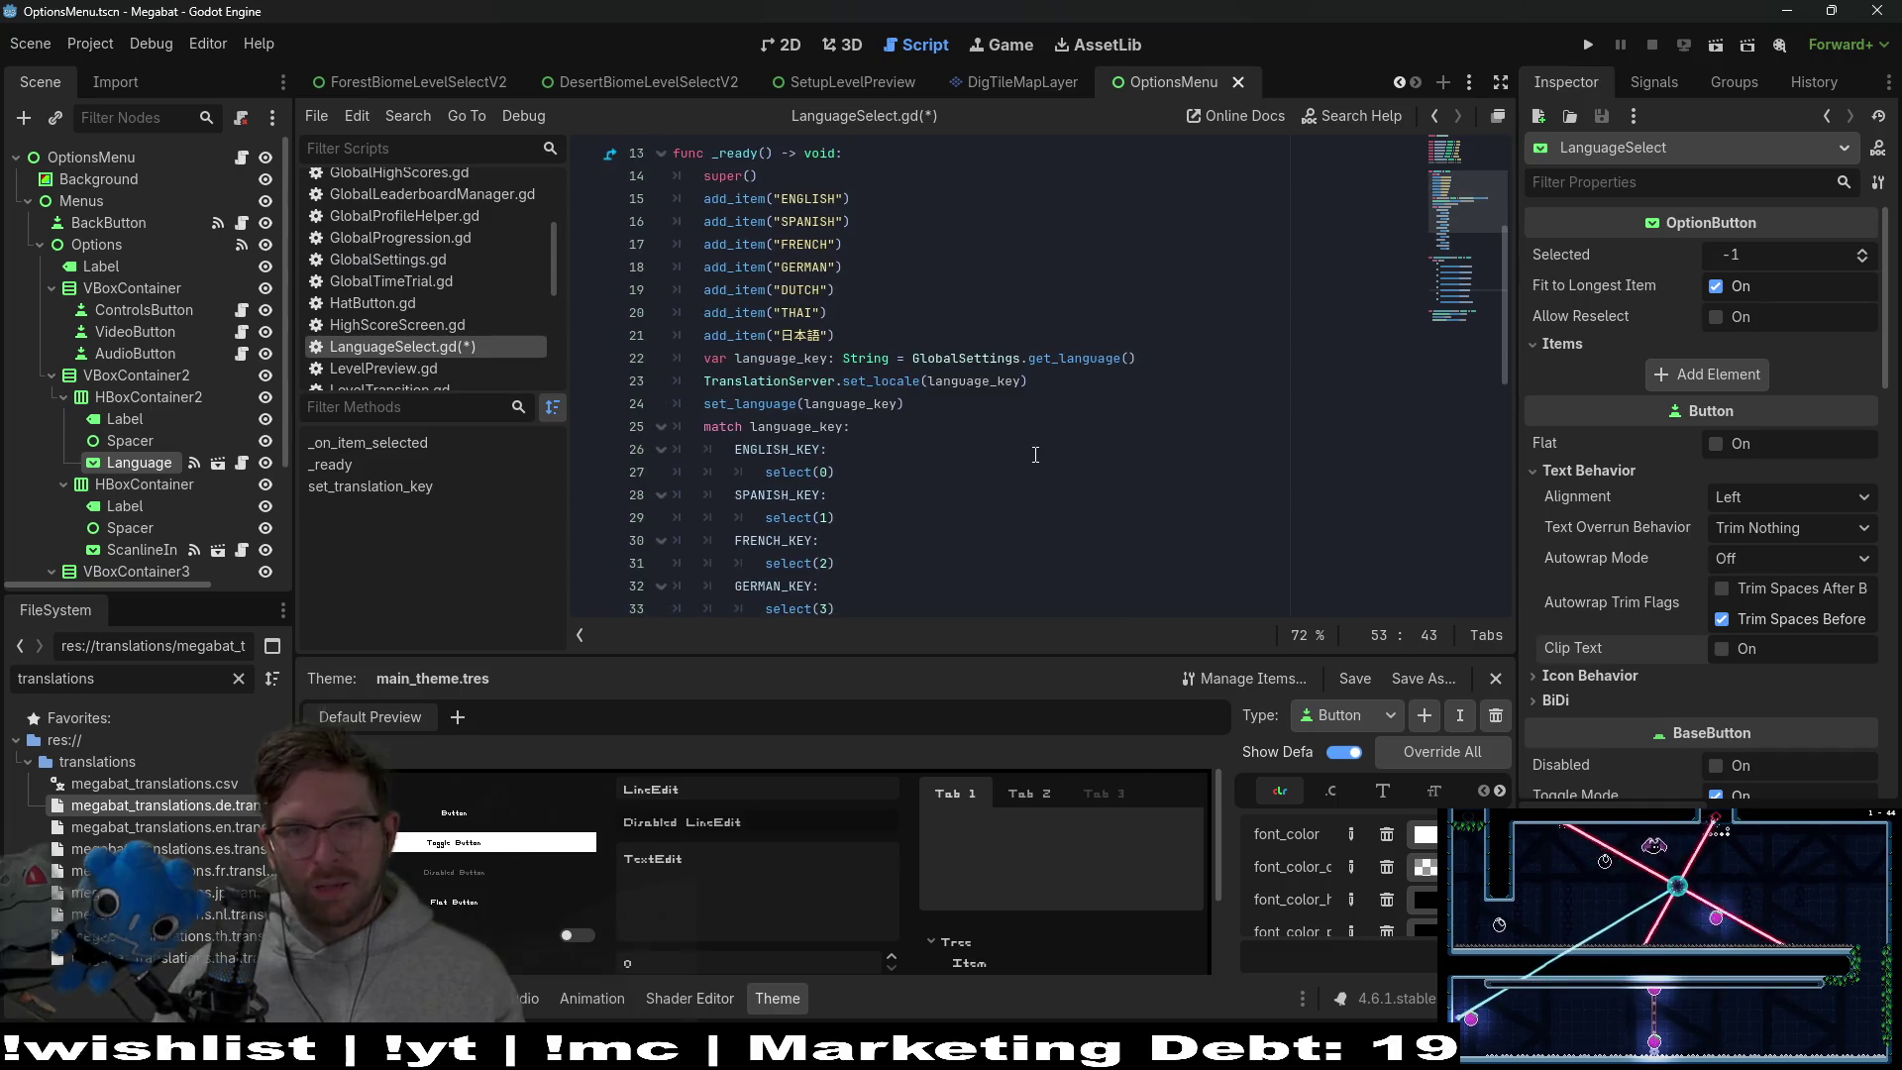
# Save LanguageSelect.gd with Ctrl+S and scroll through the file to review it
pyautogui.scroll(4, 1035, 455)
pyautogui.scroll(-3, 1050, 443)
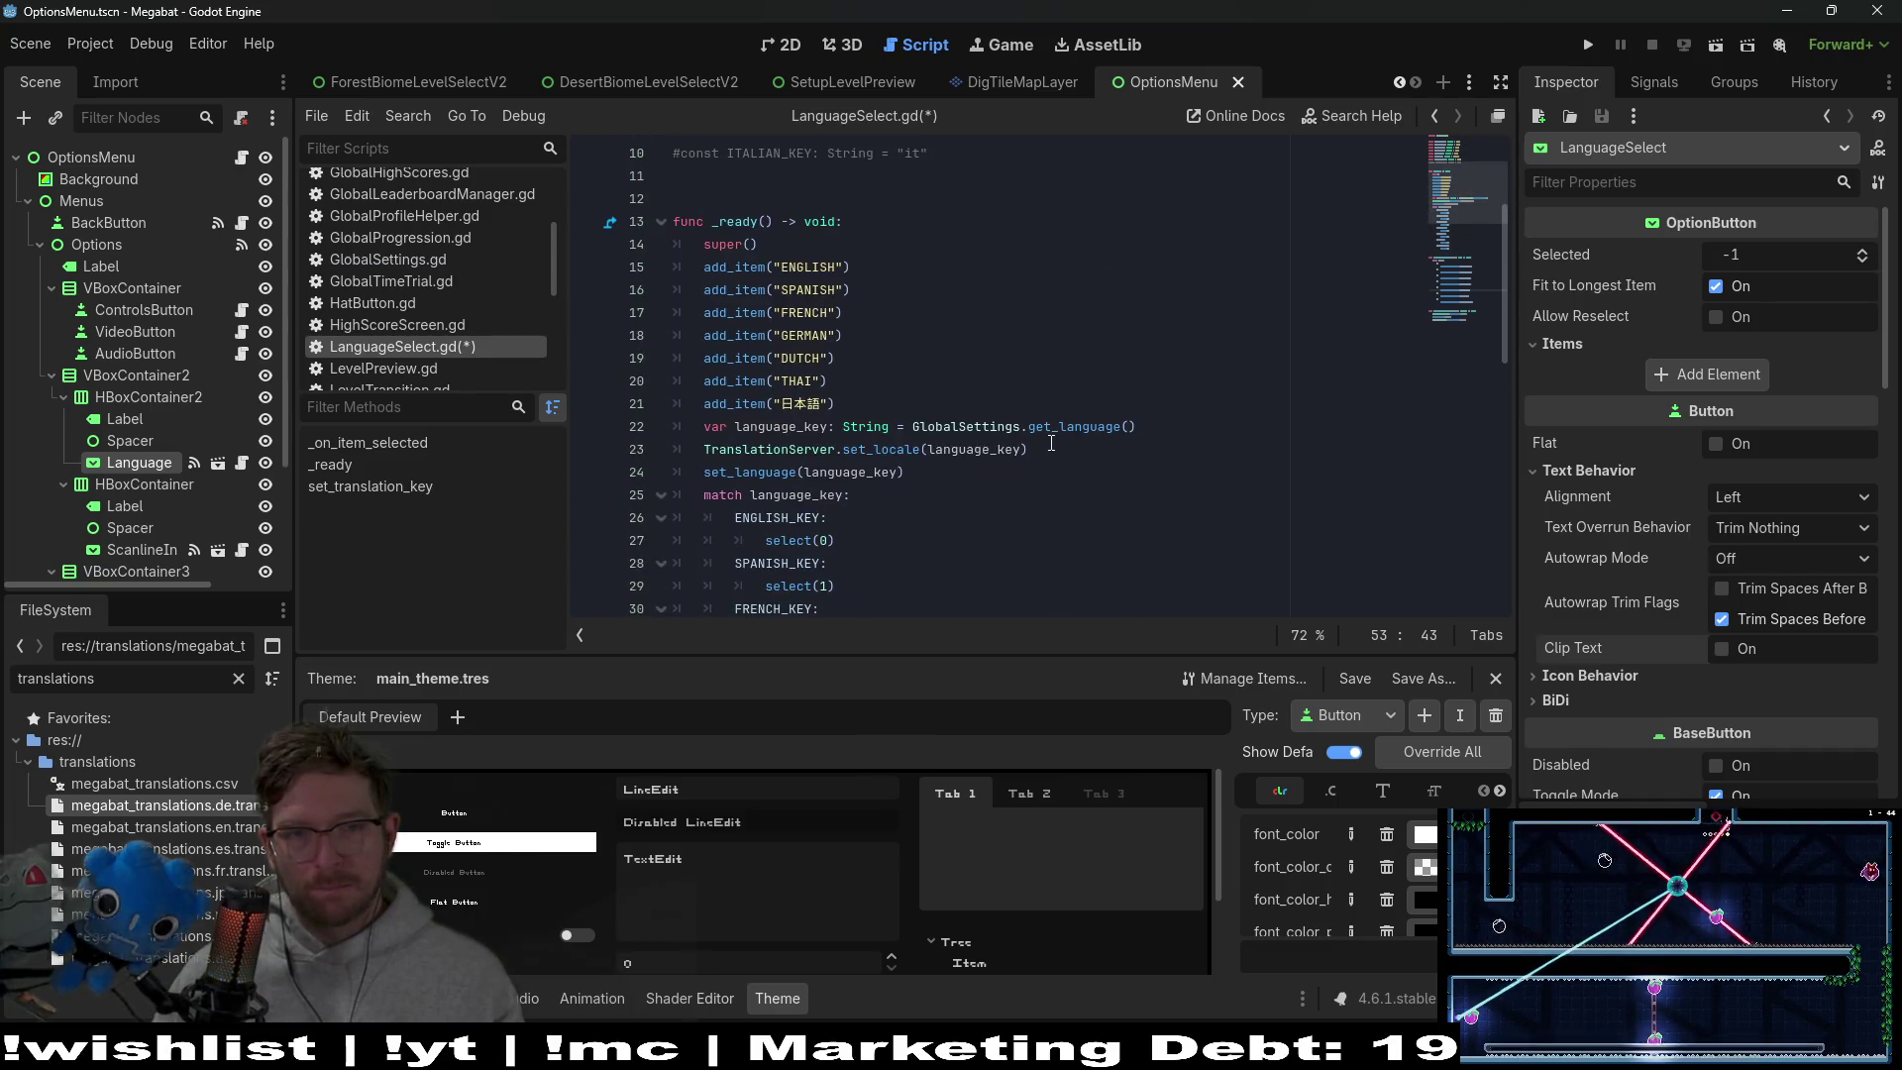
pyautogui.scroll(-5, 1051, 443)
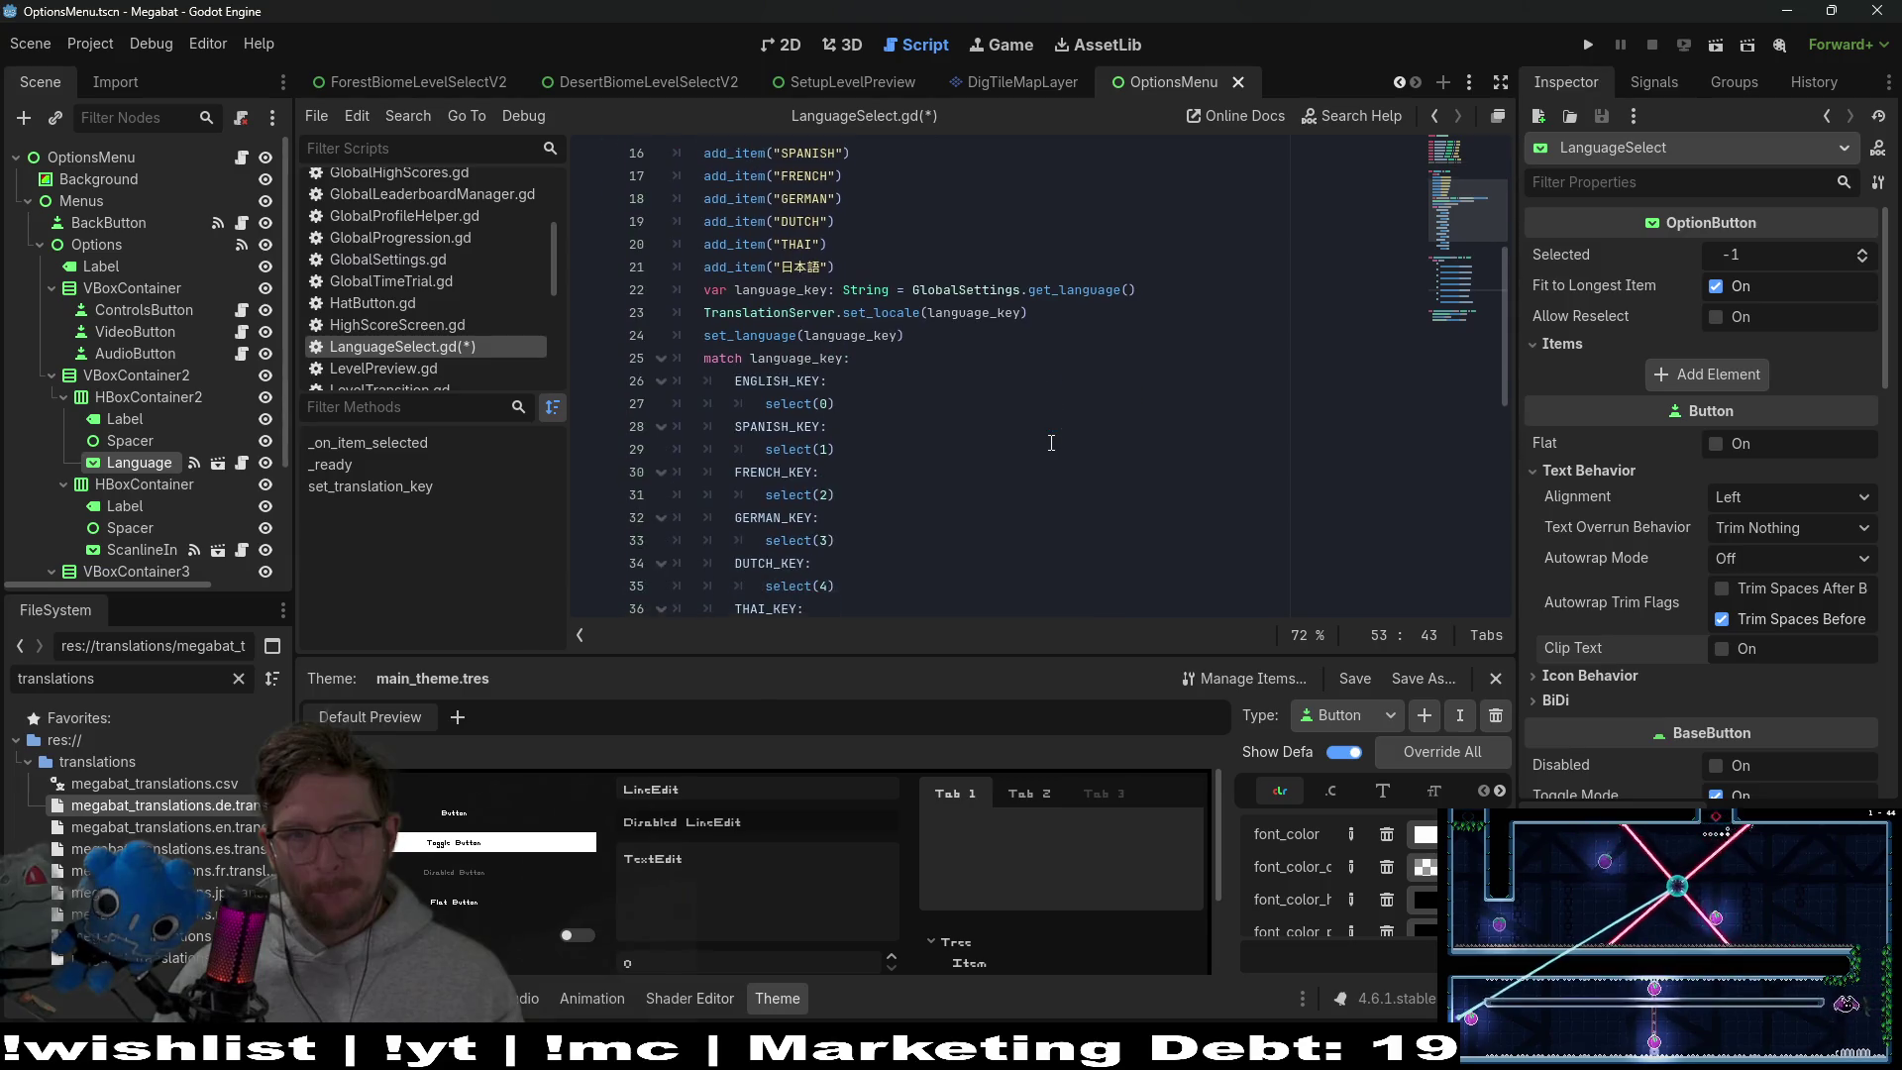
pyautogui.hotkey('ctrl', 's')
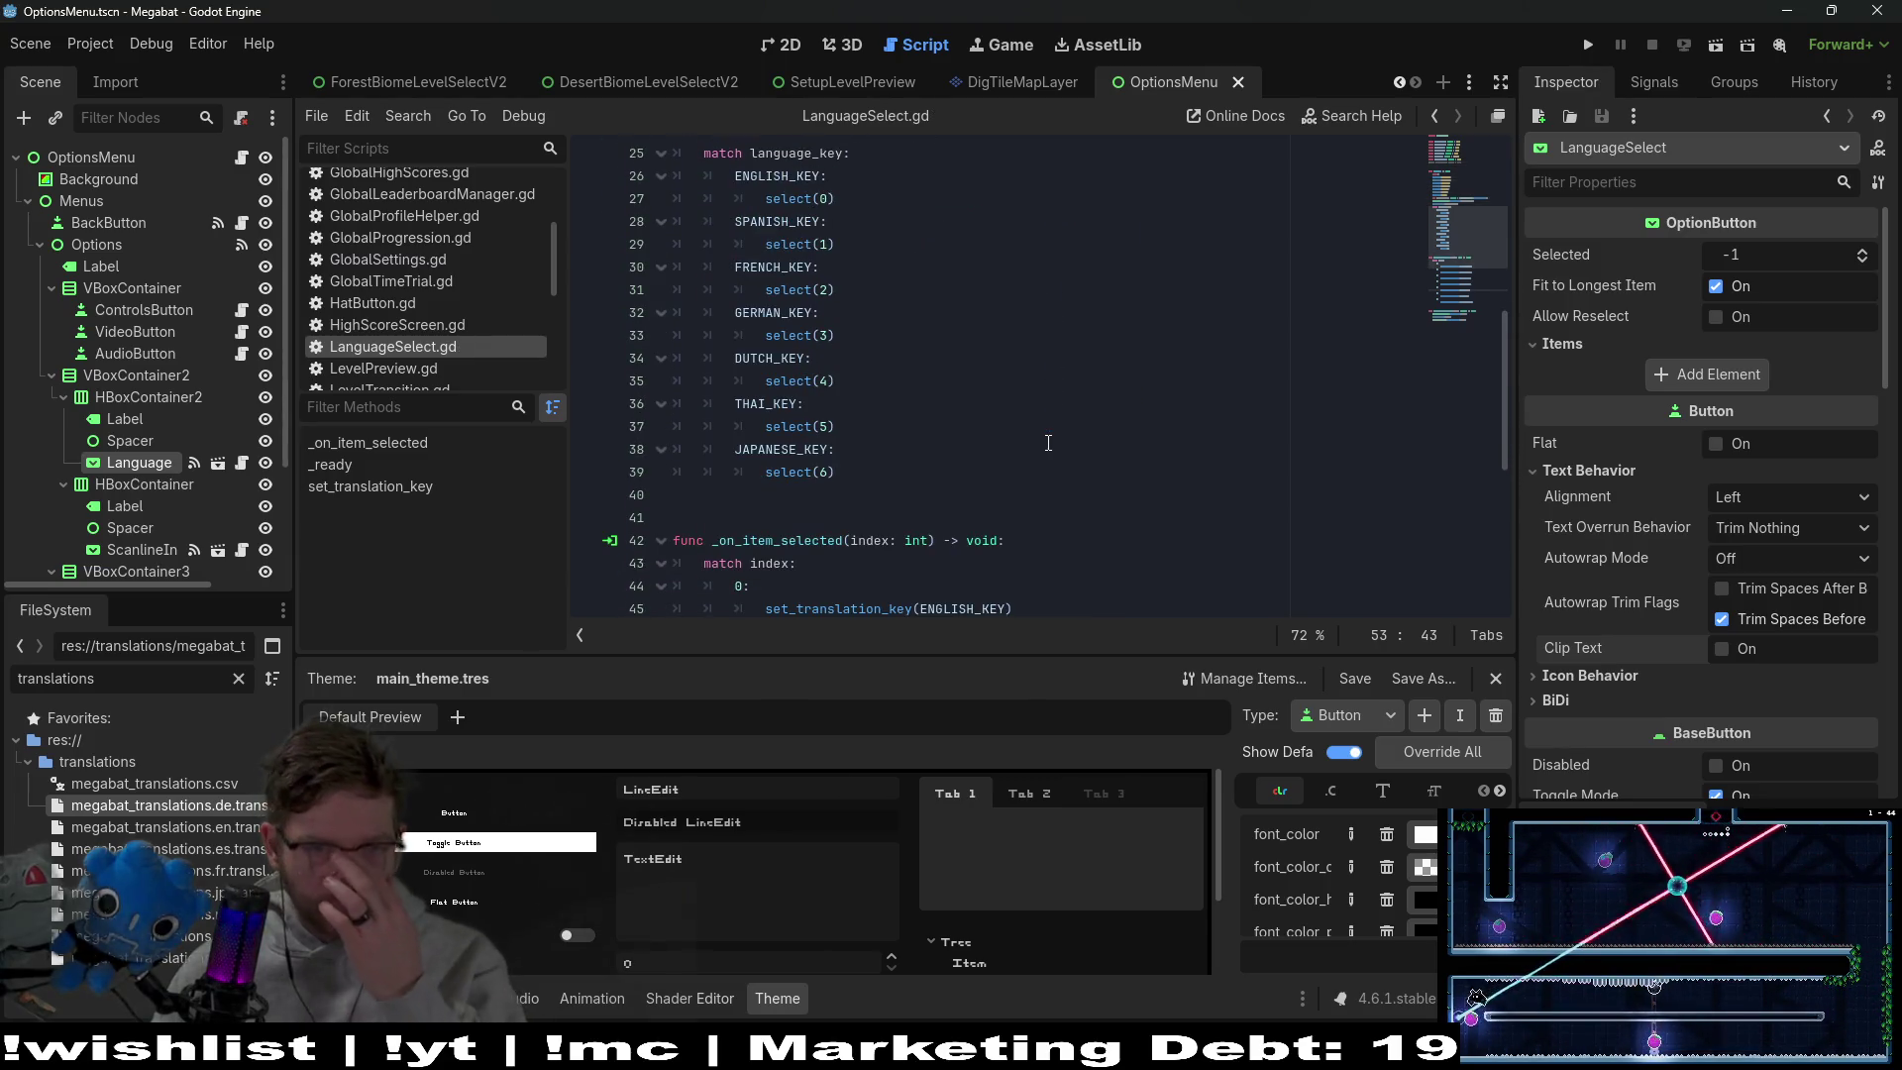
pyautogui.scroll(-6, 1049, 443)
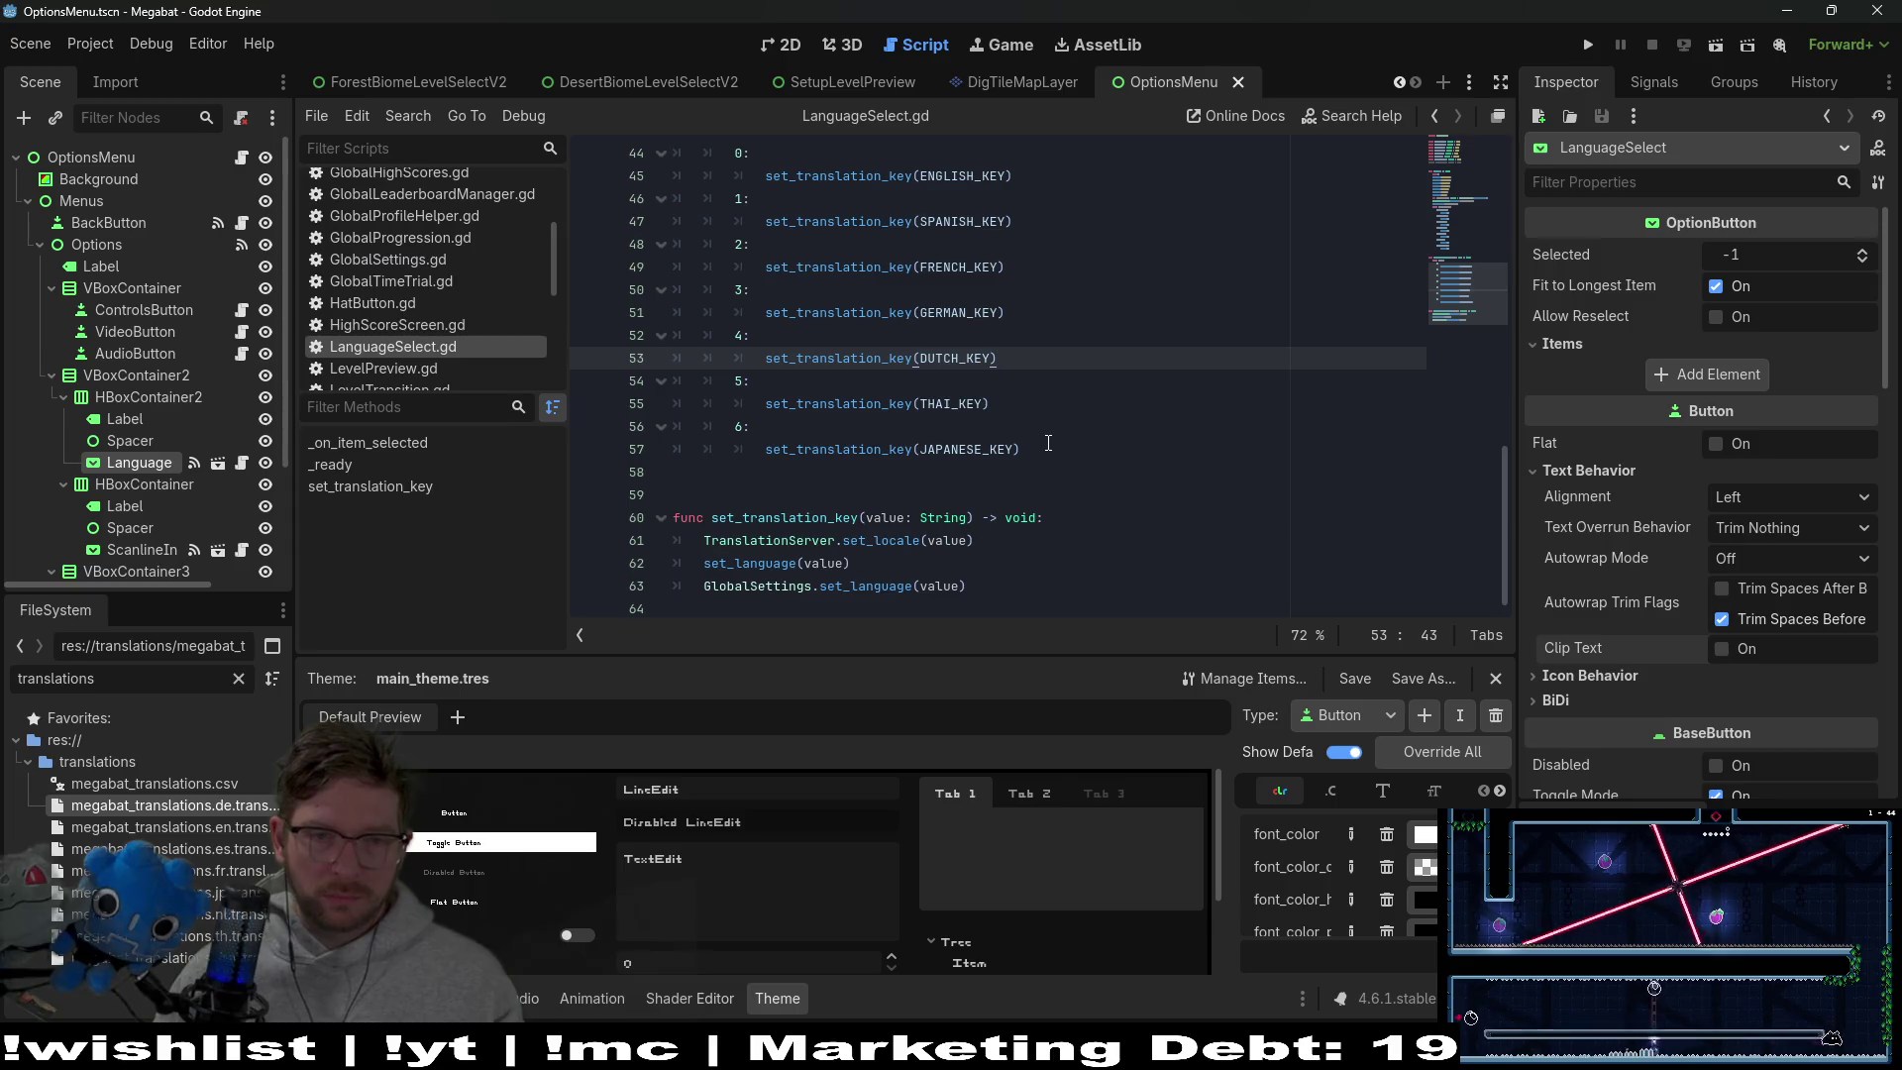
pyautogui.scroll(7, 1048, 443)
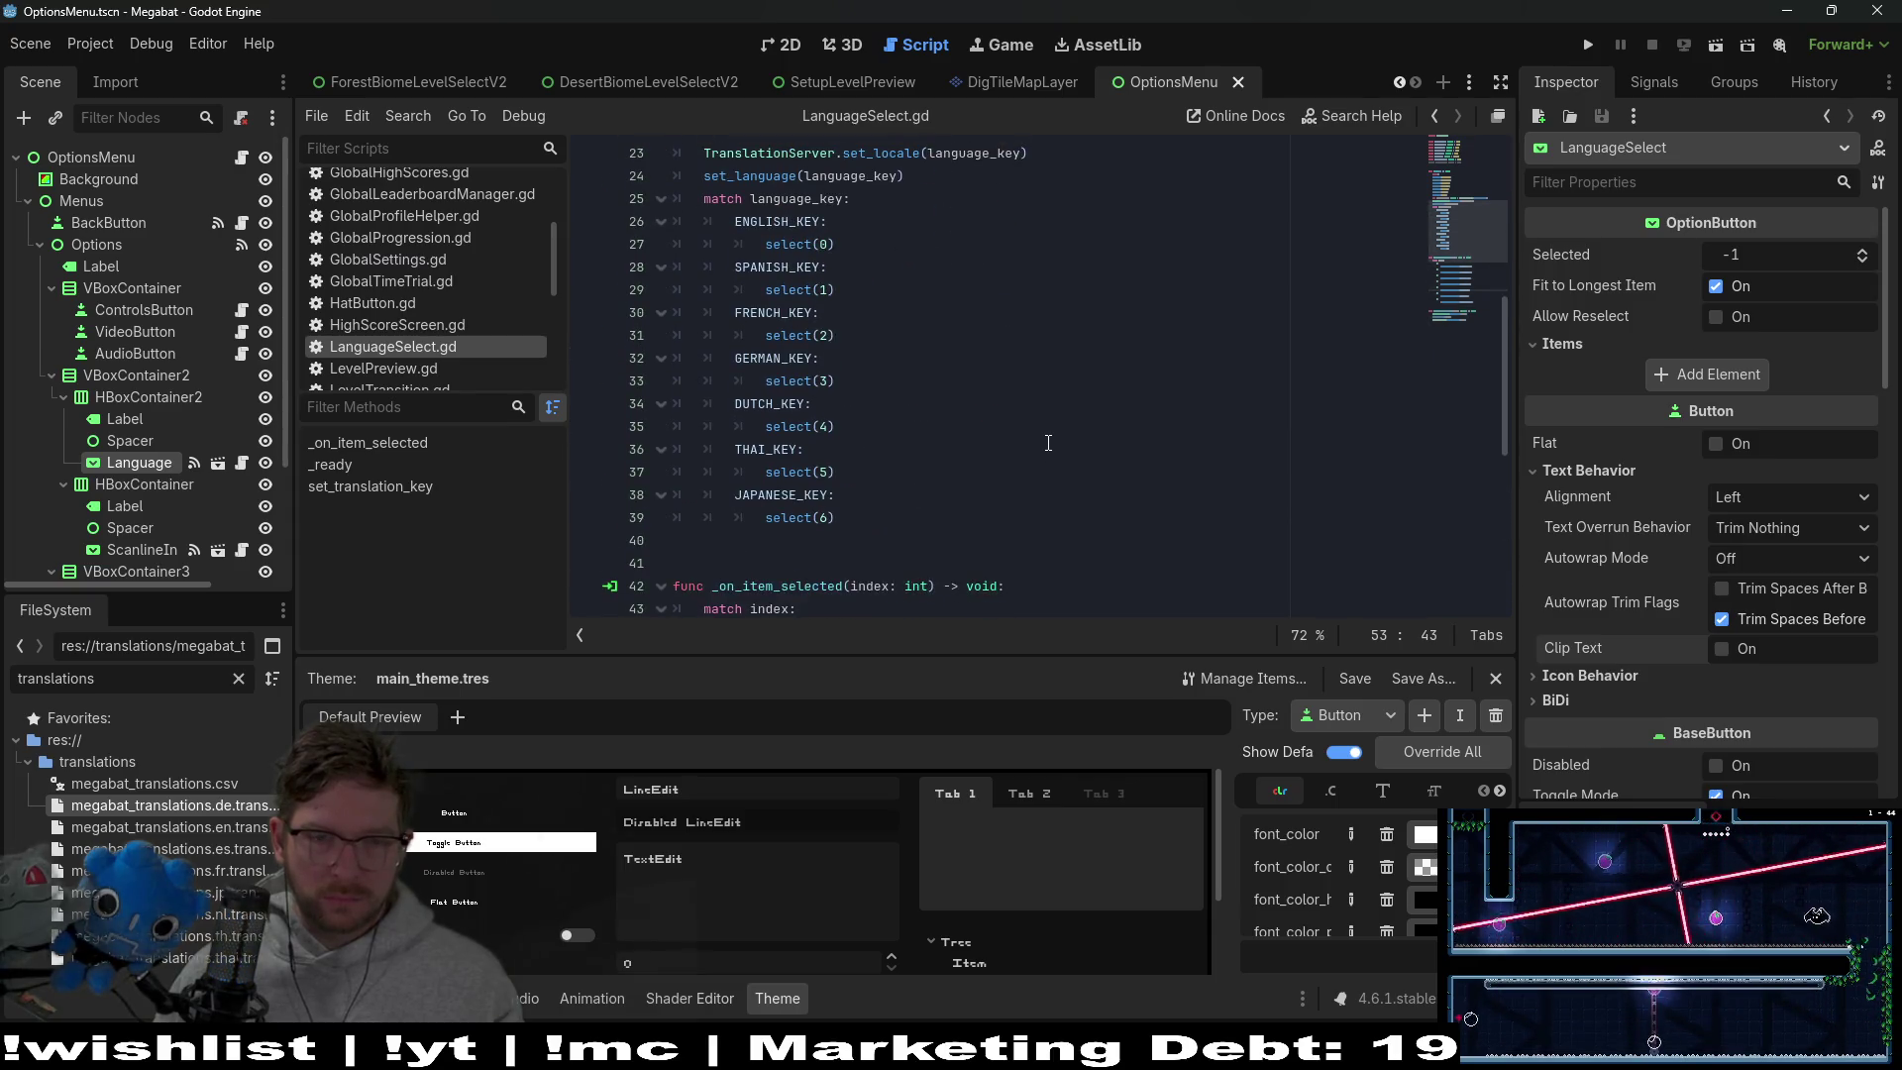
pyautogui.scroll(6, 1048, 442)
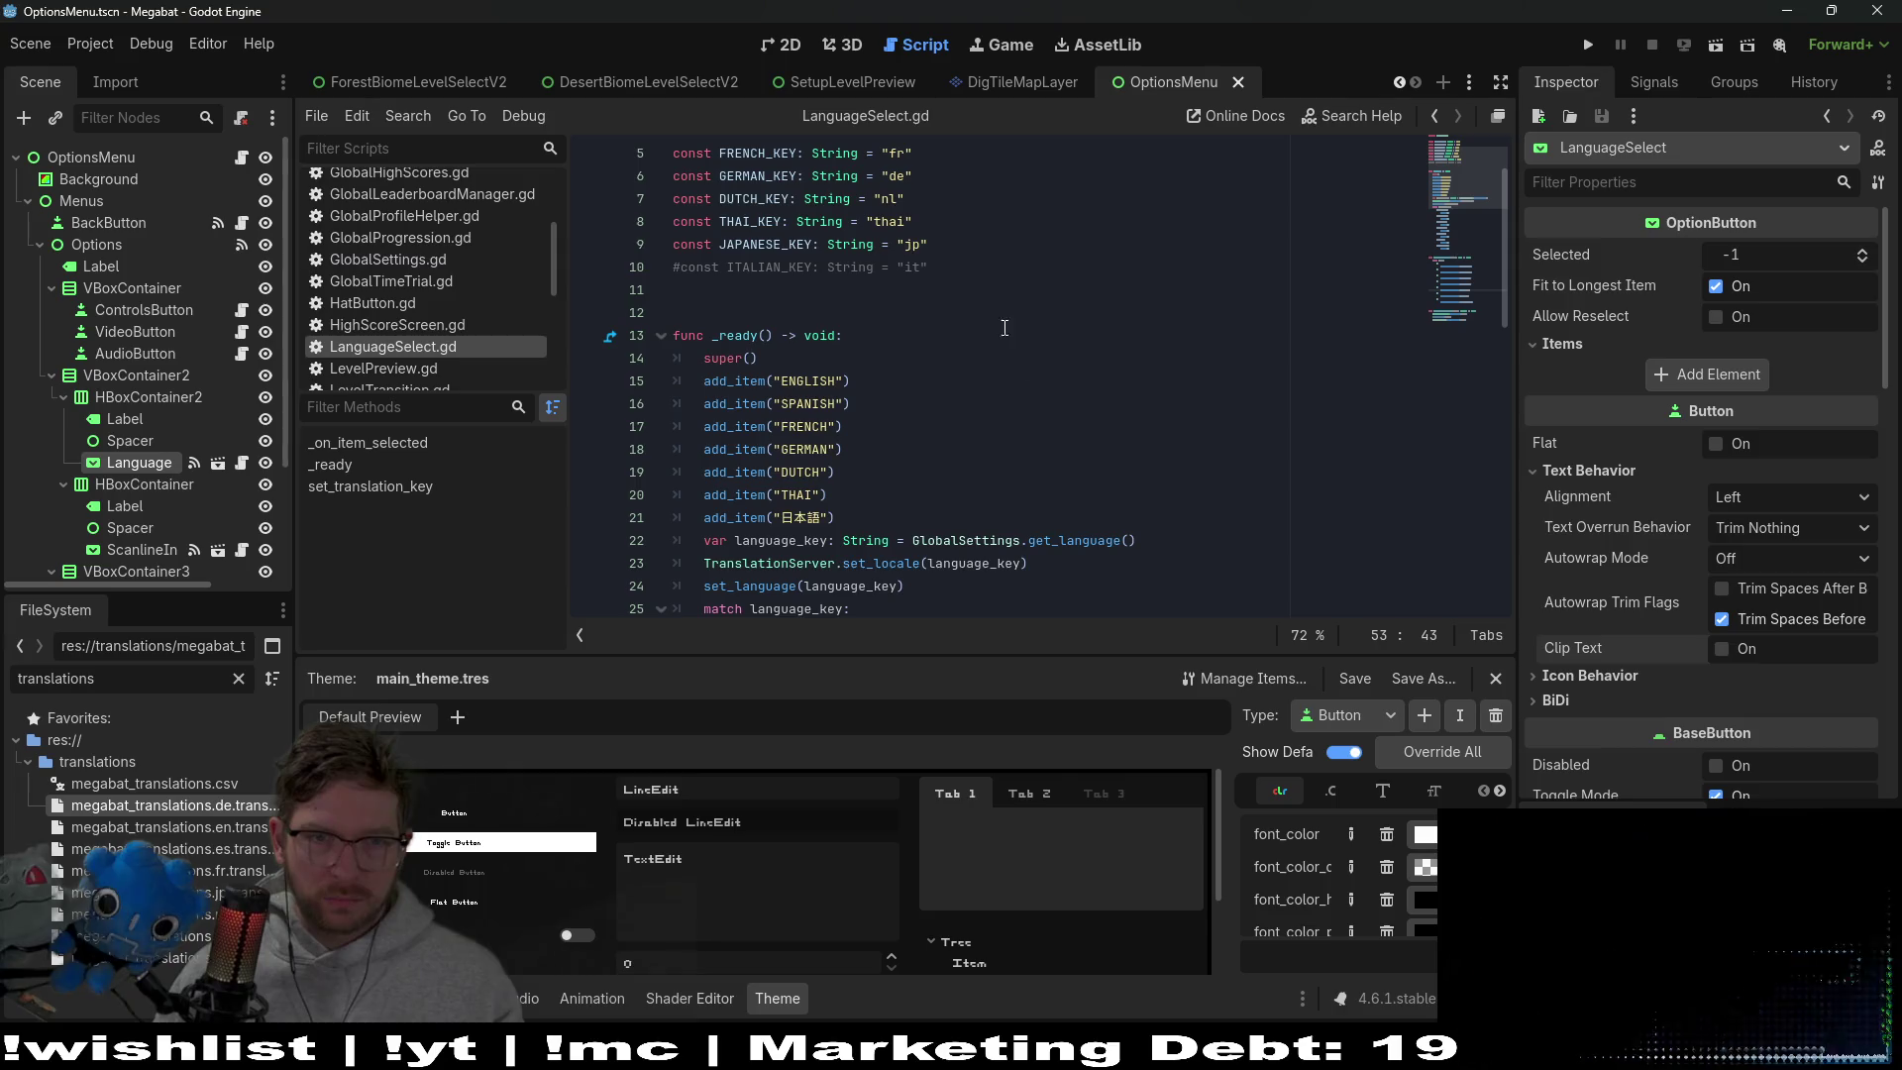
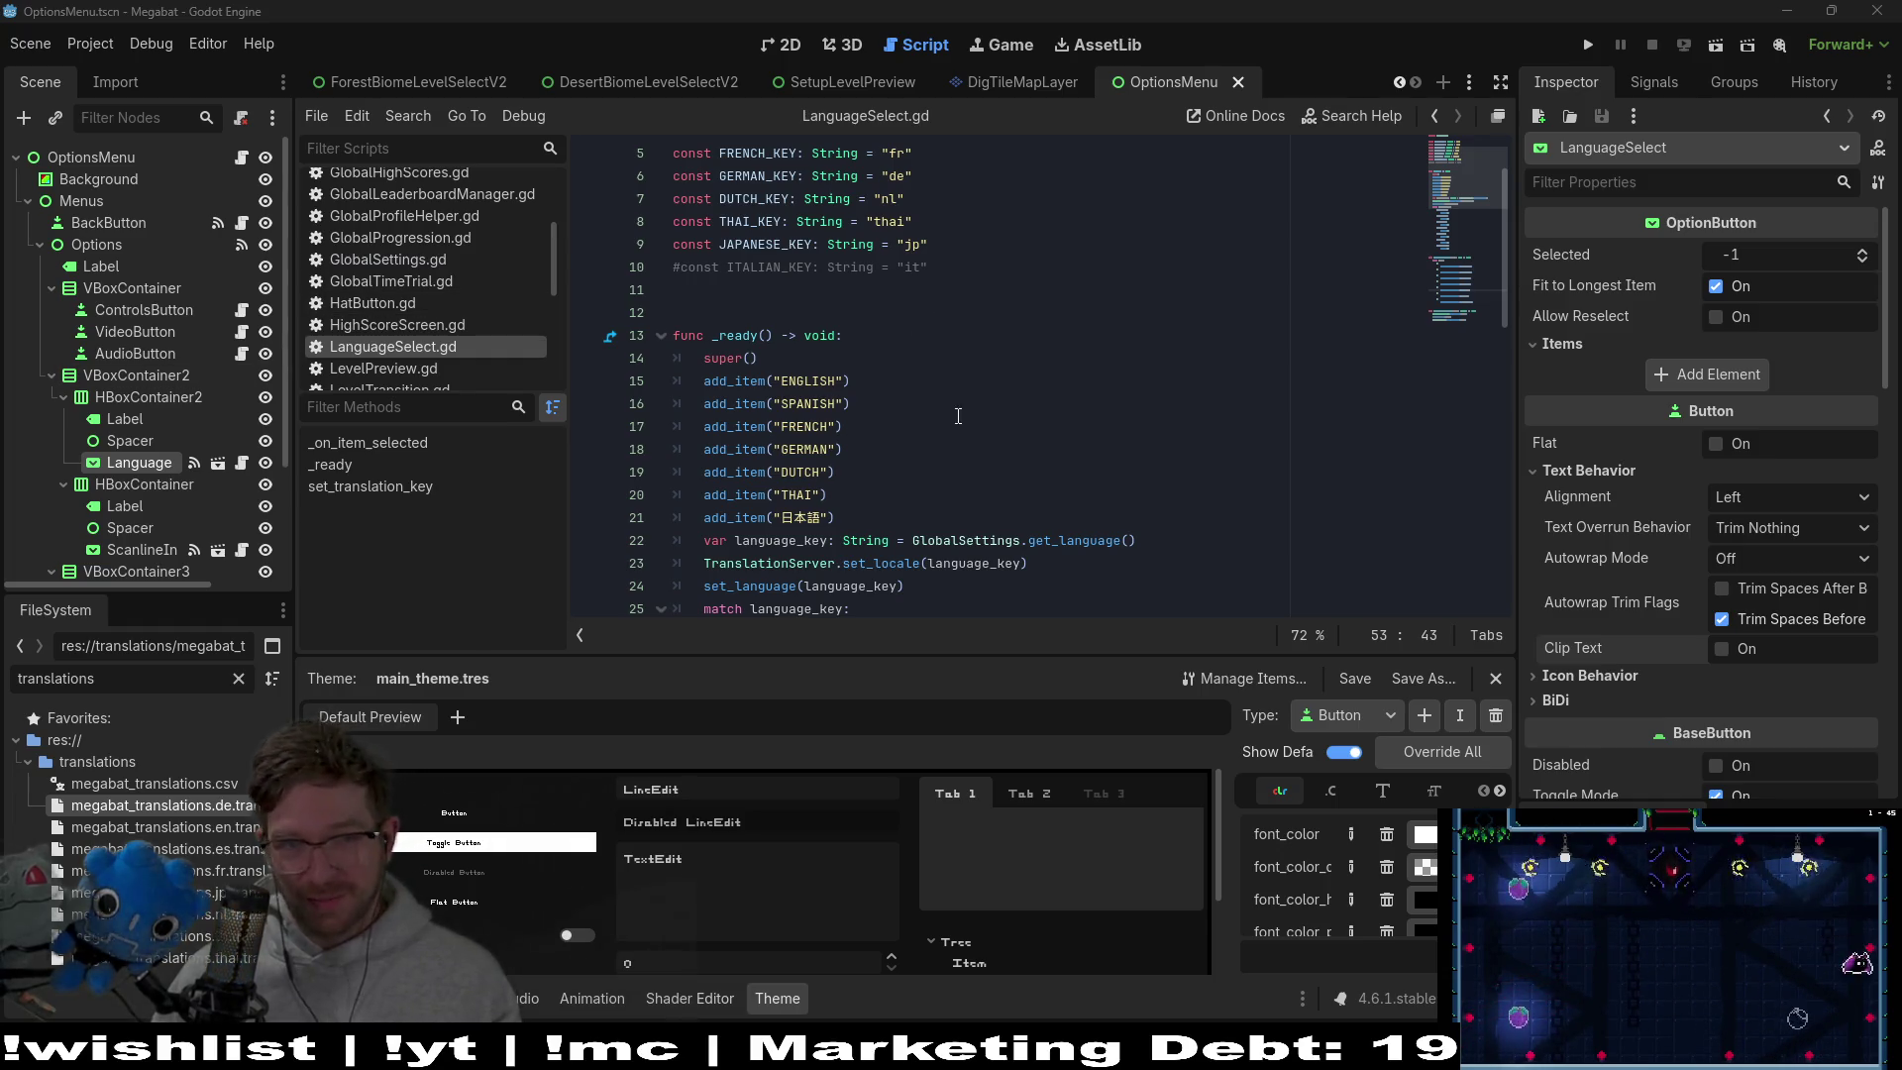
# Replace the THAI label on line 20 of LanguageSelect.gd with its Thai-script name
pyautogui.doubleClick(804, 493)
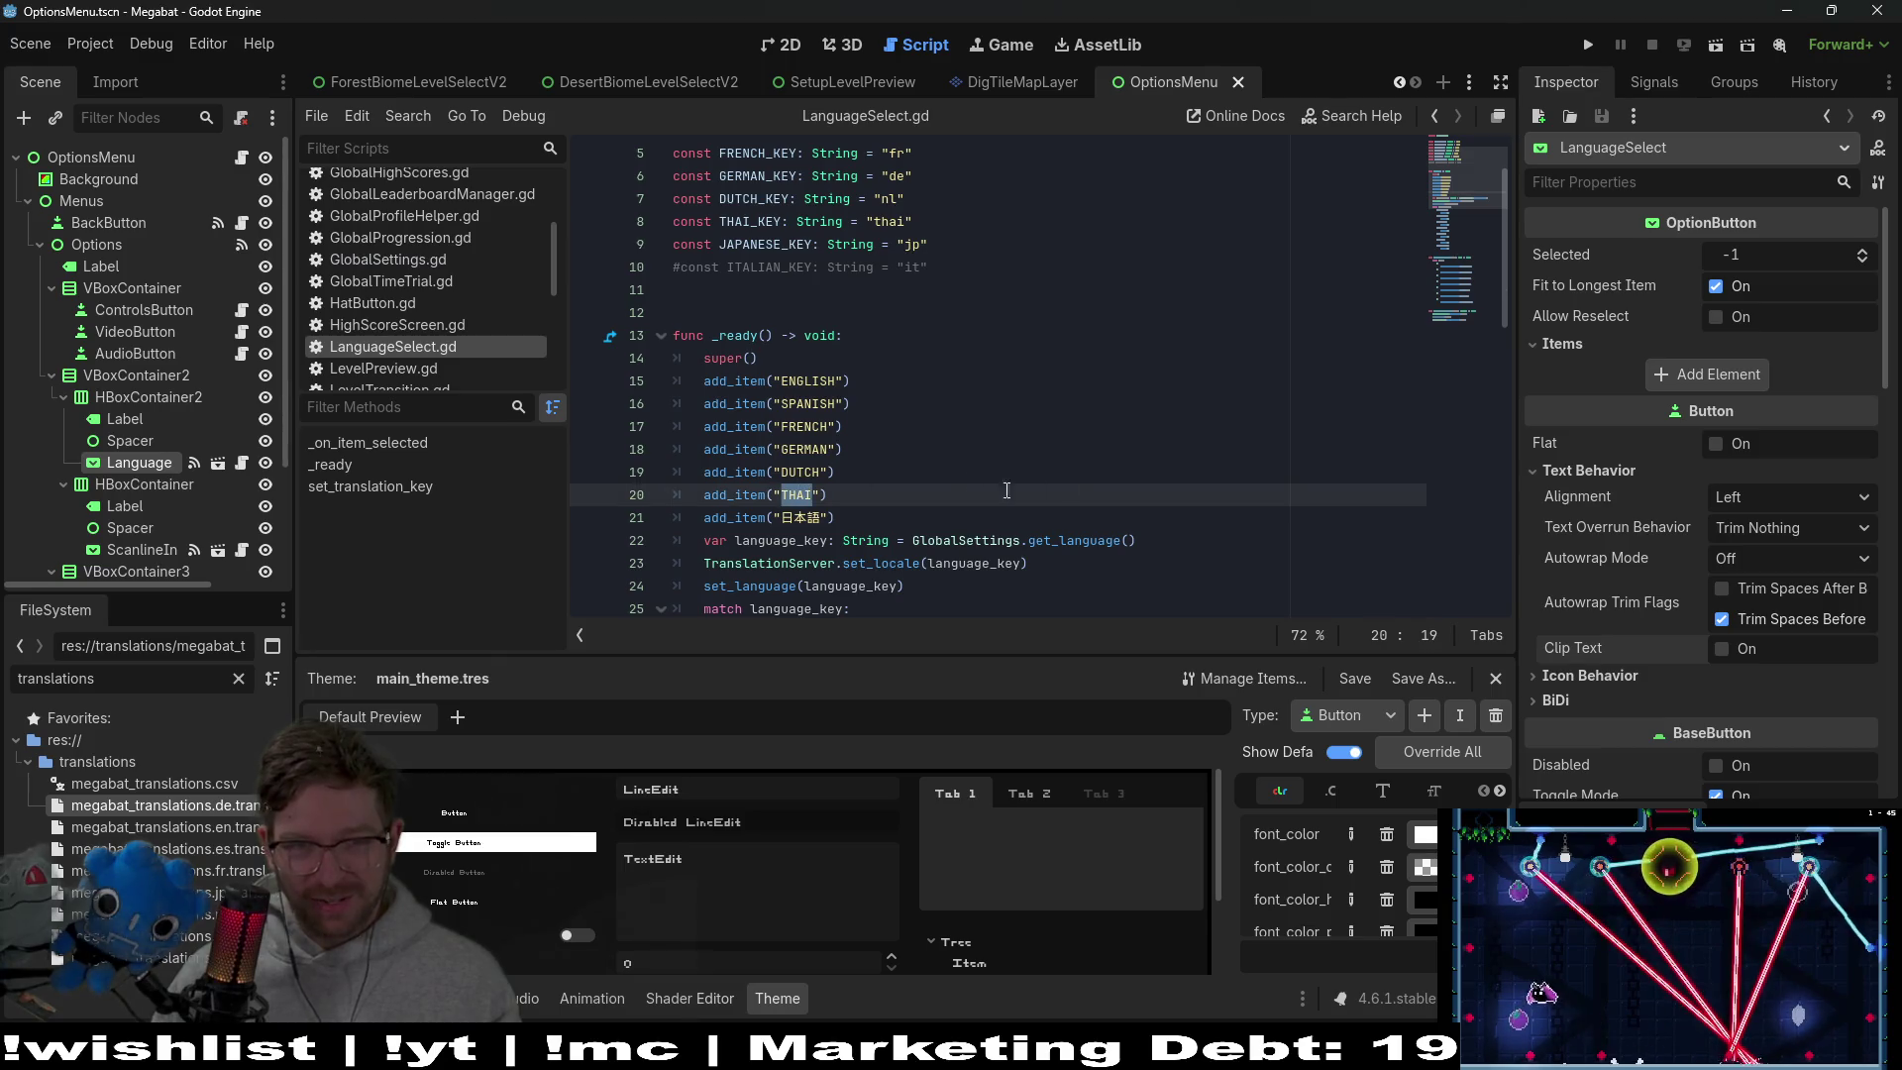
pyautogui.write('ไทย')
pyautogui.click(833, 511)
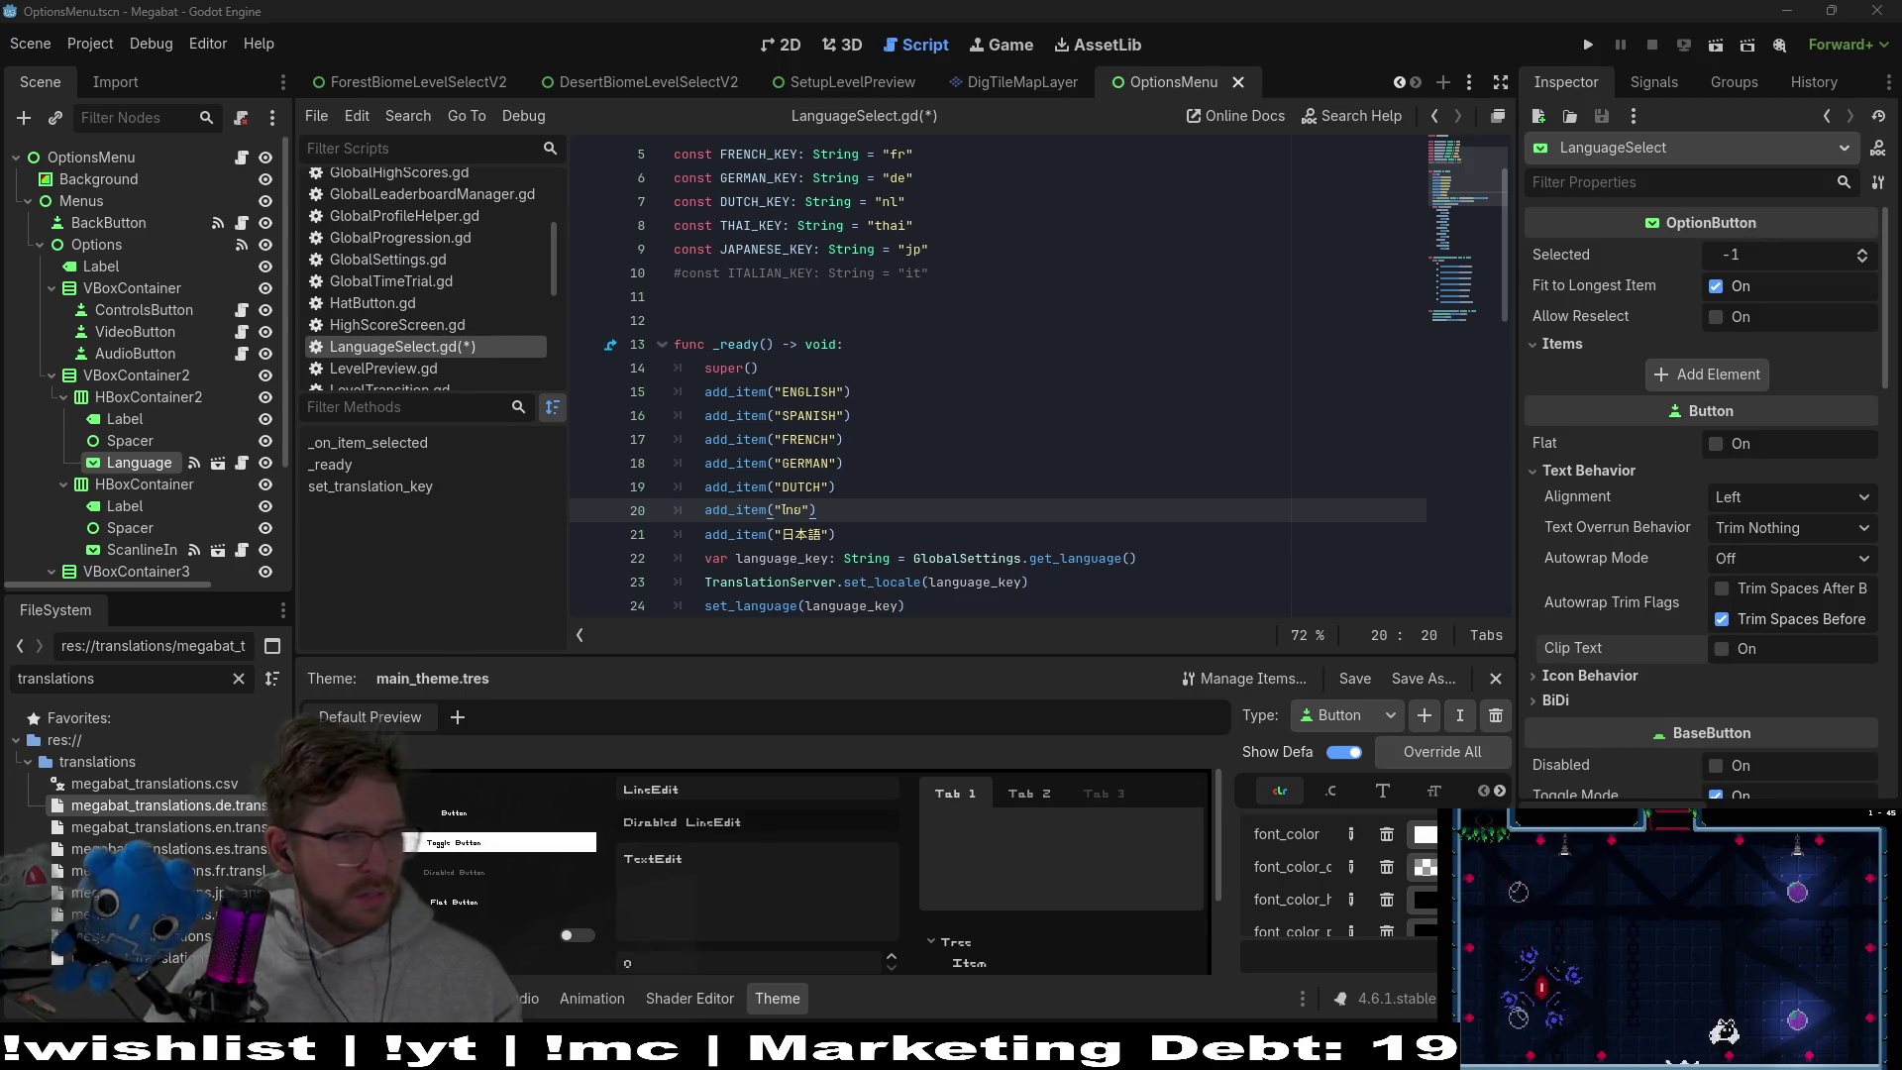
pyautogui.doubleClick(806, 487)
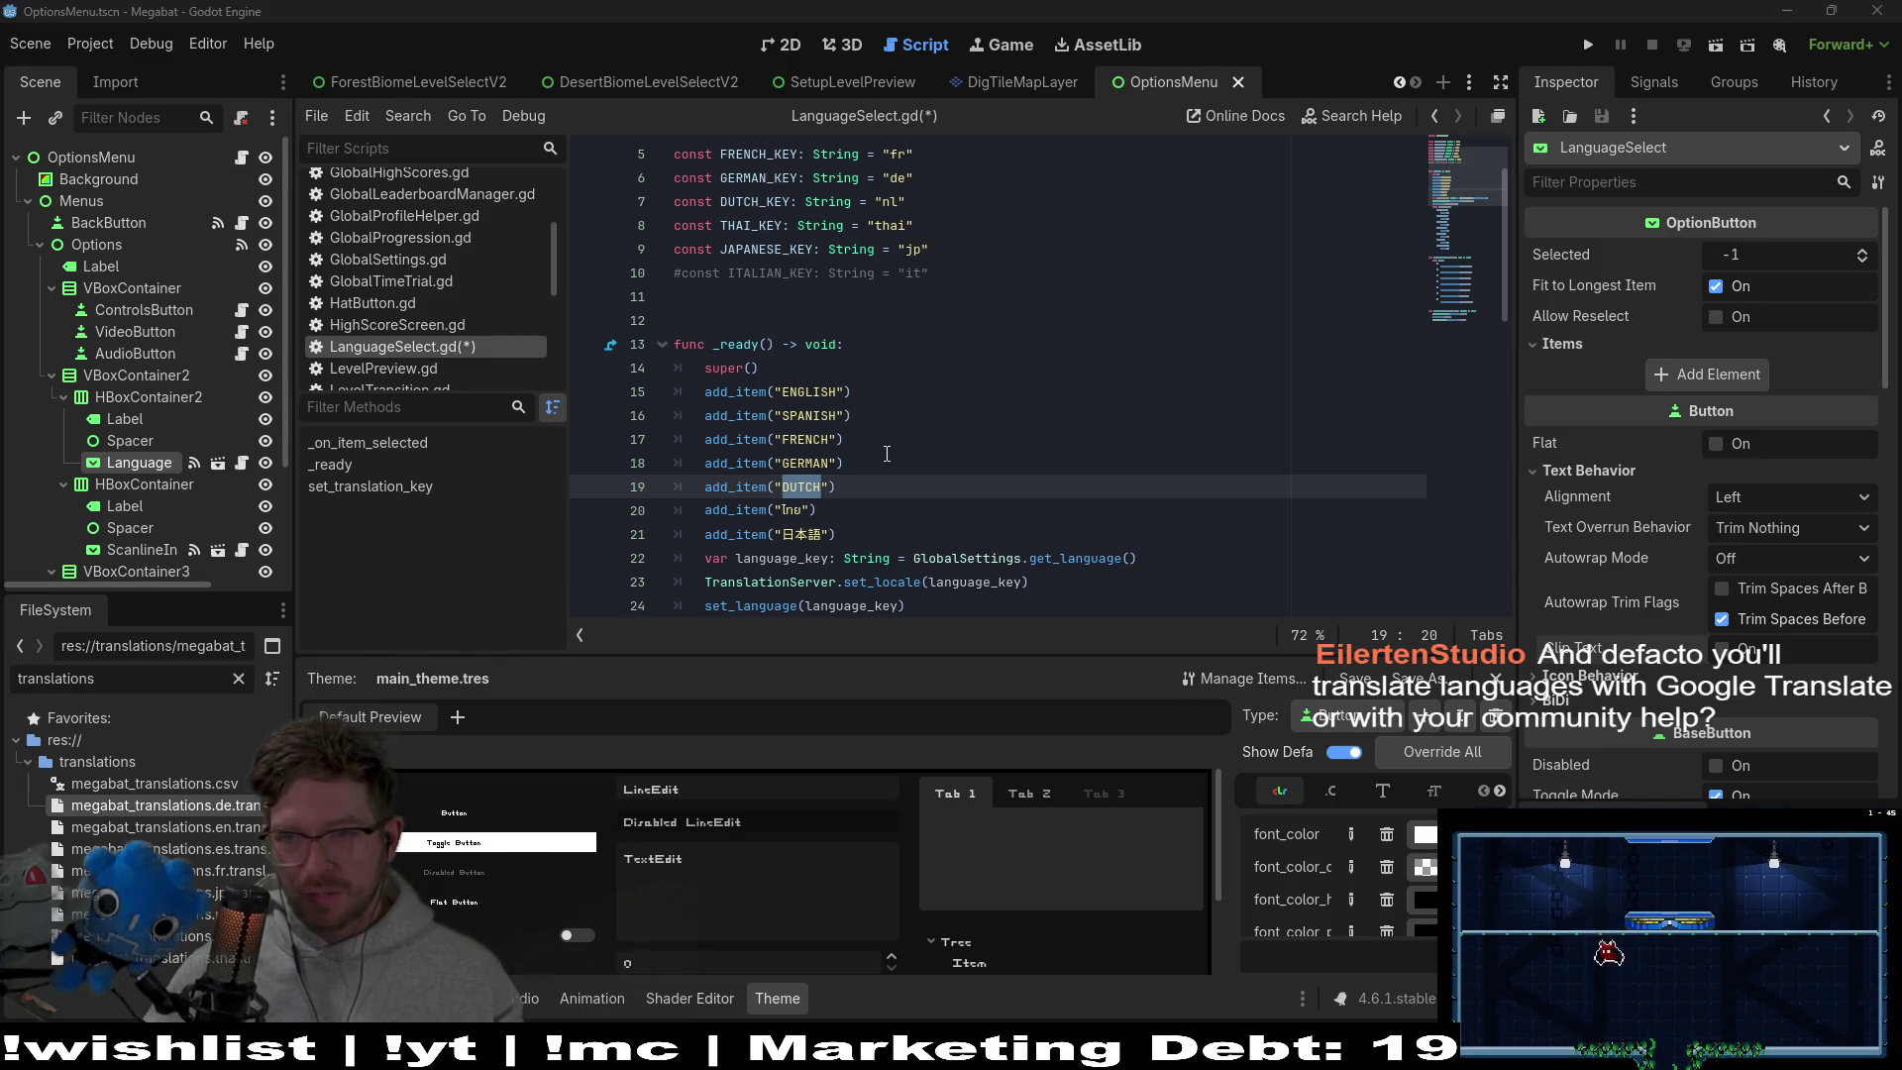
pyautogui.click(863, 488)
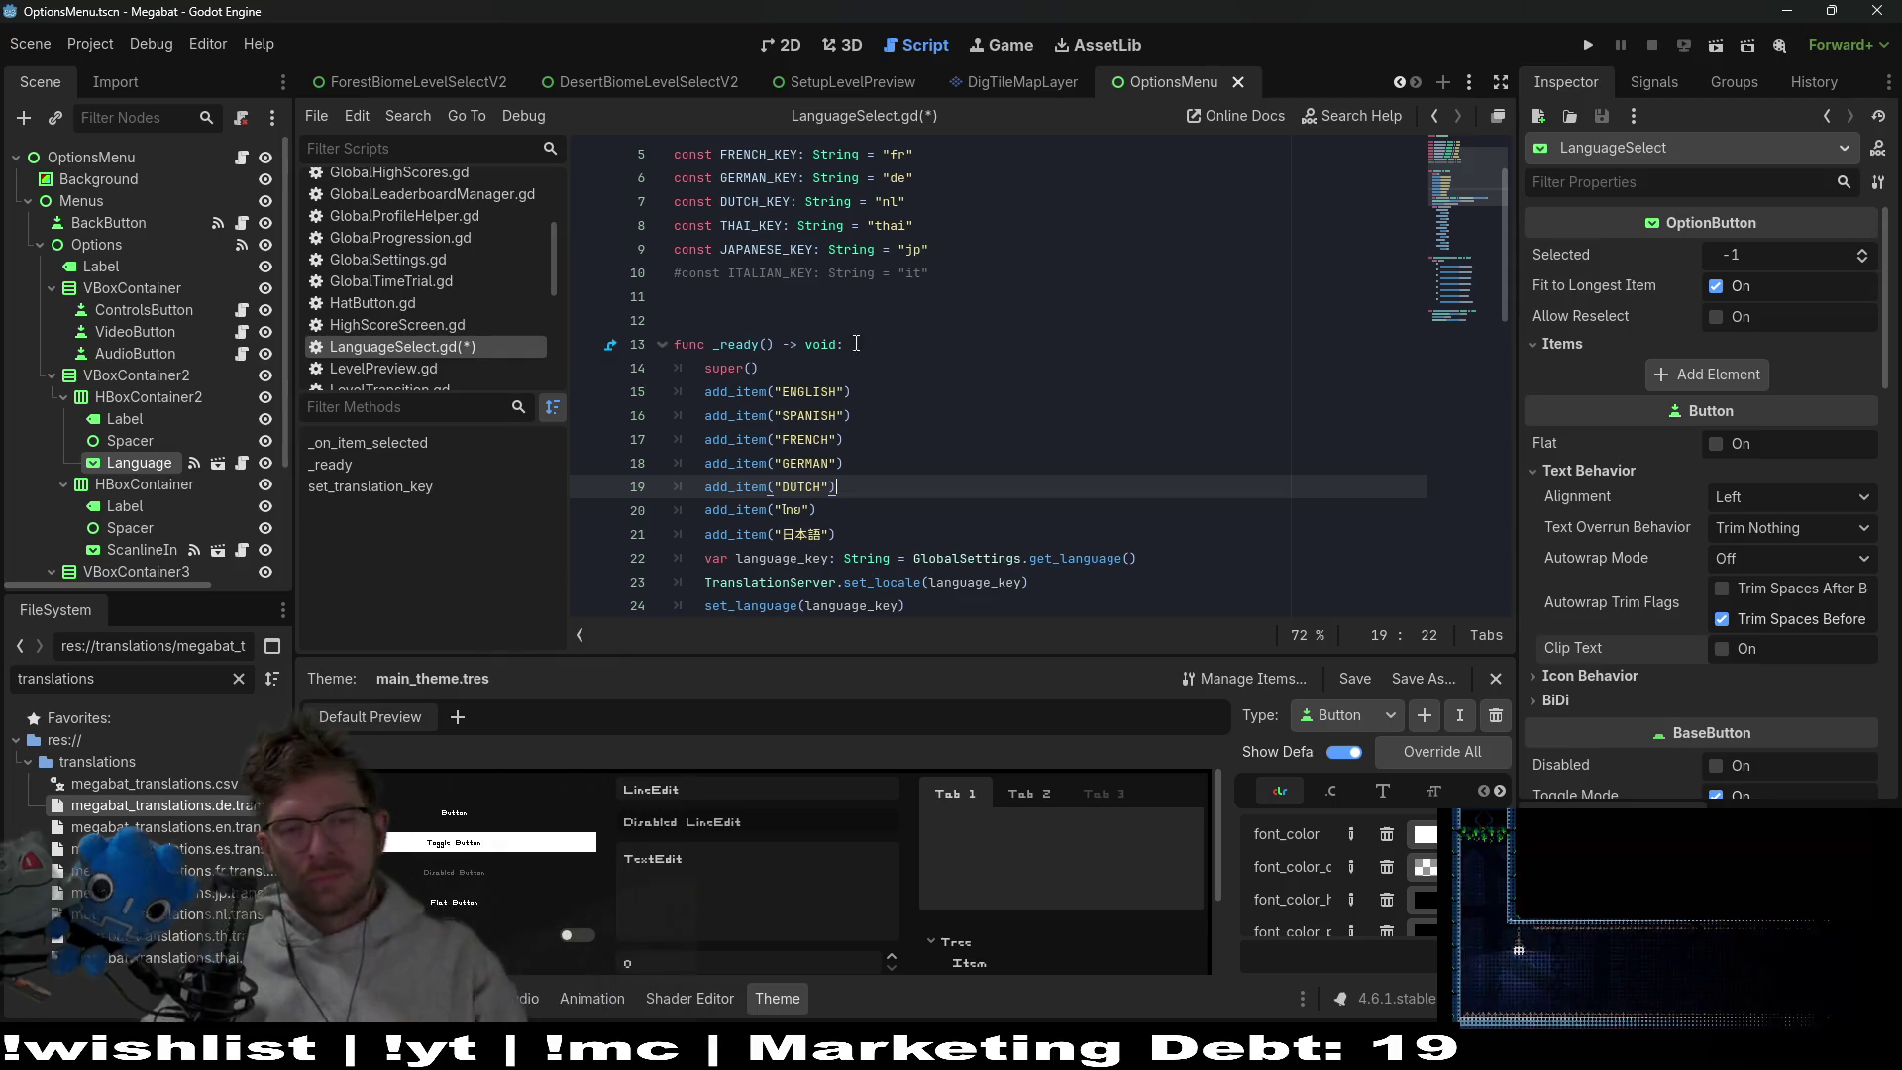
pyautogui.scroll(1, 859, 495)
# Paste Deutsch over the DUTCH label on line 19 and uppercase it to DEUTSCH
pyautogui.click(789, 337)
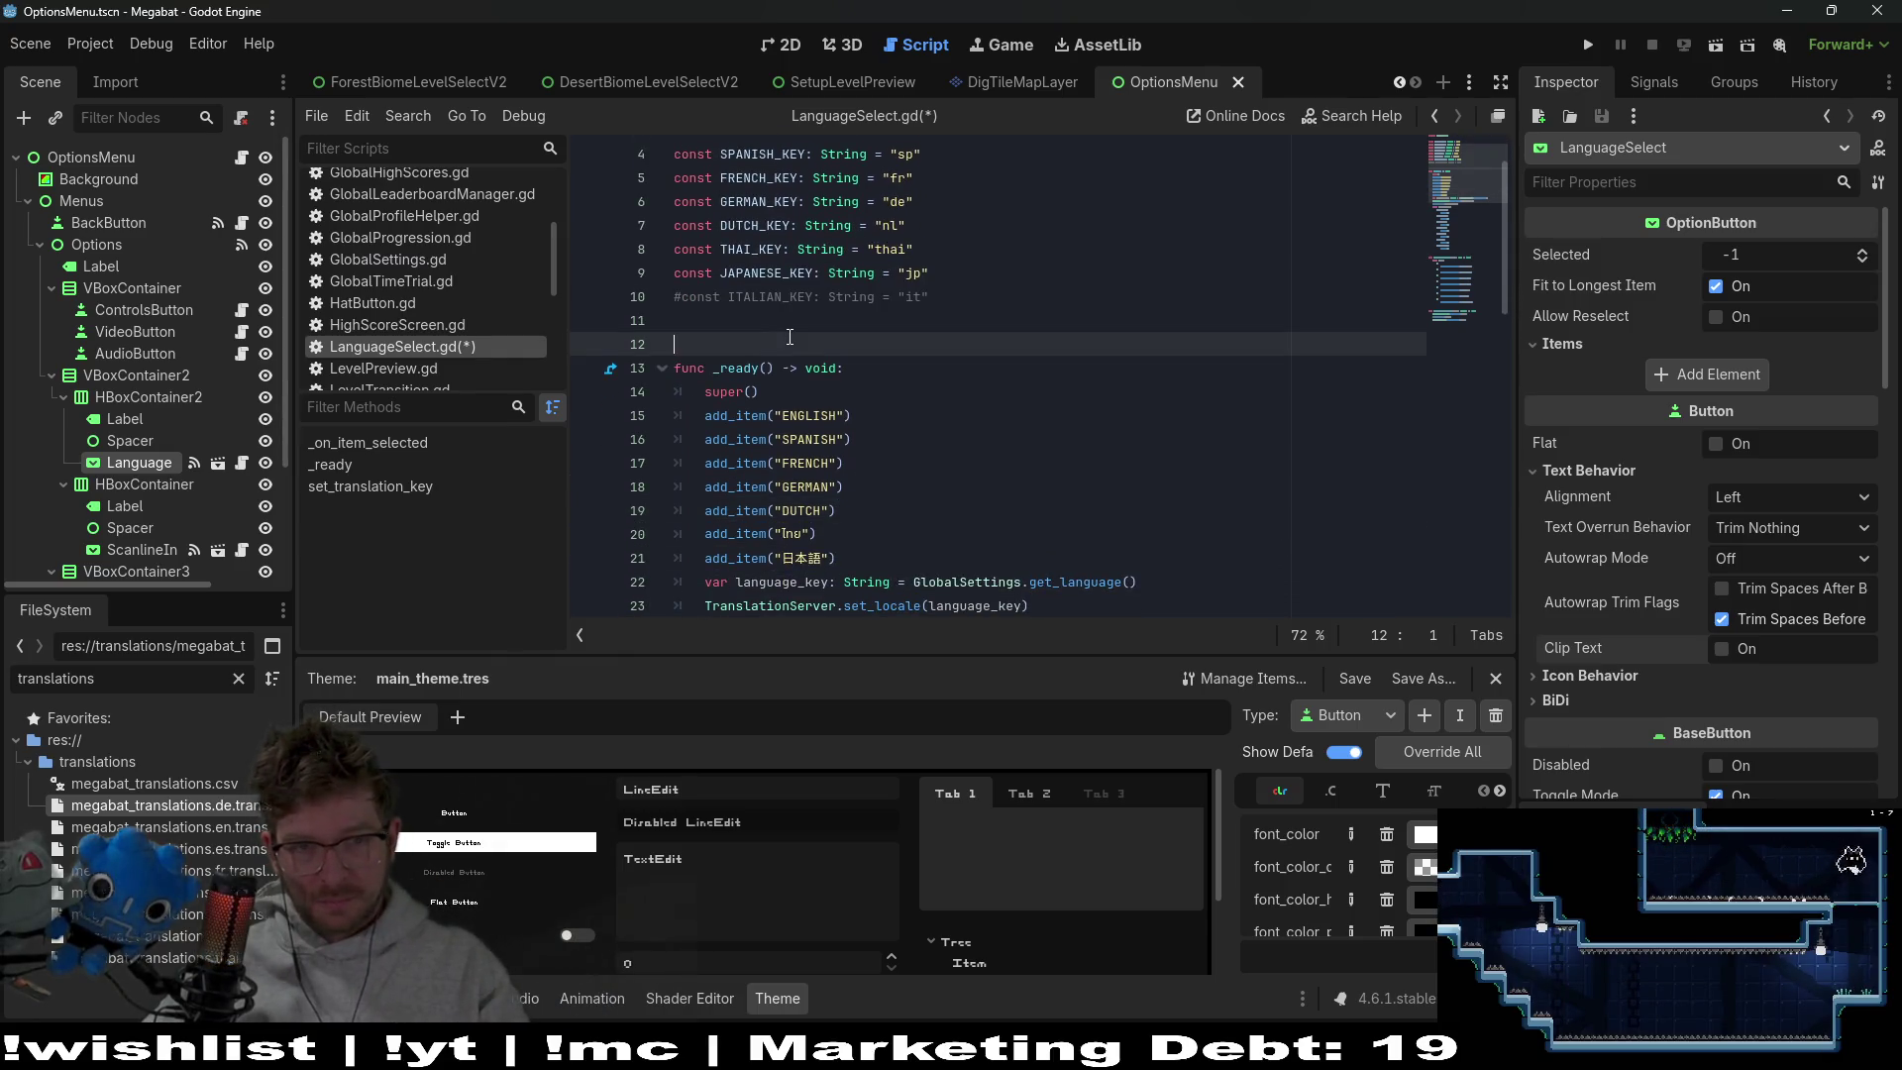
pyautogui.scroll(-3, 998, 477)
pyautogui.doubleClick(802, 438)
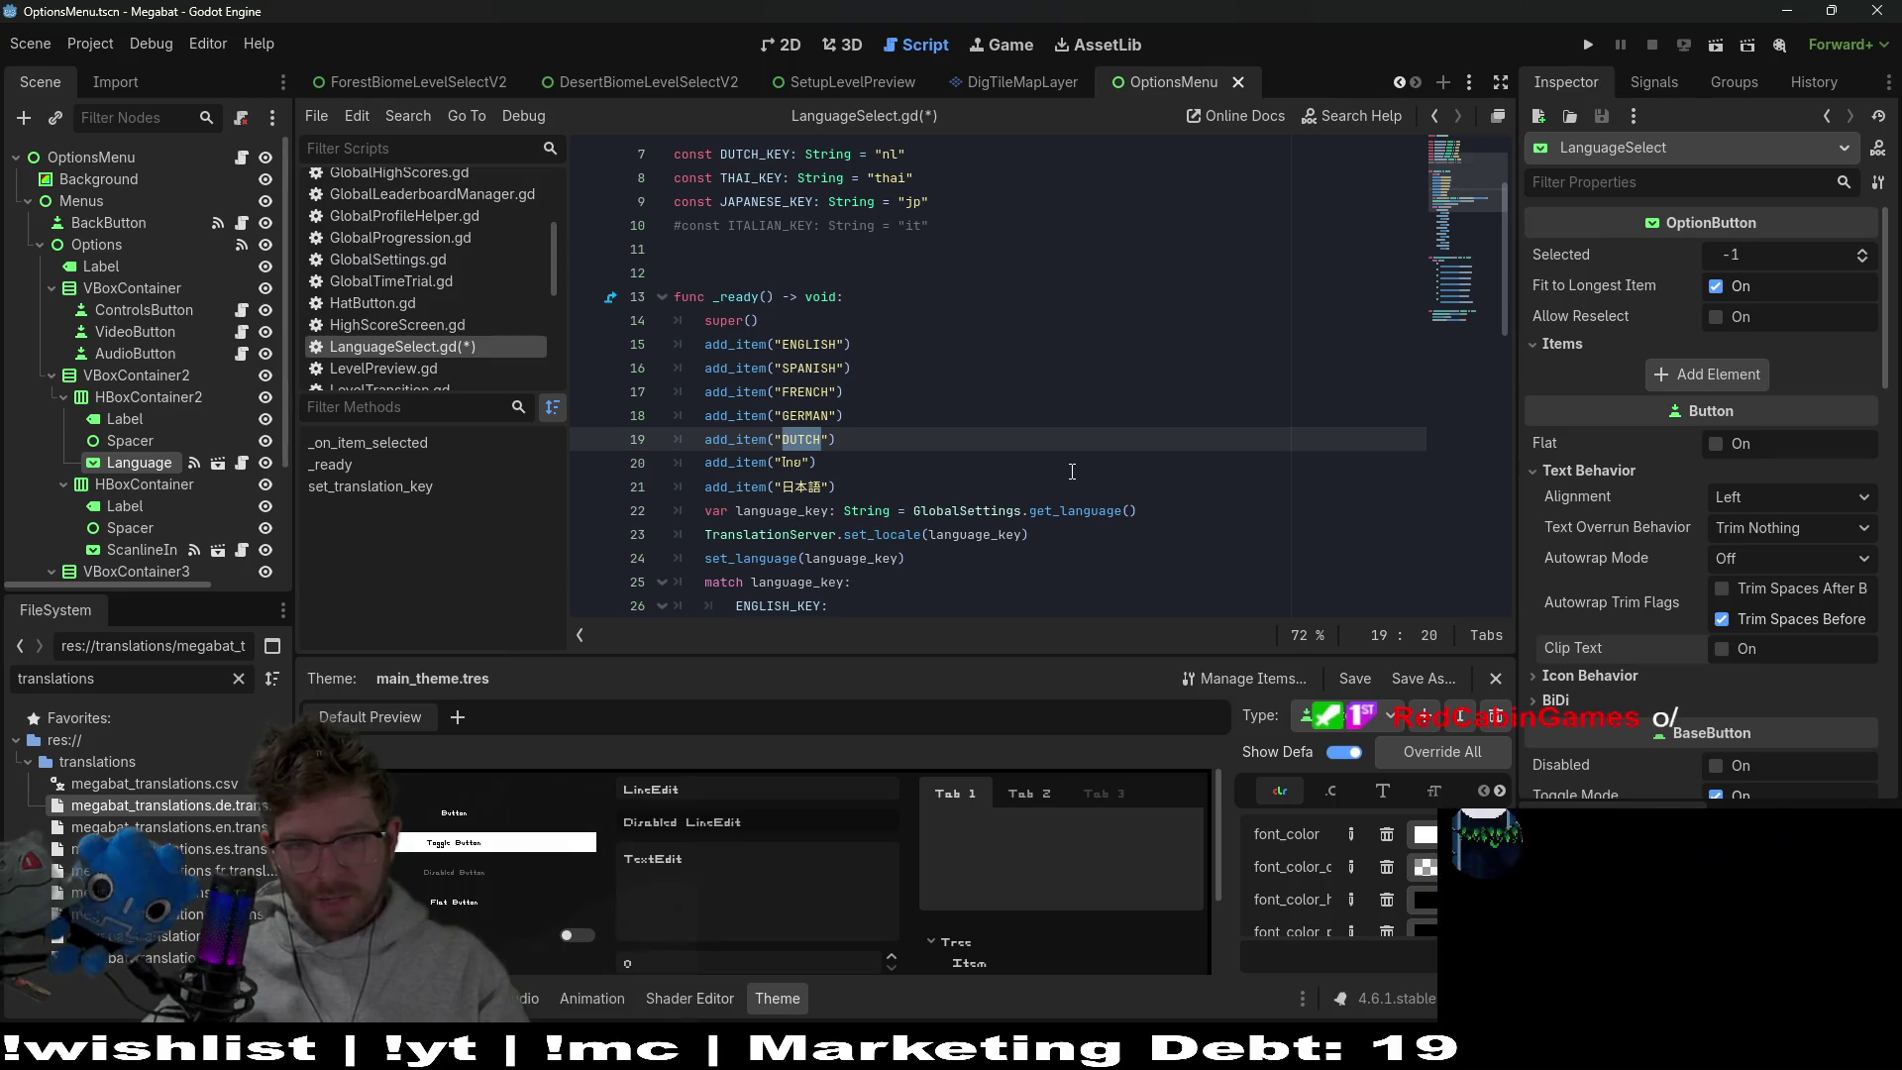
pyautogui.scroll(2, 830, 432)
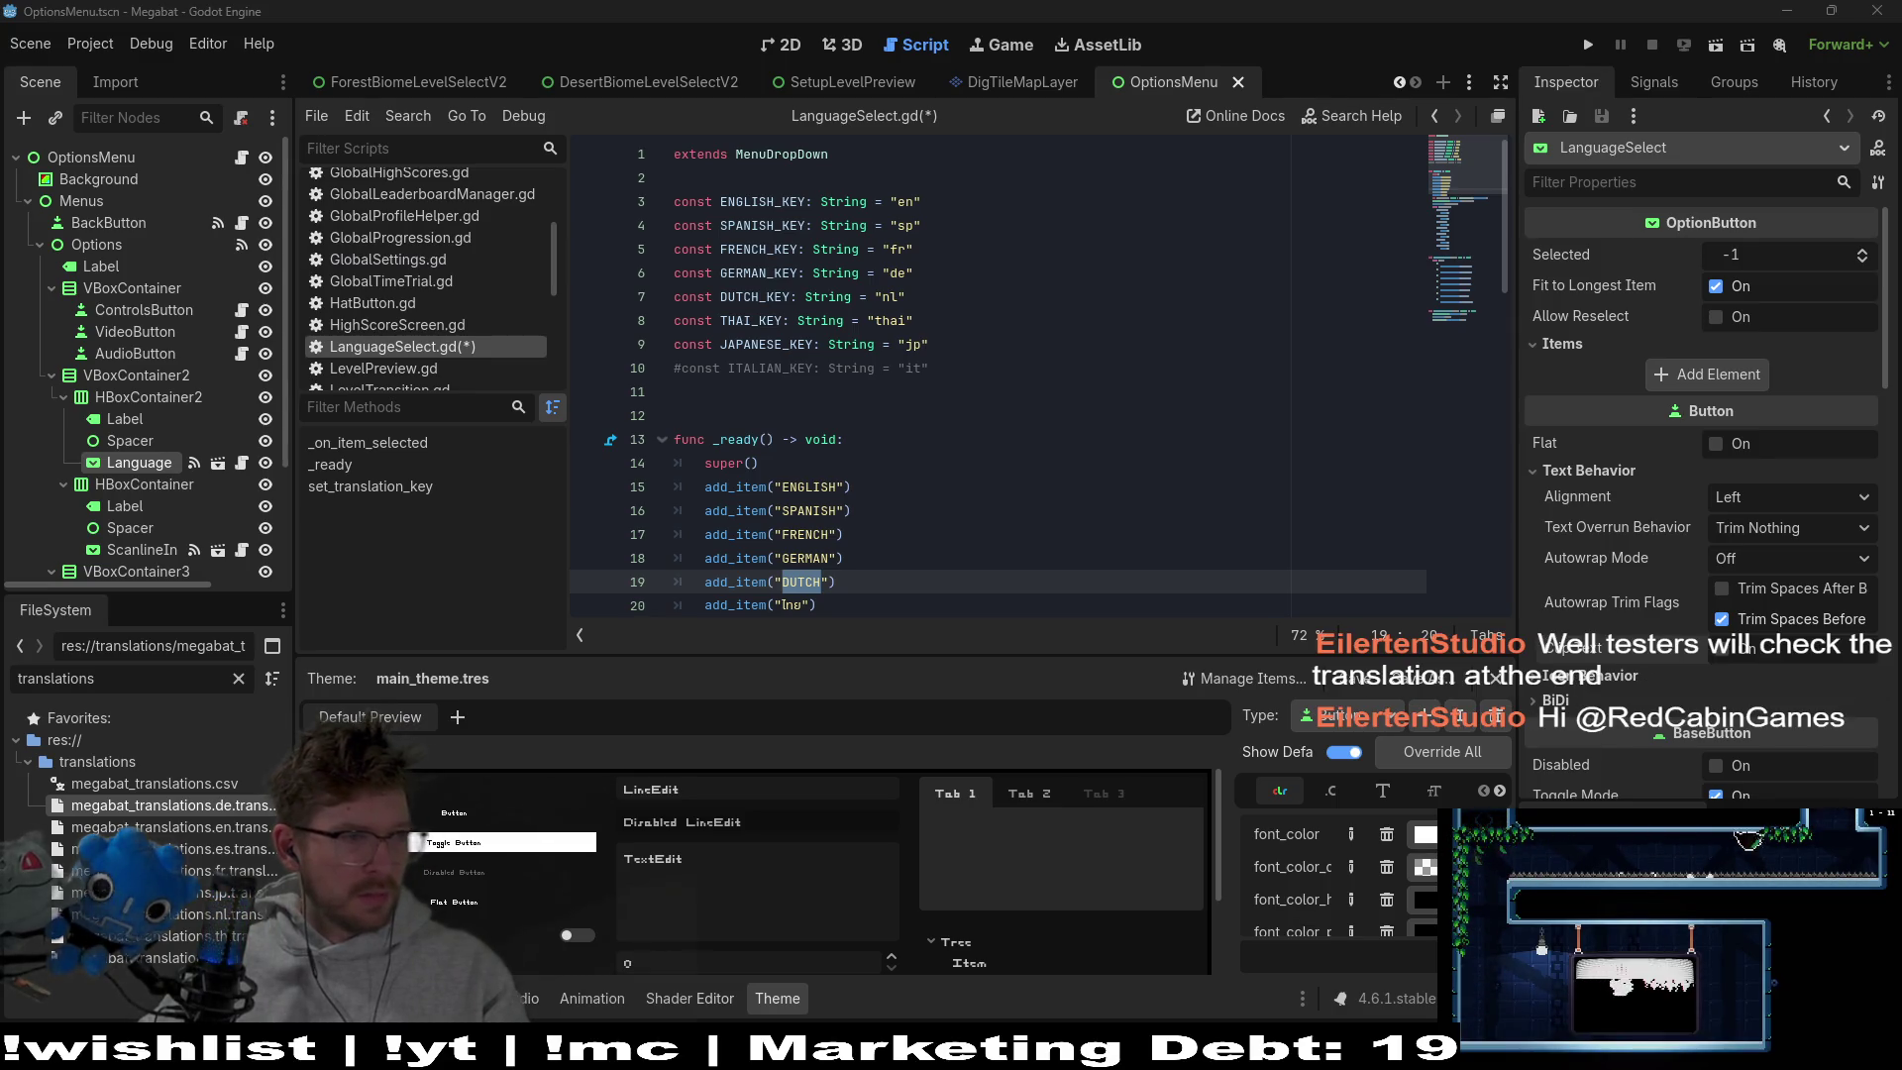
pyautogui.scroll(-1, 812, 511)
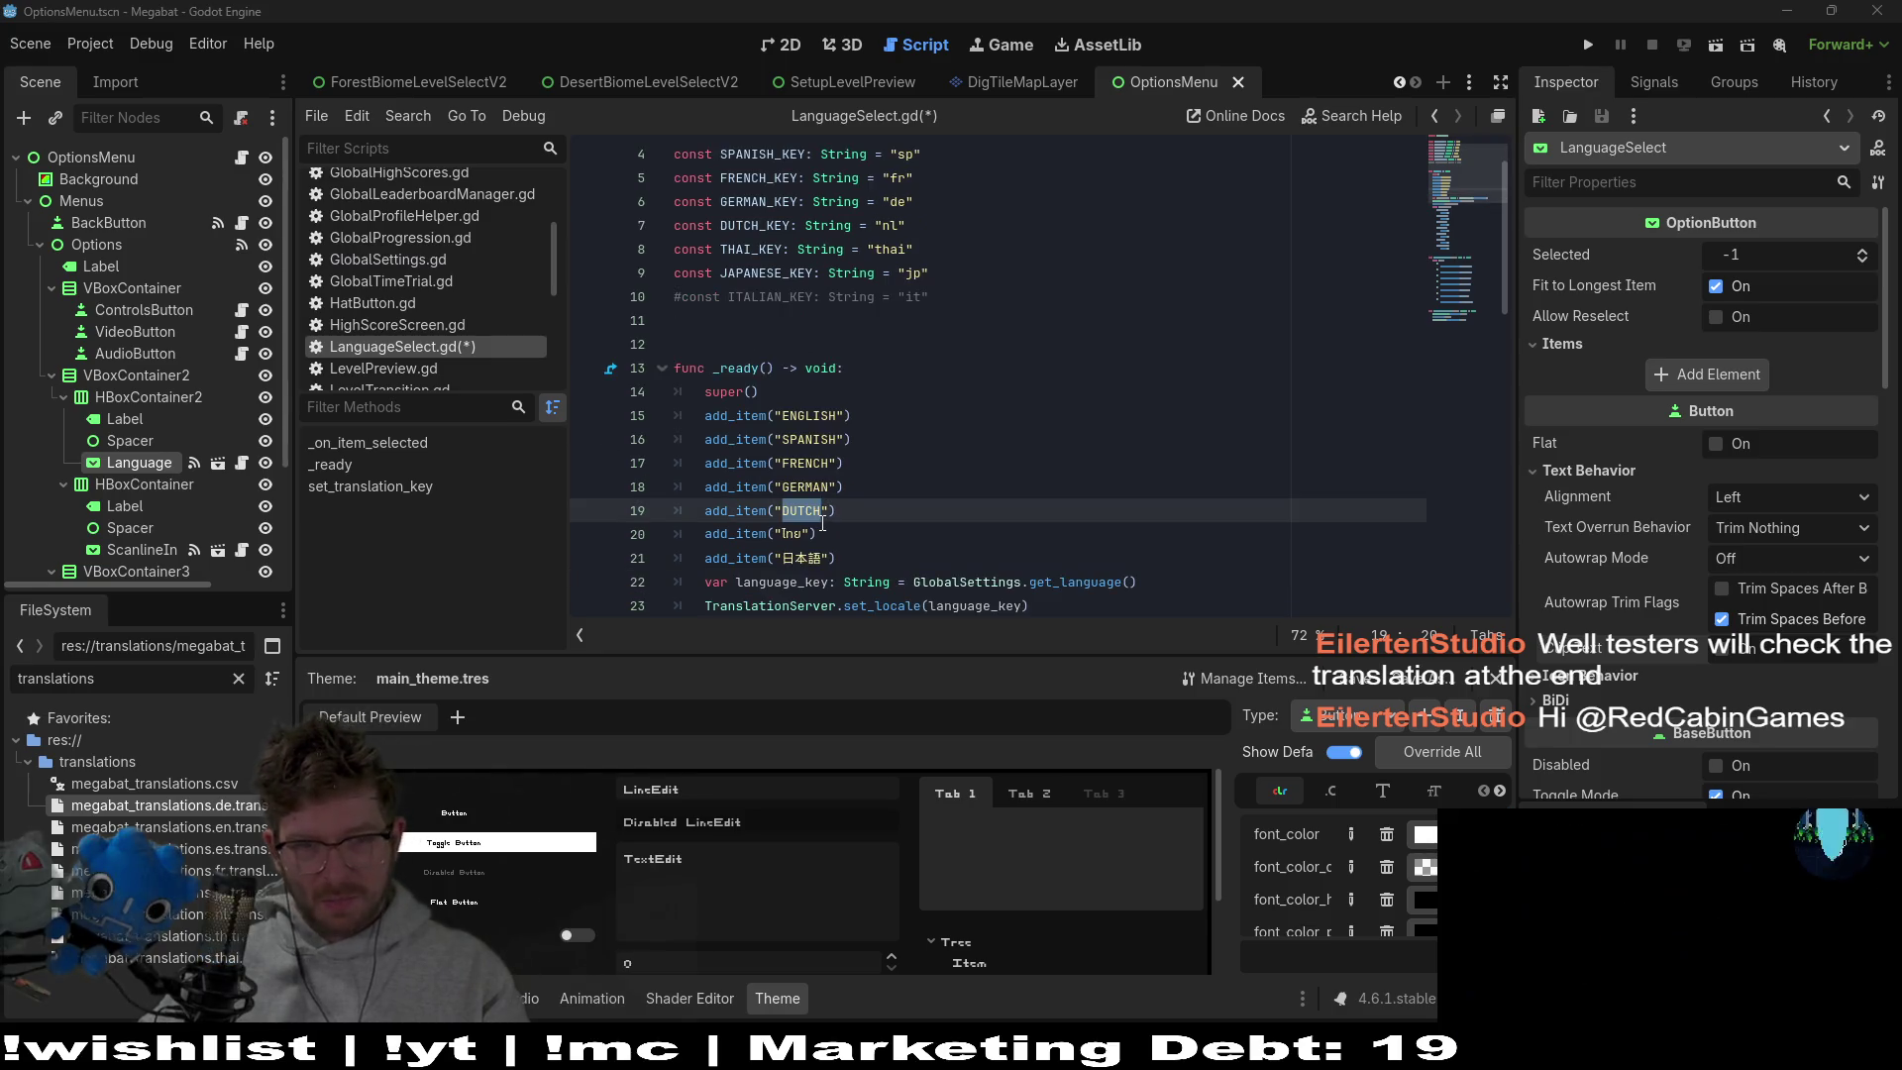
pyautogui.write('Deutsch')
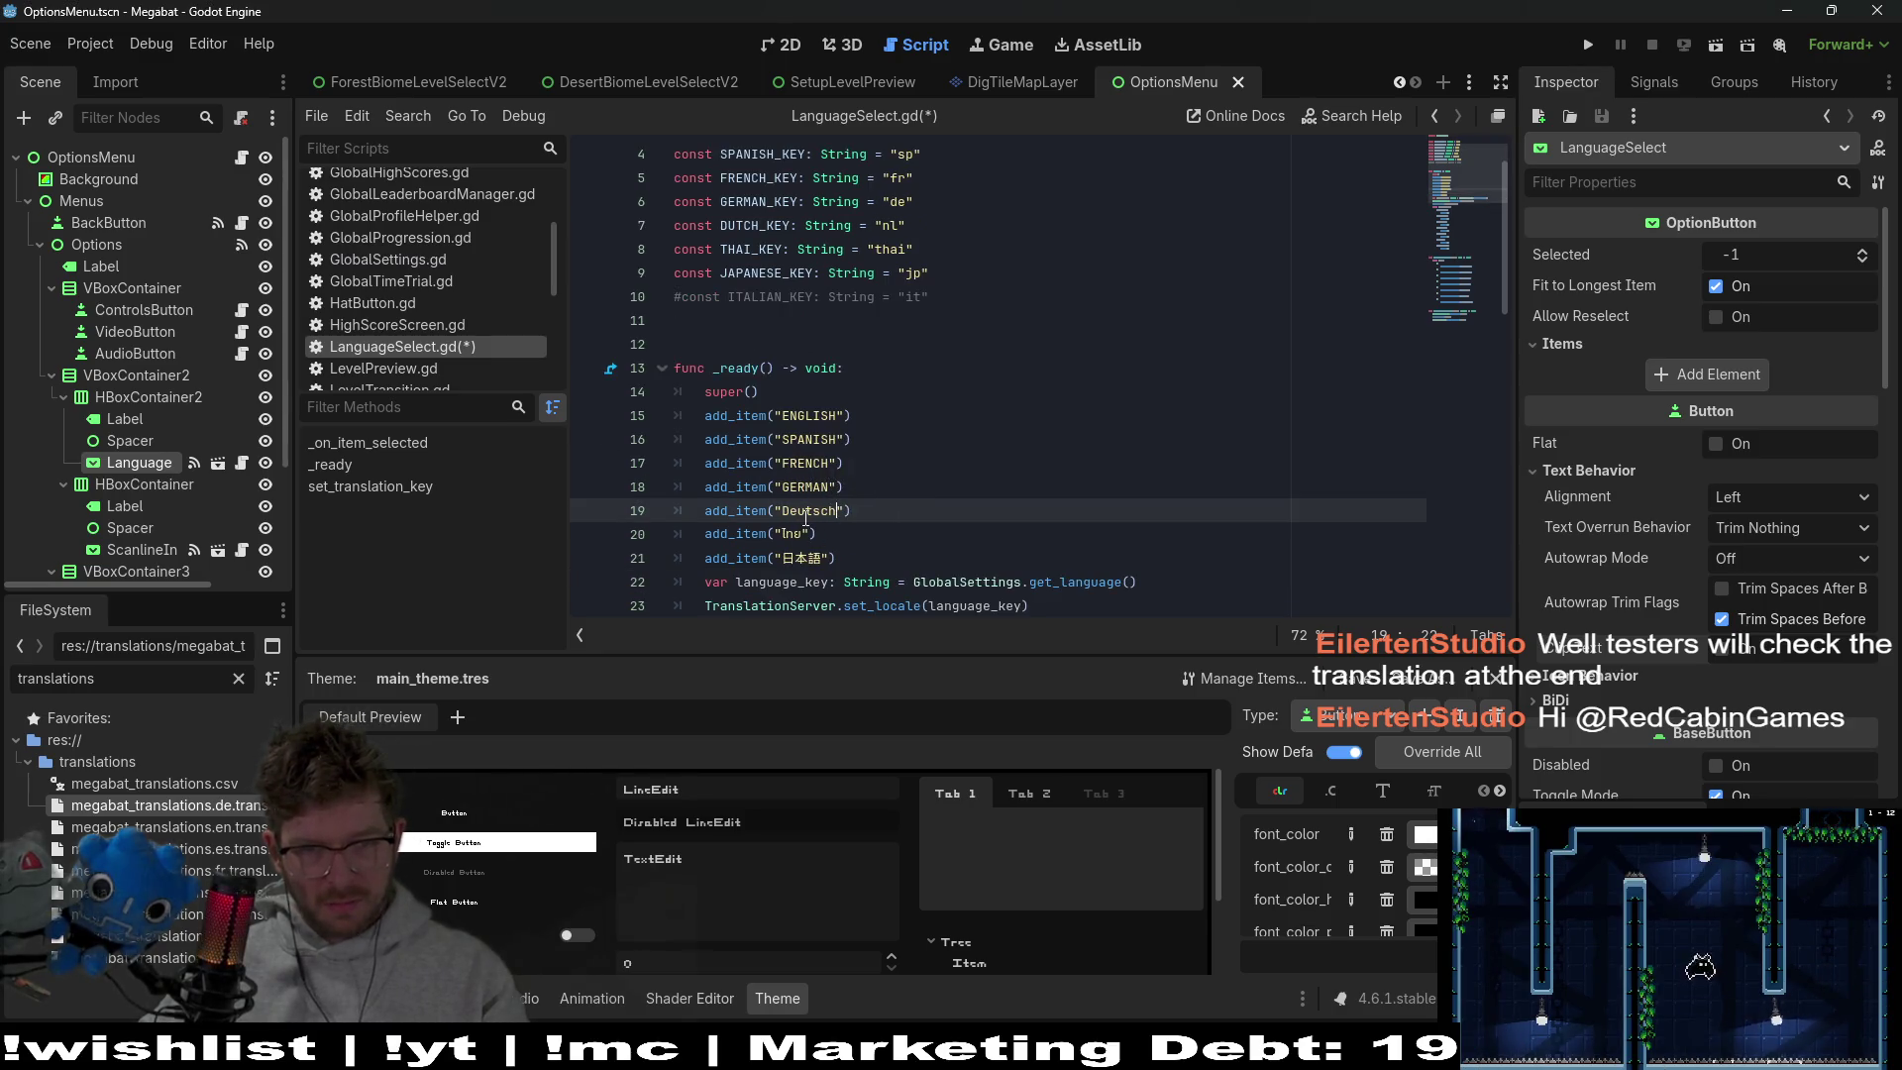
pyautogui.press('BackSpace')
pyautogui.press('BackSpace')
pyautogui.write('EU')
pyautogui.press('Right')
pyautogui.press('Right')
pyautogui.press('BackSpace')
pyautogui.press('Right')
pyautogui.press('Right')
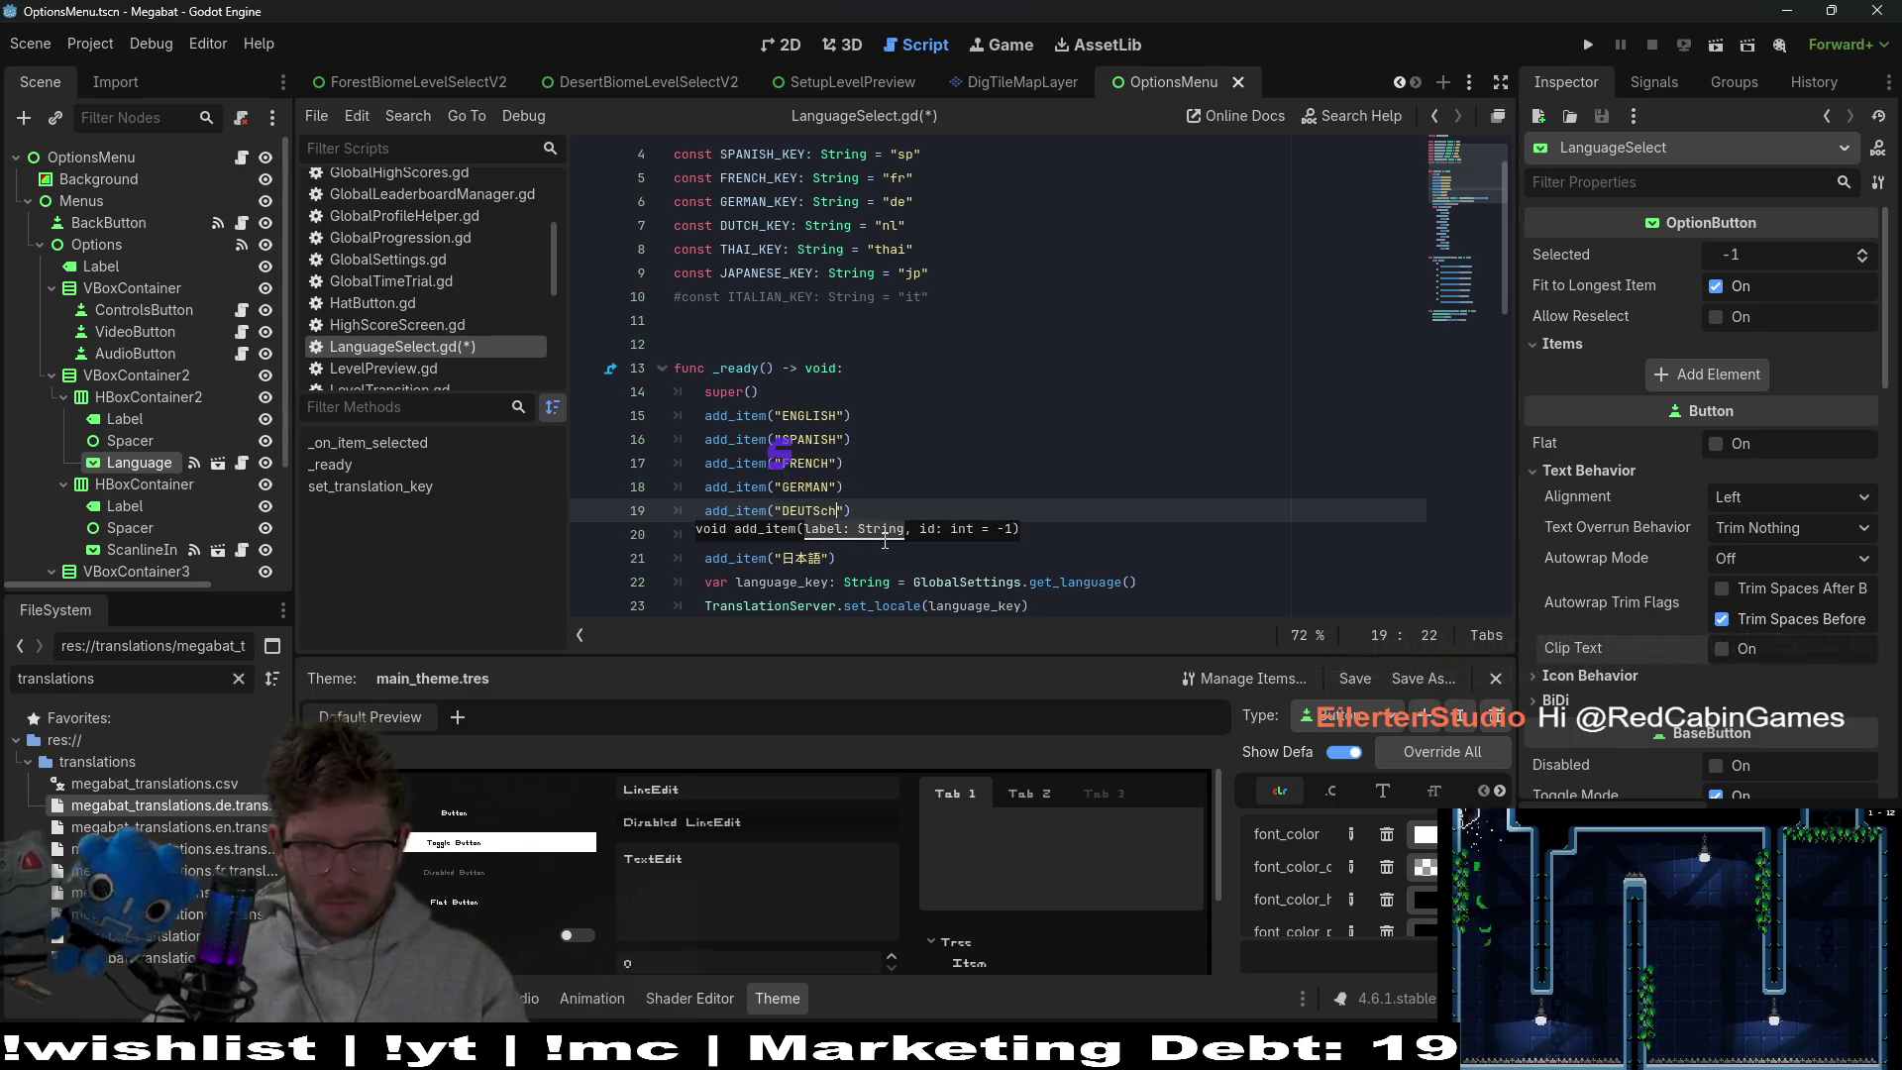
pyautogui.press('BackSpace')
pyautogui.press('BackSpace')
pyautogui.write('CH')
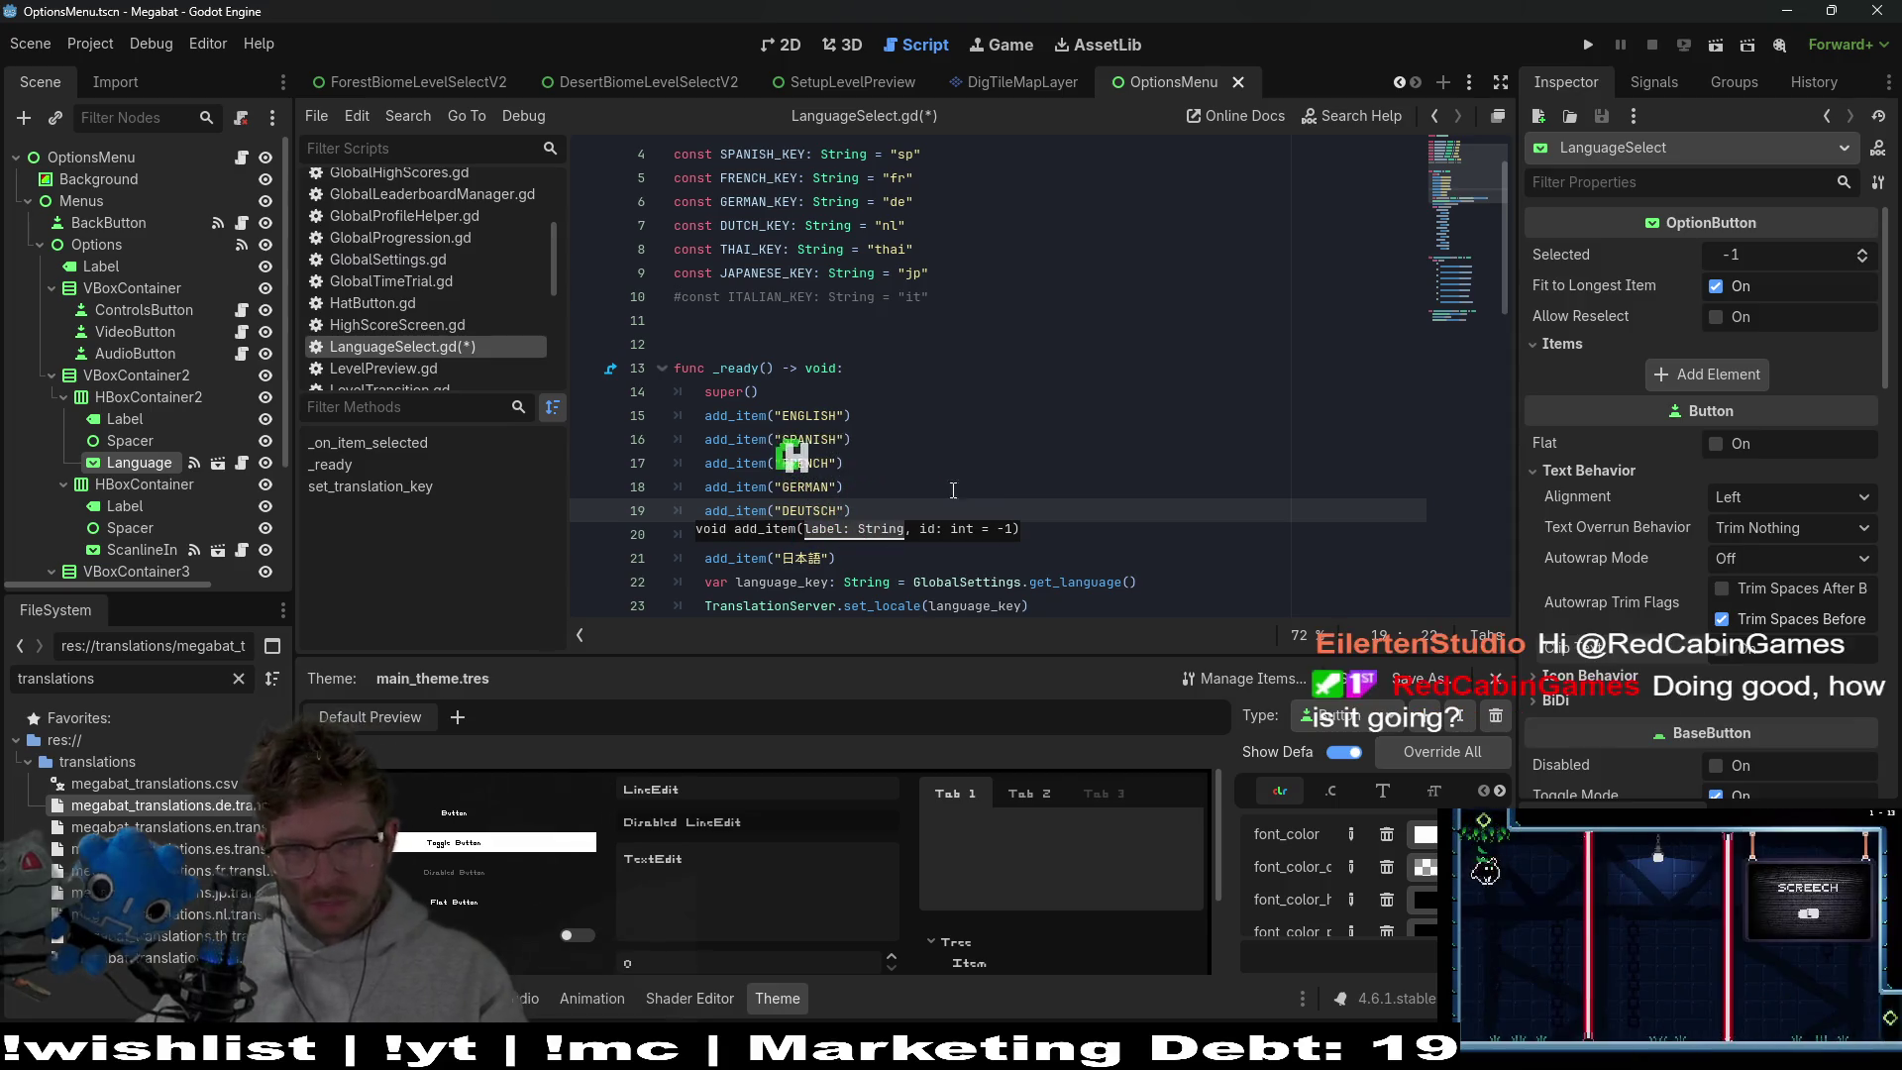
pyautogui.click(958, 477)
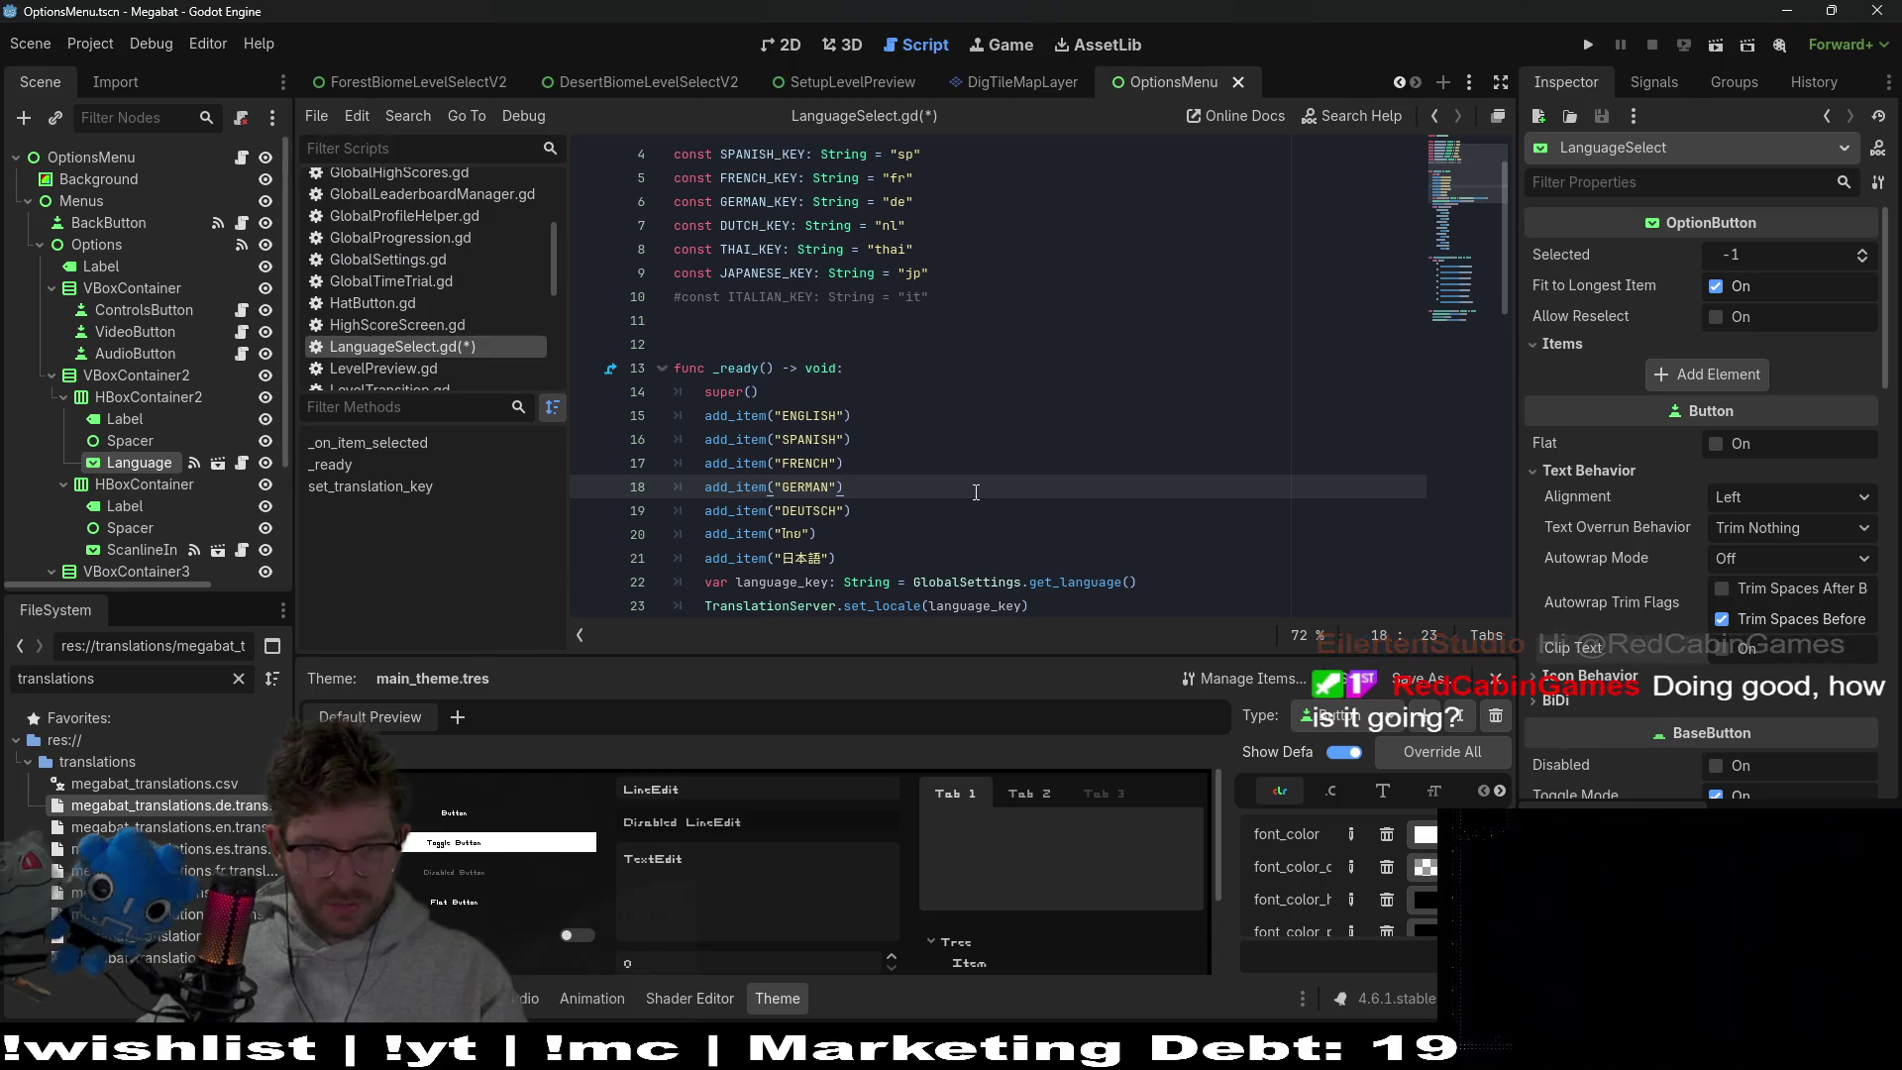
# Undo the line 19 edits so the label reads DUTCH again
pyautogui.click(814, 510)
pyautogui.hotkey('ctrl', 'v')
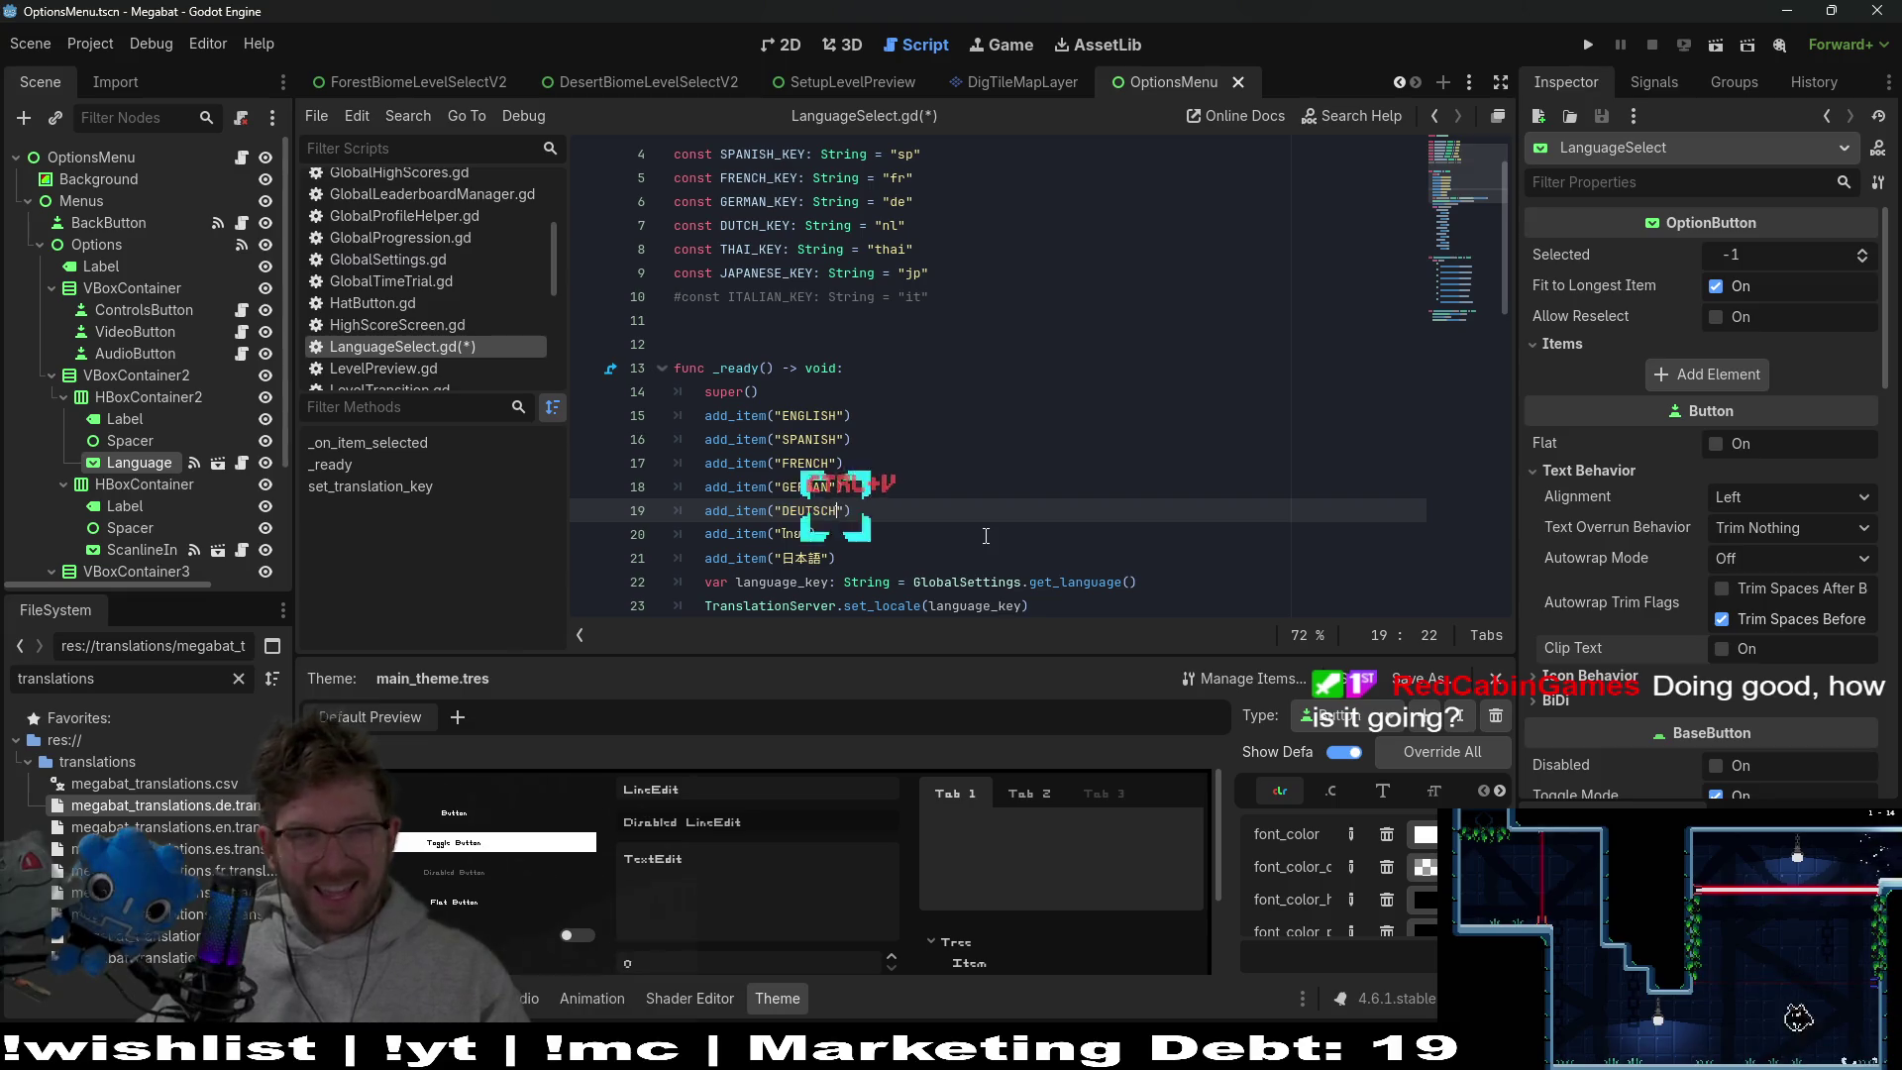
pyautogui.click(931, 502)
pyautogui.hotkey('ctrl', 'z')
pyautogui.hotkey('ctrl', 'z')
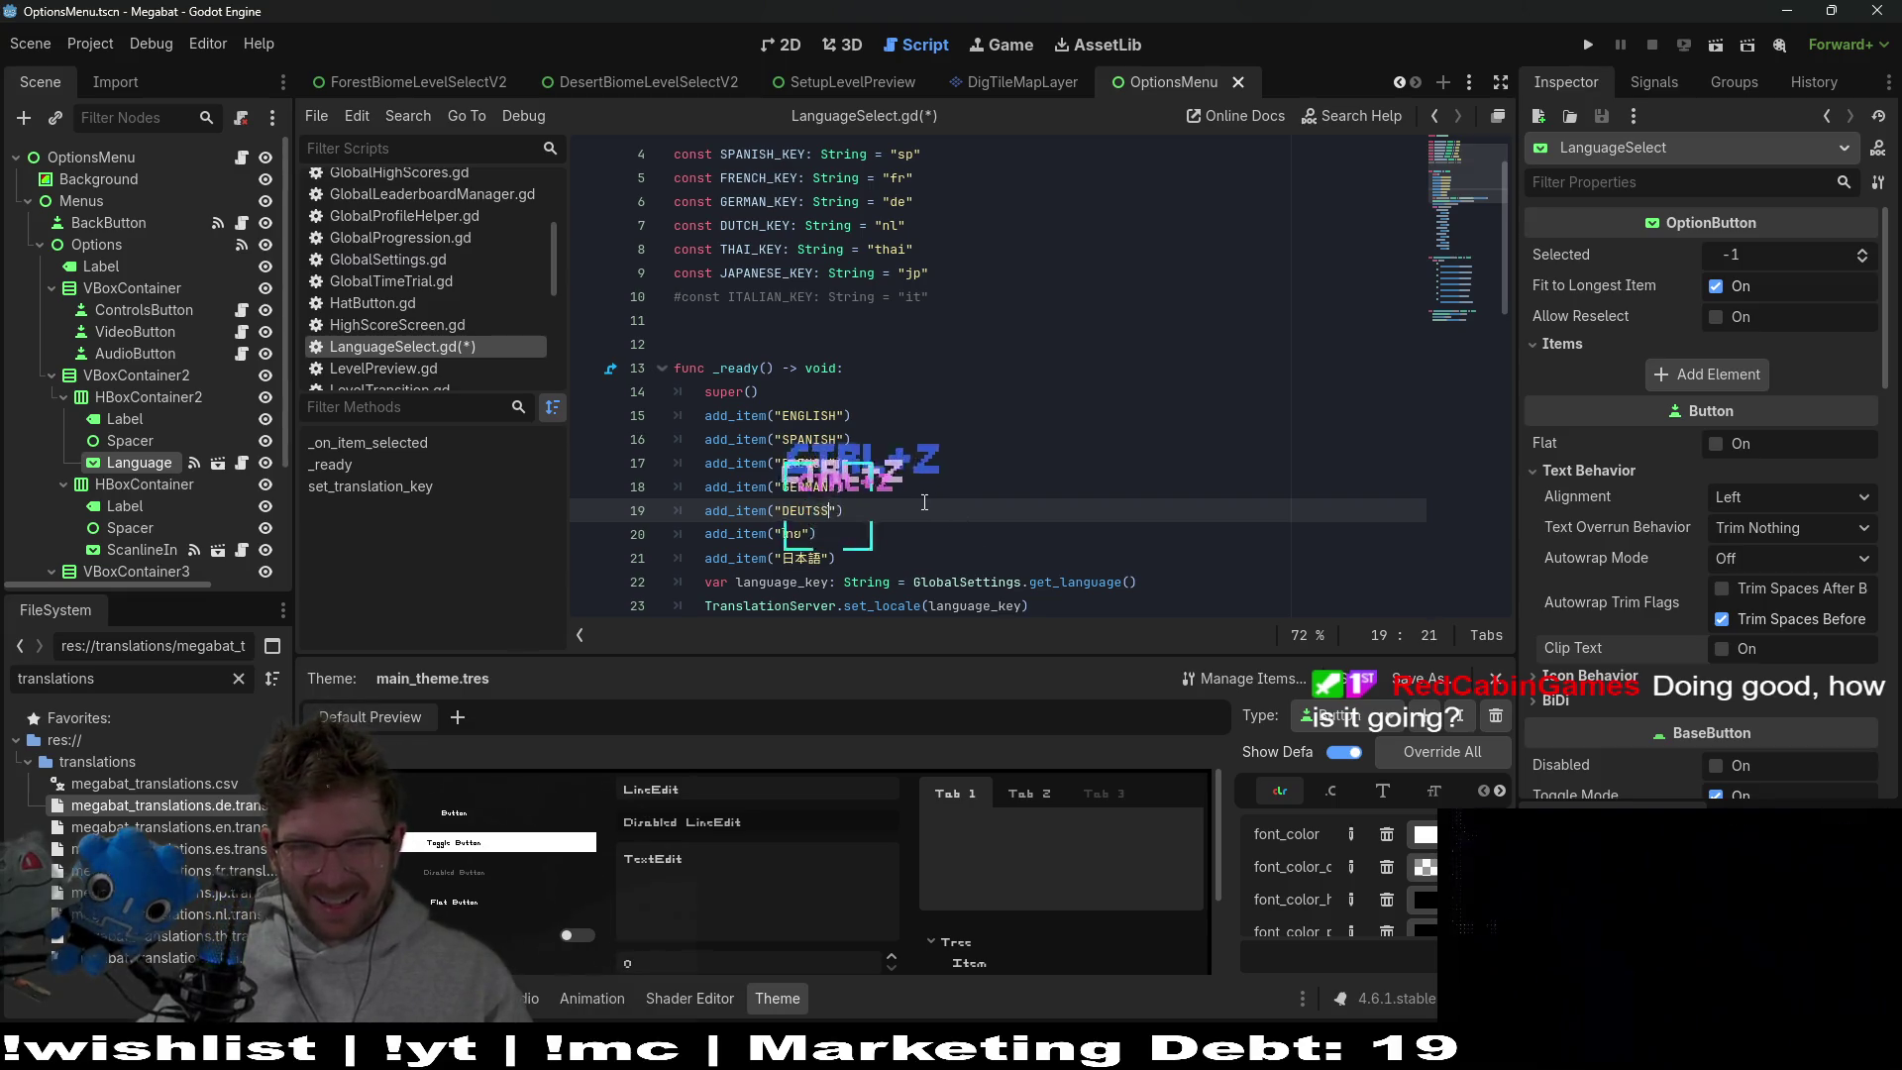
pyautogui.hotkey('ctrl', 'z')
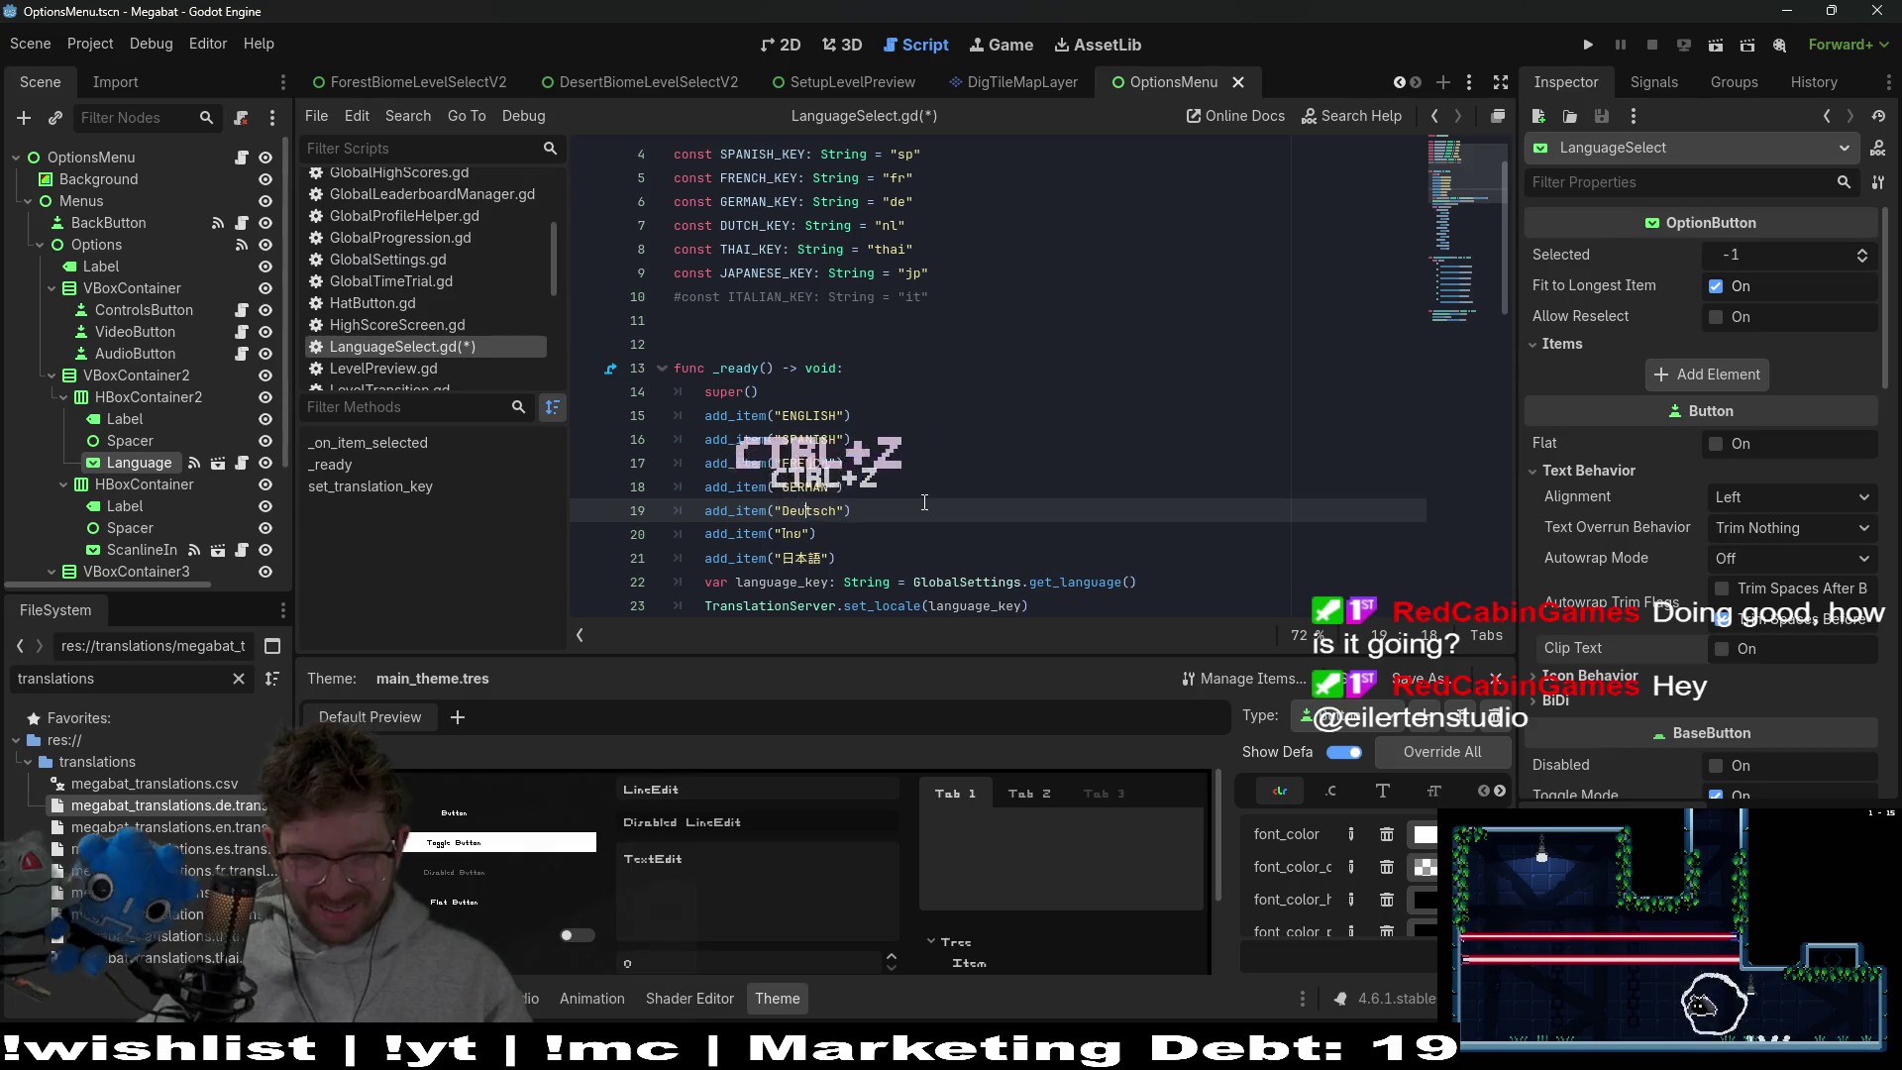
# Paste DEUTSCH over the GERMAN label on line 18
pyautogui.doubleClick(807, 486)
pyautogui.write('DEUTSCH')
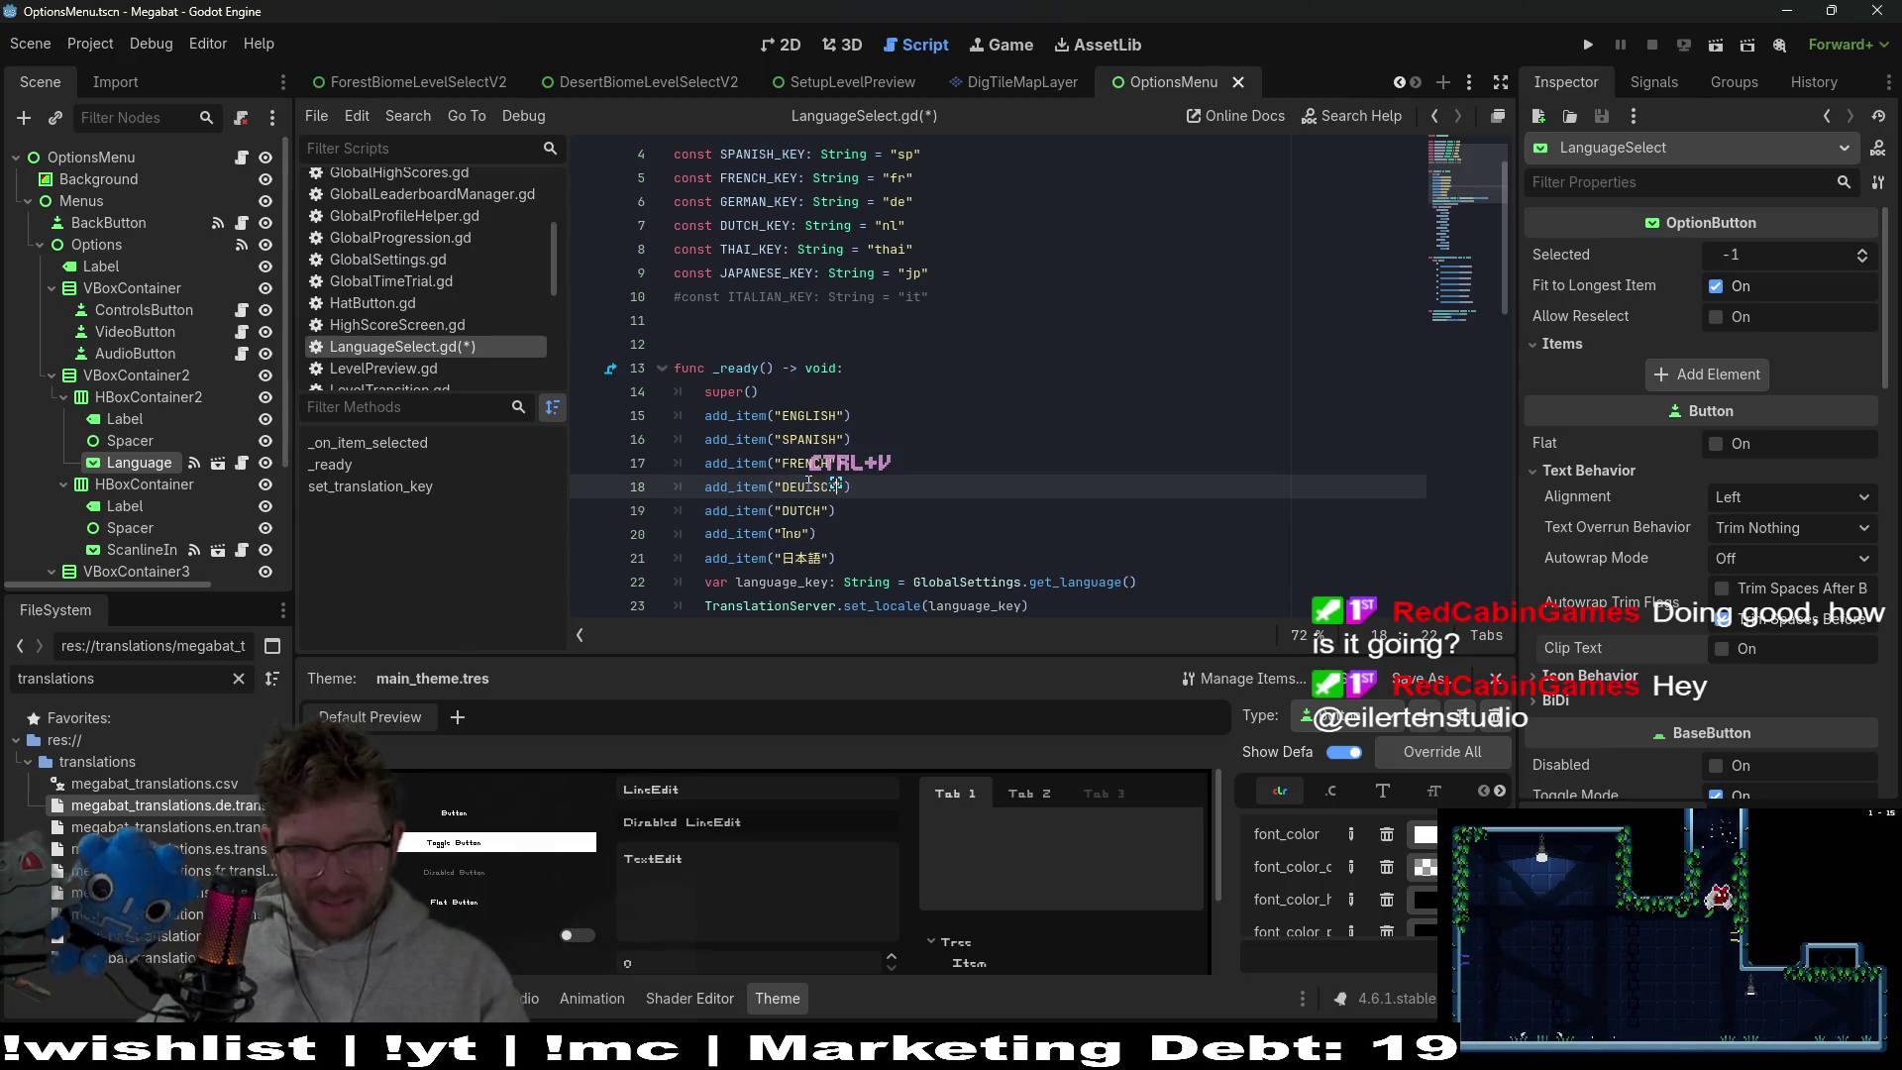
pyautogui.click(804, 462)
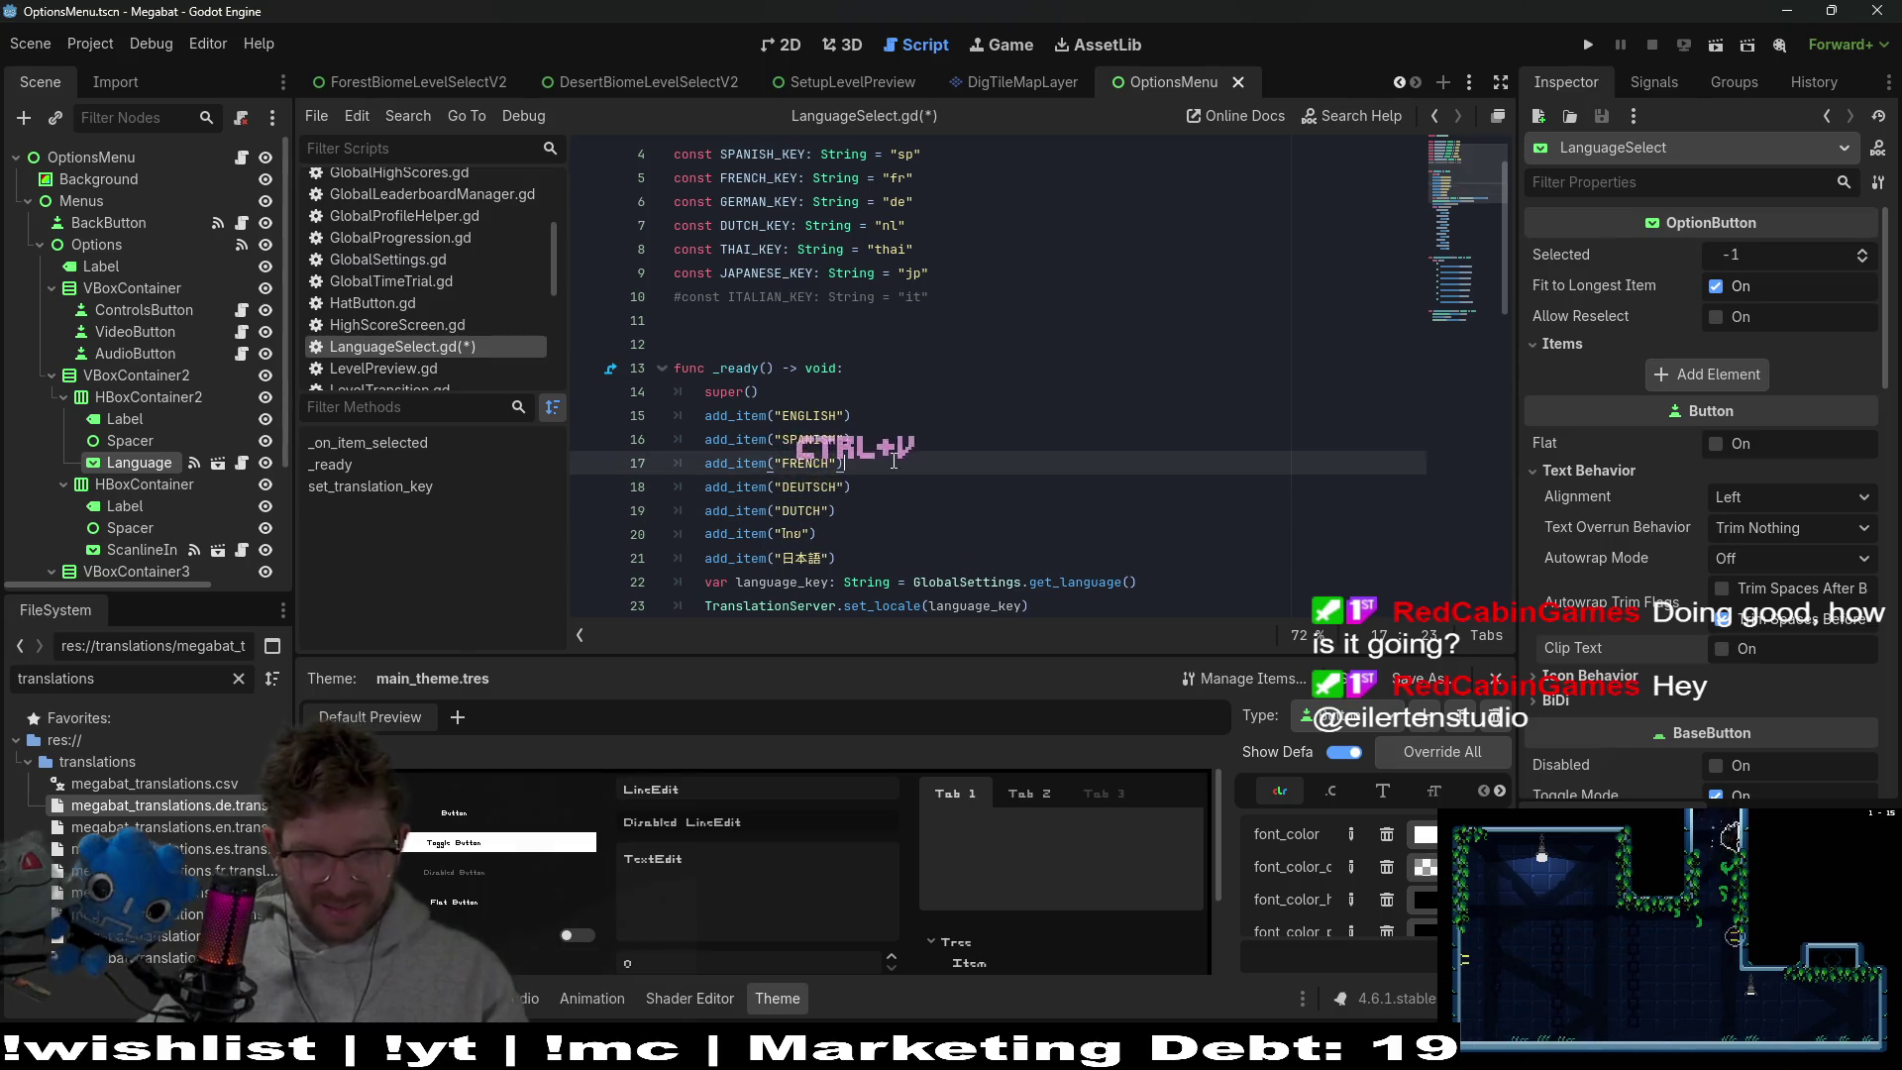
pyautogui.doubleClick(800, 512)
pyautogui.doubleClick(805, 463)
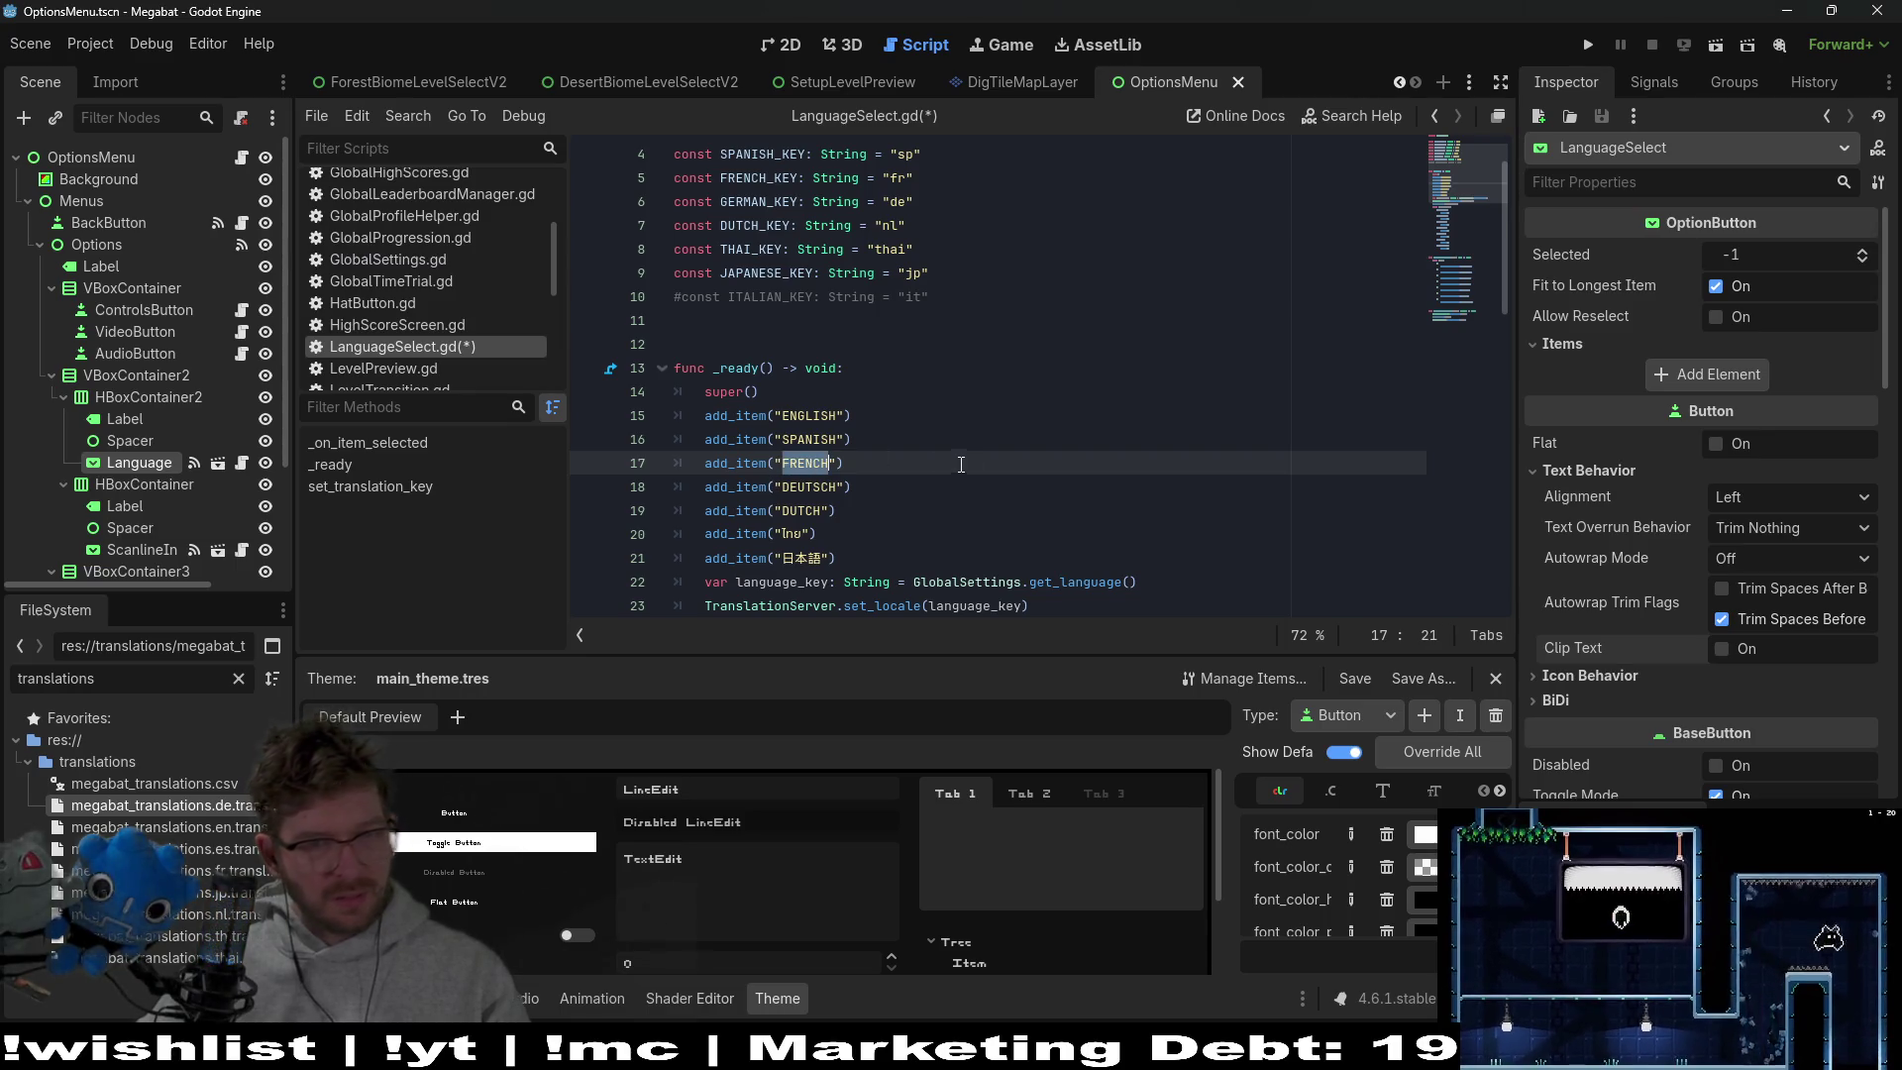
# Paste français over the FRENCH label and clear the Inspector property filter
pyautogui.write('français')
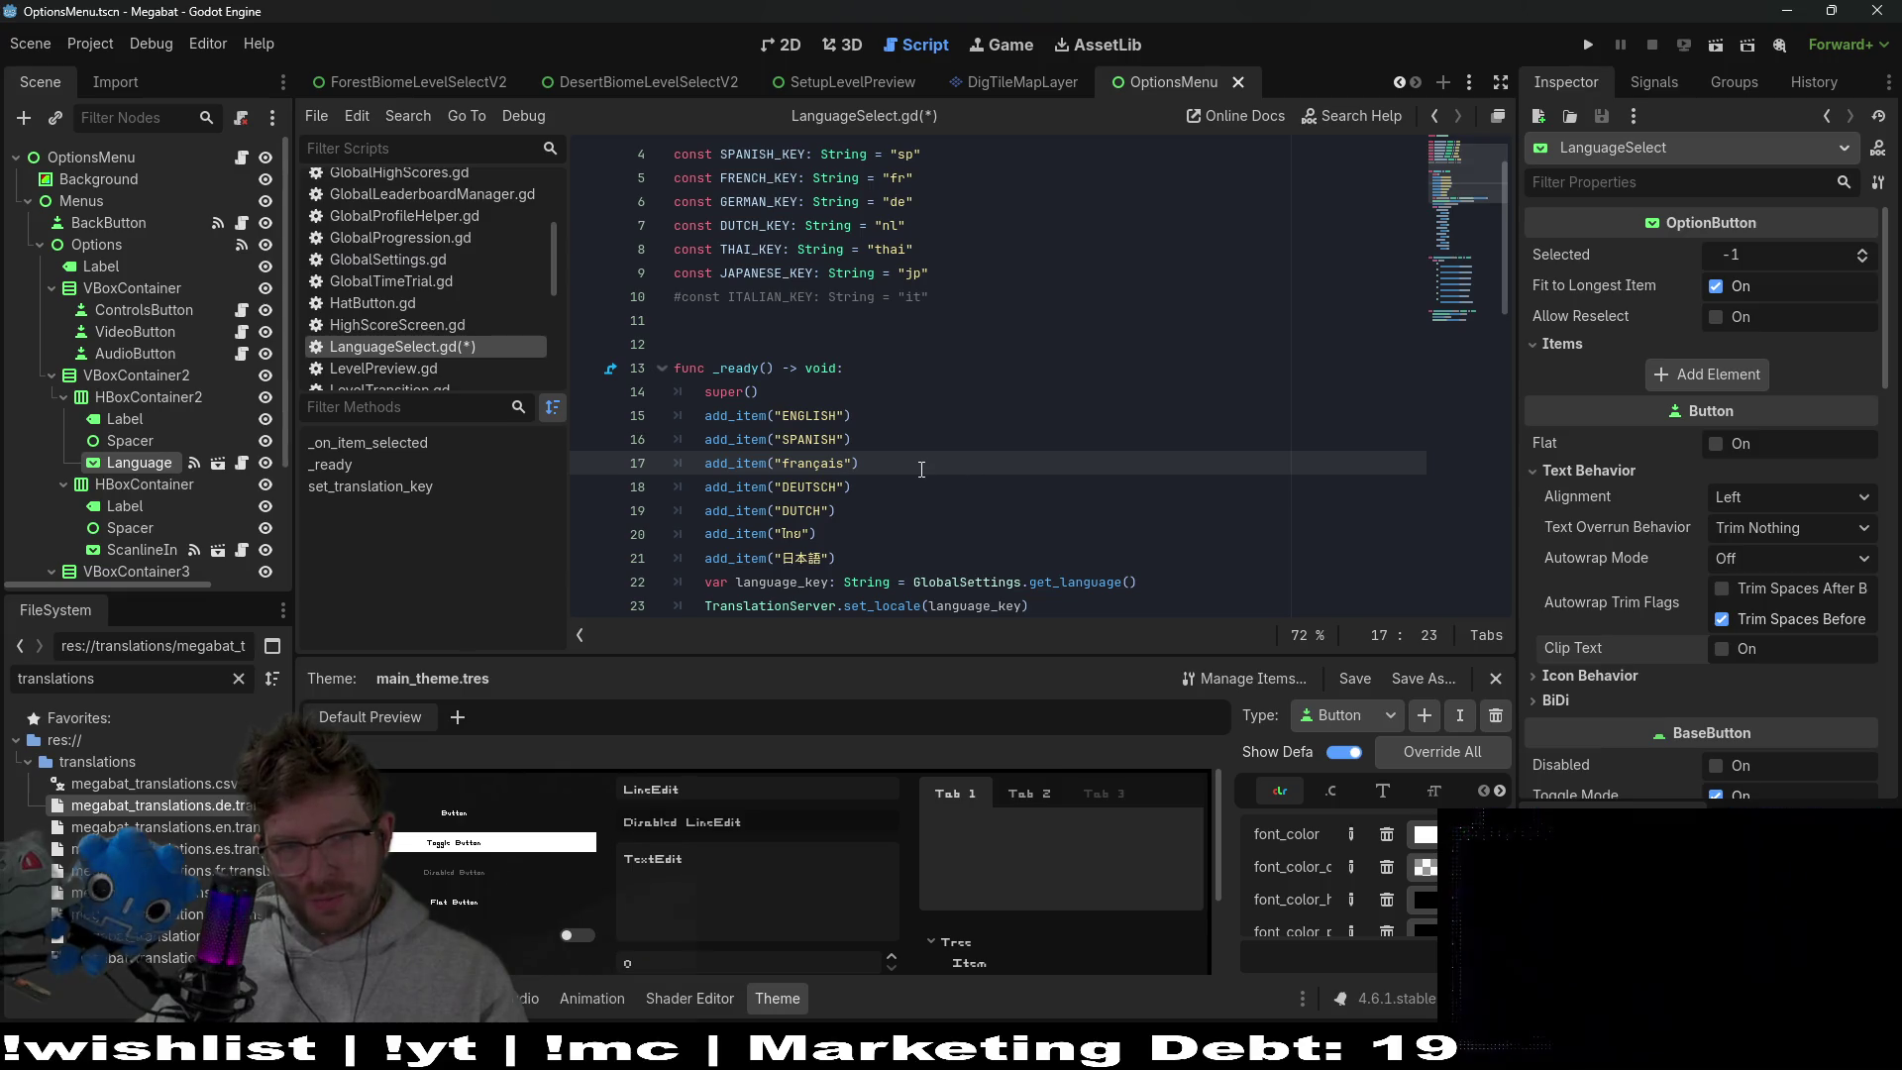
pyautogui.scroll(-1, 921, 455)
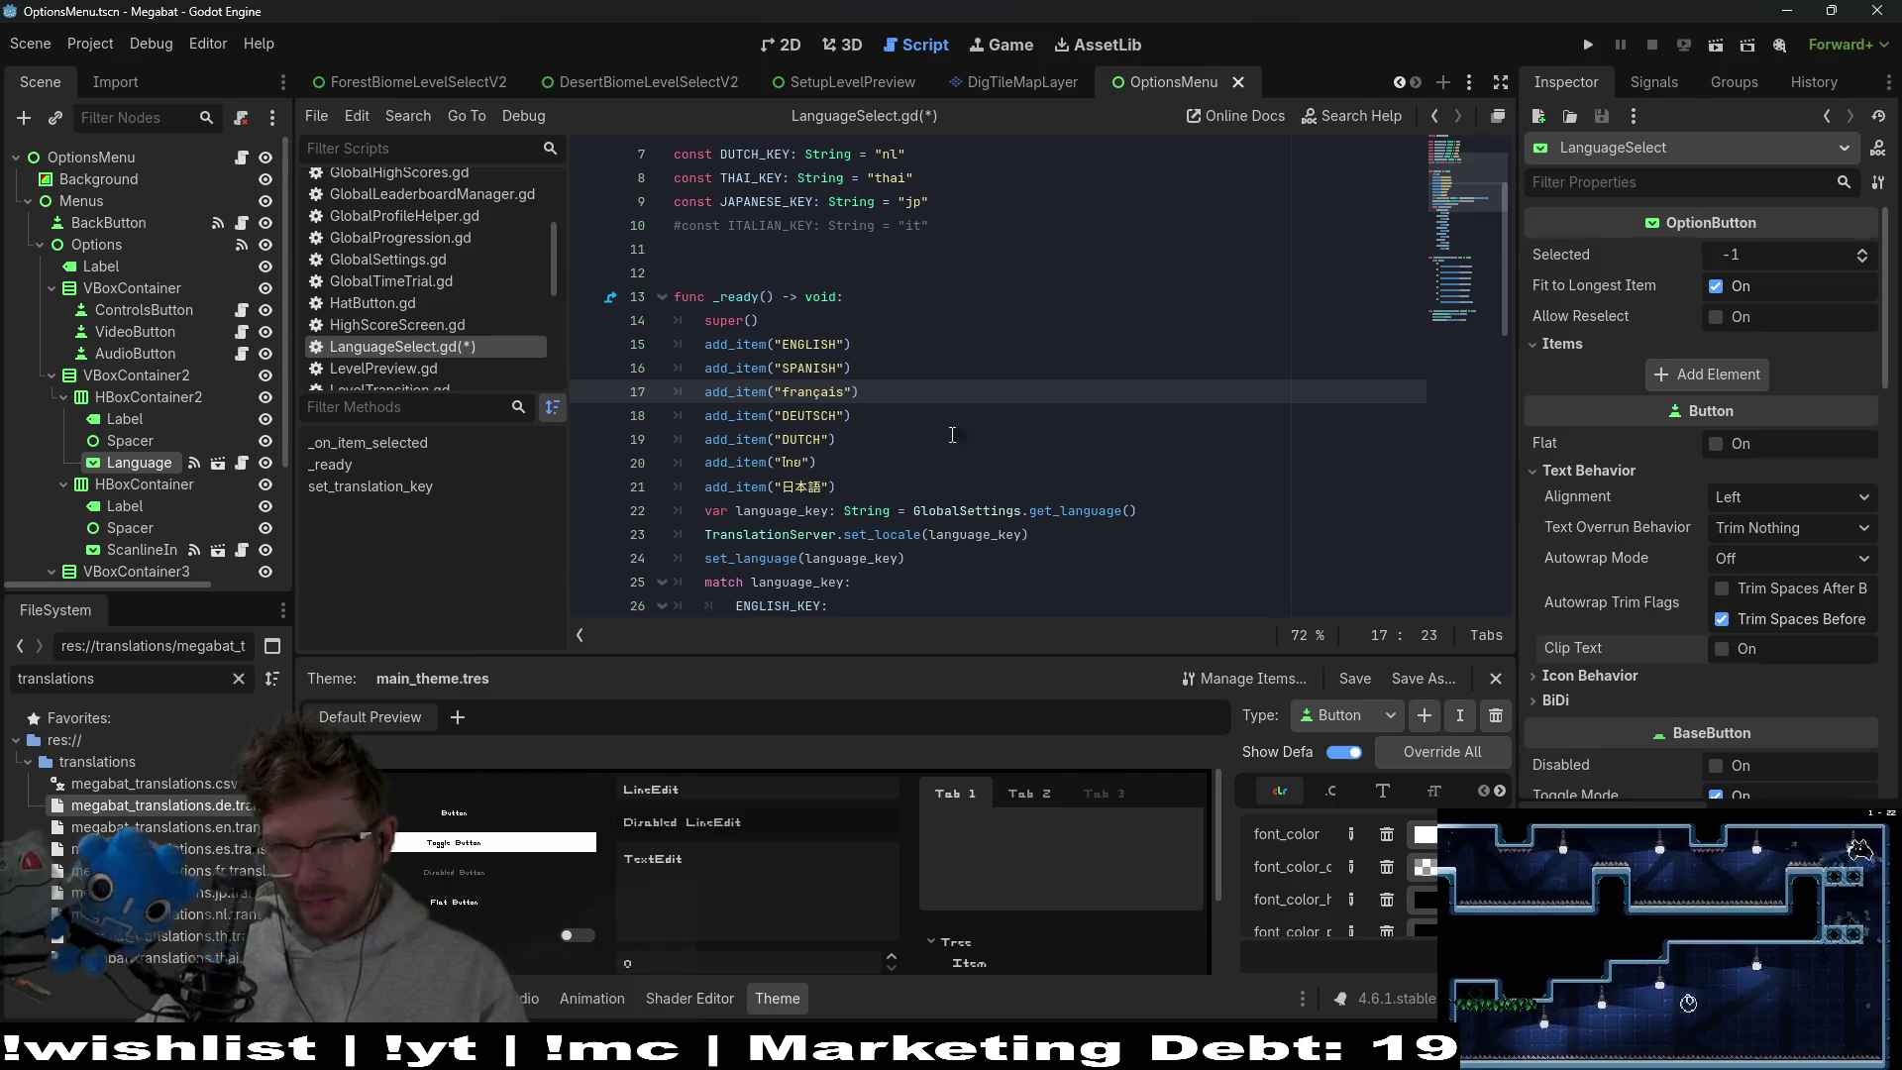
pyautogui.write('cap')
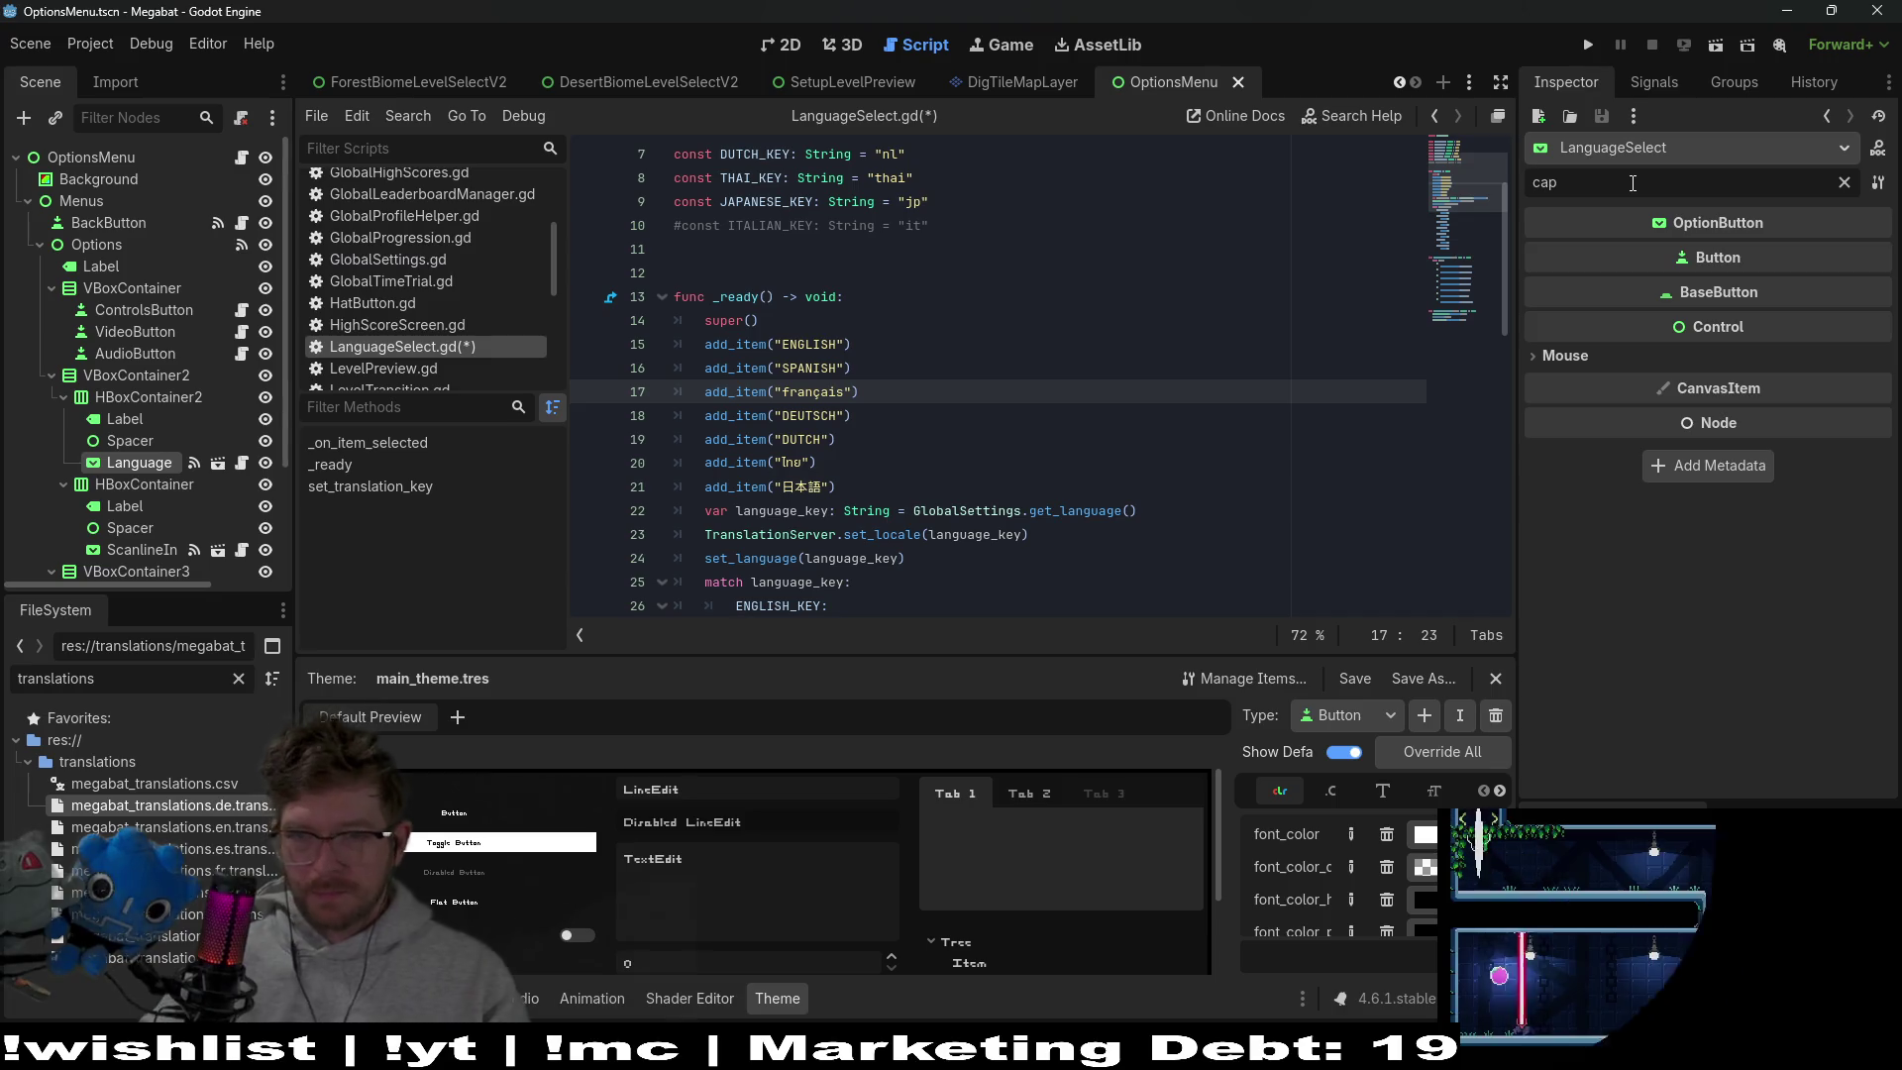
pyautogui.click(1844, 186)
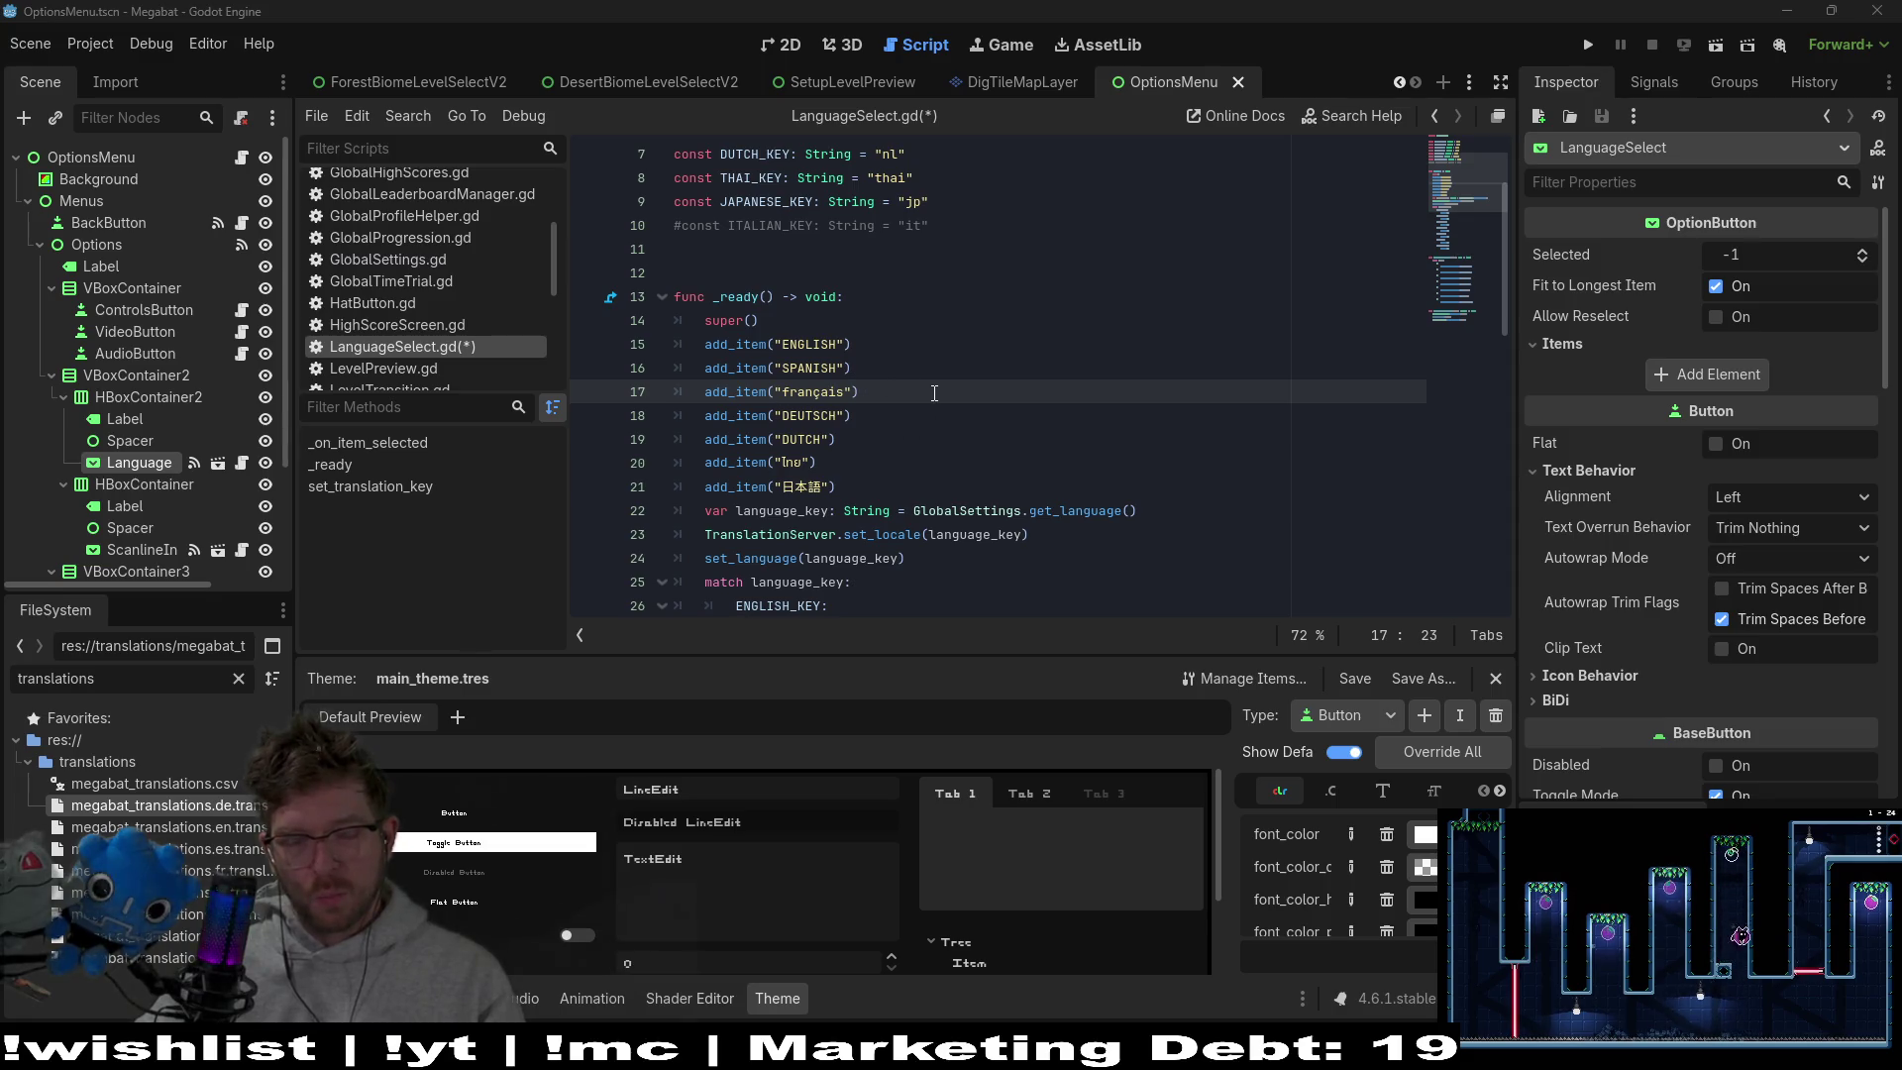
# Paste español over the SPANISH label on line 16 and save the script
pyautogui.doubleClick(824, 392)
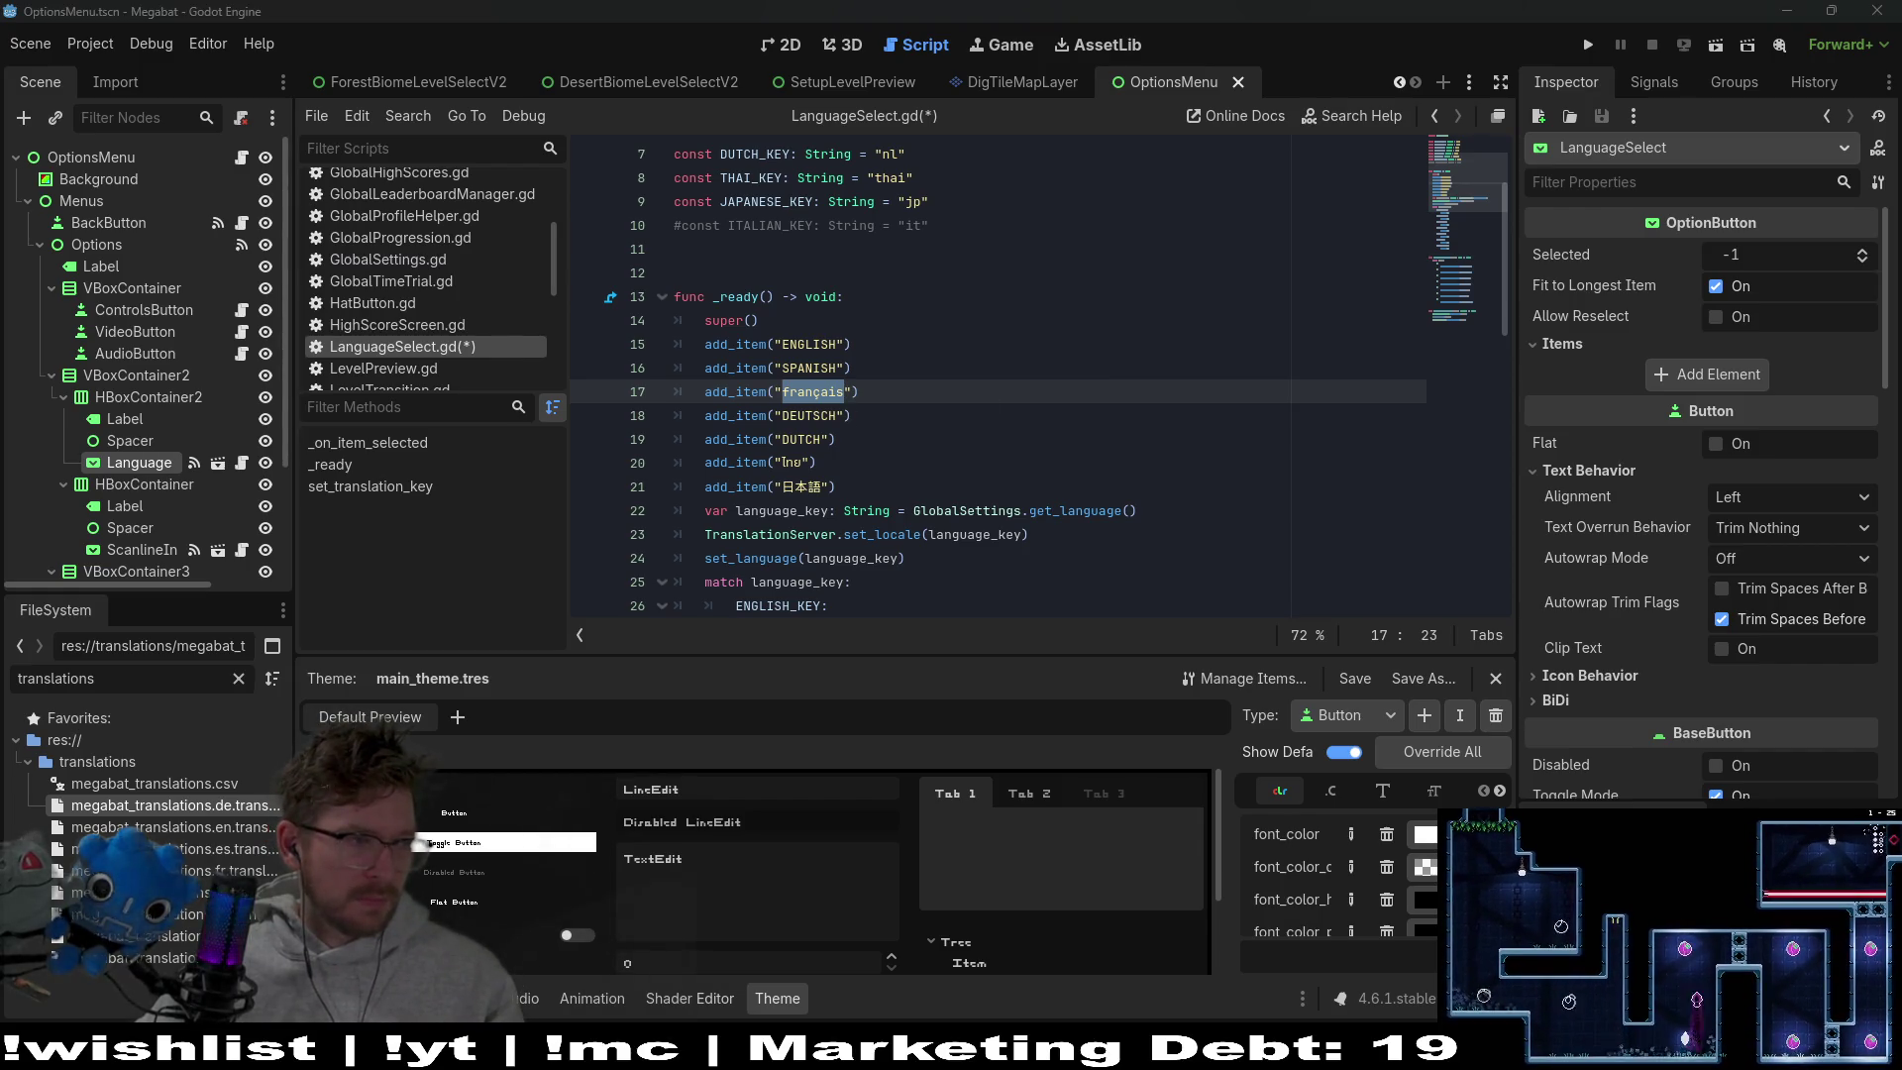
pyautogui.doubleClick(812, 365)
pyautogui.write('español')
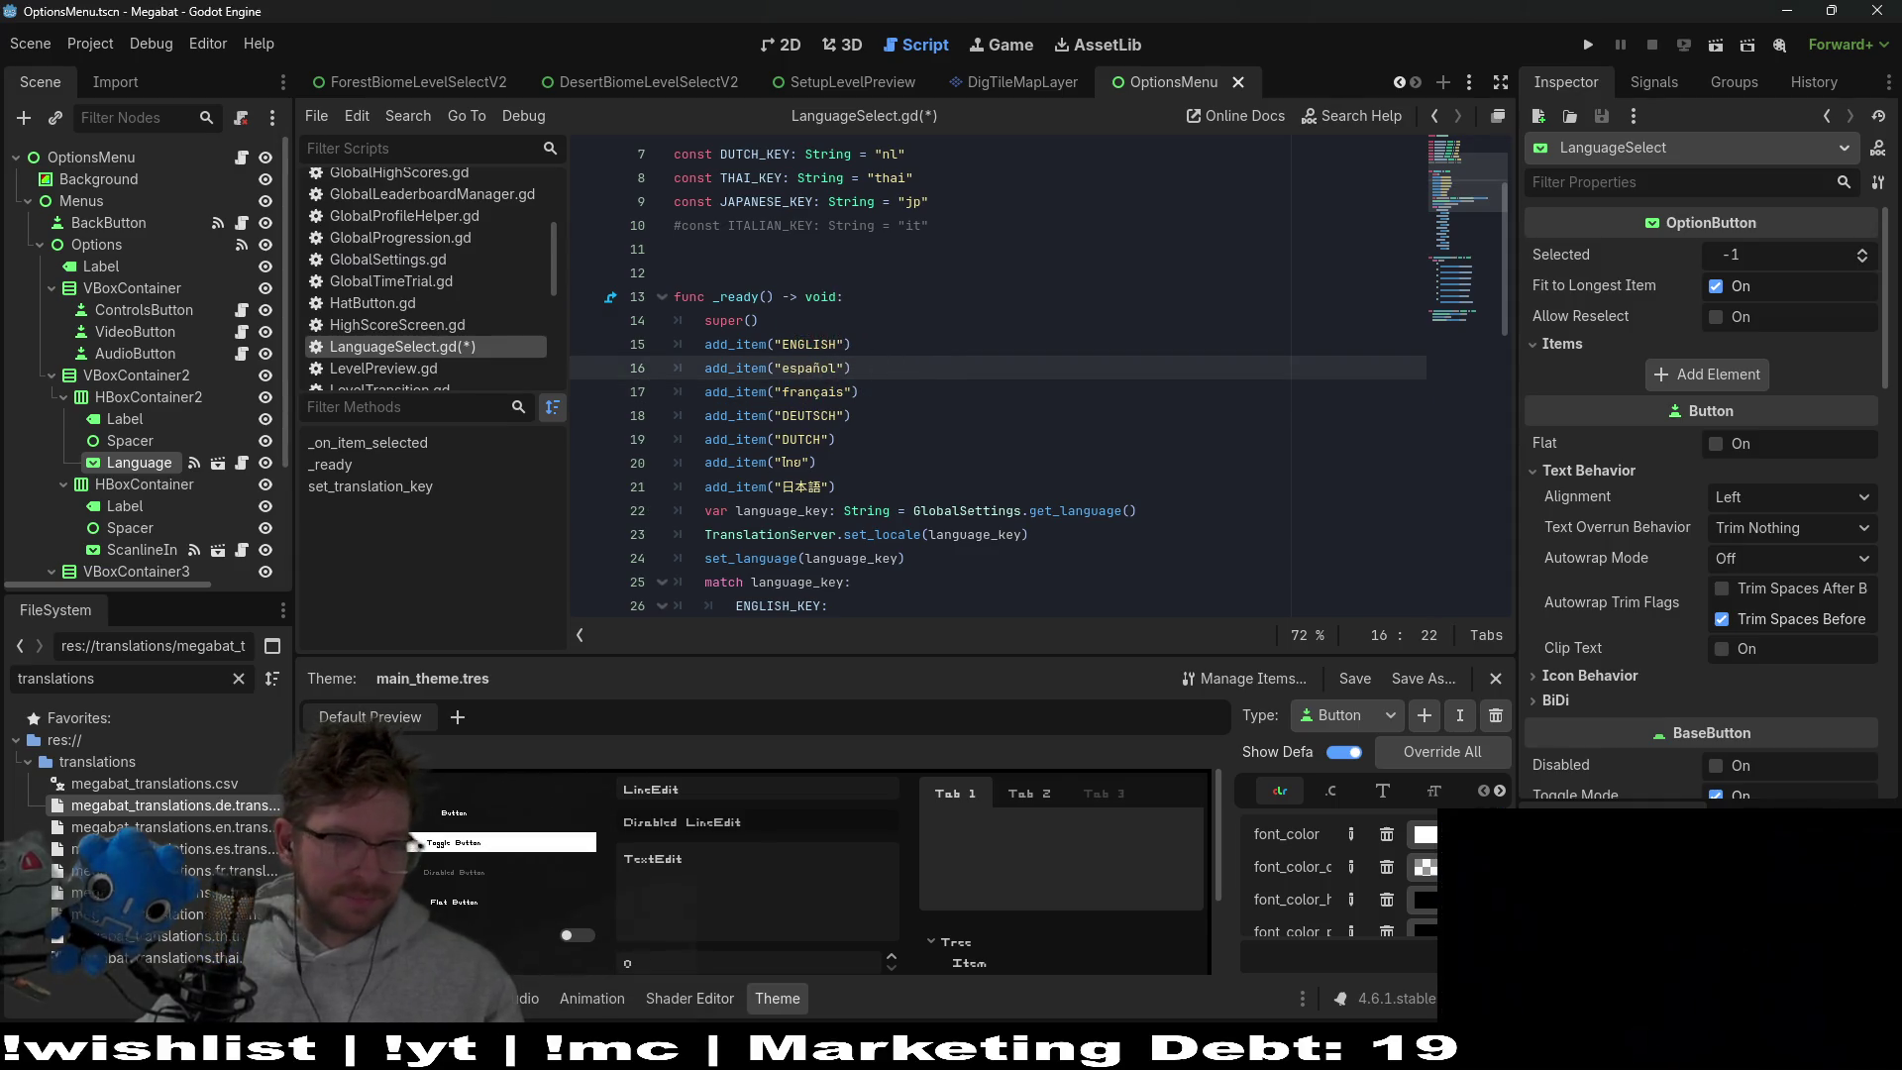
pyautogui.click(888, 466)
pyautogui.hotkey('ctrl', 's')
pyautogui.click(930, 417)
pyautogui.press('Down')
pyautogui.scroll(-8, 951, 426)
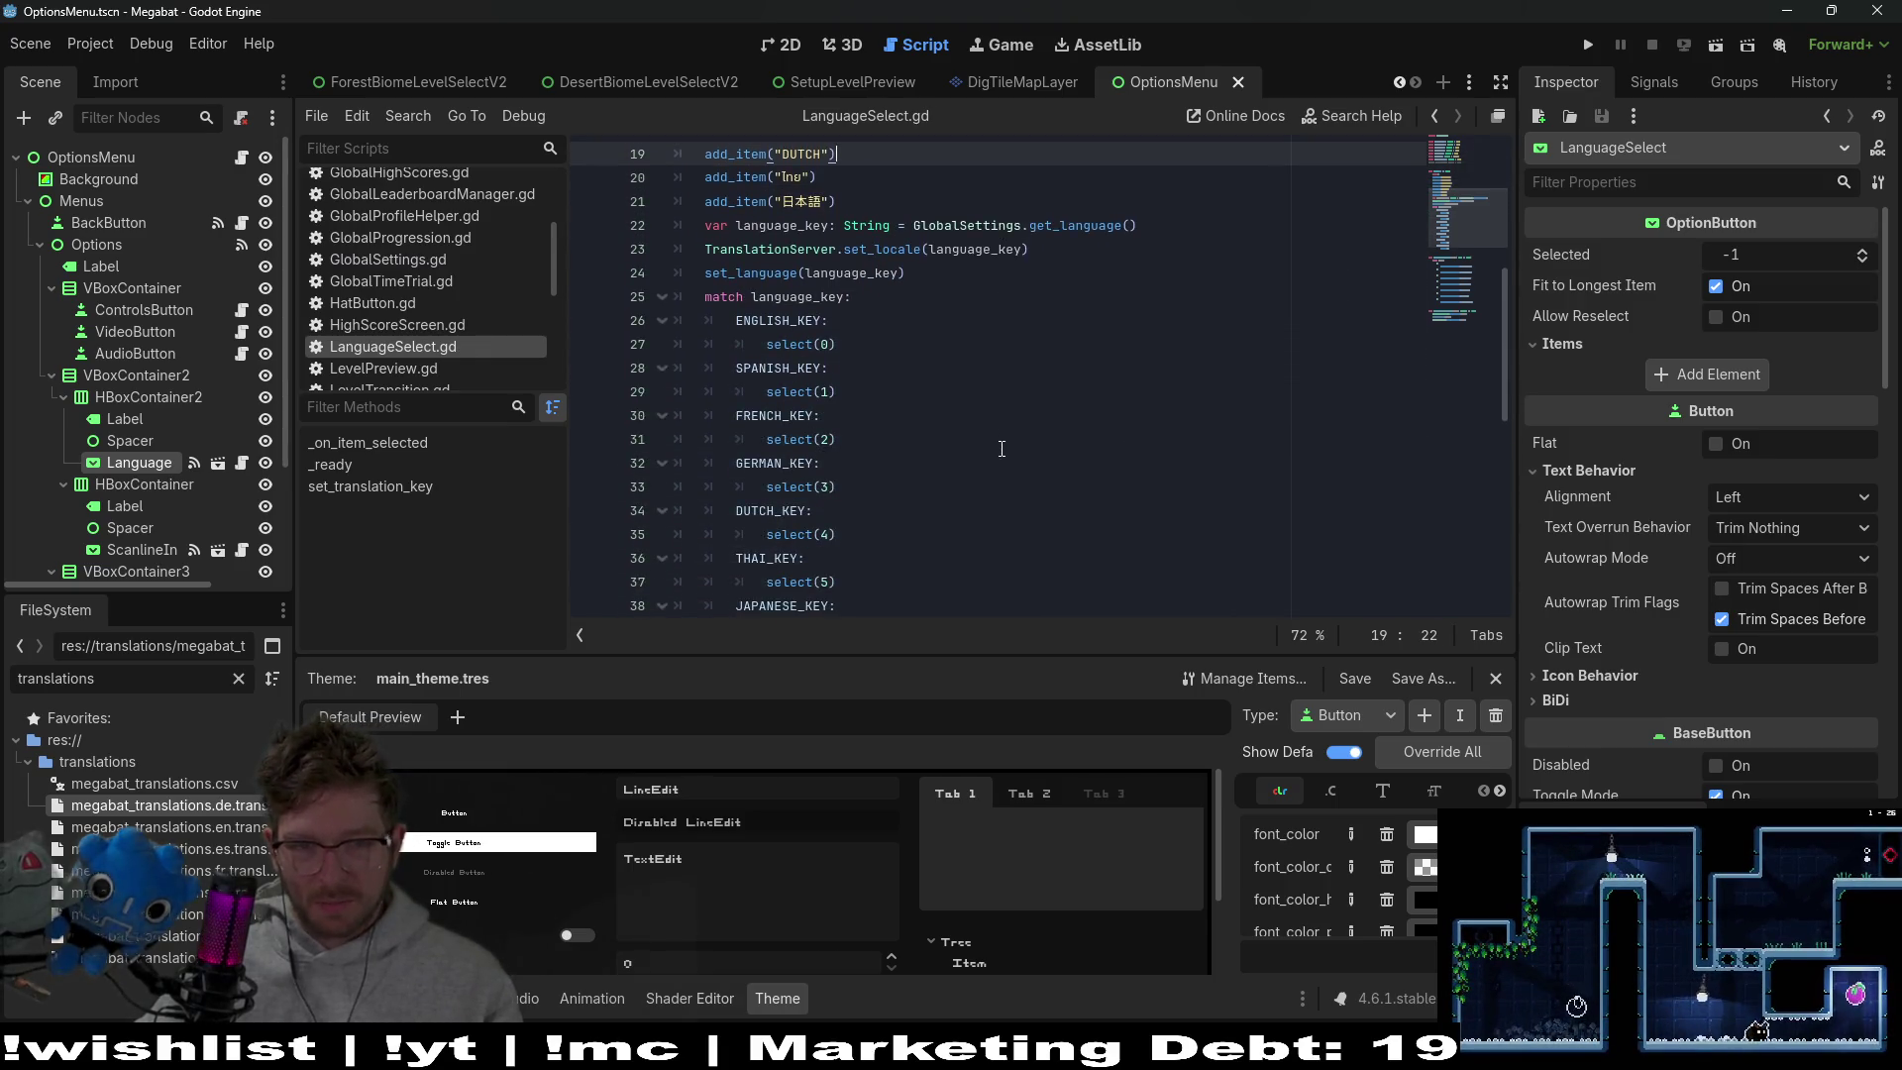
pyautogui.scroll(10, 1001, 448)
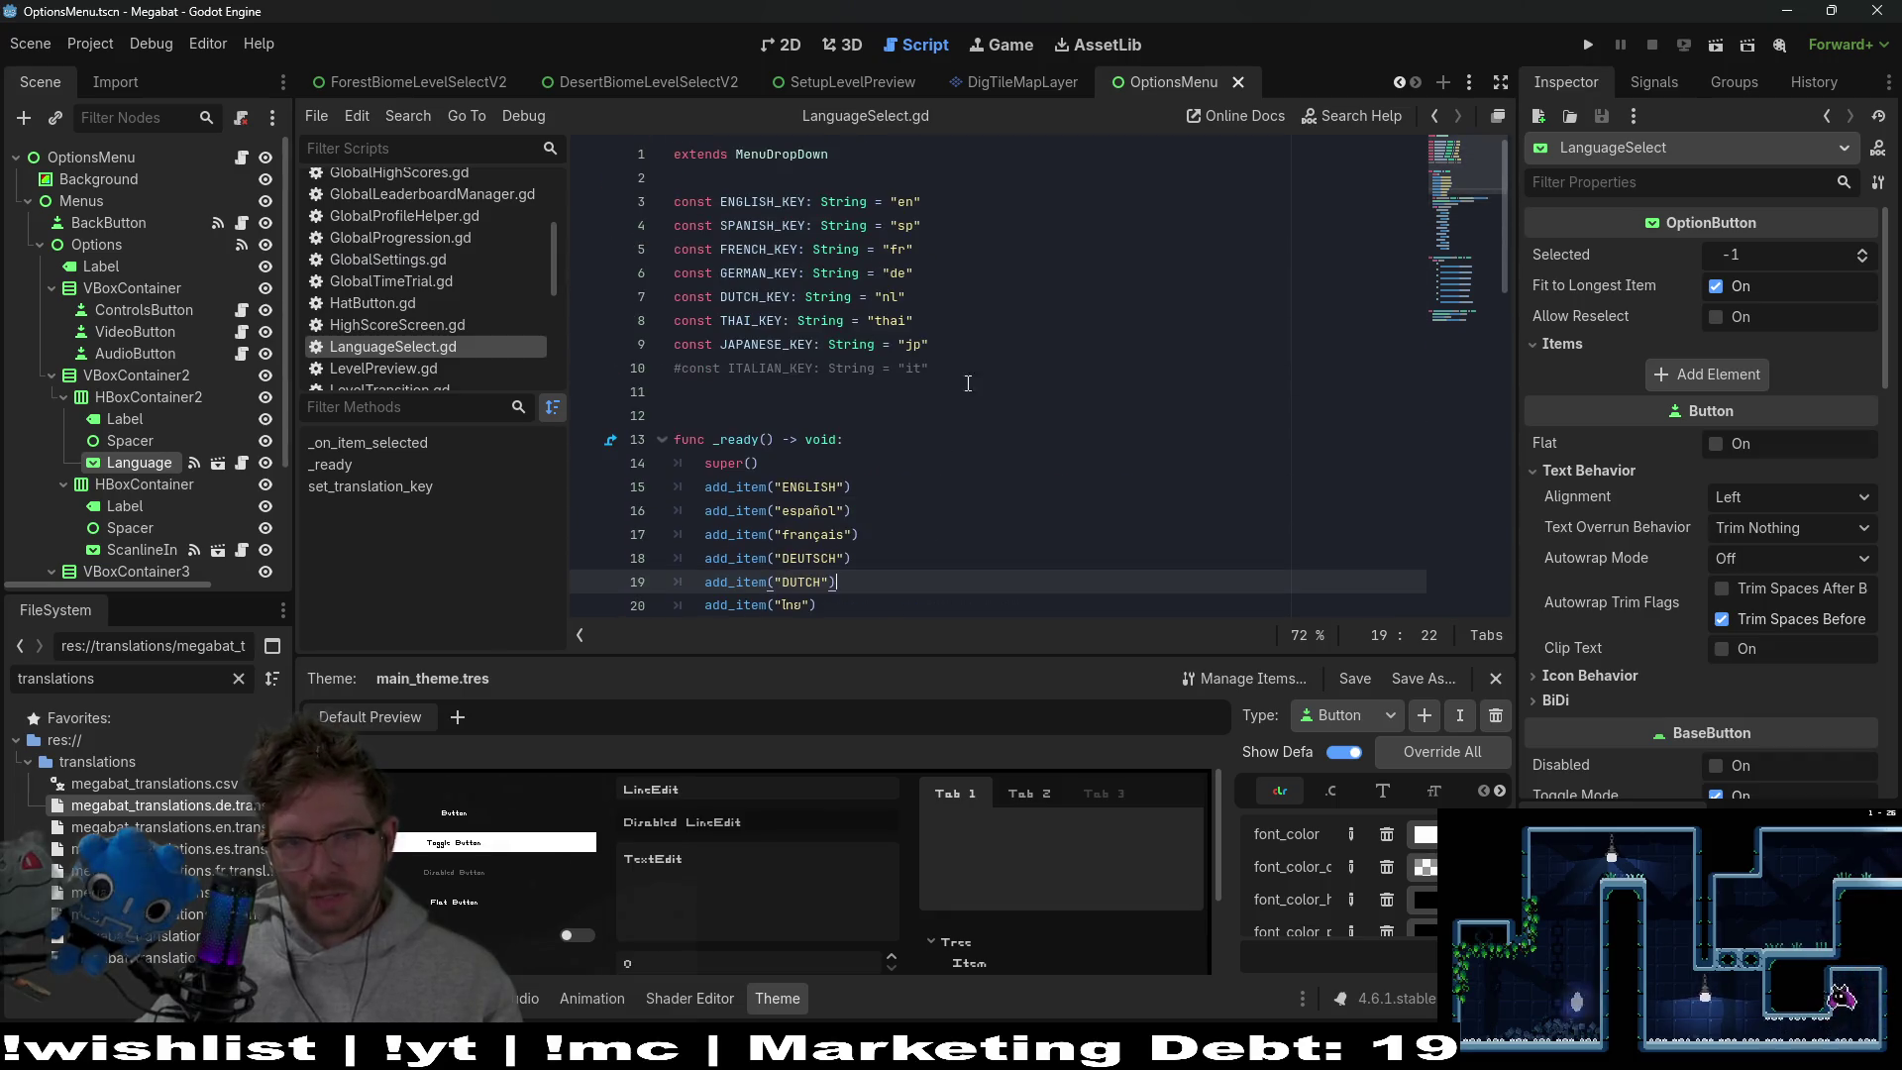
# Add a commented-out SWEDISH_KEY: String = "sd" constant below ITALIAN_KEY
pyautogui.click(966, 363)
pyautogui.click(966, 362)
pyautogui.press('Return')
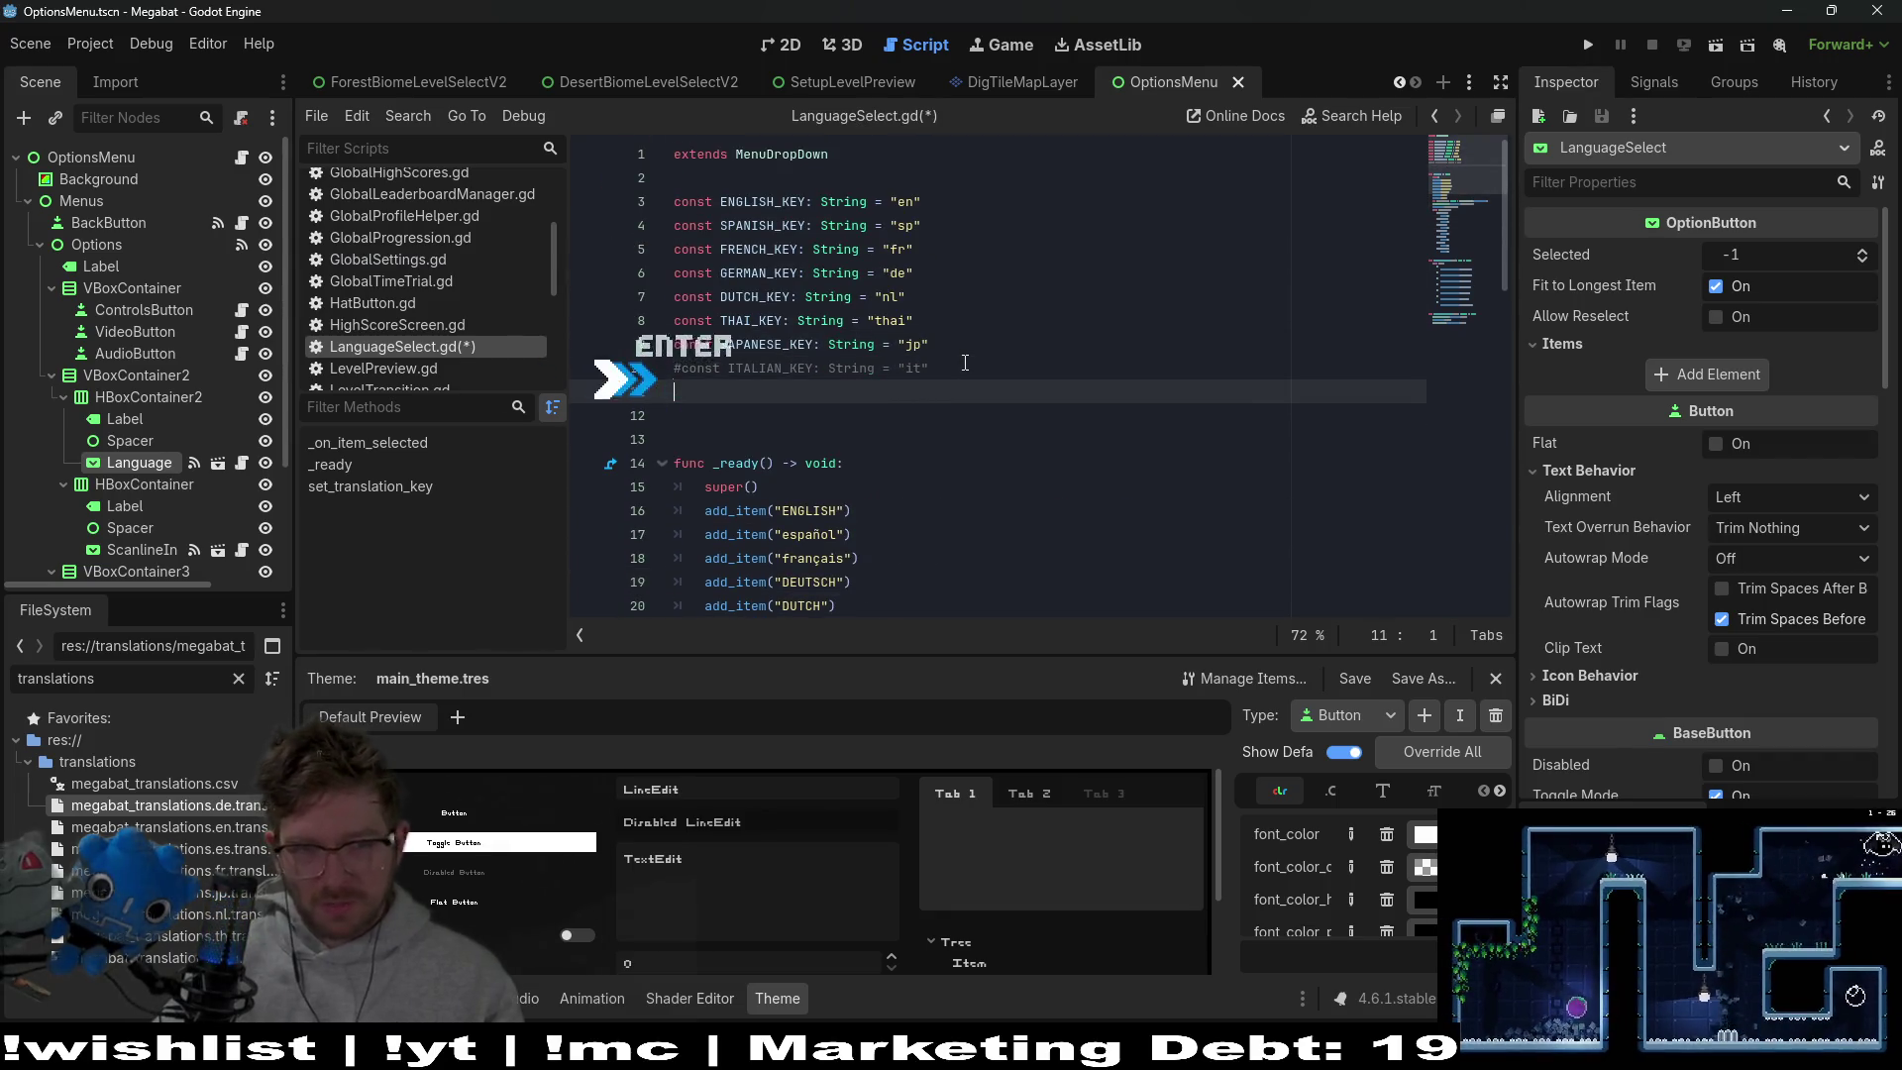
pyautogui.write('#c')
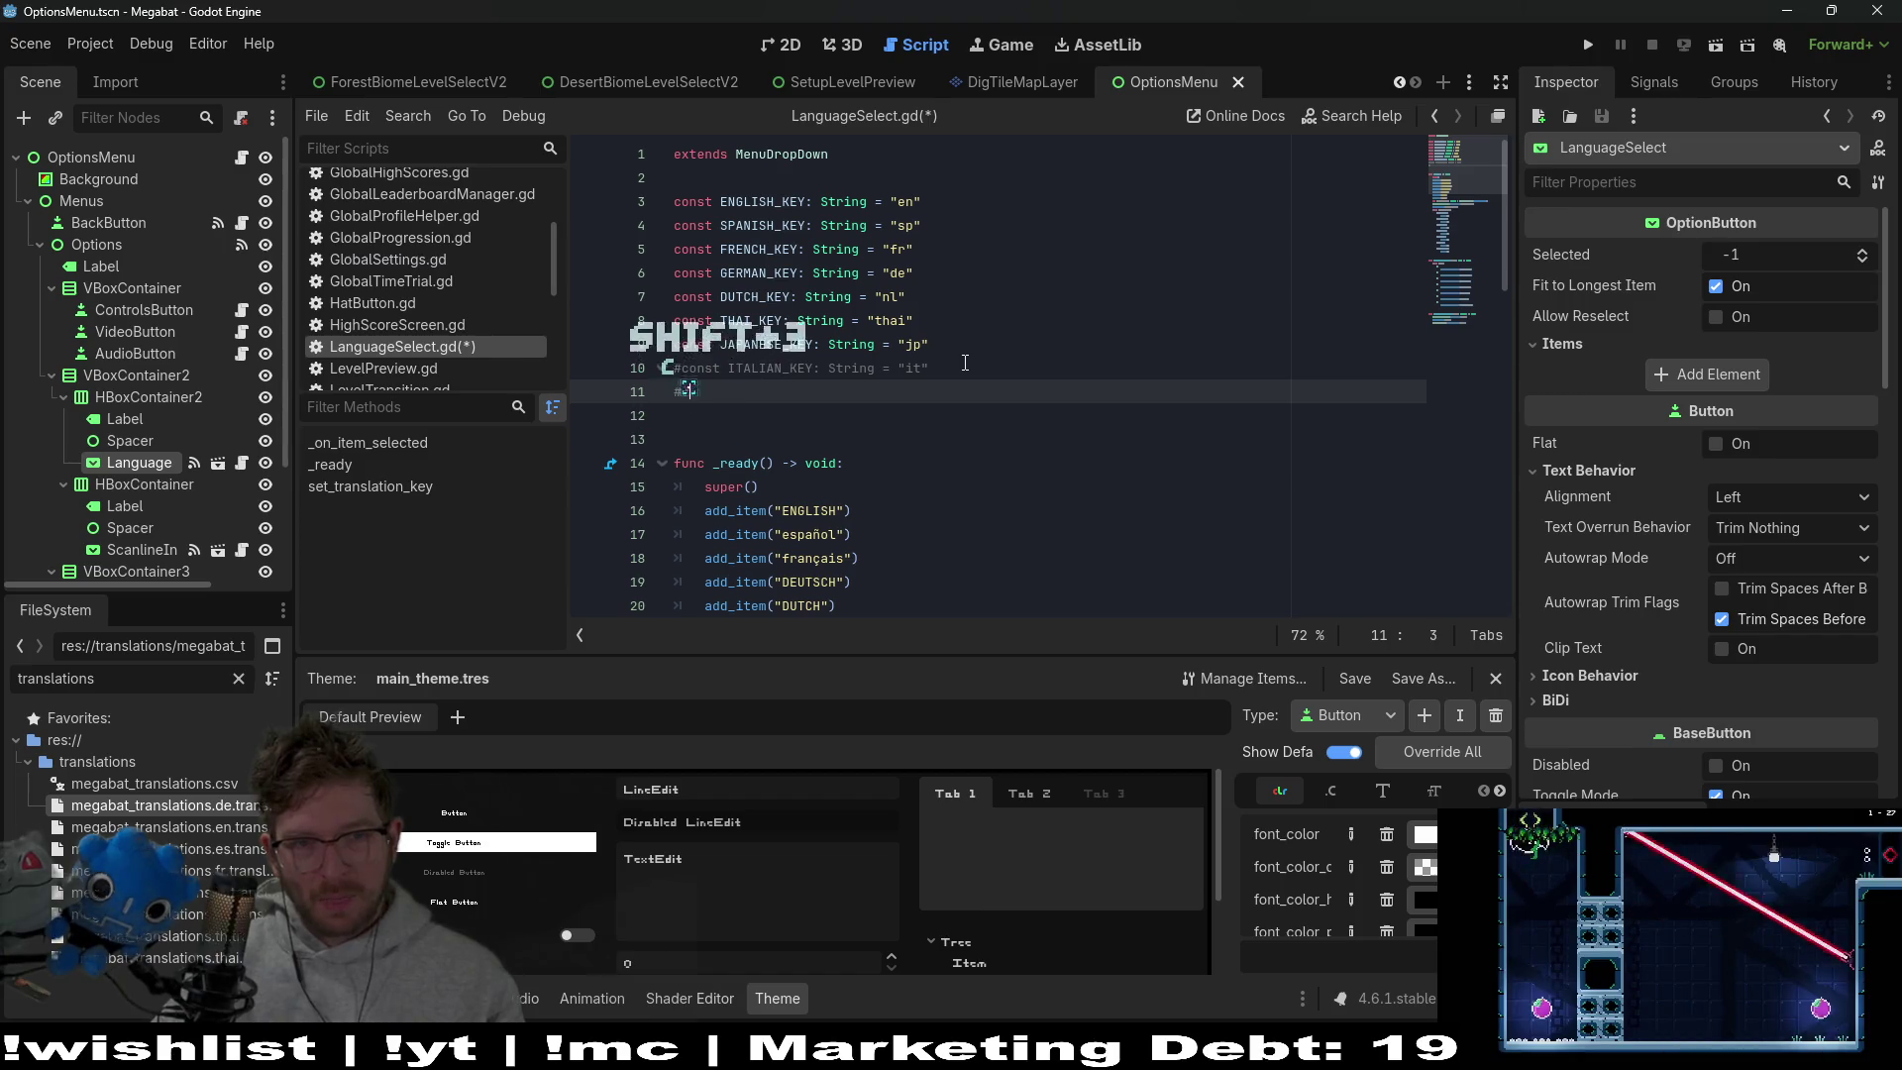
pyautogui.write('onst SW')
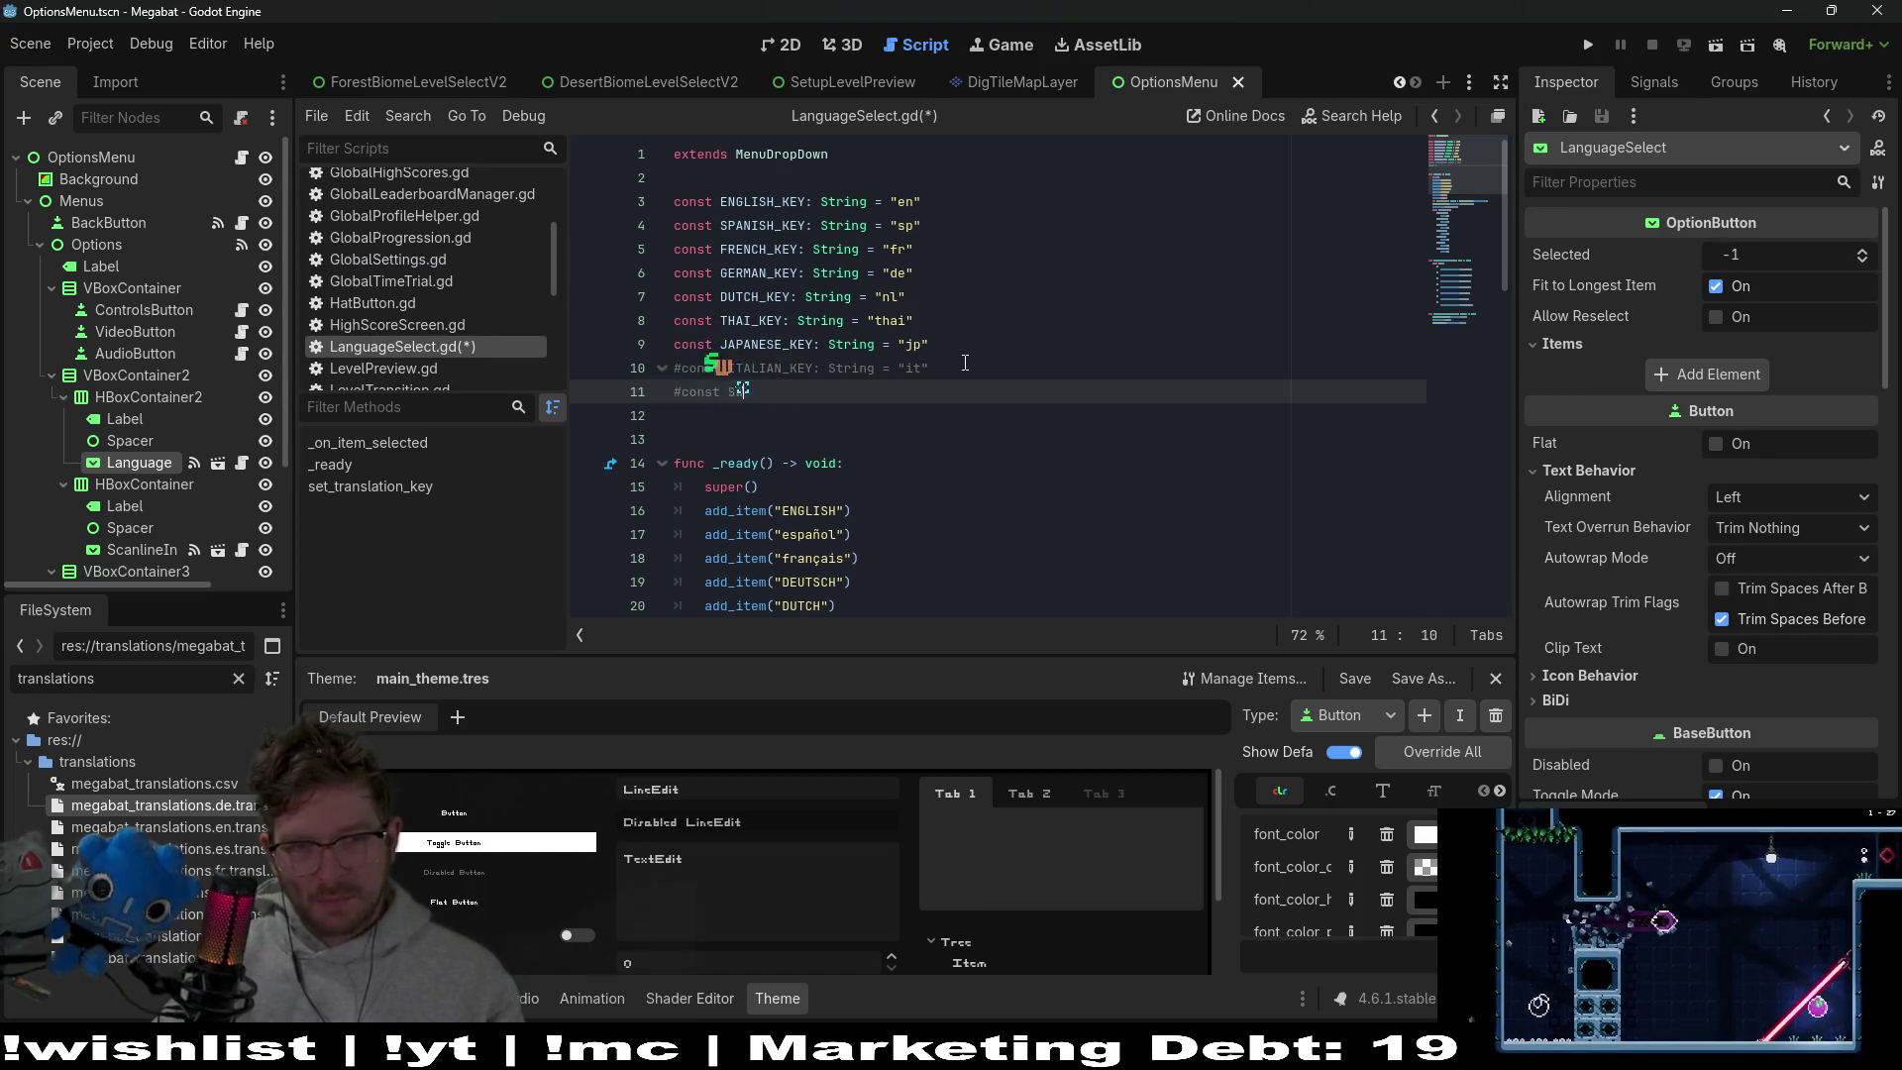
pyautogui.write('EDIS')
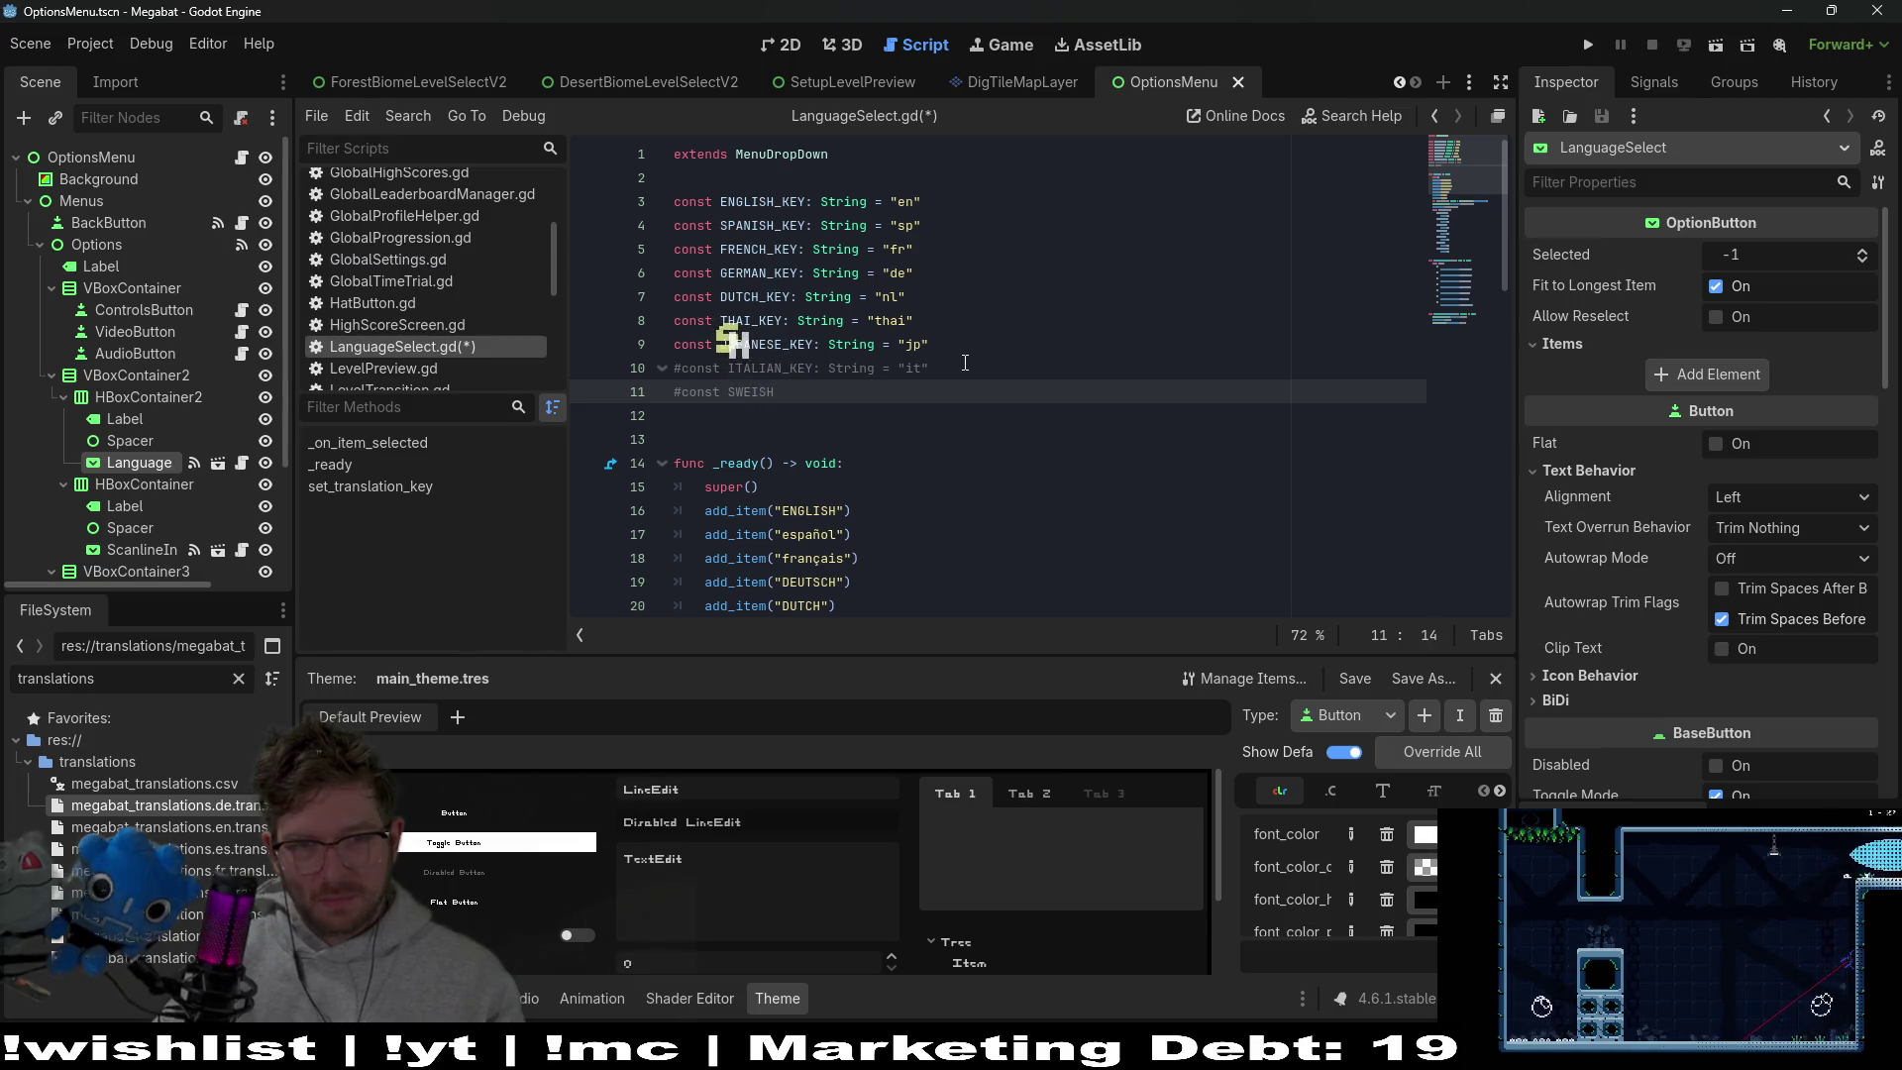
pyautogui.press('BackSpace')
pyautogui.write('SH_KEY: String = "s')
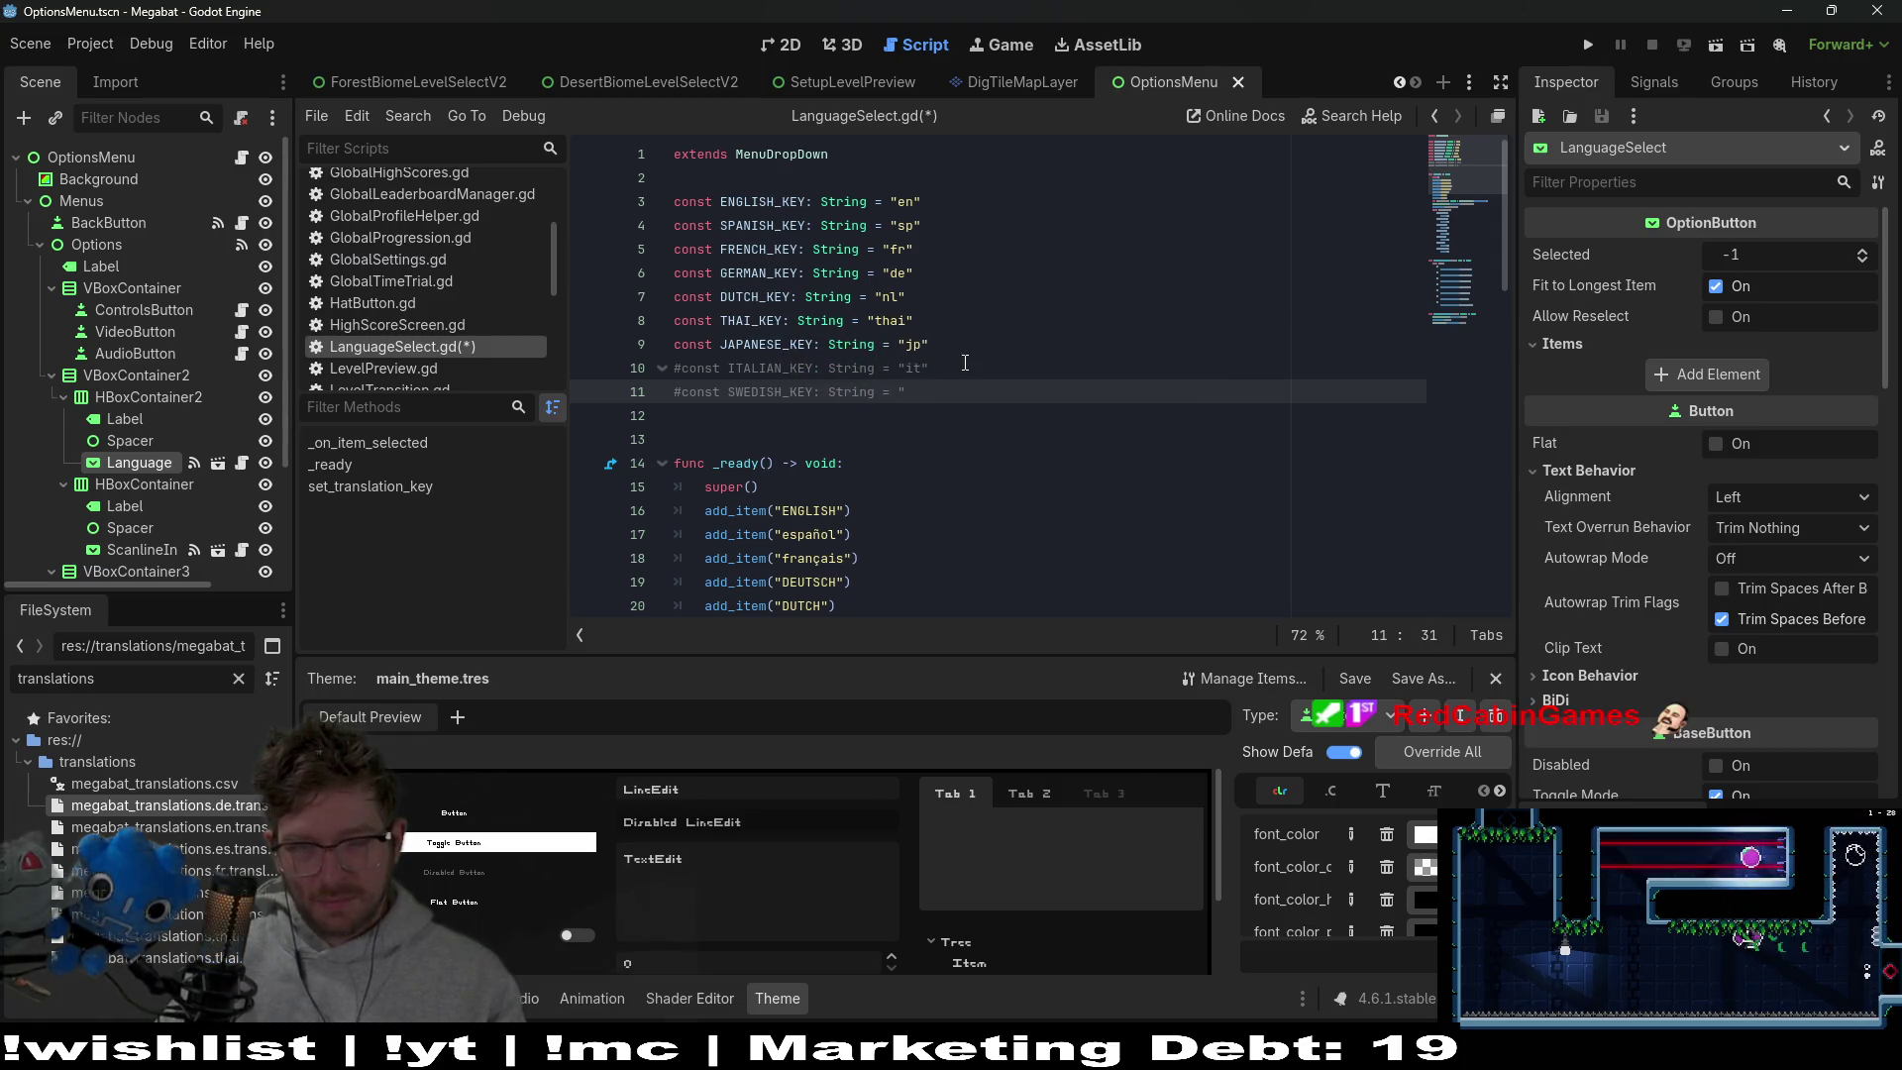
pyautogui.write('d"')
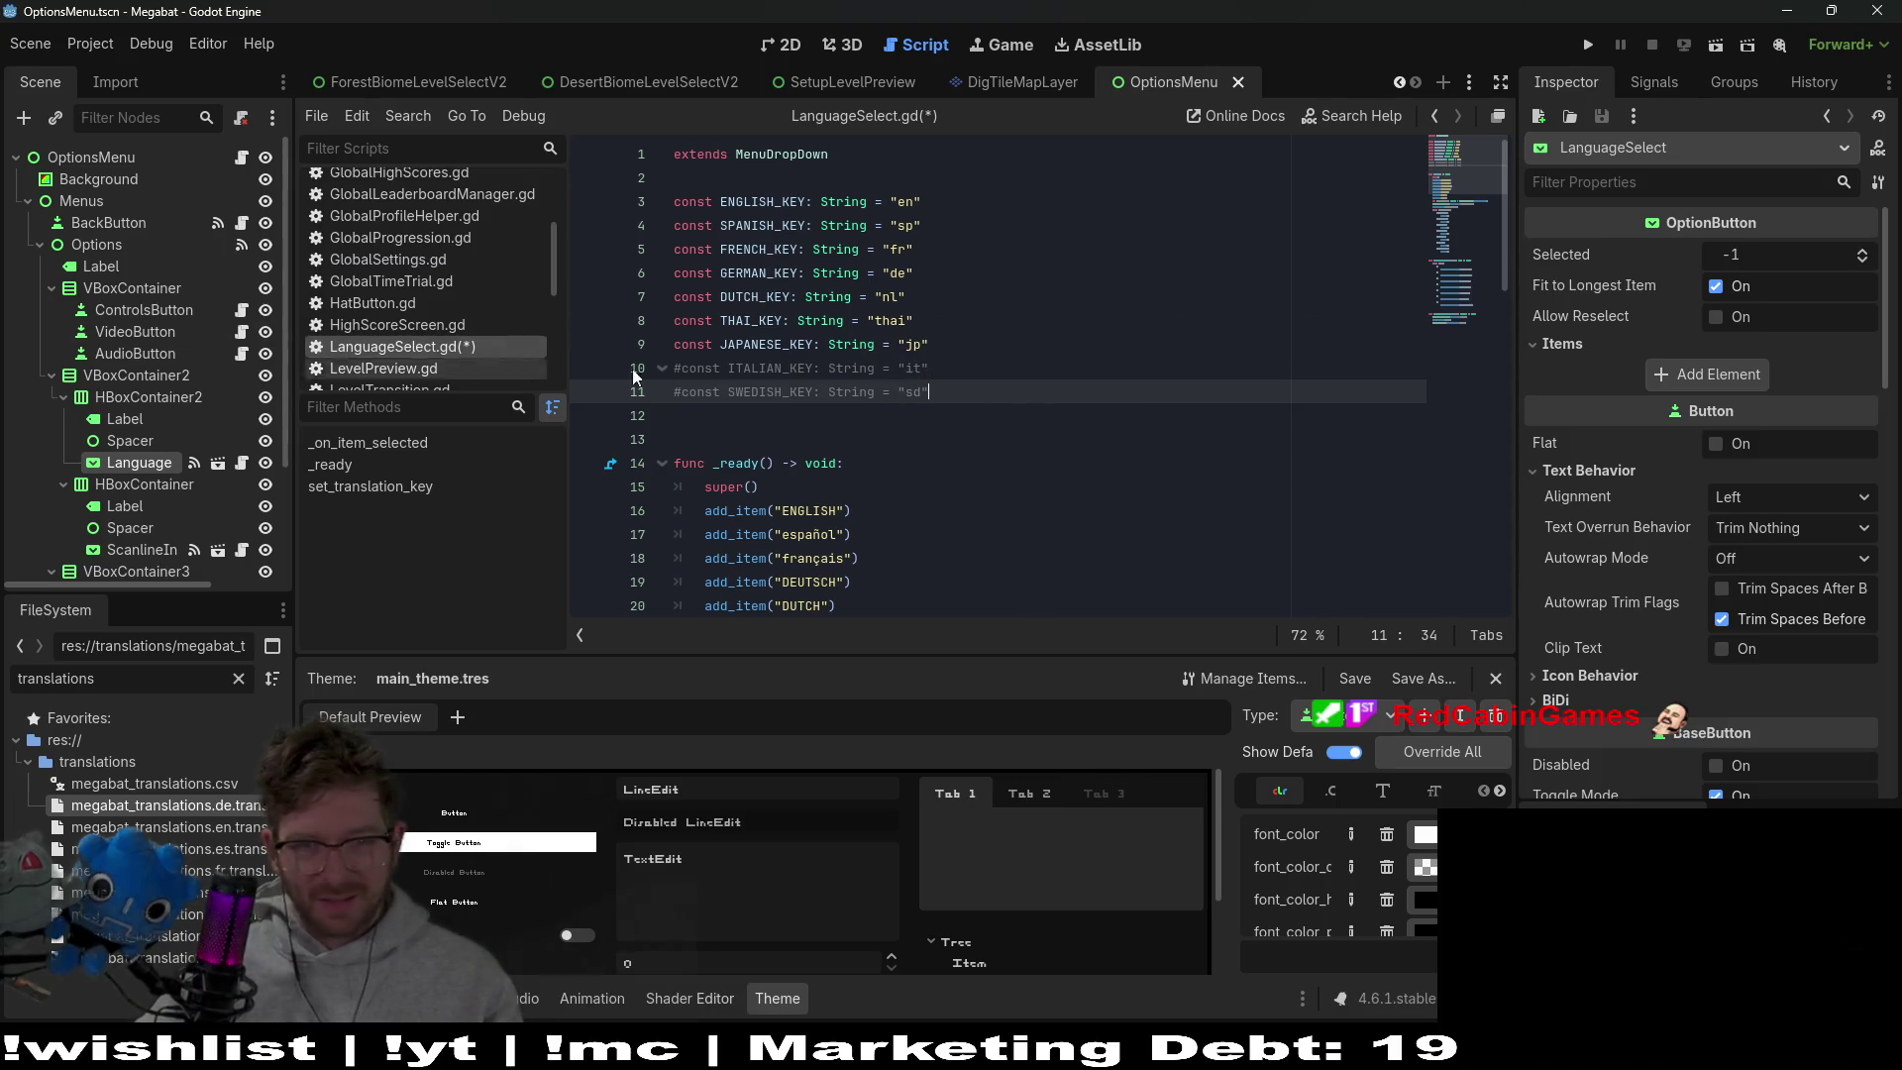
# Start a new const line below the SWEDISH_KEY constant
pyautogui.doubleClick(772, 368)
pyautogui.click(967, 394)
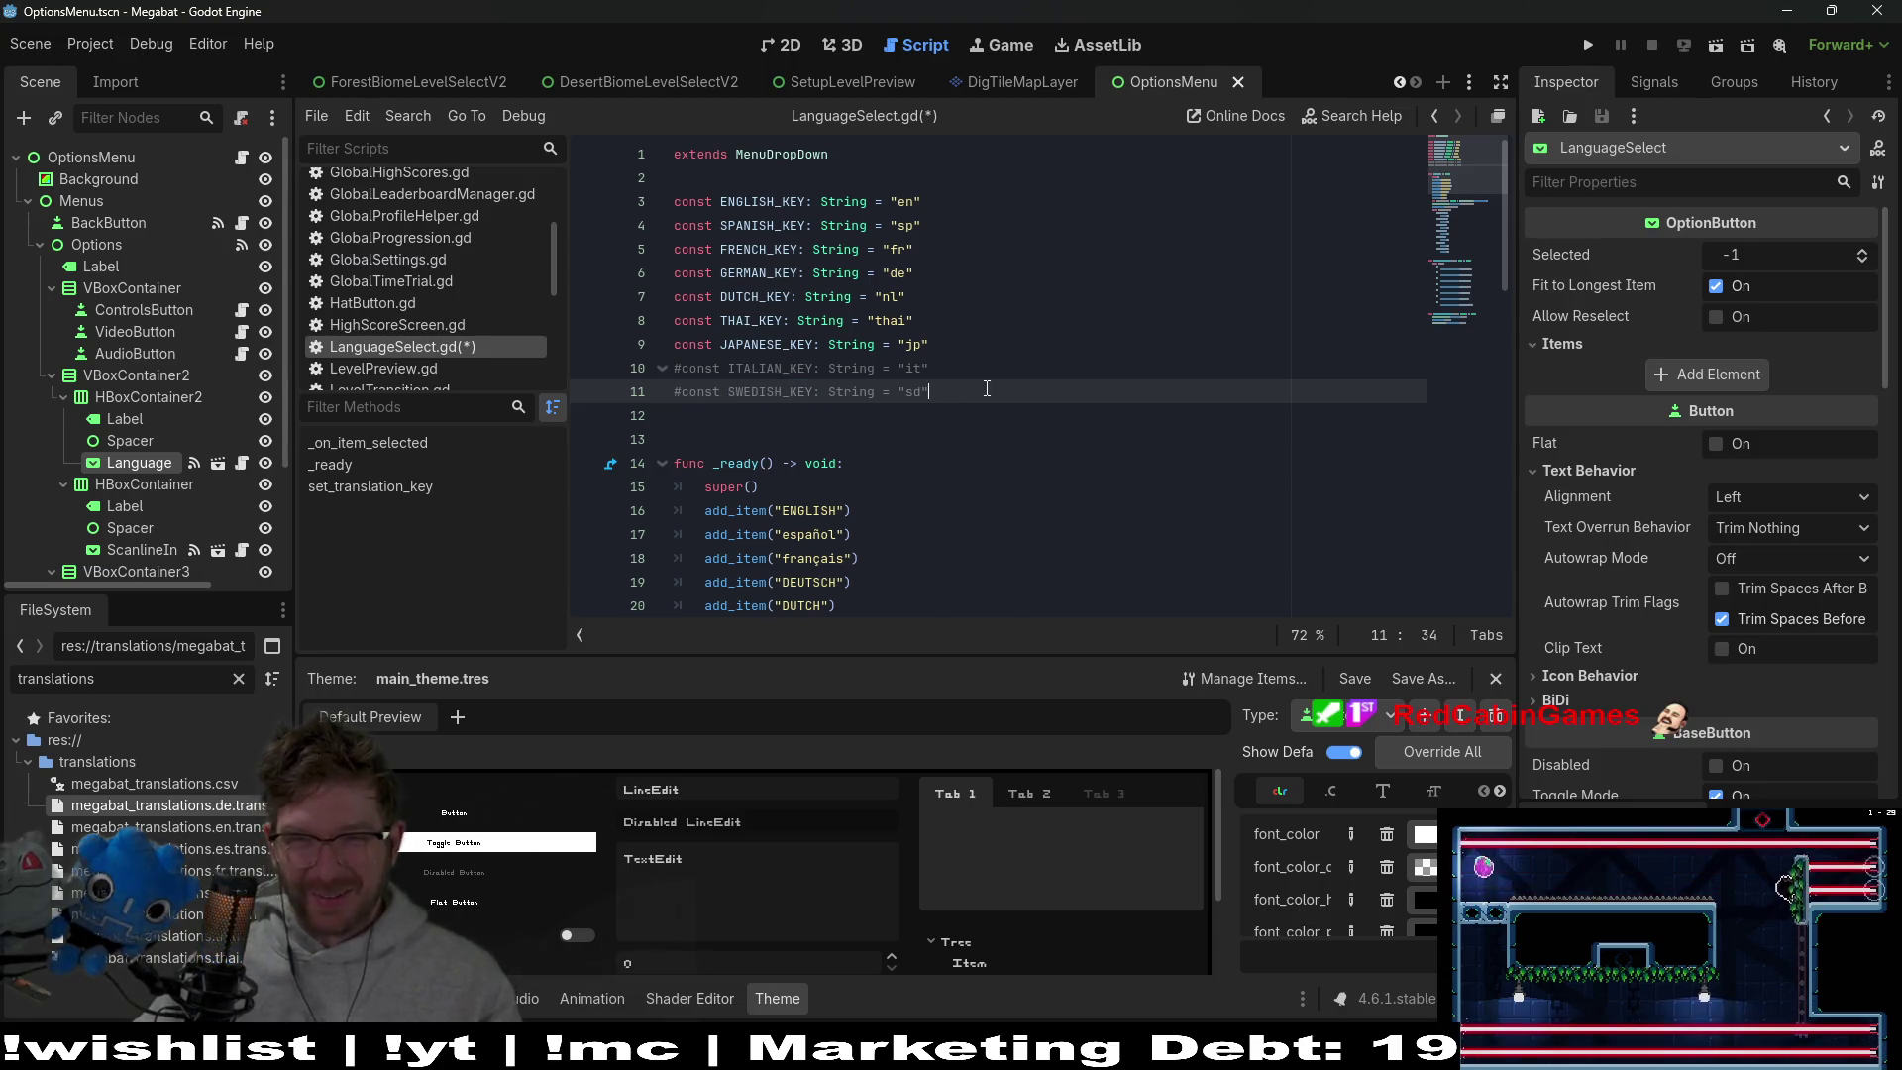
pyautogui.scroll(-2, 987, 388)
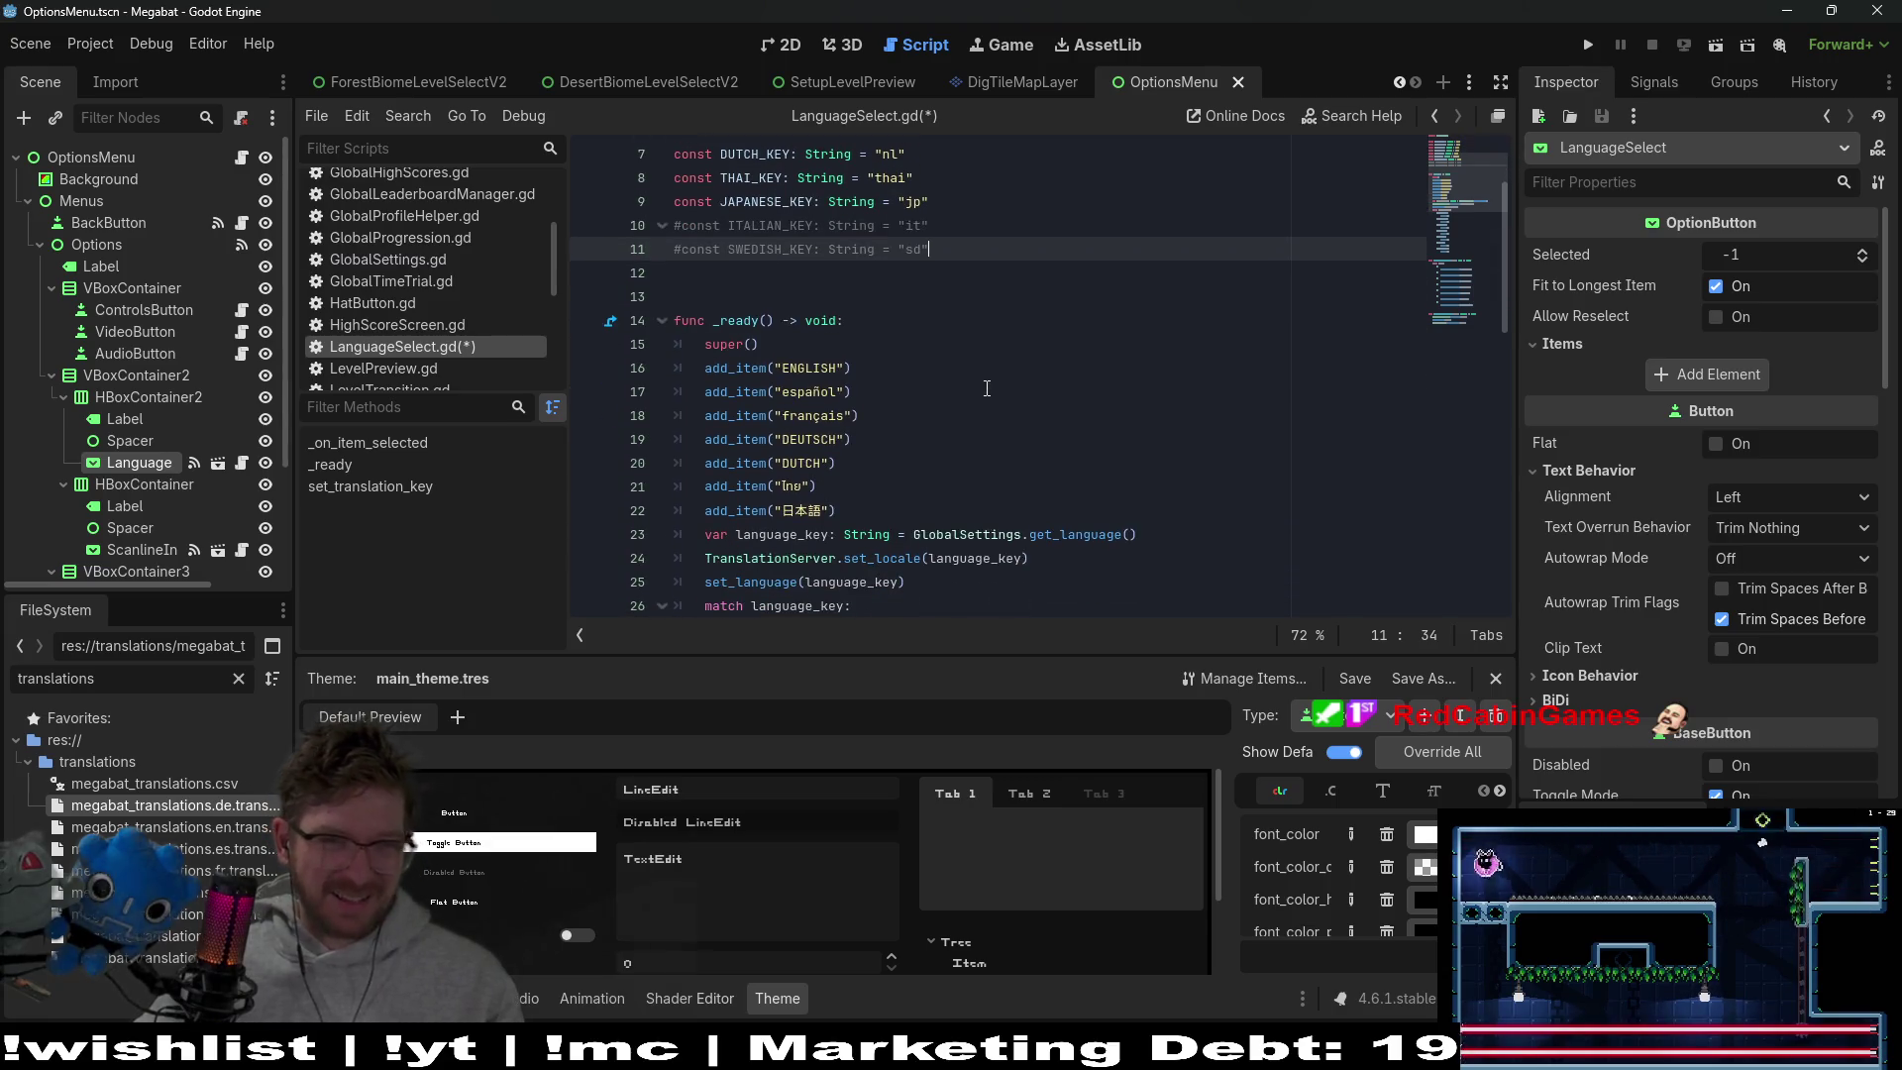
pyautogui.scroll(2, 986, 388)
pyautogui.press('Return')
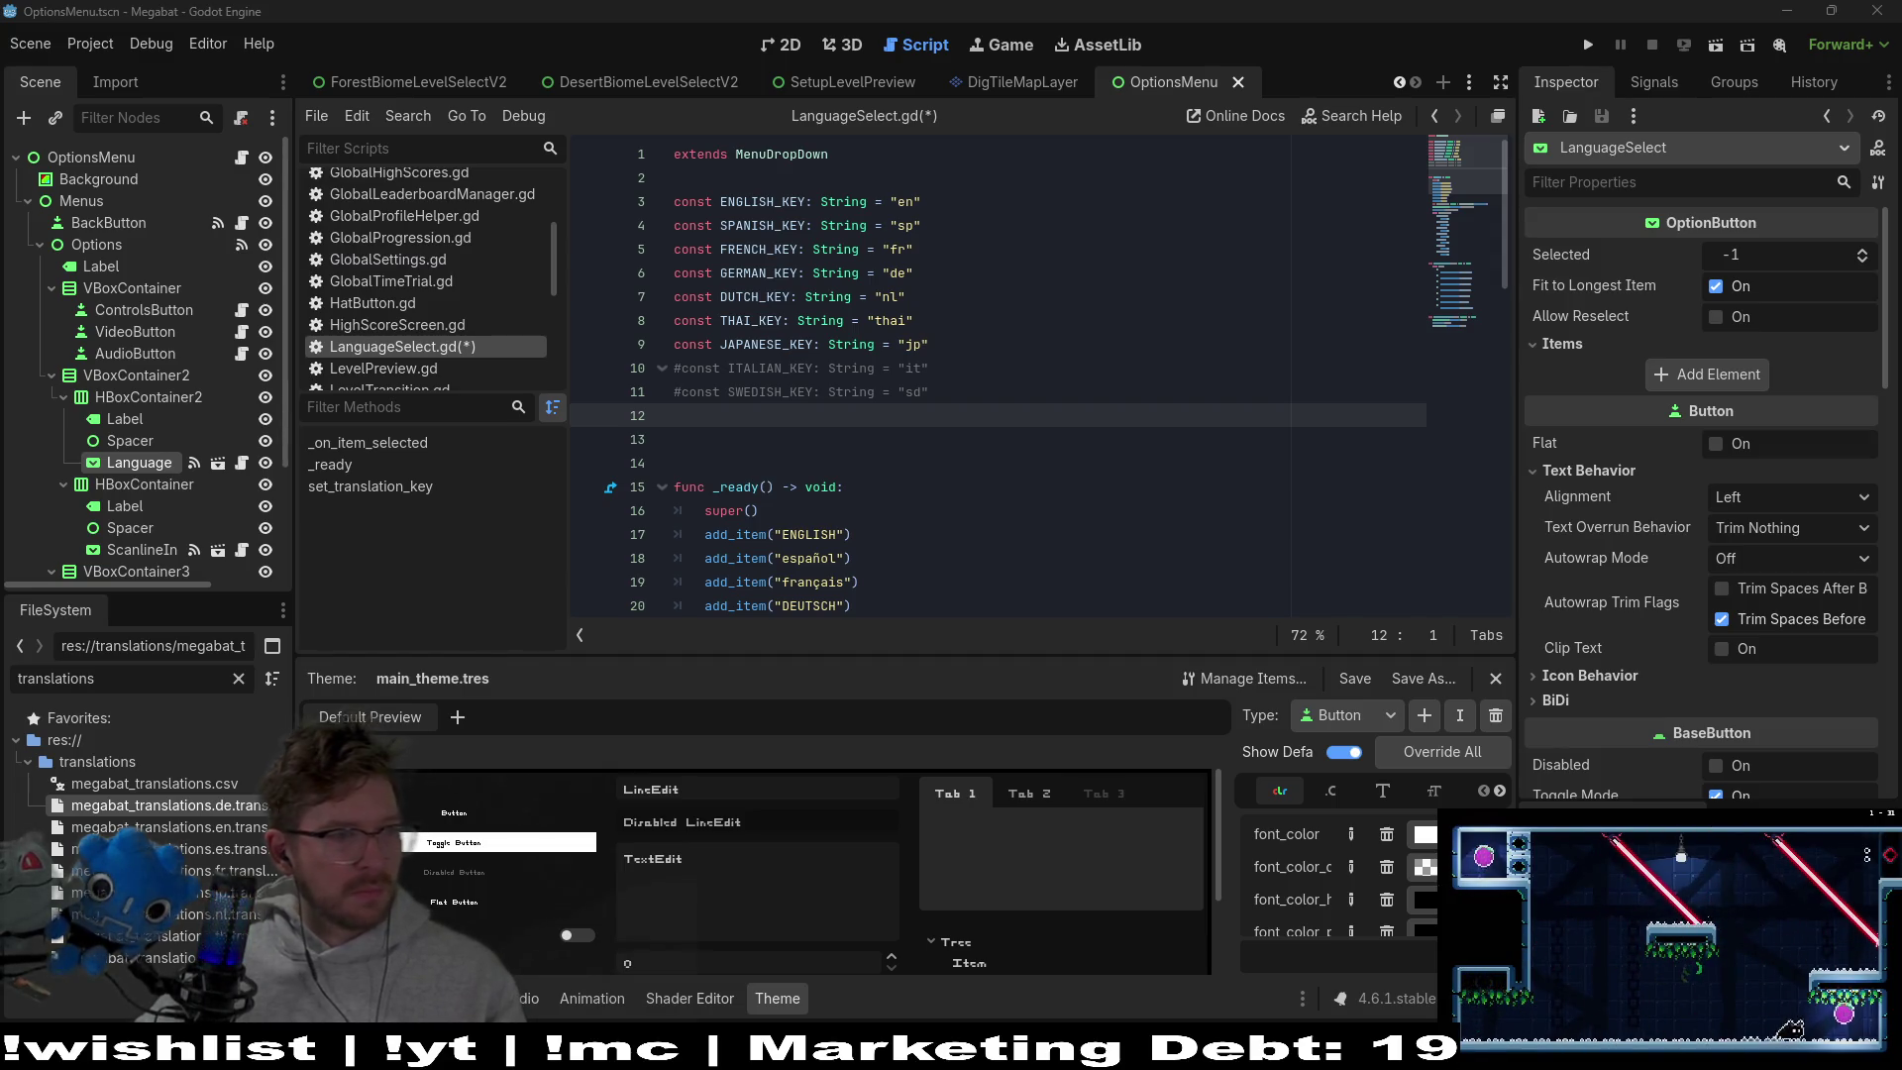
pyautogui.write('const')
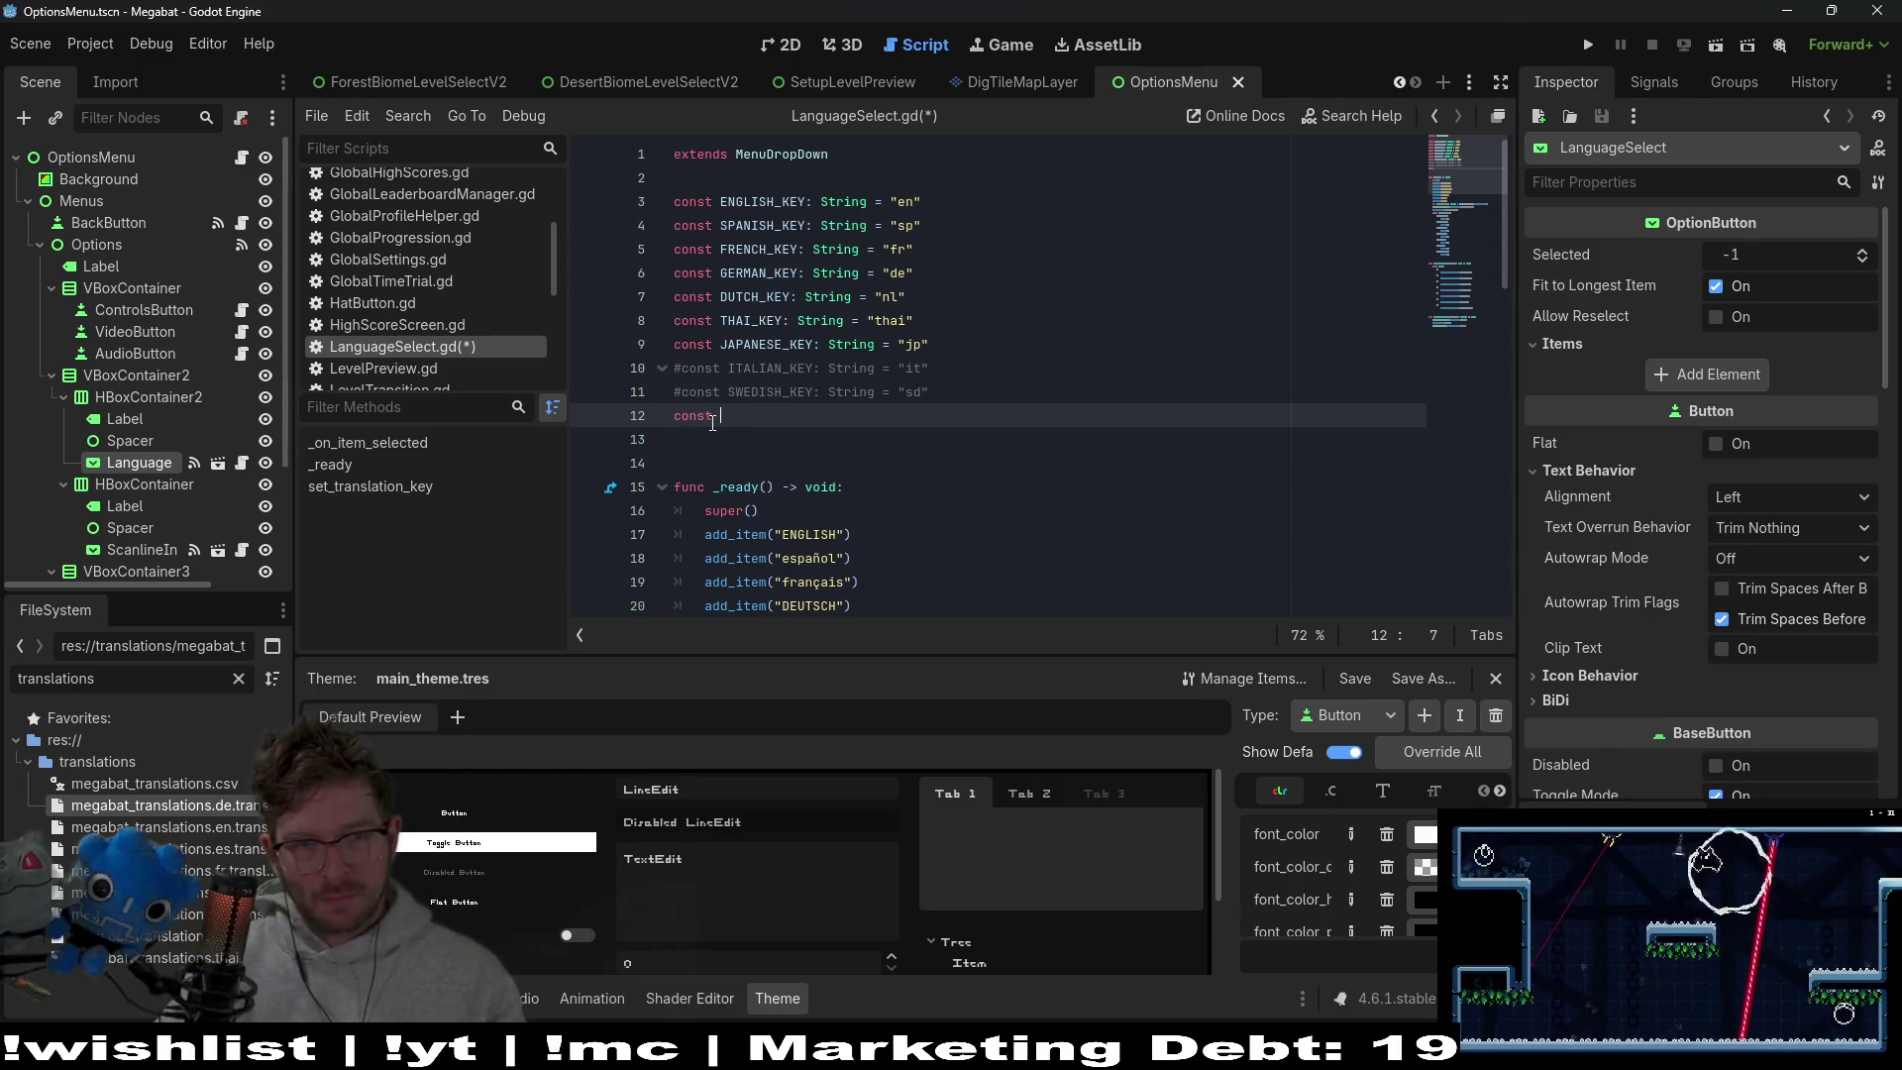
# Write a commented-out MANDARIN_KEY: String constant with an empty value
pyautogui.hotkey('ctrl', 'v')
pyautogui.hotkey('ctrl', 'BackSpace')
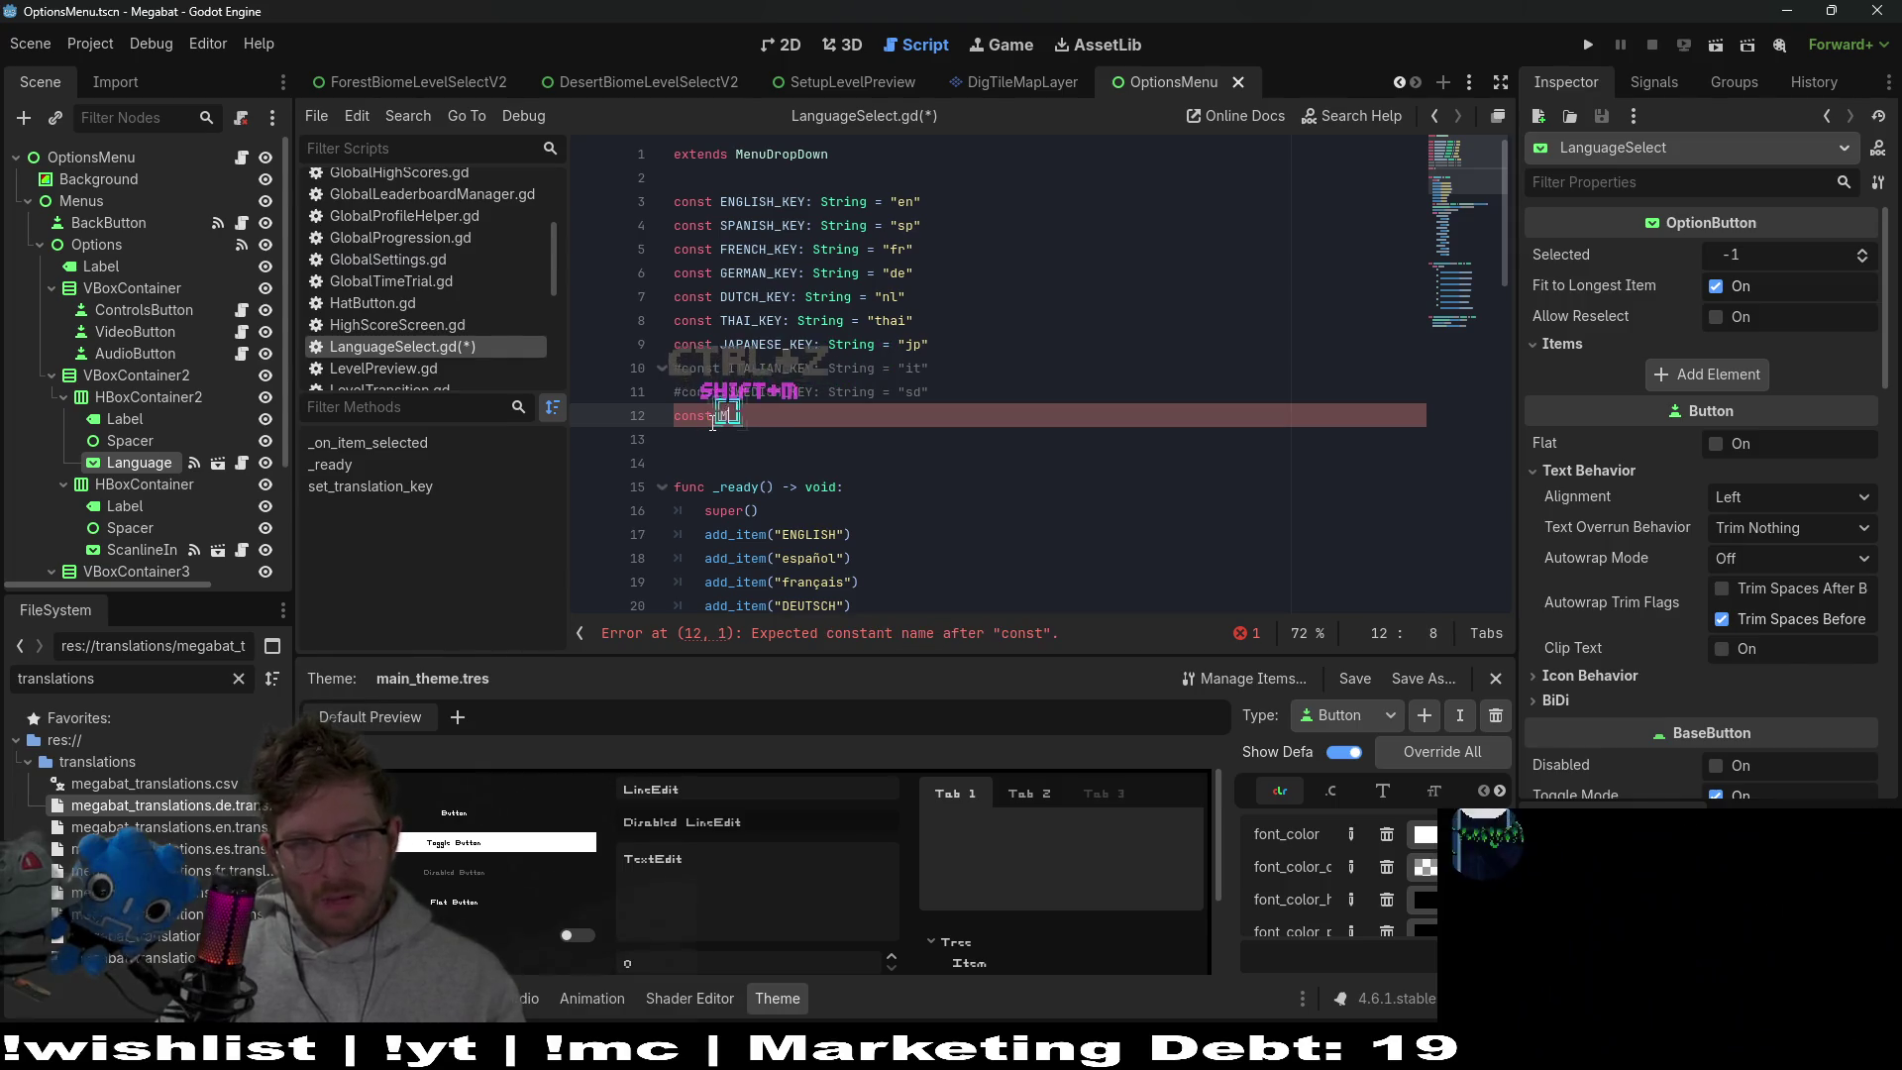
pyautogui.write('MANDARIN')
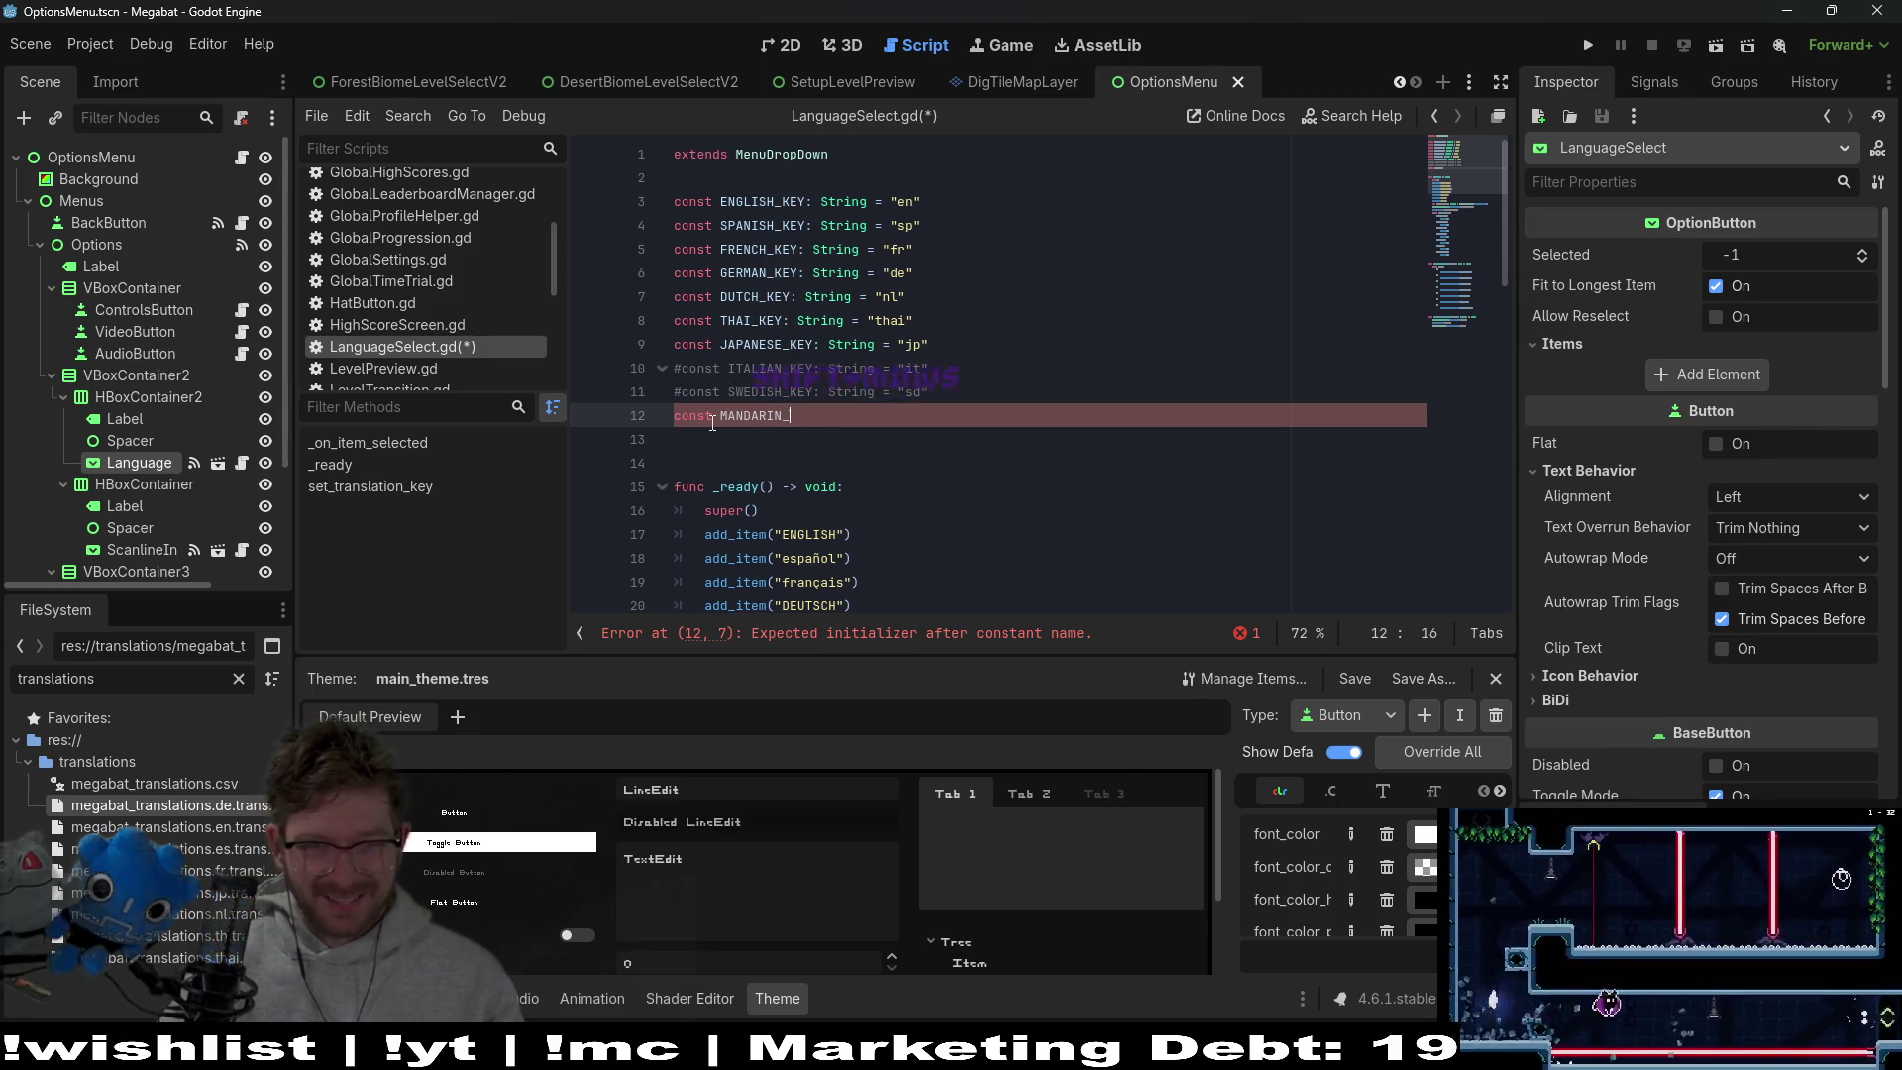
pyautogui.write('_KEY: S')
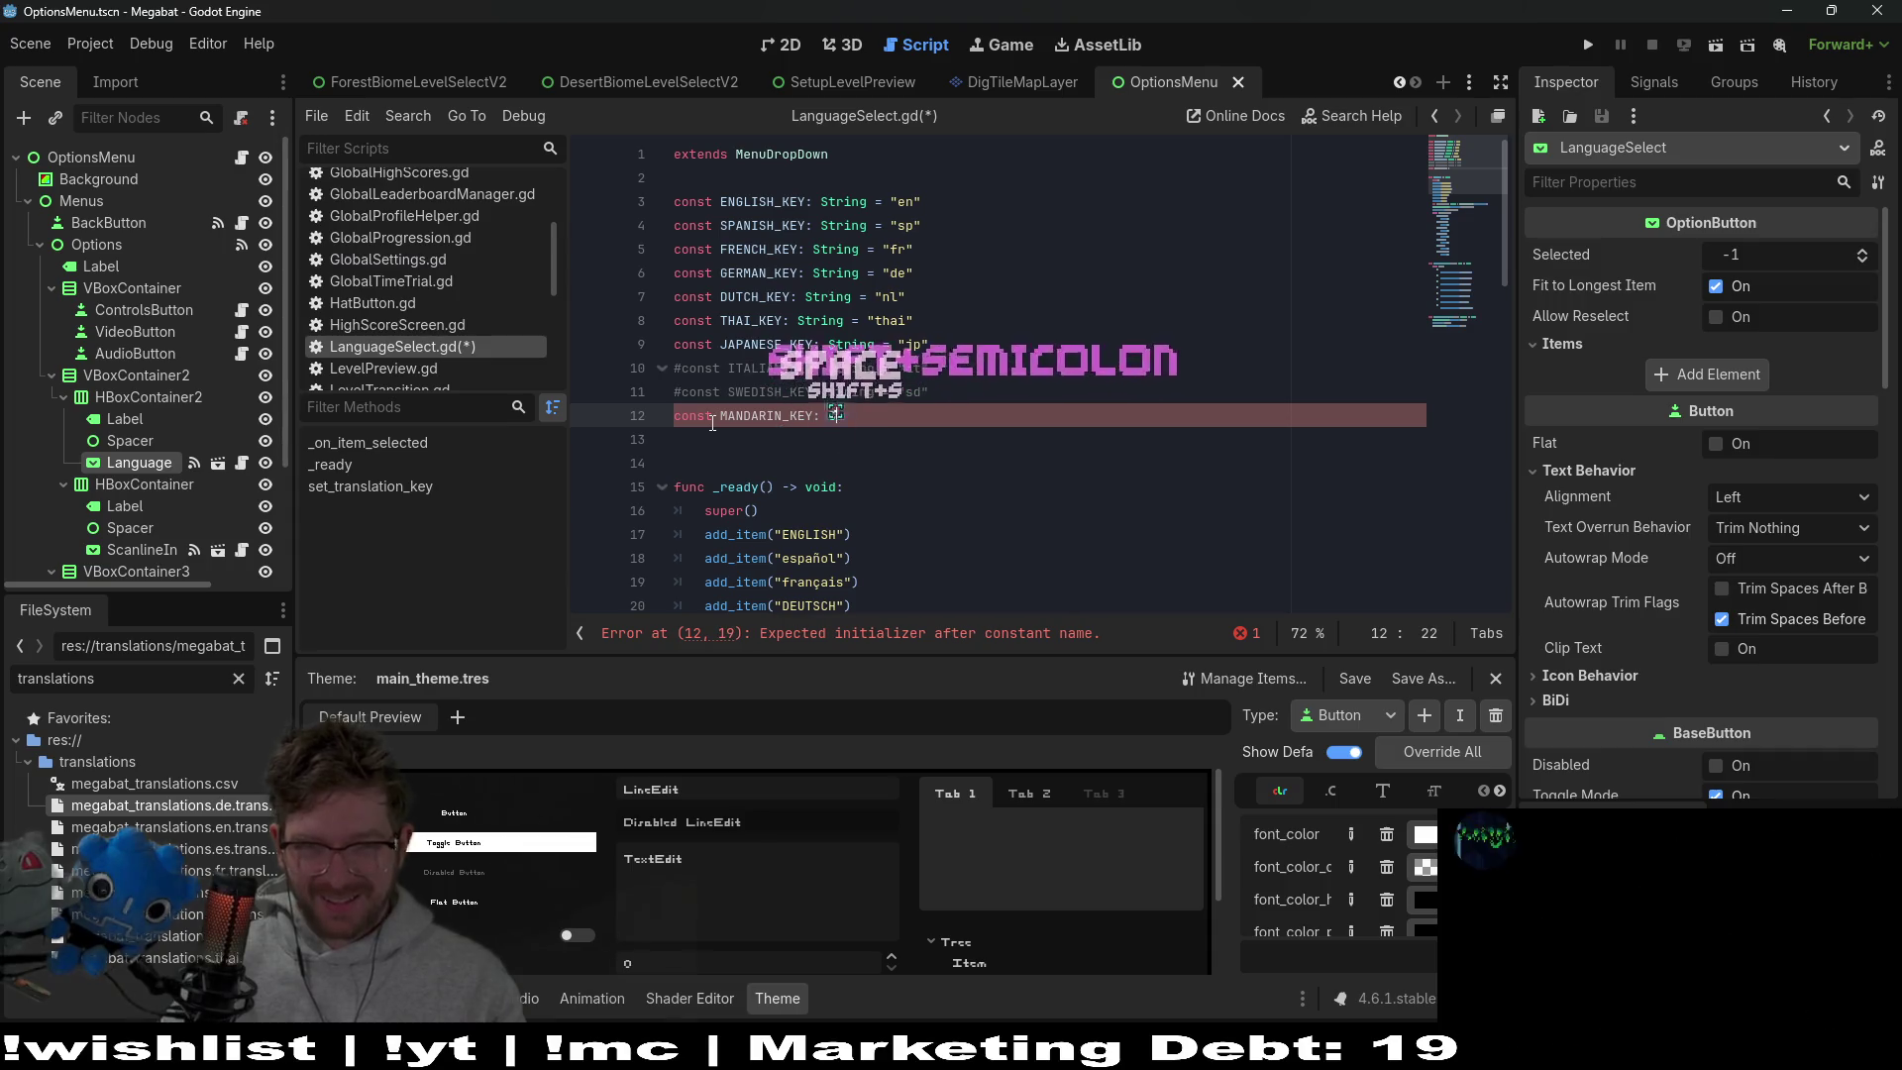
pyautogui.write('tring = "M')
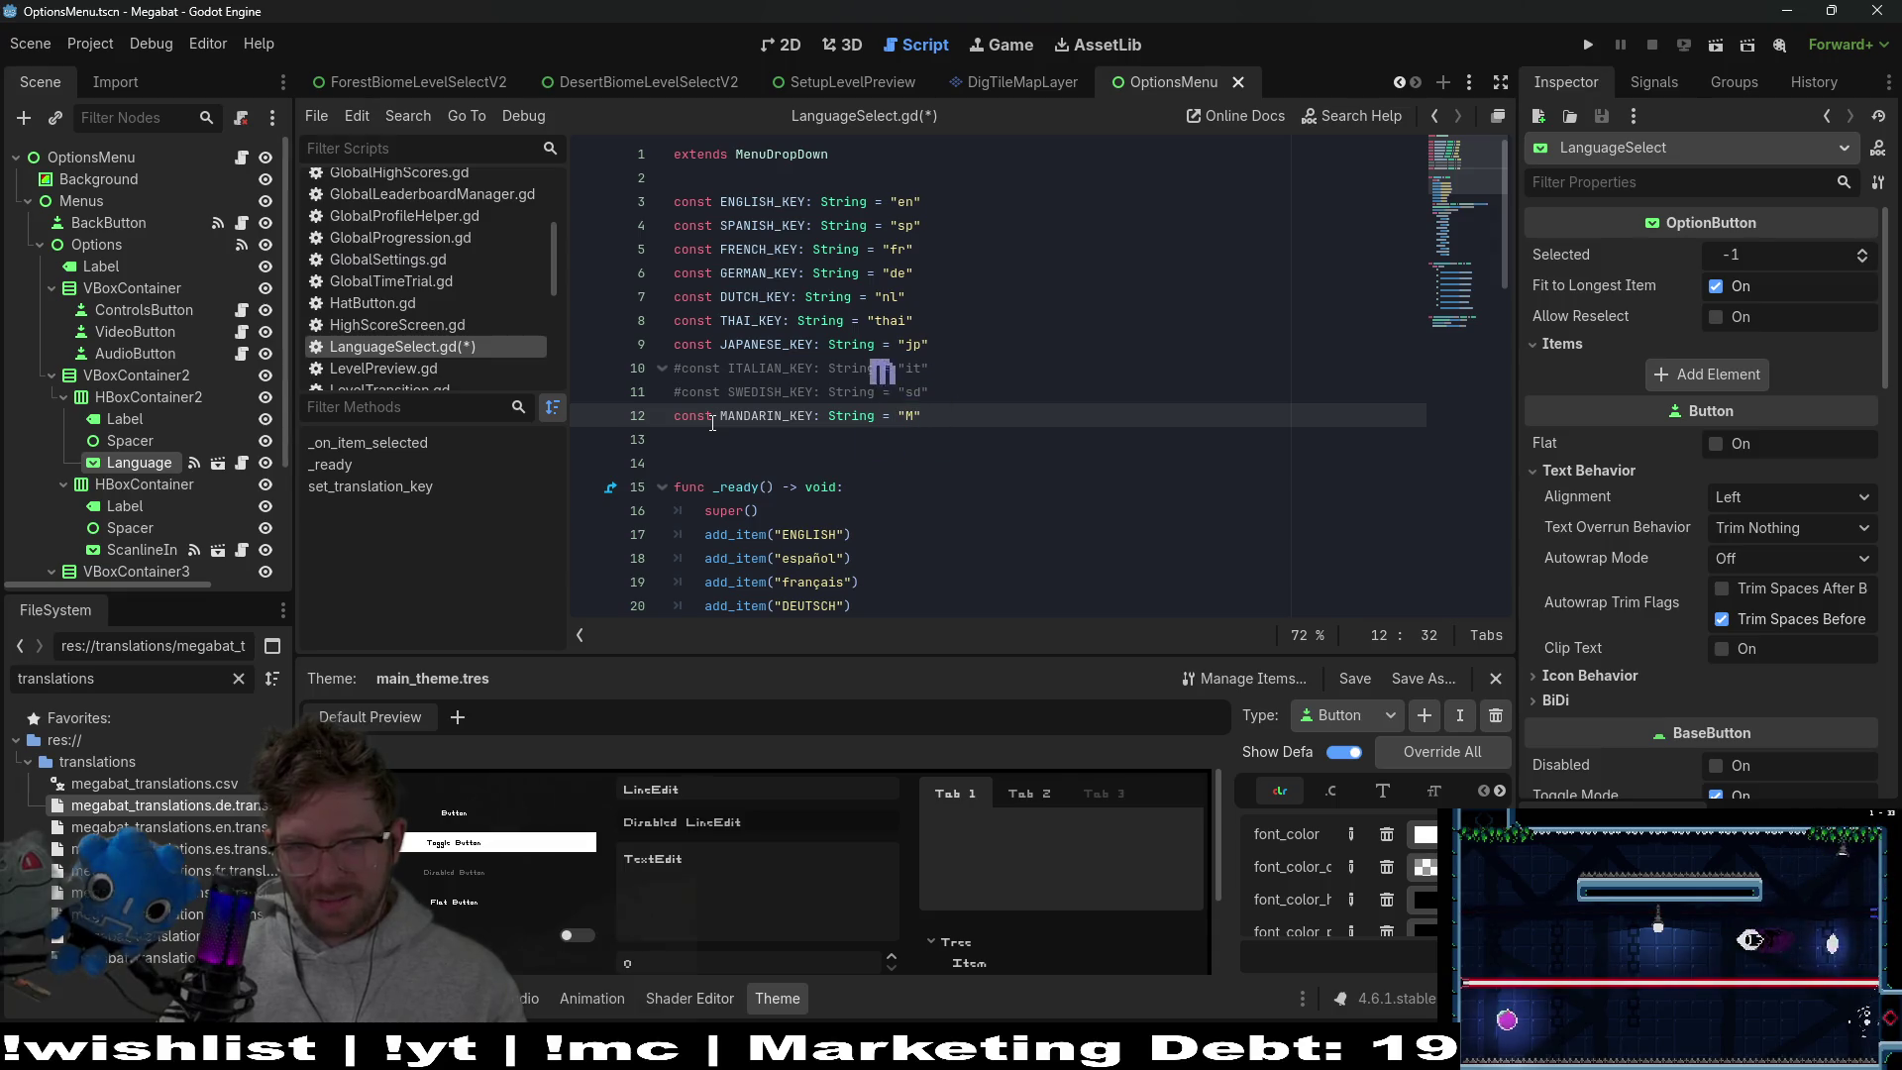
pyautogui.press('BackSpace')
pyautogui.write('m')
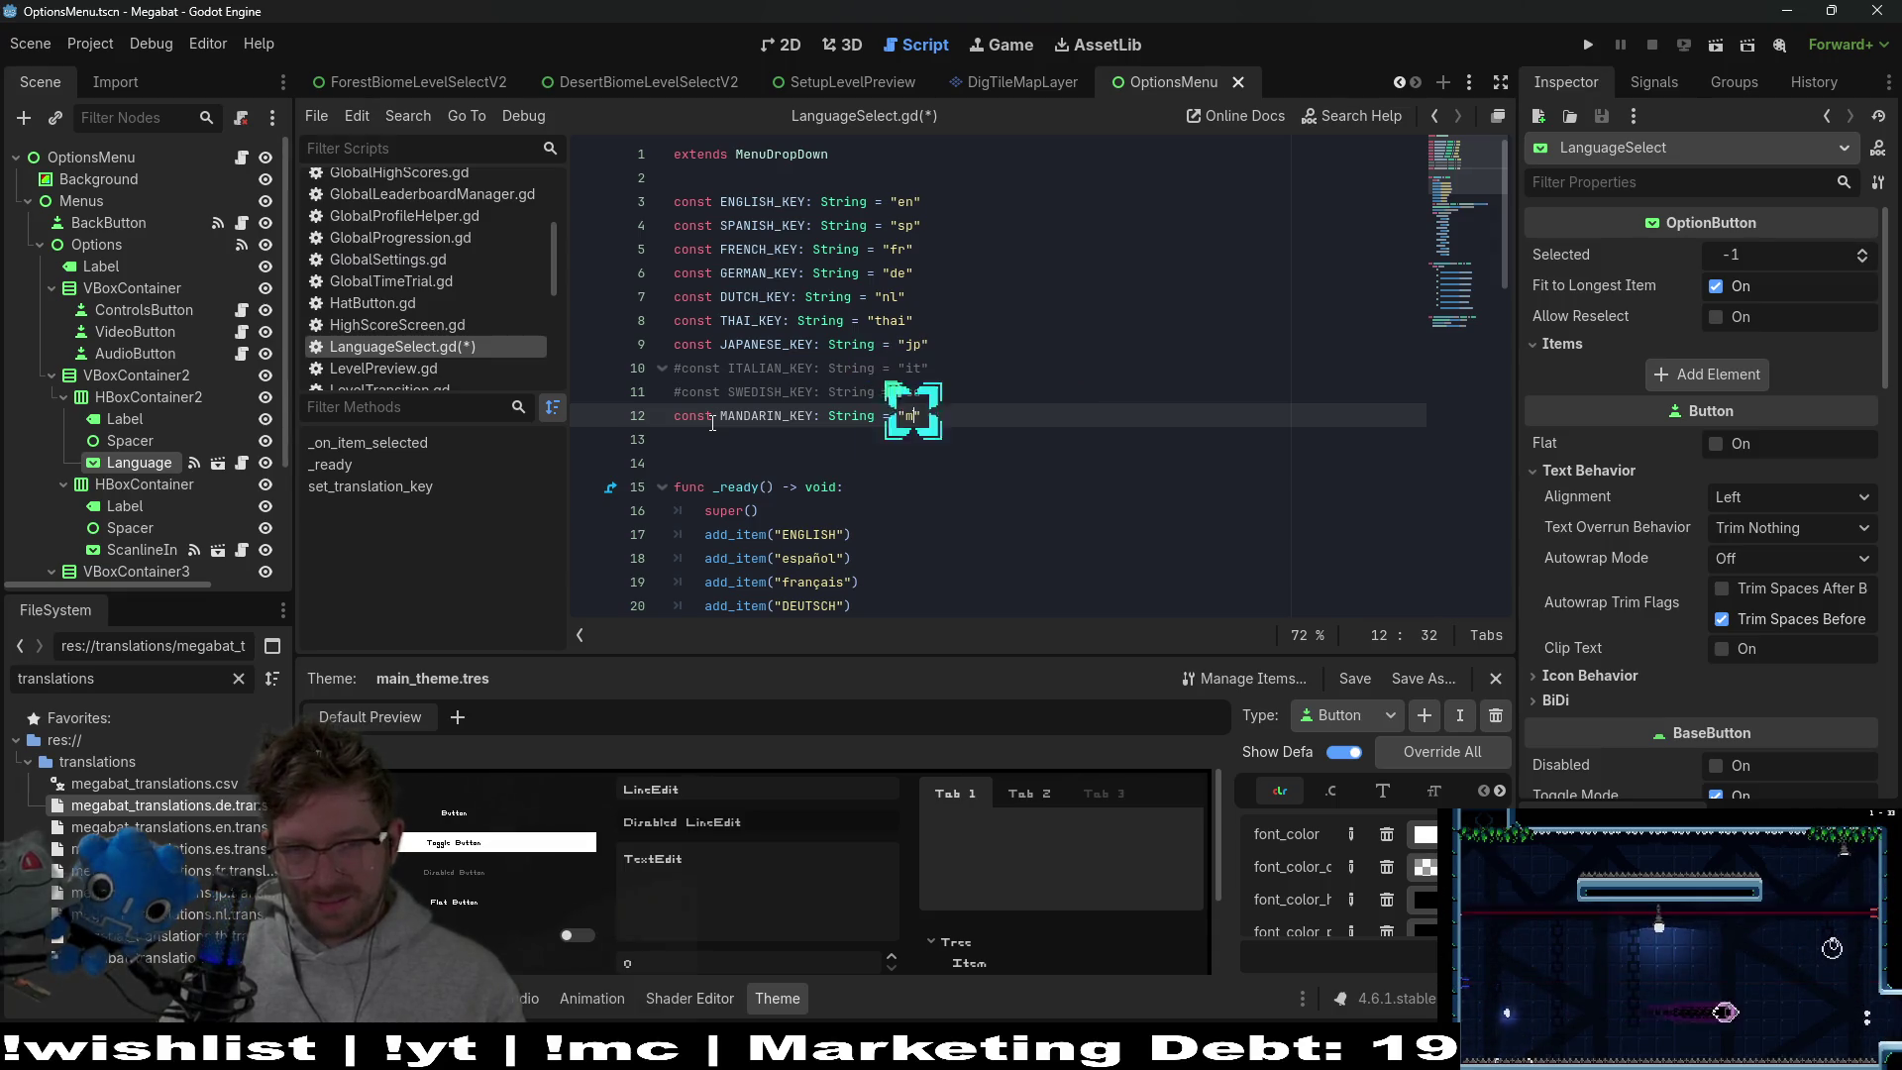
pyautogui.press('BackSpace')
pyautogui.hotkey('ctrl', 'k')
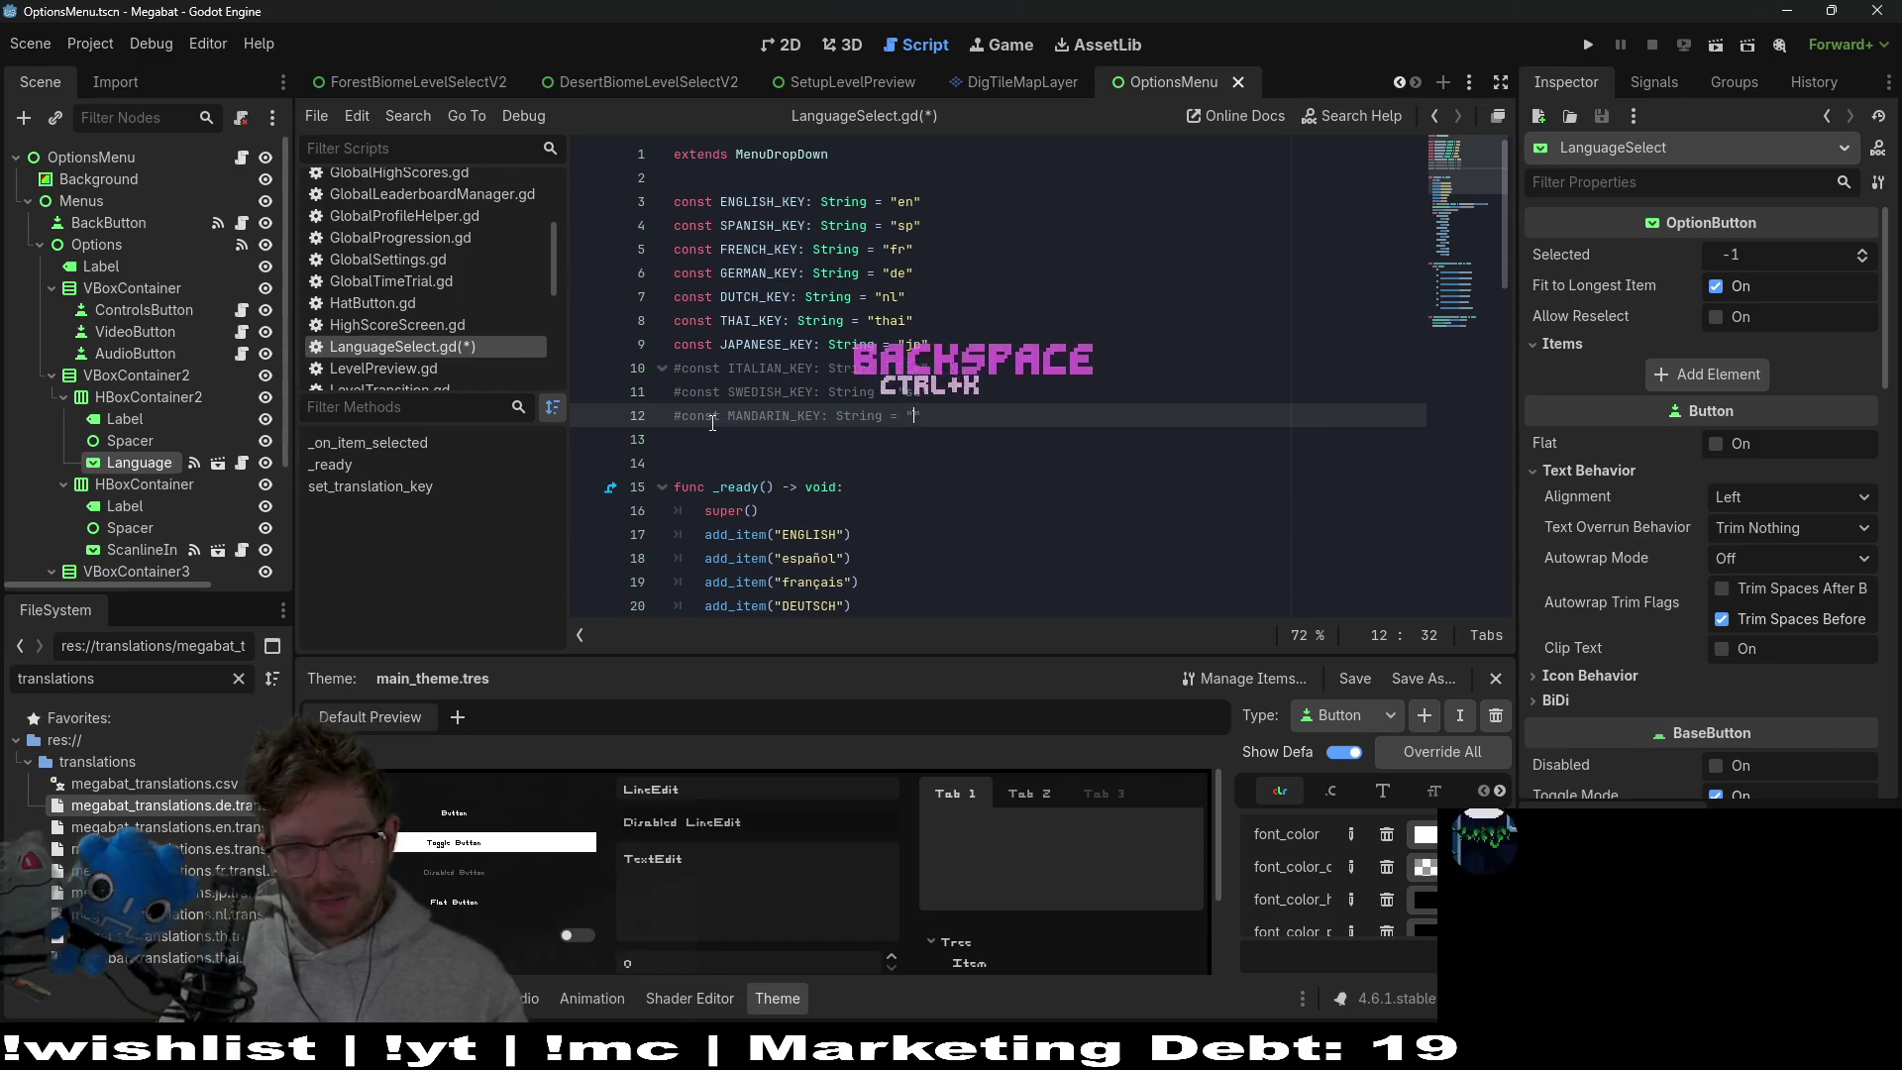
# Add a PORTUGUESE_KEY String placeholder line below it and save the script
pyautogui.press('Return')
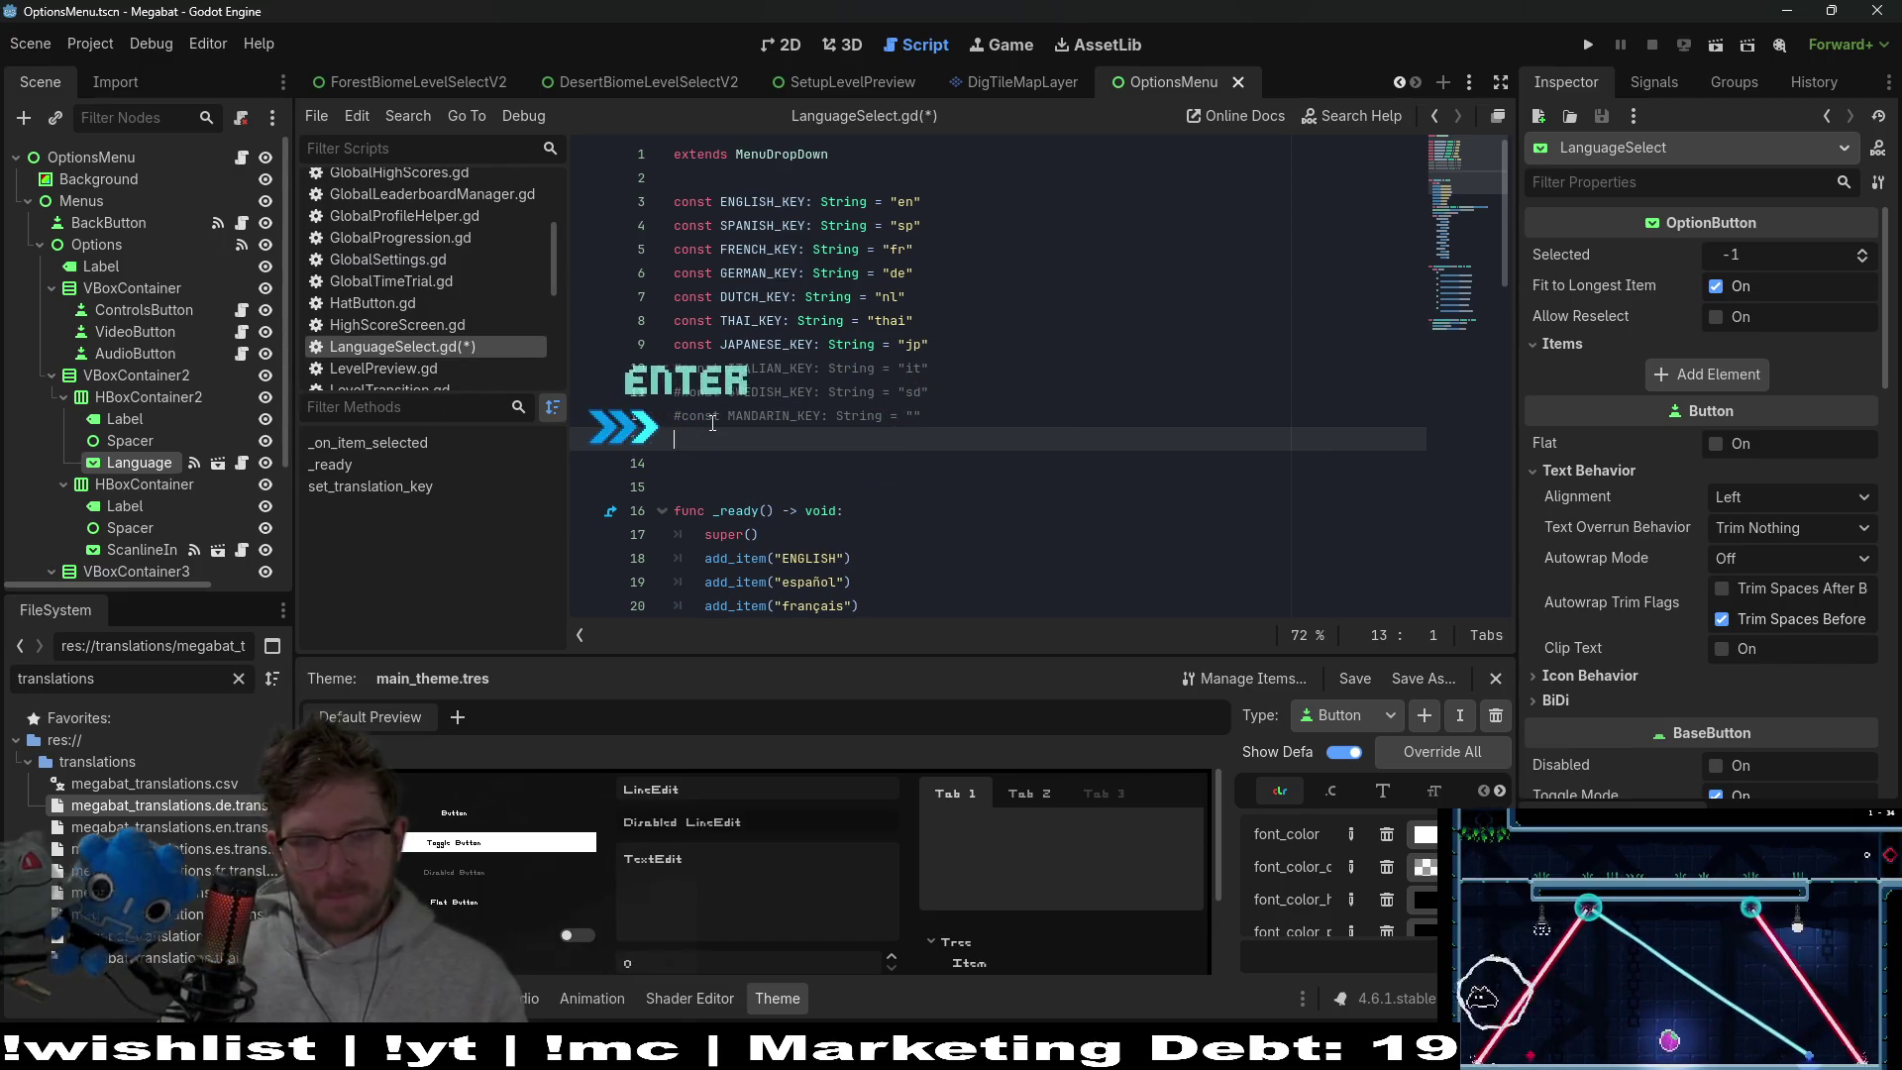
pyautogui.write('#const')
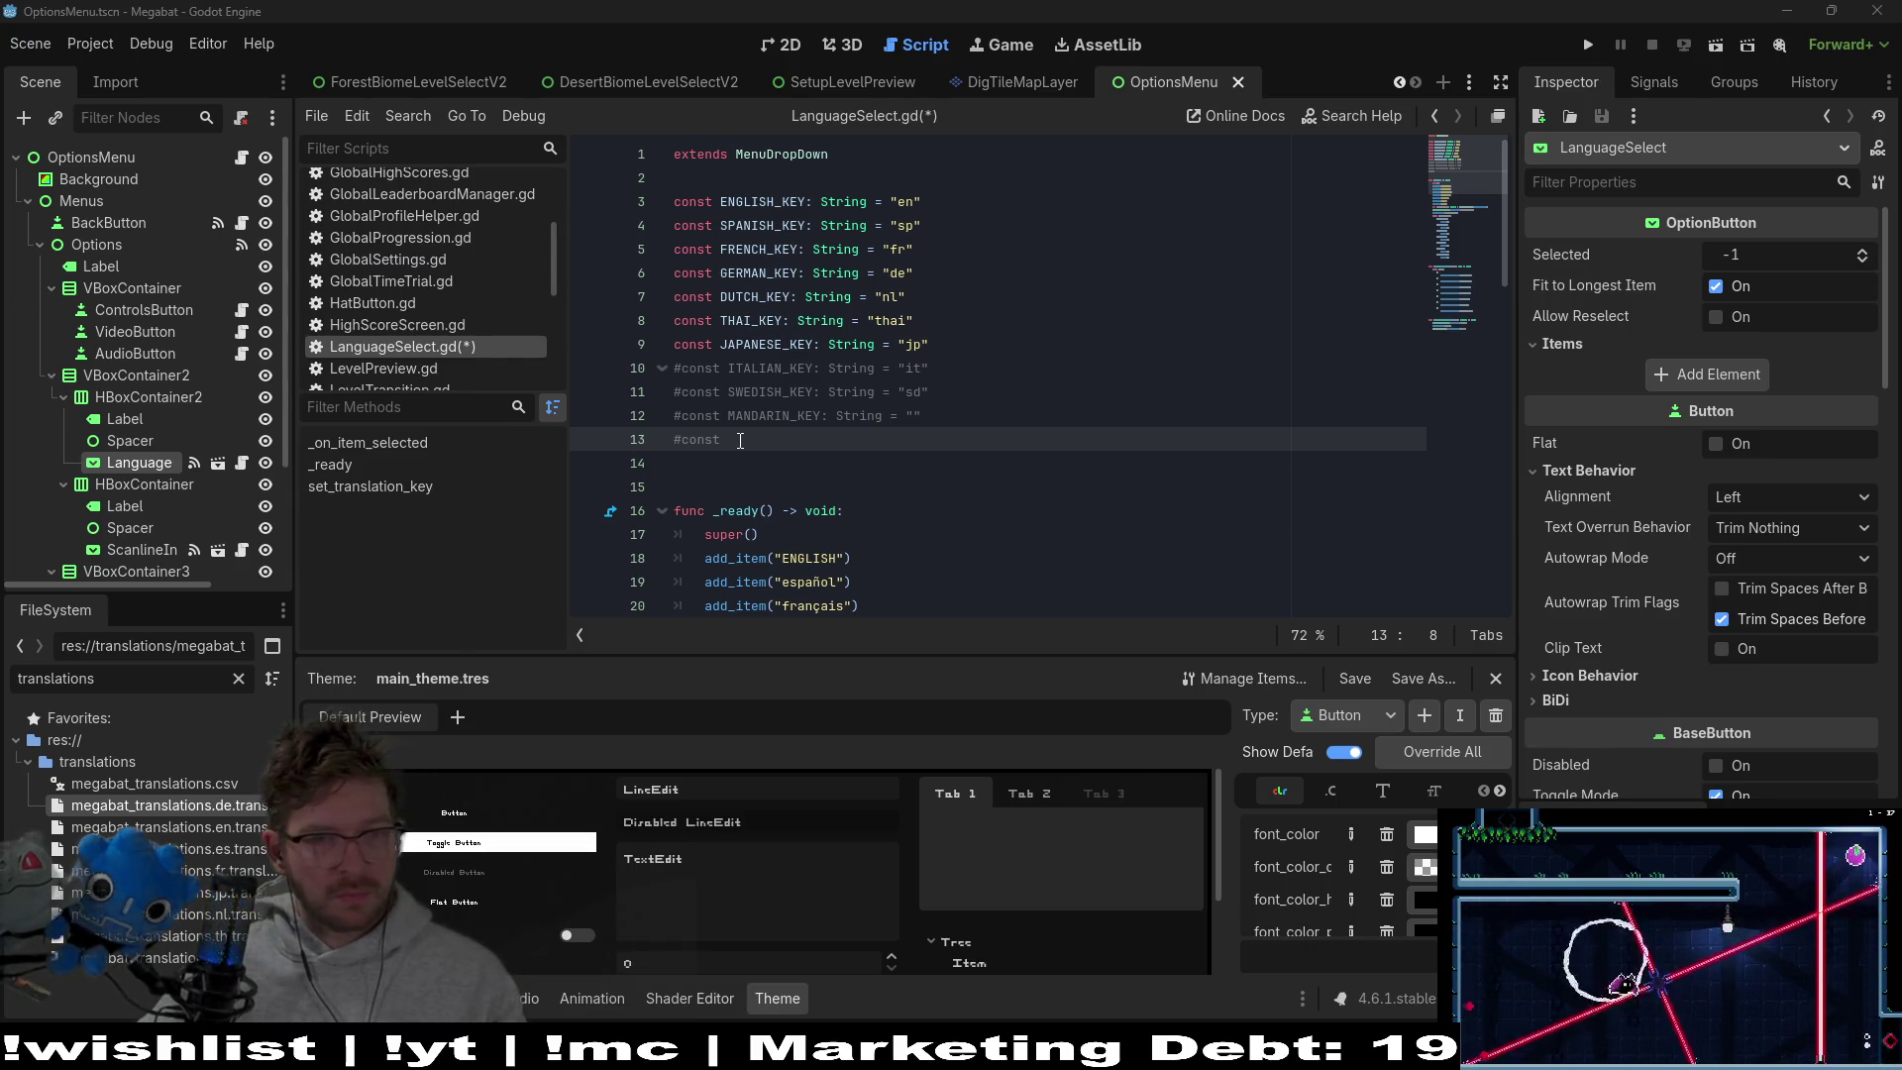
pyautogui.write('or')
pyautogui.press('BackSpace')
pyautogui.press('BackSpace')
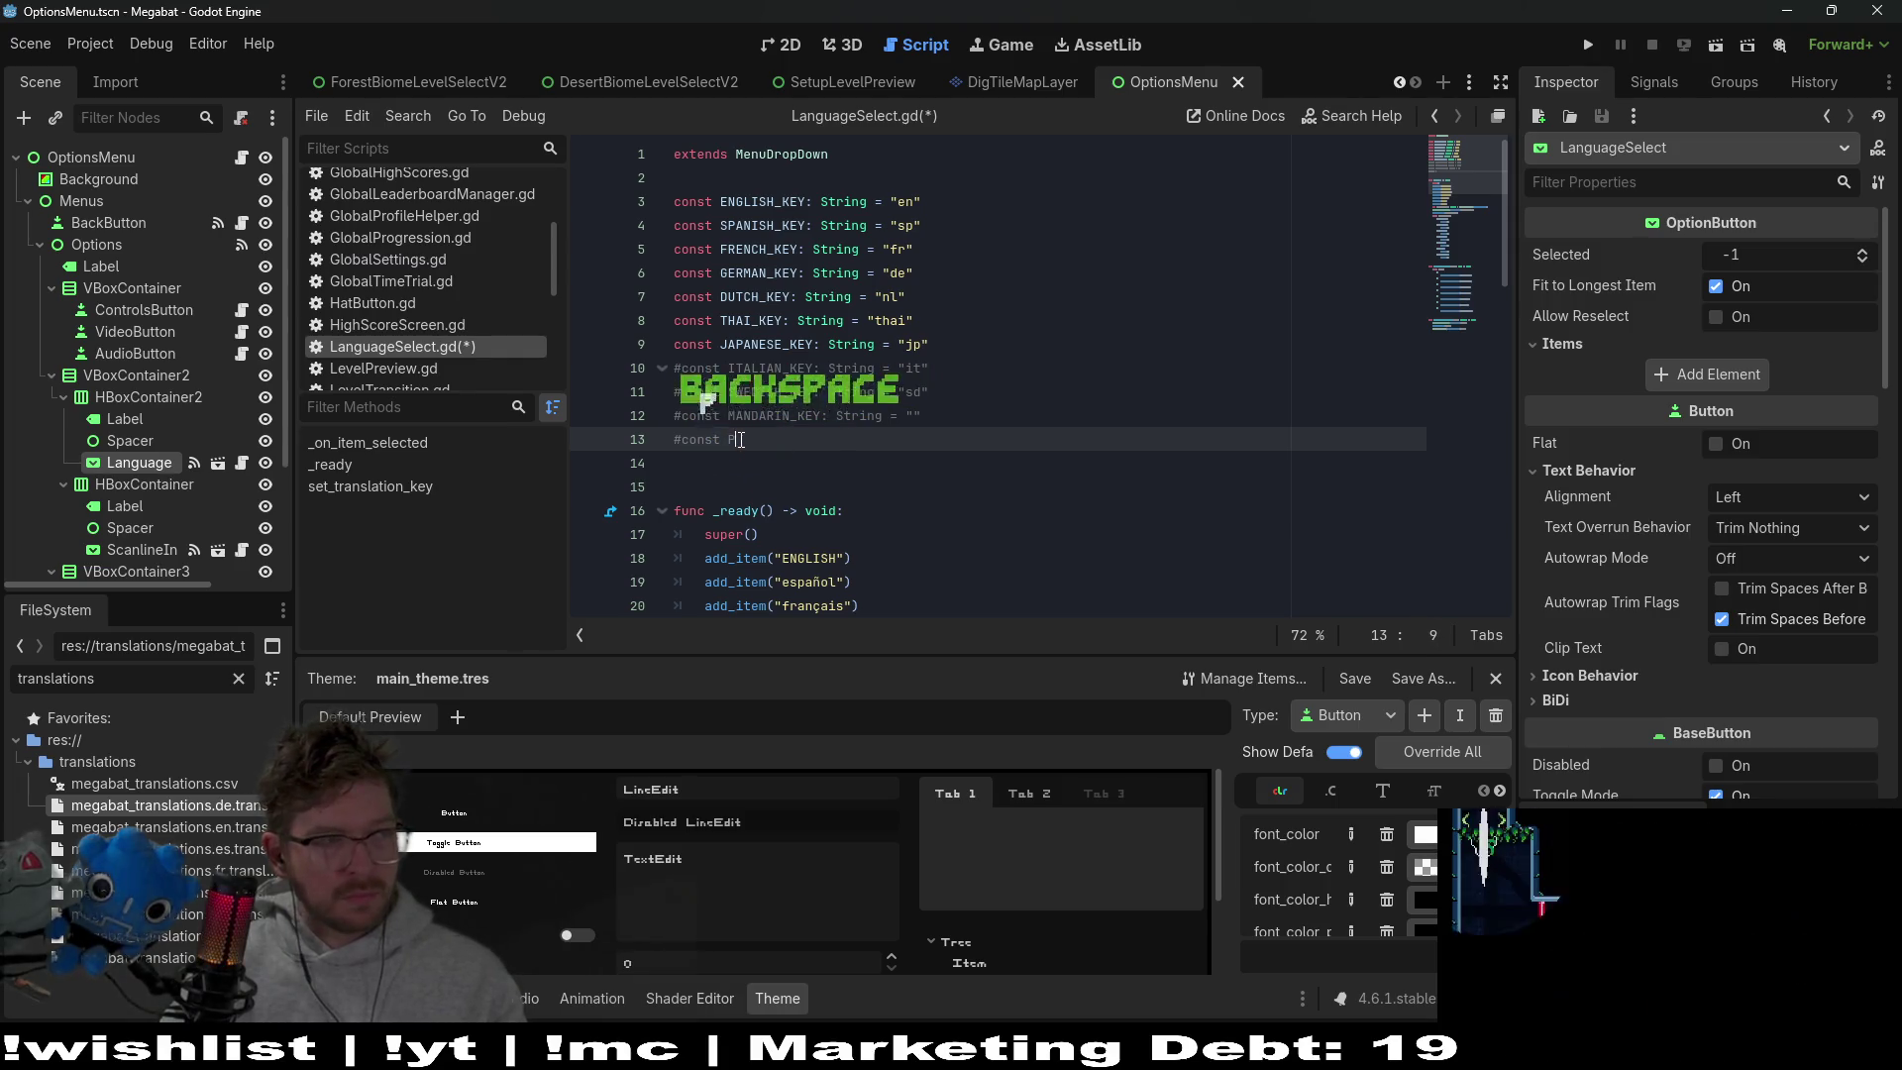
pyautogui.write('ORTUGUESE')
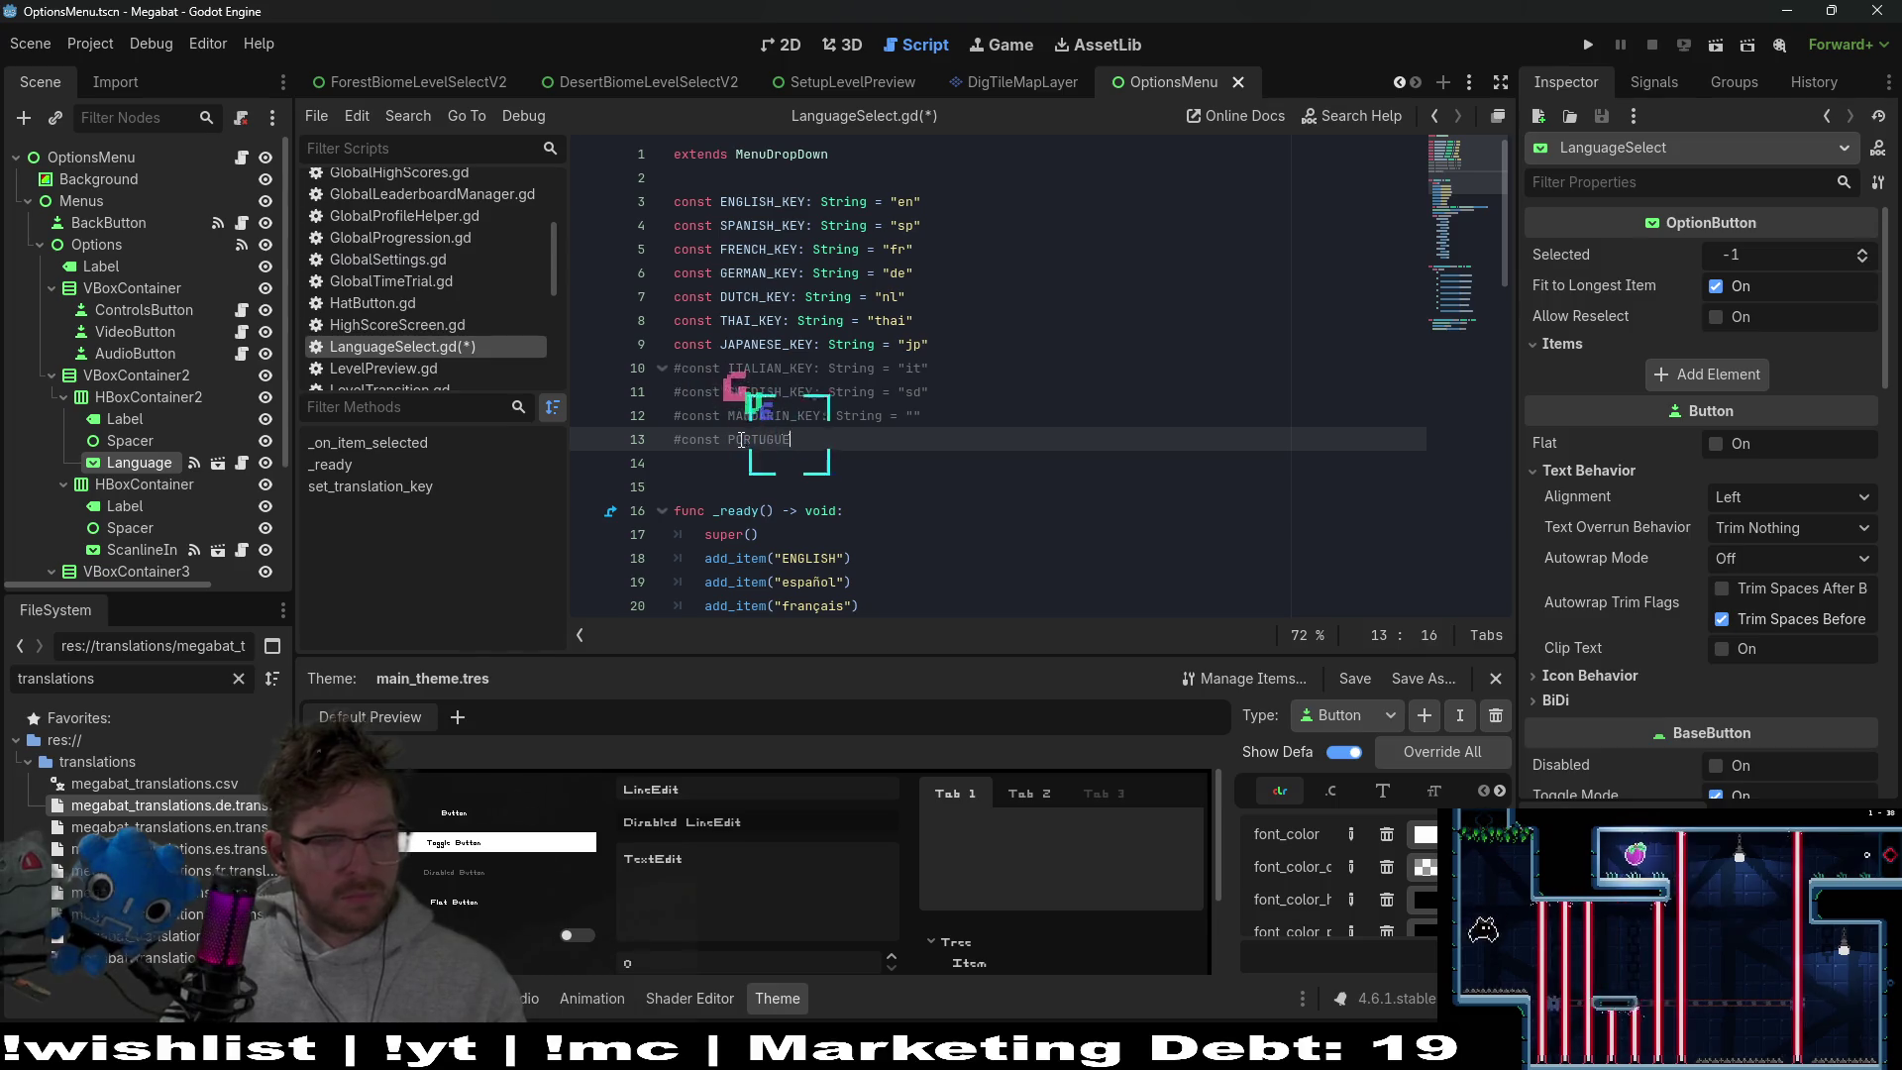
pyautogui.write('__')
pyautogui.press('BackSpace')
pyautogui.write('KEY:')
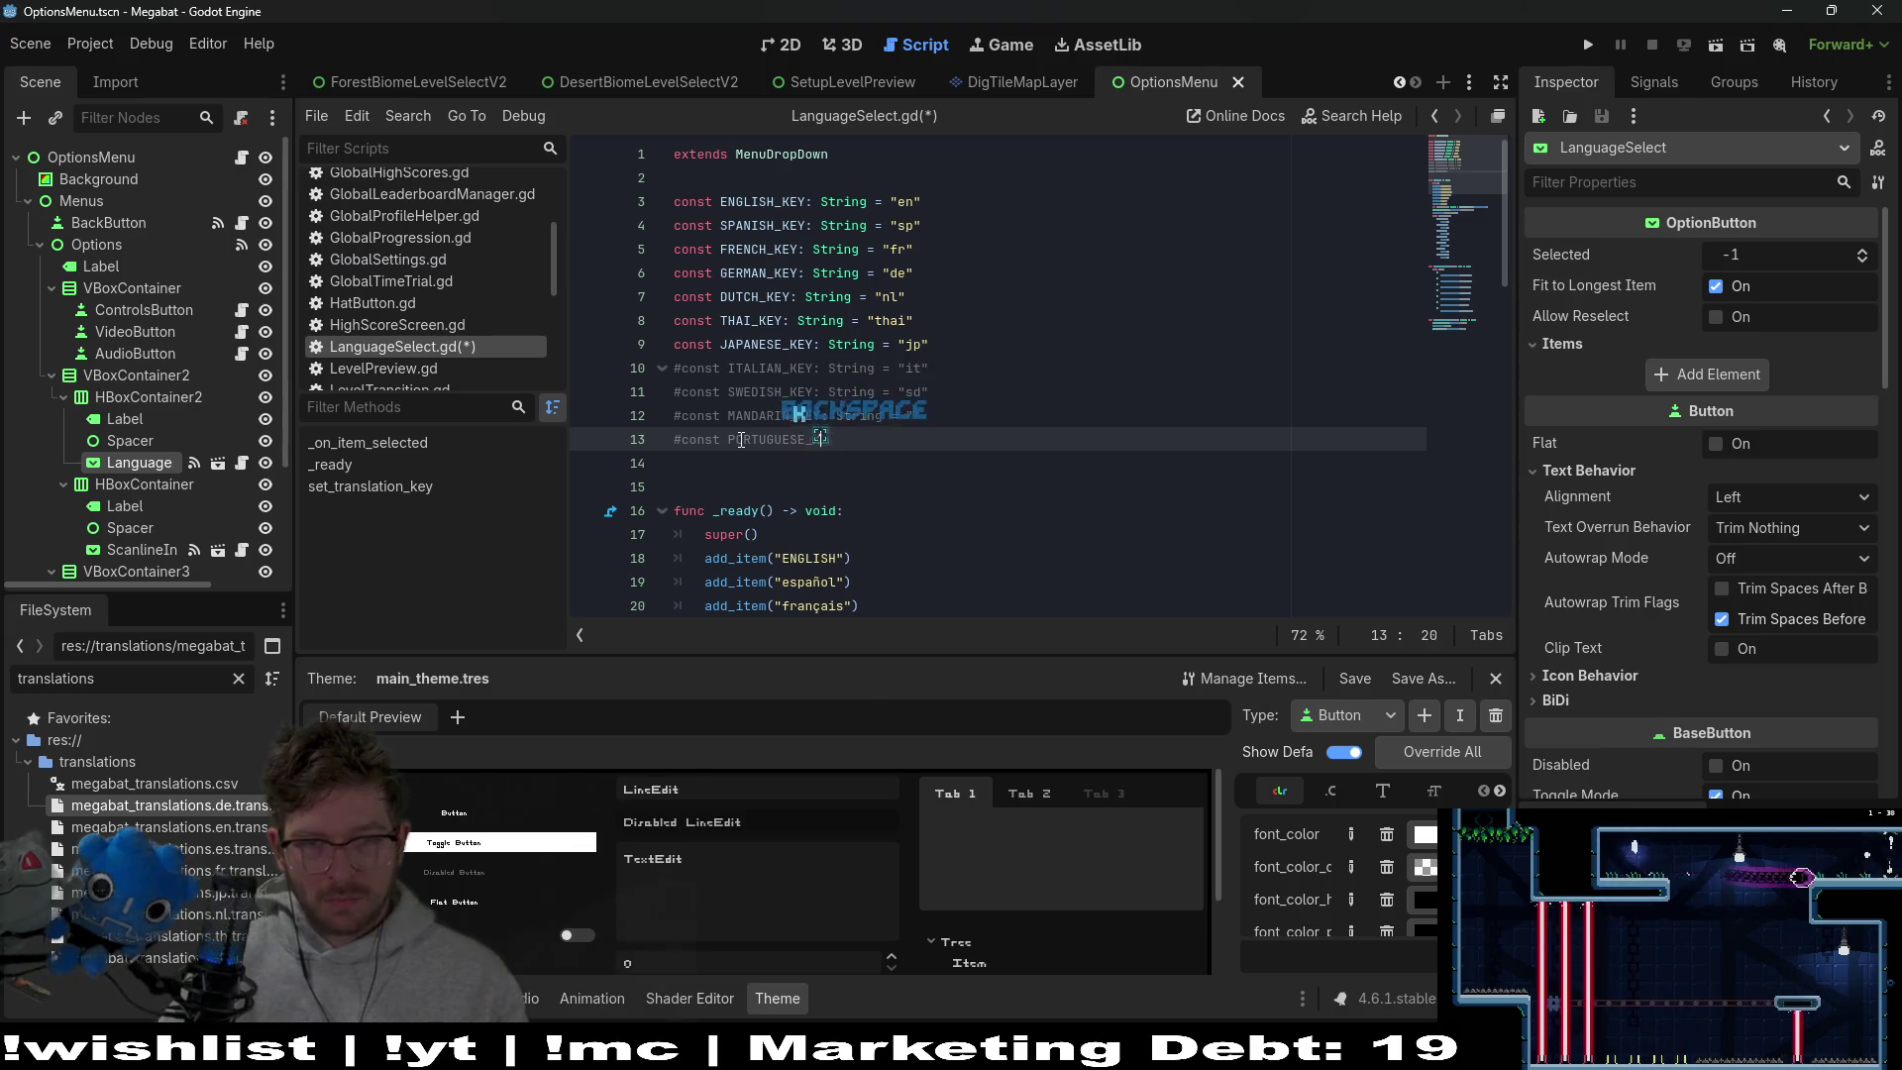
pyautogui.write(' String')
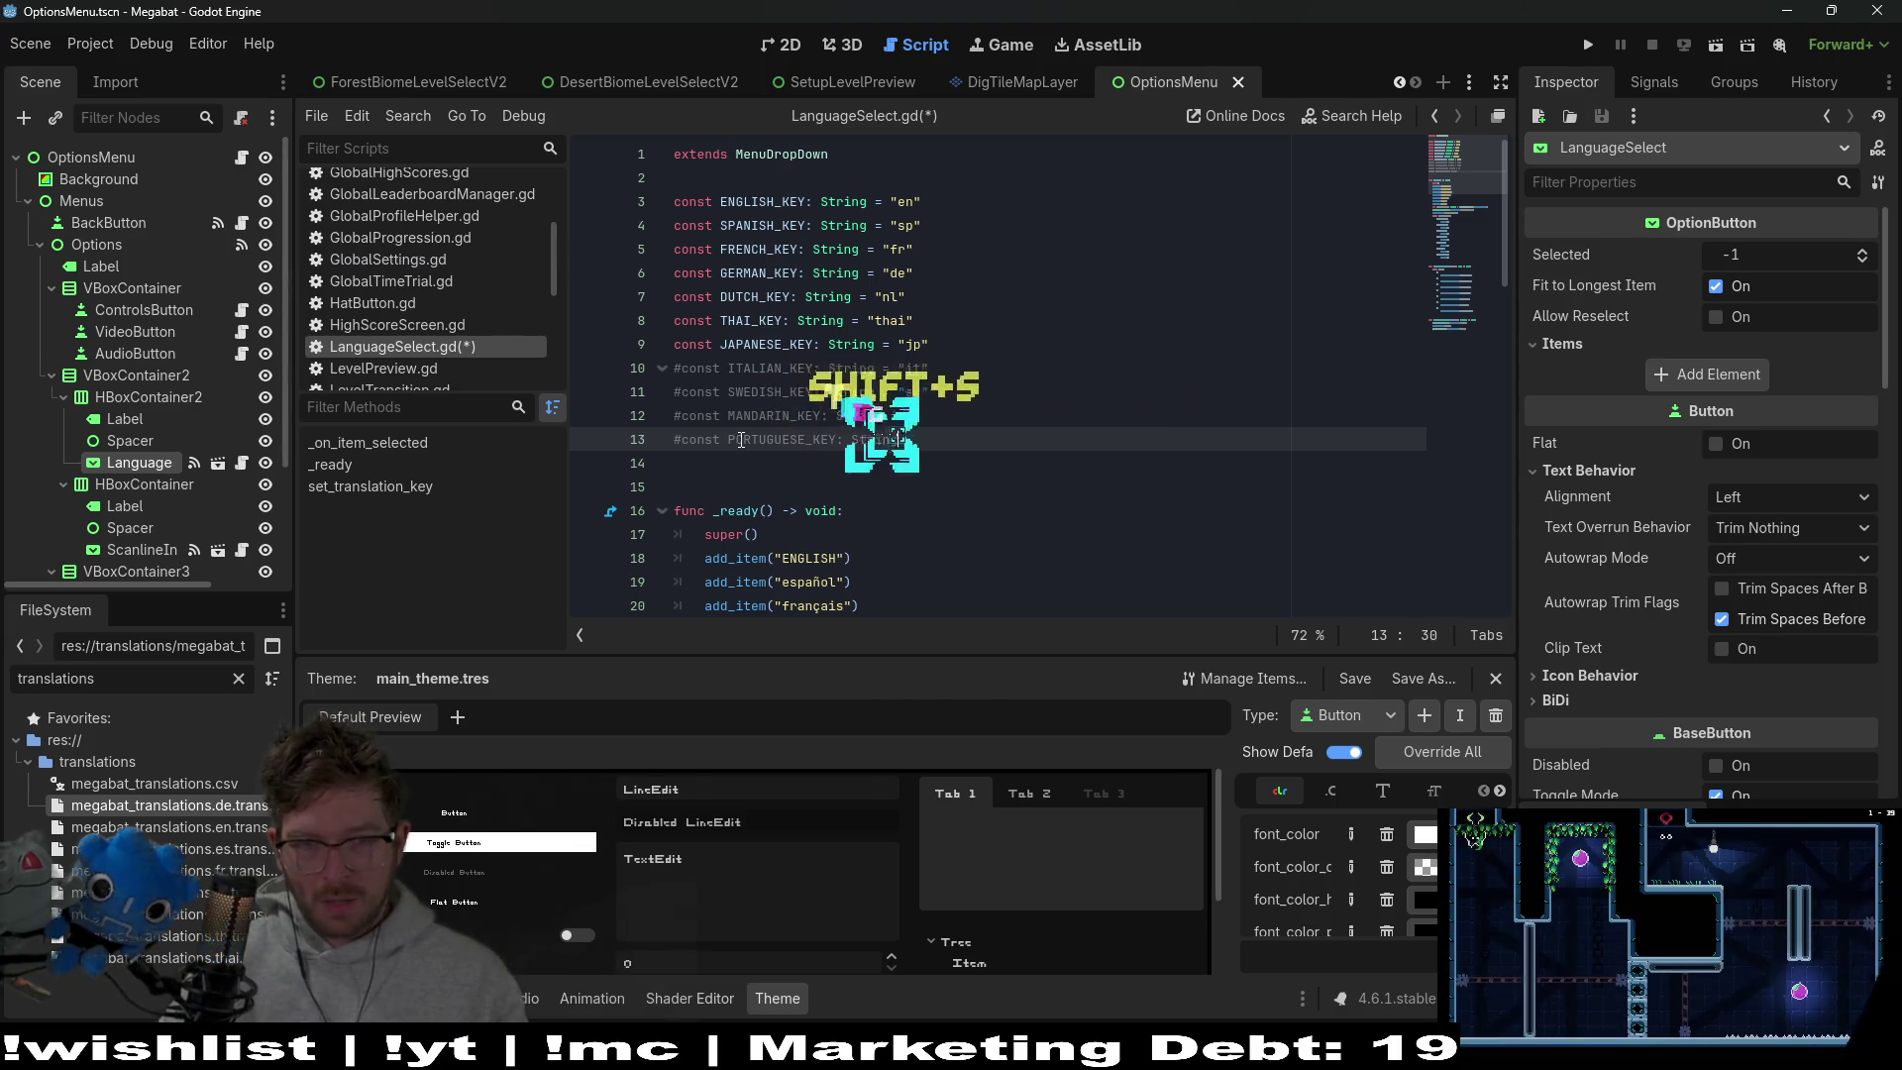
pyautogui.write(' = "p"')
pyautogui.press('BackSpace')
pyautogui.hotkey('ctrl', 's')
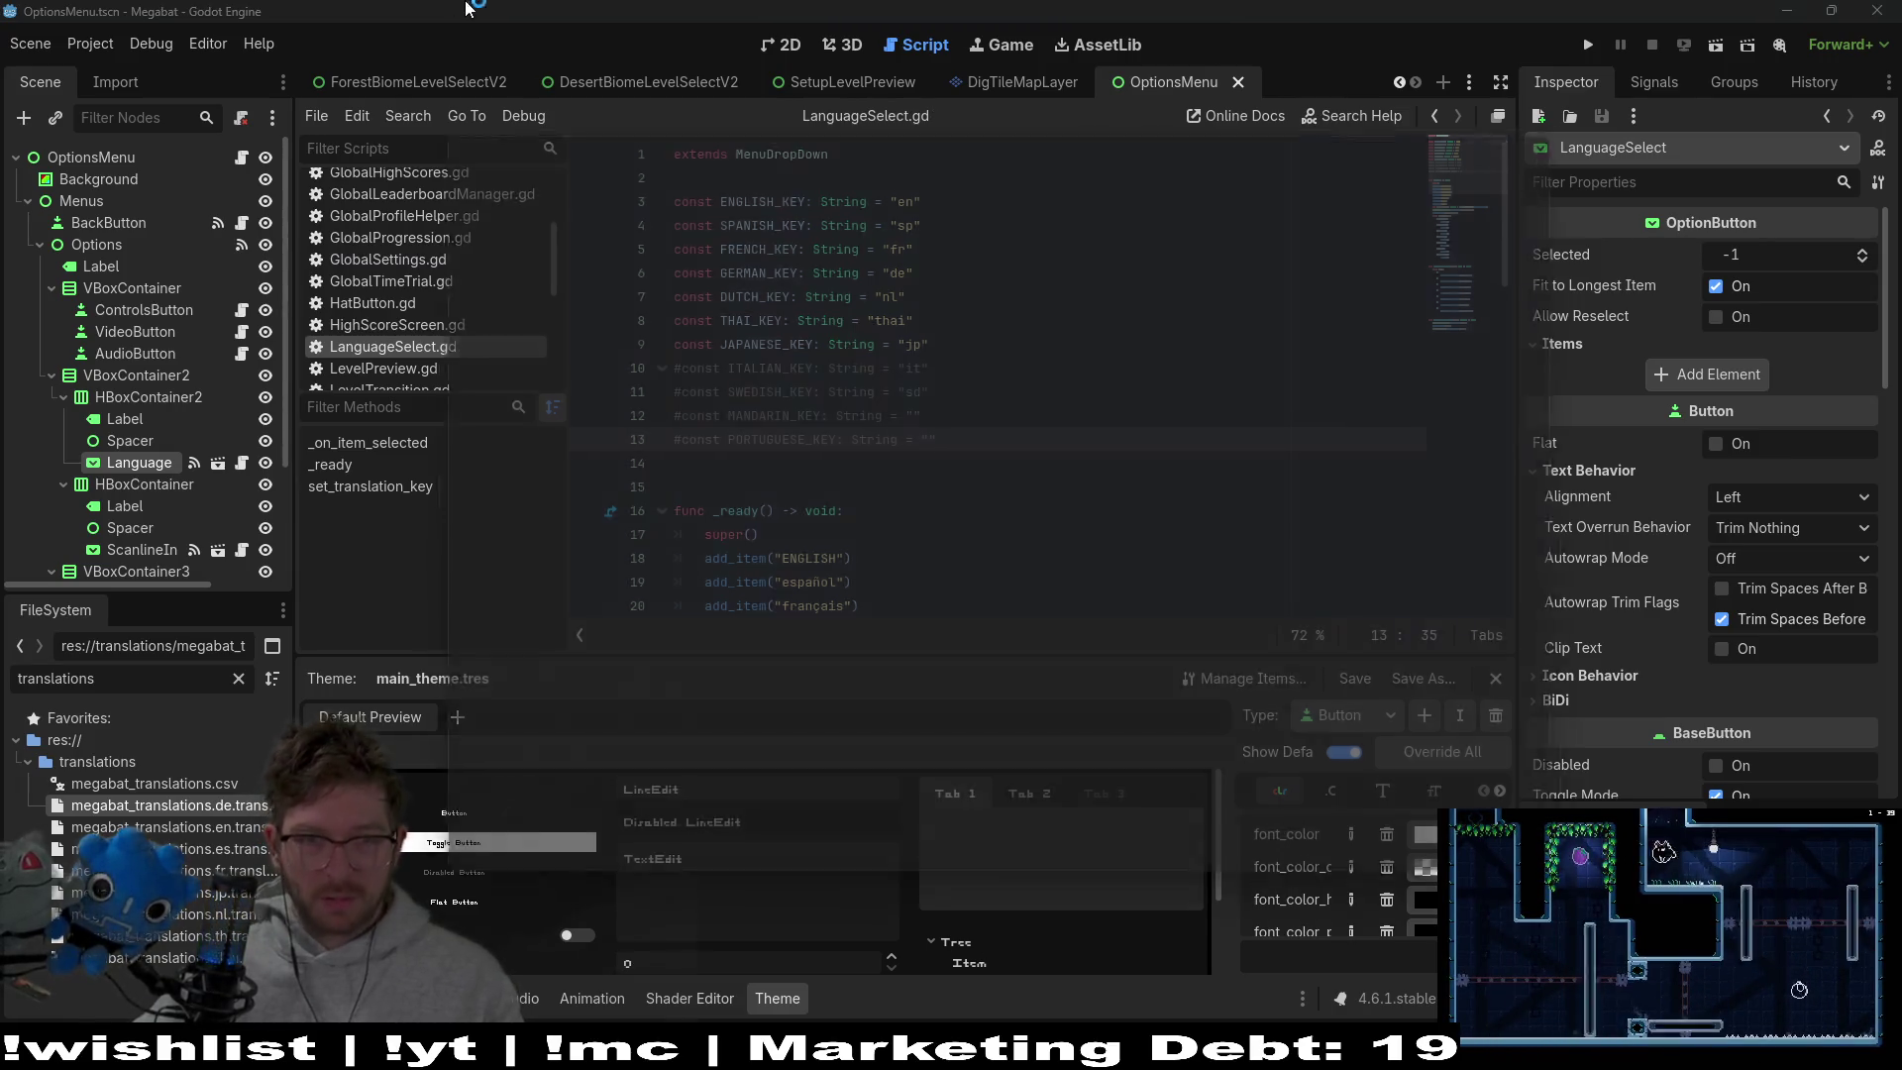
pyautogui.hotkey('alt', 'Tab')
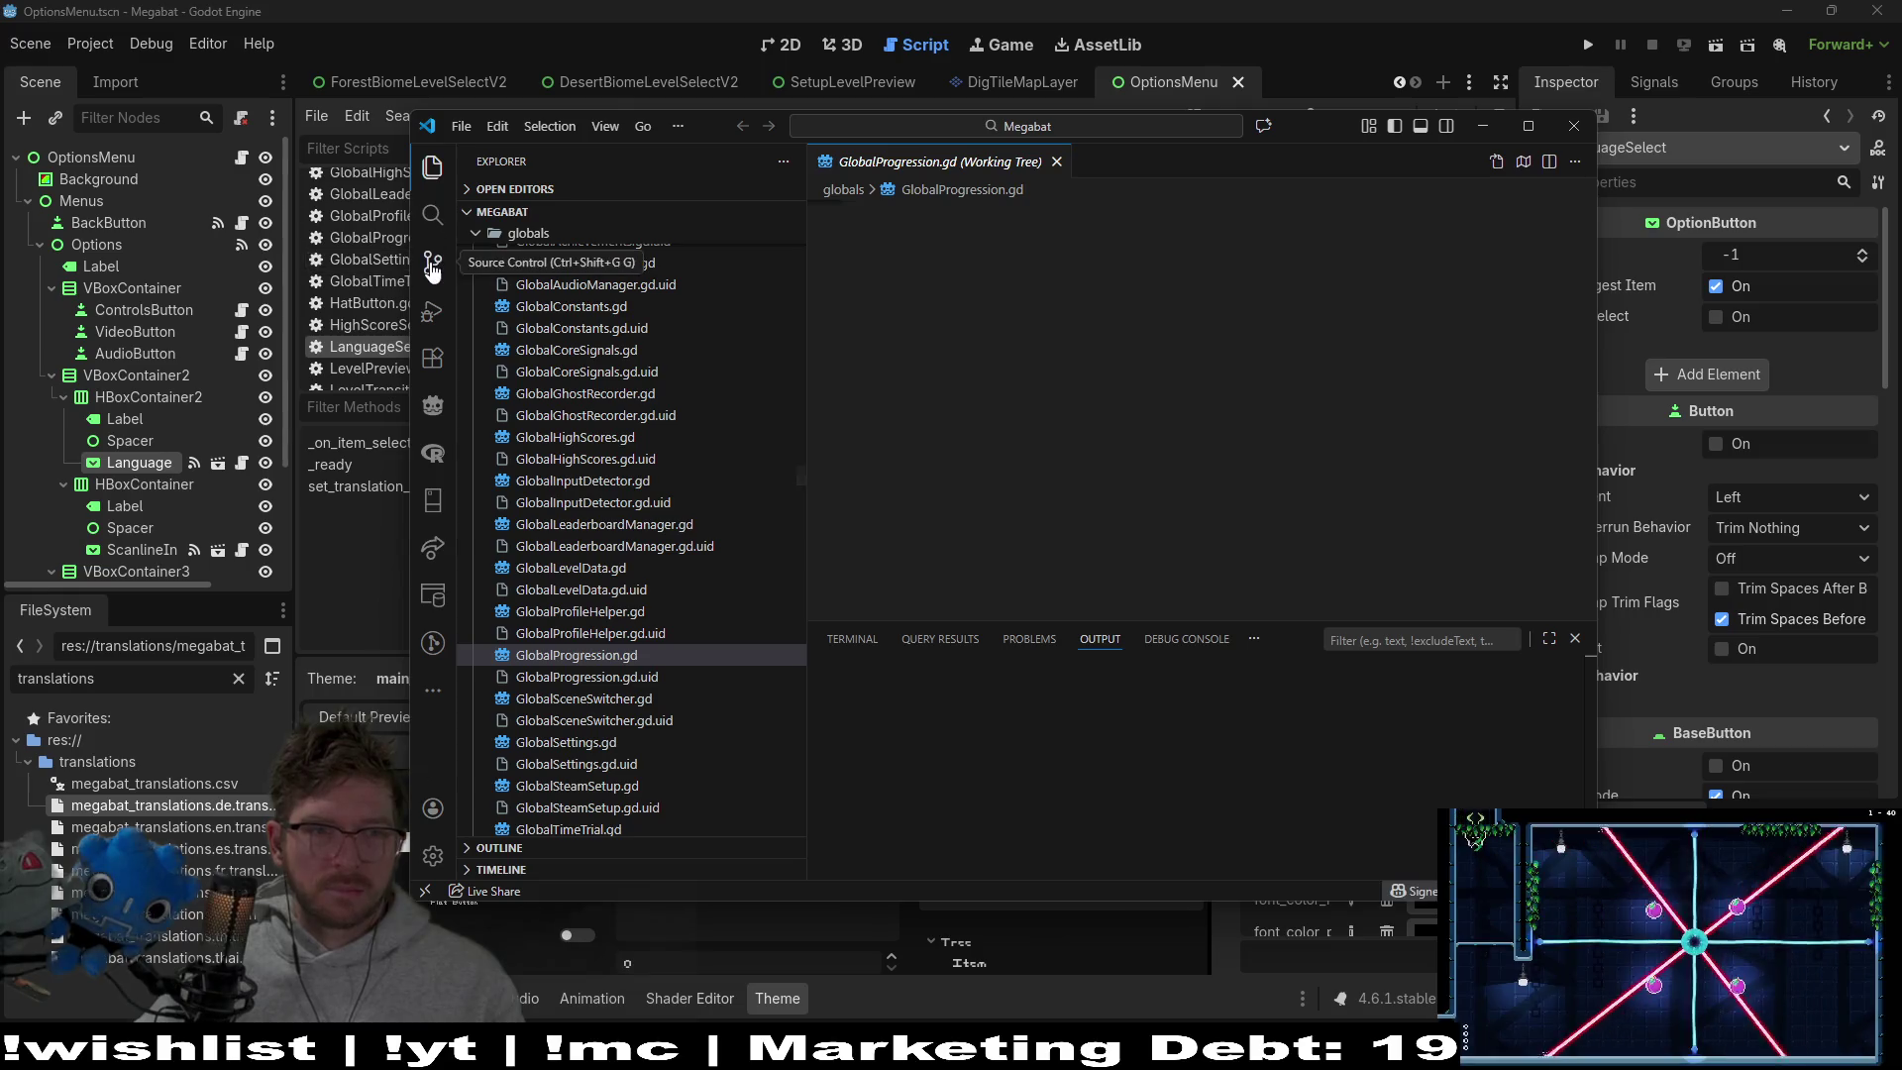
# List the changed project files in Source Control and dismiss the Godot executable error
pyautogui.click(432, 266)
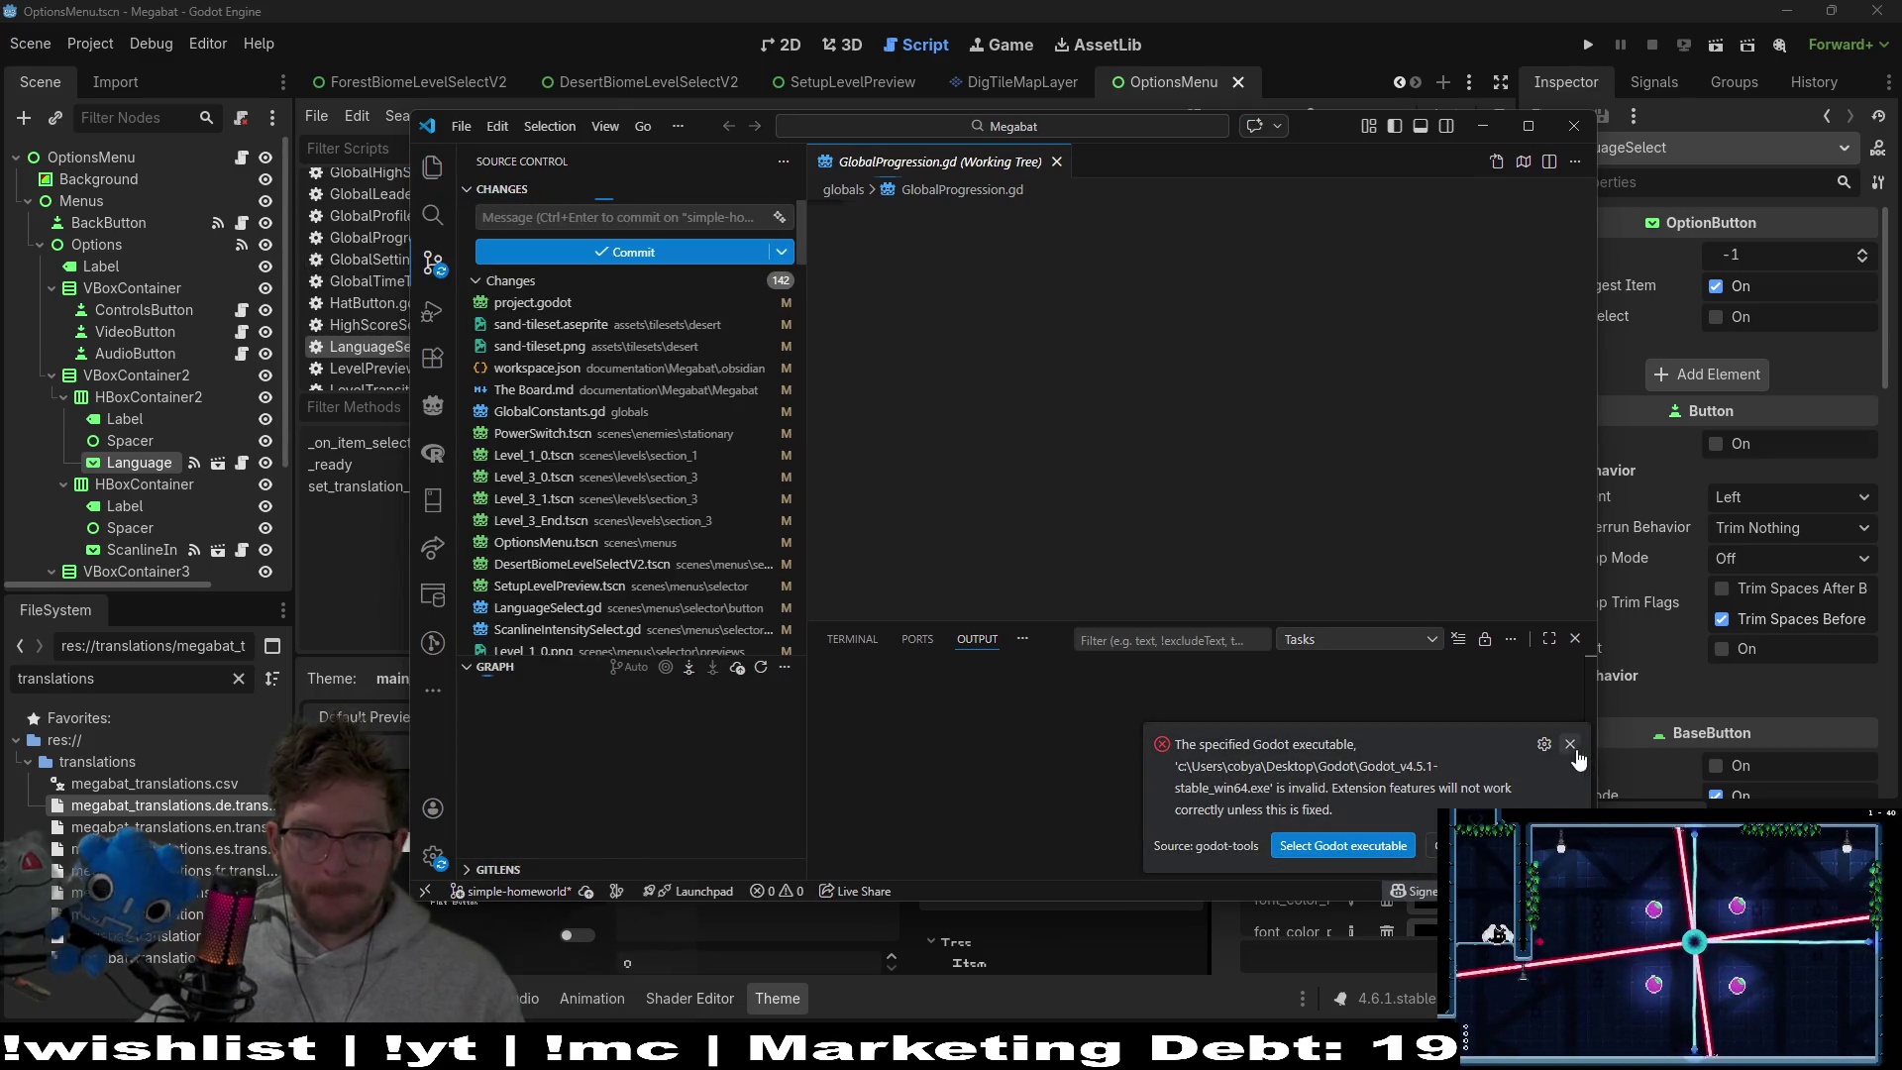
pyautogui.click(1570, 743)
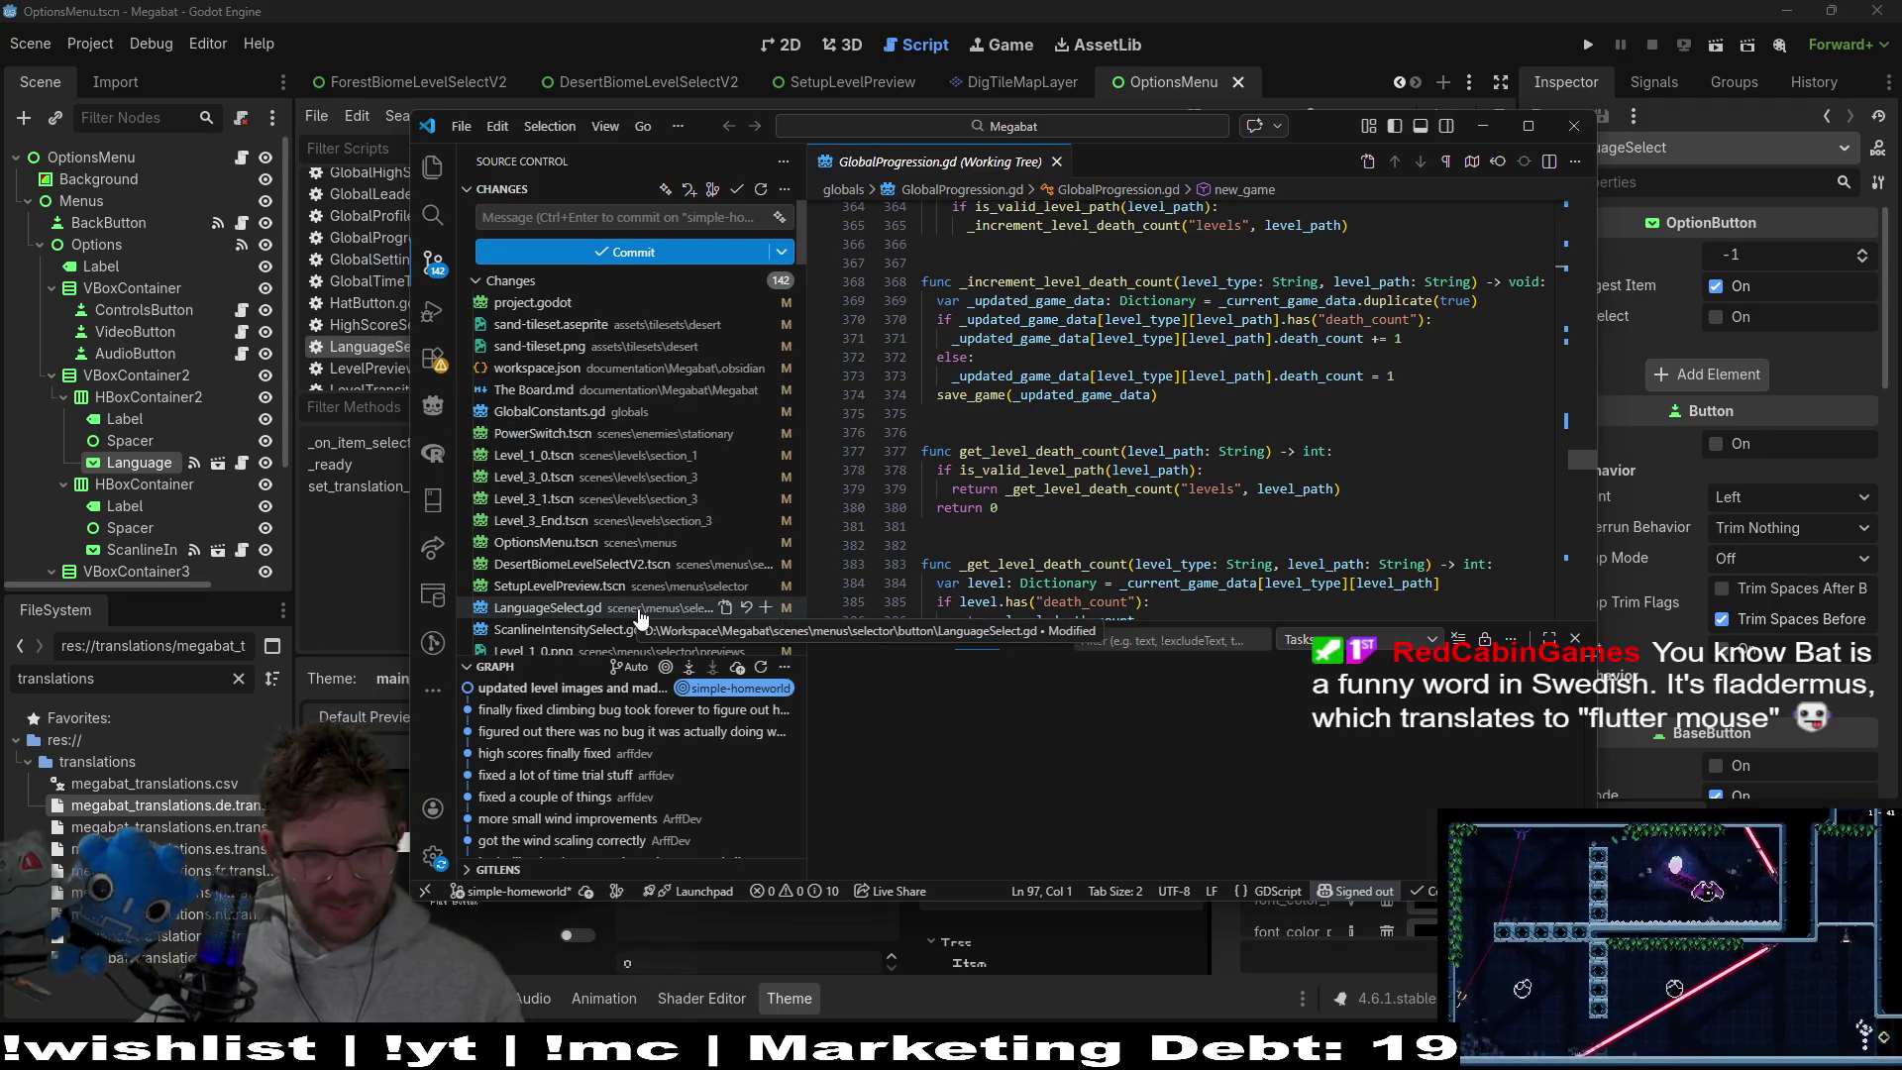
pyautogui.scroll(-2, 639, 617)
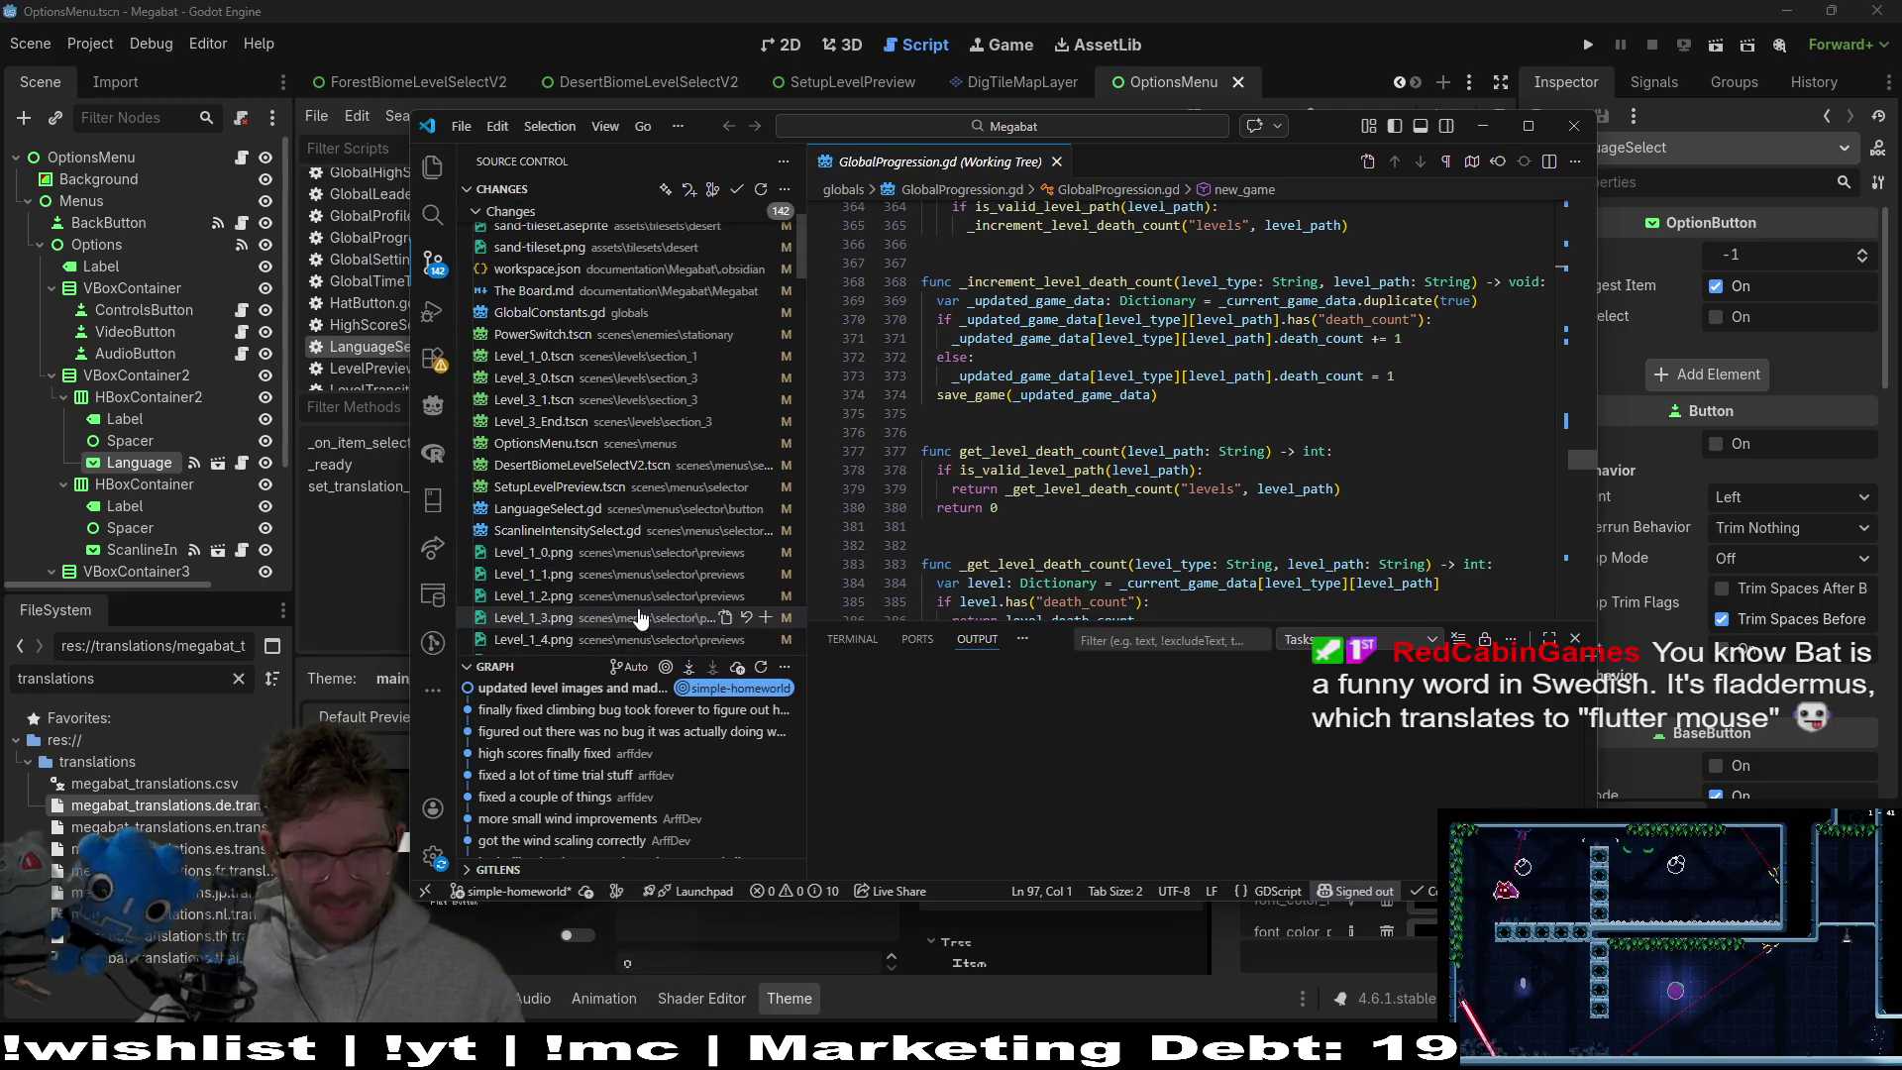
pyautogui.scroll(-2, 639, 617)
pyautogui.scroll(-12, 639, 617)
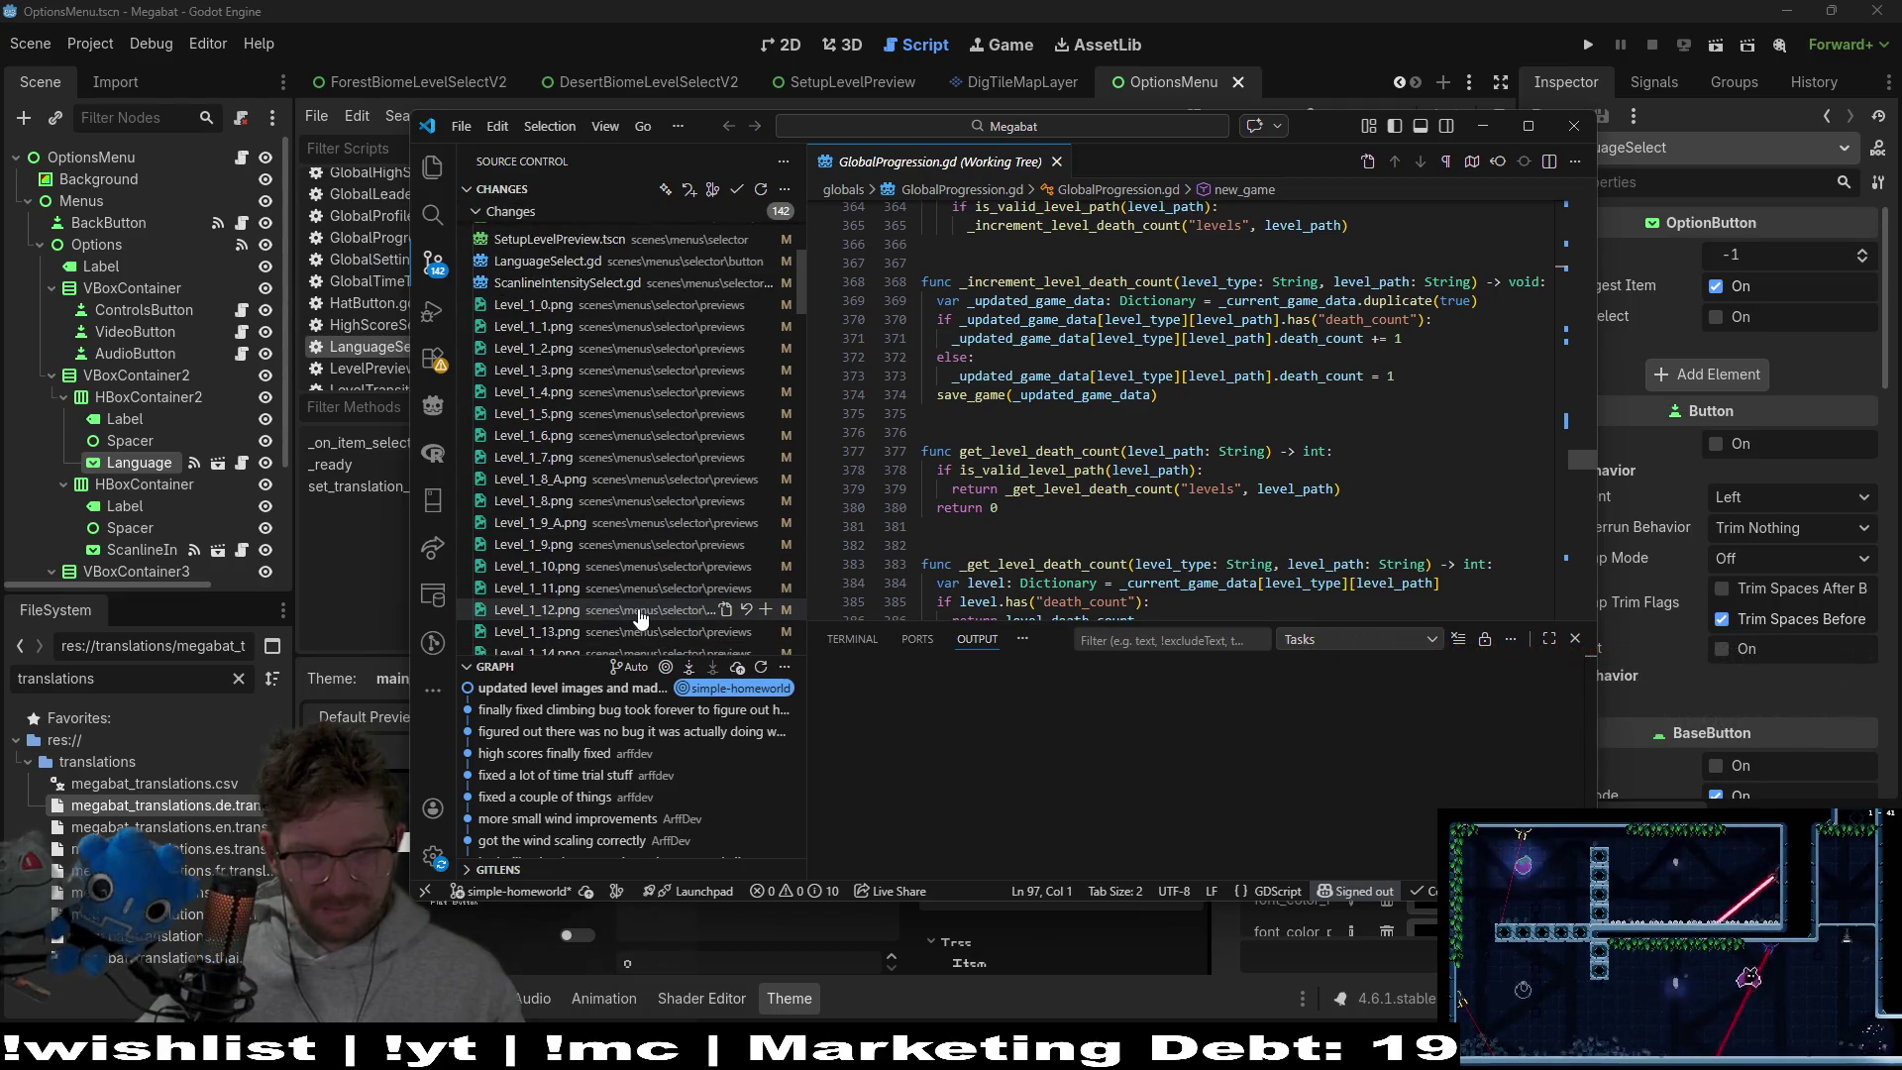
pyautogui.scroll(-10, 639, 617)
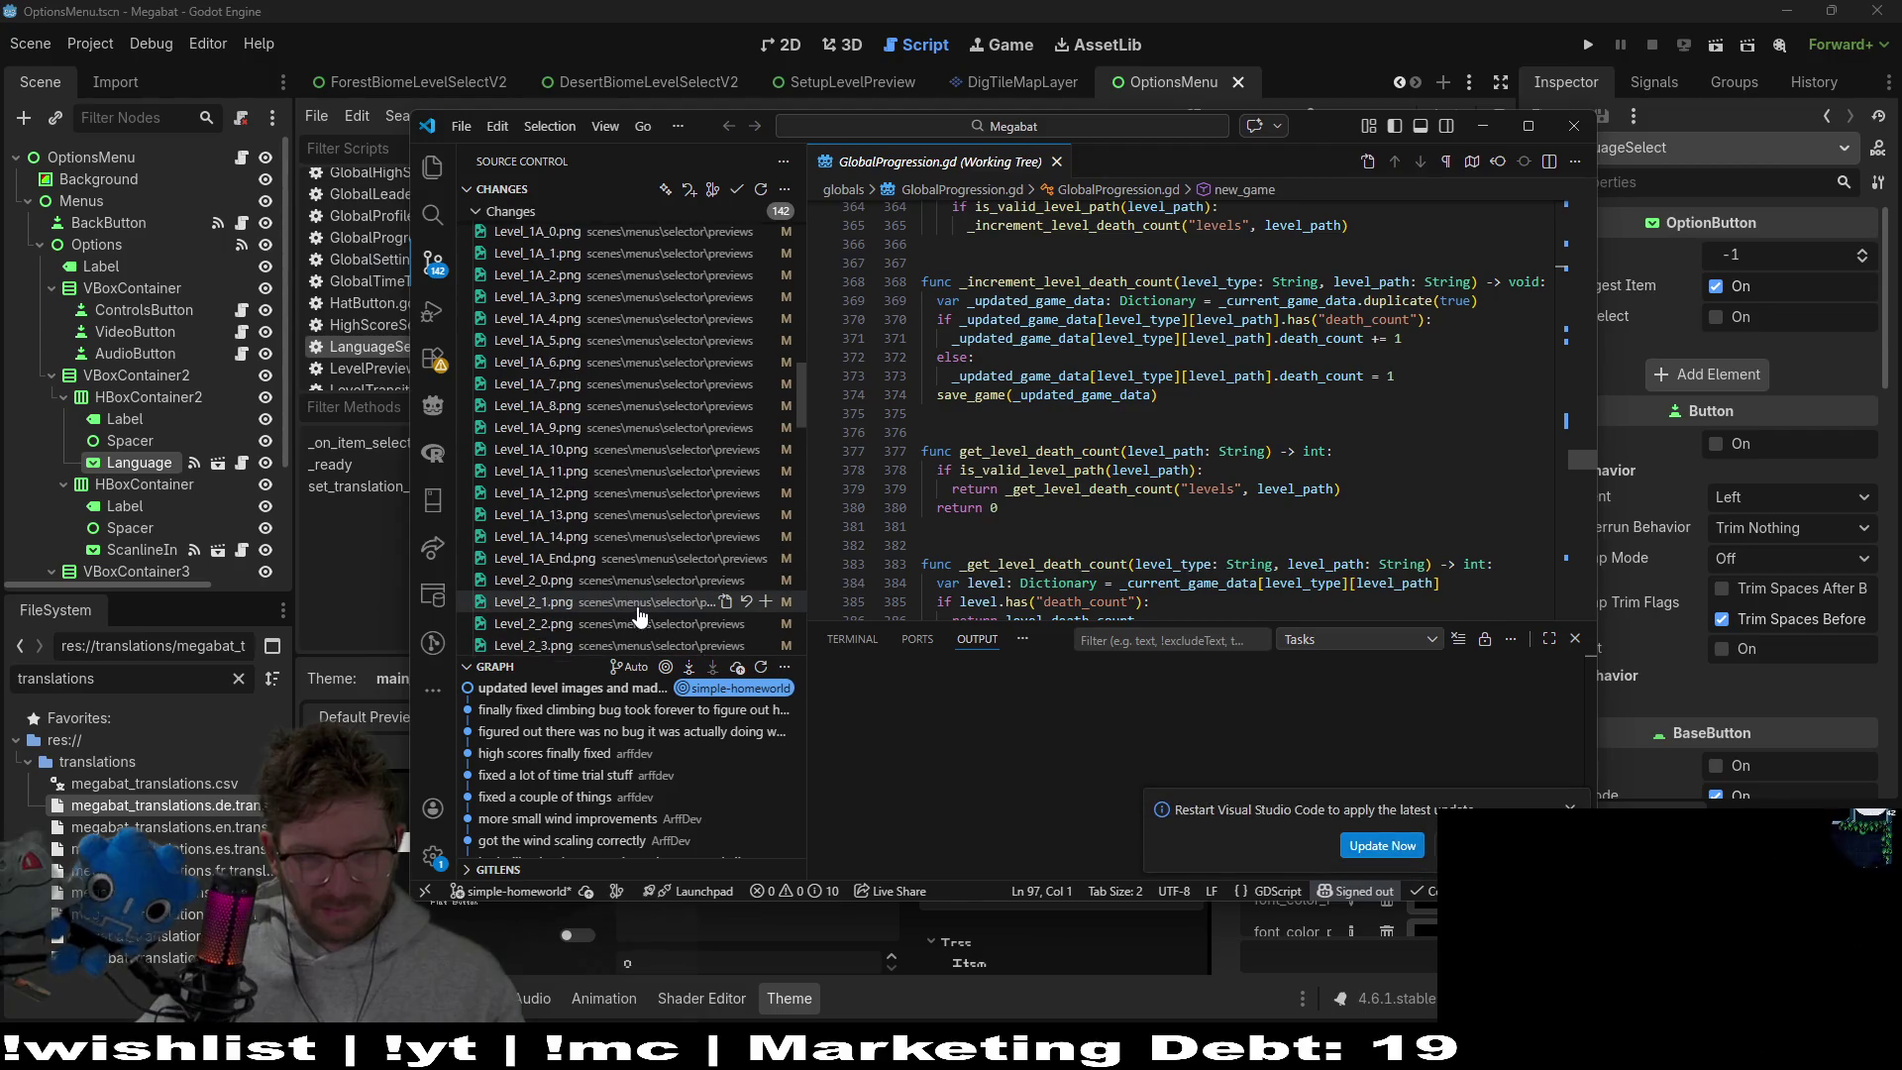
pyautogui.scroll(-7, 635, 612)
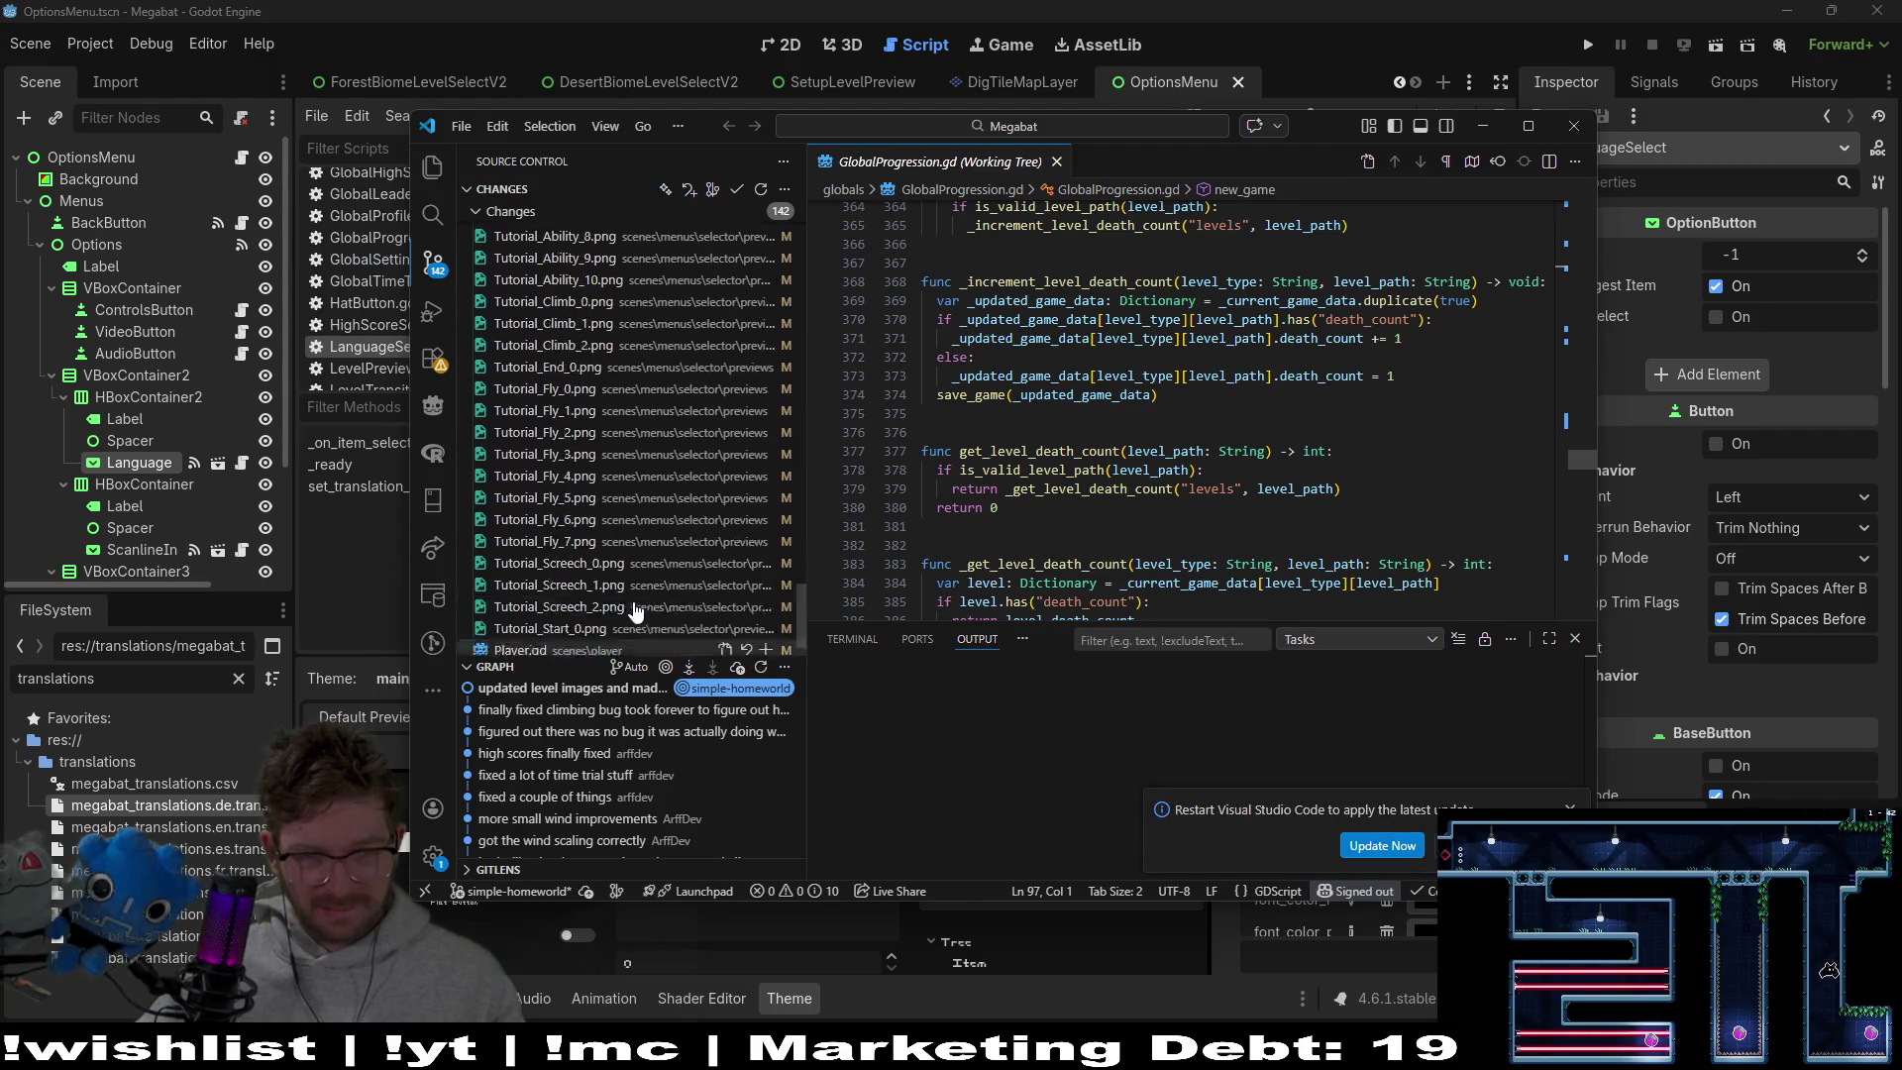
pyautogui.scroll(3, 604, 582)
pyautogui.scroll(10, 615, 574)
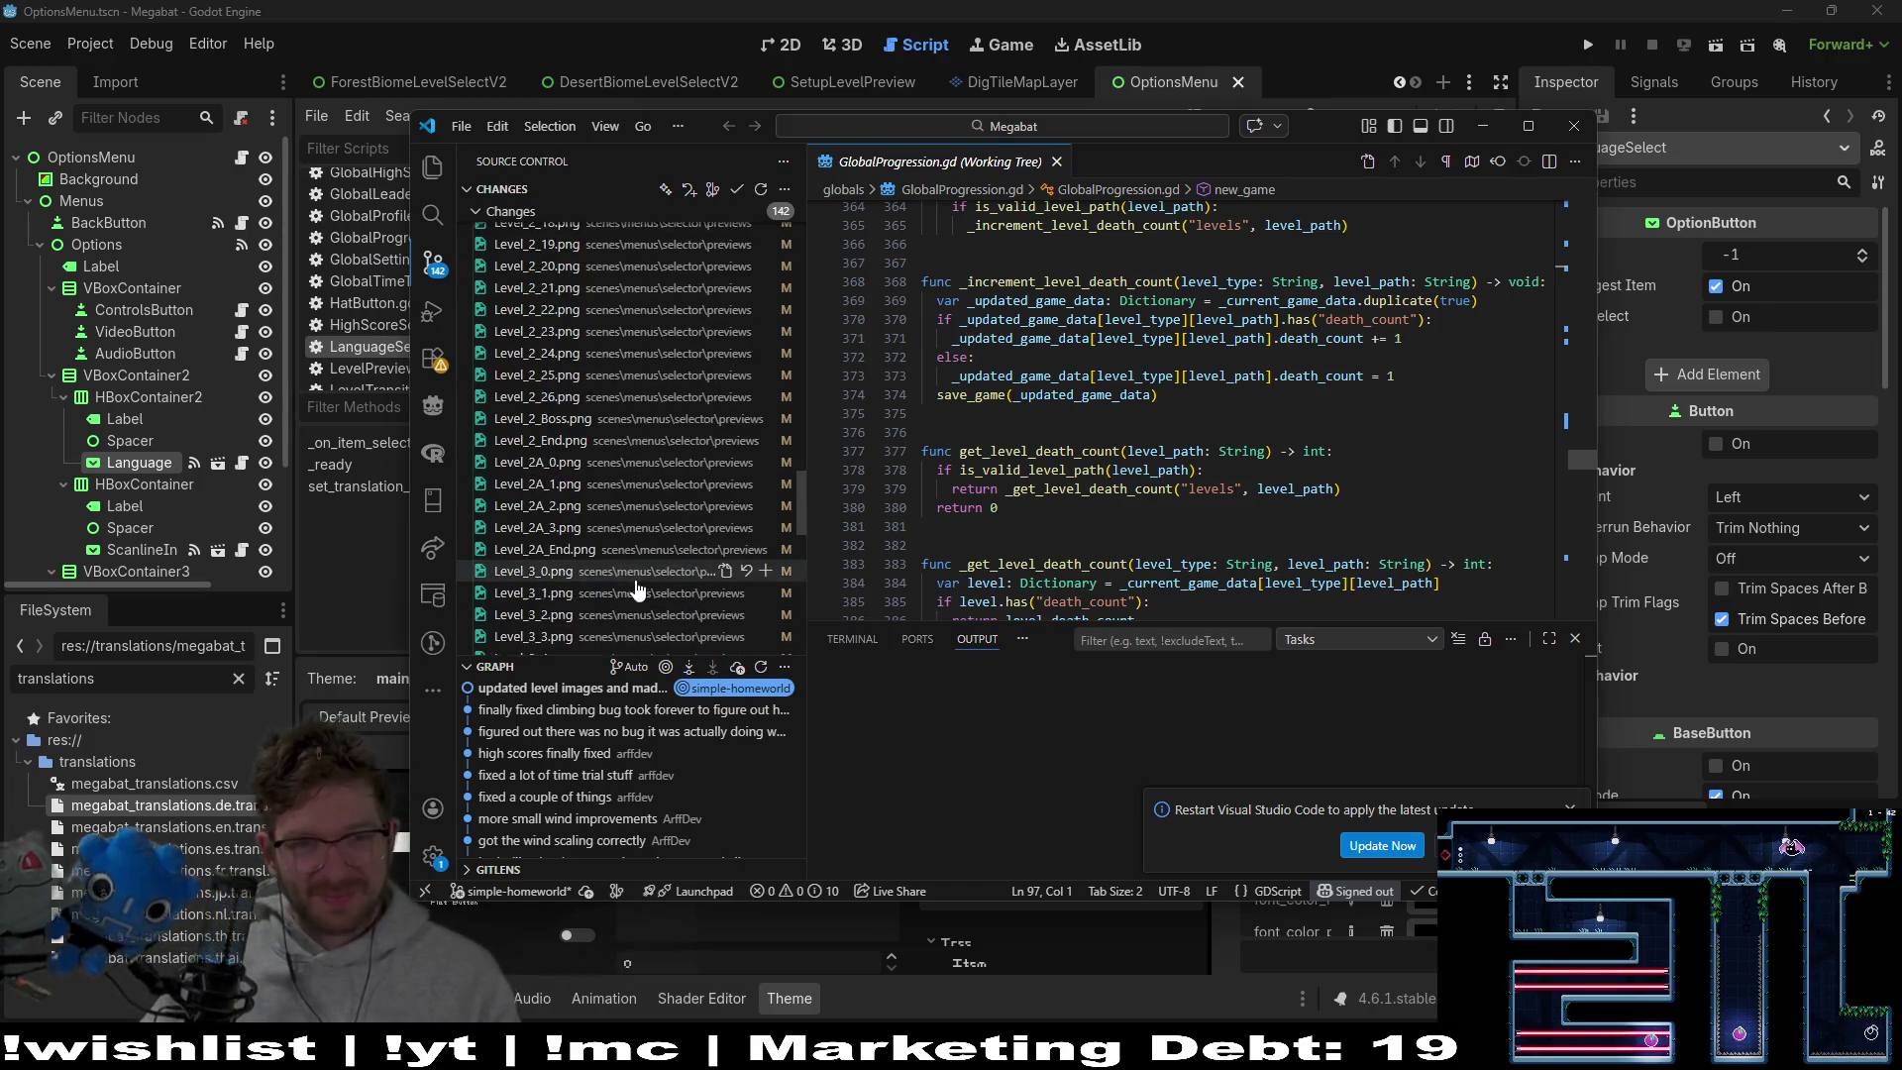
pyautogui.scroll(3, 624, 611)
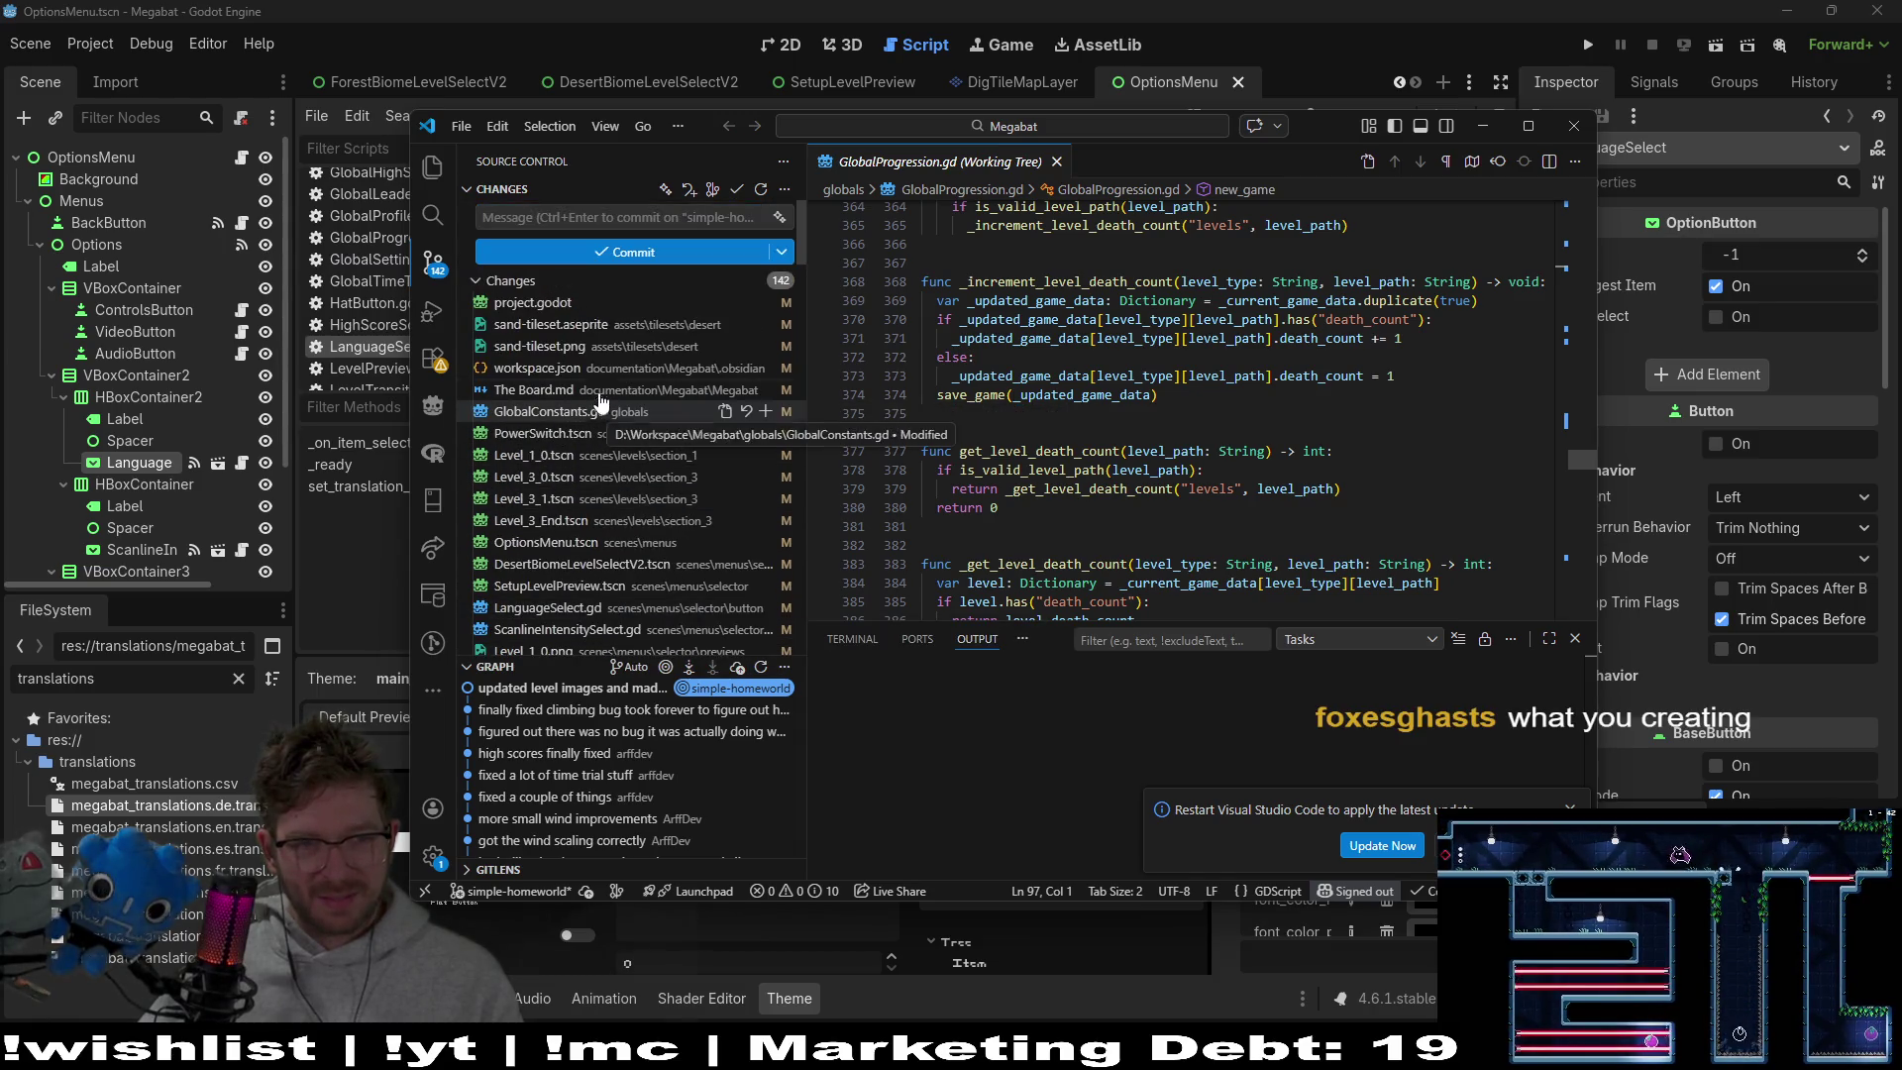
# View the OptionsMenu.tscn diff, then the LanguageSelect.gd diff at its top
pyautogui.click(587, 543)
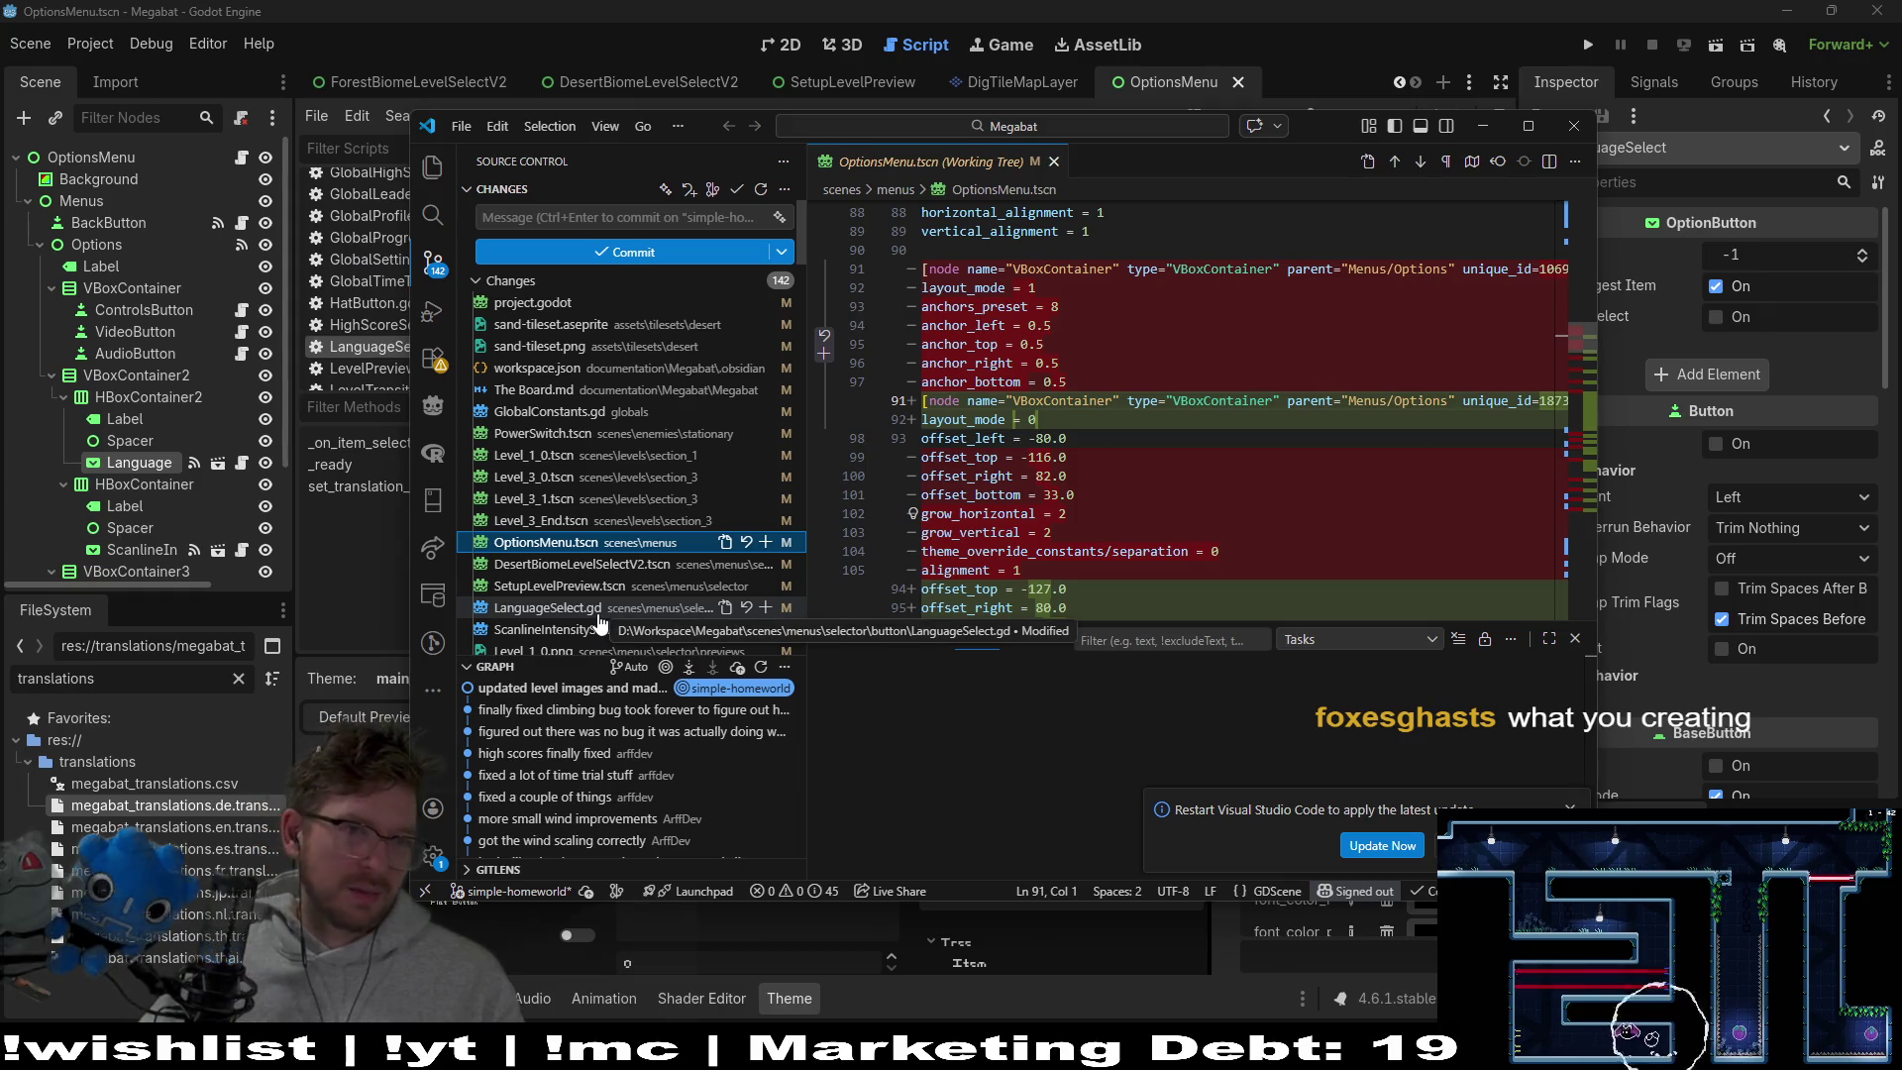
pyautogui.scroll(-2, 600, 621)
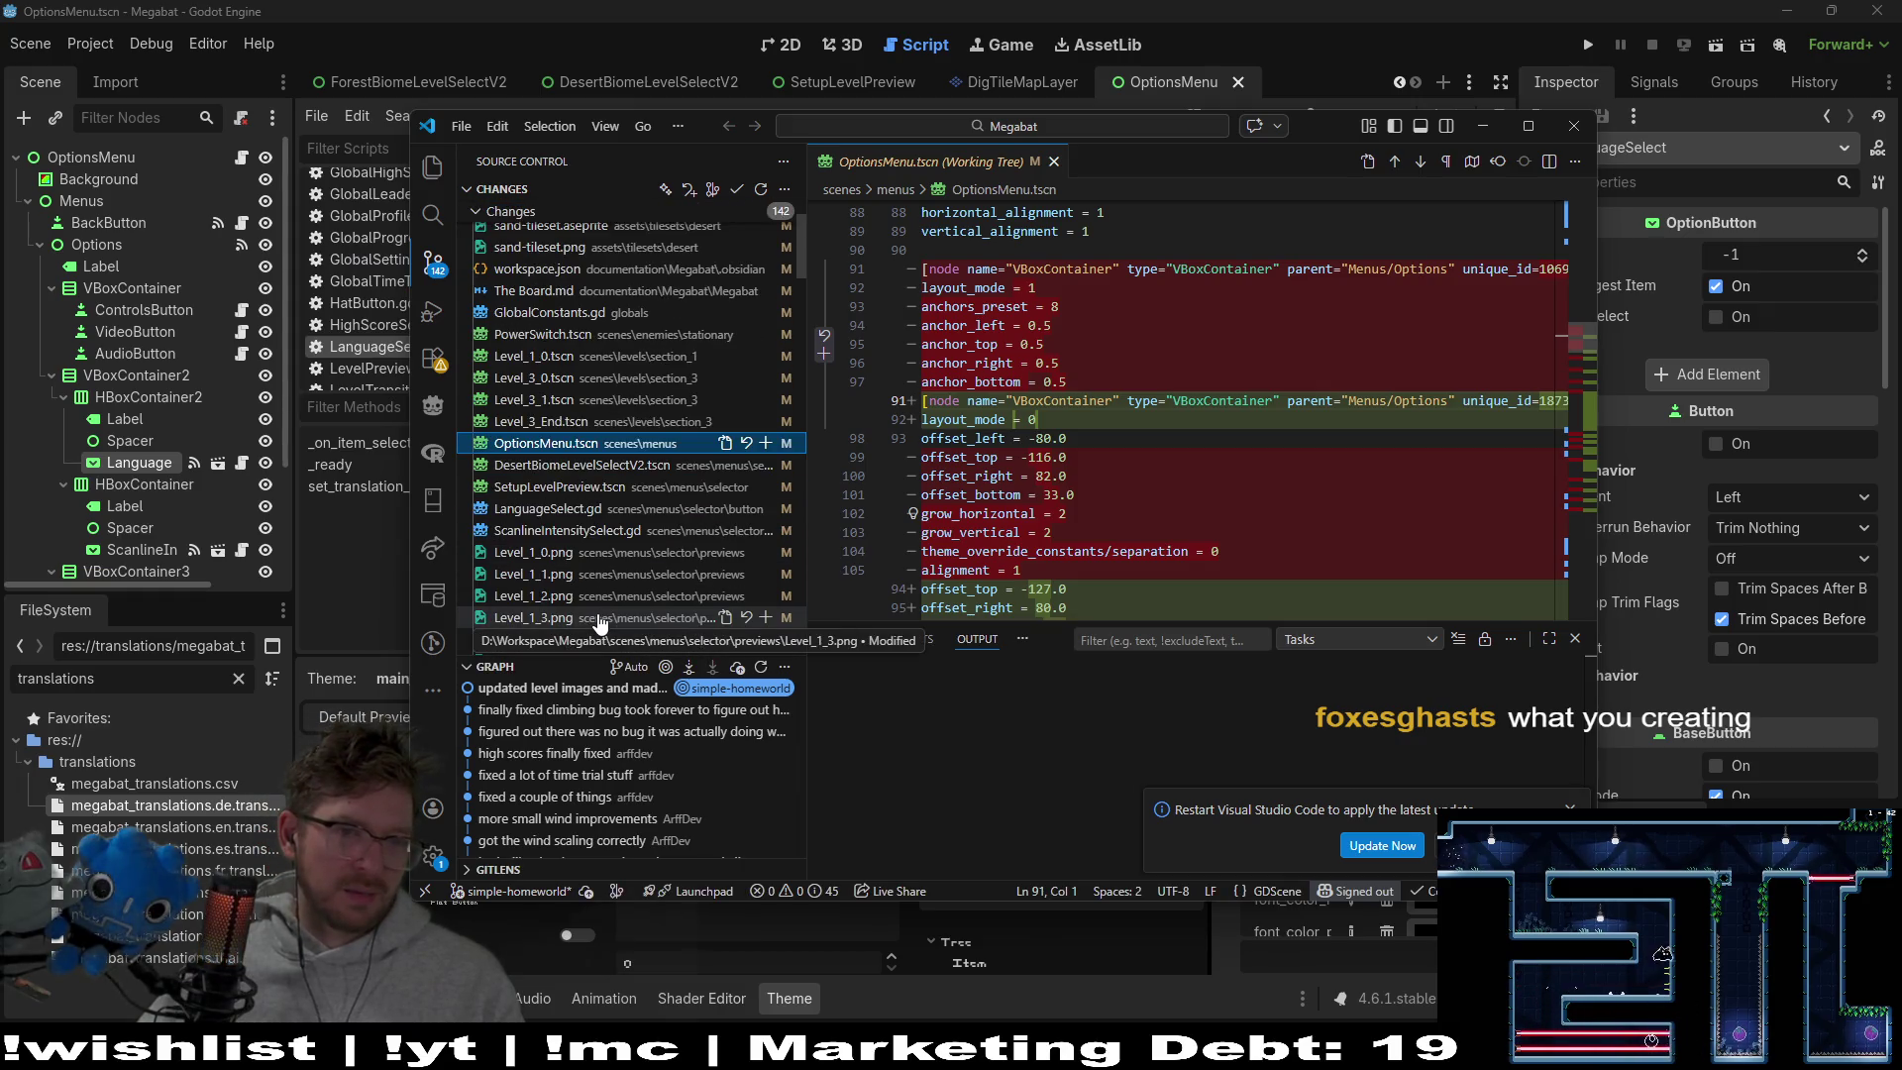
pyautogui.click(578, 508)
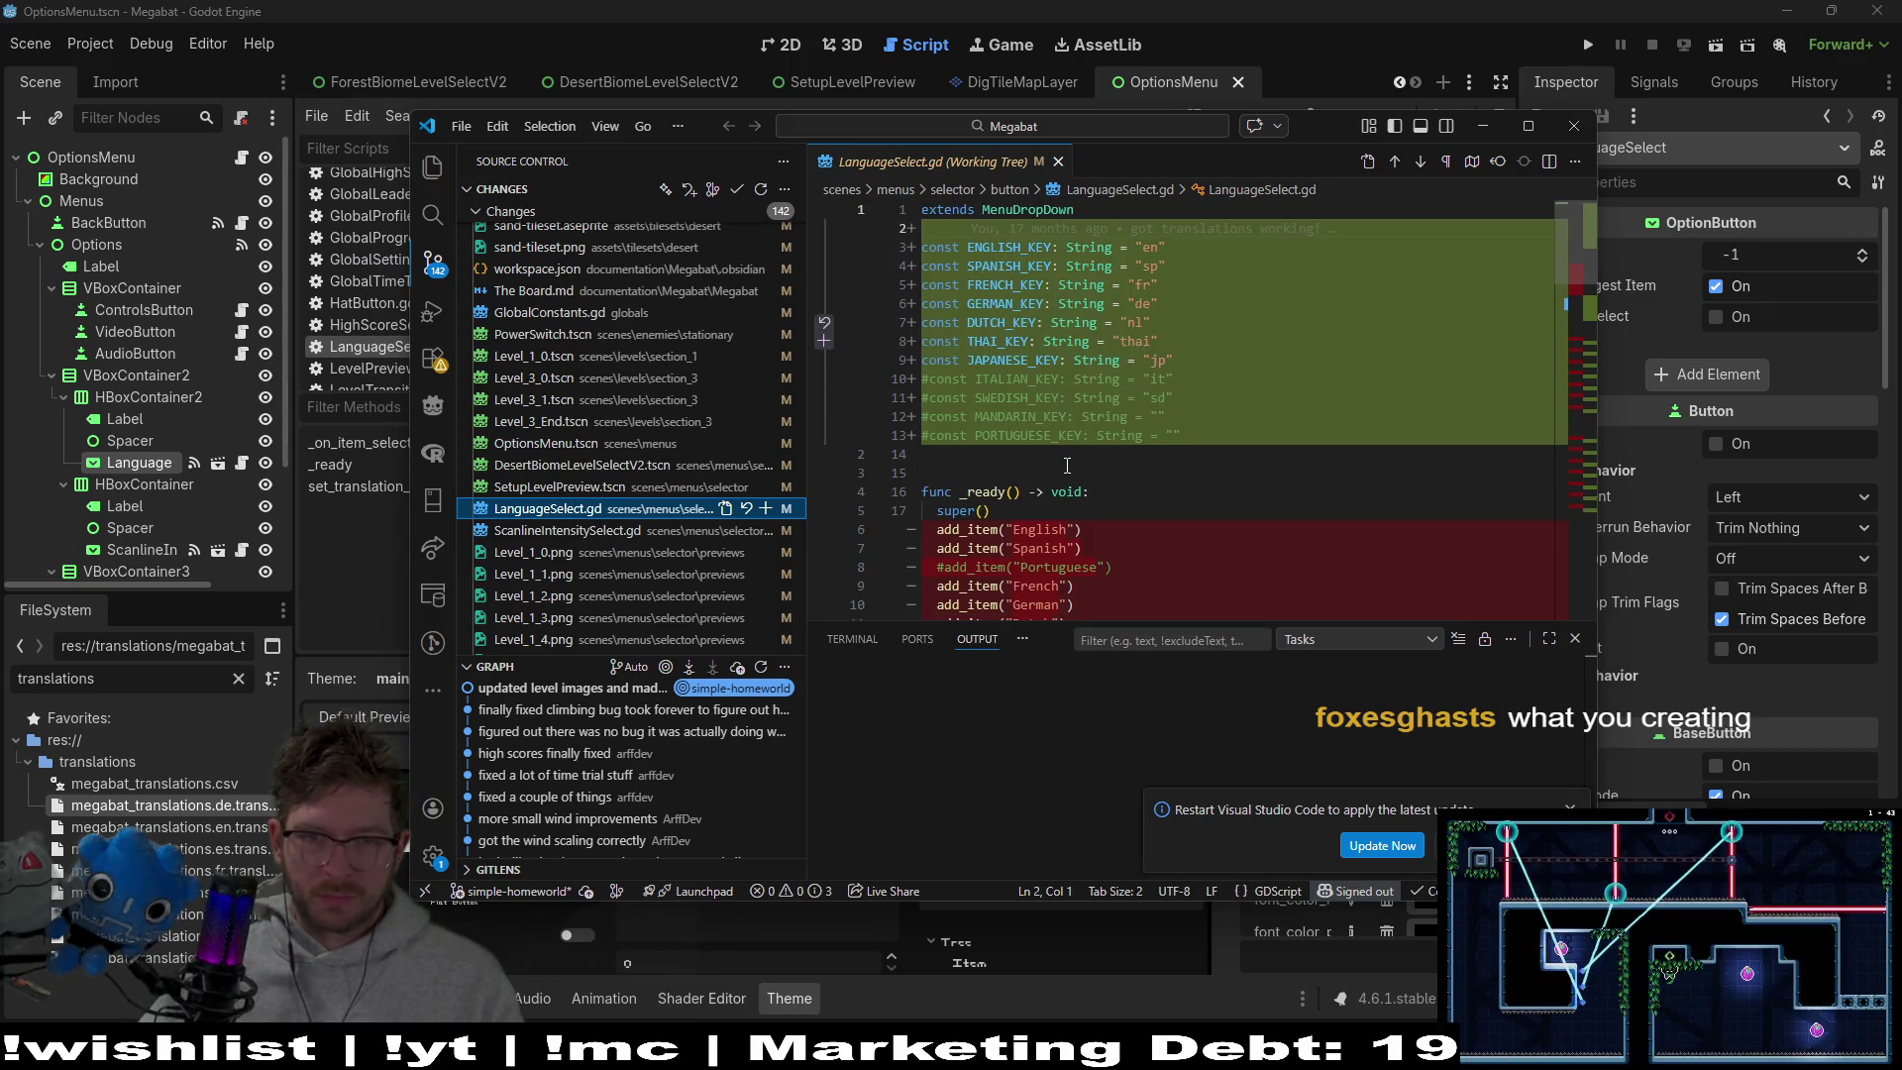
pyautogui.scroll(-3, 1066, 466)
pyautogui.scroll(-1, 1090, 495)
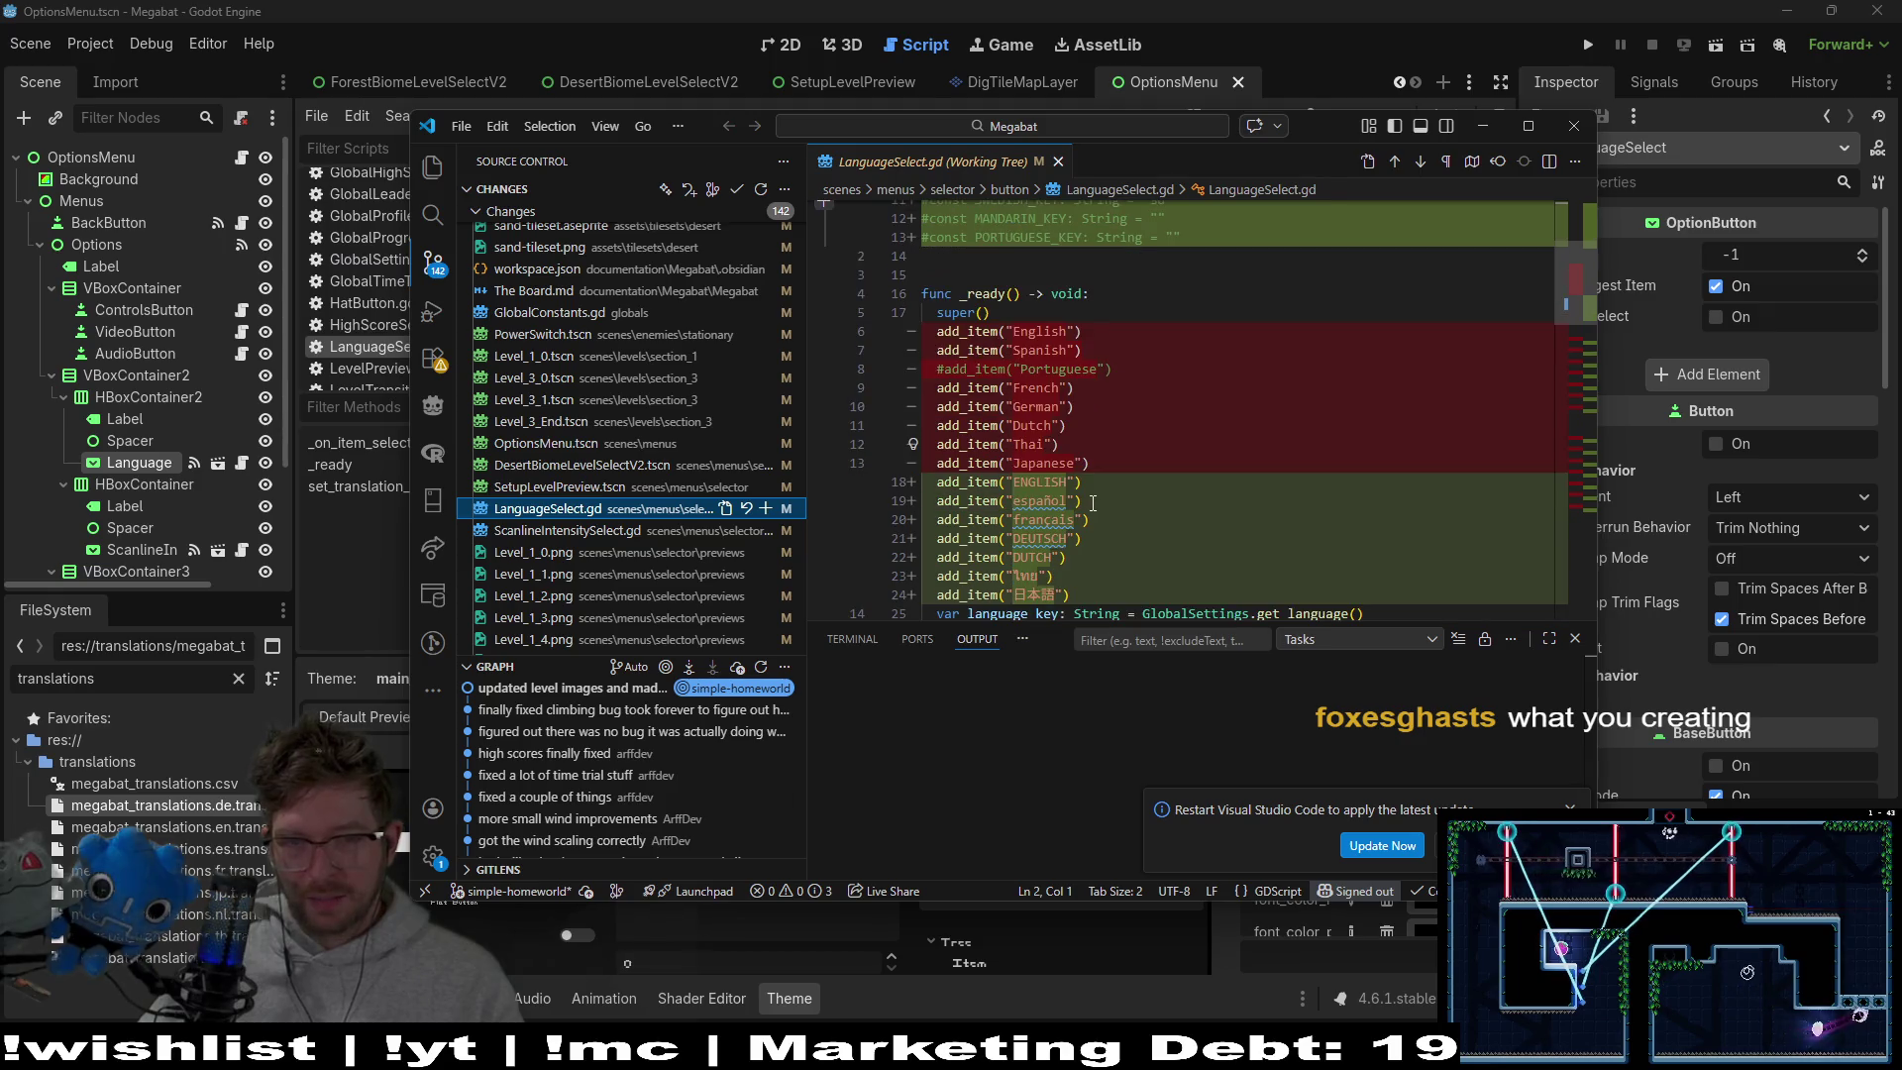
pyautogui.scroll(4, 1092, 503)
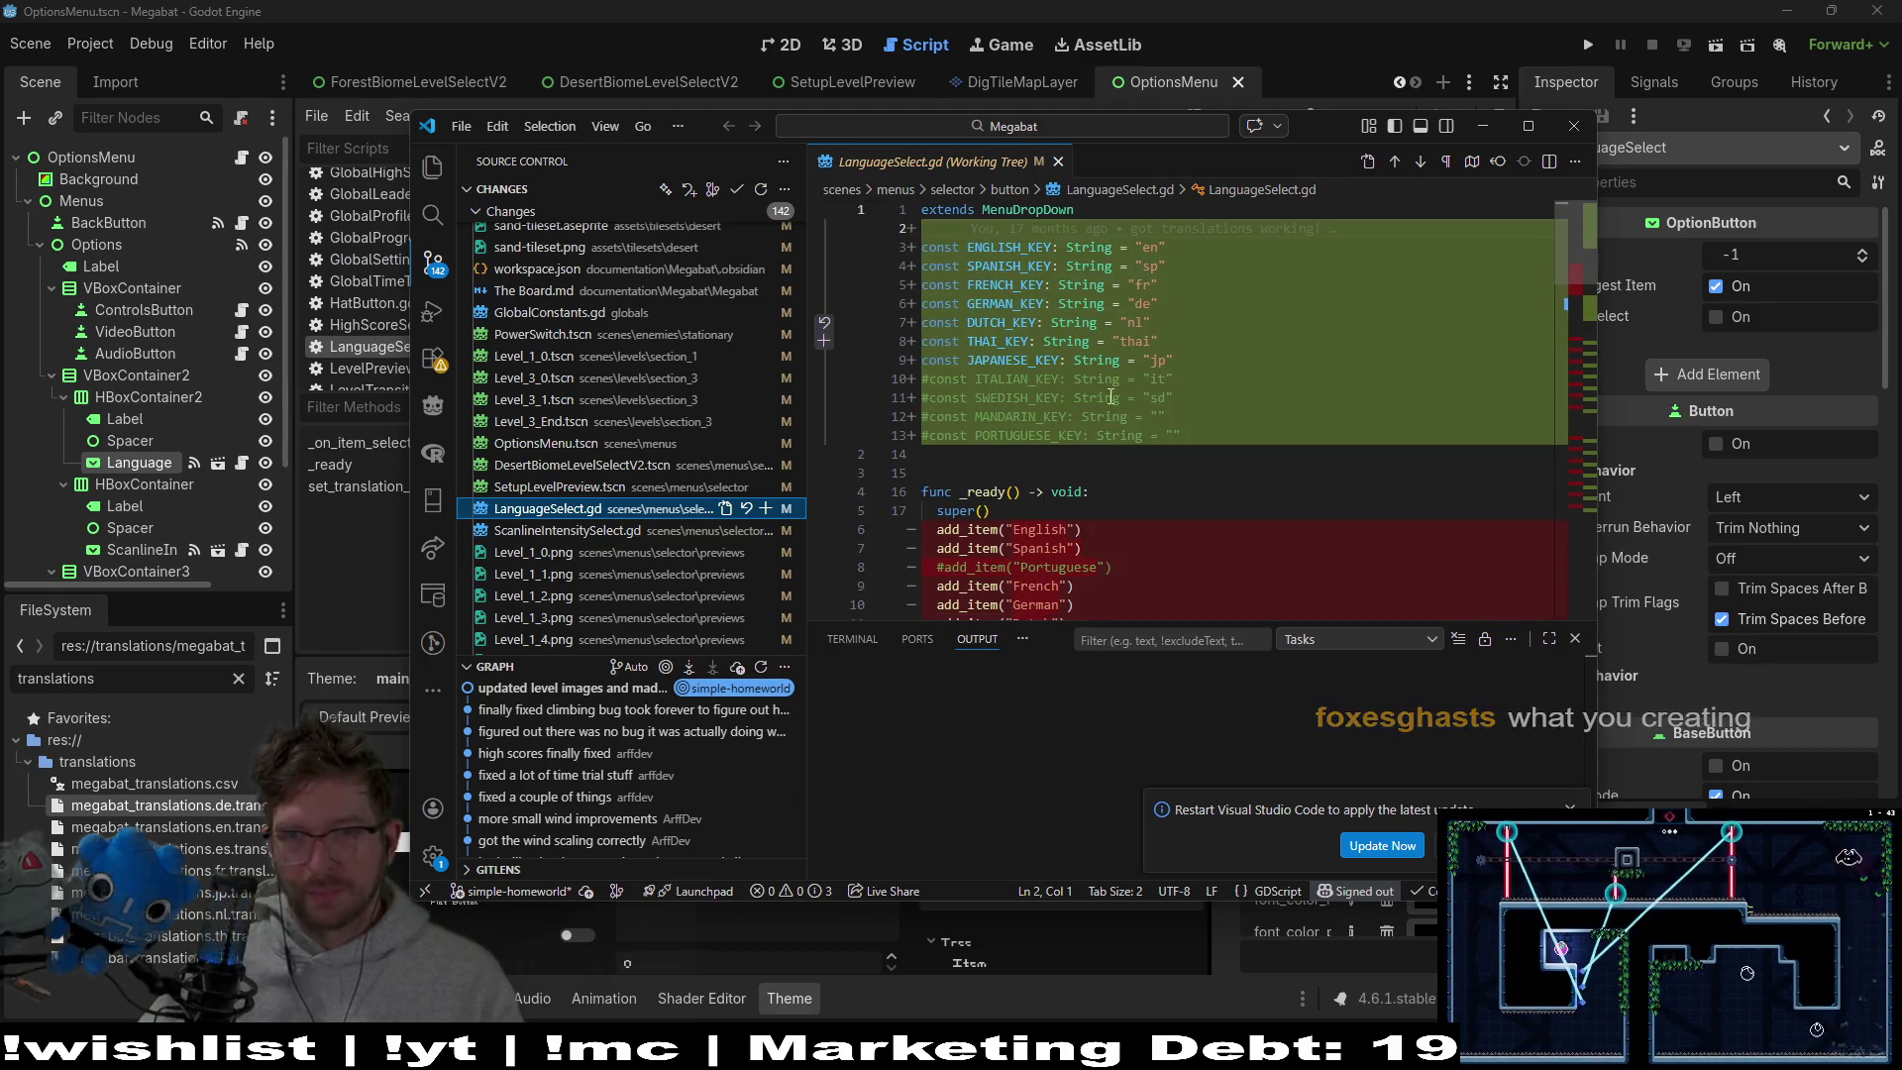
# Close the VS Code diff window and save LanguageSelect.gd in Godot's script editor
pyautogui.click(1573, 126)
pyautogui.click(1090, 464)
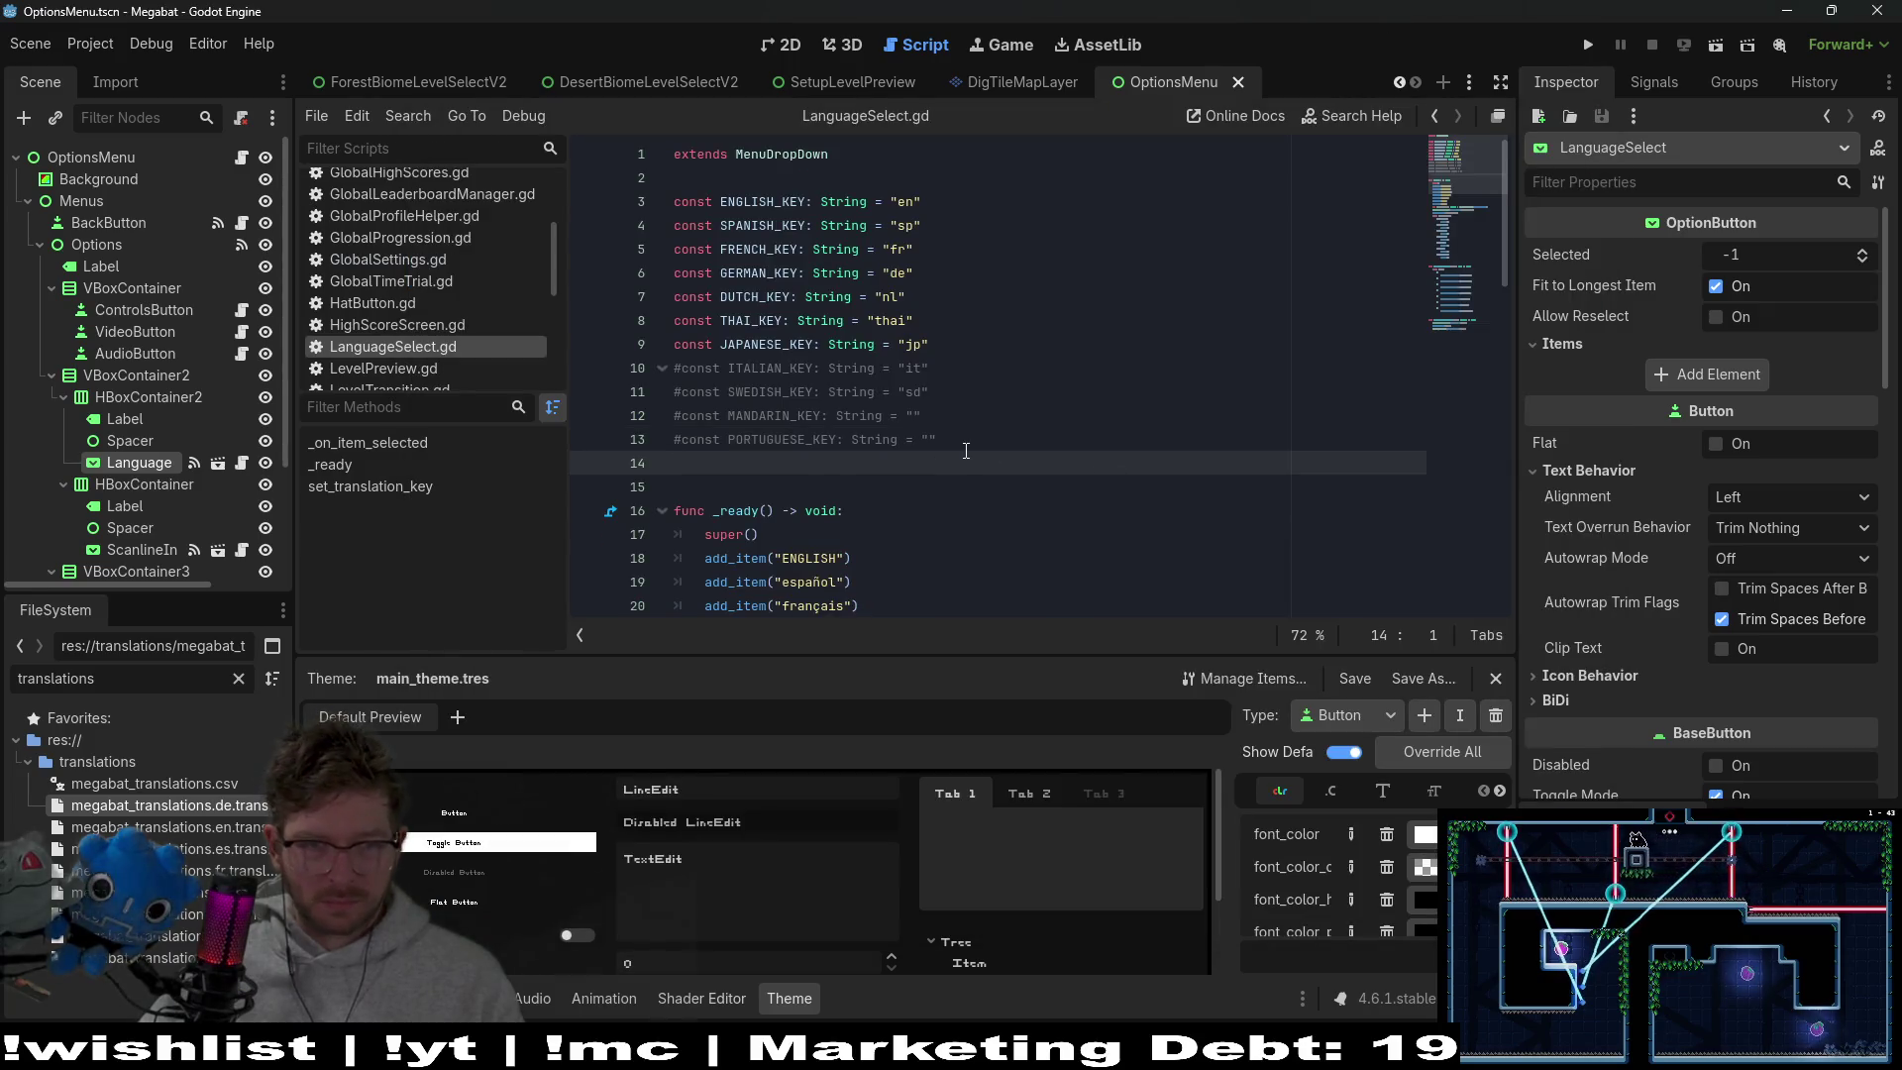
pyautogui.click(1012, 435)
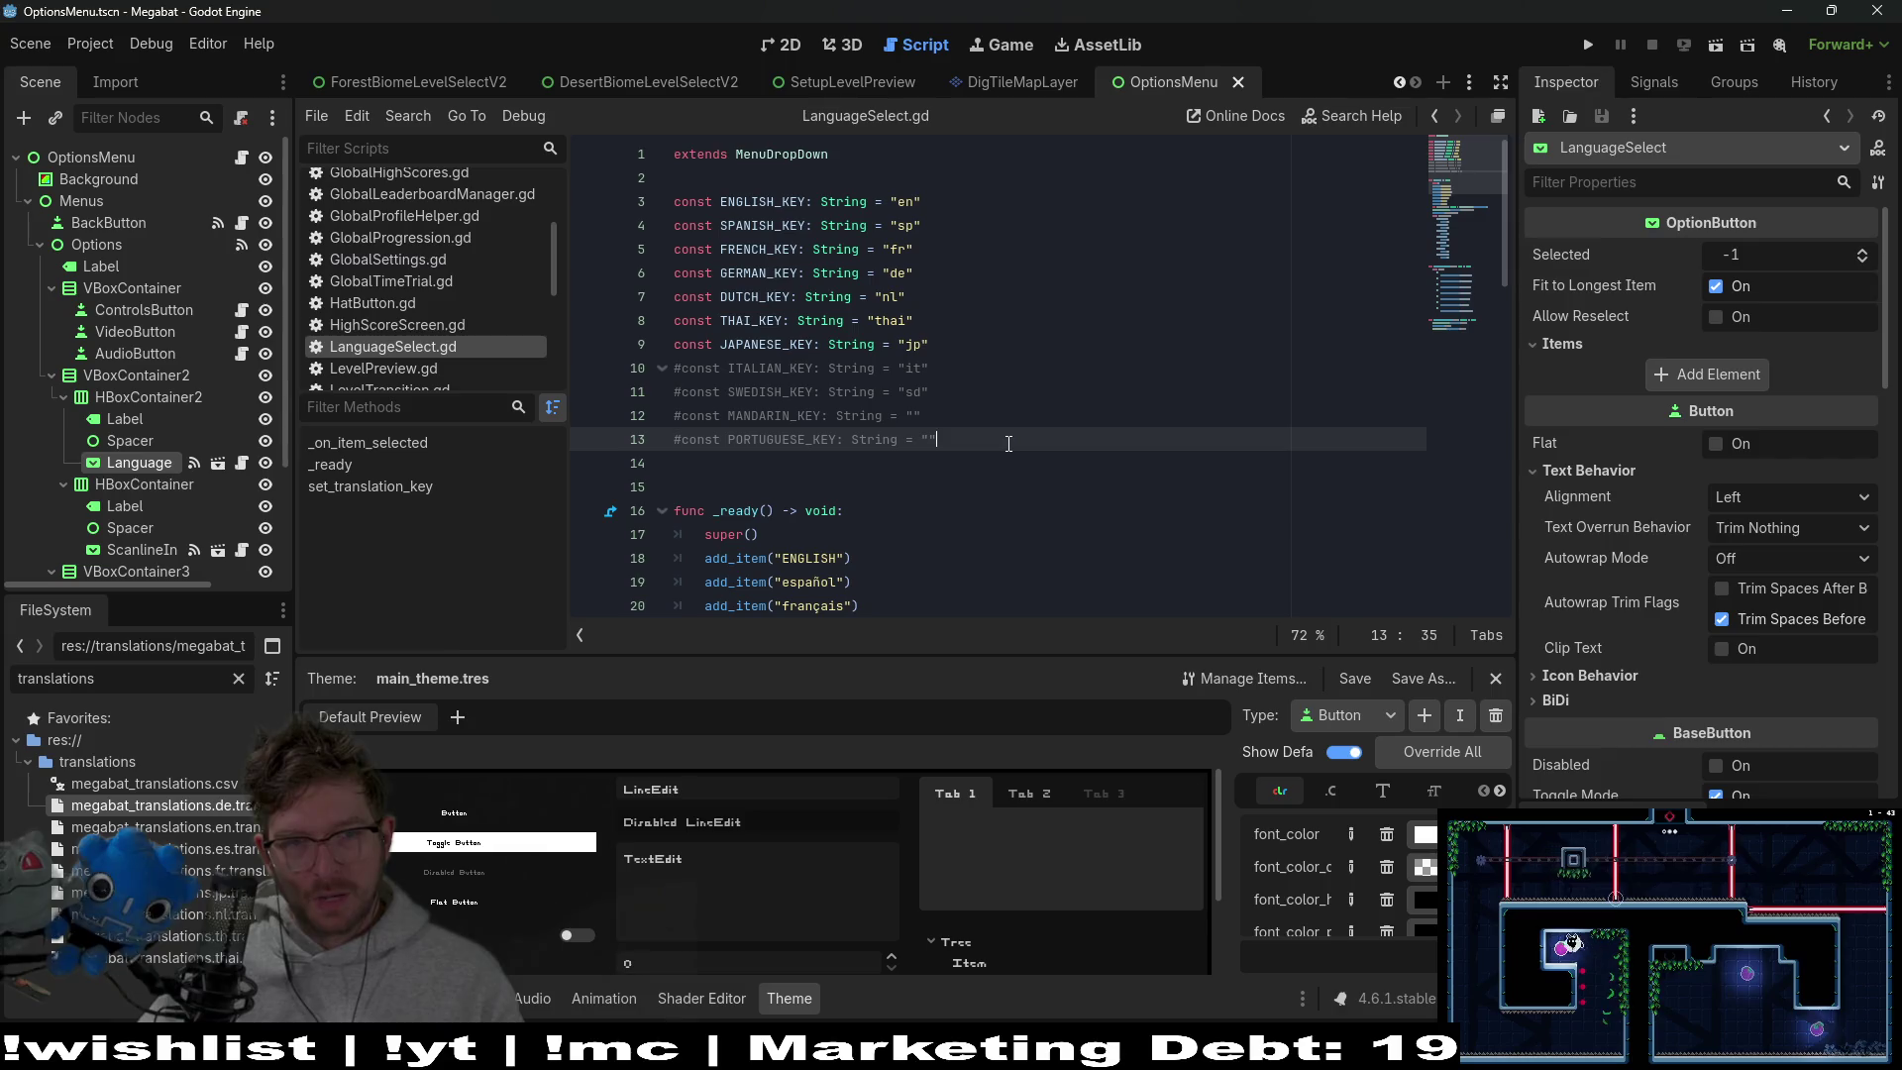
pyautogui.hotkey('ctrl', 's')
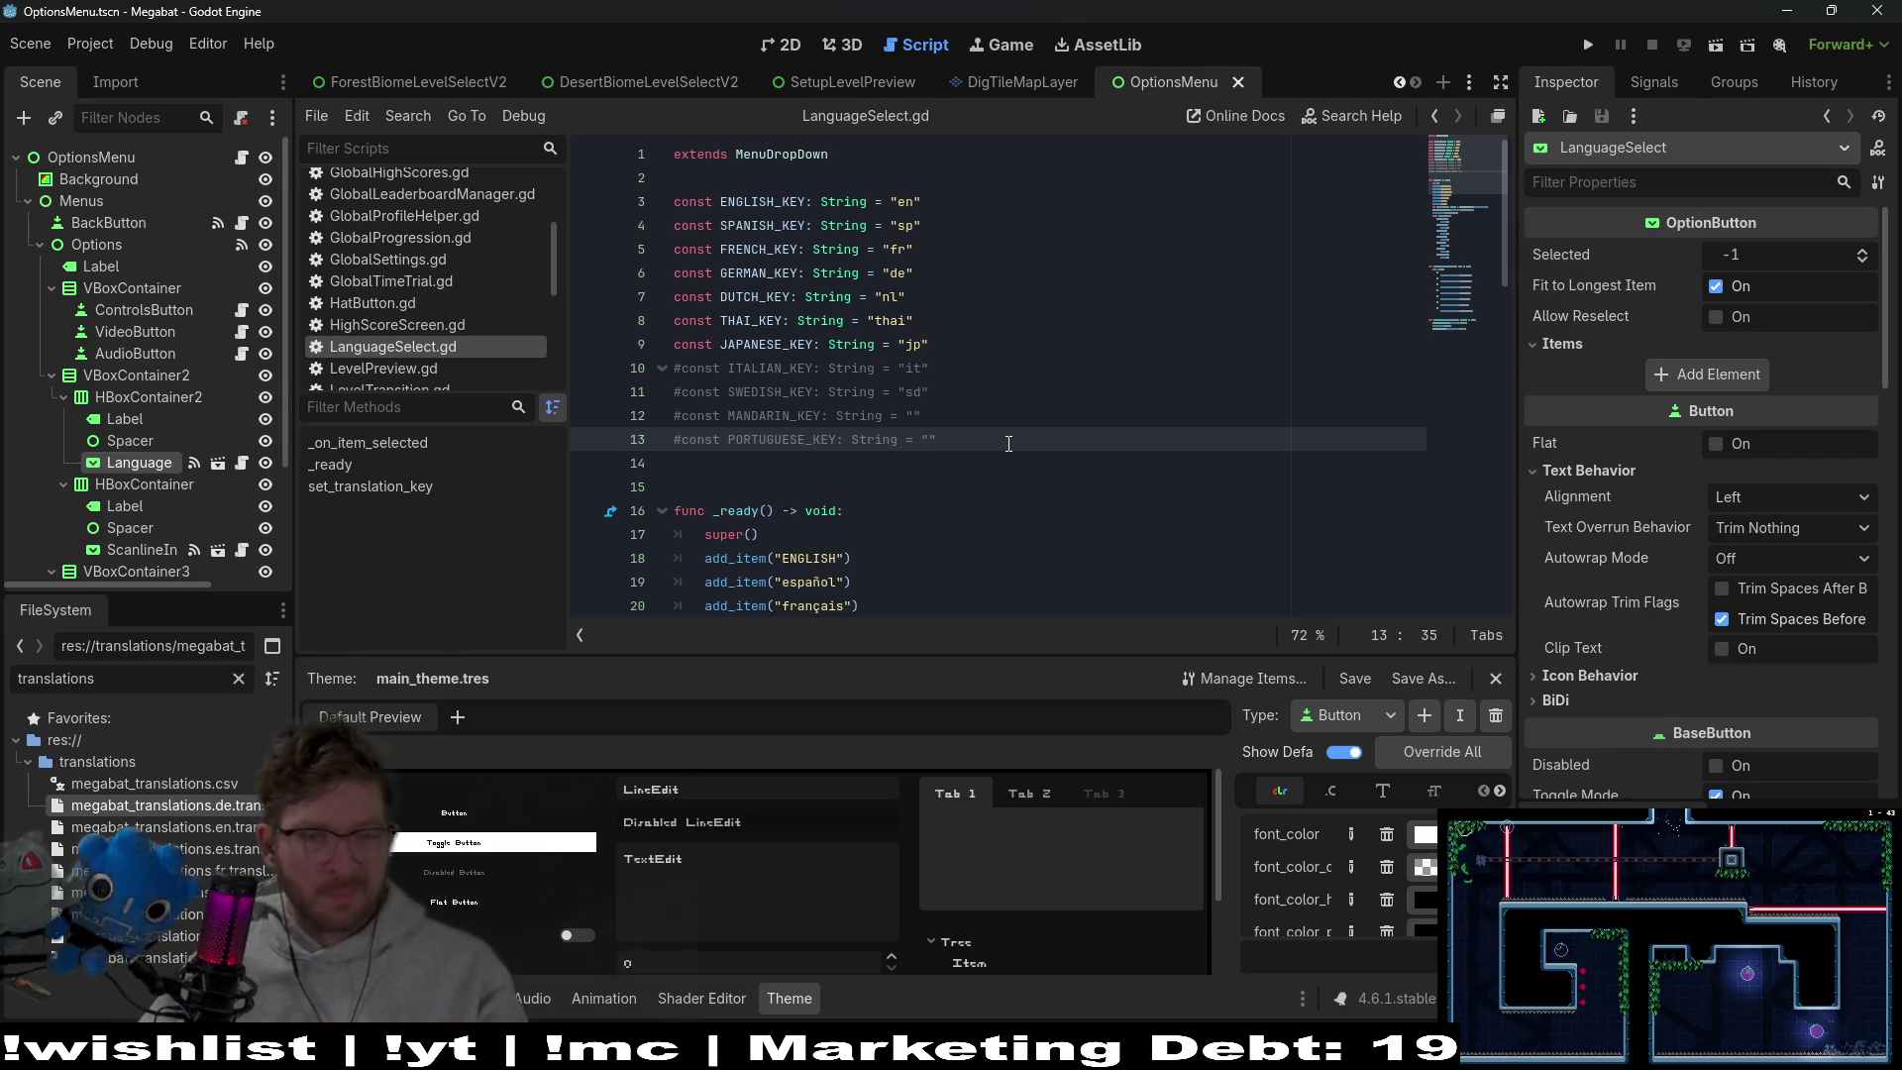
pyautogui.scroll(-4, 1009, 443)
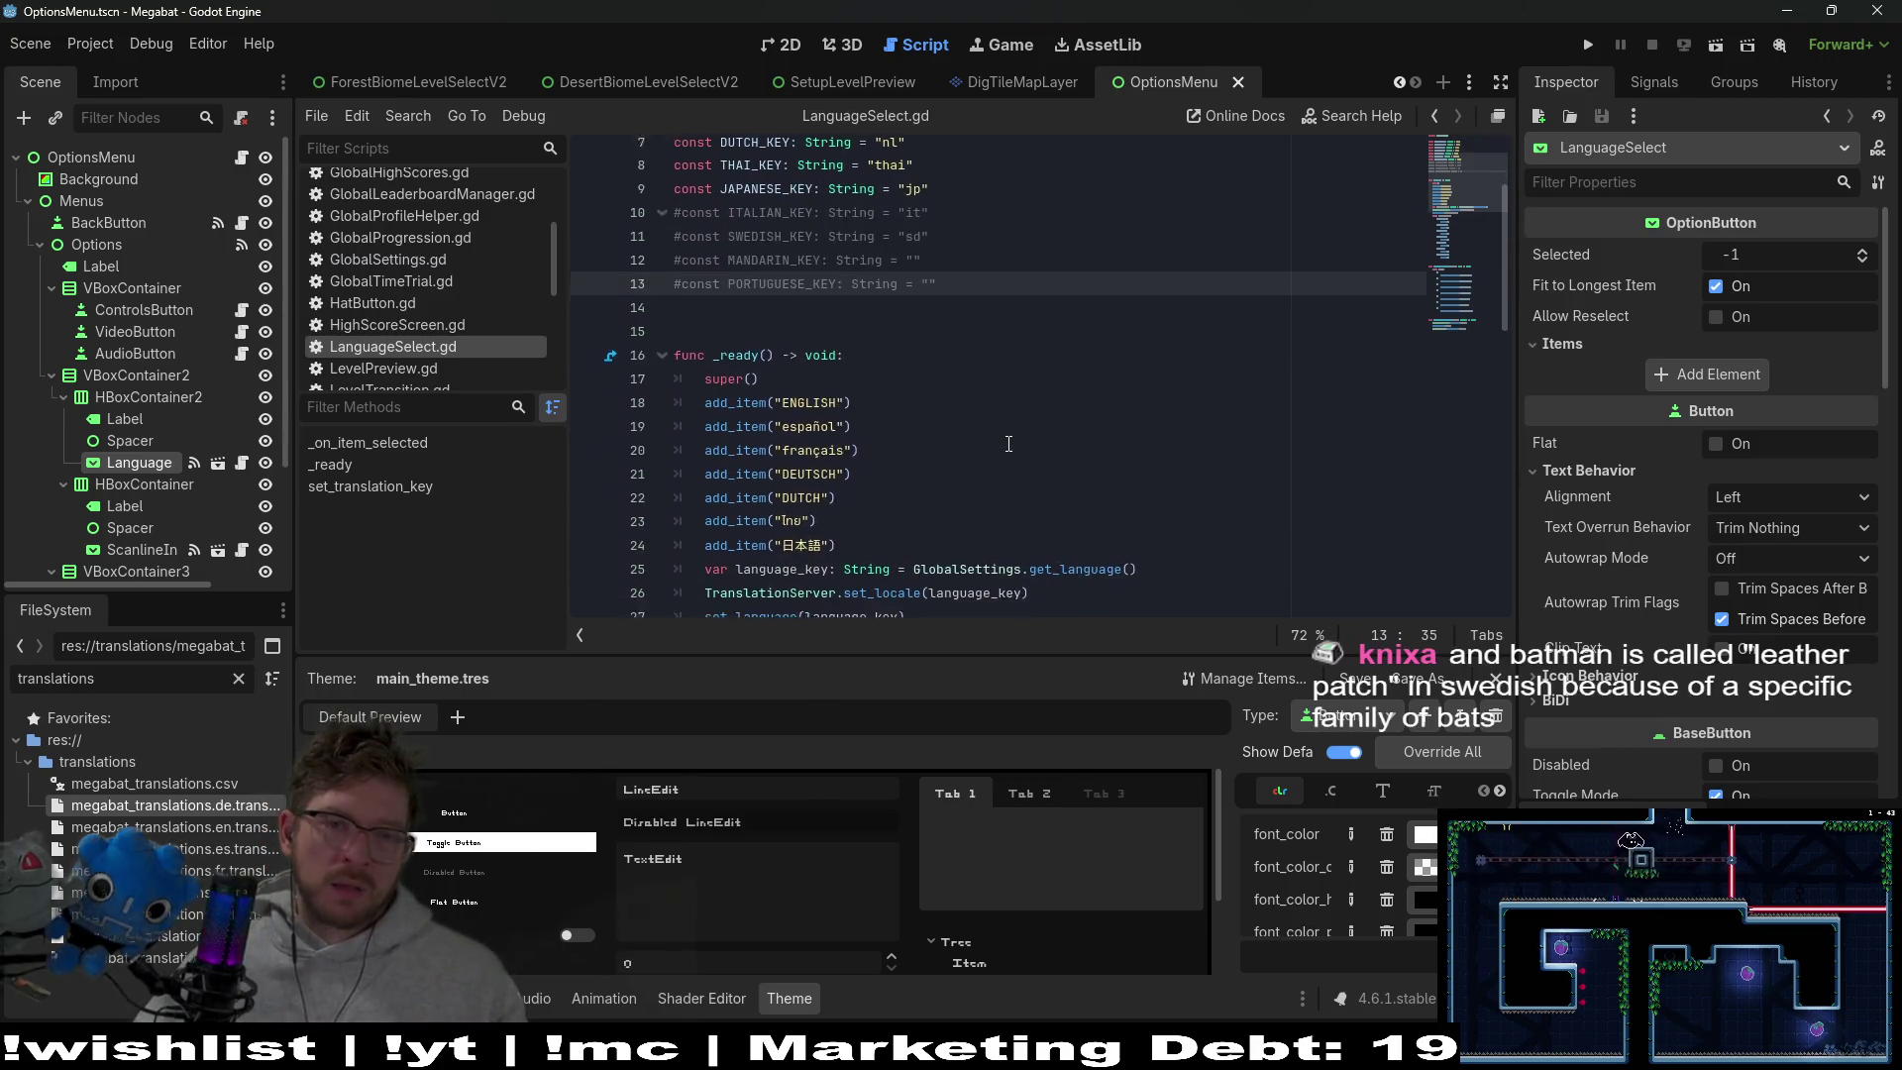
pyautogui.scroll(2, 1008, 443)
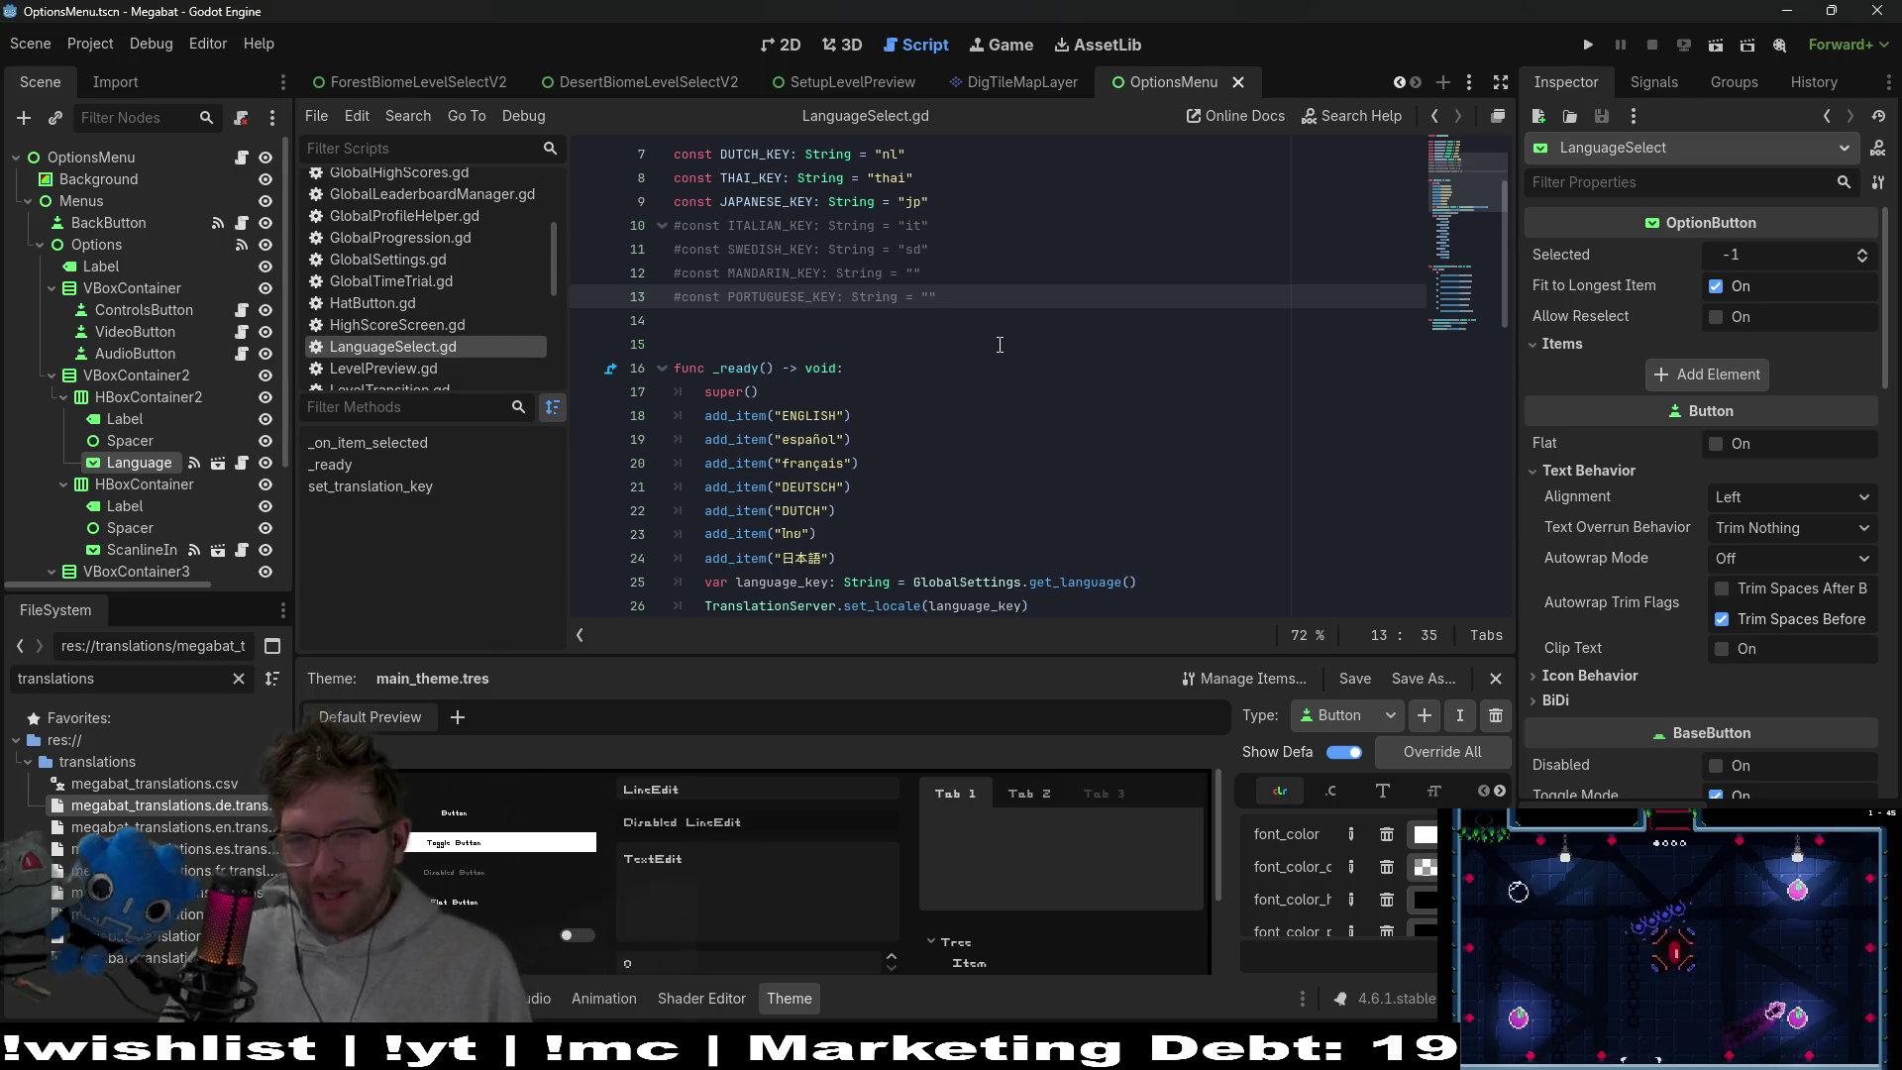
pyautogui.click(1007, 339)
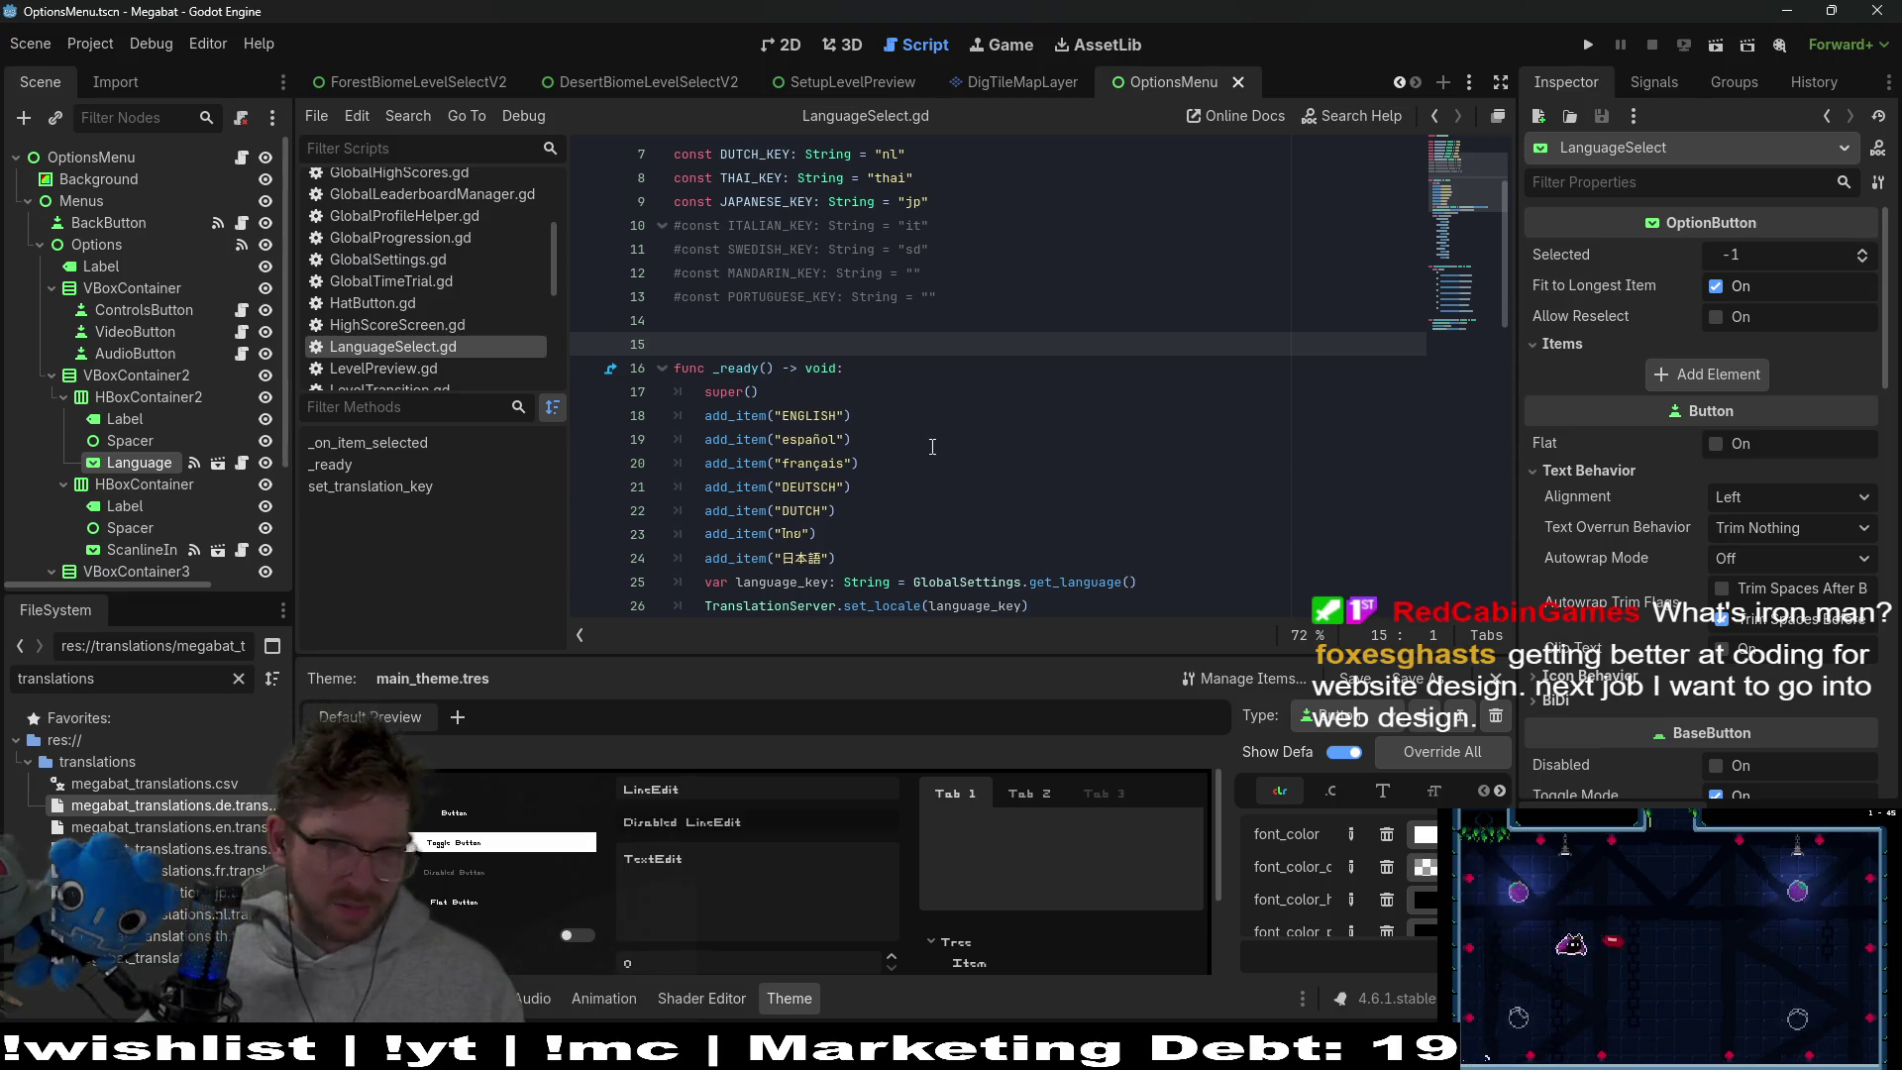
pyautogui.click(931, 324)
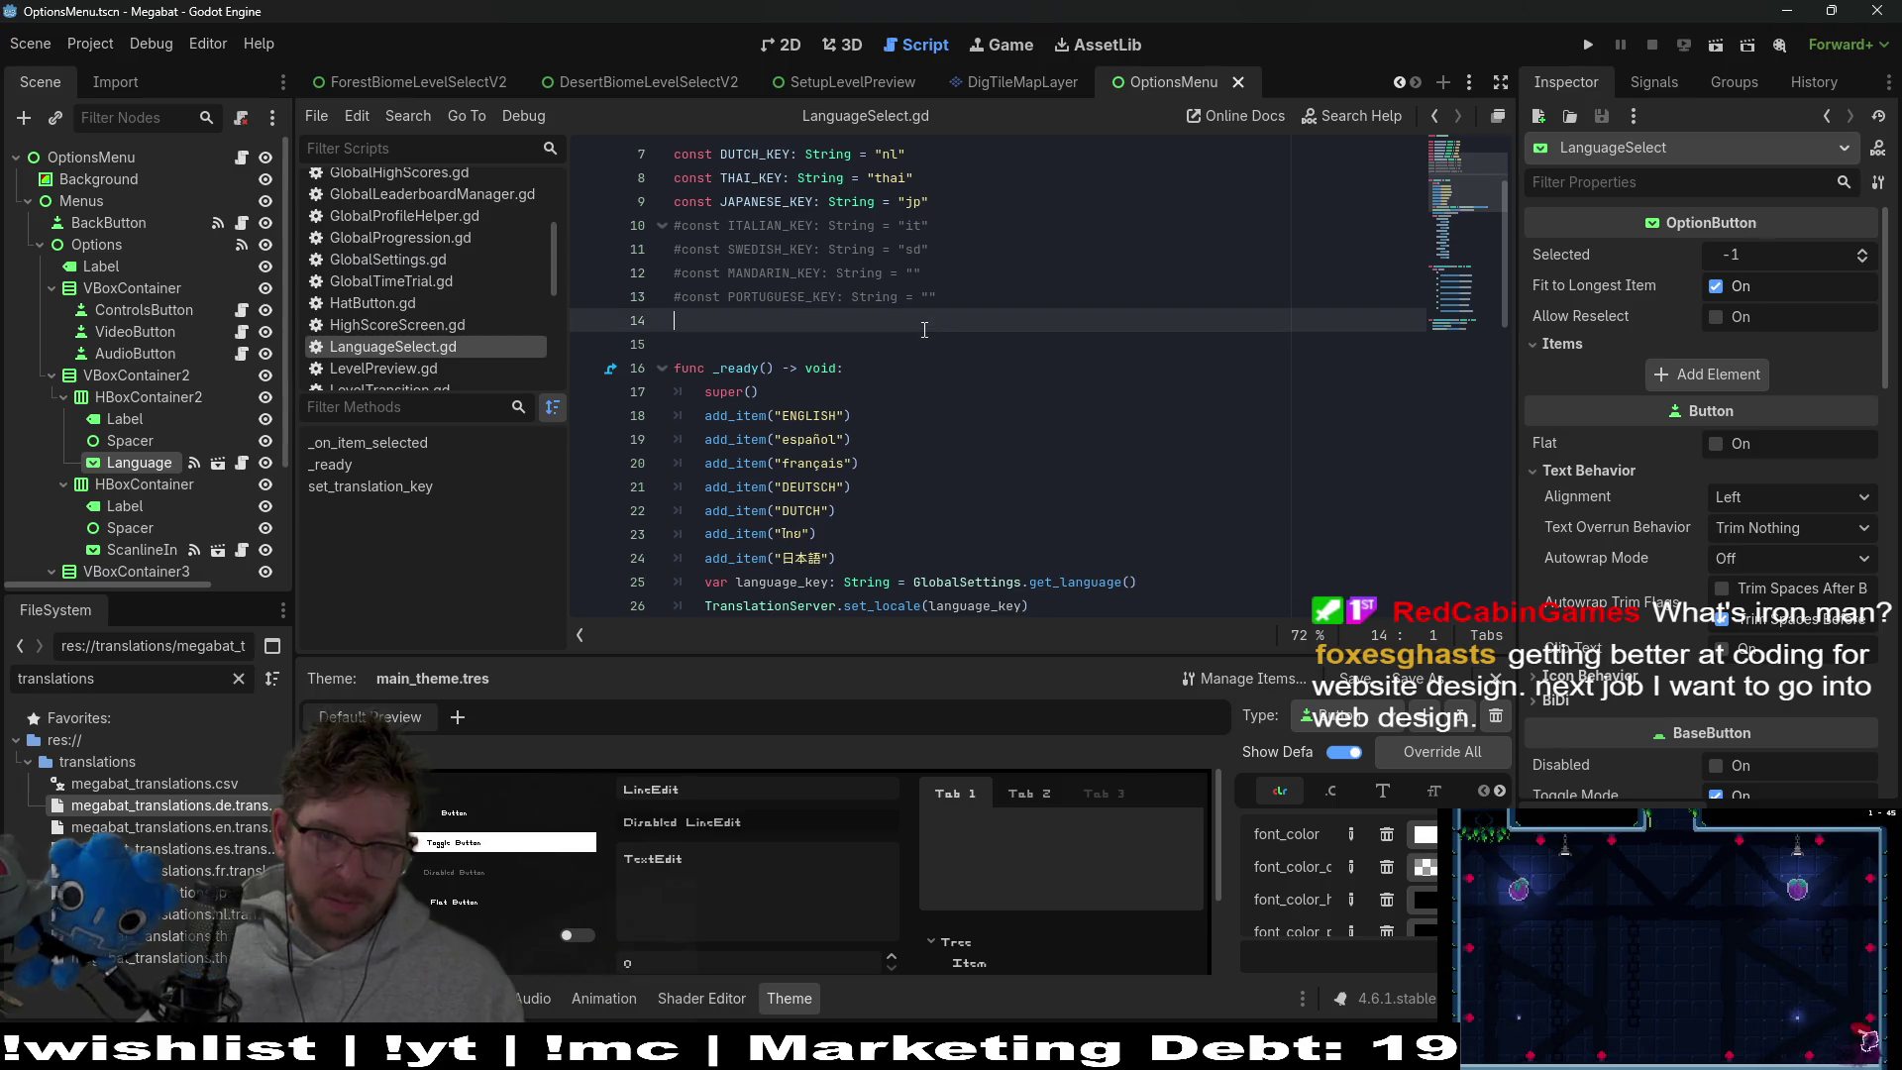
# Move the caret to the select(2) call and the DUTCH_KEY line in LanguageSelect.gd
pyautogui.click(960, 340)
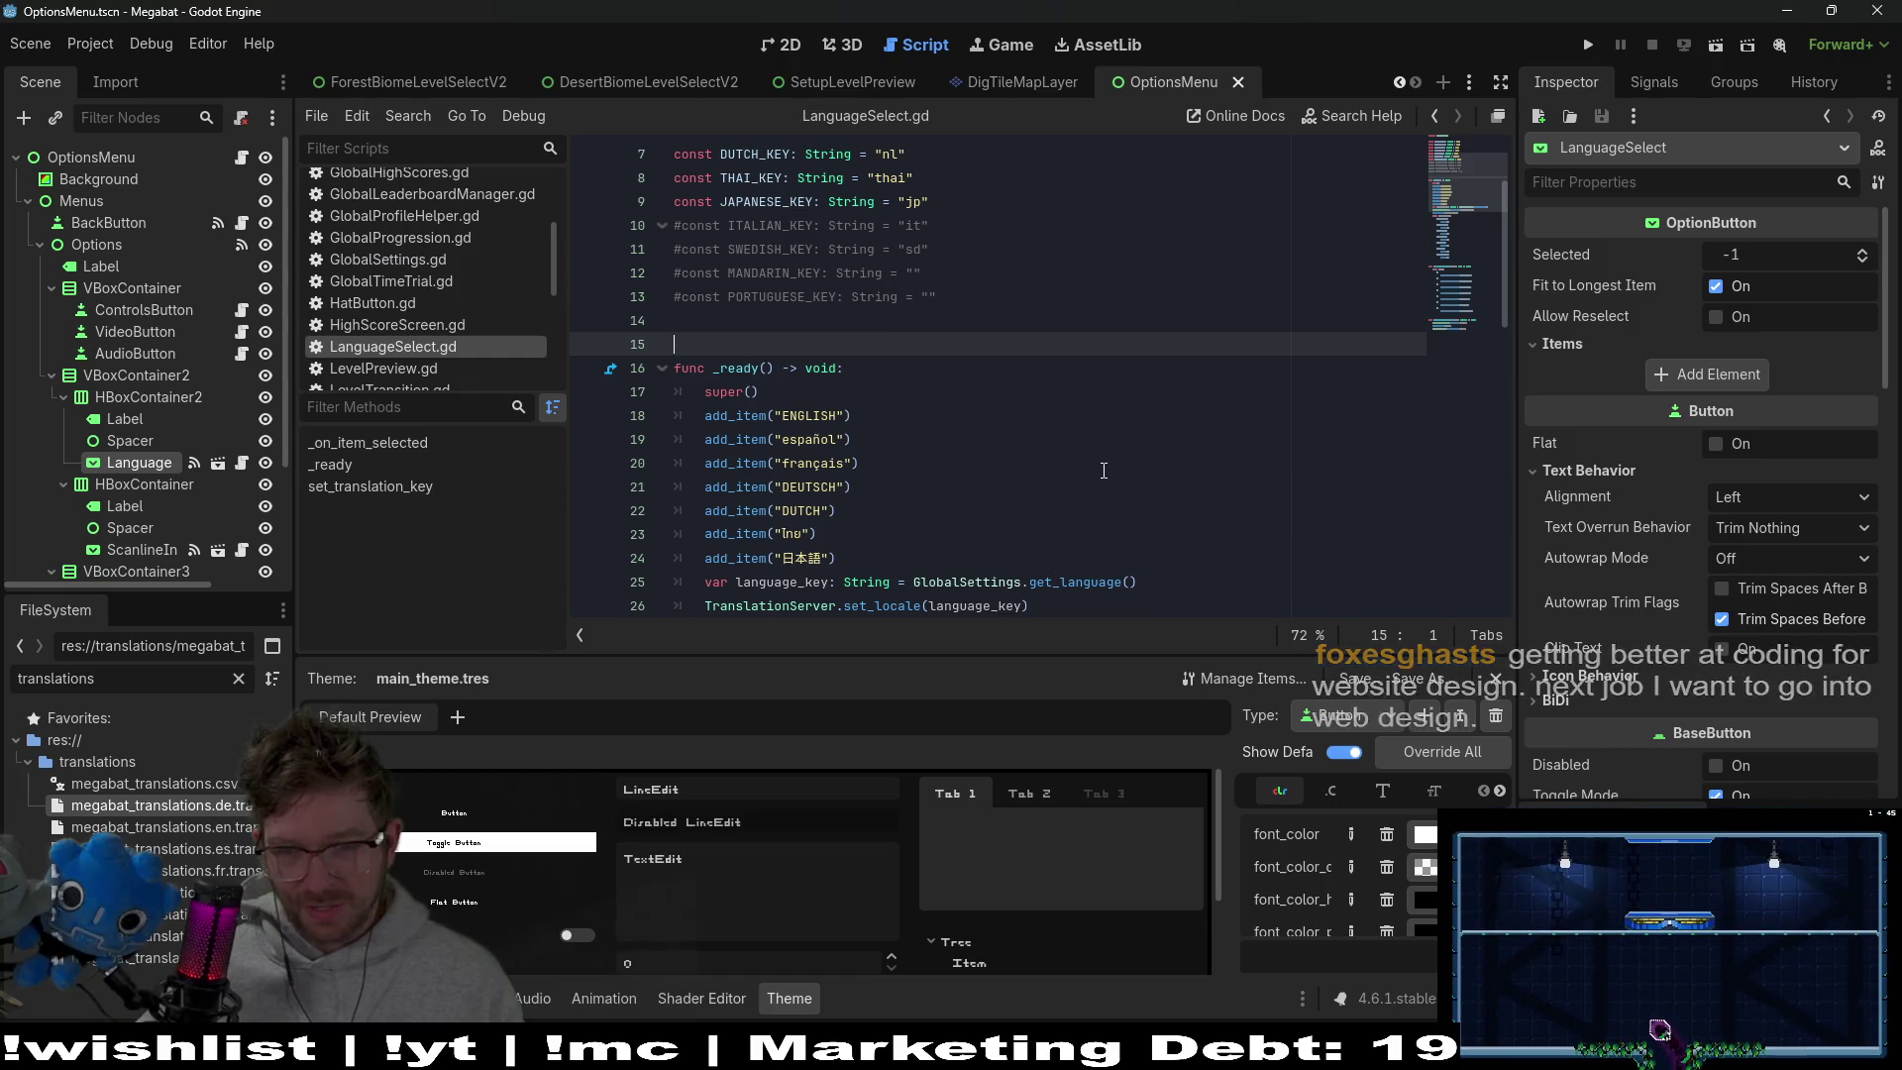
pyautogui.scroll(-3, 1099, 478)
pyautogui.scroll(-2, 1100, 478)
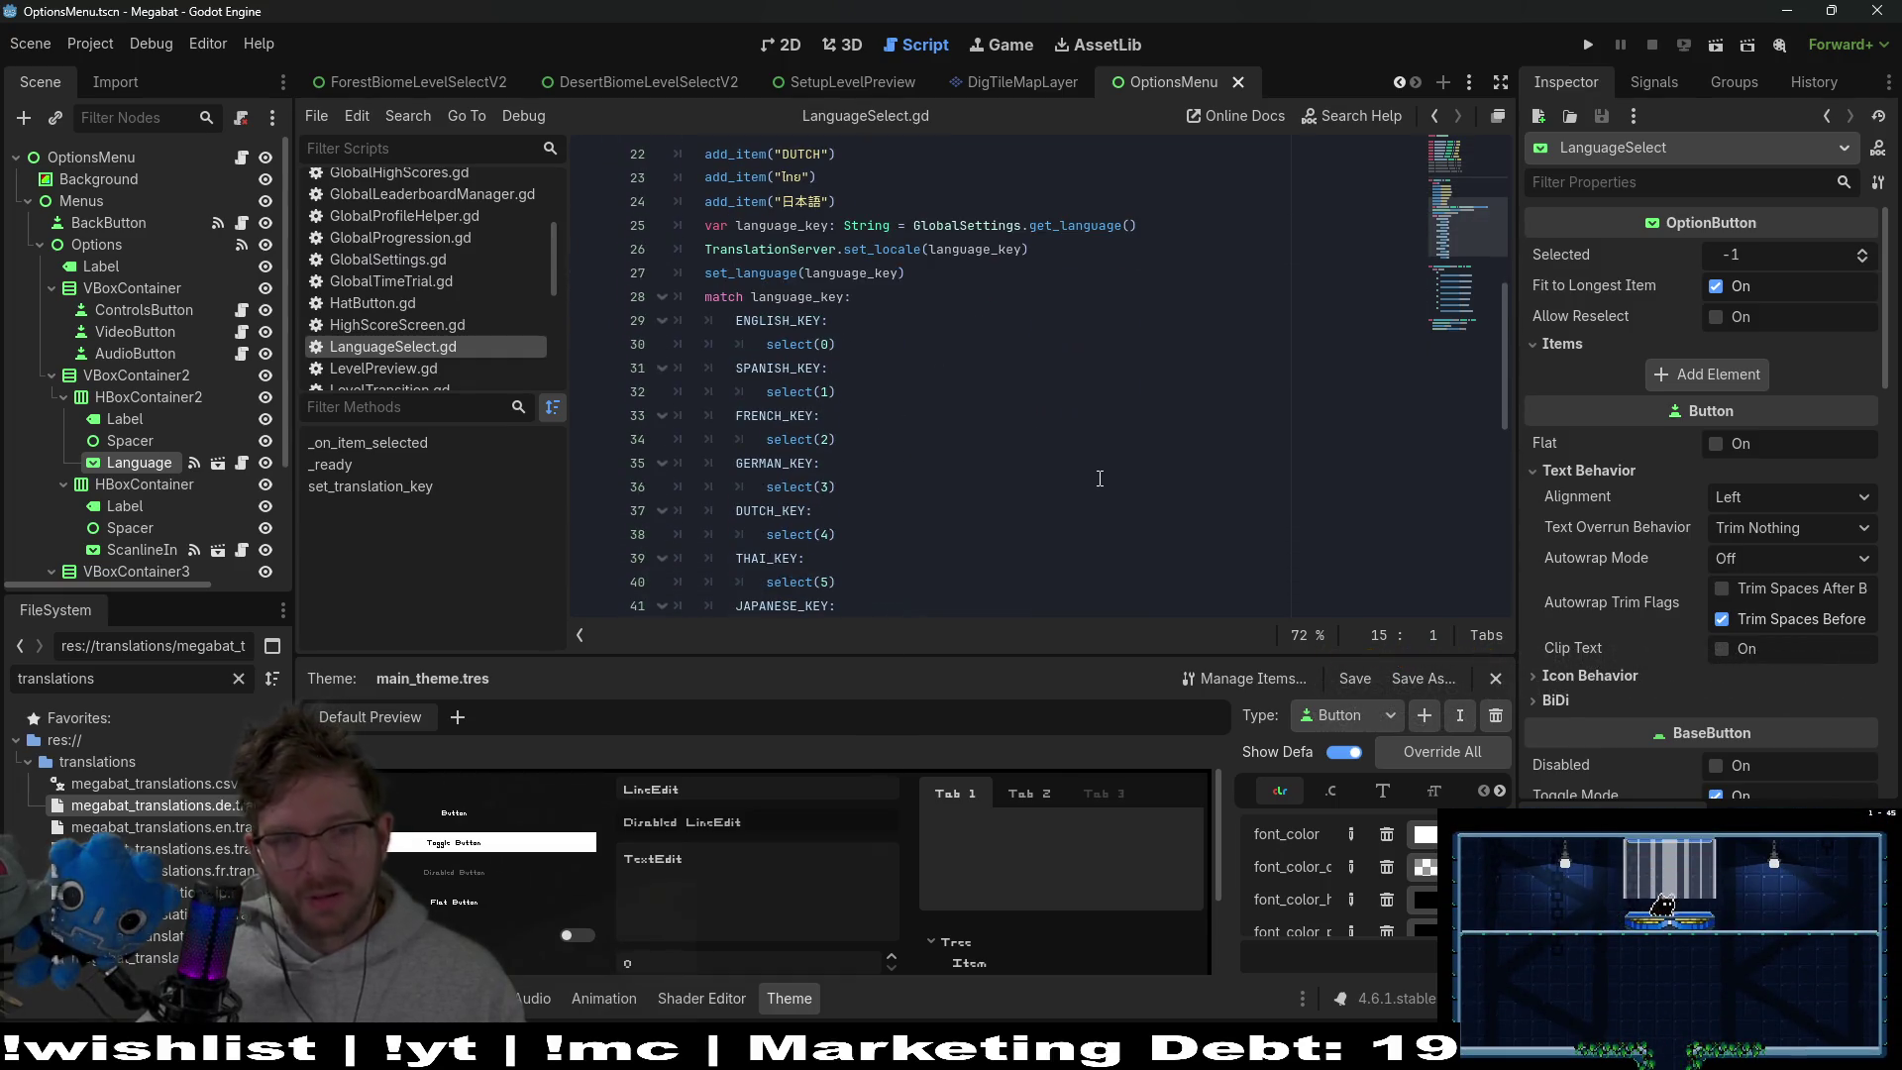
pyautogui.click(1110, 448)
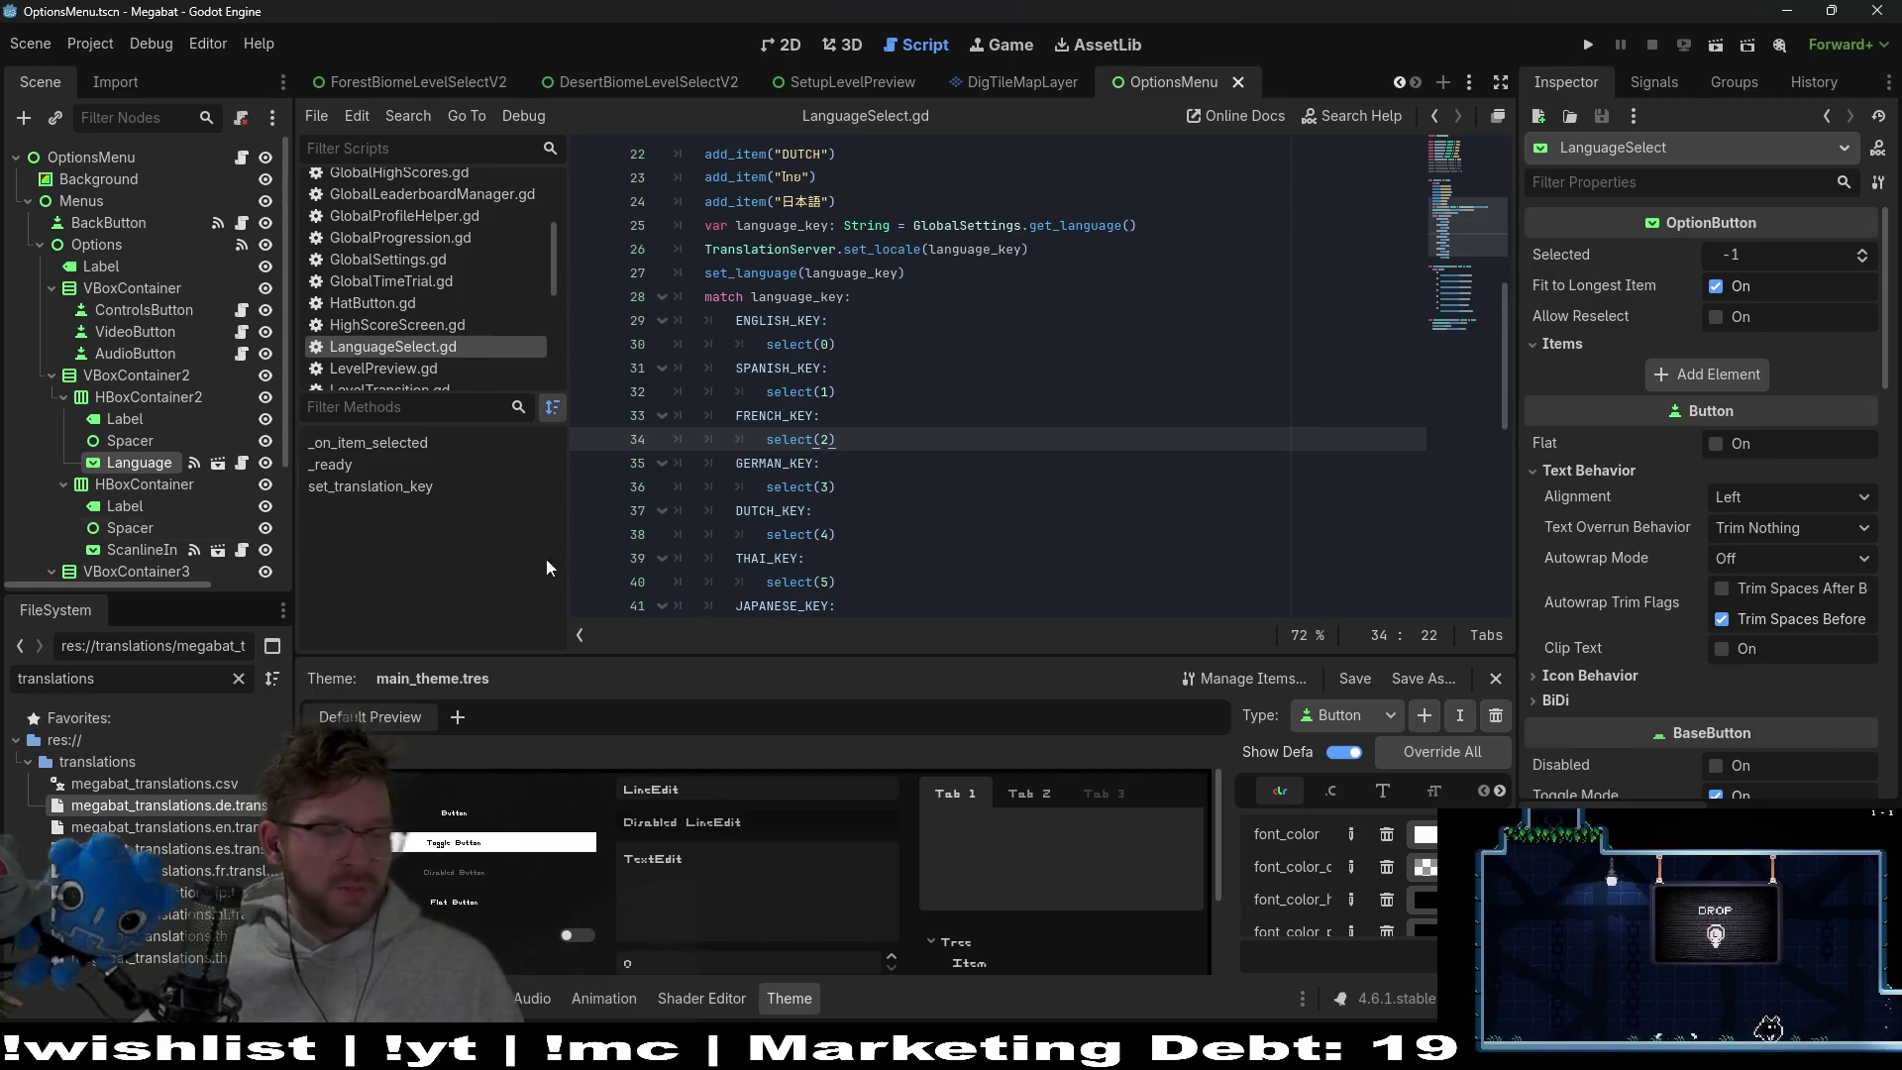
pyautogui.click(1151, 509)
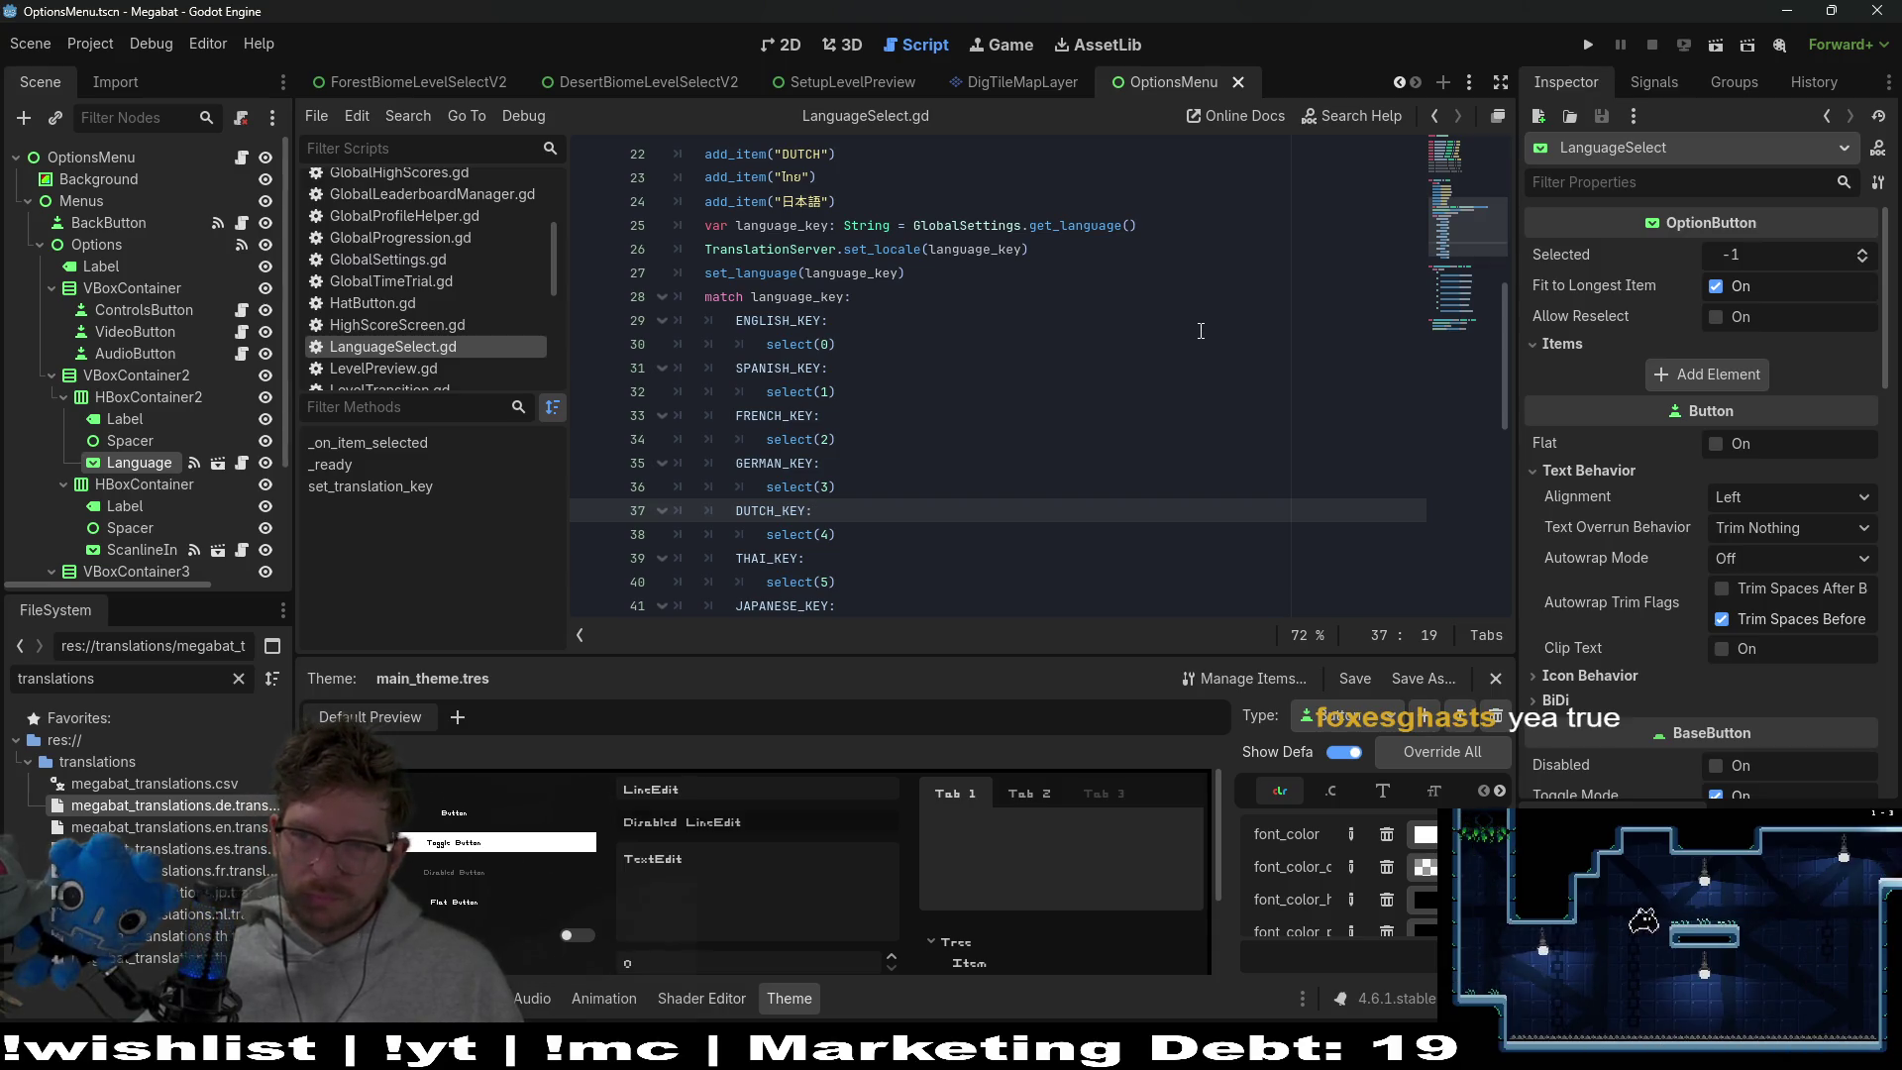
# Switch to the 2D workspace and zoom on the Options menu scene
pyautogui.click(774, 44)
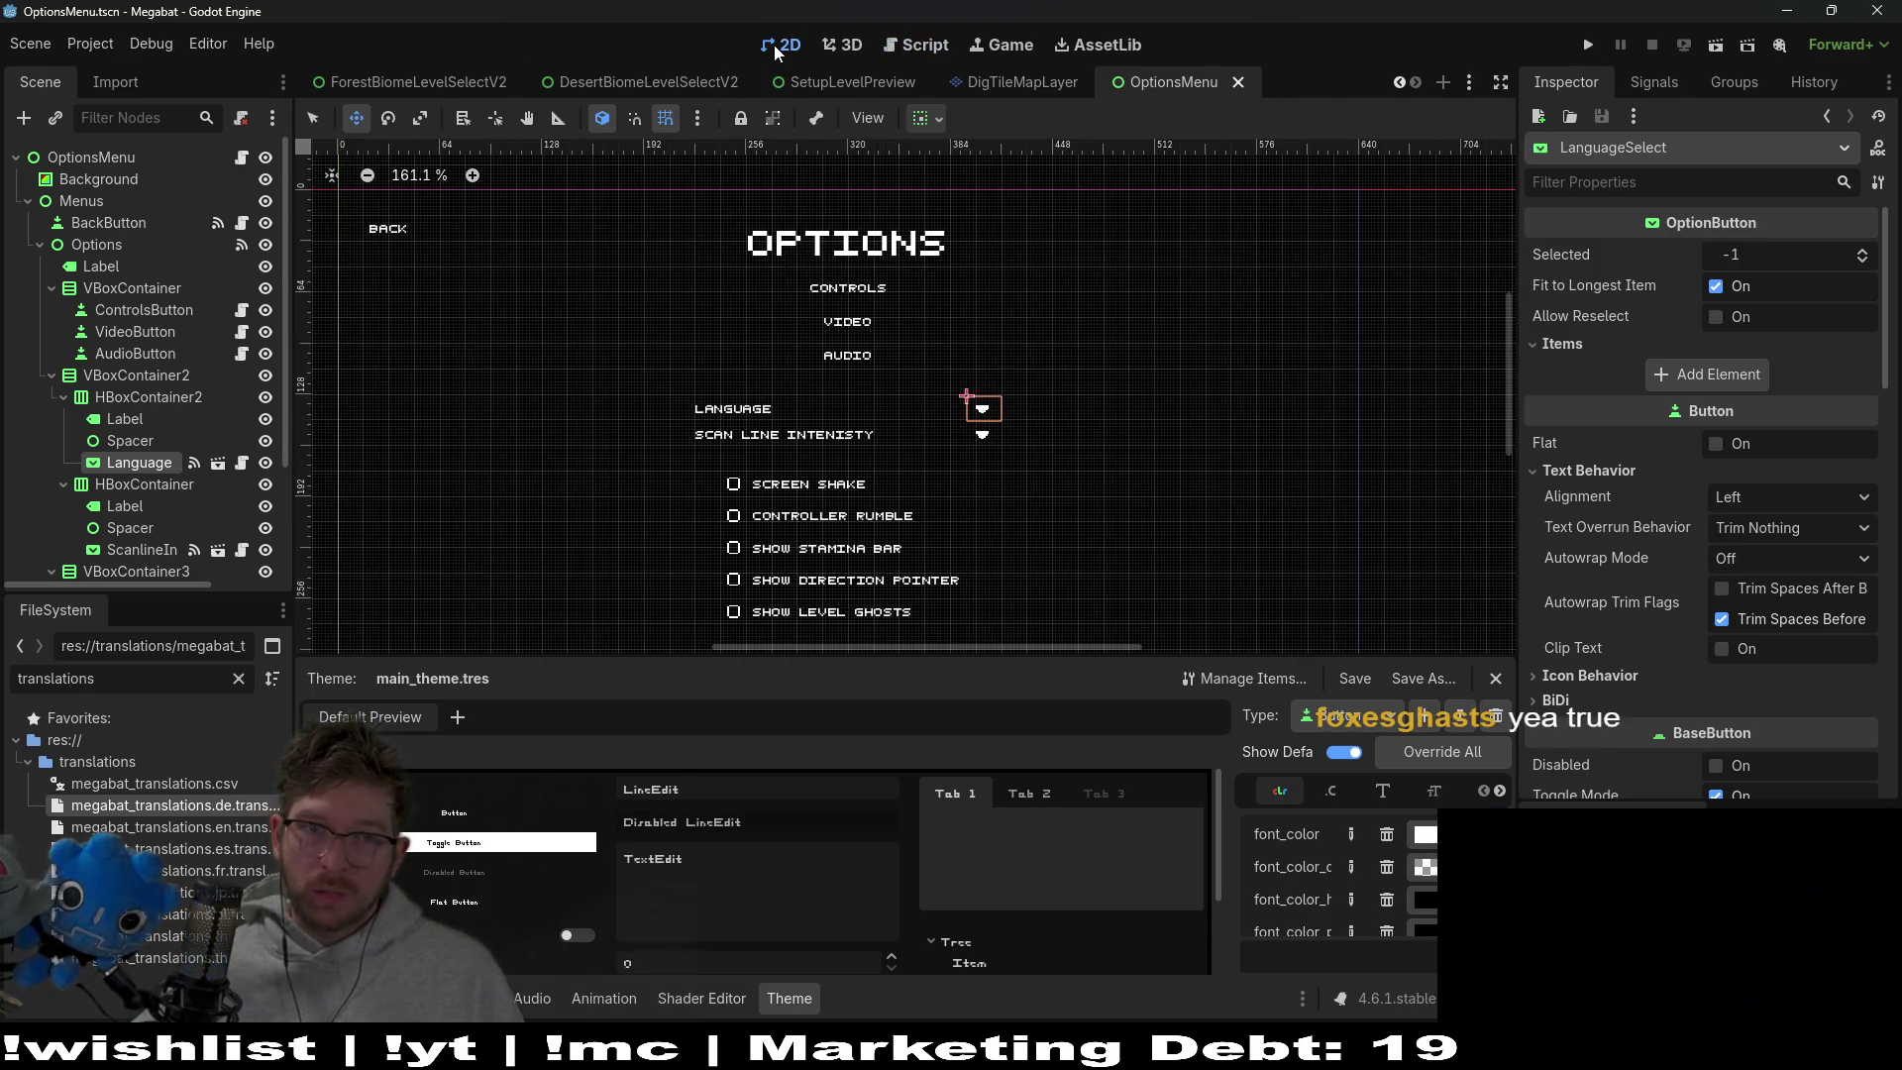
pyautogui.scroll(2, 901, 477)
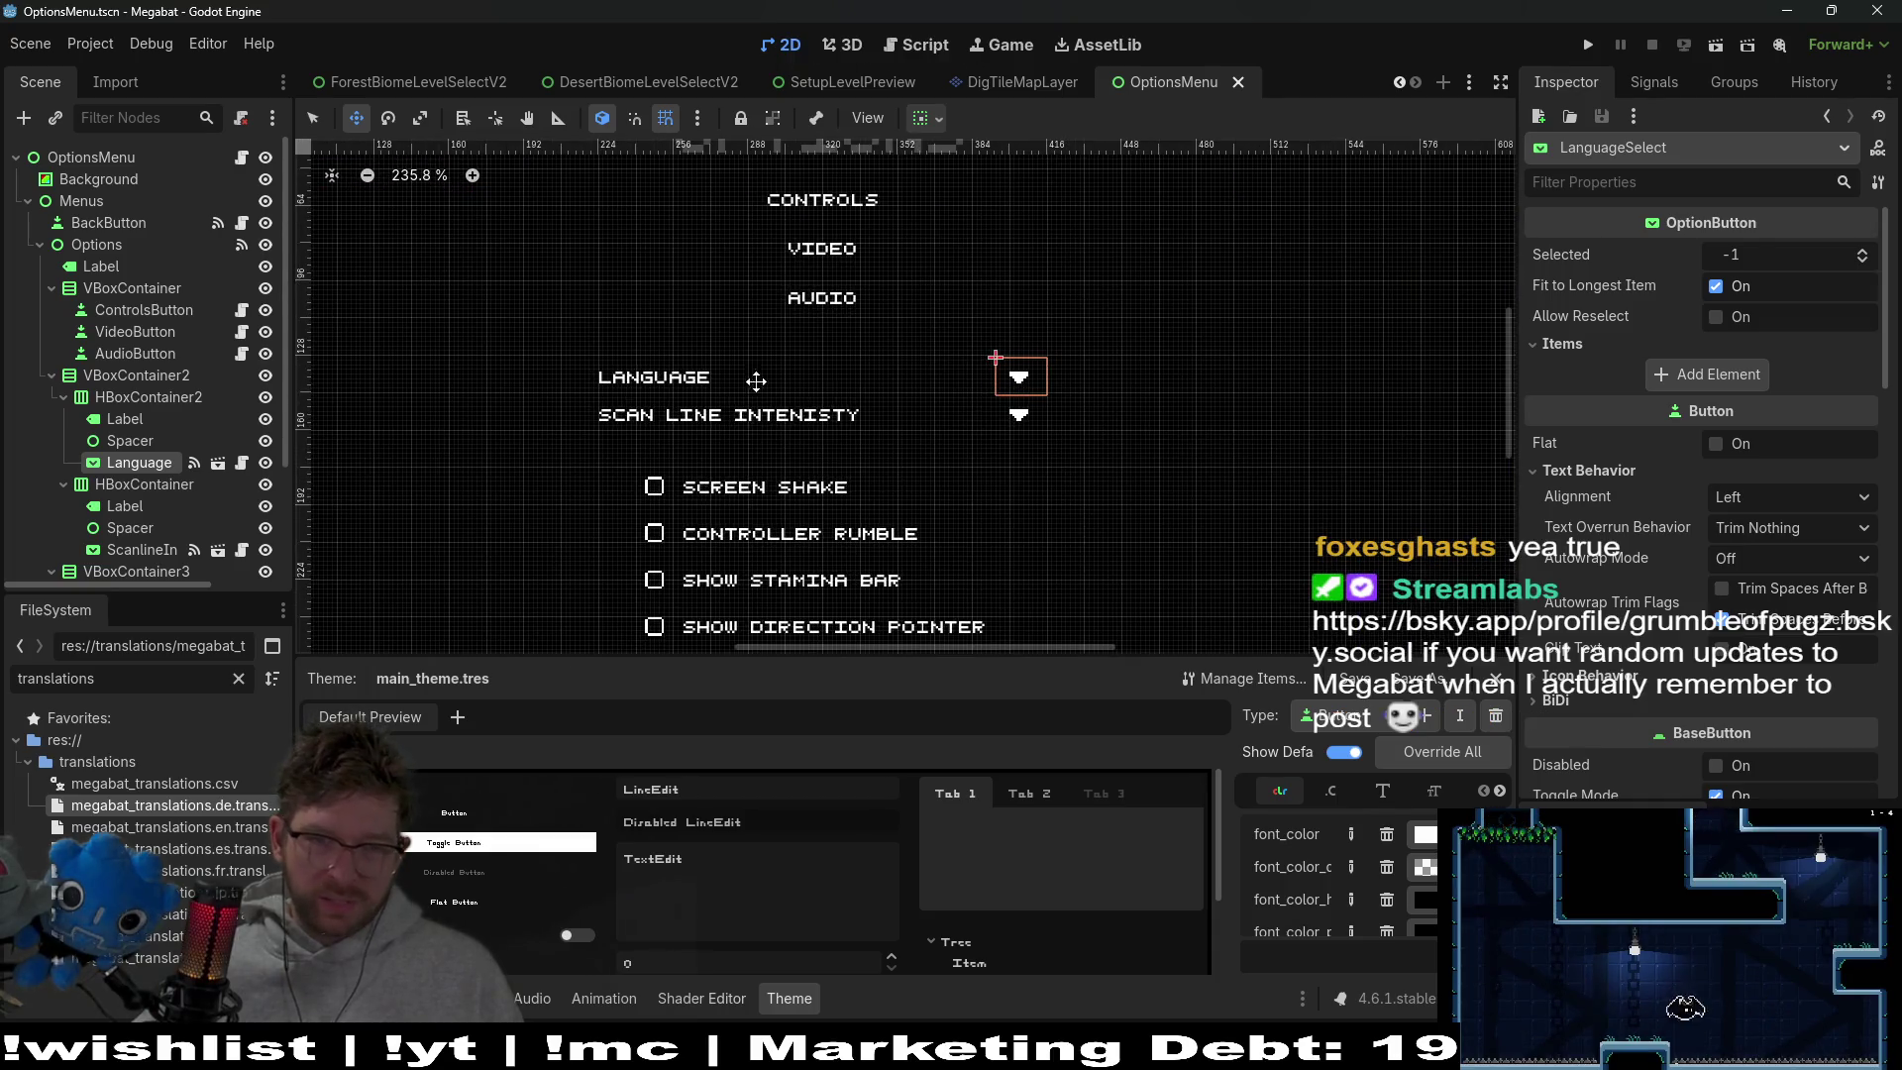
pyautogui.scroll(-2, 899, 427)
pyautogui.scroll(2, 1129, 450)
pyautogui.scroll(-2, 1129, 450)
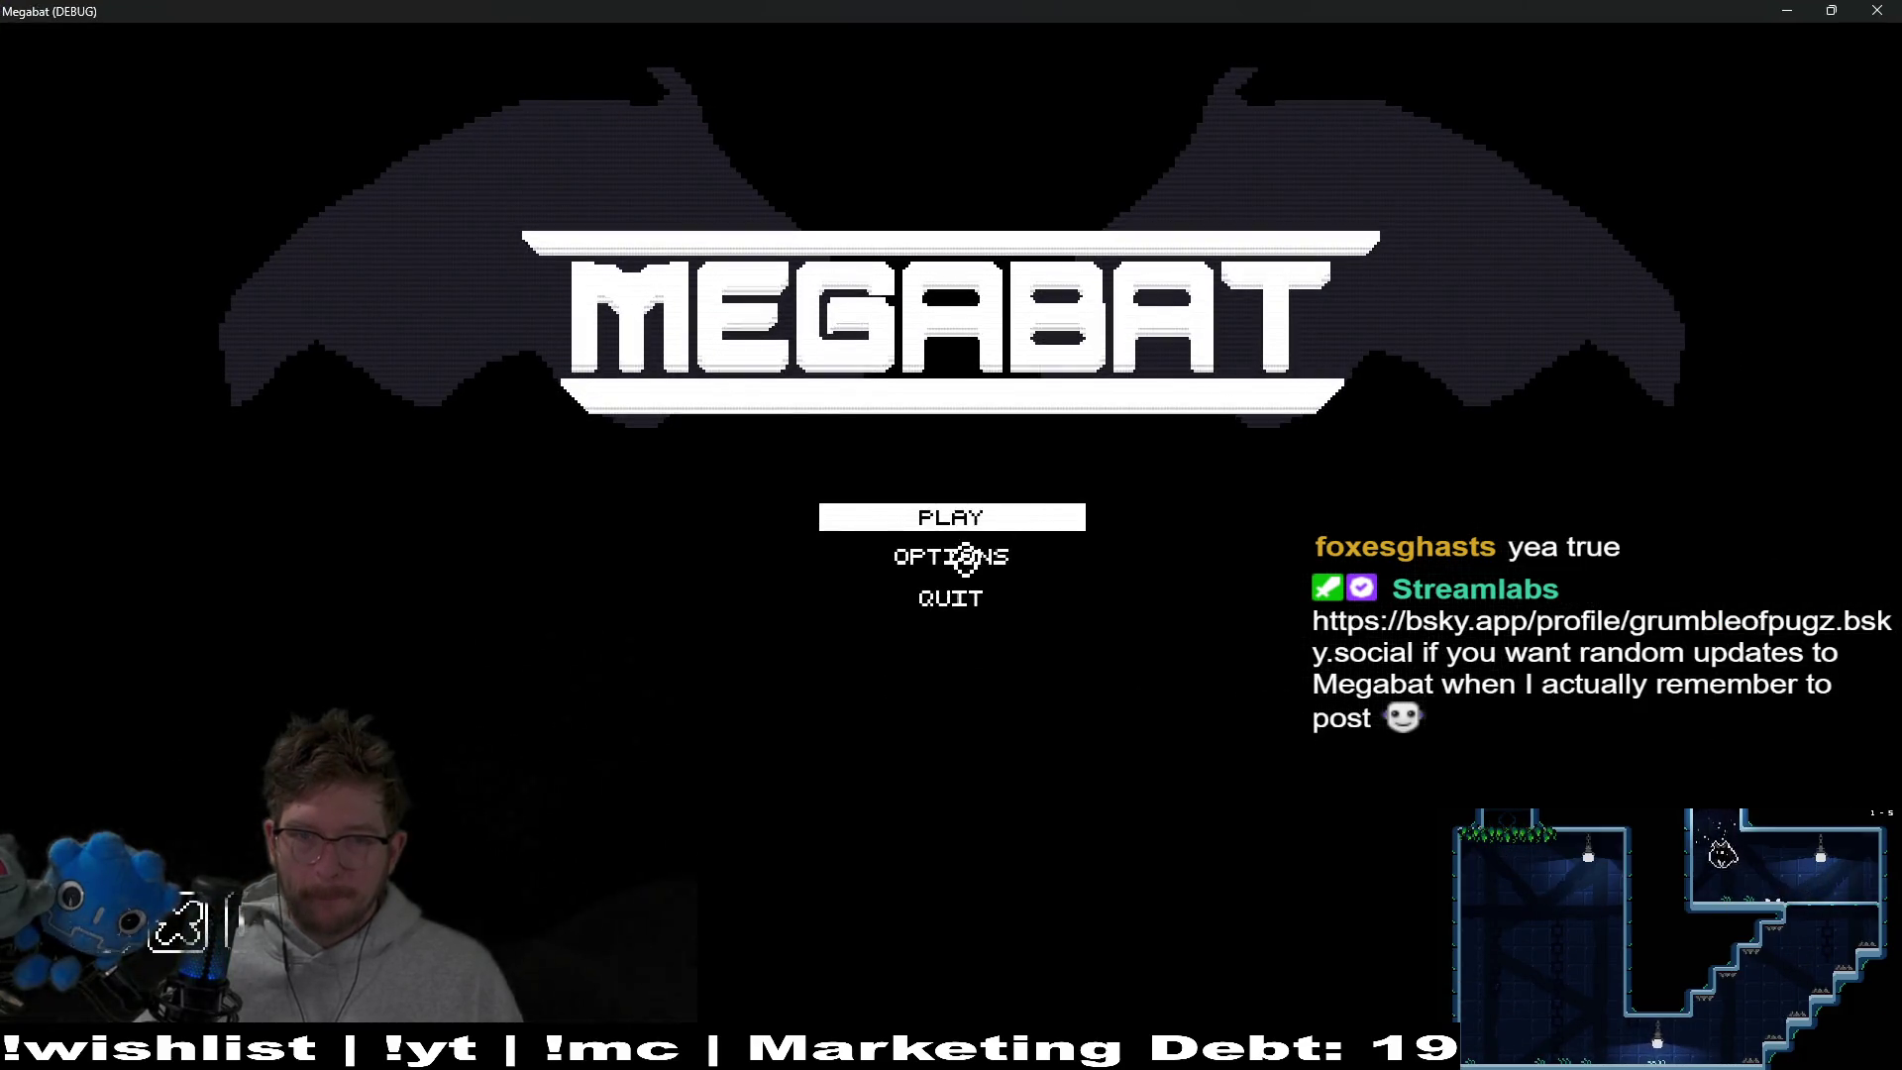
# Open the Options screen and test the Scan Line Intensity and Language dropdowns, keeping HIGH
pyautogui.click(963, 558)
pyautogui.click(1141, 465)
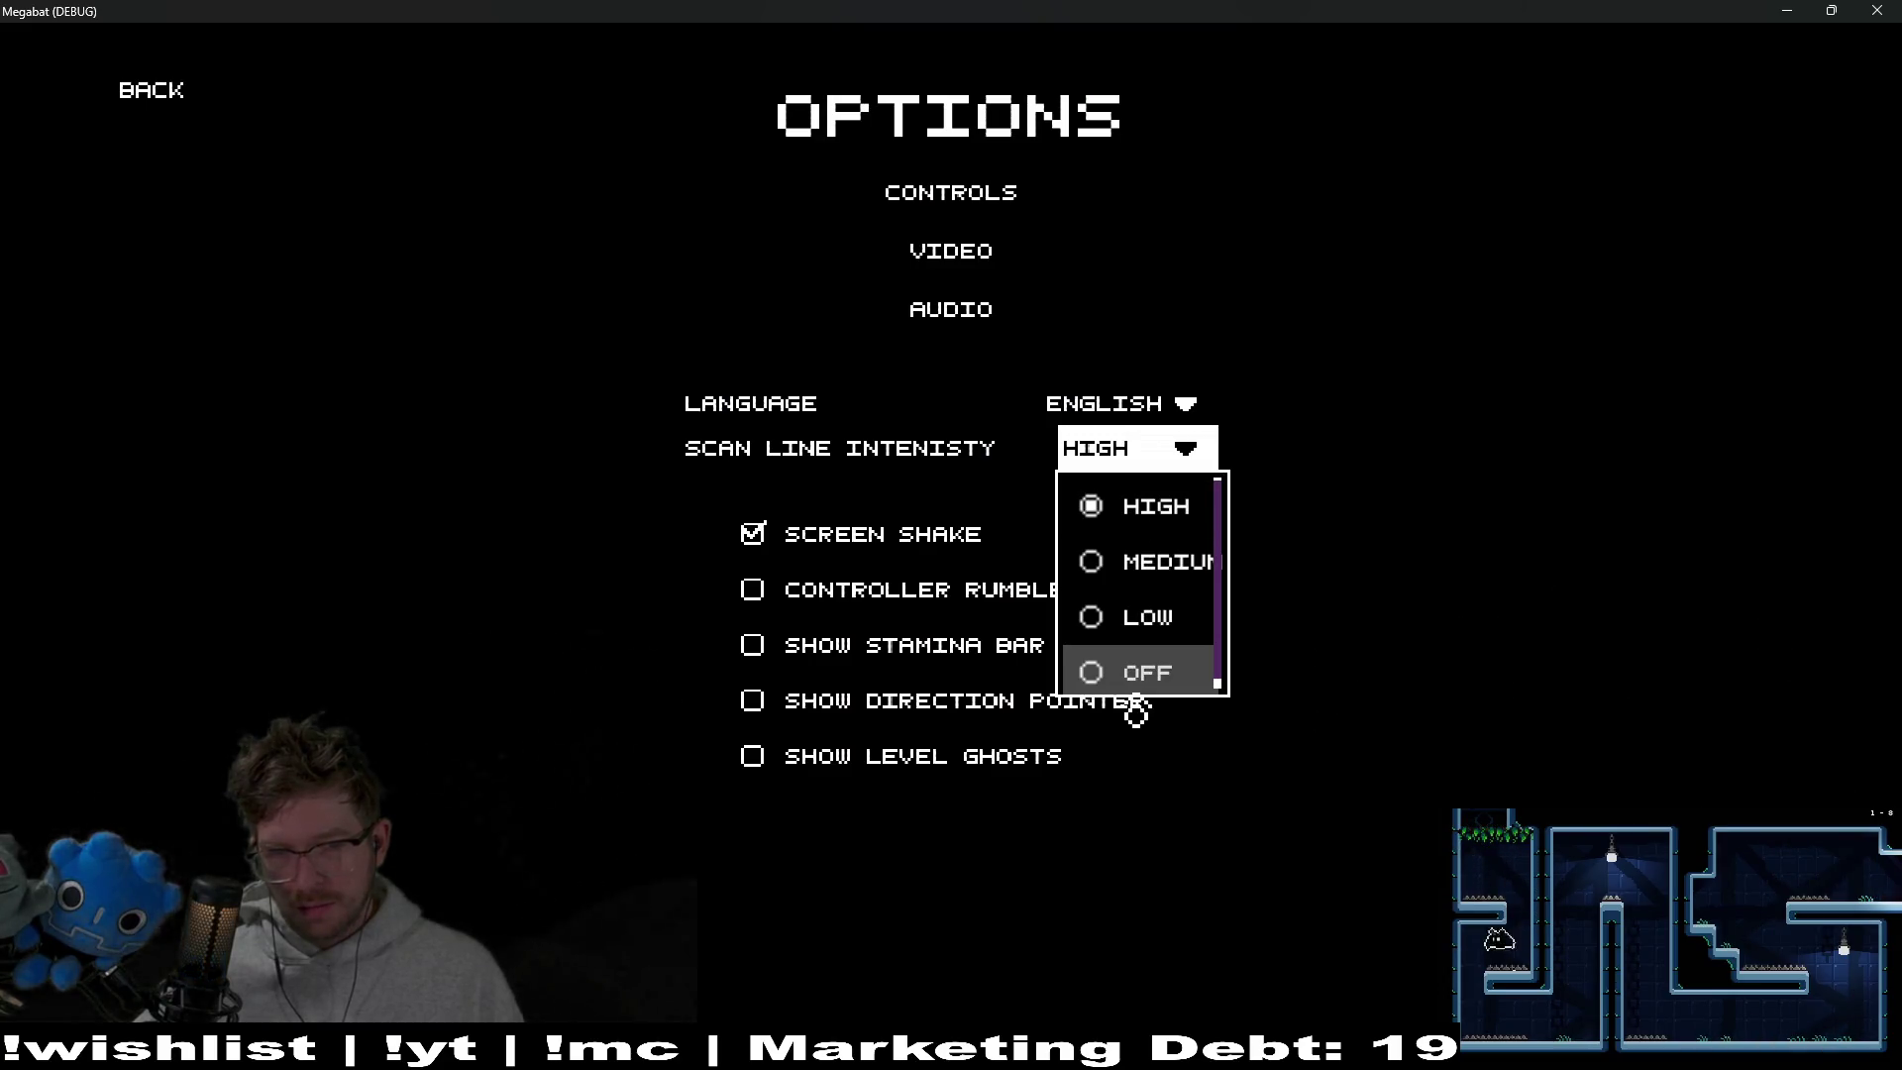
pyautogui.press('Up')
pyautogui.press('Up')
pyautogui.press('Escape')
pyautogui.press('Up')
pyautogui.press('Return')
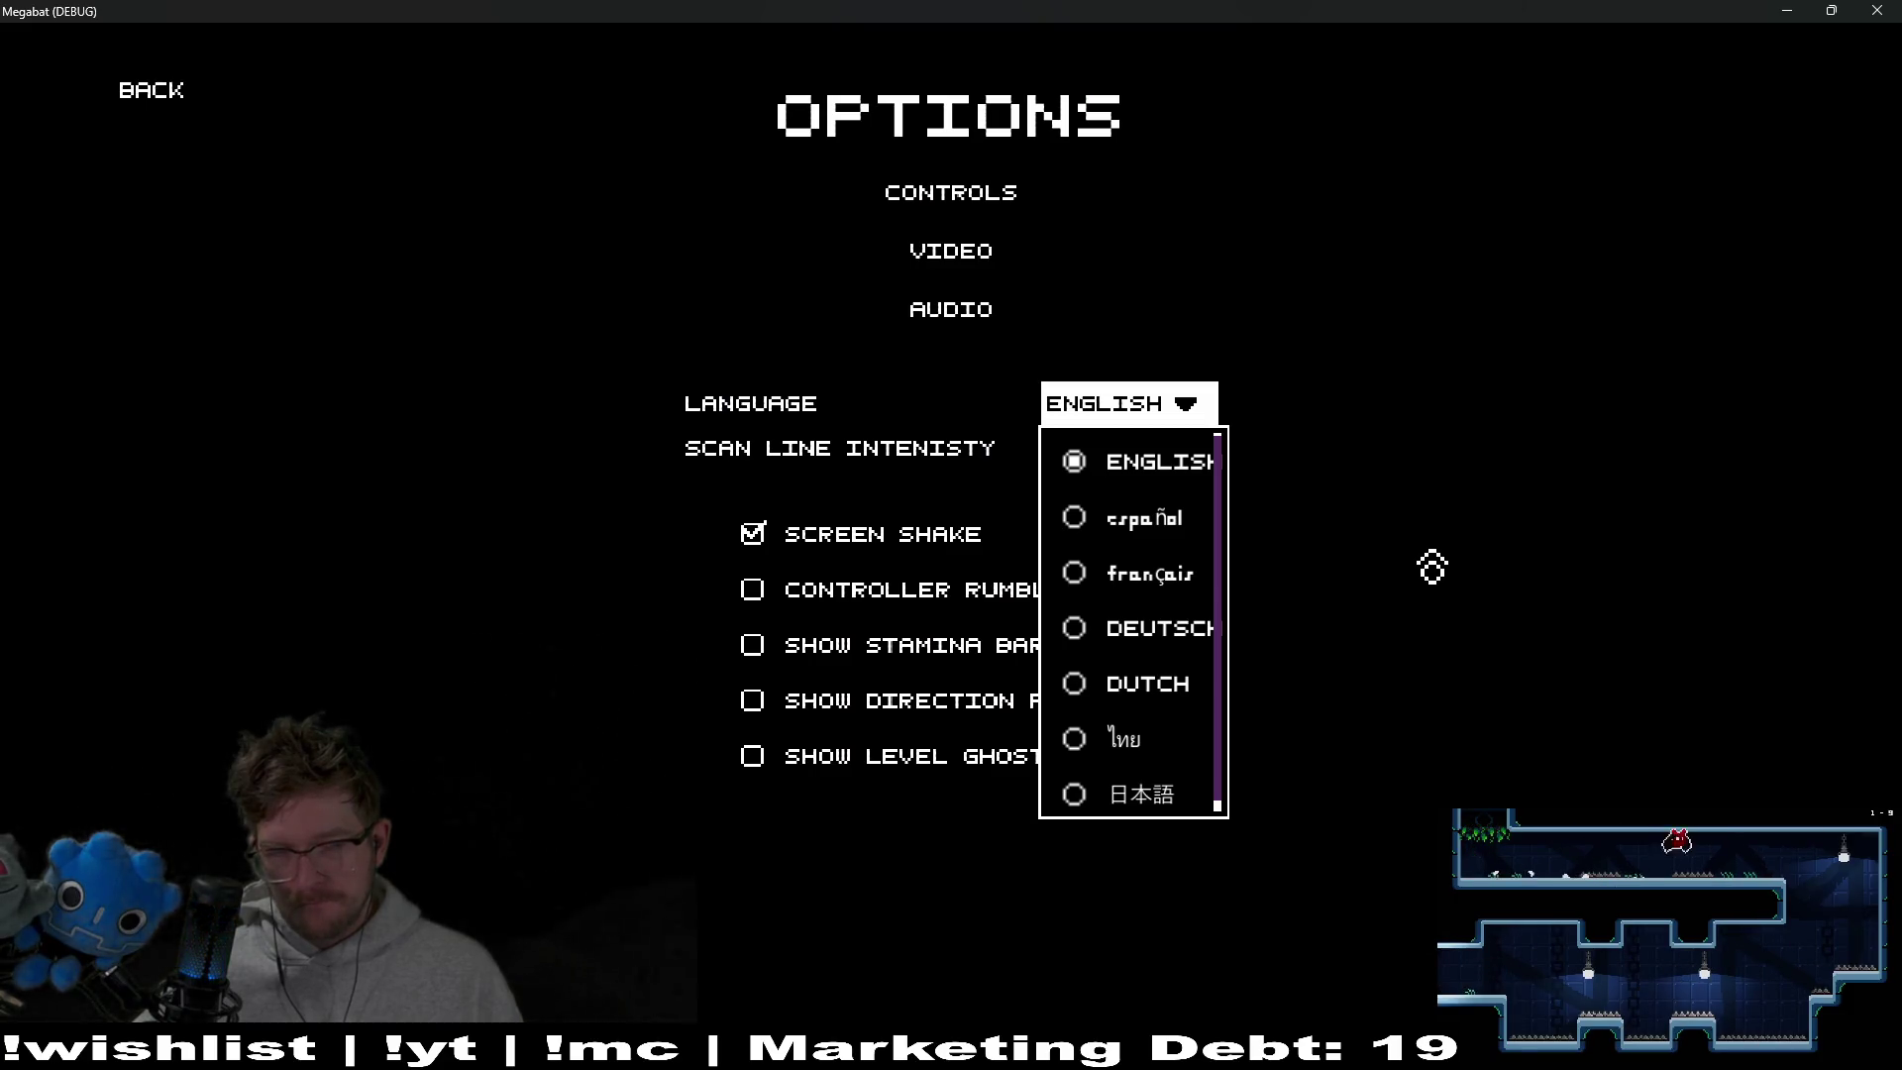
pyautogui.press('Escape')
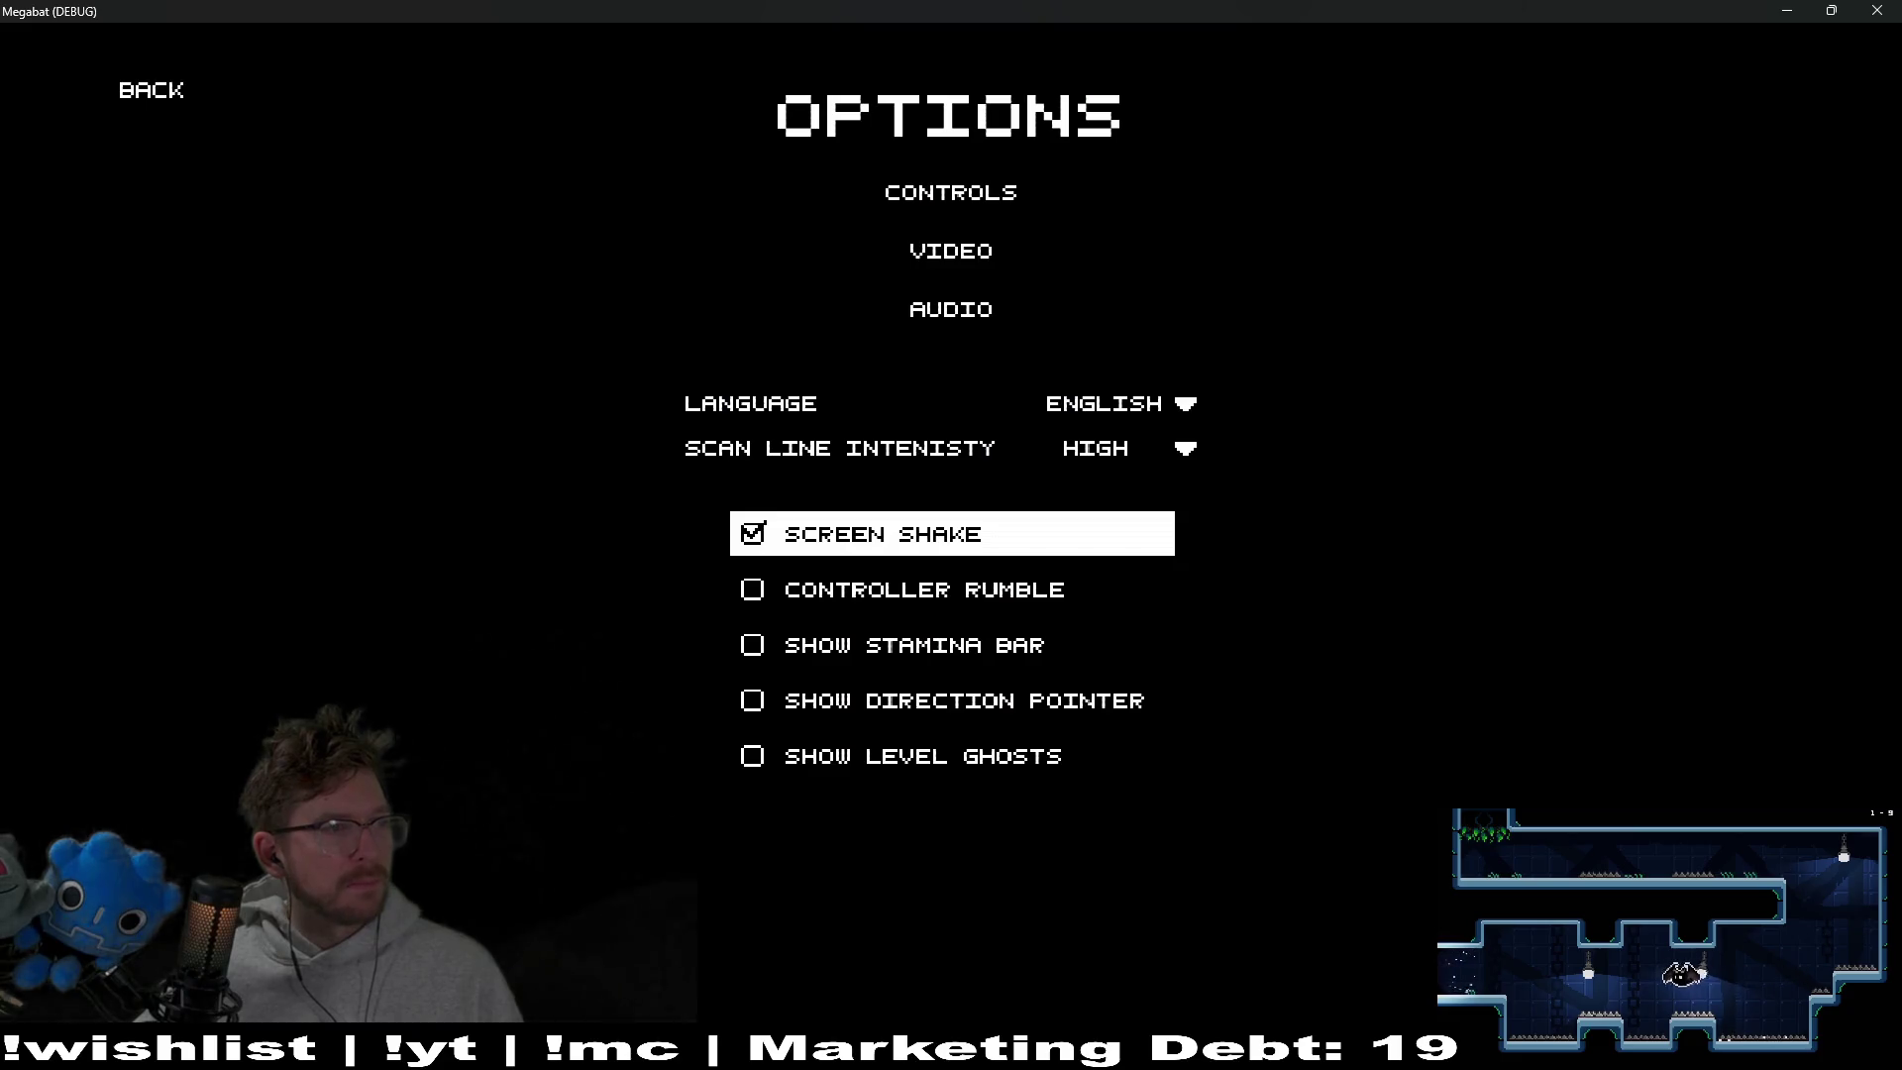
# Retest both dropdowns by mouse and keyboard, keeping HIGH and ENGLISH, then quit with F8
pyautogui.click(1168, 467)
pyautogui.click(1169, 474)
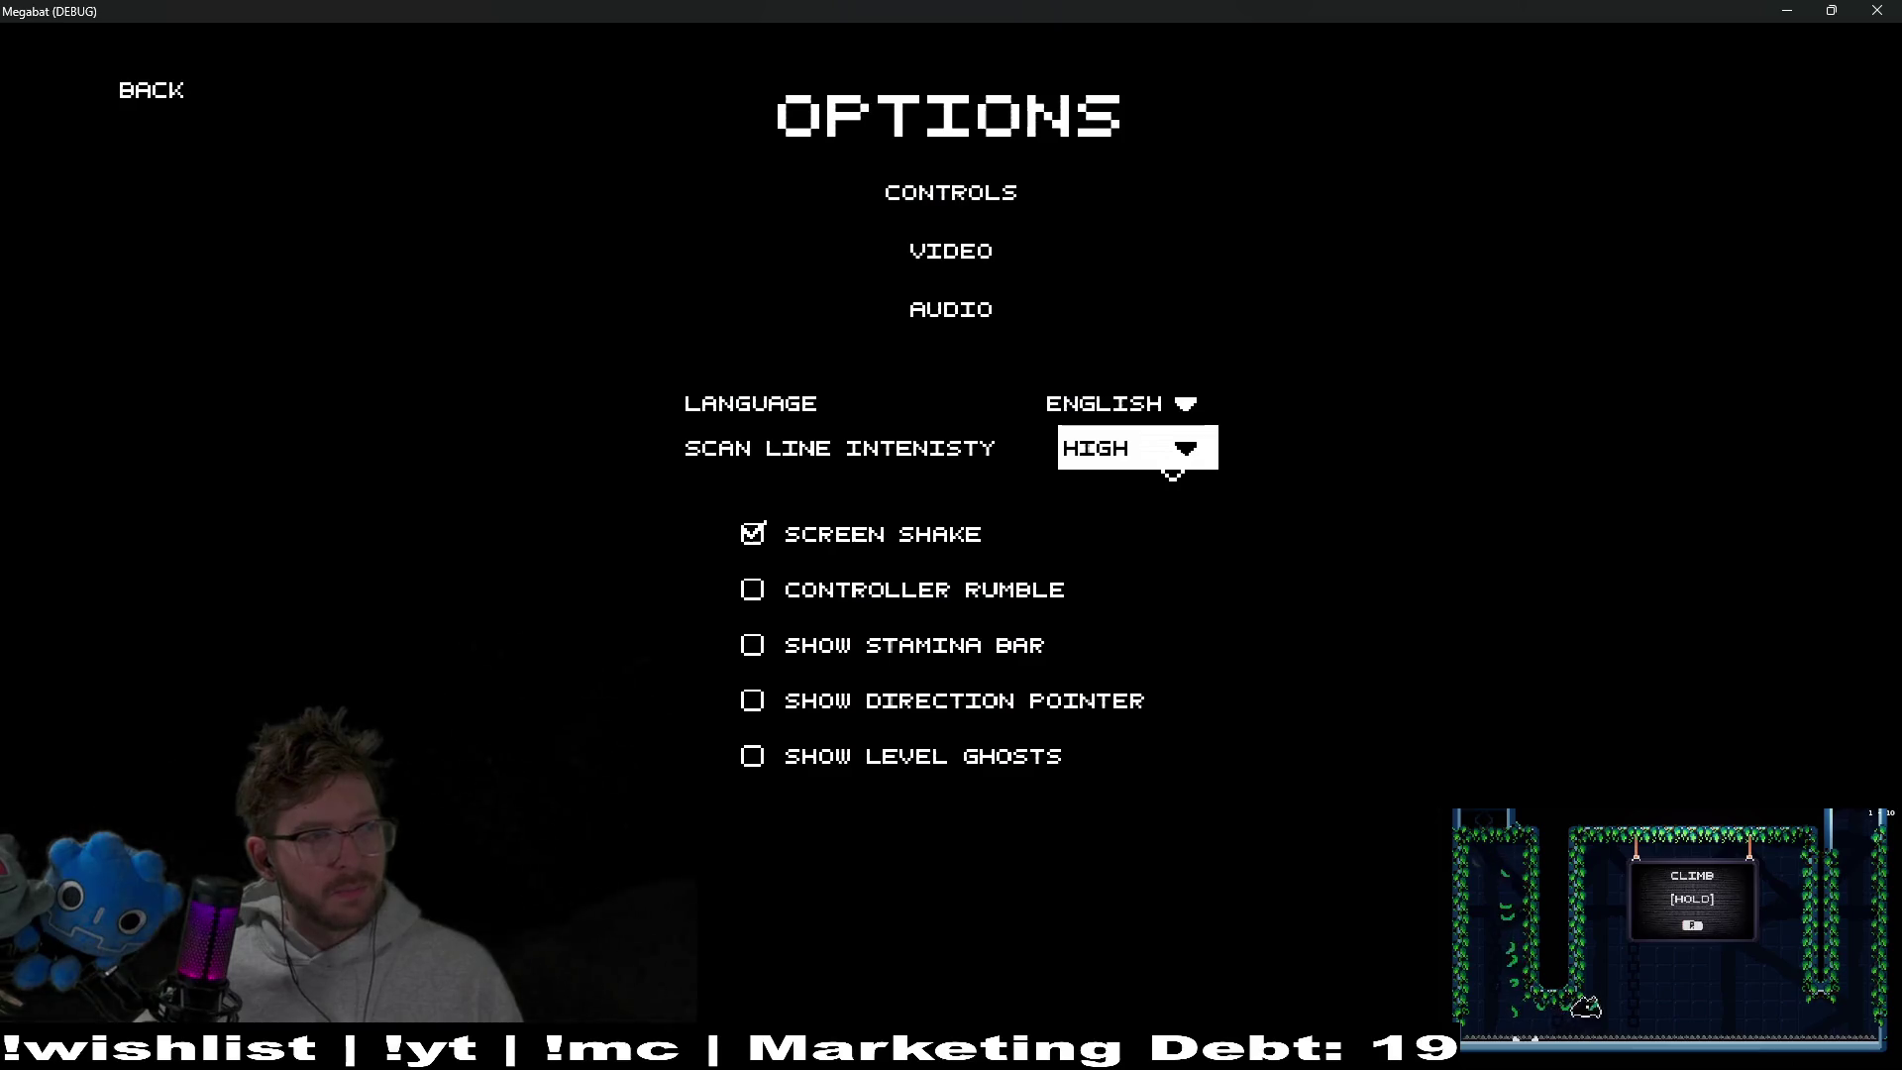
pyautogui.press('Up')
pyautogui.press('Down')
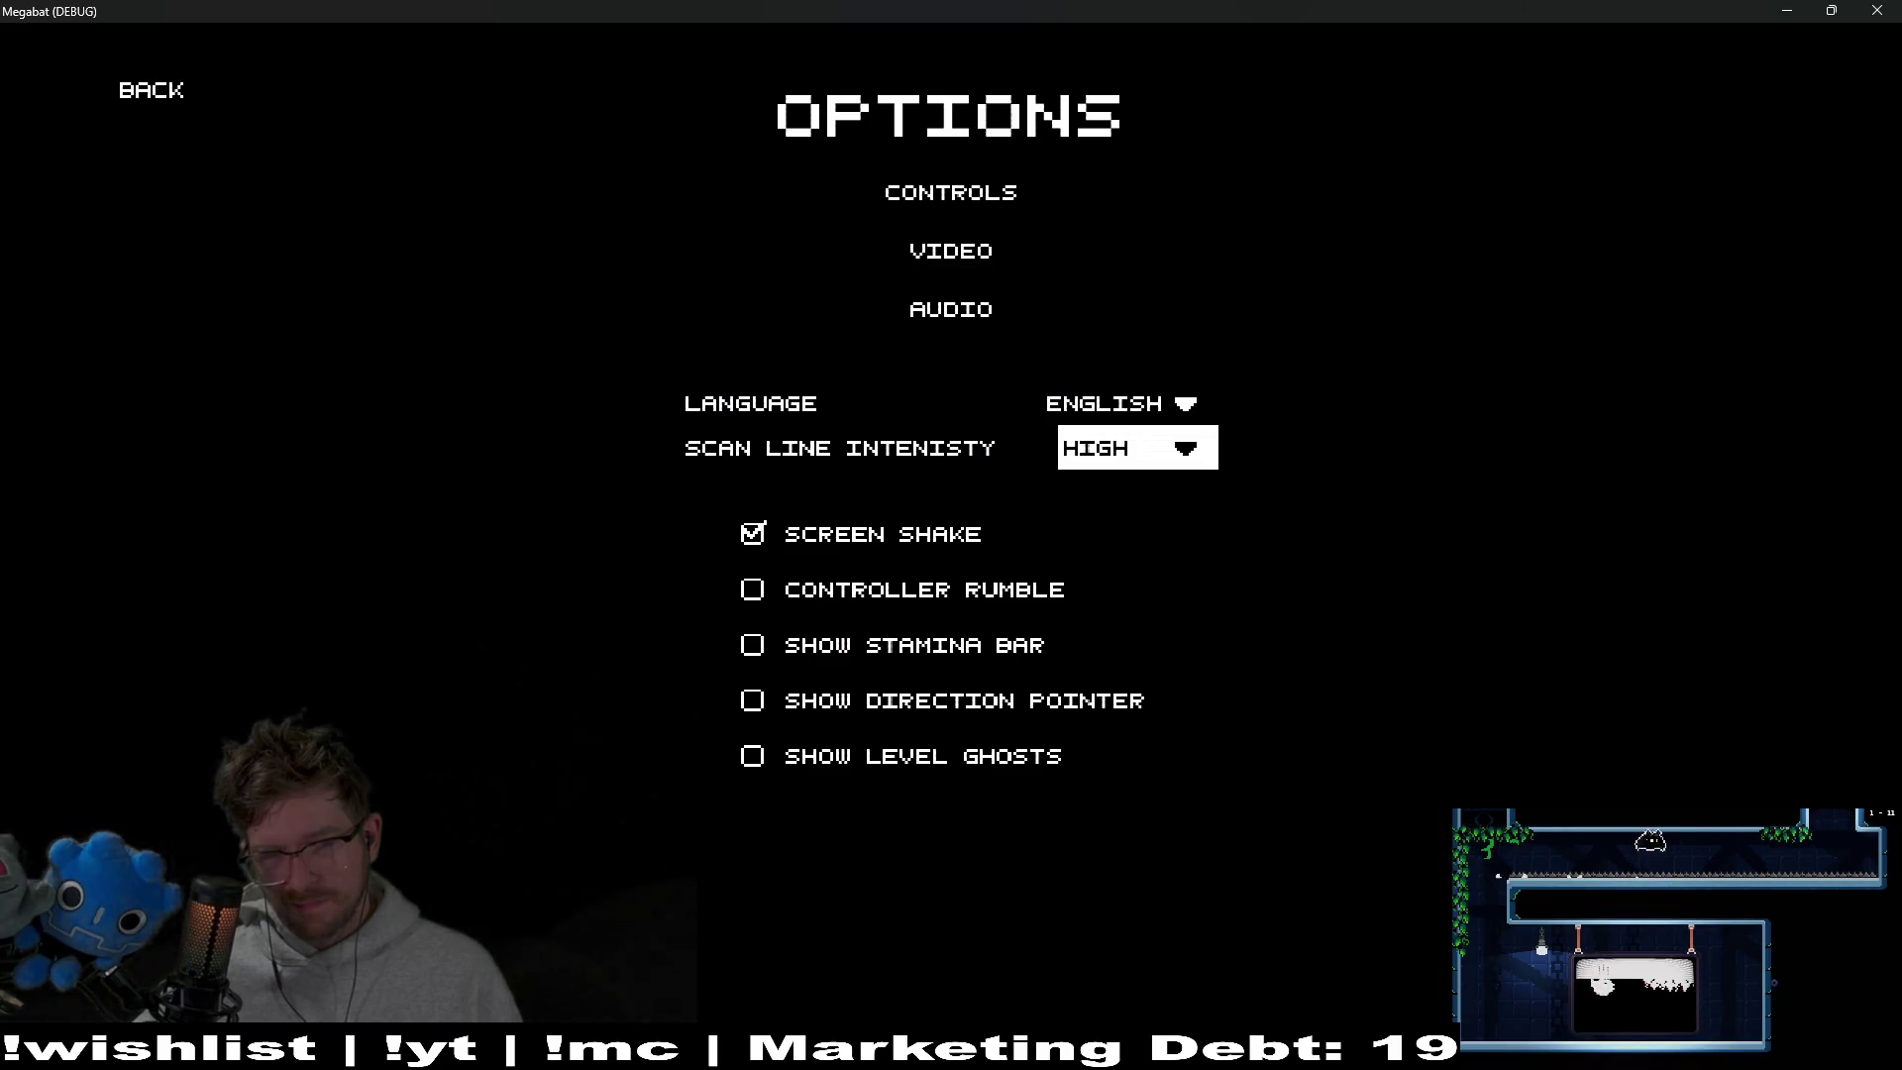
pyautogui.press('Up')
pyautogui.press('Return')
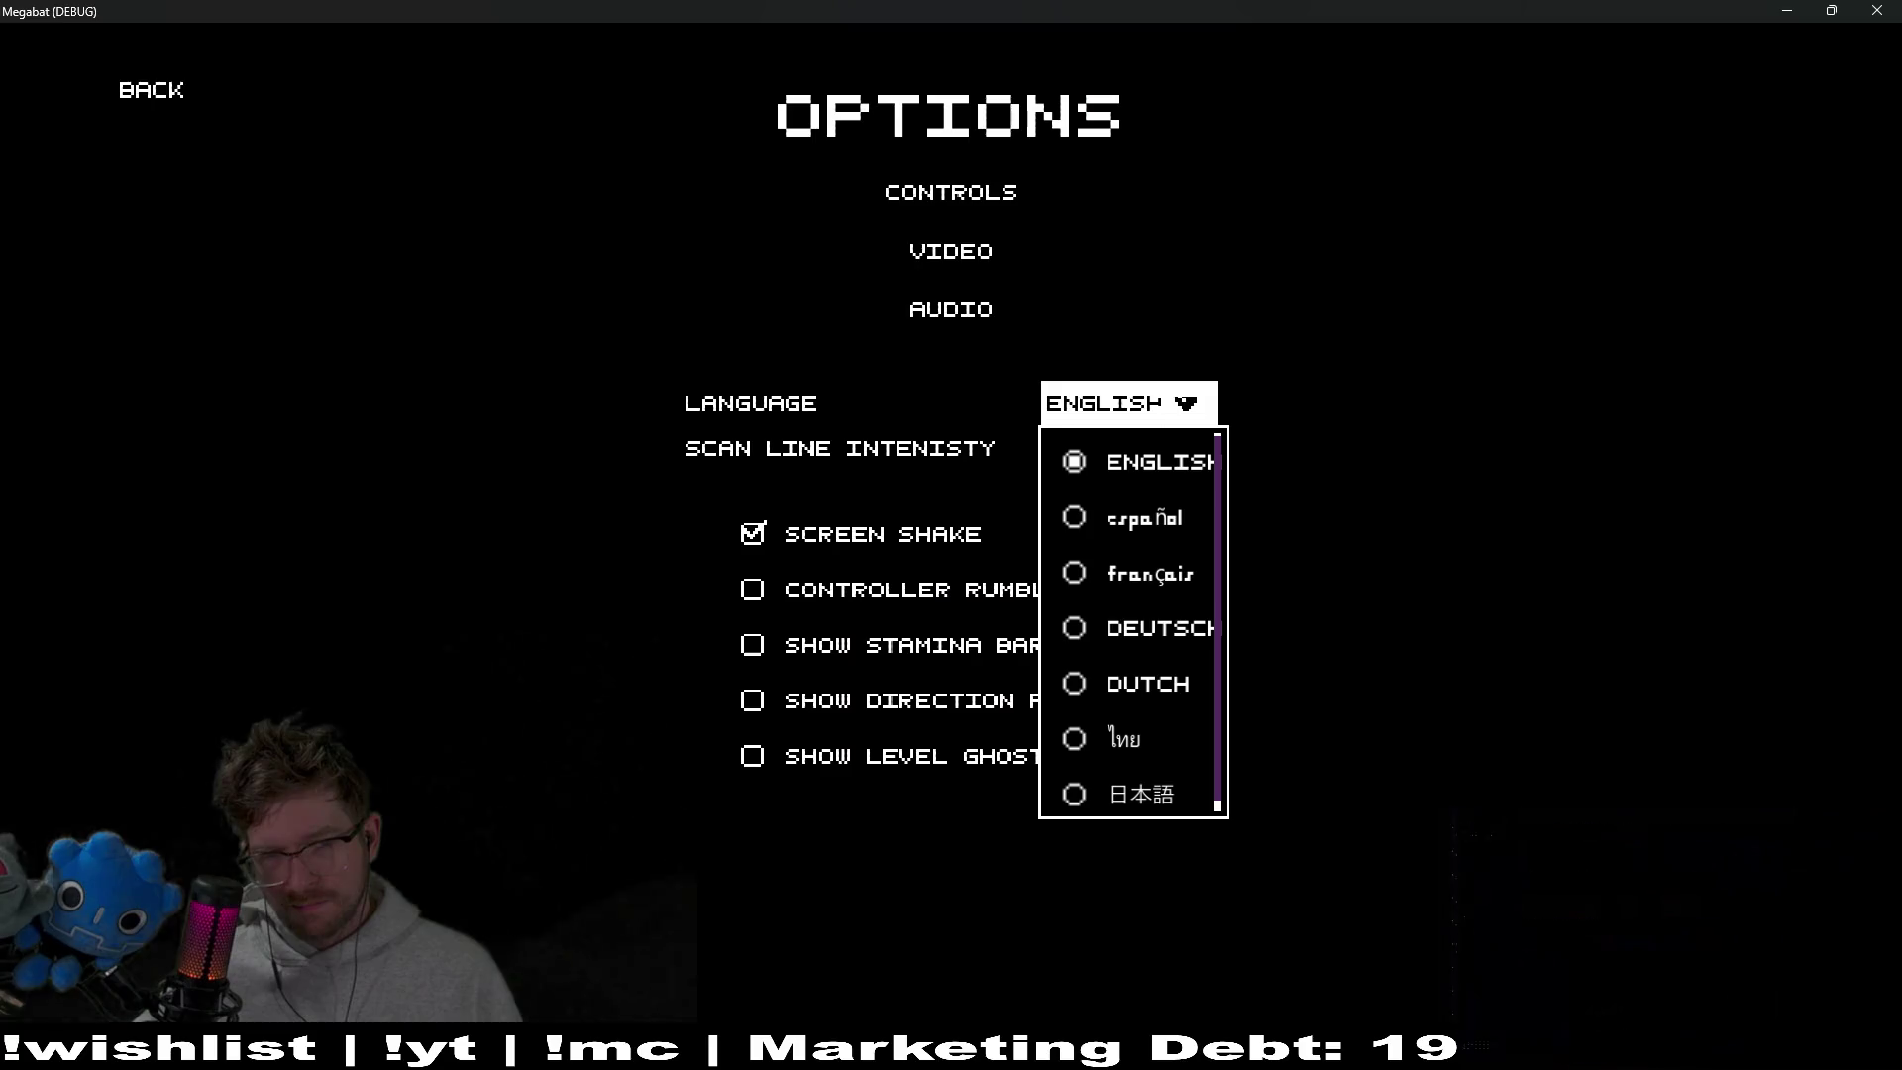
pyautogui.press('Escape')
pyautogui.press('Down')
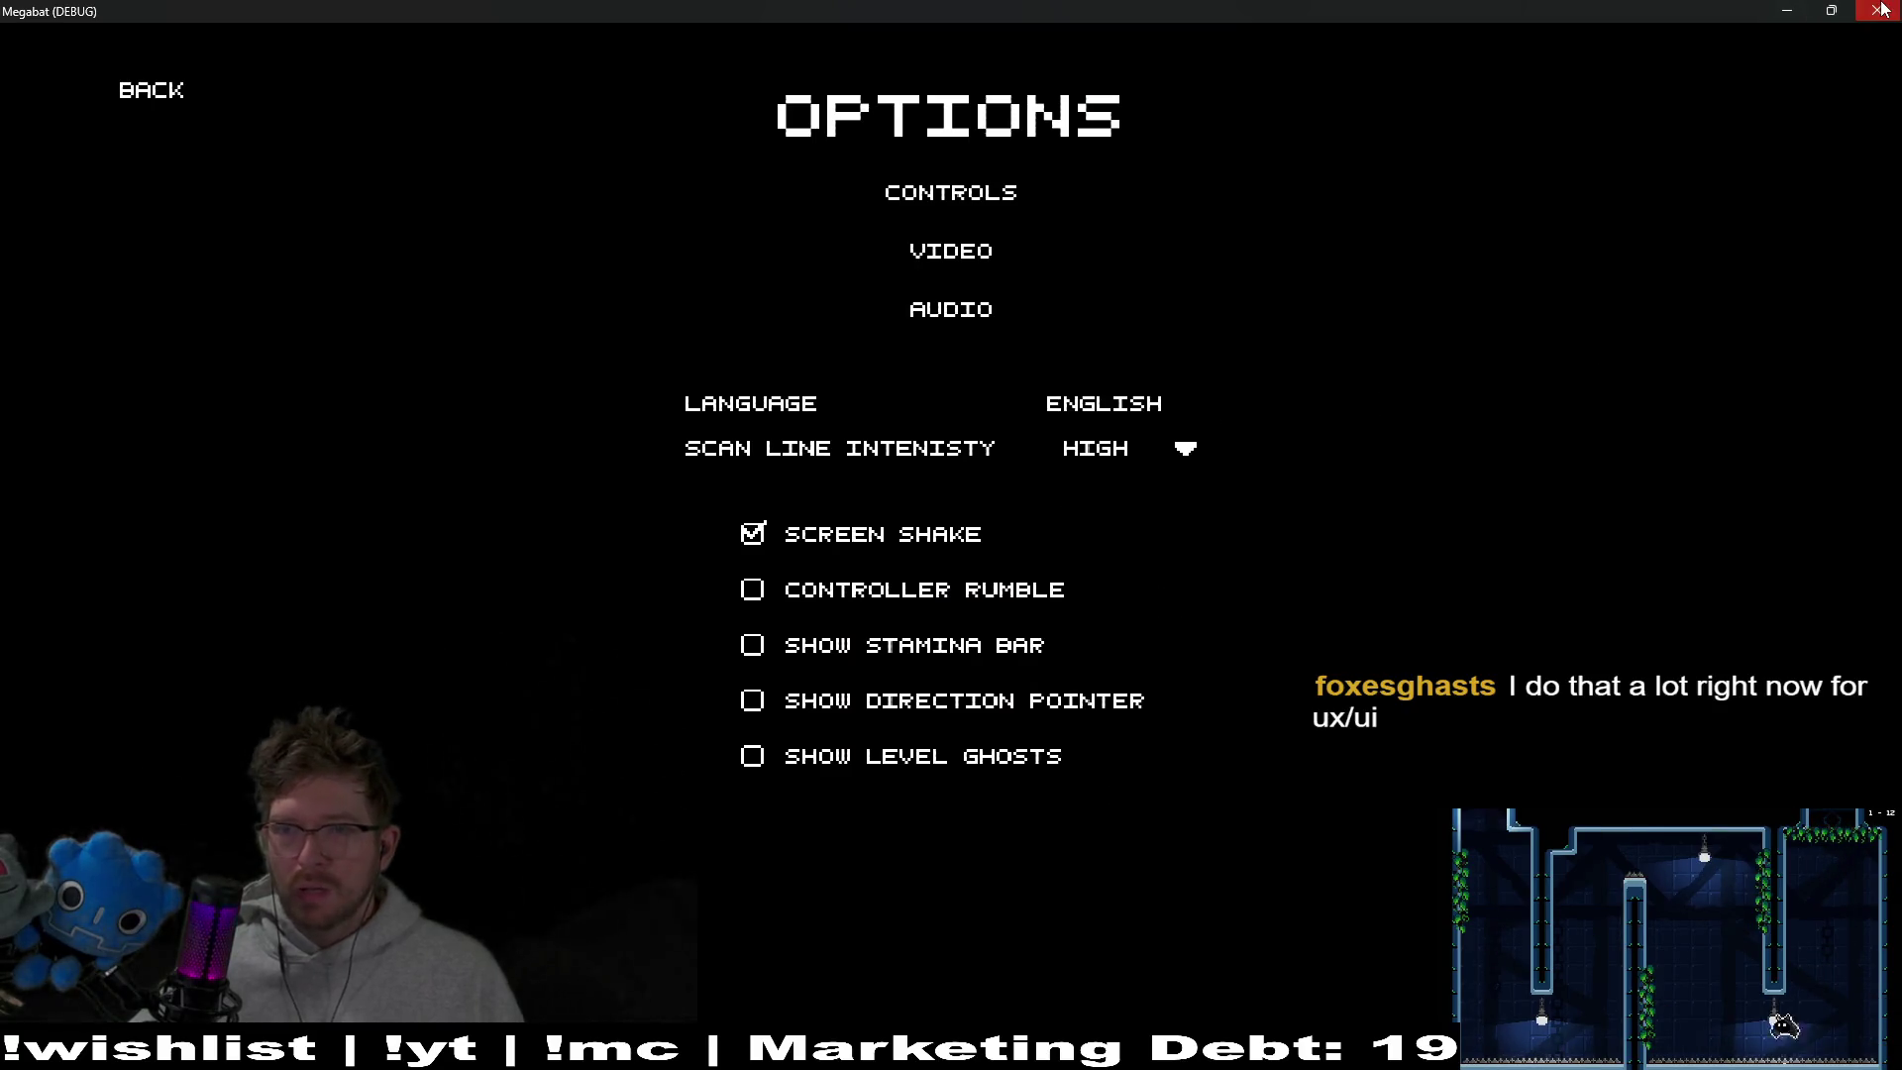
pyautogui.press('F8')
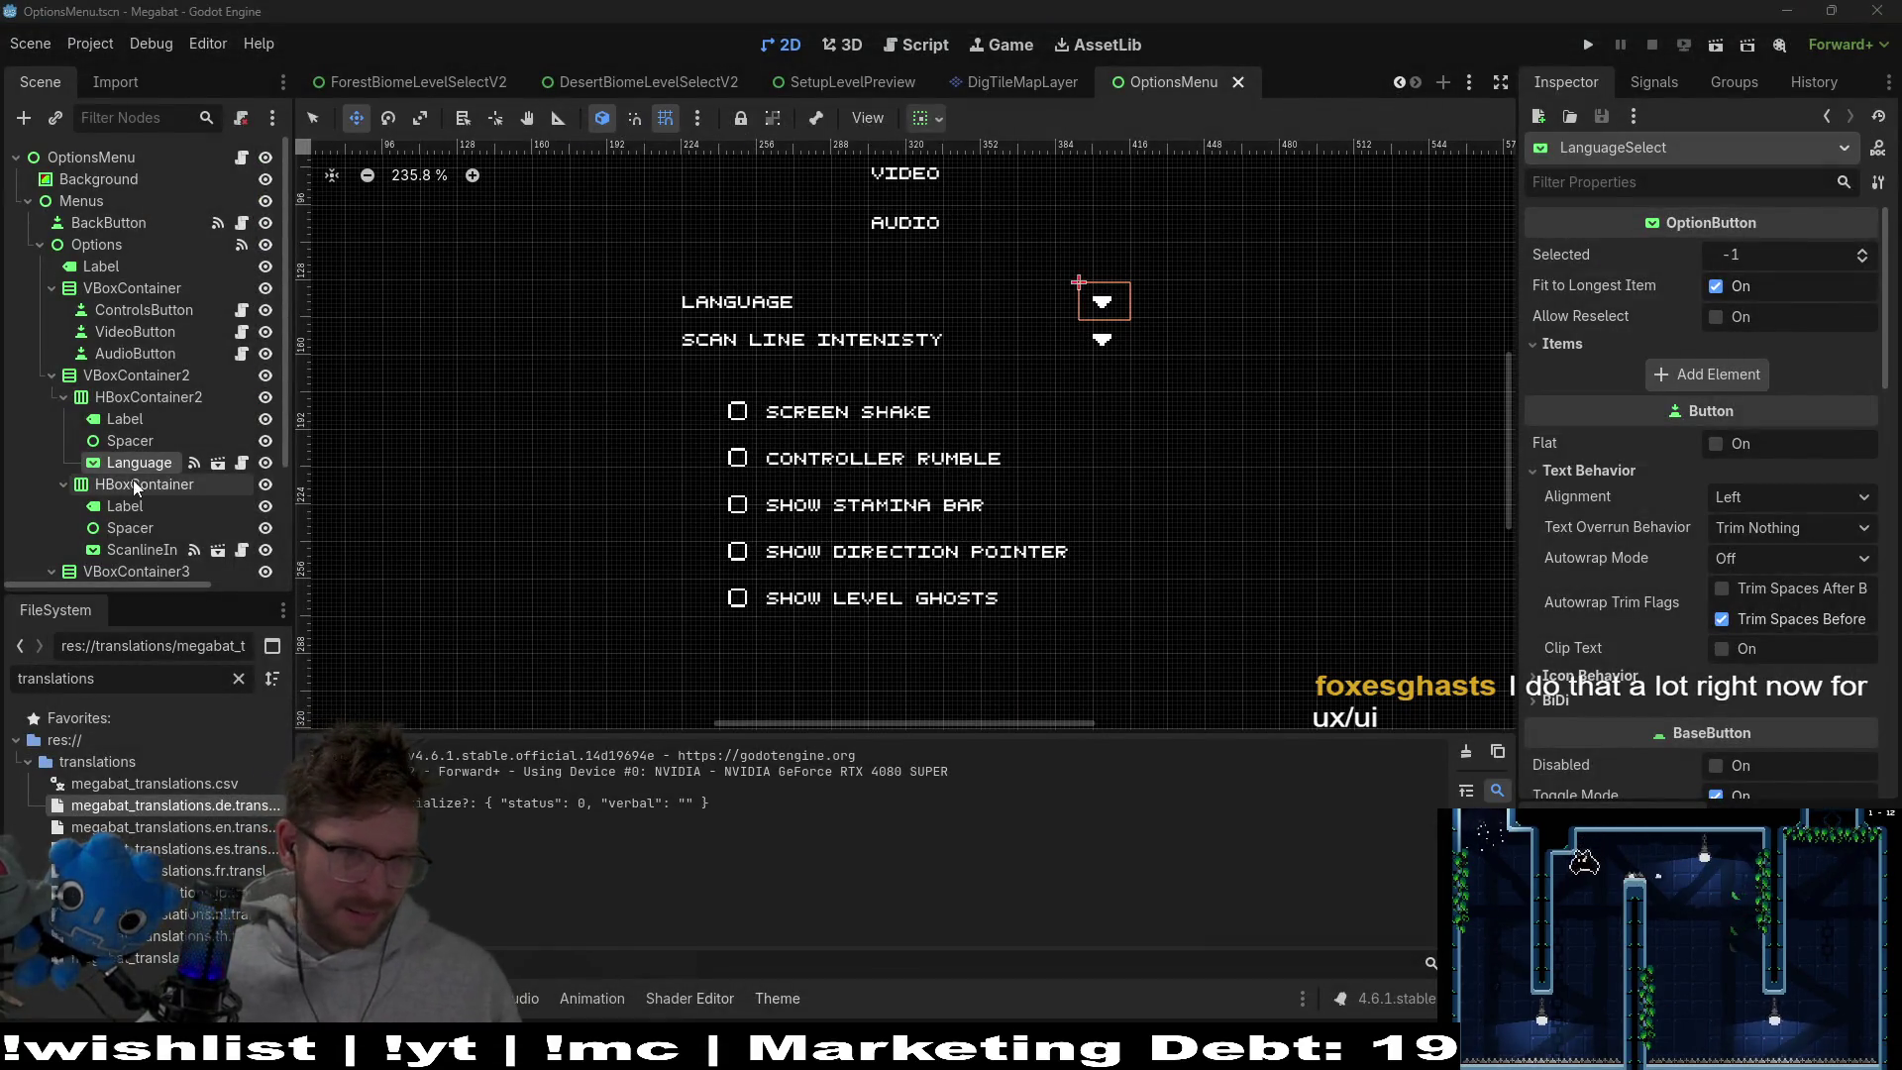
# Open main_theme.tres in an enlarged Theme editor and browse VScrollBar, then OptionButton
pyautogui.click(130, 441)
pyautogui.click(242, 462)
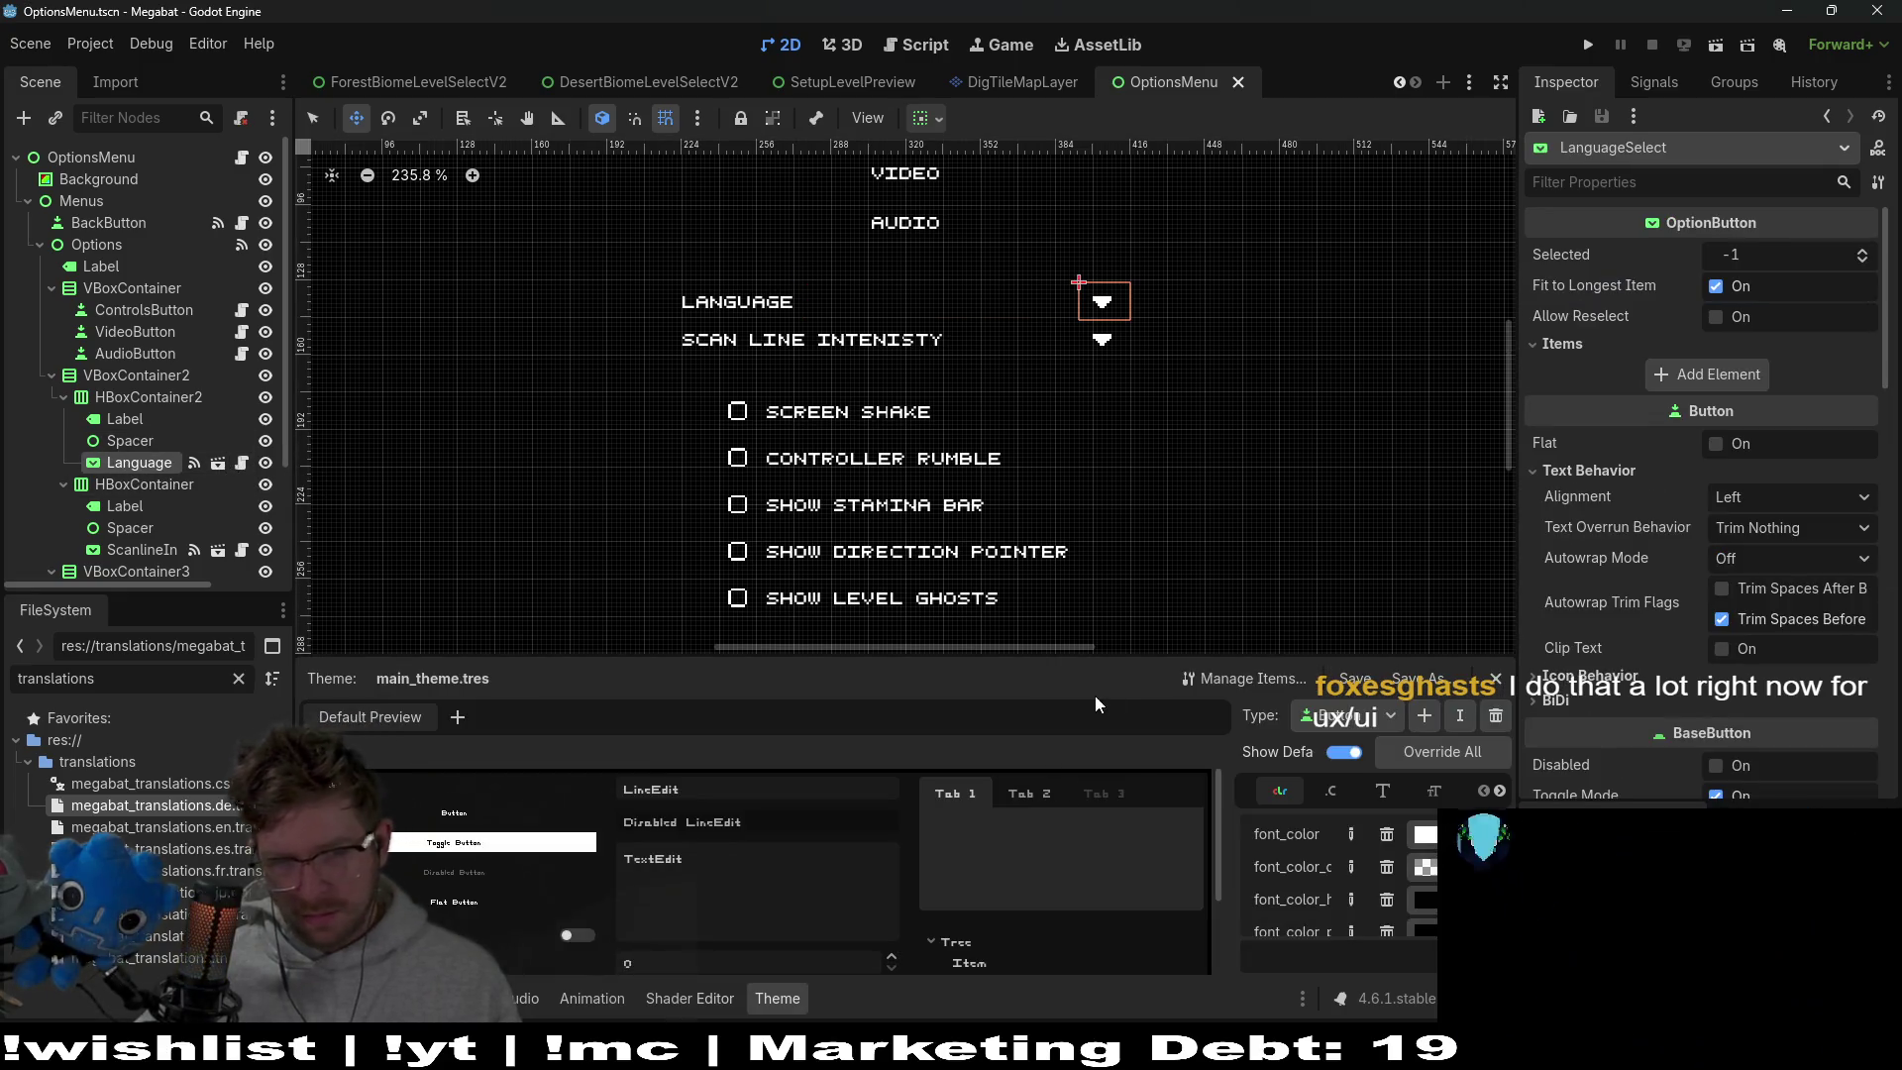
pyautogui.moveTo(1116, 660); pyautogui.dragTo(1109, 363)
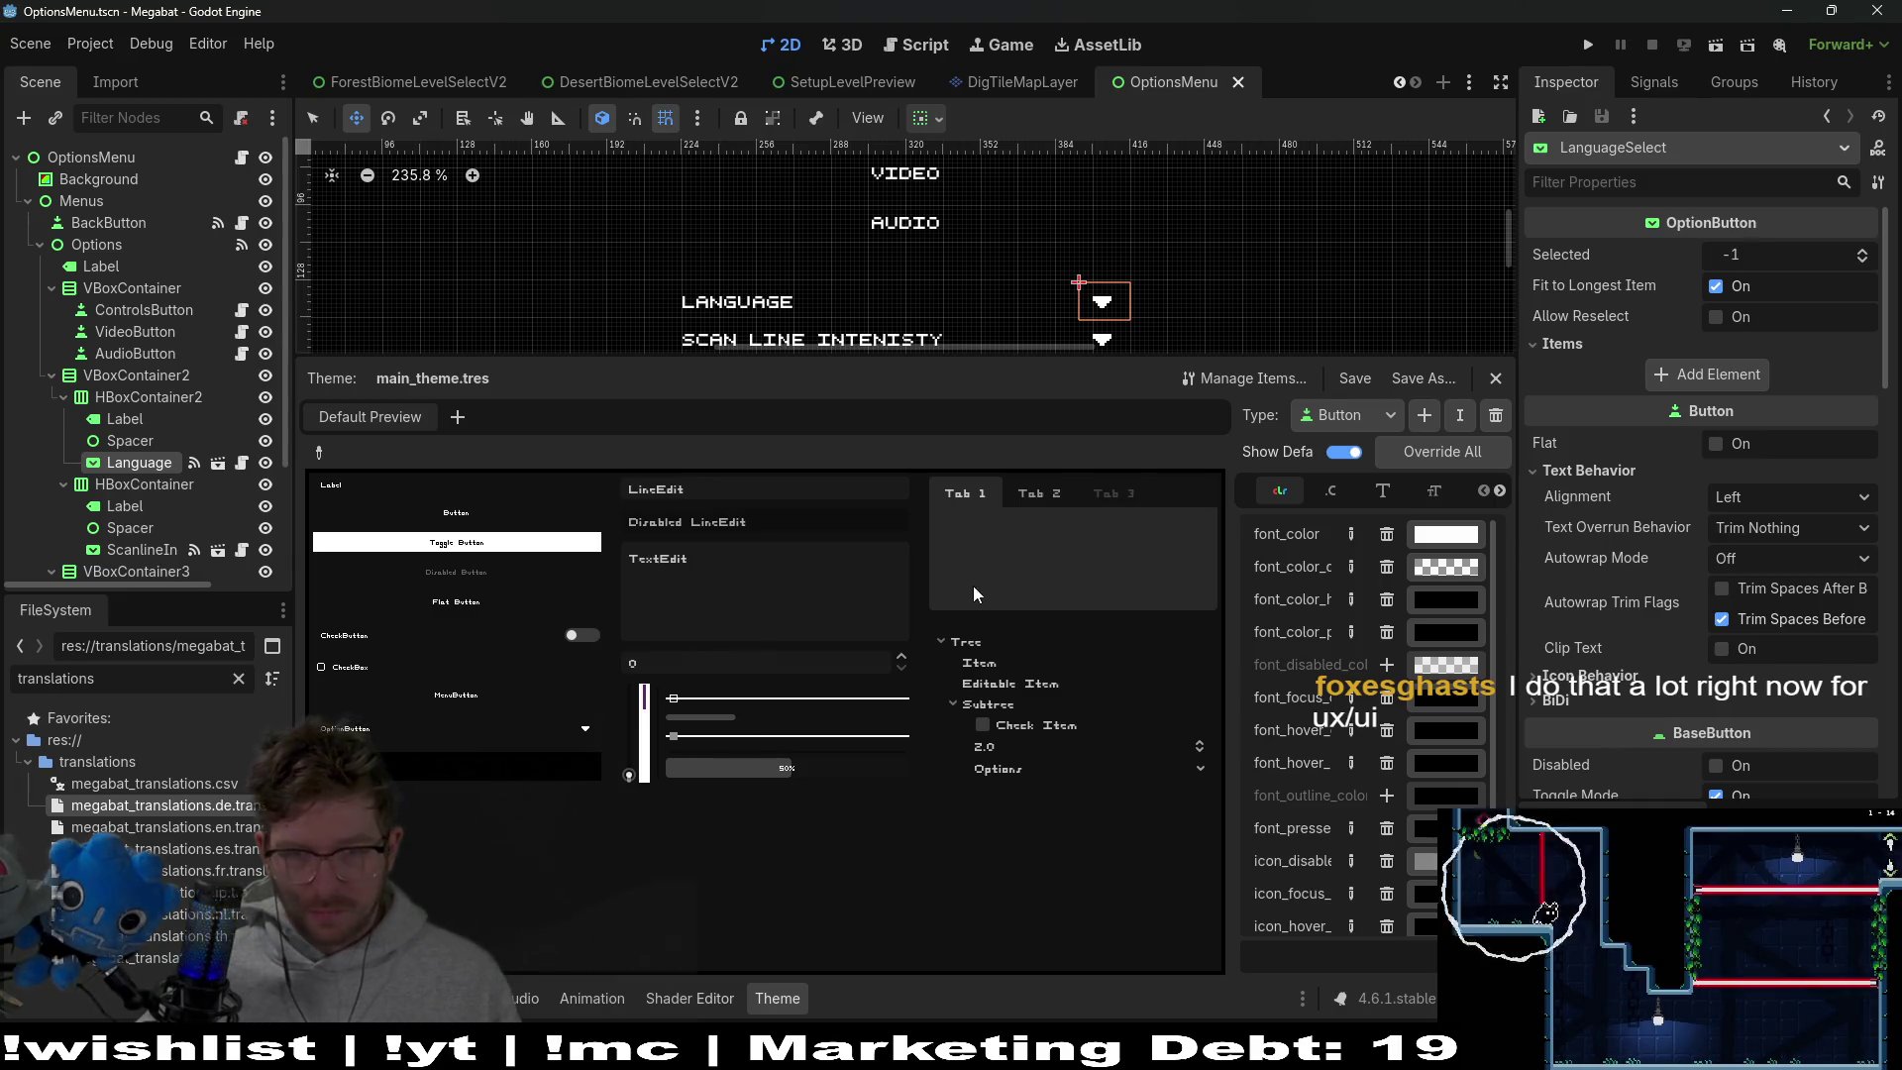
pyautogui.click(1378, 422)
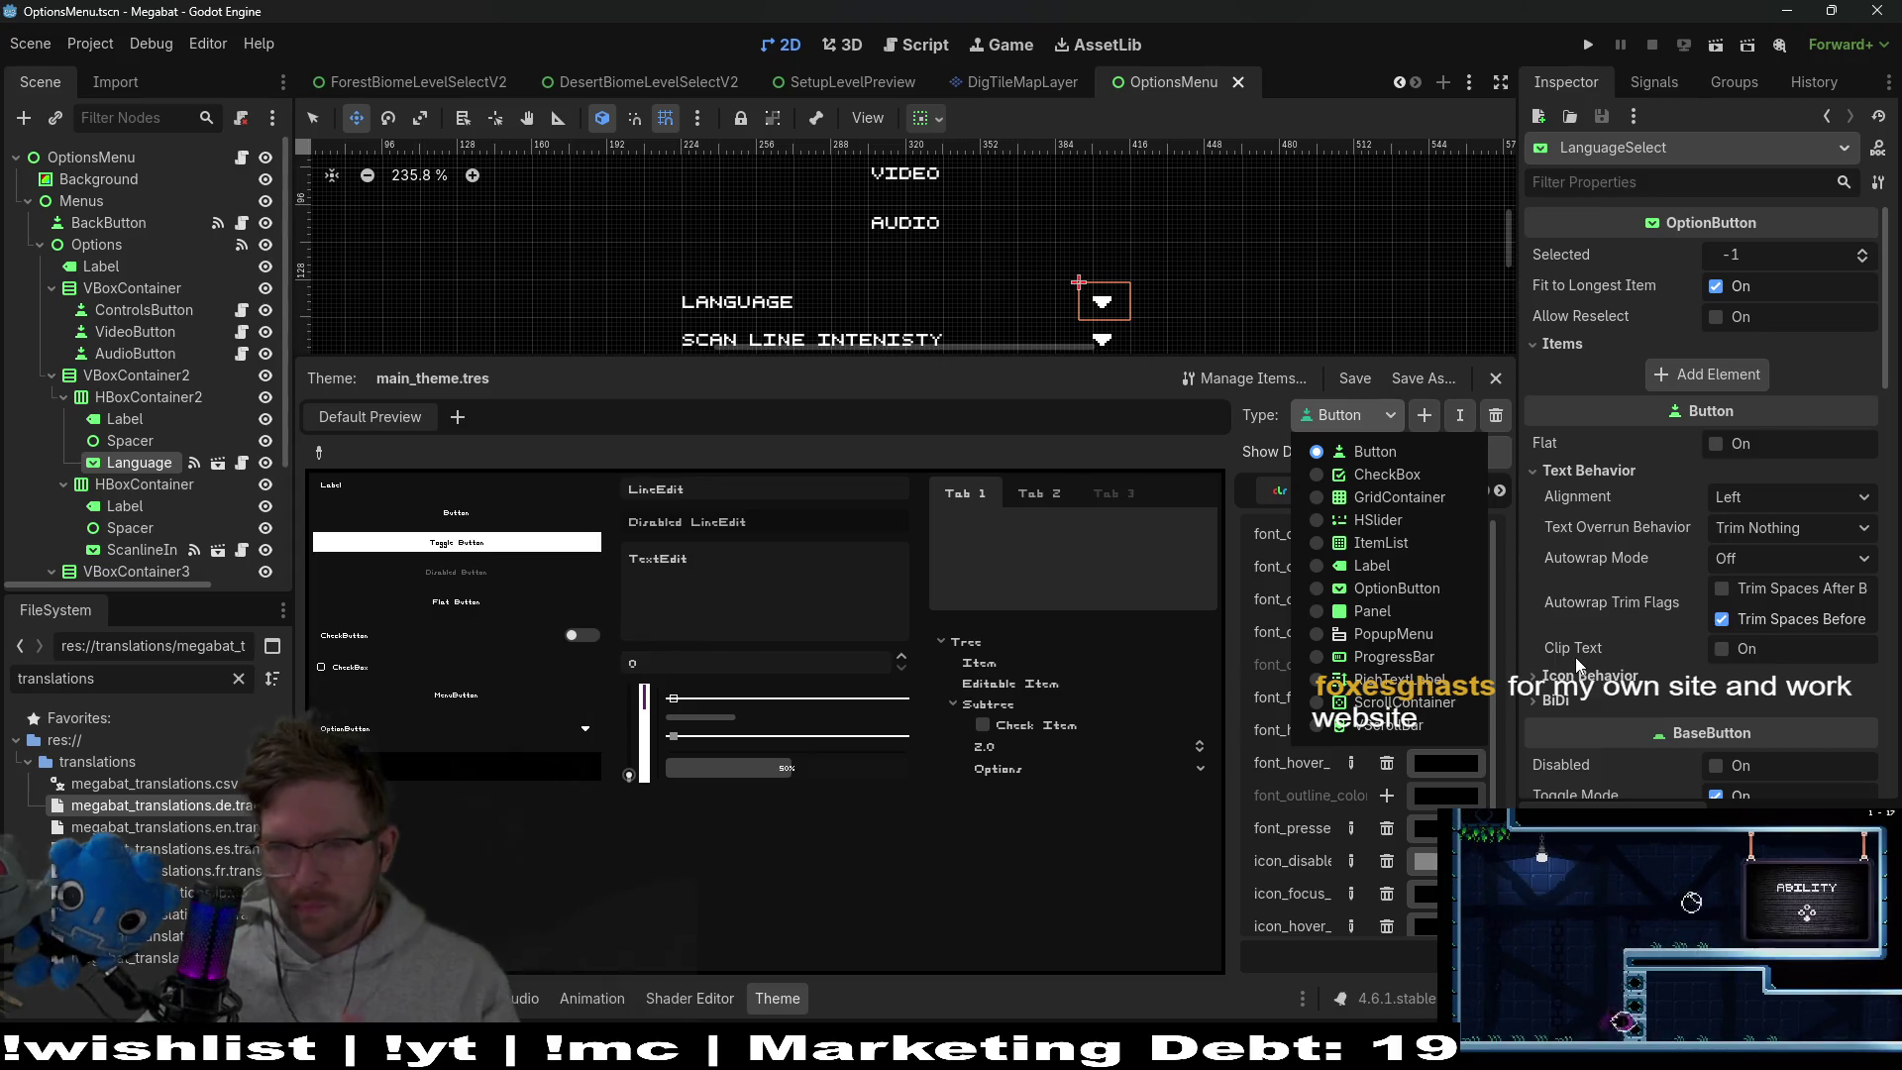
pyautogui.click(1387, 725)
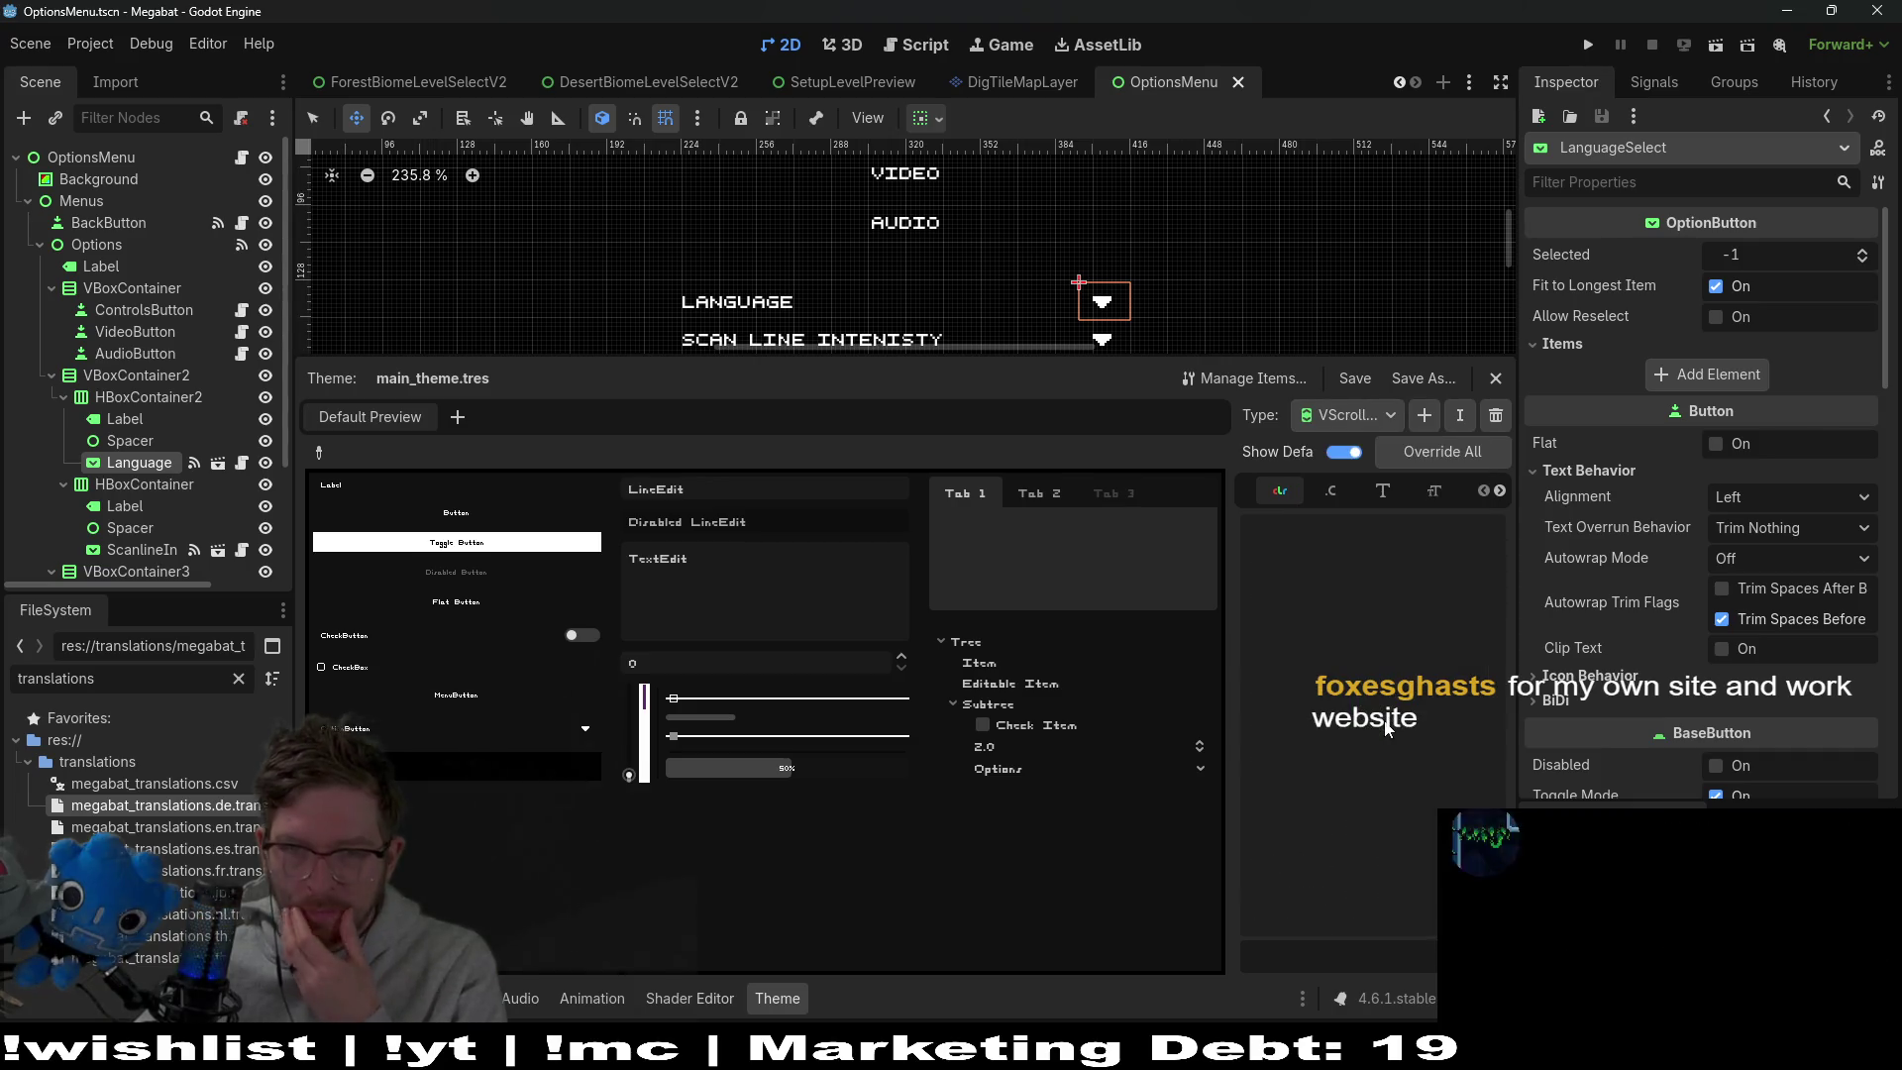
pyautogui.click(1330, 491)
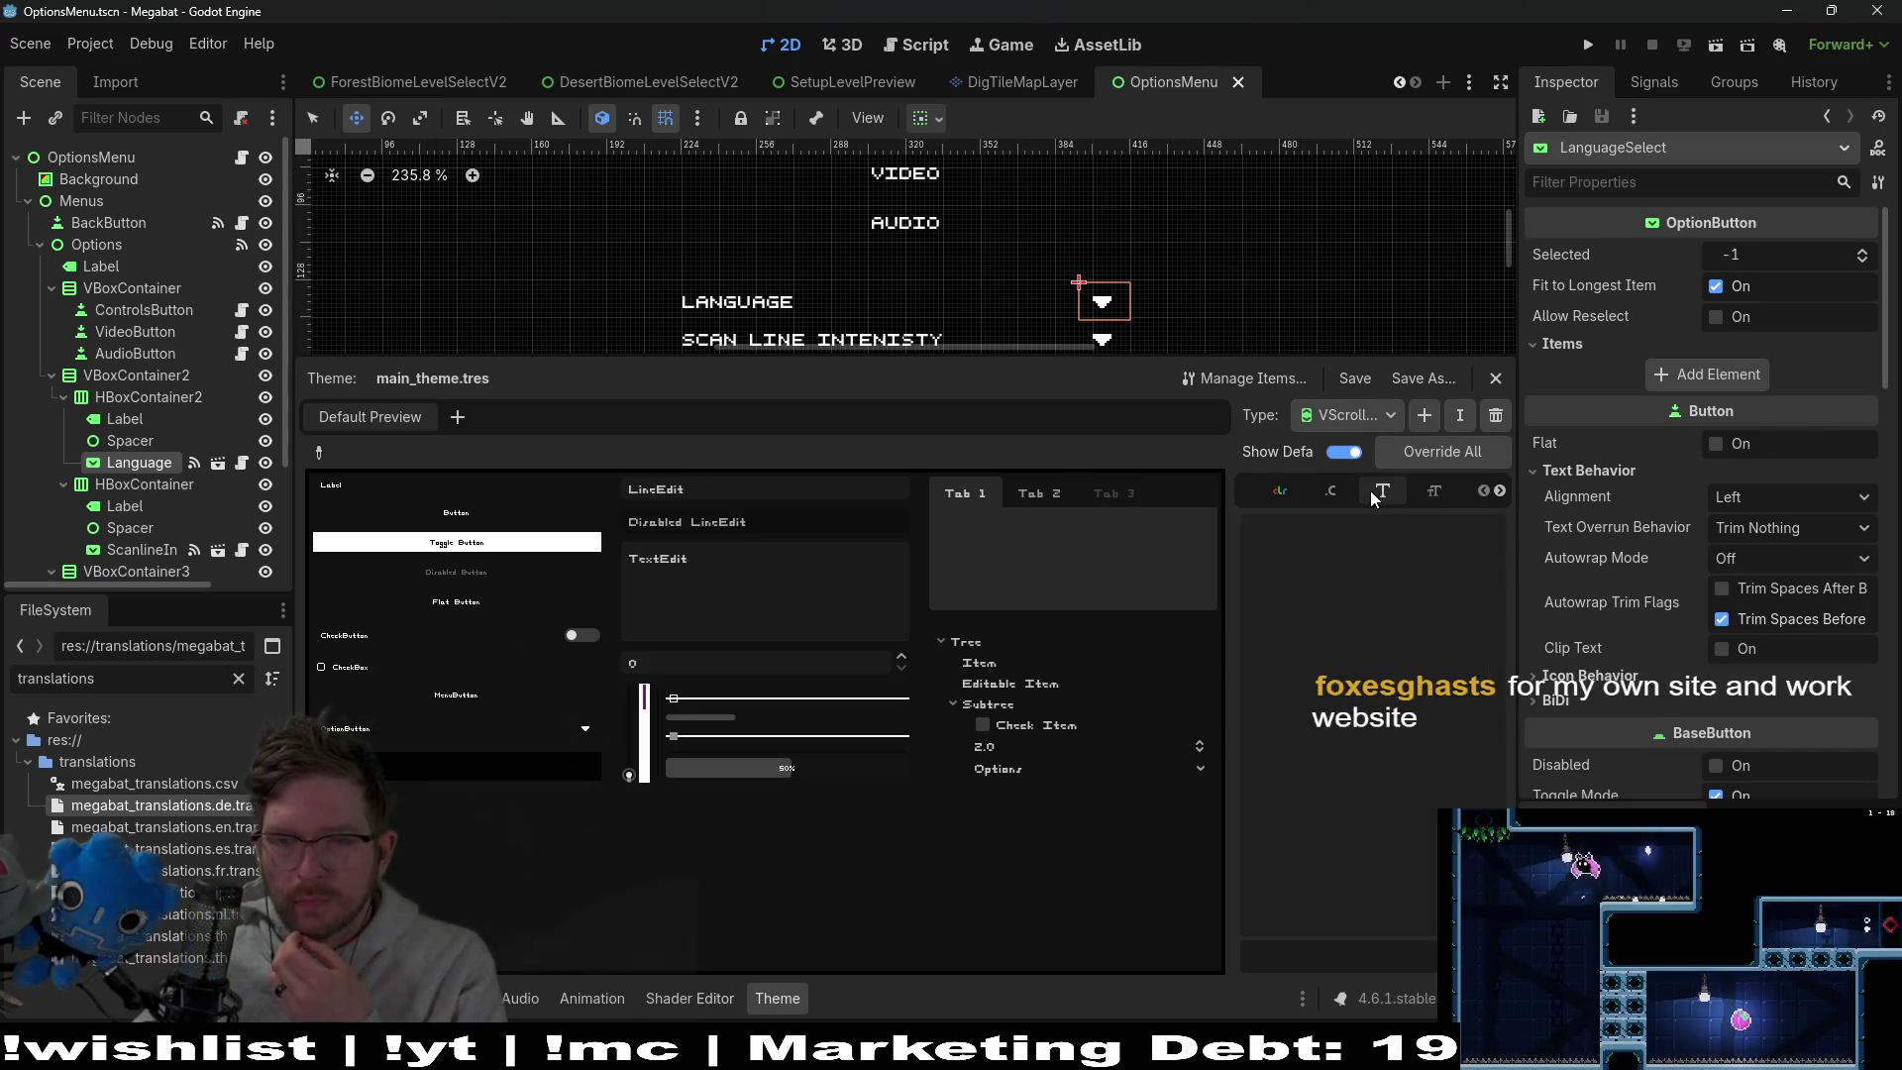
pyautogui.click(1279, 491)
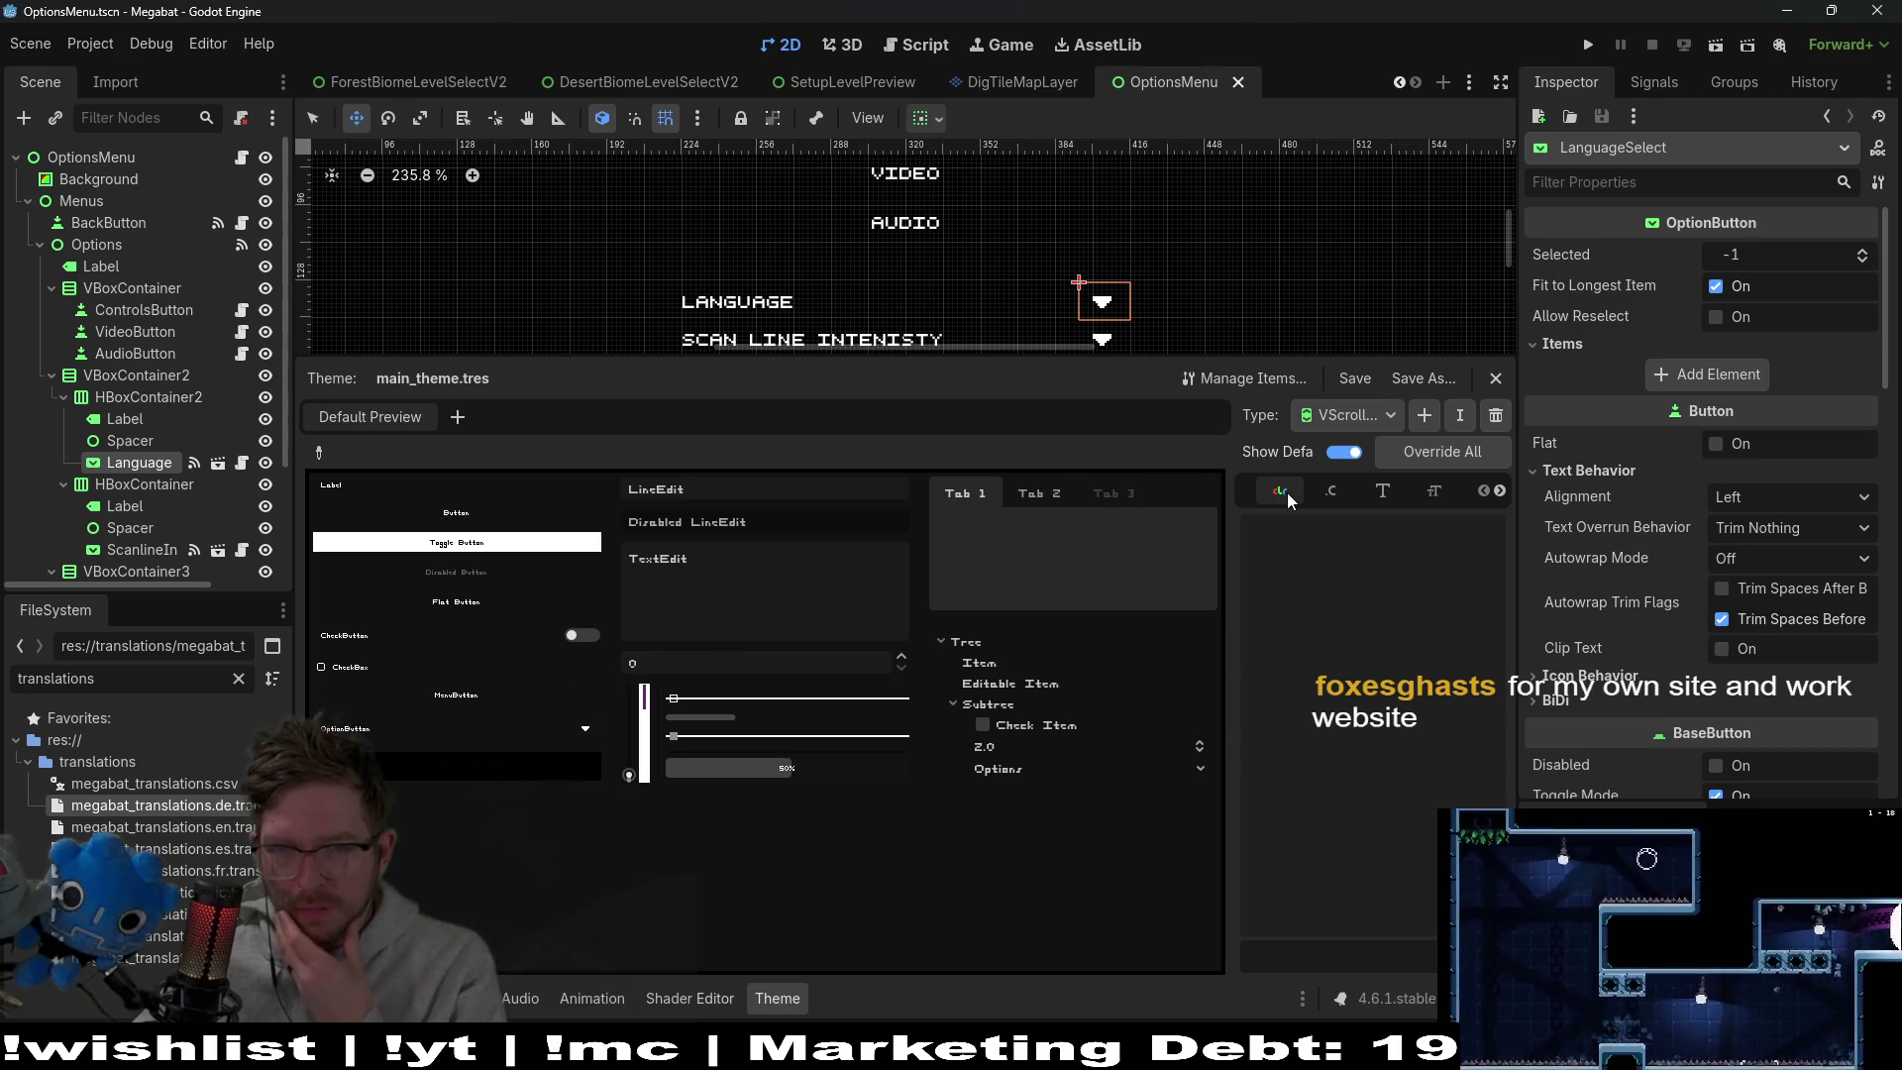
pyautogui.click(1379, 415)
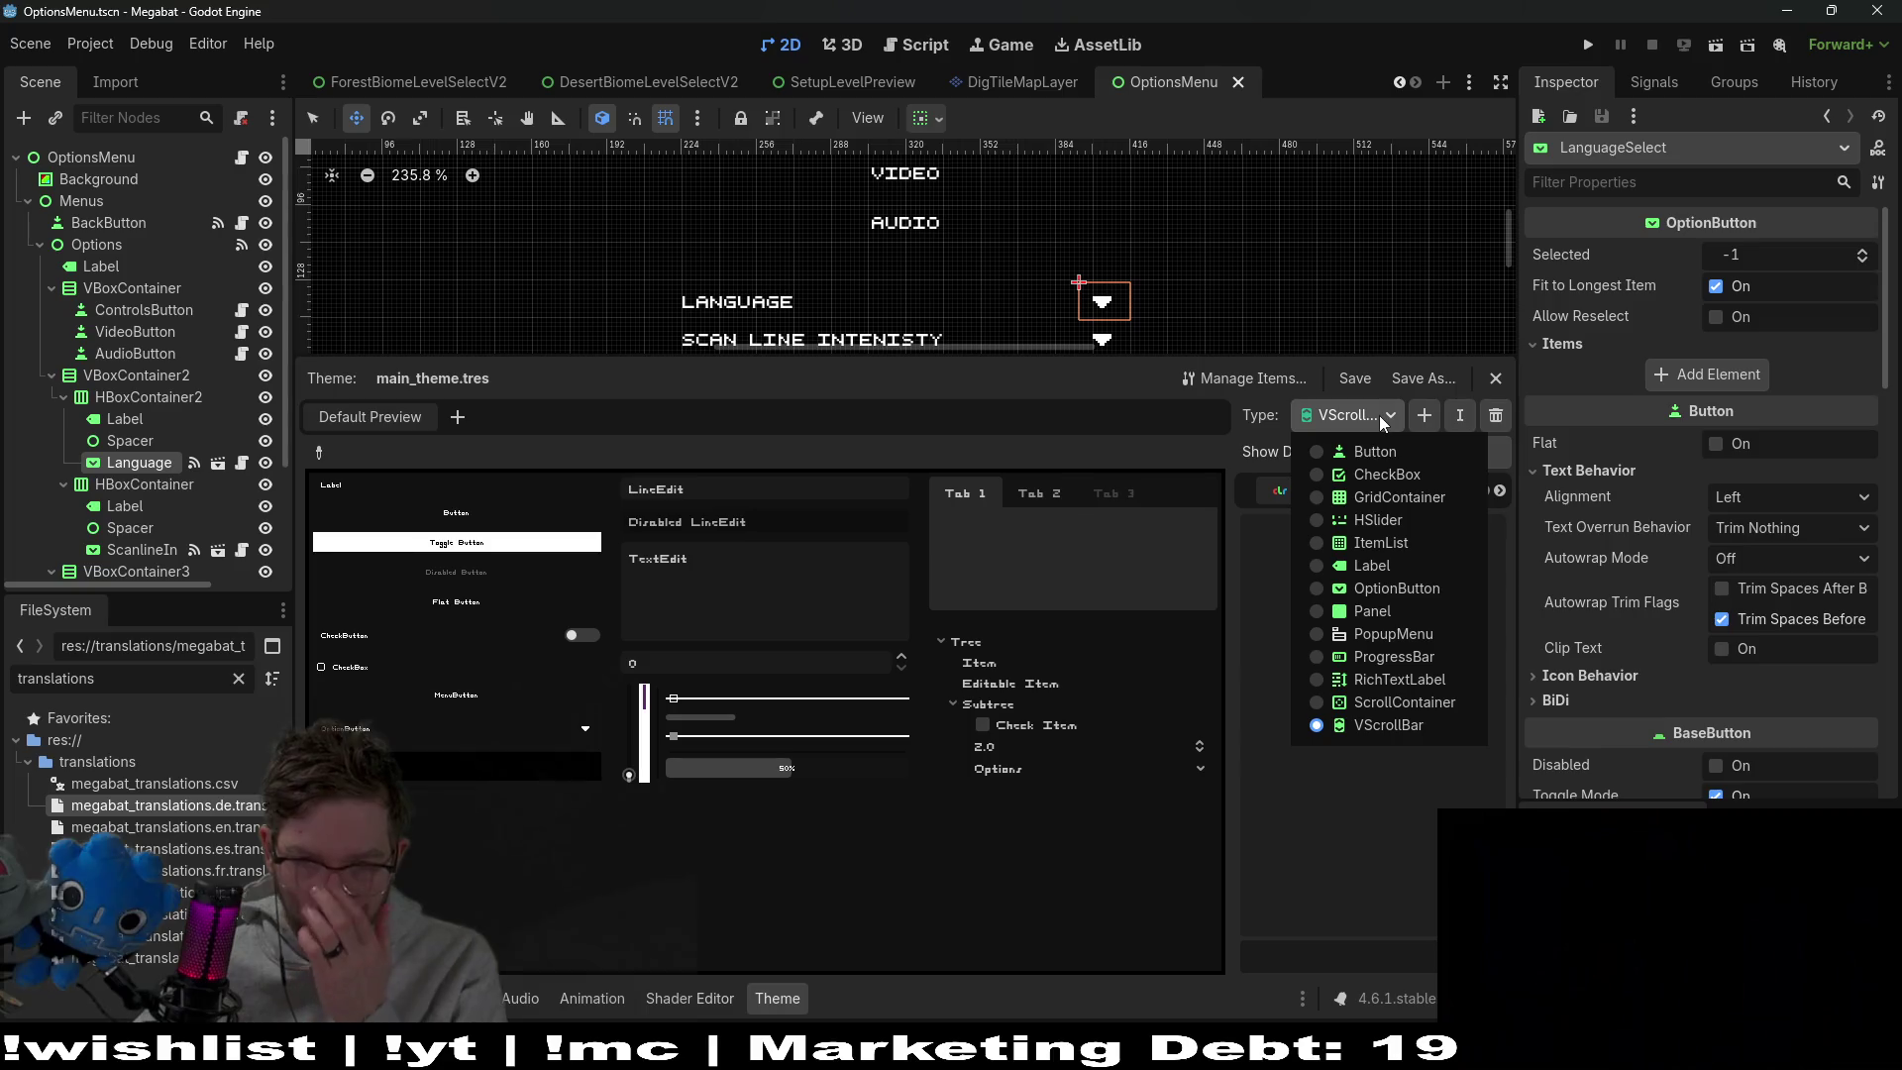
pyautogui.click(1371, 592)
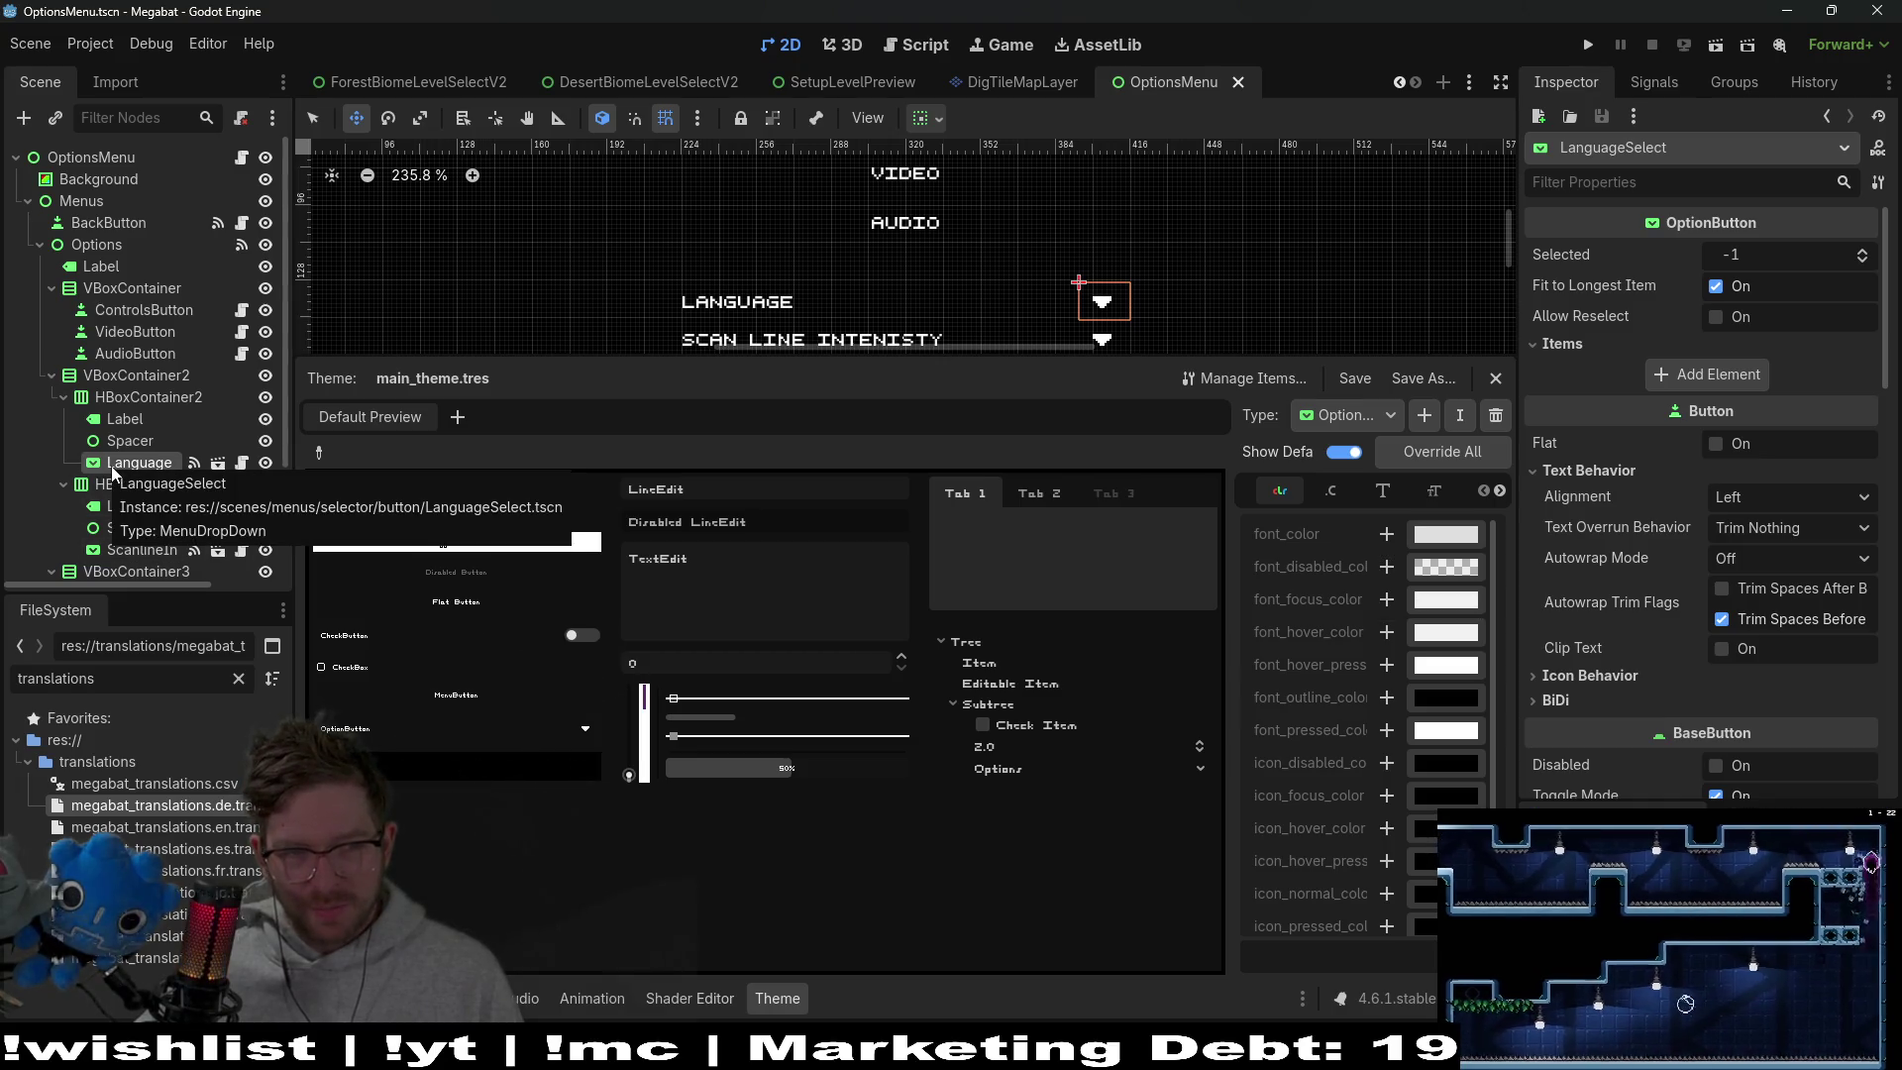
# Jump from the Language script to its MenuDropDown parent and widen the theme's OptionButton list
pyautogui.click(242, 465)
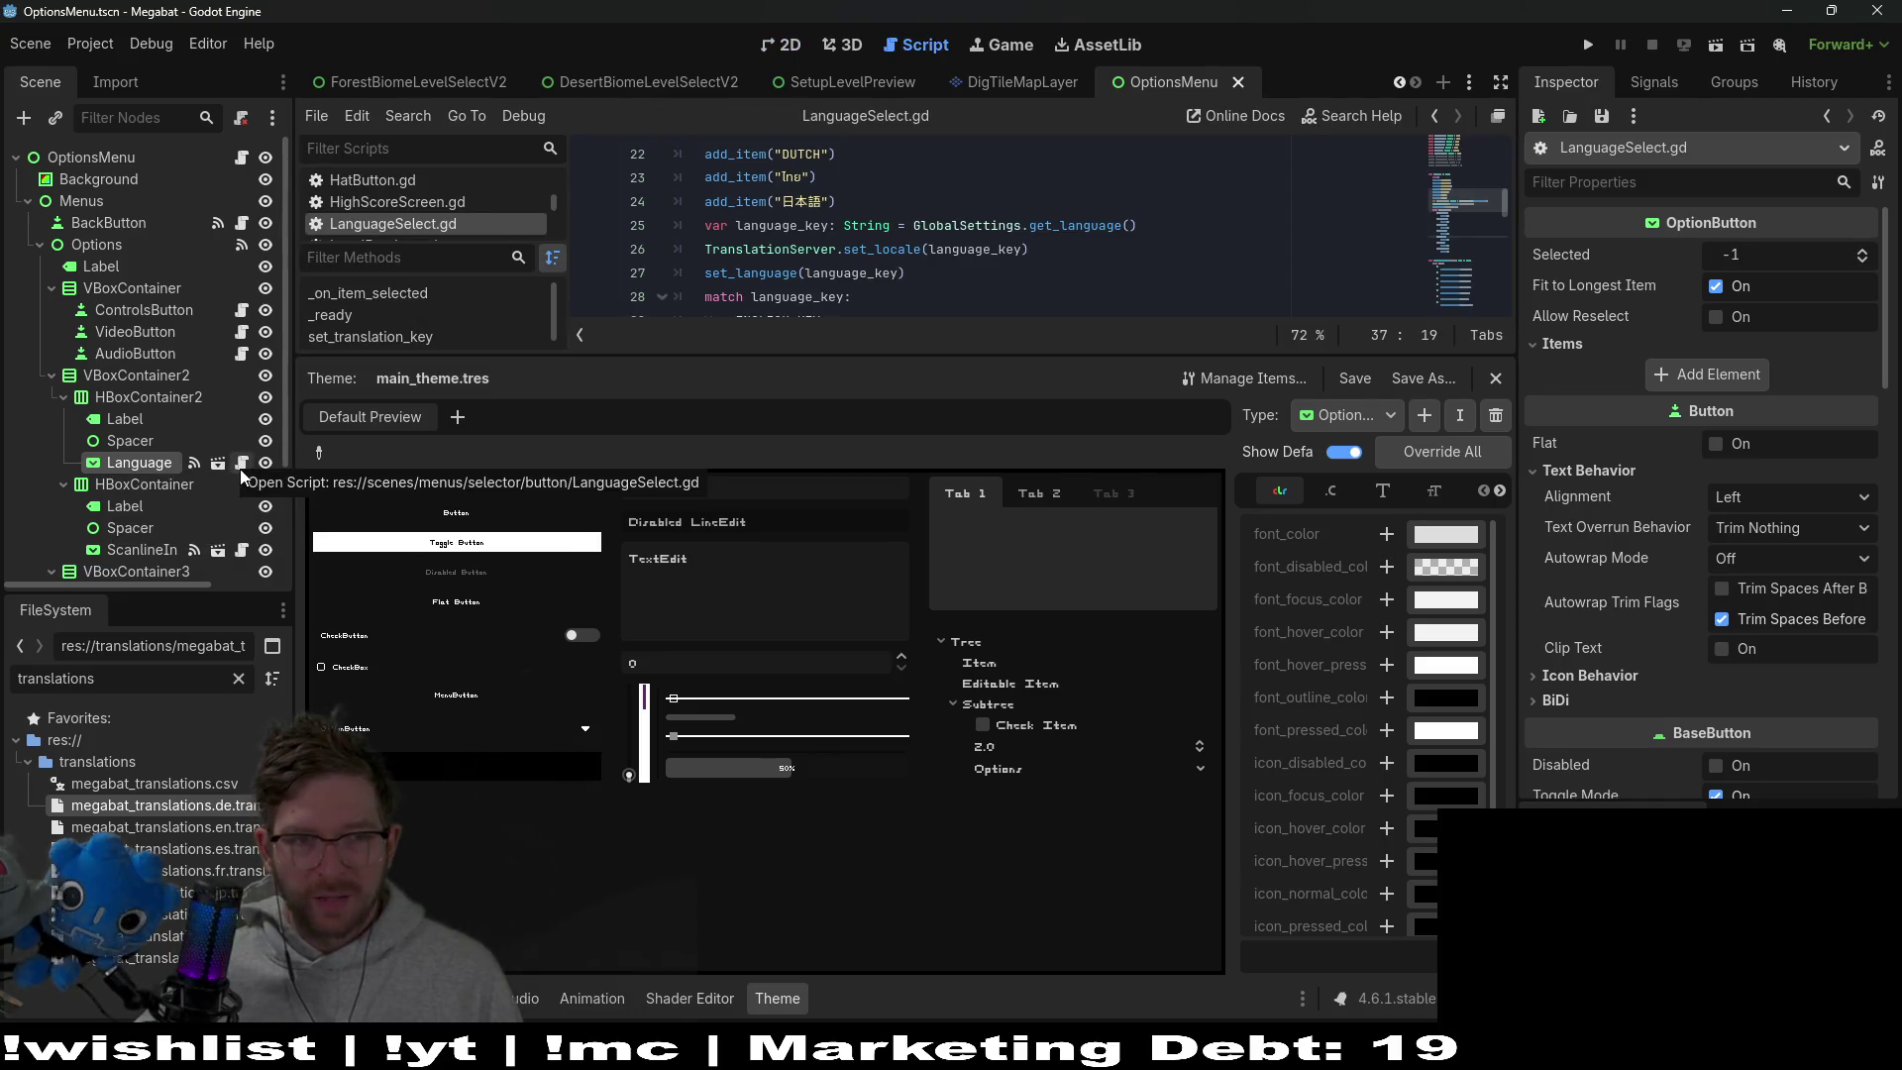
pyautogui.scroll(7, 808, 205)
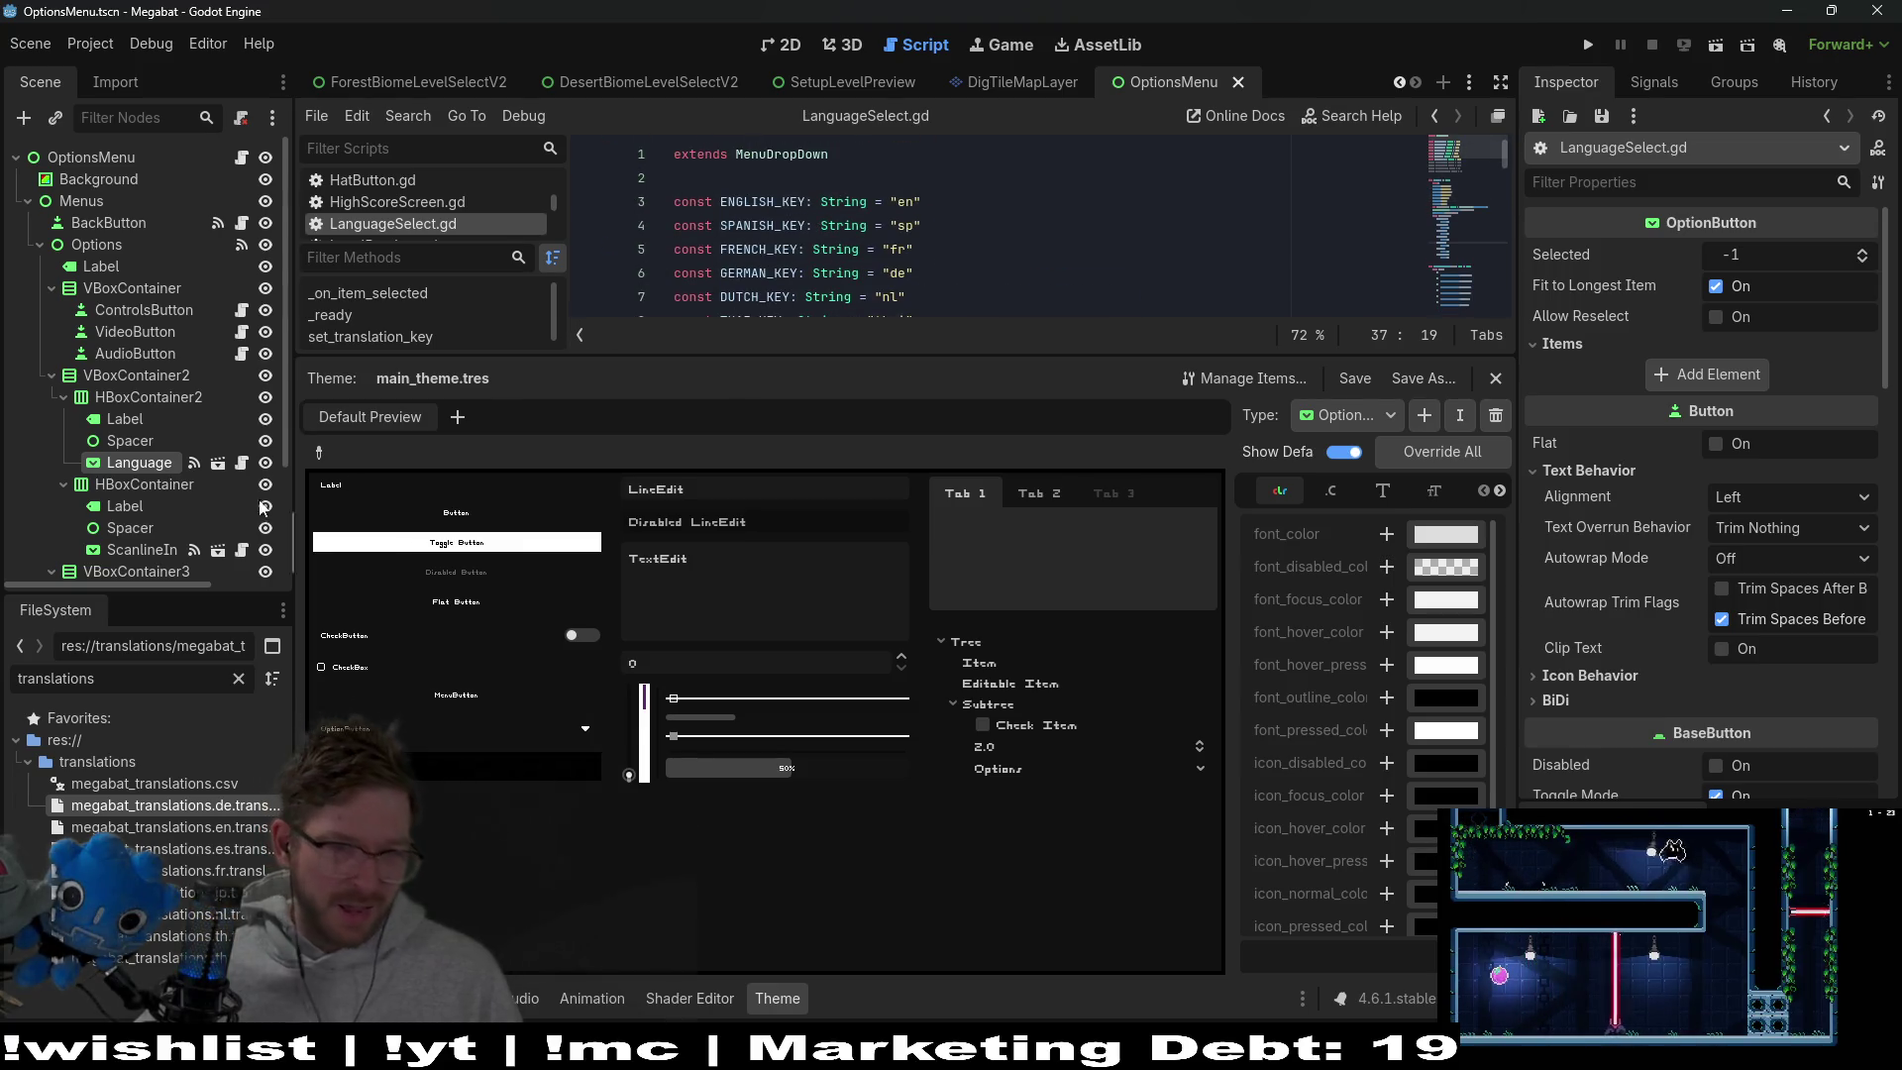
pyautogui.click(762, 153)
pyautogui.keyDown('ctrl'); pyautogui.click(777, 153); pyautogui.keyUp('ctrl')
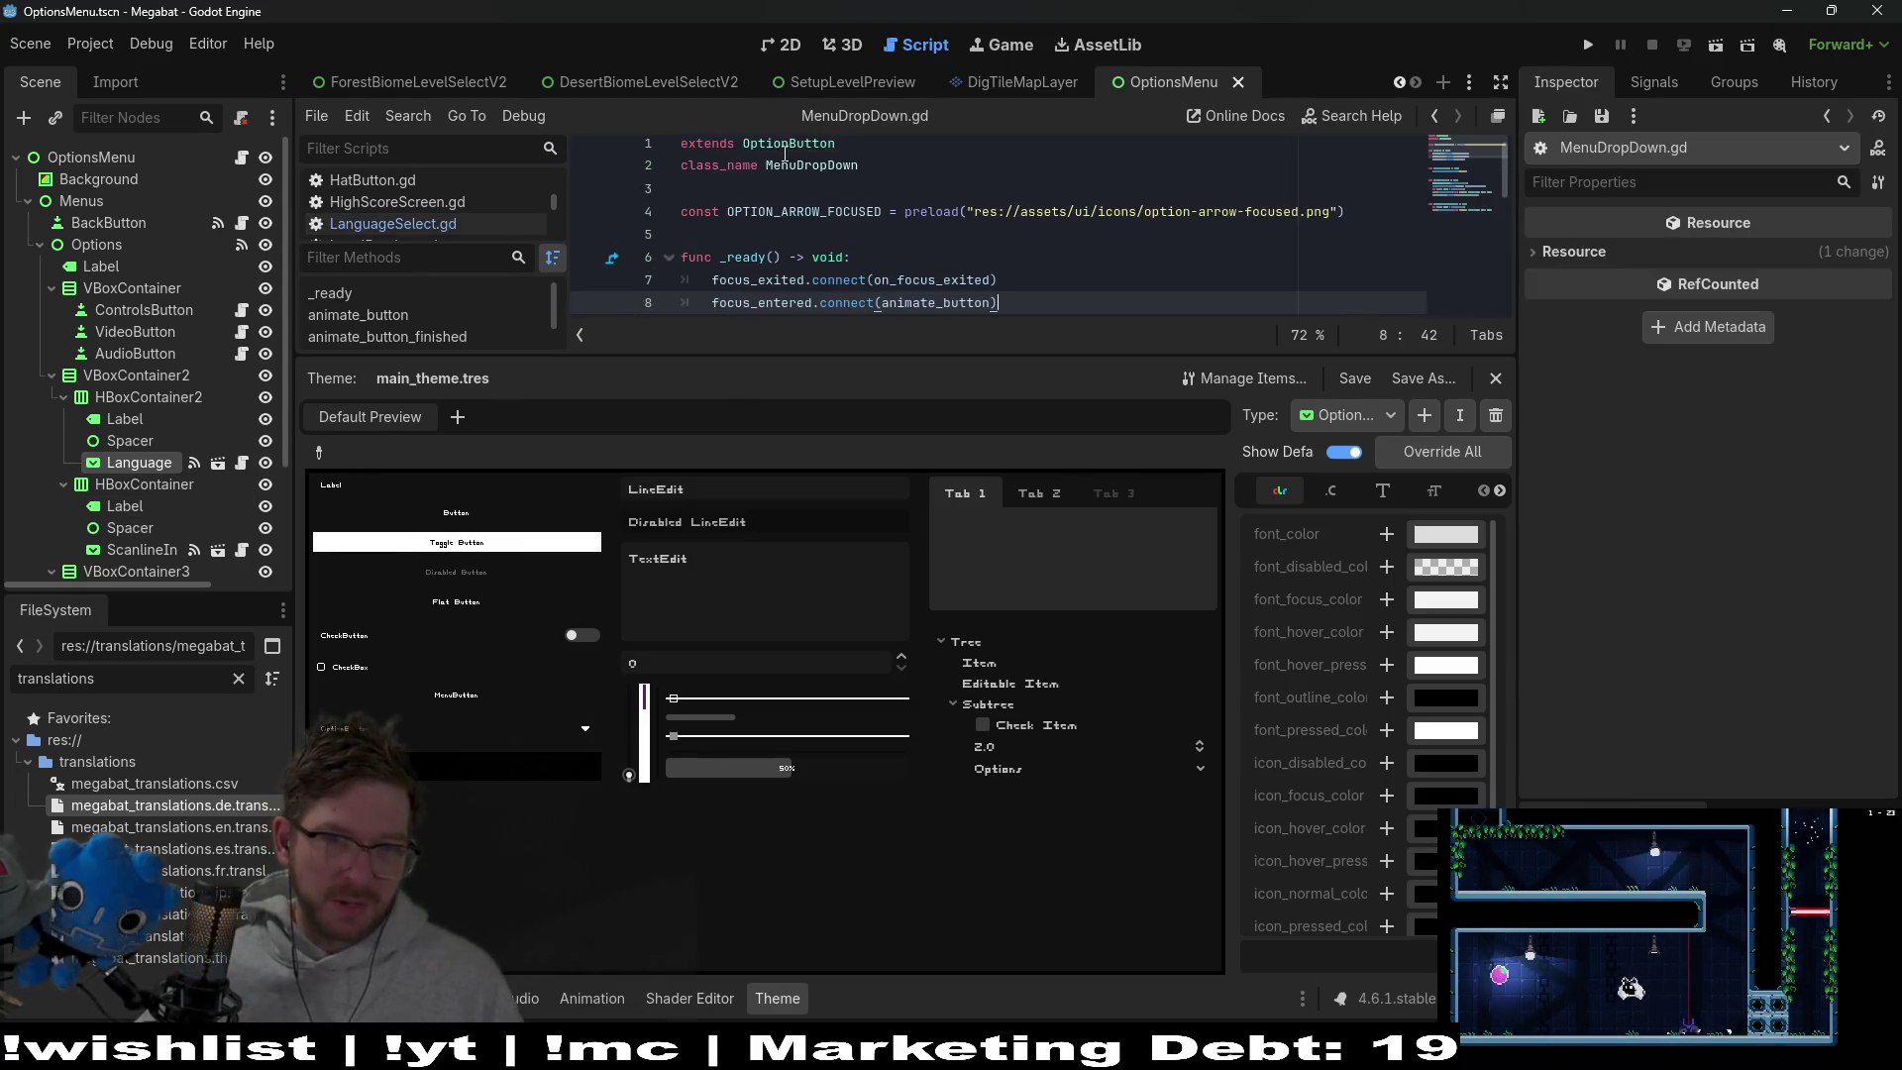
pyautogui.scroll(-3, 851, 224)
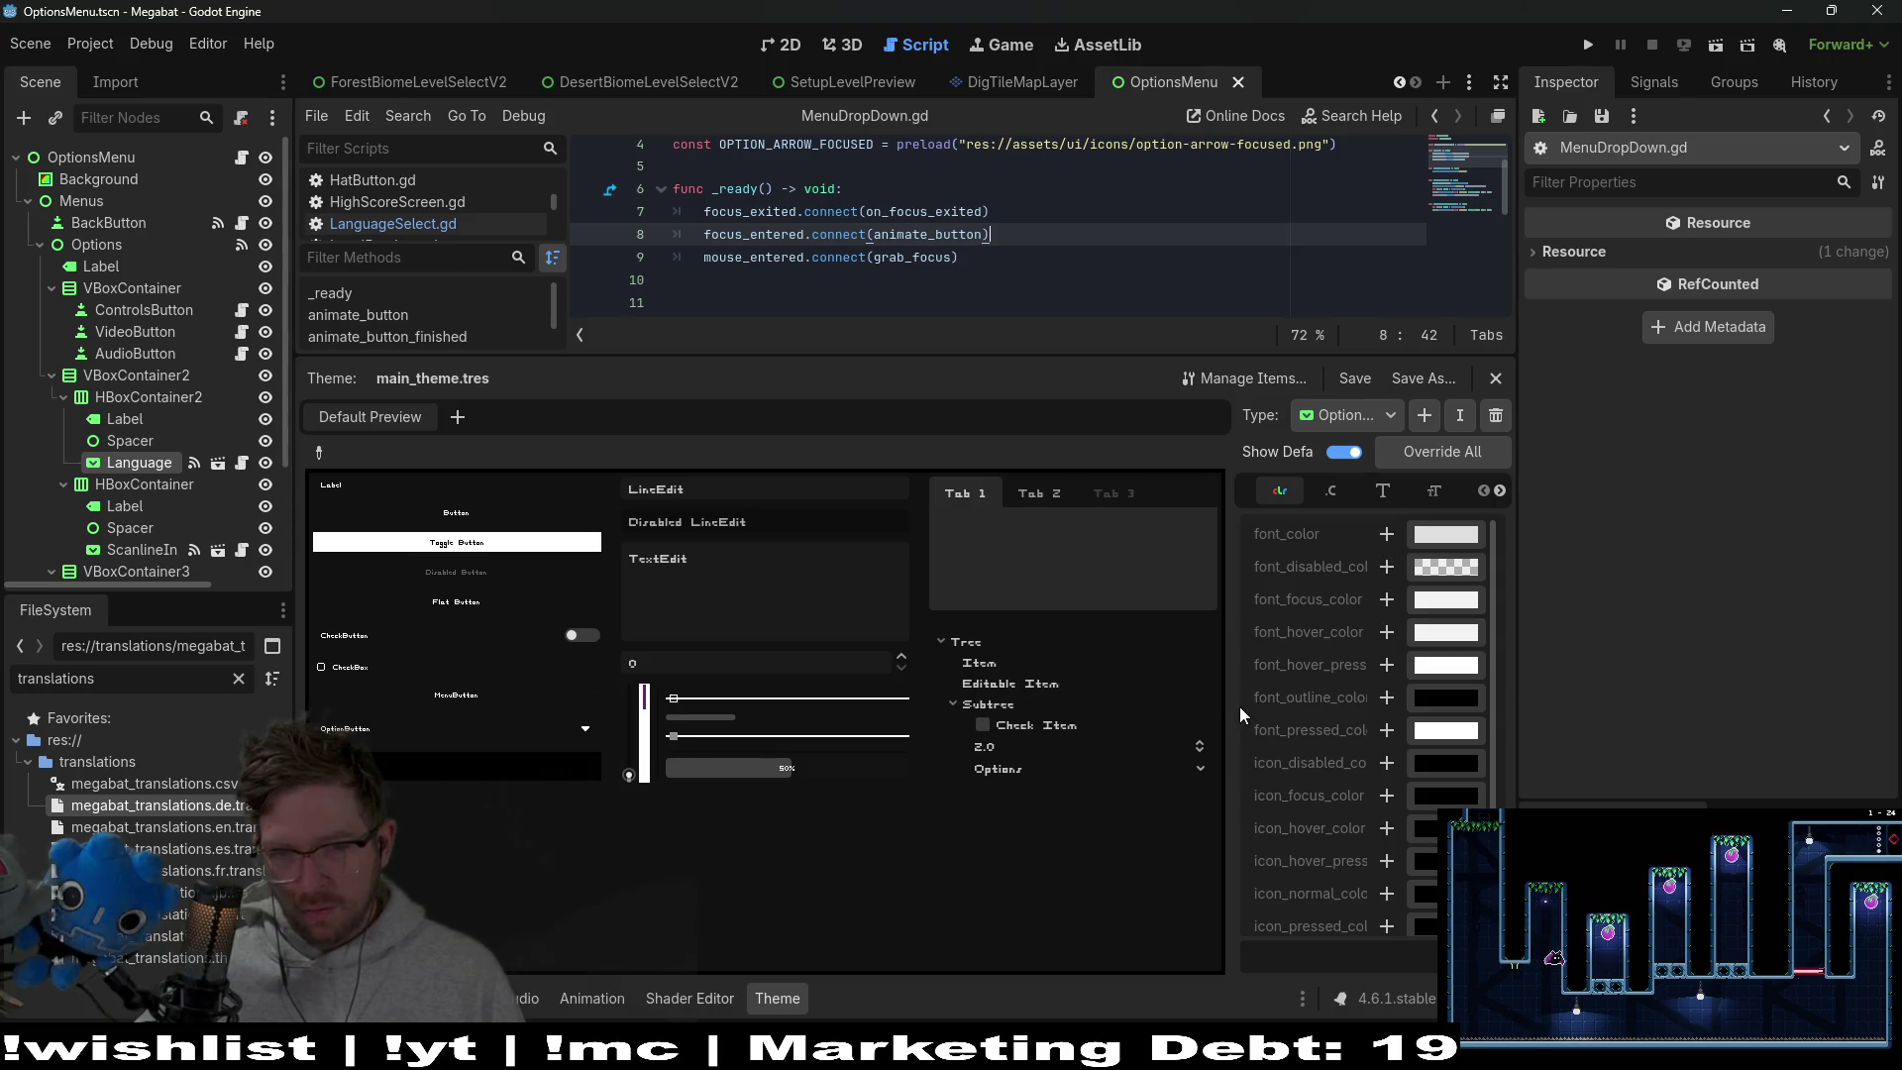
pyautogui.moveTo(1233, 706)
pyautogui.mouseDown()
pyautogui.moveTo(999, 700)
pyautogui.moveTo(1018, 694)
pyautogui.mouseUp()
pyautogui.click(1167, 491)
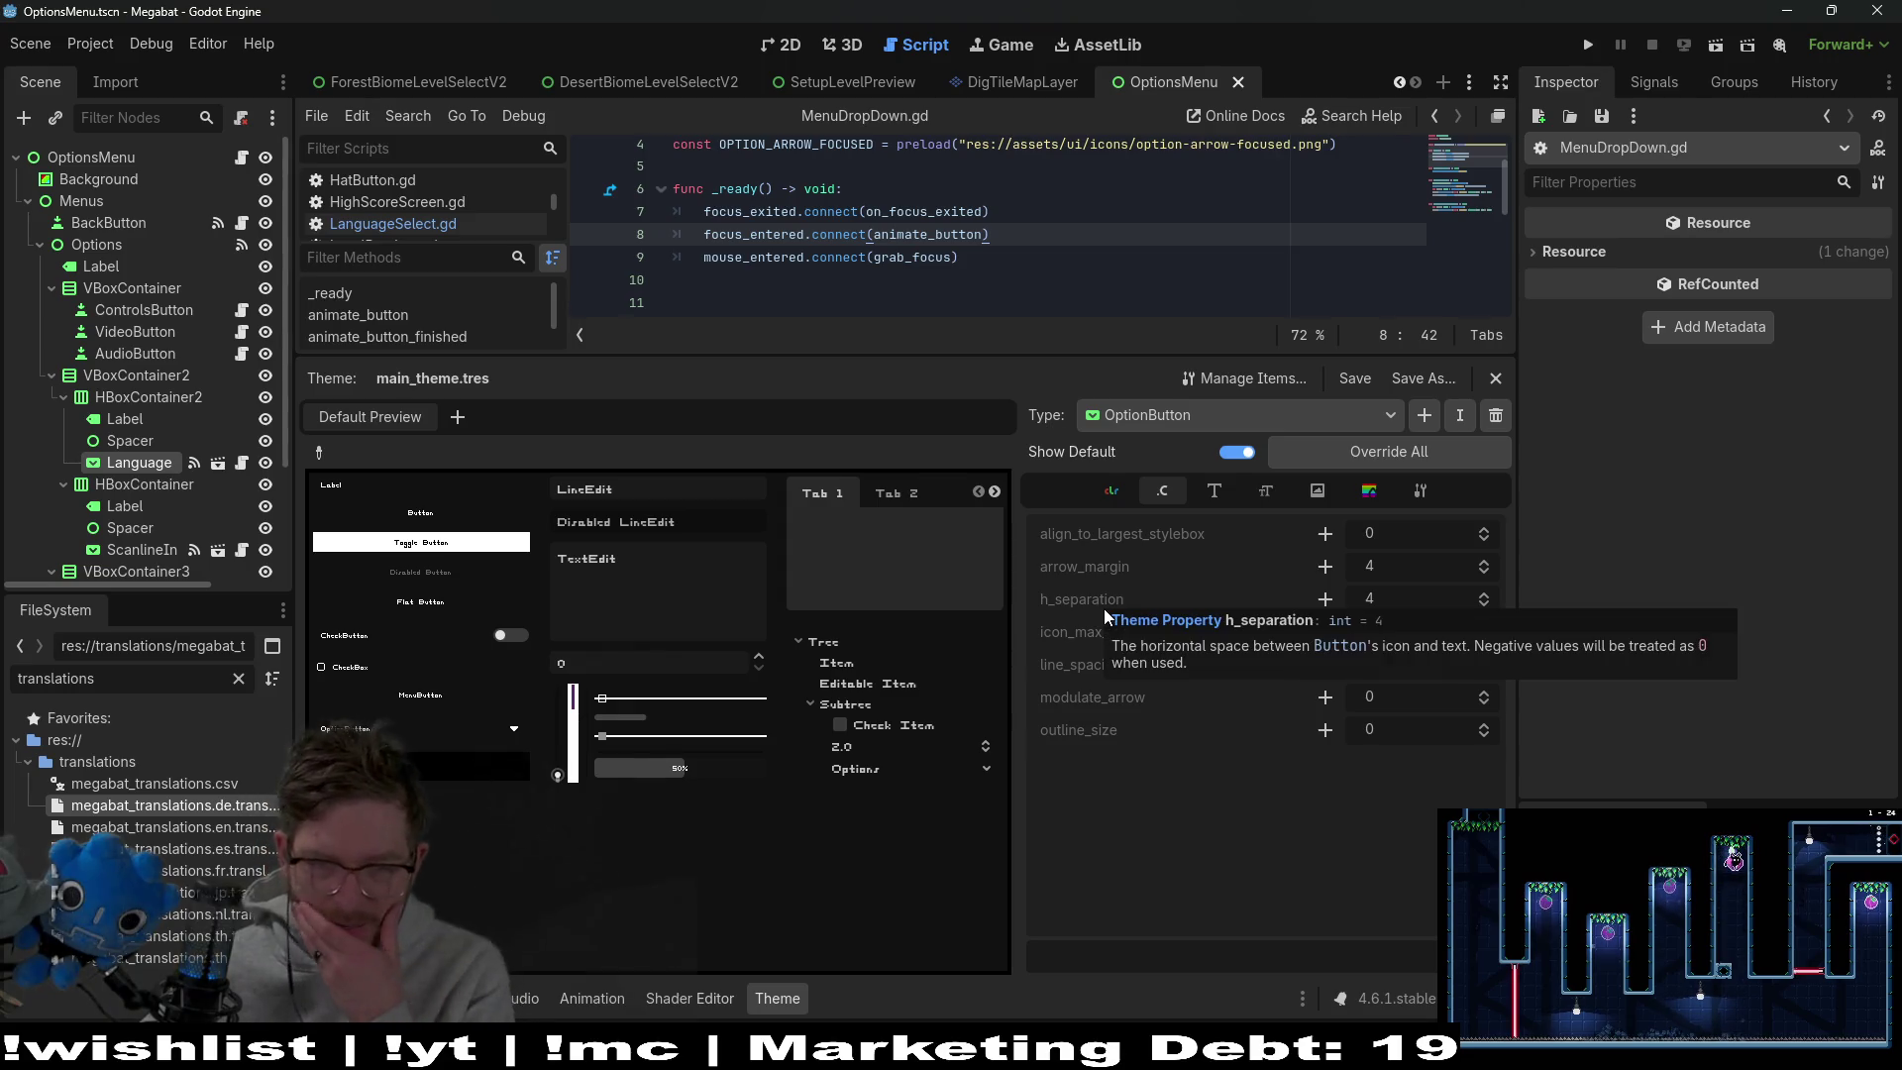
# Override all OptionButton theme constants, then review its icons and style boxes
pyautogui.moveTo(1145, 698)
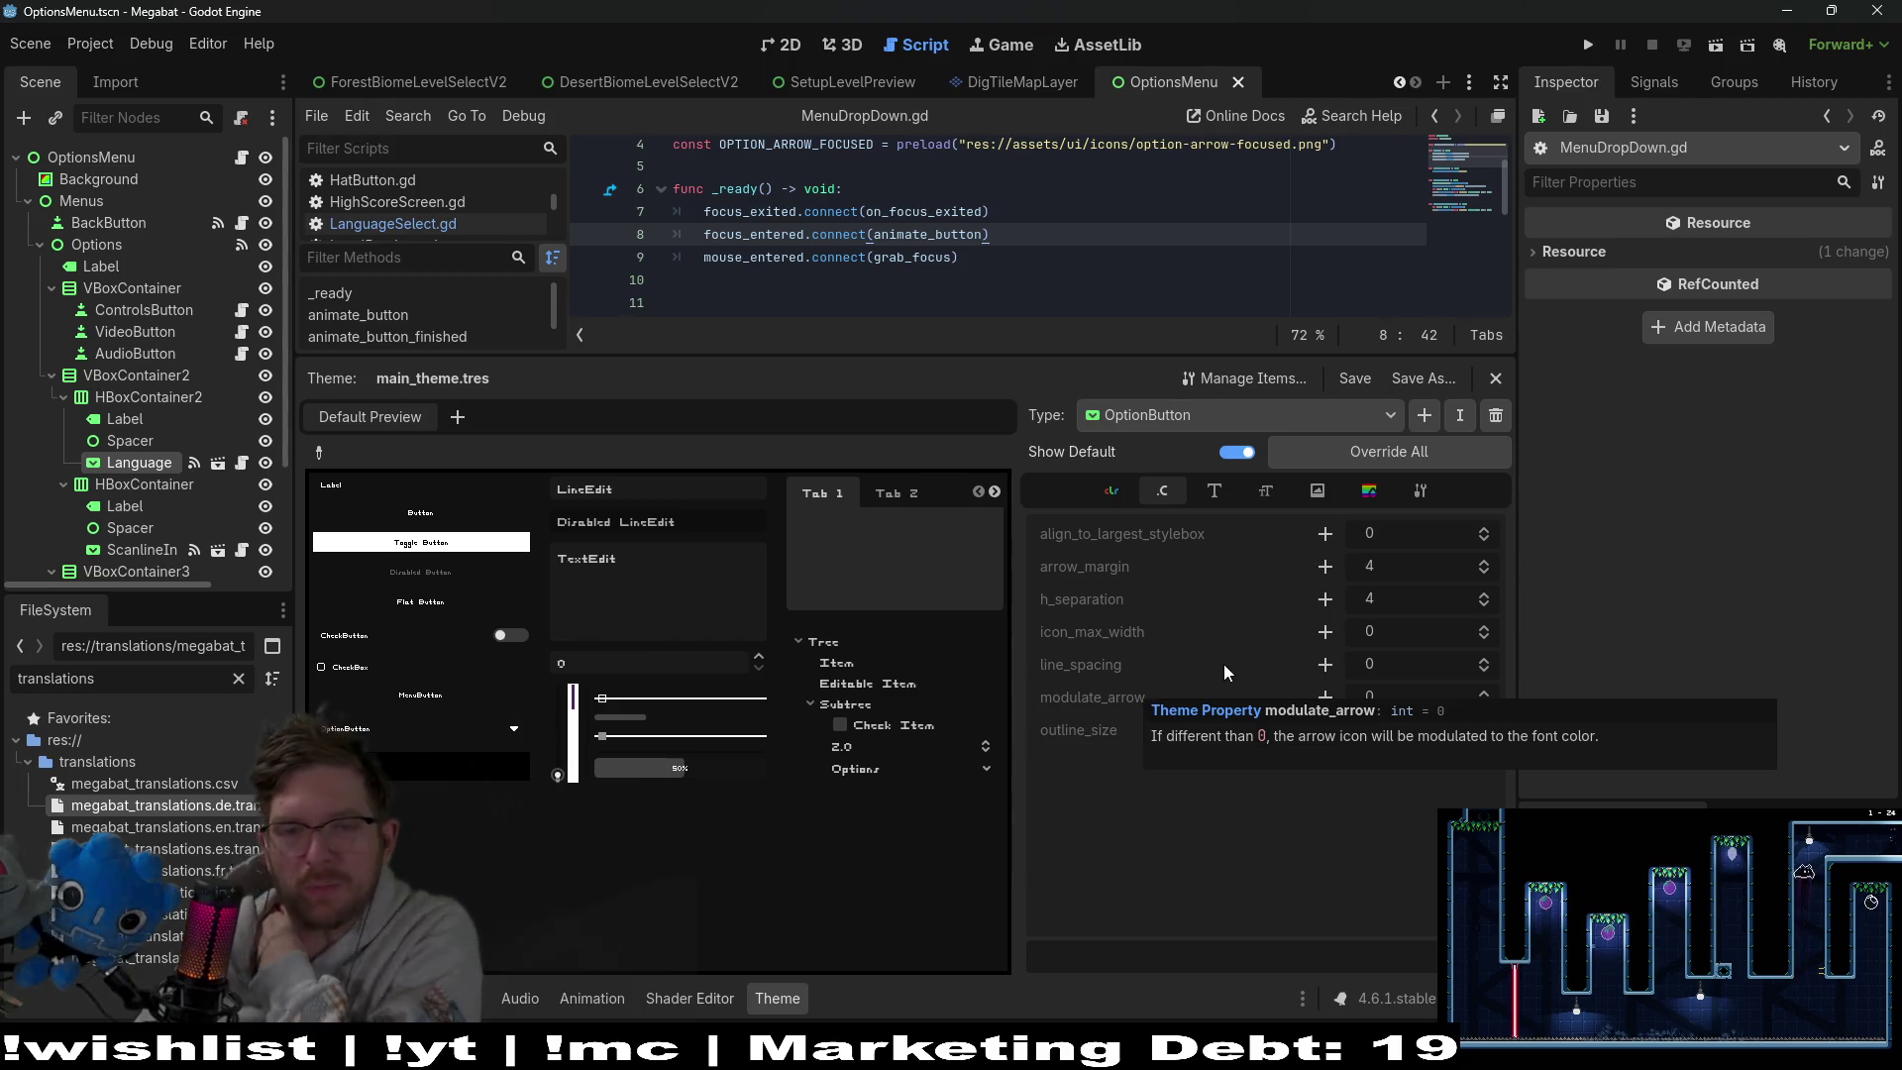
pyautogui.moveTo(1222, 663)
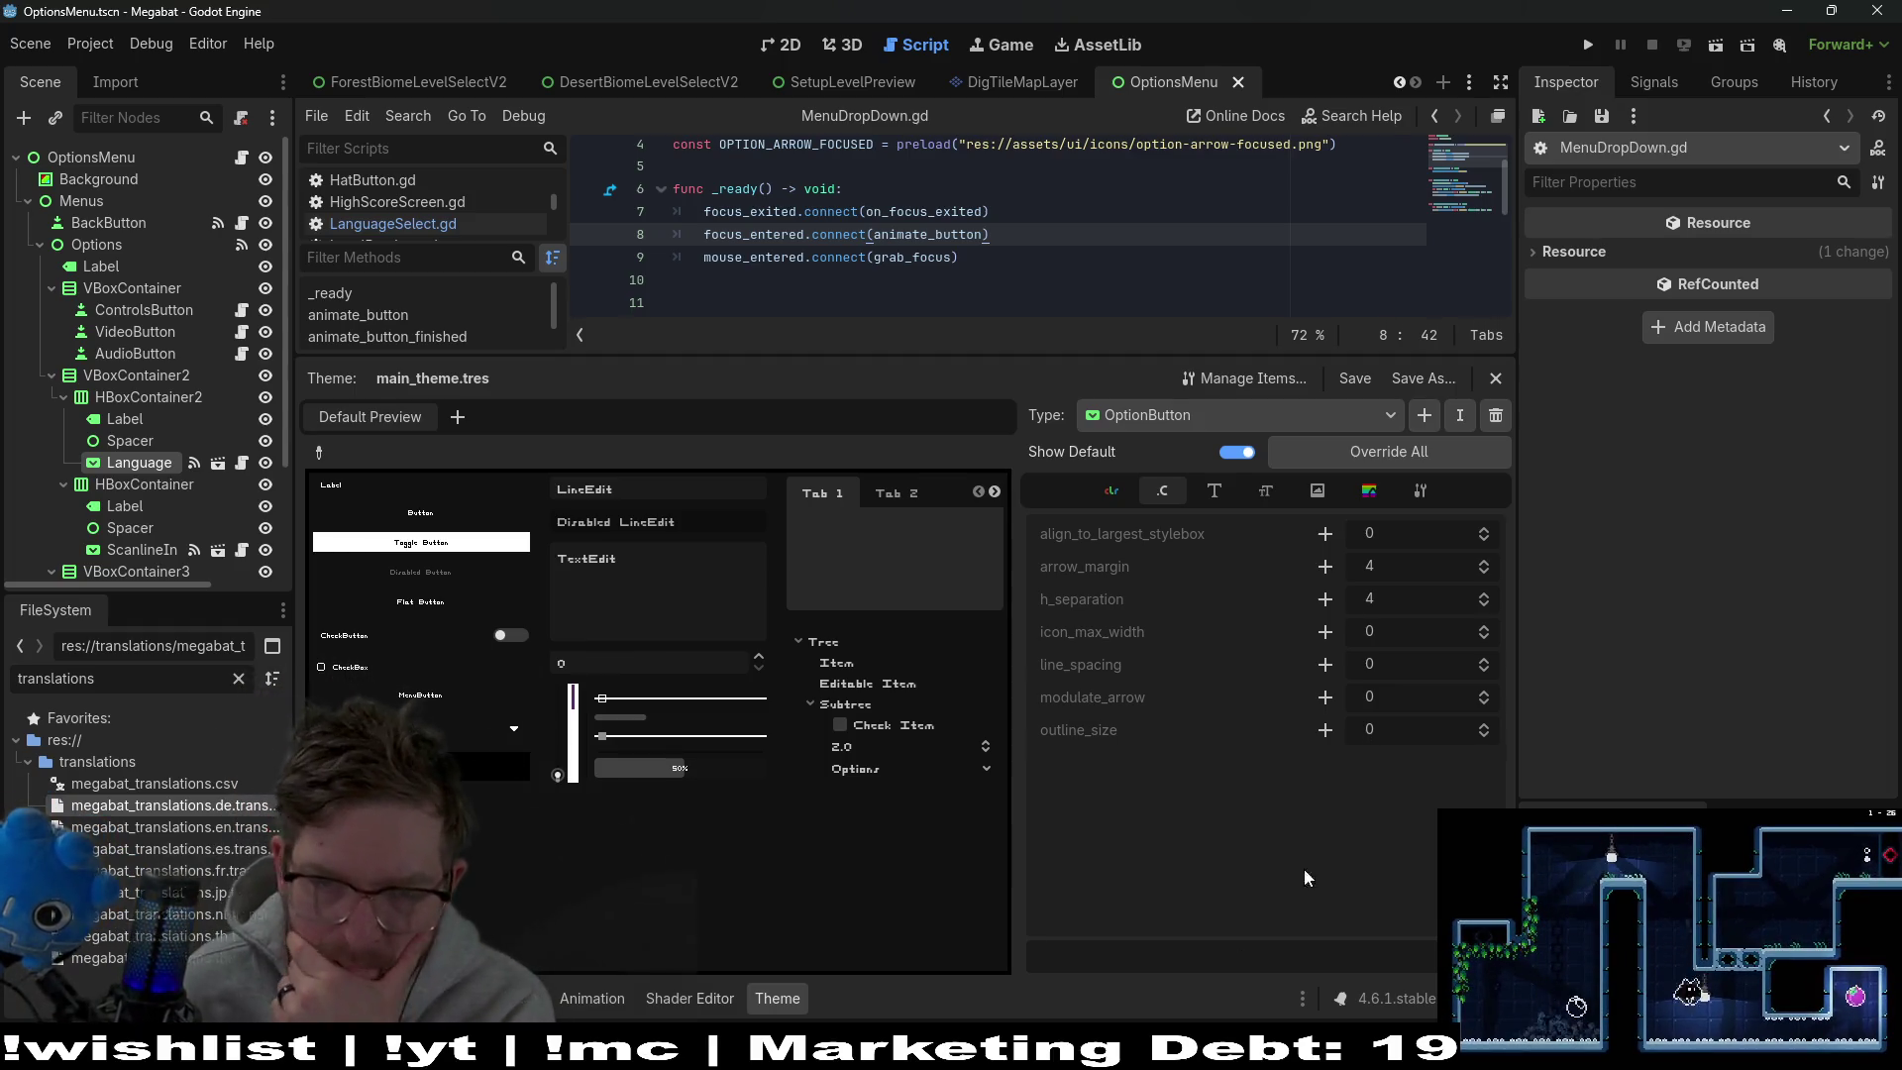
pyautogui.click(1401, 461)
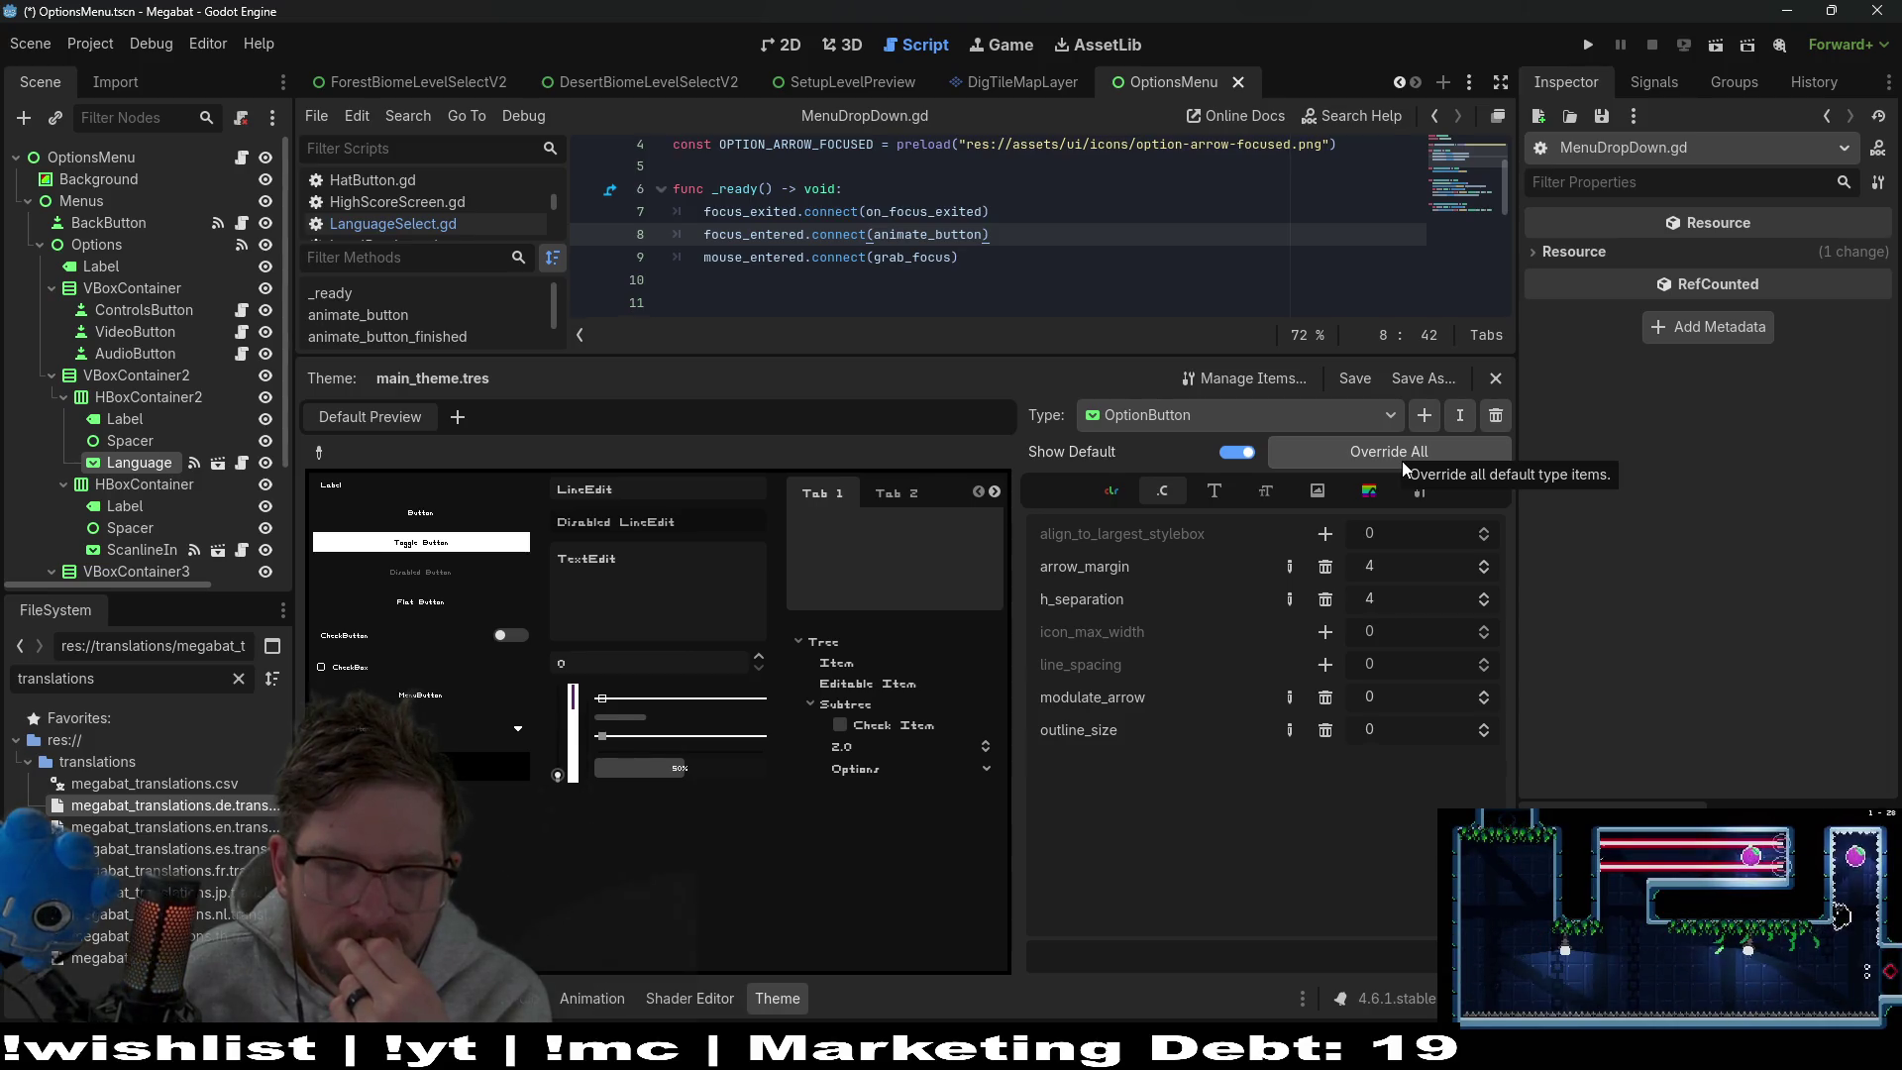
pyautogui.click(1323, 498)
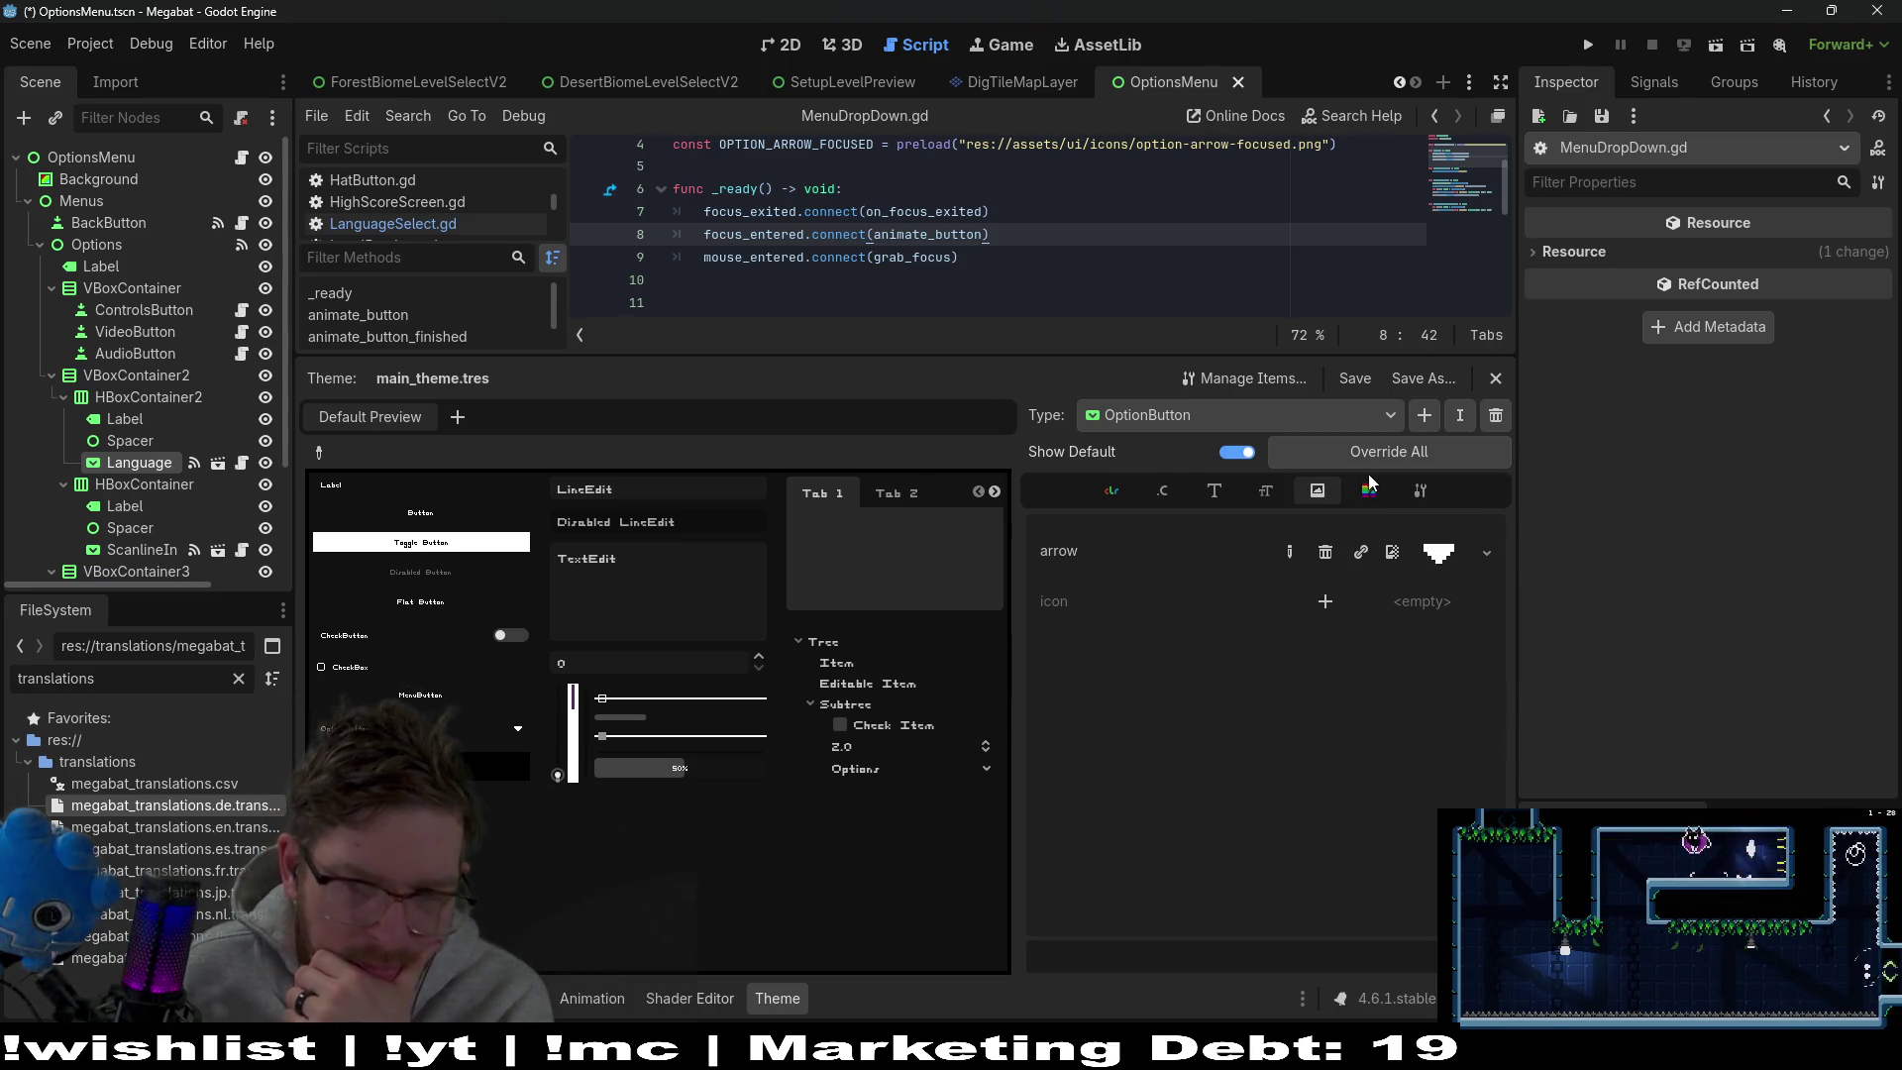
pyautogui.click(1371, 493)
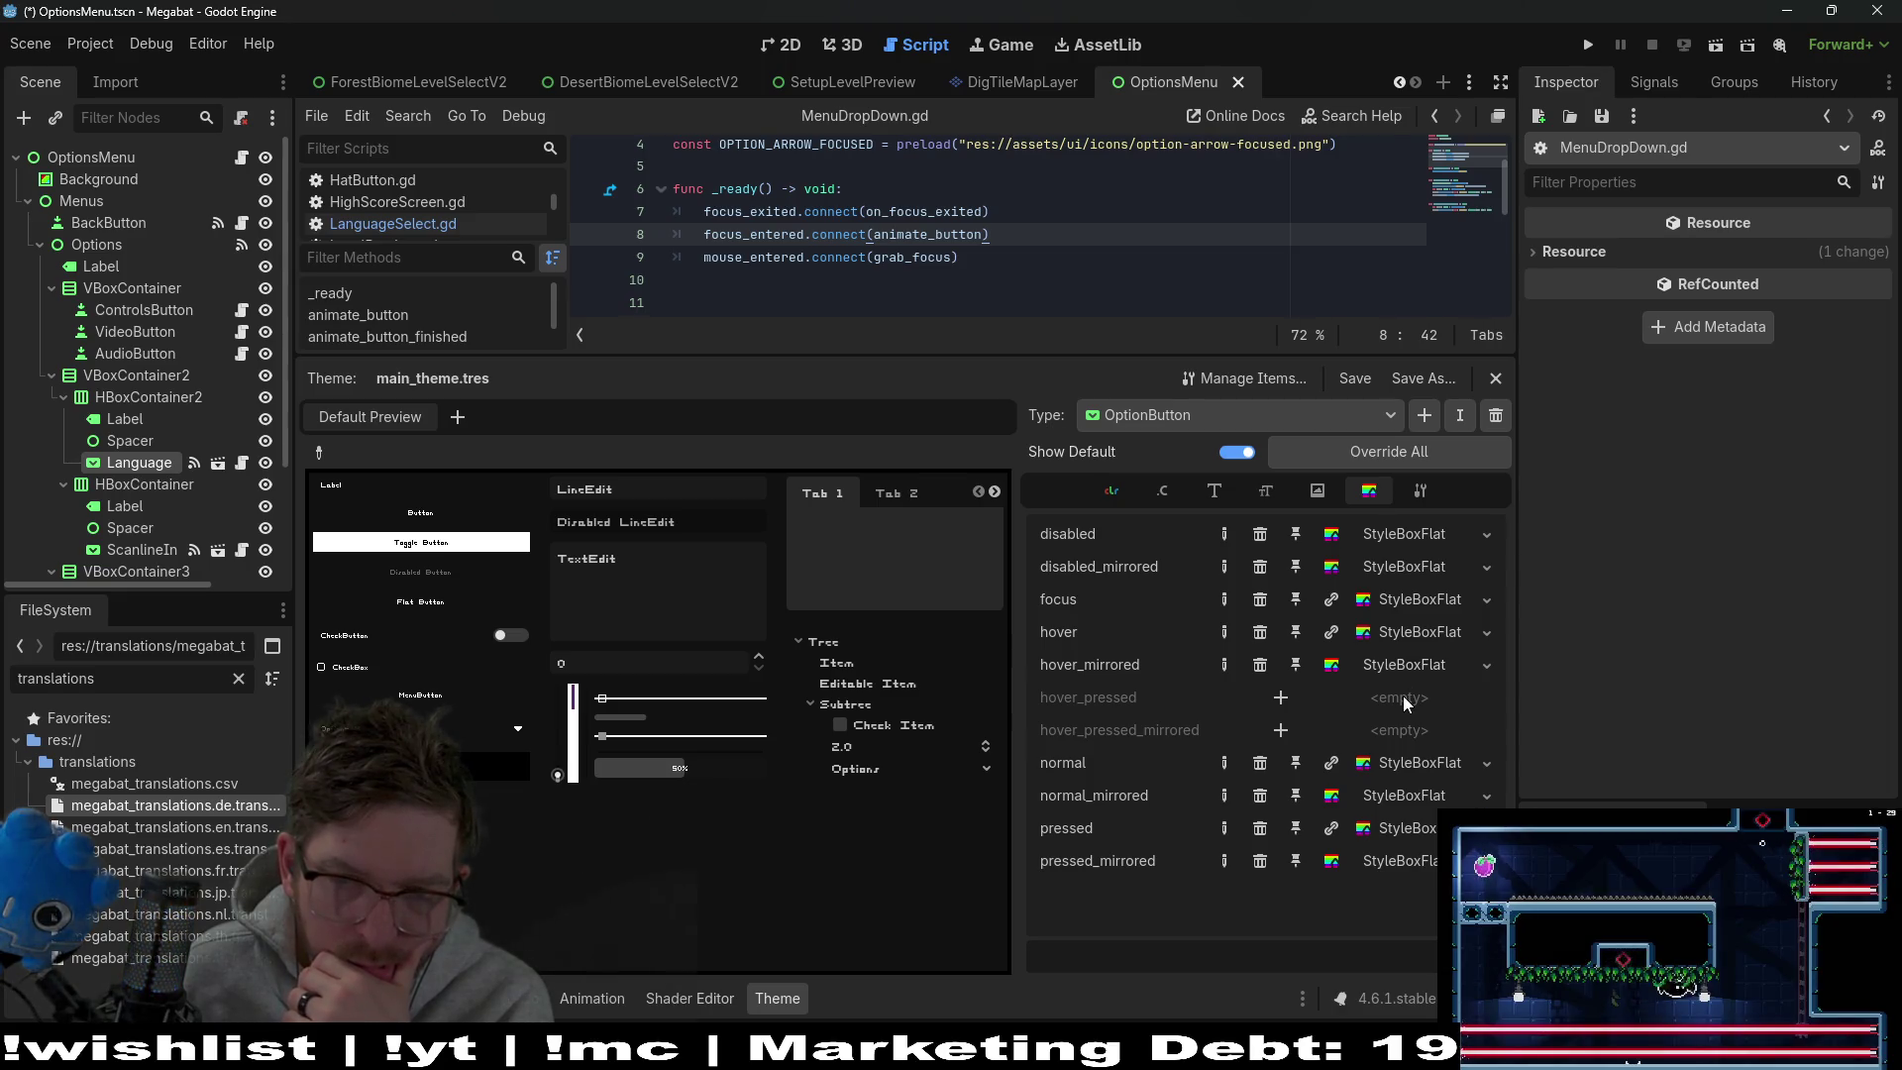
# Switch the theme editor to the VScrollBar type and view its icons
pyautogui.click(1239, 413)
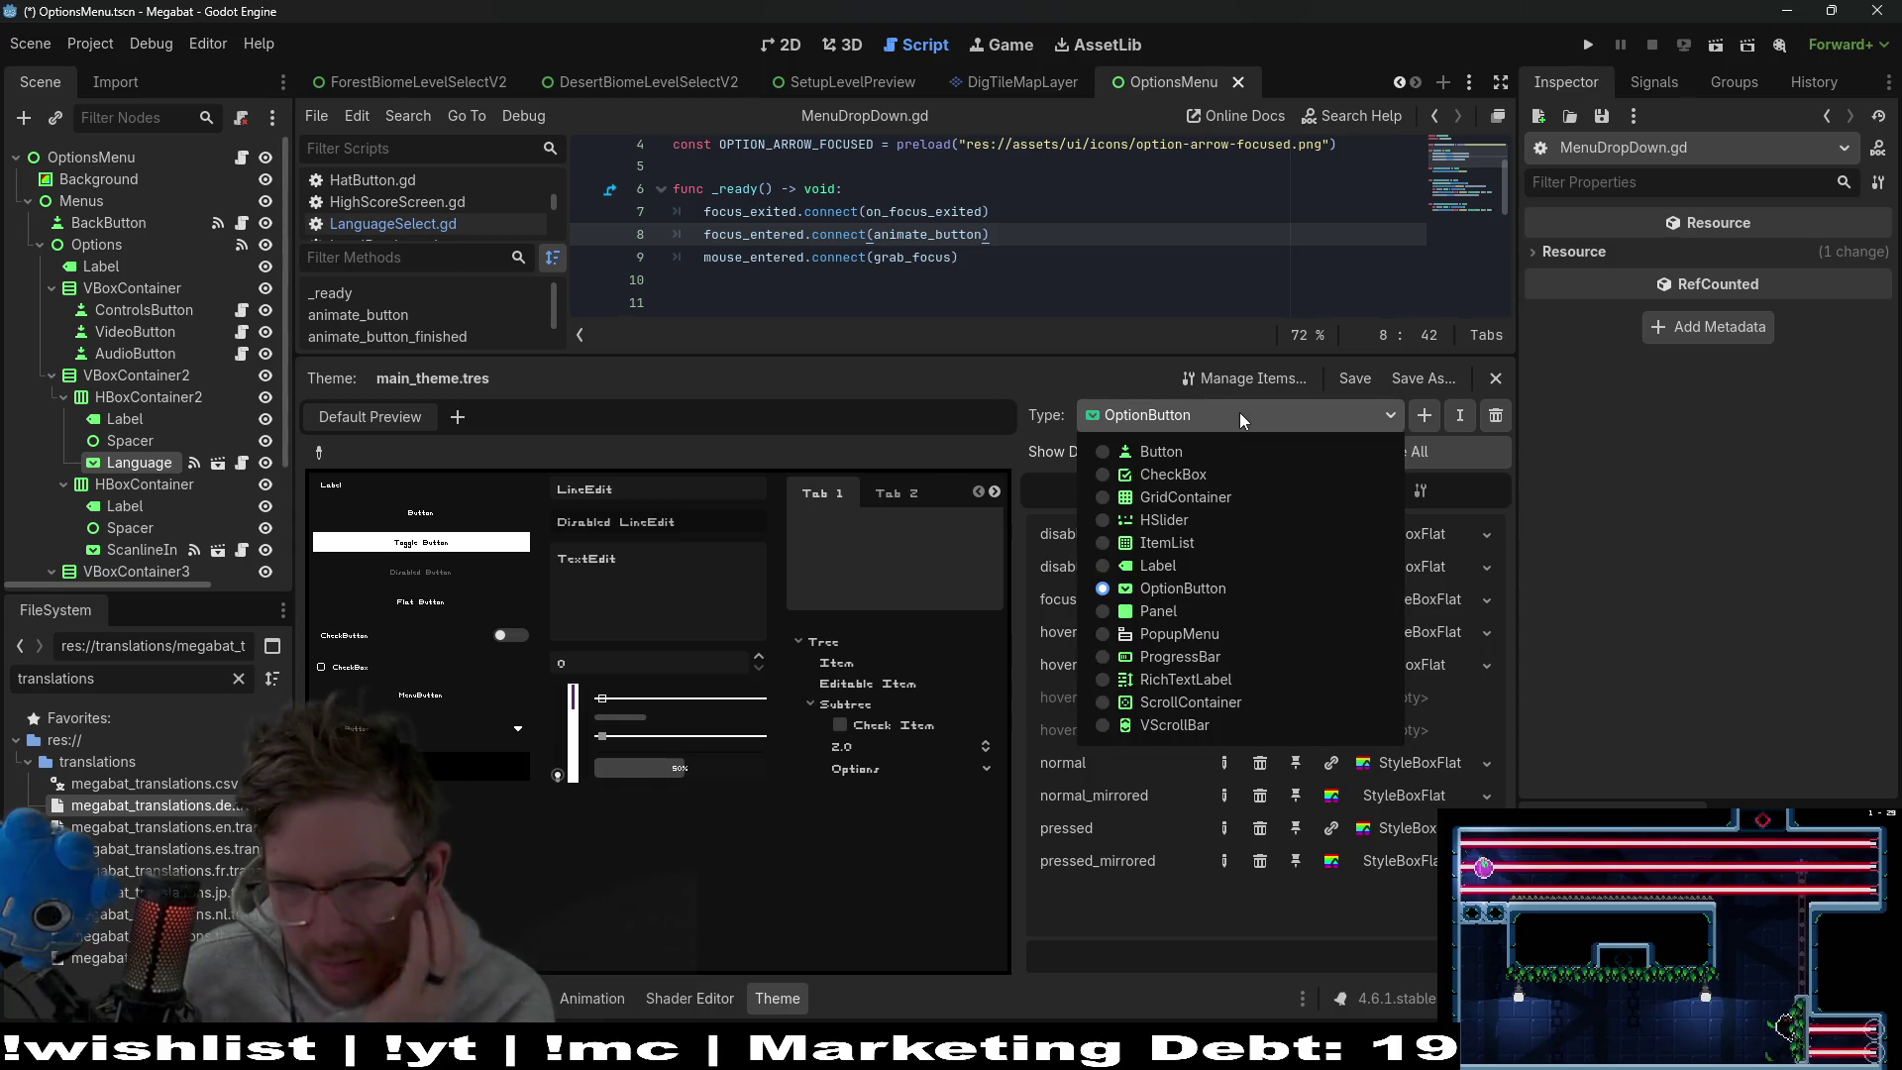
pyautogui.click(1193, 727)
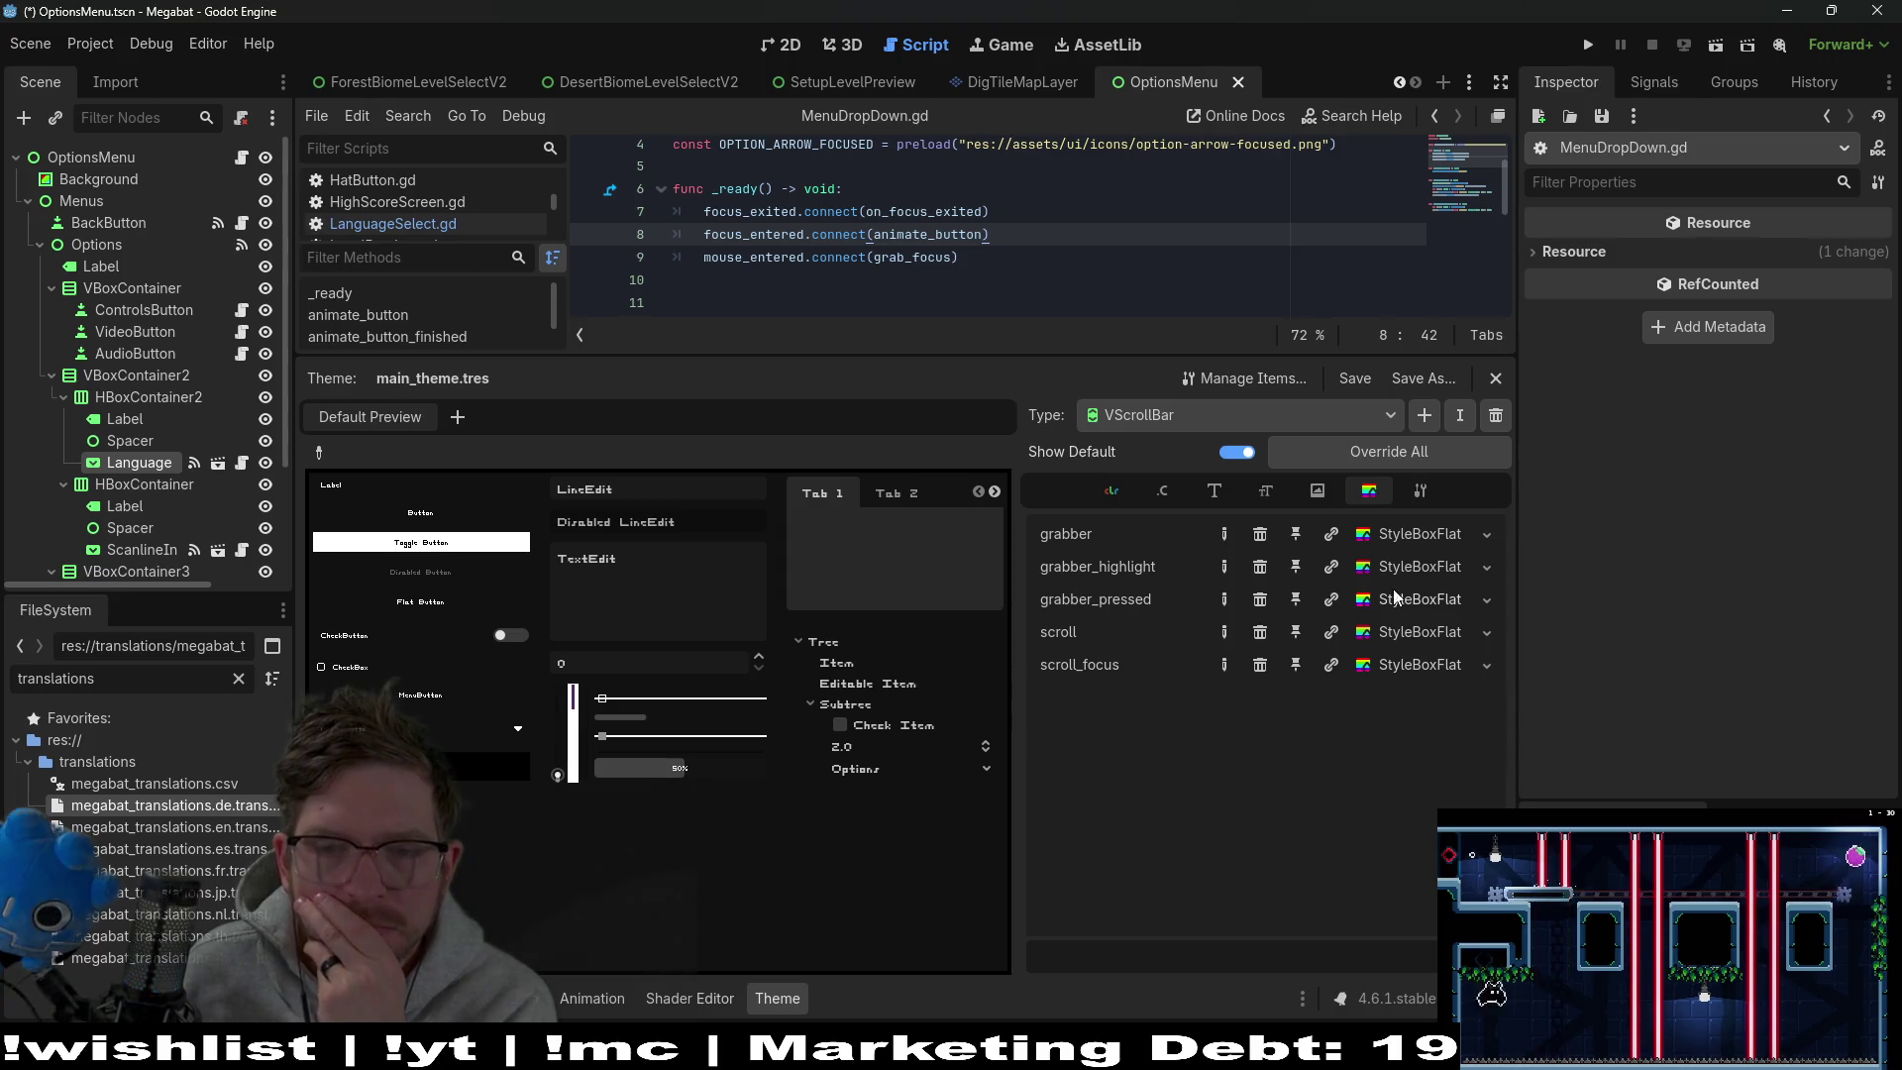
pyautogui.click(1419, 490)
pyautogui.click(1372, 492)
pyautogui.click(1299, 493)
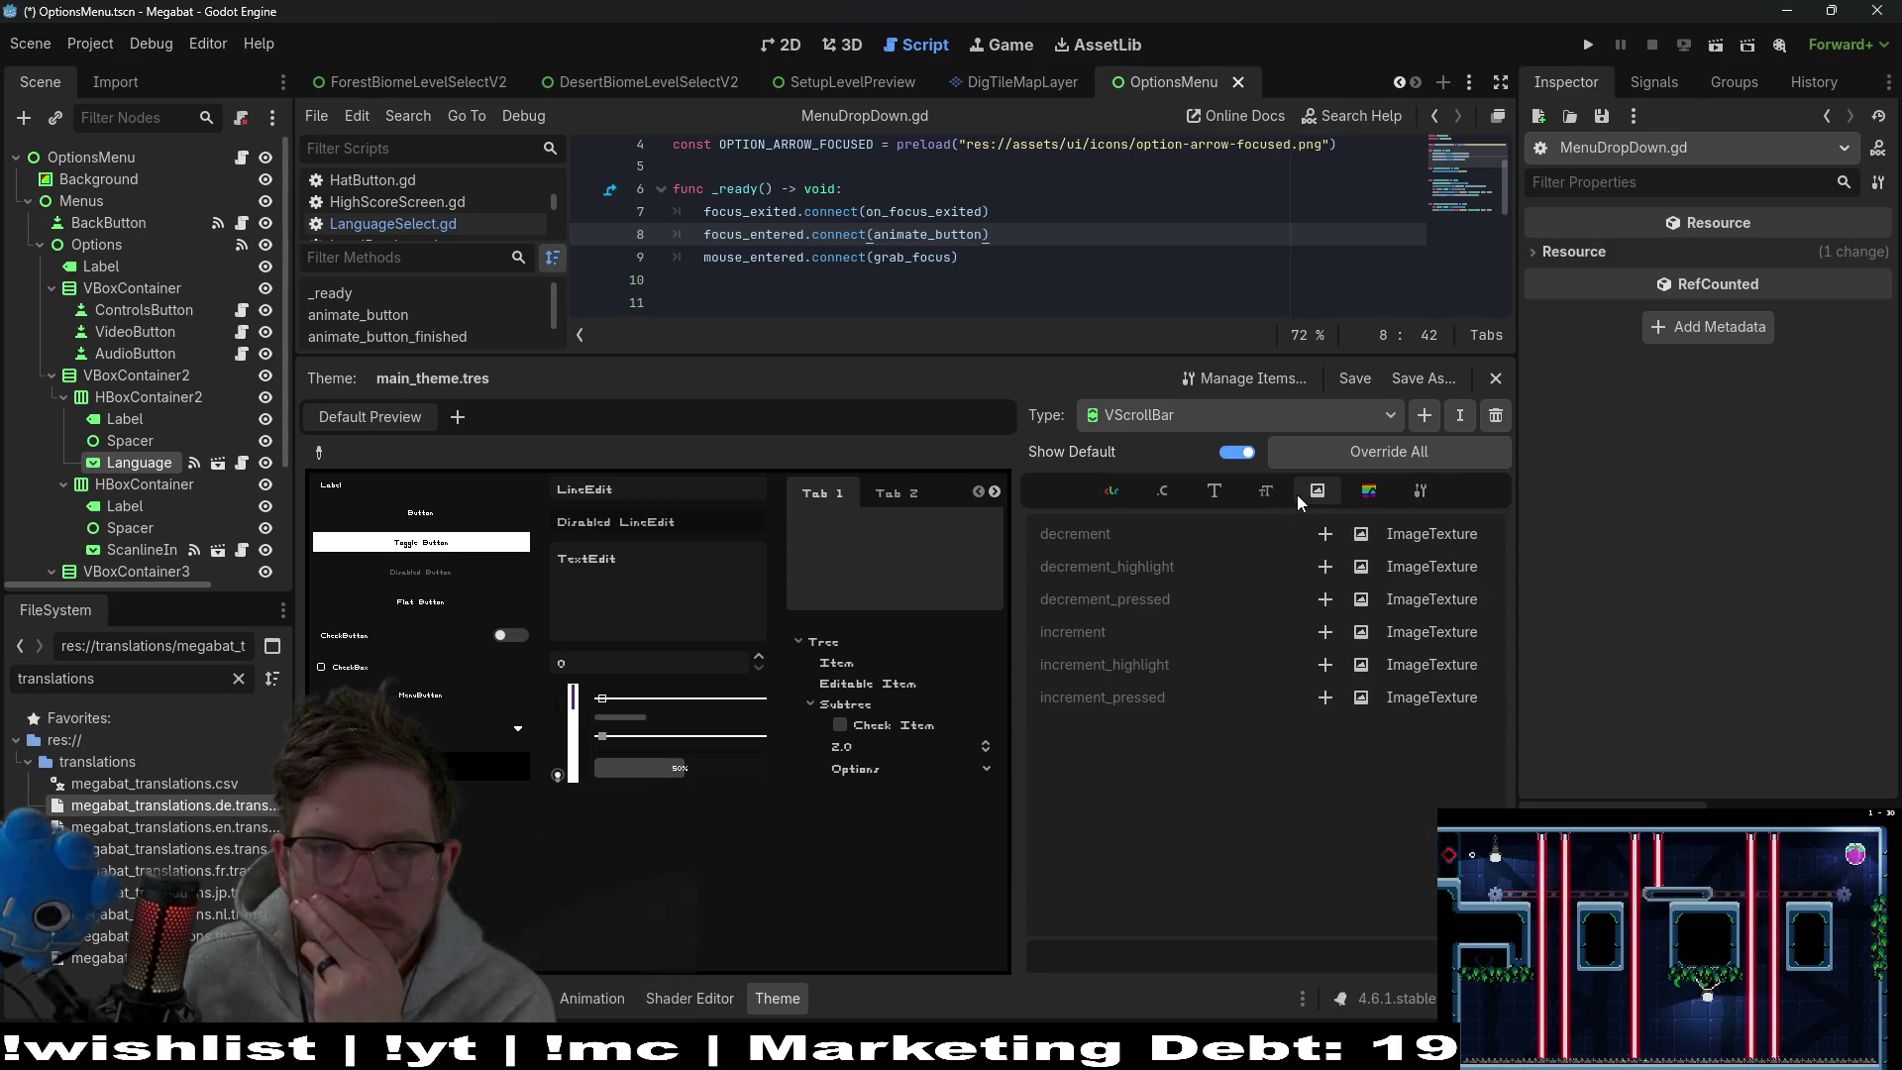
pyautogui.moveTo(891, 355); pyautogui.dragTo(892, 600)
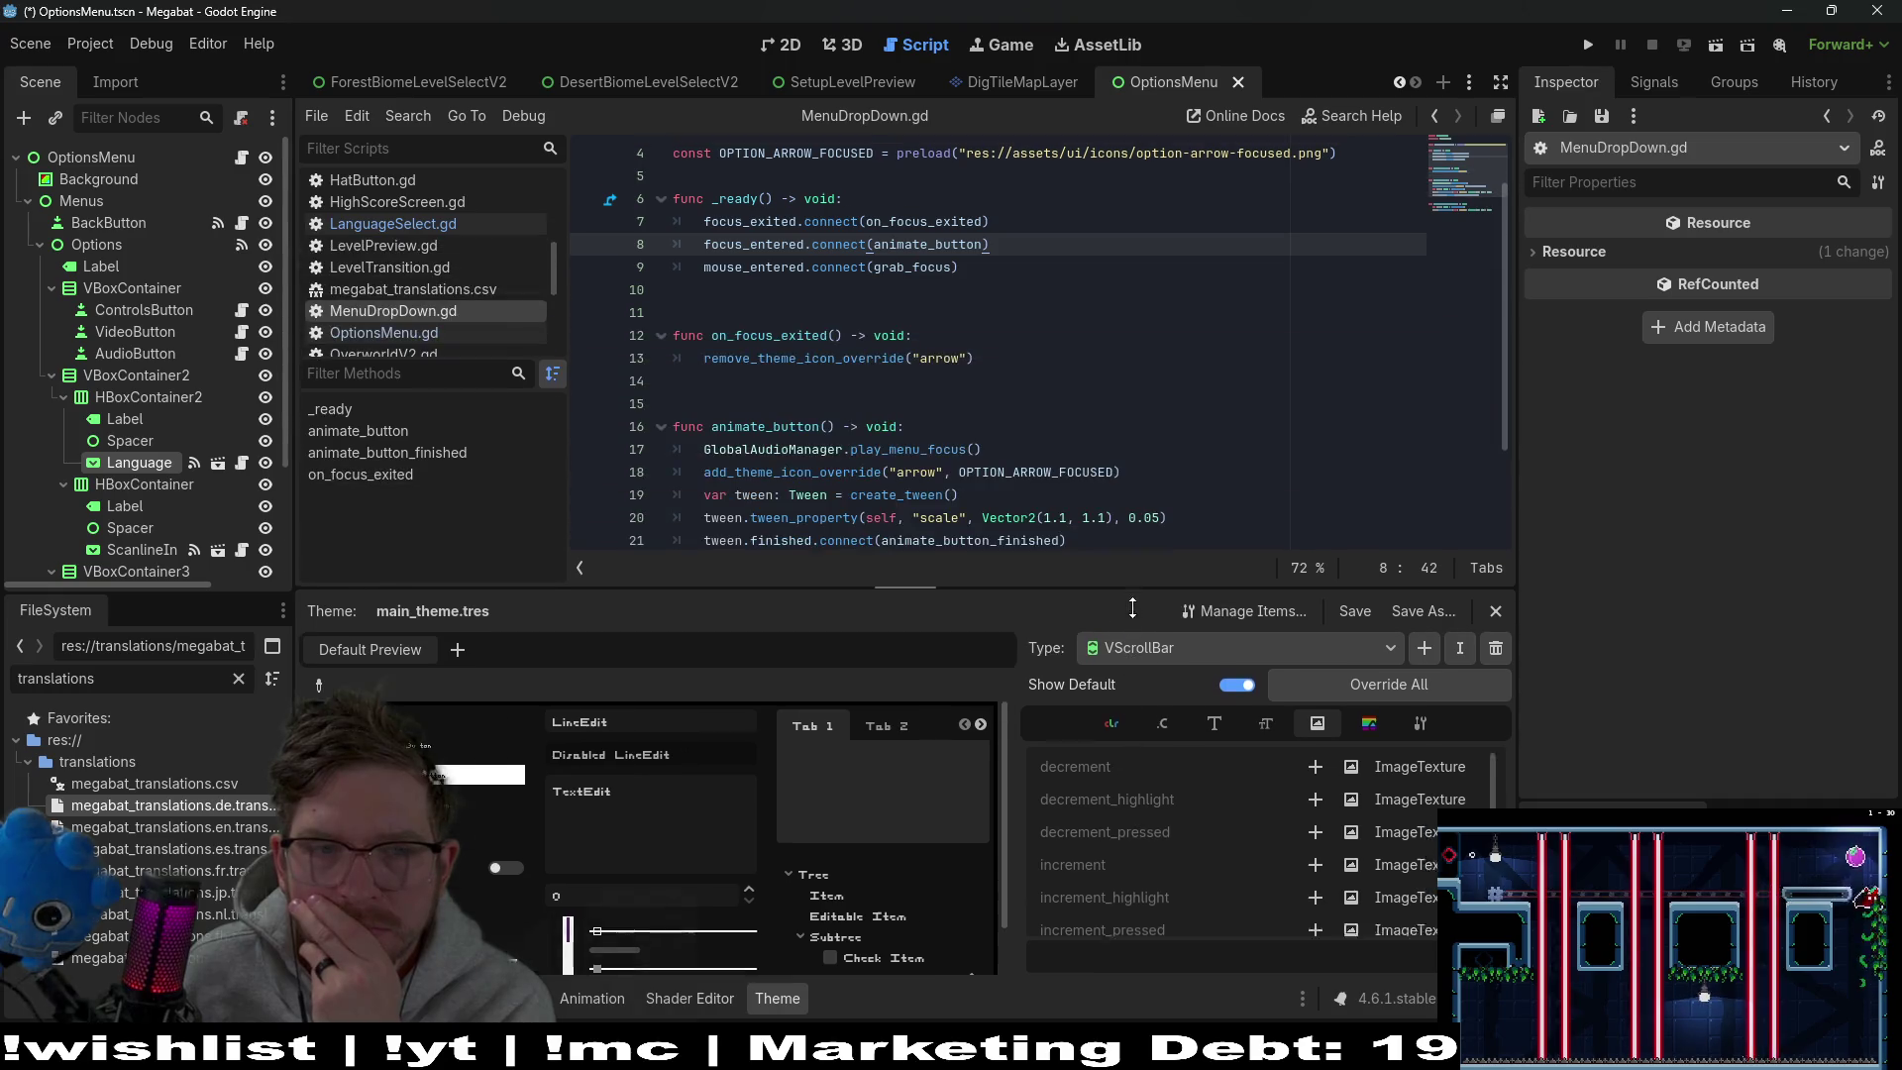
# Select the Language node and expand its theme's VScrollBar styles in the Inspector
pyautogui.click(243, 461)
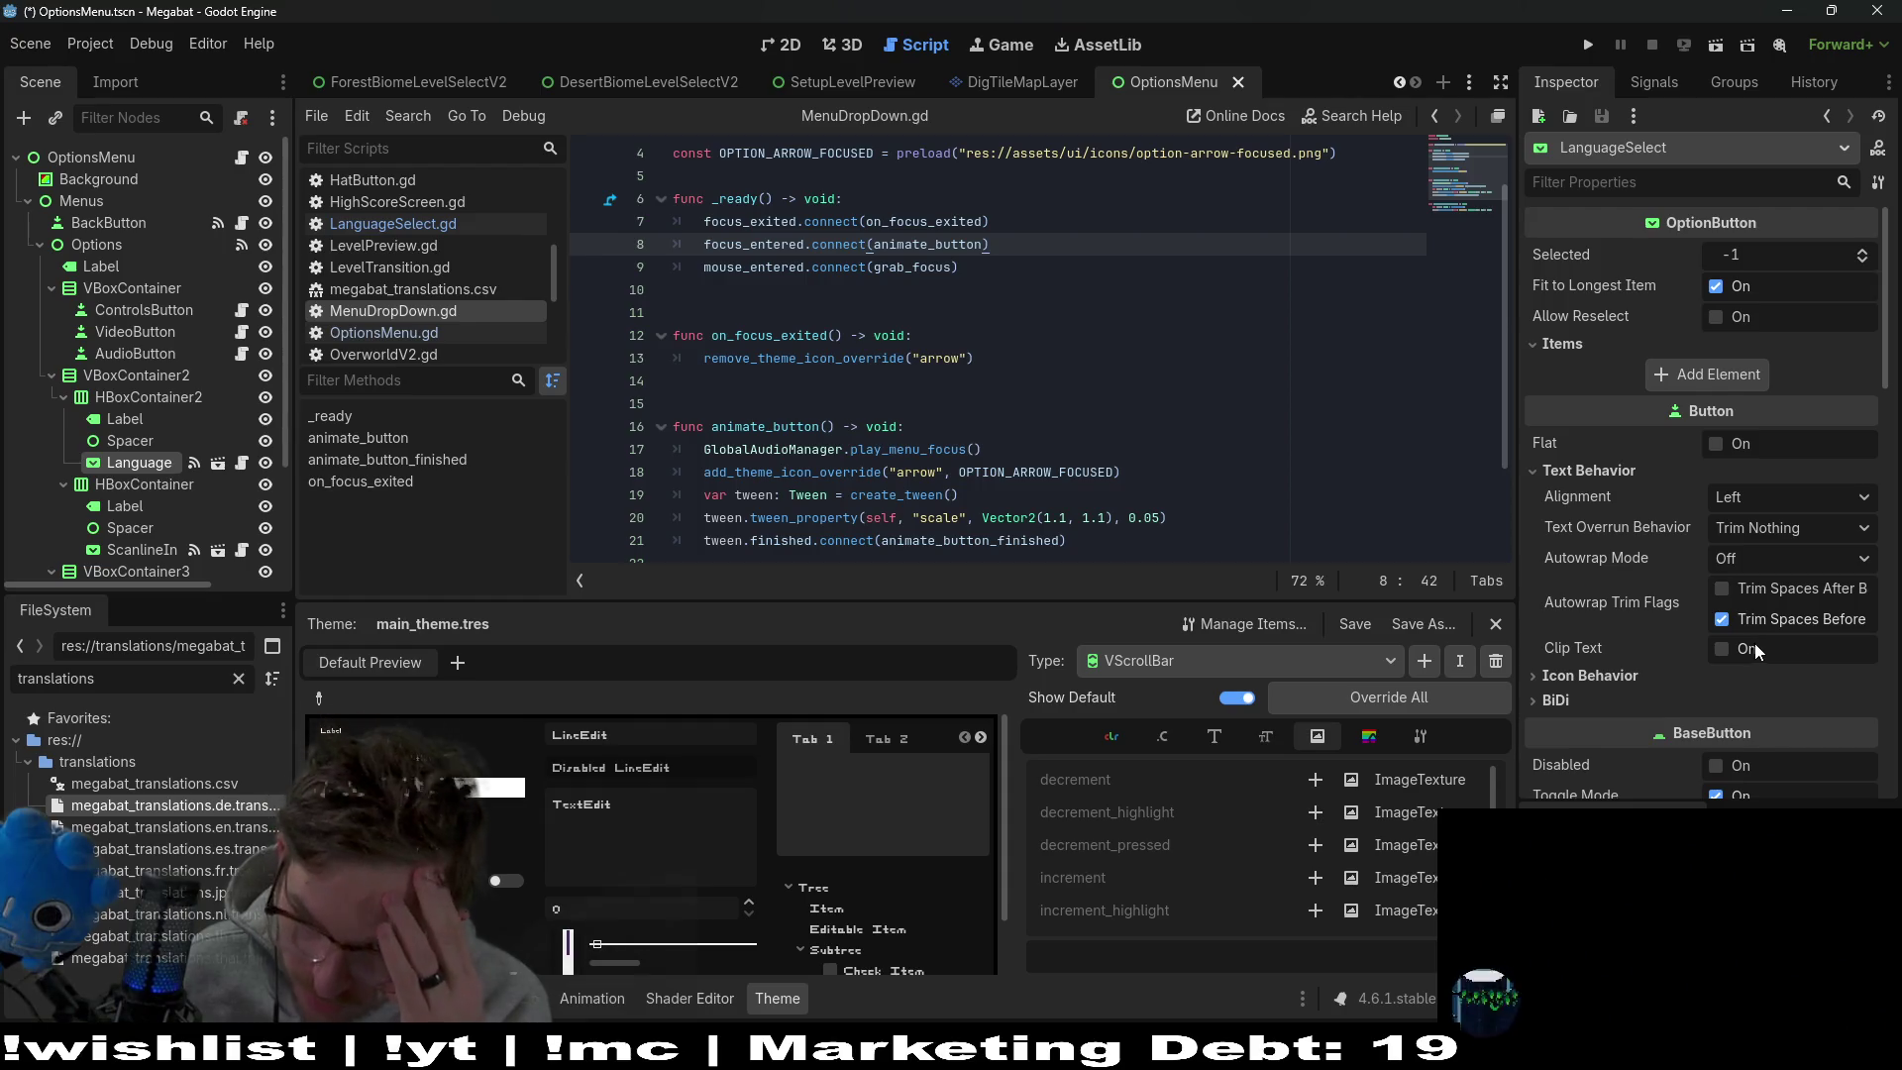
pyautogui.scroll(-2, 1751, 642)
pyautogui.scroll(-4, 1747, 638)
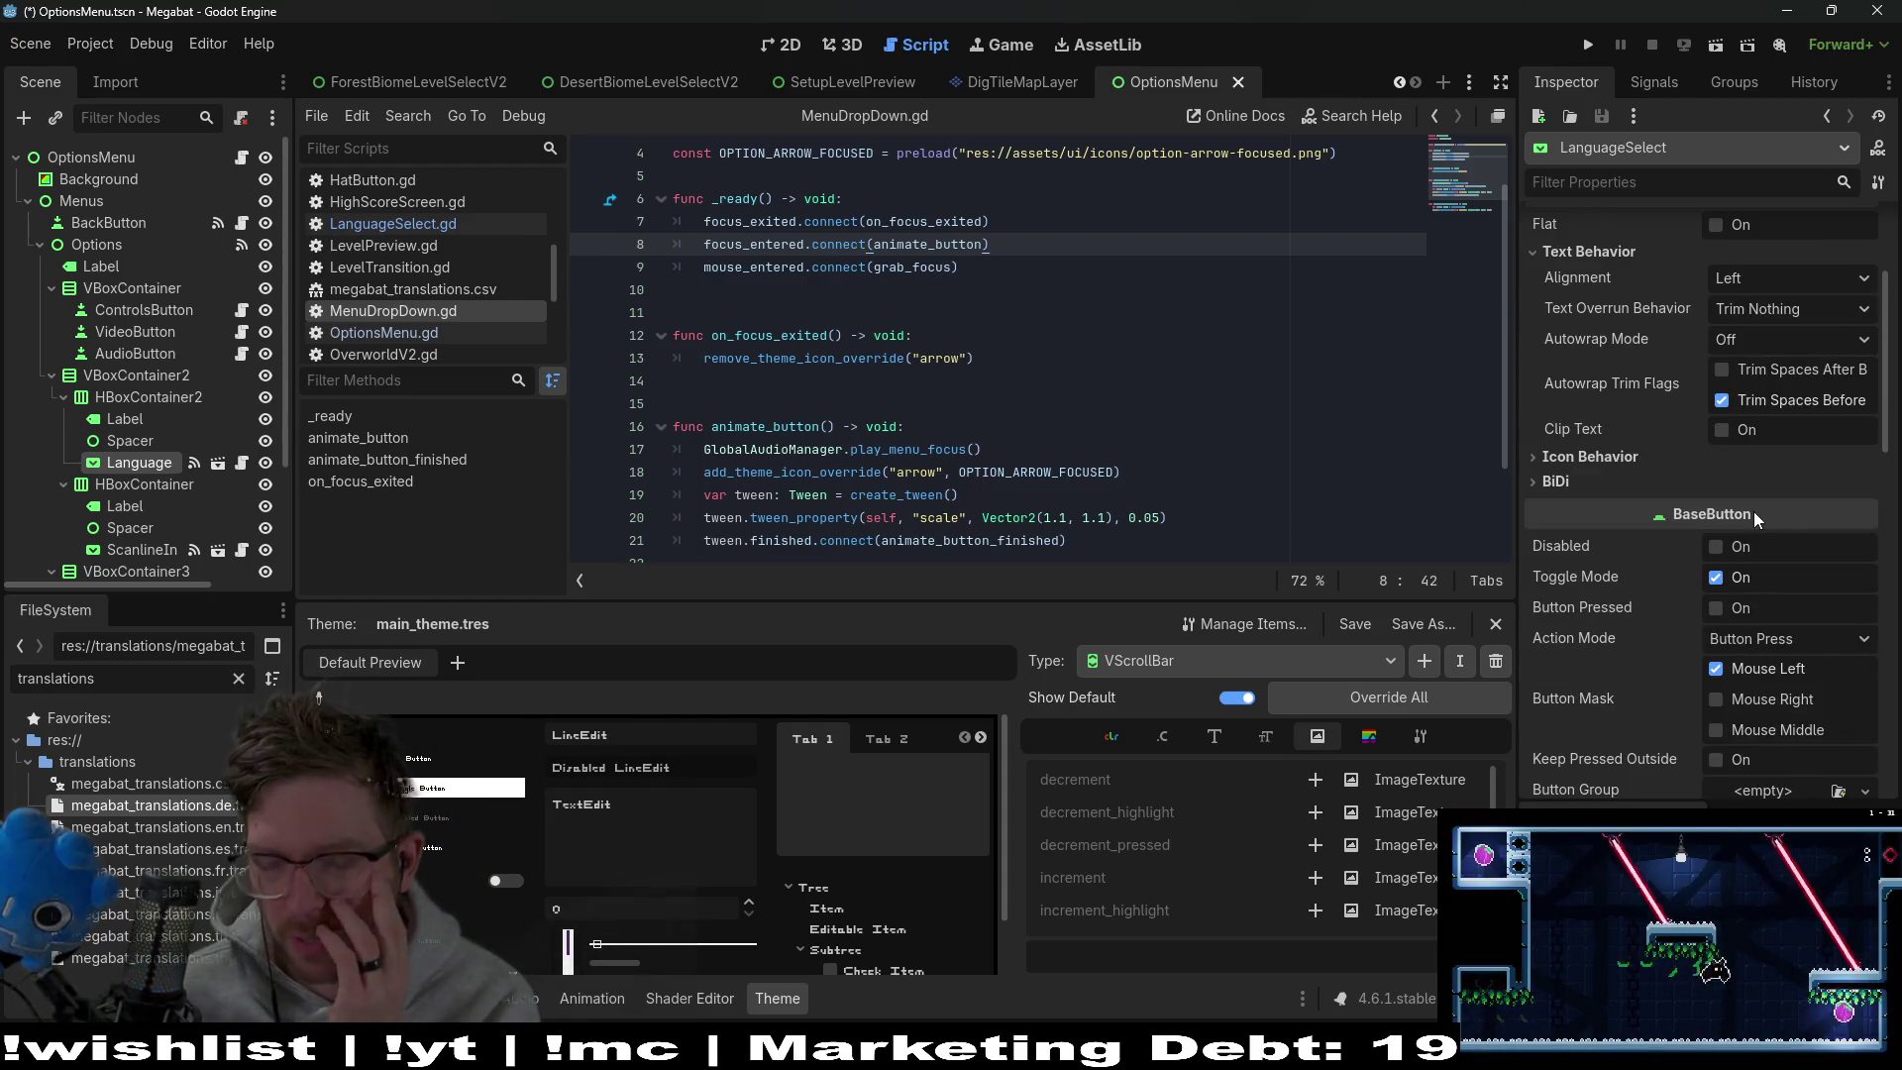
pyautogui.scroll(-2, 1781, 501)
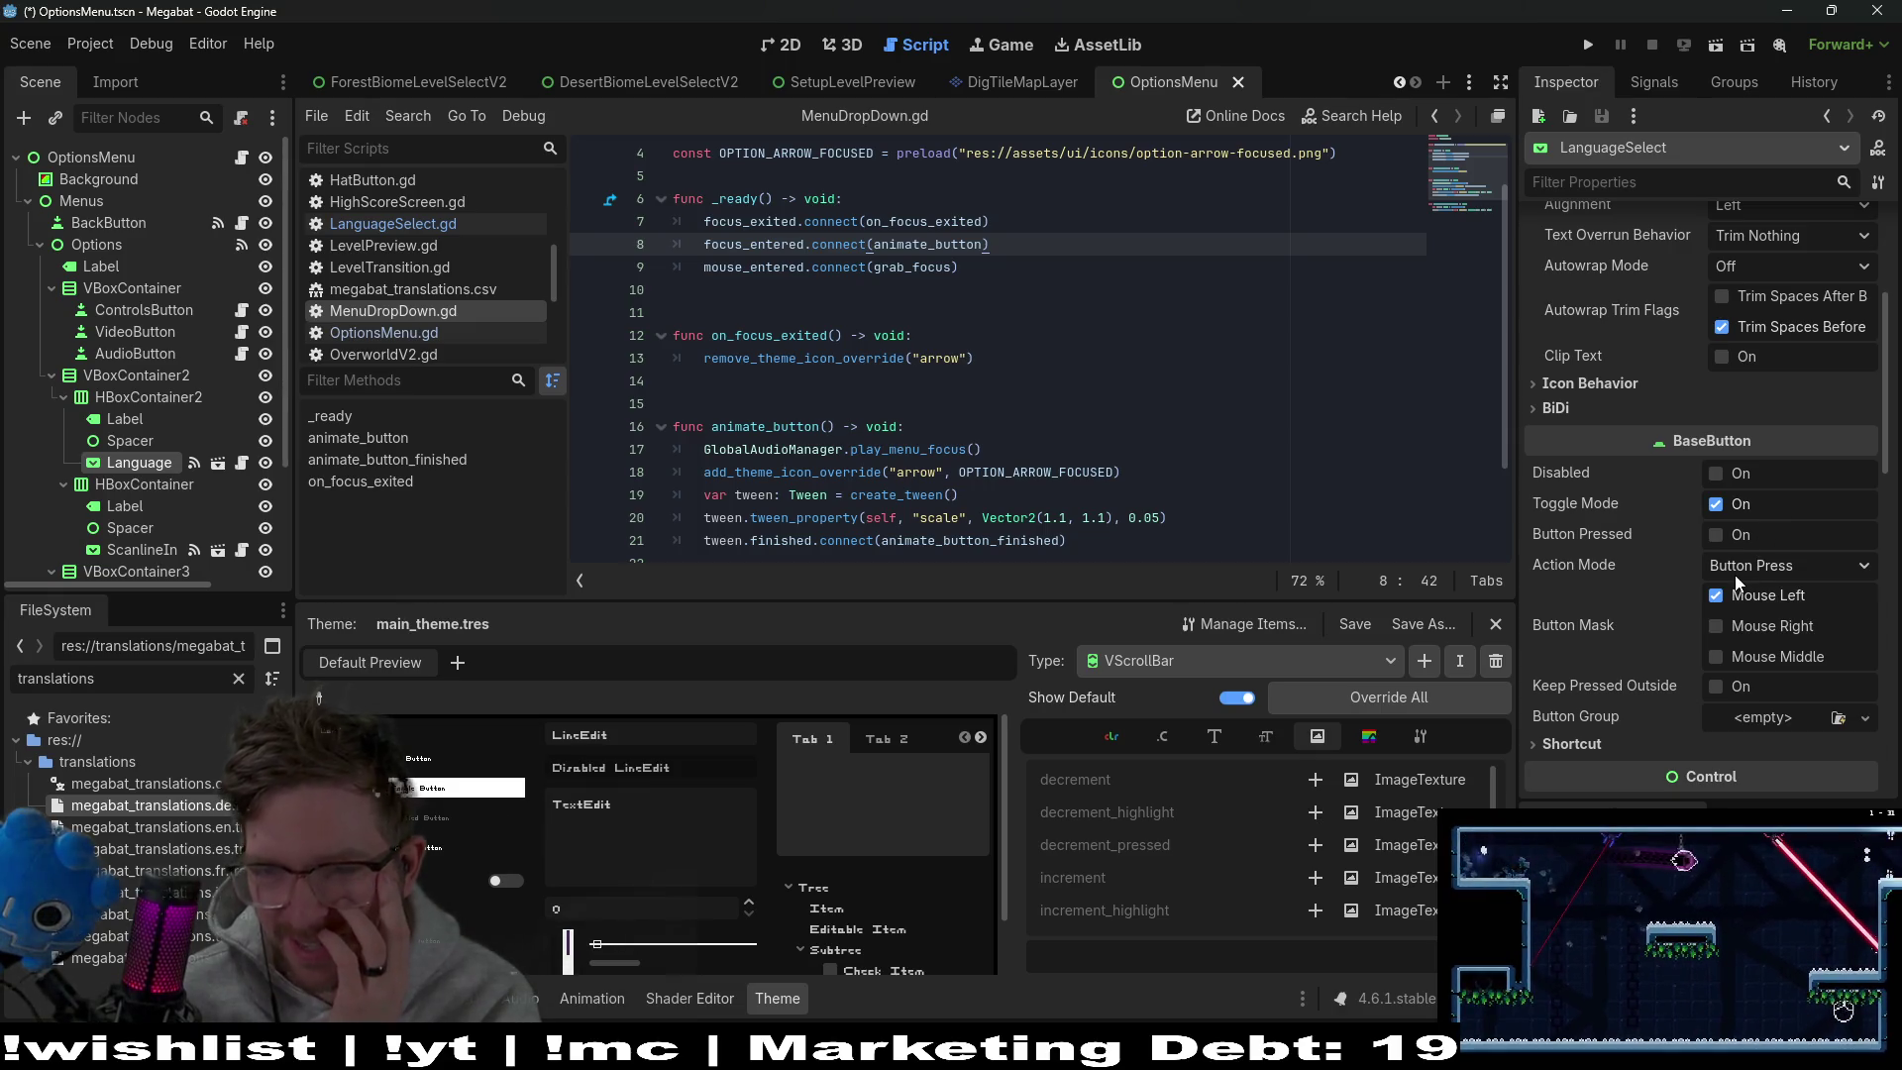
pyautogui.scroll(-10, 1704, 620)
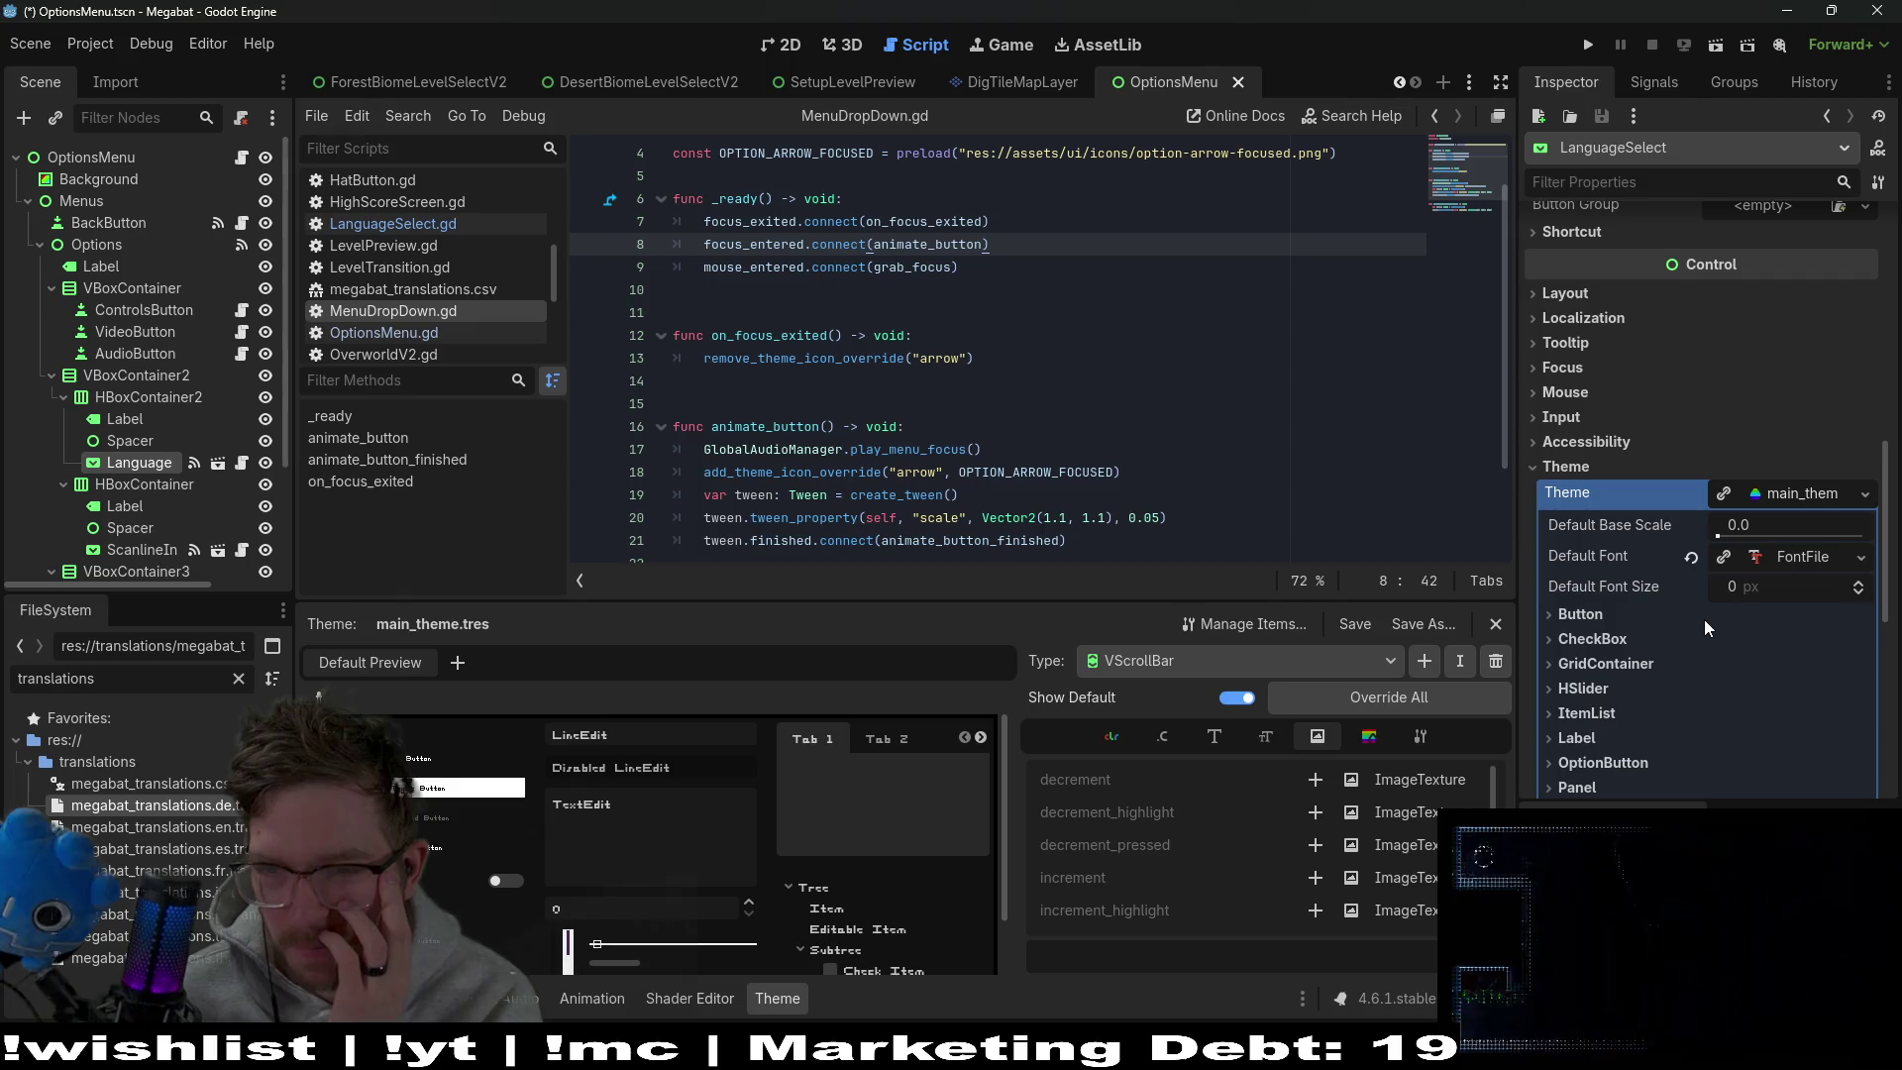
pyautogui.scroll(-6, 1704, 620)
pyautogui.scroll(-2, 1704, 620)
pyautogui.click(1591, 640)
# Expand the Scroll, Grabber Pressed, Grabber Highlight and Grabber styles and the Grabber's border settings
pyautogui.scroll(-4, 1706, 621)
pyautogui.click(1811, 644)
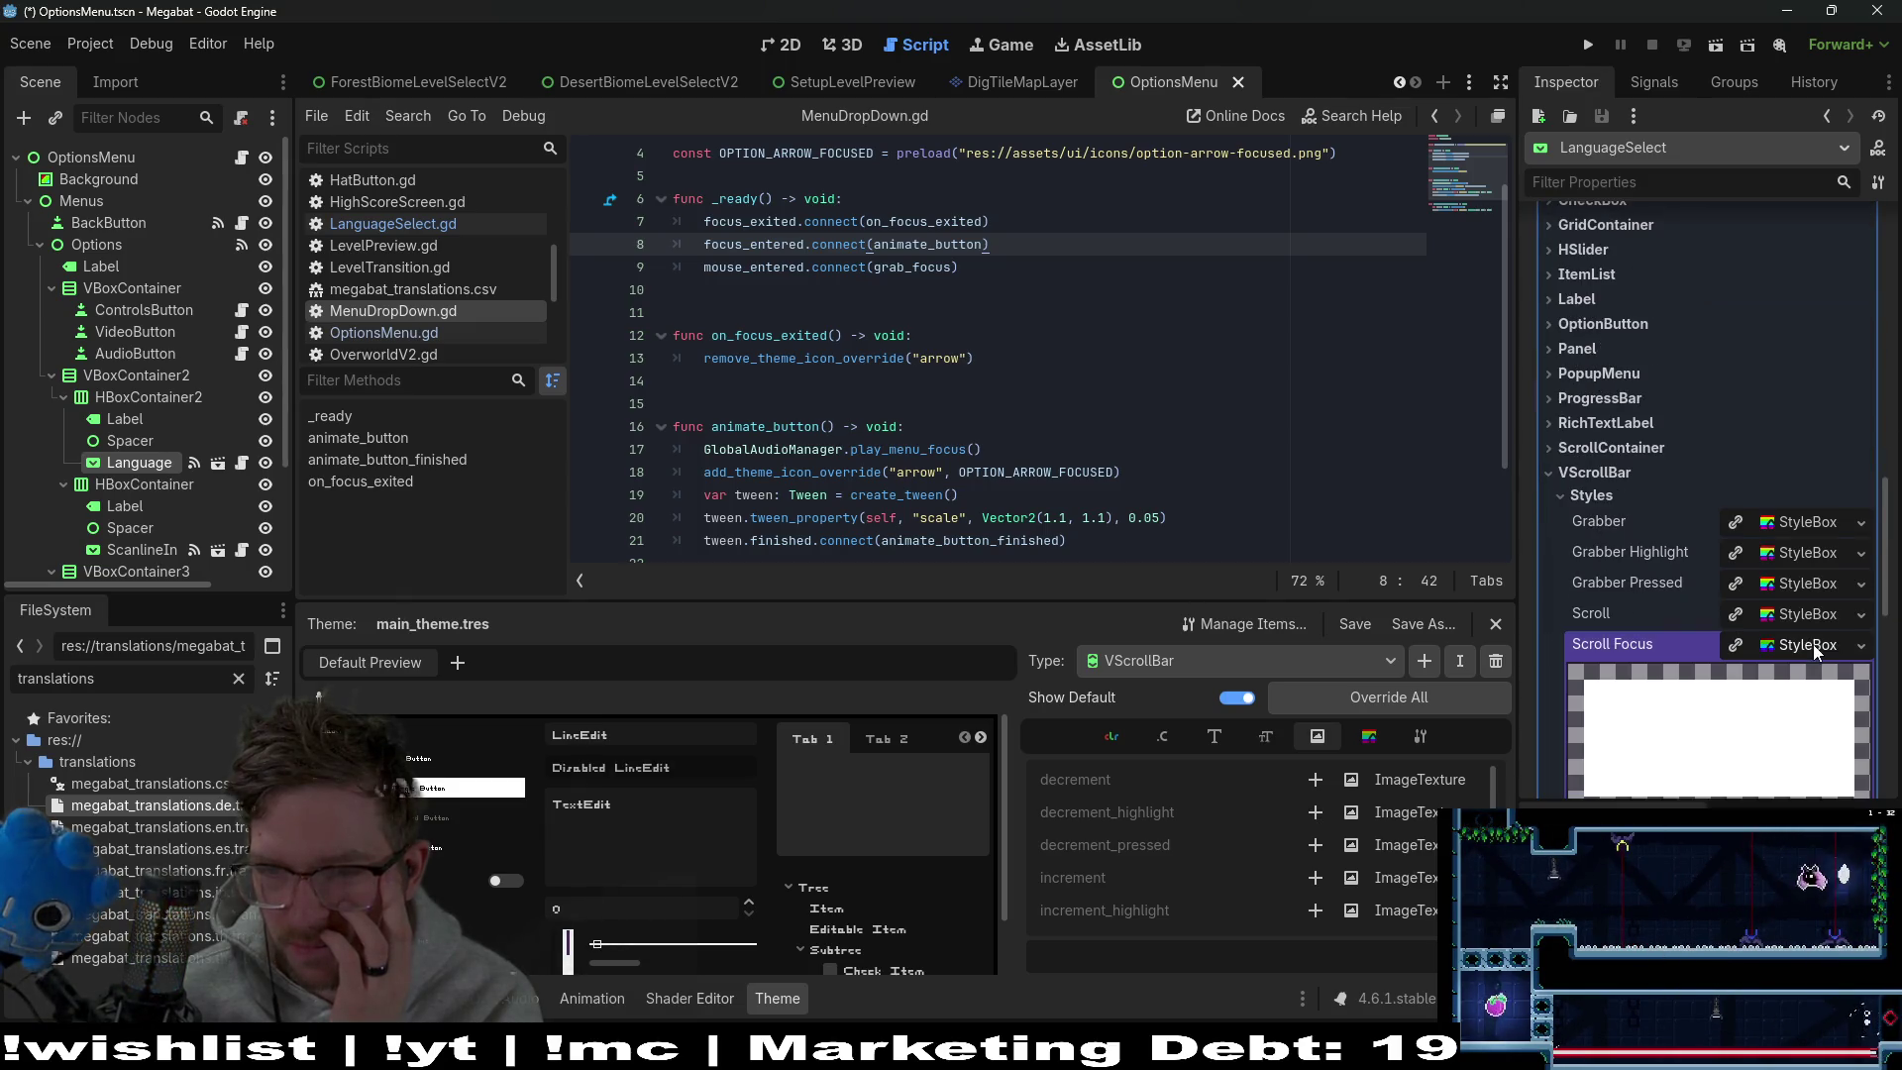
pyautogui.scroll(-5, 1813, 643)
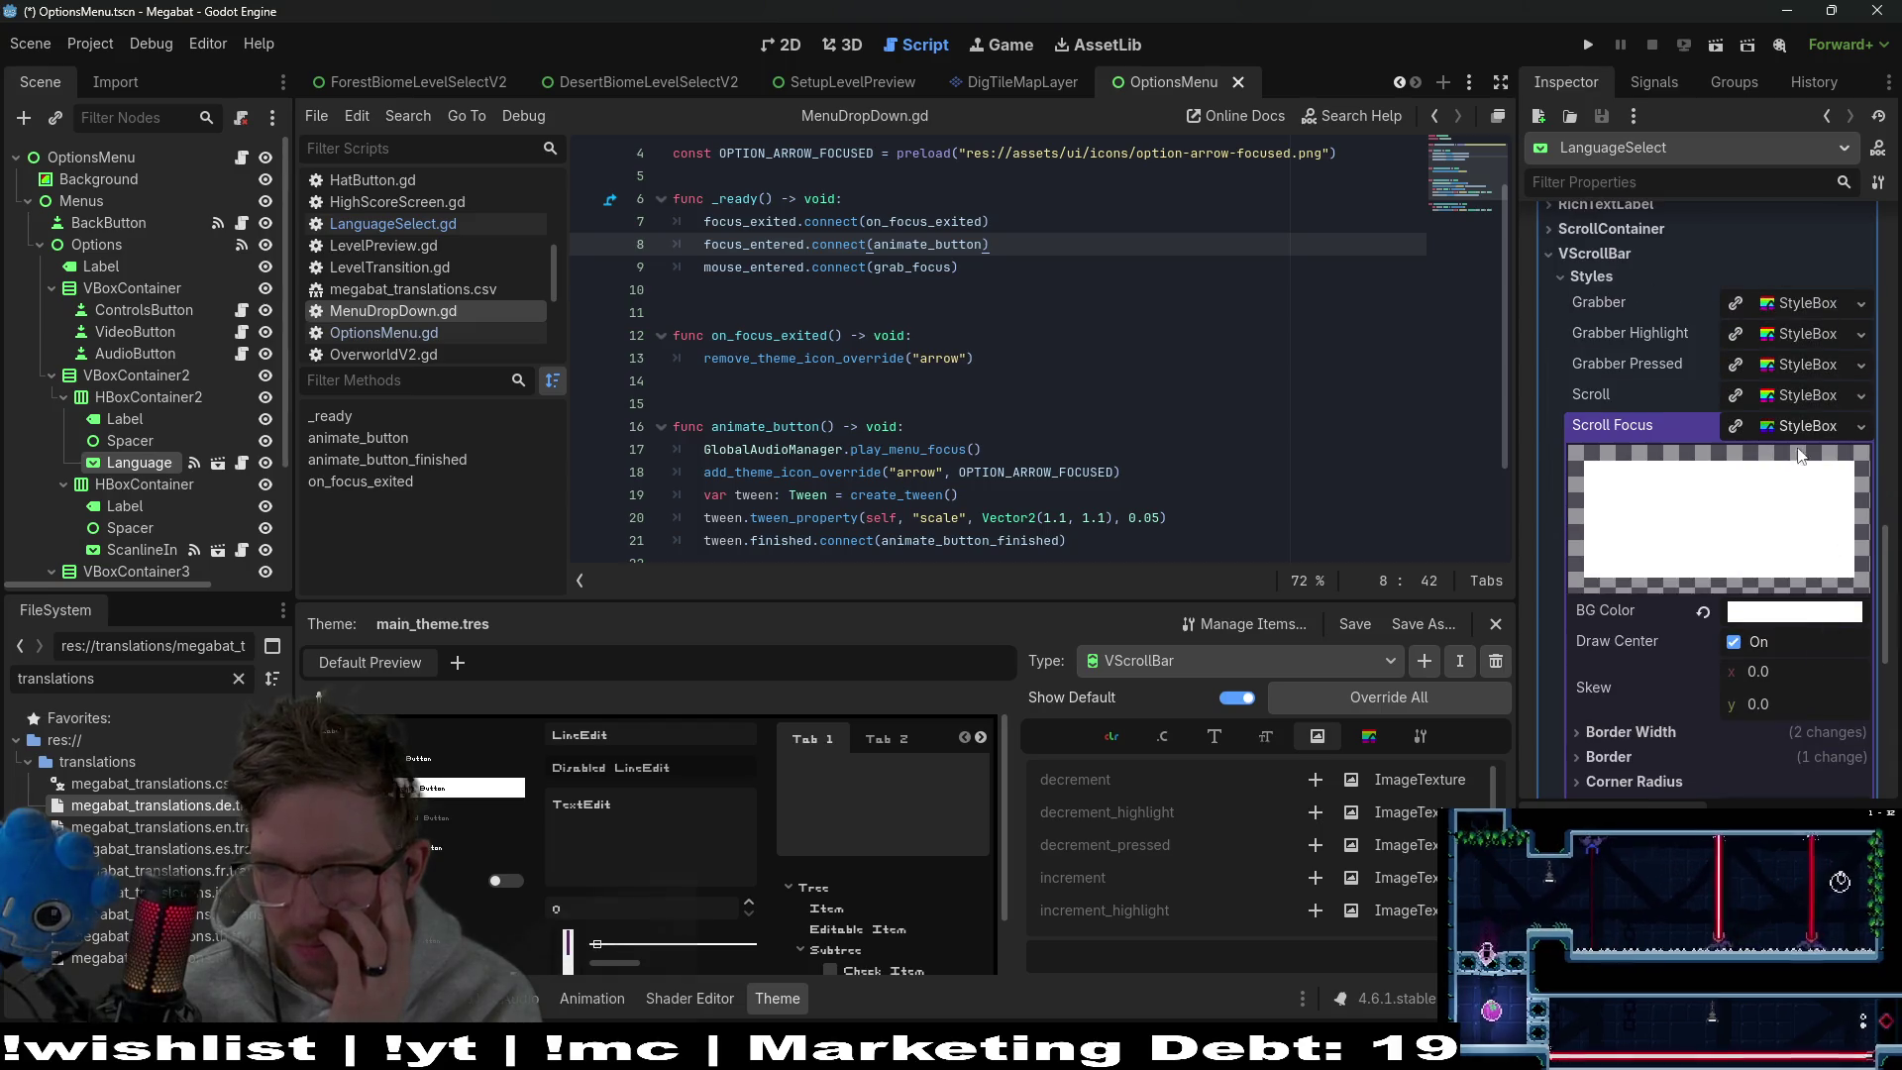
pyautogui.click(1803, 400)
pyautogui.click(1801, 365)
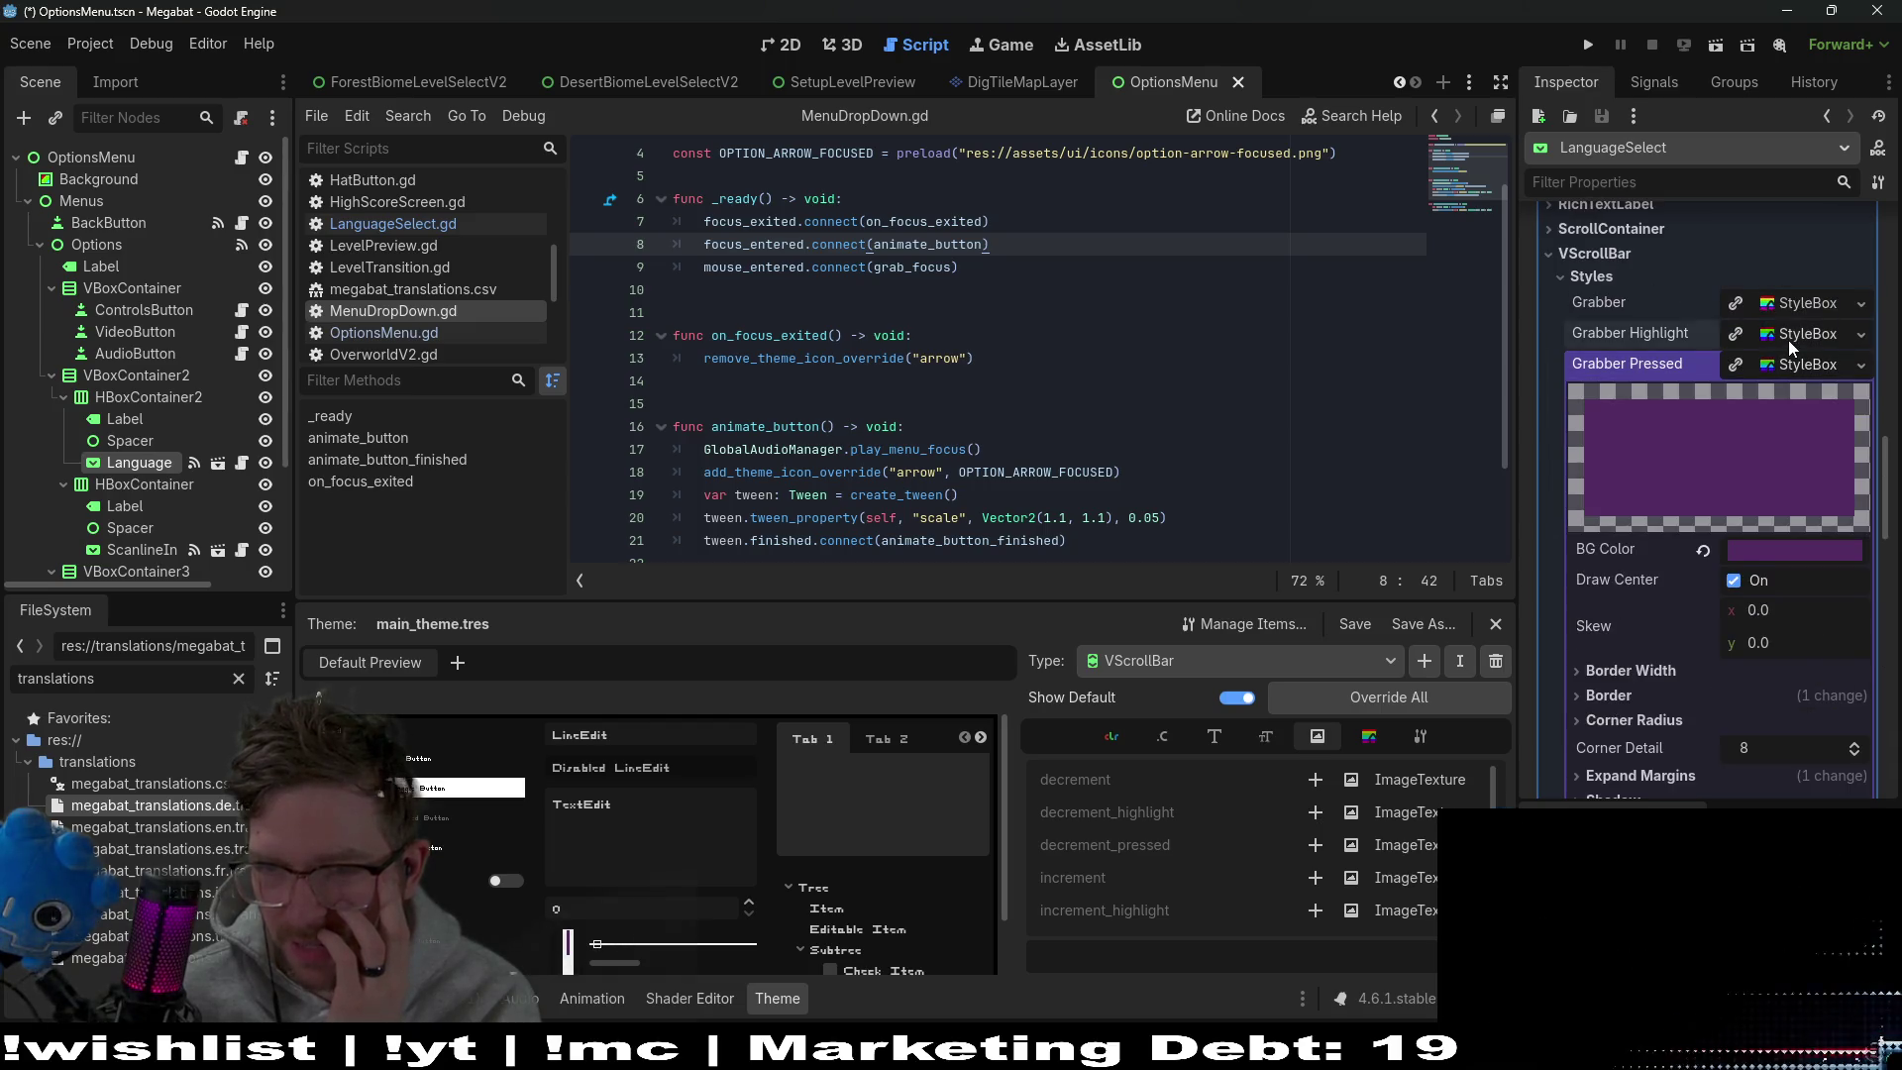
pyautogui.click(1787, 341)
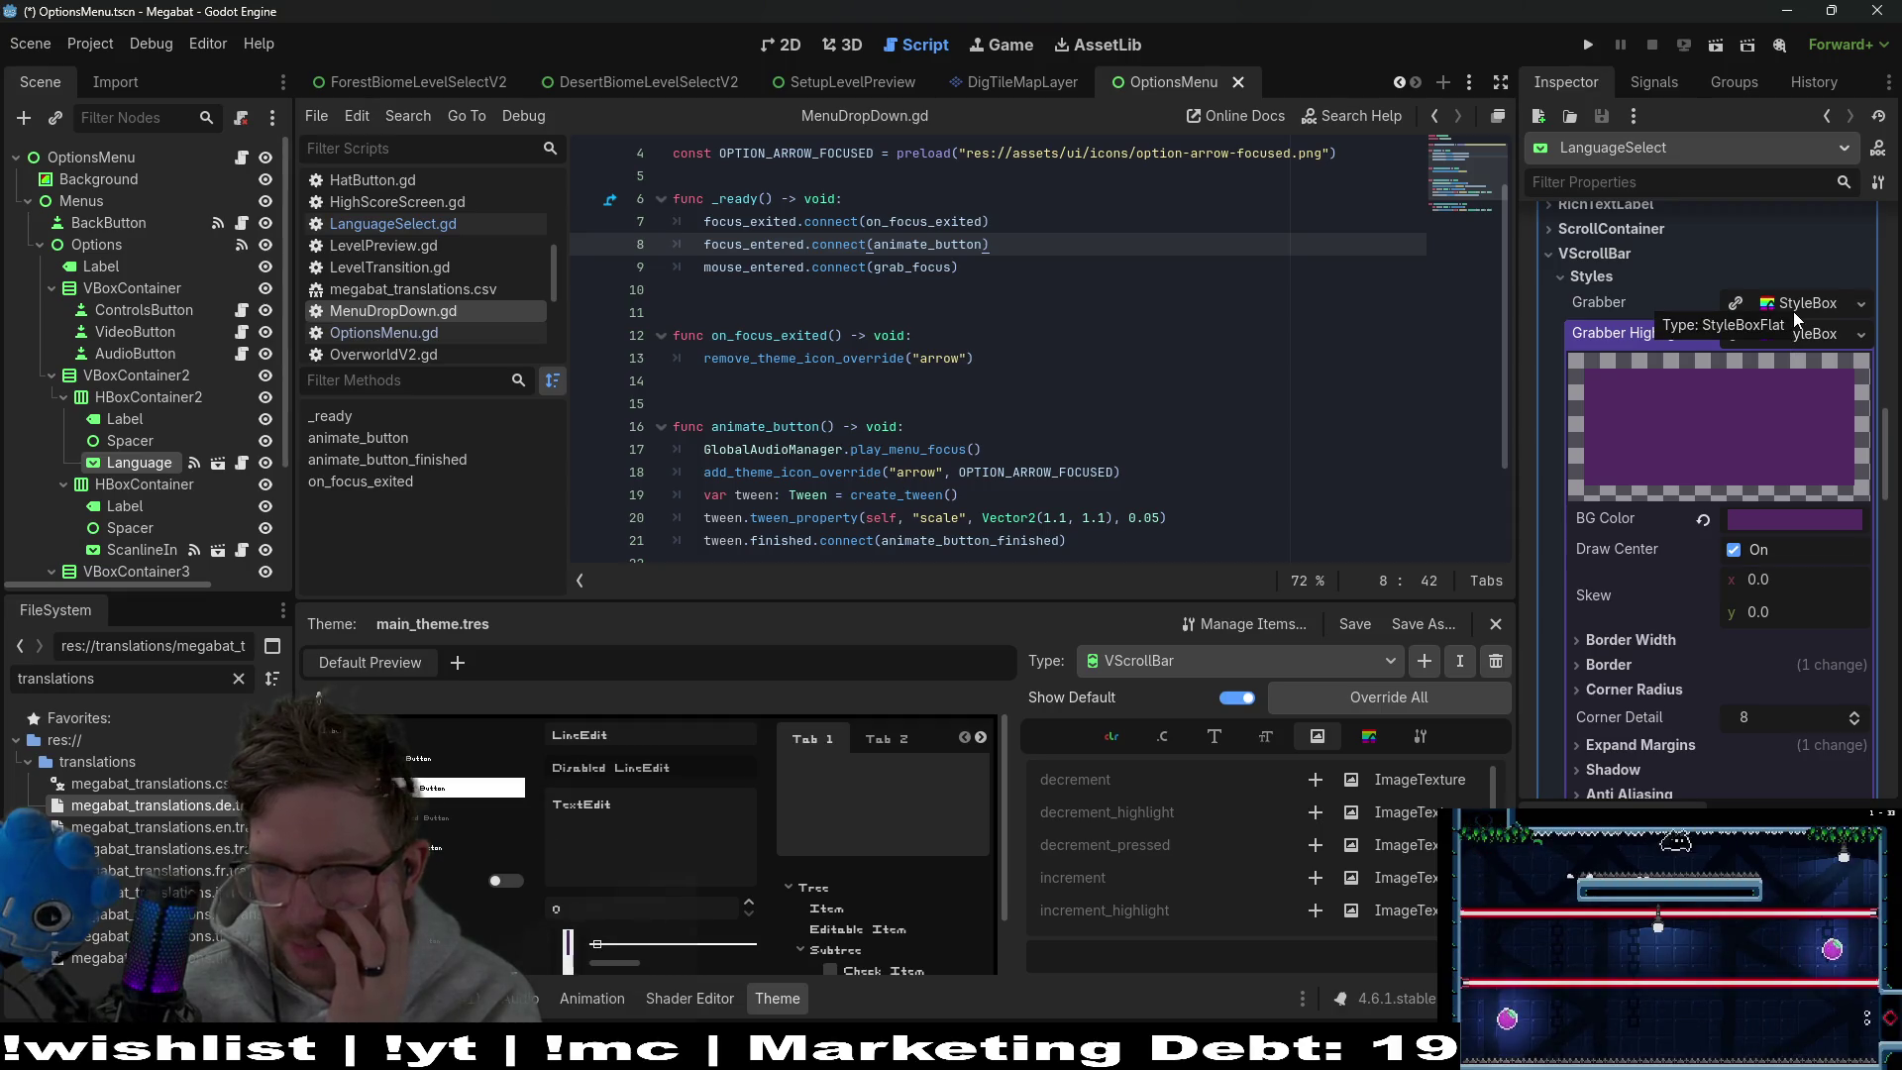
pyautogui.click(1793, 311)
pyautogui.click(1579, 632)
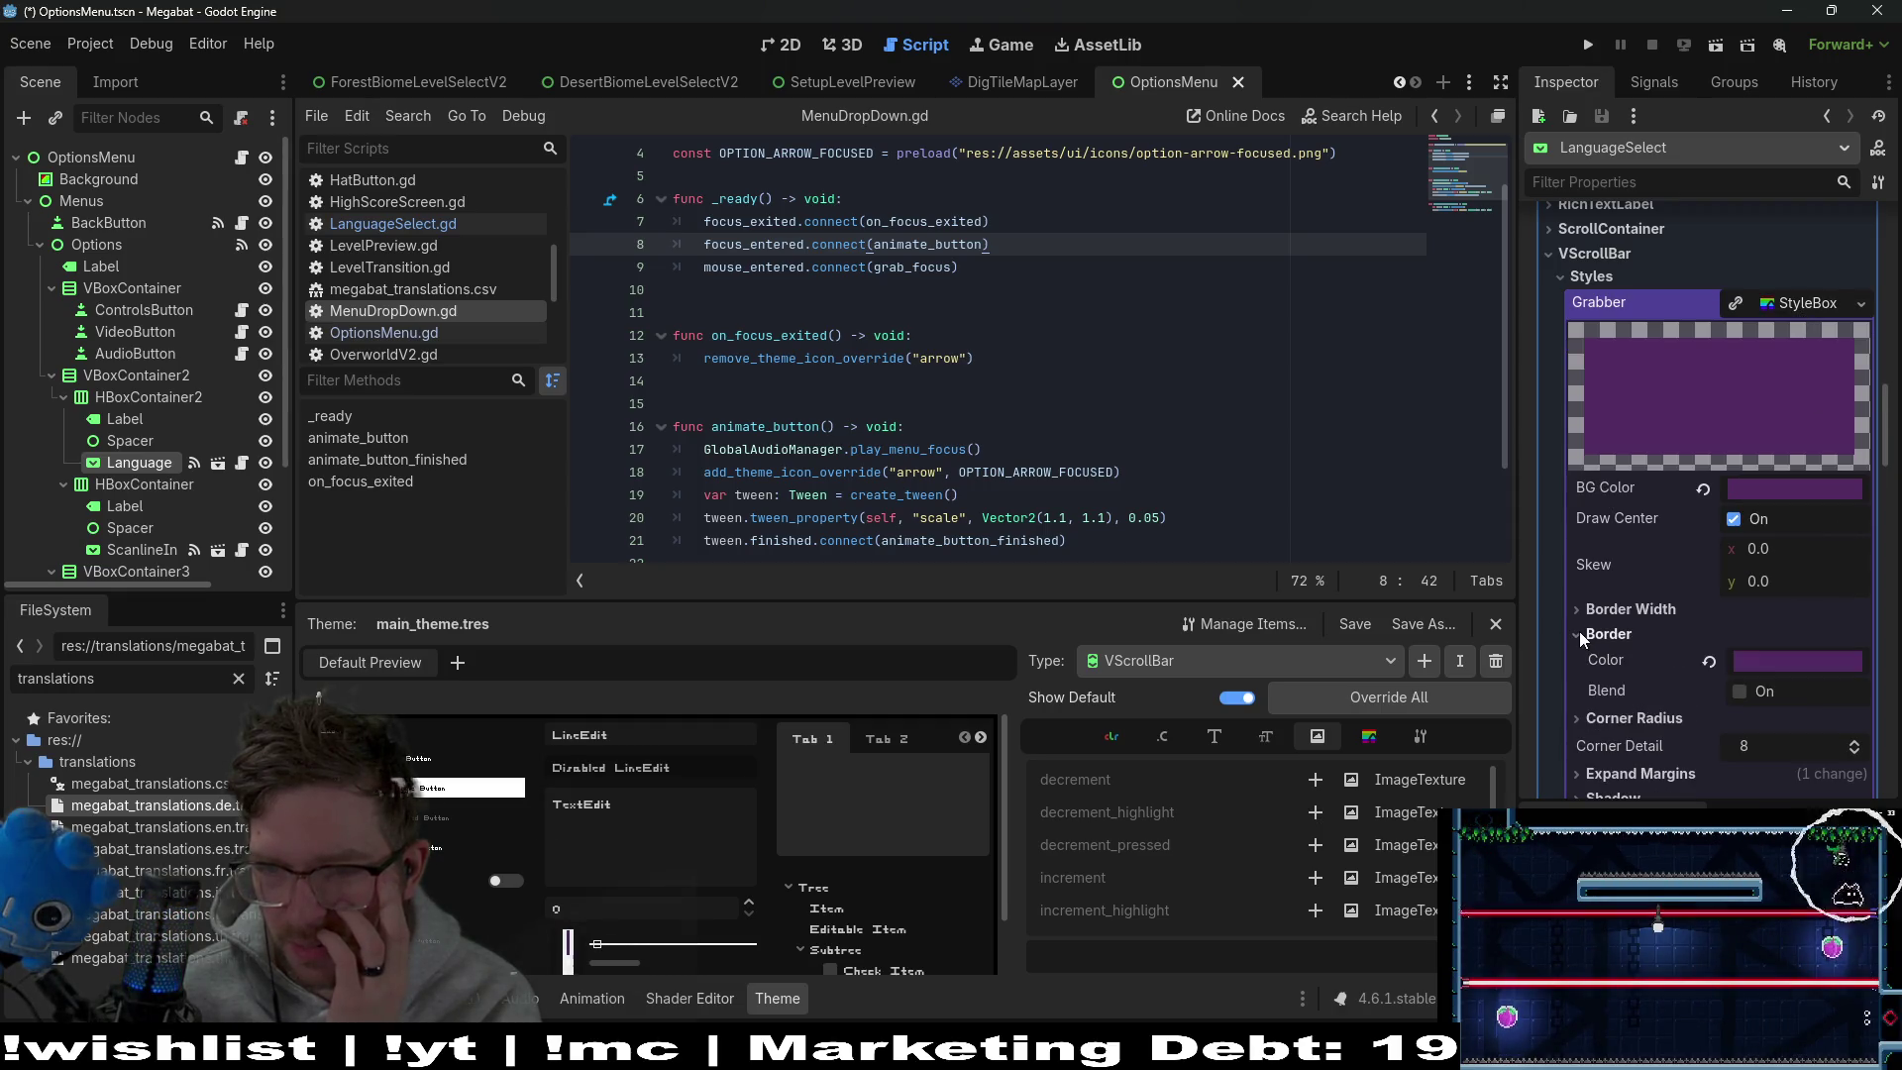
pyautogui.scroll(-5, 1645, 603)
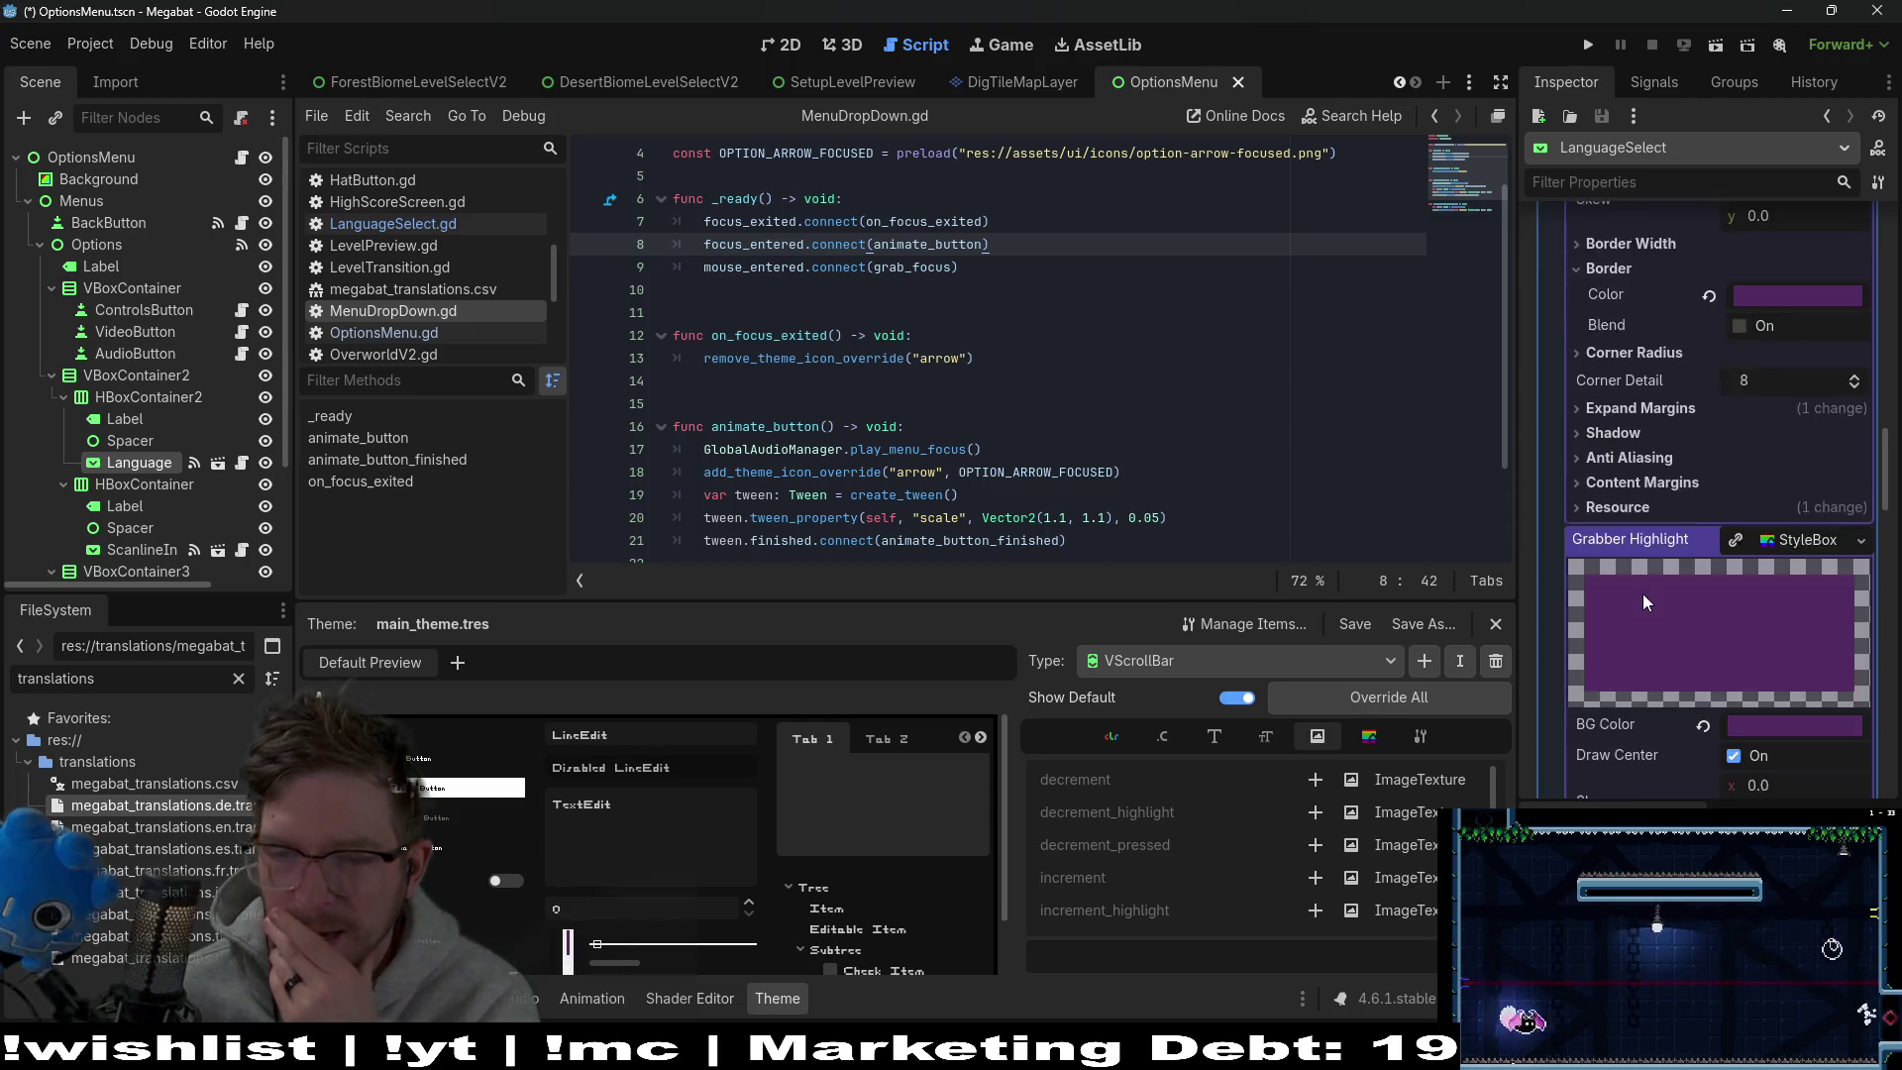
pyautogui.scroll(-5, 1642, 592)
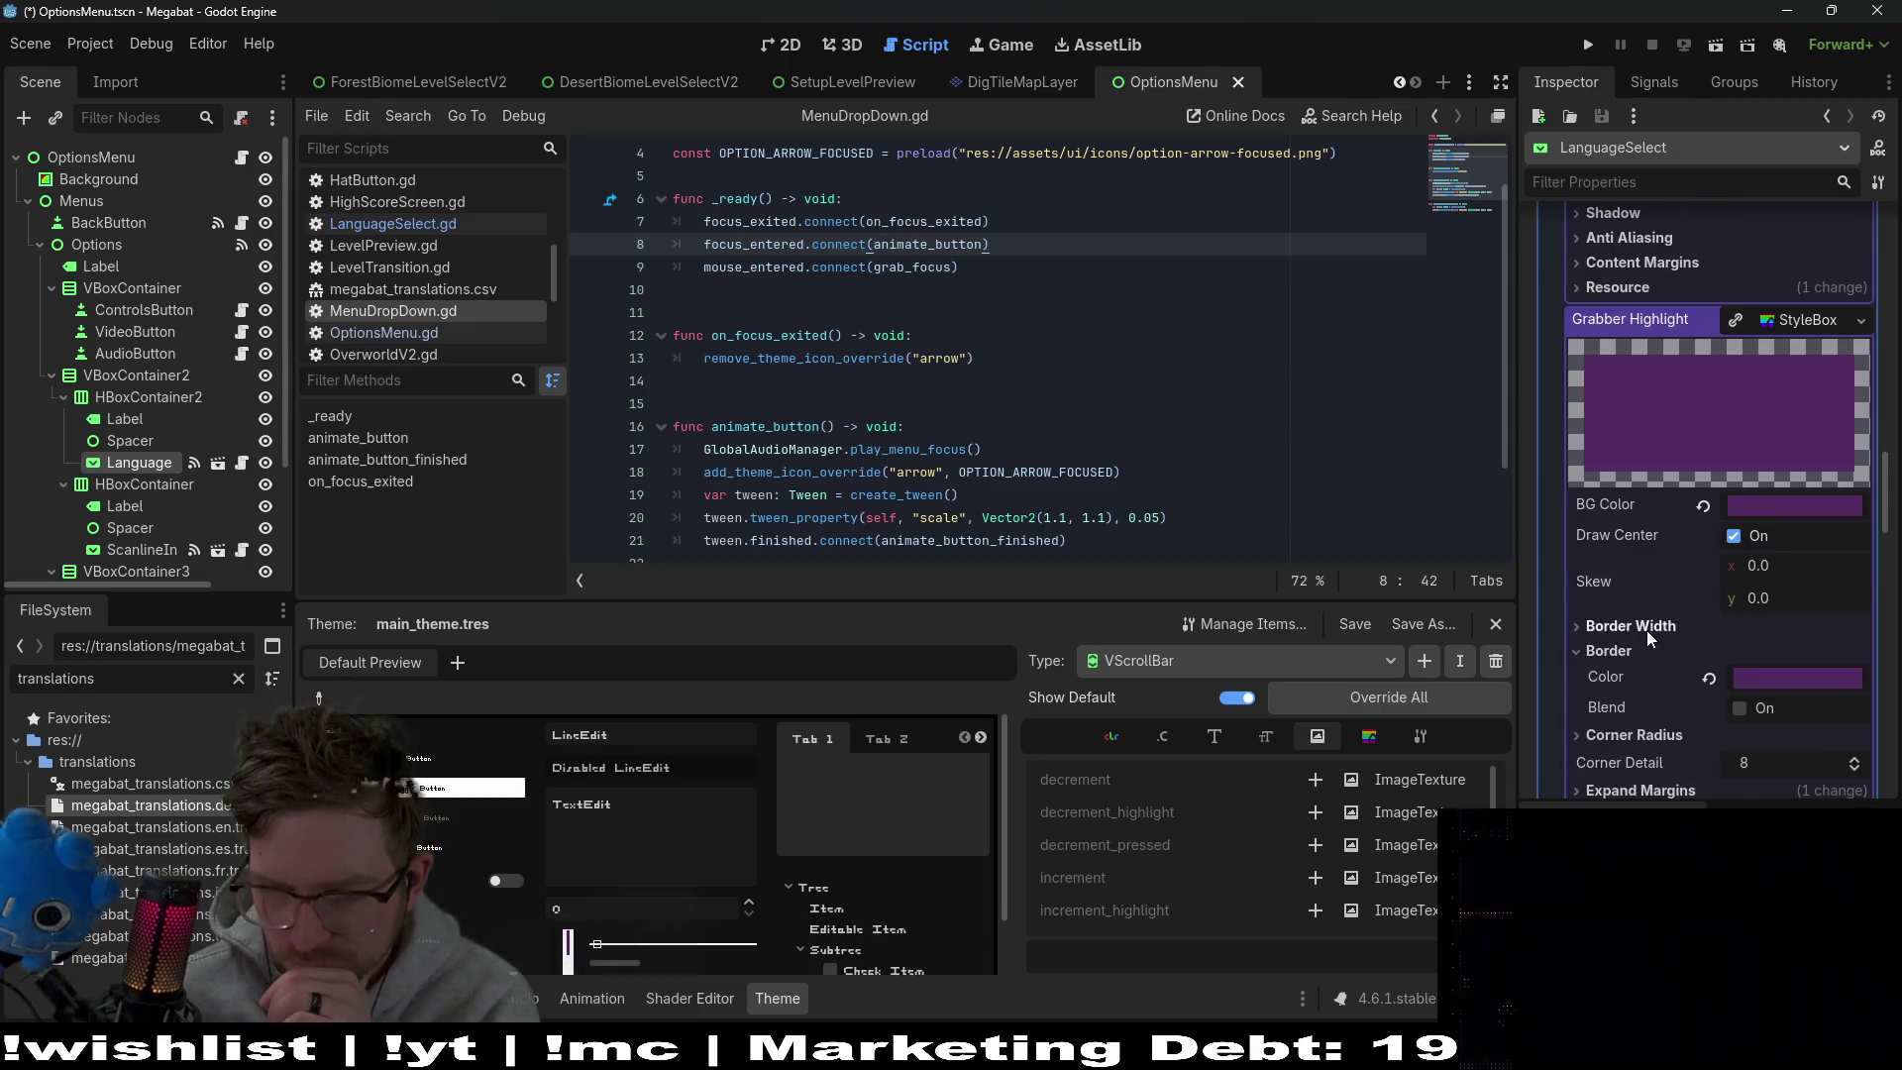
pyautogui.scroll(-3, 1646, 630)
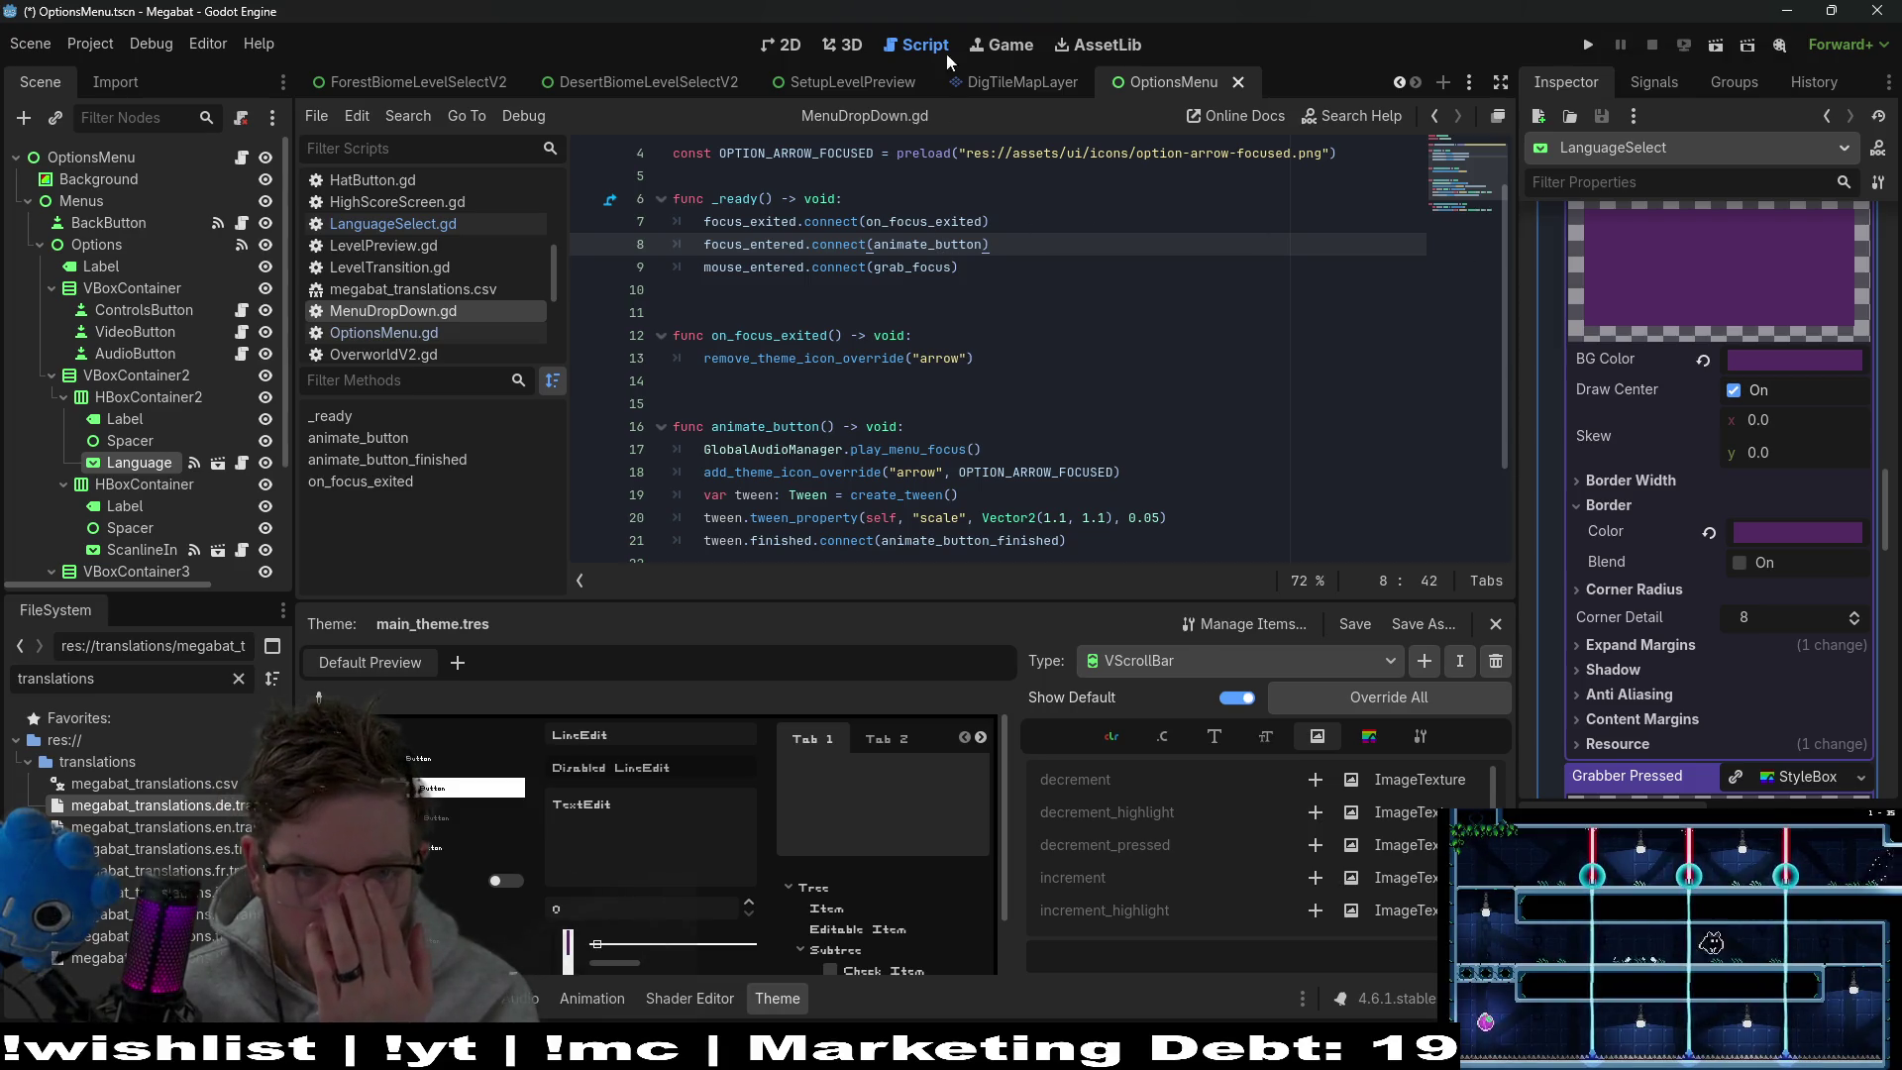
pyautogui.click(785, 46)
# Delete the Spacer nodes and run the game with F5
pyautogui.press('Delete')
pyautogui.press('Return')
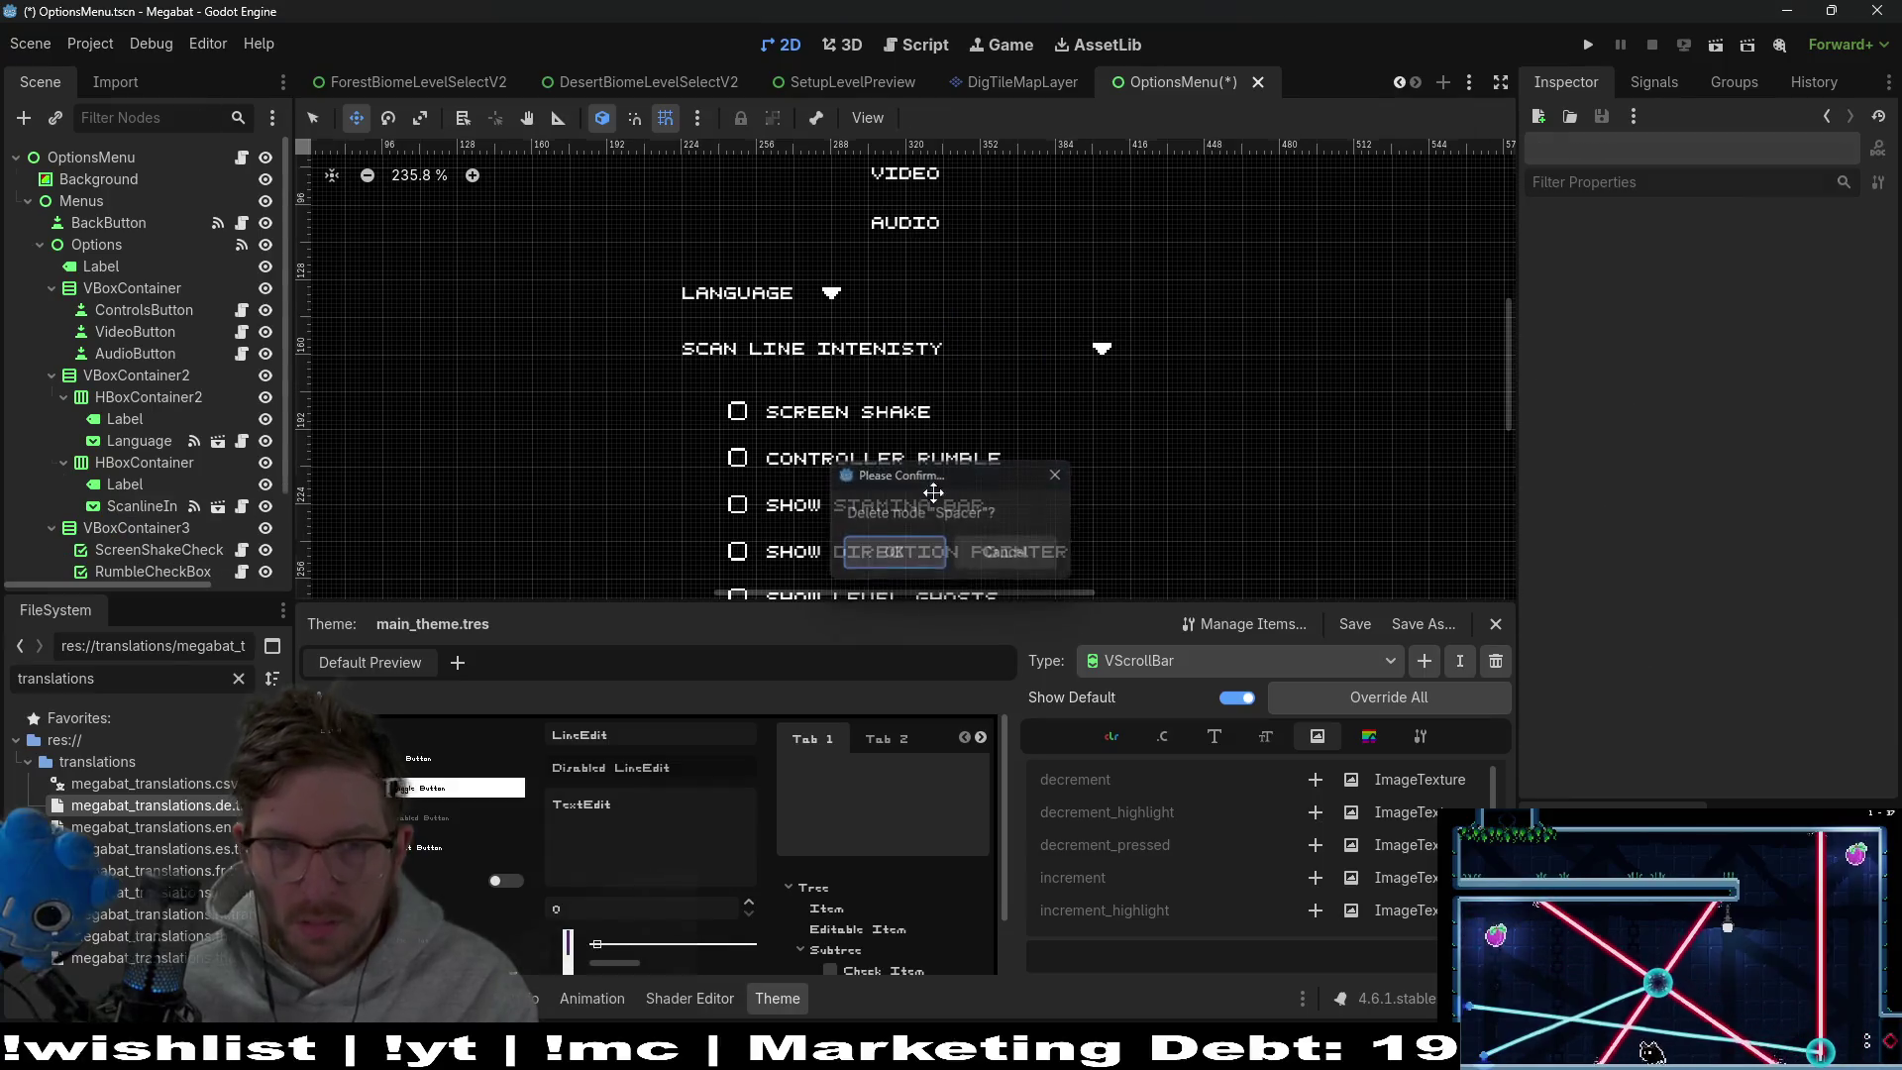
pyautogui.press('F5')
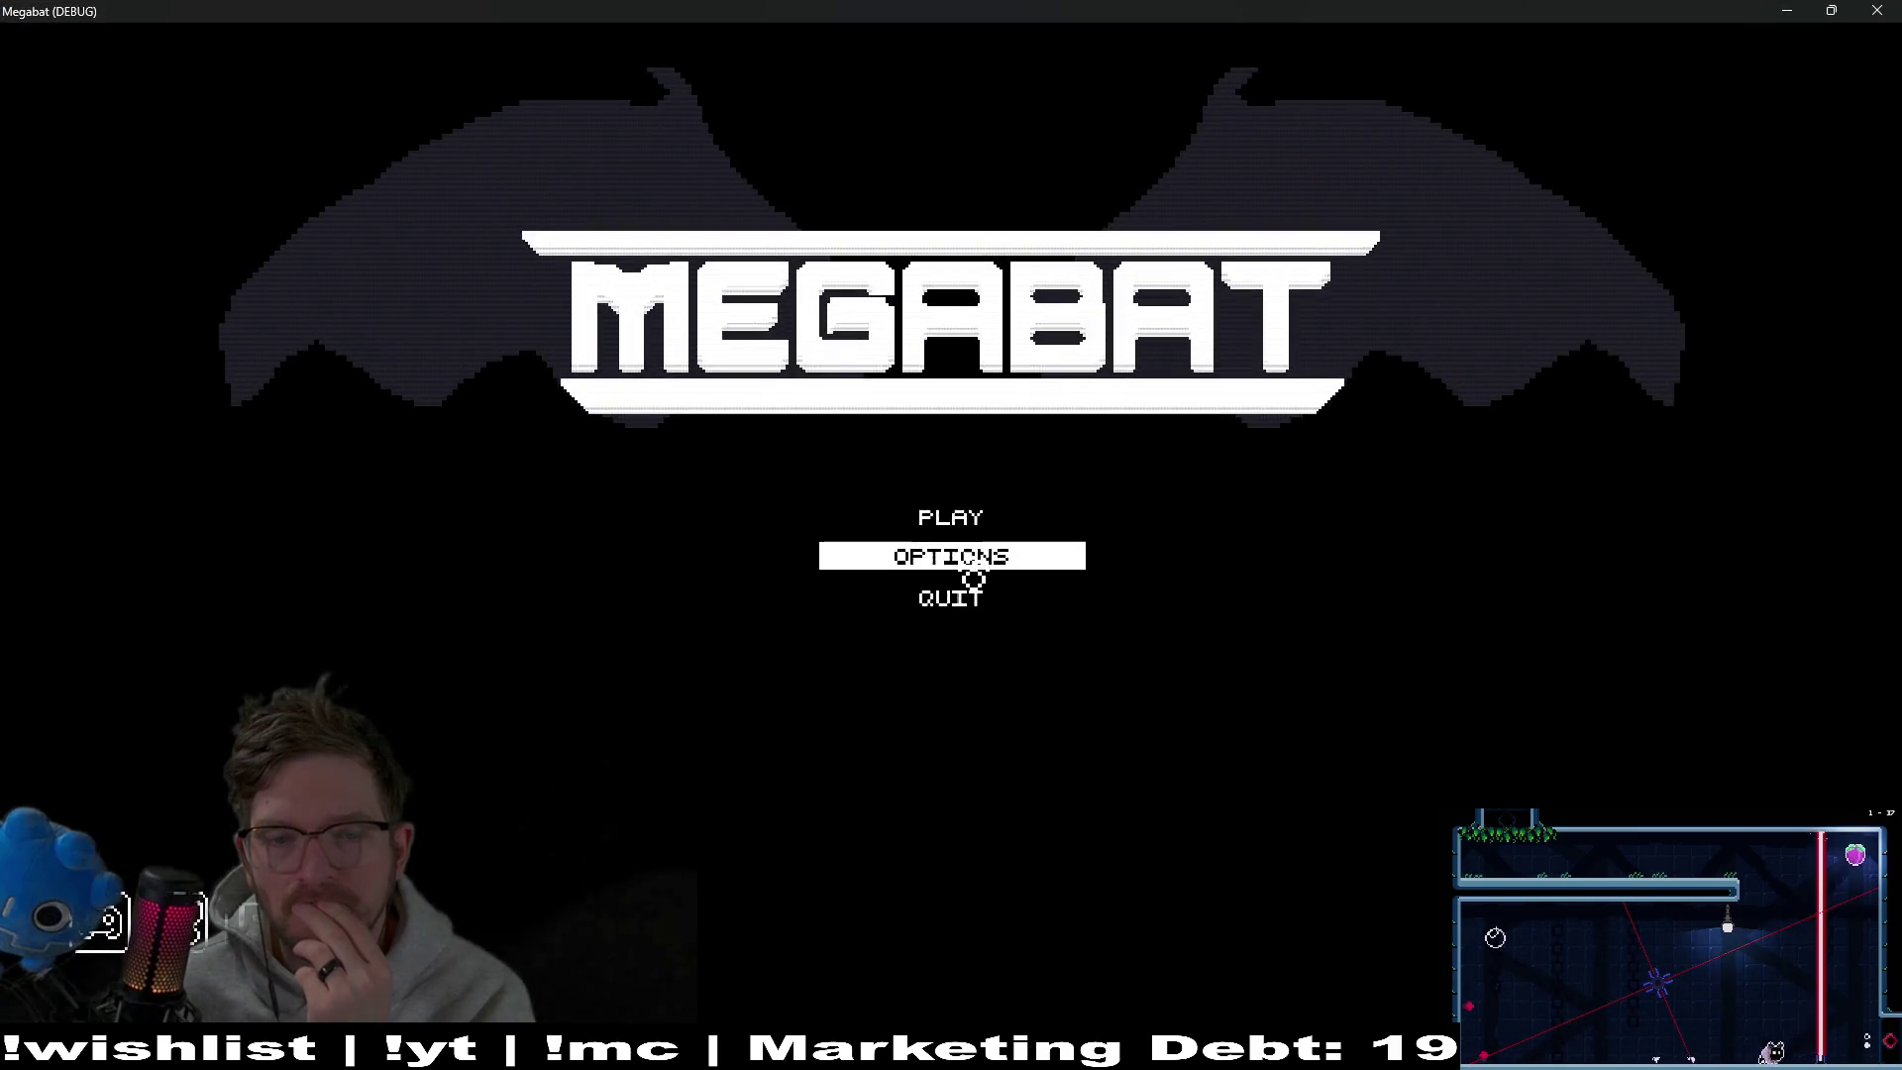
# On the Options screen, try the Language and Scan Line Intensity dropdowns, then close the game
pyautogui.click(974, 578)
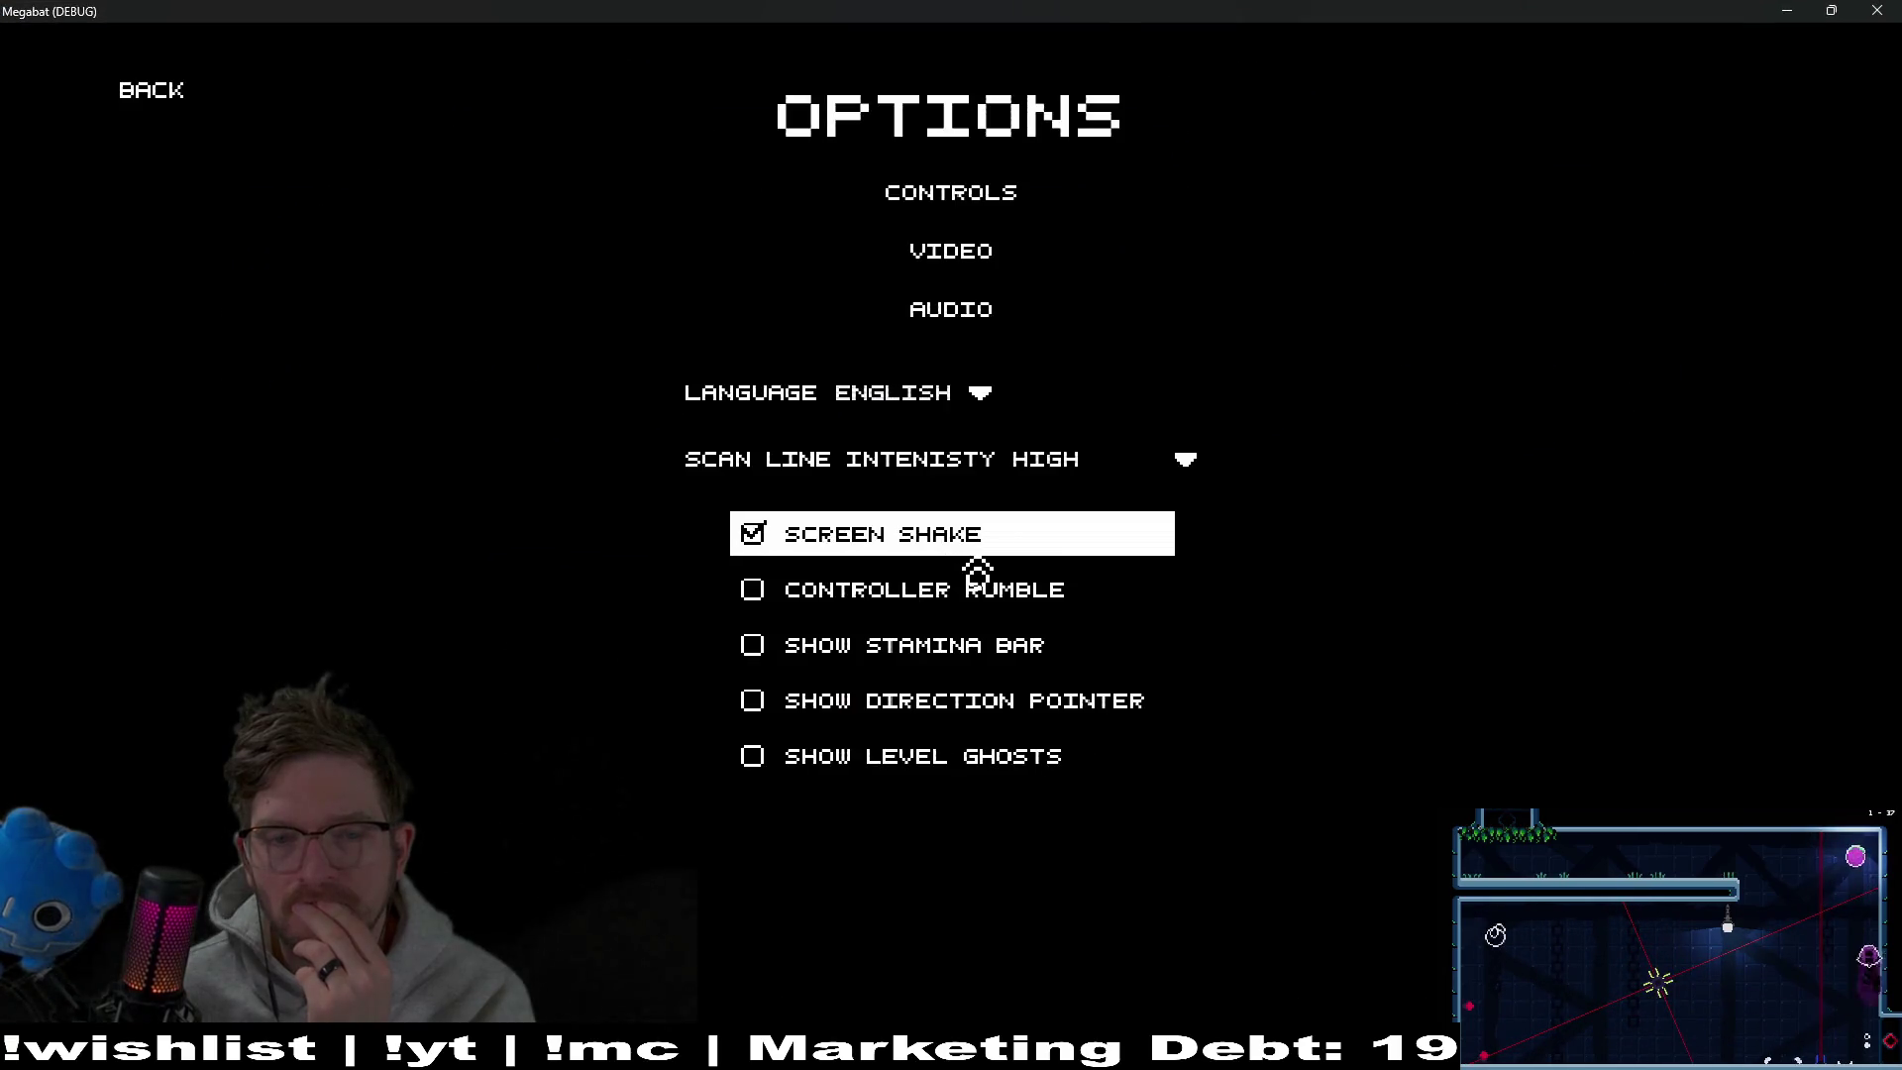
pyautogui.click(1008, 397)
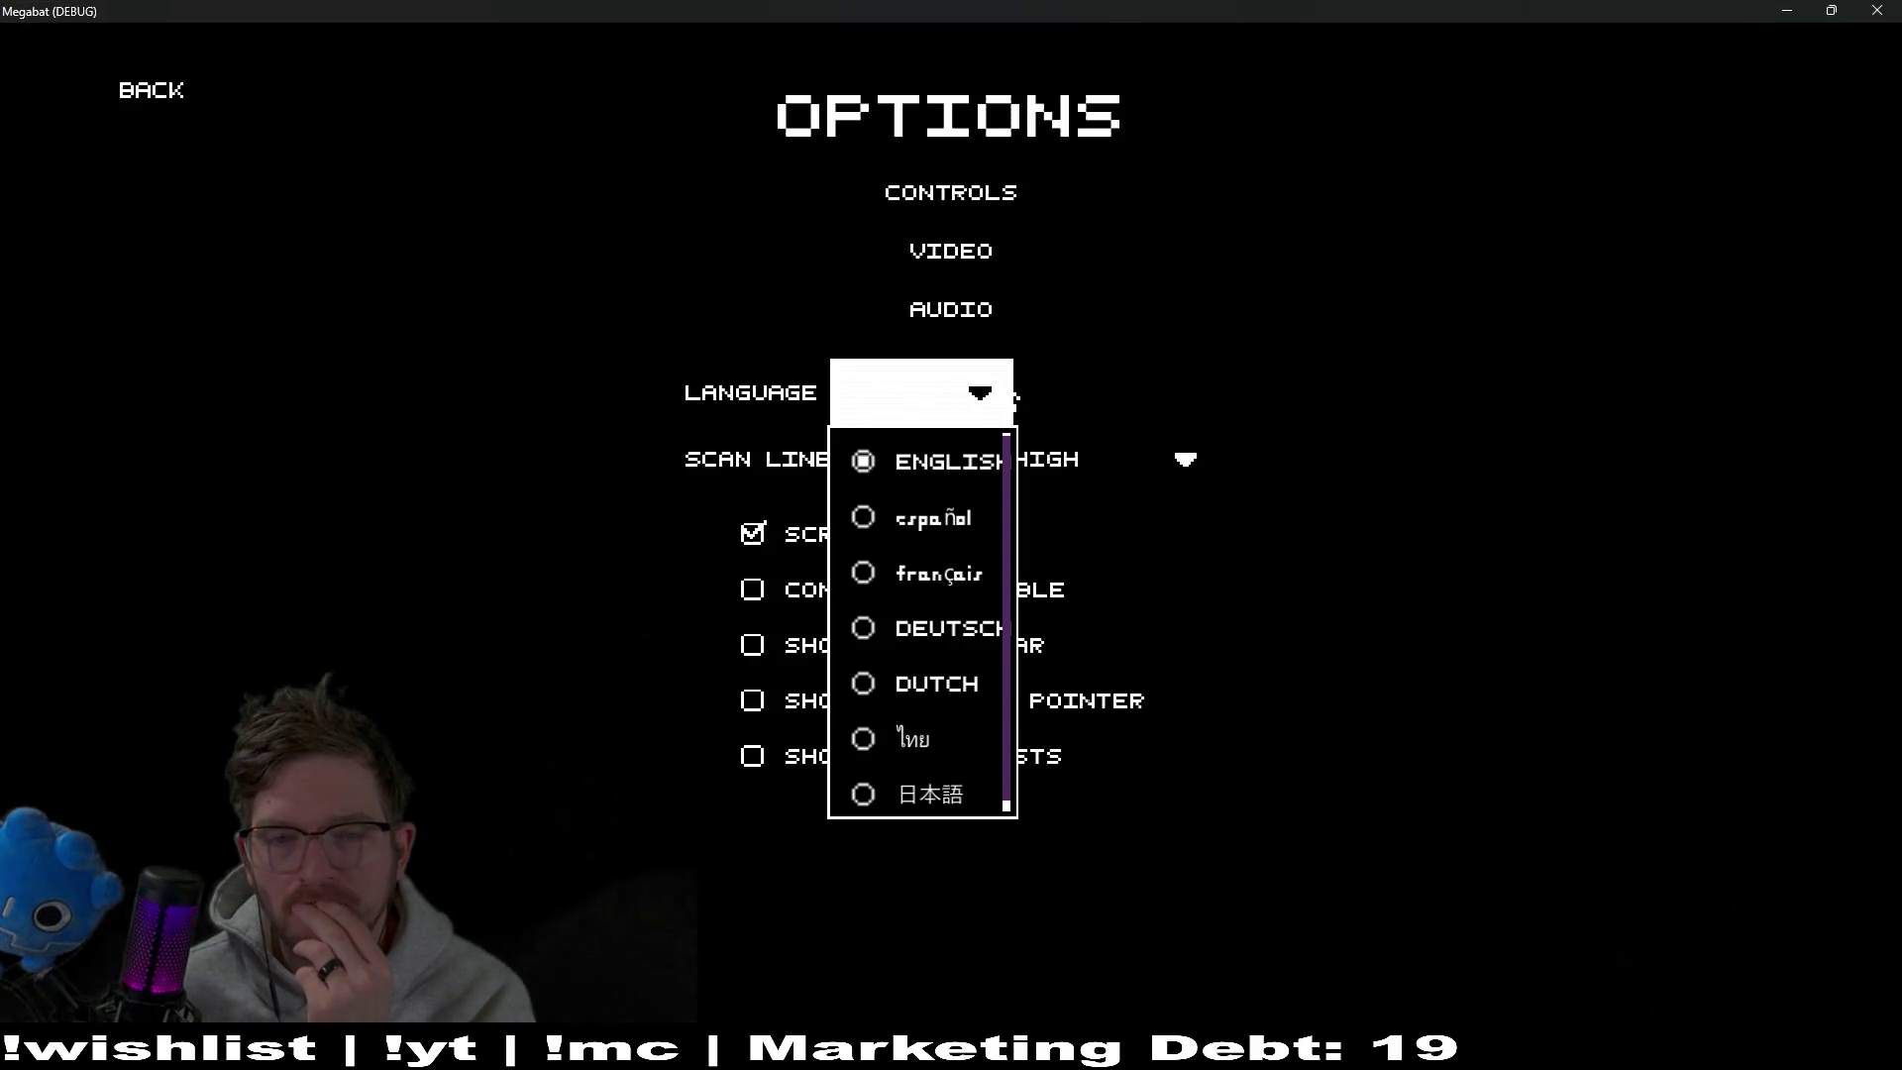
pyautogui.click(1015, 397)
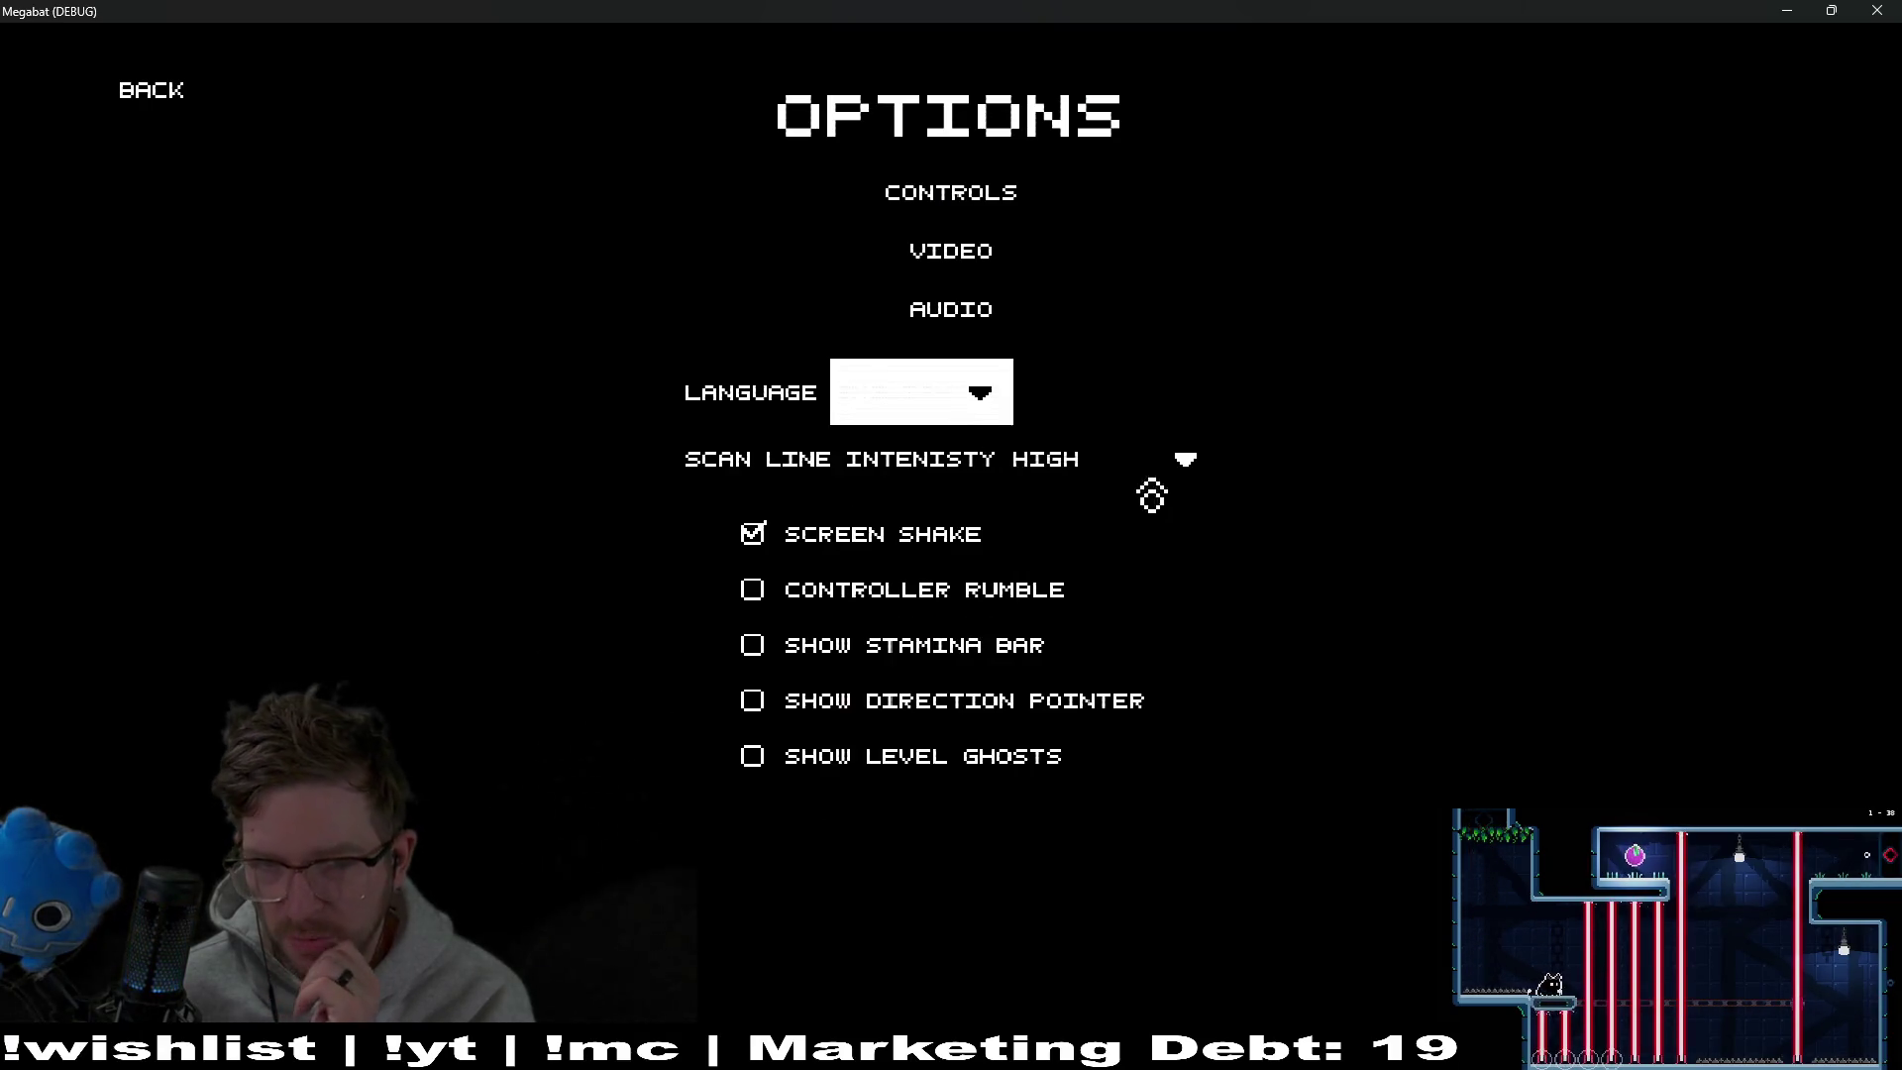
pyautogui.click(1185, 456)
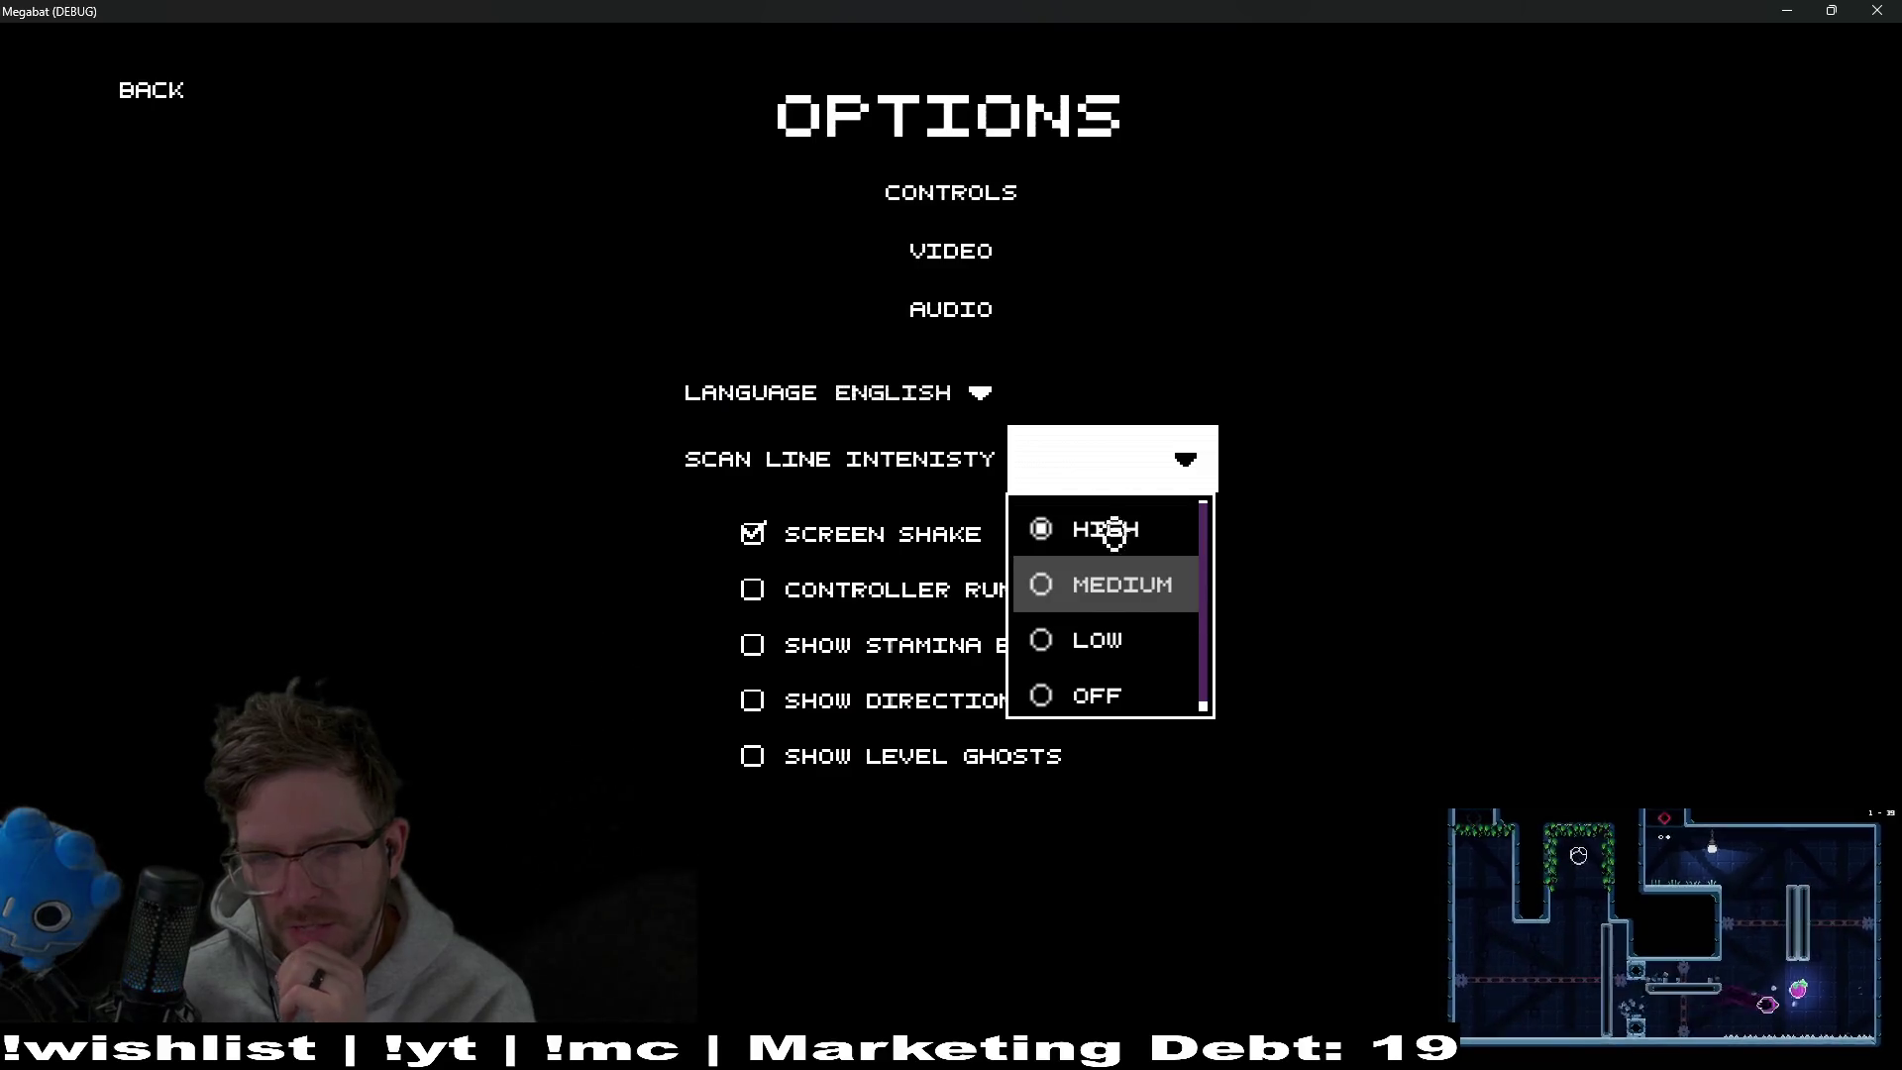
pyautogui.click(968, 391)
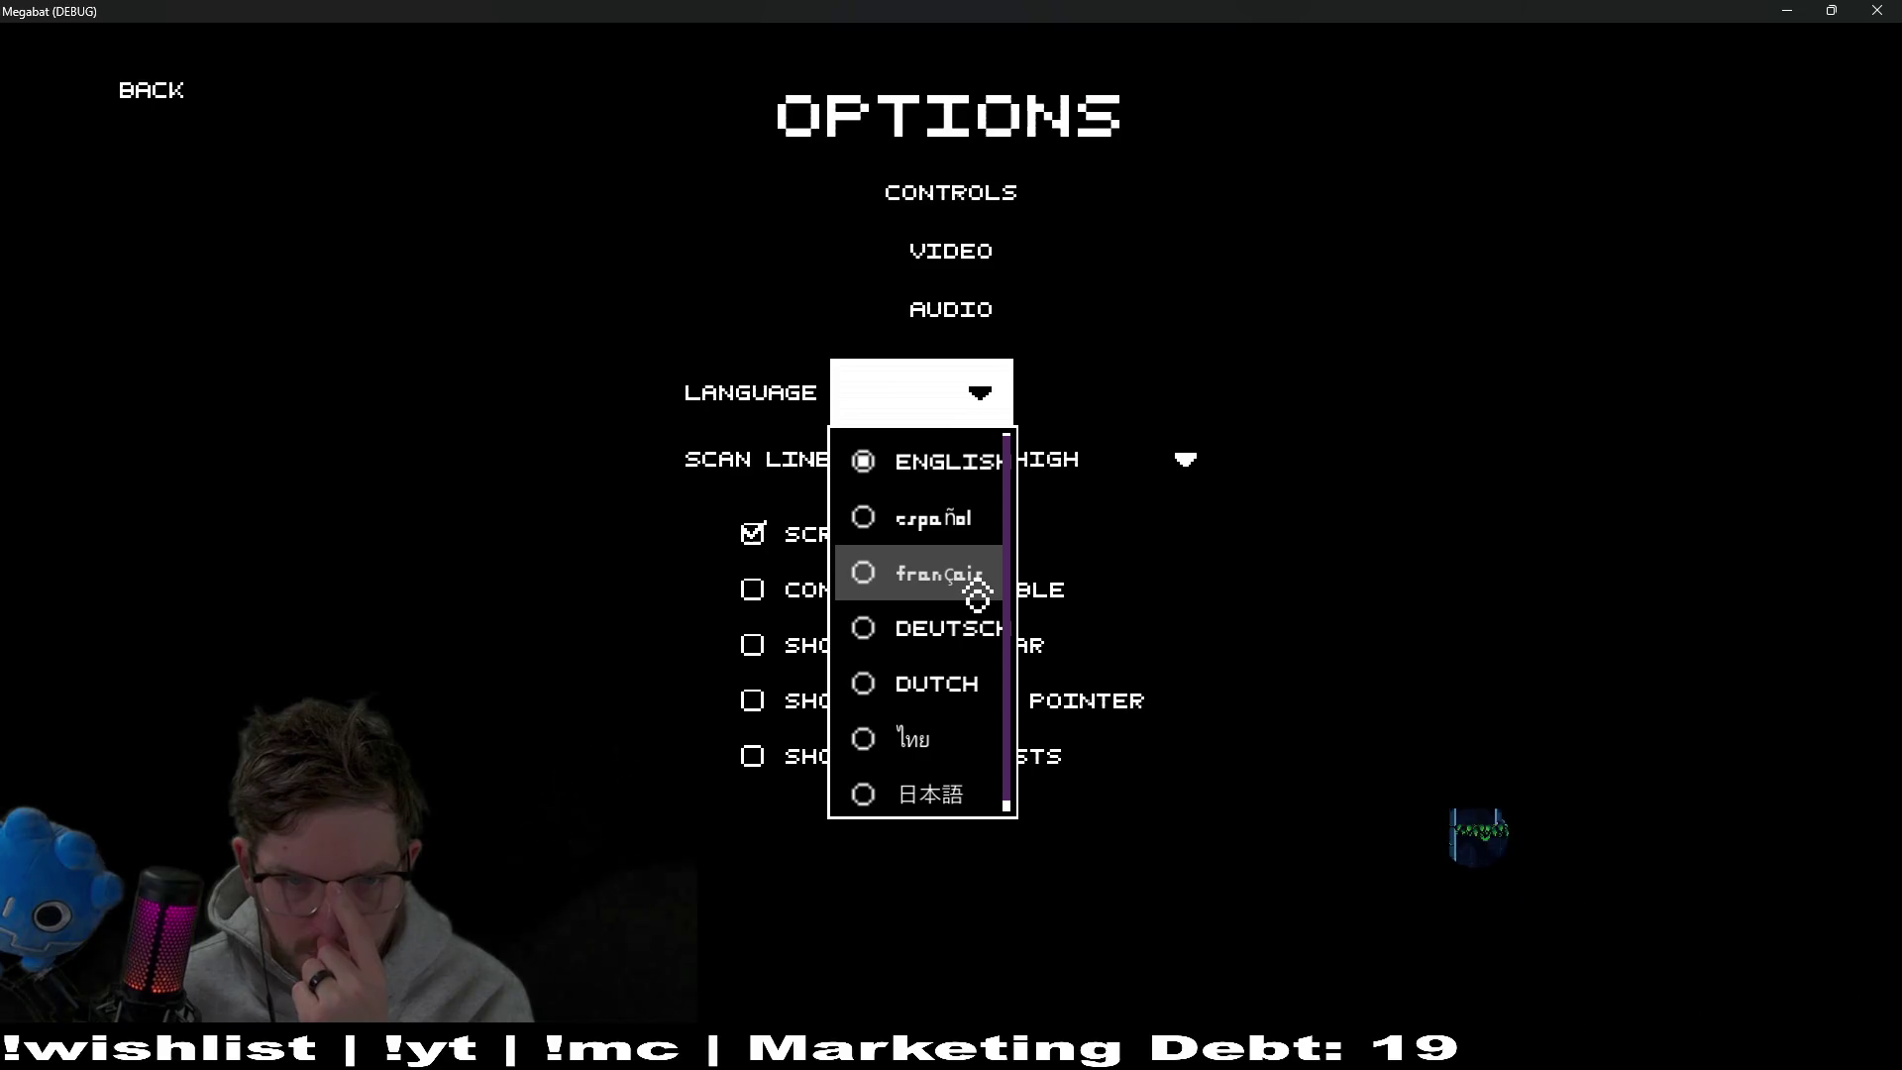
pyautogui.click(1879, 12)
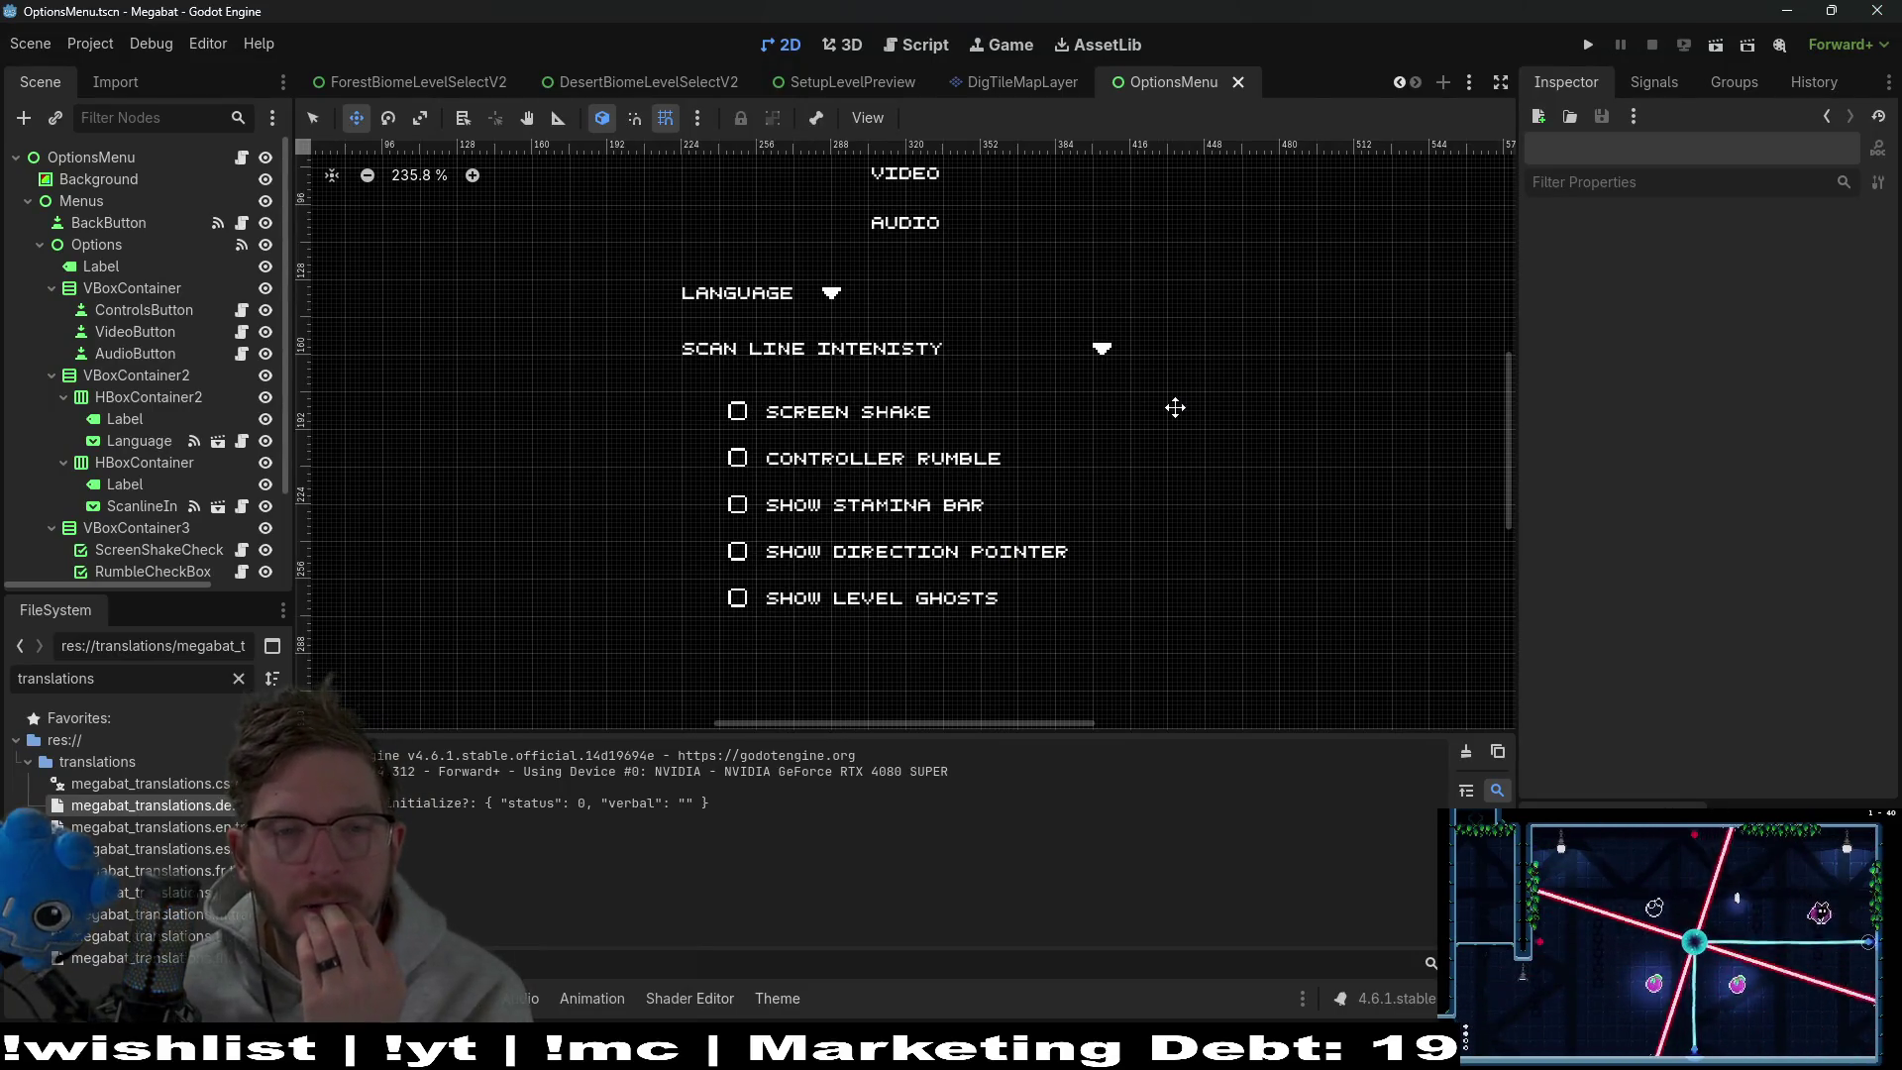
# Save the scene and give ScanlineIntensitySelect a custom minimum width of 80 px (64+16)
pyautogui.click(1245, 412)
pyautogui.hotkey('ctrl', 's')
pyautogui.click(143, 552)
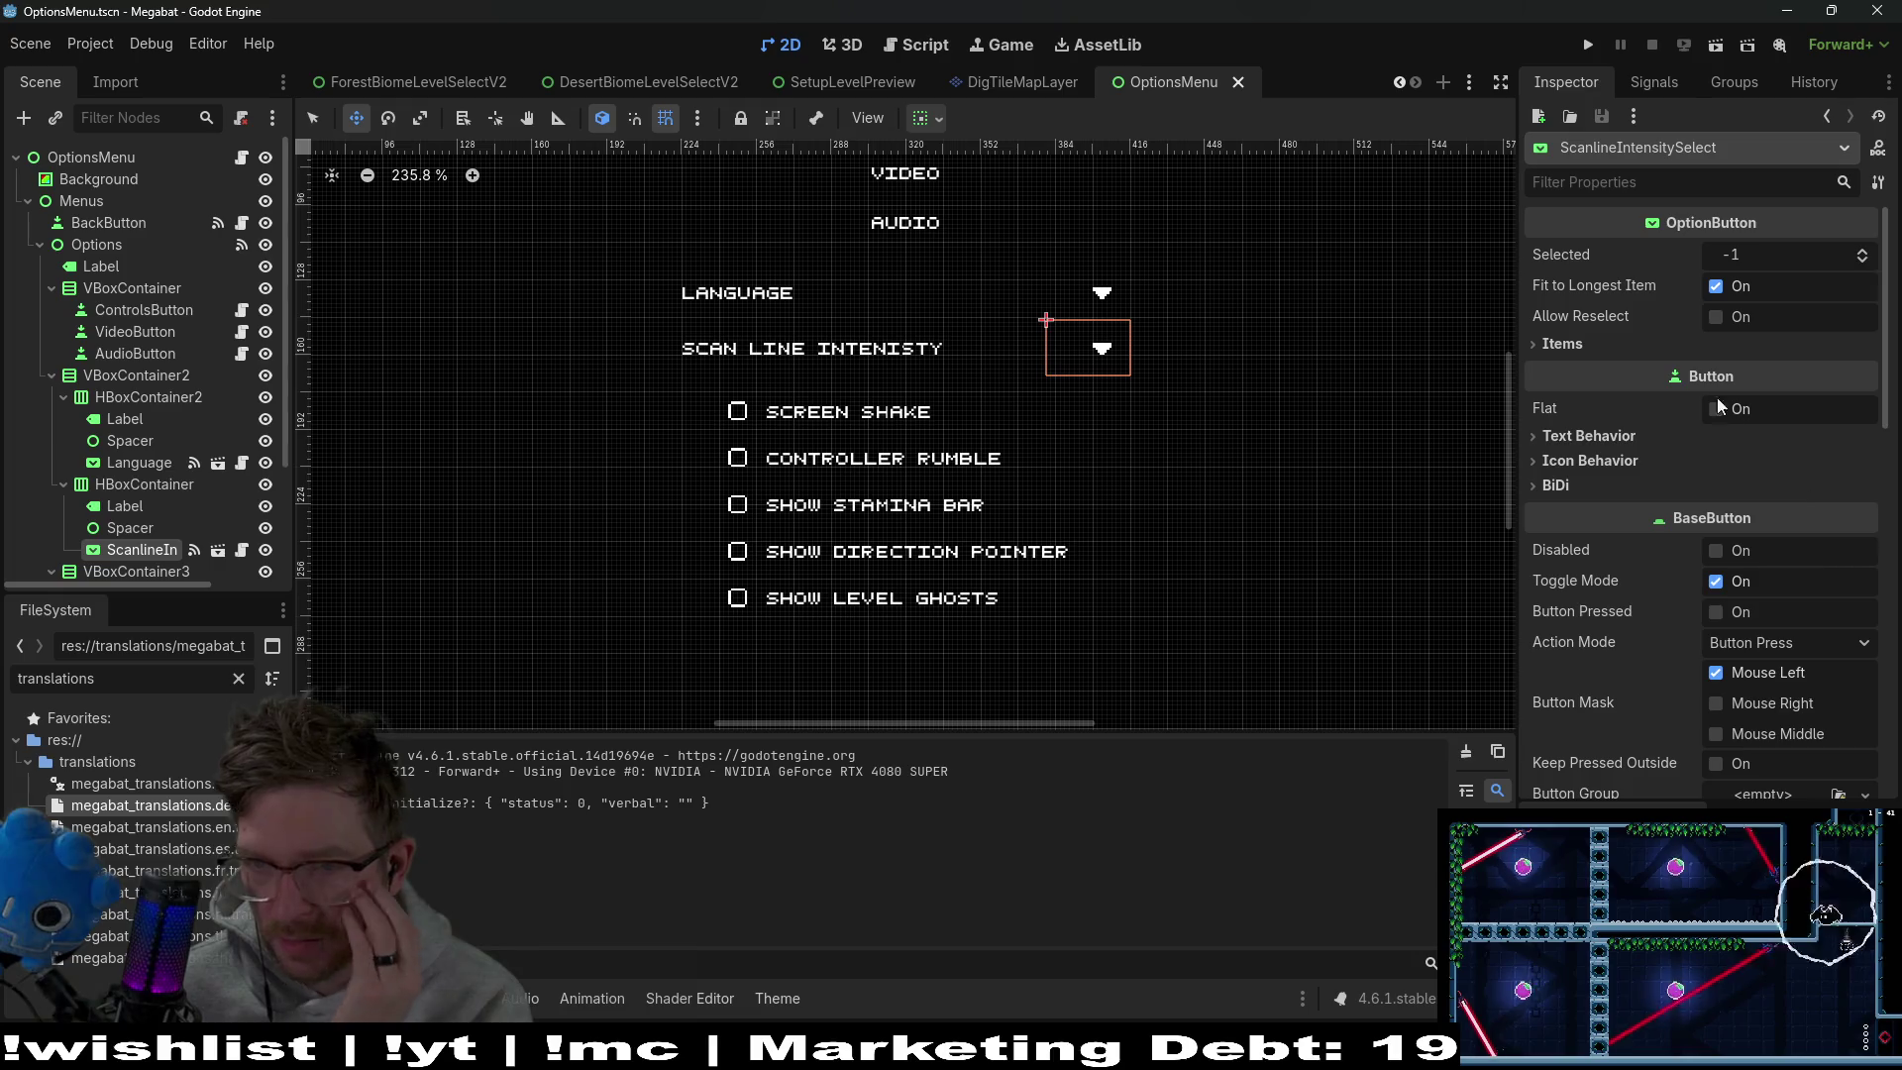
pyautogui.click(1654, 192)
pyautogui.write('min')
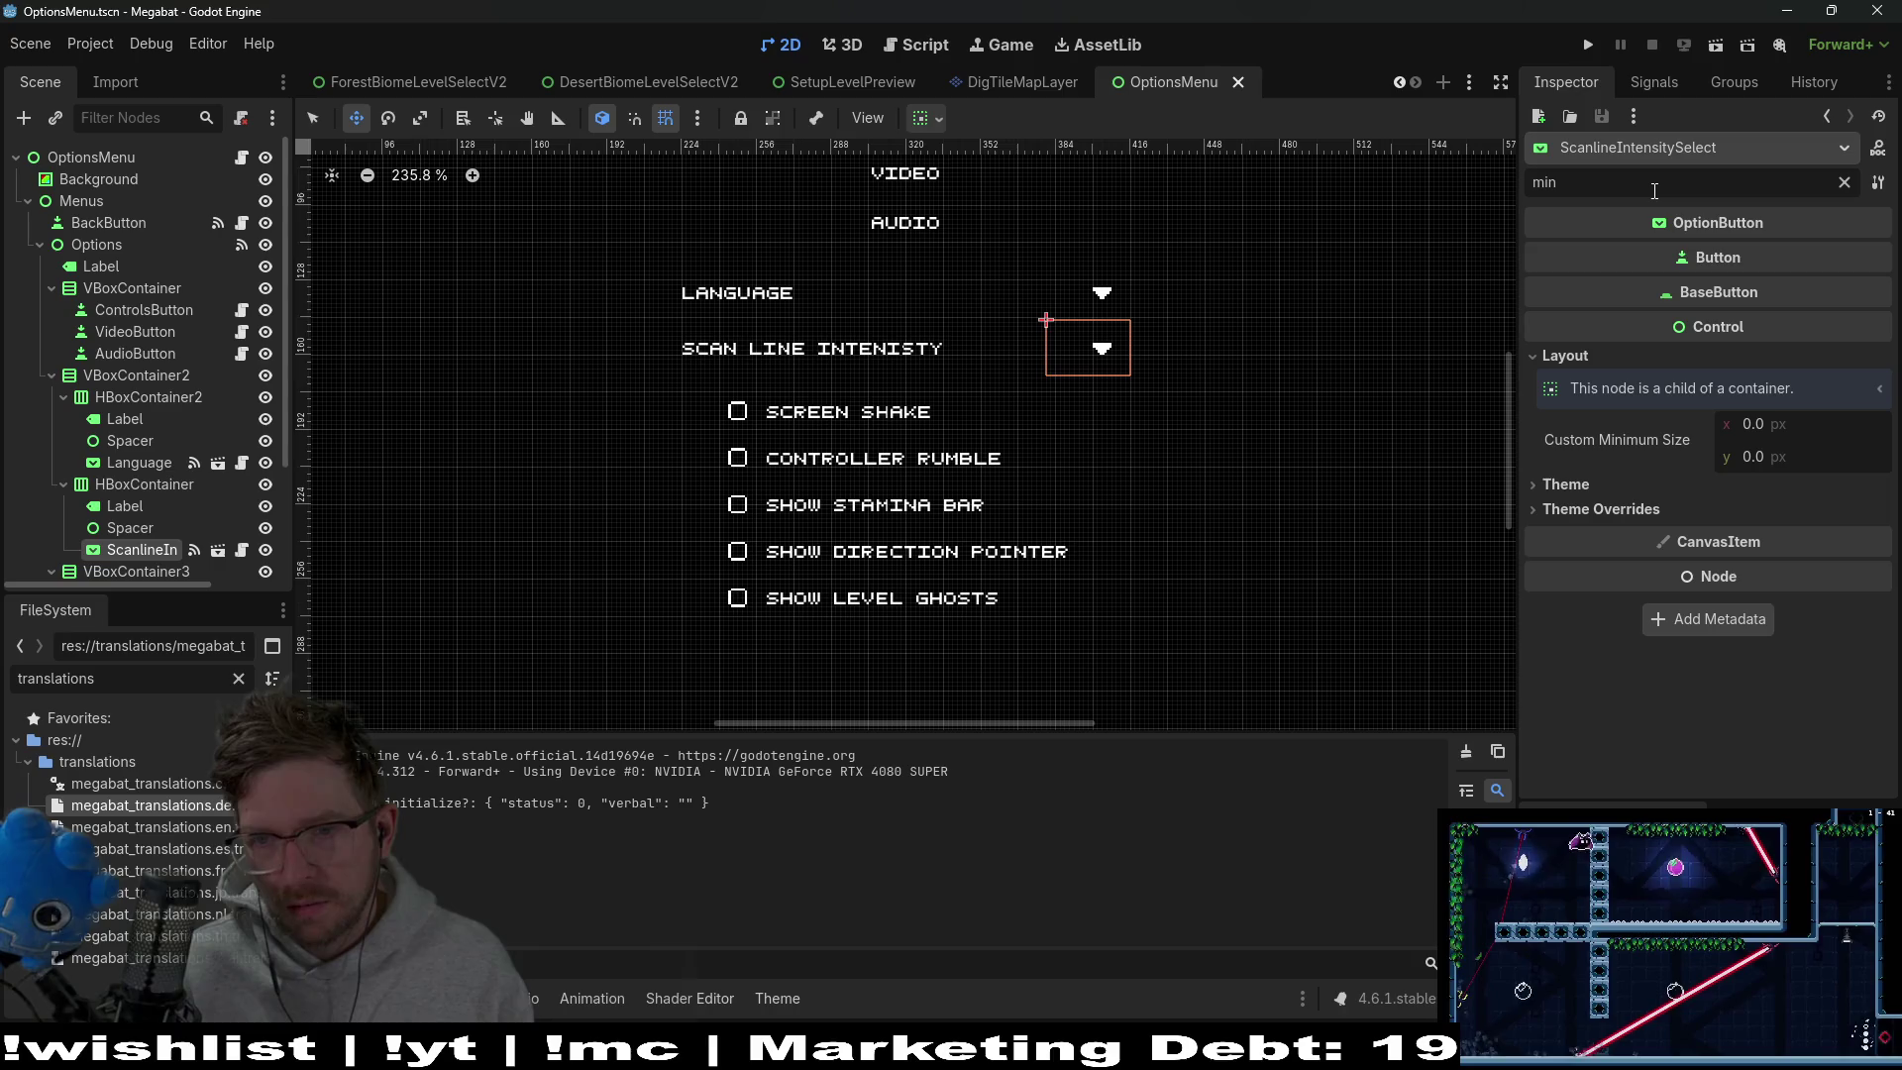
pyautogui.click(1823, 430)
pyautogui.write('64')
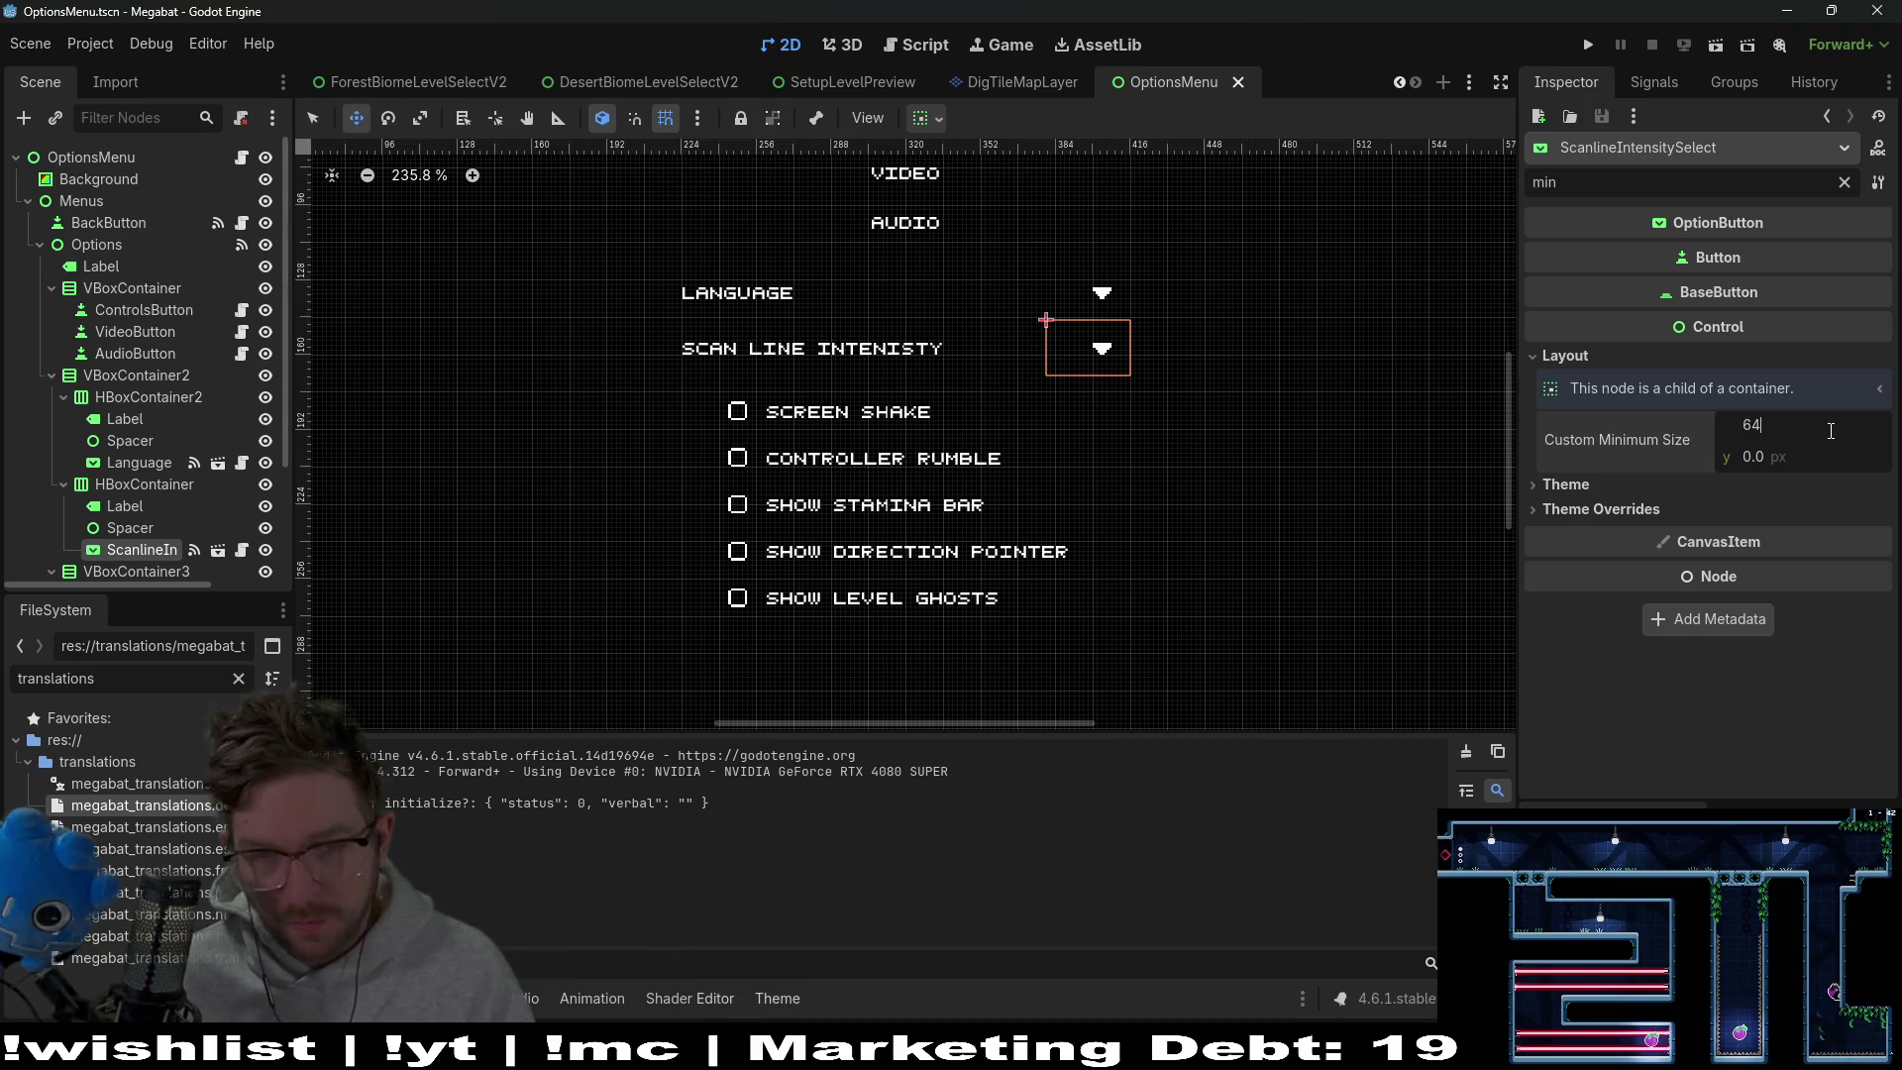
pyautogui.press('Return')
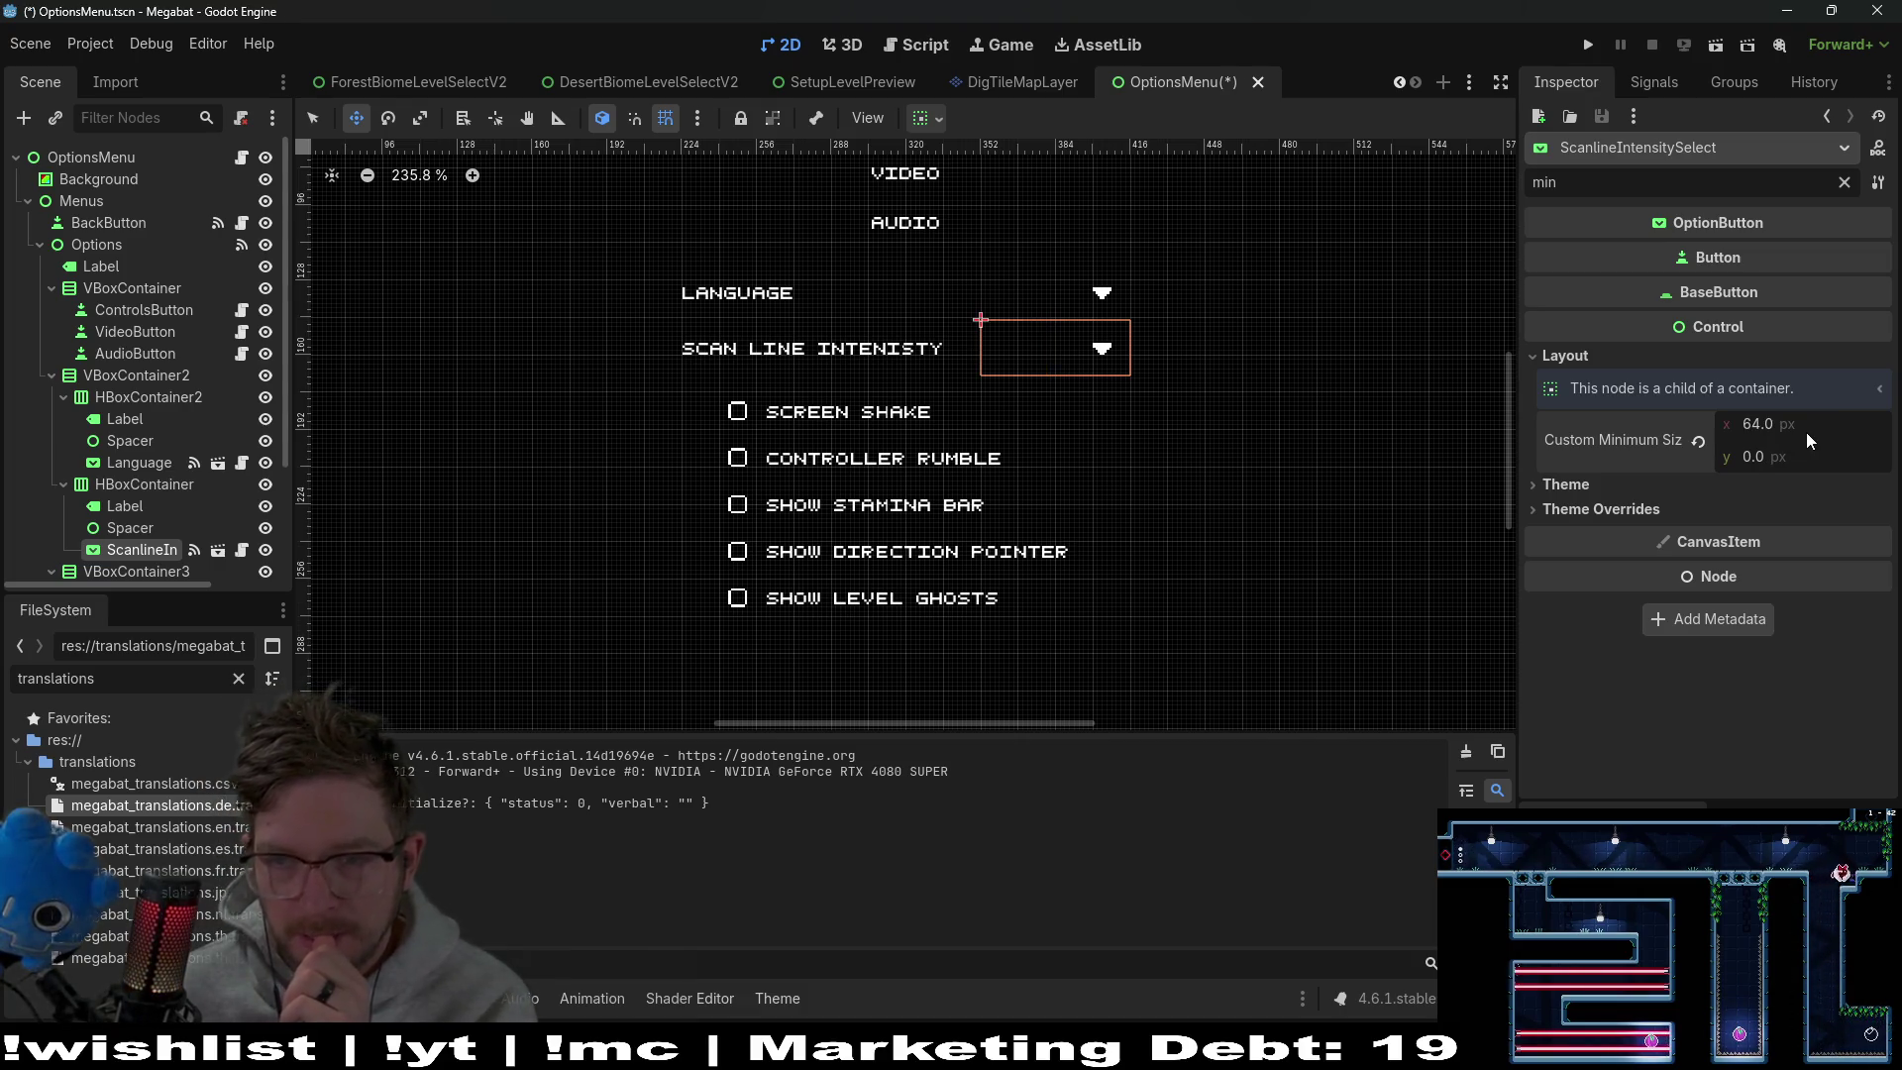
pyautogui.click(1807, 433)
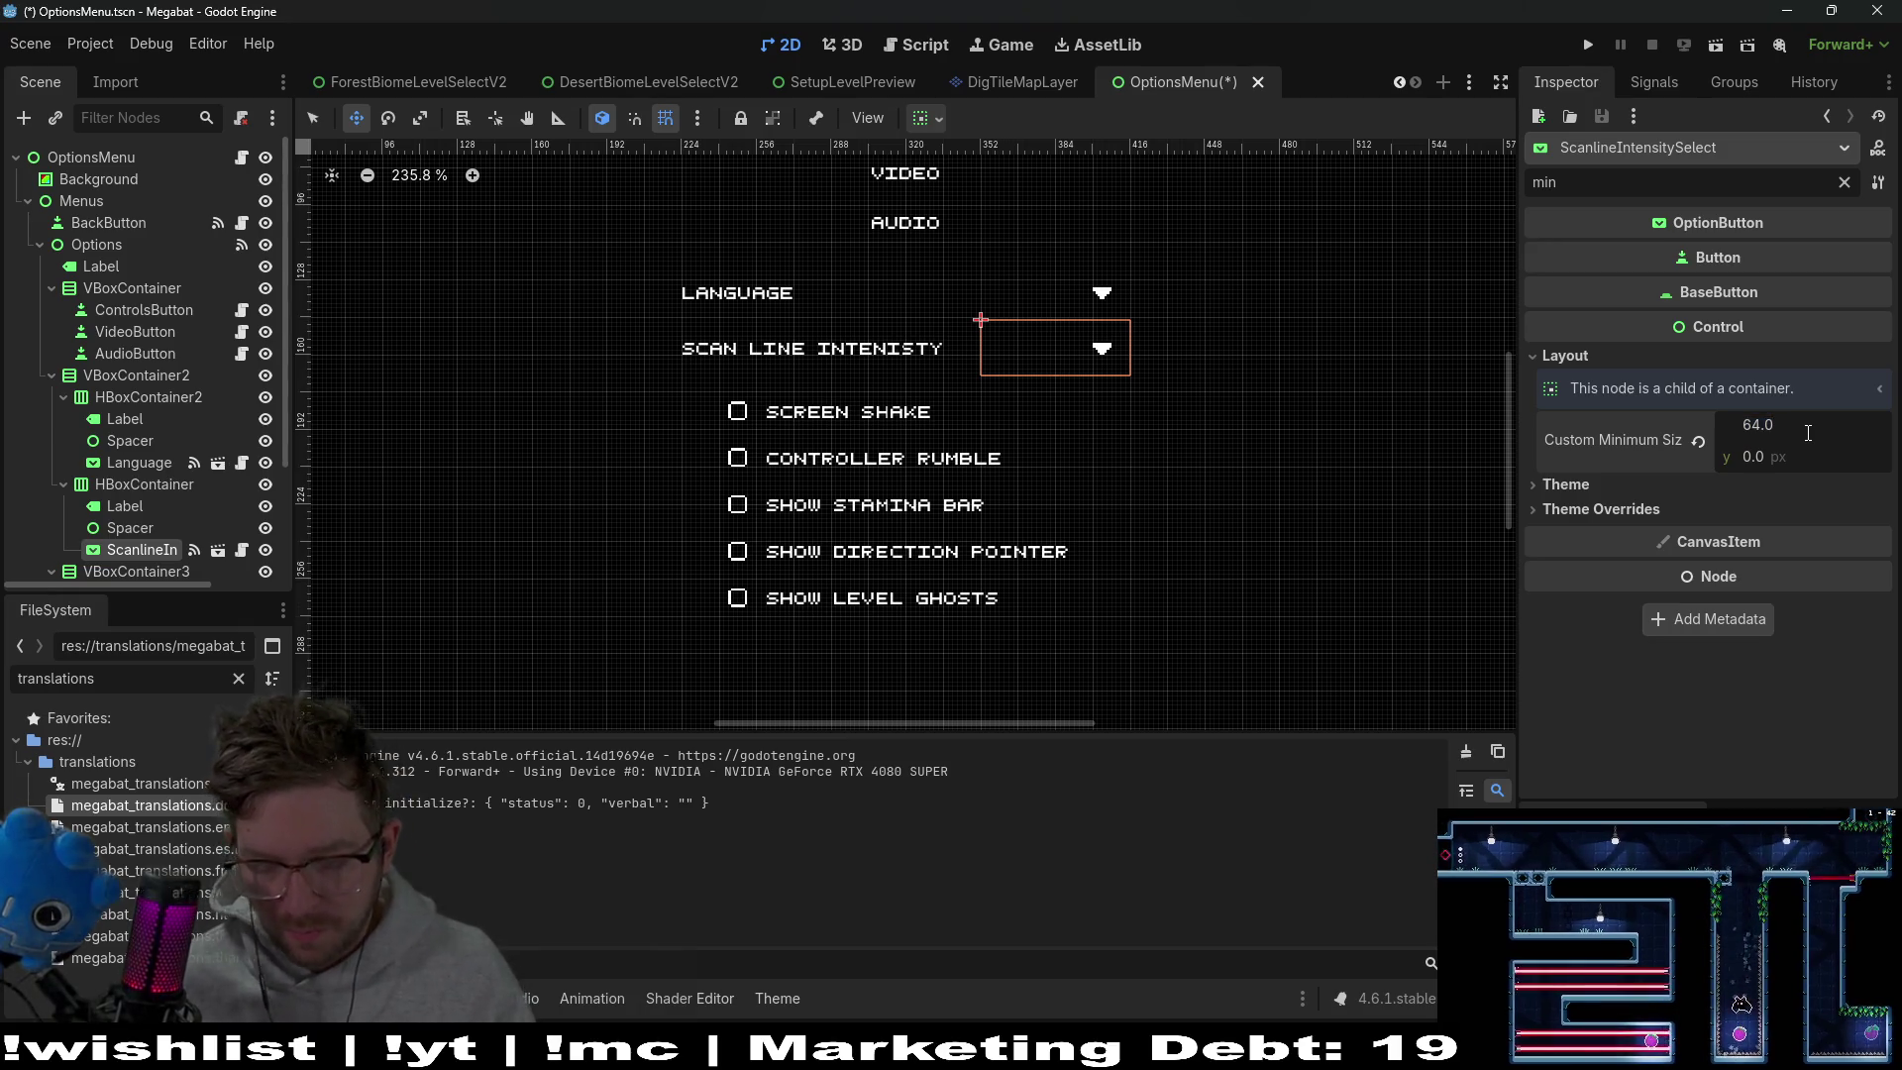
pyautogui.write('+16')
pyautogui.write('80')
pyautogui.press('Return')
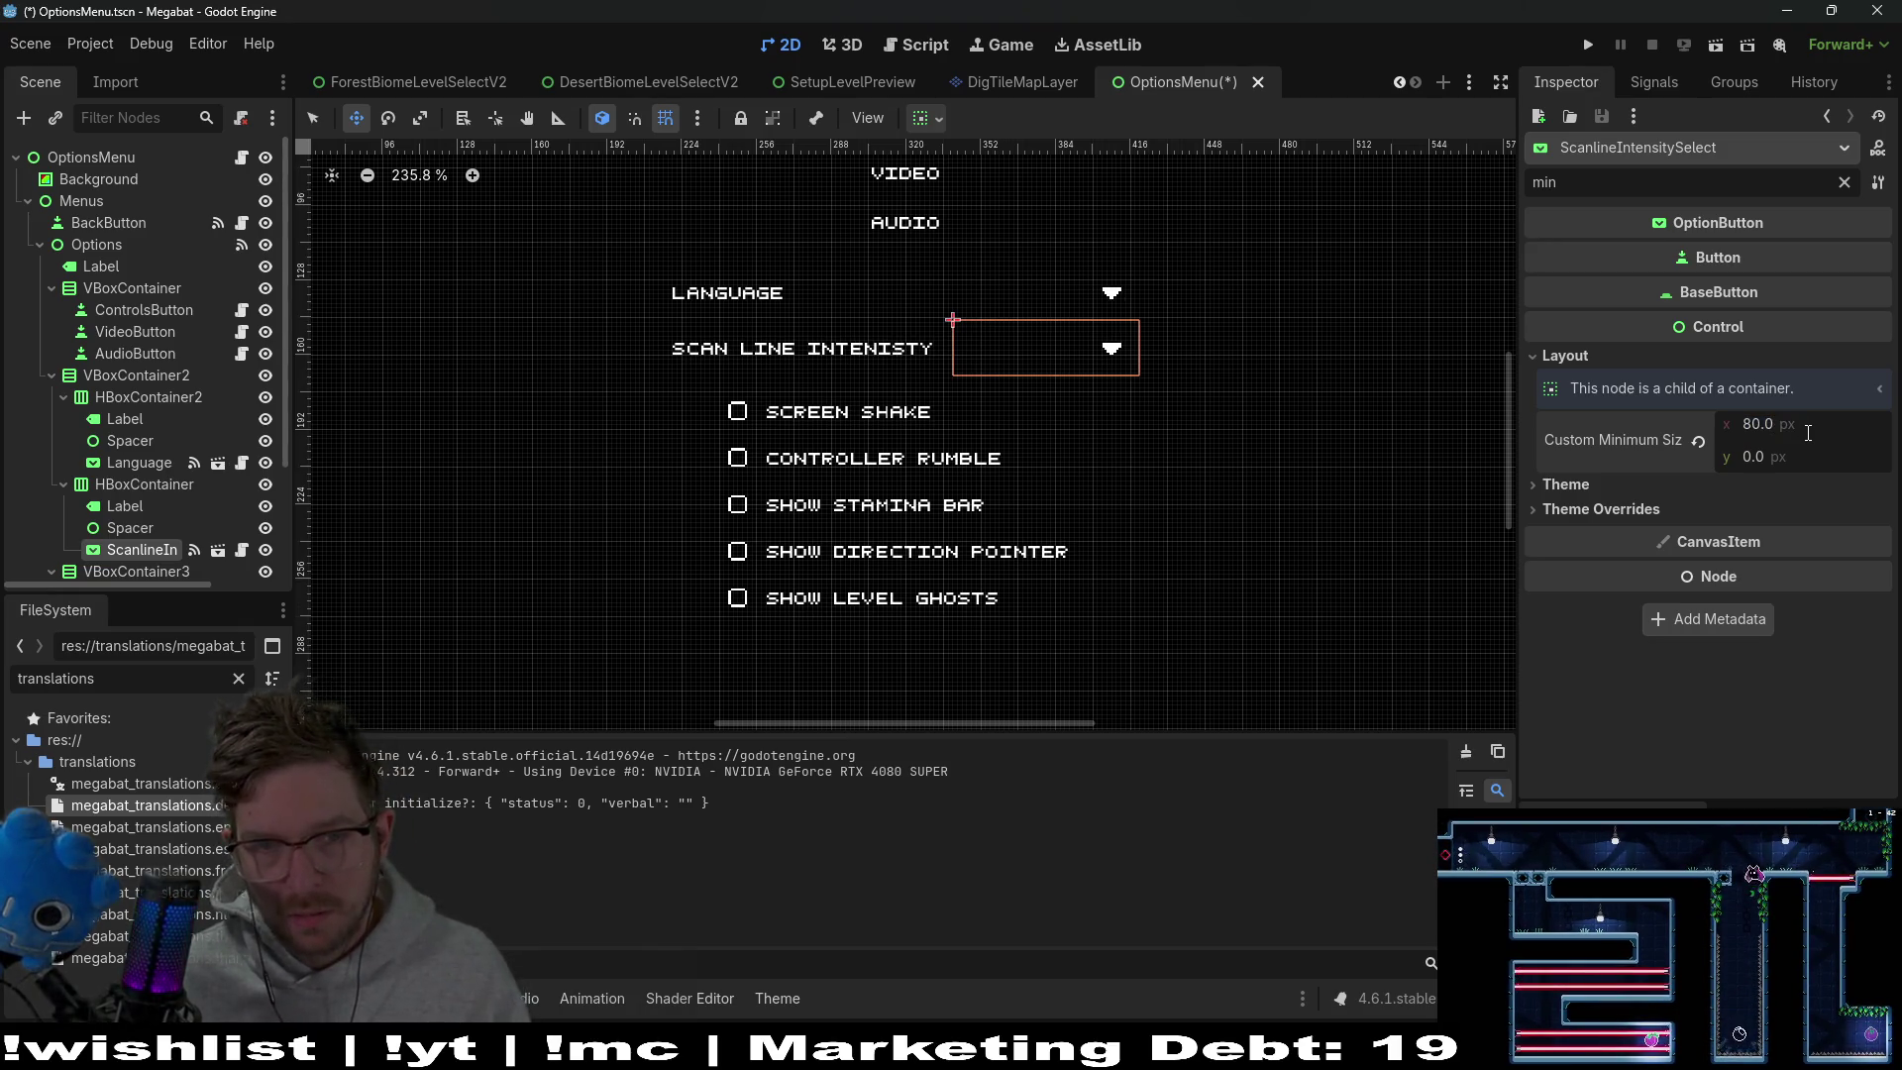
pyautogui.click(1715, 44)
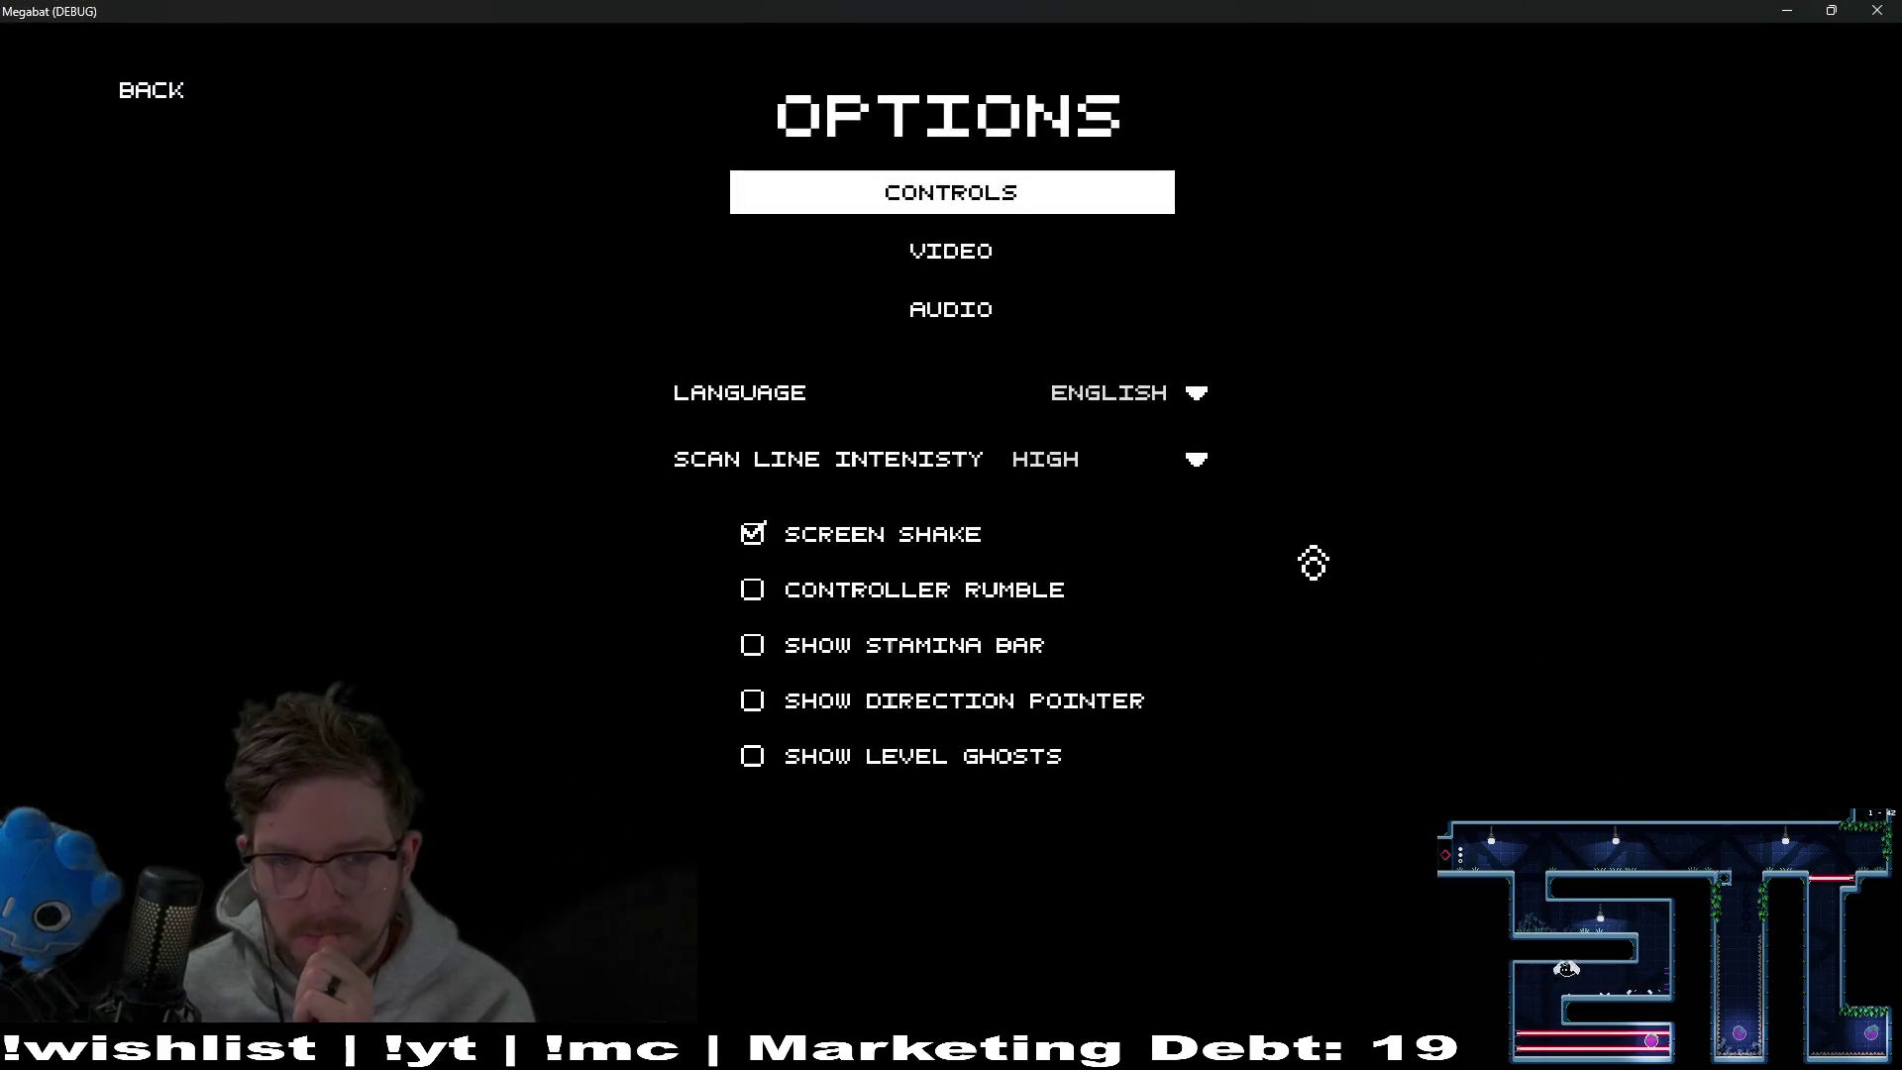
pyautogui.click(1170, 490)
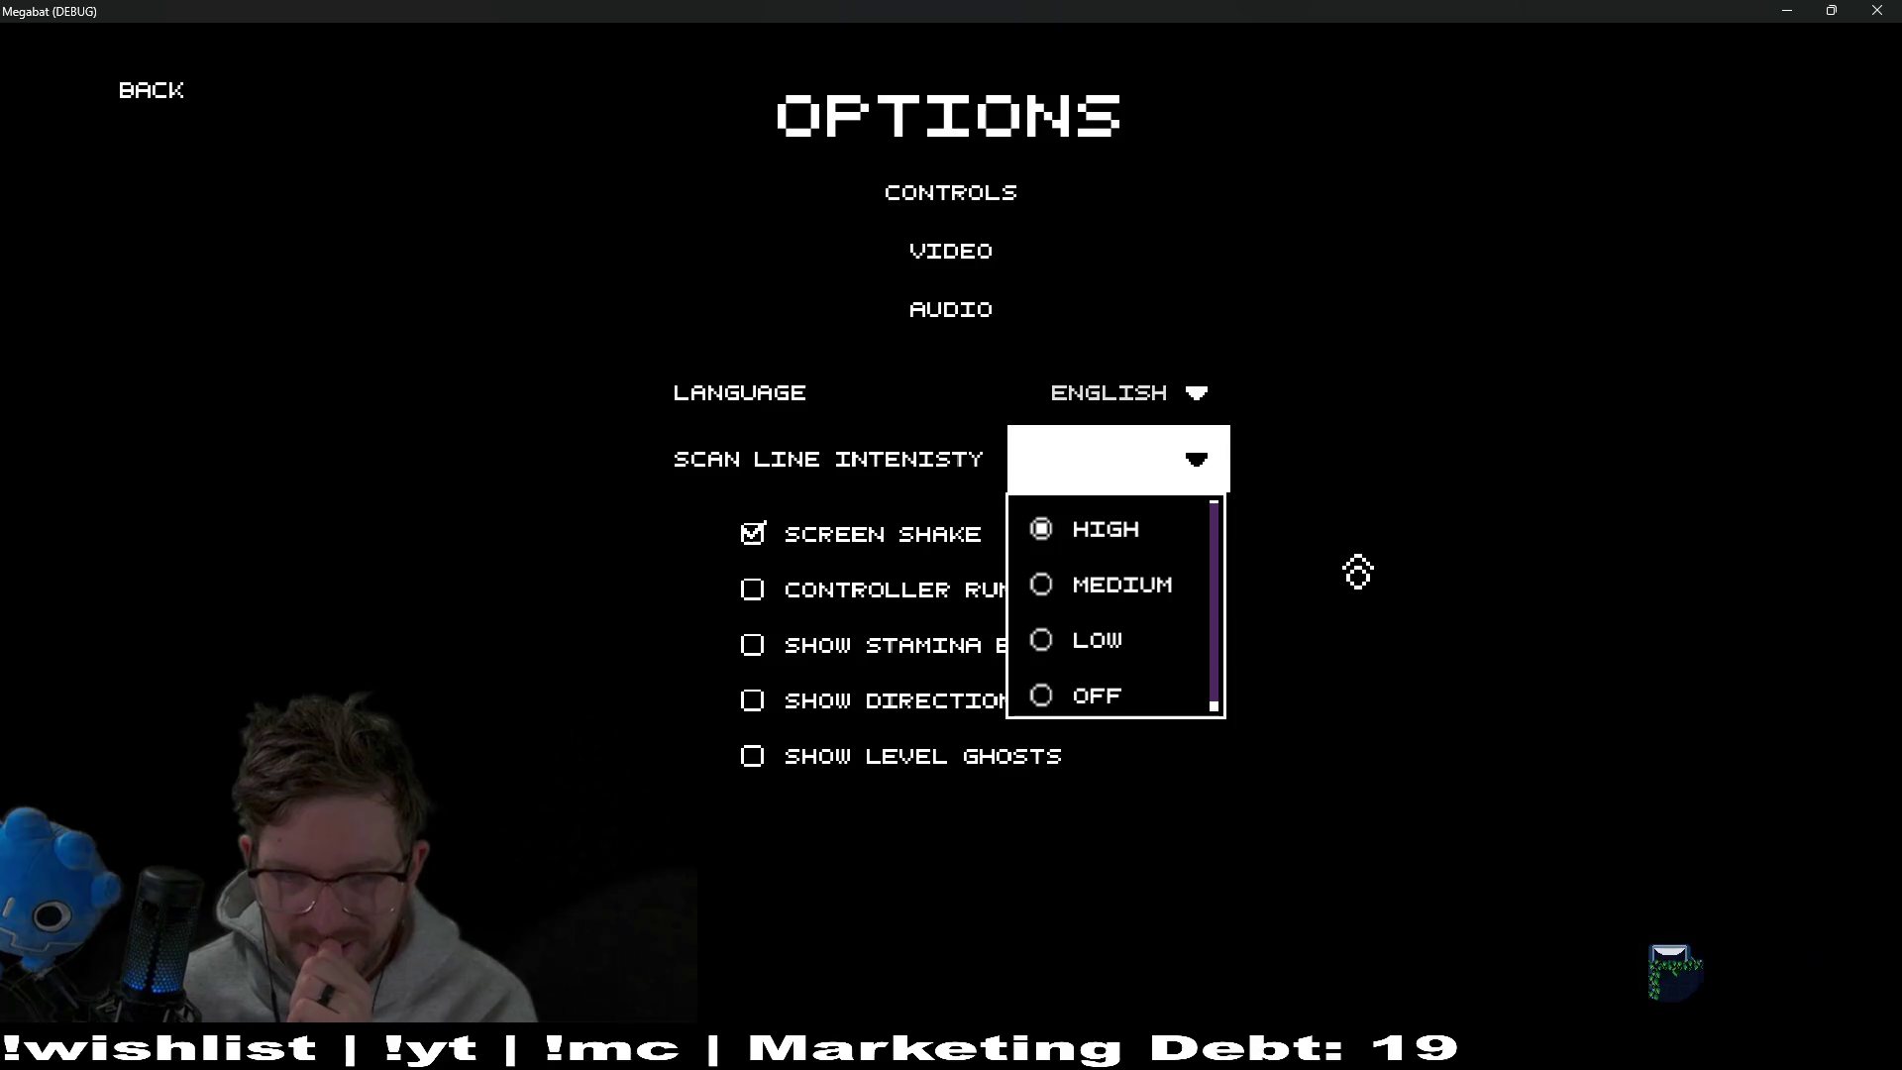
pyautogui.click(1357, 572)
pyautogui.press('Up')
pyautogui.click(1892, 8)
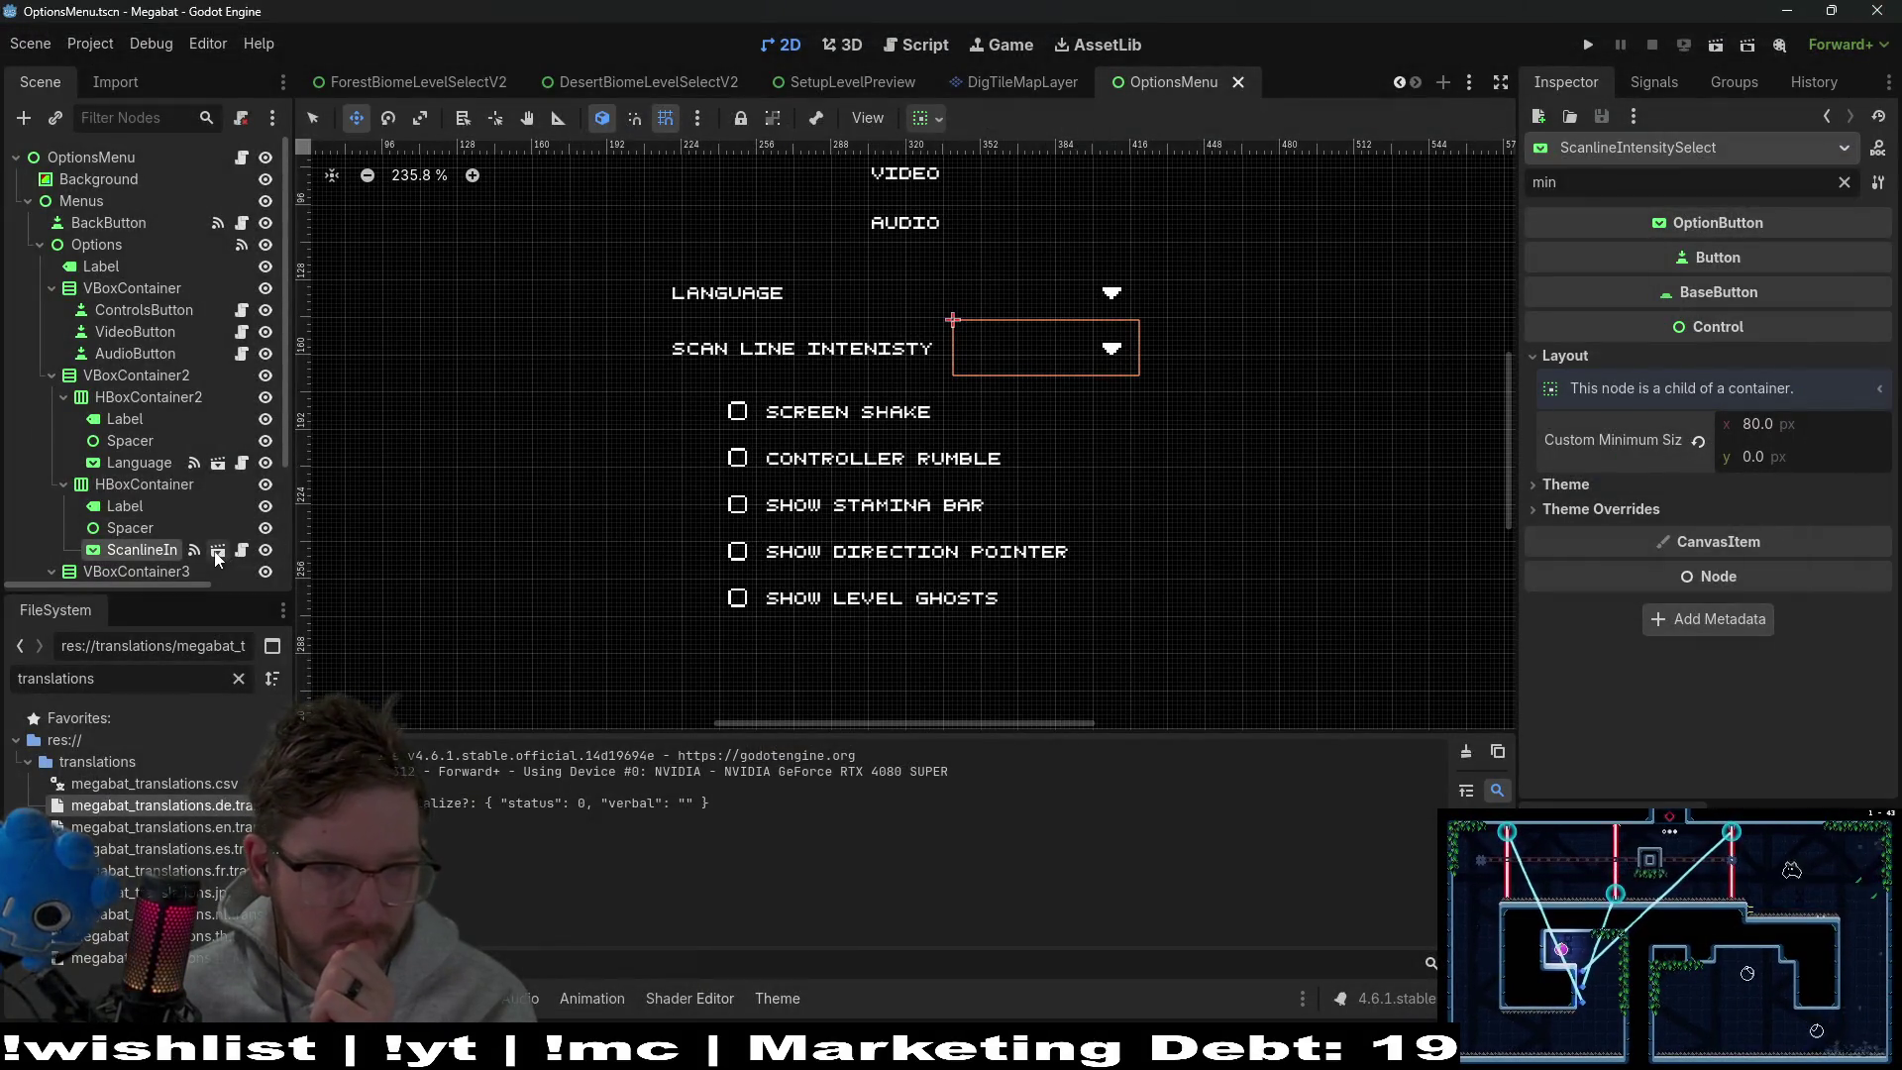
# Reselect the scan line dropdown, clear the Inspector filter and open its main_theme in the Theme editor
pyautogui.click(129, 528)
pyautogui.click(141, 550)
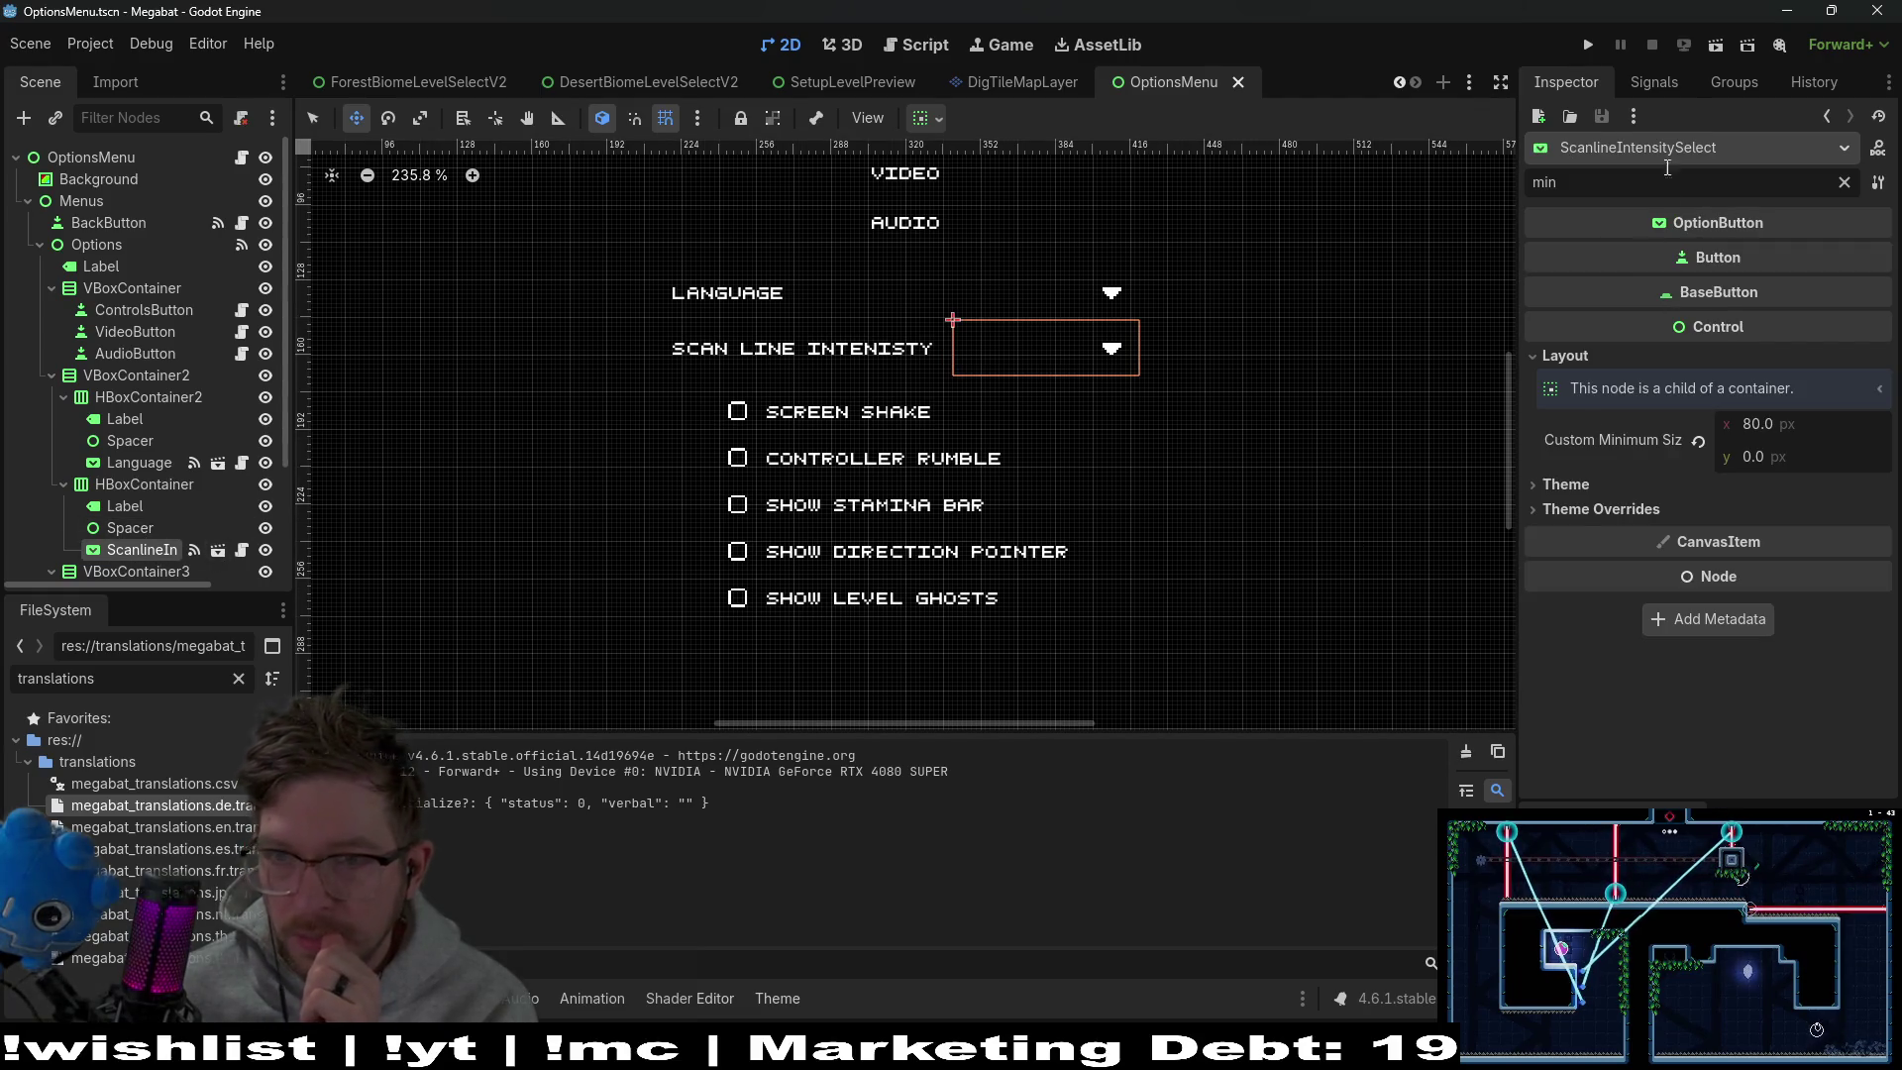
pyautogui.click(1844, 181)
pyautogui.scroll(-10, 1576, 611)
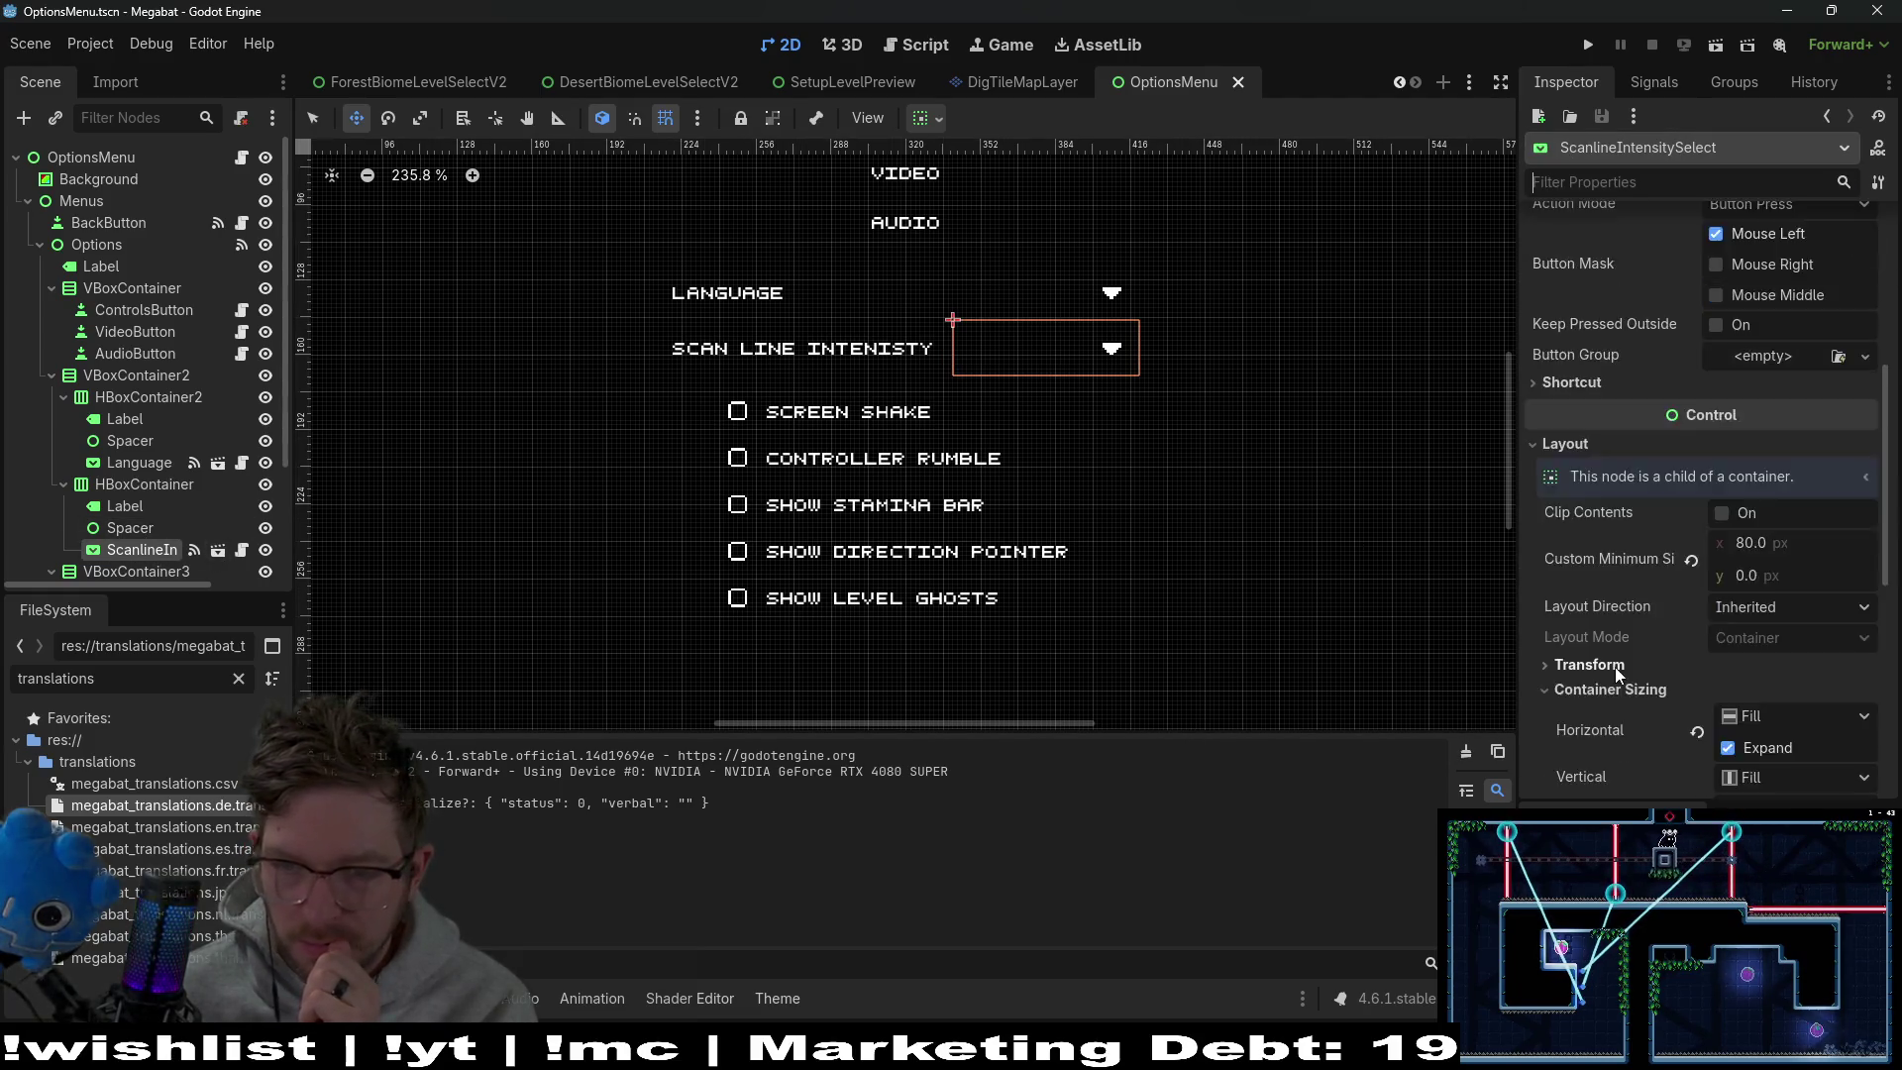
pyautogui.scroll(5, 1691, 659)
pyautogui.scroll(-5, 1705, 656)
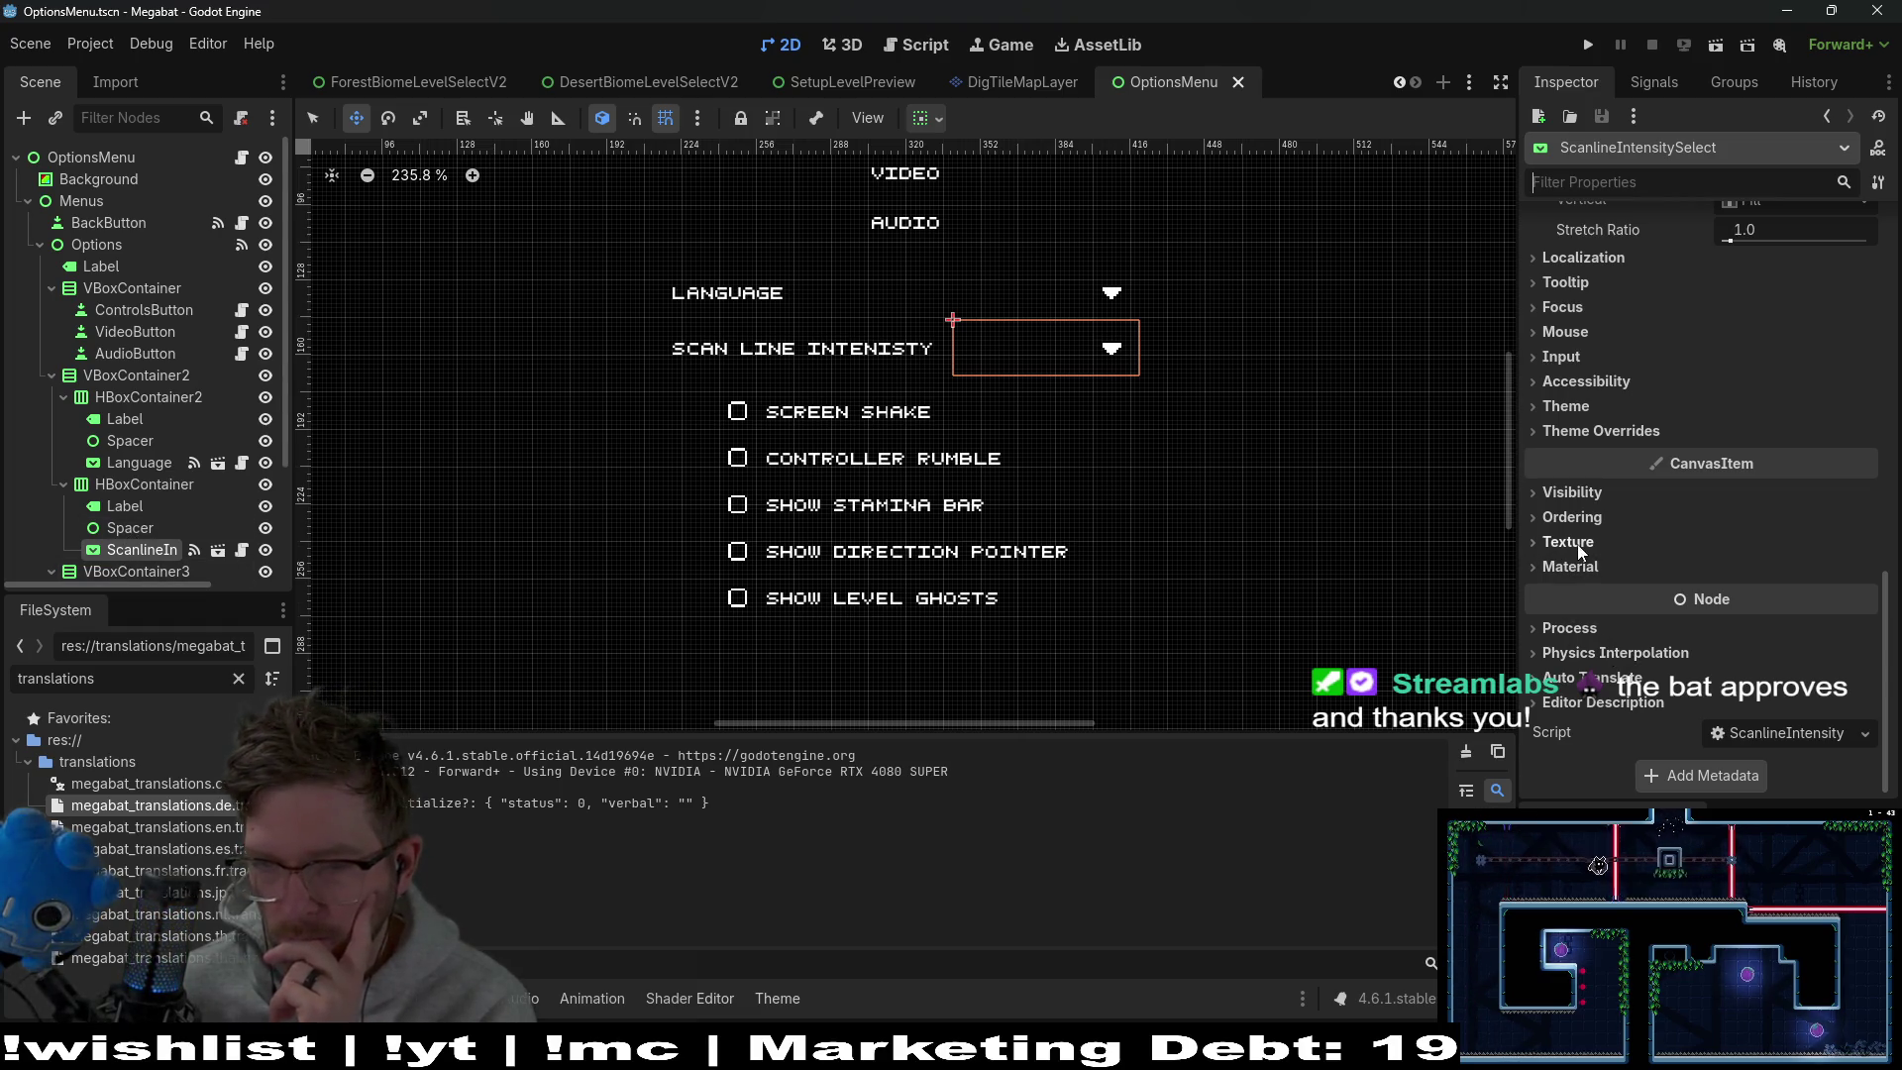
pyautogui.click(1628, 432)
pyautogui.click(1724, 406)
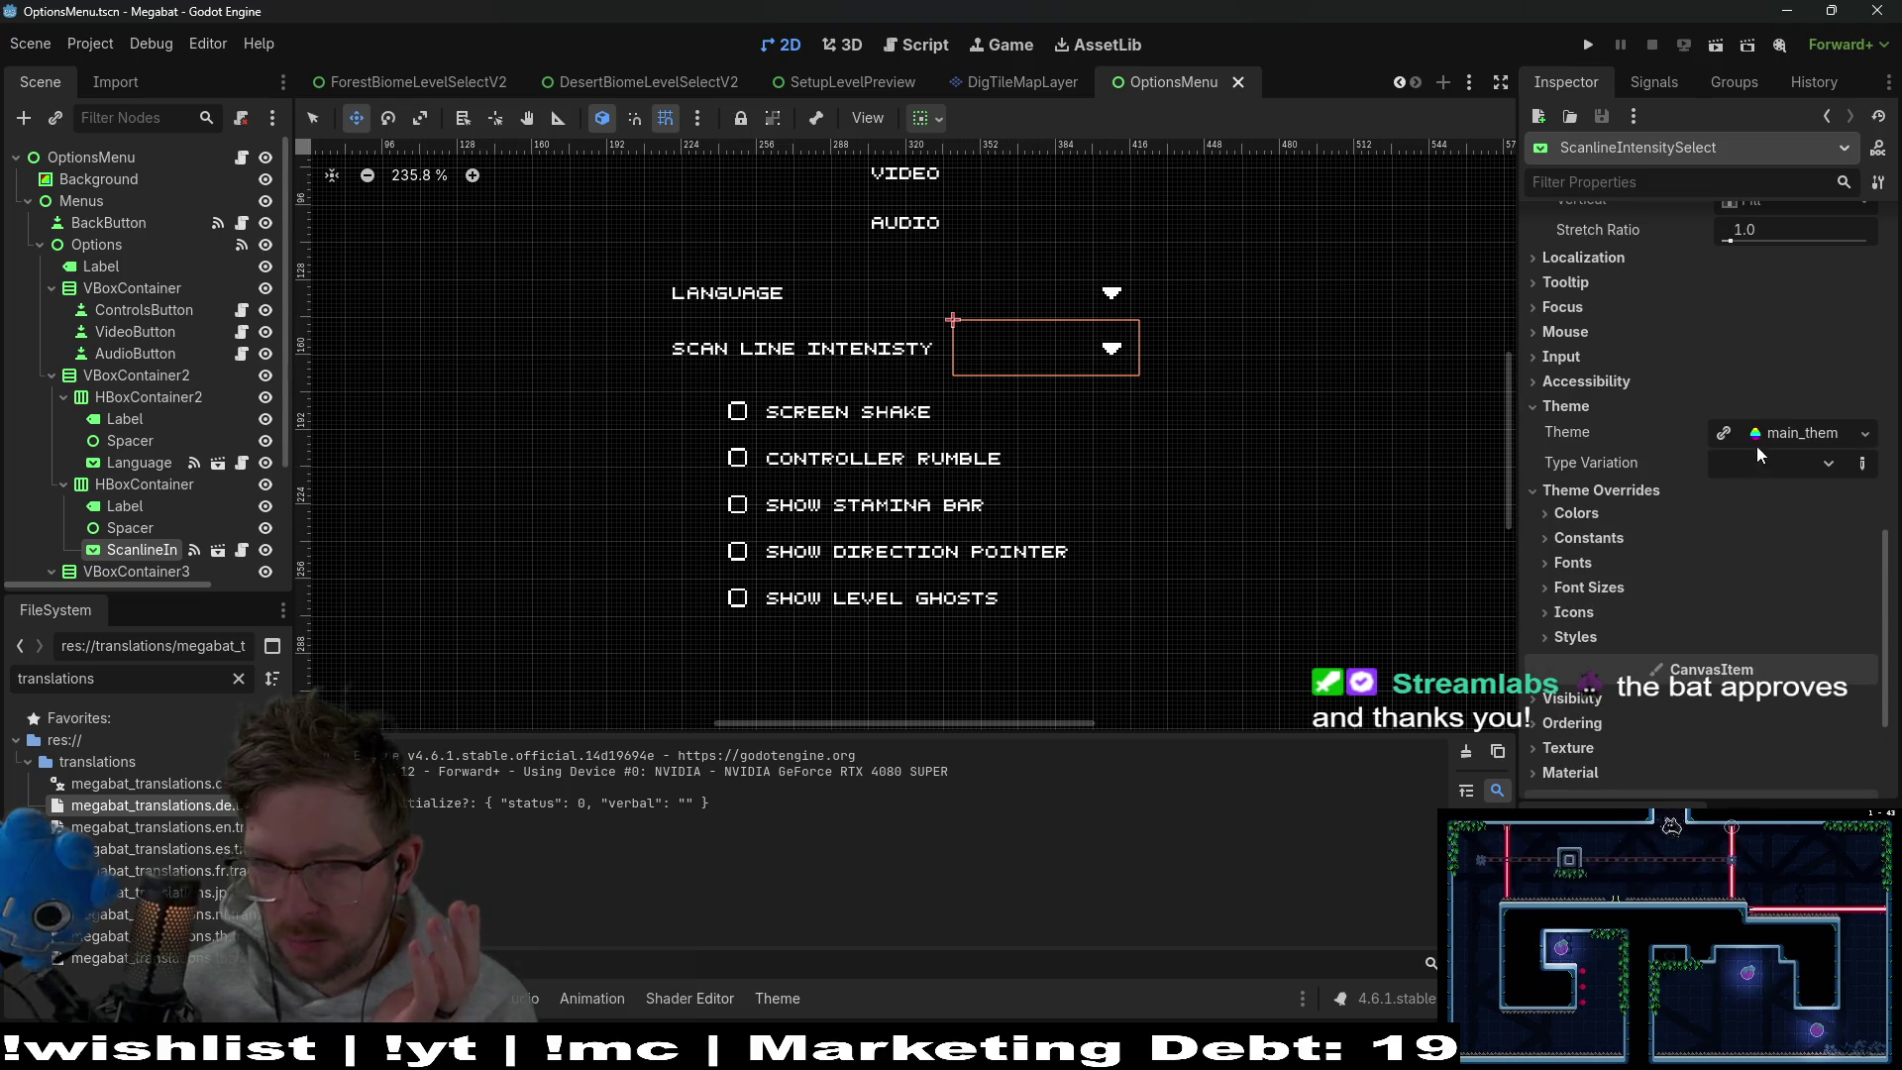
pyautogui.click(1769, 442)
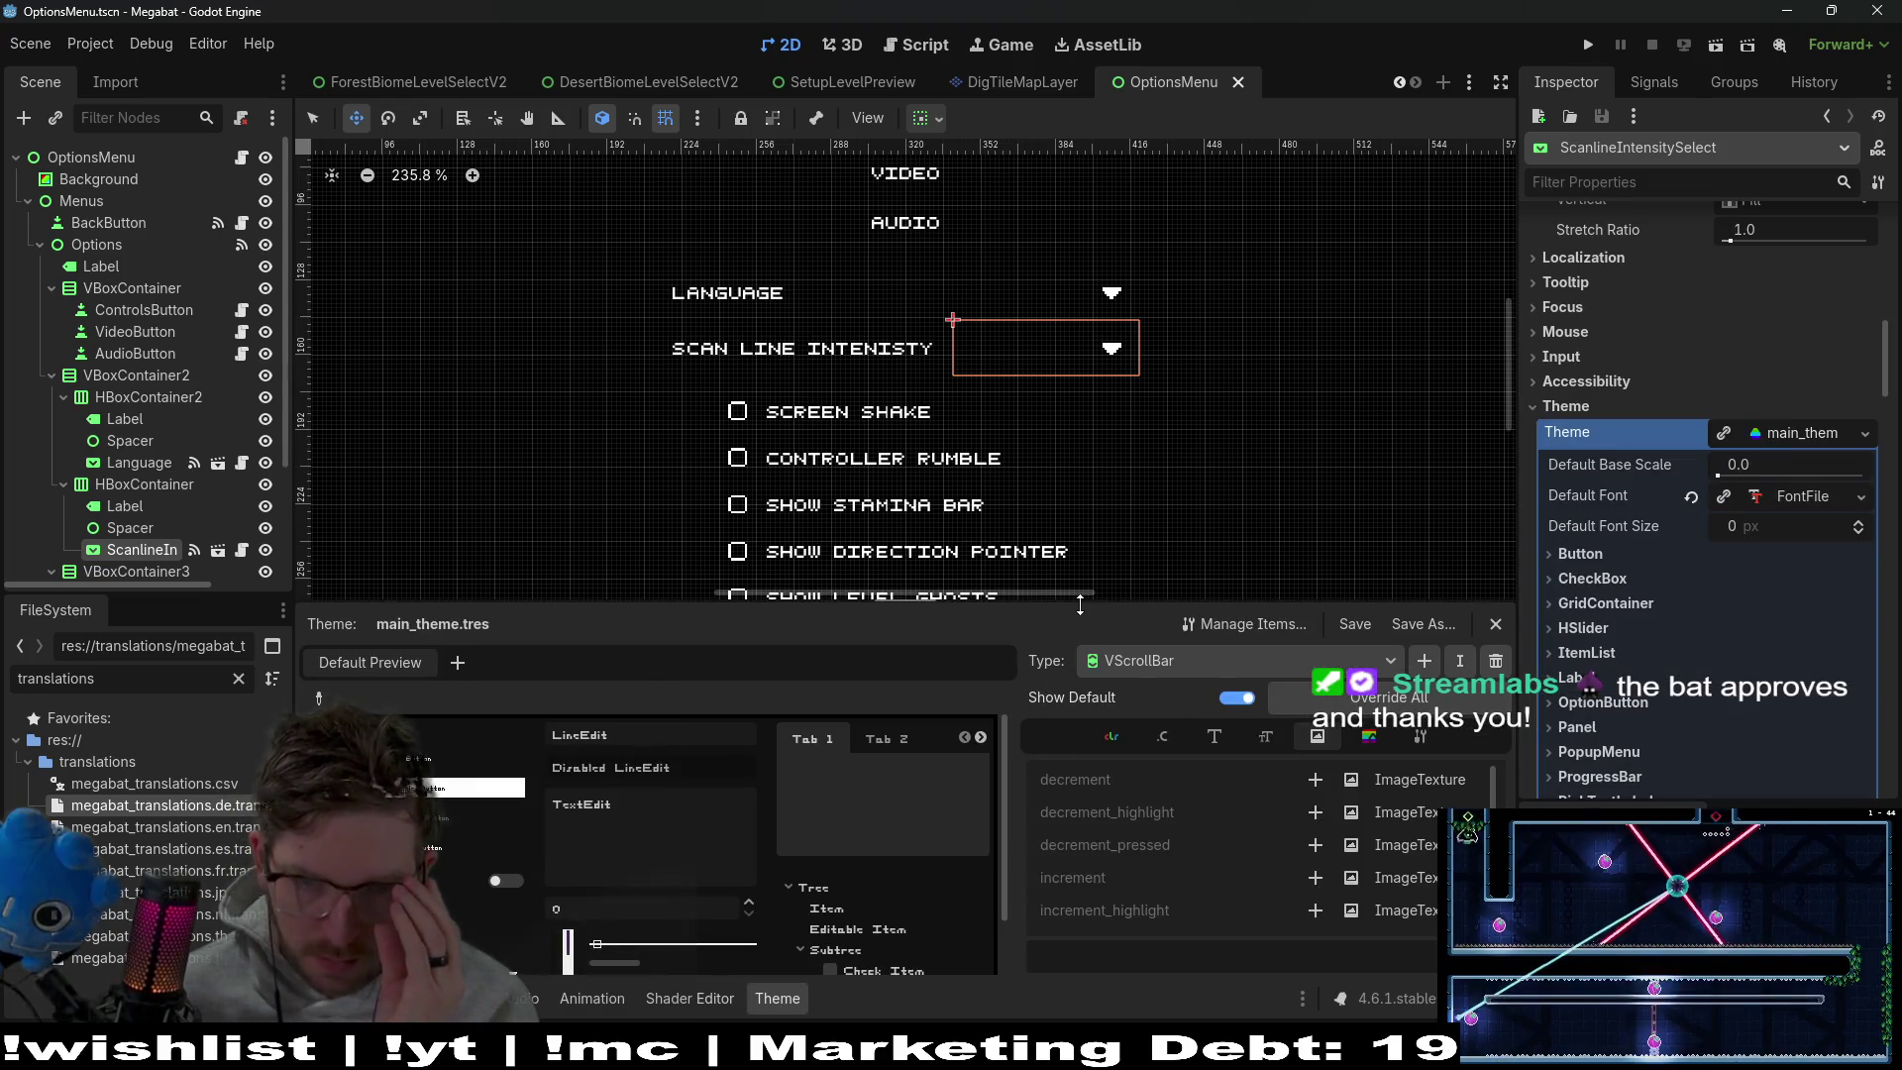
# Enlarge the theme editor panel and show the OptionButton type's items
pyautogui.moveTo(1079, 605); pyautogui.dragTo(1080, 398)
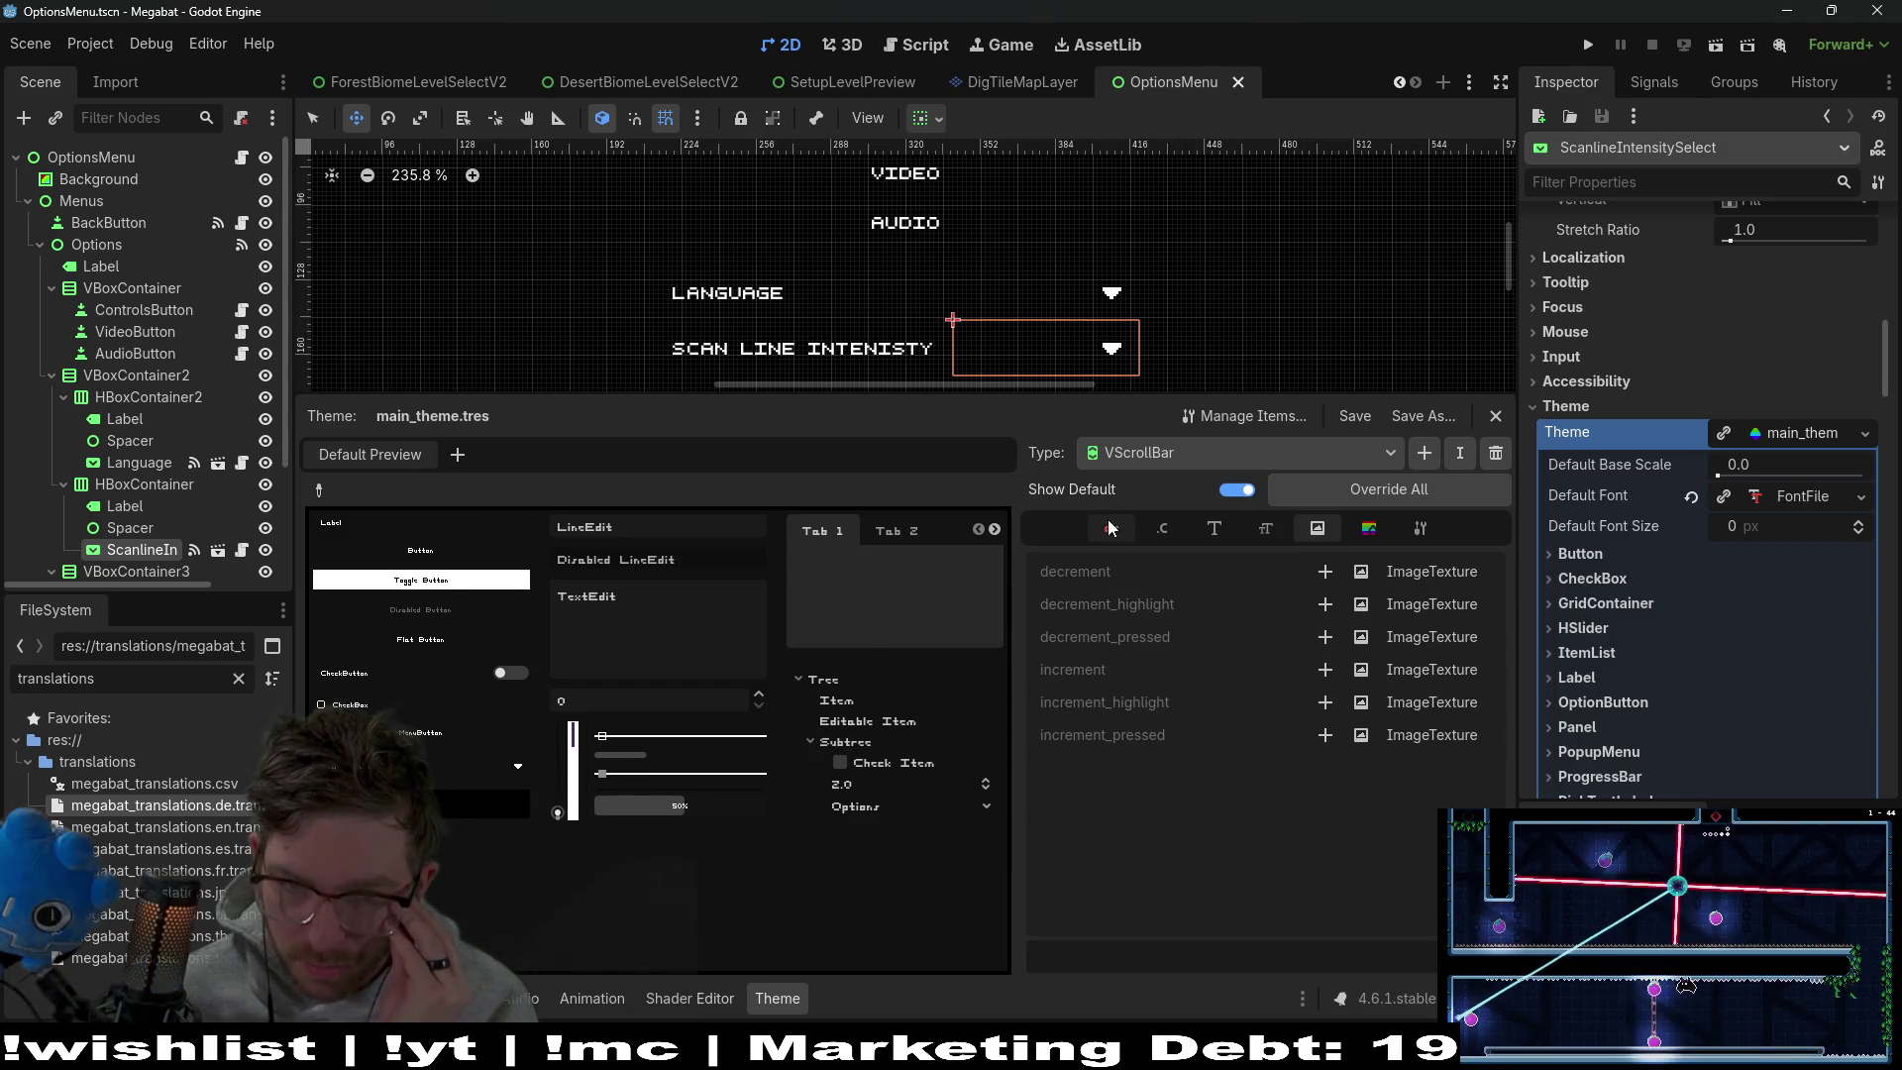
pyautogui.click(1184, 456)
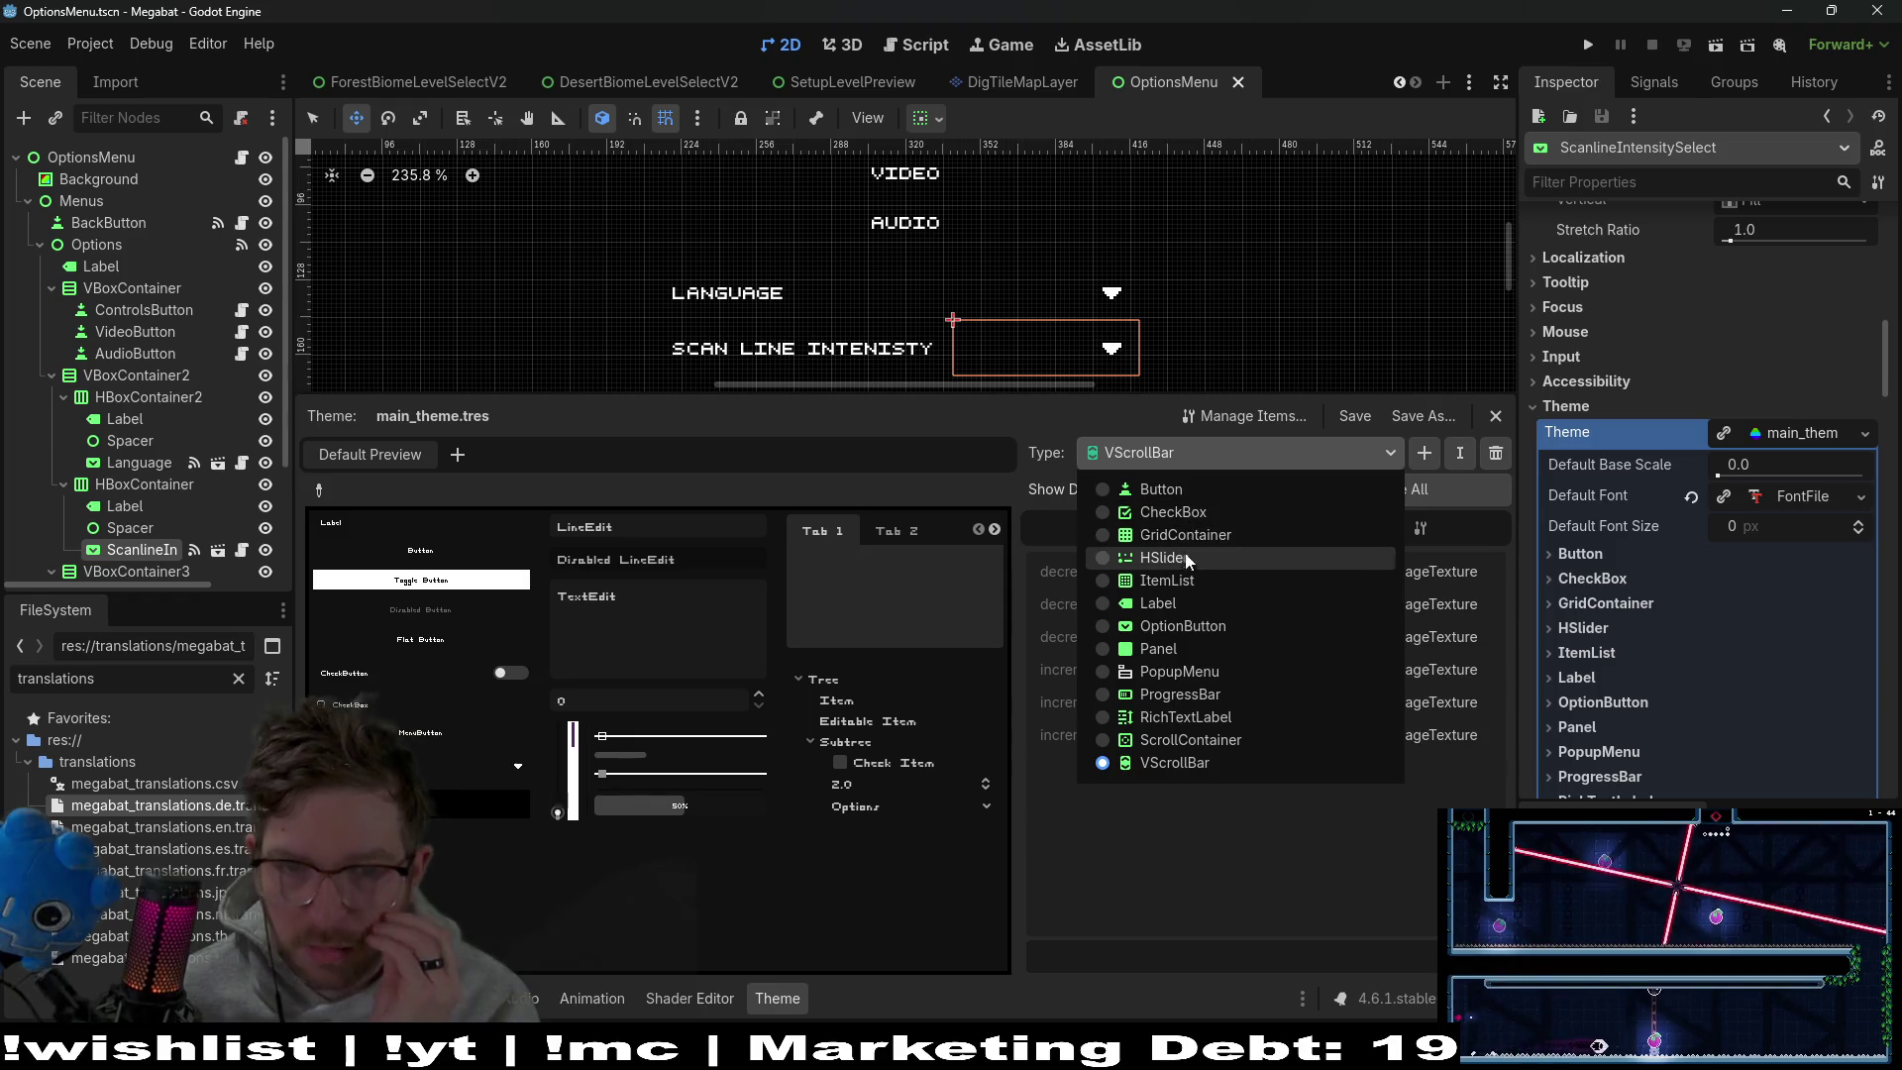
pyautogui.click(1194, 626)
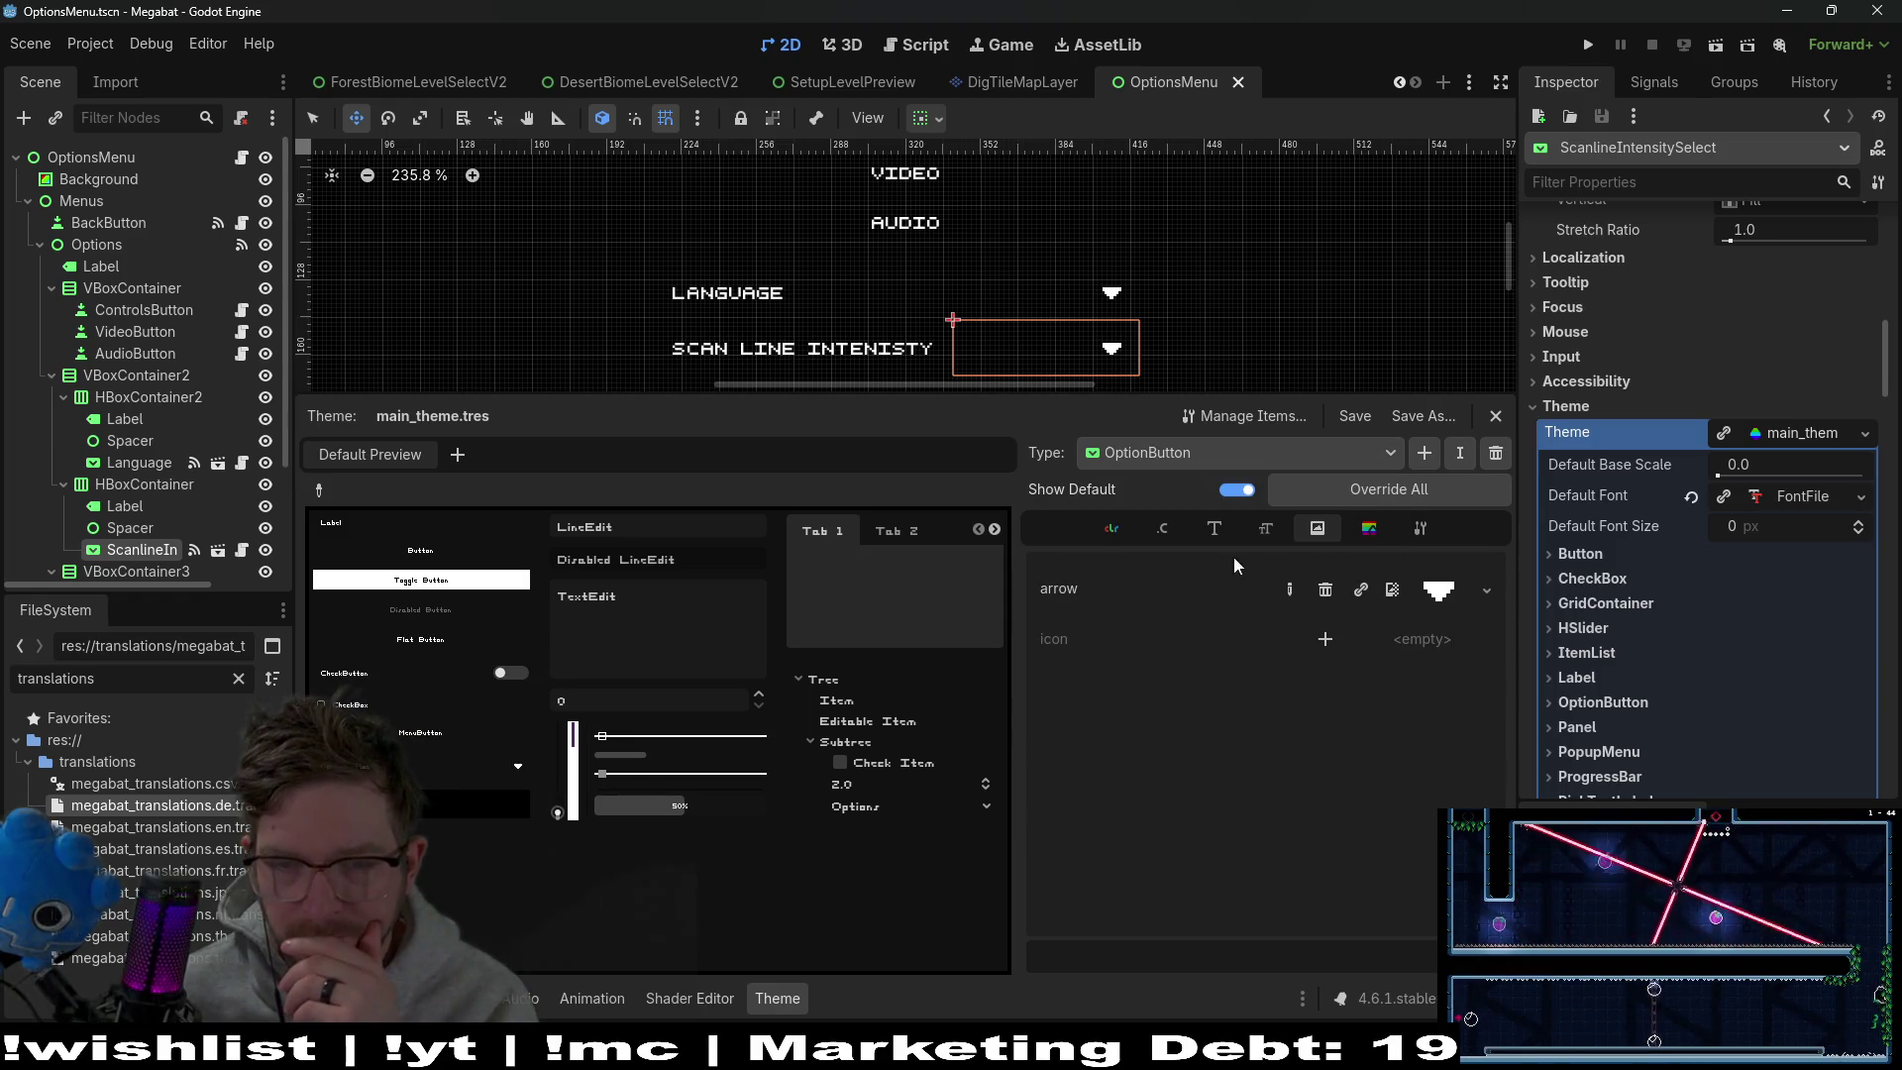
# Open the OptionButton hover StyleBoxFlat and expand its border colour and per-side border widths
pyautogui.click(1369, 530)
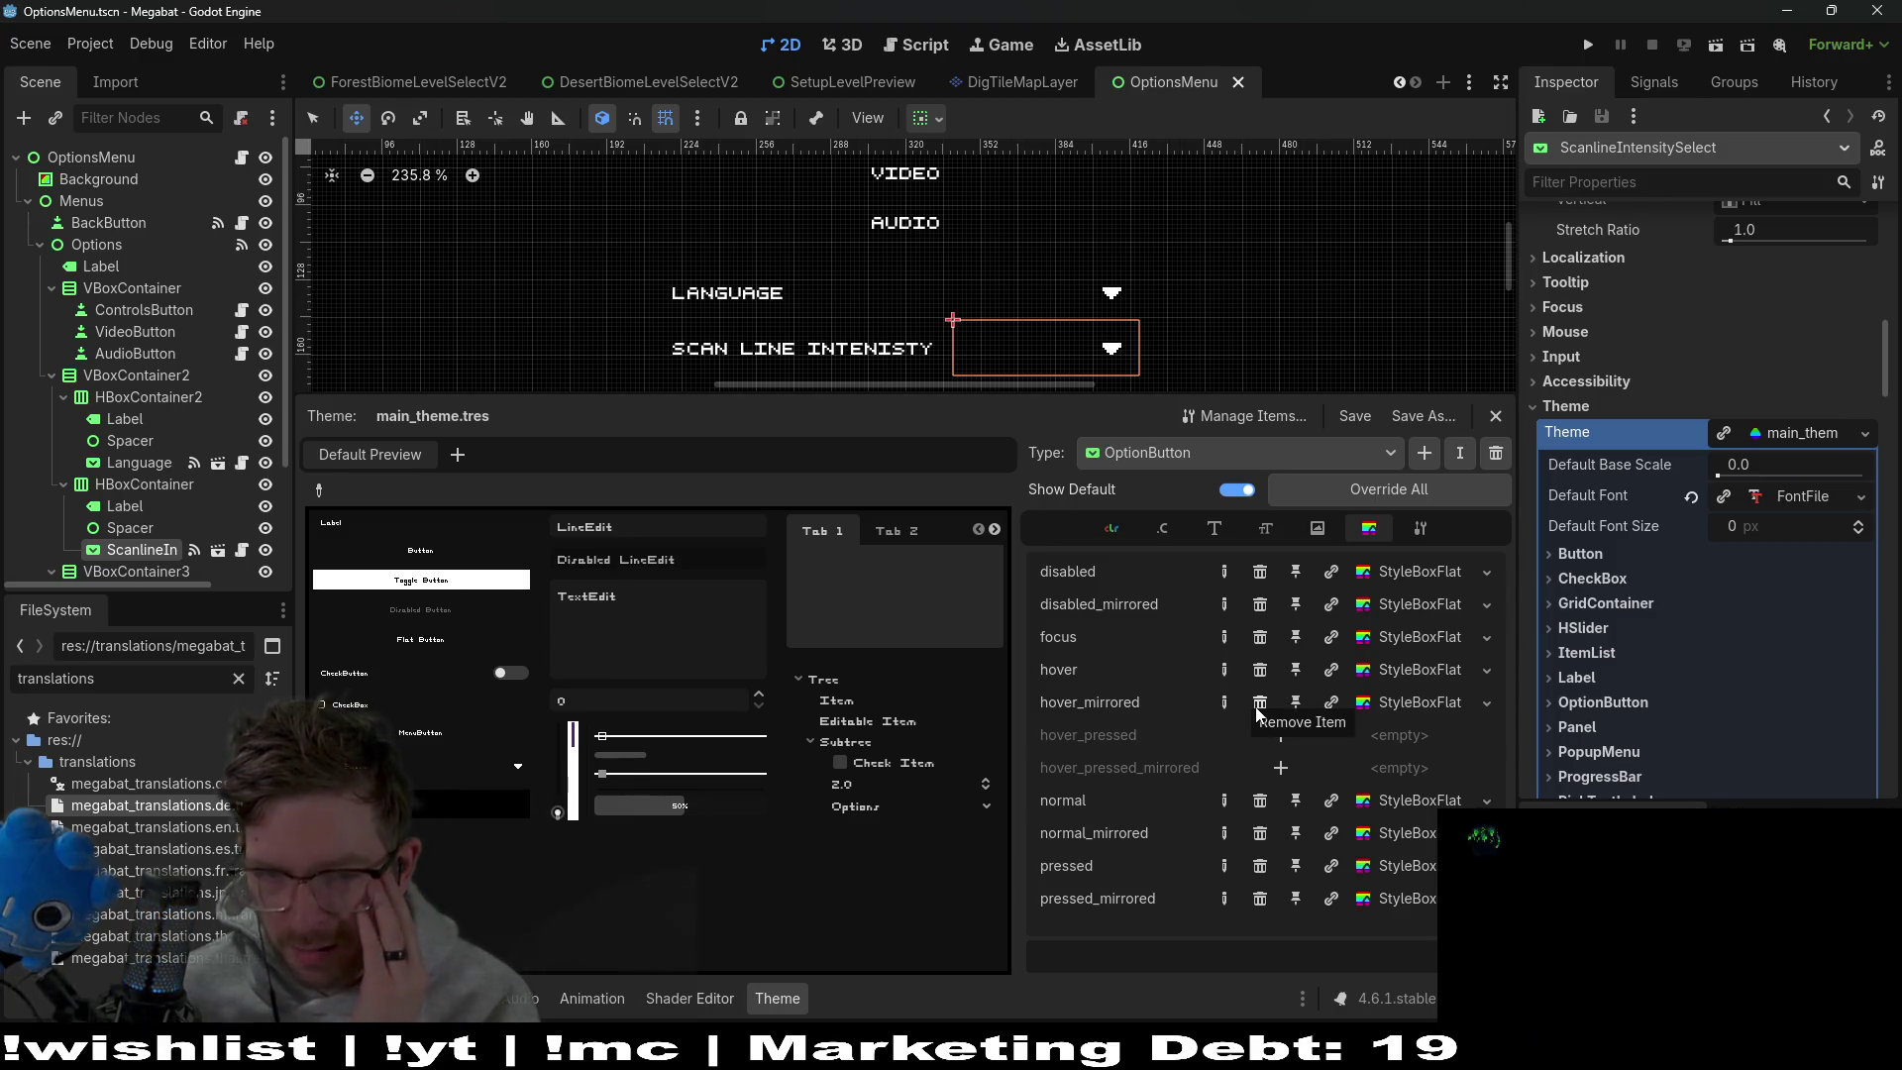
pyautogui.click(1391, 670)
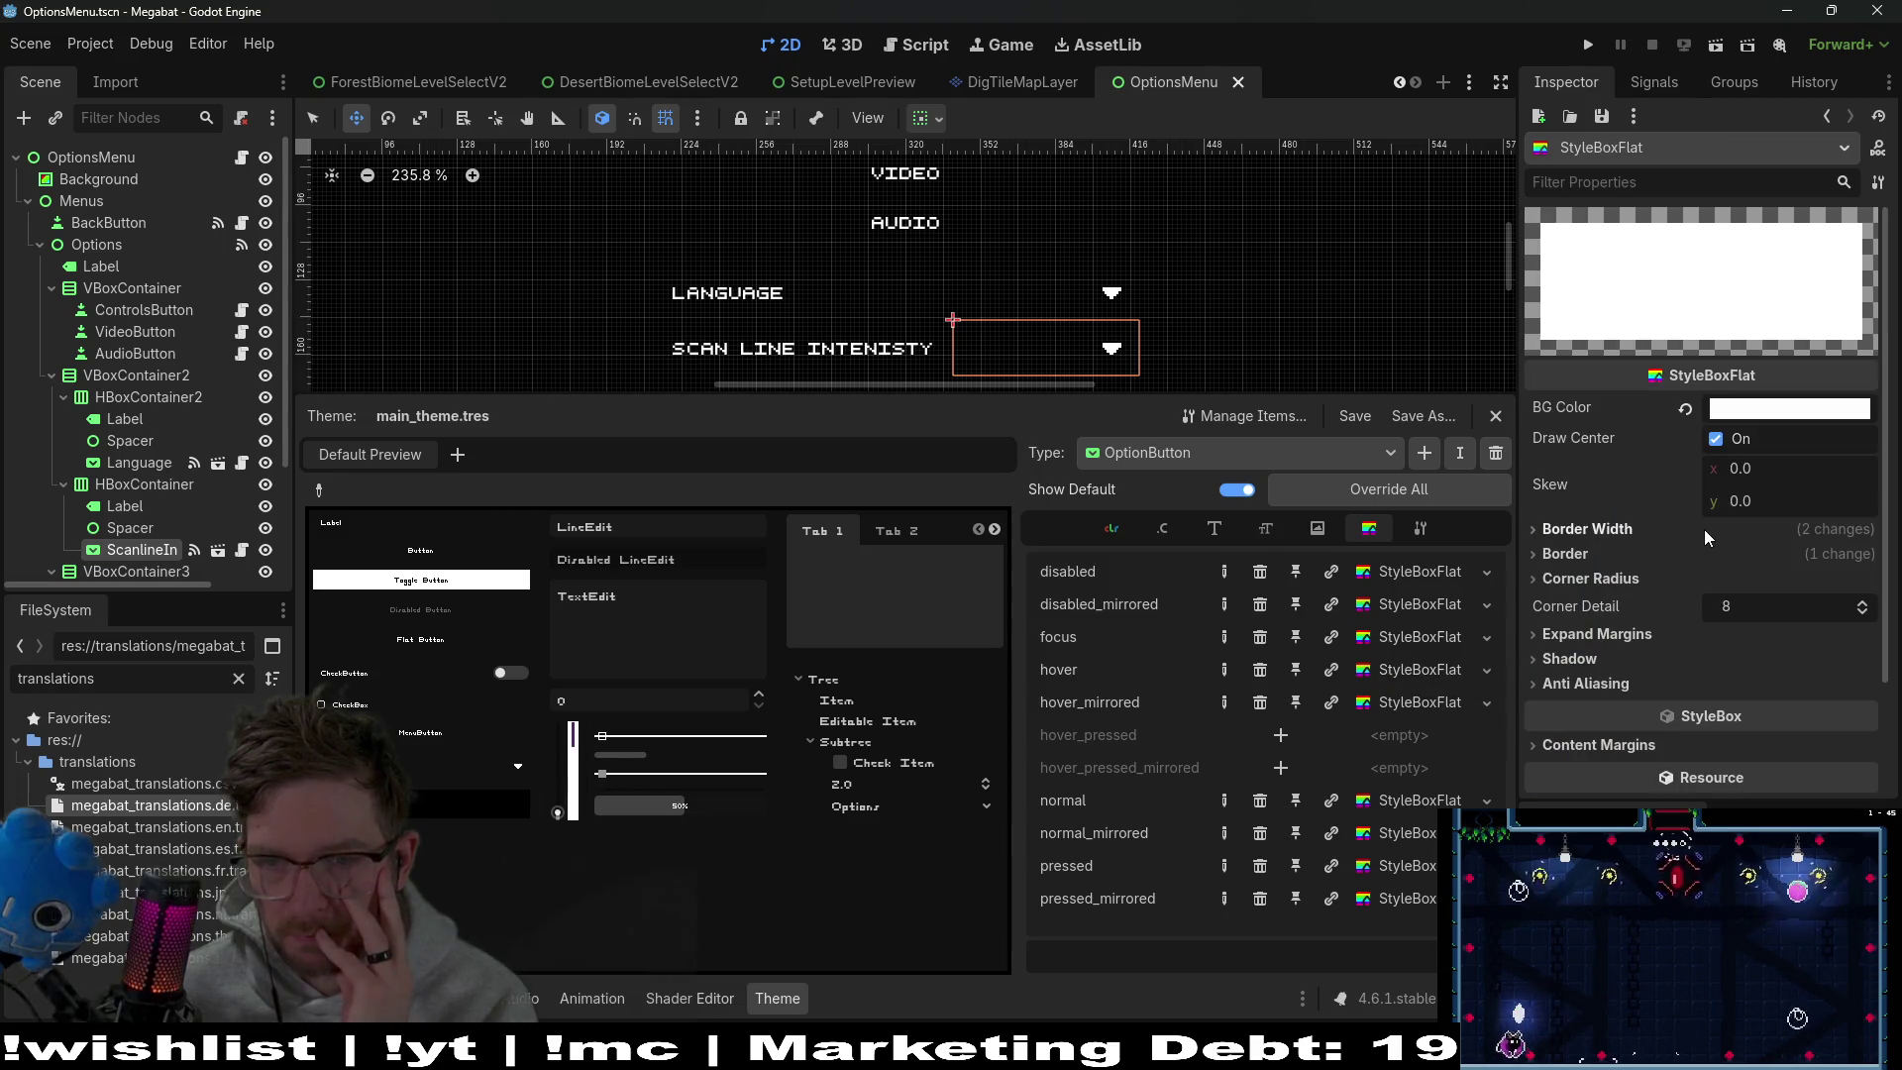
pyautogui.scroll(-2, 1722, 542)
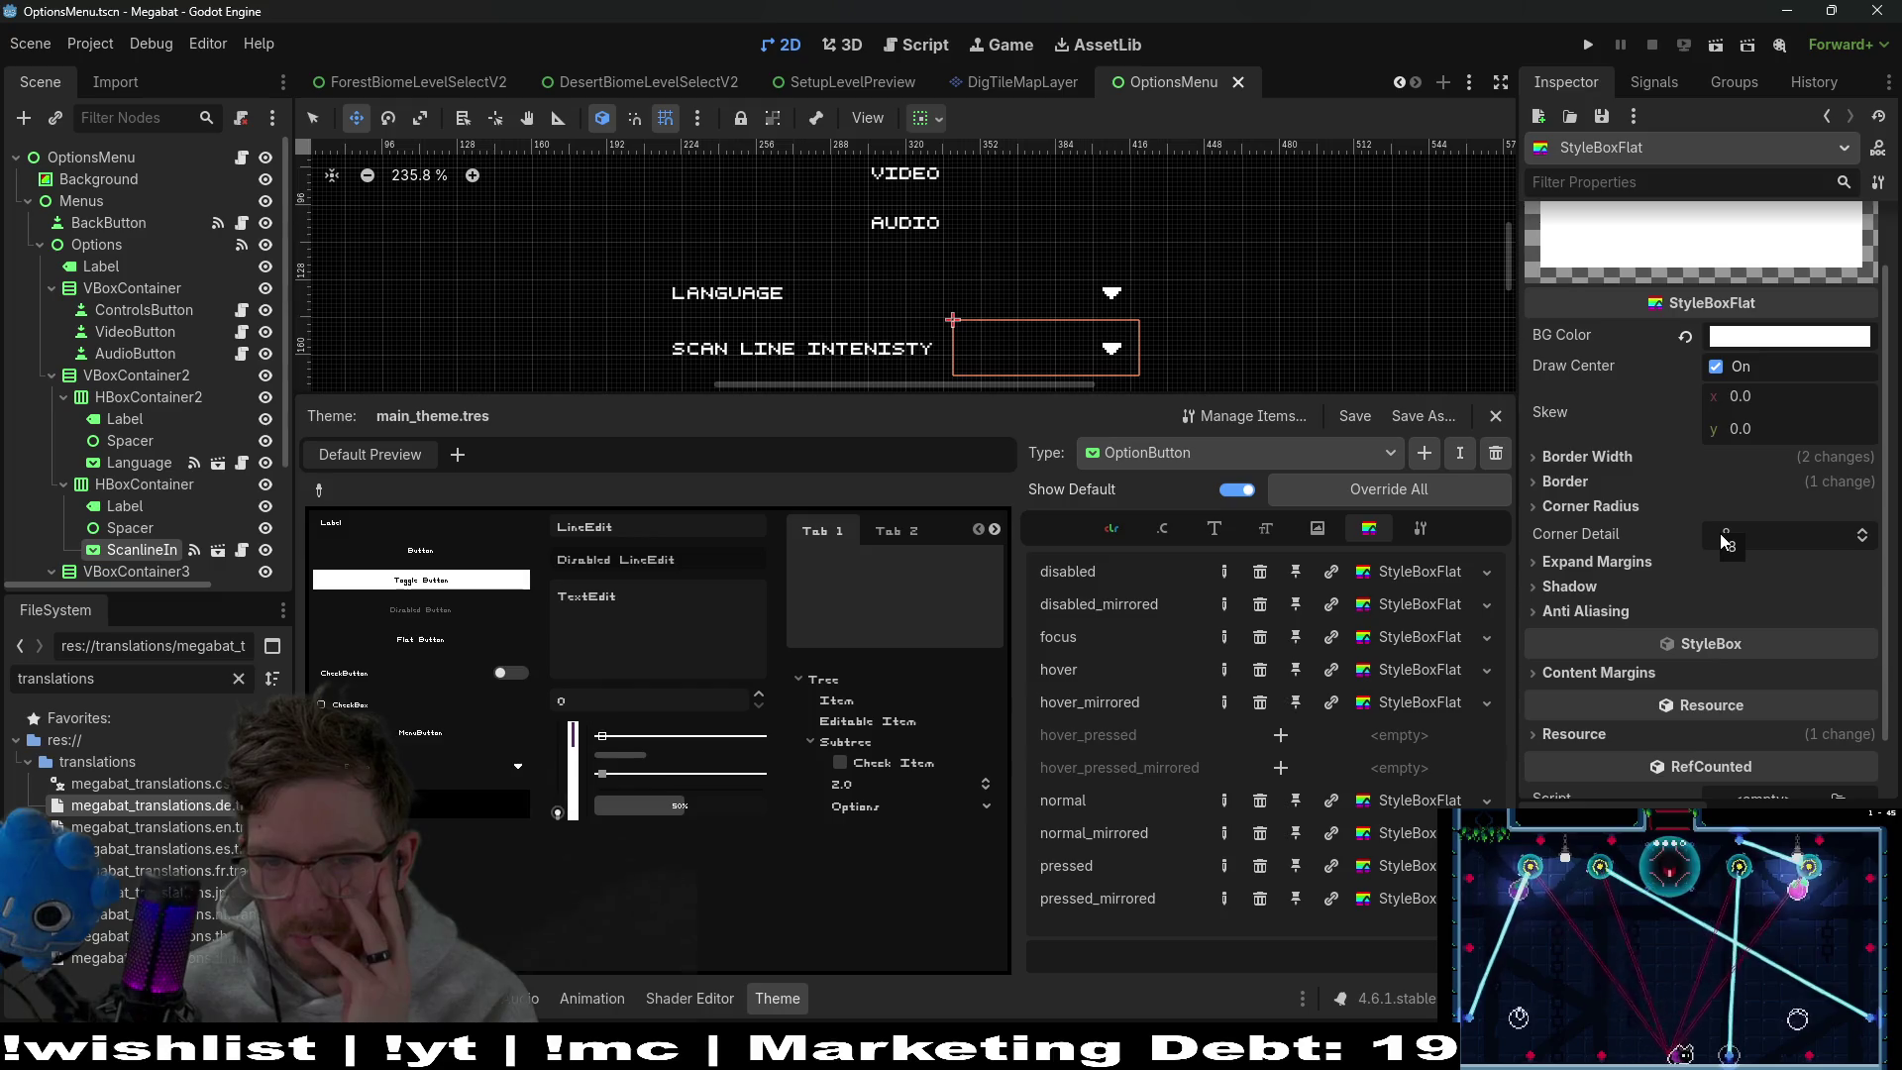
pyautogui.scroll(2, 1720, 540)
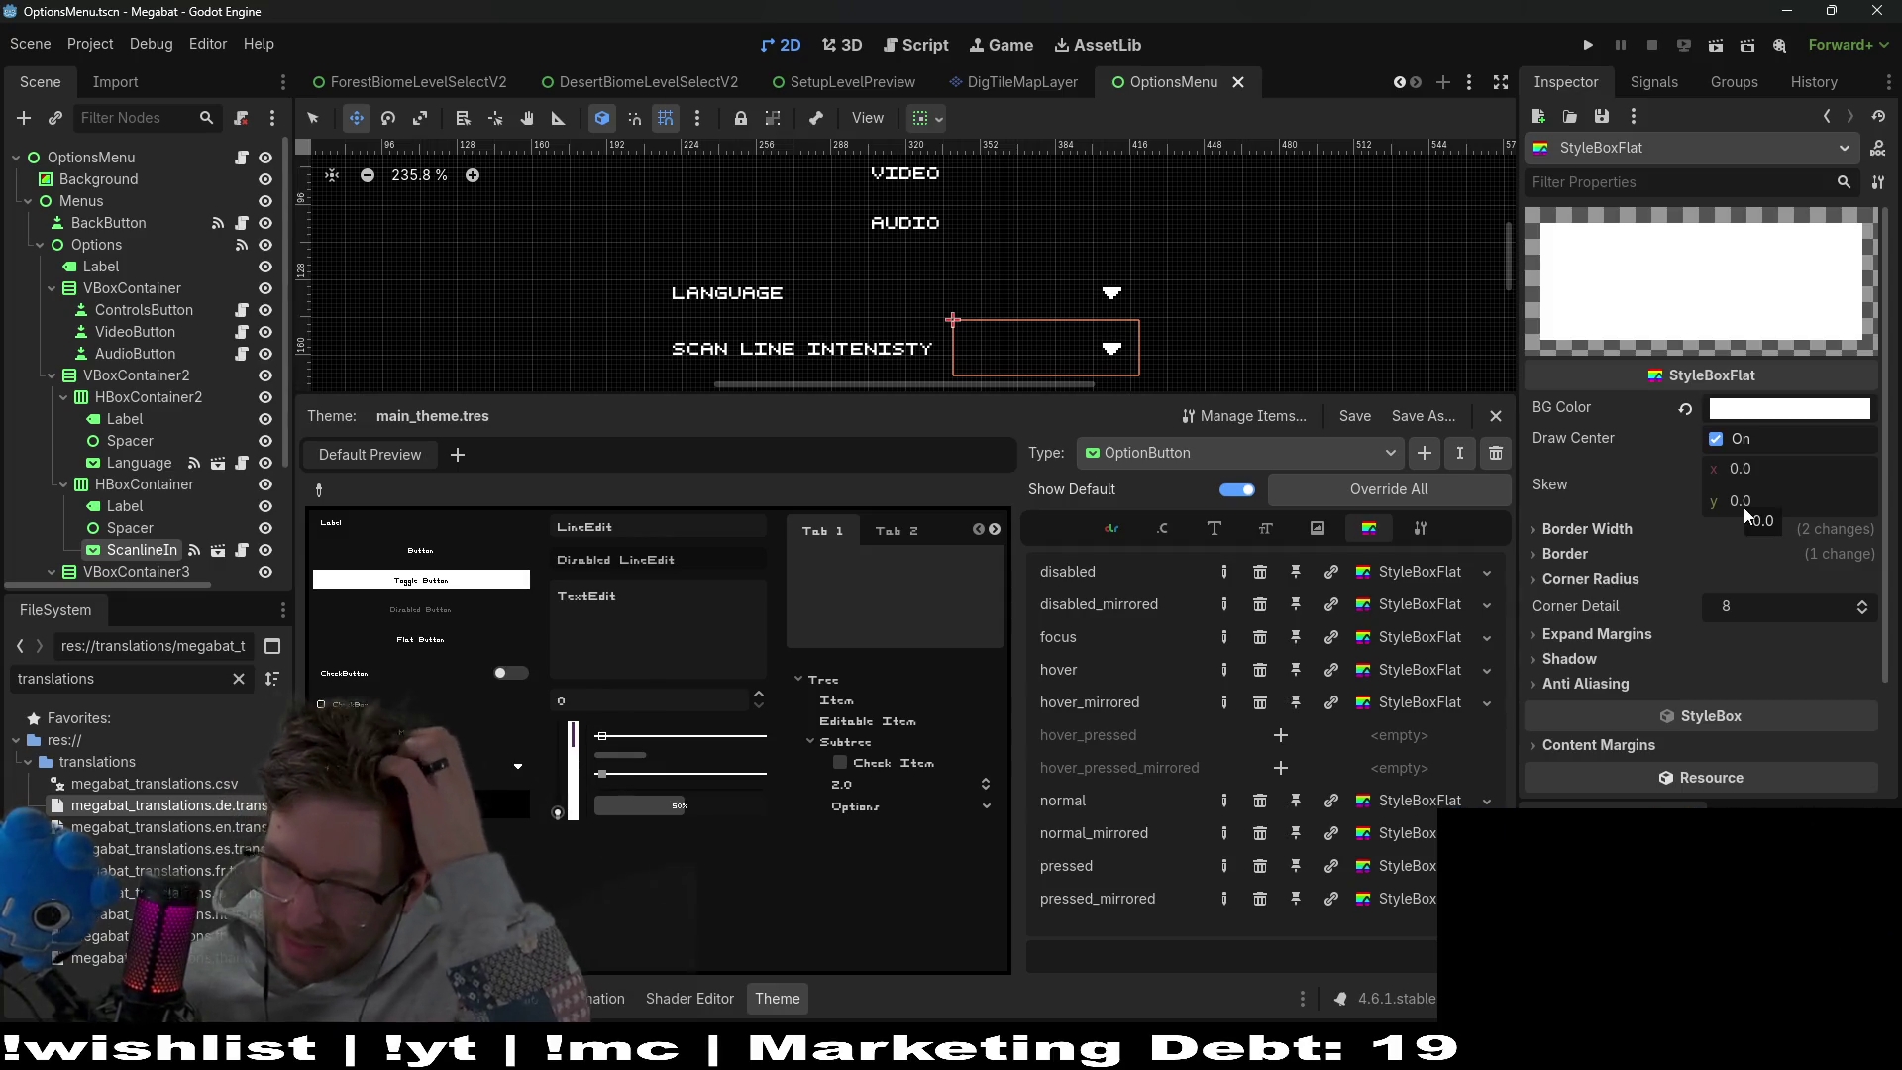
pyautogui.click(1223, 455)
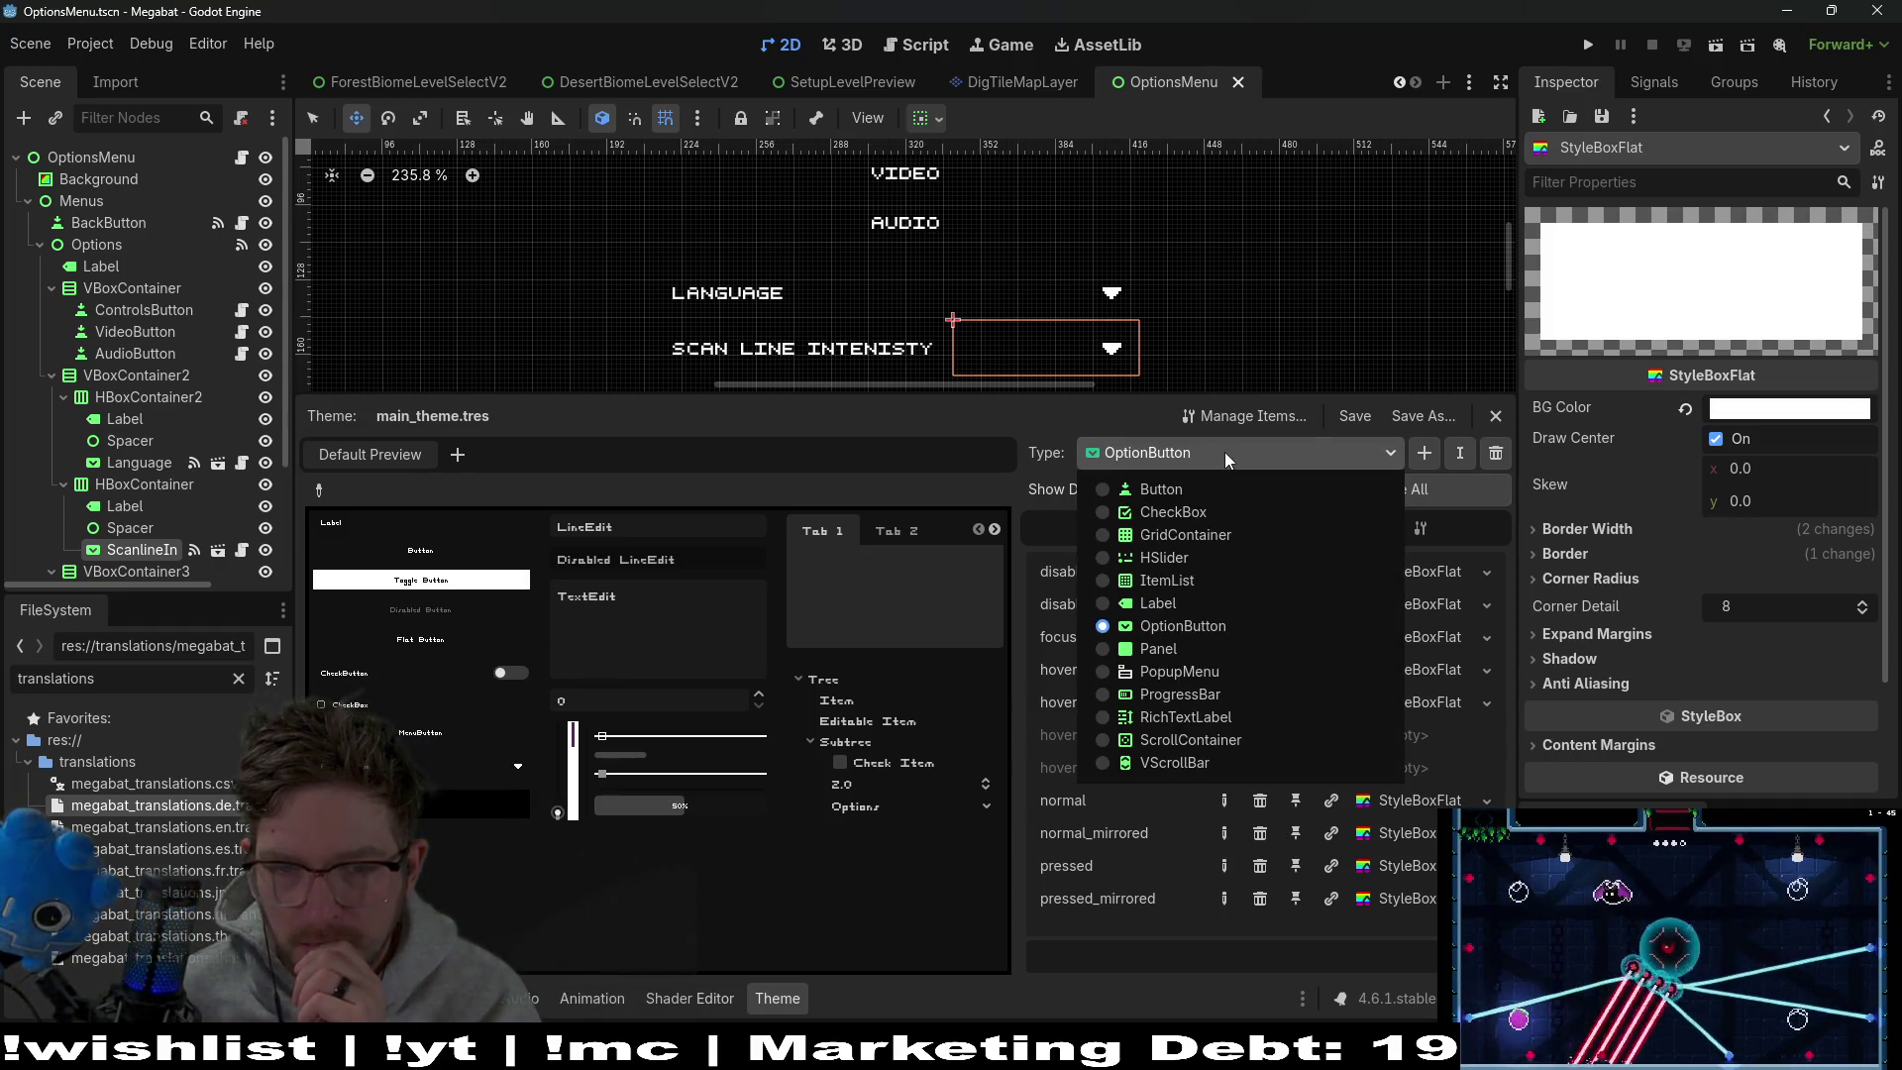
pyautogui.click(1224, 452)
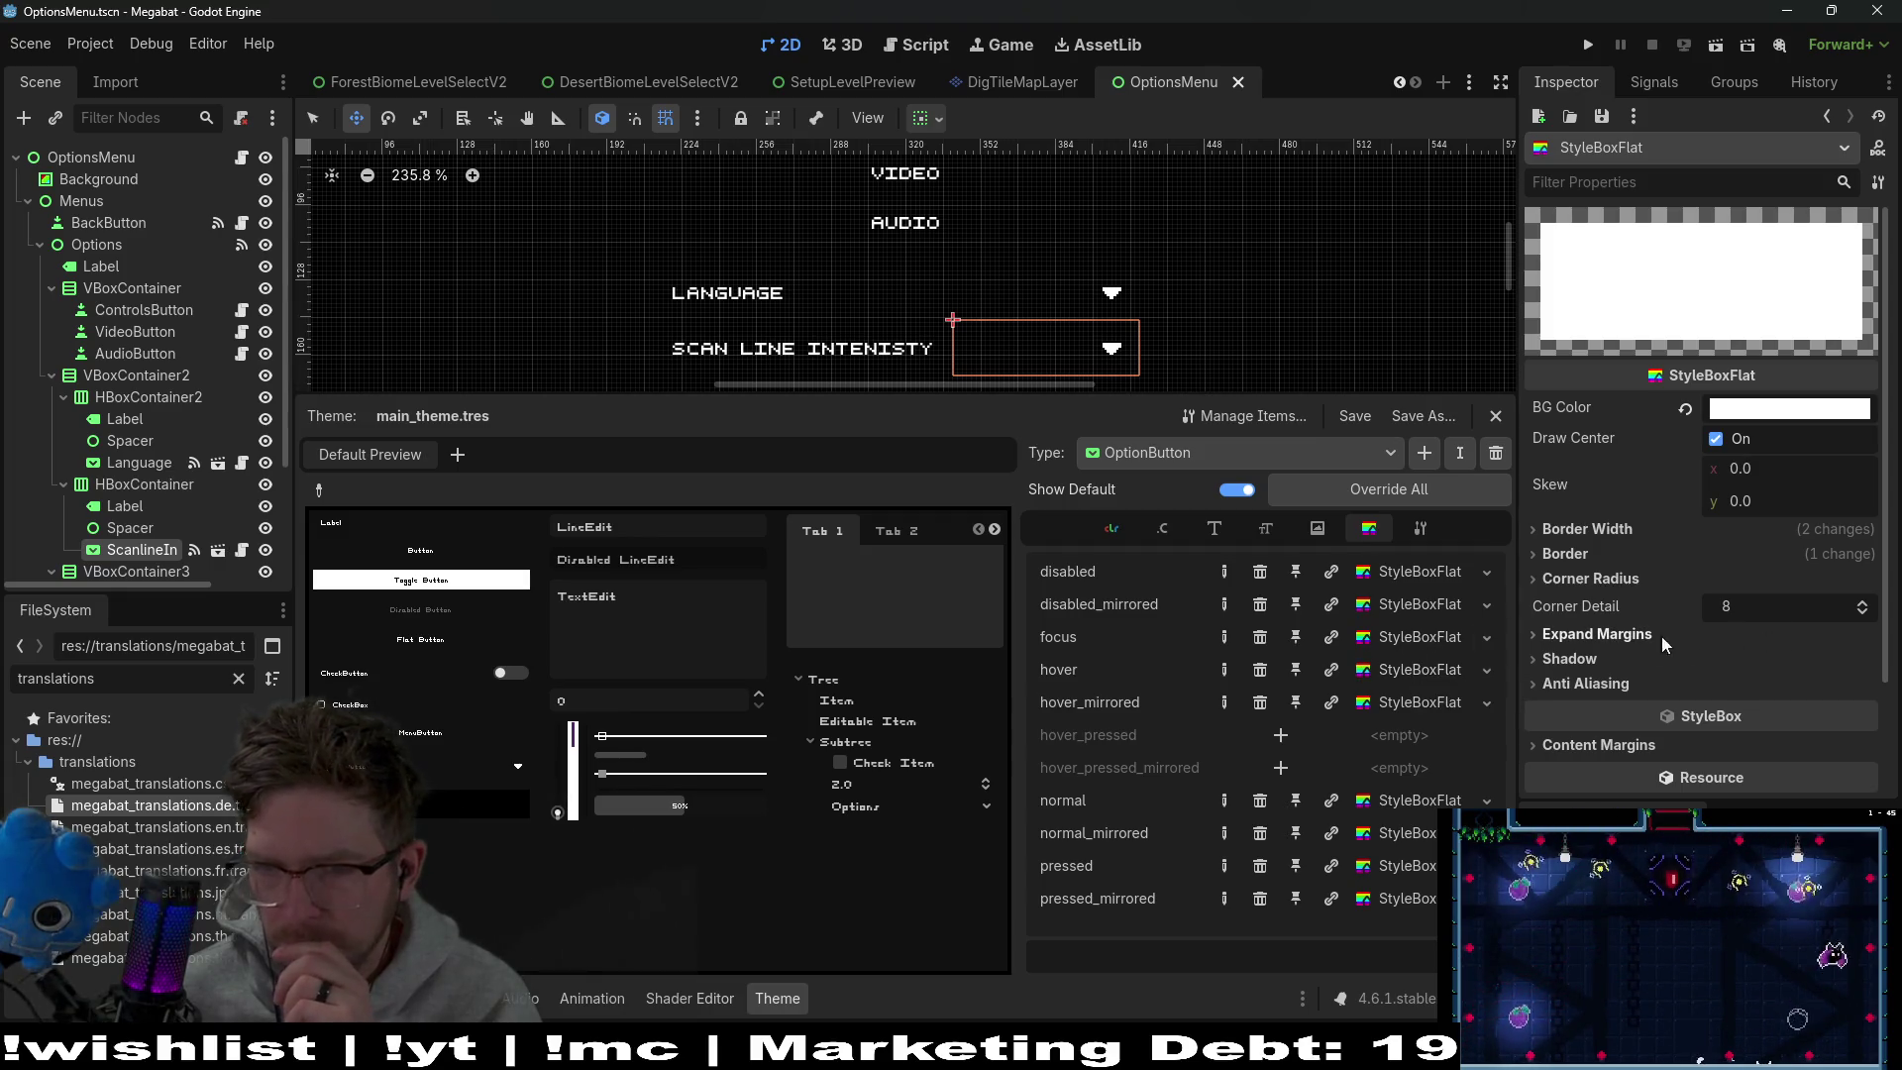
pyautogui.click(1614, 634)
pyautogui.click(1617, 632)
pyautogui.click(1611, 551)
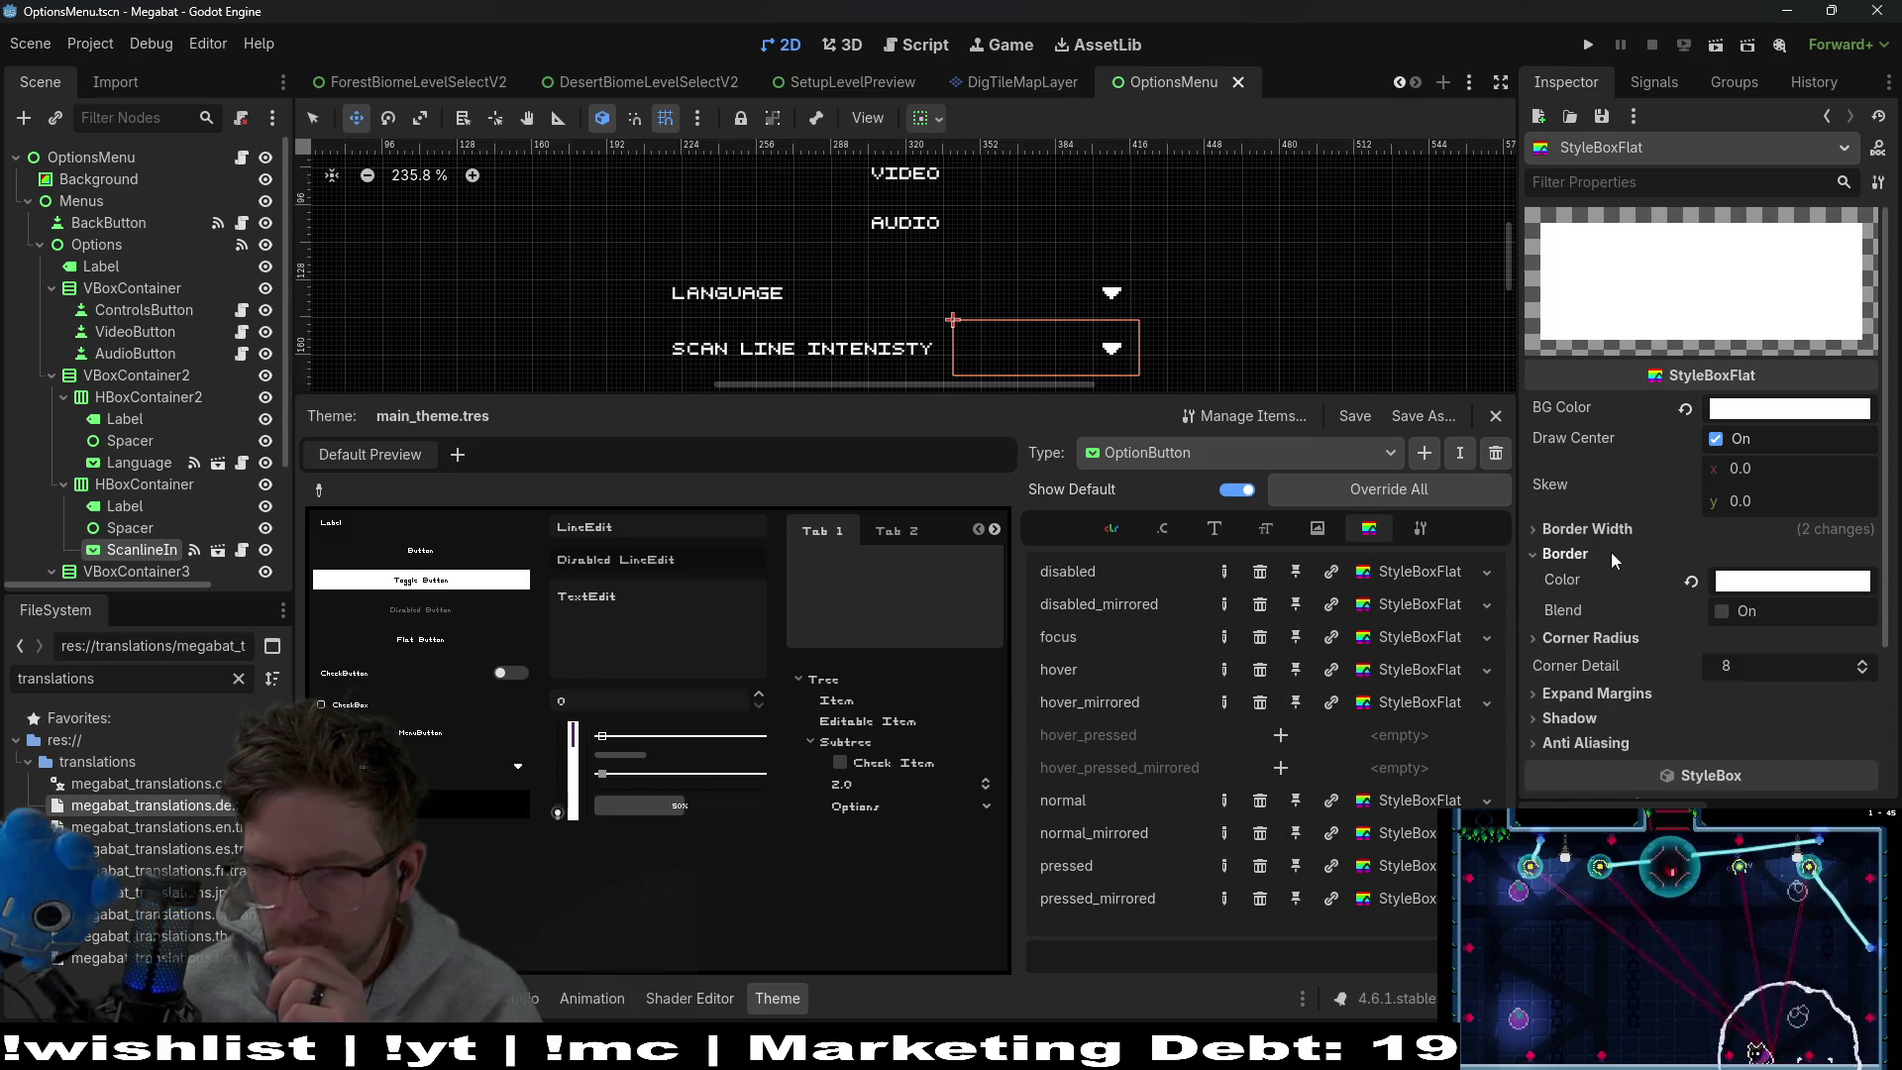
pyautogui.click(1635, 533)
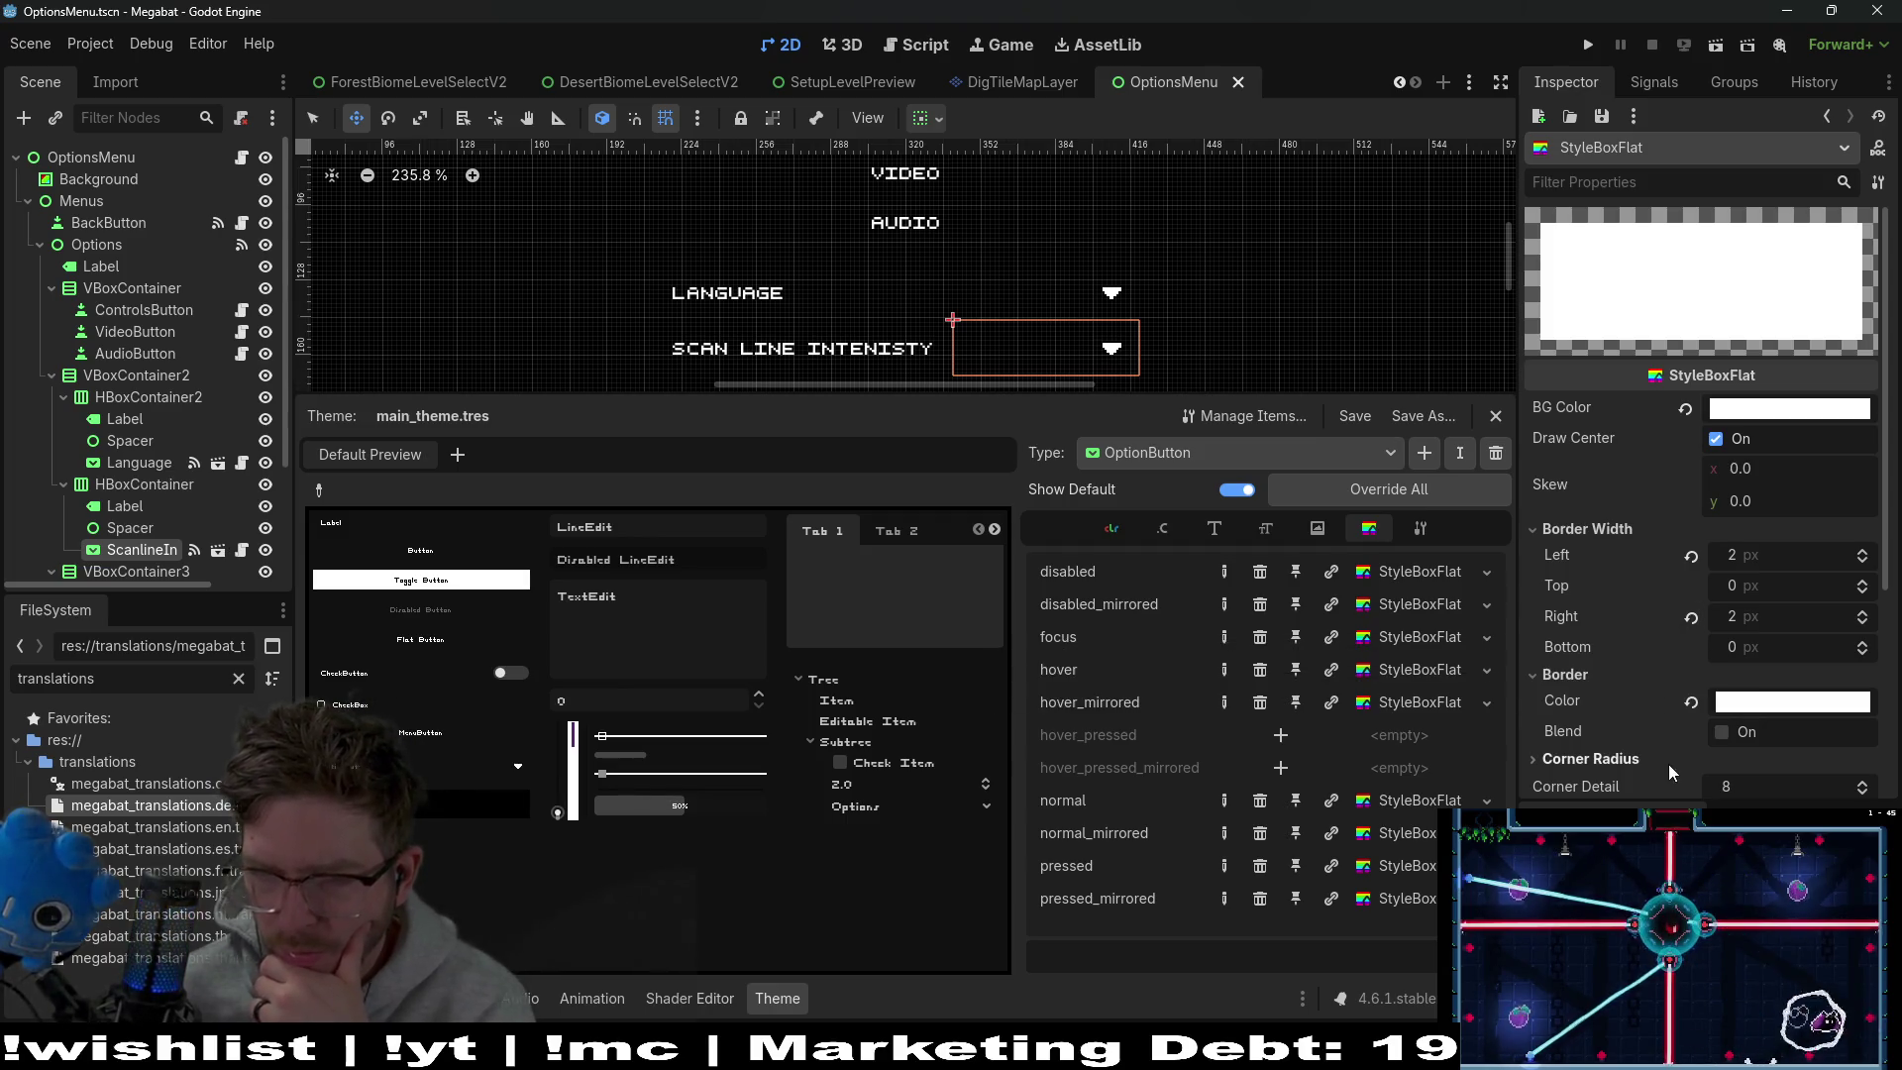
# Set this style box's left and right border widths to 0, make its border white, and save
pyautogui.click(1691, 617)
pyautogui.click(1692, 556)
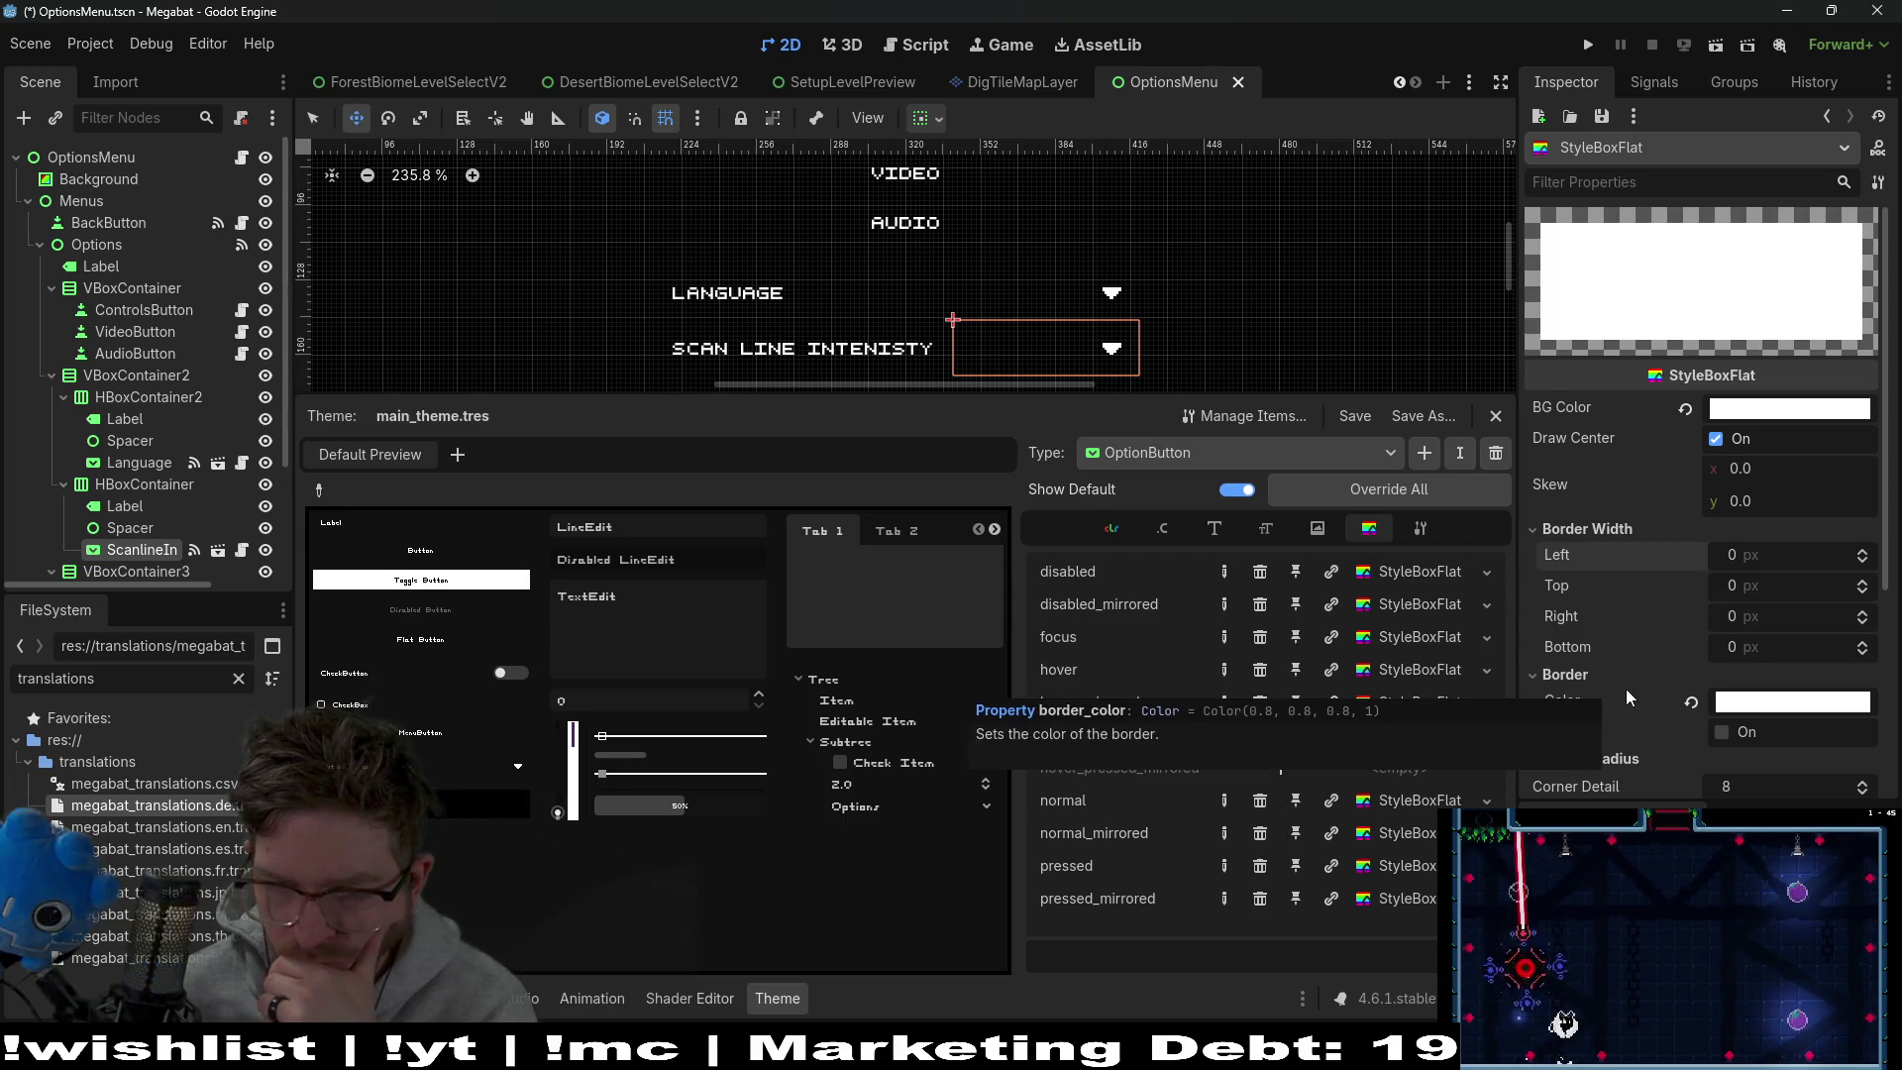
pyautogui.scroll(-1, 1589, 713)
pyautogui.click(1692, 632)
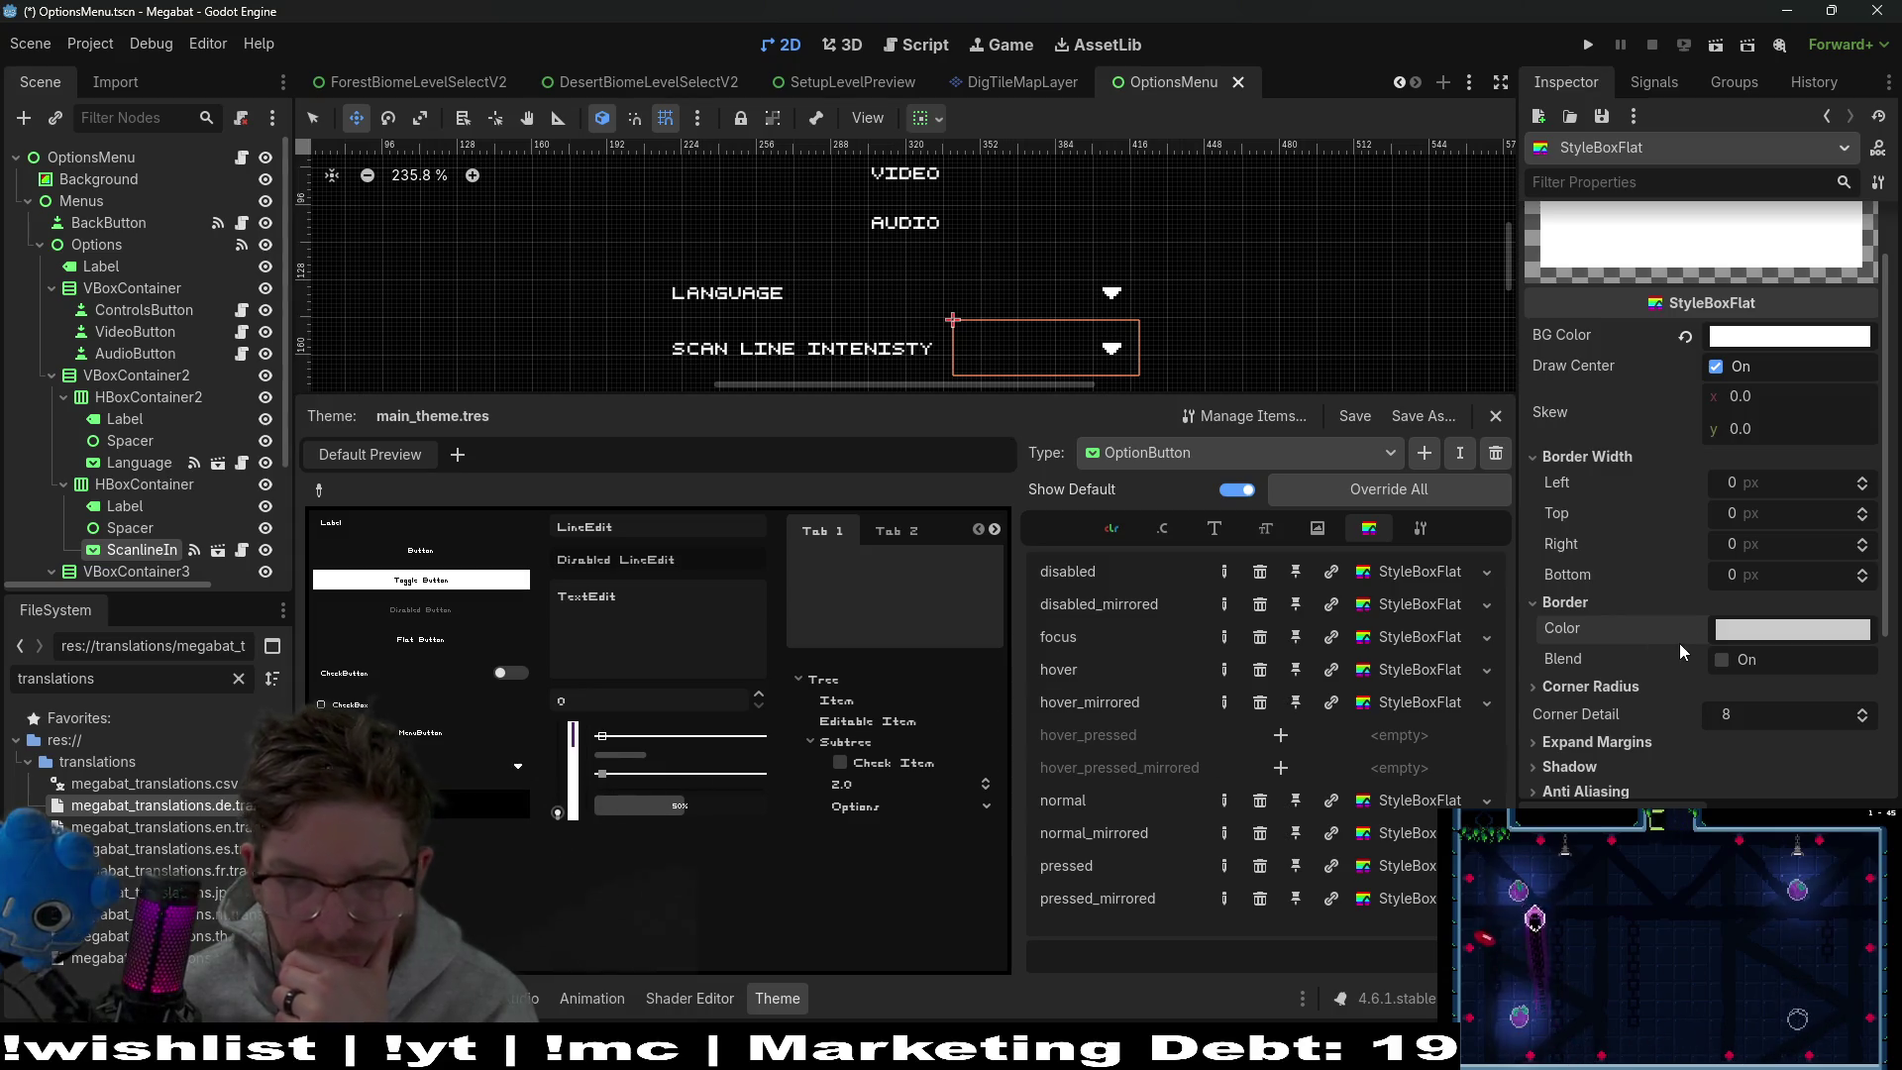
pyautogui.click(1734, 637)
pyautogui.moveTo(1733, 419); pyautogui.dragTo(1798, 419)
pyautogui.click(1608, 653)
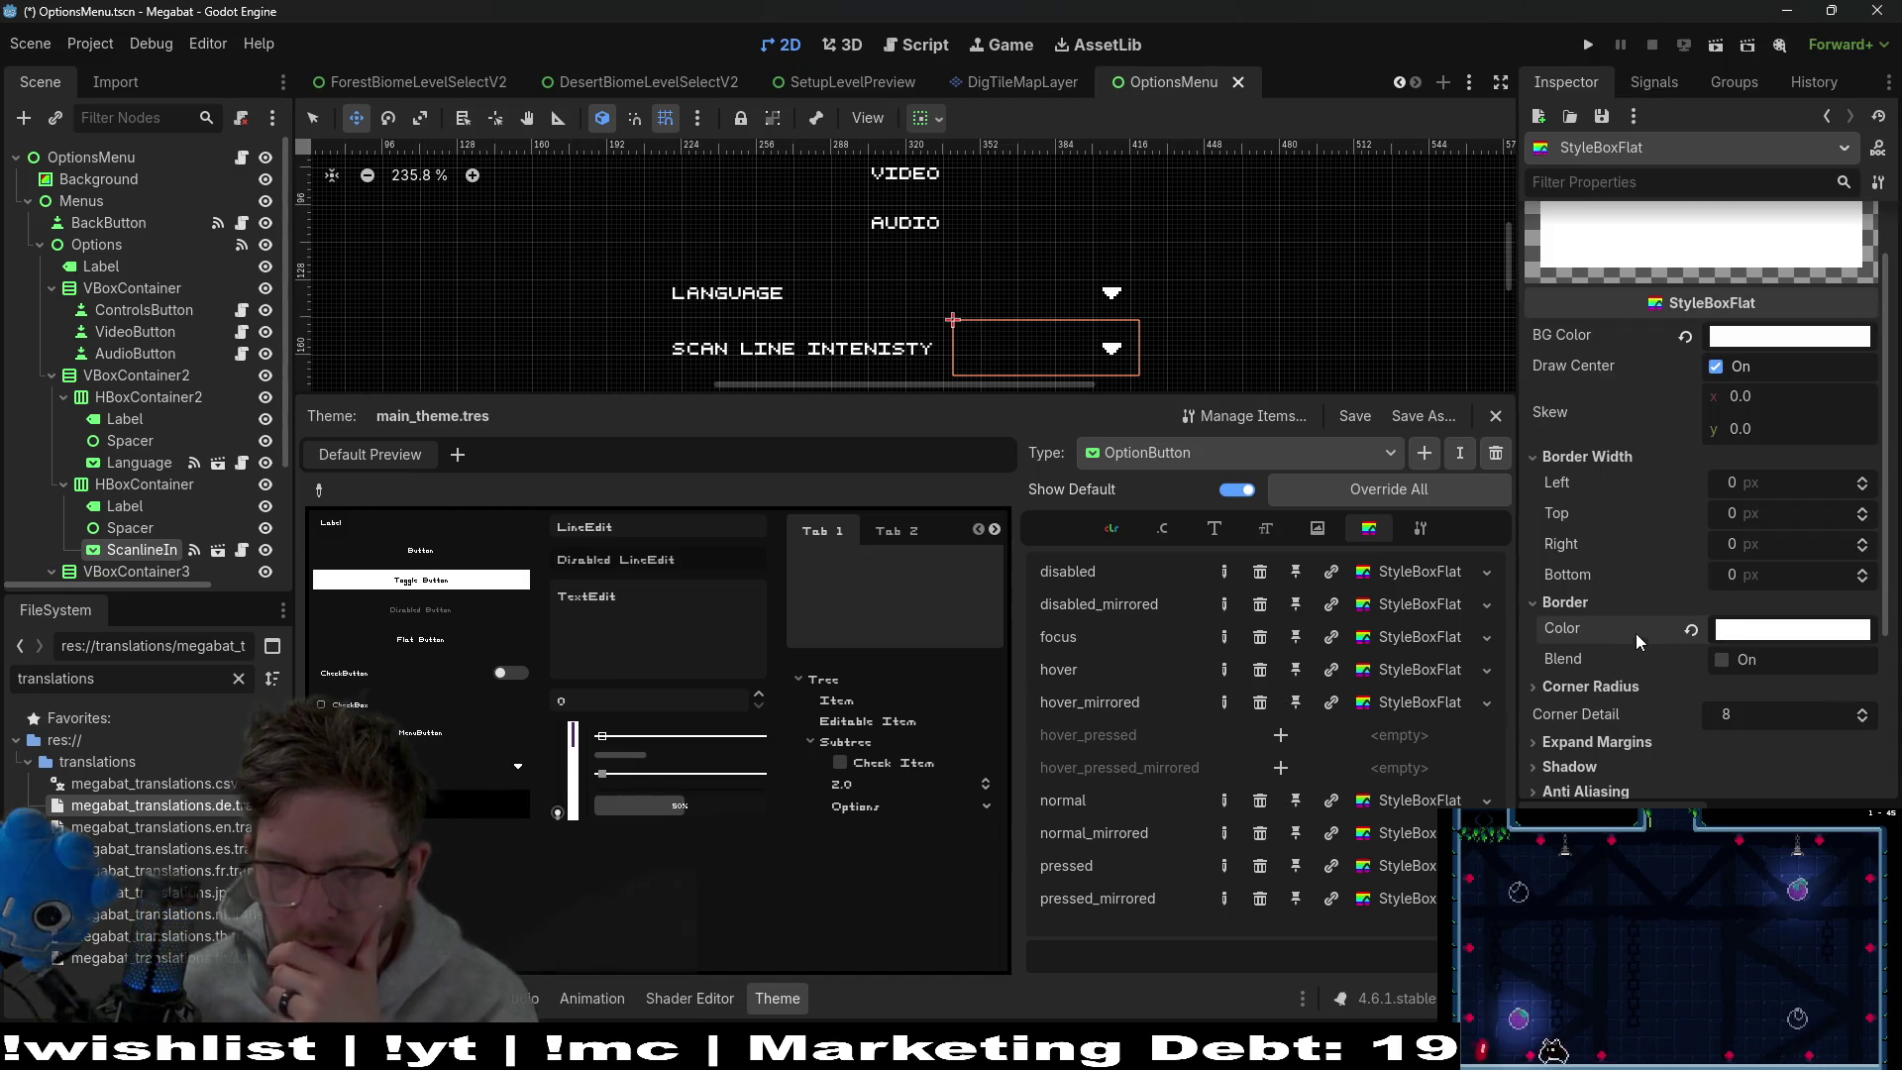
pyautogui.hotkey('ctrl', 's')
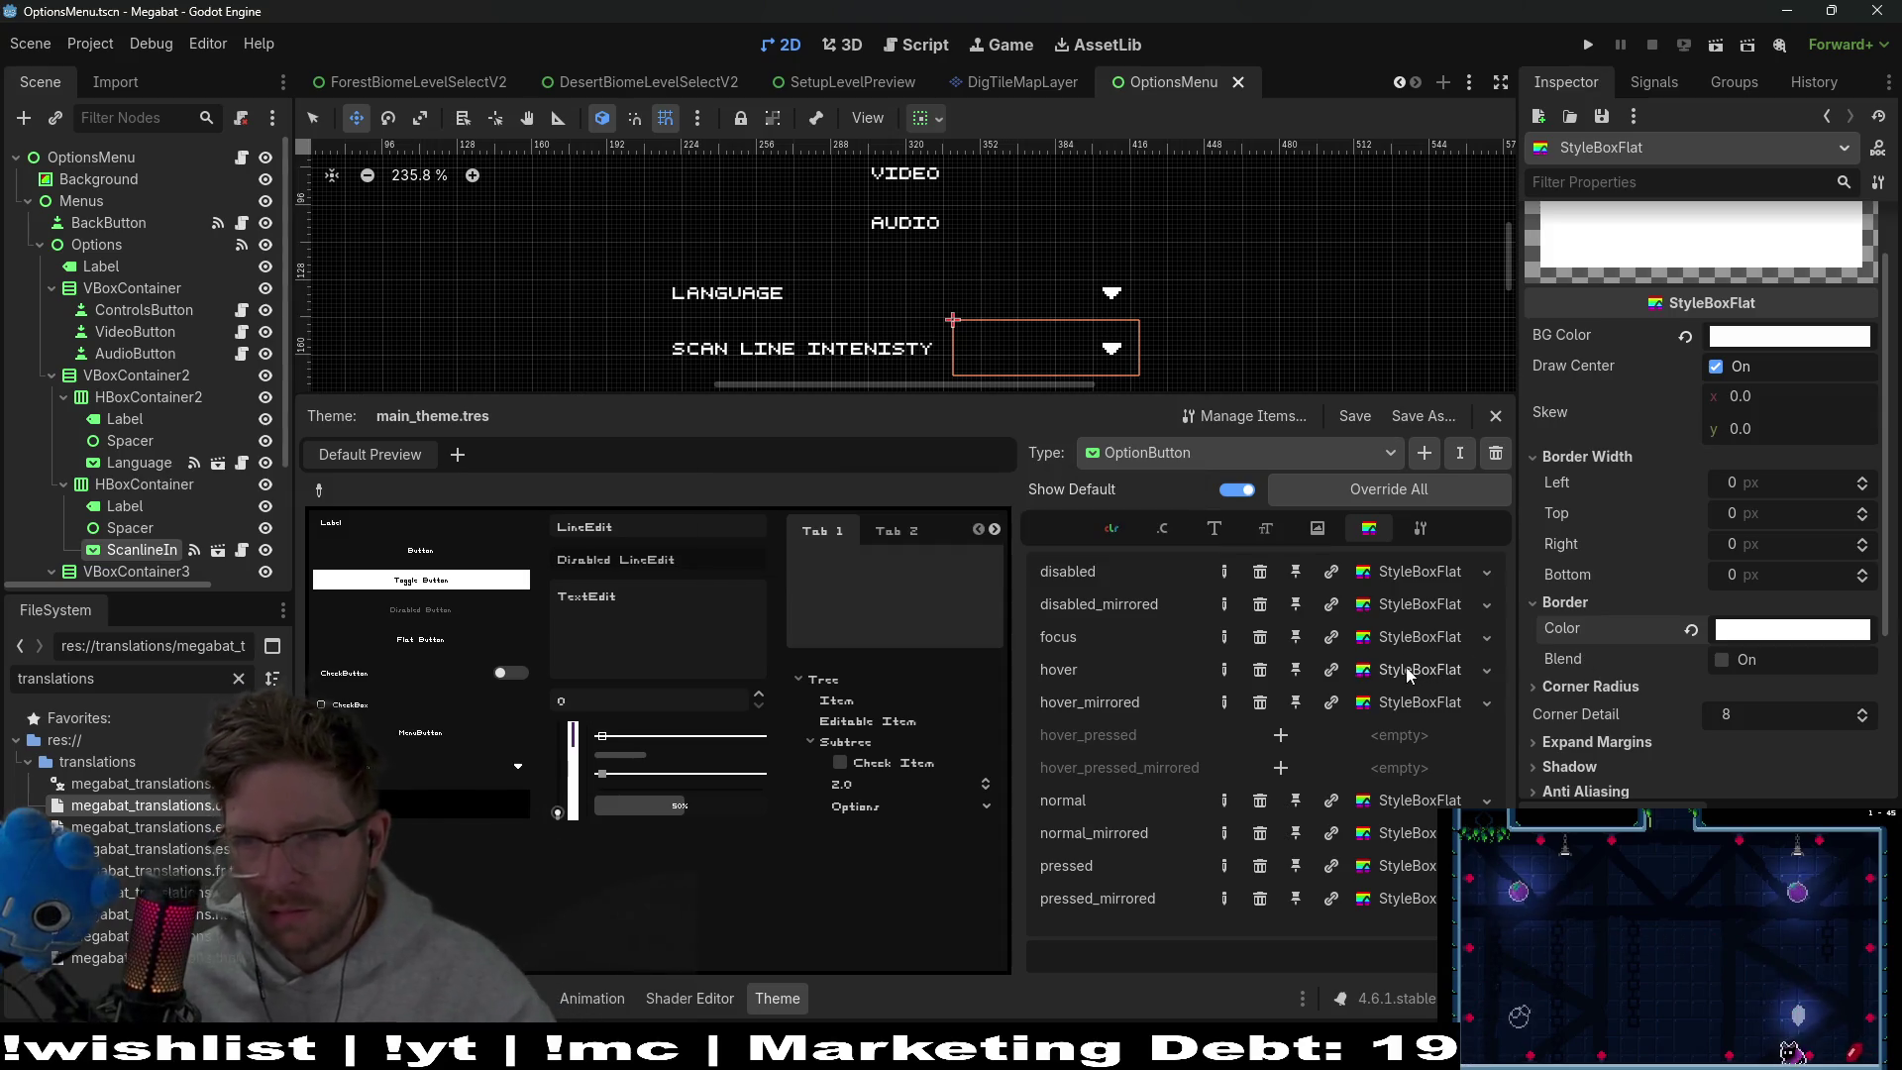
# Reset the focus style box's left and right border widths to 0 and save
pyautogui.click(1414, 637)
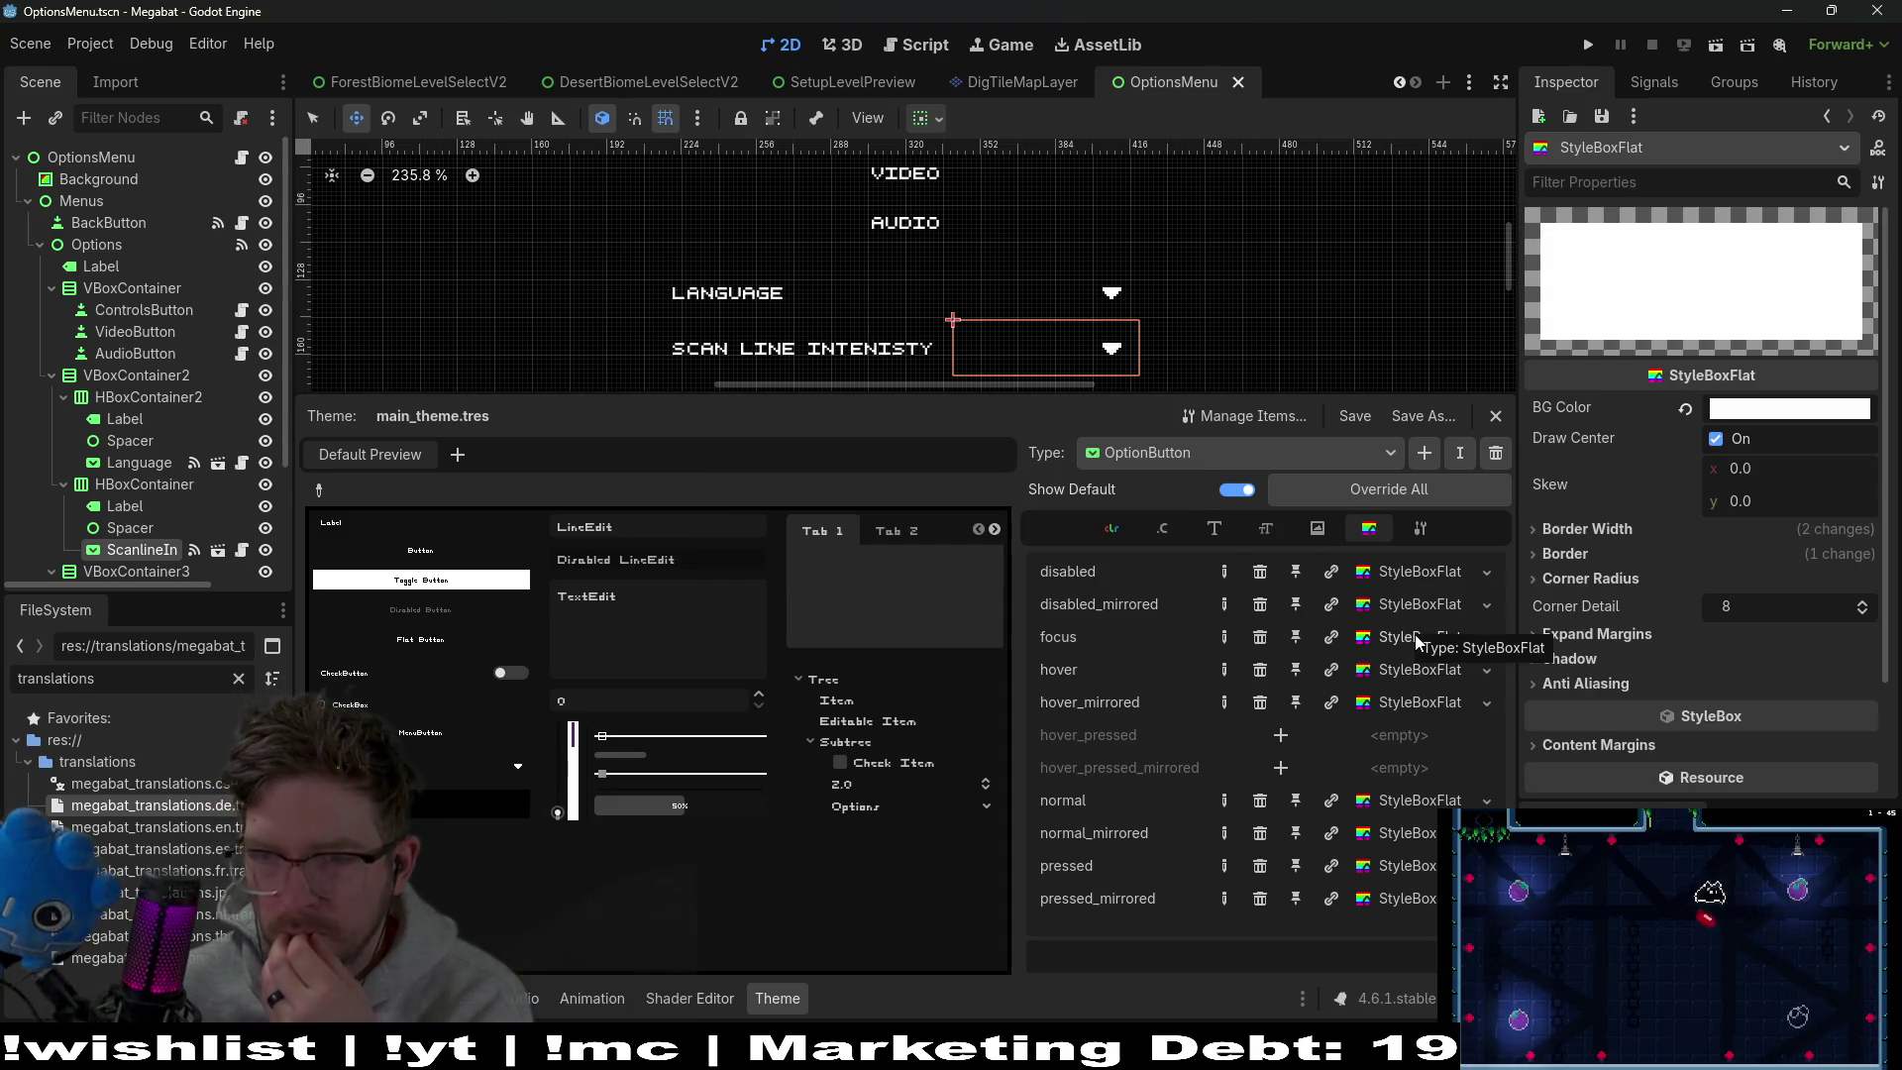
pyautogui.click(1585, 529)
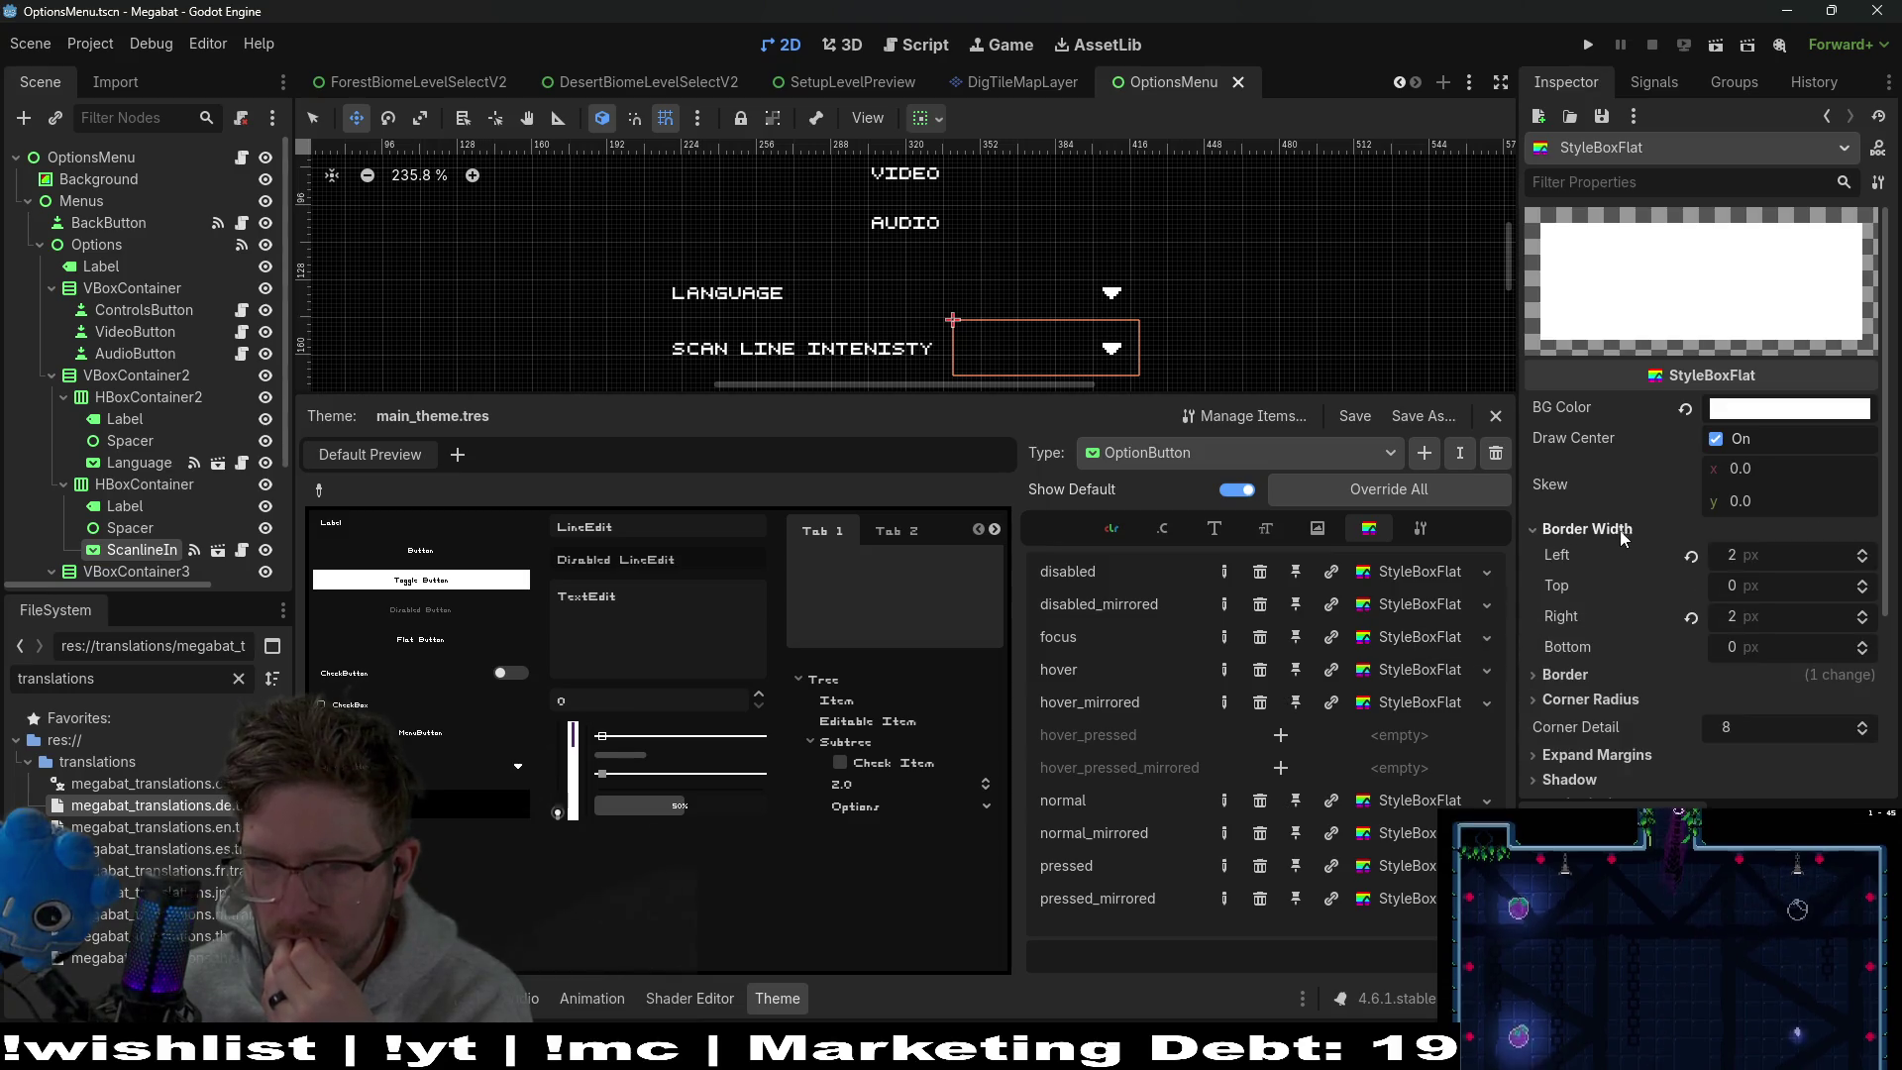
pyautogui.click(1692, 614)
pyautogui.click(1691, 556)
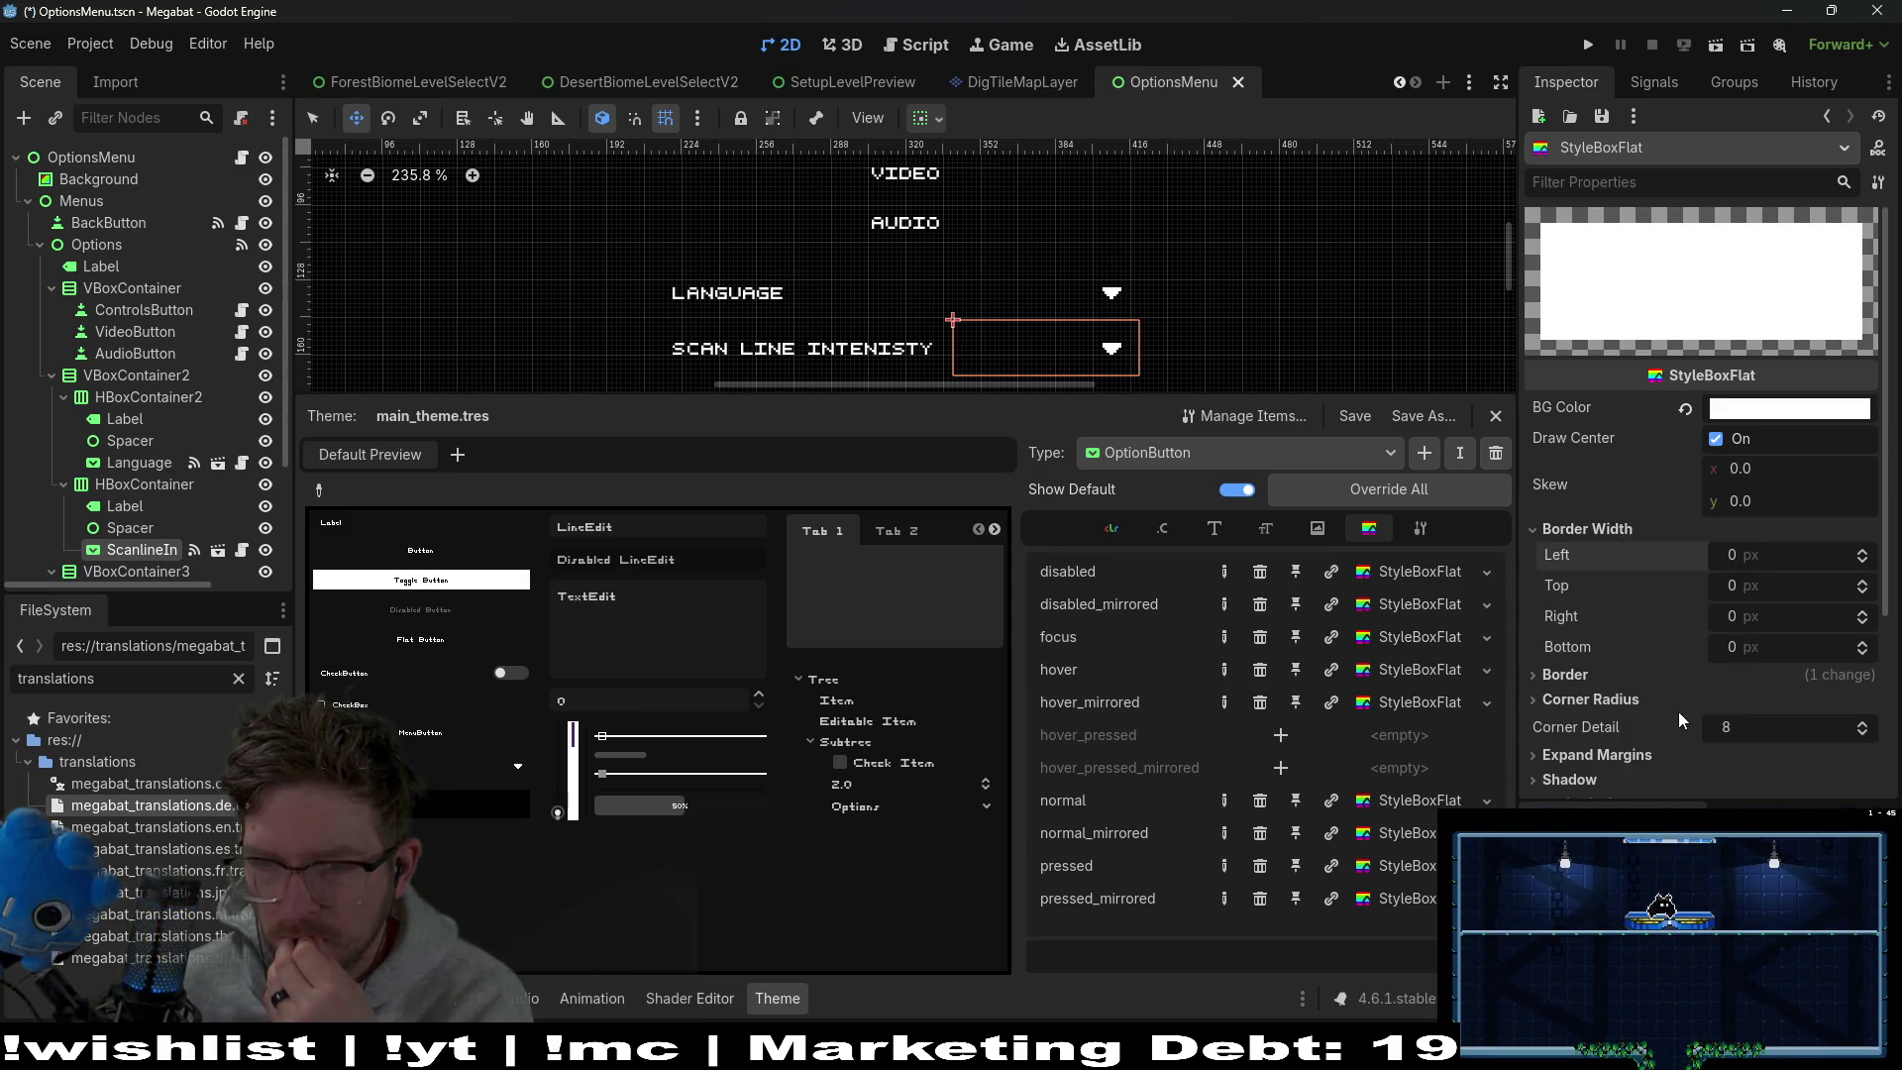
pyautogui.hotkey('ctrl', 's')
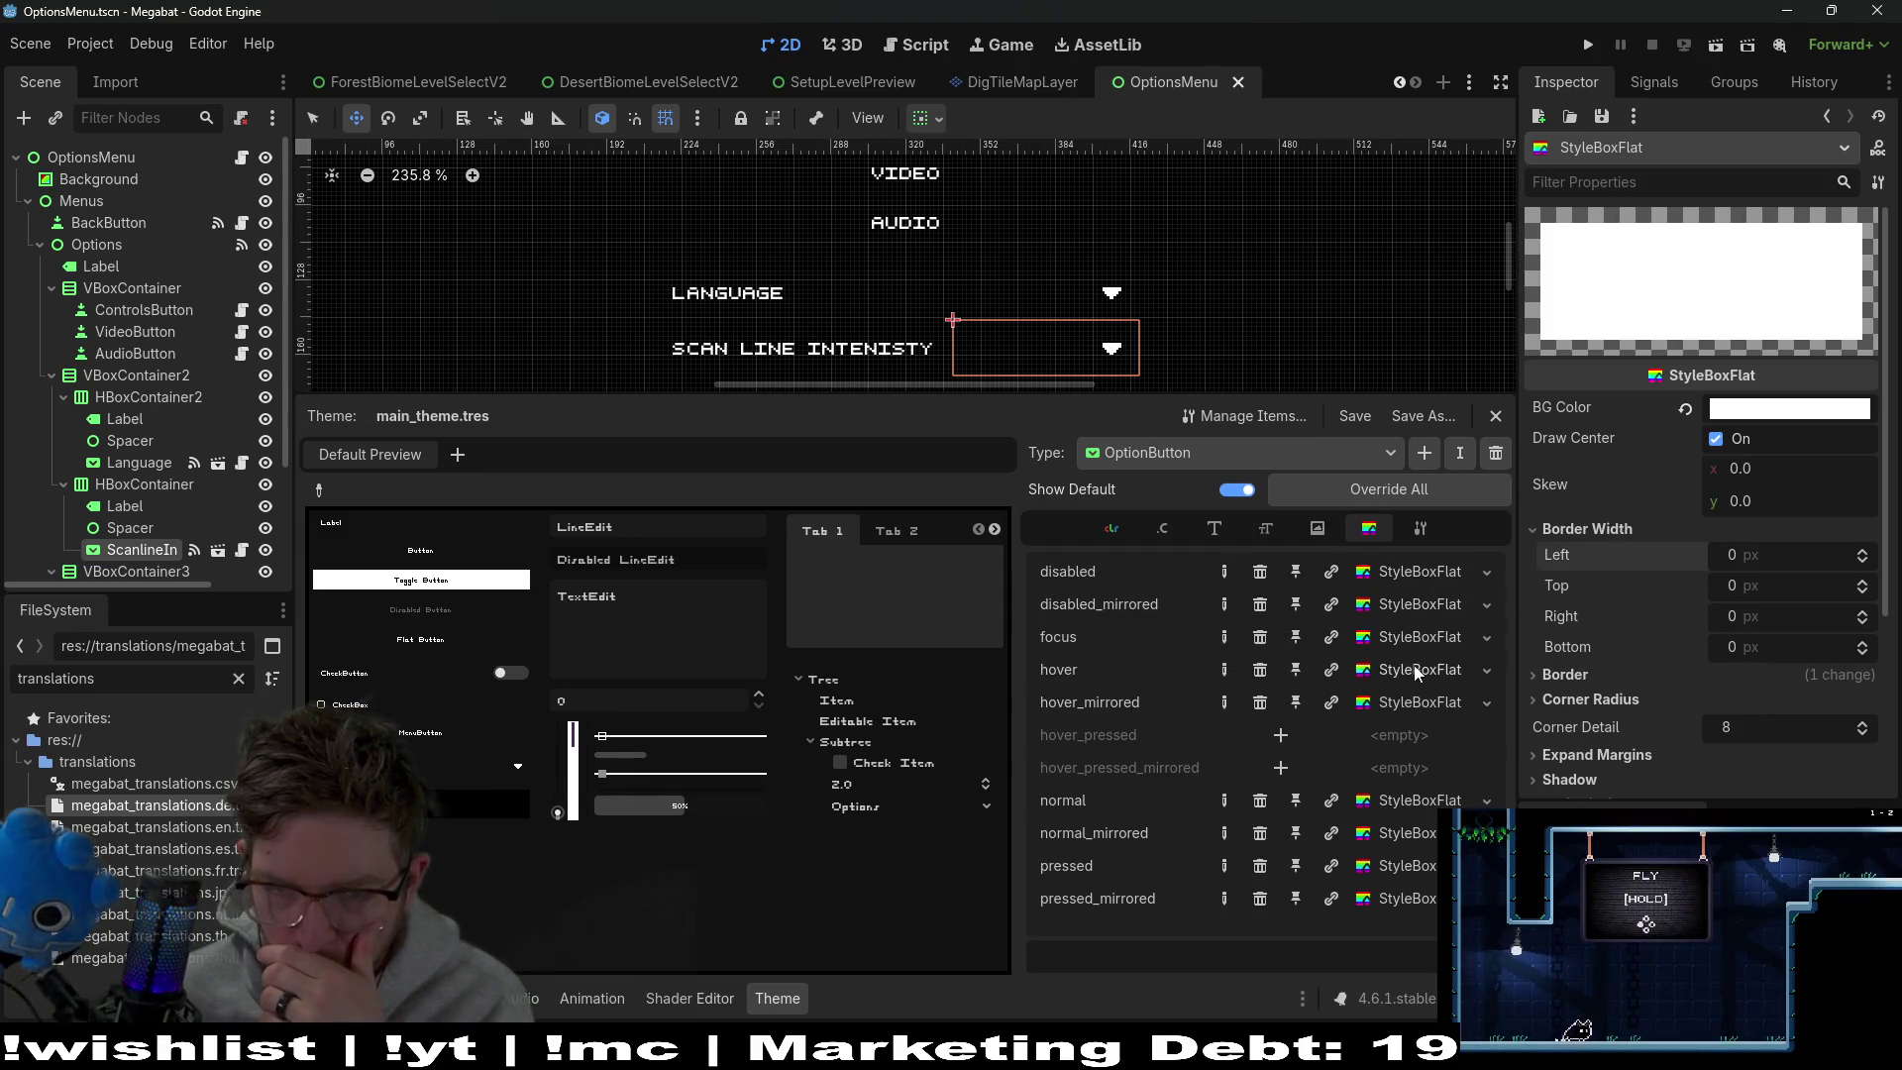
pyautogui.click(1419, 640)
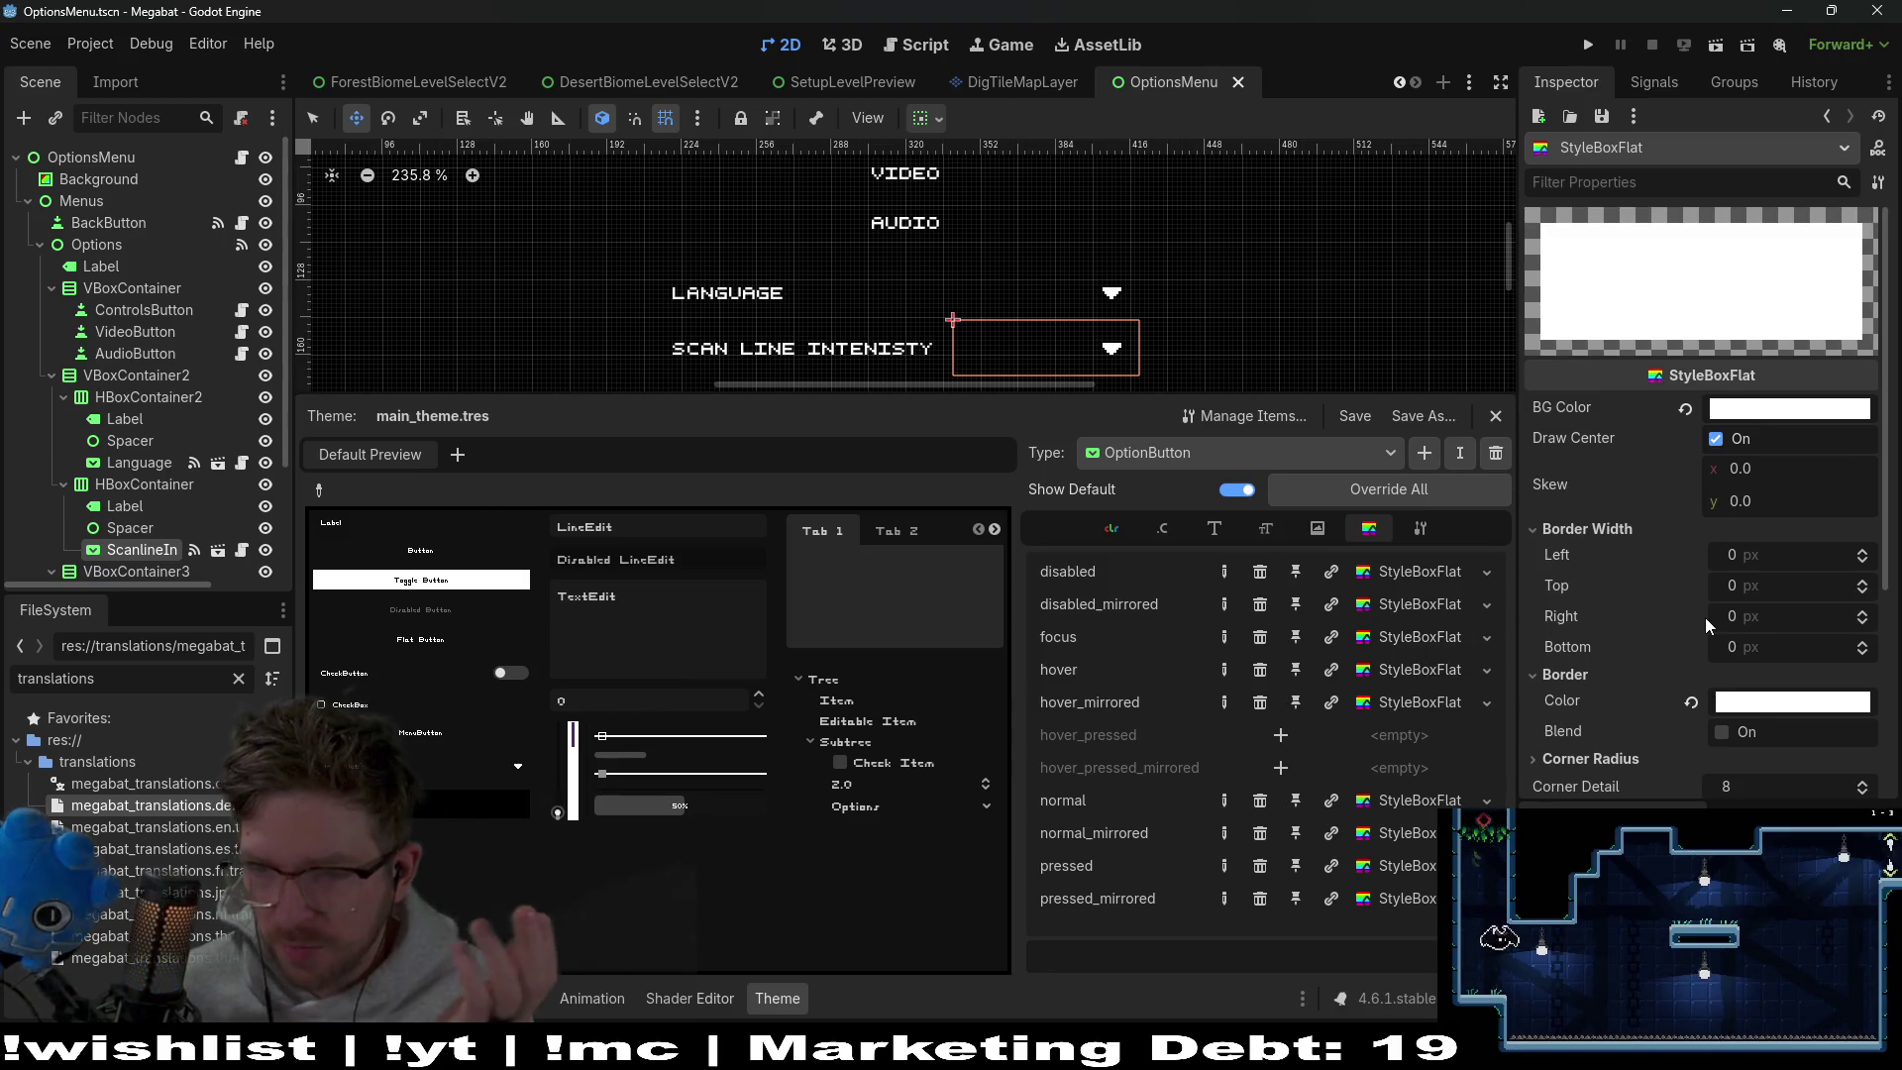
pyautogui.click(1228, 529)
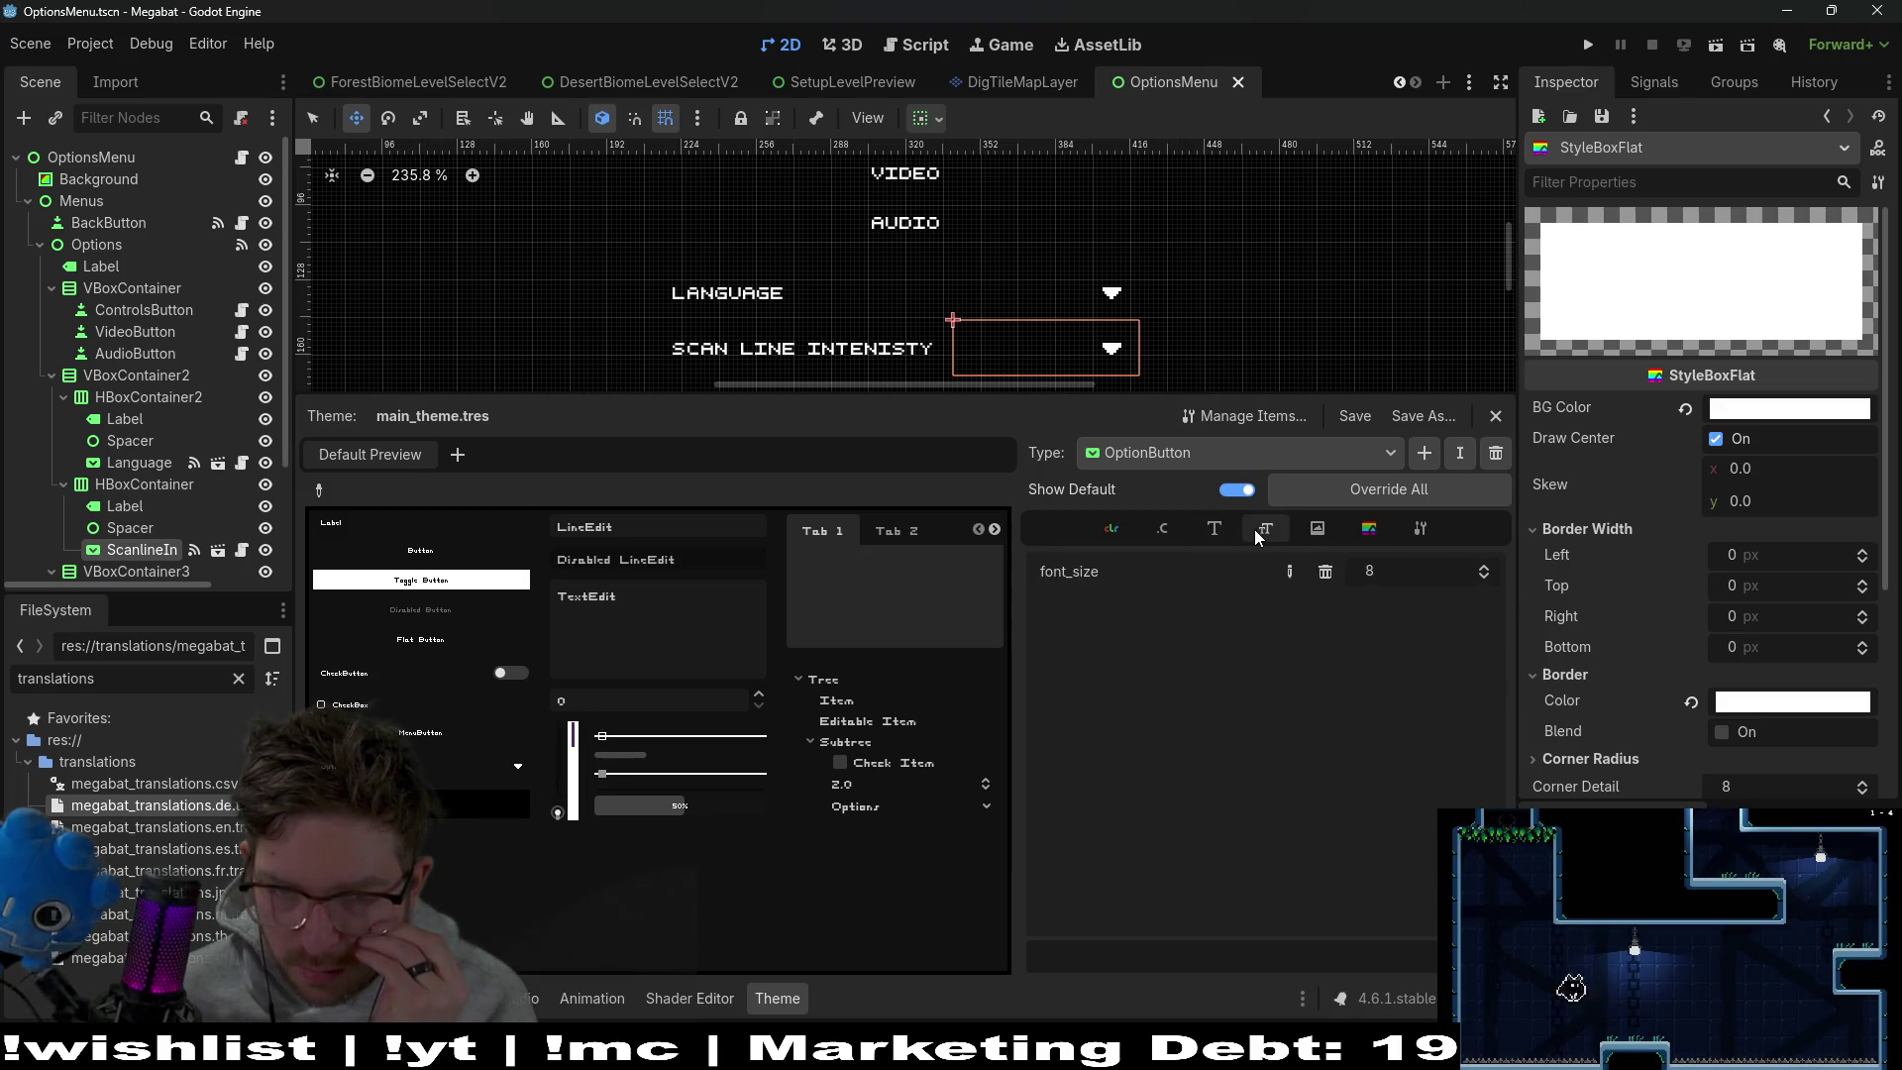
# Add an override for the OptionButton's empty icon entry and recheck its style boxes
pyautogui.click(1295, 532)
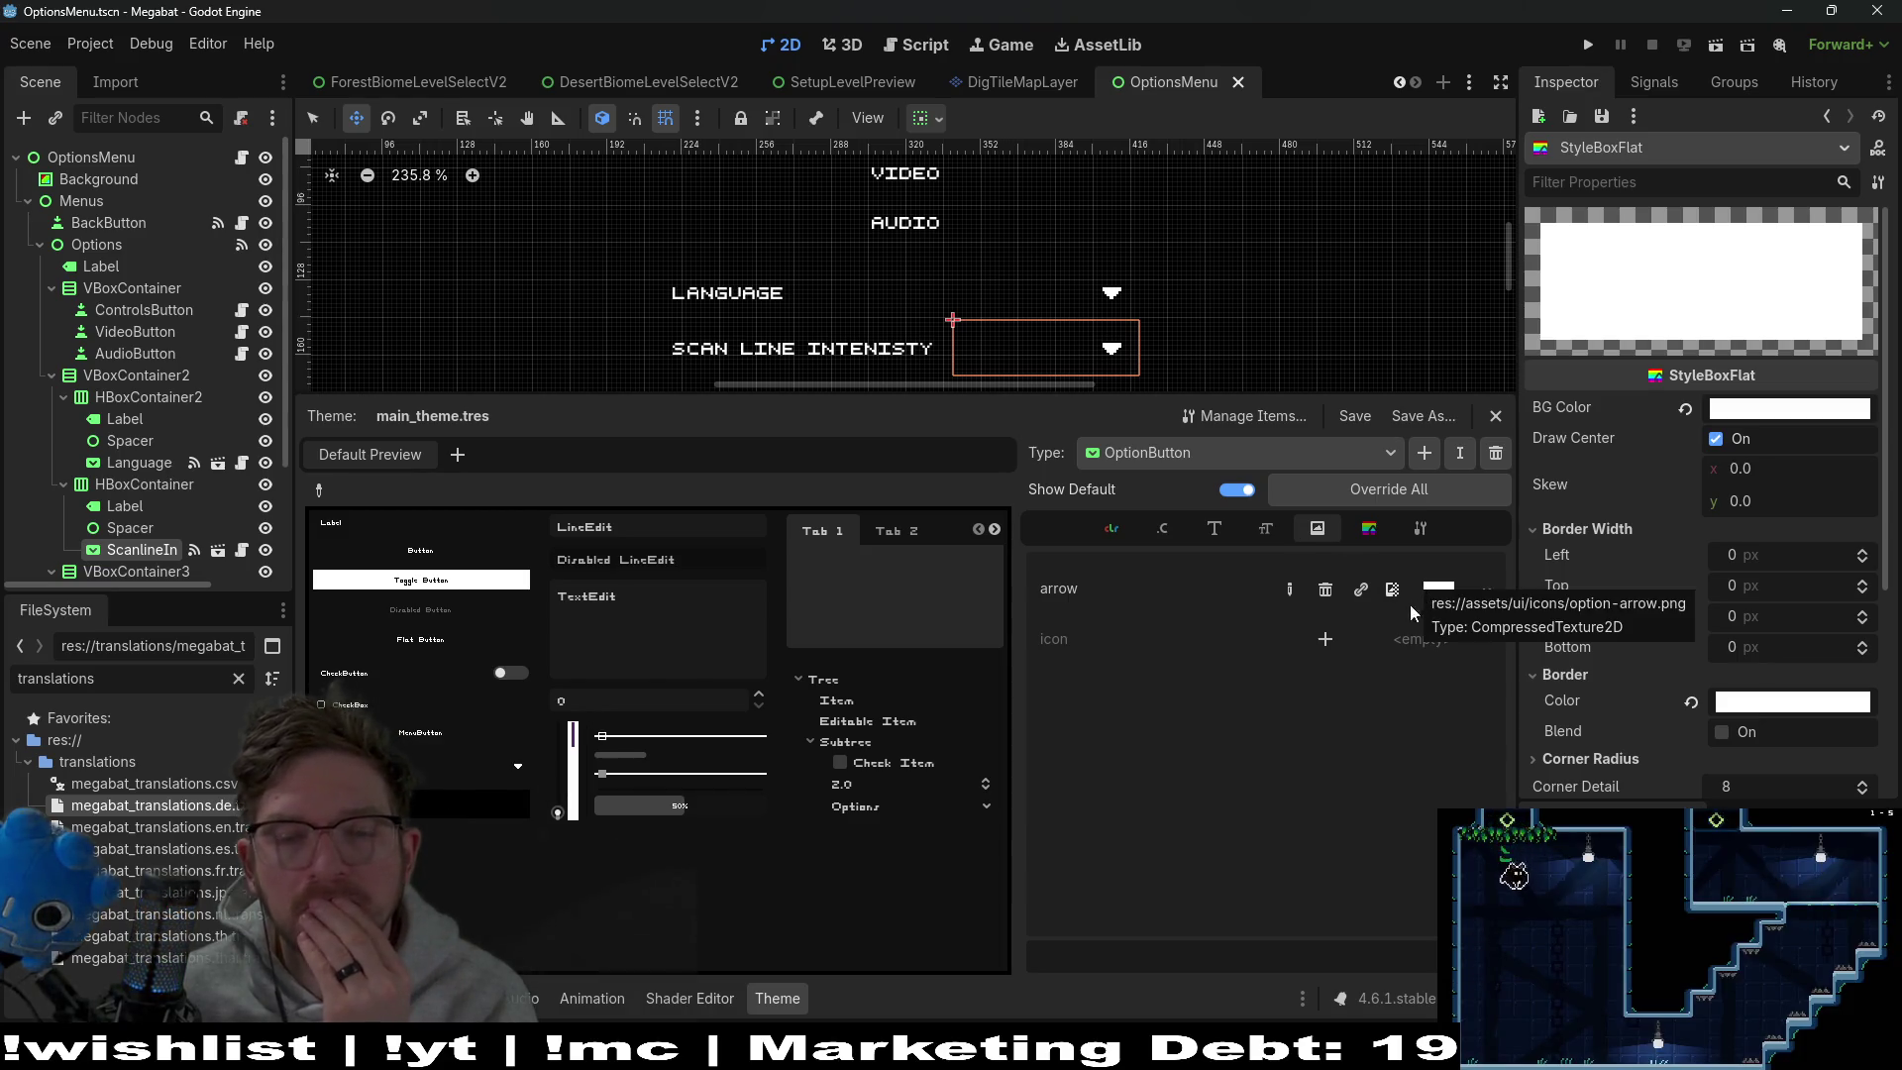
pyautogui.click(1325, 638)
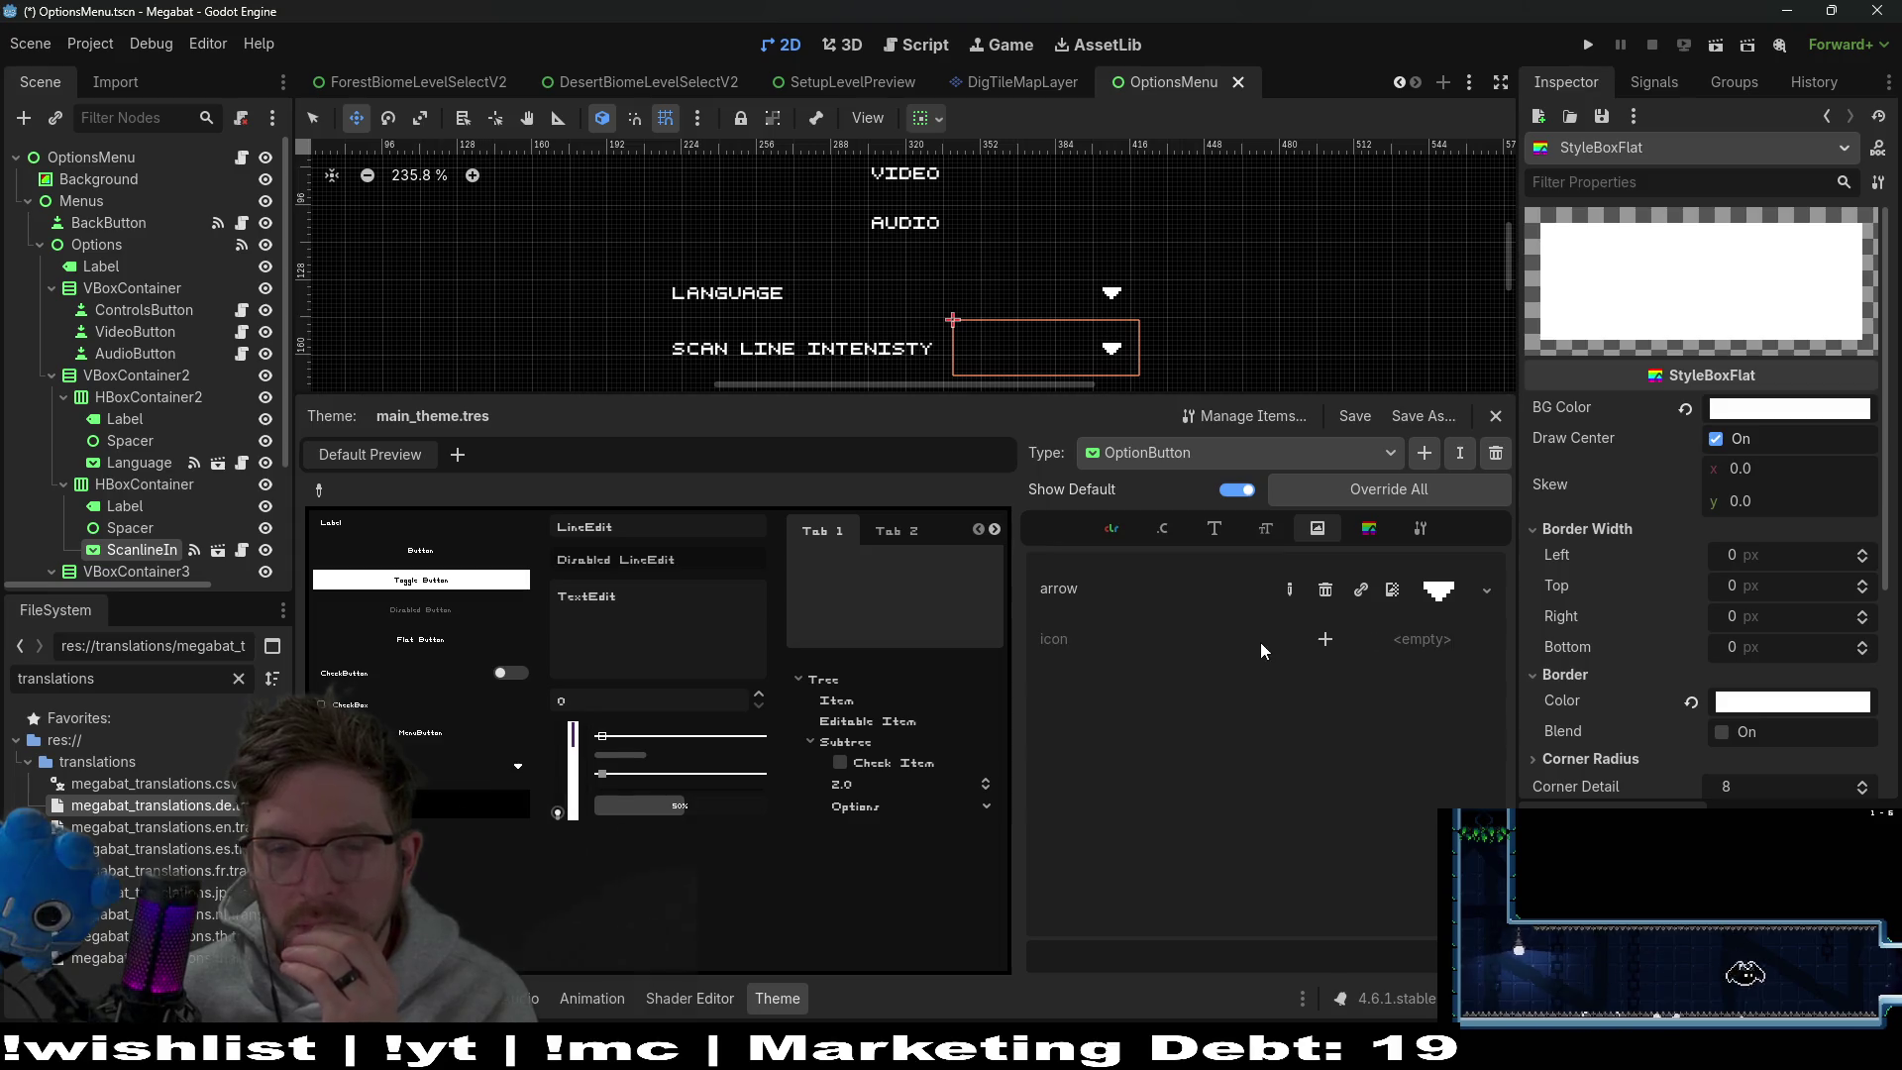
pyautogui.click(1368, 528)
pyautogui.click(1418, 530)
pyautogui.click(1369, 528)
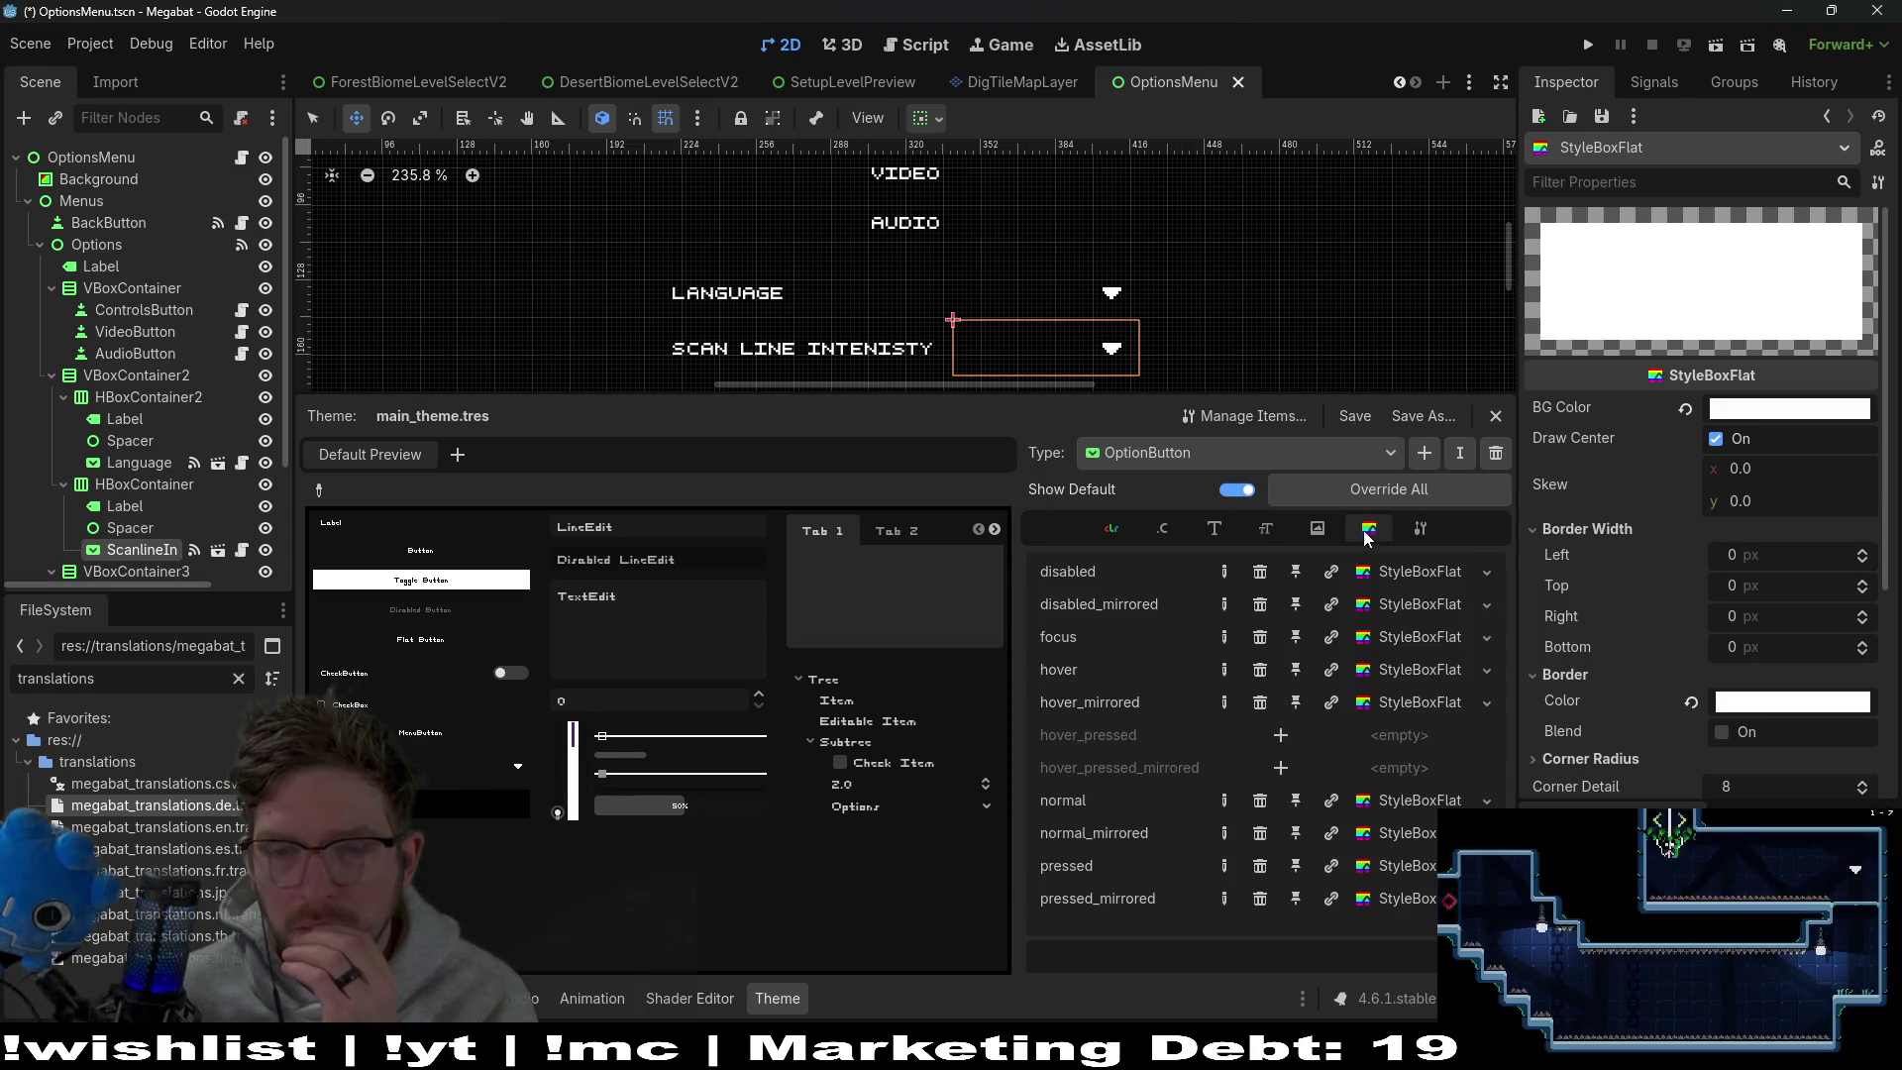
# Set font_hover_color and font_focus_color to black, then save and run the game
pyautogui.click(1111, 528)
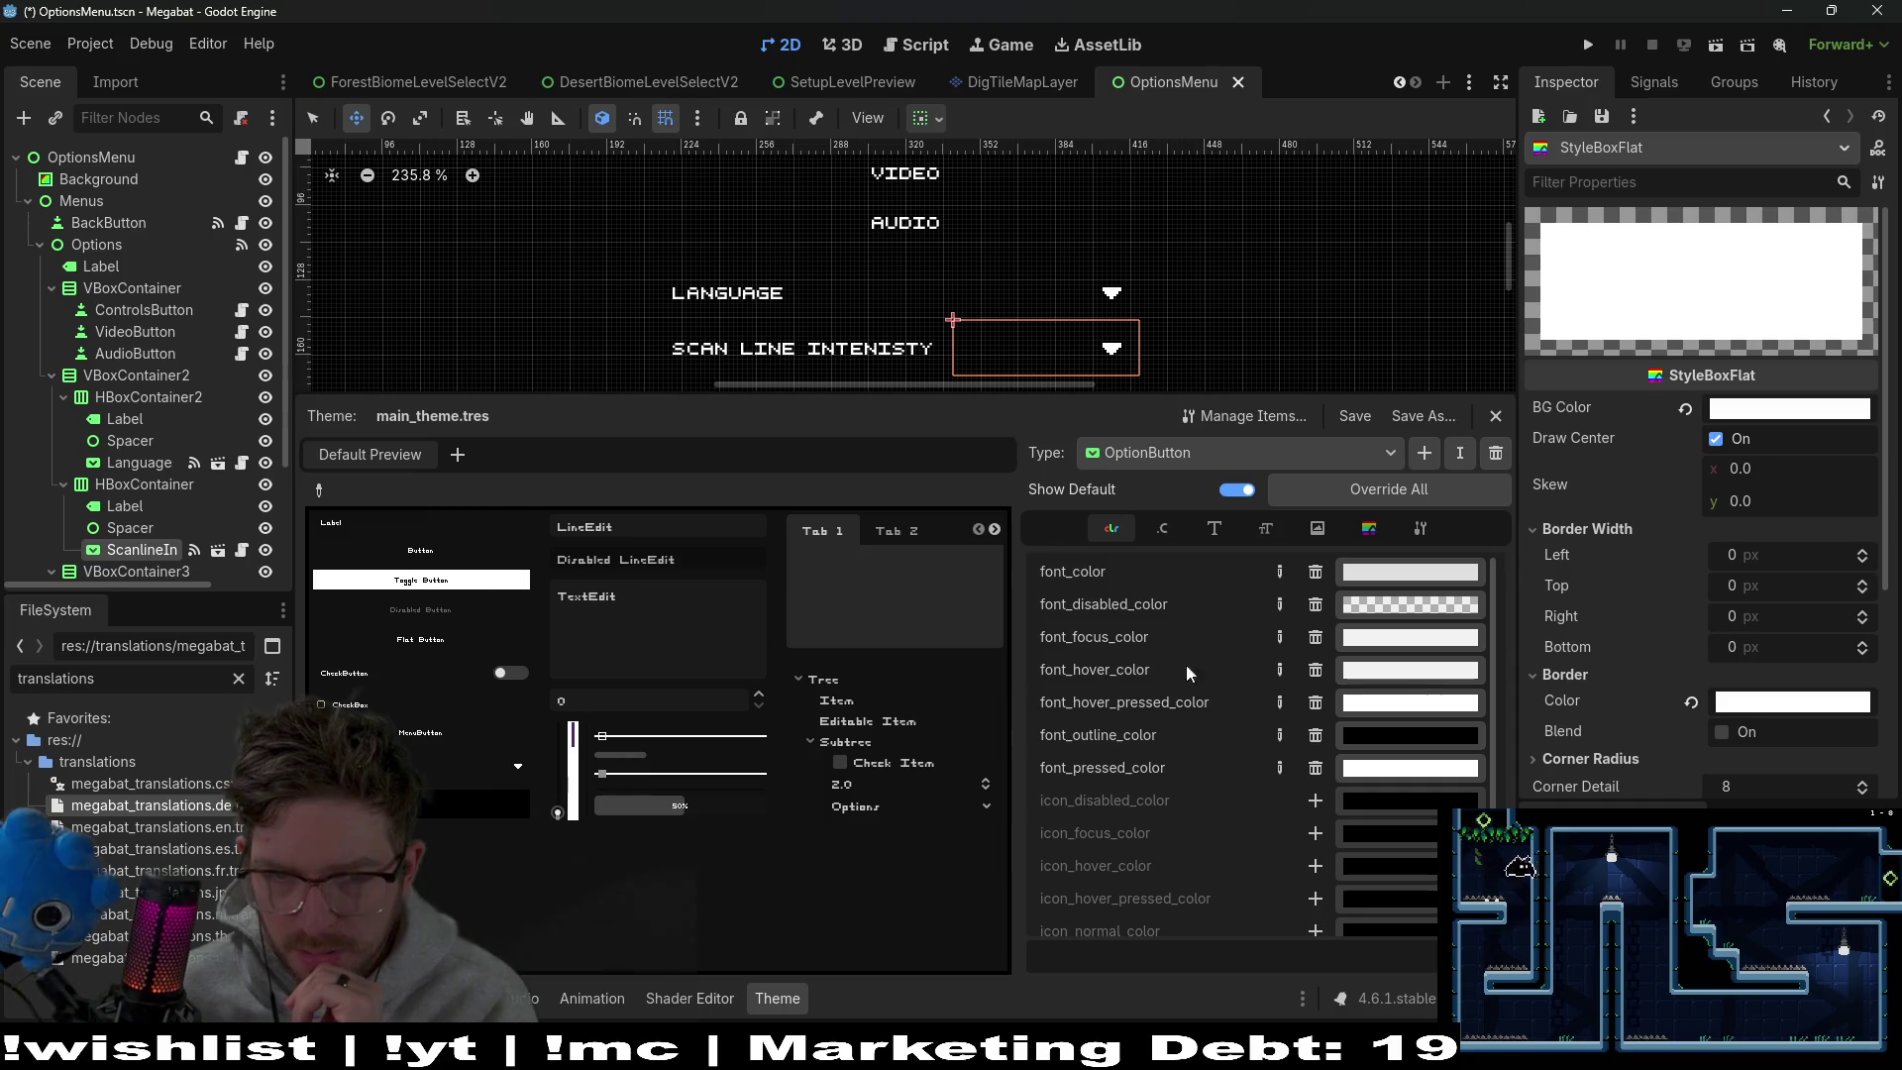
pyautogui.click(1418, 678)
pyautogui.moveTo(1438, 472); pyautogui.dragTo(1244, 446)
pyautogui.click(1212, 685)
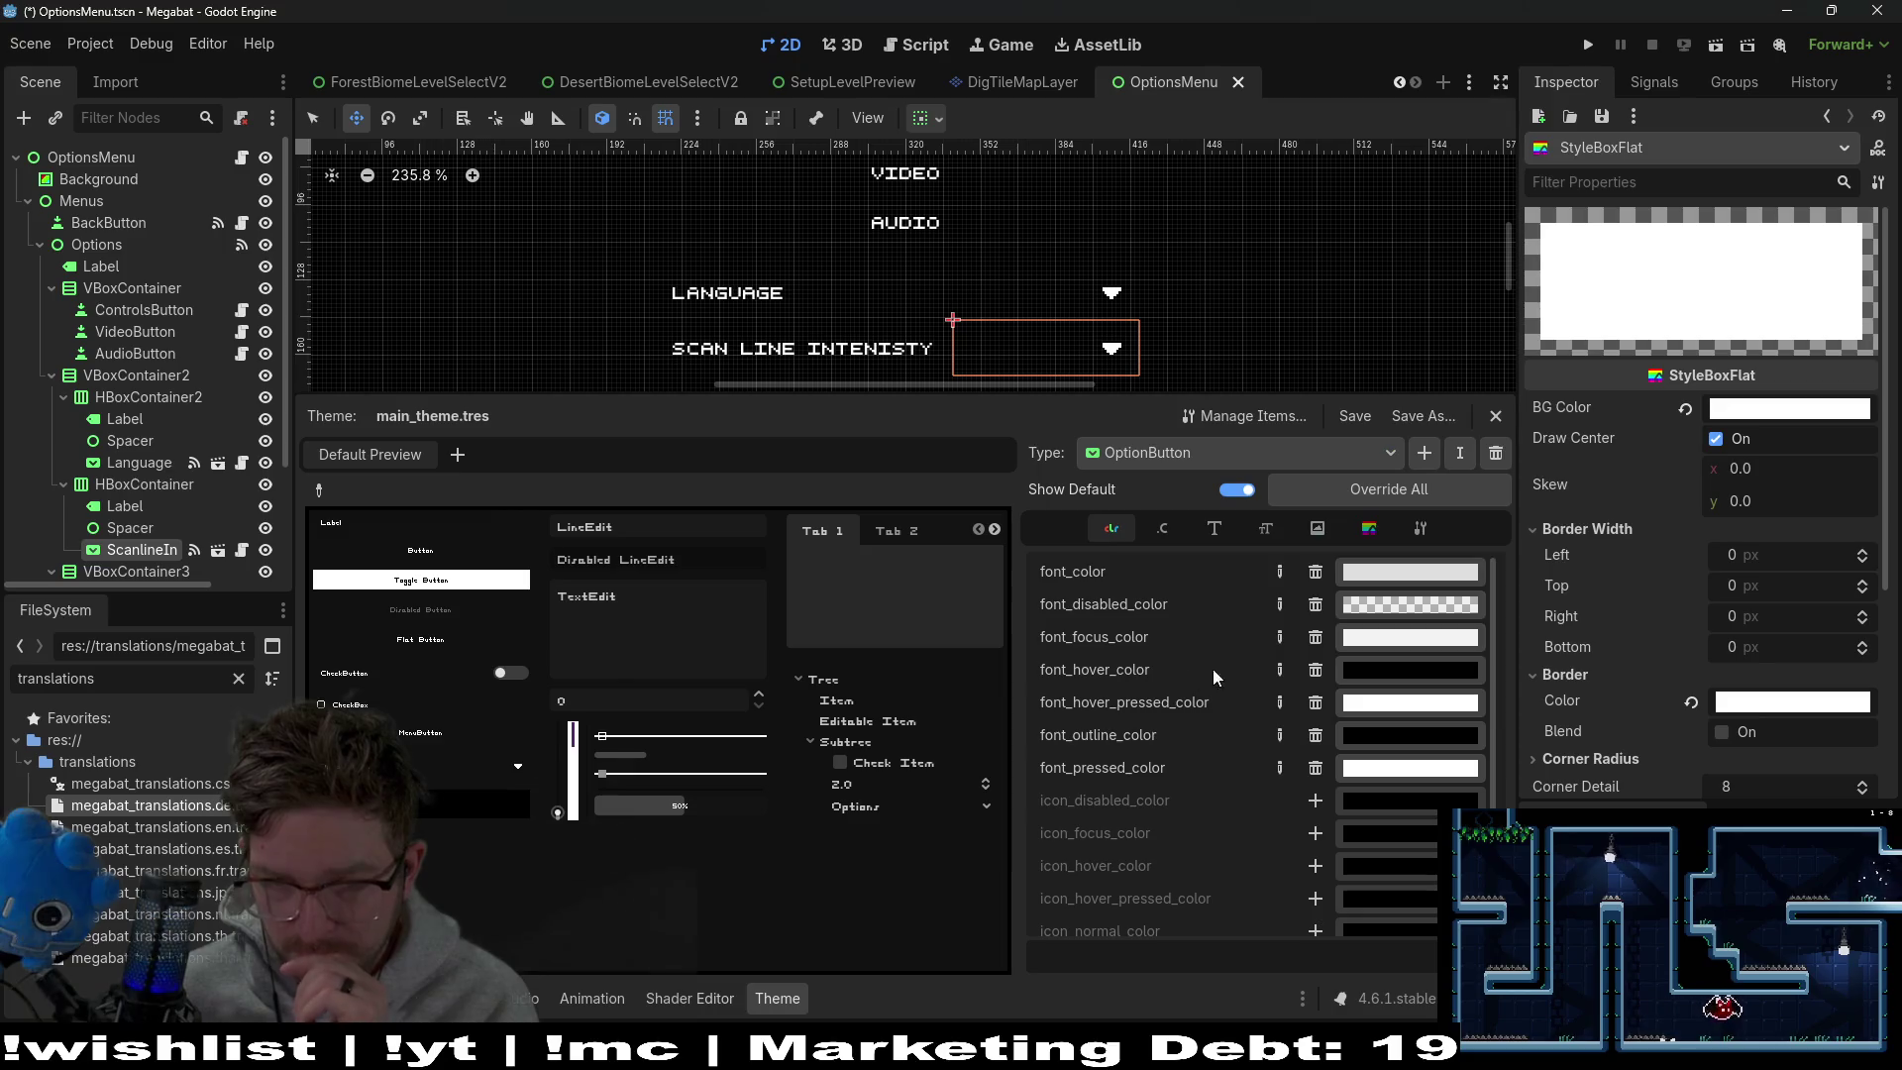
pyautogui.click(1371, 638)
pyautogui.moveTo(1452, 430); pyautogui.dragTo(1186, 422)
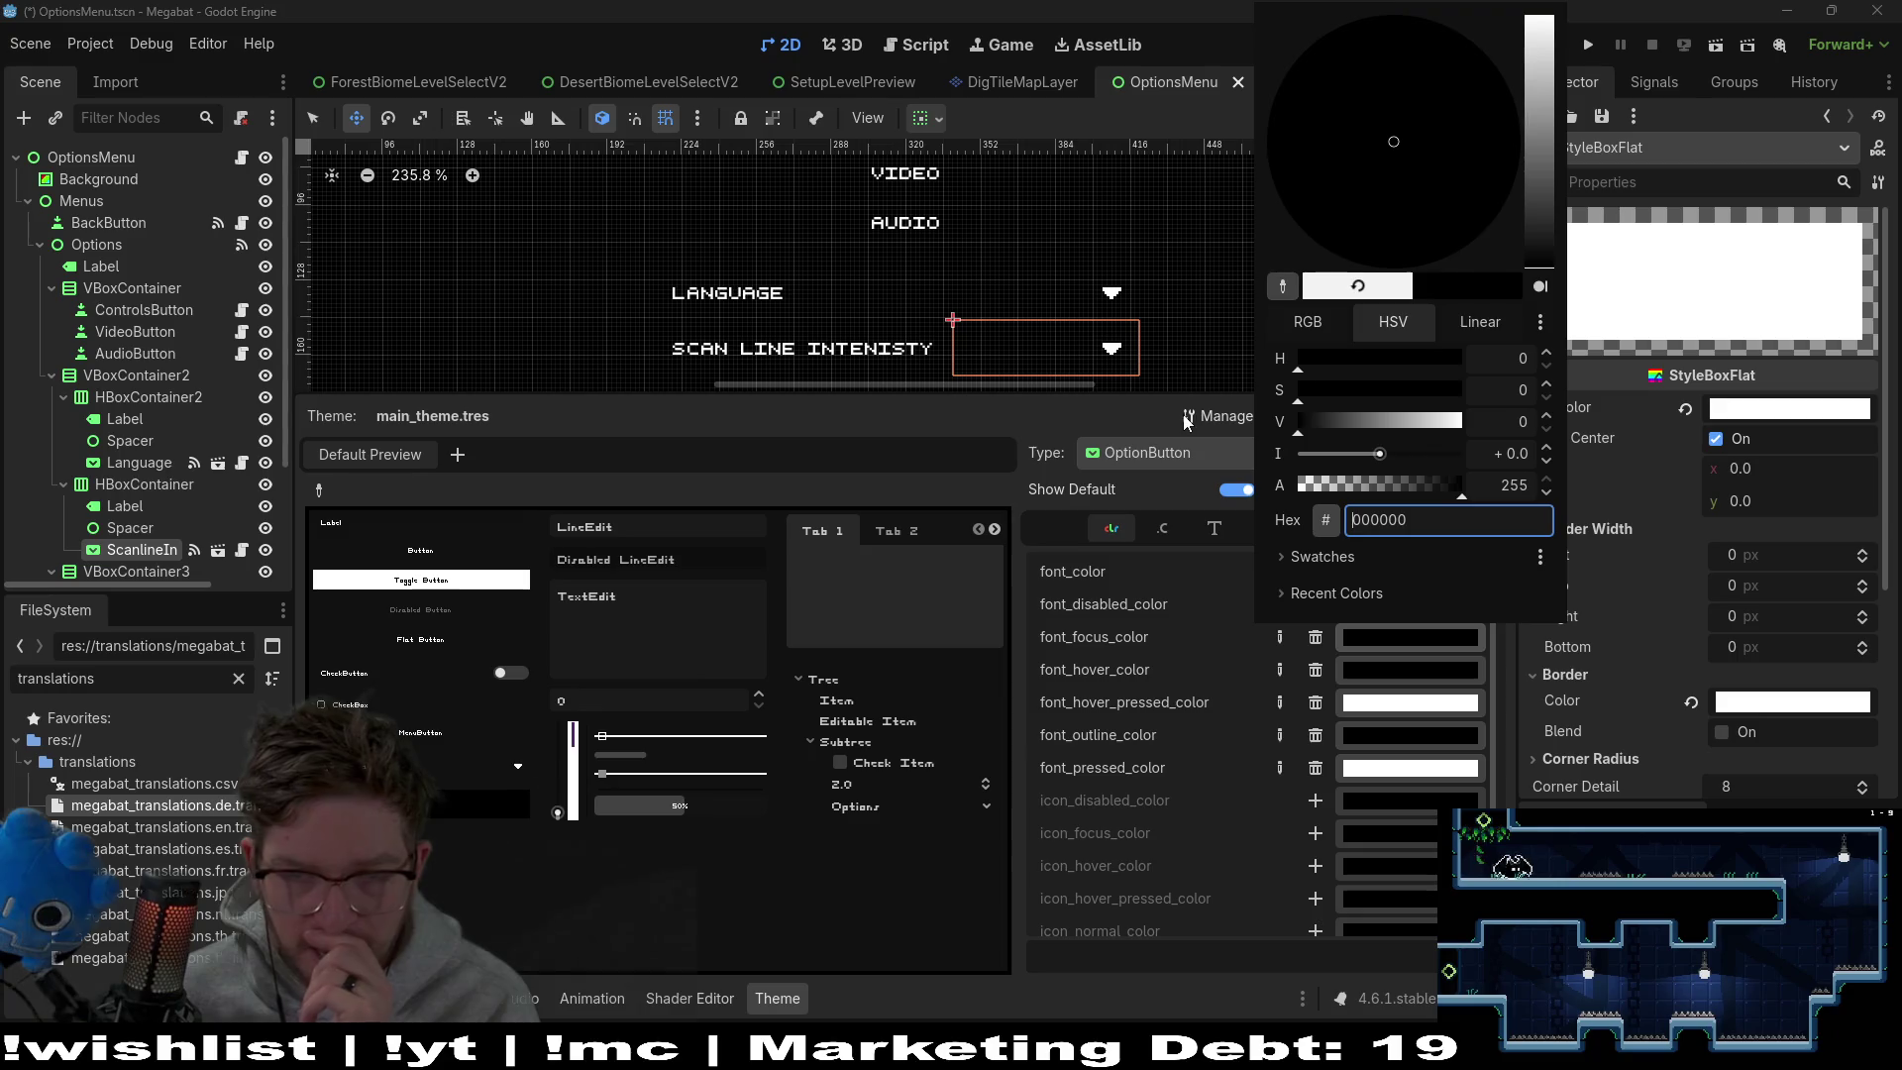
pyautogui.click(1228, 670)
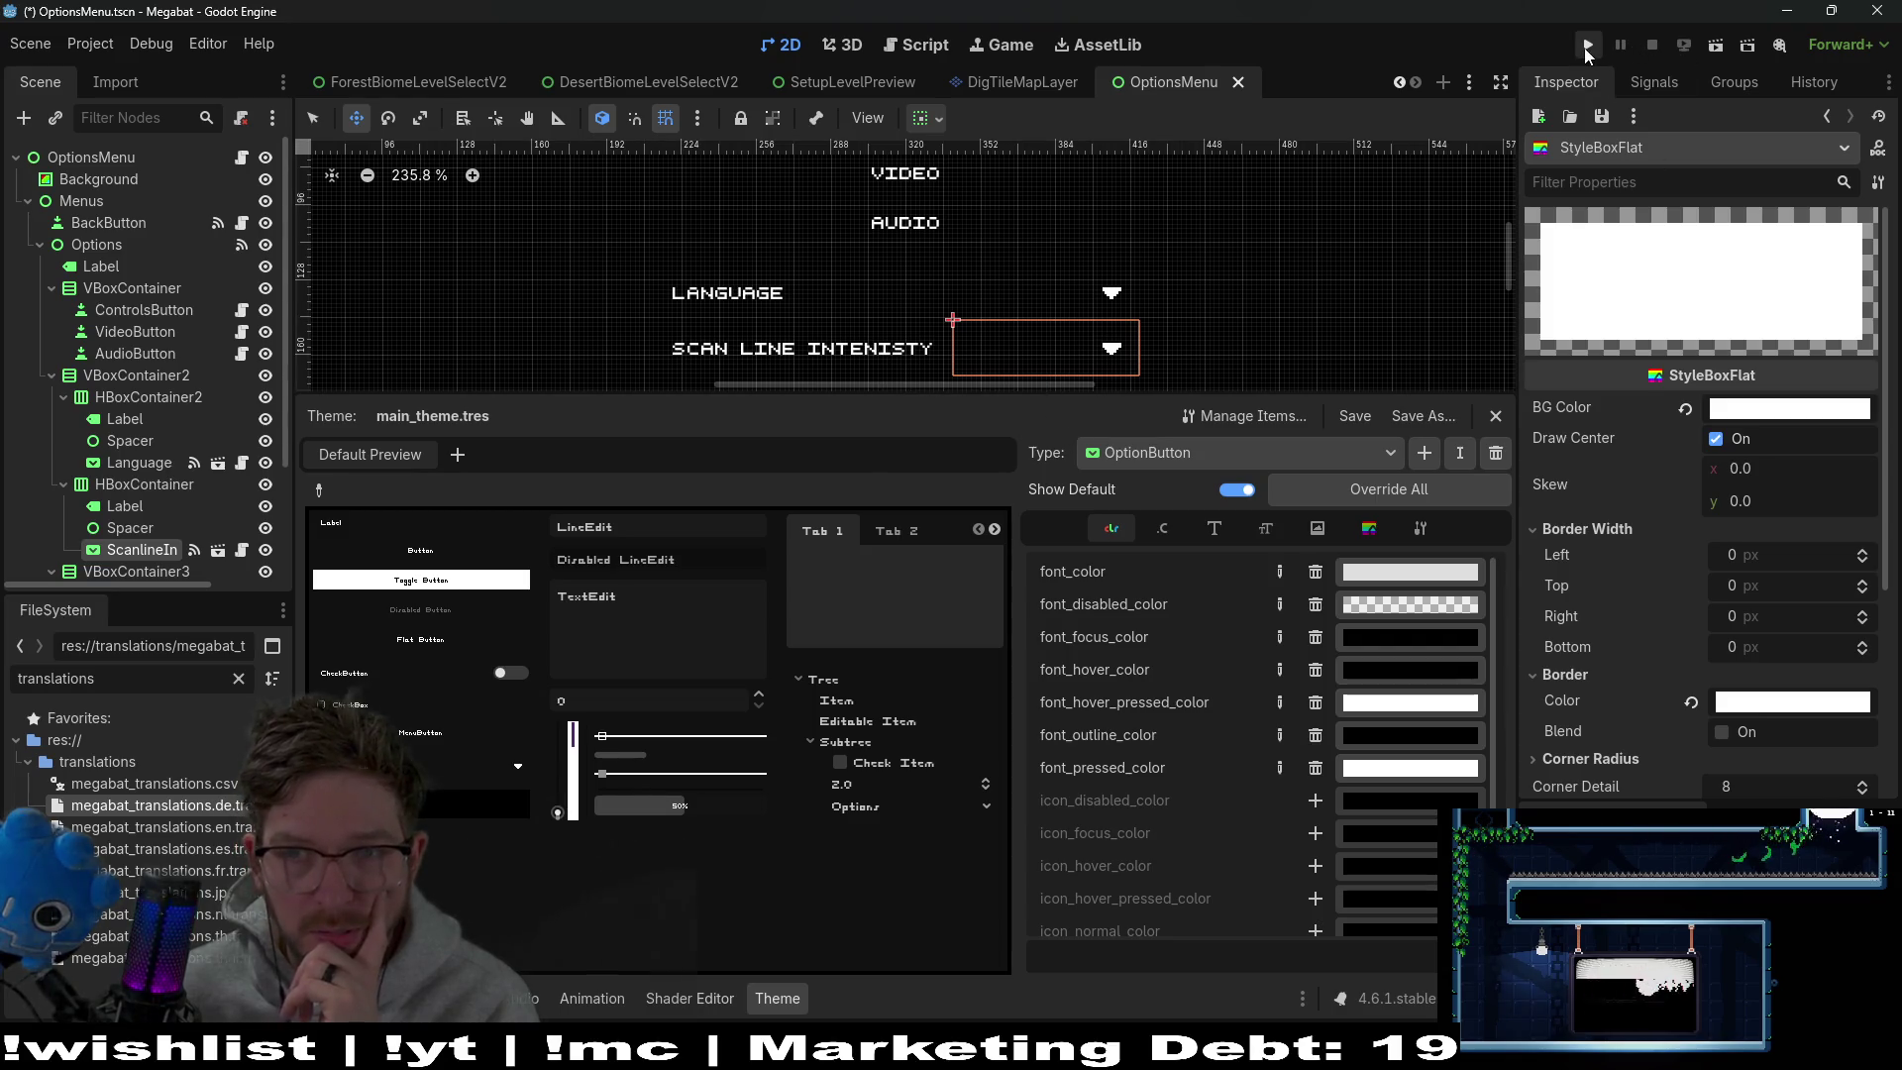
pyautogui.click(1712, 50)
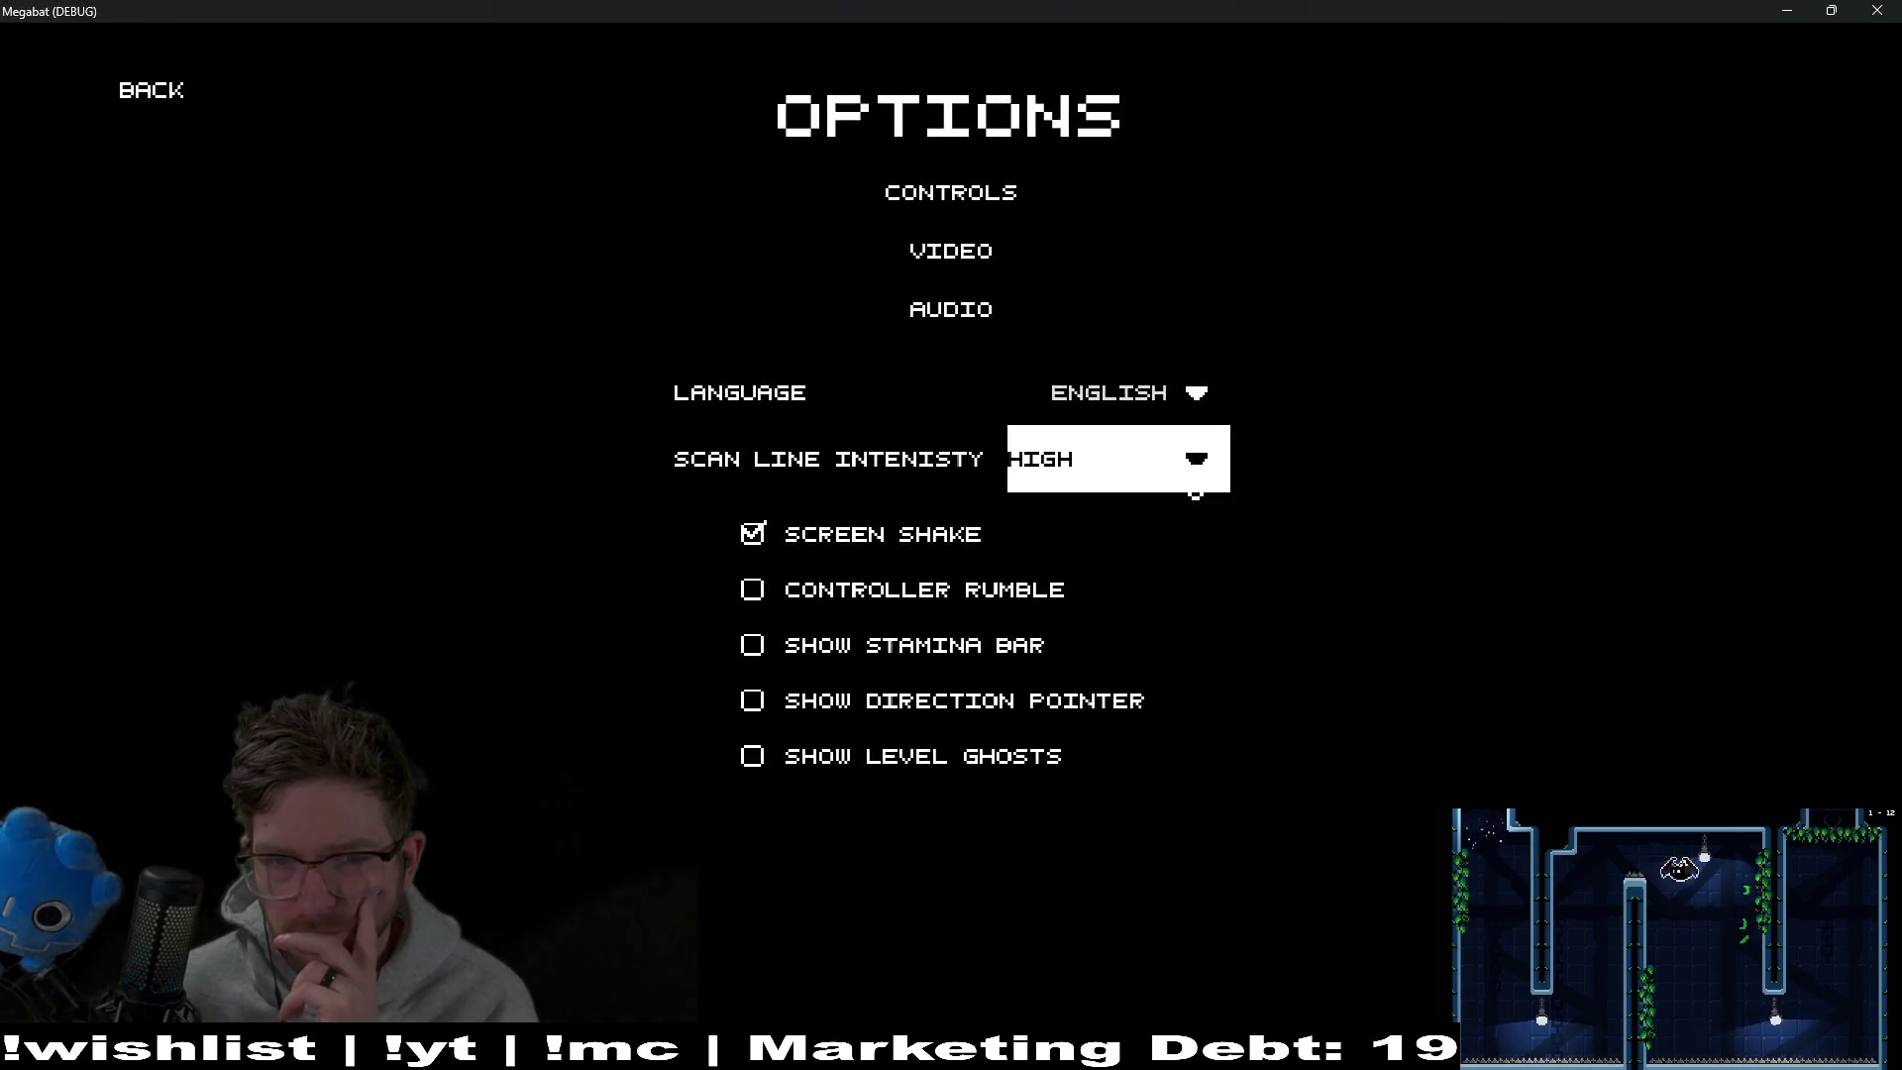
pyautogui.click(1196, 493)
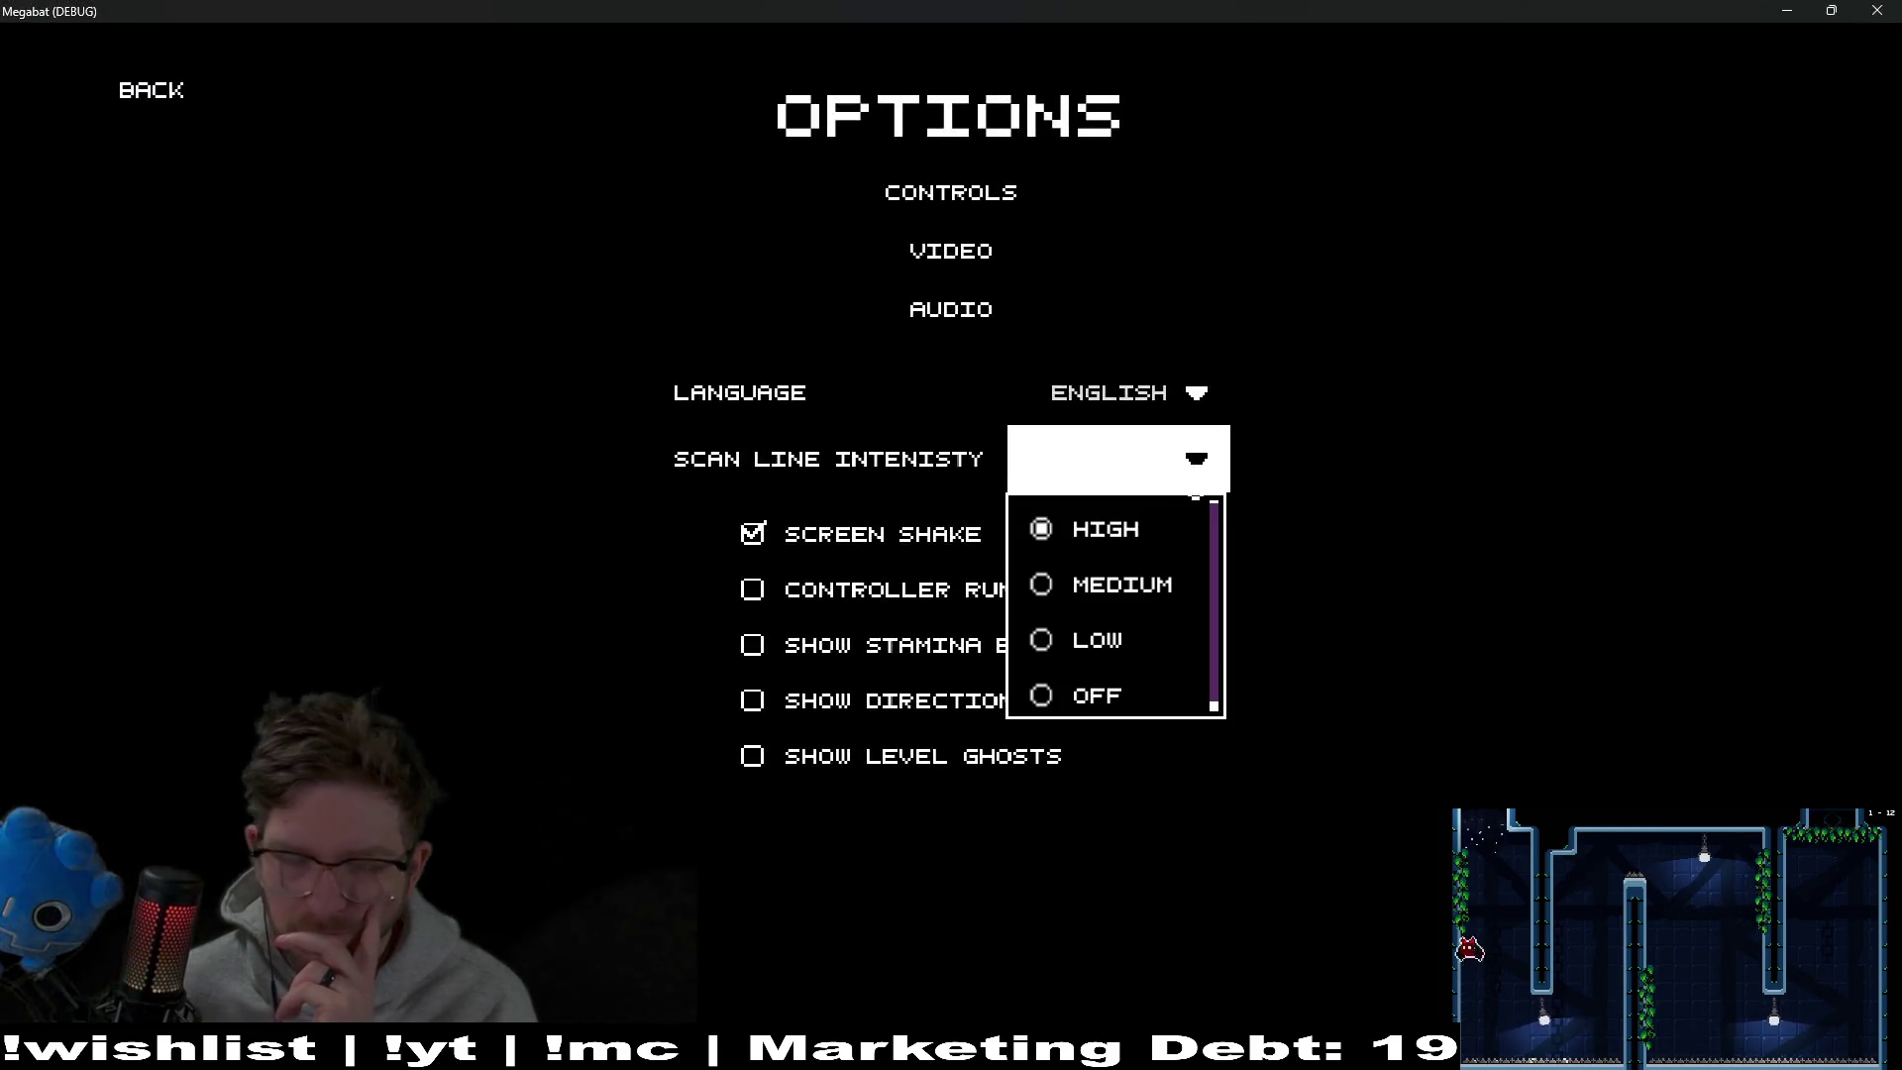
pyautogui.click(1374, 492)
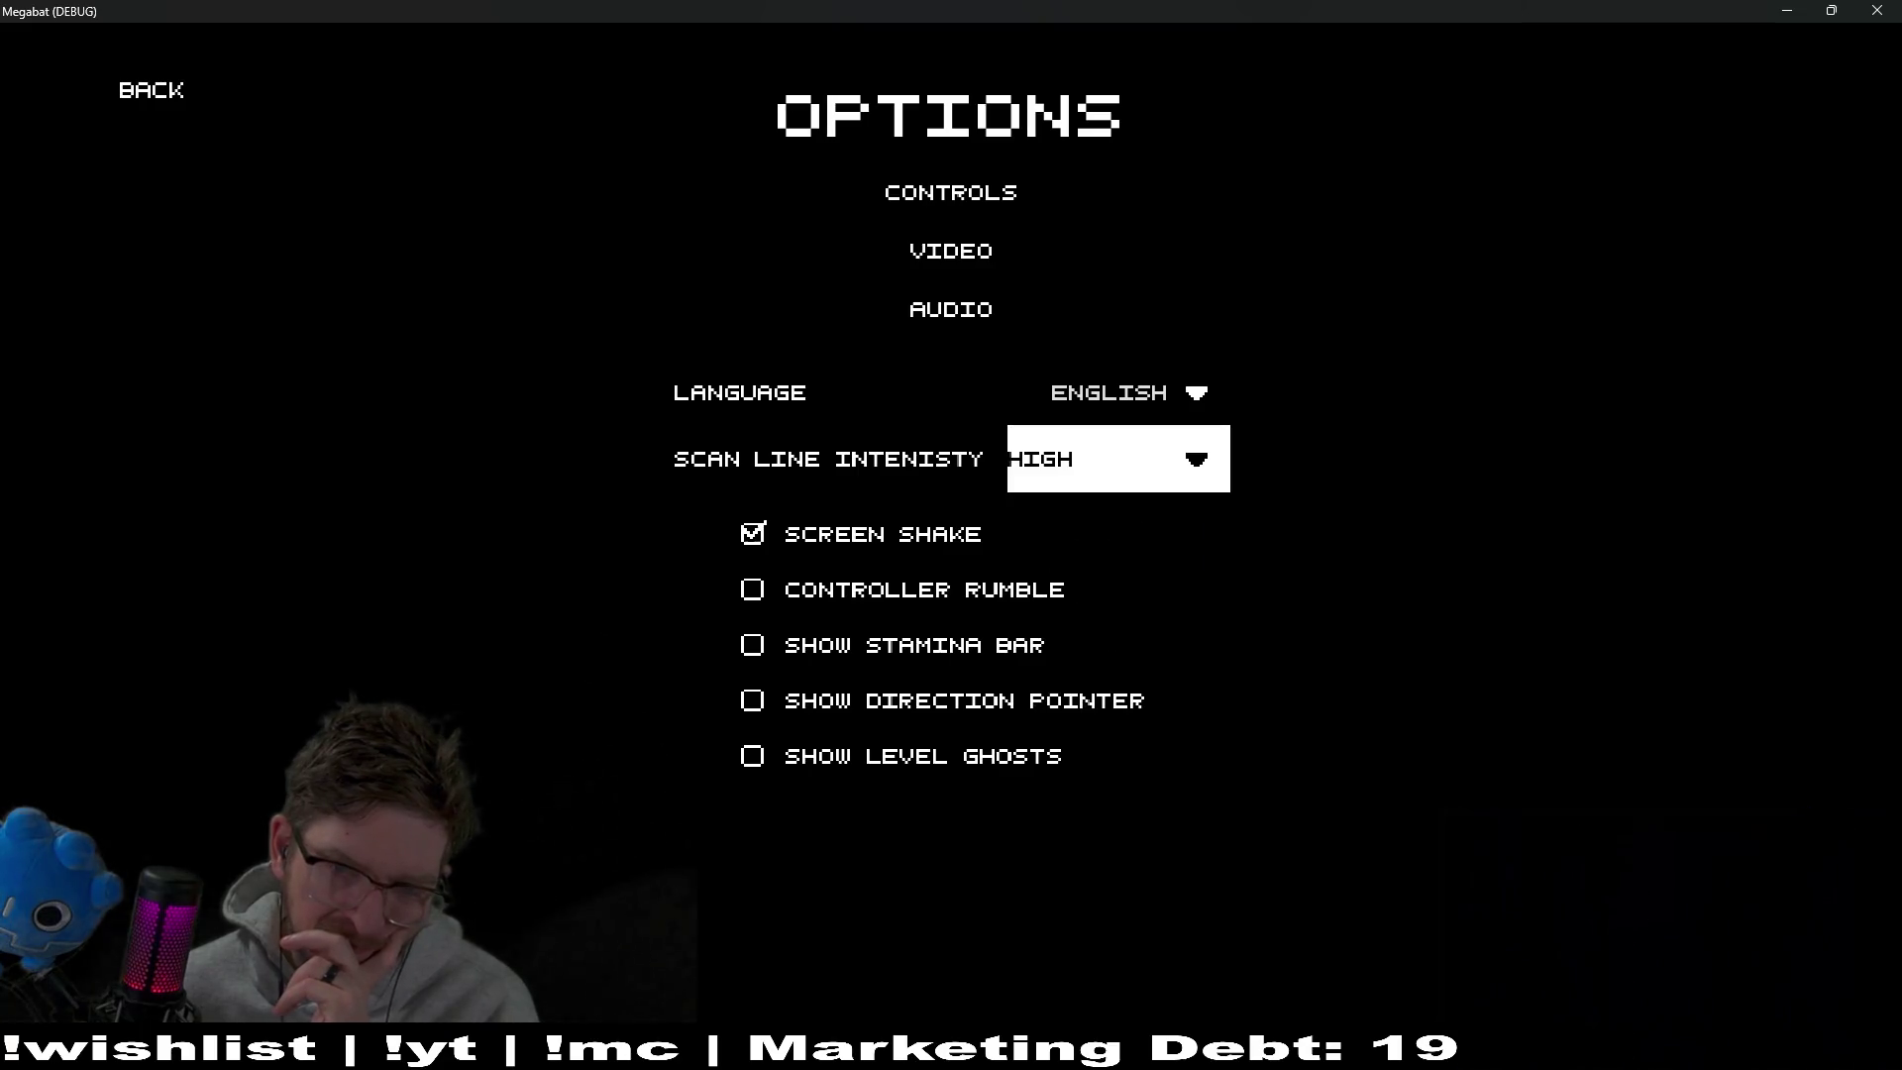
pyautogui.click(1195, 459)
pyautogui.click(1095, 526)
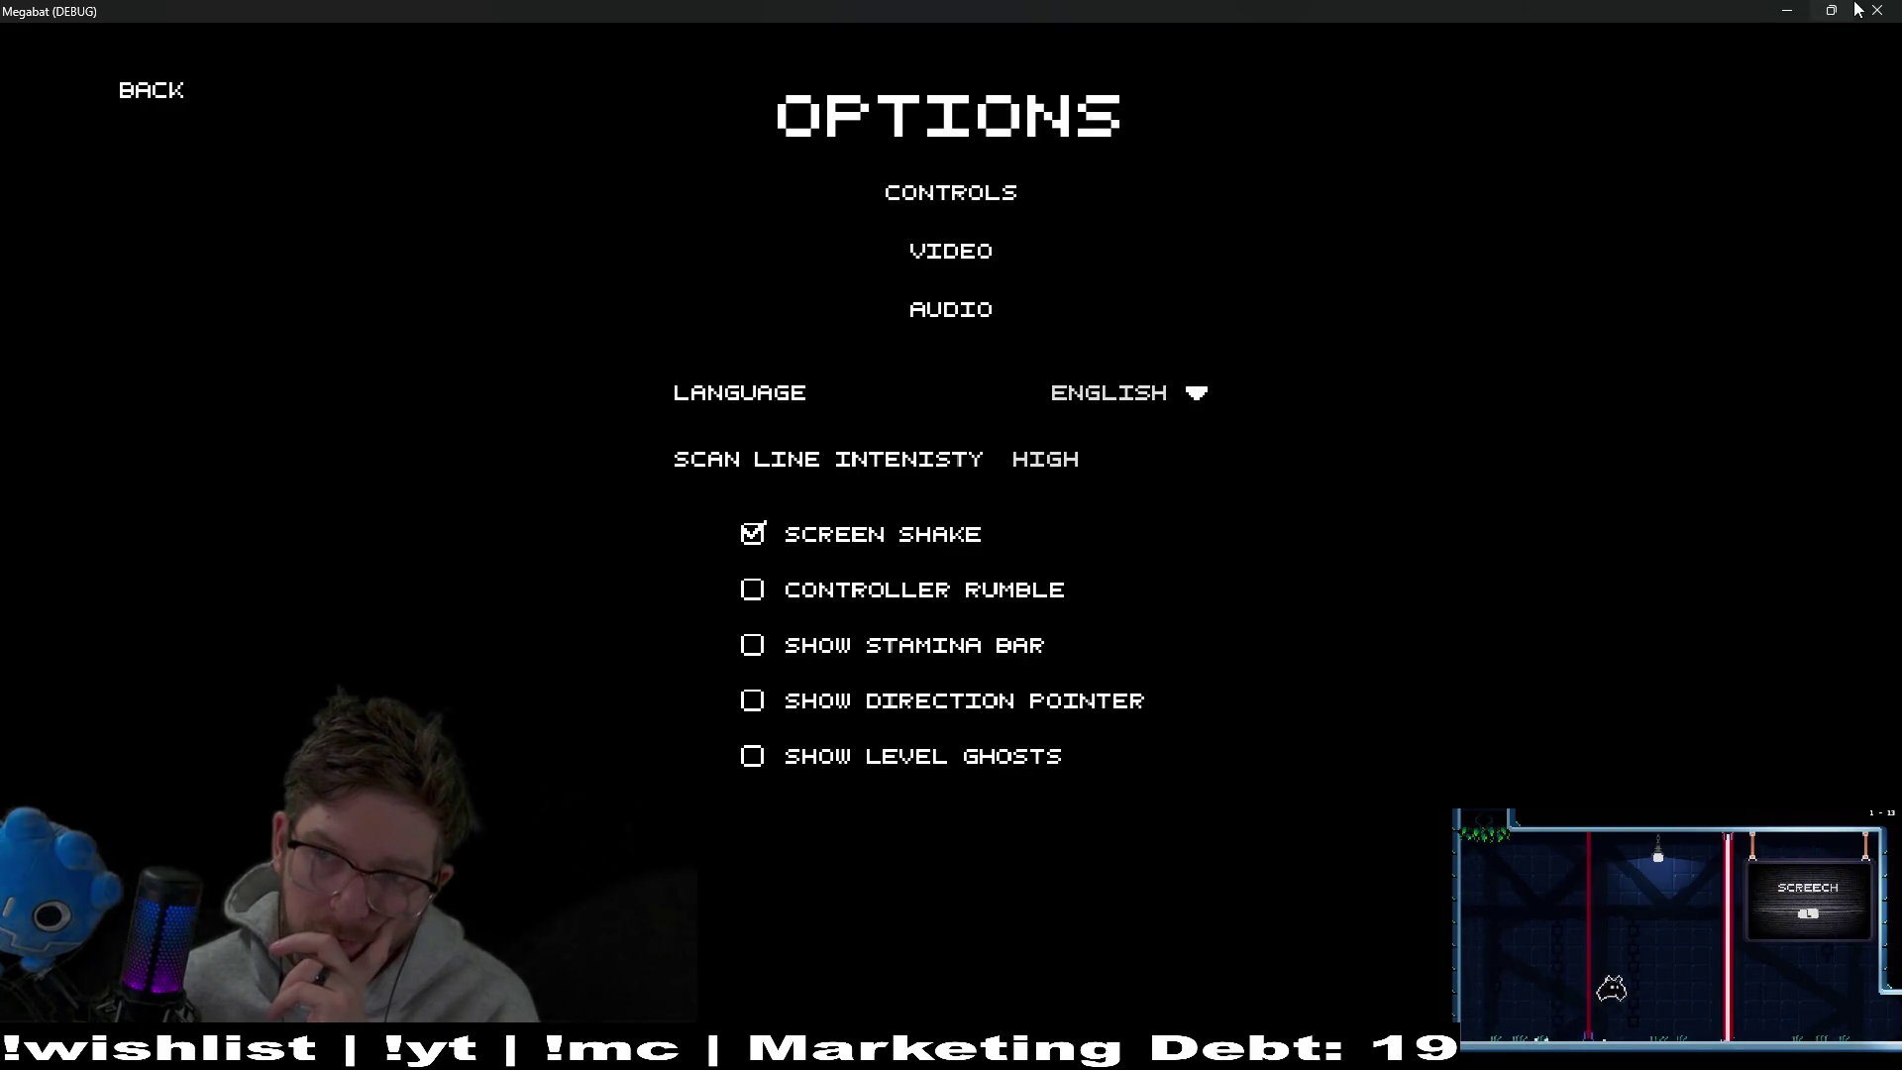
pyautogui.click(1854, 10)
pyautogui.click(1235, 343)
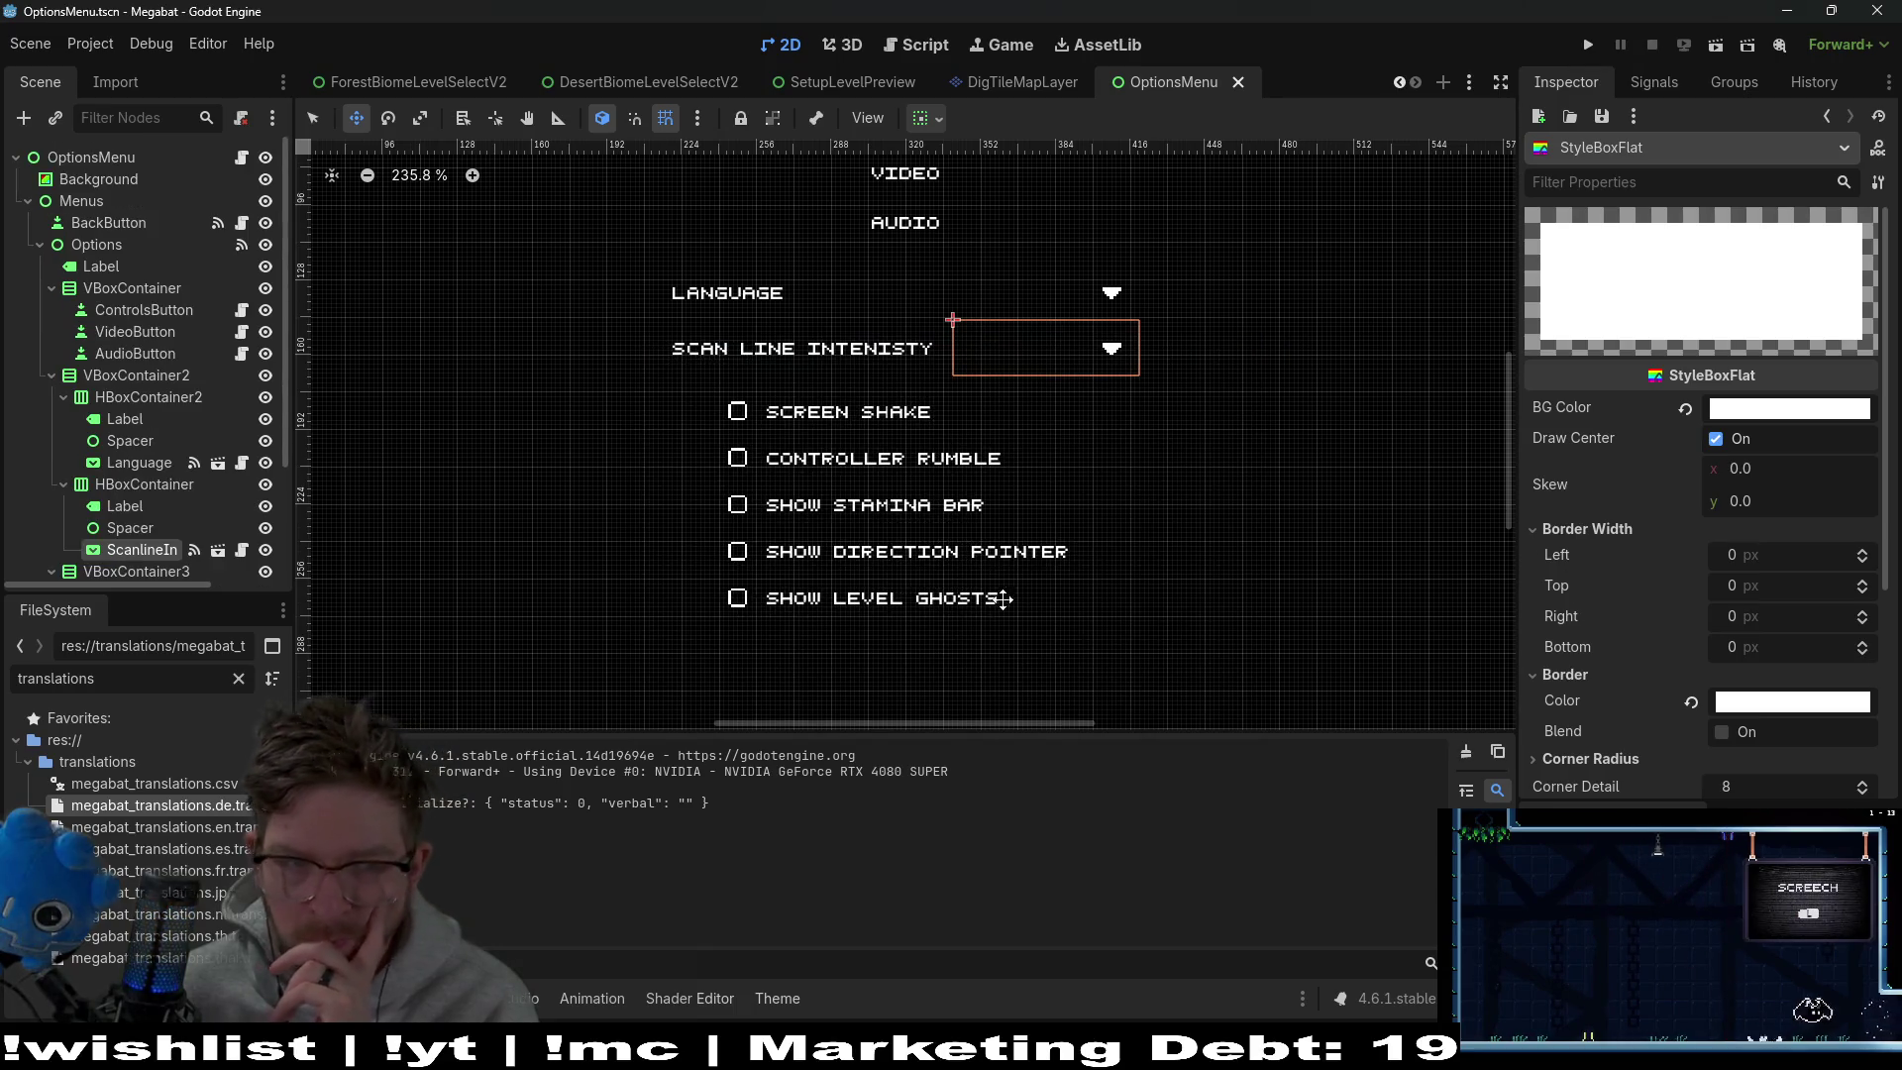
# Select ScanlineIn, set font_hover_pressed_color to 000000, and run the game
pyautogui.click(256, 549)
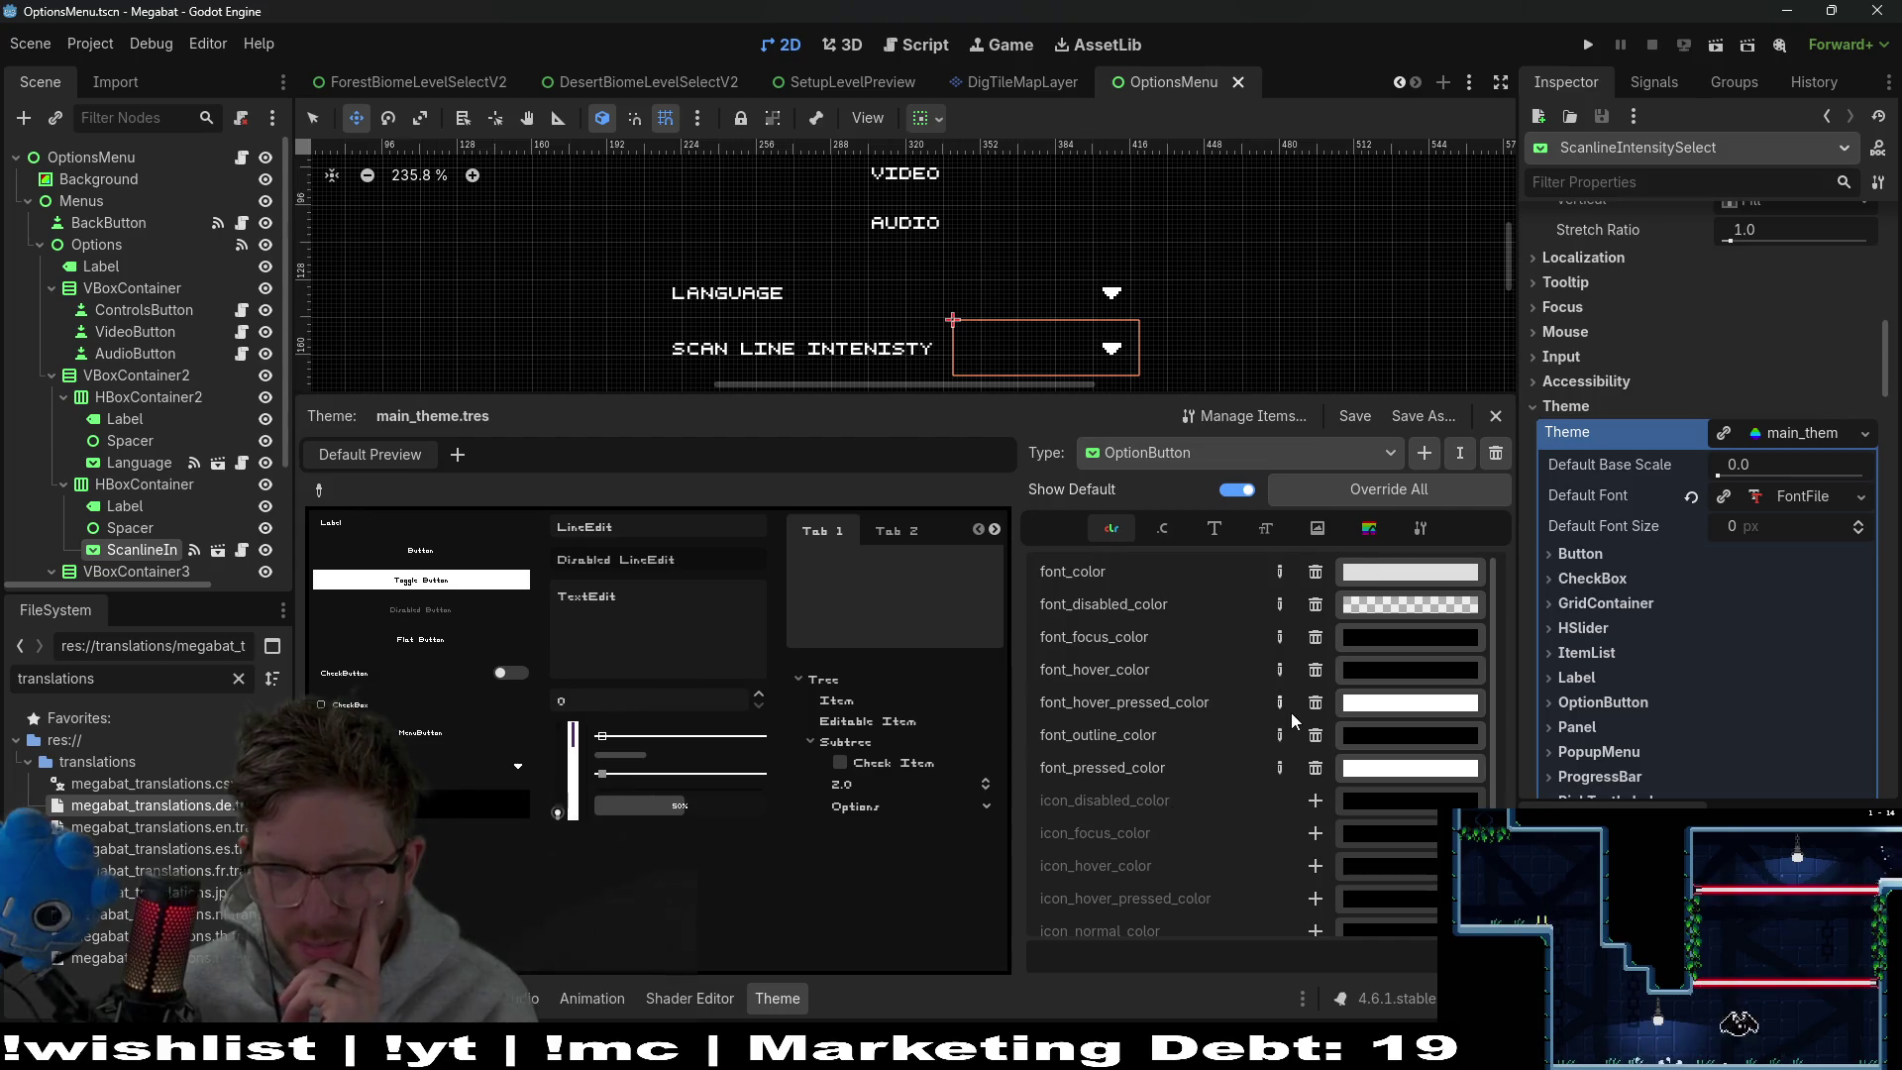
pyautogui.scroll(-1, 1291, 718)
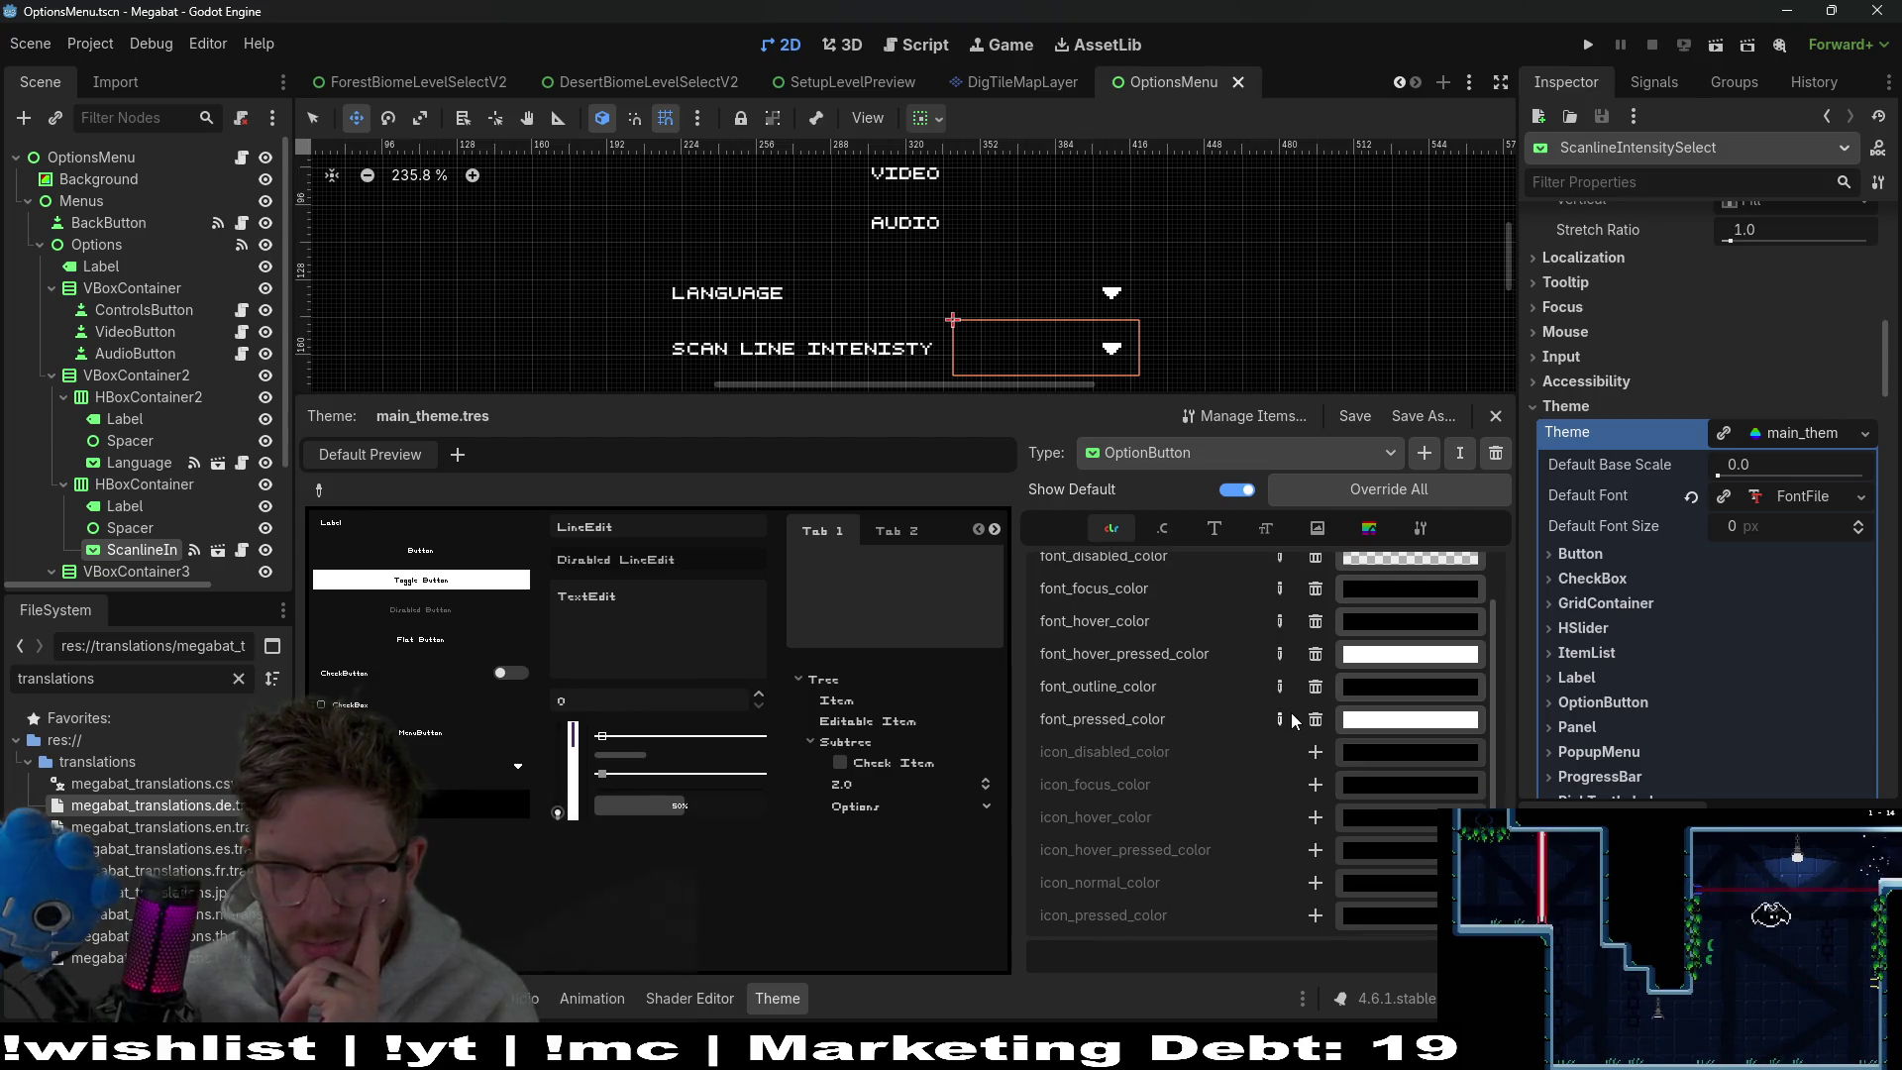
pyautogui.scroll(1, 1294, 723)
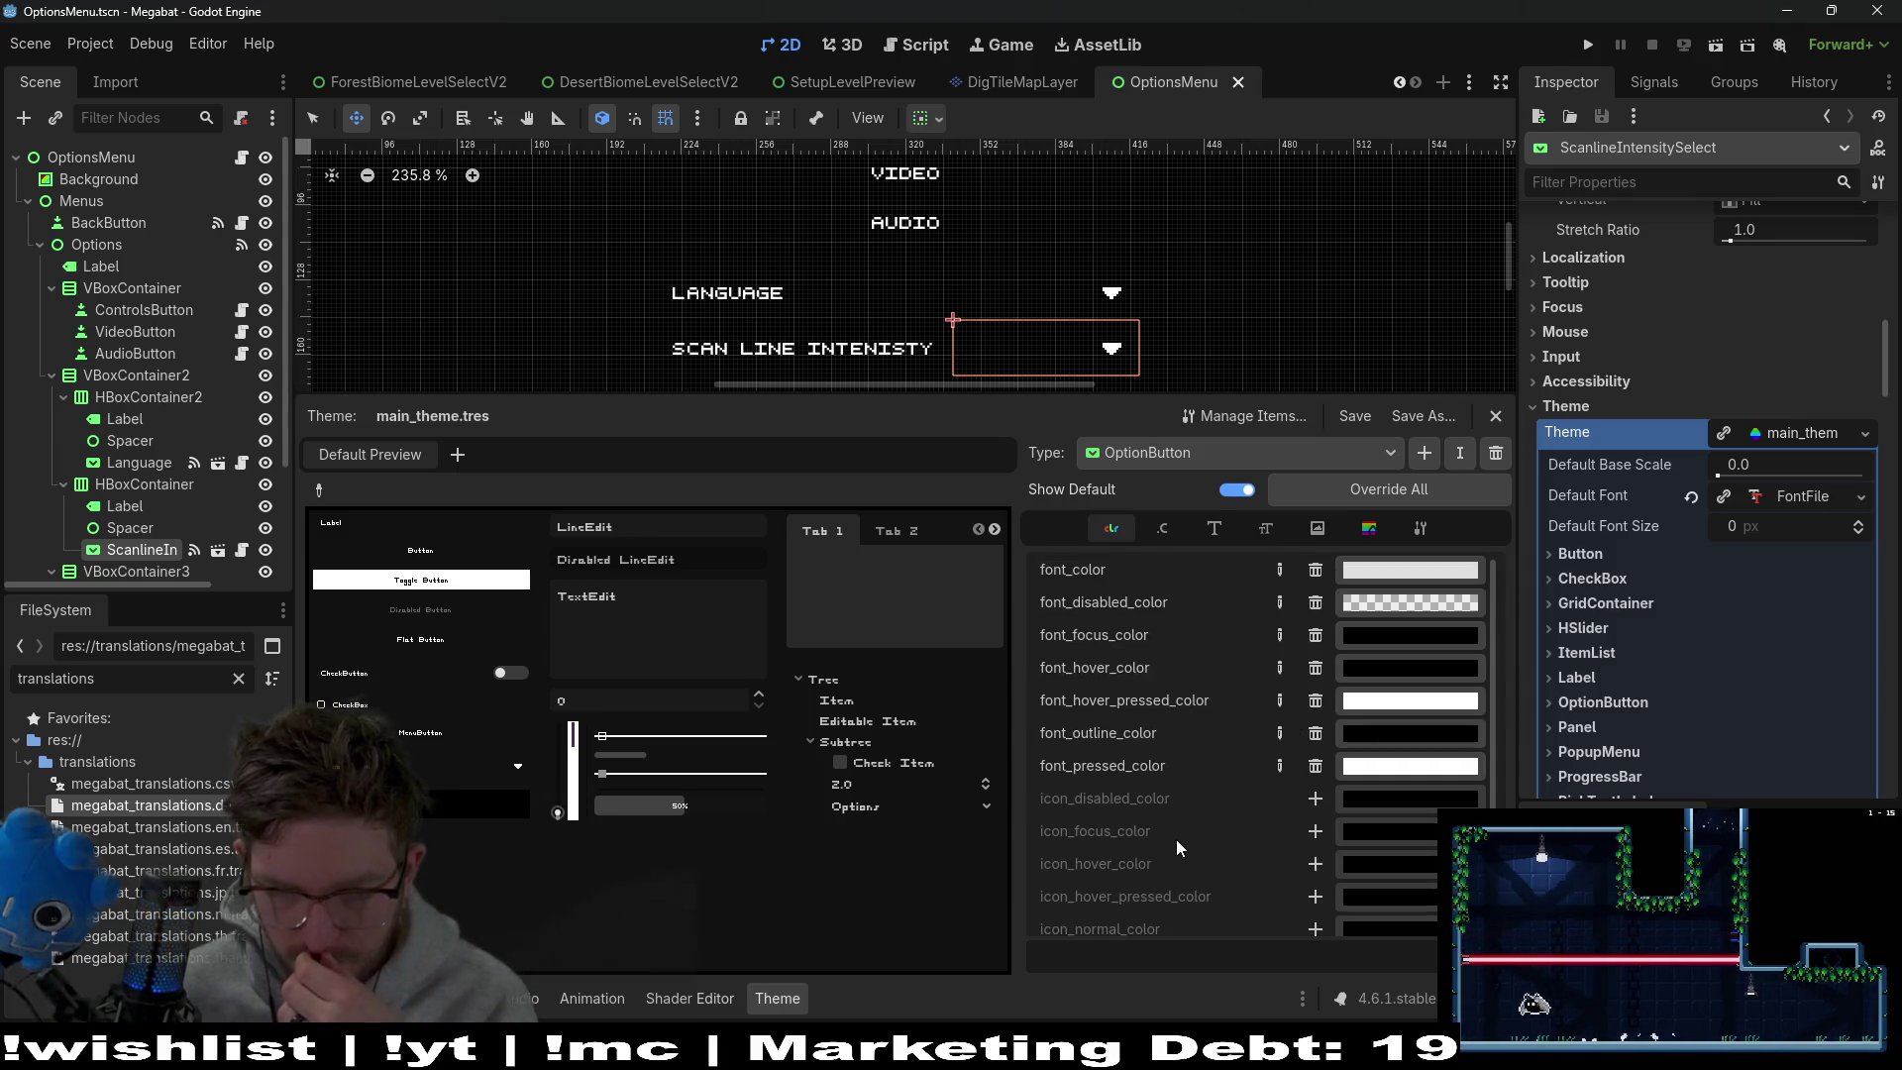
pyautogui.scroll(-1, 1291, 835)
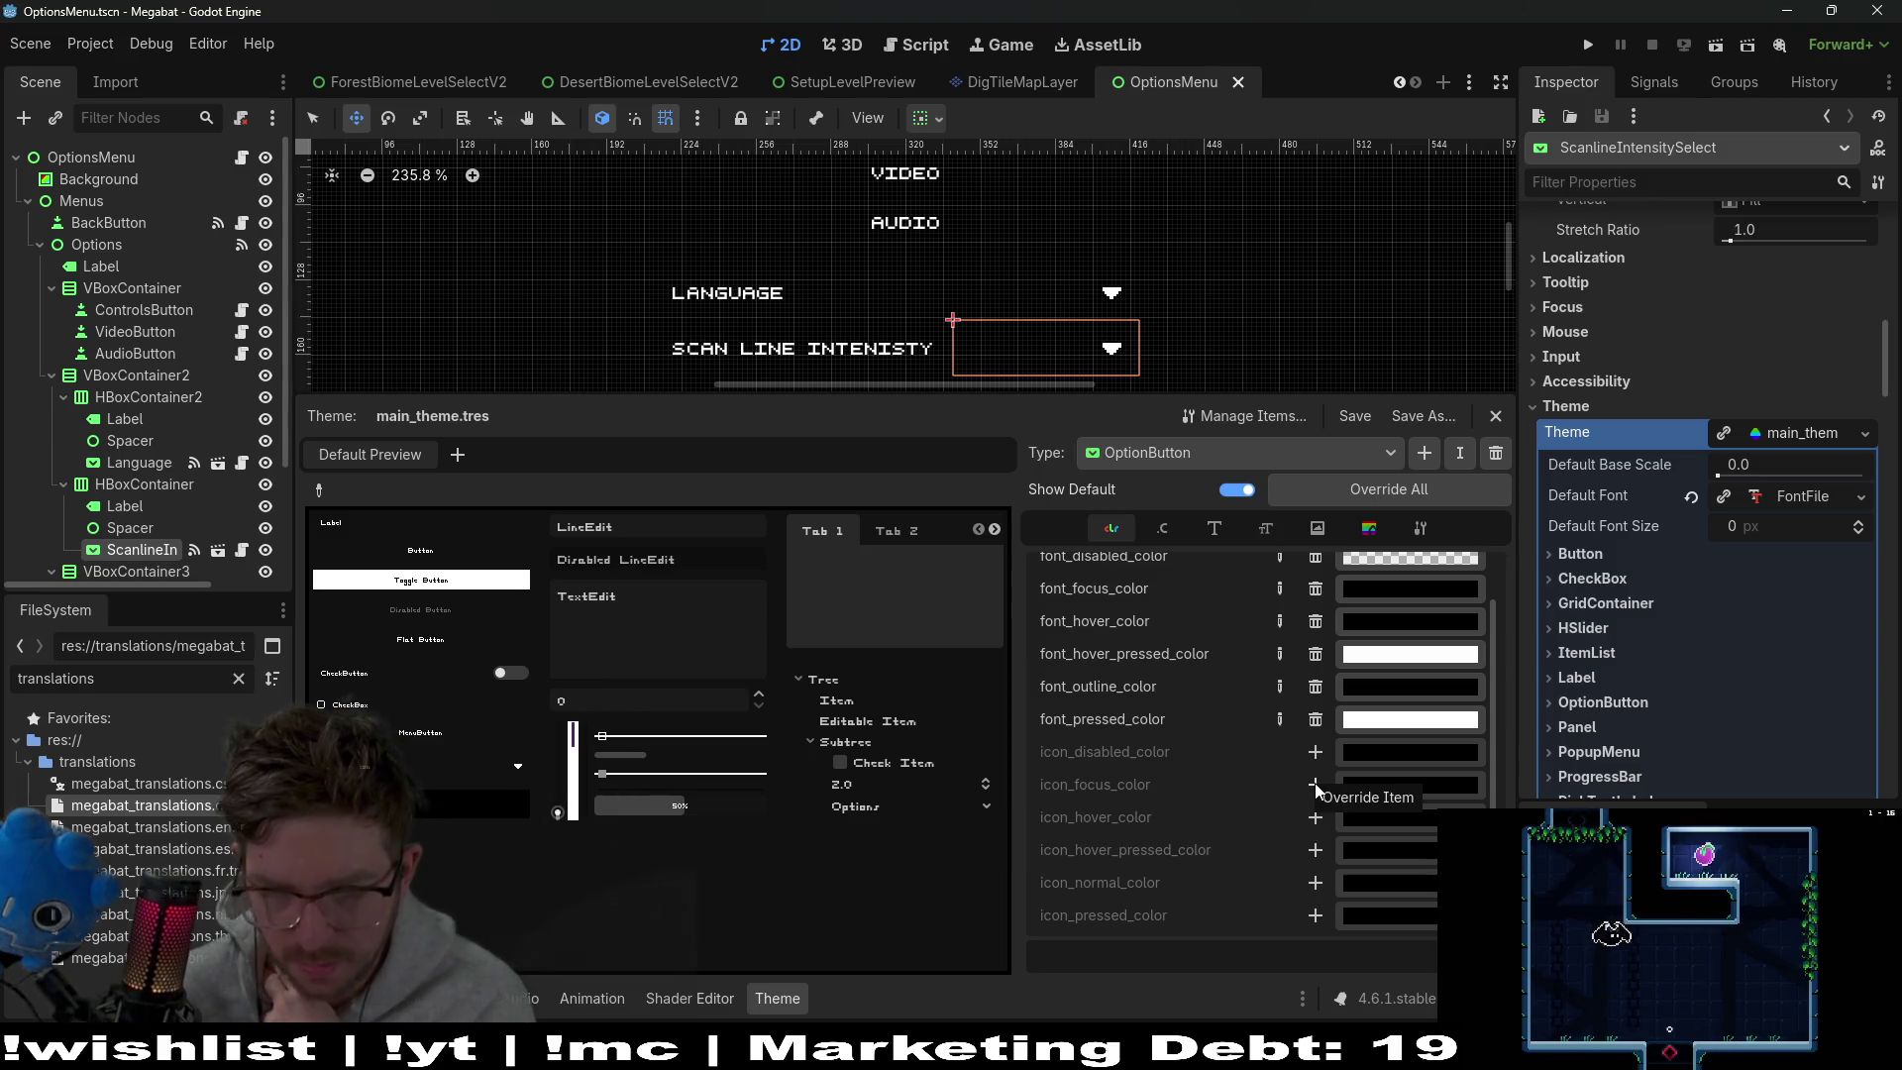
pyautogui.scroll(1, 1316, 789)
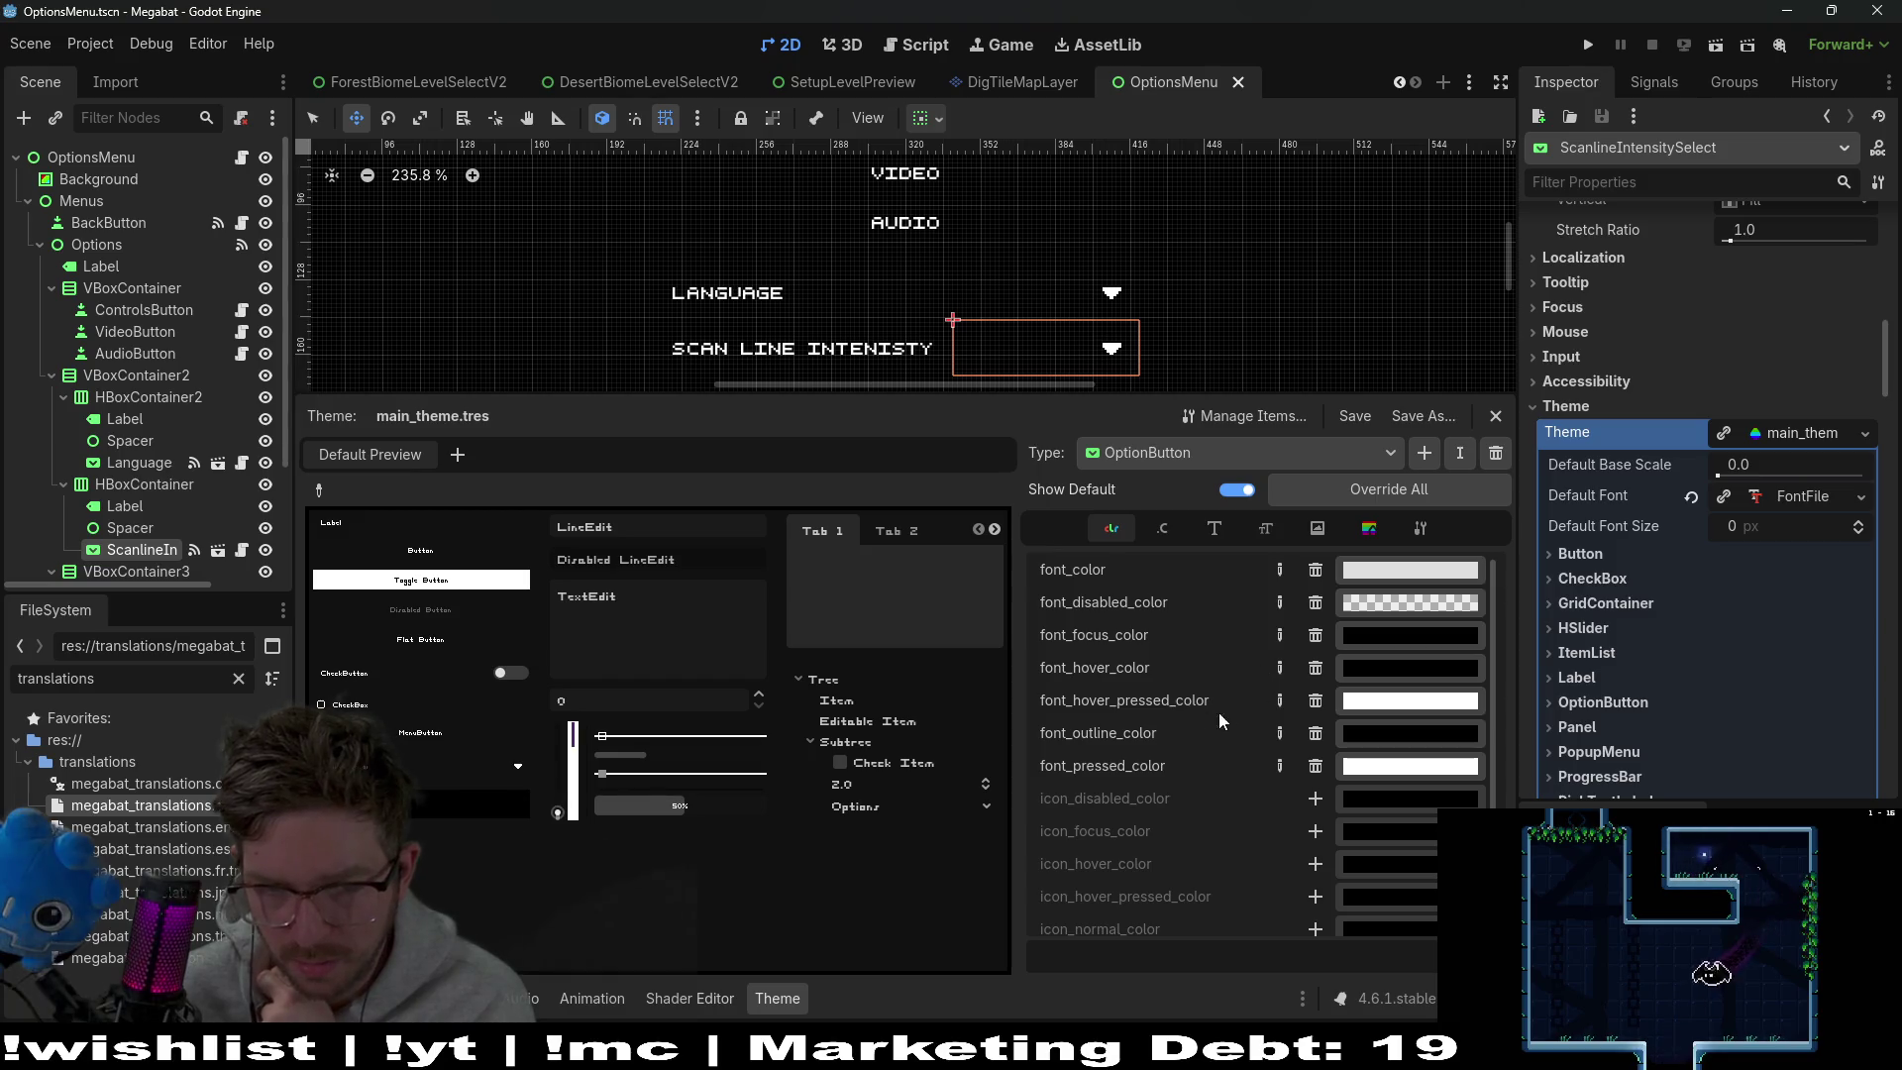
pyautogui.click(1372, 707)
pyautogui.write('000000')
pyautogui.press('Return')
pyautogui.click(1028, 735)
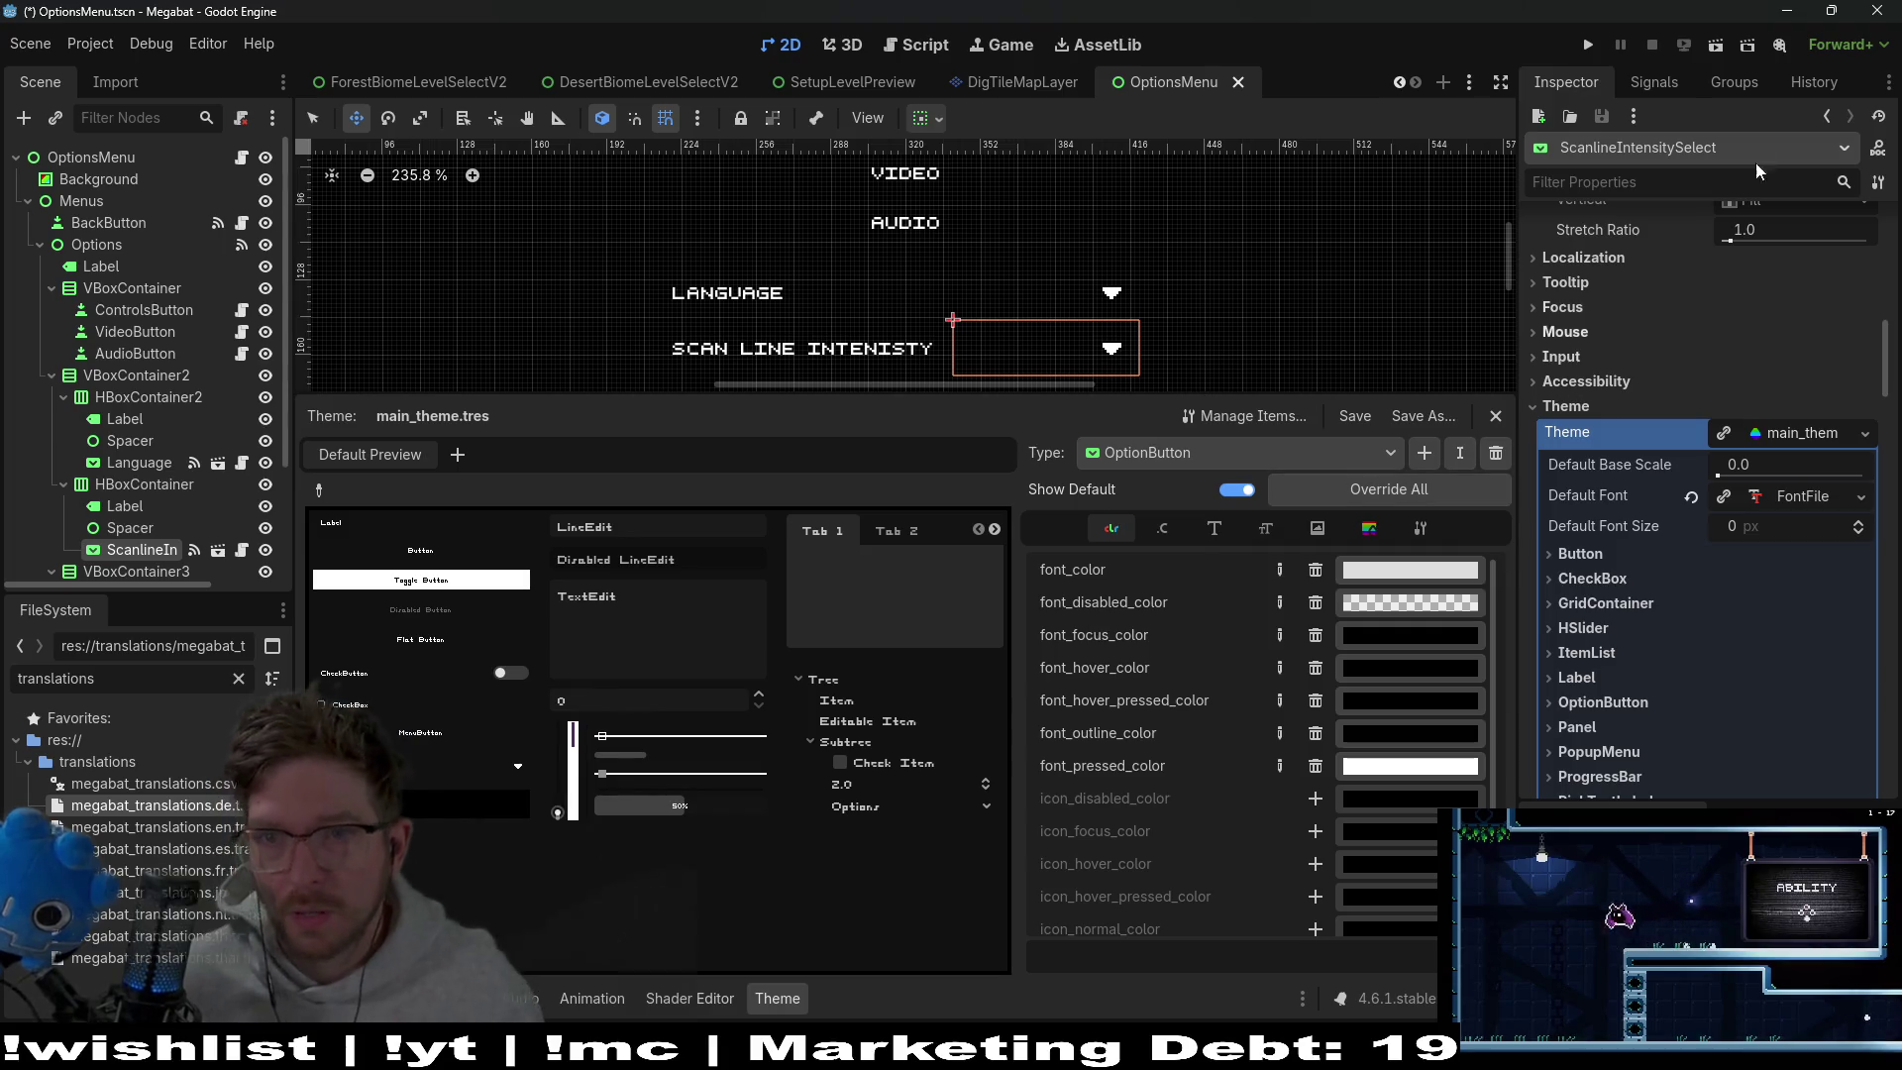
pyautogui.click(1716, 57)
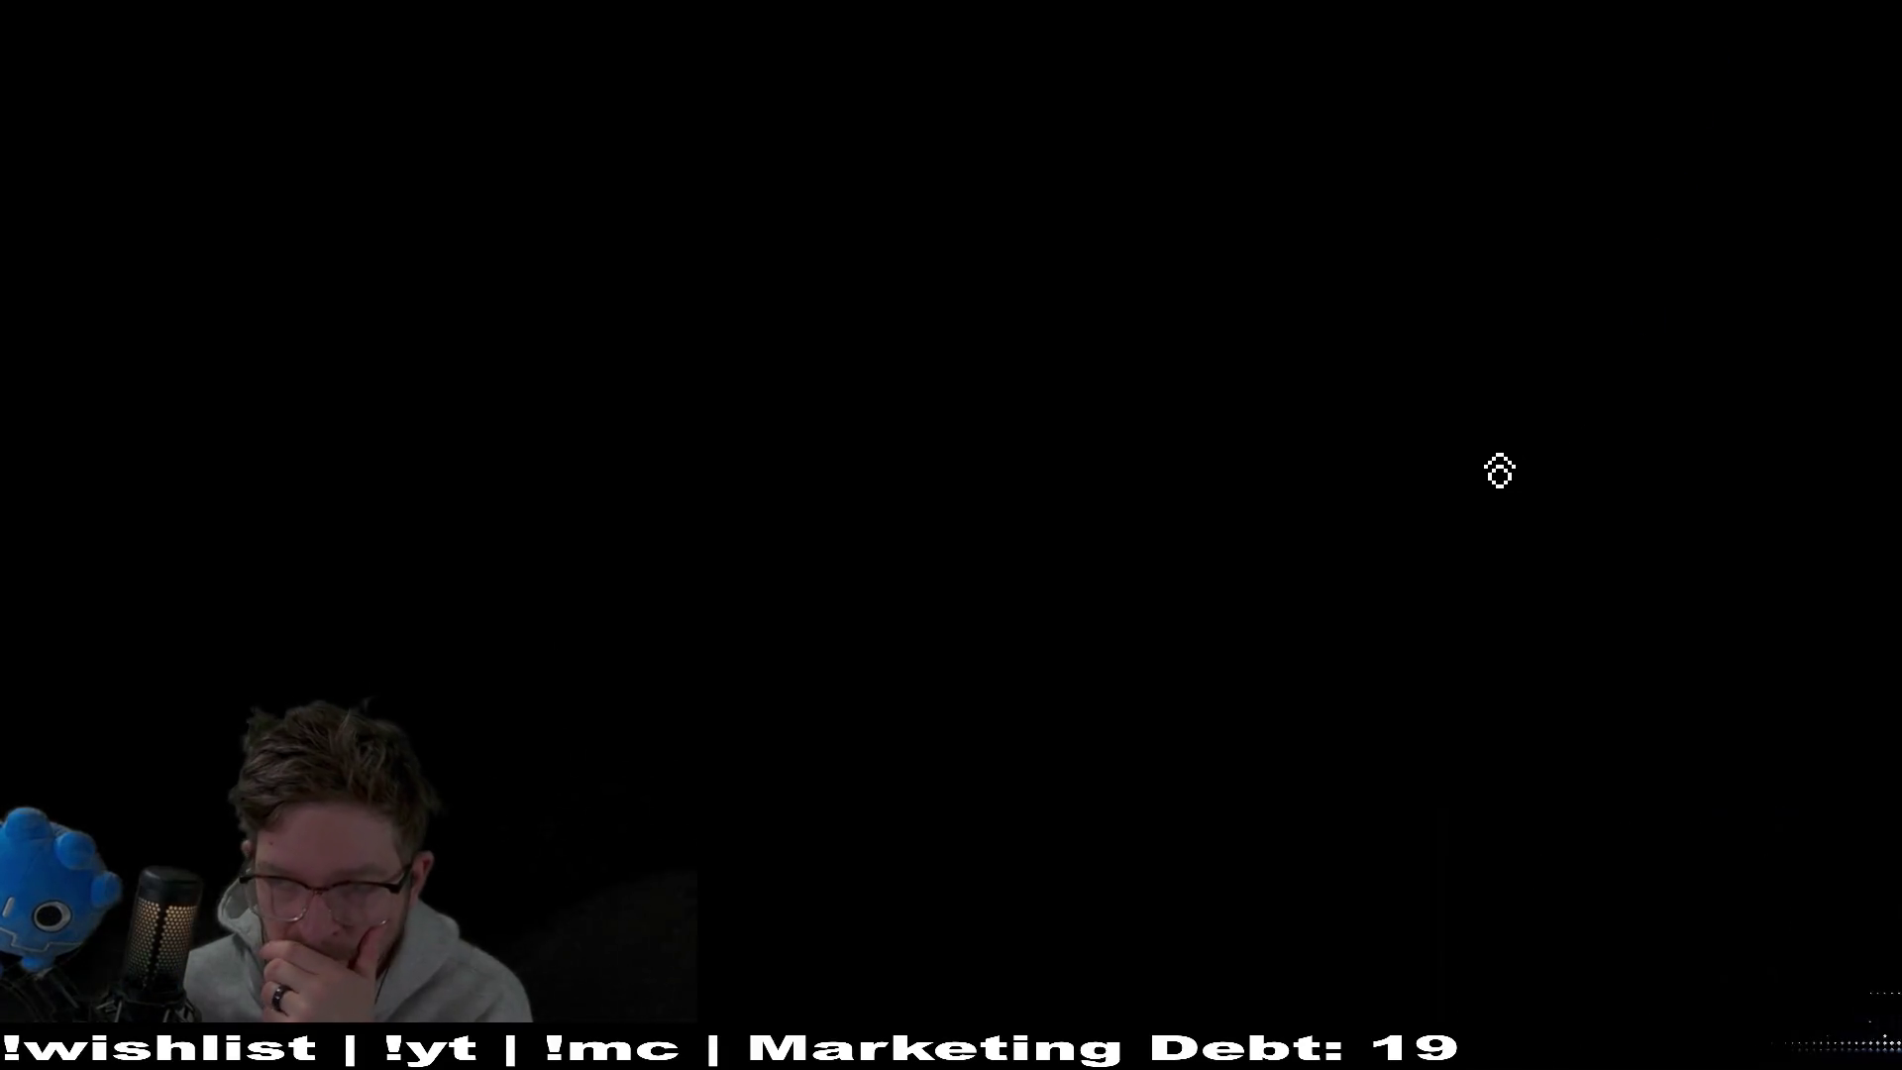
# Open the Scan Line Intensity dropdown, step through its options keeping HIGH, then return to the editor
pyautogui.click(1147, 485)
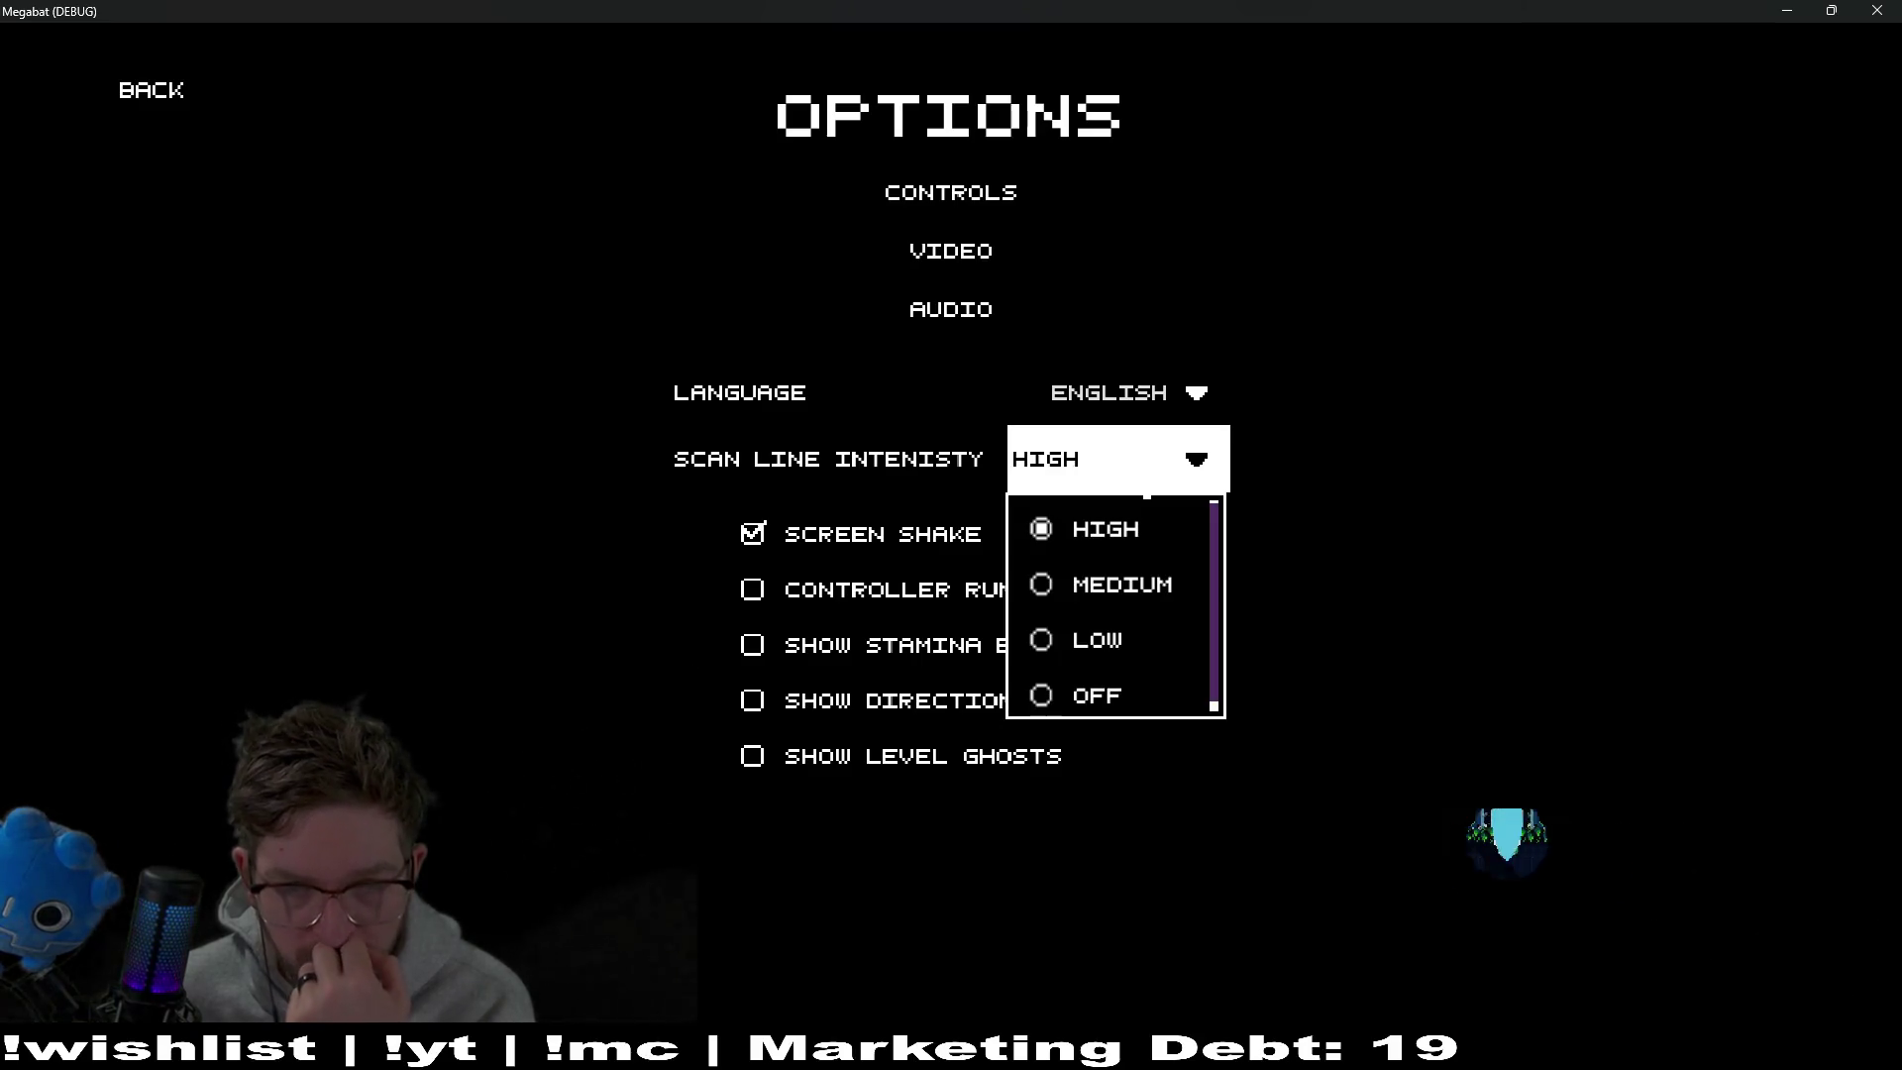
pyautogui.click(1146, 492)
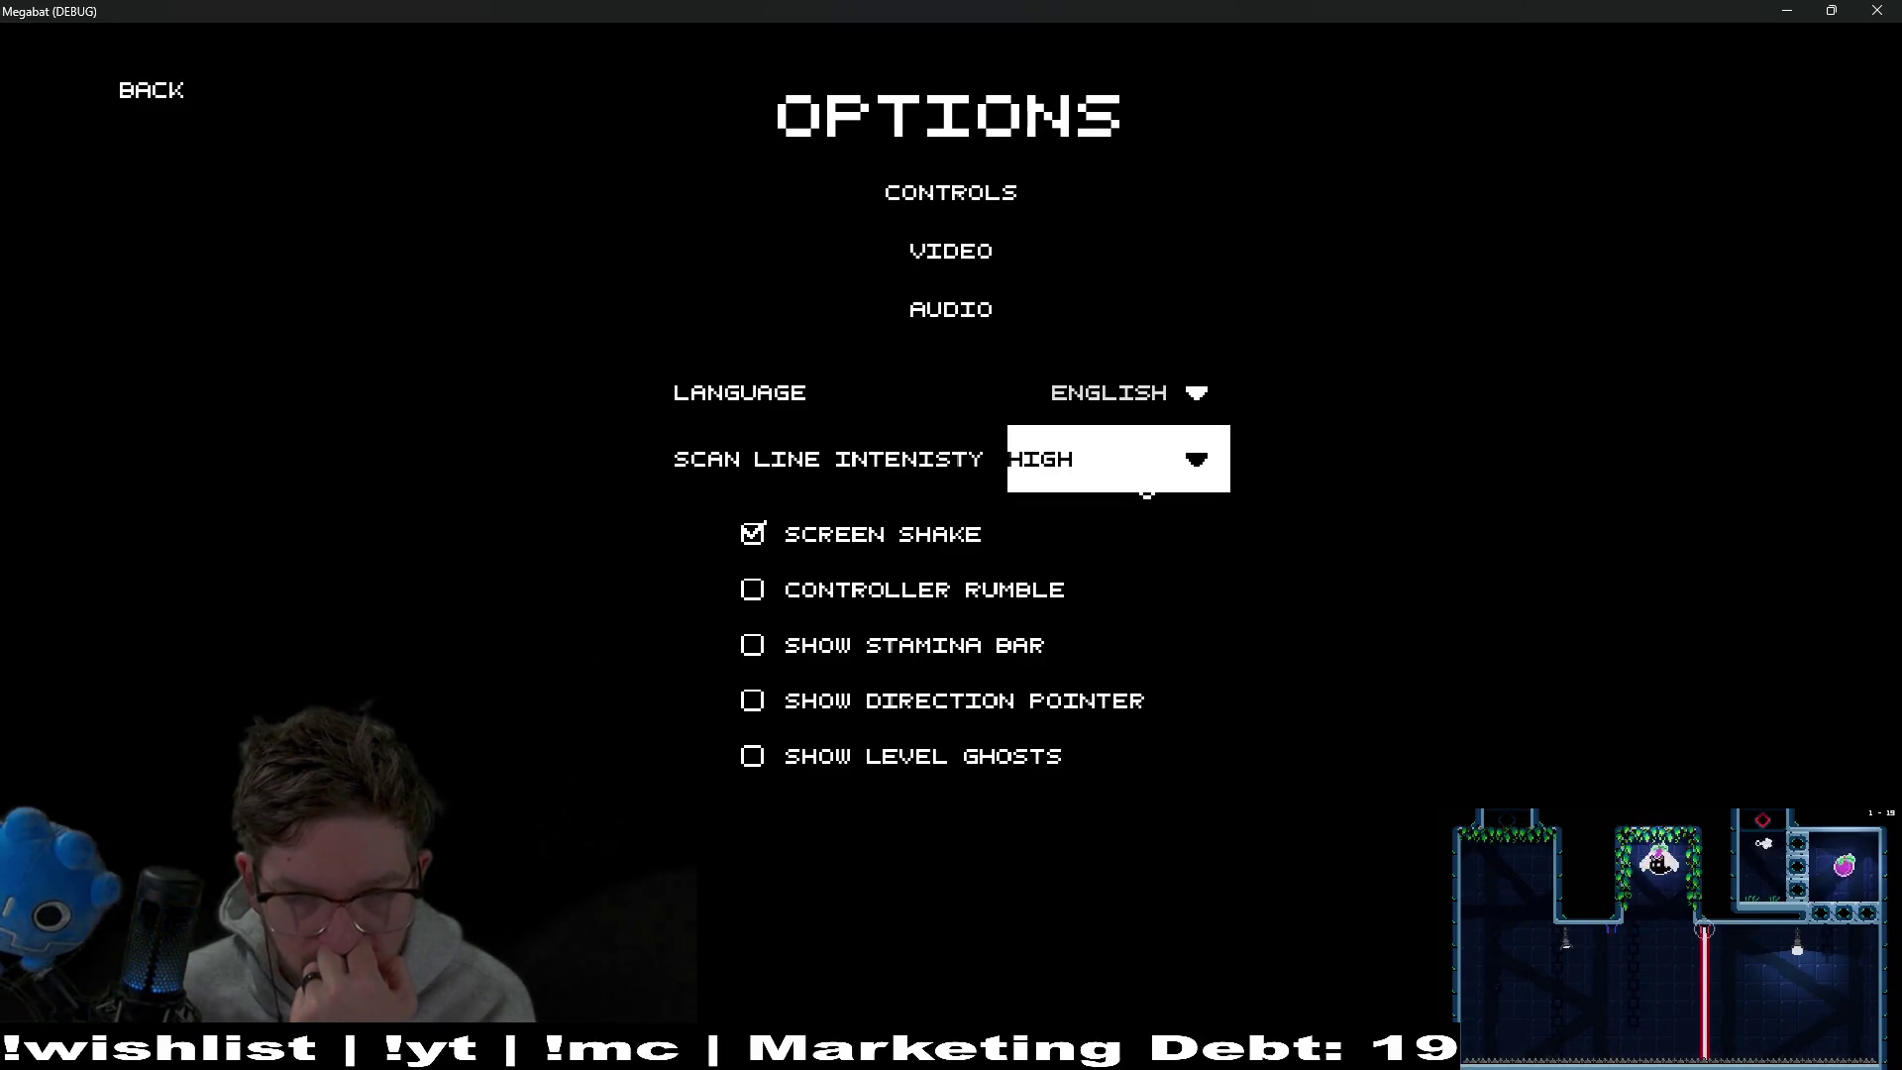
pyautogui.click(1146, 492)
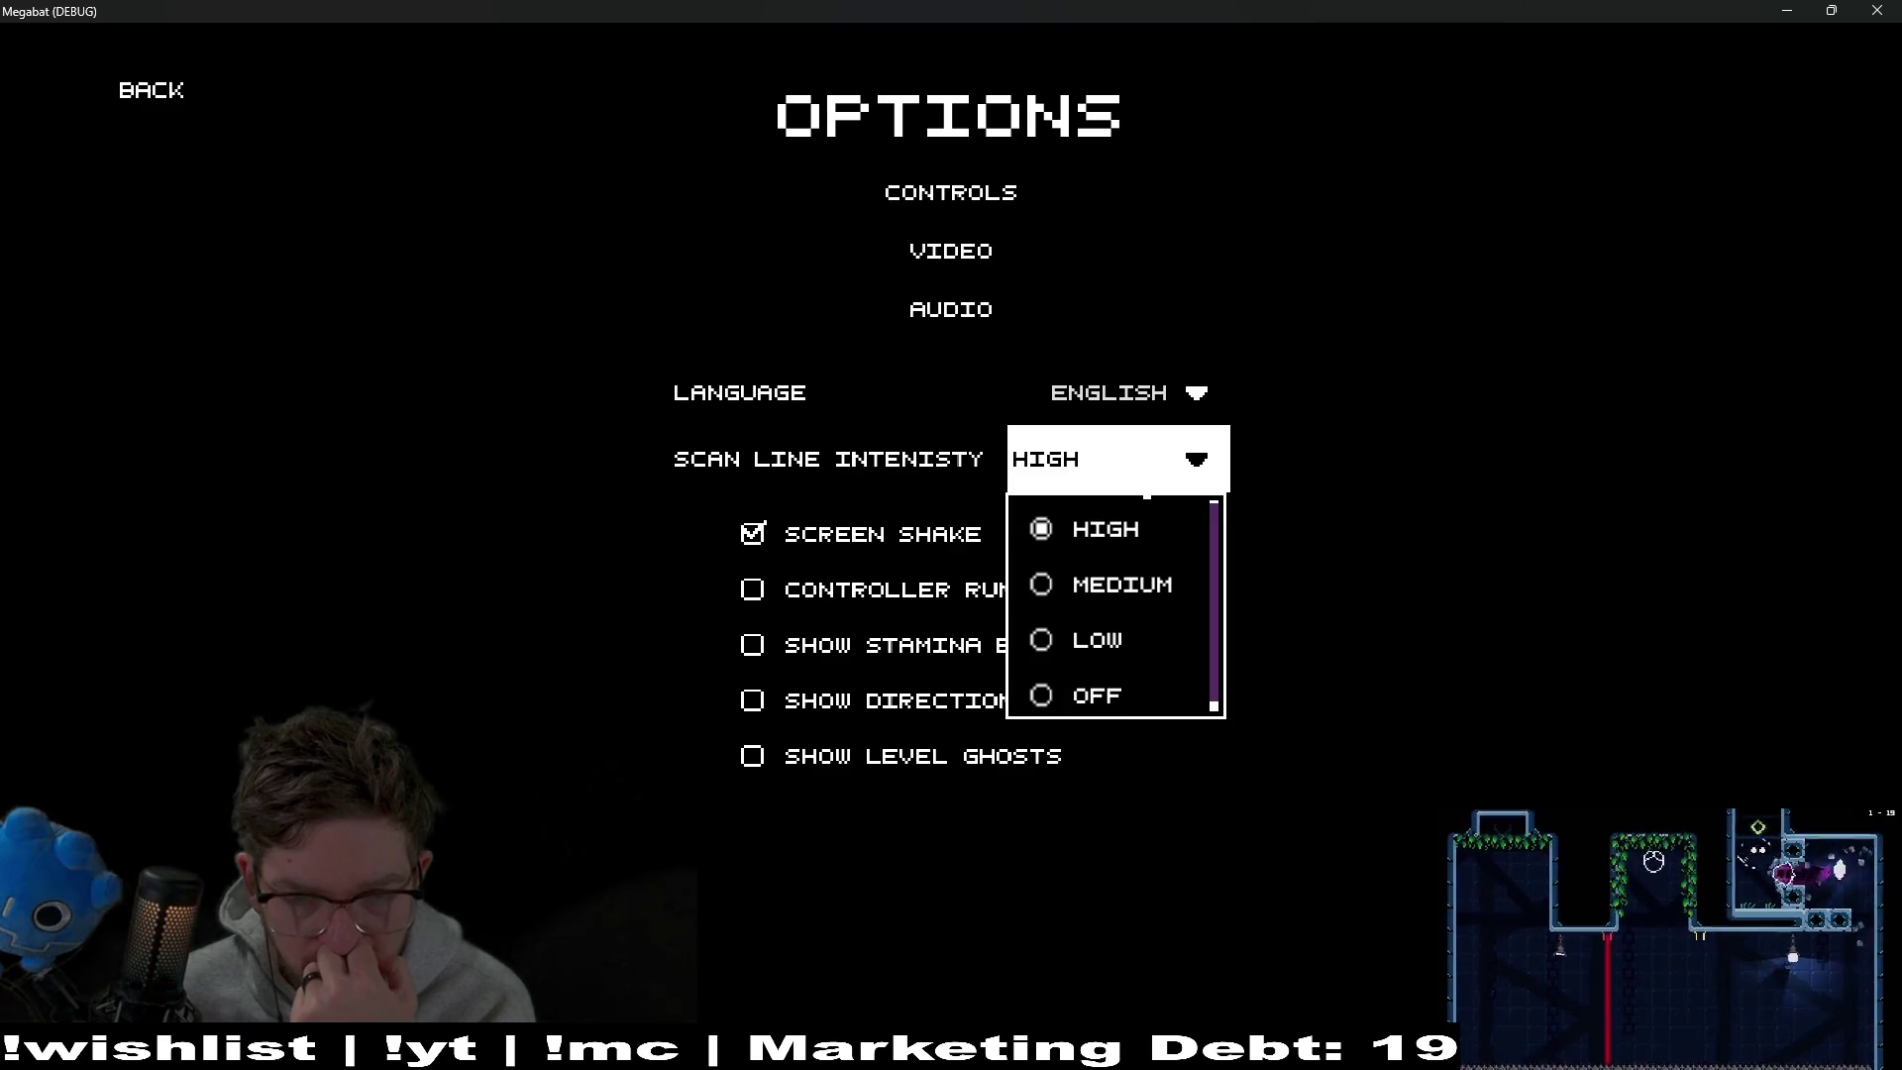
pyautogui.press('Escape')
pyautogui.press('Return')
pyautogui.click(1714, 229)
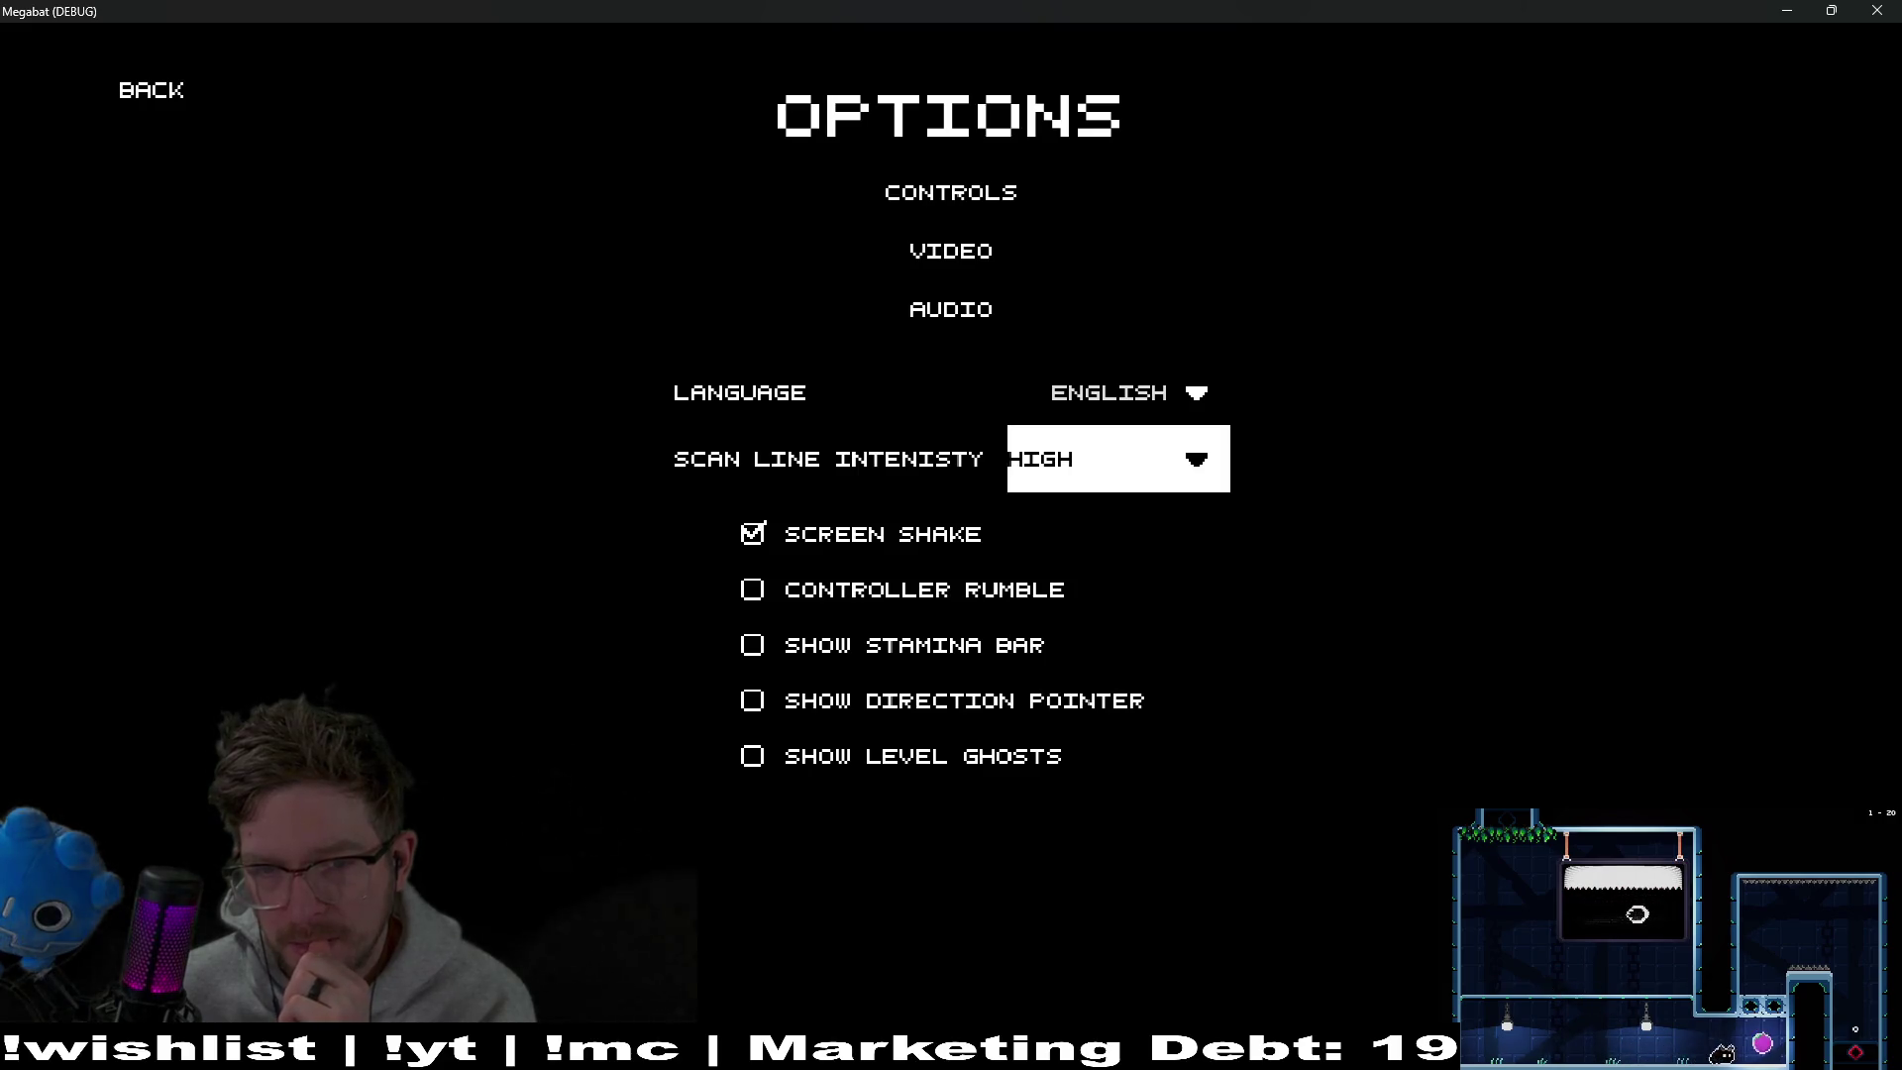
pyautogui.hotkey('alt', 'Tab')
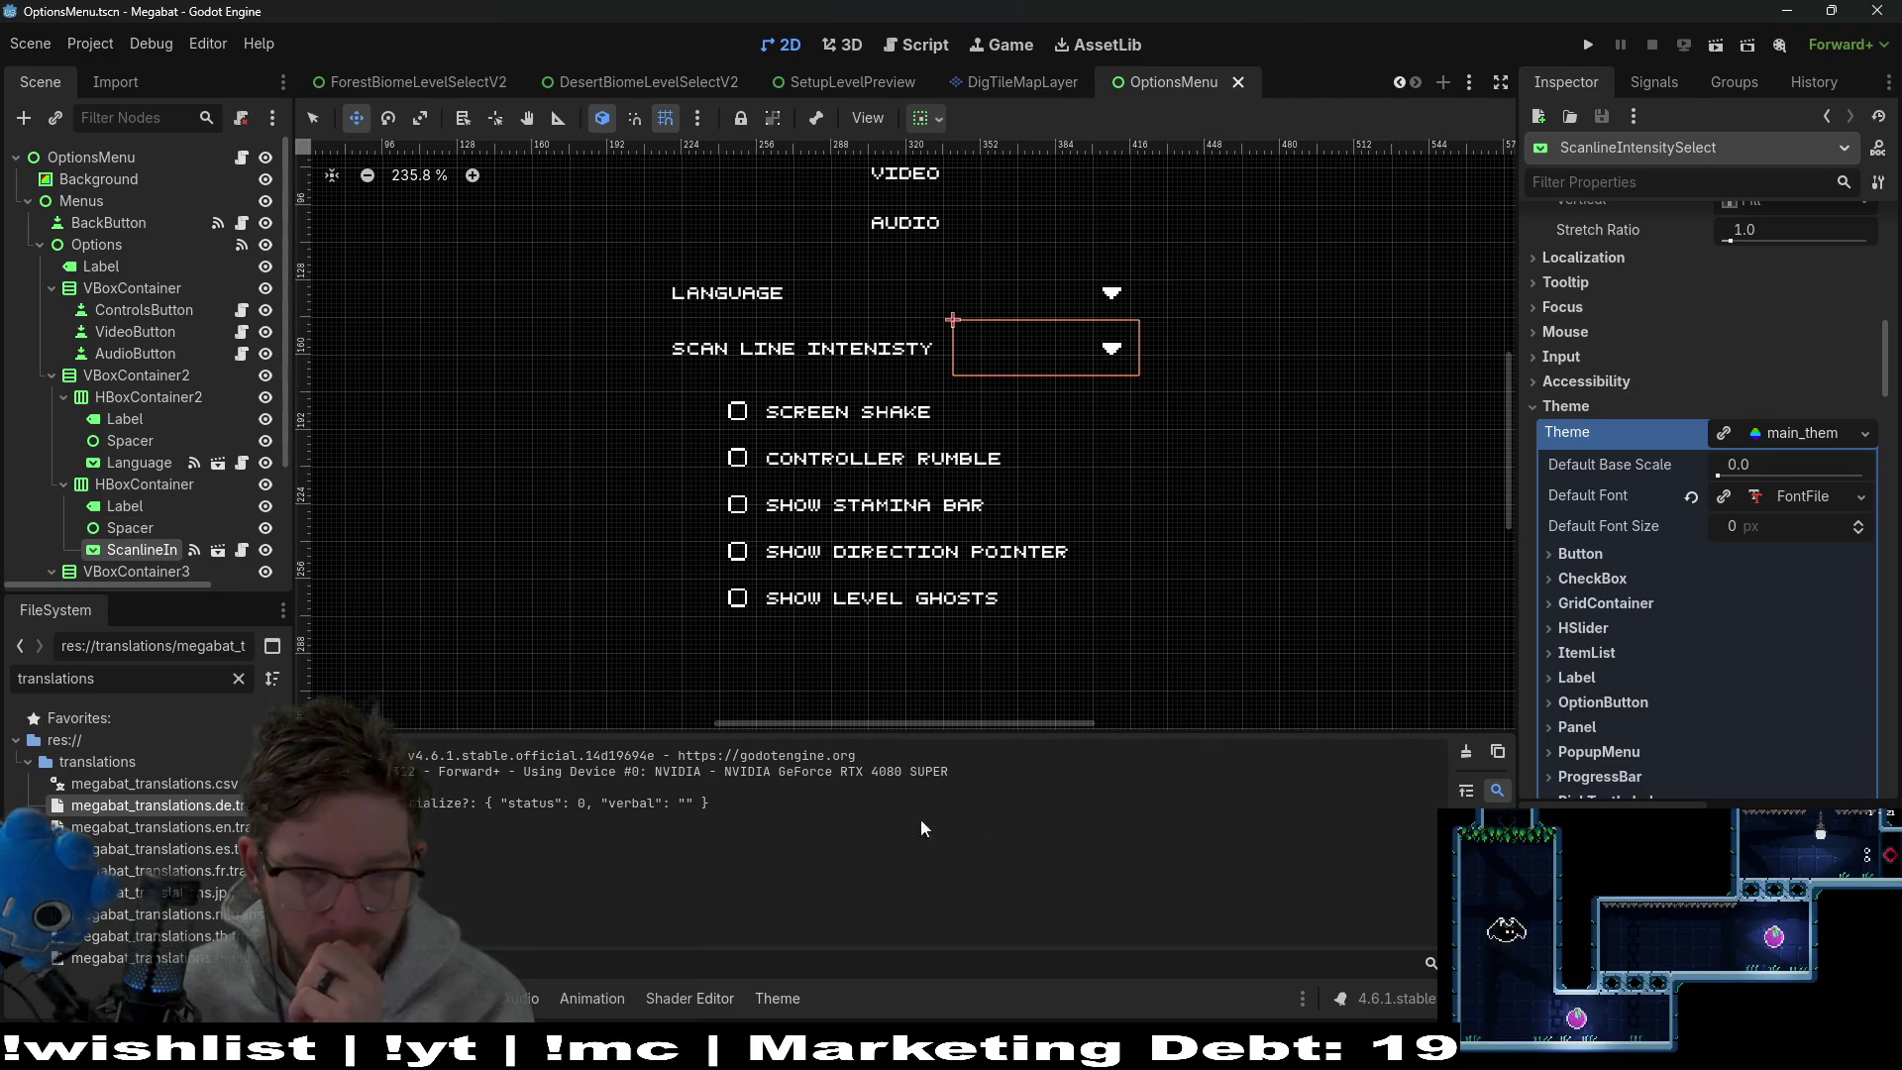
# Open main_theme in the Theme editor and preview the OptionButton's current dropdown popup
pyautogui.click(1793, 428)
pyautogui.click(1791, 426)
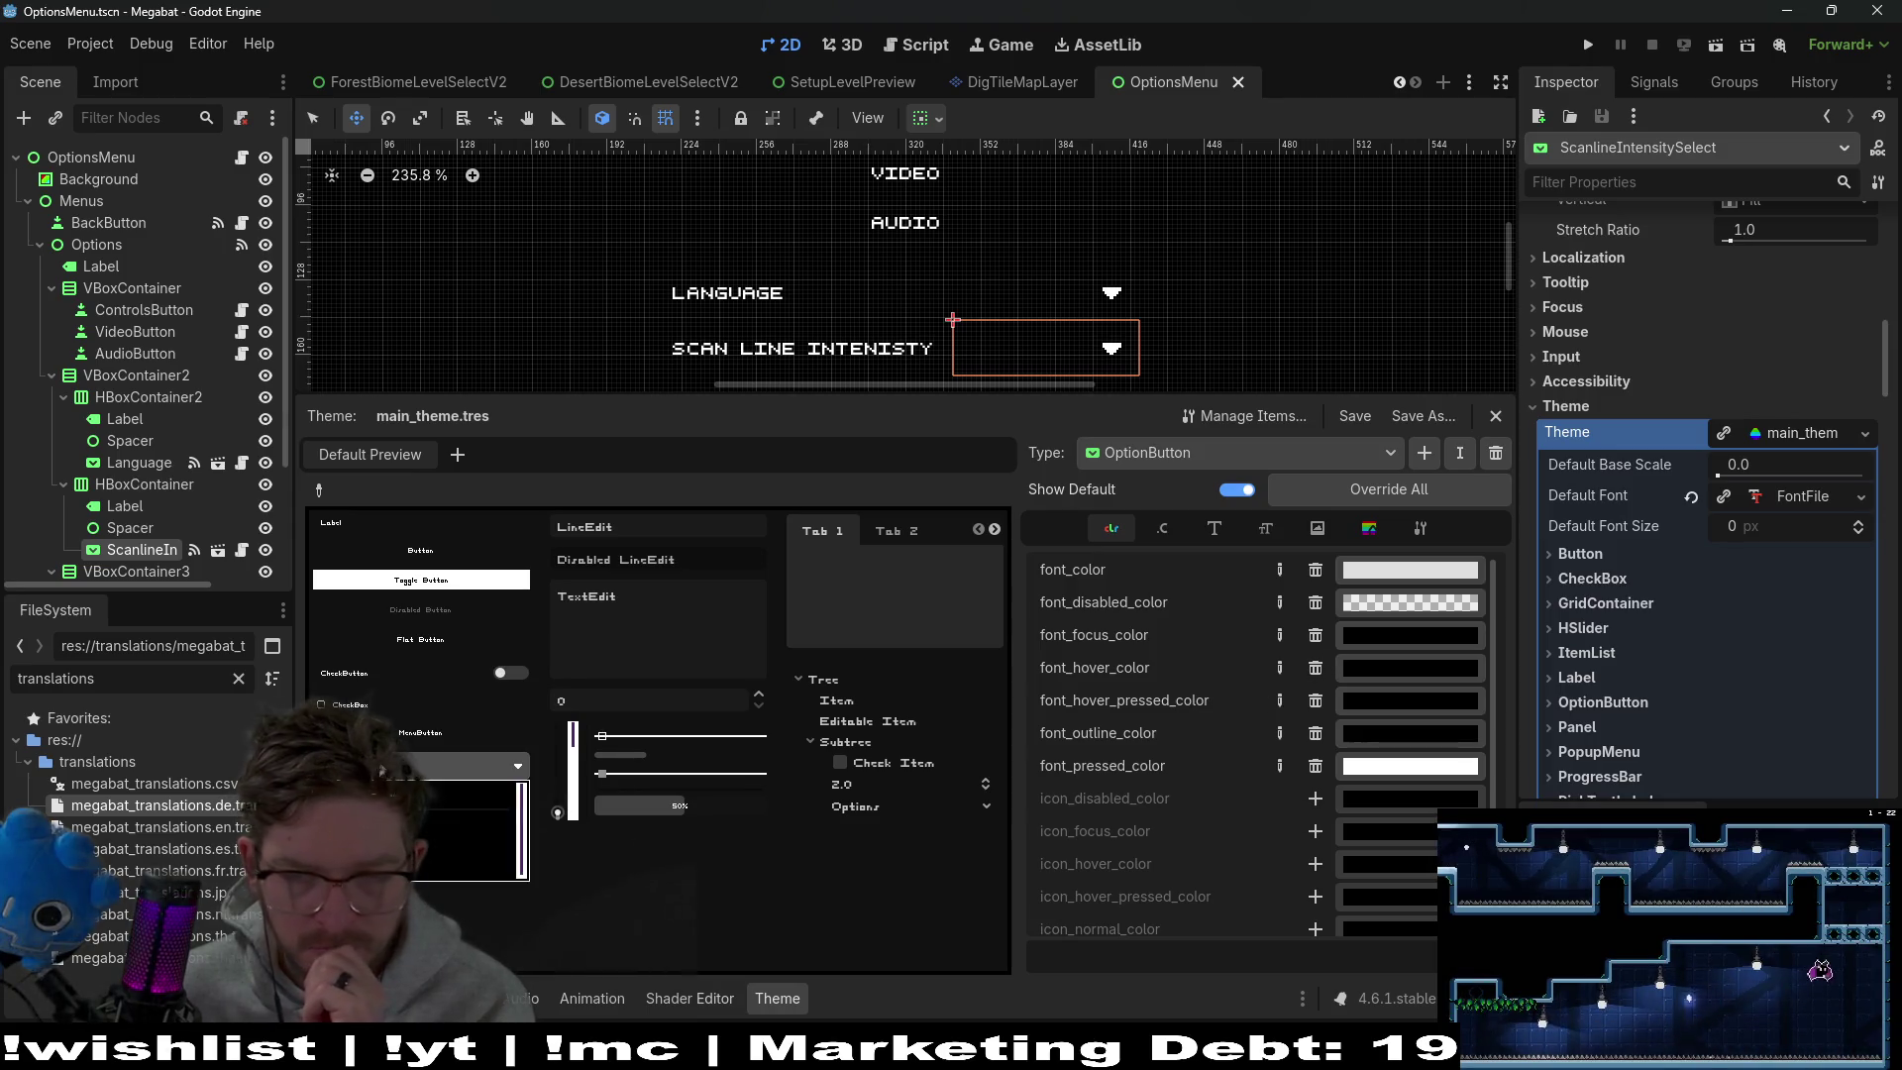
pyautogui.click(451, 771)
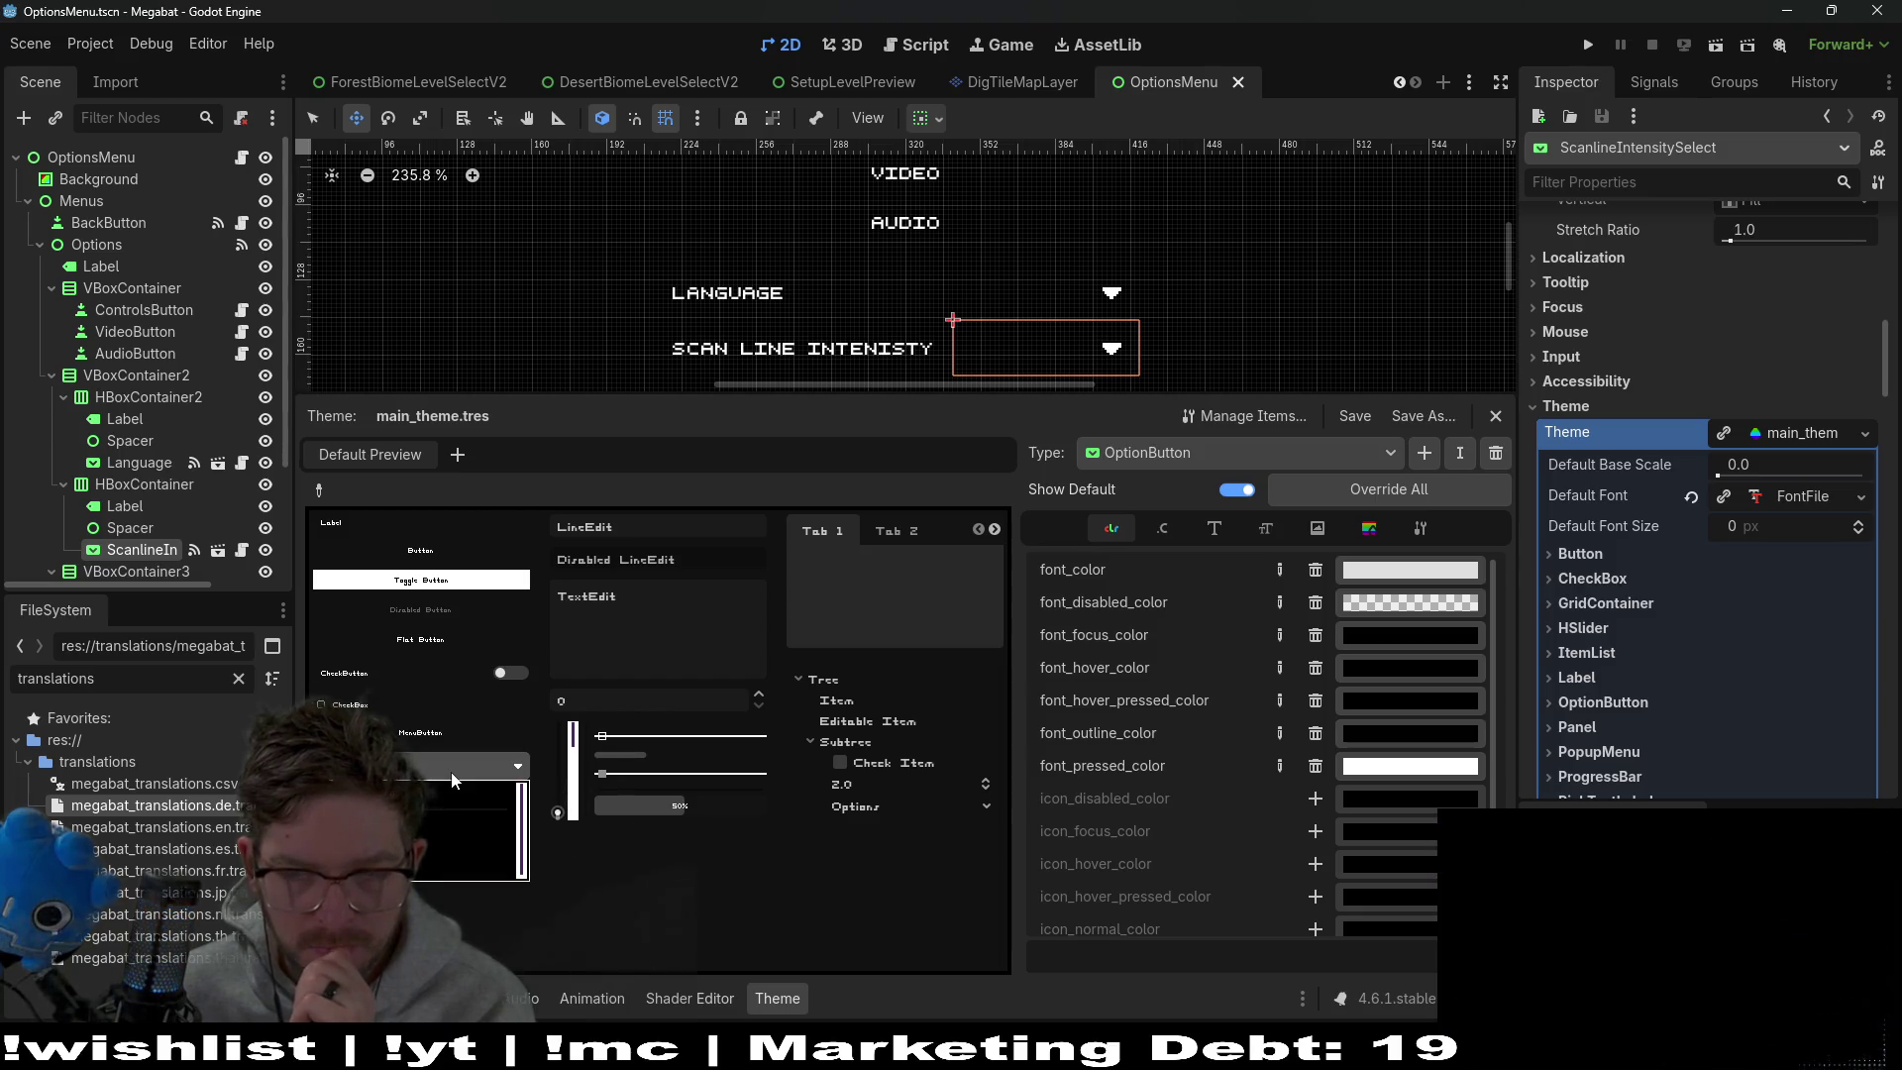
pyautogui.click(488, 774)
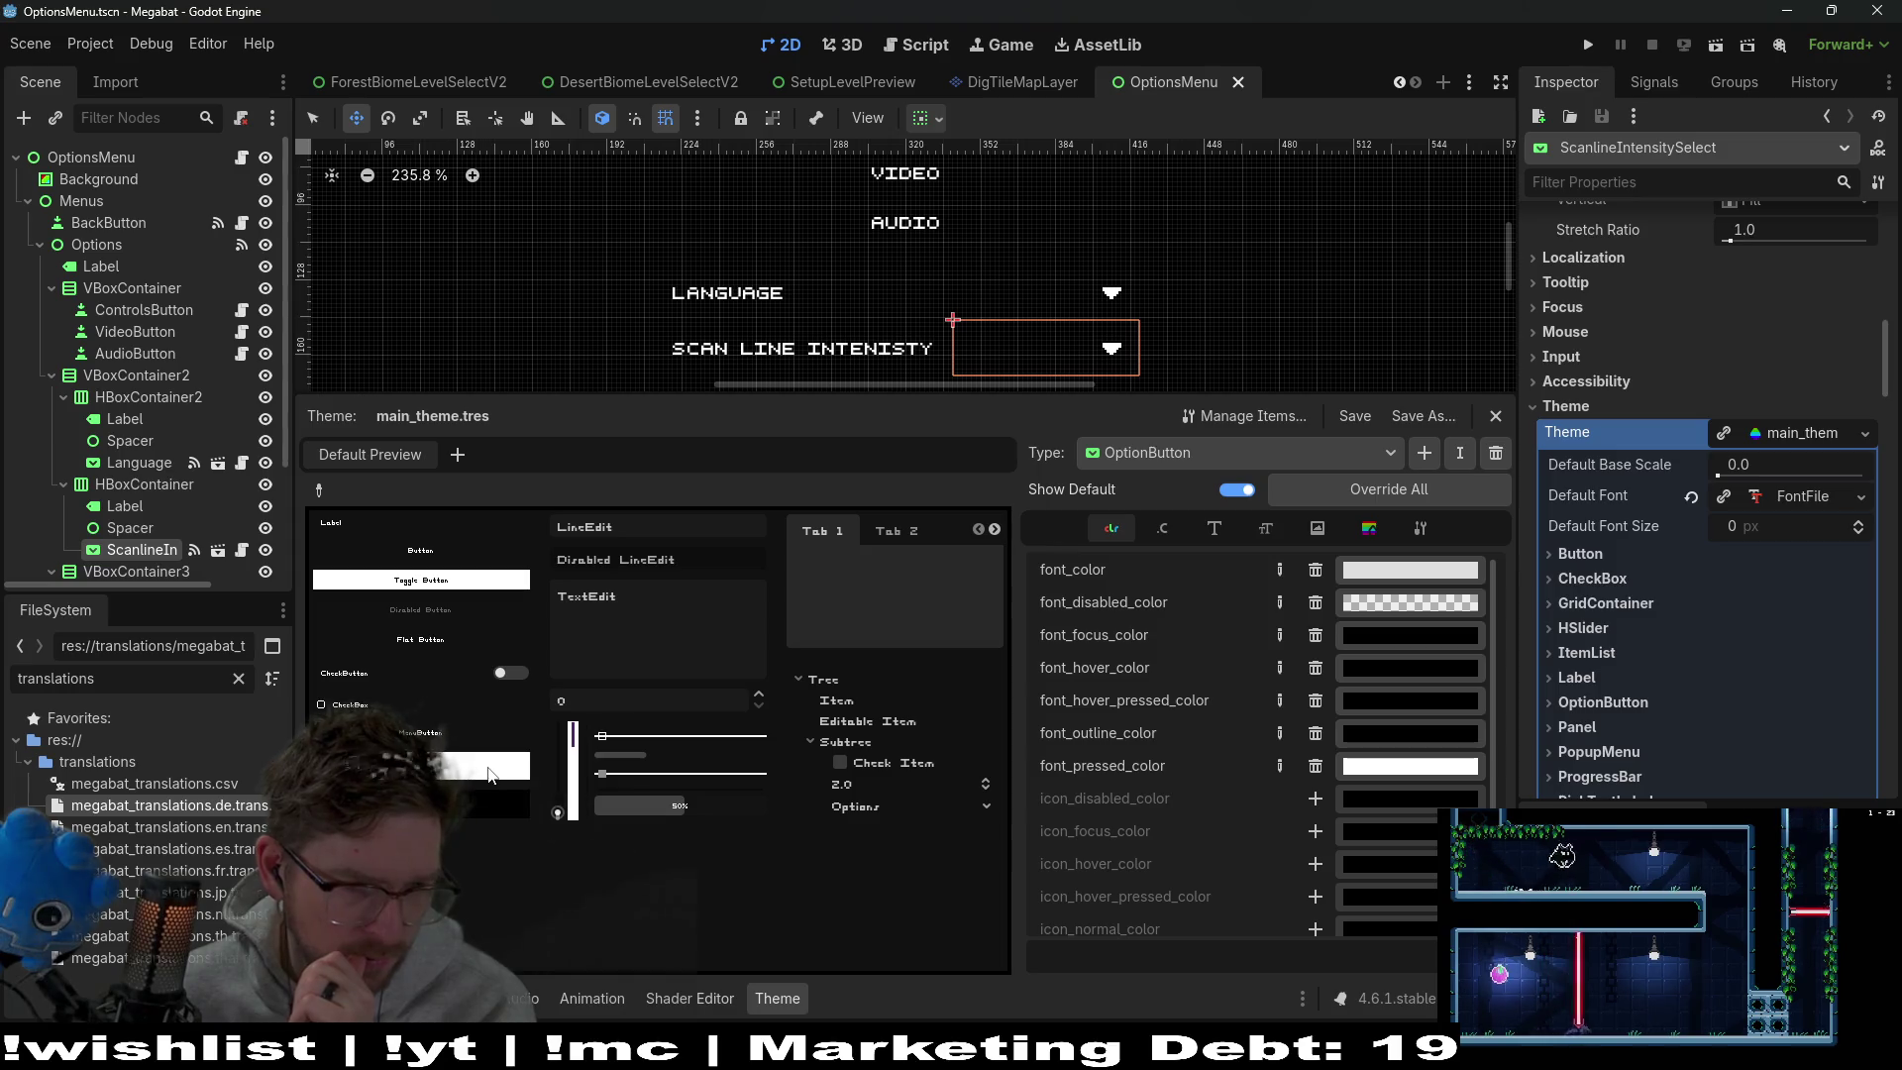
# List the OptionButton style boxes and open hover_mirrored
pyautogui.click(1317, 536)
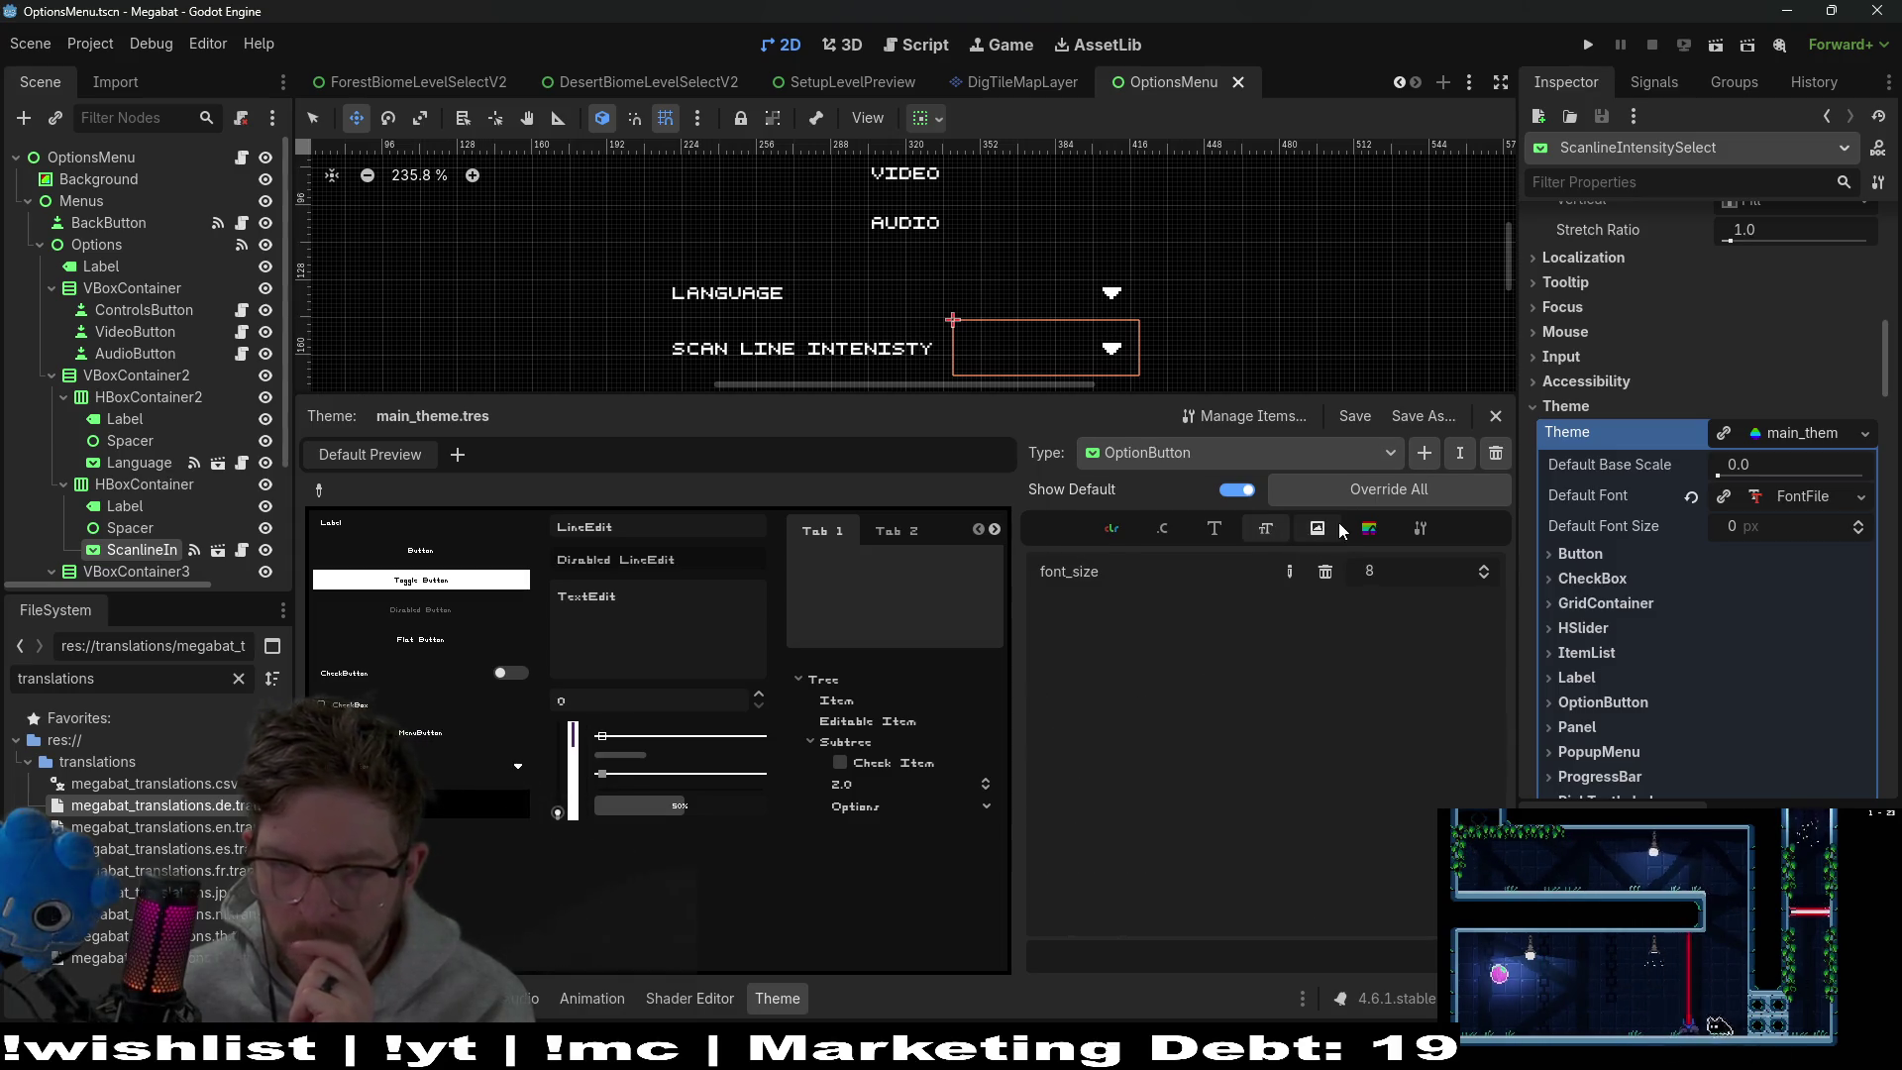
pyautogui.click(1362, 530)
pyautogui.click(1429, 703)
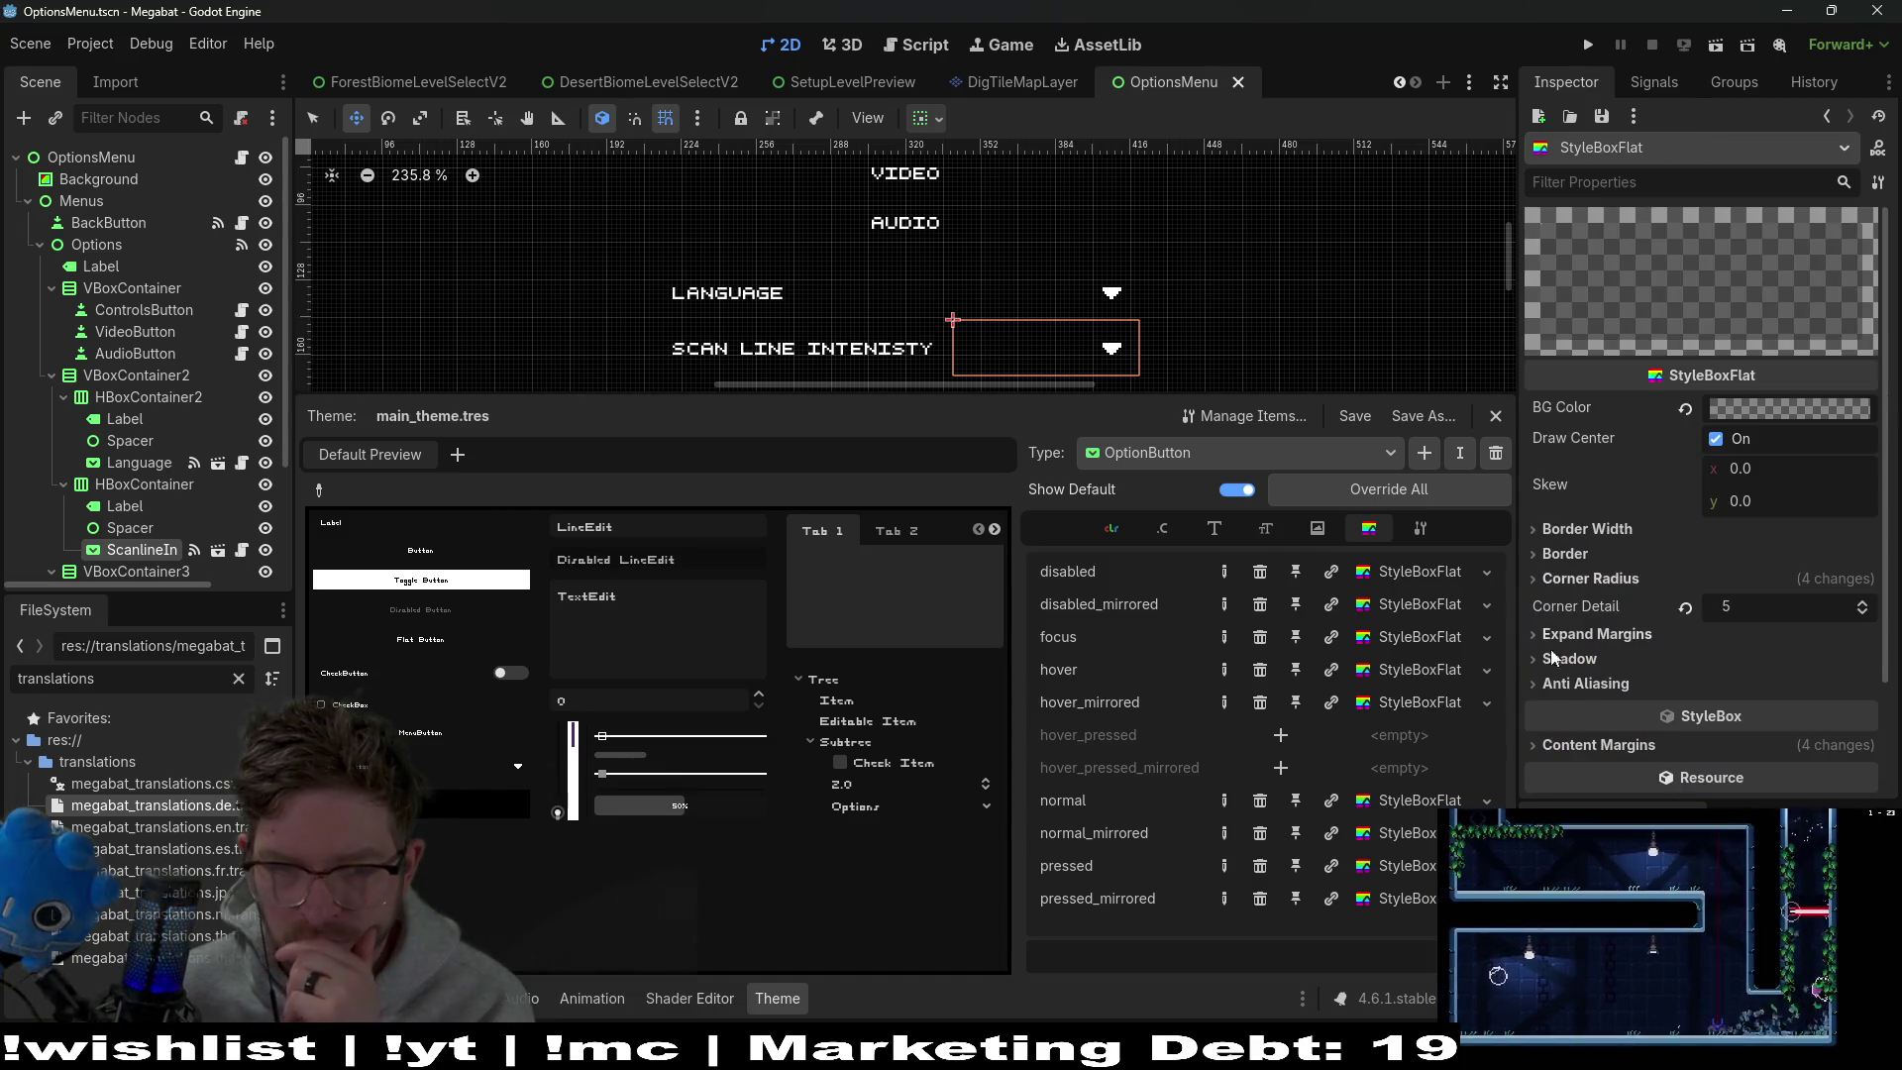
# Inspect several OptionButton style boxes' border and corner radius settings
pyautogui.click(1419, 669)
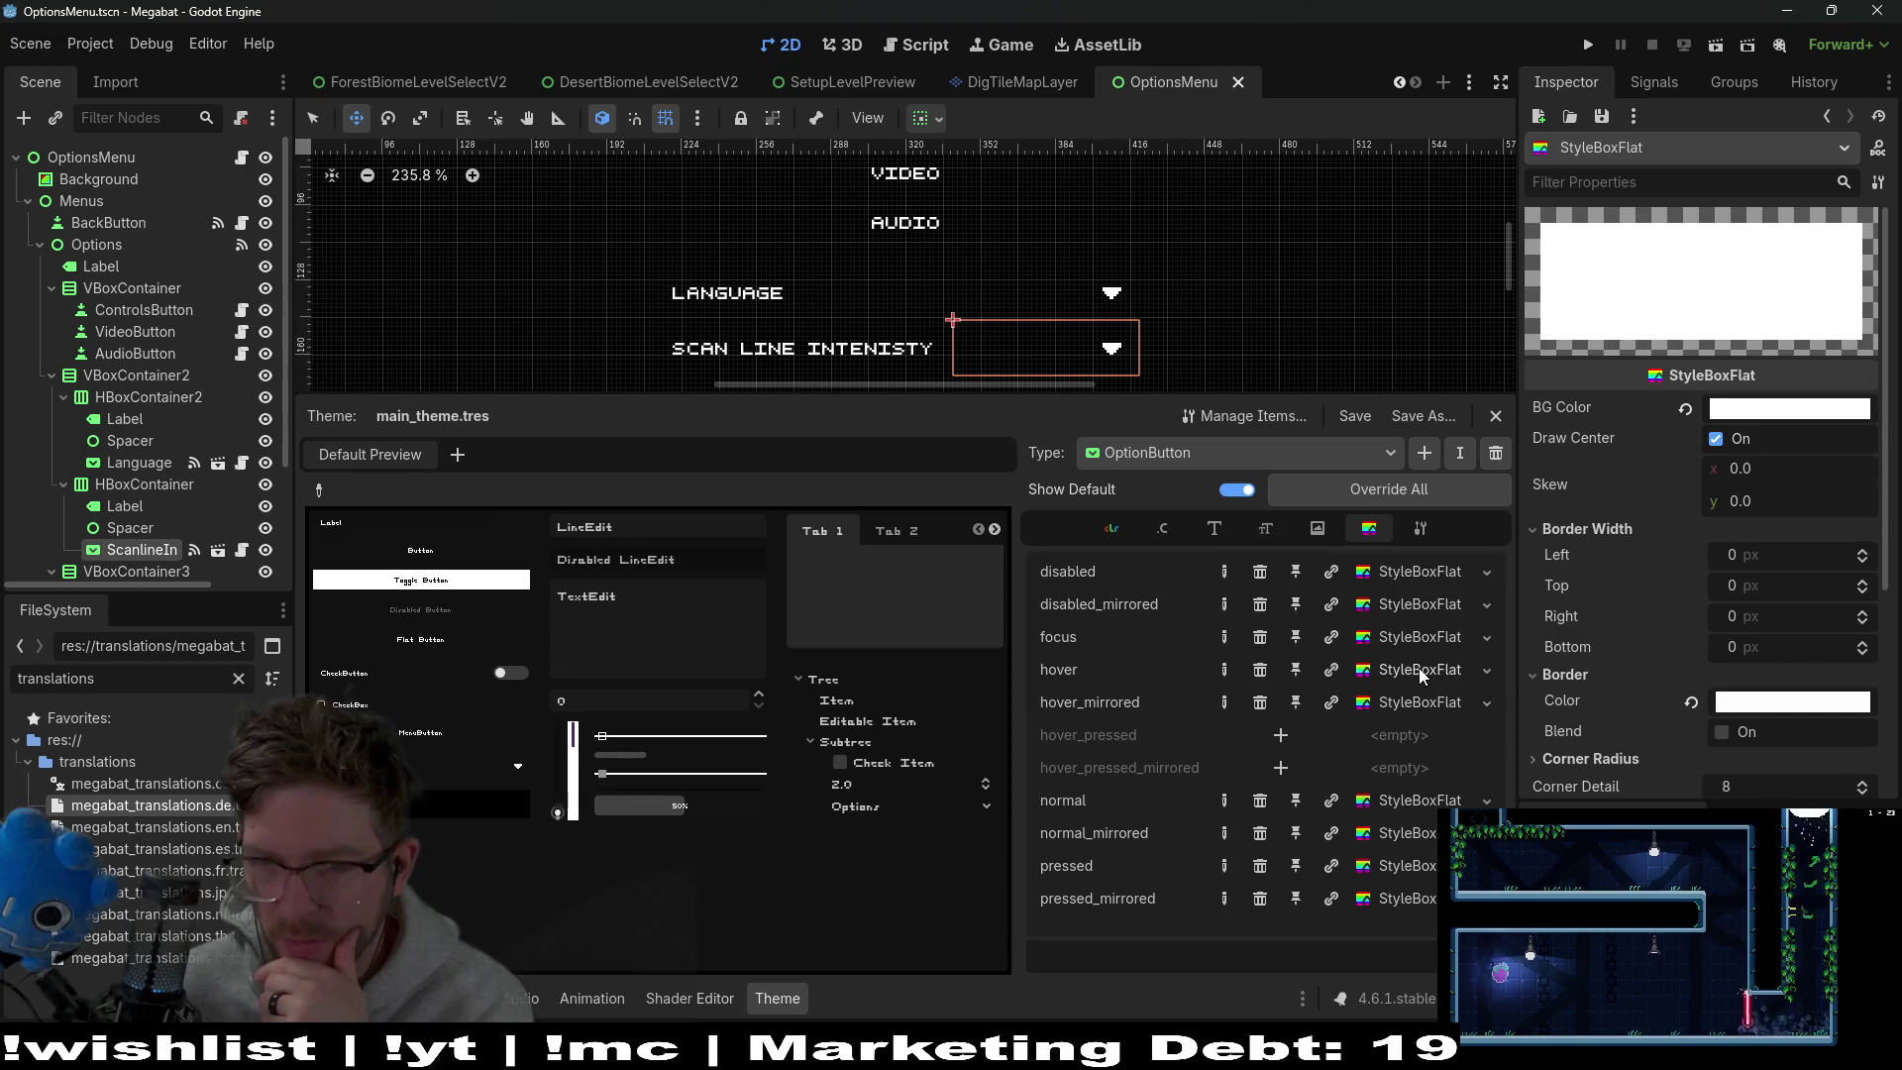
pyautogui.click(1413, 641)
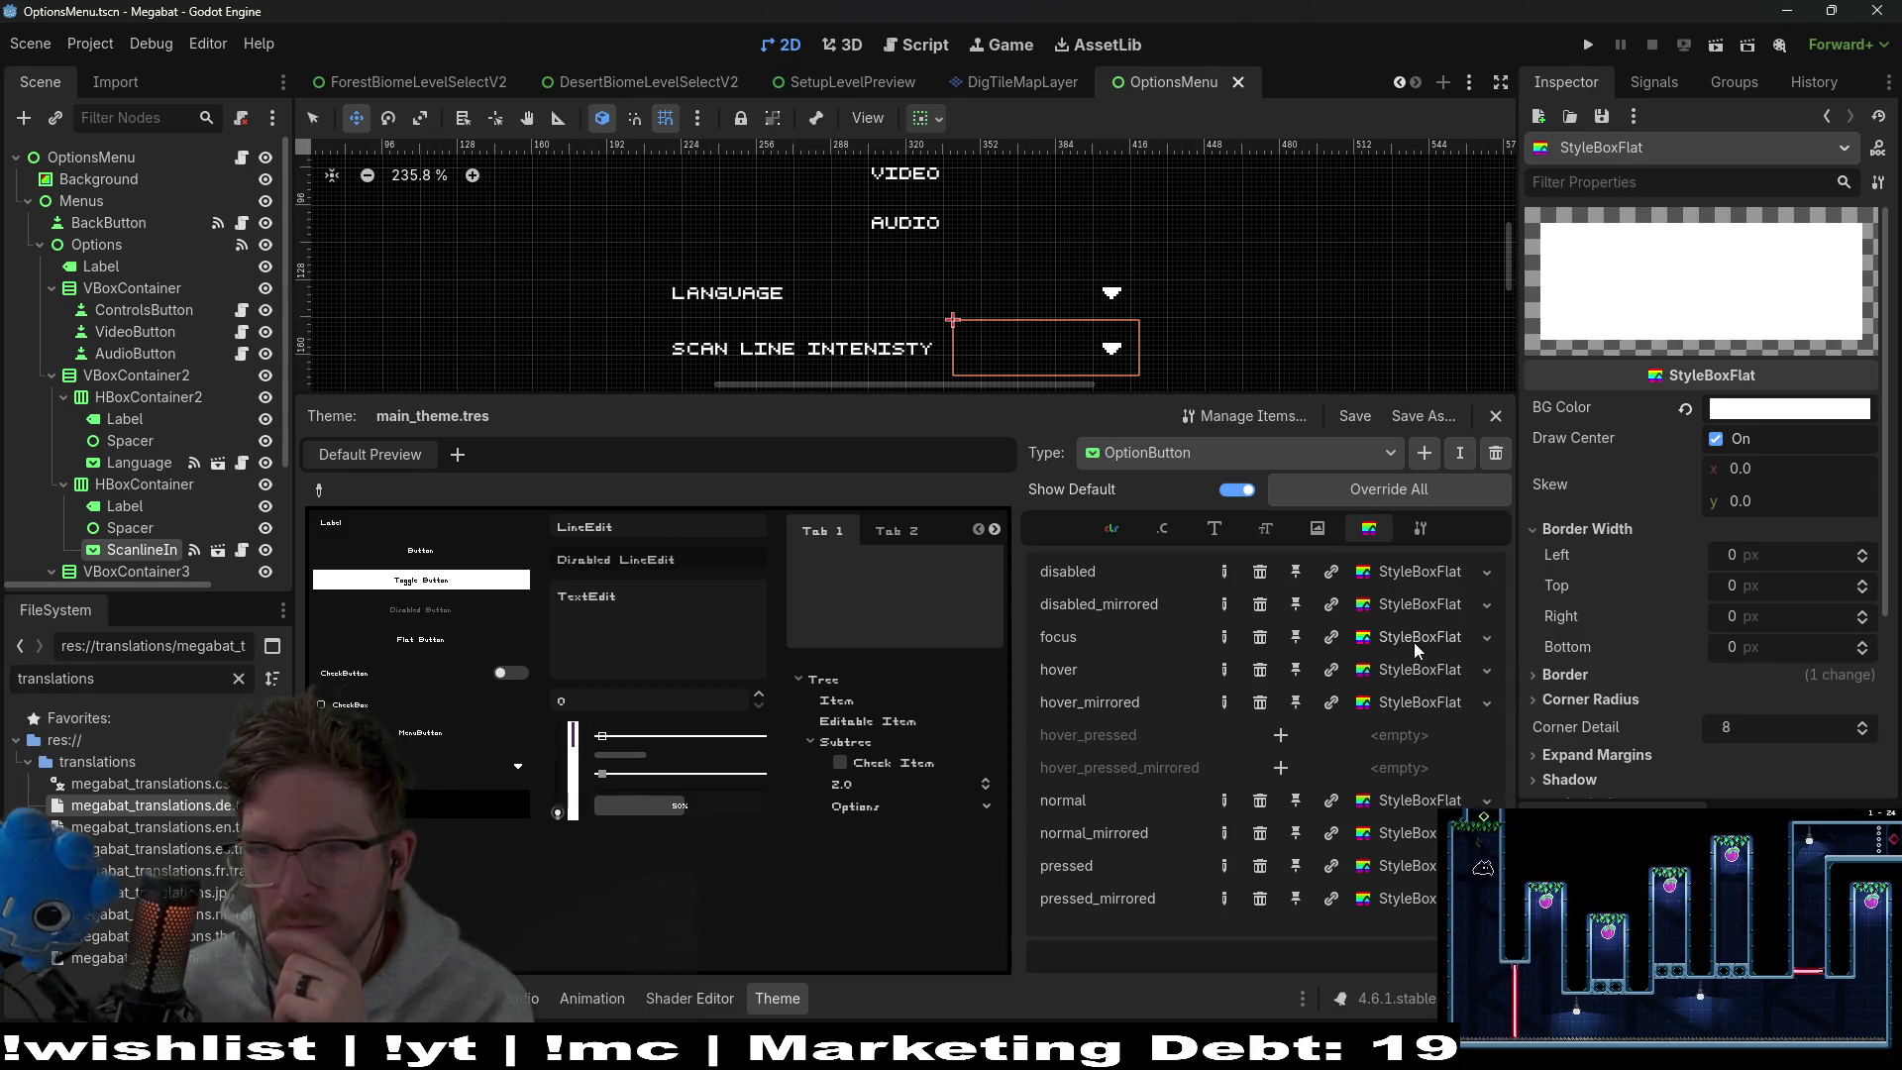
pyautogui.click(1410, 573)
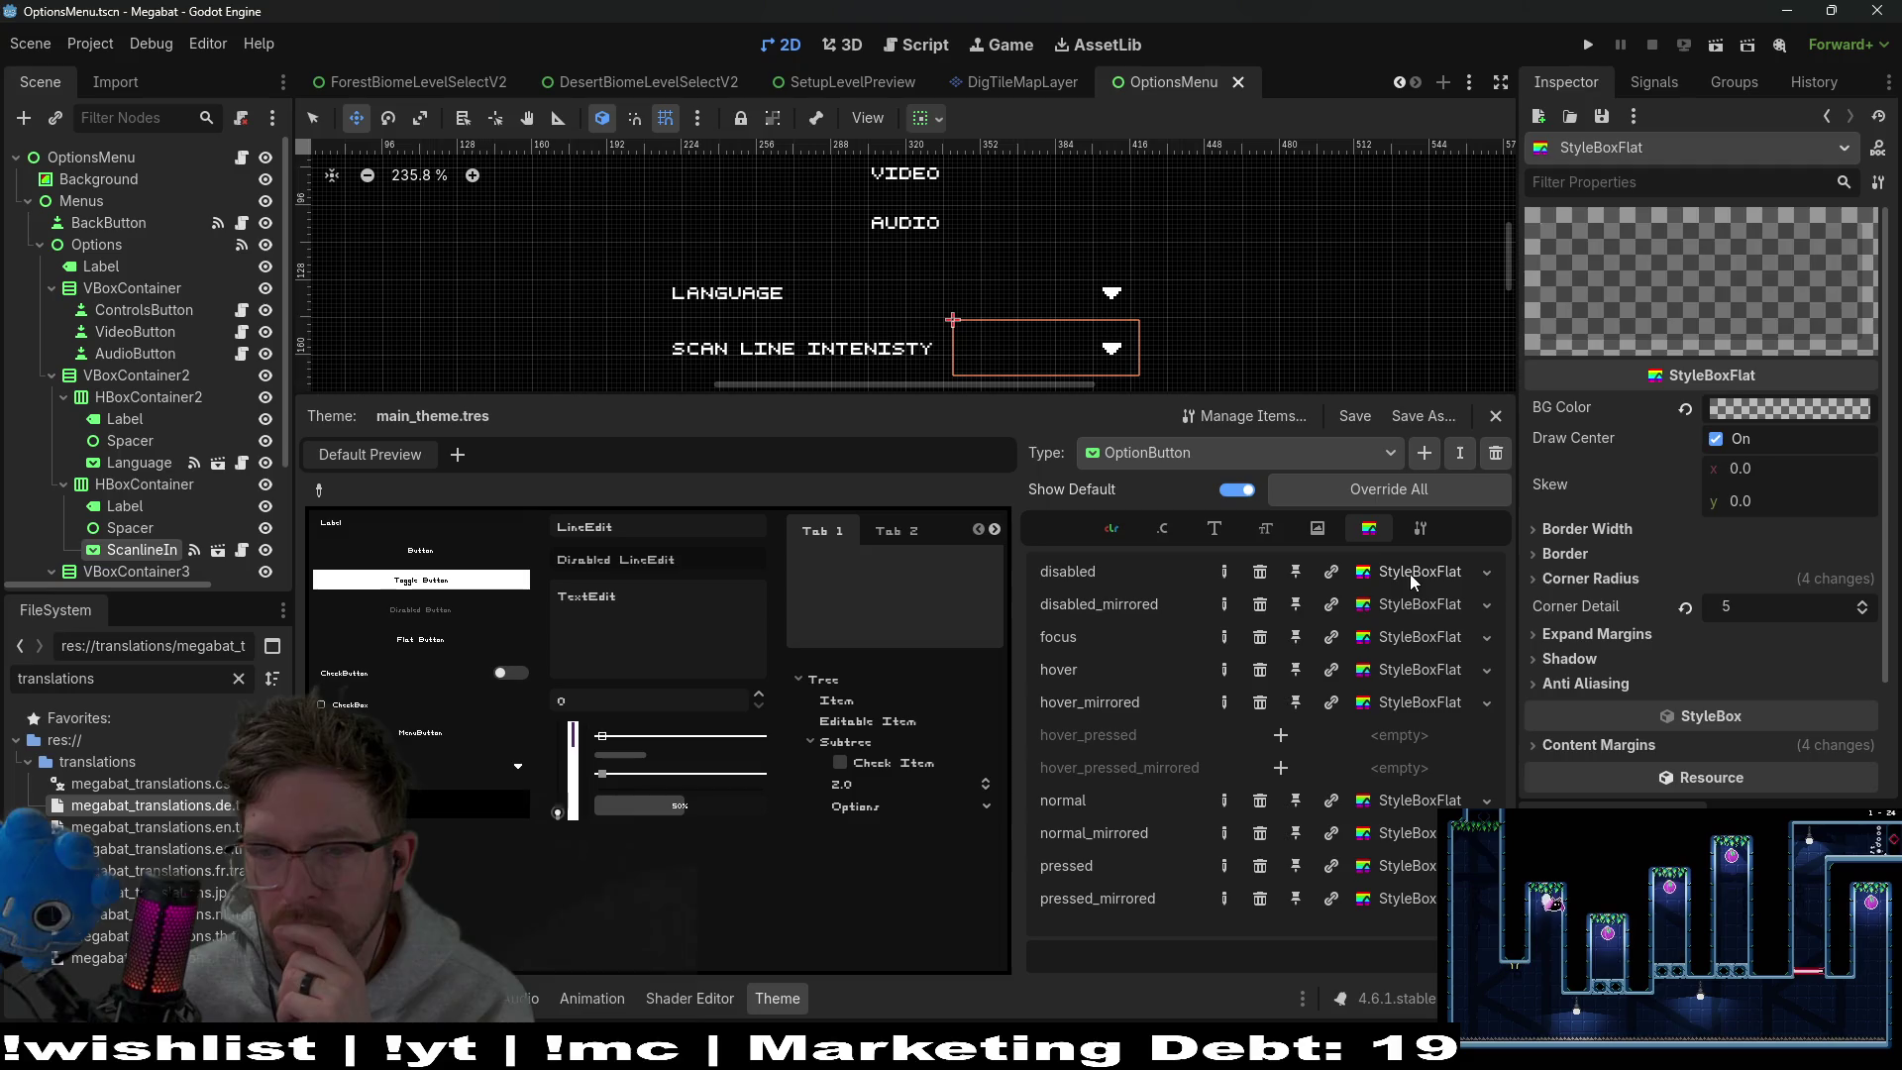
pyautogui.click(1624, 525)
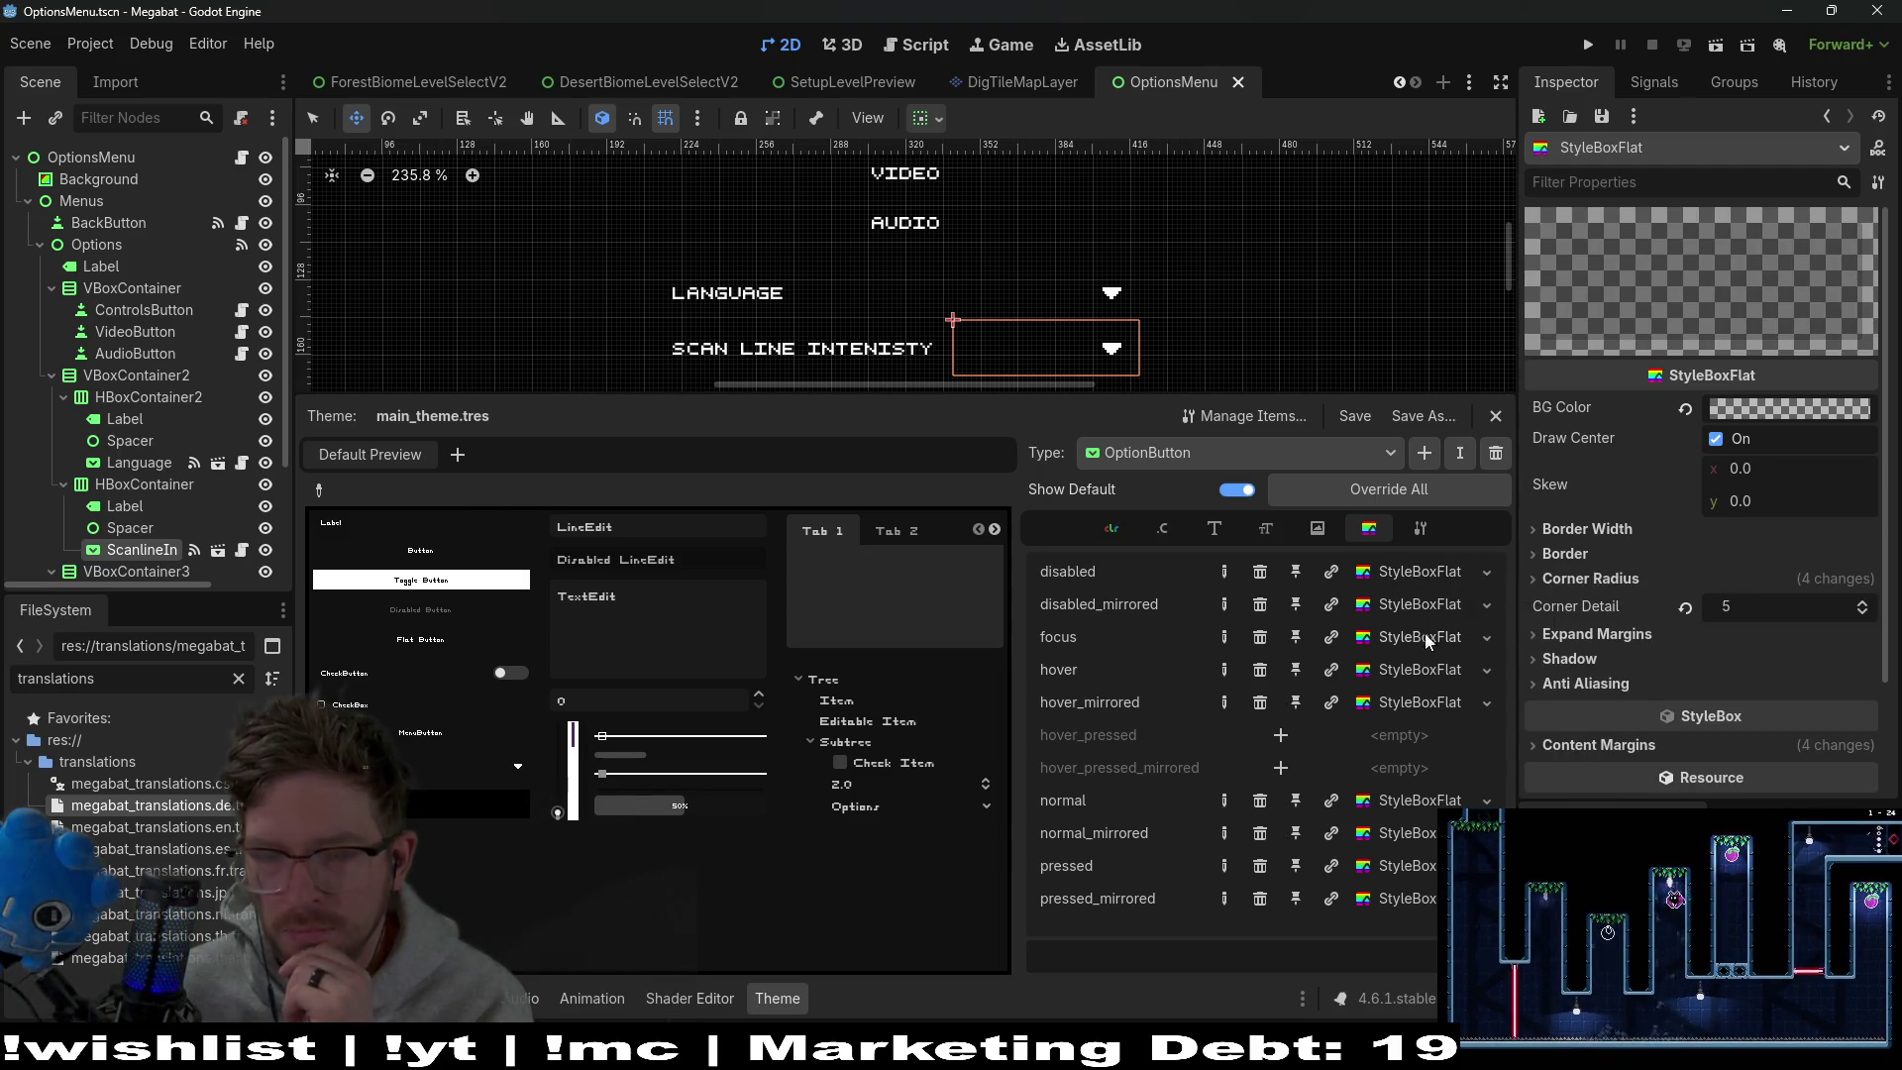
# Revert the normal style's left border width to 0 px and save
pyautogui.click(1410, 802)
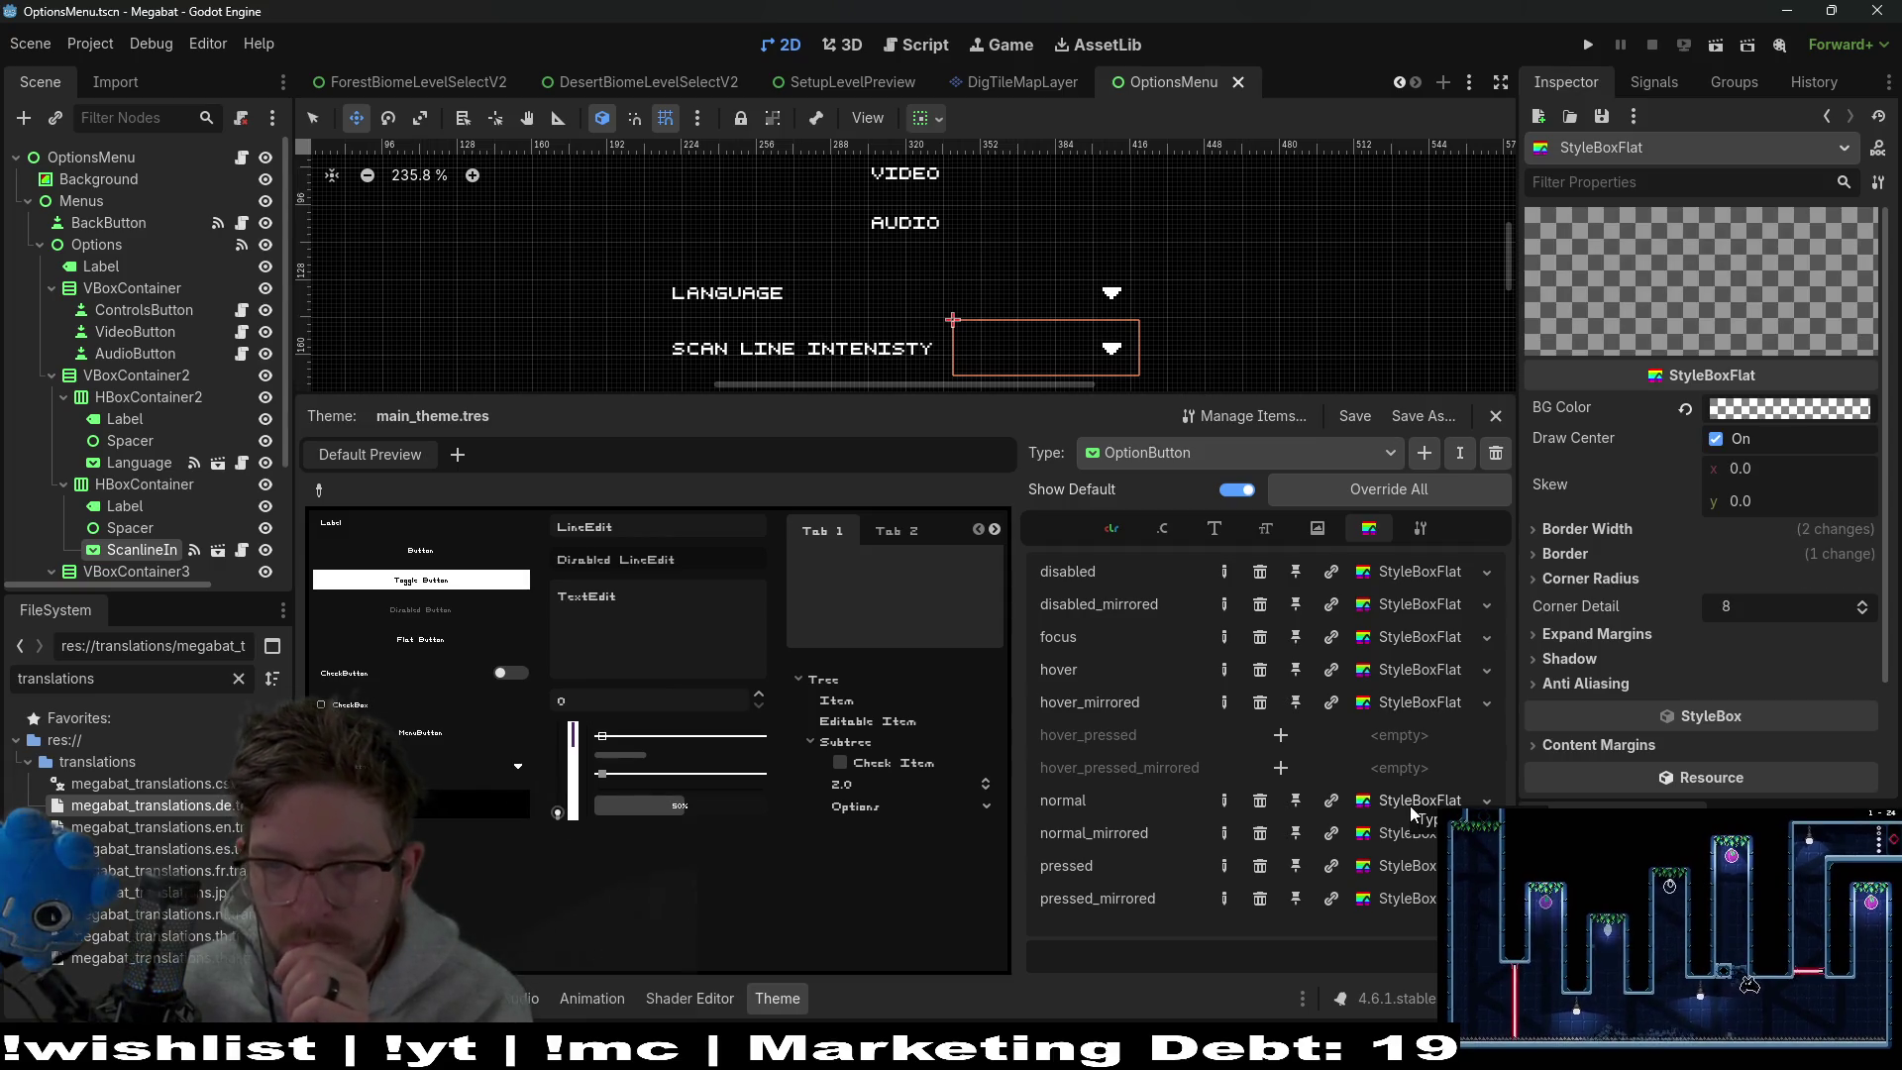
pyautogui.click(1574, 552)
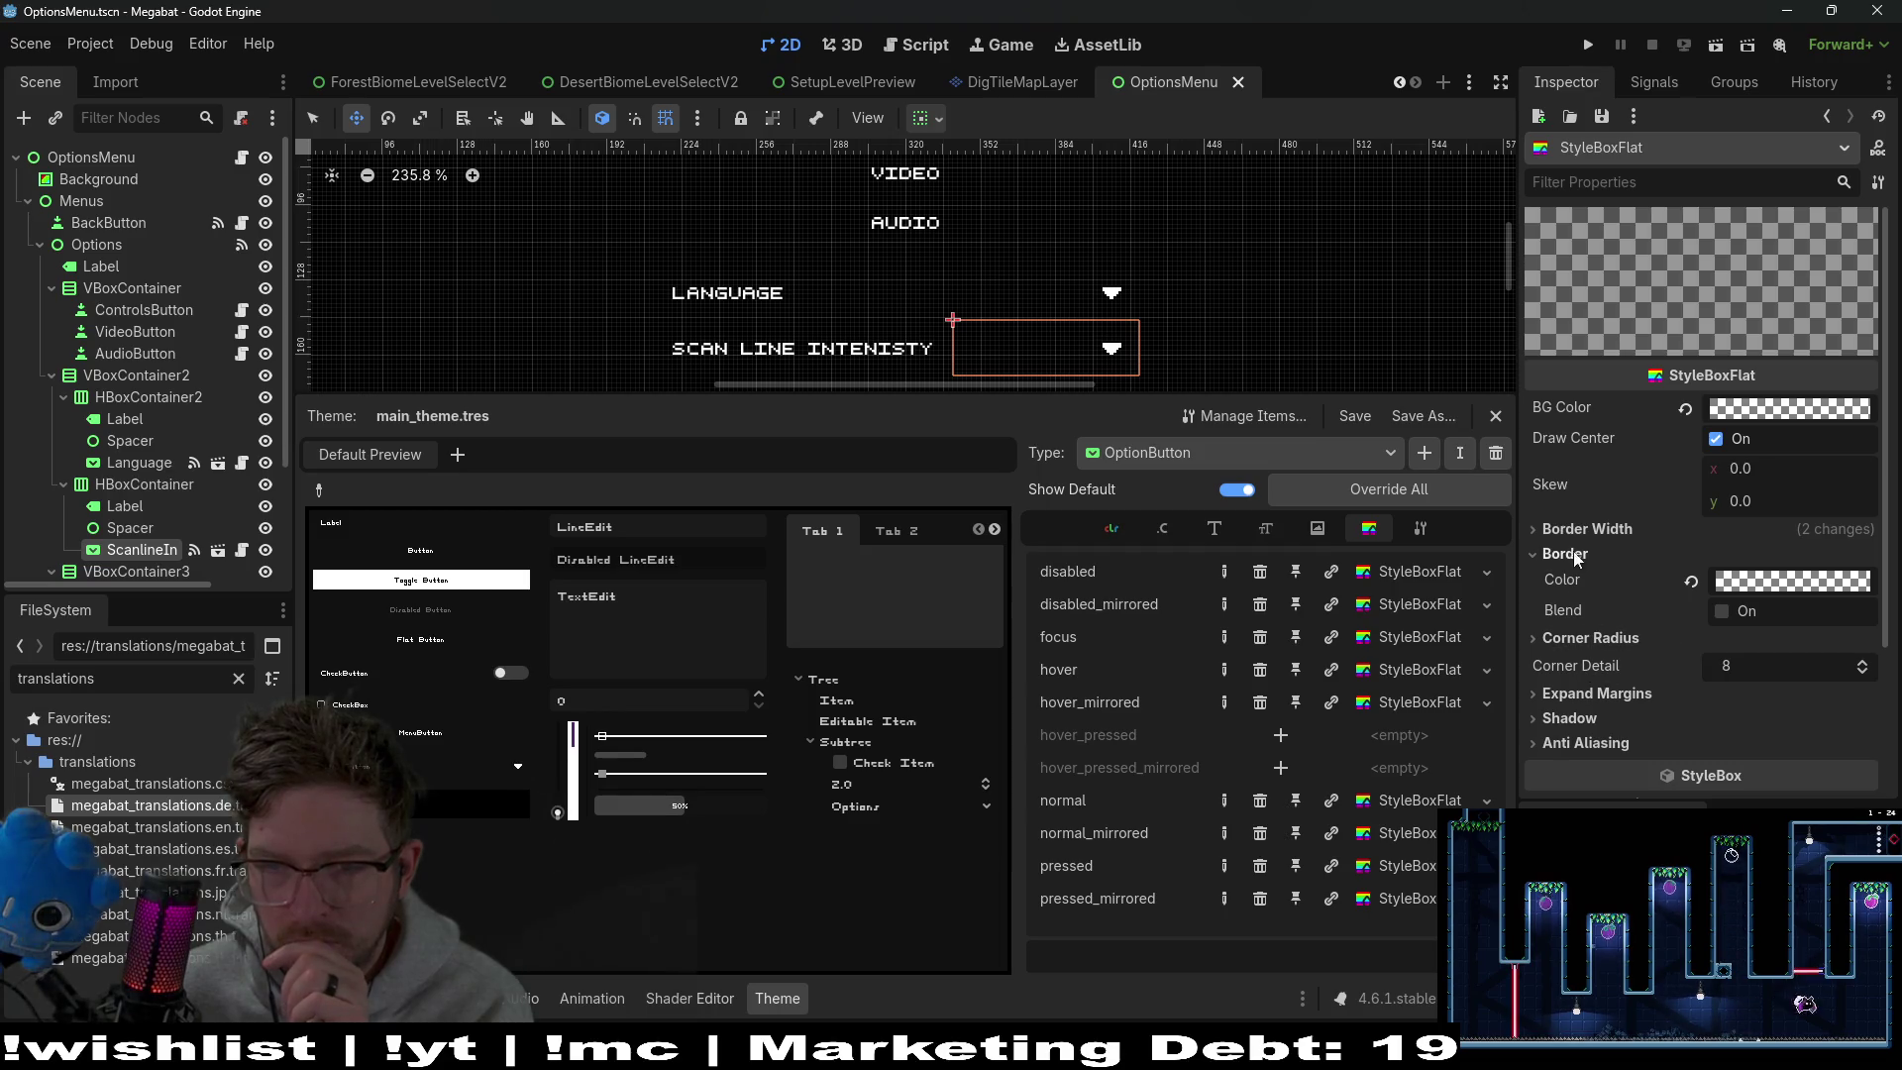
pyautogui.click(1569, 531)
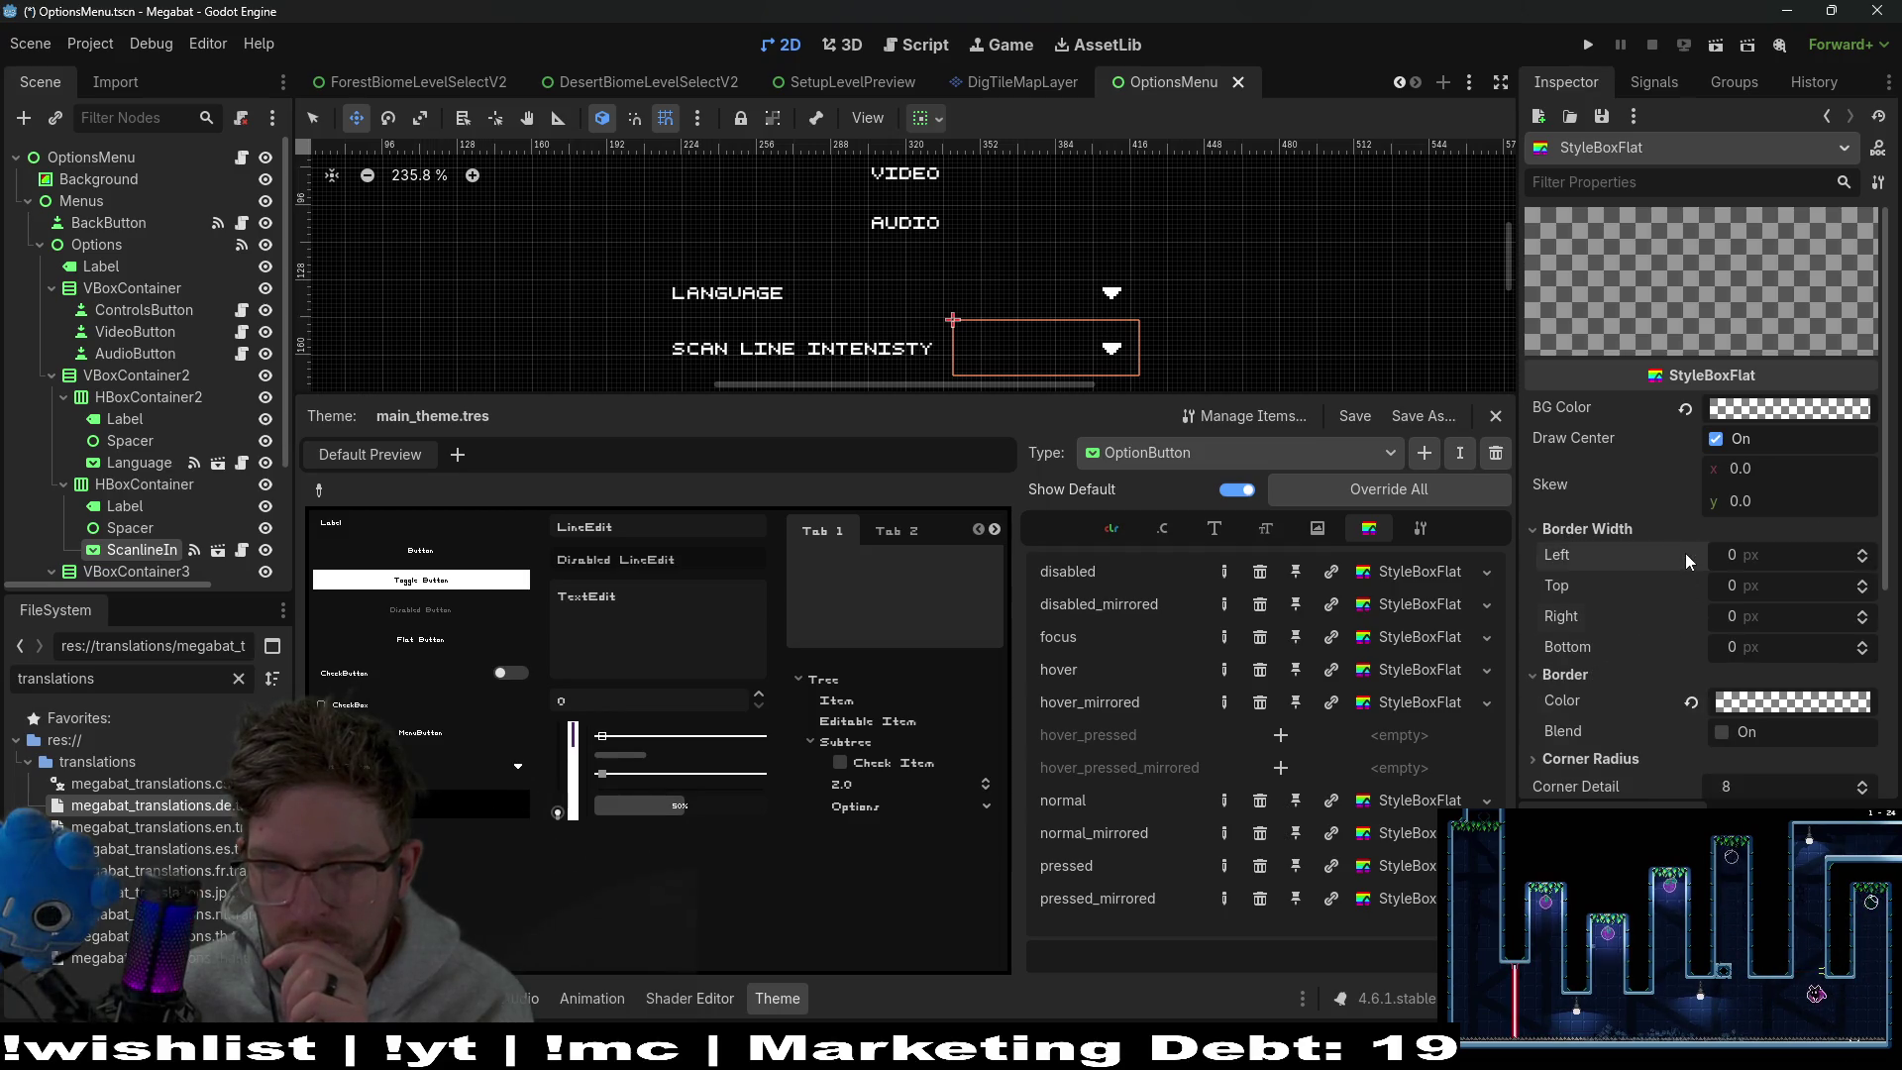
pyautogui.click(1690, 559)
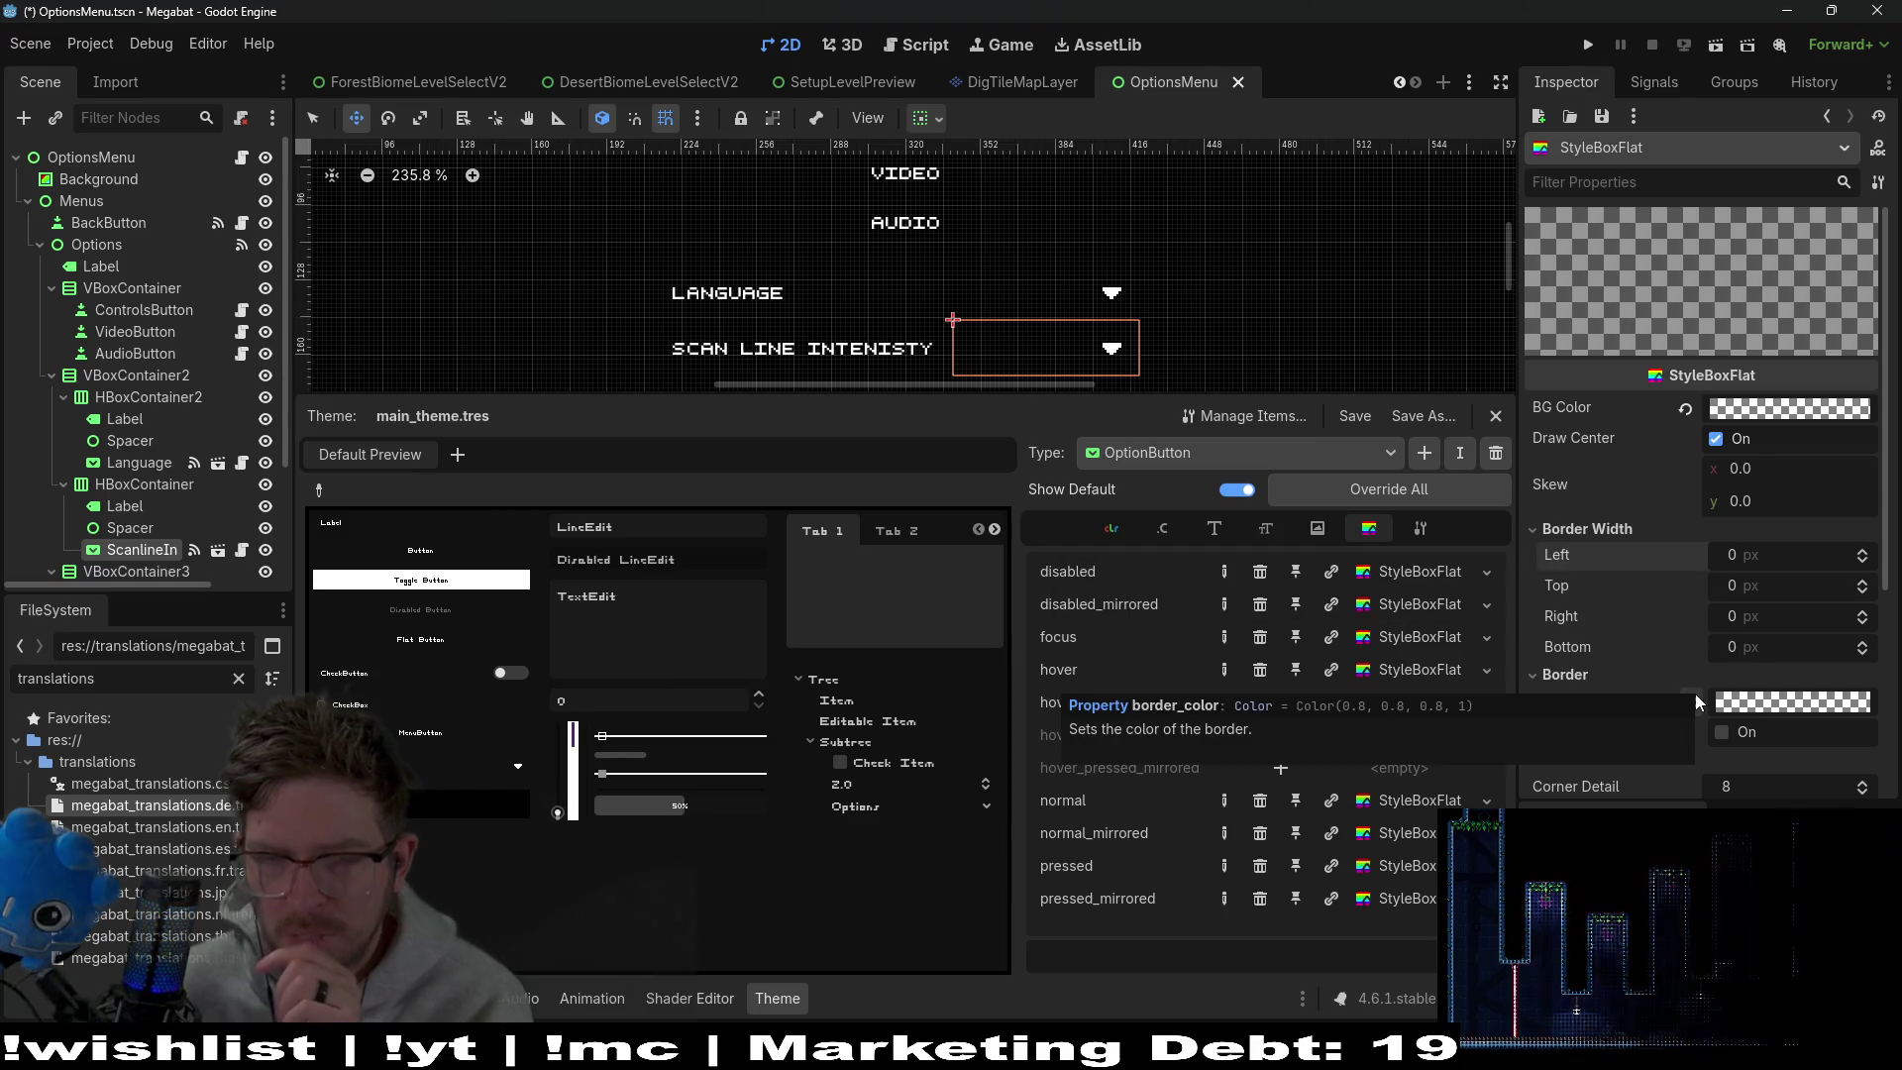
pyautogui.hotkey('ctrl', 's')
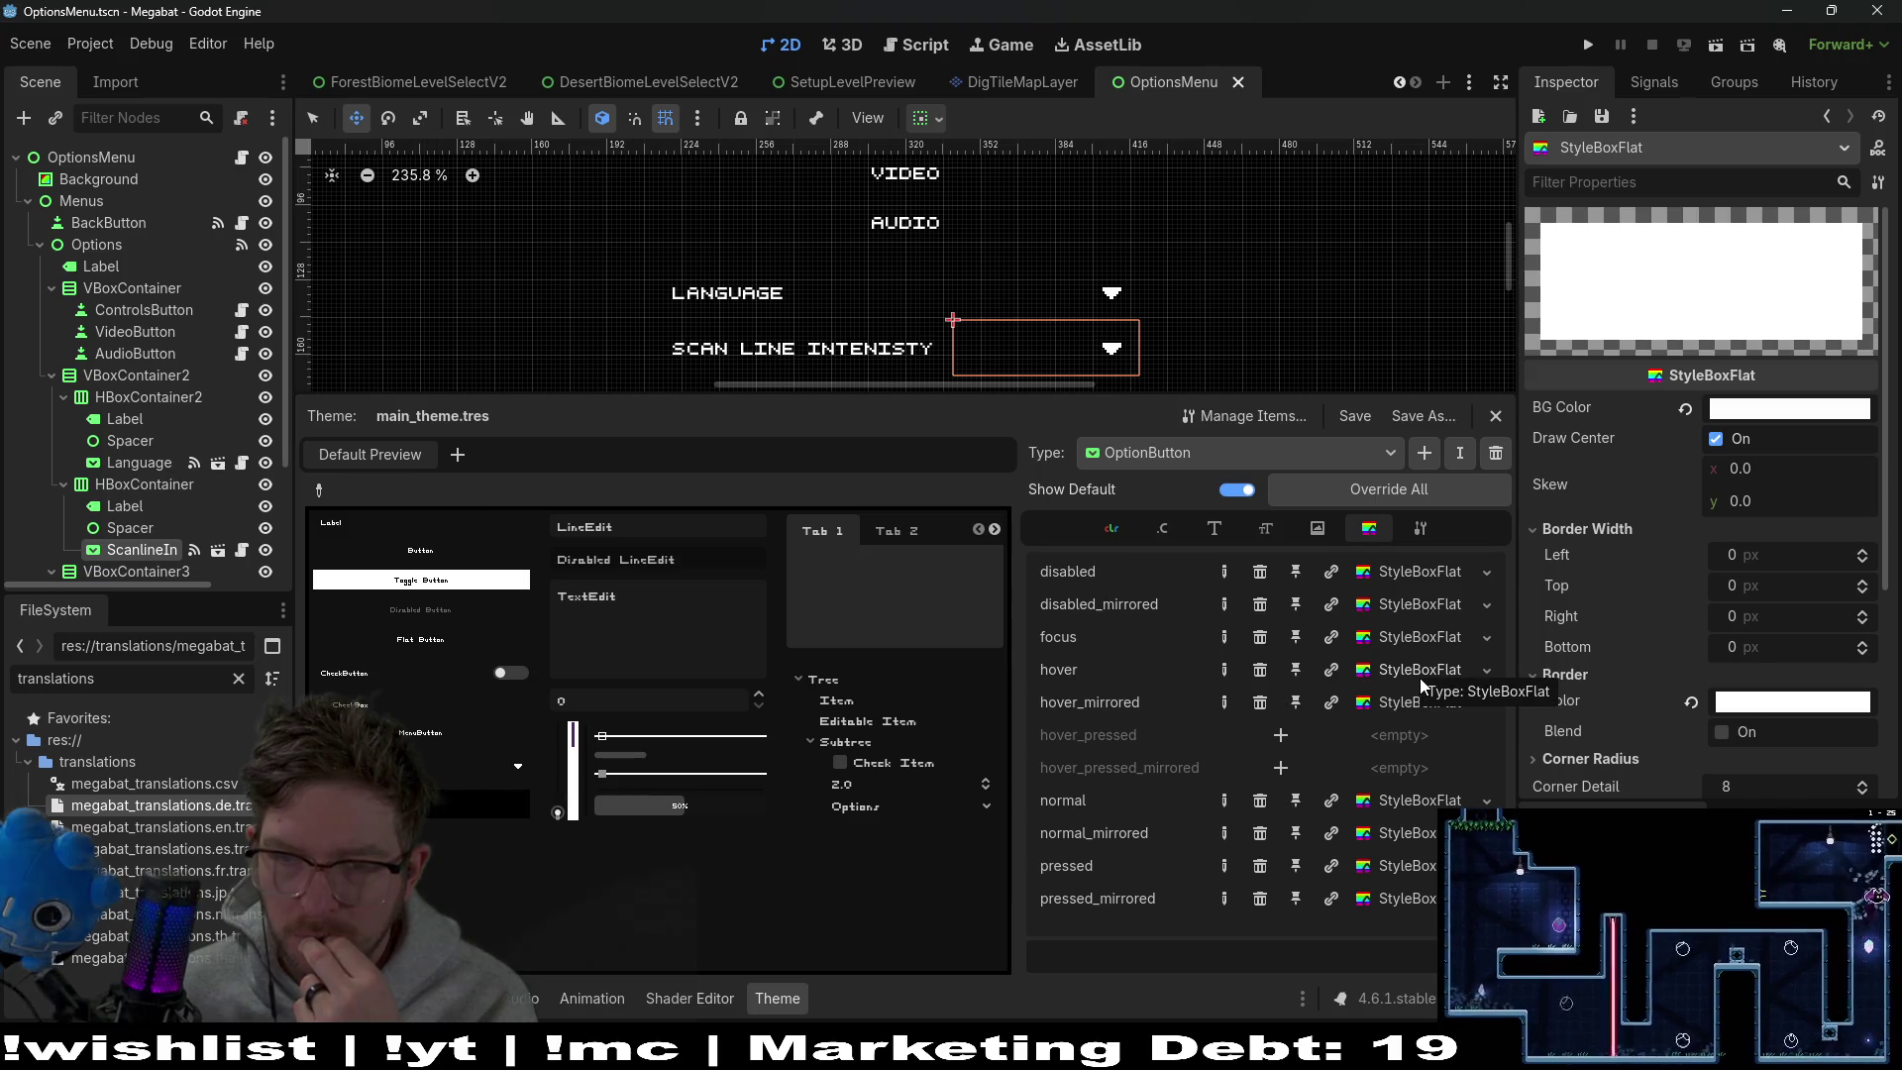
# Open hover_mirrored and show its border and corner radius values
pyautogui.click(1417, 708)
pyautogui.click(1584, 555)
pyautogui.click(1589, 636)
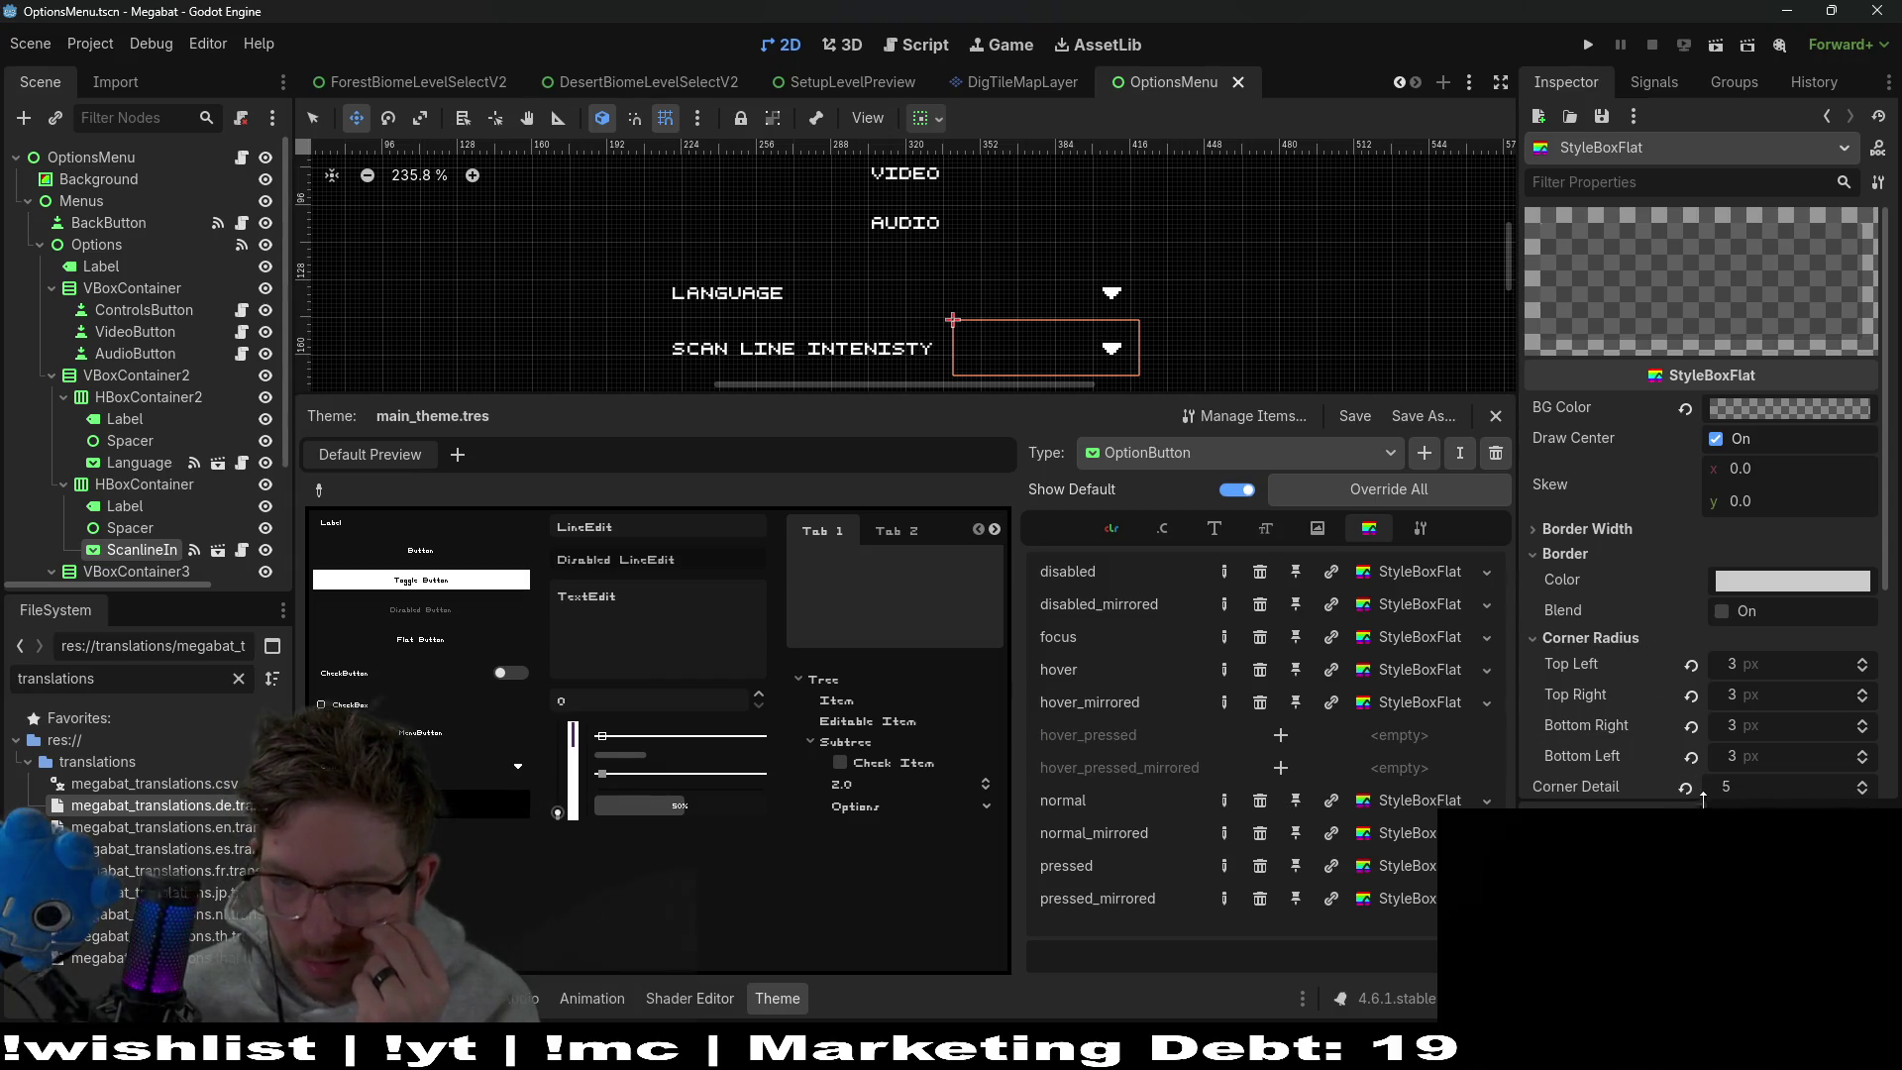
# Zero all four hover_mirrored corner radii and restore corner detail 8
pyautogui.click(1691, 758)
pyautogui.click(1692, 725)
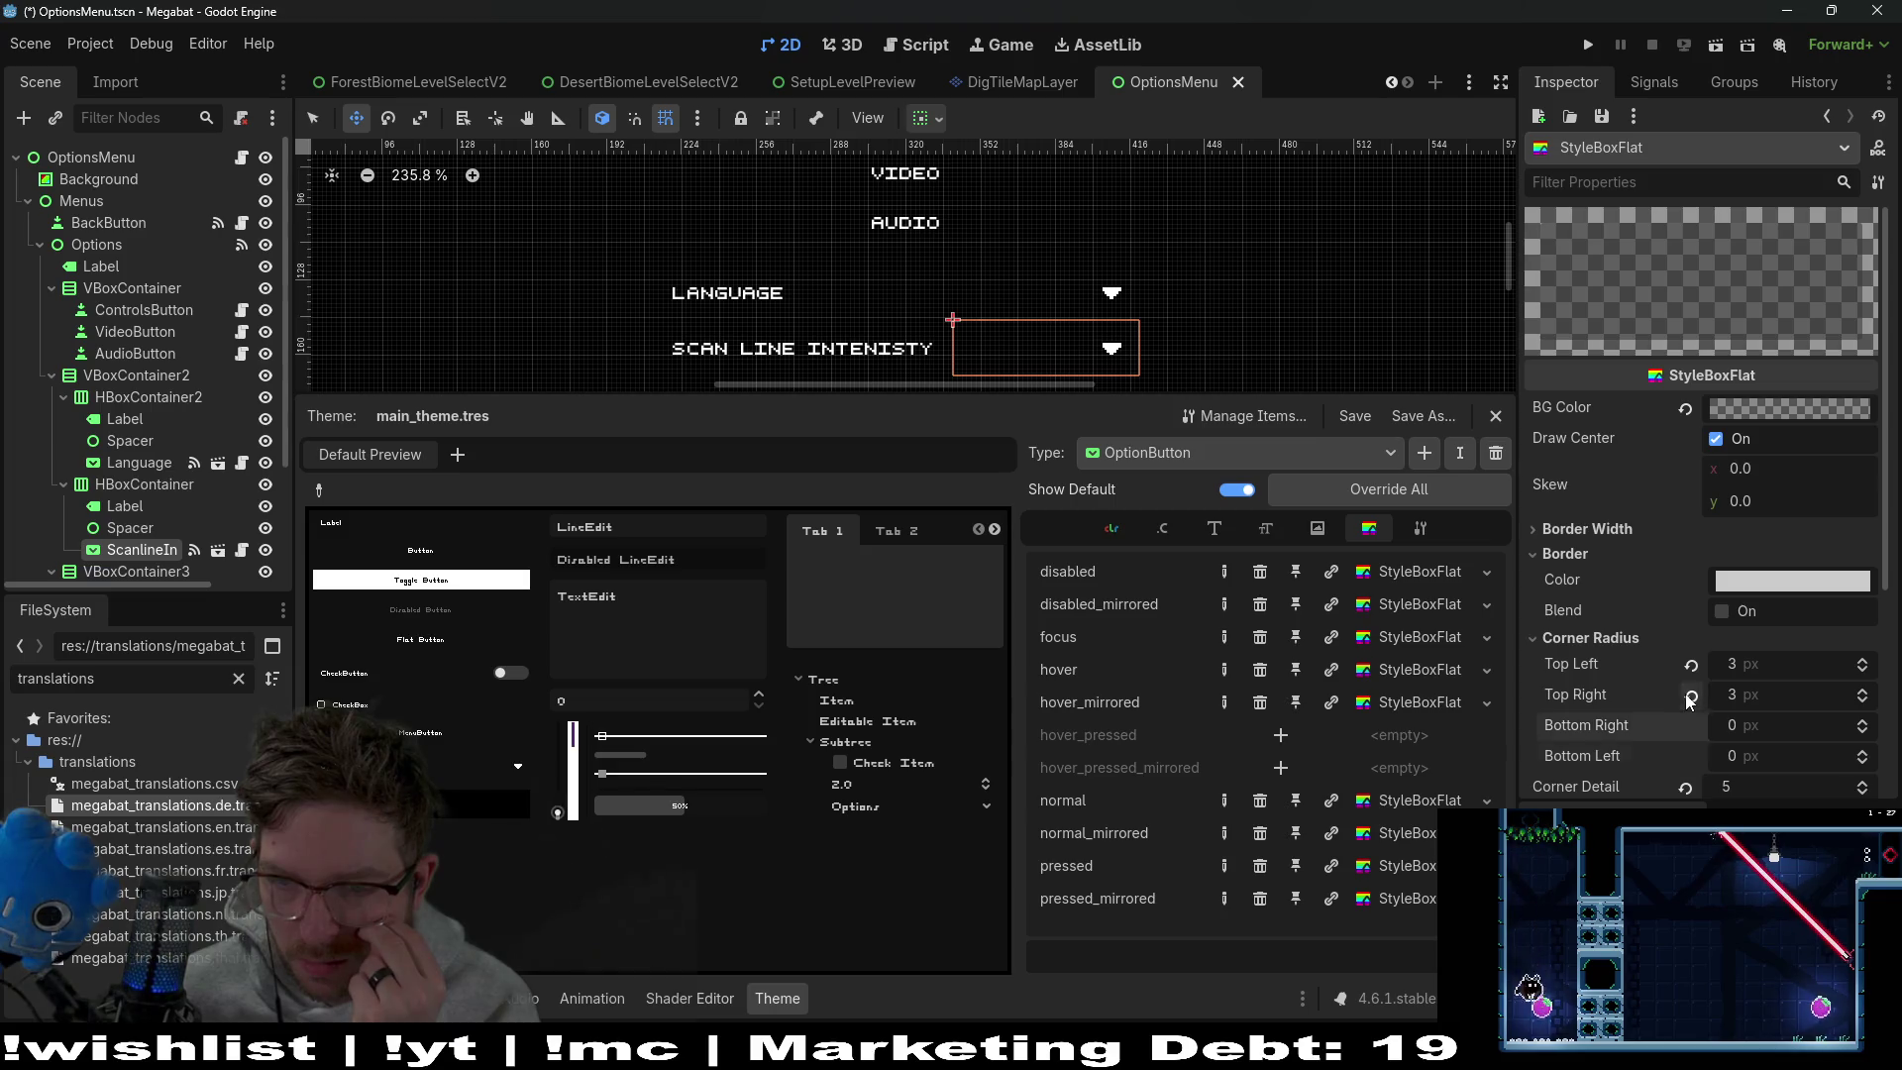
pyautogui.click(1691, 693)
pyautogui.click(1690, 664)
pyautogui.scroll(-2, 1658, 699)
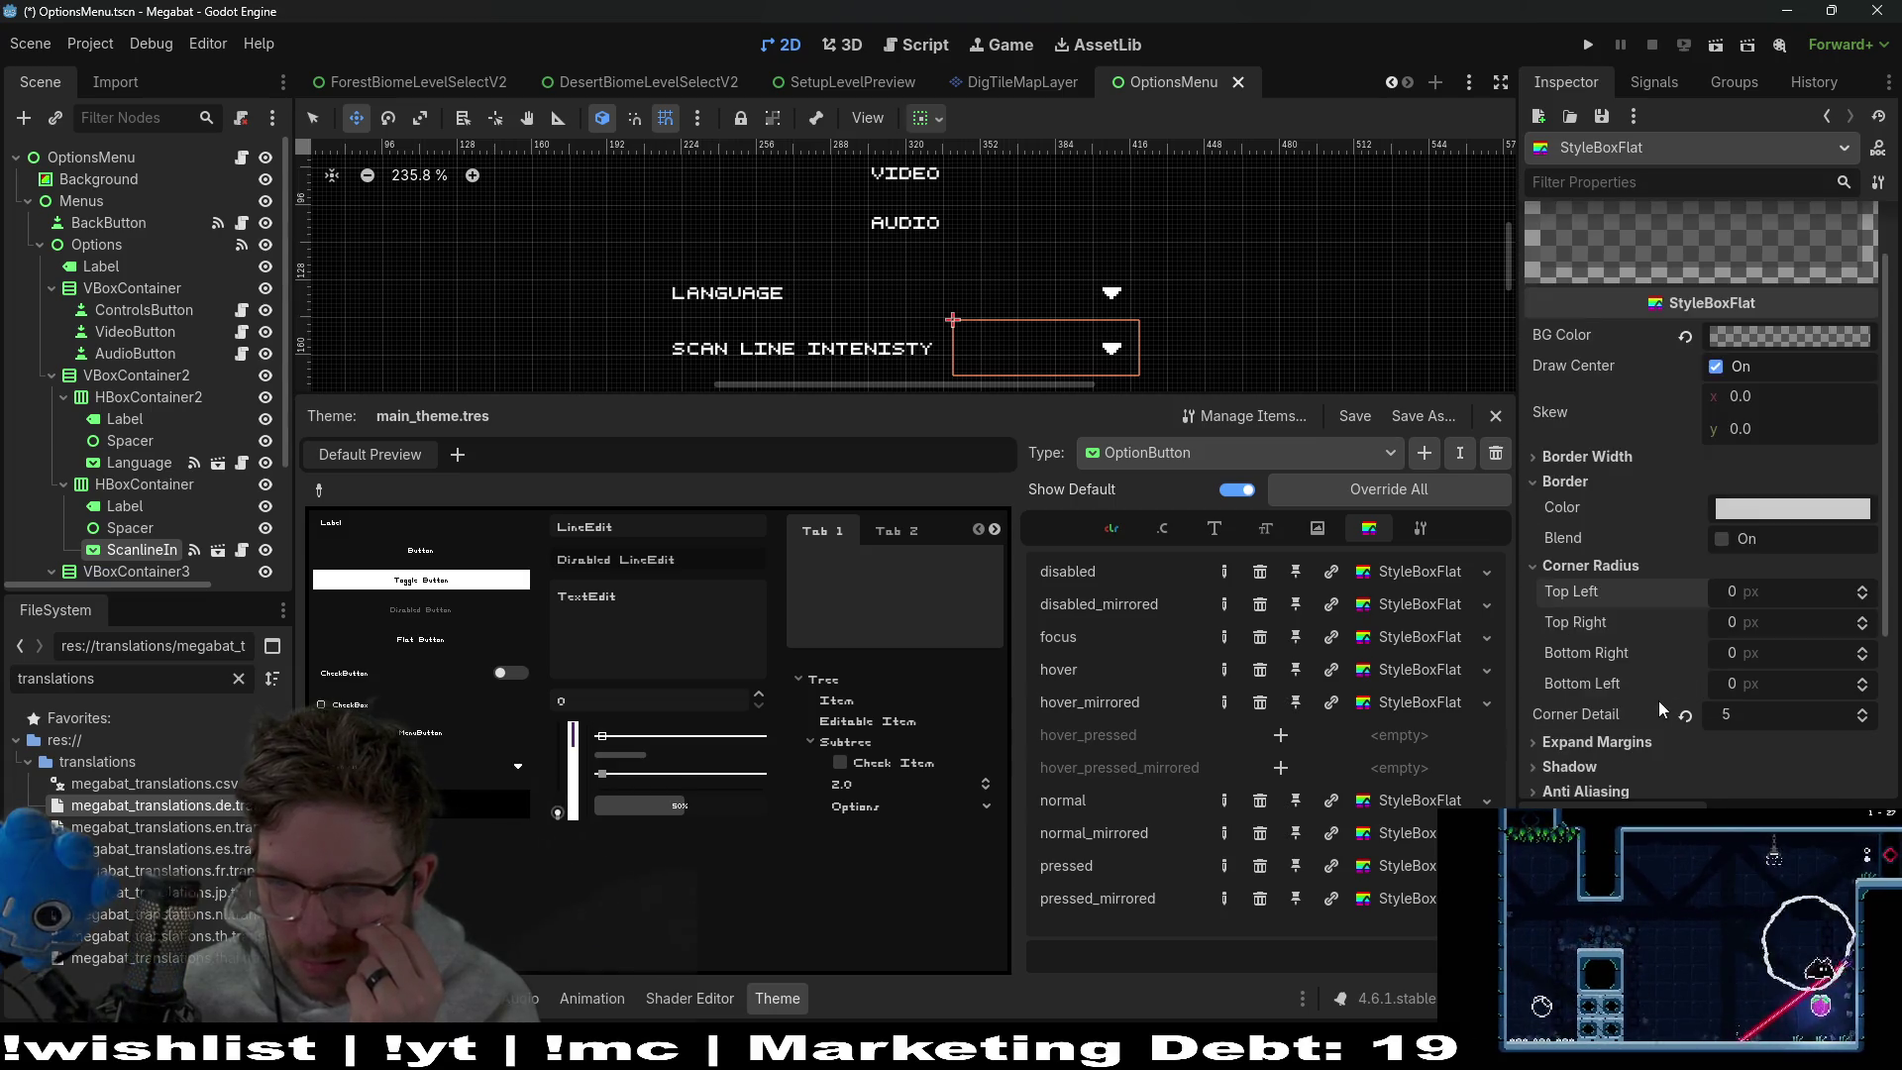
pyautogui.click(1685, 715)
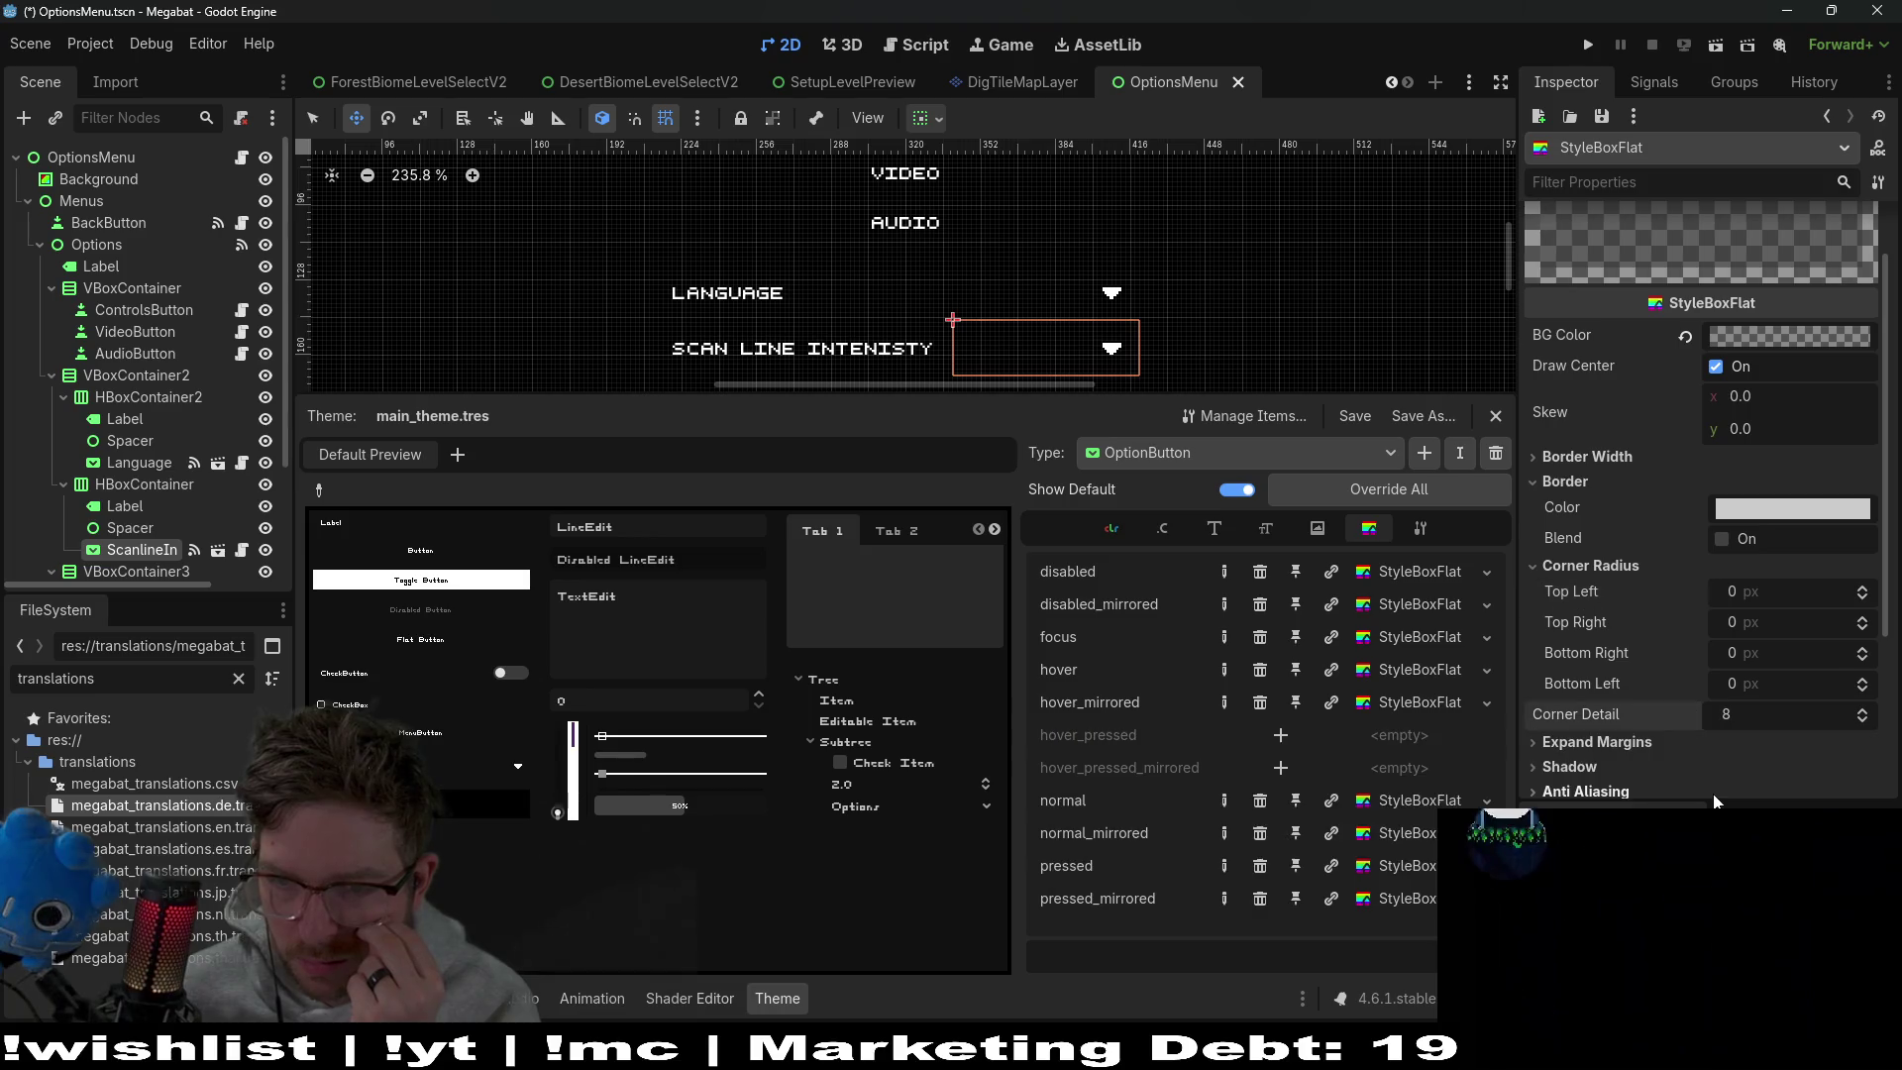
# In disabled_mirrored, restore corner detail 8 and square off the bottom left corner
pyautogui.click(1392, 640)
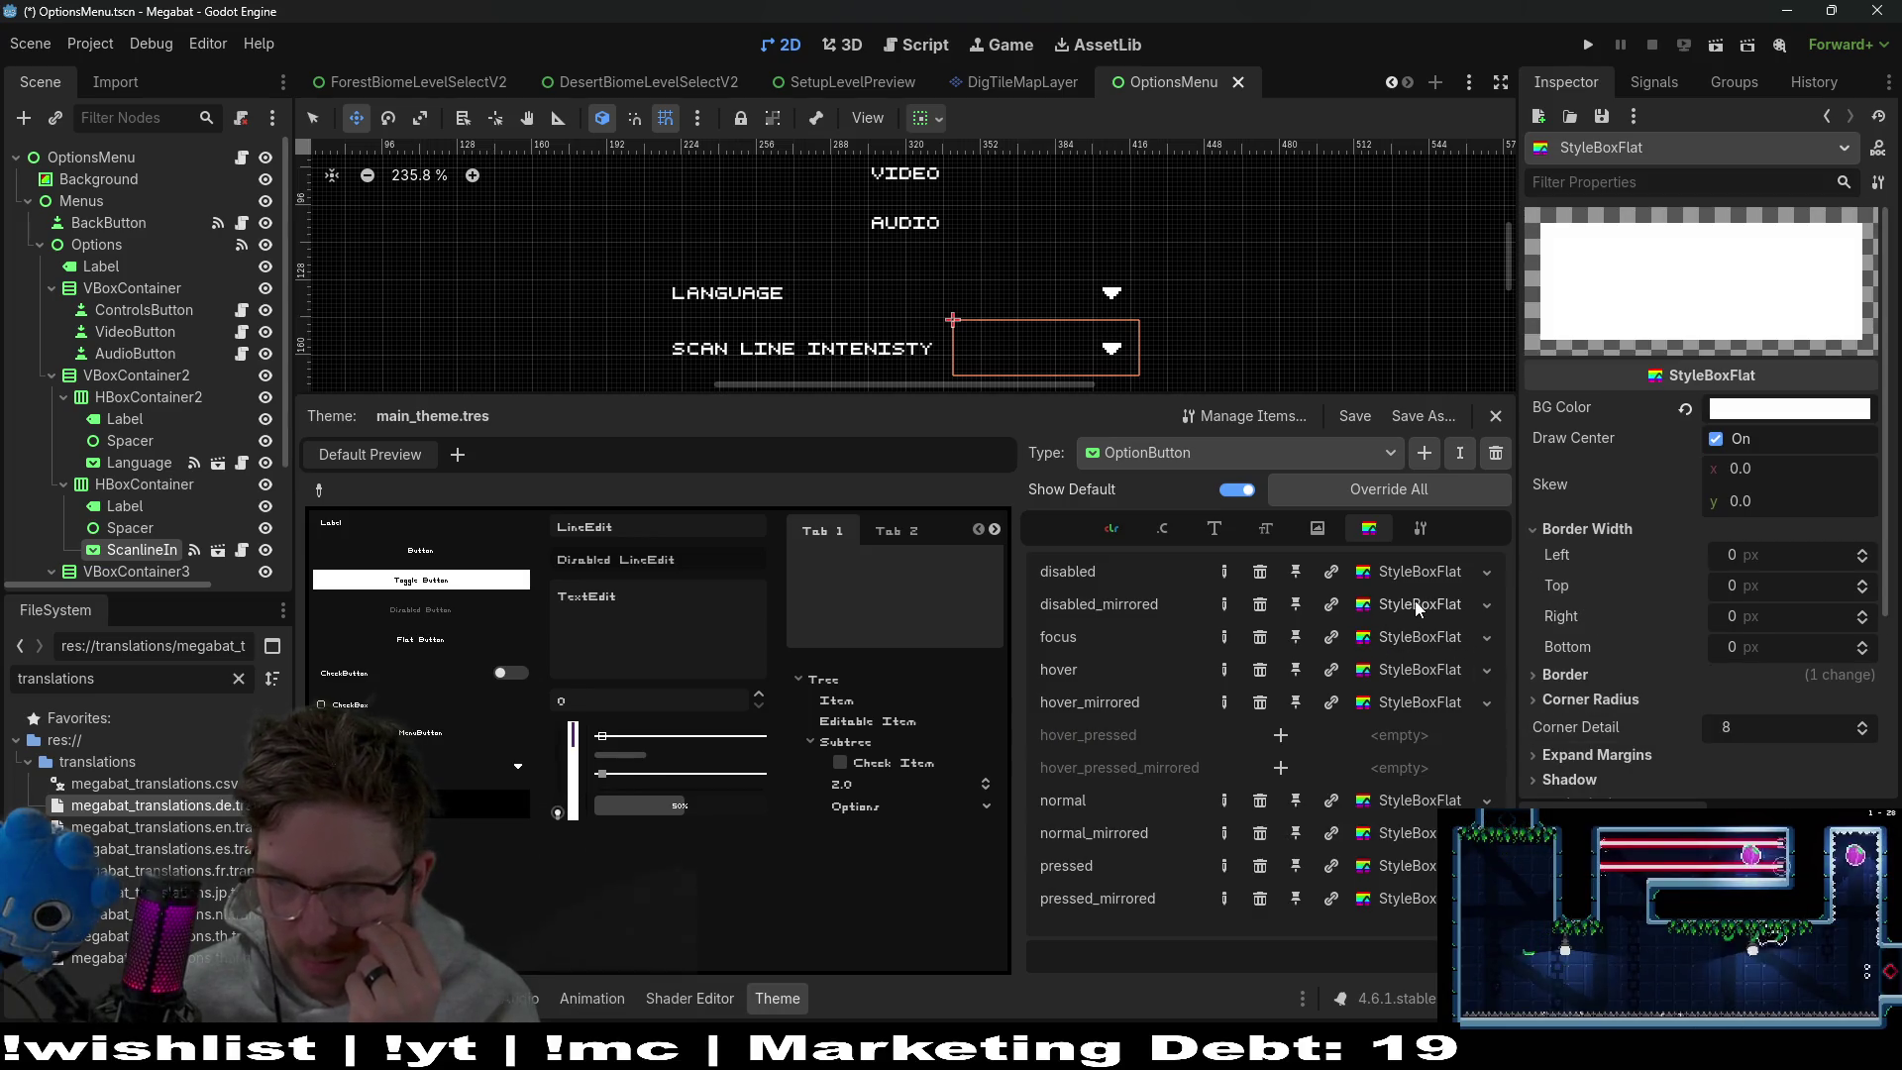
pyautogui.click(1418, 606)
pyautogui.click(1614, 579)
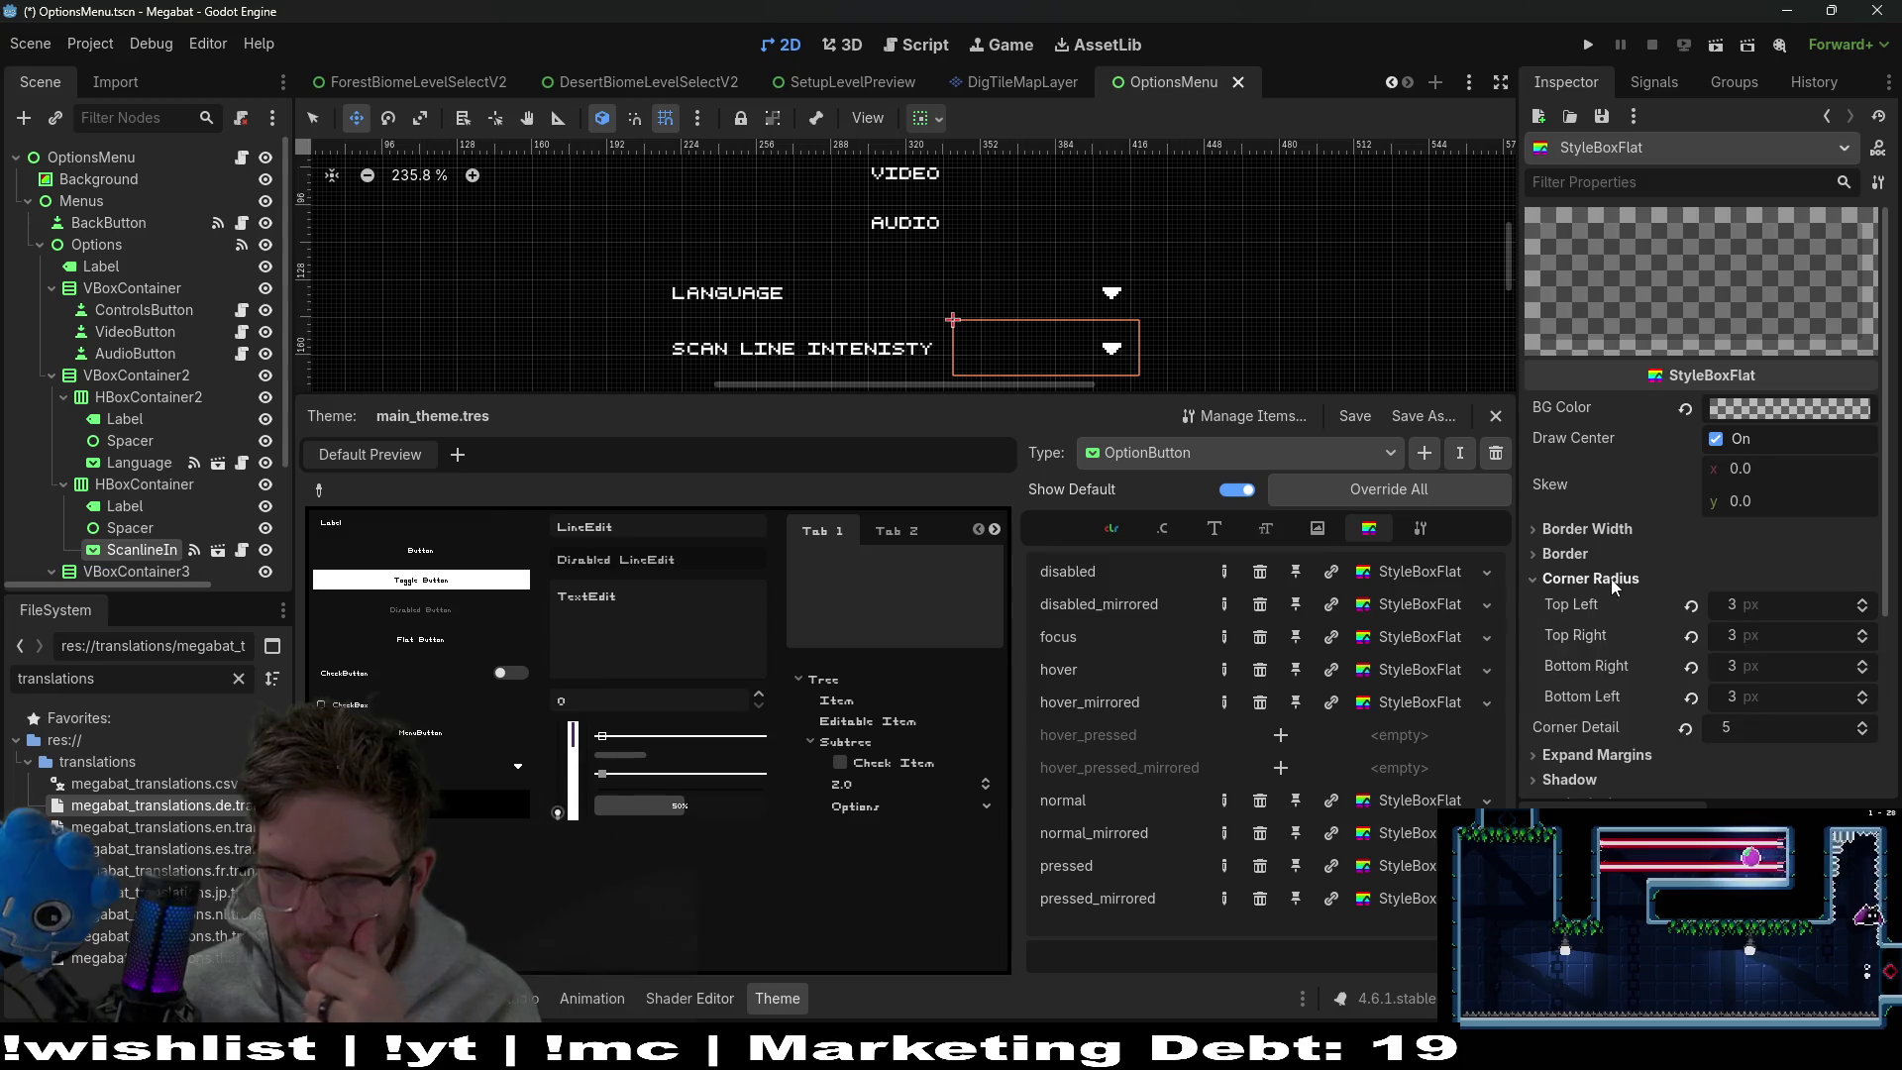
pyautogui.click(1686, 728)
pyautogui.click(1691, 698)
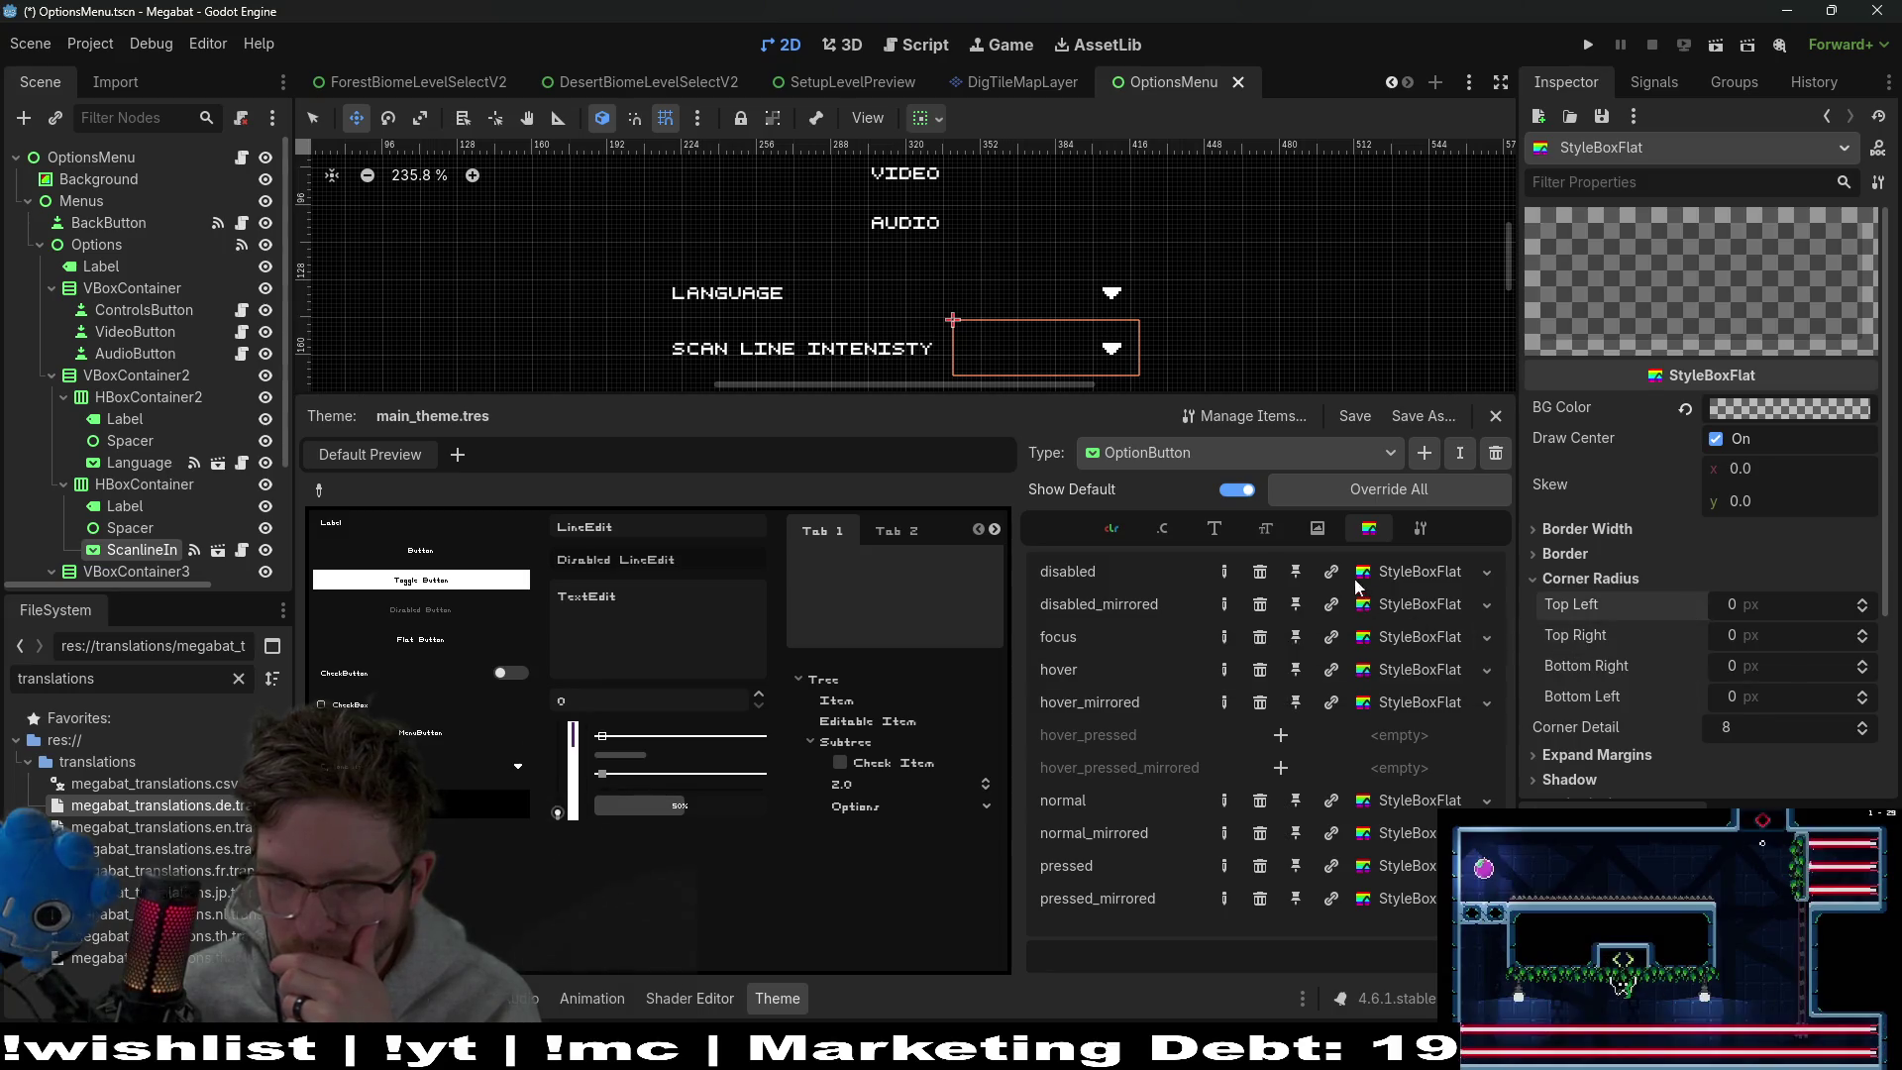
# Zero all four corner radii of the disabled style and check its borders
pyautogui.click(1392, 575)
pyautogui.click(1622, 700)
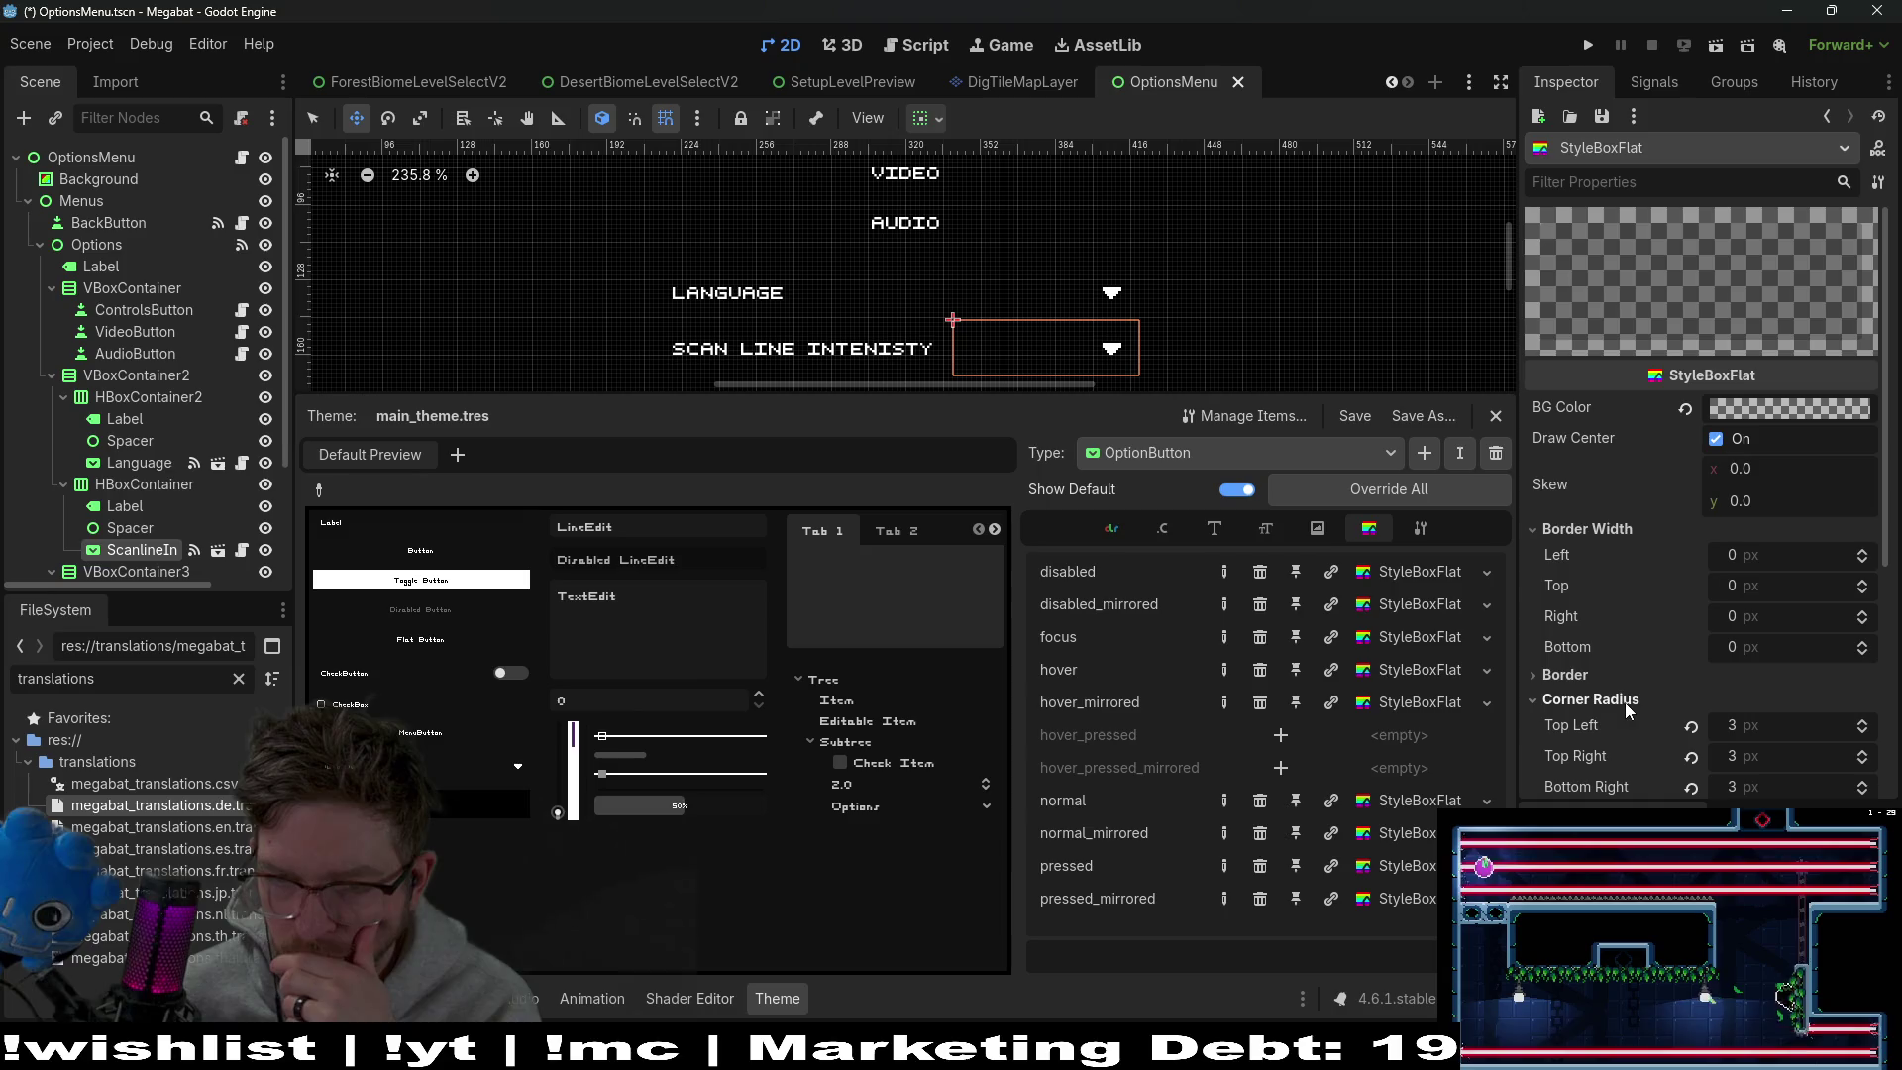
pyautogui.scroll(-1, 1656, 671)
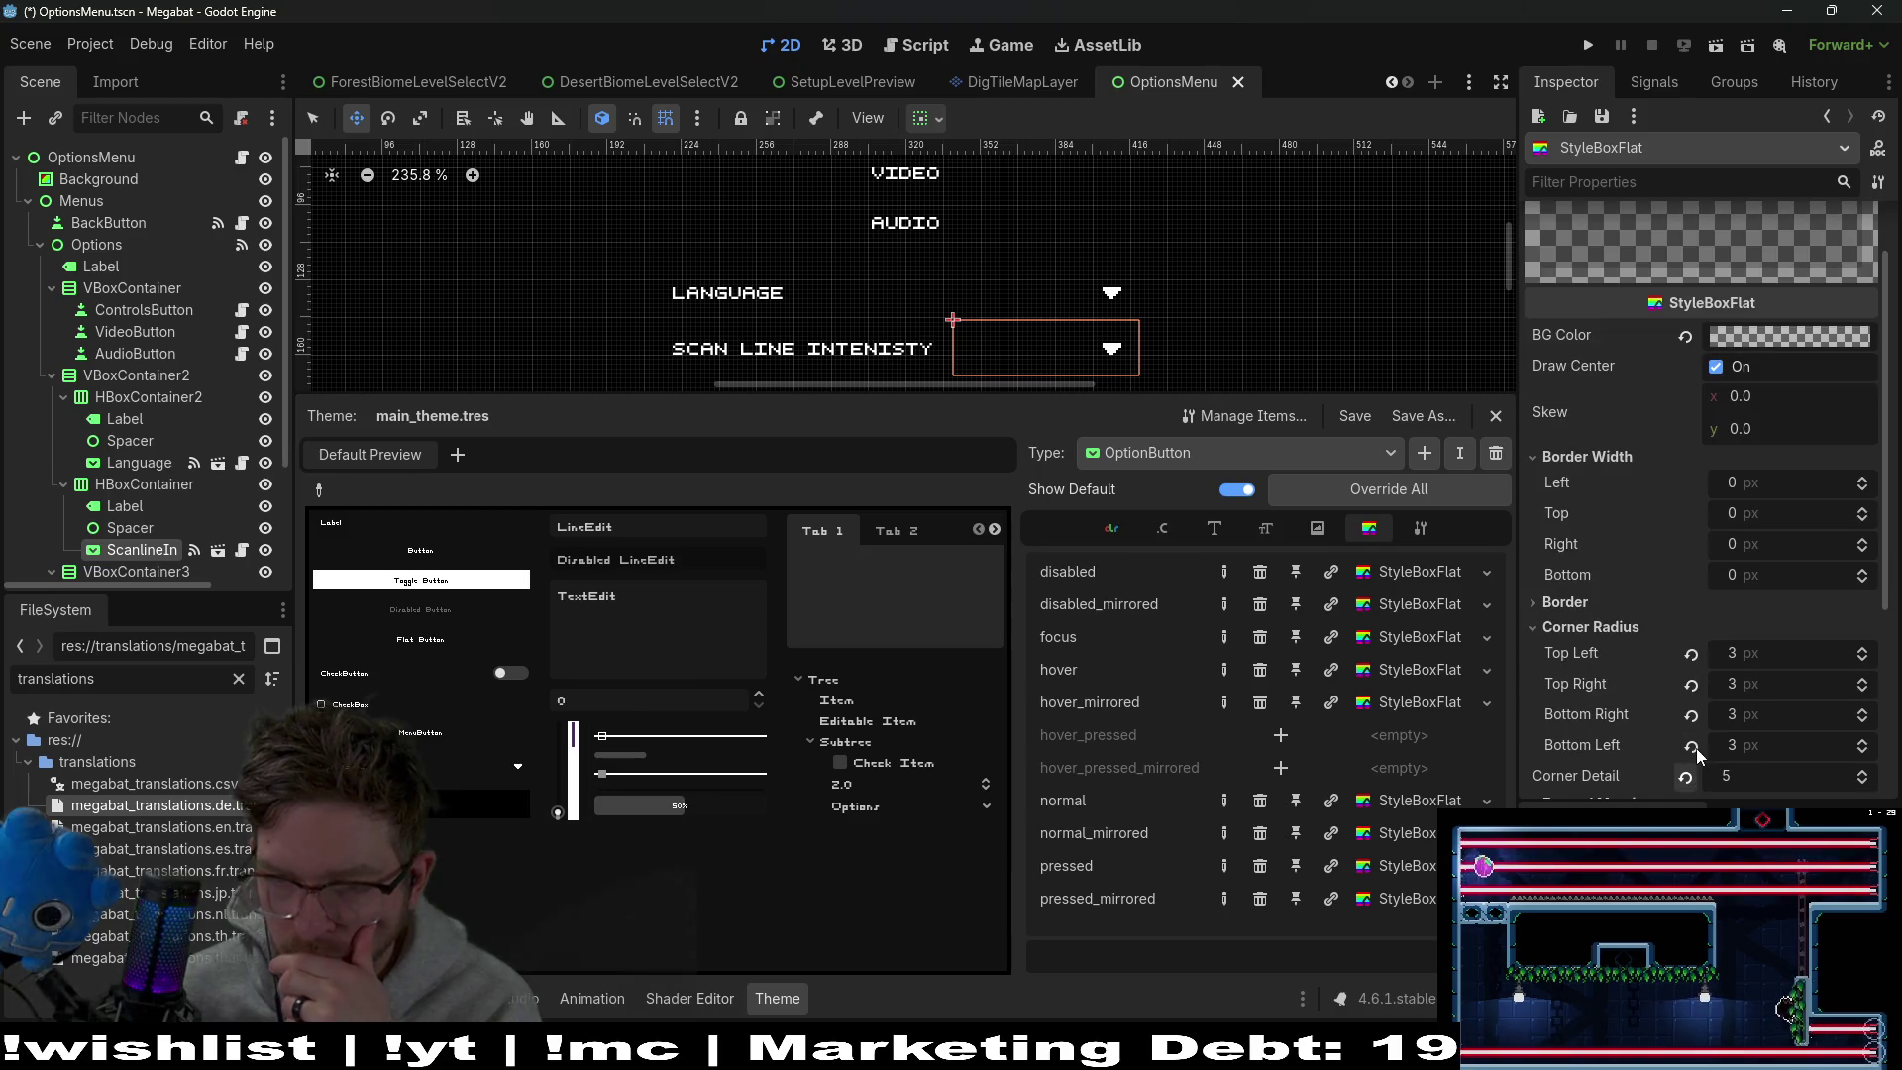
pyautogui.click(1692, 744)
pyautogui.click(1692, 653)
pyautogui.click(1692, 684)
pyautogui.click(1692, 714)
pyautogui.click(1589, 604)
pyautogui.scroll(-2, 1591, 604)
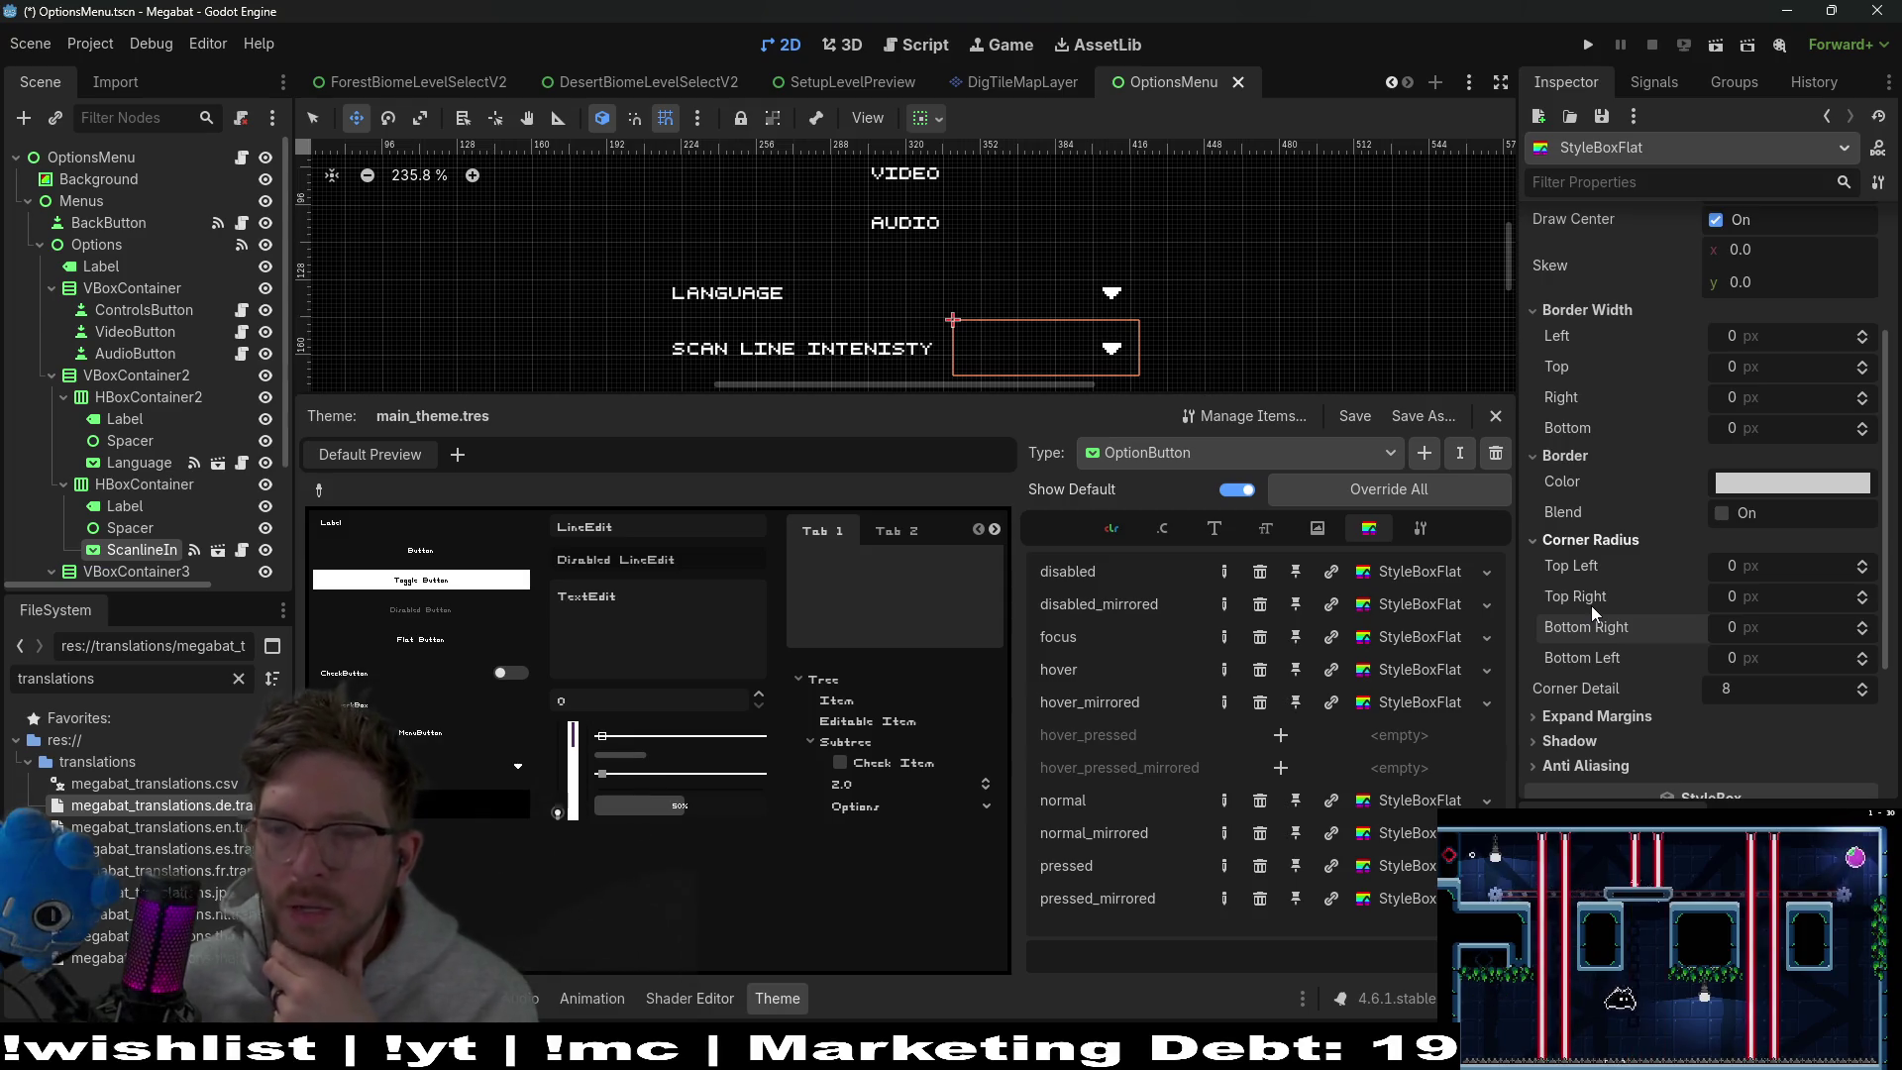
pyautogui.scroll(-1, 1591, 604)
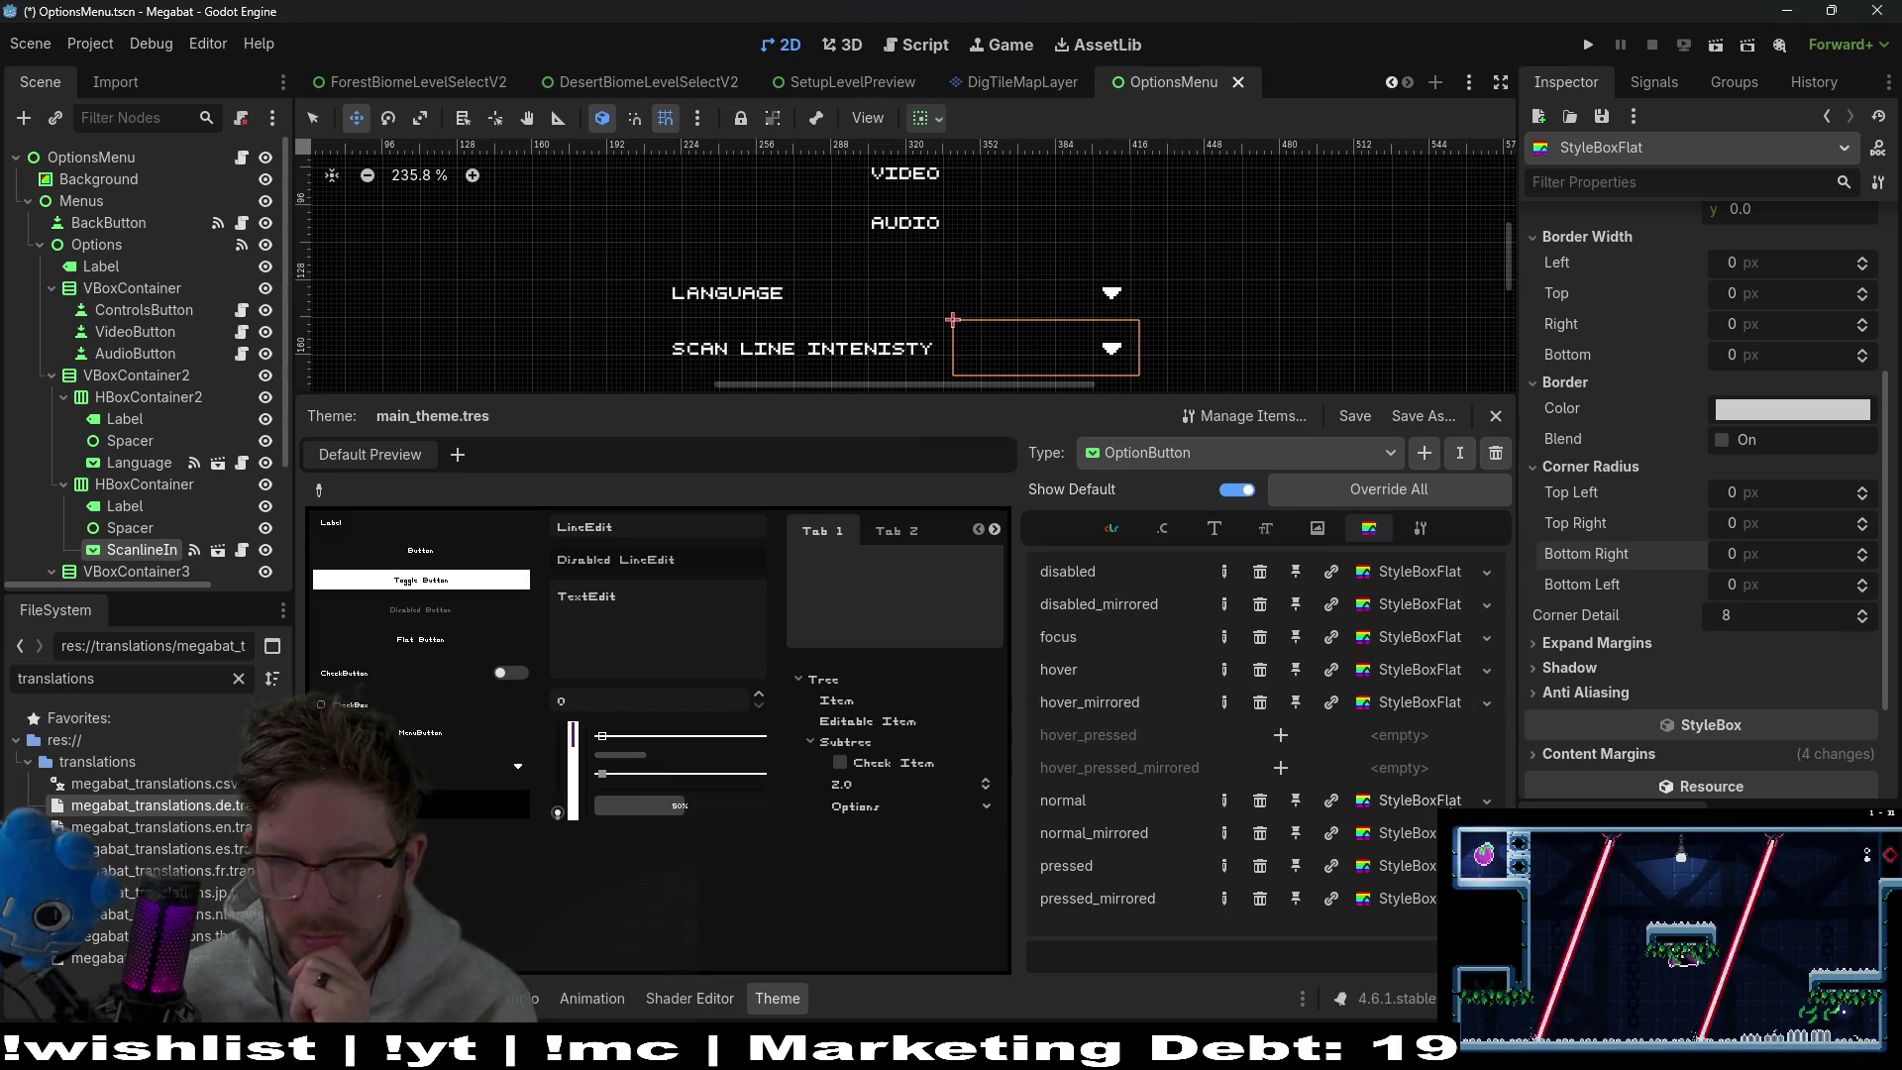
# In normal_mirrored, restore corner detail 8 and zero all four corner radii
pyautogui.click(1418, 827)
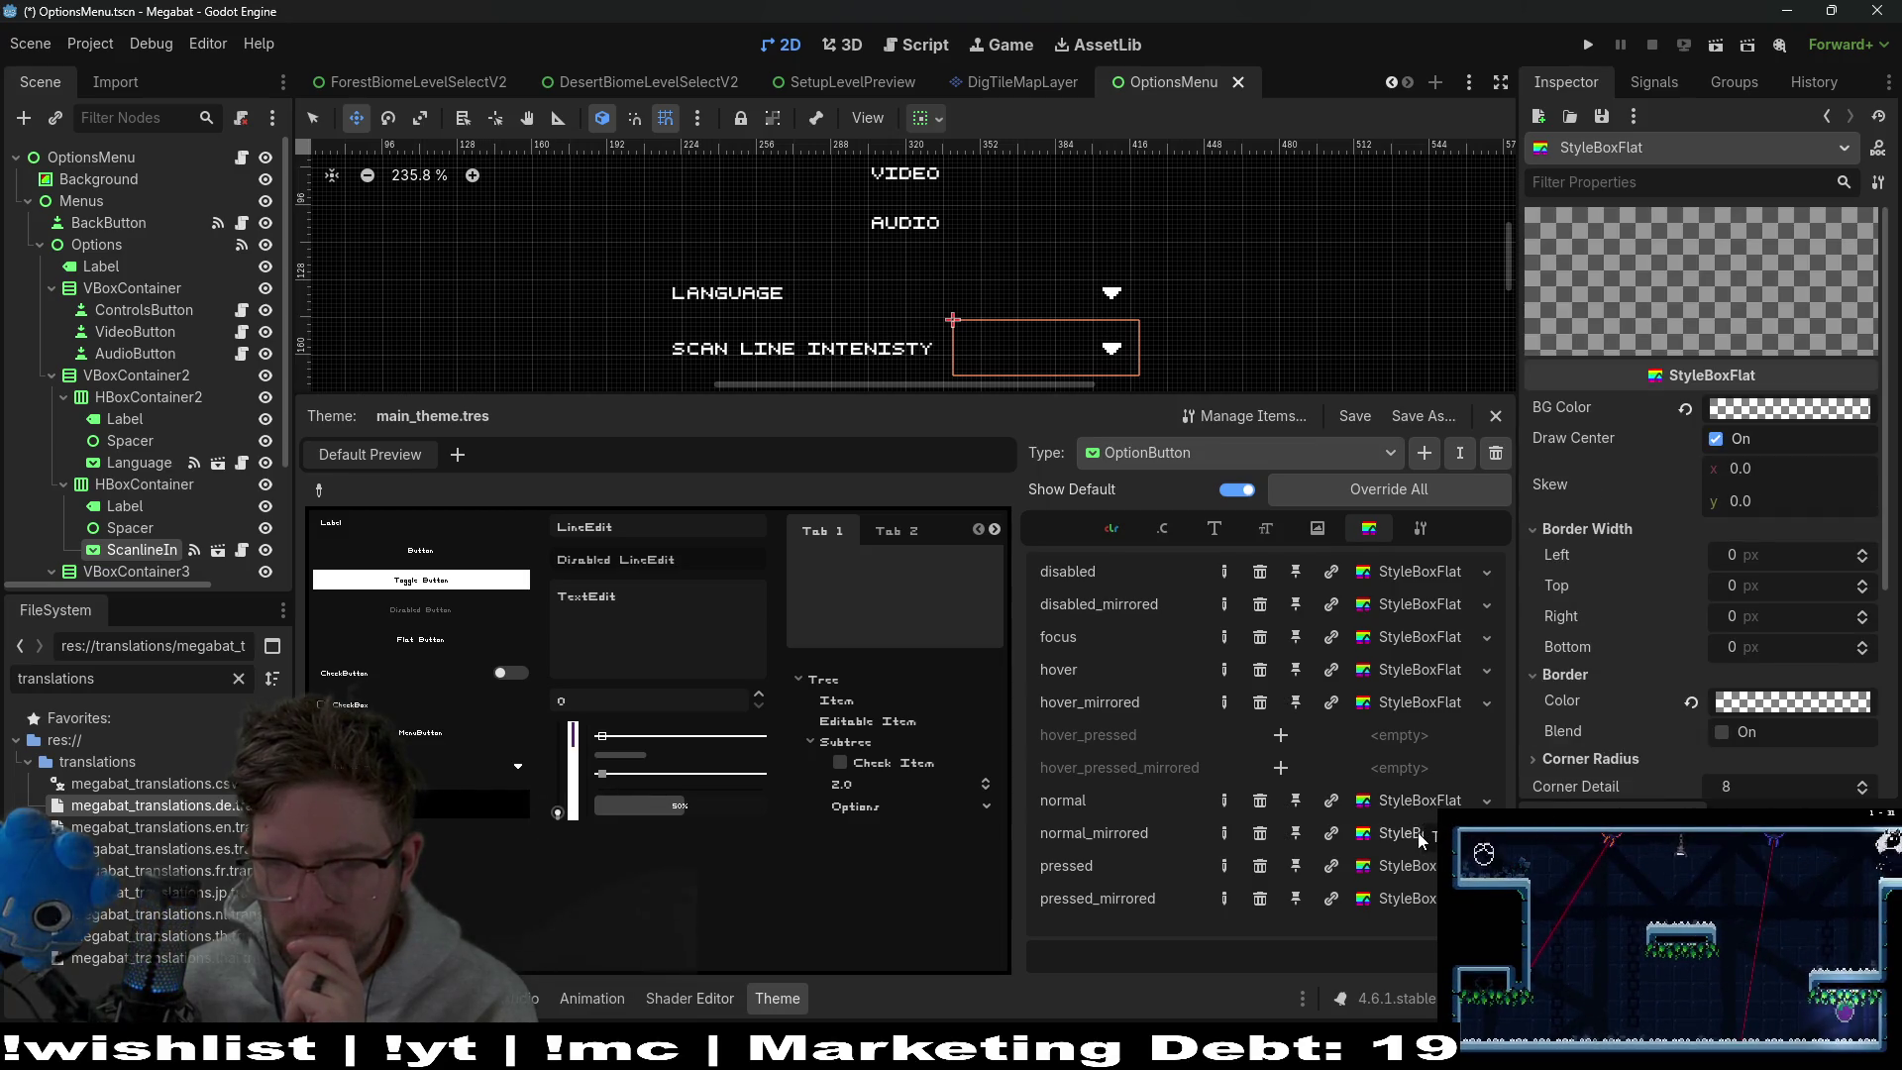
pyautogui.scroll(-3, 1743, 644)
pyautogui.click(1616, 615)
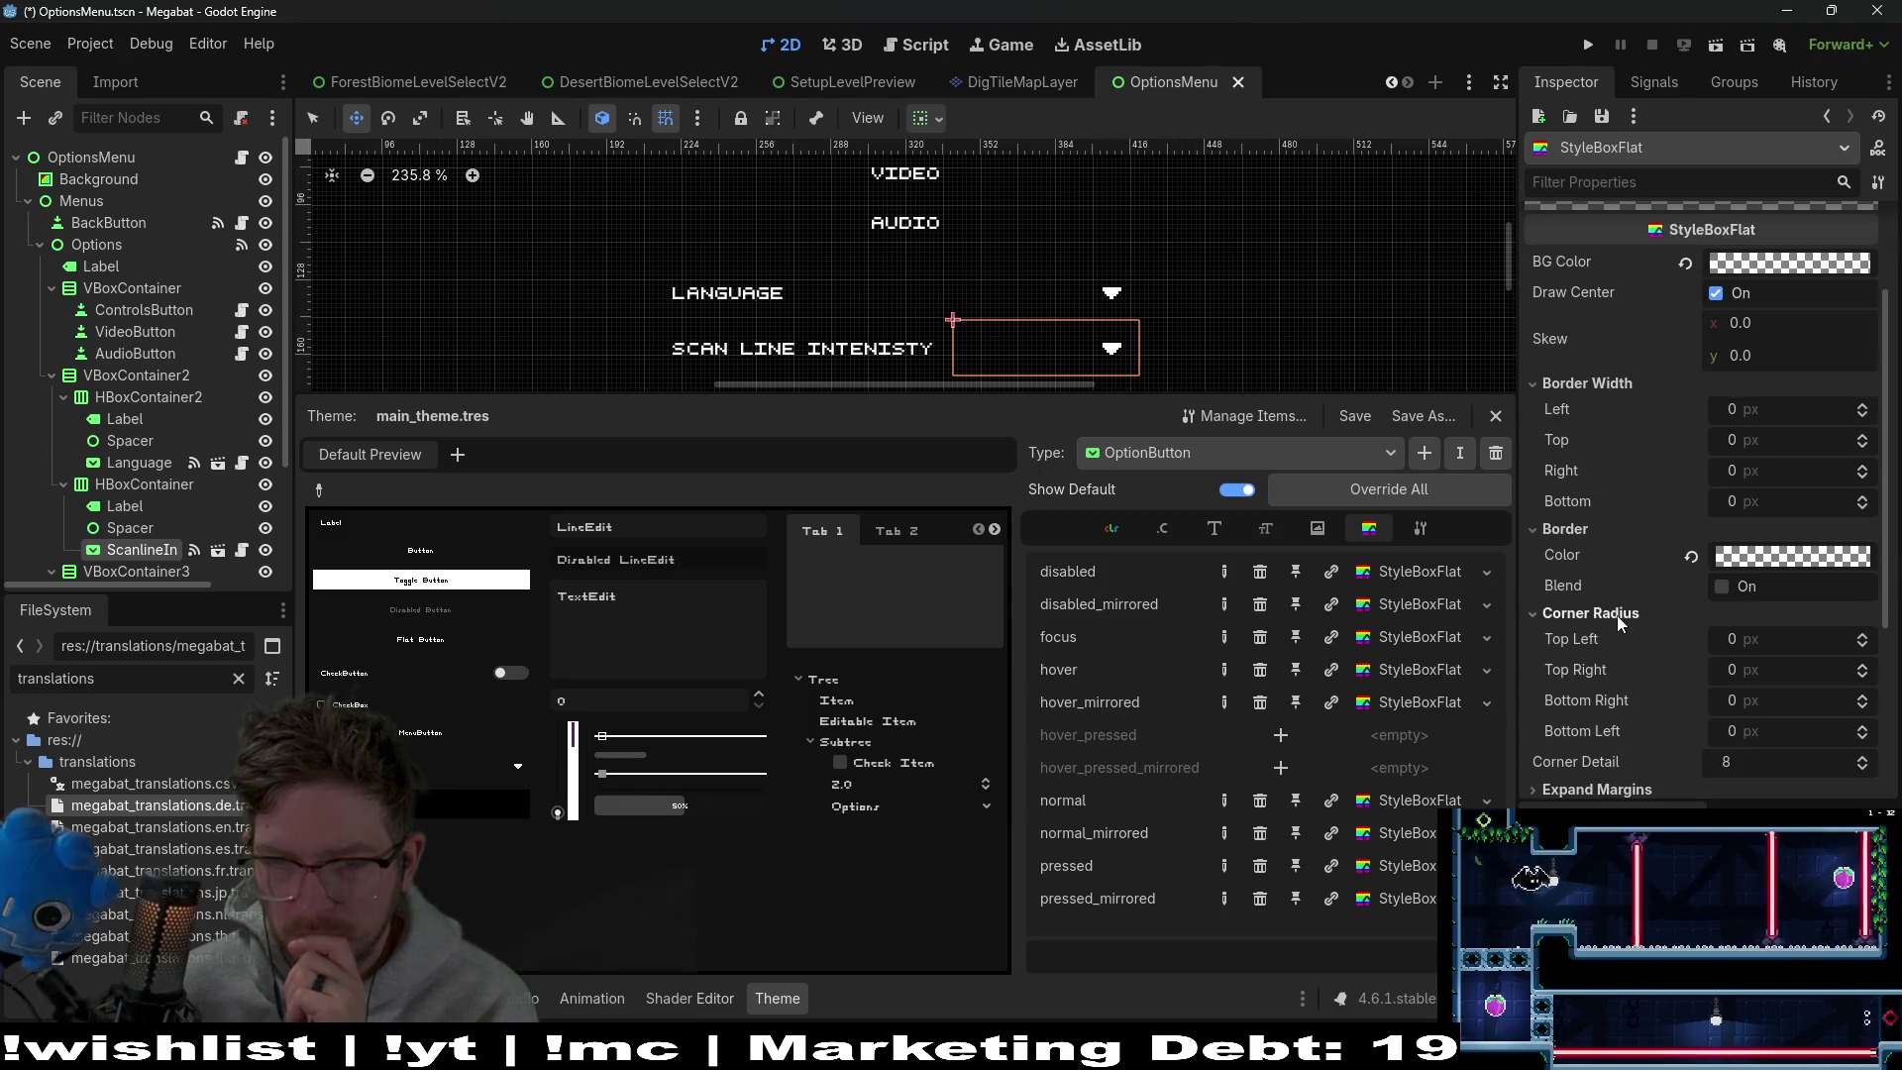
pyautogui.click(1407, 832)
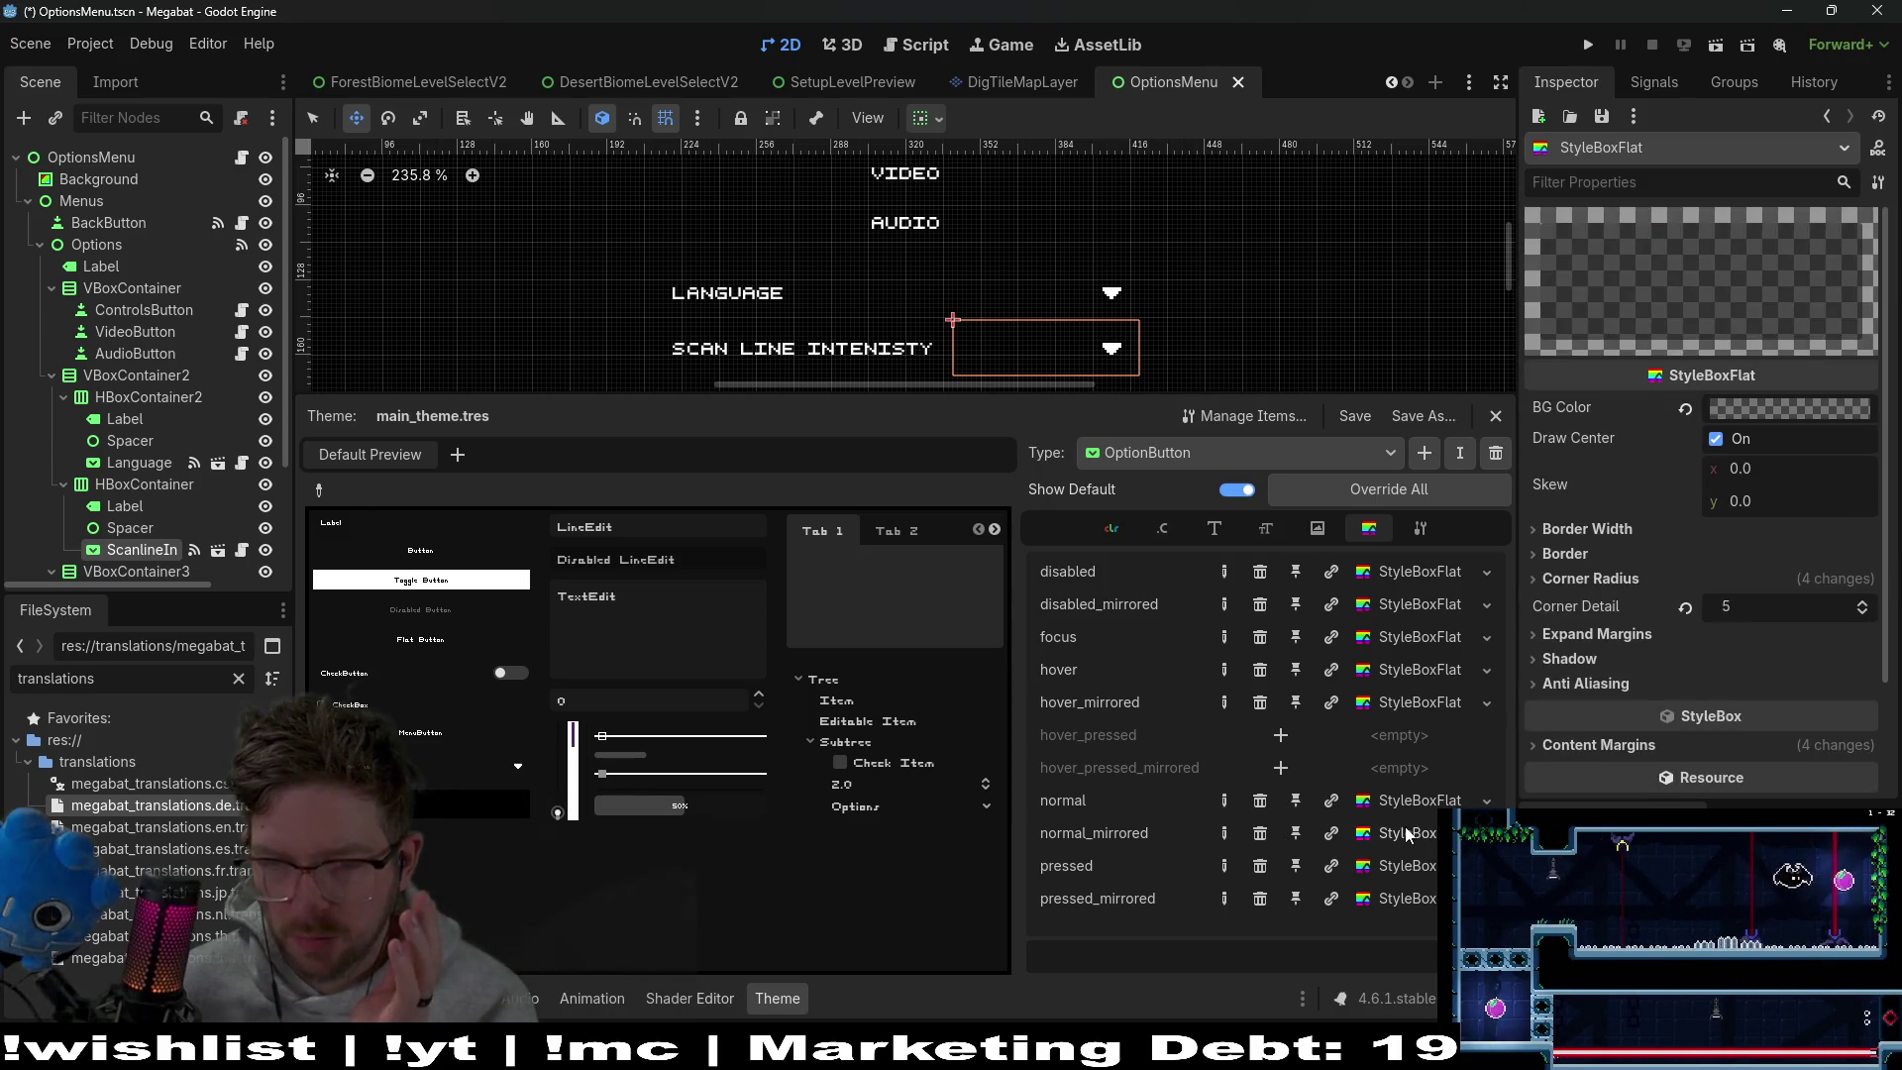
pyautogui.click(1584, 578)
pyautogui.click(1571, 554)
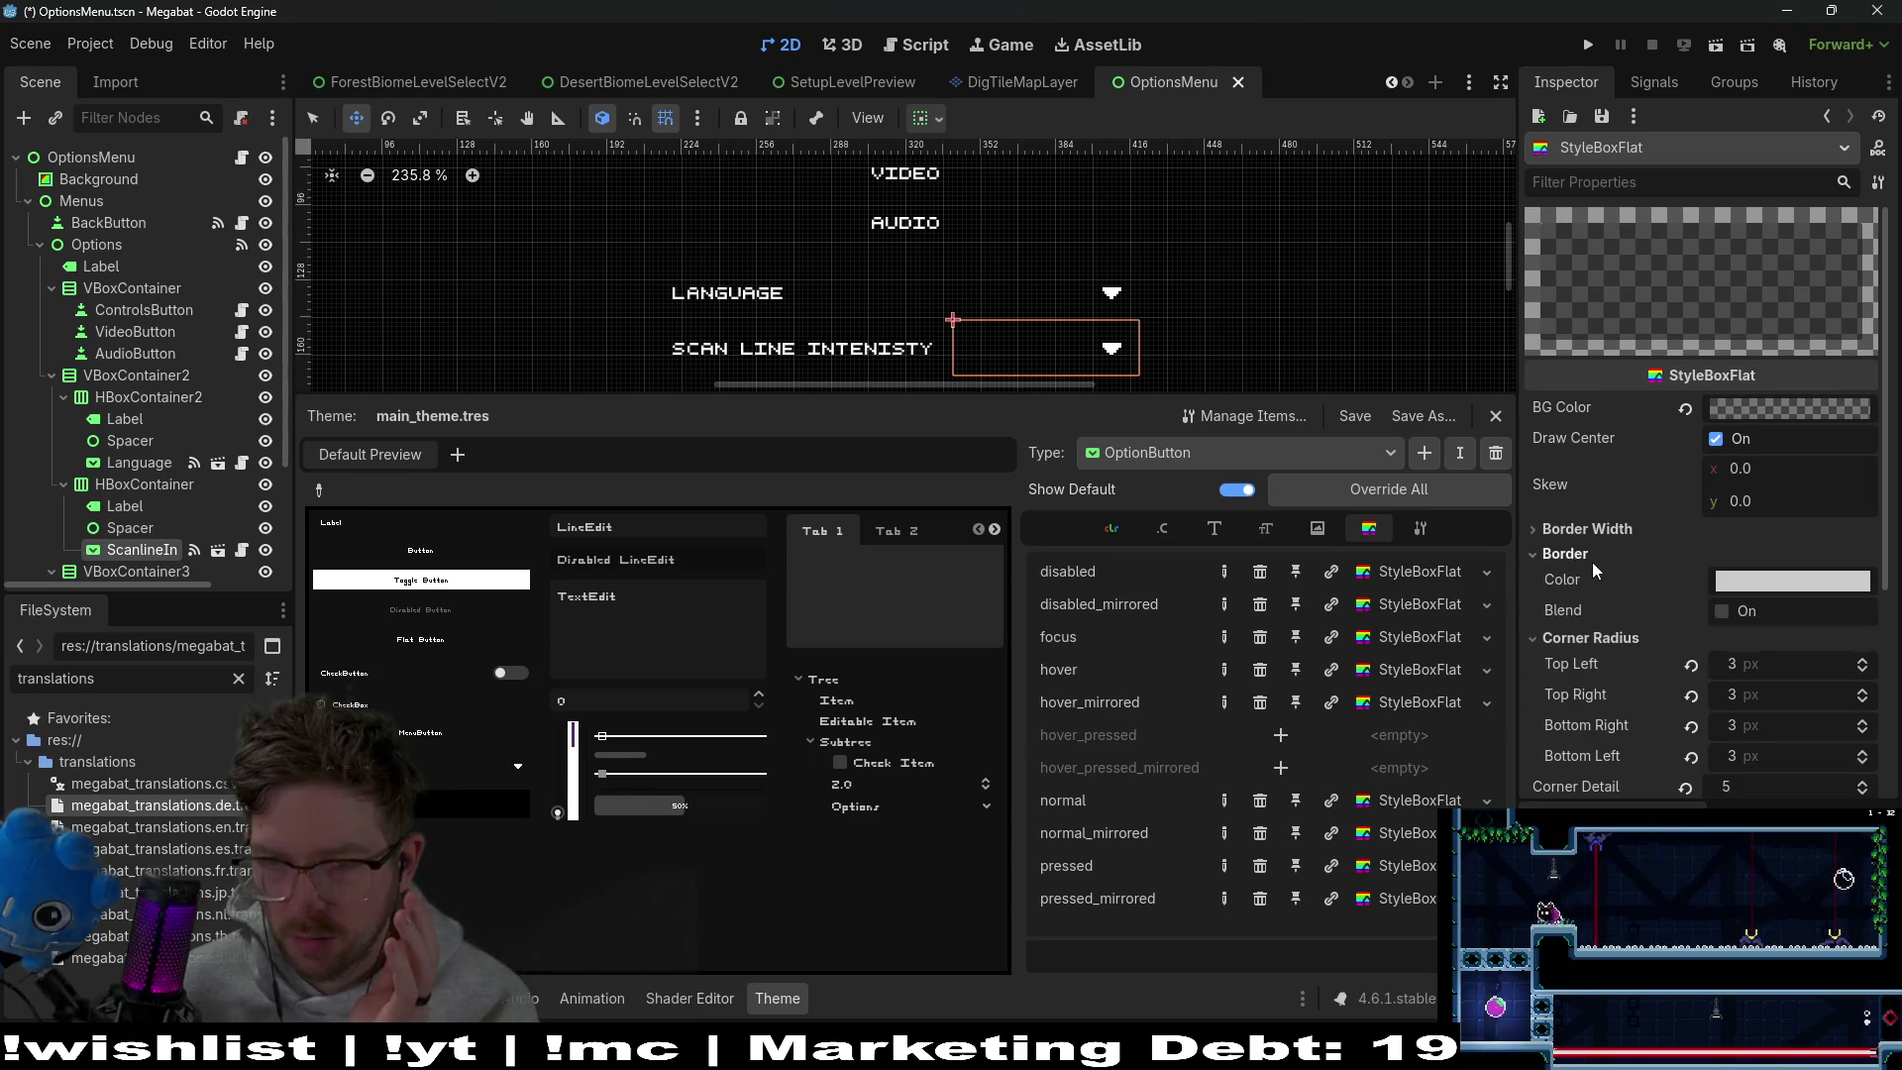
pyautogui.scroll(-2, 1585, 561)
pyautogui.click(1684, 716)
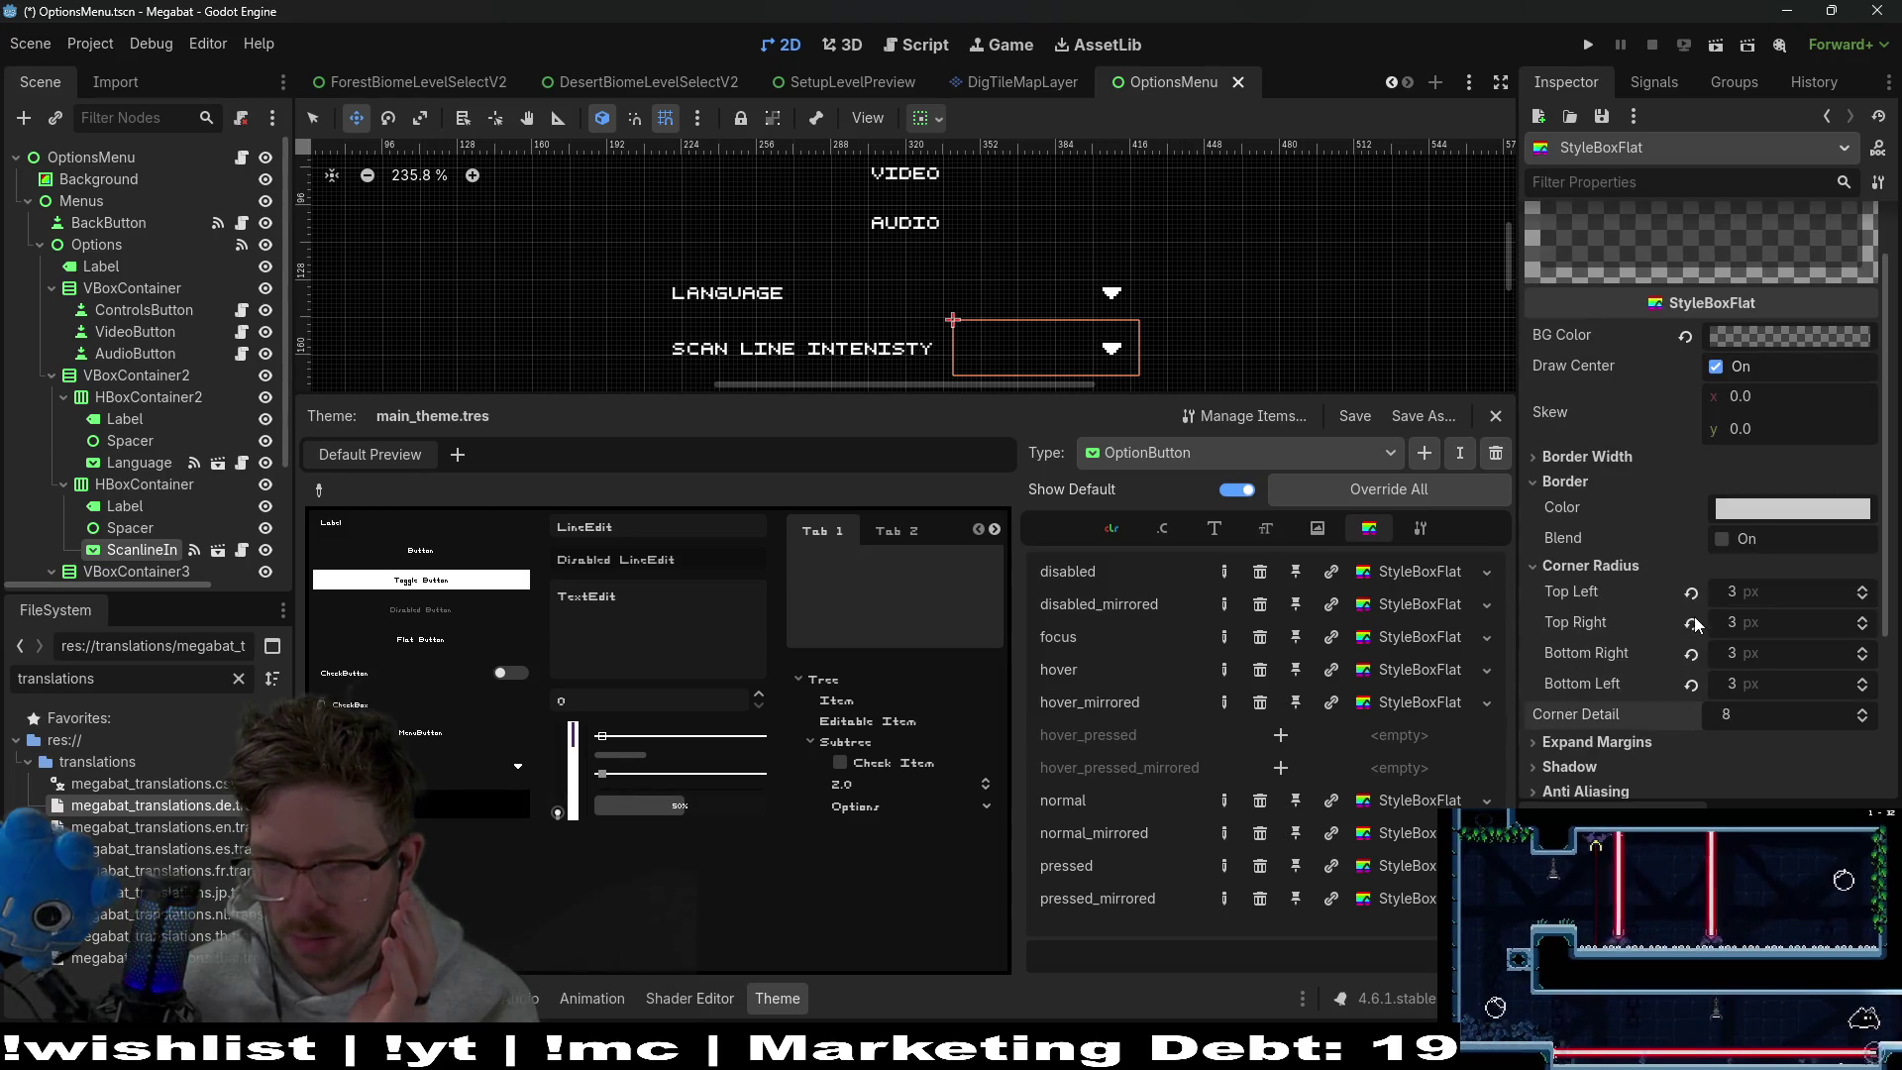
pyautogui.click(1691, 684)
pyautogui.click(1691, 653)
pyautogui.click(1691, 622)
pyautogui.click(1690, 591)
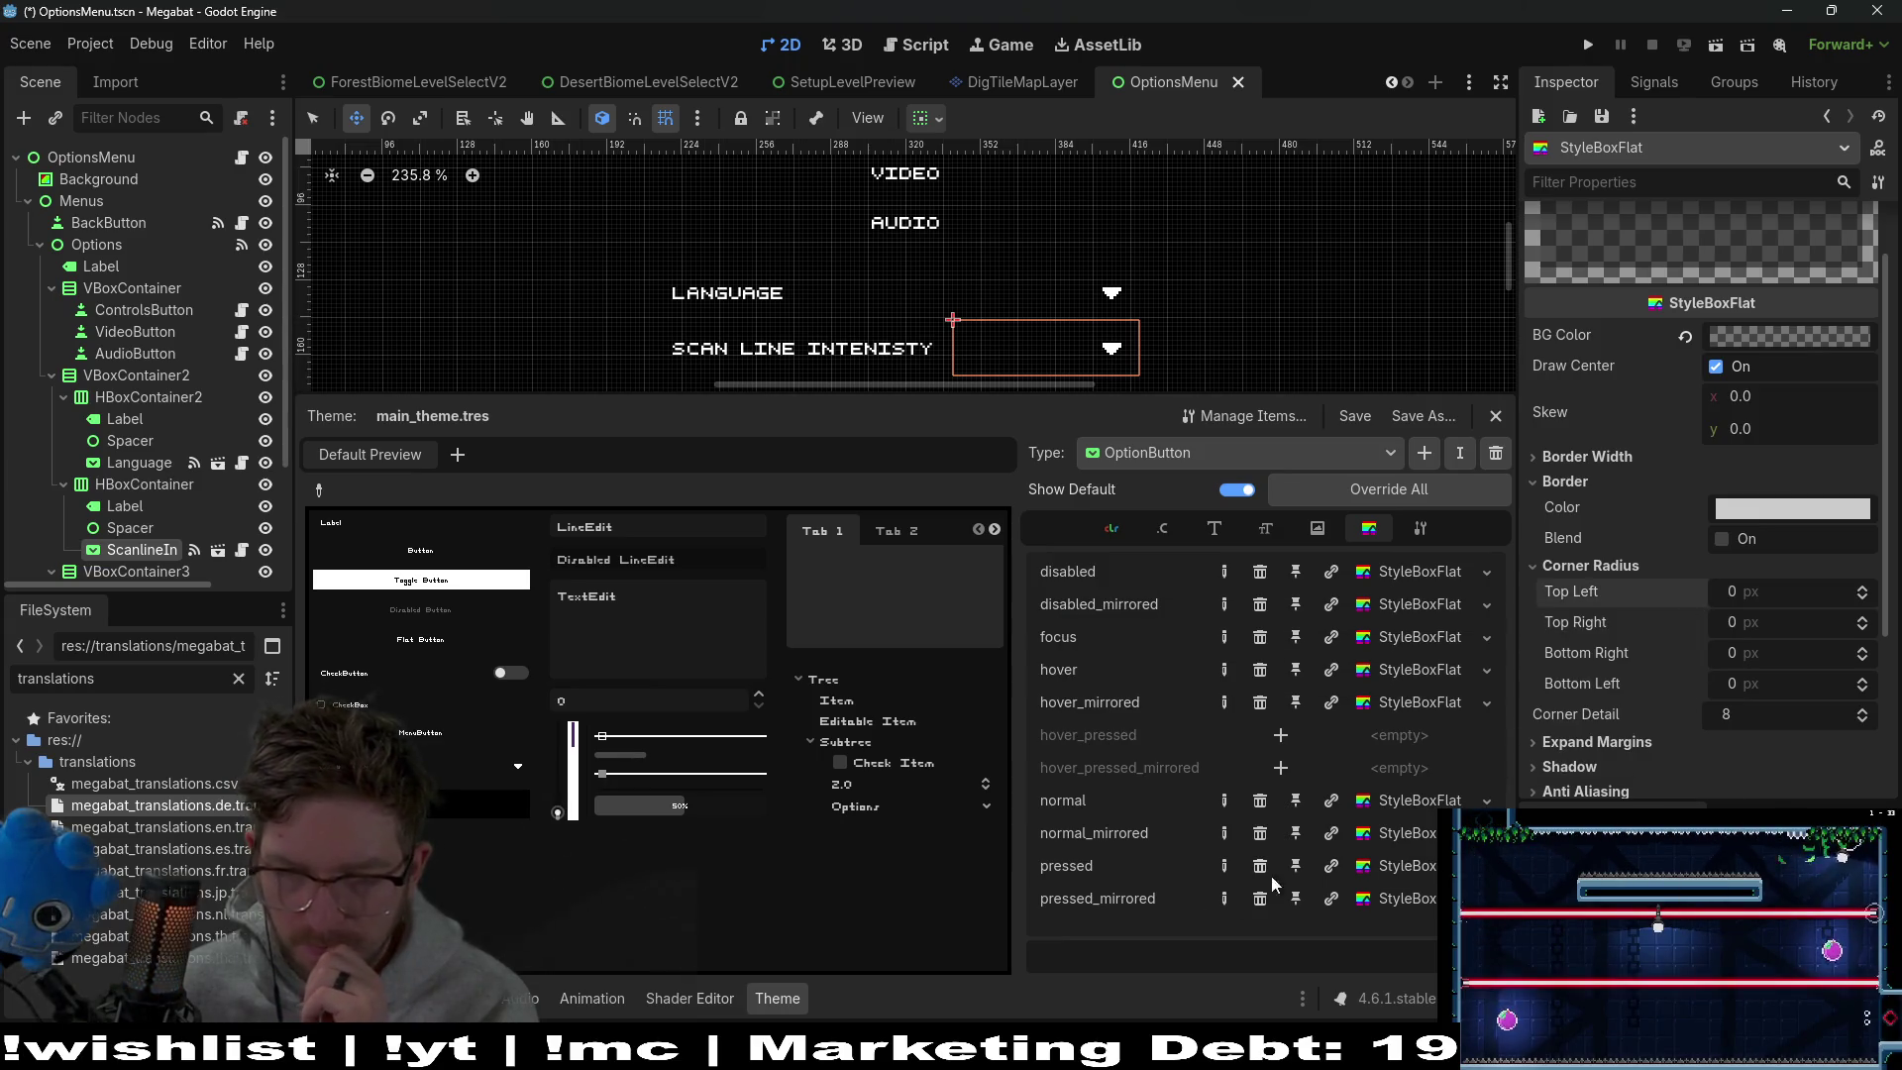
# Reset the pressed style's left and right border widths to 0
pyautogui.click(1370, 865)
pyautogui.click(1593, 550)
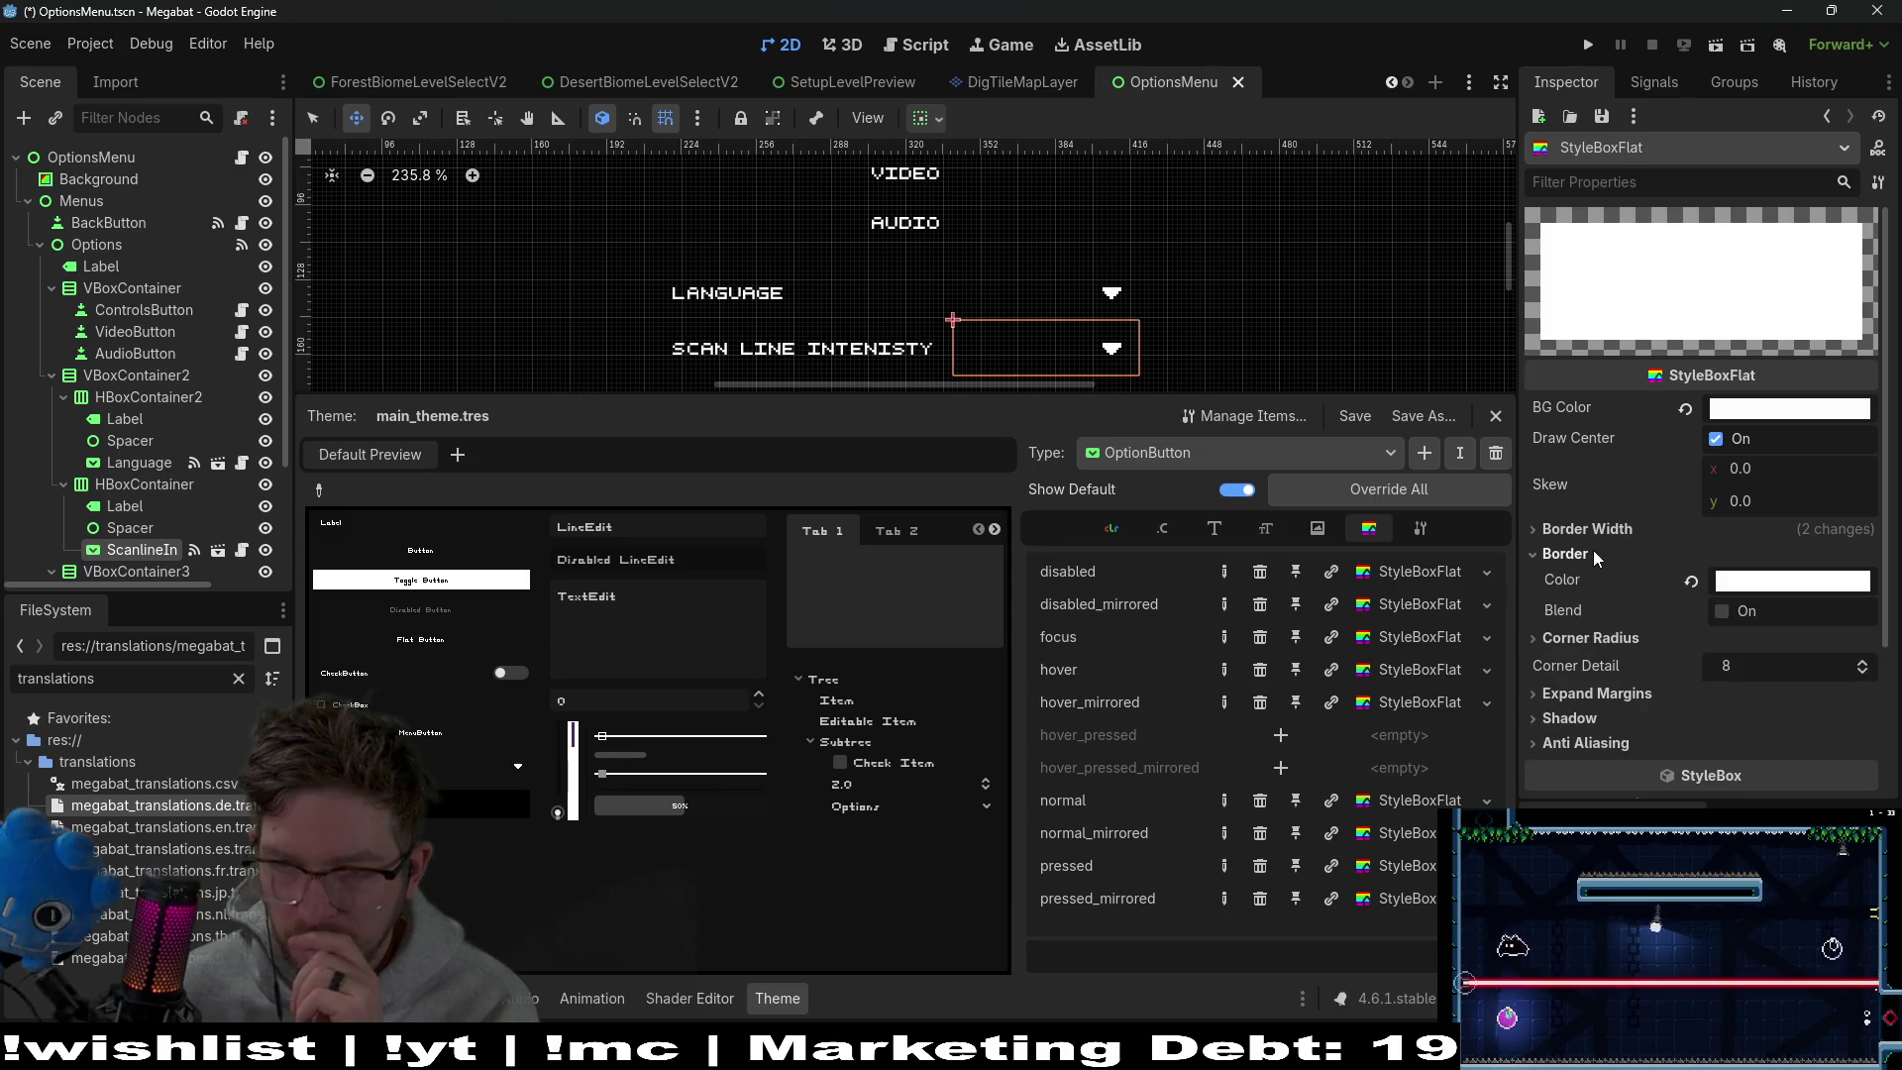
pyautogui.click(1569, 531)
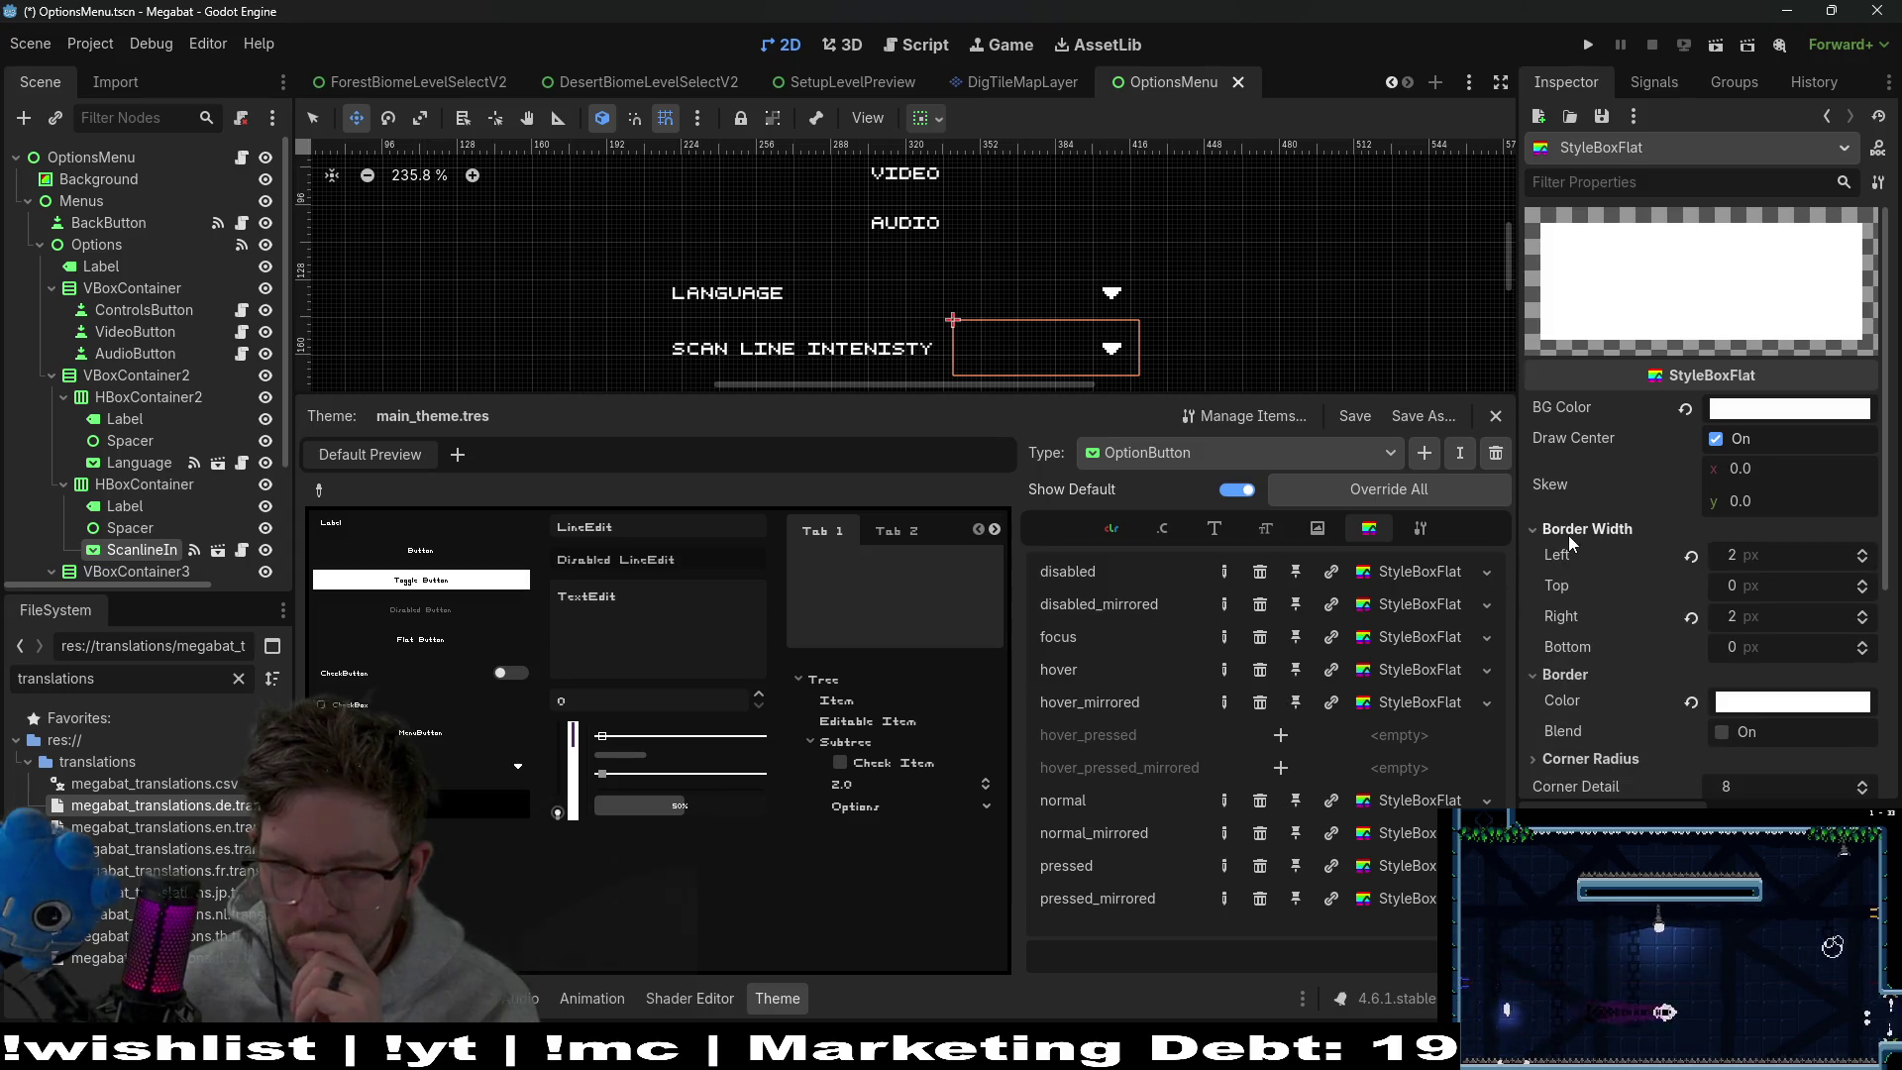
pyautogui.click(1690, 618)
pyautogui.click(1690, 554)
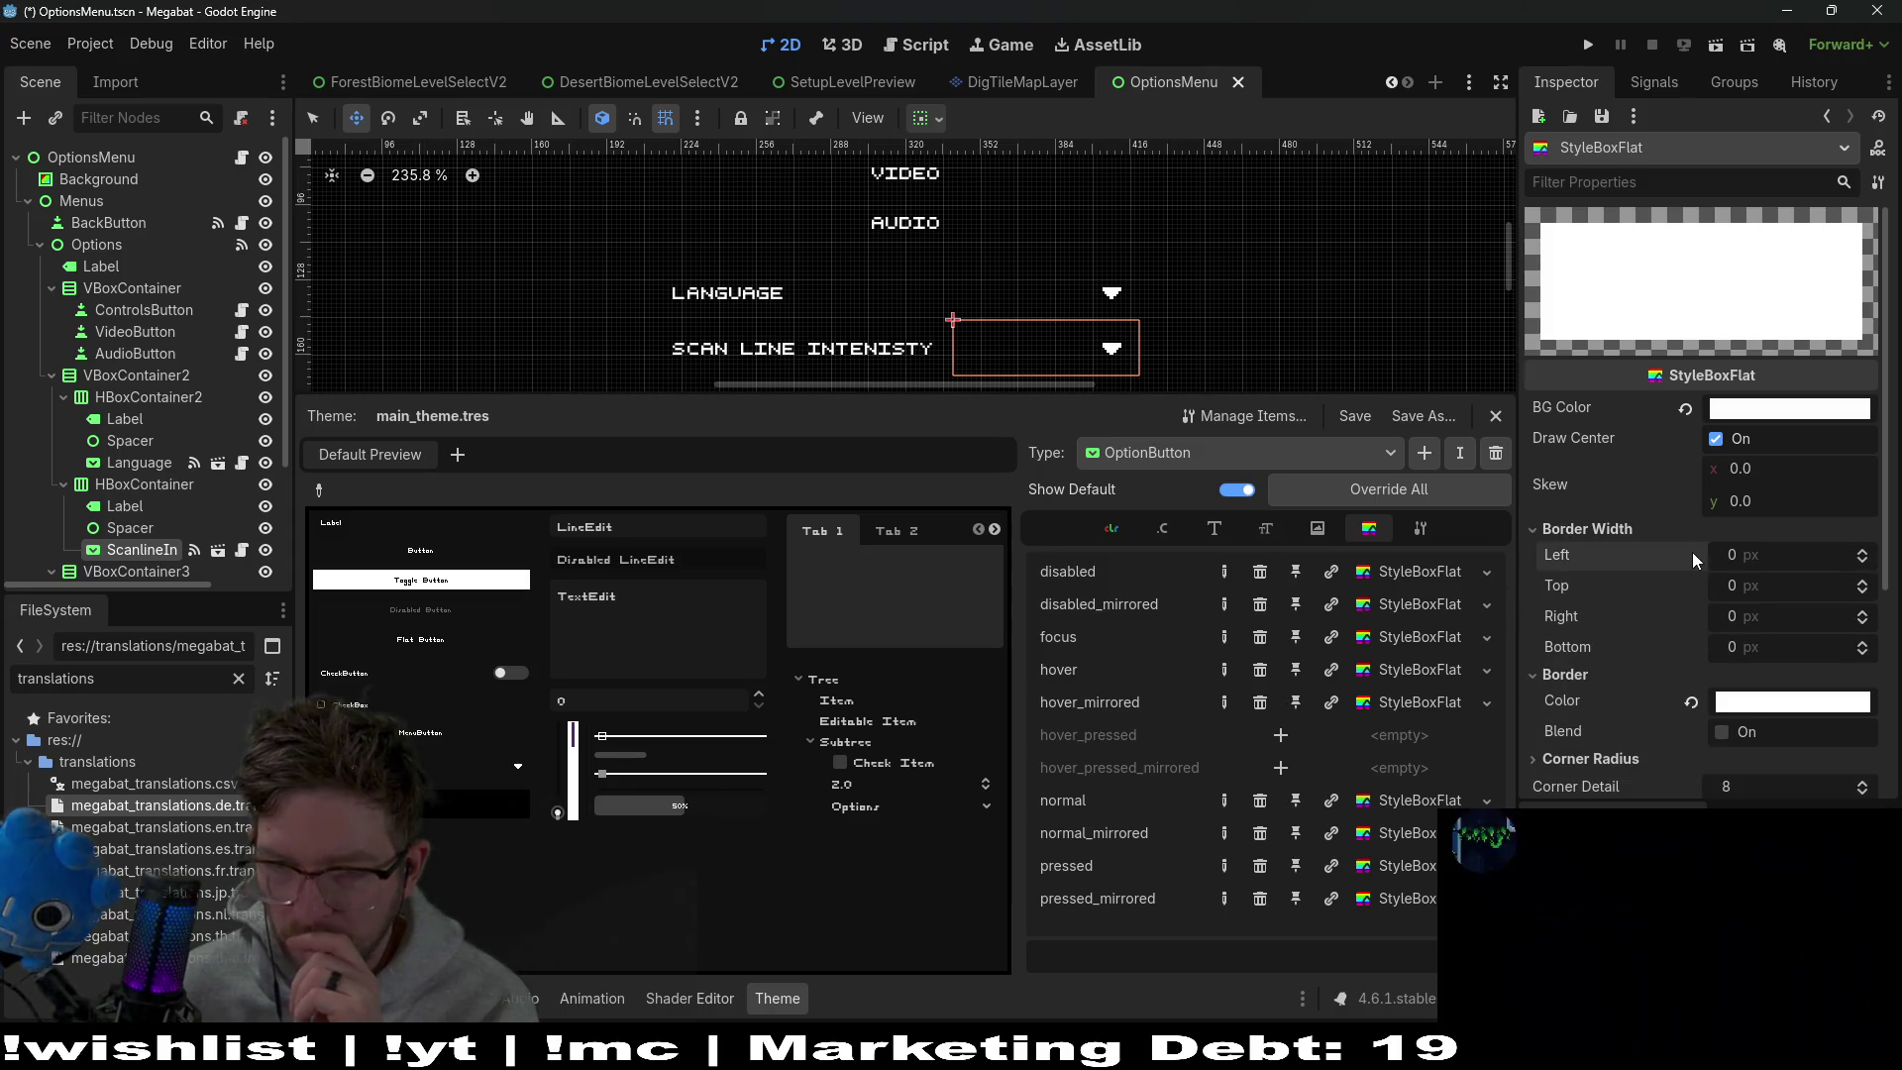
# Zero all pressed_mirrored corner radii, save, and run the current scene
pyautogui.click(1401, 898)
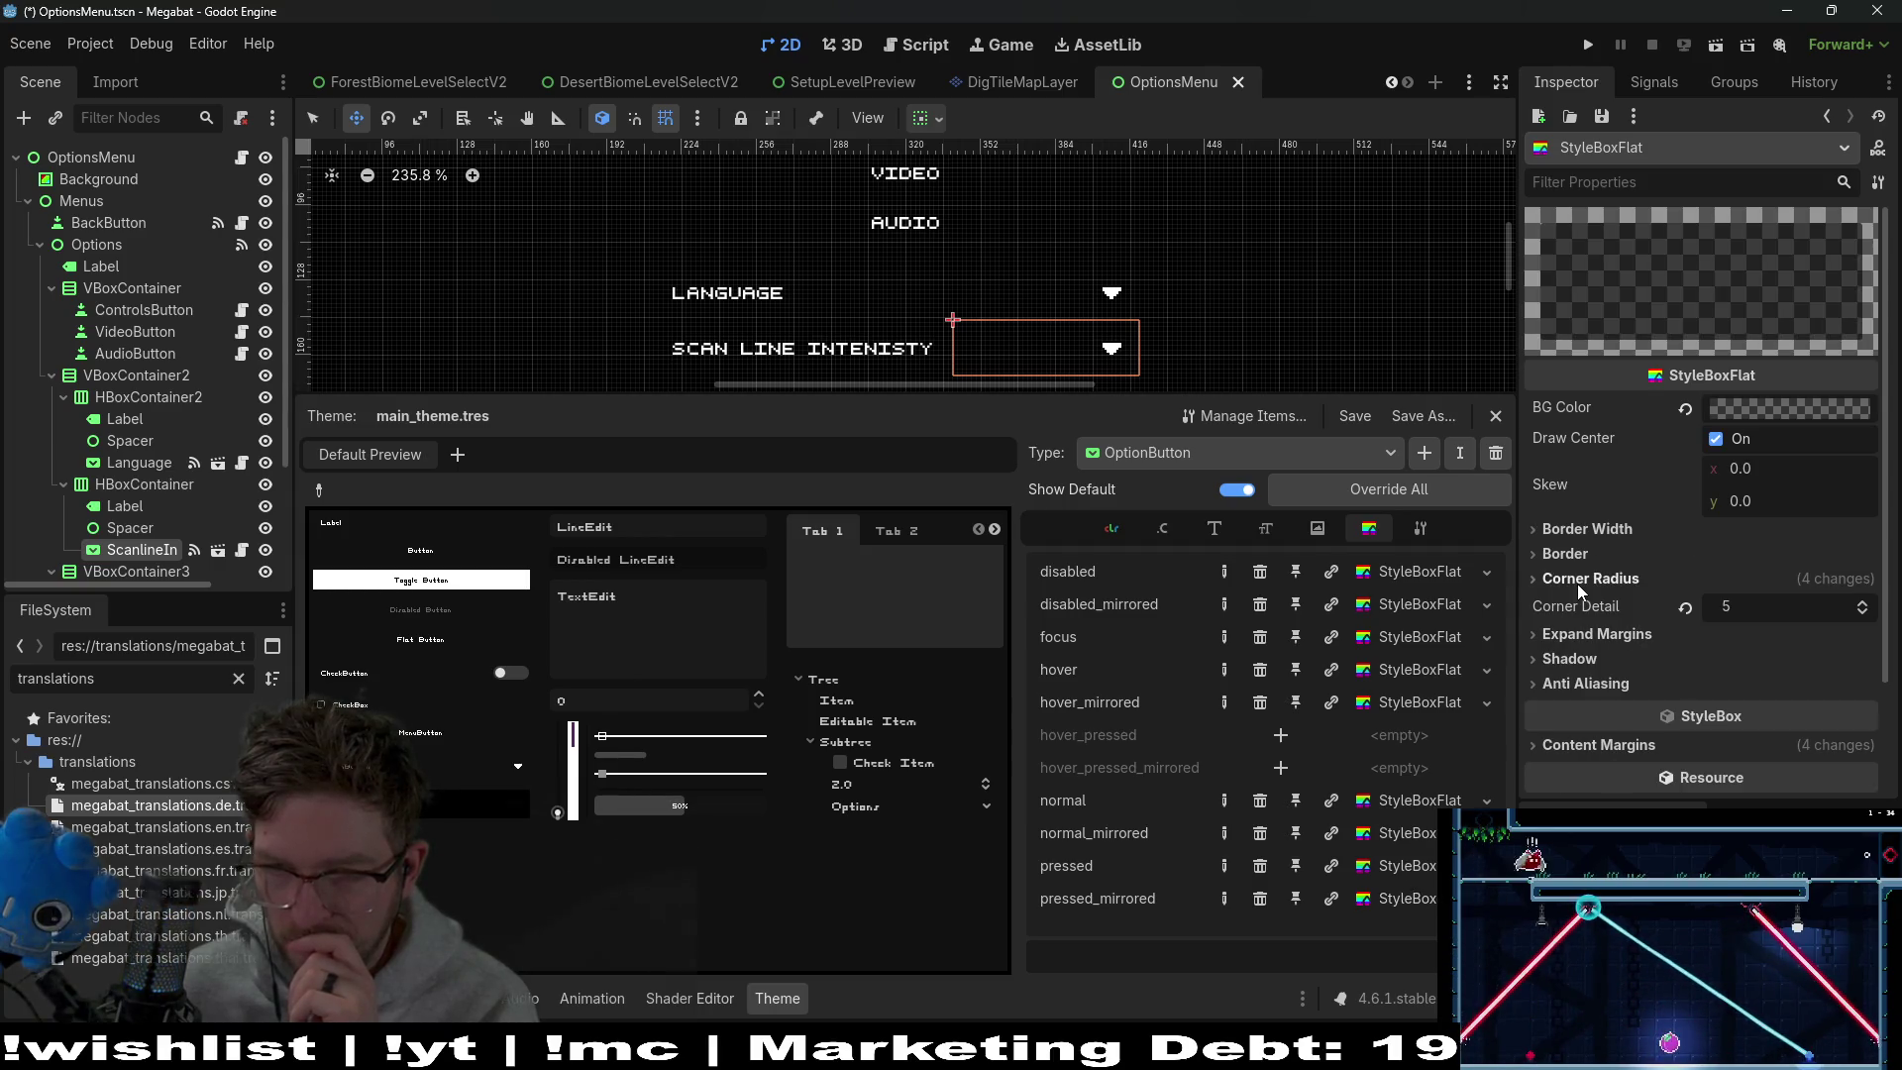
pyautogui.click(1586, 585)
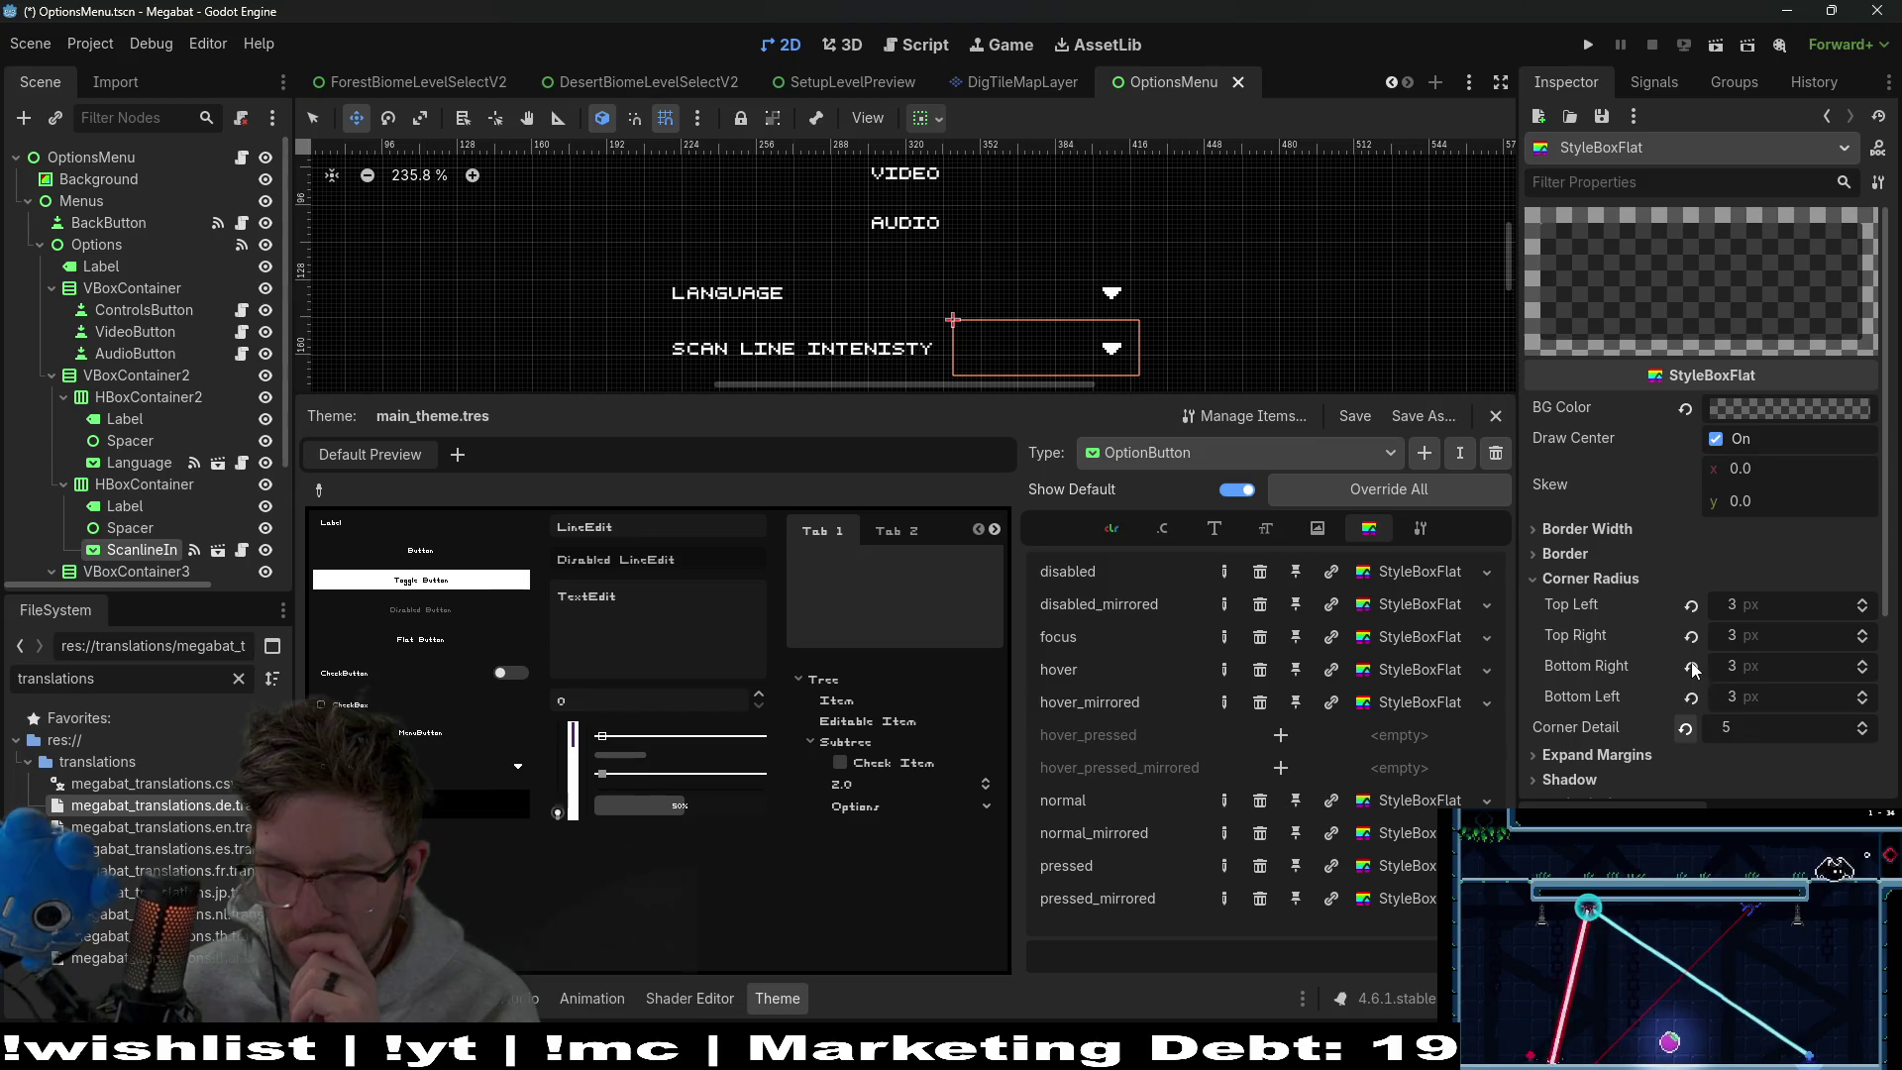
pyautogui.click(1690, 696)
pyautogui.click(1691, 665)
pyautogui.click(1691, 635)
pyautogui.click(1691, 606)
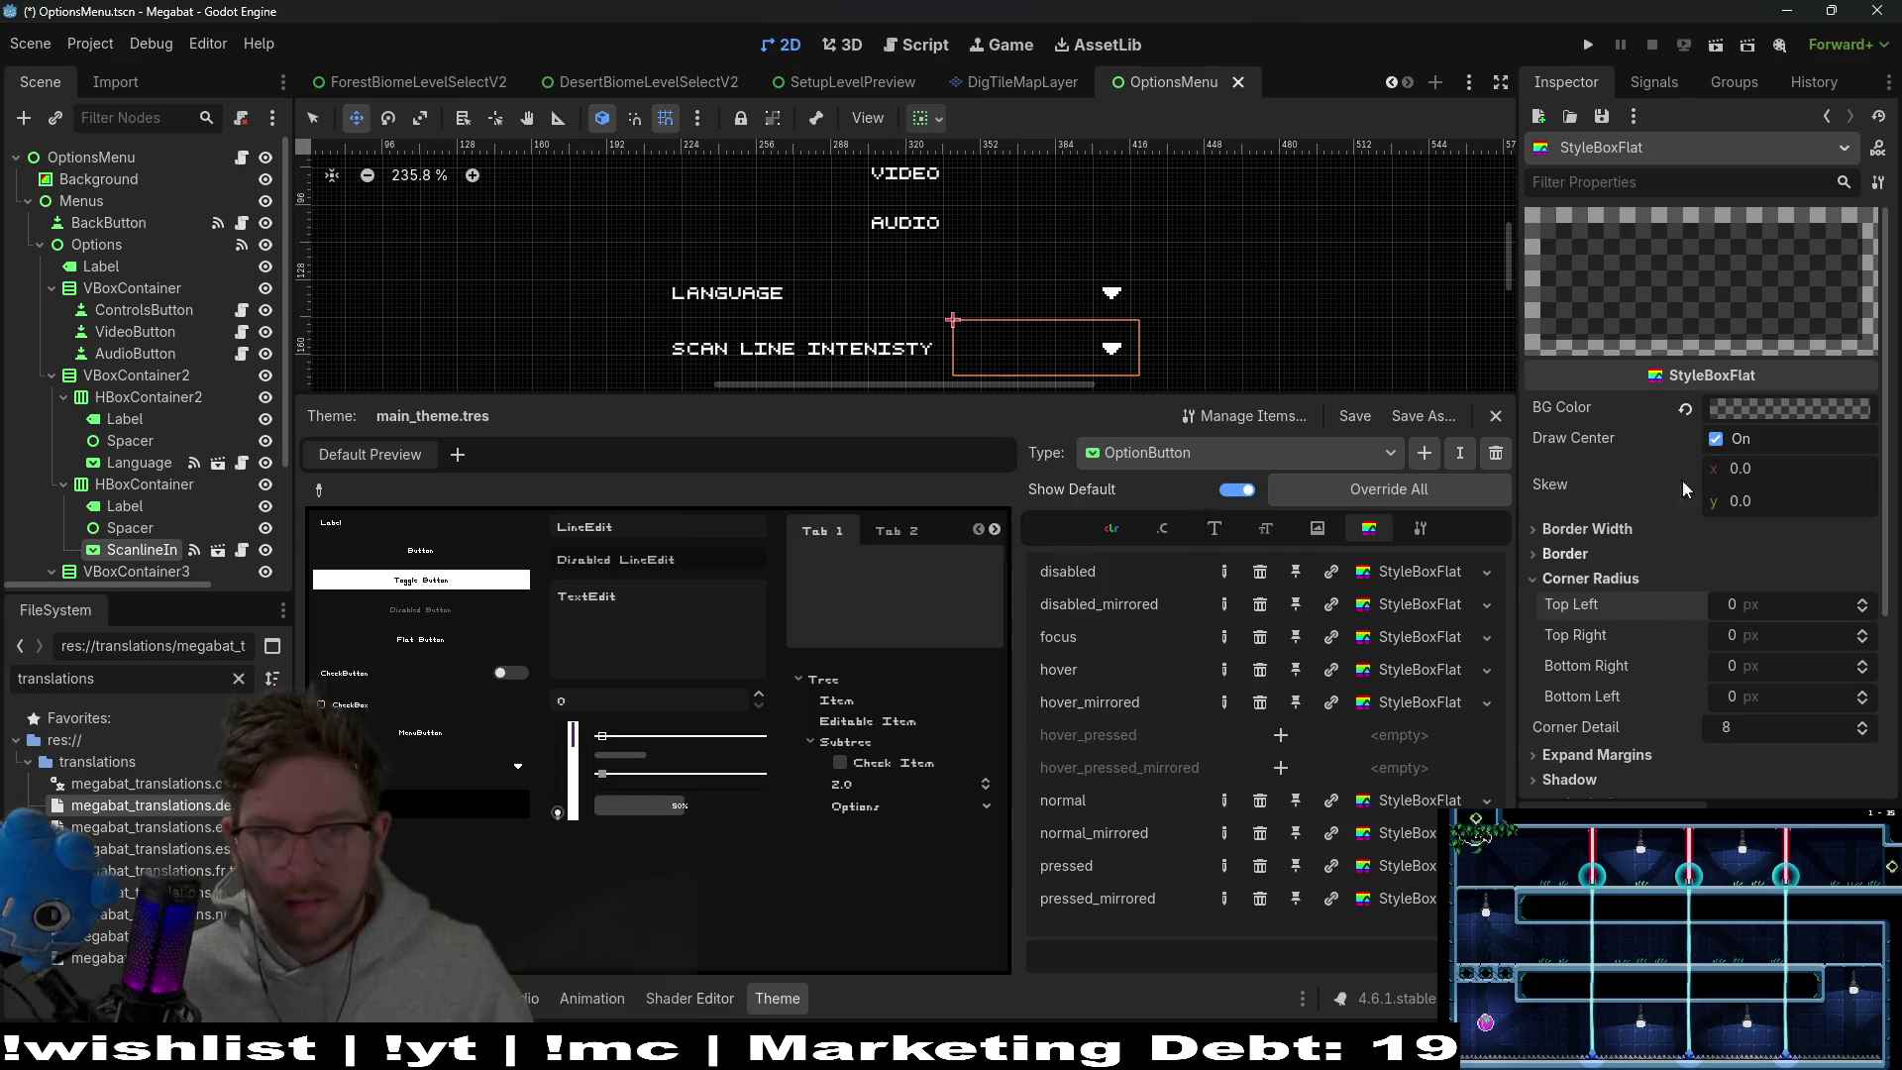
pyautogui.hotkey('ctrl', 's')
pyautogui.click(1715, 46)
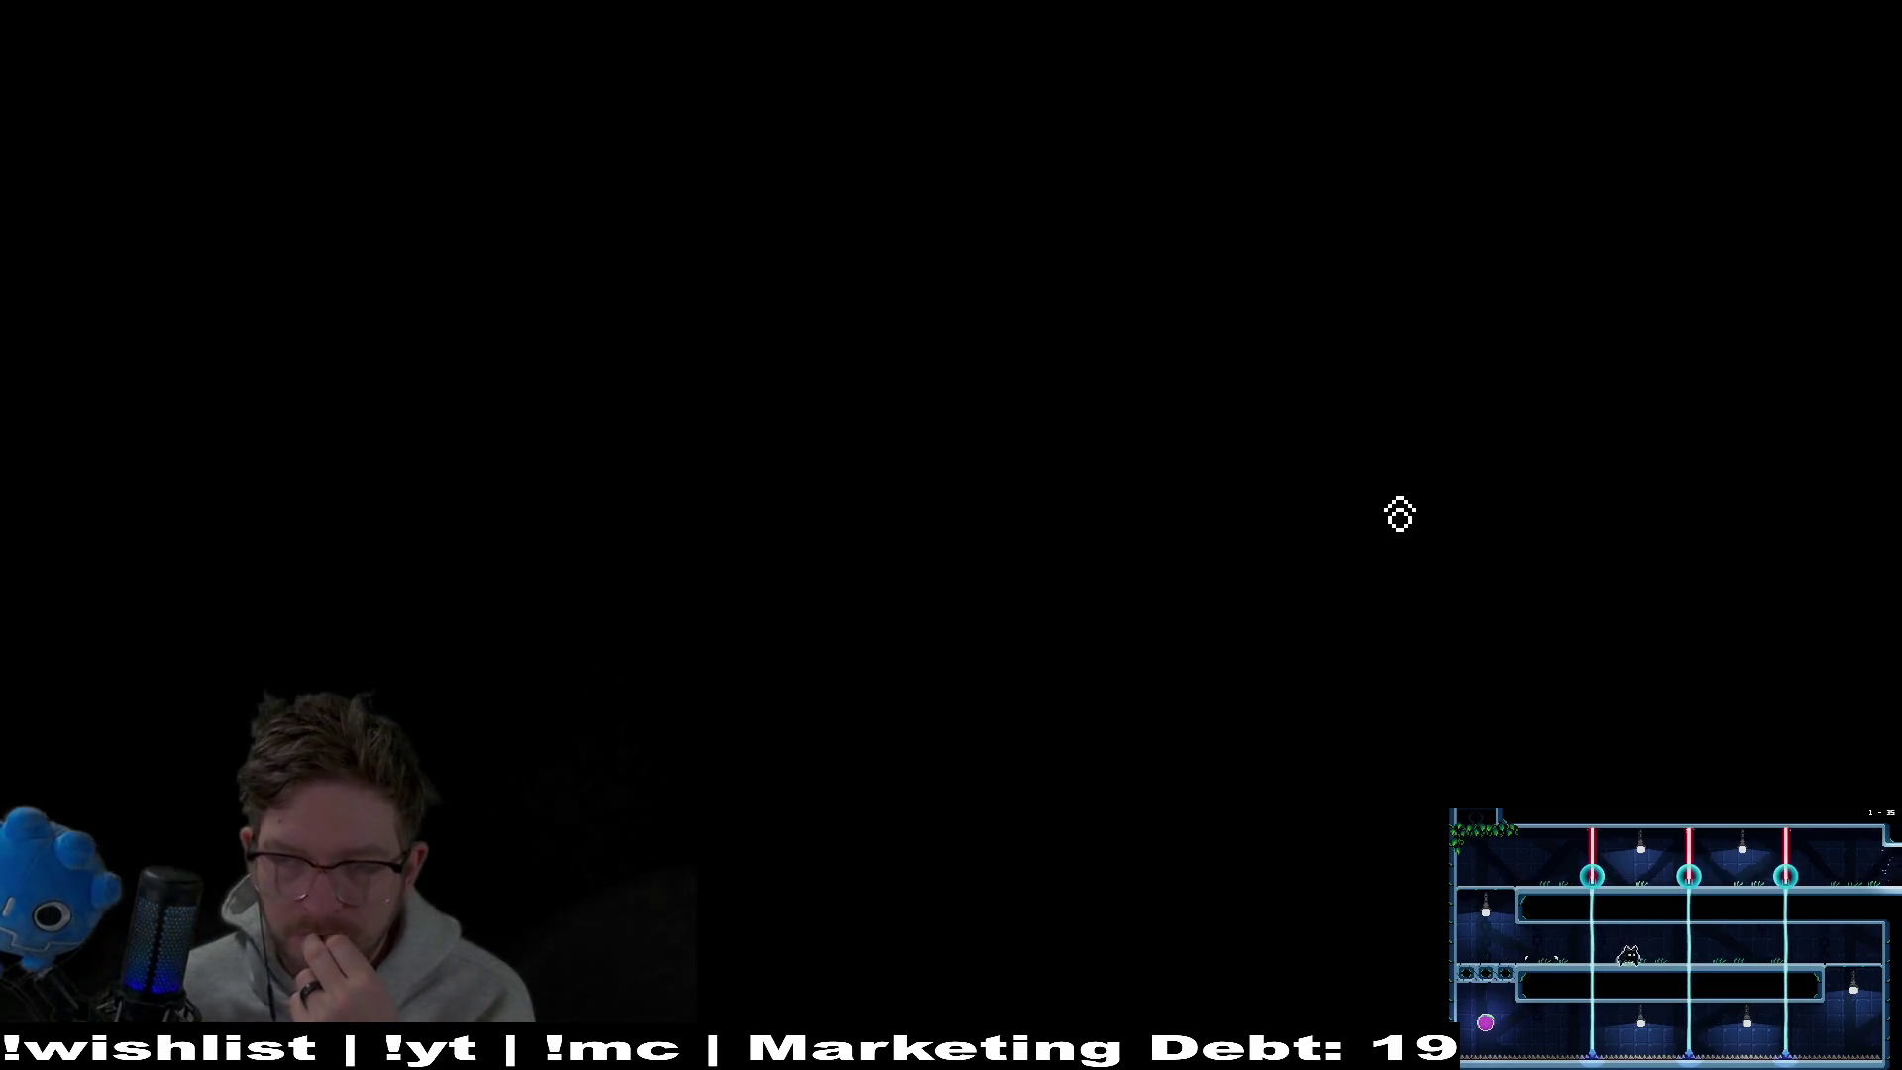
# Stop the running Megabat game with F8
pyautogui.press('F8')
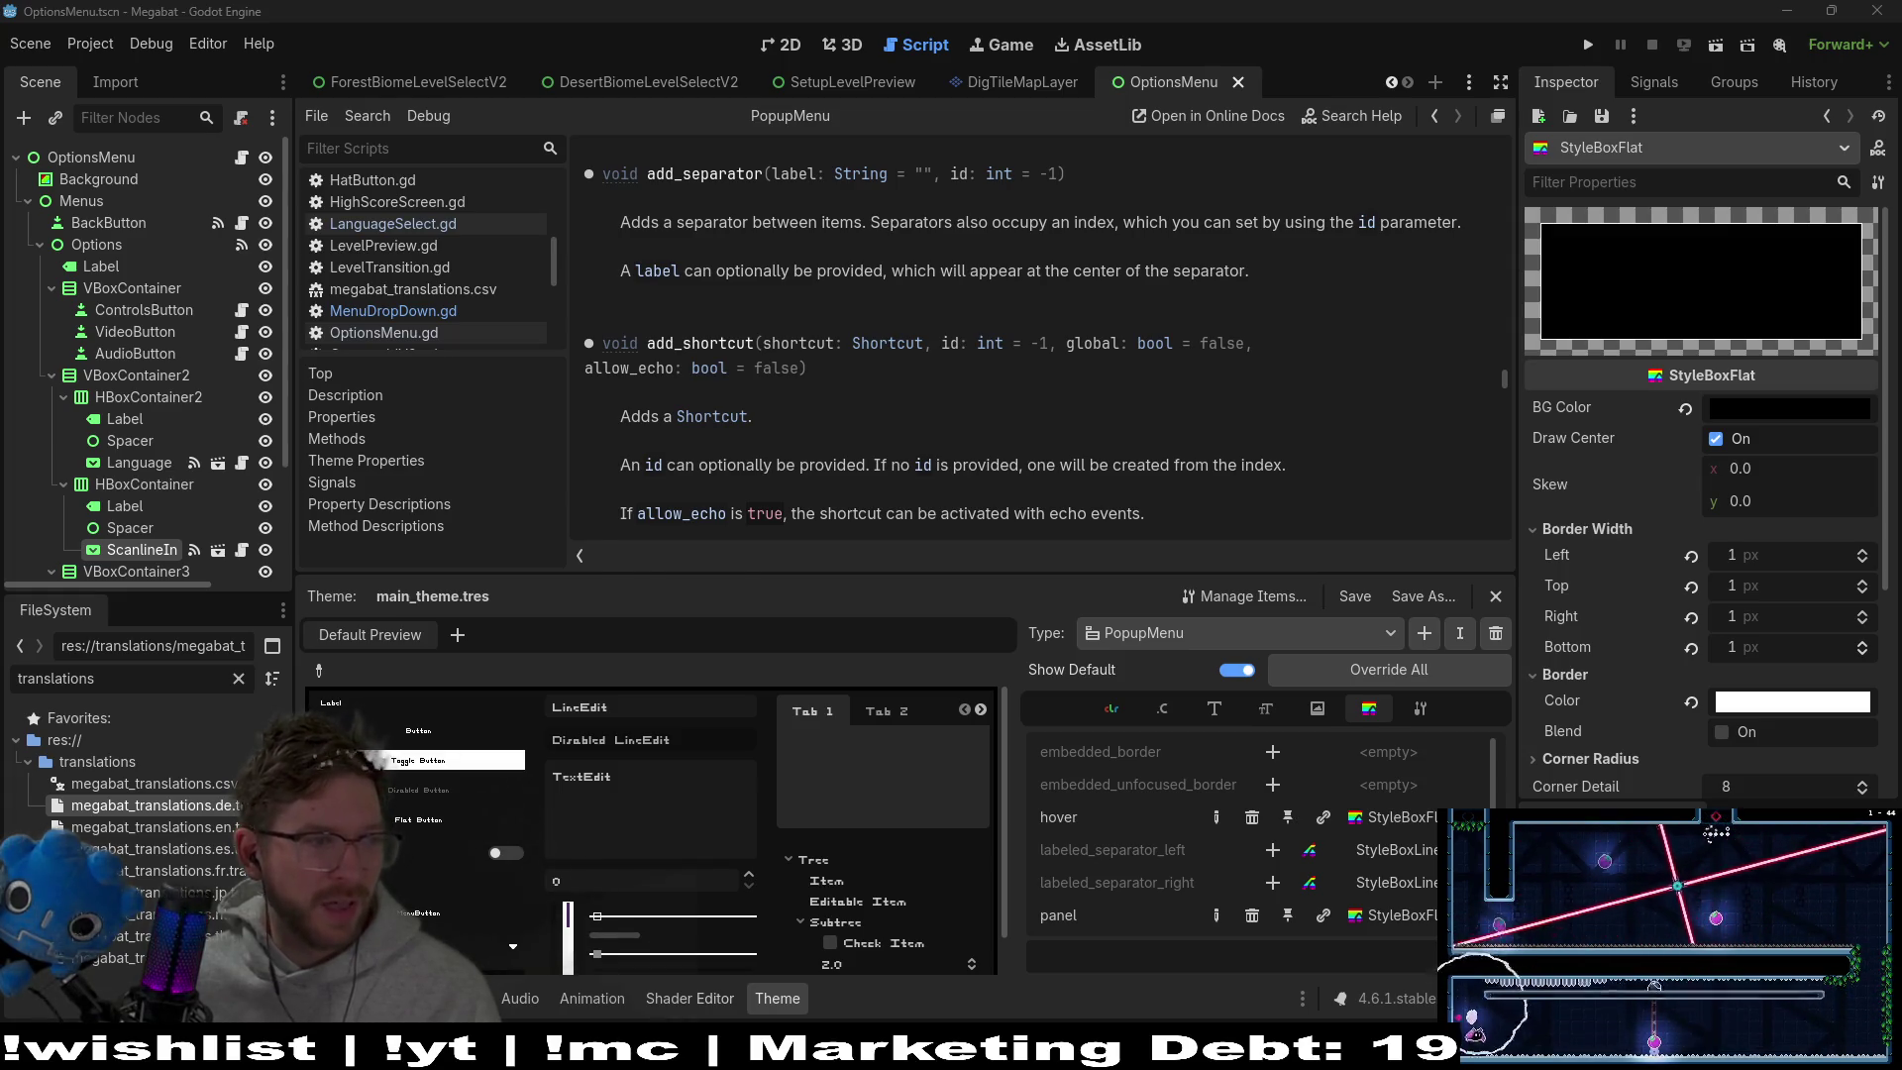
# Switch to the Chrome window playing the YouTube video
pyautogui.hotkey('alt', 'Tab')
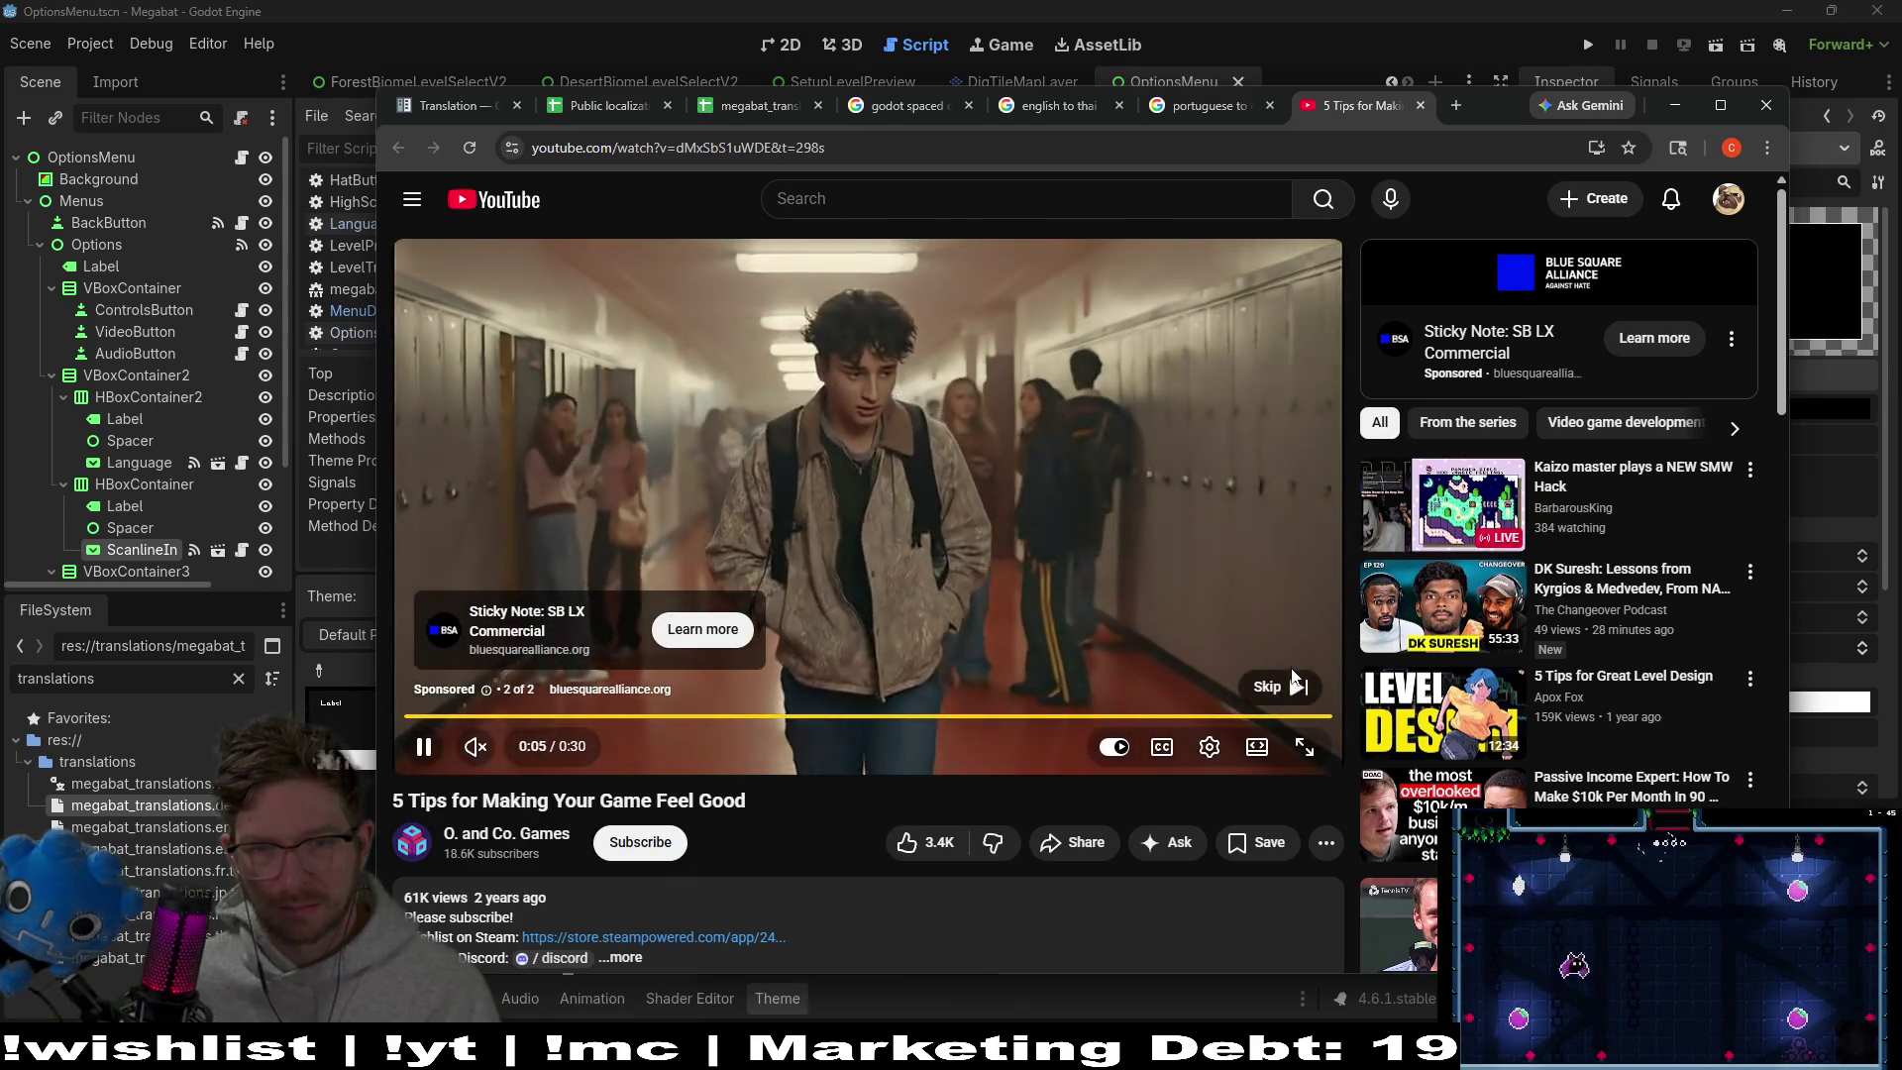
# Skip the ad, unmute, rewind to 4:58 and watch, then return to Godot
pyautogui.click(1285, 682)
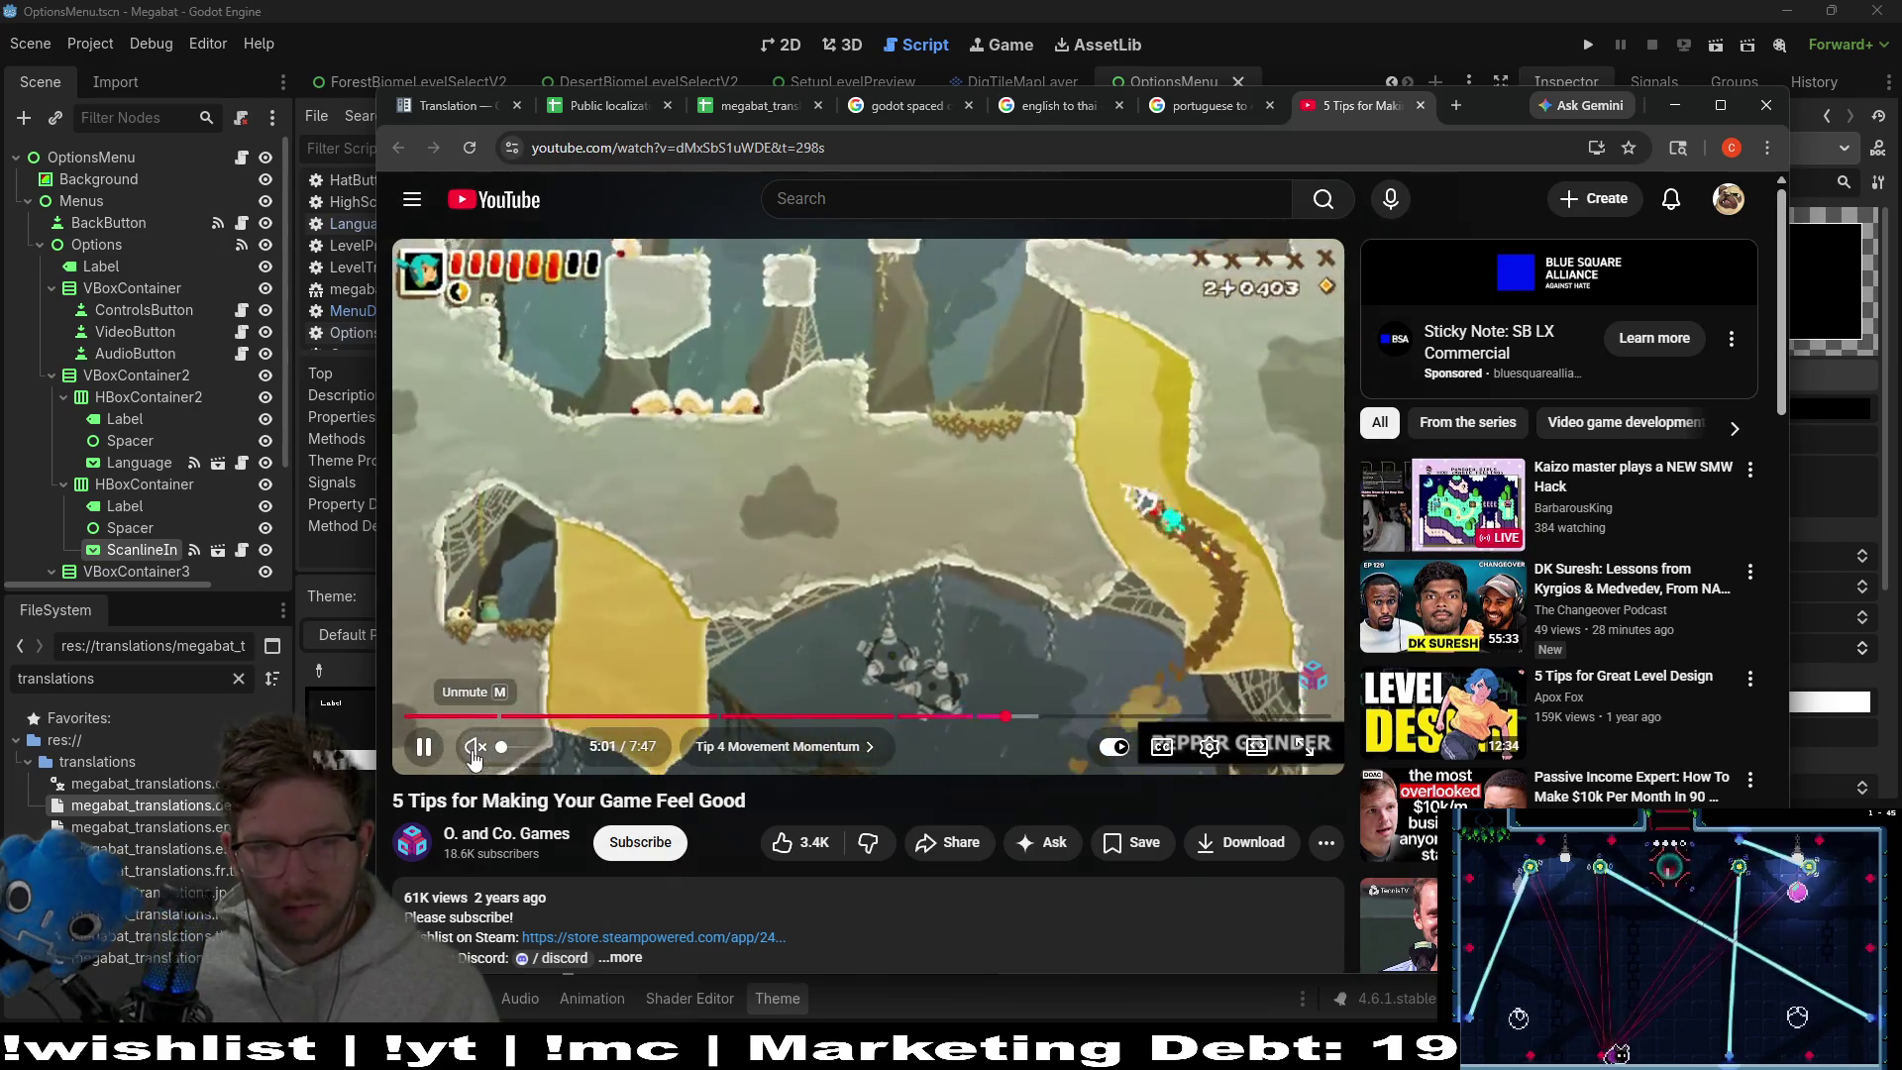
pyautogui.click(473, 759)
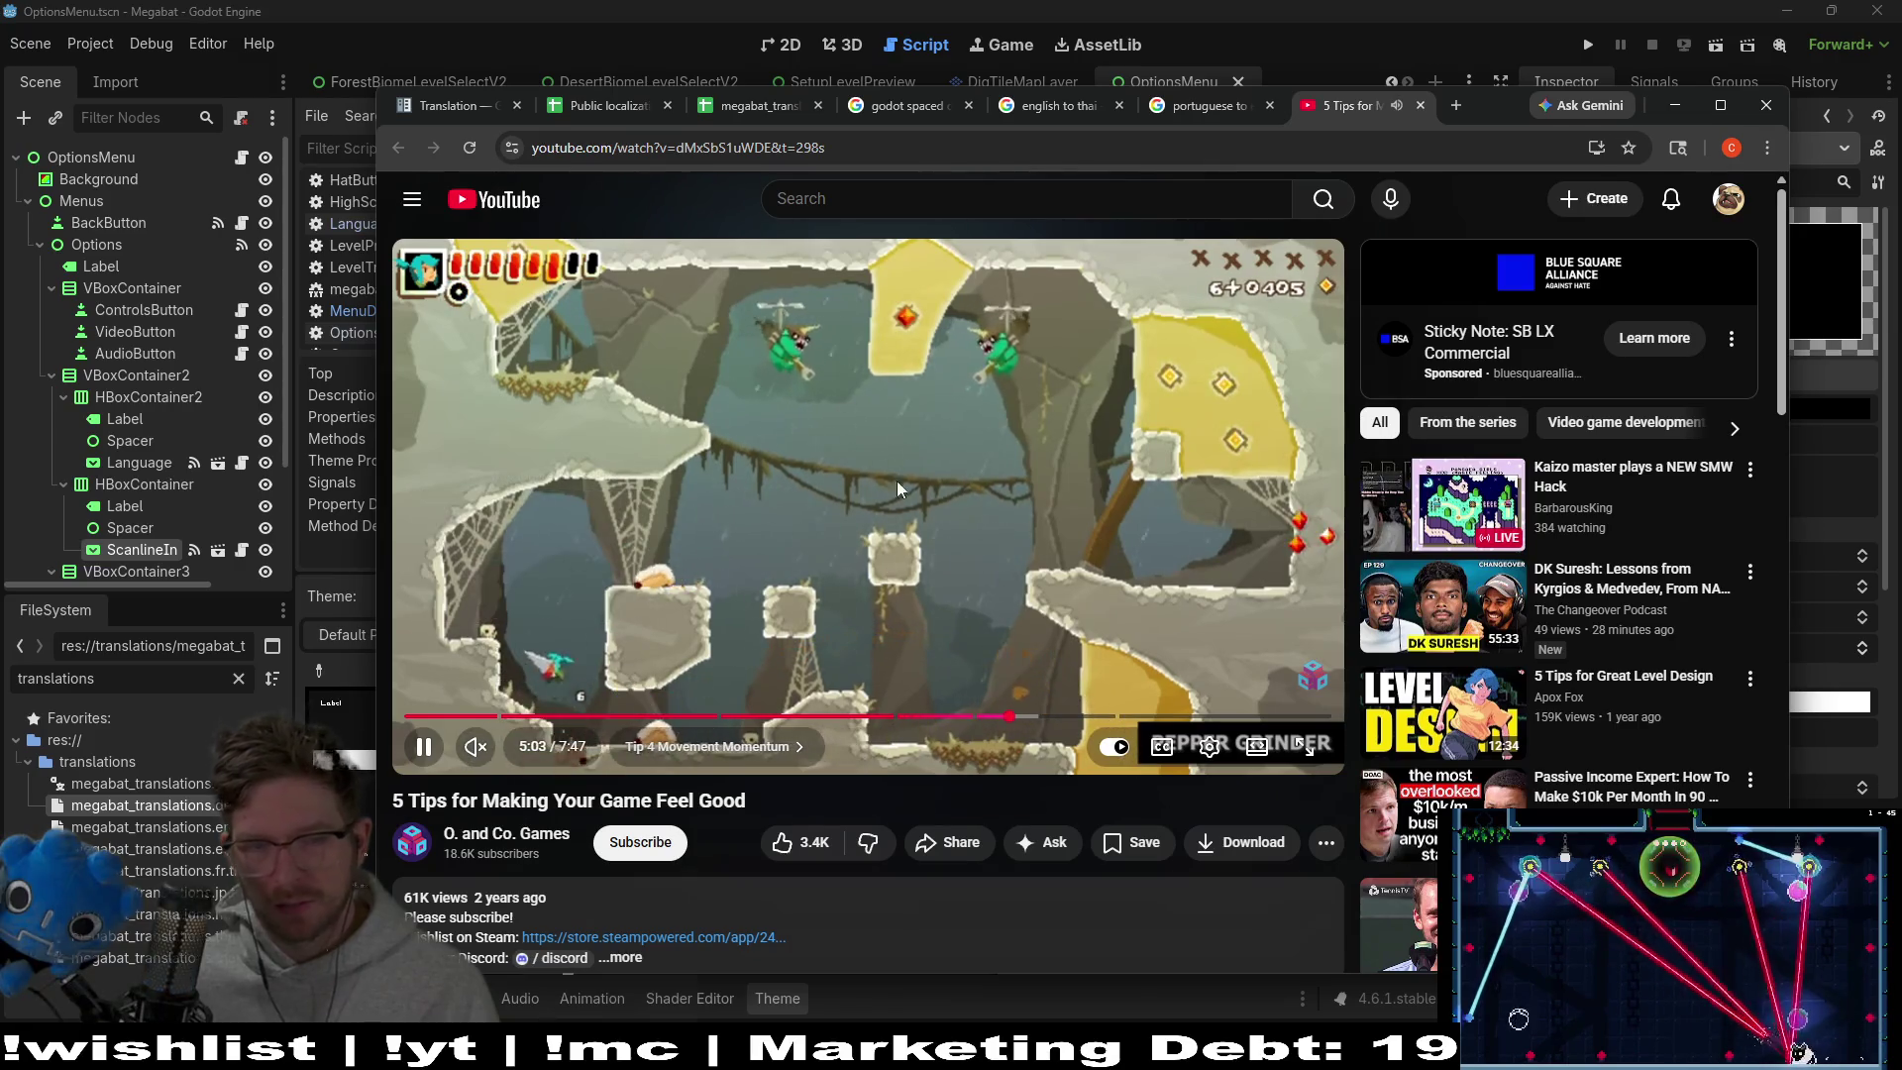
pyautogui.press('Left')
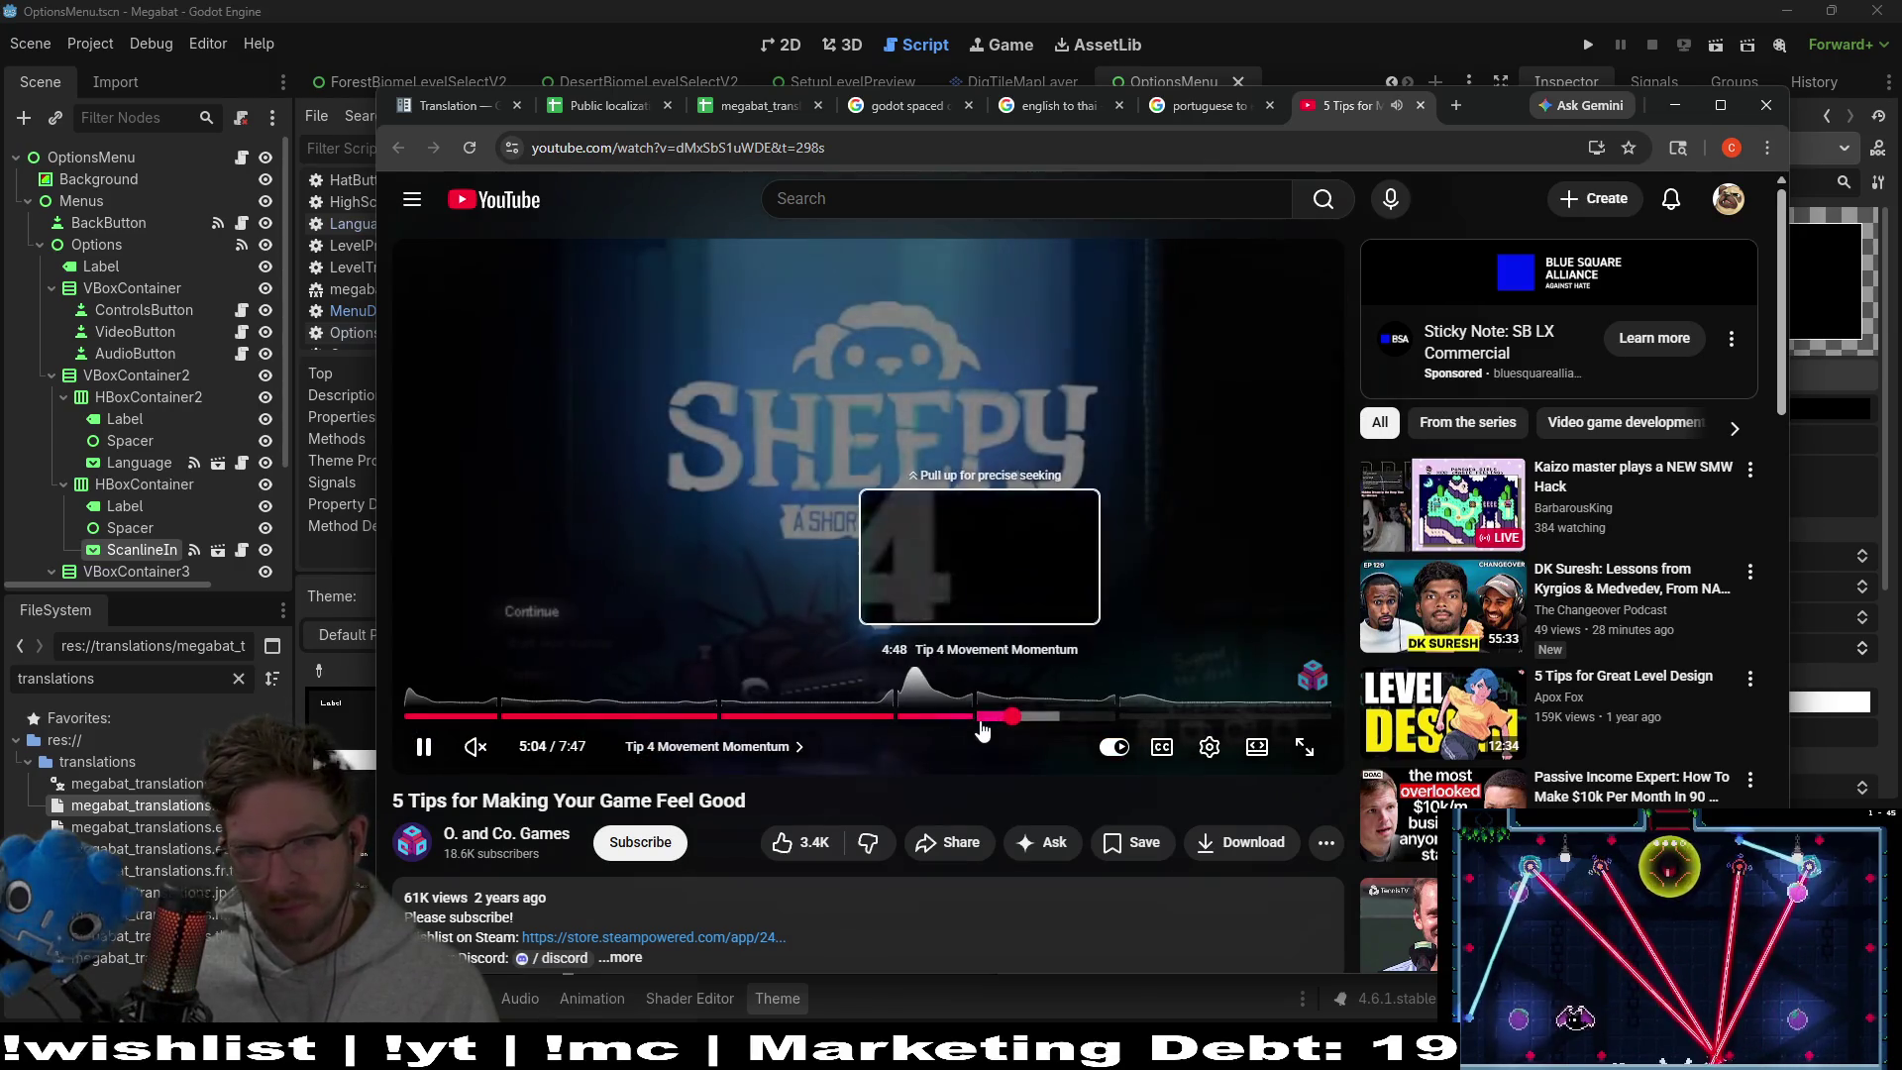
pyautogui.moveTo(1003, 720); pyautogui.dragTo(1002, 721)
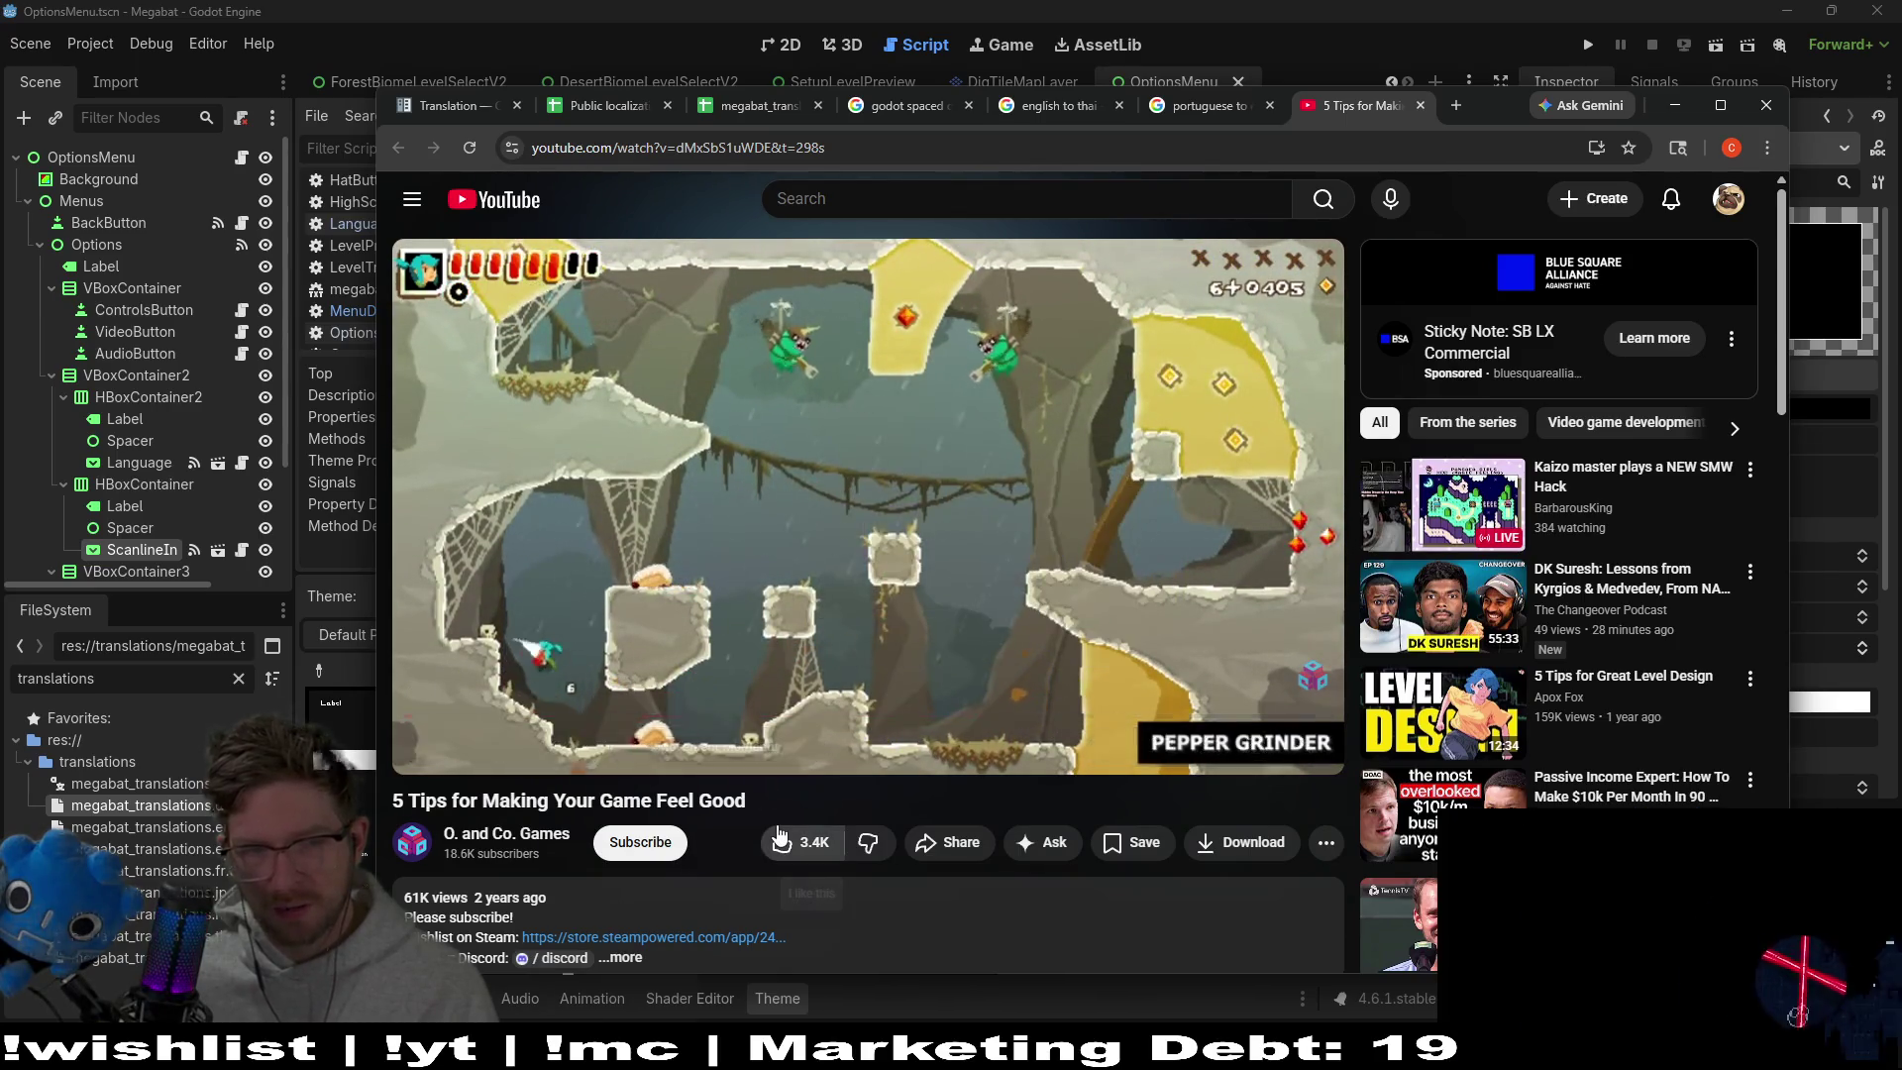
pyautogui.moveTo(1002, 718); pyautogui.dragTo(1002, 721)
pyautogui.click(759, 537)
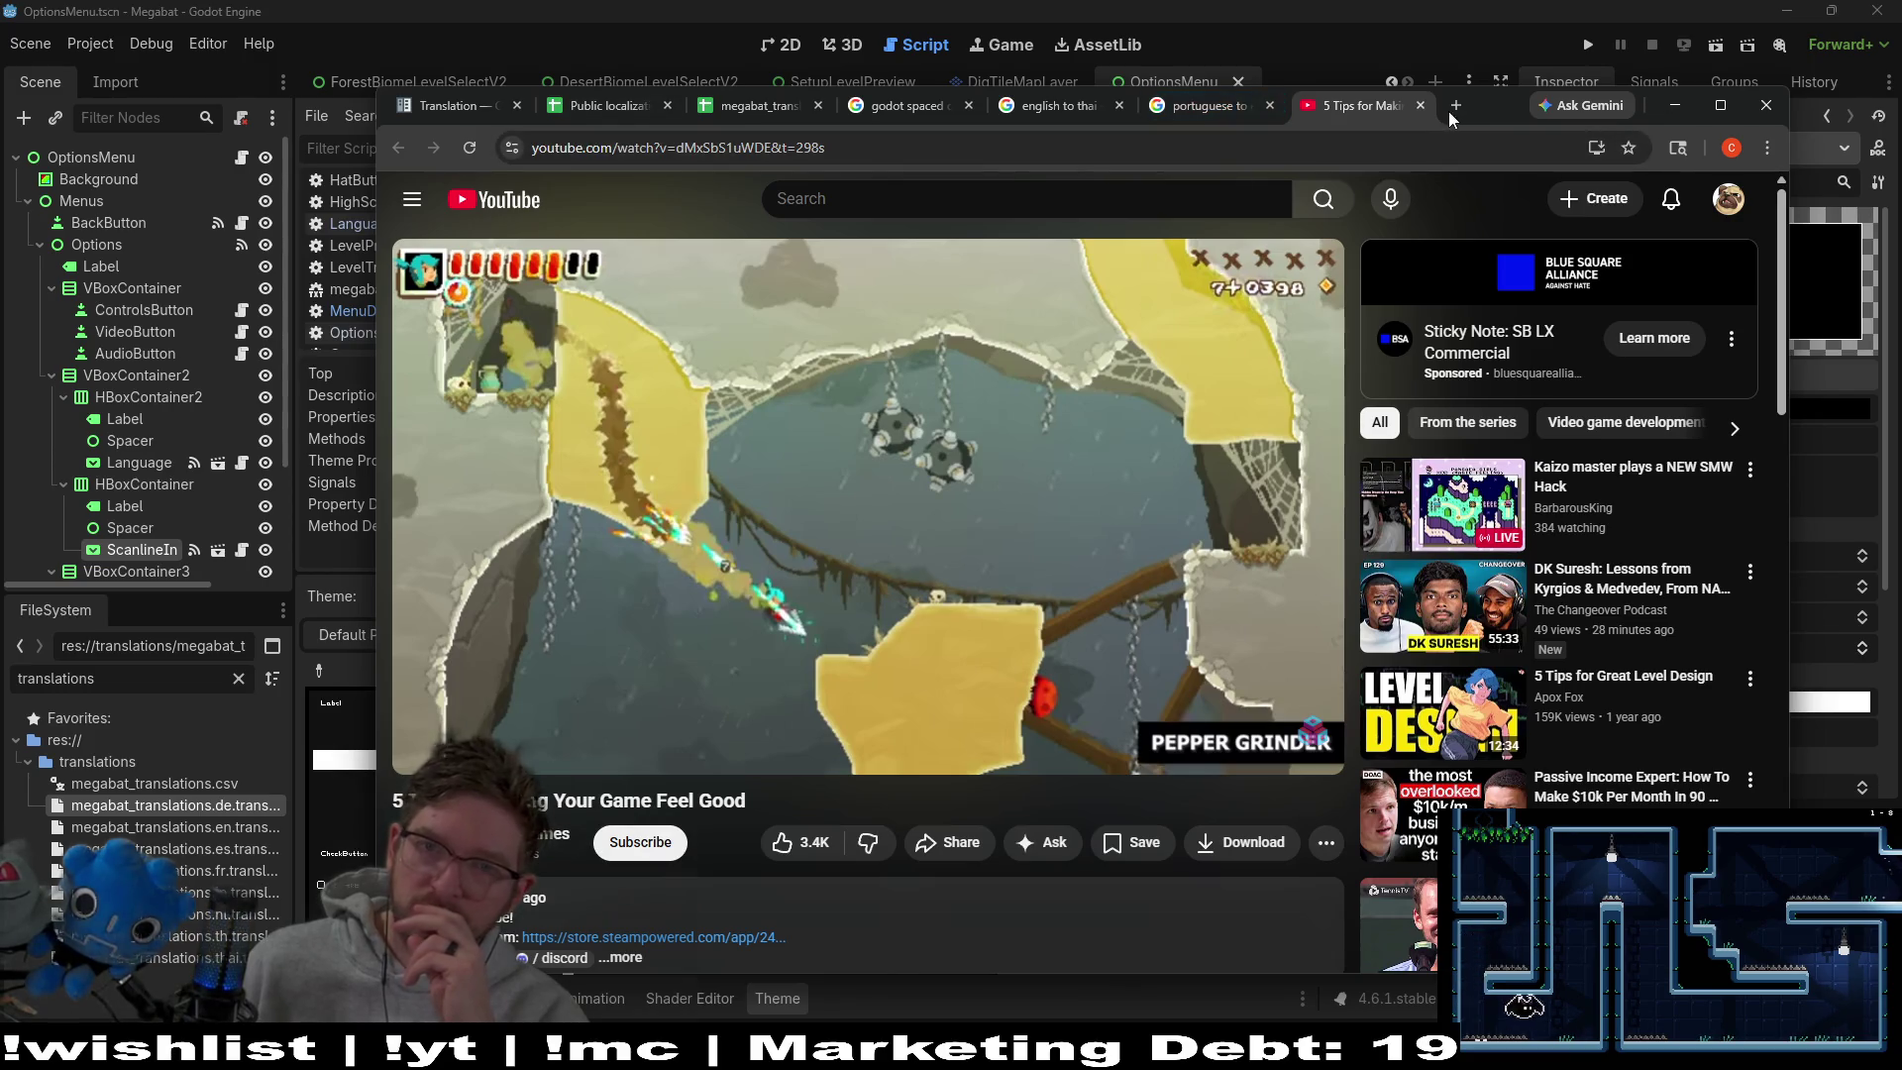
pyautogui.click(1674, 105)
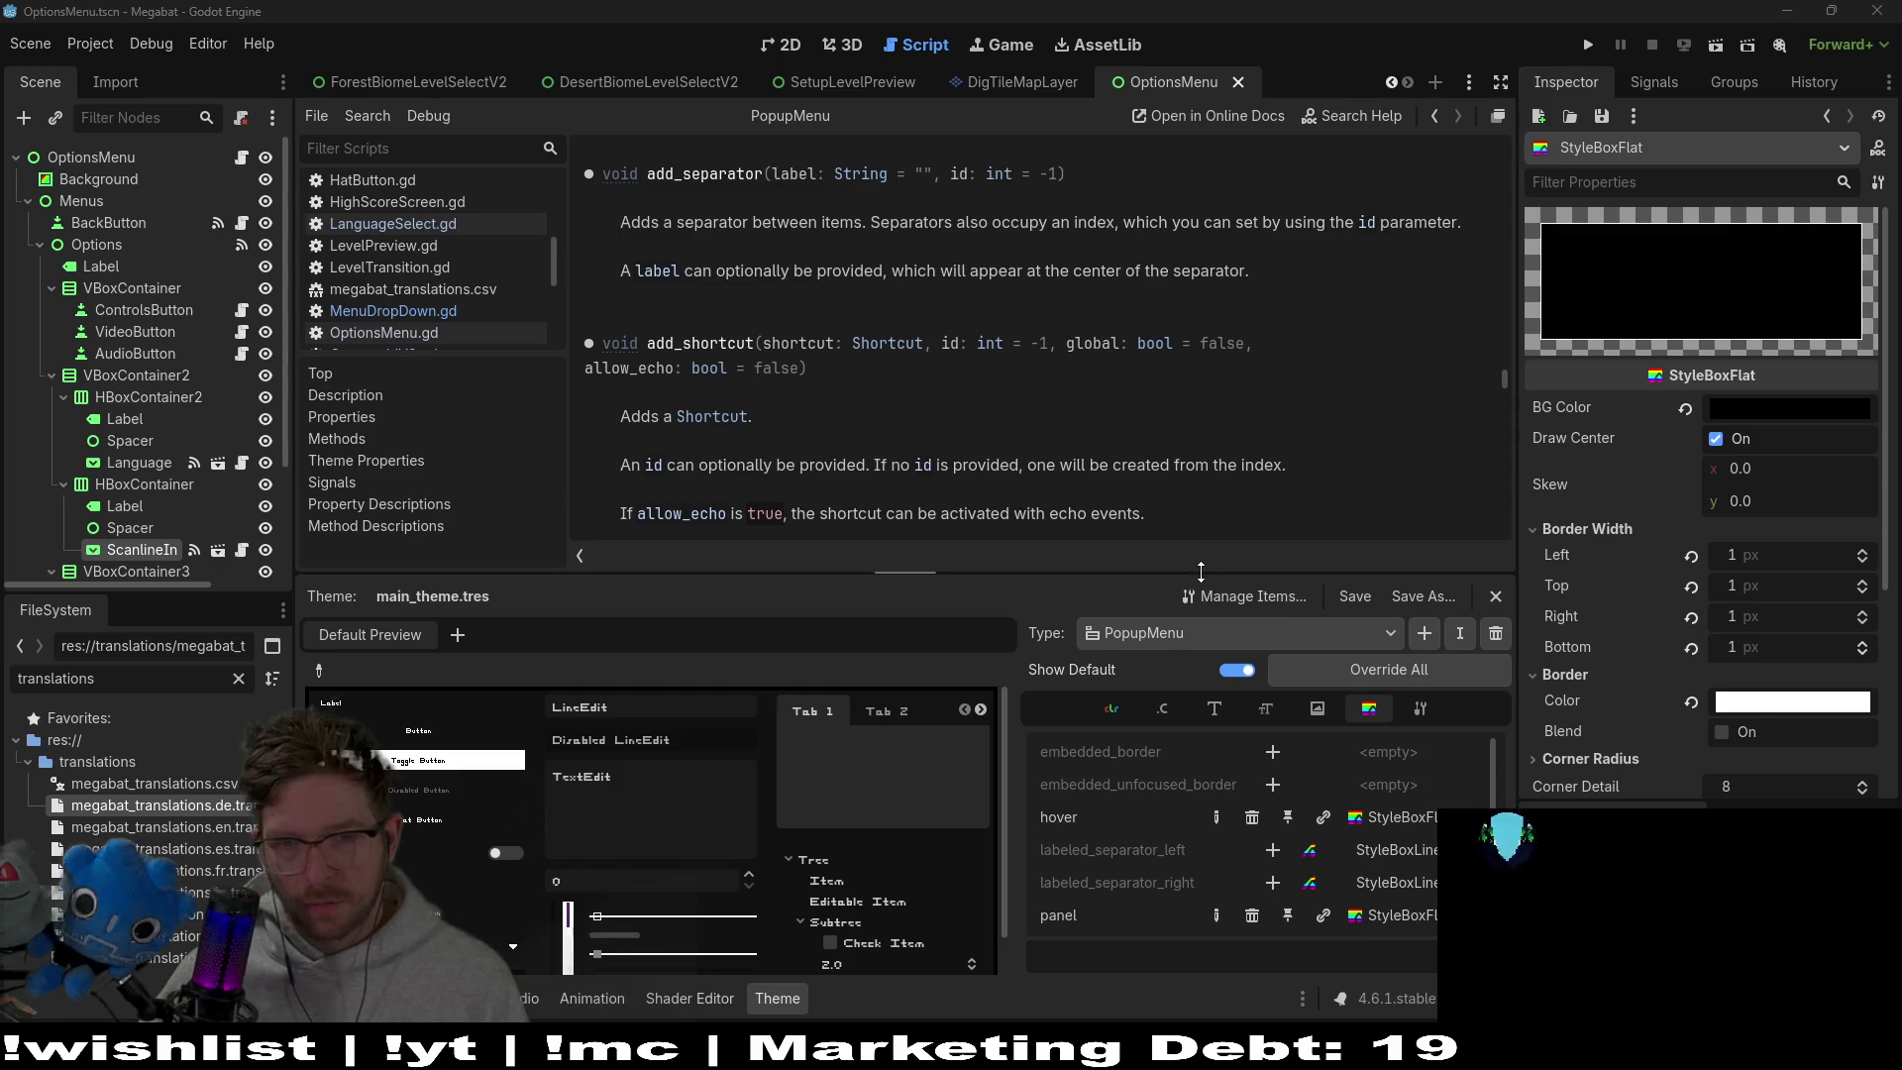
# Drag the splitter up to enlarge the Theme editor, then switch back to Chrome
pyautogui.moveTo(1201, 572); pyautogui.dragTo(1201, 393)
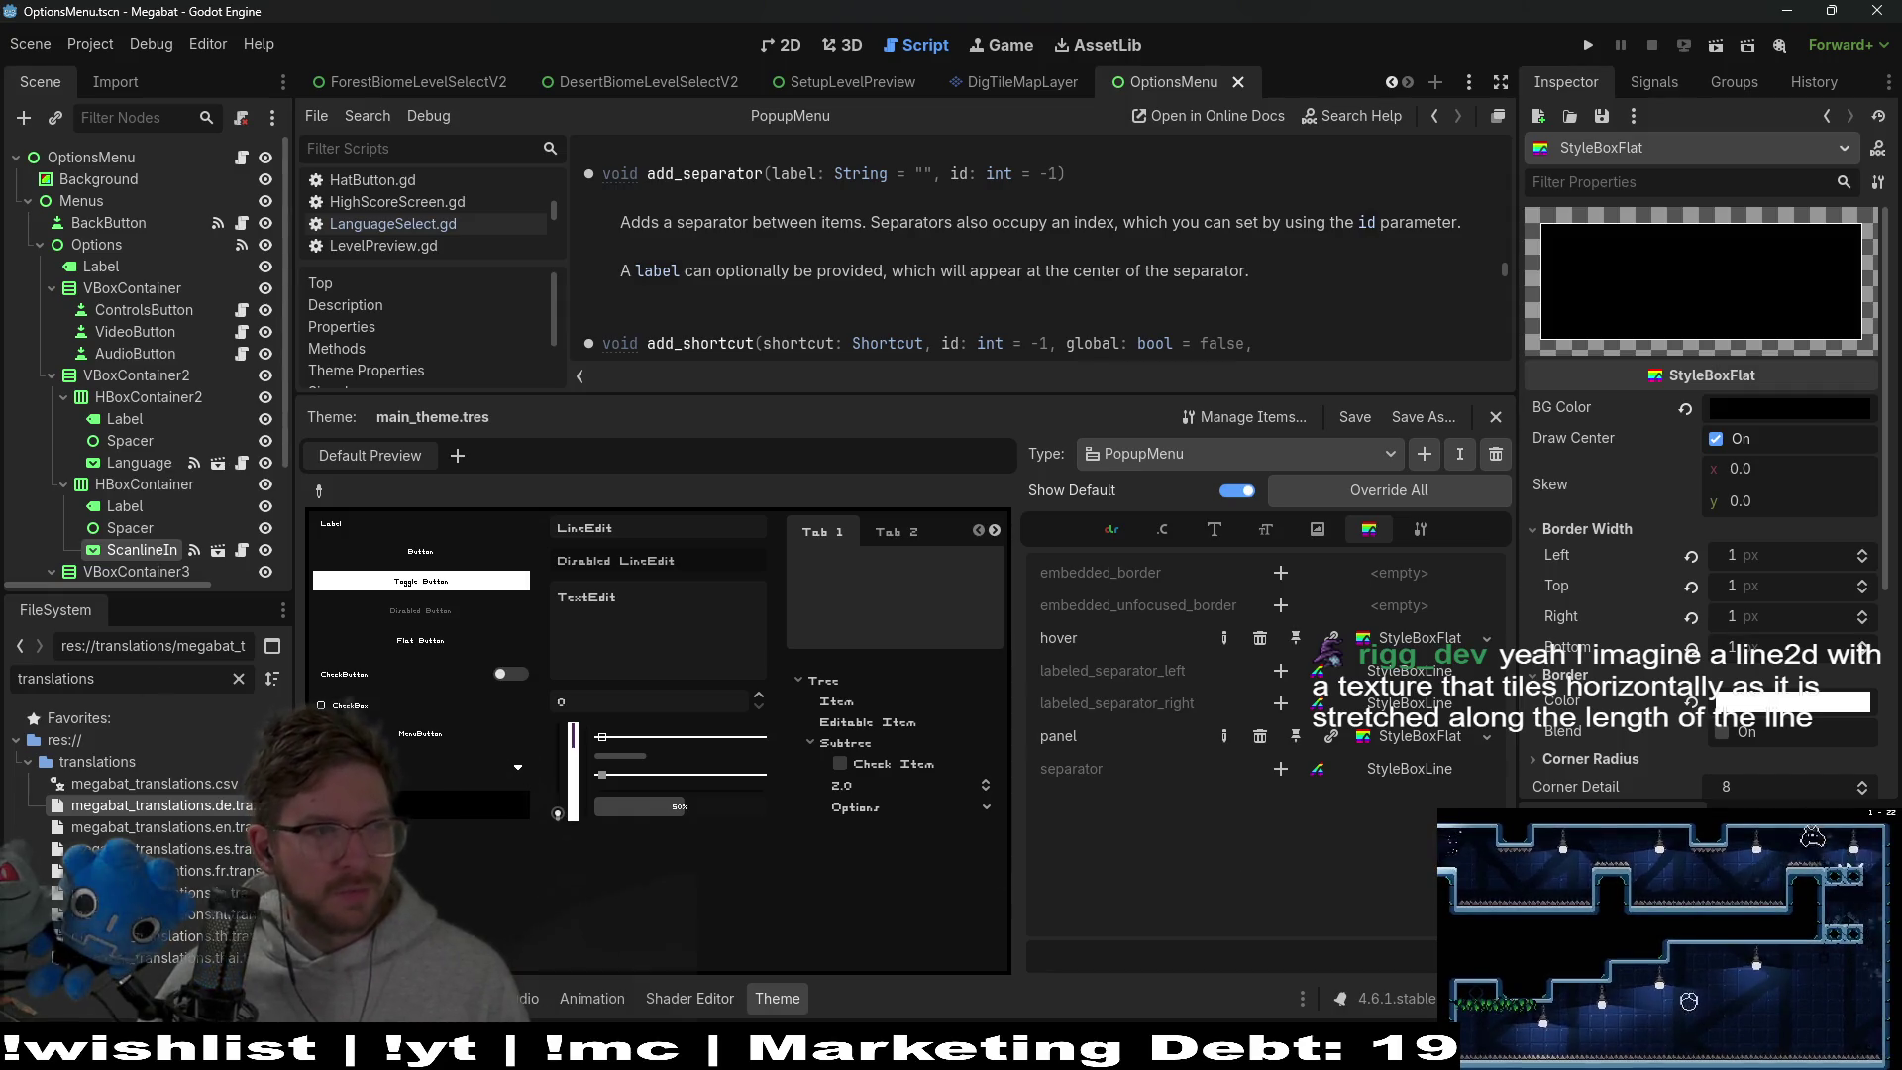
pyautogui.hotkey('alt', 'Tab')
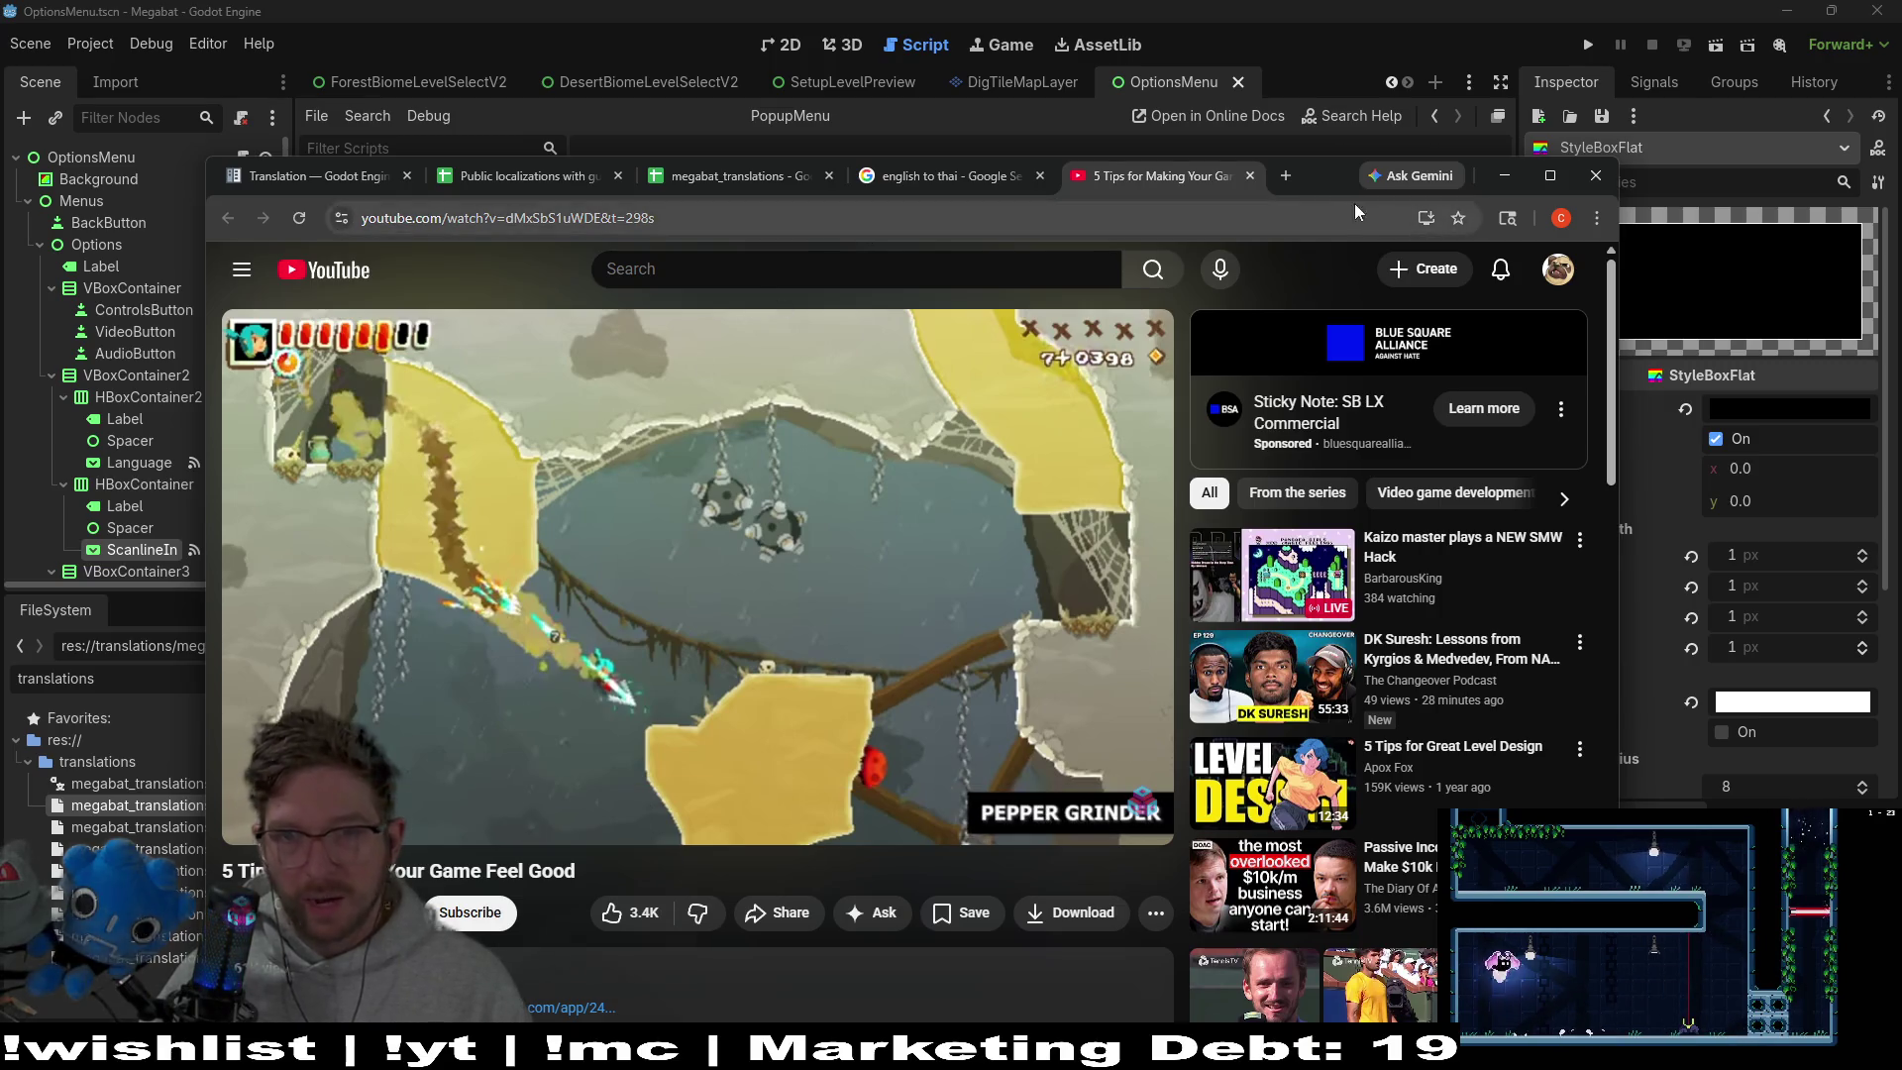
# Move the browser aside and open the PopupMenu hover and panel style boxes
pyautogui.moveTo(1321, 176)
pyautogui.mouseDown()
pyautogui.moveTo(888, 226)
pyautogui.moveTo(0, 248)
pyautogui.mouseUp()
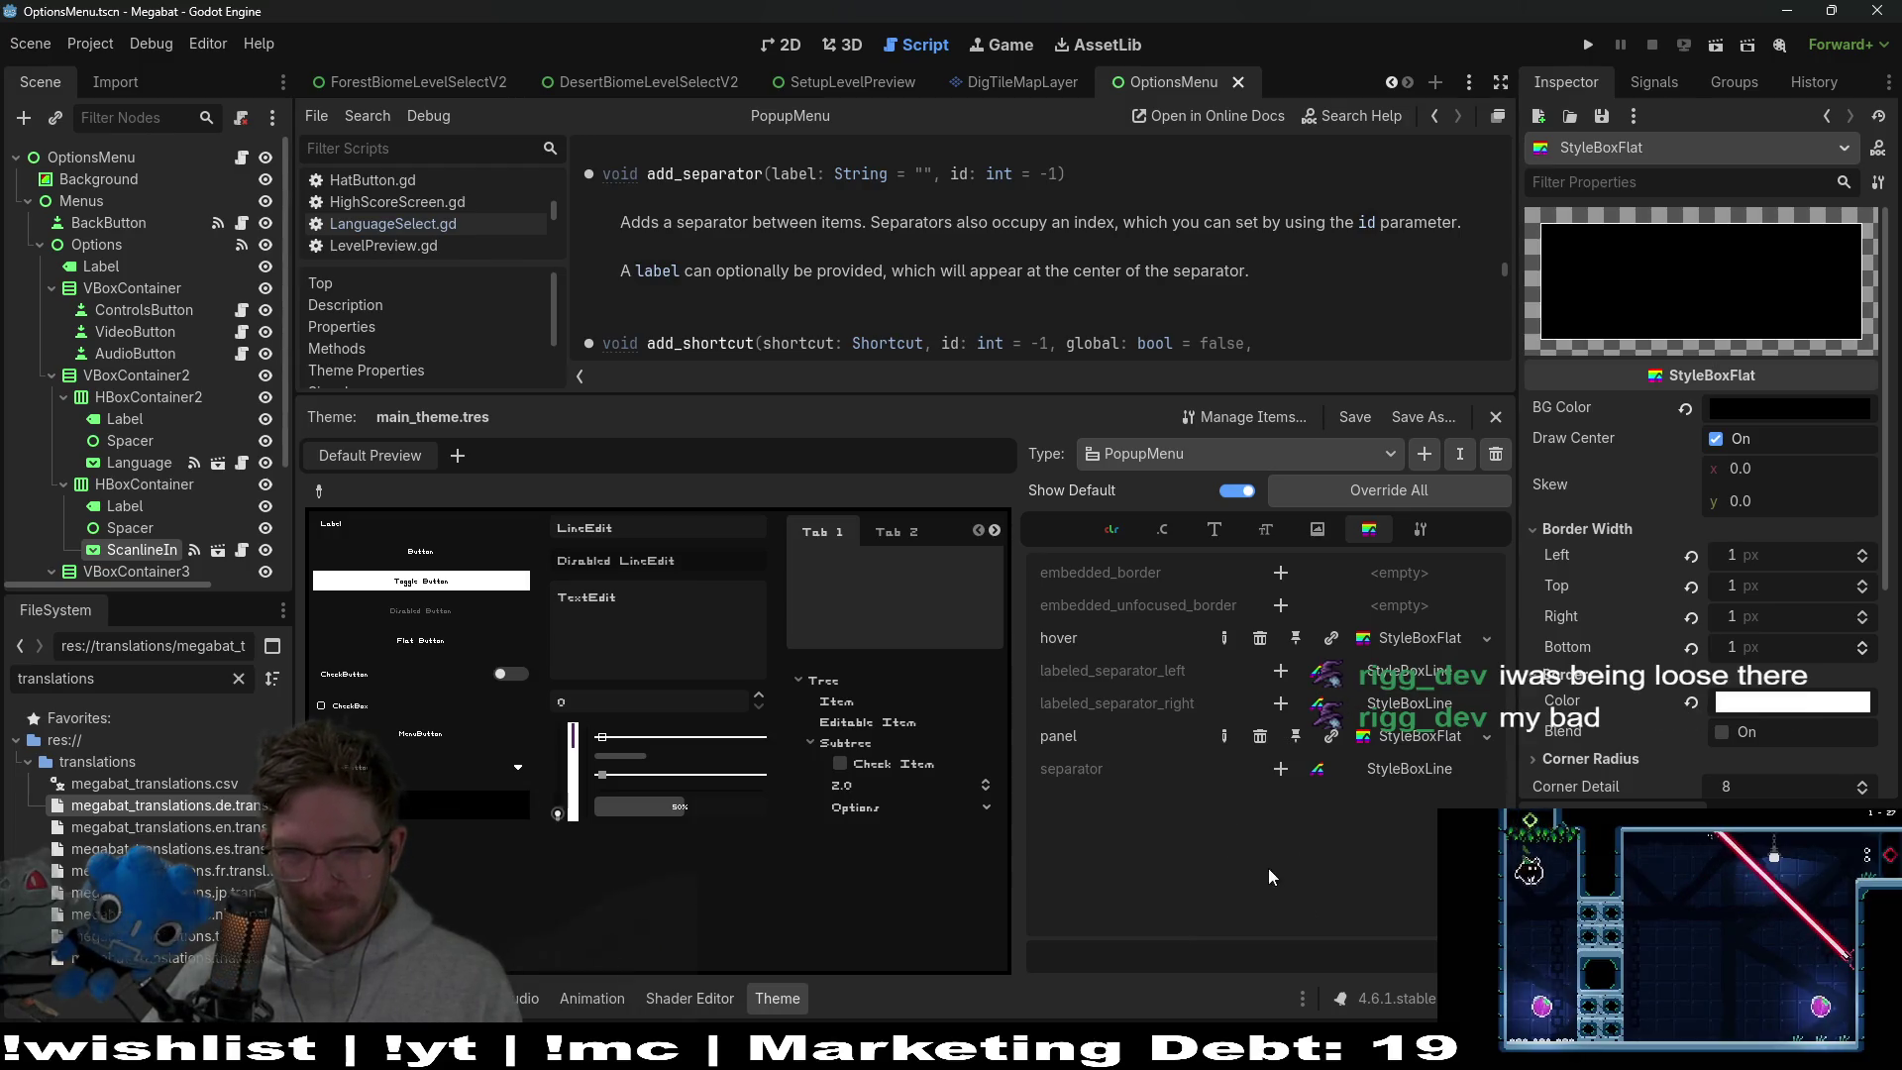
pyautogui.click(1397, 643)
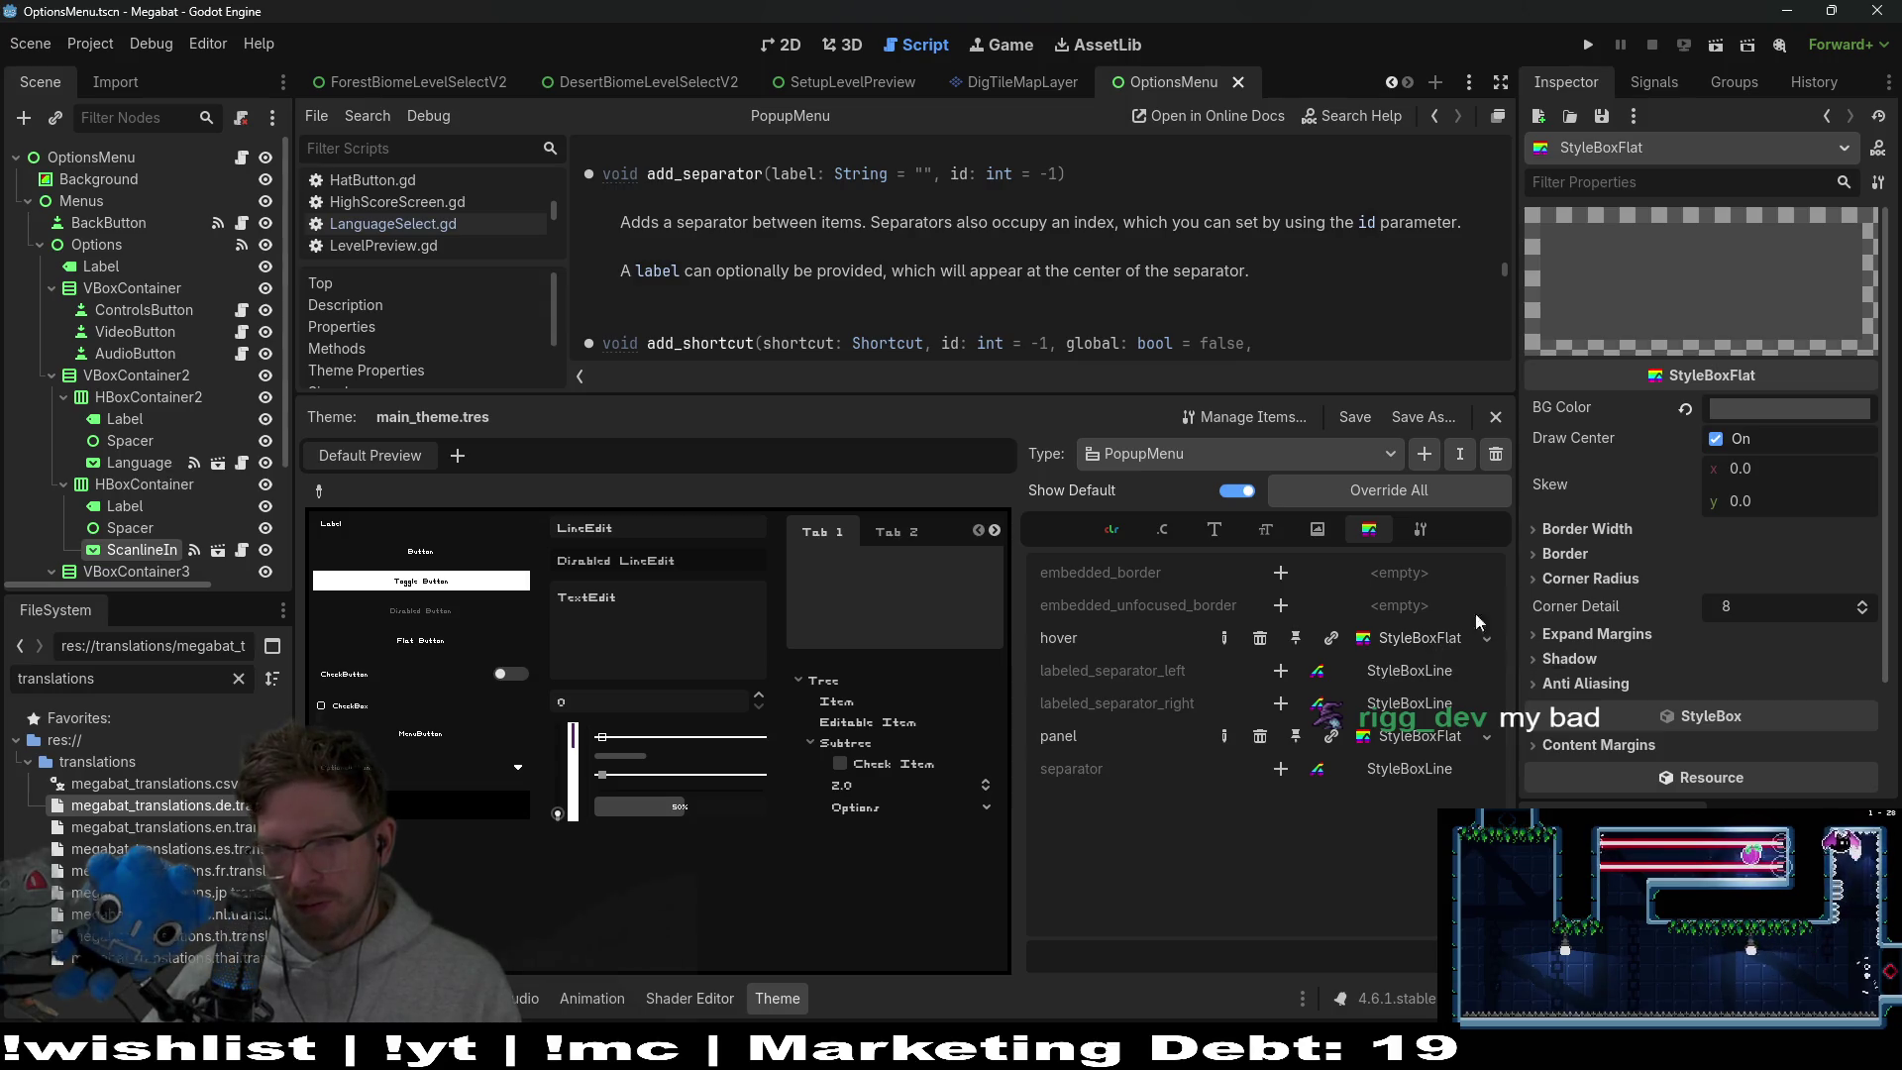
pyautogui.click(1585, 579)
pyautogui.click(1563, 554)
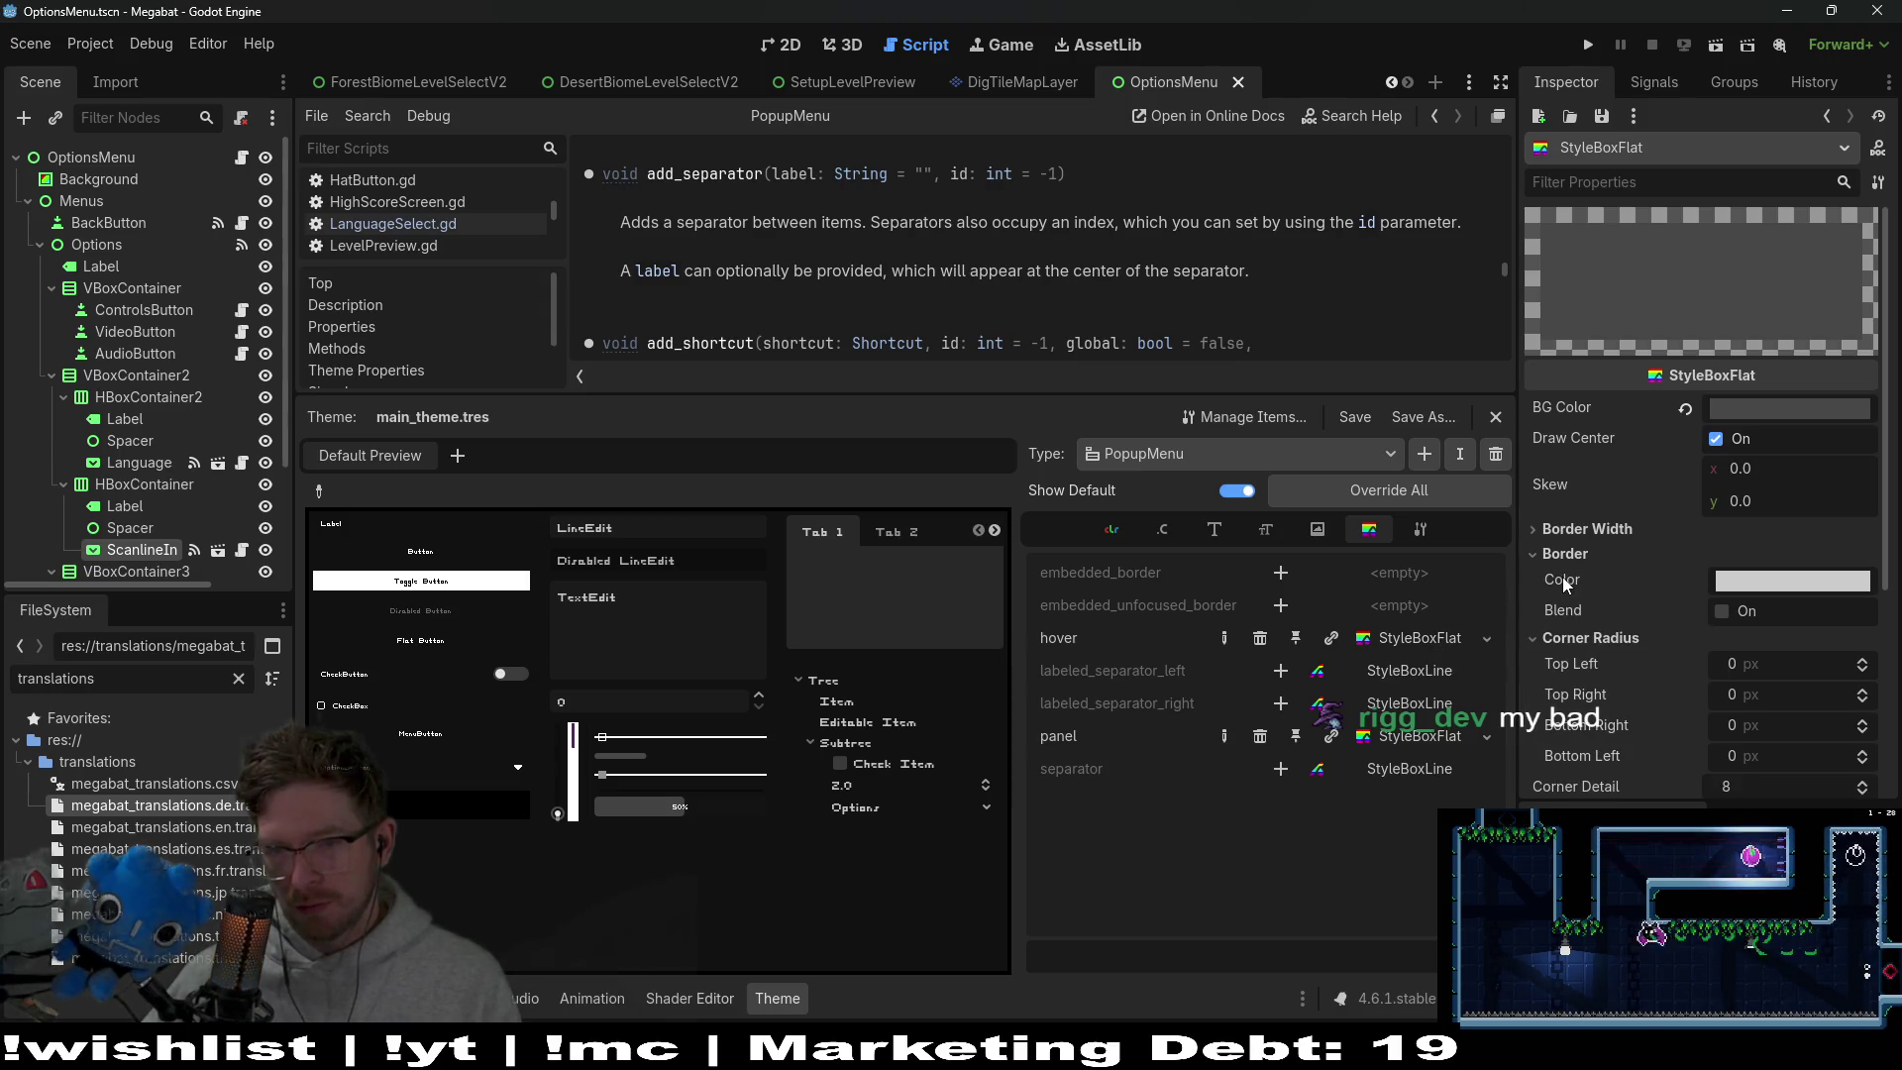
pyautogui.click(1411, 740)
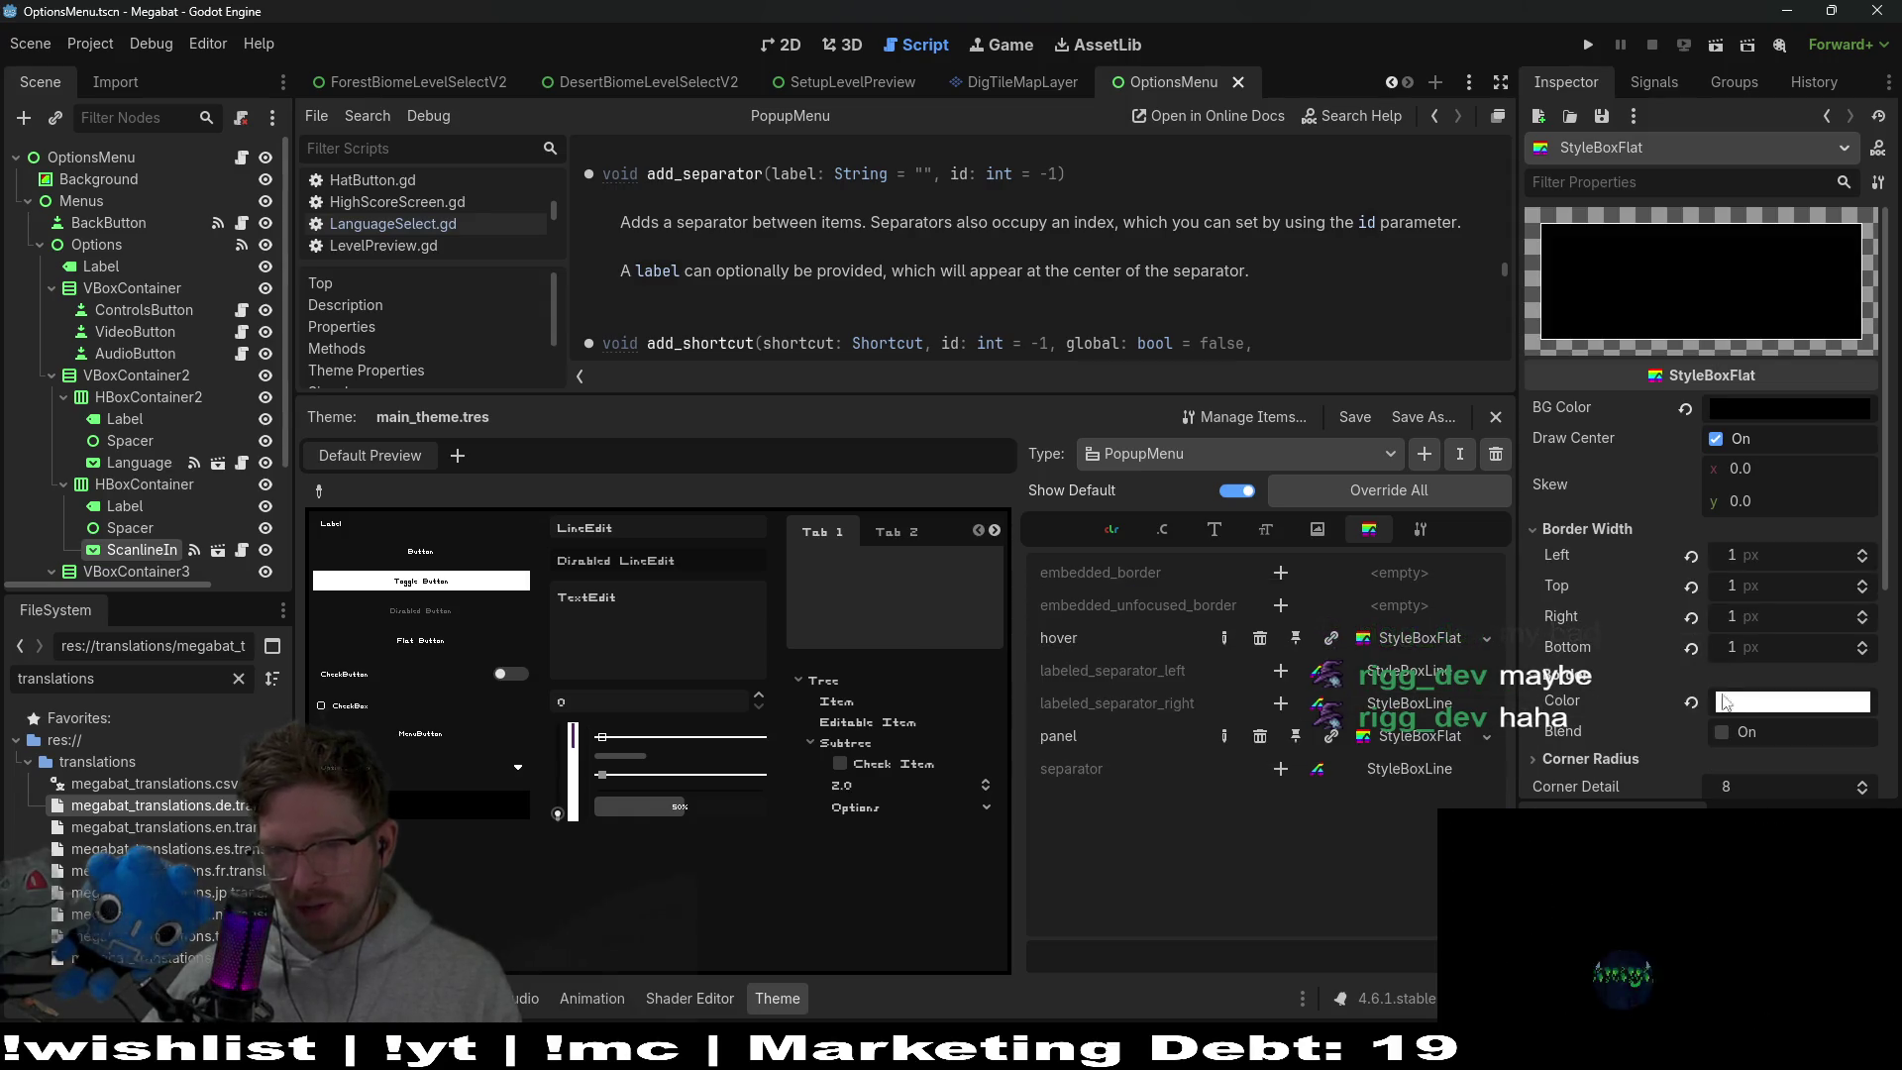
# Experiment with the panel style's border widths, setting them back to 1 px
pyautogui.click(1693, 648)
pyautogui.click(1694, 617)
pyautogui.click(1692, 587)
pyautogui.click(1692, 557)
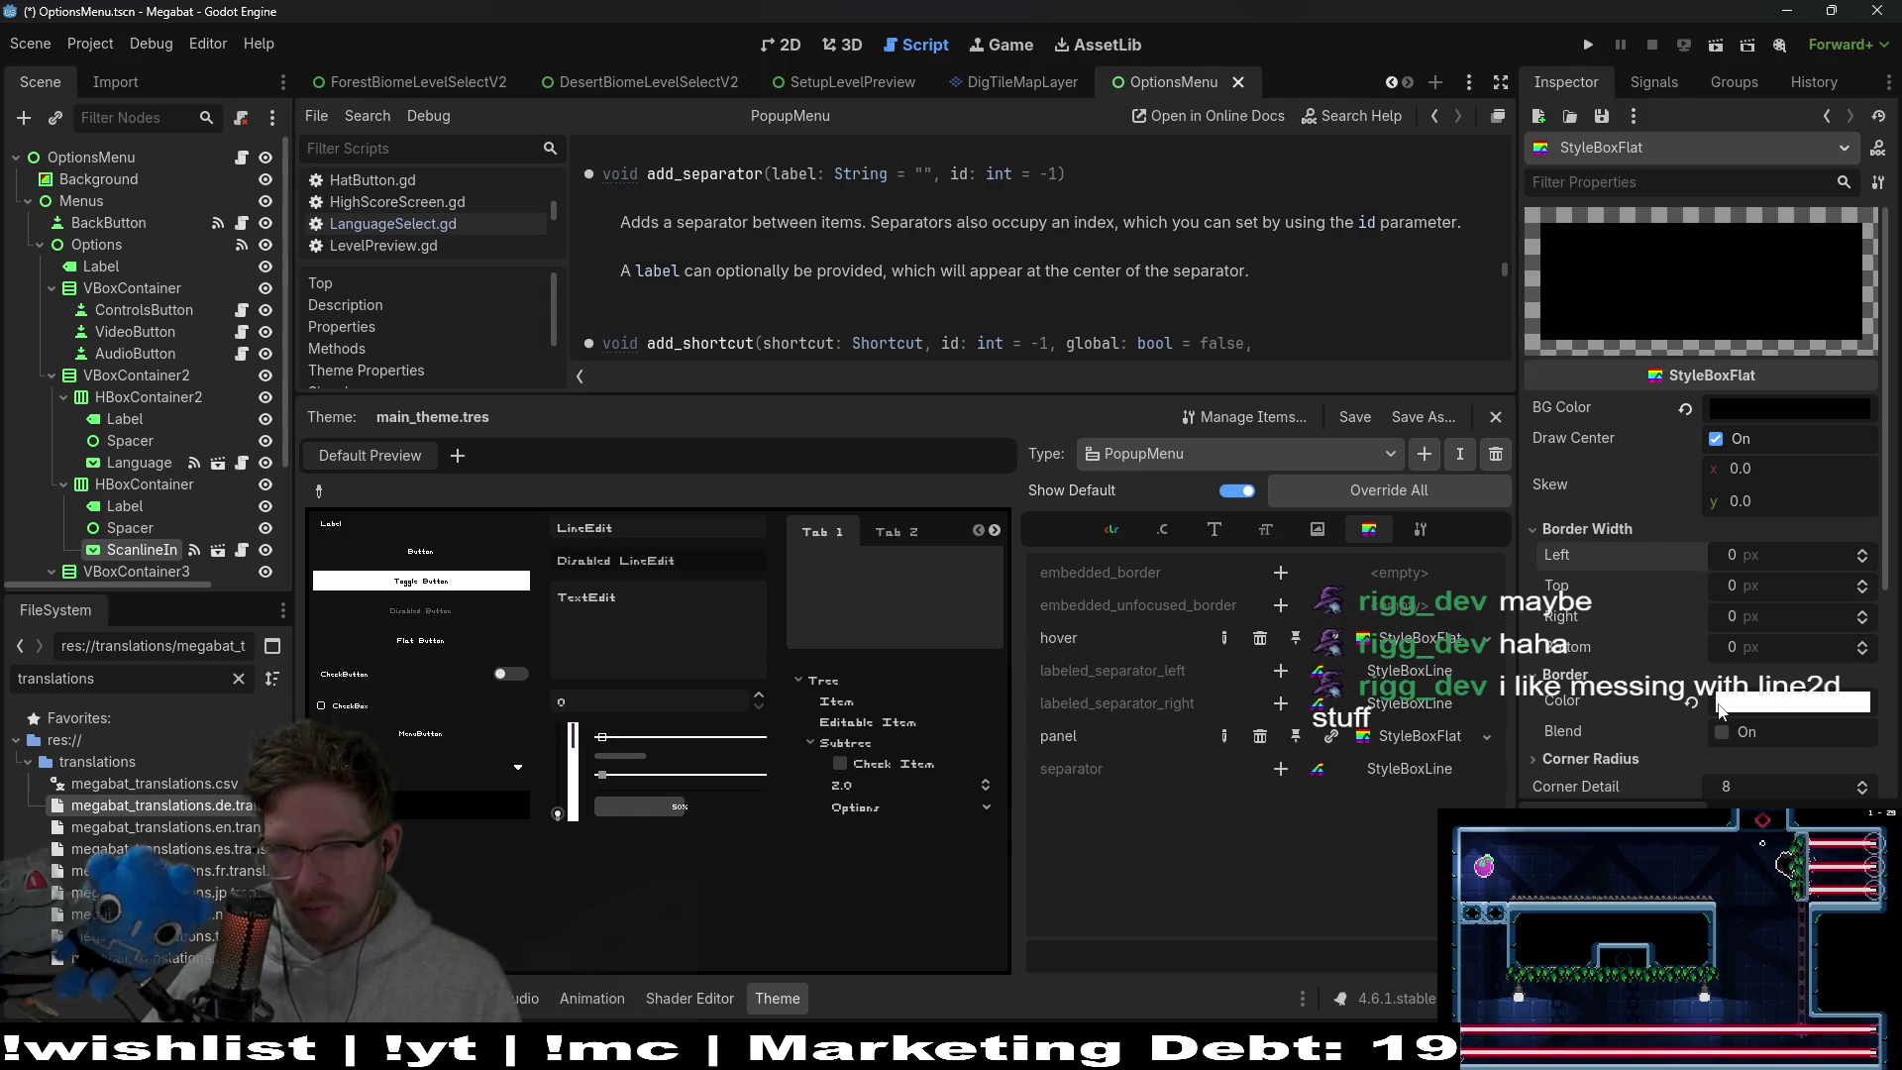
pyautogui.click(1759, 643)
pyautogui.write('1')
pyautogui.click(1753, 616)
pyautogui.write('1')
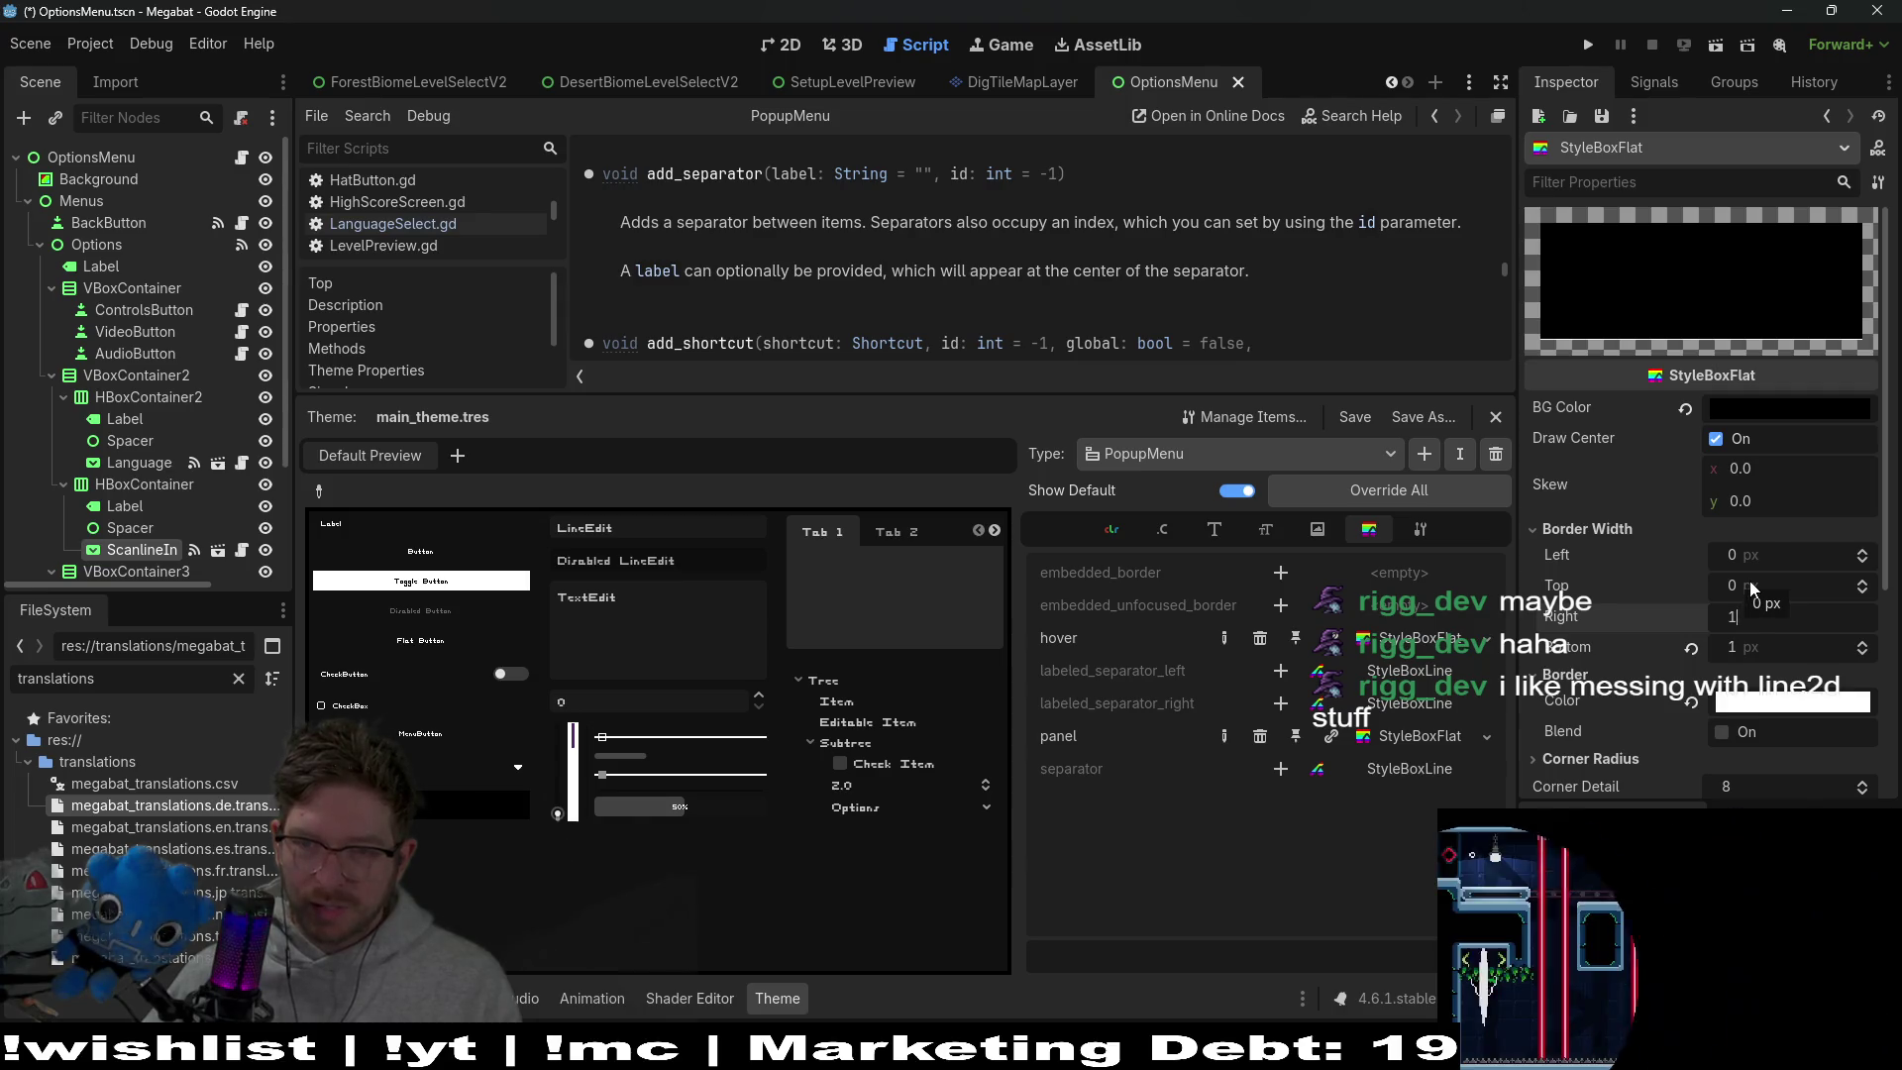
pyautogui.click(1751, 587)
pyautogui.click(1768, 555)
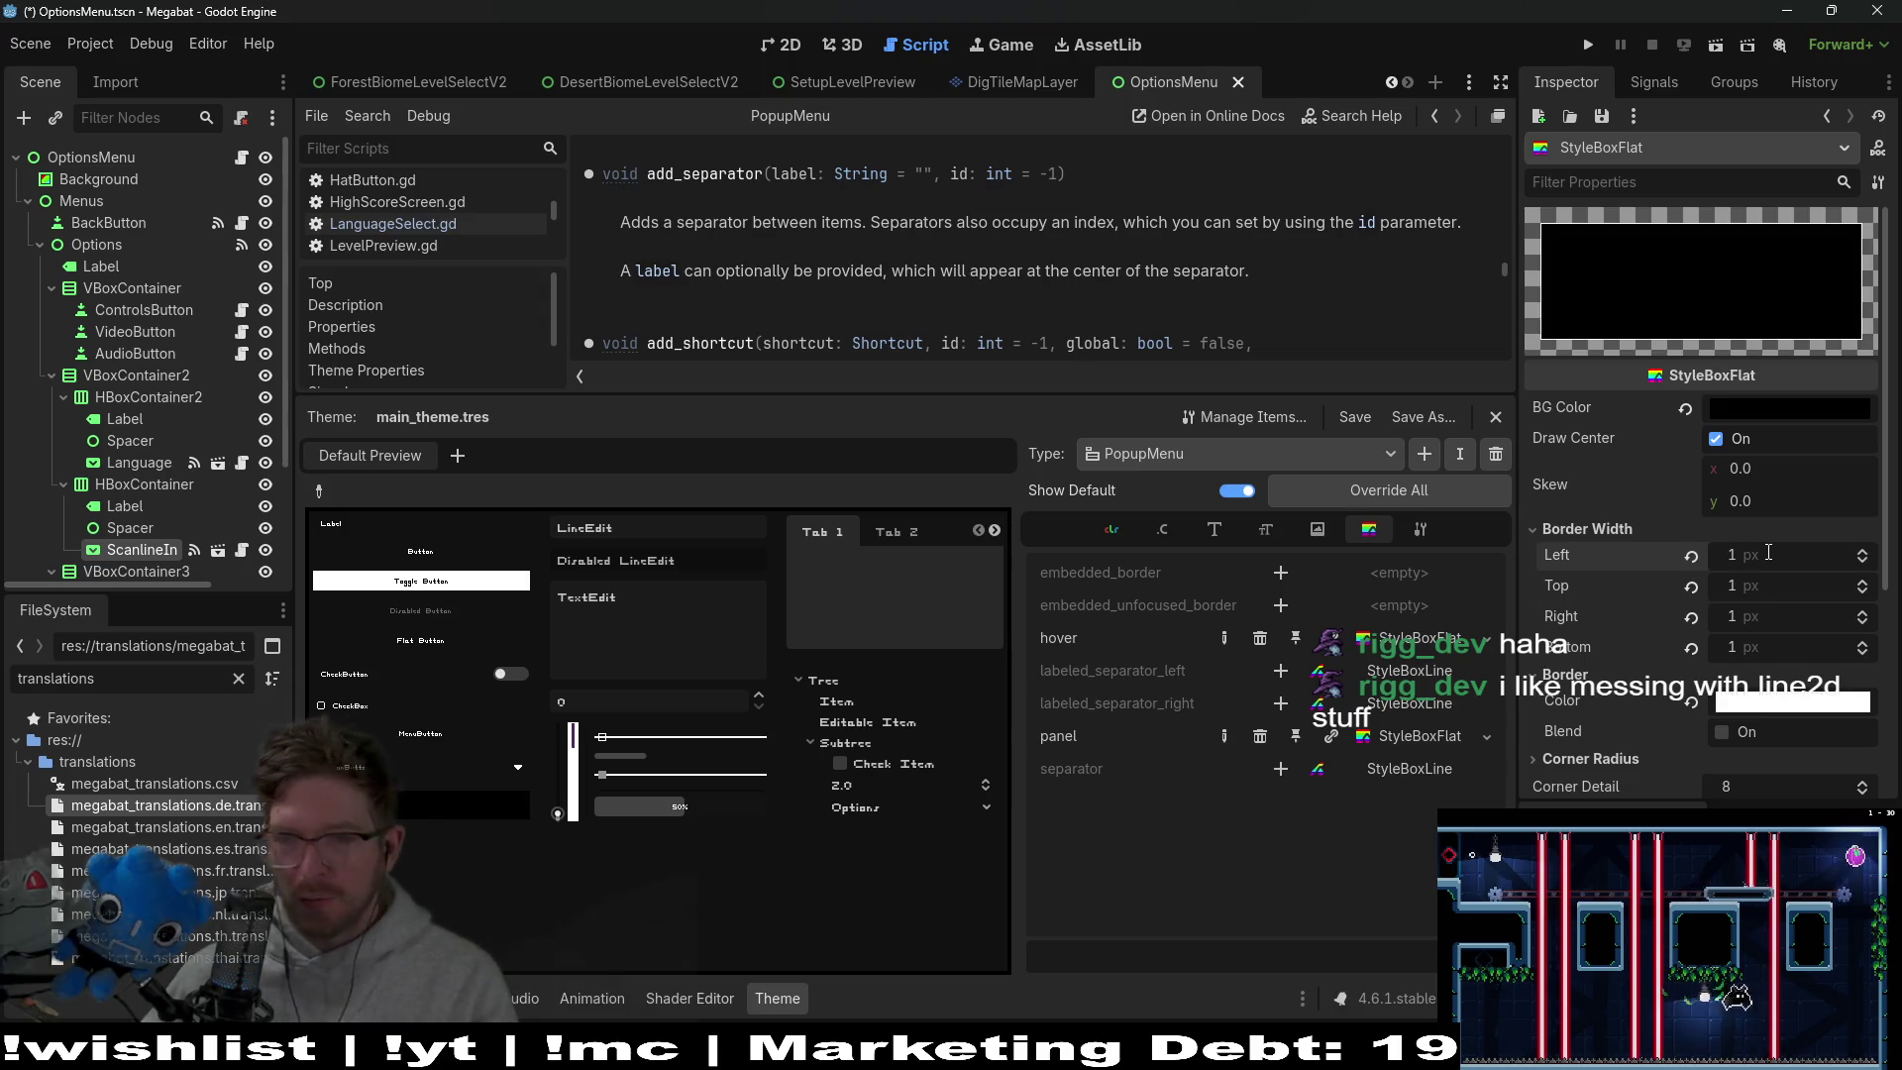
pyautogui.write('1')
pyautogui.press('Return')
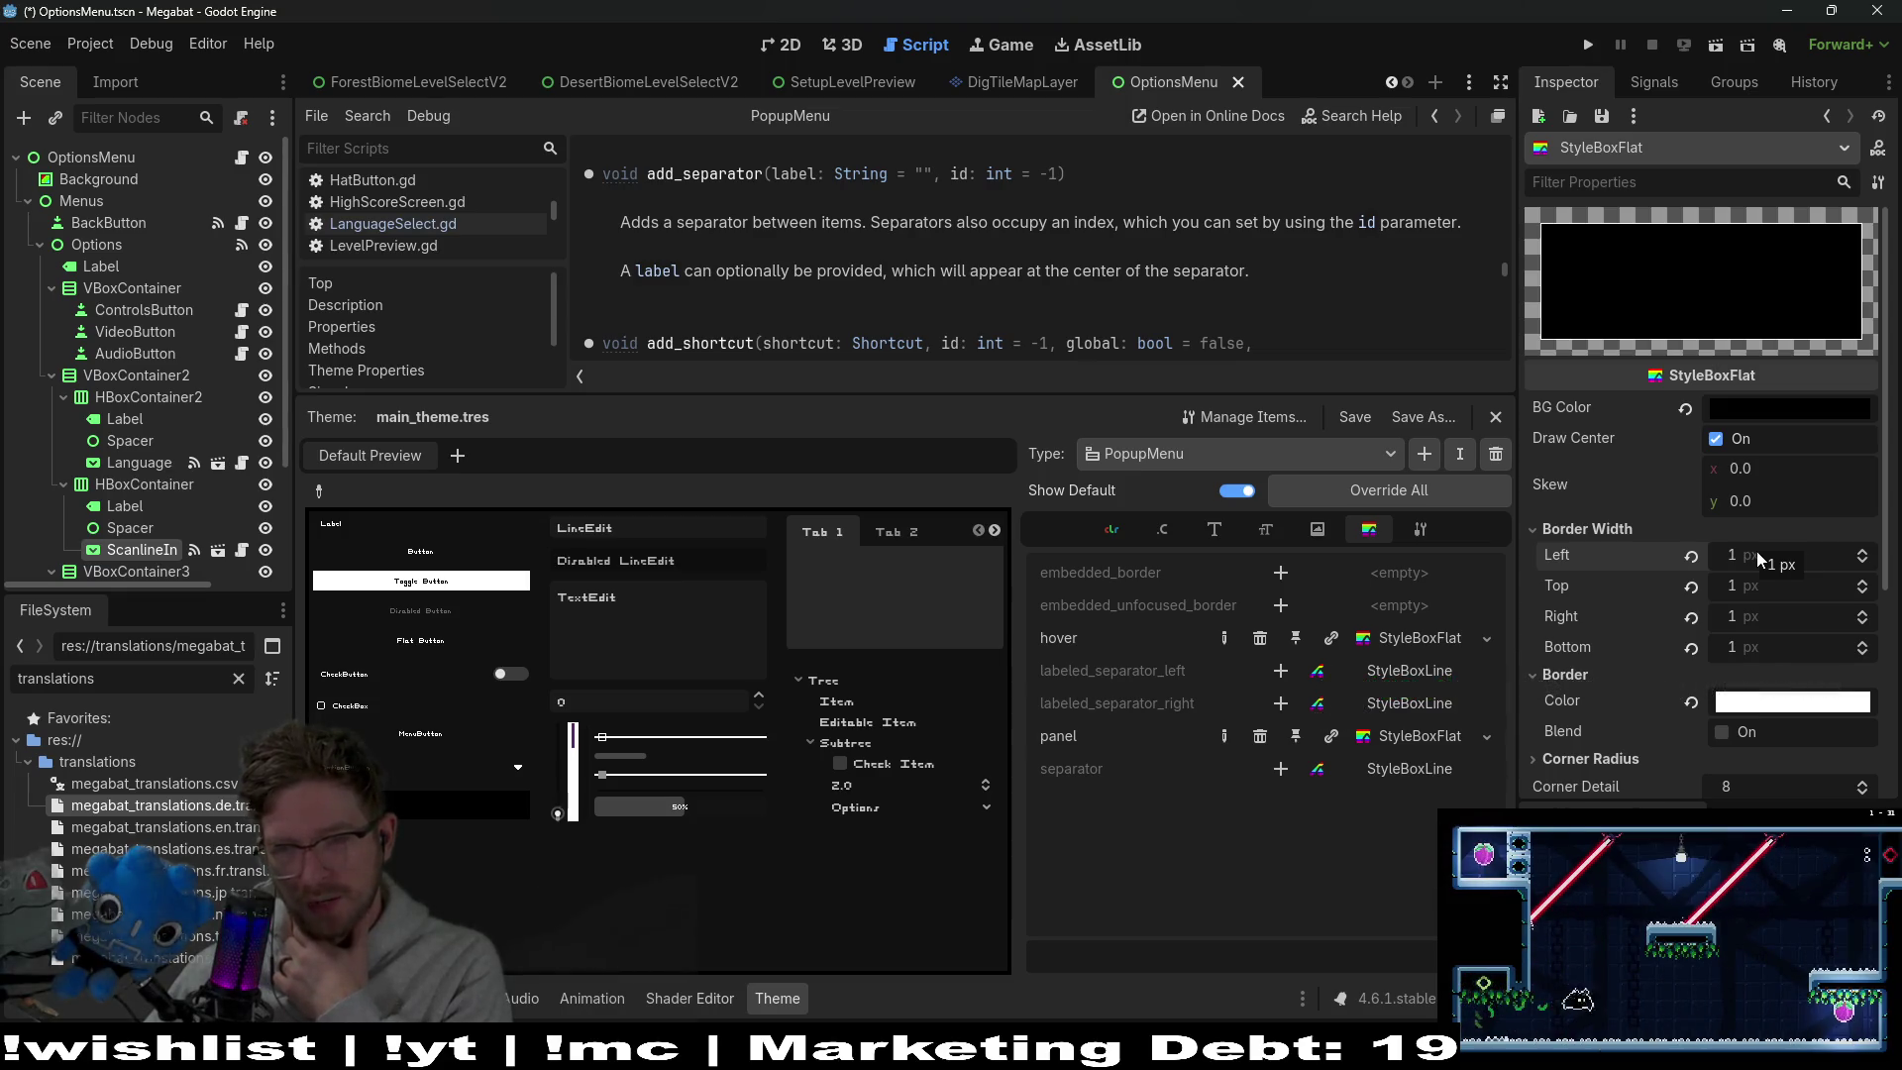
# Revert all four panel border widths to 0, save, and run the scene
pyautogui.click(1691, 646)
pyautogui.click(1691, 616)
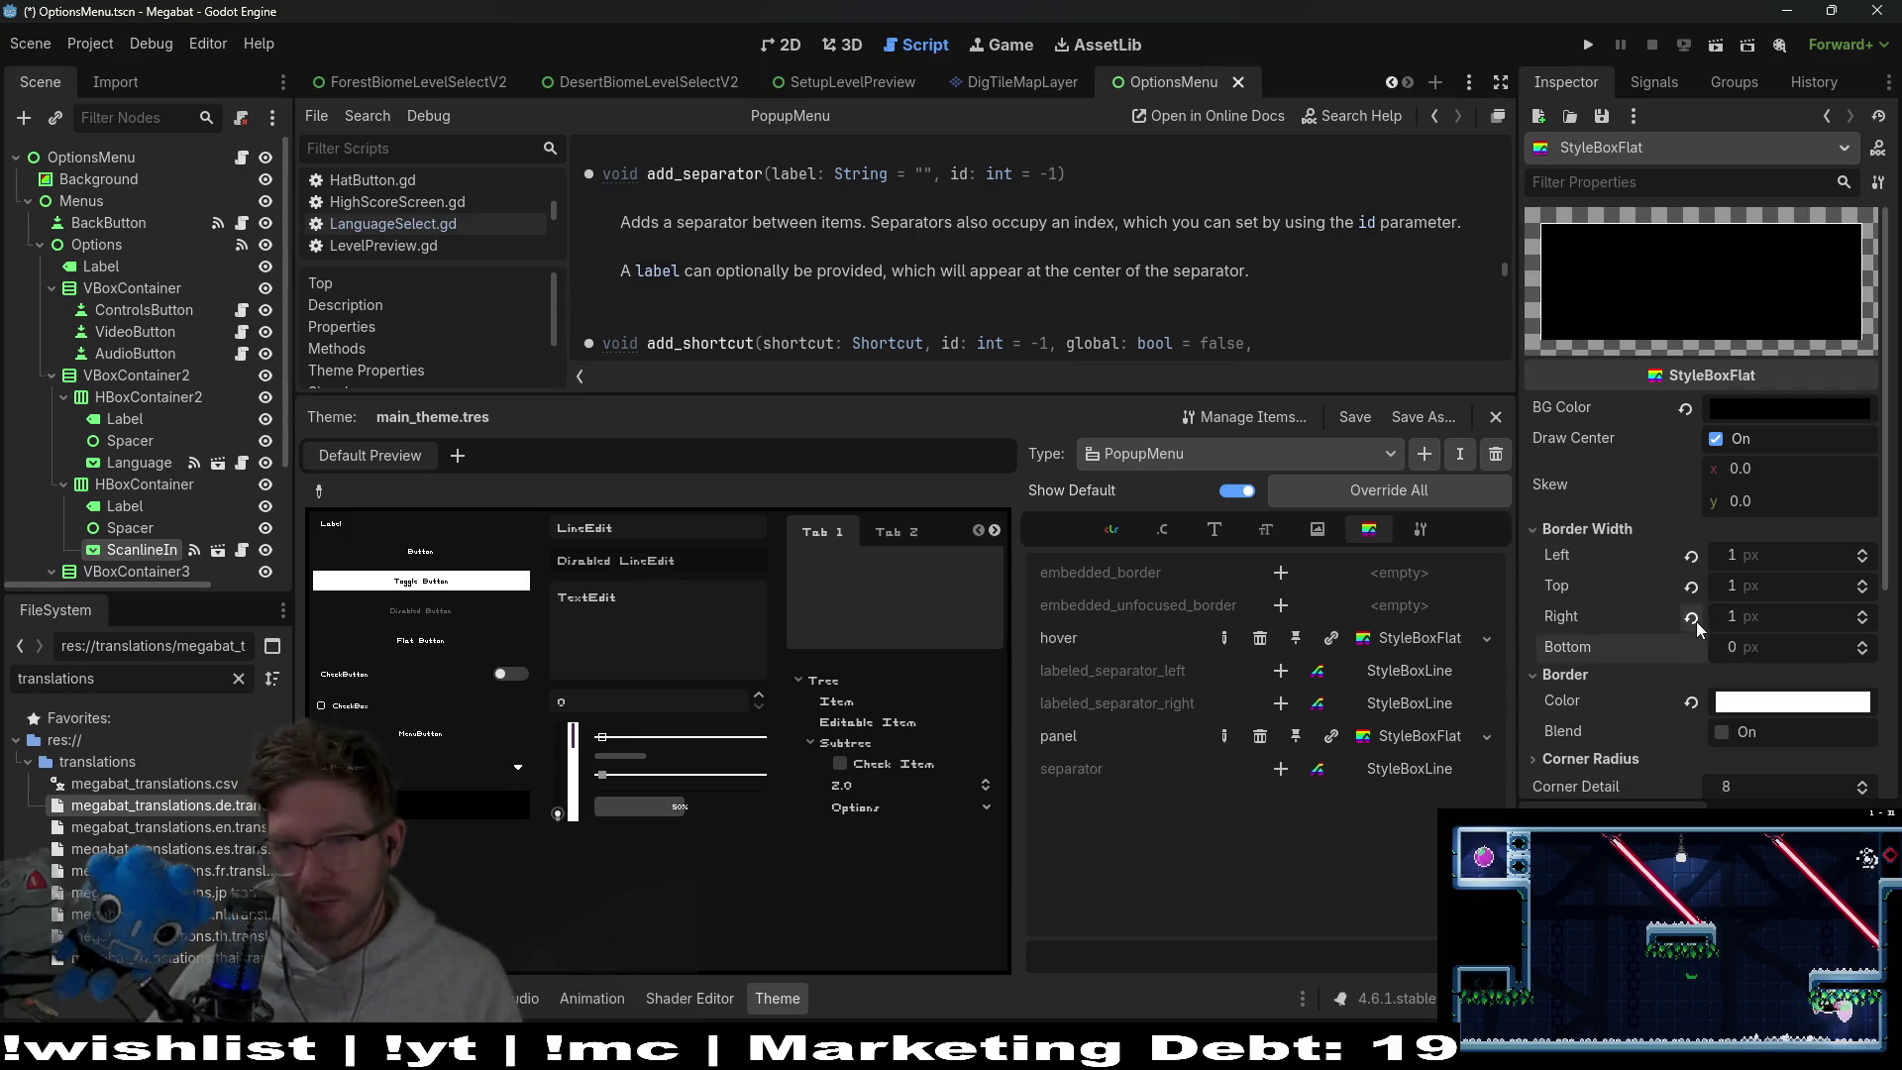
pyautogui.click(1691, 586)
pyautogui.click(1691, 554)
pyautogui.hotkey('ctrl', 's')
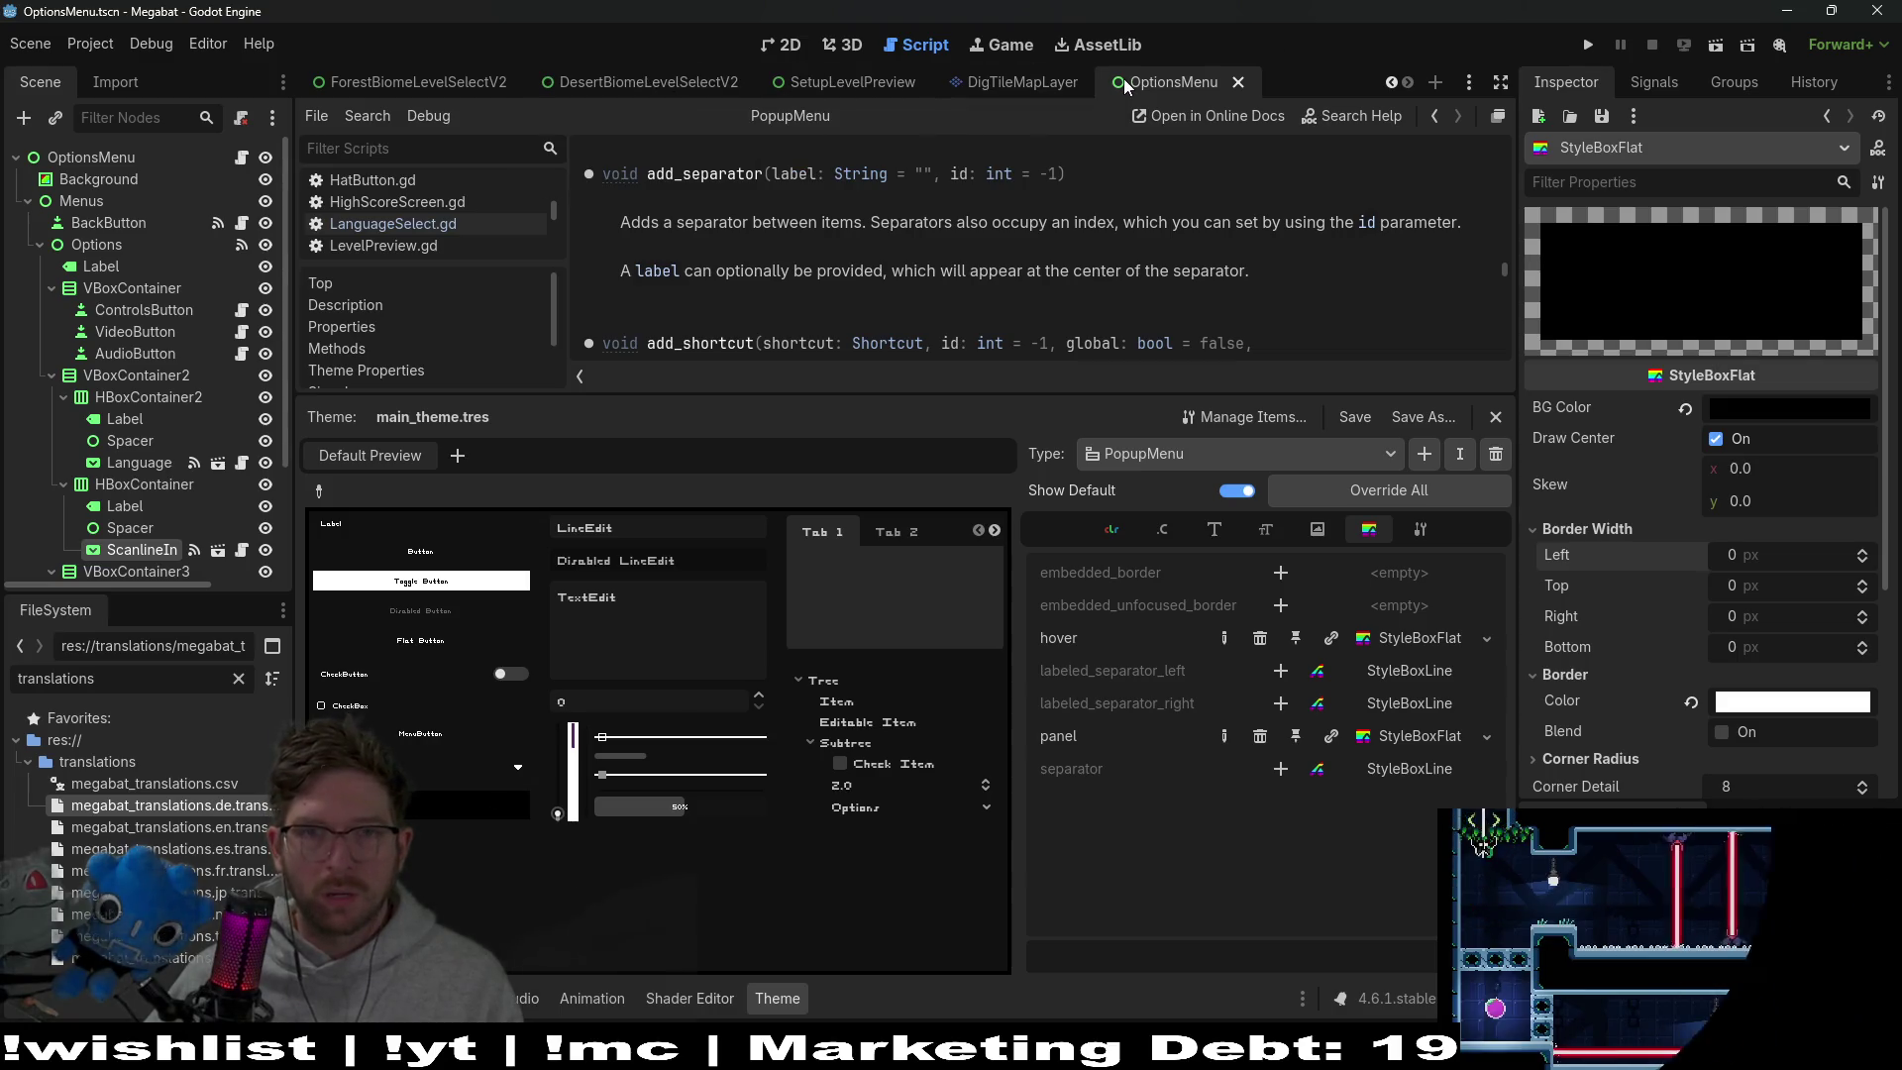
pyautogui.click(1715, 47)
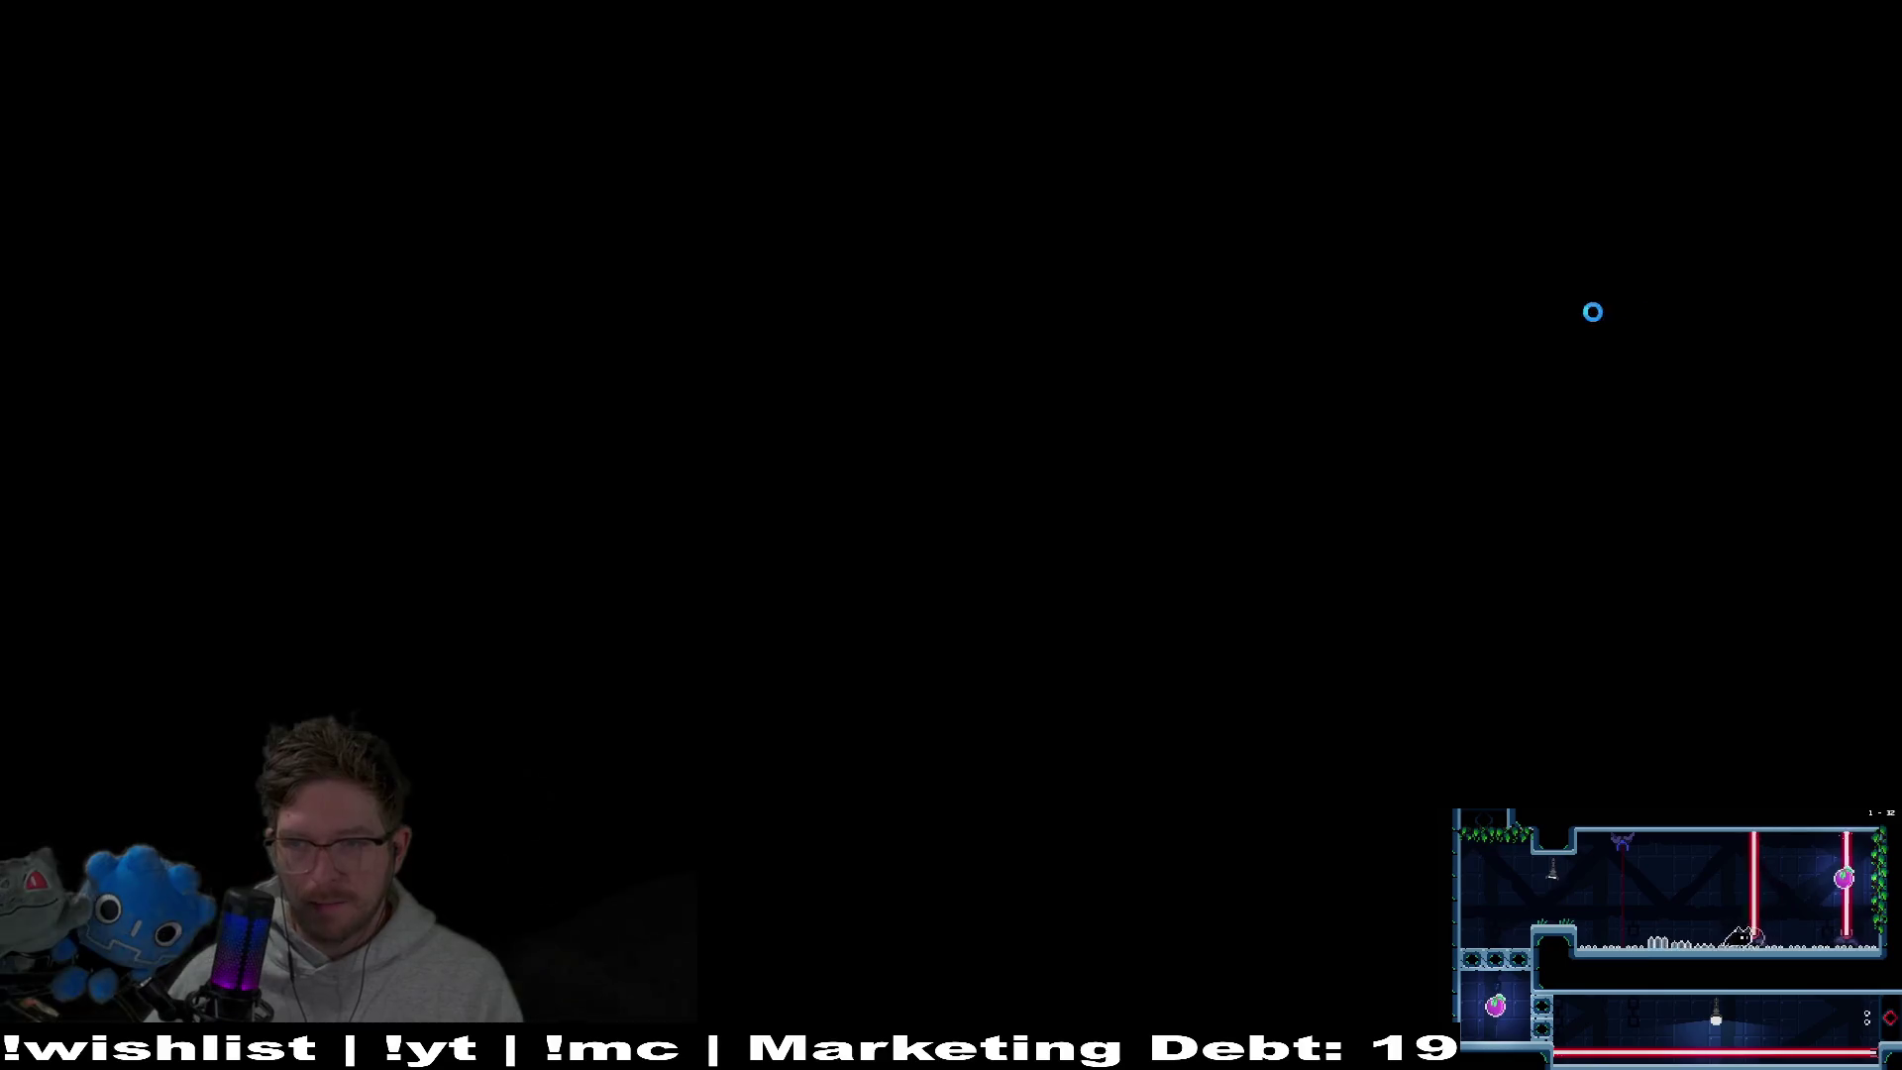
# Open the scan line intensity dropdown from the keyboard, then close the game window
pyautogui.press('Down')
pyautogui.press('Down')
pyautogui.press('Down')
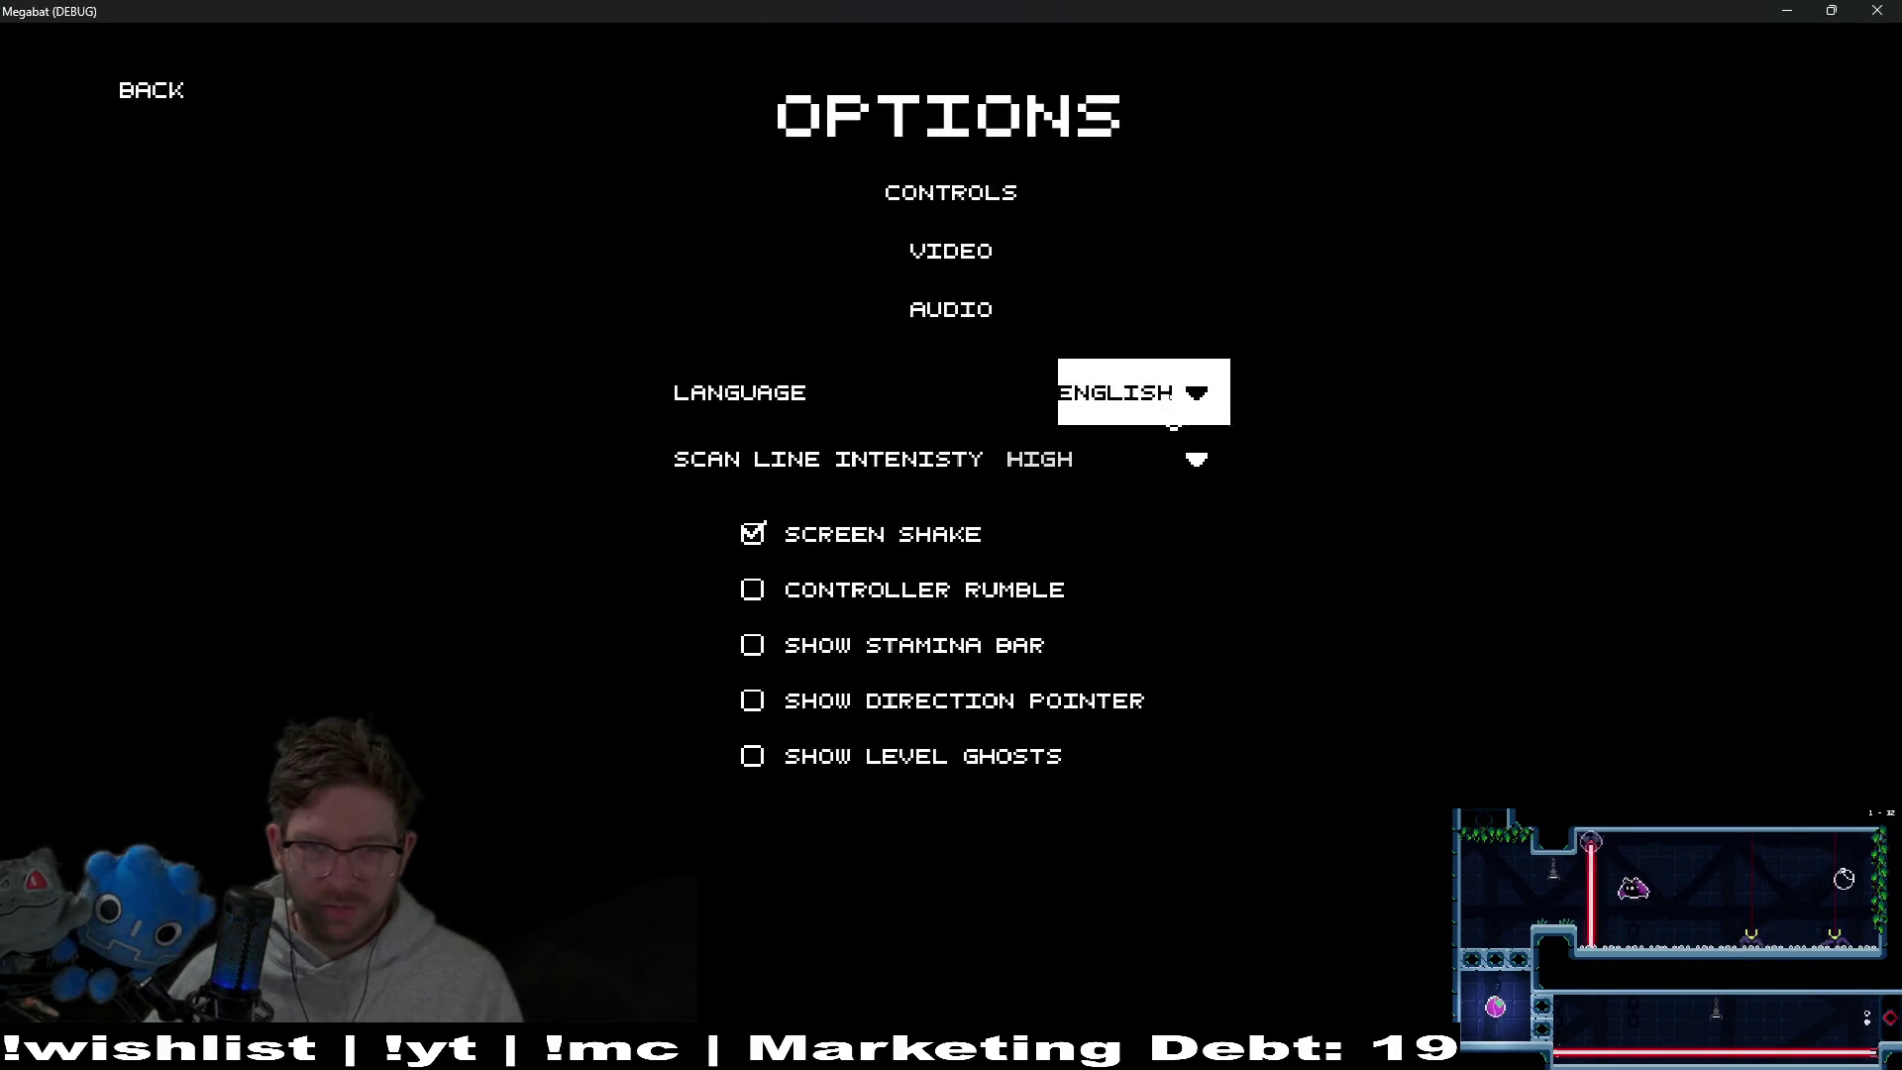
pyautogui.press('Down')
pyautogui.press('Return')
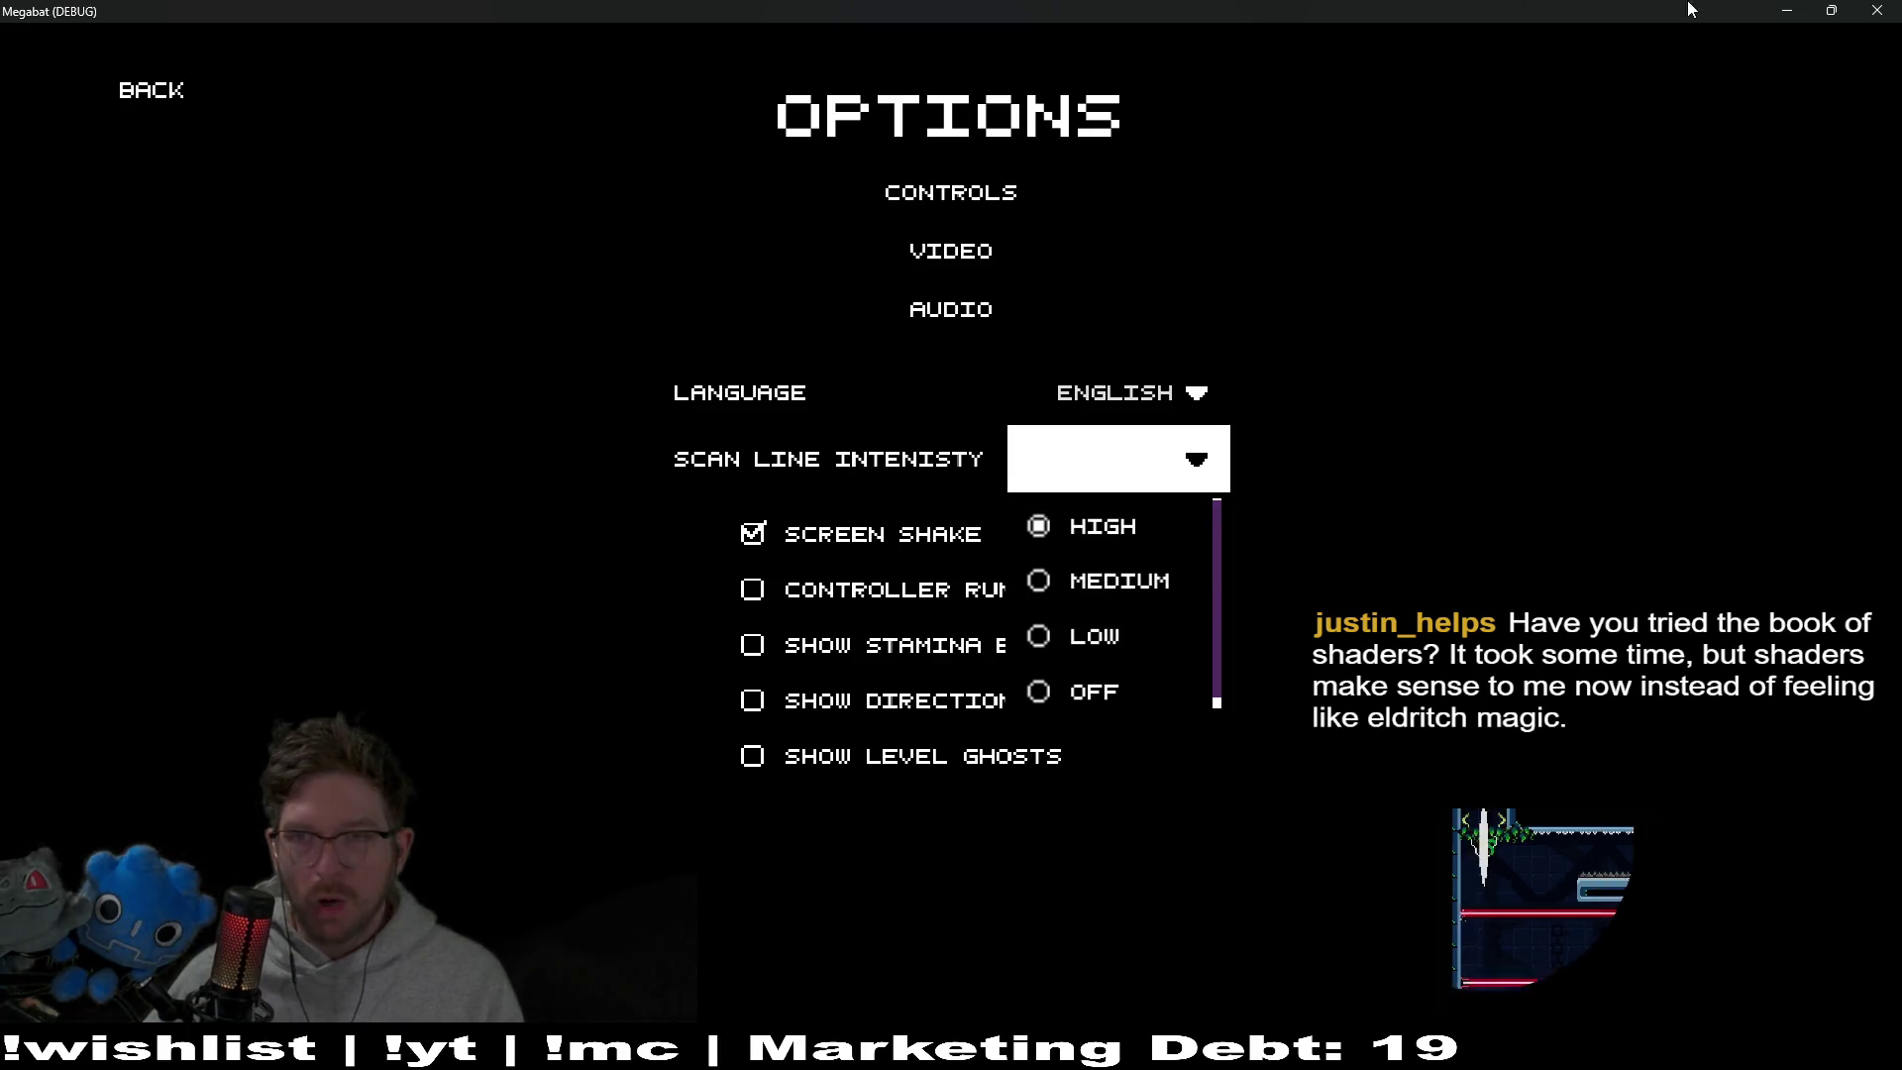
pyautogui.click(1877, 11)
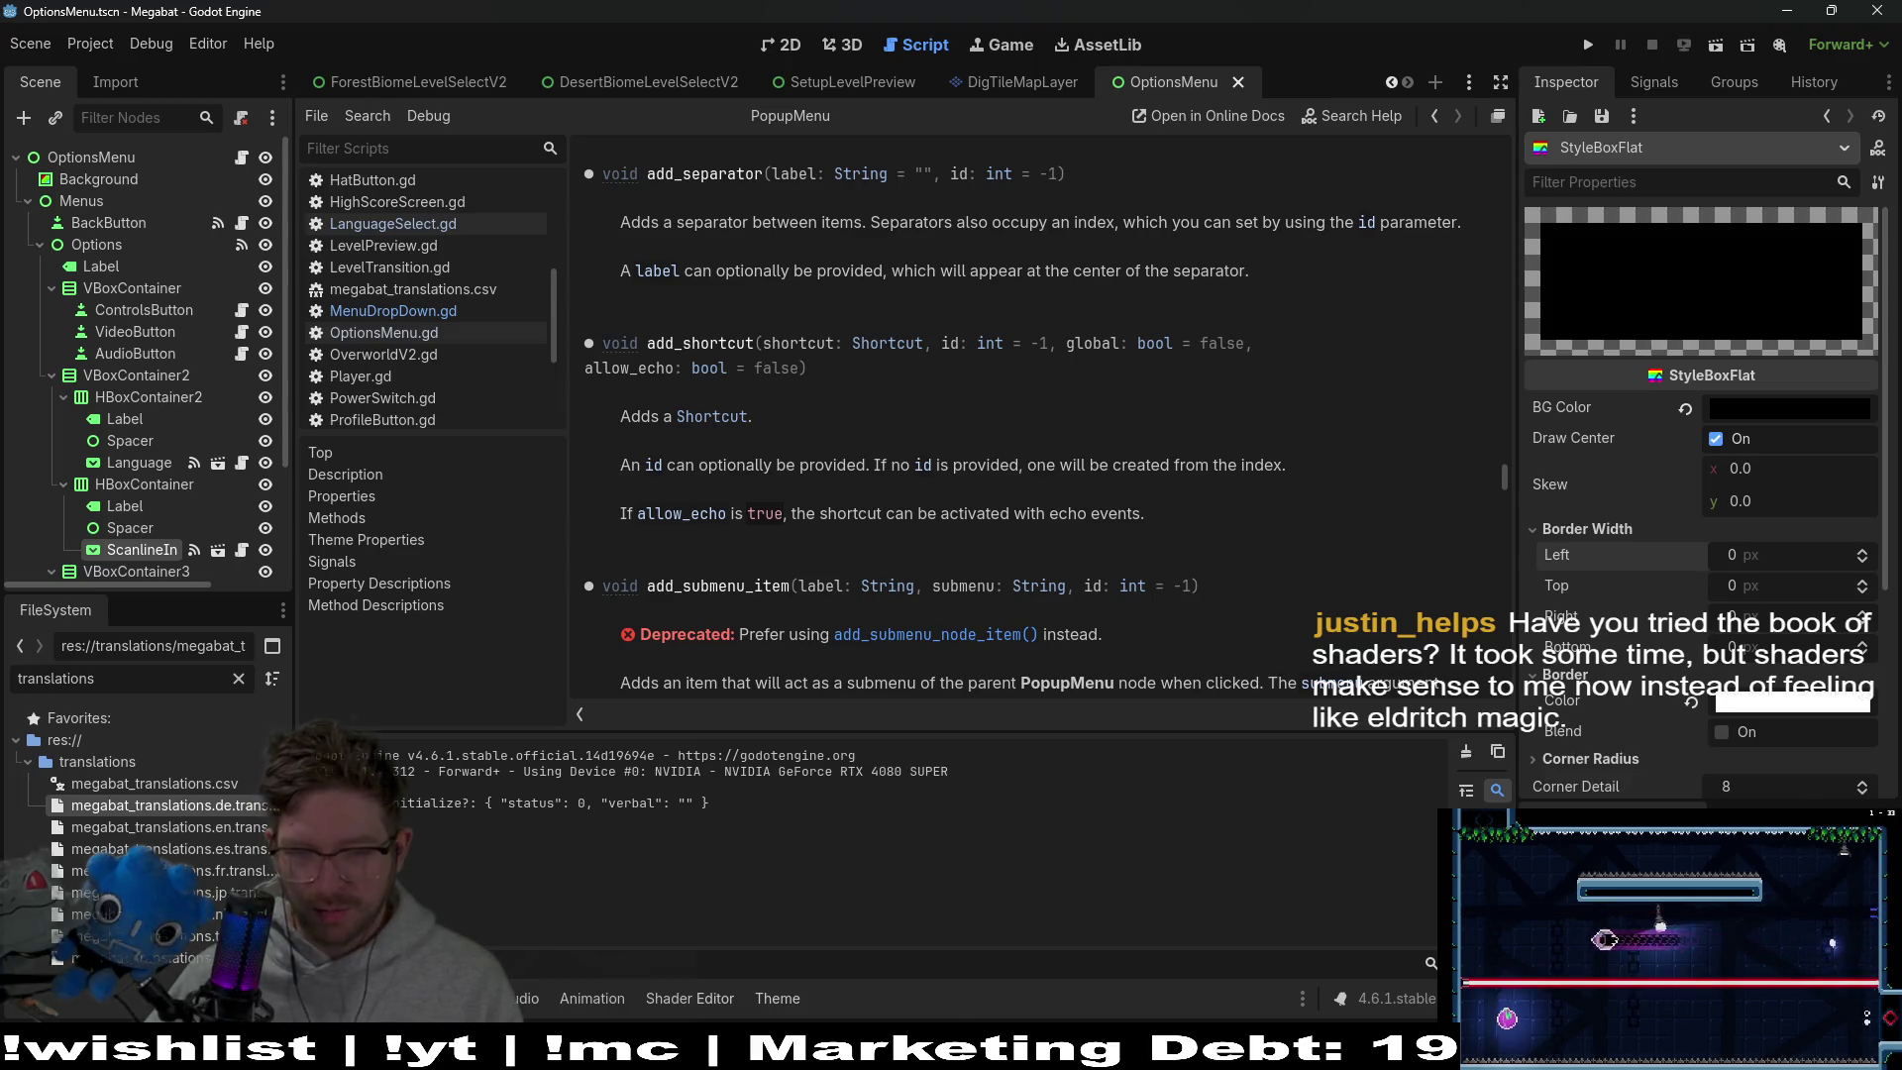
# In VS Code Source Control, view the pending main_theme.tres changes and dismiss the restart notification
pyautogui.click(1020, 941)
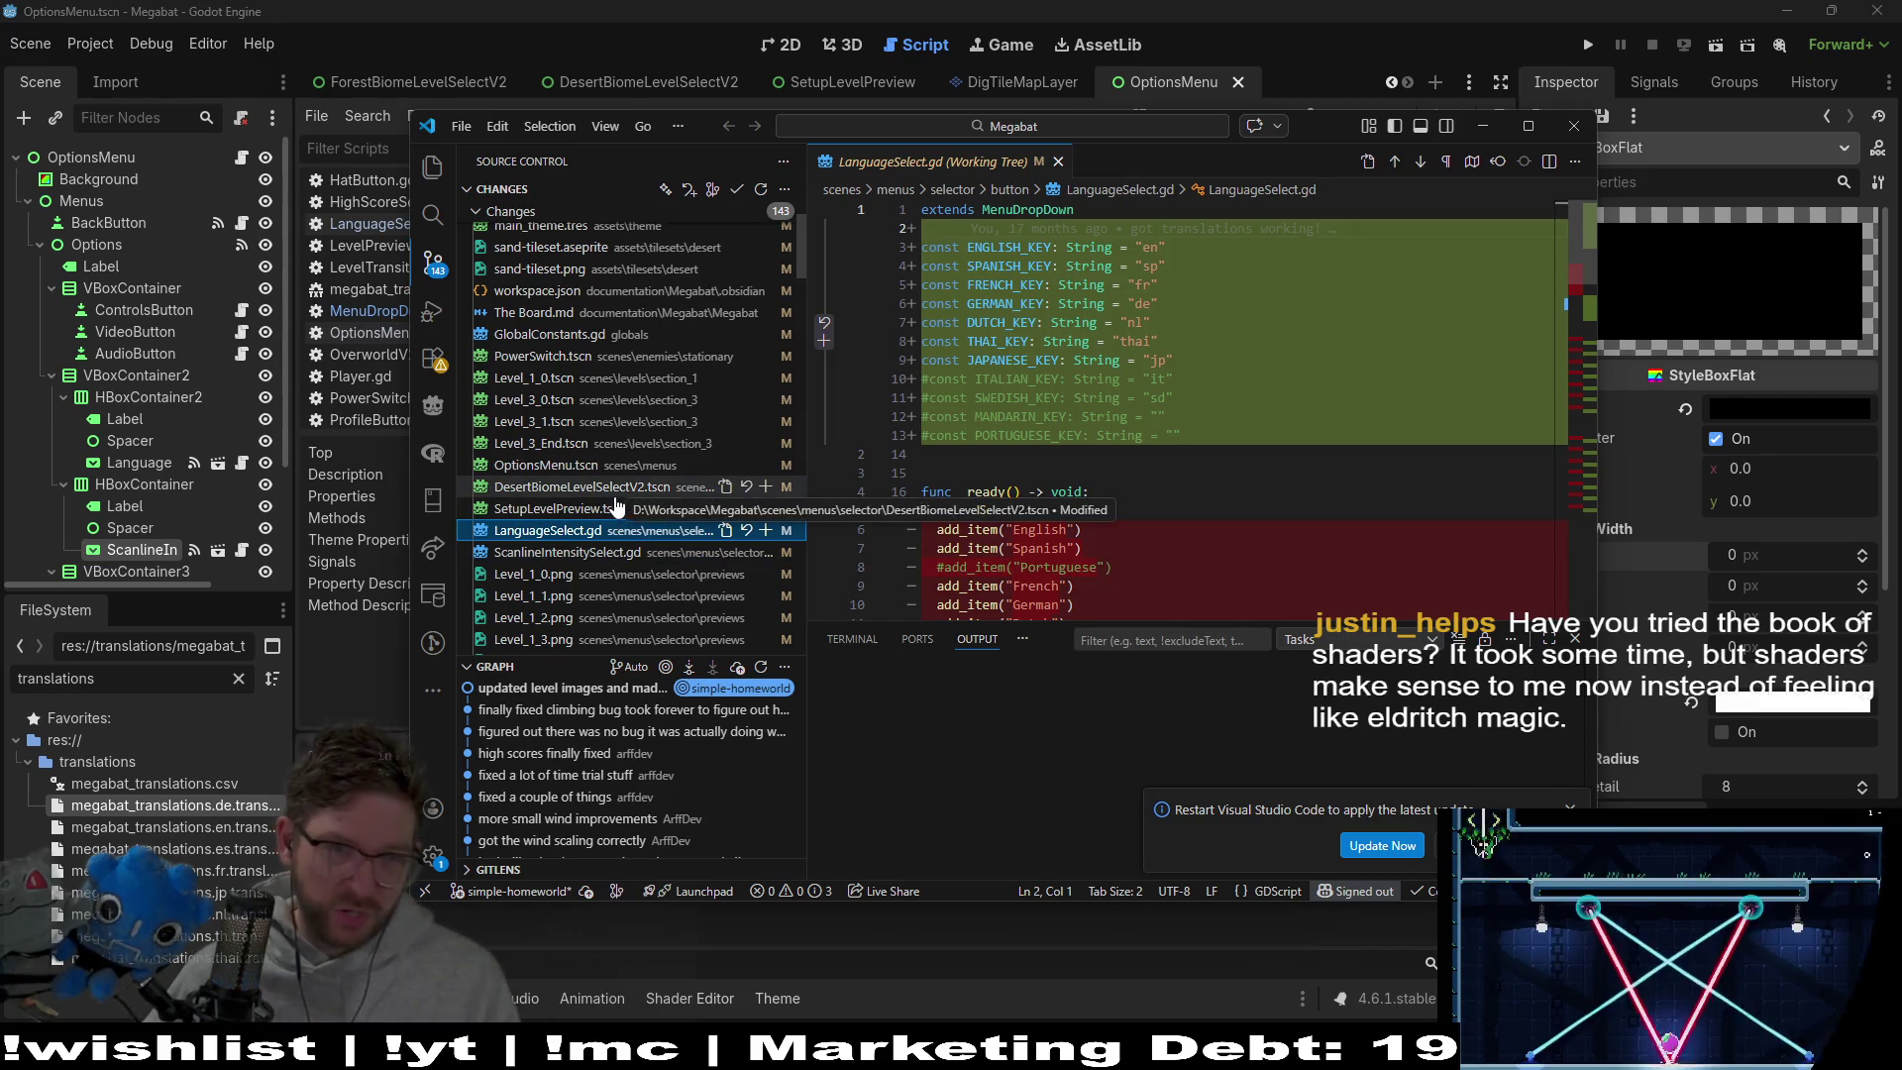
pyautogui.scroll(-10, 616, 538)
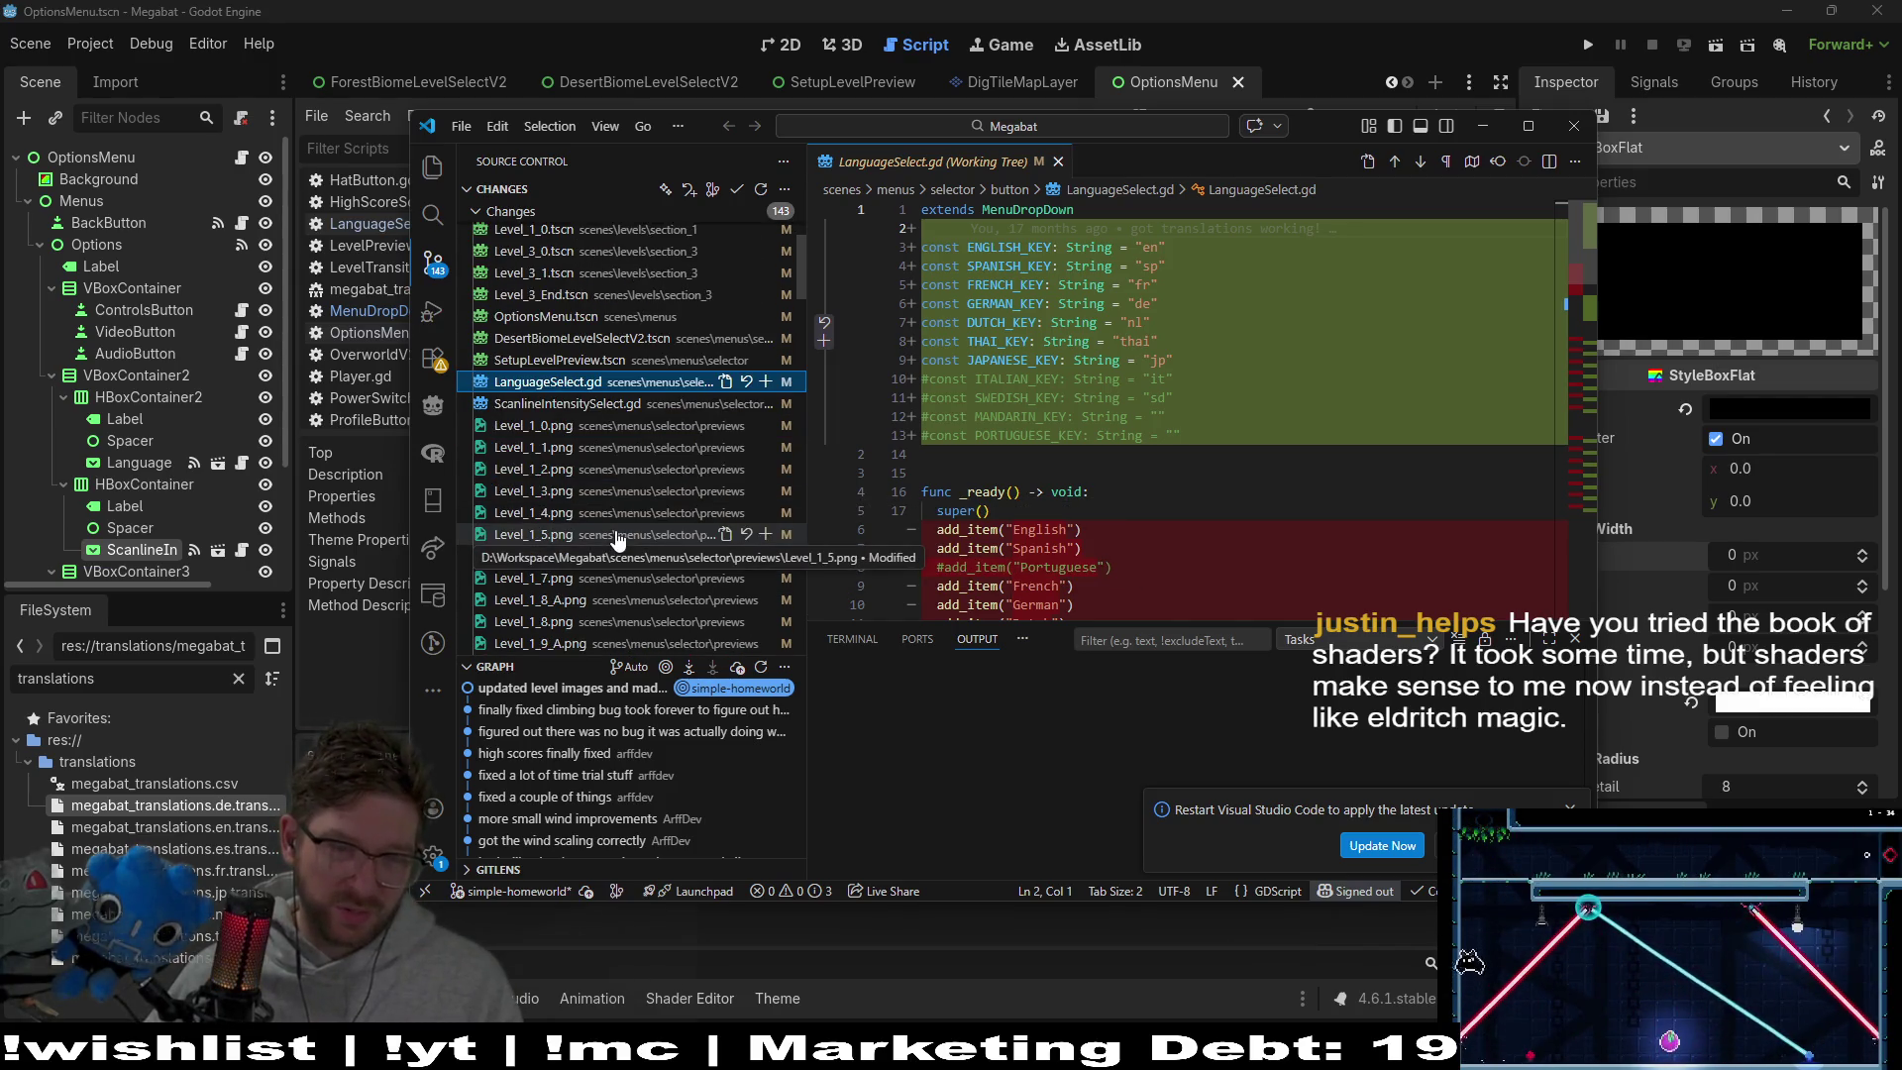
pyautogui.scroll(-15, 616, 537)
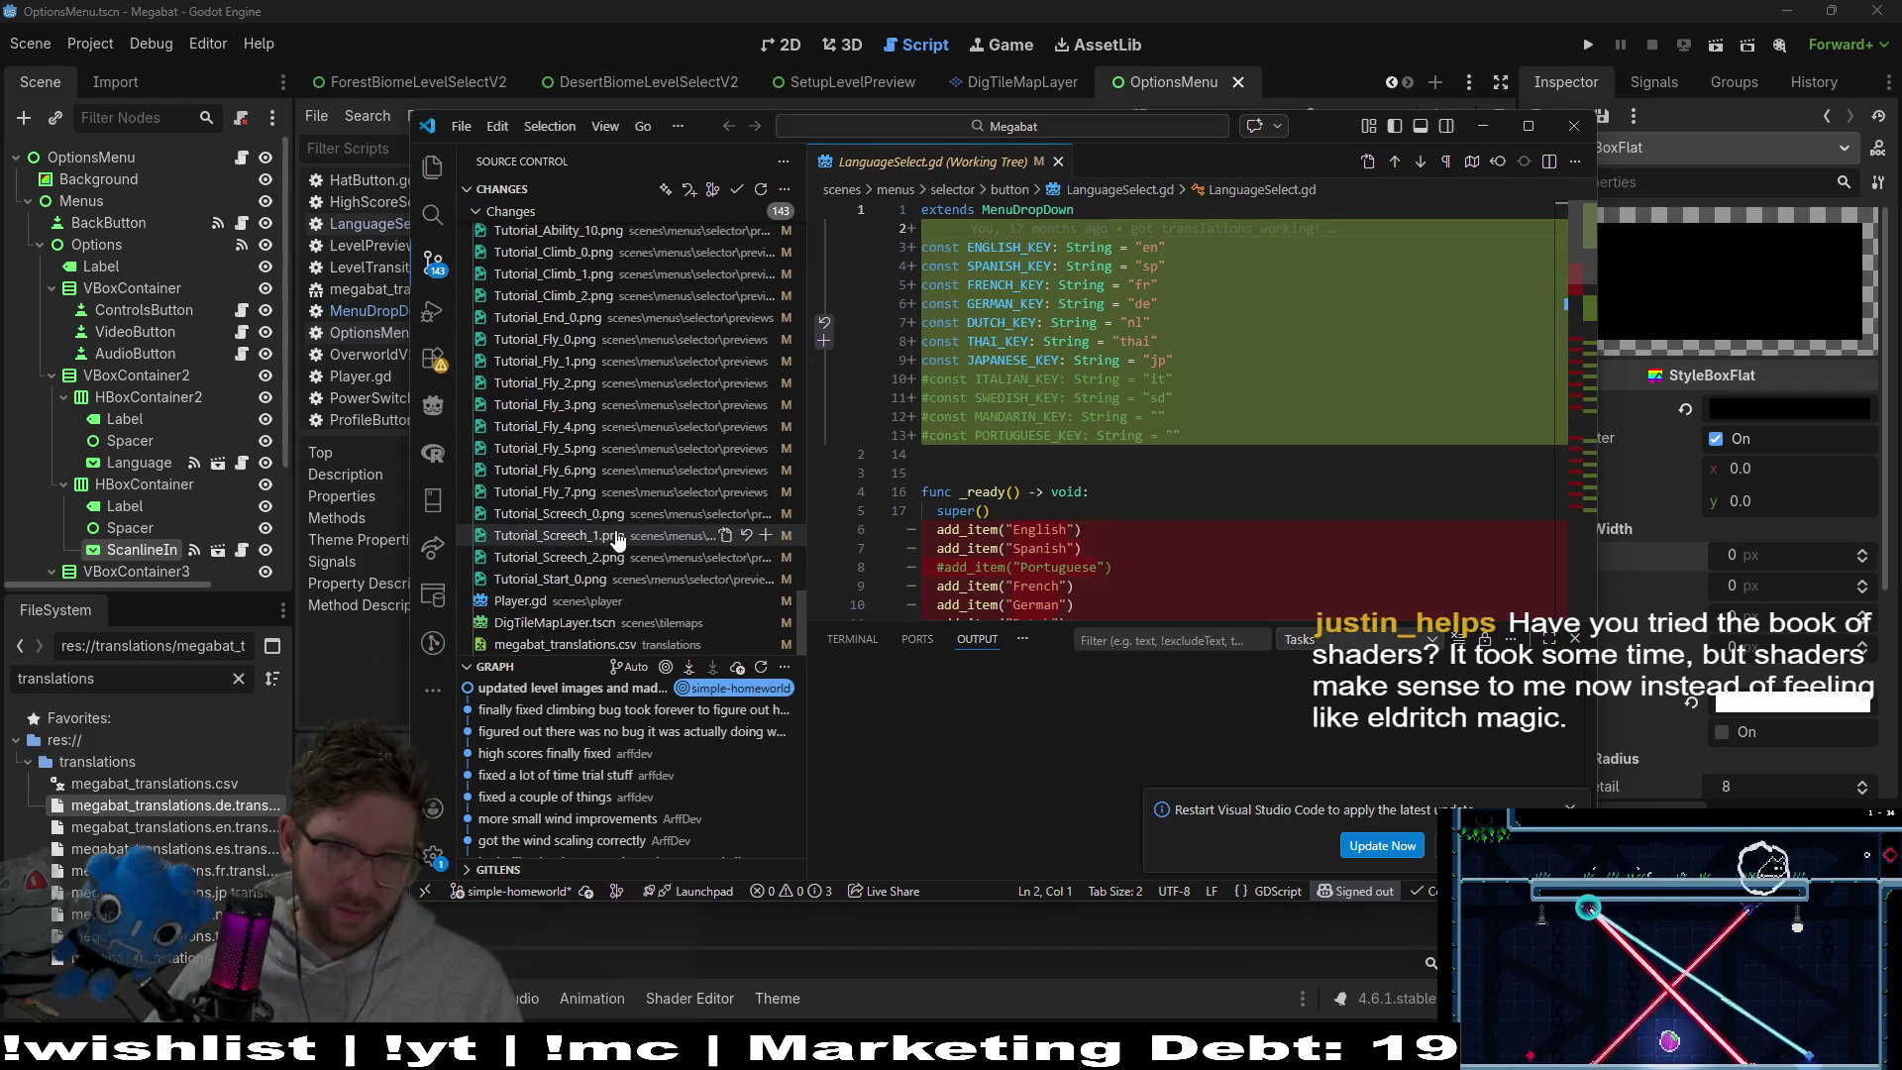
pyautogui.scroll(20, 616, 538)
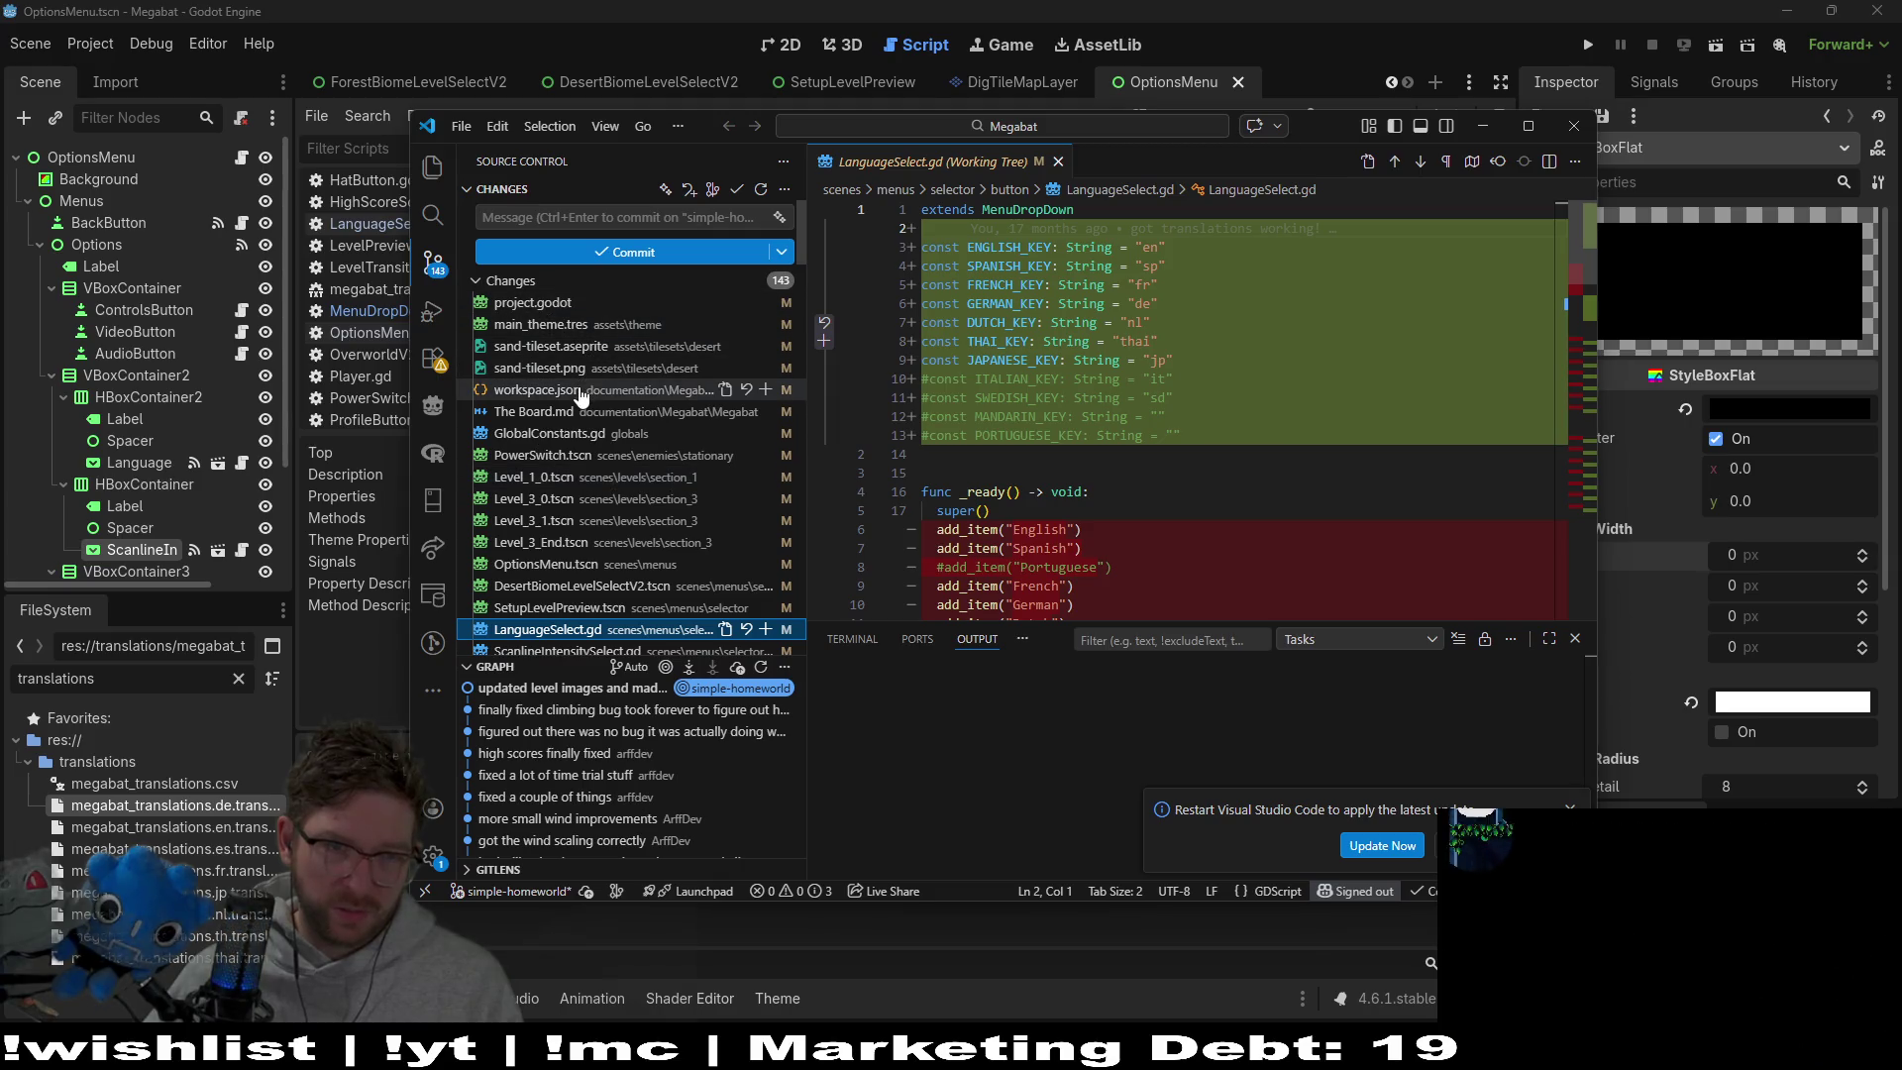
pyautogui.click(610, 328)
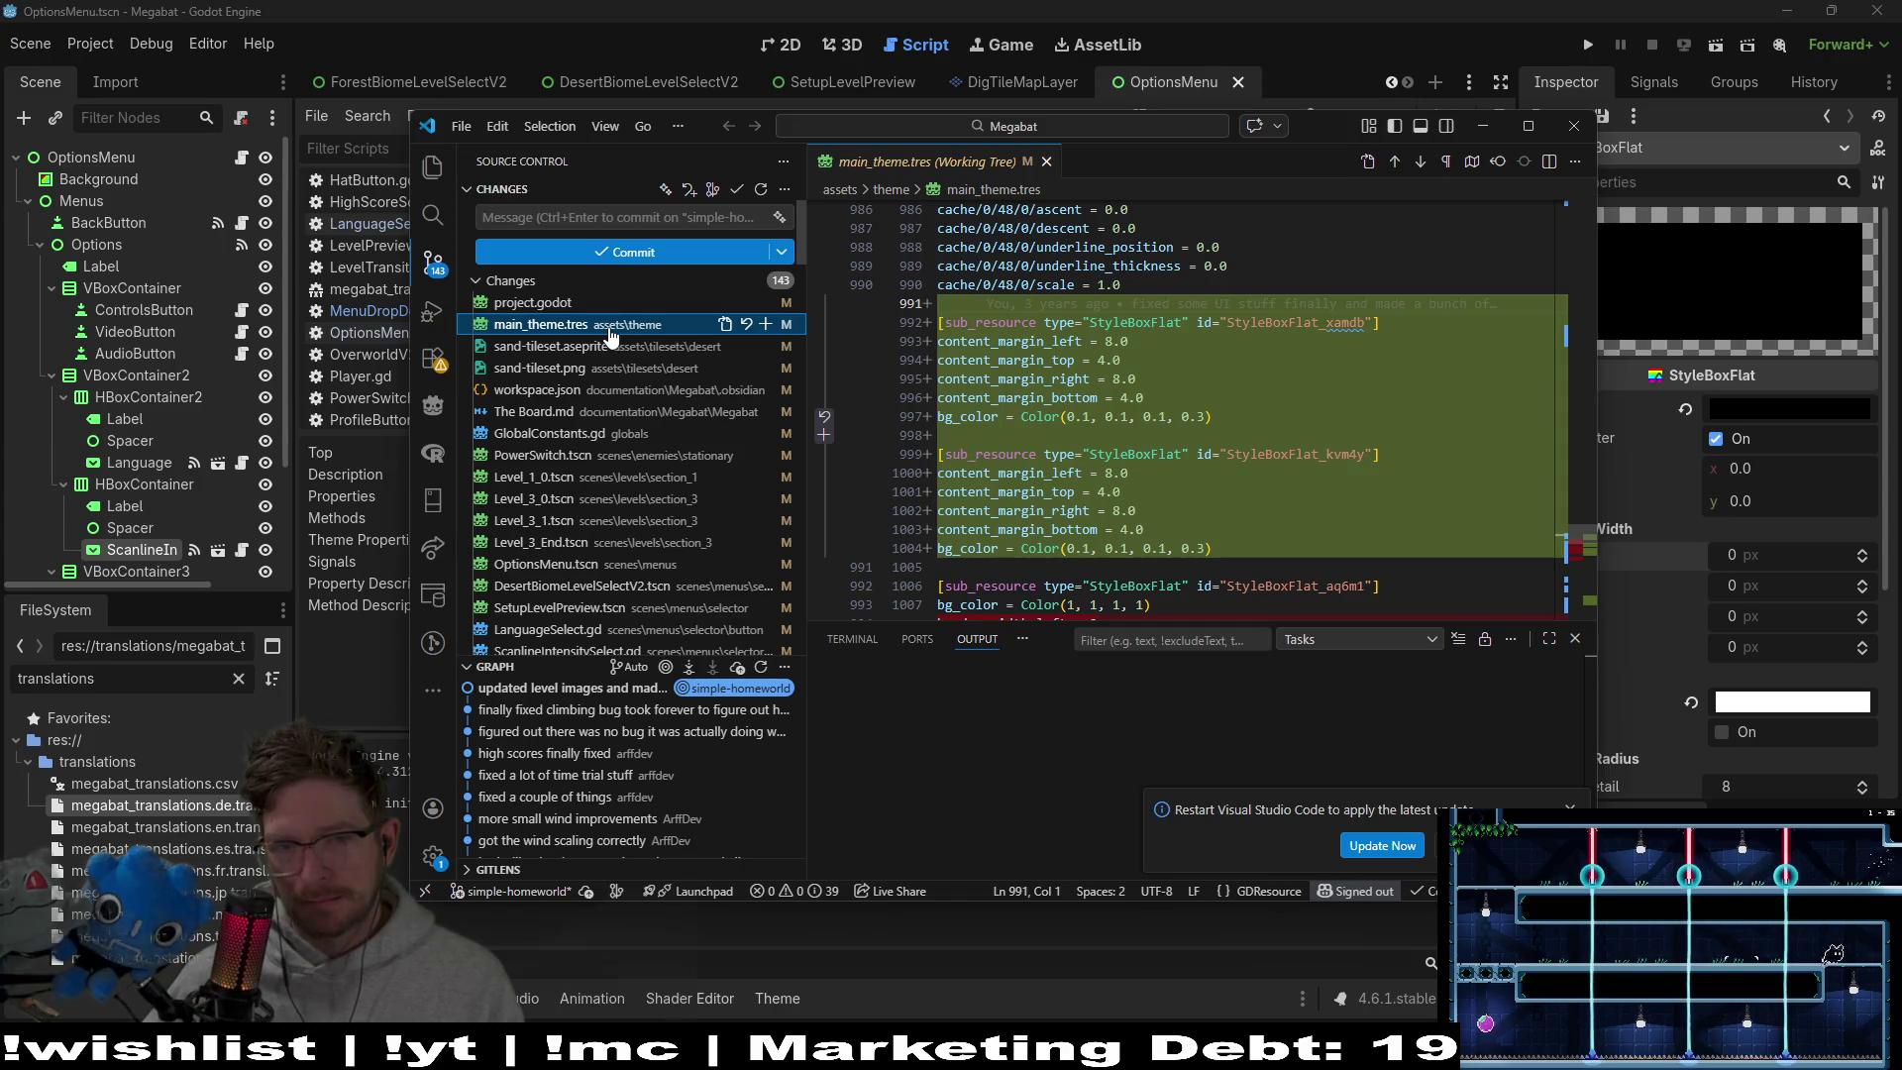
pyautogui.click(1569, 808)
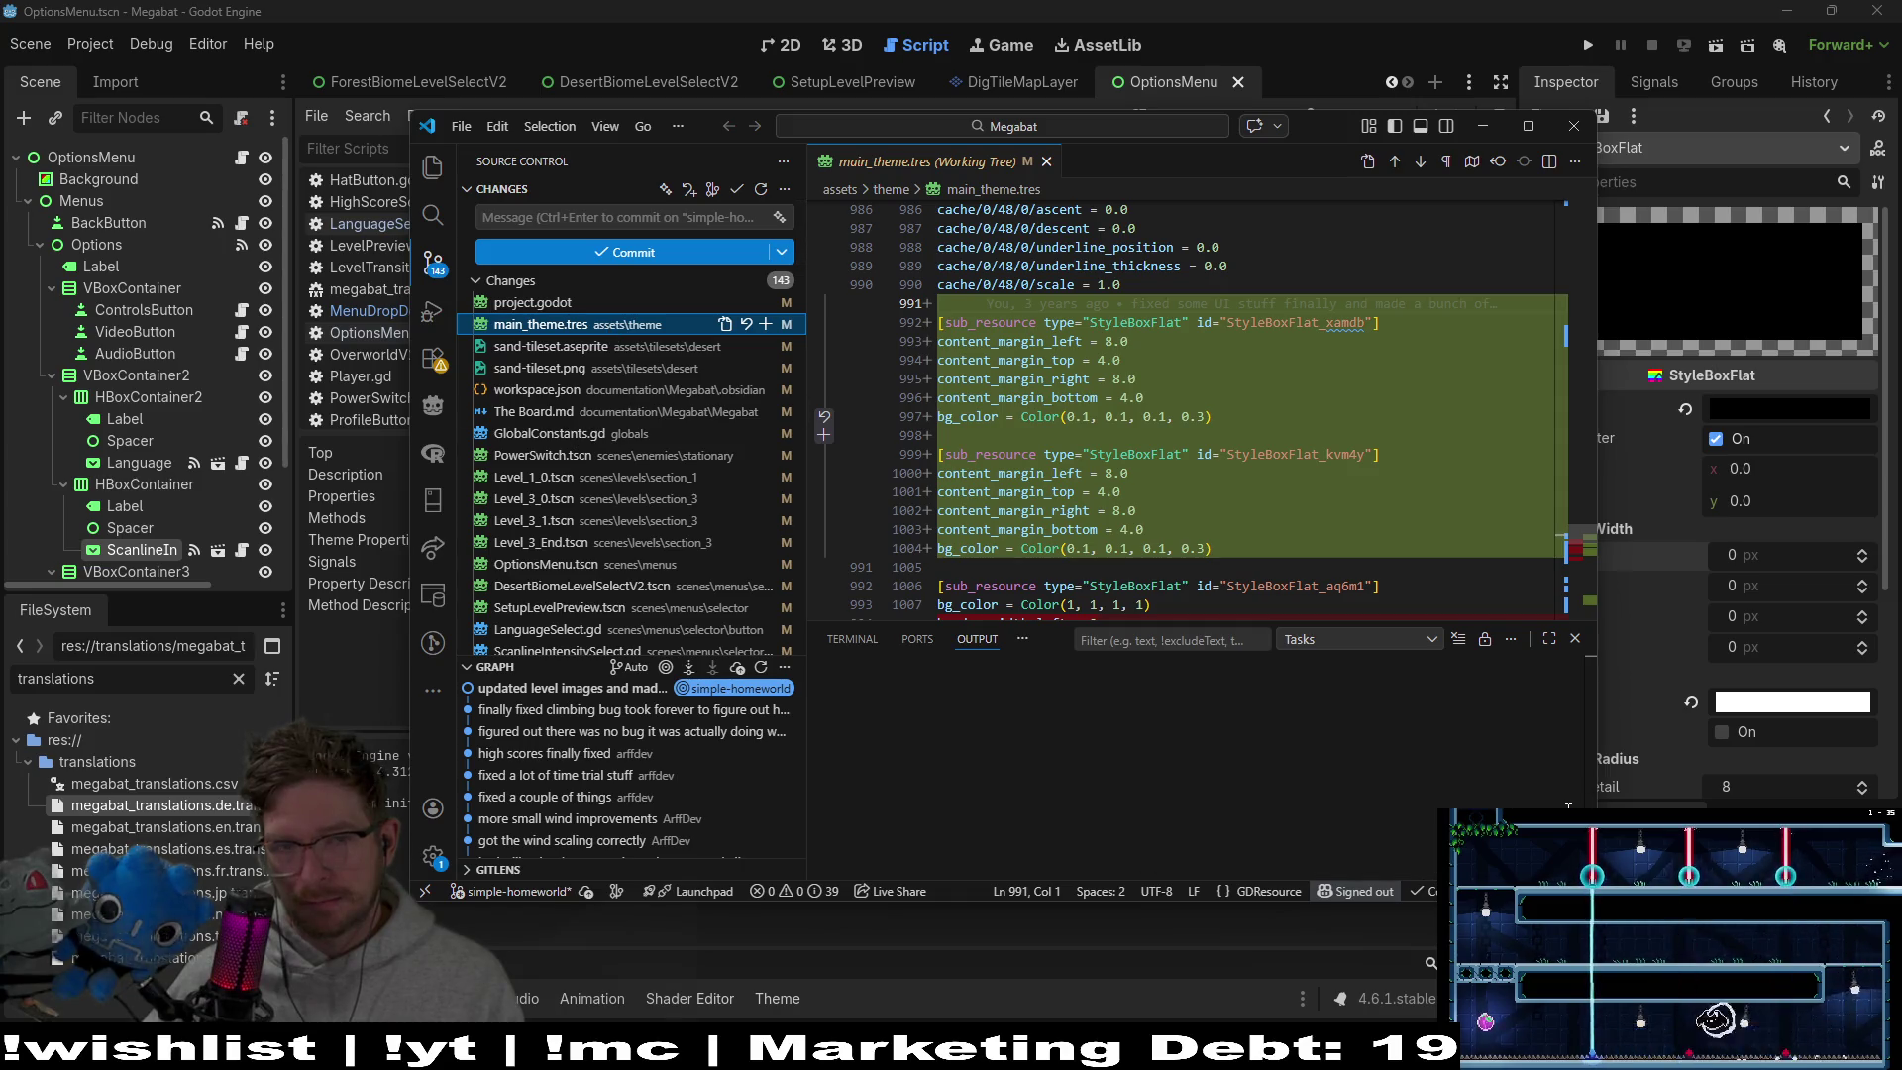
# Discard the main_theme.tres changes and return to Godot
pyautogui.click(748, 325)
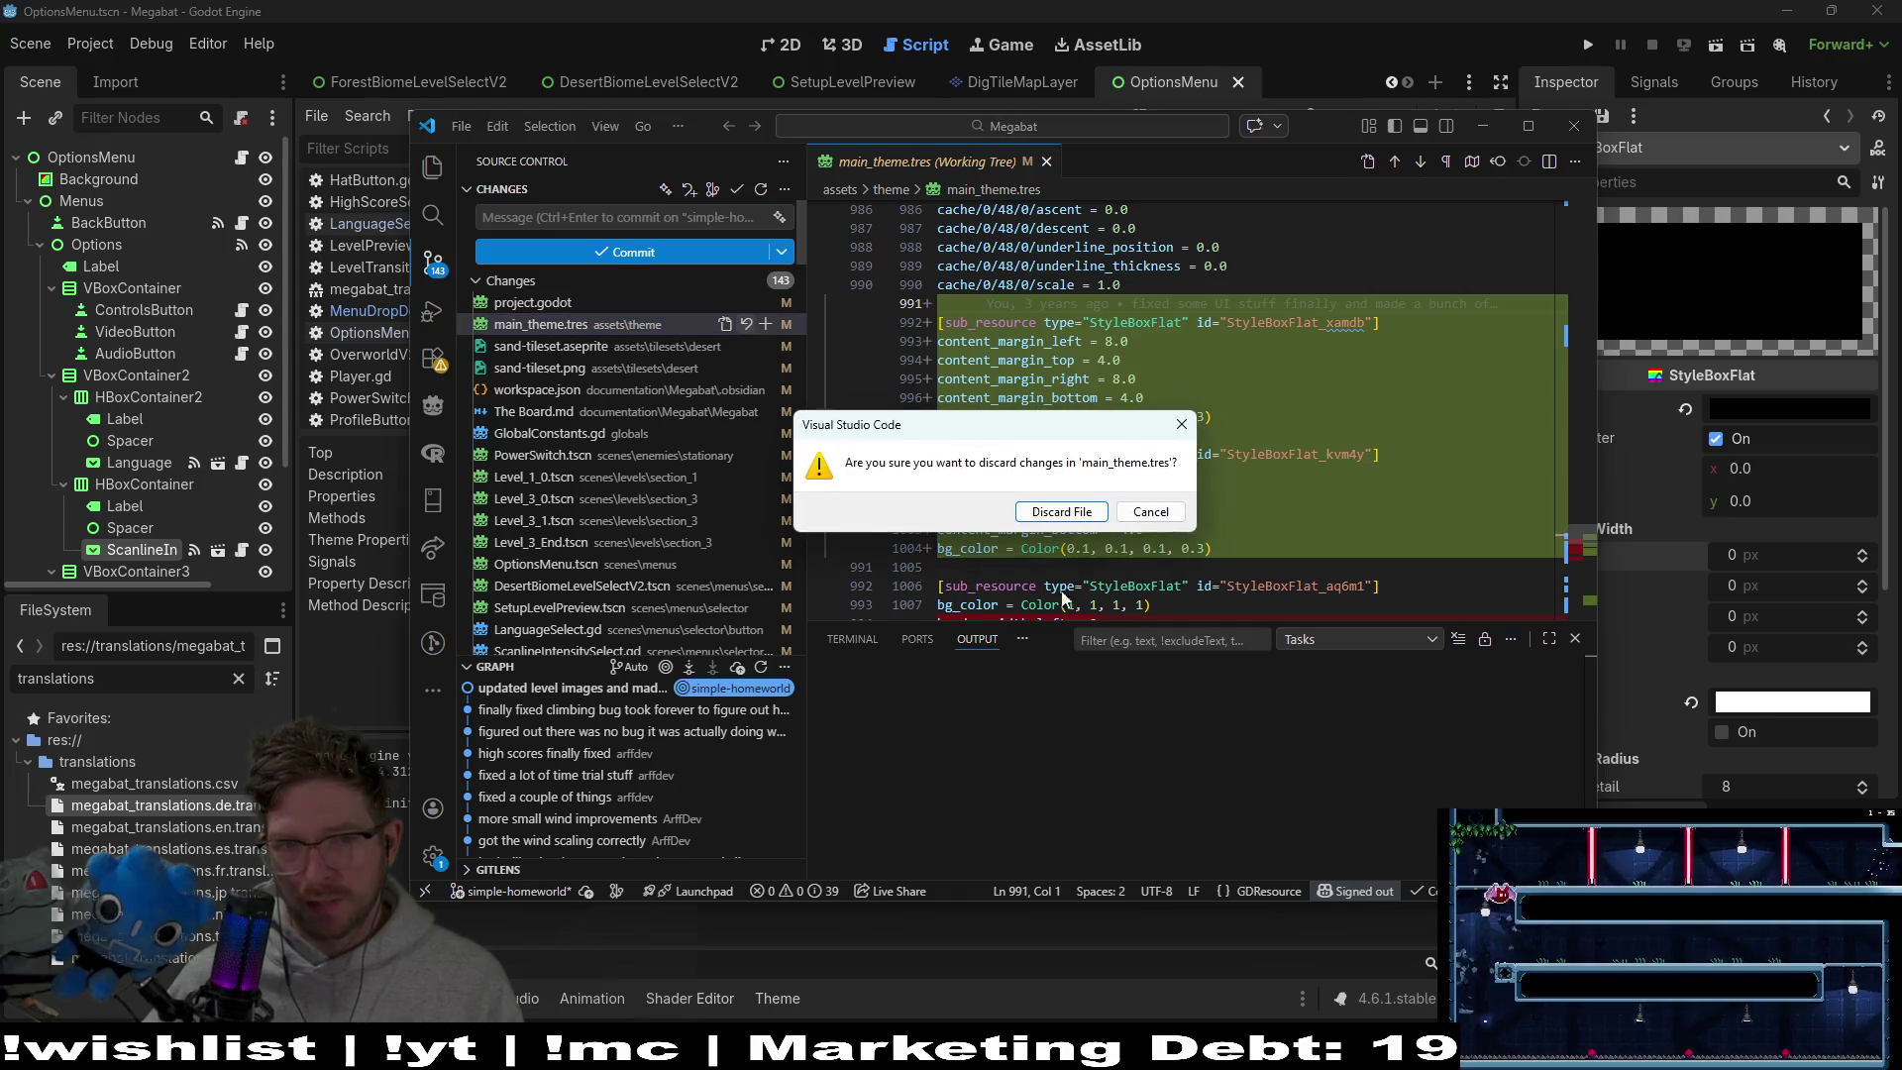
pyautogui.click(1061, 511)
pyautogui.click(1483, 126)
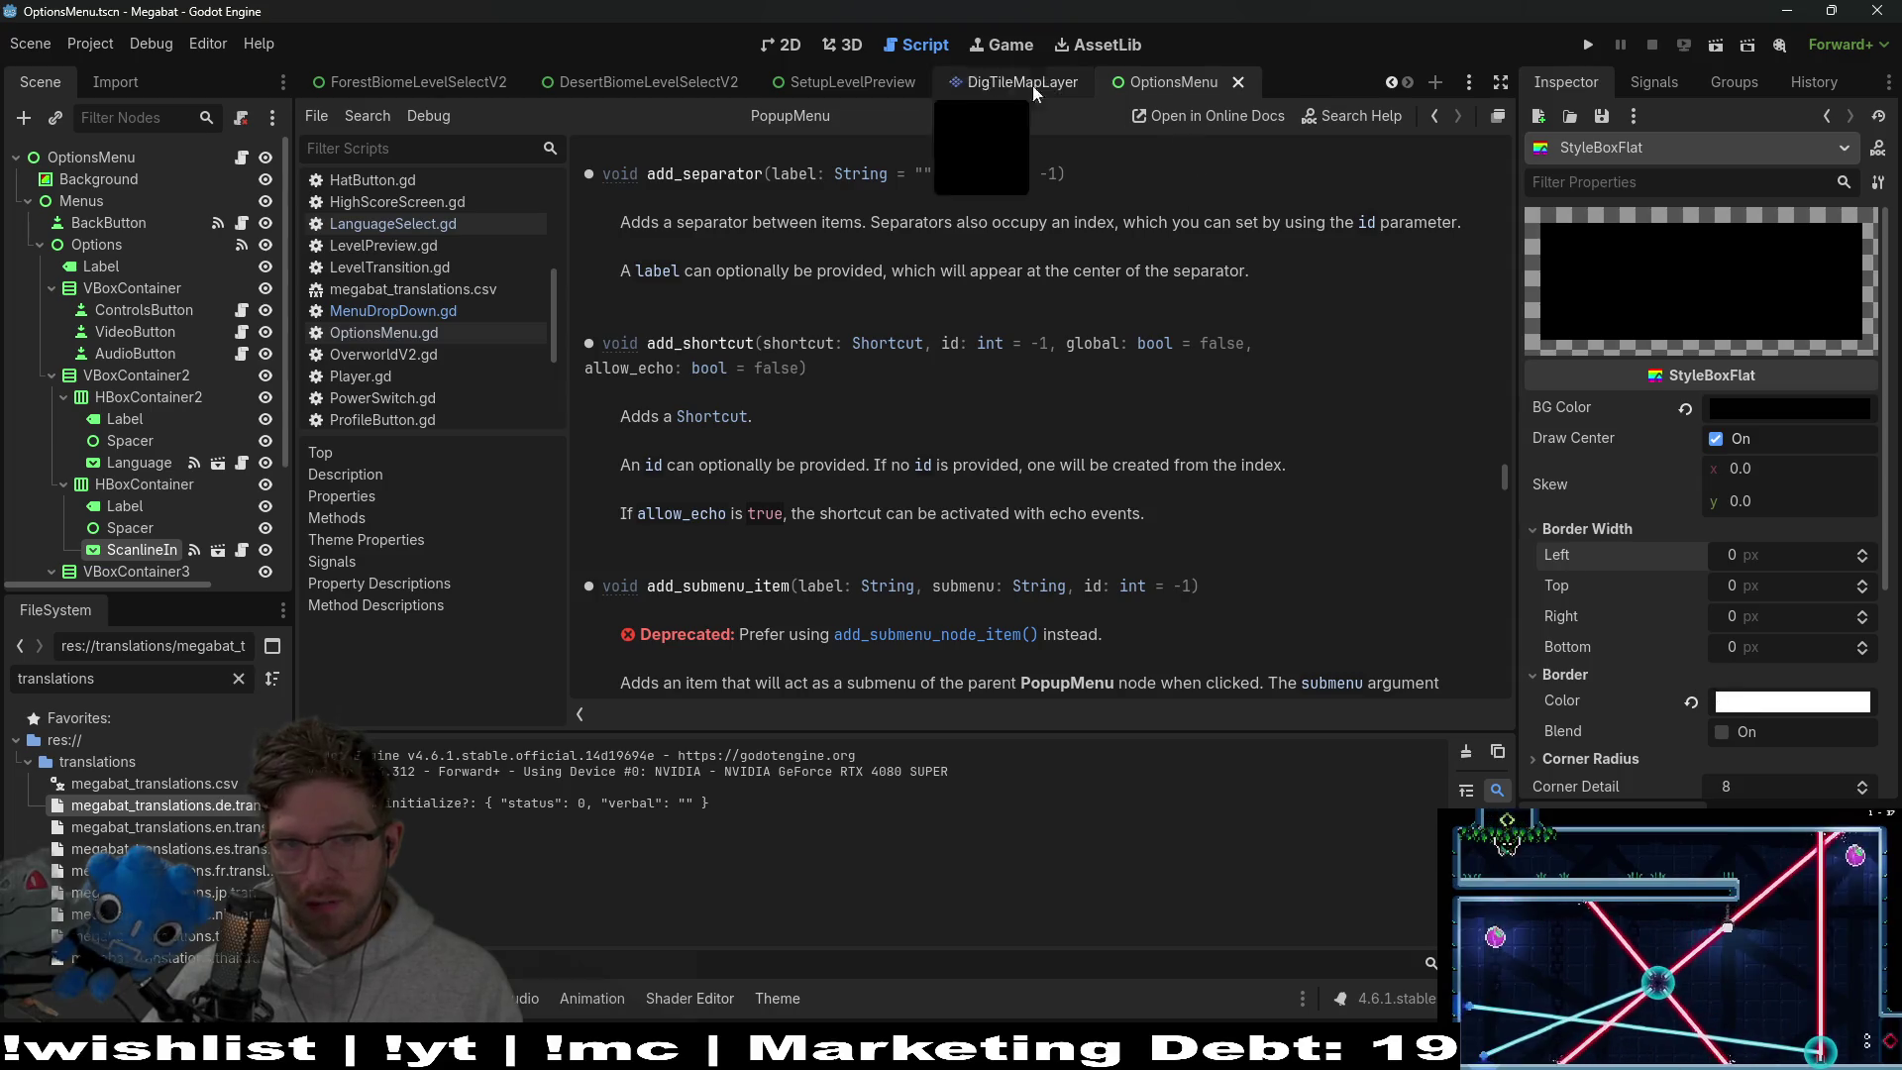
# Switch to the 2D workspace and reload the current project from the Project menu
pyautogui.click(782, 45)
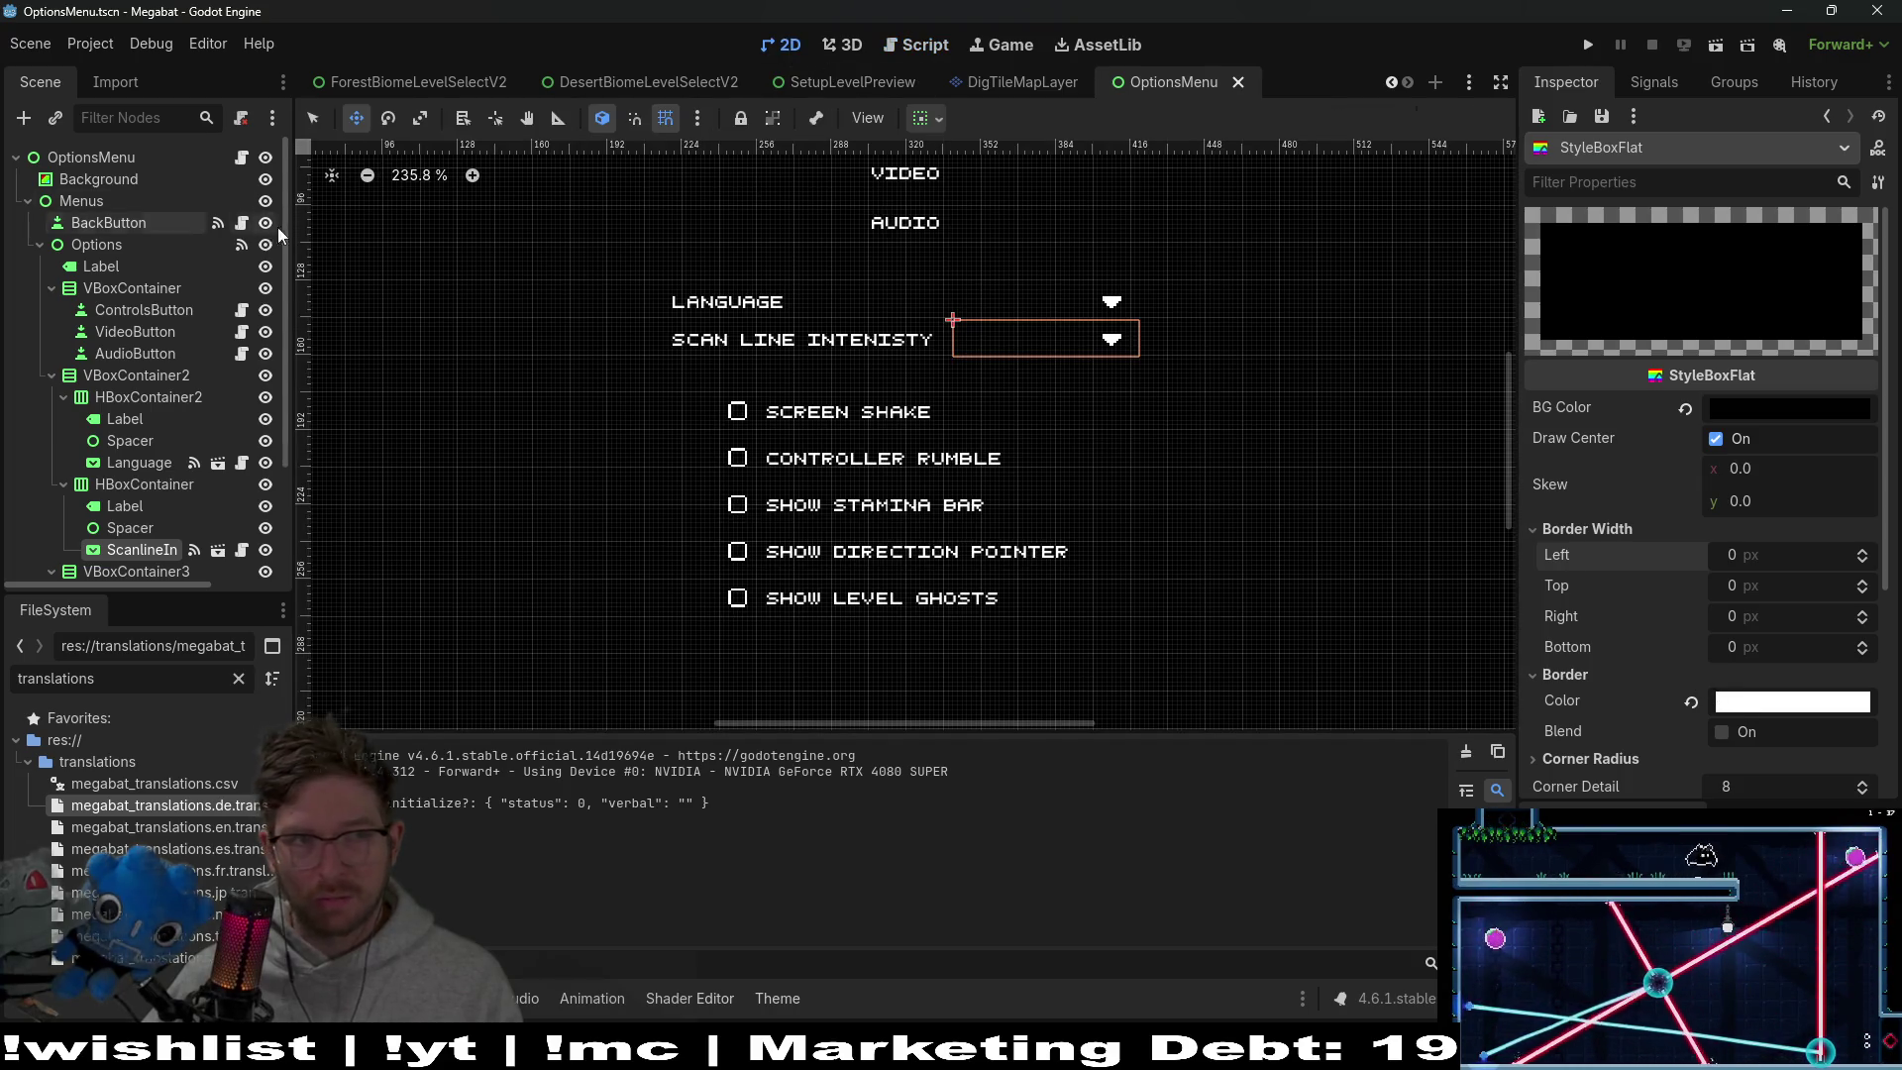
pyautogui.click(83, 44)
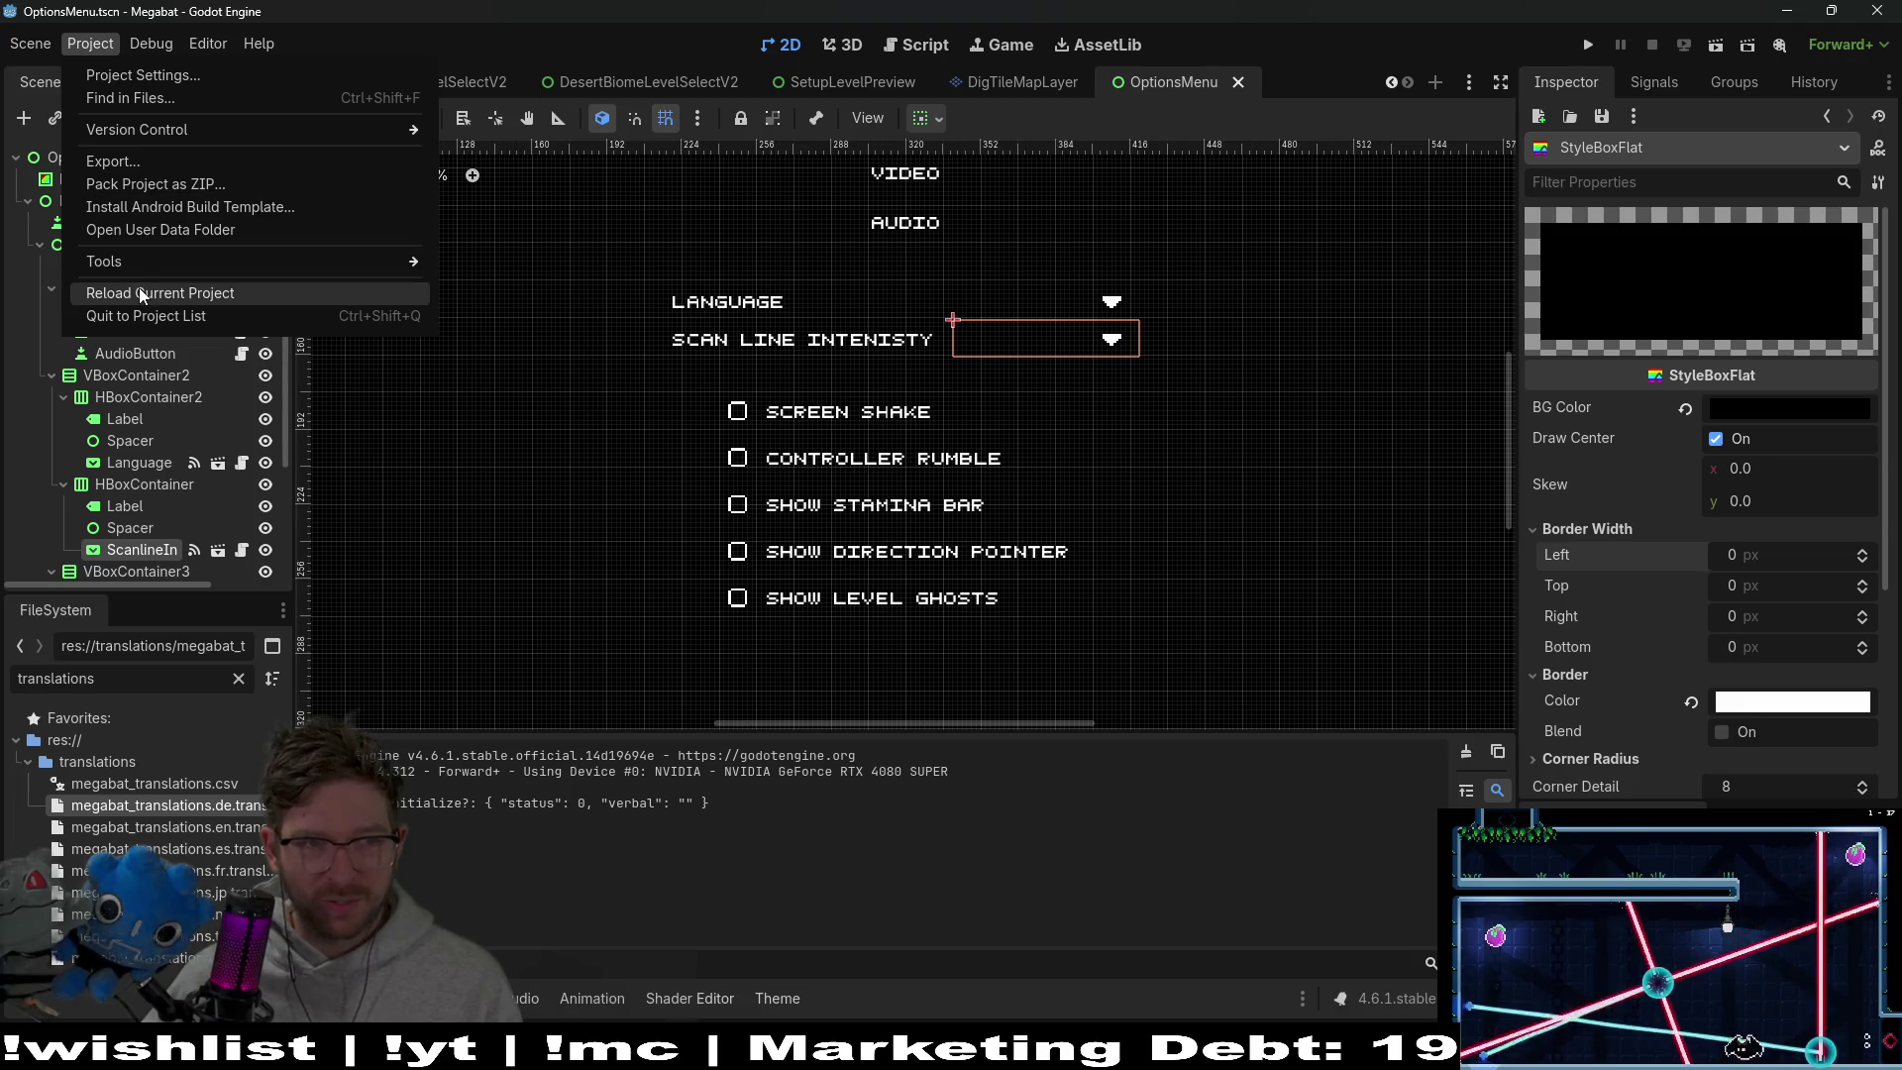
pyautogui.click(176, 293)
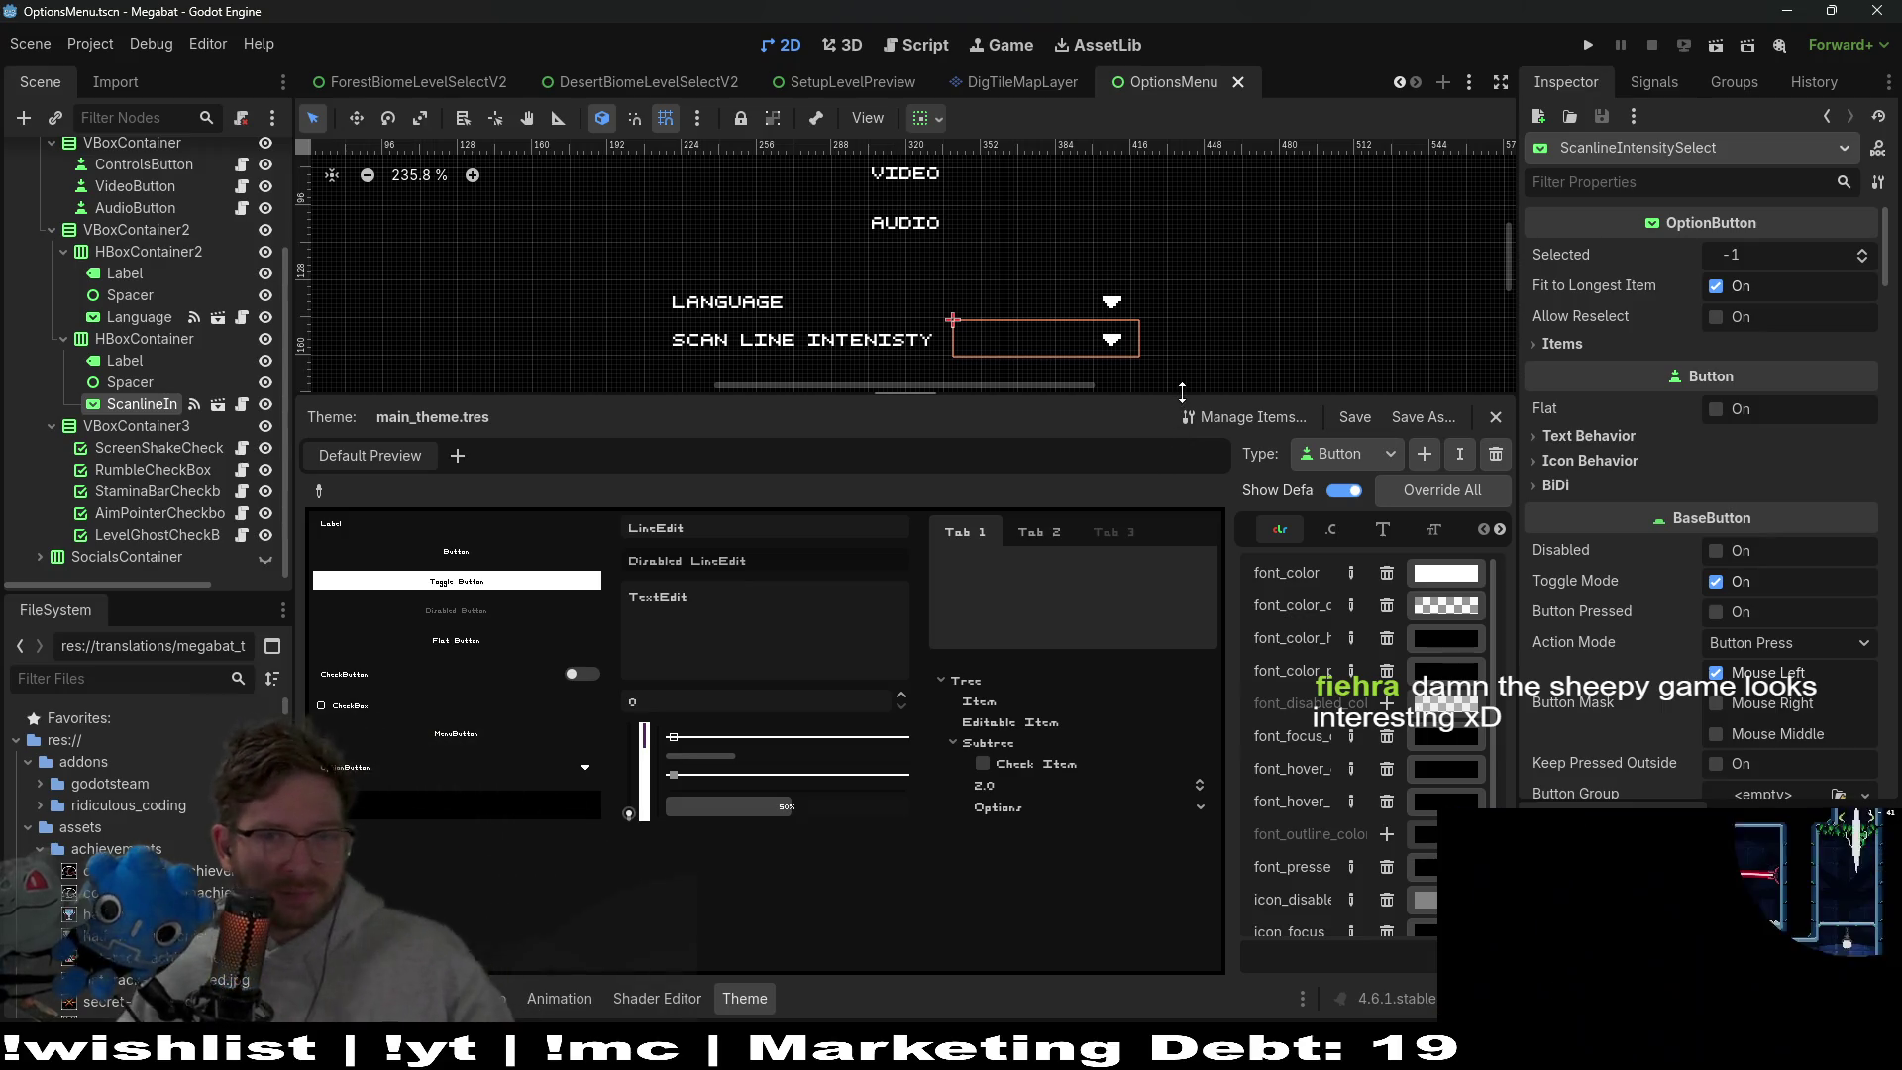
# Lower the Theme panel splitter, scroll the Inspector, and widen the theme property list
pyautogui.moveTo(1182, 393); pyautogui.dragTo(1182, 460)
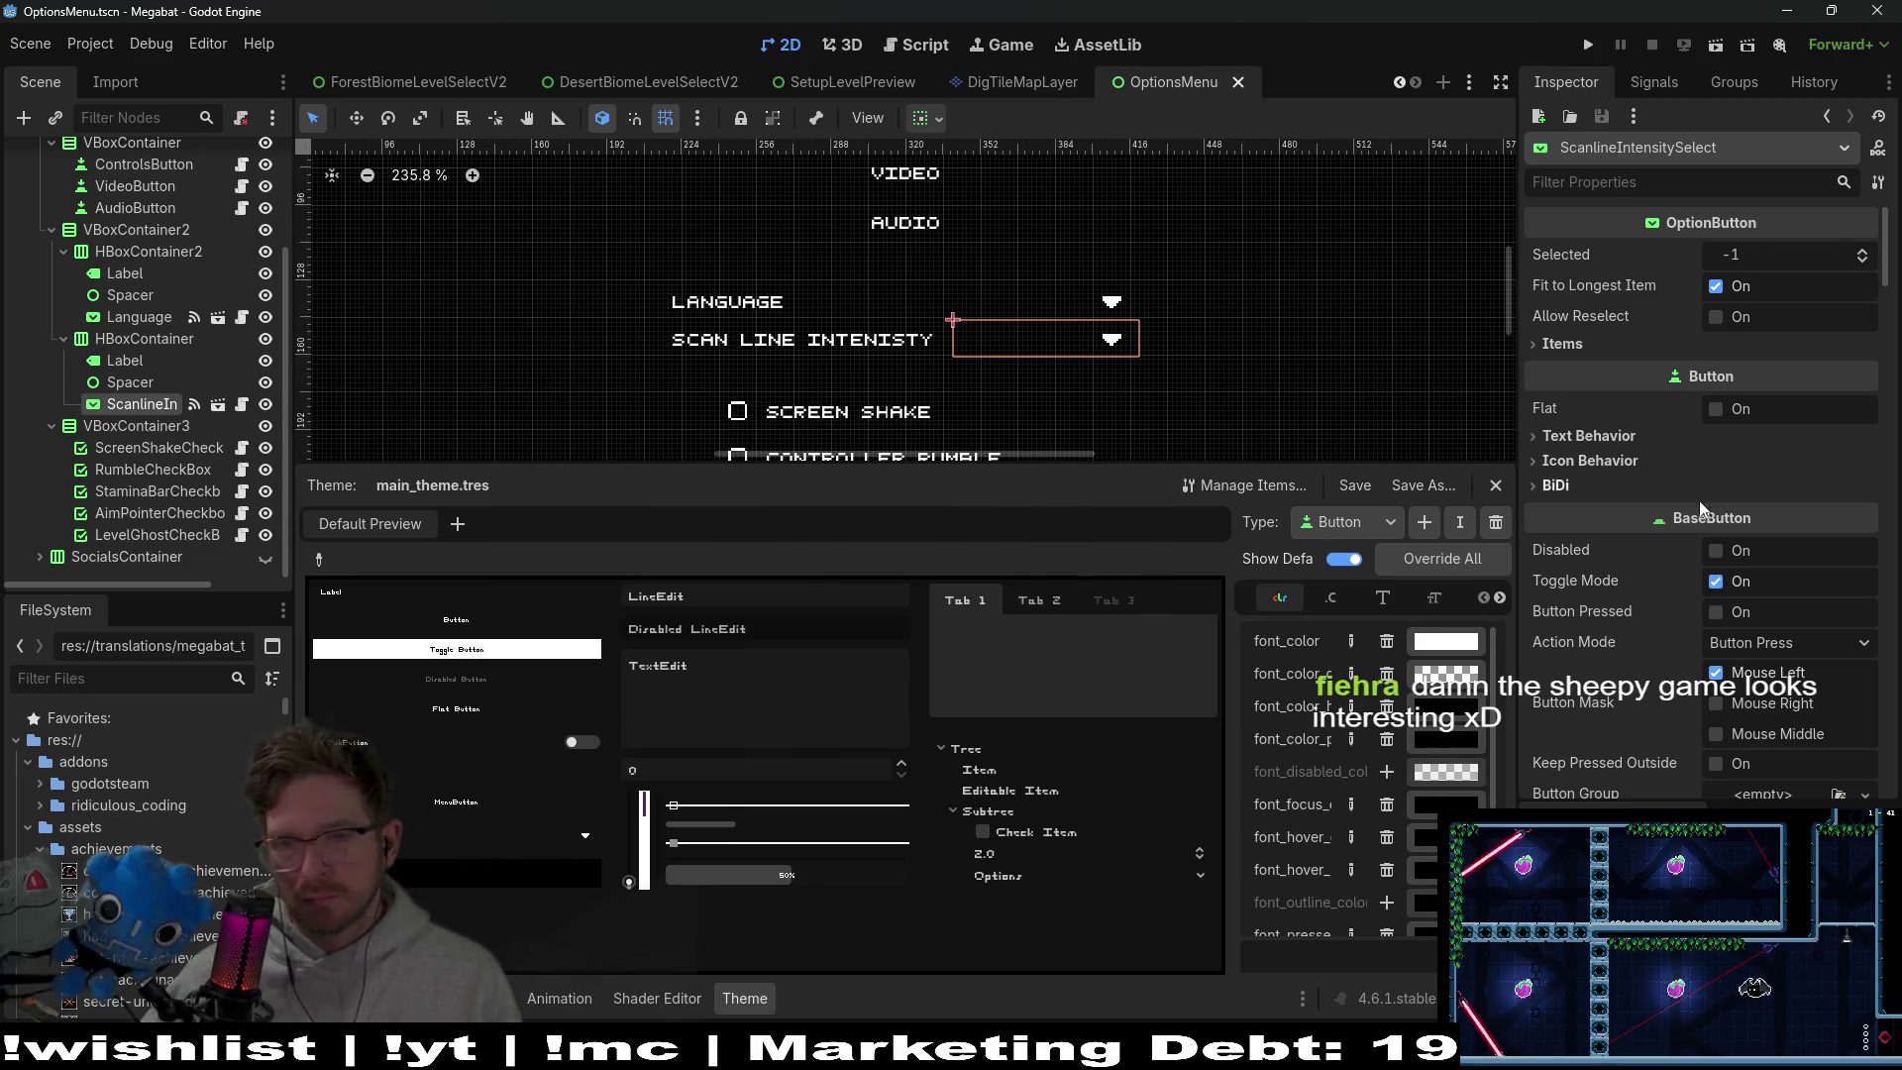
pyautogui.scroll(-5, 1683, 502)
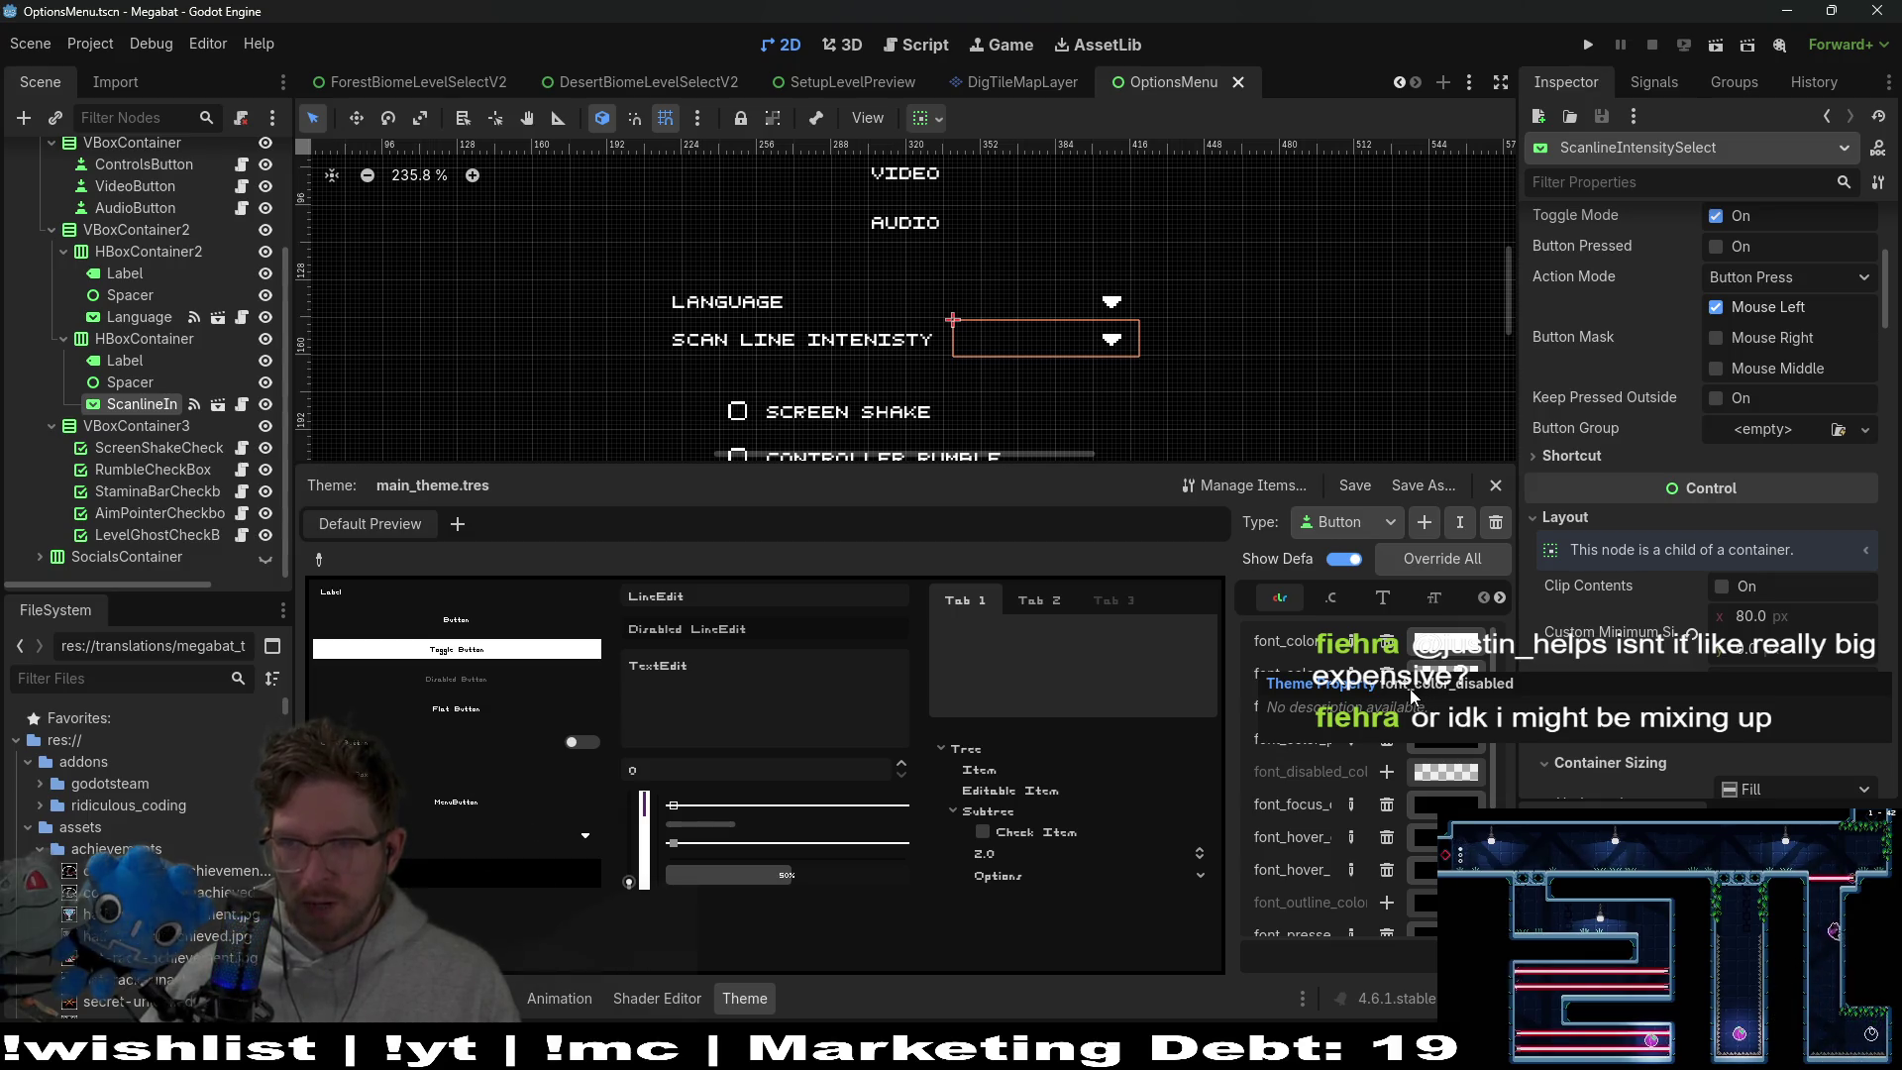
pyautogui.moveTo(1230, 766); pyautogui.dragTo(1162, 766)
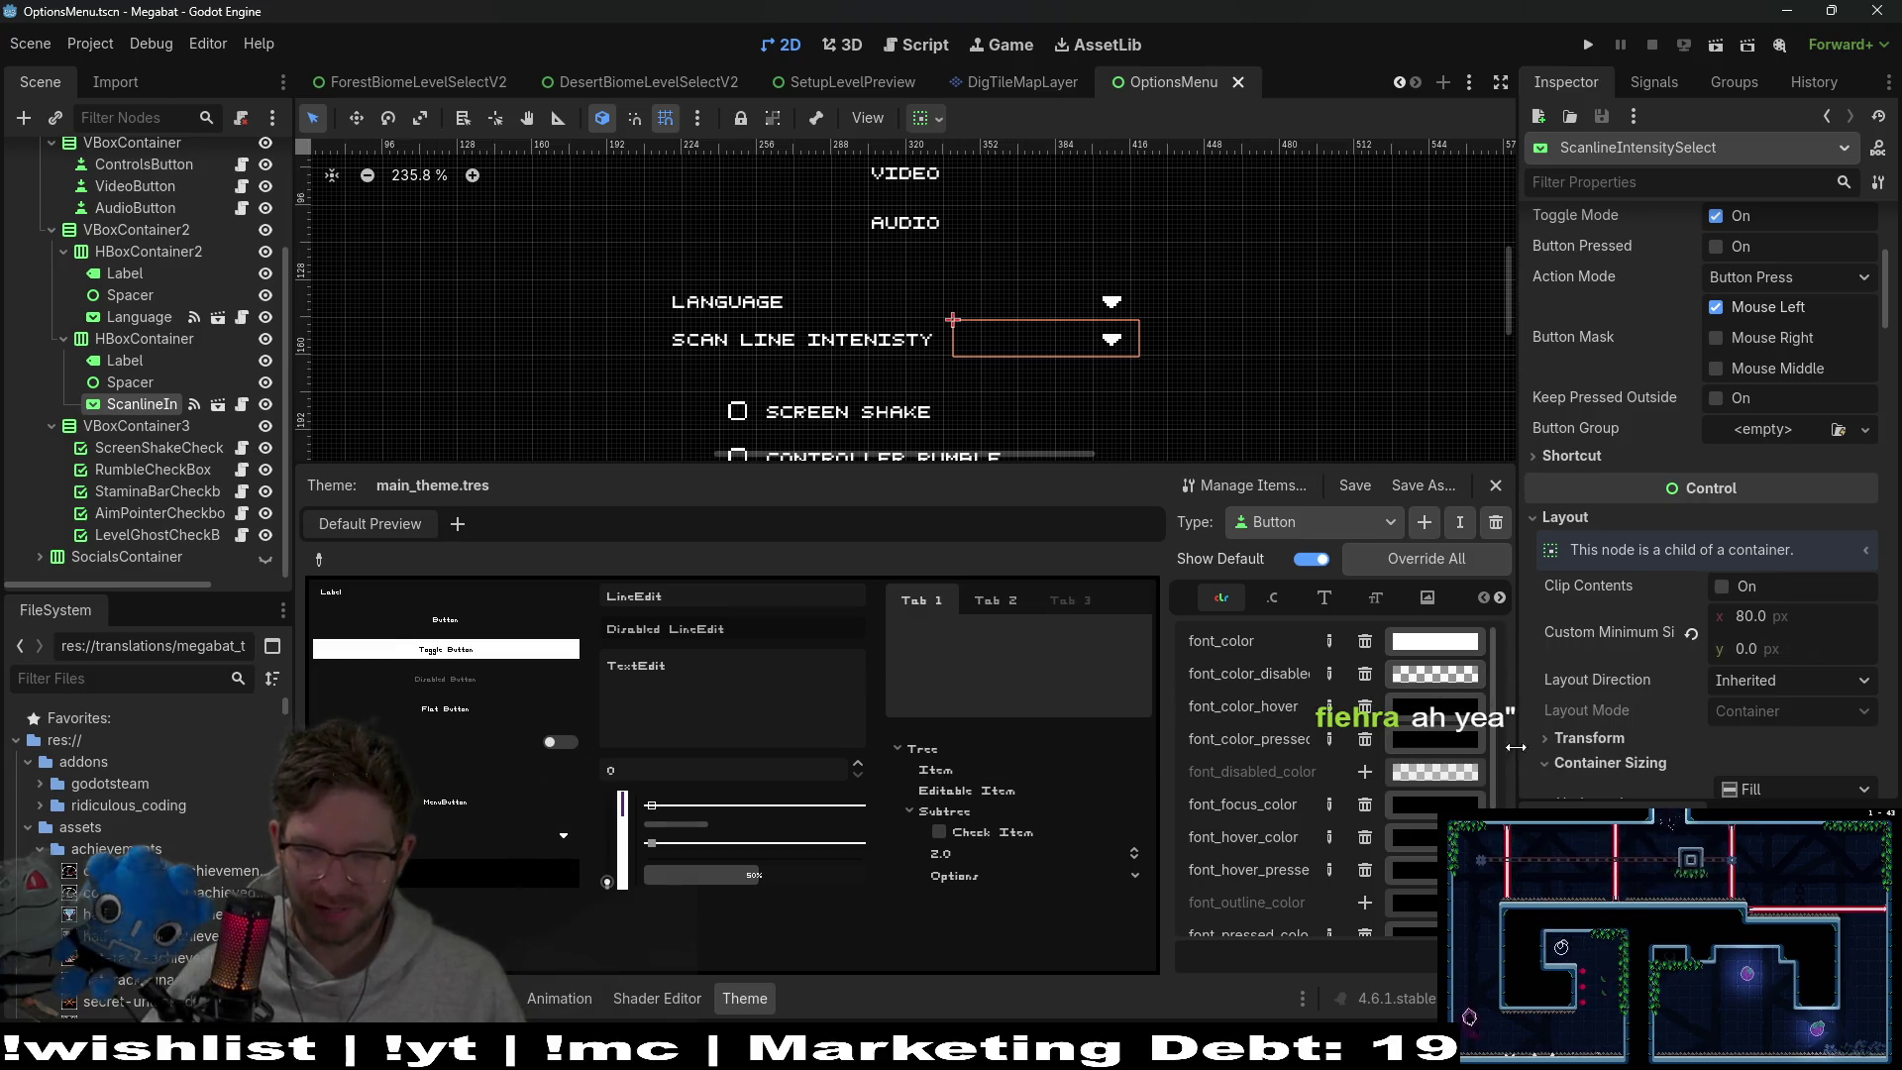
# Briefly check the dropdown's Transform properties, then run the OptionsMenu scene
pyautogui.click(1607, 741)
pyautogui.click(1607, 739)
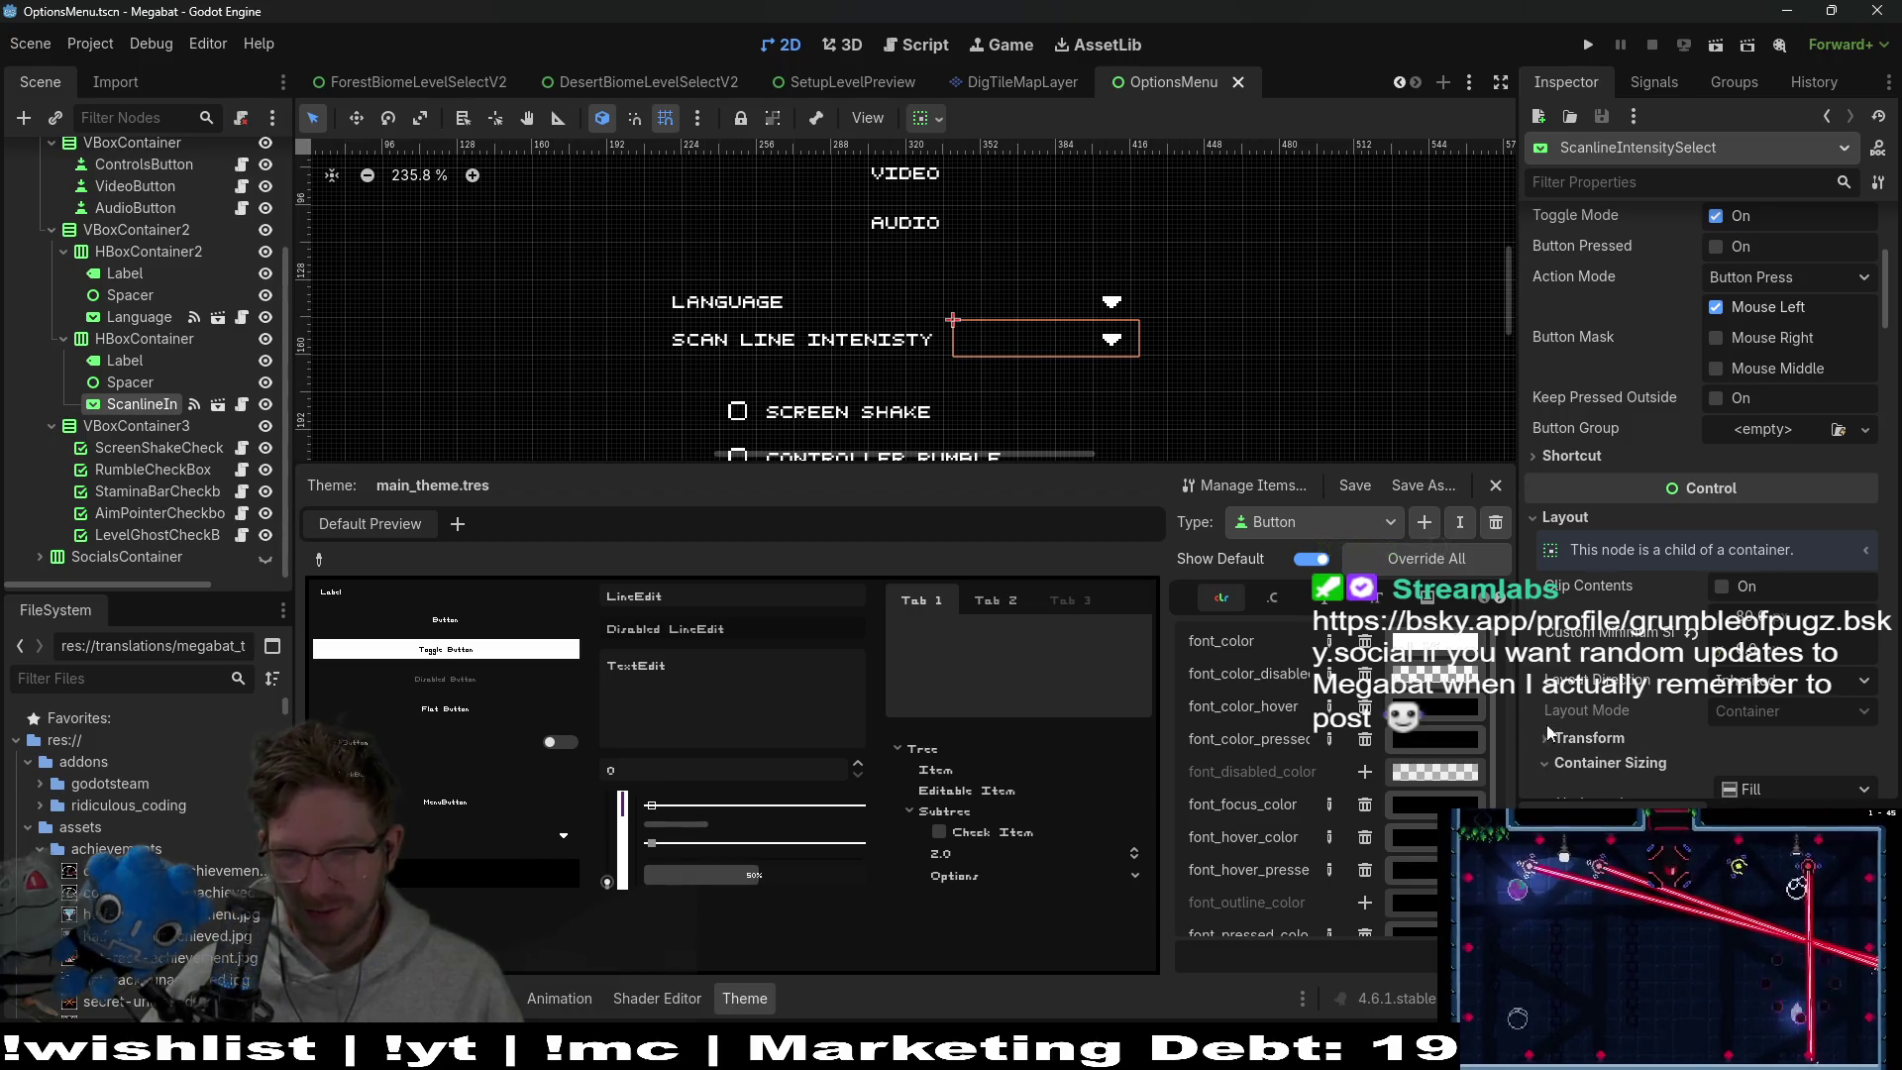
pyautogui.scroll(-1, 1367, 807)
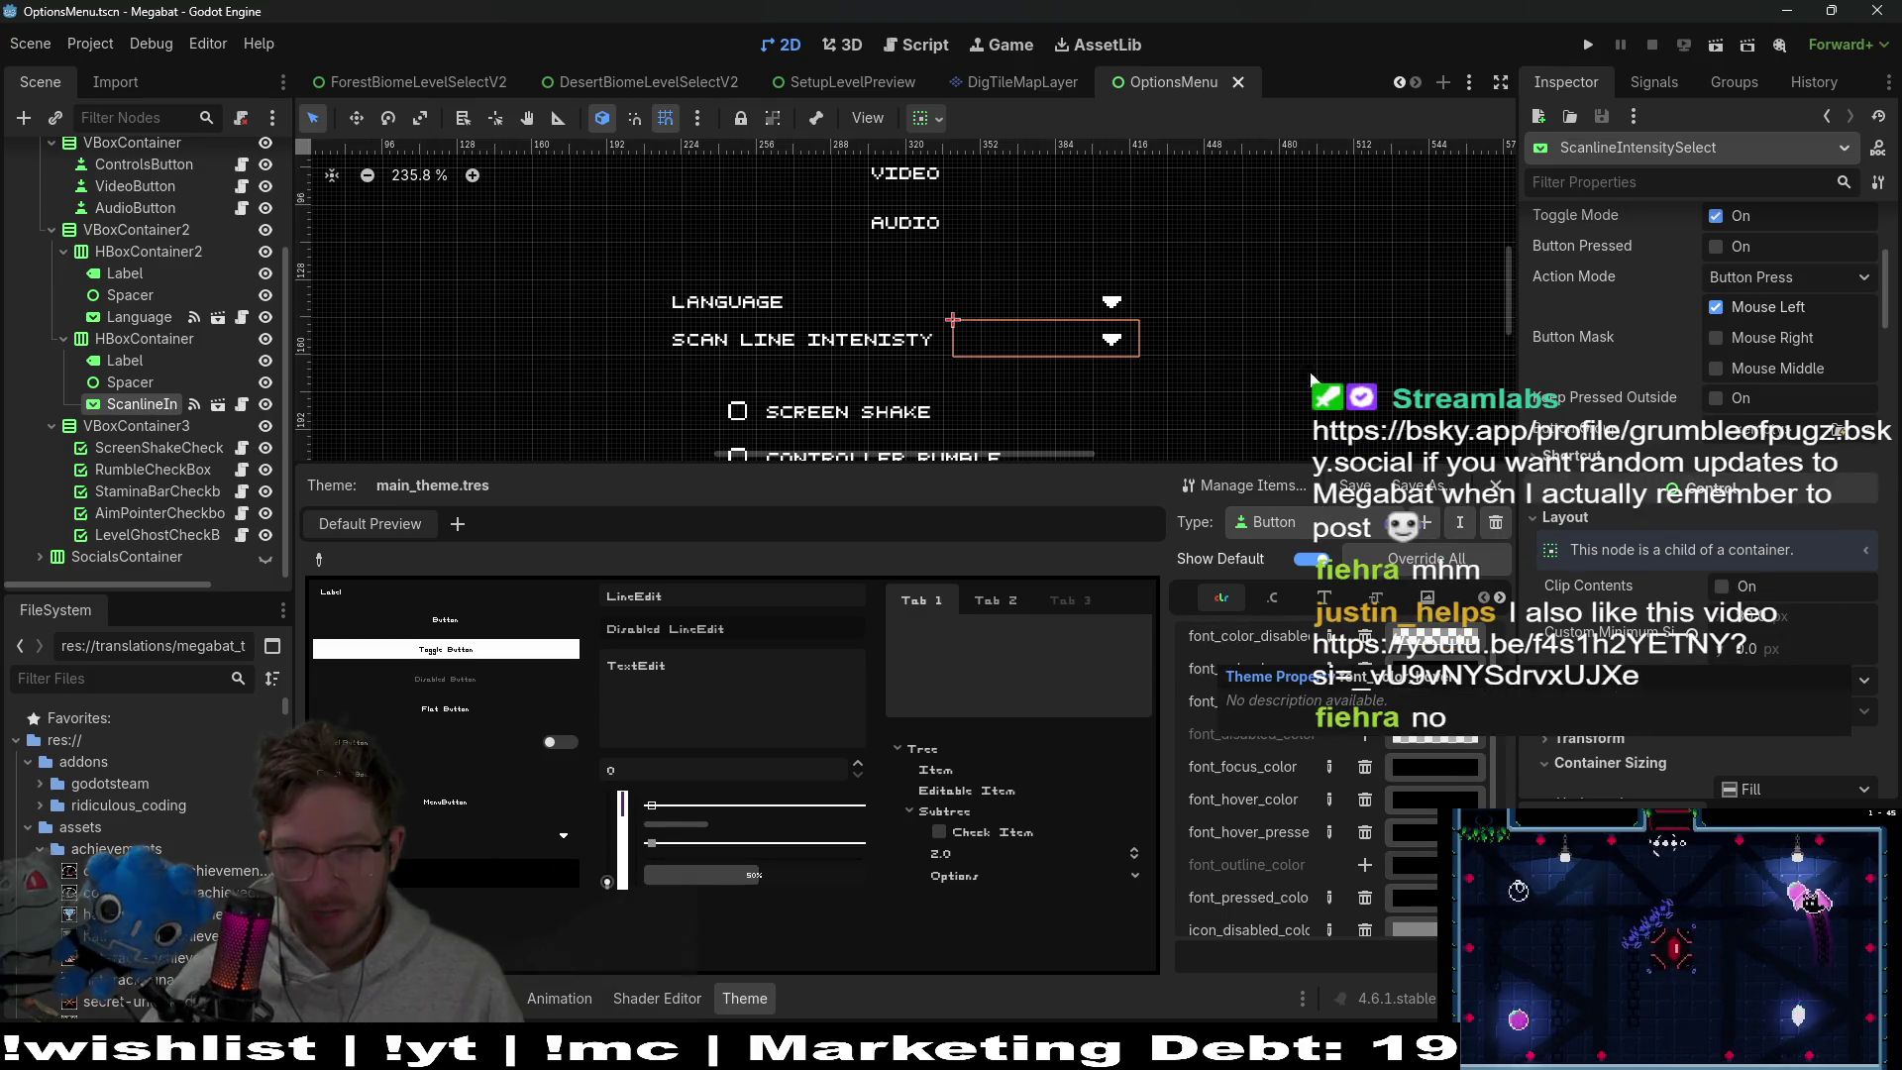
pyautogui.click(1716, 46)
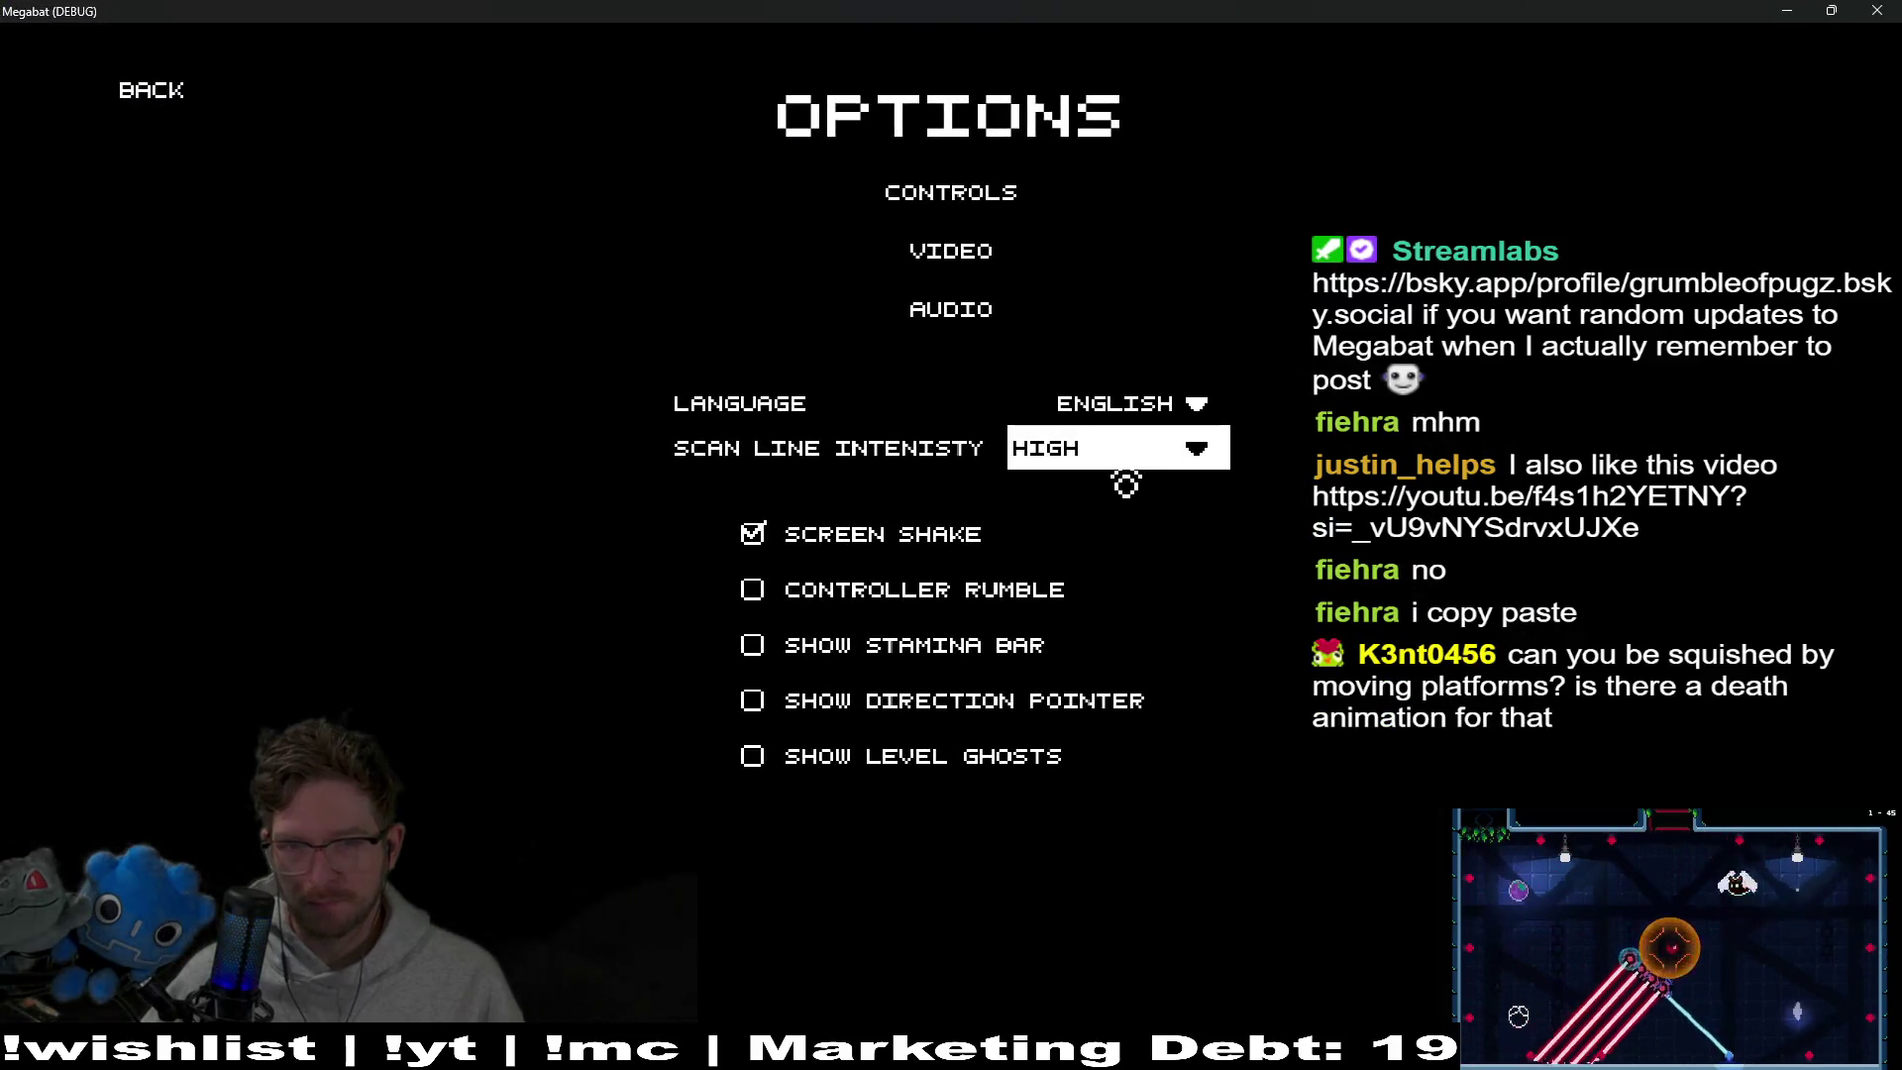
# Open and dismiss the Scan Line Intensity and Language popups, keeping High and English, then leave the game
pyautogui.click(1126, 481)
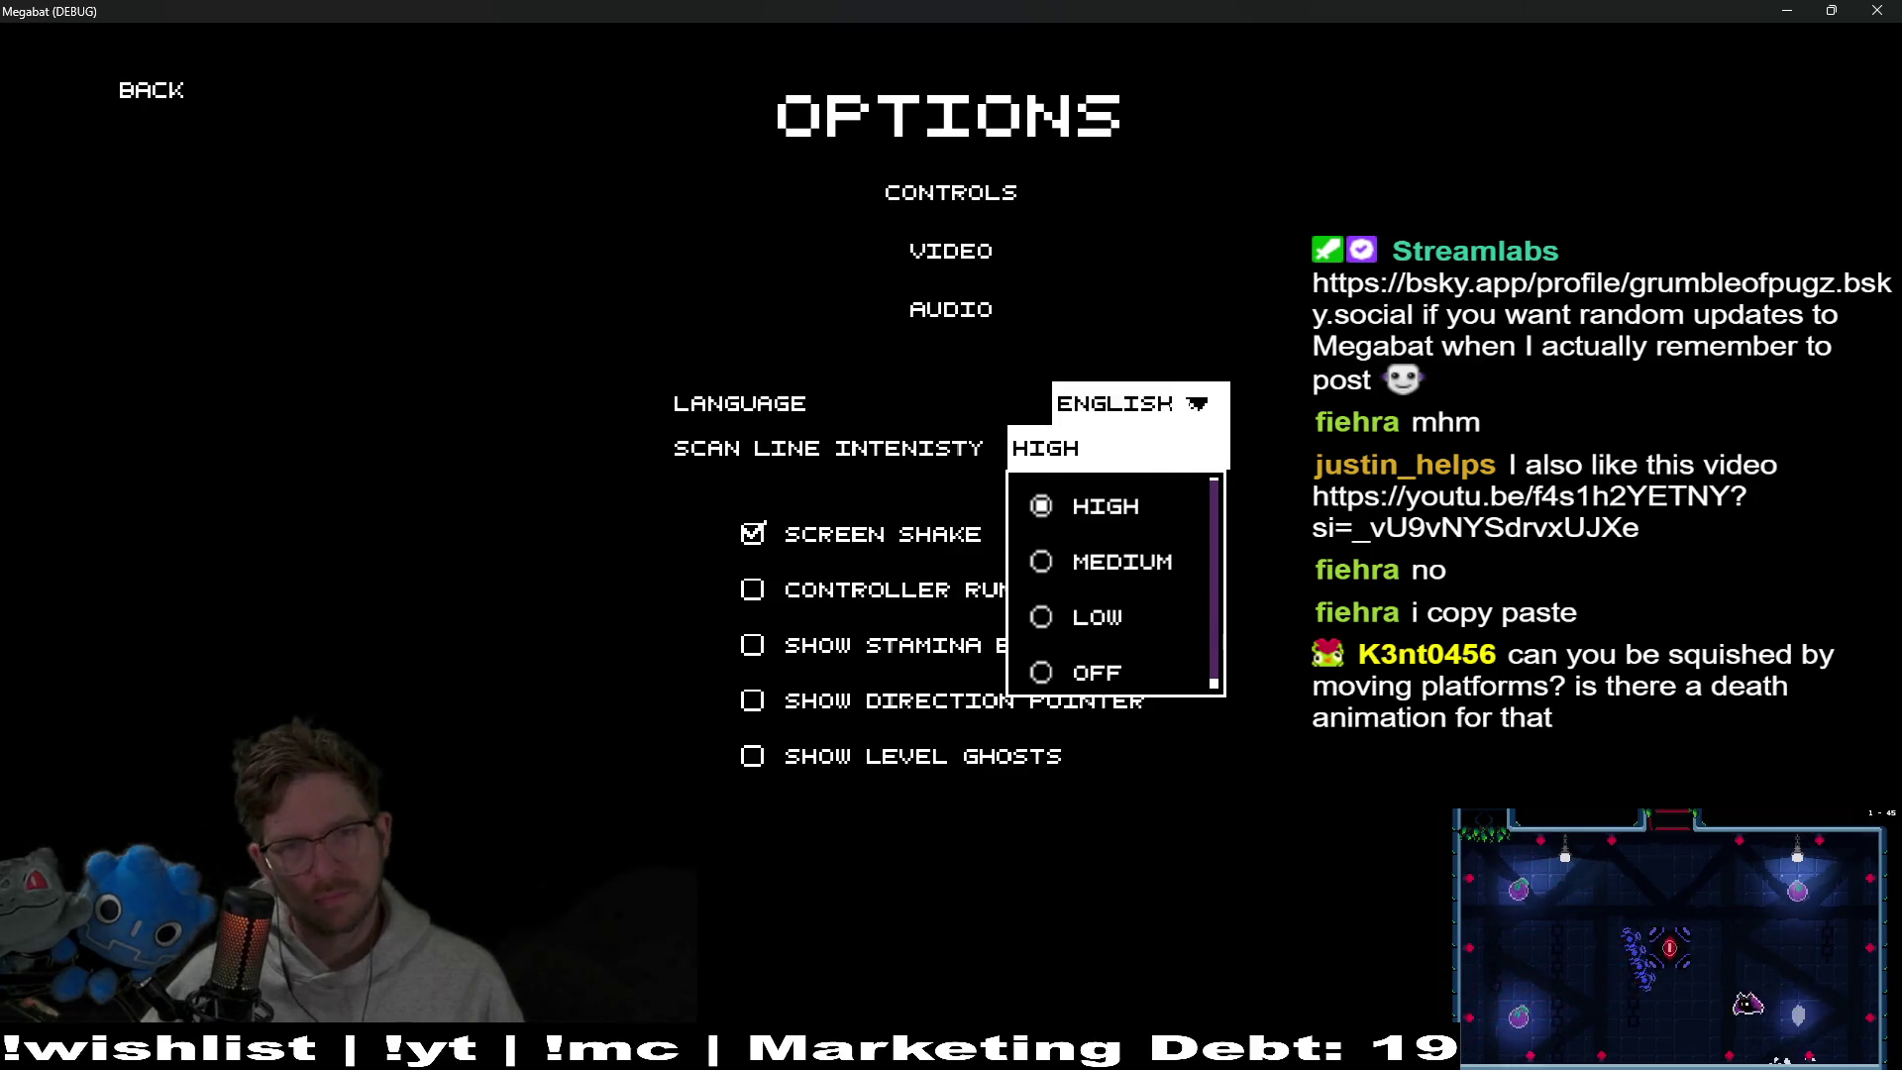
pyautogui.click(1181, 424)
pyautogui.click(1497, 409)
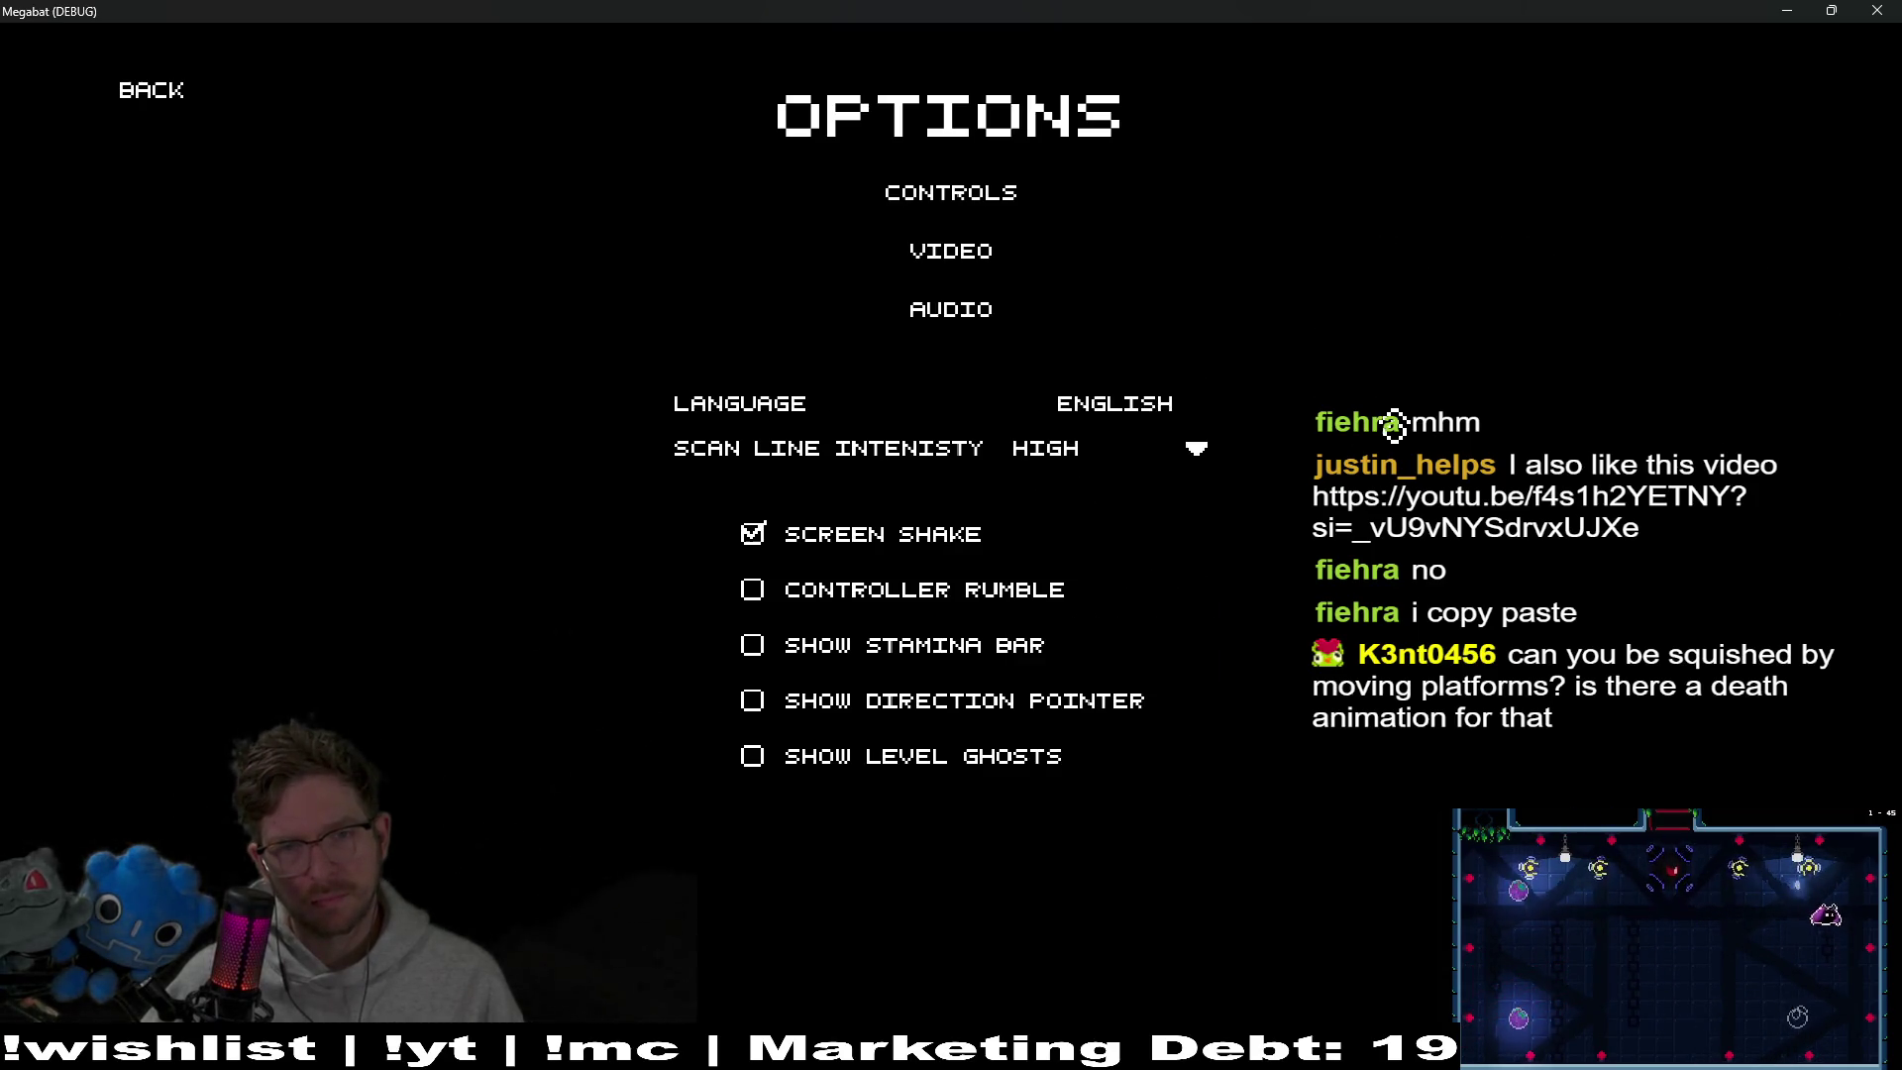
pyautogui.click(1146, 464)
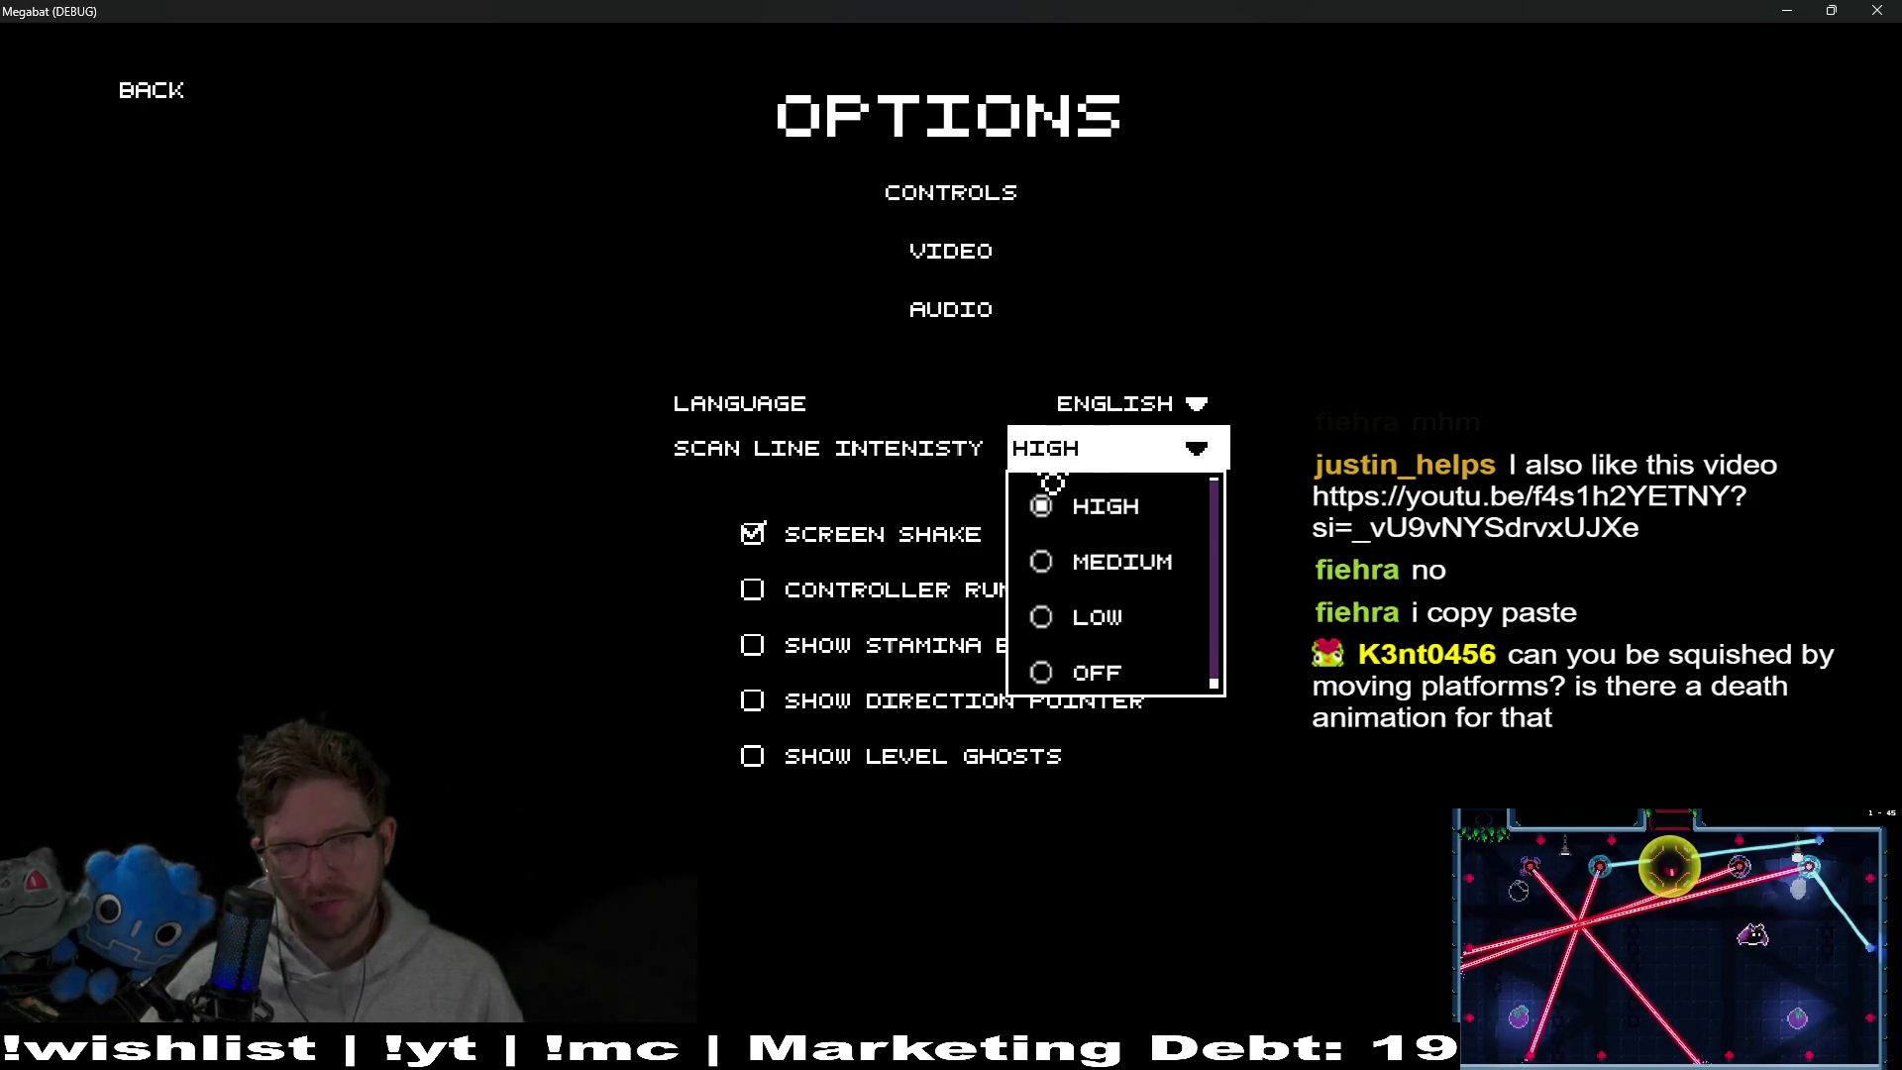
pyautogui.click(1846, 479)
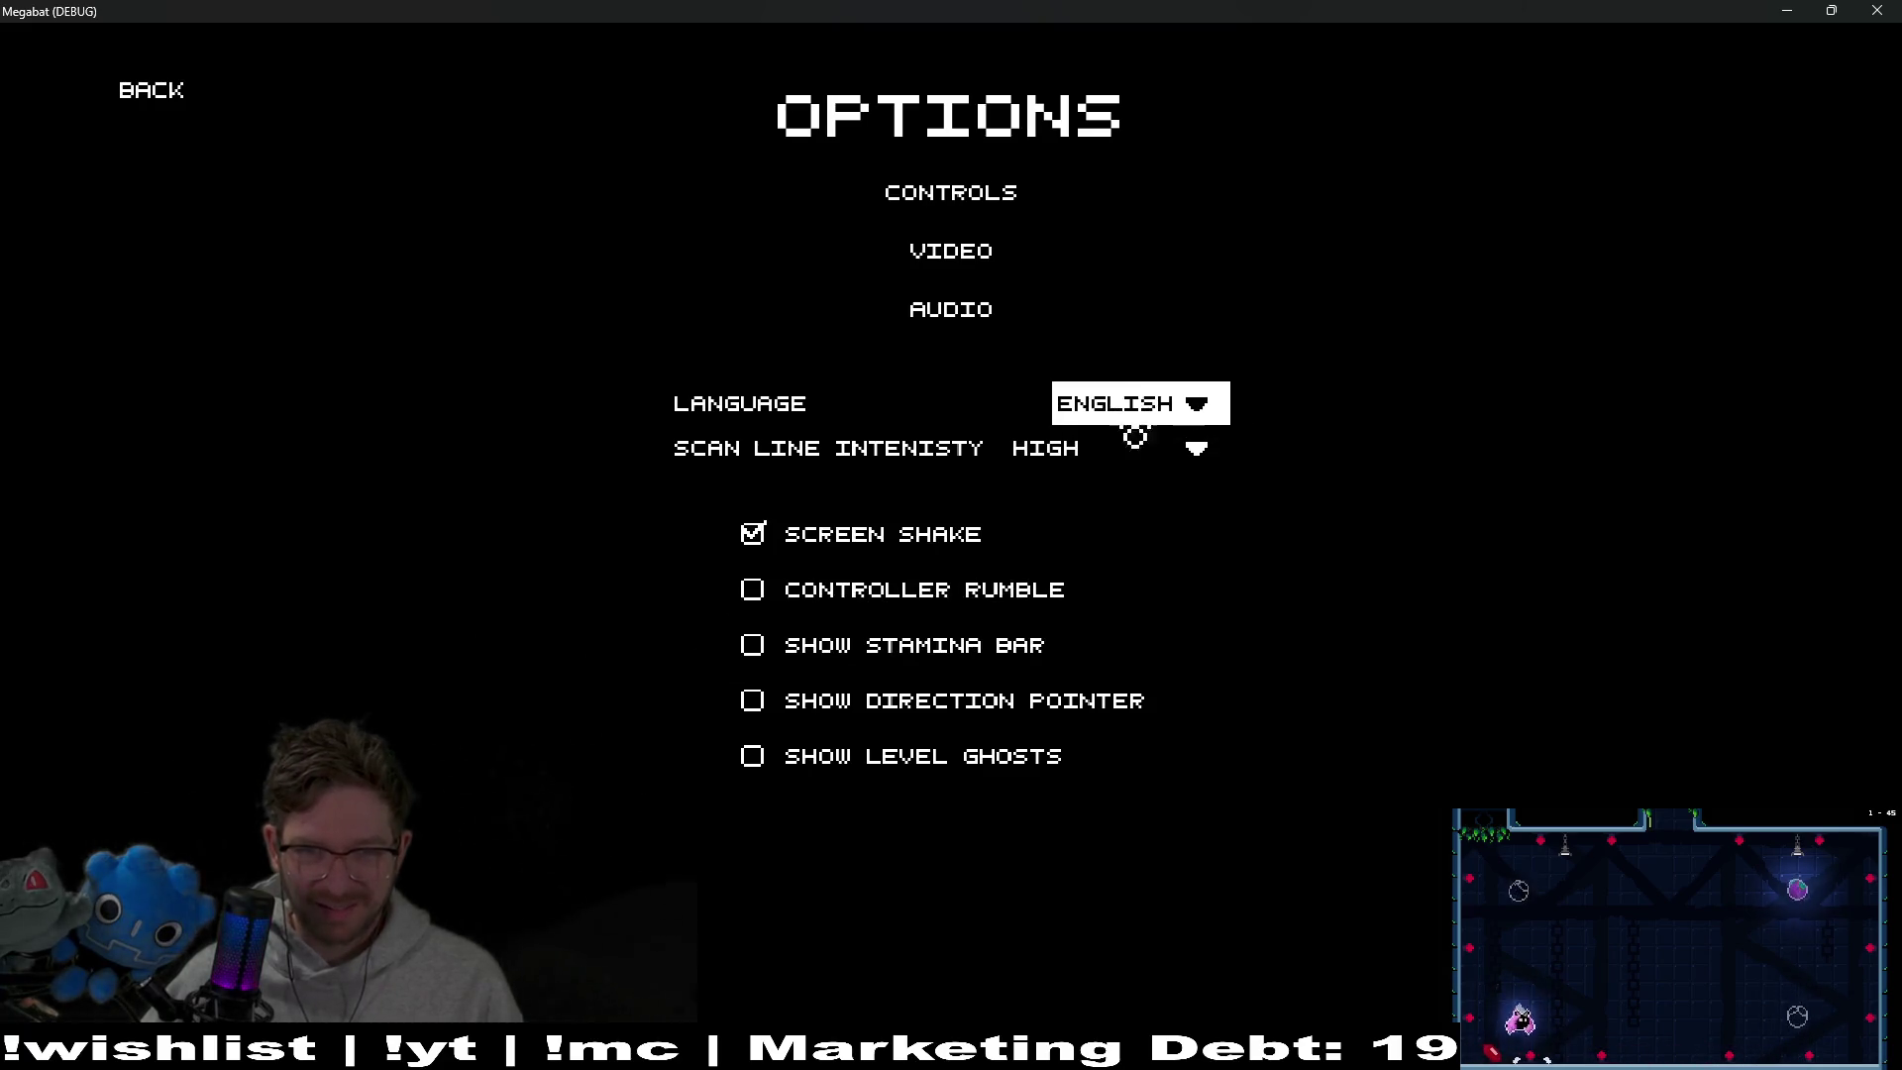
pyautogui.click(1132, 461)
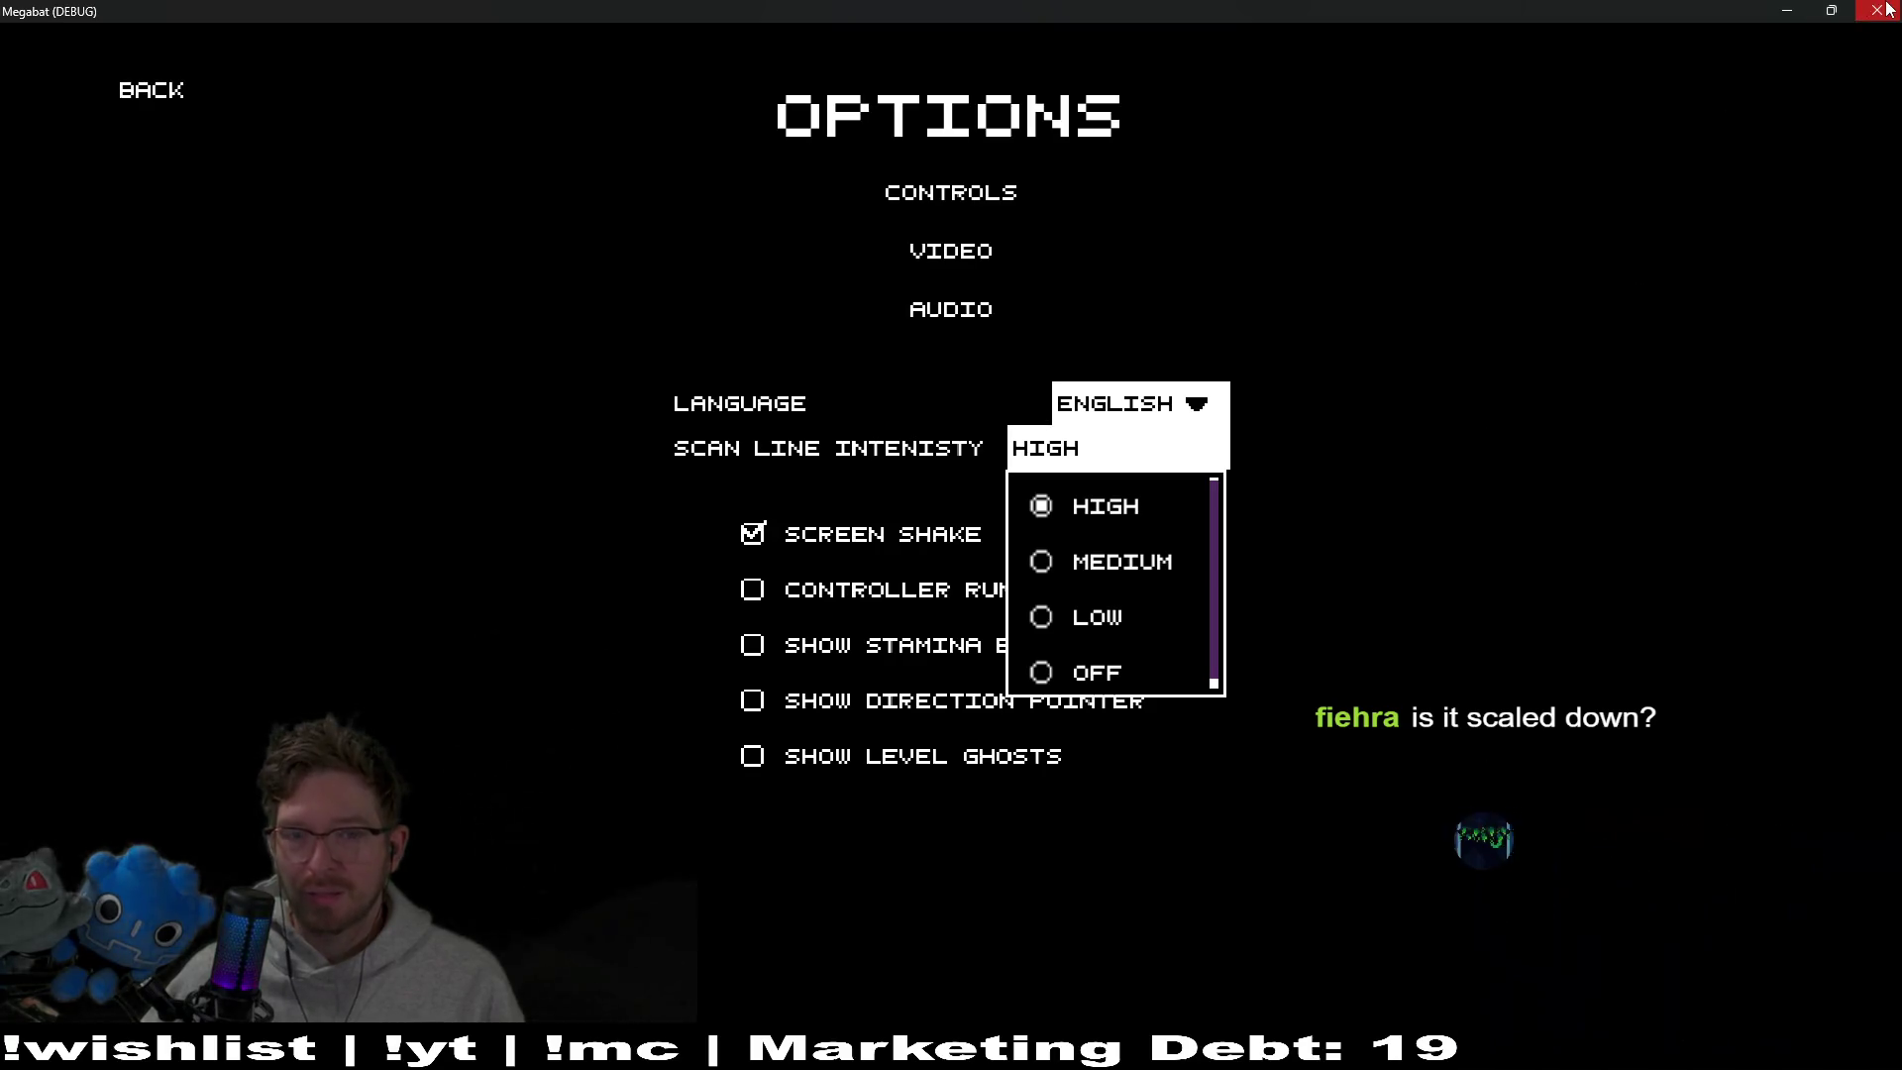
pyautogui.hotkey('alt', 'Tab')
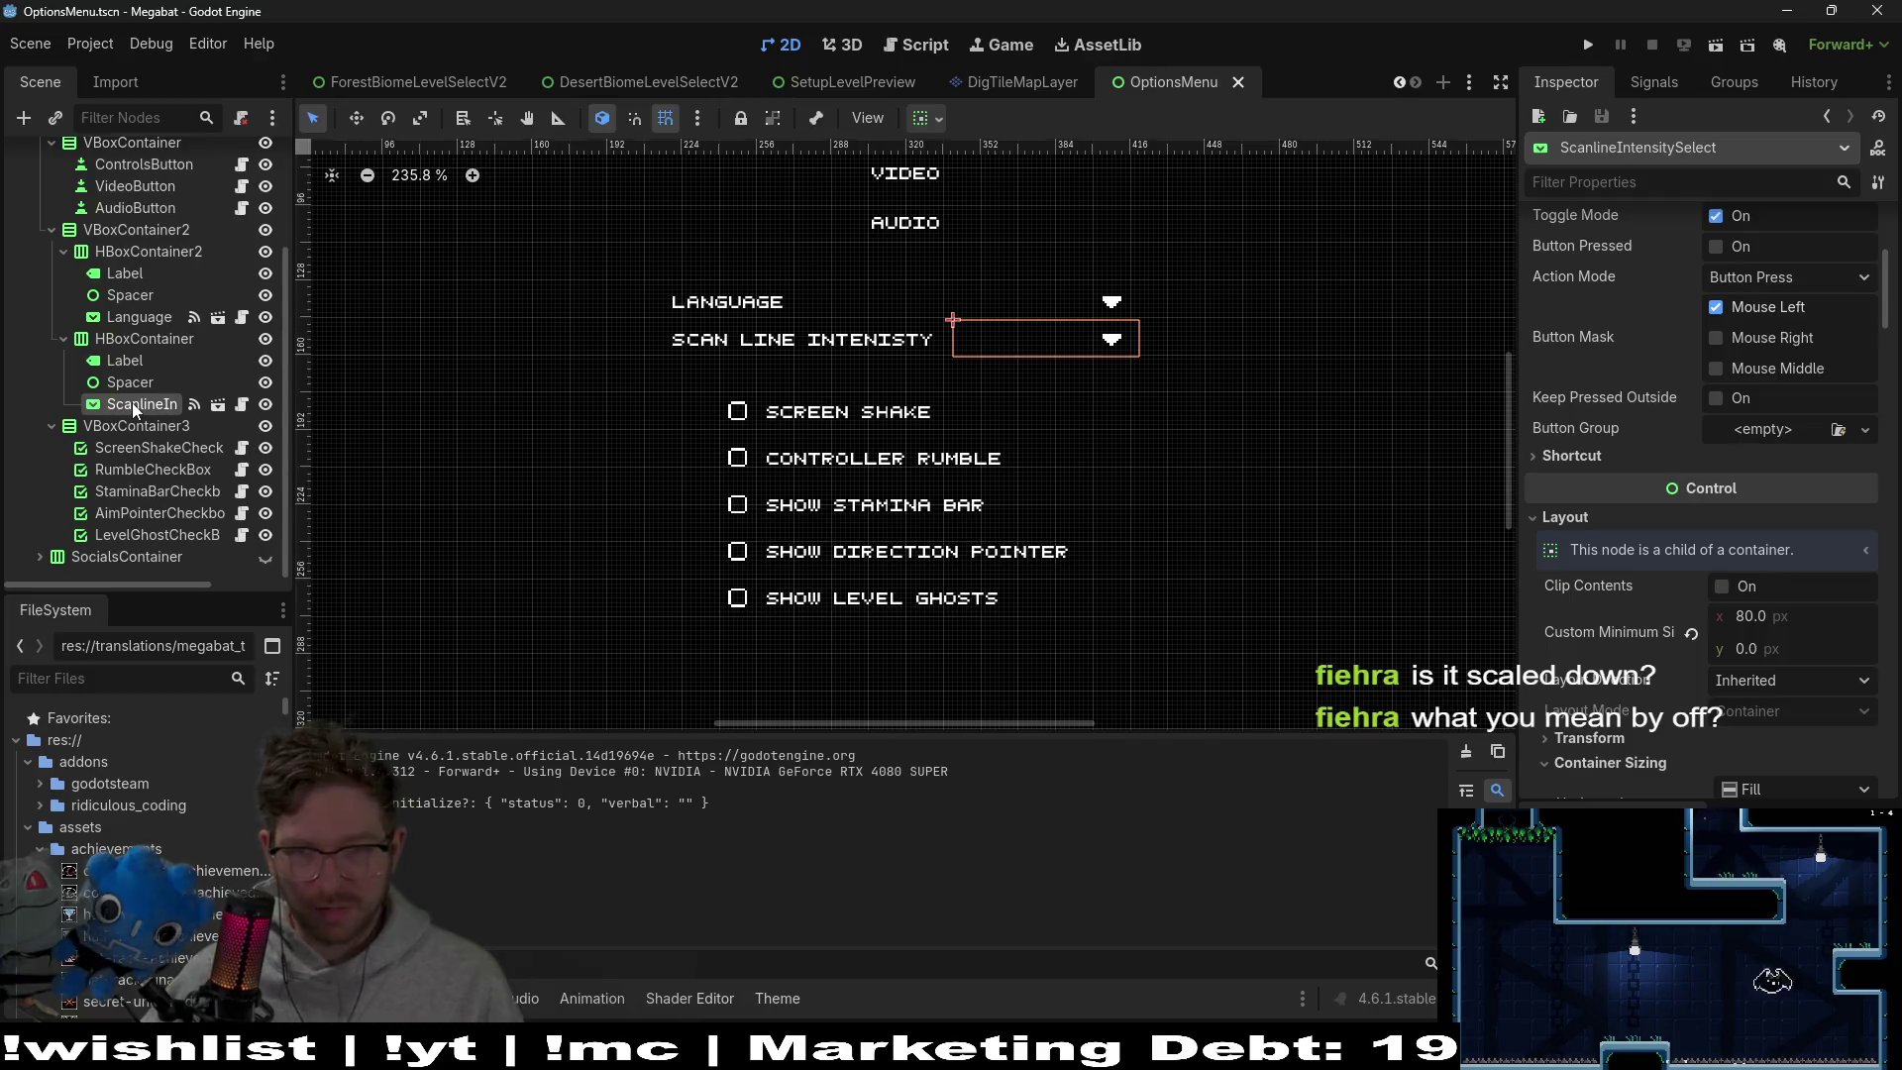
# Open main_theme from the Inspector's Theme property in a taller theme editor
pyautogui.scroll(-5, 1797, 600)
pyautogui.scroll(-4, 1762, 697)
pyautogui.click(1781, 572)
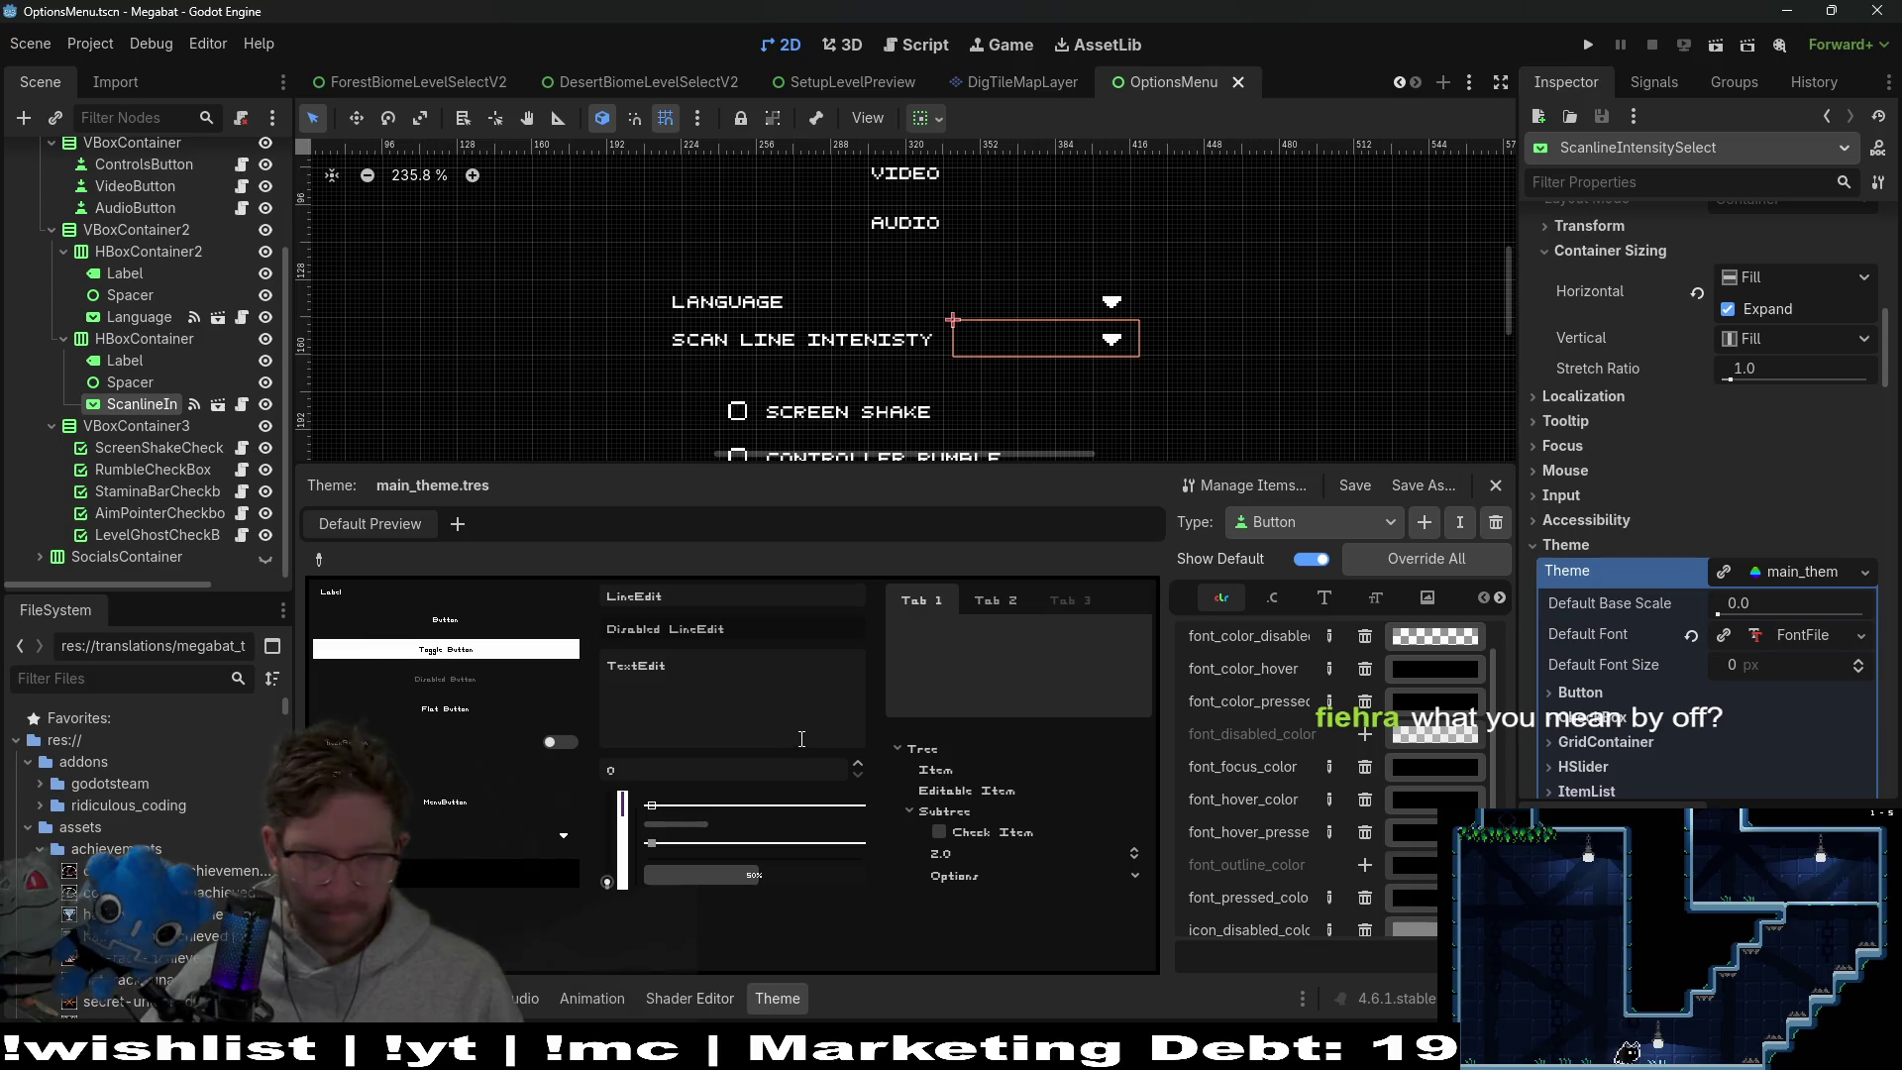
pyautogui.moveTo(982, 467); pyautogui.dragTo(982, 388)
# Switch the theme editor type from OptionButton to ItemList and show its Constants
pyautogui.click(1349, 446)
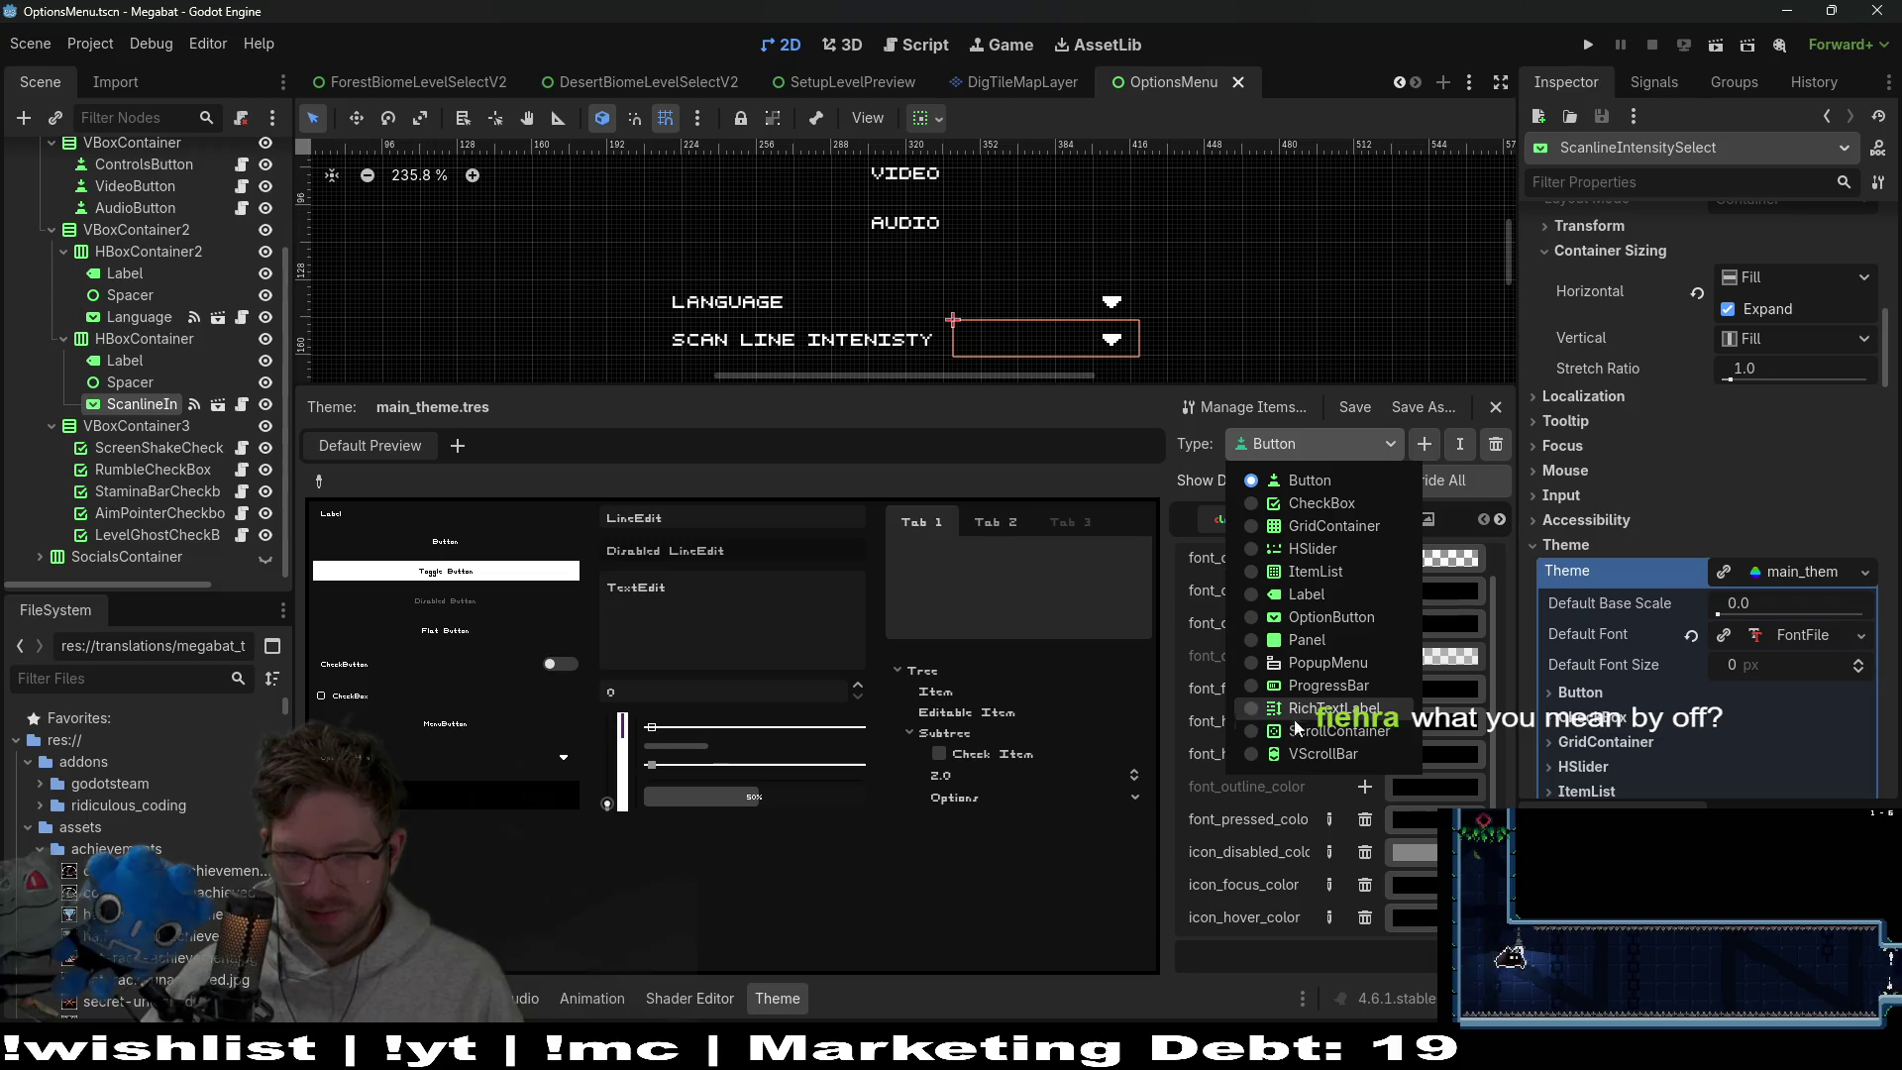
pyautogui.click(1306, 618)
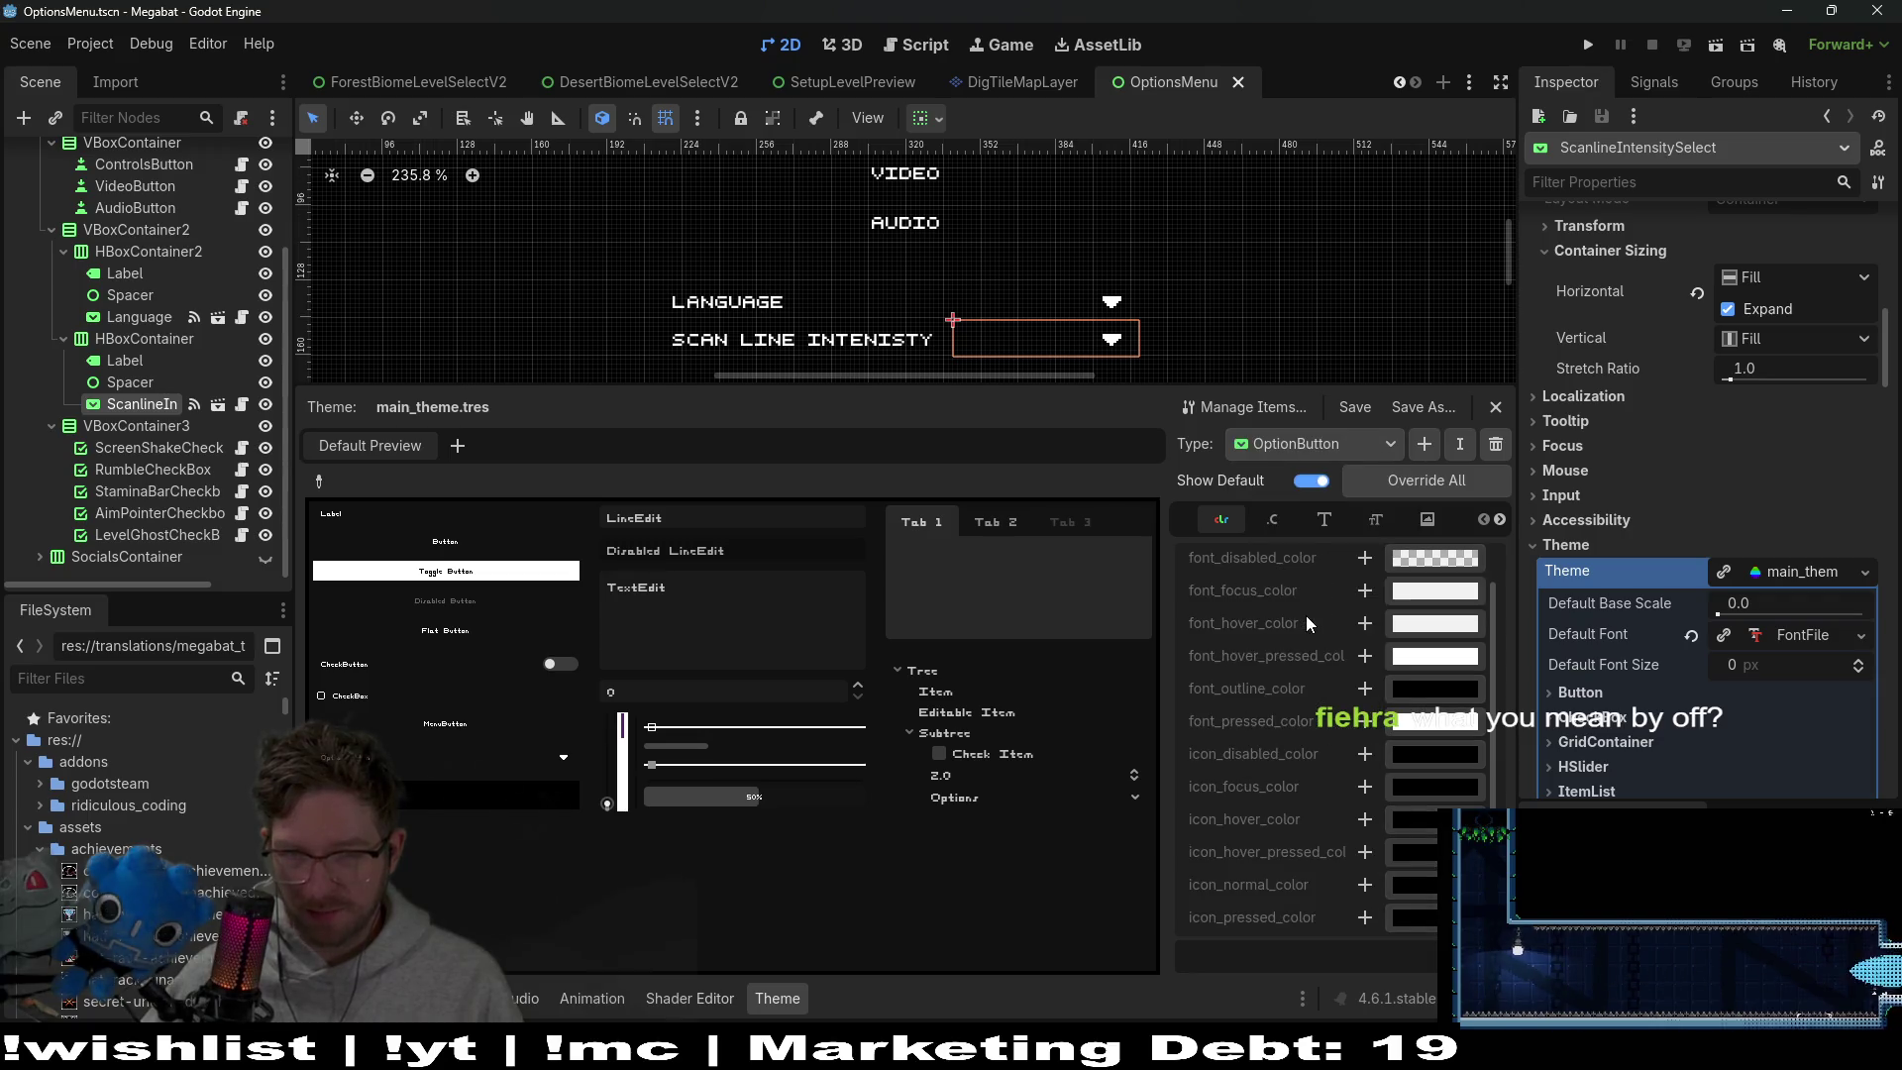
pyautogui.click(1297, 447)
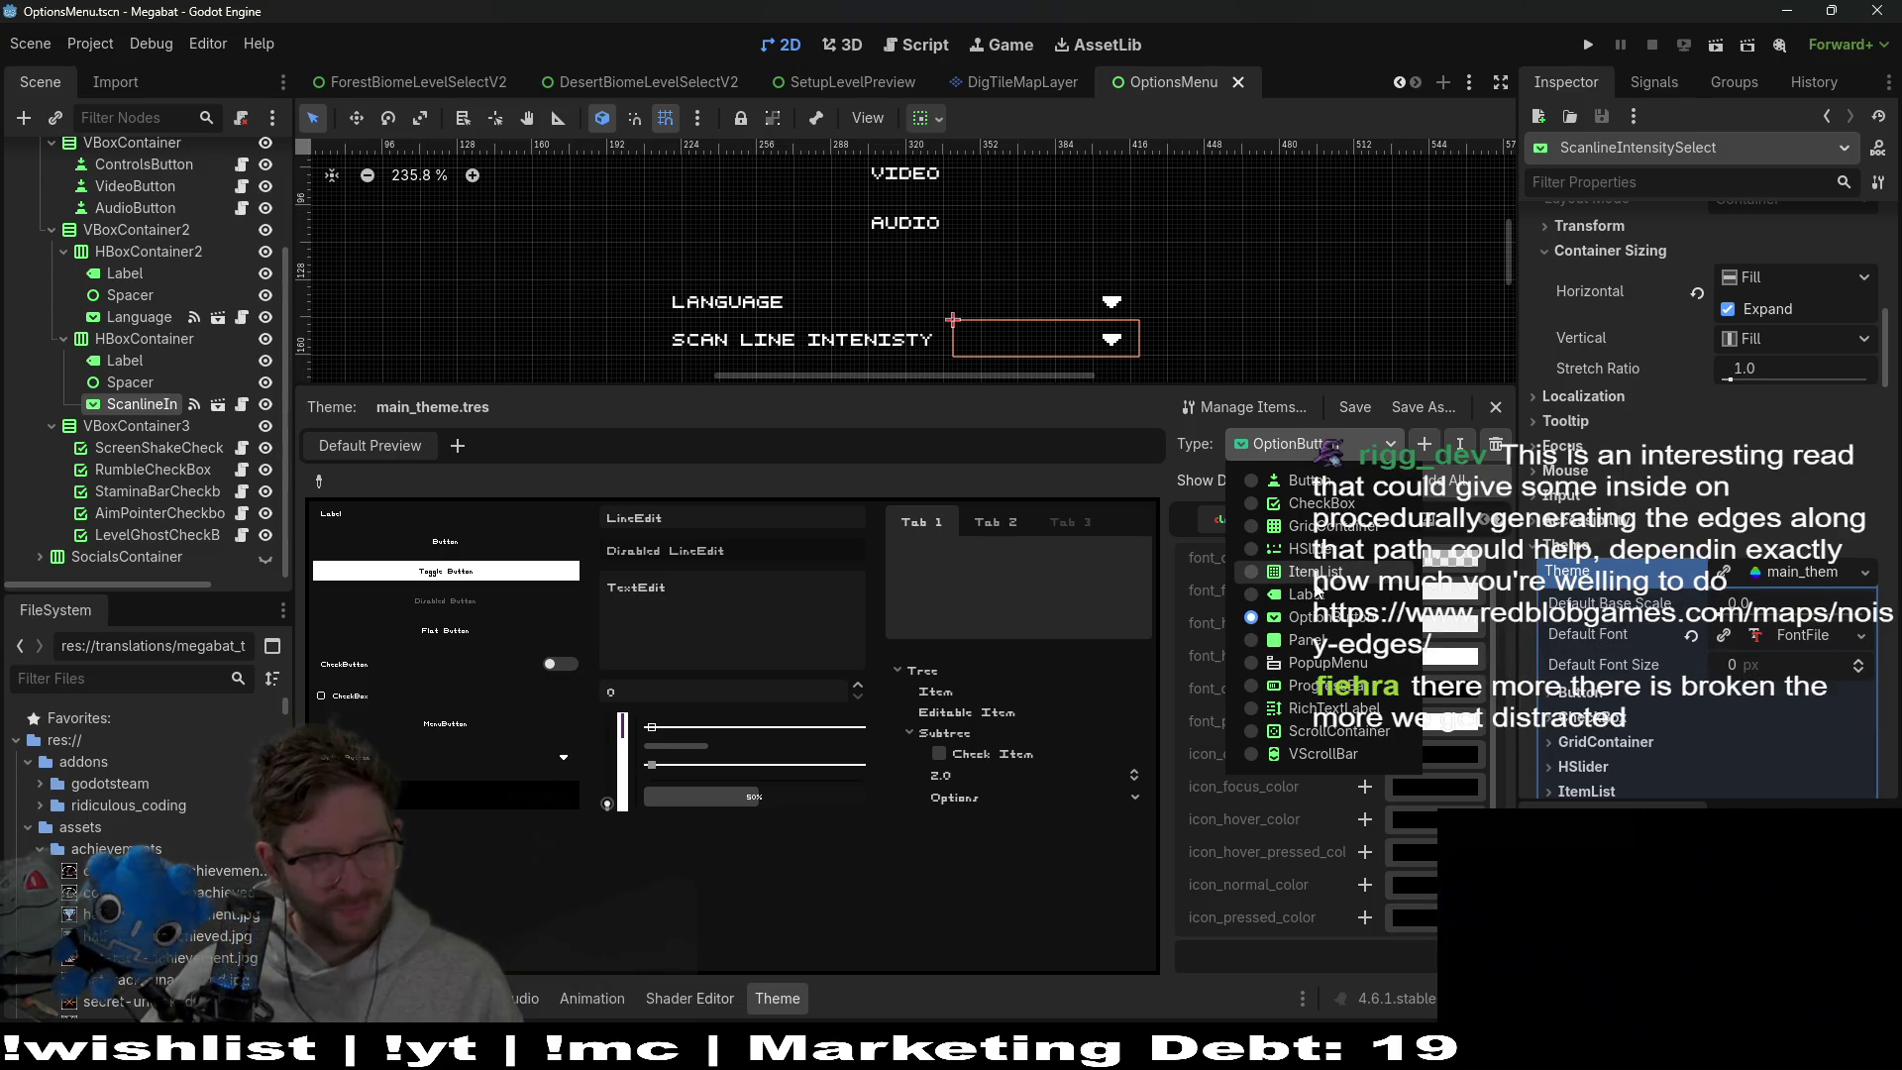
pyautogui.click(1317, 585)
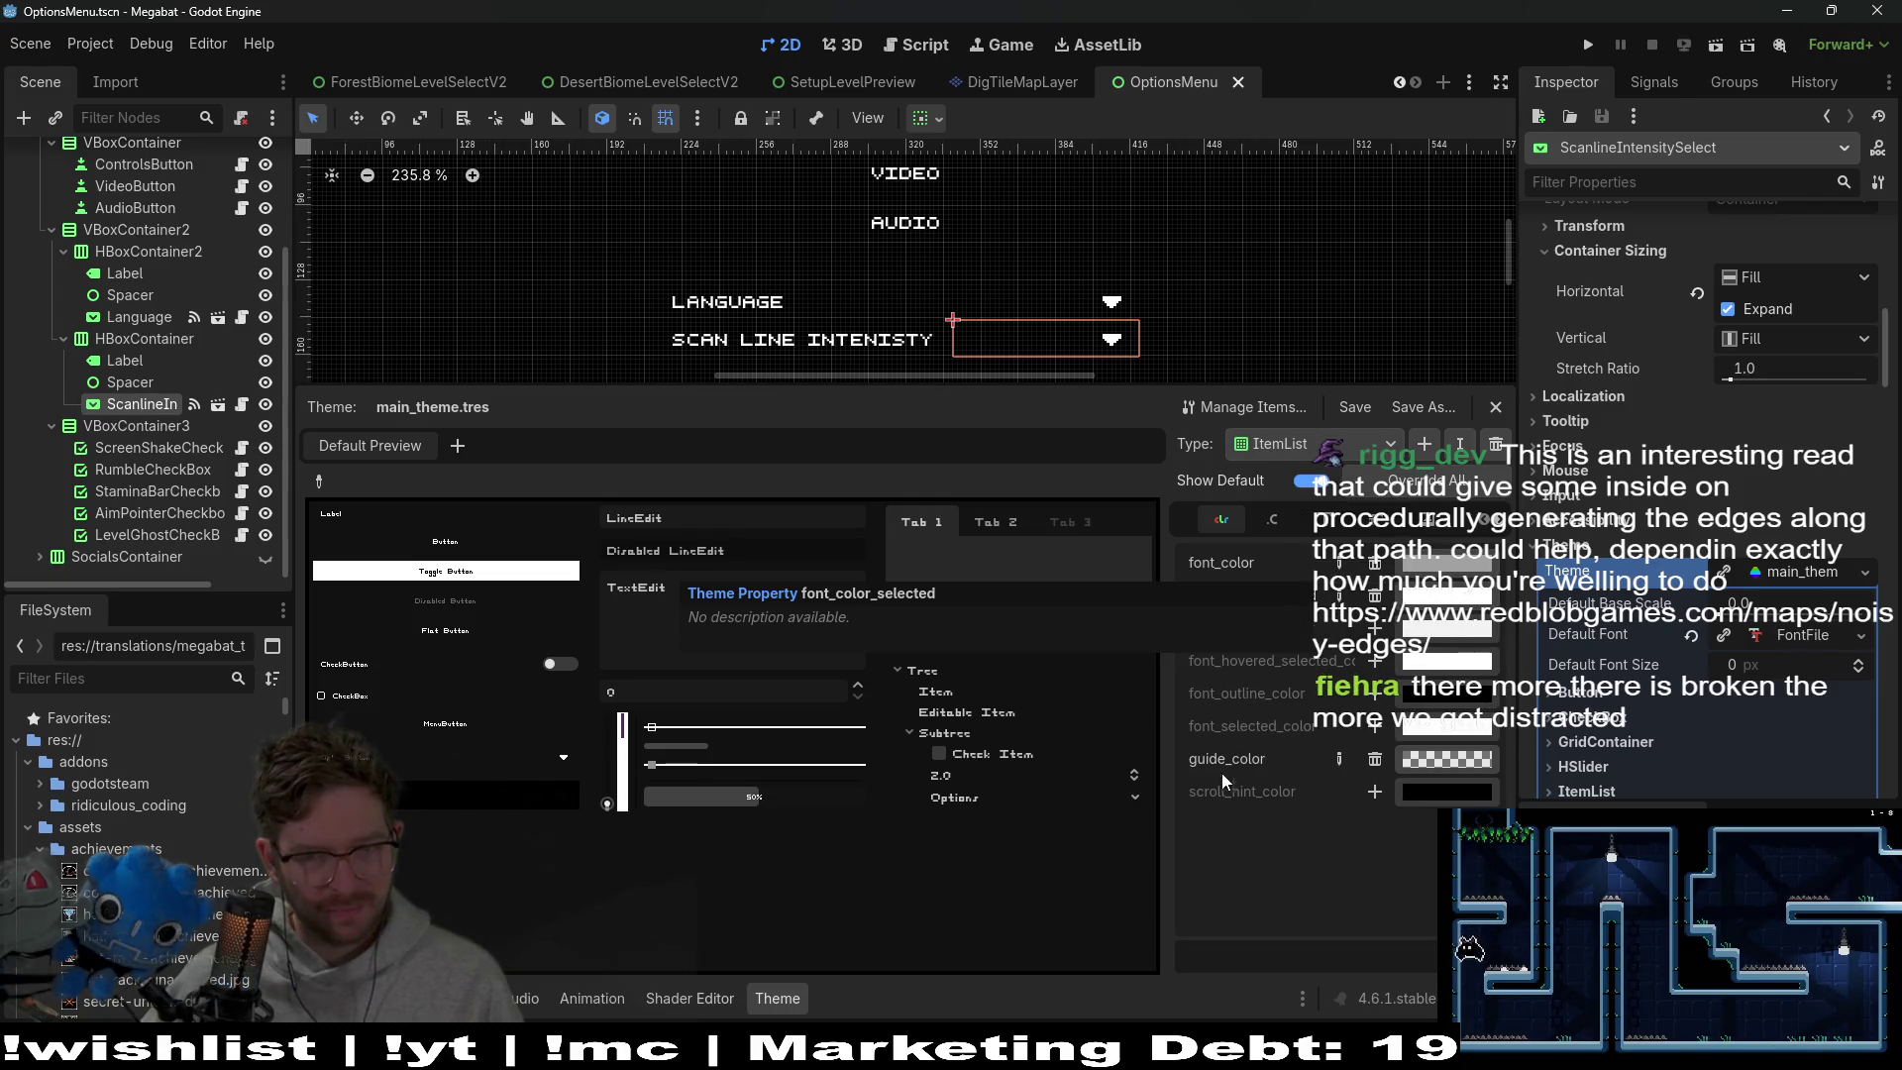
pyautogui.click(1274, 523)
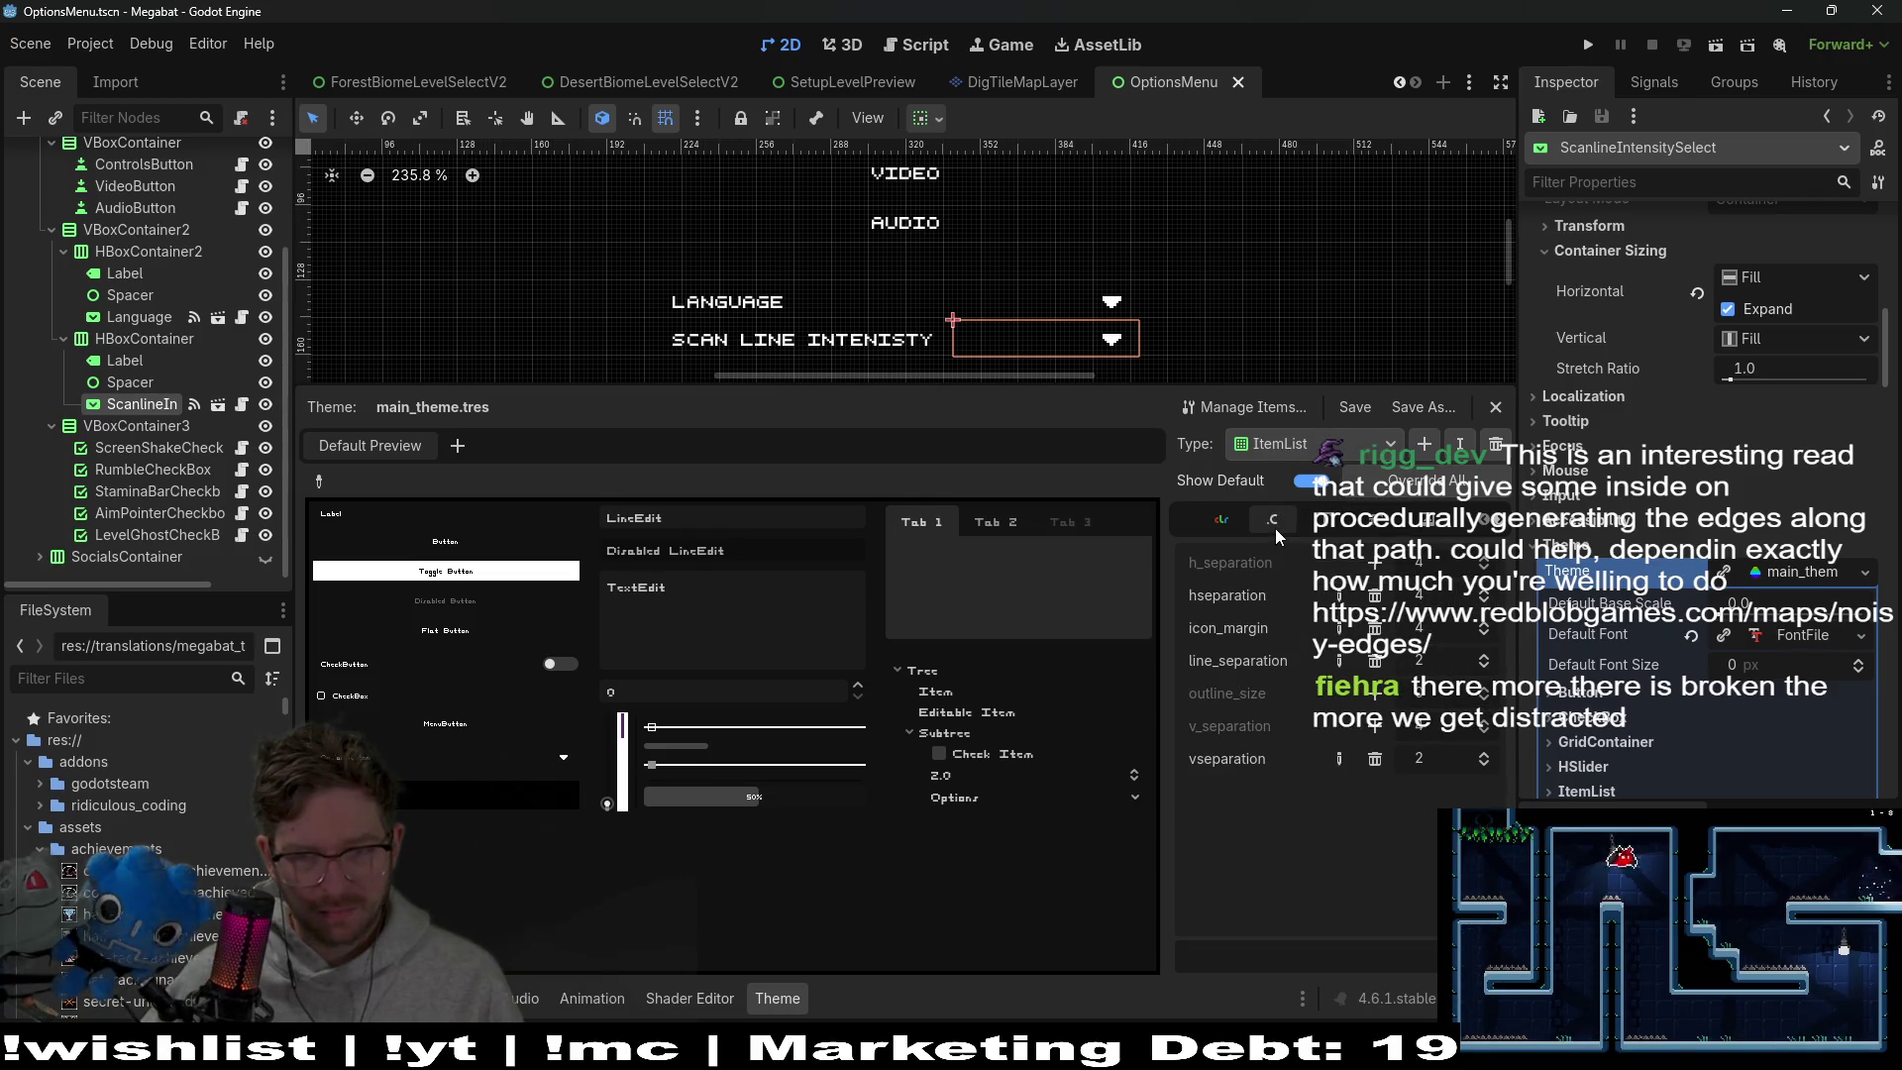
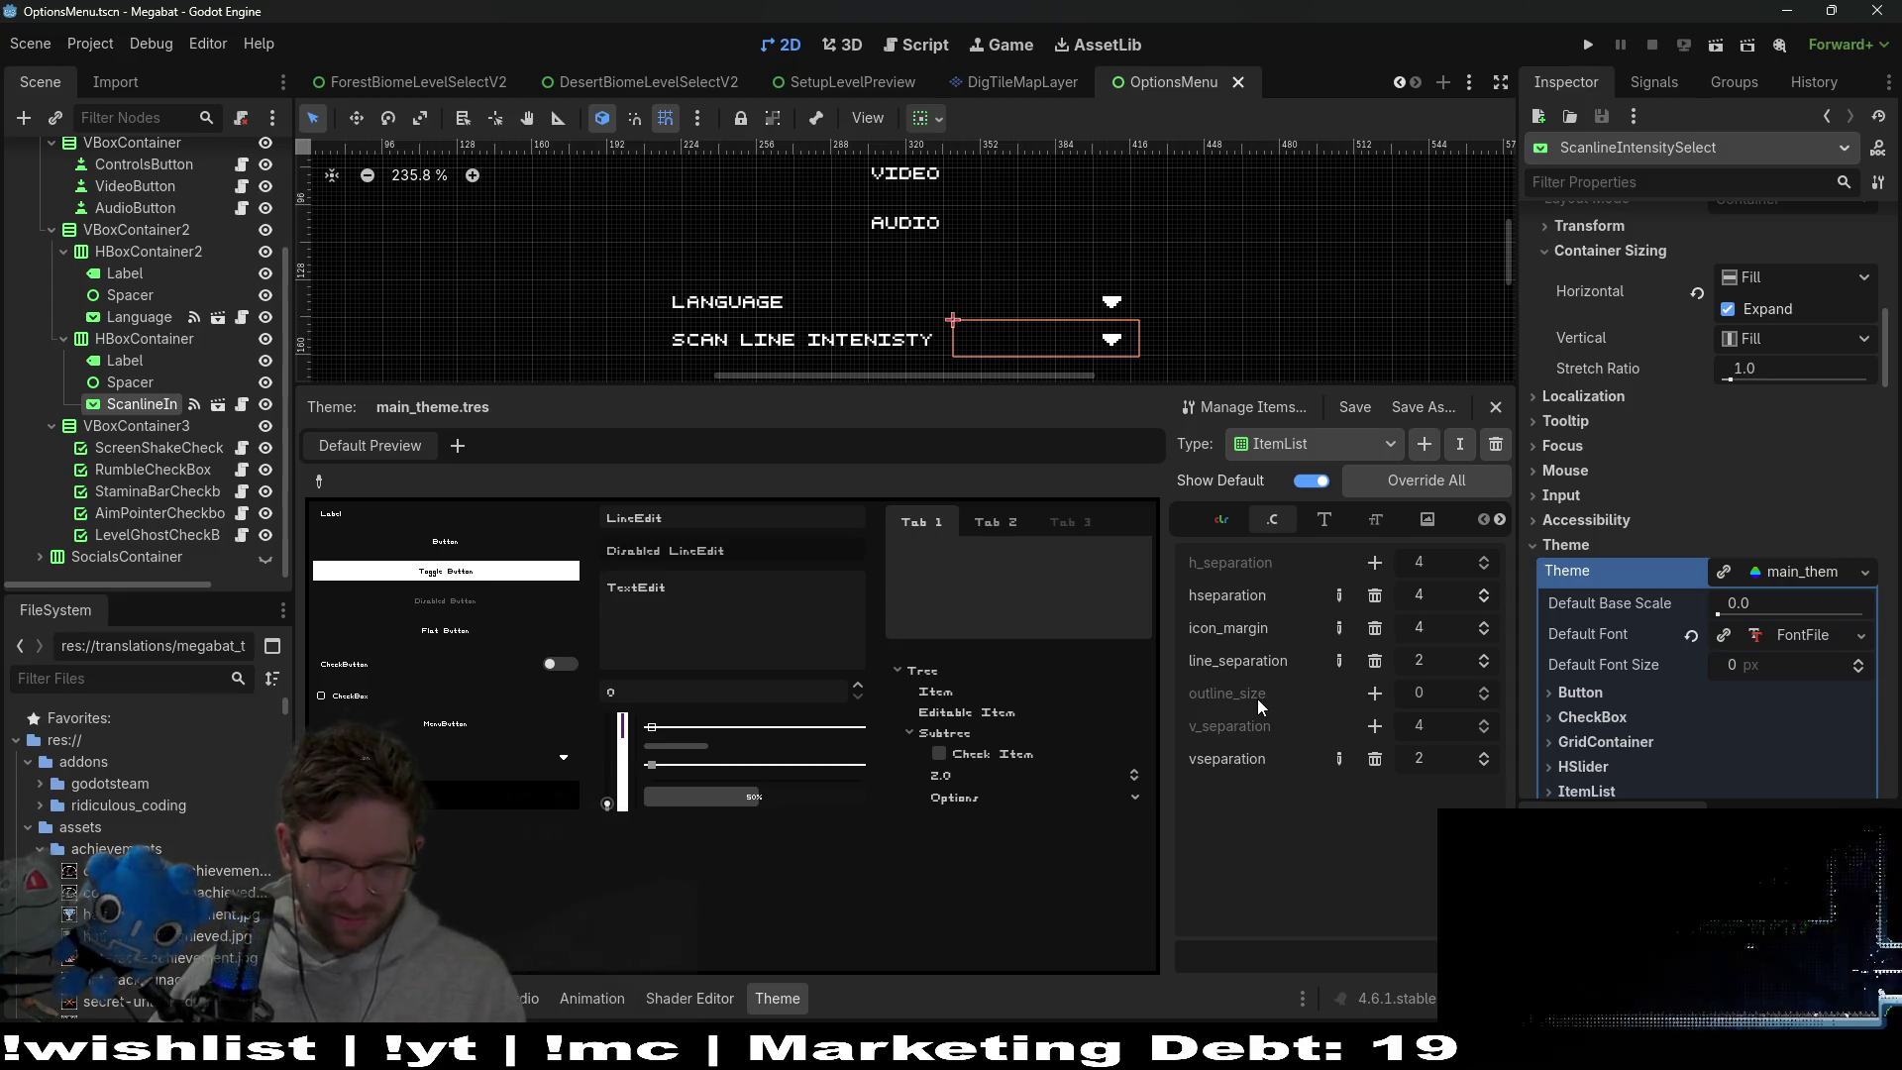
# Switch the theme Type to OptionButton and view its icon items
pyautogui.moveTo(1257, 696)
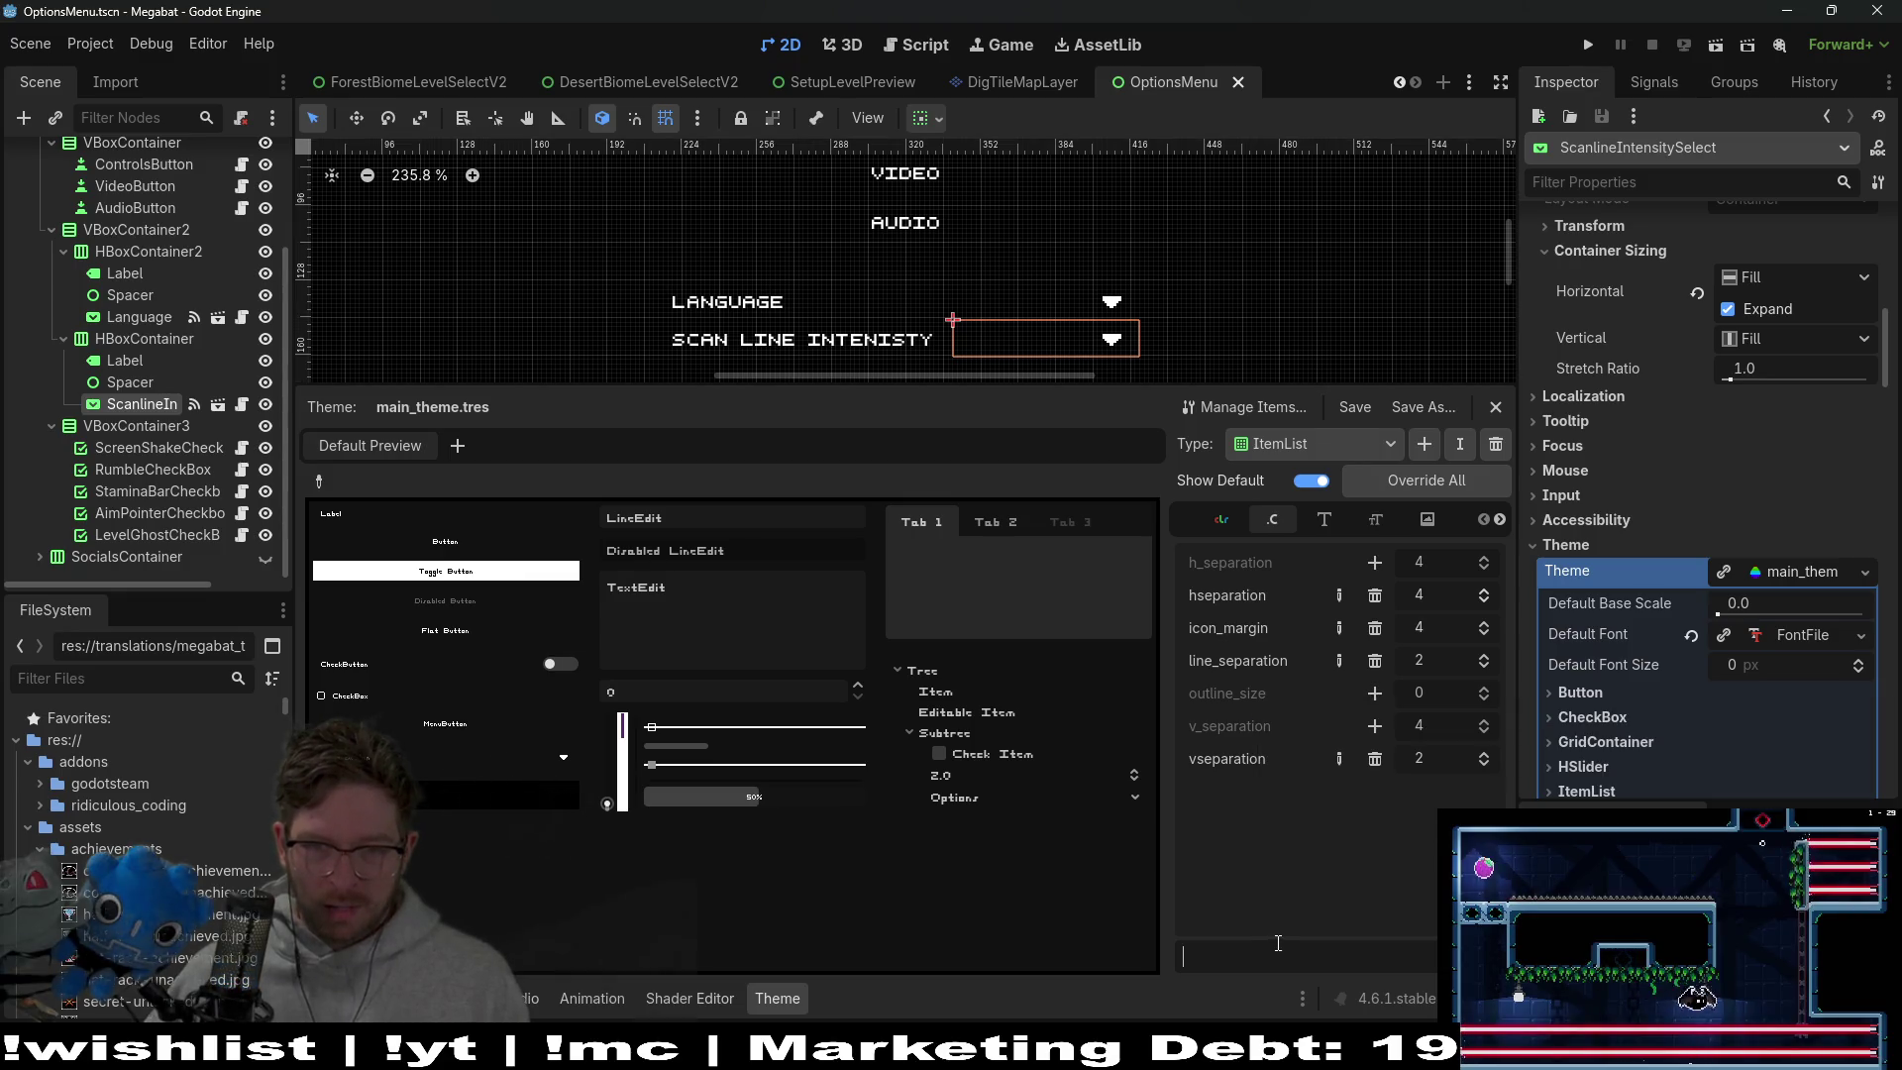
pyautogui.moveTo(1218, 756)
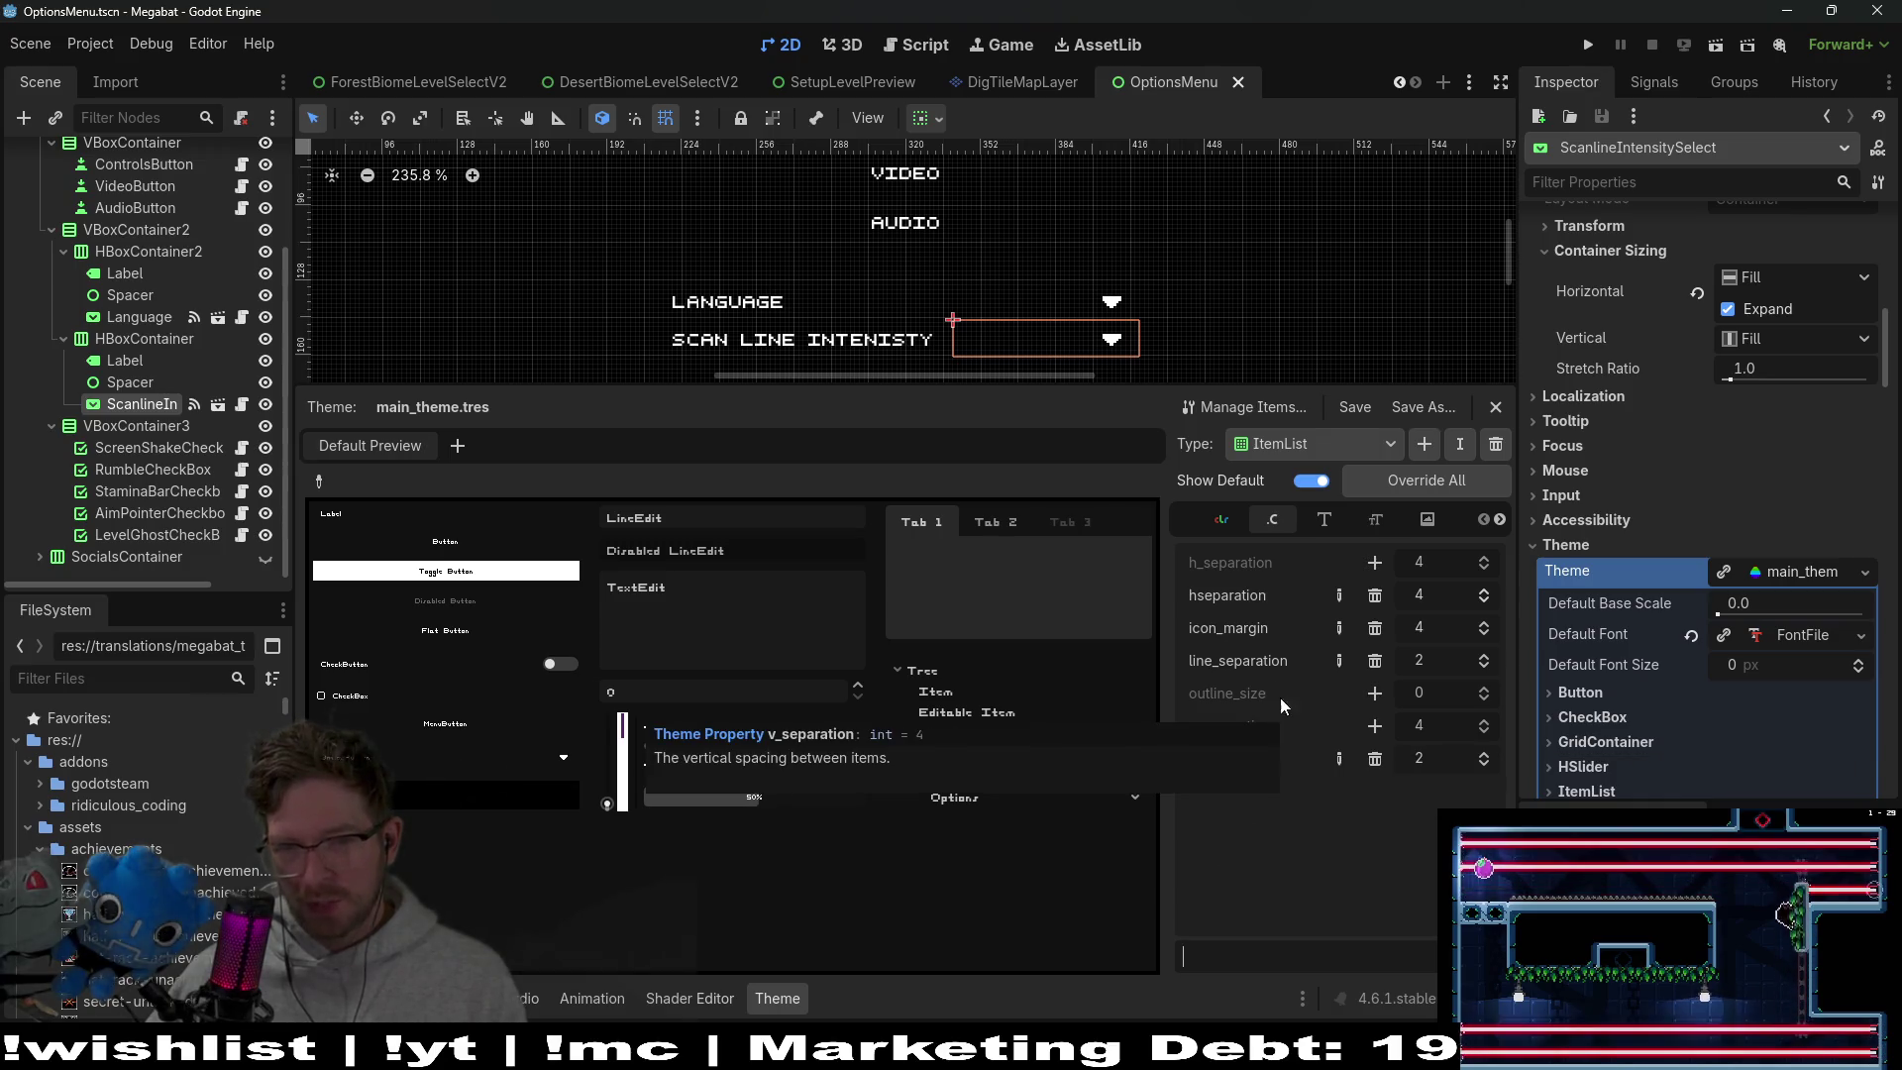
pyautogui.click(1297, 443)
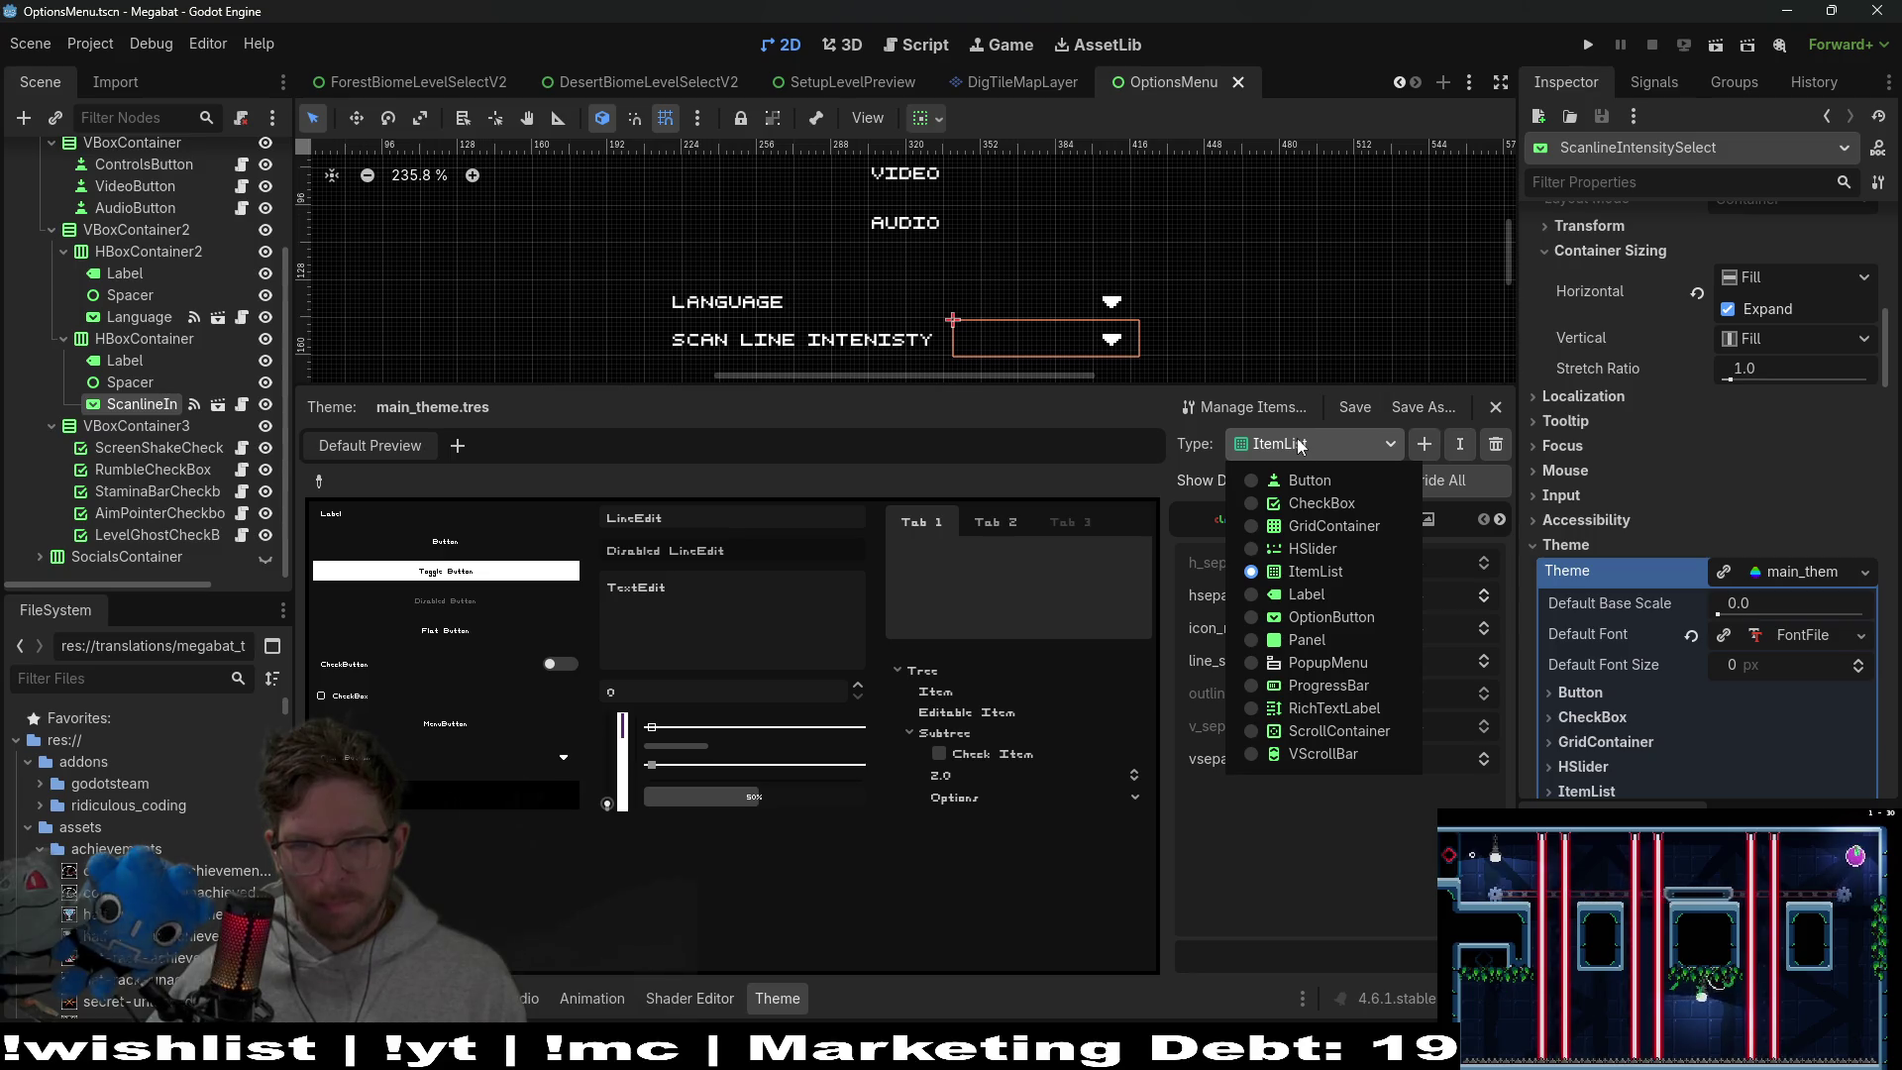
pyautogui.click(1354, 619)
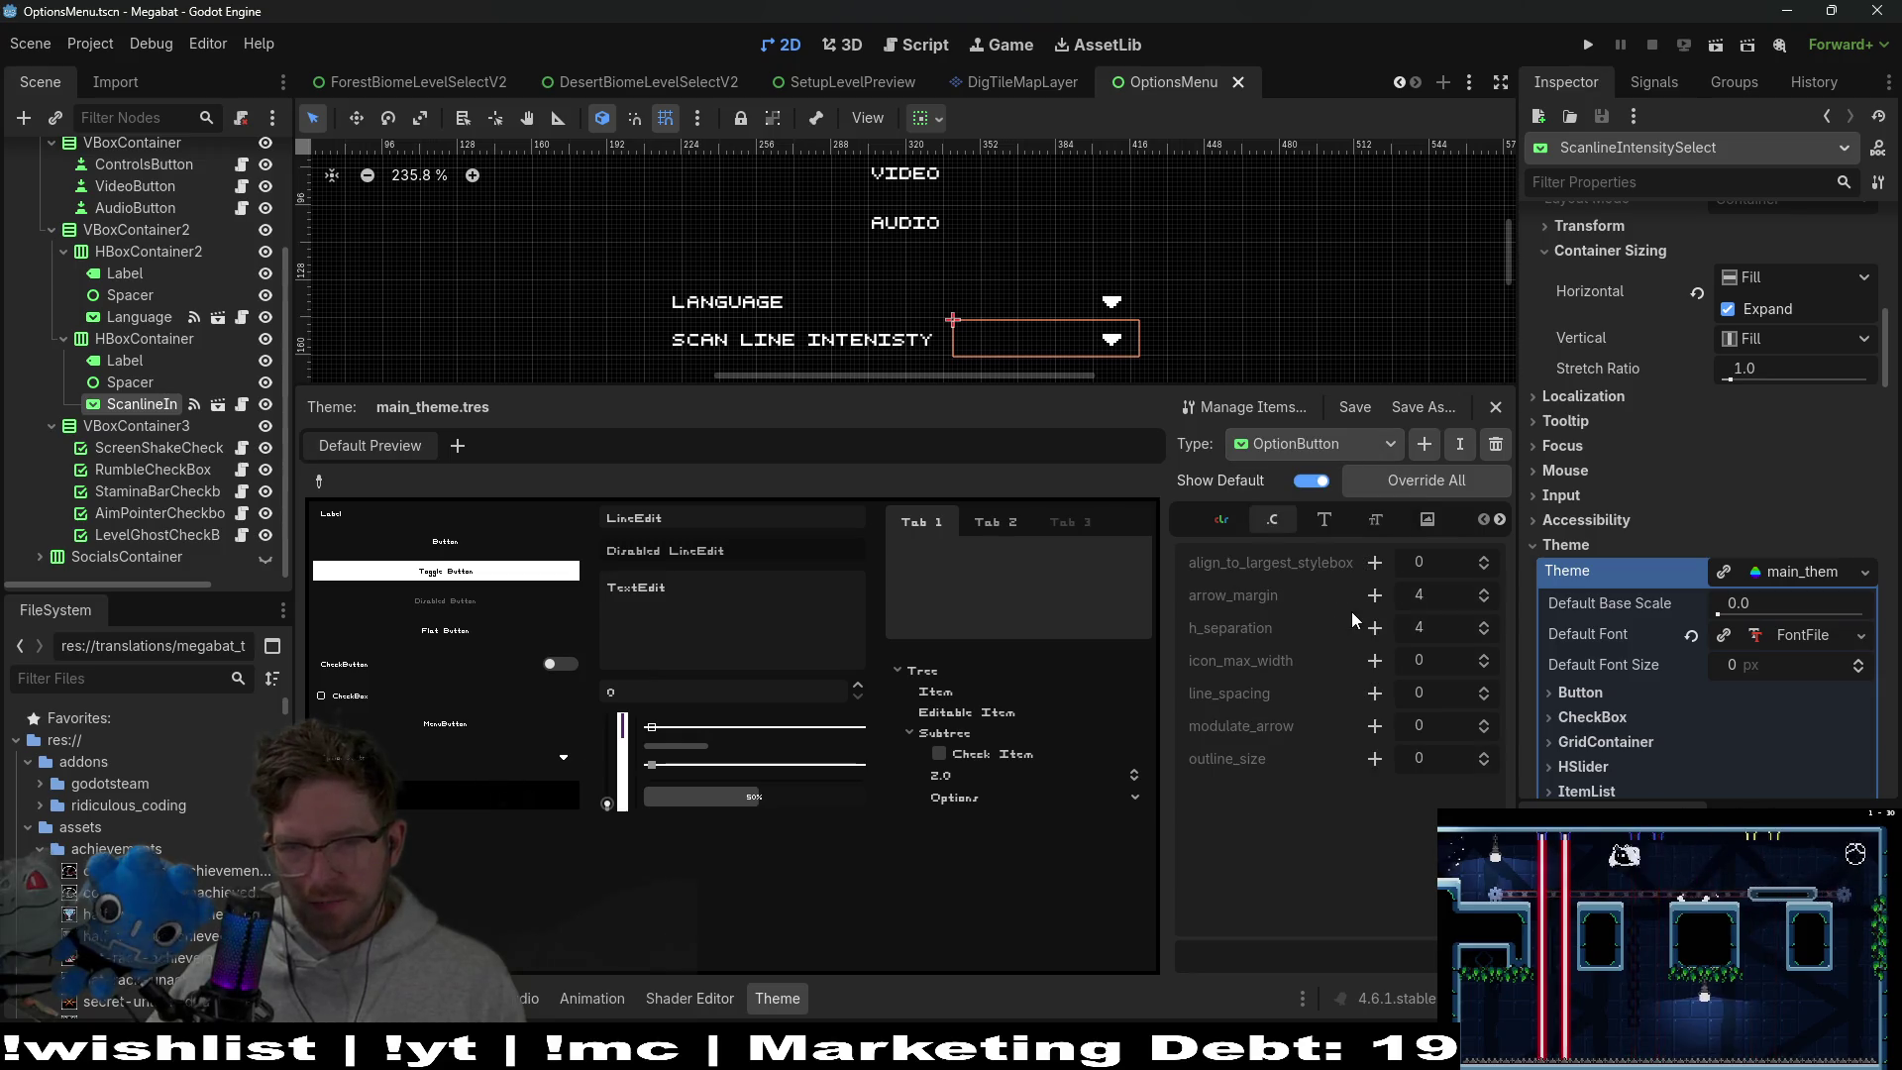
pyautogui.click(1375, 519)
pyautogui.click(1426, 521)
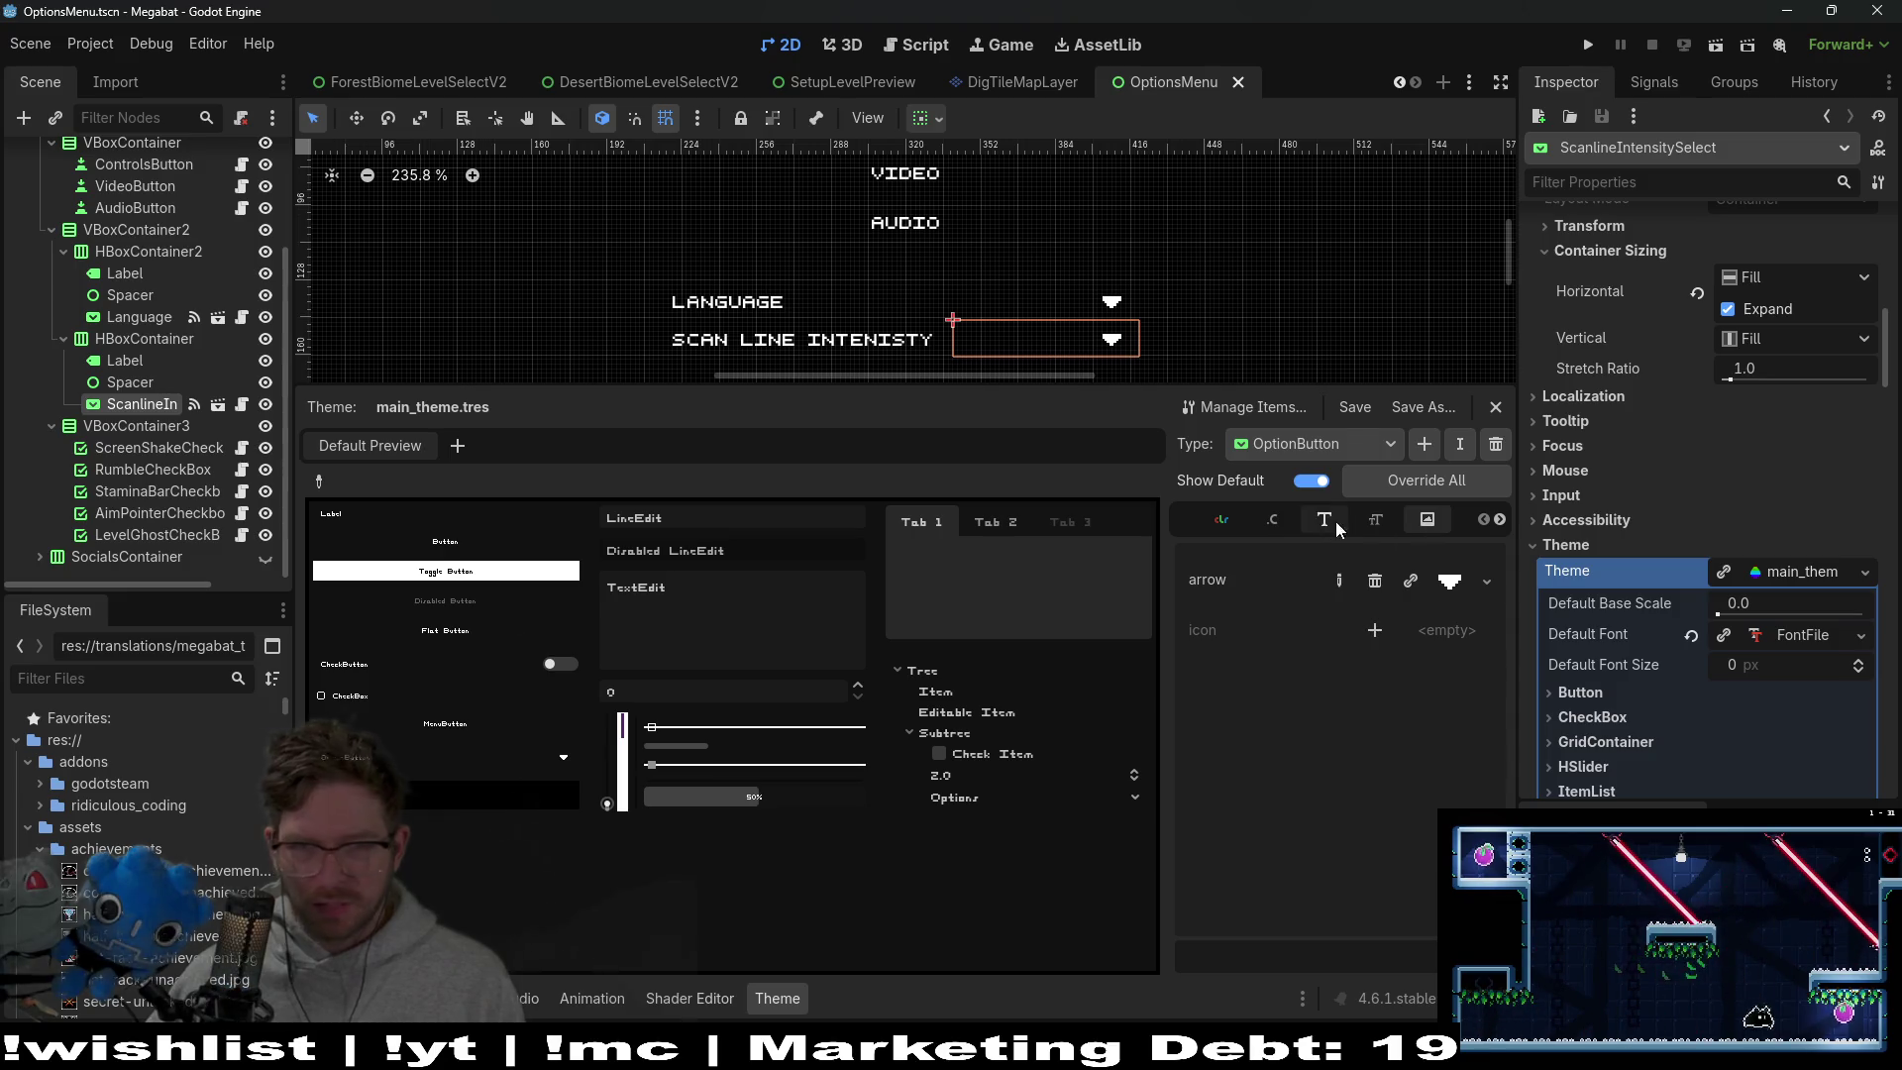
# Return to ItemList and browse its font sizes, fonts, colours and constants
pyautogui.click(1292, 443)
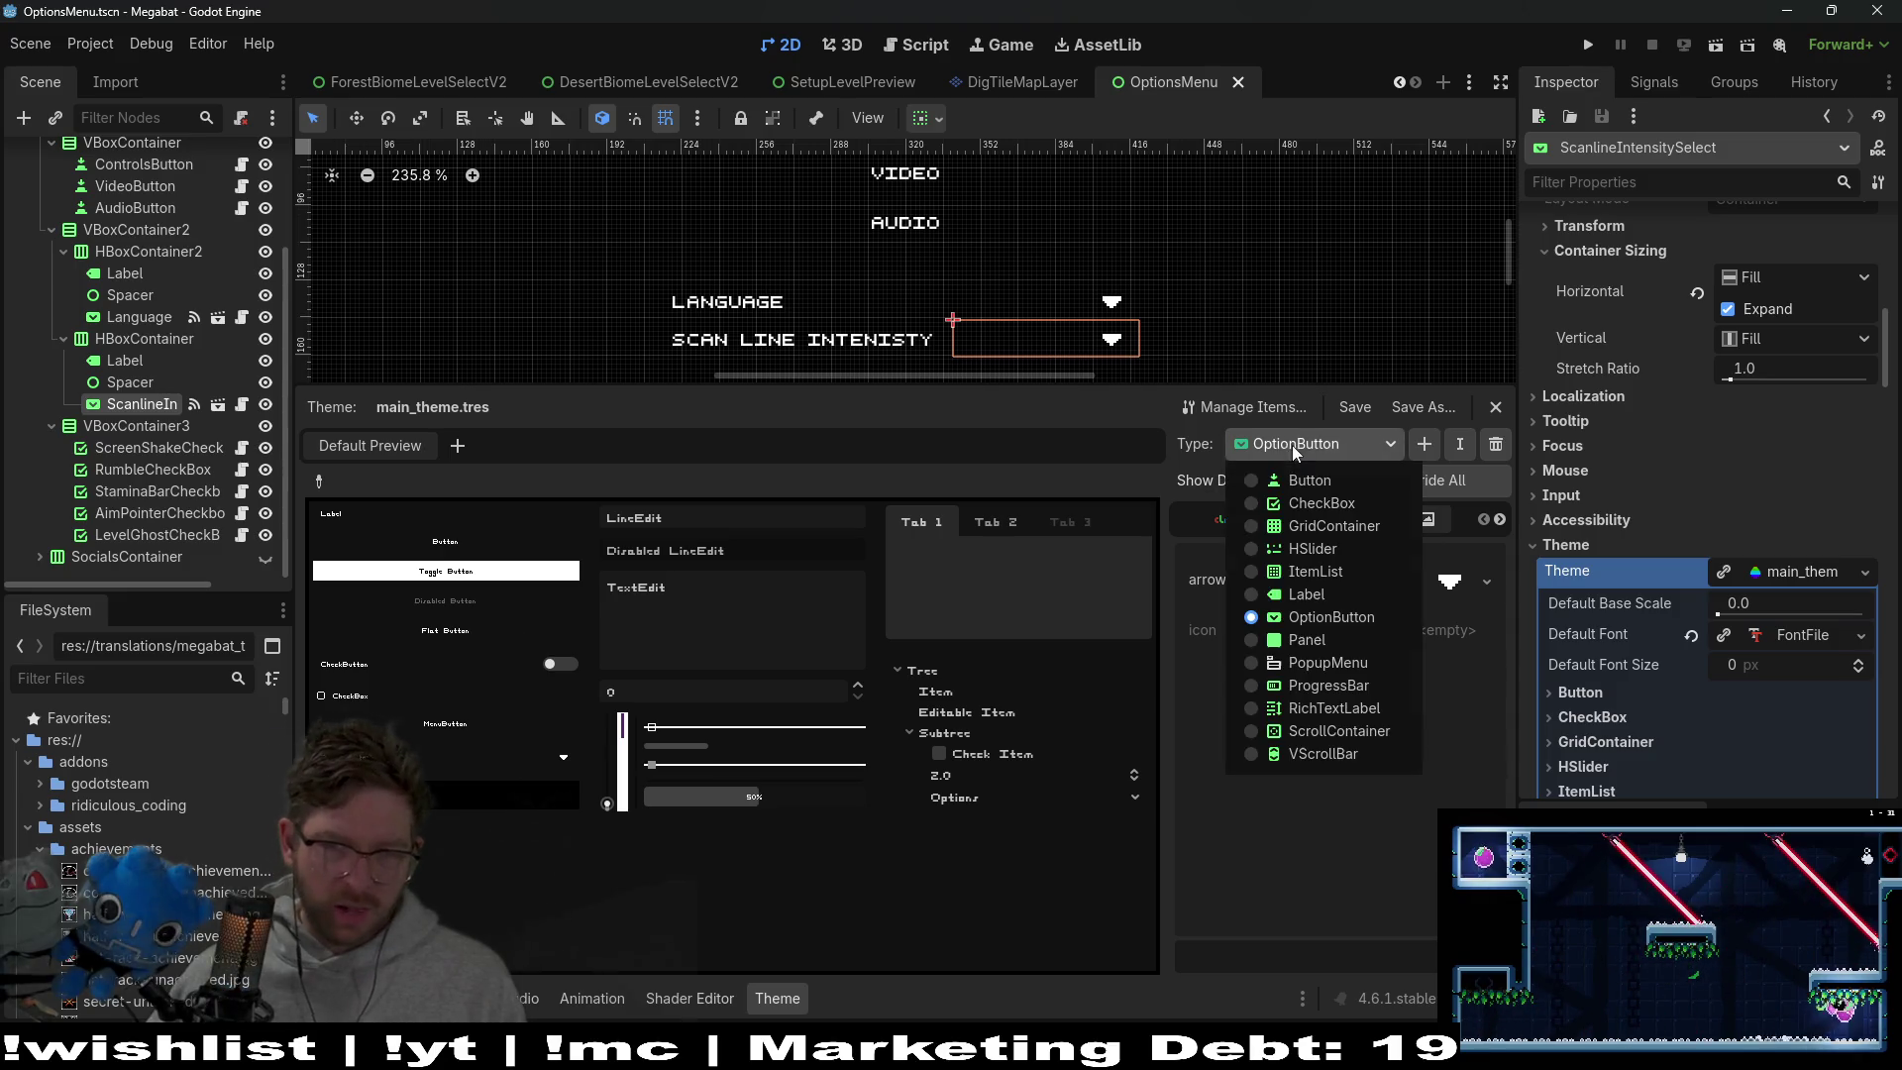
pyautogui.click(1327, 580)
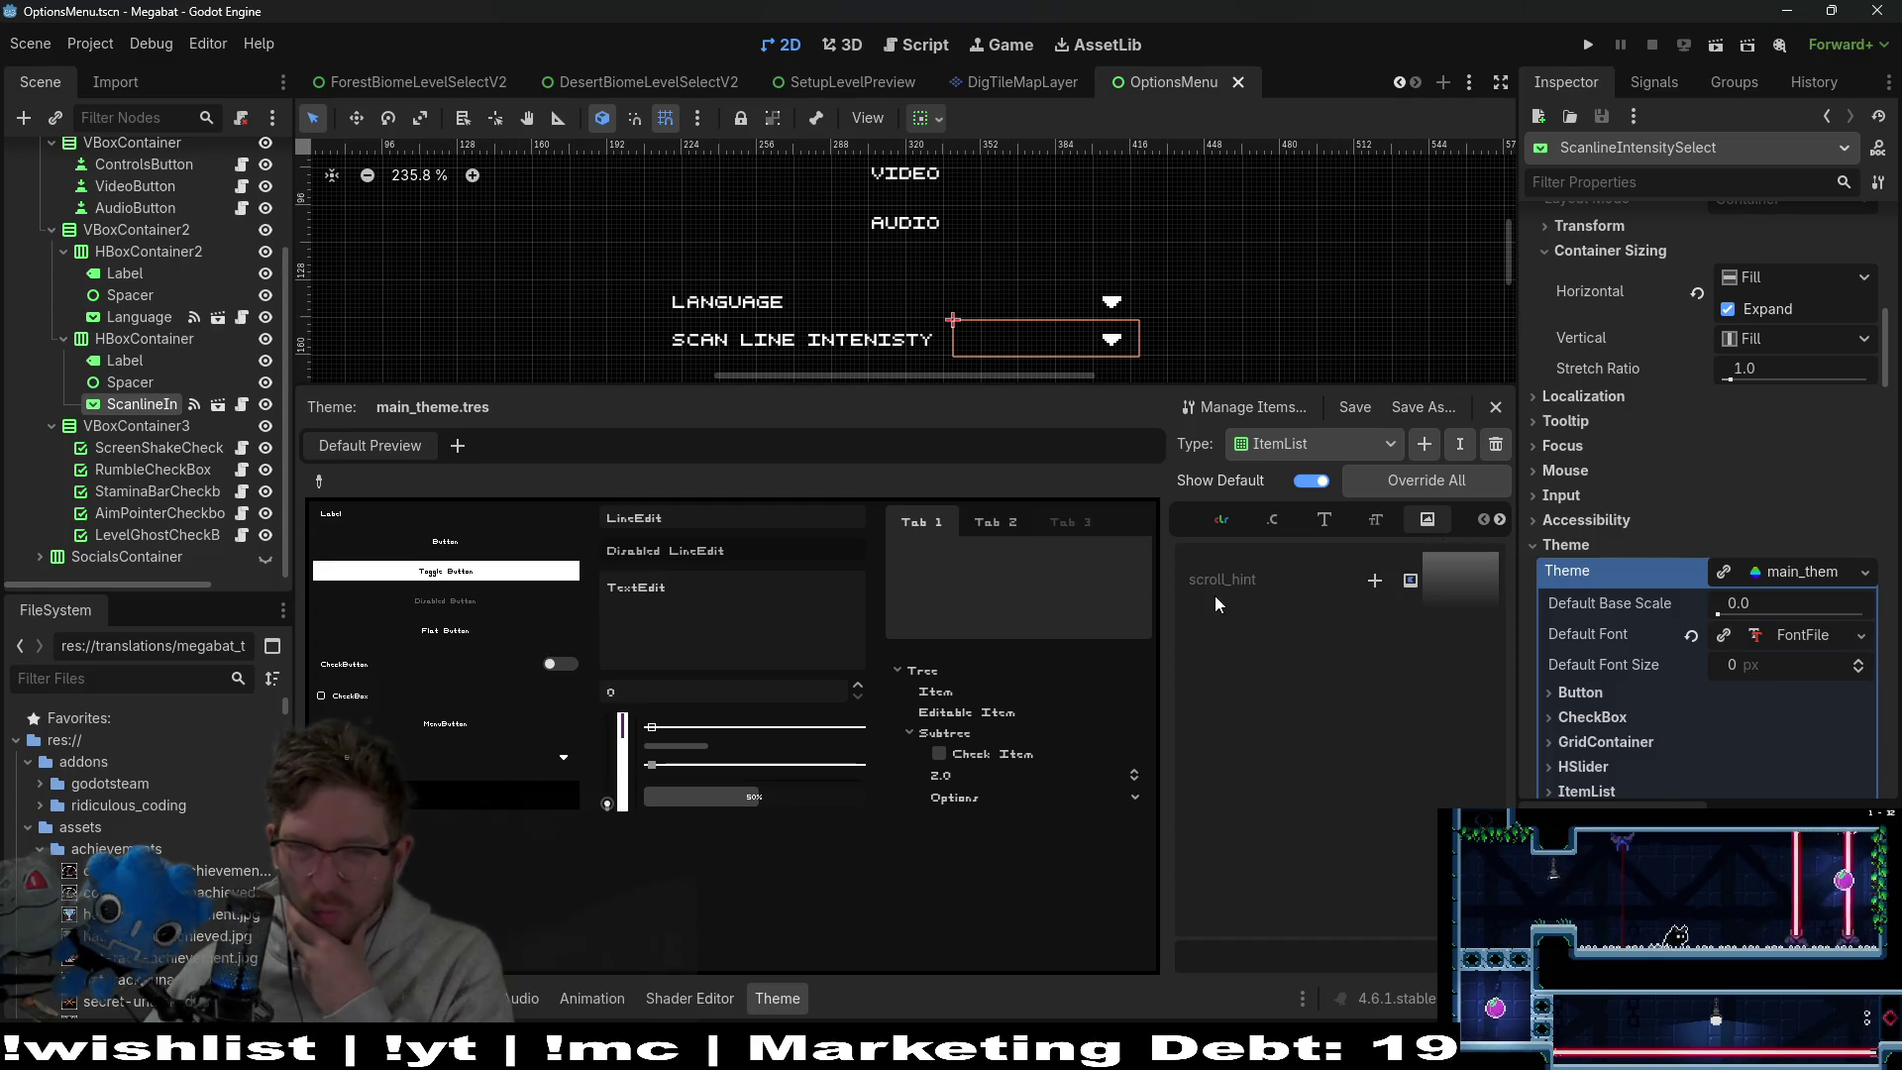
pyautogui.moveTo(1216, 582)
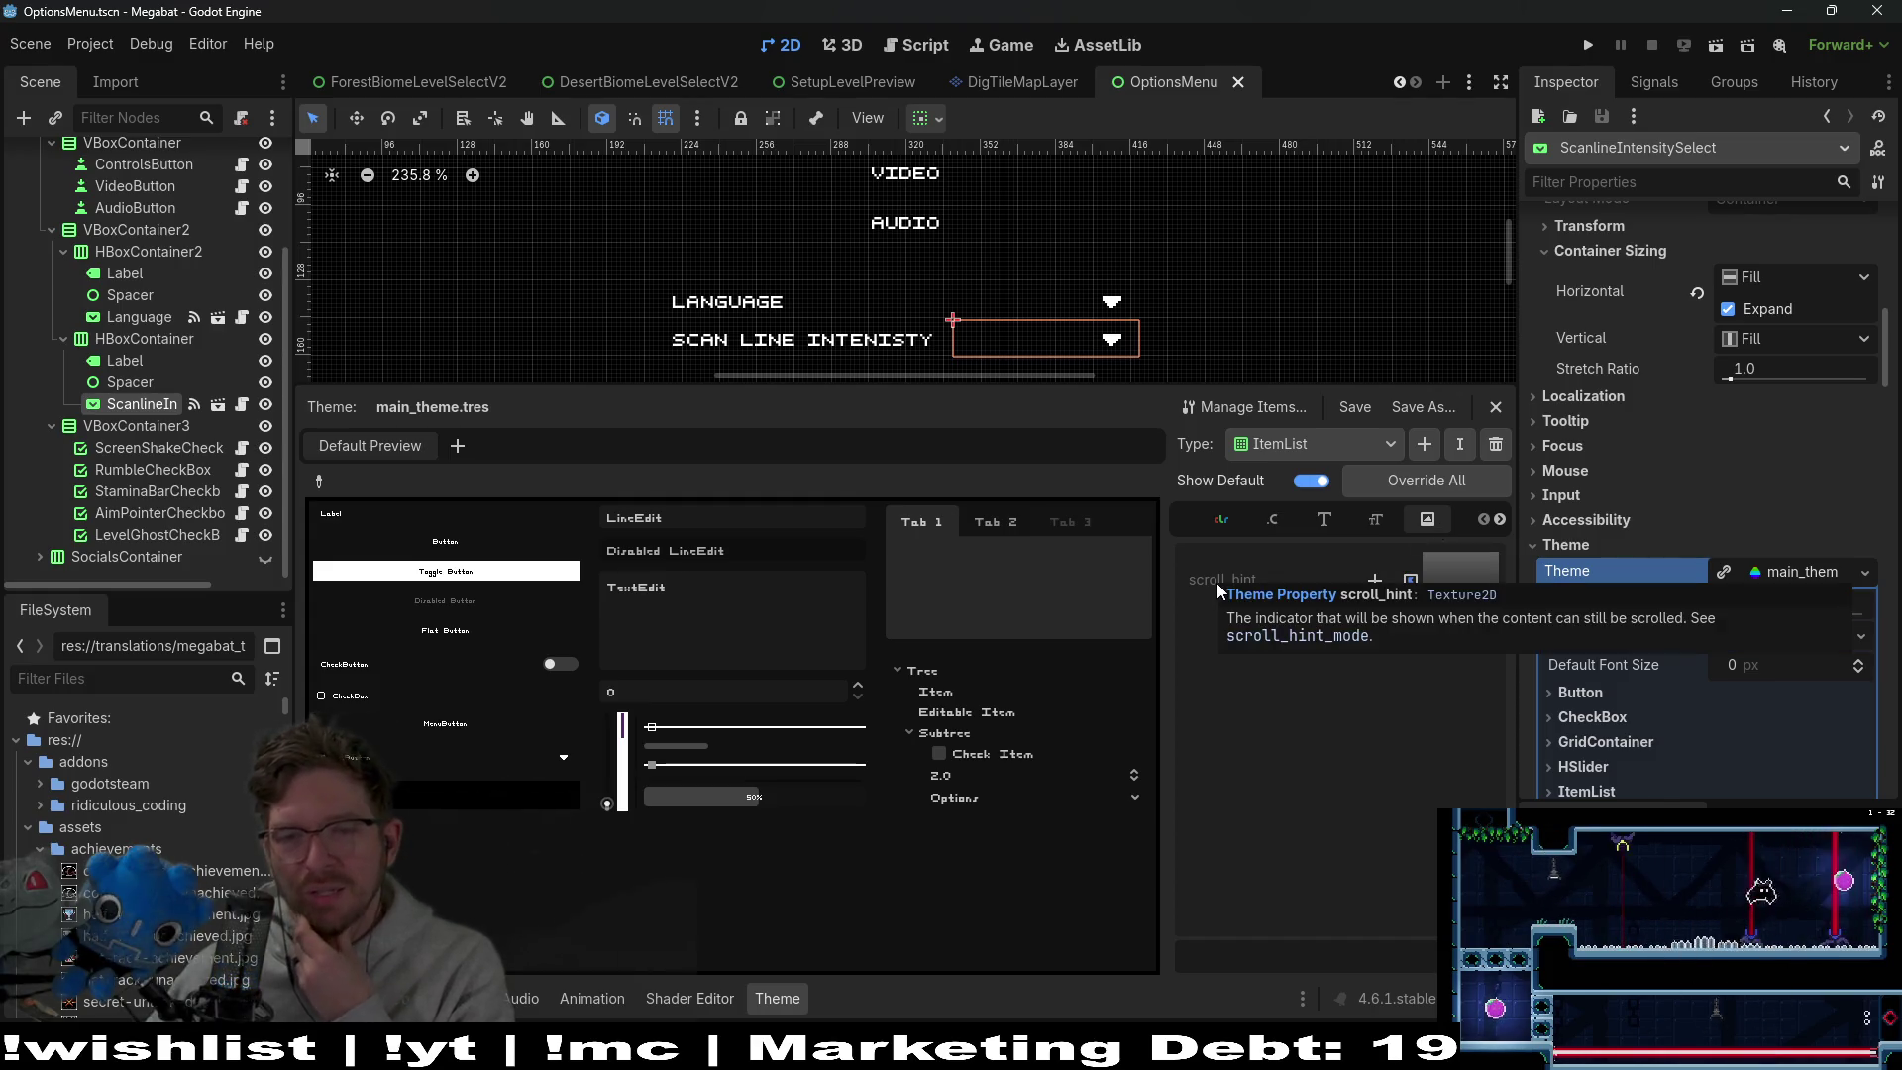
pyautogui.click(1385, 521)
pyautogui.click(1327, 523)
pyautogui.click(1287, 527)
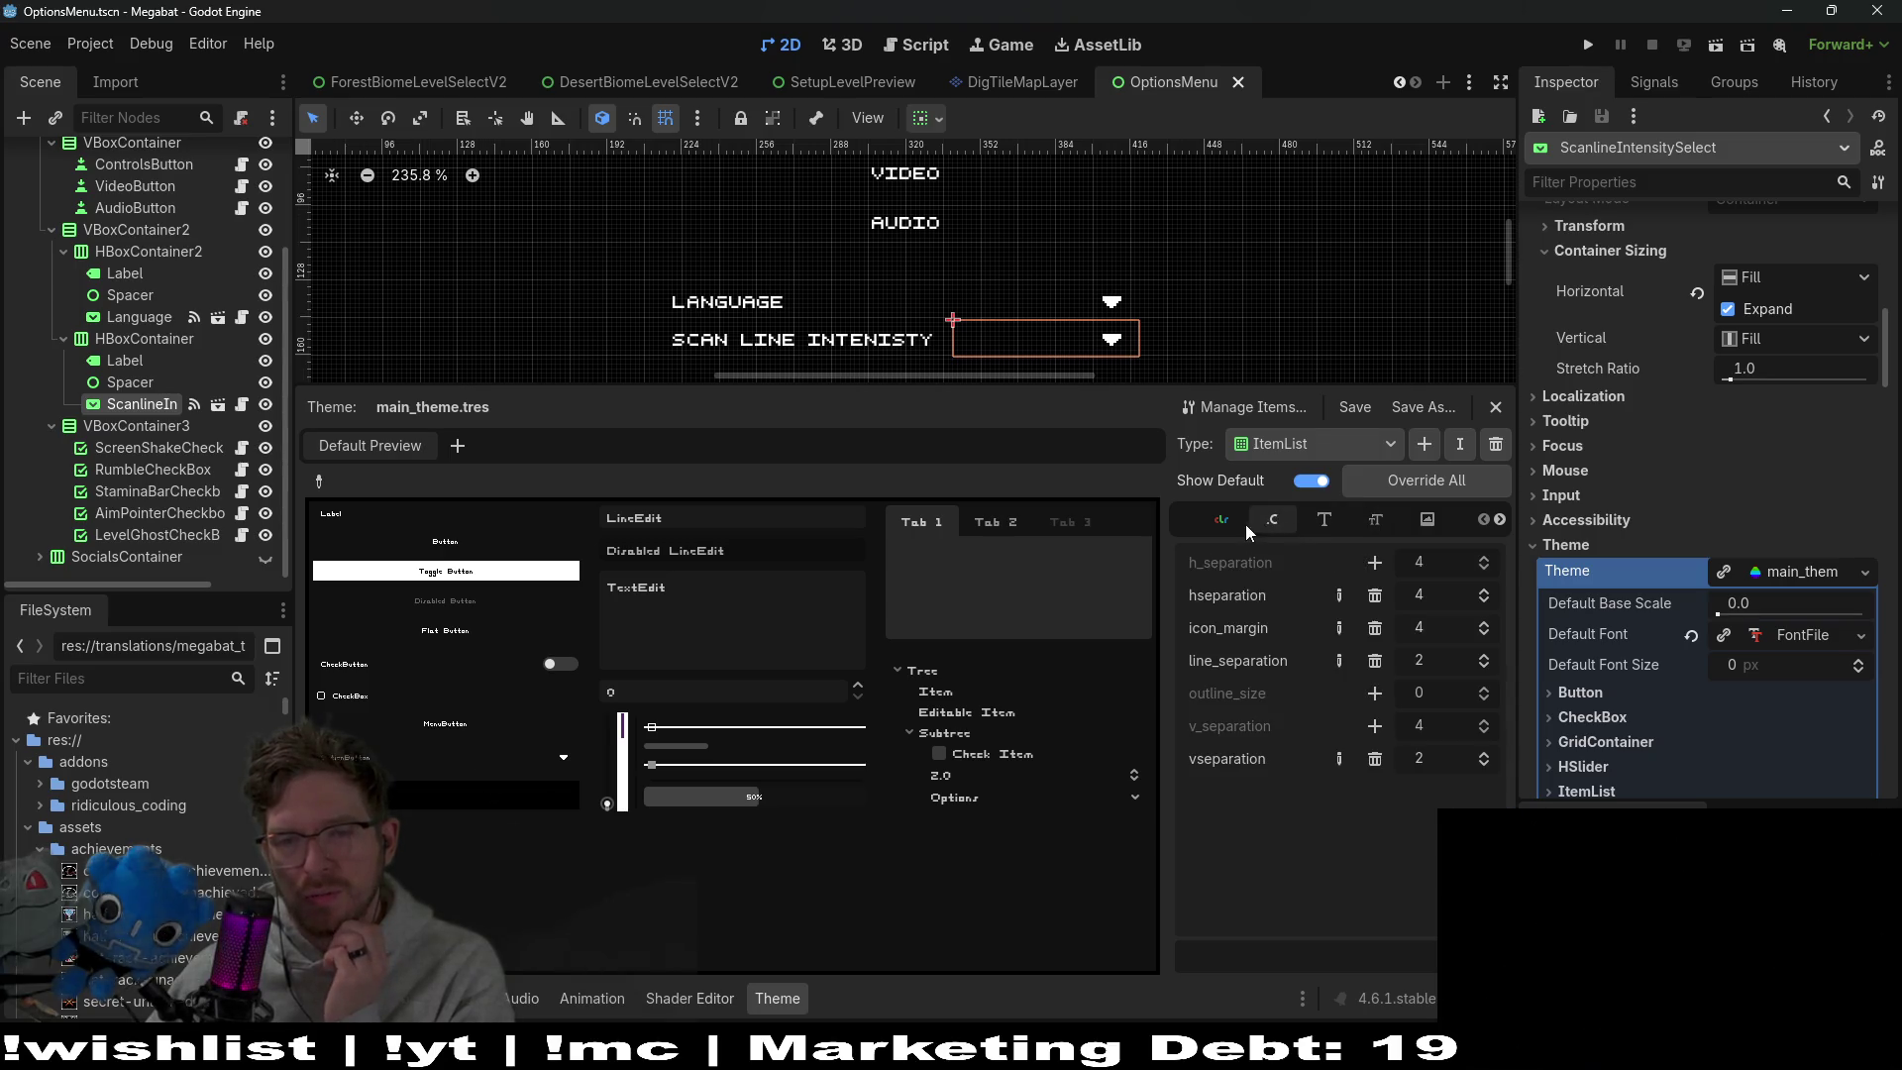
pyautogui.click(1224, 530)
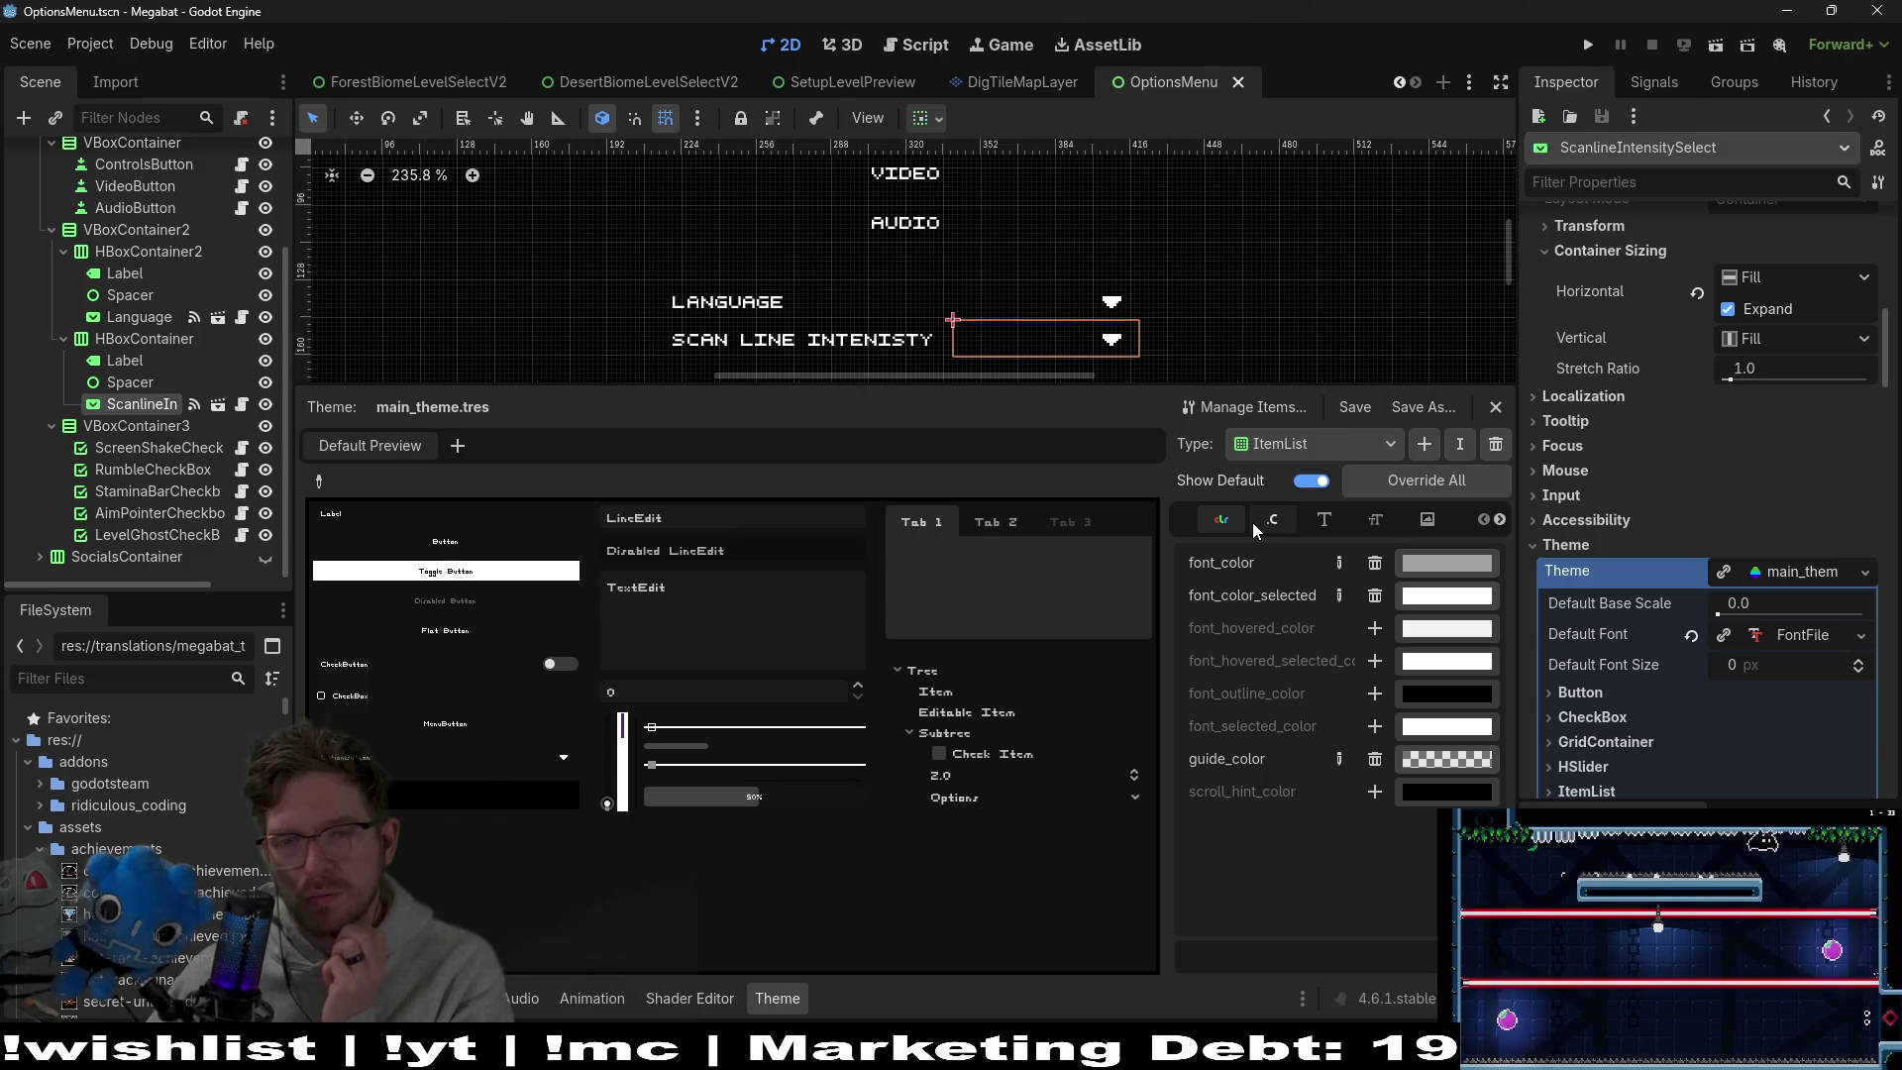
pyautogui.click(1252, 521)
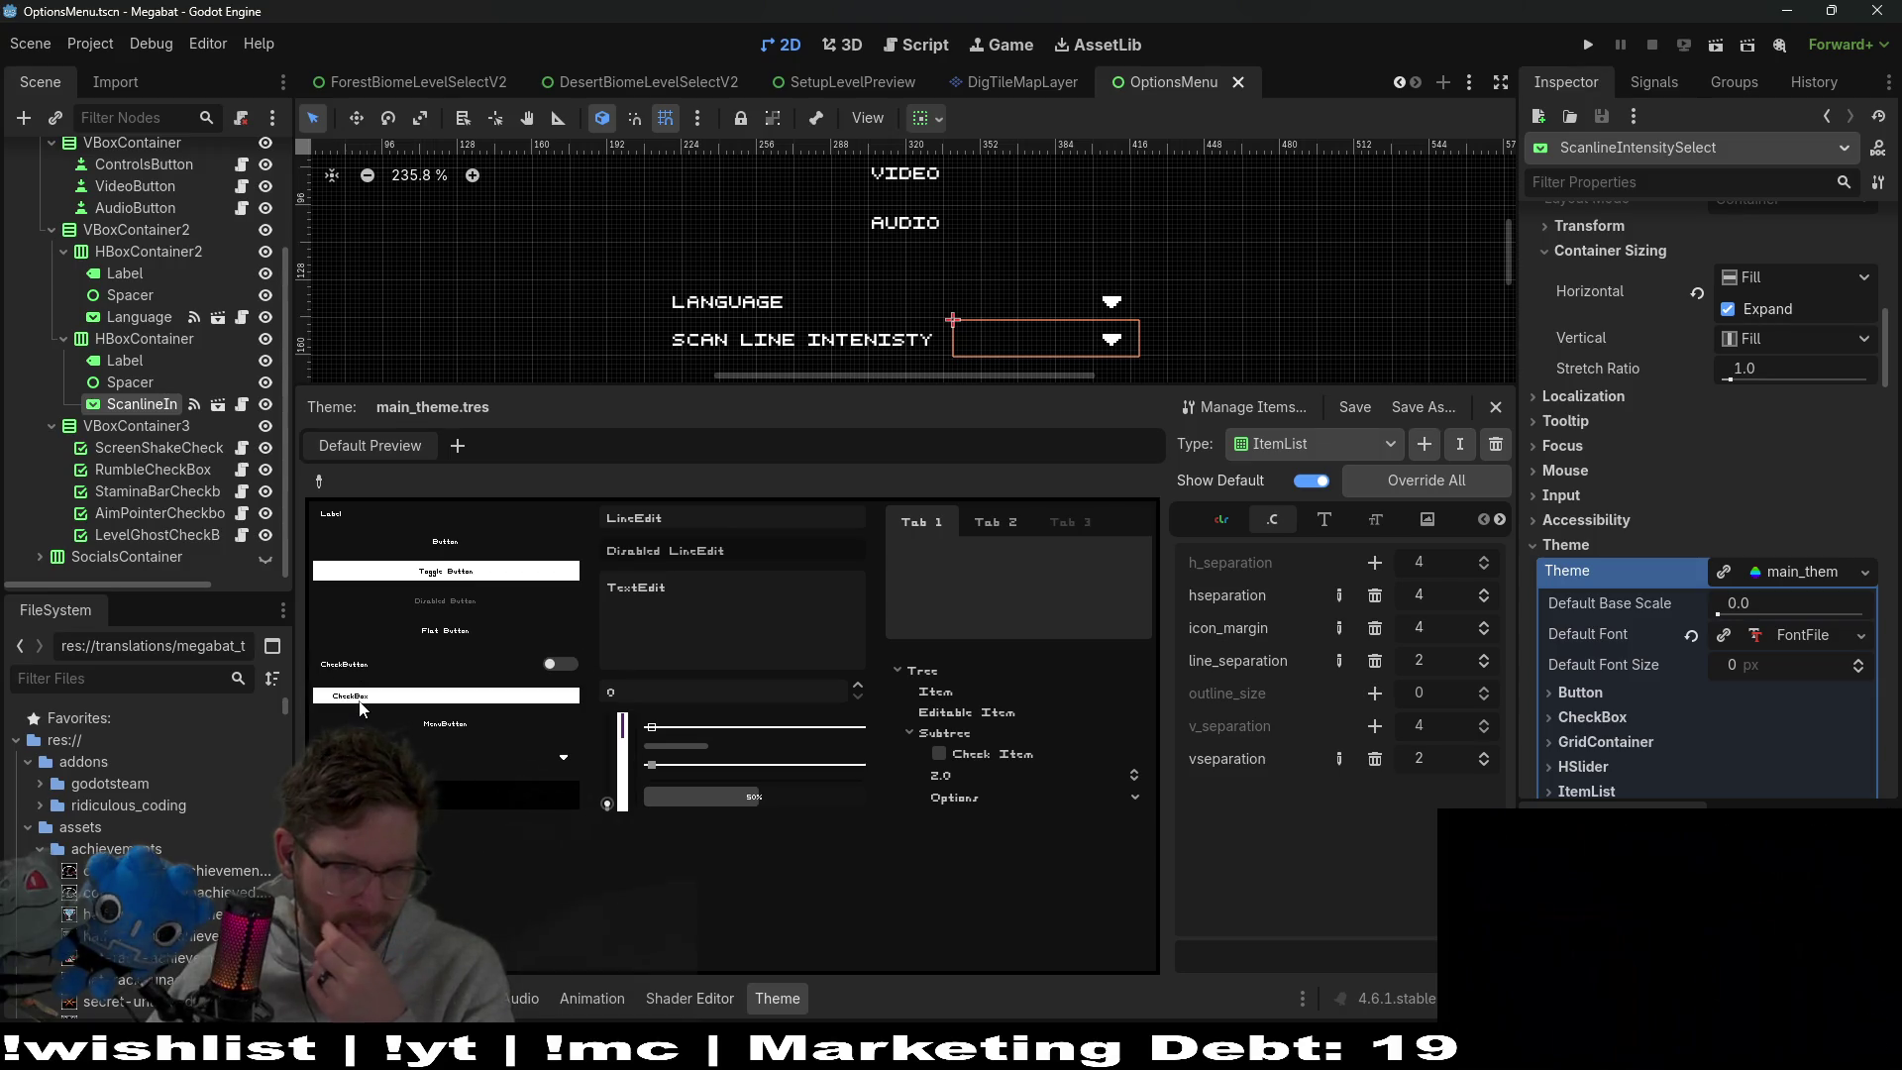
# Show the HSlider theme items, then switch the Type to VScrollBar
pyautogui.click(1351, 451)
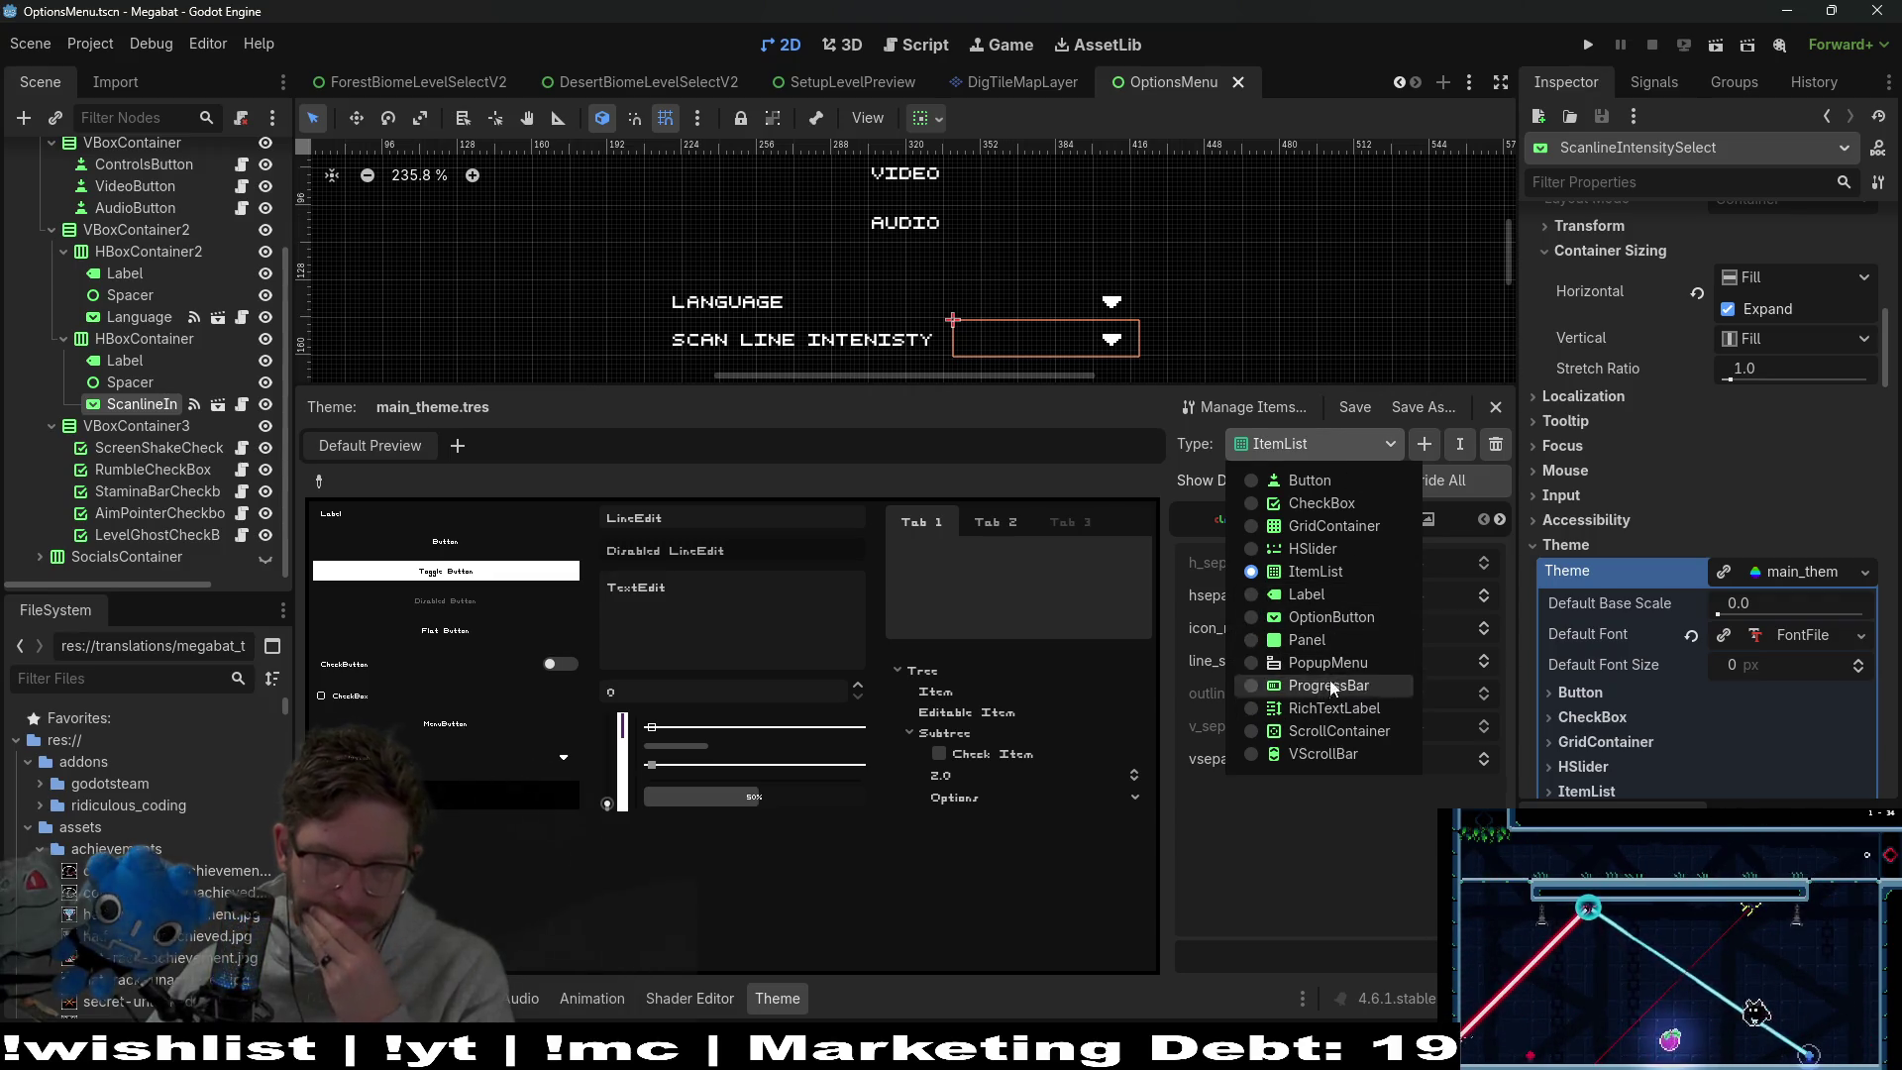
pyautogui.click(1333, 553)
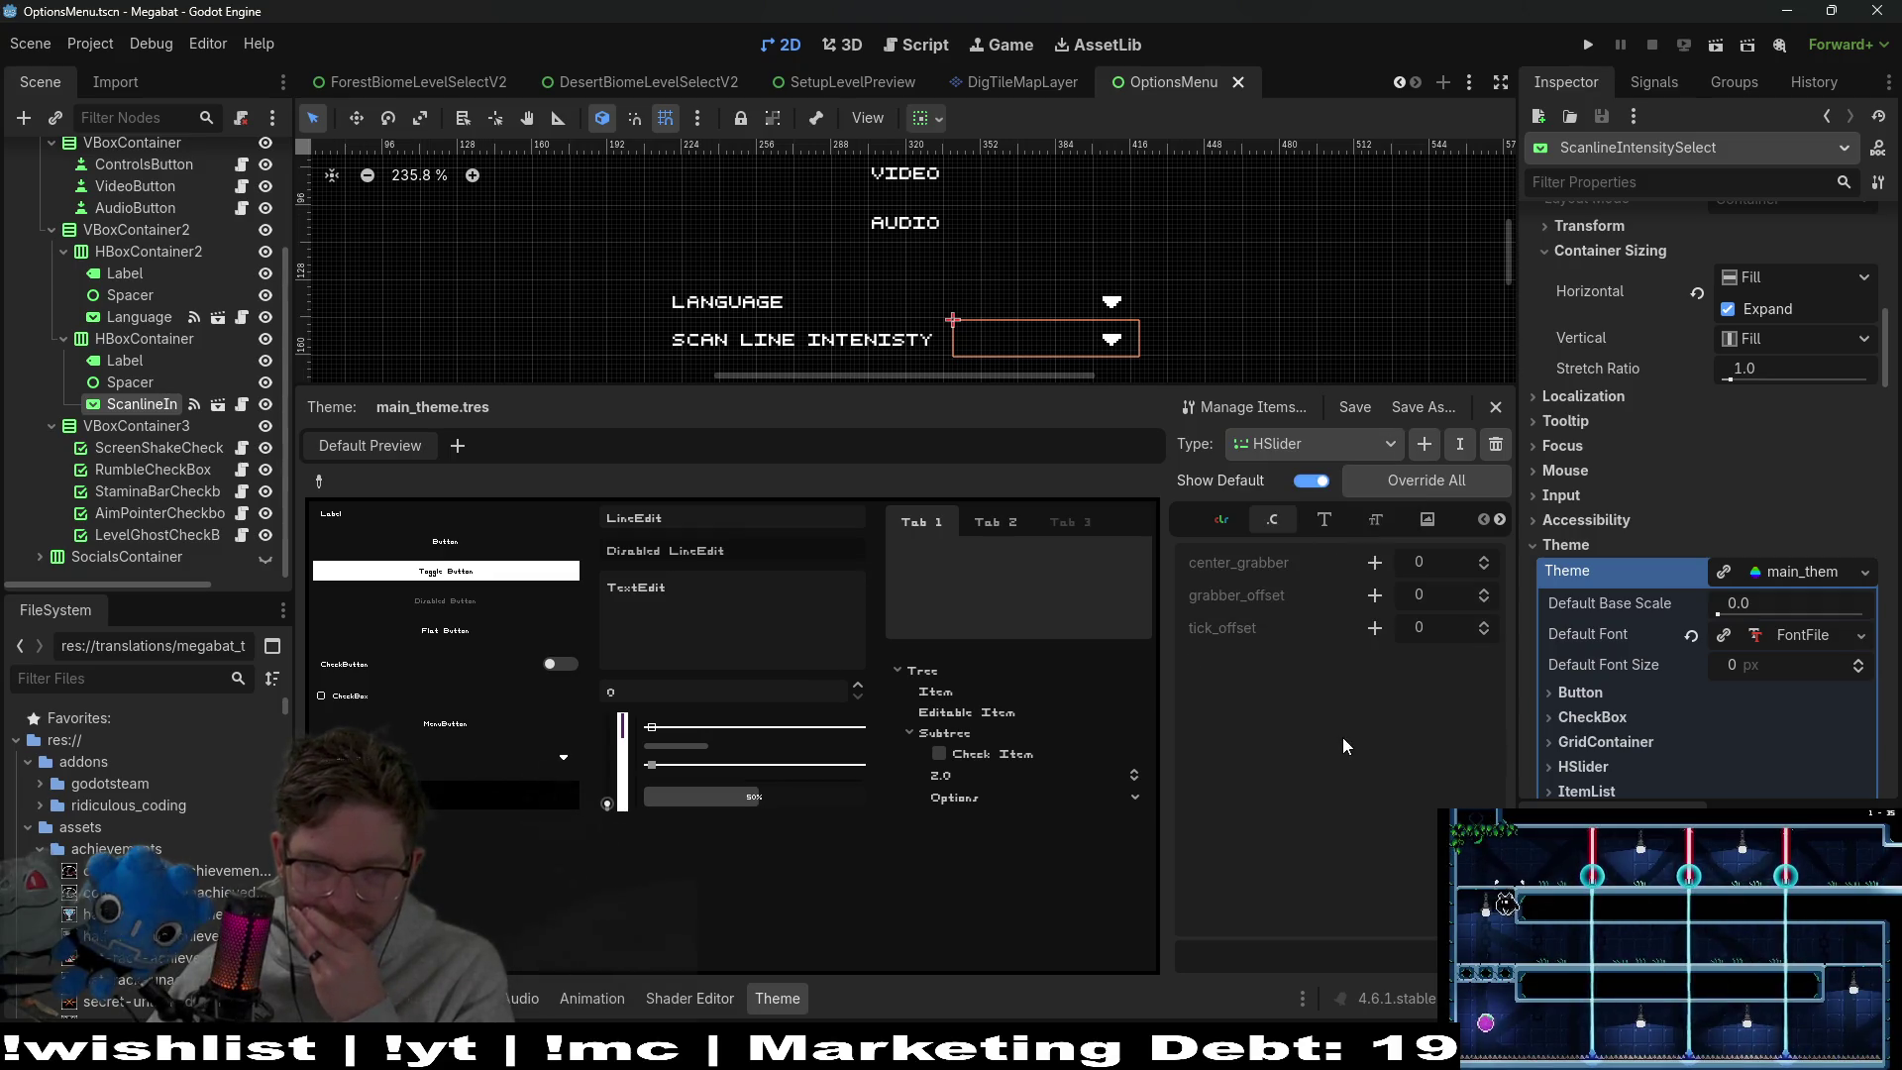
pyautogui.click(1309, 448)
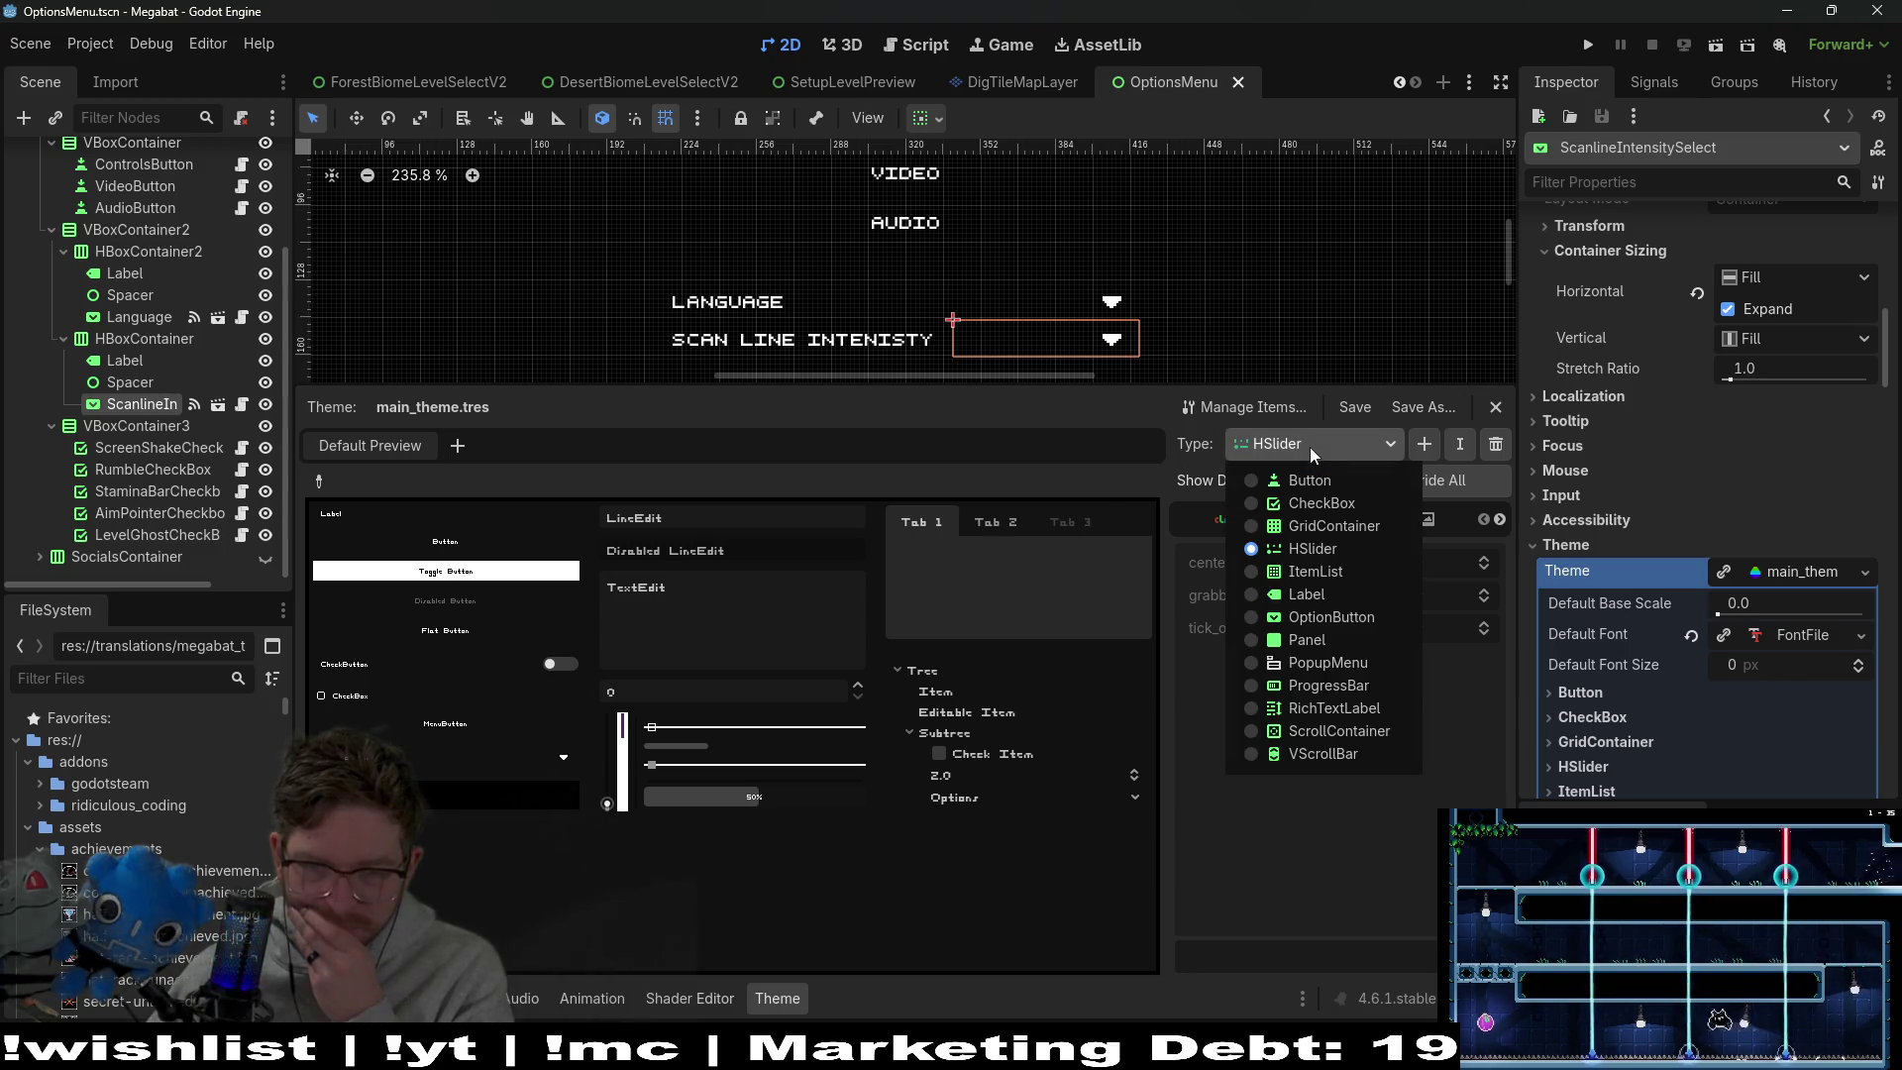
pyautogui.click(1305, 751)
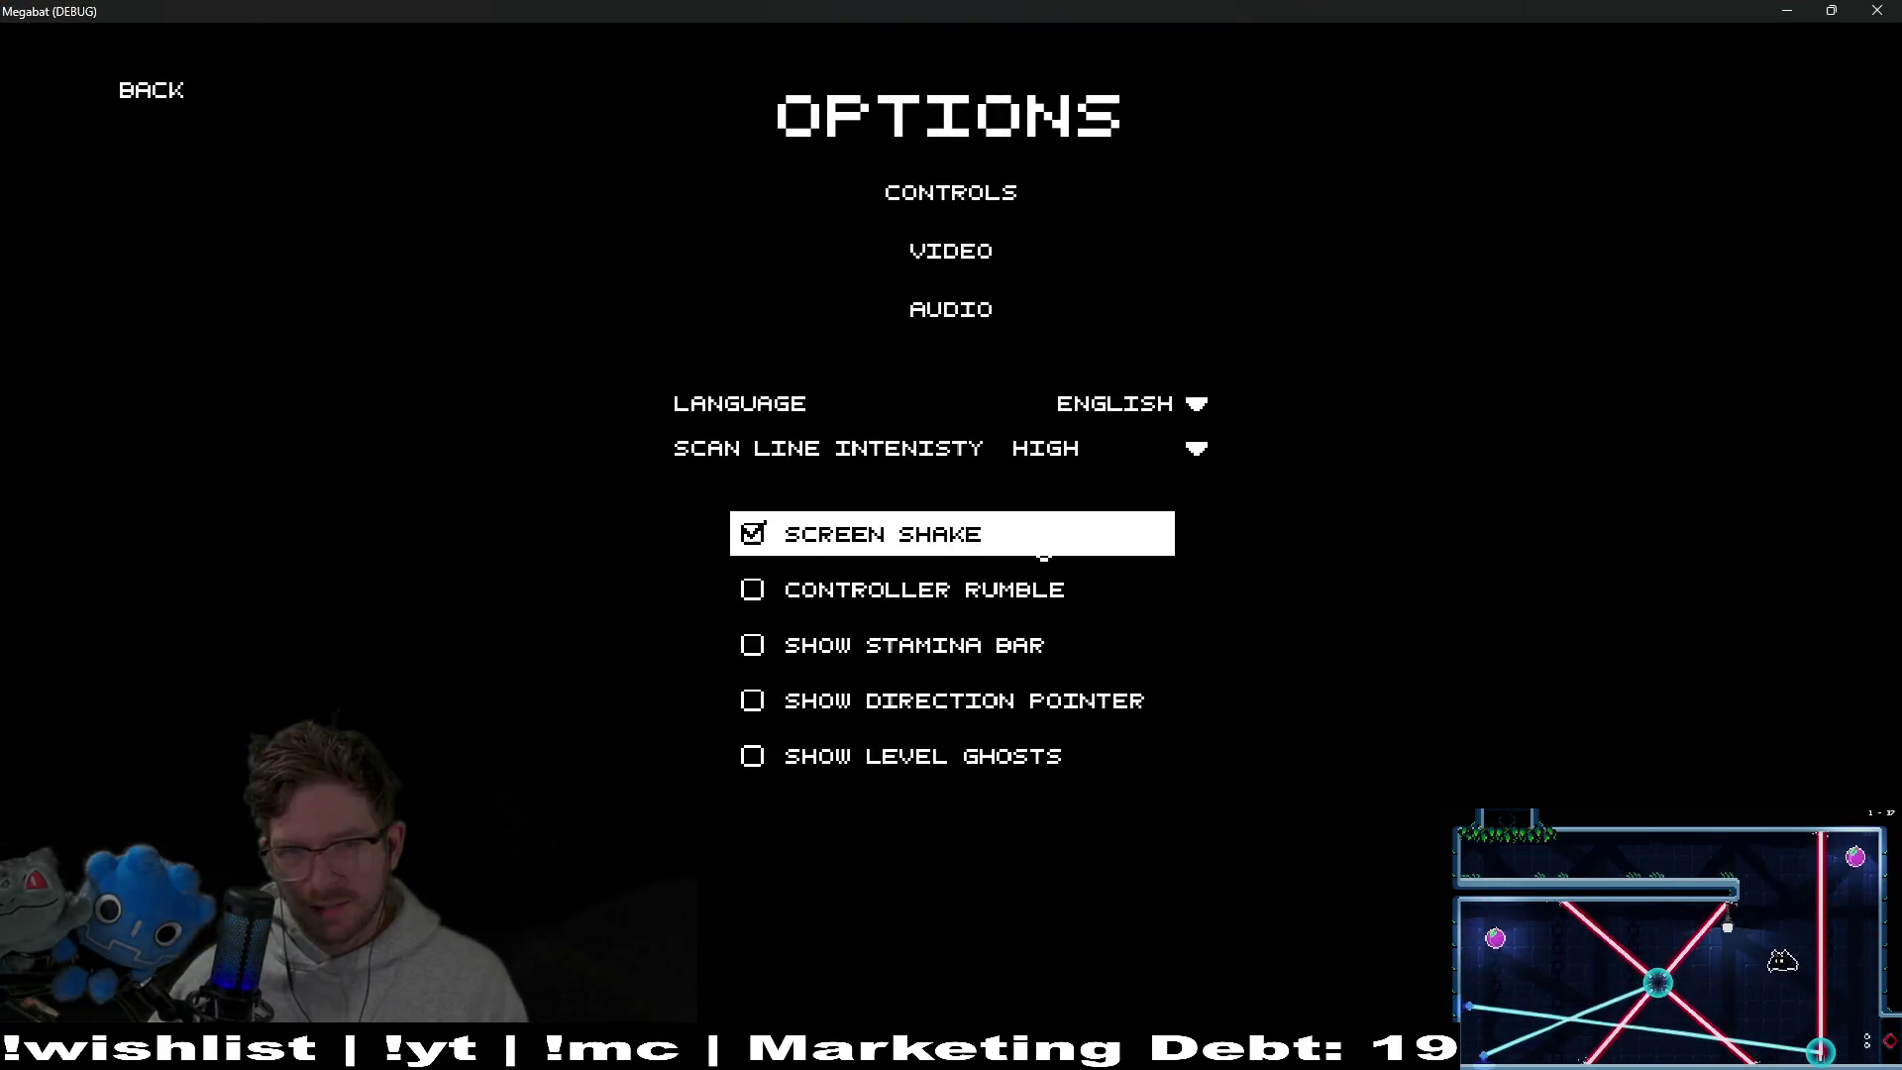
# Inspect the High/Medium/Low/Off scan line choices in-game, then stop the game with F8
pyautogui.click(1195, 451)
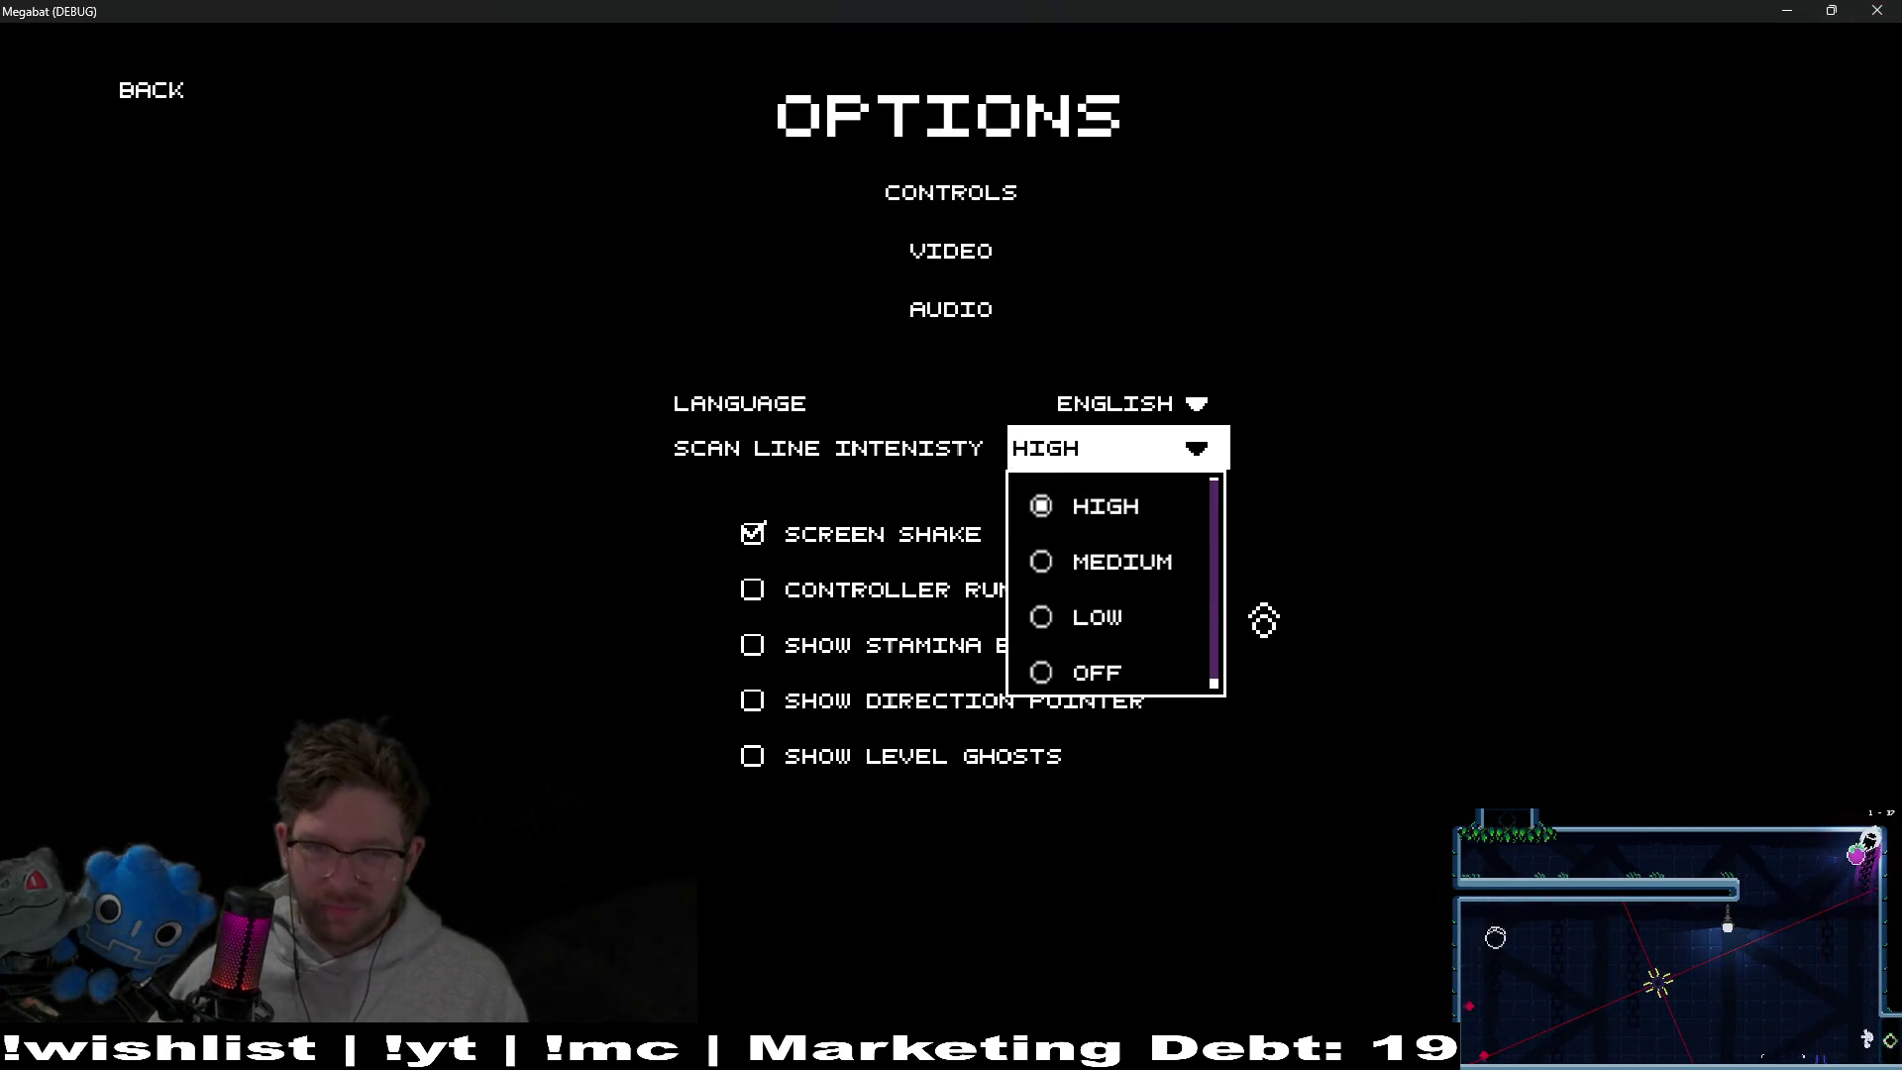
pyautogui.press('F8')
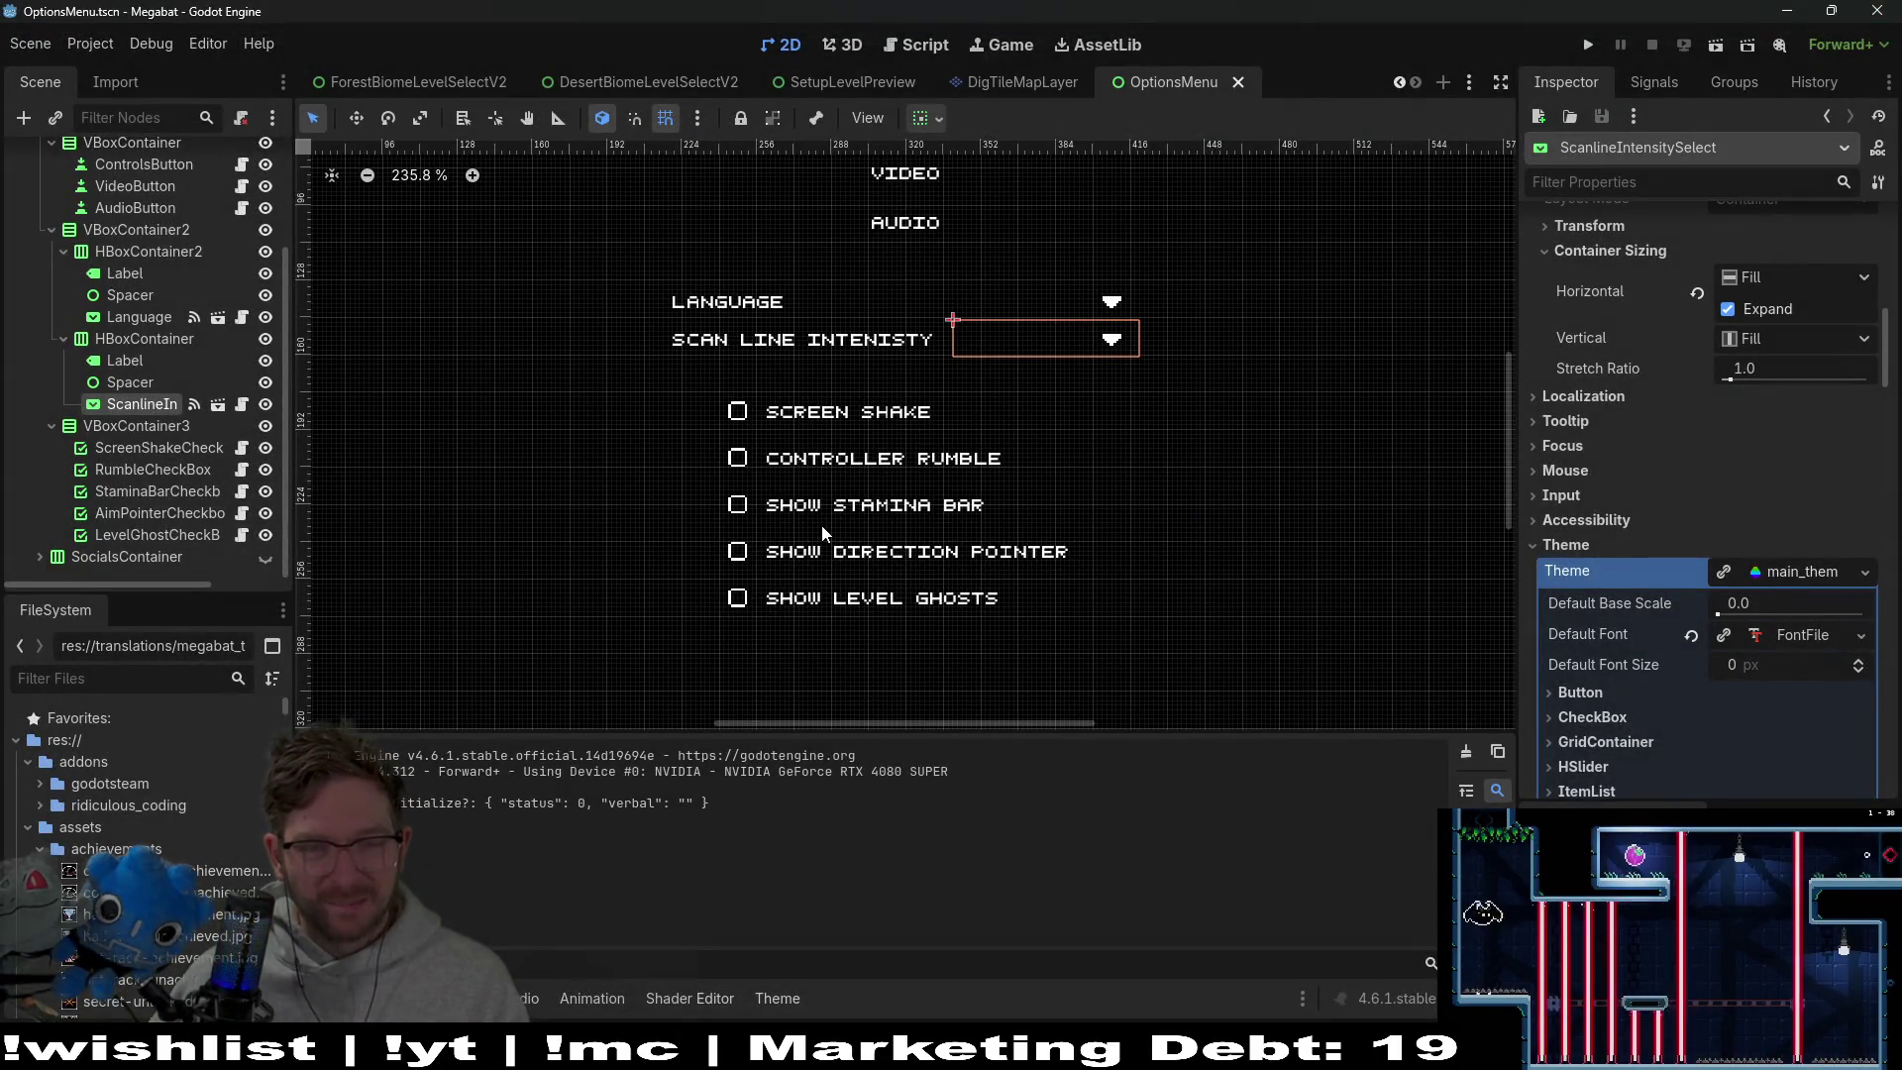
# Open the OptionsMenu script and read the OptionButton class reference
pyautogui.scroll(3, 198, 410)
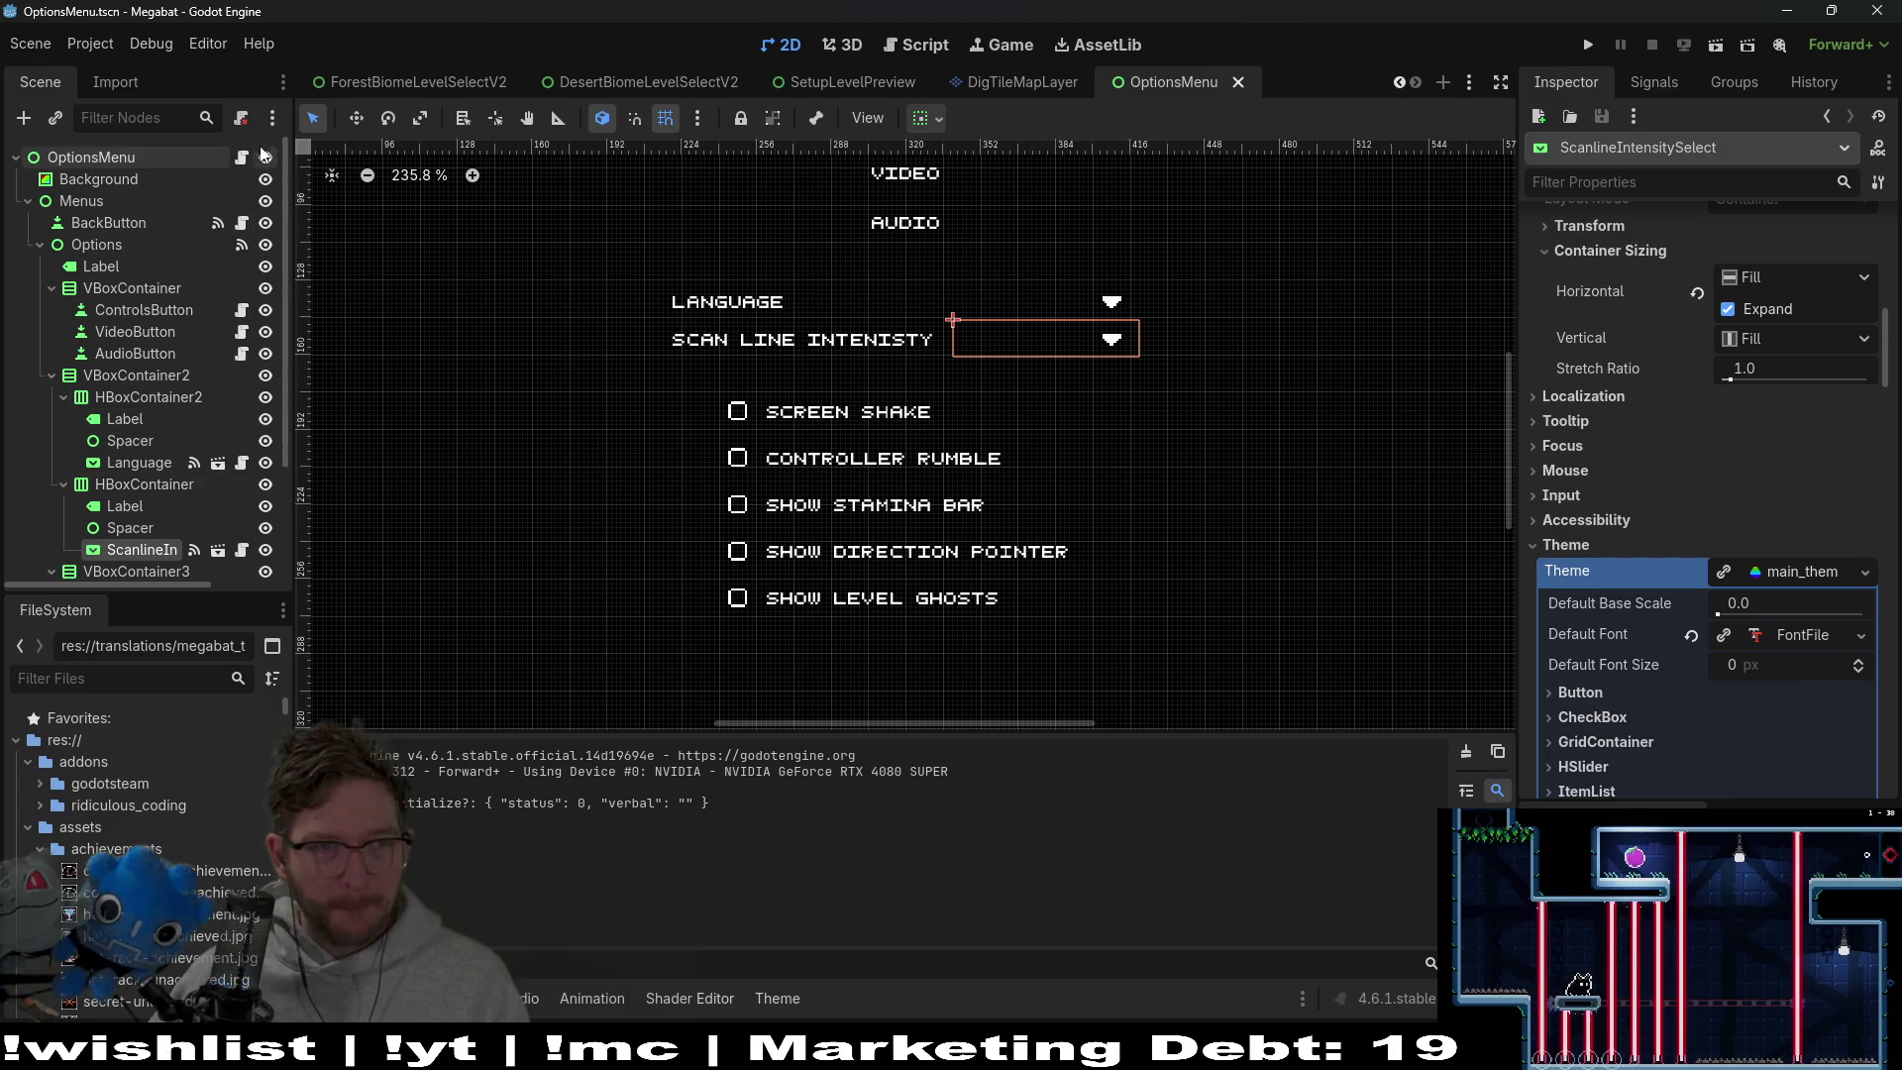
pyautogui.click(241, 156)
pyautogui.scroll(5, 888, 445)
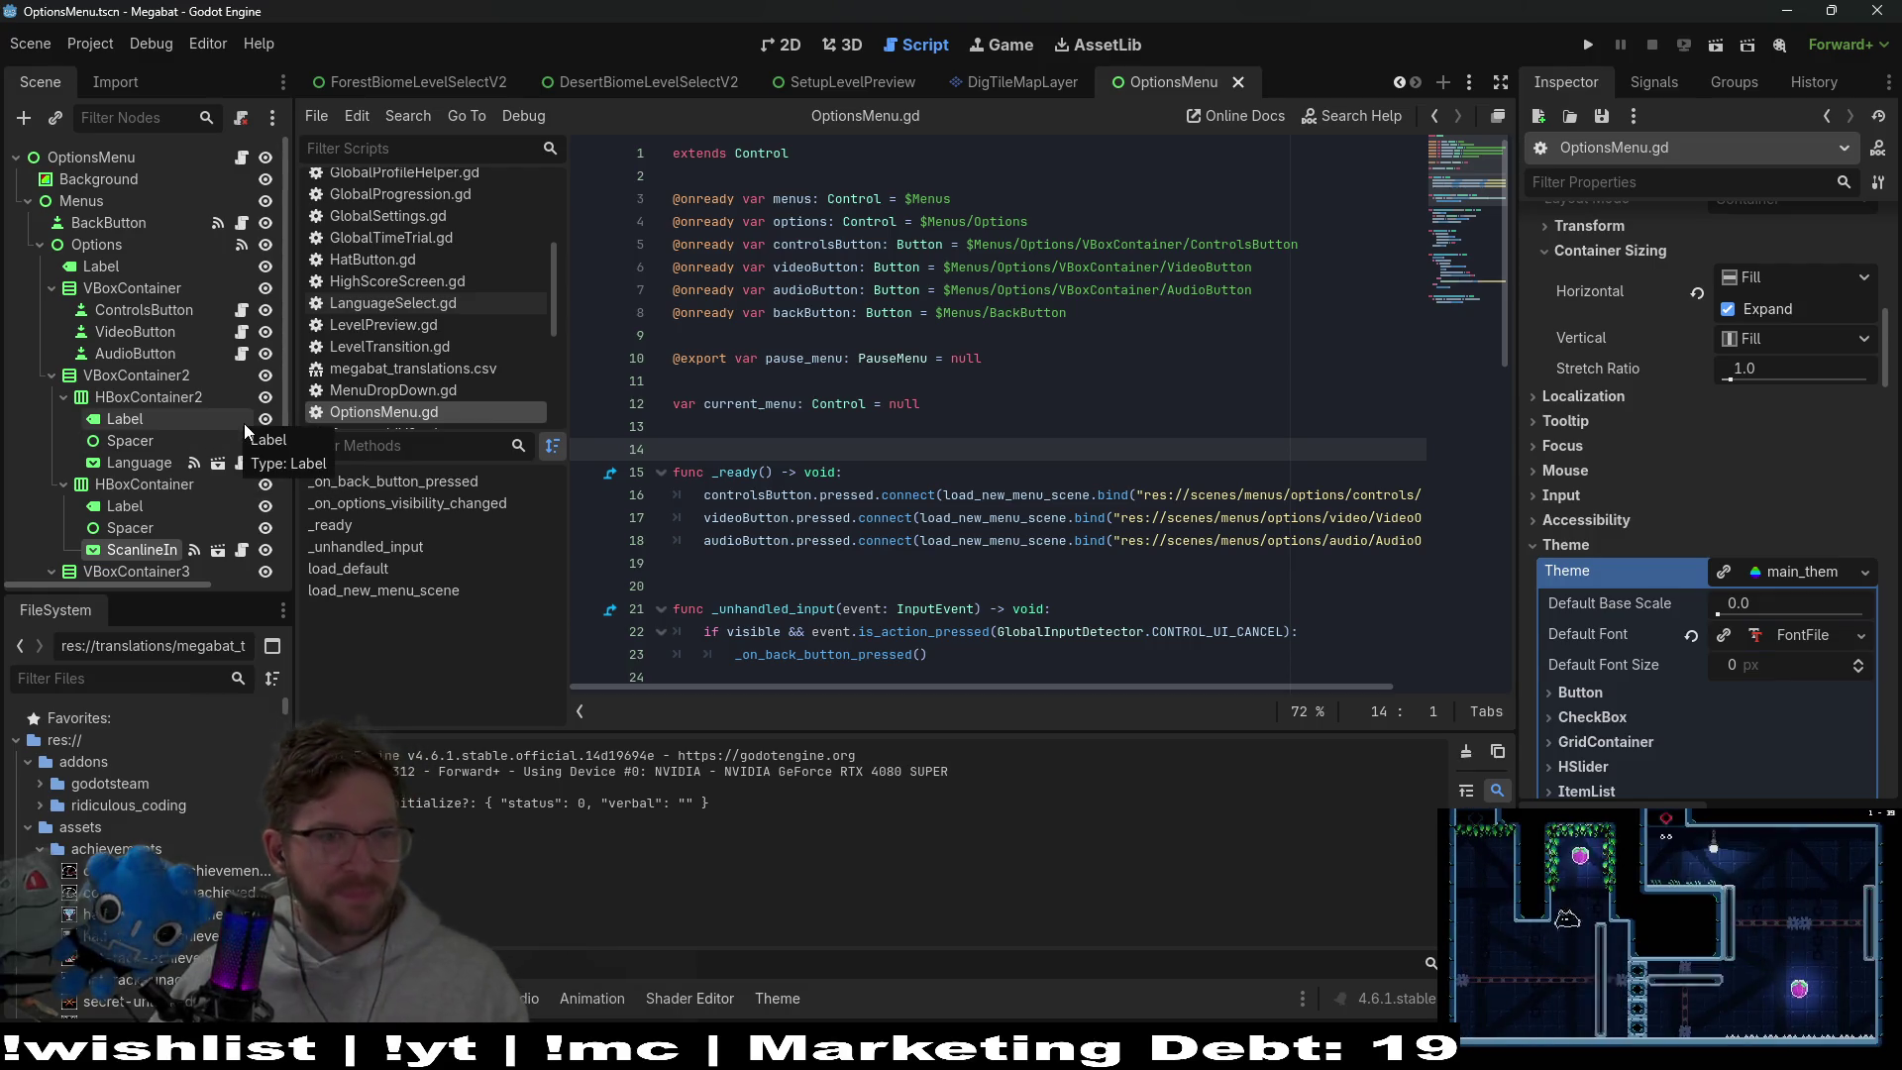
pyautogui.scroll(-4, 895, 428)
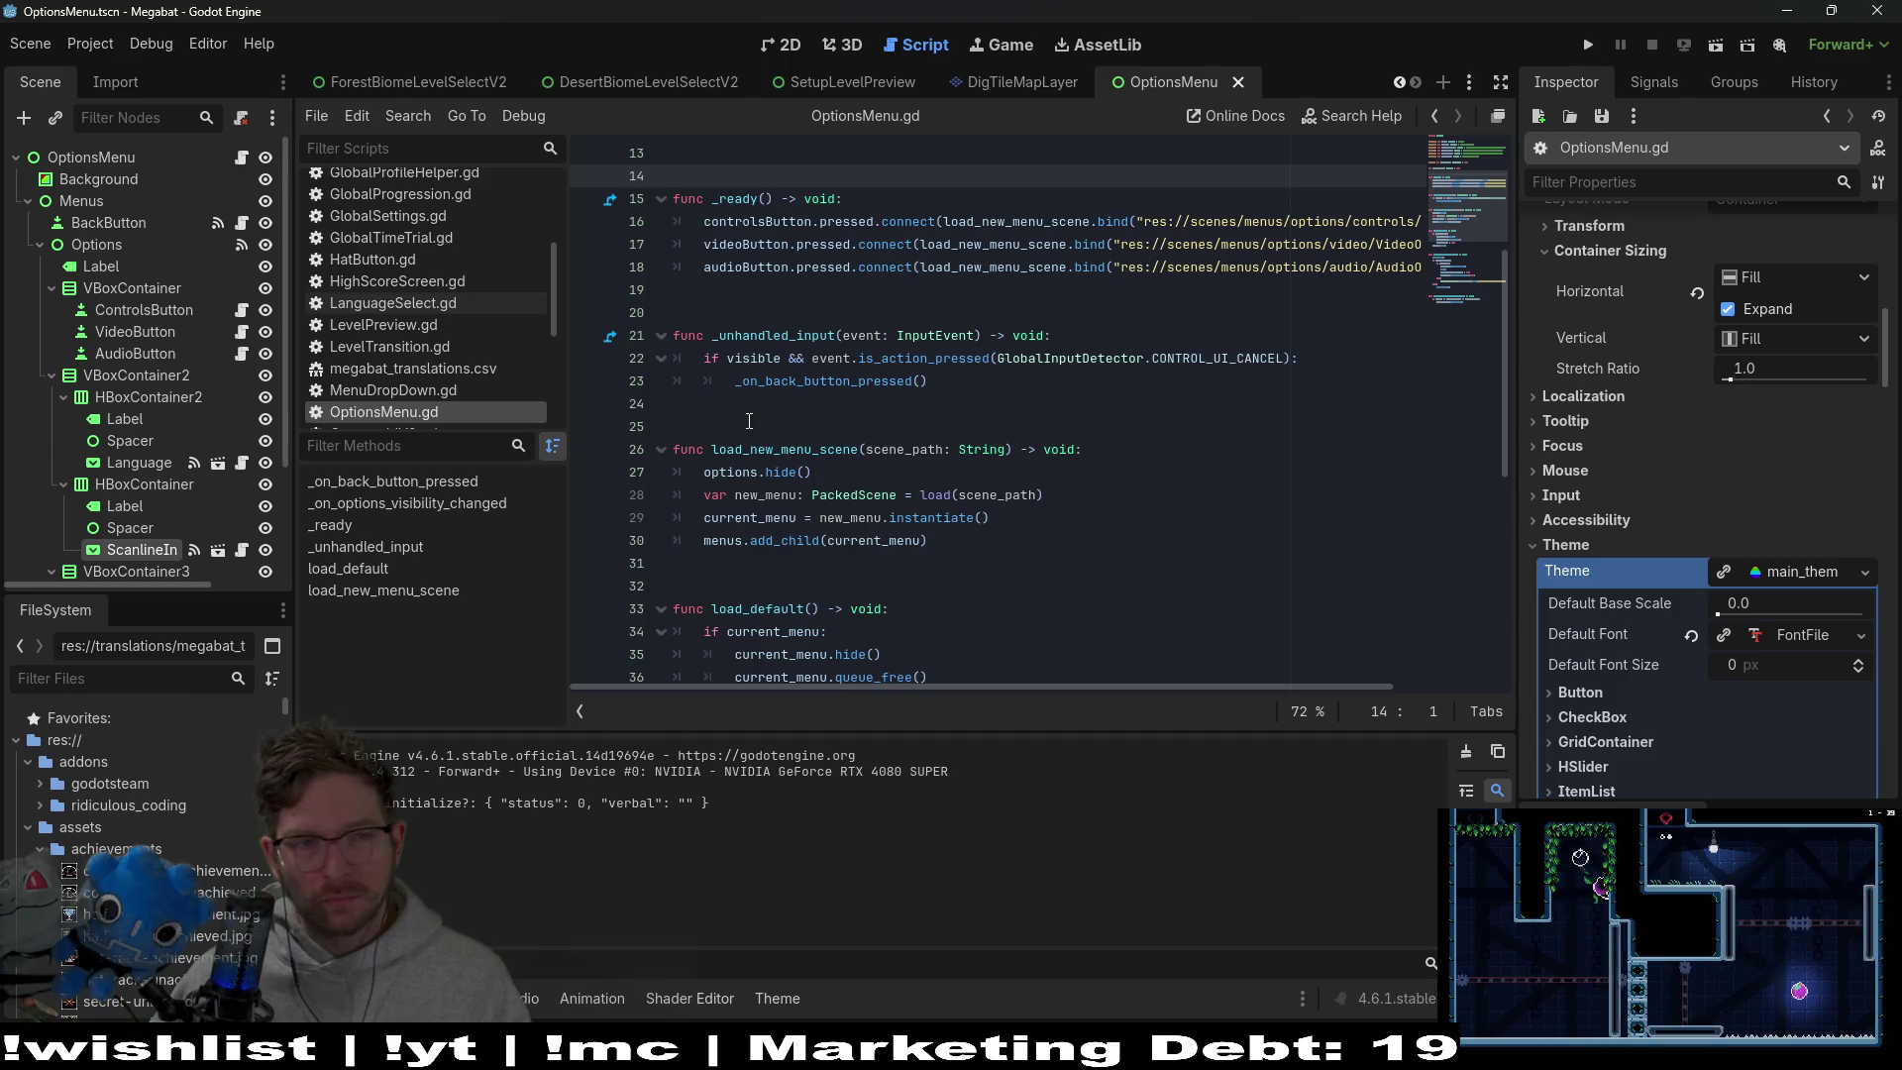
pyautogui.scroll(-3, 236, 451)
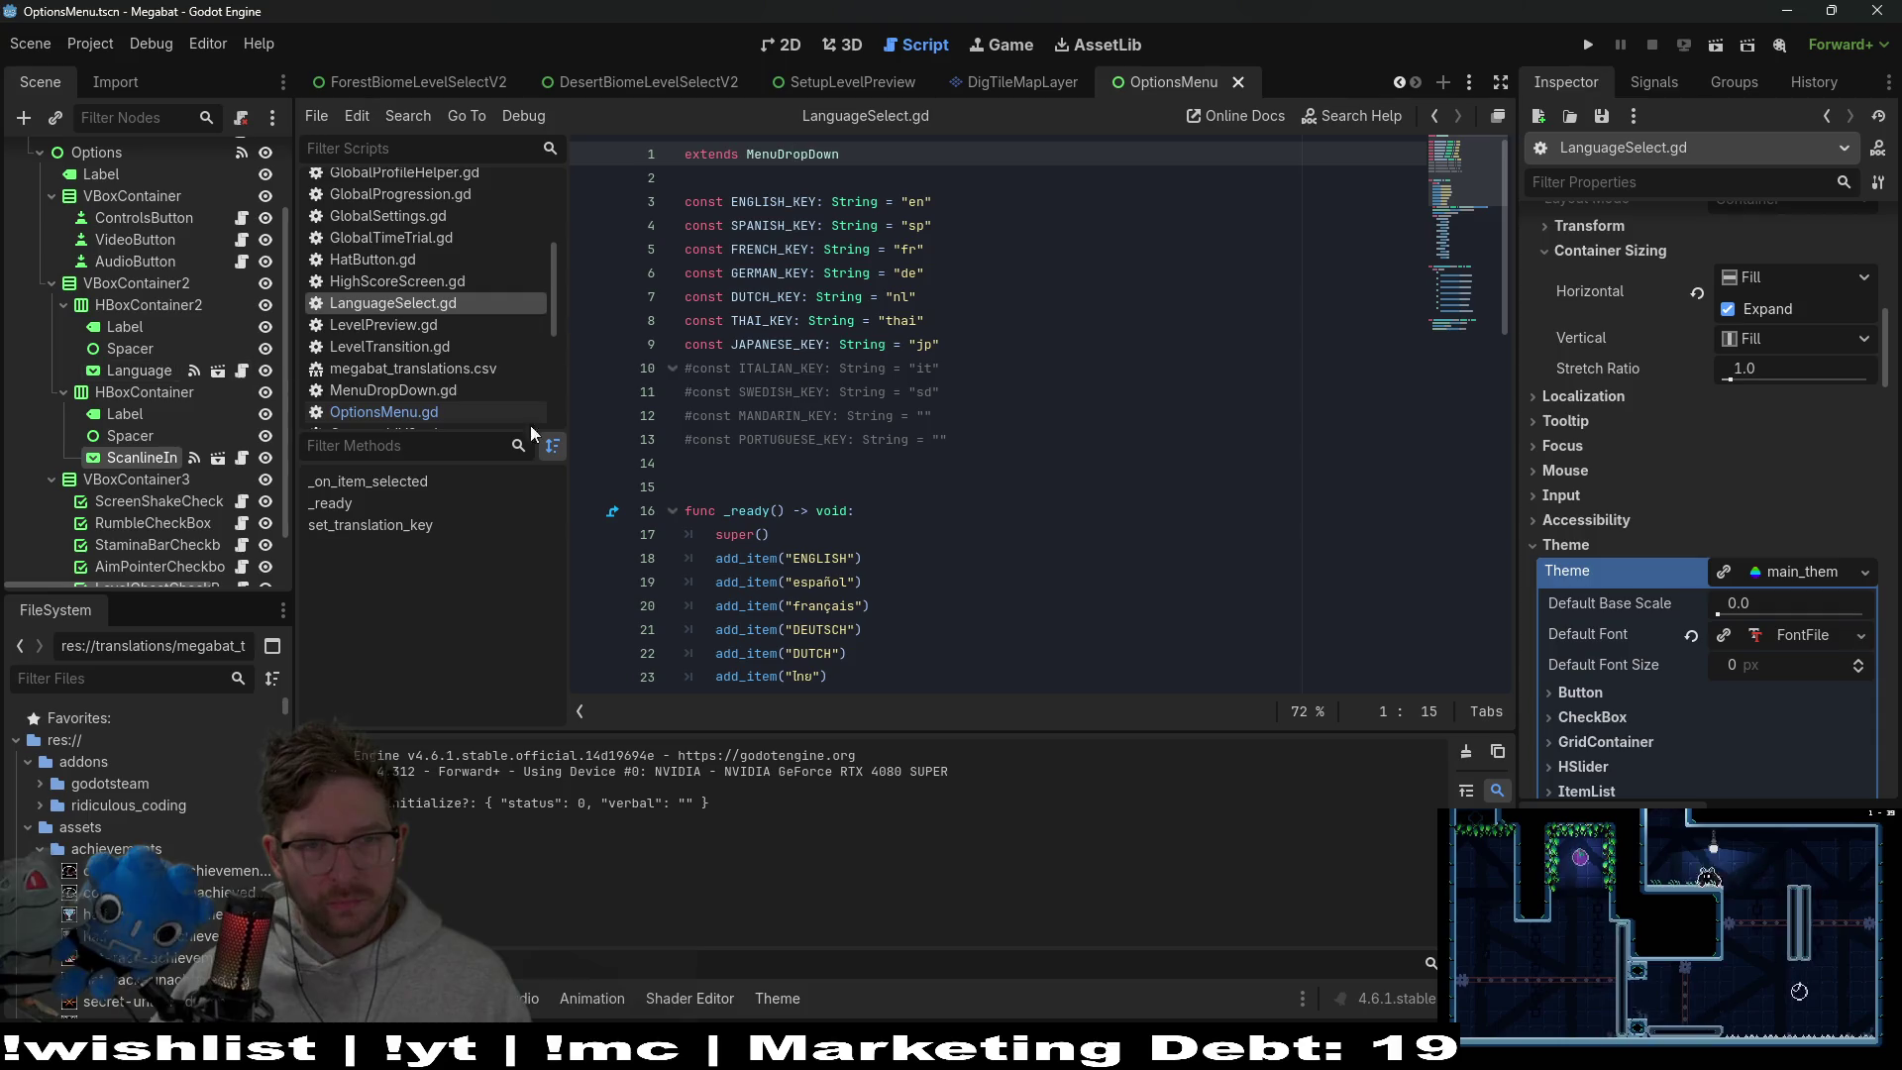
pyautogui.scroll(-5, 749, 278)
pyautogui.keyDown('ctrl'); pyautogui.click(750, 278); pyautogui.keyUp('ctrl')
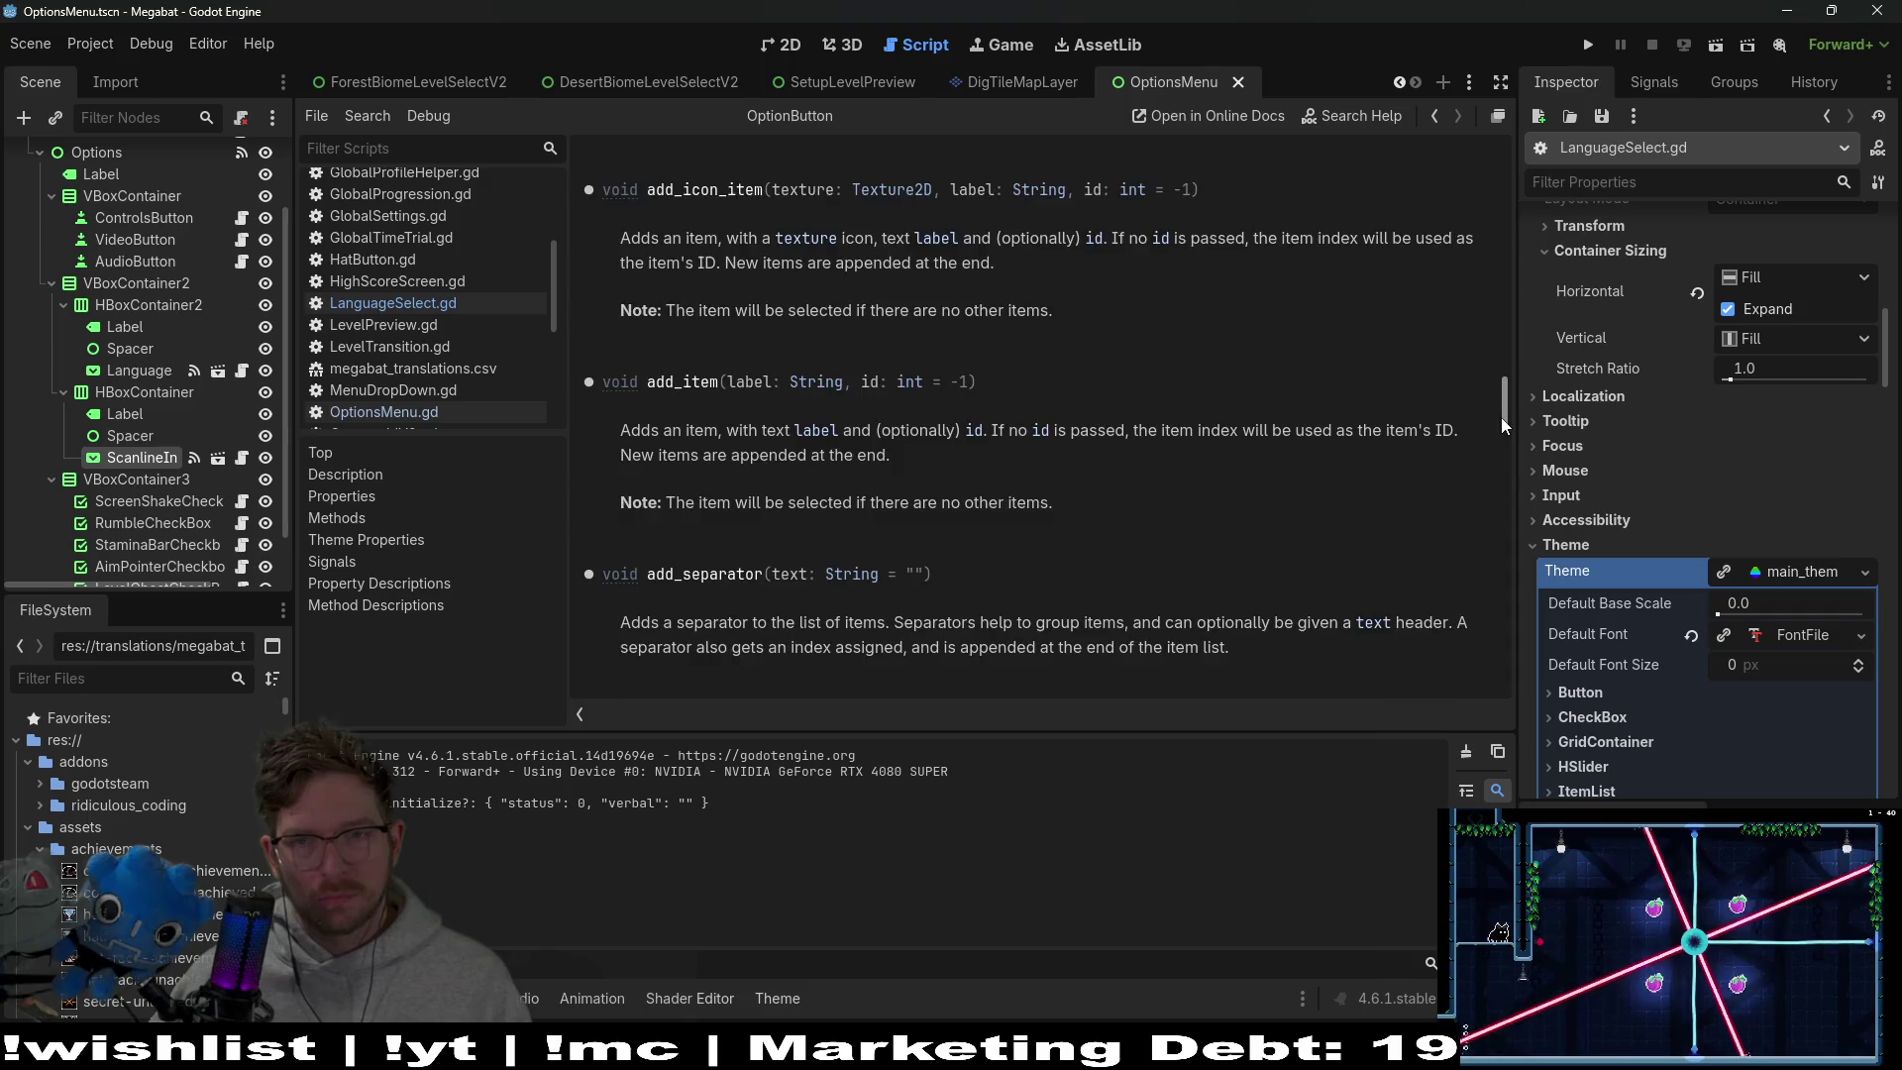
pyautogui.moveTo(1500, 418); pyautogui.dragTo(1494, 151)
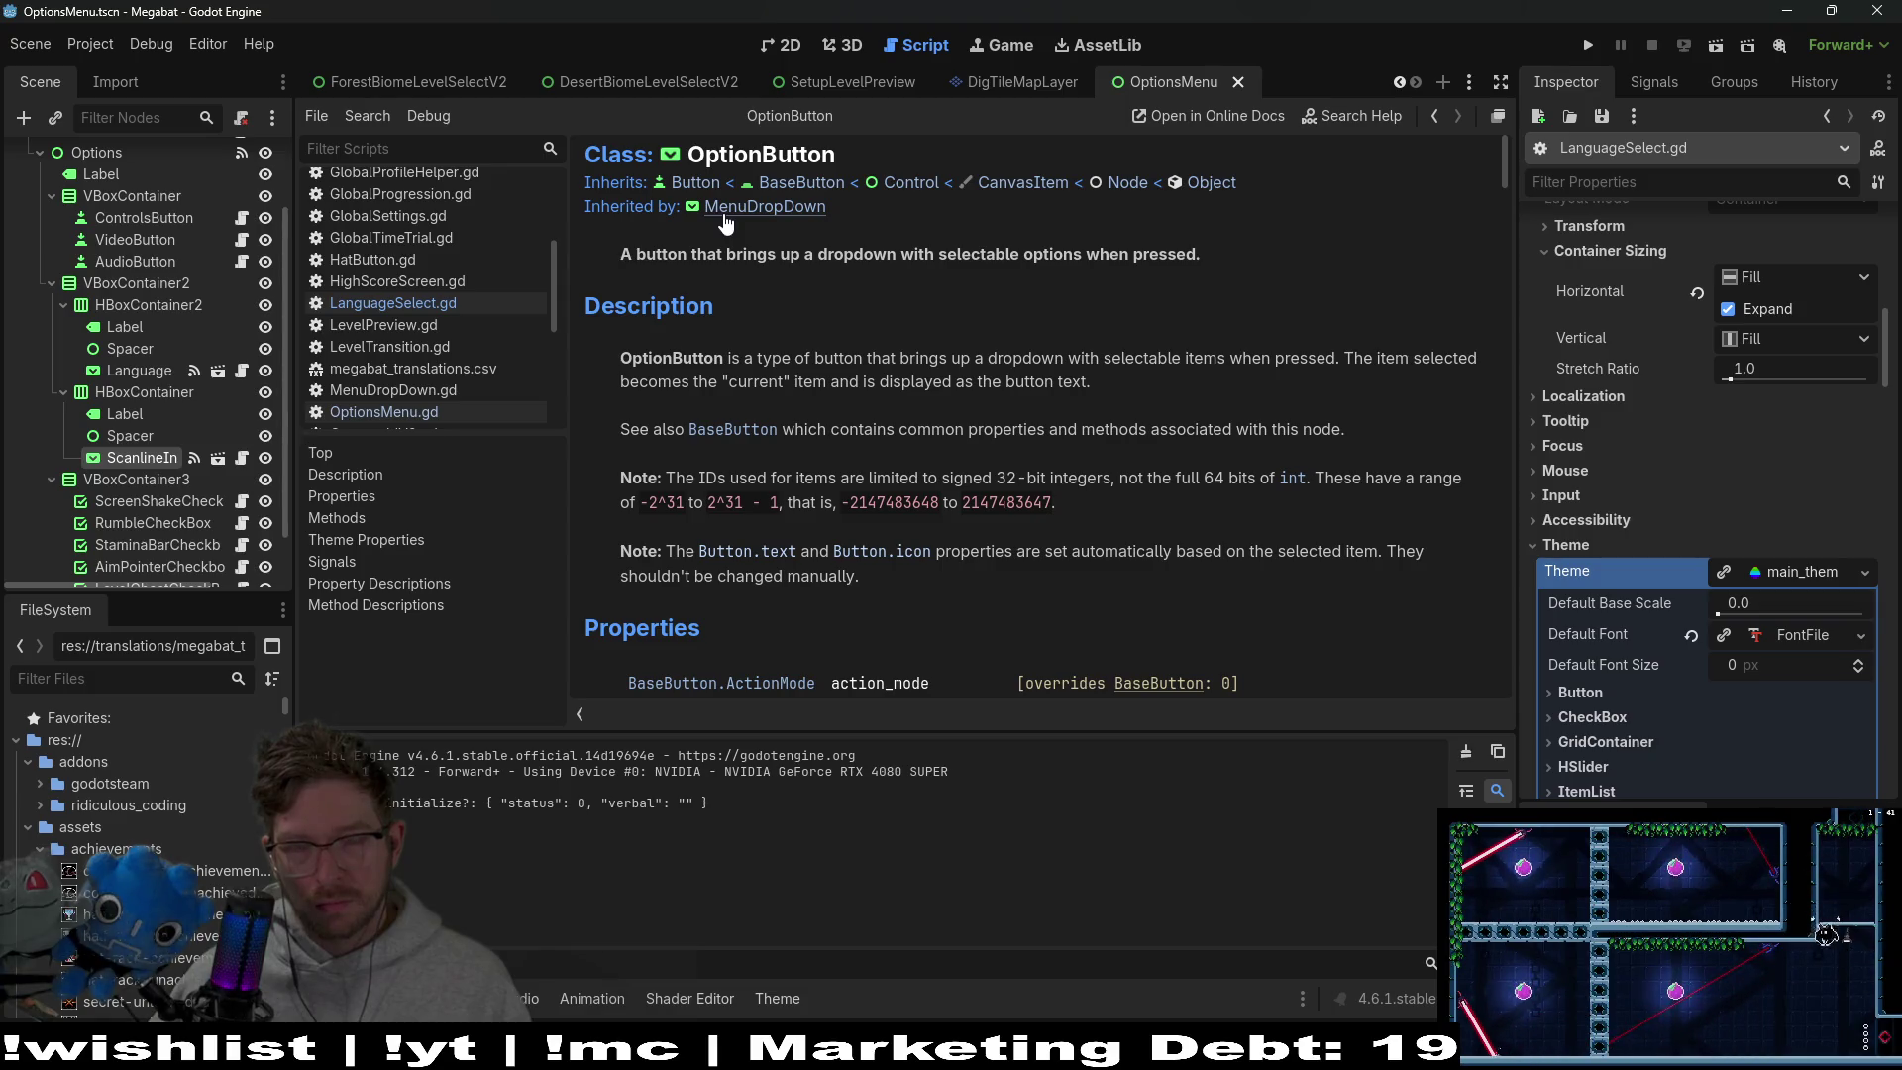
# Read through the MenuDropDown class reference
pyautogui.click(723, 210)
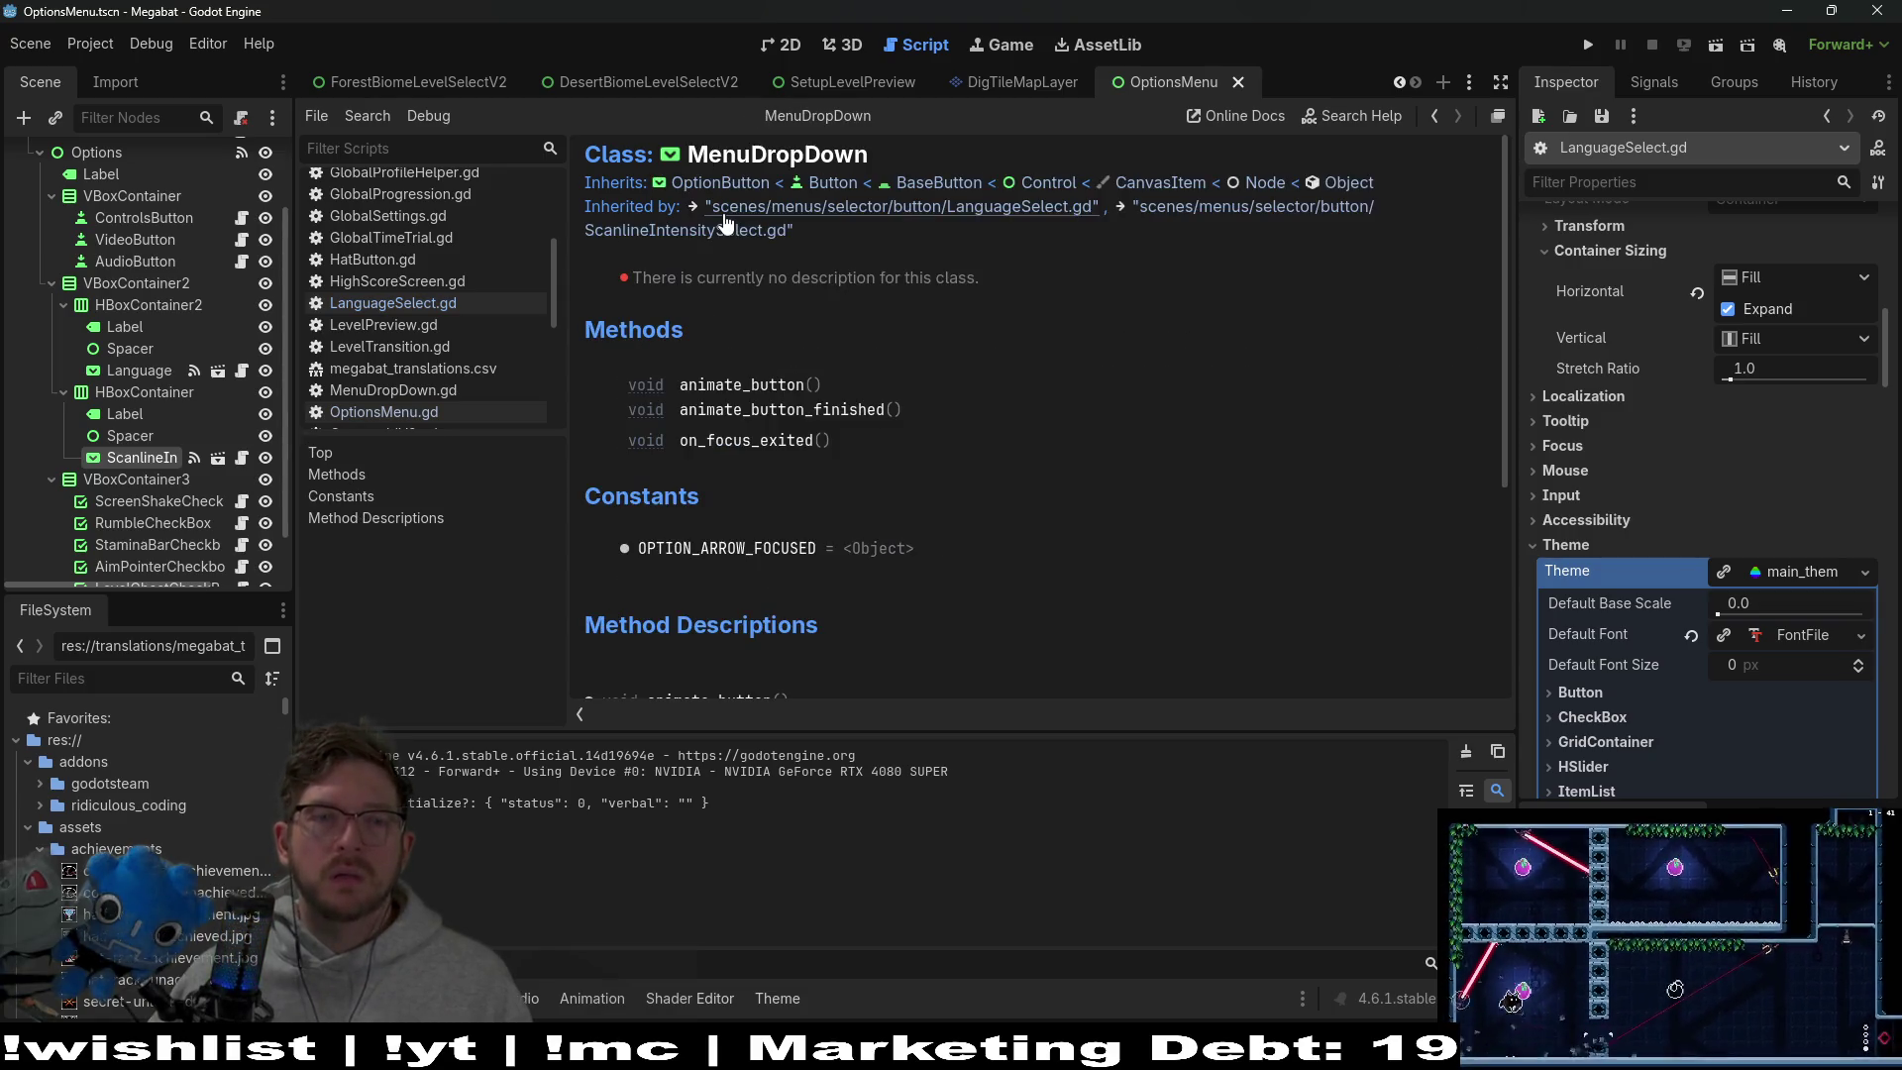
pyautogui.scroll(-1, 709, 218)
pyautogui.scroll(1, 610, 170)
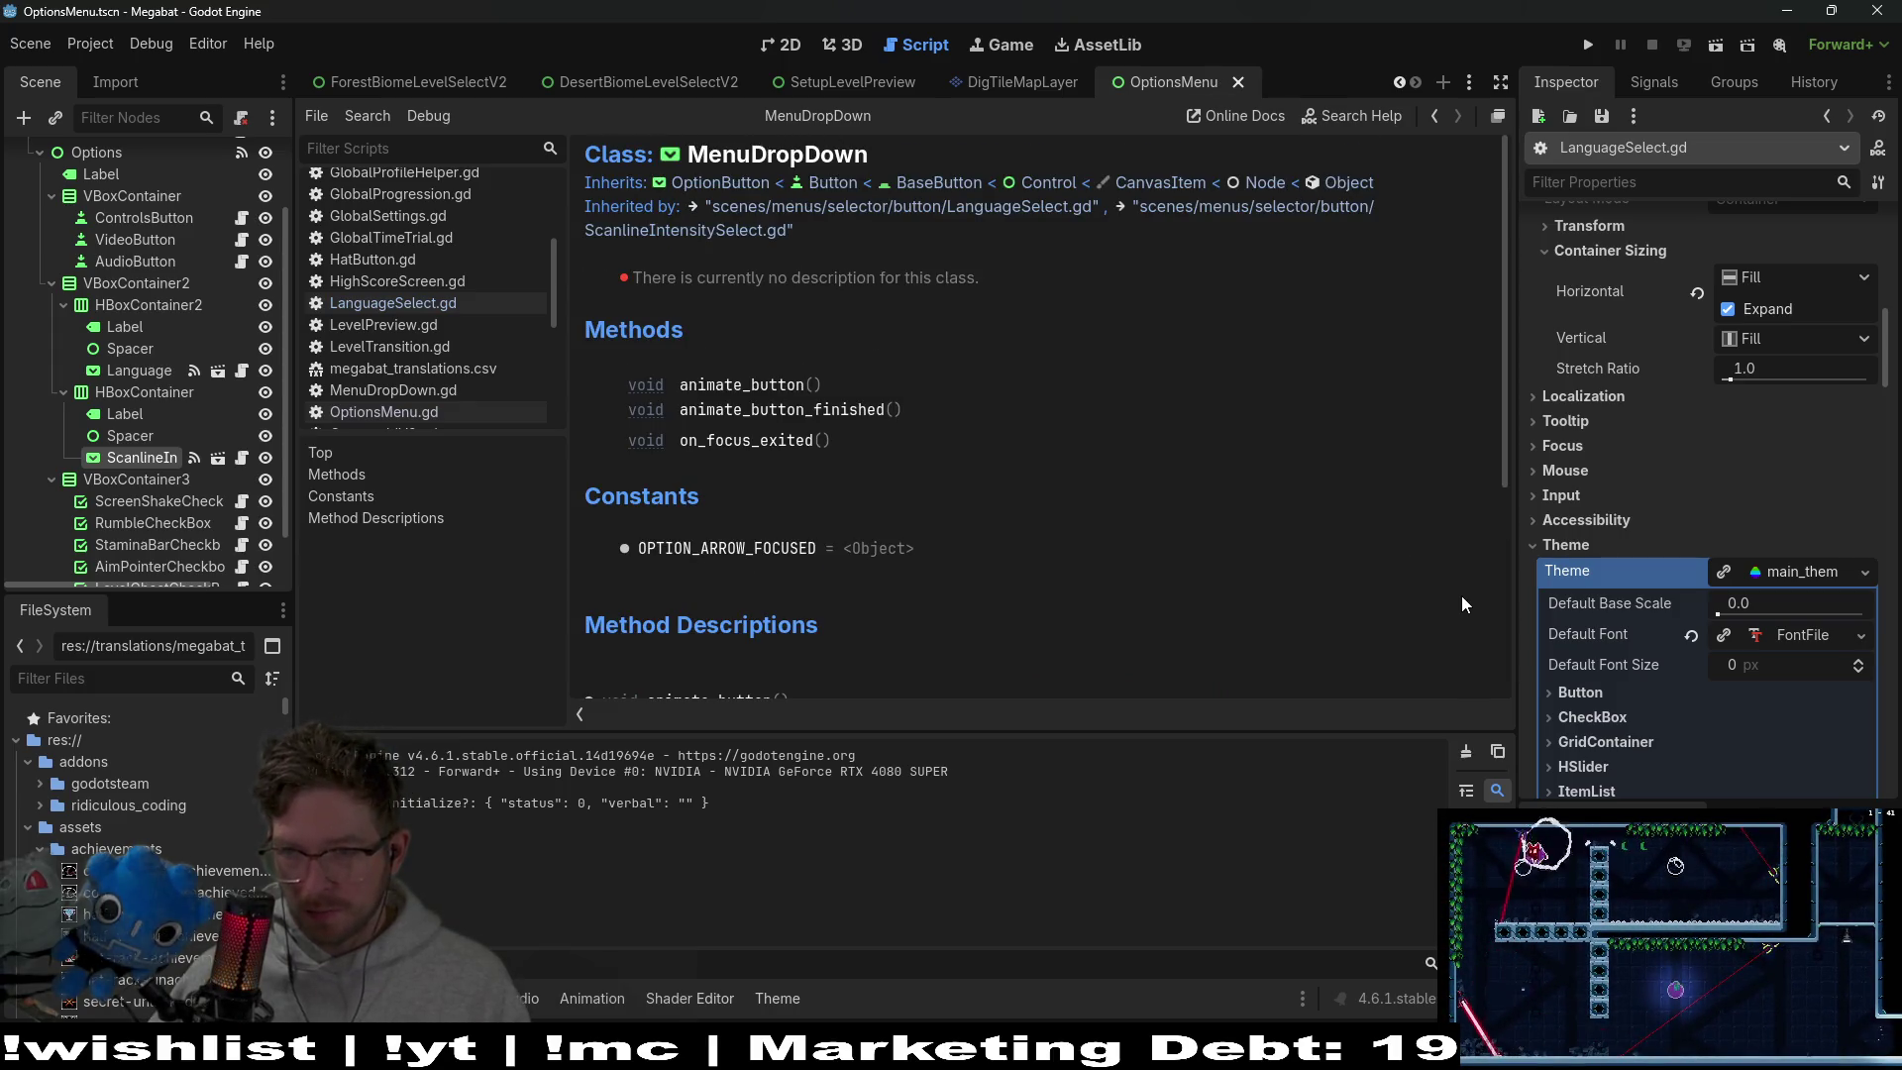
pyautogui.scroll(-3, 1624, 723)
pyautogui.scroll(3, 1624, 723)
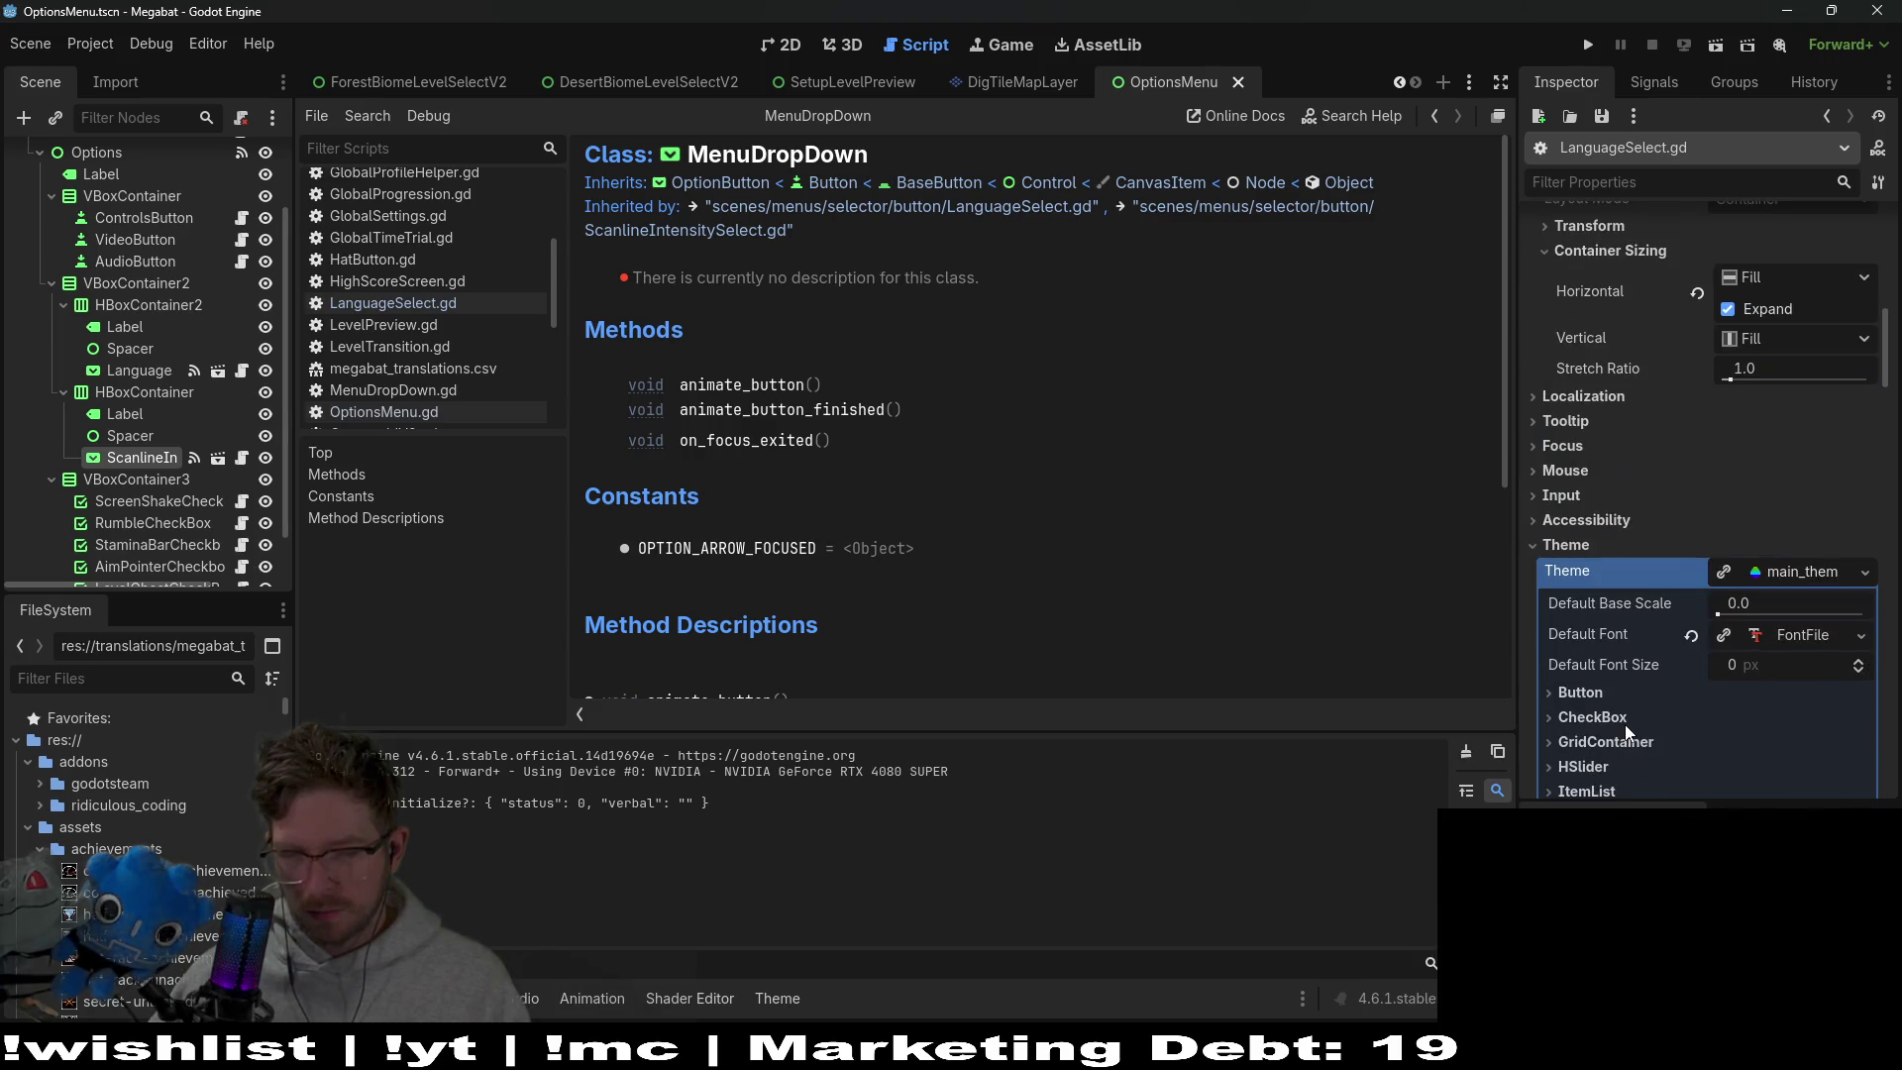
pyautogui.scroll(-3, 1732, 613)
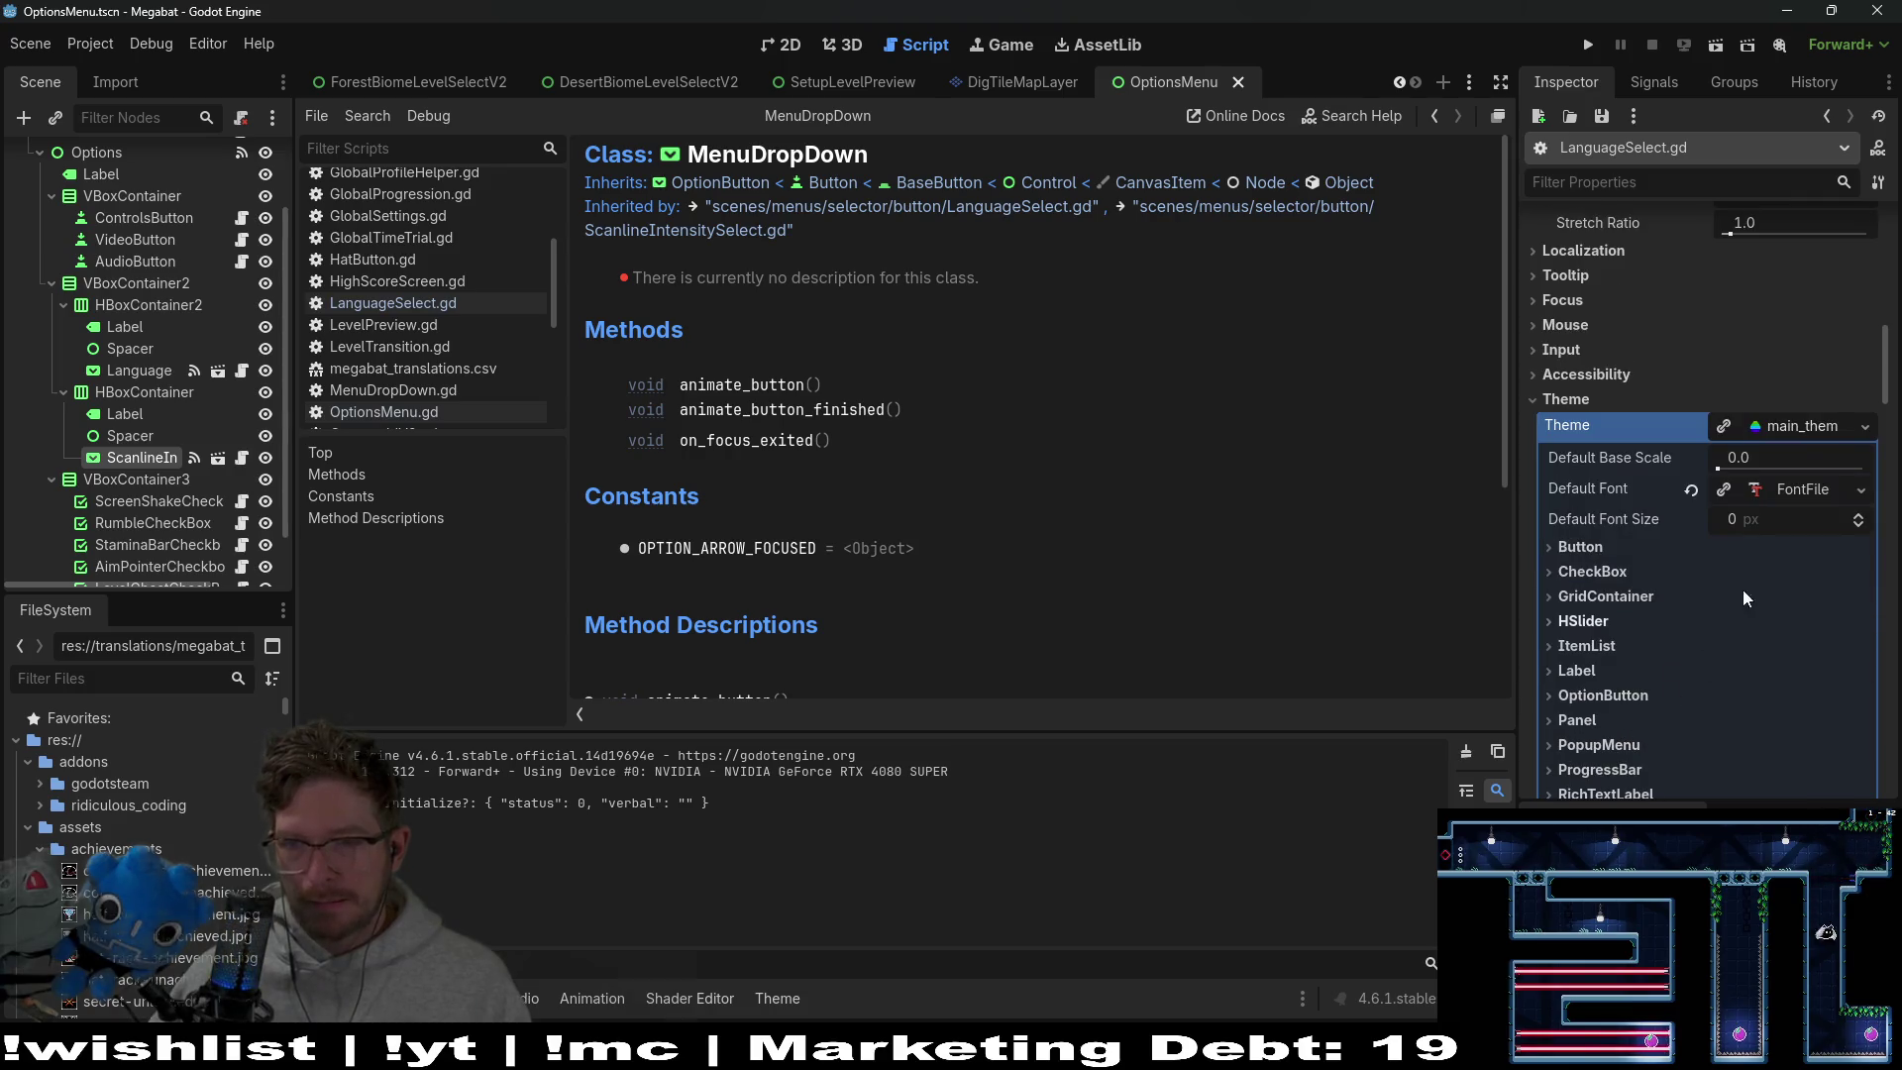
# Open main_theme in the Theme editor and preview a sample dropdown
pyautogui.click(1803, 430)
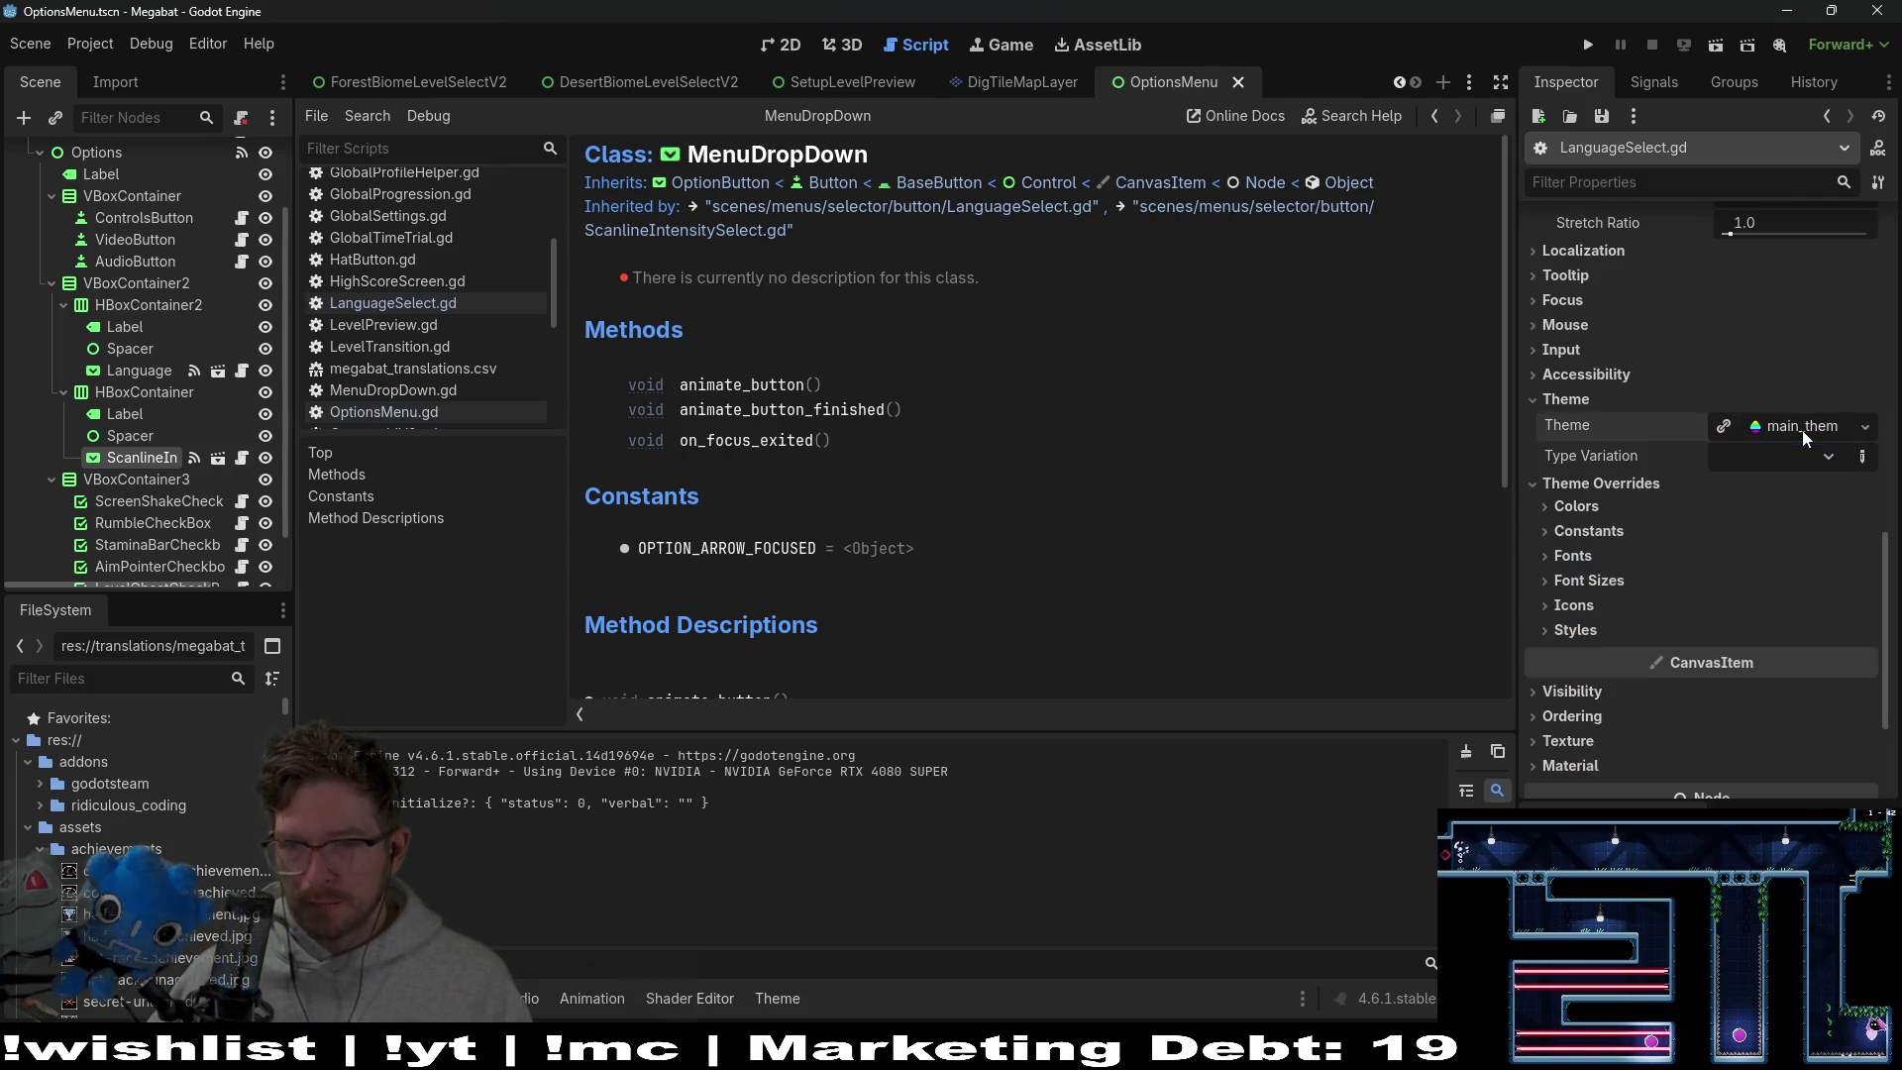
pyautogui.click(1599, 634)
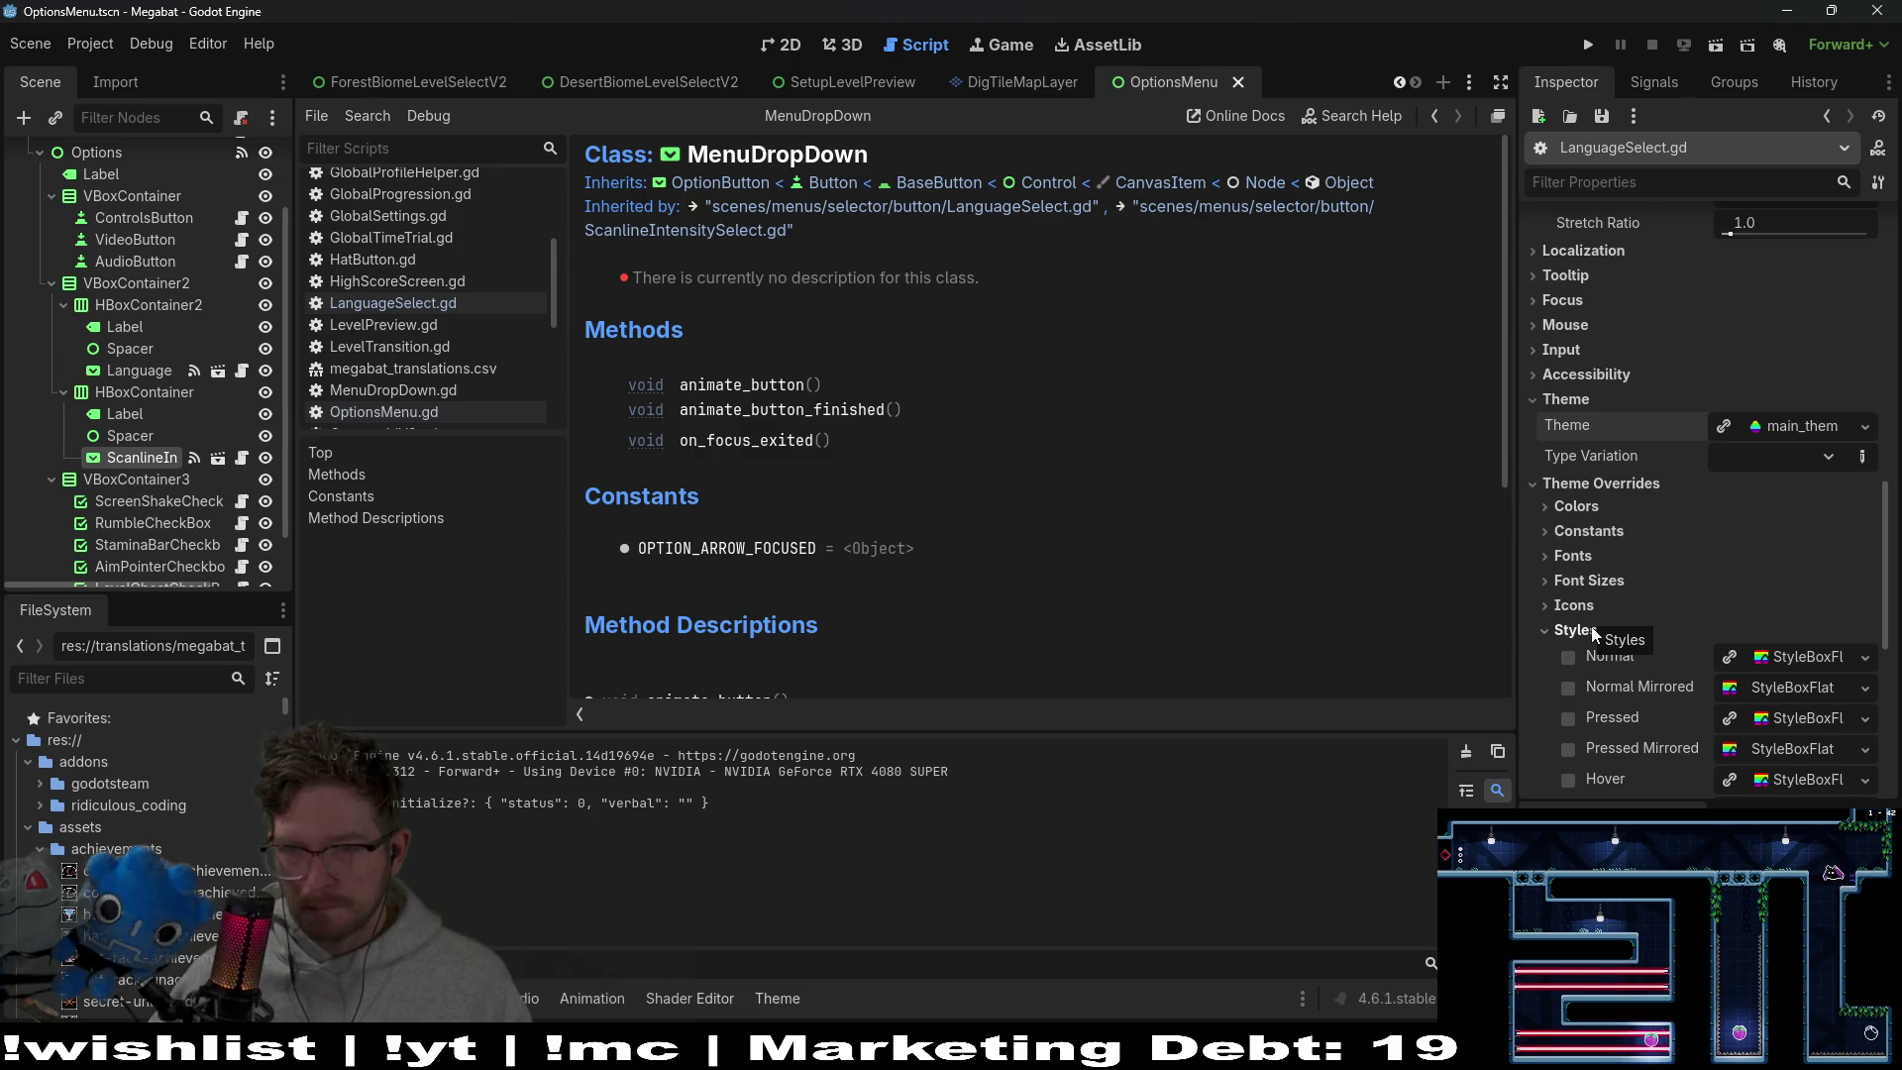
pyautogui.click(1595, 631)
pyautogui.click(1797, 426)
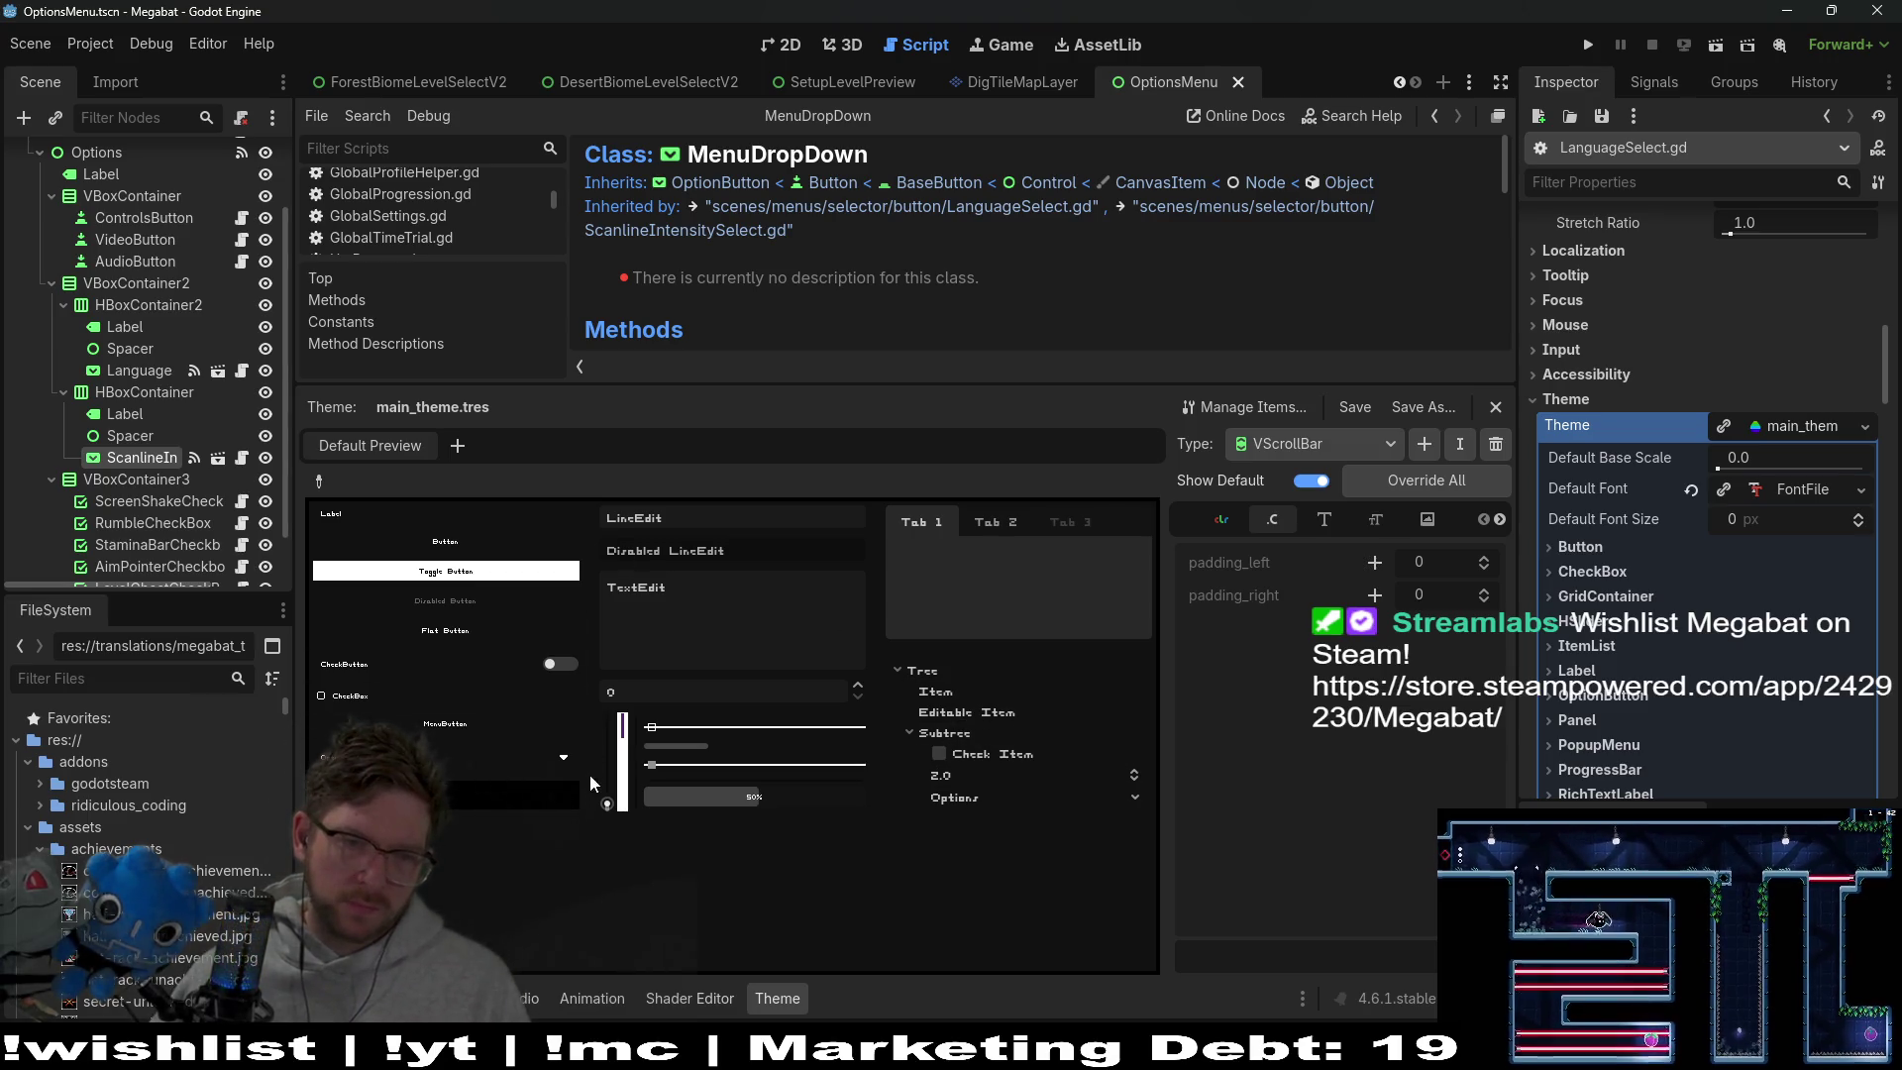
pyautogui.click(540, 795)
# Open and close the sample dropdown list in the theme preview
pyautogui.click(513, 759)
pyautogui.click(561, 760)
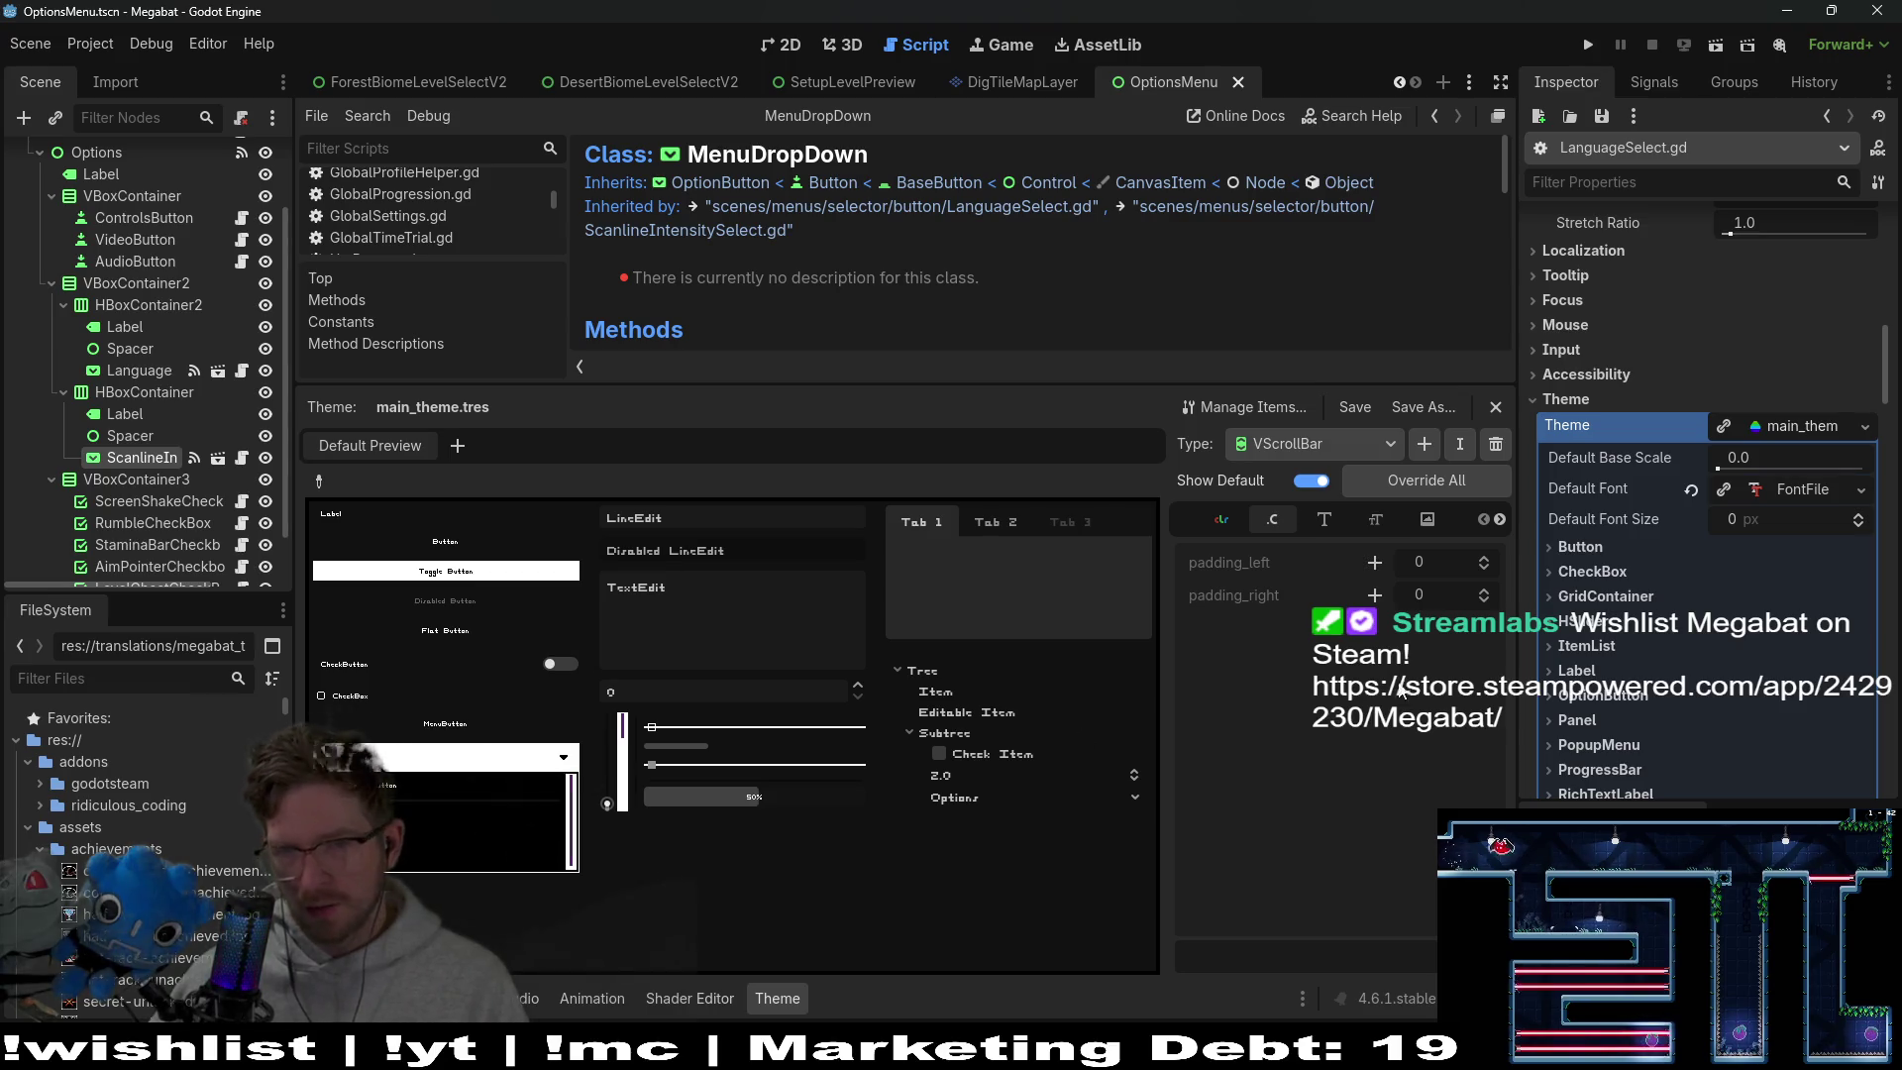
pyautogui.click(1308, 656)
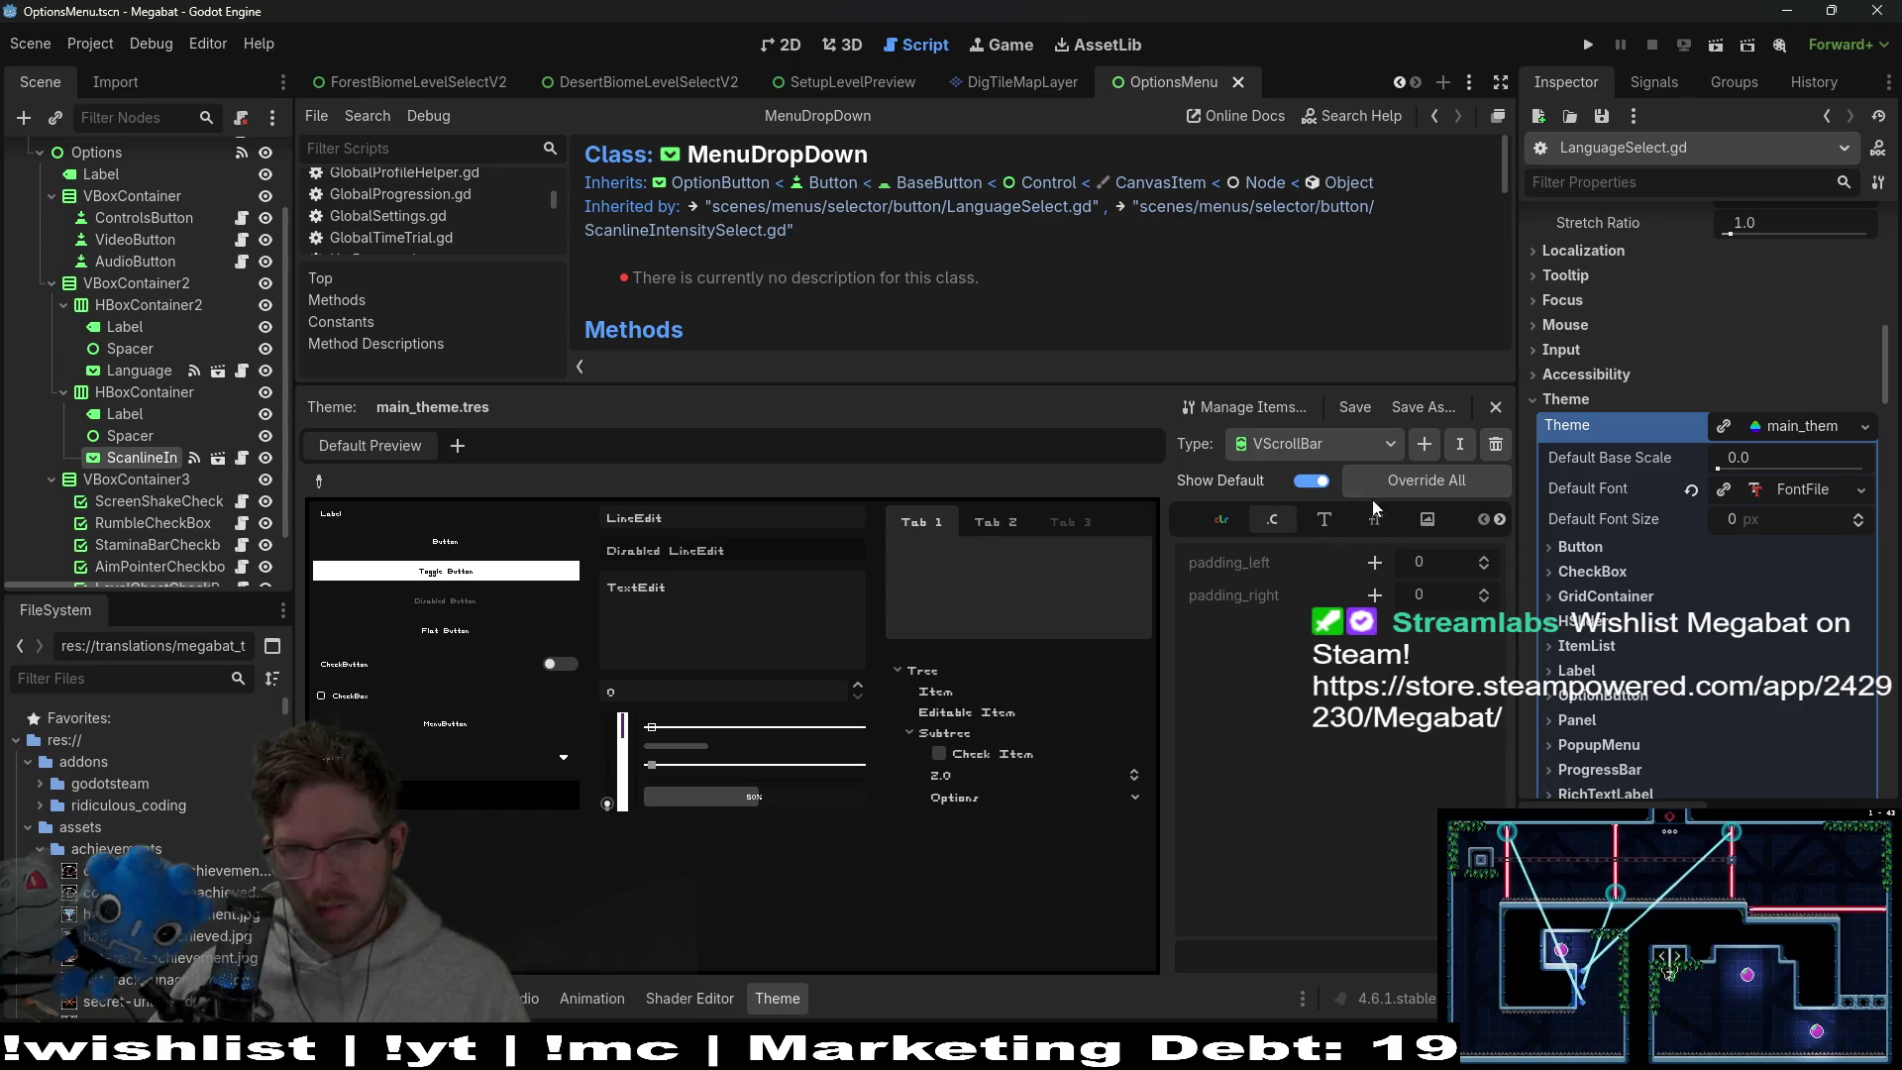
# Switch the Type to OptionButton and browse its icons, font size and colours
pyautogui.click(1363, 443)
pyautogui.click(1332, 616)
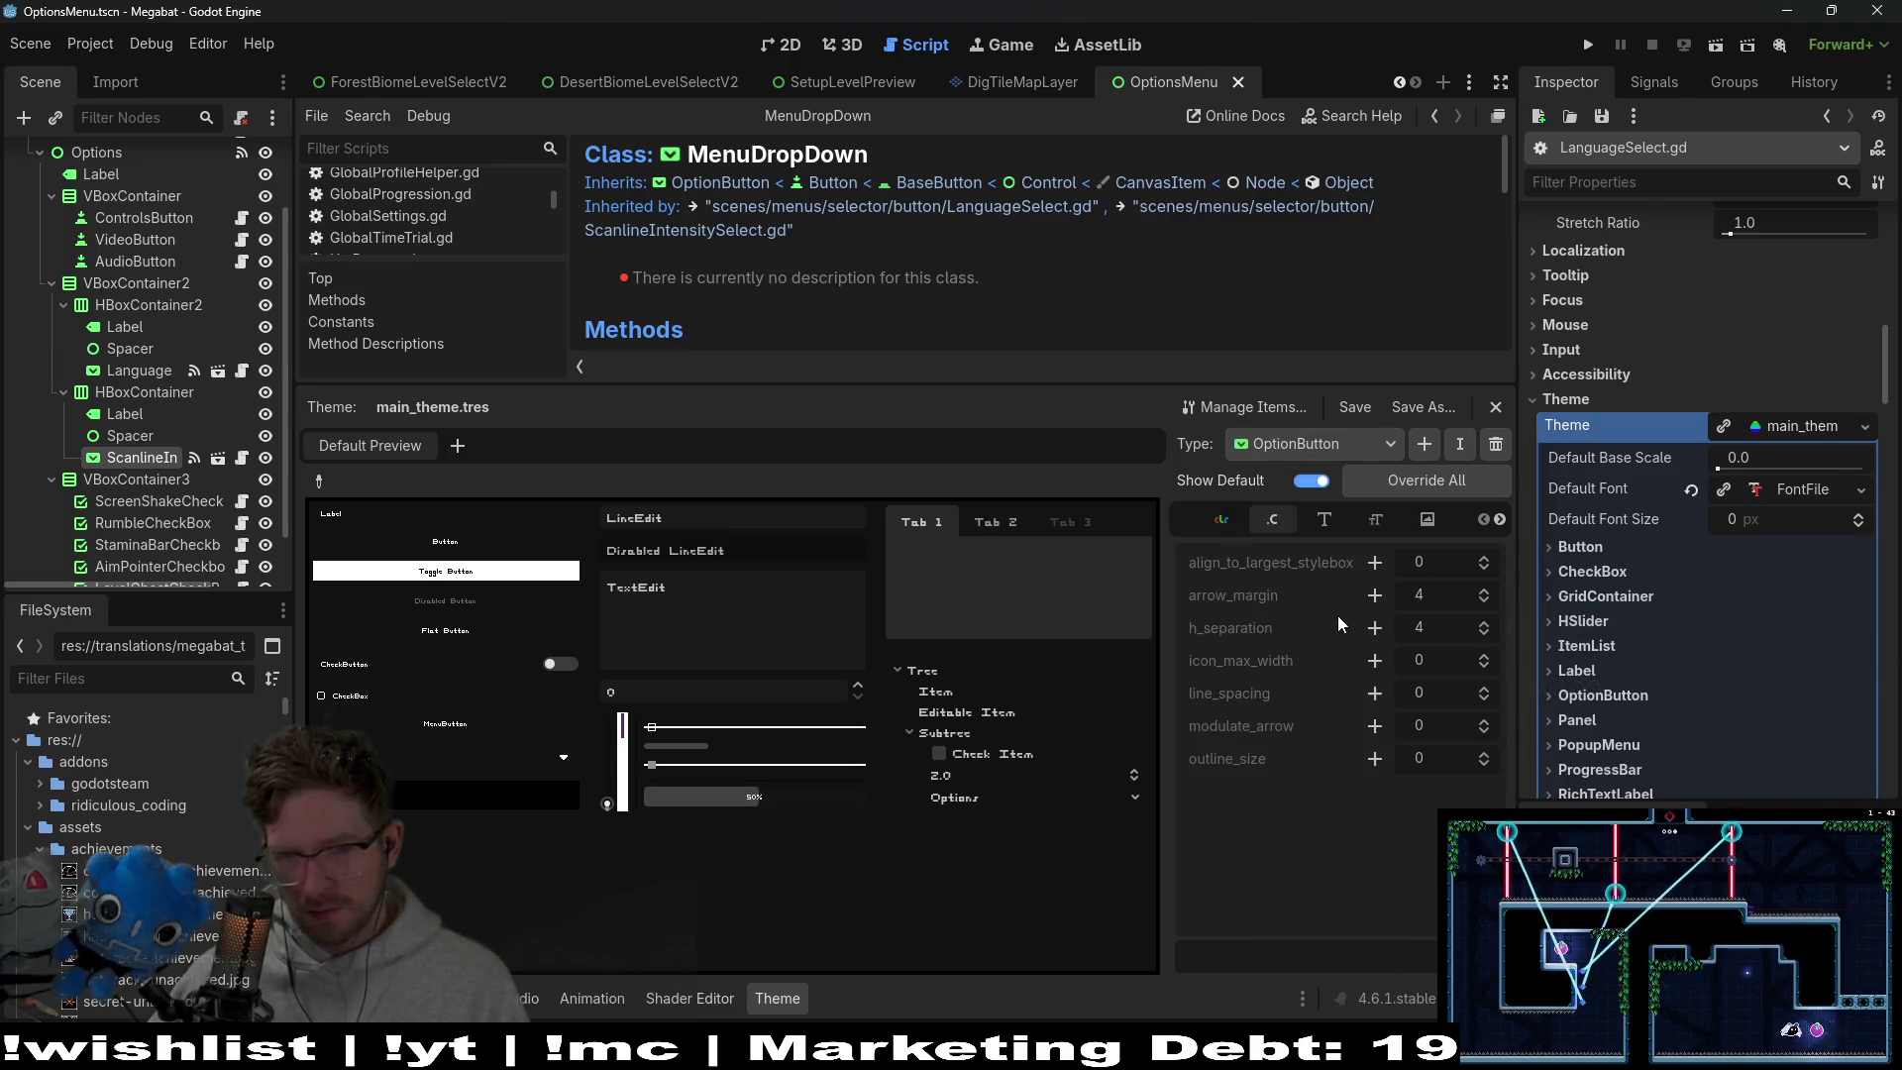
pyautogui.click(1423, 522)
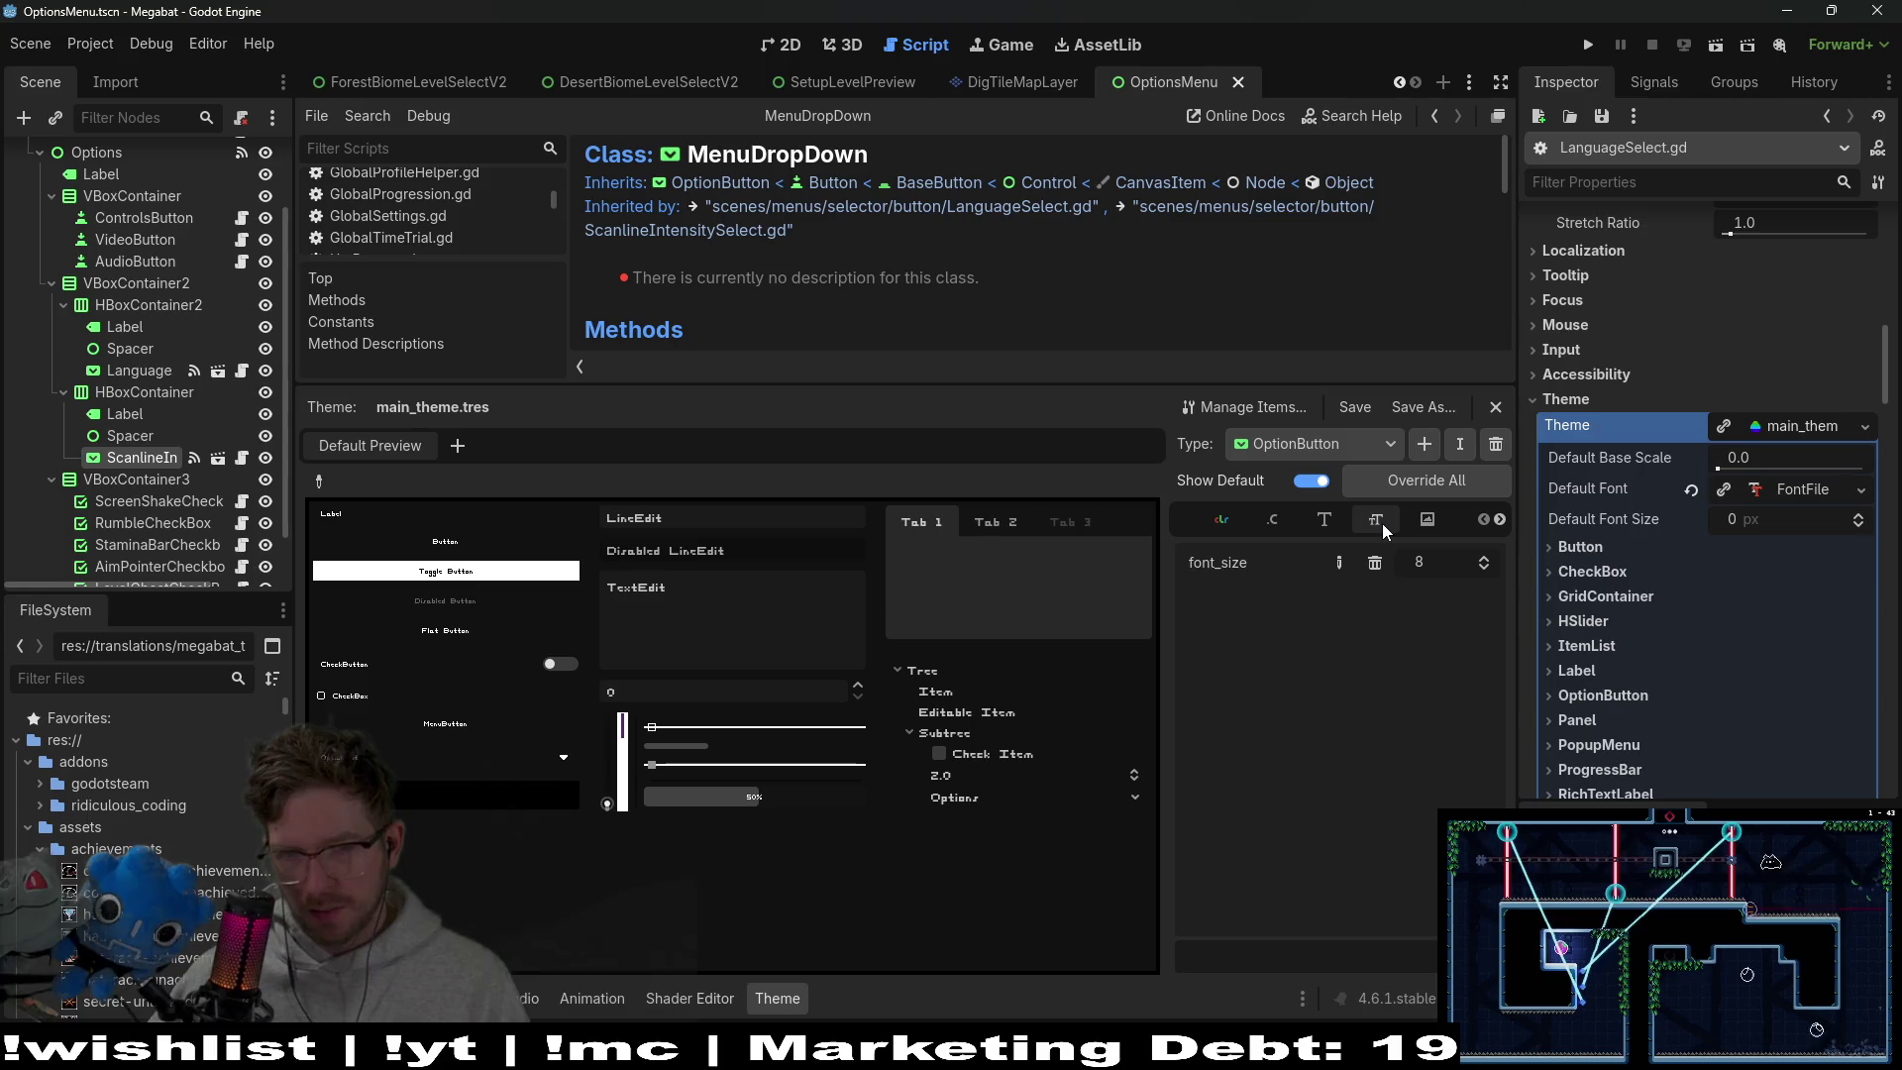
pyautogui.click(1376, 522)
pyautogui.click(1221, 519)
pyautogui.scroll(-1, 1375, 707)
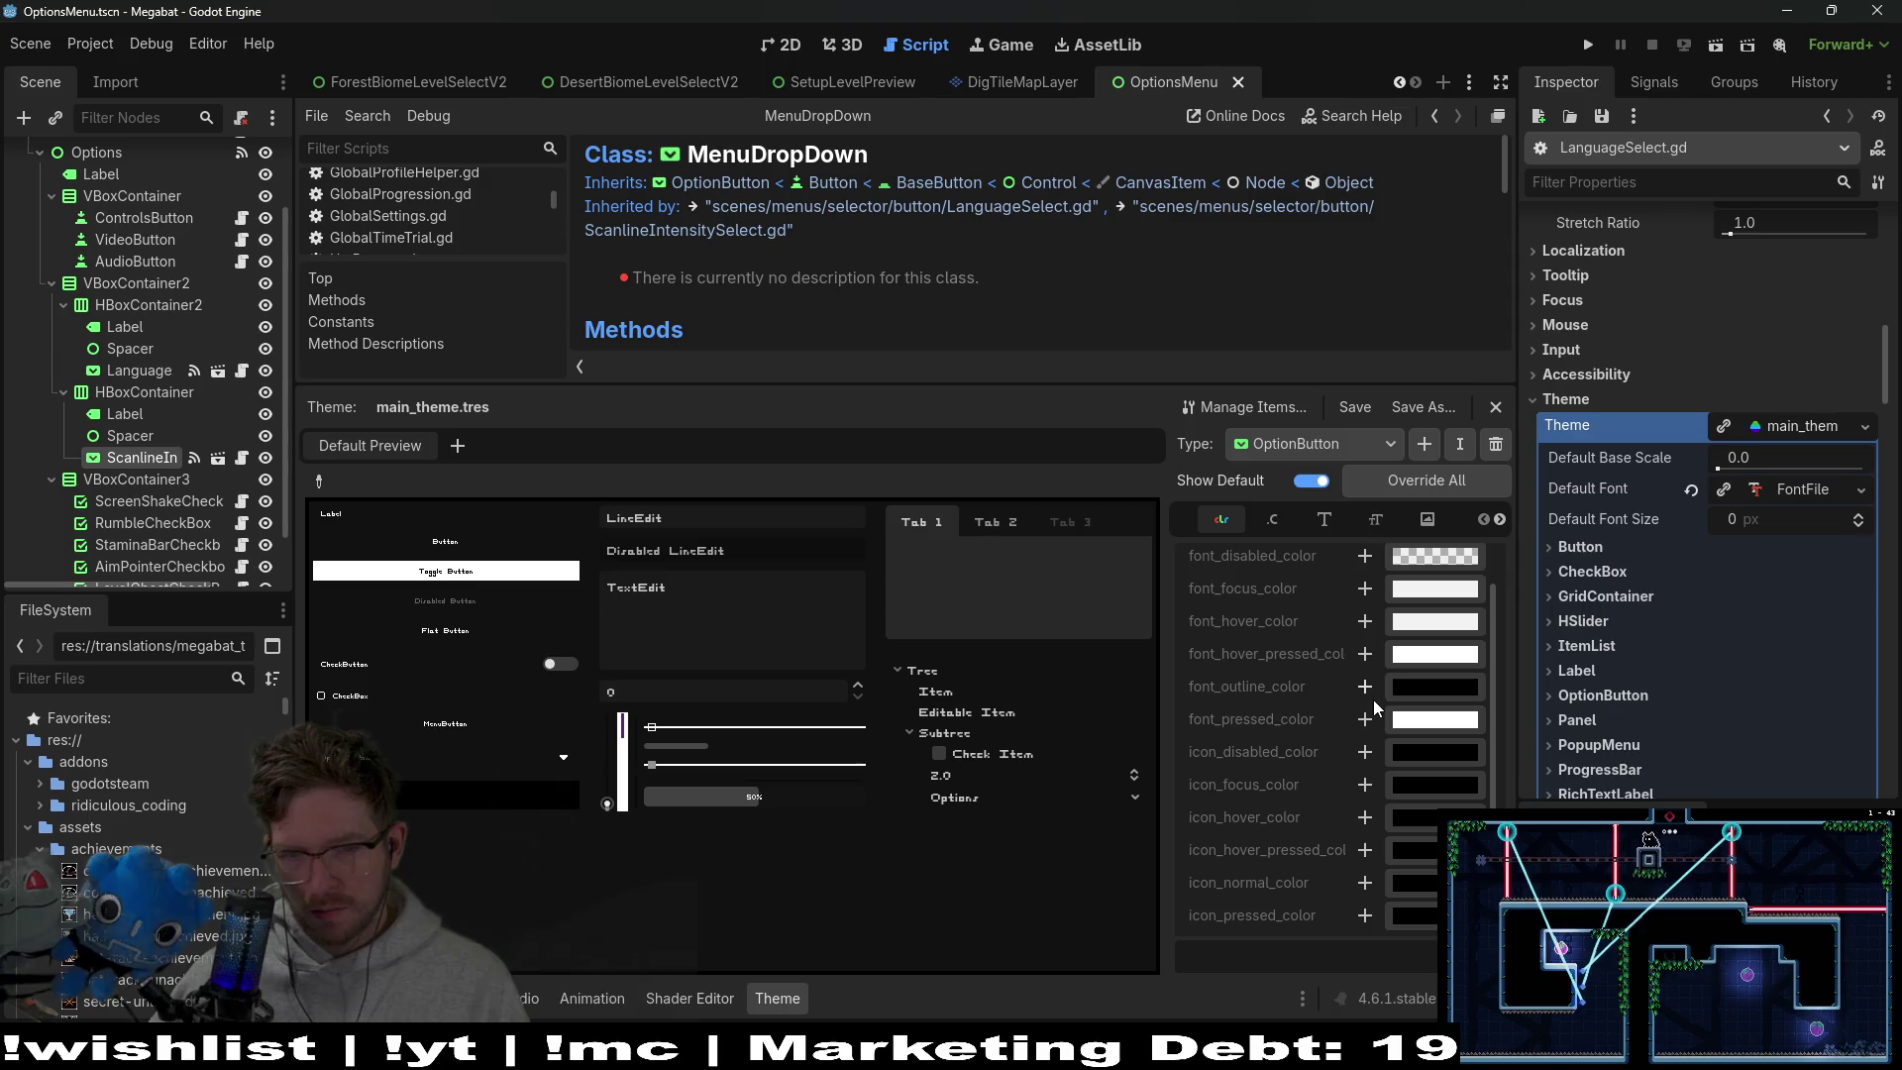
pyautogui.scroll(1, 1351, 715)
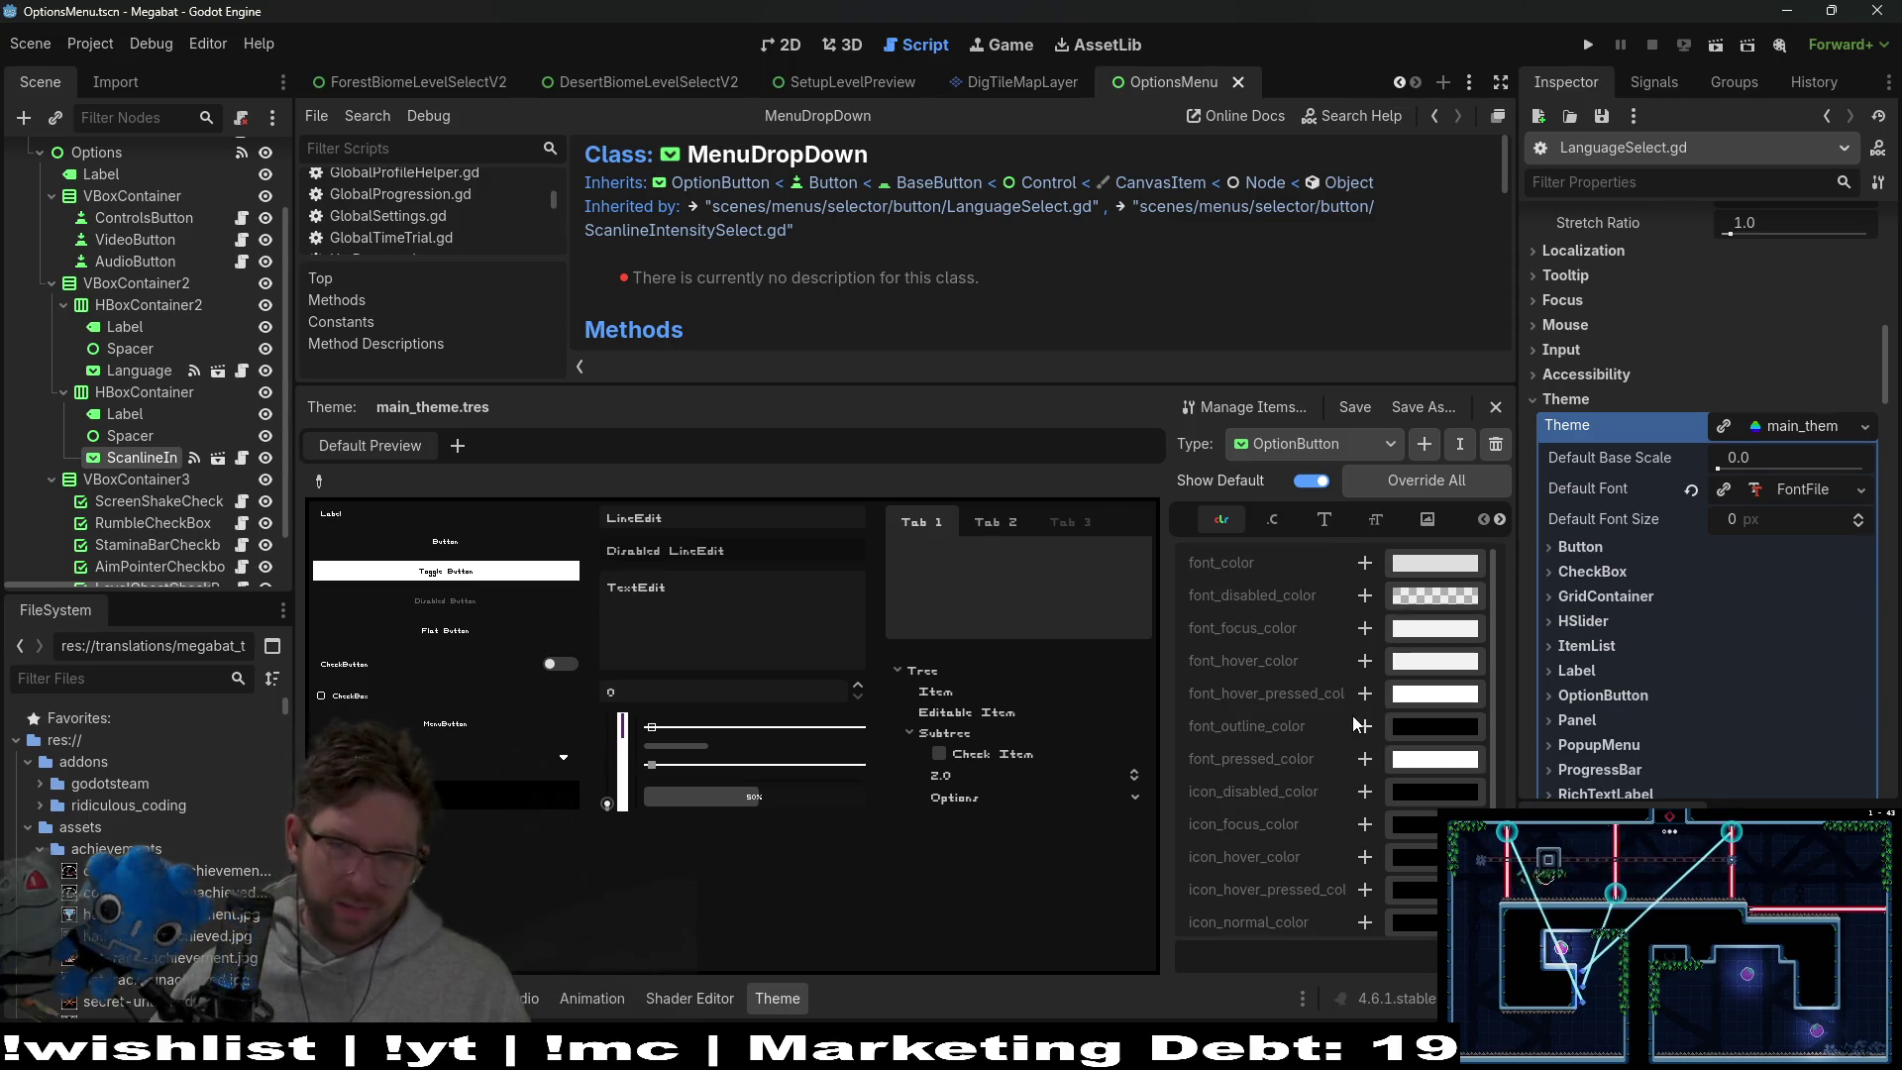
# Switch the Type to PopupMenu and view its icons, such as radio_checked
pyautogui.click(1310, 453)
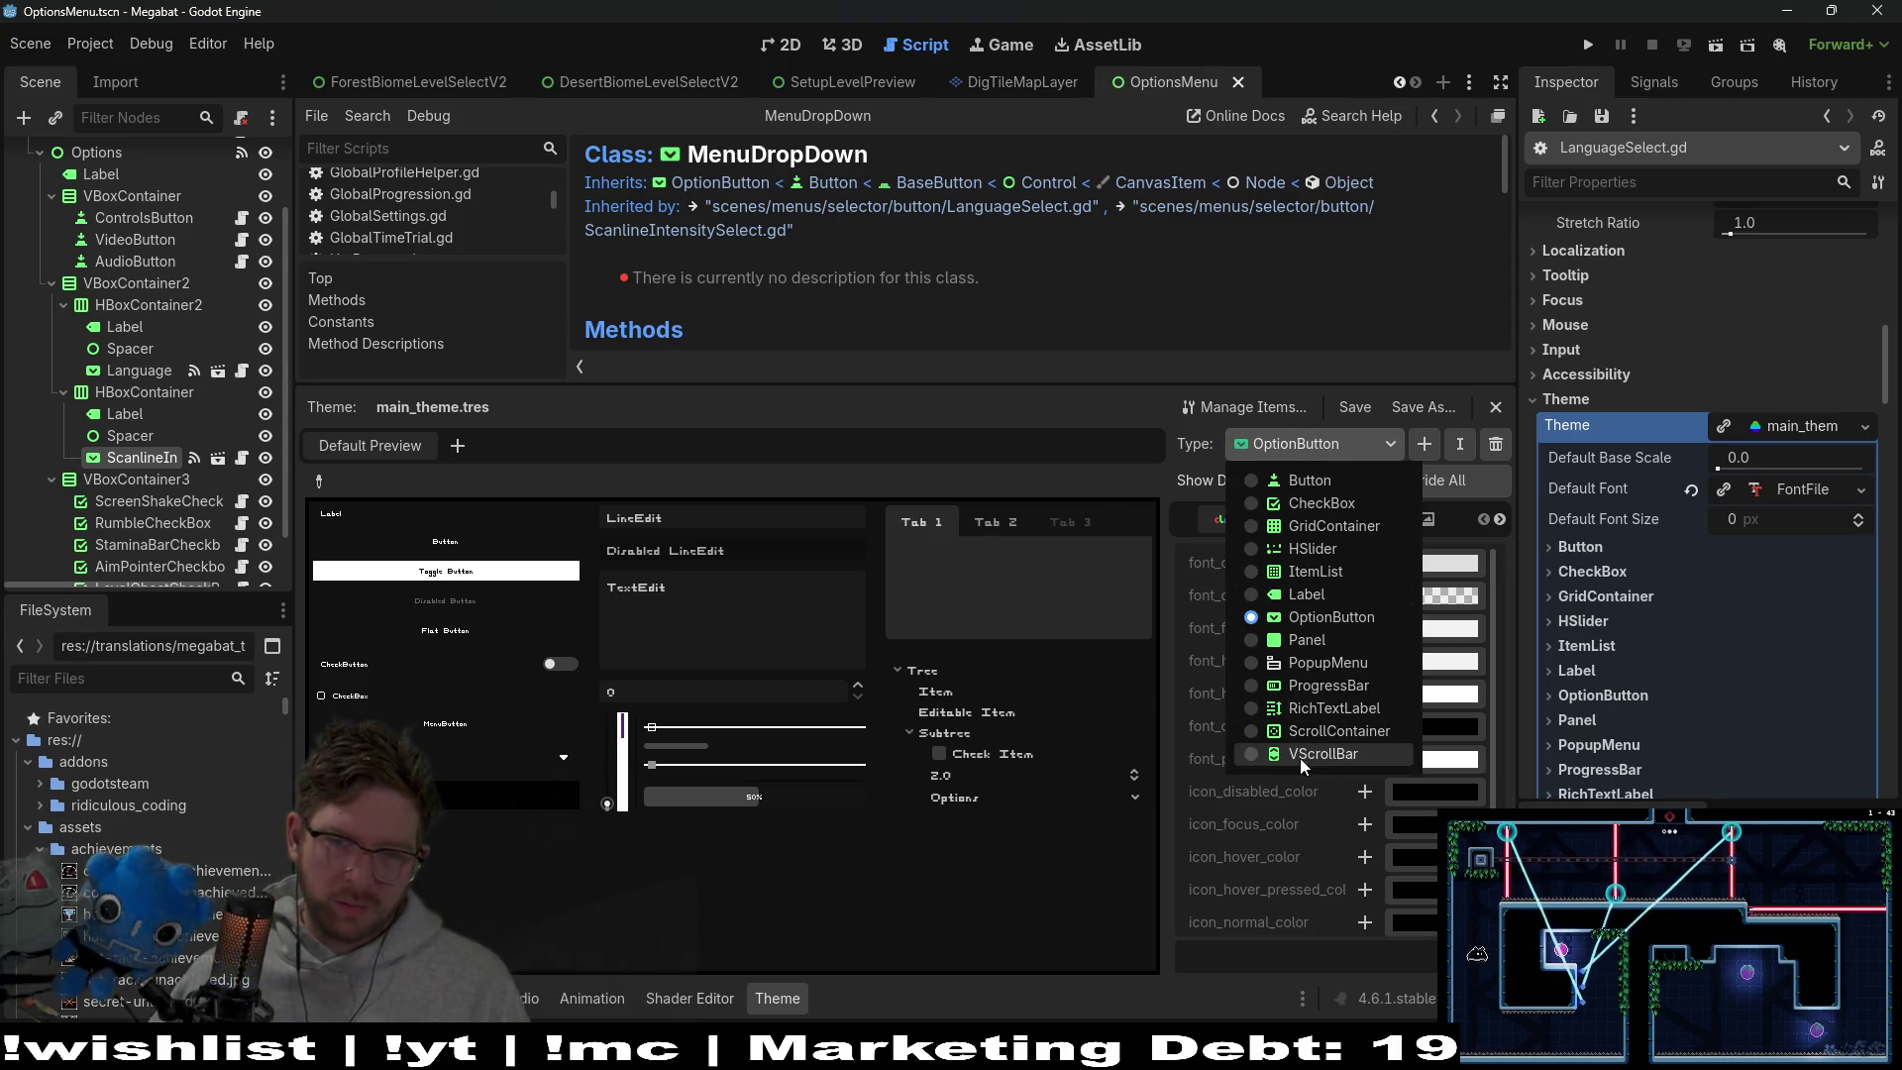
pyautogui.click(1339, 673)
pyautogui.click(1428, 517)
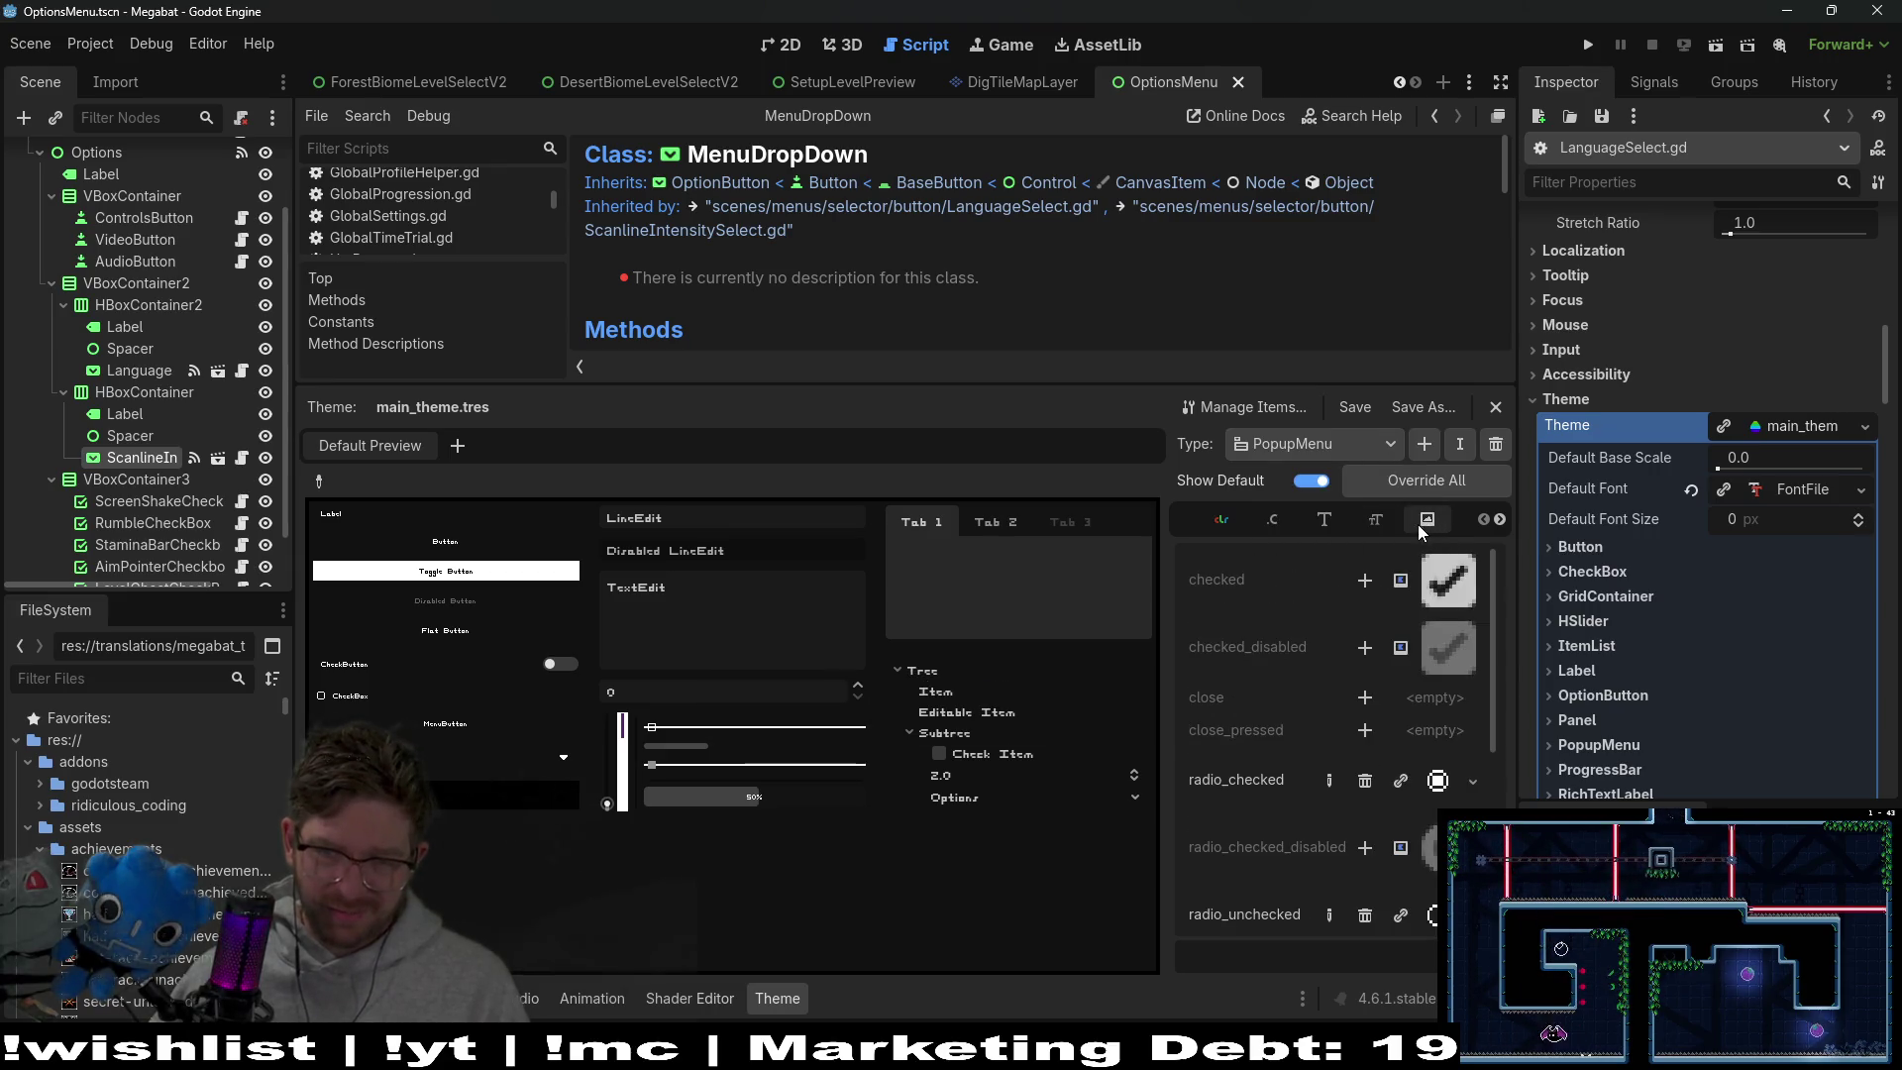
pyautogui.scroll(-3, 1412, 828)
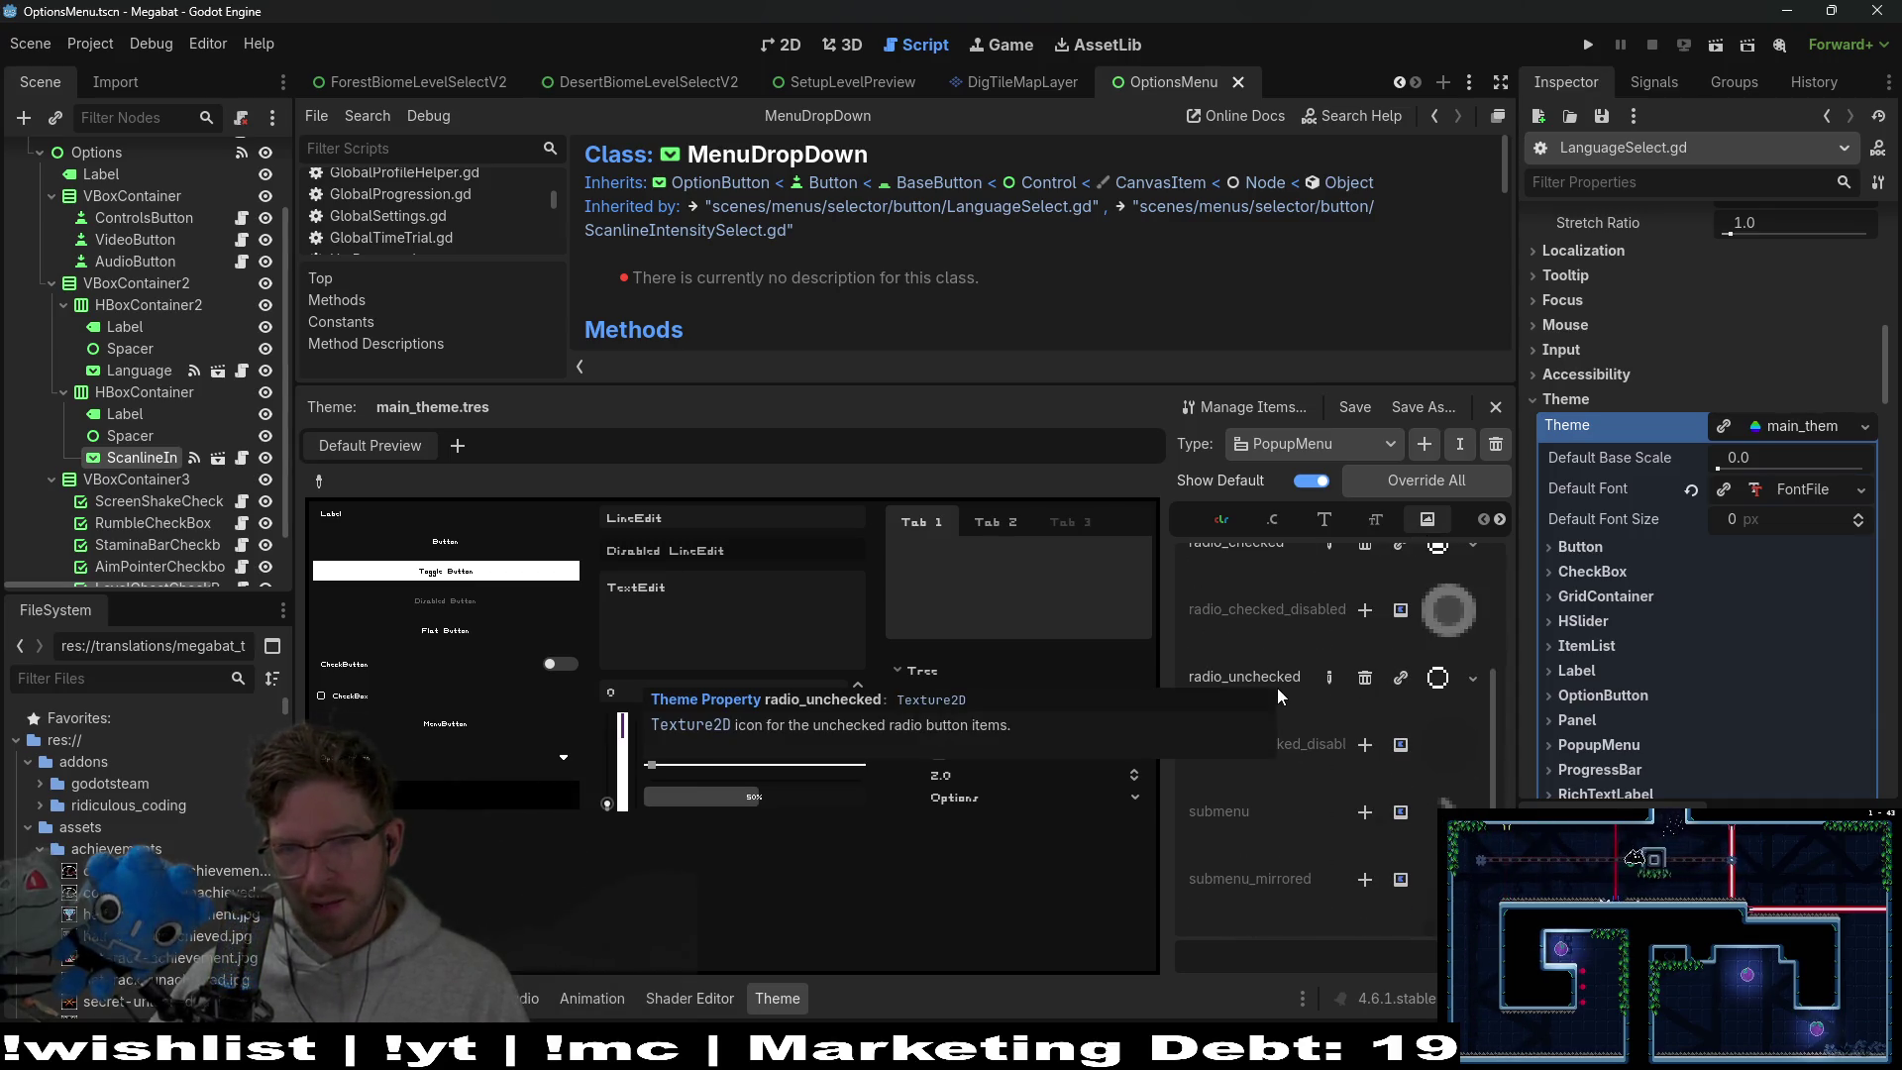
pyautogui.scroll(1, 1278, 696)
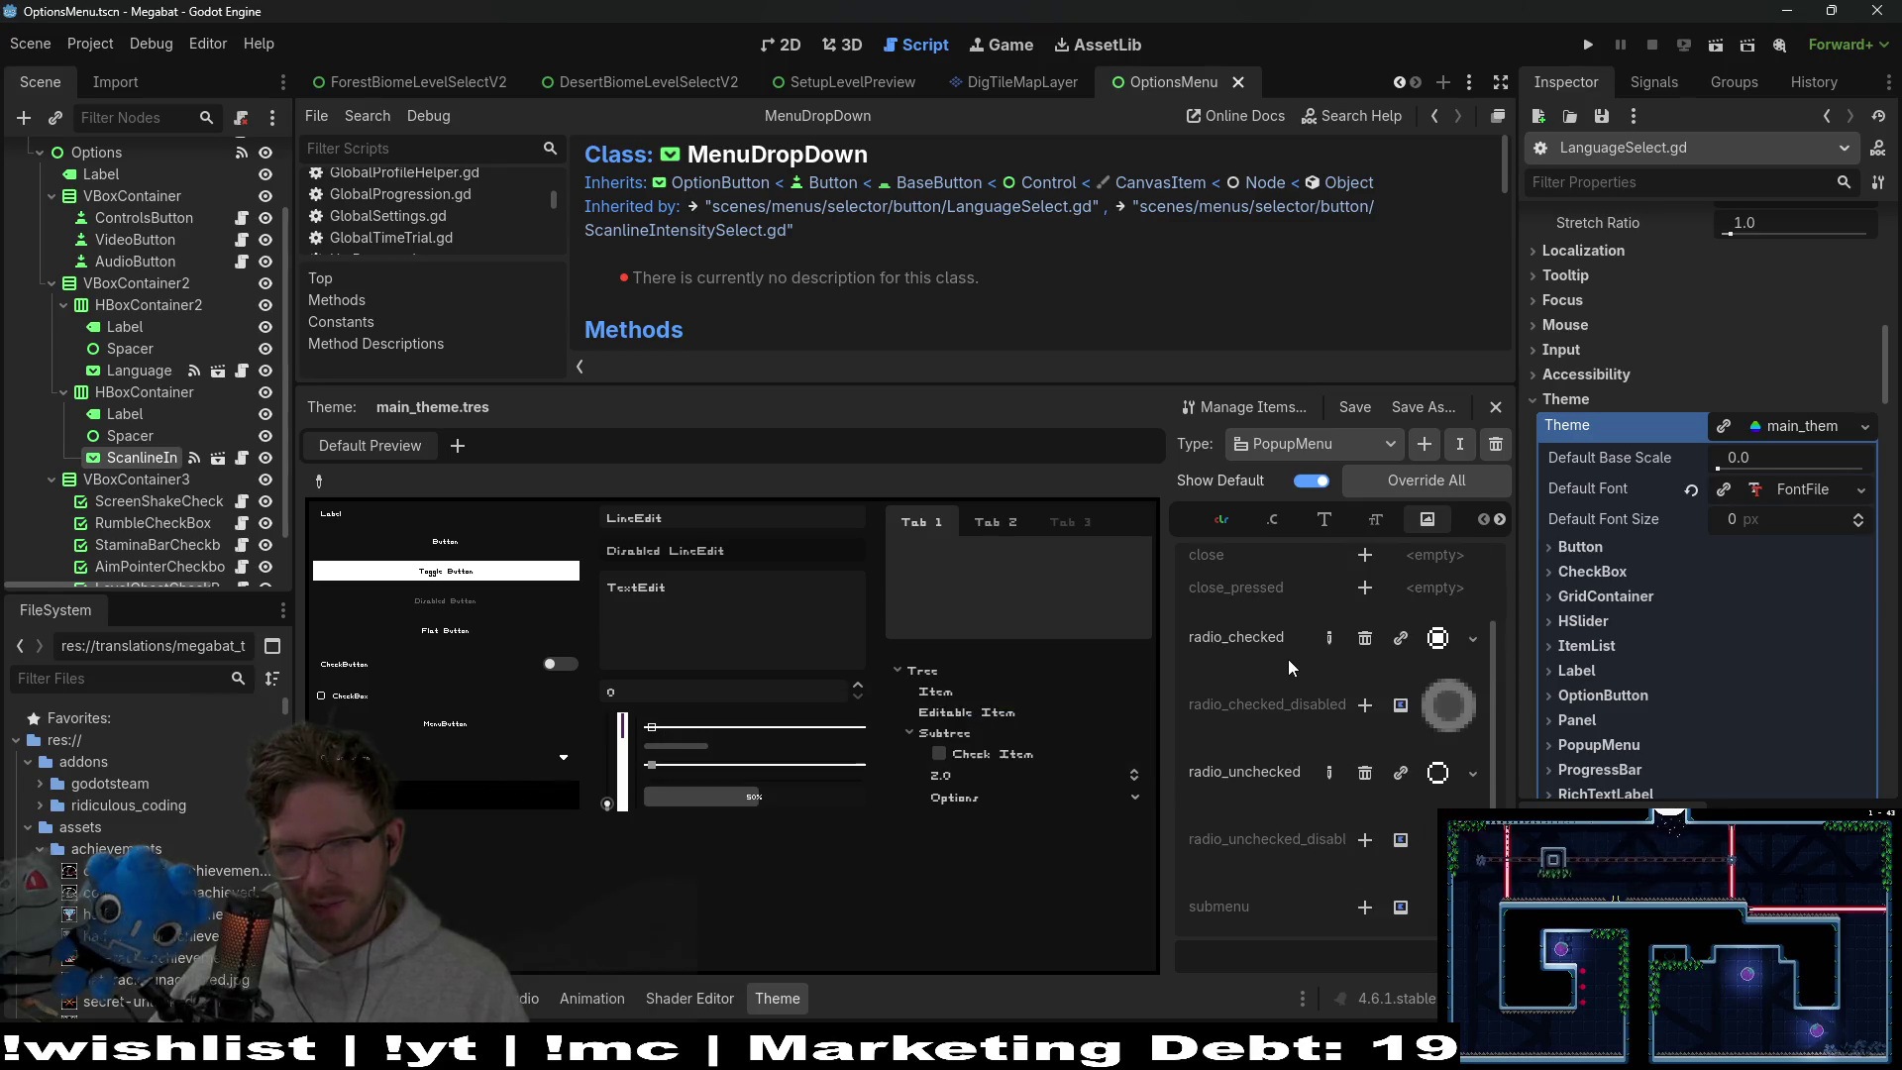
# Browse PopupMenu's font, font size and spacing constant items
pyautogui.click(1350, 443)
pyautogui.click(1349, 438)
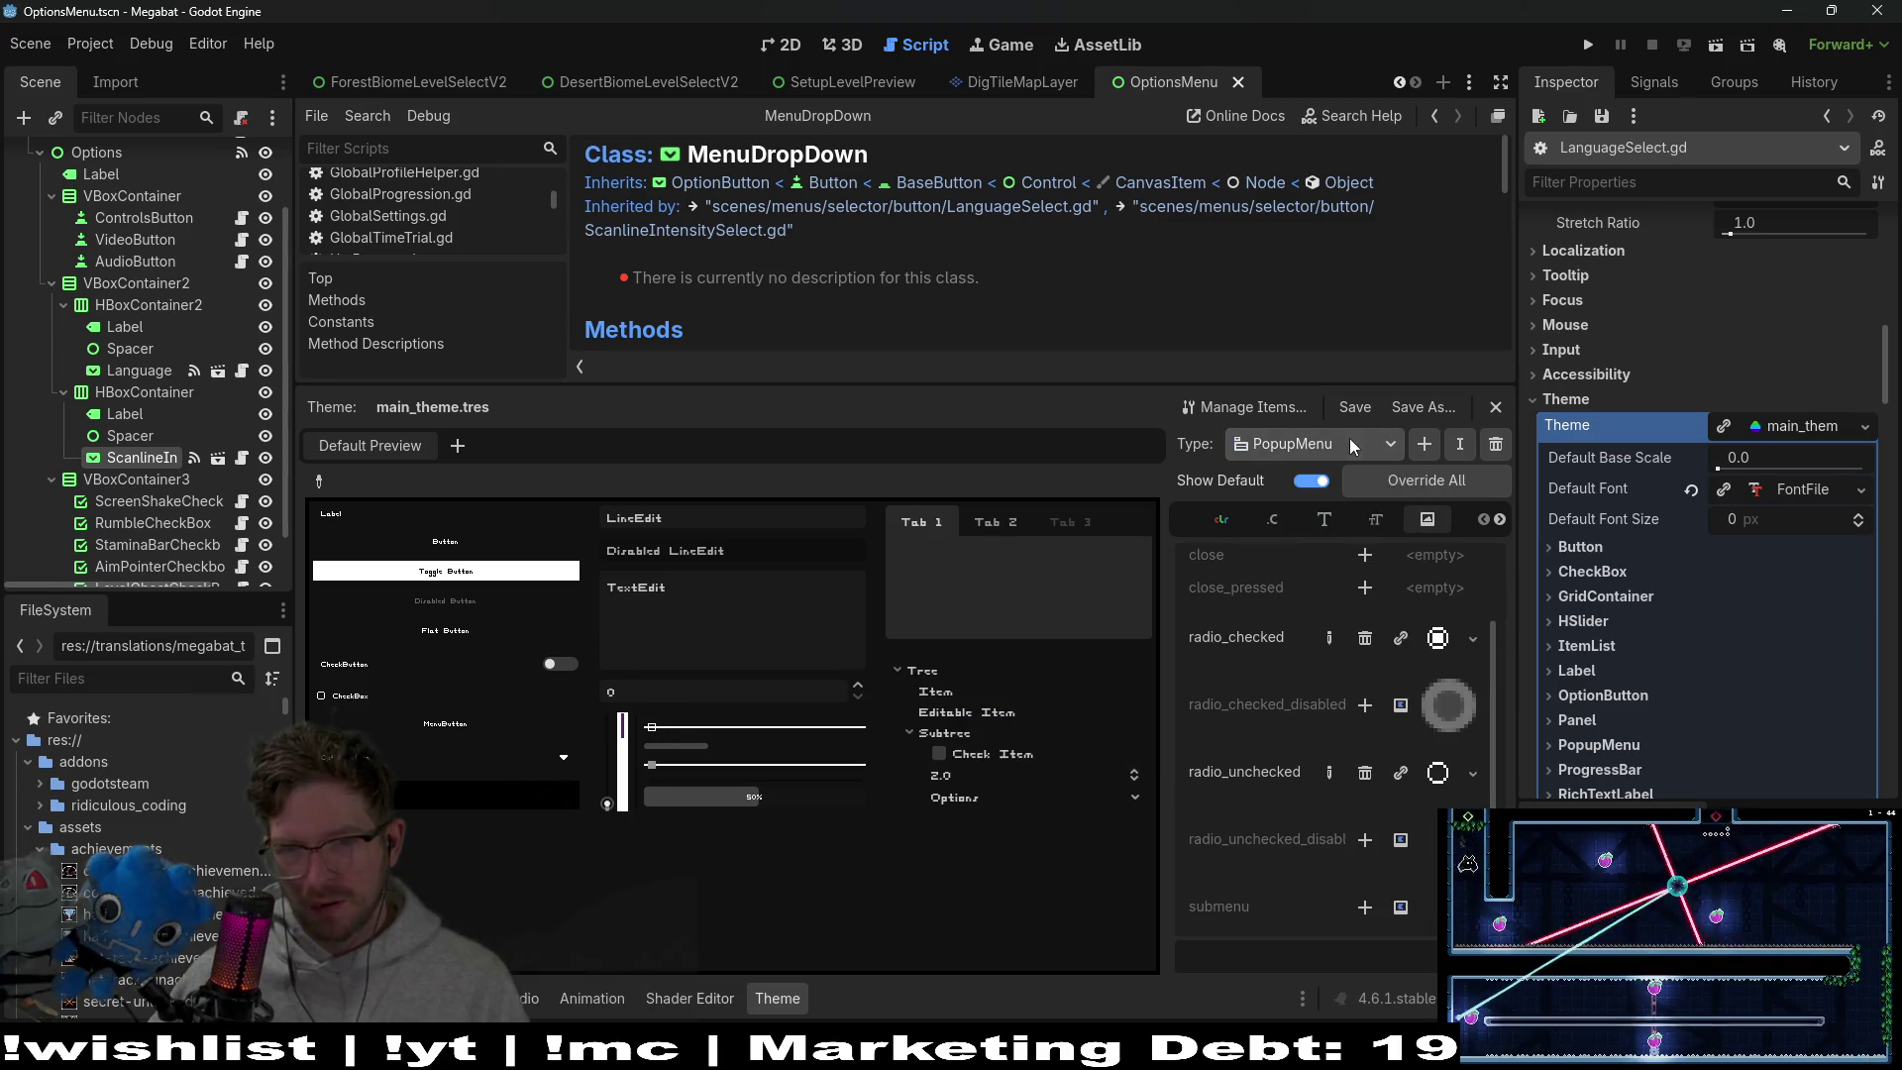
pyautogui.click(1324, 521)
pyautogui.click(1370, 520)
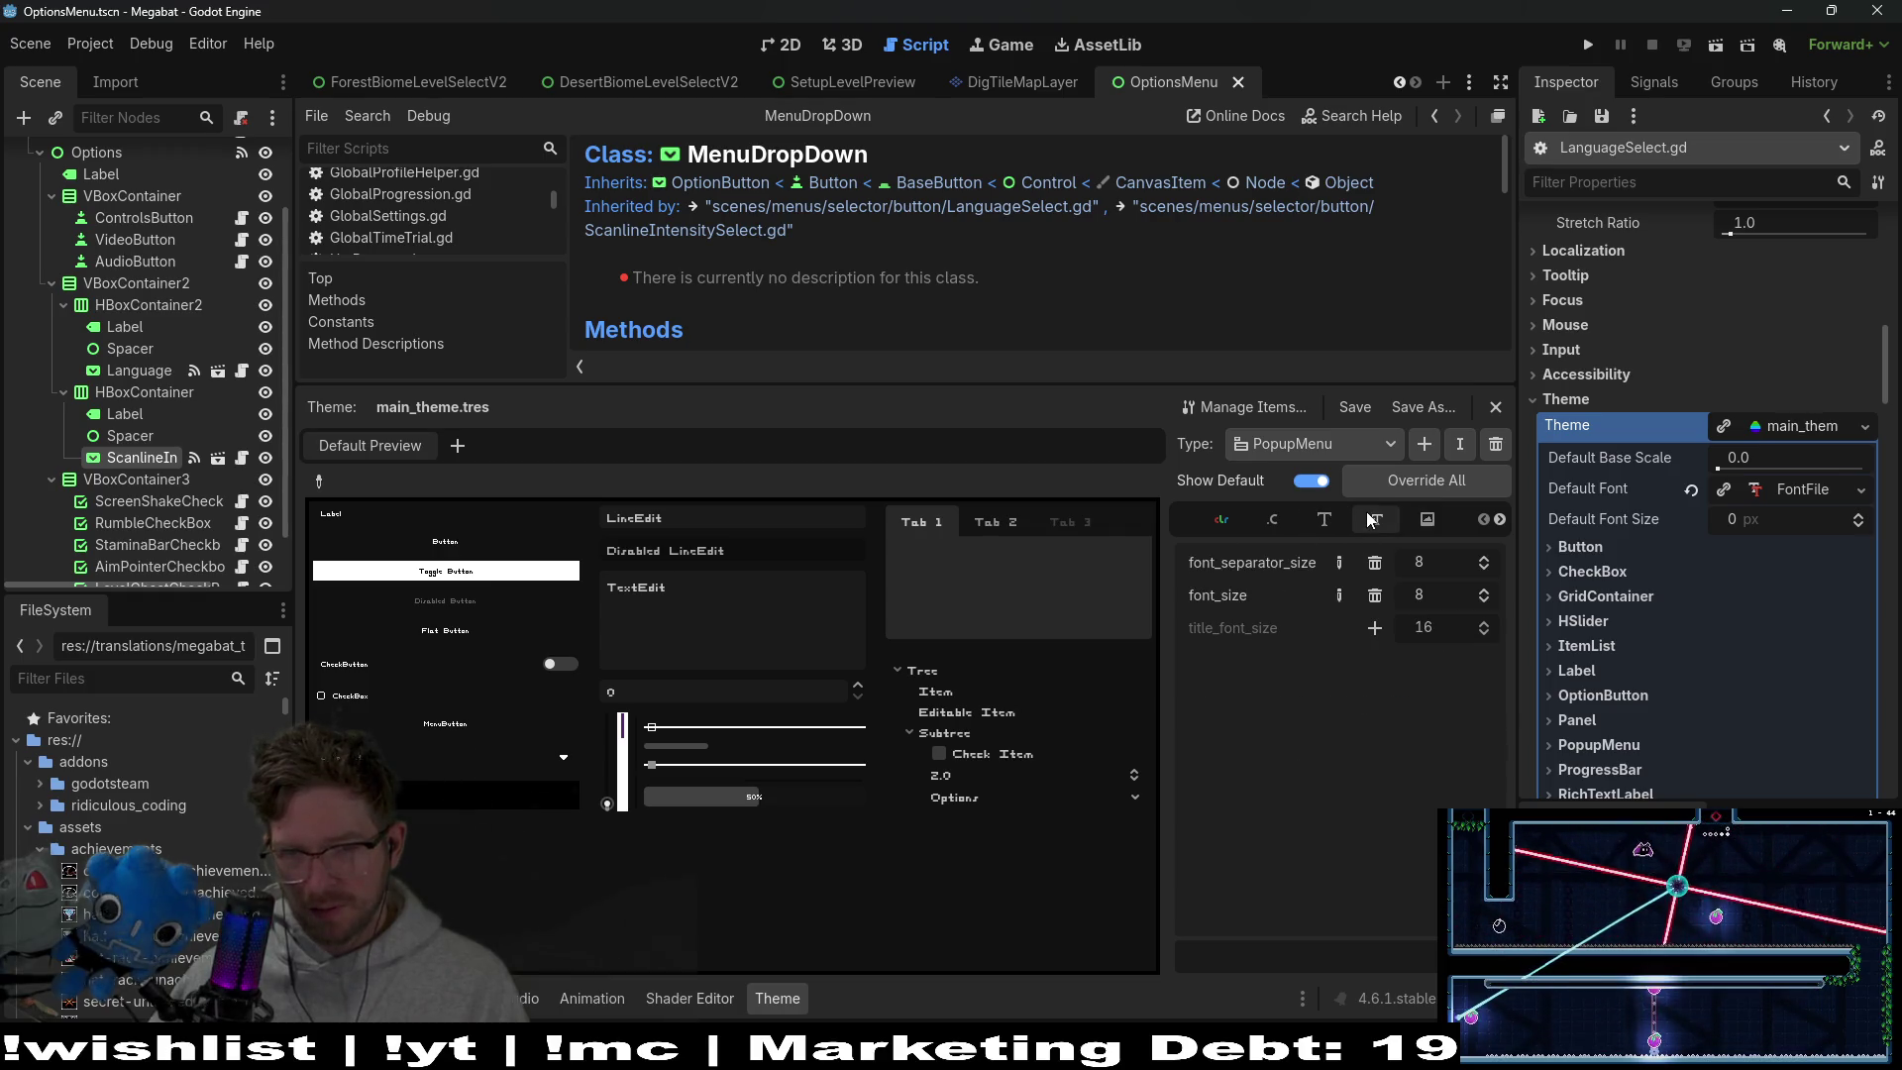
pyautogui.click(1278, 521)
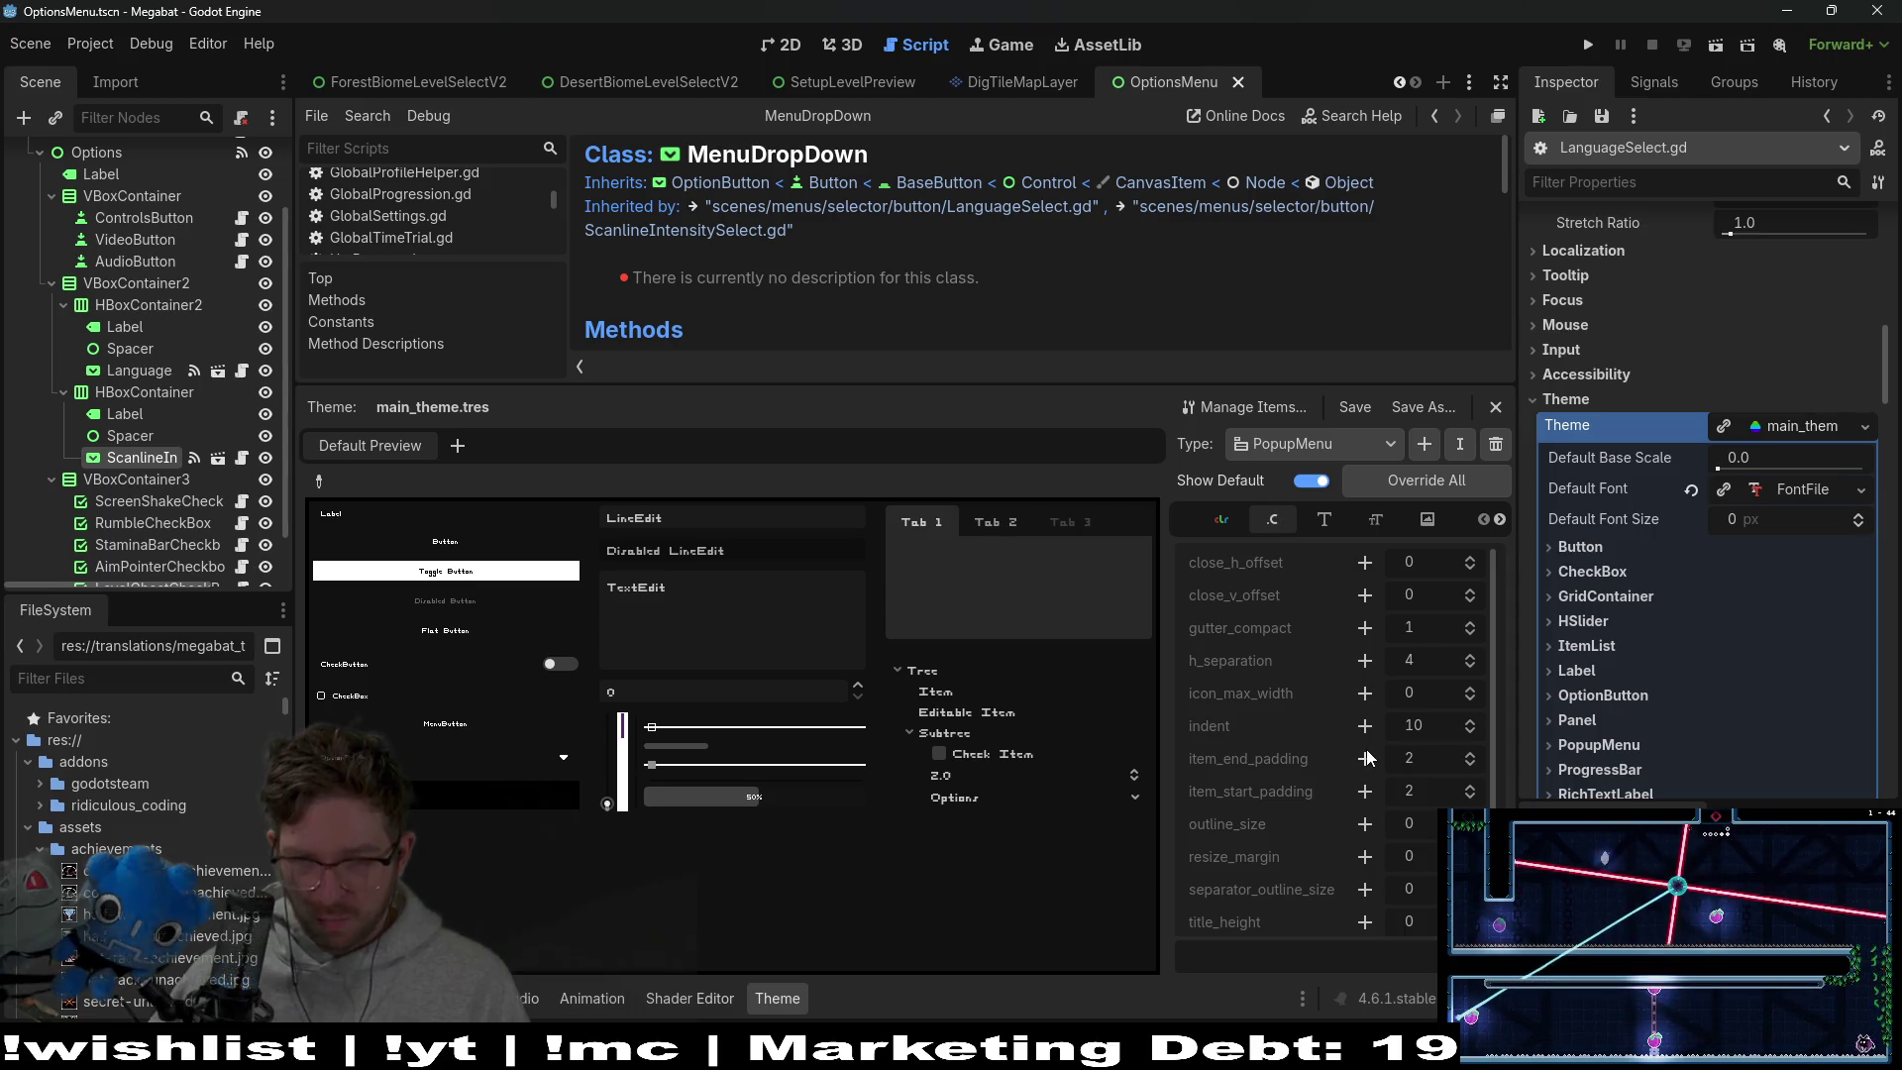
pyautogui.scroll(-2, 1365, 753)
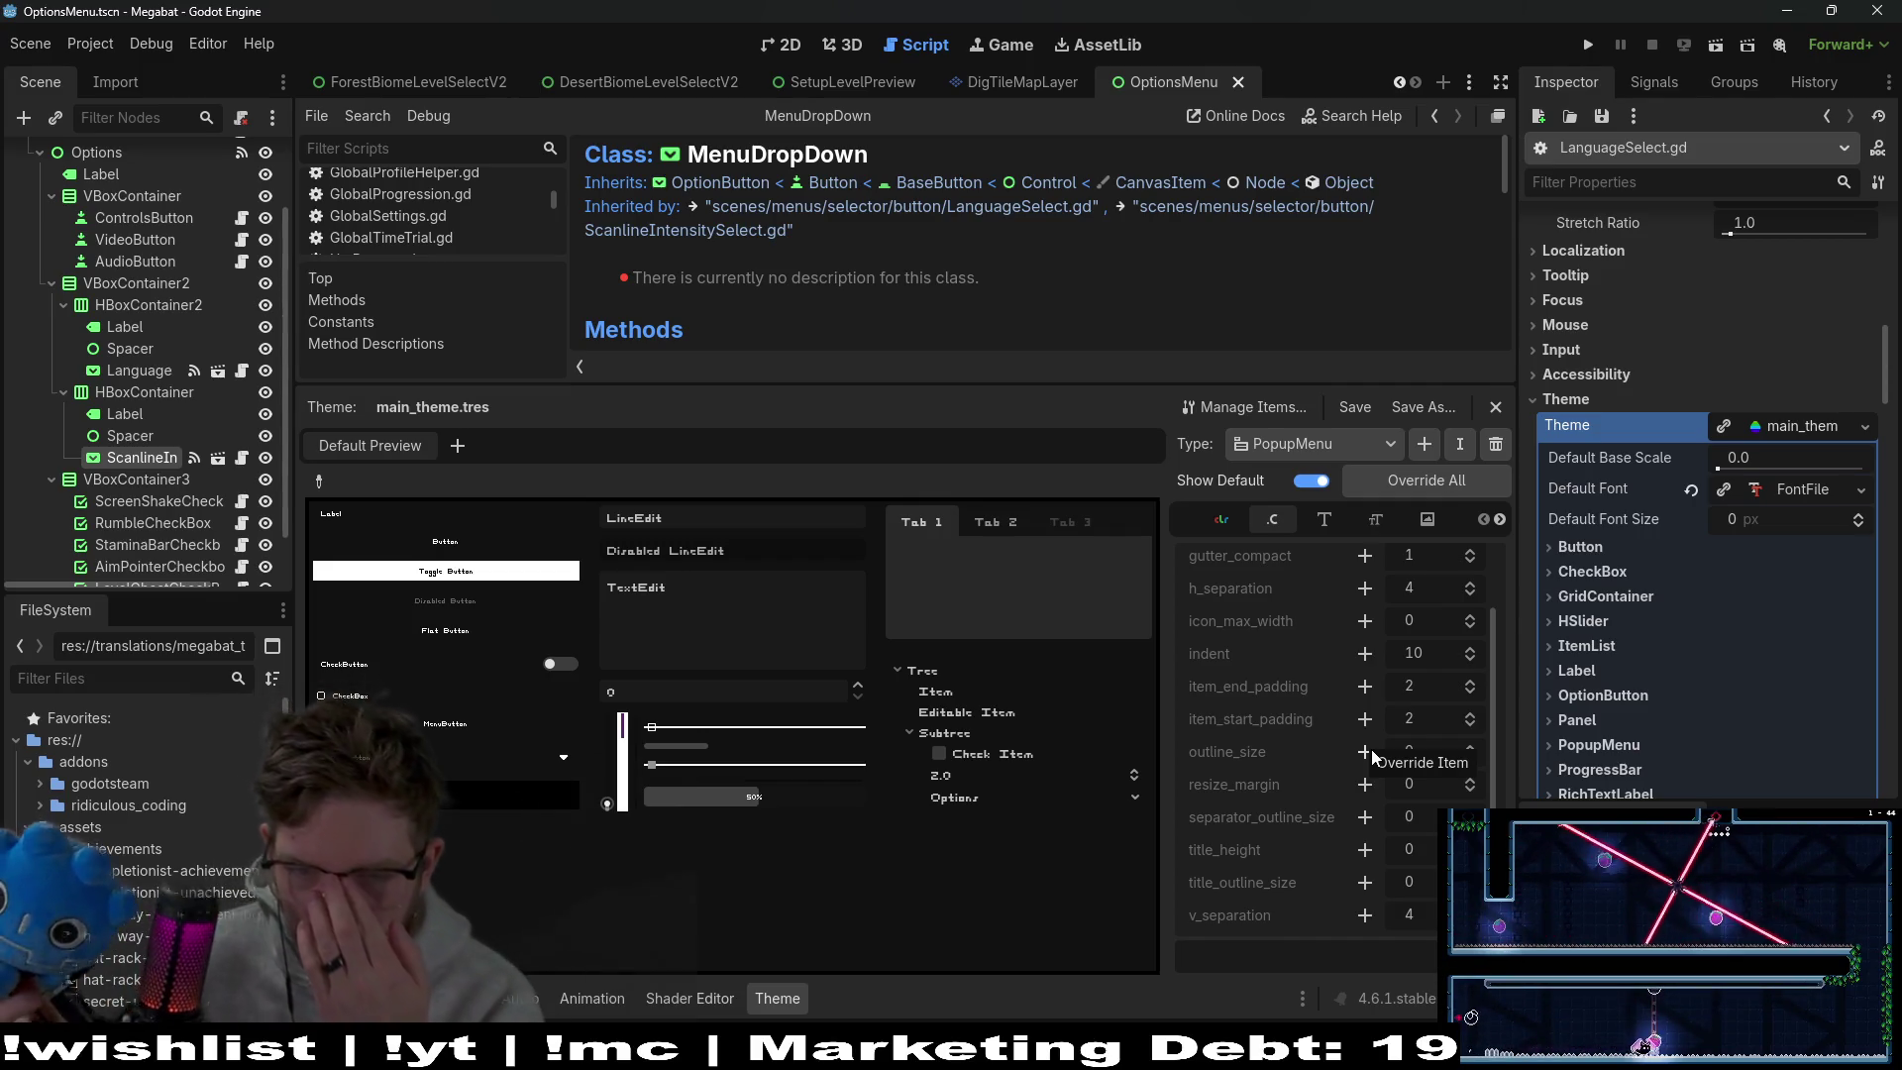
pyautogui.scroll(2, 1253, 699)
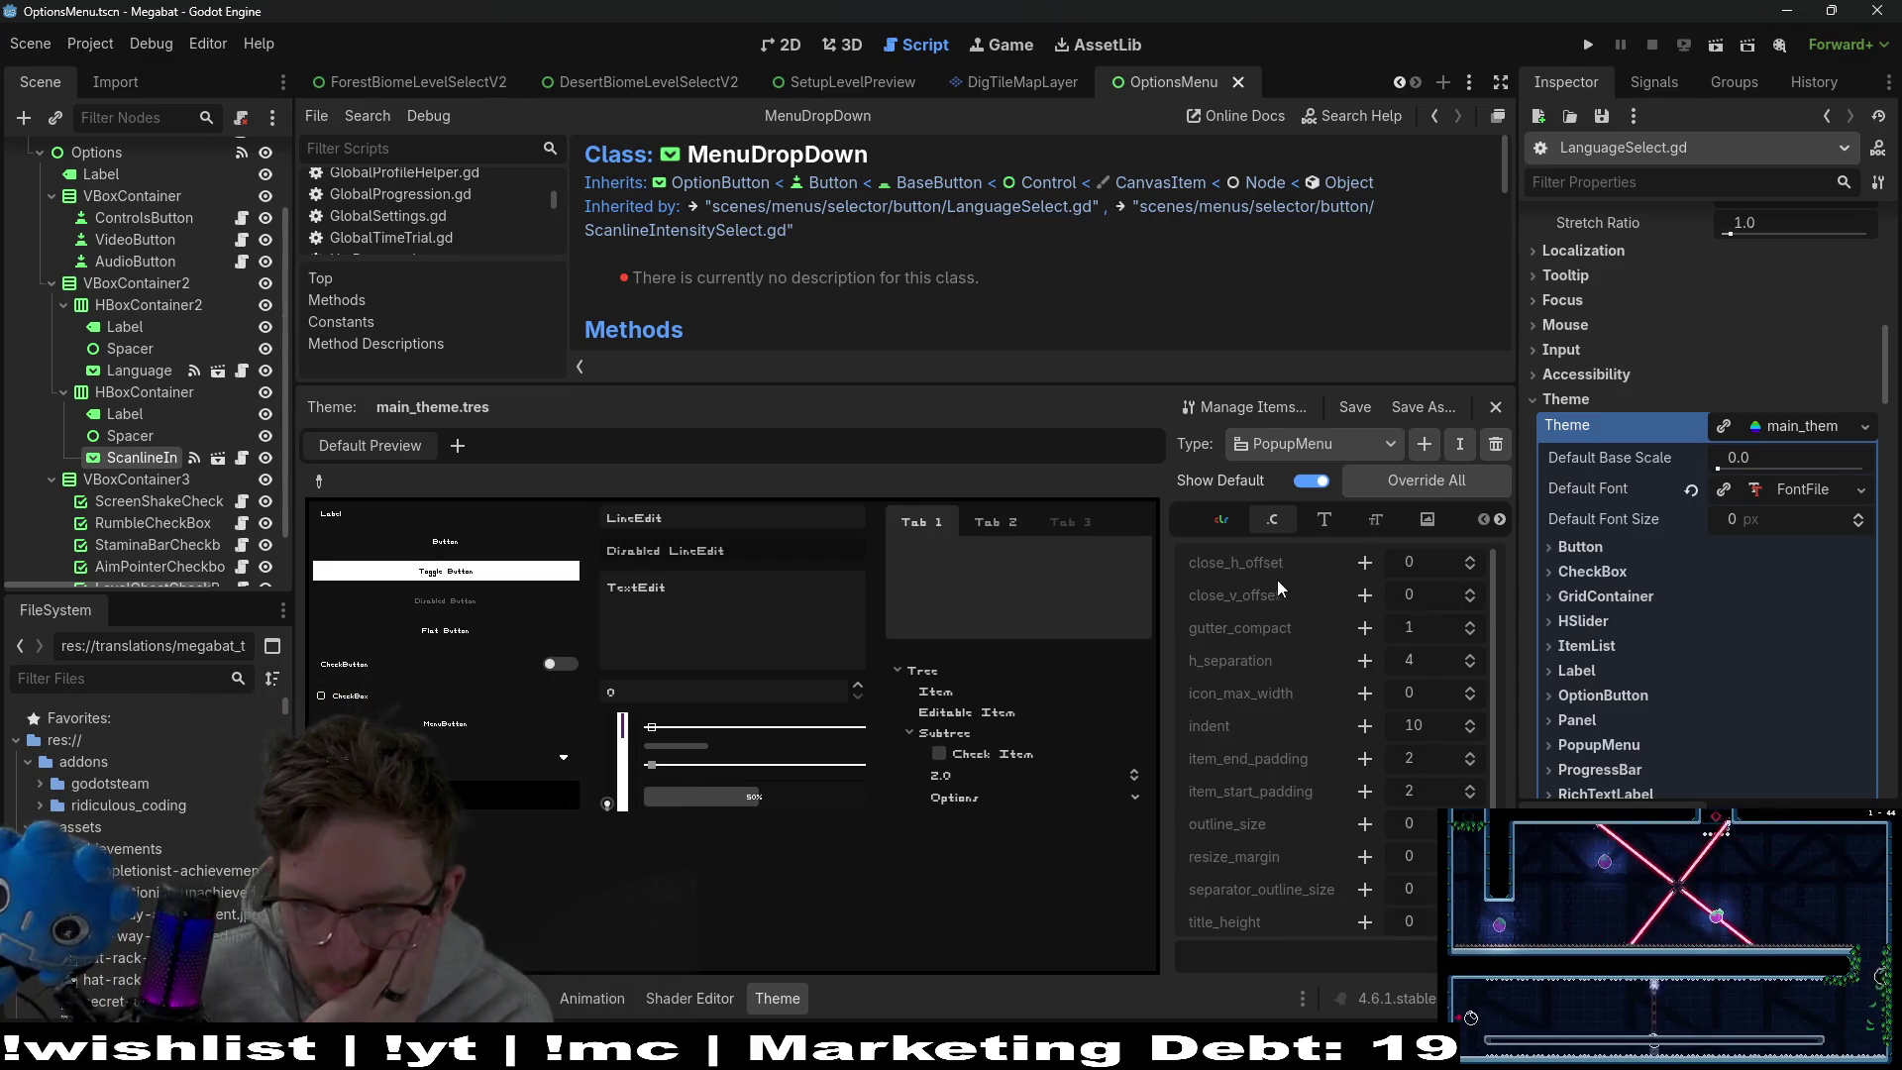
# Confirm radio_checked uses radio-button-filled.png, then switch to Aseprite
pyautogui.click(1427, 520)
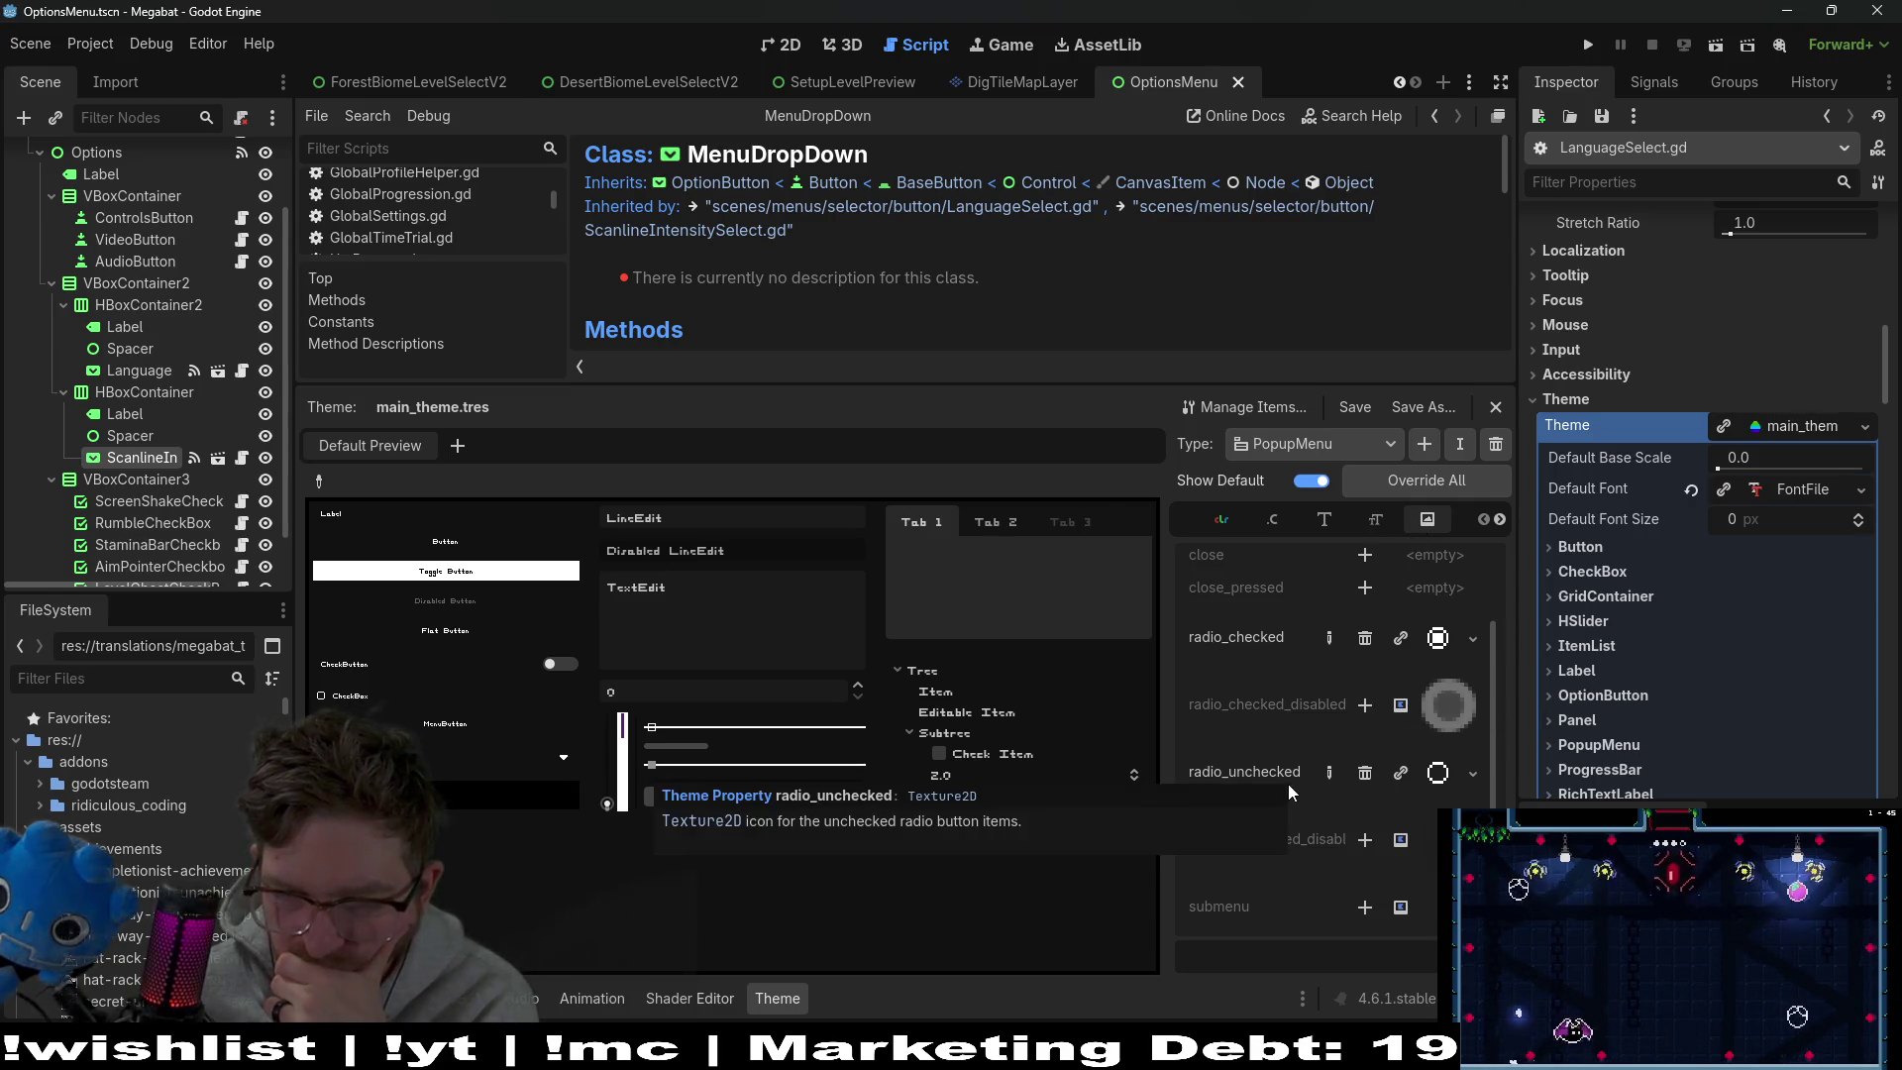
pyautogui.click(1435, 645)
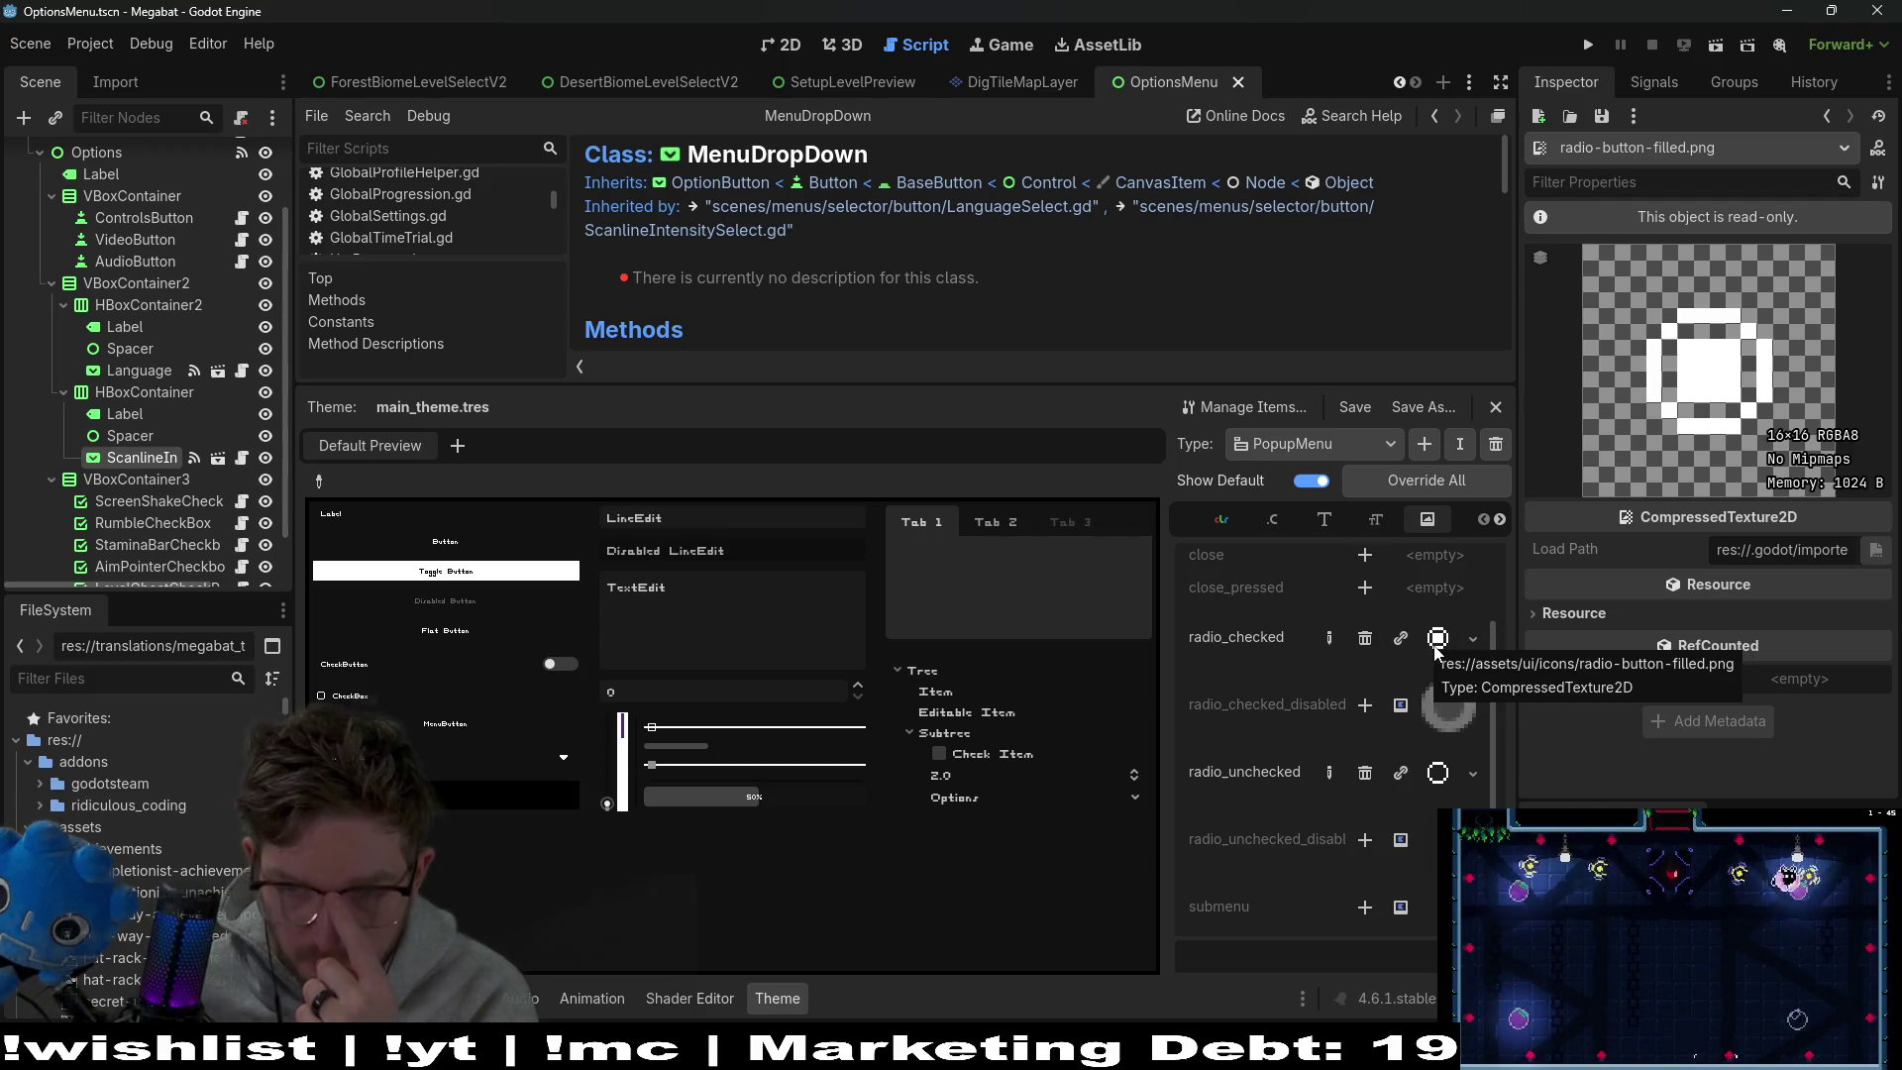
pyautogui.moveTo(1421, 705); pyautogui.dragTo(1421, 698)
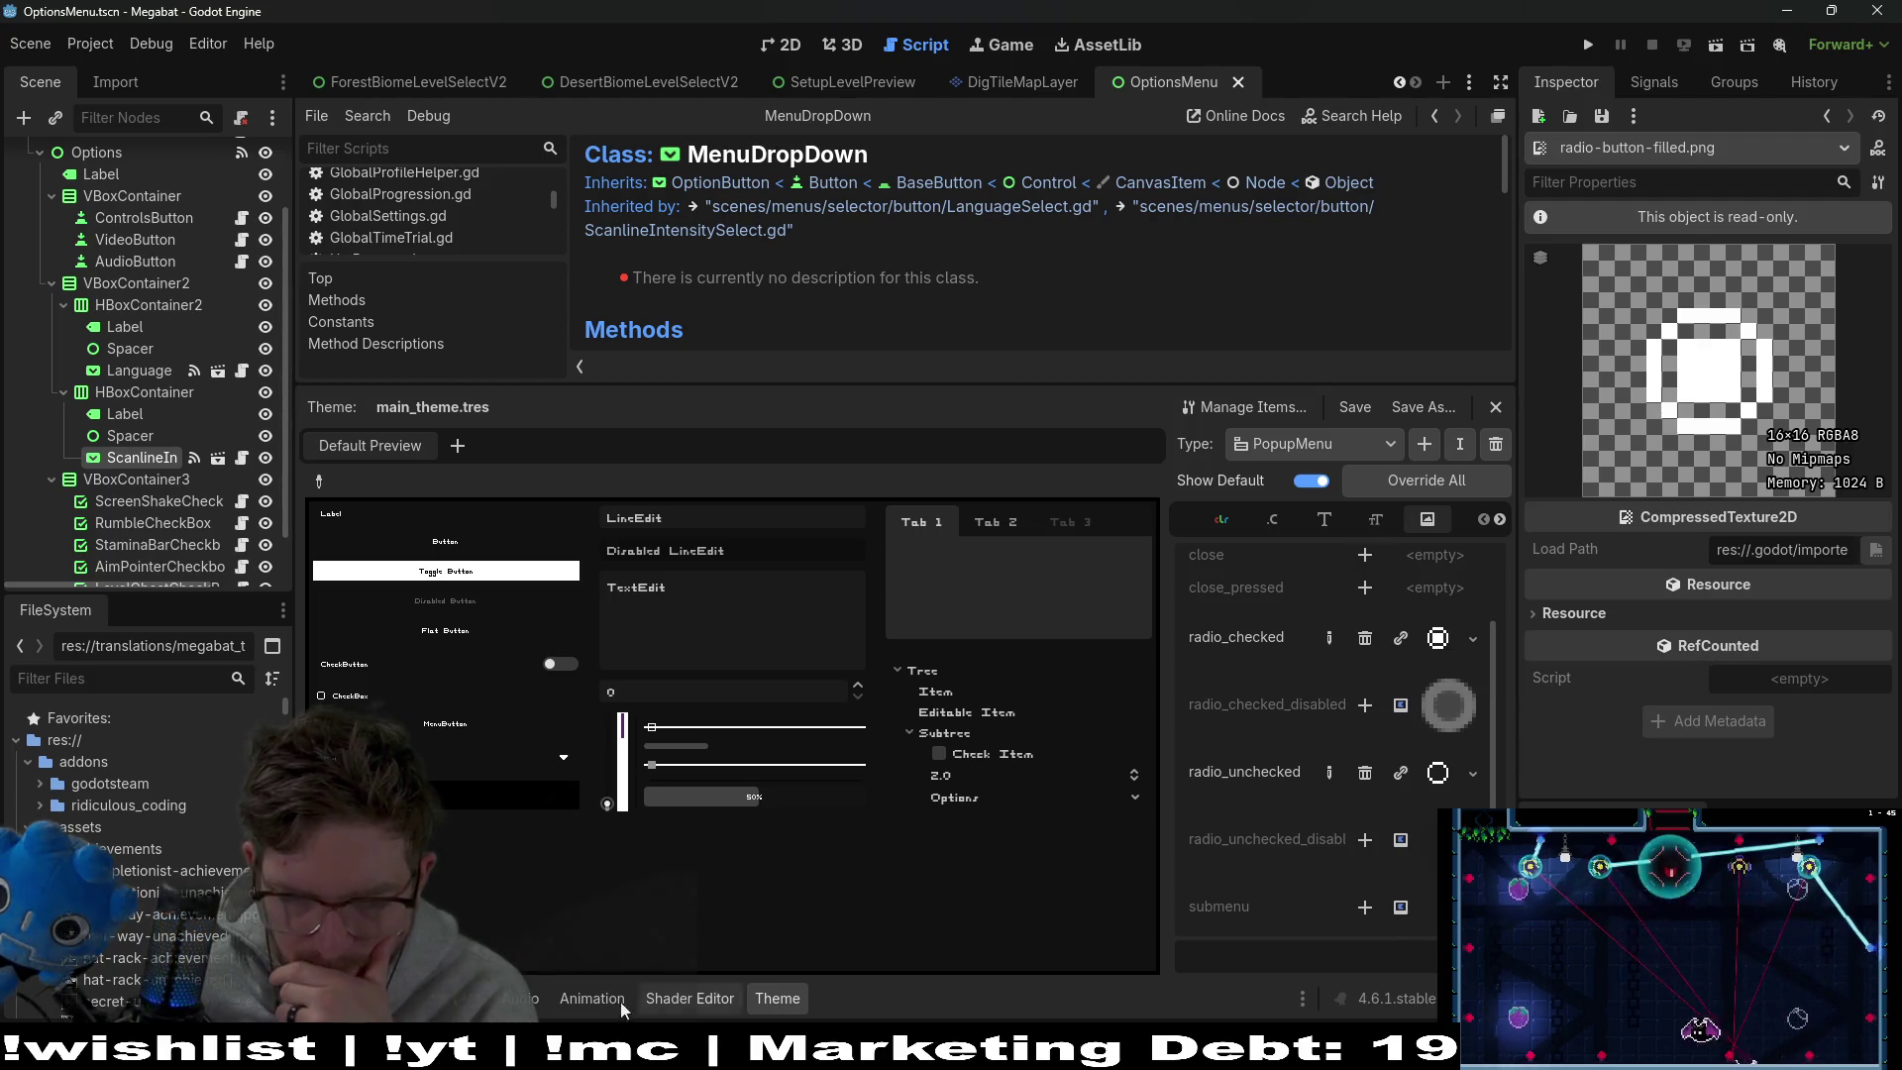
pyautogui.moveTo(889, 1055)
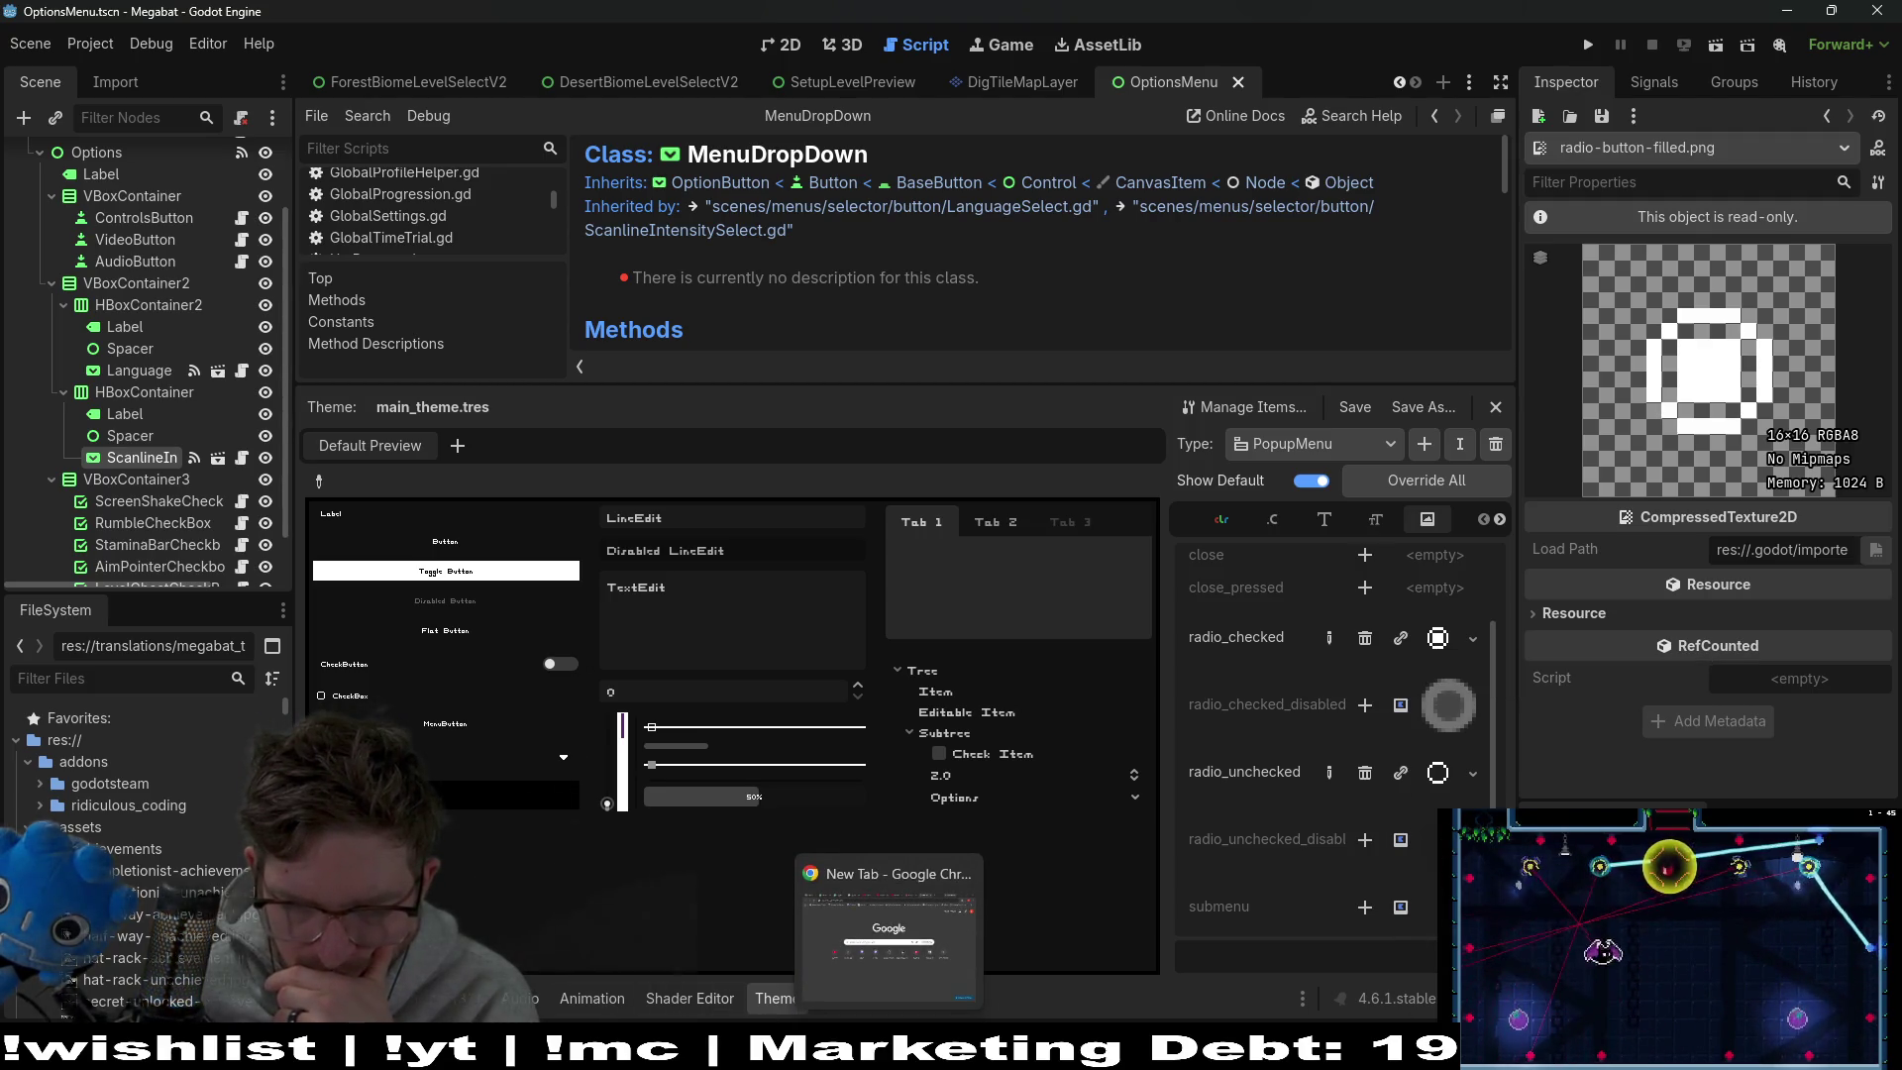
pyautogui.click(1372, 1055)
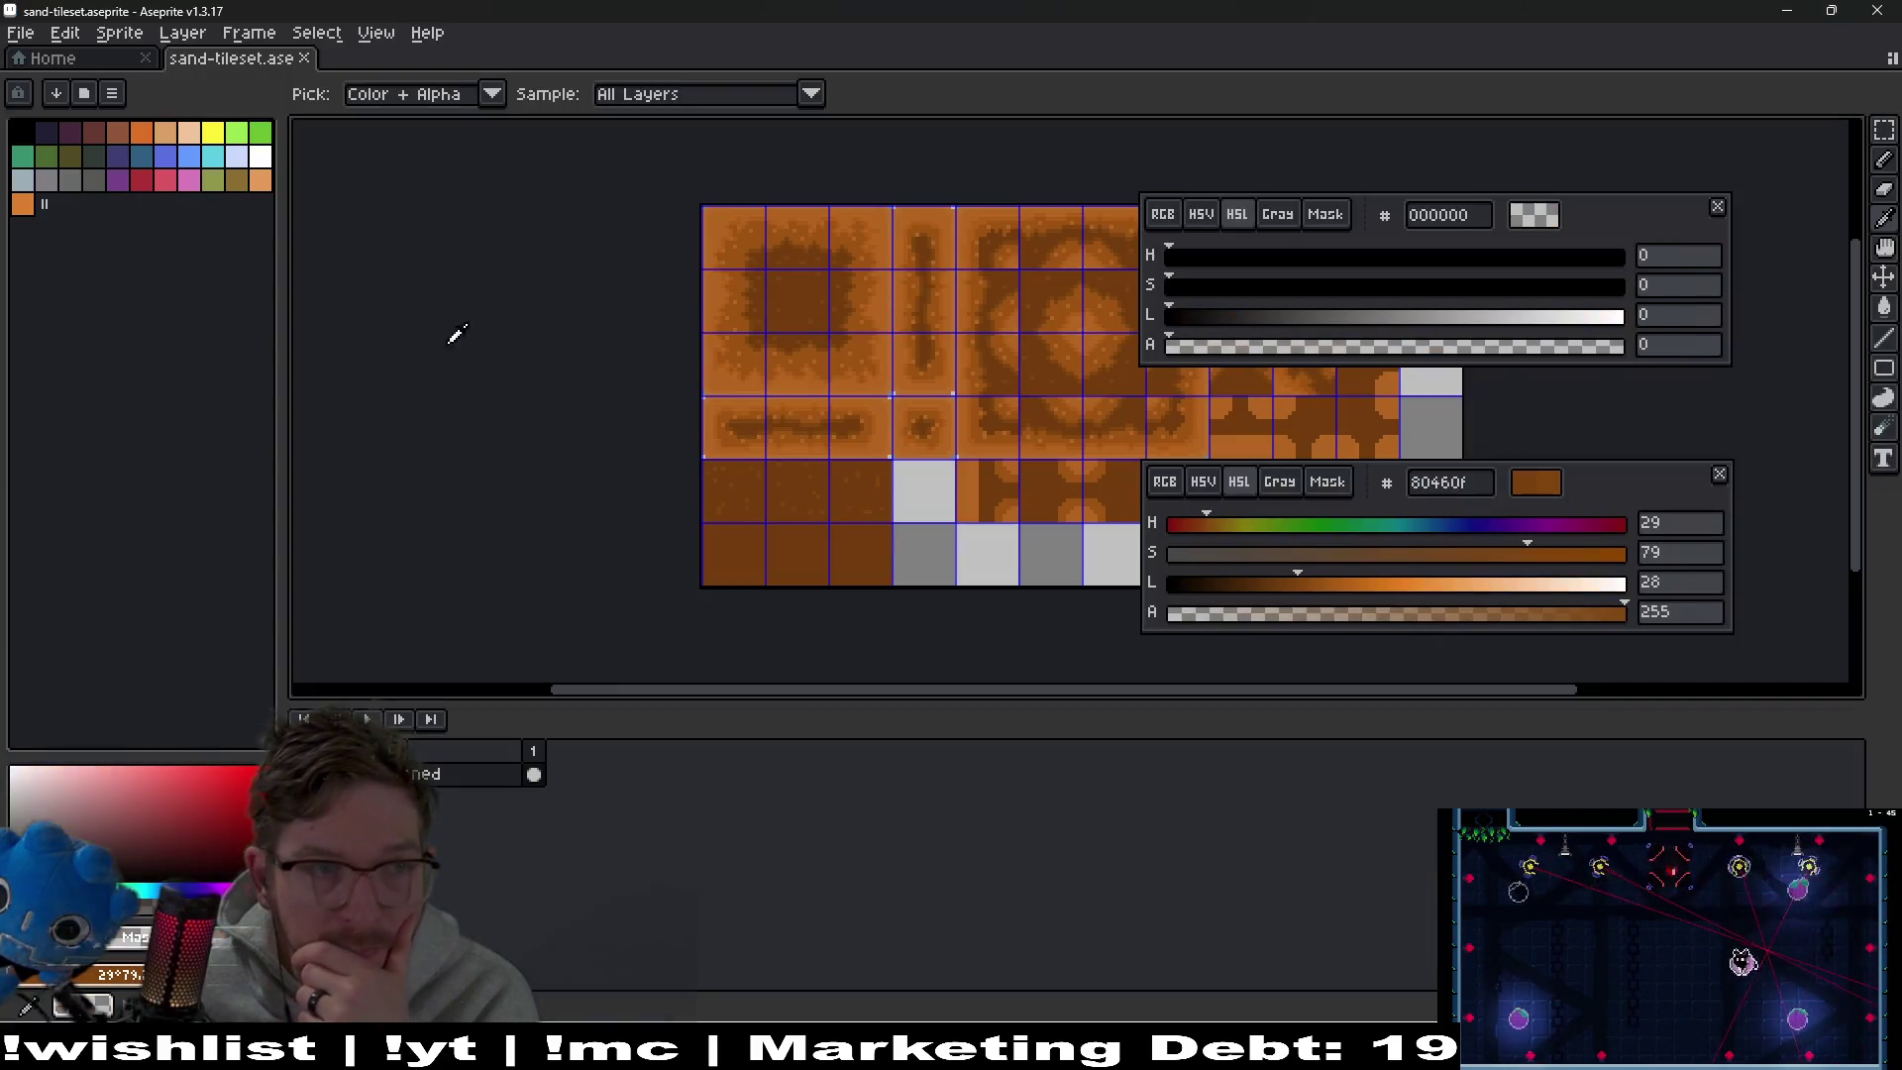
# In the Open dialog, navigate up to assets and into the ui/icons folder
pyautogui.click(21, 32)
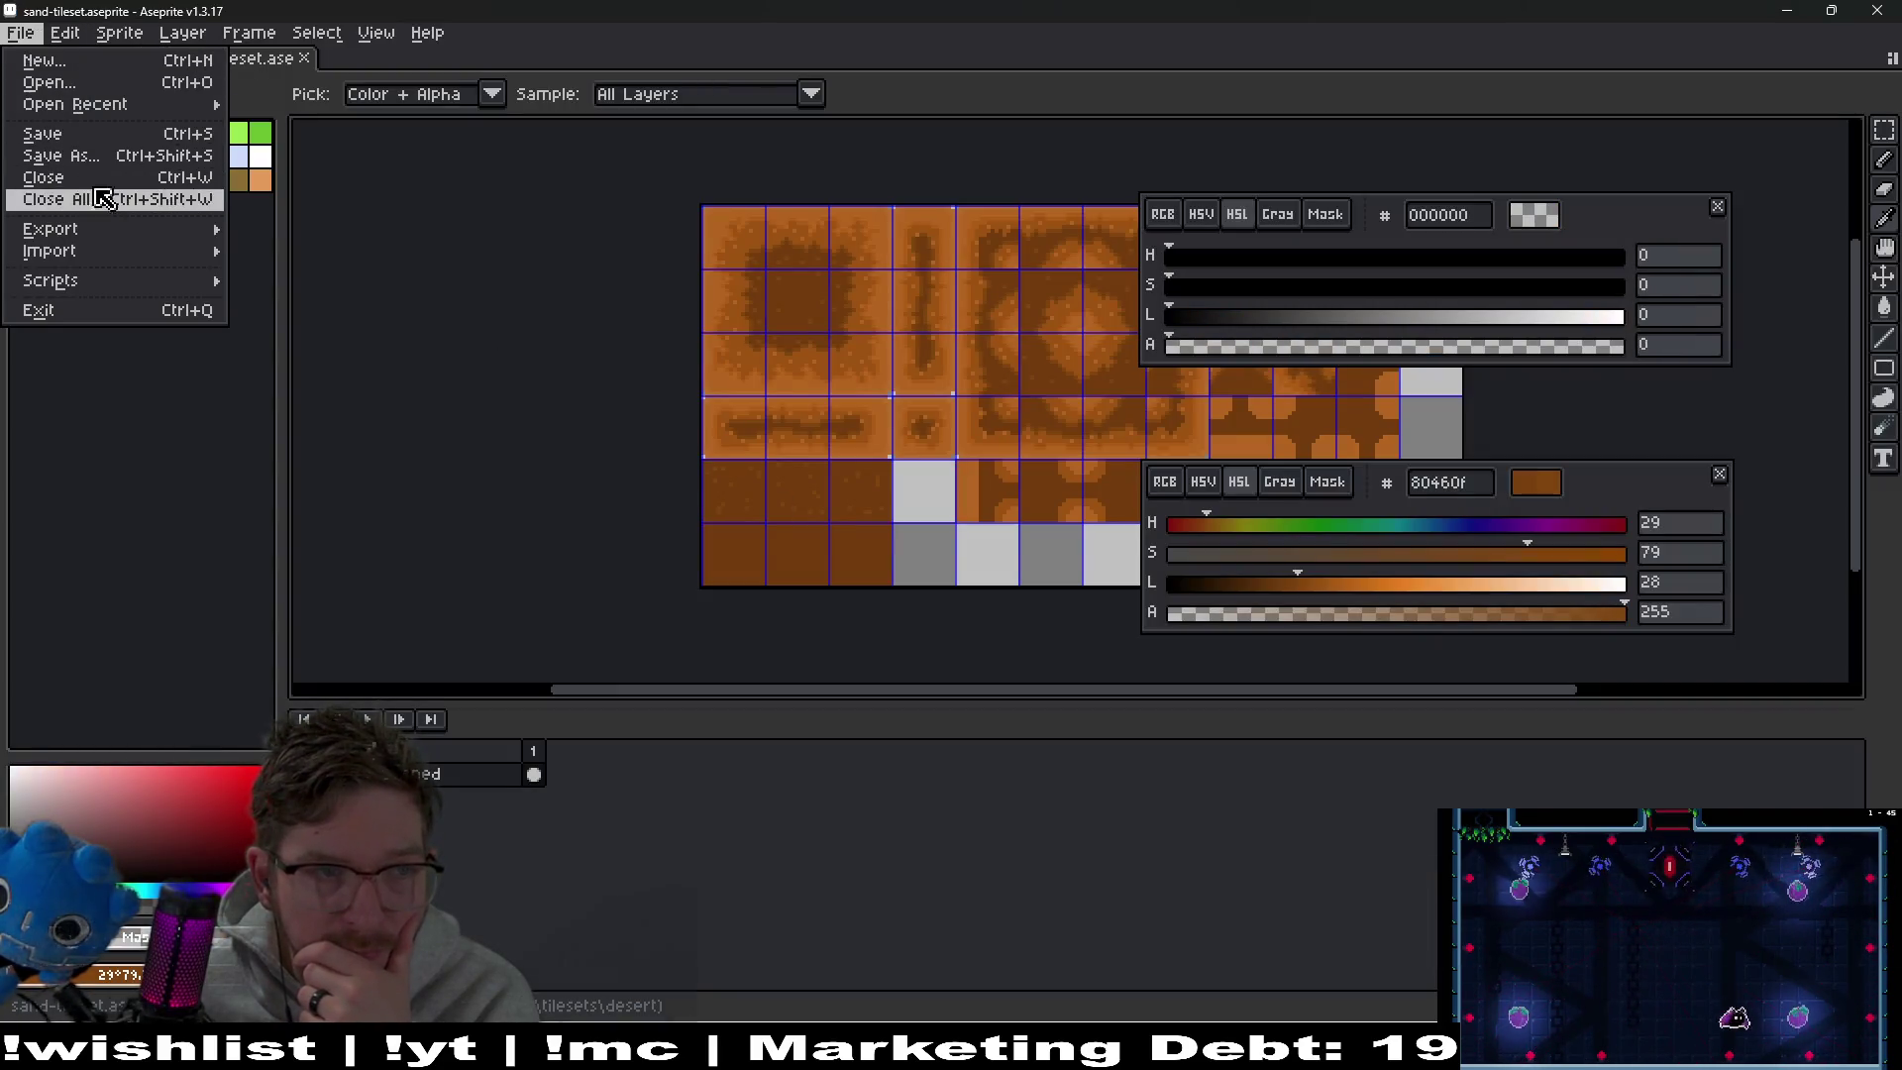
pyautogui.click(47, 83)
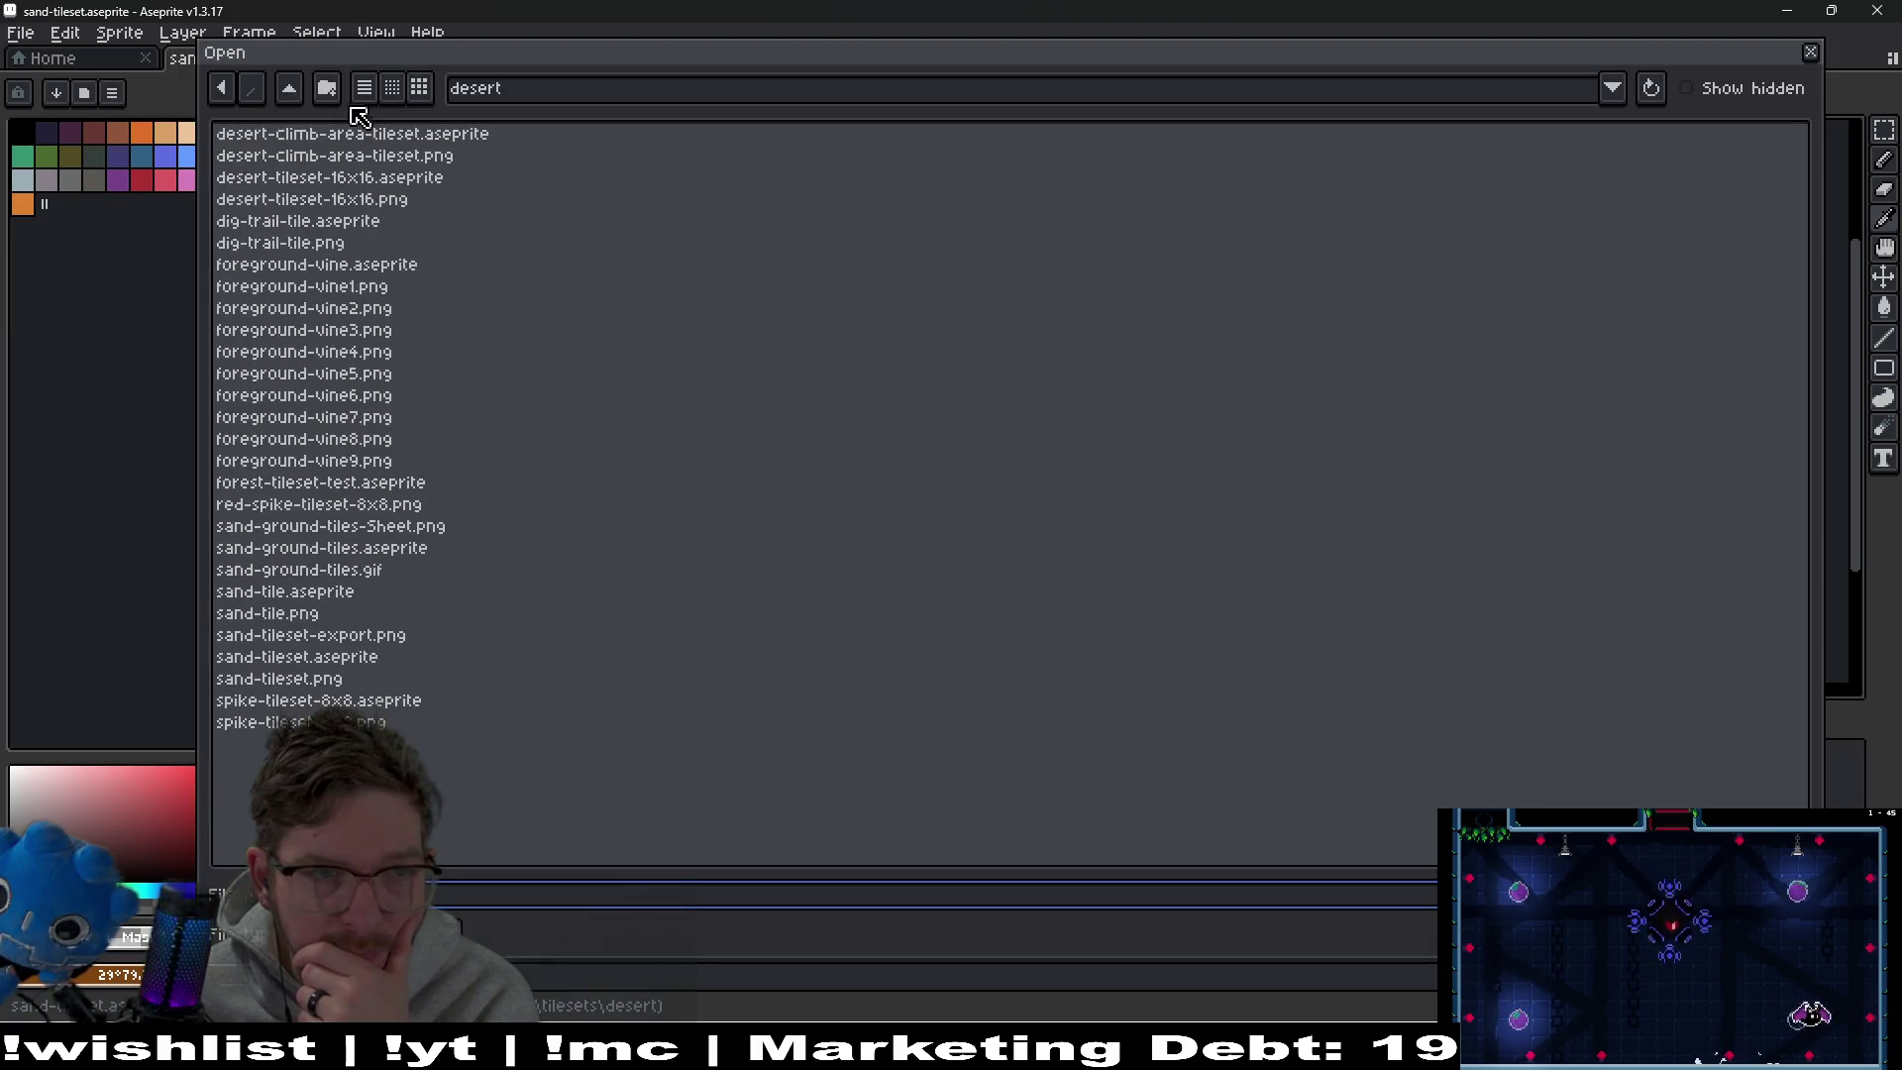
pyautogui.click(291, 94)
pyautogui.click(292, 94)
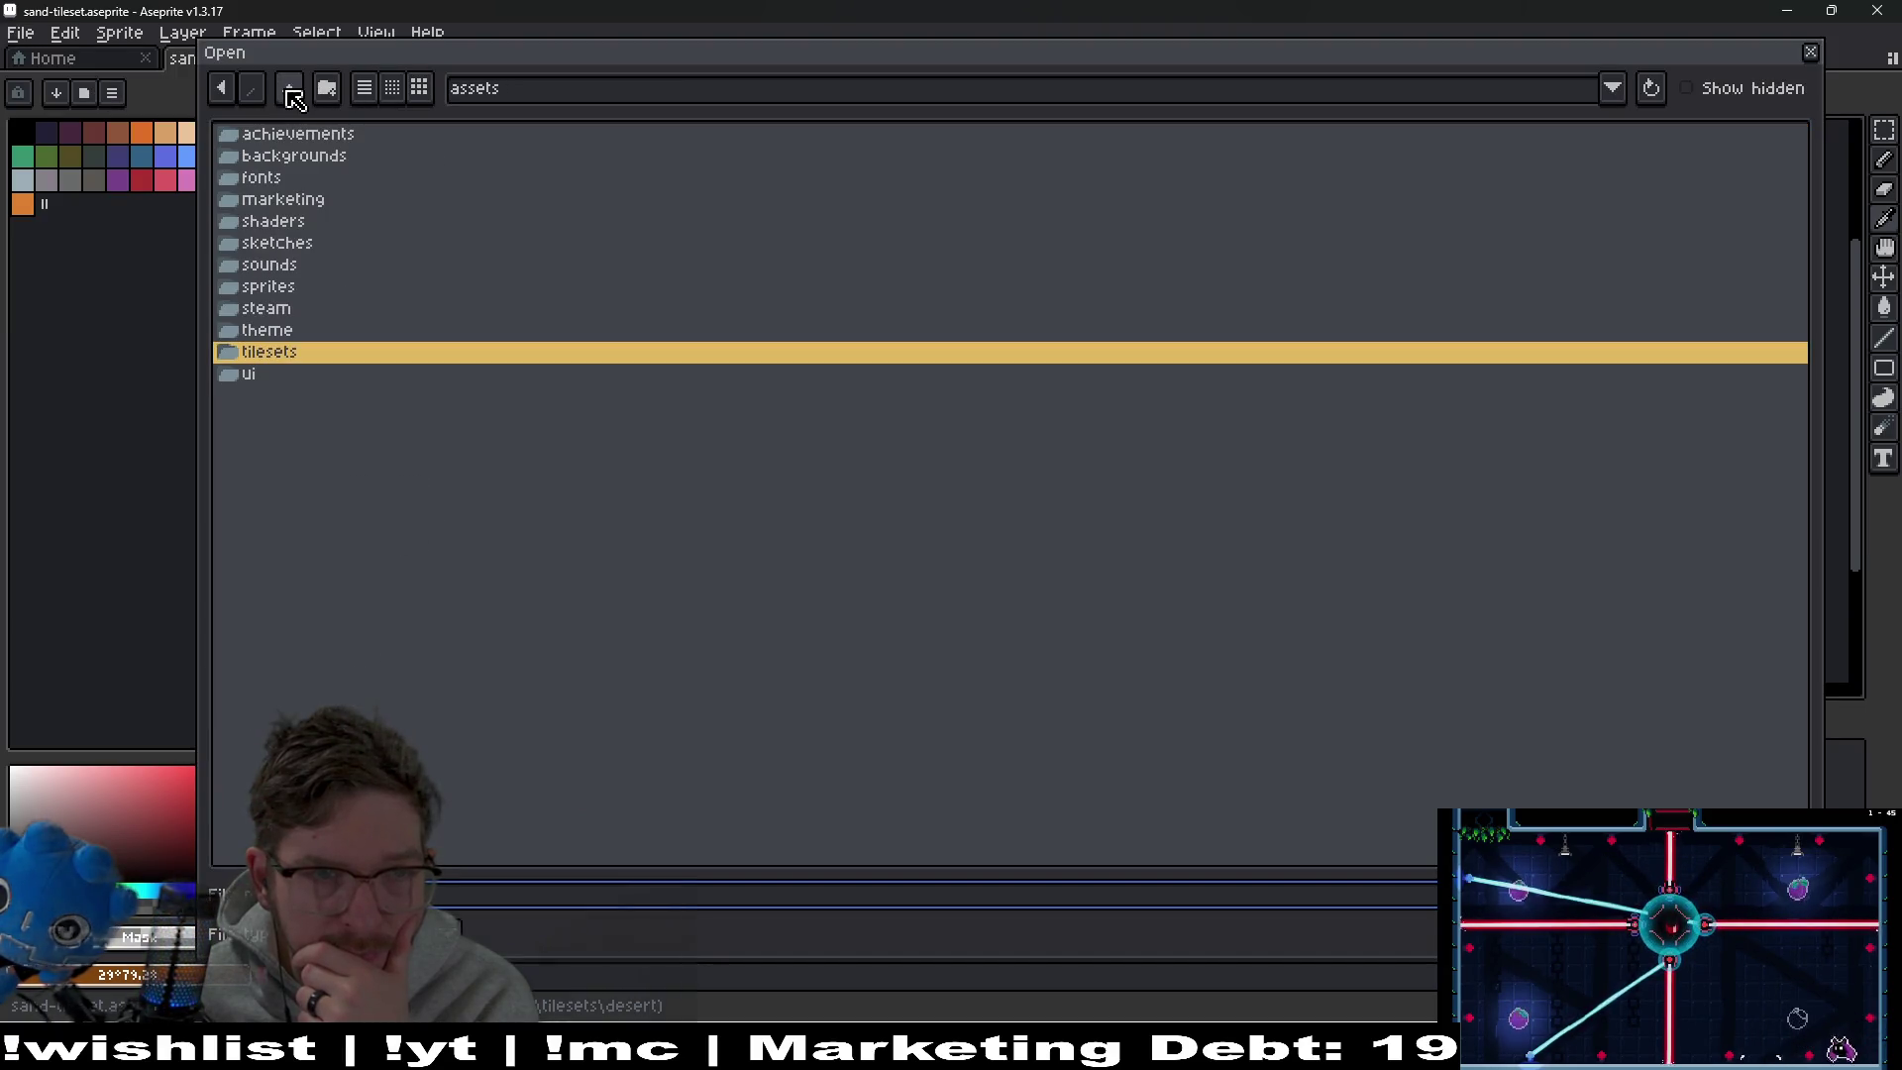
pyautogui.doubleClick(275, 377)
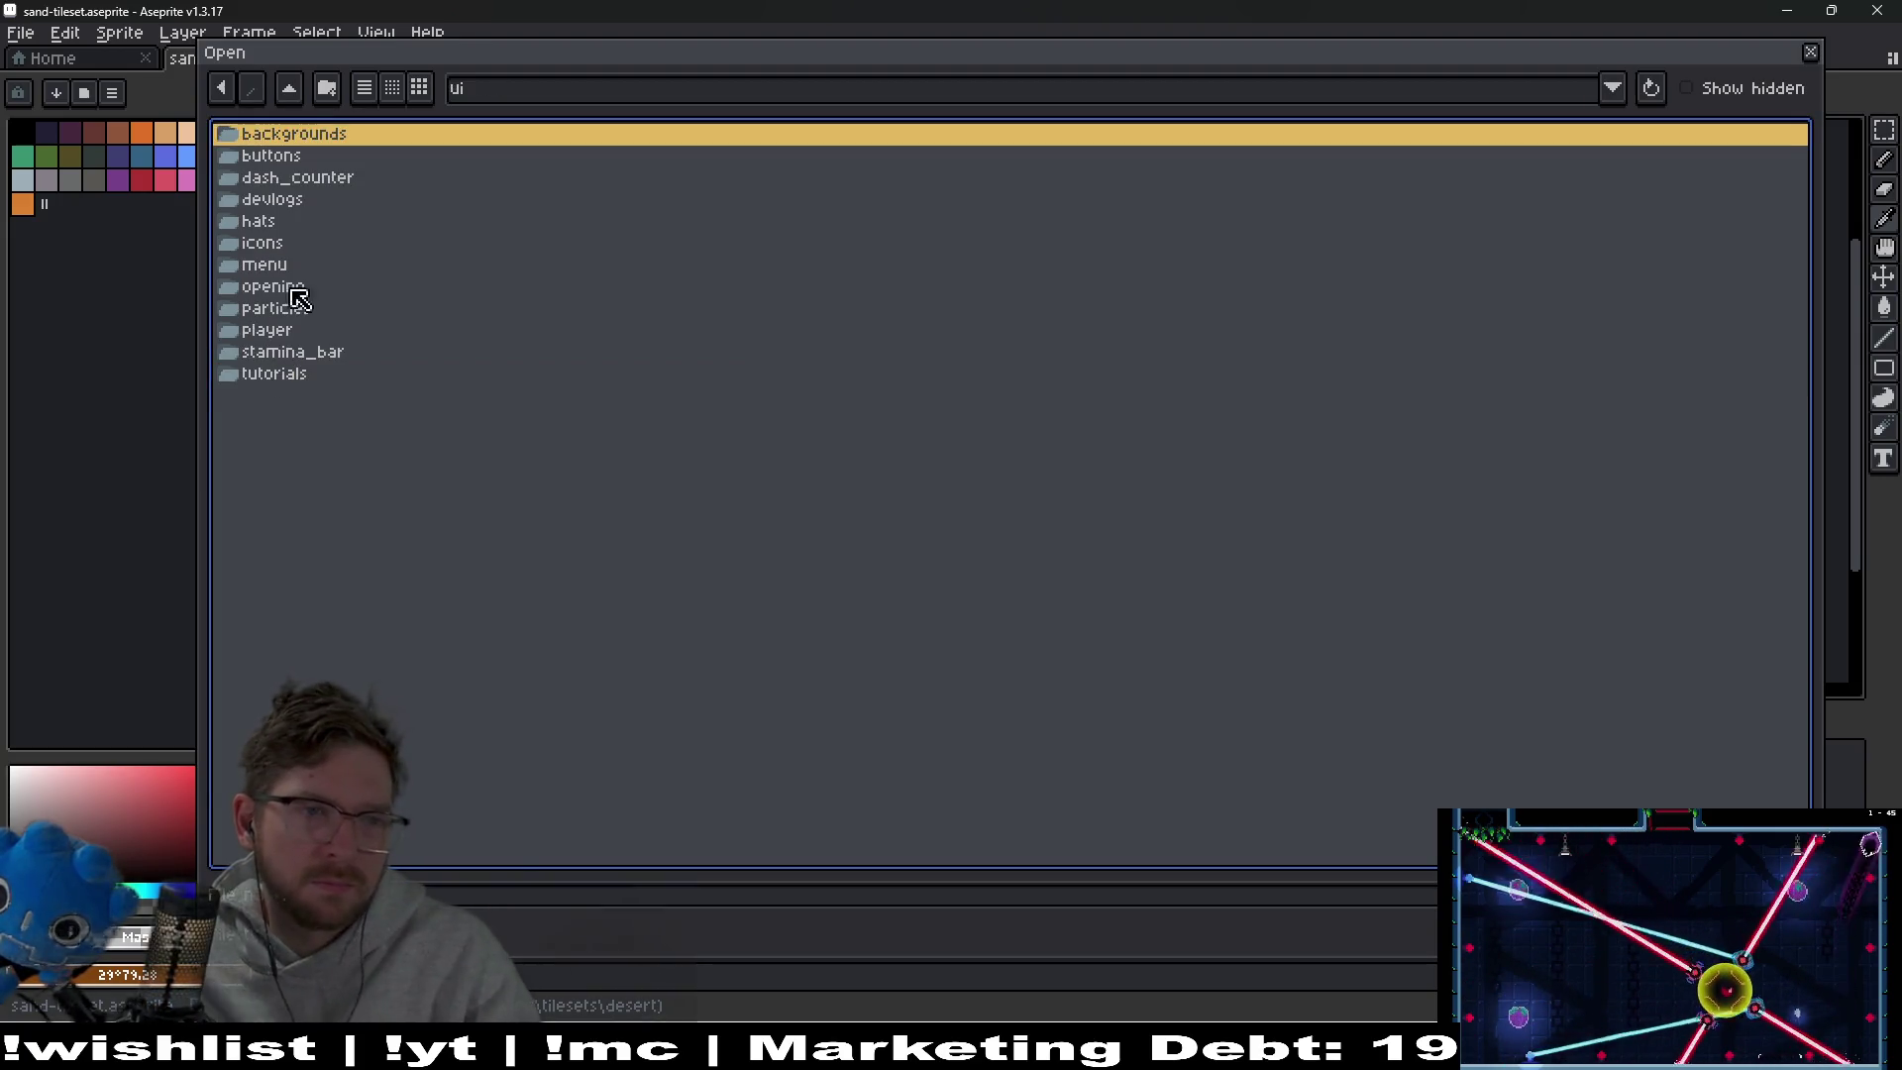
pyautogui.doubleClick(307, 242)
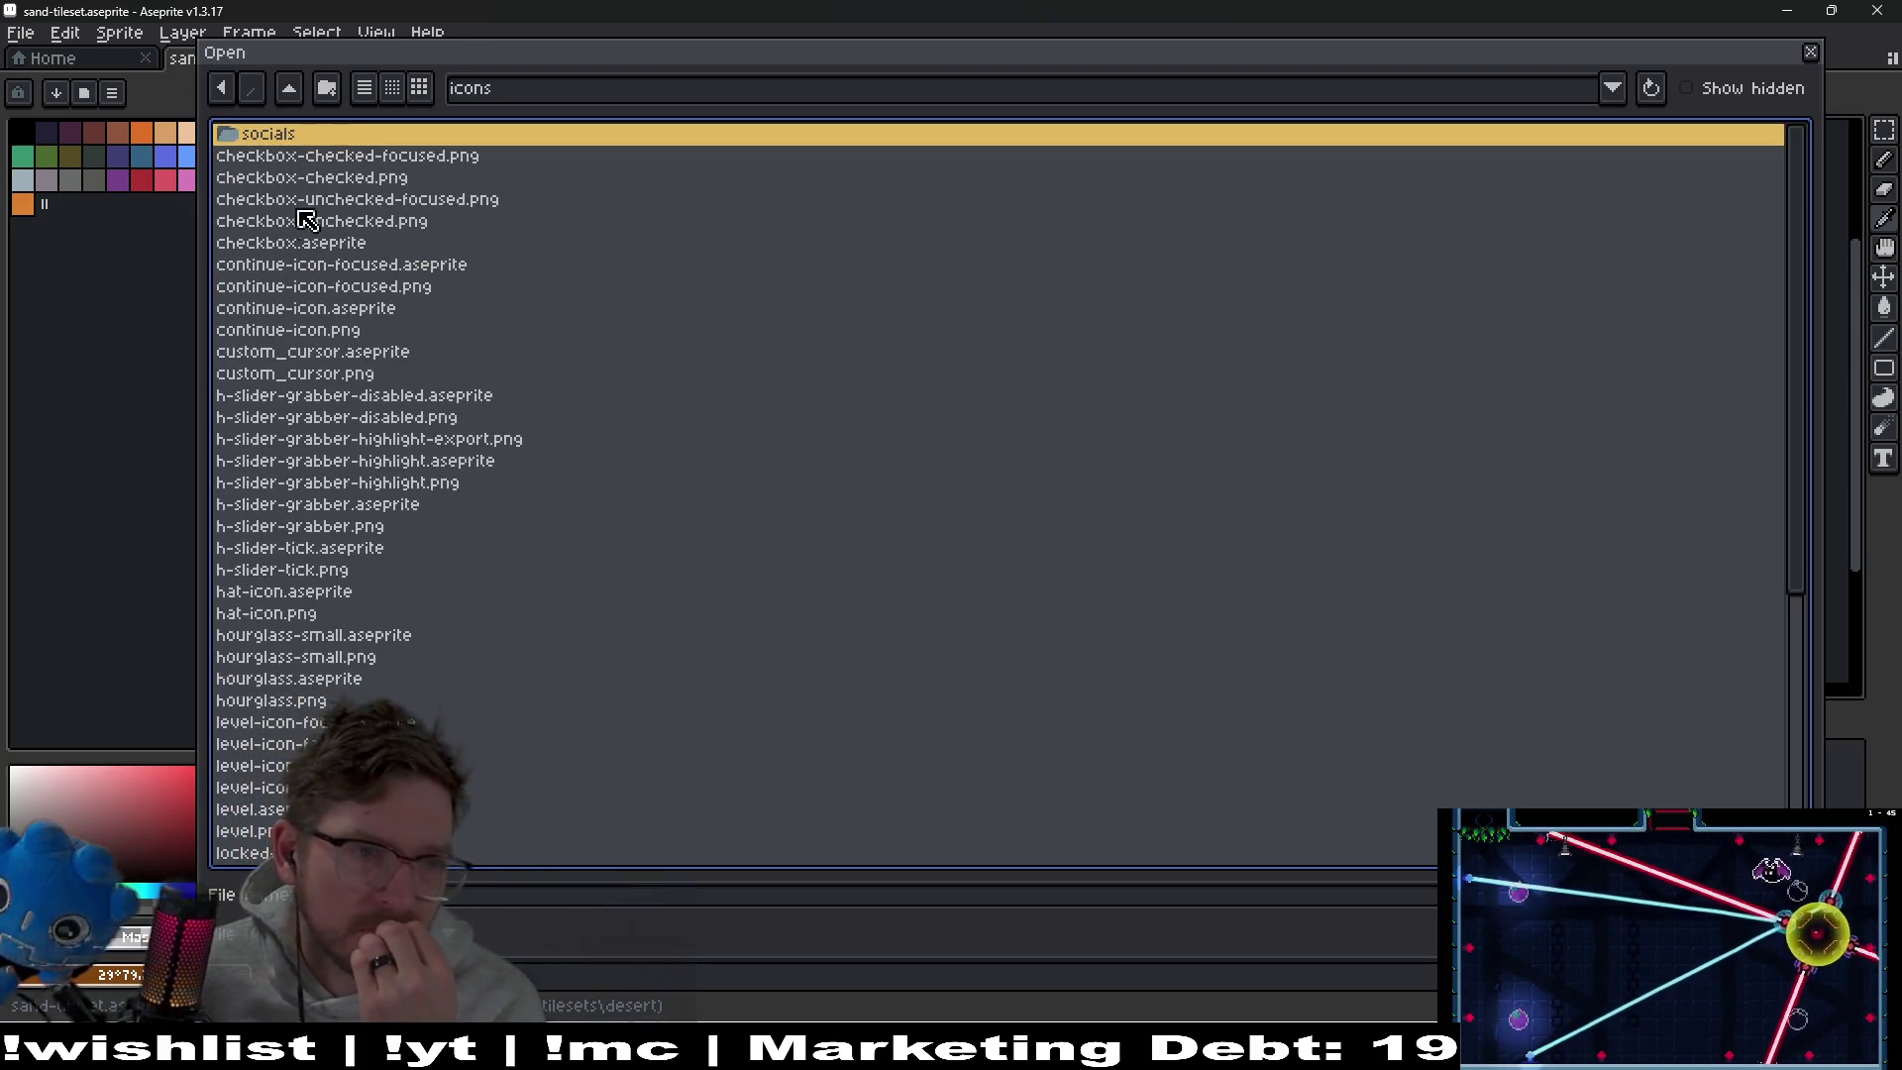
# Select radio-button.aseprite and radio-button-filled.aseprite together and open both
pyautogui.click(400, 554)
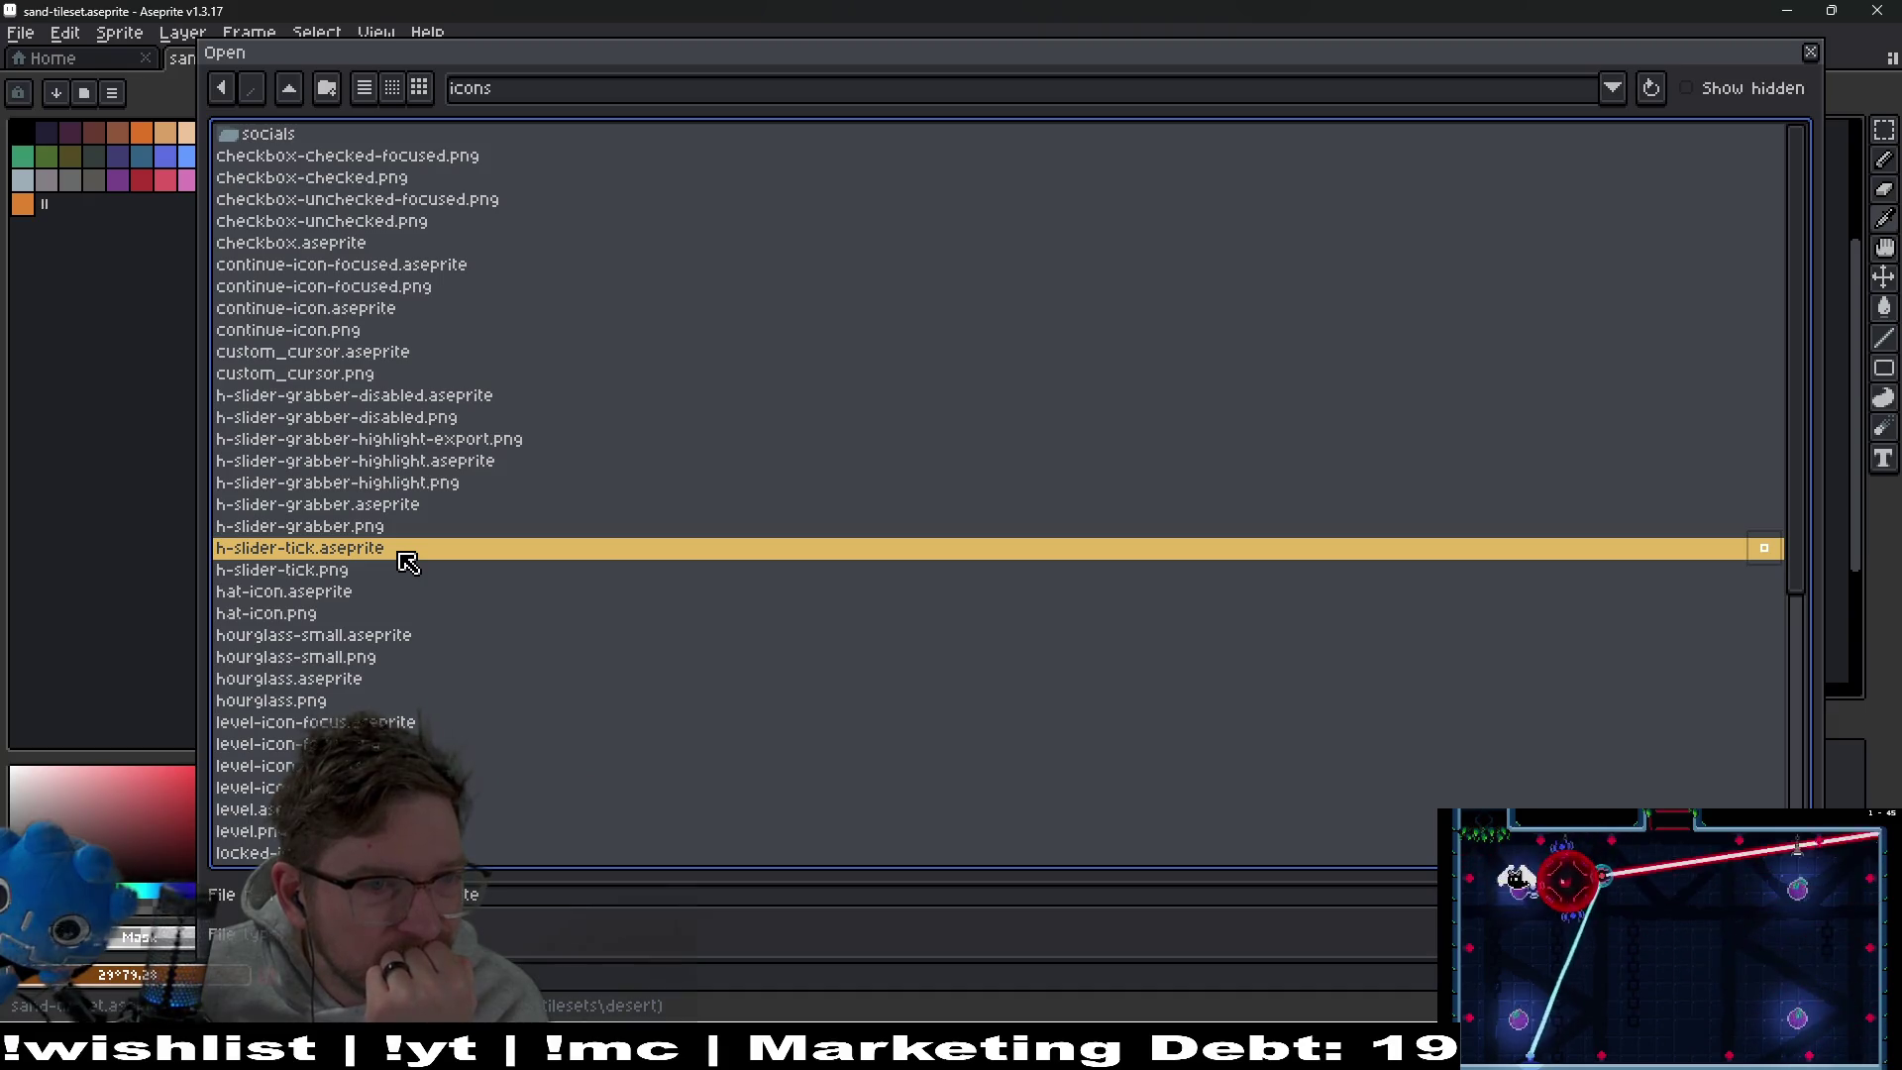
pyautogui.scroll(-6, 406, 559)
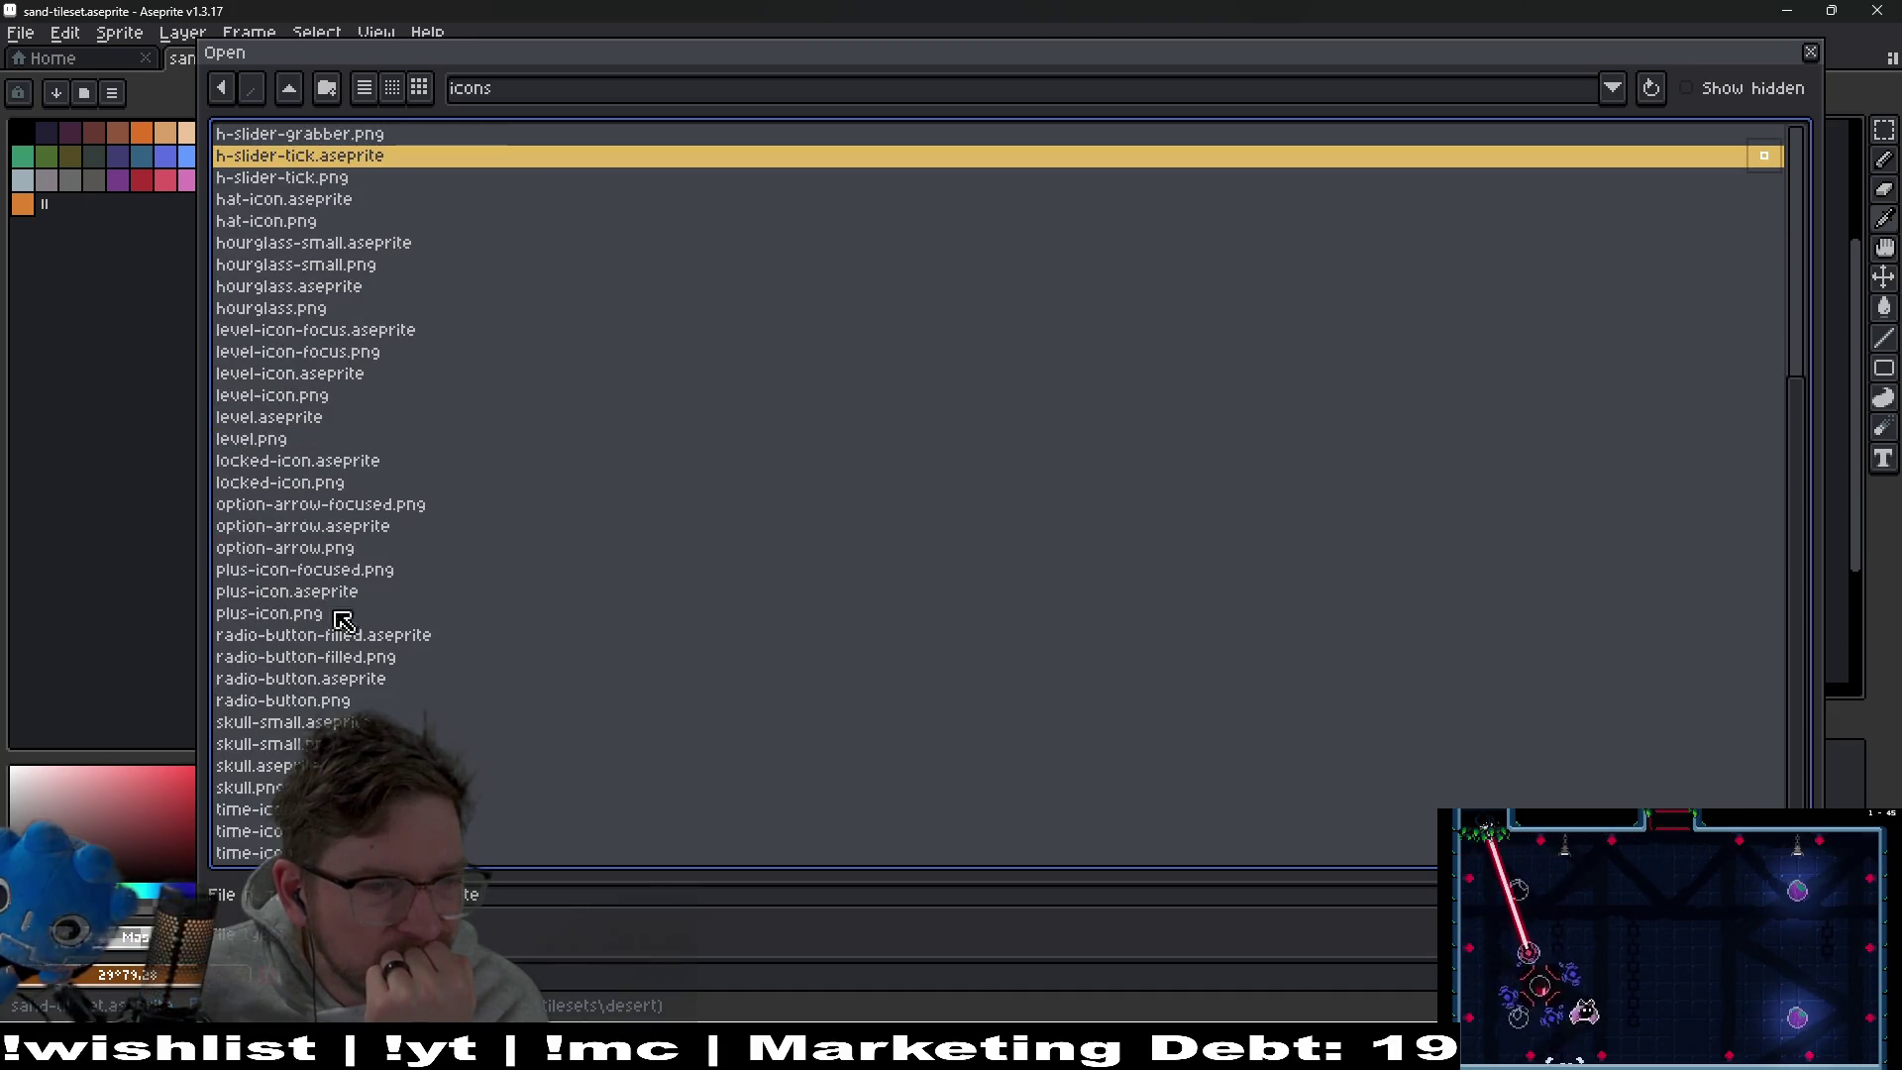
pyautogui.click(315, 570)
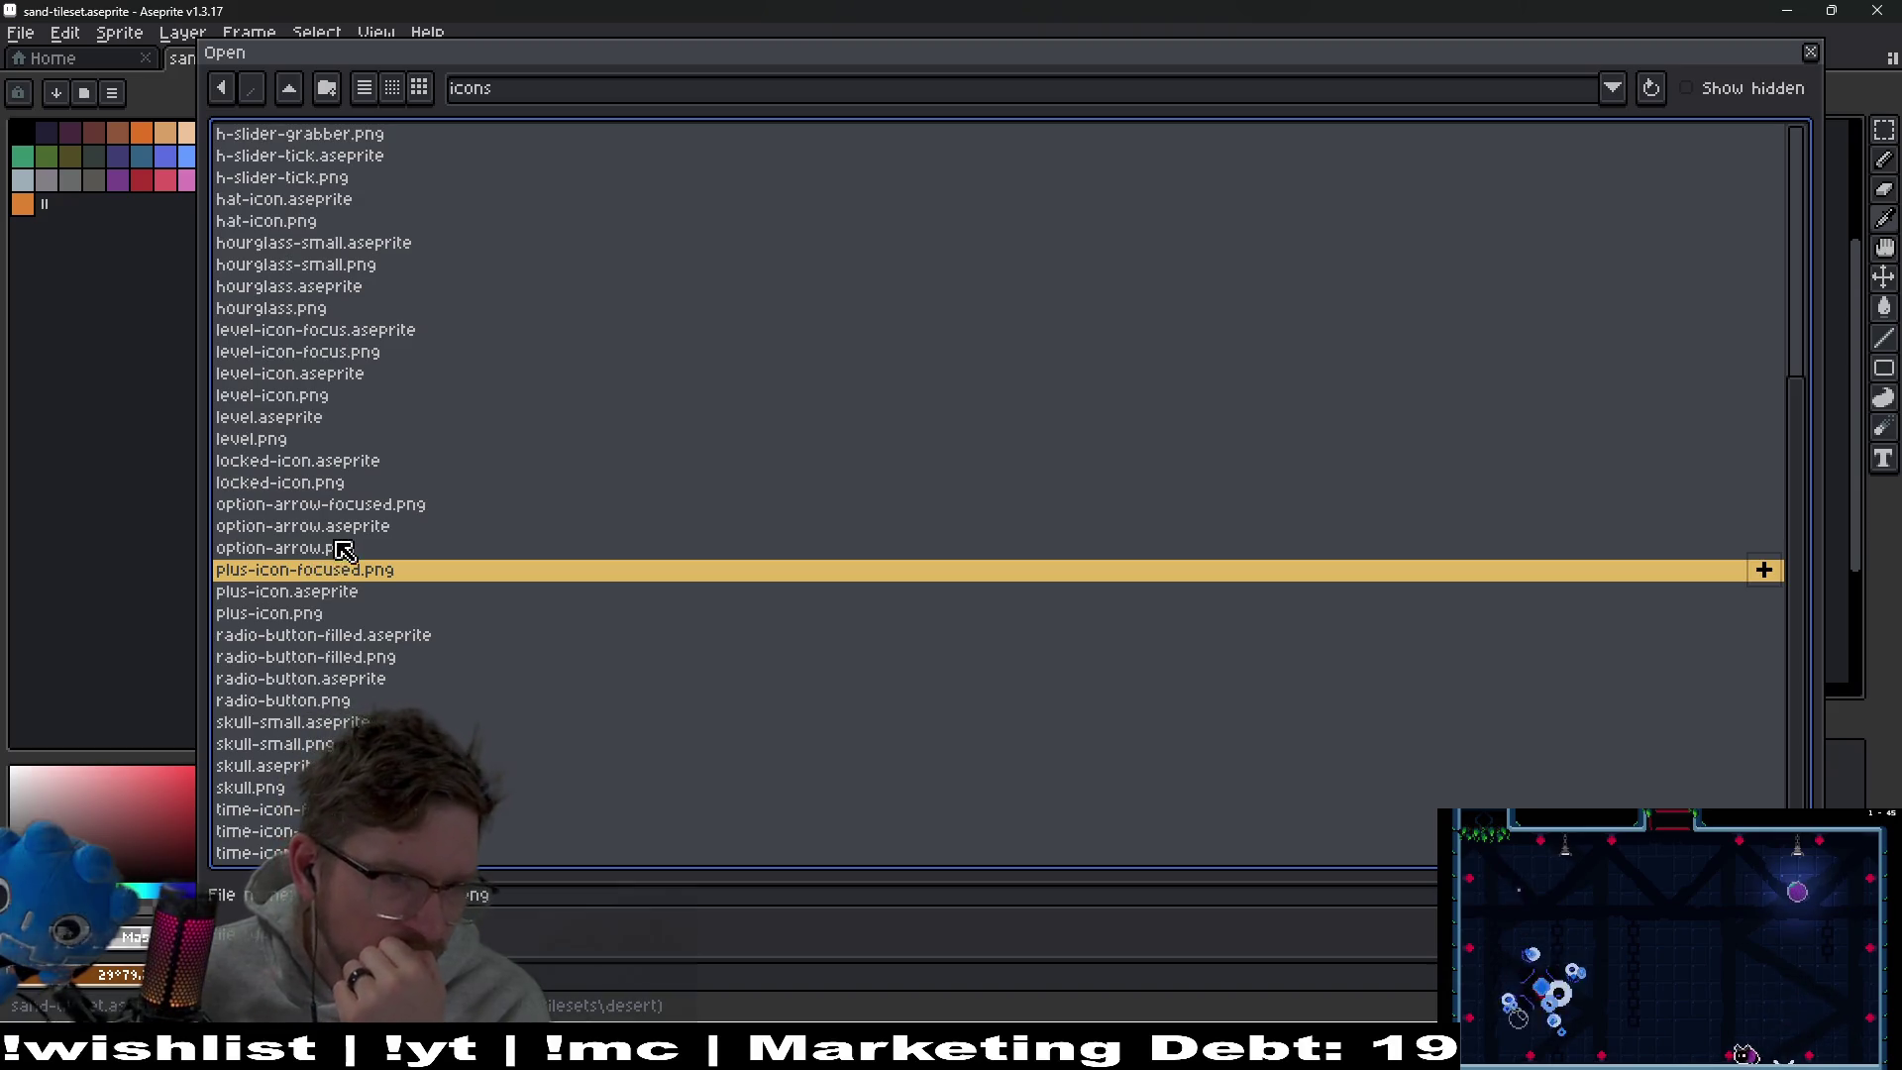
pyautogui.scroll(-1, 357, 532)
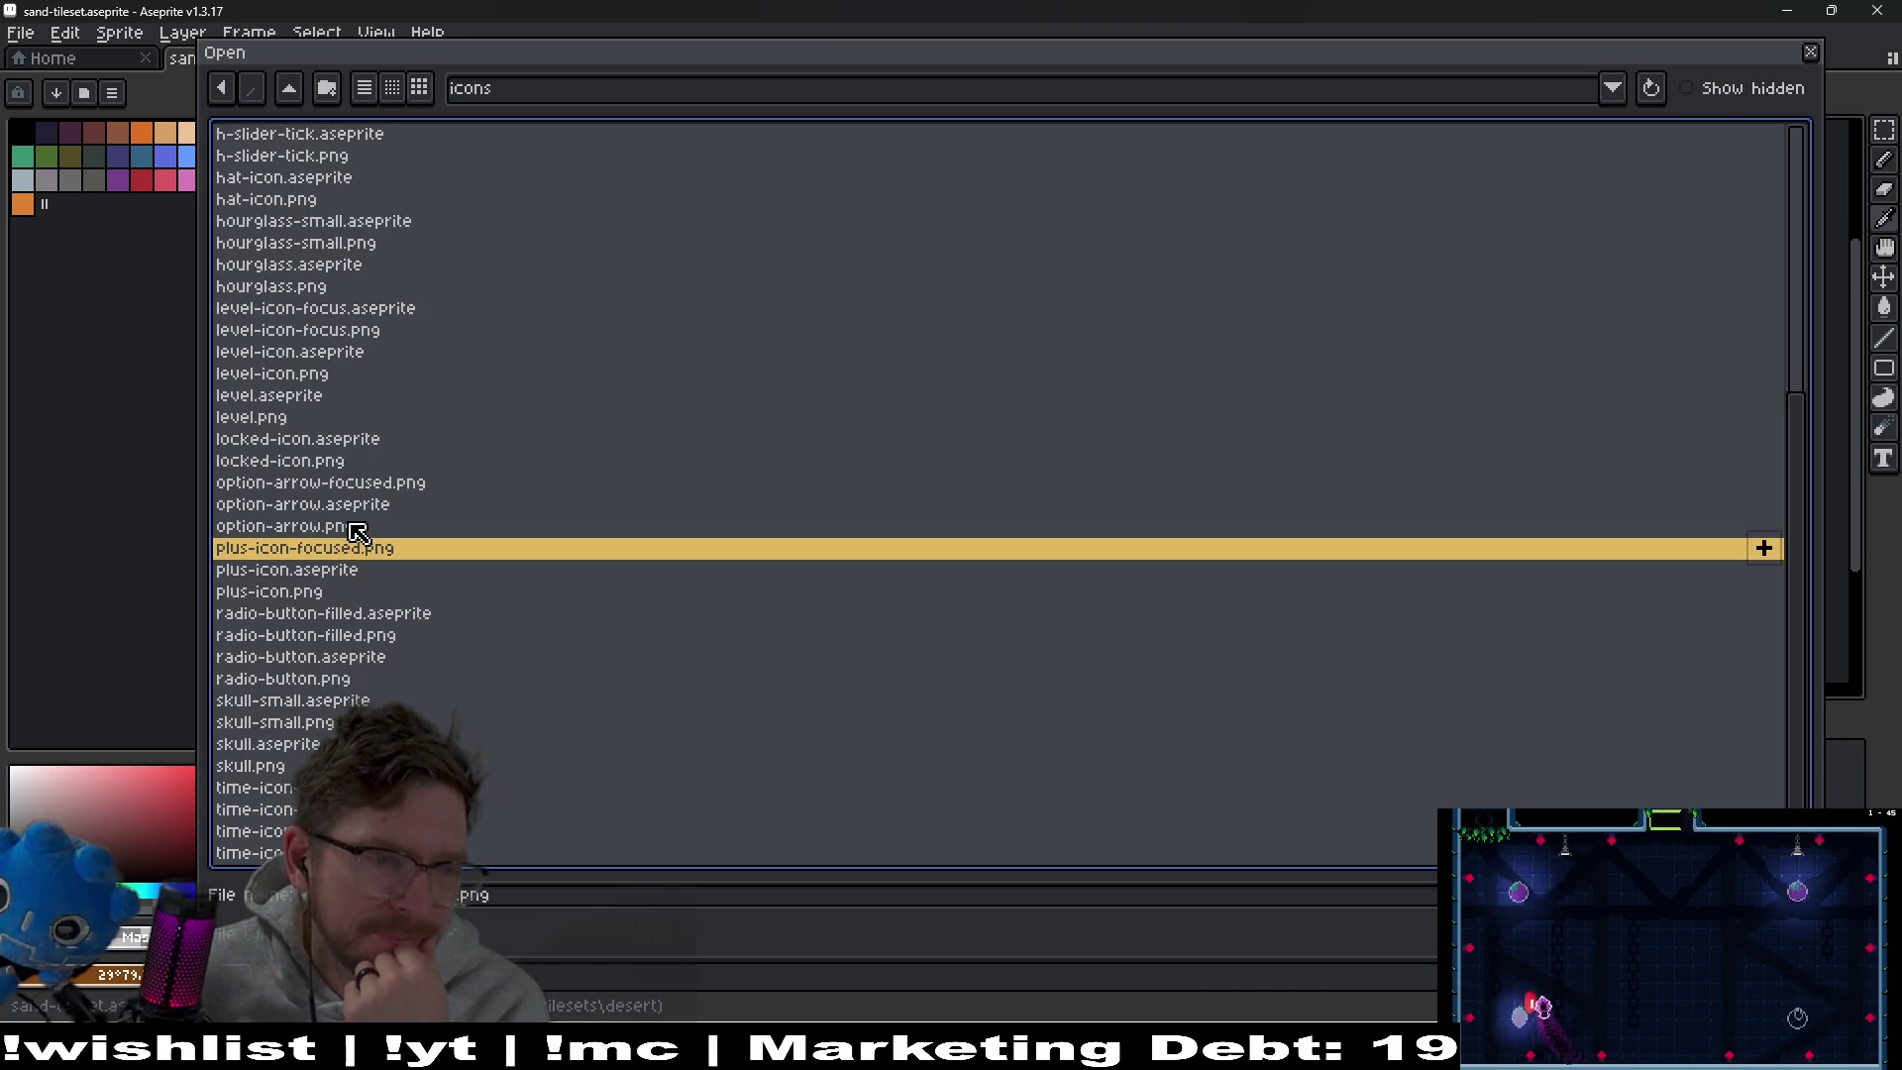
pyautogui.click(400, 660)
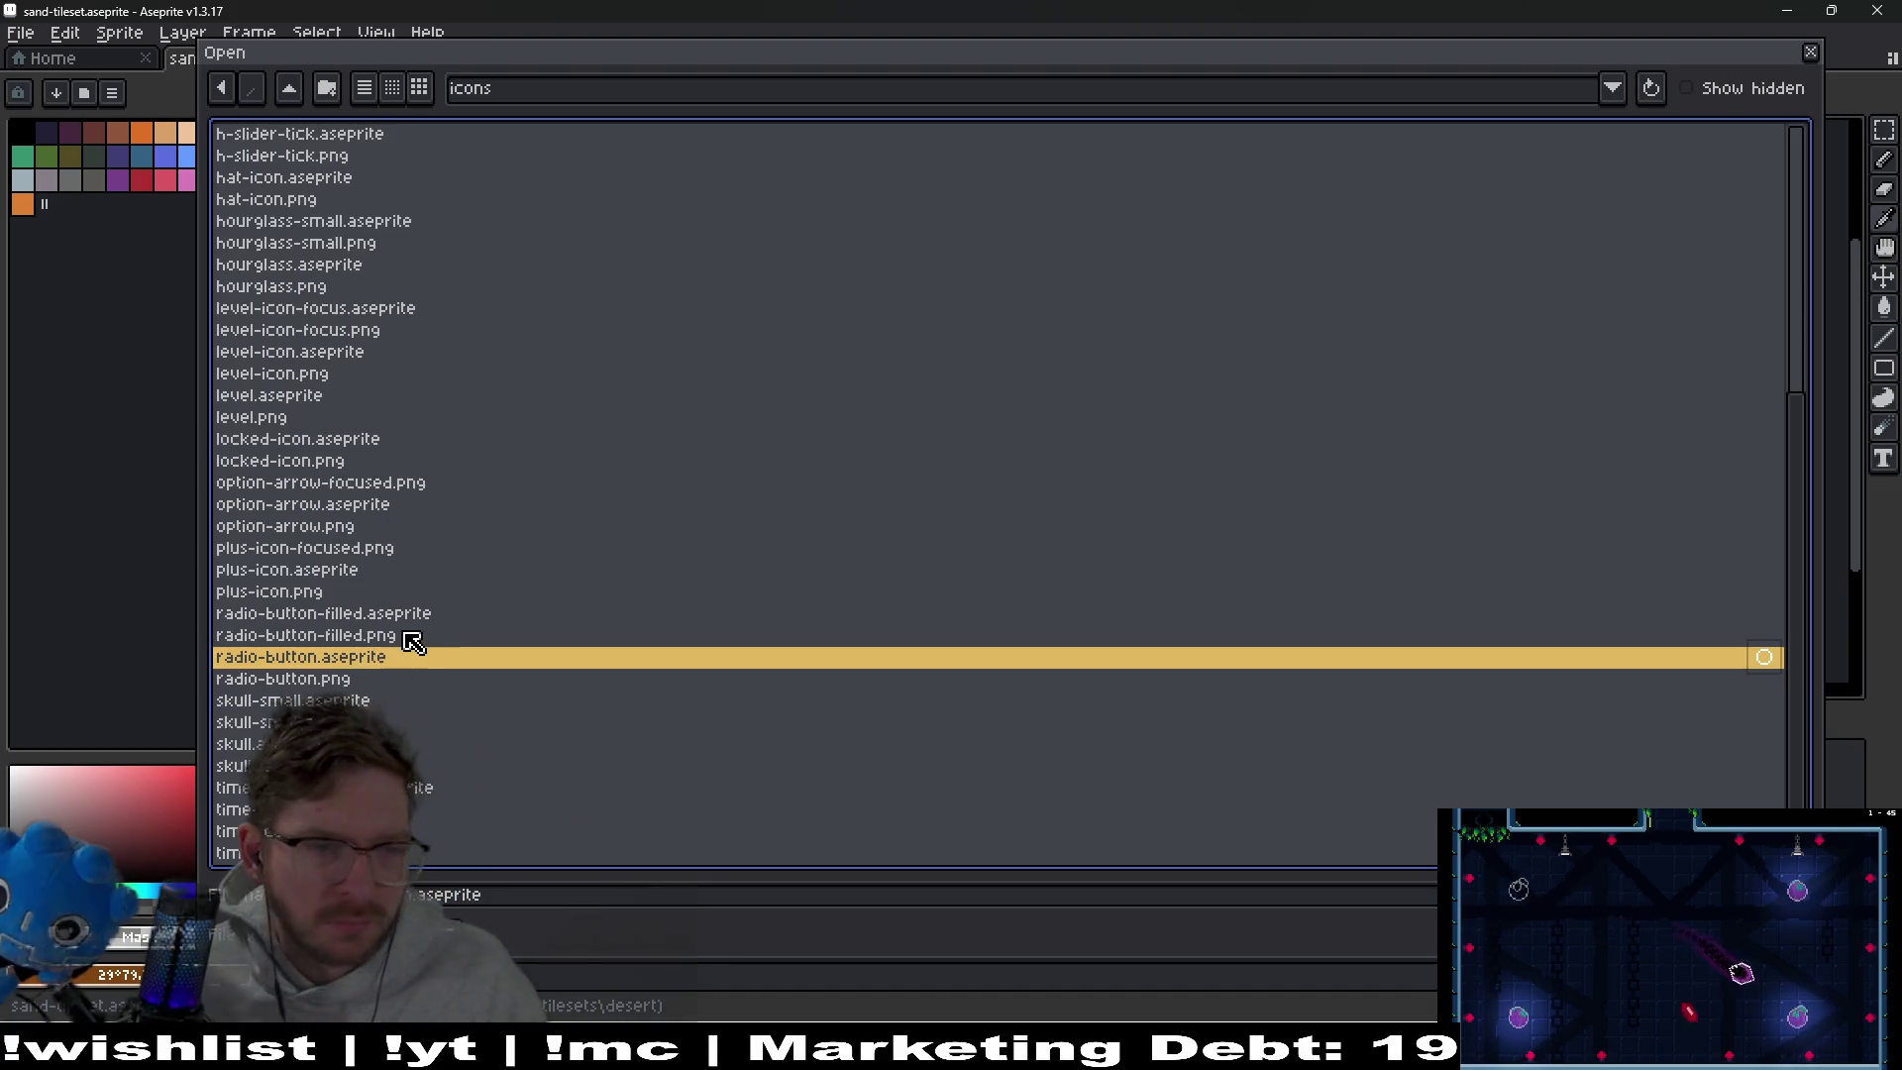
pyautogui.keyDown('ctrl'); pyautogui.click(412, 614); pyautogui.keyUp('ctrl')
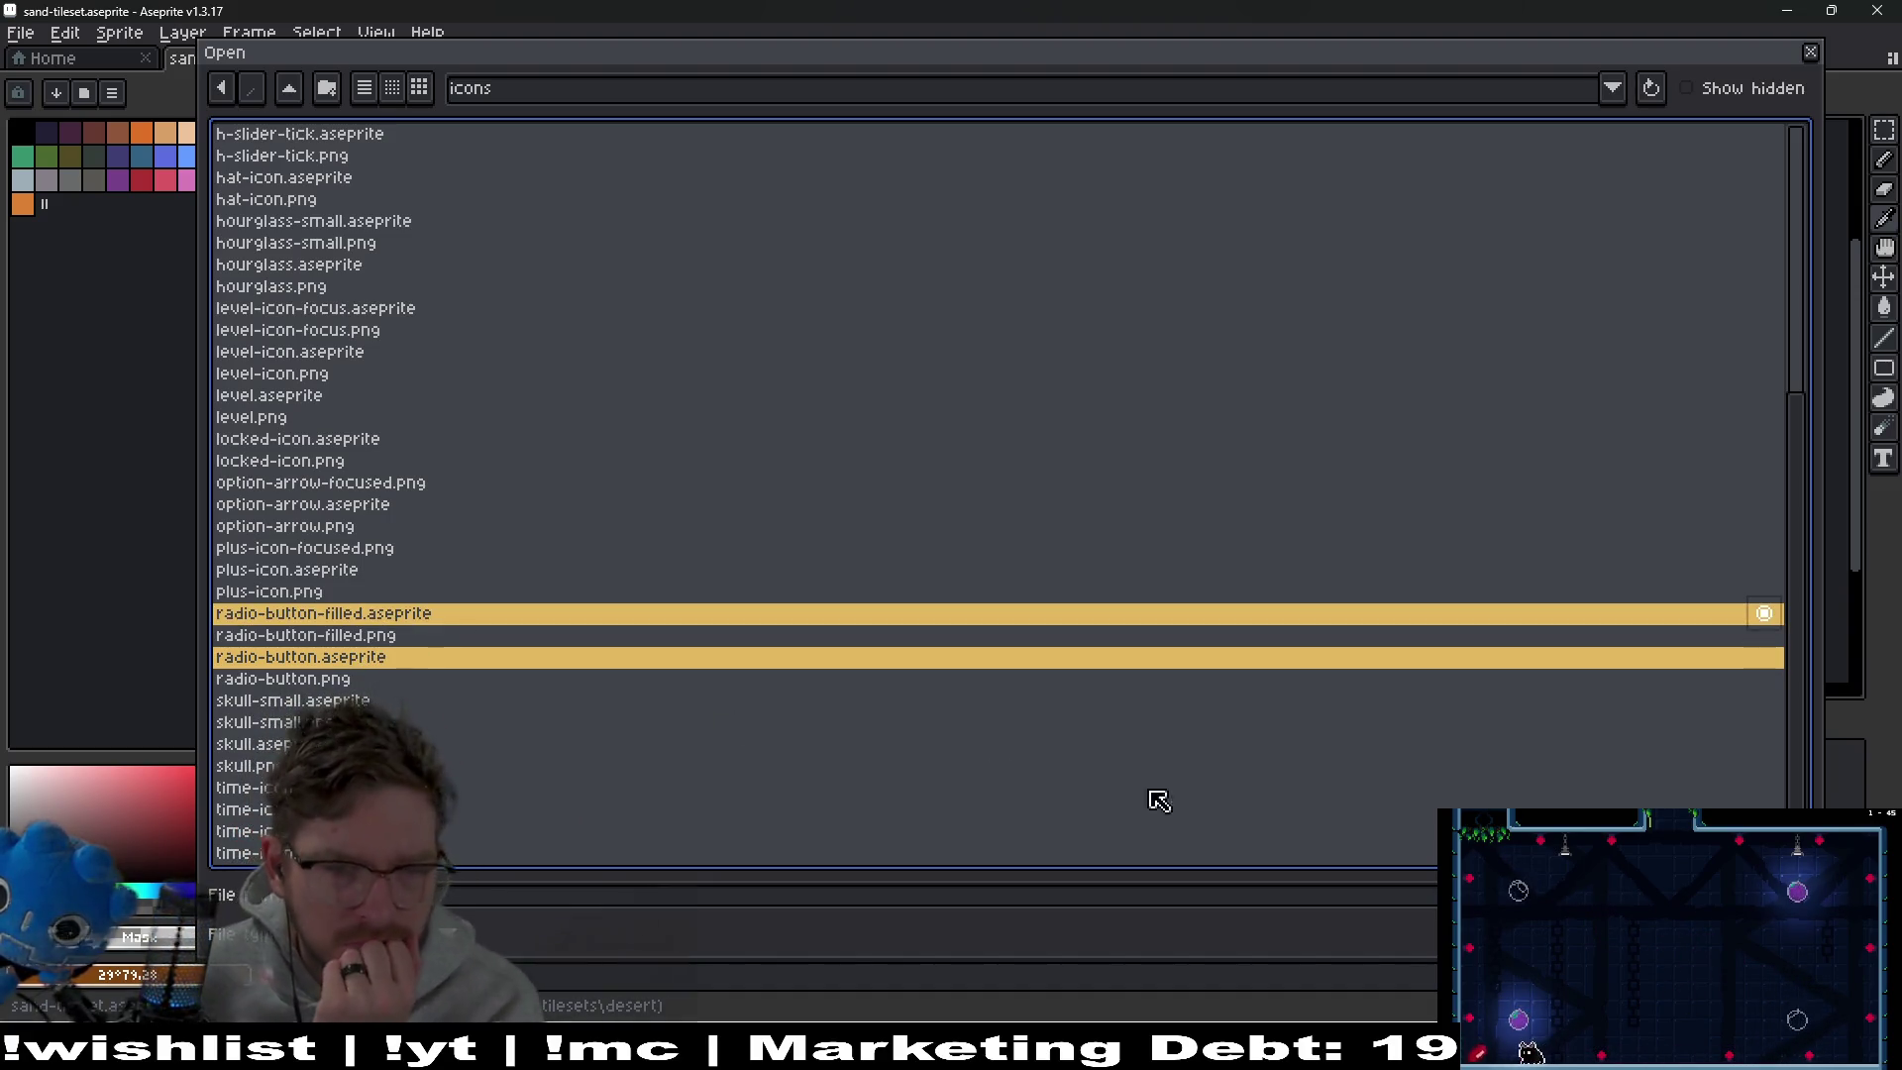
pyautogui.press('Return')
pyautogui.scroll(6, 1090, 406)
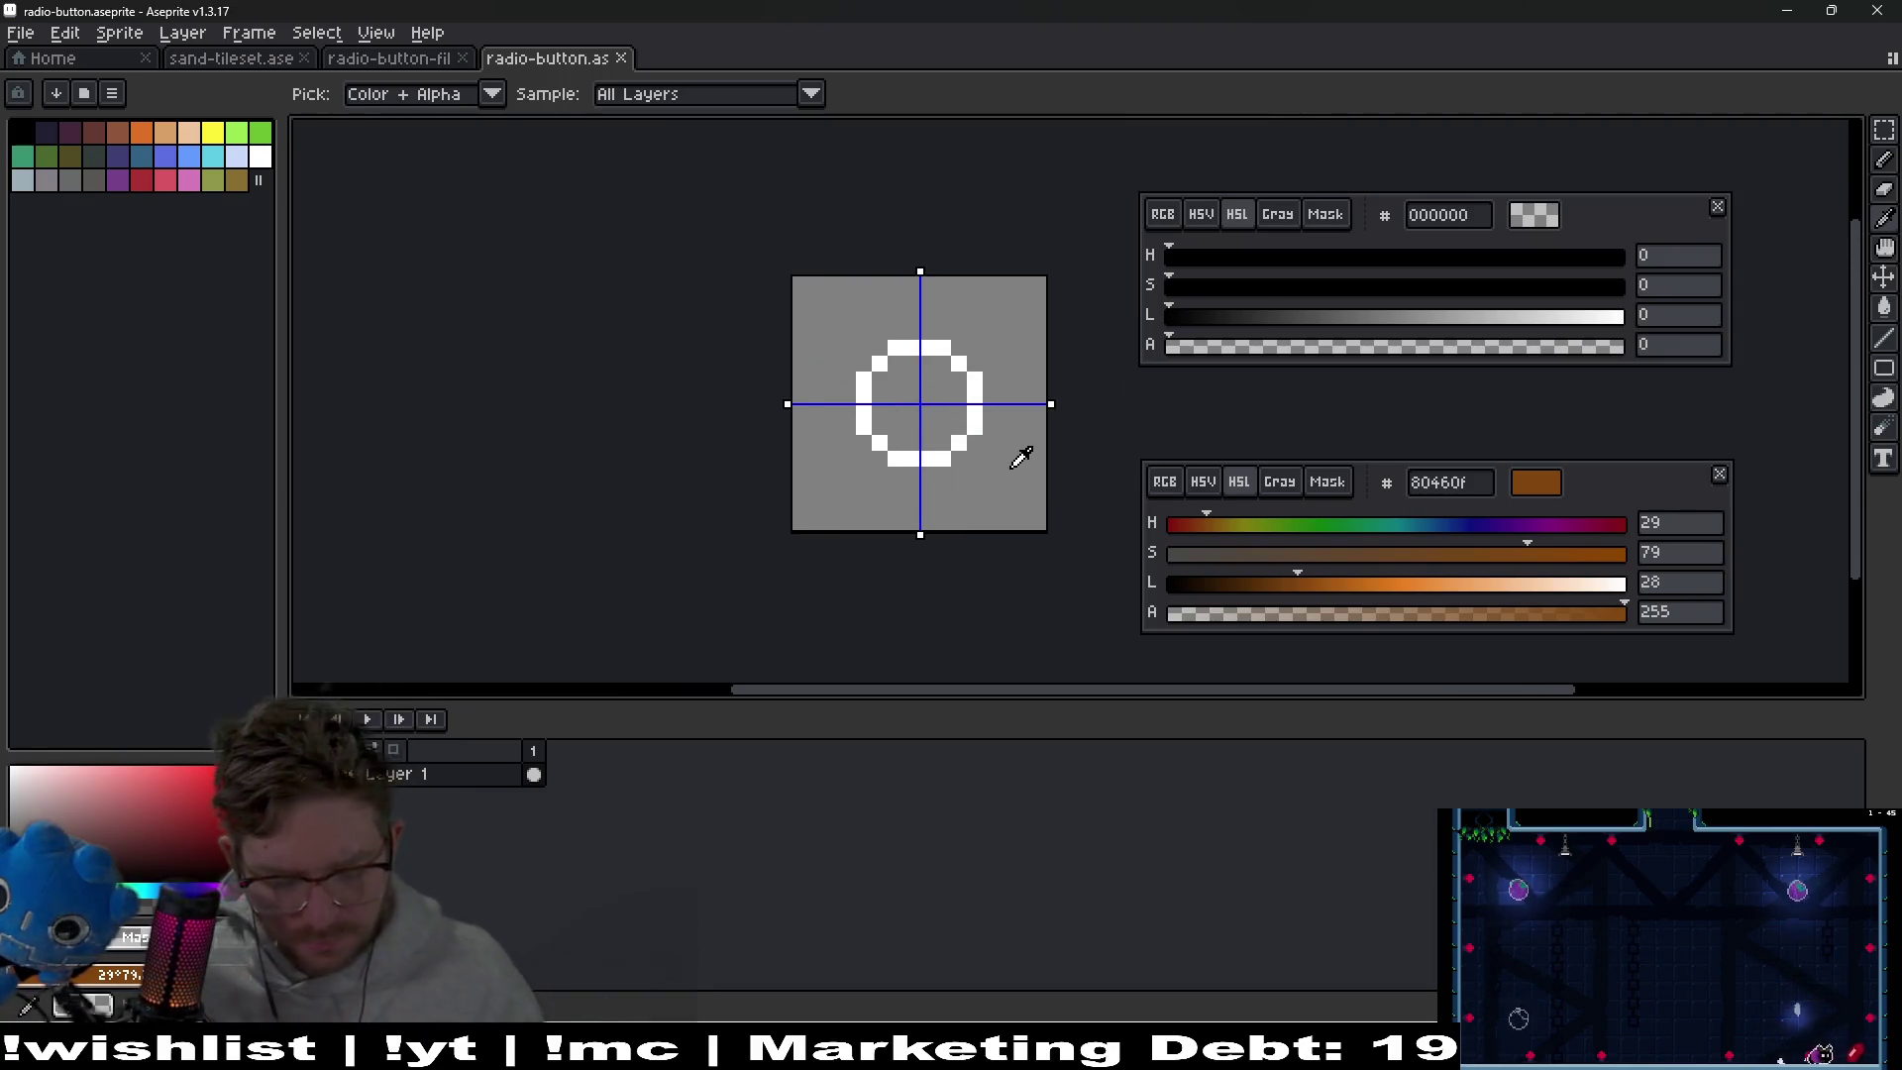
# Resize the radio-button canvas to 8×8 px
pyautogui.hotkey('ctrl', 'alt', 'c')
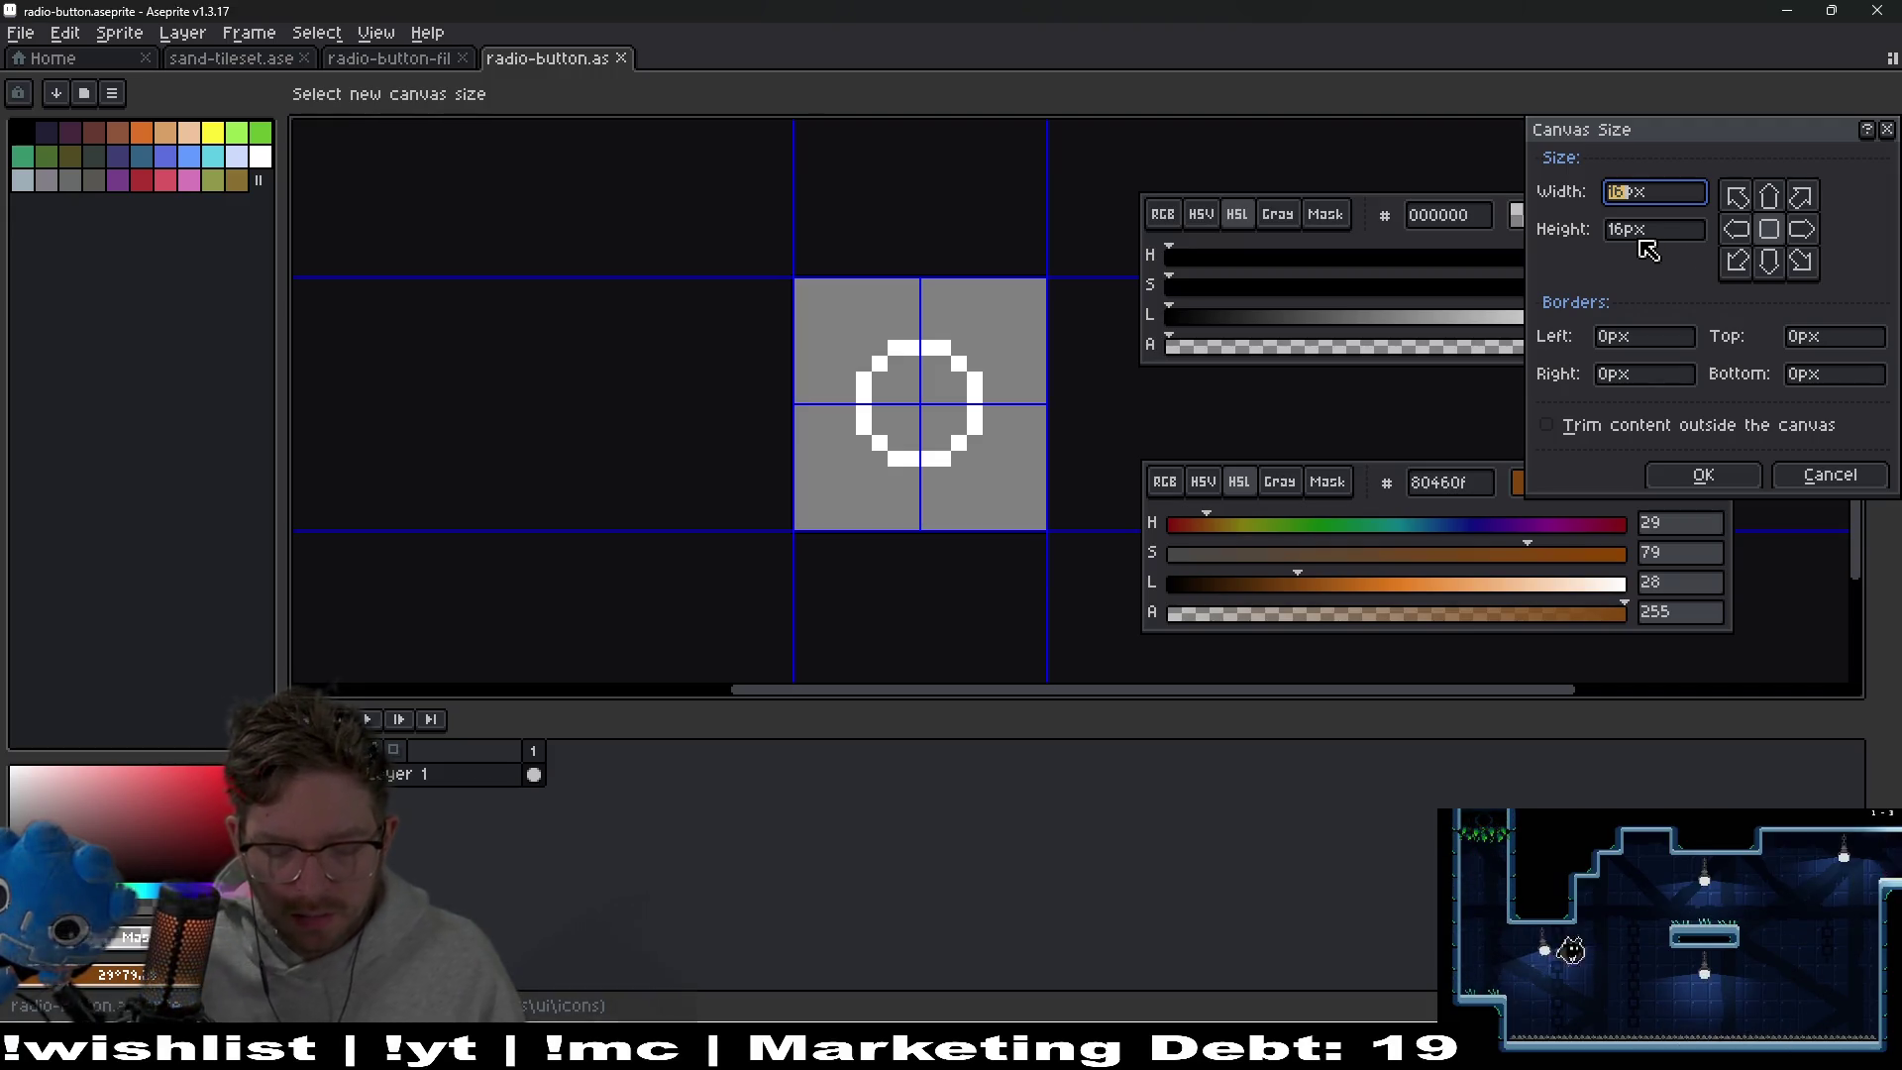
pyautogui.write('8')
pyautogui.press('Tab')
pyautogui.write('8')
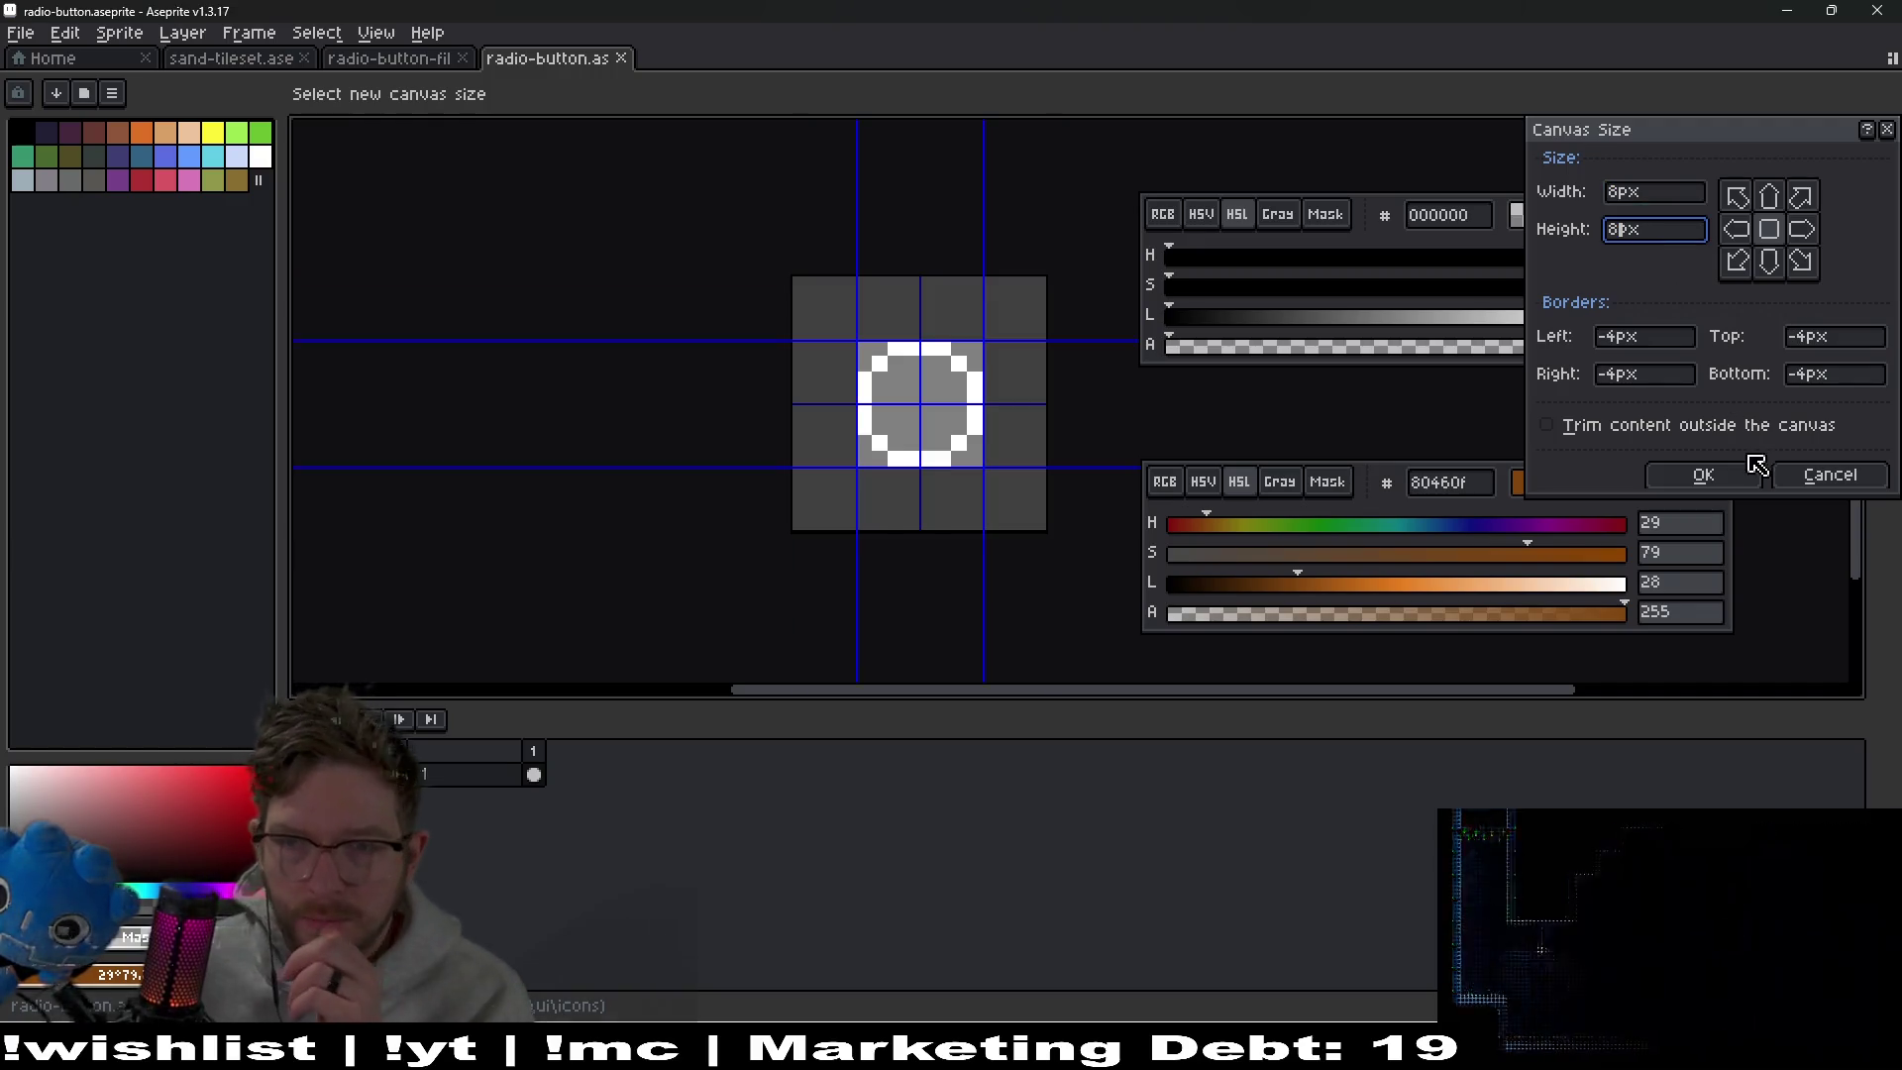
pyautogui.click(1754, 465)
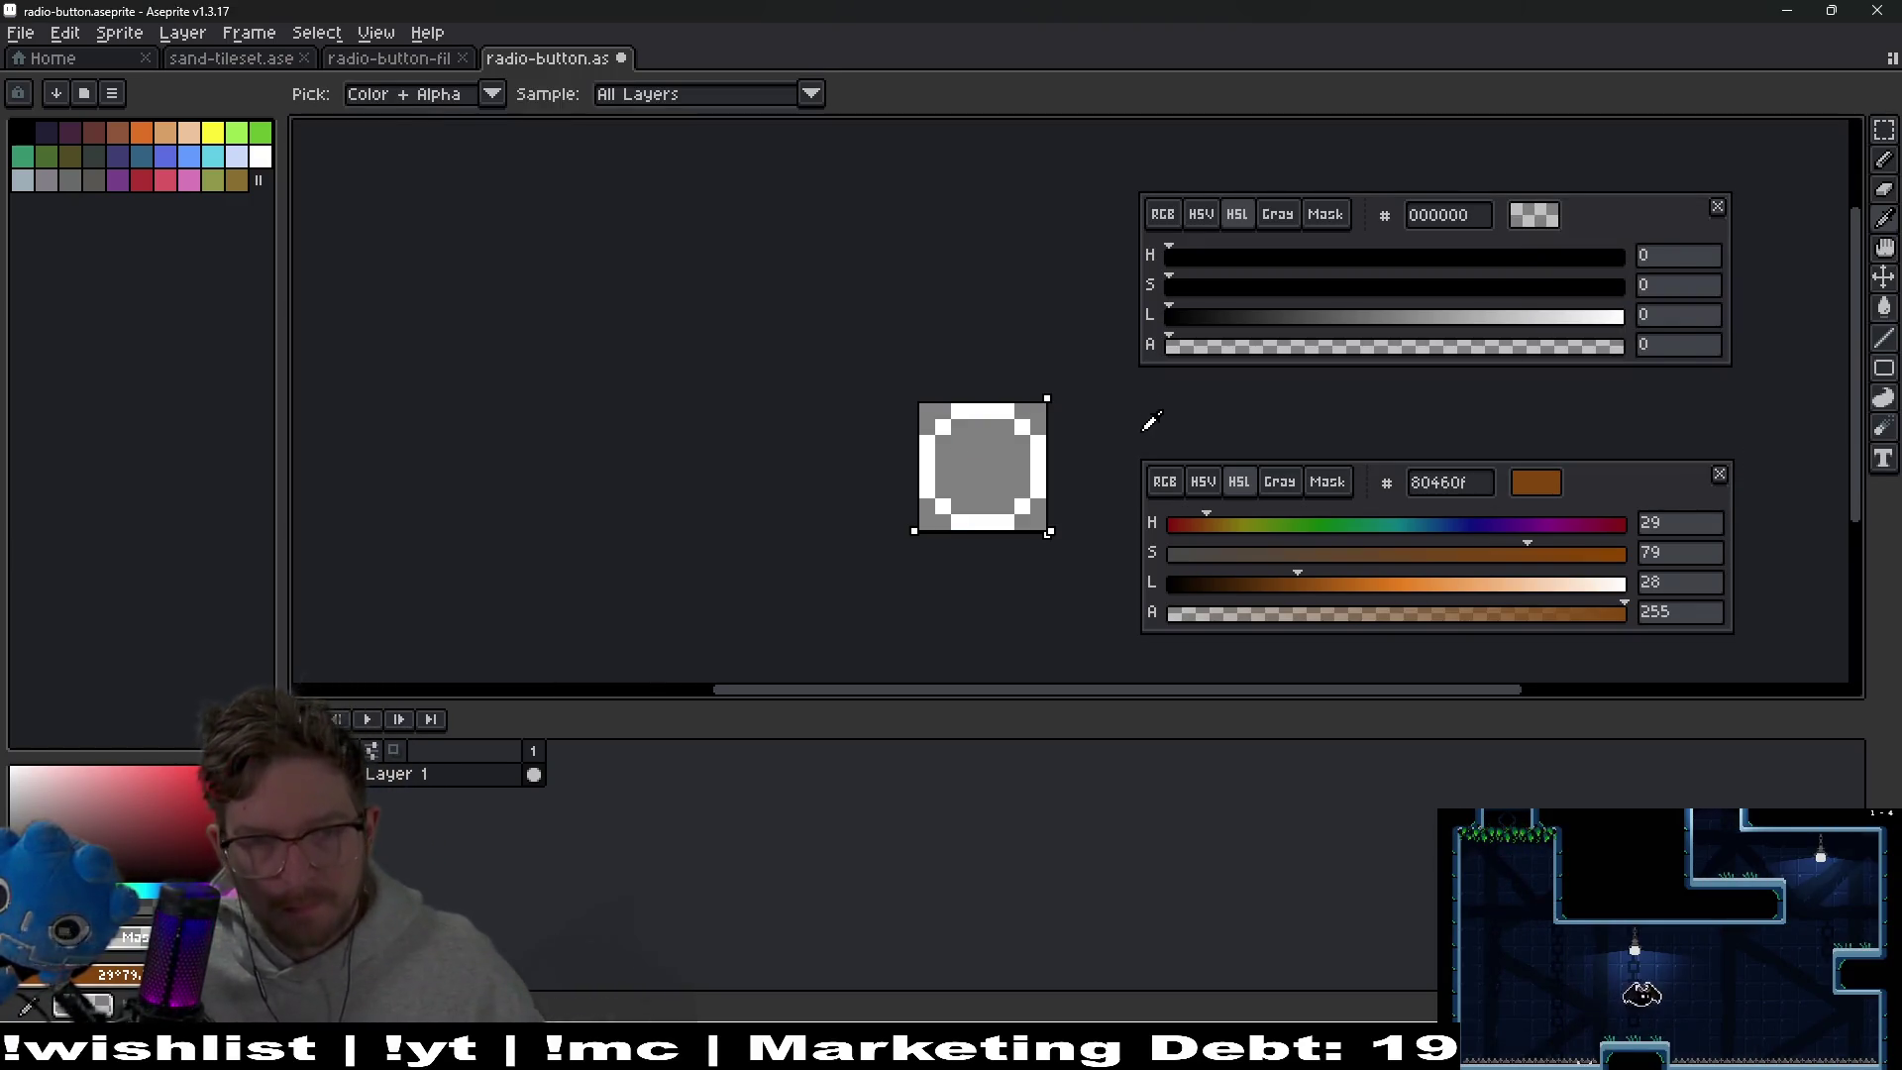
# Export the sprite over the existing radio-button PNG and return to Godot
pyautogui.hotkey('ctrl', 'alt', 'shift', 's')
pyautogui.press('Return')
pyautogui.press('Return')
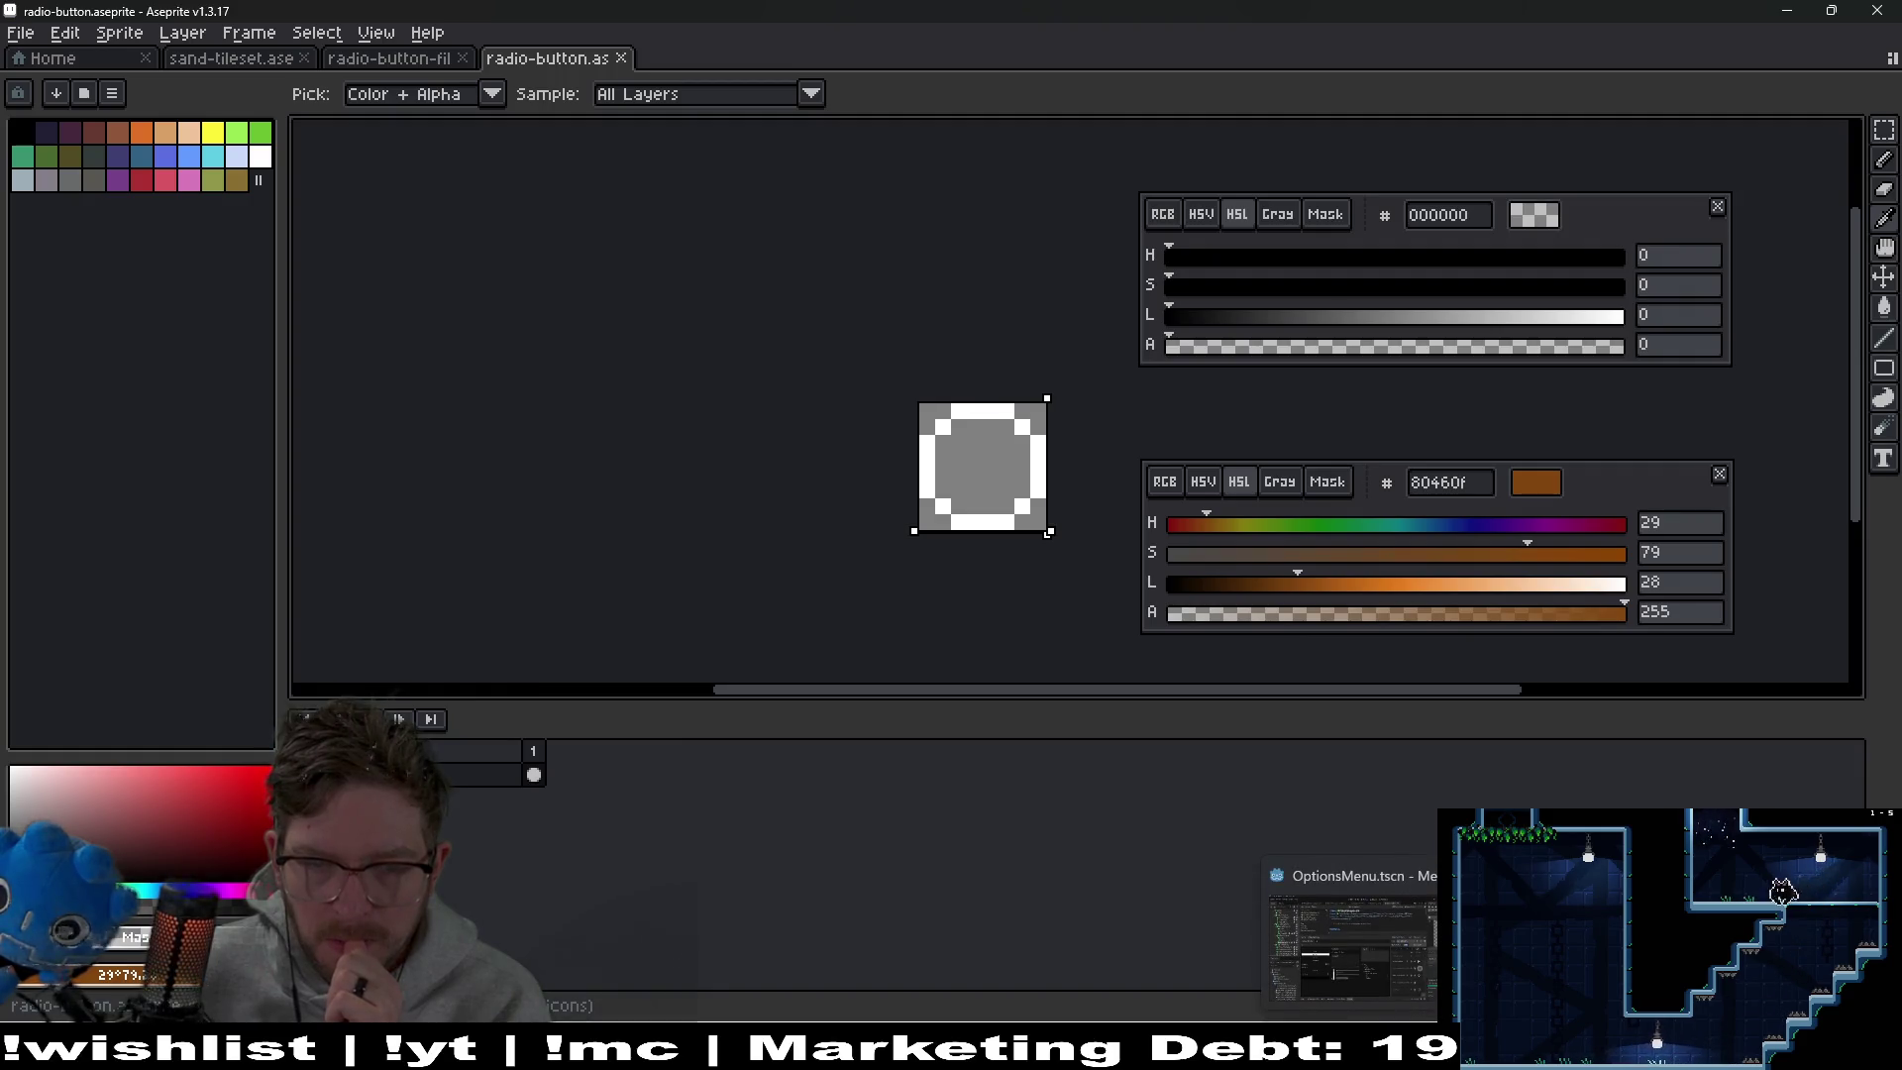
pyautogui.click(1352, 1052)
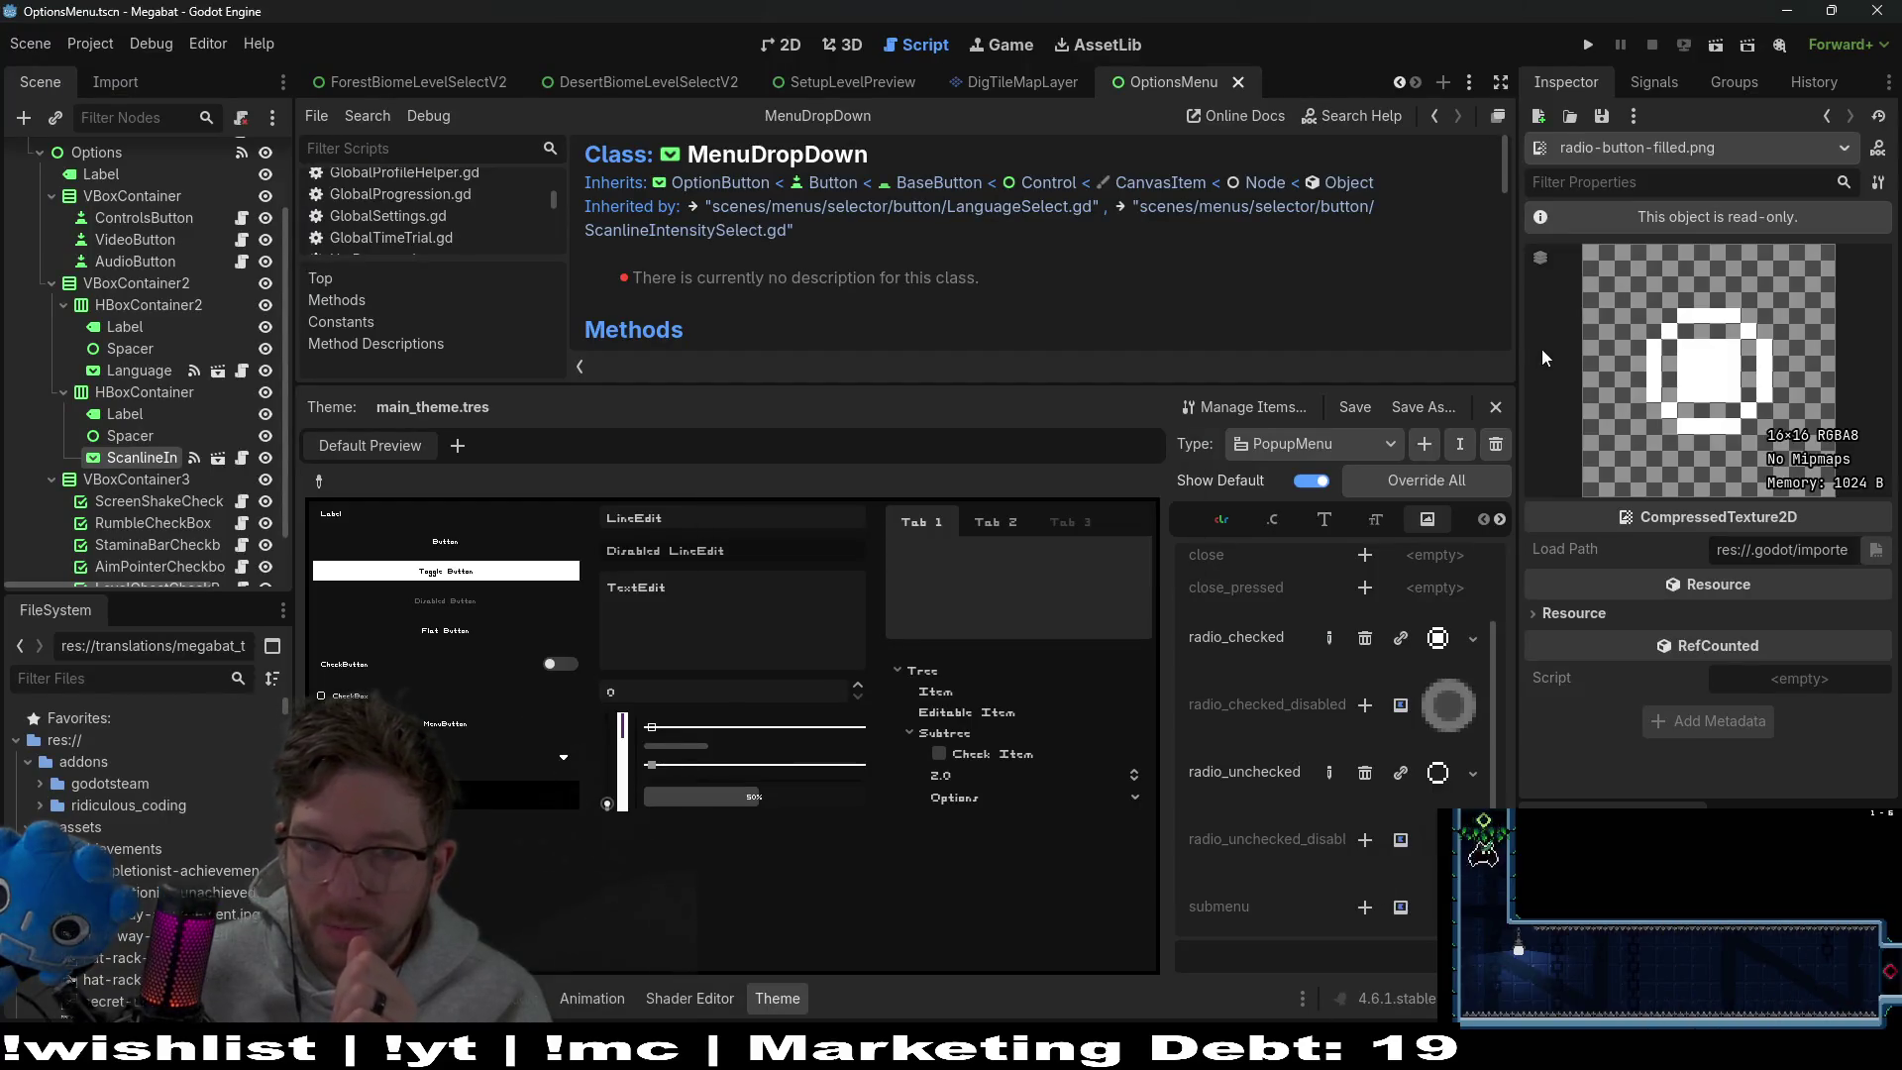
# Run the game, set Scan Line Intensity to MEDIUM then back to HIGH, checking radio icons
pyautogui.click(1703, 50)
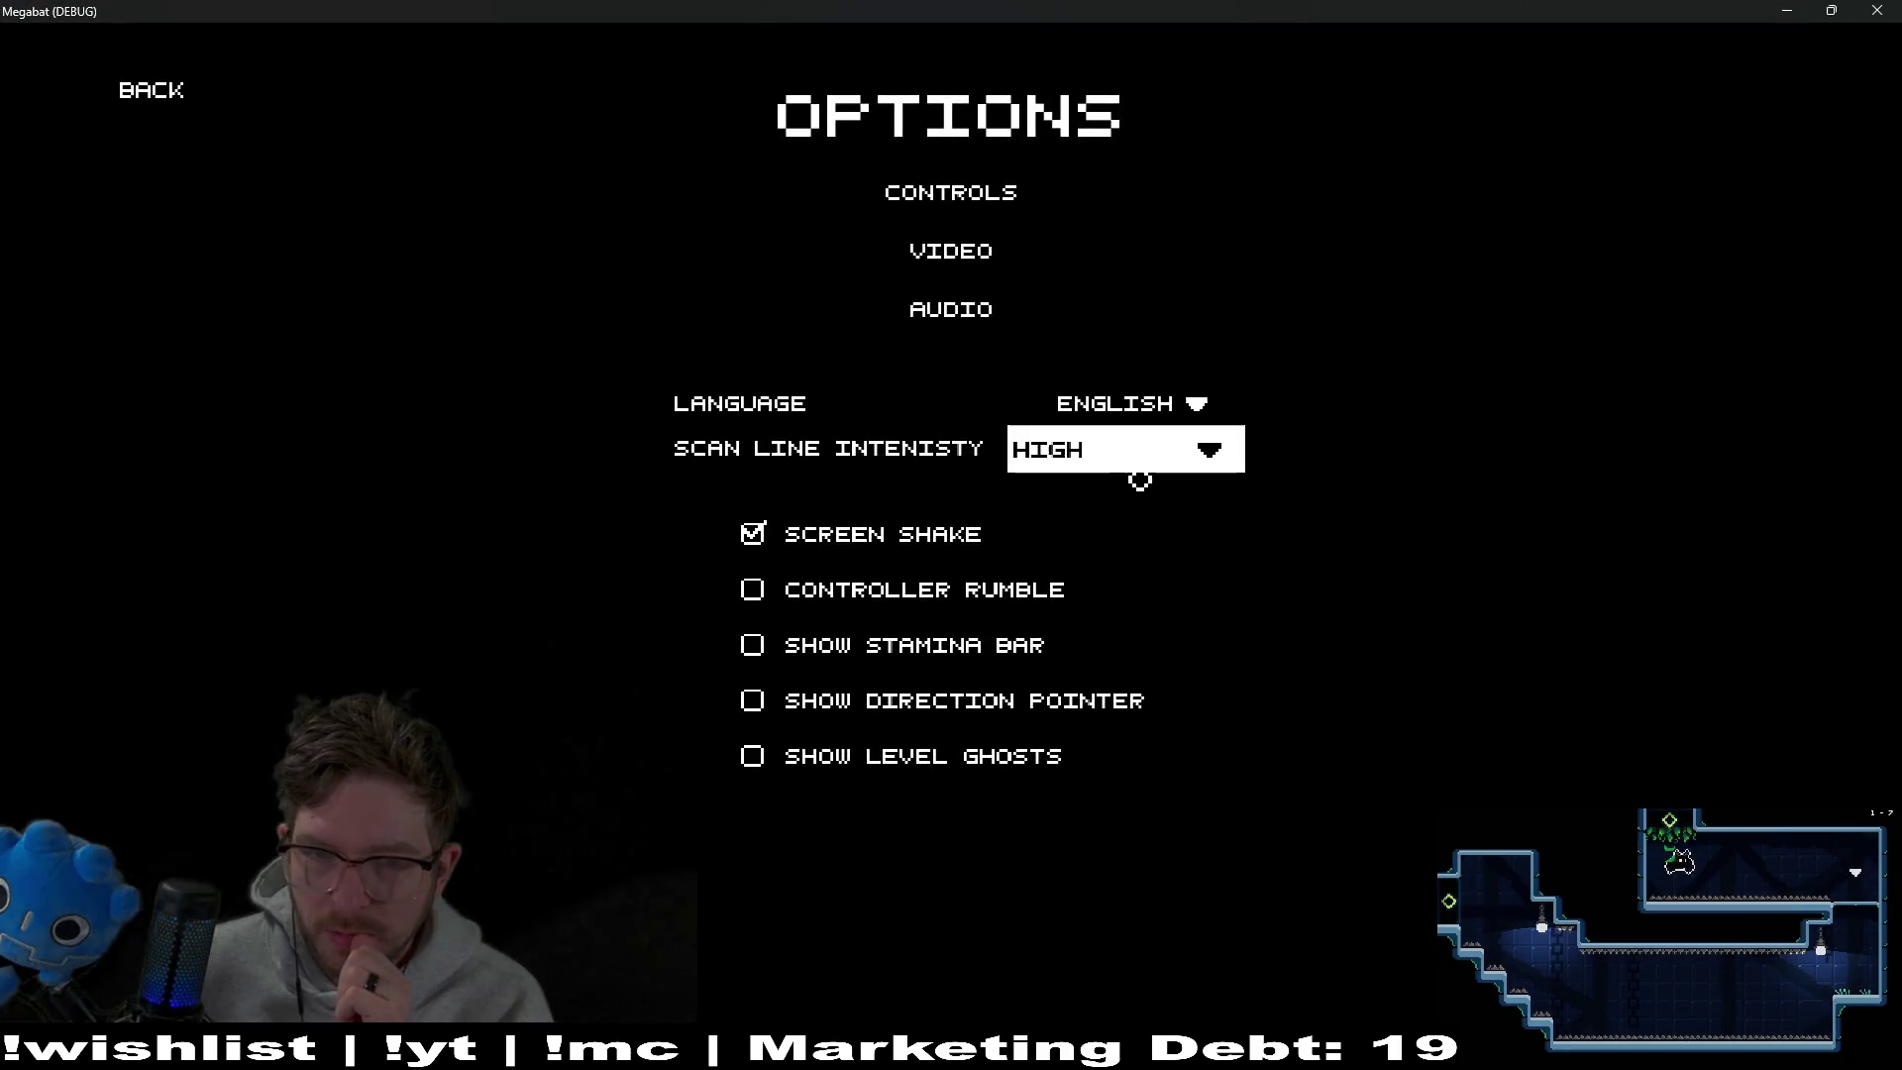
pyautogui.click(1139, 480)
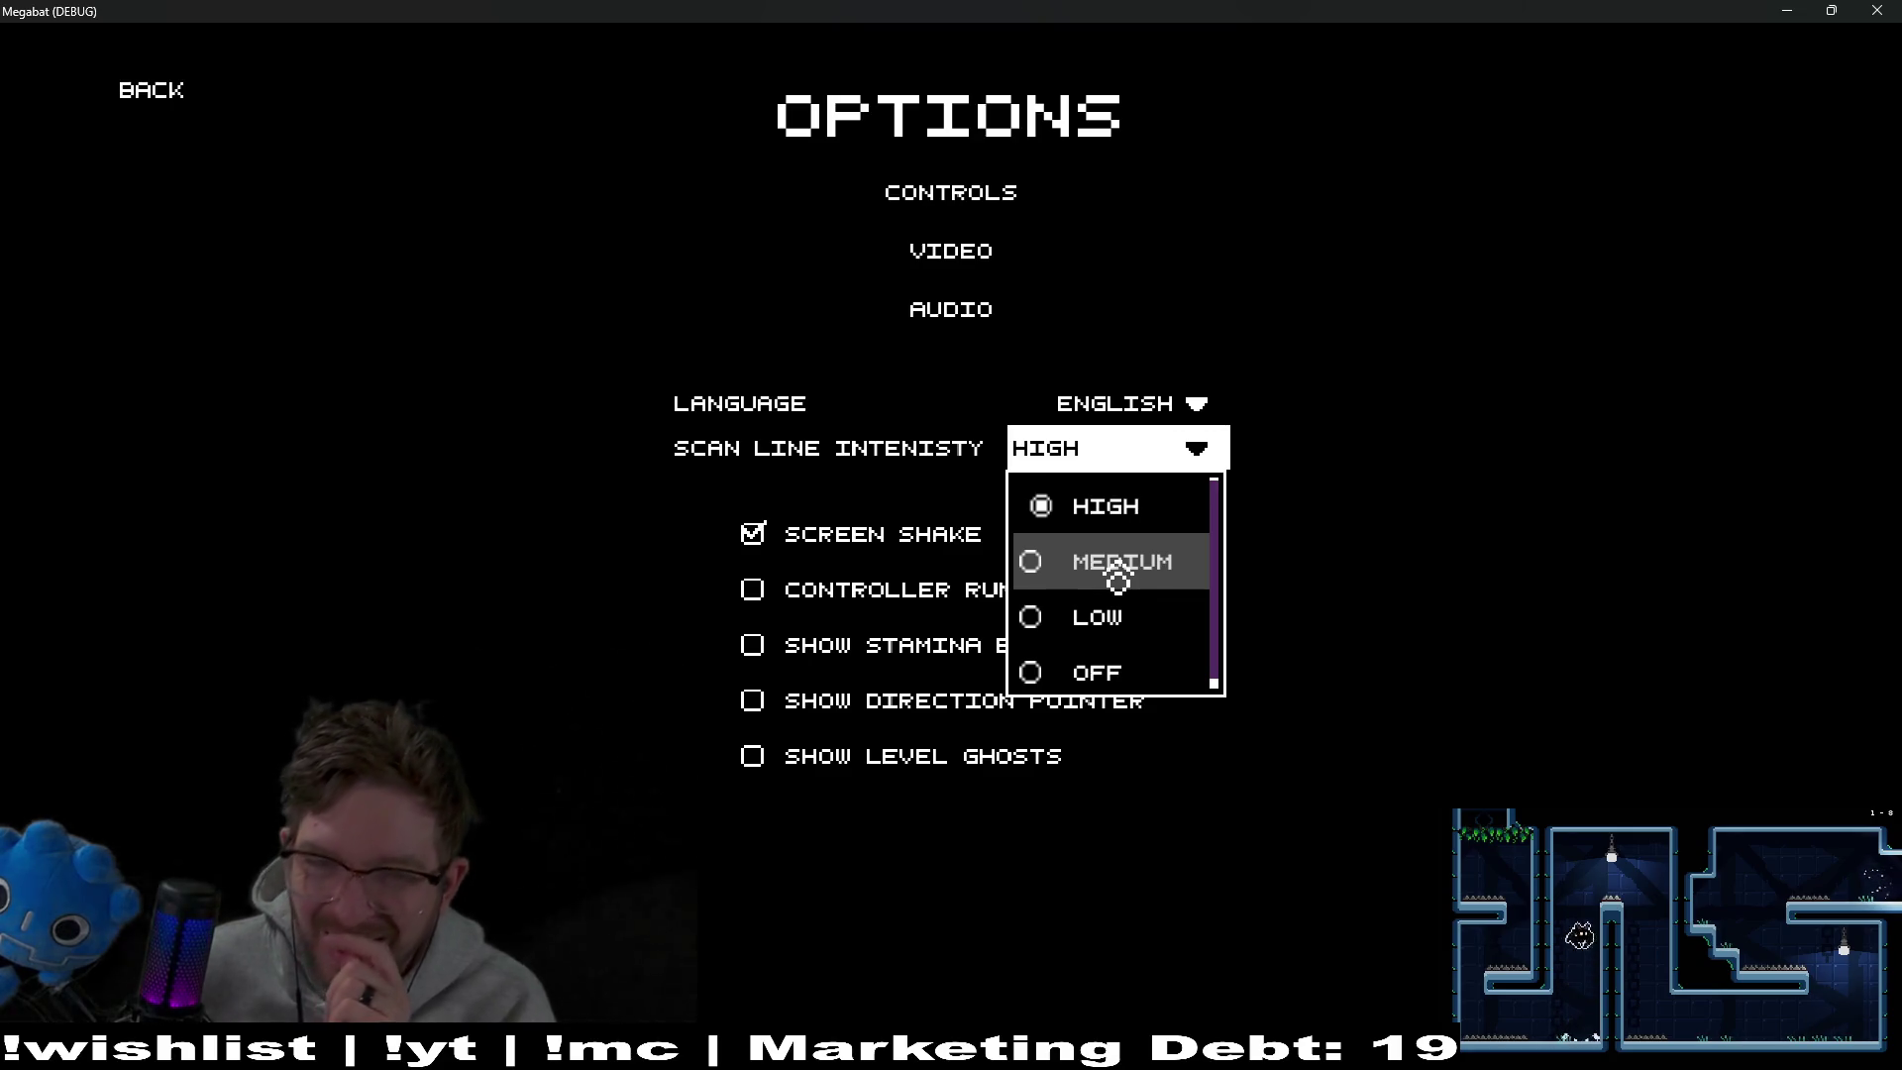
pyautogui.click(1159, 383)
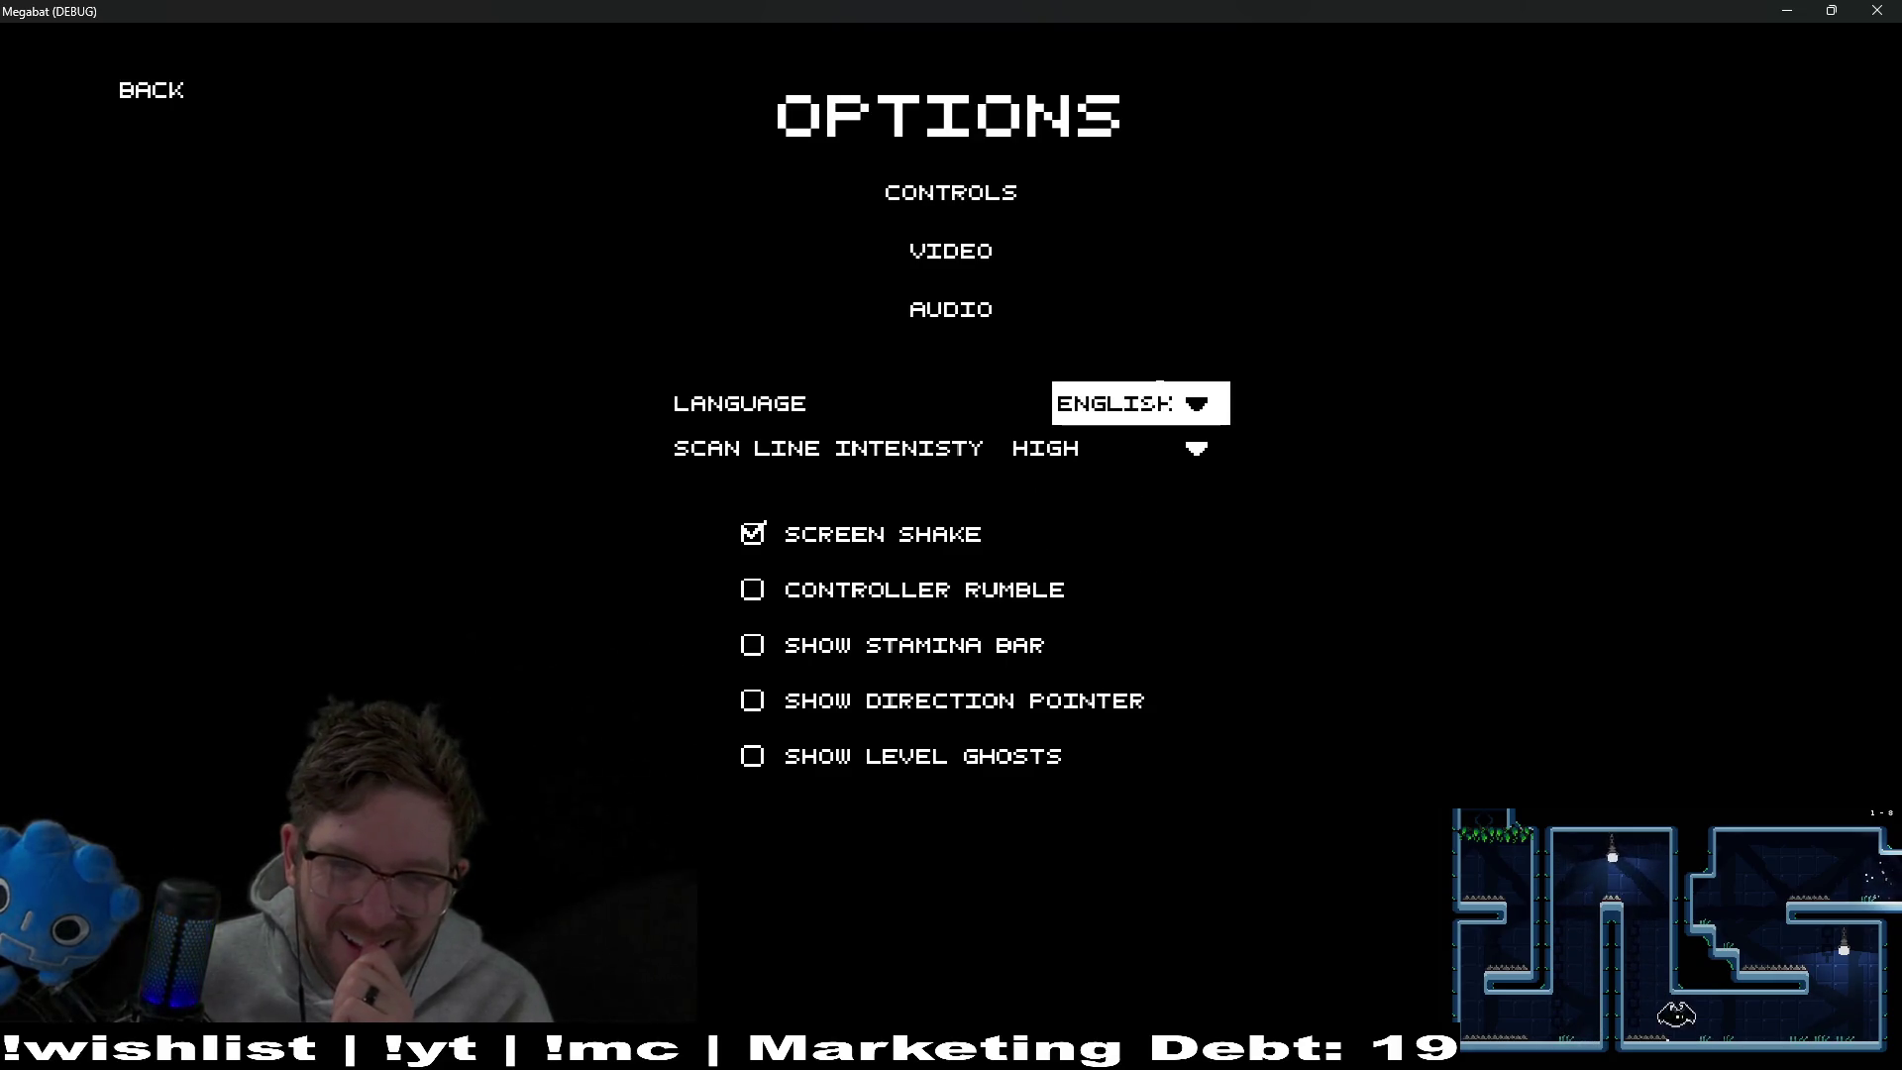
pyautogui.click(1117, 448)
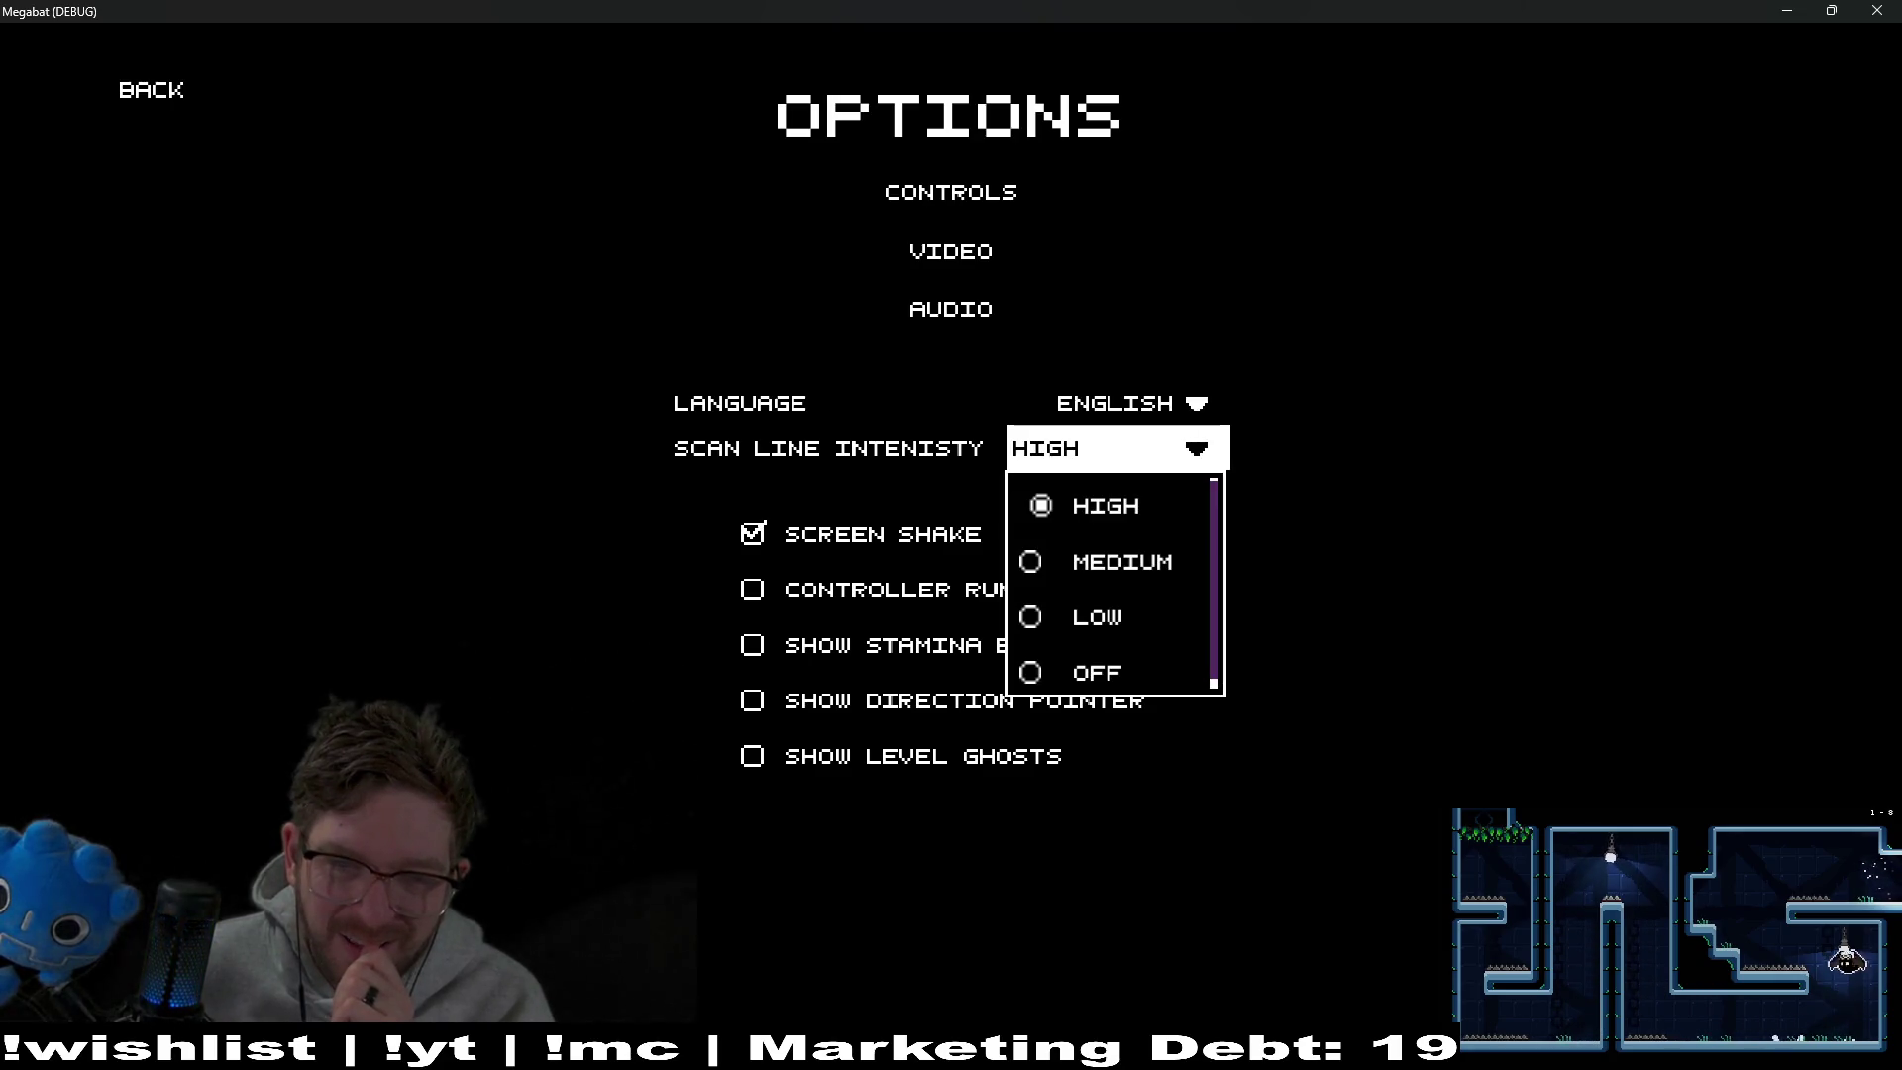
pyautogui.click(1082, 564)
pyautogui.click(1101, 464)
pyautogui.click(1102, 510)
pyautogui.click(1127, 458)
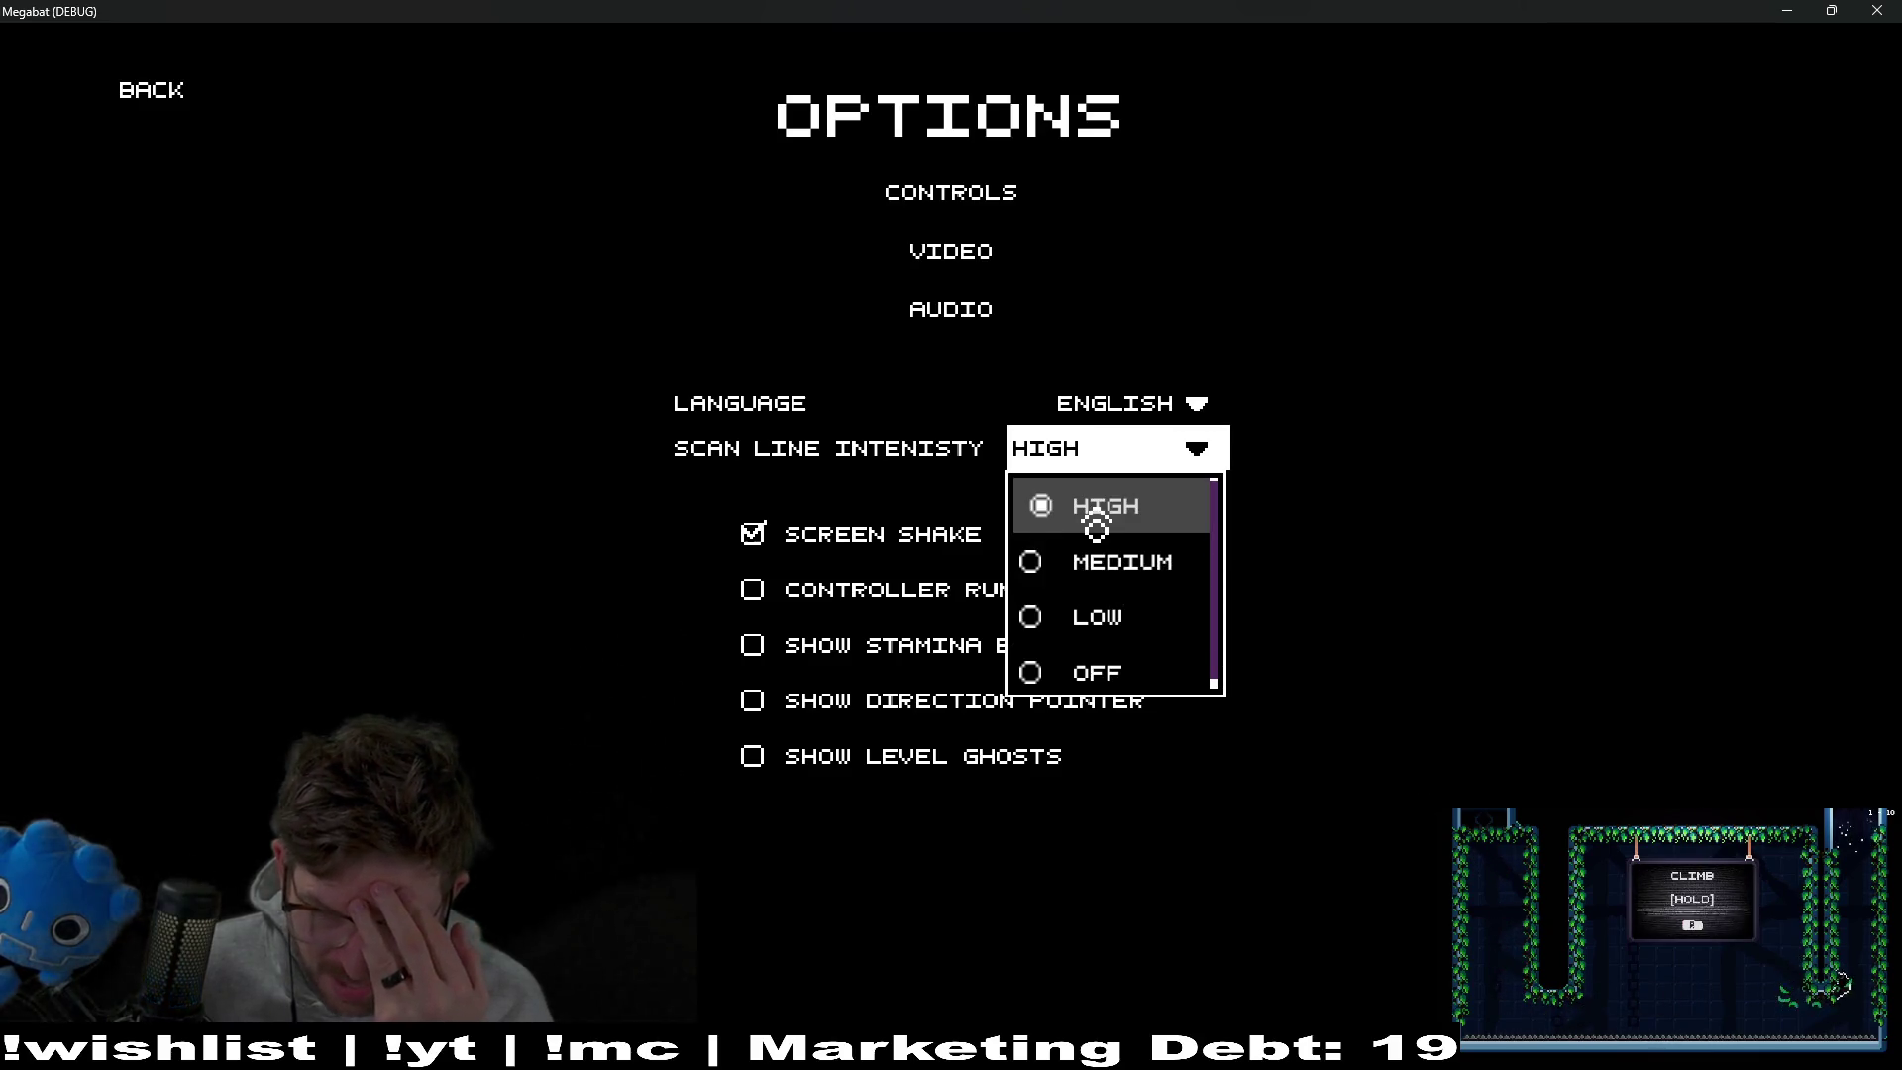
pyautogui.hotkey('alt', 'Tab')
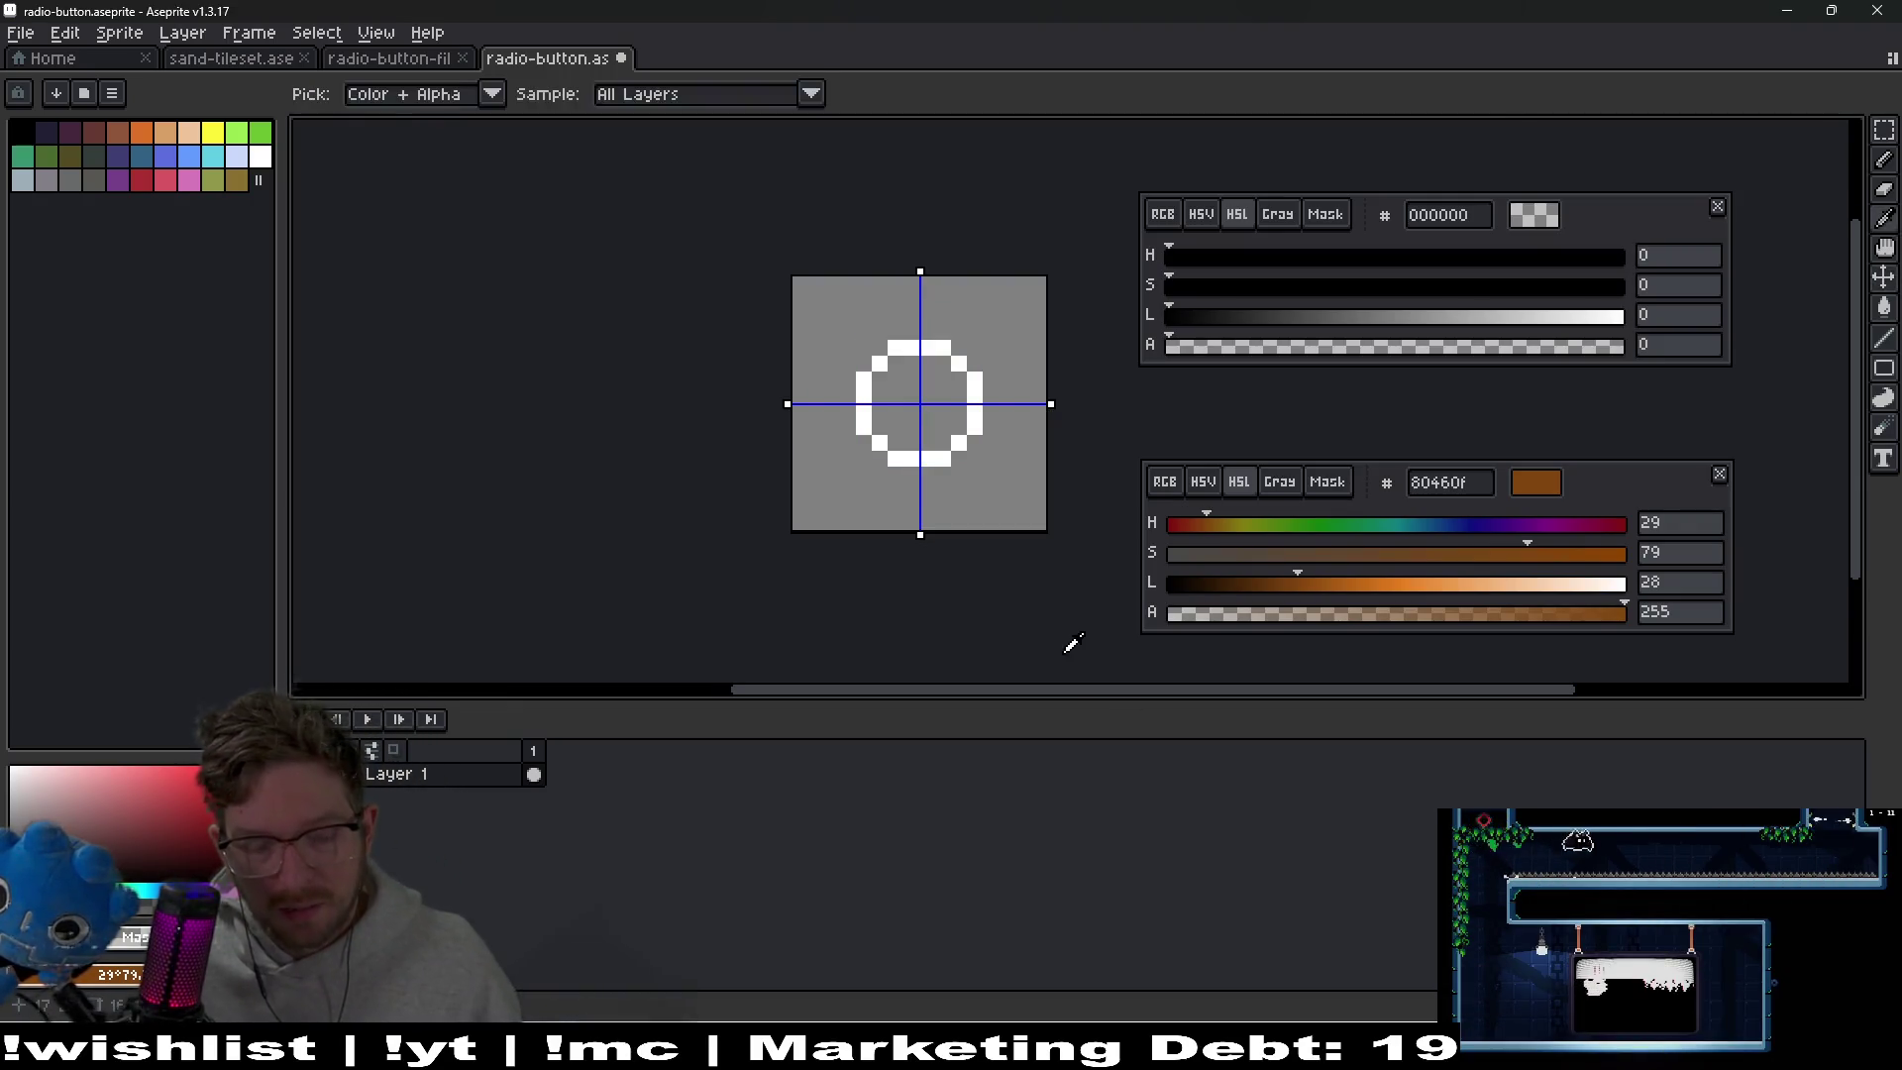
# Re-export the restored radio-button PNG, close the Megabat game window, and return to Godot
pyautogui.hotkey('ctrl', 'shift', 'x')
pyautogui.press('Return')
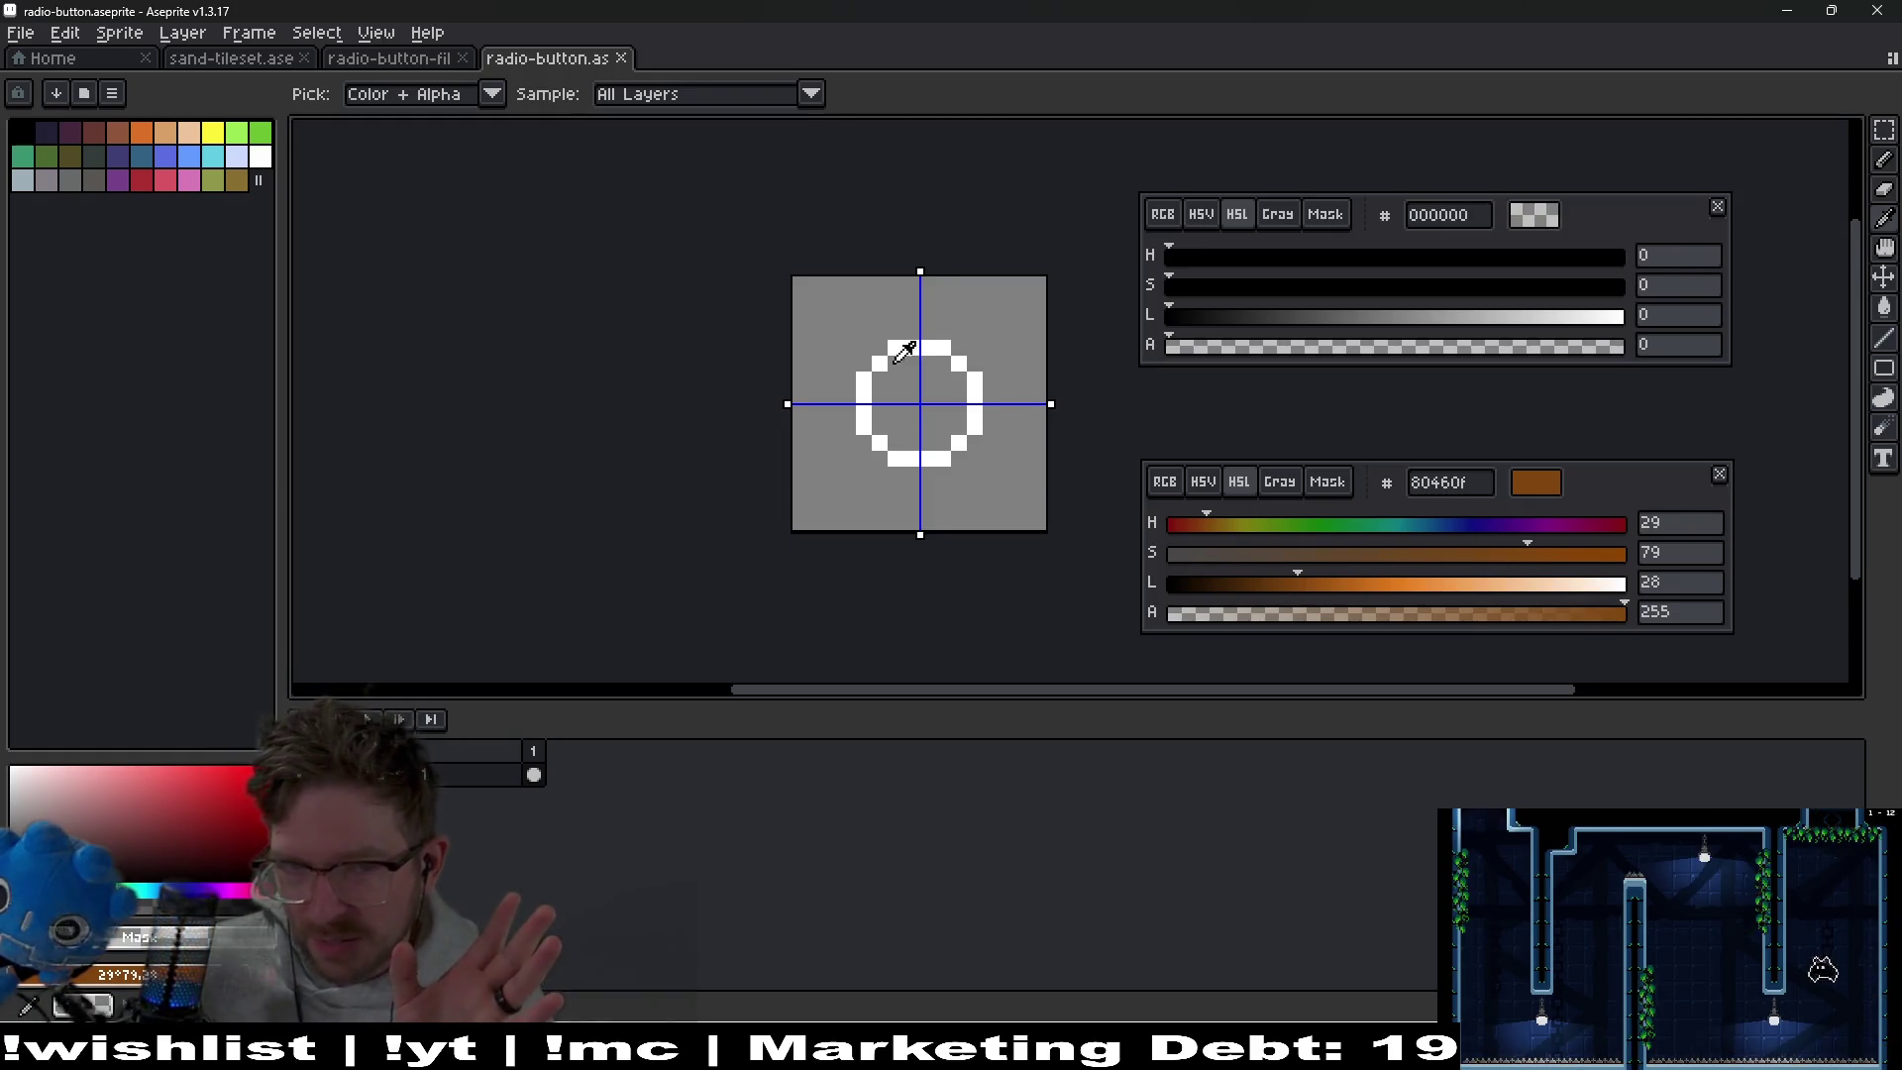
pyautogui.hotkey('alt', 'Tab')
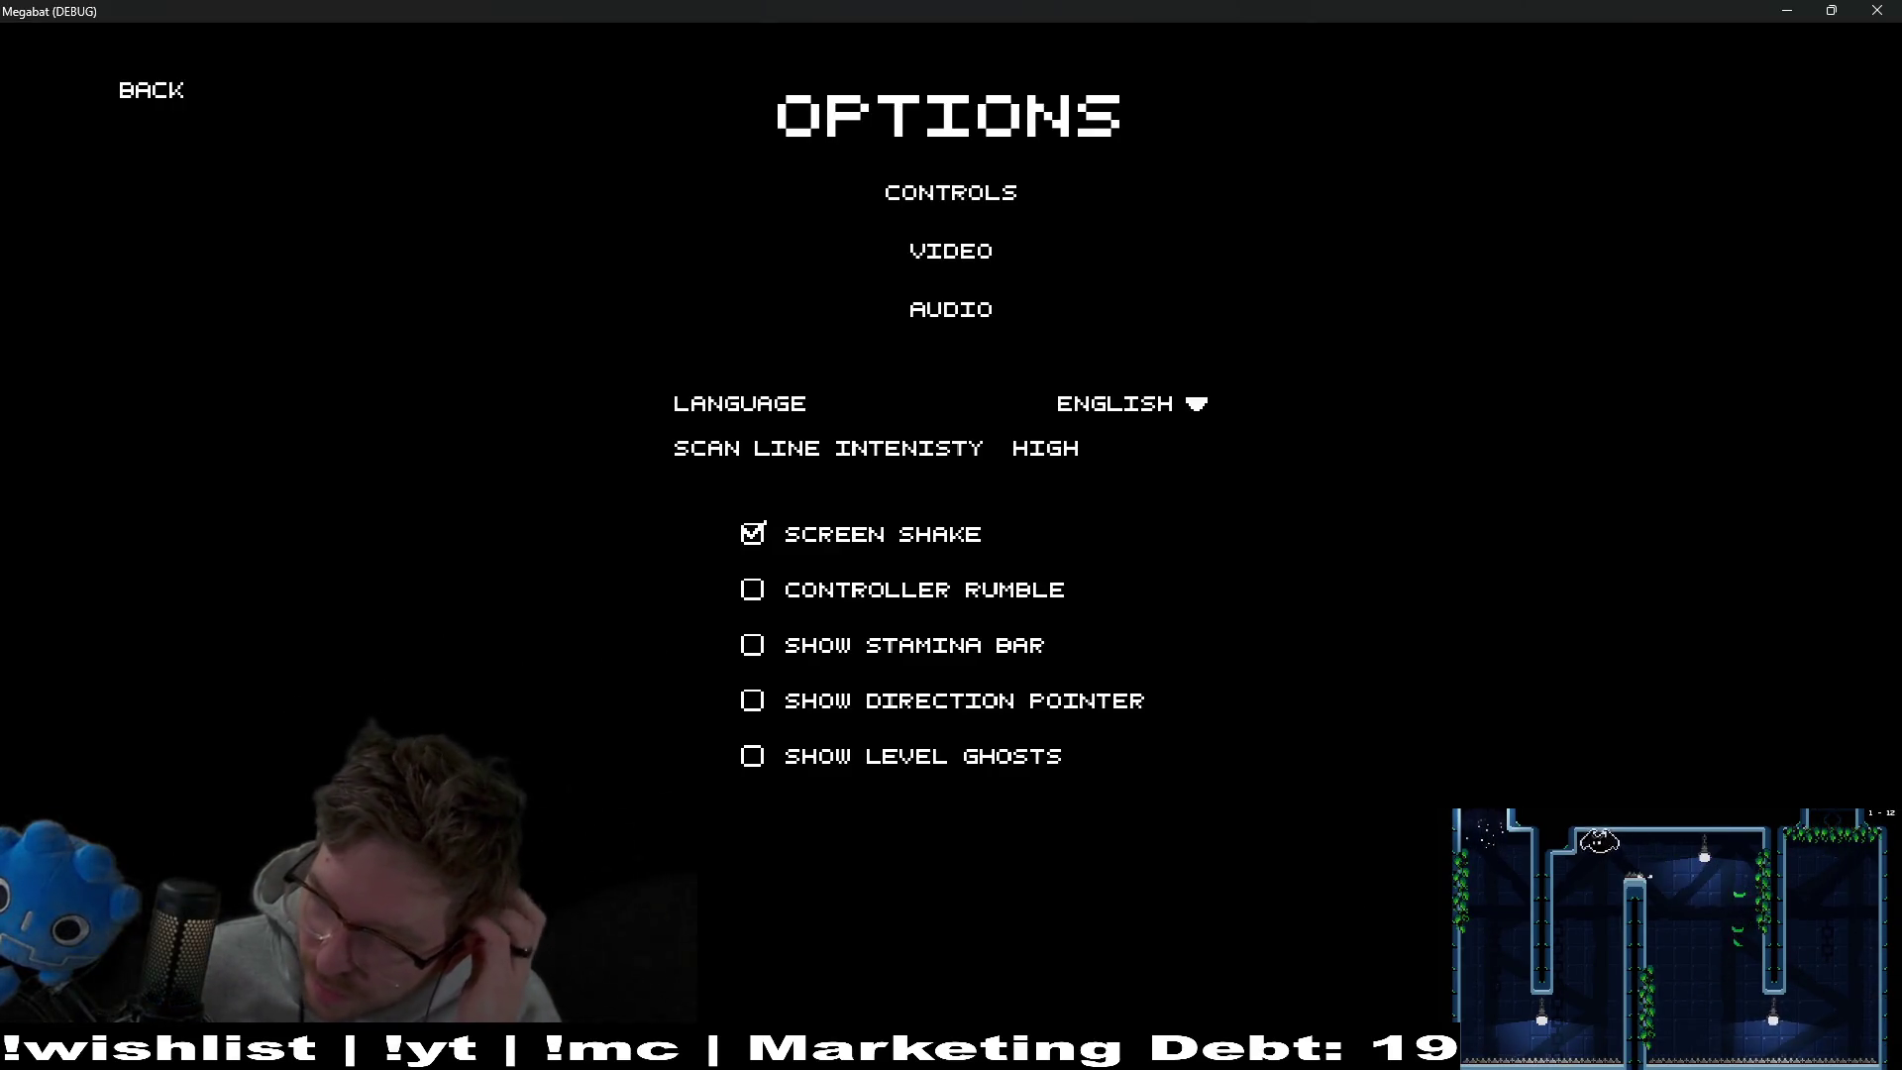
pyautogui.click(1870, 10)
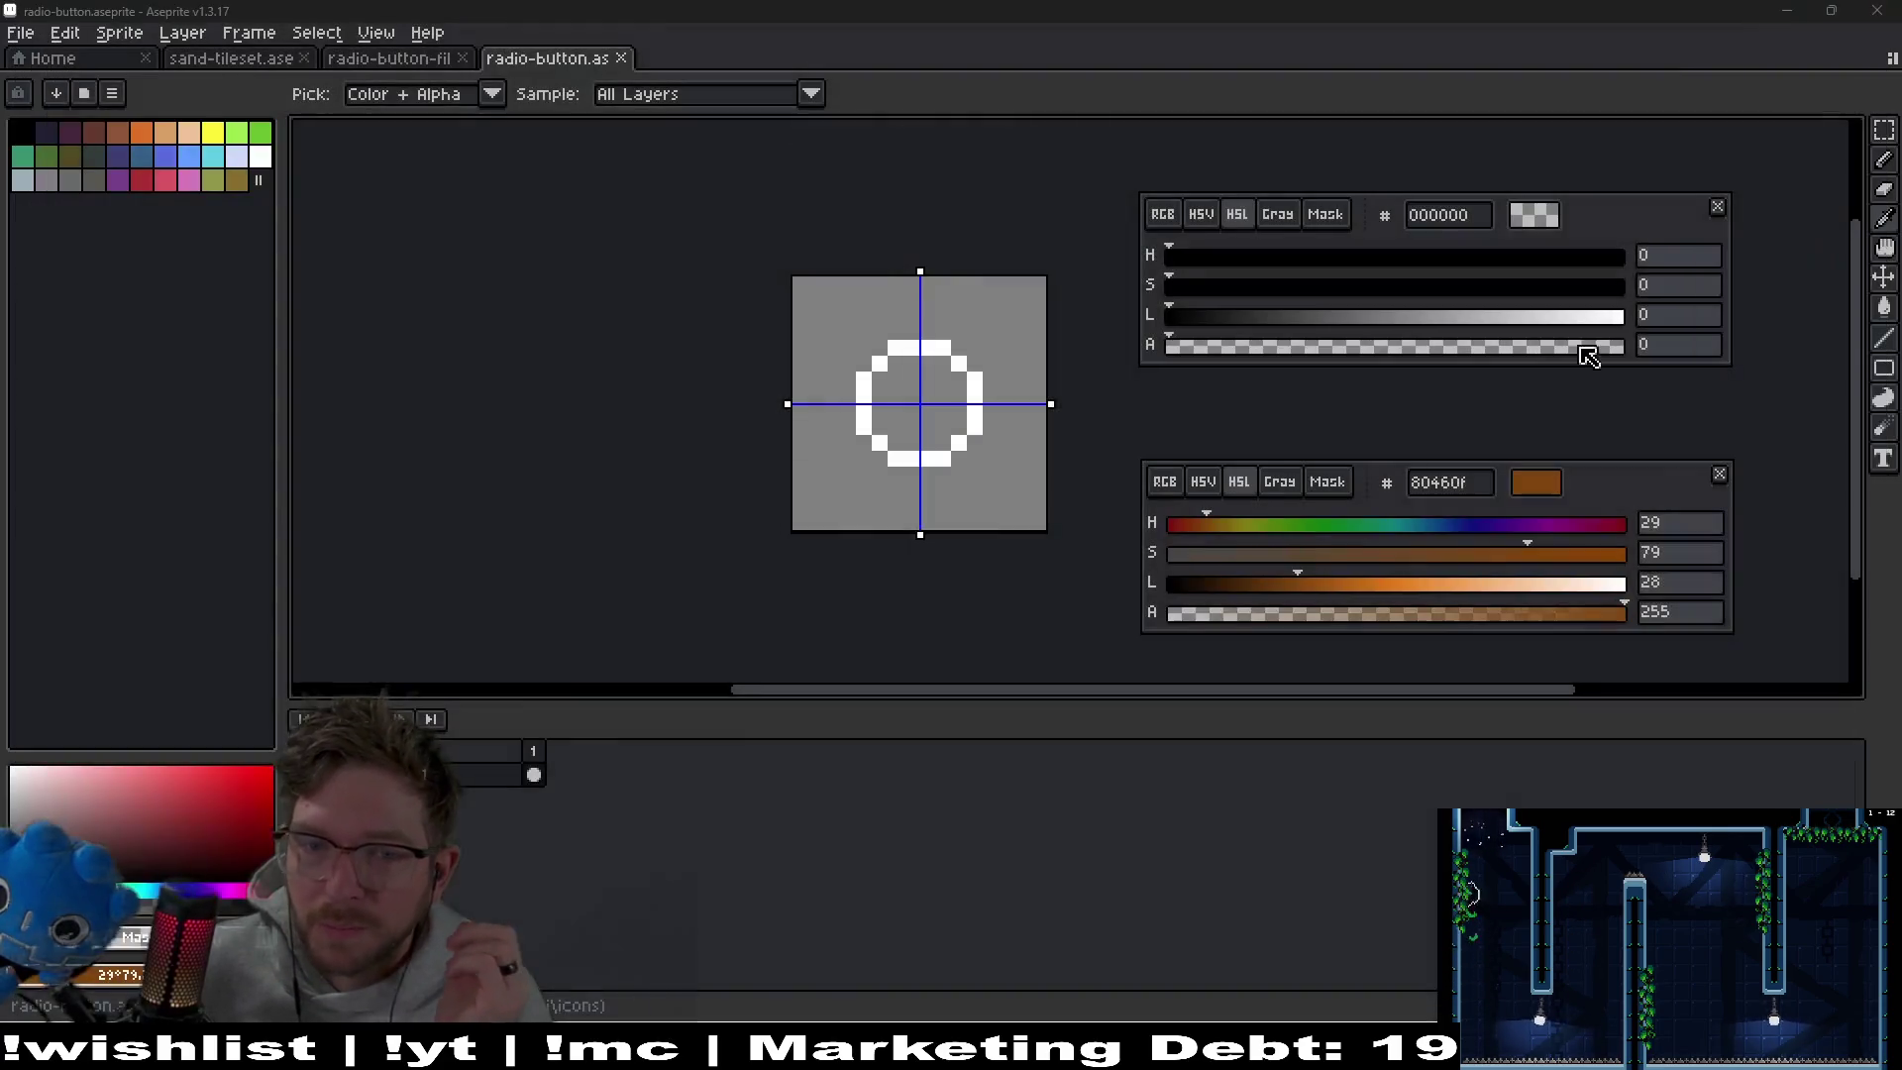
pyautogui.hotkey('alt', 'Tab')
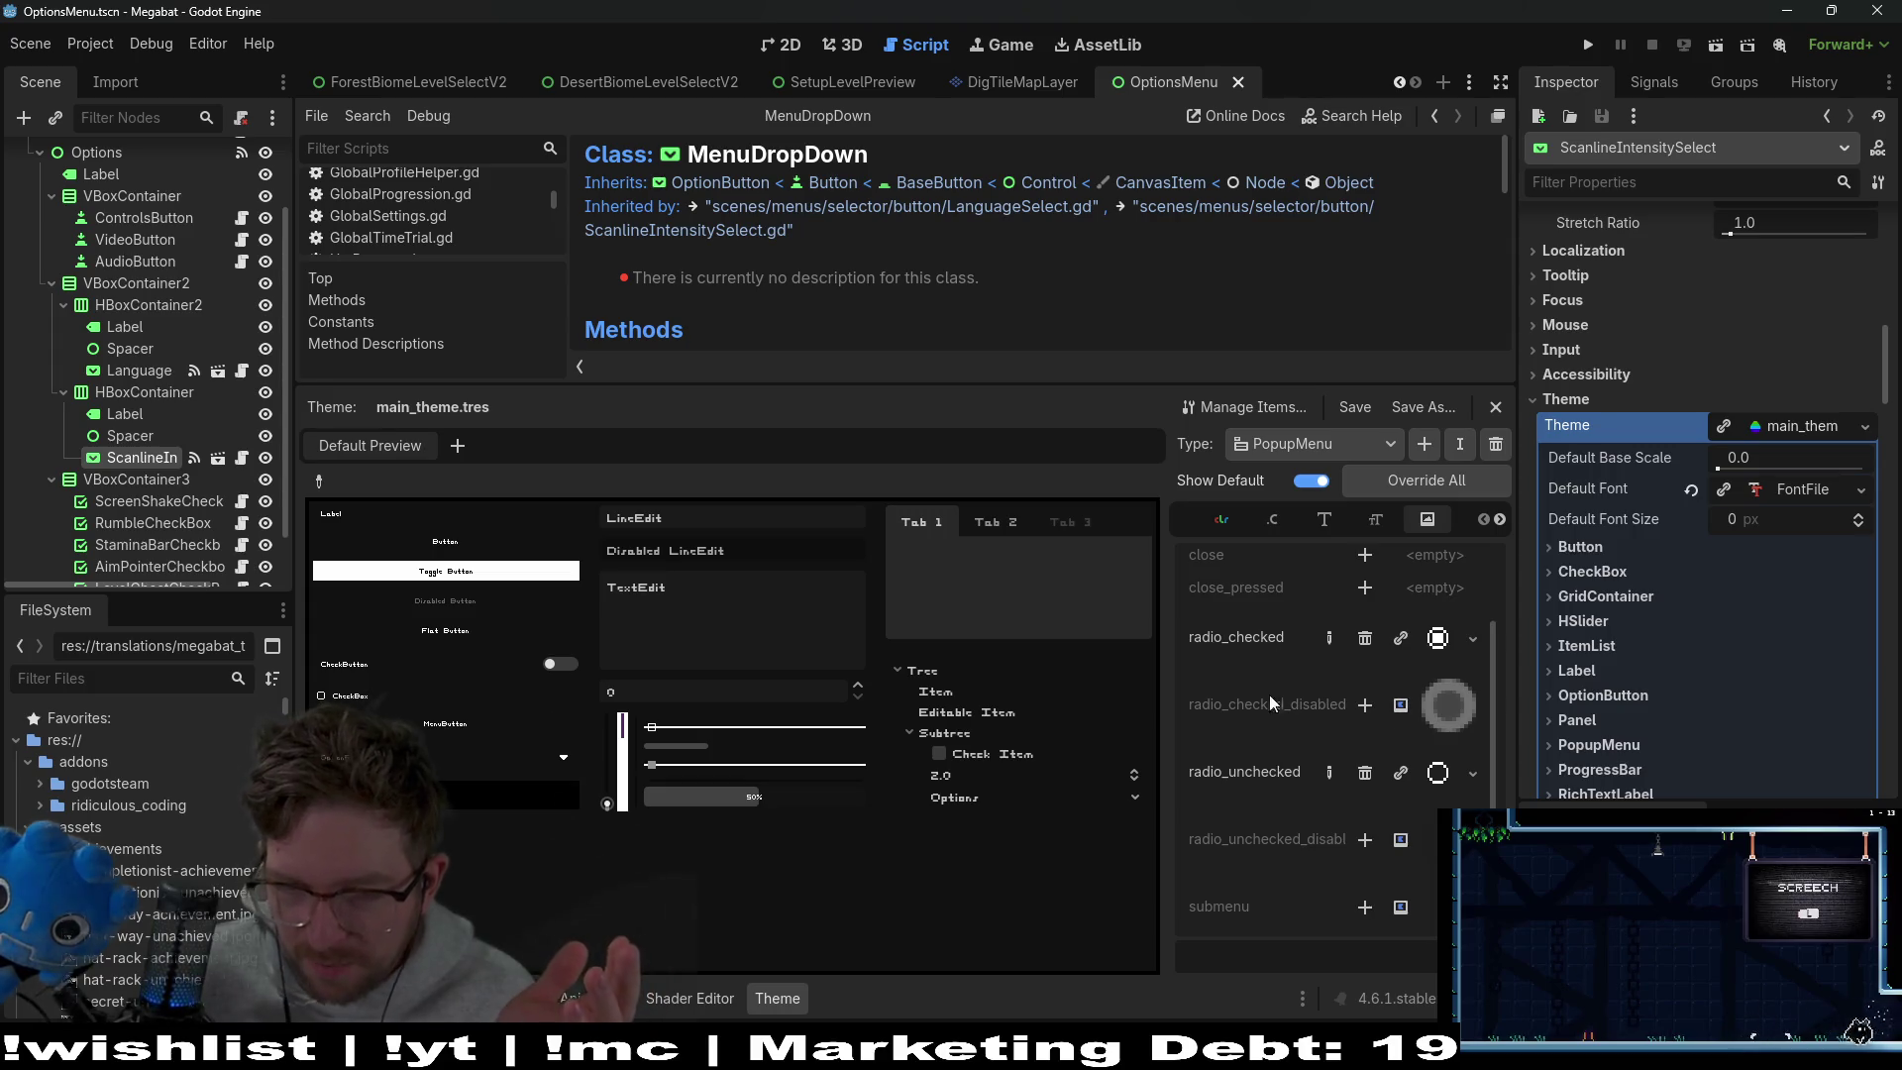
# Replace PopupMenu's radio_checked texture with a New ImageTexture from its resource dropdown
pyautogui.moveTo(1251, 632)
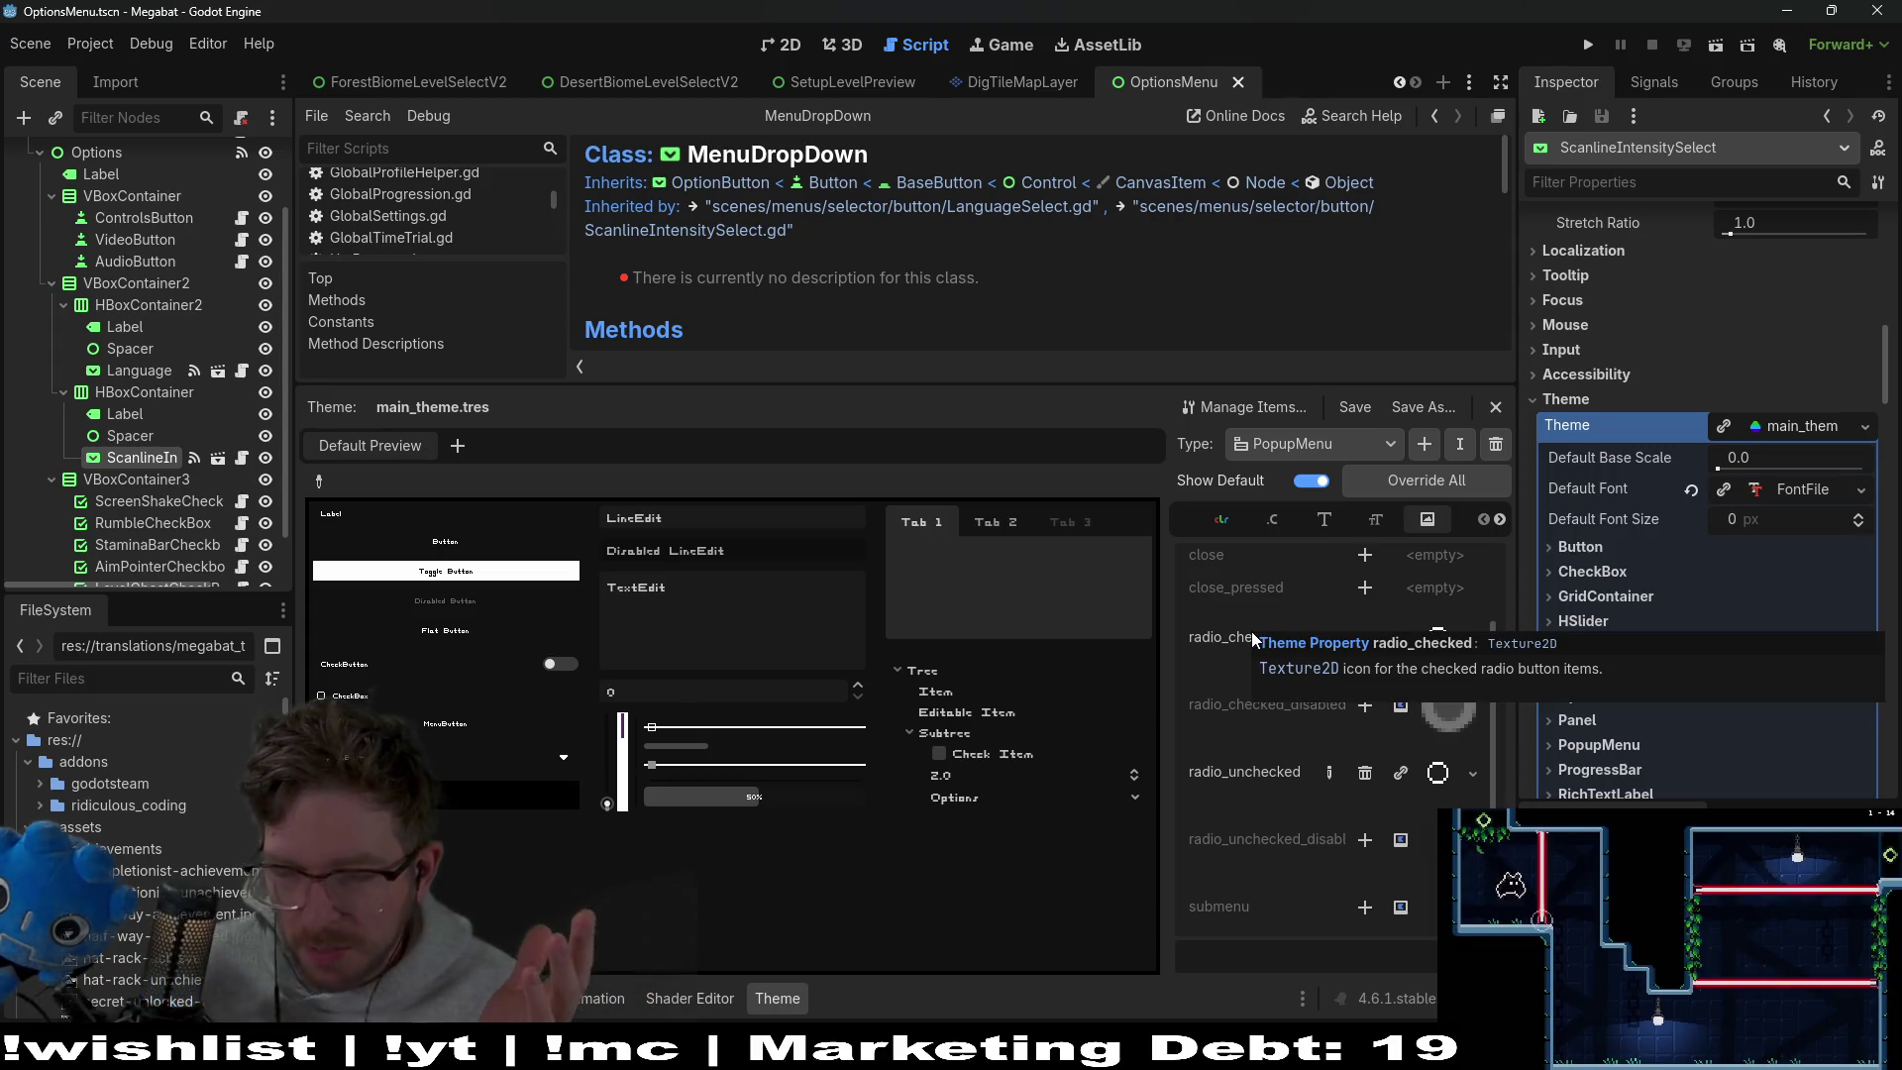
pyautogui.click(1449, 639)
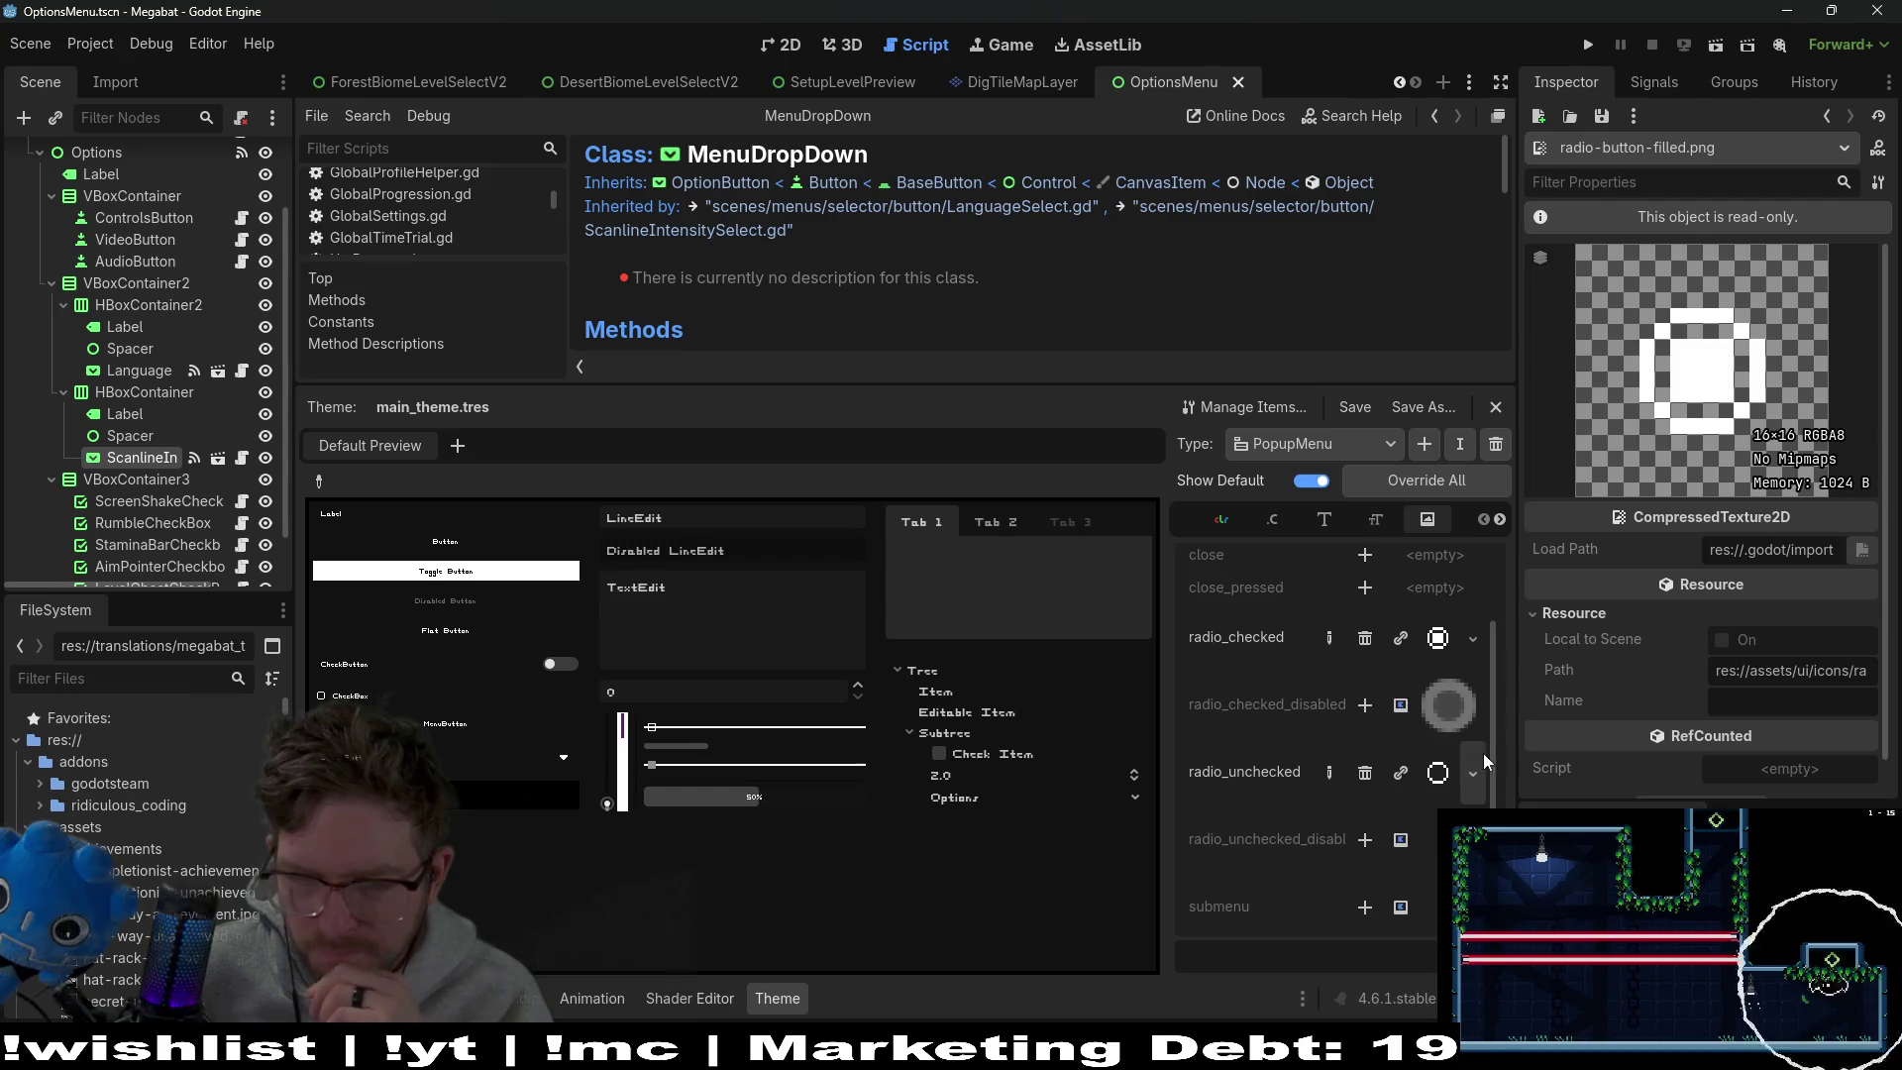
pyautogui.click(1465, 634)
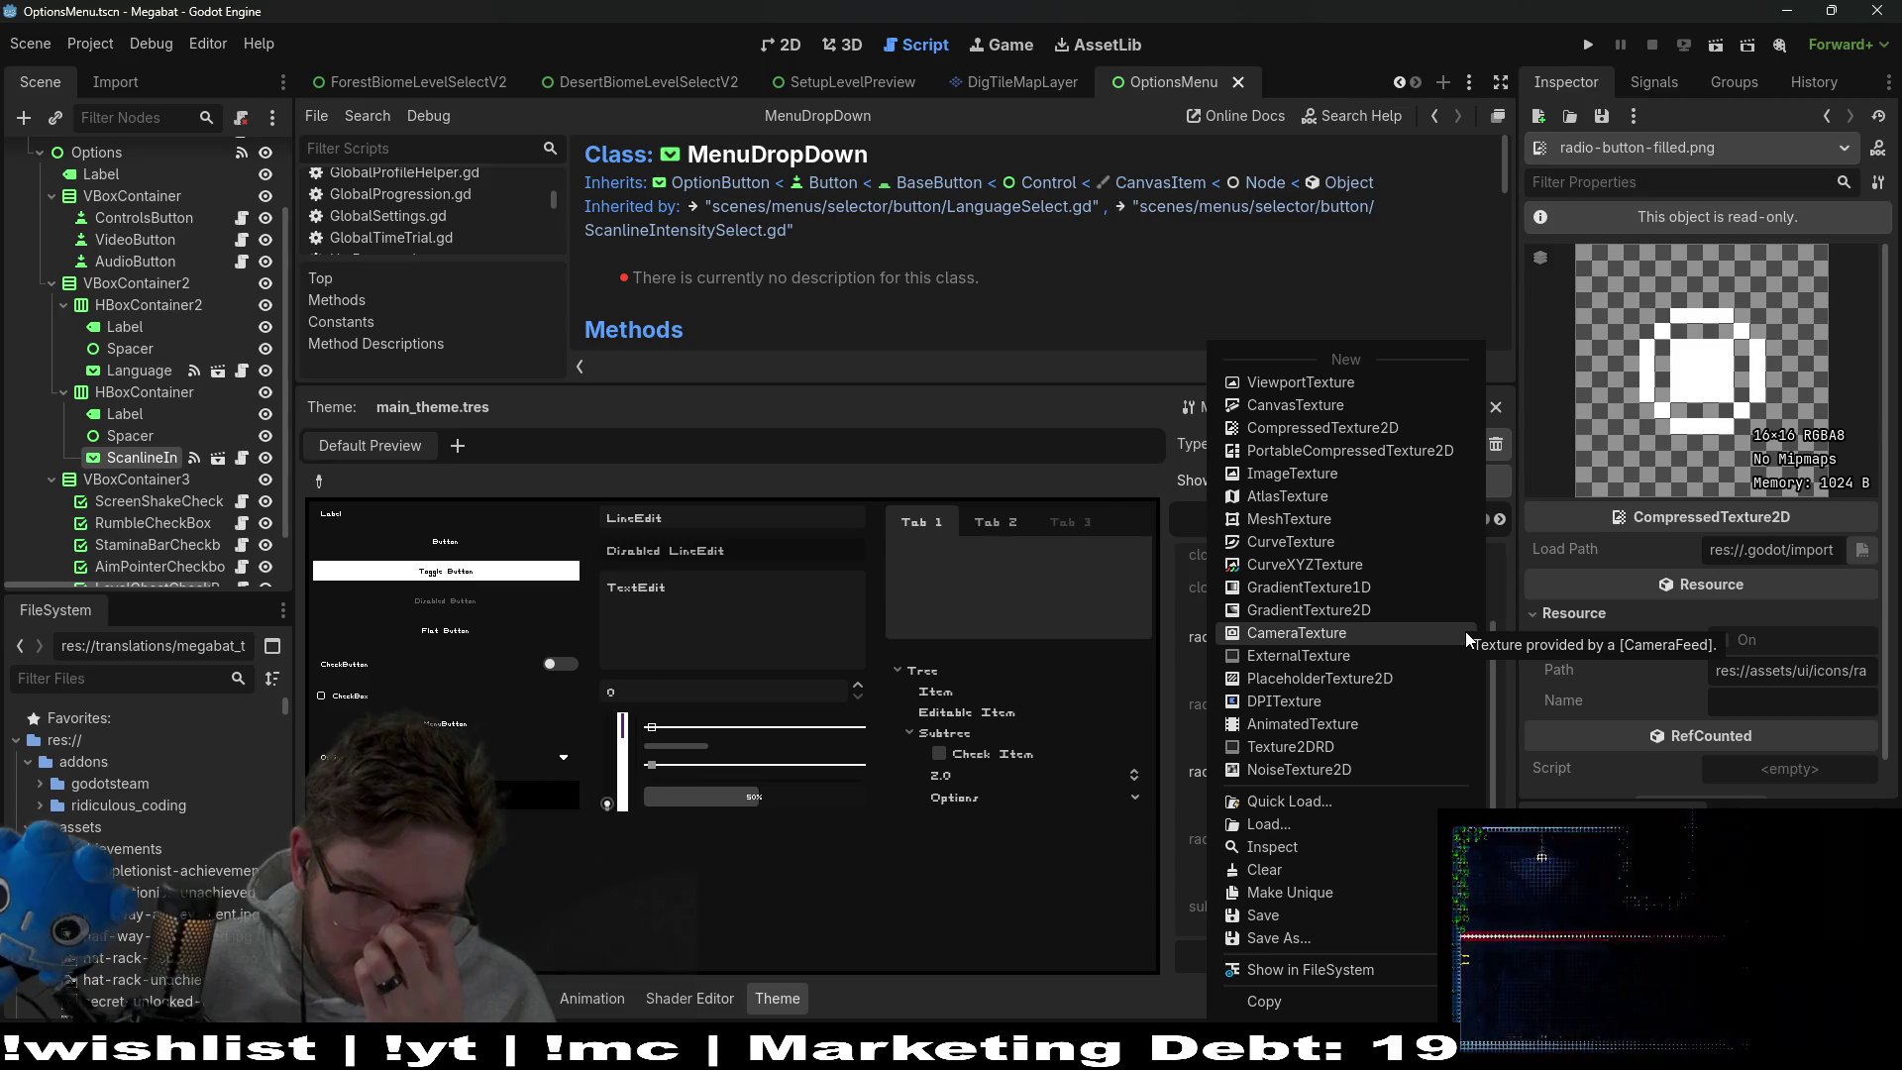
pyautogui.click(1496, 646)
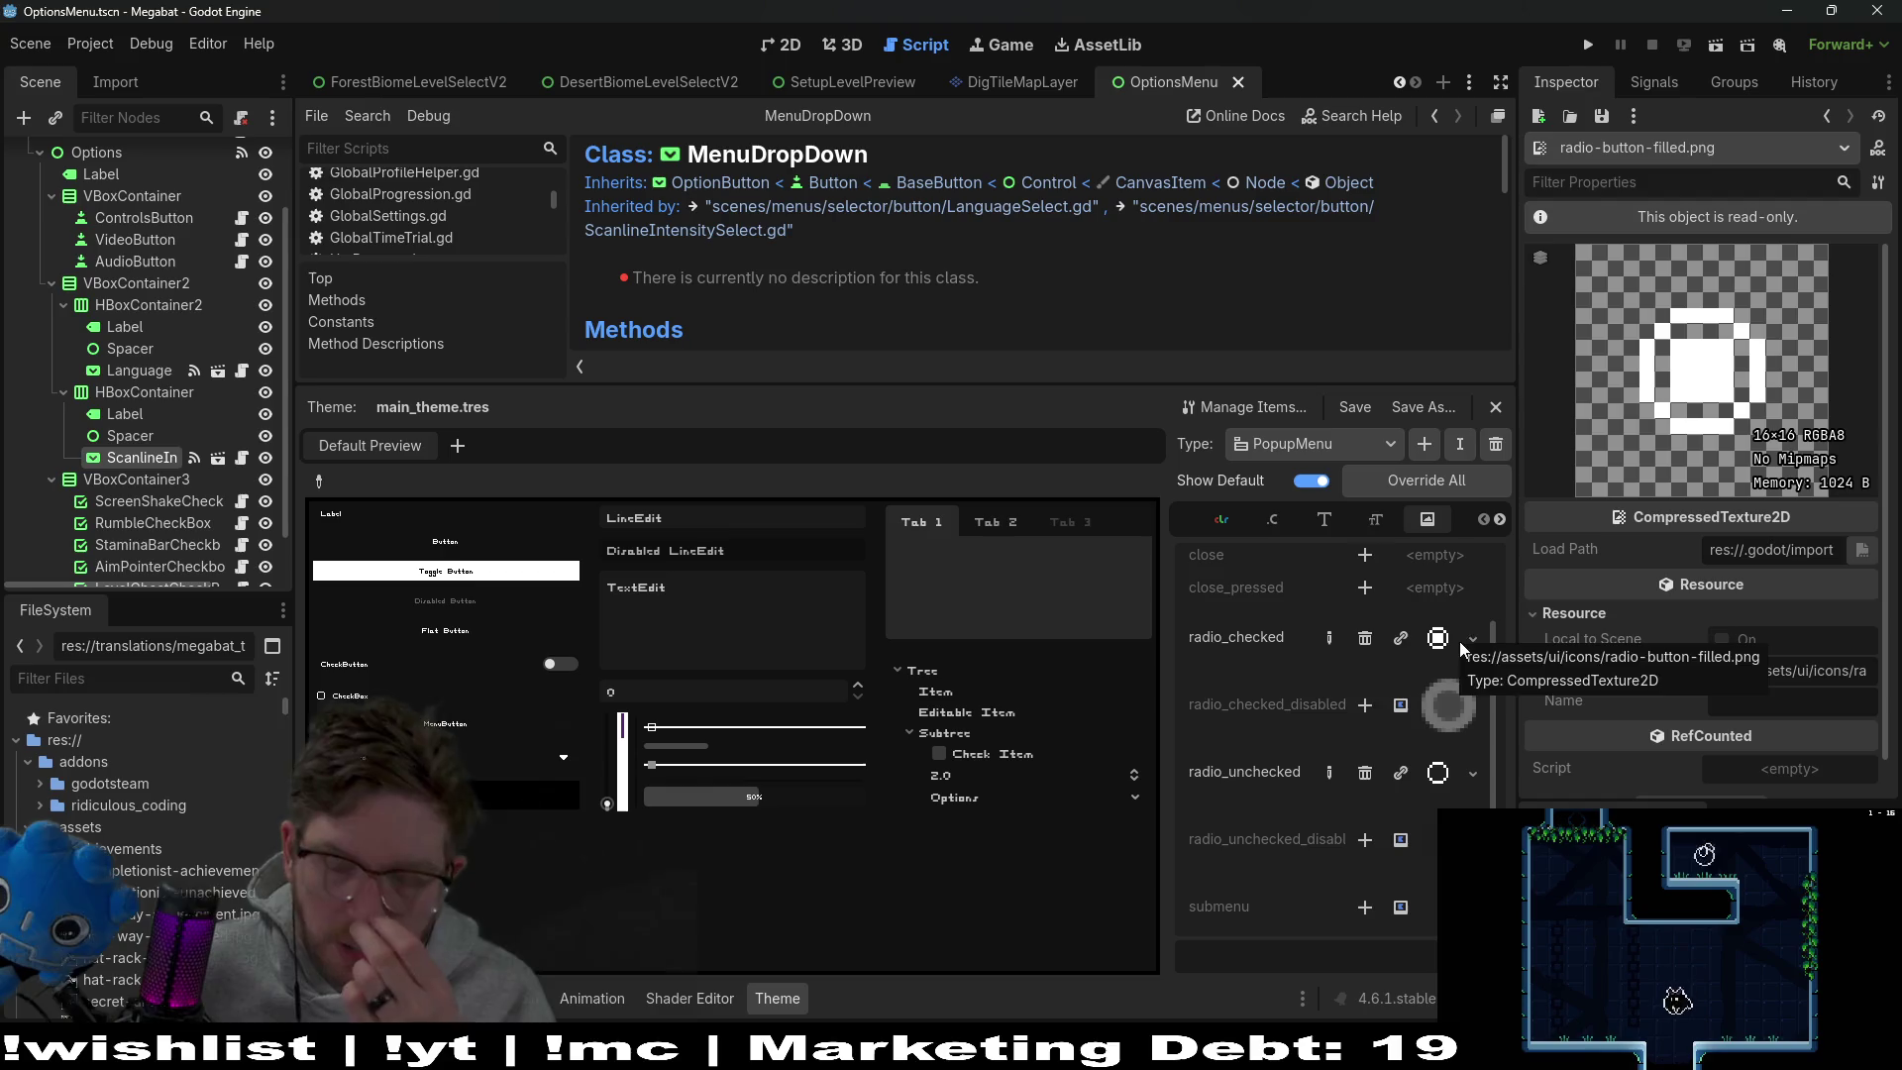
pyautogui.click(1482, 634)
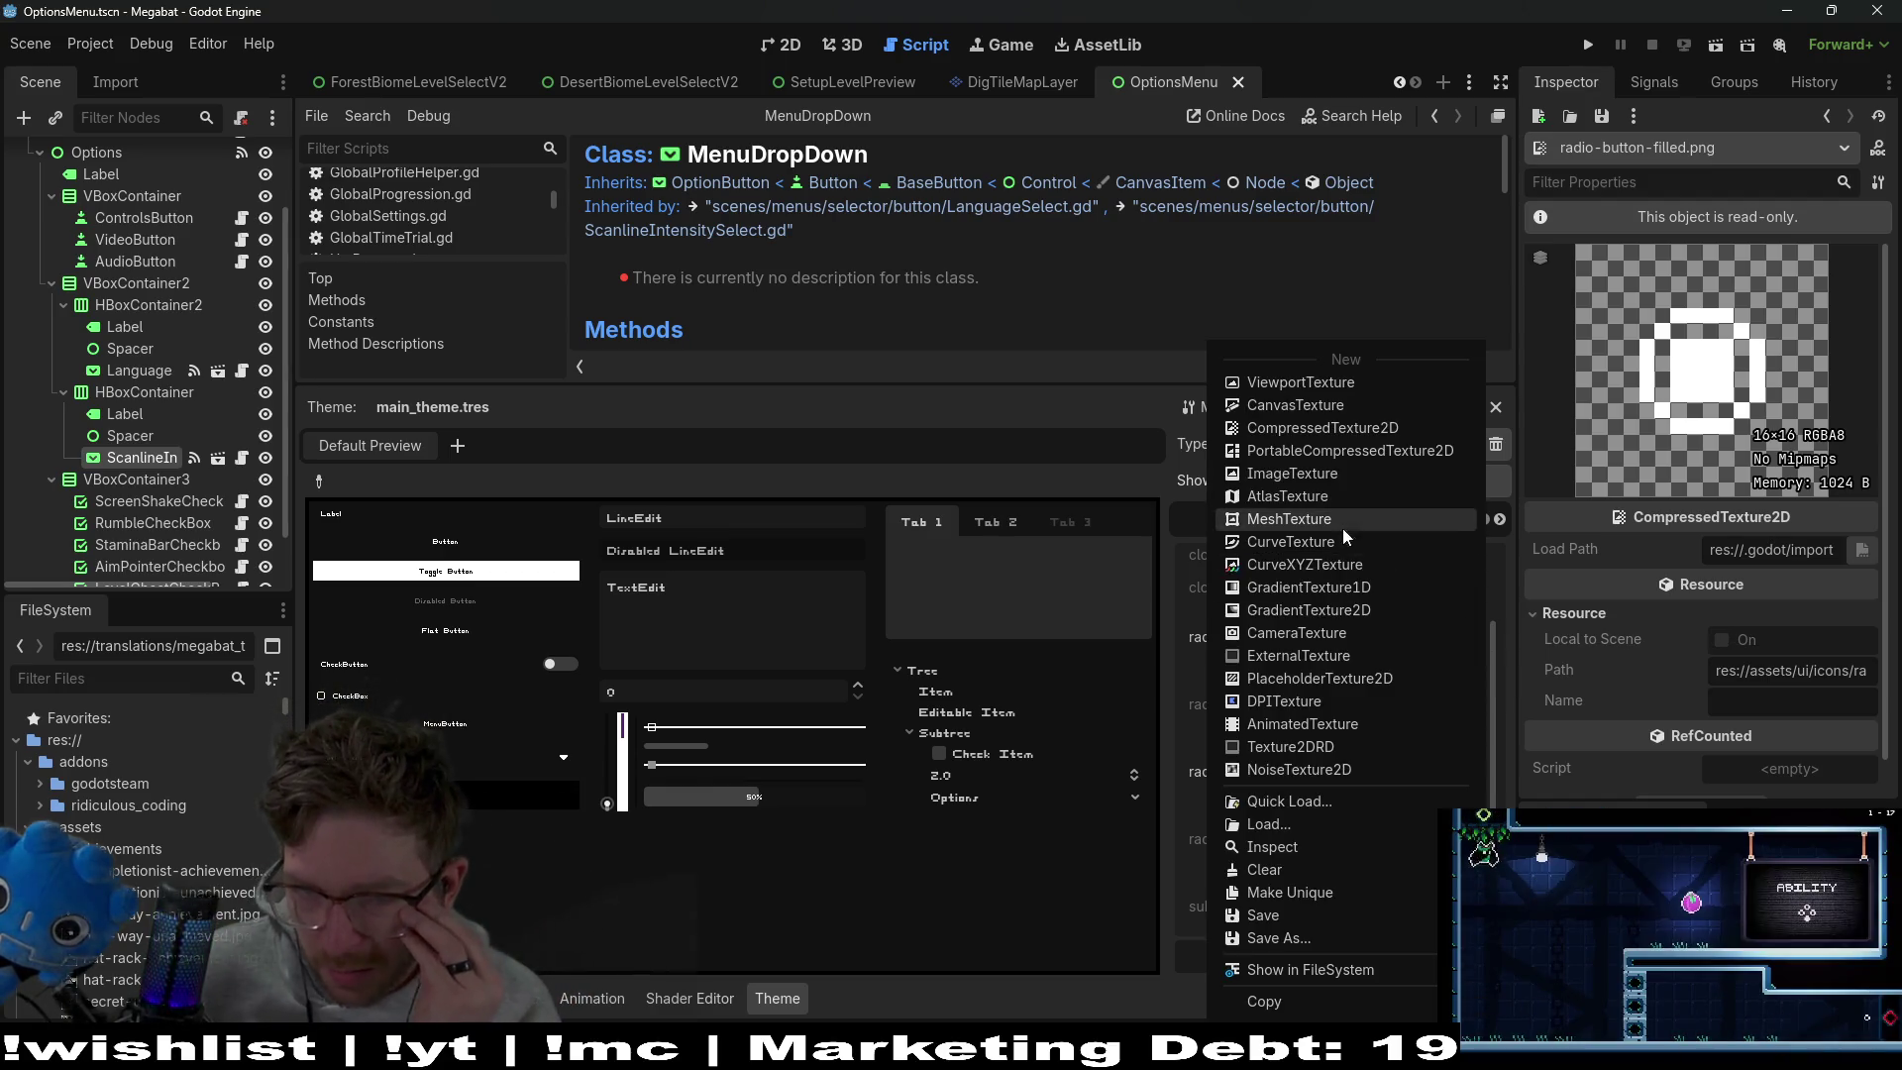
pyautogui.click(1316, 481)
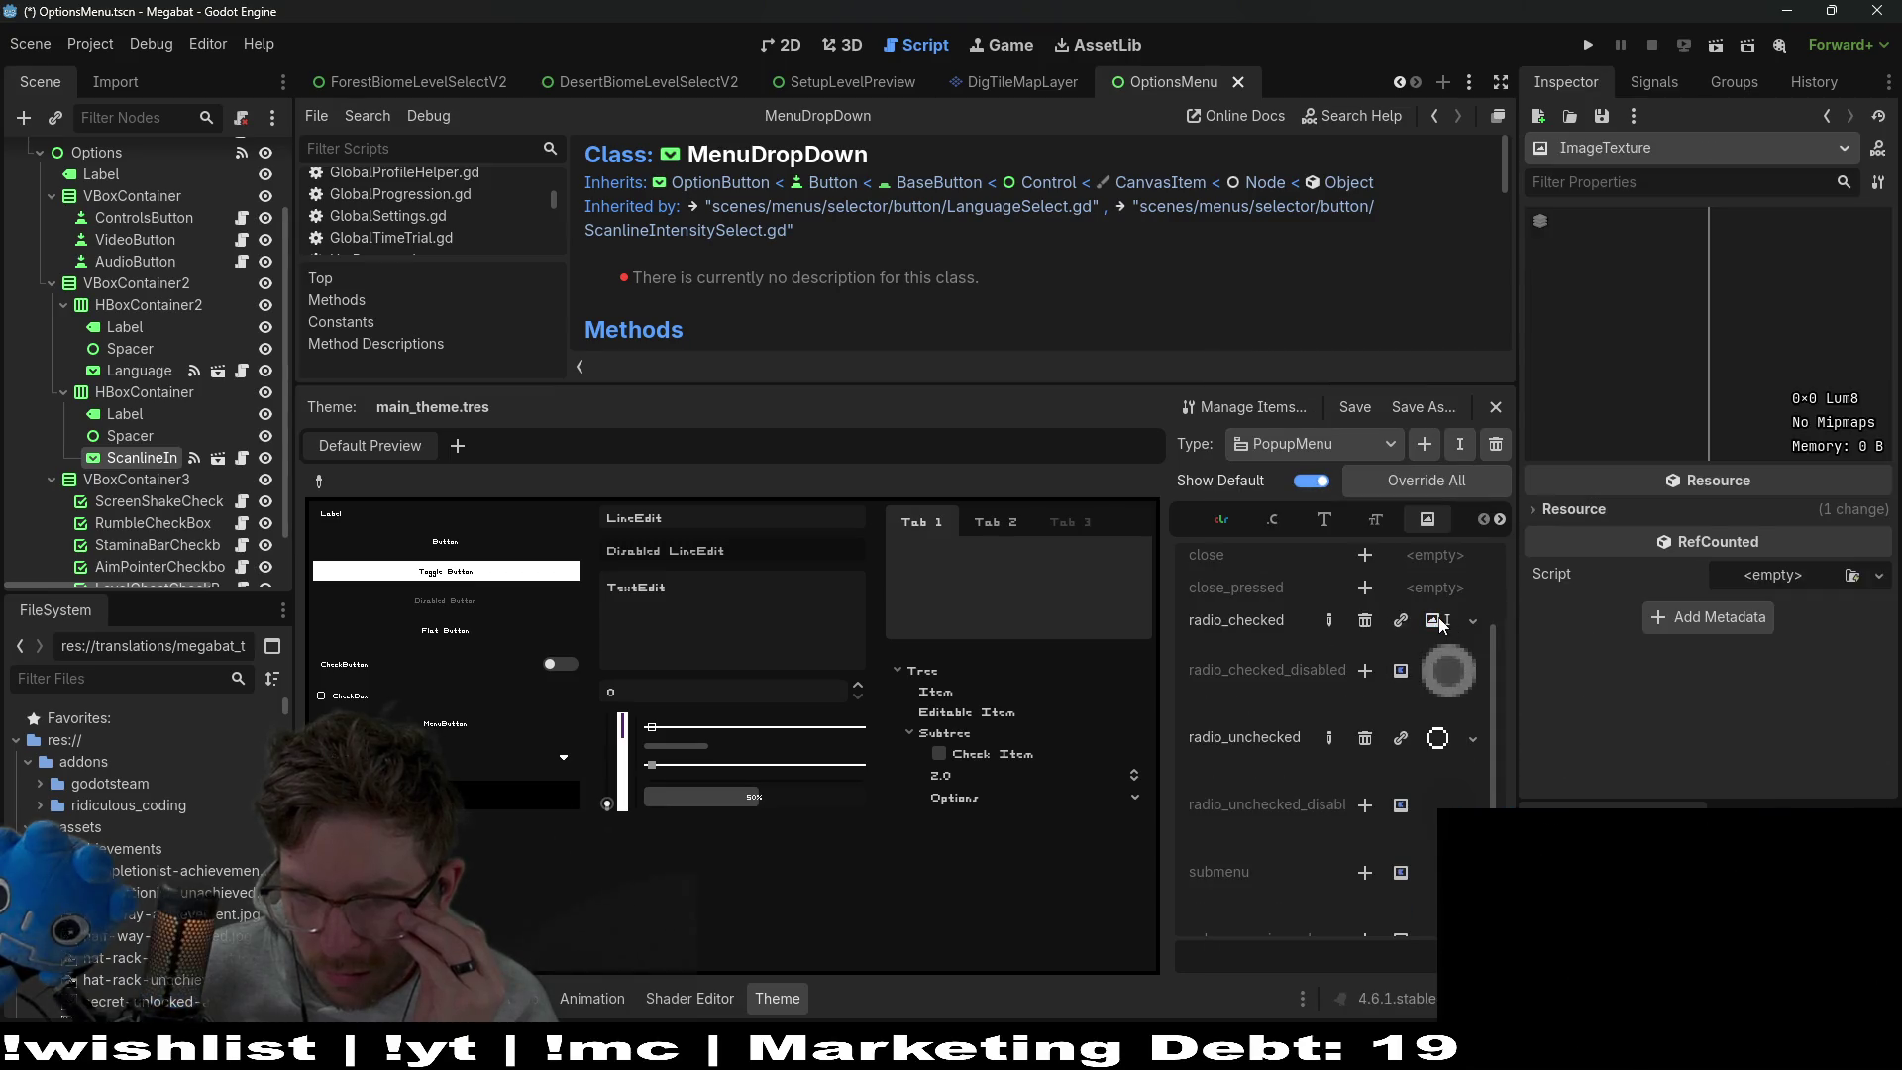
pyautogui.click(98, 681)
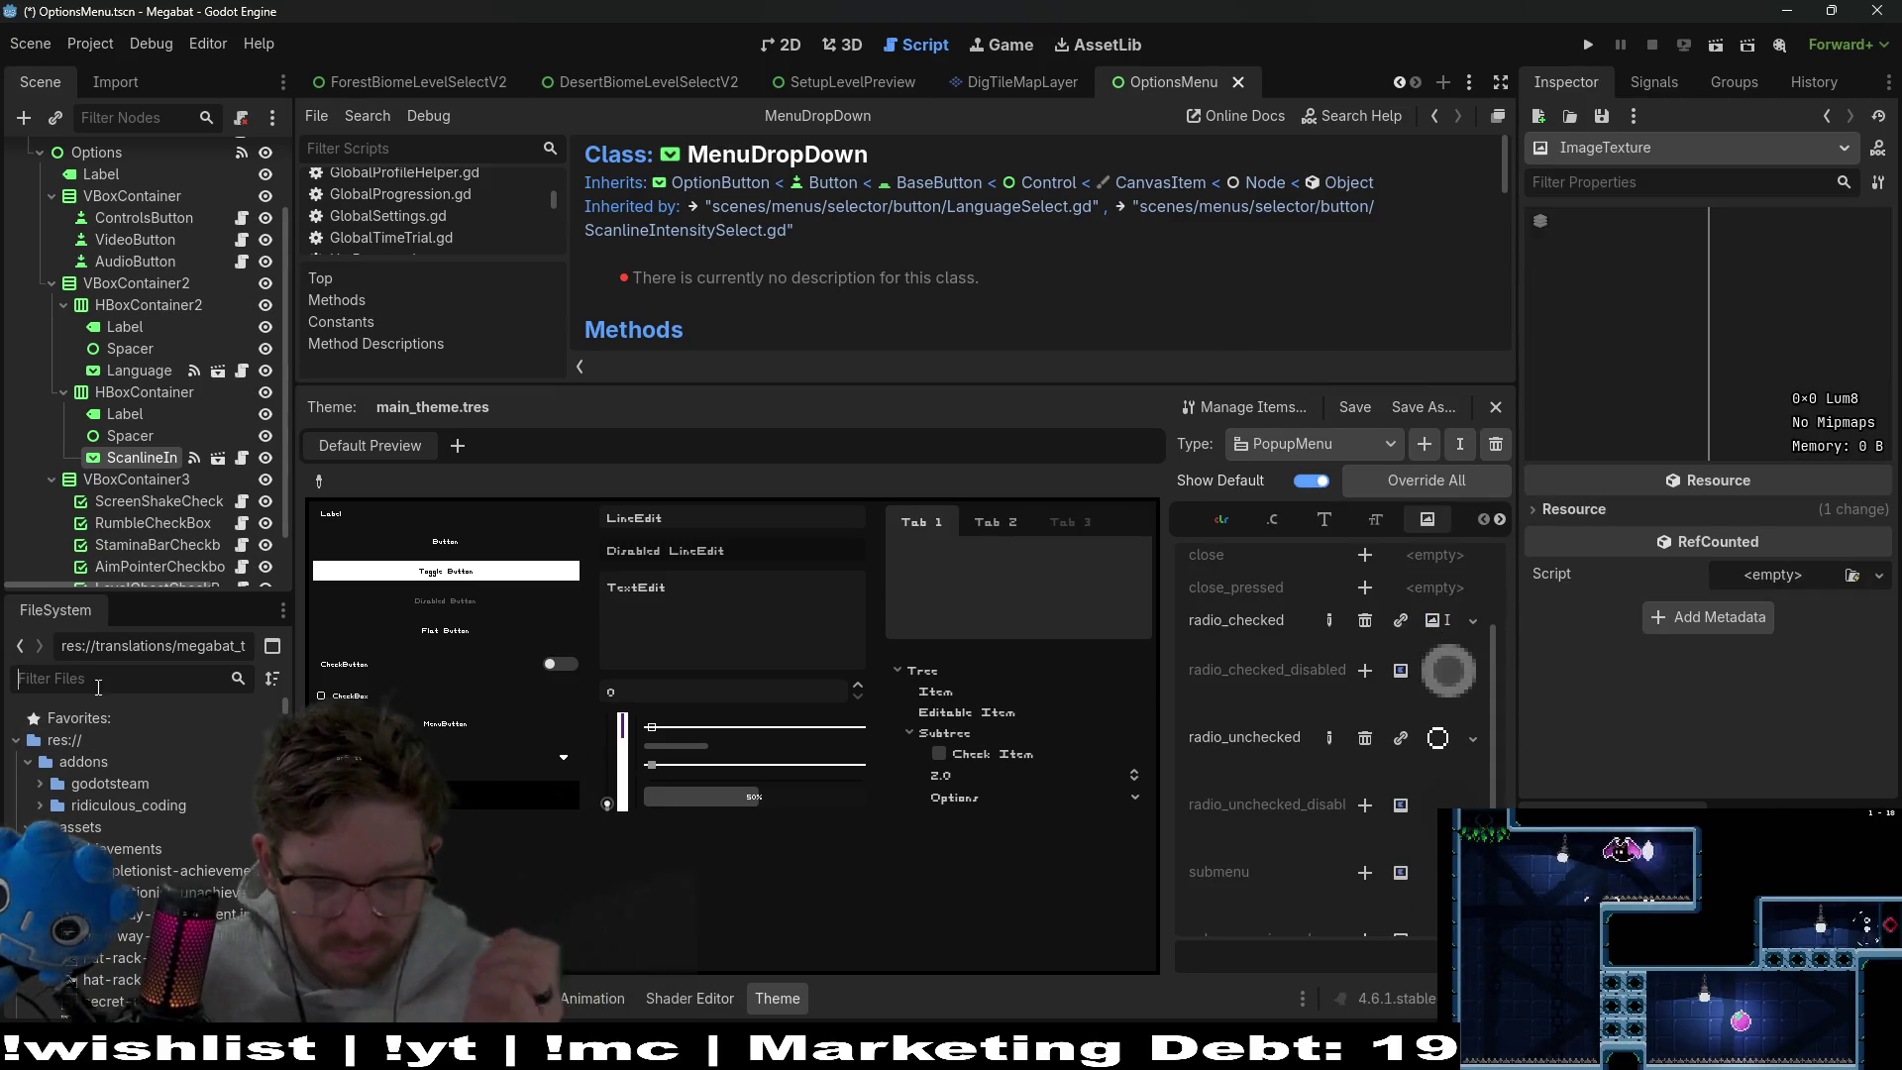
# Filter FileSystem by 'radio' and try dropping radio-button-filled.png into the new texture
pyautogui.write('radio')
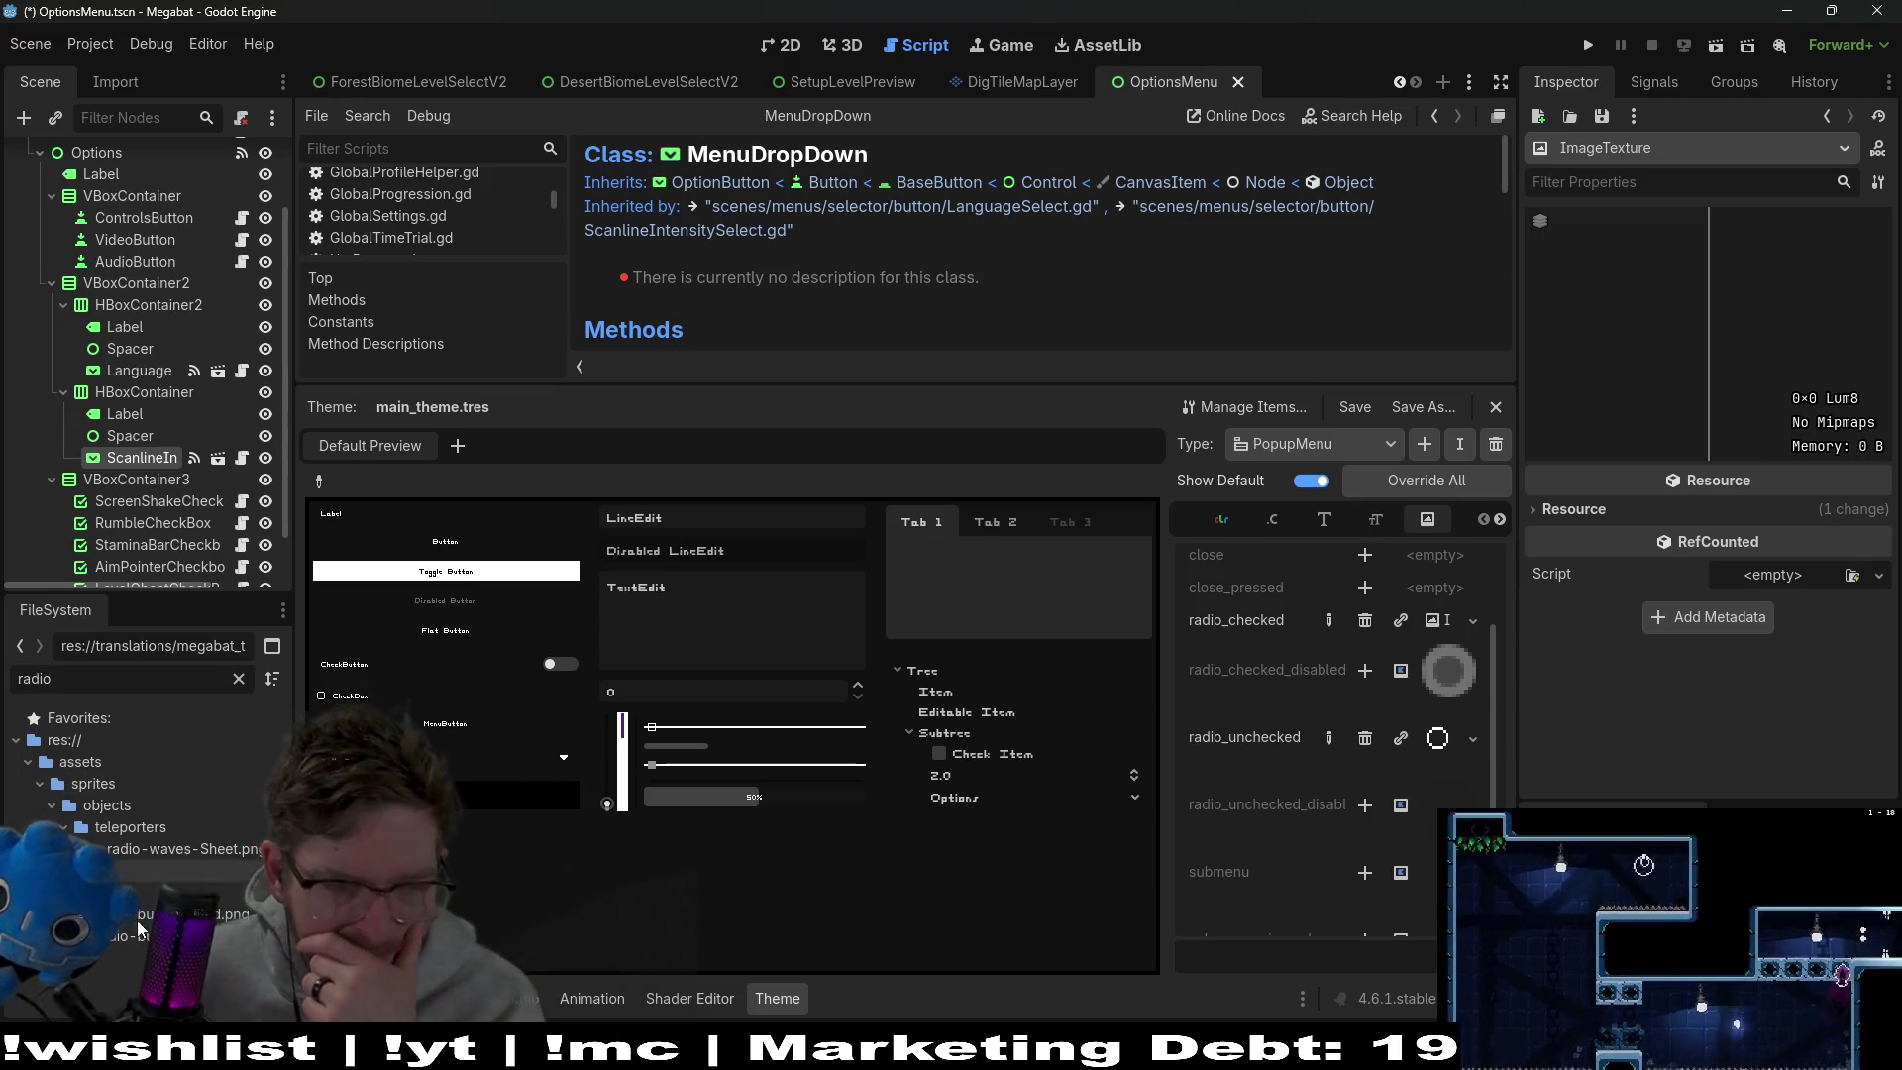
pyautogui.moveTo(201, 915)
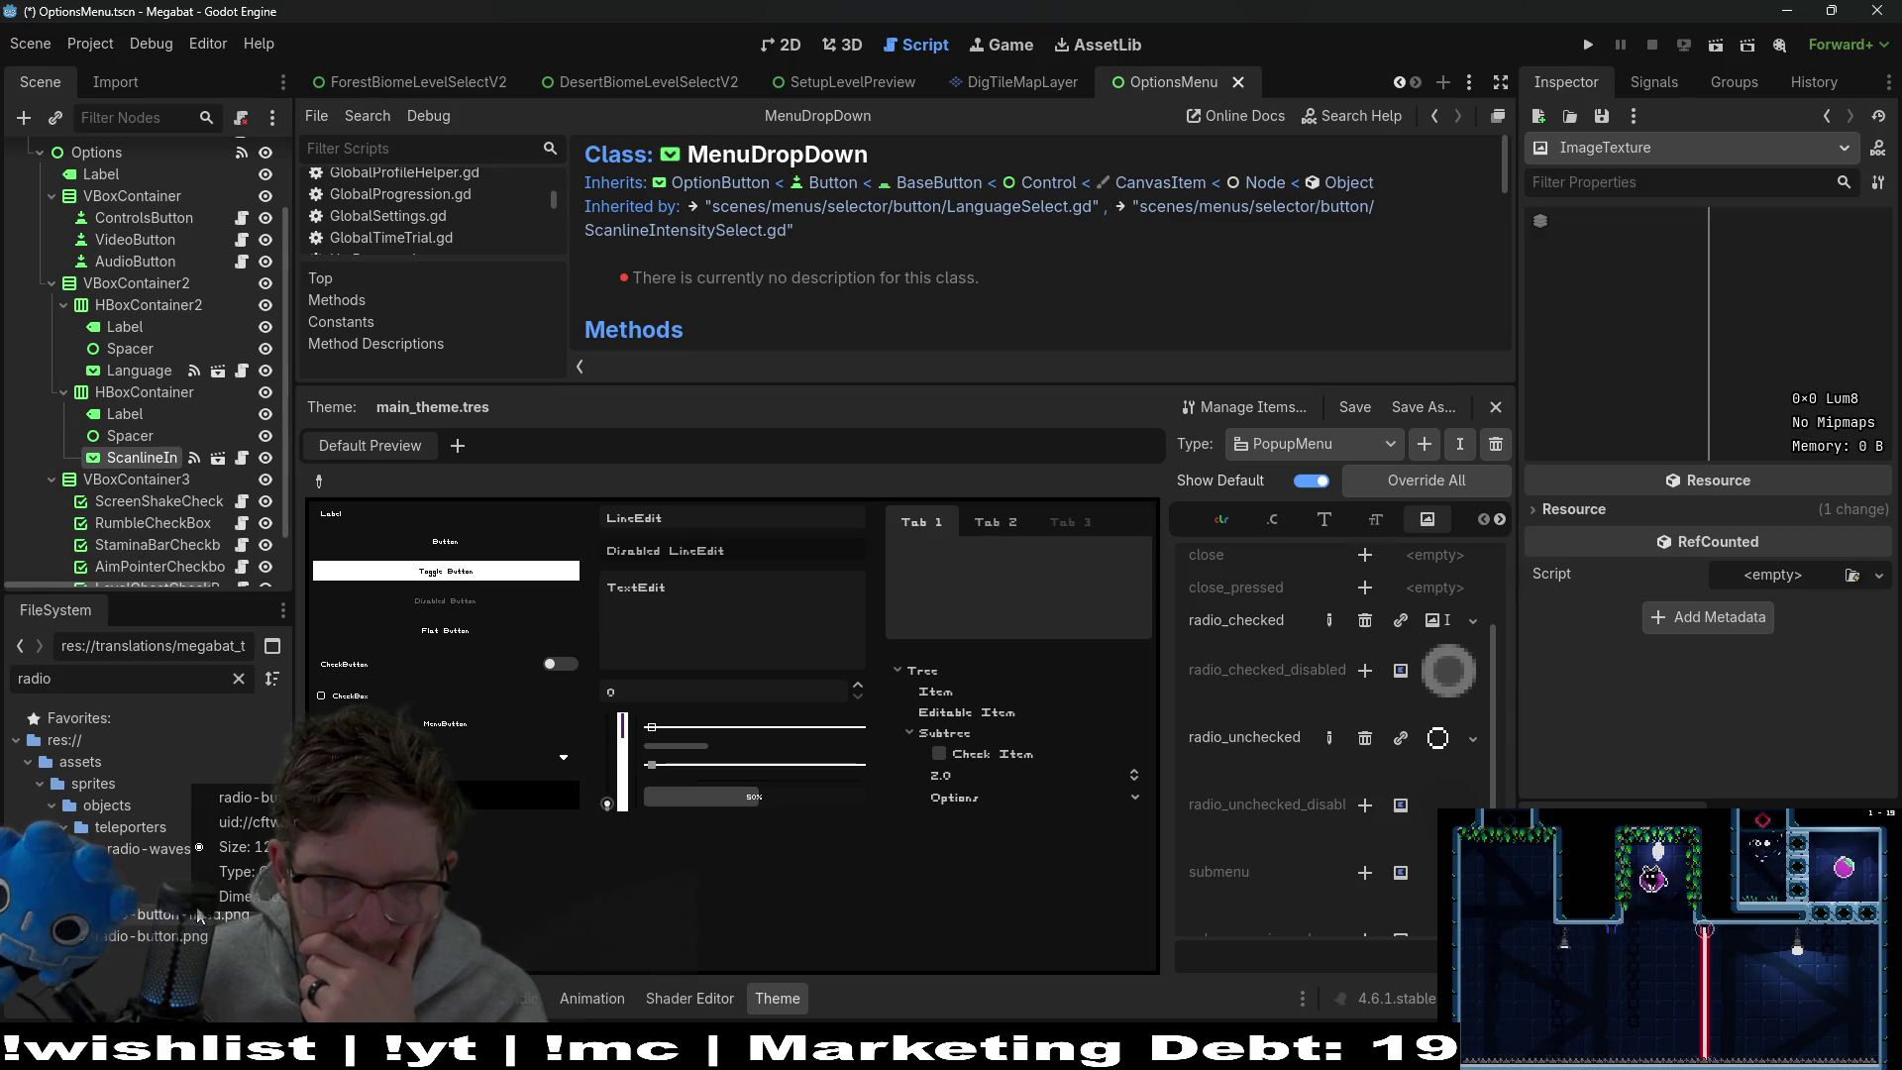
pyautogui.moveTo(176, 923)
pyautogui.mouseDown()
pyautogui.moveTo(287, 832)
pyautogui.moveTo(926, 852)
pyautogui.moveTo(1427, 634)
pyautogui.moveTo(1745, 392)
pyautogui.moveTo(1598, 520)
pyautogui.mouseUp()
pyautogui.click(1599, 520)
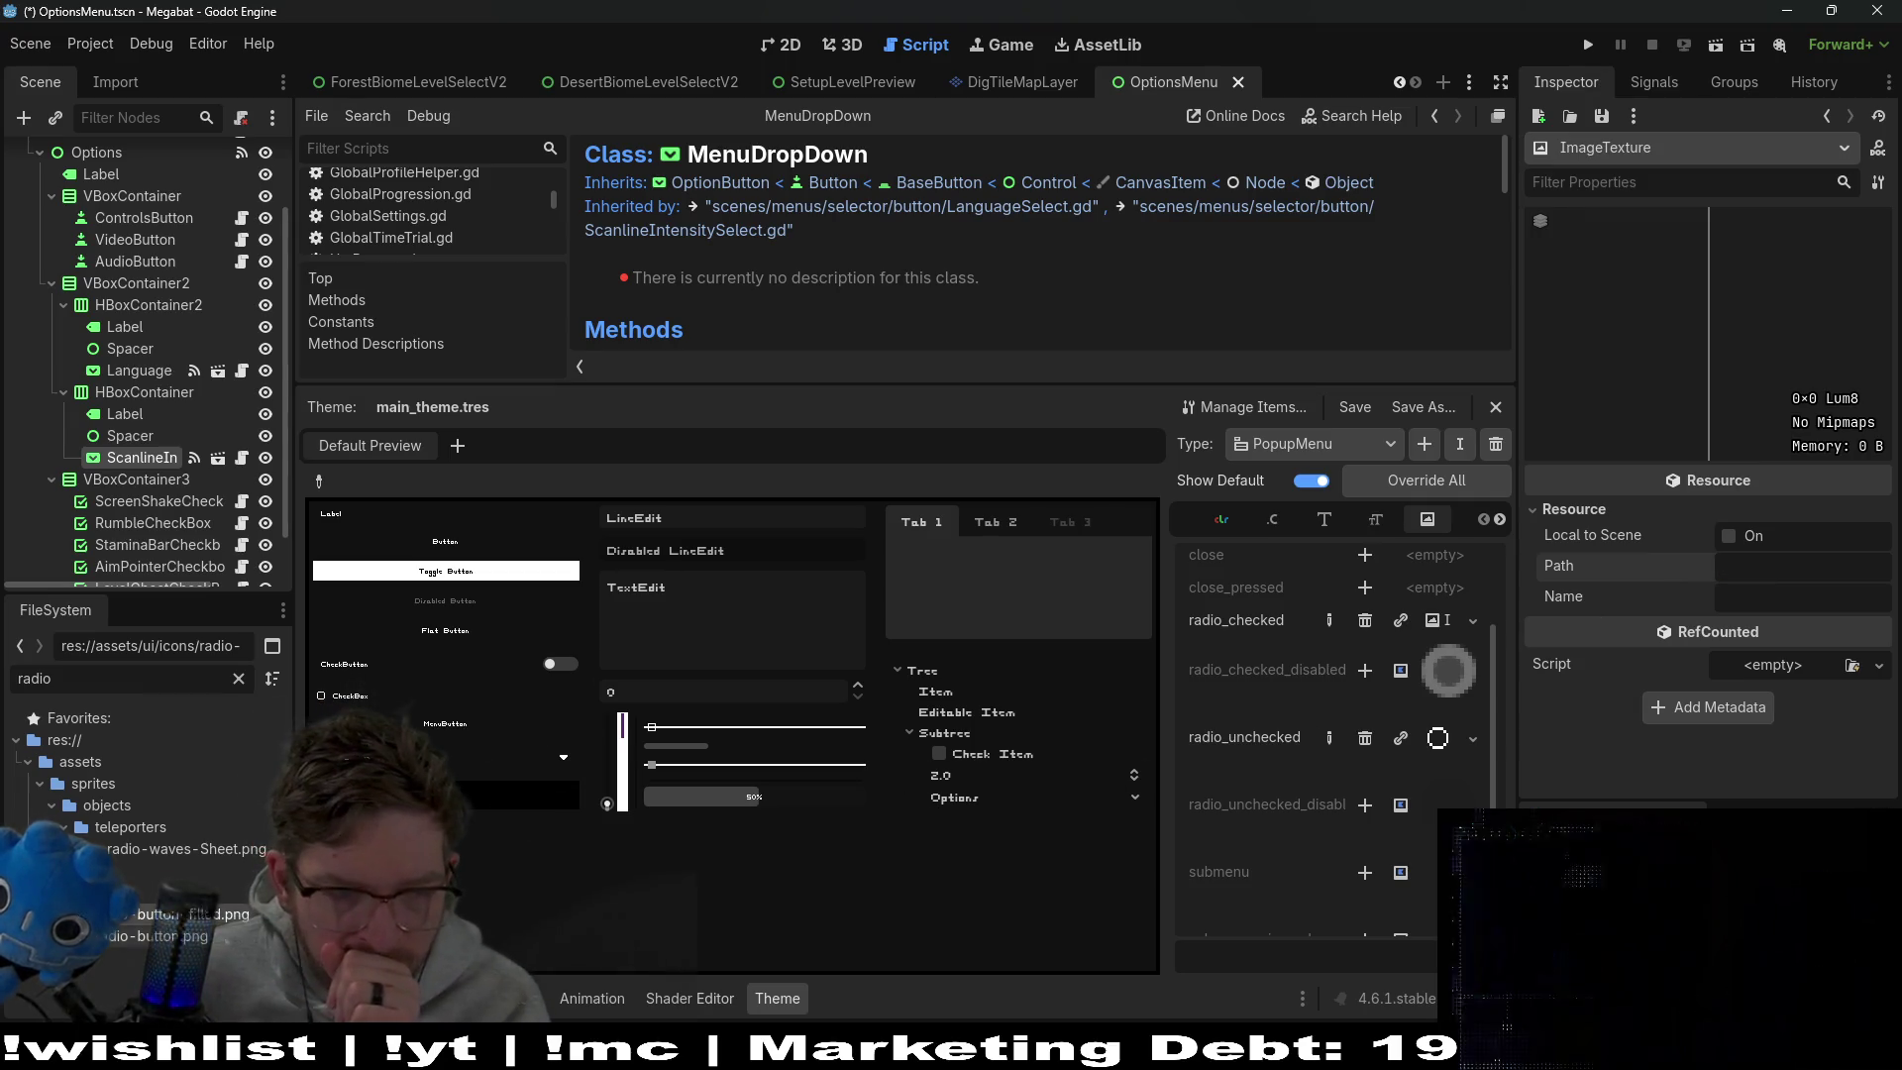
pyautogui.rightClick(200, 919)
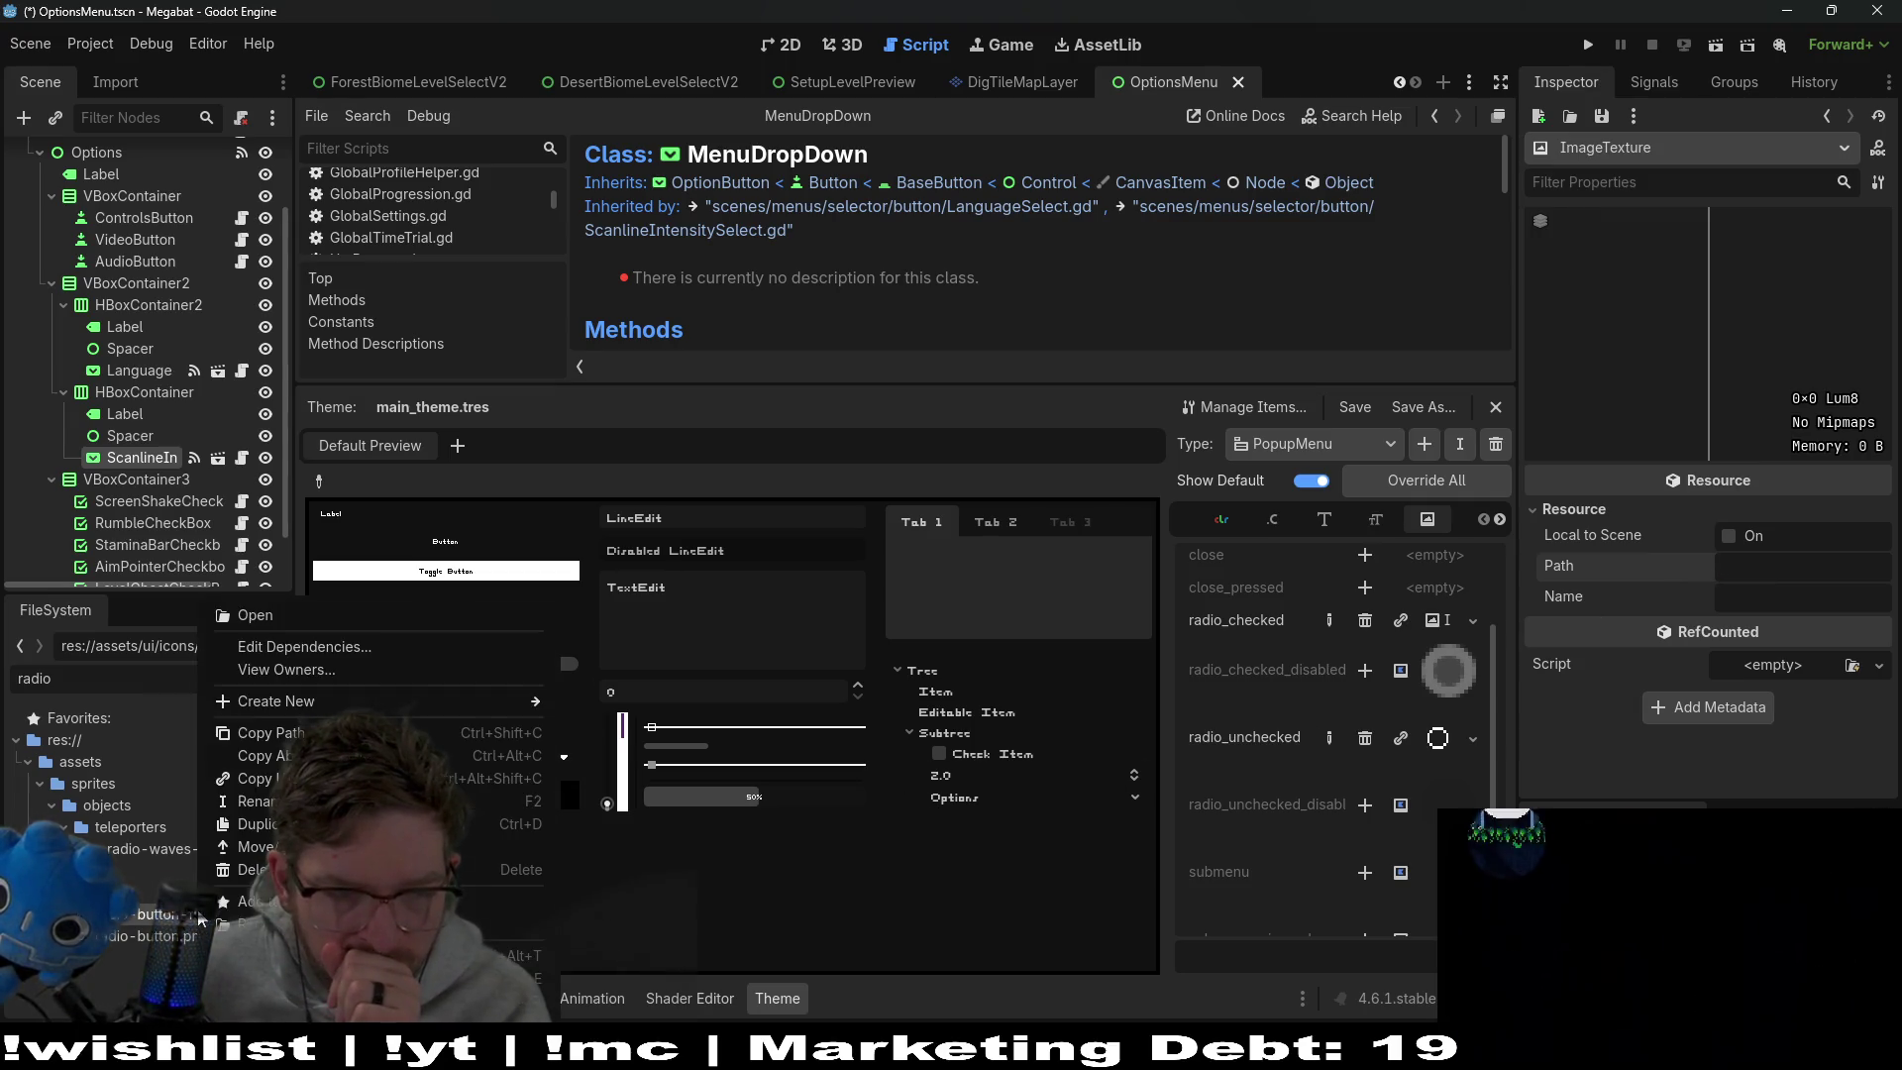
pyautogui.click(278, 735)
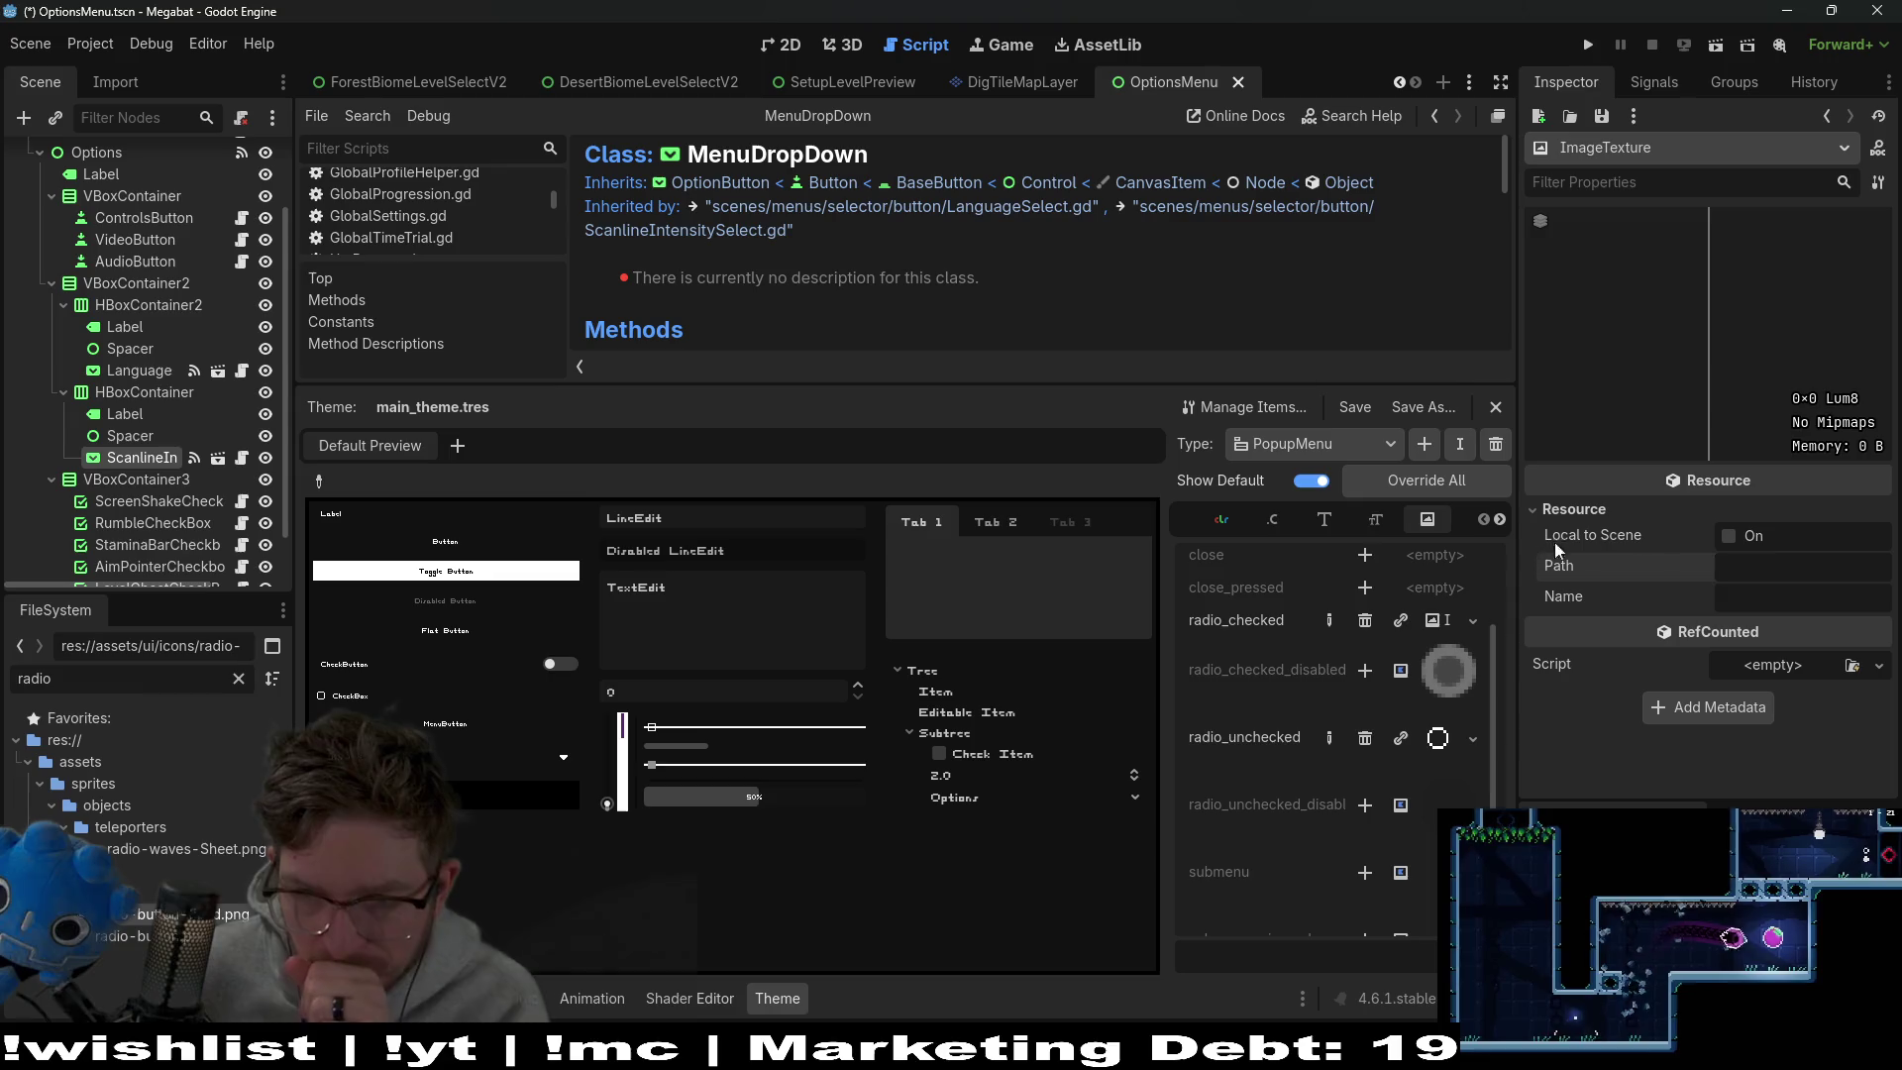
pyautogui.click(1781, 578)
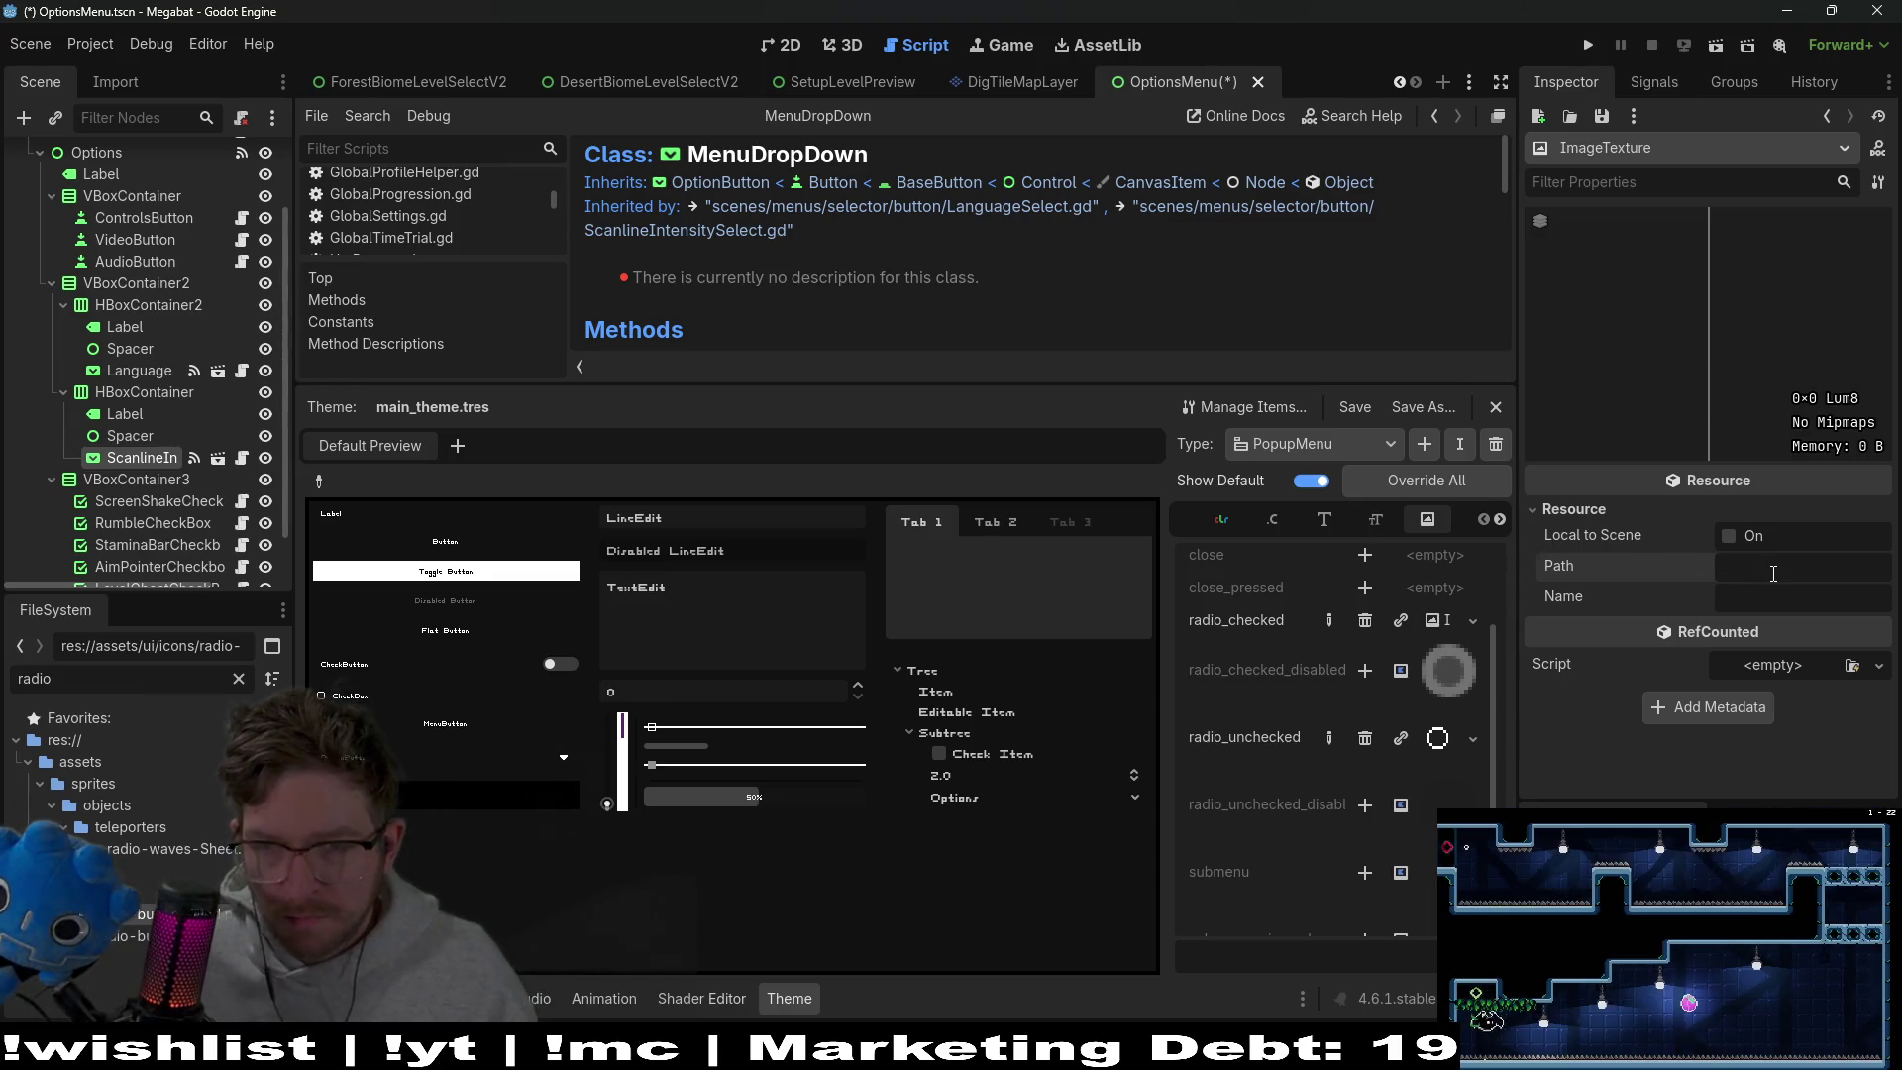
pyautogui.moveTo(179, 891)
pyautogui.mouseDown()
pyautogui.moveTo(1571, 700)
pyautogui.moveTo(1625, 575)
pyautogui.mouseUp()
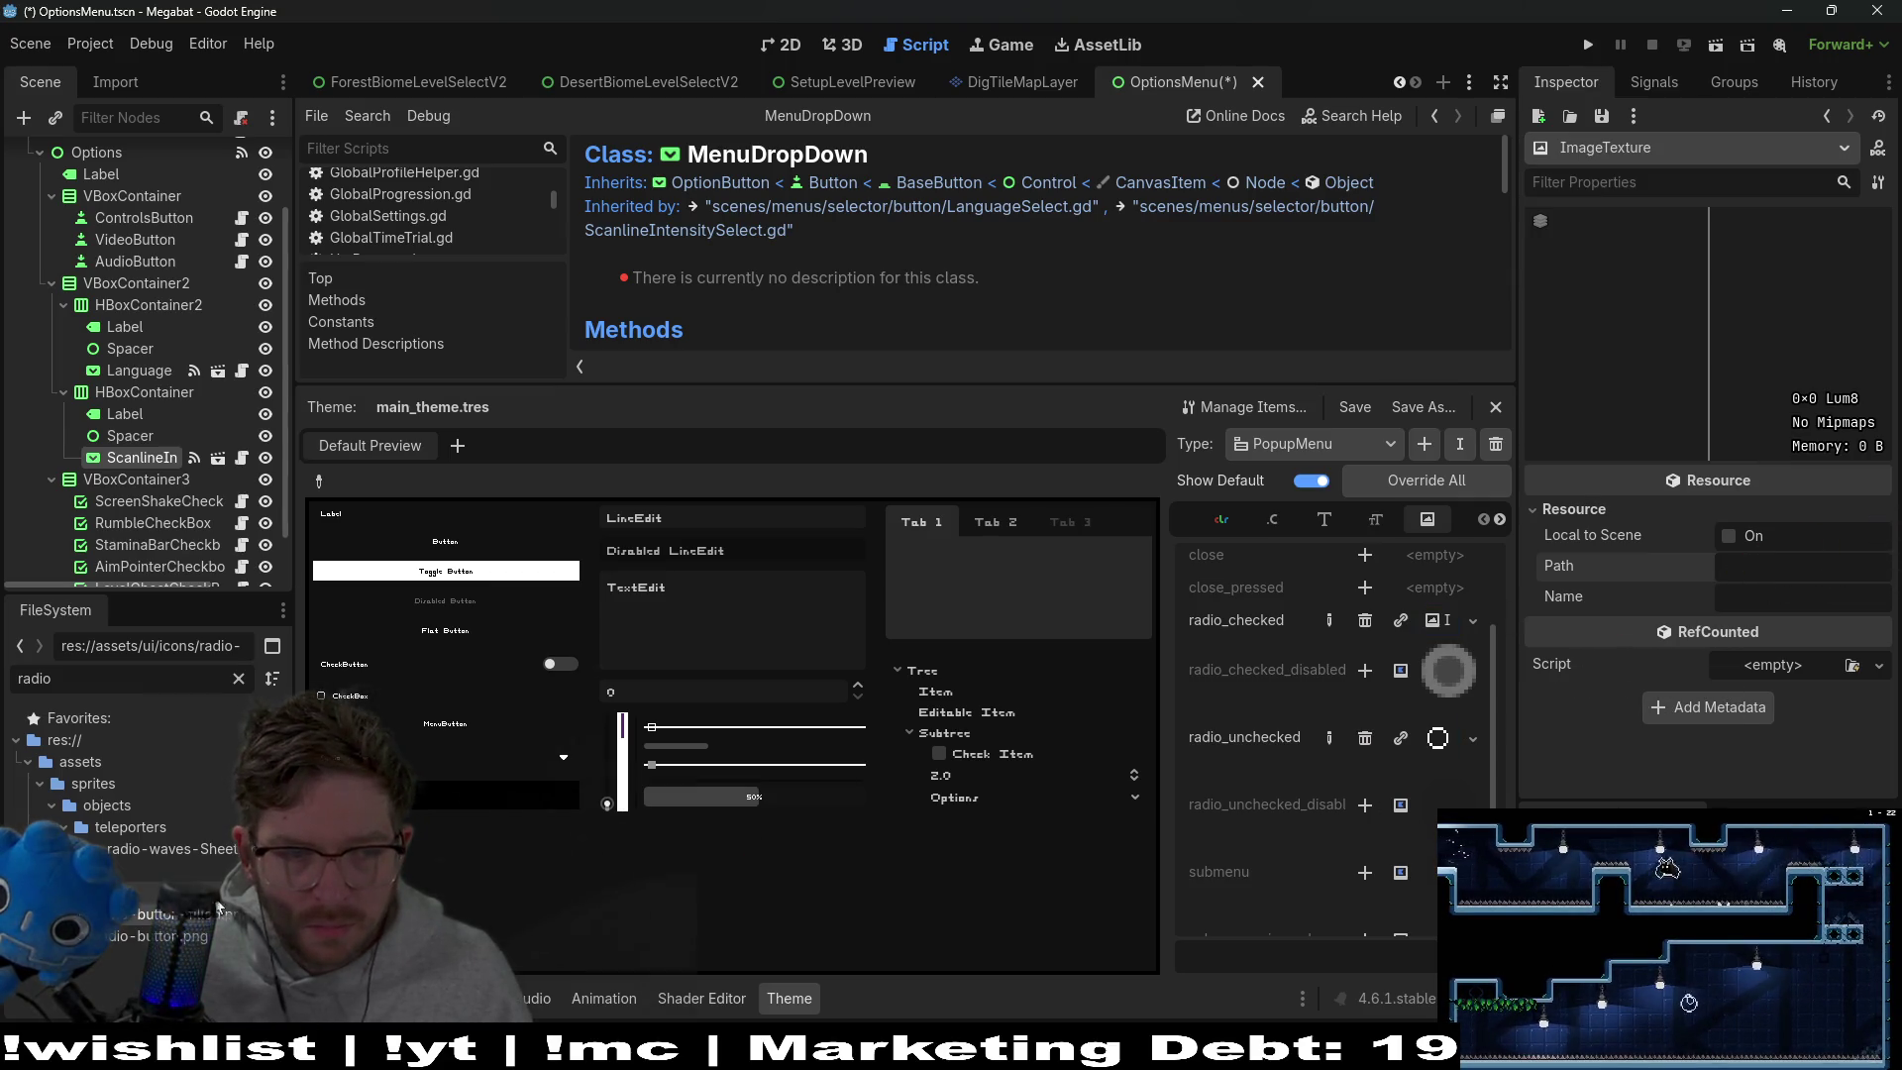
pyautogui.moveTo(159, 935); pyautogui.dragTo(1681, 304)
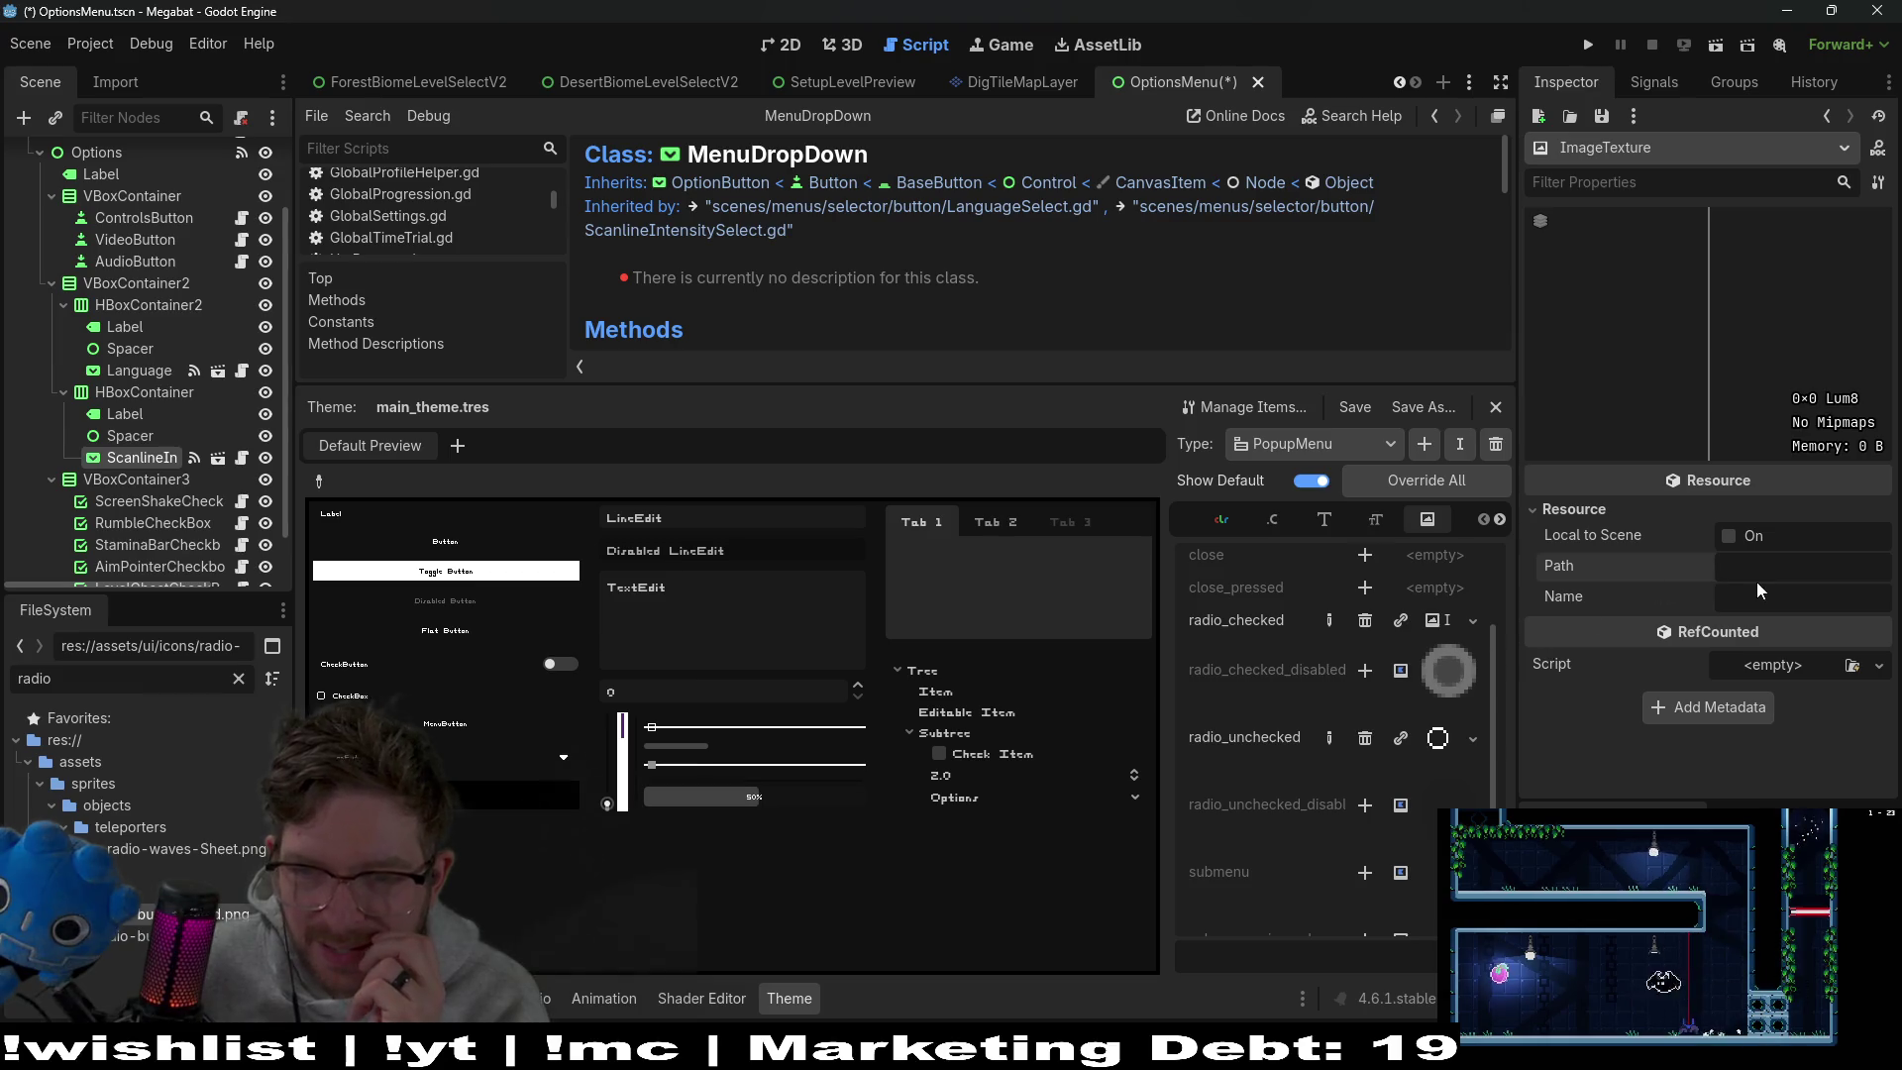
# Copy the radio-button file's path and open radio_checked's texture options
pyautogui.rightClick(132, 919)
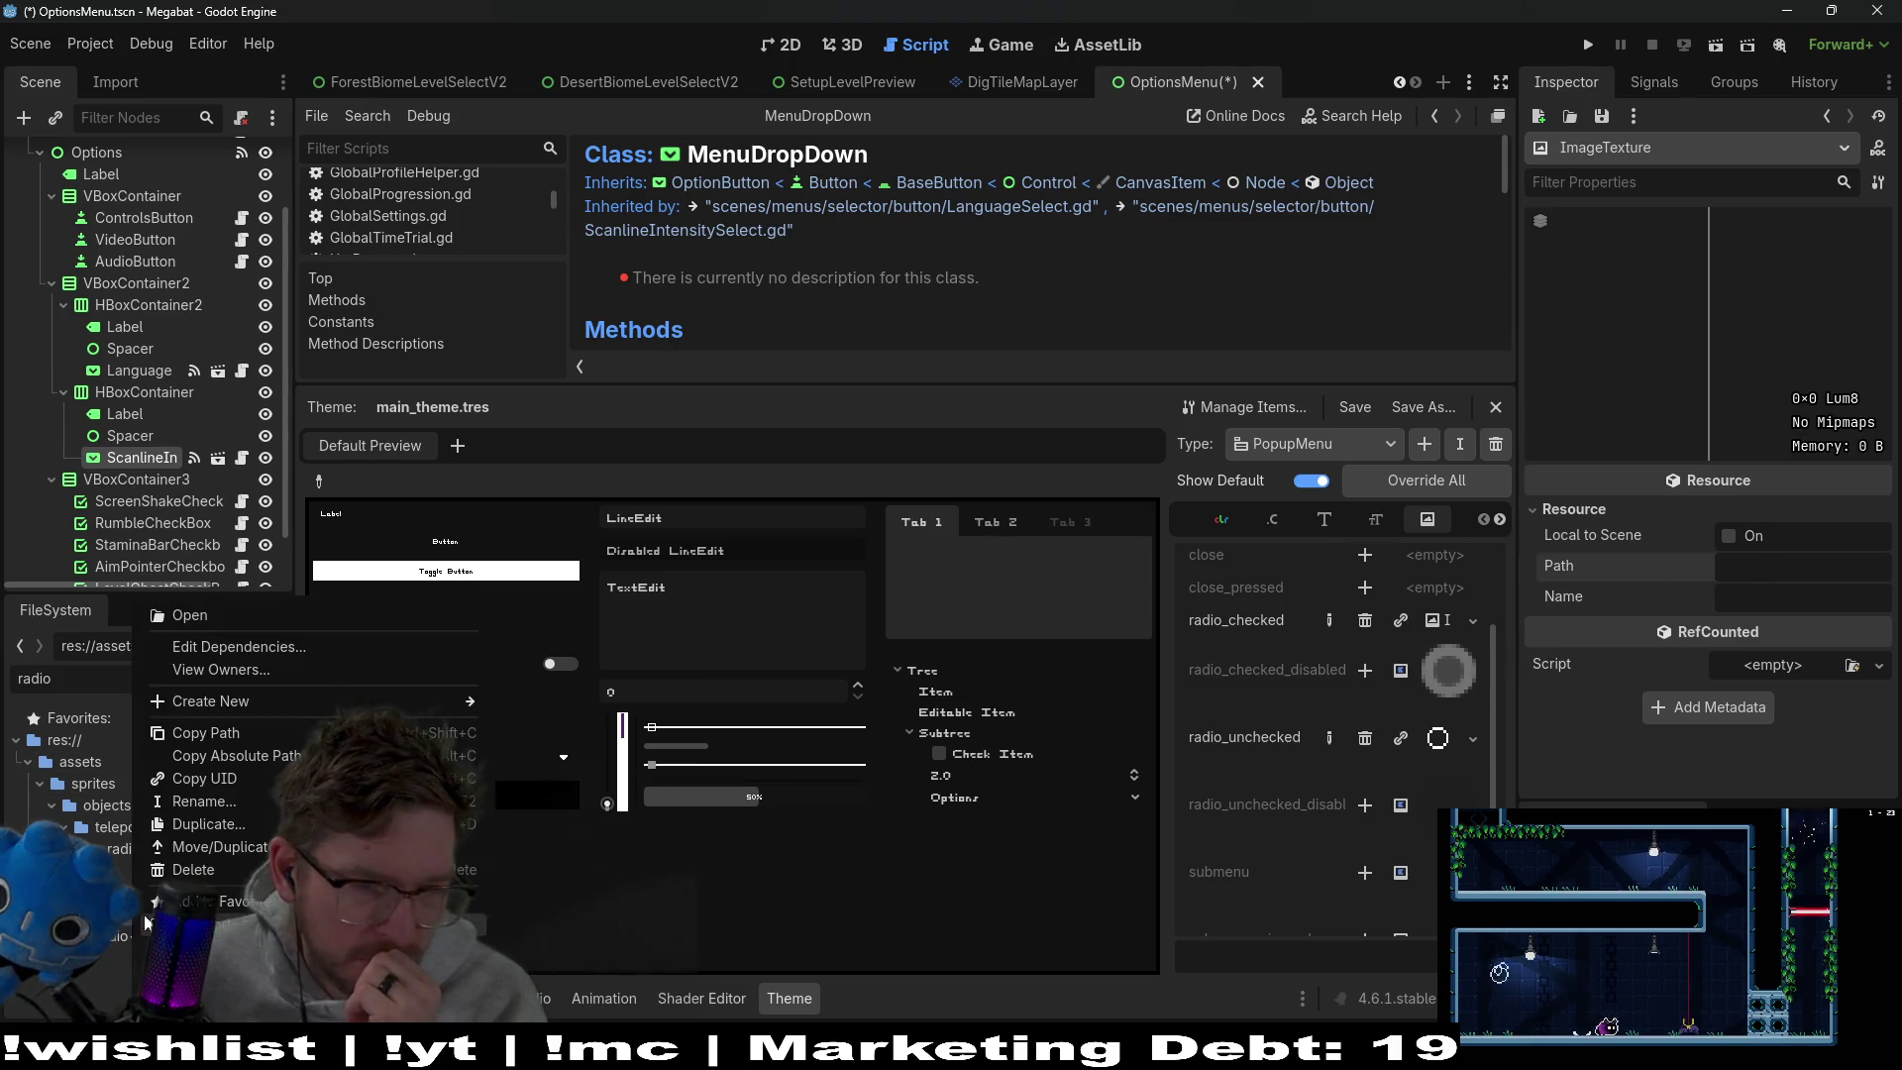
pyautogui.click(260, 736)
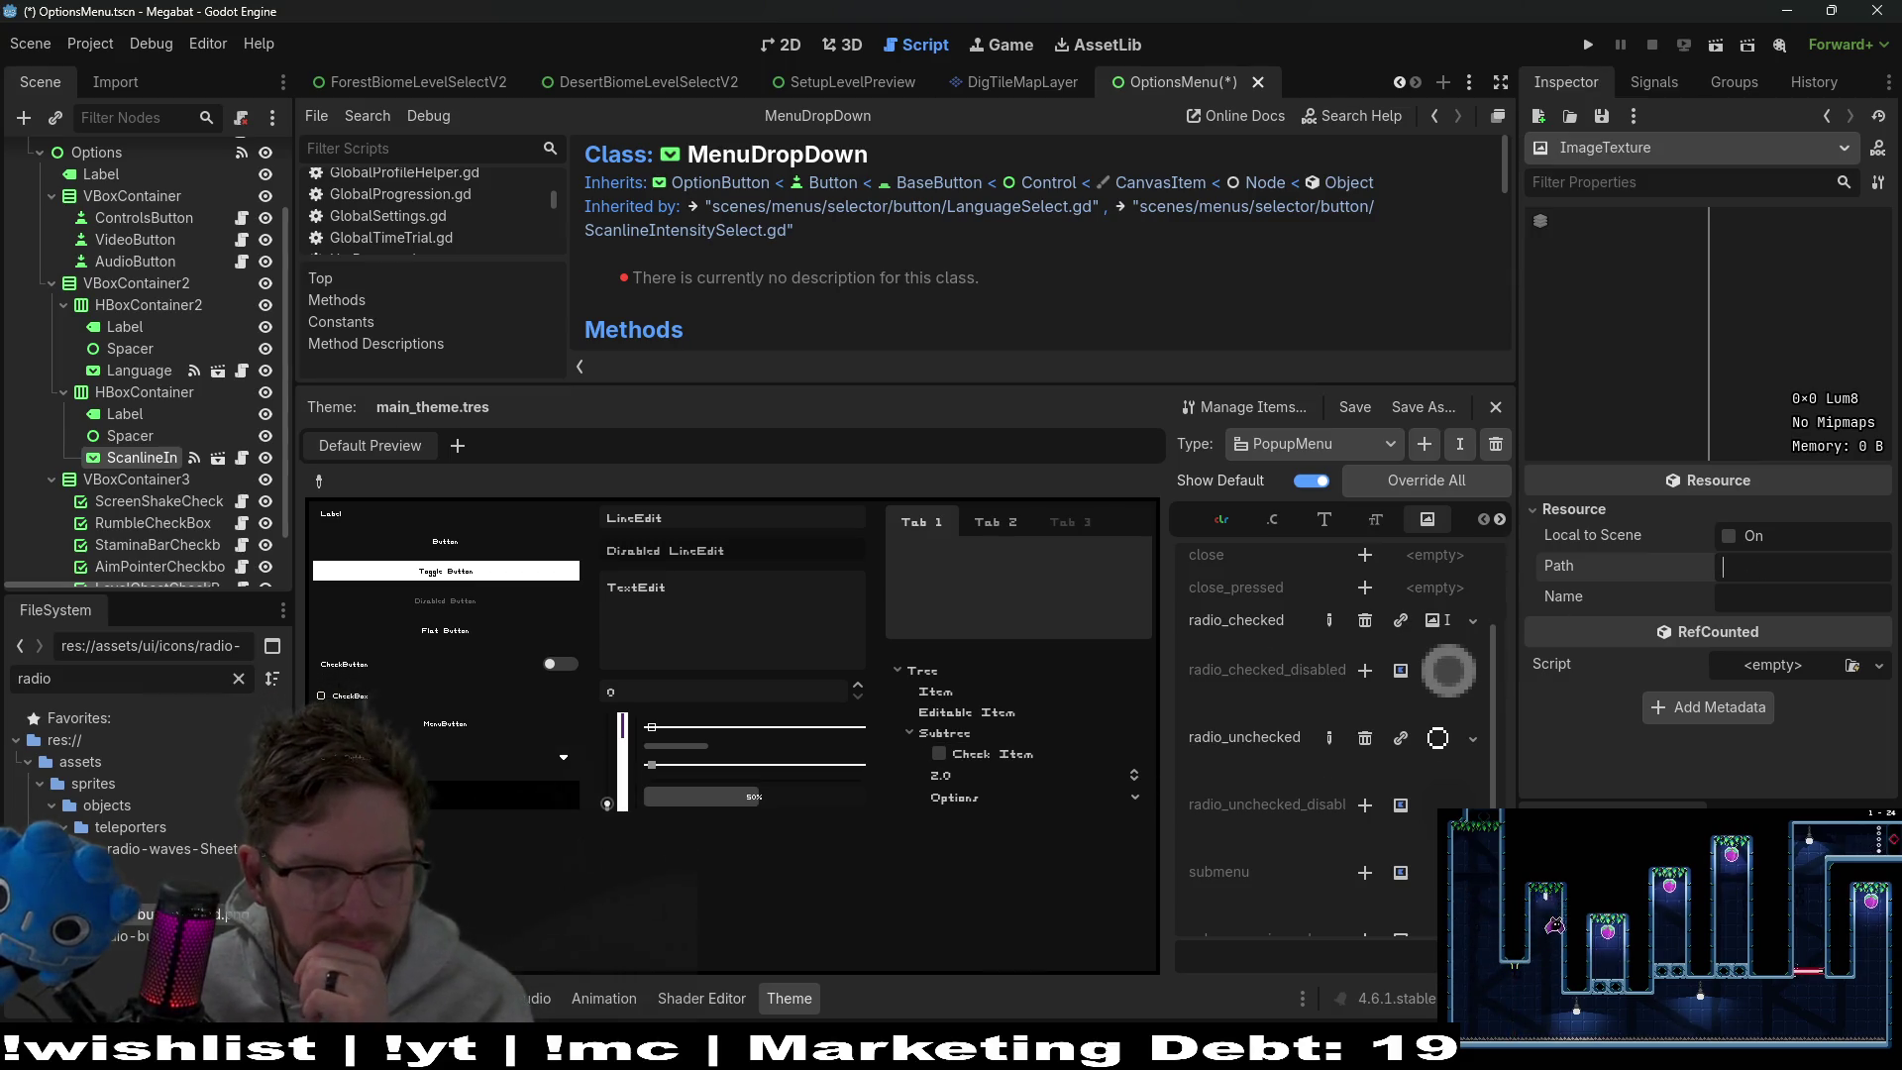
pyautogui.rightClick(188, 913)
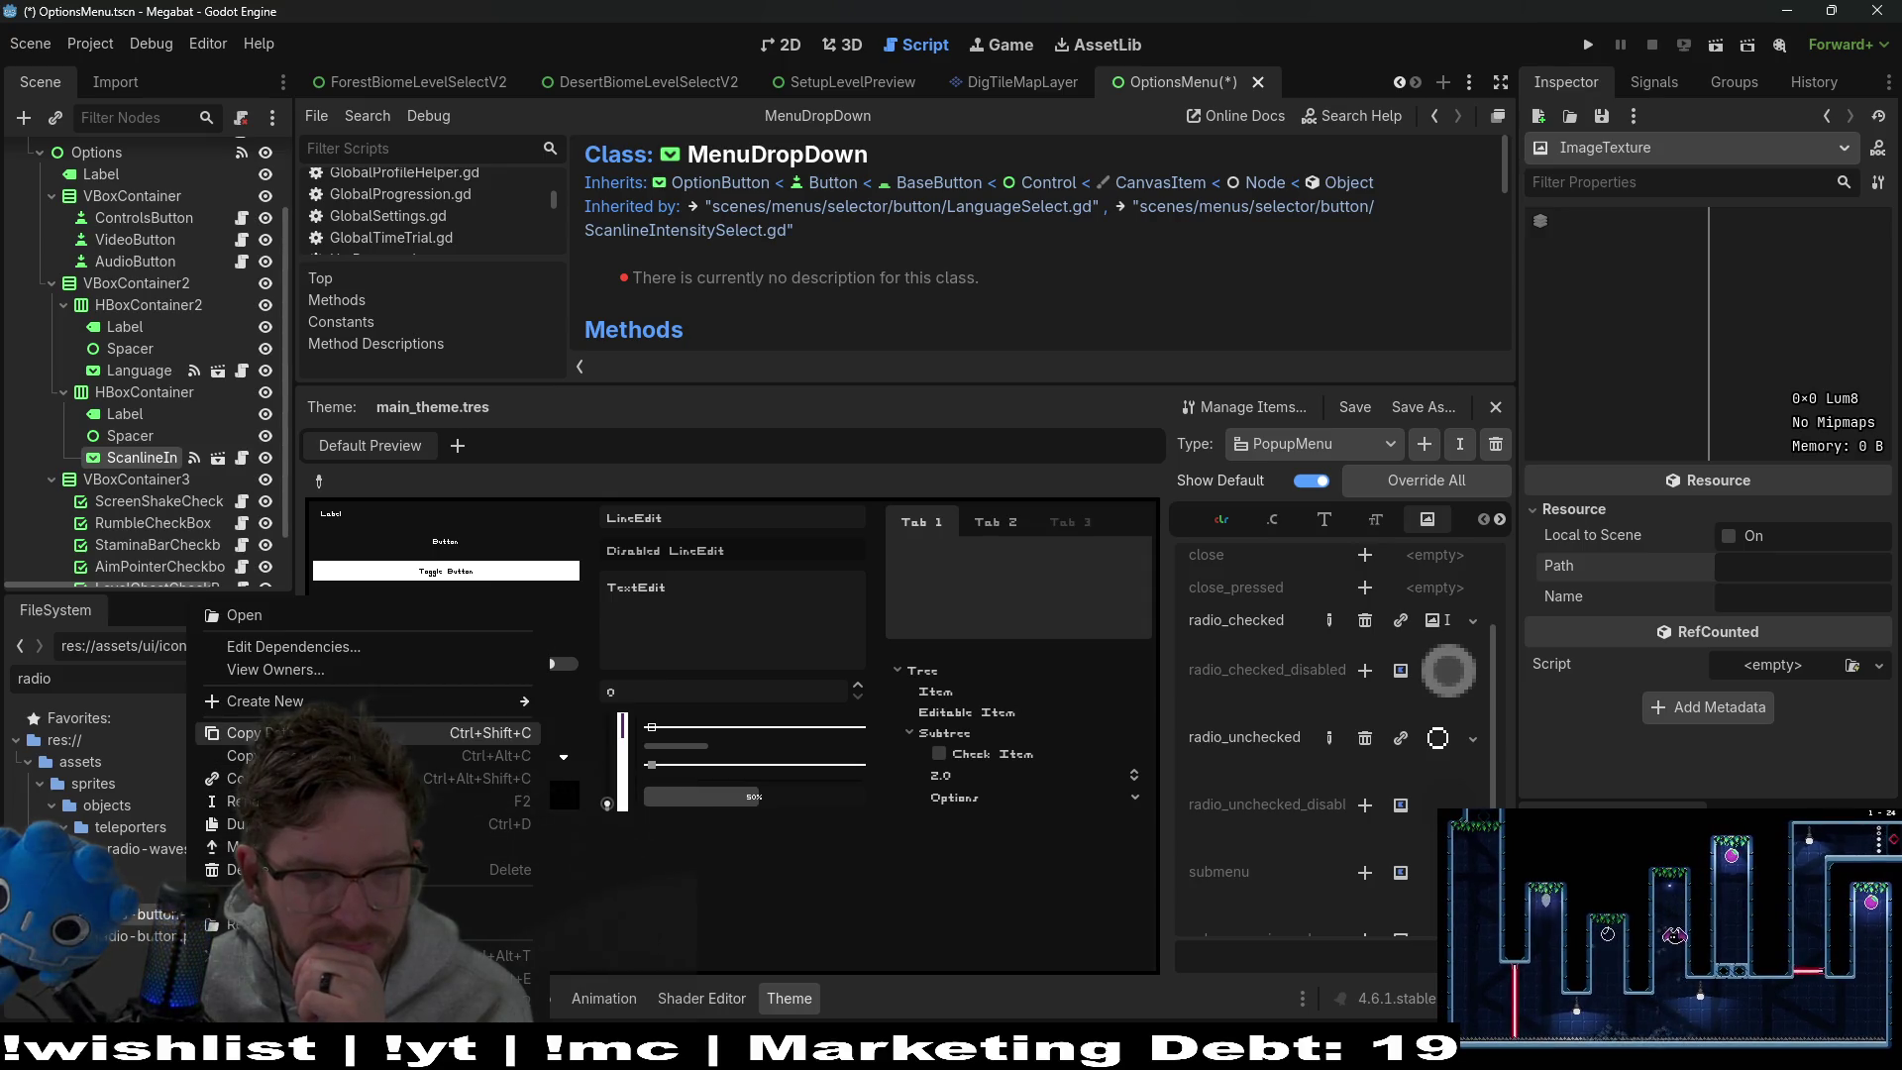
pyautogui.click(416, 755)
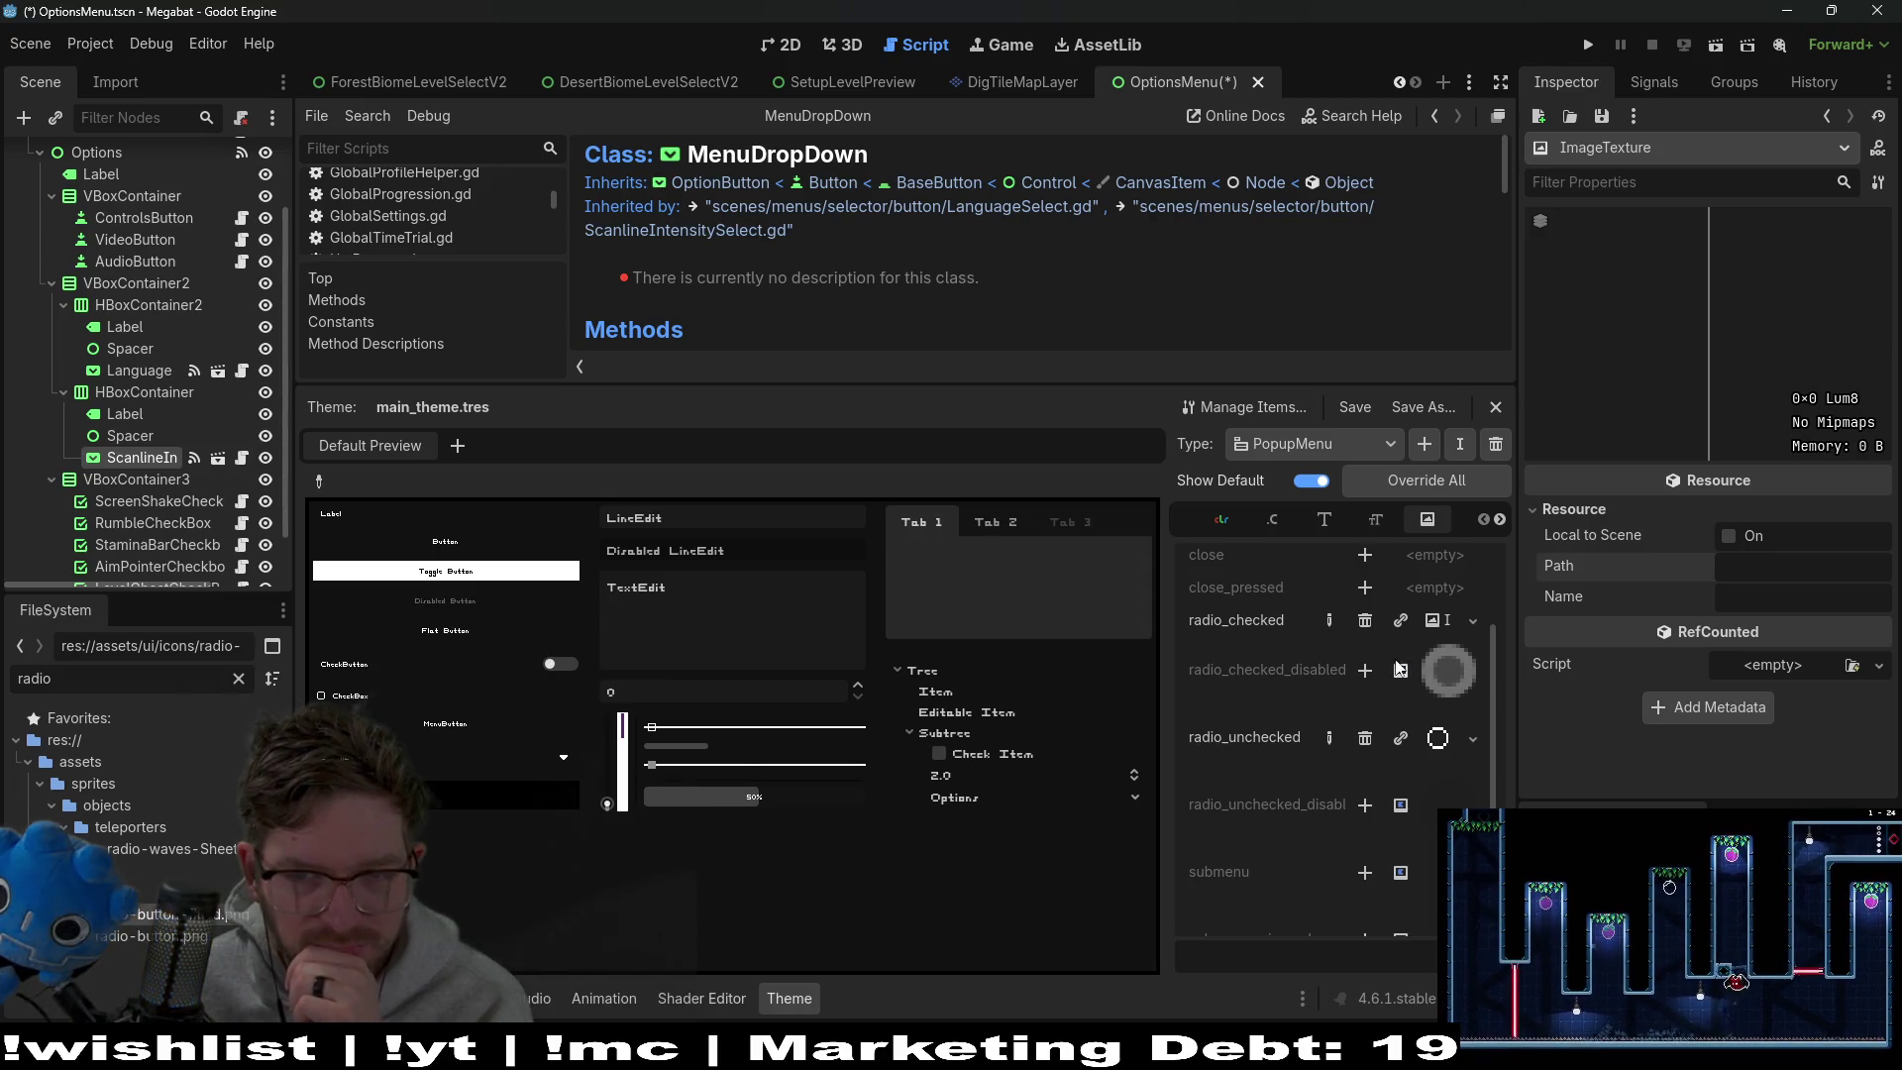
pyautogui.click(1475, 624)
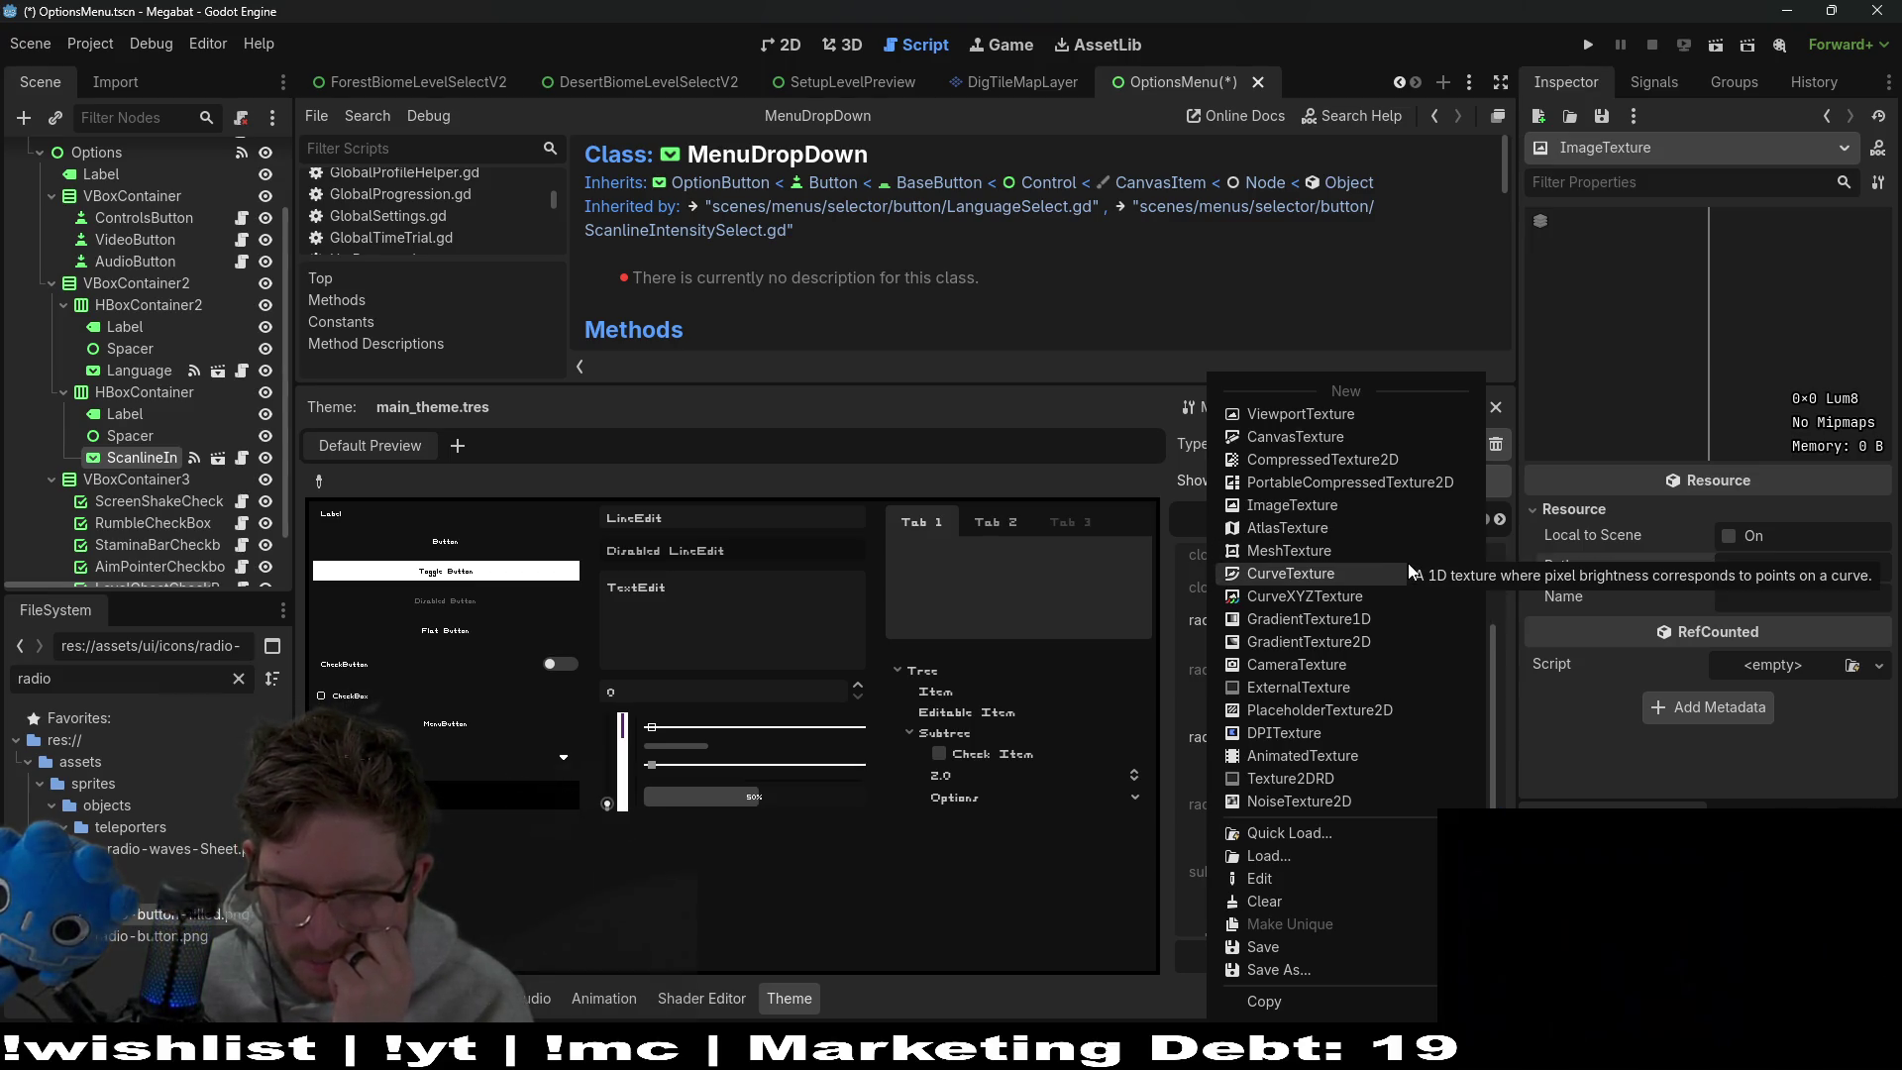
# Replace the blank radio_checked texture with the filled radio-button image from FileSystem
pyautogui.click(1263, 900)
pyautogui.moveTo(1268, 758)
pyautogui.mouseDown()
pyautogui.moveTo(1441, 638)
pyautogui.moveTo(1407, 627)
pyautogui.mouseUp()
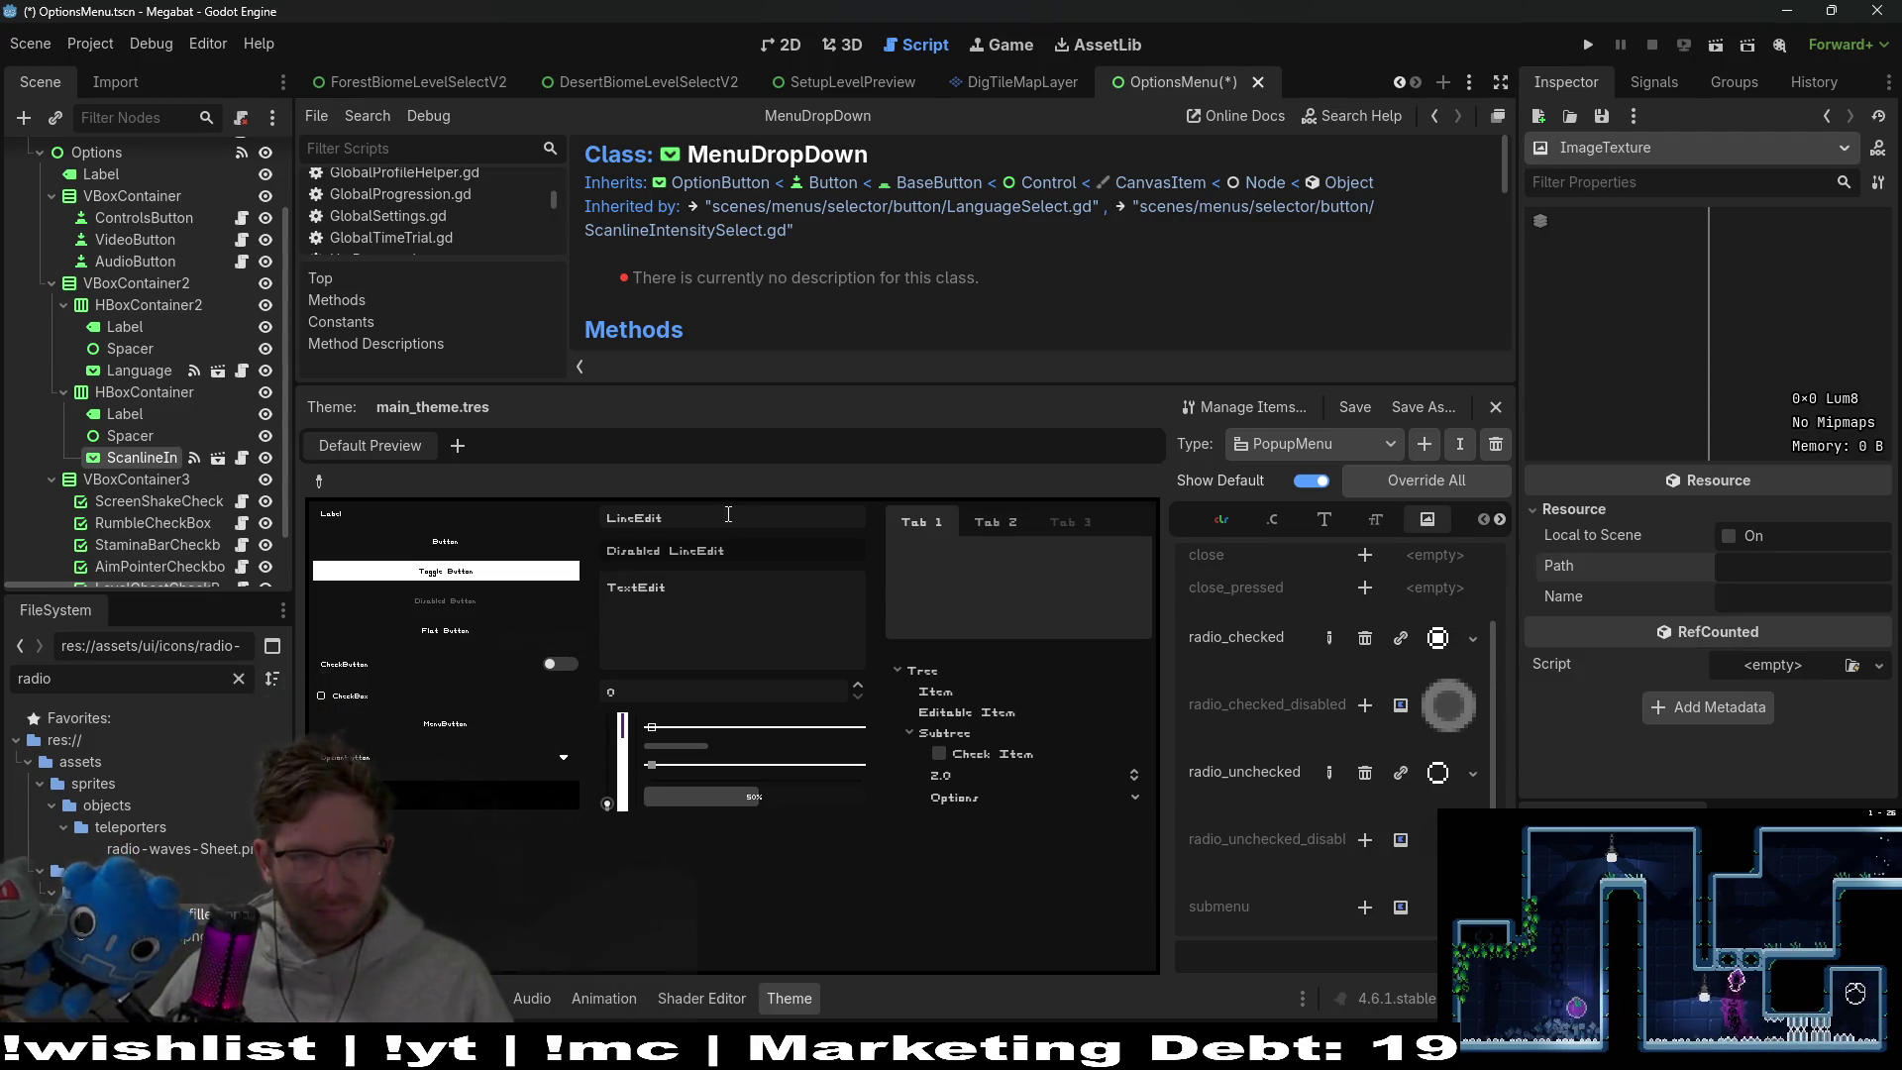
pyautogui.click(109, 83)
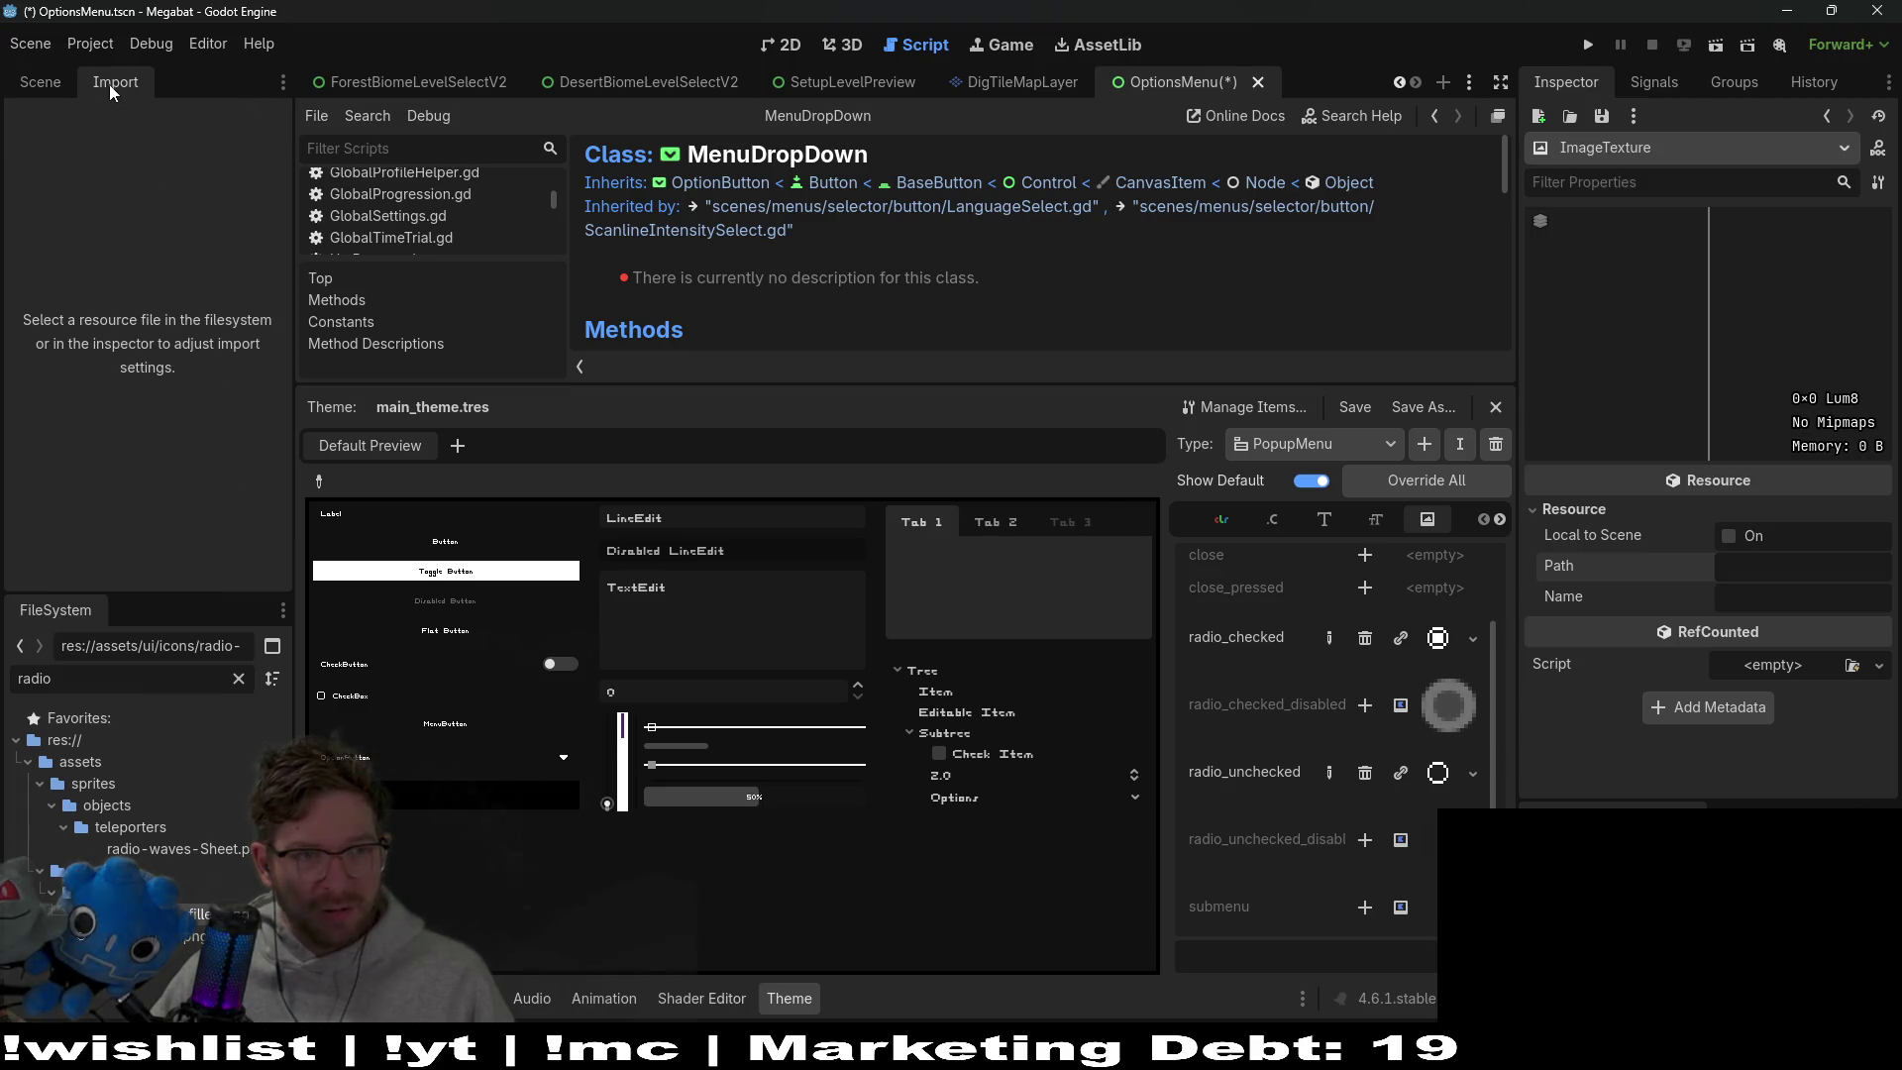
# Review radio-button-filled.png's import settings, keeping Lossless compression and the Texture2D import type
pyautogui.click(198, 913)
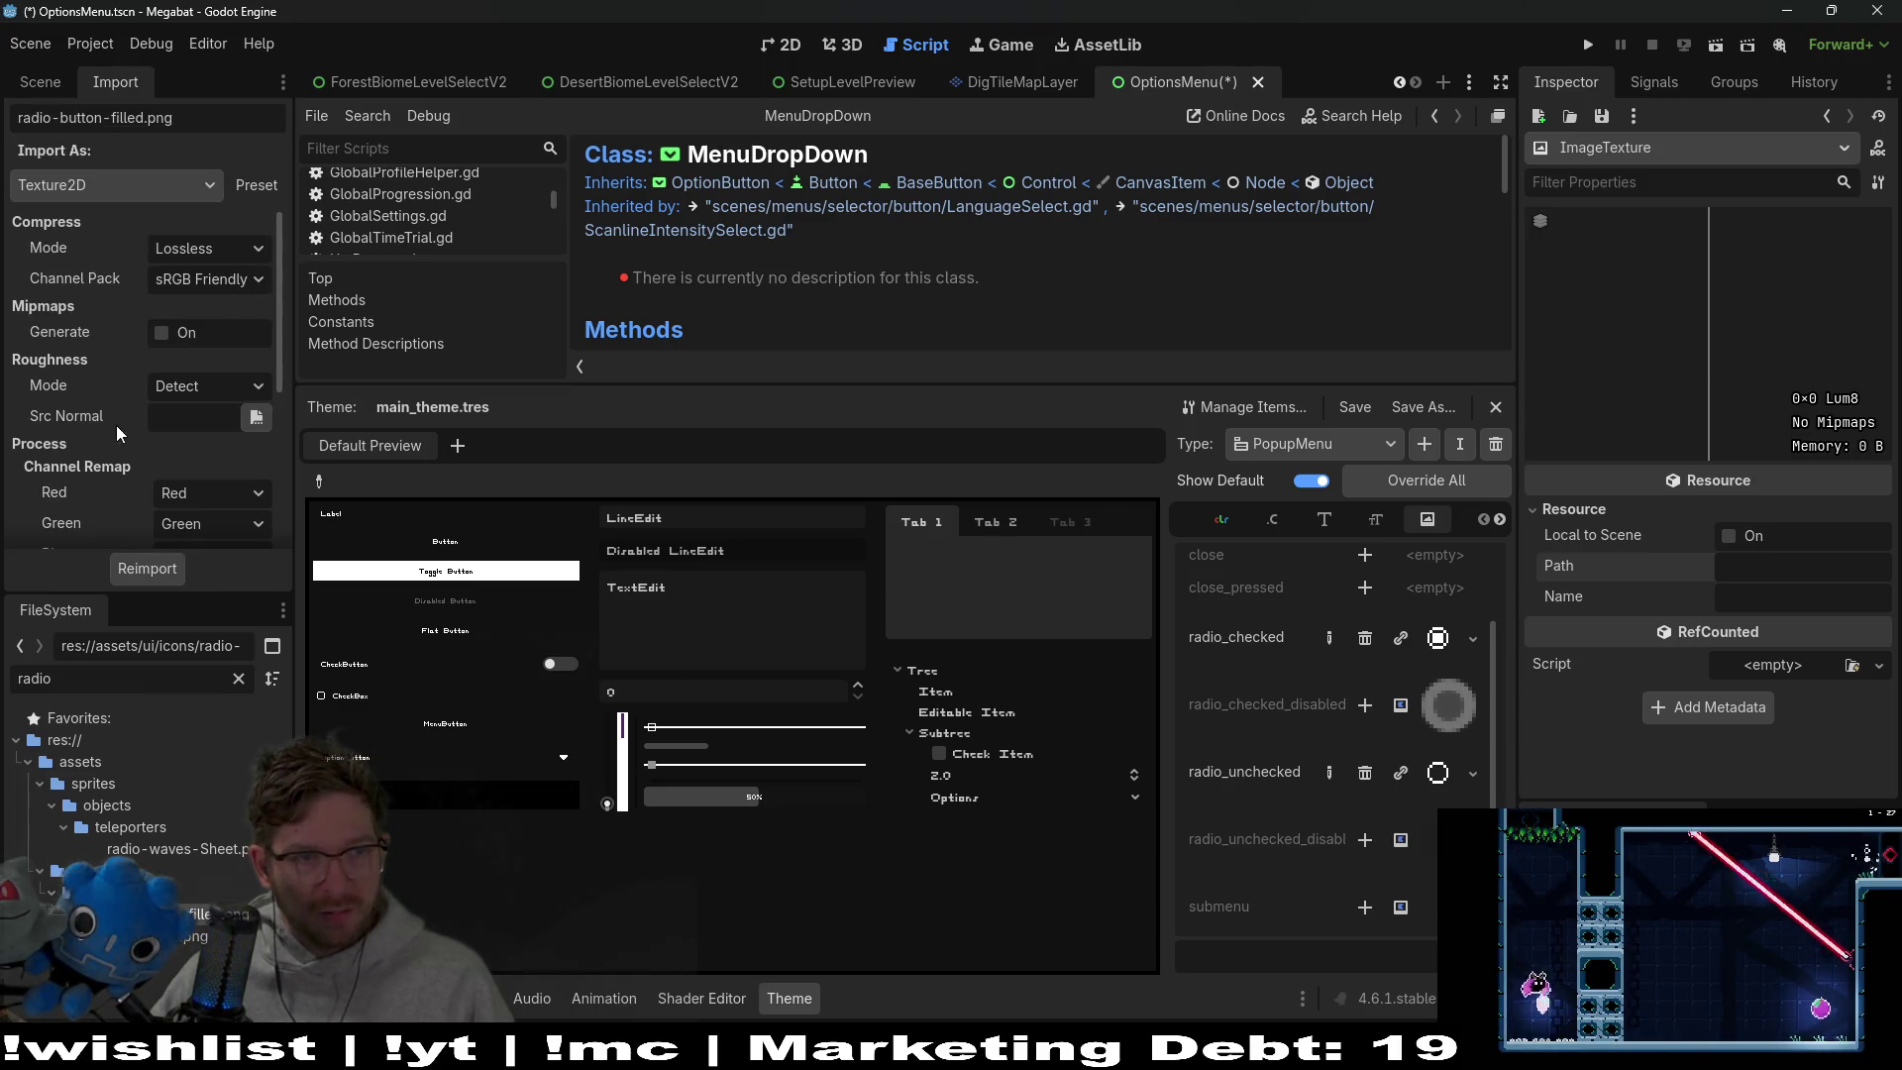
pyautogui.click(208, 249)
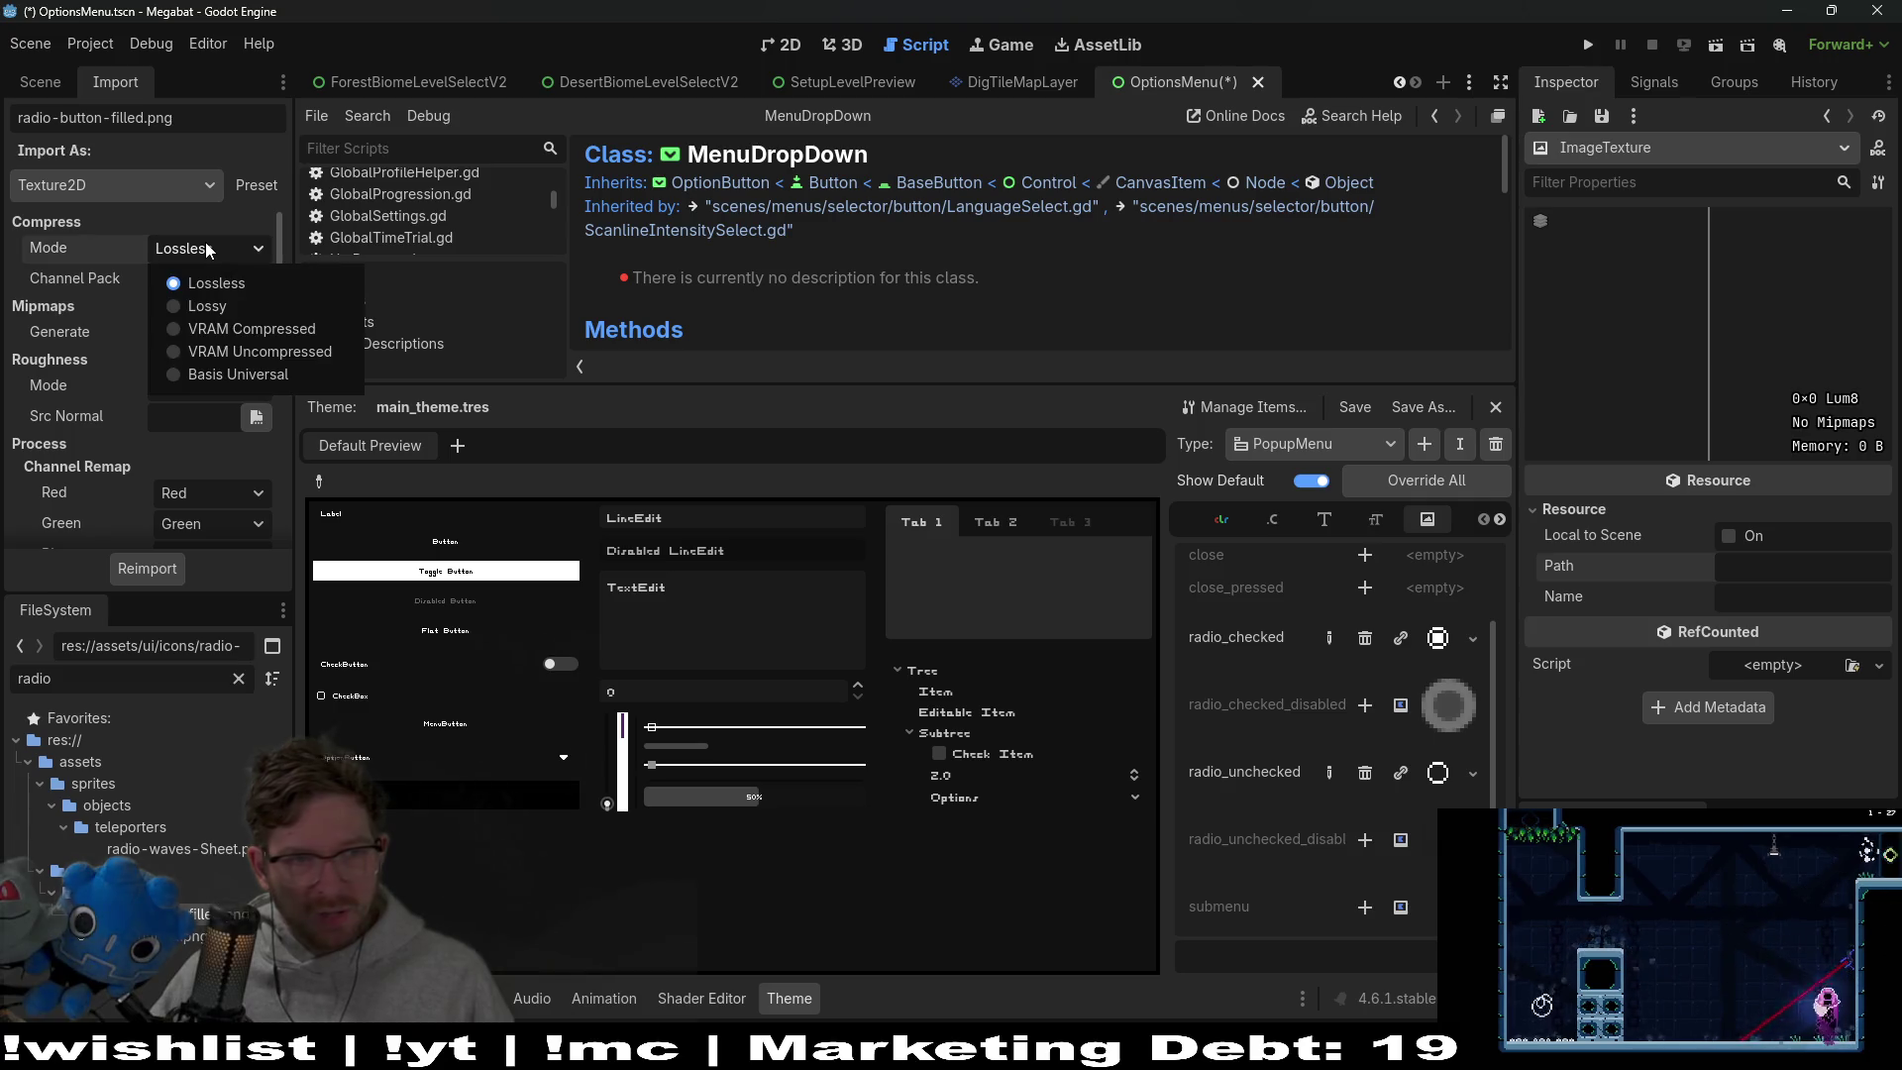
pyautogui.click(208, 249)
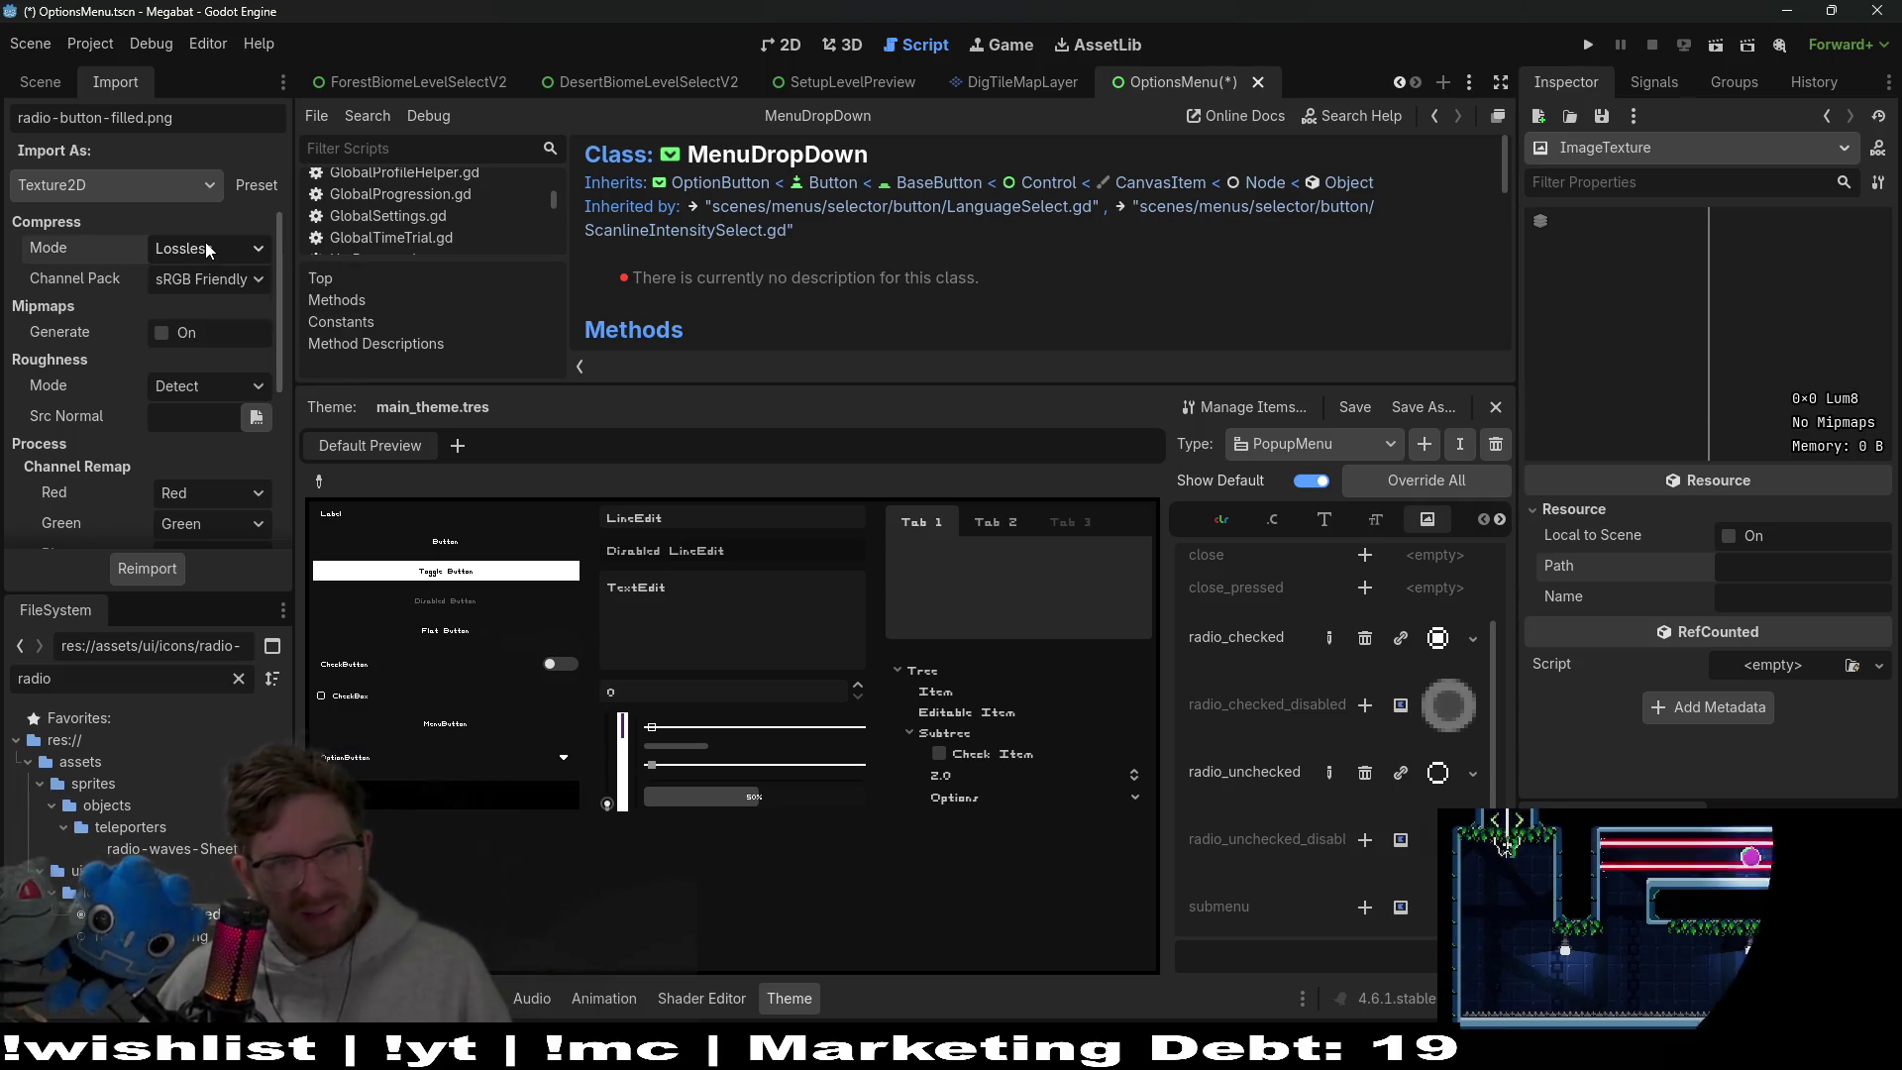
pyautogui.click(207, 280)
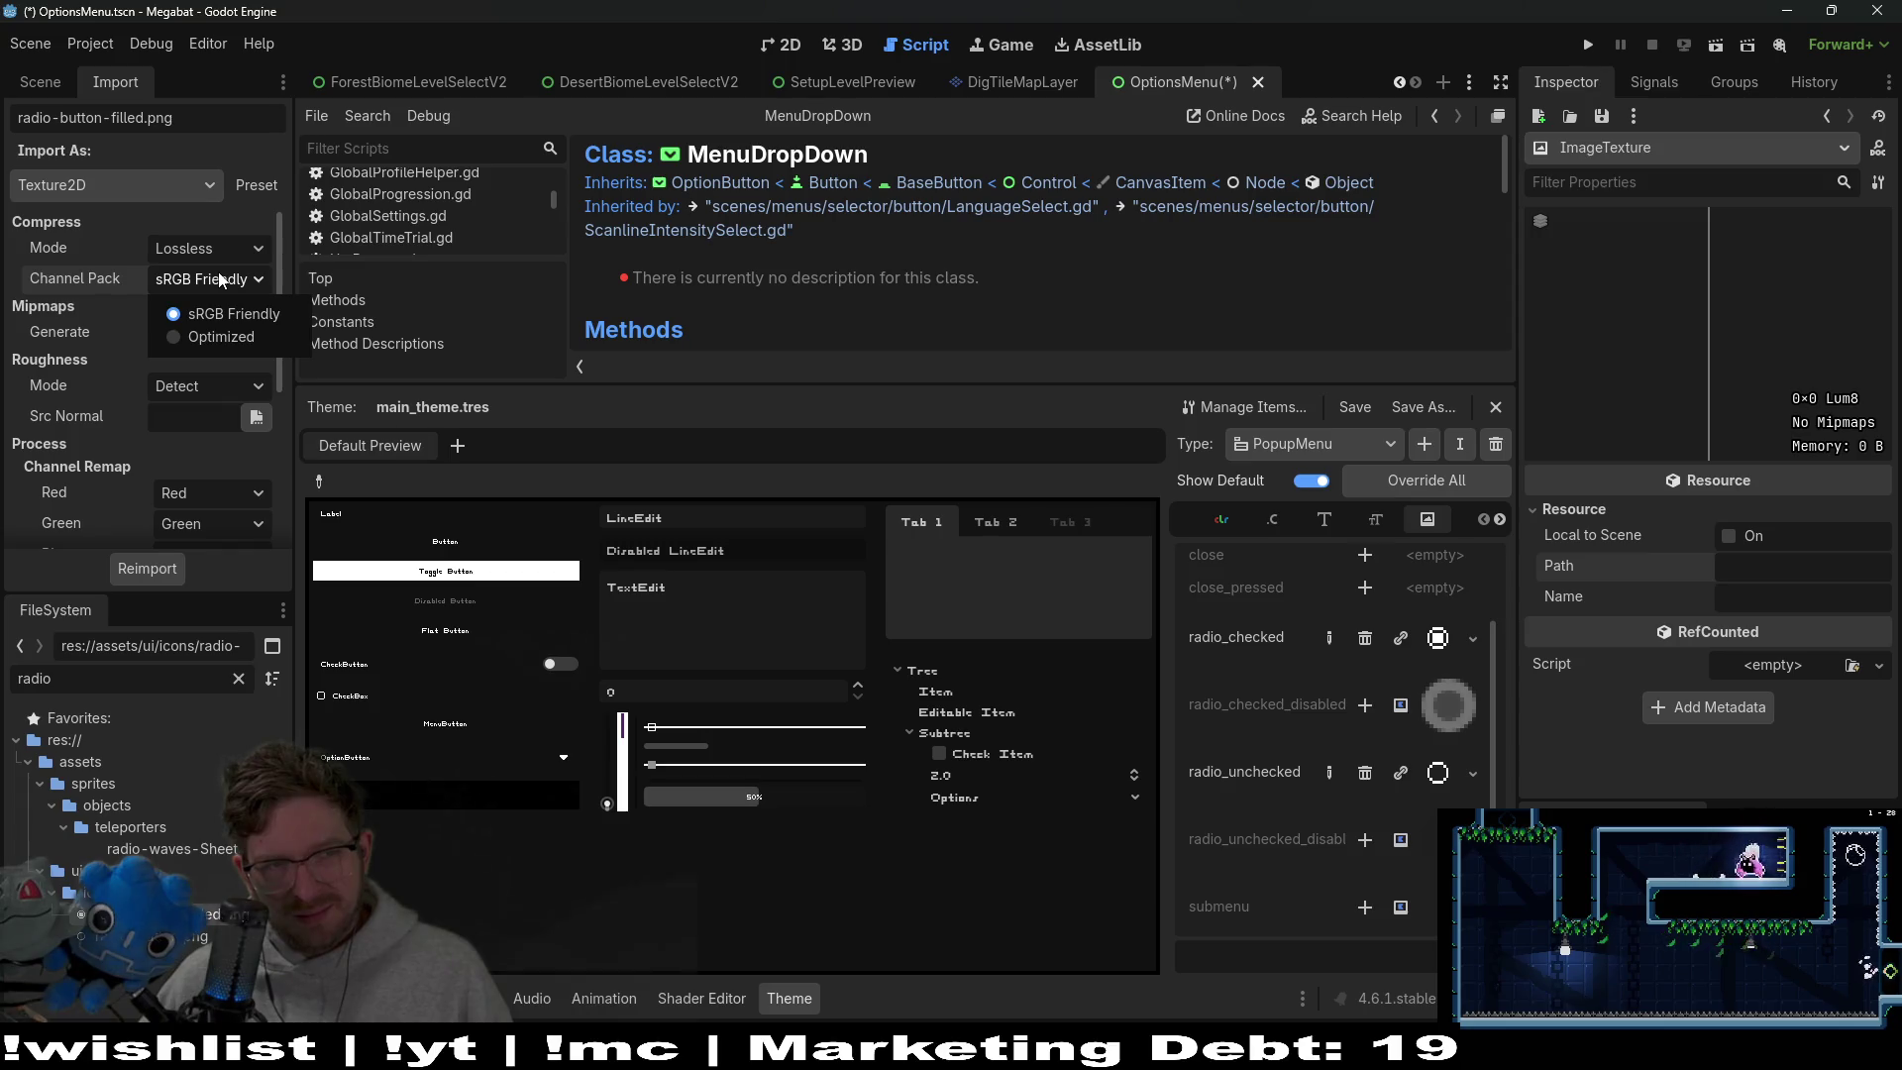
pyautogui.click(194, 196)
pyautogui.click(201, 192)
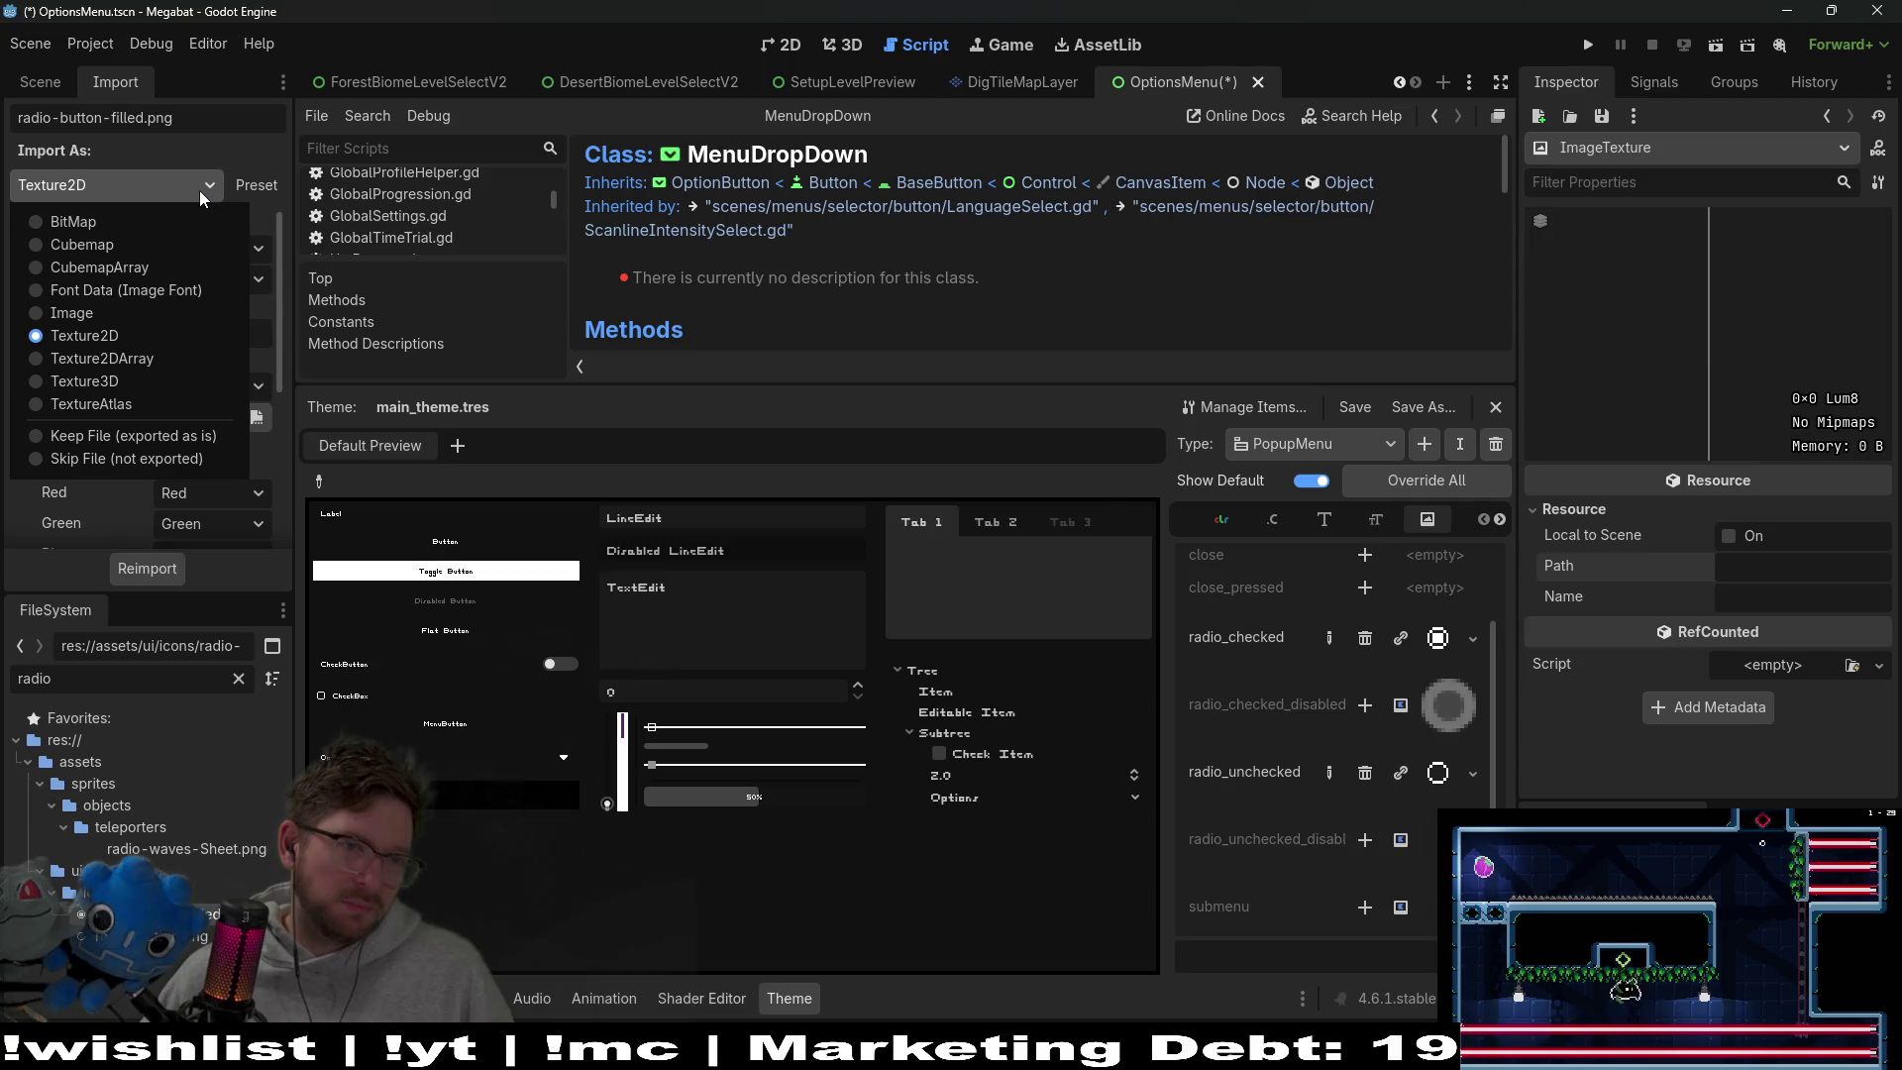
pyautogui.click(199, 190)
pyautogui.scroll(-5, 186, 334)
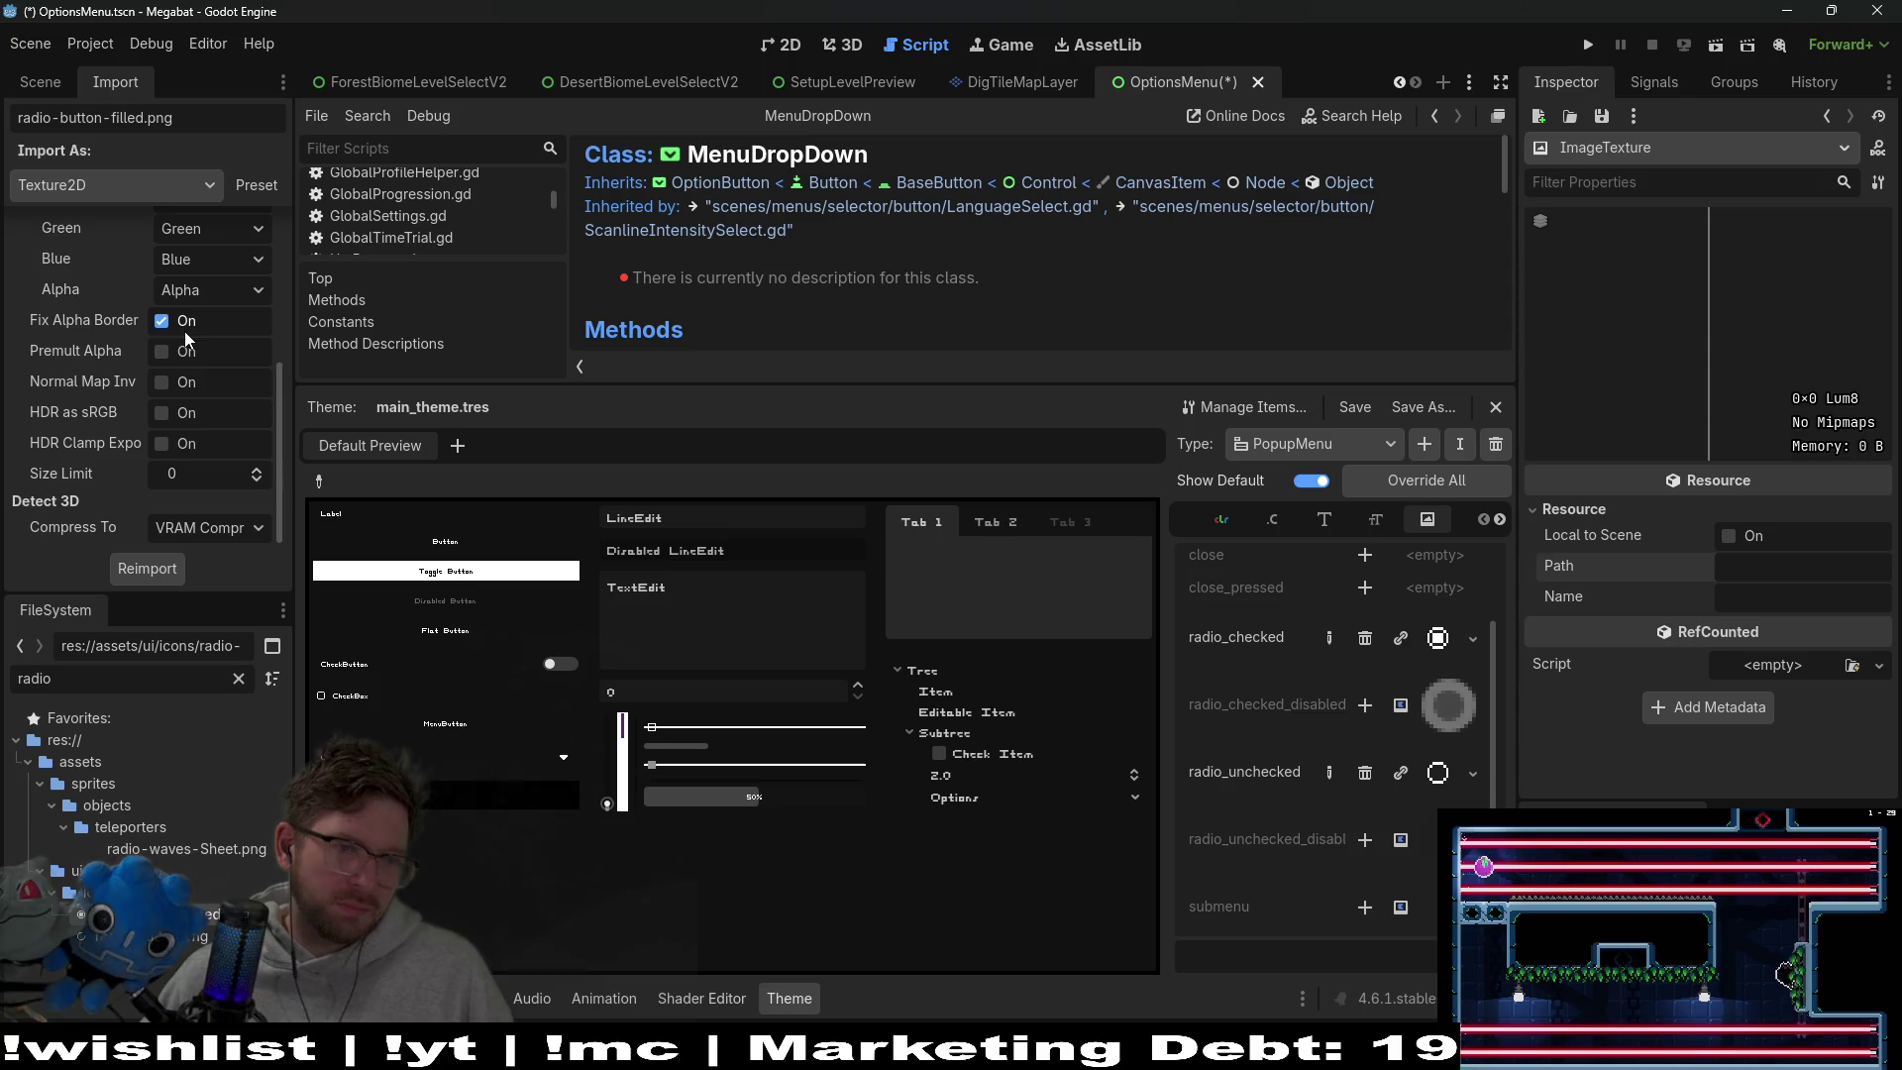
pyautogui.scroll(2, 200, 442)
pyautogui.scroll(2, 201, 442)
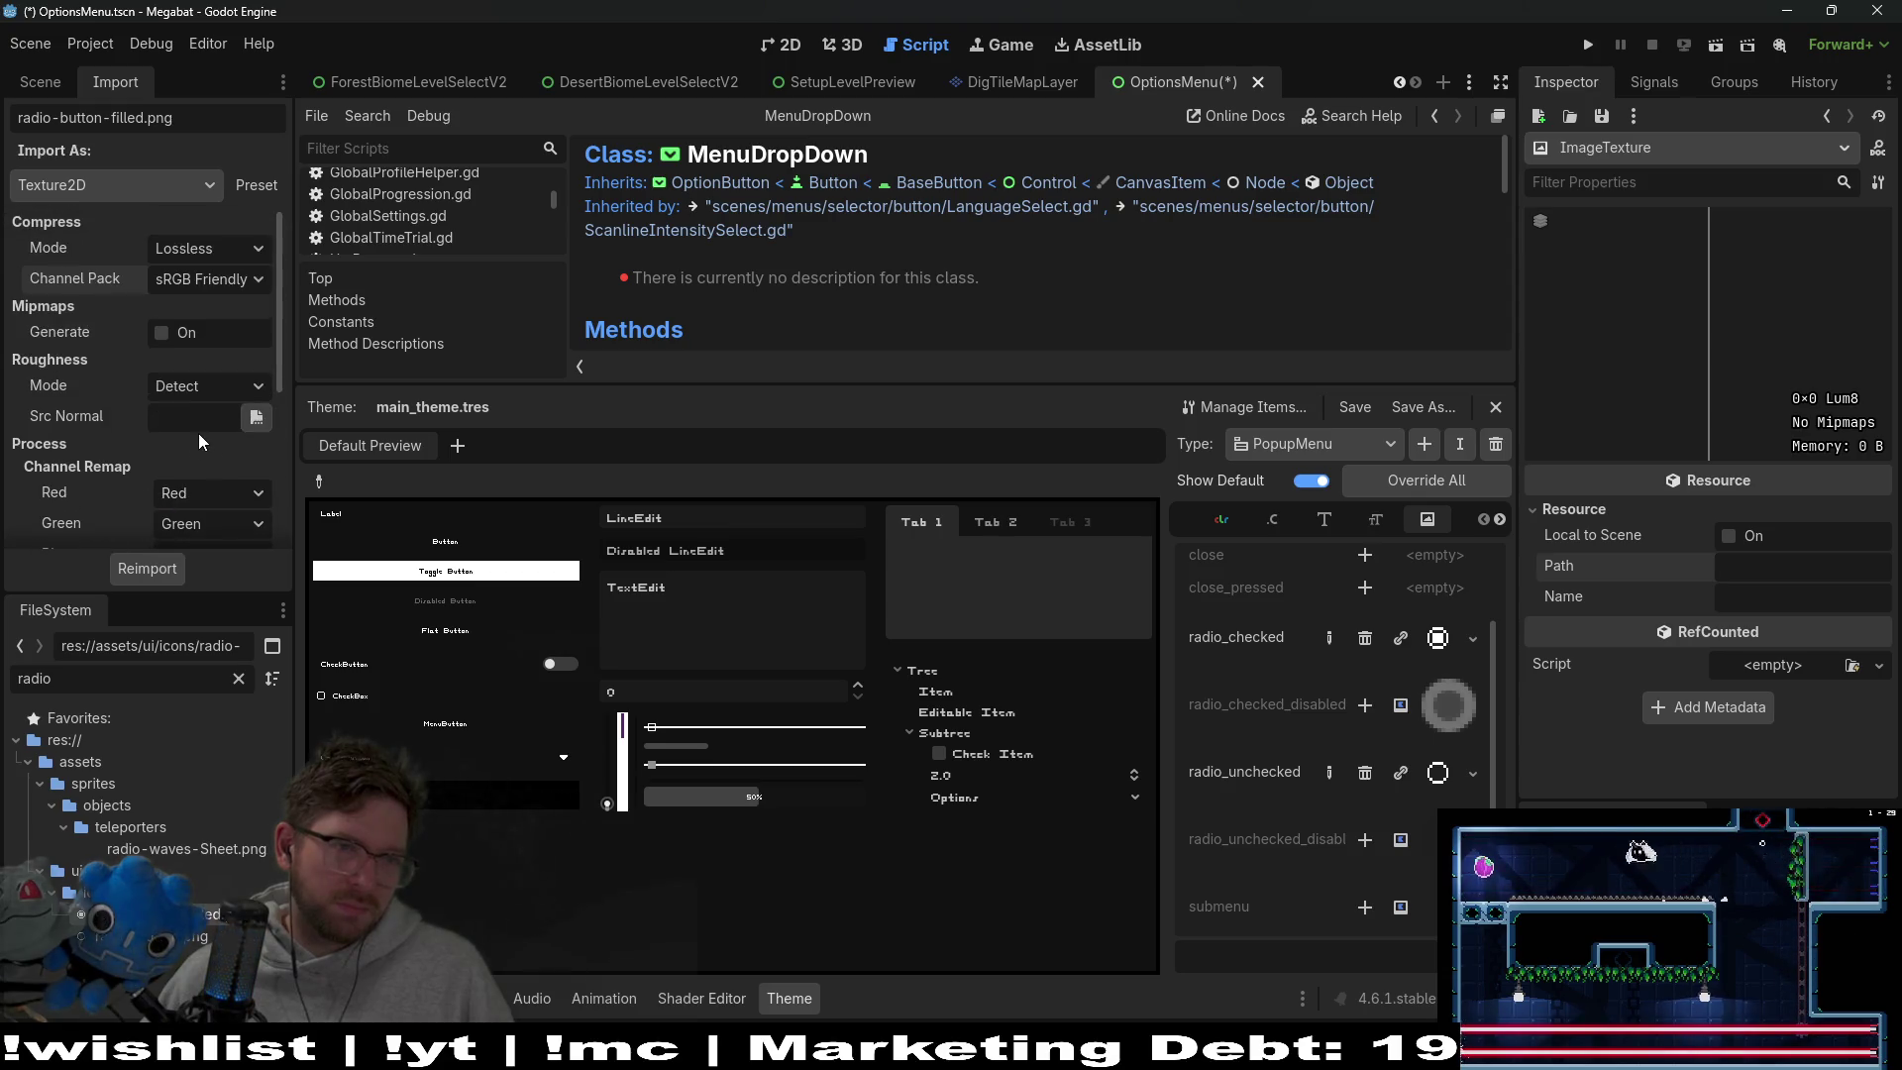
# Compare radio-waves-Sheet.png's import settings with radio-button-filled.png's, checking the roughness modes
pyautogui.click(217, 853)
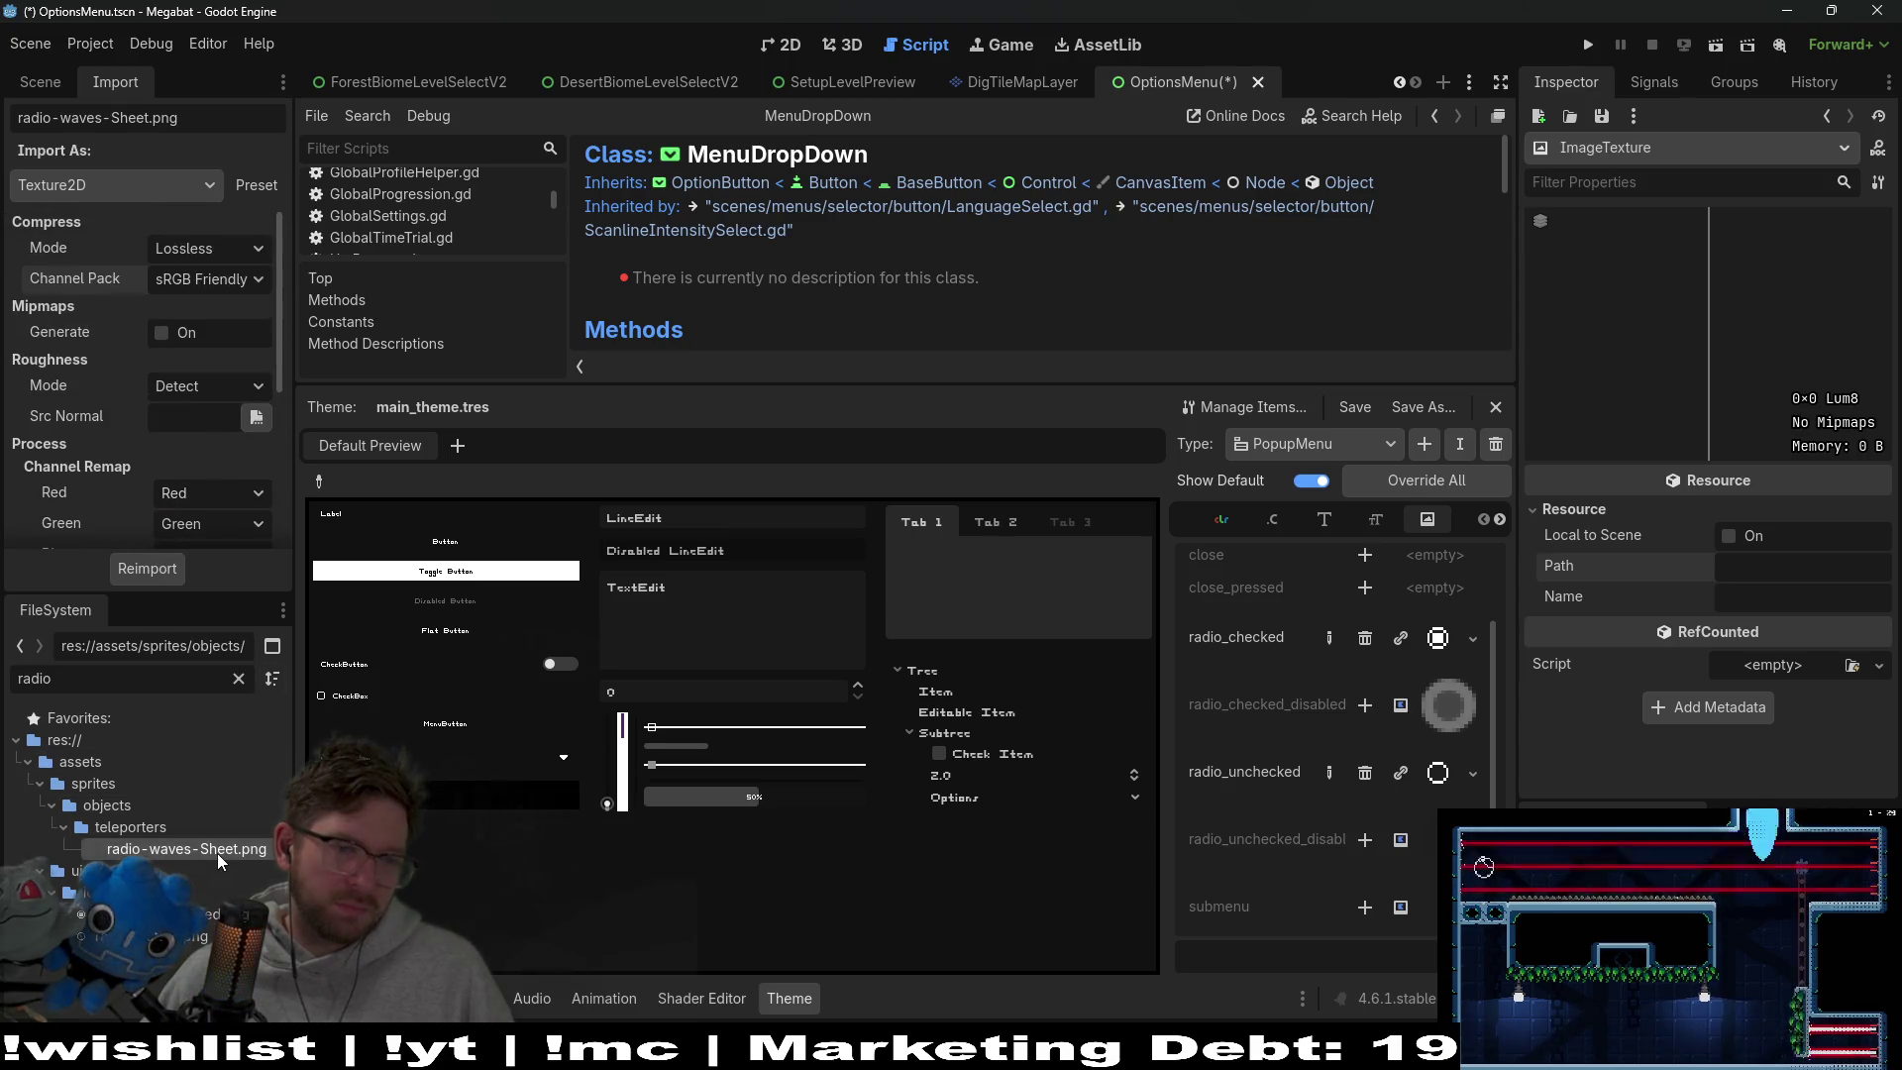
pyautogui.click(198, 913)
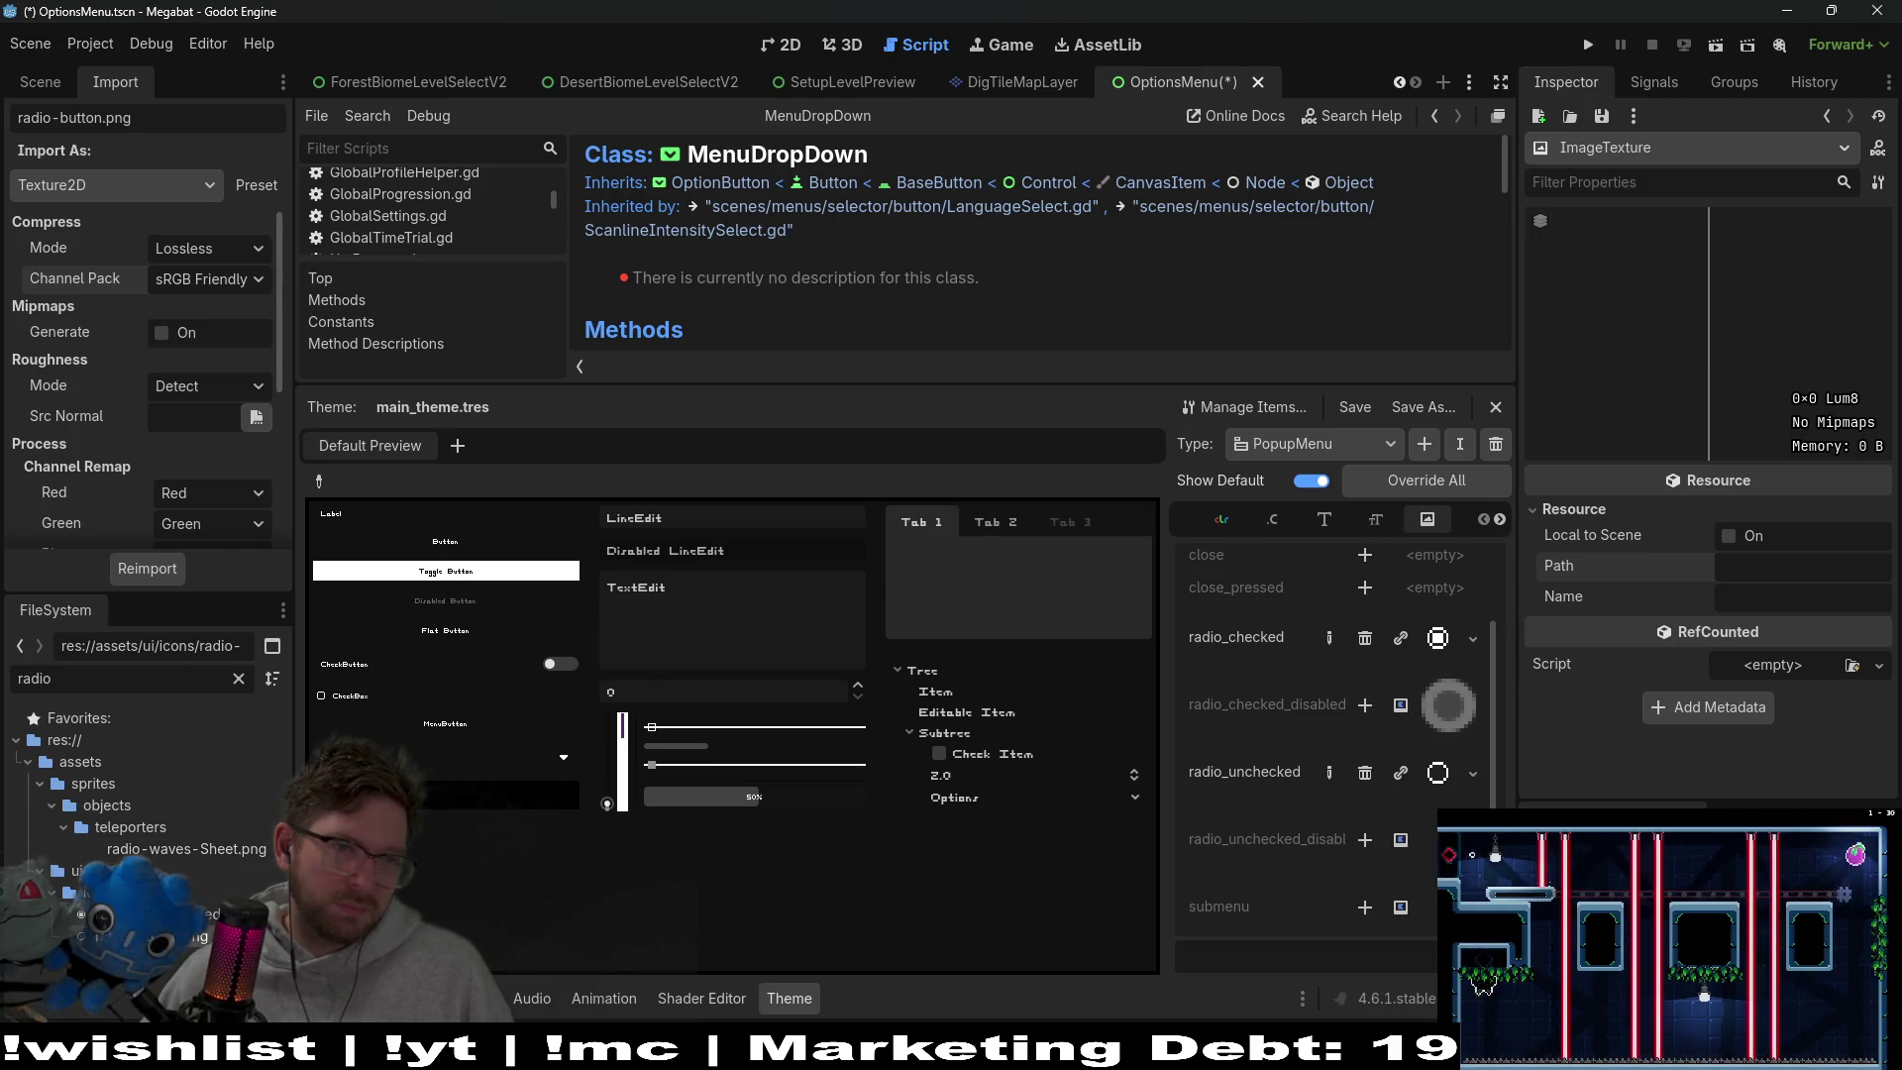
pyautogui.click(181, 848)
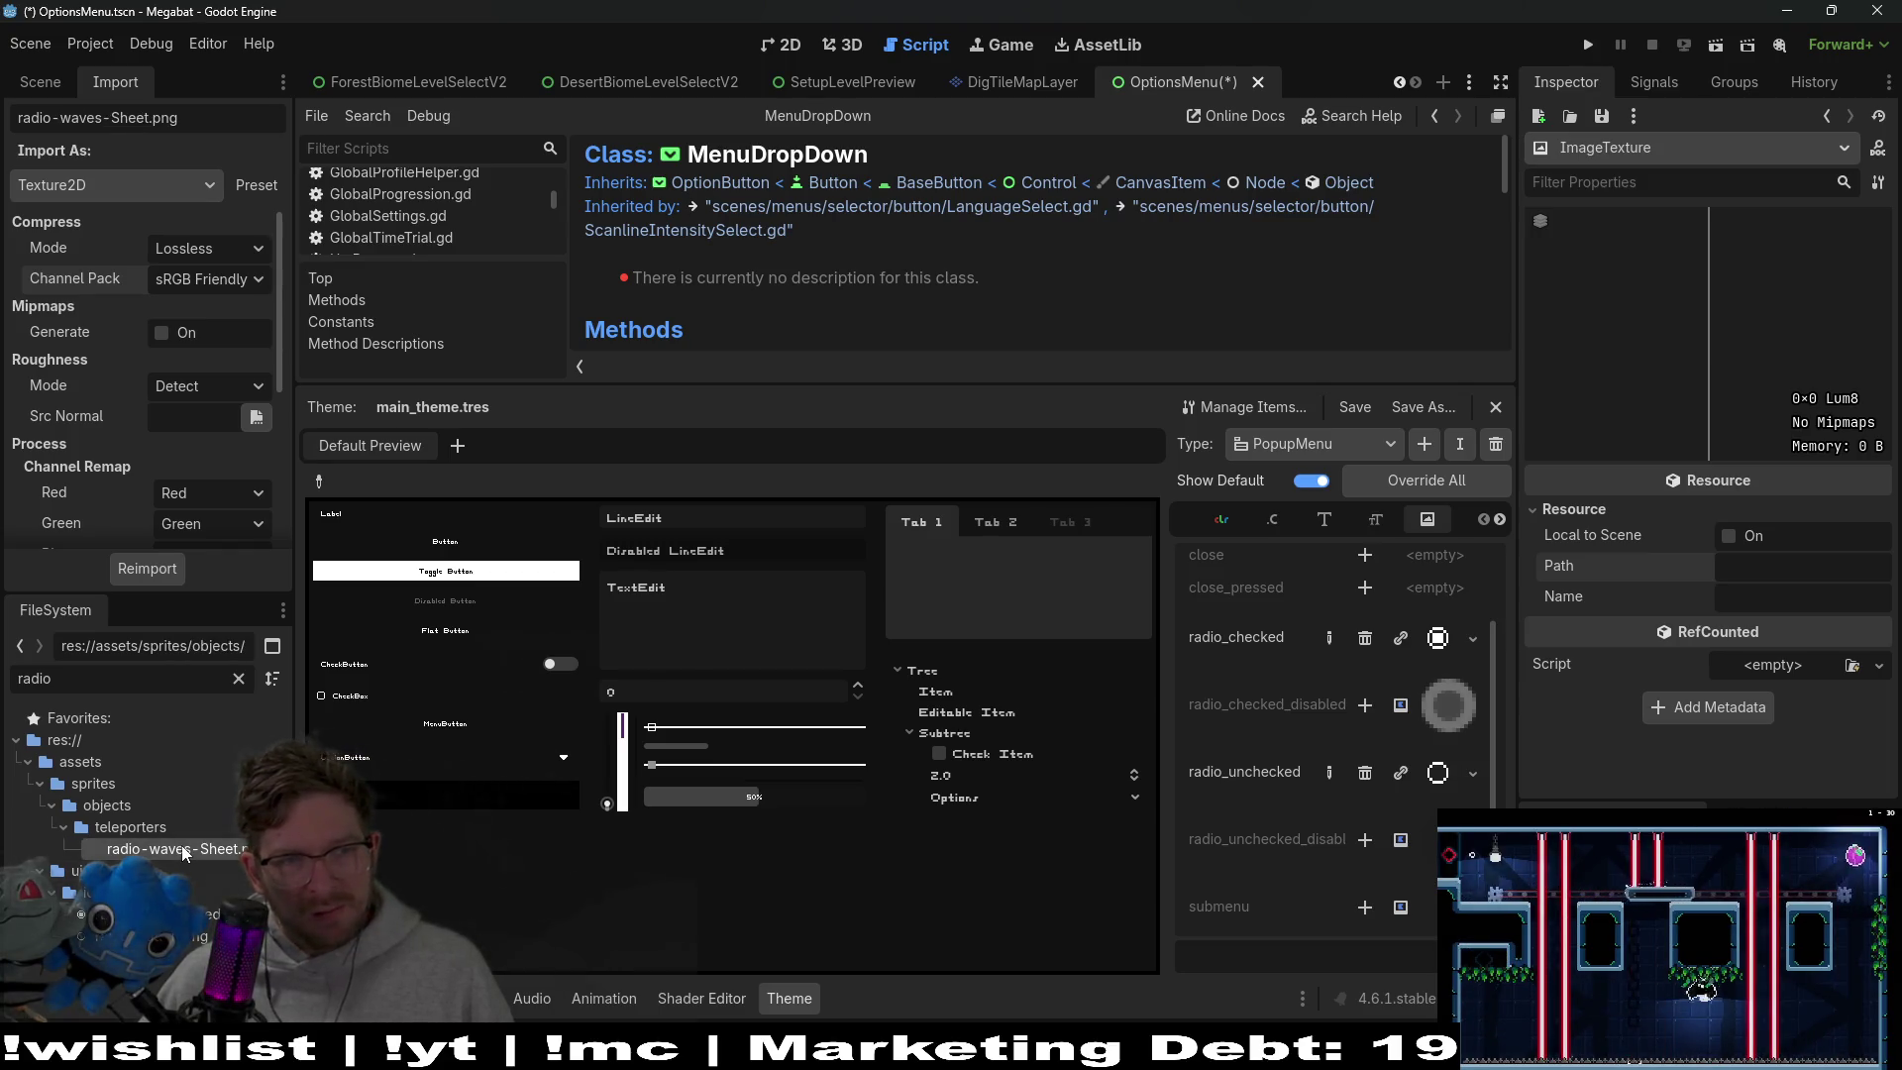
pyautogui.click(198, 913)
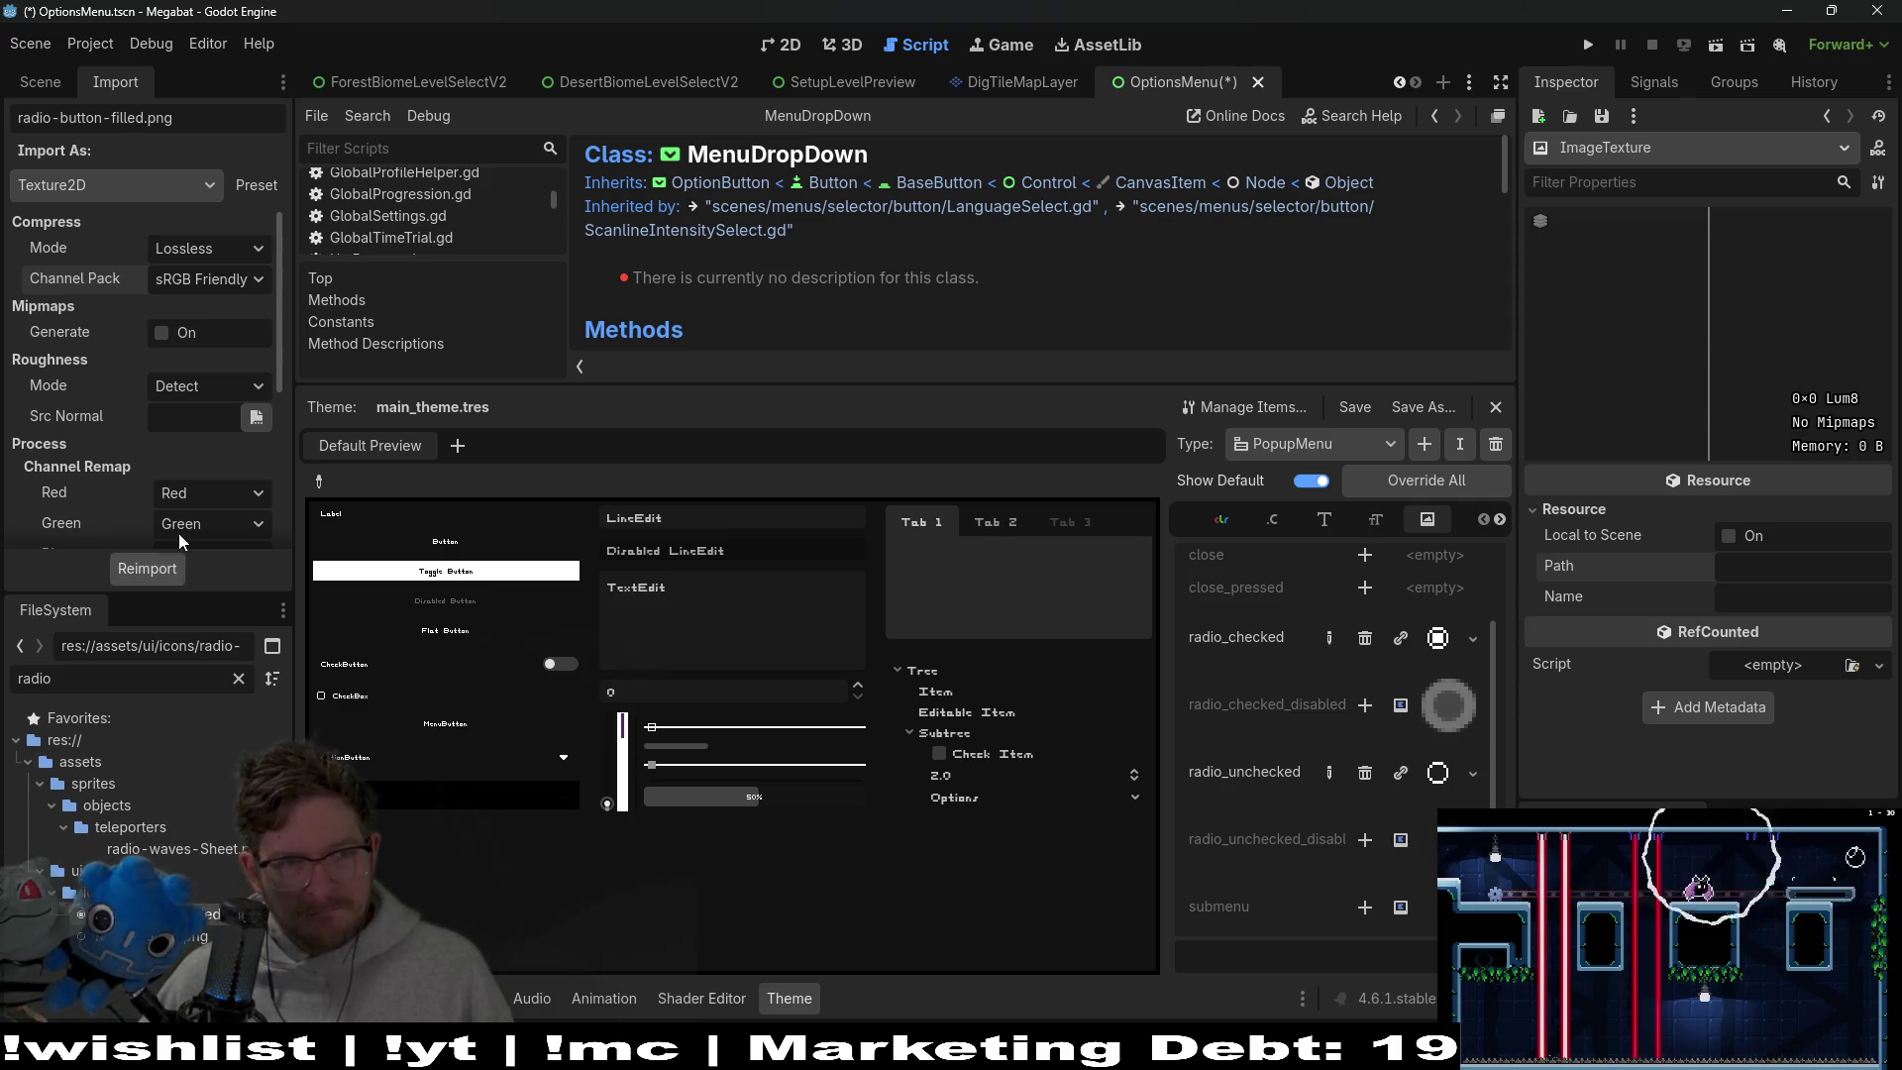
pyautogui.click(231, 395)
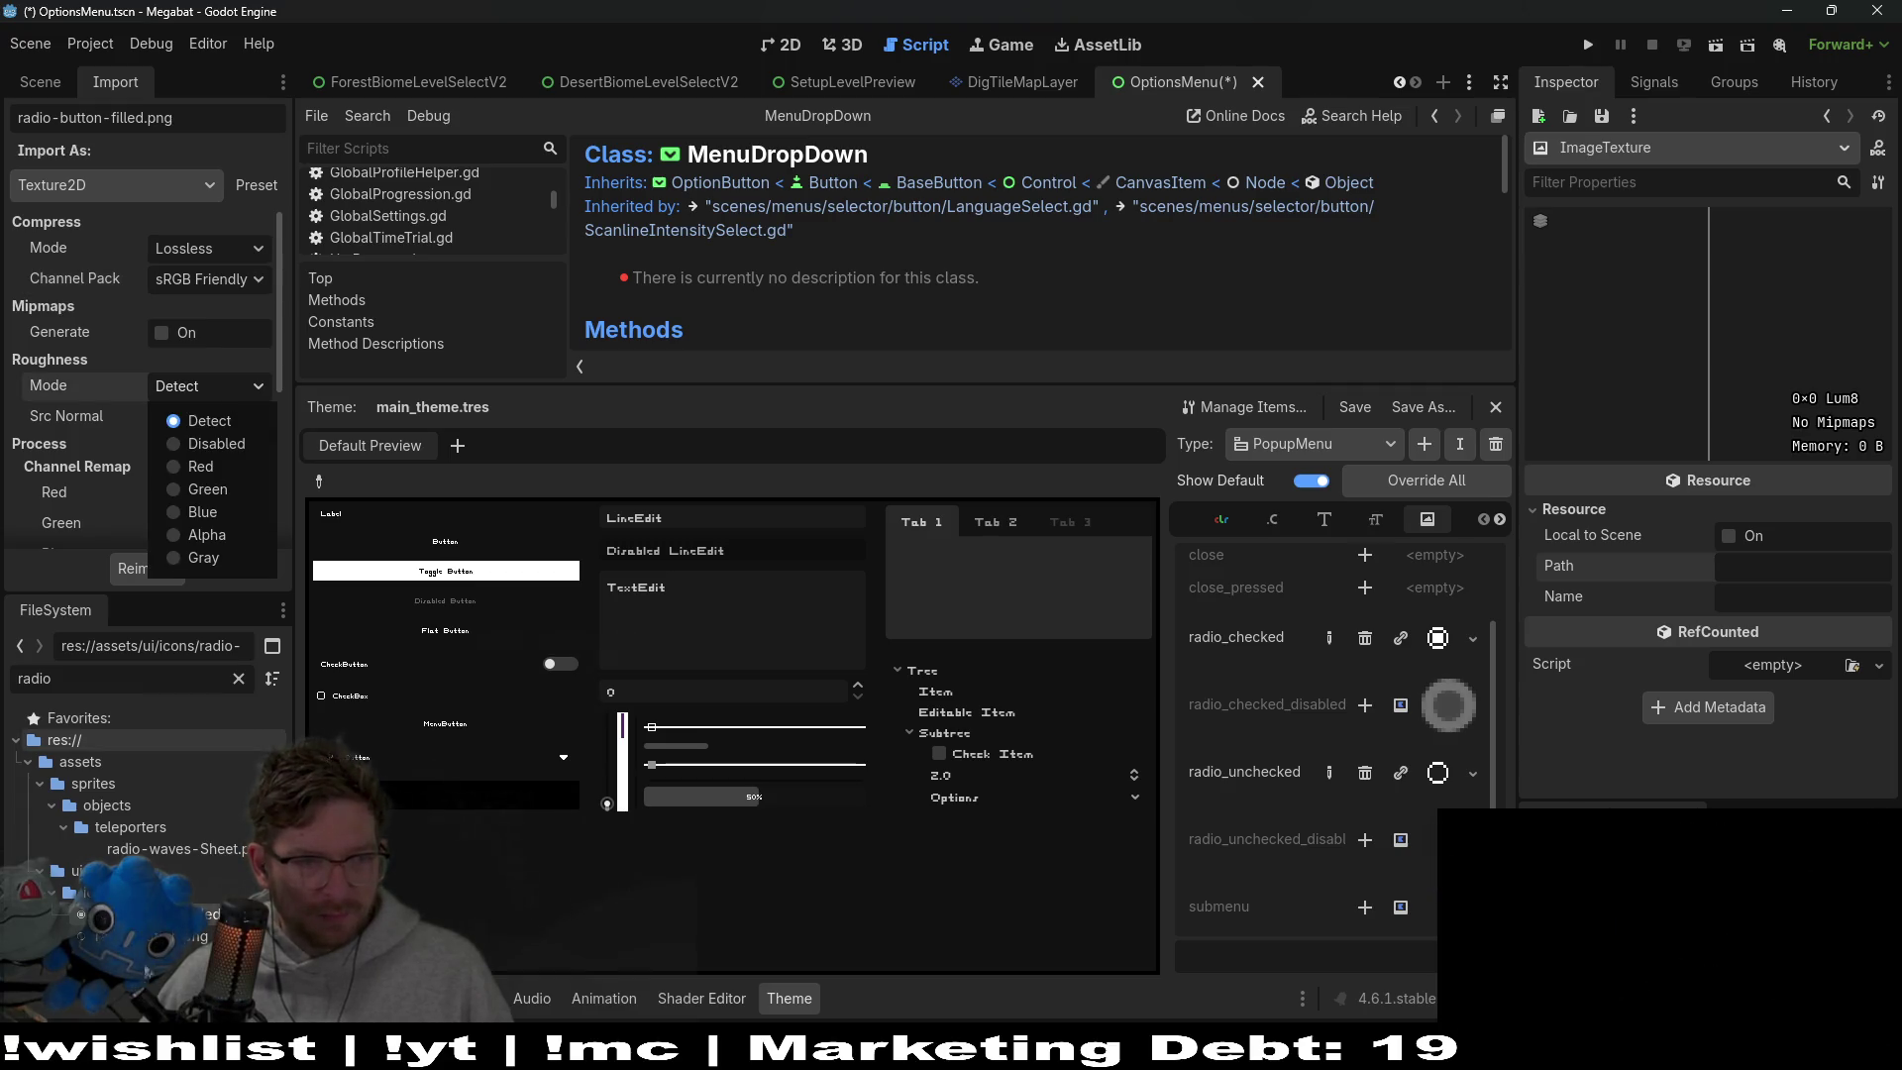
pyautogui.press('Escape')
# Turn on Mipmaps > Generate for radio-button.png, reimport it, and run the current scene
pyautogui.click(199, 936)
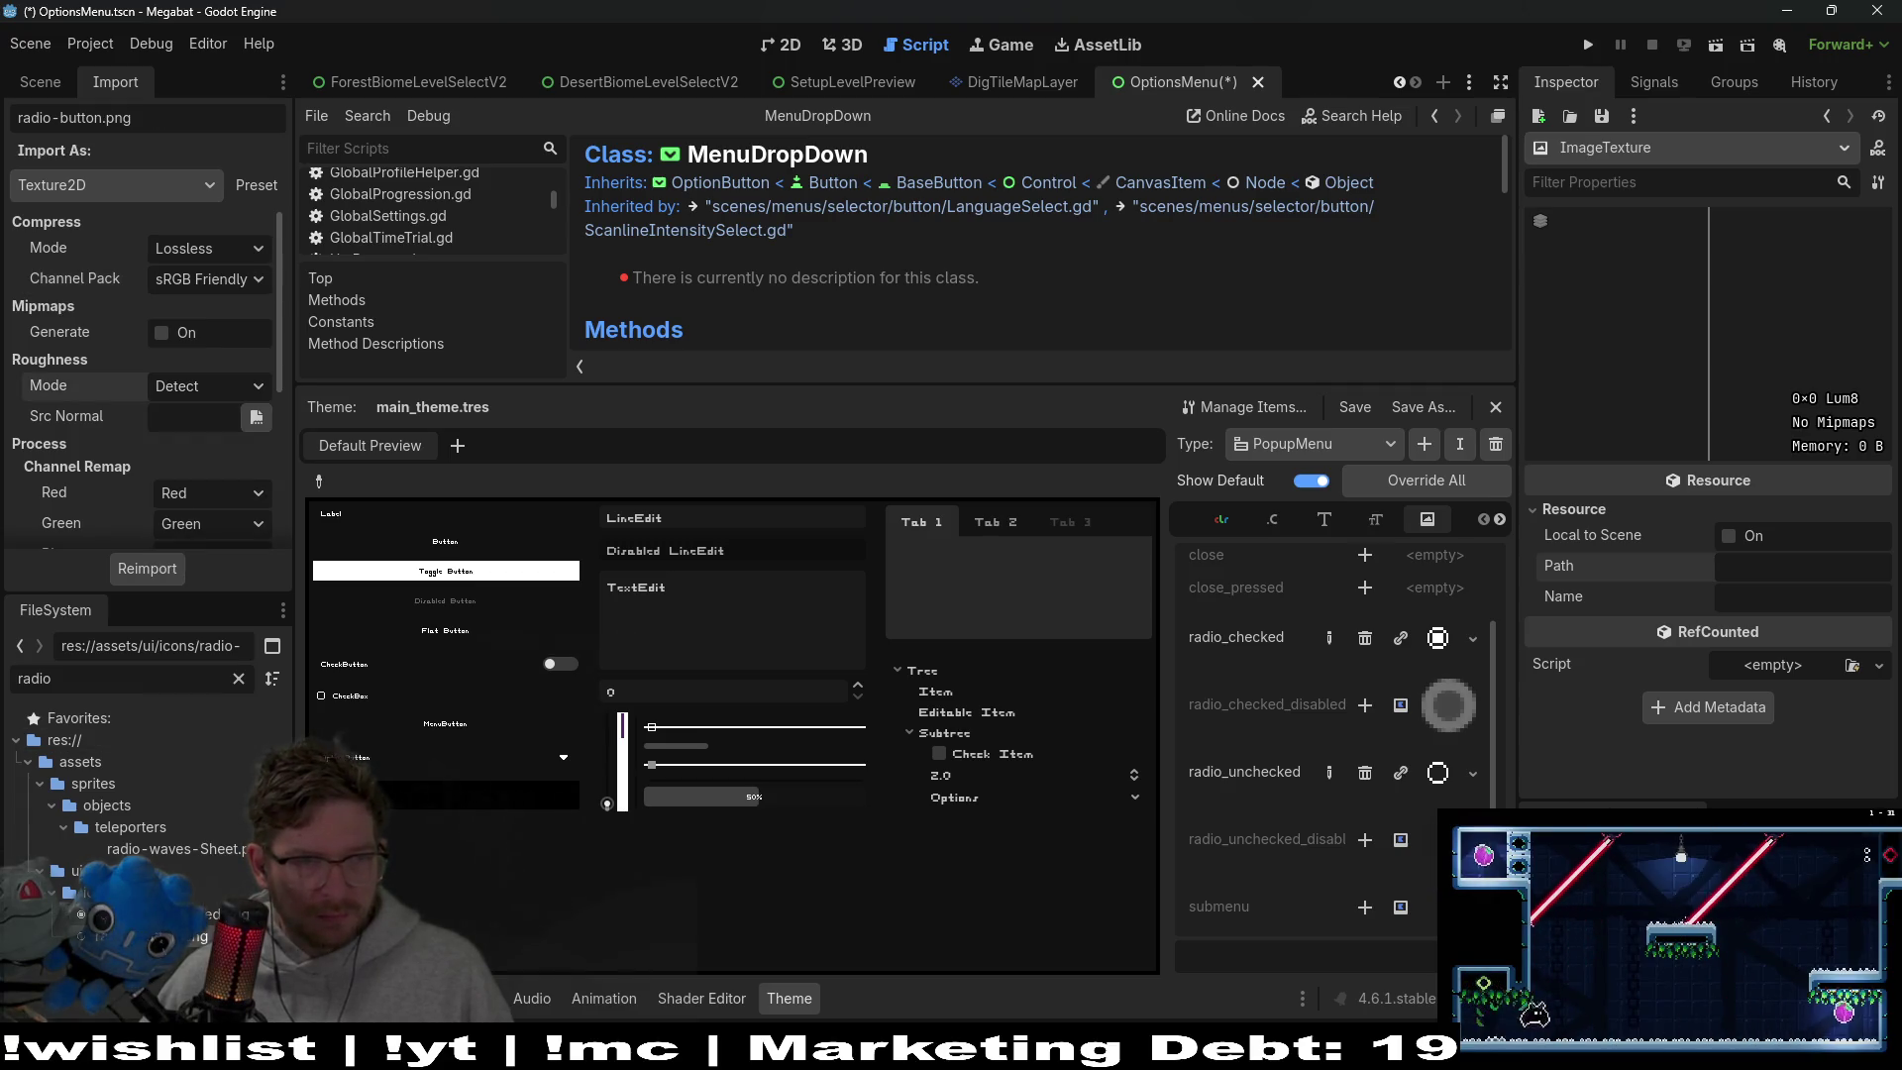
pyautogui.click(201, 386)
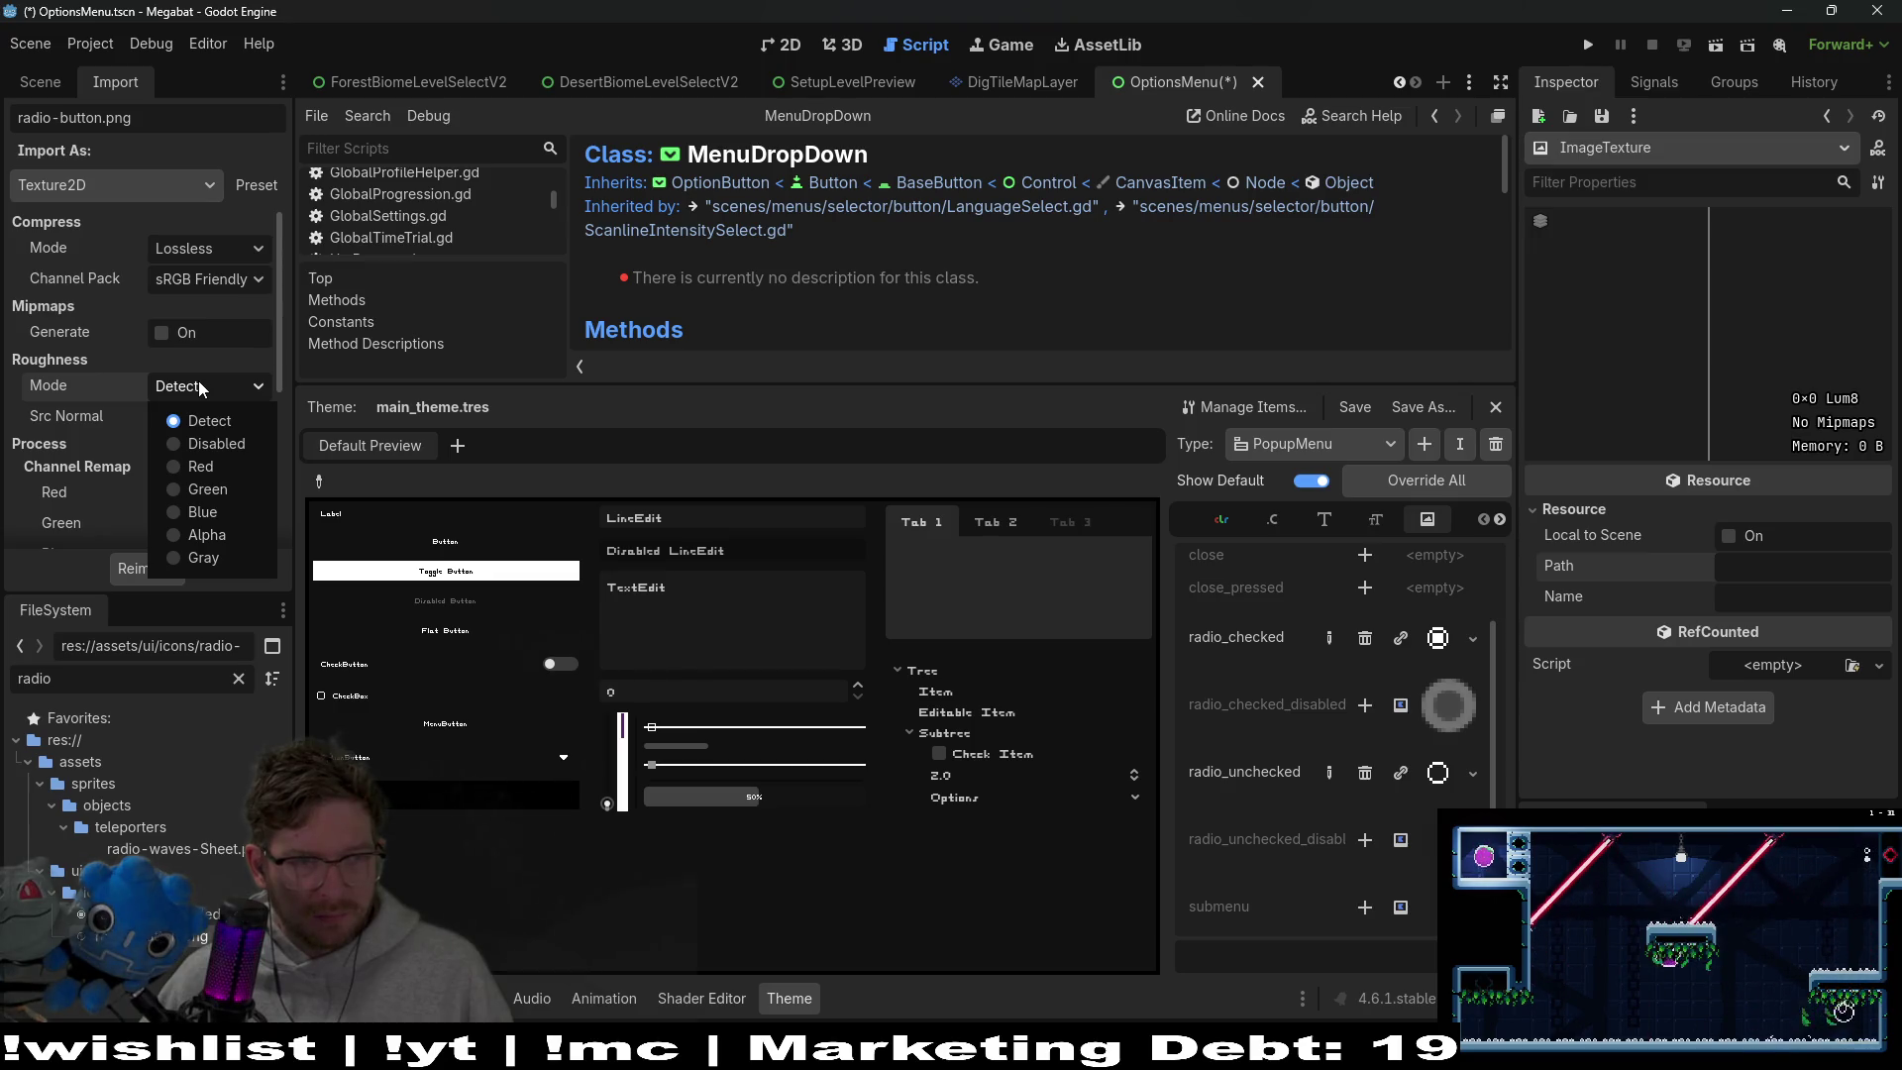
pyautogui.click(198, 380)
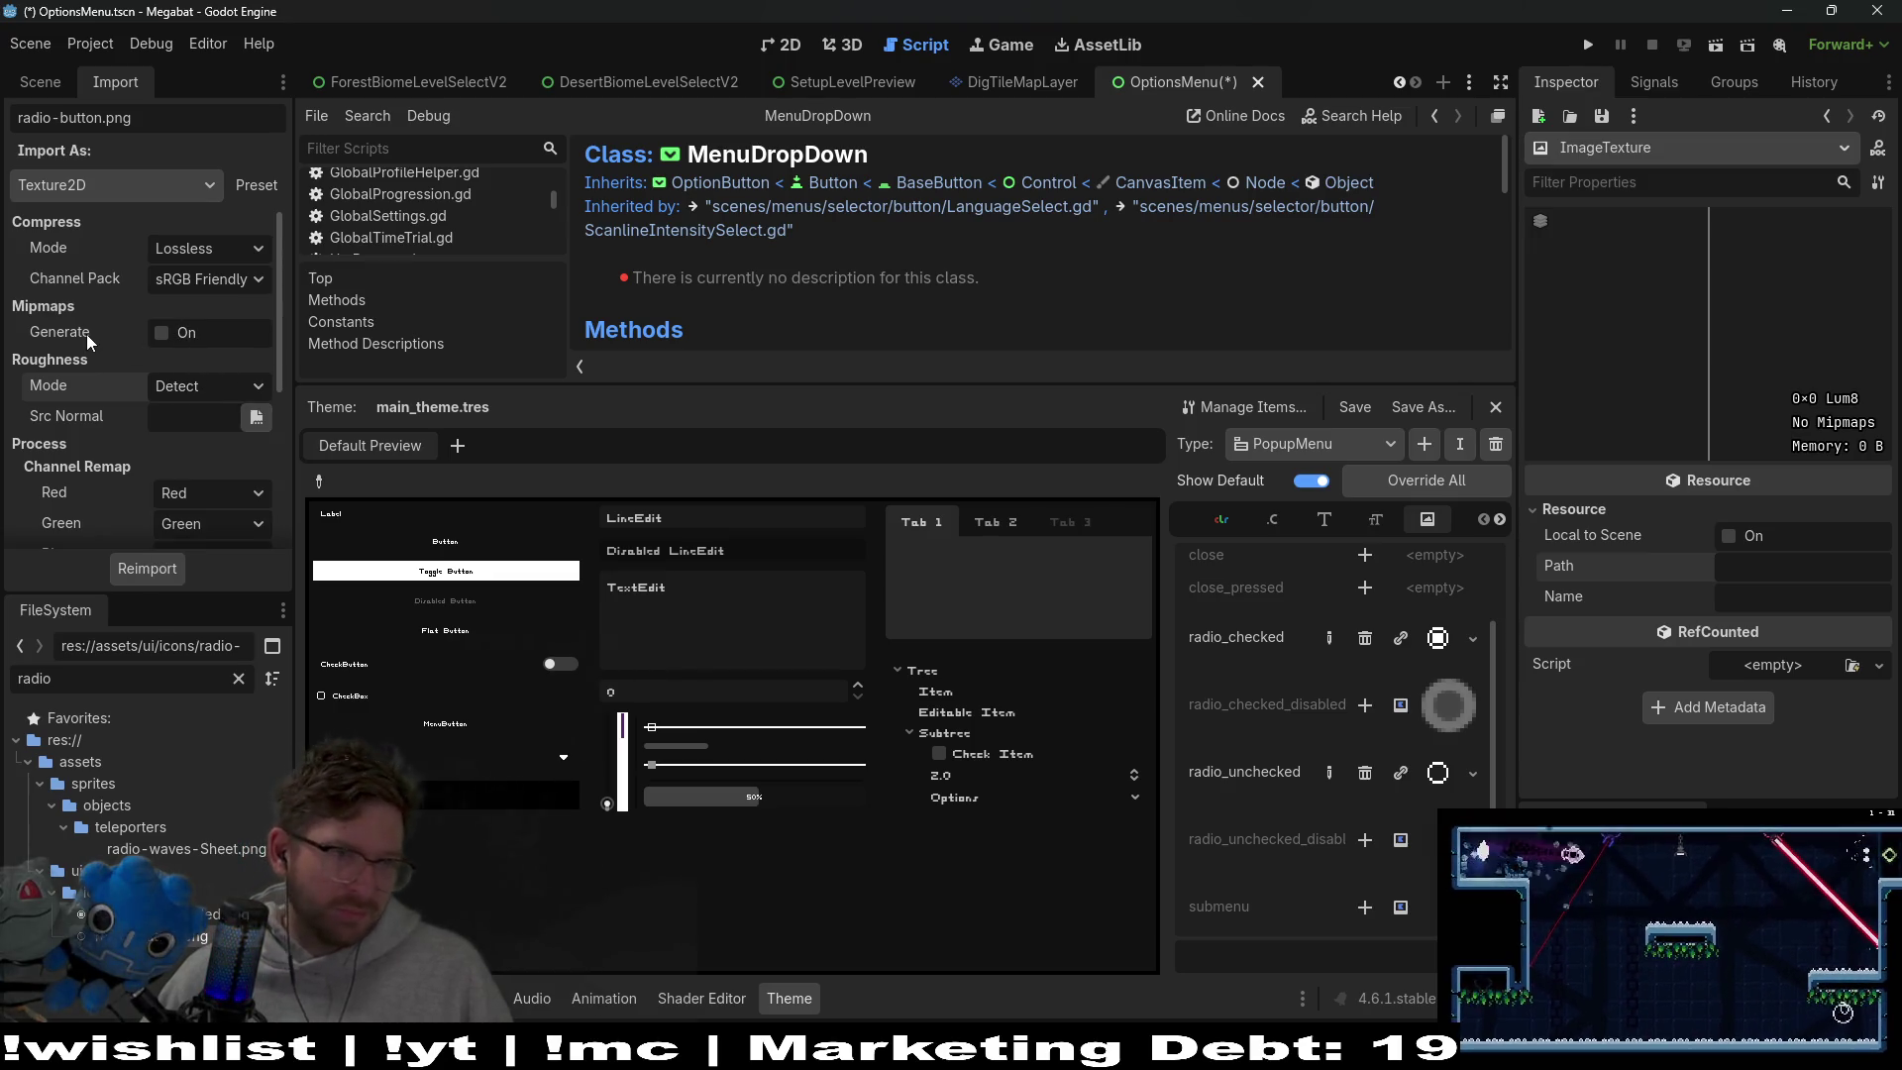
pyautogui.moveTo(75, 335)
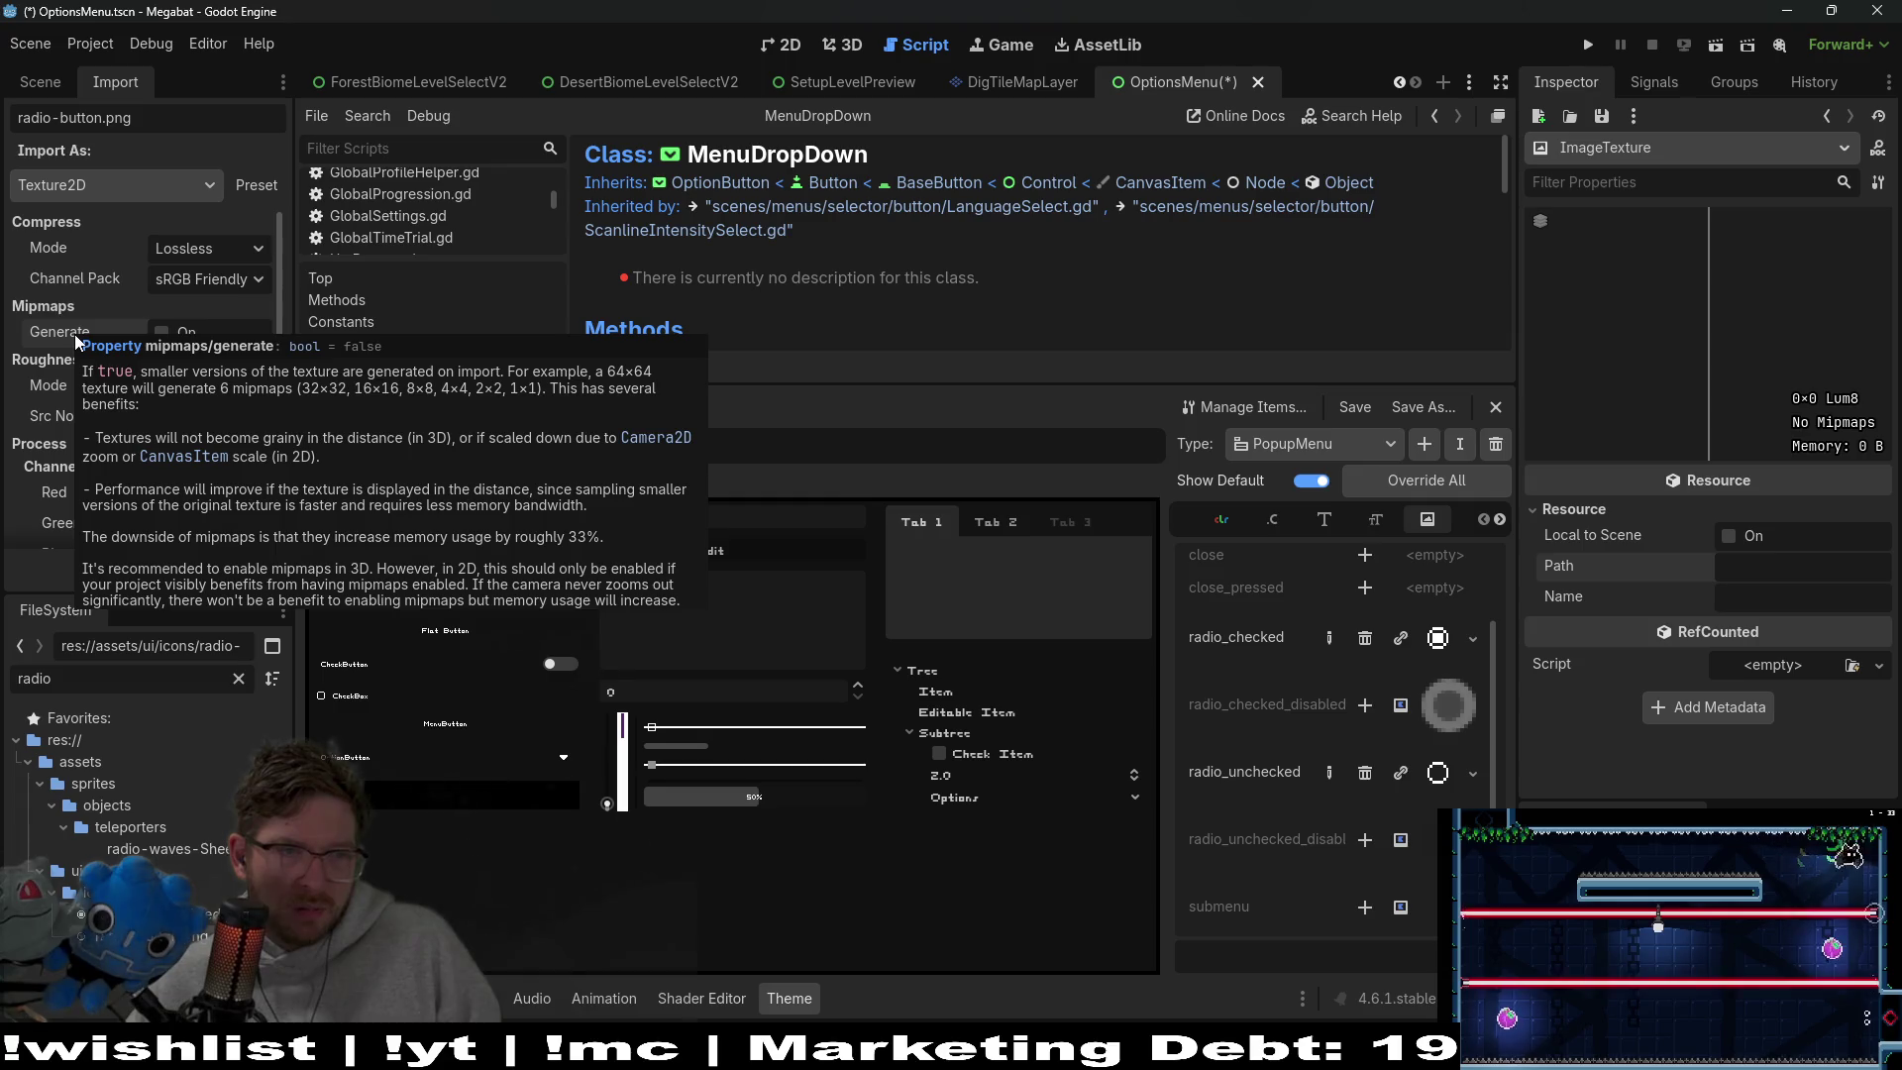
pyautogui.click(161, 333)
pyautogui.click(181, 568)
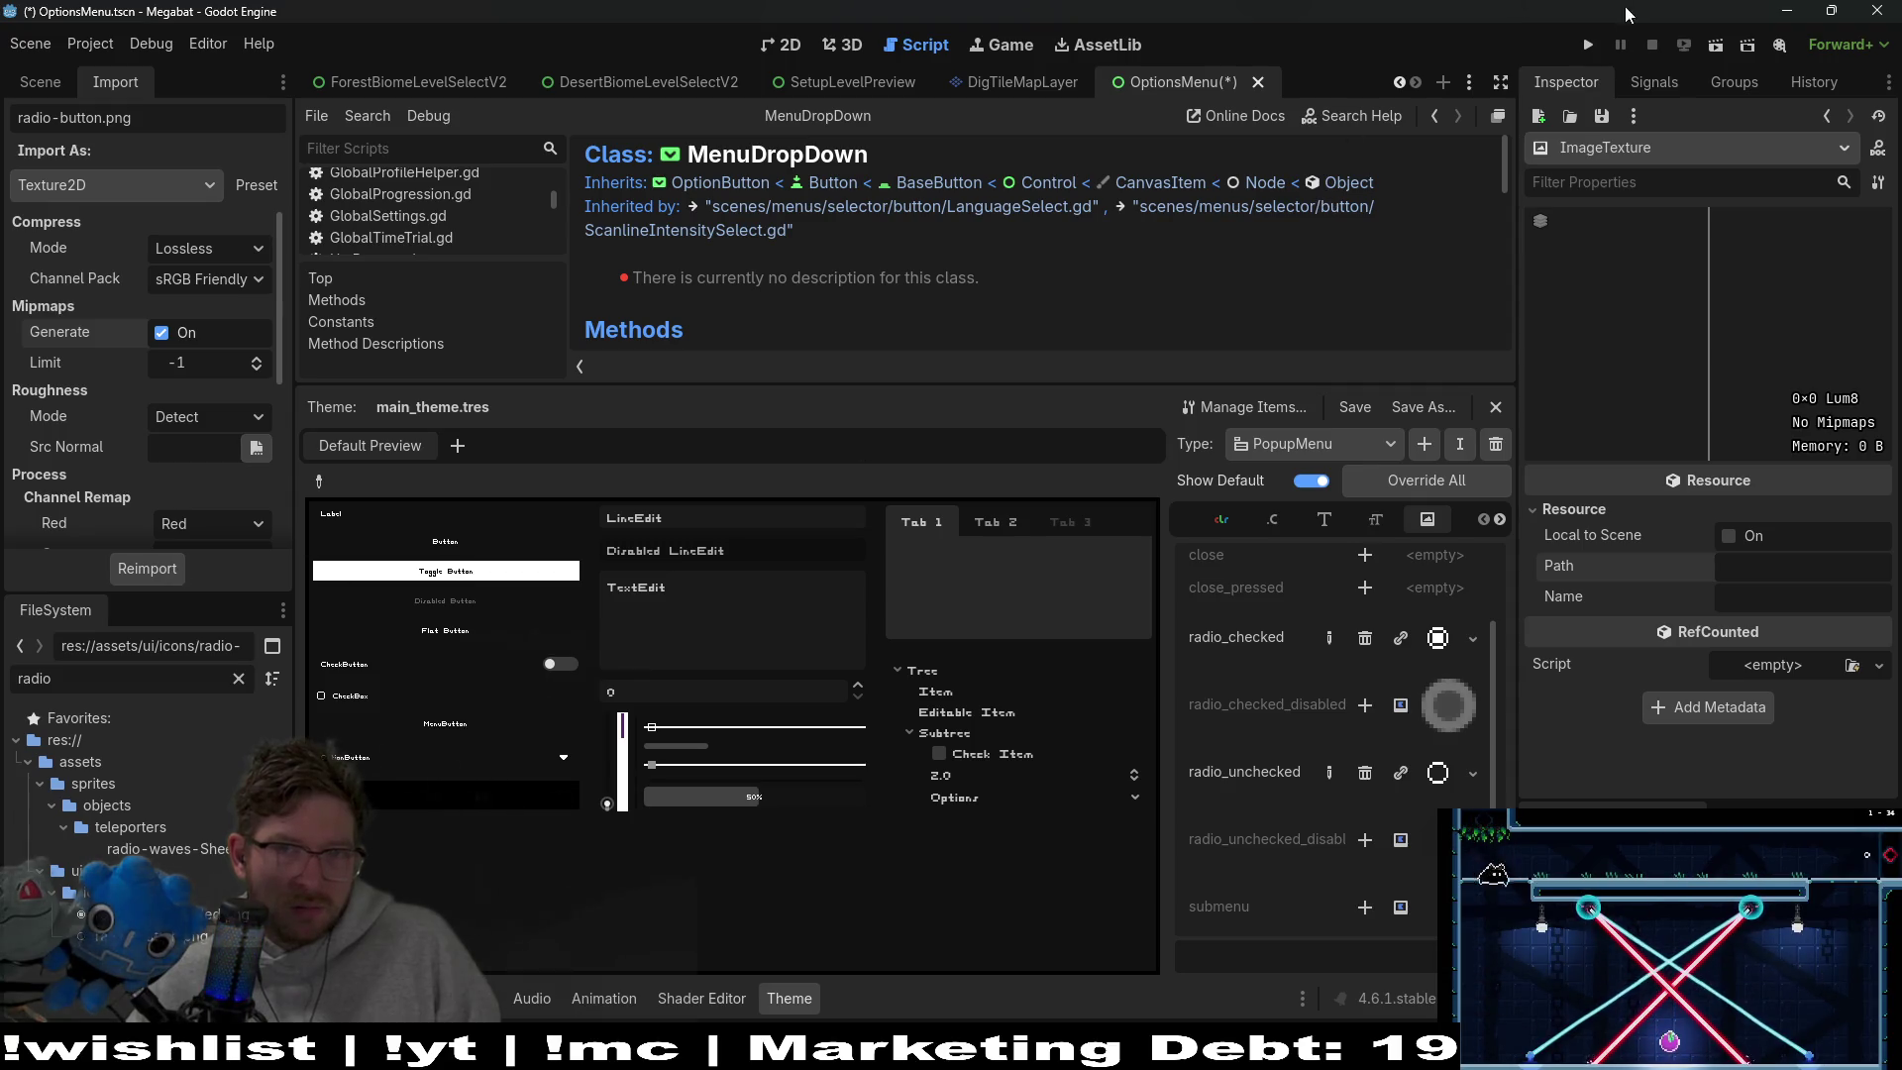
pyautogui.click(1717, 49)
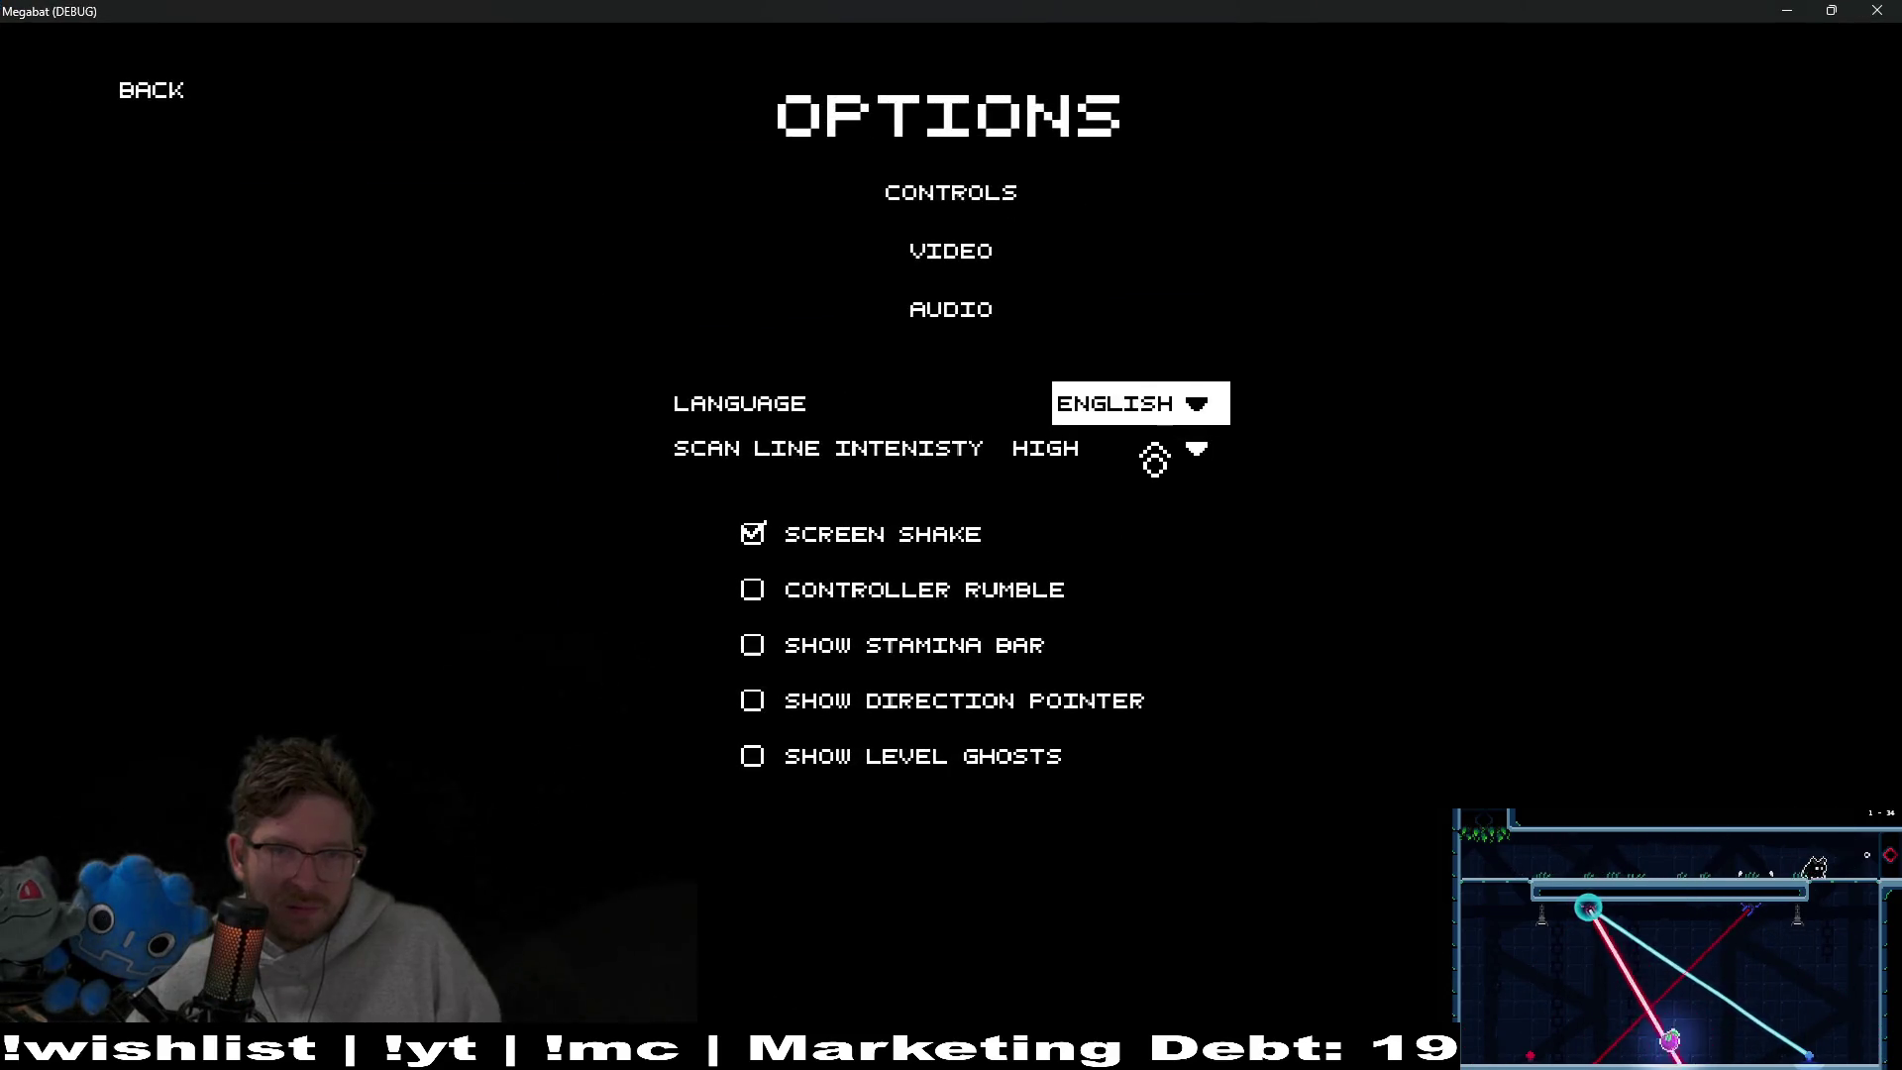
# In the game, try MEDIUM scan line intensity, set it back to HIGH, and close the window
pyautogui.click(1152, 451)
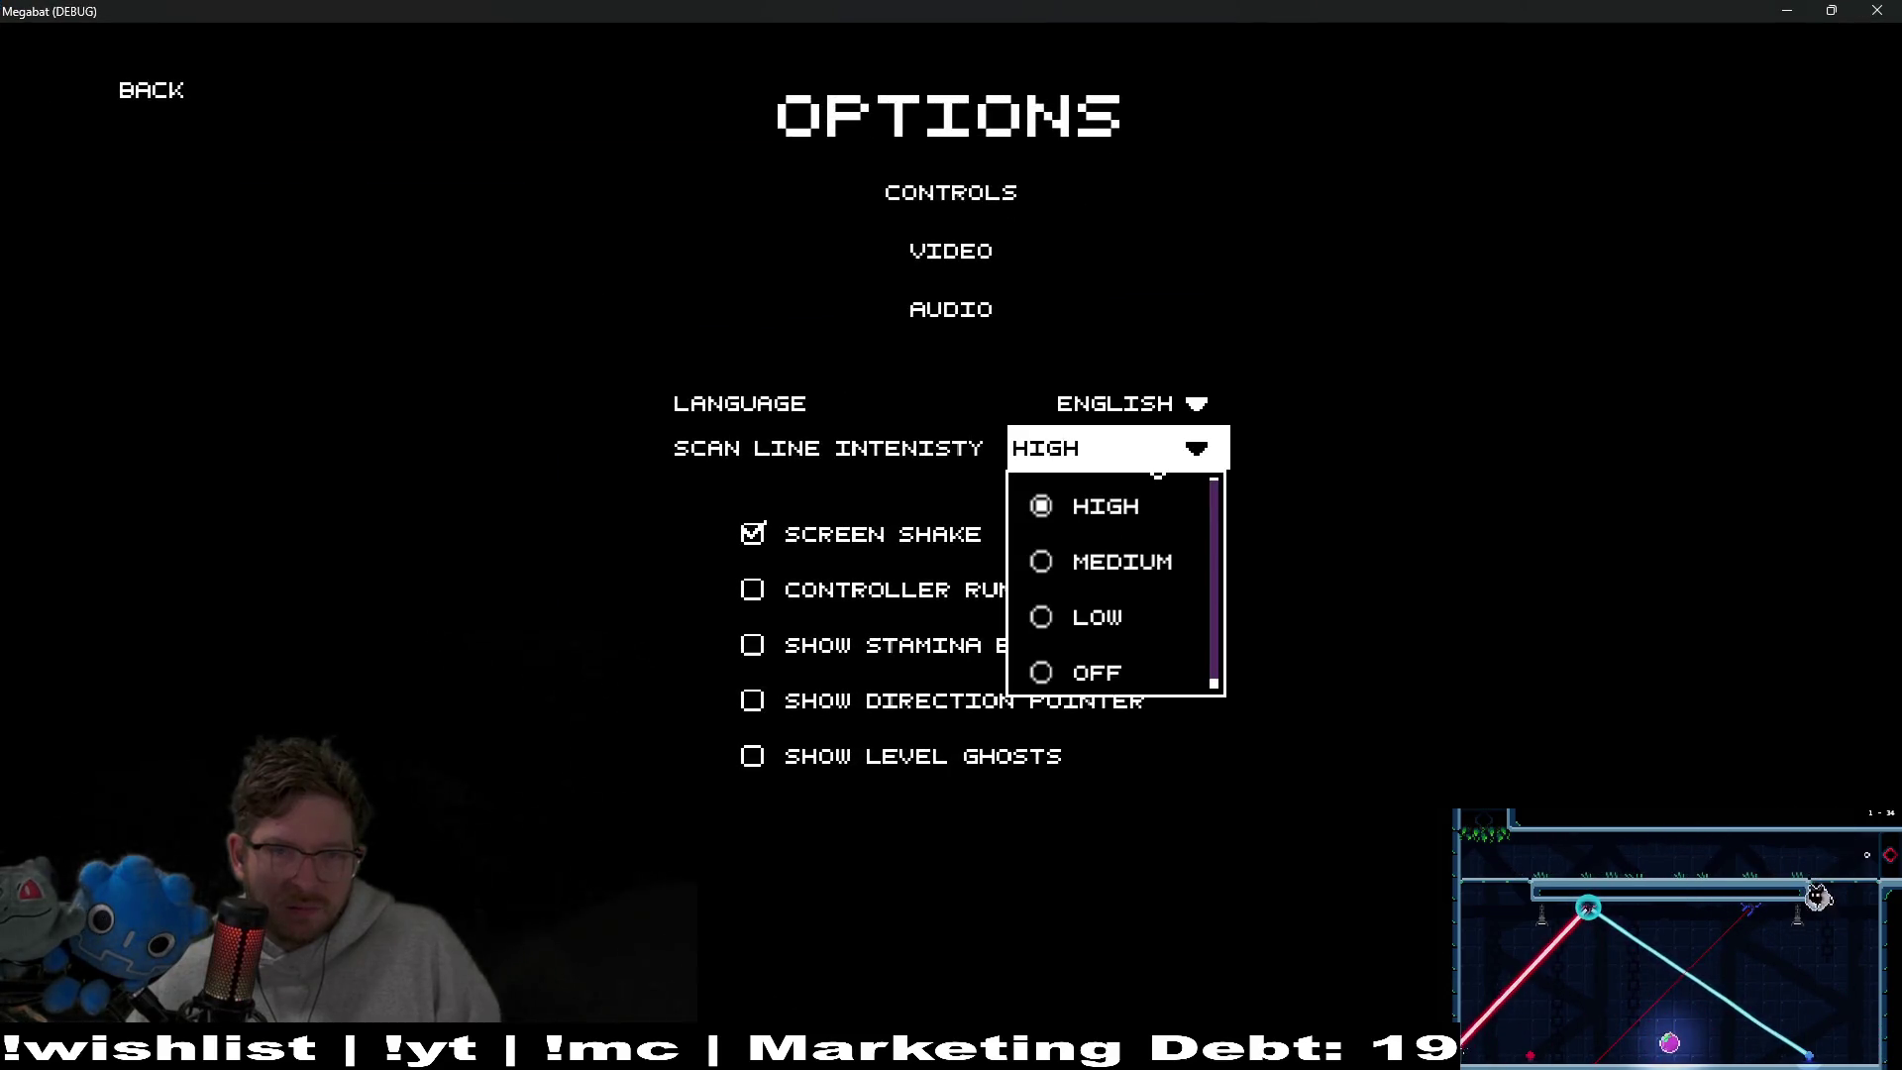
pyautogui.click(1131, 574)
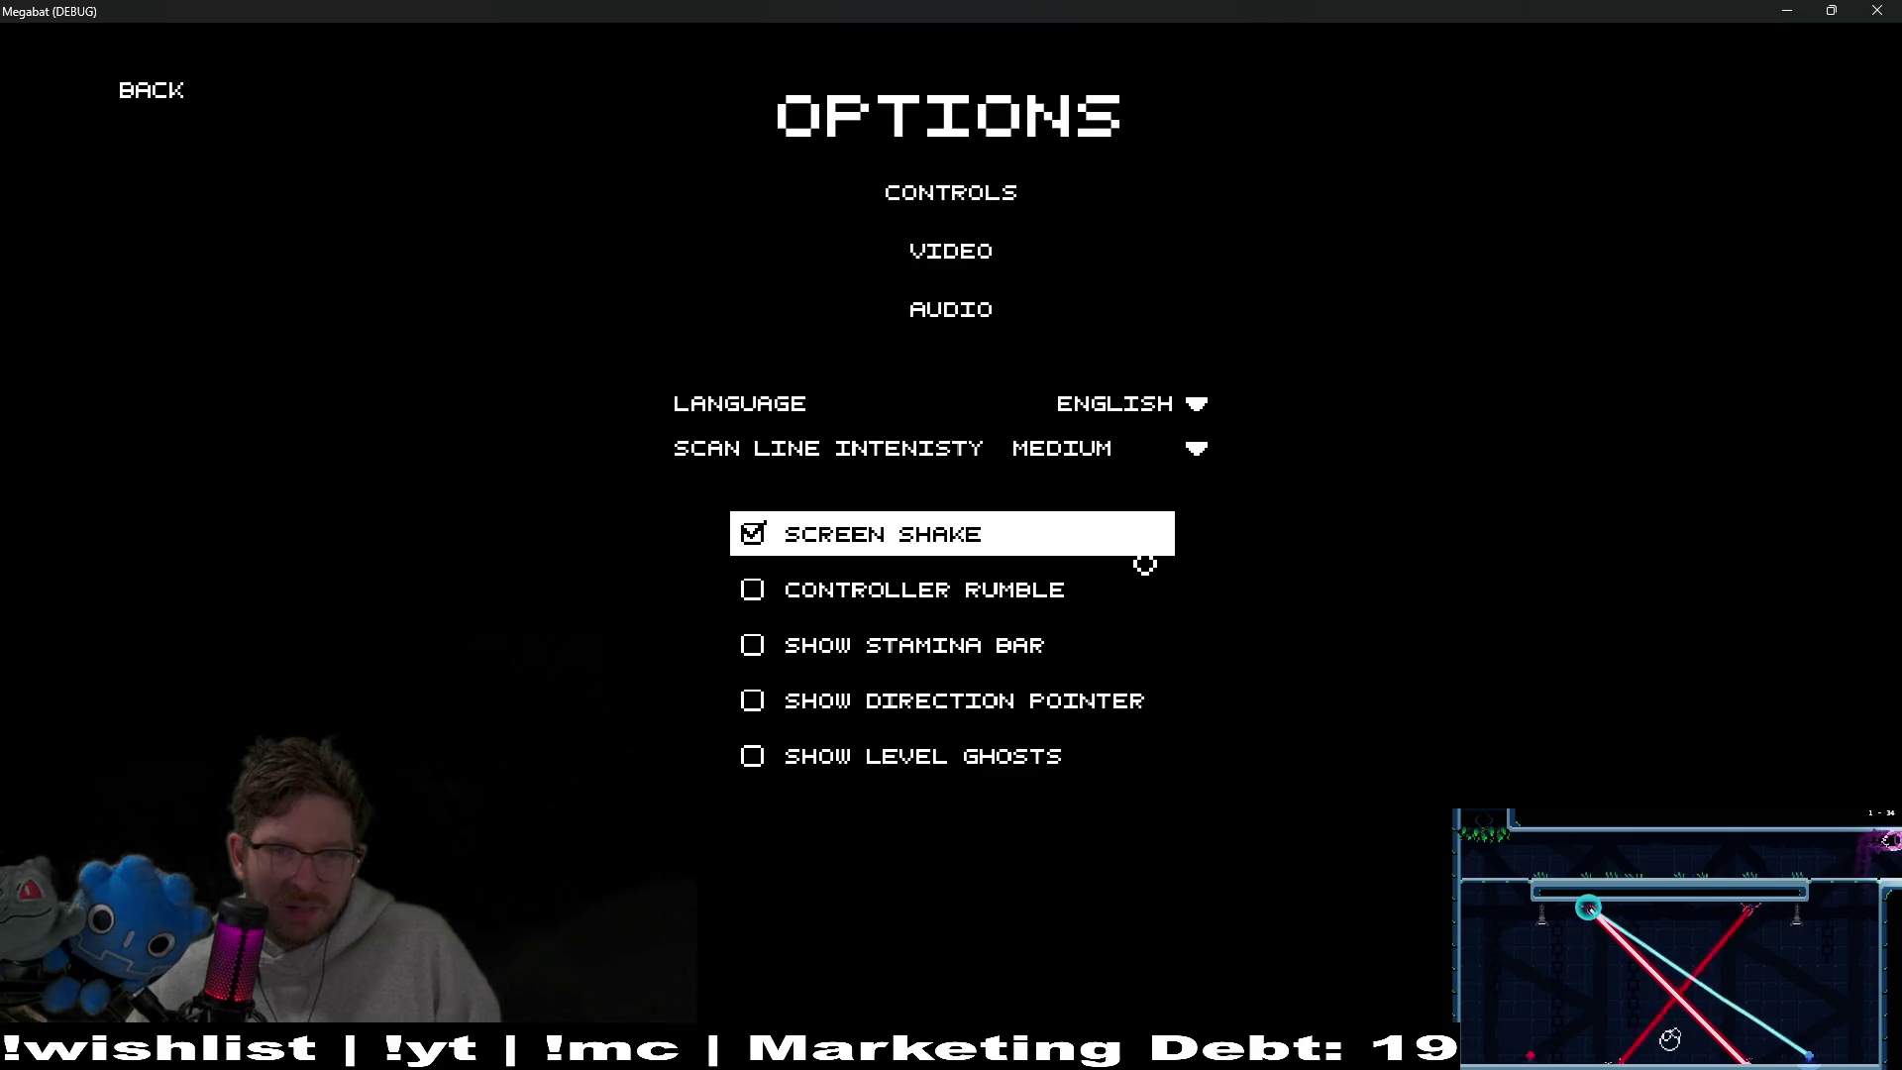
pyautogui.click(1165, 462)
pyautogui.click(1129, 516)
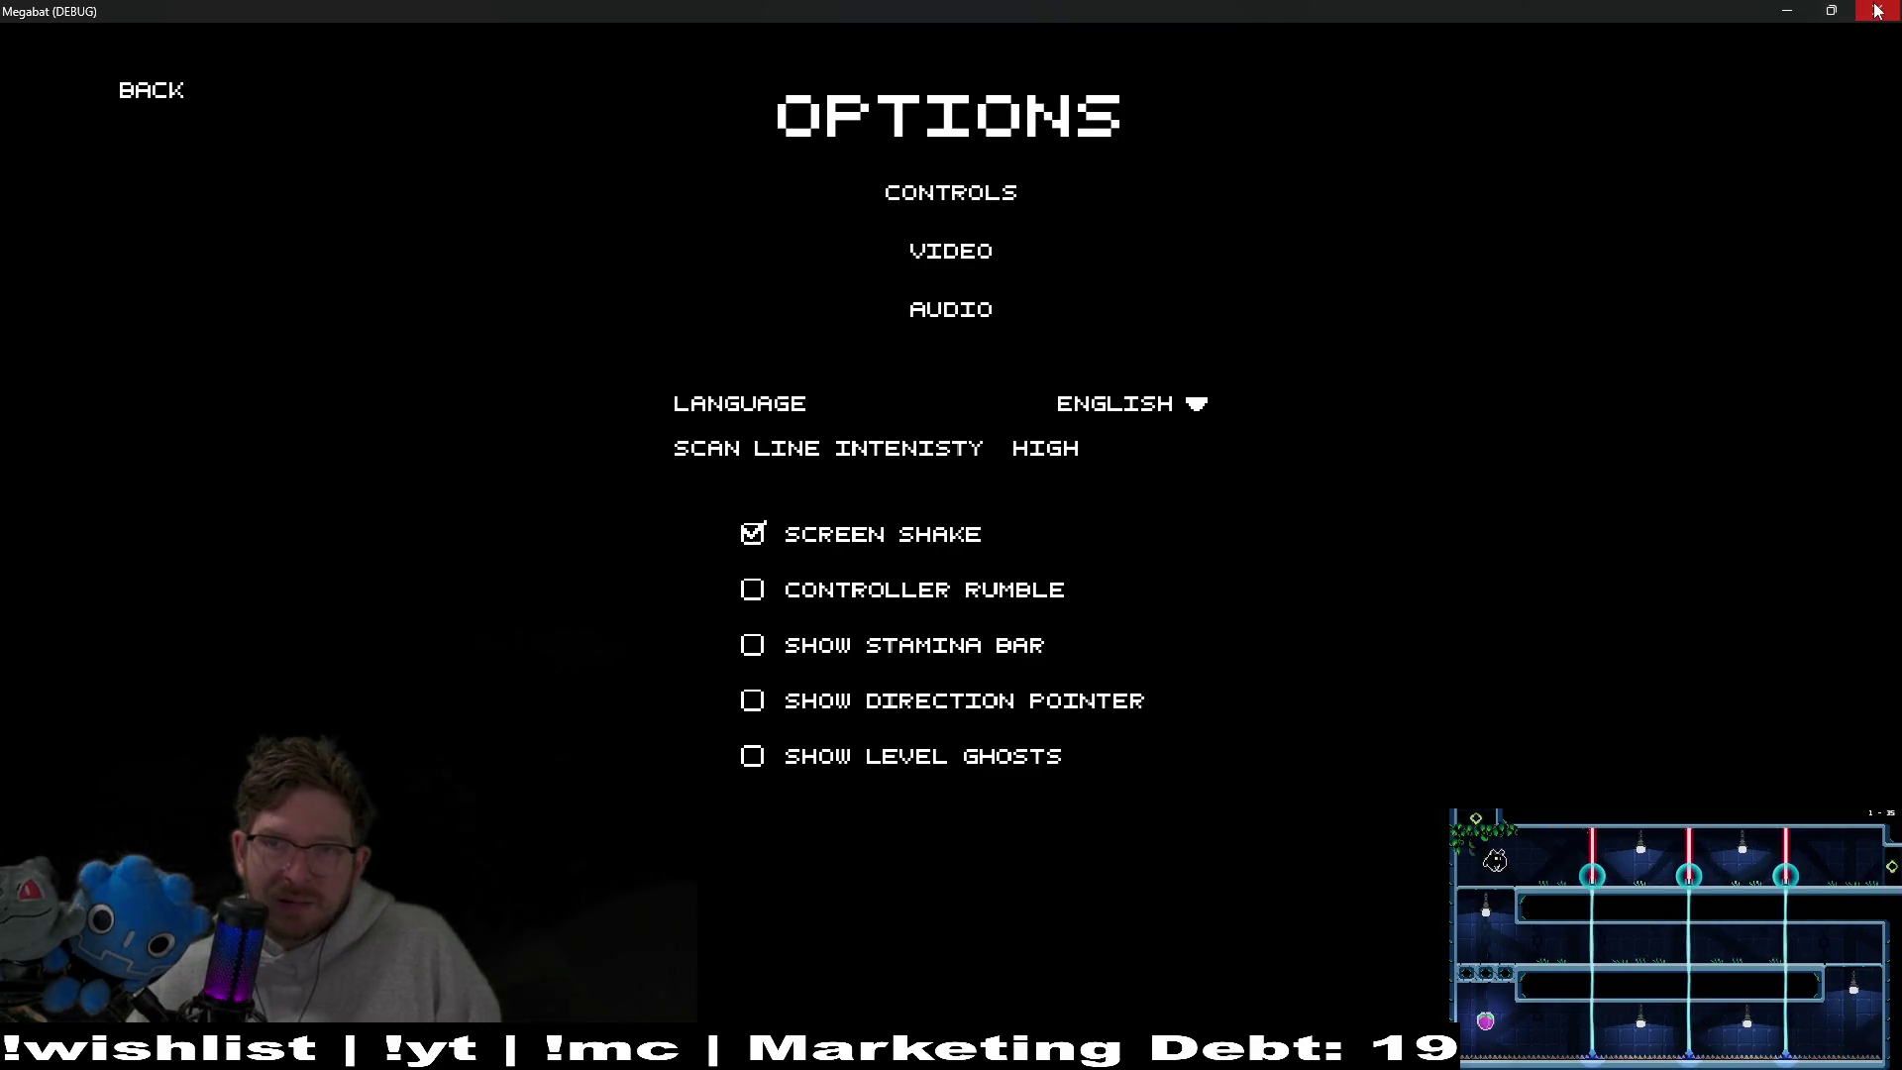
pyautogui.hotkey('alt', 'Tab')
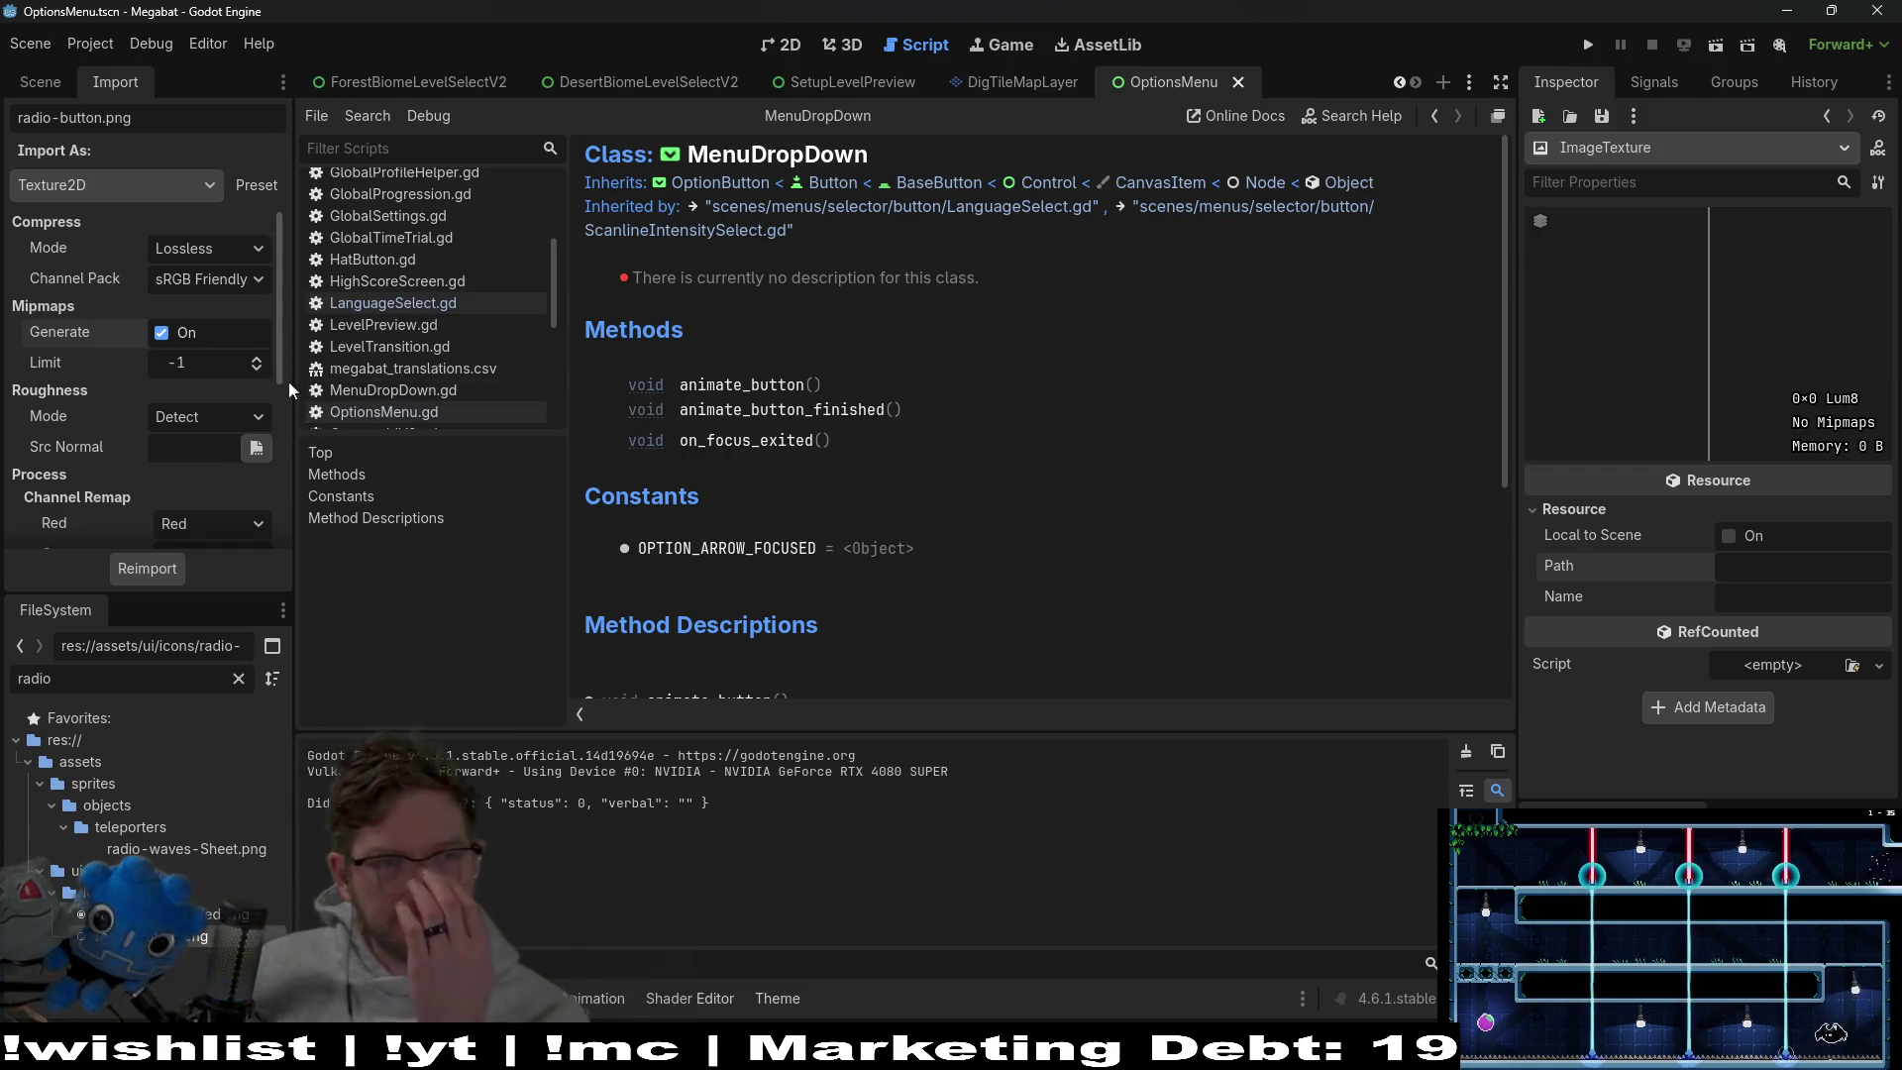
# Keep radio-button.png's compression at Lossless, then list its Import As types
pyautogui.click(248, 249)
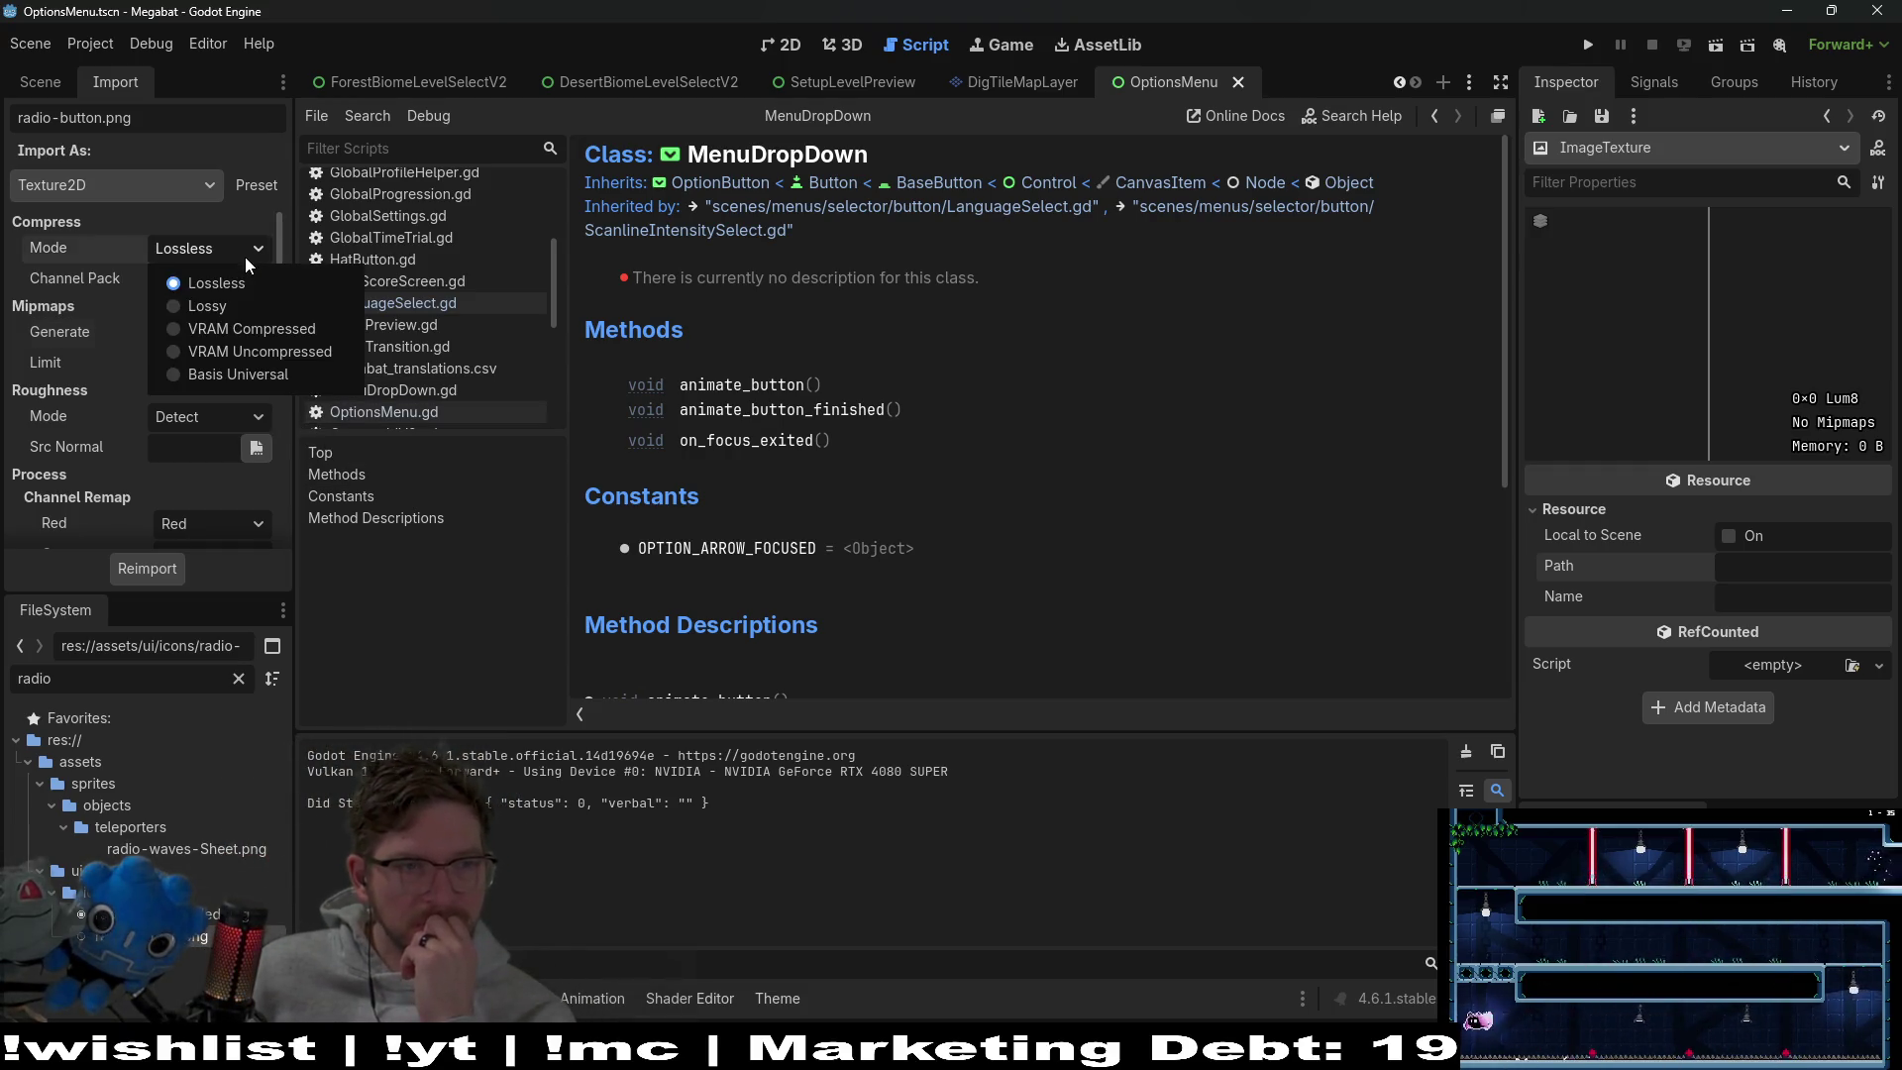
pyautogui.click(206, 249)
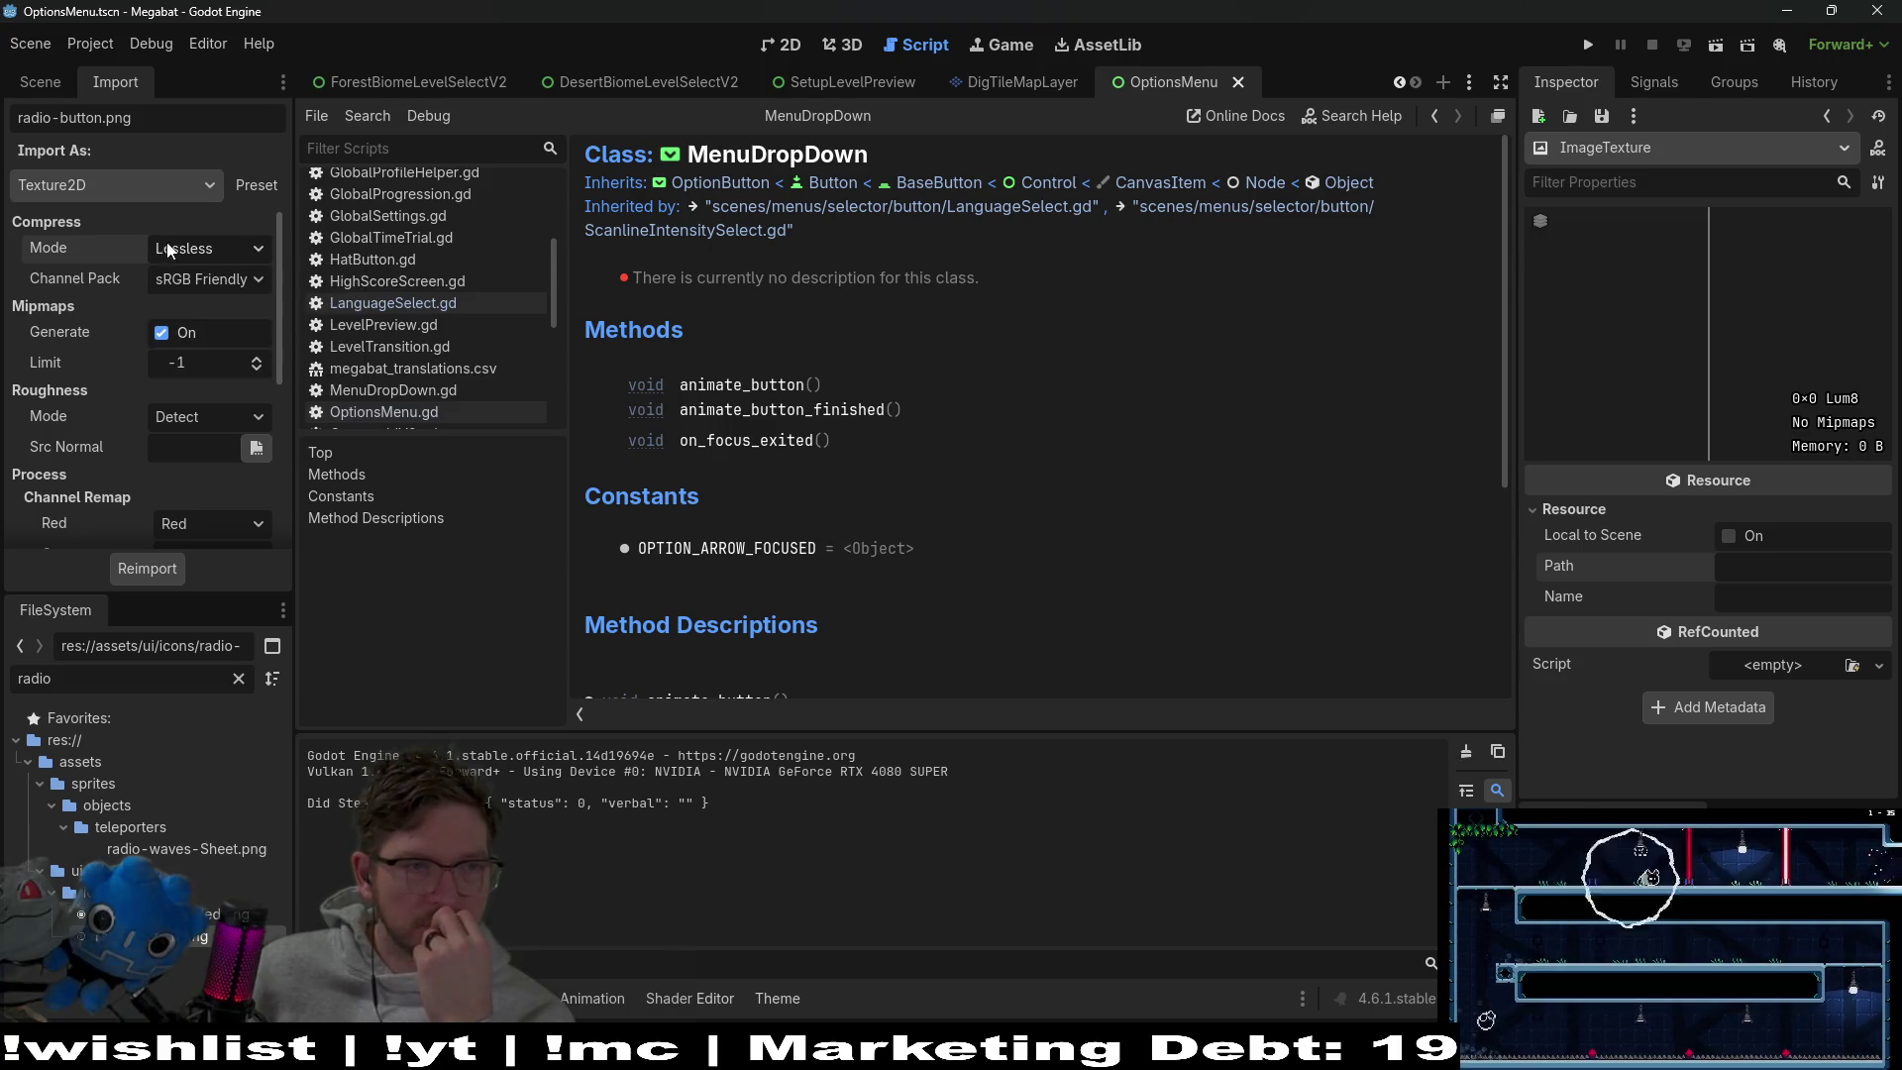
pyautogui.moveTo(44, 261)
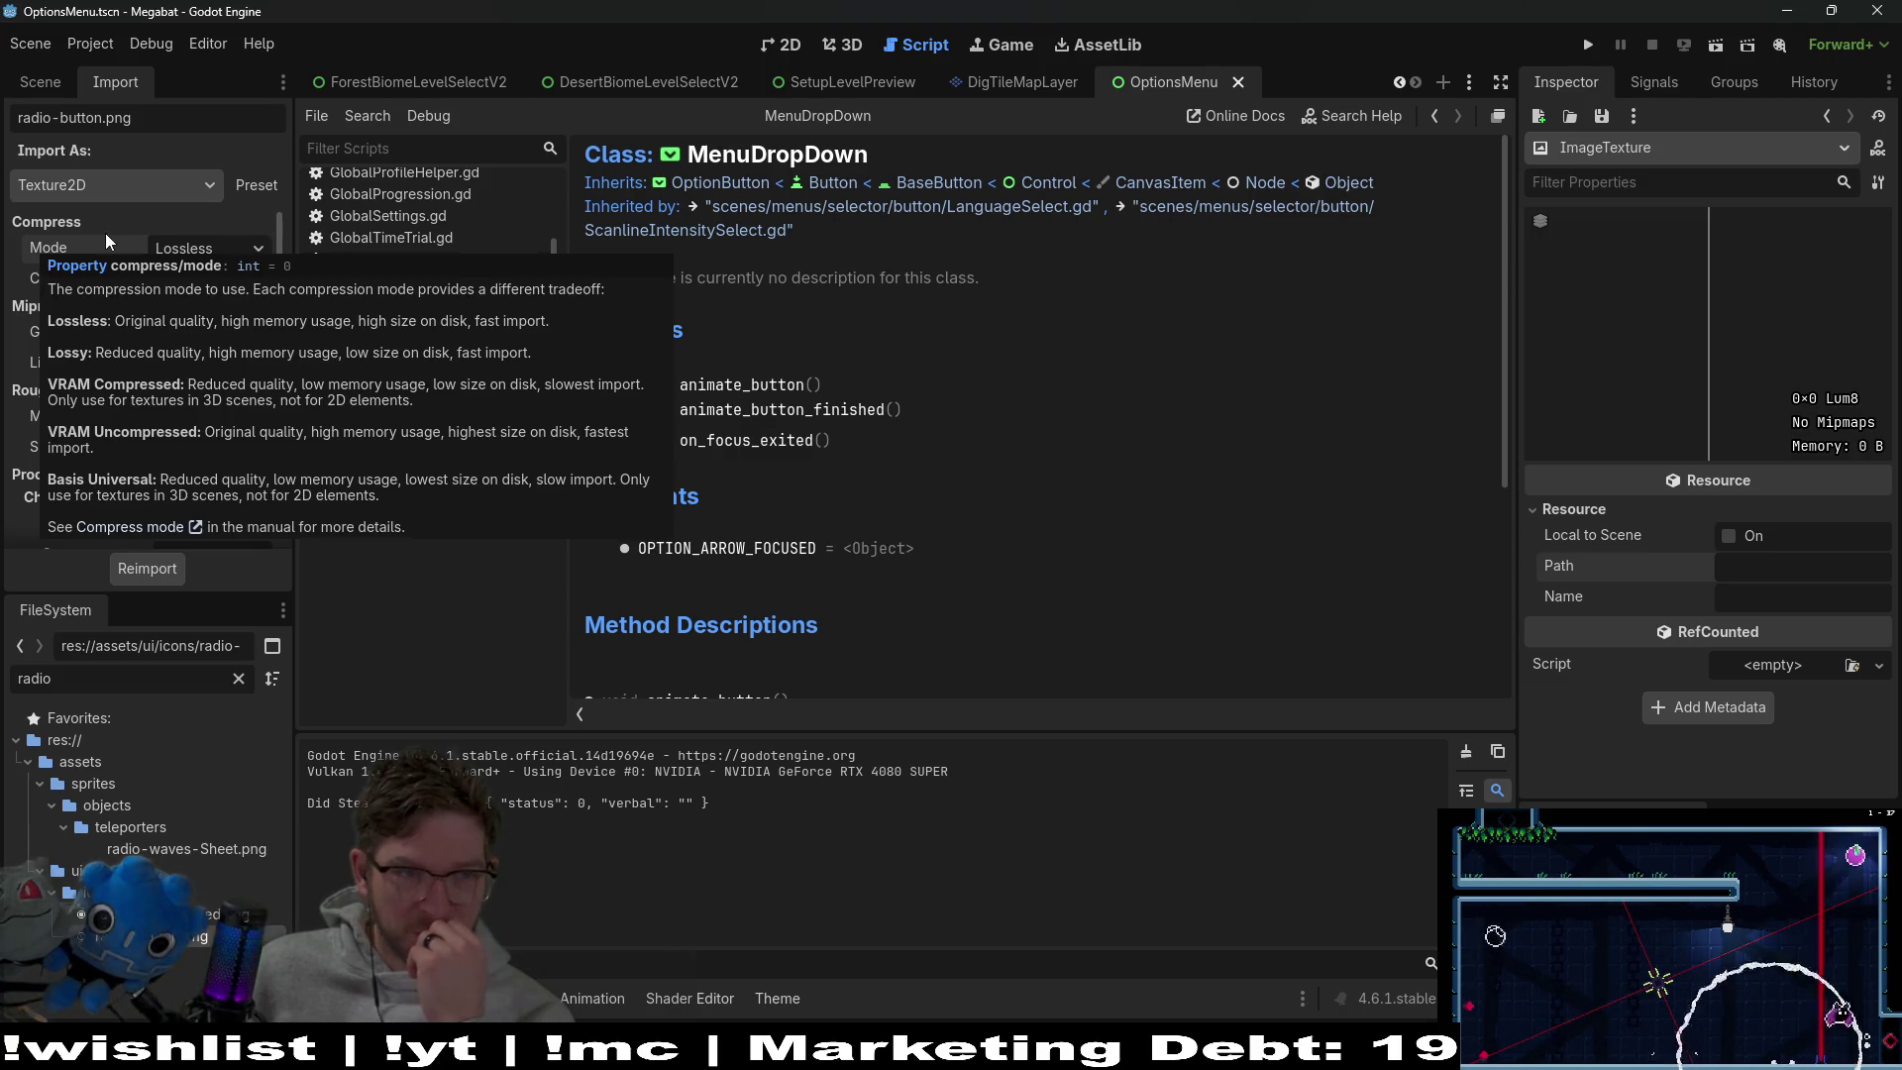
pyautogui.moveTo(61, 246)
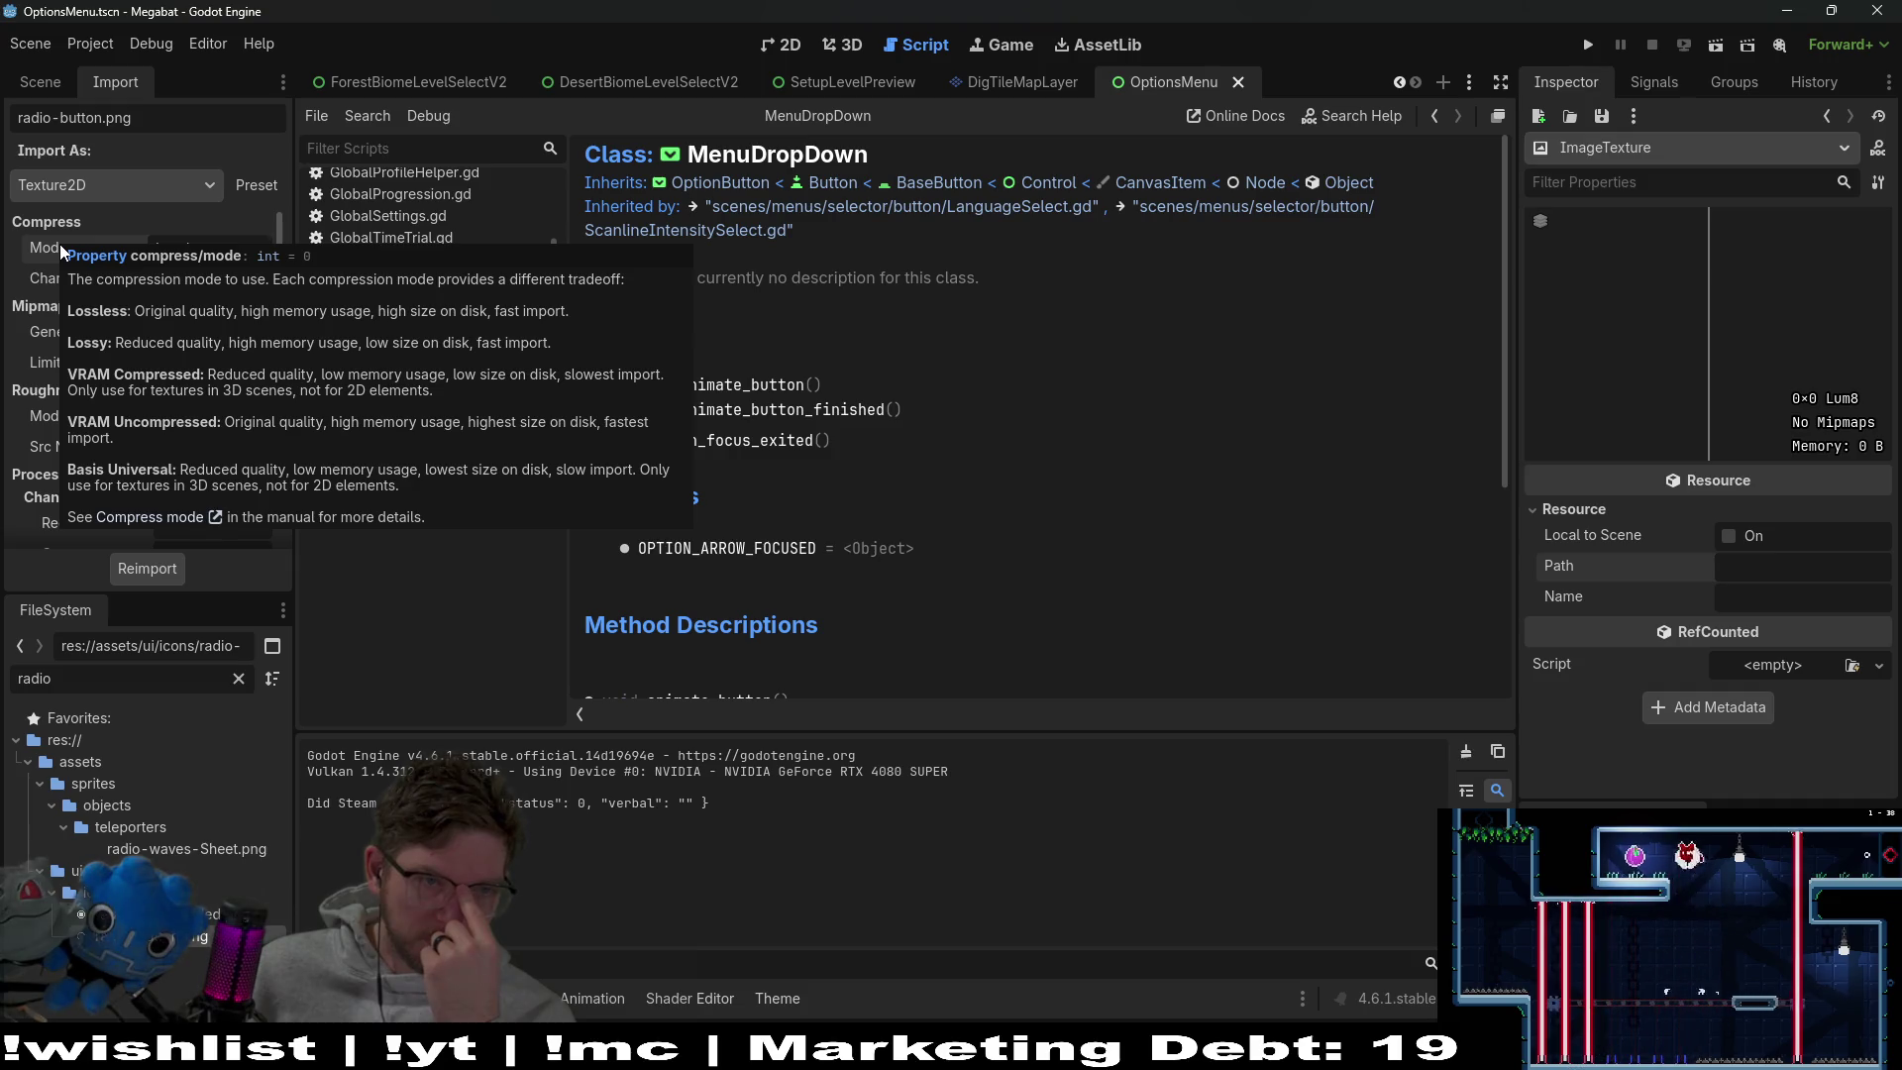
pyautogui.click(139, 181)
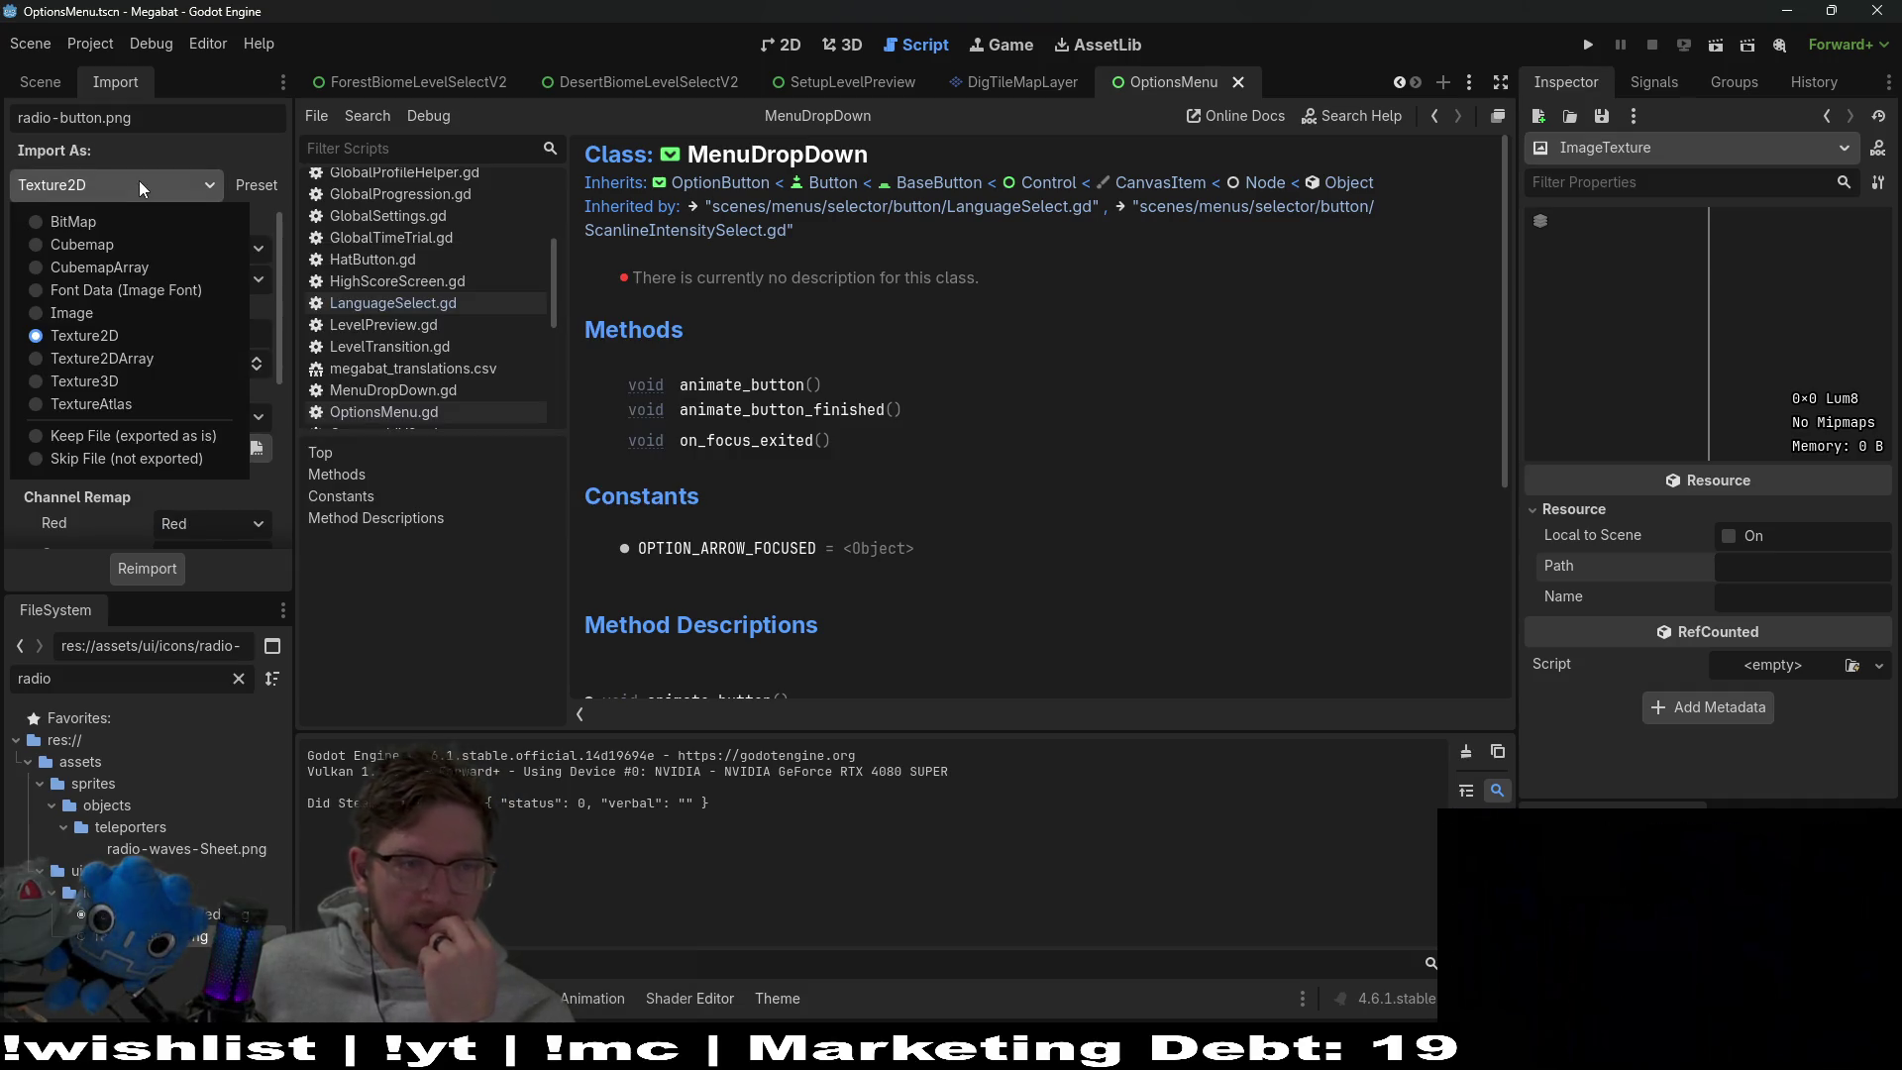
# Reimport radio-button.png as Image, confirm the replacement, and return to the 2D OptionsMenu view
pyautogui.click(72, 313)
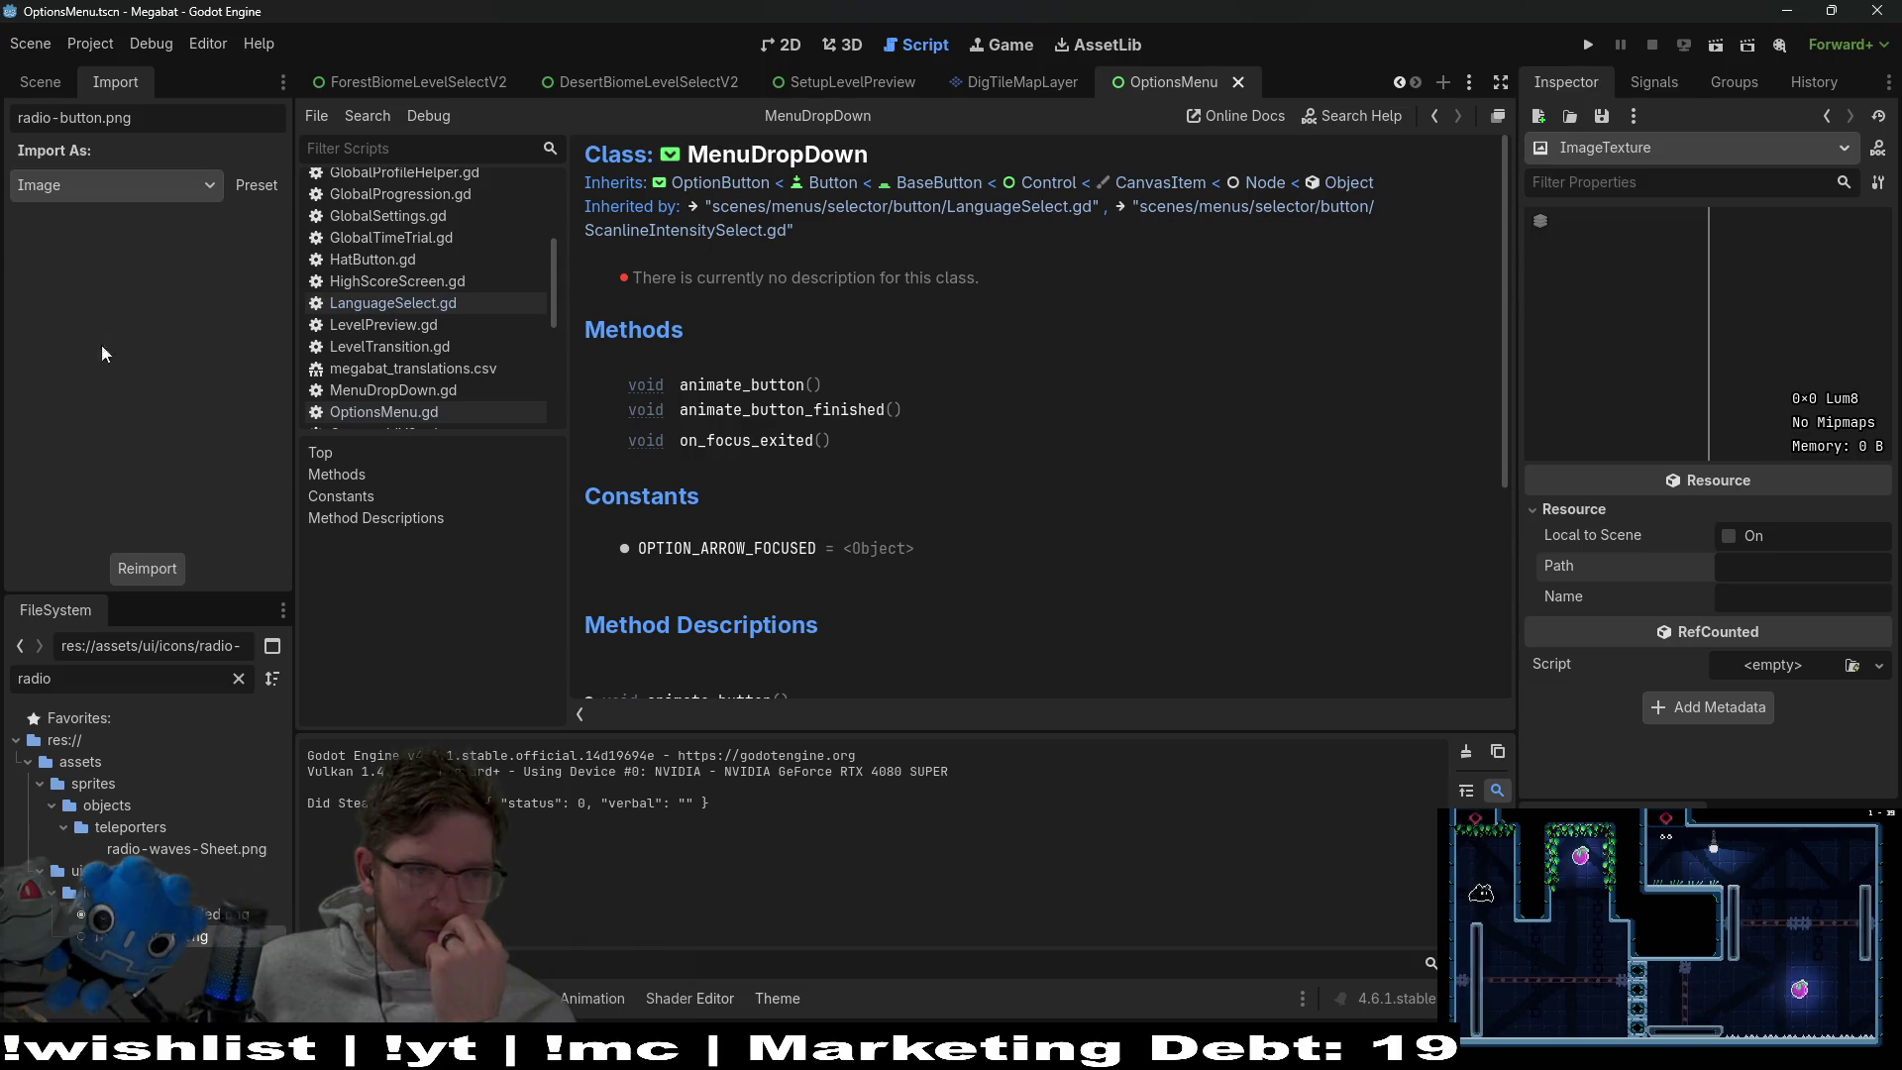
pyautogui.click(153, 568)
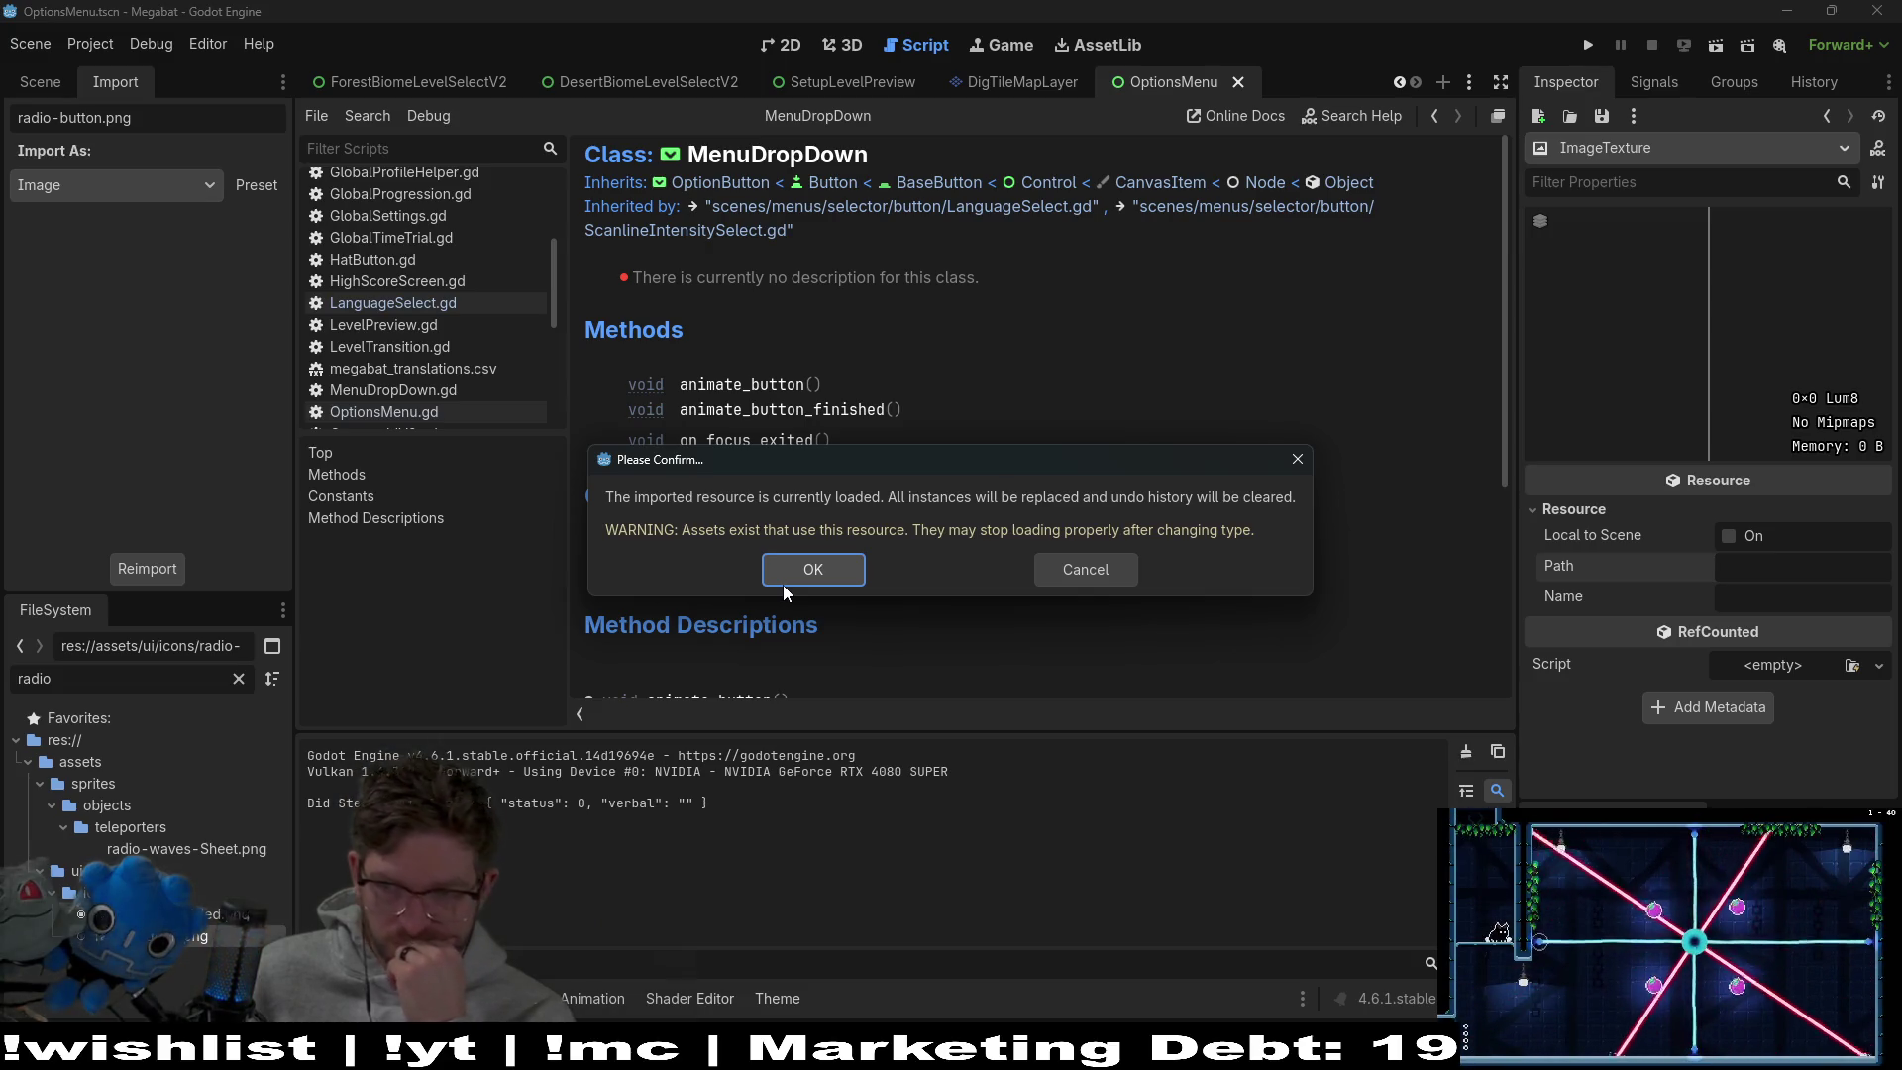
pyautogui.click(834, 567)
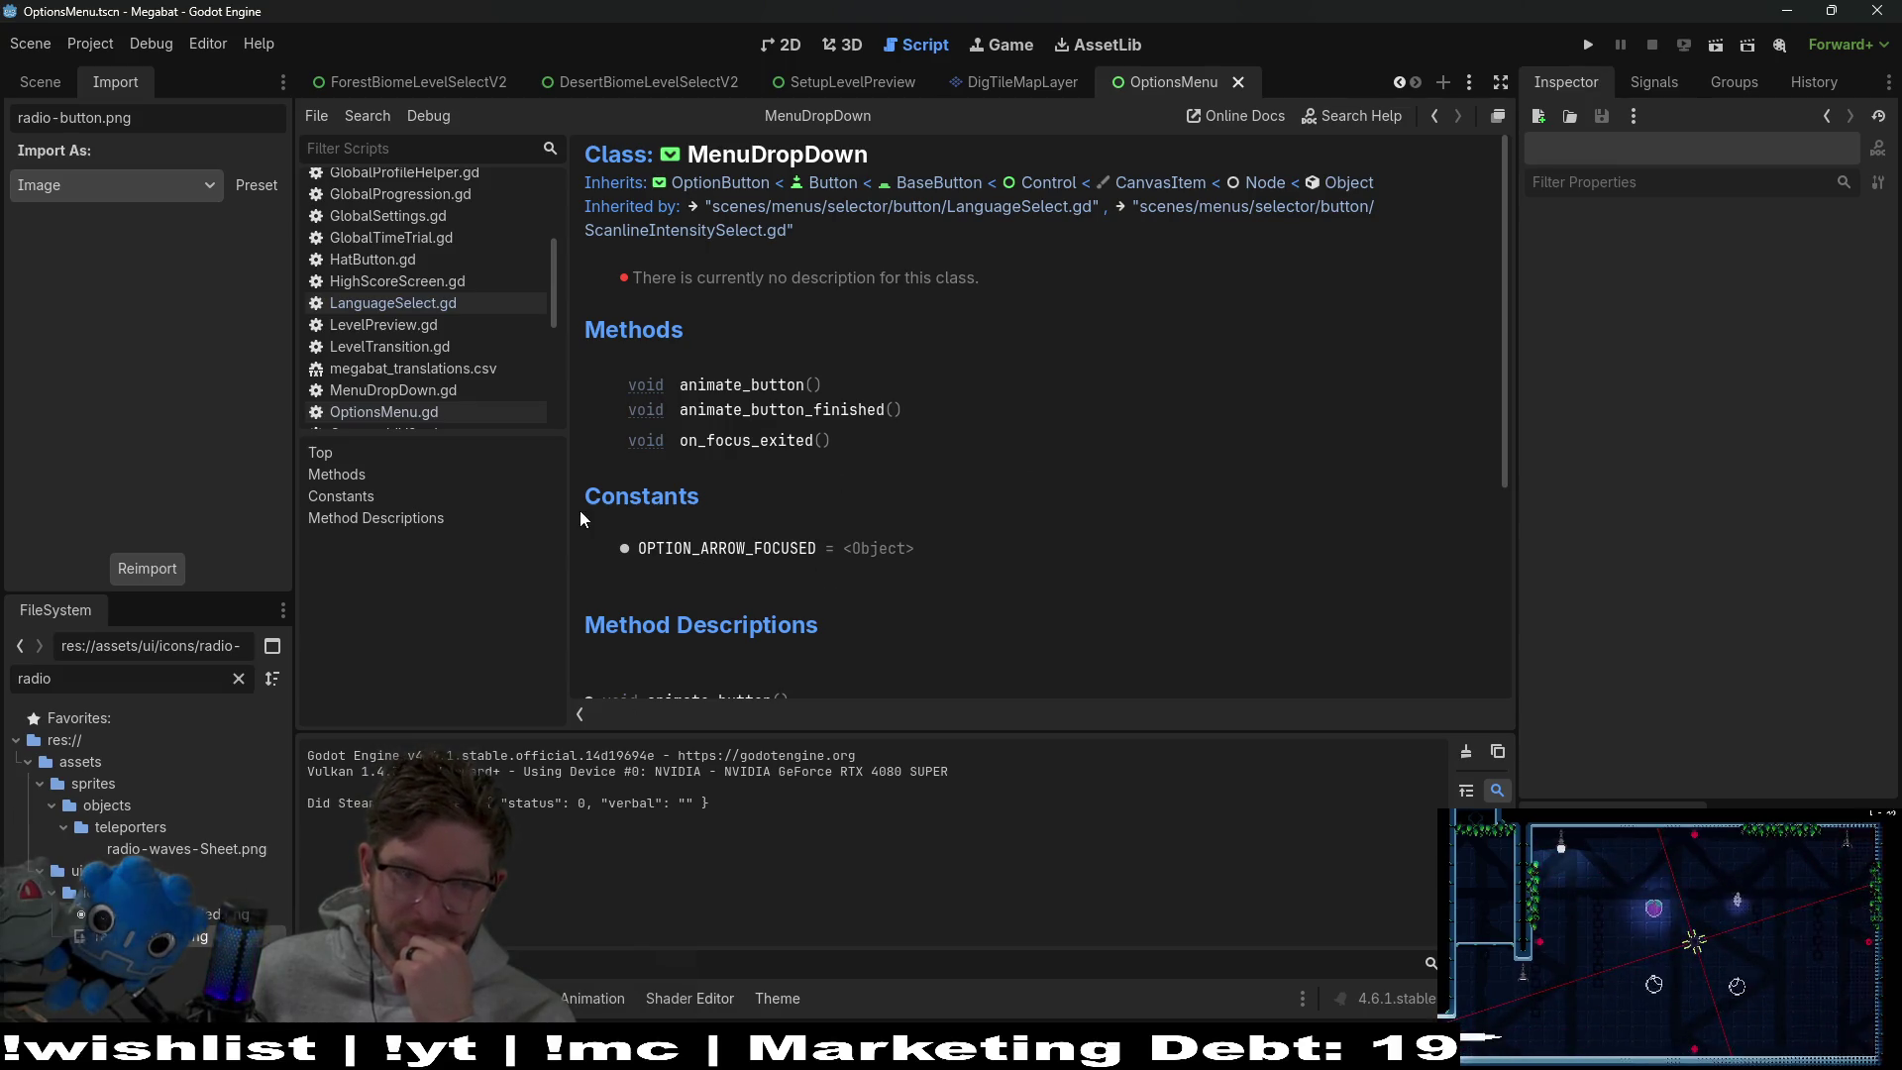
pyautogui.click(790, 44)
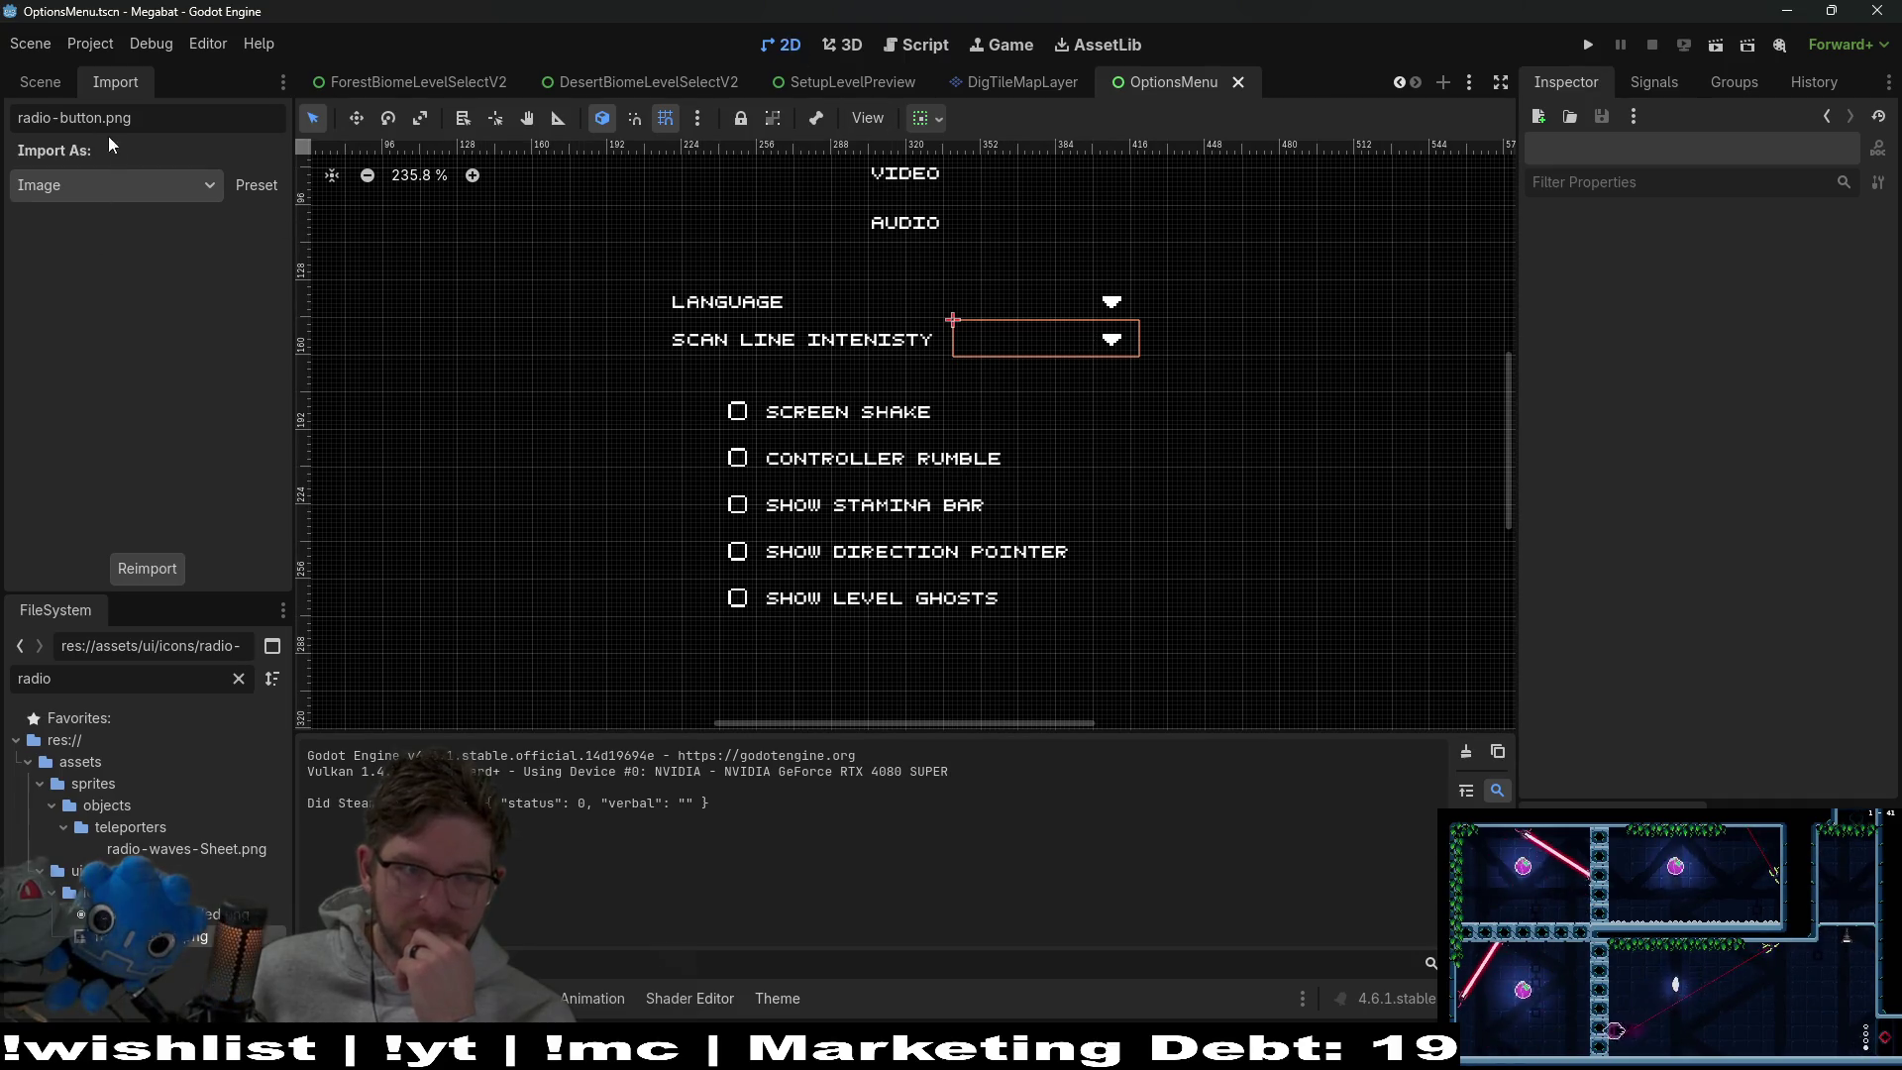
# Select ScanlineIntensitySelect, run the scene, open its dropdown in game, then close the game
pyautogui.click(58, 82)
pyautogui.click(146, 458)
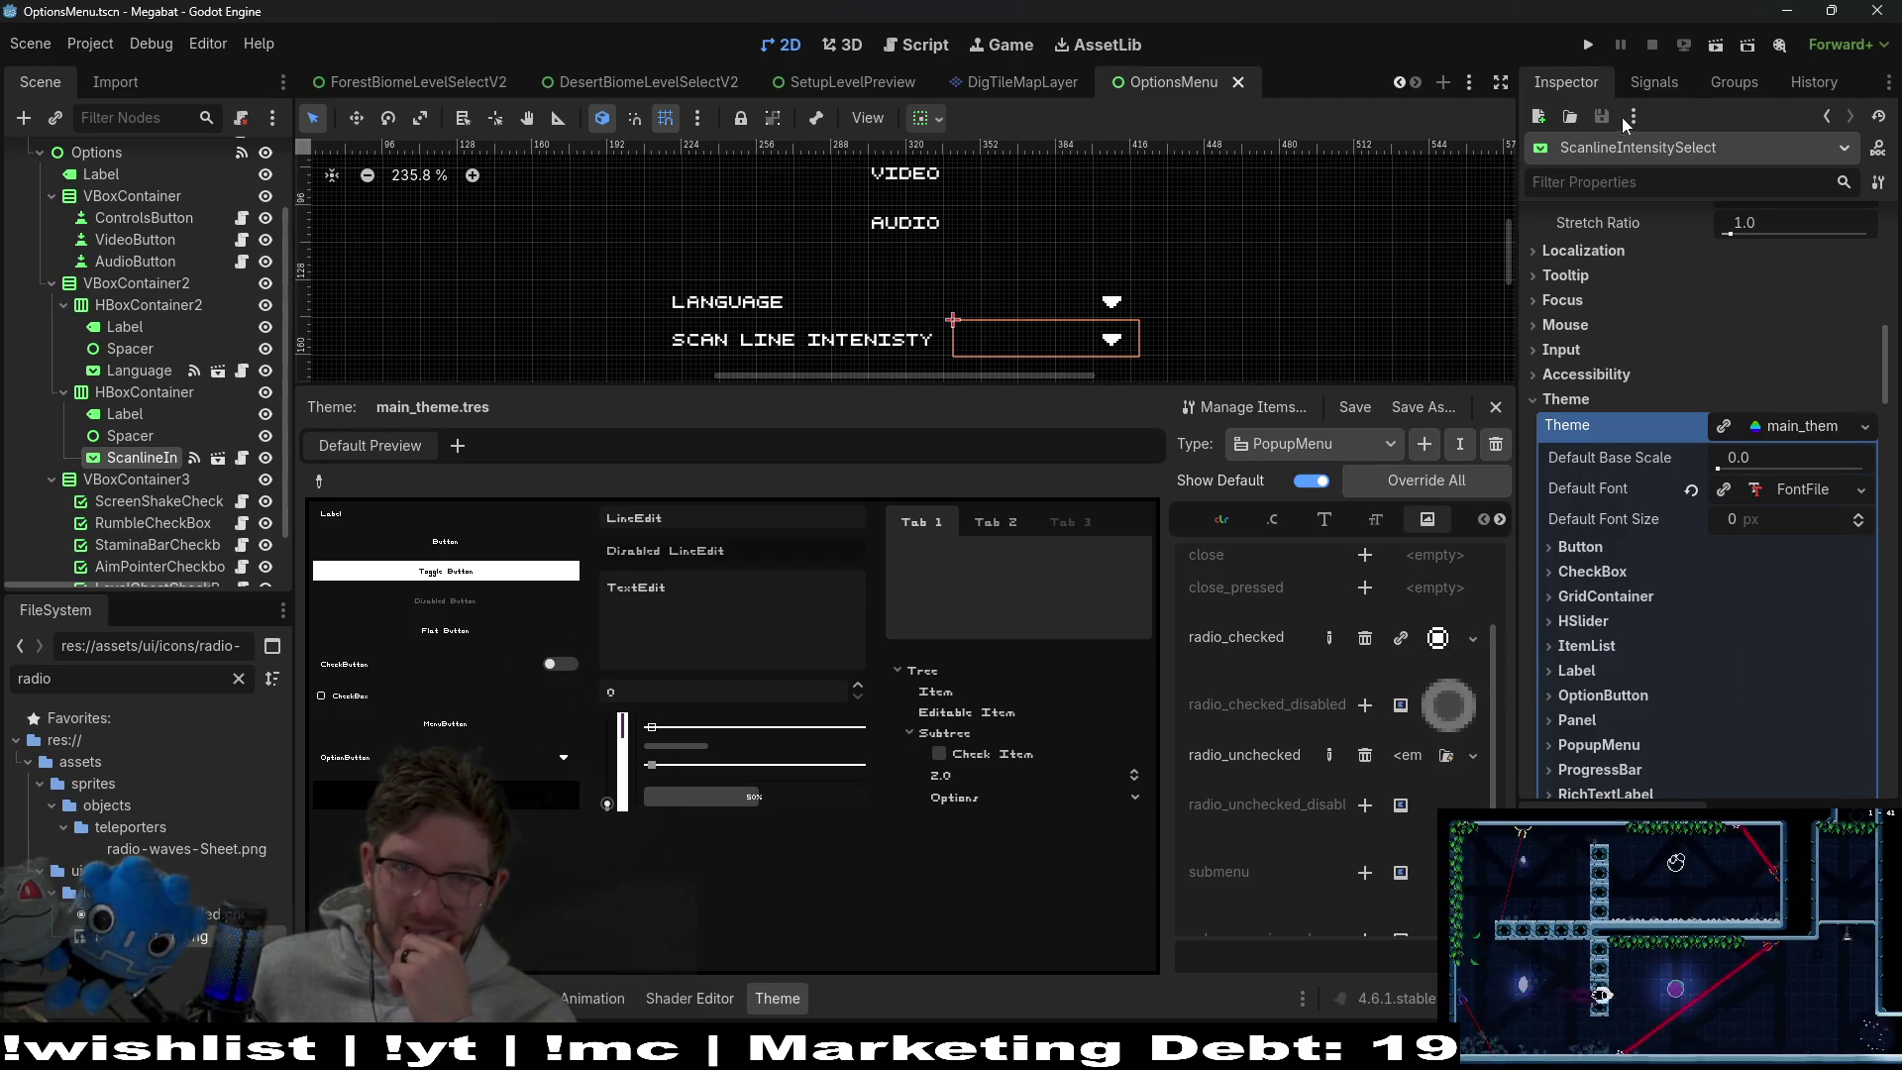
pyautogui.click(1716, 51)
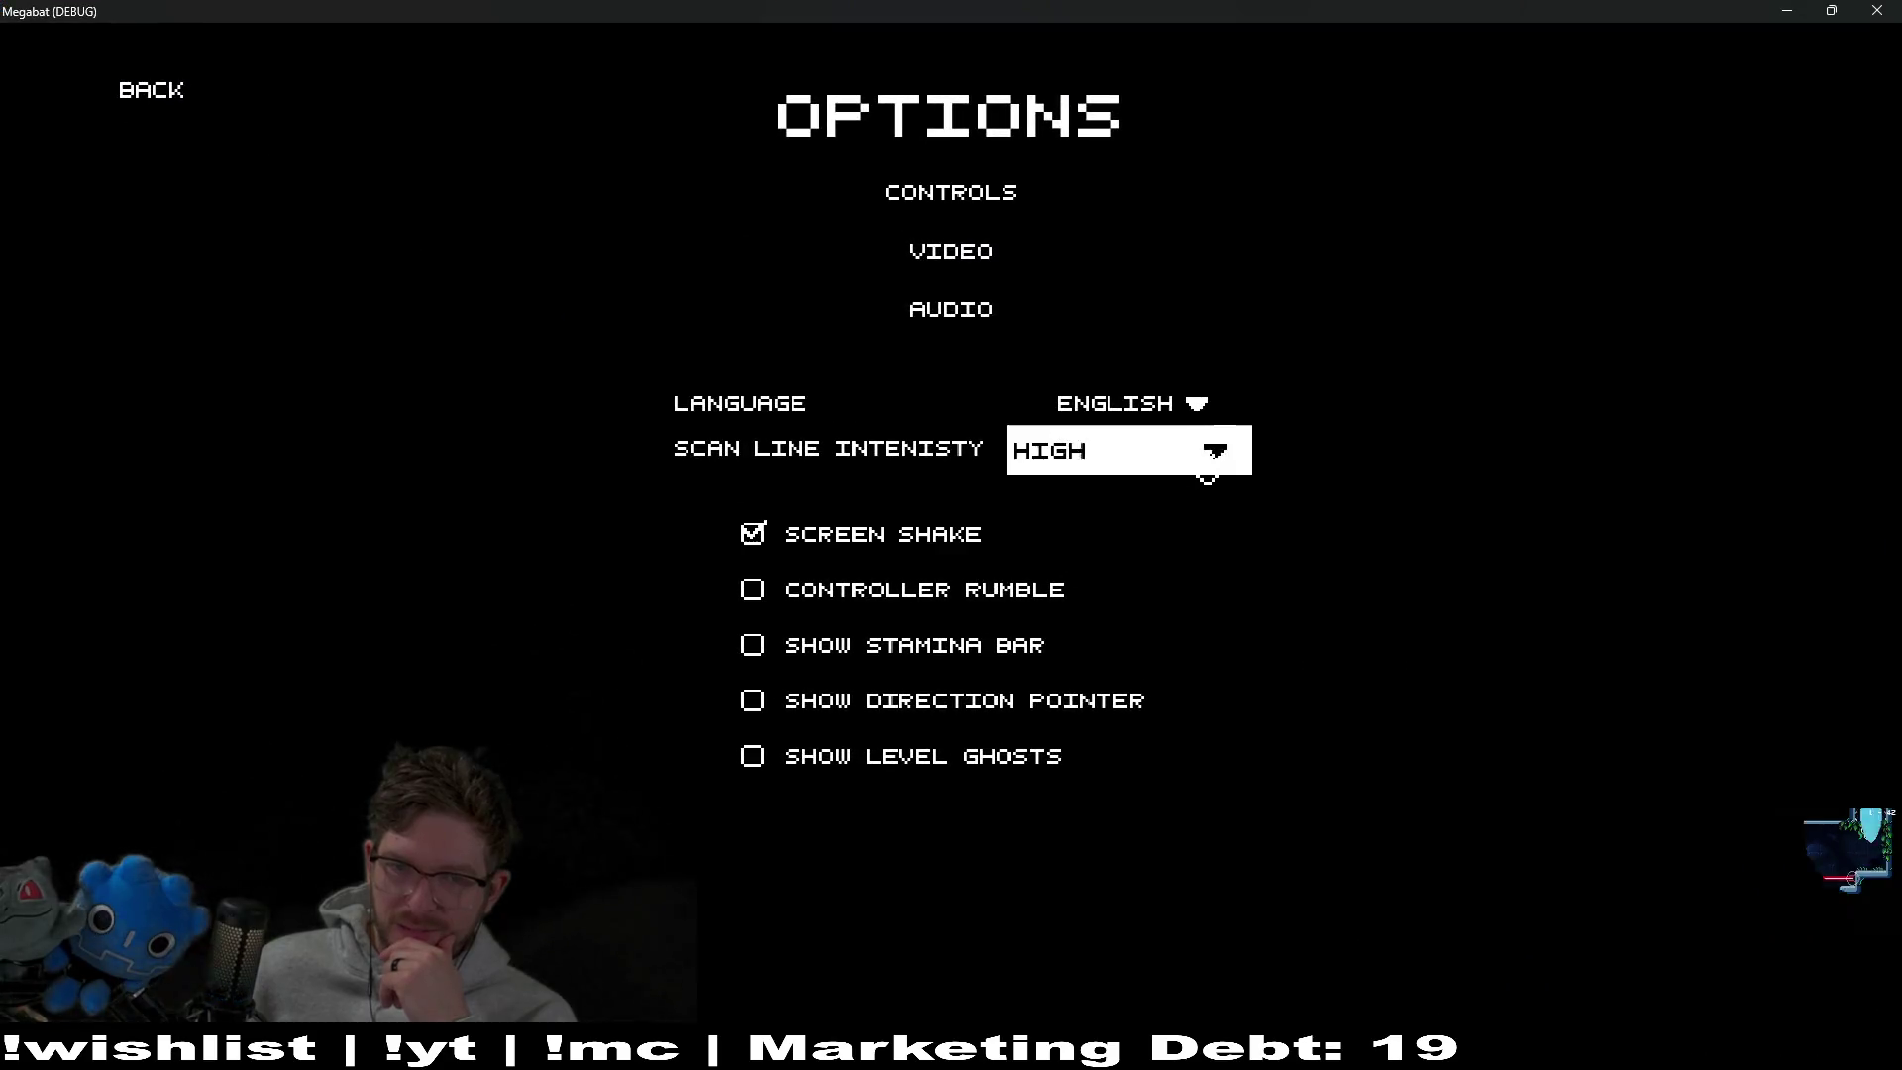
pyautogui.click(1206, 469)
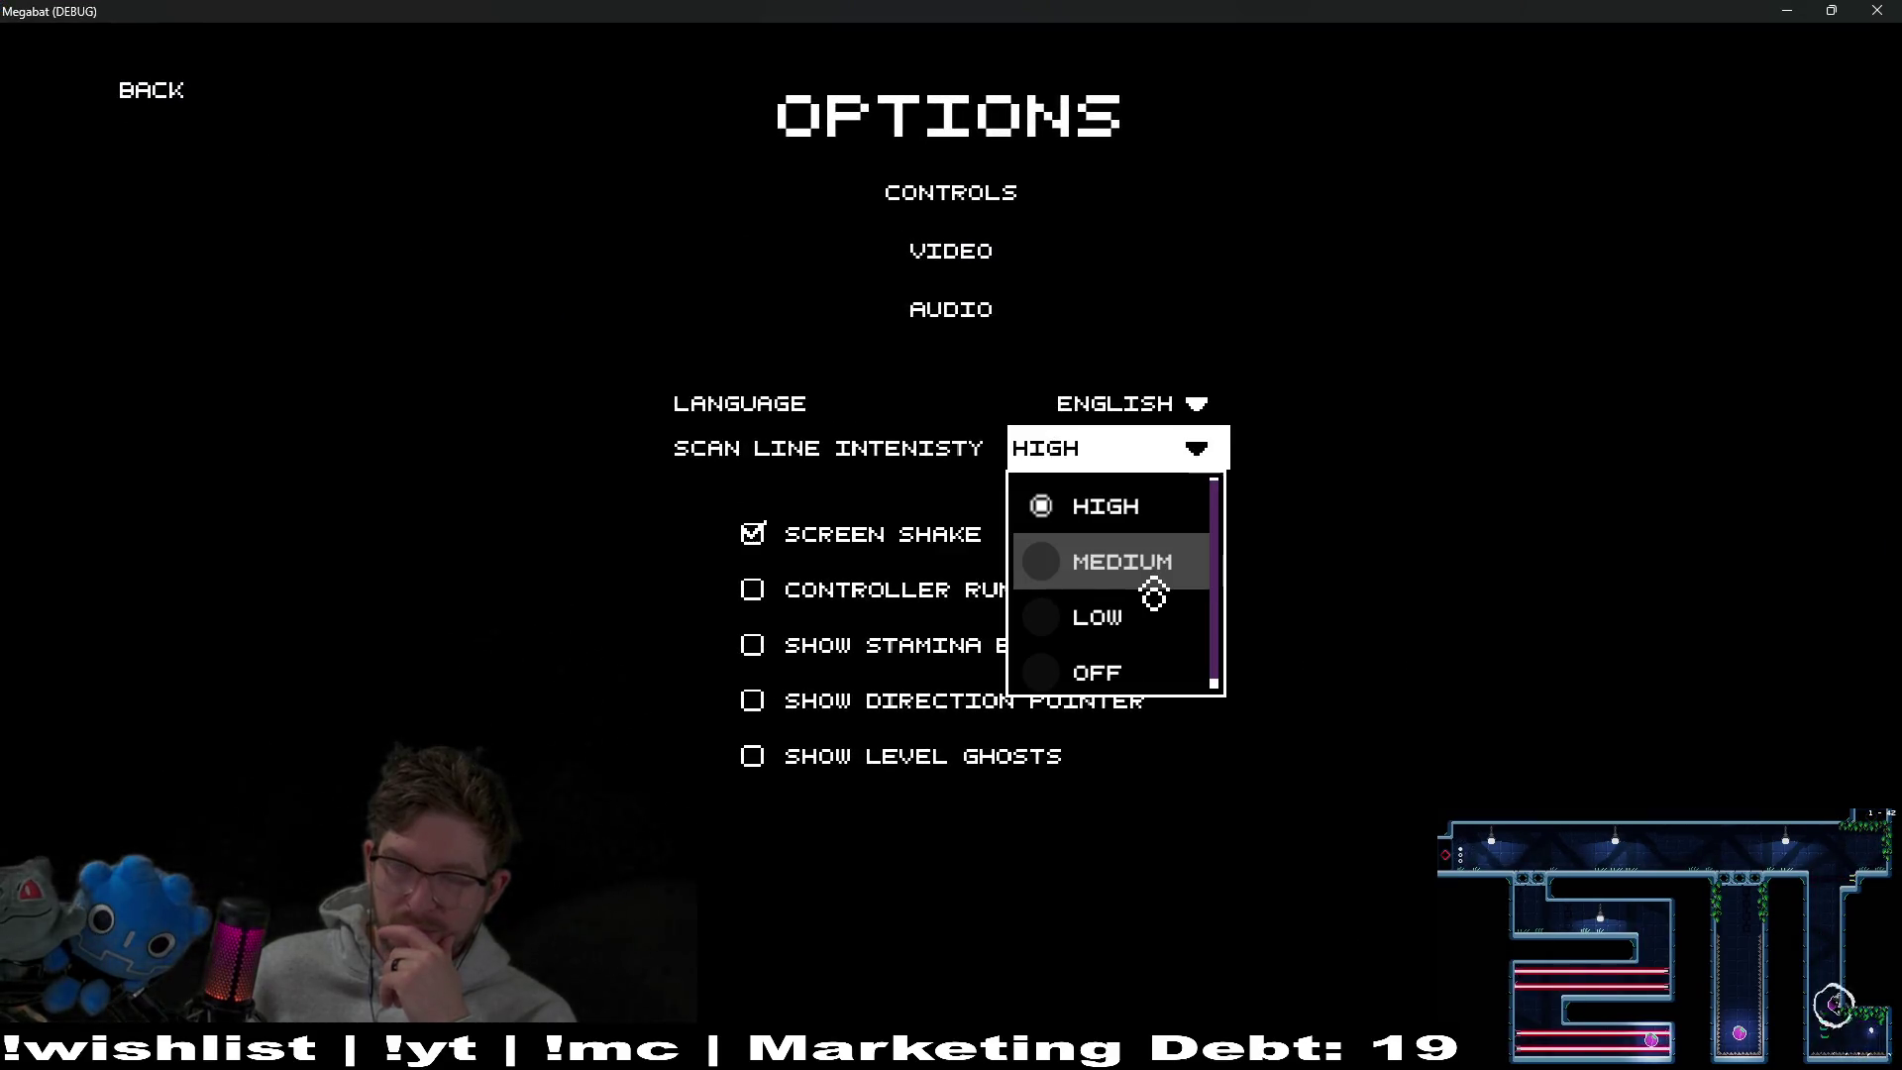
pyautogui.click(1877, 10)
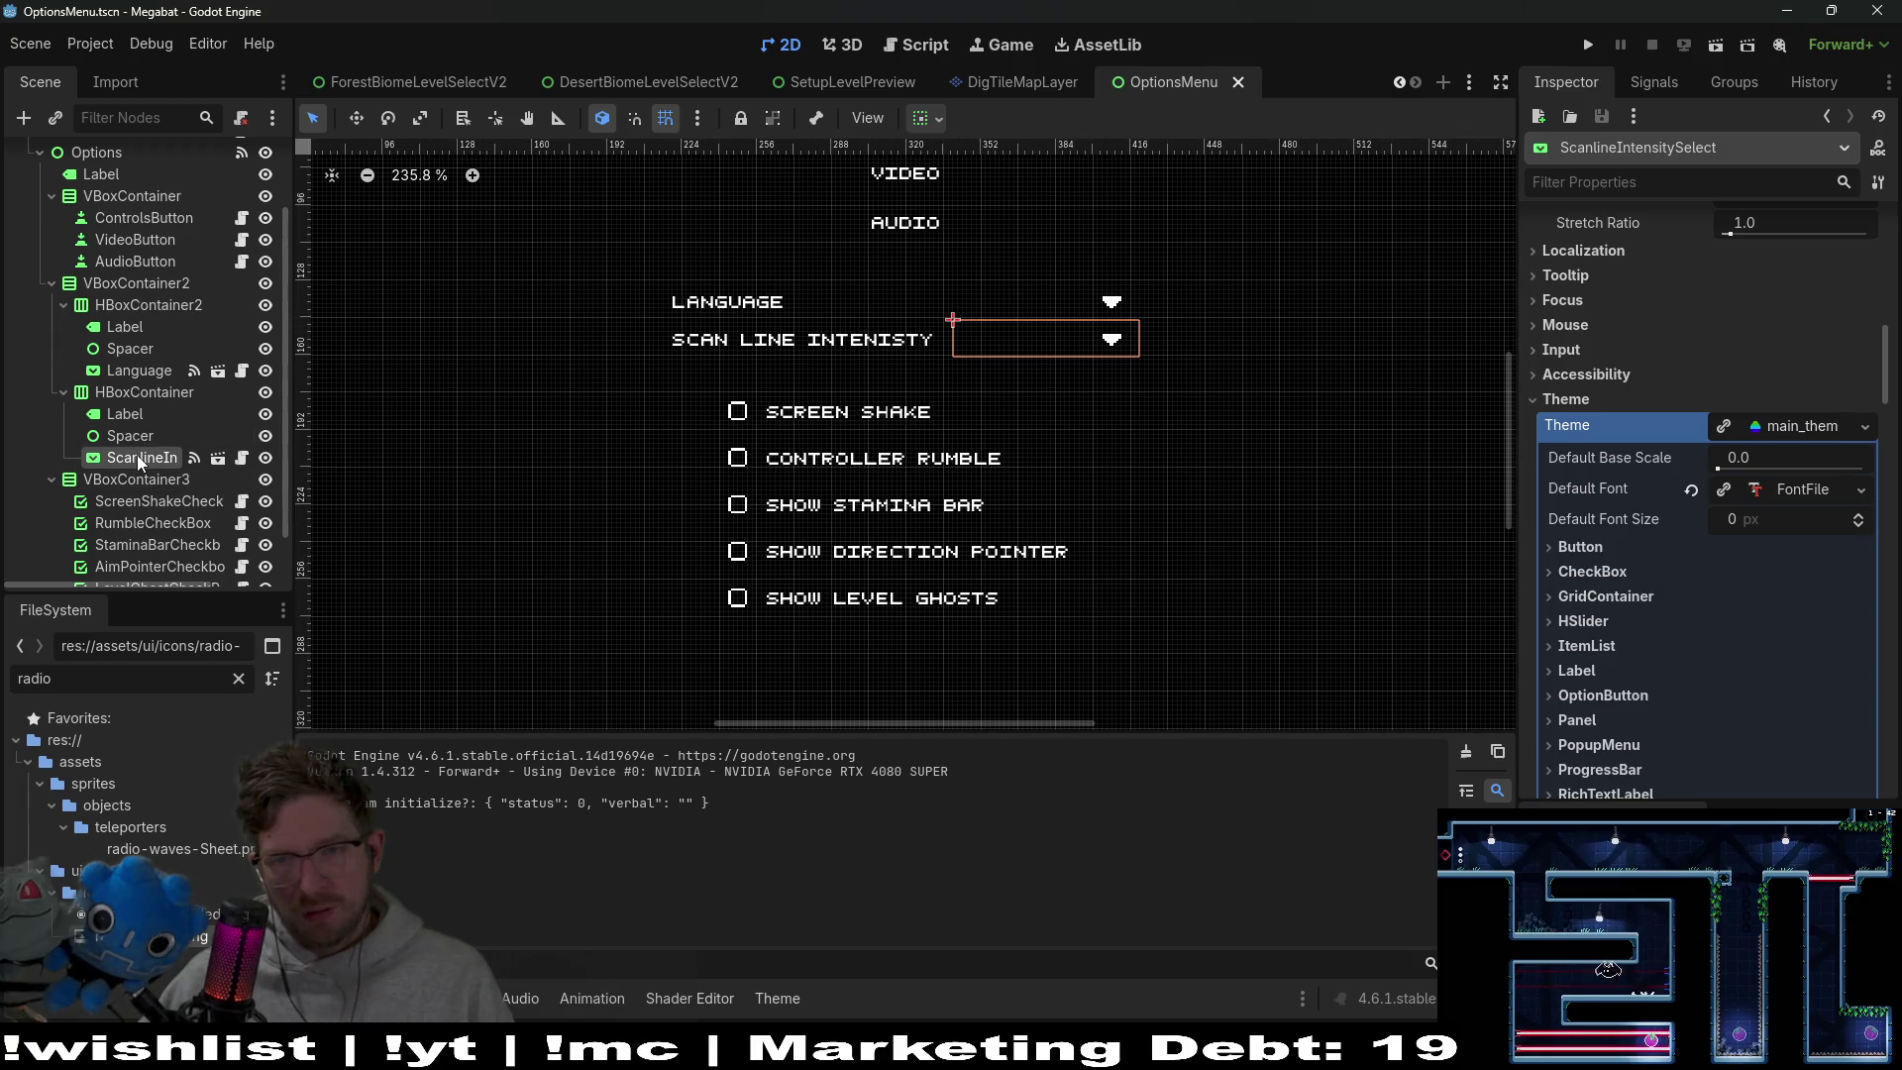
# Assign radio-button.png as main_theme's PopupMenu radio_unchecked icon and save the scene
pyautogui.scroll(-5, 1777, 657)
pyautogui.scroll(-3, 1777, 657)
pyautogui.scroll(10, 1777, 658)
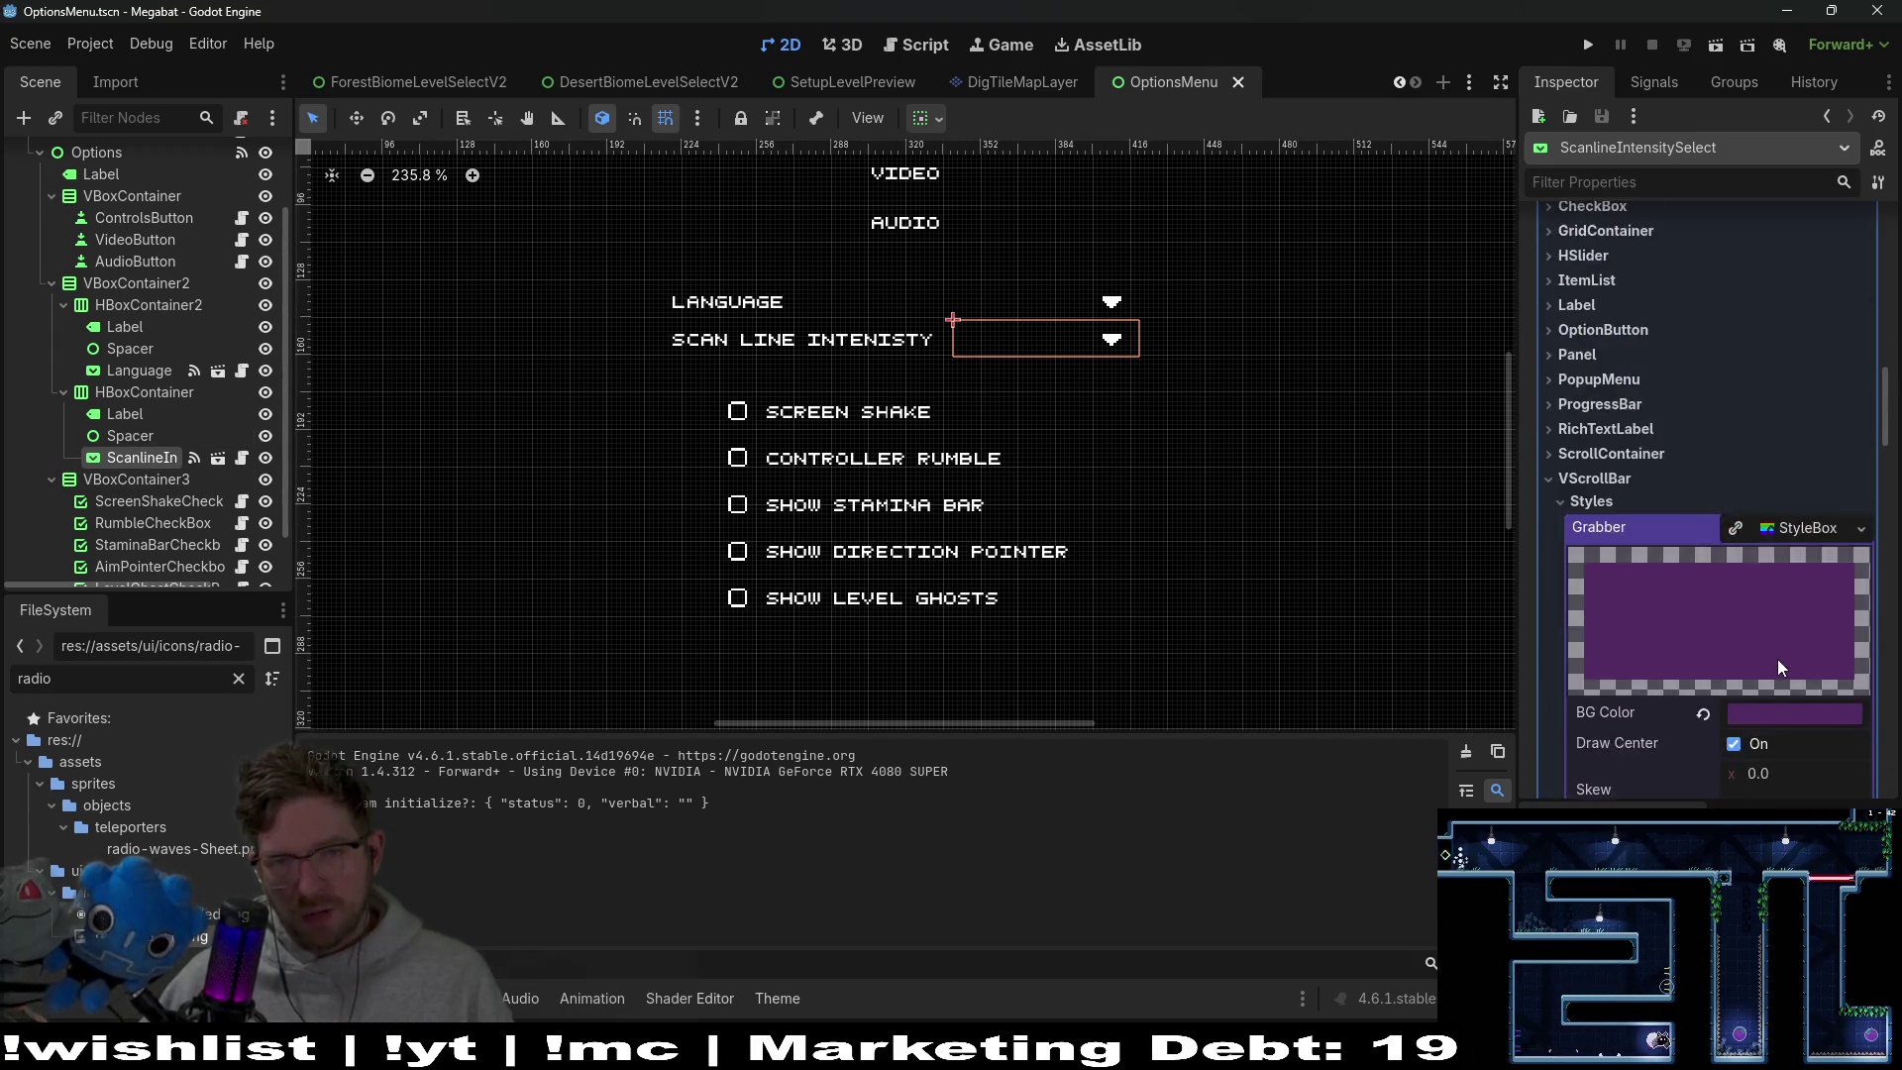
pyautogui.click(1791, 645)
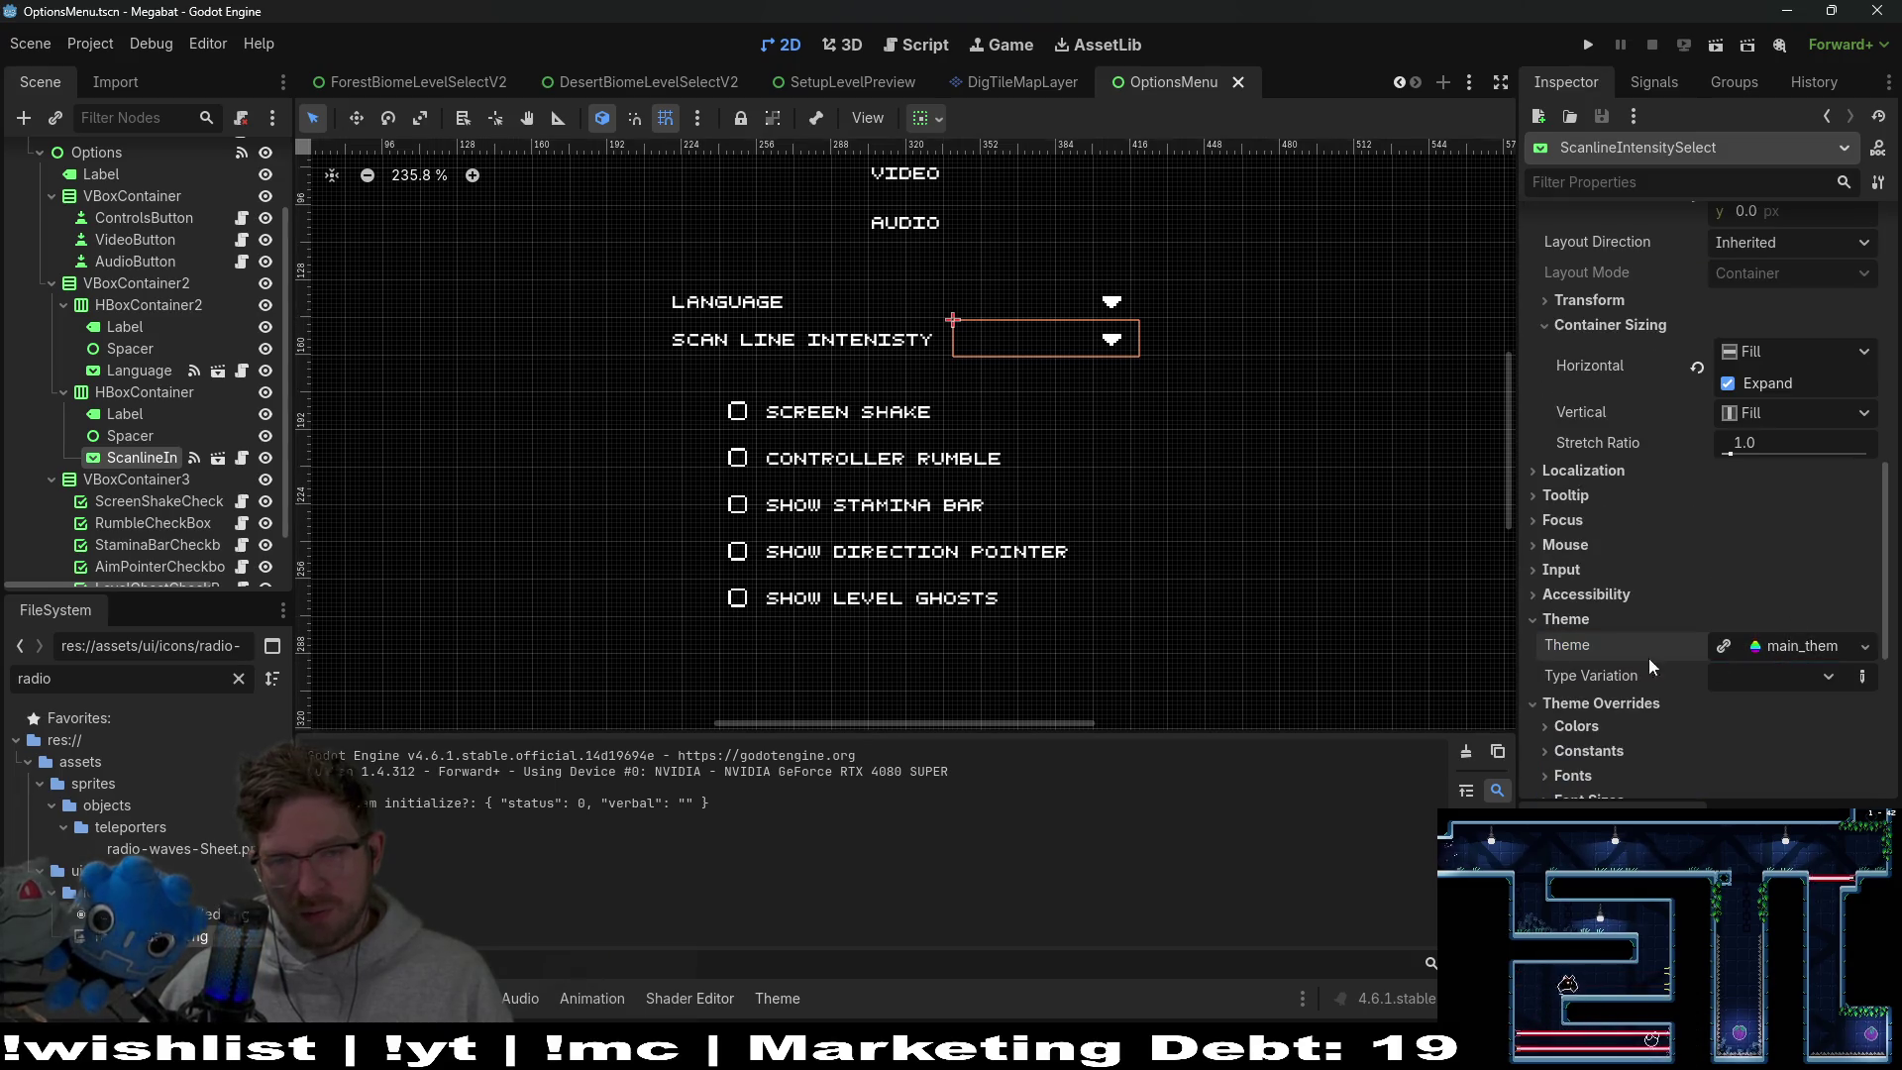
pyautogui.click(1781, 650)
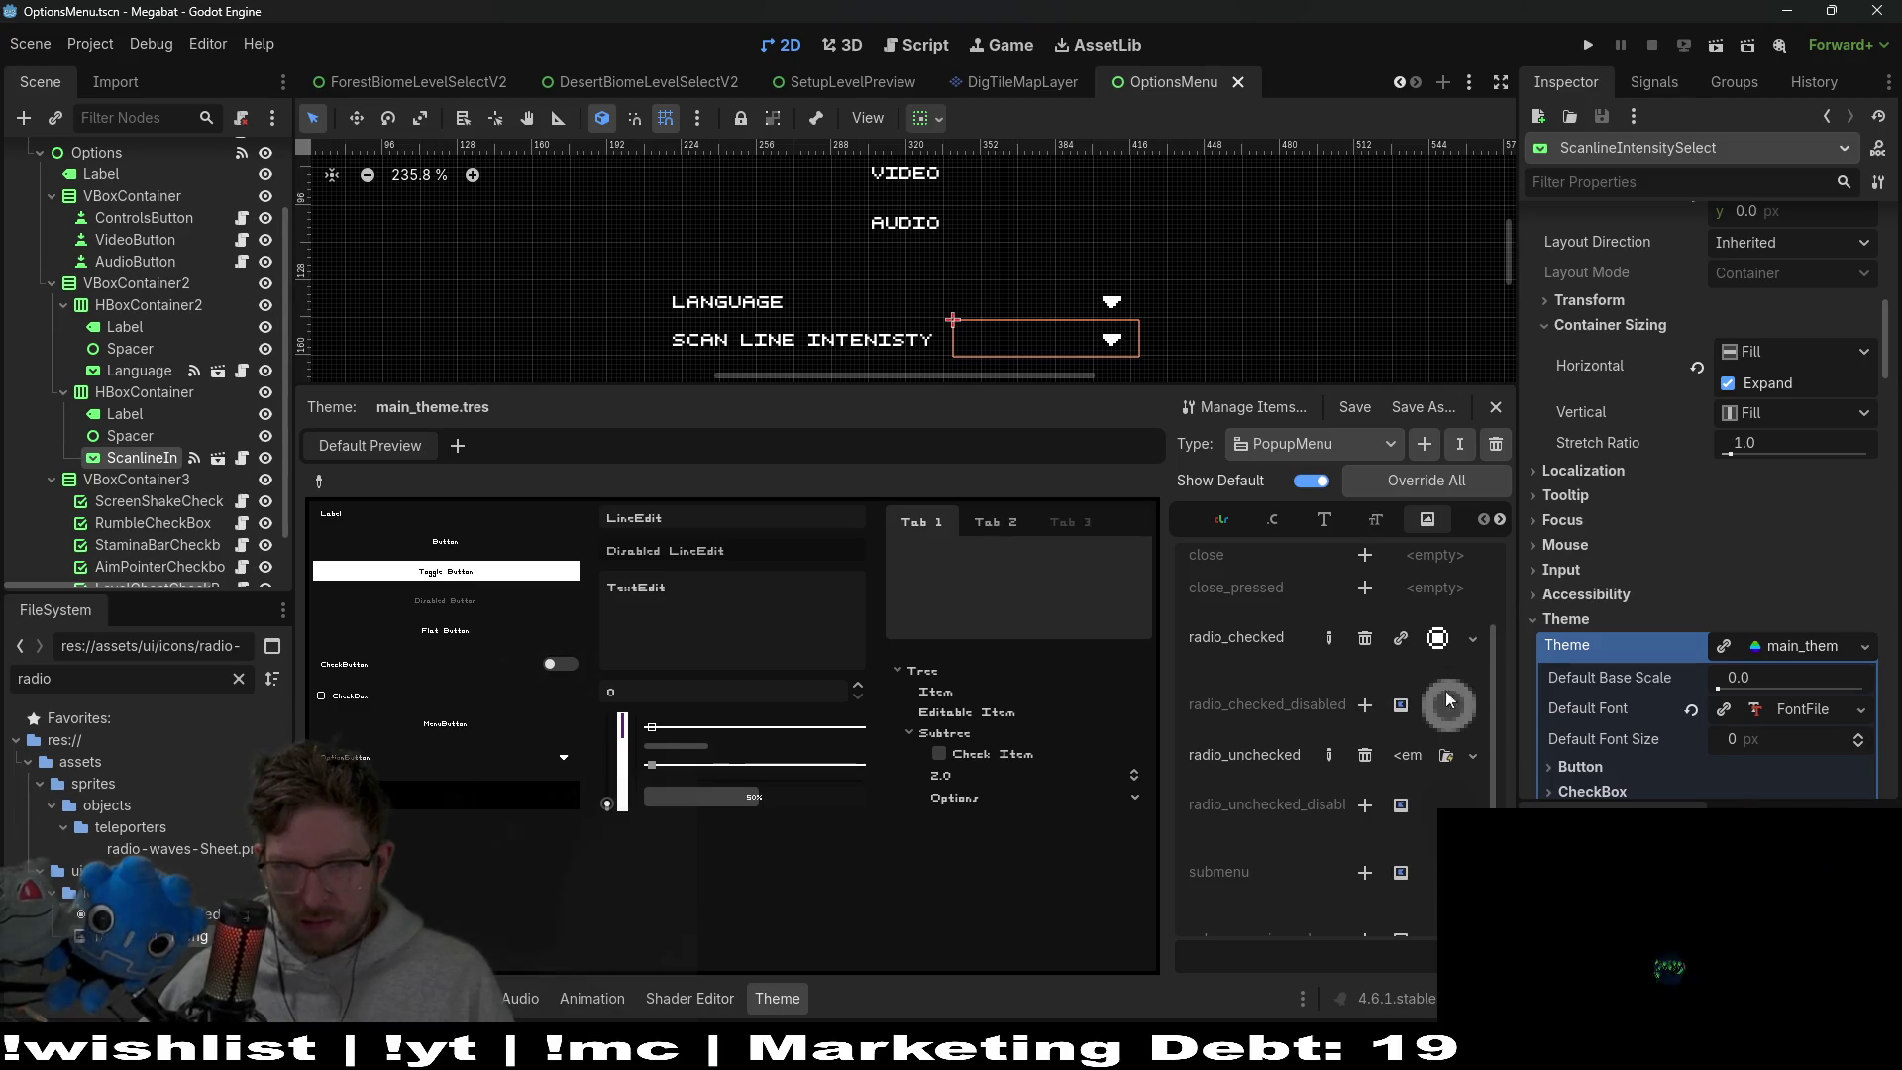
pyautogui.moveTo(139, 937)
pyautogui.mouseDown()
pyautogui.moveTo(475, 936)
pyautogui.moveTo(1367, 837)
pyautogui.moveTo(1416, 760)
pyautogui.mouseUp()
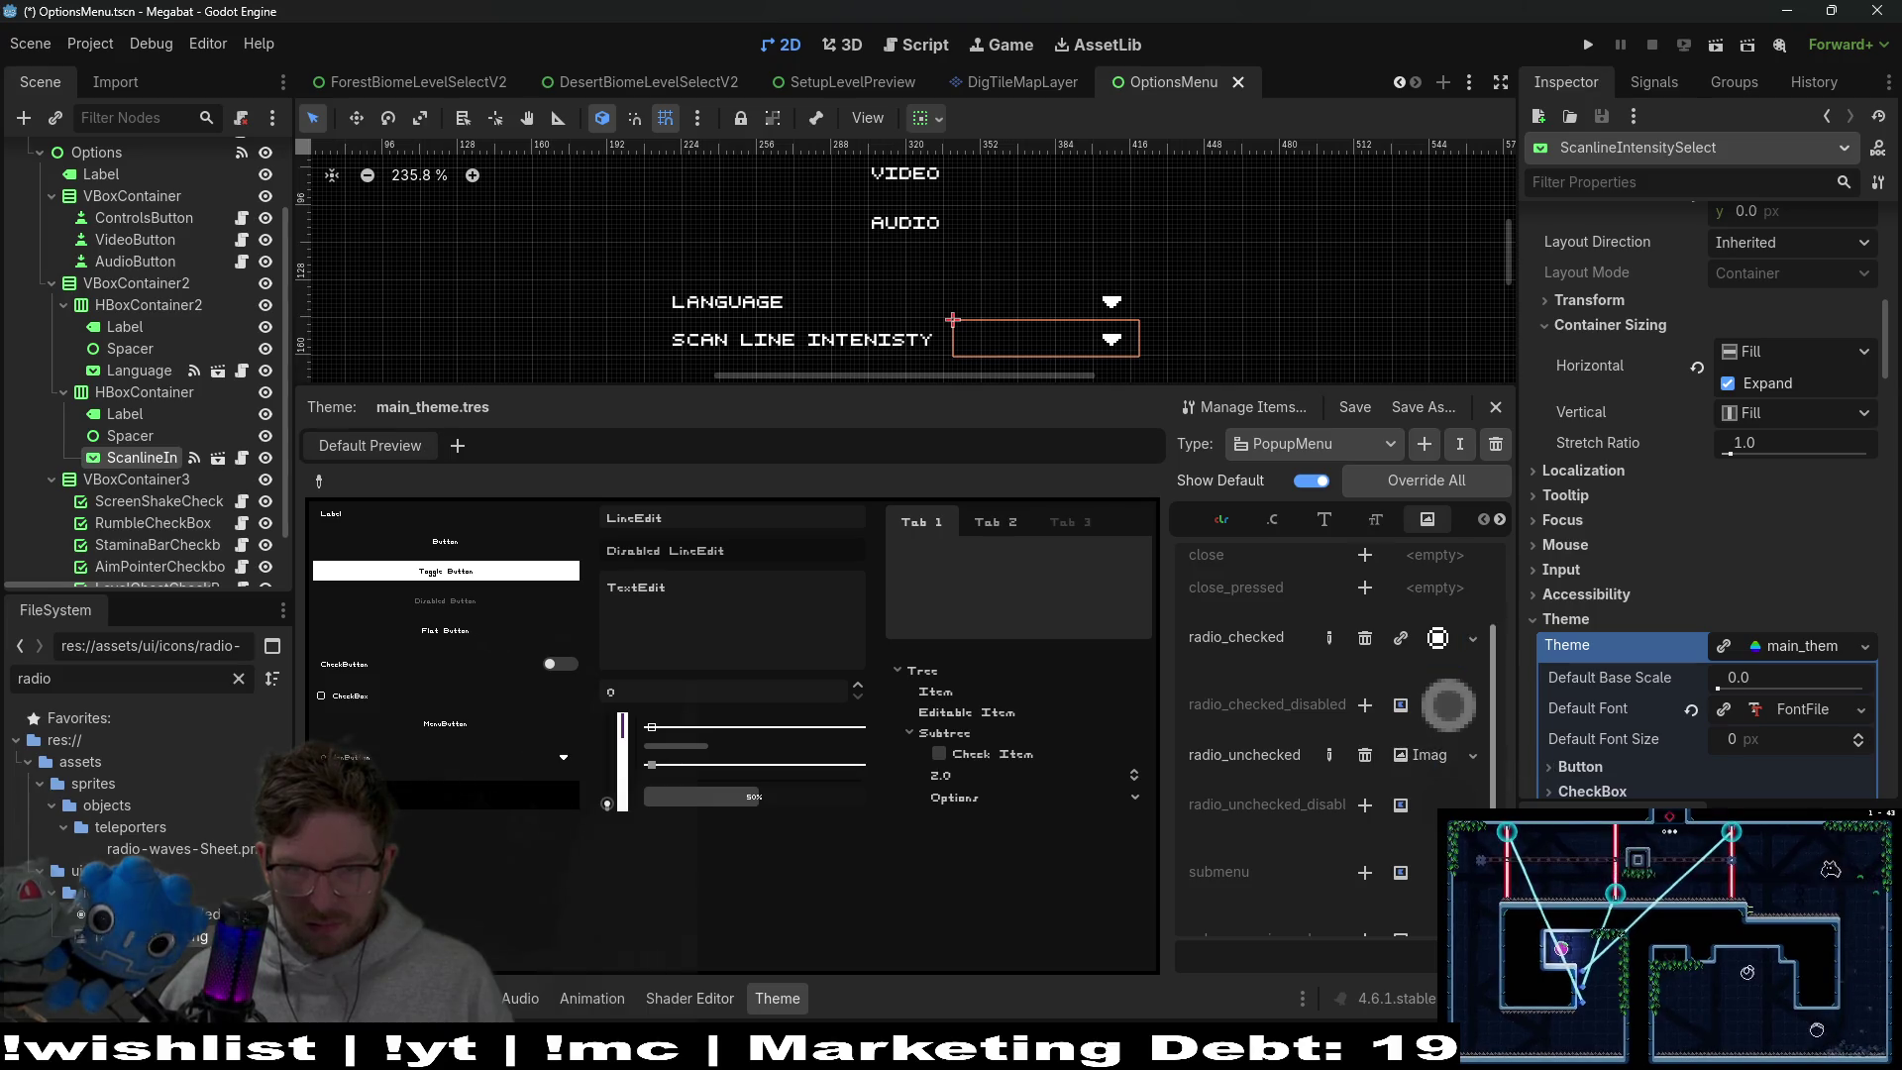
pyautogui.click(1432, 758)
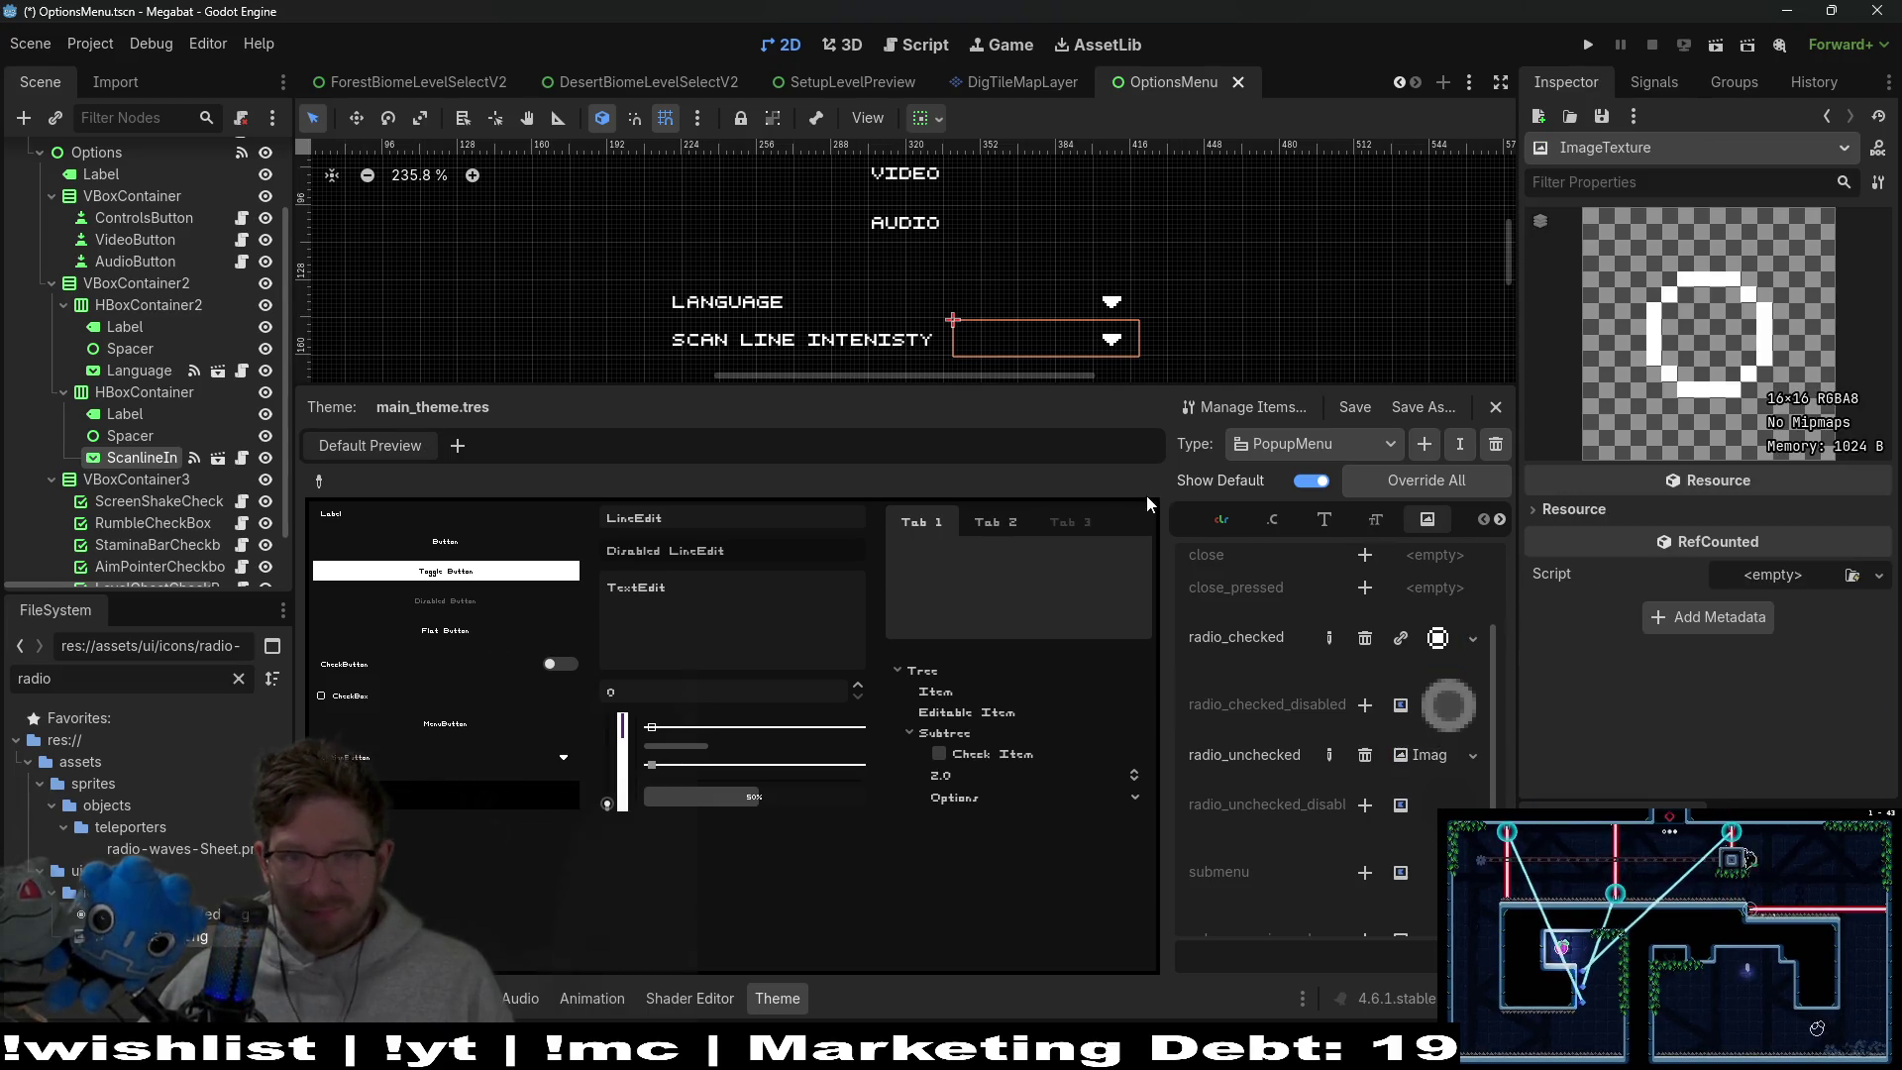
pyautogui.hotkey('ctrl', 's')
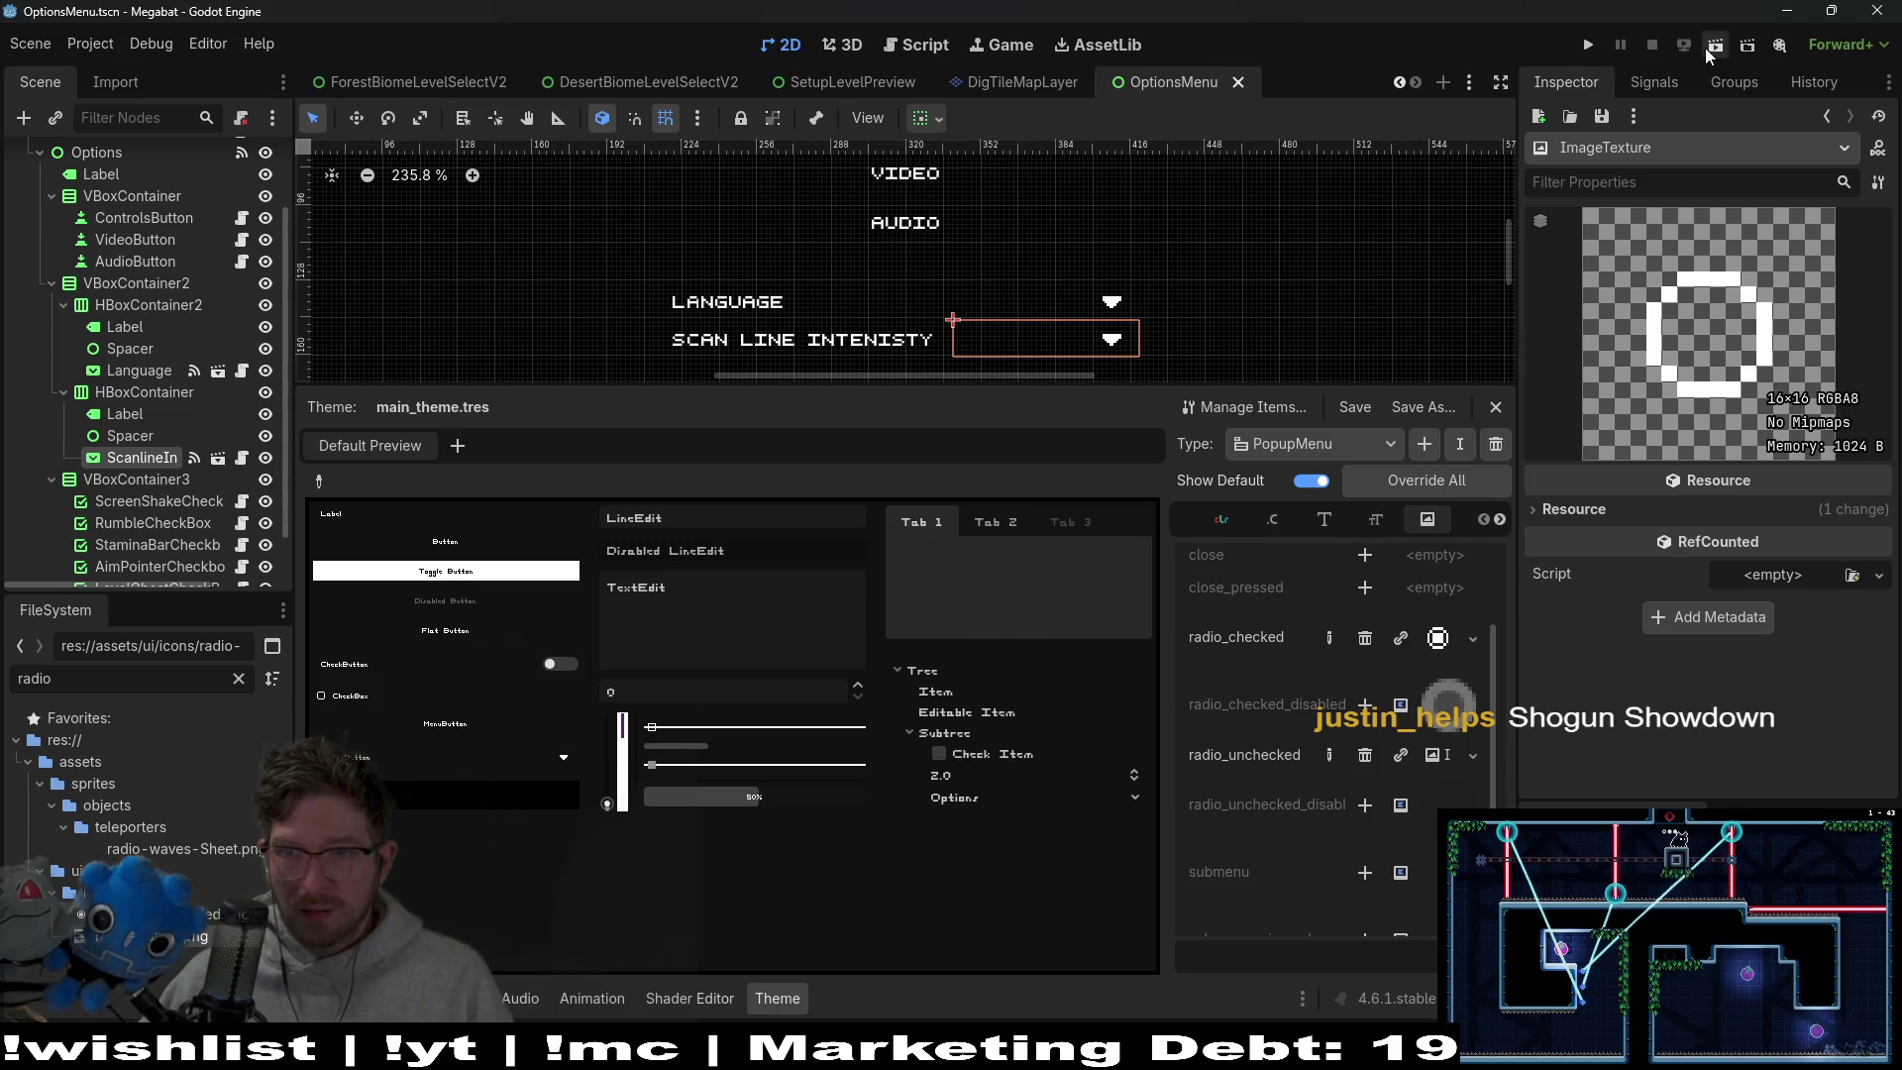
# Run the scene, switch scan line intensity to MEDIUM, reopen the dropdown, and close the game
pyautogui.click(1711, 46)
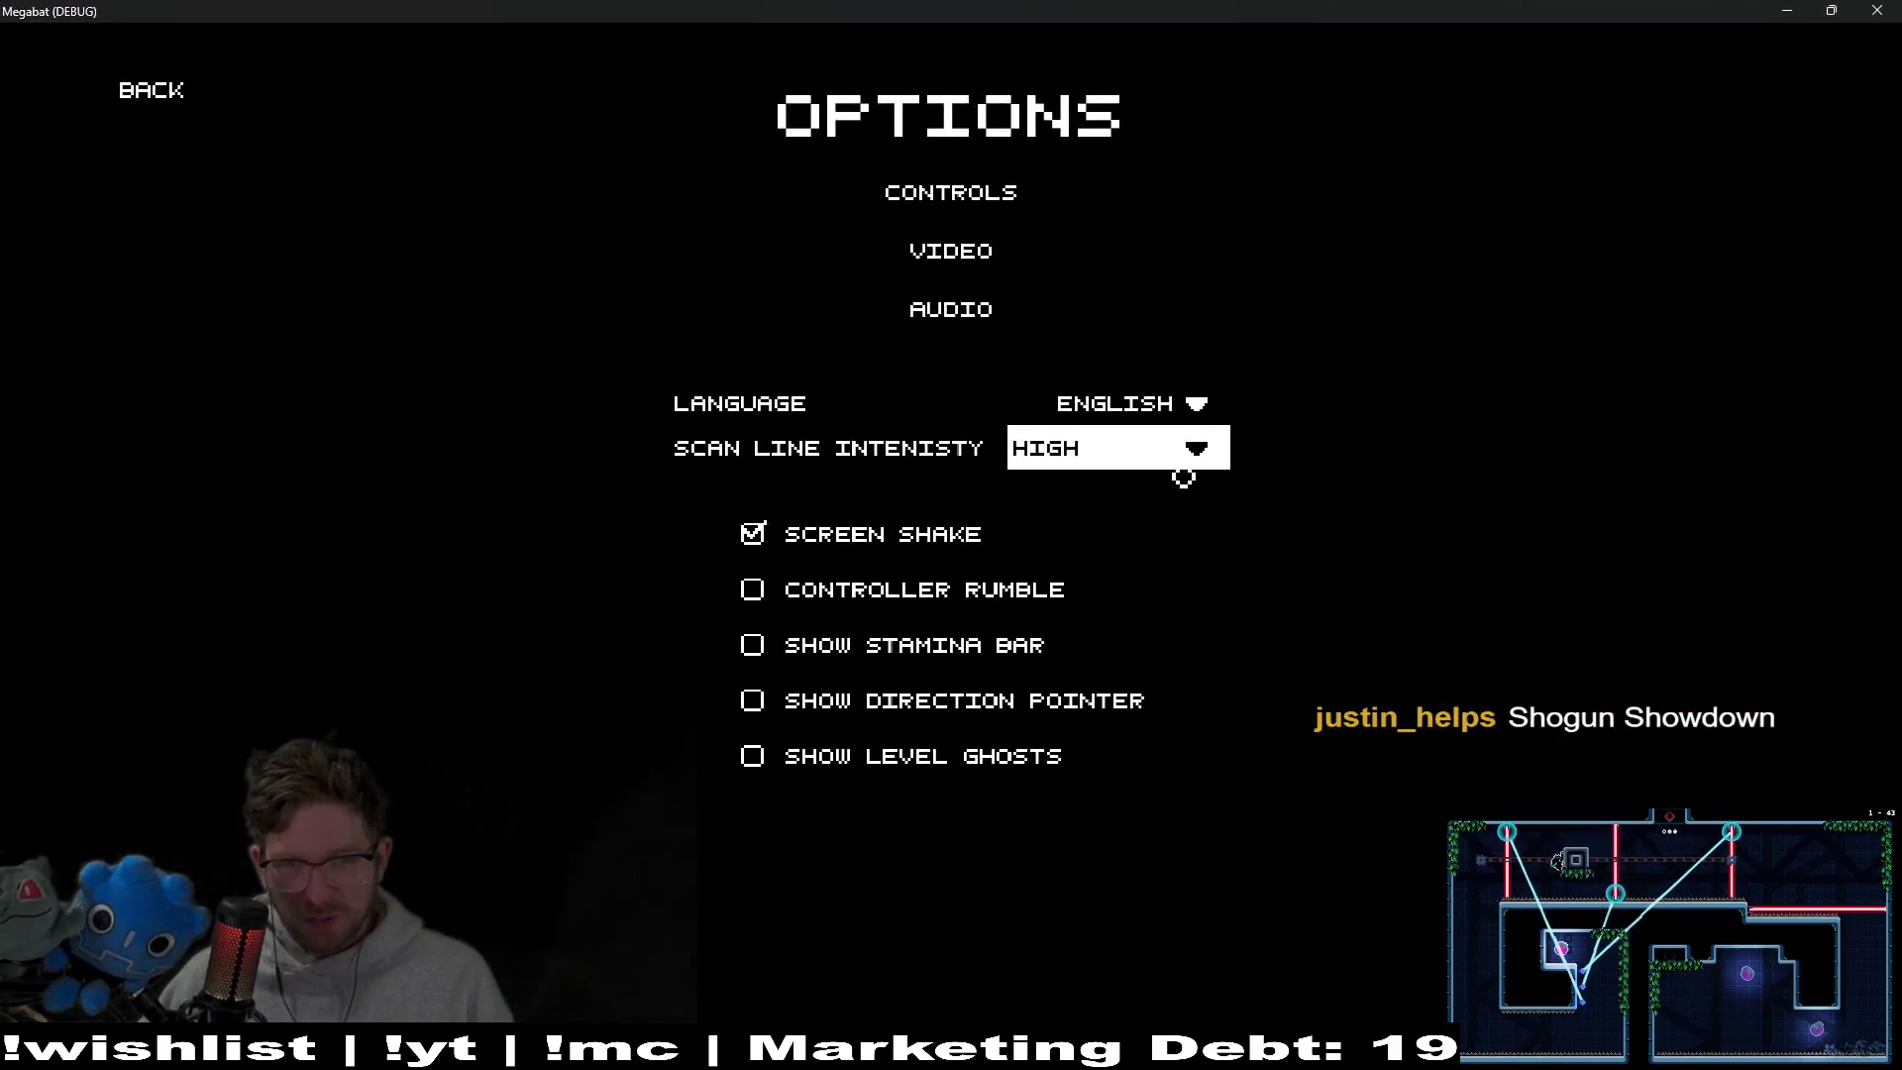
pyautogui.click(1143, 465)
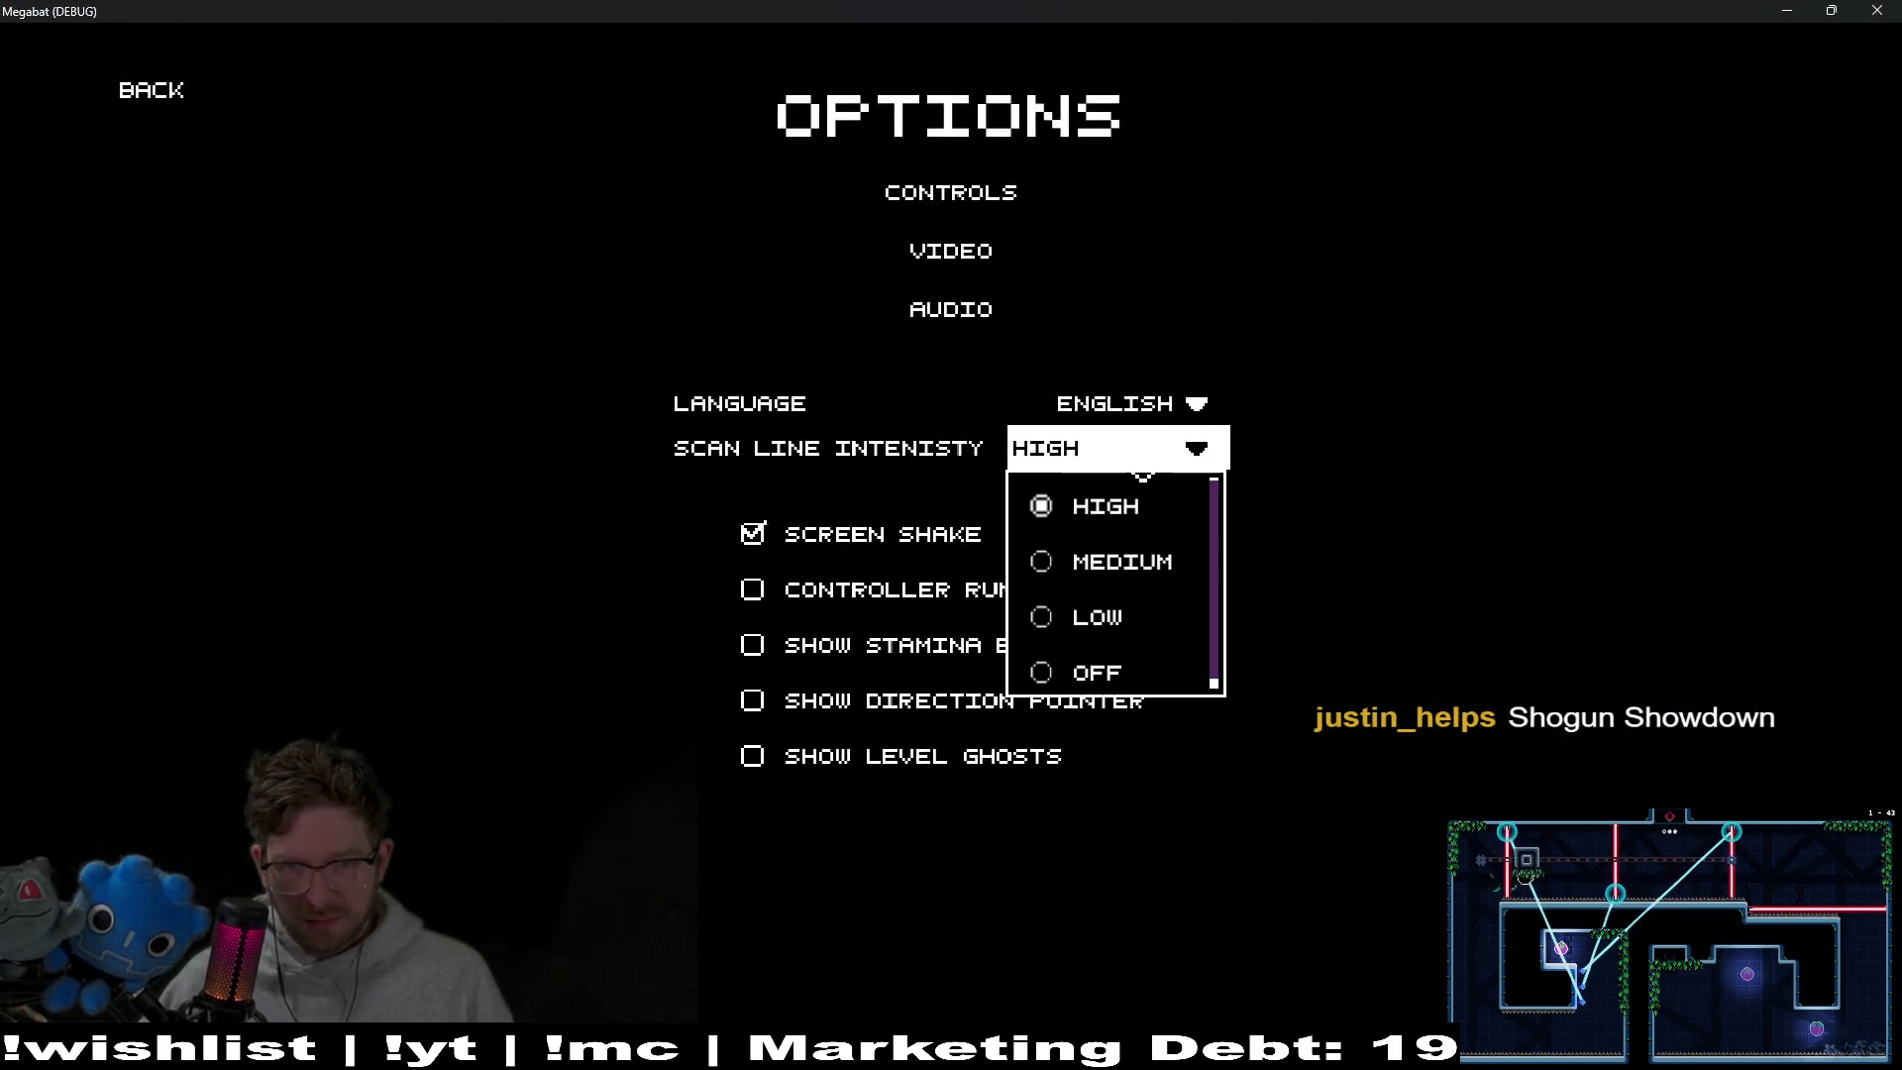
pyautogui.click(1111, 575)
pyautogui.click(1114, 463)
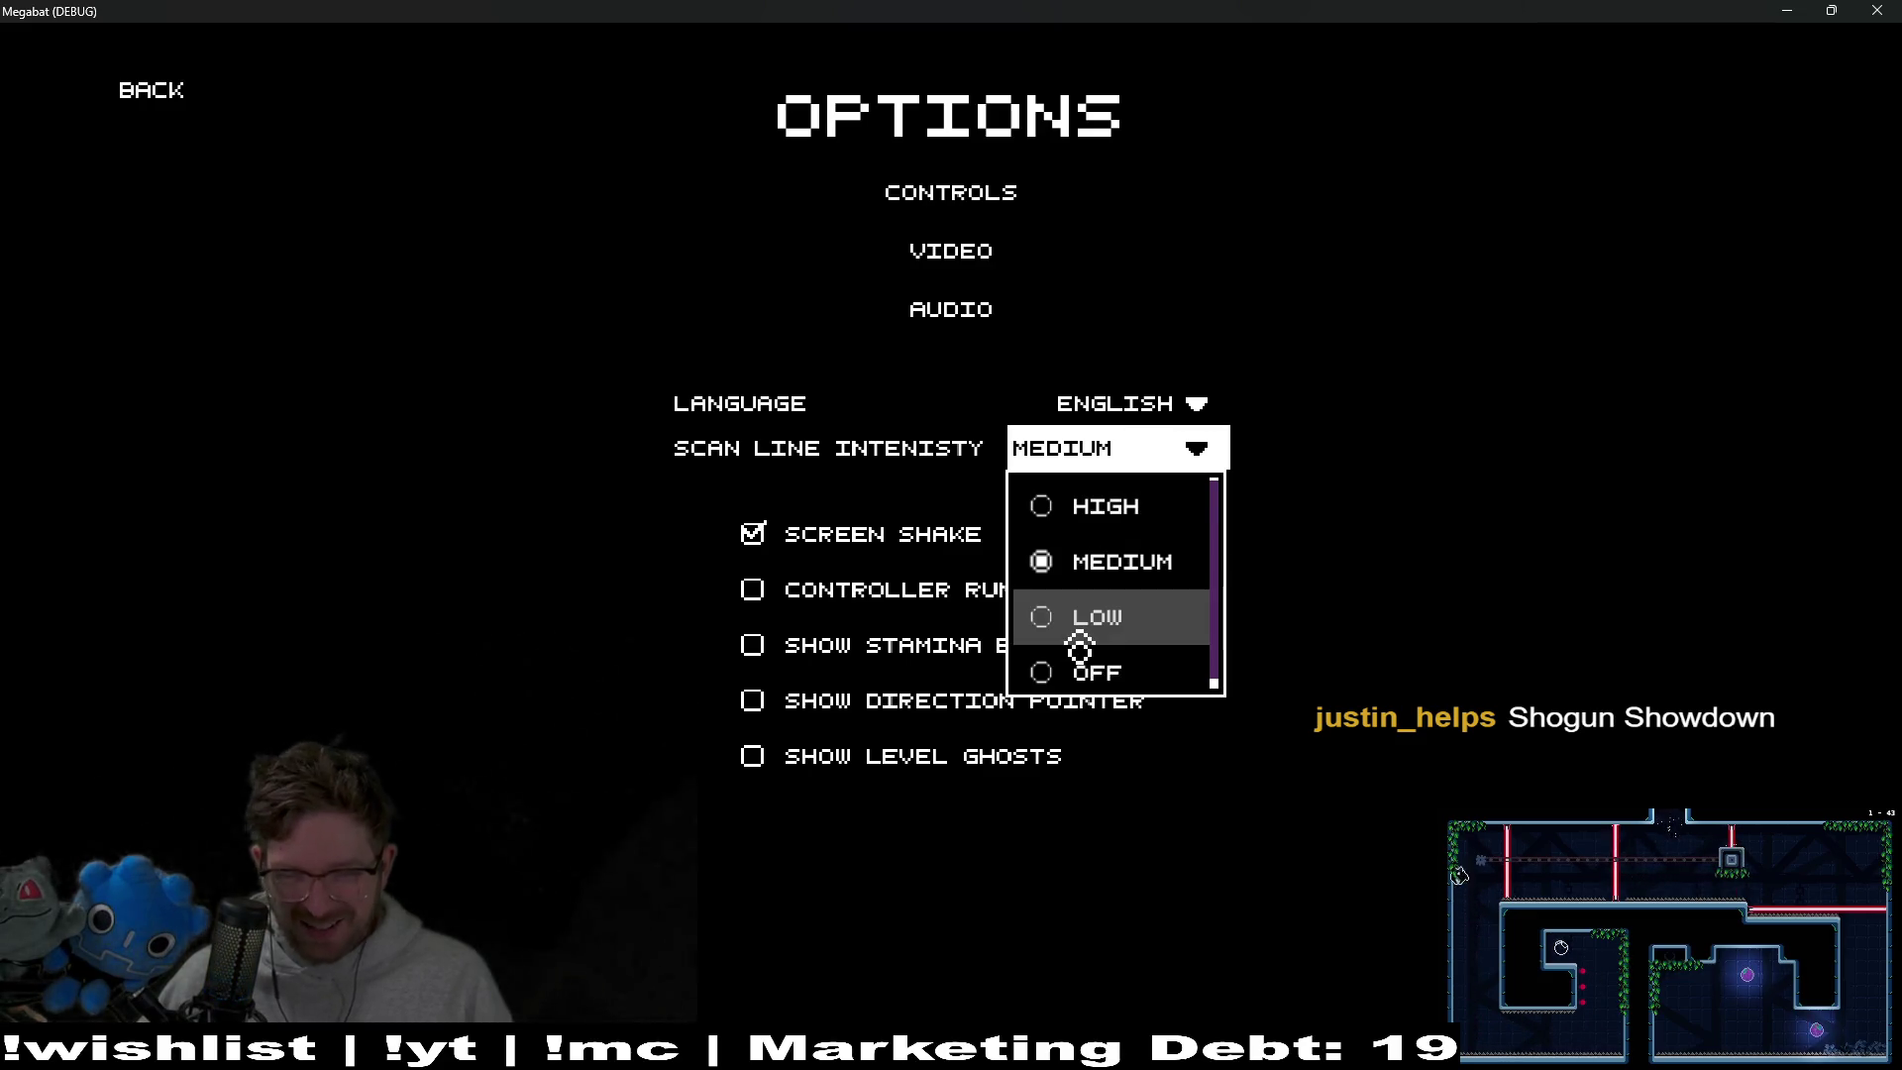
pyautogui.click(1879, 10)
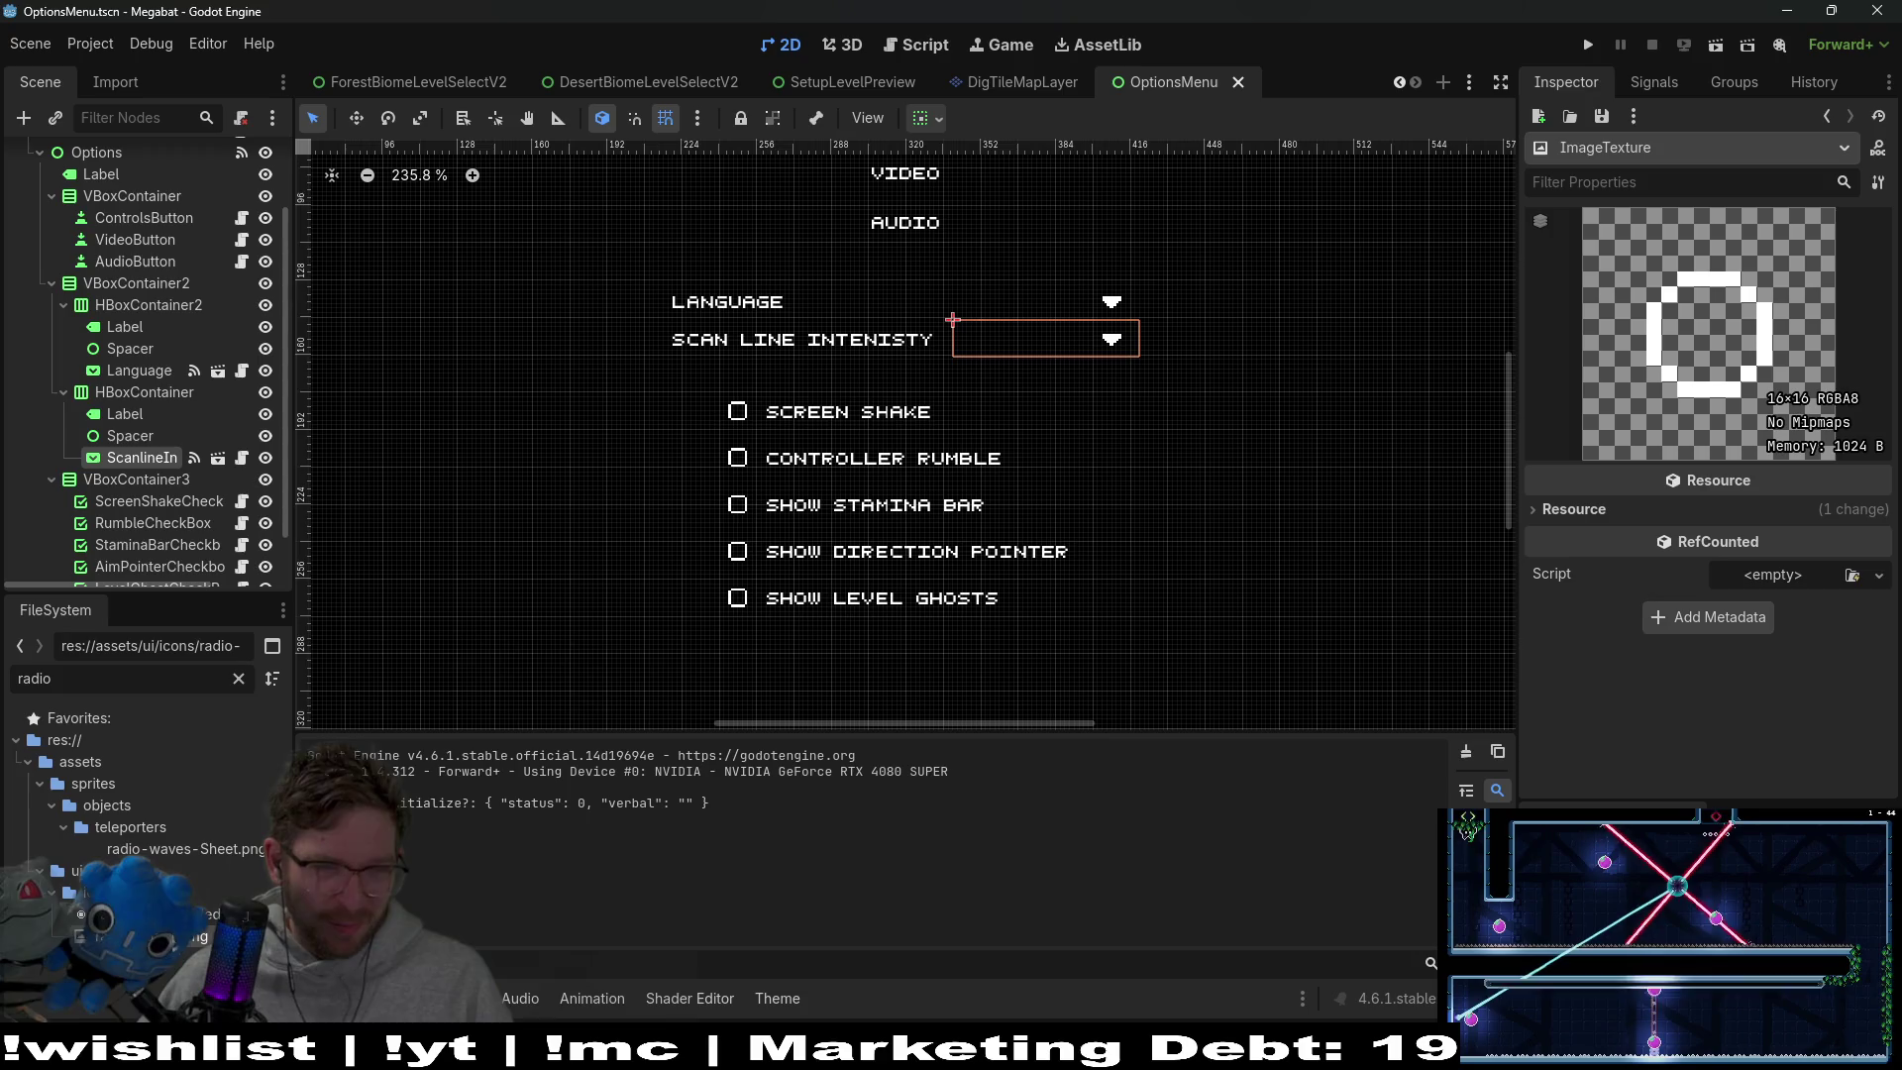
# Reimport radio-button.png as Texture2D again and confirm the reimport
pyautogui.rightClick(205, 933)
pyautogui.click(152, 146)
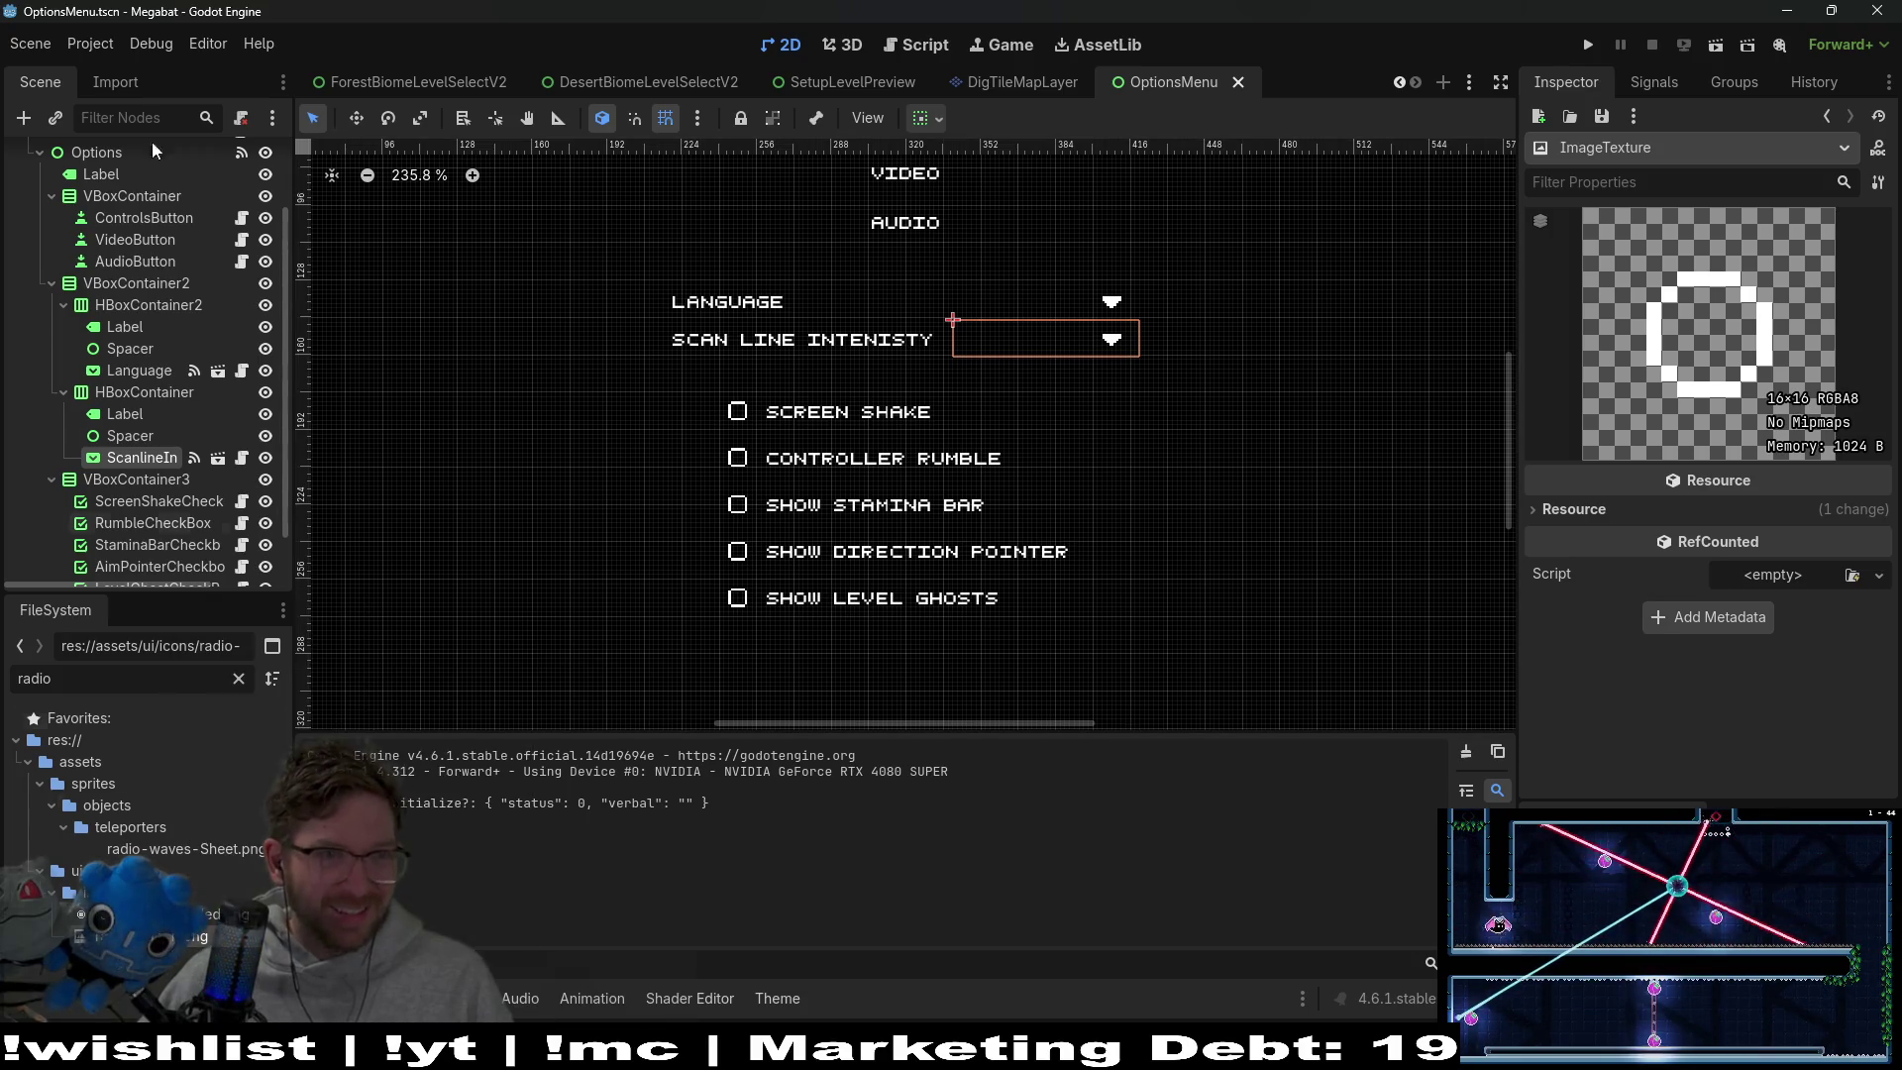
pyautogui.click(116, 81)
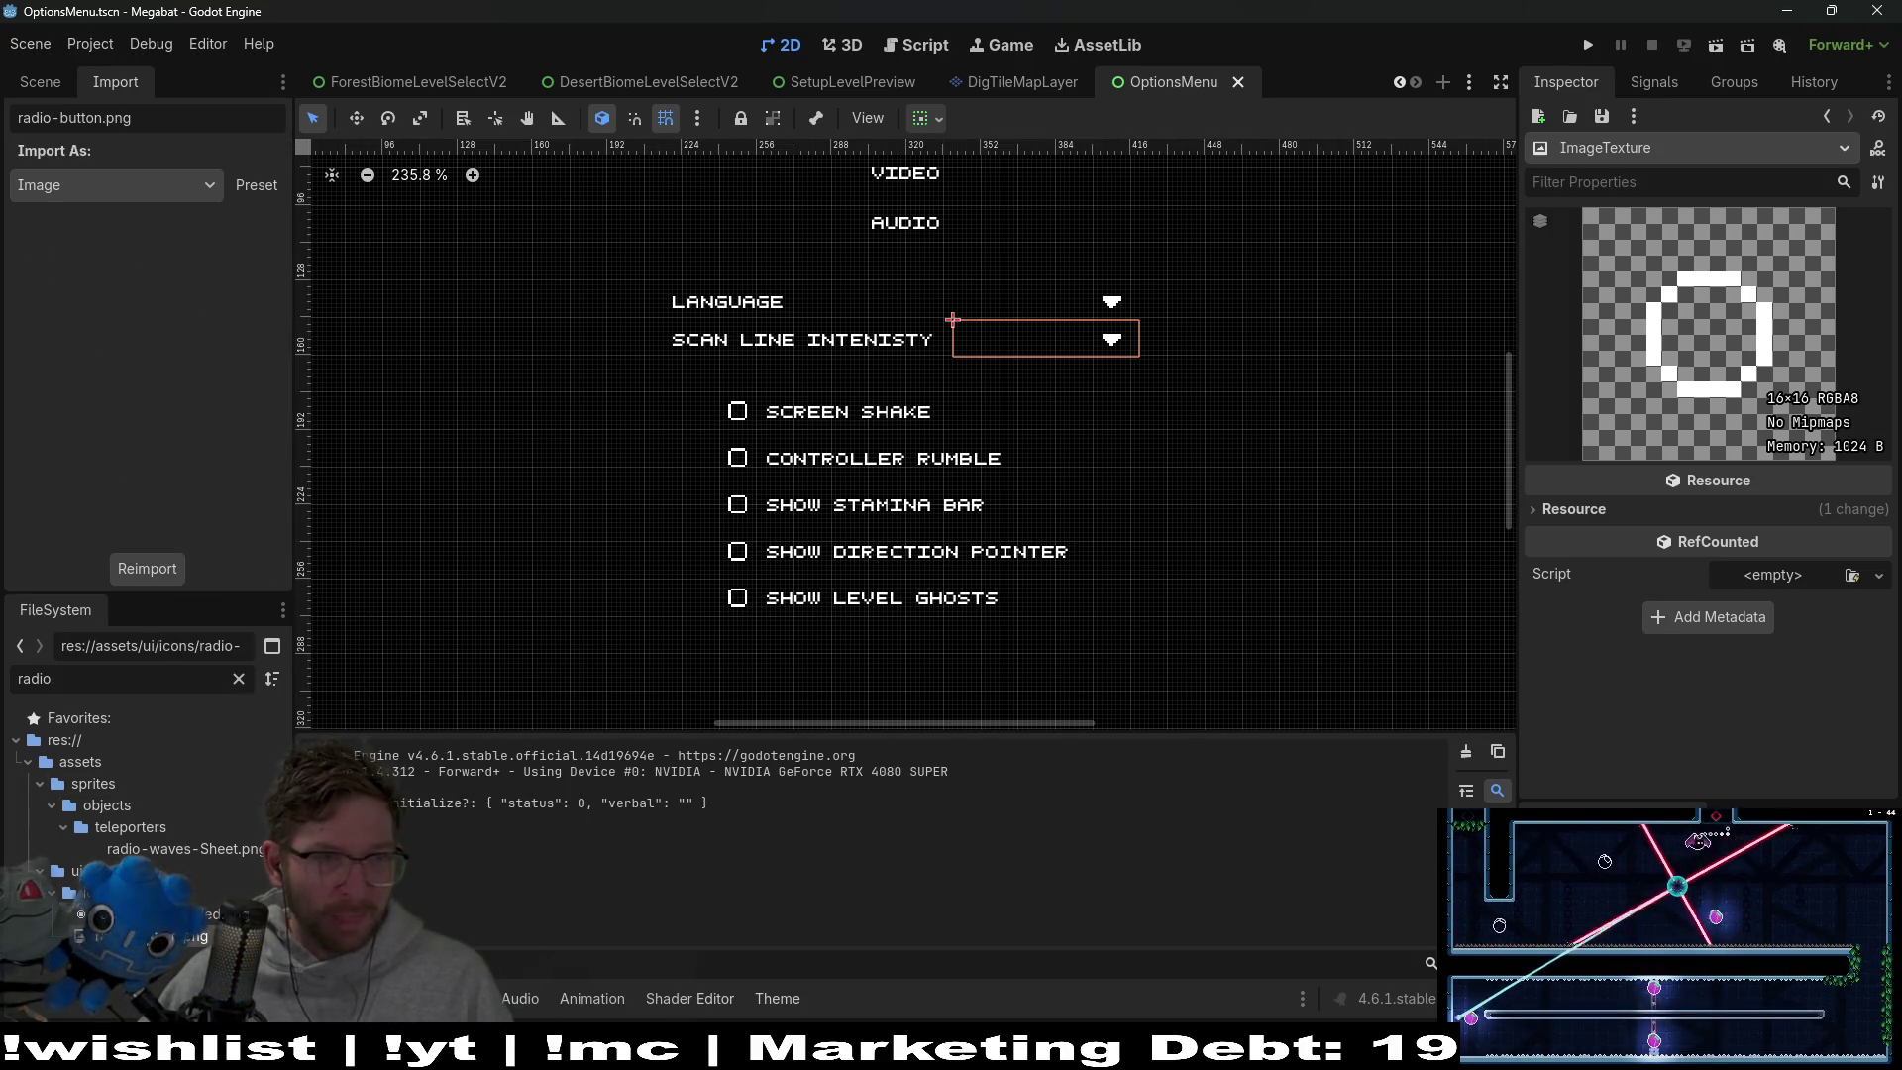
pyautogui.click(119, 193)
pyautogui.click(109, 336)
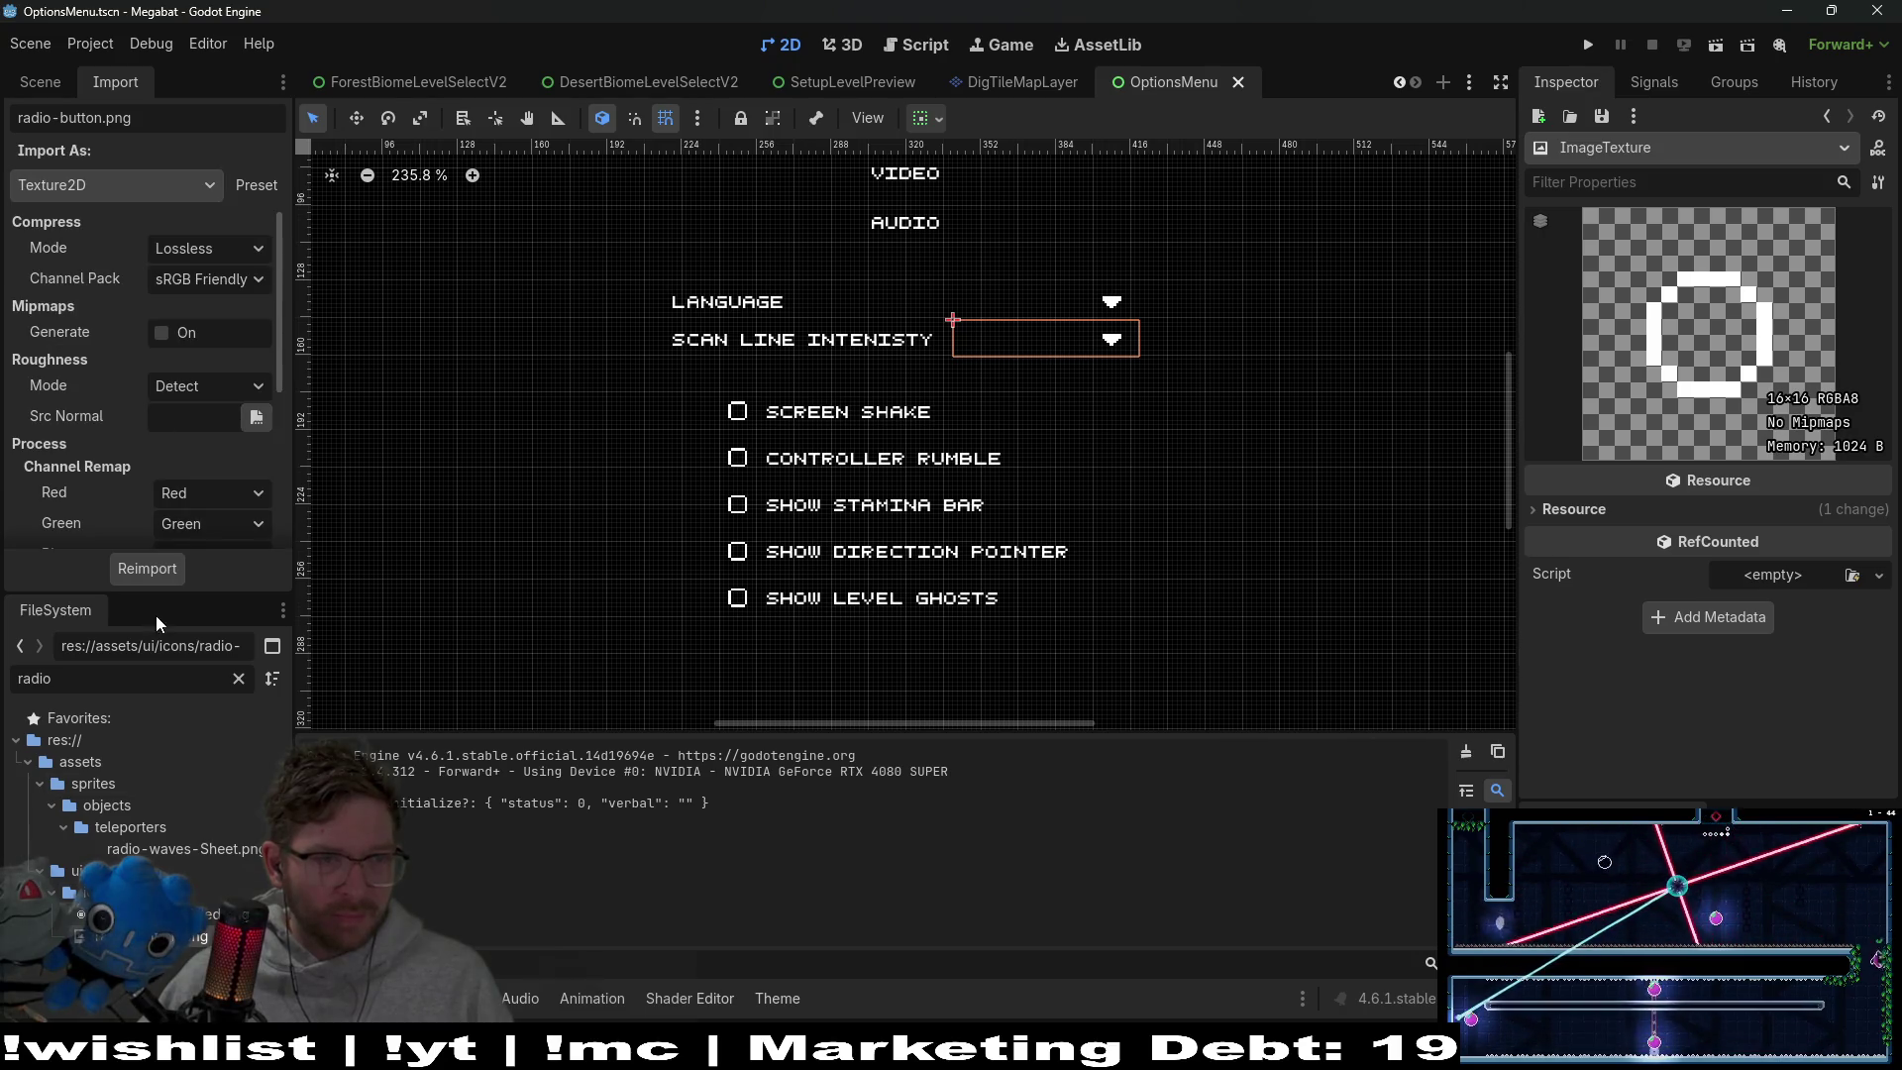
pyautogui.click(151, 572)
pyautogui.click(805, 575)
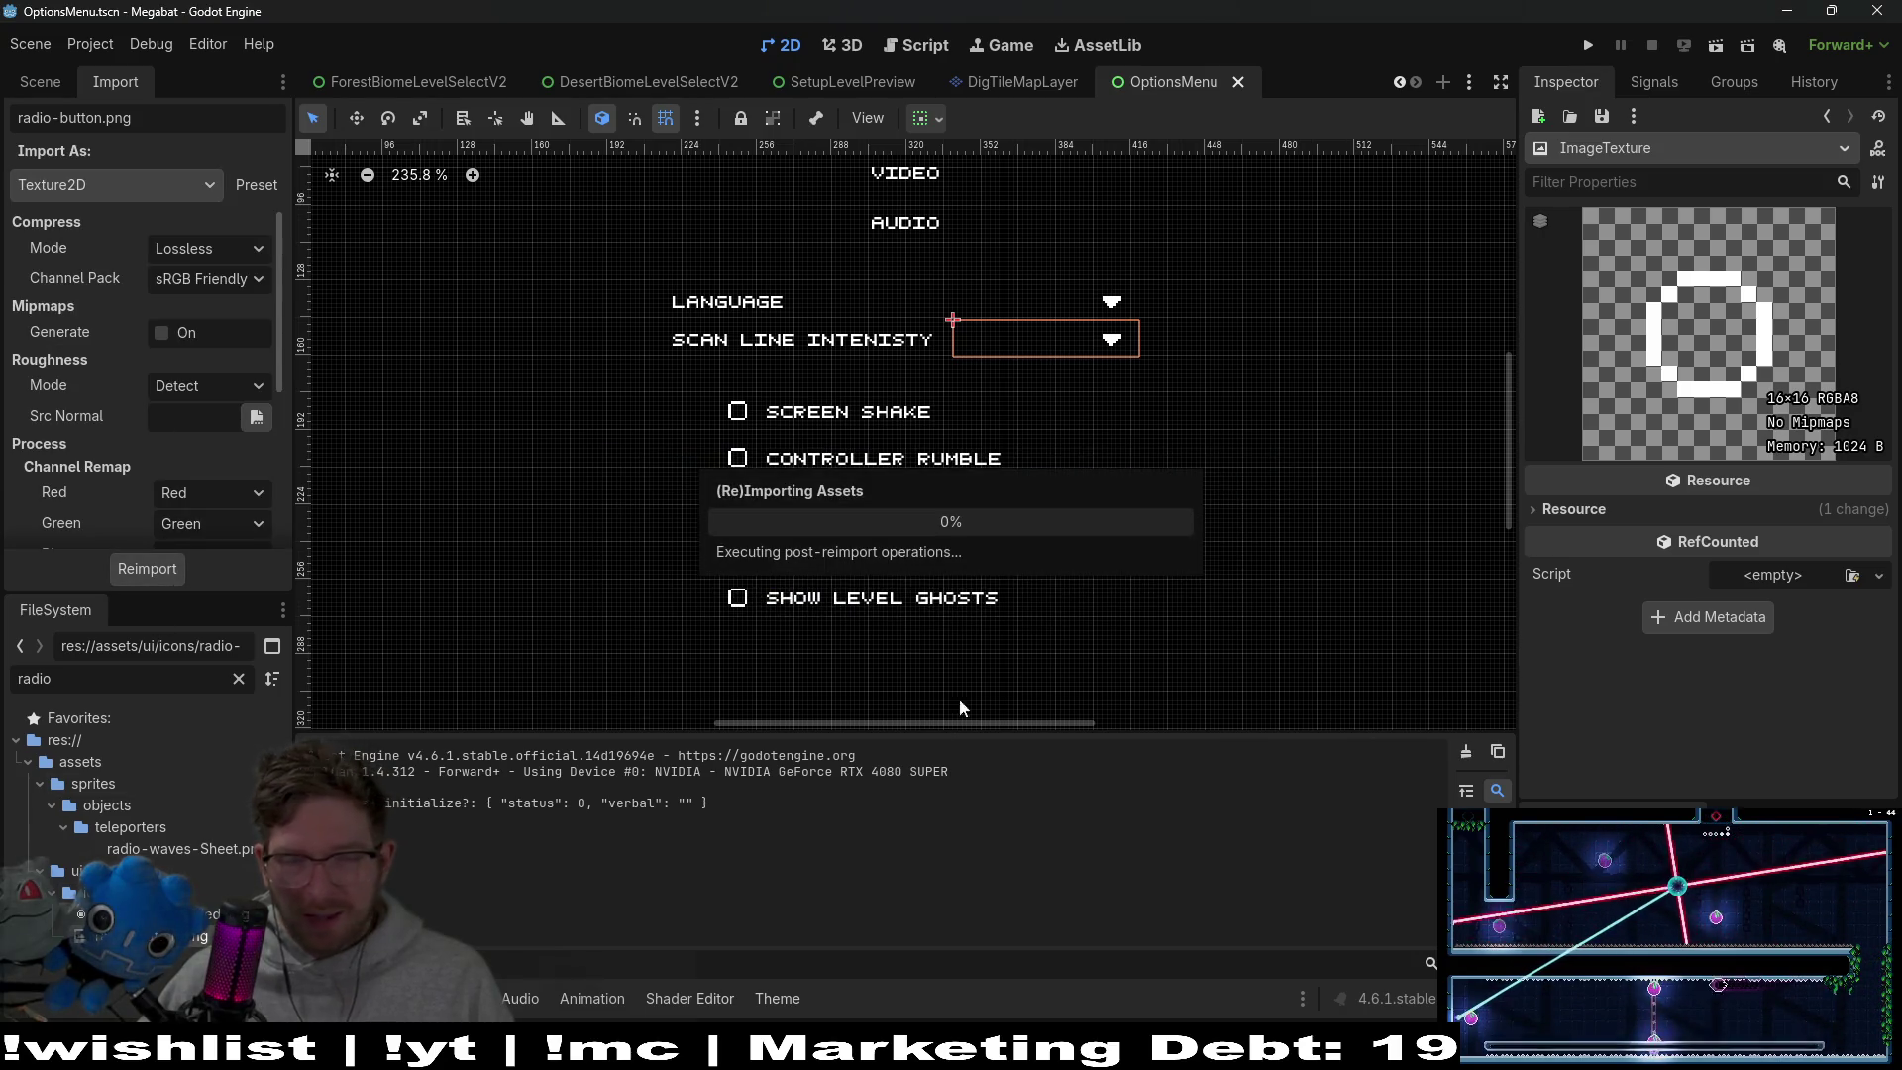
# Check radio-button-filled.png's import settings, then return to the 2D view and scene tree
pyautogui.click(148, 913)
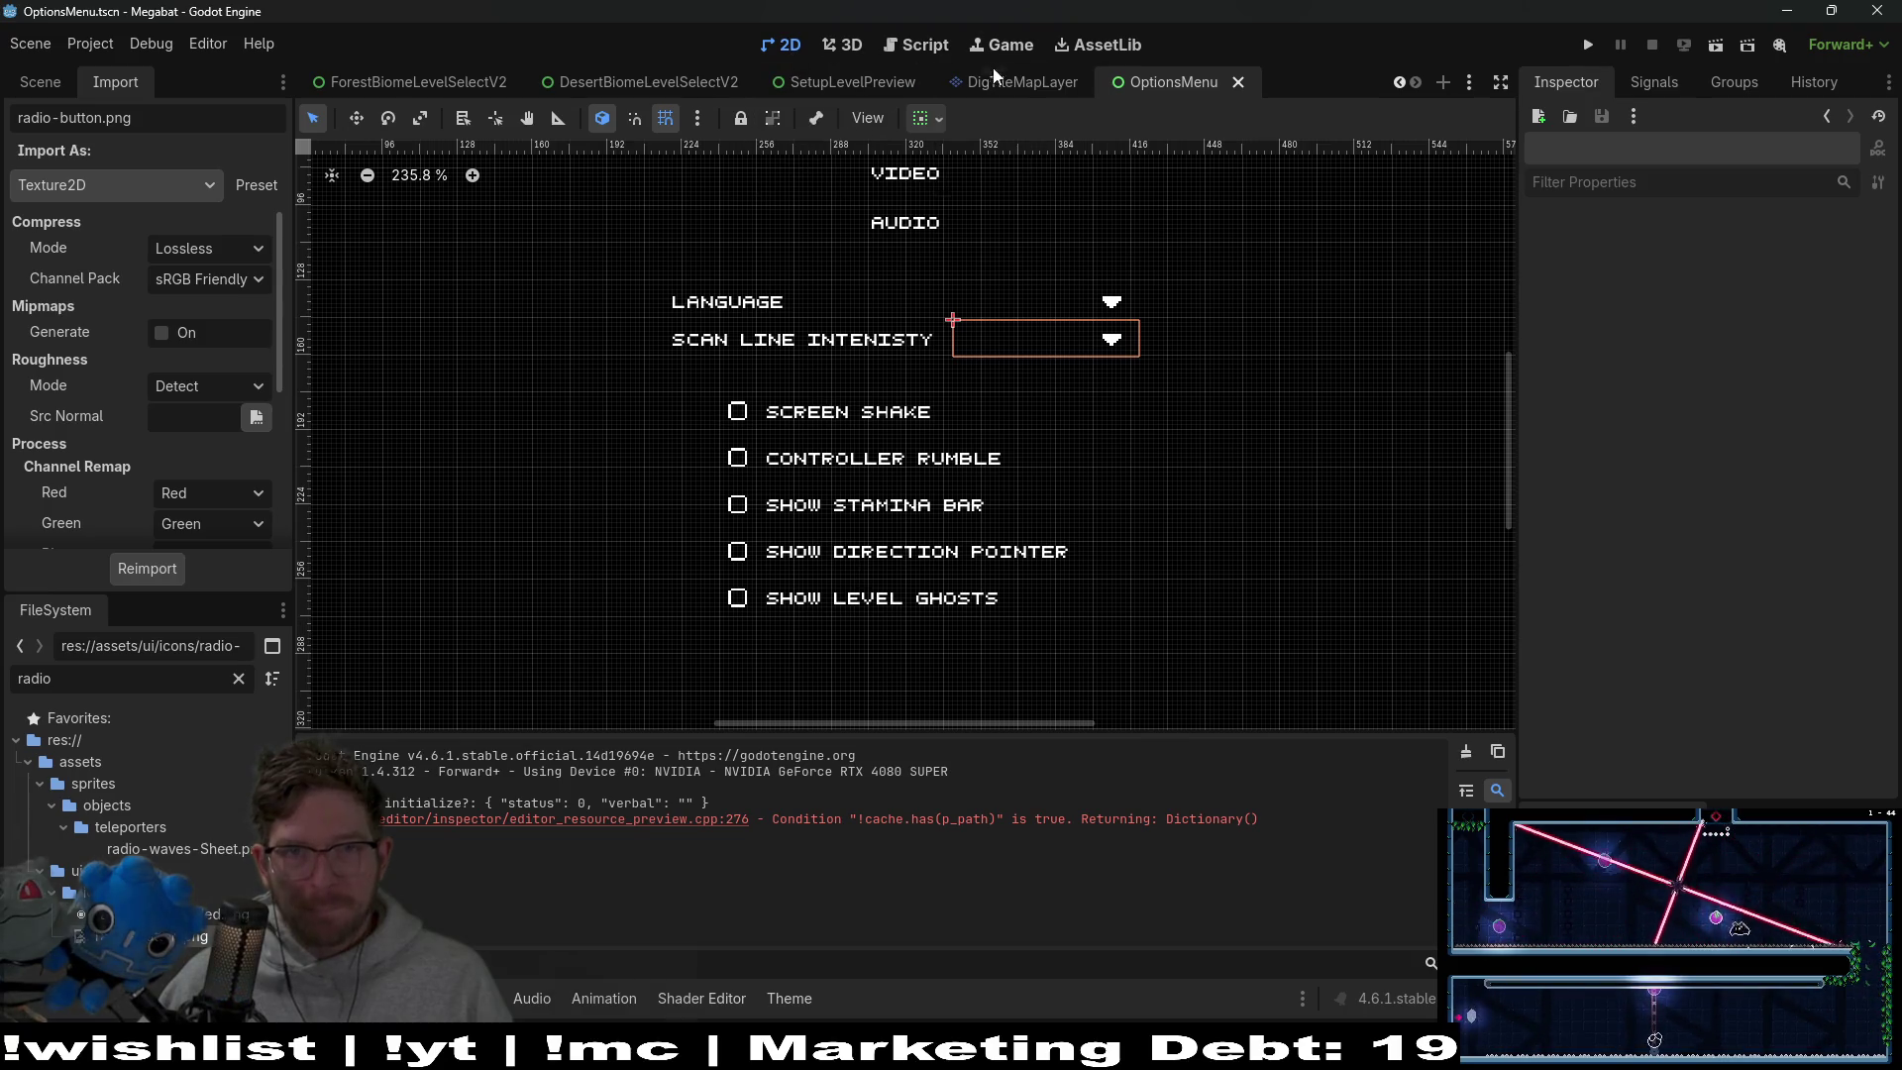
pyautogui.click(1070, 44)
pyautogui.click(797, 44)
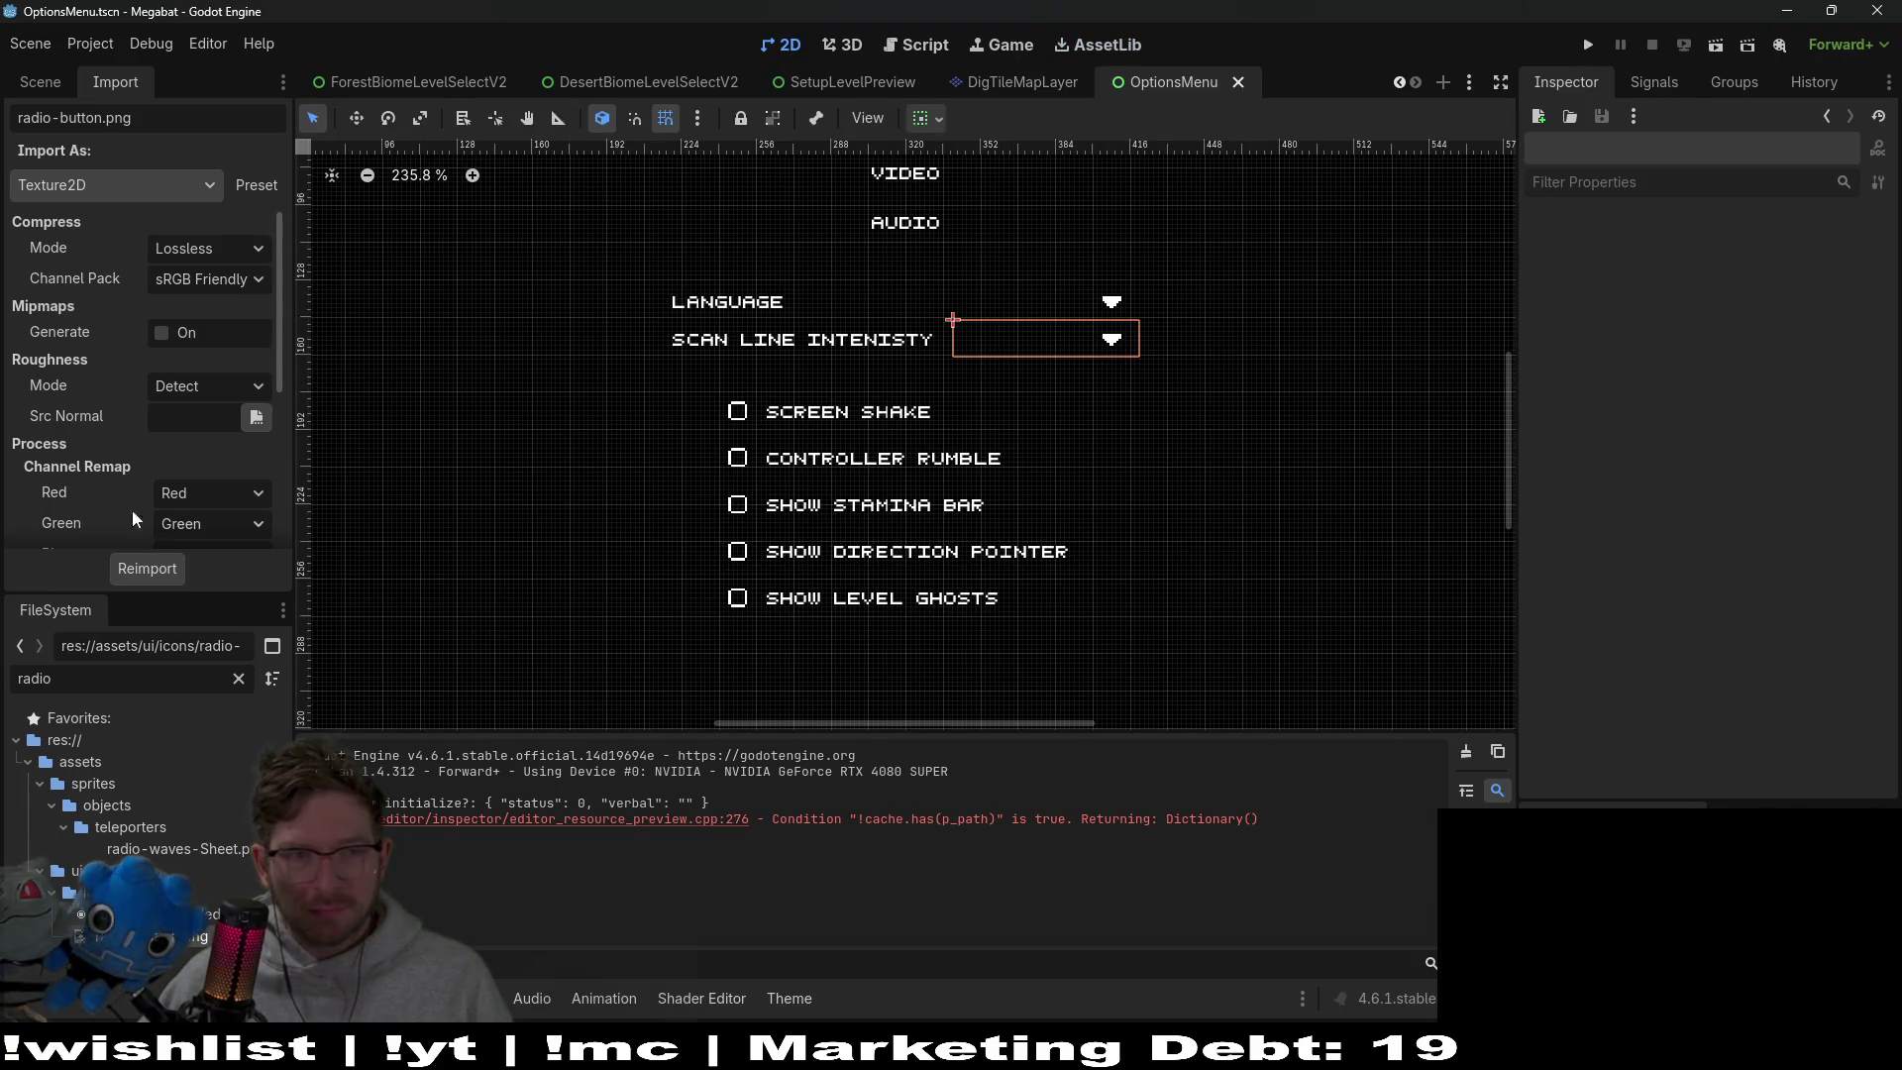
pyautogui.click(41, 83)
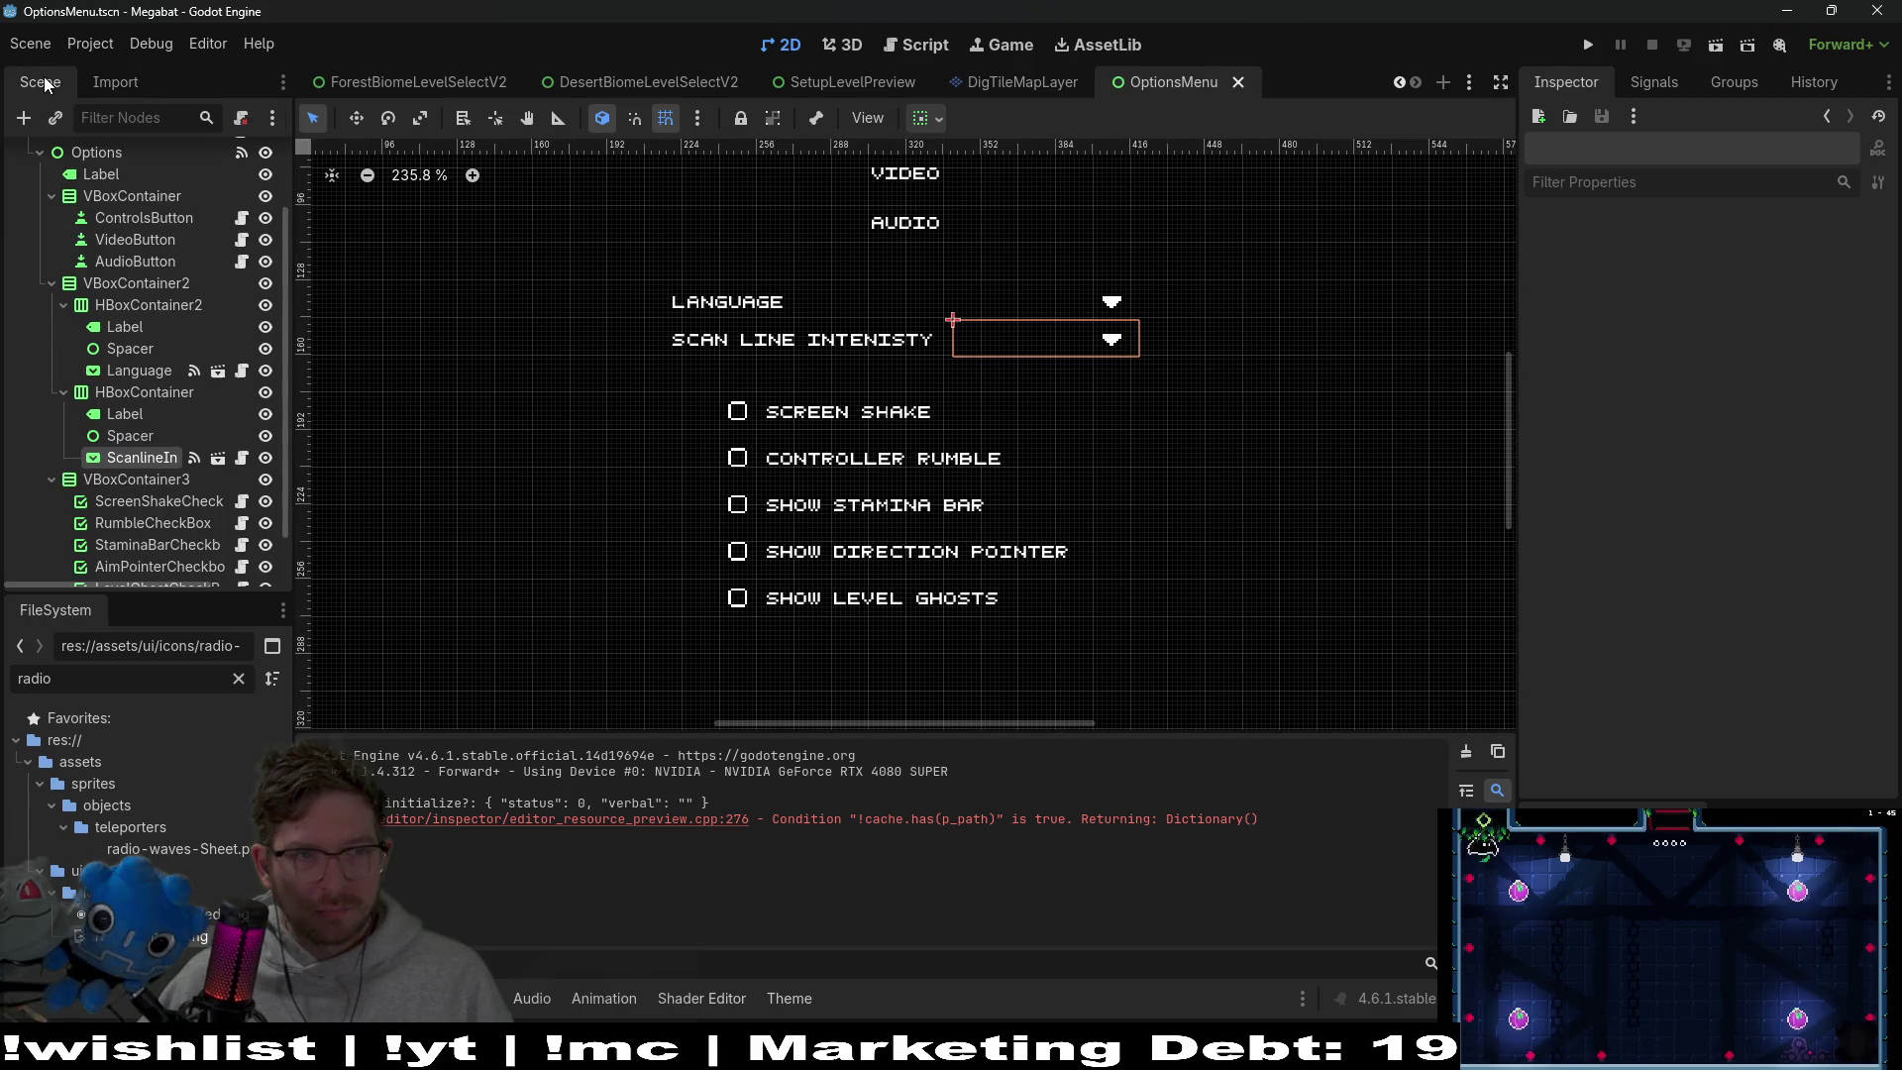
# Select ScanlineIntensitySelect and delete main_theme's PopupMenu radio_checked icon override
pyautogui.click(125, 413)
pyautogui.click(142, 456)
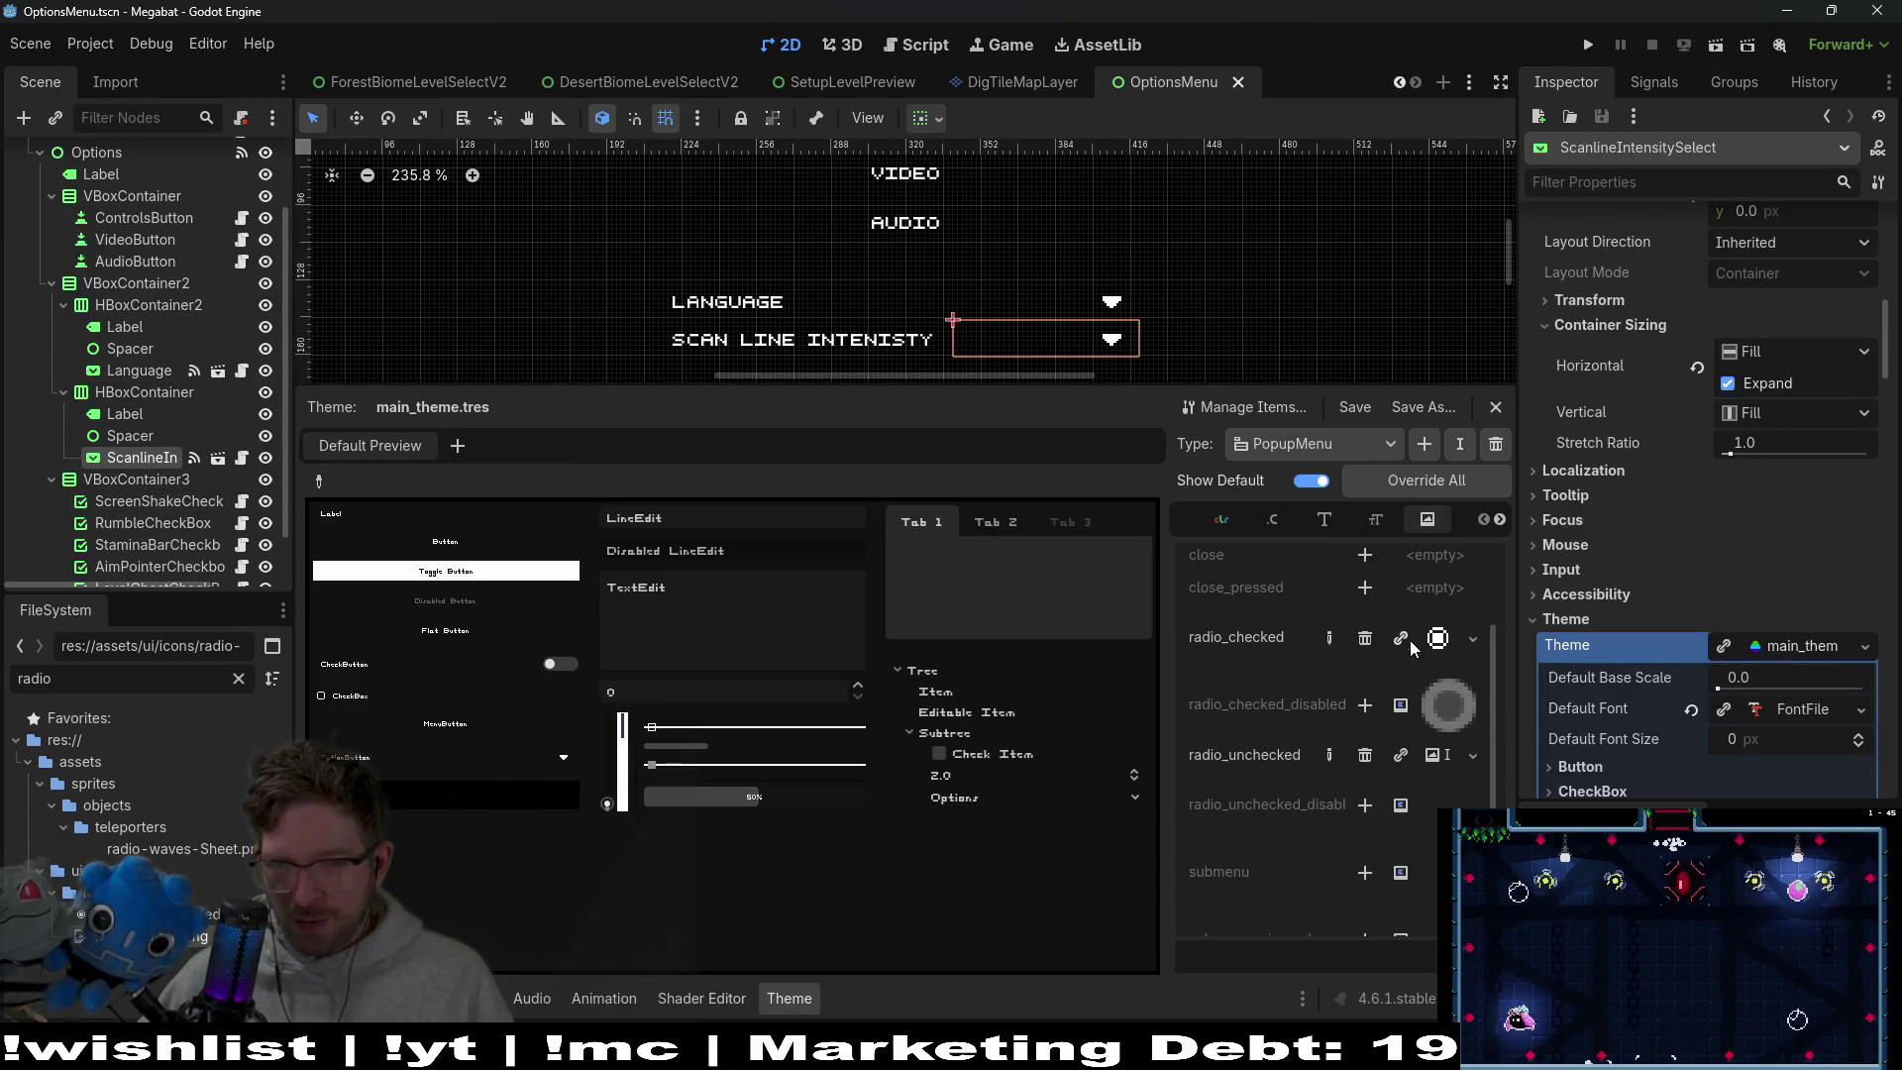
pyautogui.click(1365, 641)
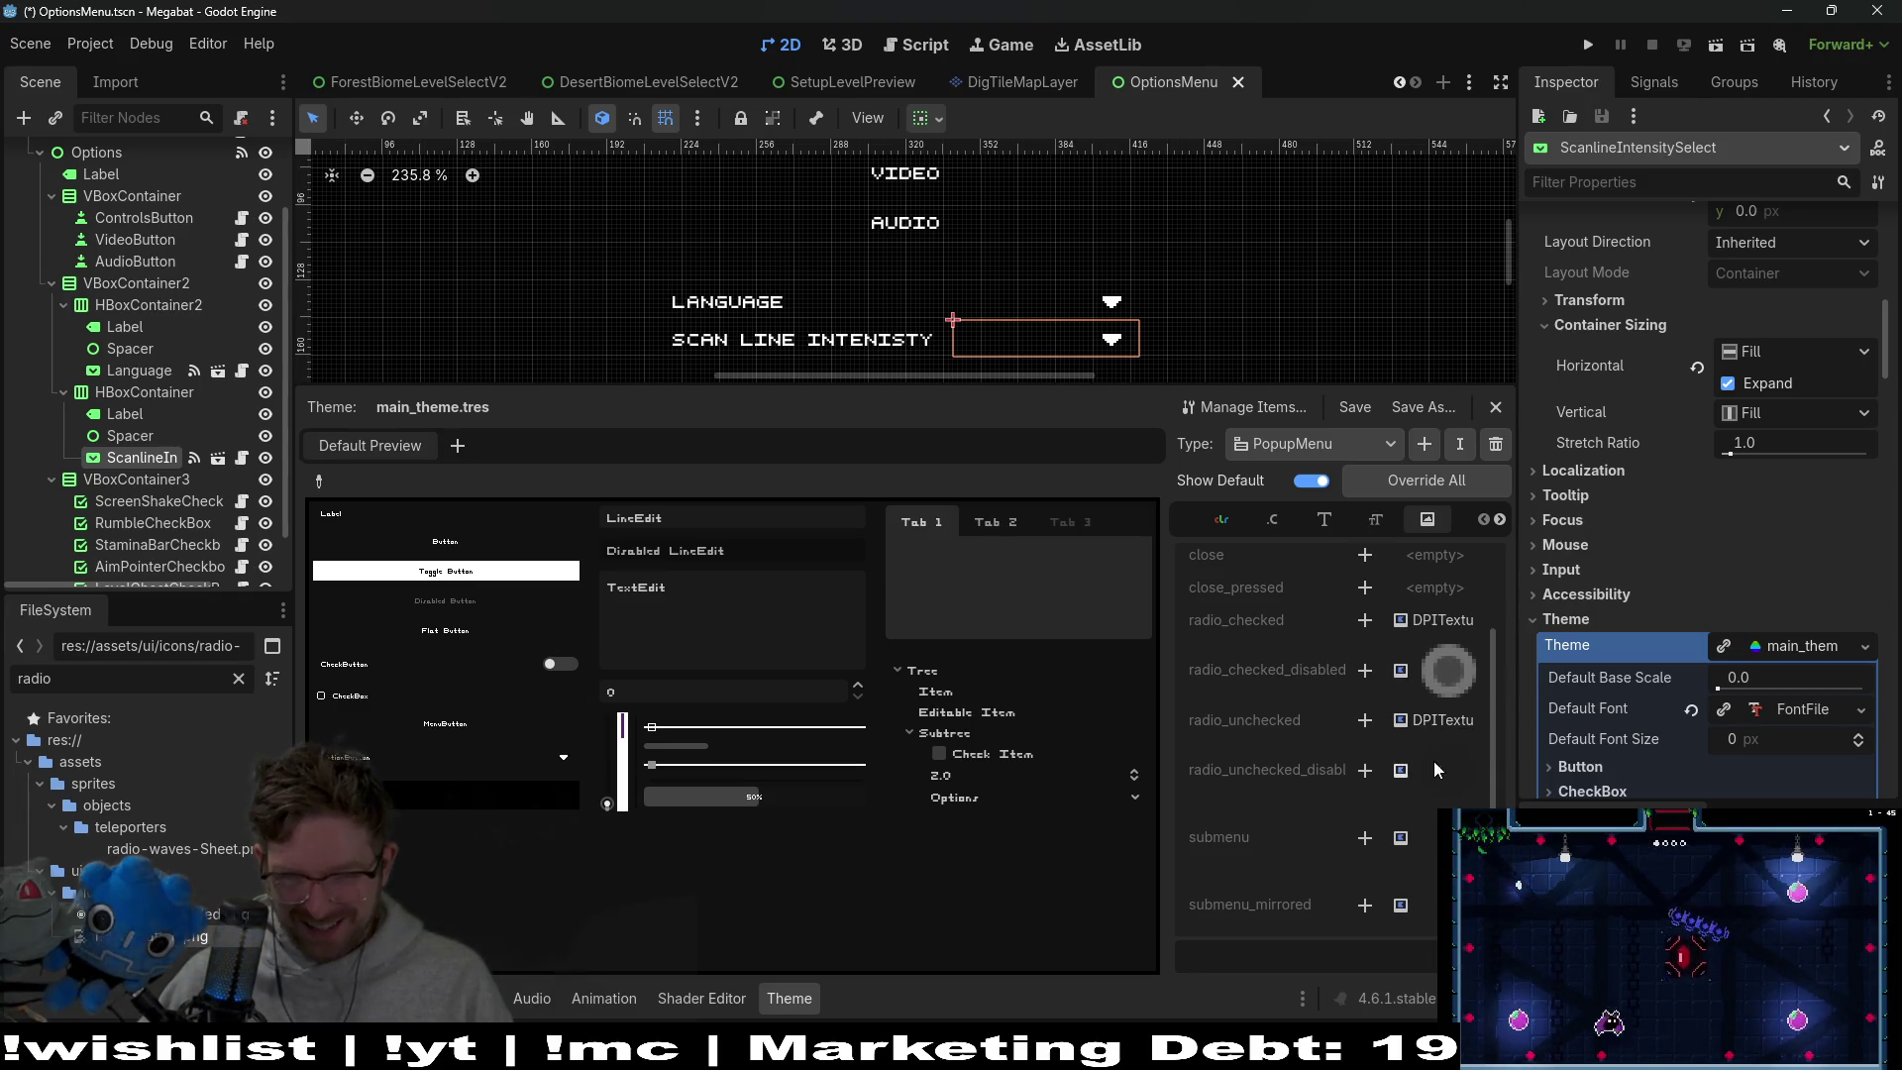
# Run the scene, set scan line intensity to LOW, recheck the dropdown's radio icons, and close the game
pyautogui.click(1715, 44)
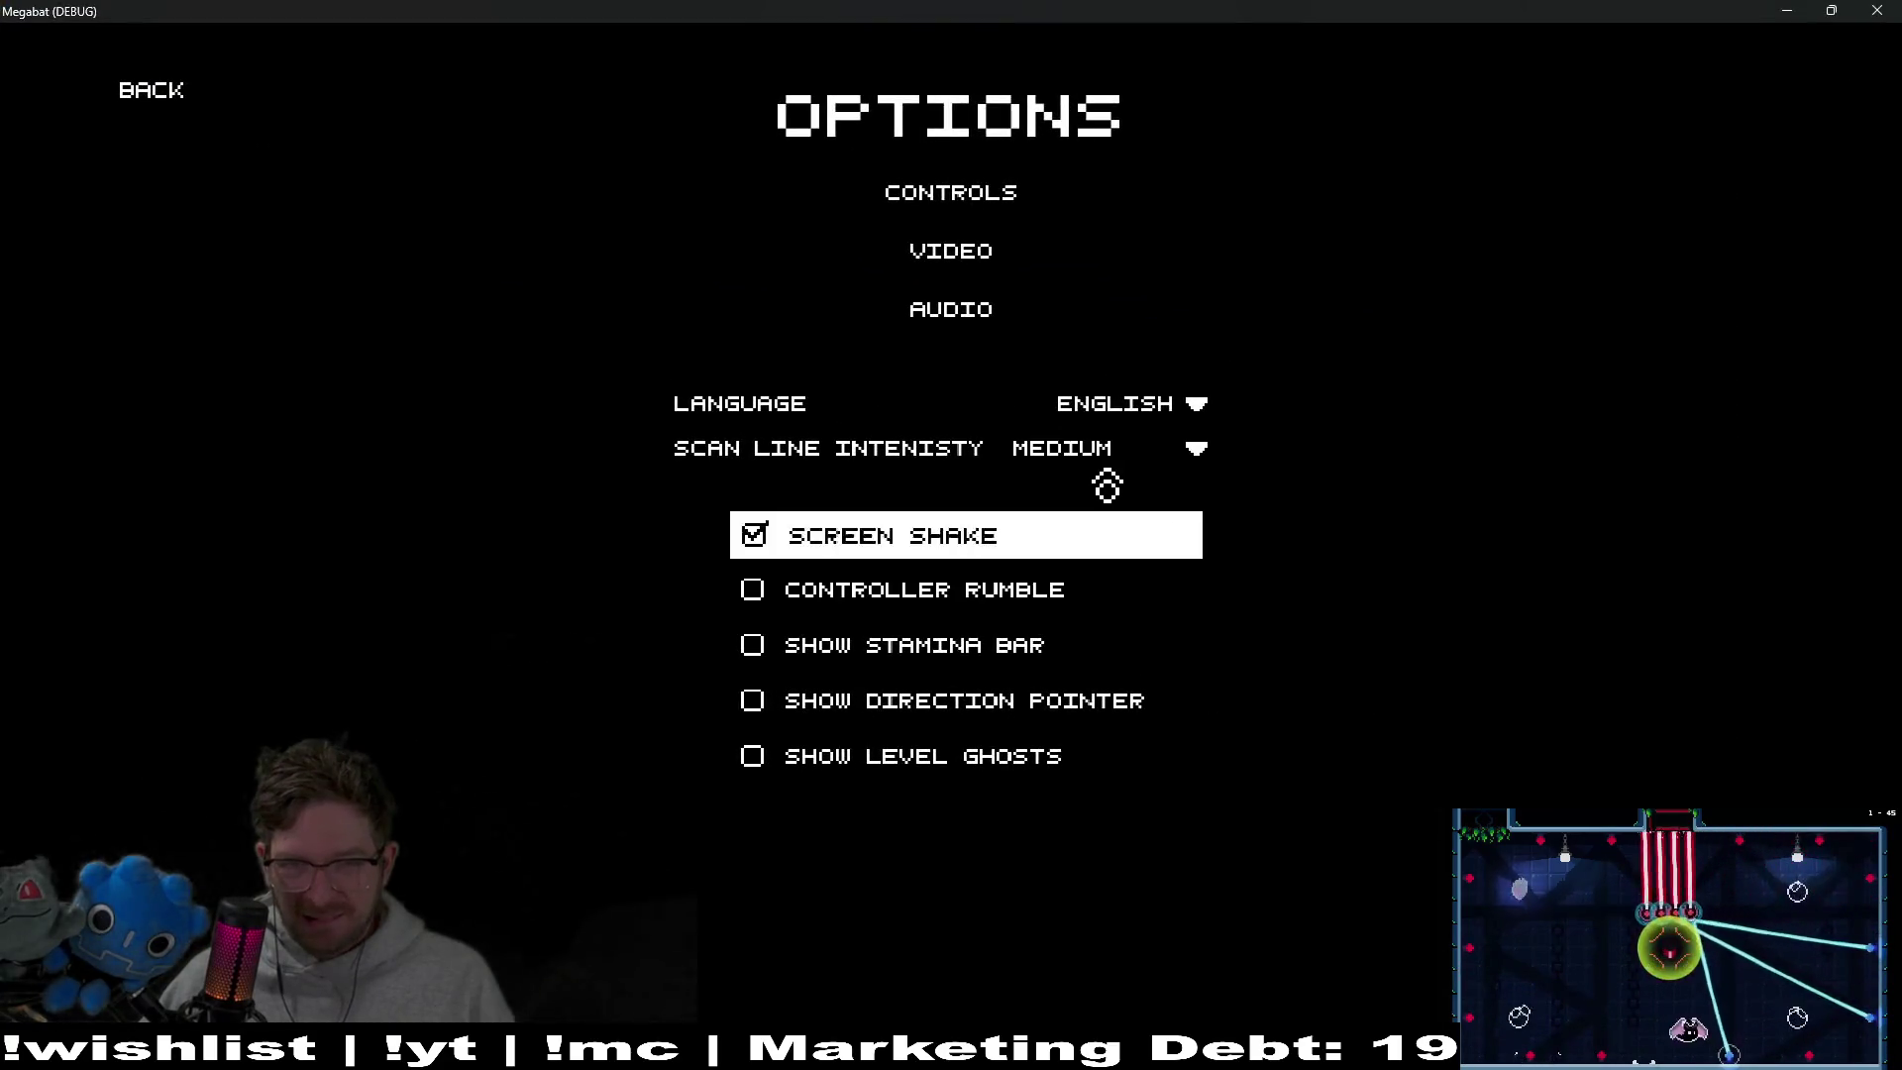
pyautogui.click(1123, 463)
pyautogui.click(1119, 619)
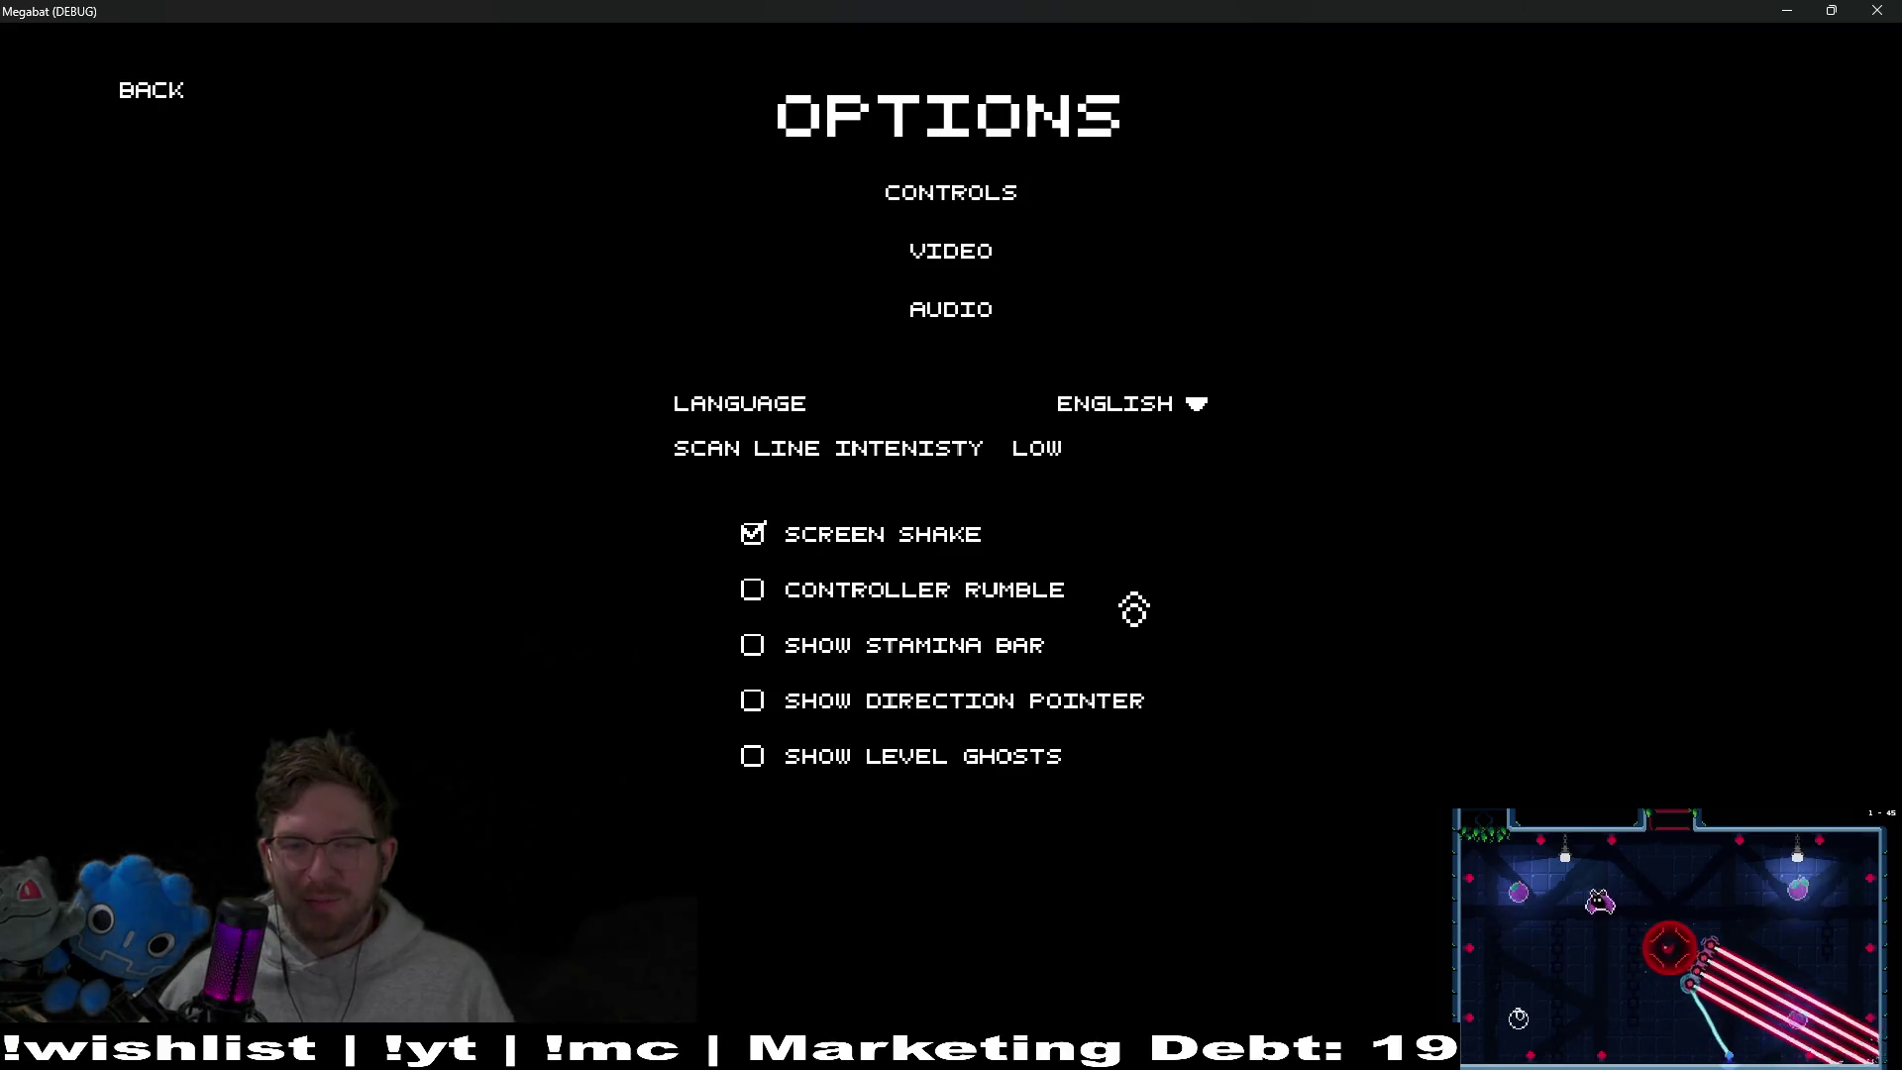
pyautogui.click(1123, 456)
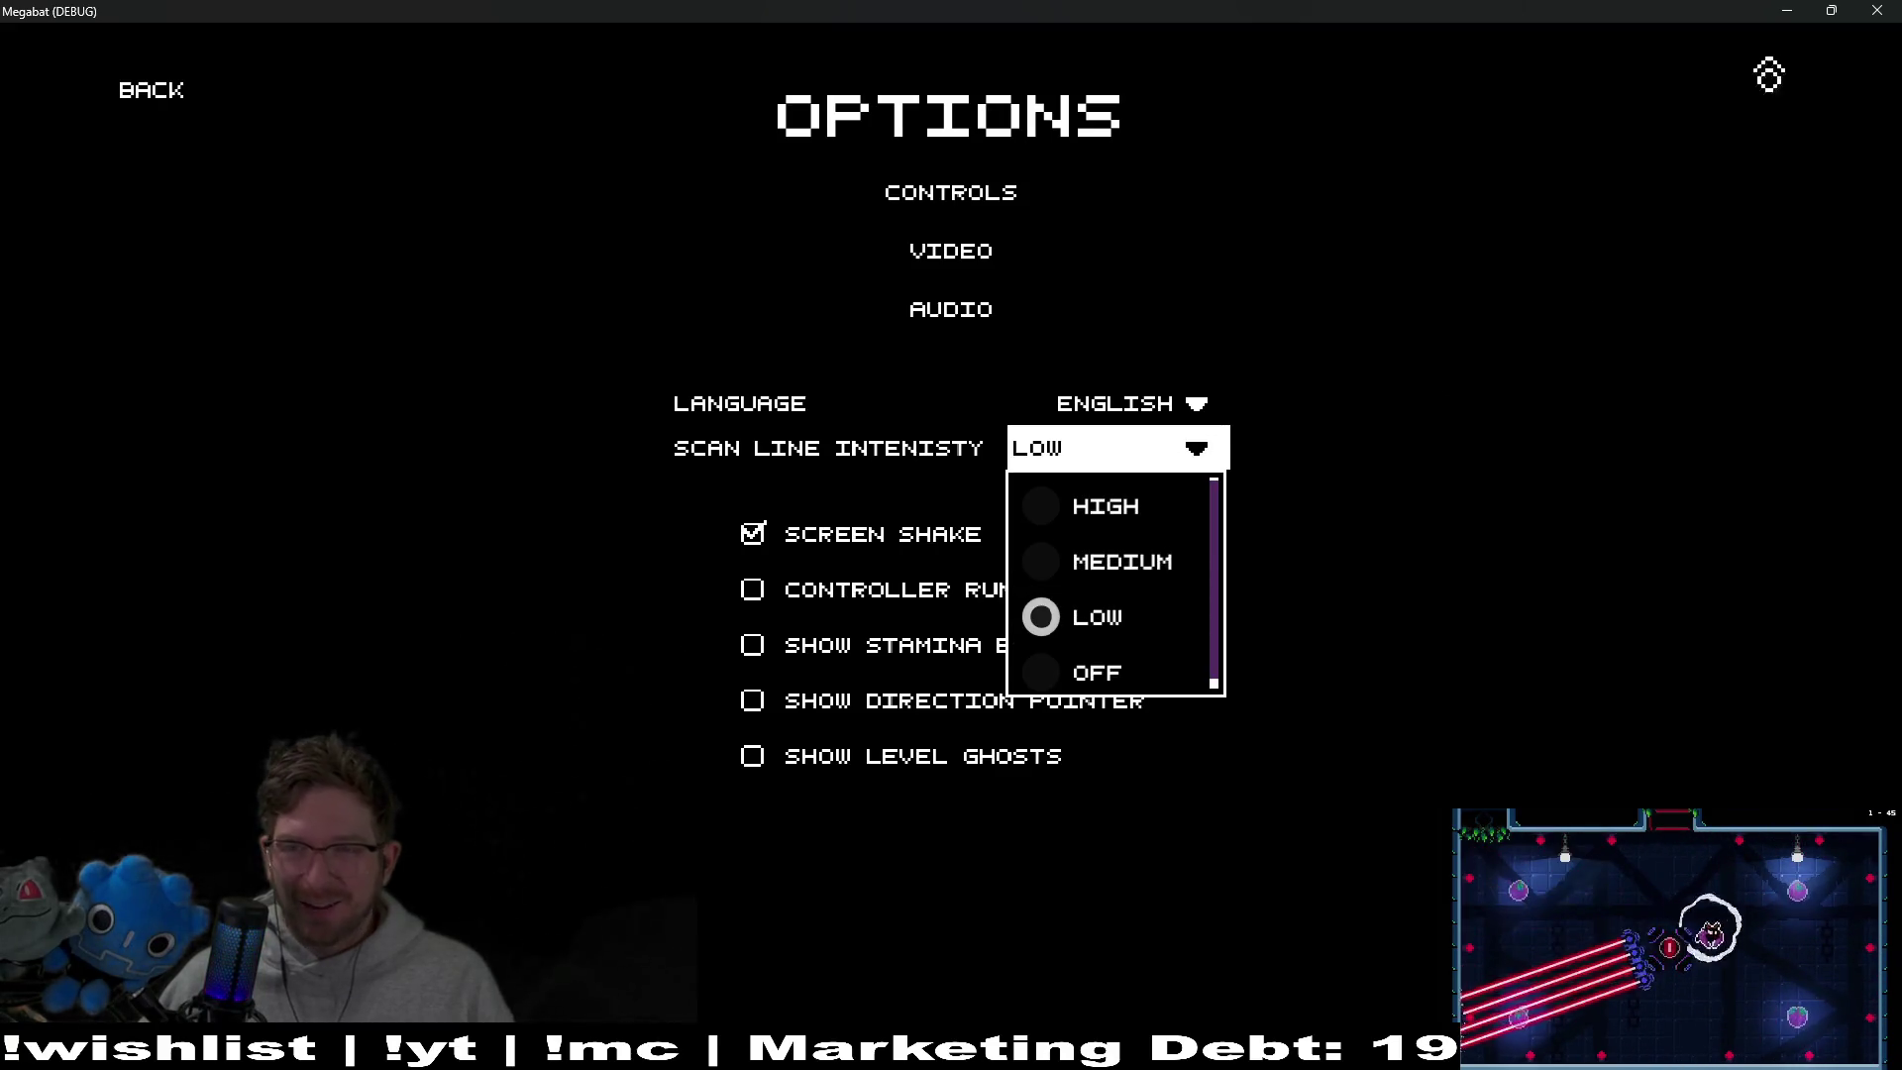
pyautogui.click(1877, 11)
pyautogui.click(1773, 654)
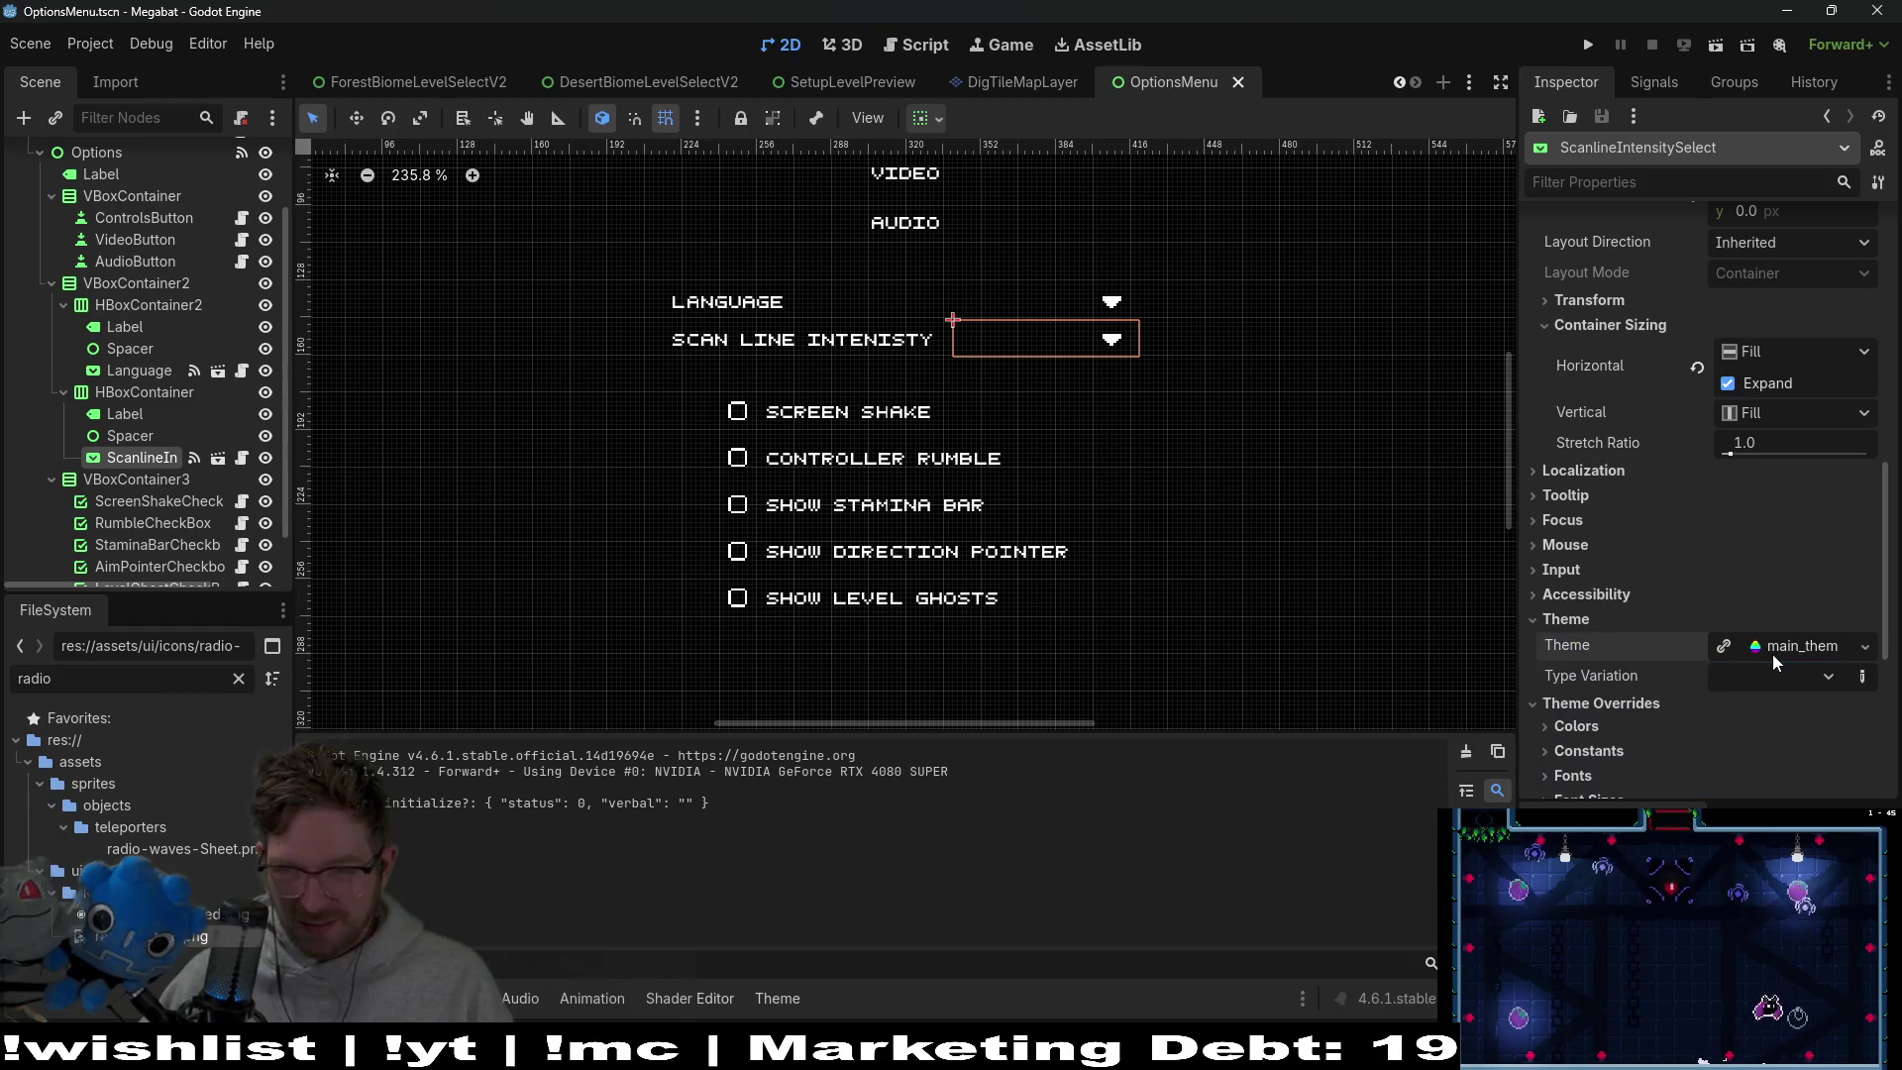
# Add an empty PopupMenu radio_checked icon override in main_theme
pyautogui.click(1787, 649)
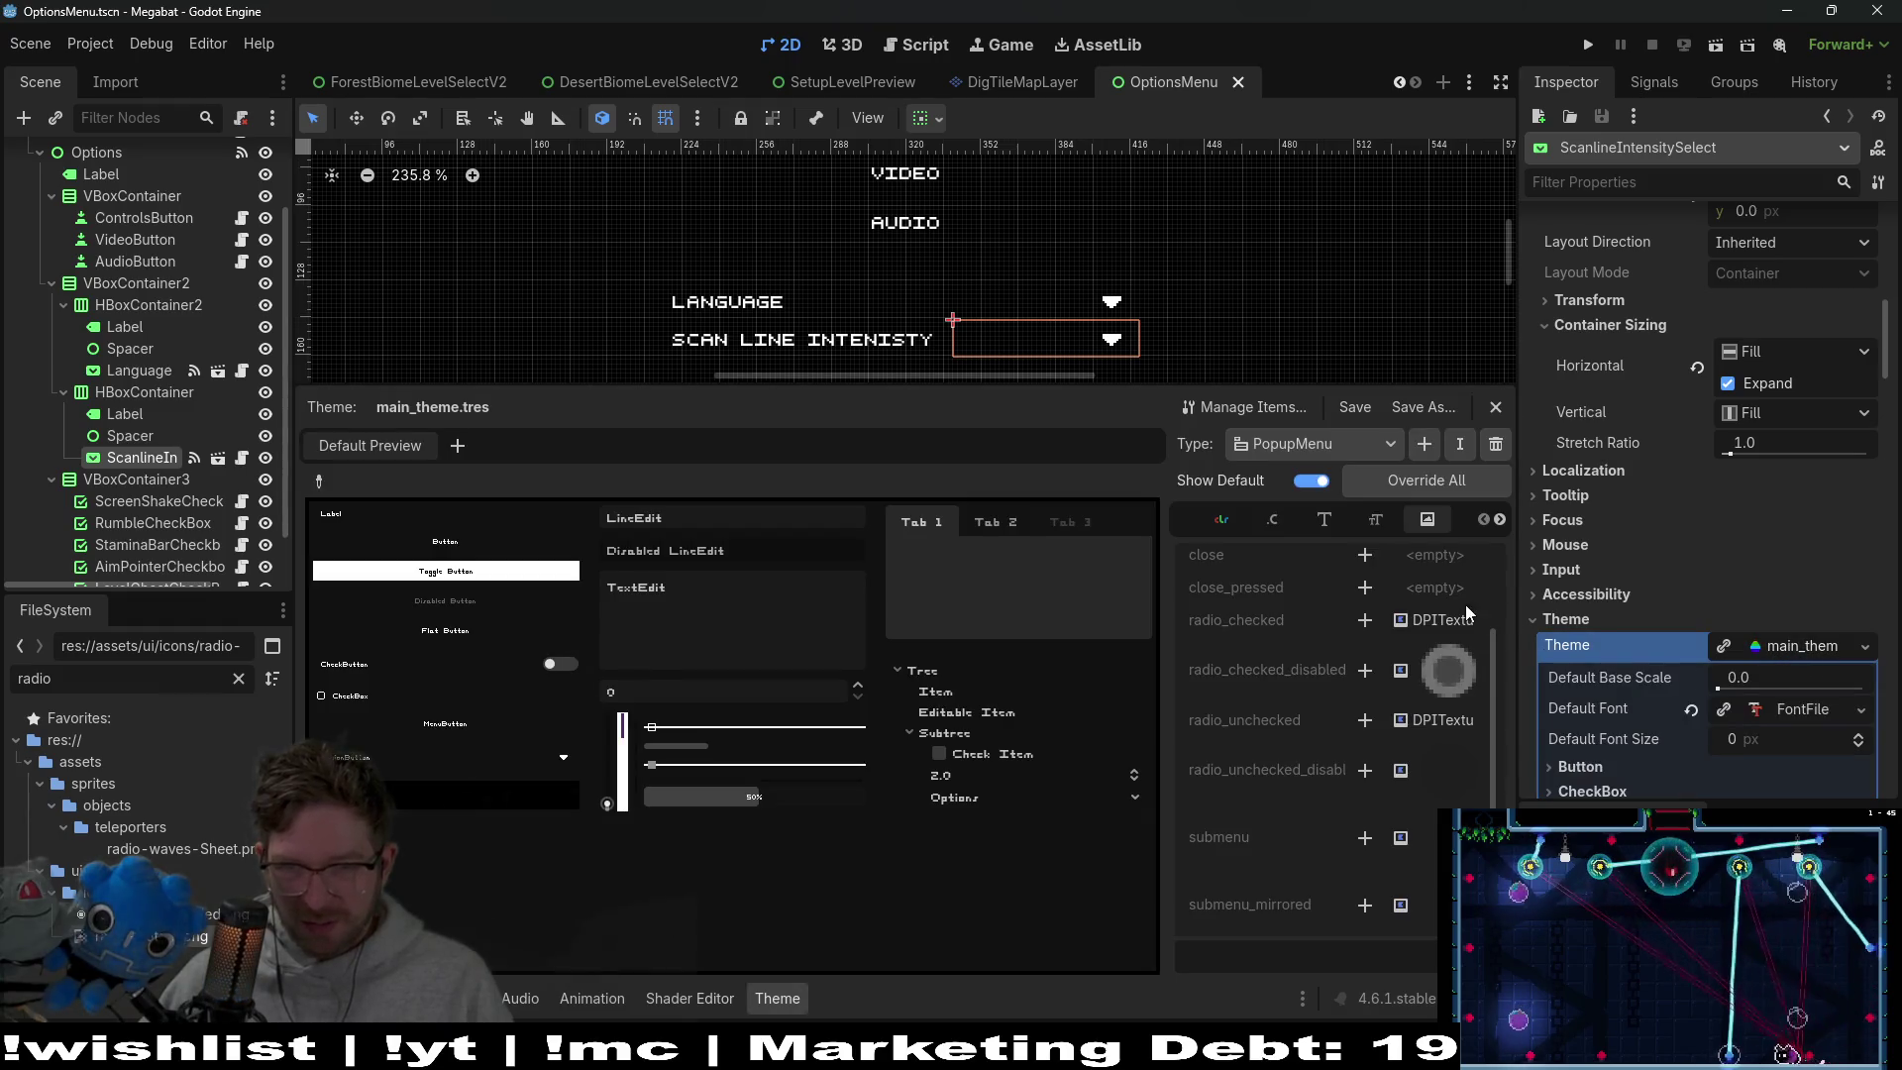
pyautogui.scroll(3, 1376, 748)
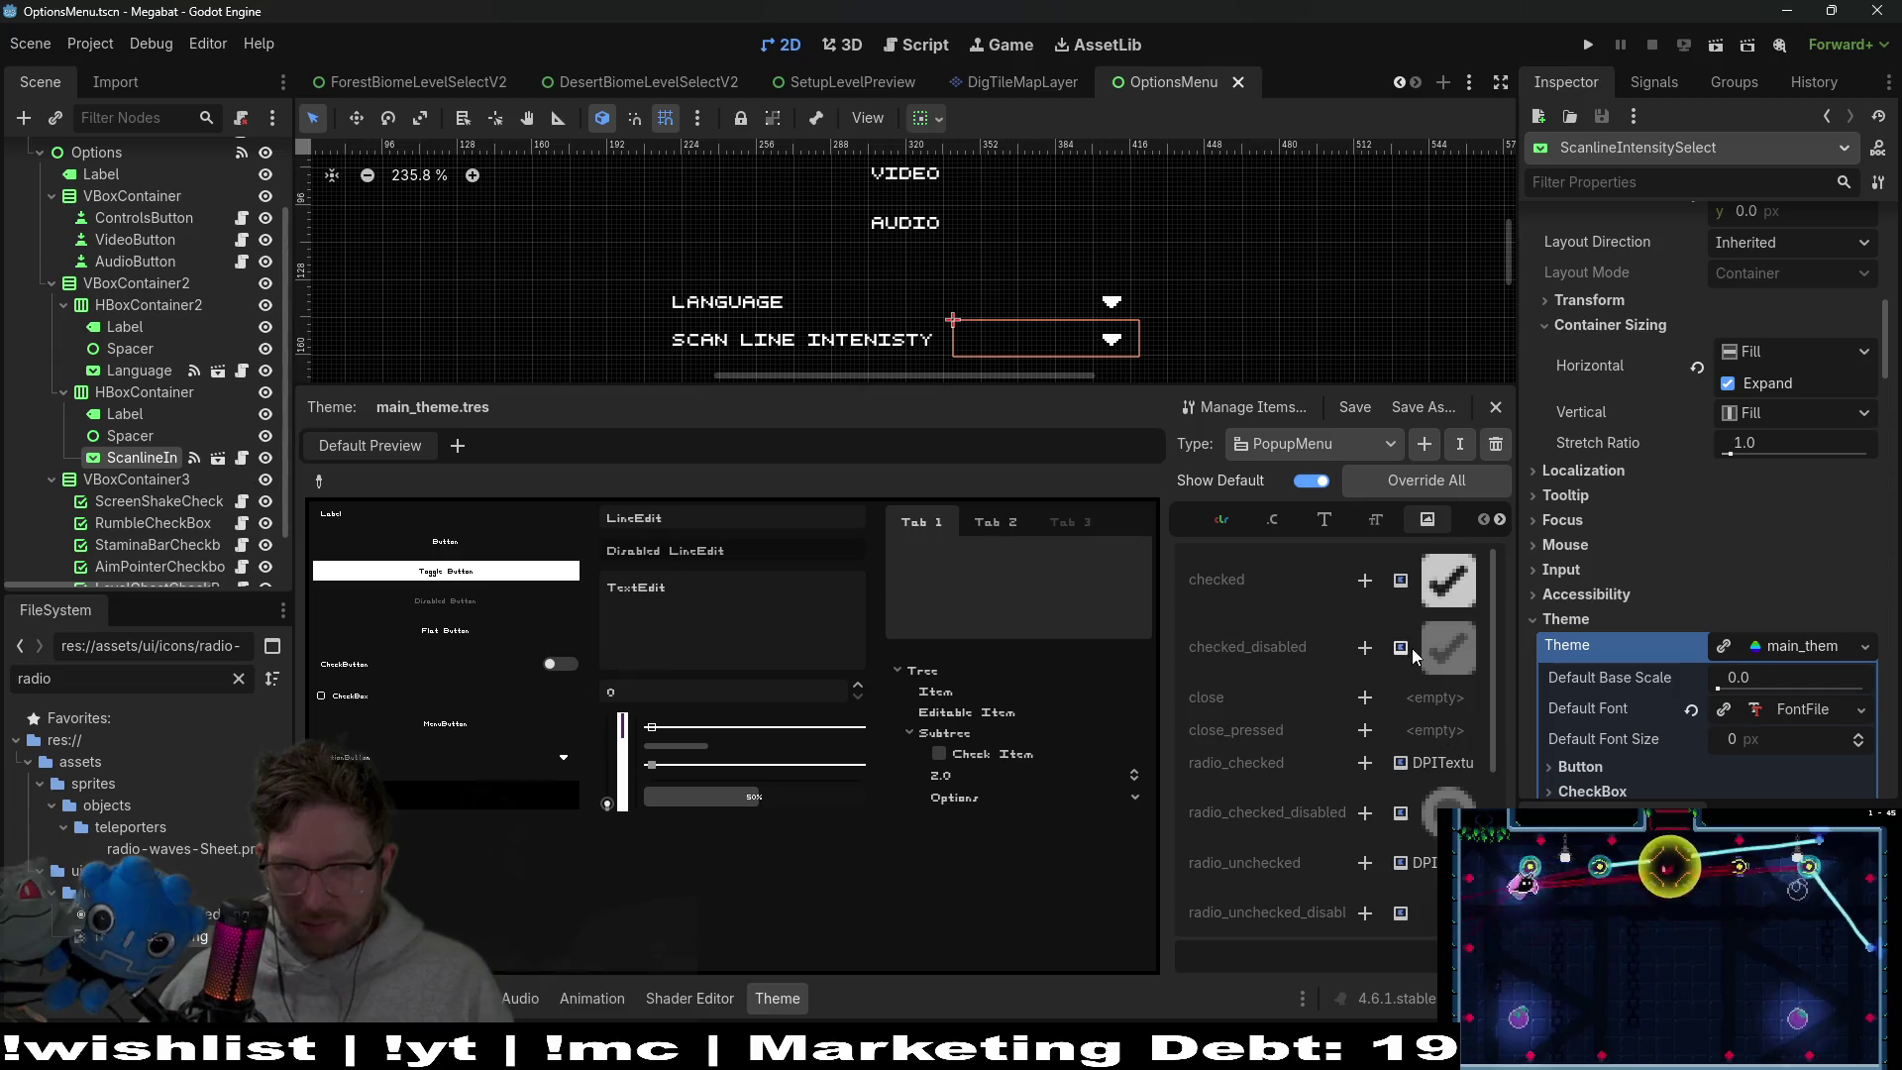
pyautogui.scroll(-2, 1432, 760)
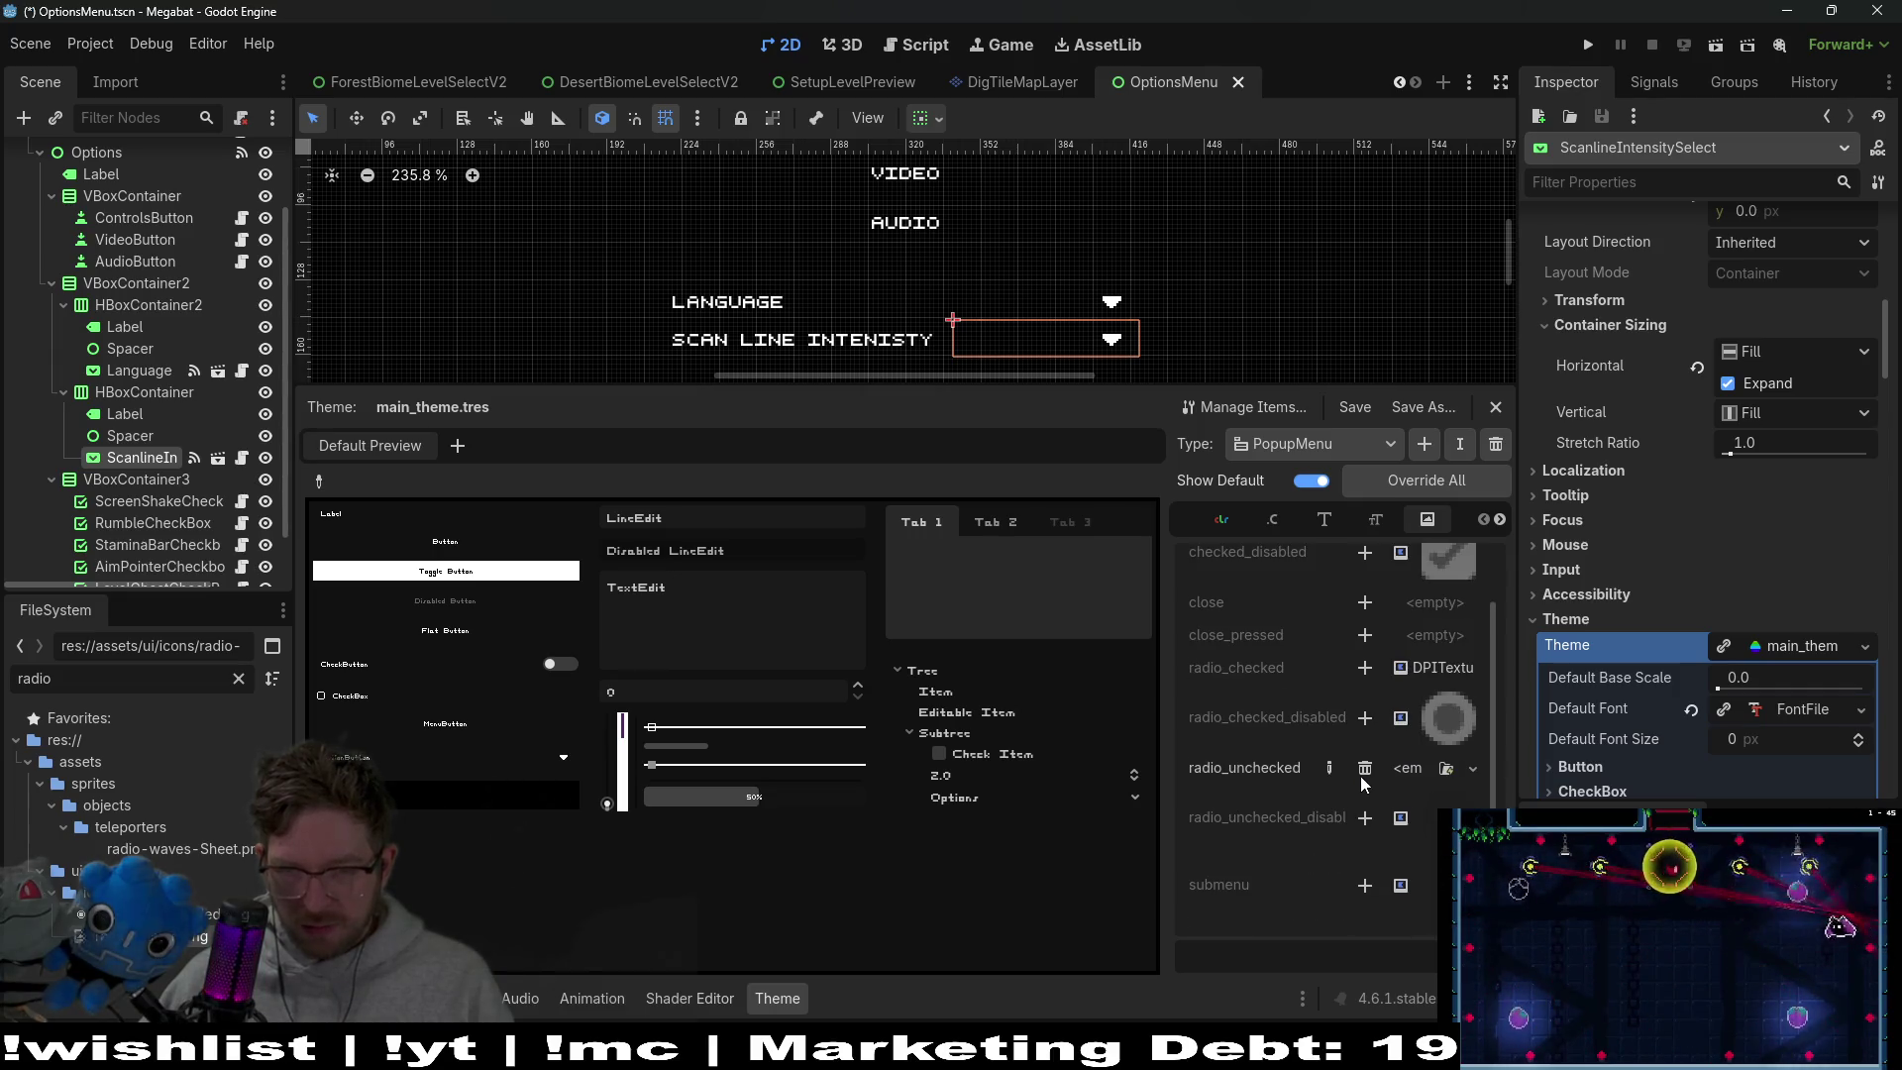
pyautogui.click(1369, 676)
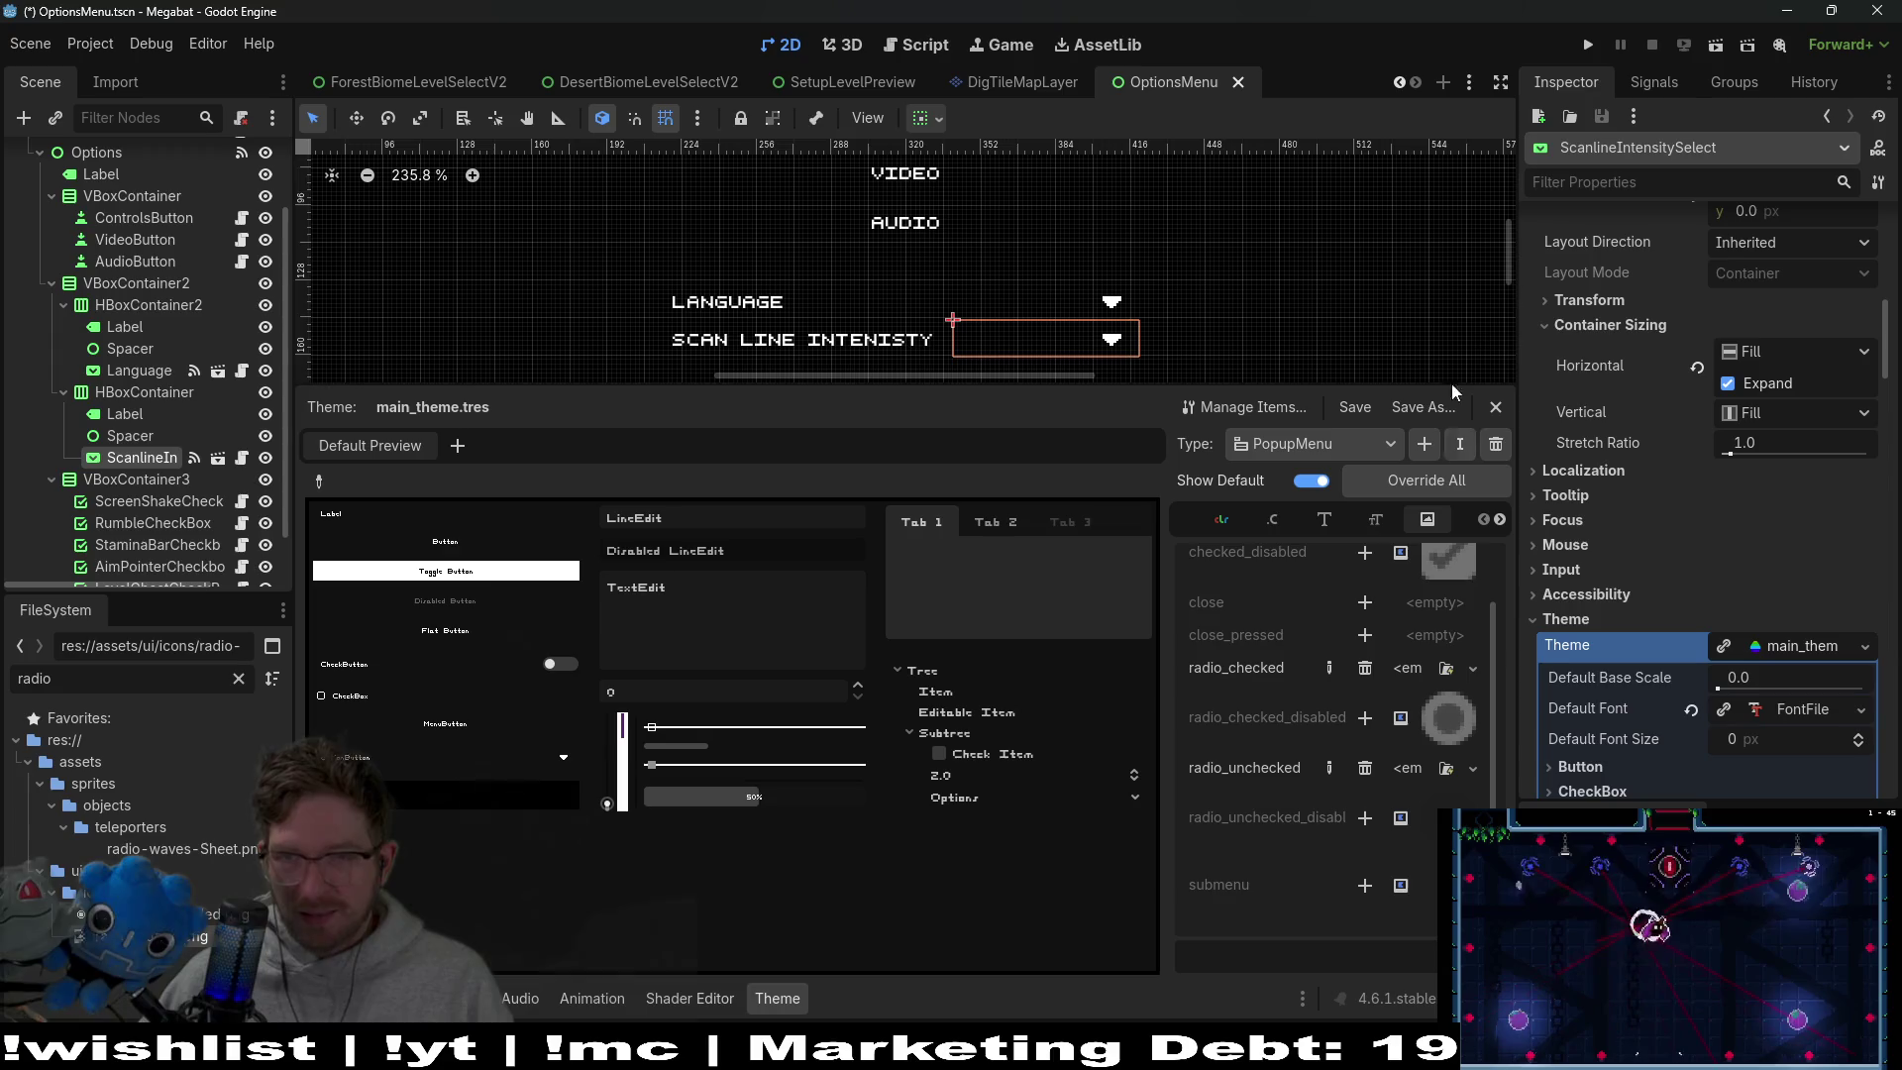
# Run the scene, open the scan line intensity dropdown in game, then close the game
pyautogui.click(1715, 44)
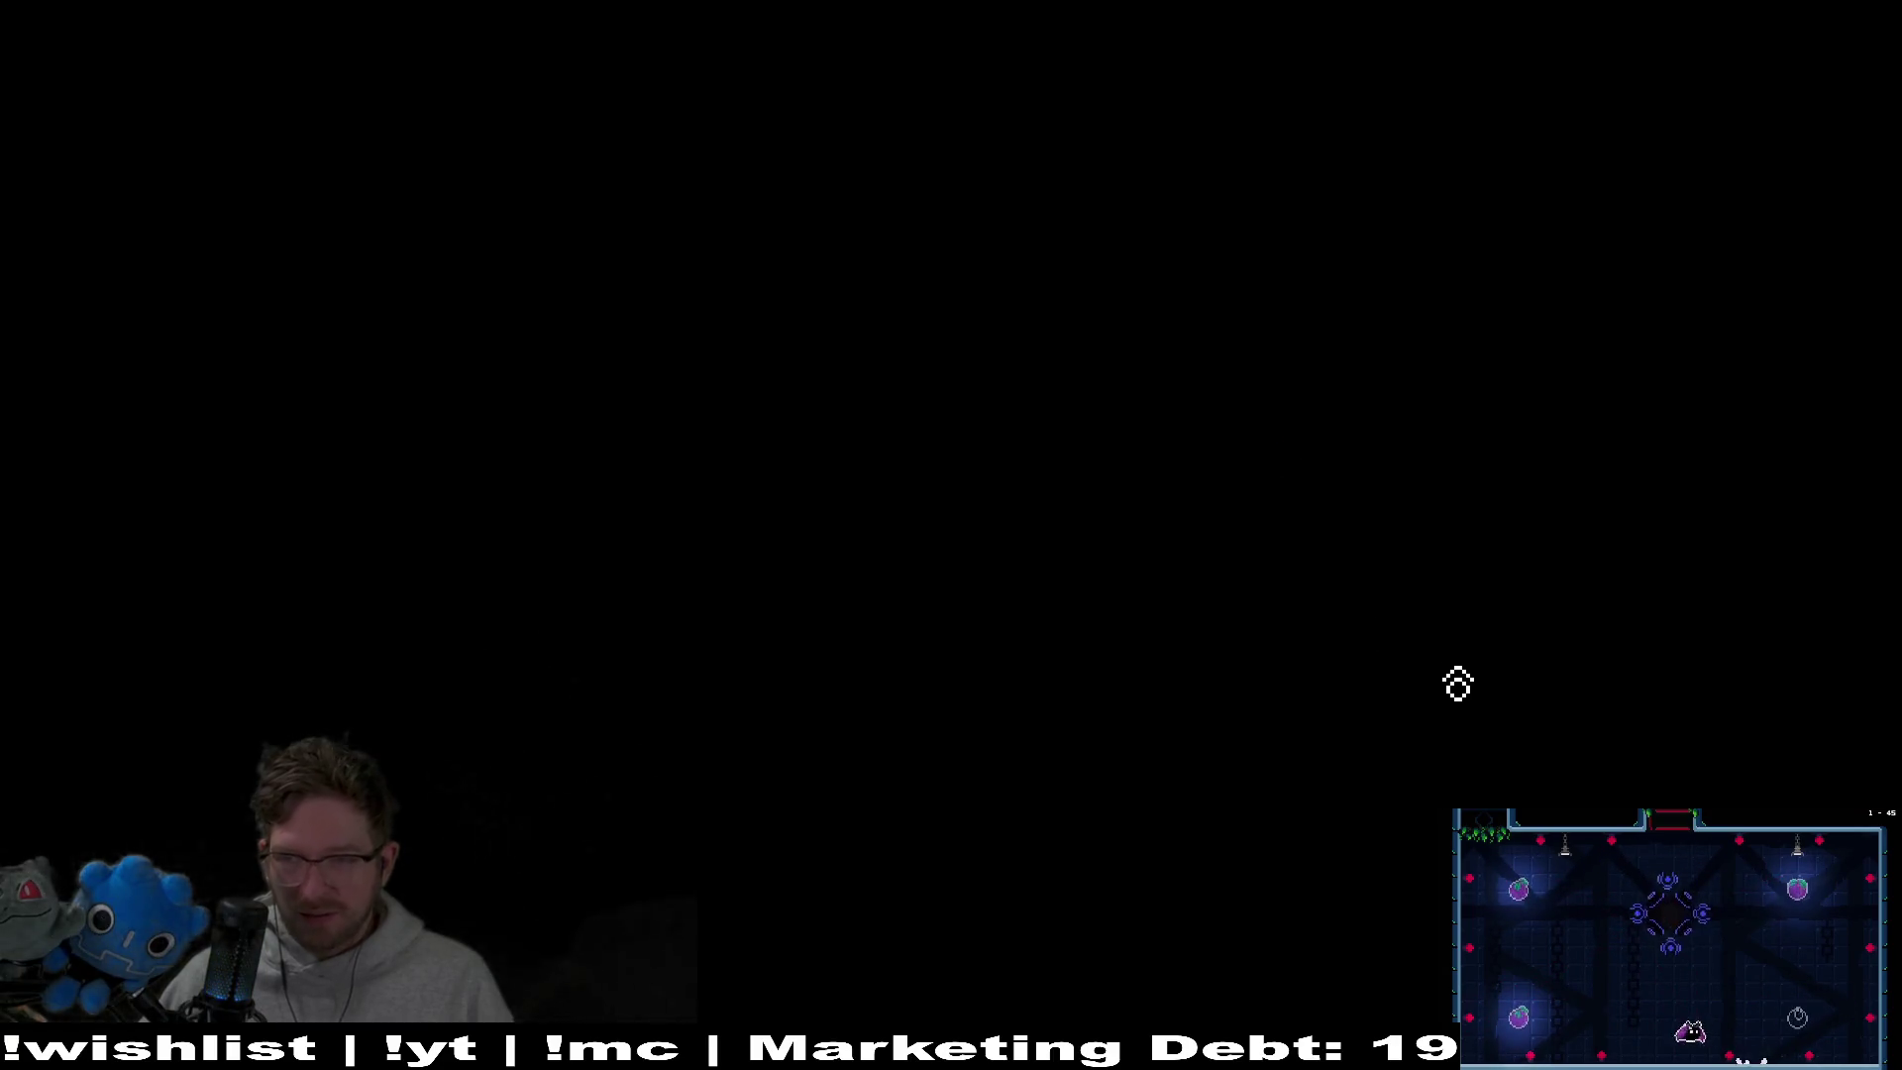
pyautogui.click(1179, 454)
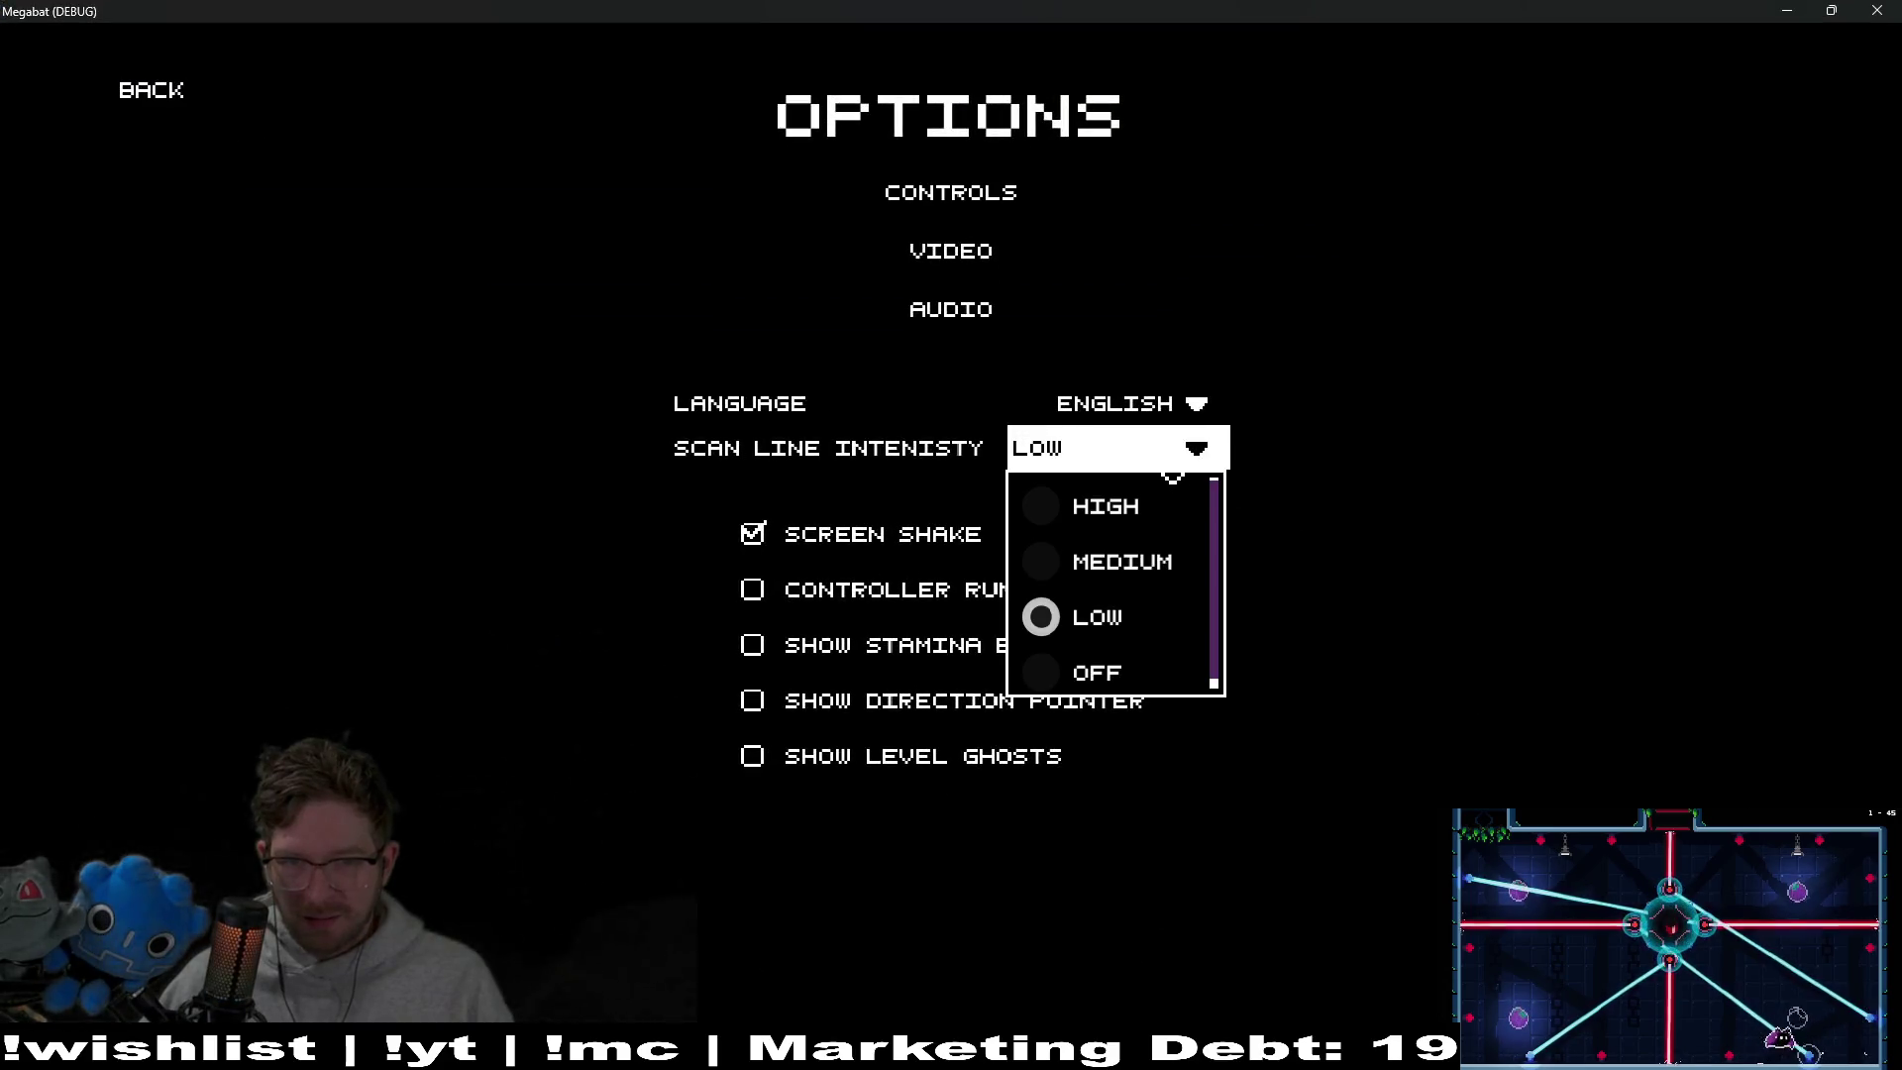
pyautogui.click(1877, 11)
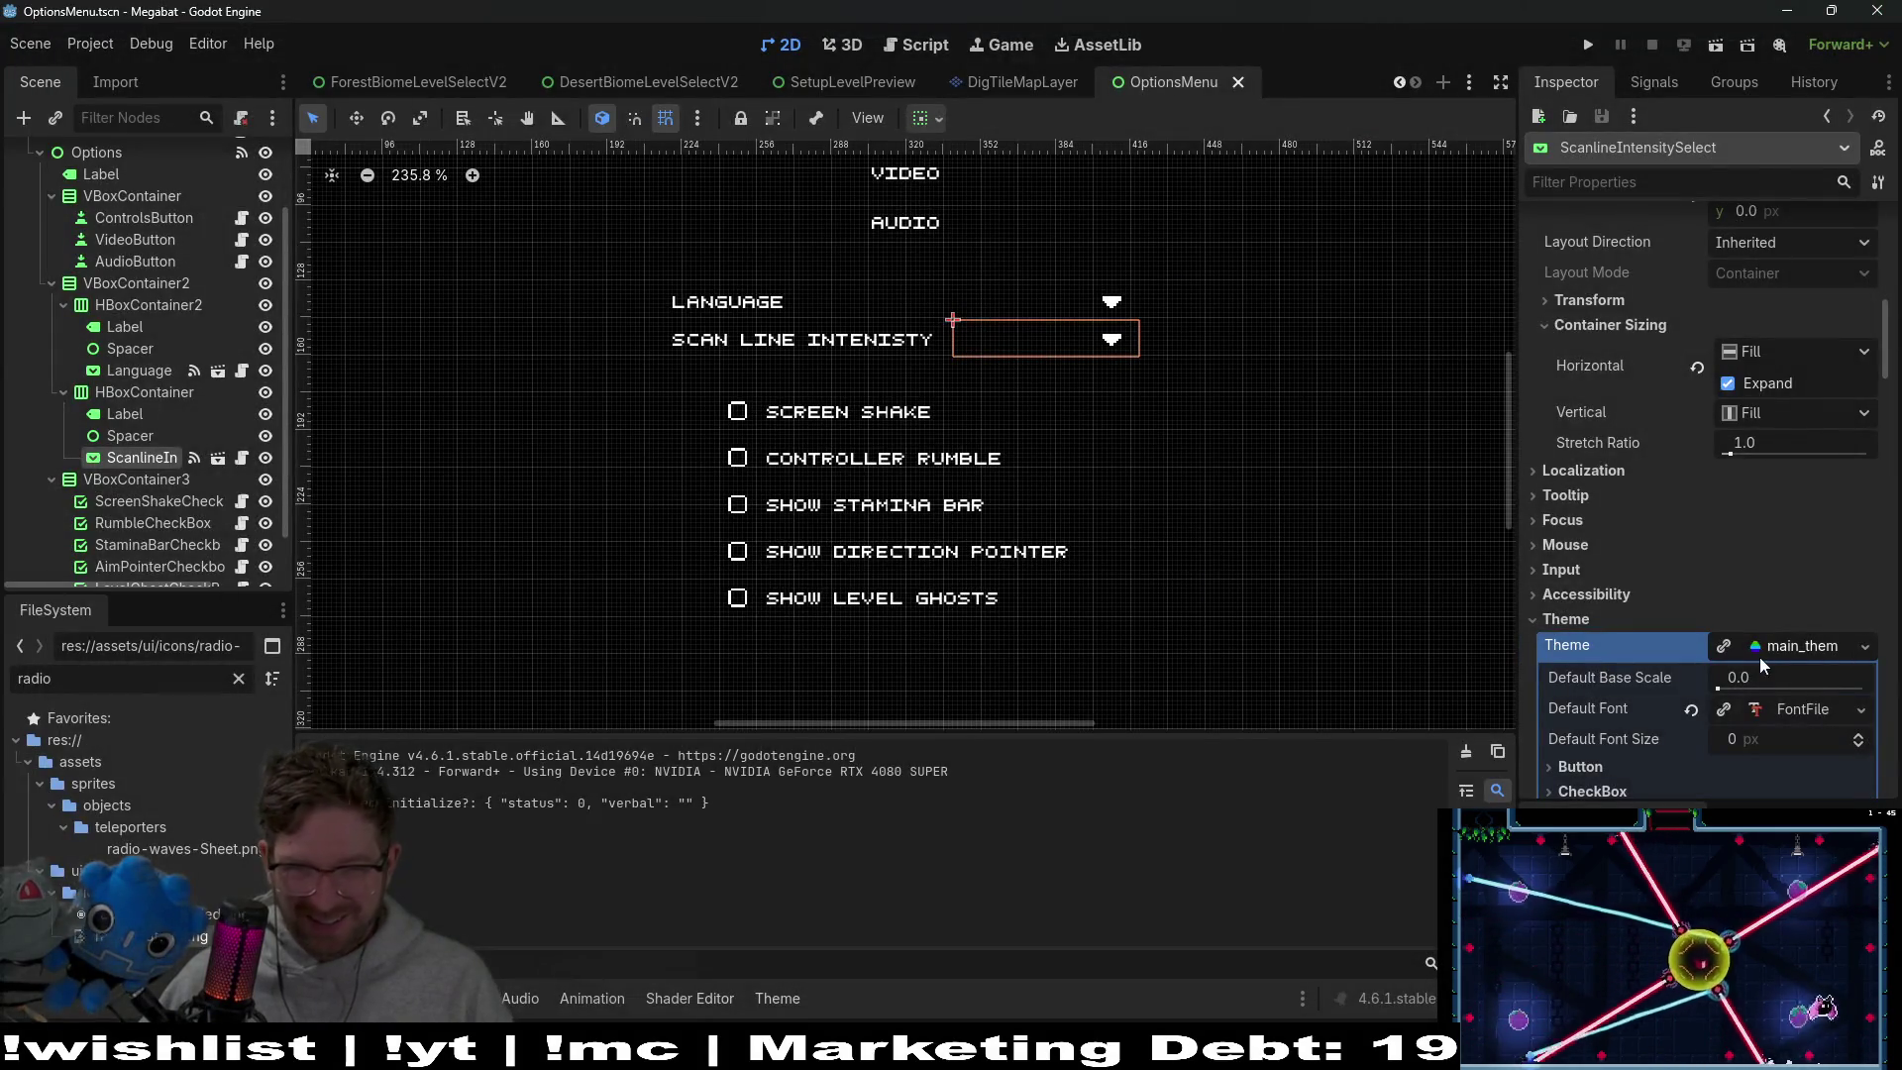
# Reload the current project from the Project menu
pyautogui.click(1818, 646)
pyautogui.click(1816, 645)
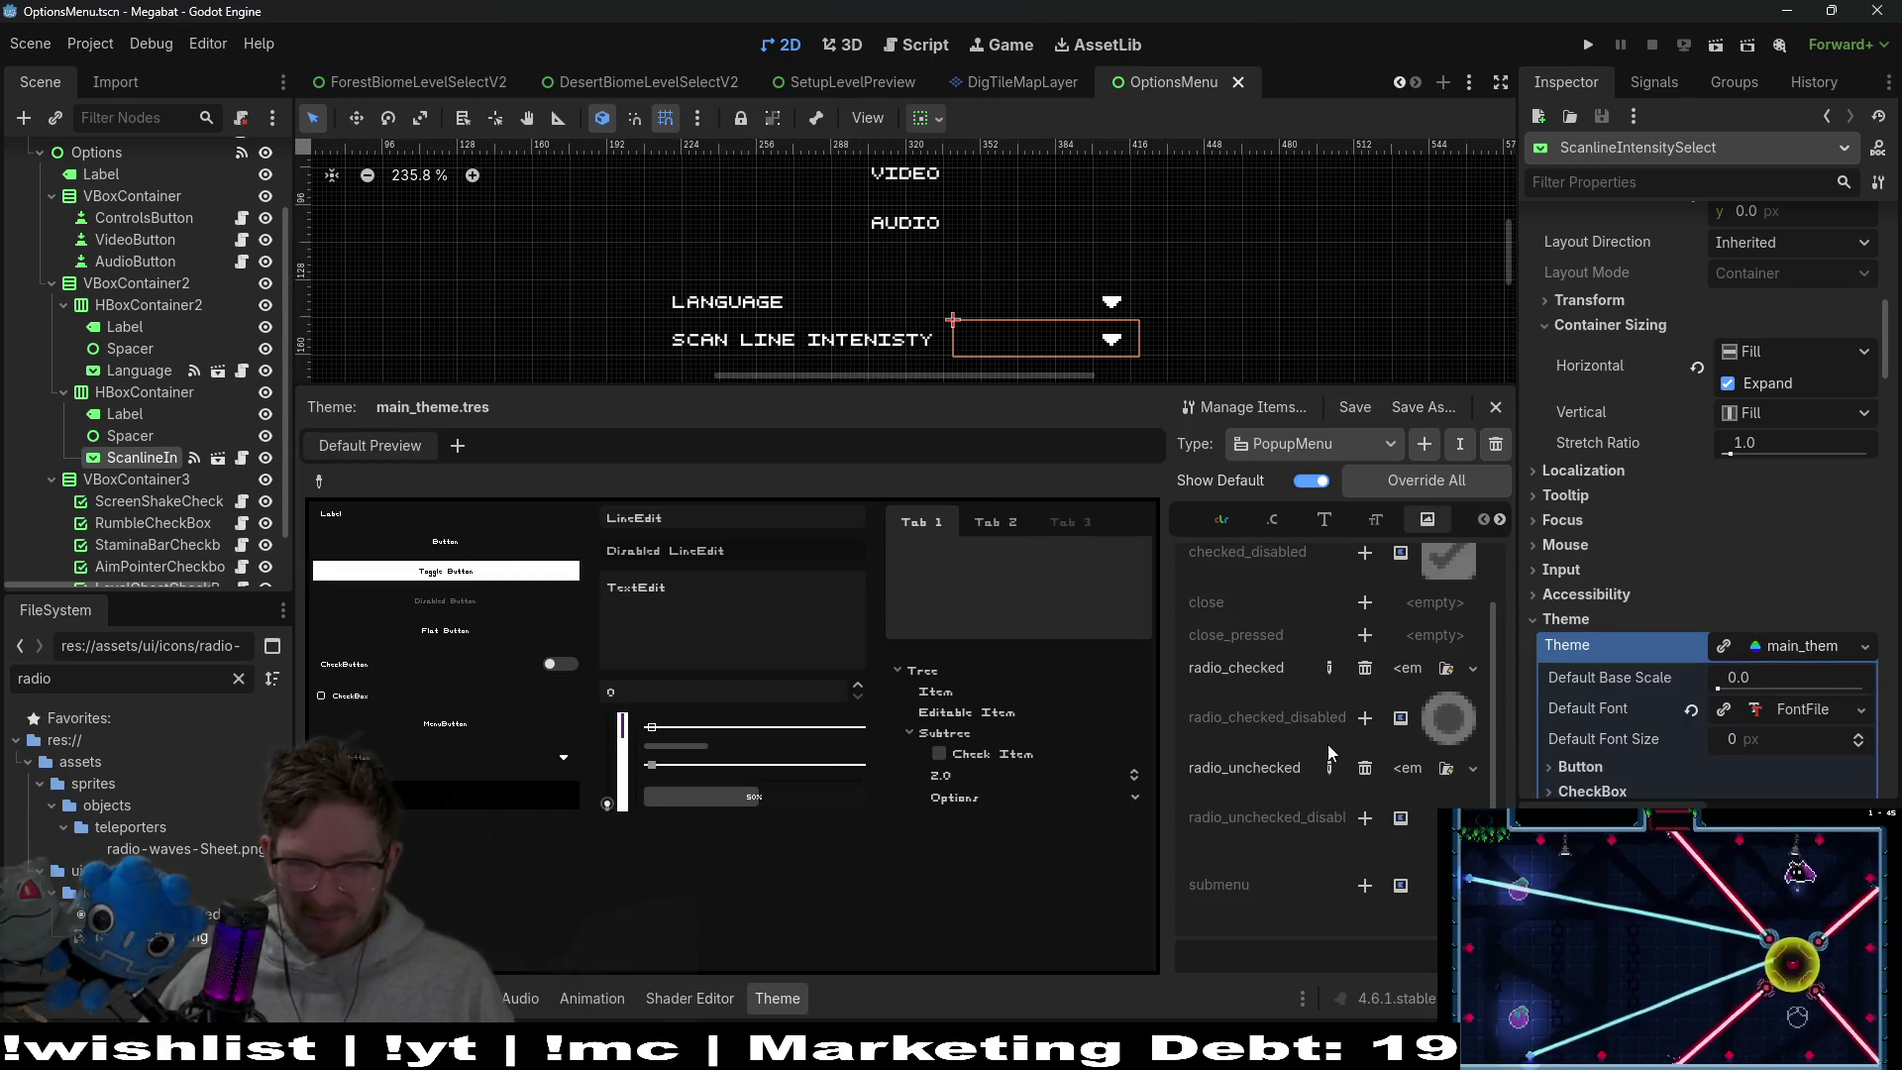
pyautogui.scroll(2, 1323, 739)
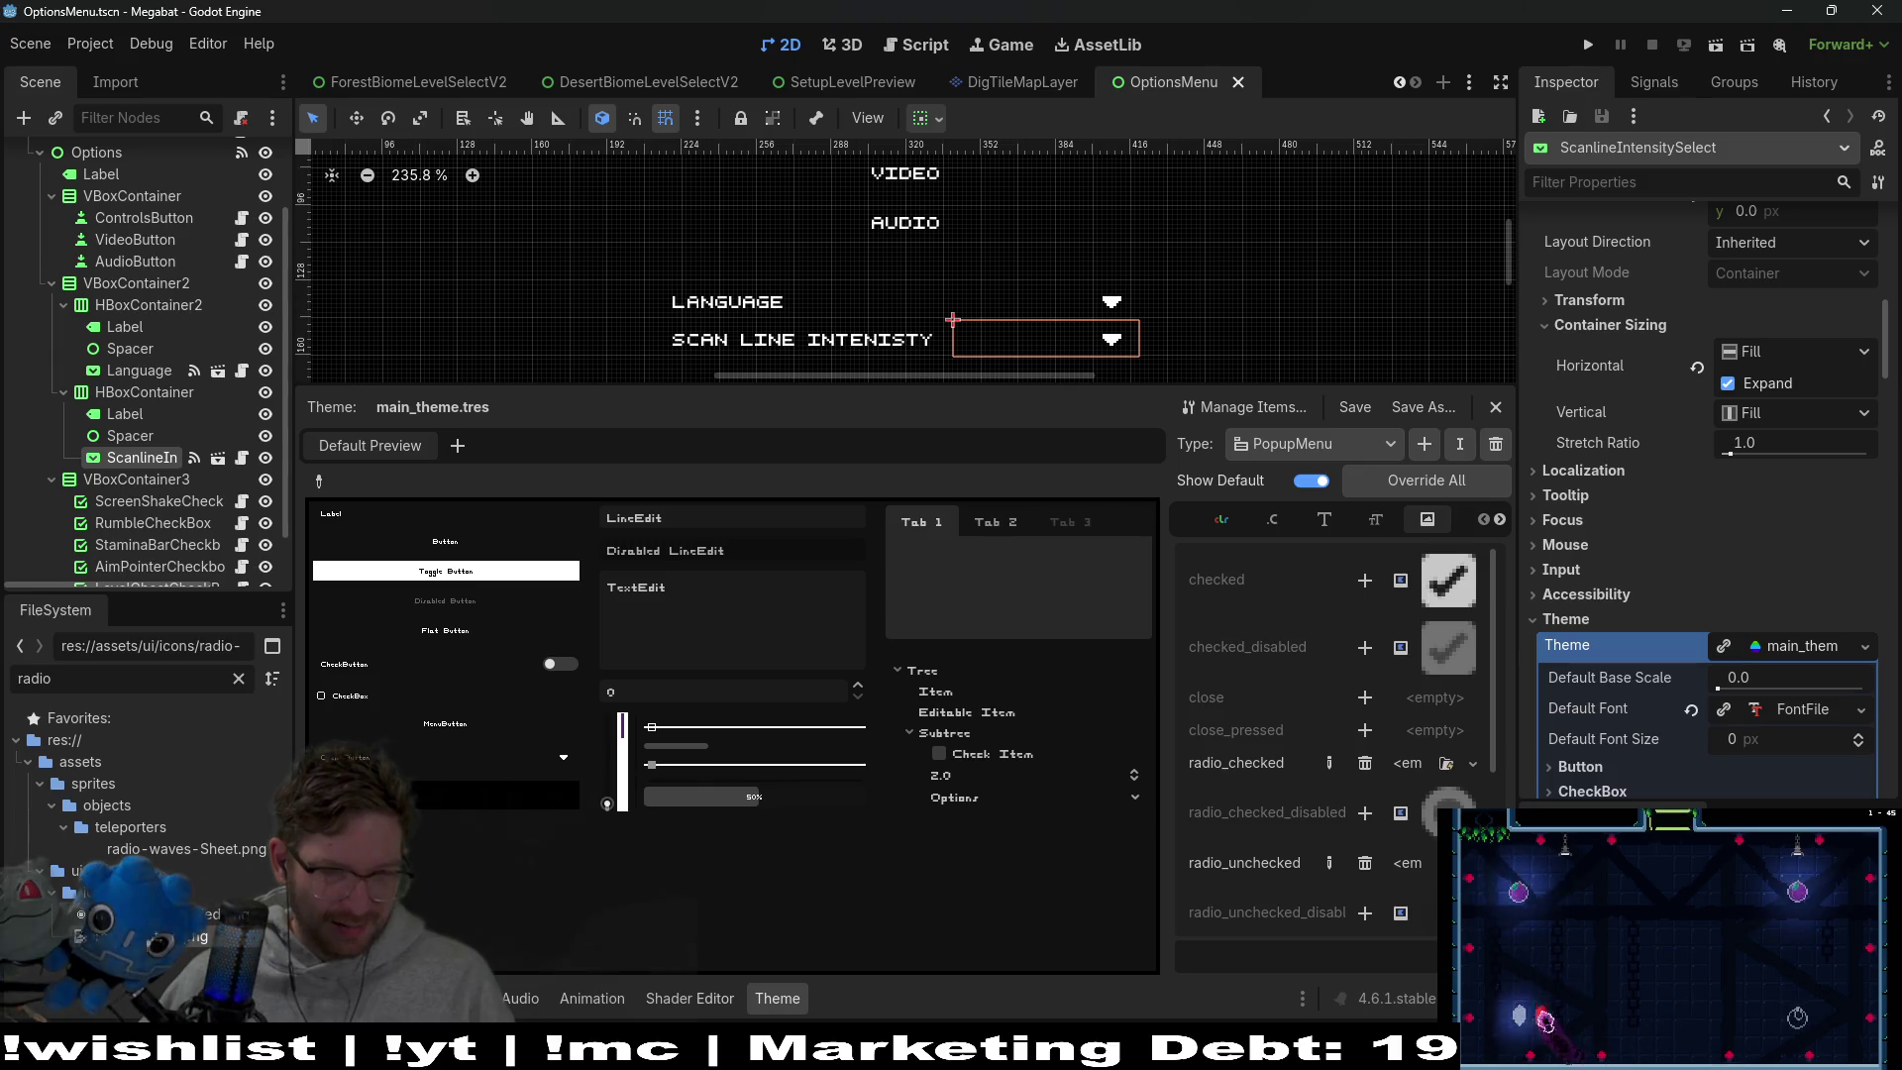
pyautogui.click(90, 44)
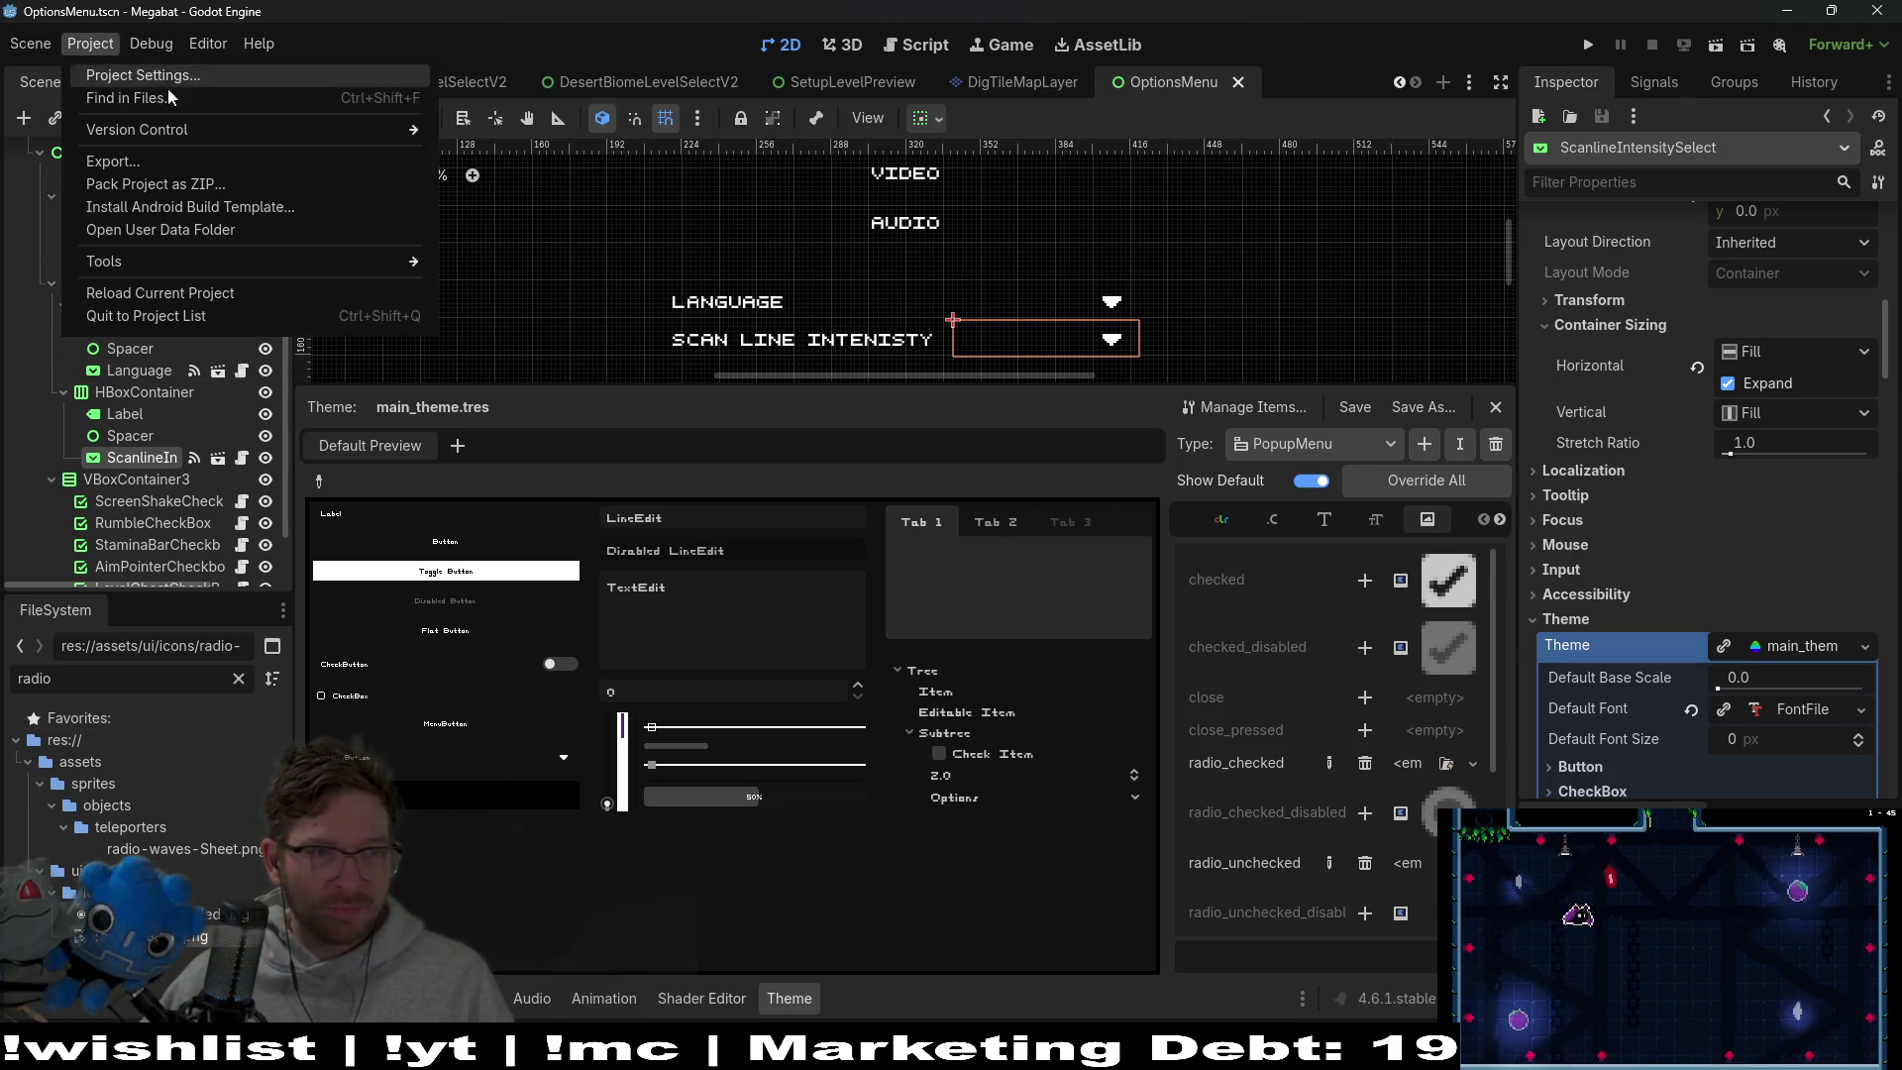
pyautogui.click(158, 293)
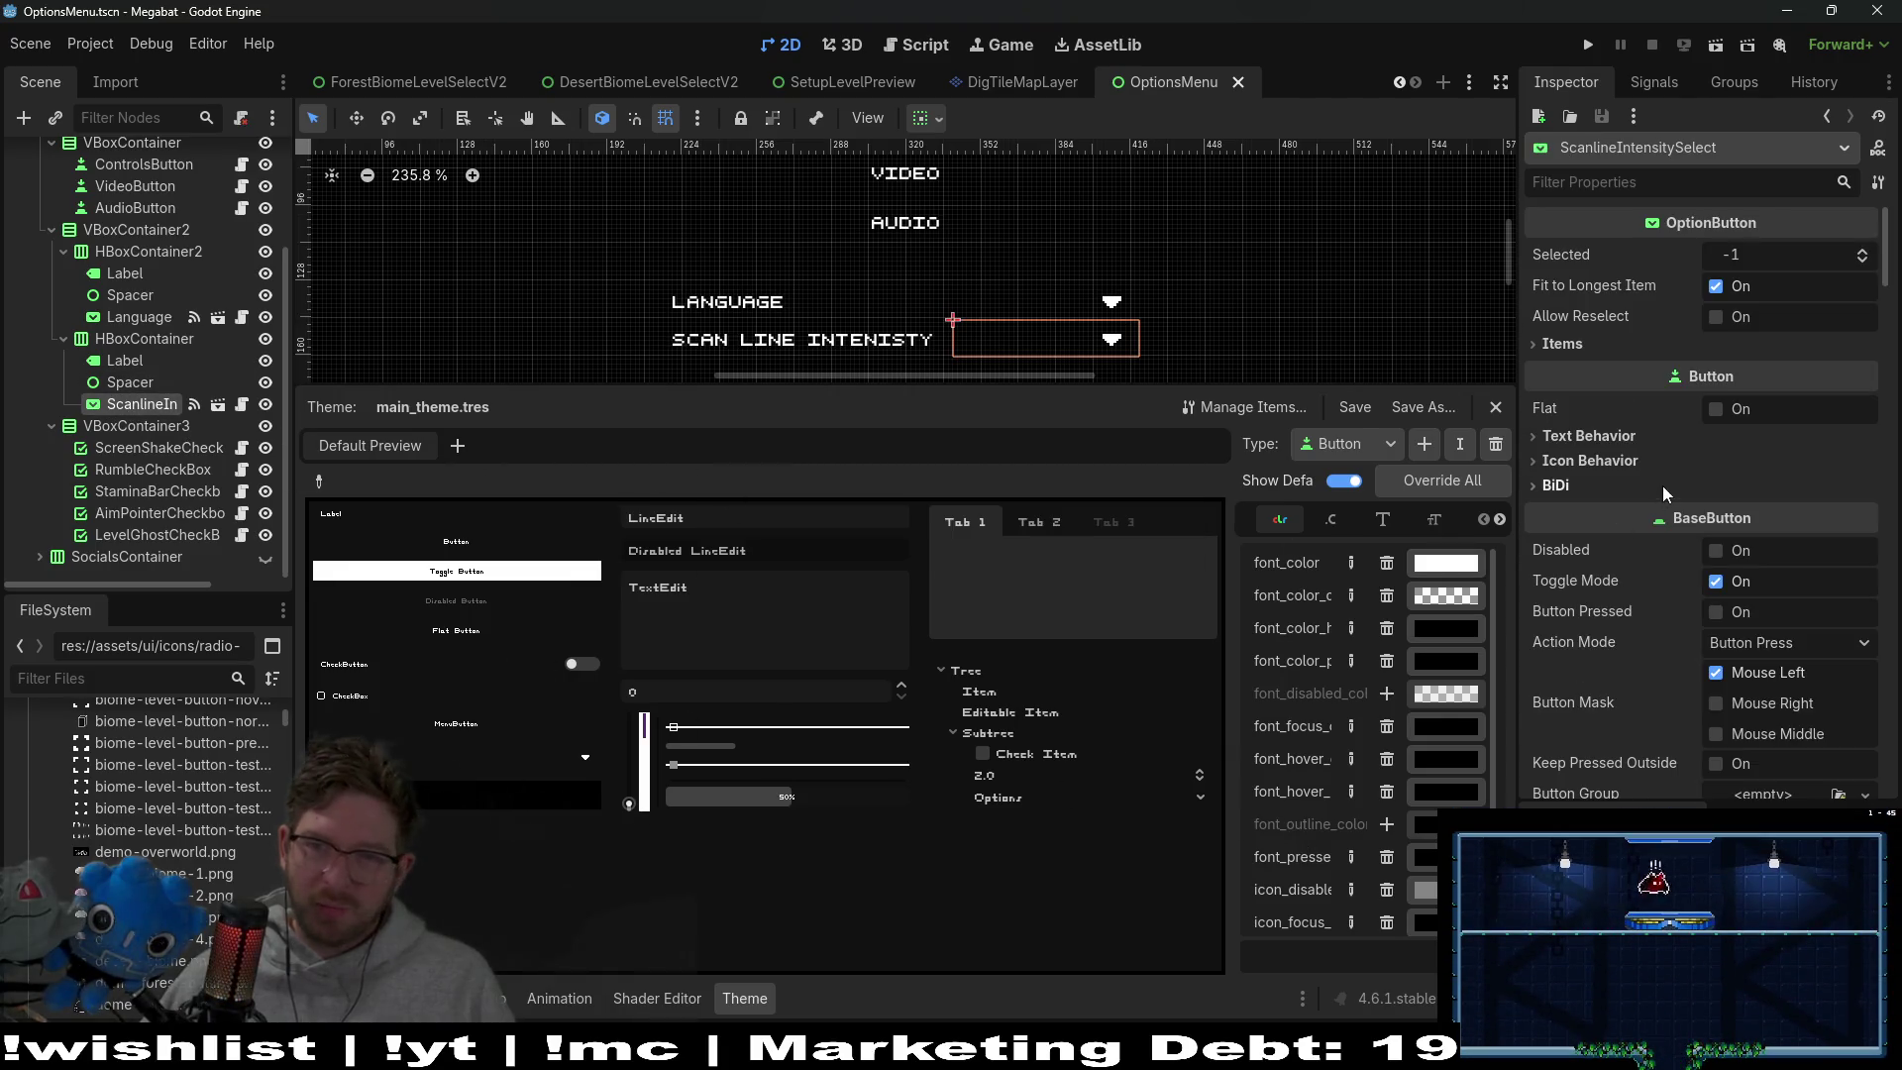
# Reopen main_theme's Theme editor on PopupMenu's Icons, widen the list, and run the current scene
pyautogui.scroll(-2, 1674, 495)
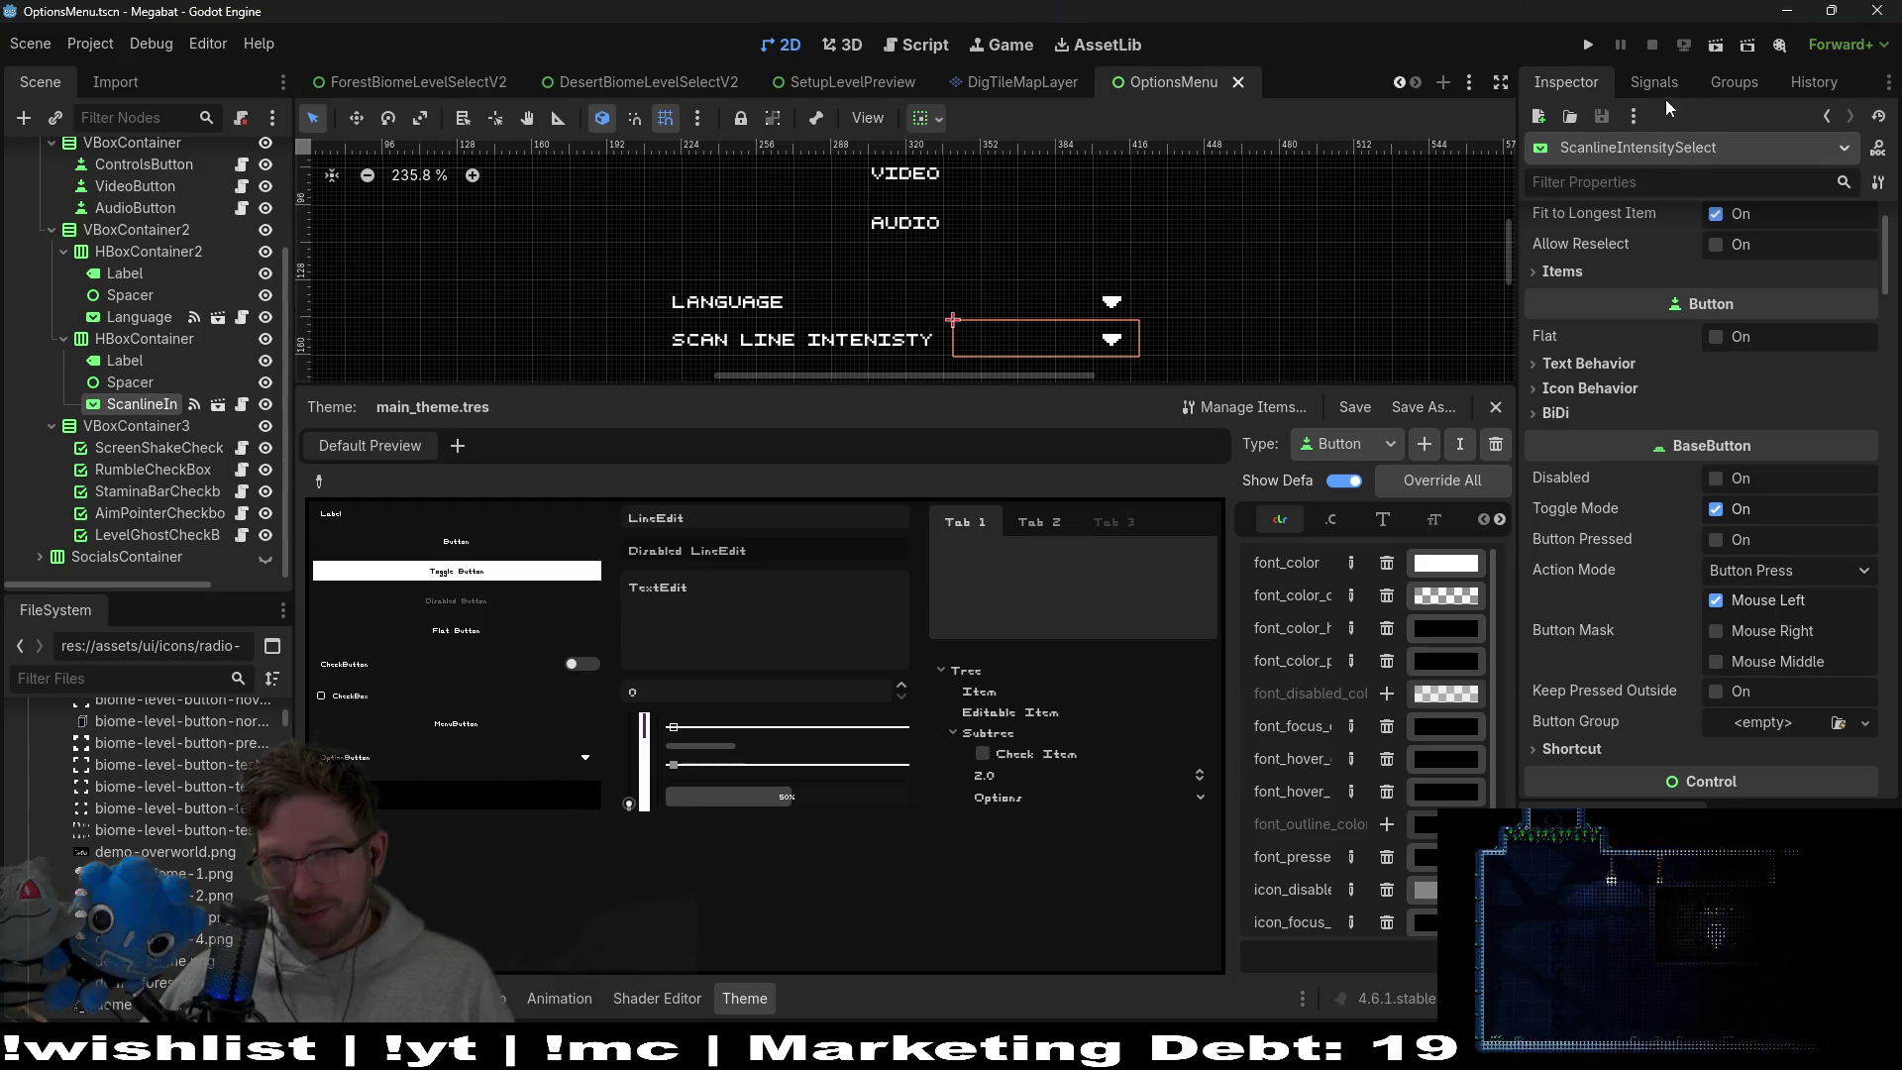
pyautogui.scroll(-10, 1771, 557)
pyautogui.scroll(-5, 1771, 557)
pyautogui.click(1773, 428)
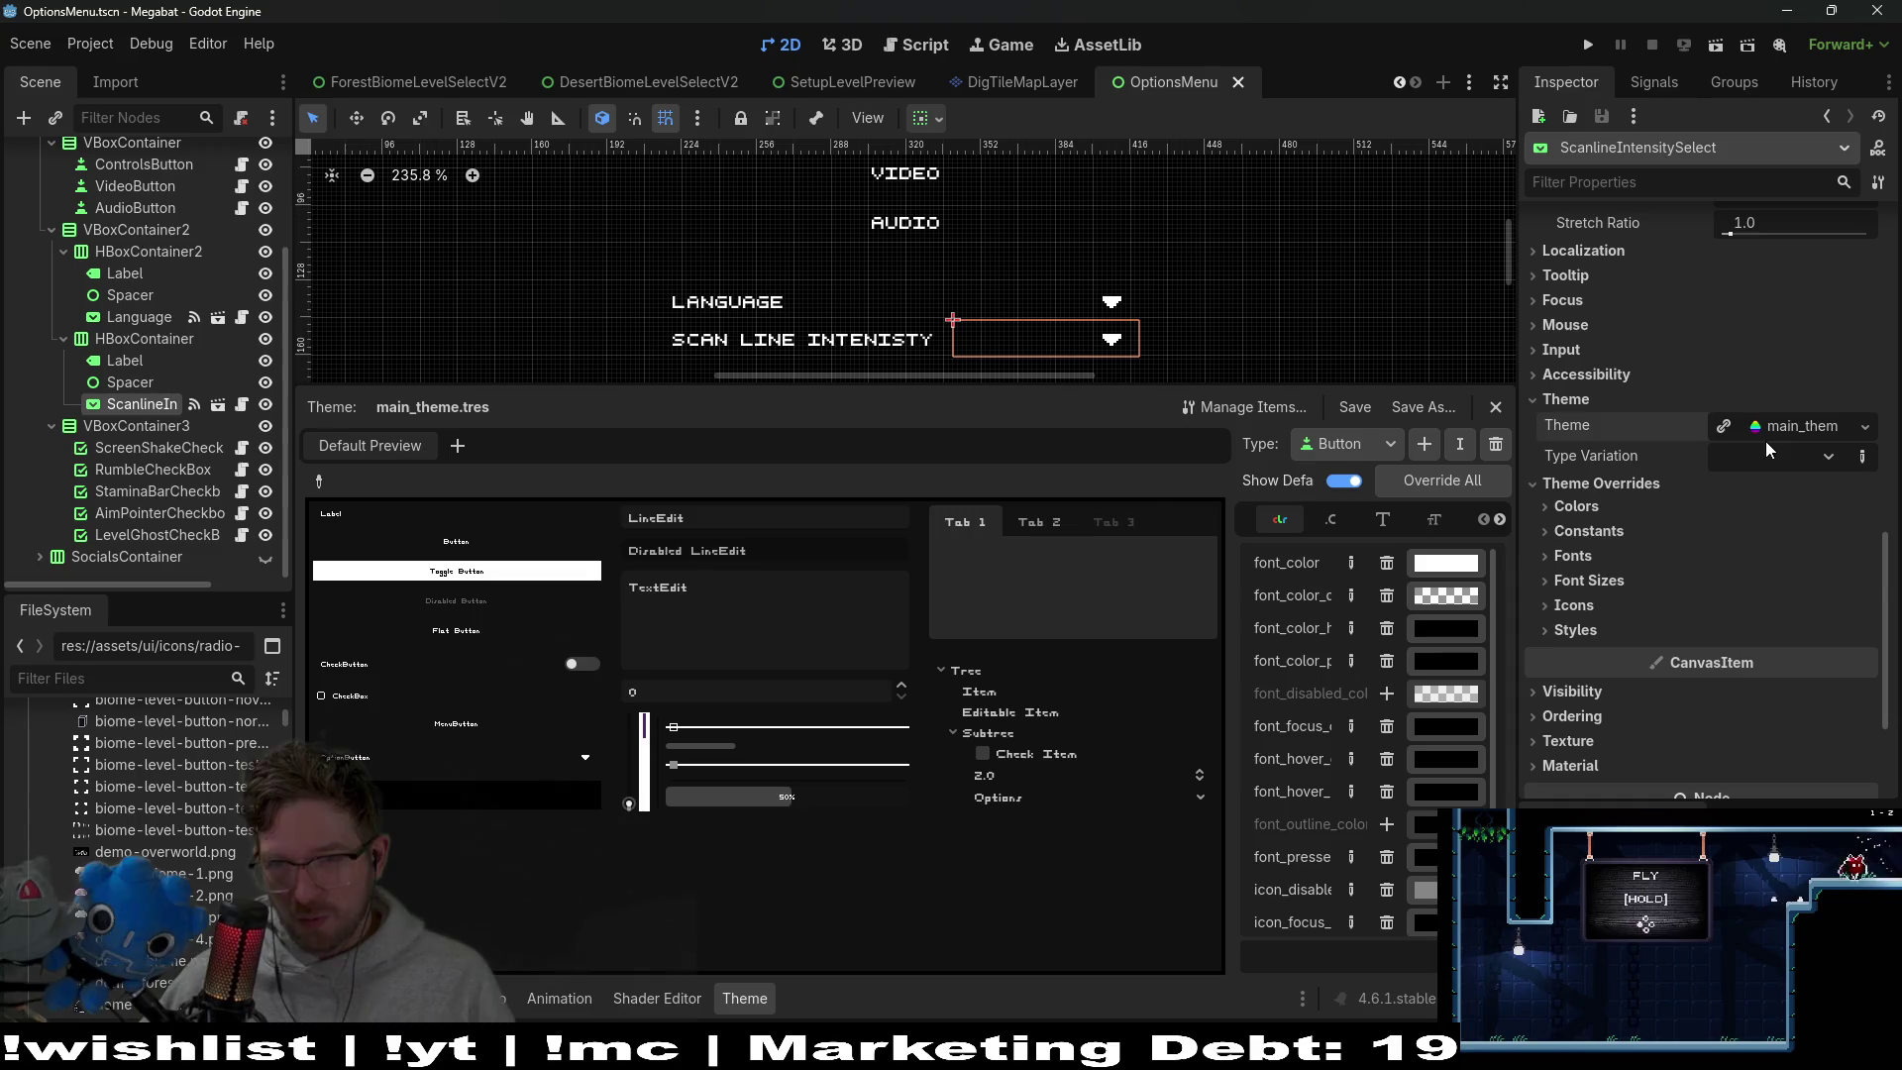
pyautogui.click(1773, 428)
pyautogui.click(1359, 443)
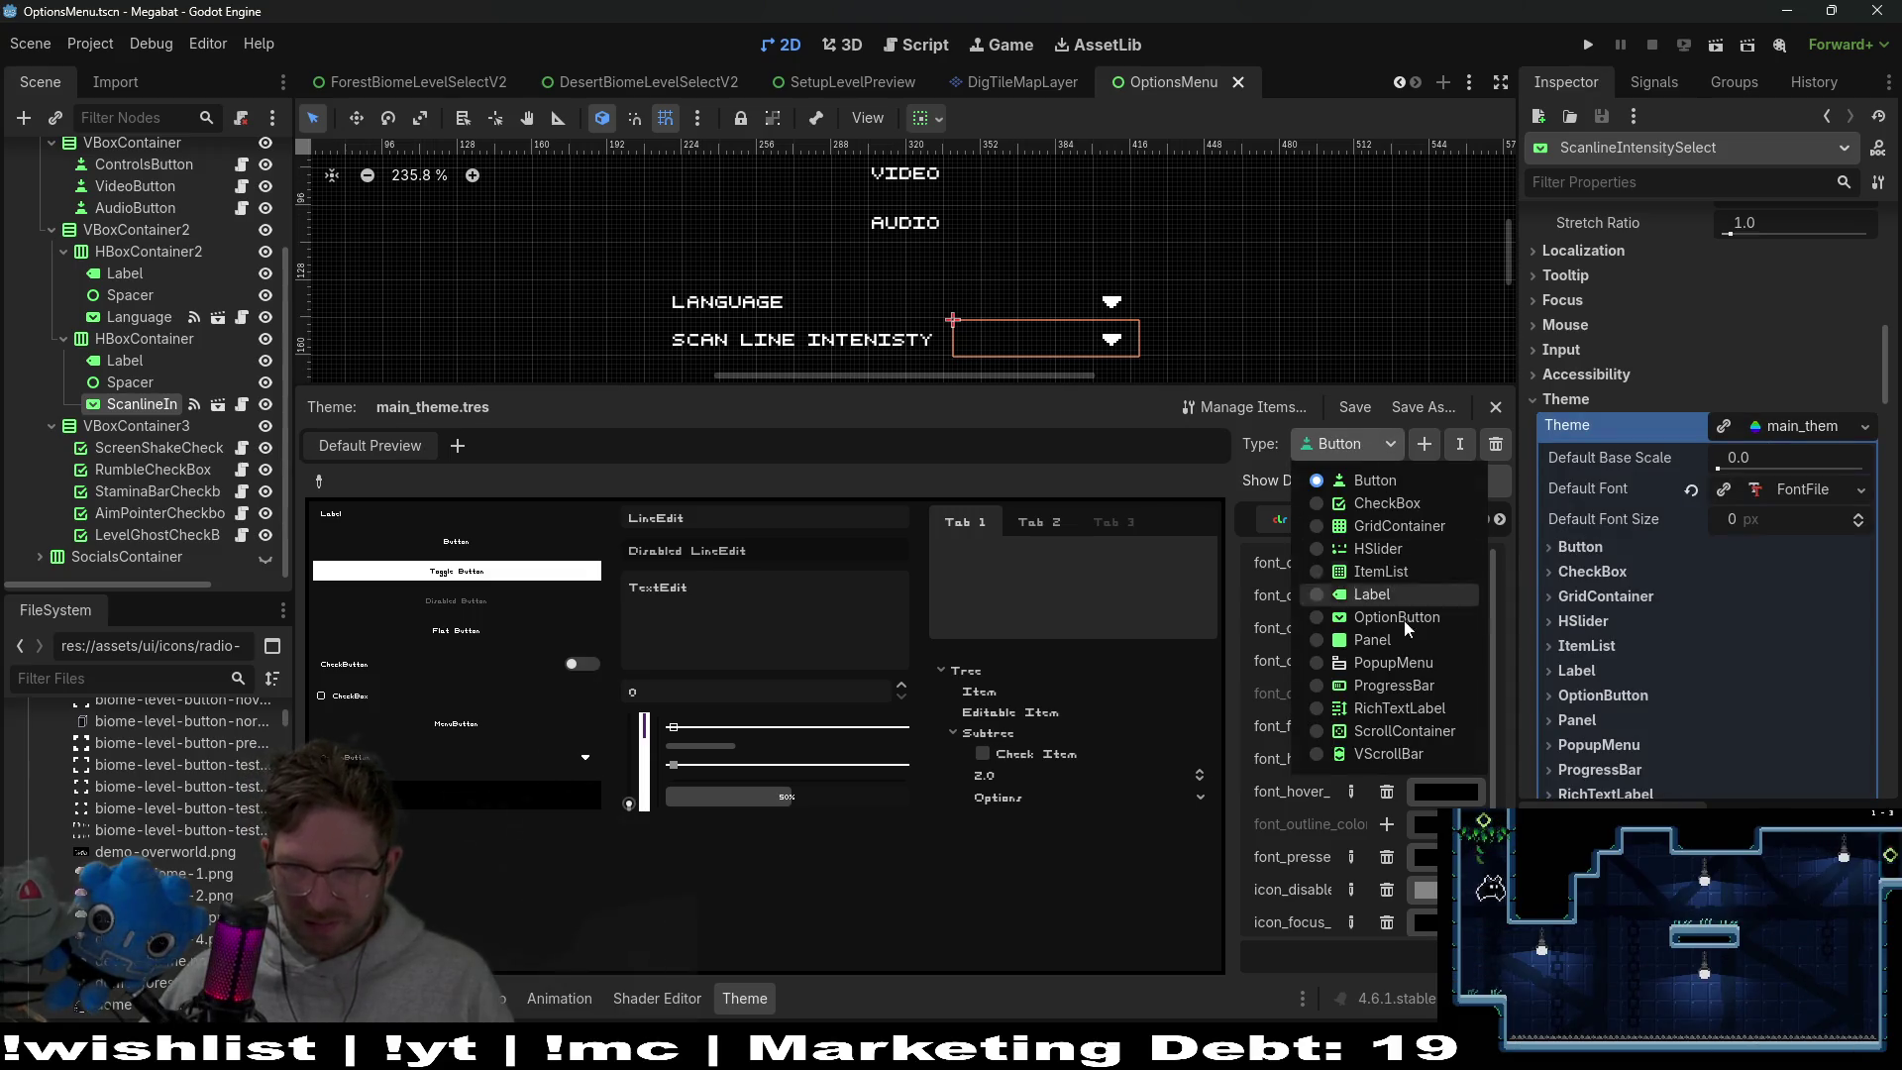
pyautogui.click(1394, 659)
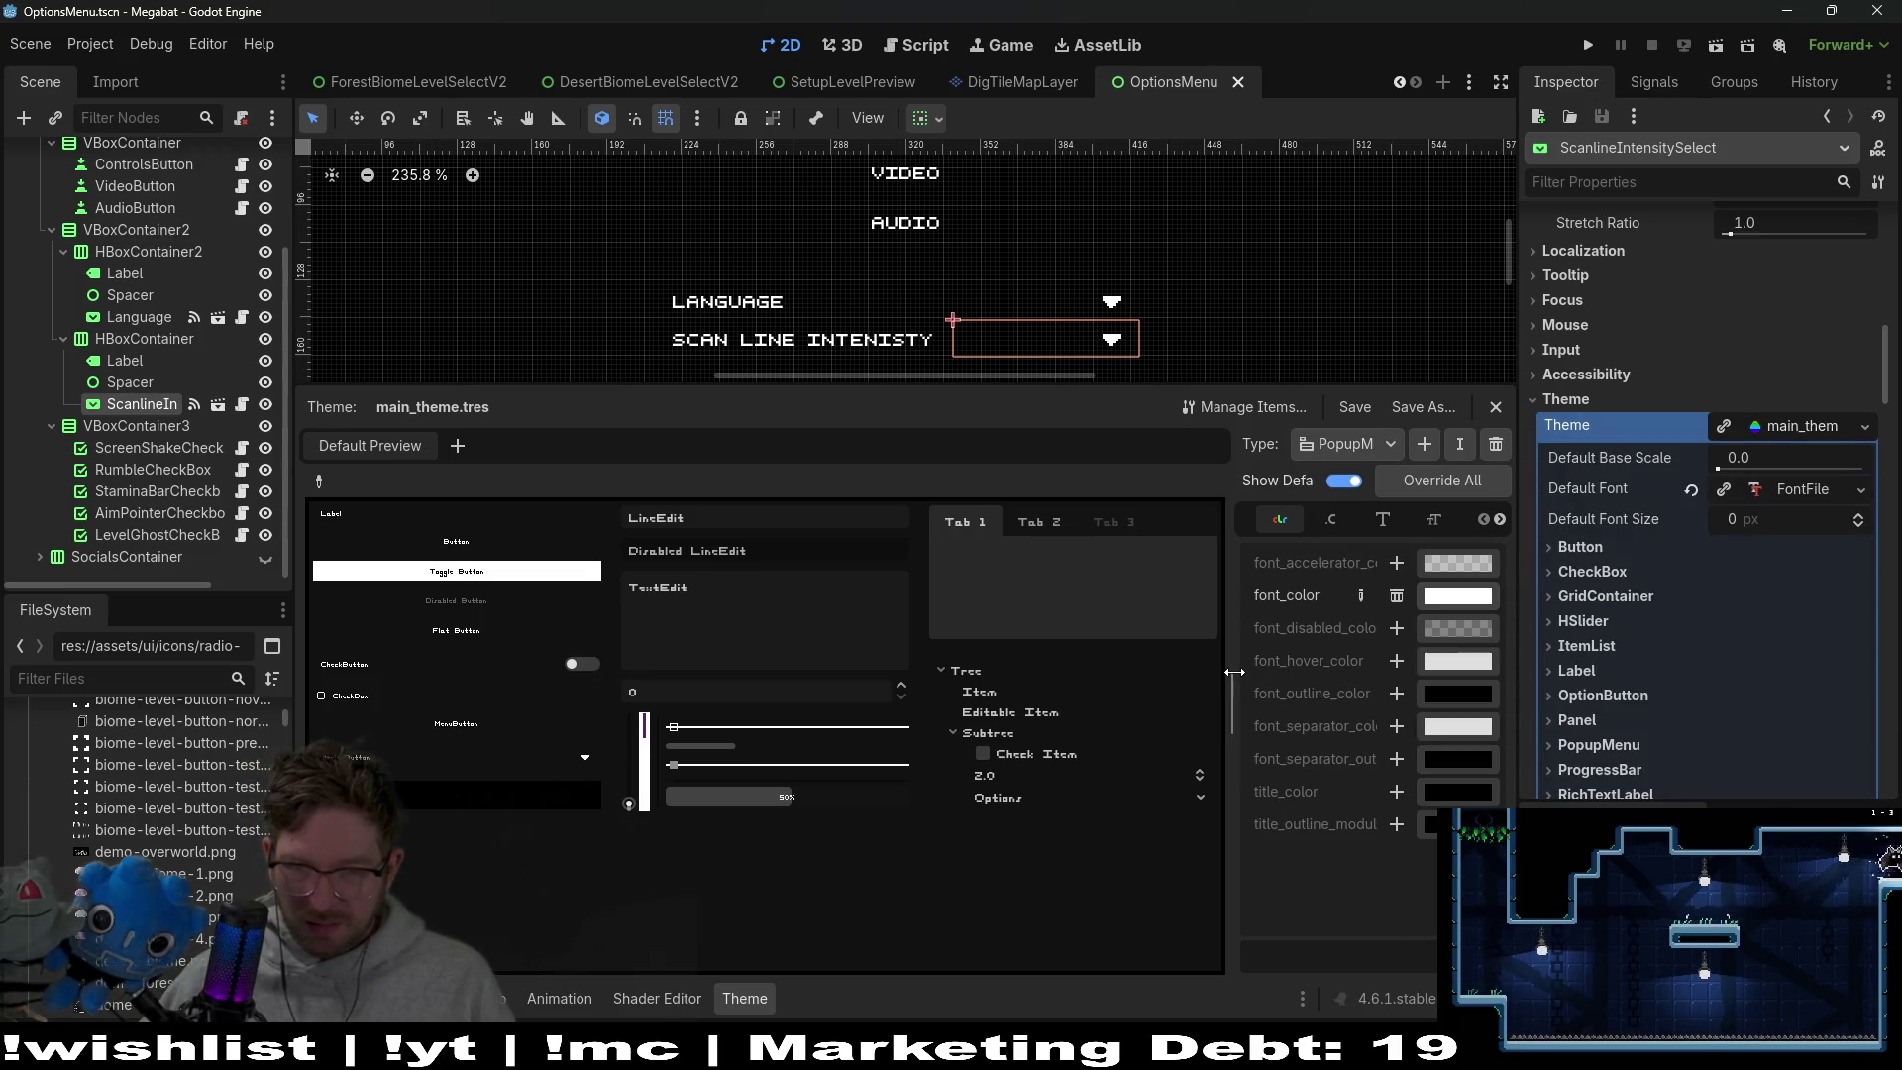
pyautogui.moveTo(1235, 672); pyautogui.dragTo(1017, 671)
pyautogui.click(1317, 519)
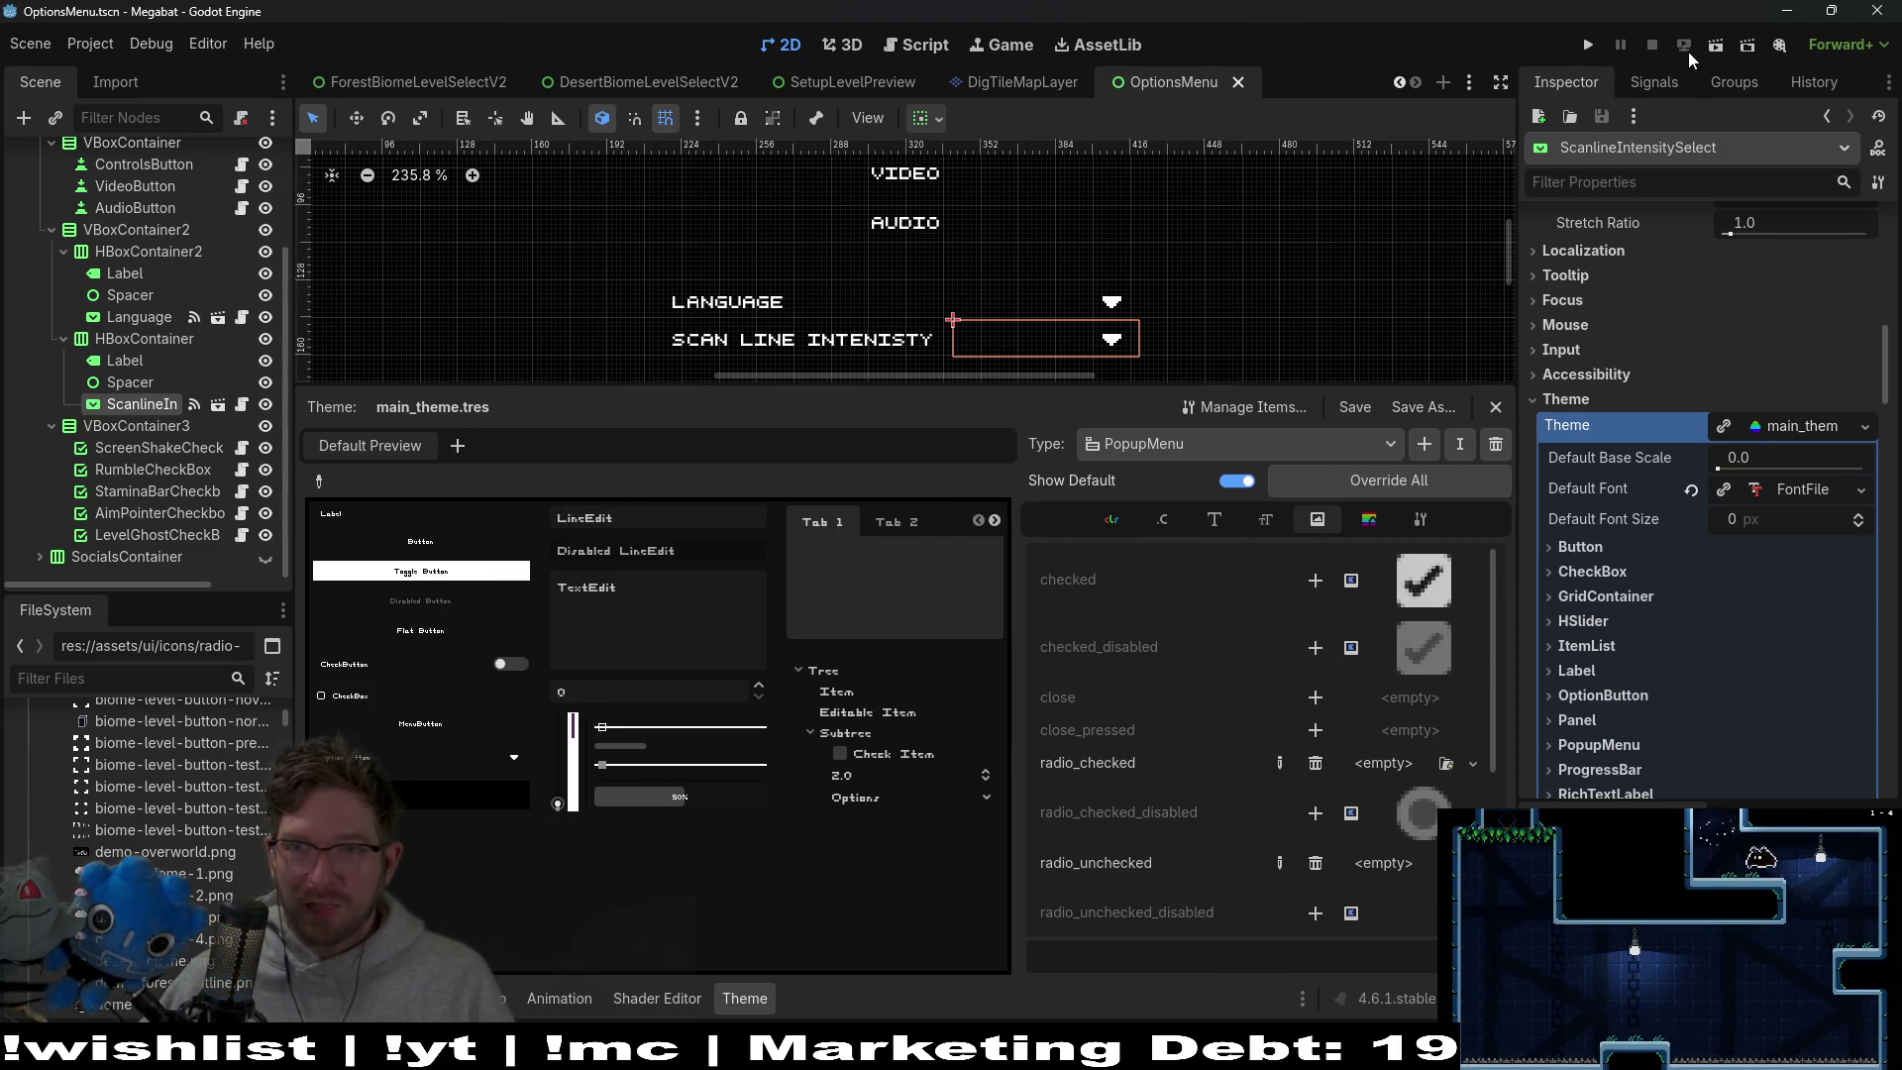
pyautogui.click(1715, 45)
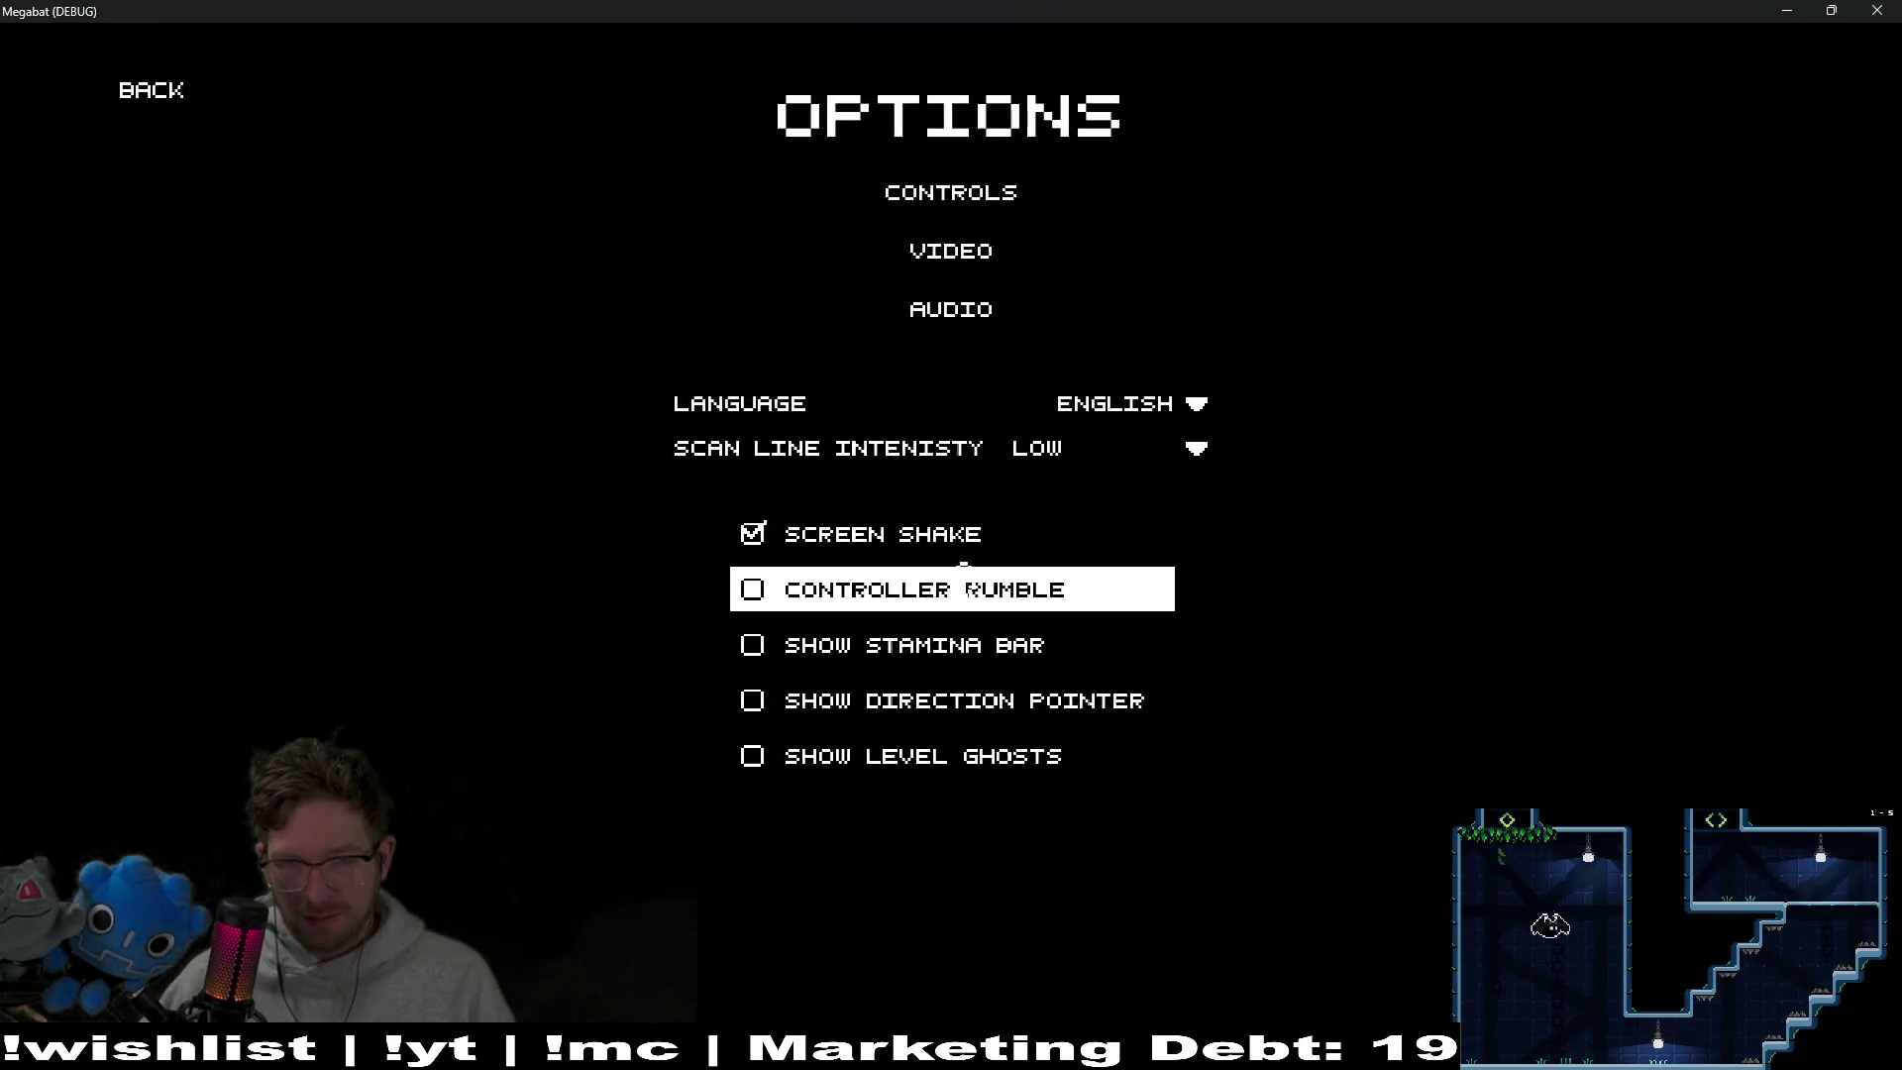
# Retest the scan line intensity dropdown in-game, close the game, and filter FileSystem for 'radio'
pyautogui.click(1099, 447)
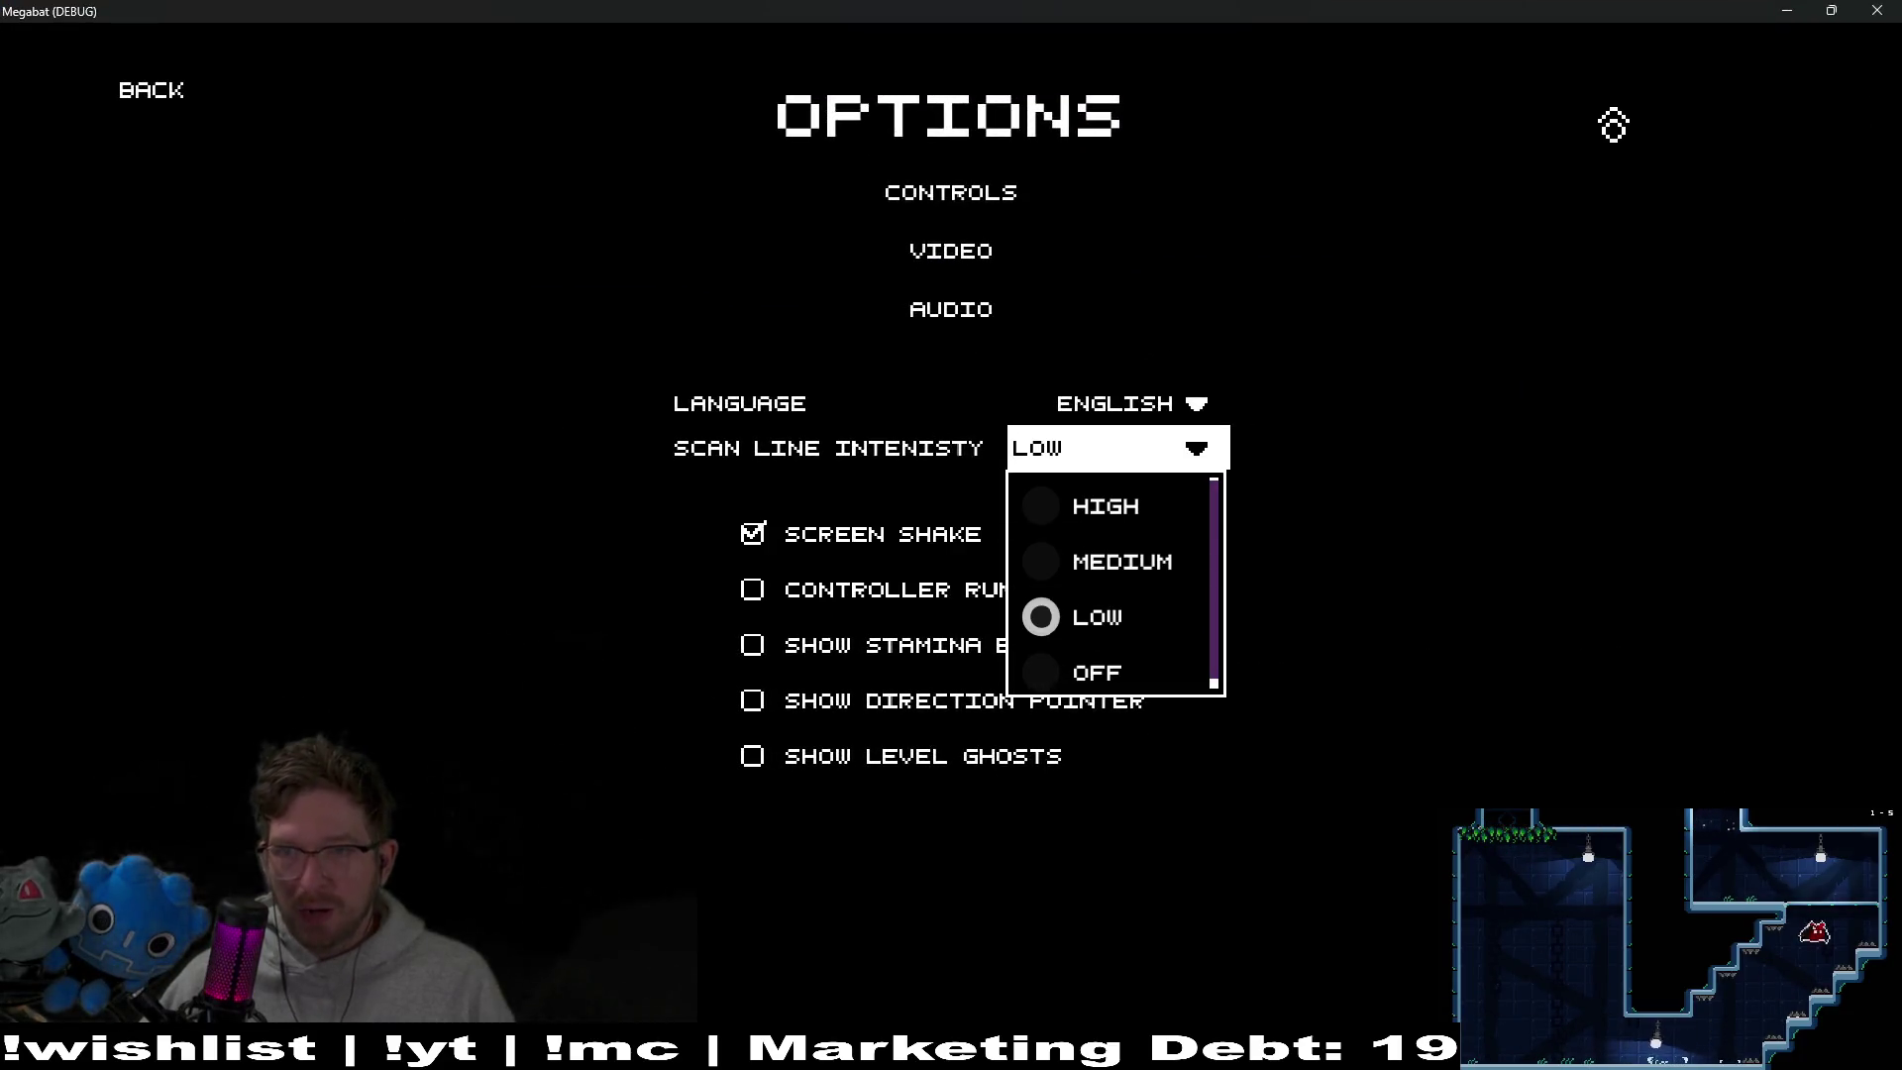
pyautogui.click(1874, 10)
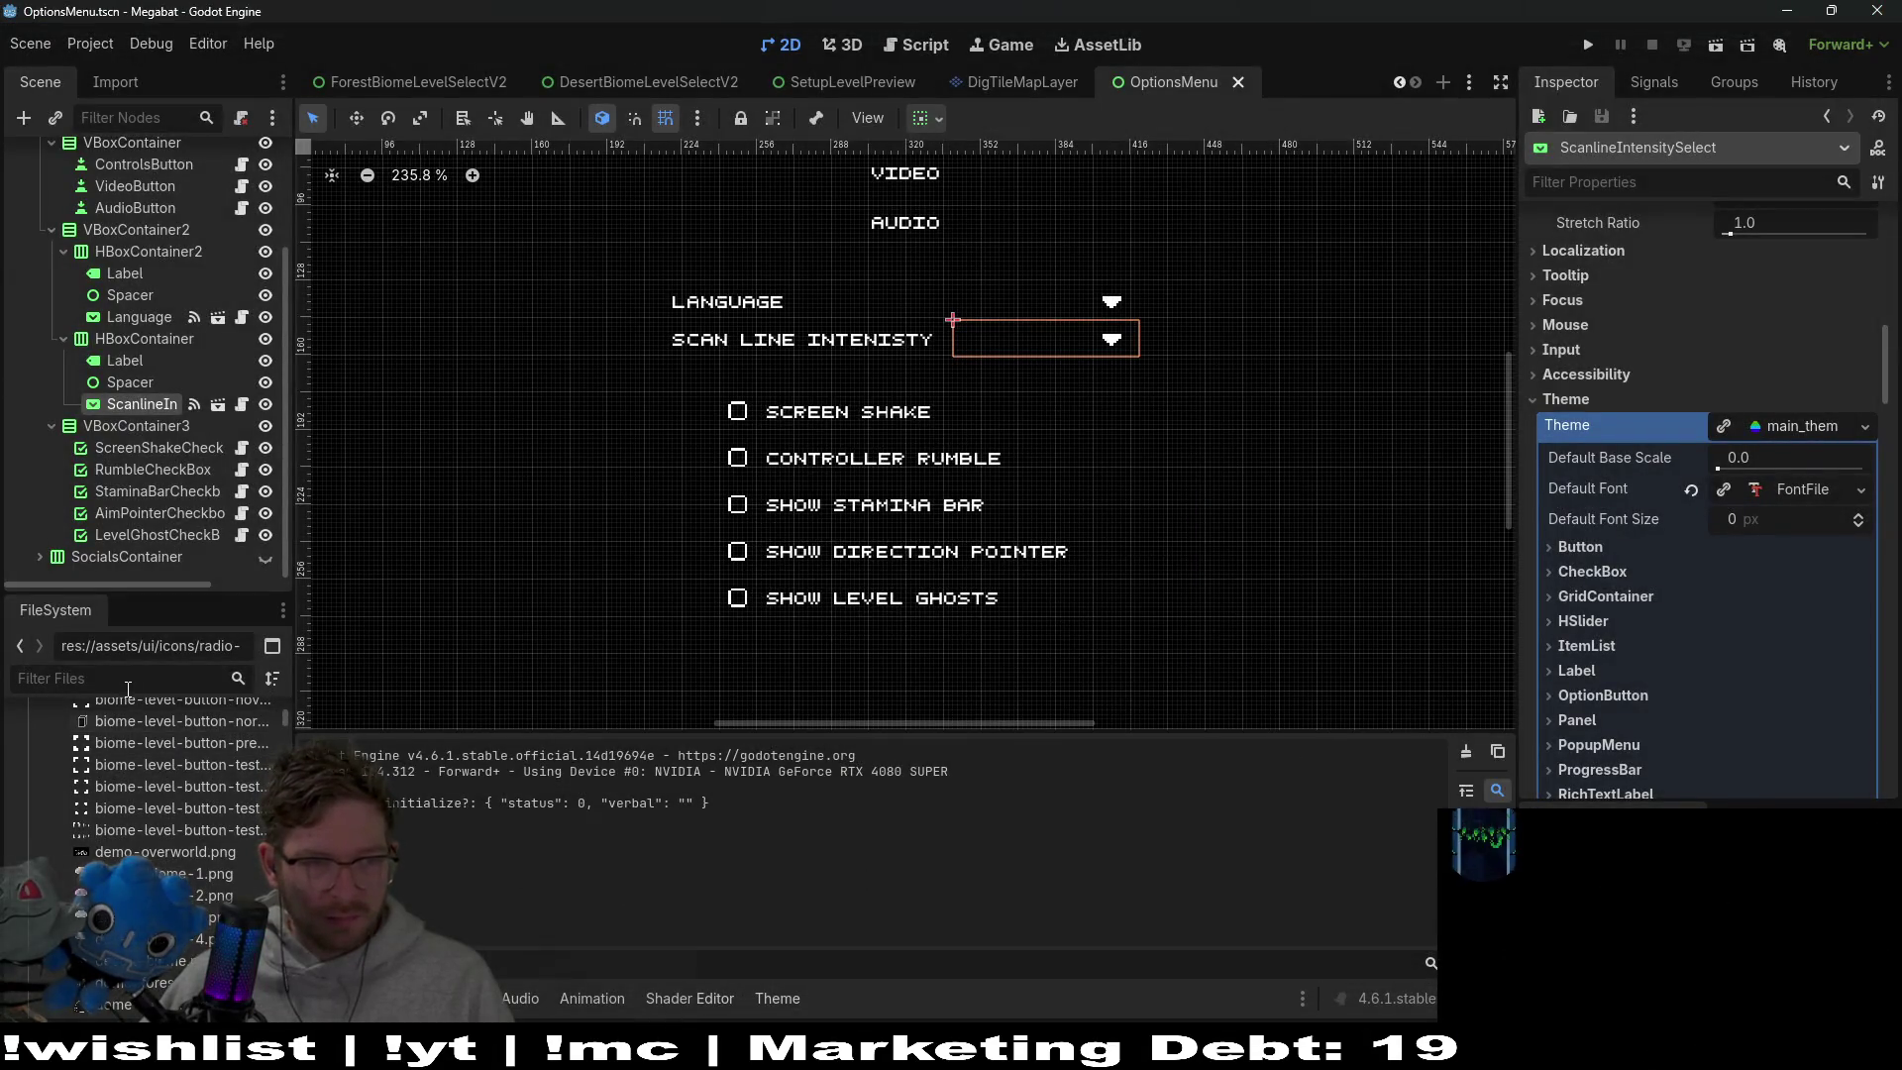
pyautogui.write('radio')
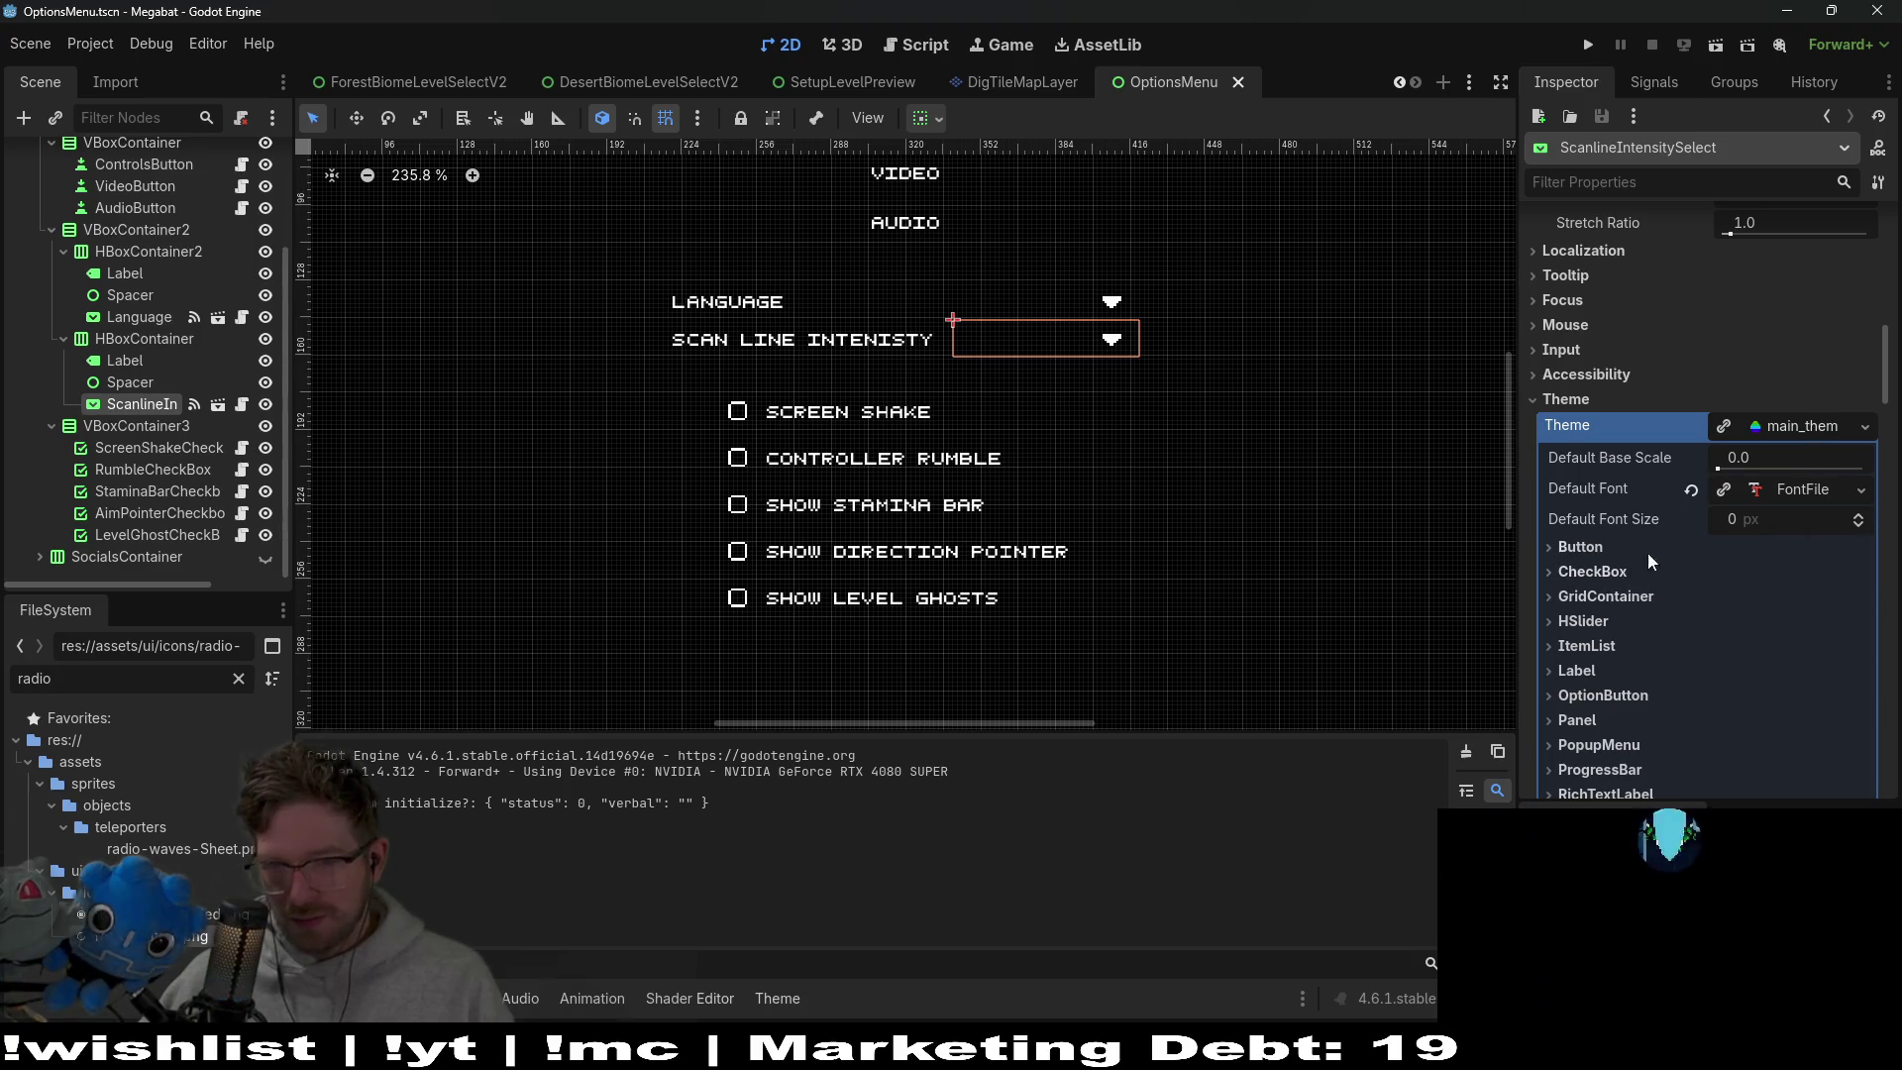
# Reopen main_theme's Theme editor and list the new texture types for radio_checked
pyautogui.click(1801, 426)
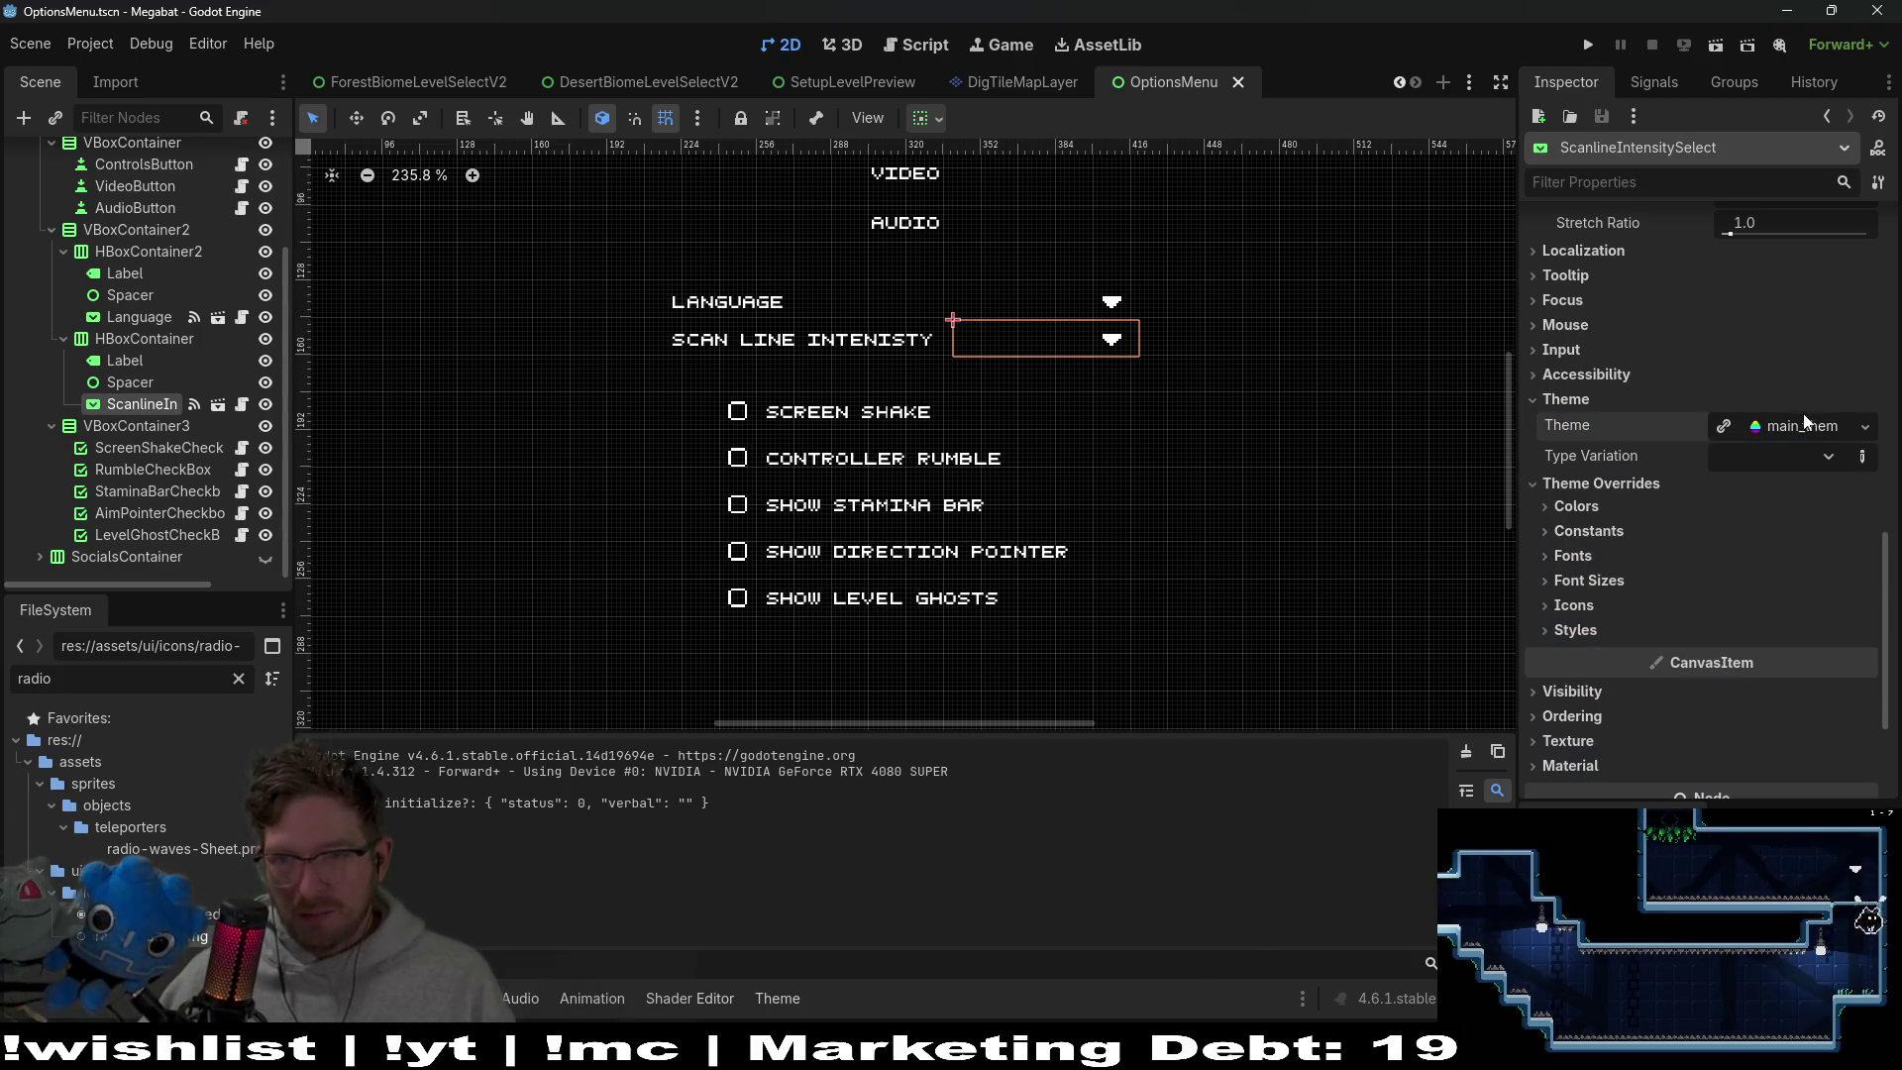
pyautogui.click(1801, 425)
pyautogui.click(1472, 767)
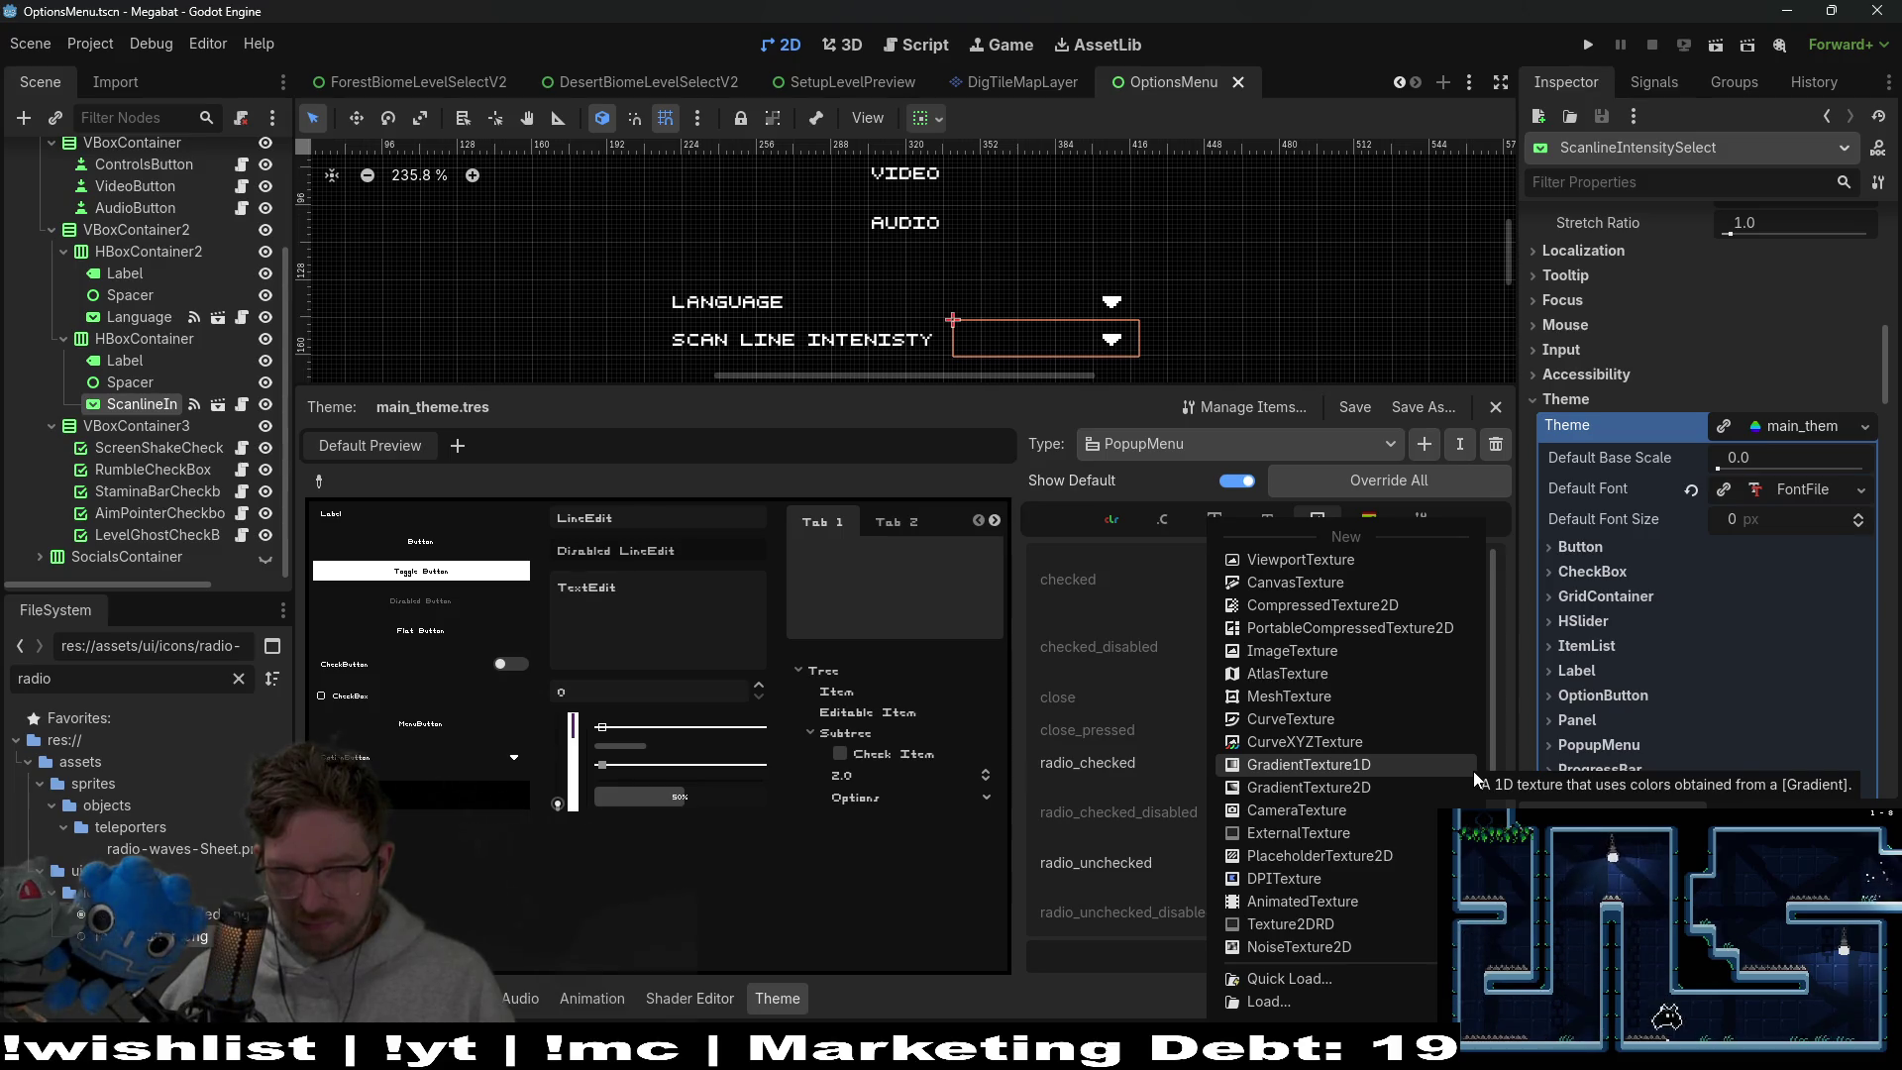
# Assign new ImageTextures to both radio_checked and radio_unchecked, then run the options menu scene
pyautogui.click(1287, 652)
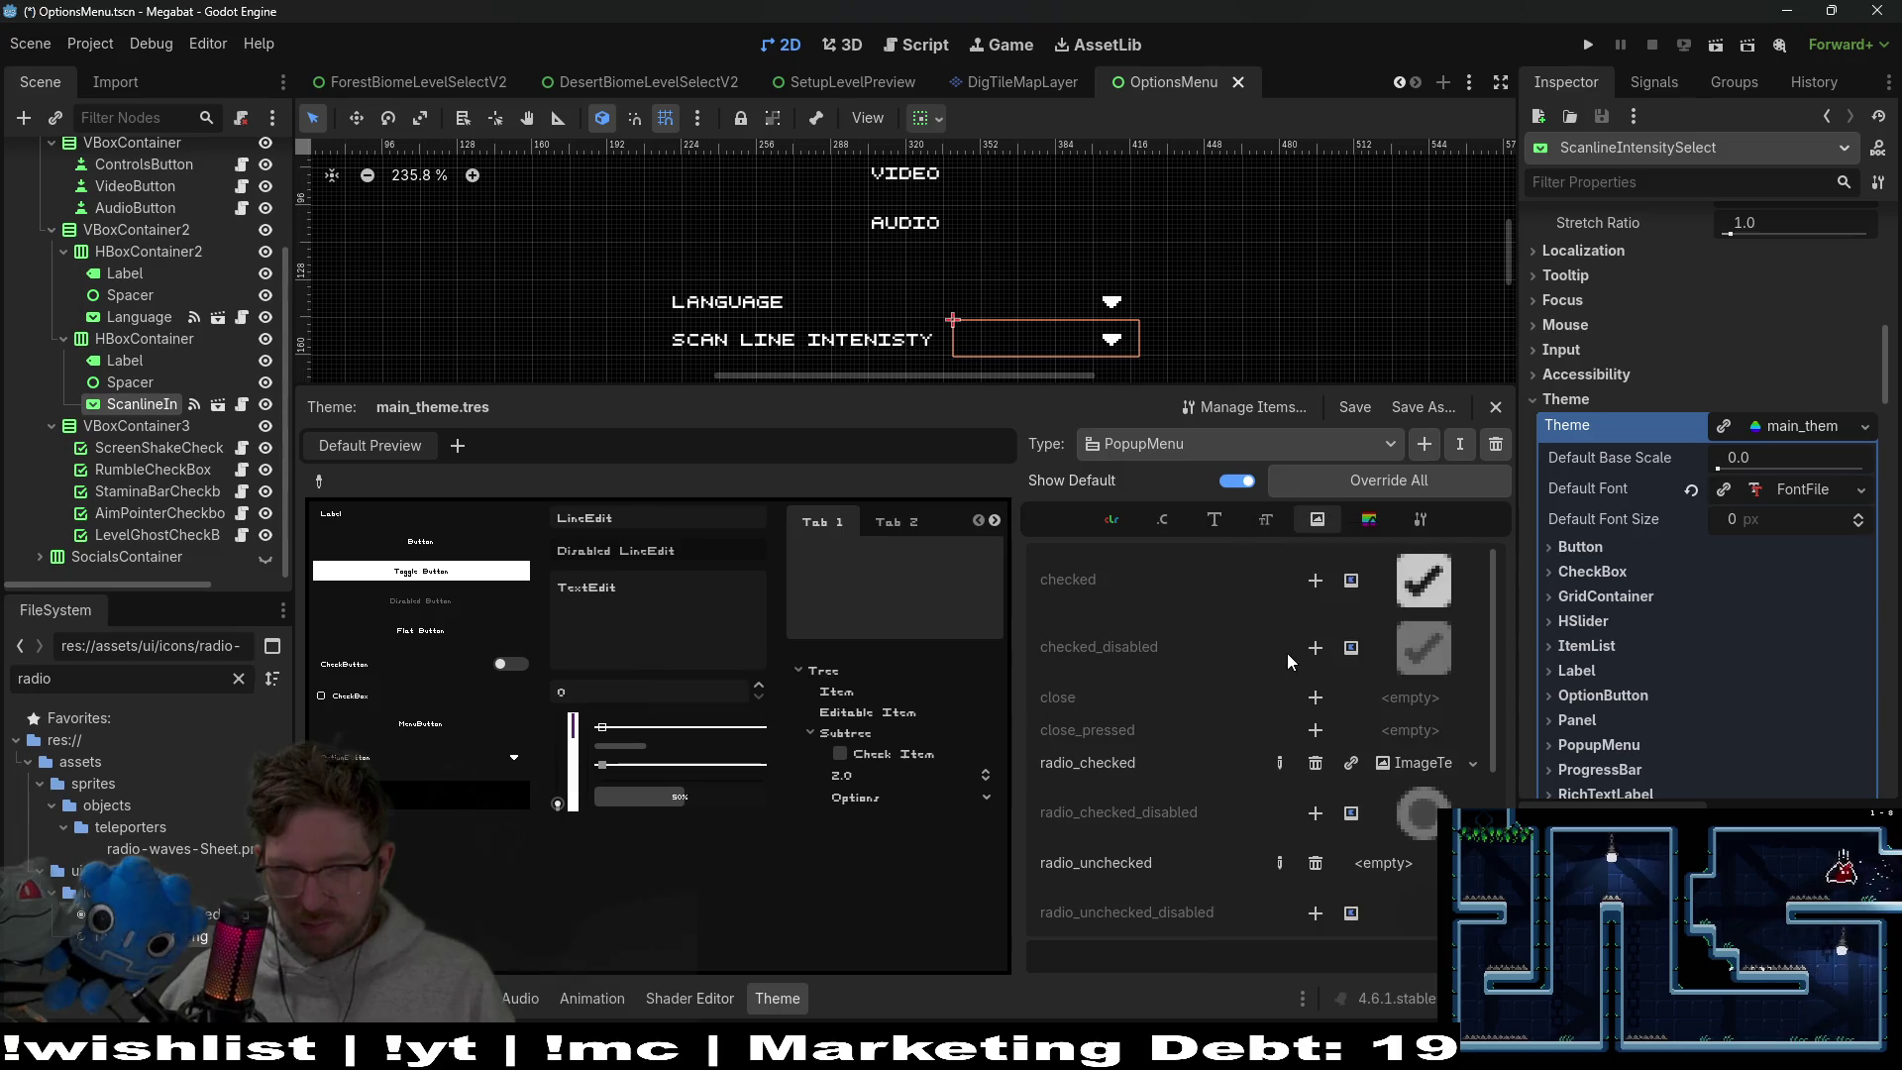
pyautogui.click(1383, 862)
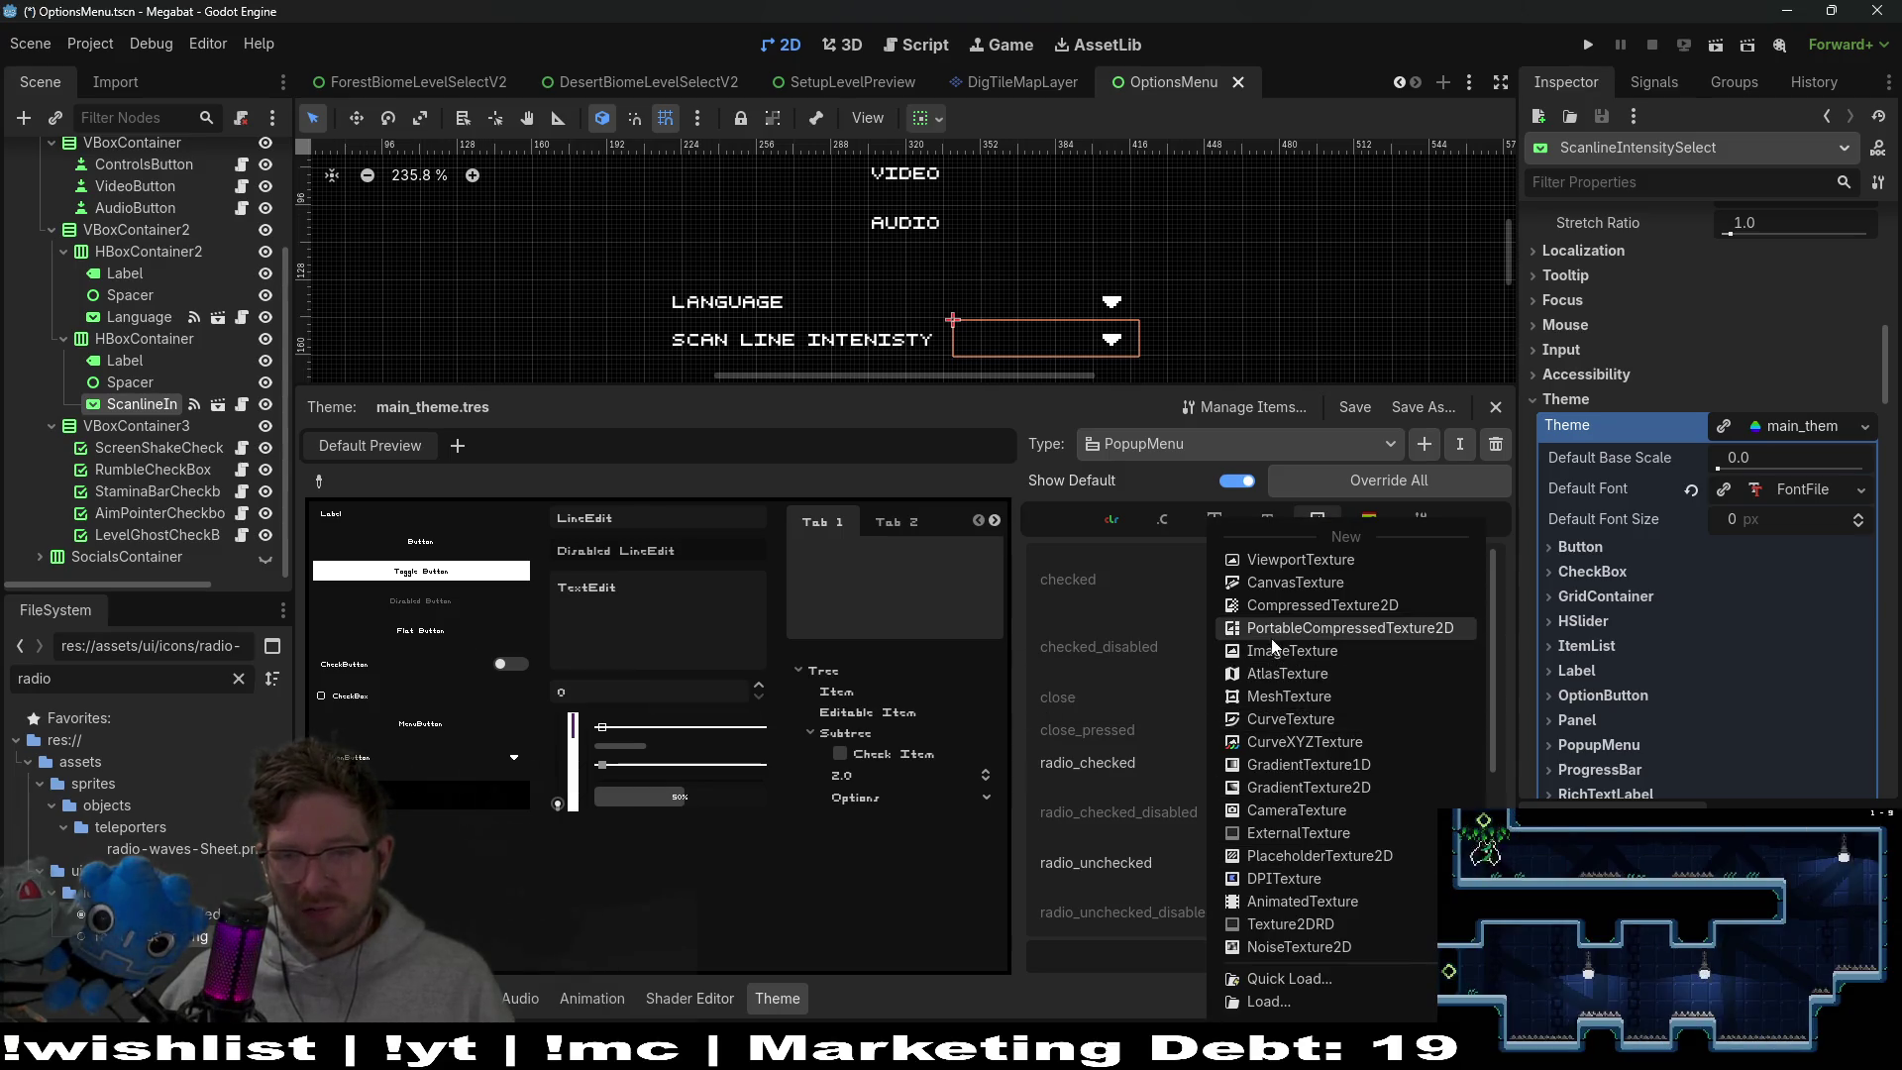
pyautogui.click(1292, 628)
pyautogui.click(1406, 862)
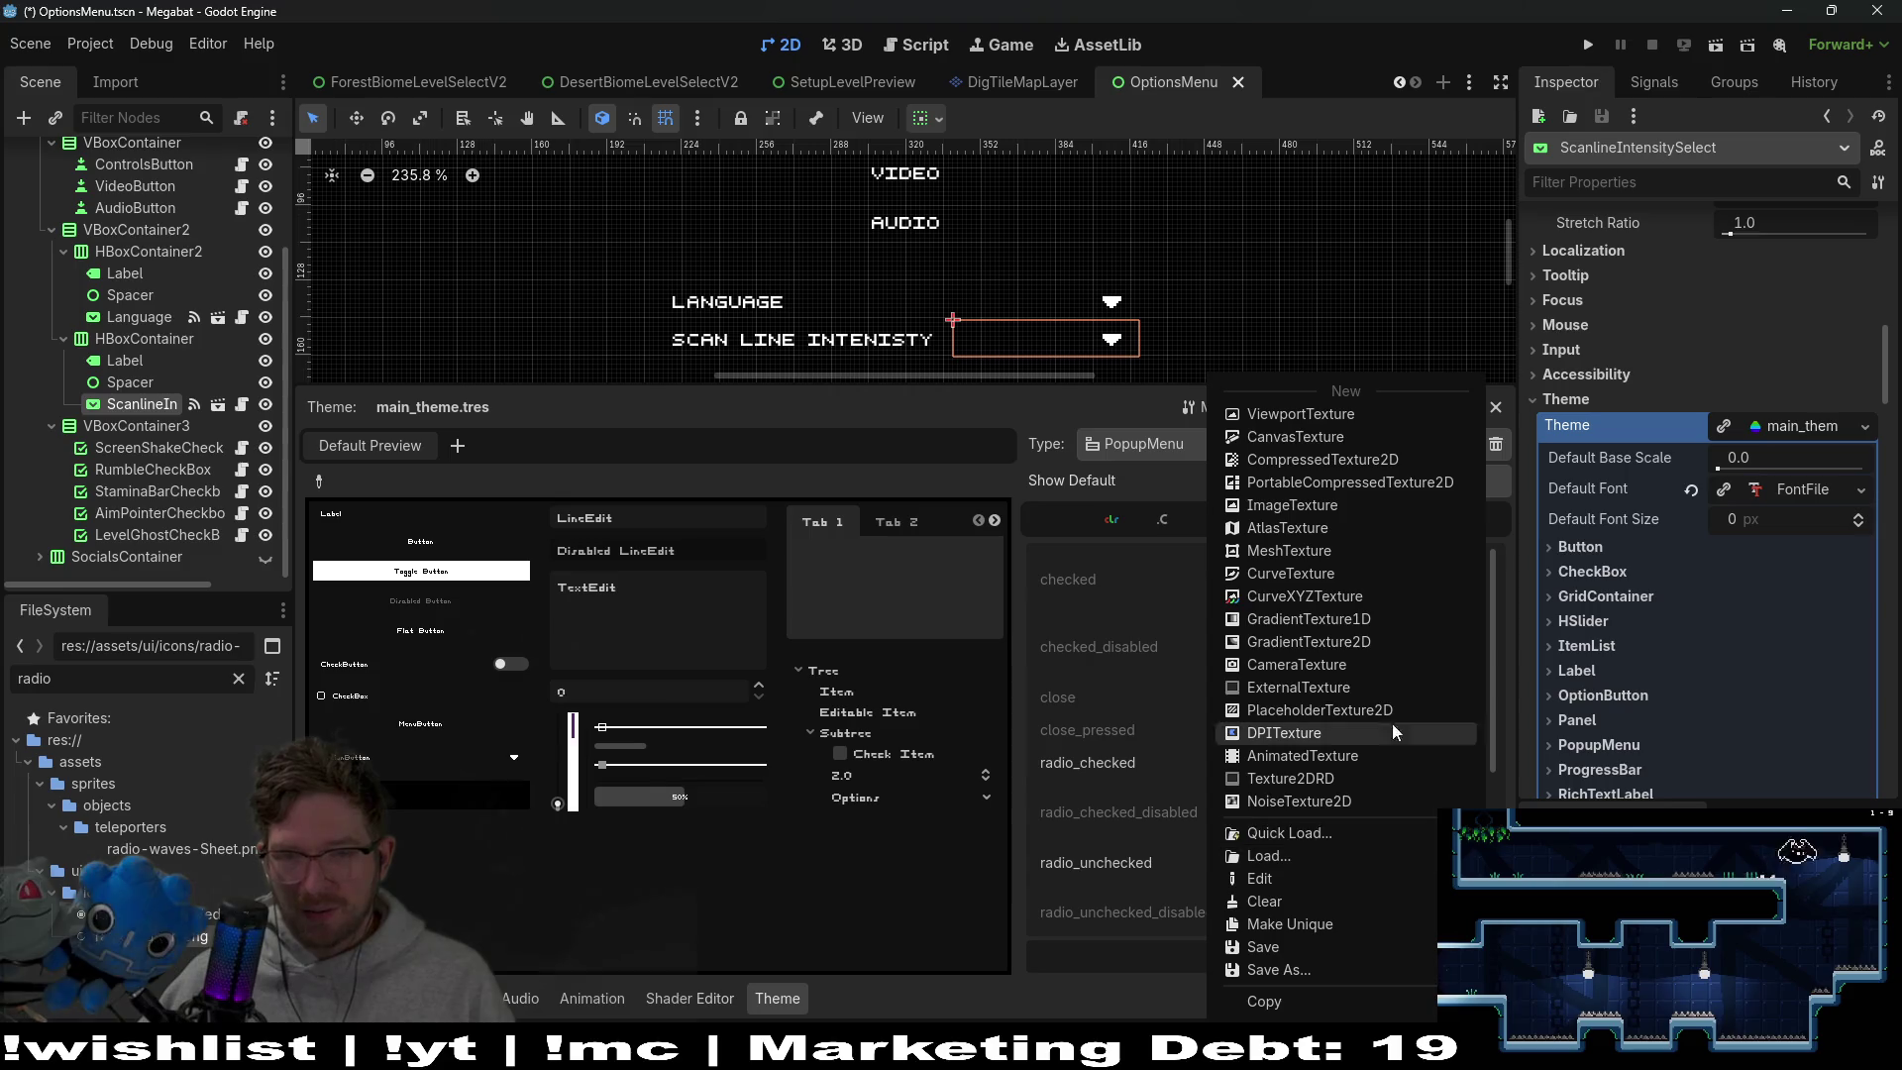
pyautogui.click(1288, 511)
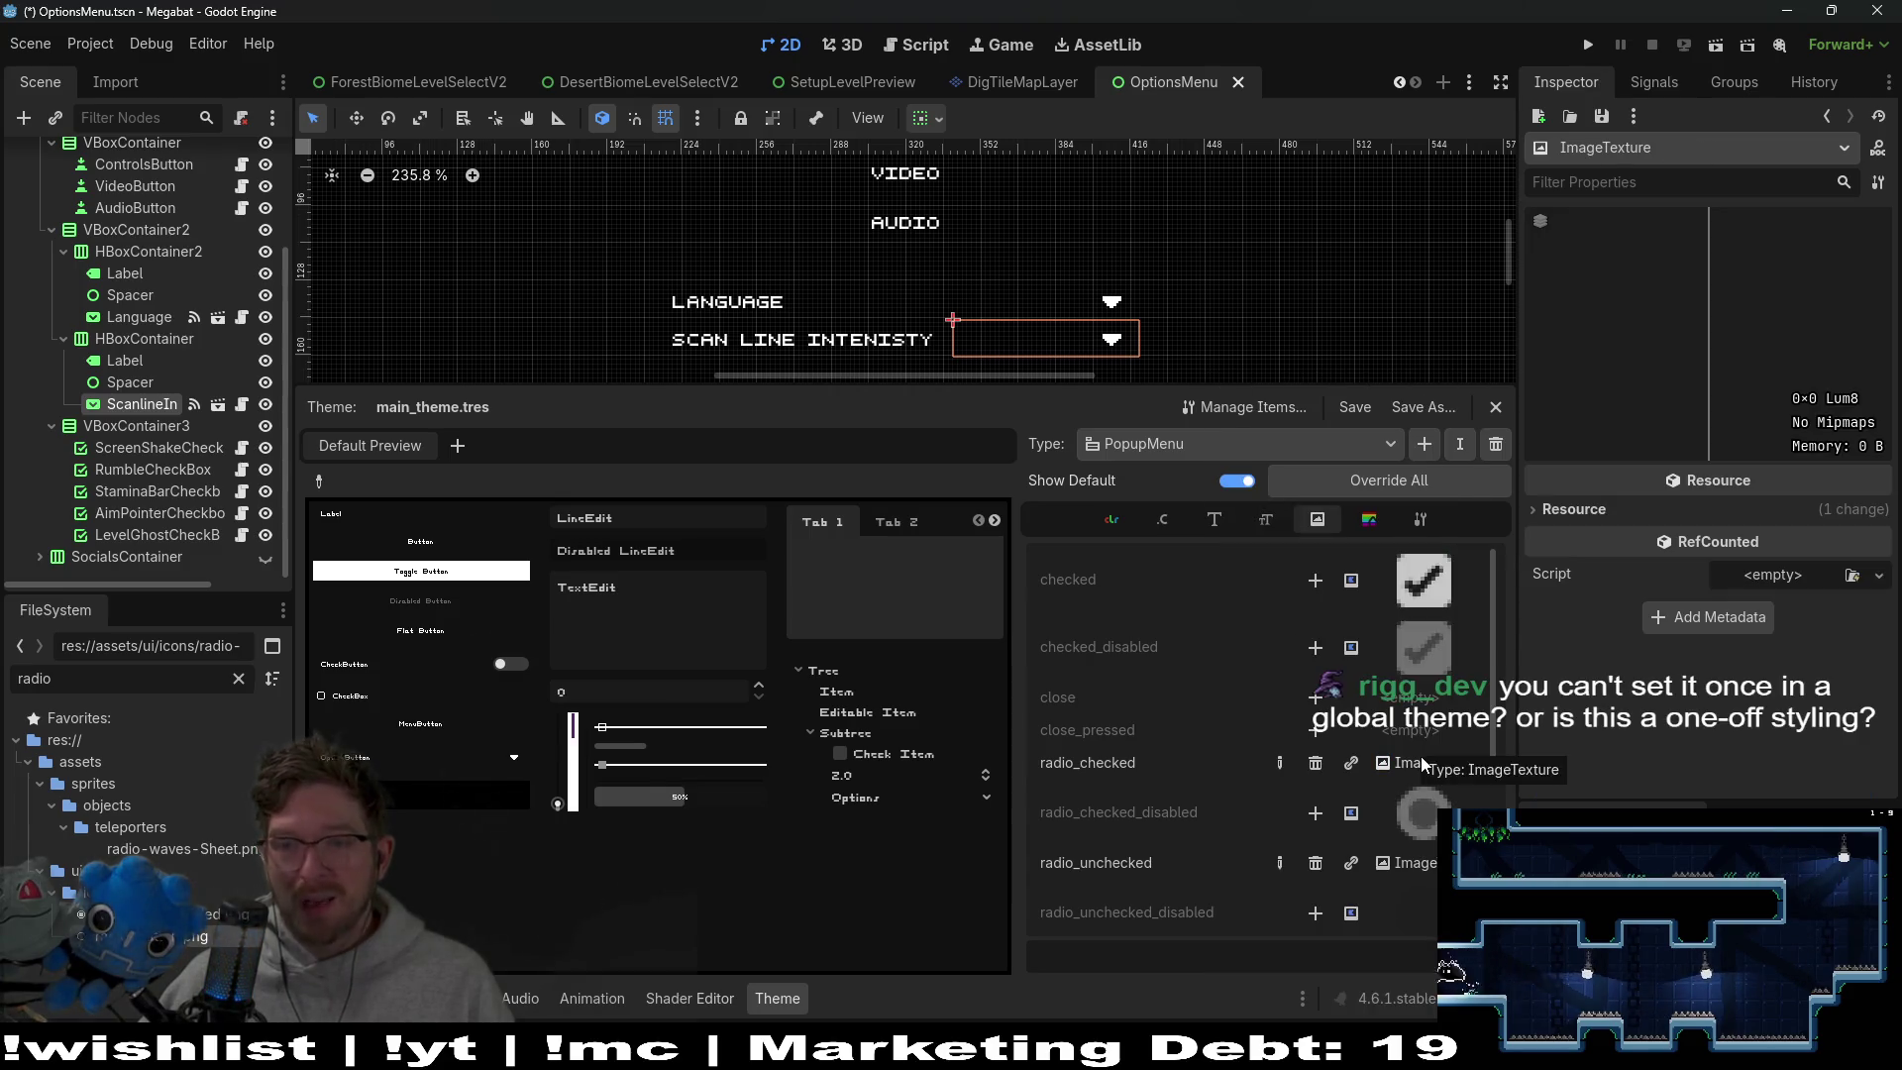
pyautogui.click(1713, 43)
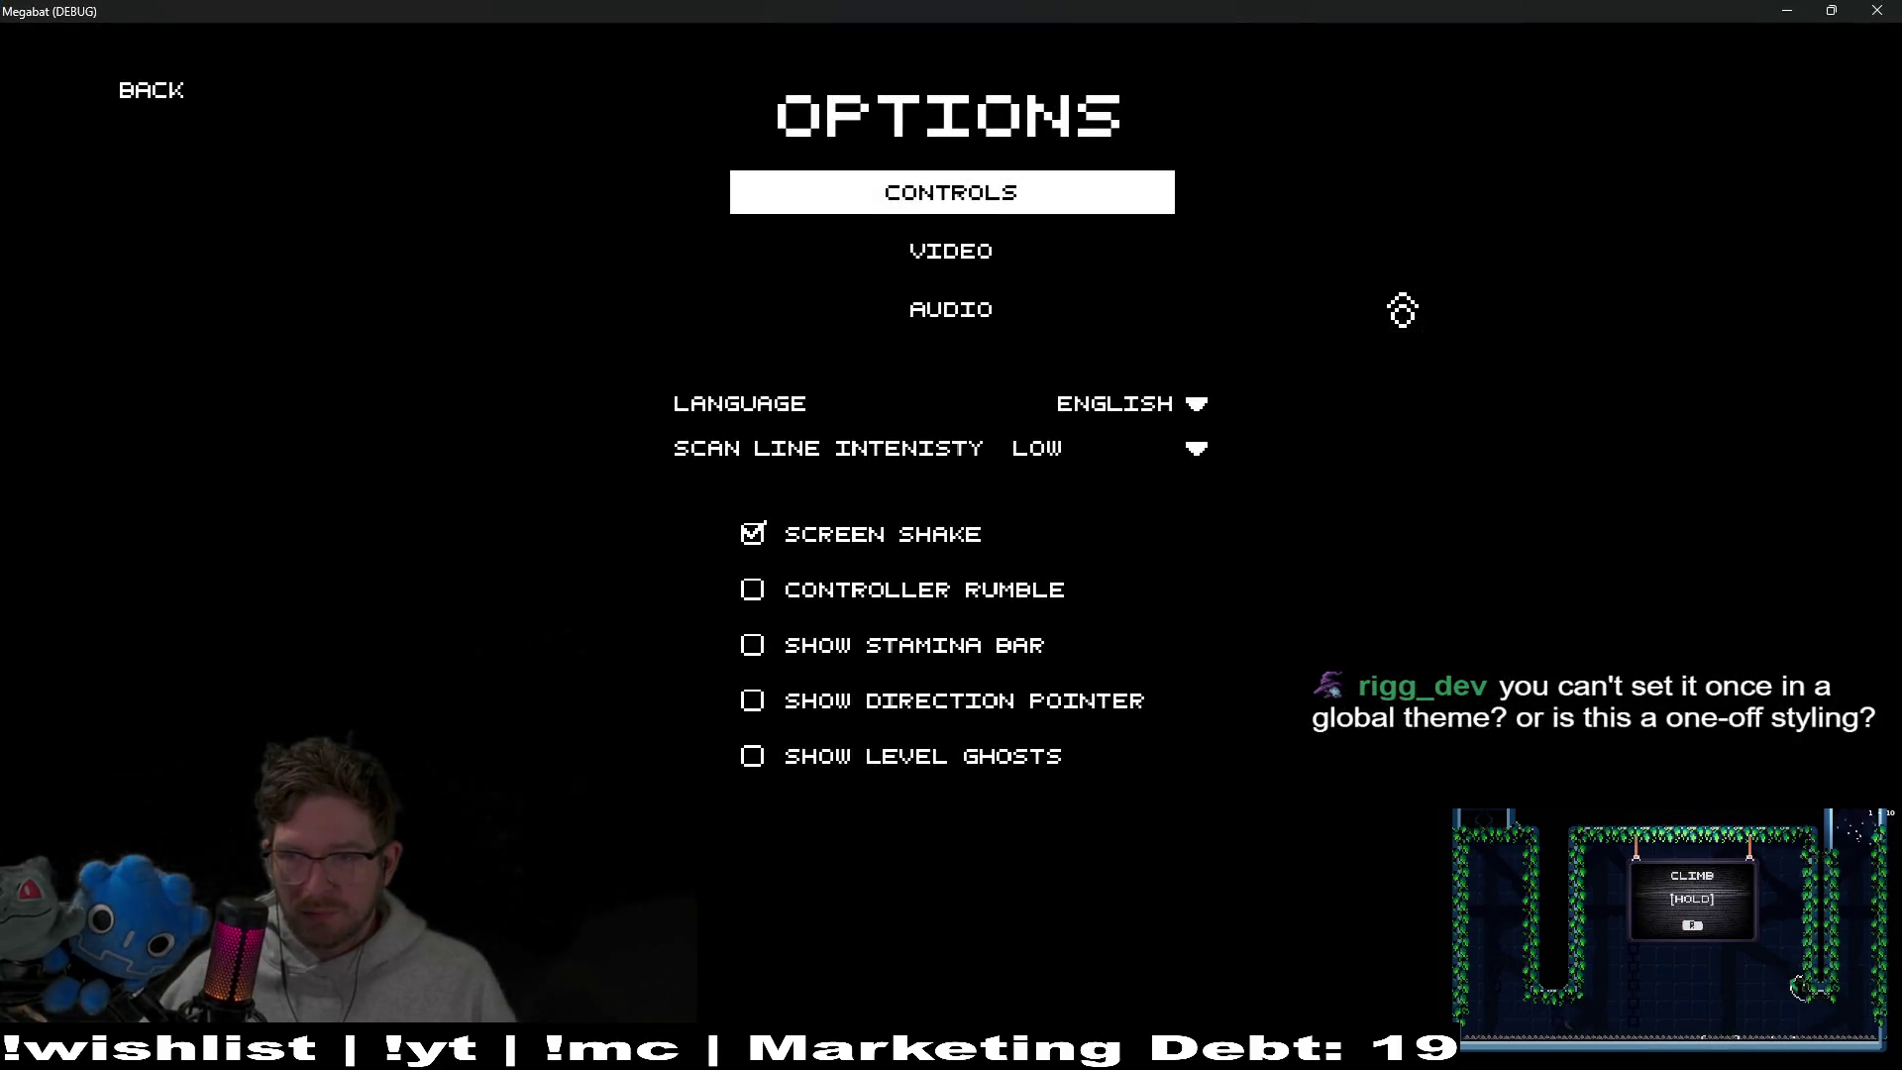
# Switch scan line intensity between HIGH and MEDIUM, ending on MEDIUM, then close the game
pyautogui.click(1097, 464)
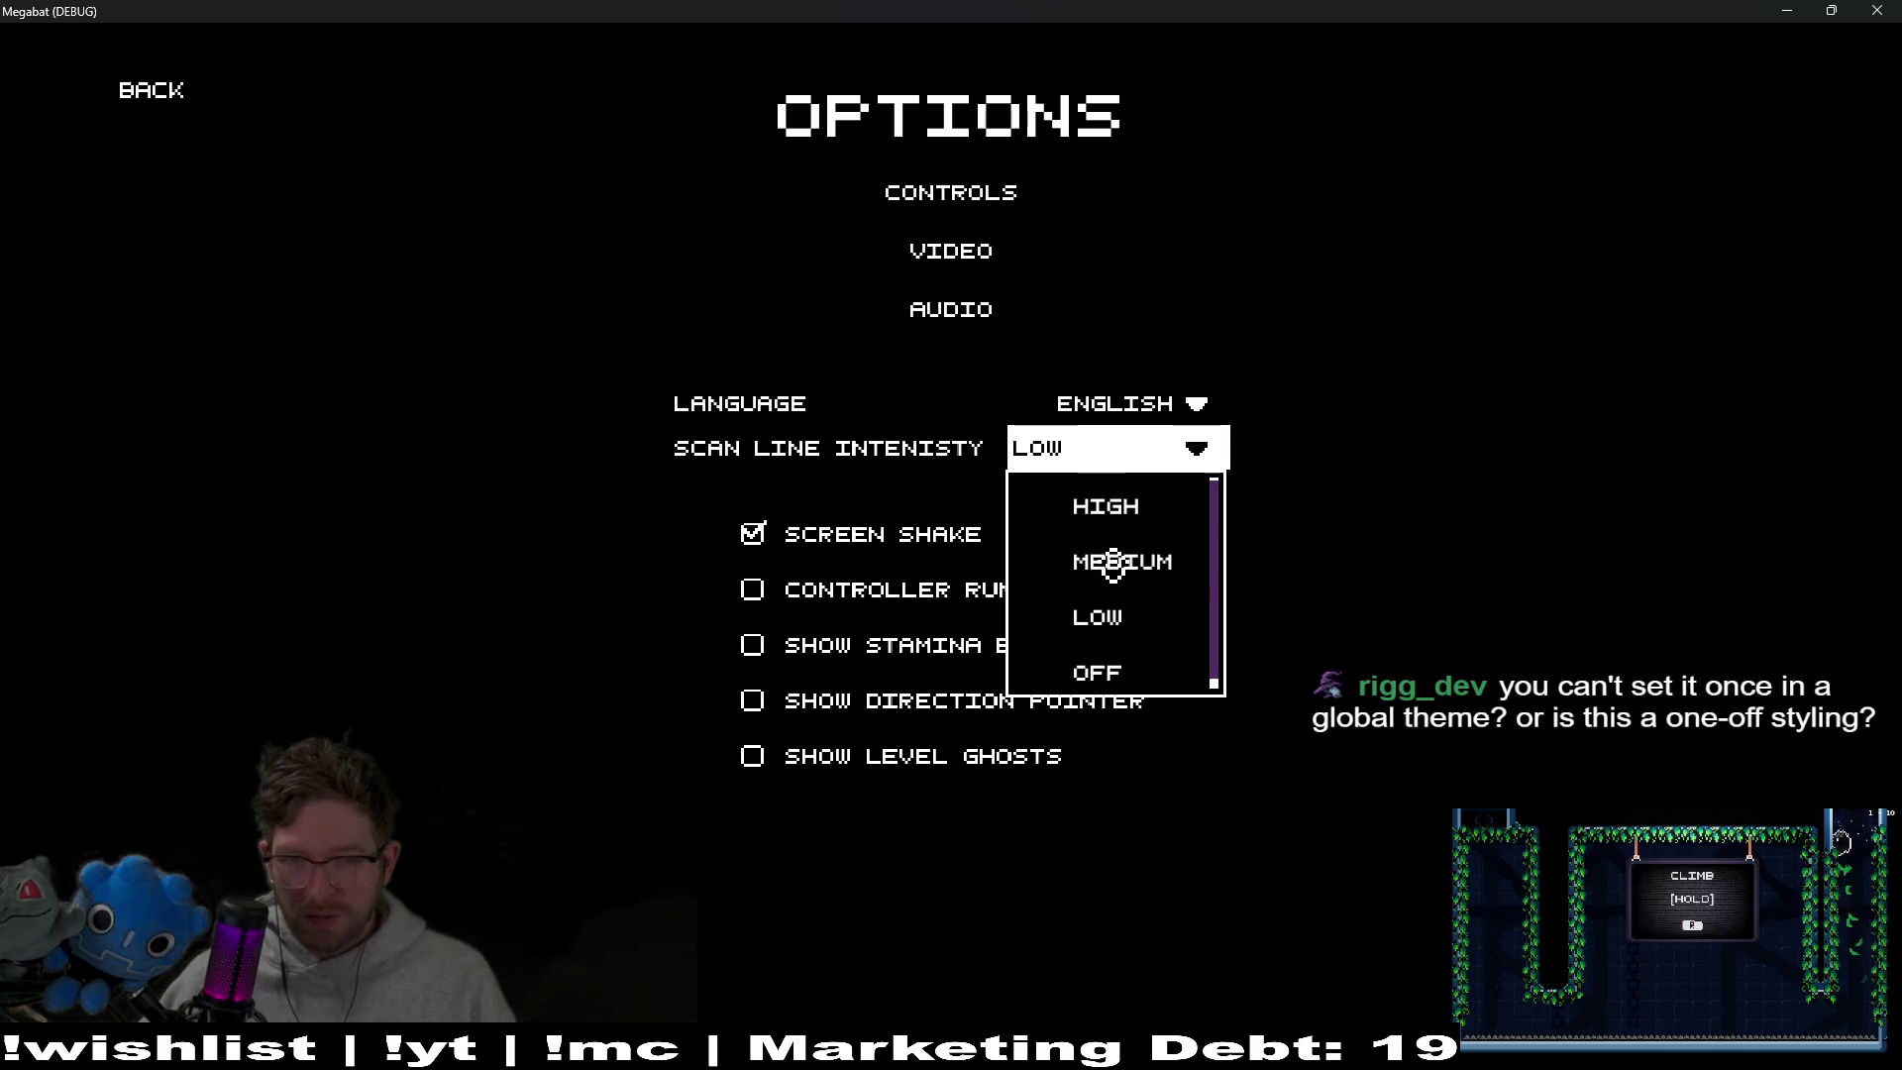
pyautogui.click(1129, 510)
pyautogui.click(1139, 465)
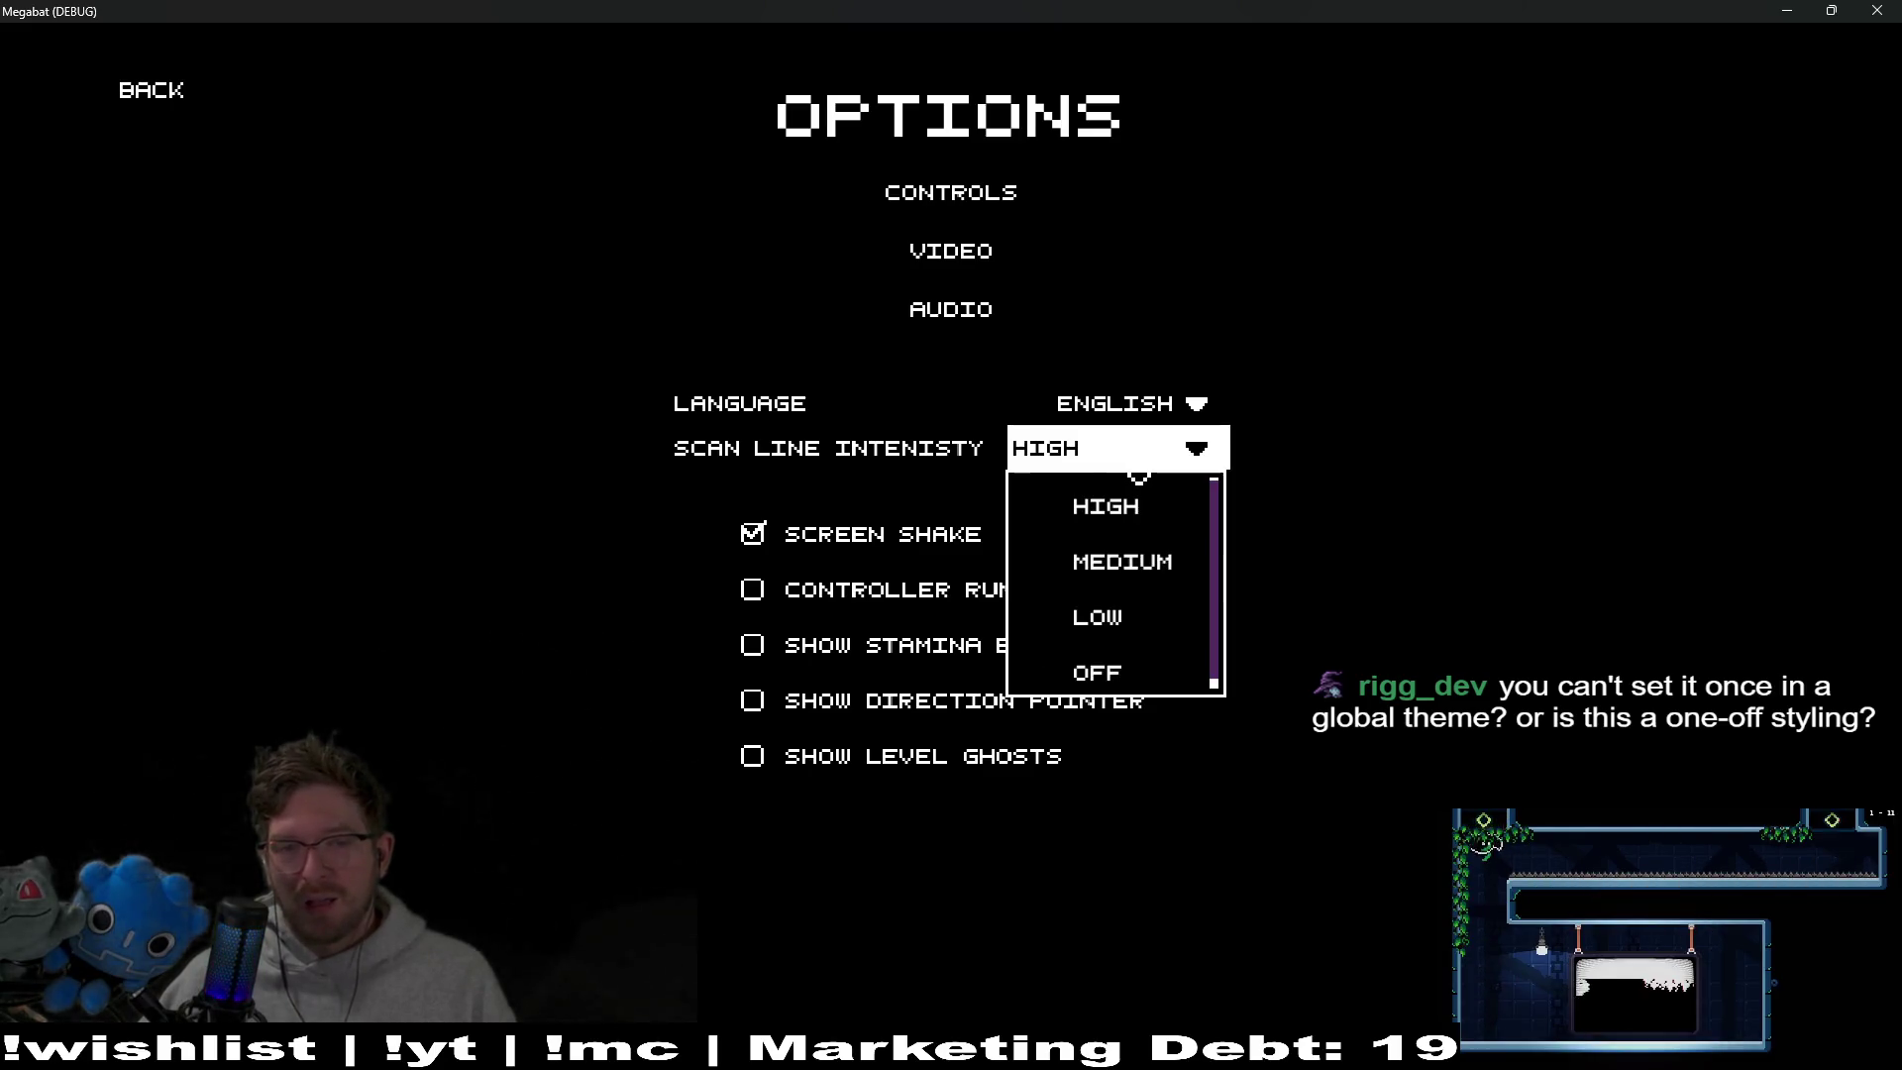
pyautogui.click(1124, 564)
pyautogui.click(1139, 451)
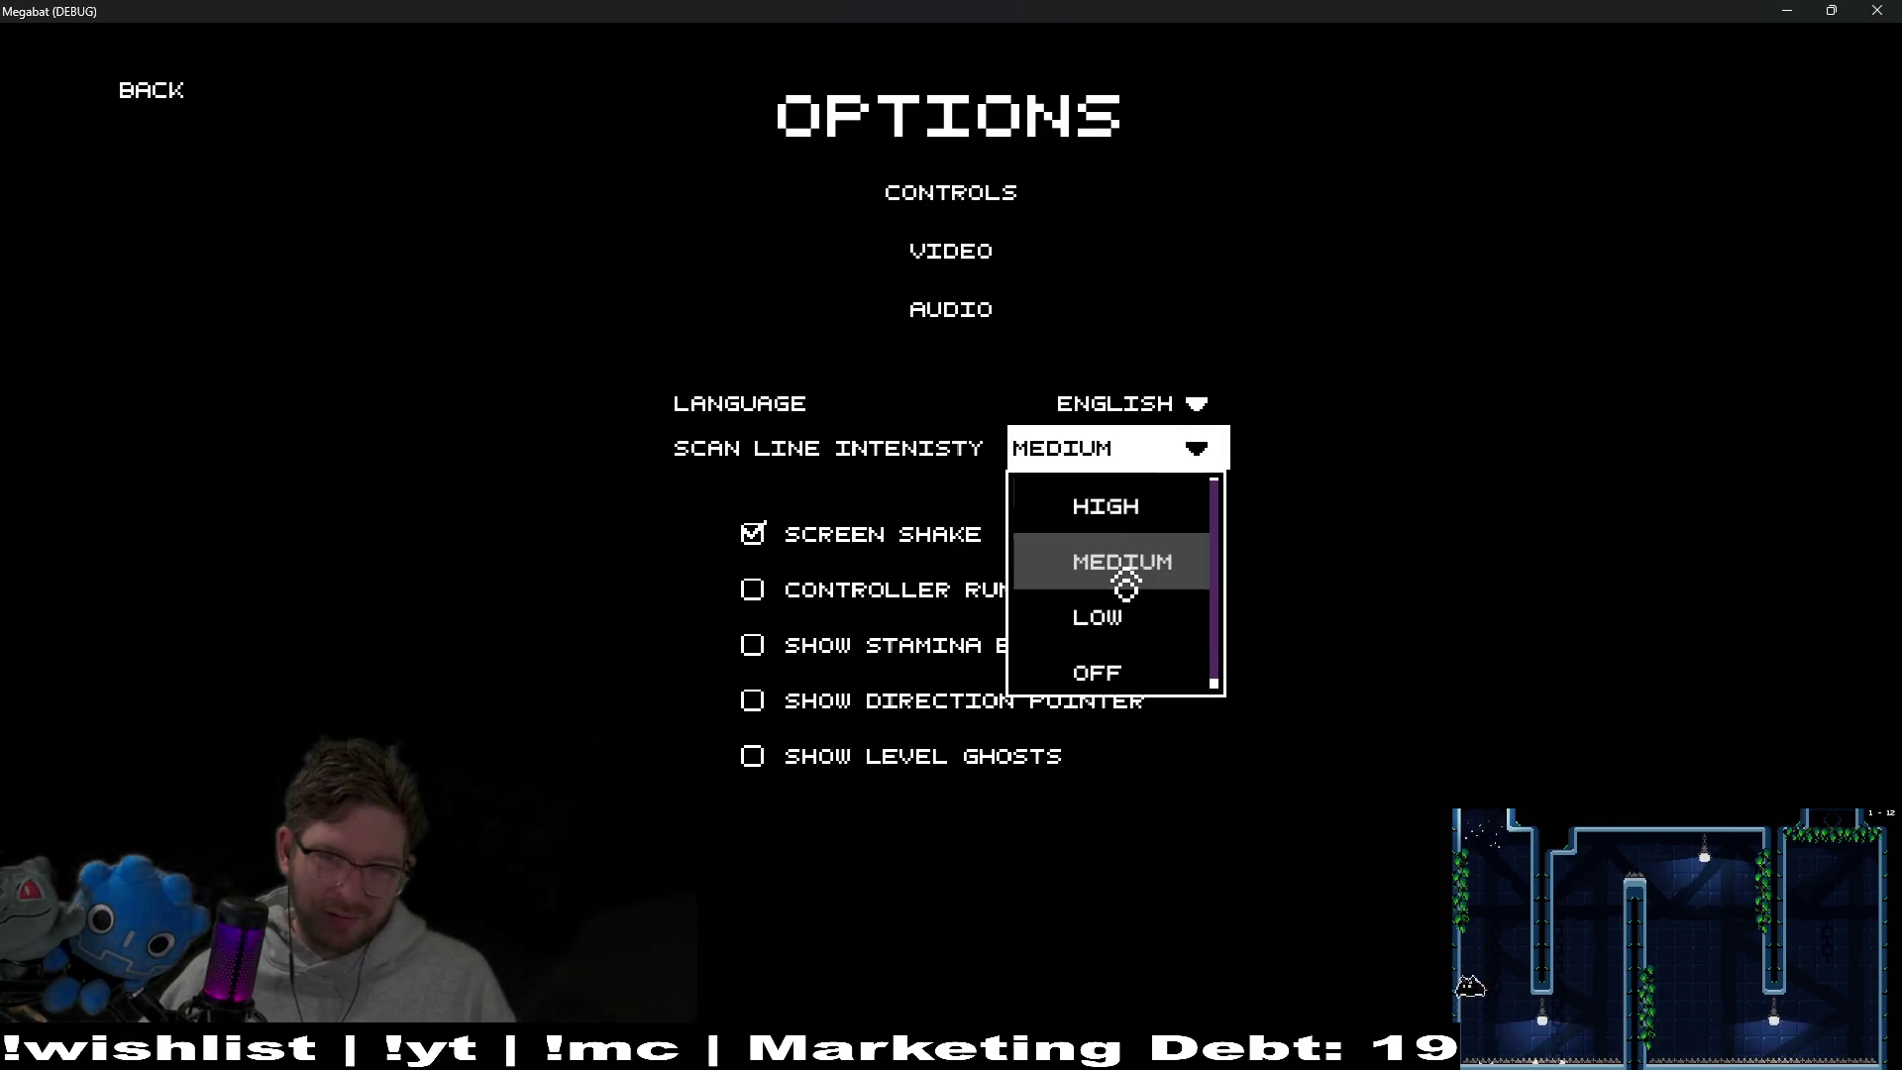
pyautogui.click(1085, 500)
pyautogui.click(1120, 447)
pyautogui.click(1125, 561)
pyautogui.click(1189, 447)
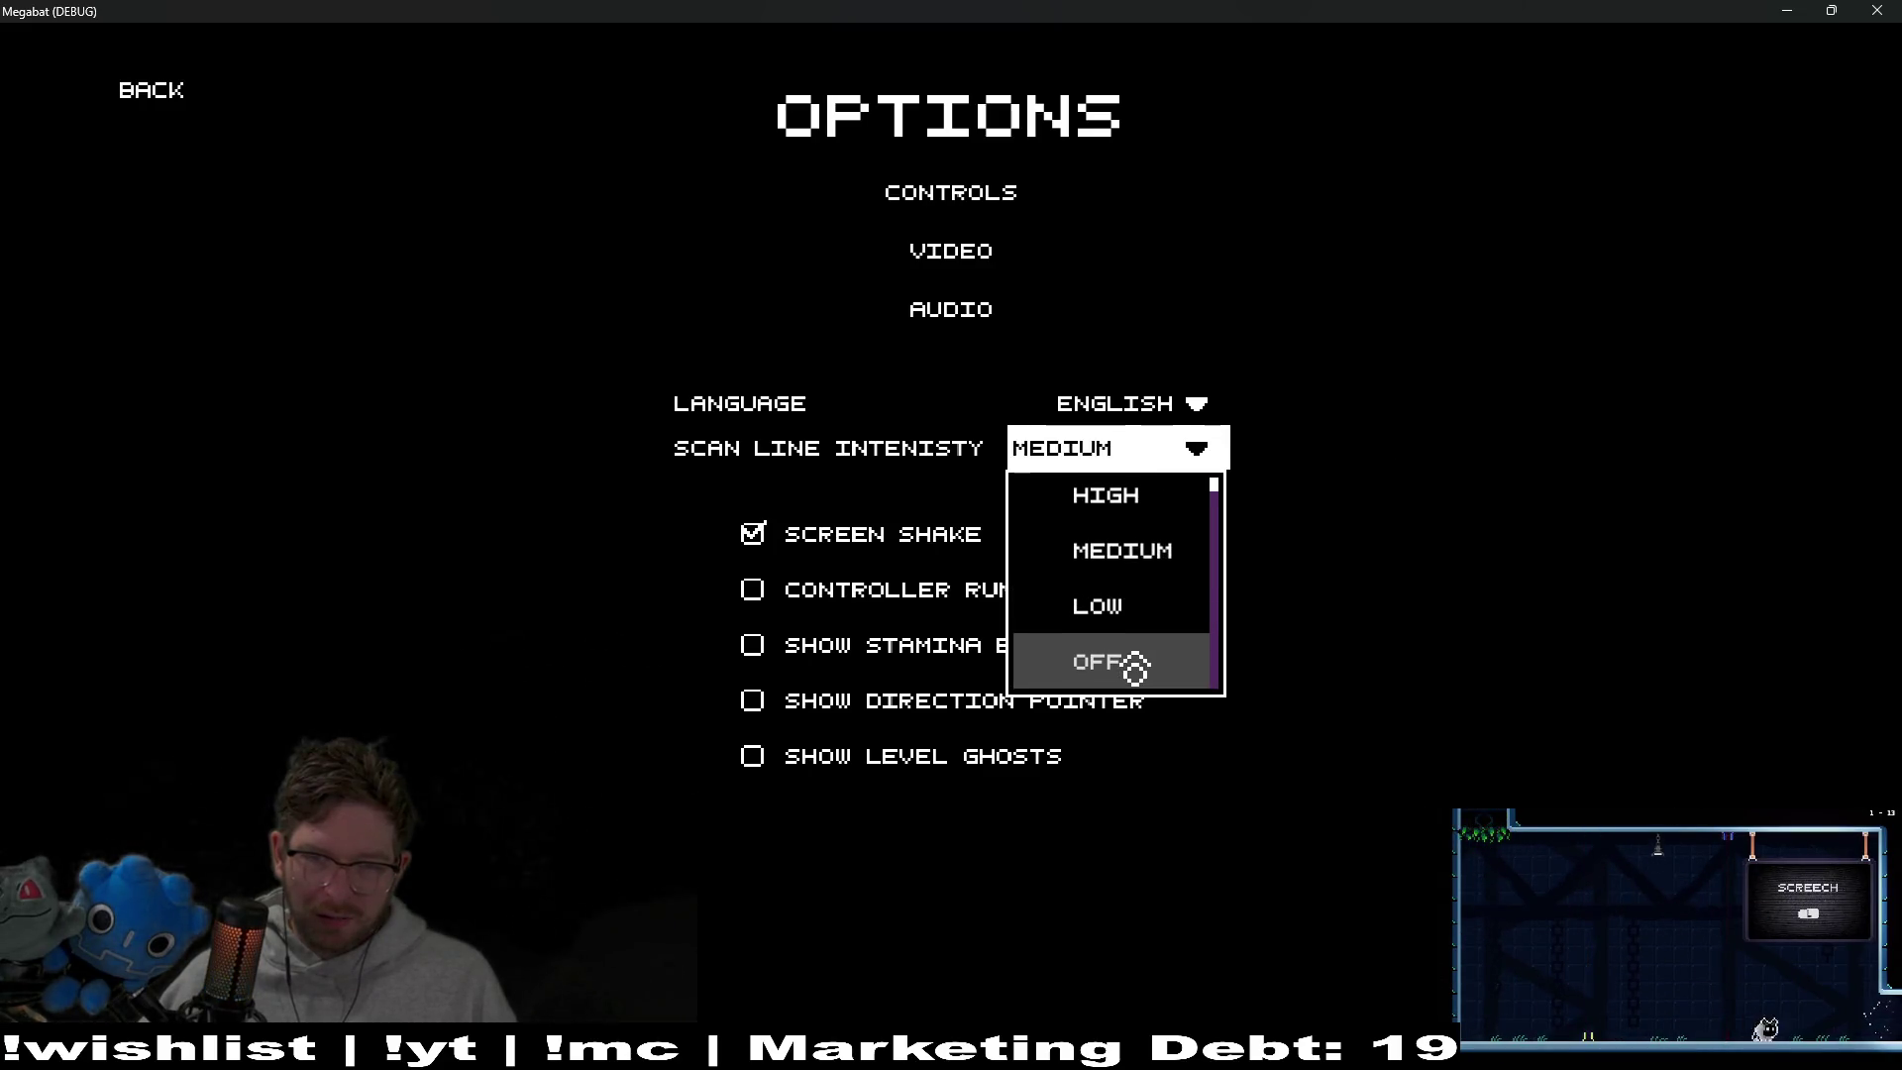
pyautogui.scroll(-1, 1149, 634)
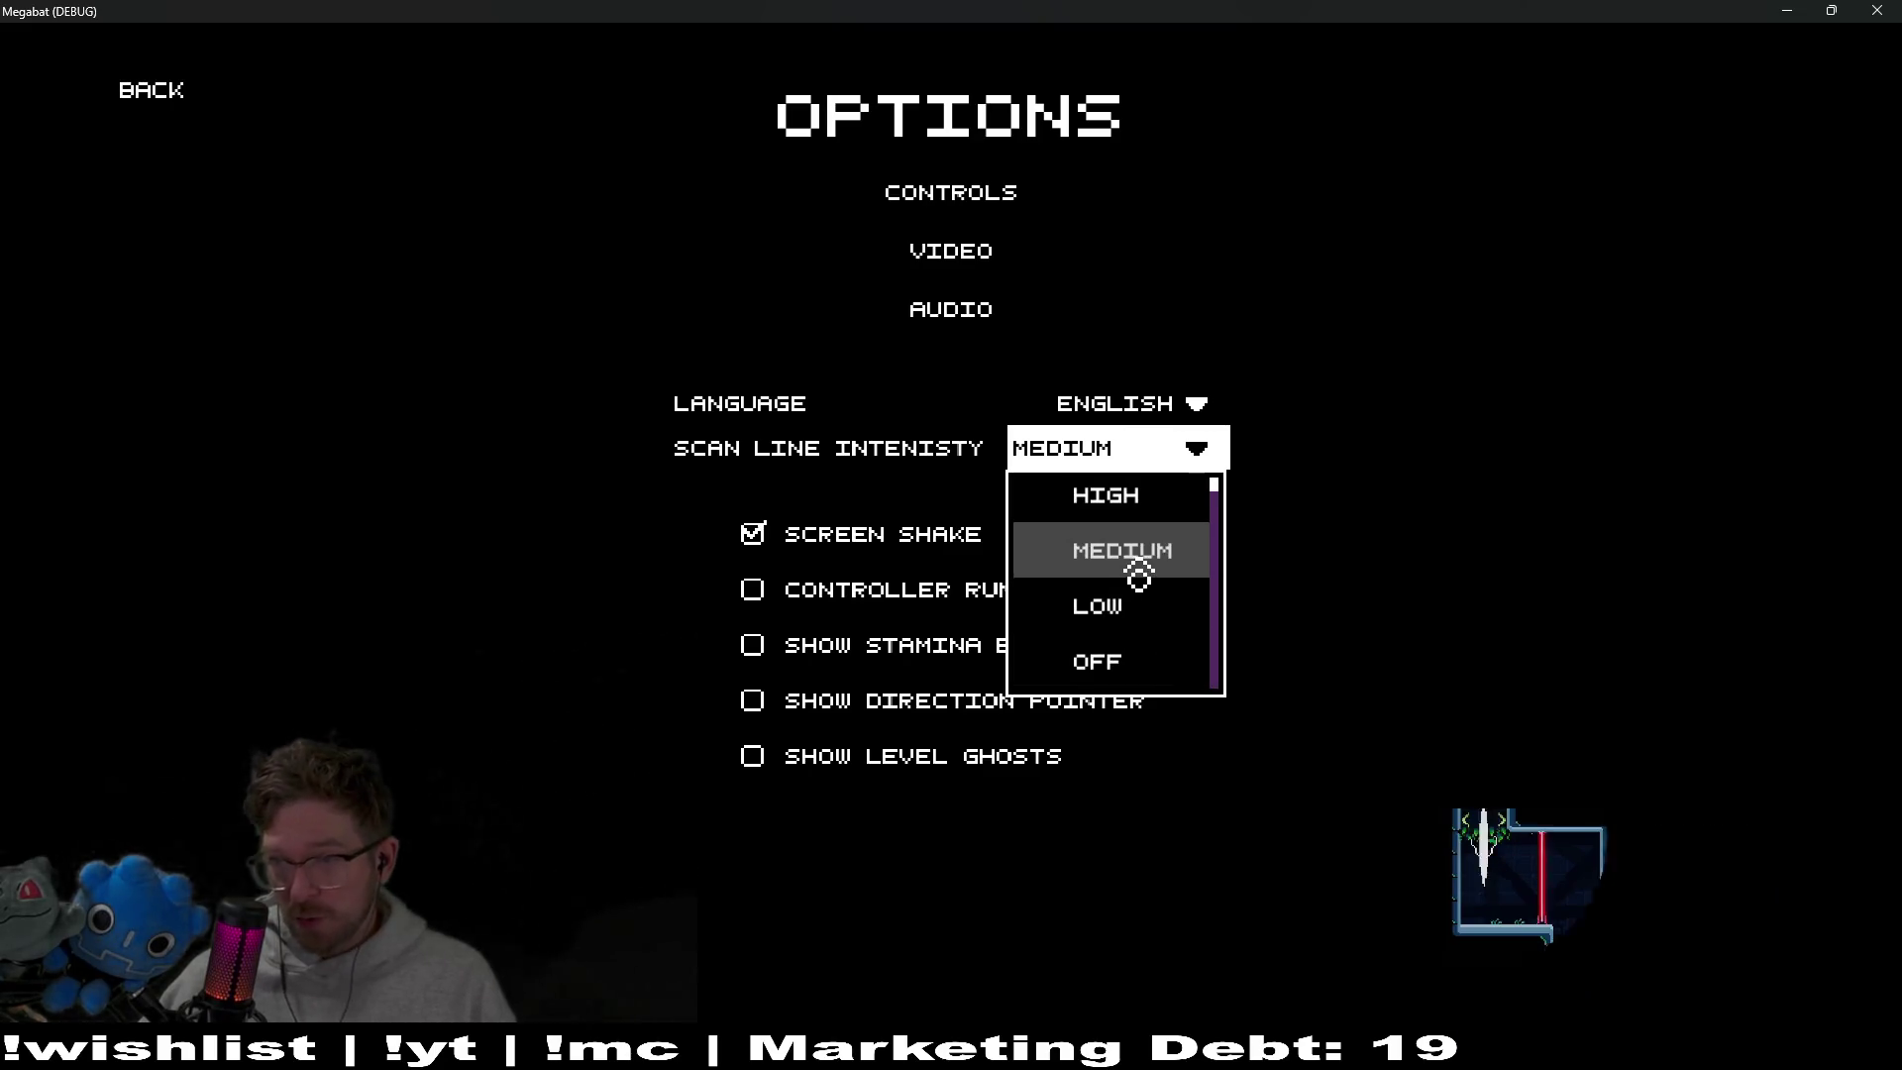
pyautogui.click(1879, 10)
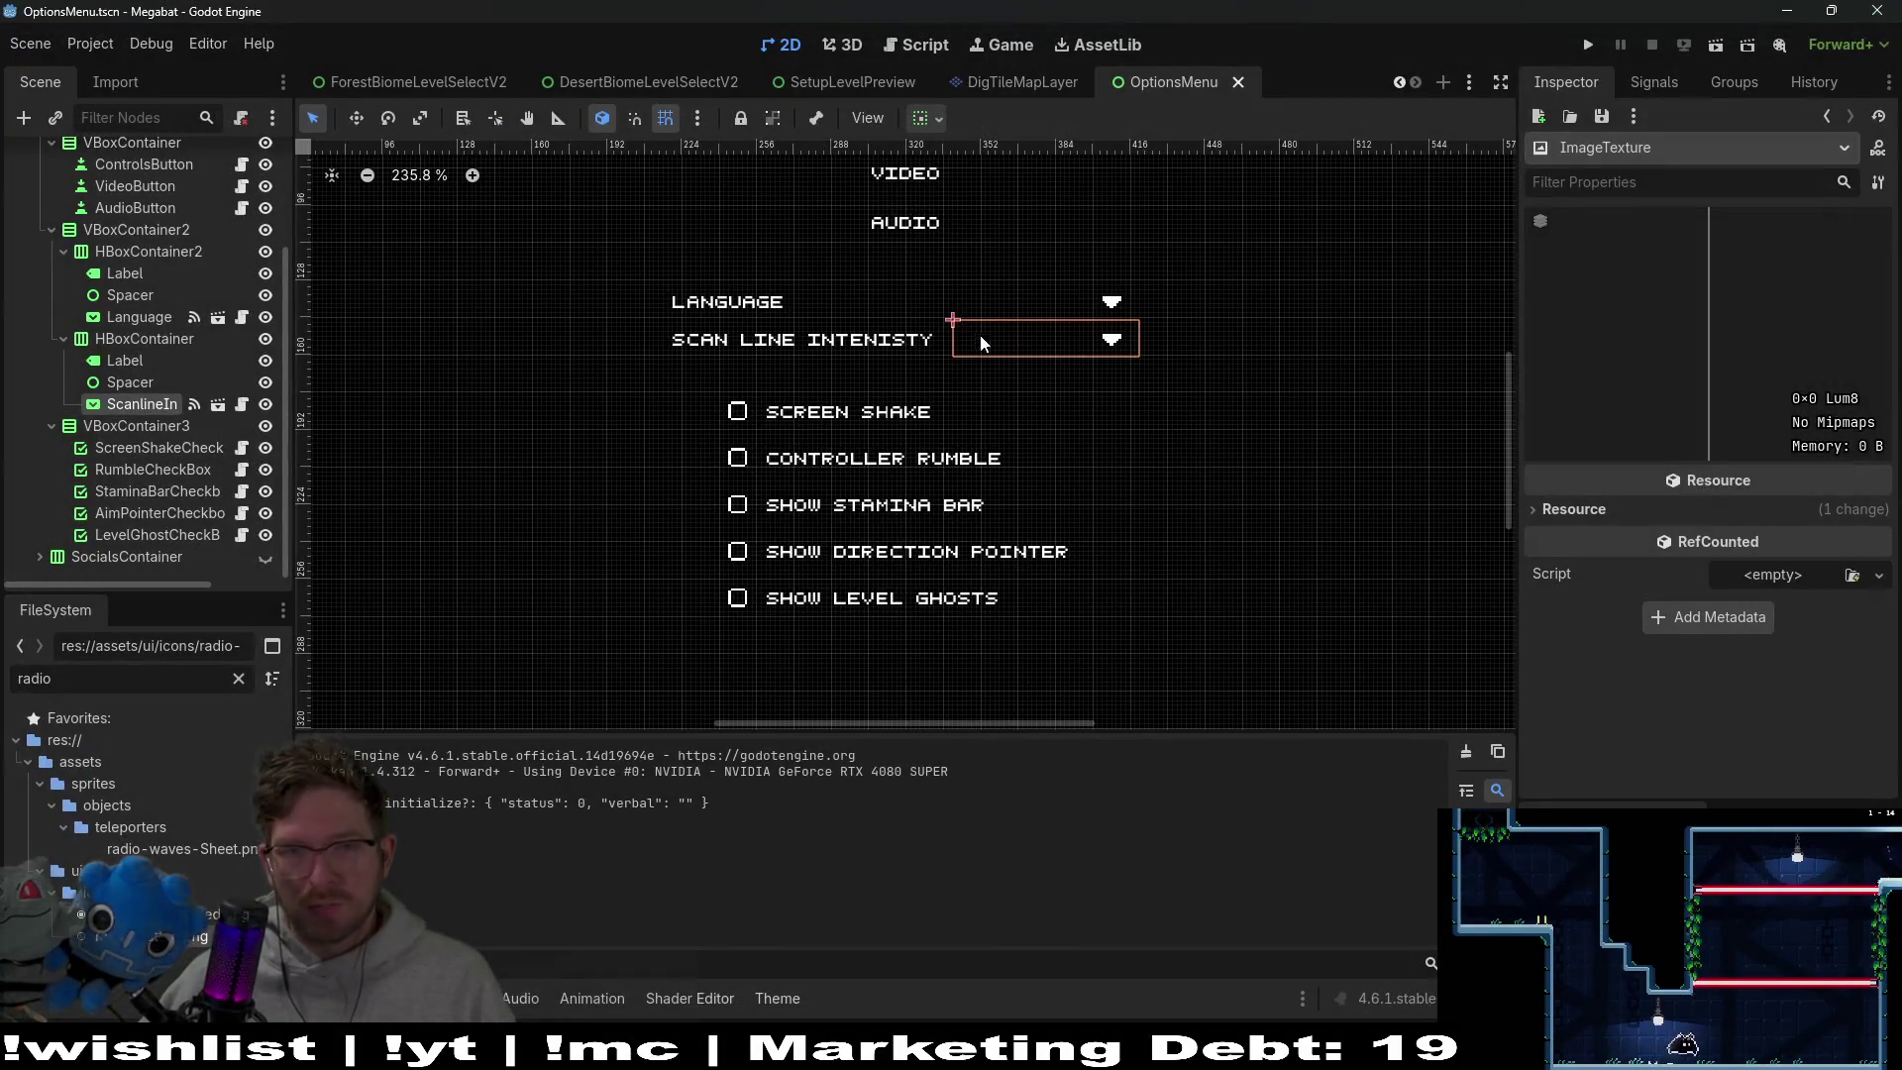
# Reselect ScanlineIntensitySelect and toggle the PopupMenu Theme editor between Styles and Icons
pyautogui.click(132, 422)
pyautogui.click(138, 404)
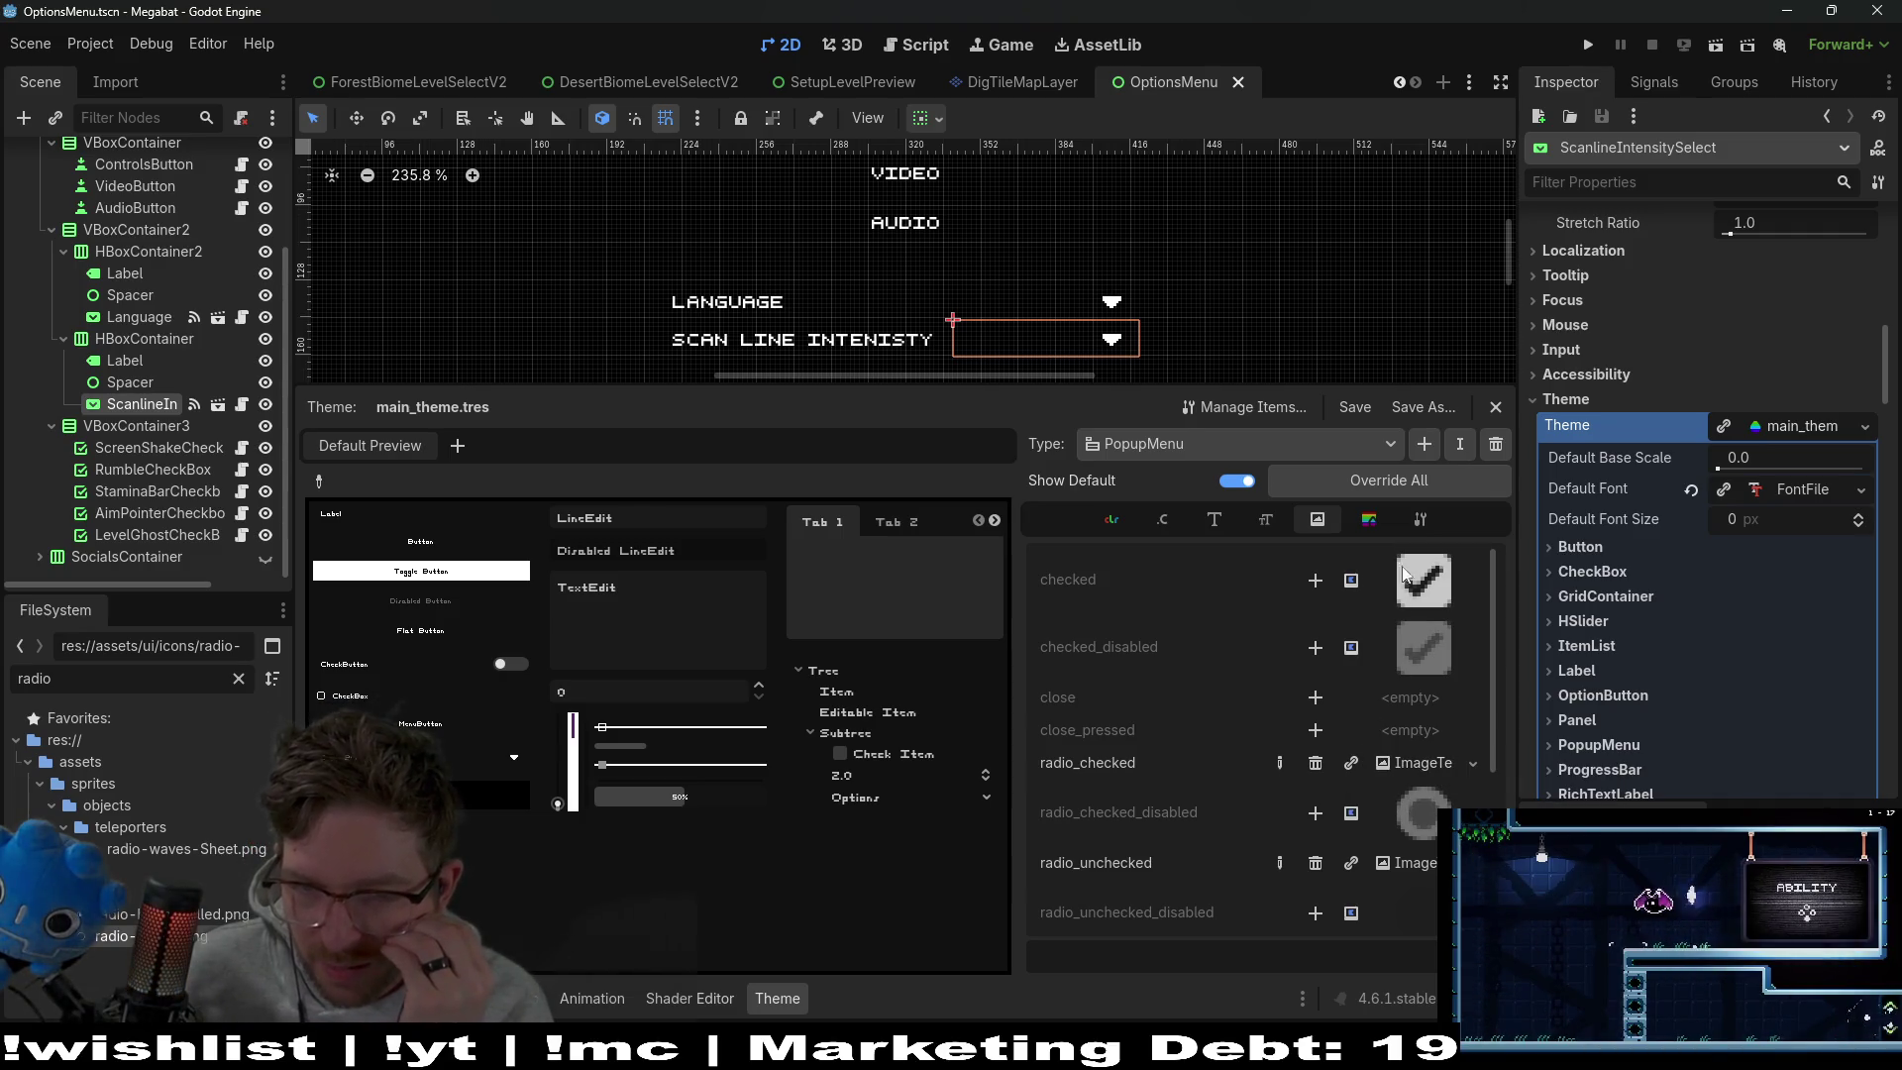
pyautogui.click(1373, 520)
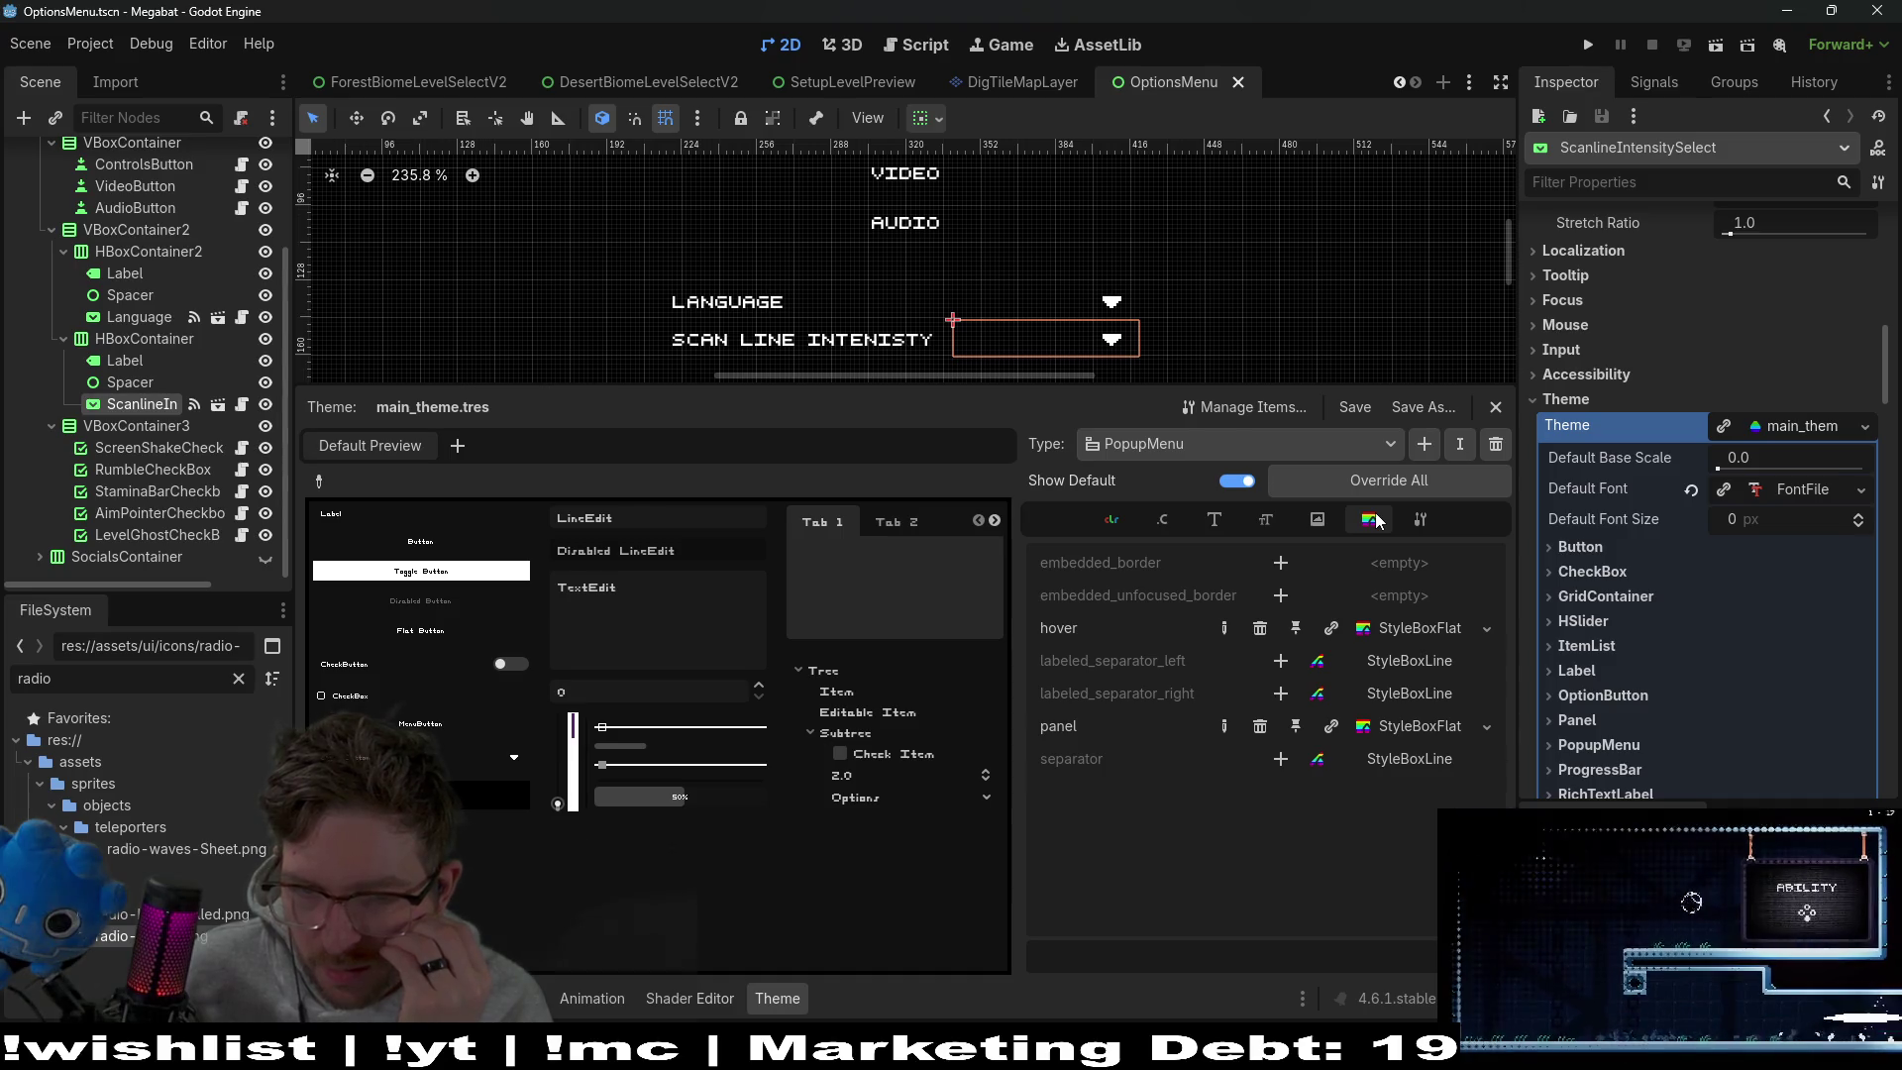
pyautogui.click(1320, 522)
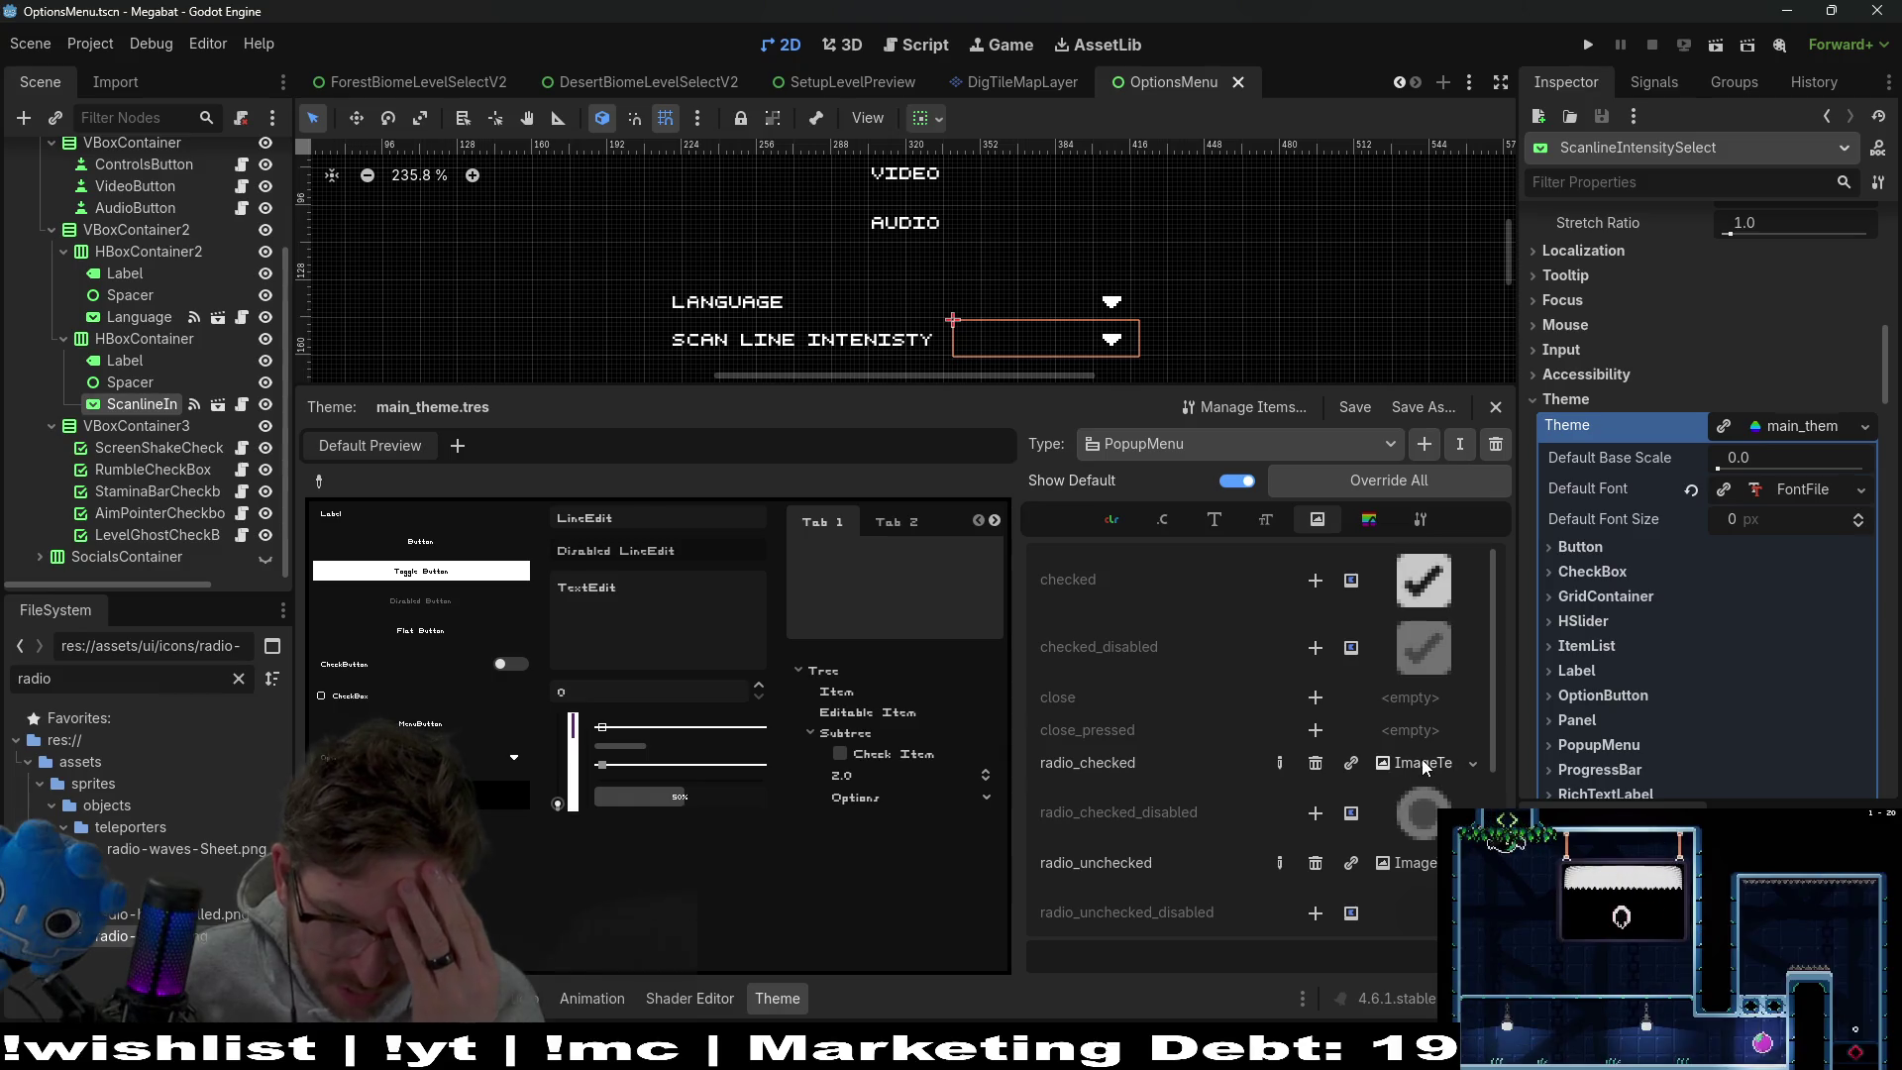
# Inspect radio_checked's ImageTexture resource path, then make the texture unique
pyautogui.click(1423, 761)
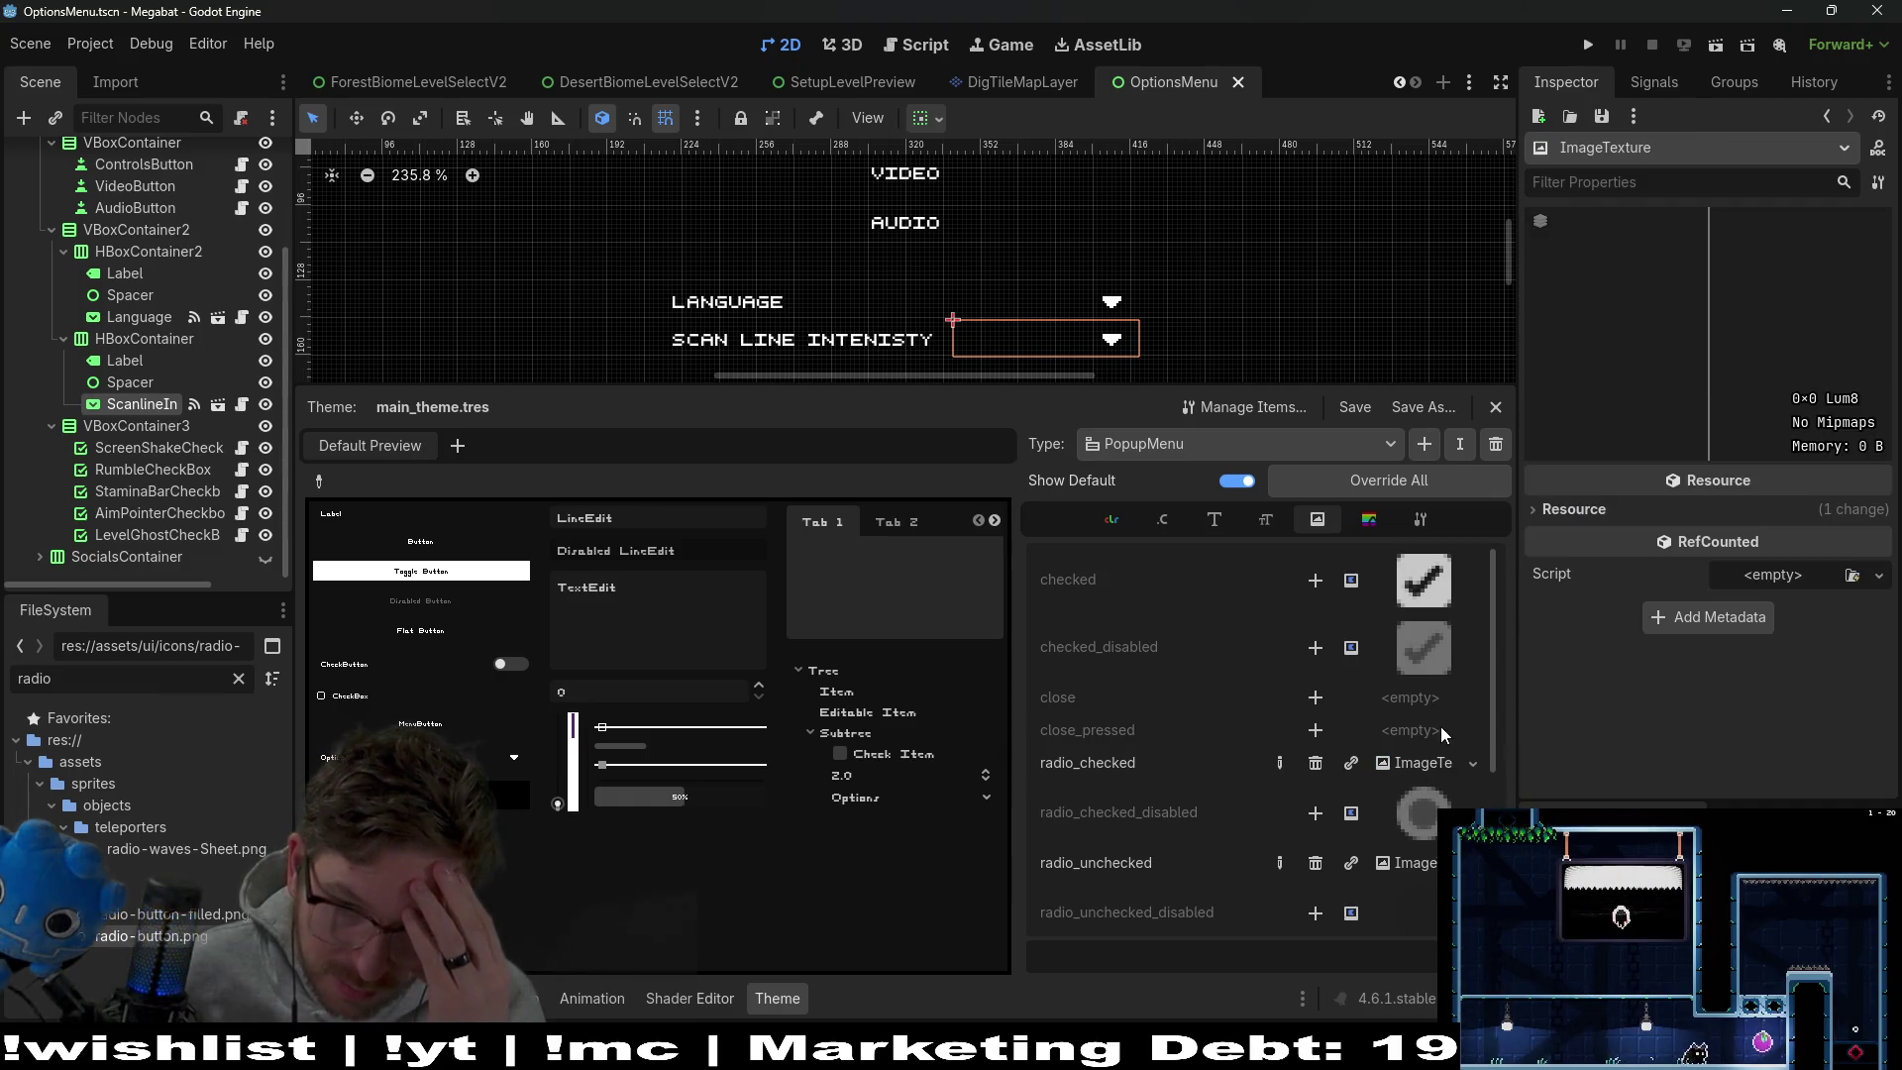
pyautogui.click(1574, 510)
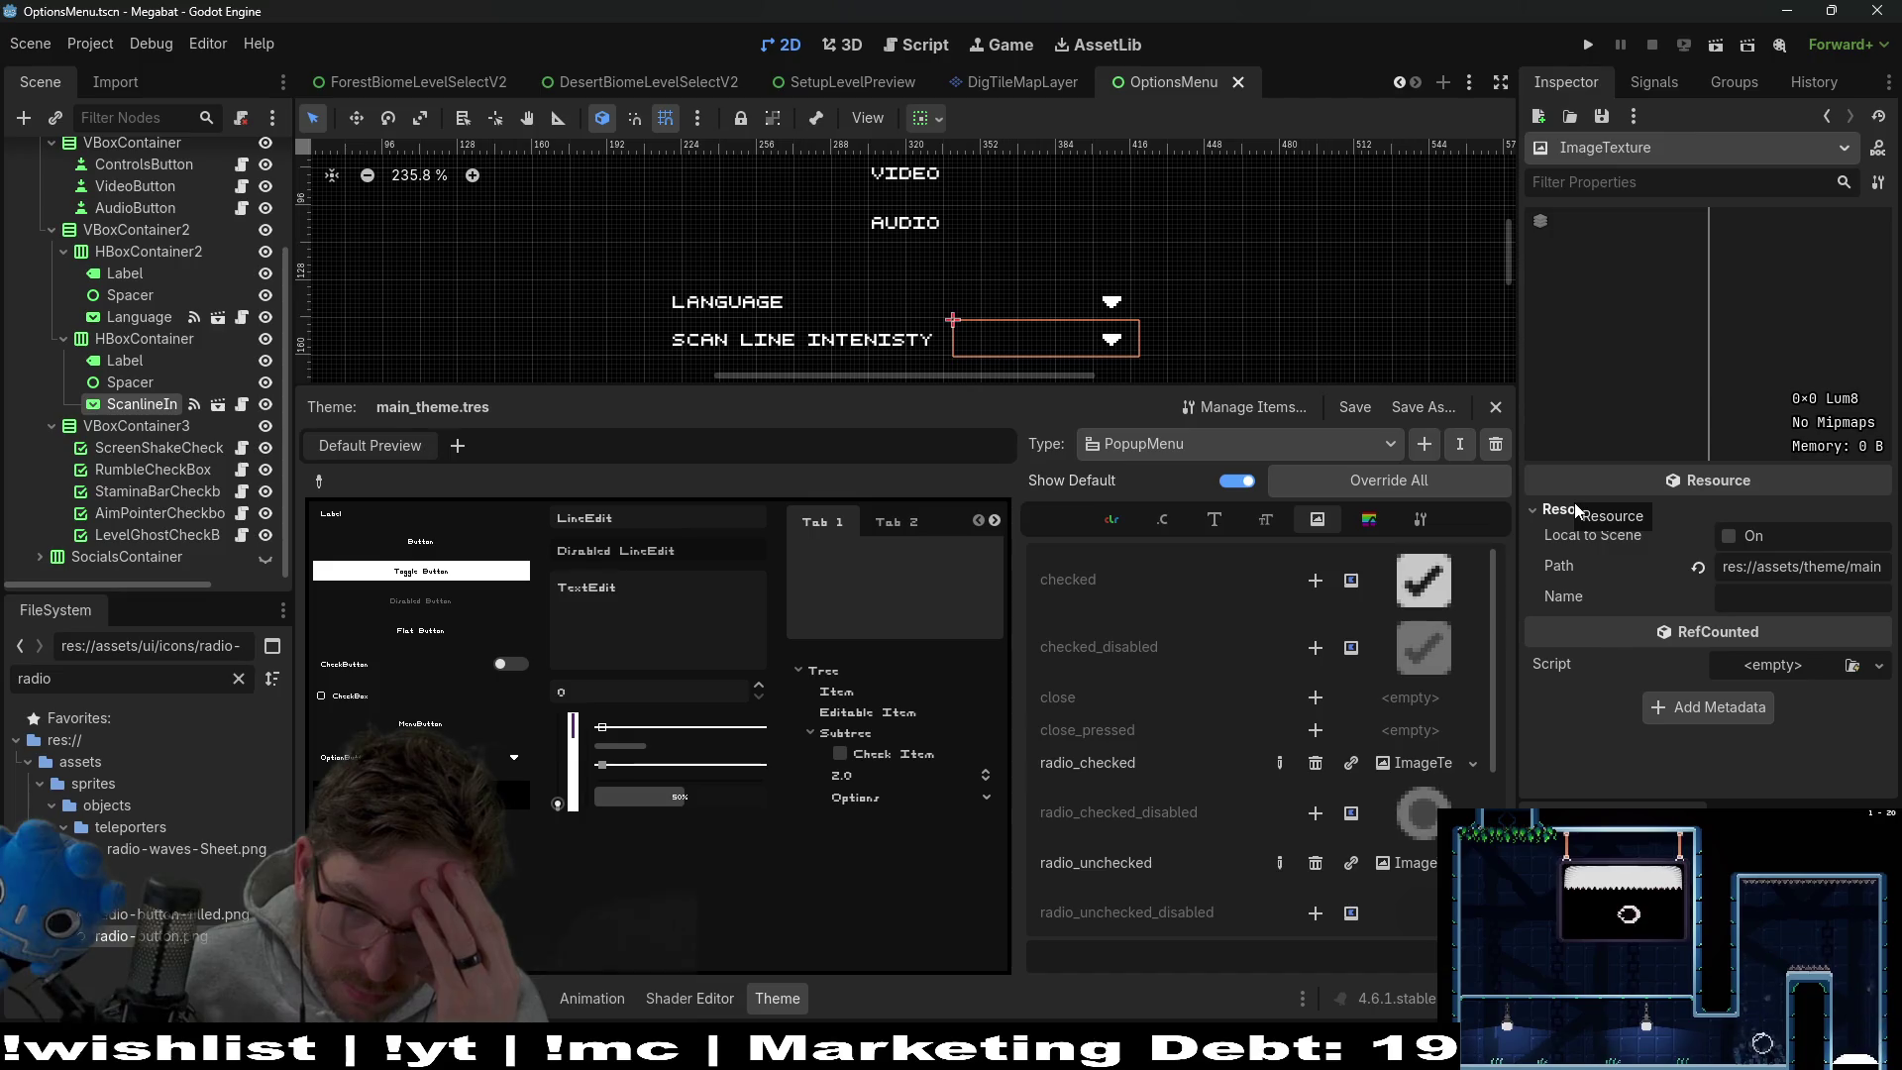
pyautogui.click(1800, 566)
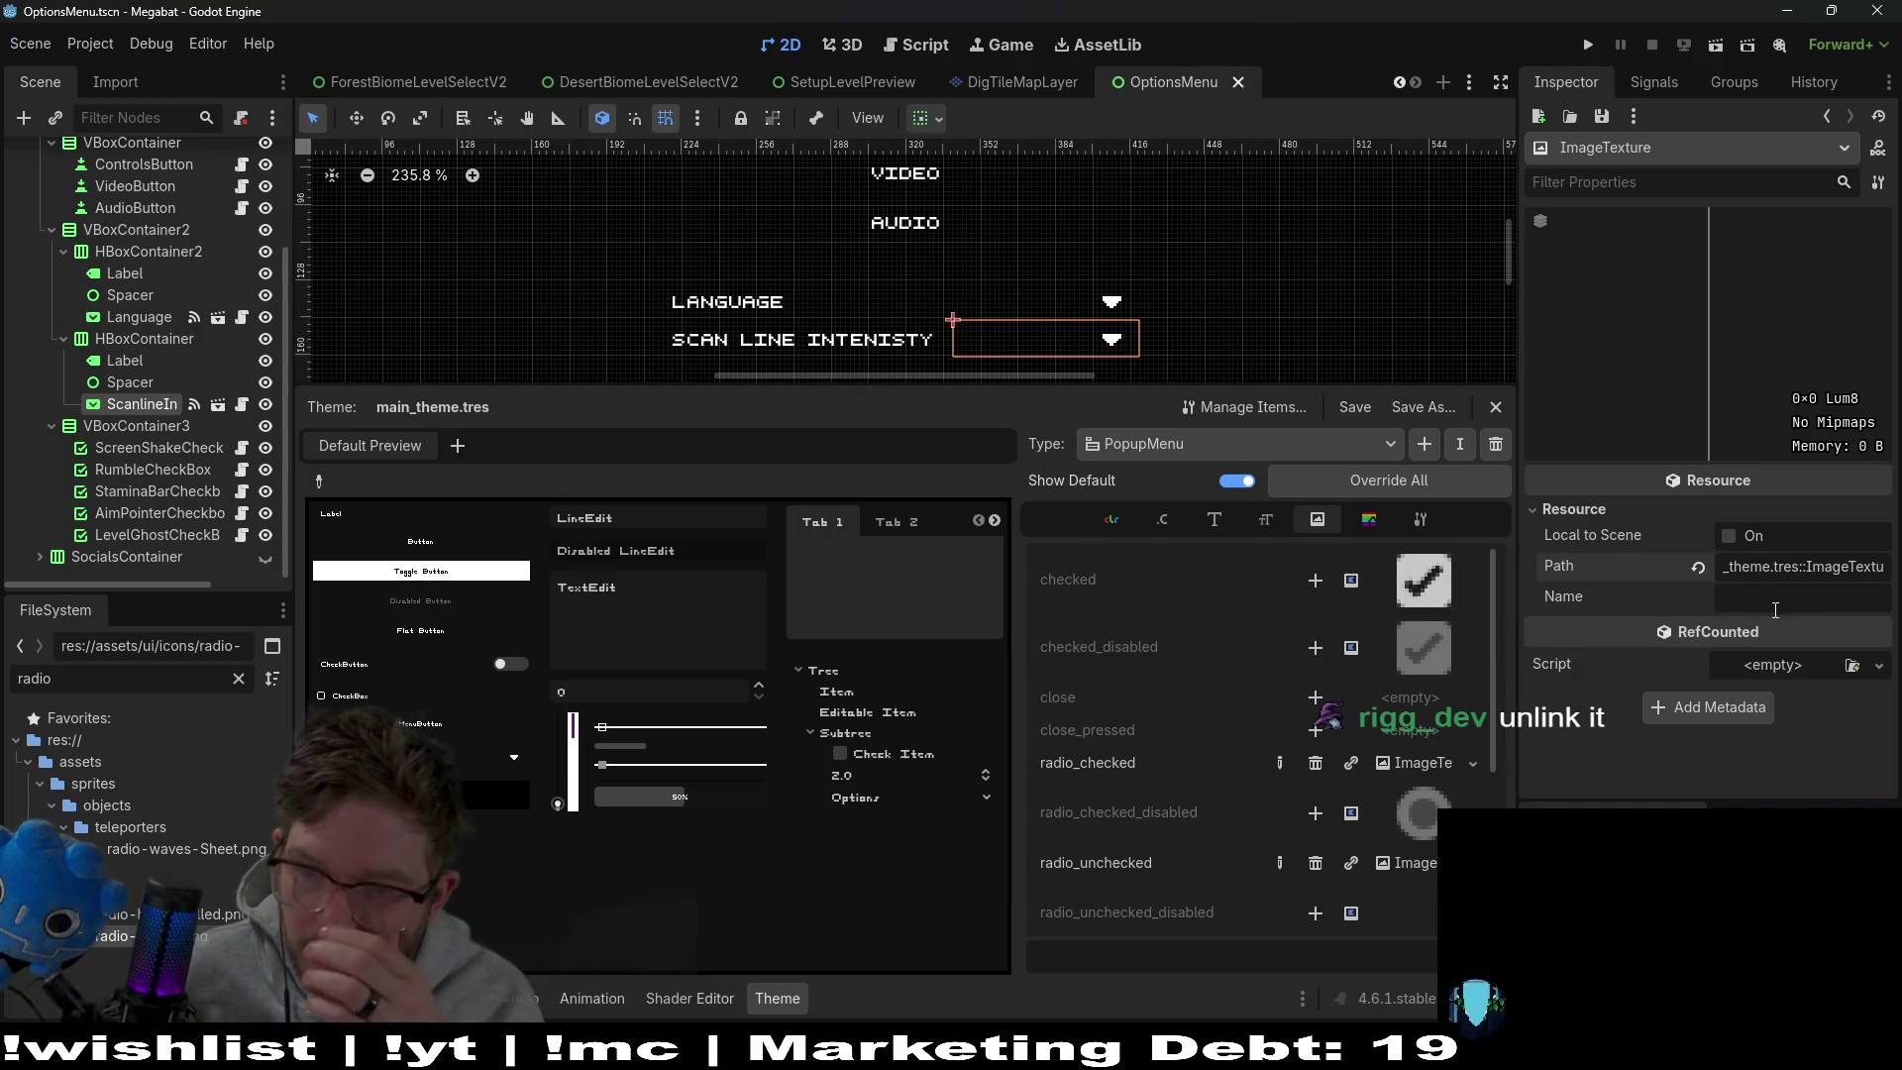
pyautogui.click(1351, 762)
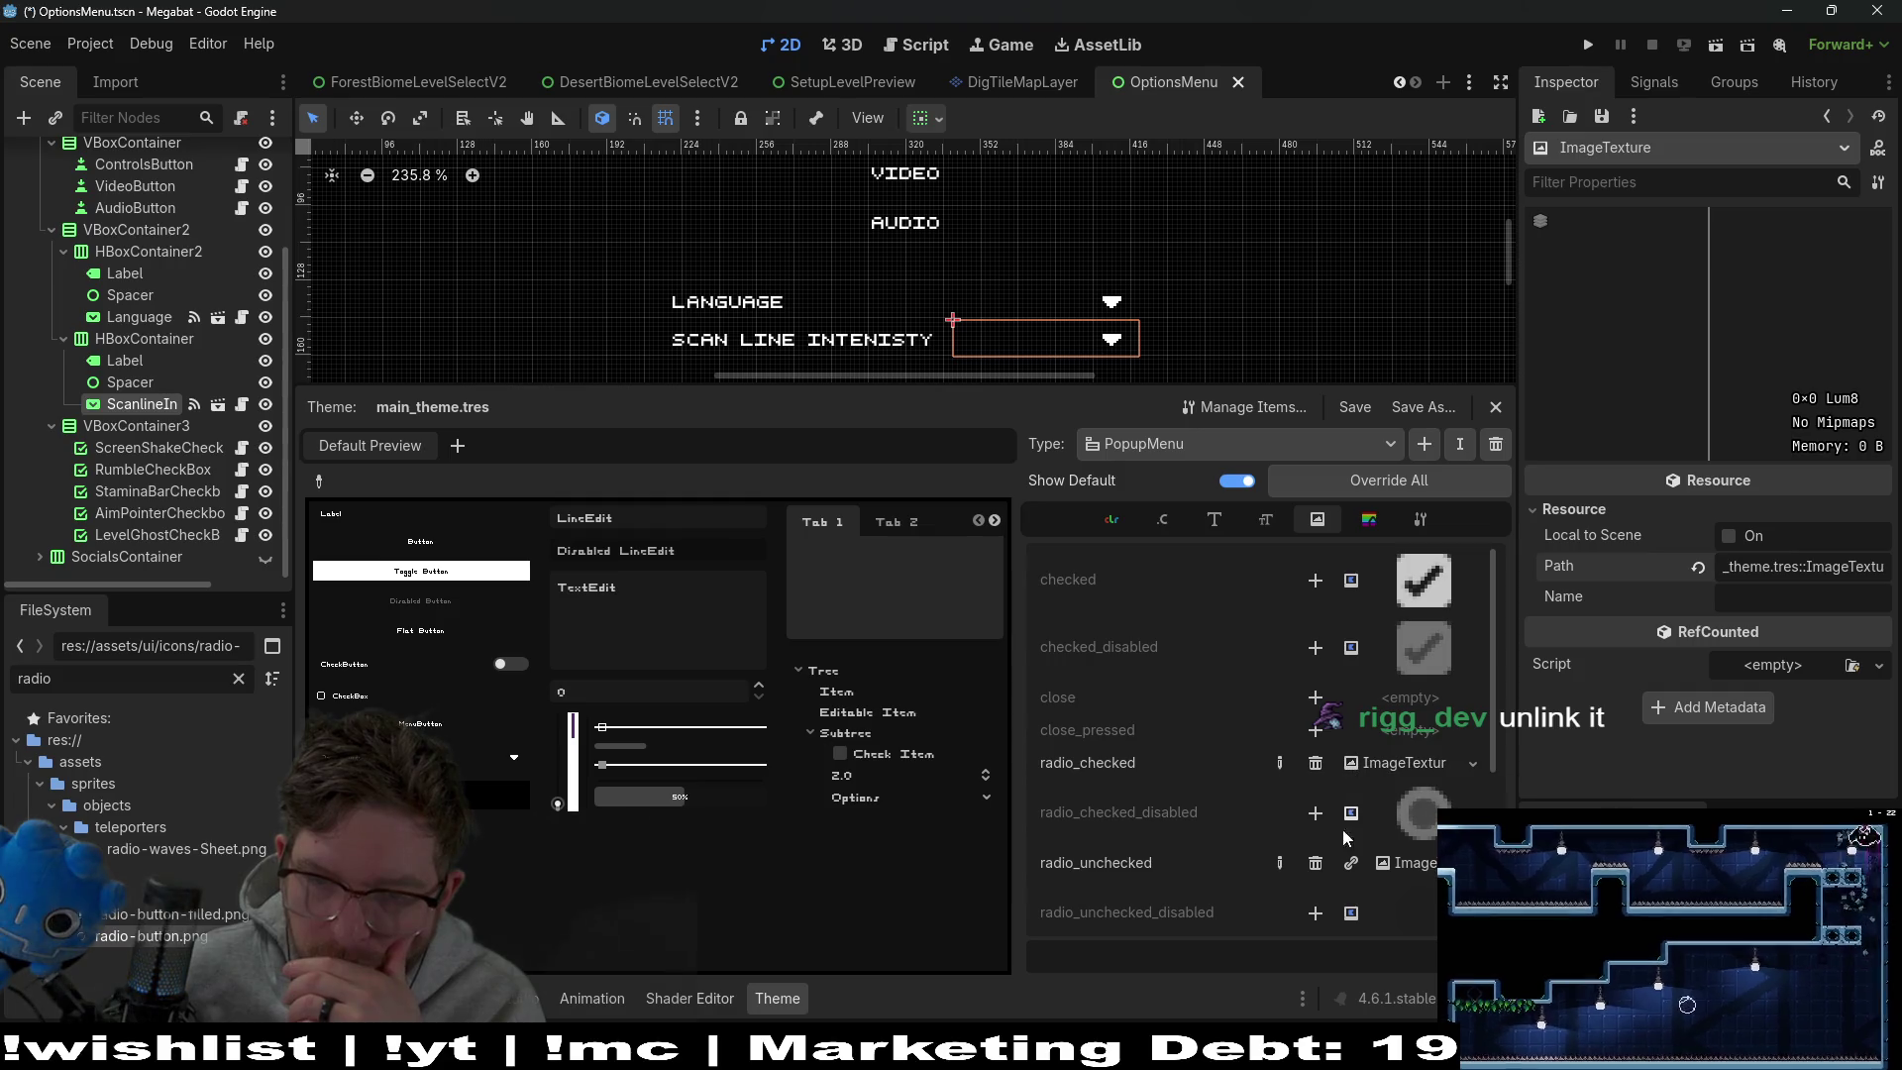
# Check the unique radio_checked ImageTexture and its resource options, then rerun the options menu scene
pyautogui.click(1413, 758)
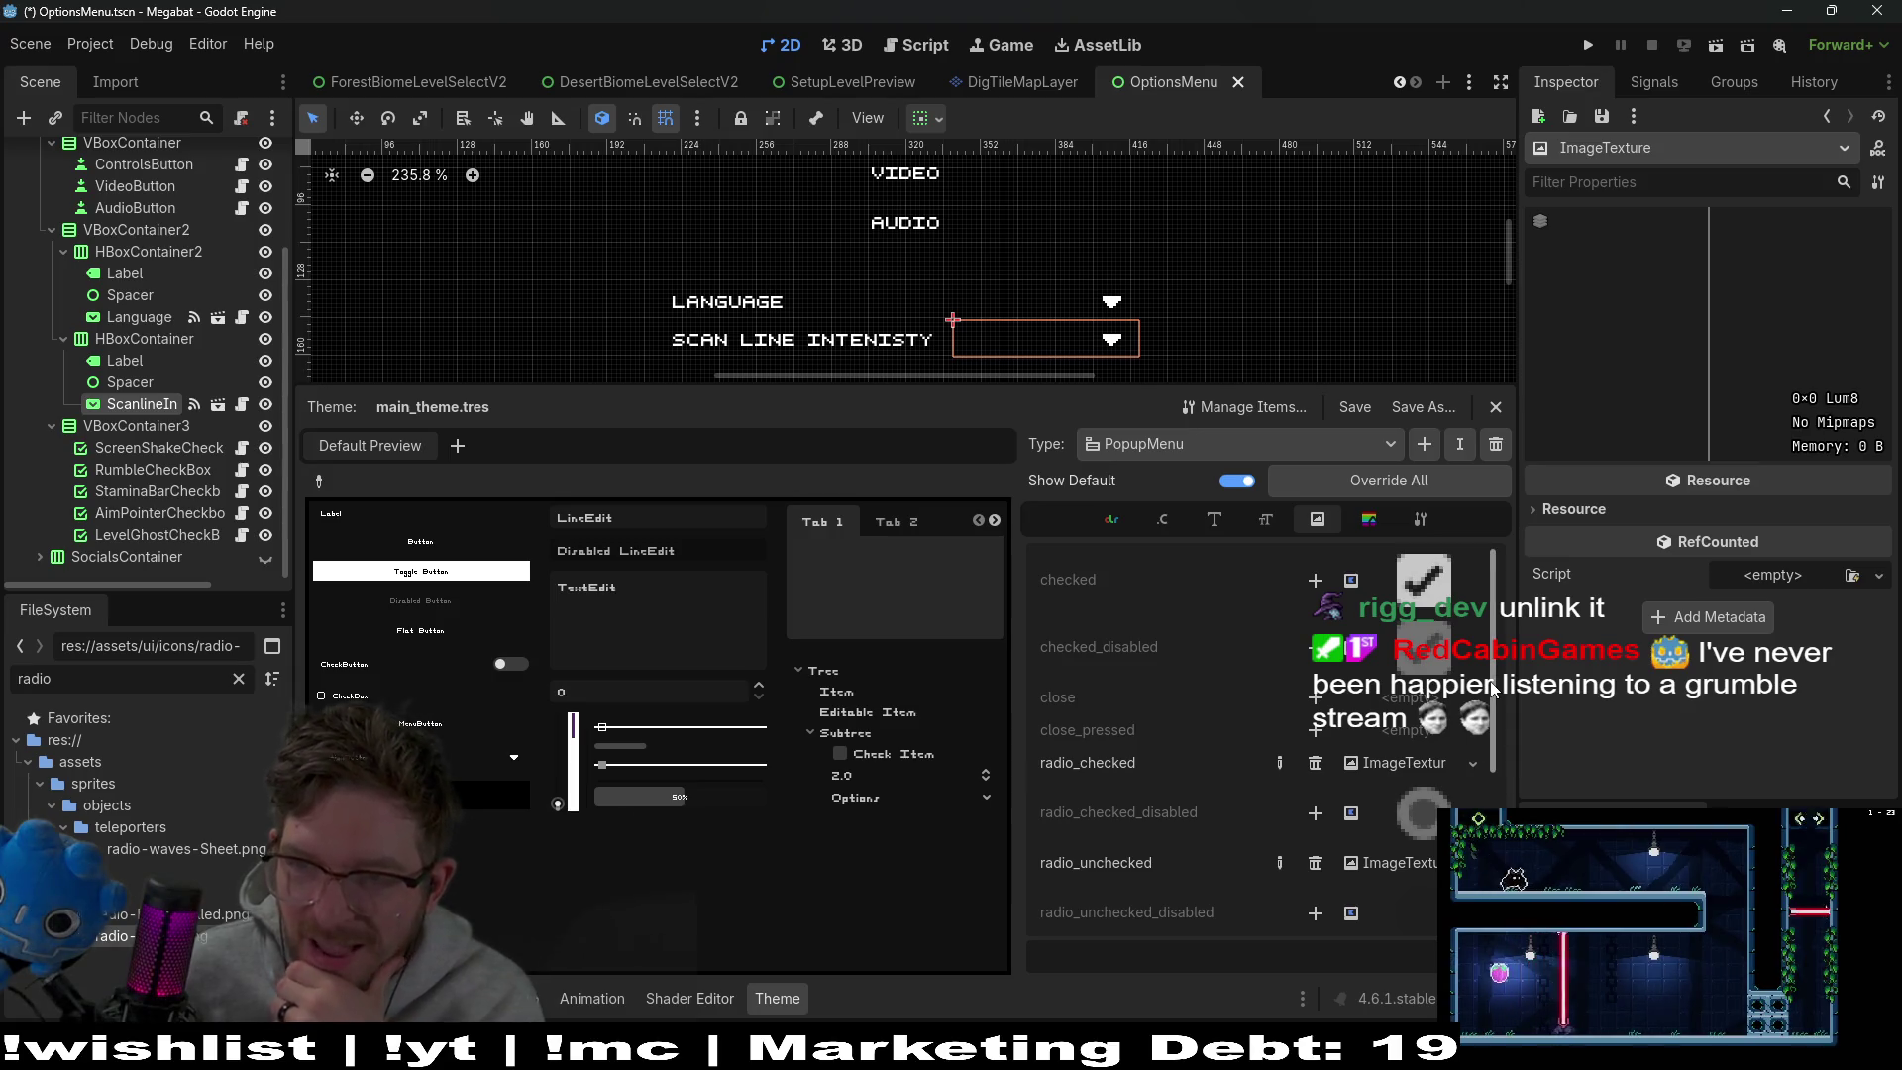
pyautogui.click(1478, 766)
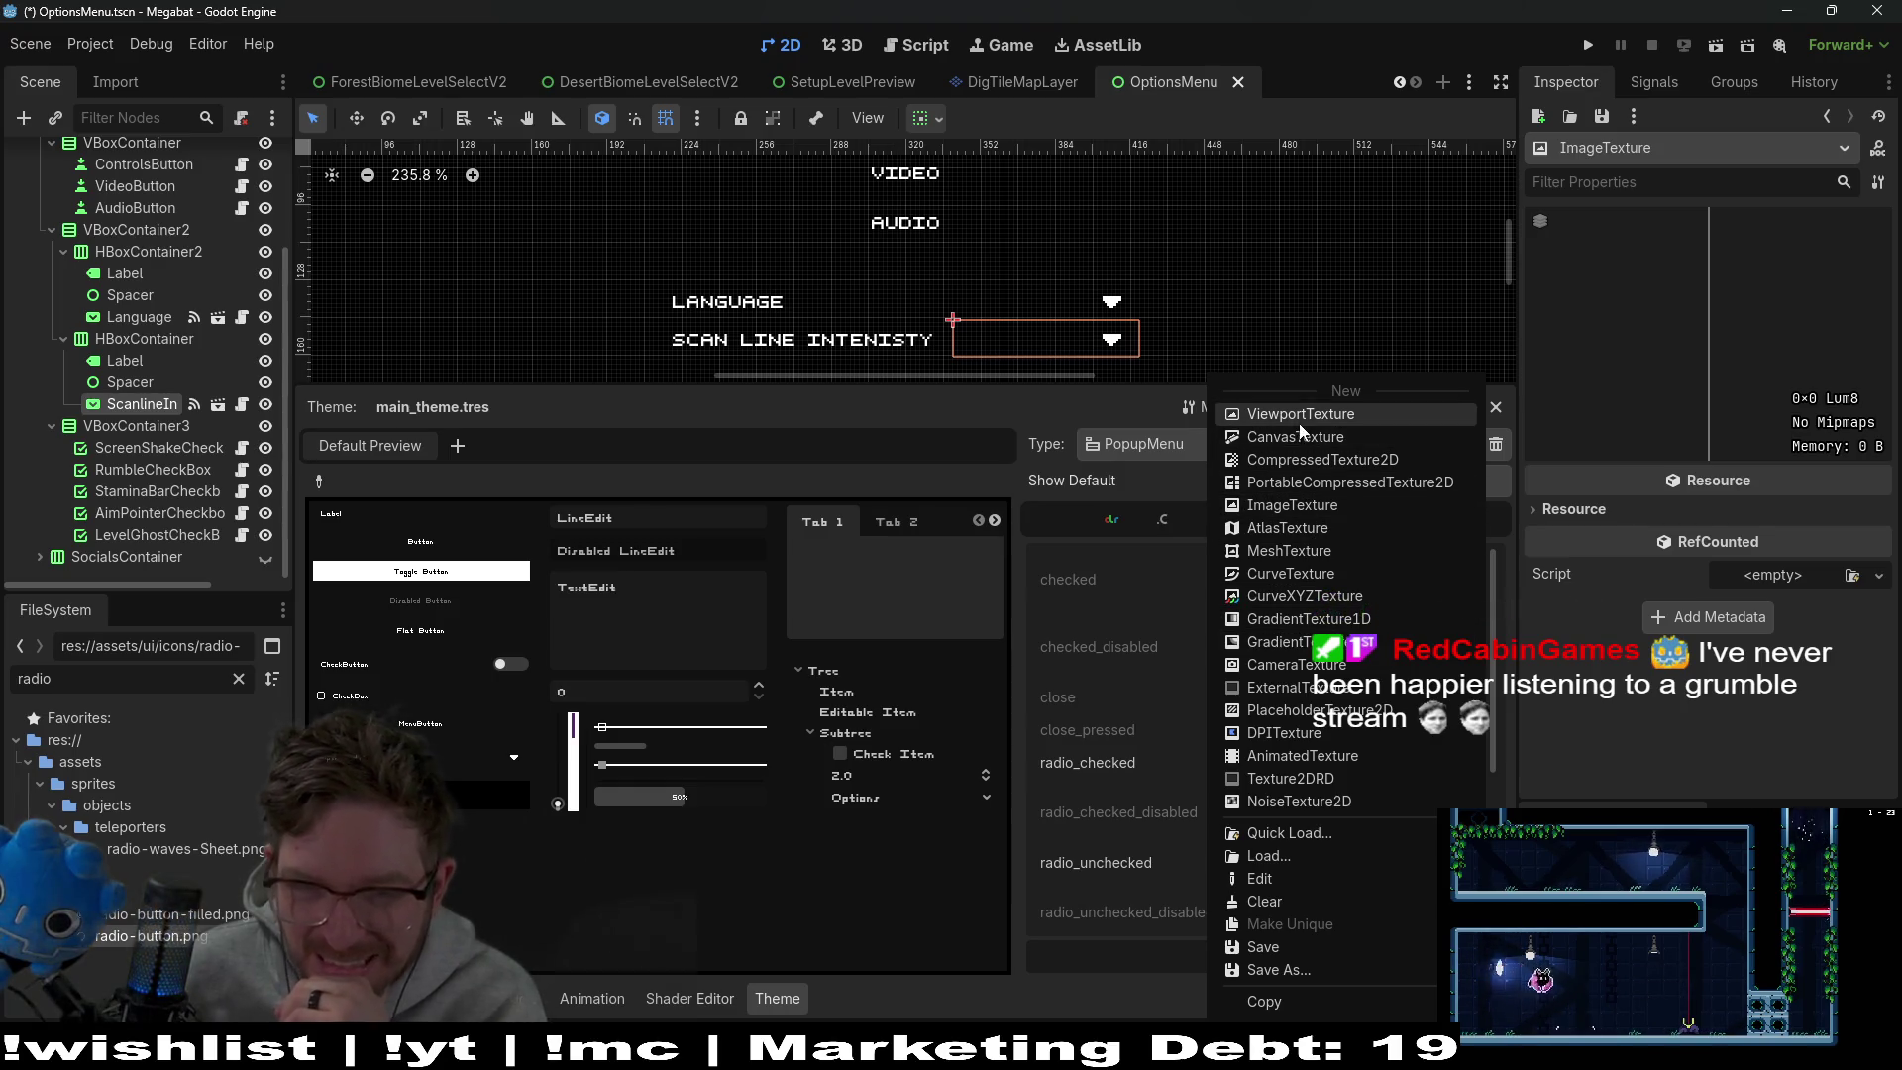
pyautogui.click(1624, 703)
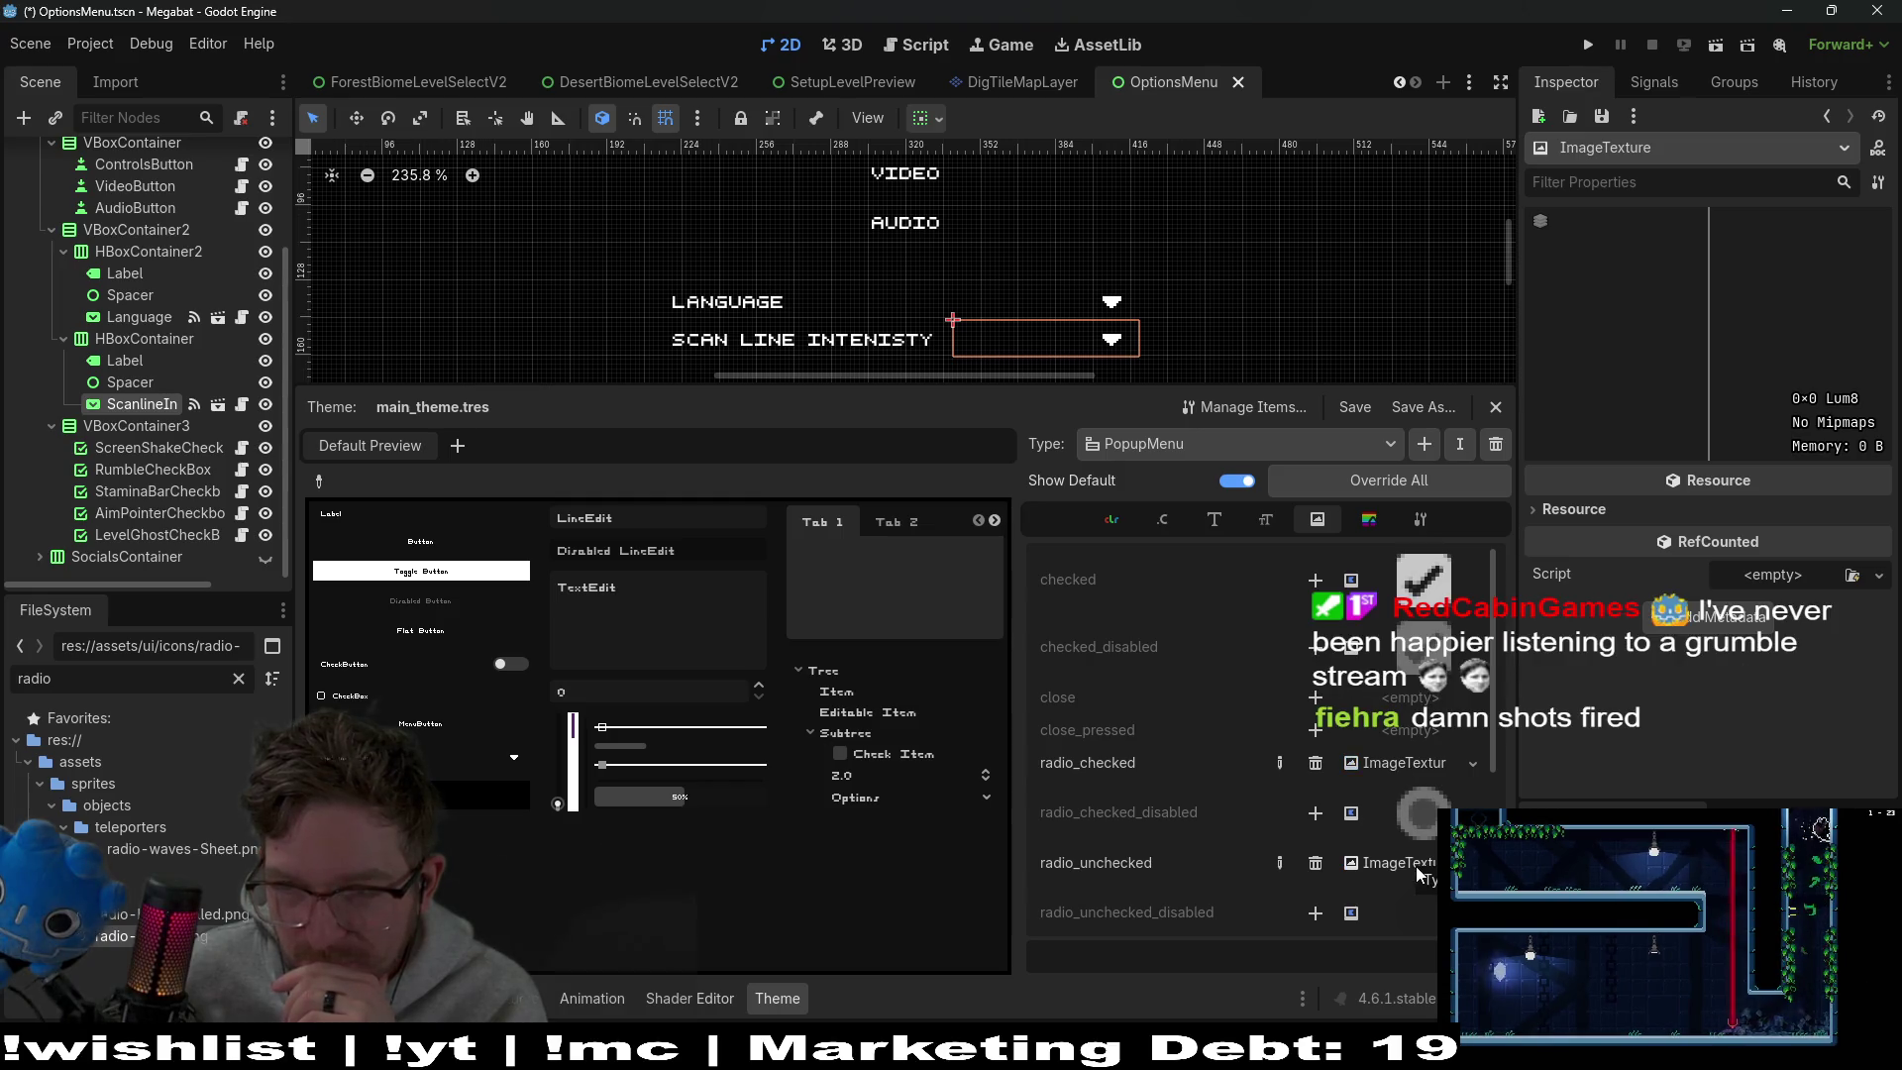
pyautogui.click(1726, 46)
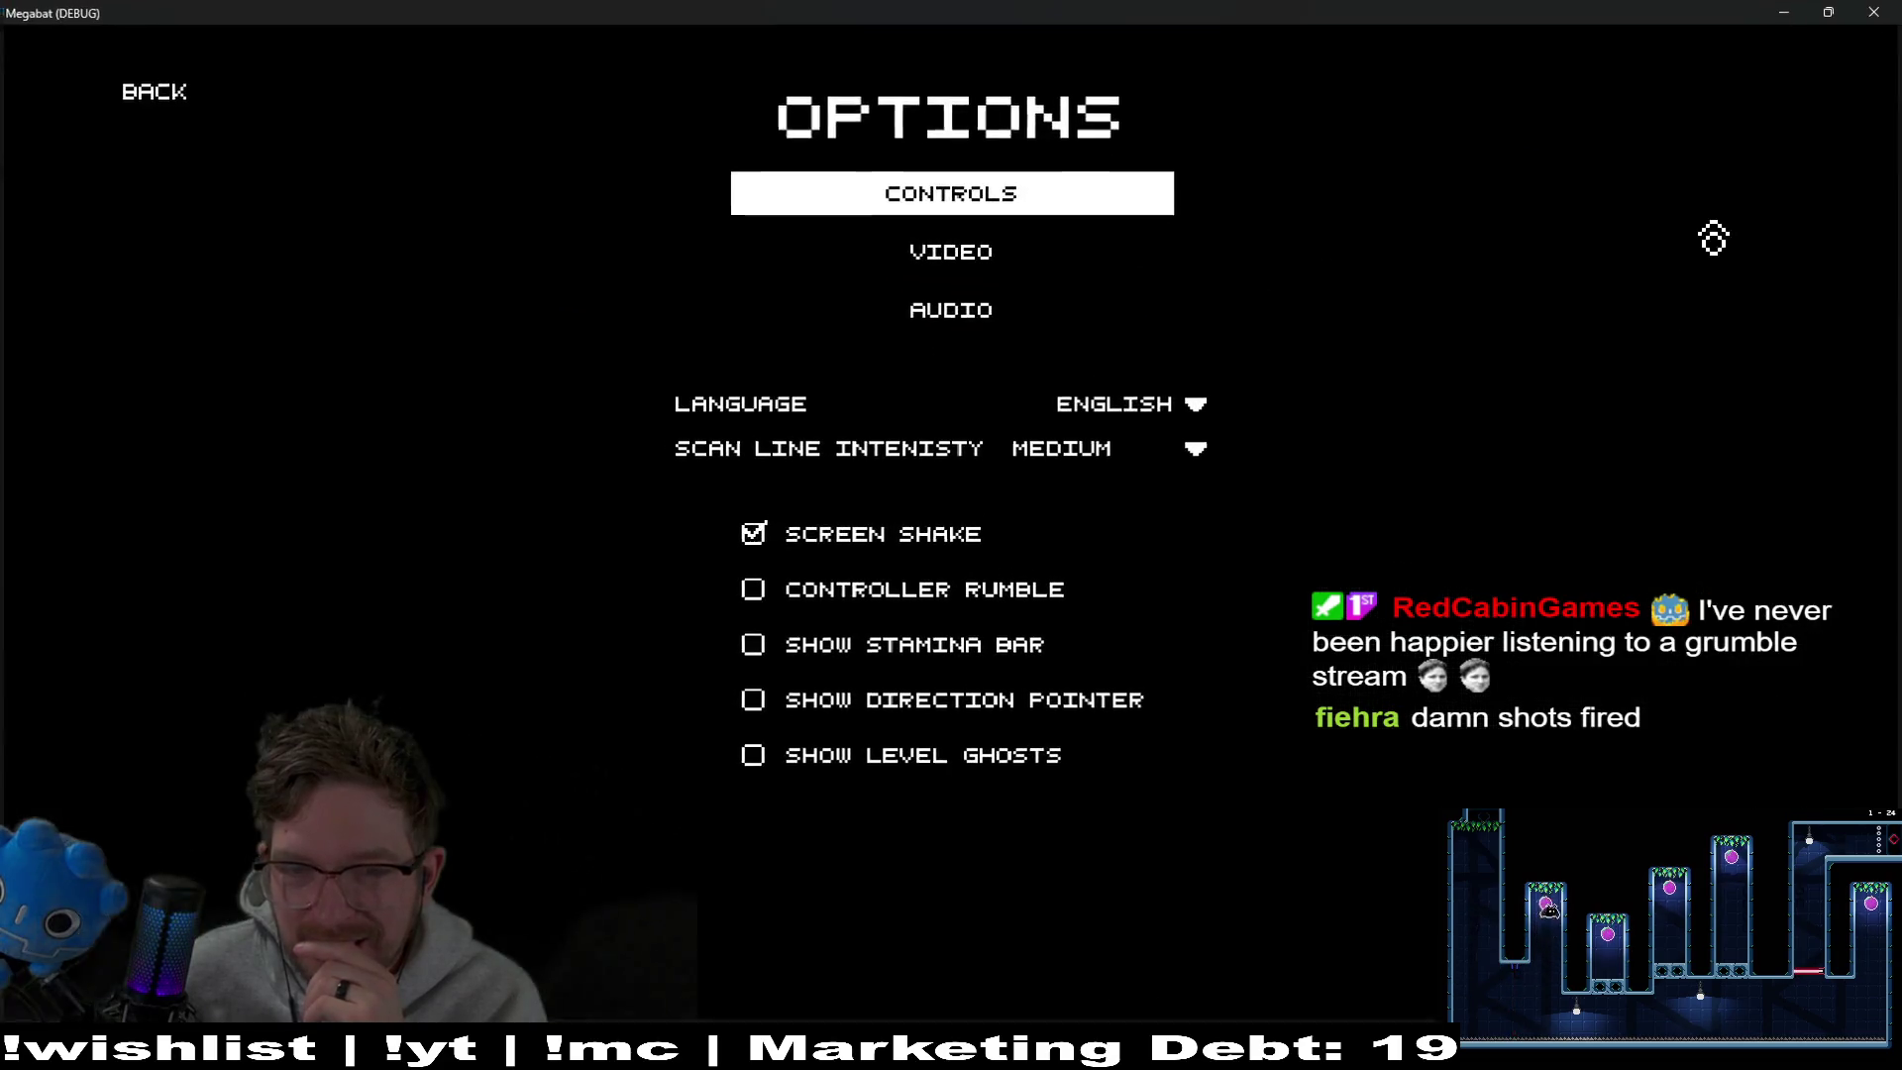
# Open the scan line dropdown in-game, close the game, and cycle the dock through Signals and Groups back to Inspector
pyautogui.click(1161, 473)
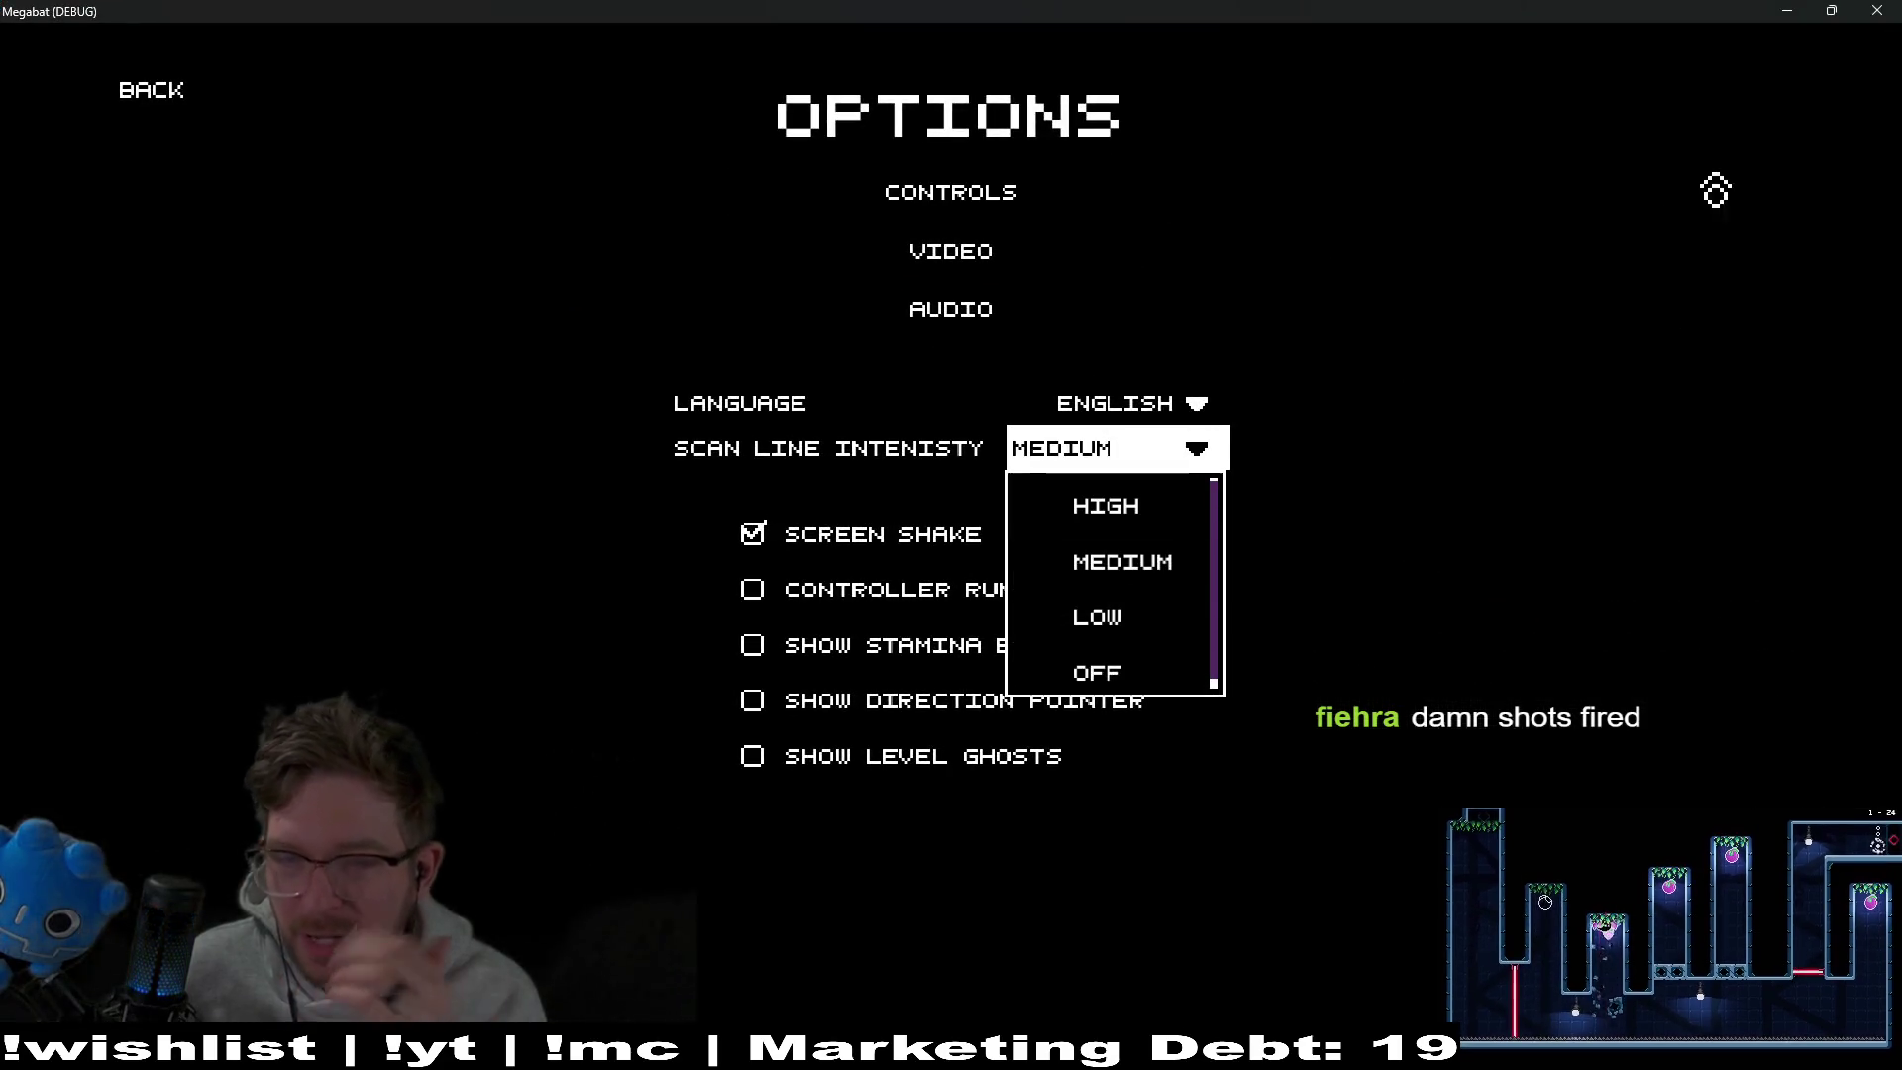
pyautogui.click(1892, 9)
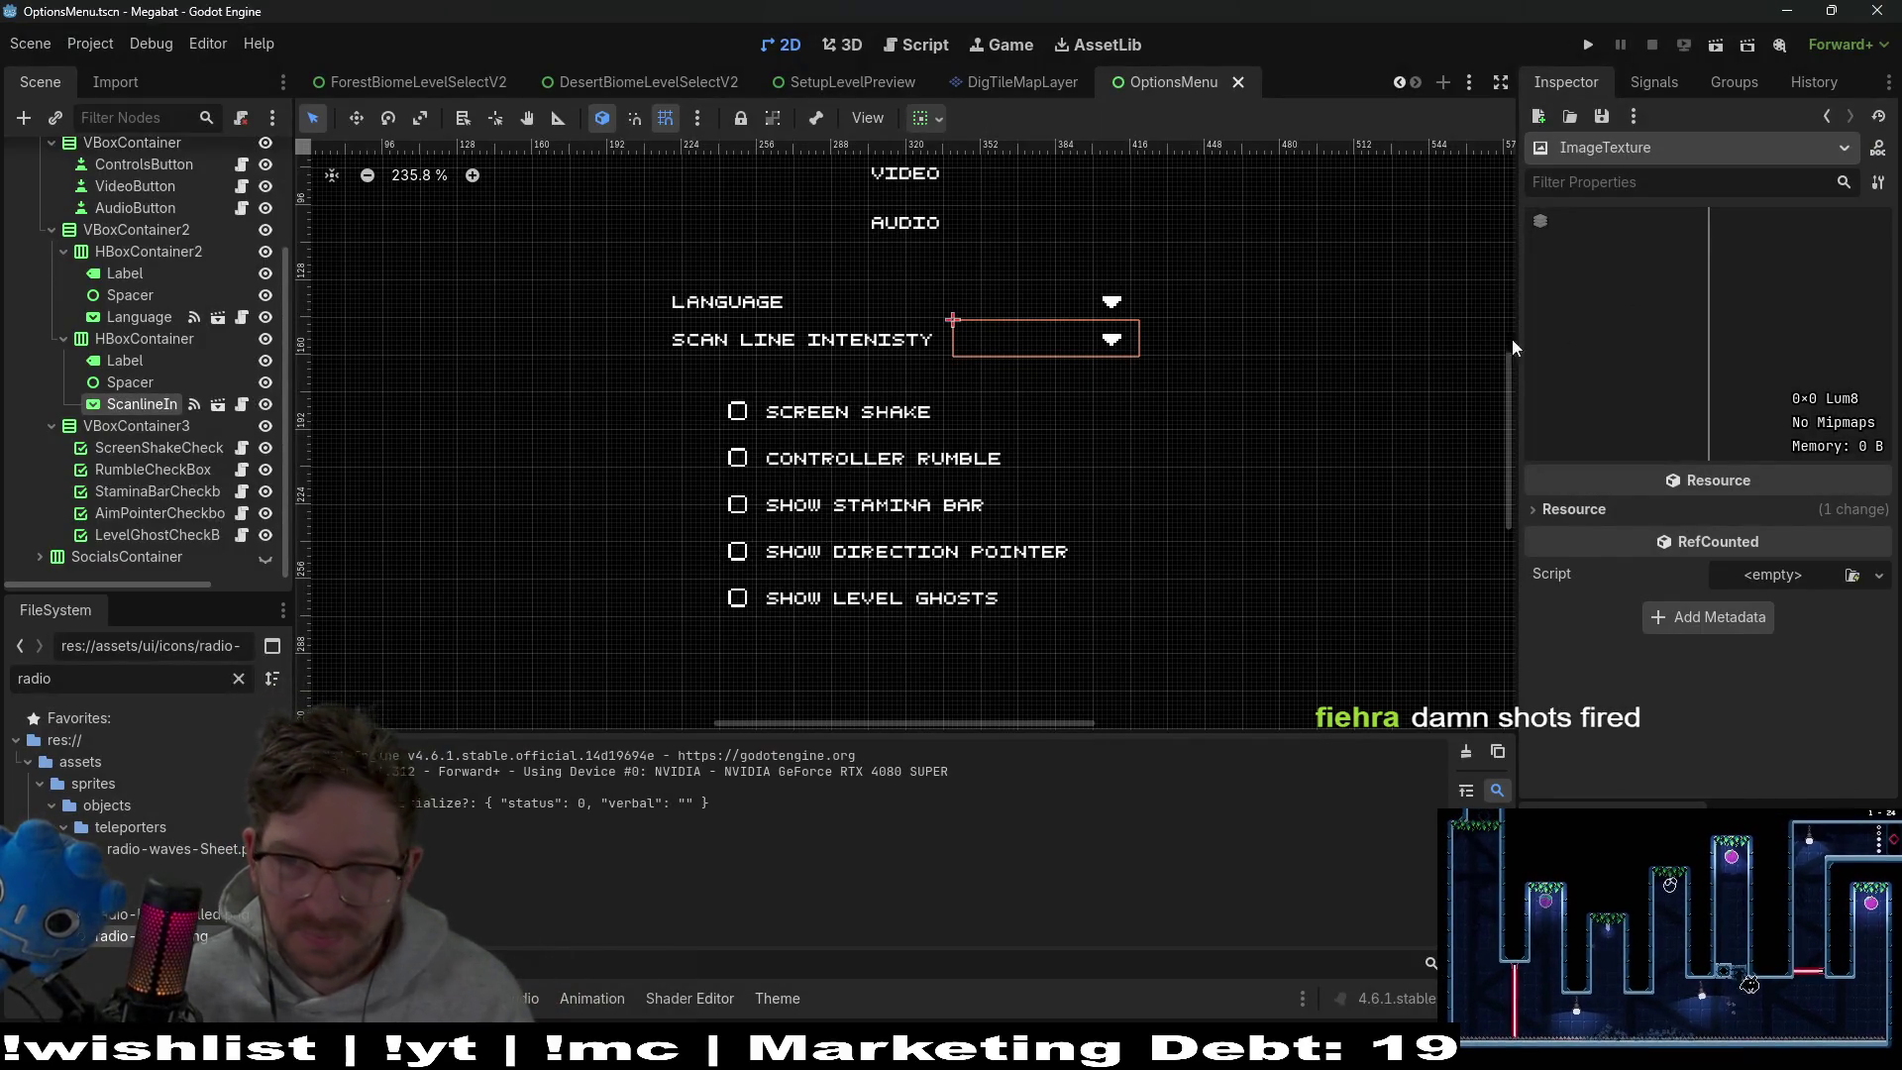
pyautogui.click(1656, 82)
pyautogui.click(1733, 82)
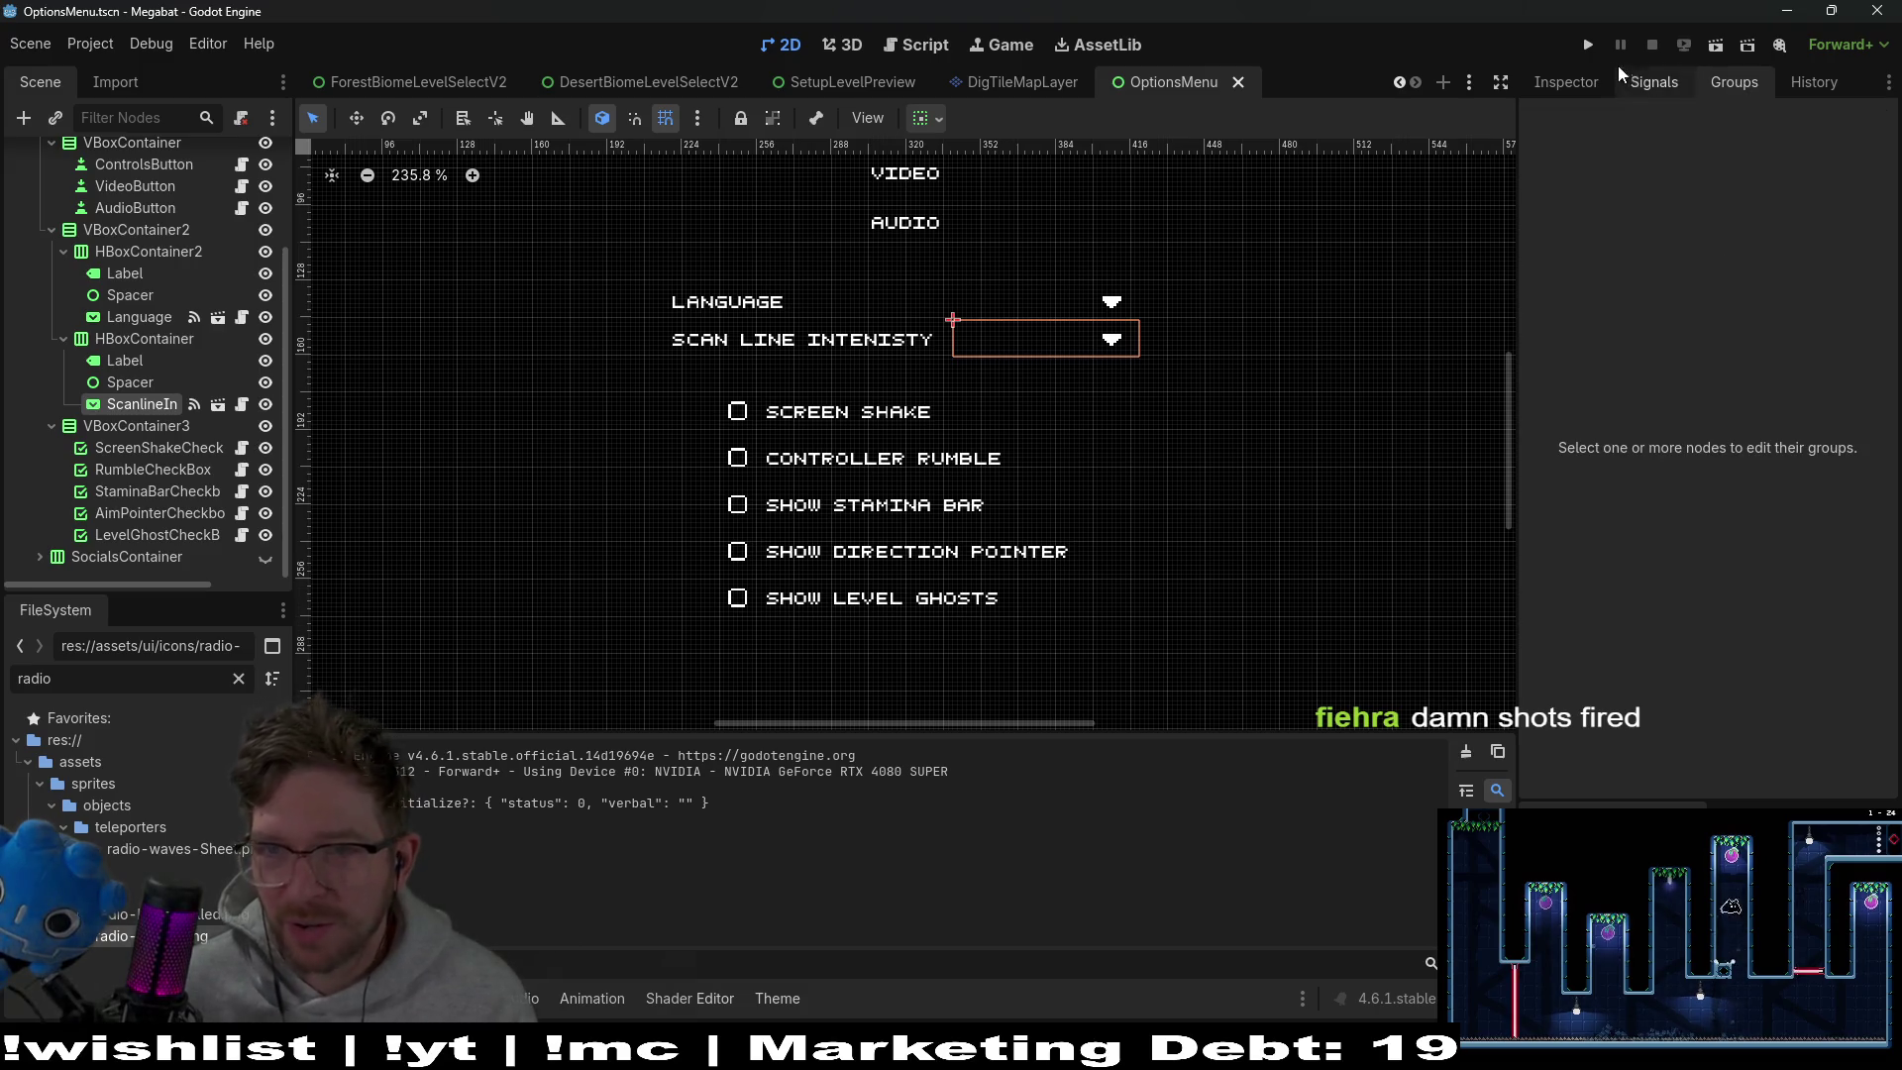
pyautogui.click(1565, 82)
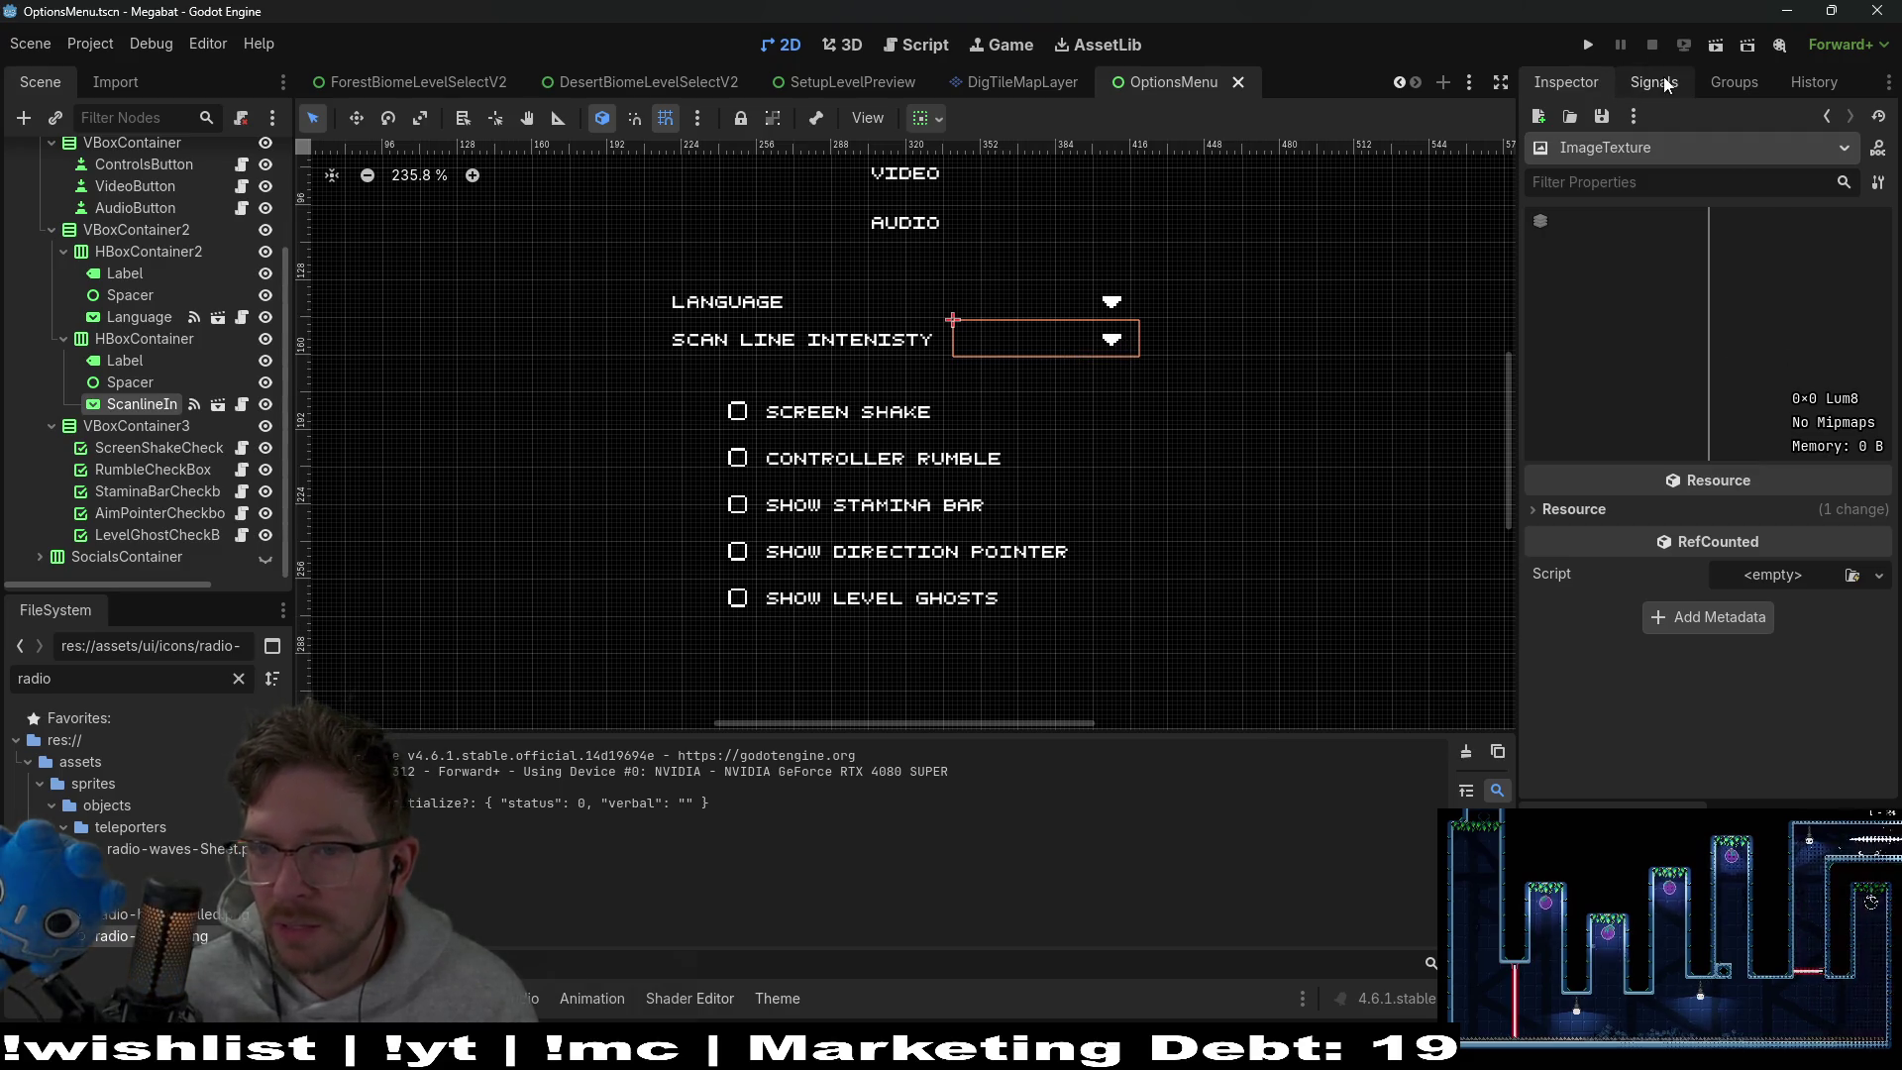
pyautogui.click(1638, 85)
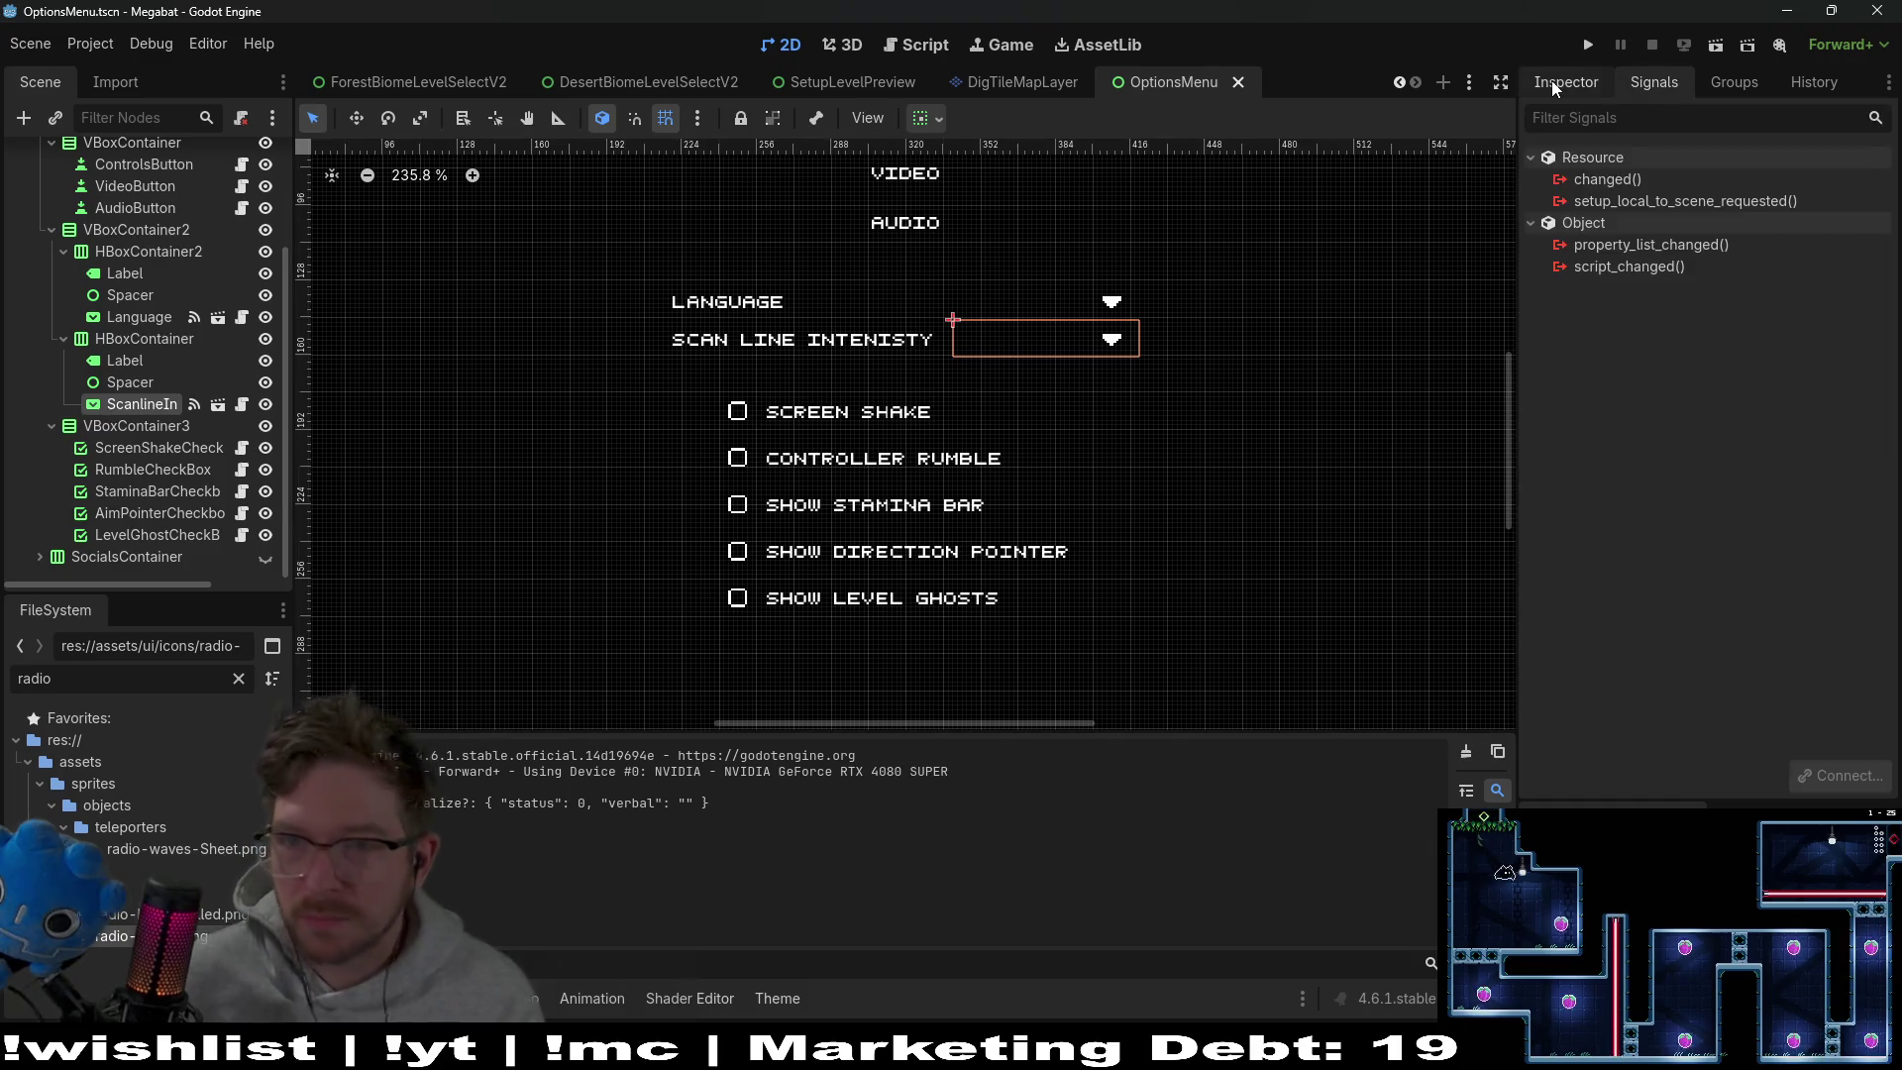
pyautogui.click(1551, 82)
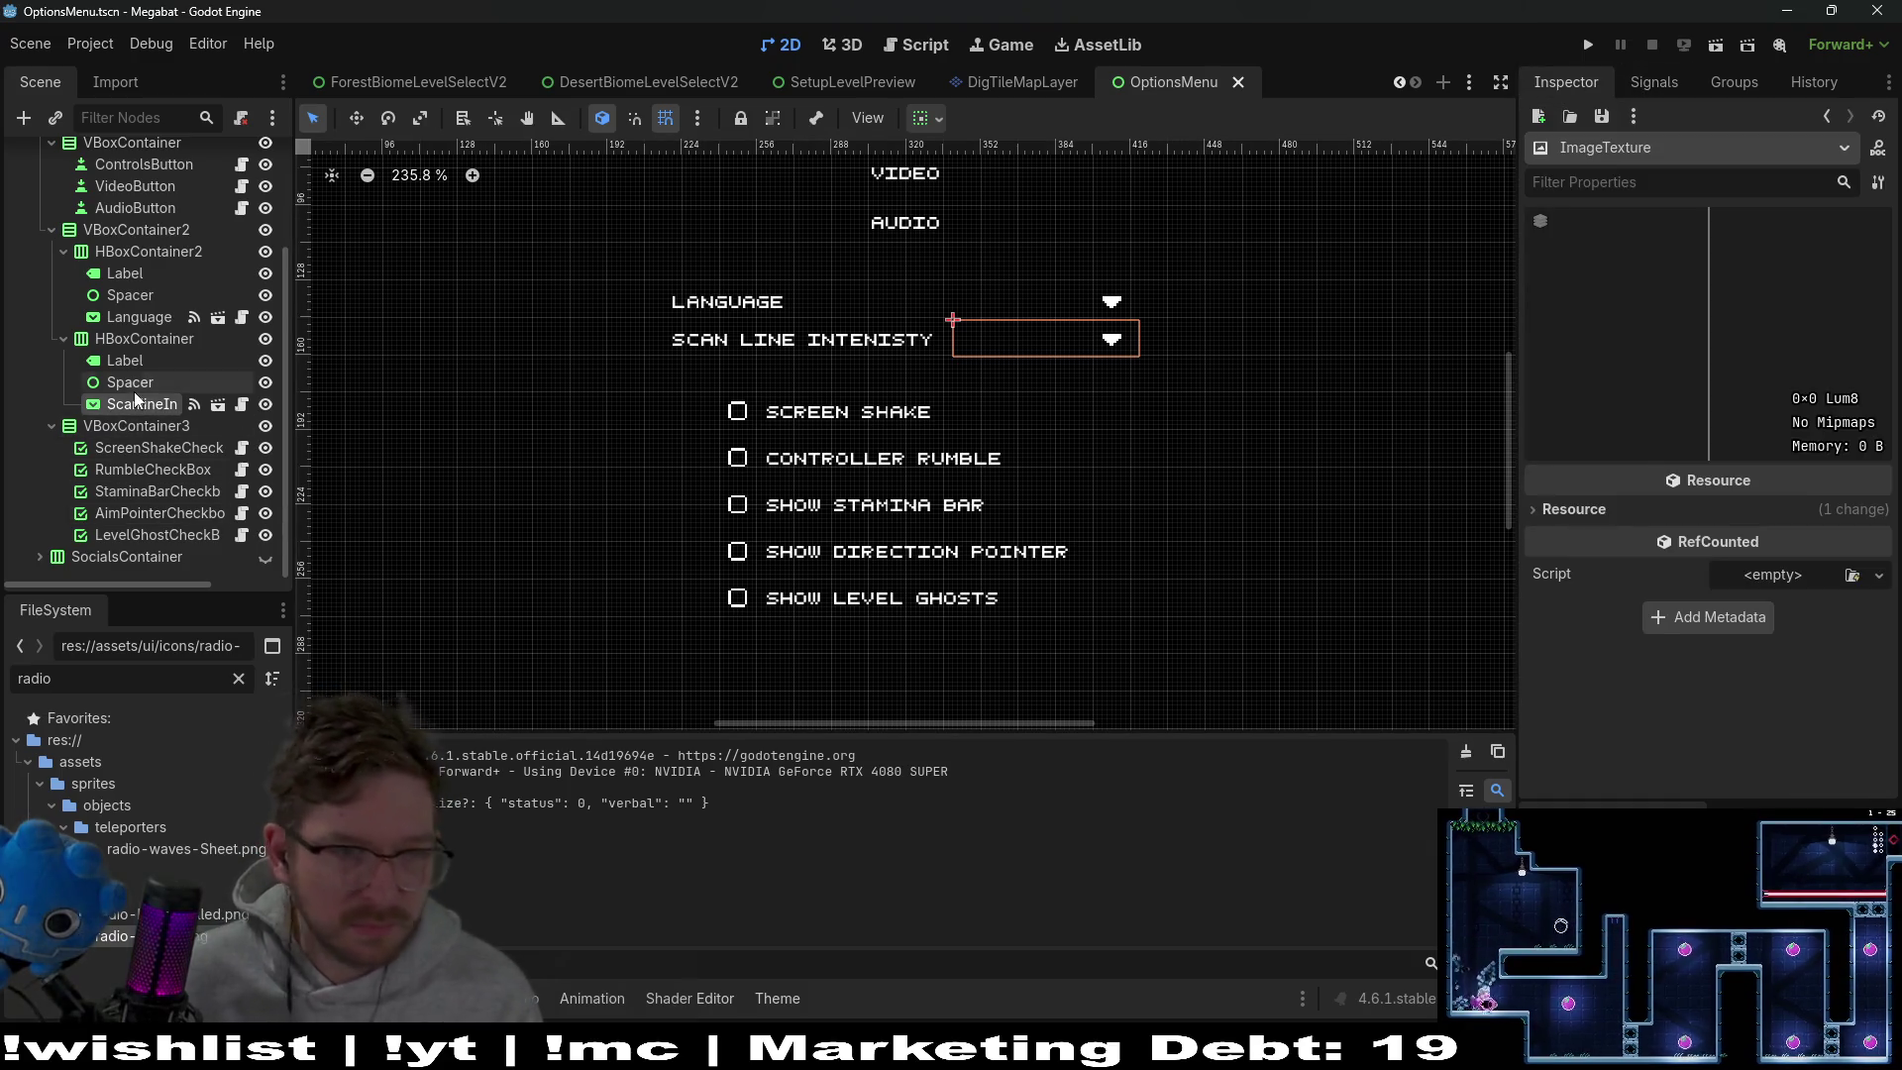